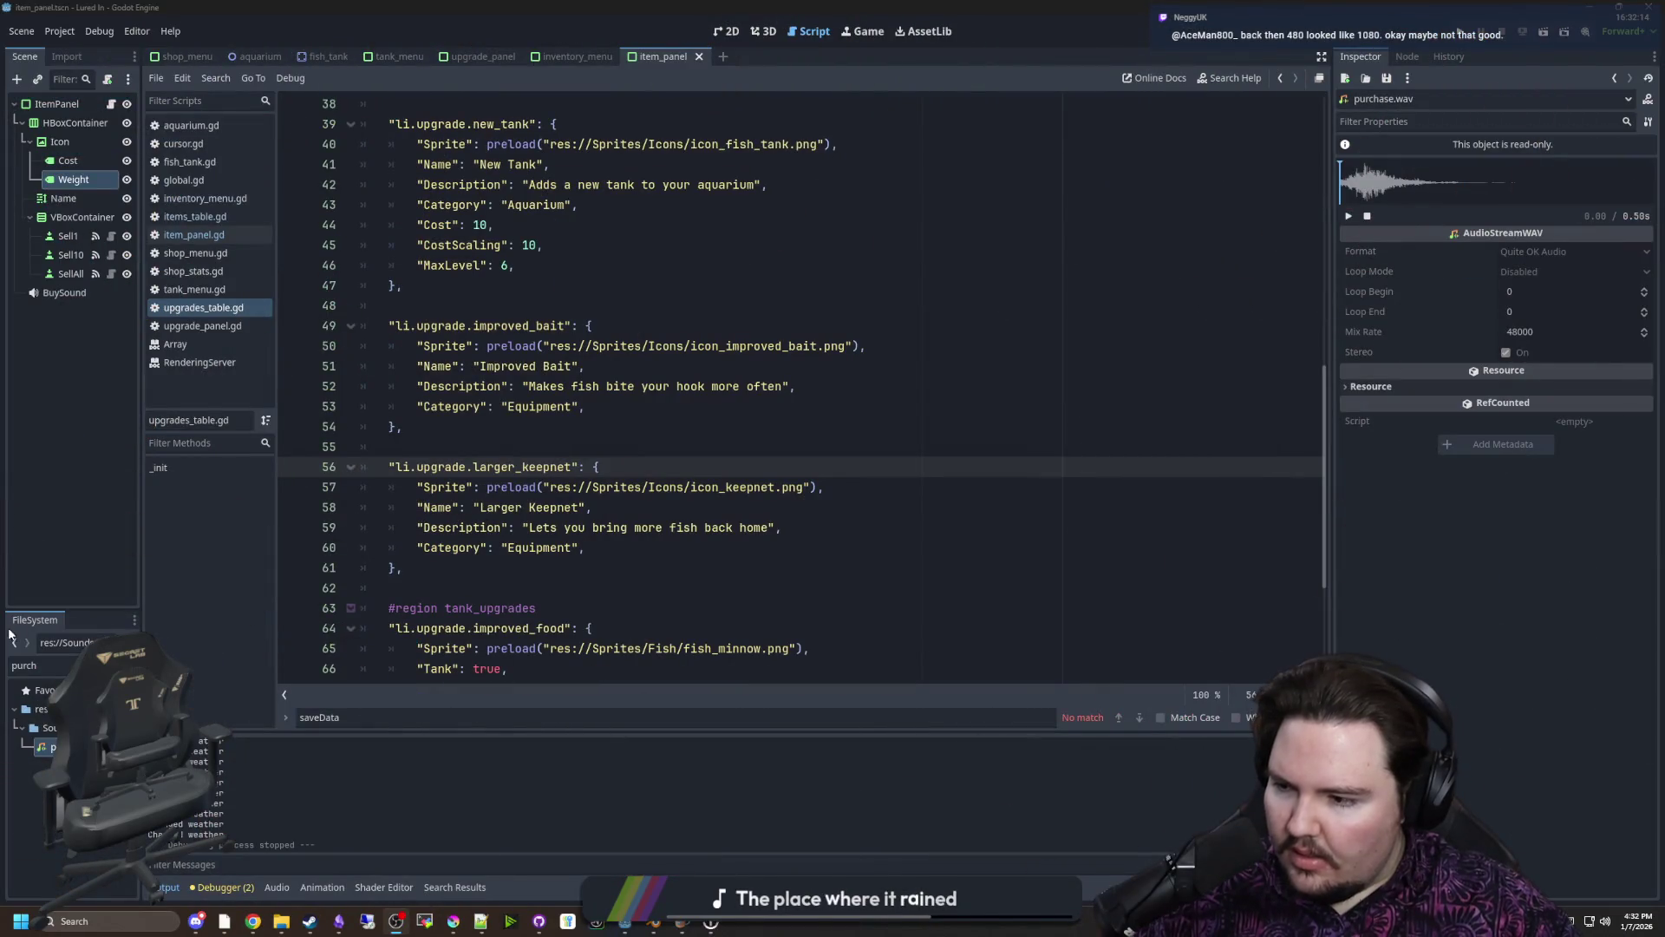
Look over the new tank's CostScaling entry and the defaults block in the upgrade definitions
left_click(919, 386)
left_click(909, 245)
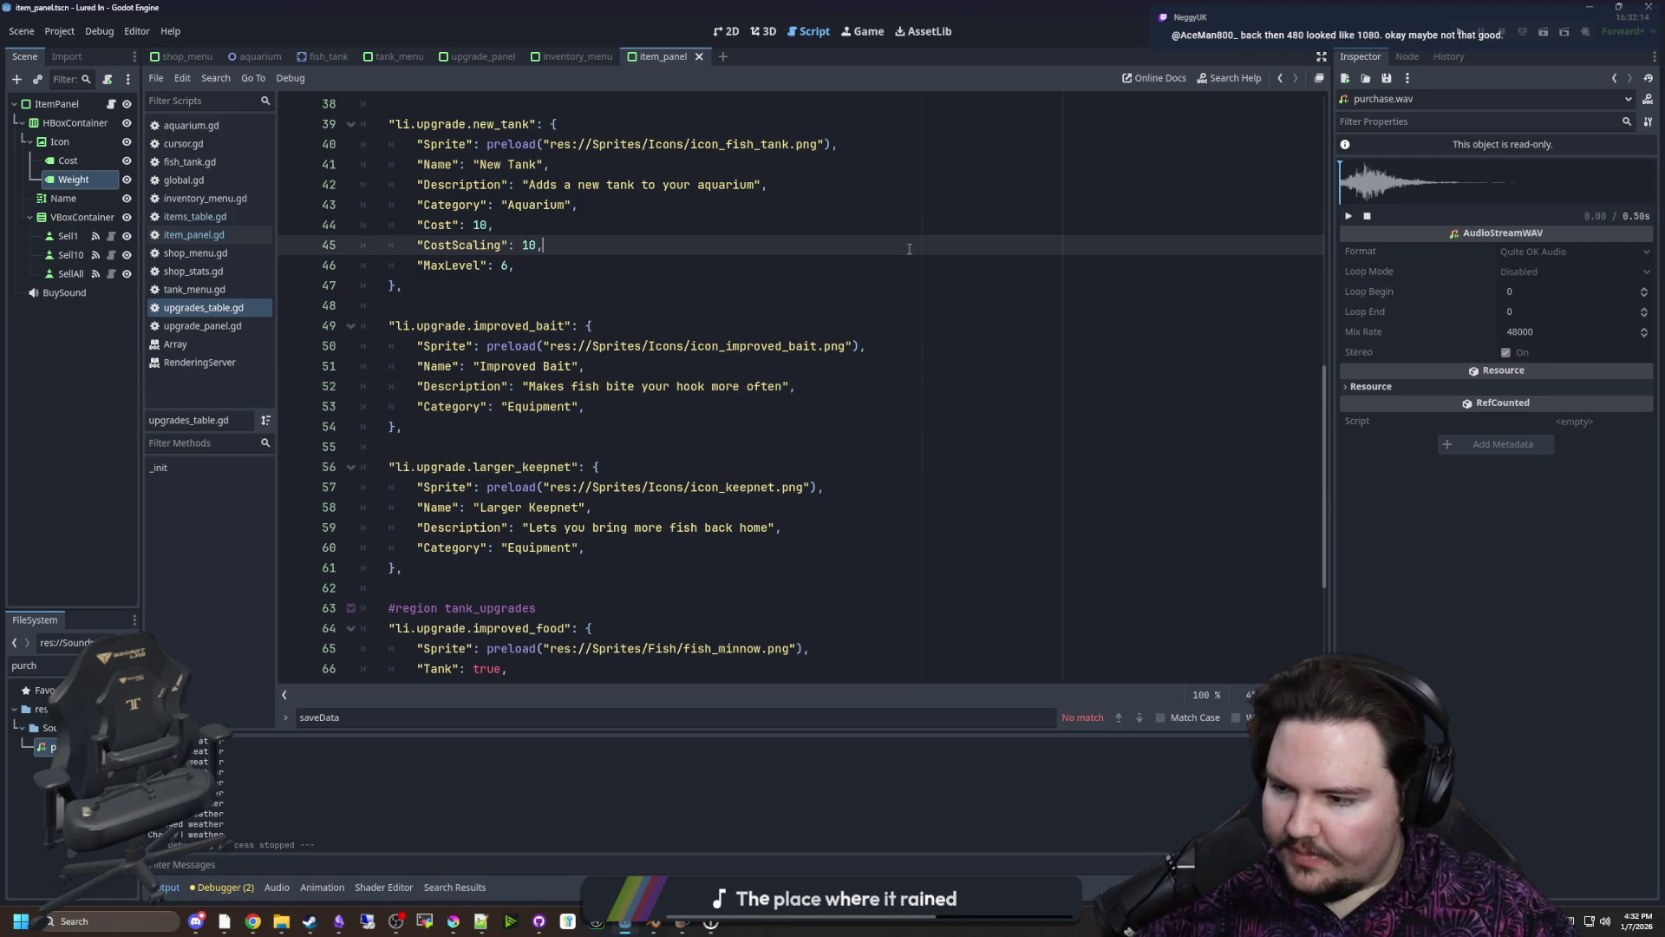
left_click(642, 446)
scroll(707, 417, "up", 9)
scroll(707, 417, "up", 4)
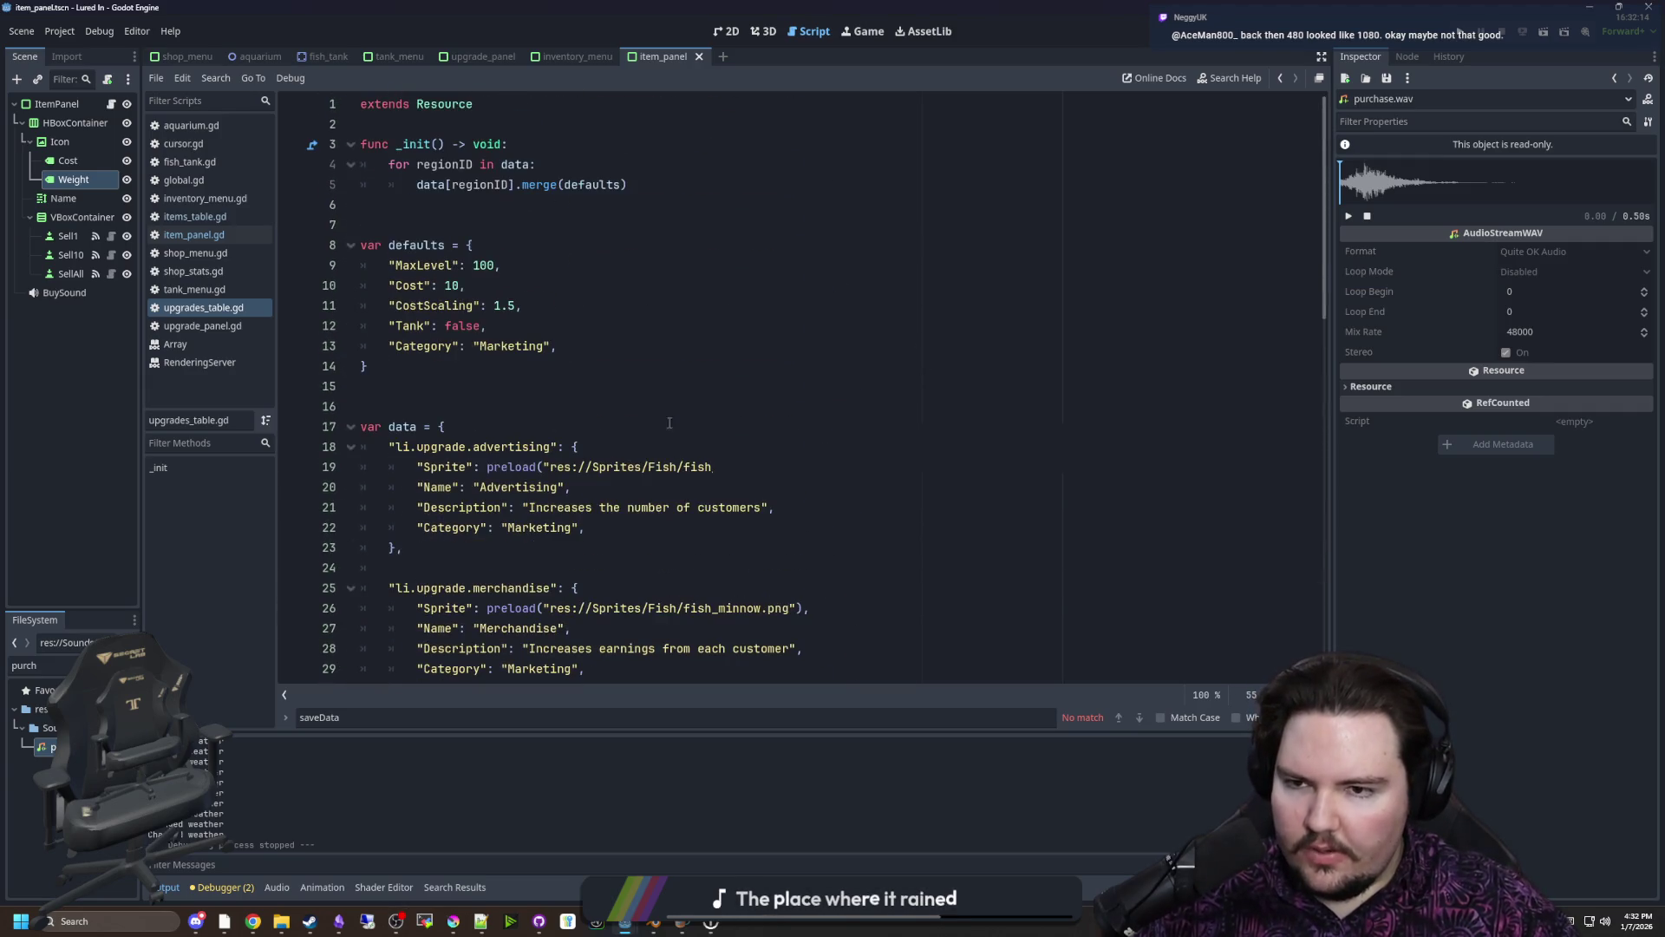
left_click(461, 389)
scroll(461, 388, "down", 9)
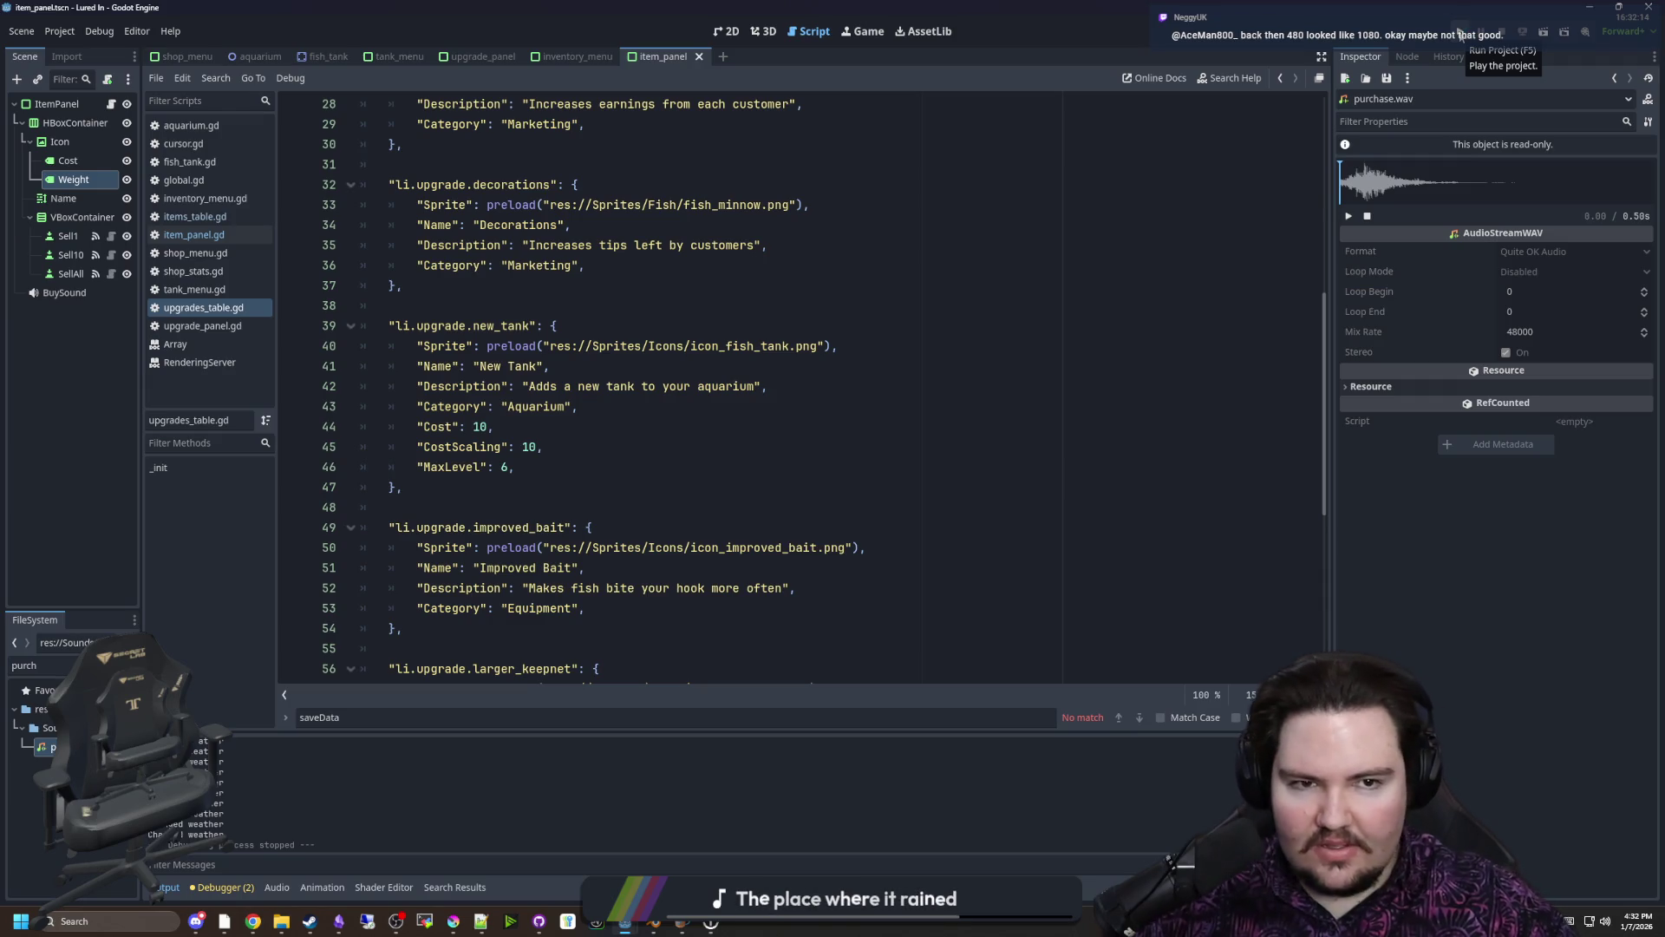
Run the project, check and close Options, then start the game and zoom the $100,000 aquarium room
left_click(1460, 35)
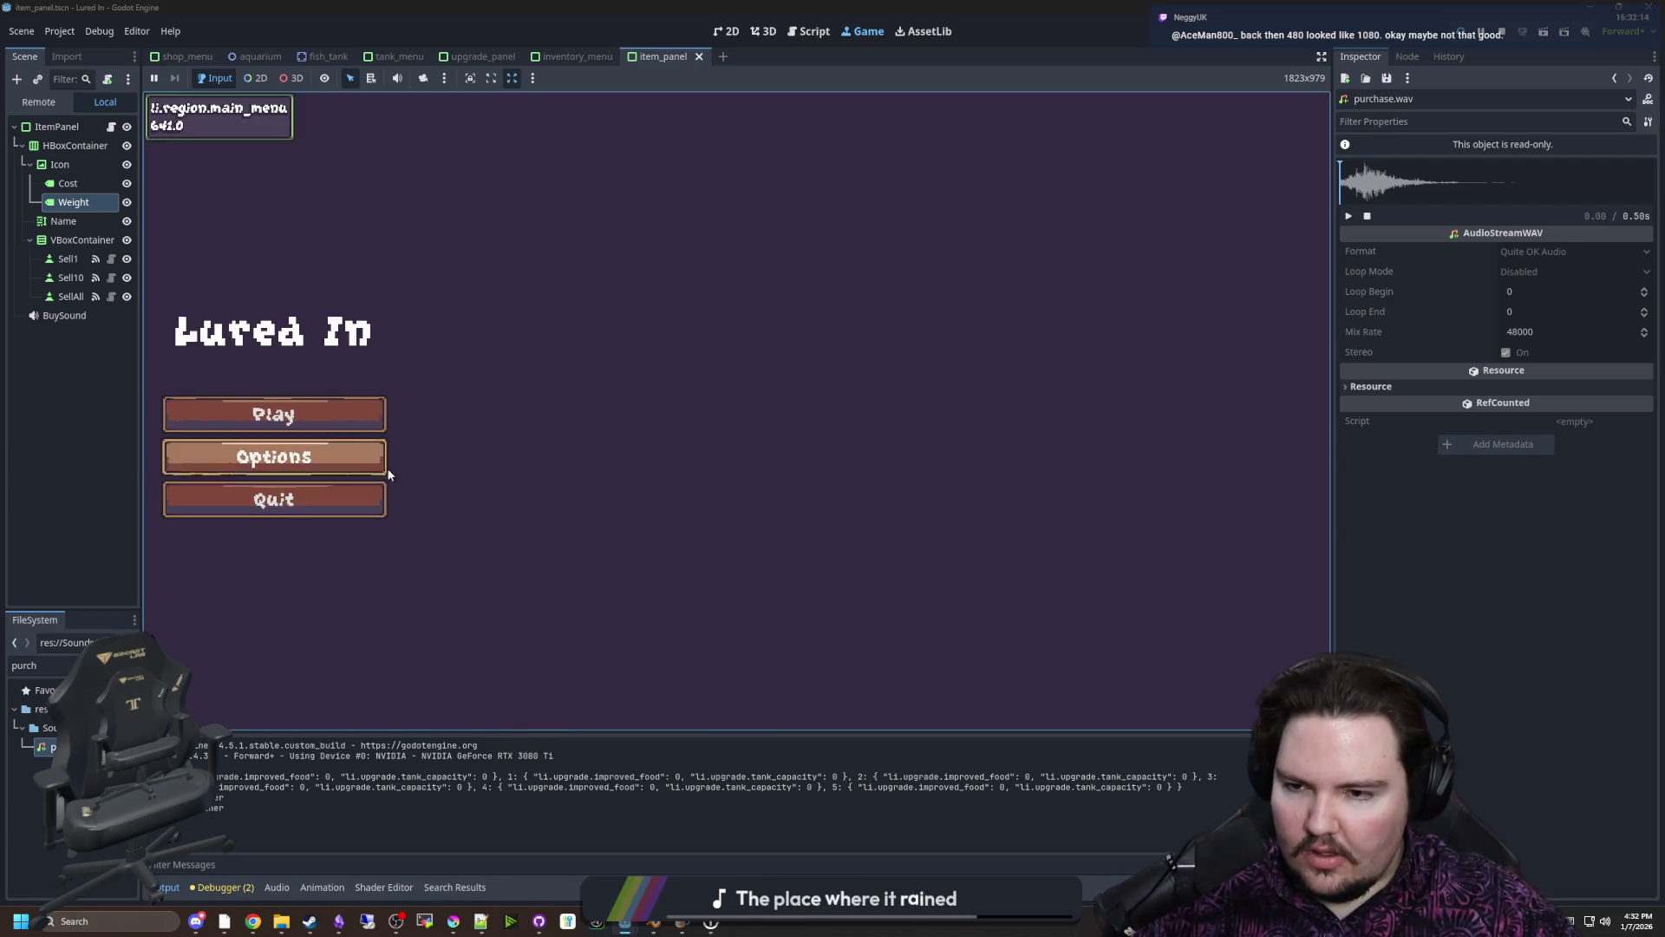
left_click(382, 463)
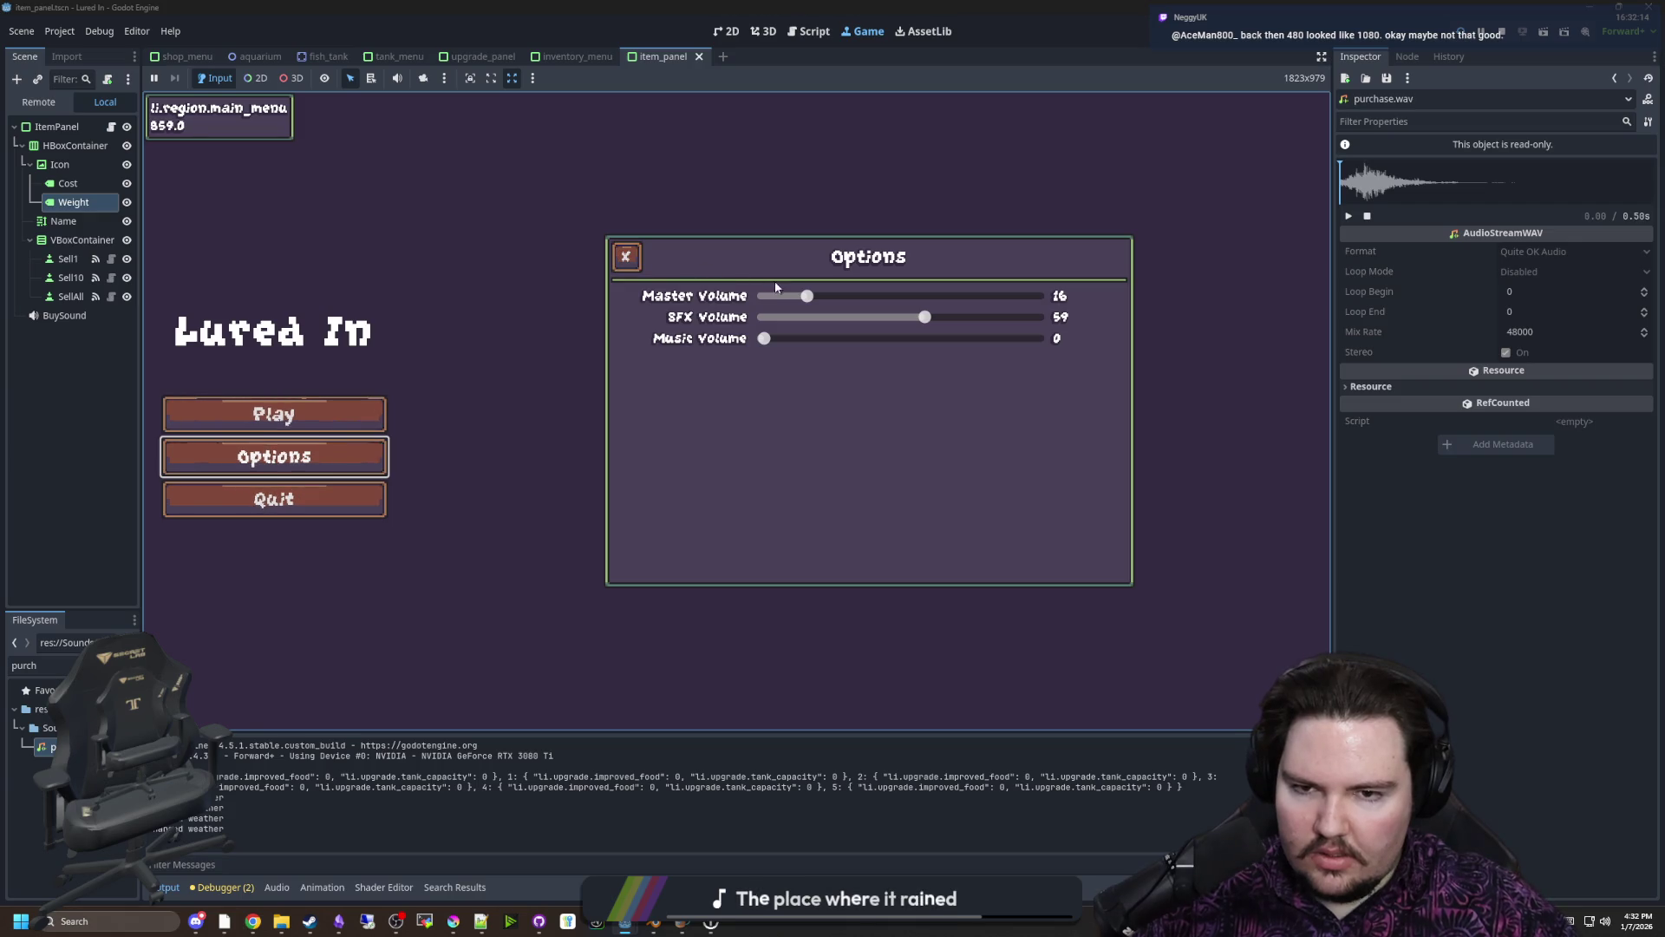
left_click(626, 259)
left_click(277, 424)
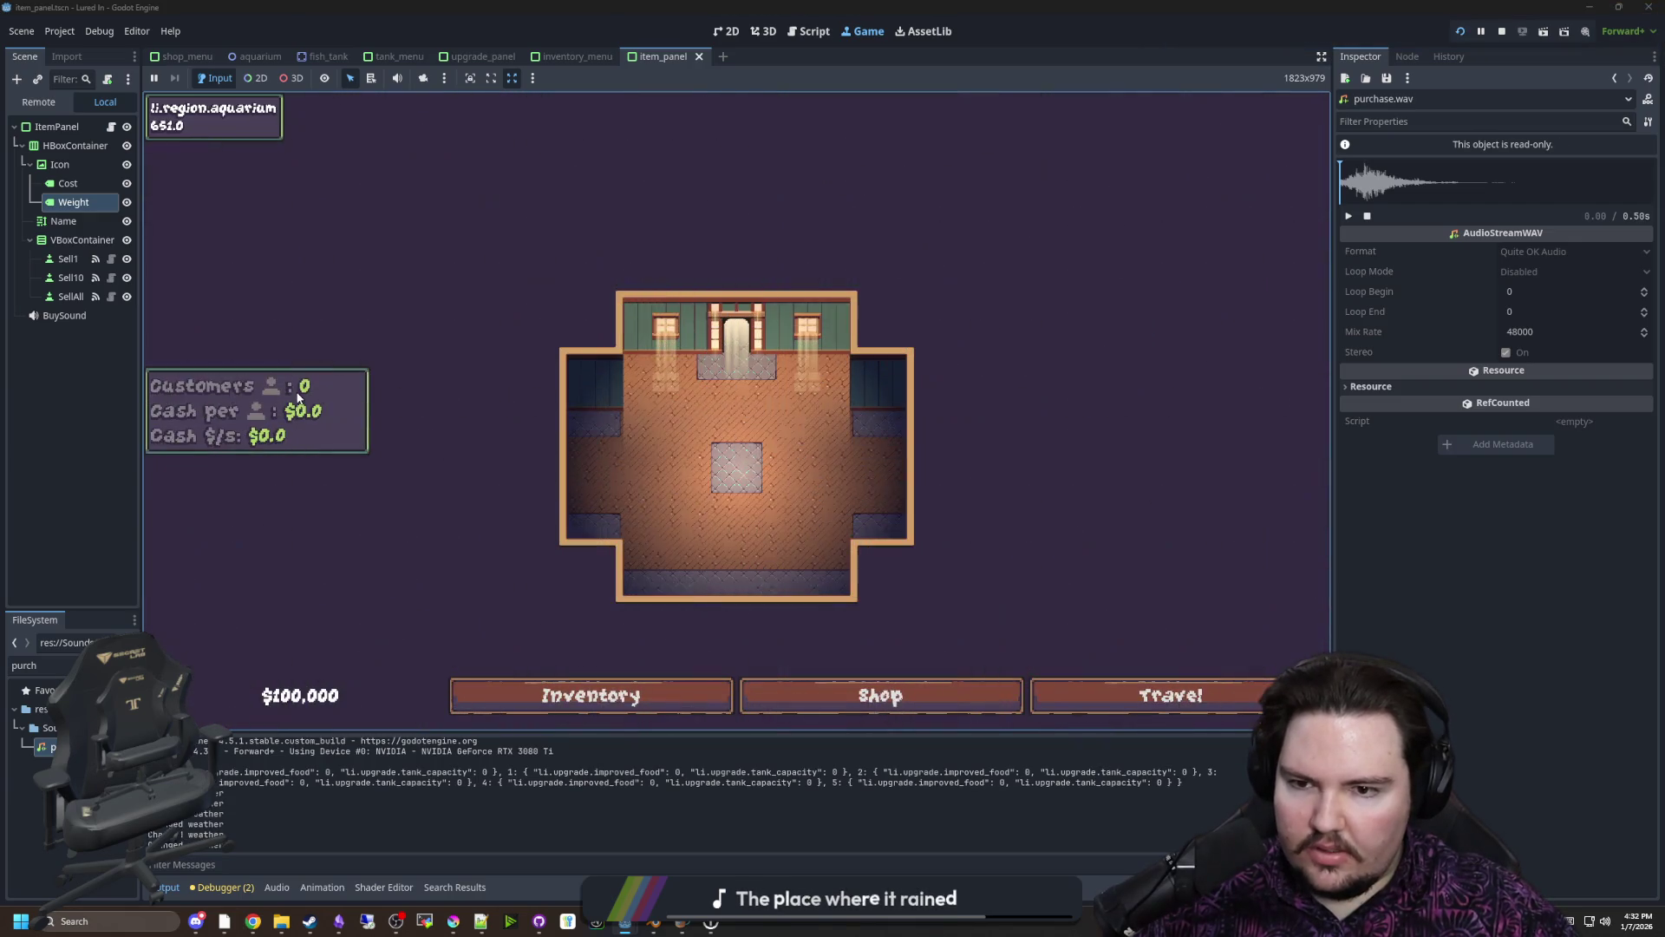
scroll(720, 555, "down", 2)
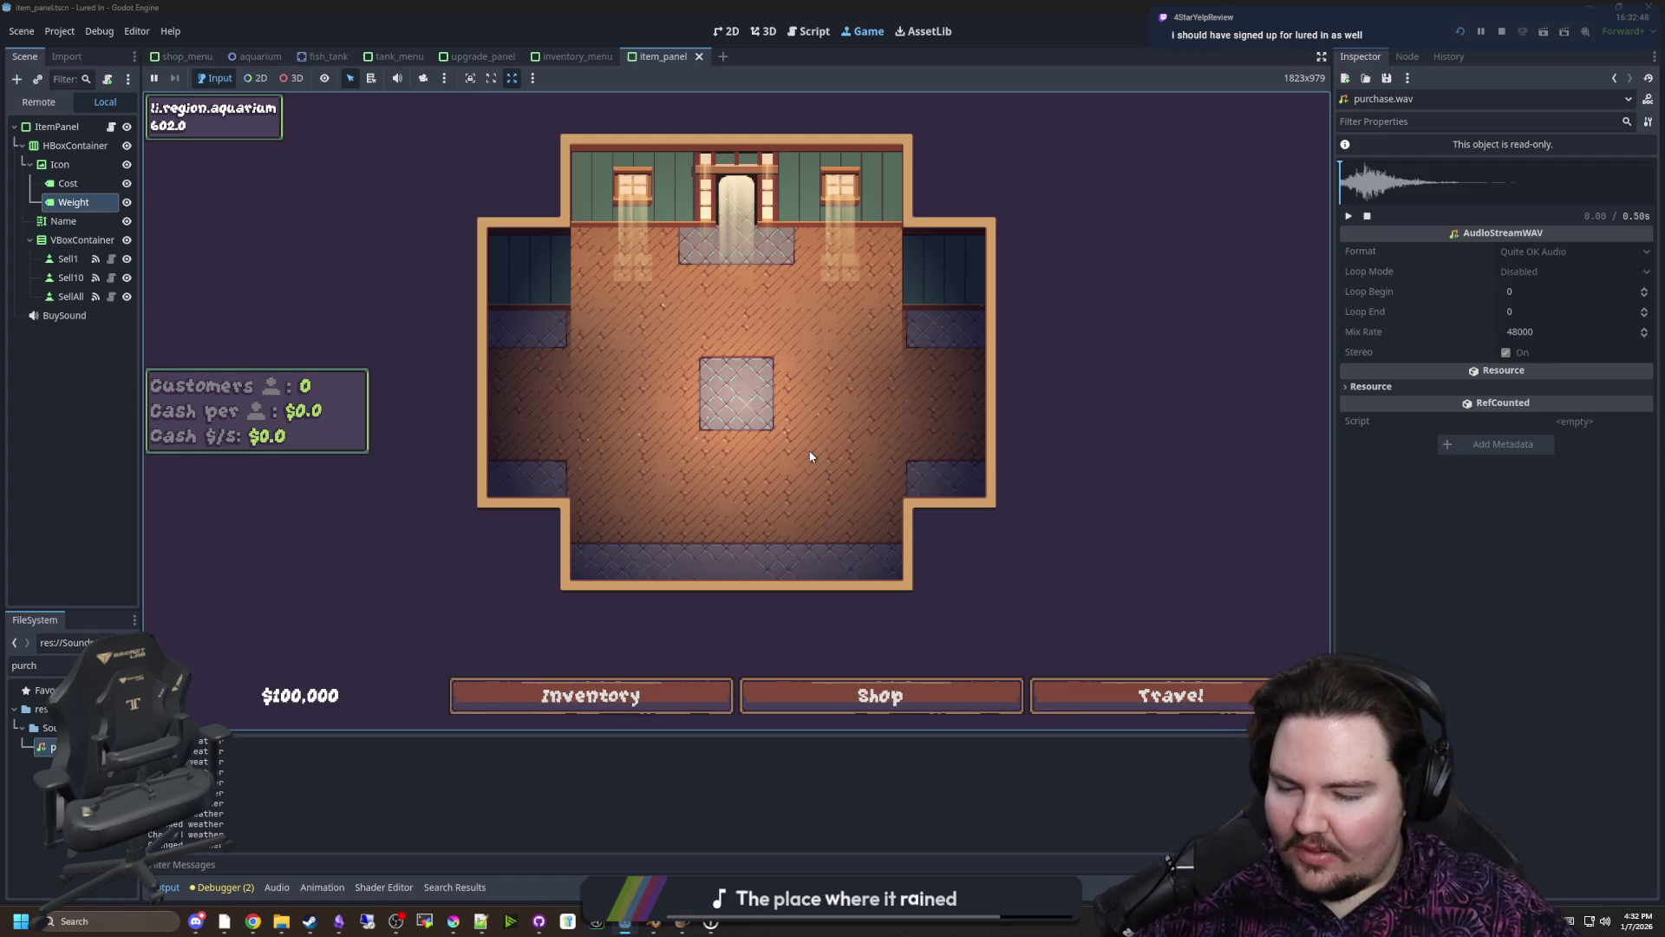
scroll(818, 393, "up", 3)
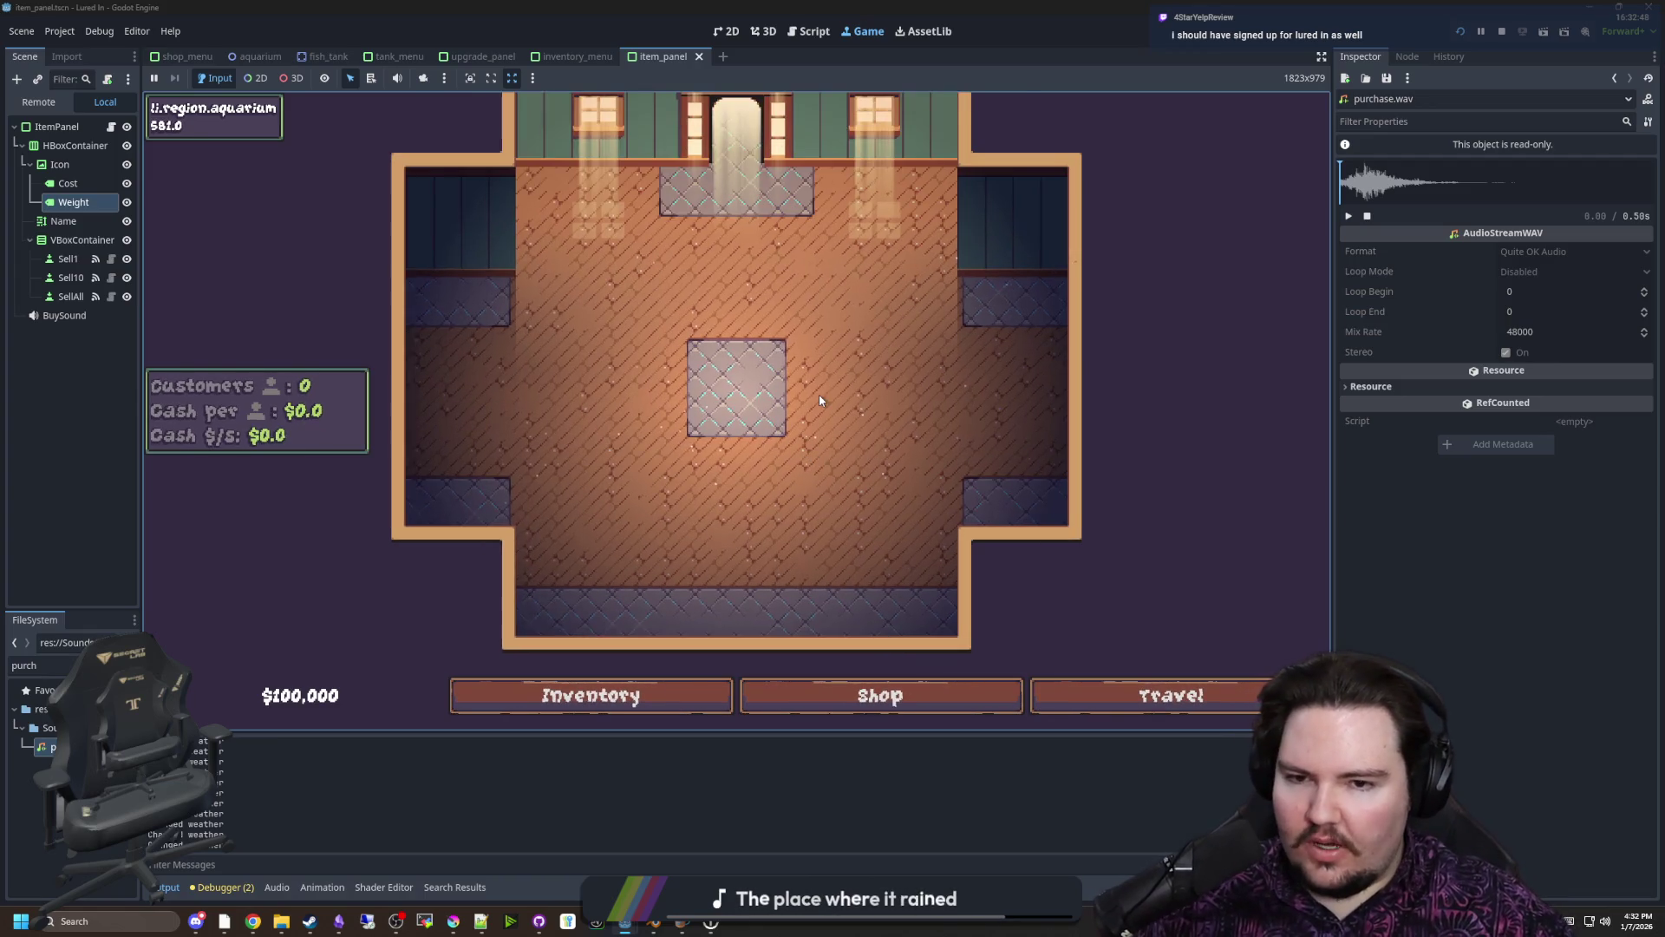
scroll(818, 400, "down", 5)
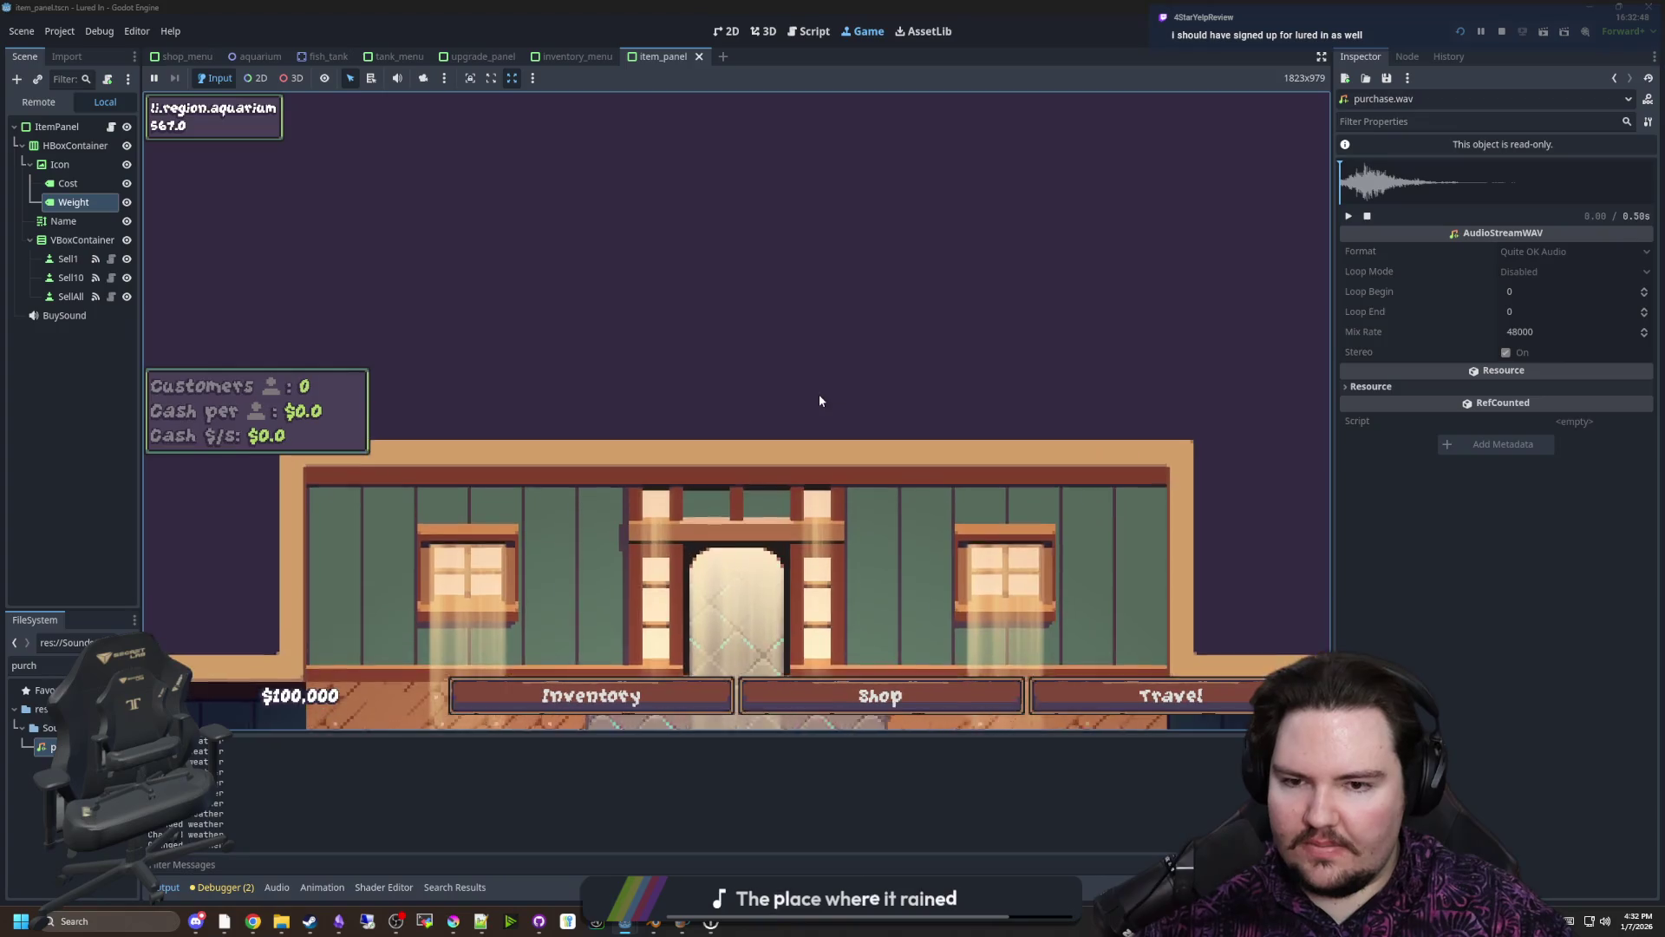
scroll(763, 520, "down", 5)
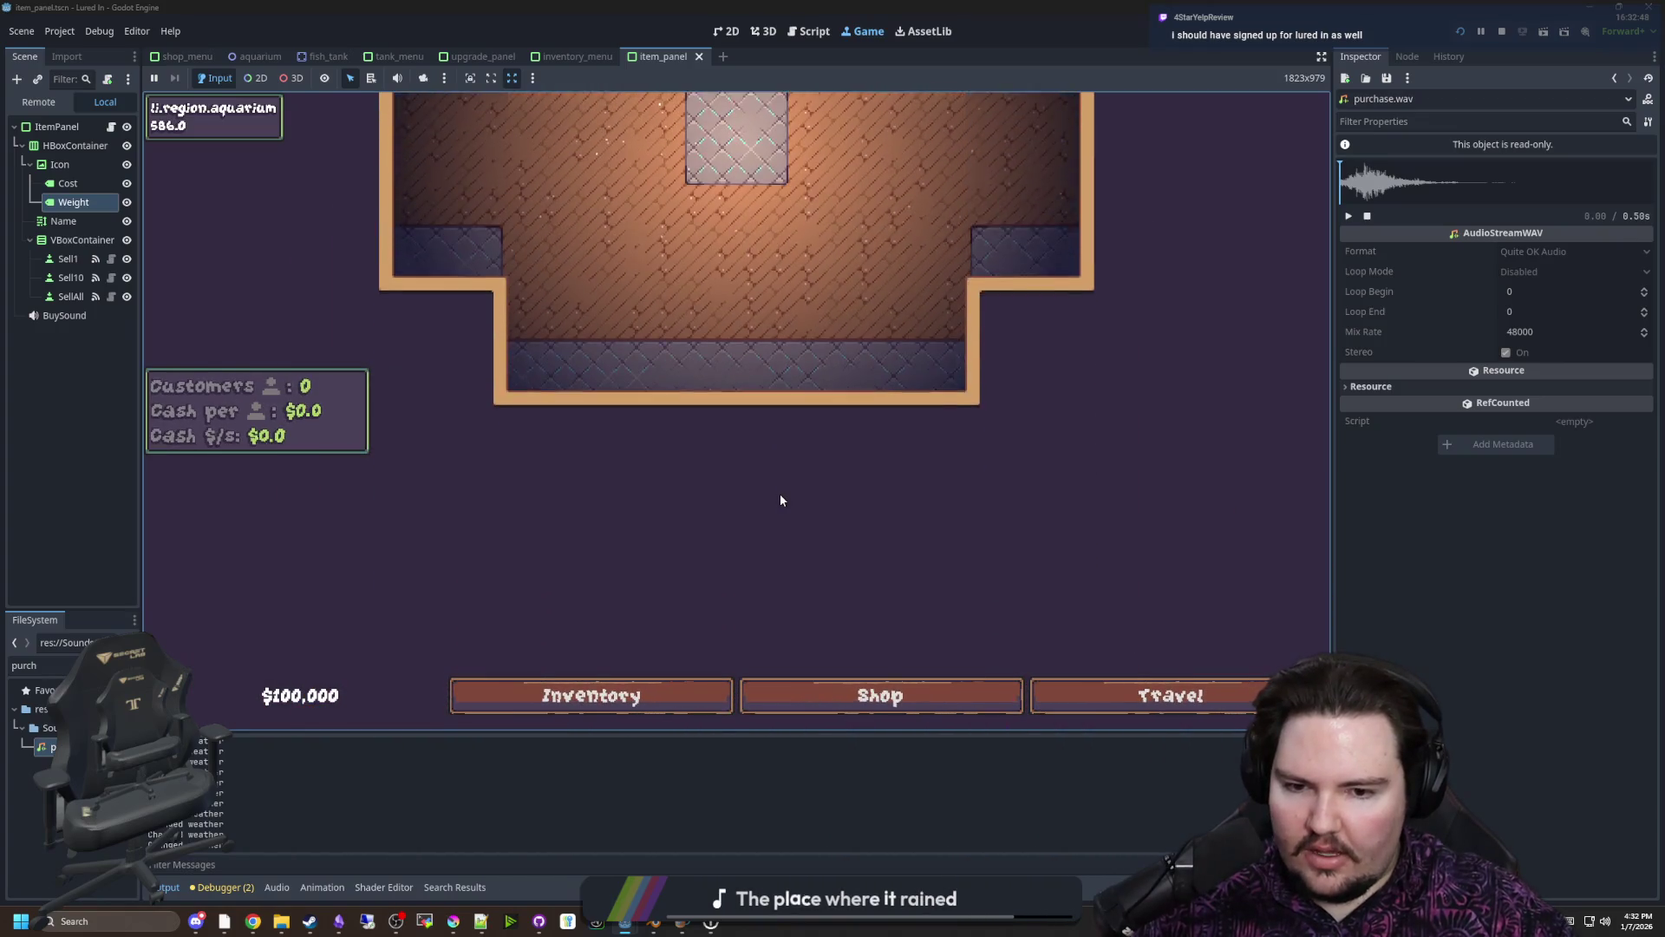
scroll(814, 498, "up", 4)
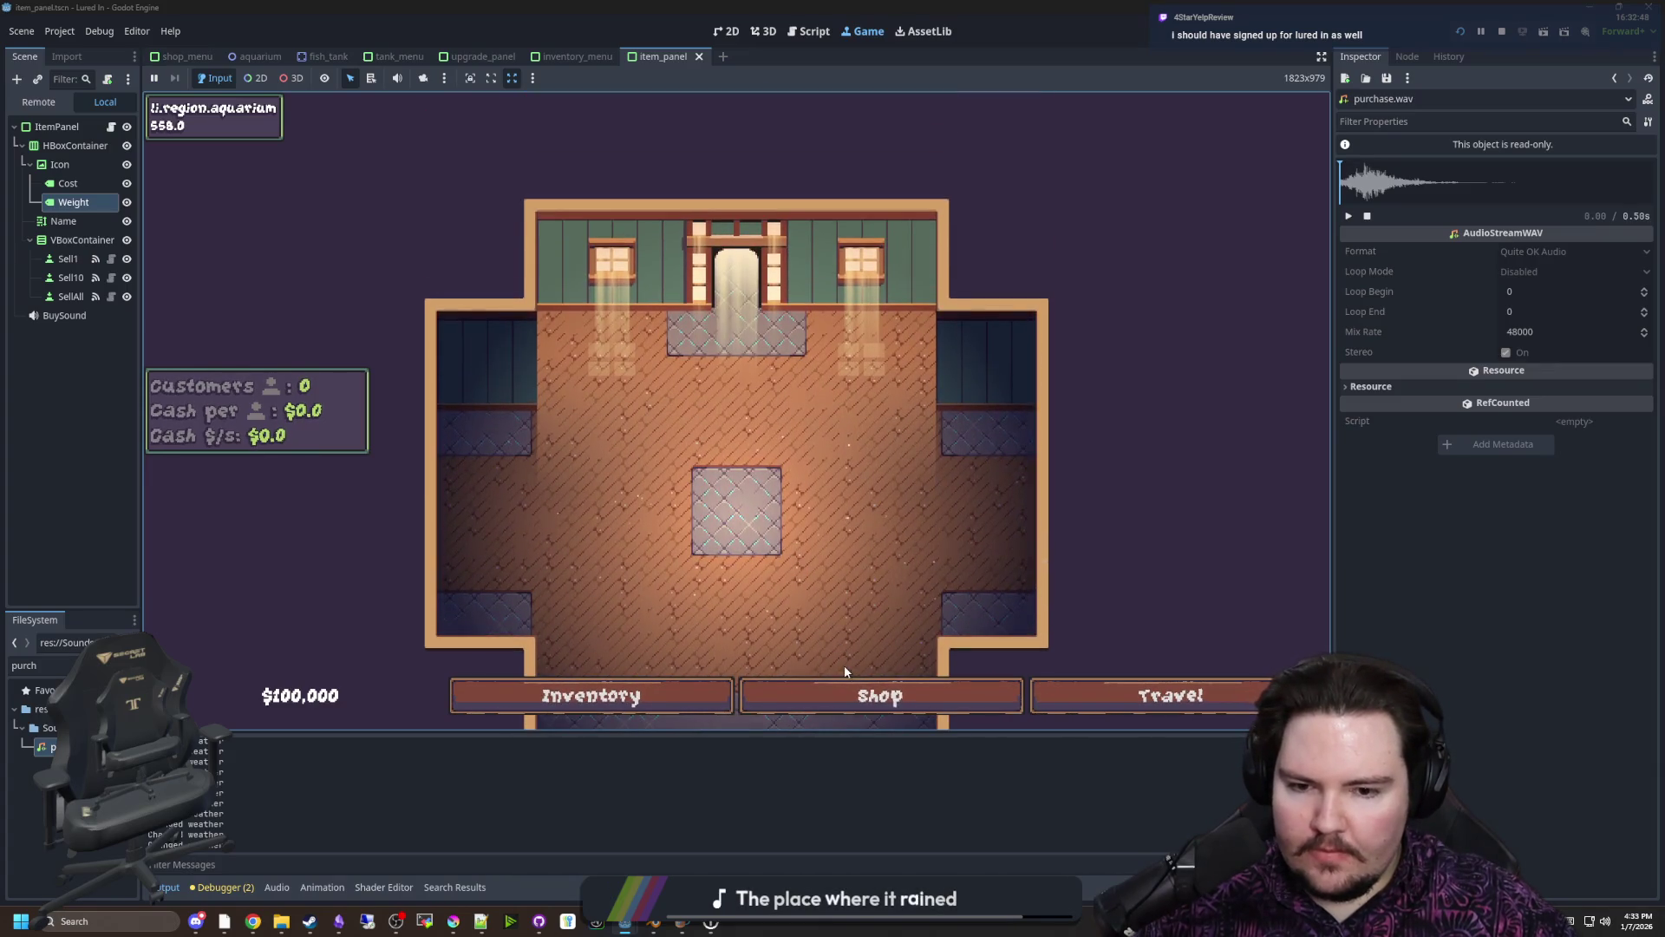
Open the in-game shop and browse its Marketing, Aquarium and Equipment categories
left_click(845, 694)
left_click(663, 252)
key("Right")
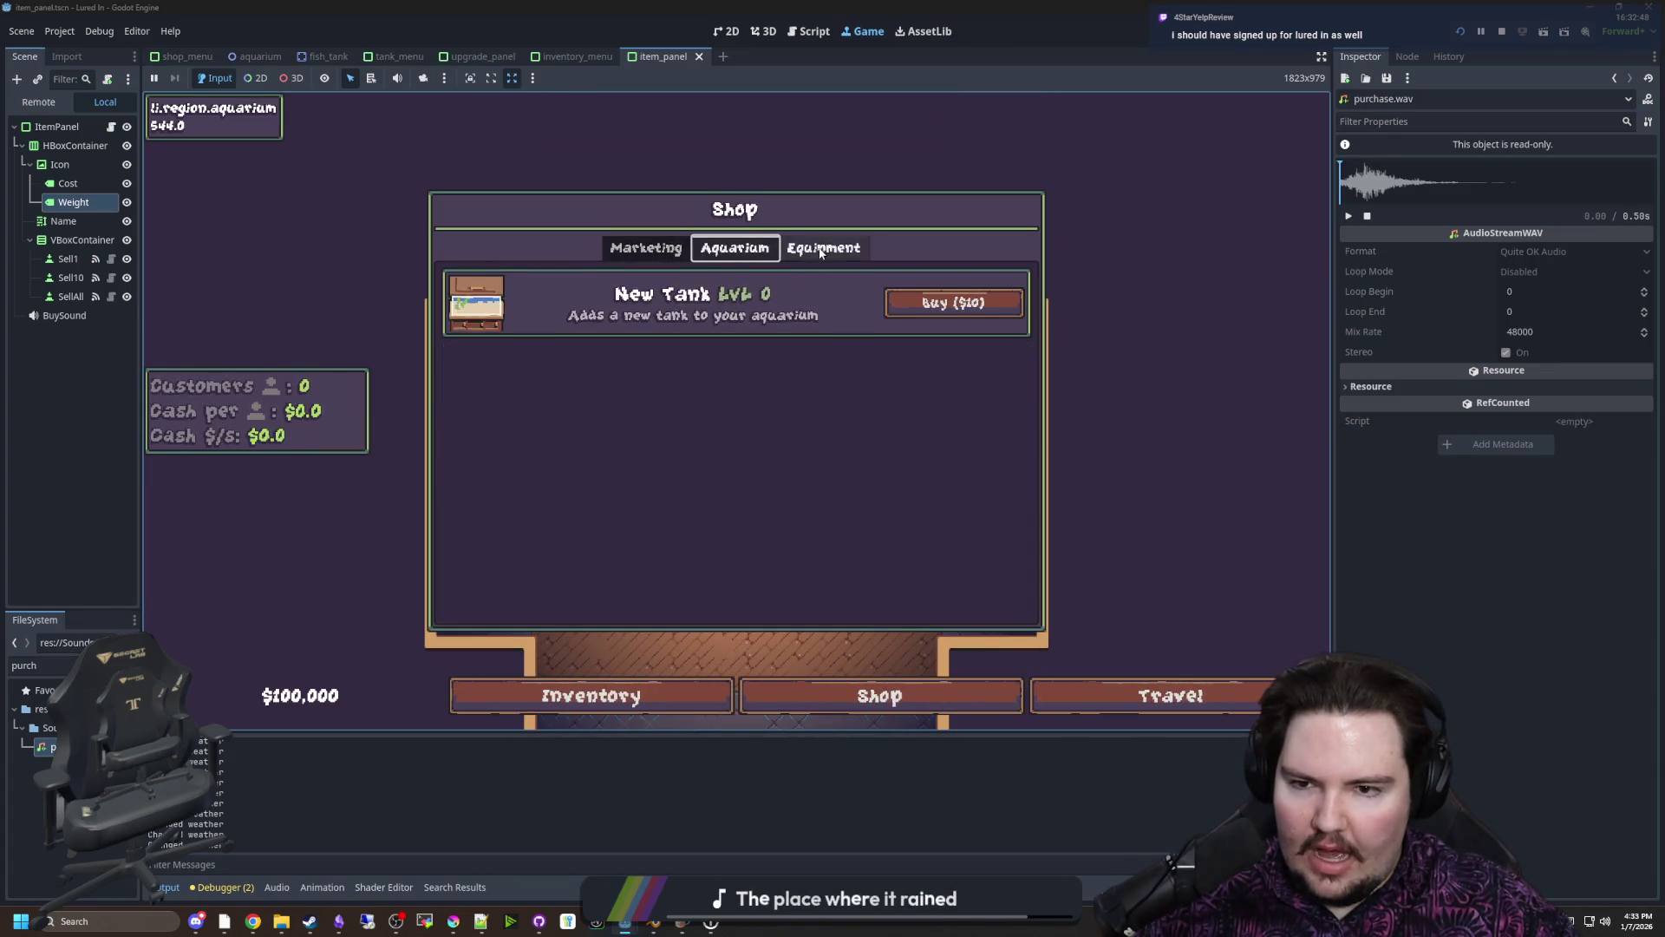
key("Right")
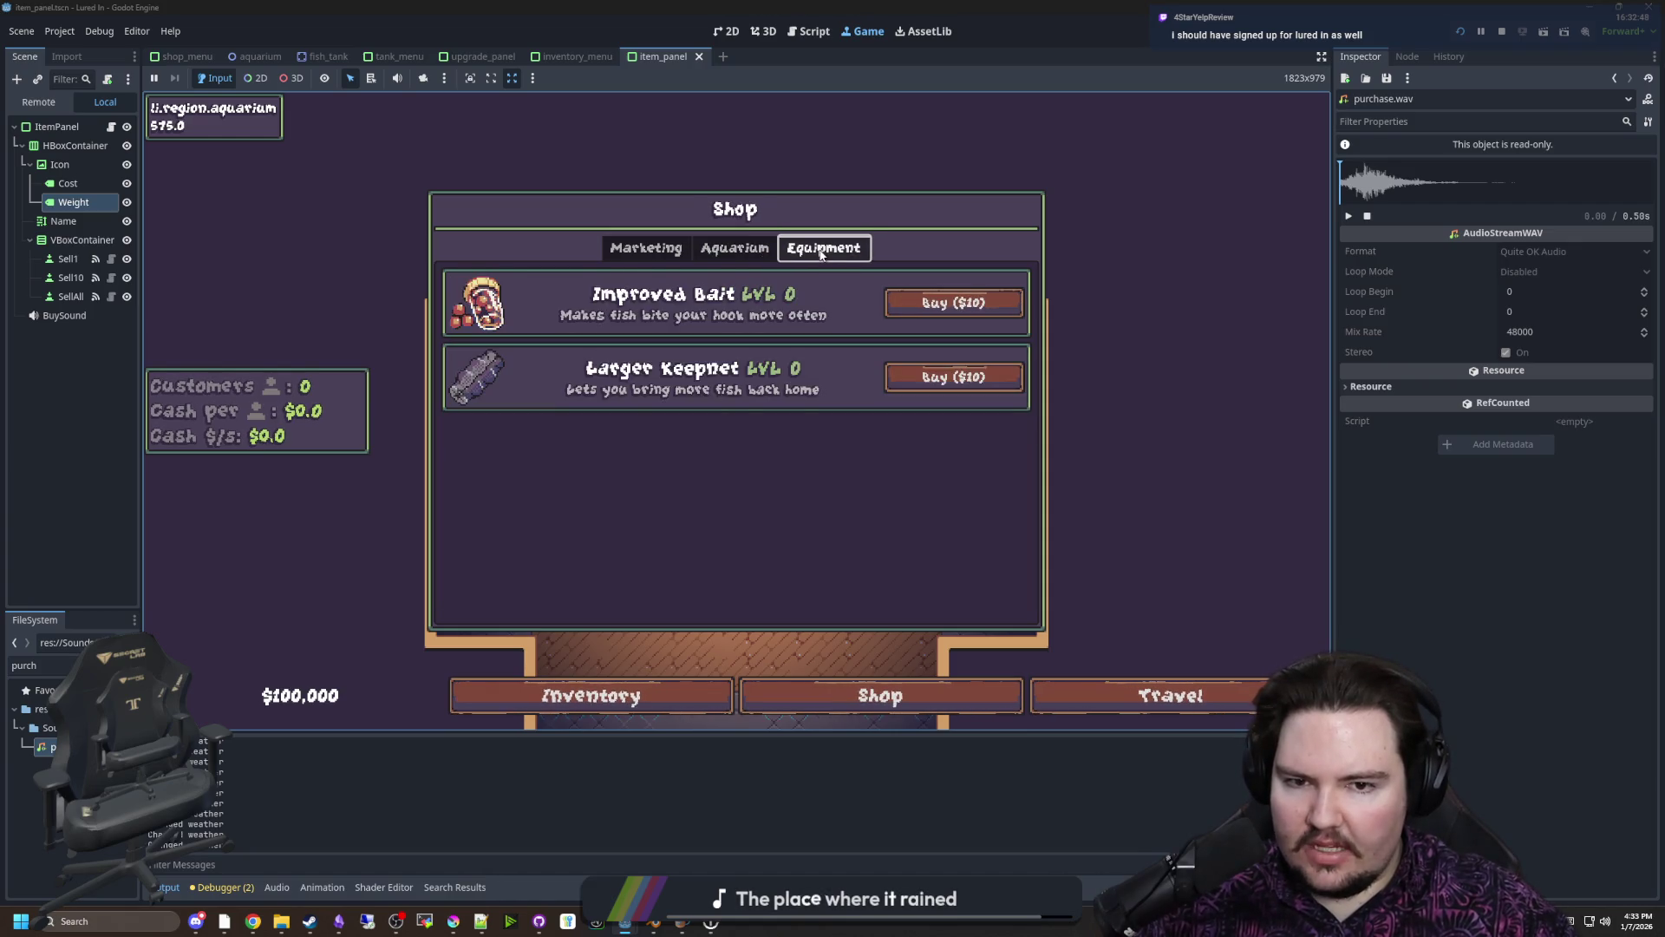
left_click(704, 255)
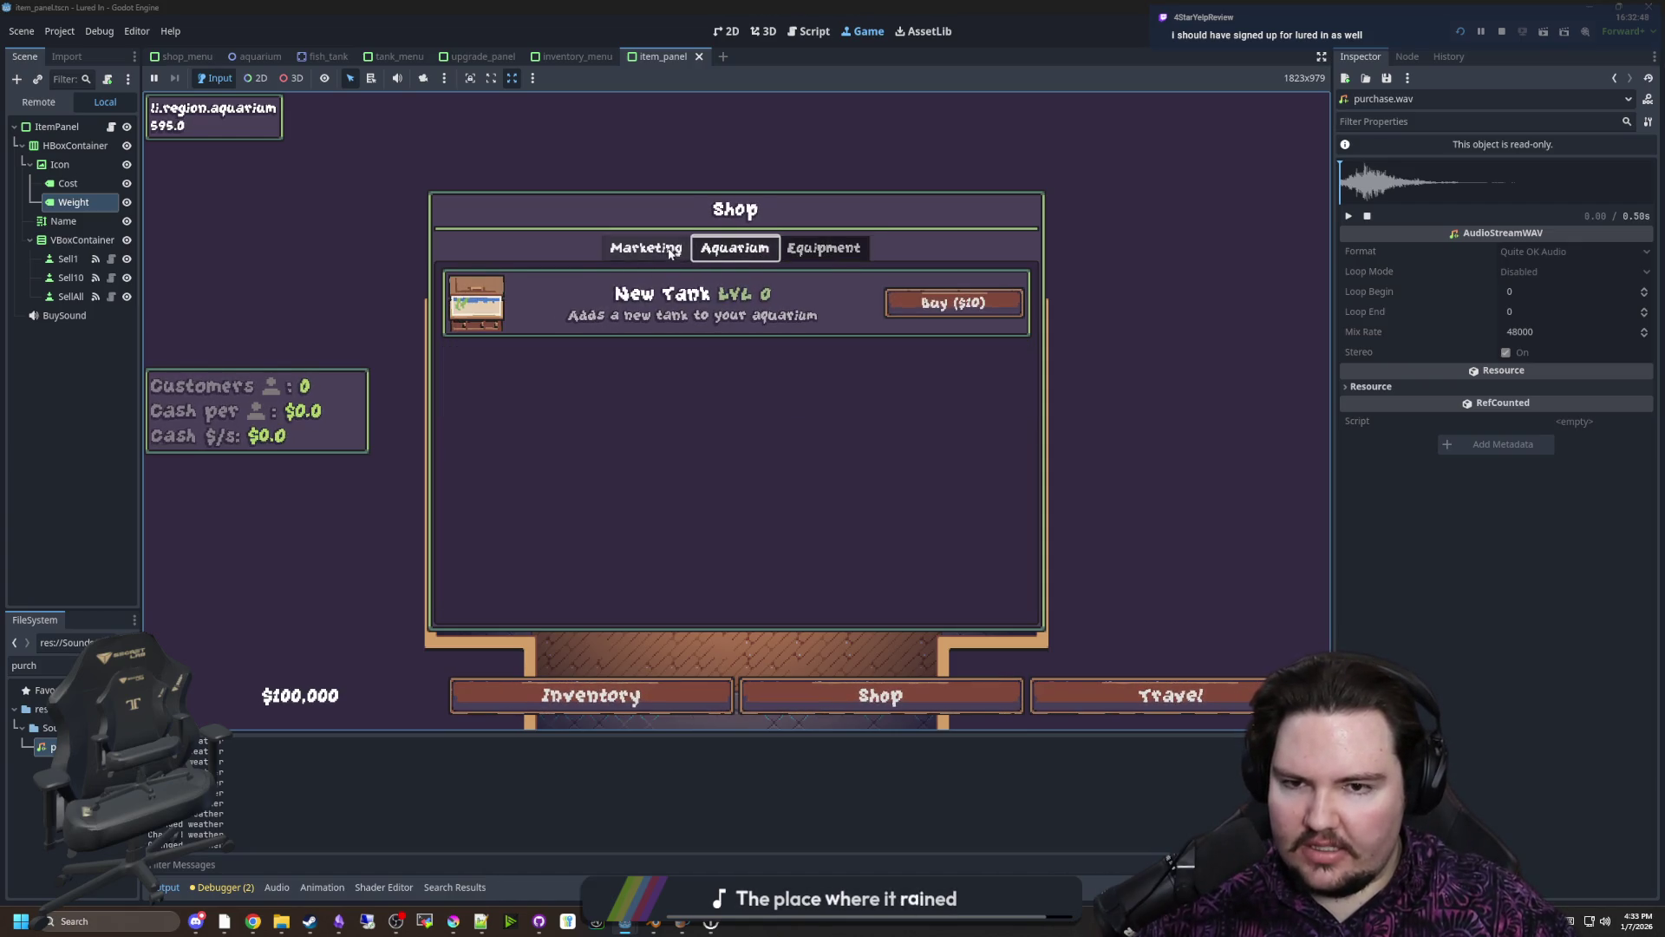
left_click(670, 252)
left_click(733, 249)
left_click(811, 249)
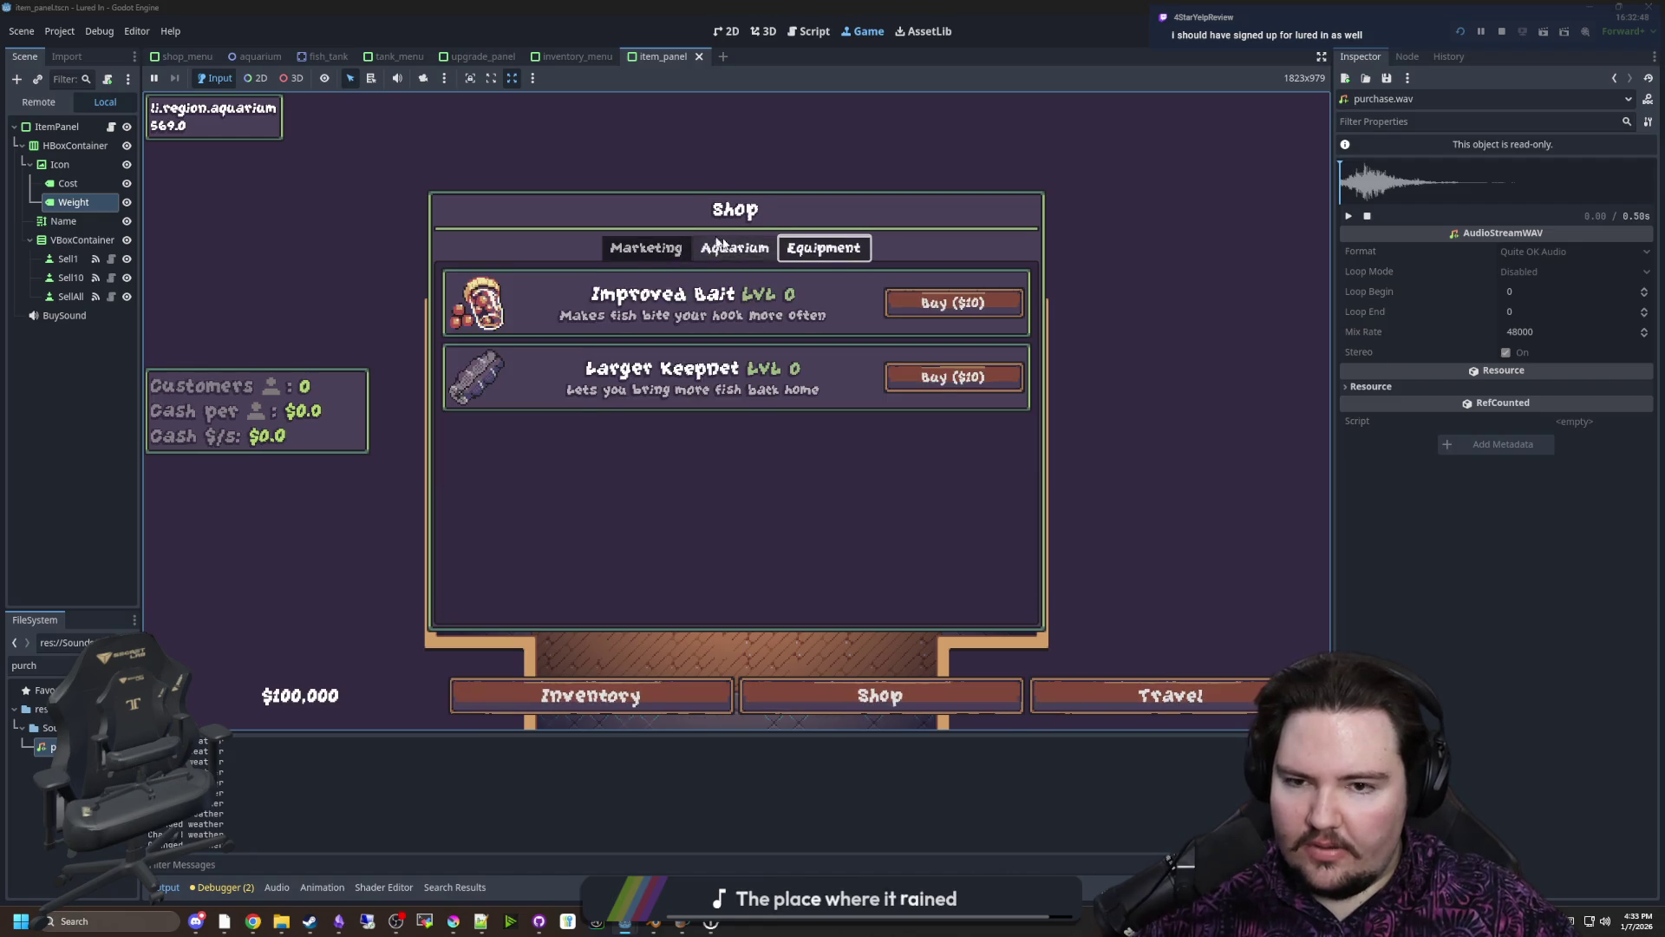
Go back to the Aquarium category and buy a New Tank for $10
left_click(656, 243)
left_click(706, 253)
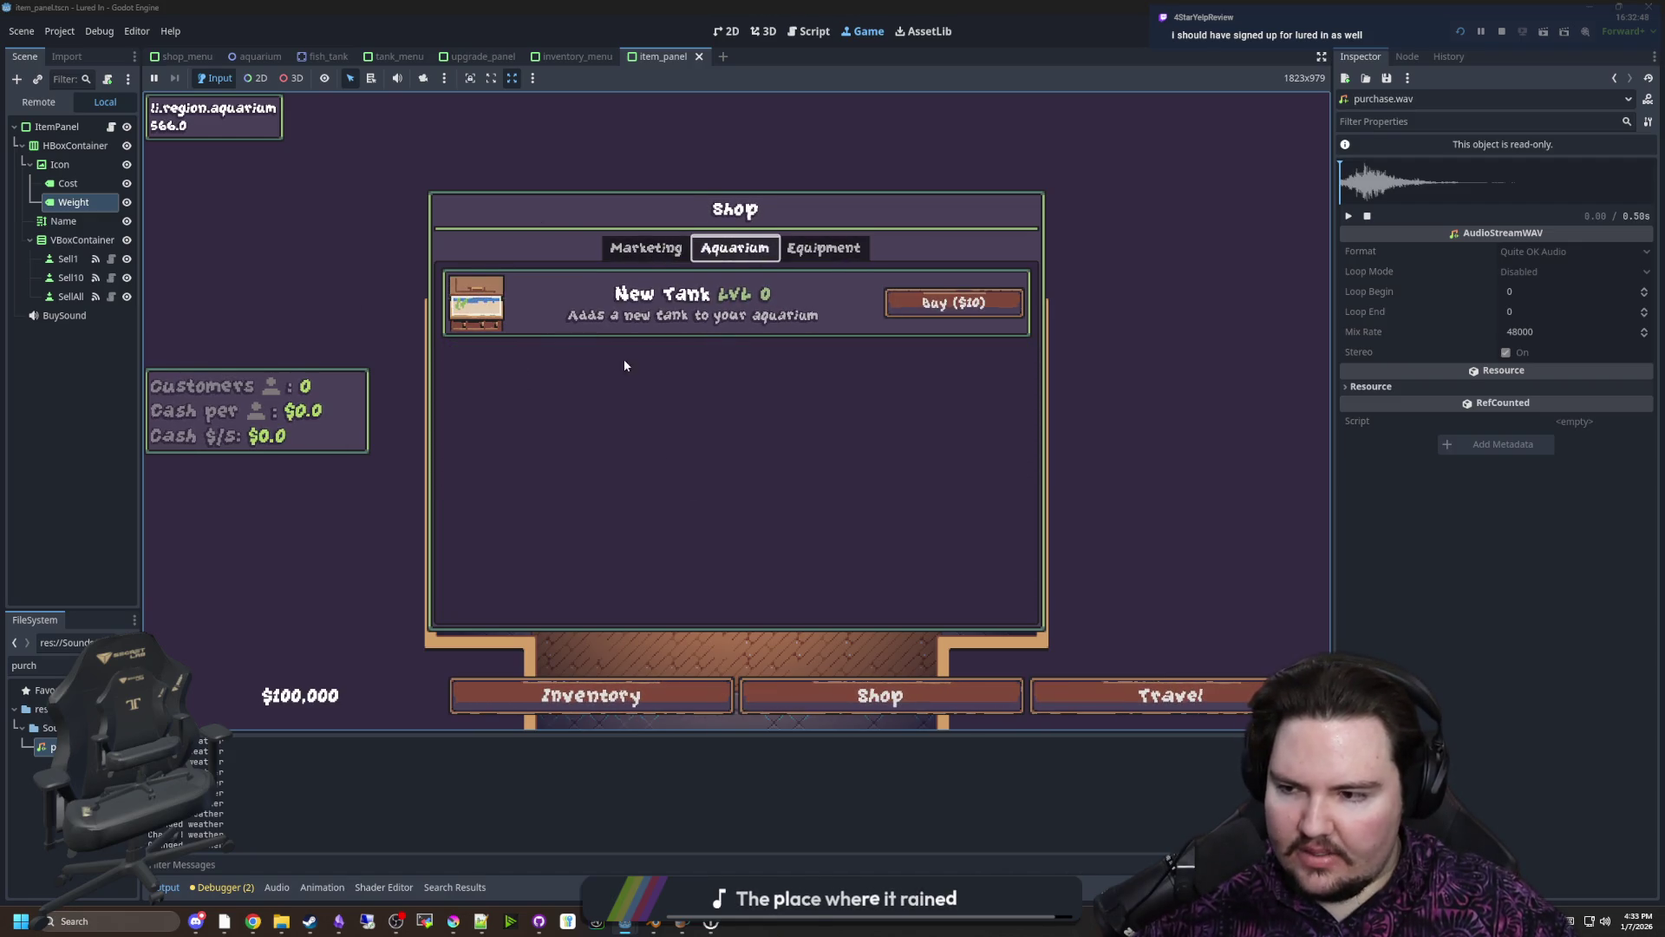
left_click(824, 248)
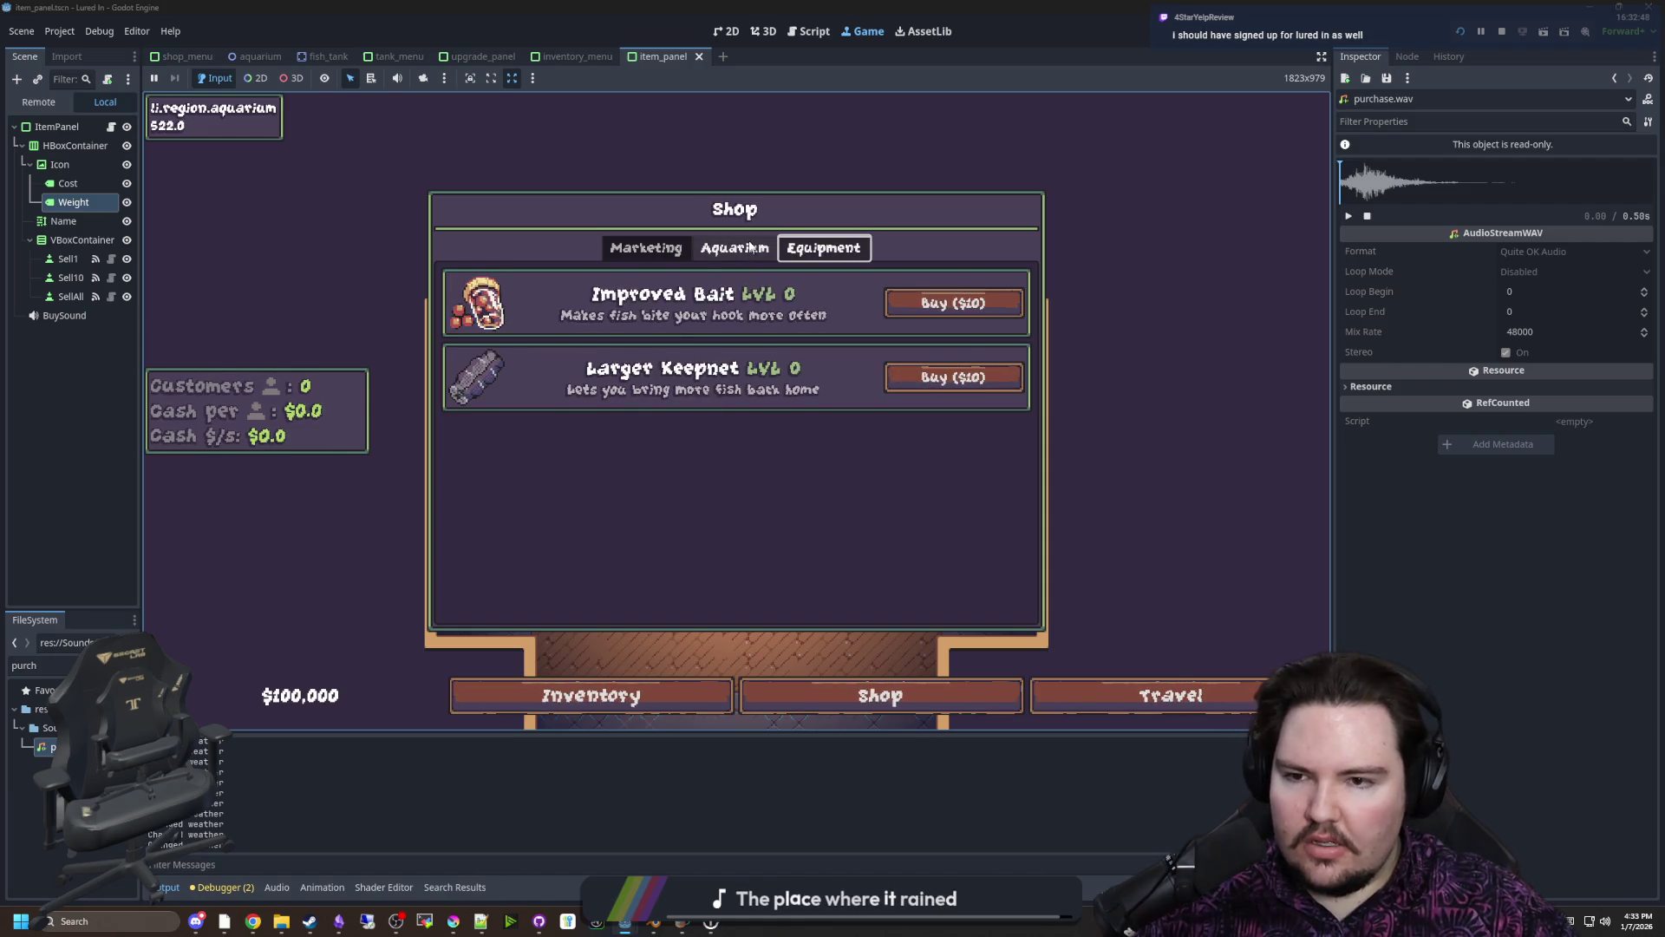
left_click(751, 247)
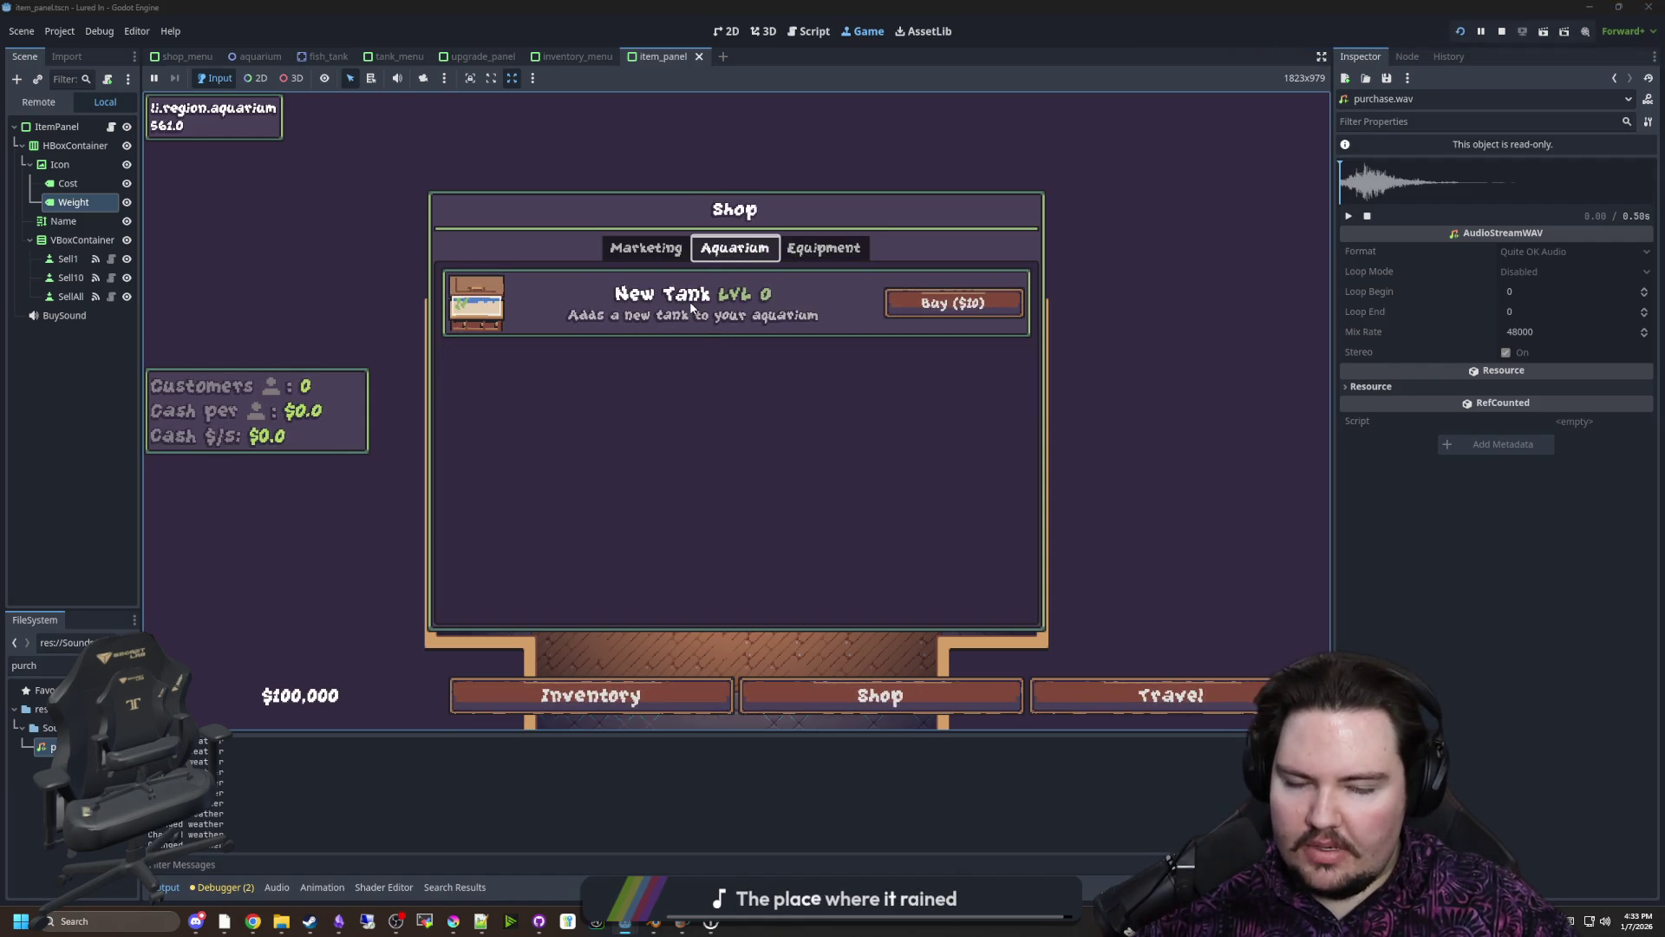
left_click(957, 300)
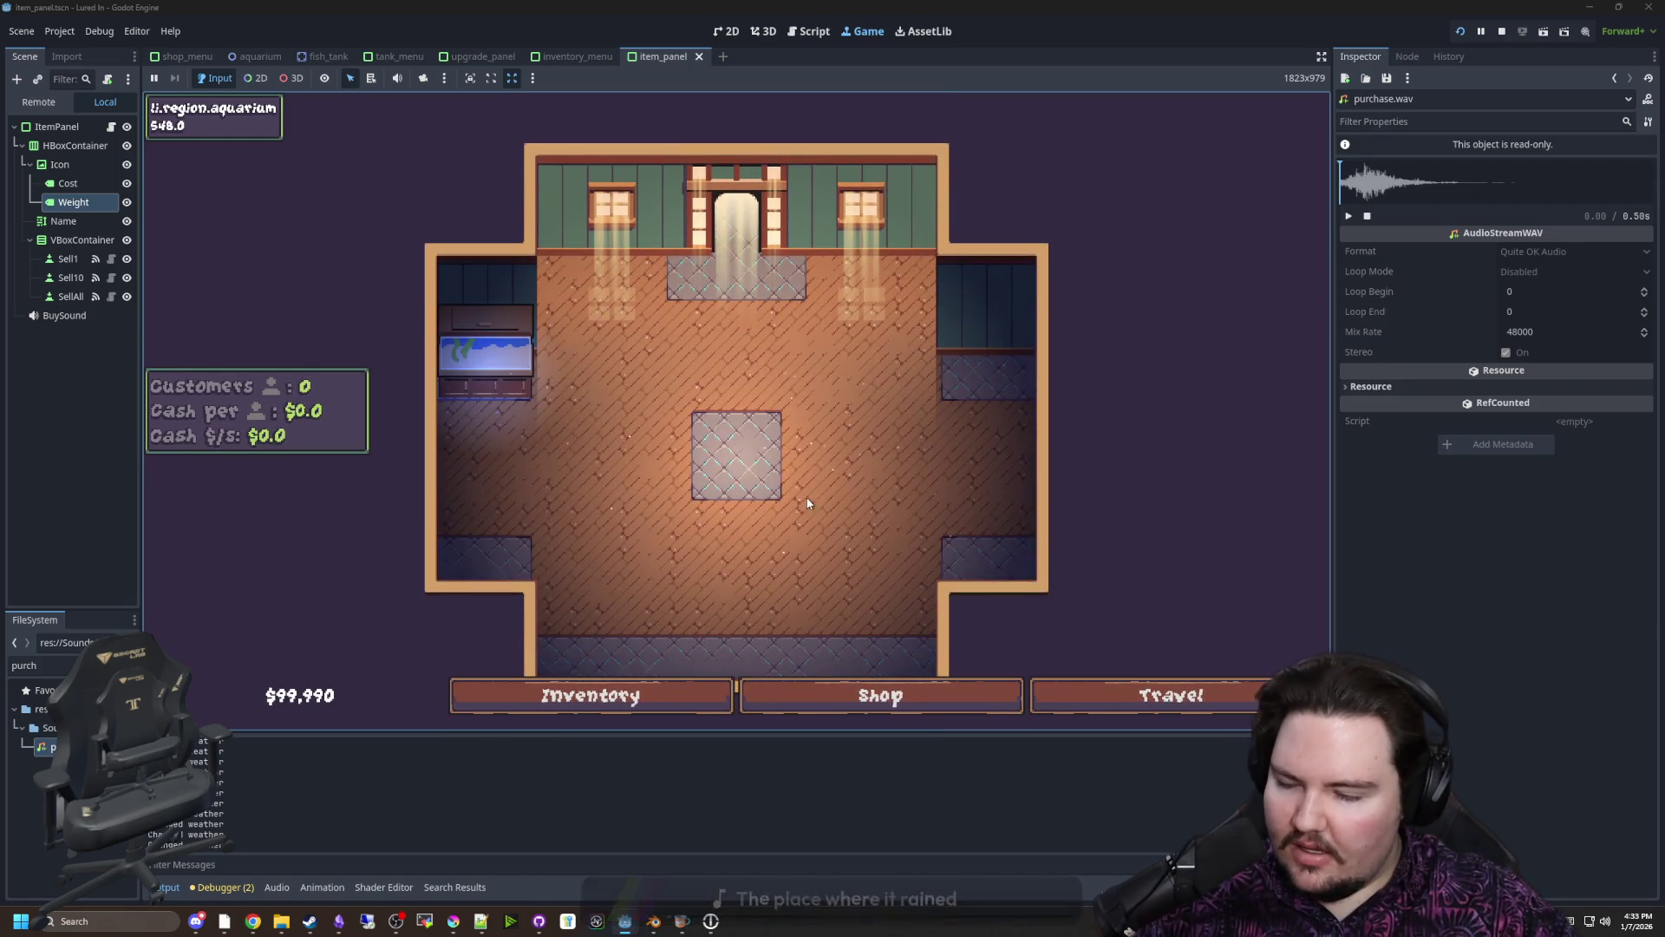
Open the new fish tank's panel to look at its upgrades and fish, then close it
left_click(513, 359)
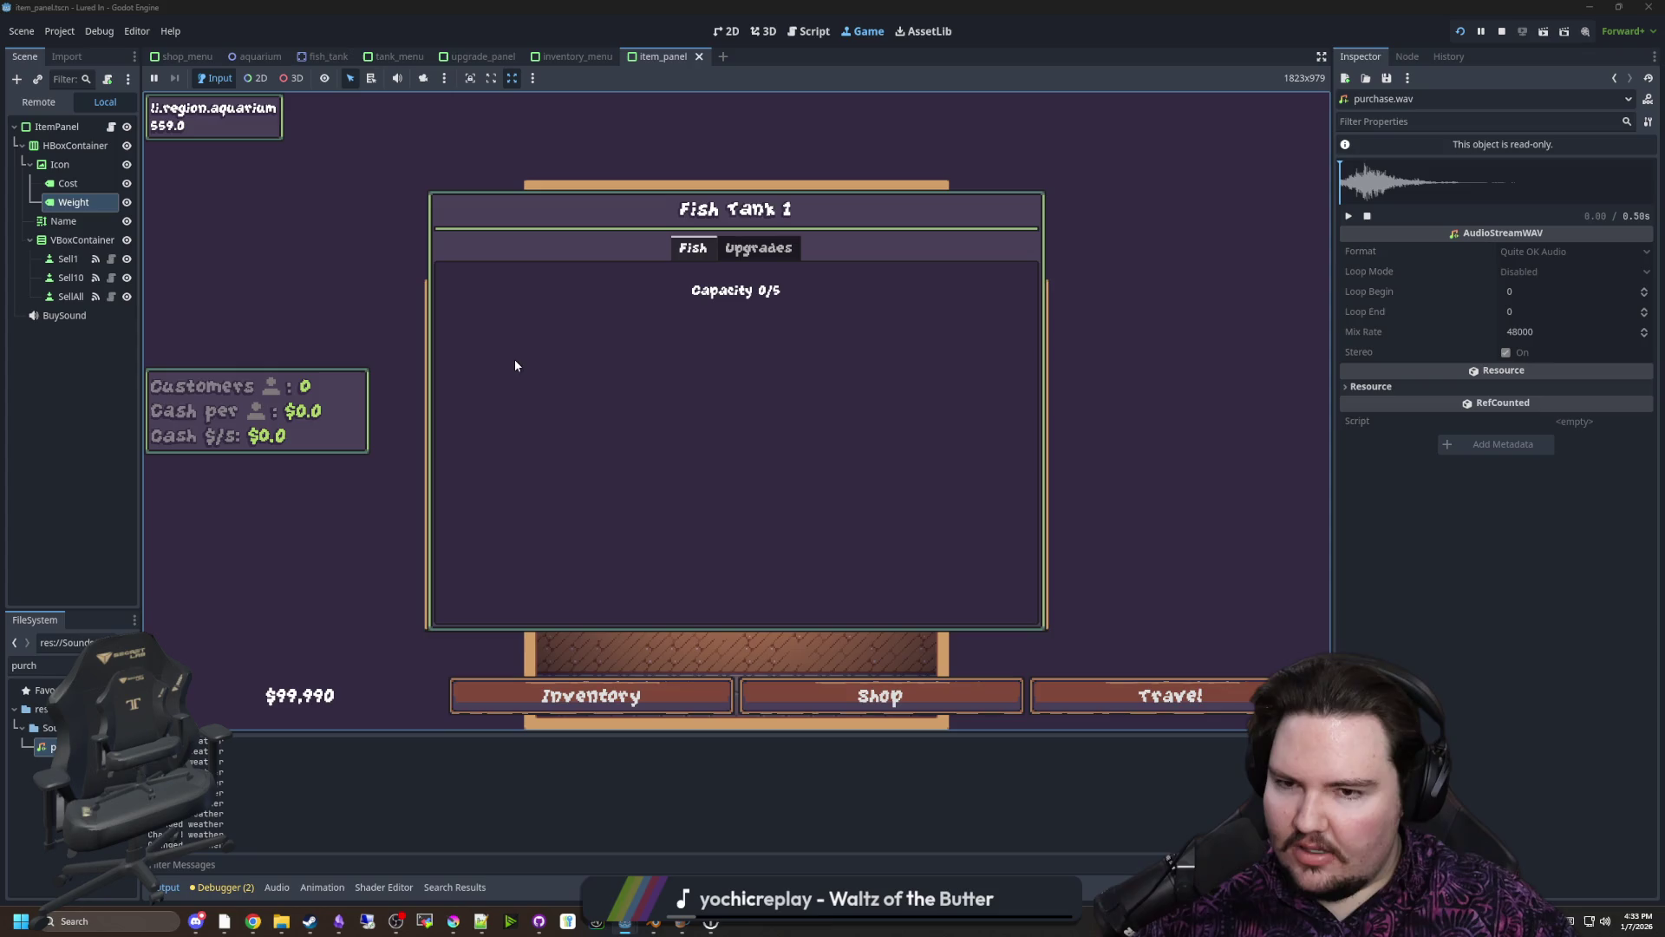
left_click(769, 246)
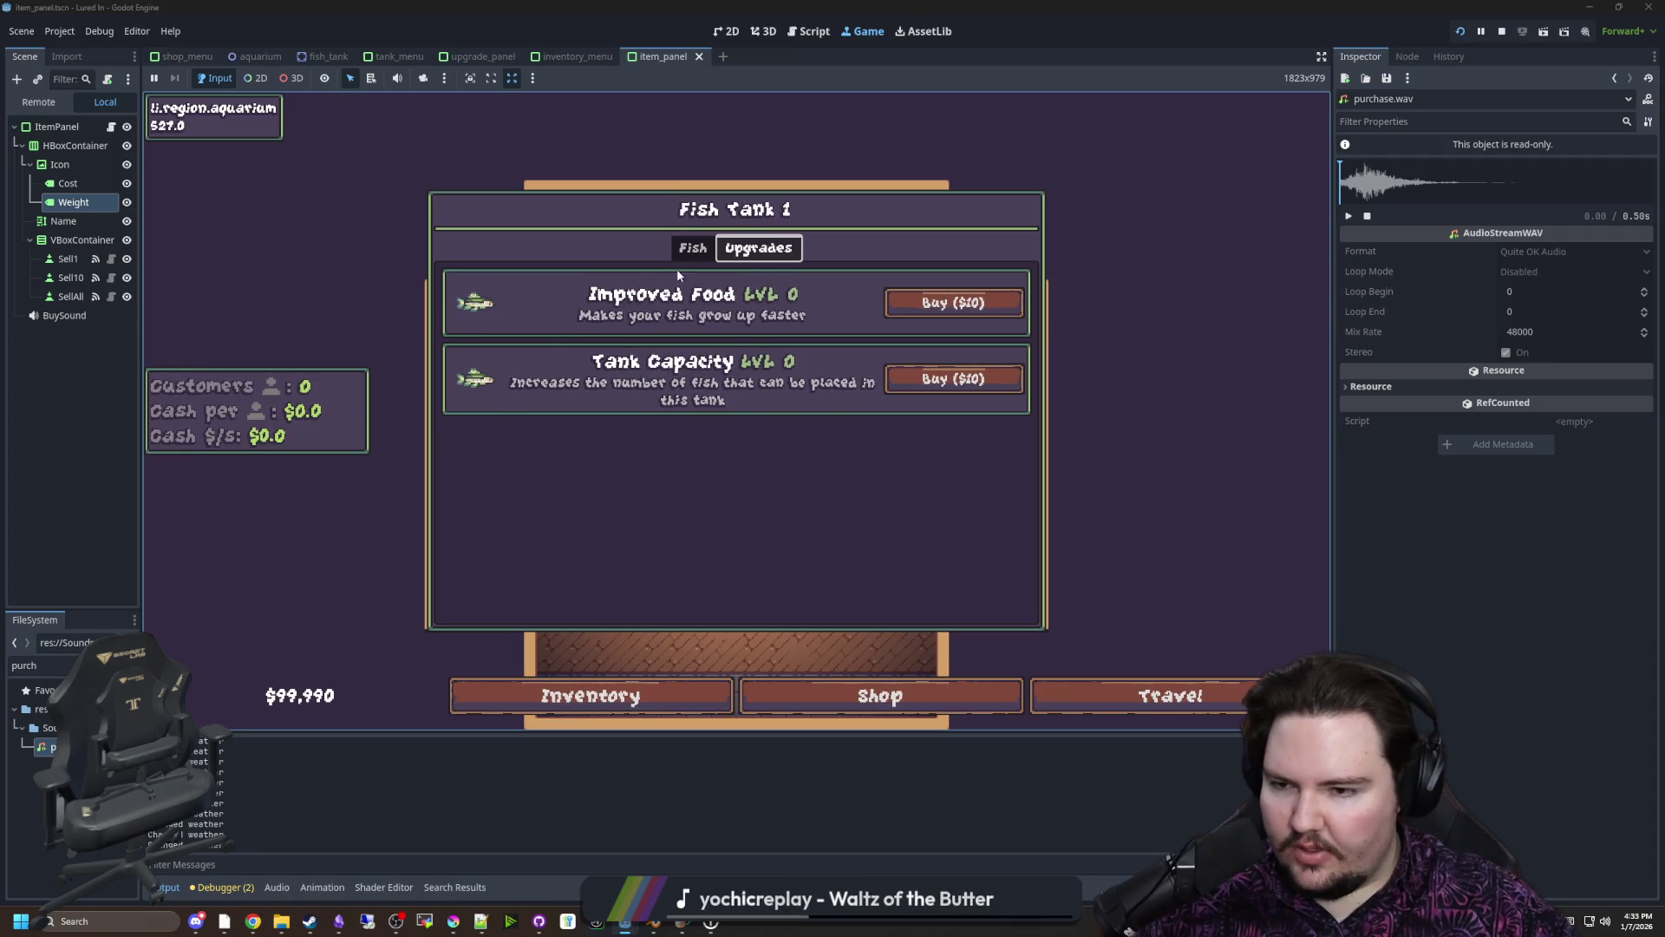
left_click(692, 248)
left_click(728, 248)
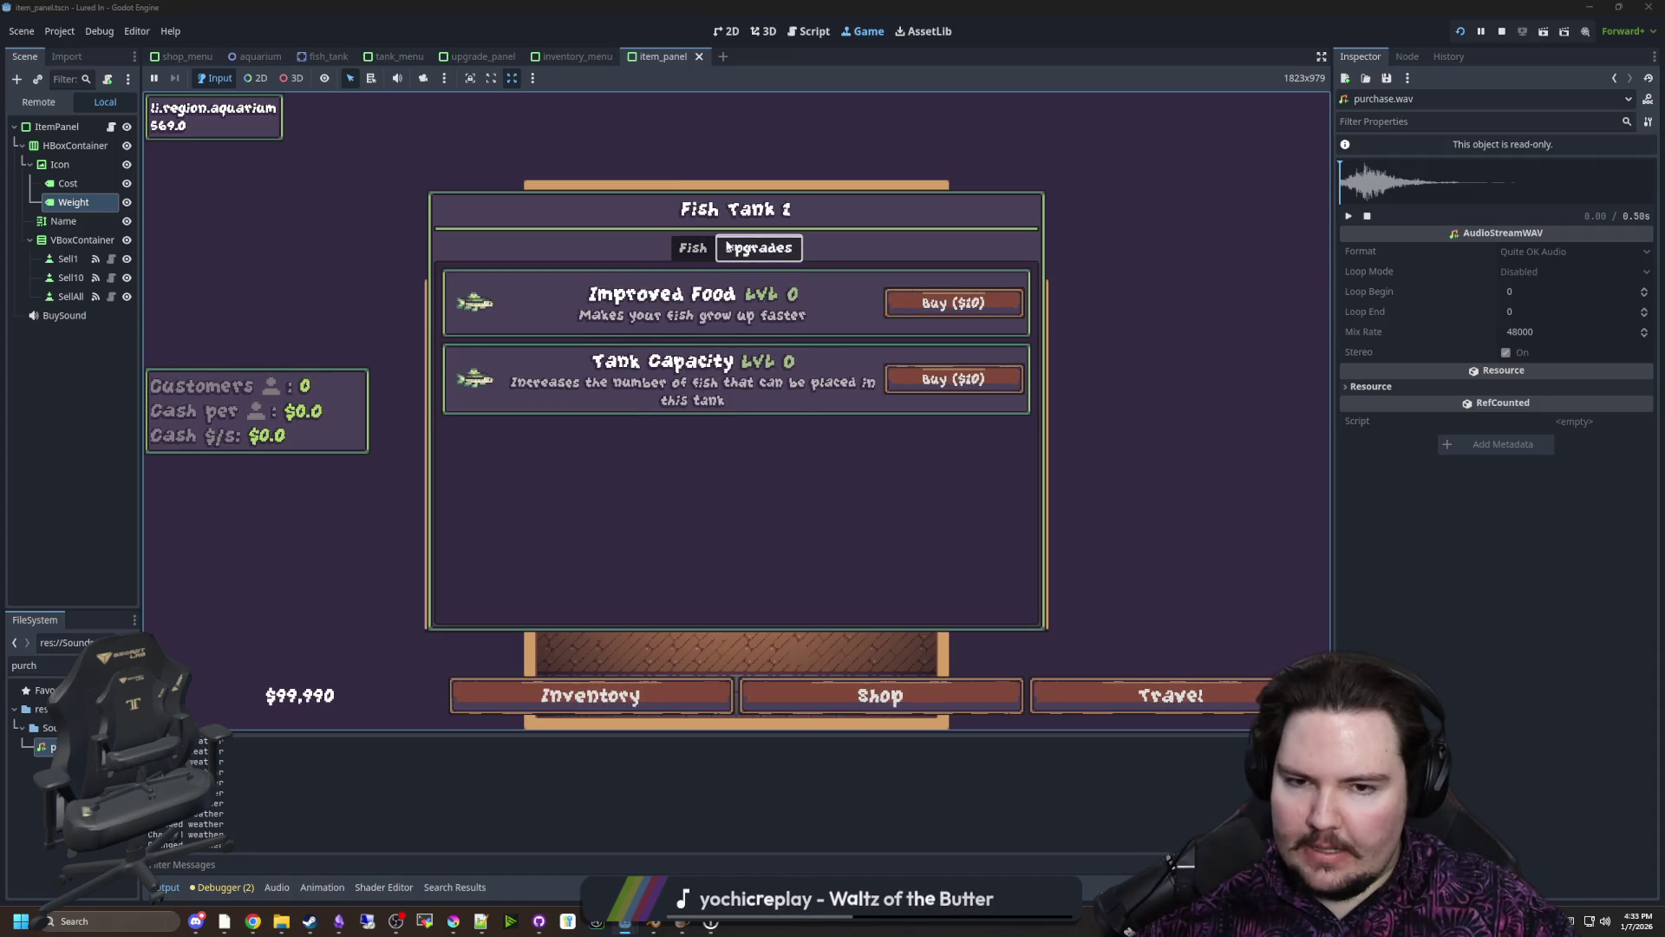
key("Escape")
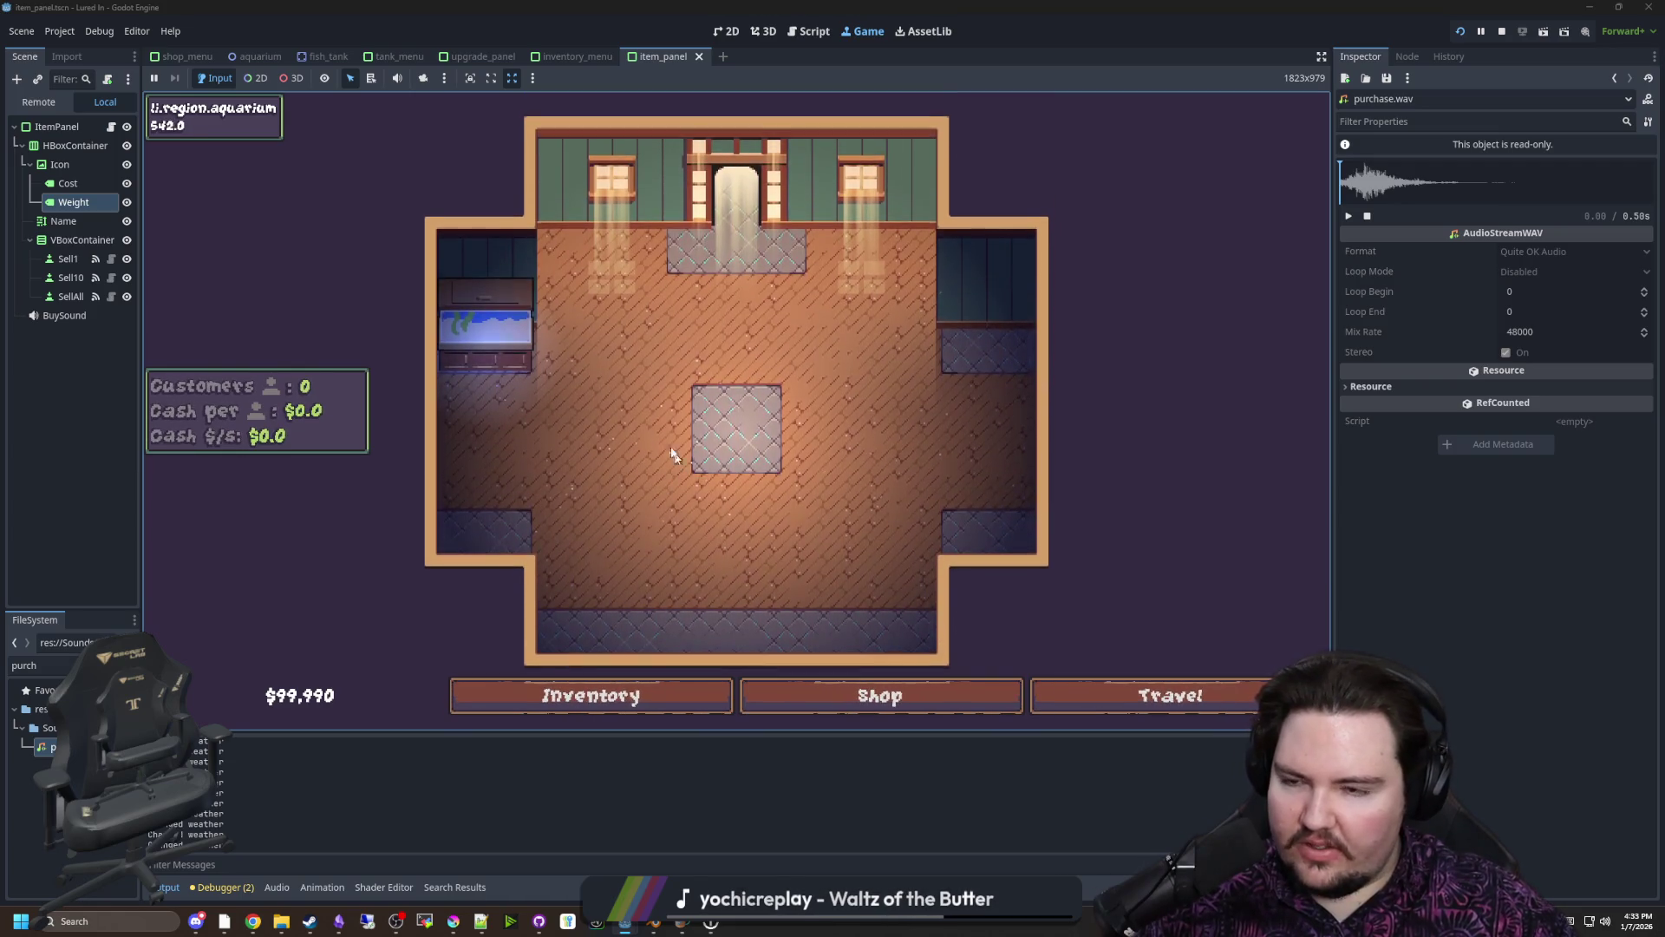
scroll(623, 423, "up", 3)
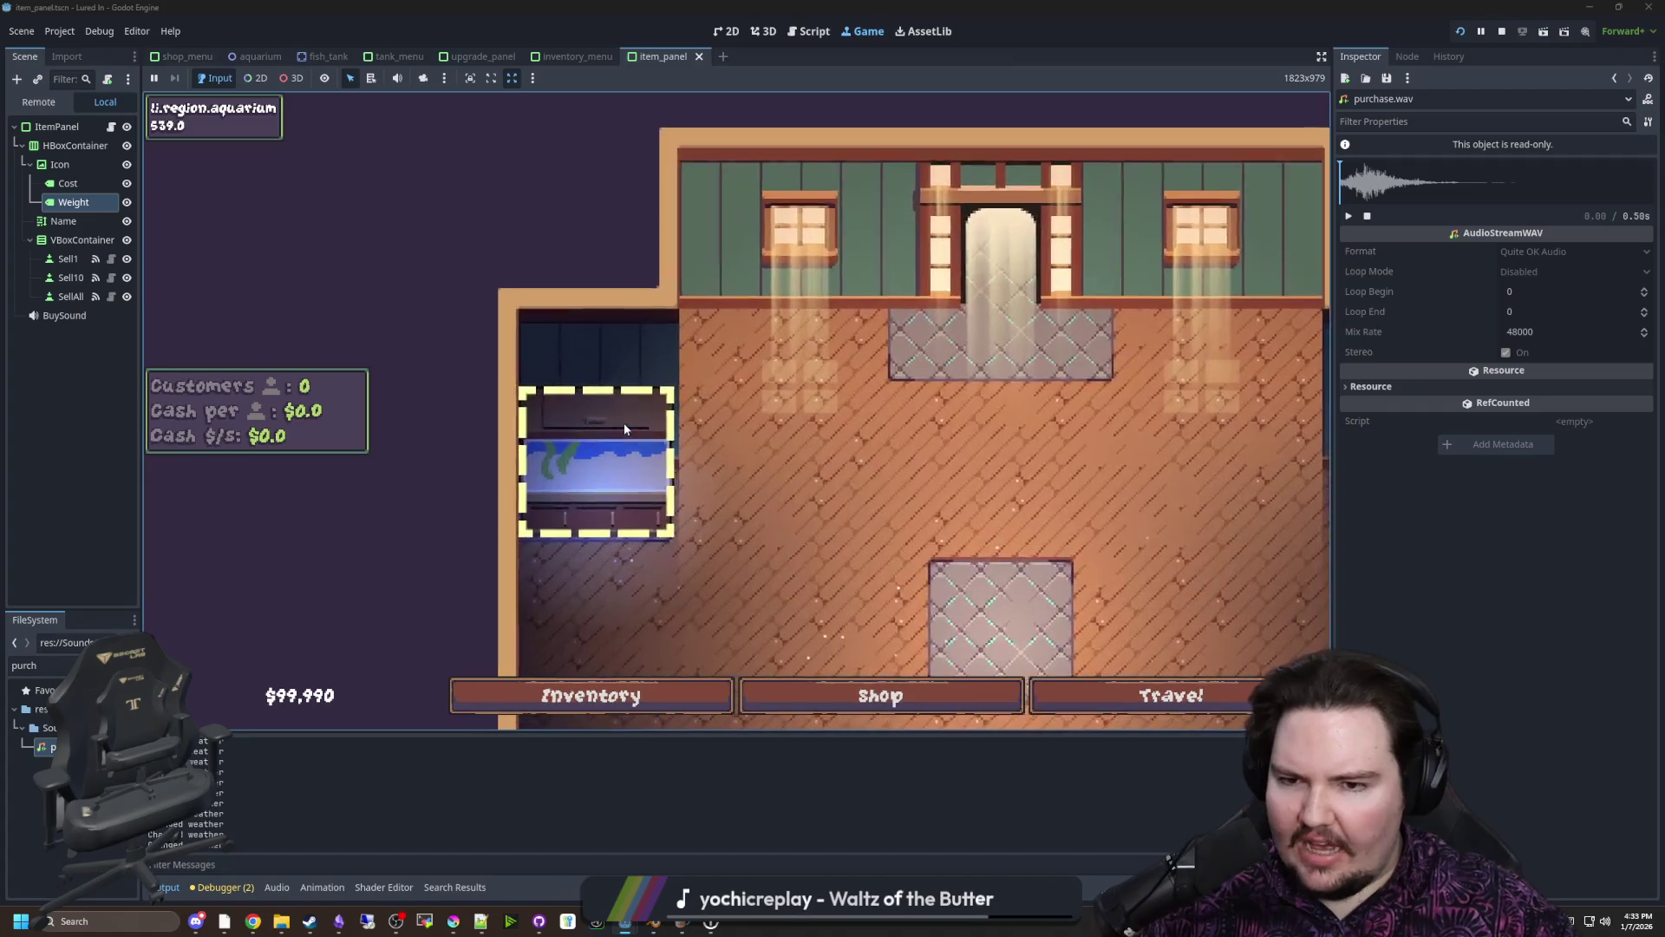
scroll(638, 470, "down", 3)
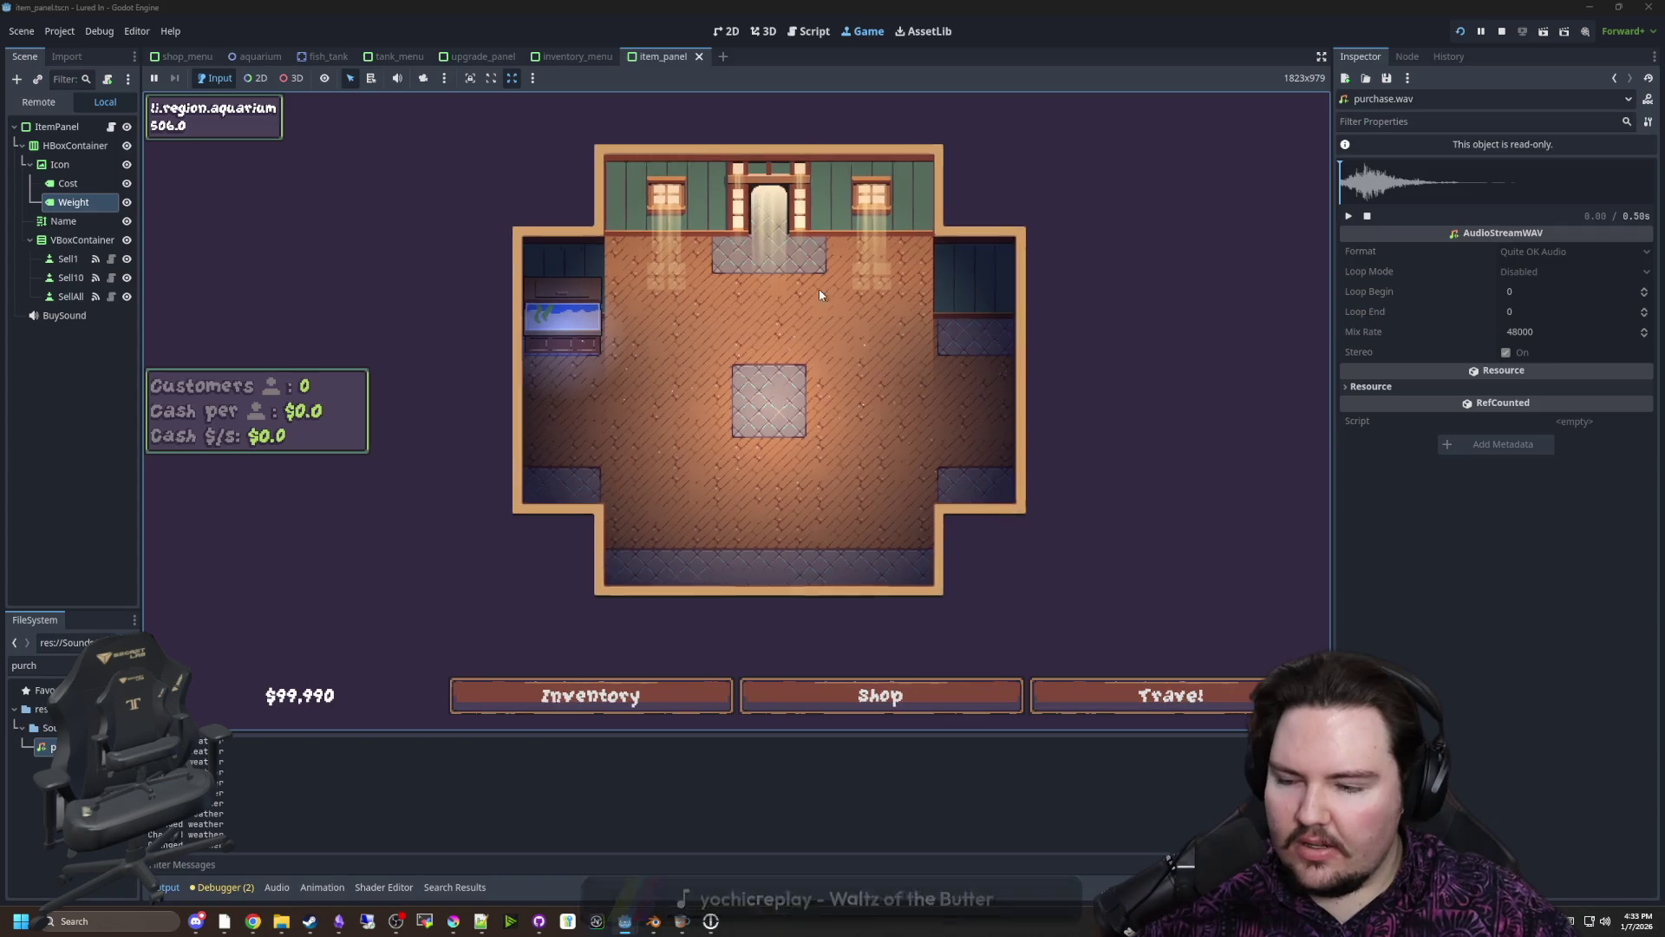
scroll(850, 467, "up", 3)
scroll(534, 341, "down", 2)
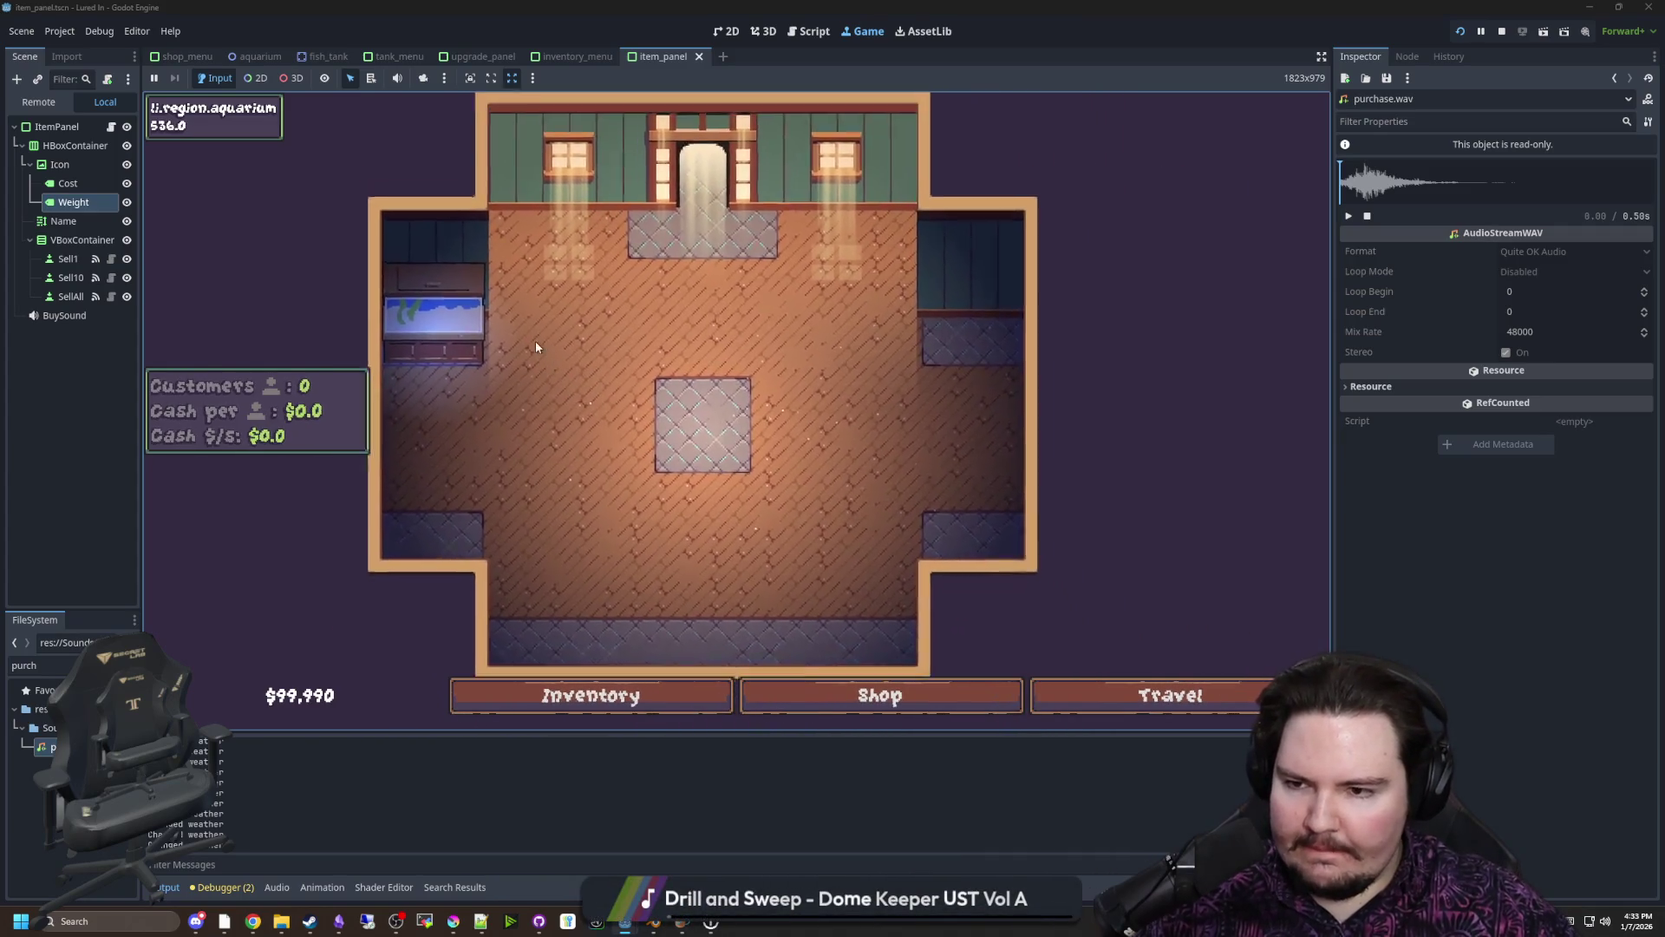
Reopen the tank panel and confirm its fish list reads Capacity 0/5
left_click(471, 351)
left_click(685, 249)
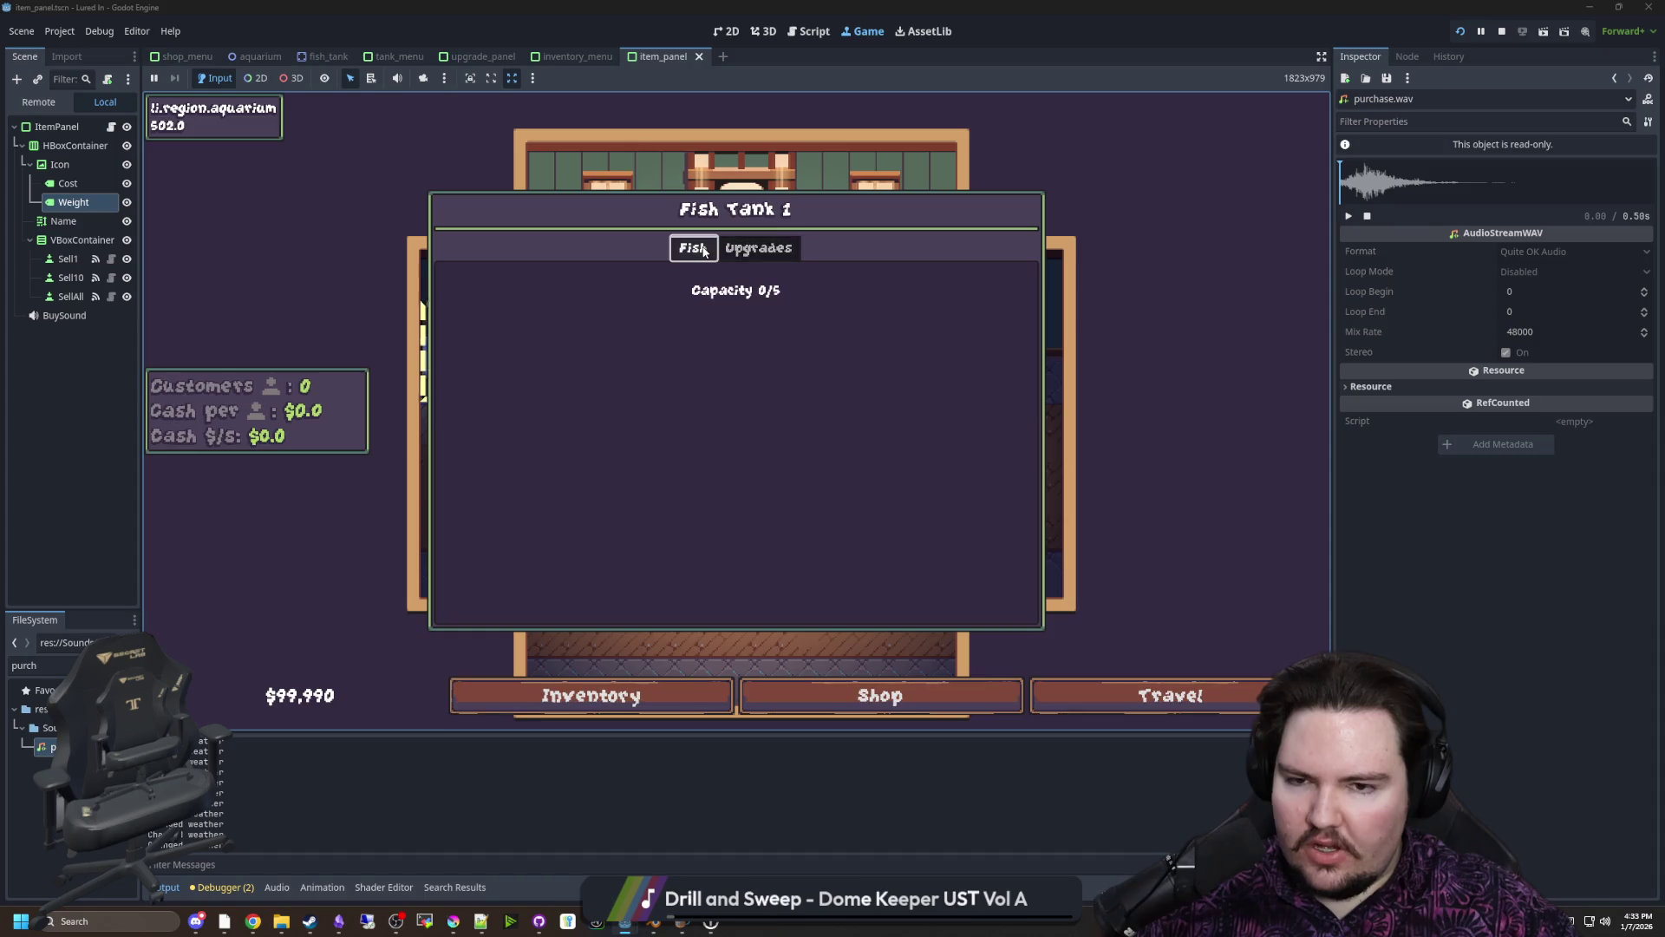
left_click(750, 249)
left_click(702, 253)
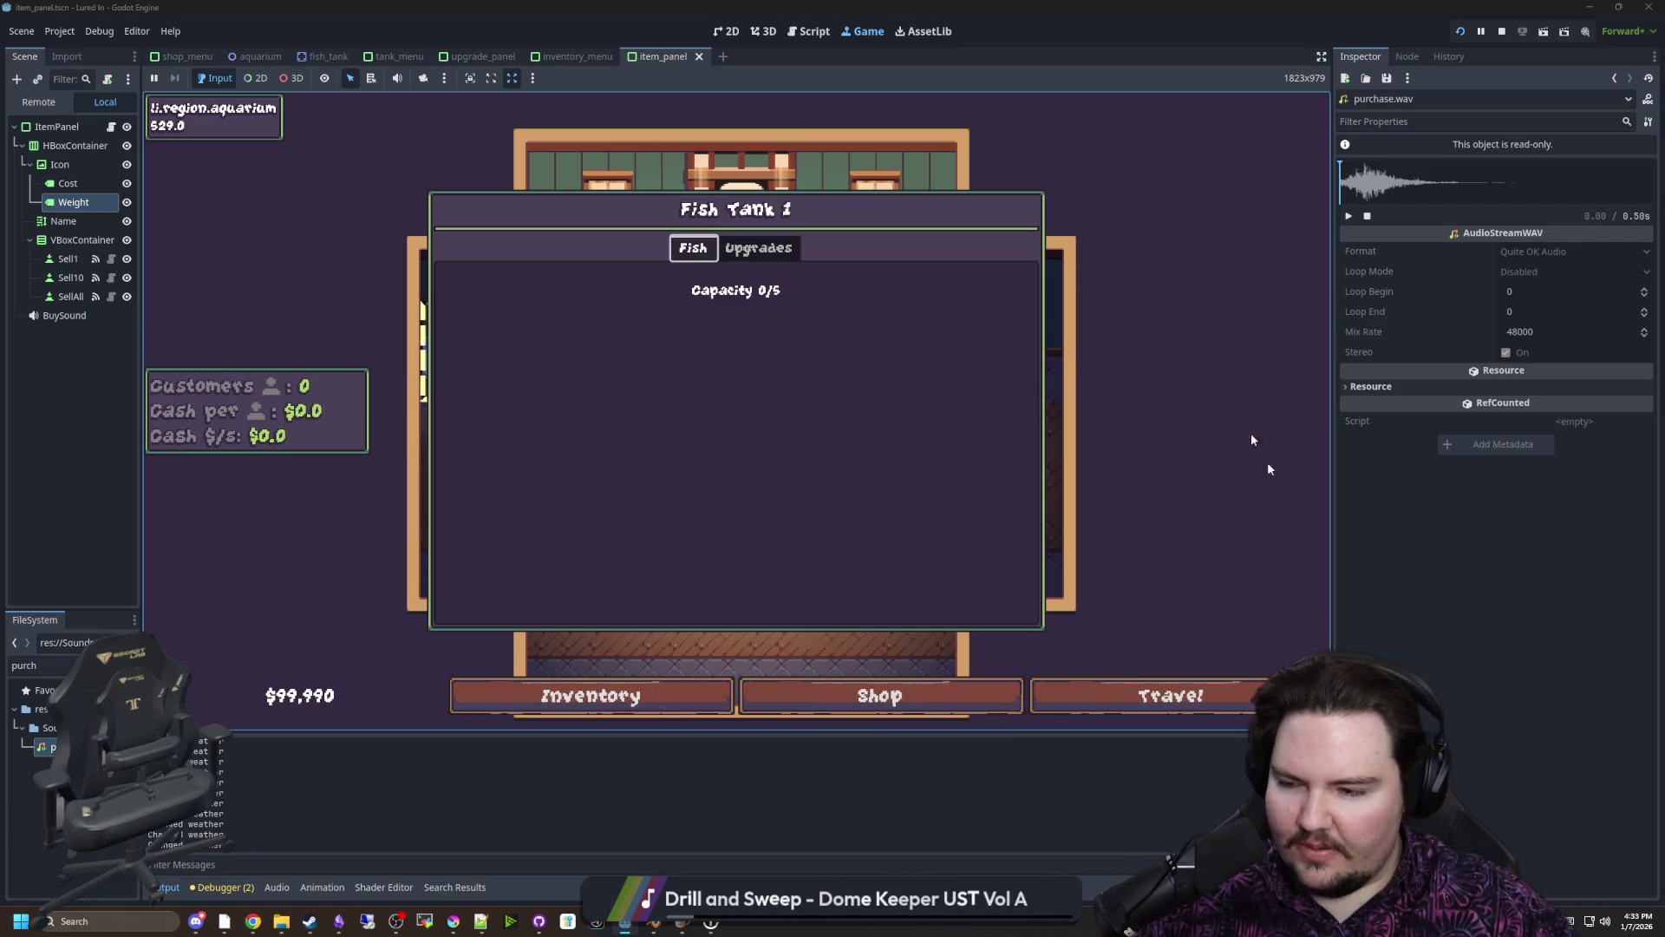
left_click(760, 248)
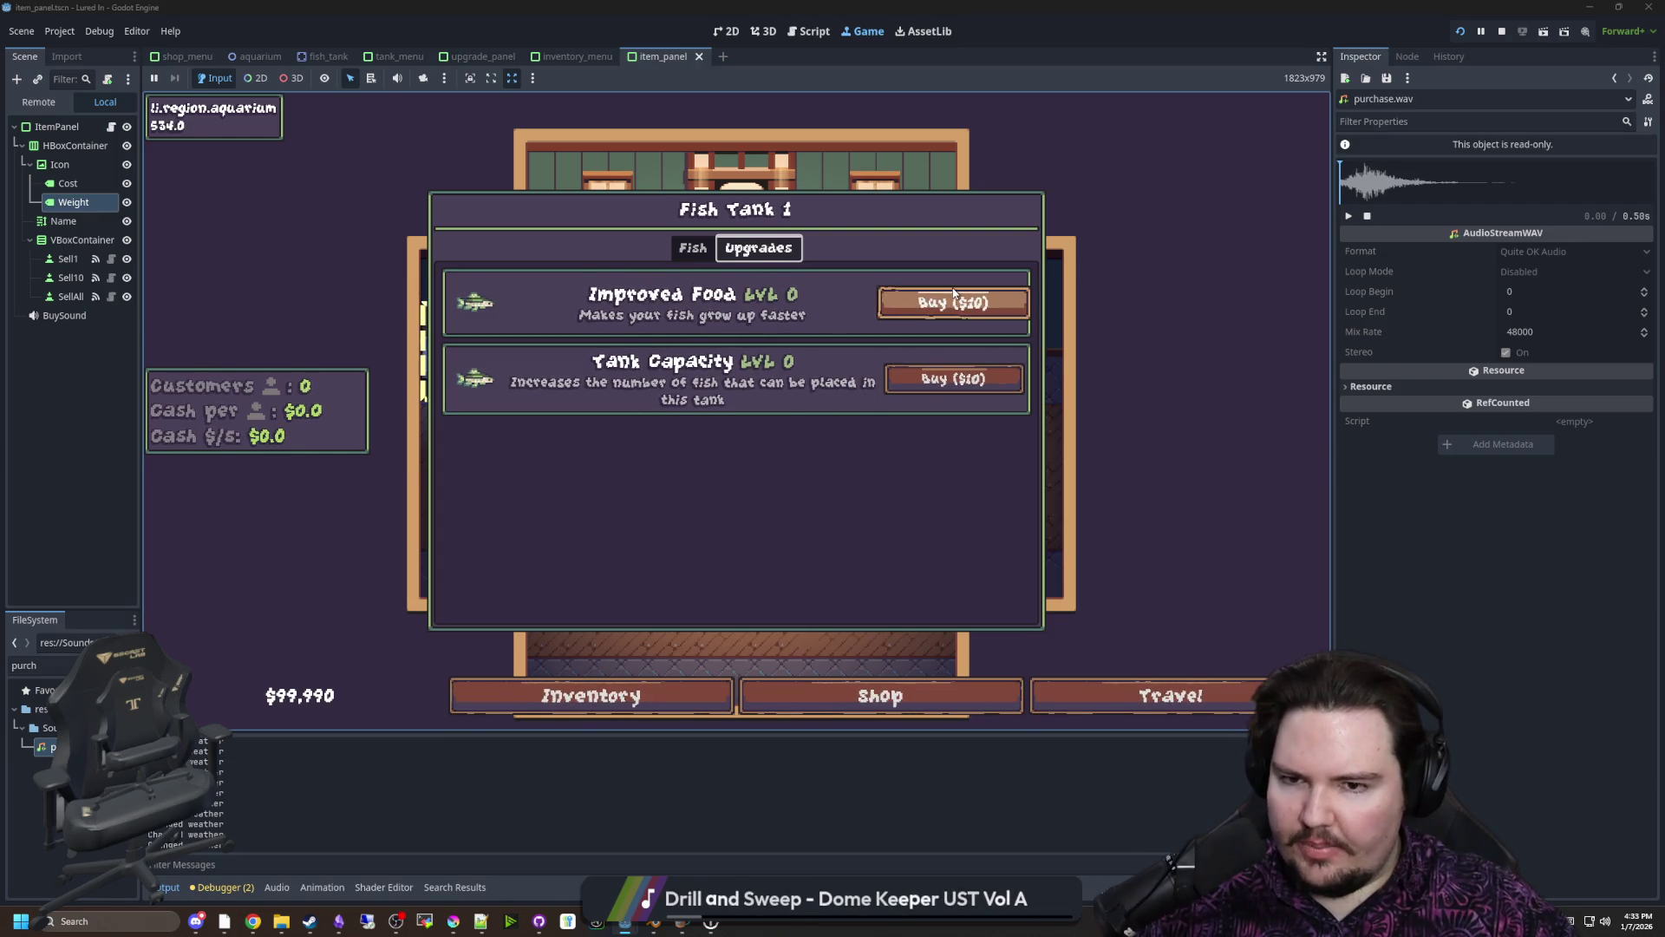
Buy several Tank Capacity upgrade levels for Fish Tank 1, then close its panel
left_click(962, 390)
left_click(961, 388)
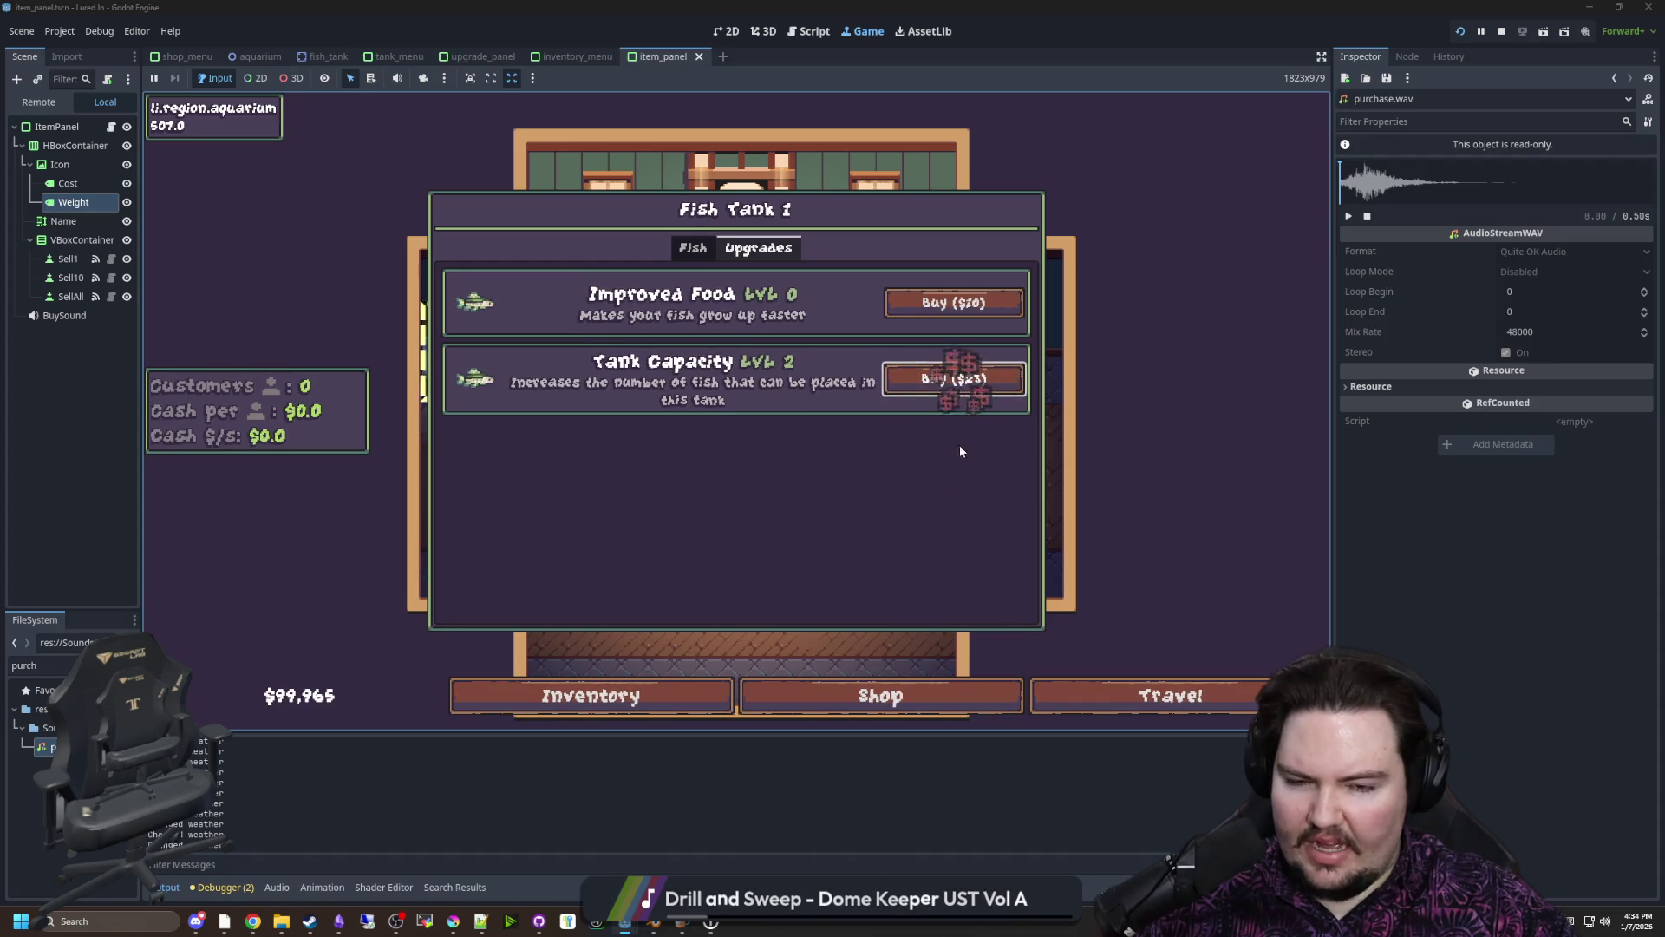
left_click(959, 379)
left_click(959, 378)
left_click(958, 378)
left_click(958, 378)
left_click(958, 378)
left_click(958, 379)
left_click(958, 378)
left_click(958, 378)
left_click(958, 378)
left_click(692, 248)
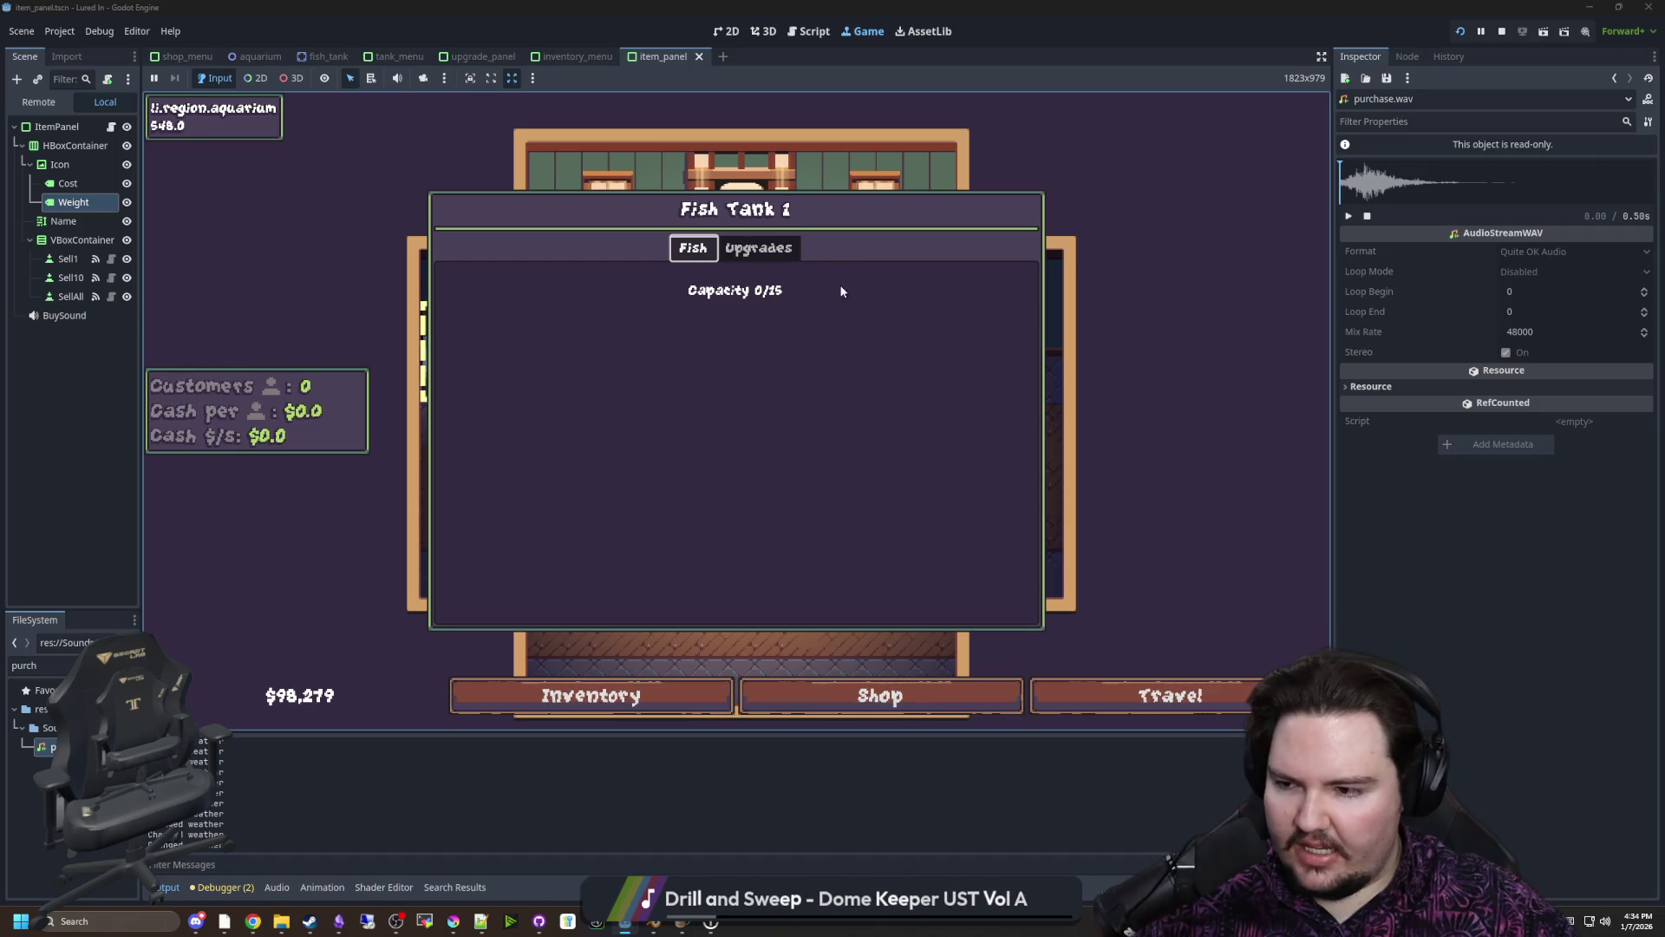
key("Escape")
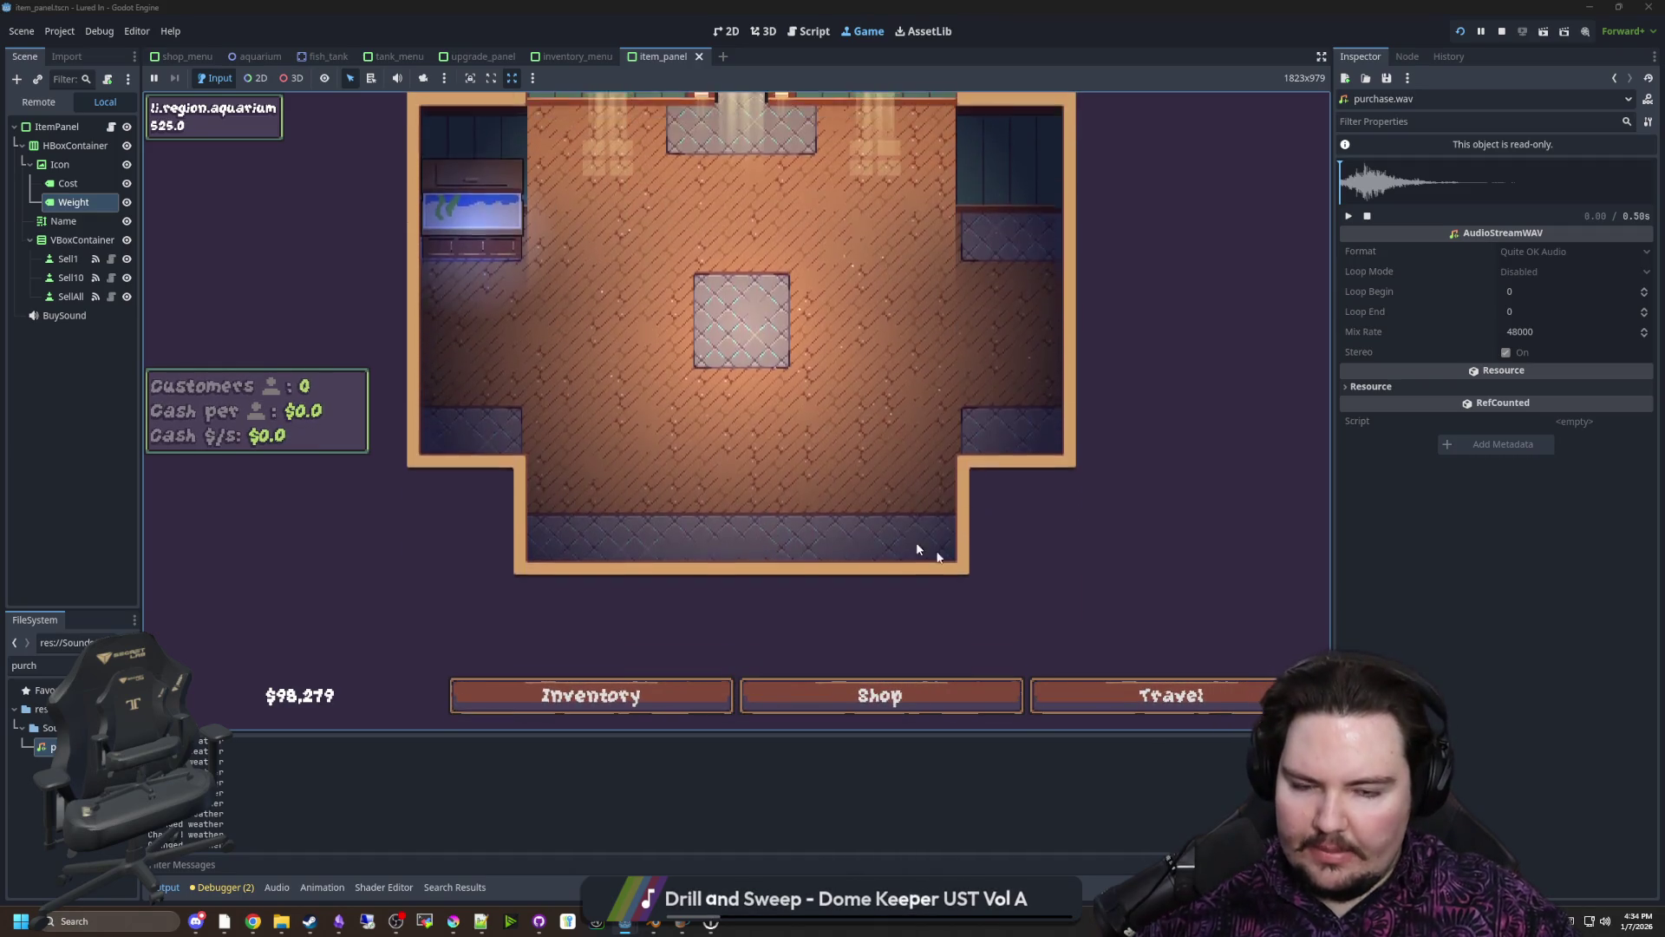
Travel to the Pond, catch a Bluegill and two Tilapia, return, and view the Inventory
left_click(1103, 684)
left_click(962, 281)
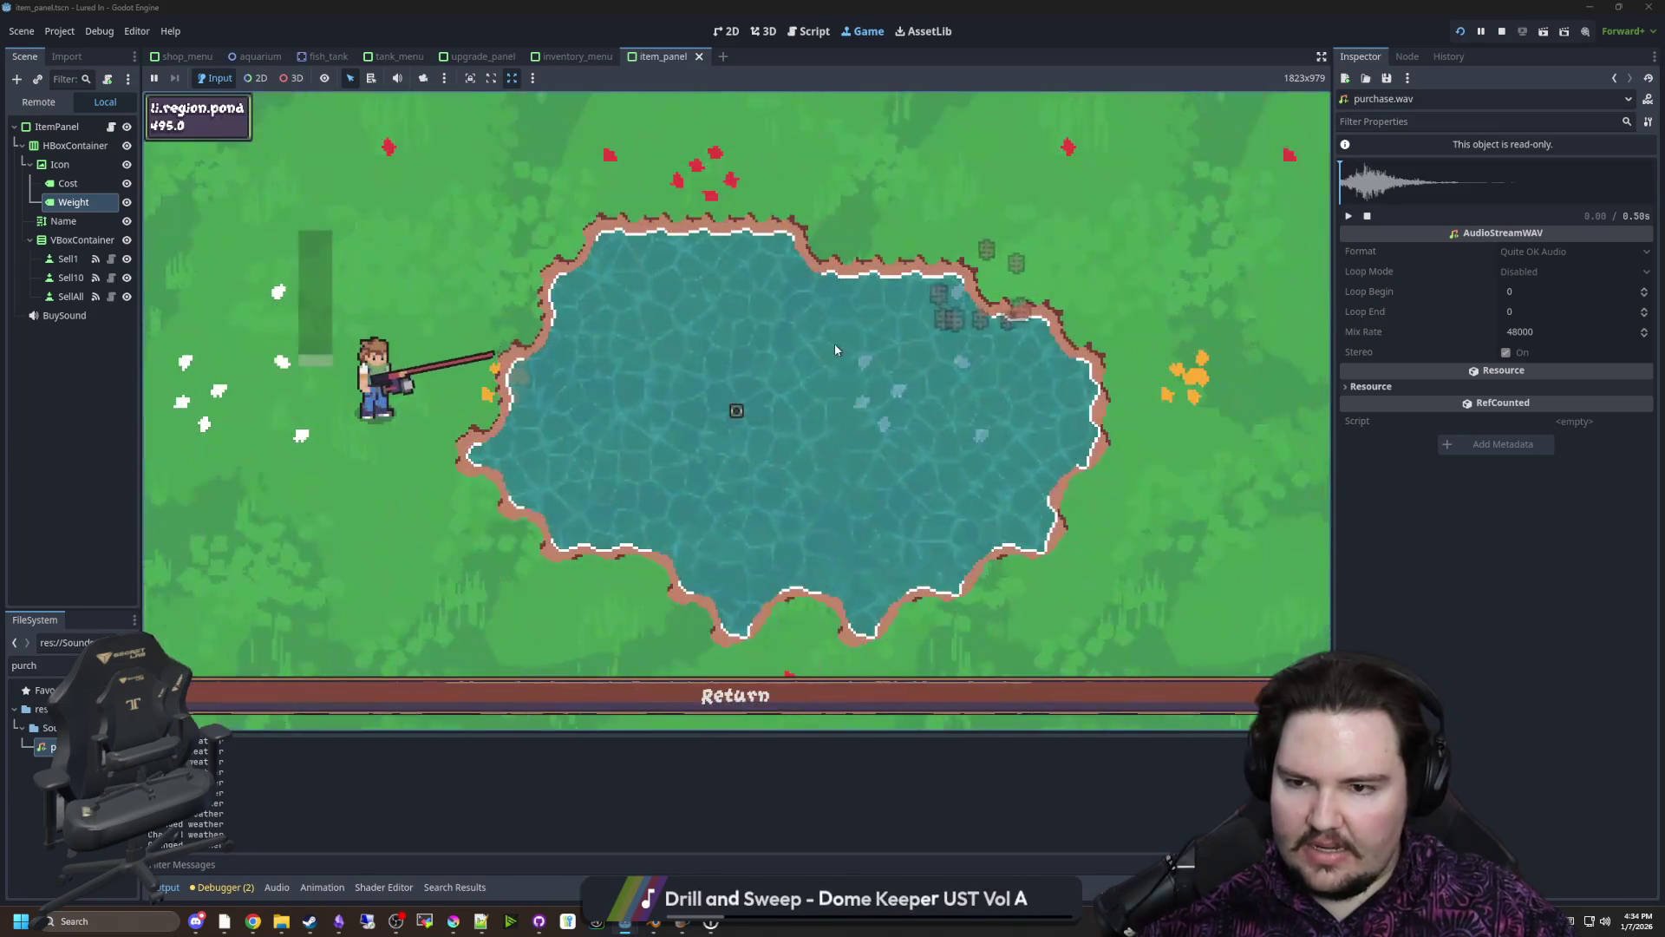
left_click(740, 300)
left_click(652, 295)
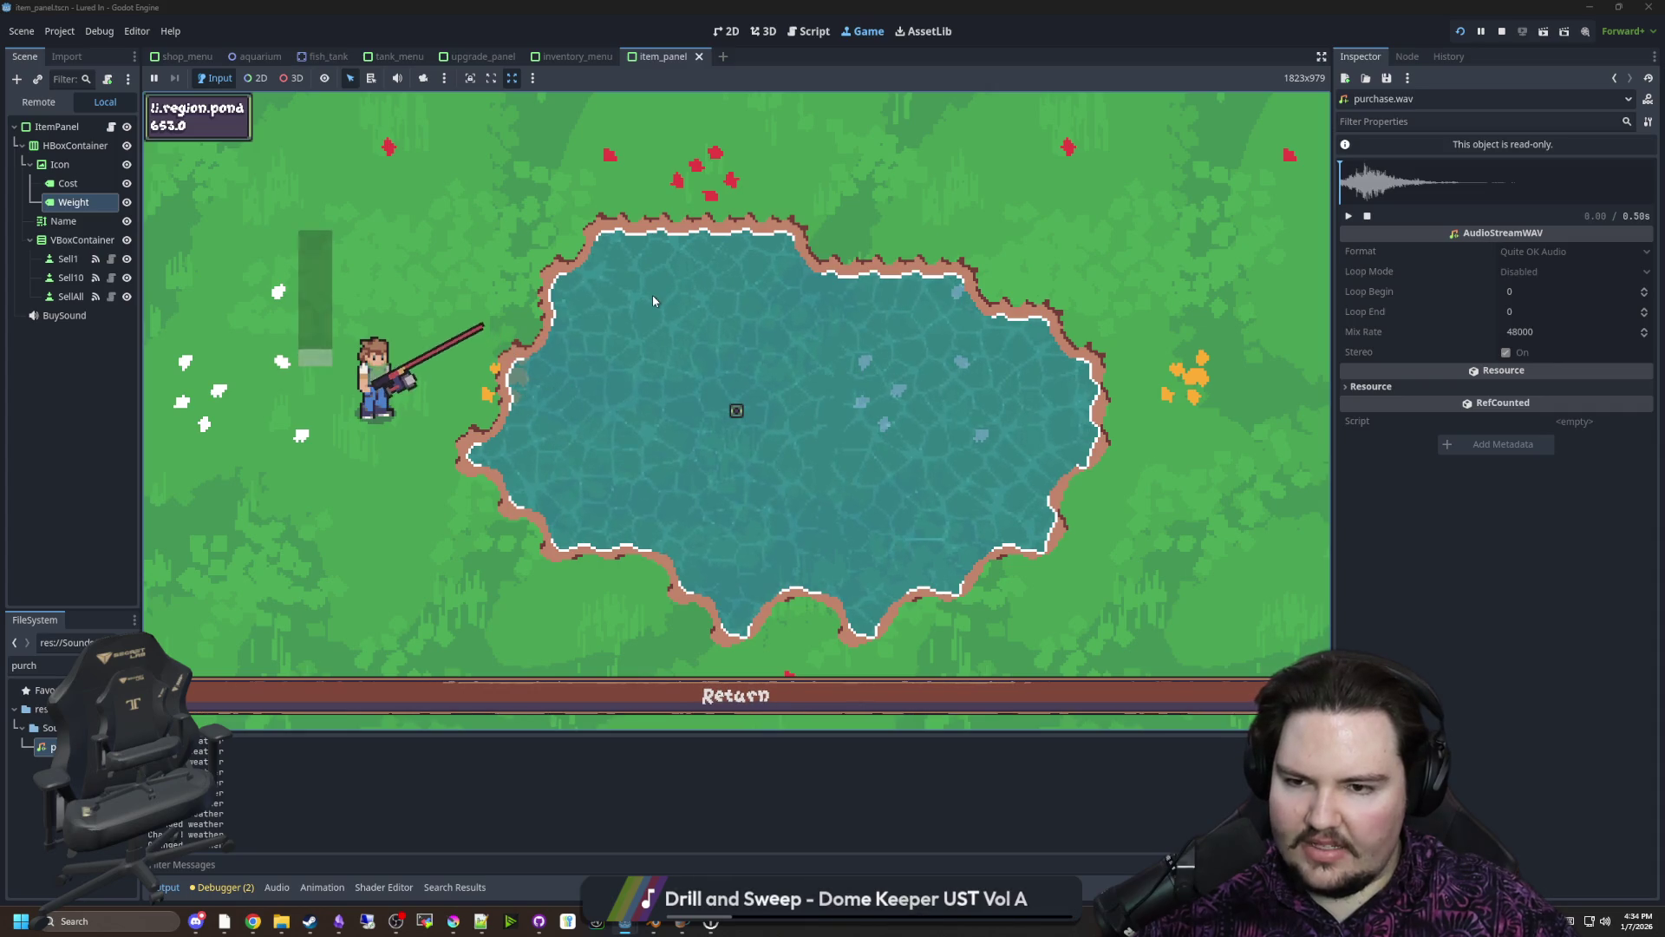
left_click(653, 694)
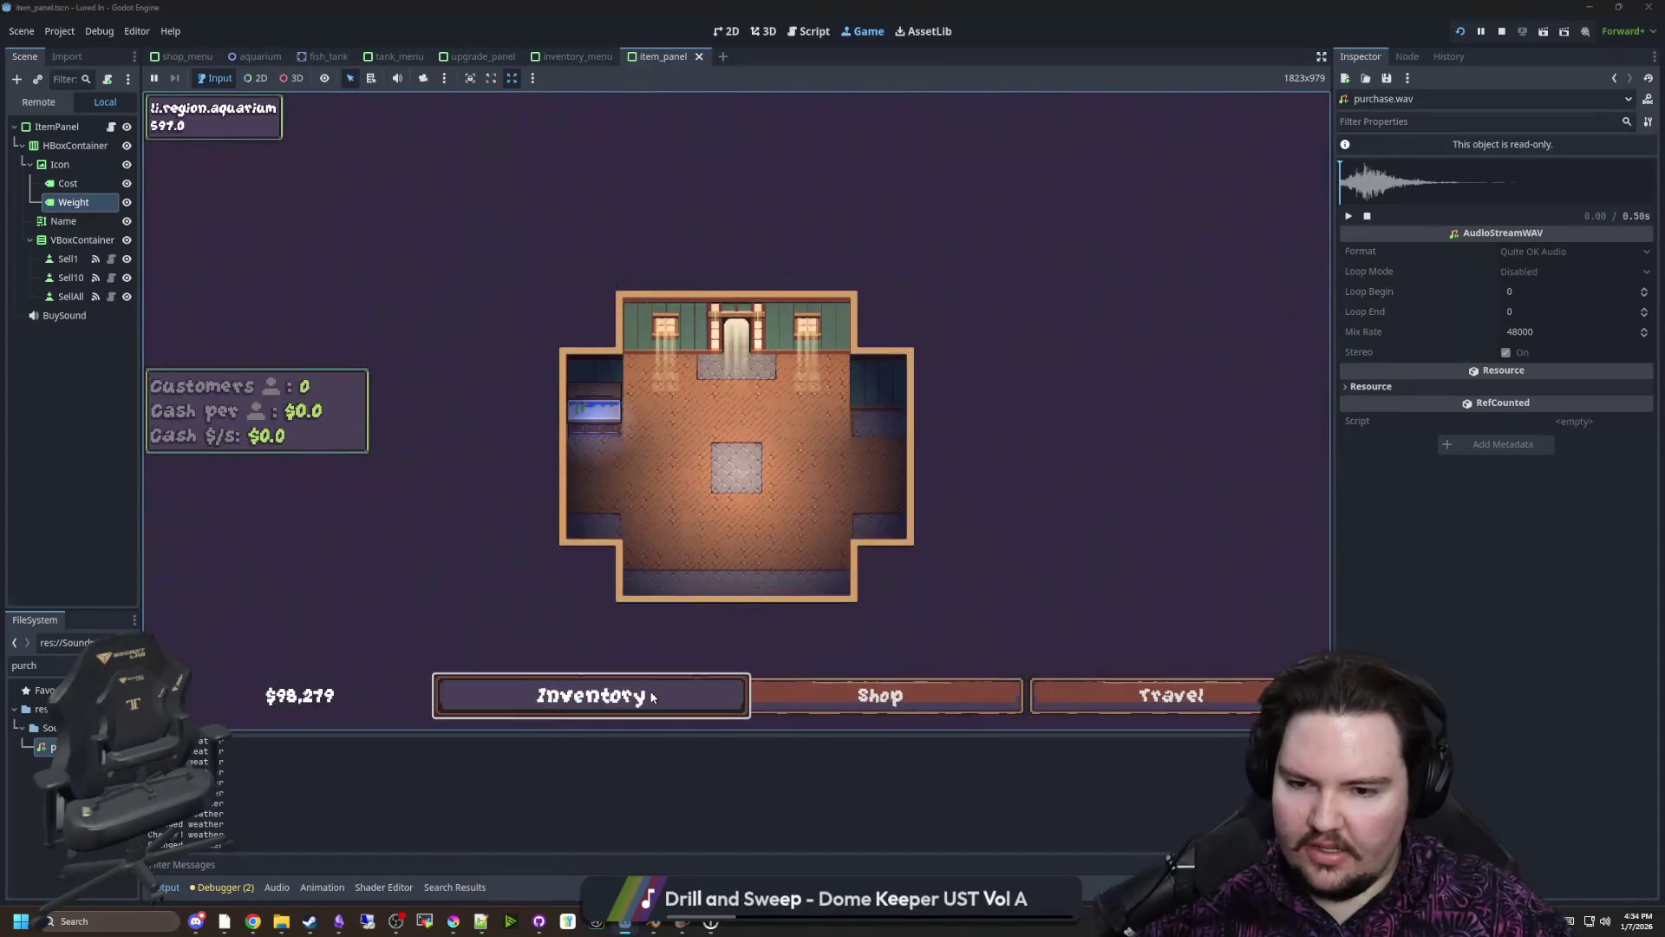
left_click(652, 696)
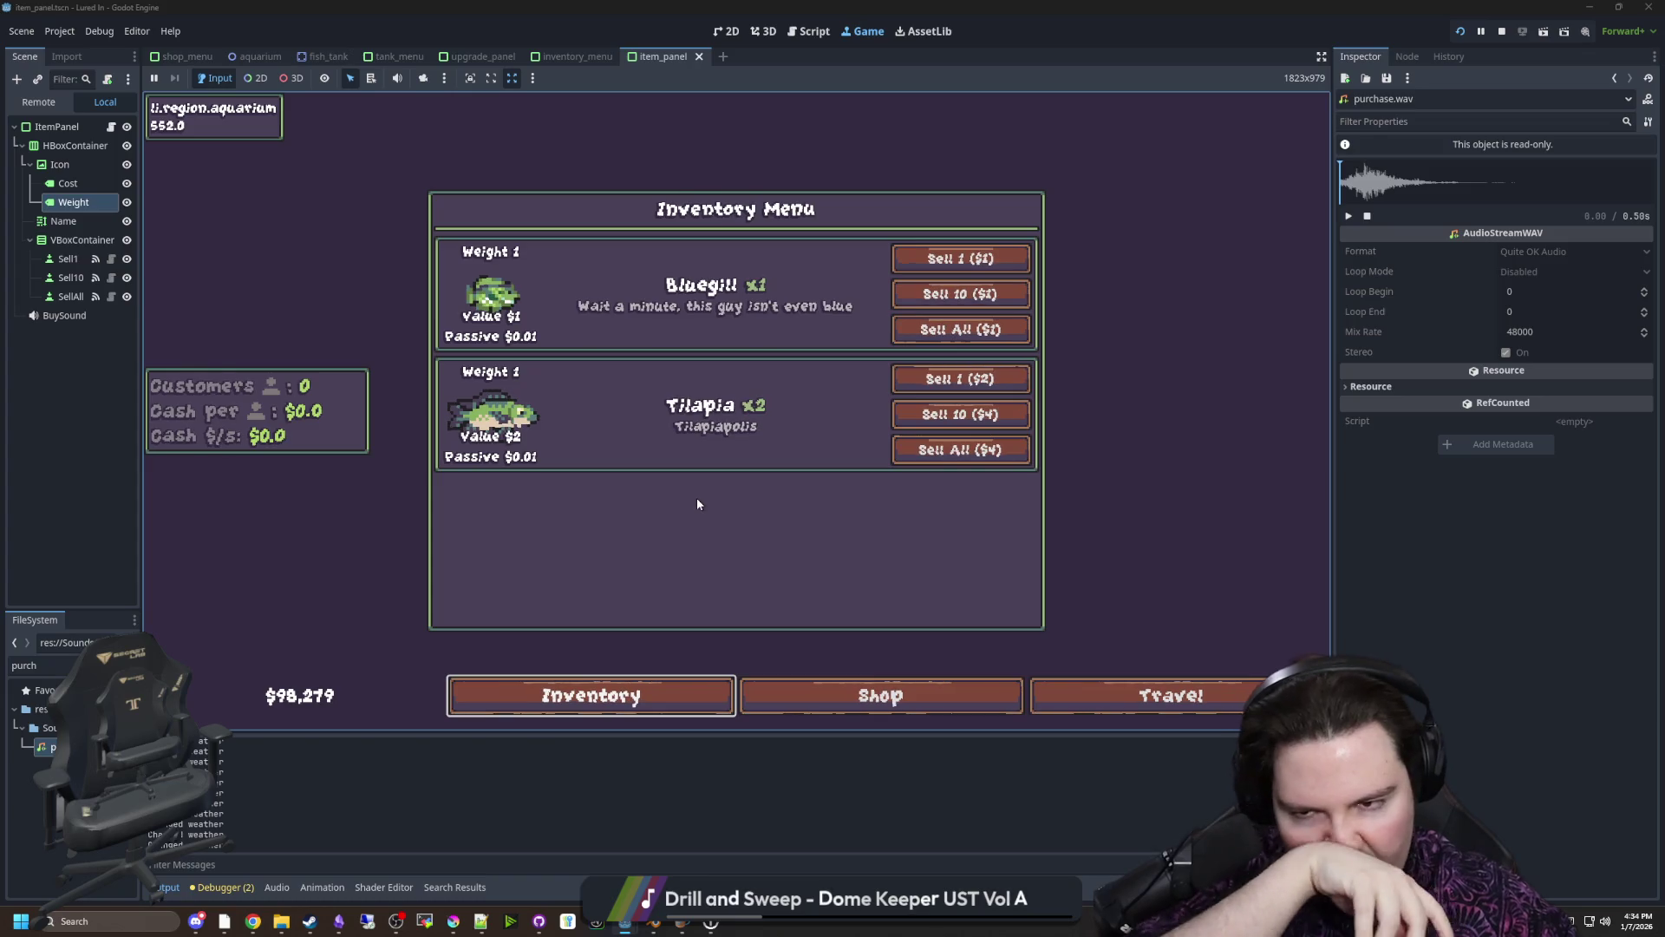
Close the inventory and toggle the Fish Tank 1 panel open and shut a few times
key("space")
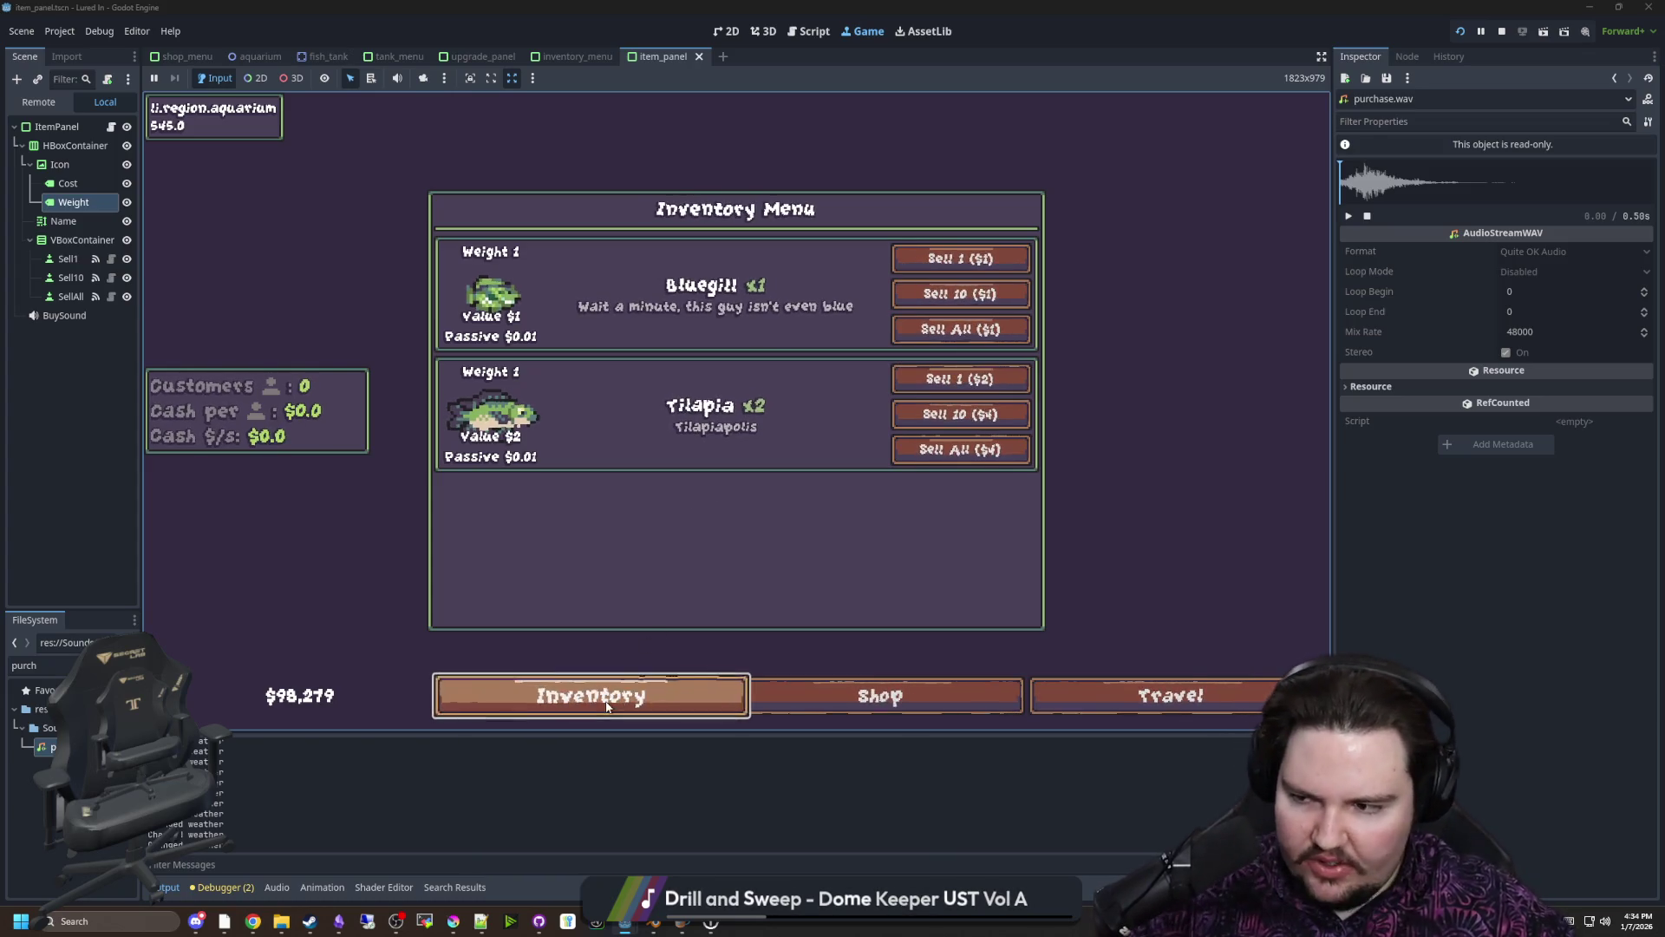
left_click(589, 420)
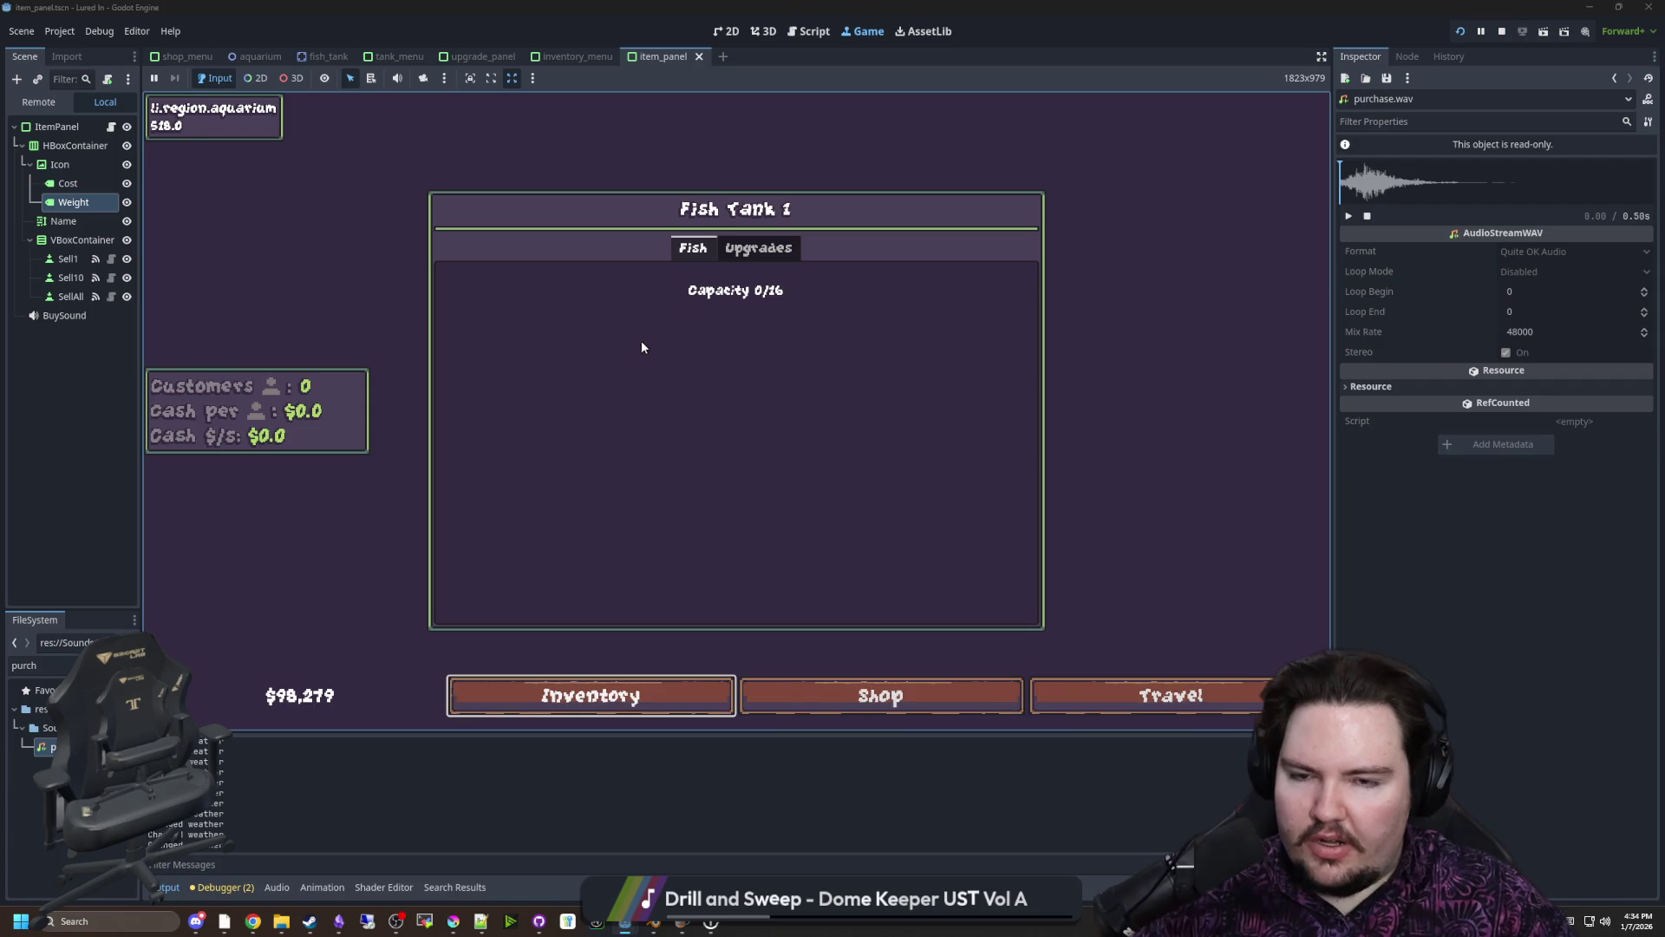
key("Escape")
scroll(564, 433, "up", 3)
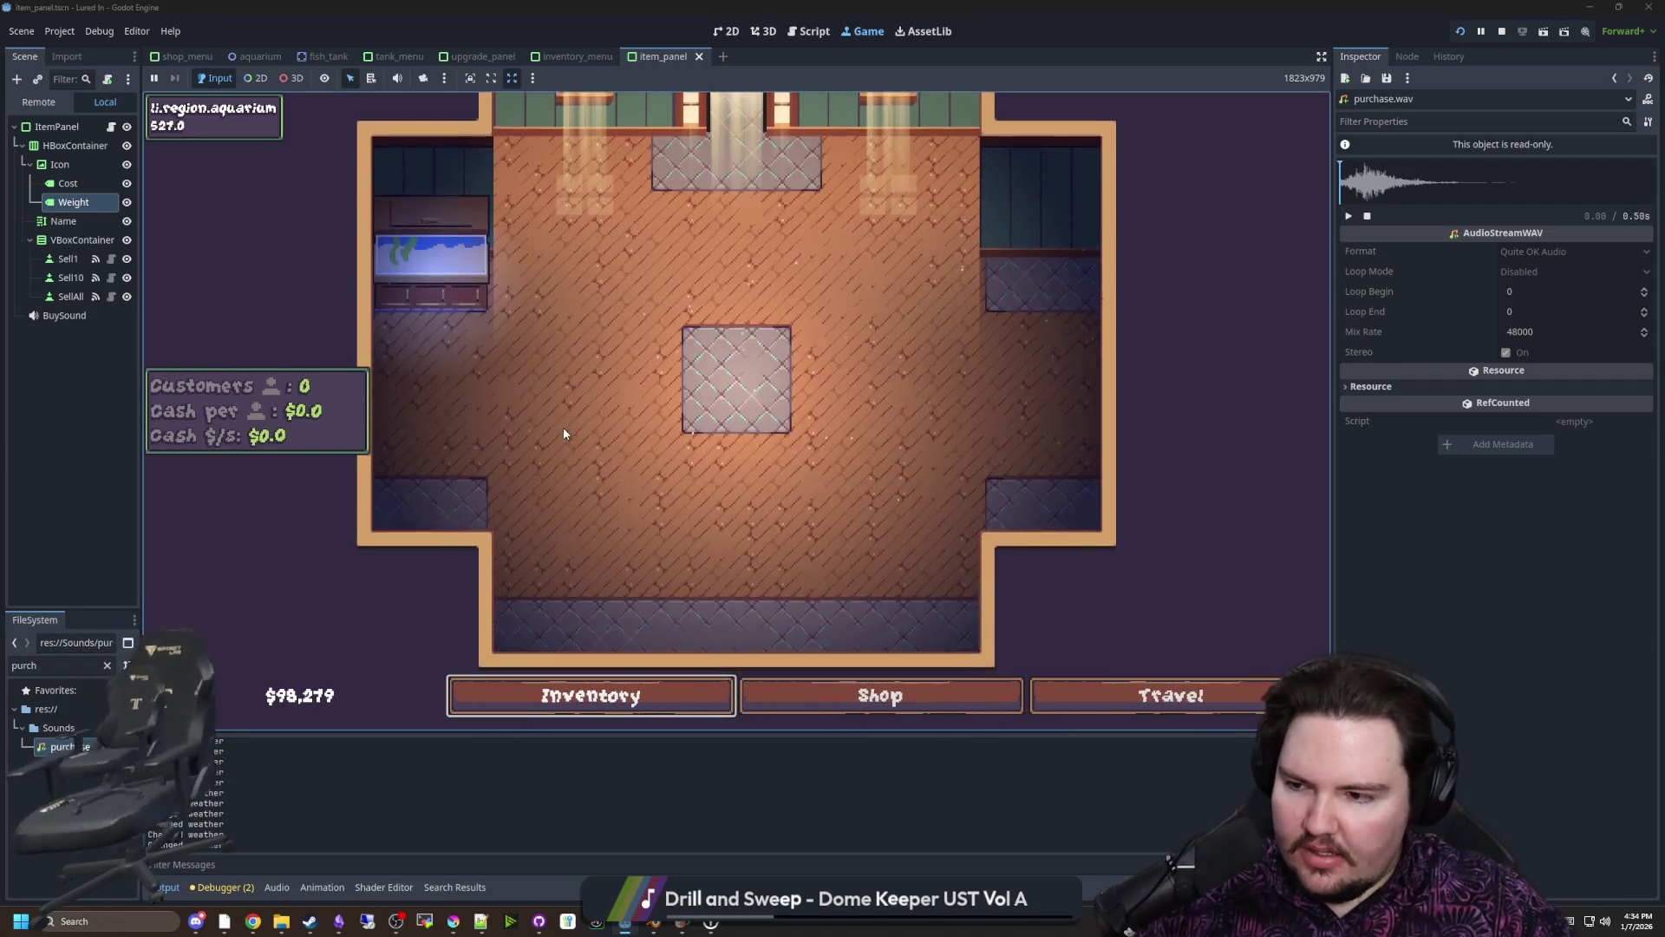
scroll(564, 434, "down", 5)
scroll(563, 427, "up", 2)
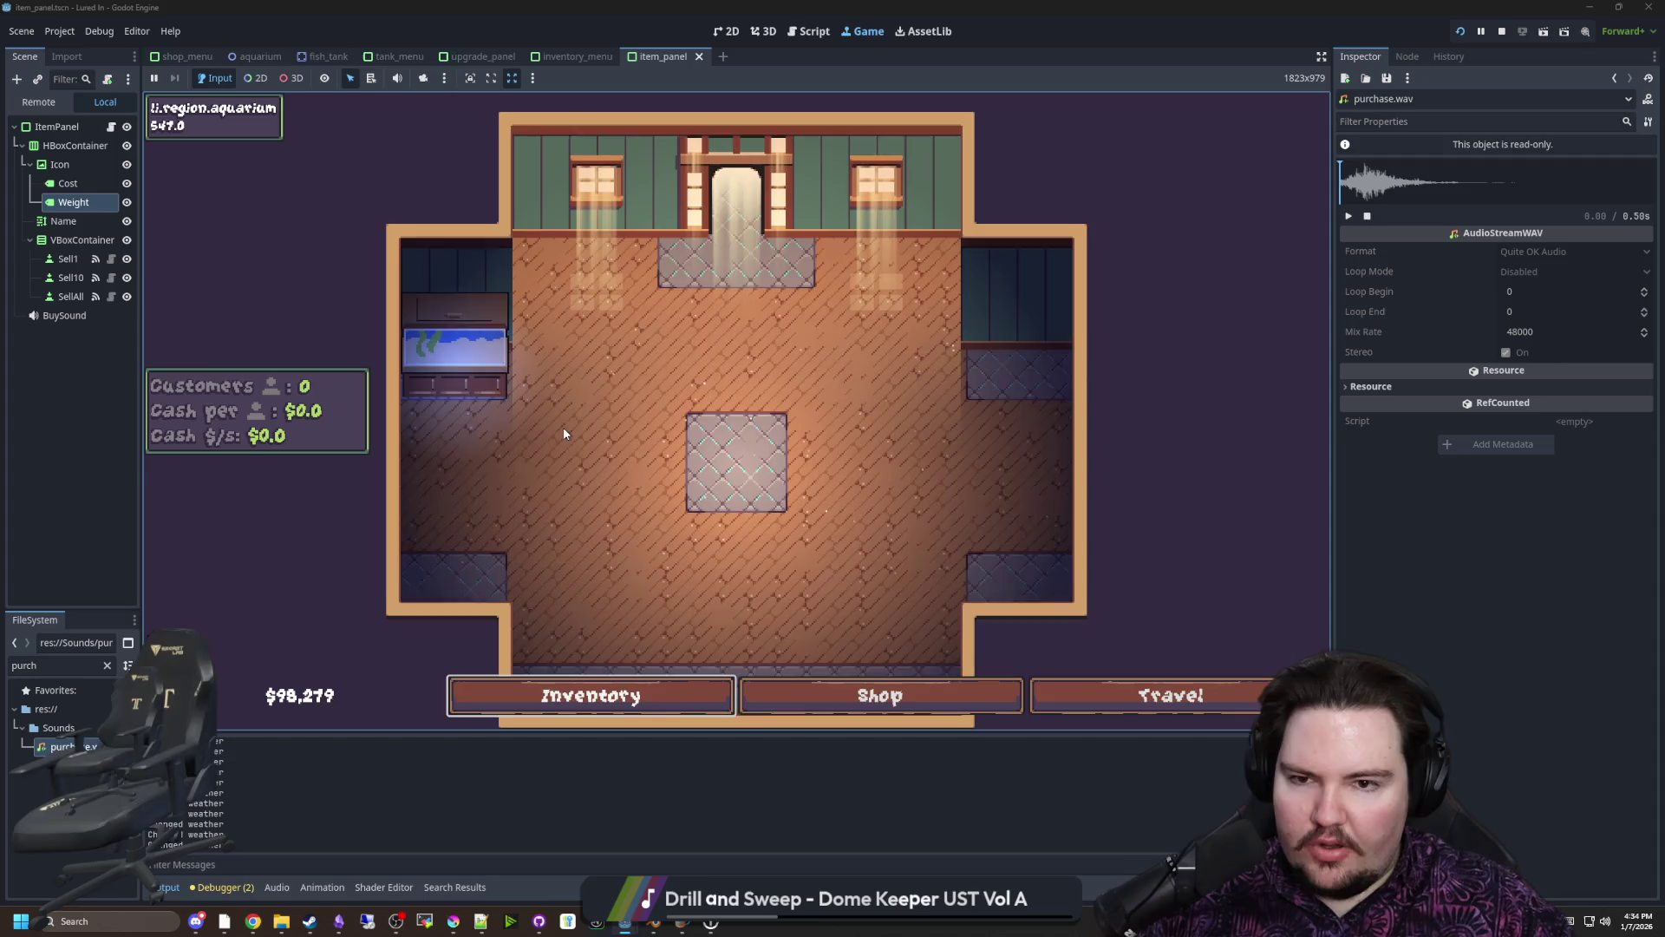
left_click(454, 359)
left_click(454, 361)
left_click(454, 361)
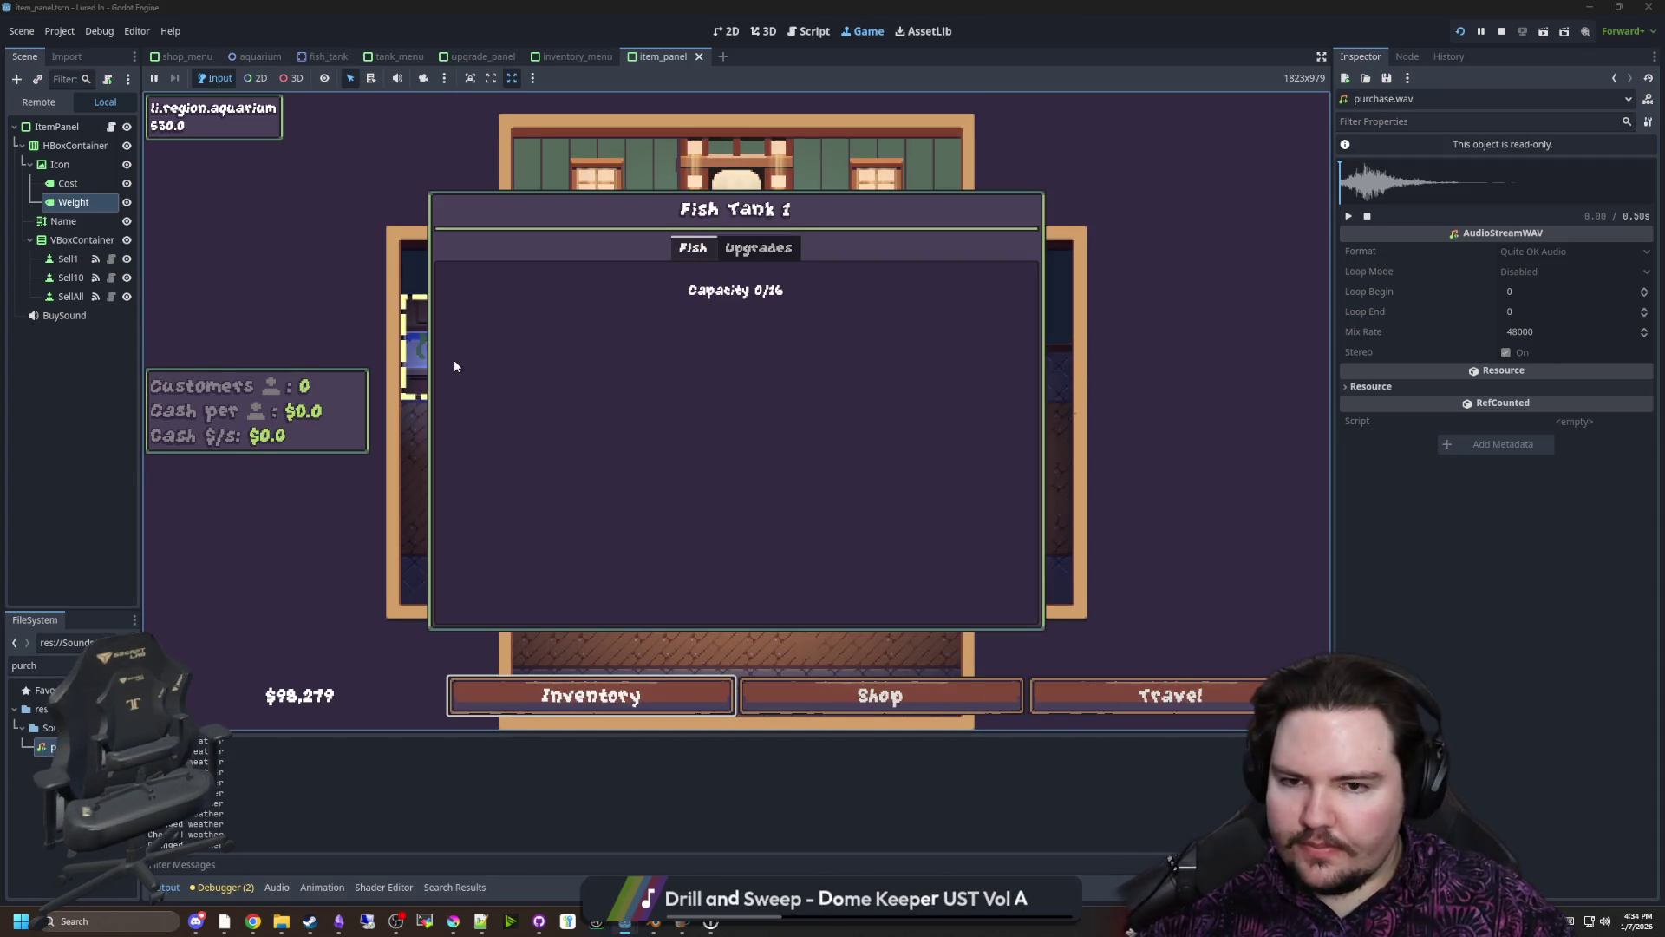
left_click(454, 360)
left_click(454, 351)
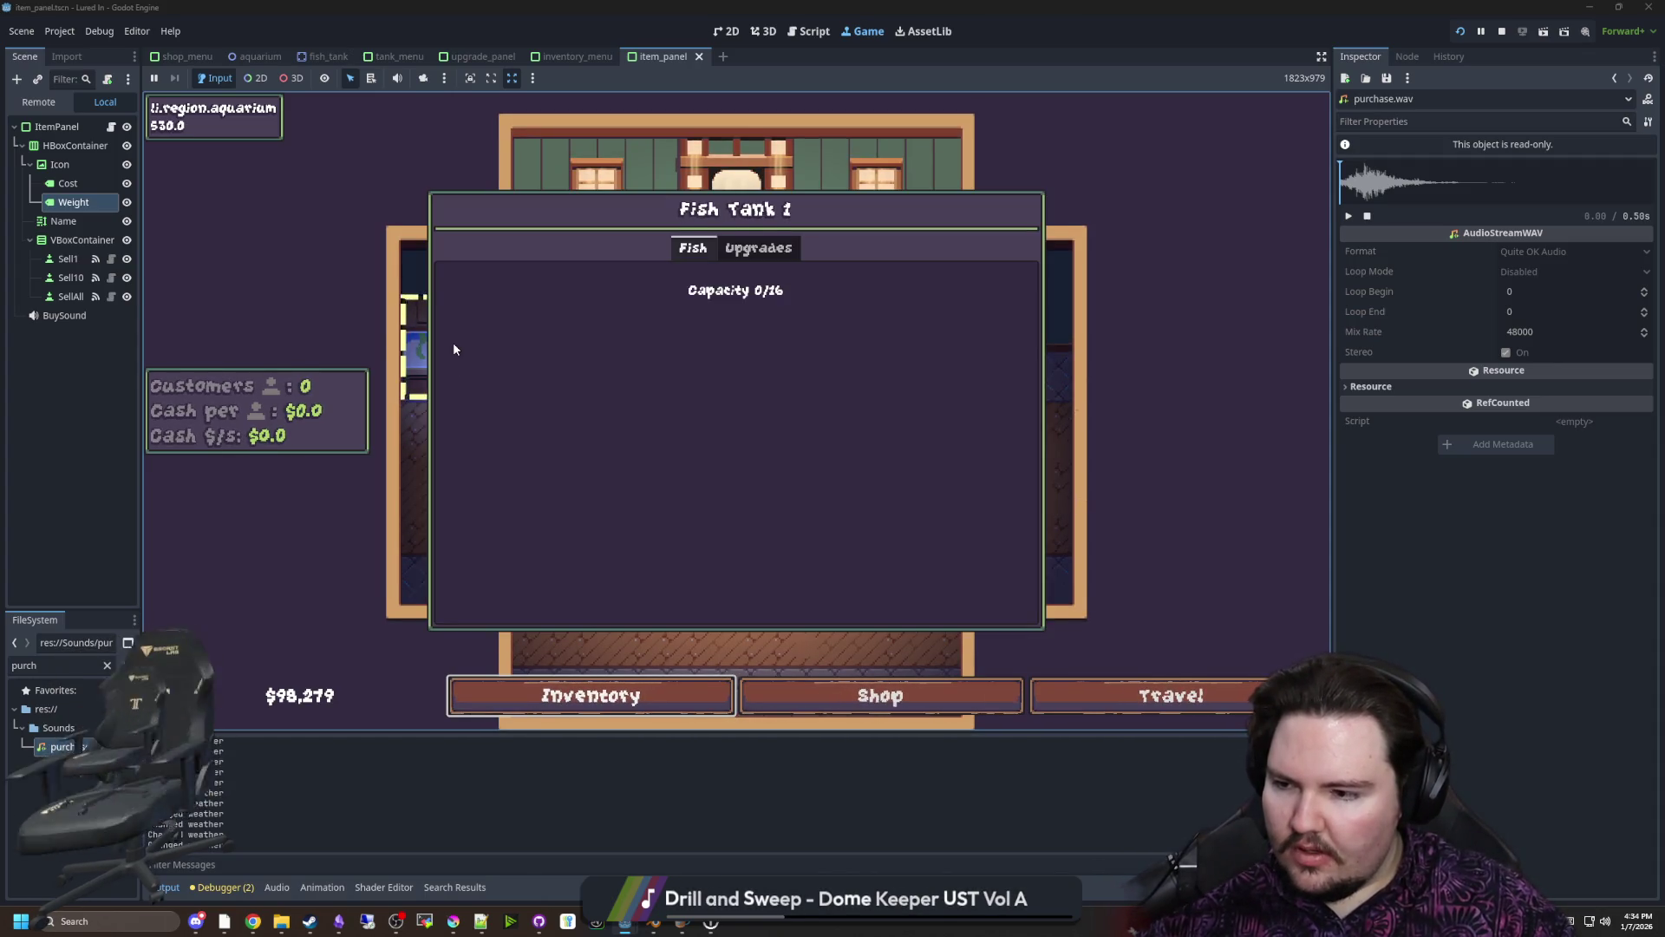
left_click(453, 350)
Open Fish Tank 1's panel to look at its upgrades, then close it
scroll(444, 362, "up", 3)
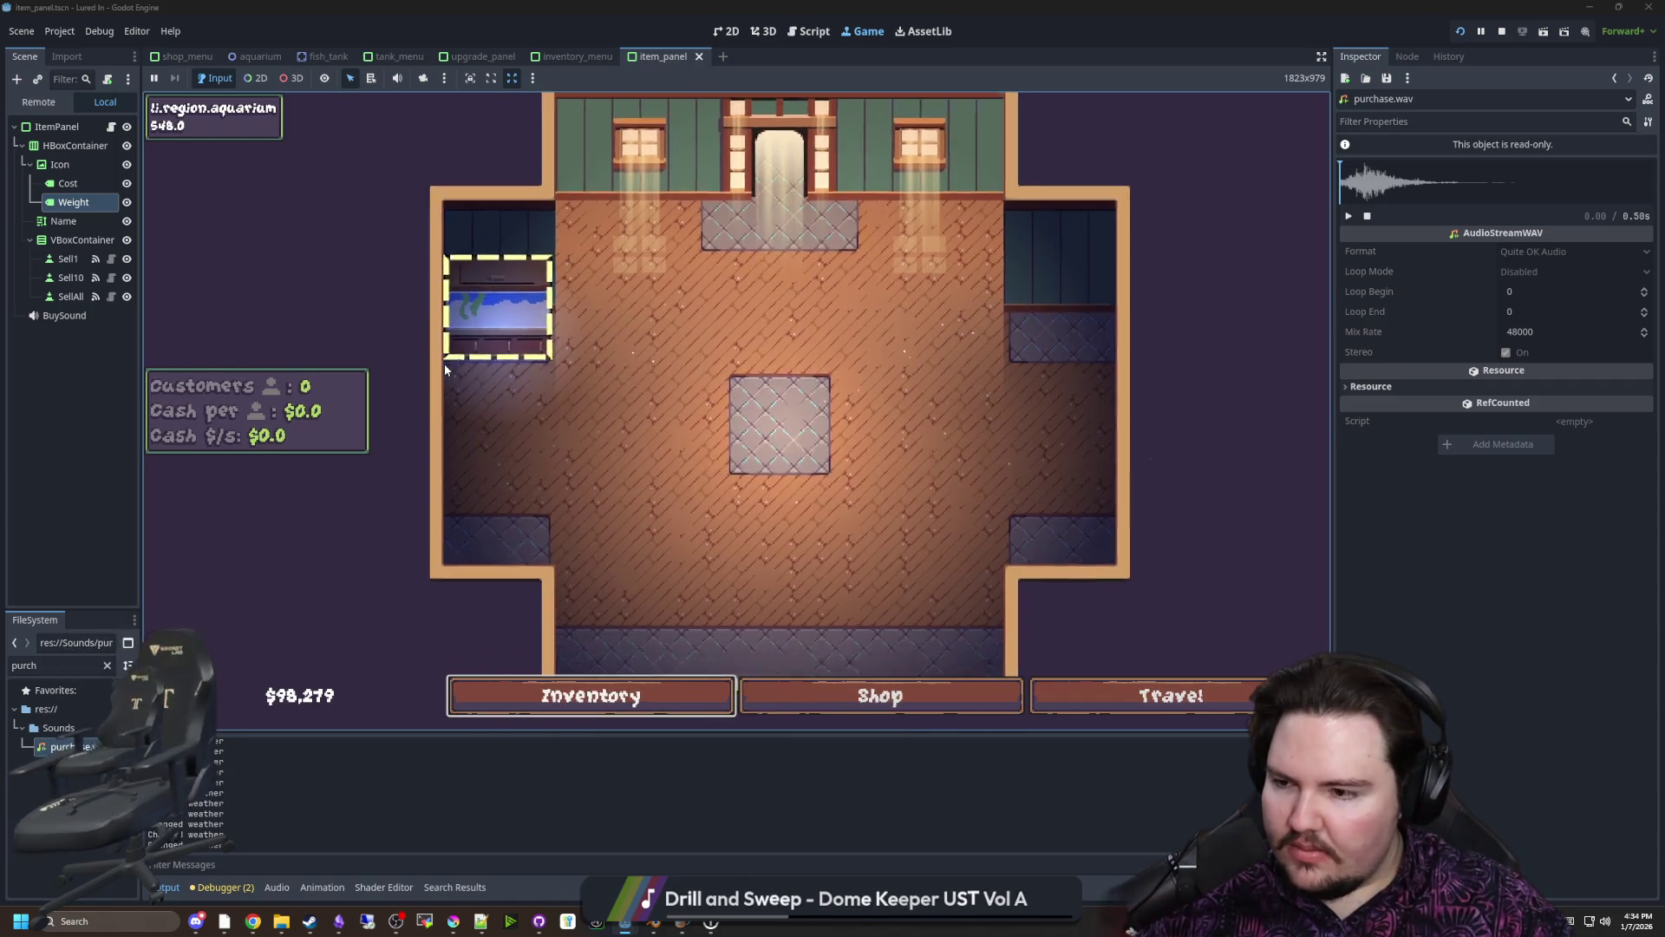
scroll(637, 450, "down", 3)
left_click(390, 316)
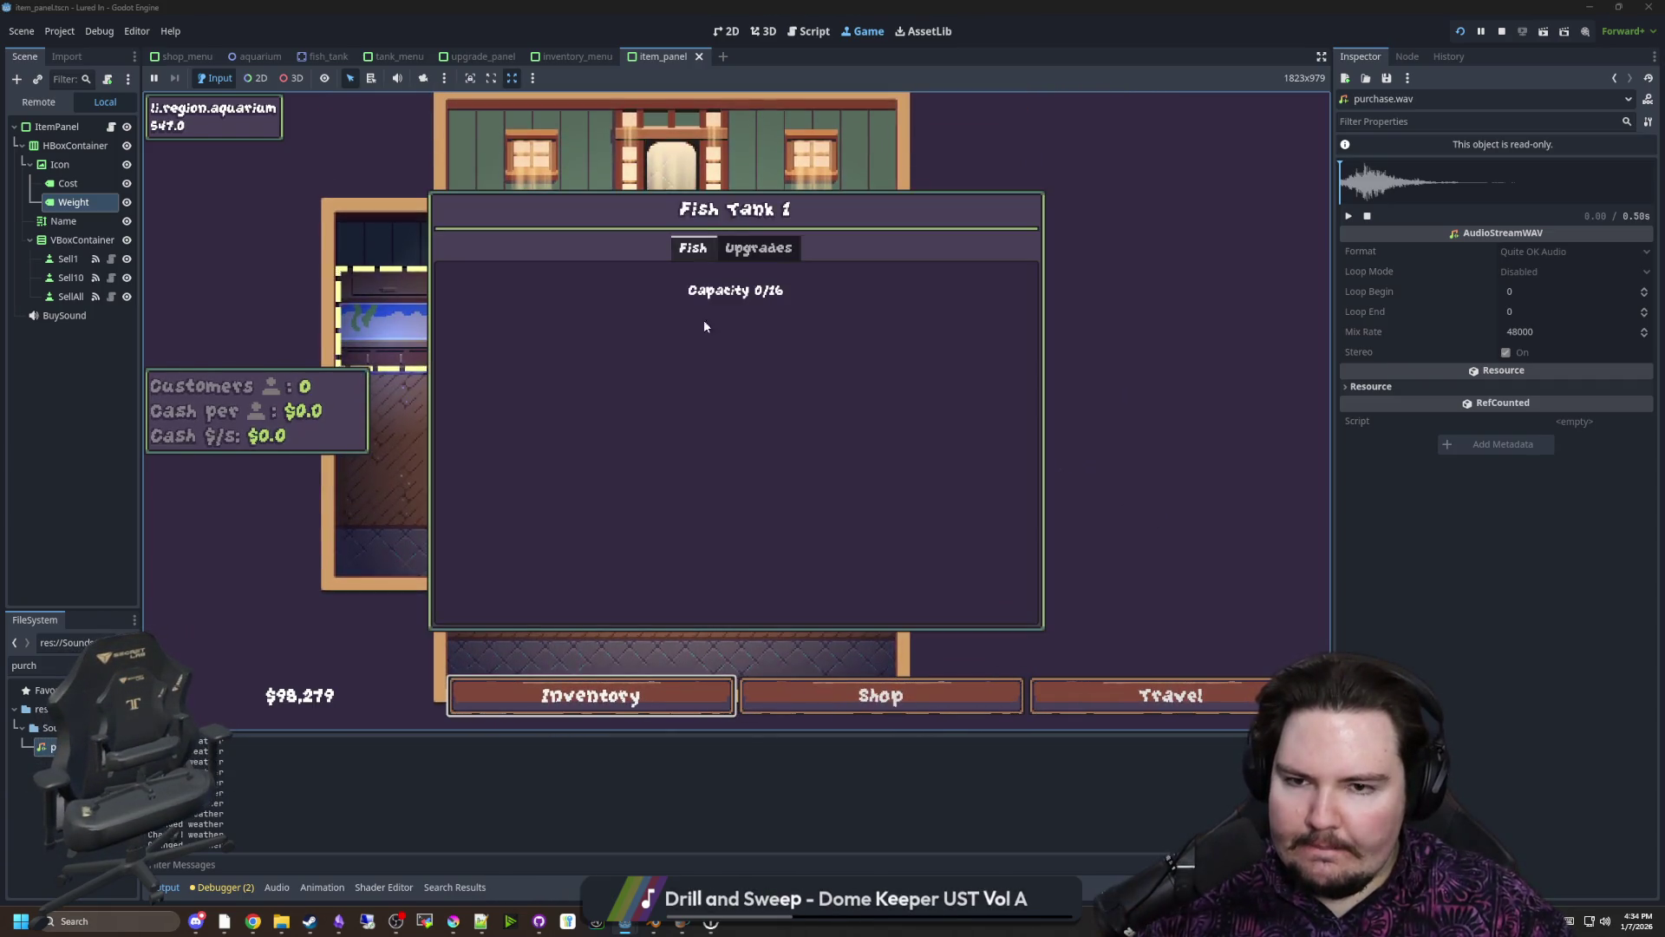
left_click(767, 248)
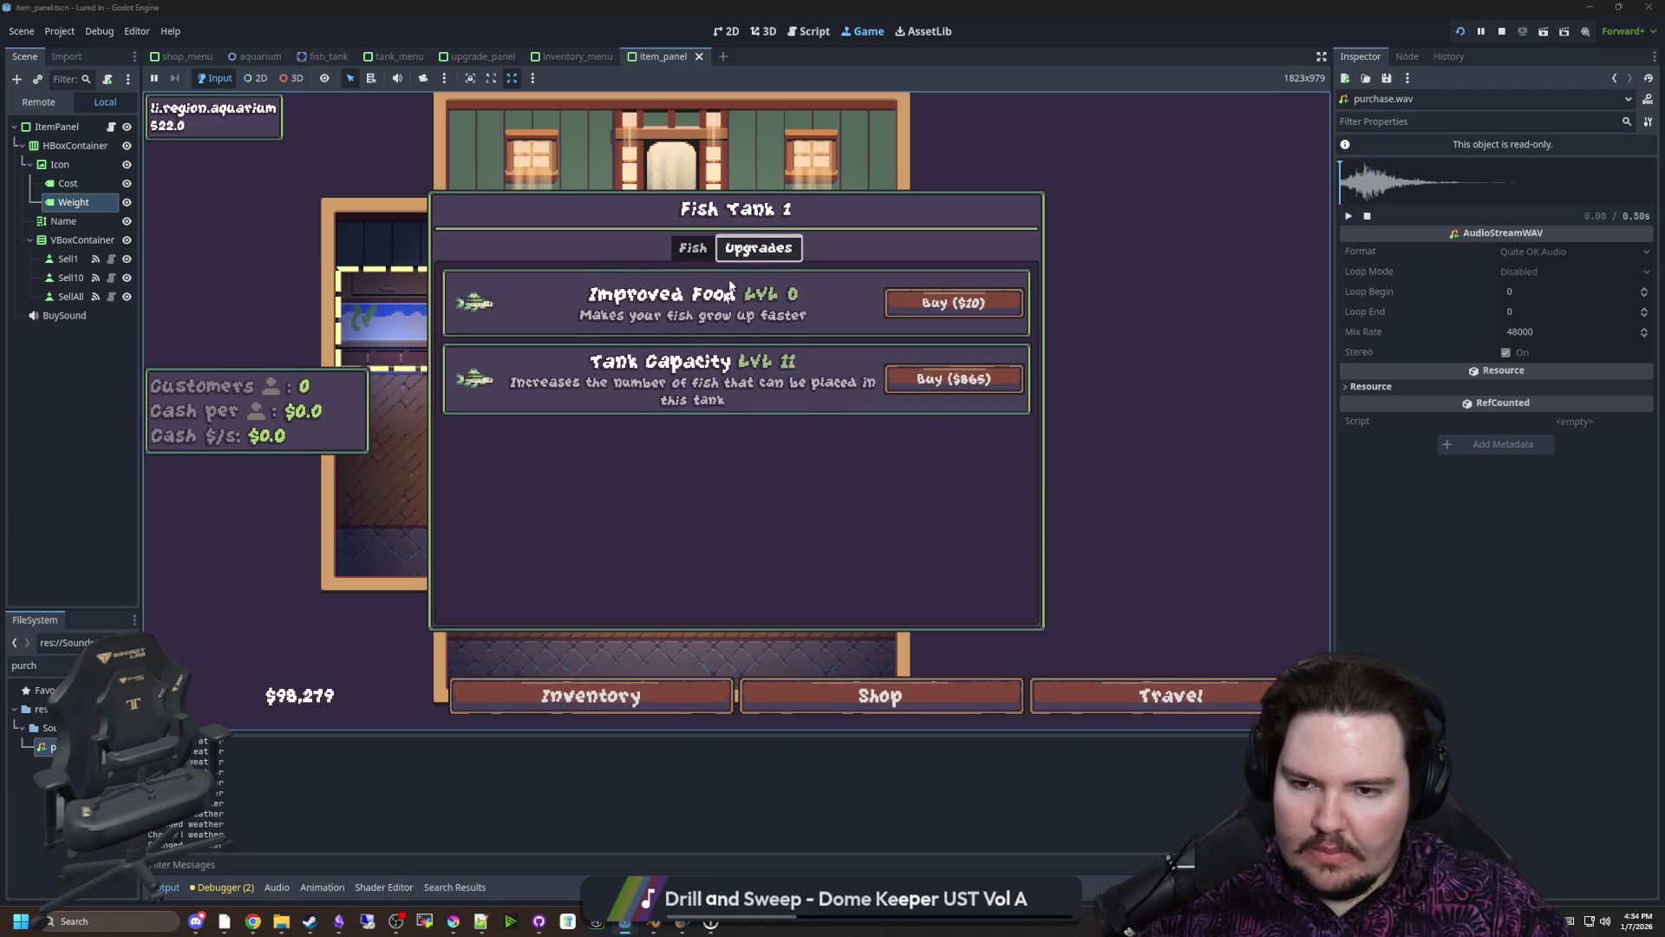
left_click(735, 310)
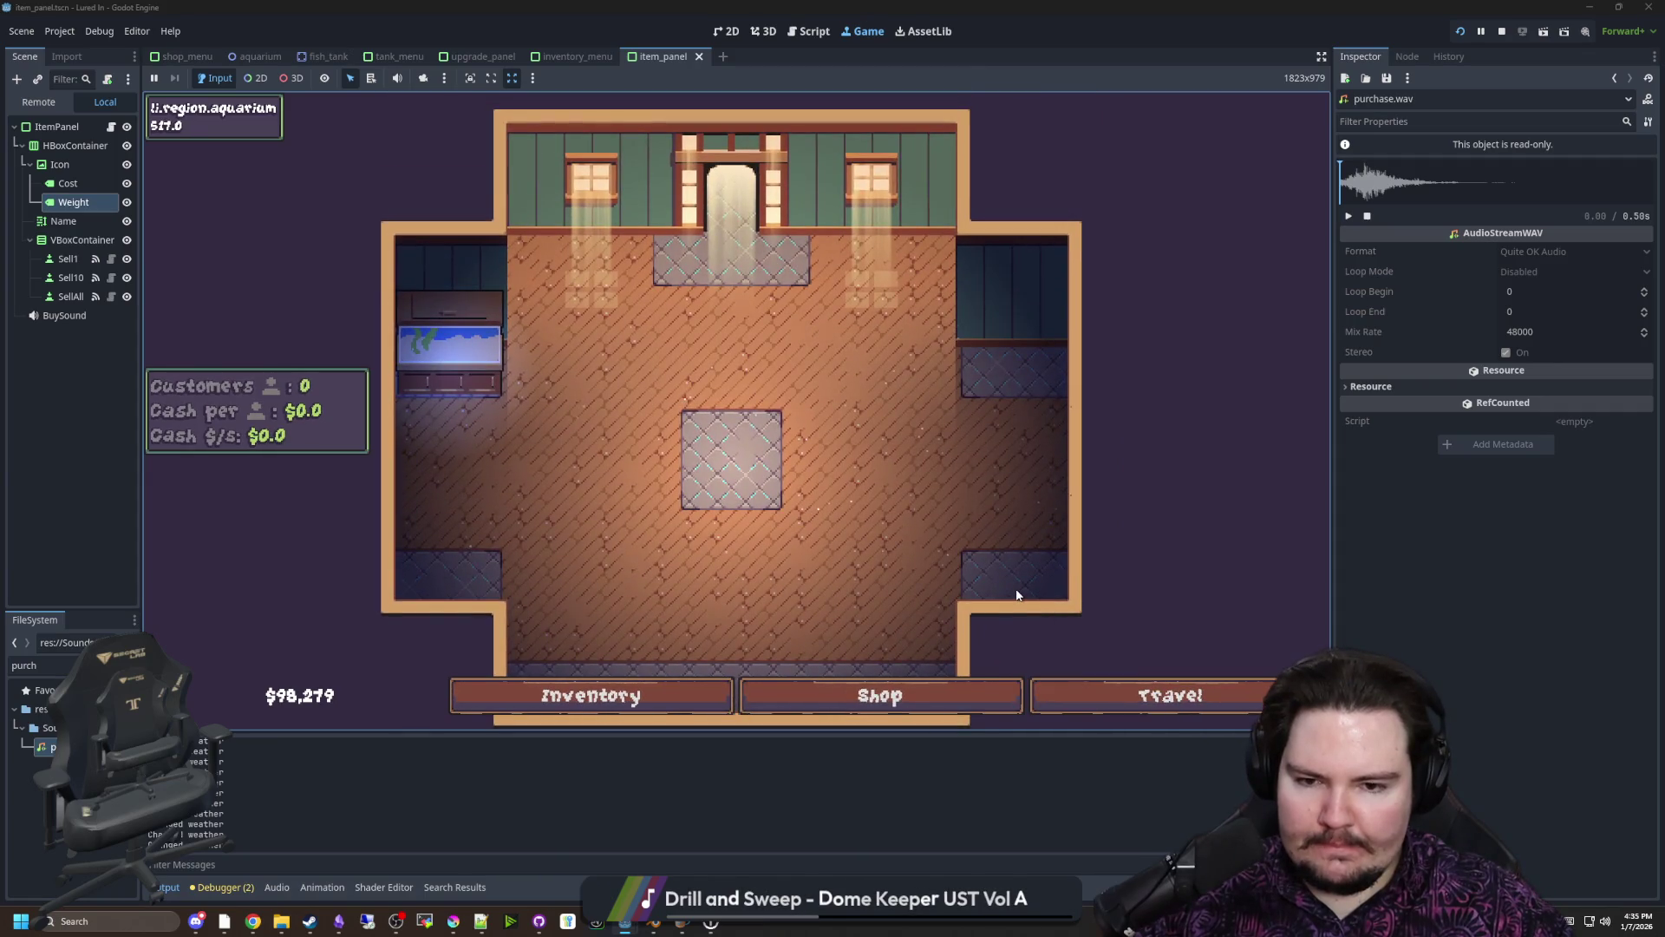
Glance at Travel and the Shop, then reopen Fish Tank 1 on its Capacity 0/16 fish list
left_click(1131, 700)
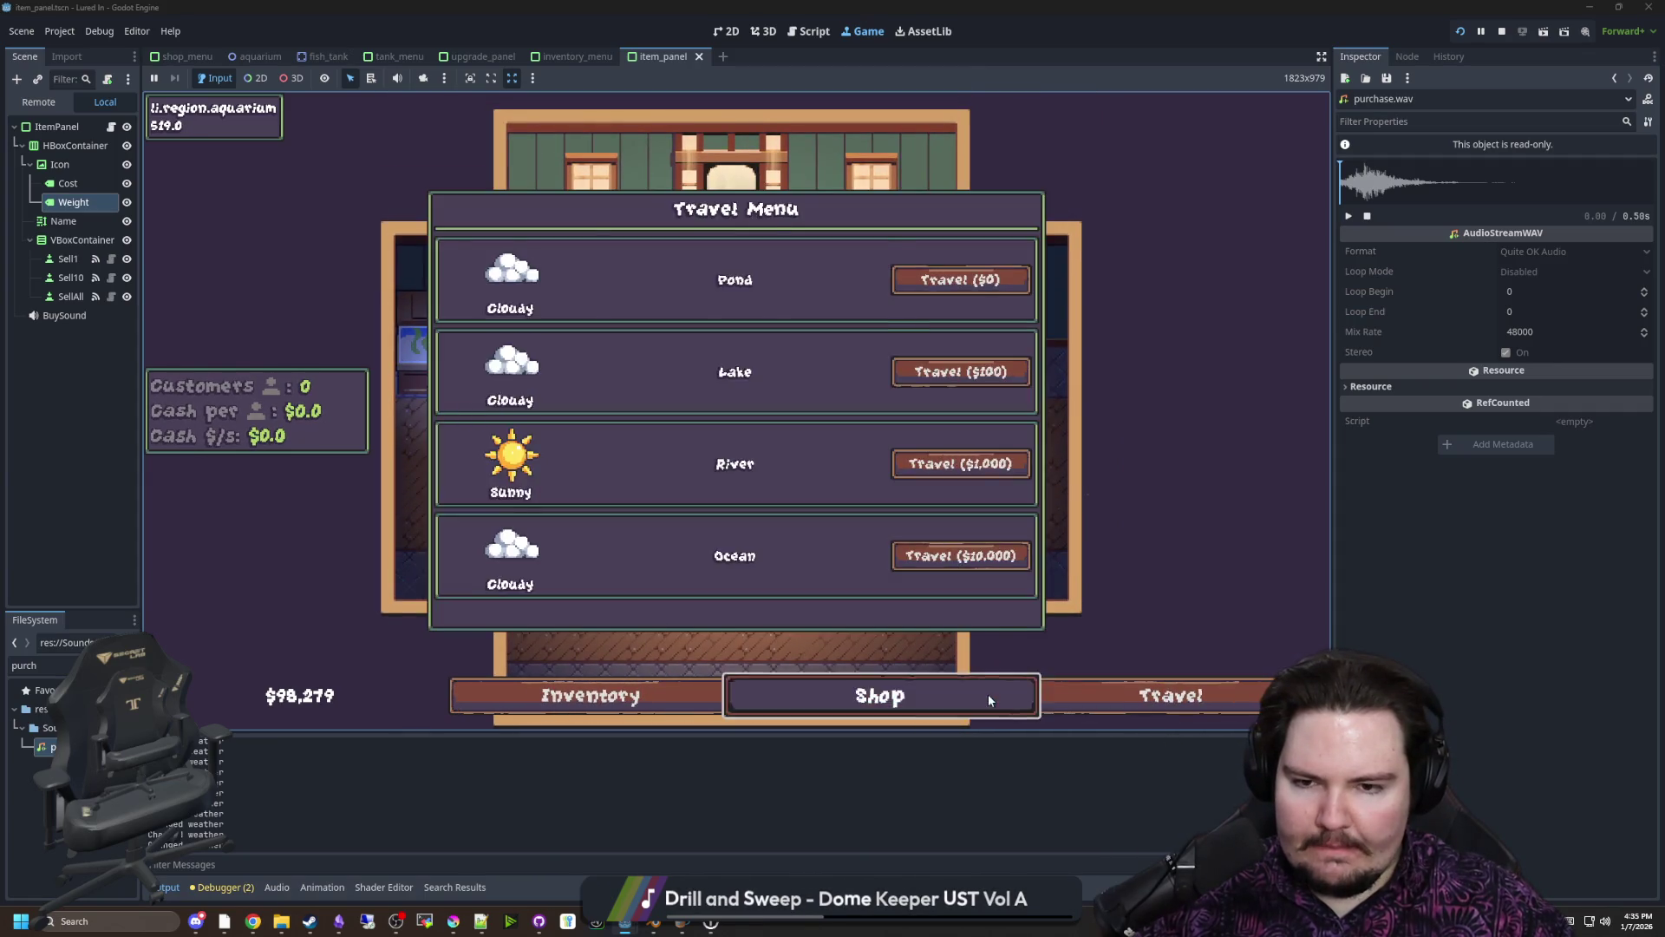
left_click(987, 693)
key("Escape")
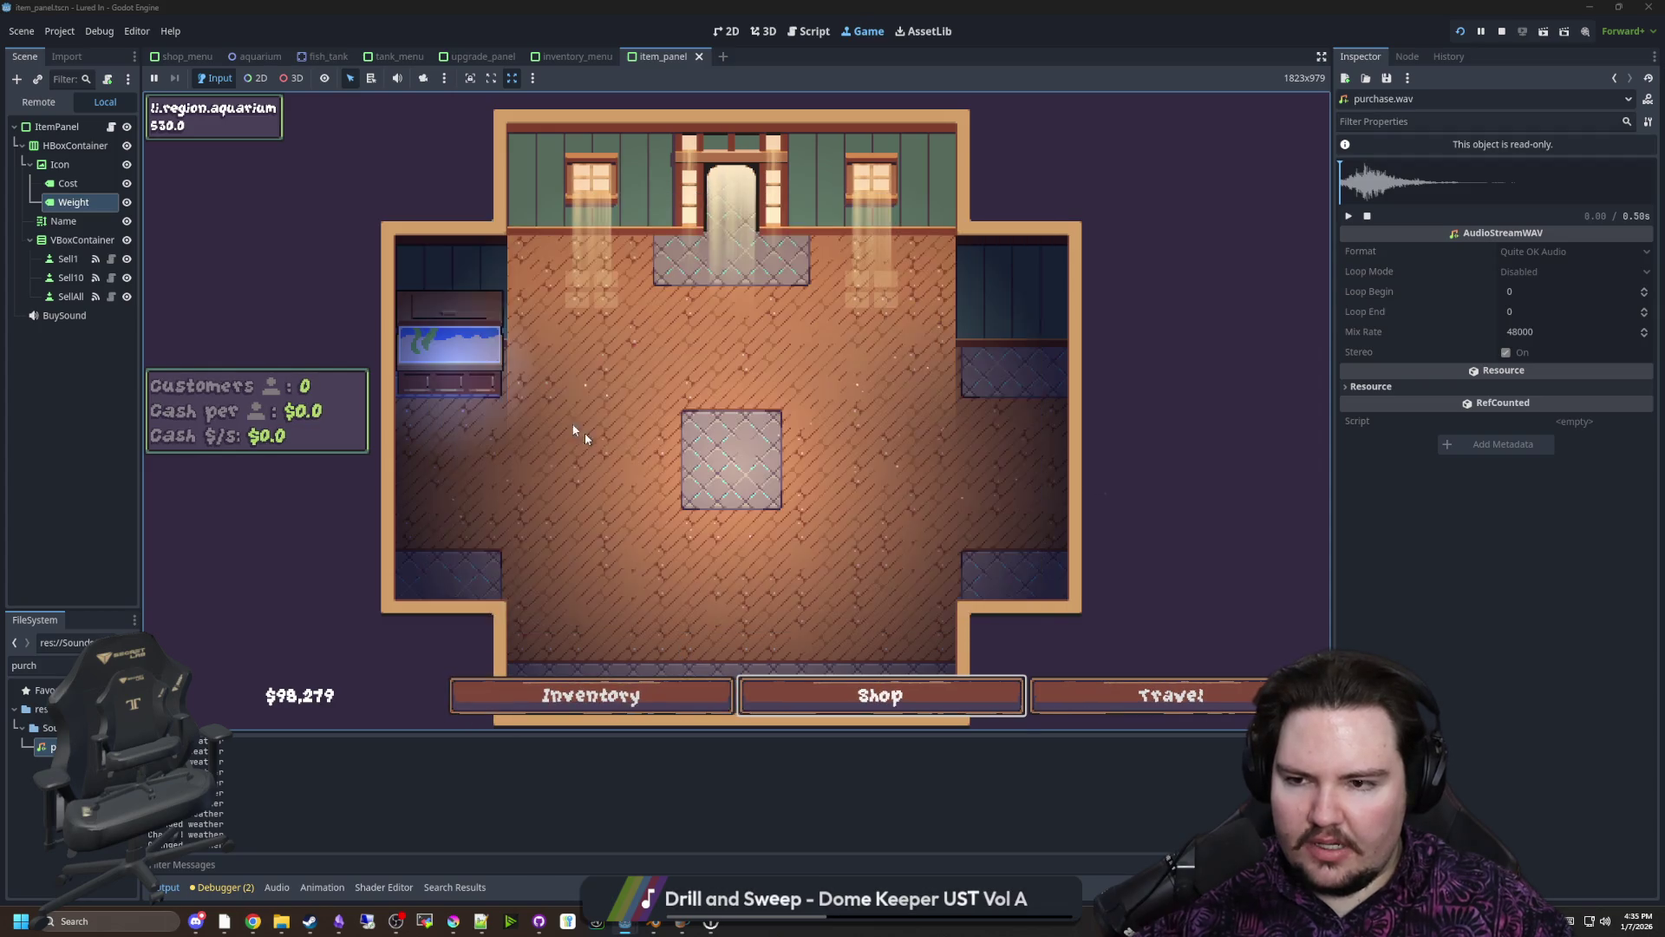
left_click(585, 387)
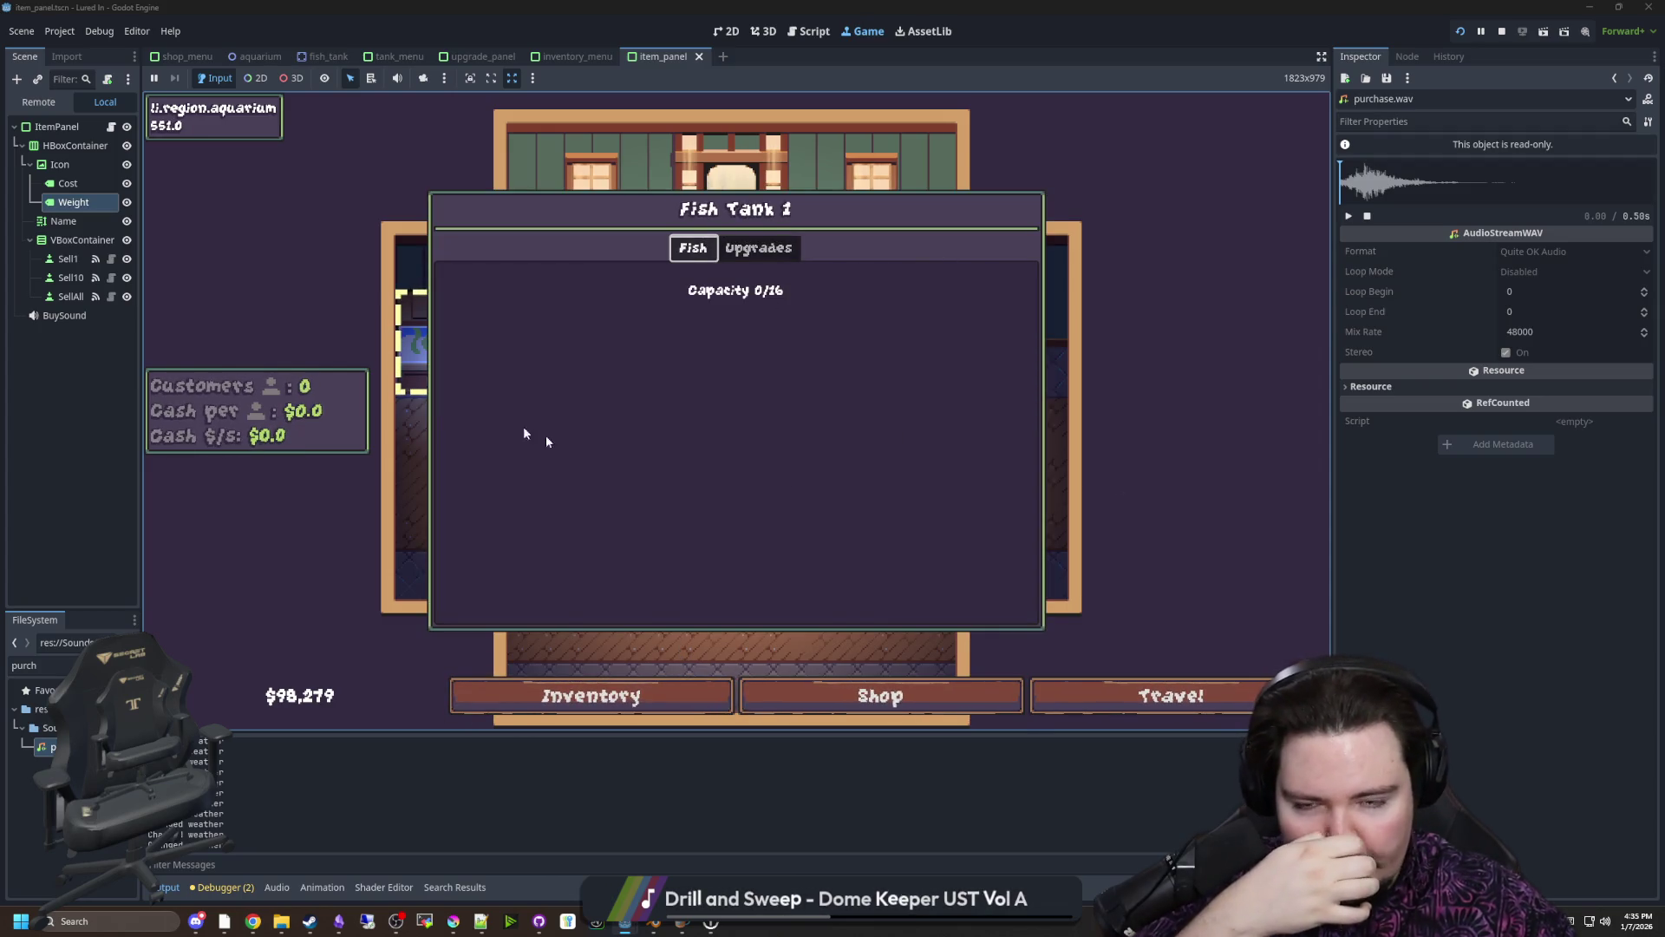
key("Escape")
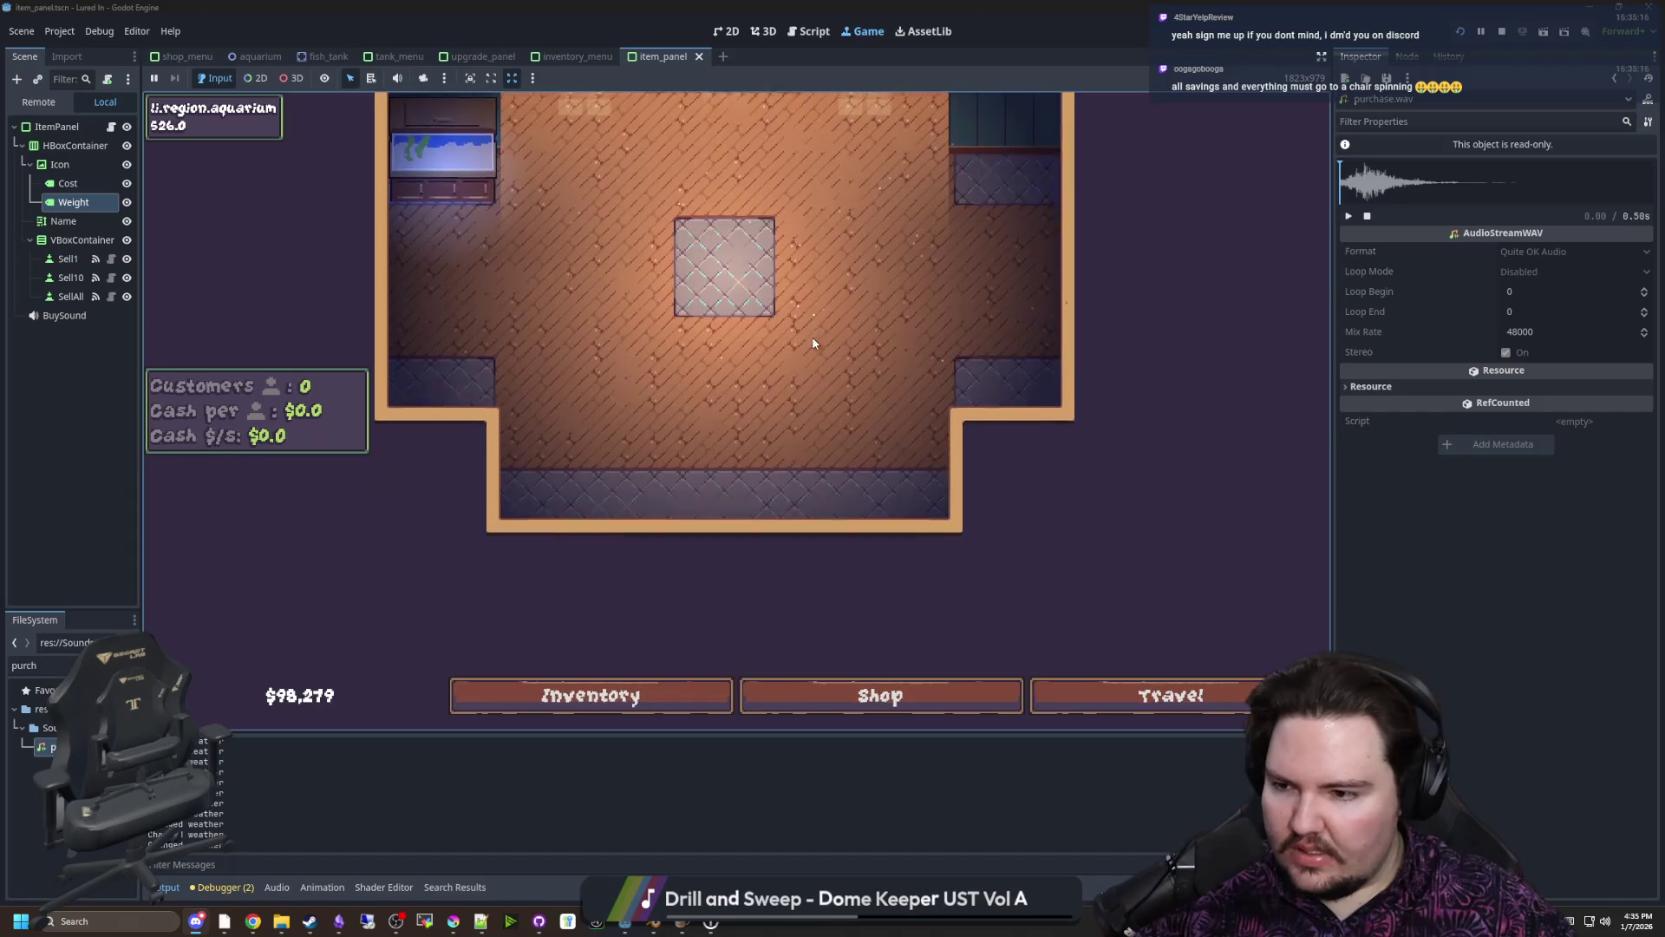
scroll(813, 343, "up", 2)
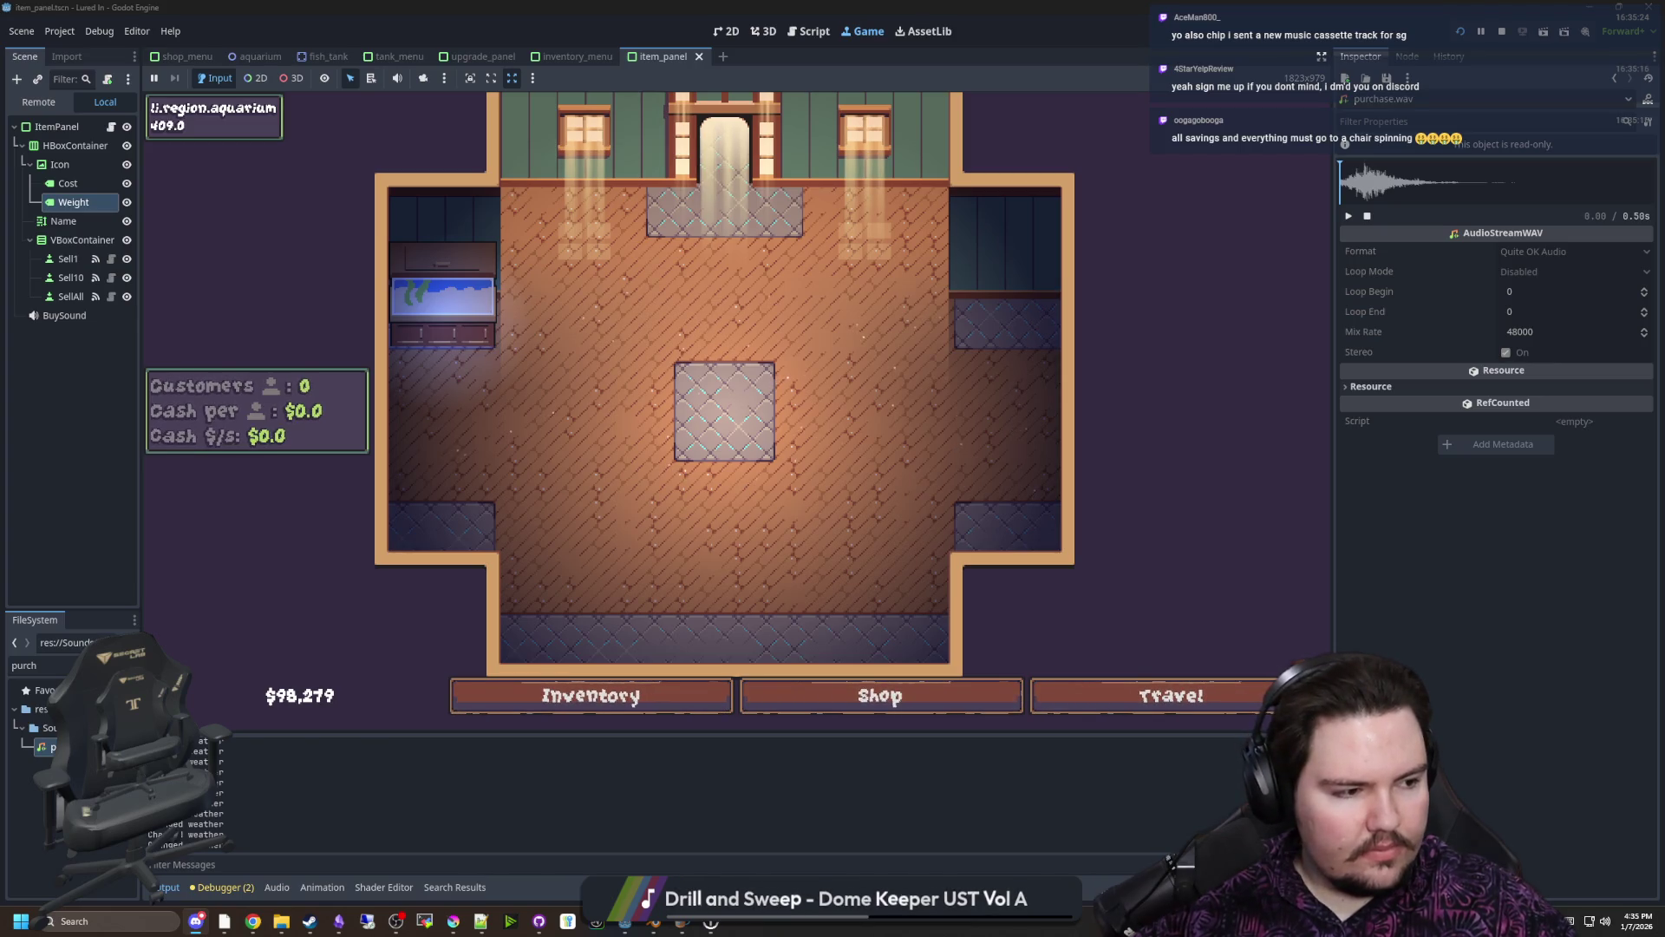
scroll(874, 454, "up", 2)
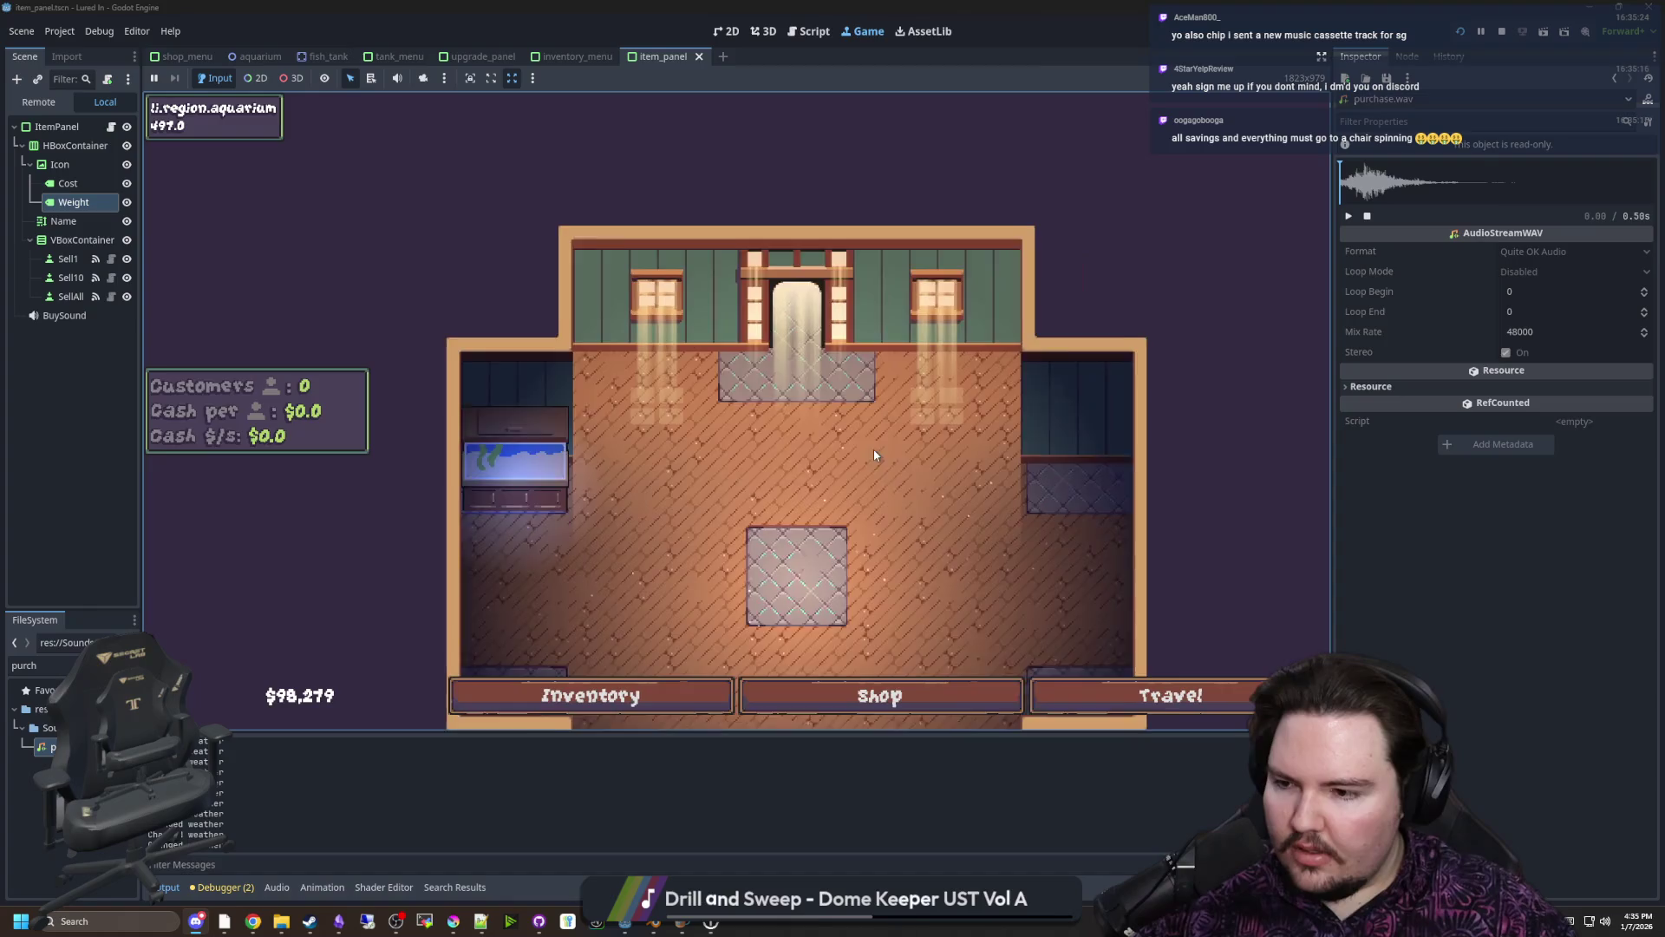
scroll(874, 453, "down", 3)
scroll(726, 428, "up", 3)
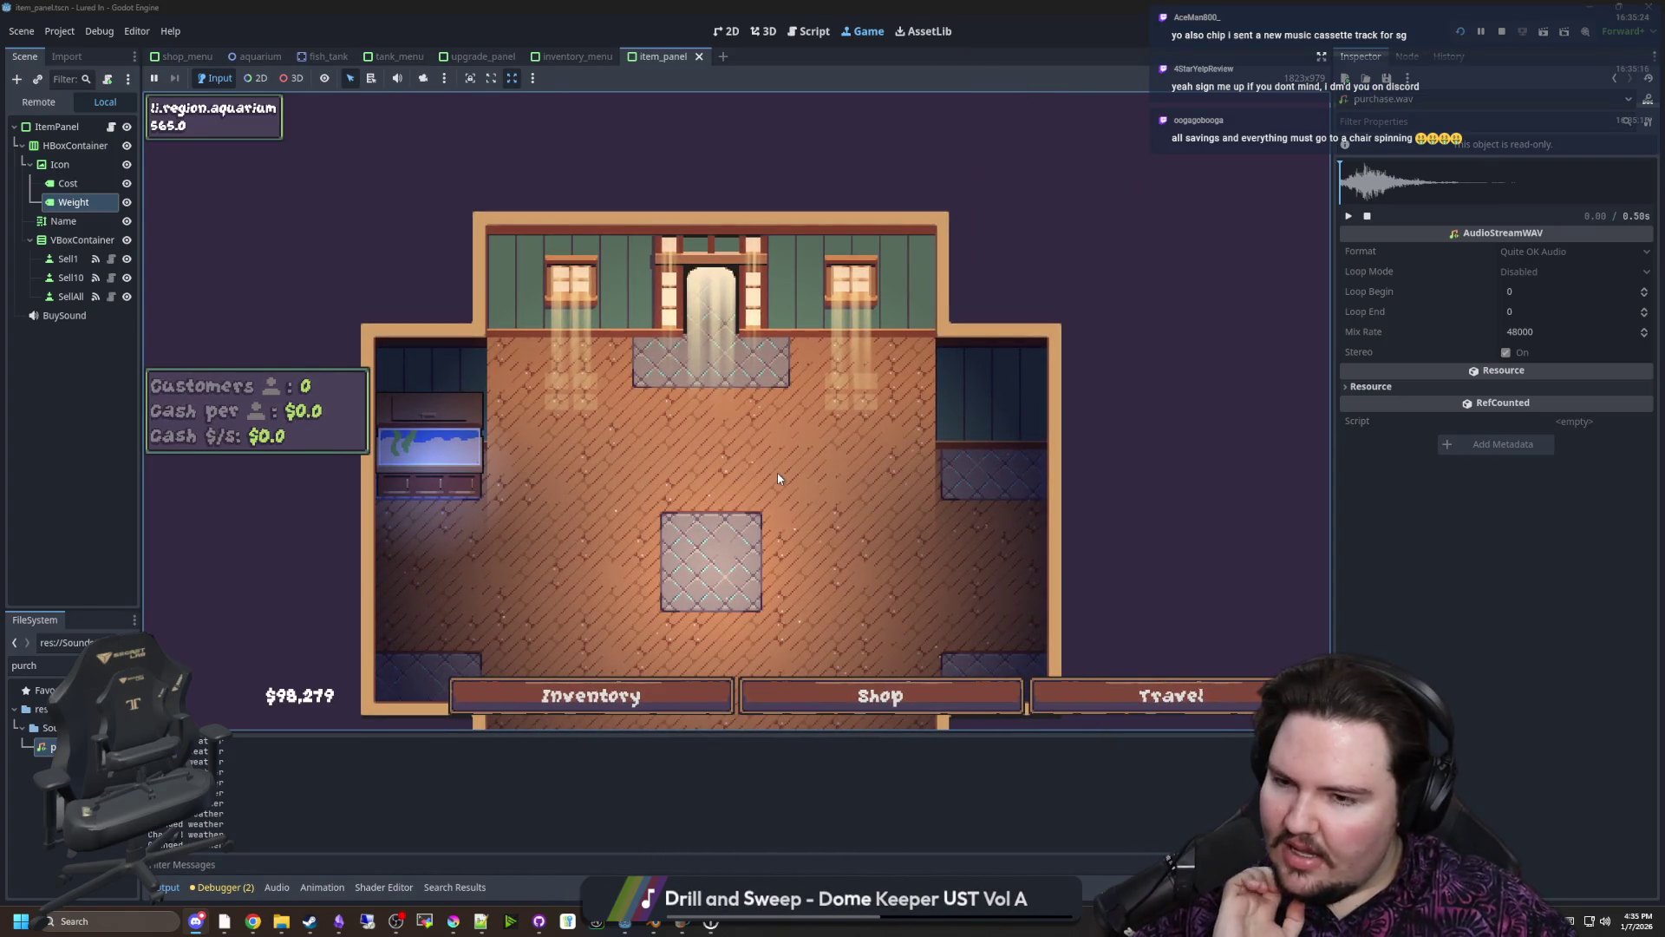
scroll(777, 472, "down", 3)
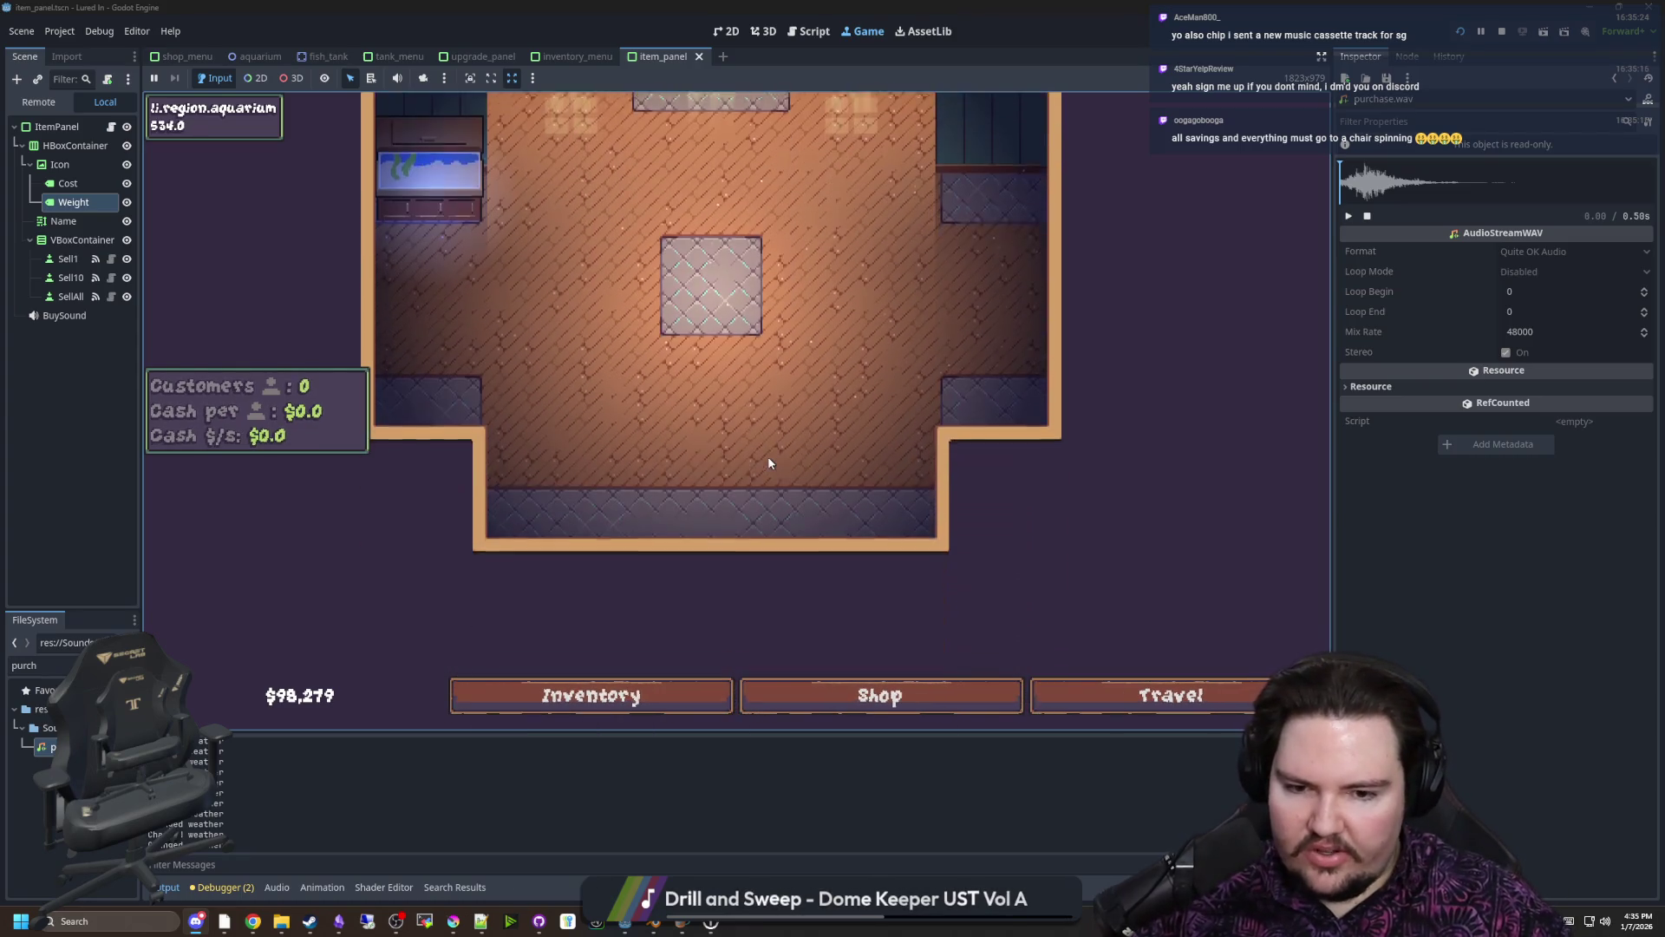
scroll(906, 585, "up", 3)
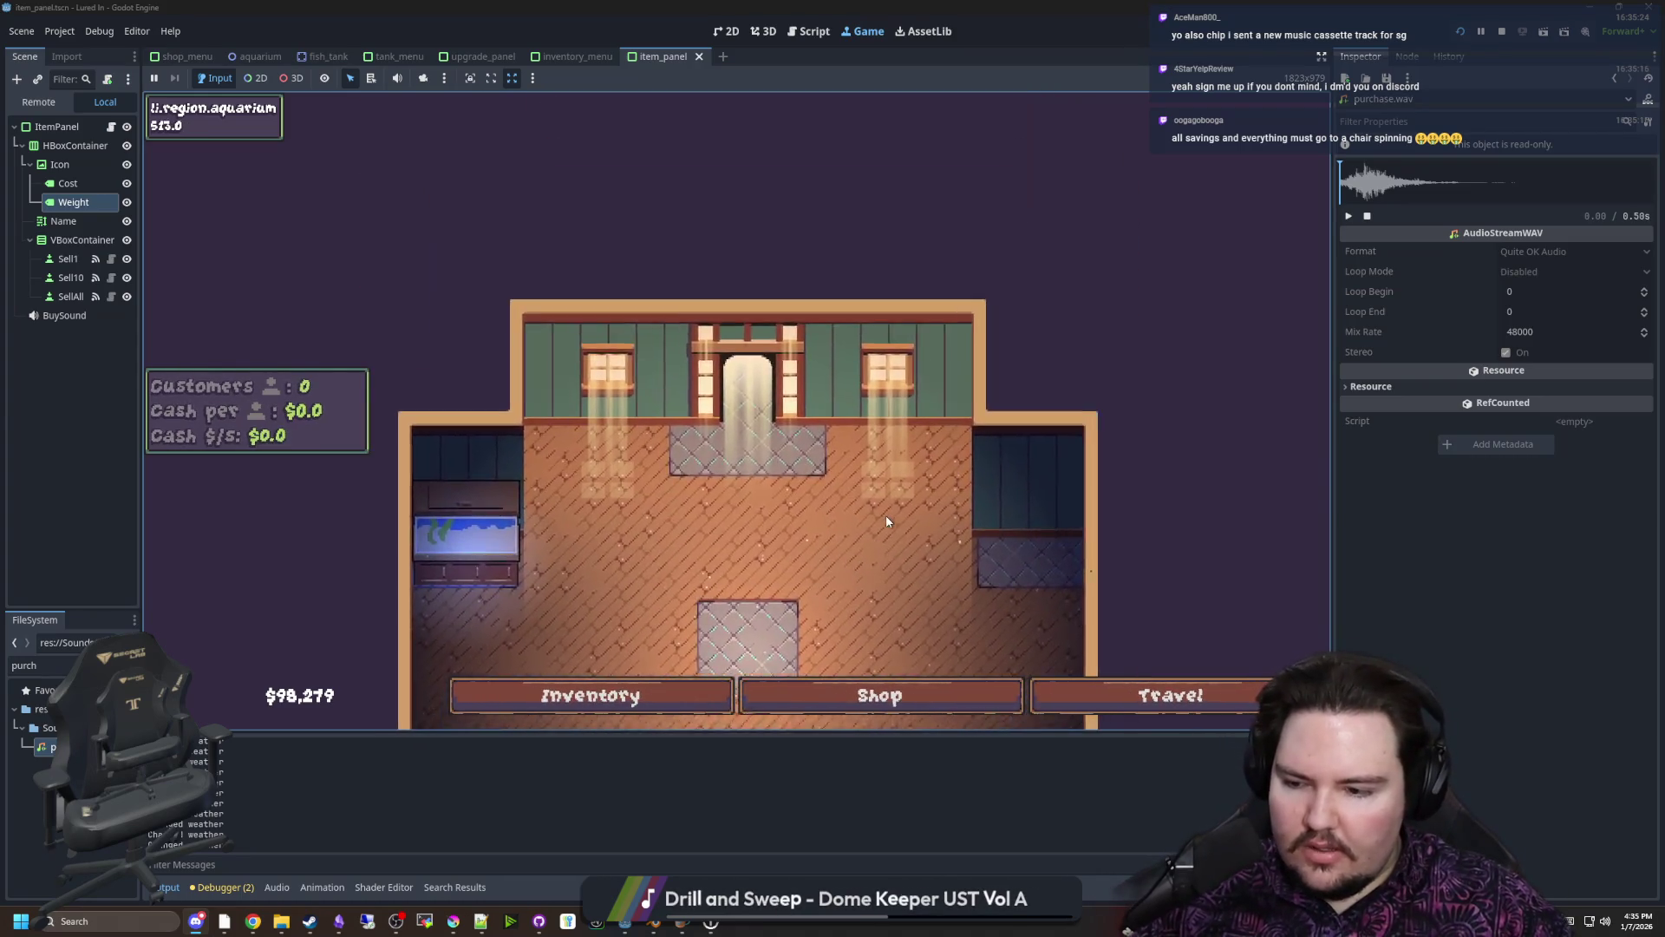
scroll(832, 498, "down", 3)
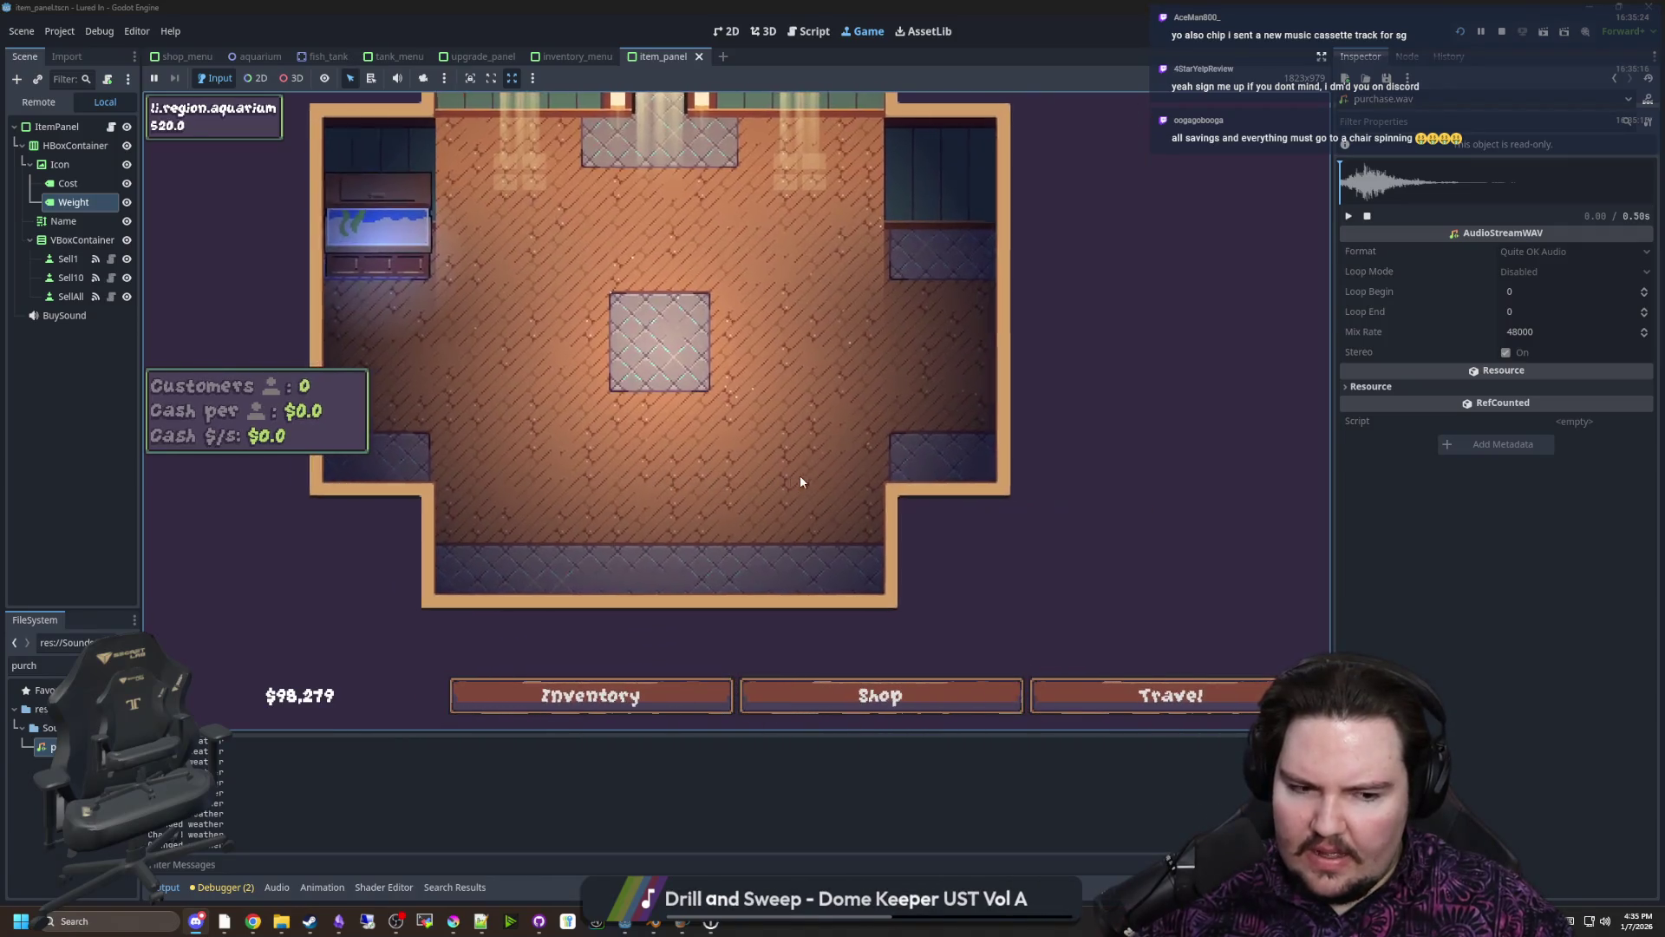
scroll(800, 465, "up", 3)
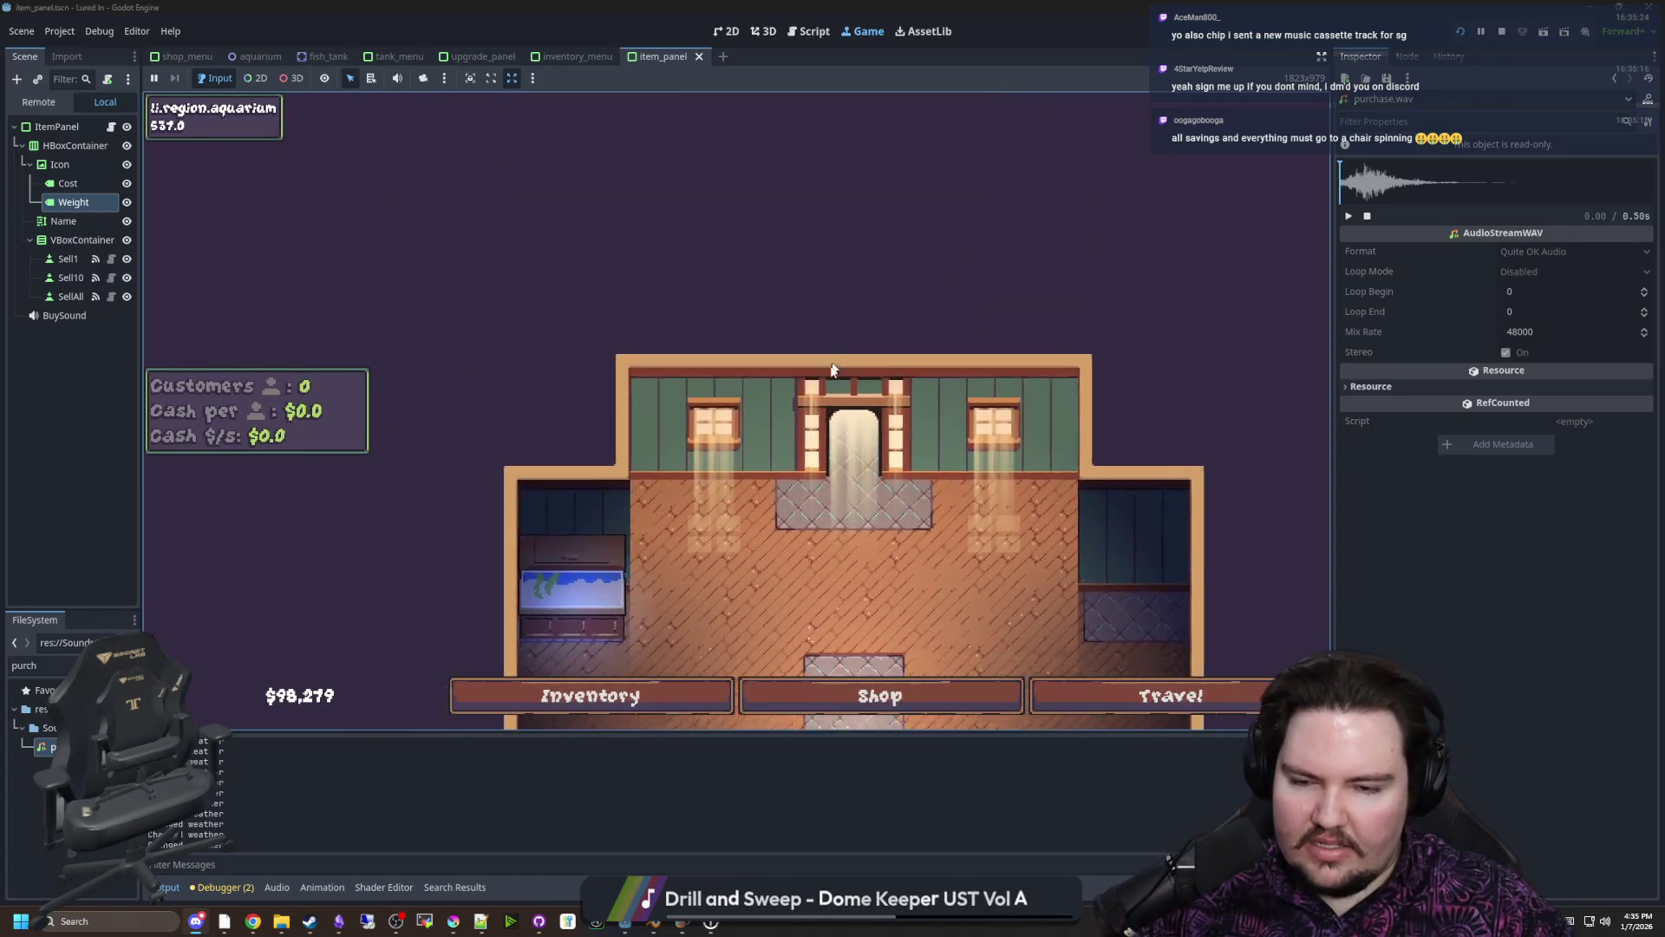
scroll(832, 408, "down", 3)
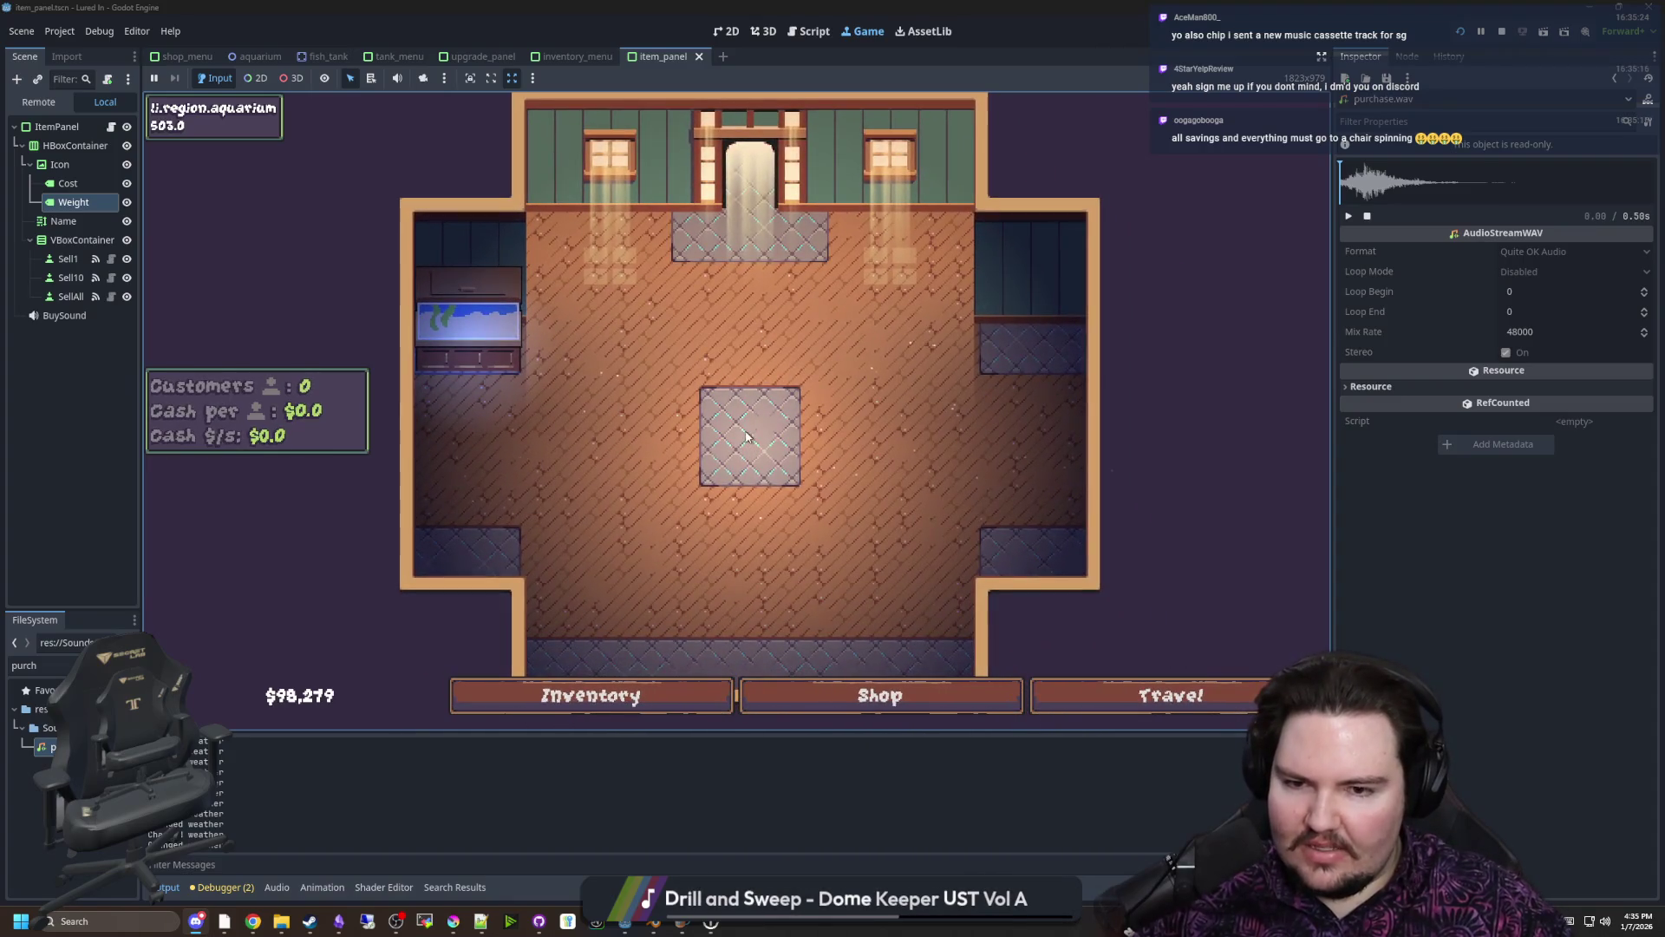
mouse_move(751, 438)
left_mouse_down()
mouse_move(778, 277)
mouse_move(758, 382)
left_mouse_up()
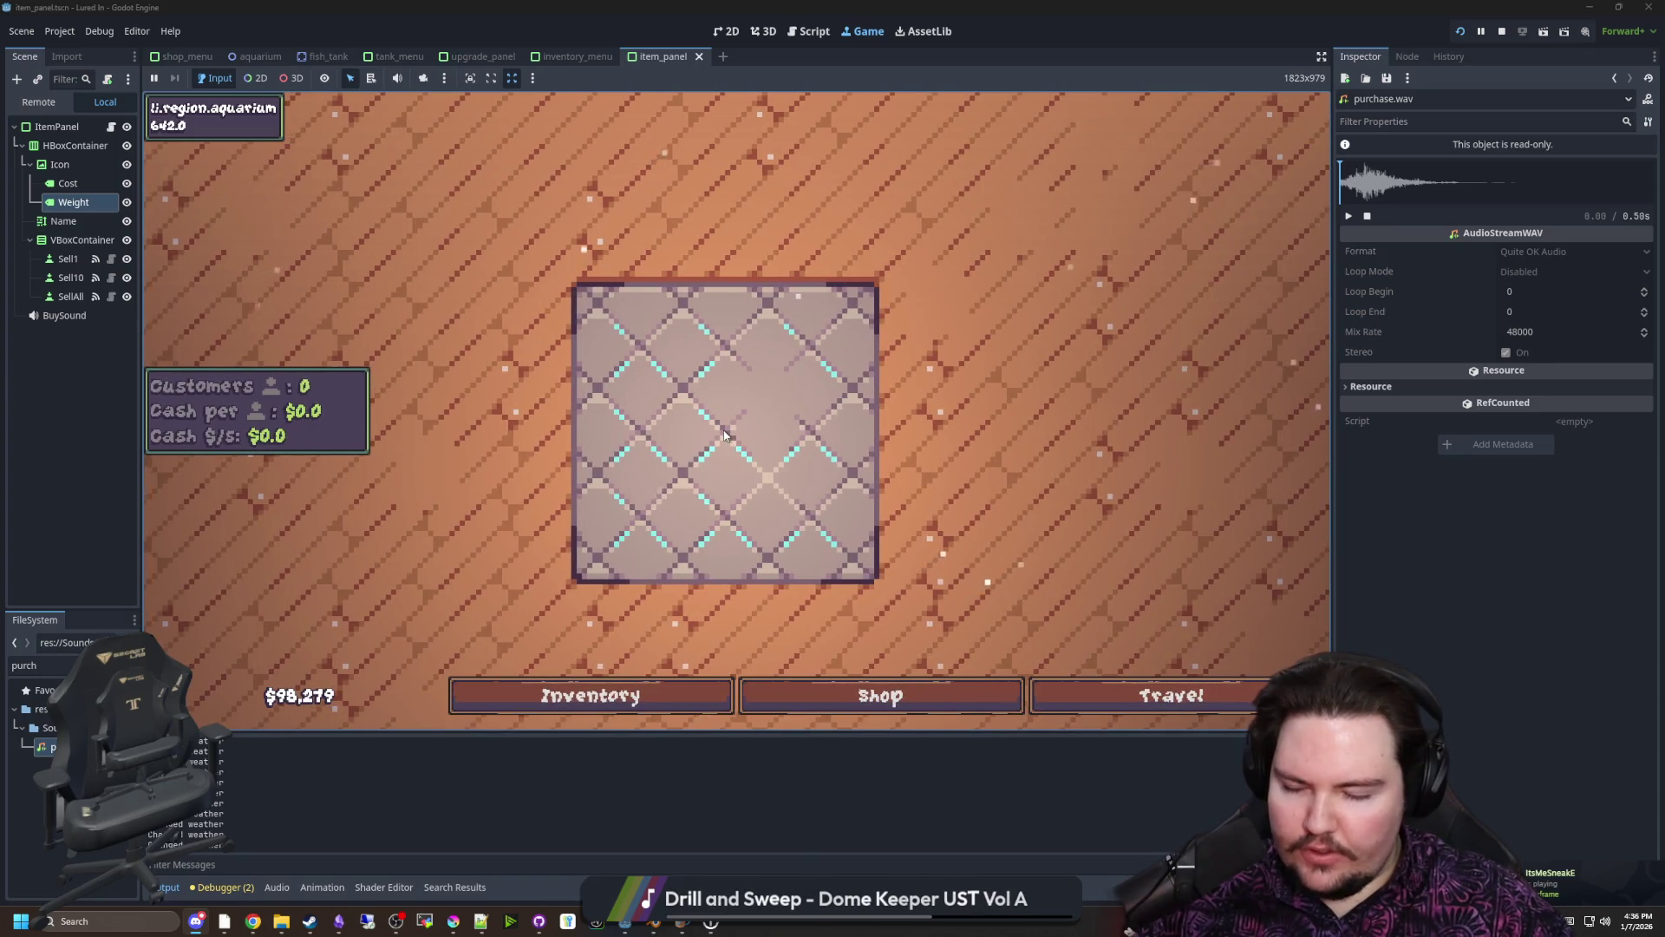
scroll(725, 433, "down", 5)
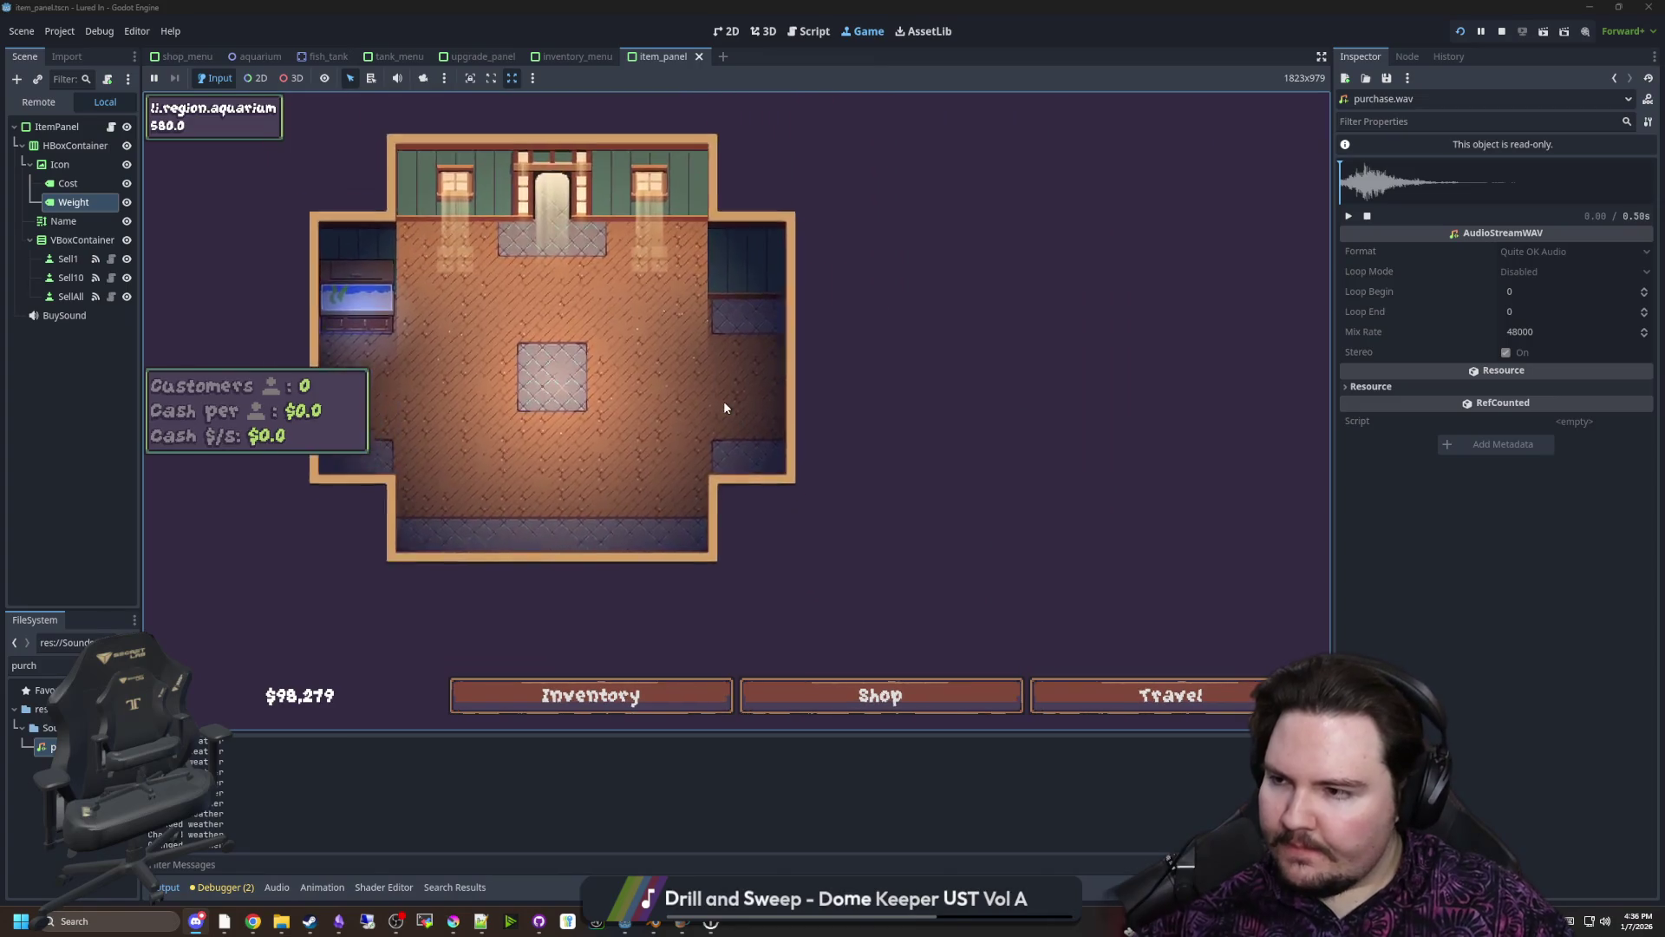
scroll(725, 408, "up", 2)
scroll(725, 407, "up", 2)
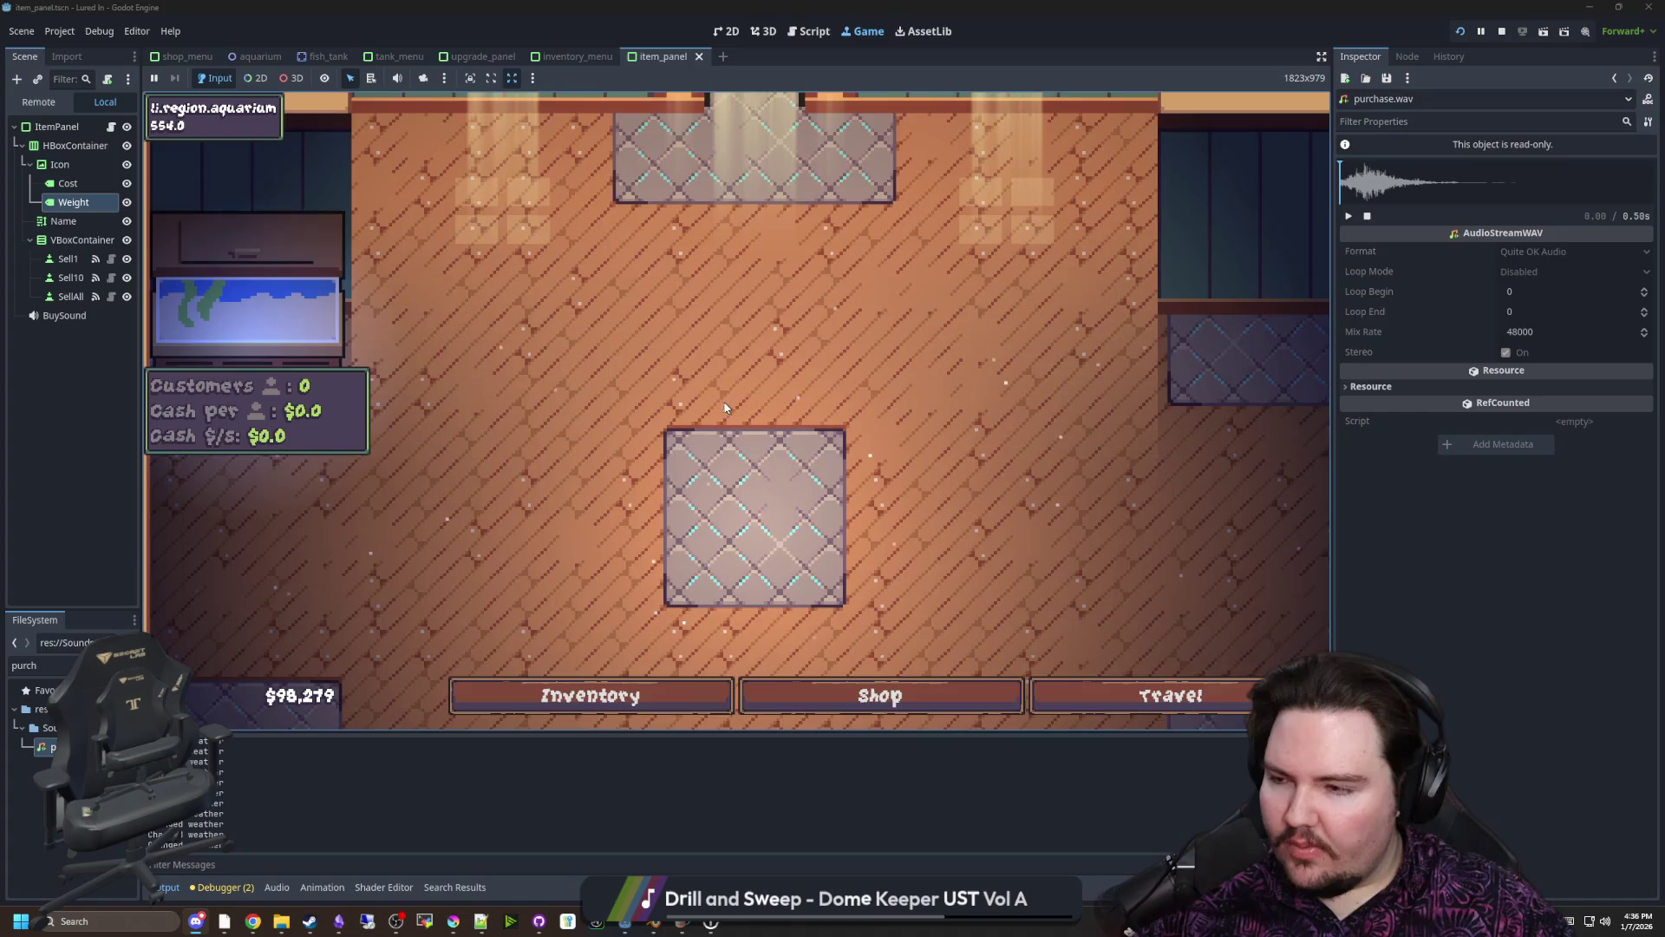
scroll(726, 408, "down", 1)
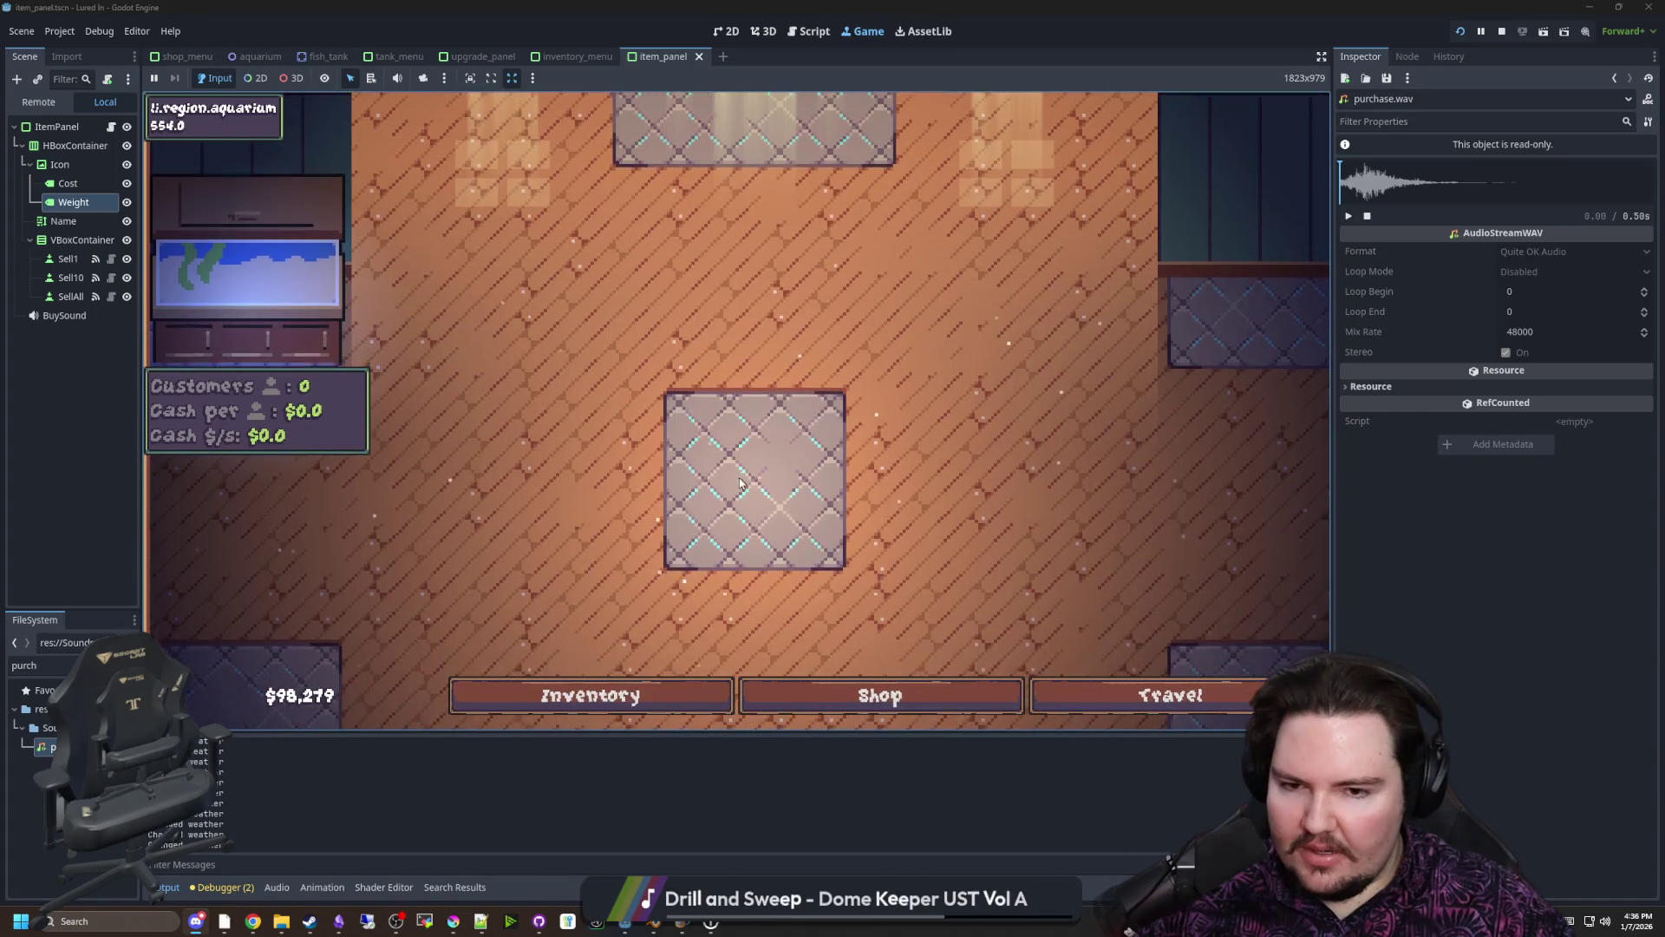
scroll(753, 481, "down", 1)
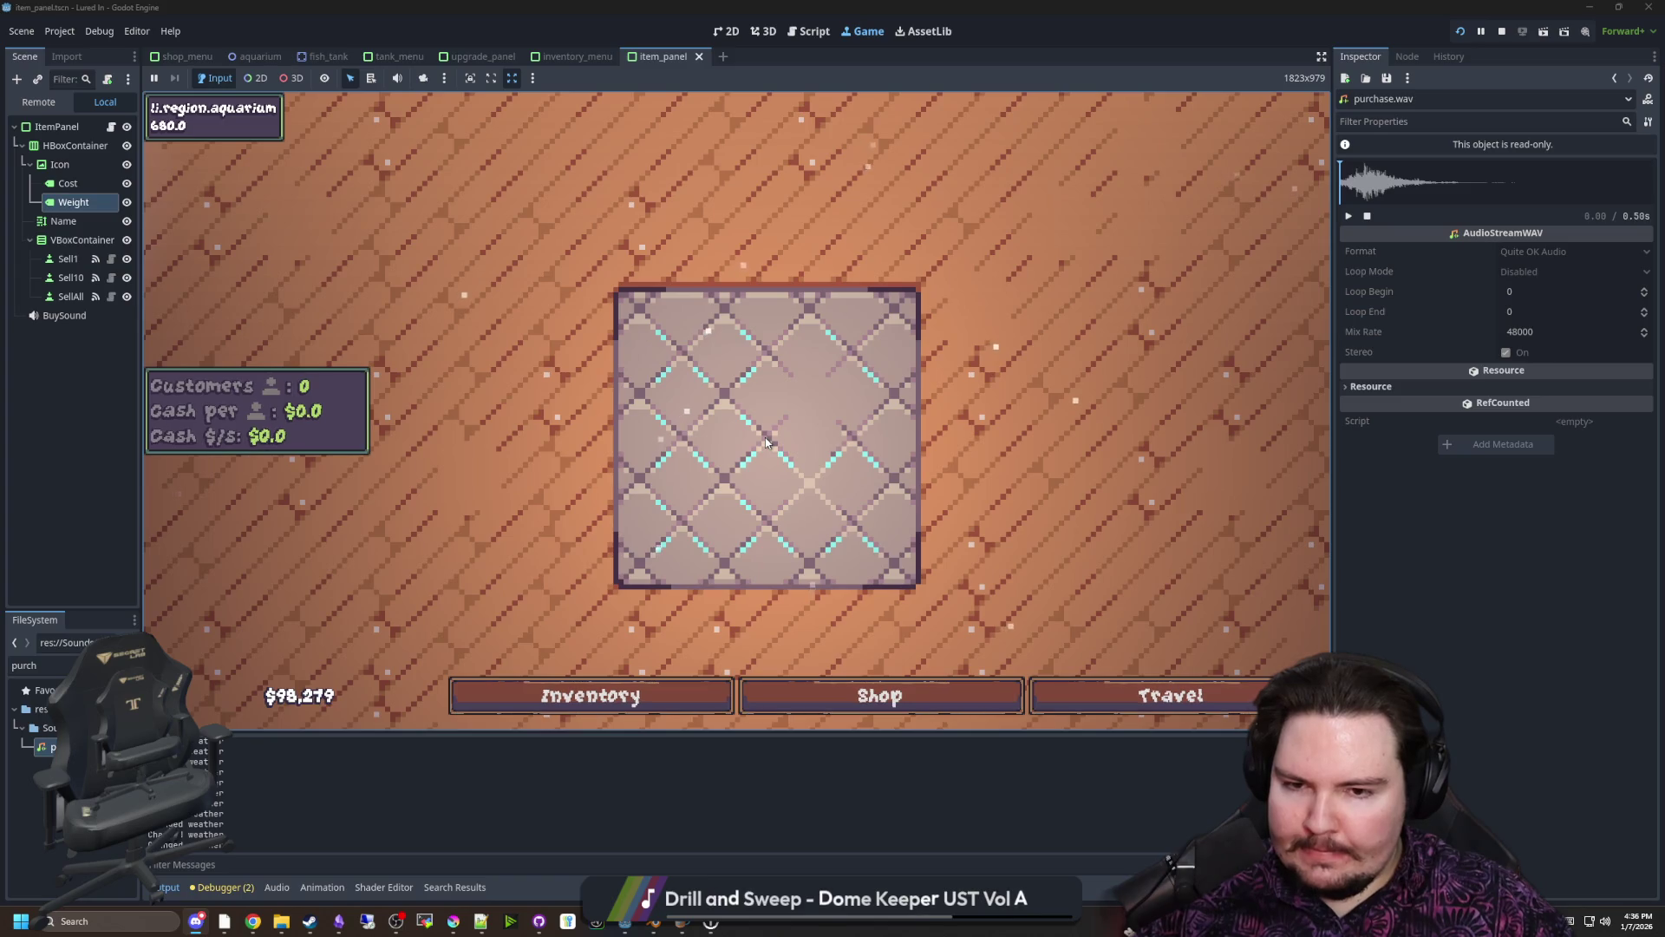
scroll(772, 425, "down", 1)
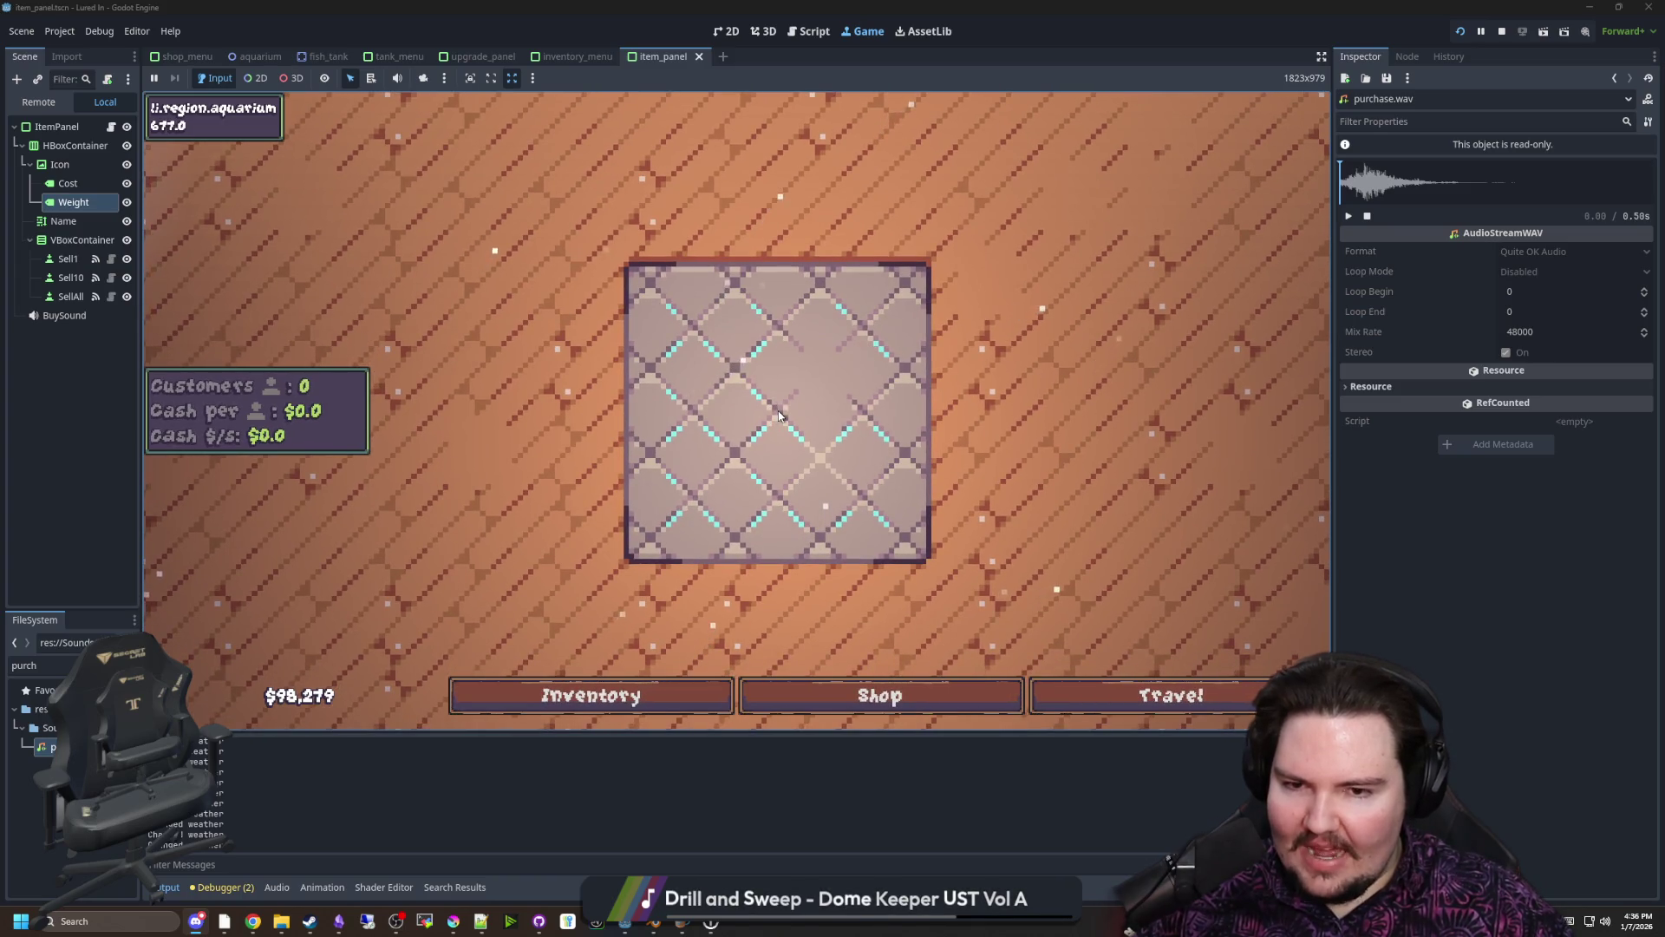
left_click_drag(773, 411, 771, 415)
scroll(766, 415, "up", 3)
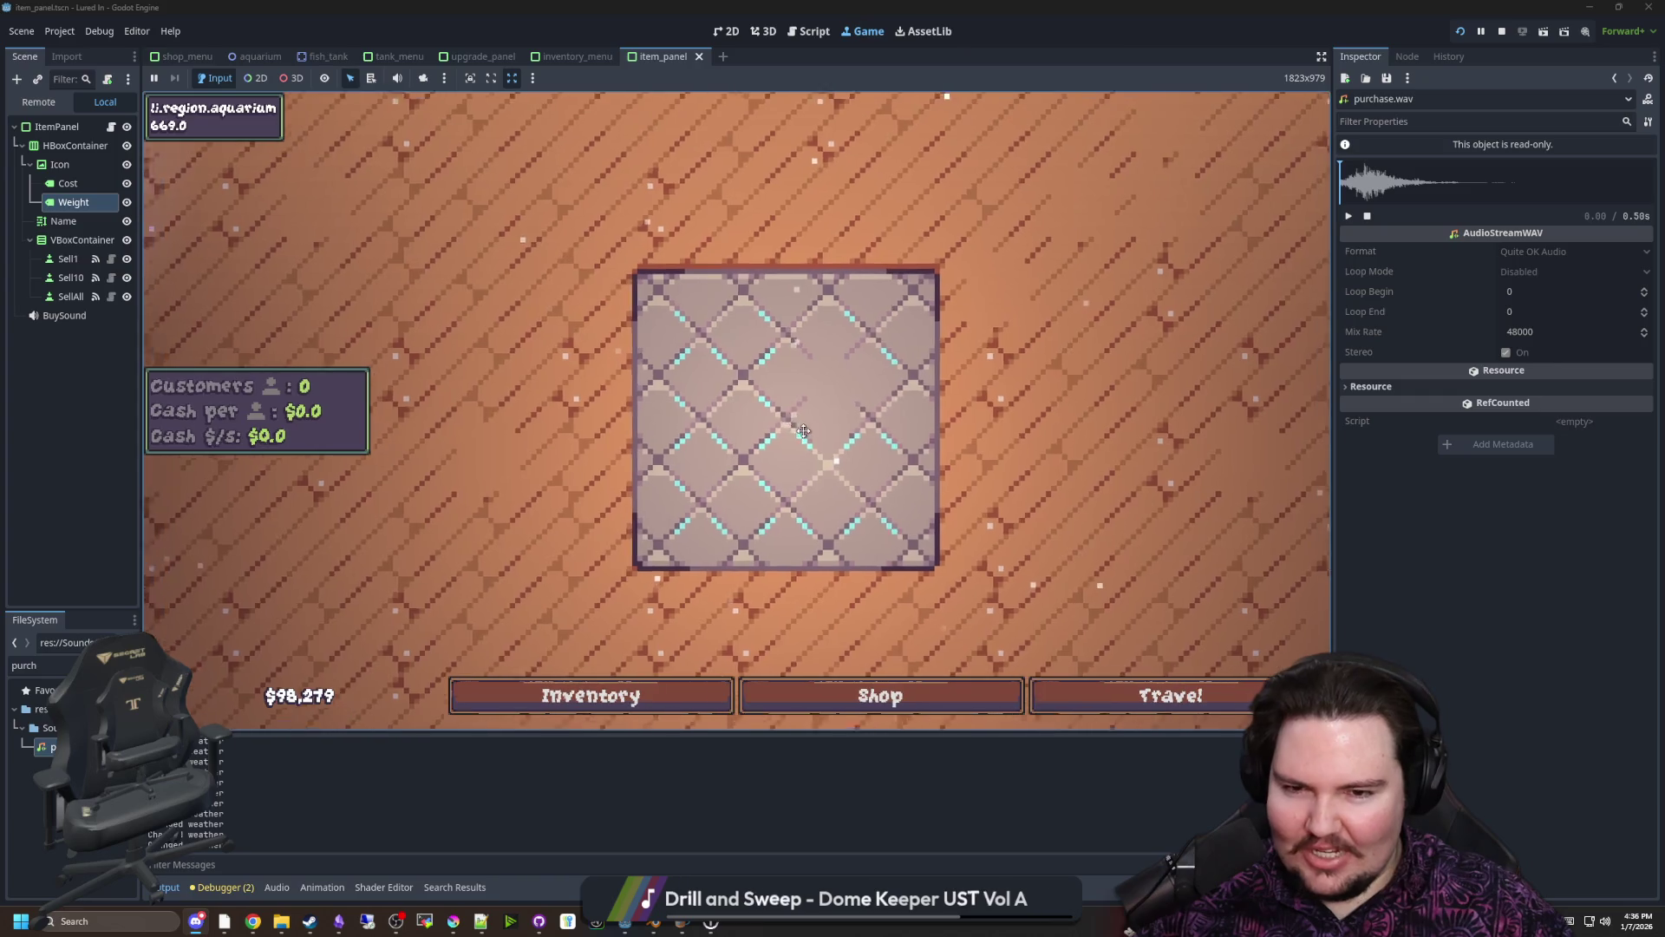
scroll(759, 569, "up", 3)
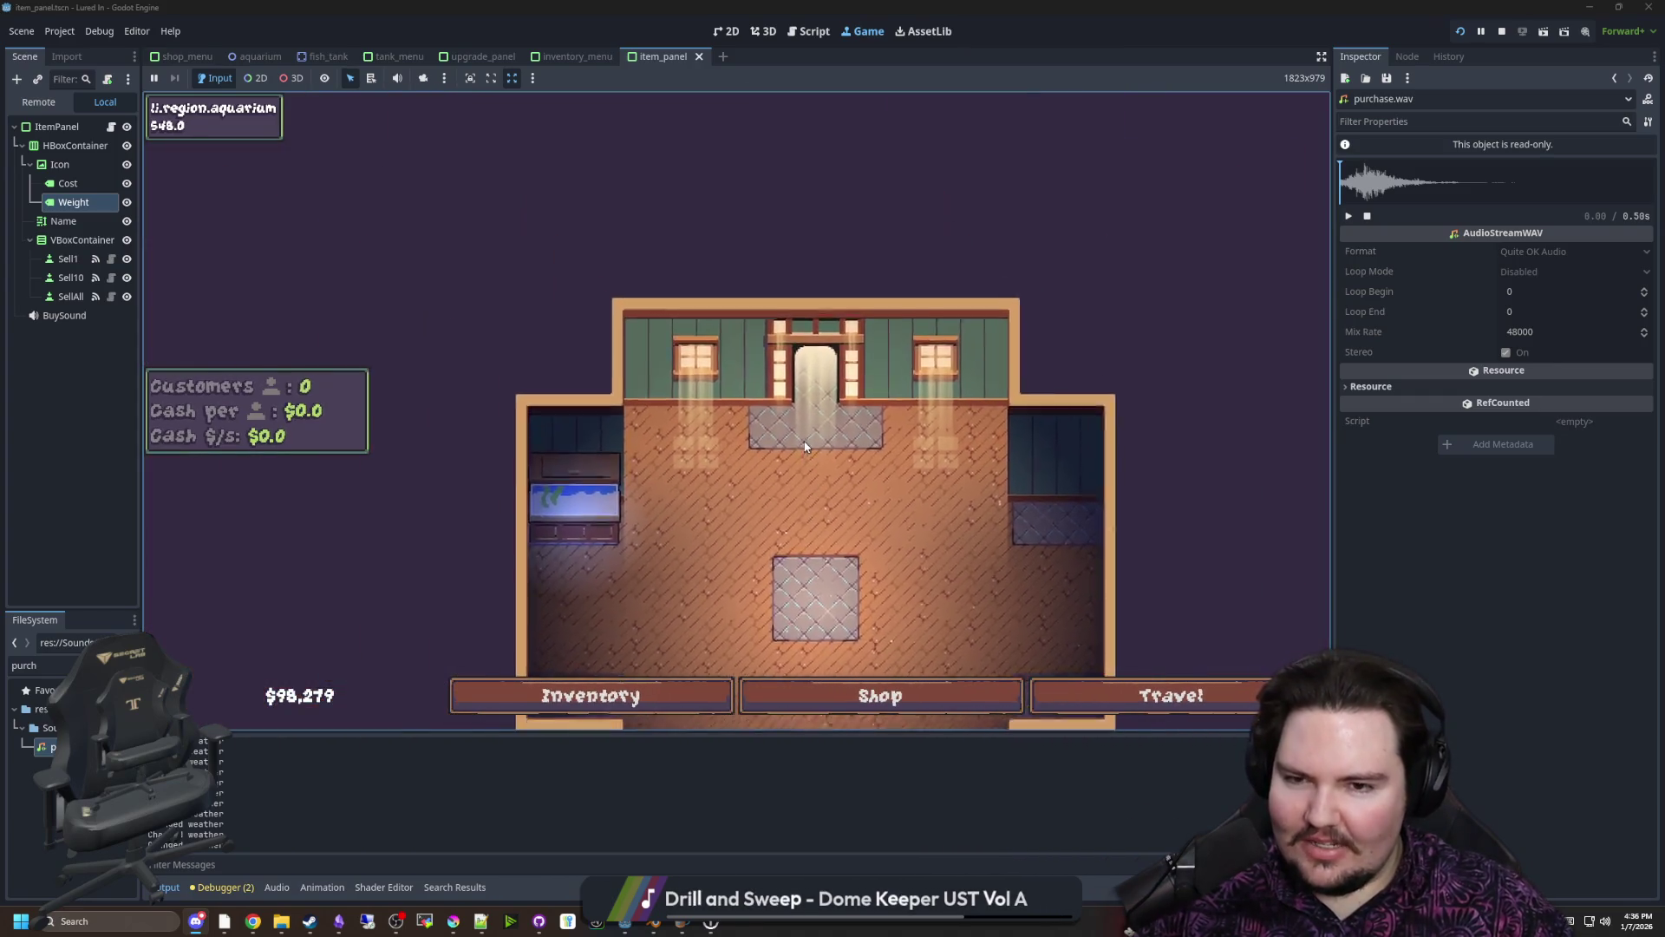
scroll(671, 374, "up", 5)
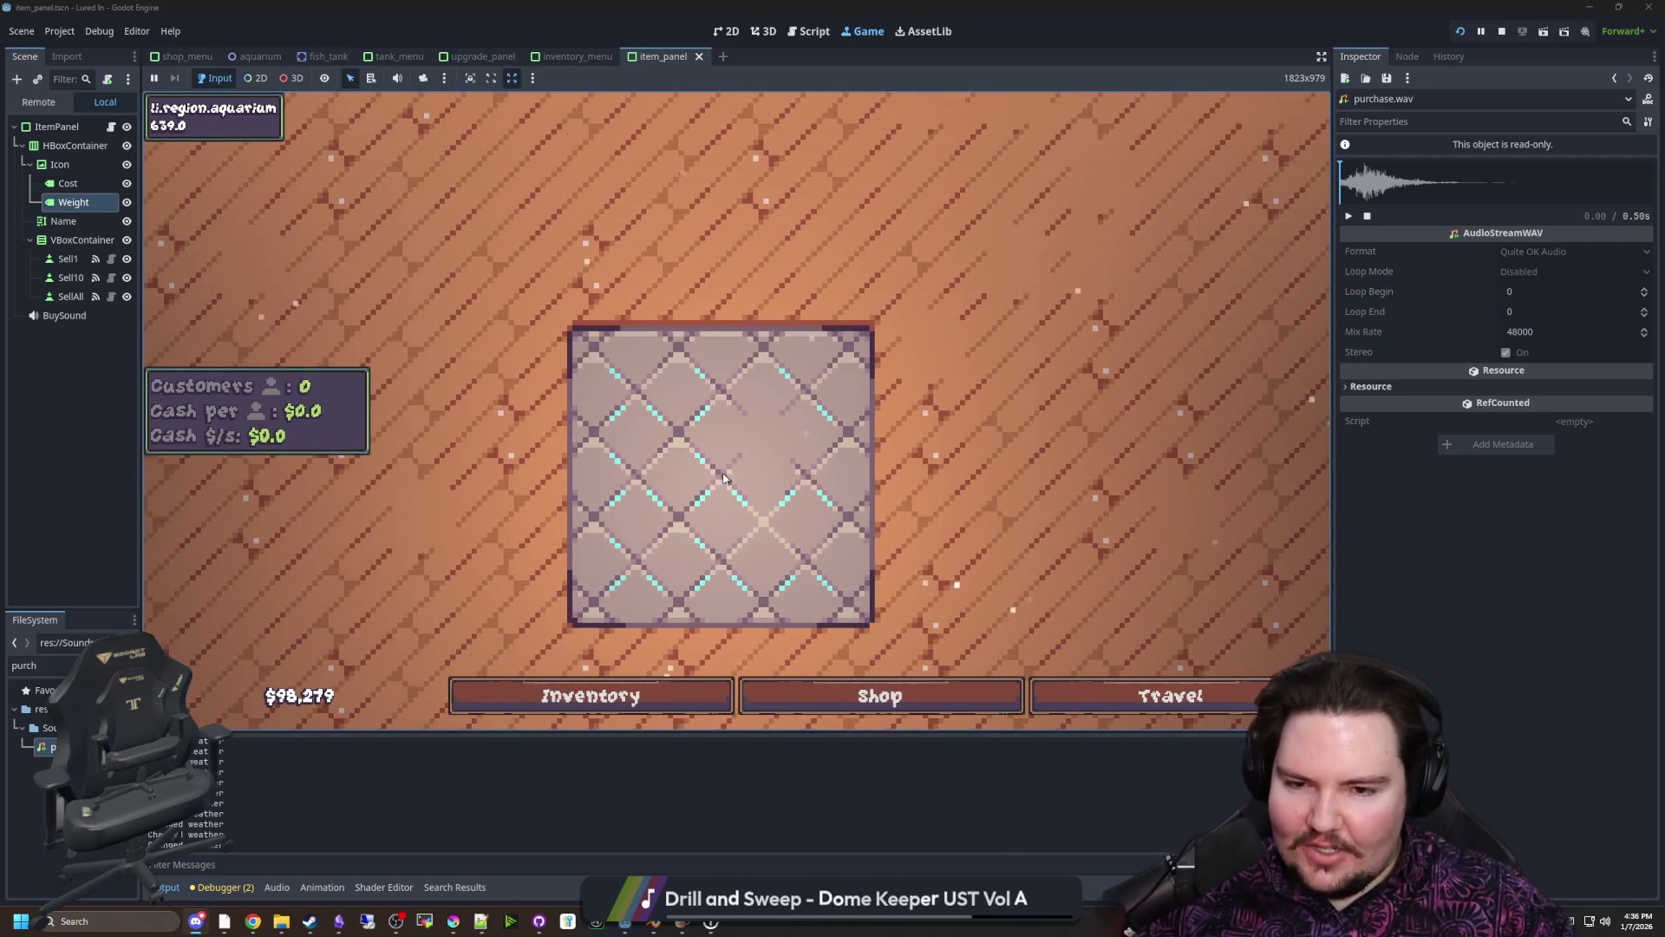
scroll(746, 464, "down", 5)
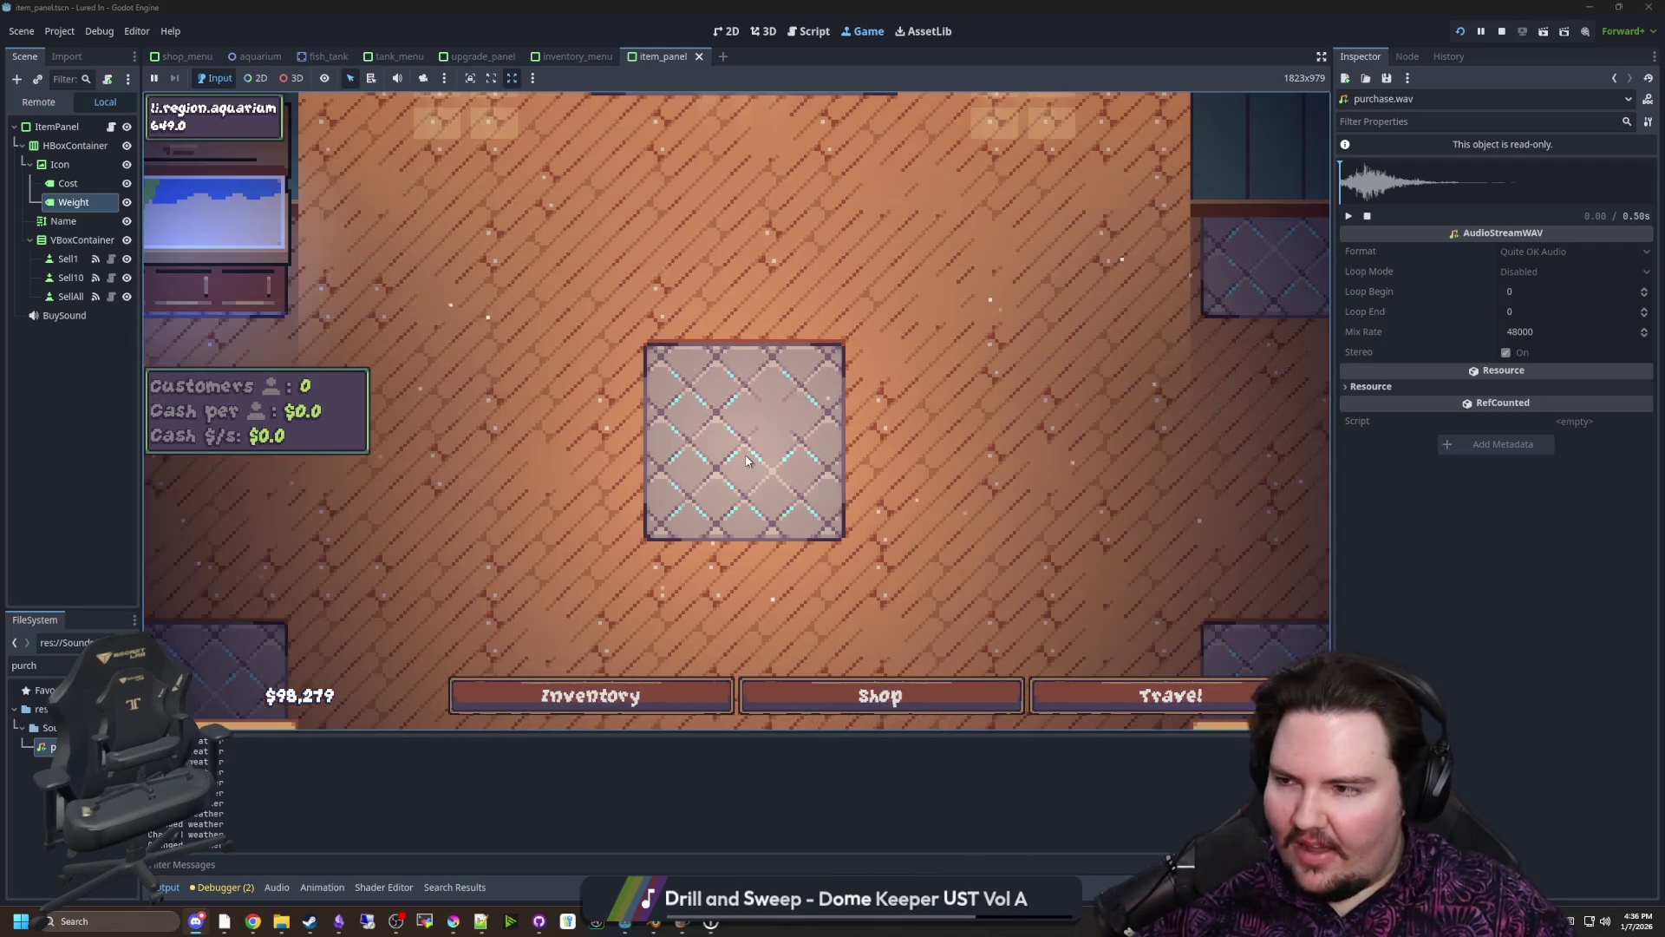
scroll(746, 461, "down", 2)
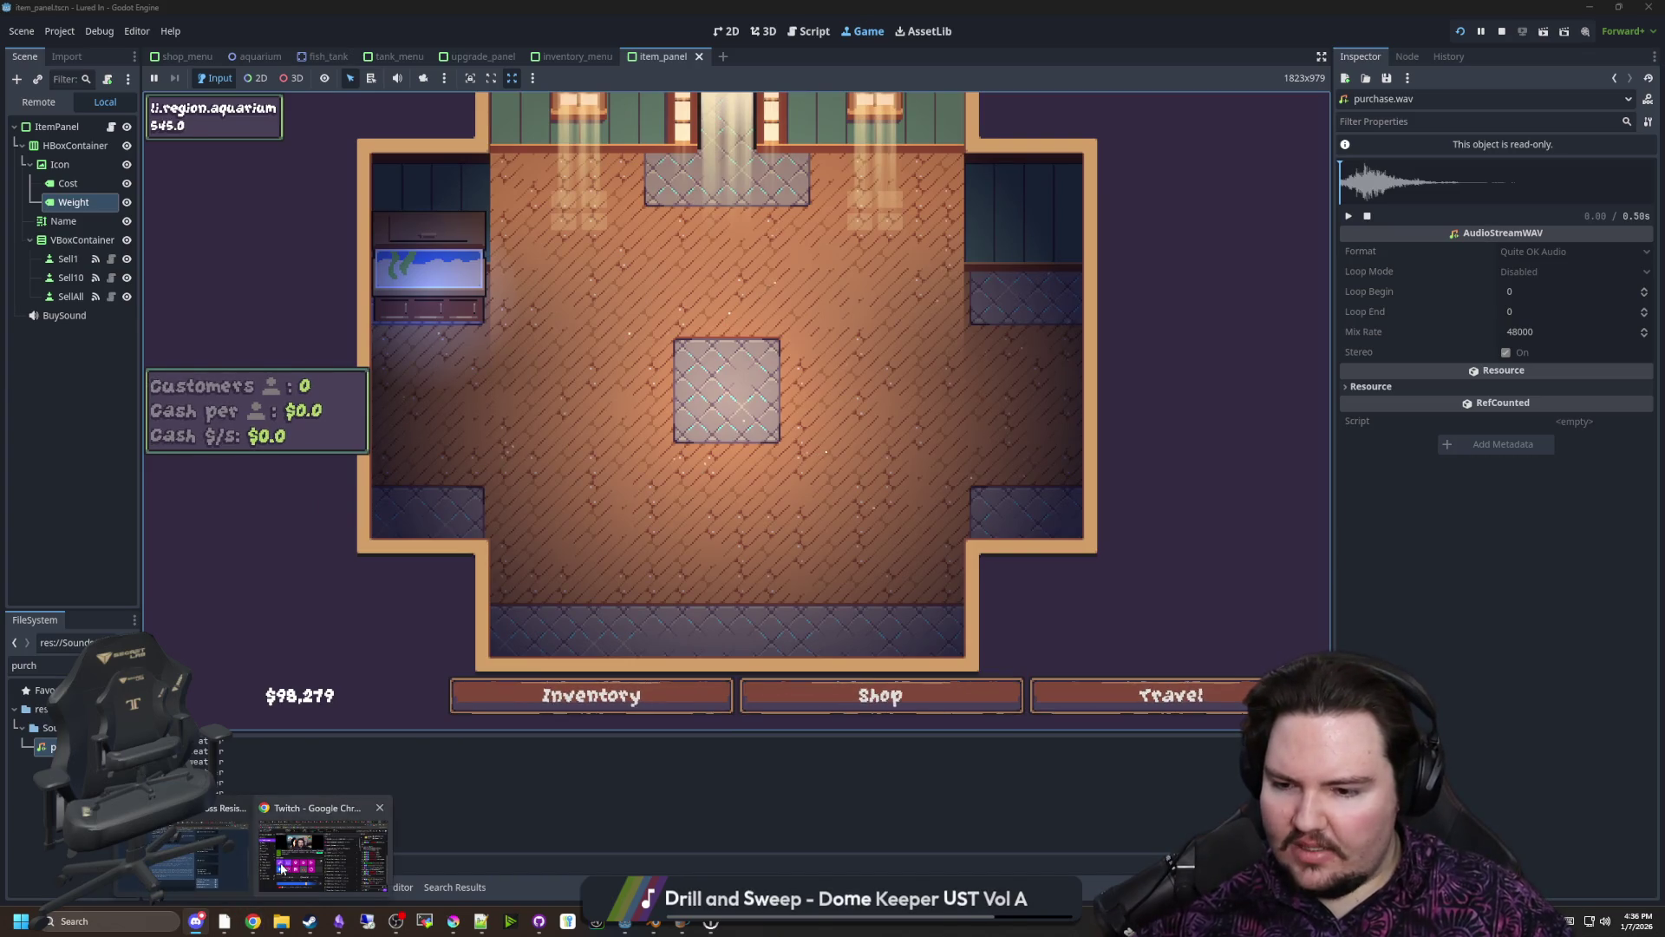
left_click(321, 858)
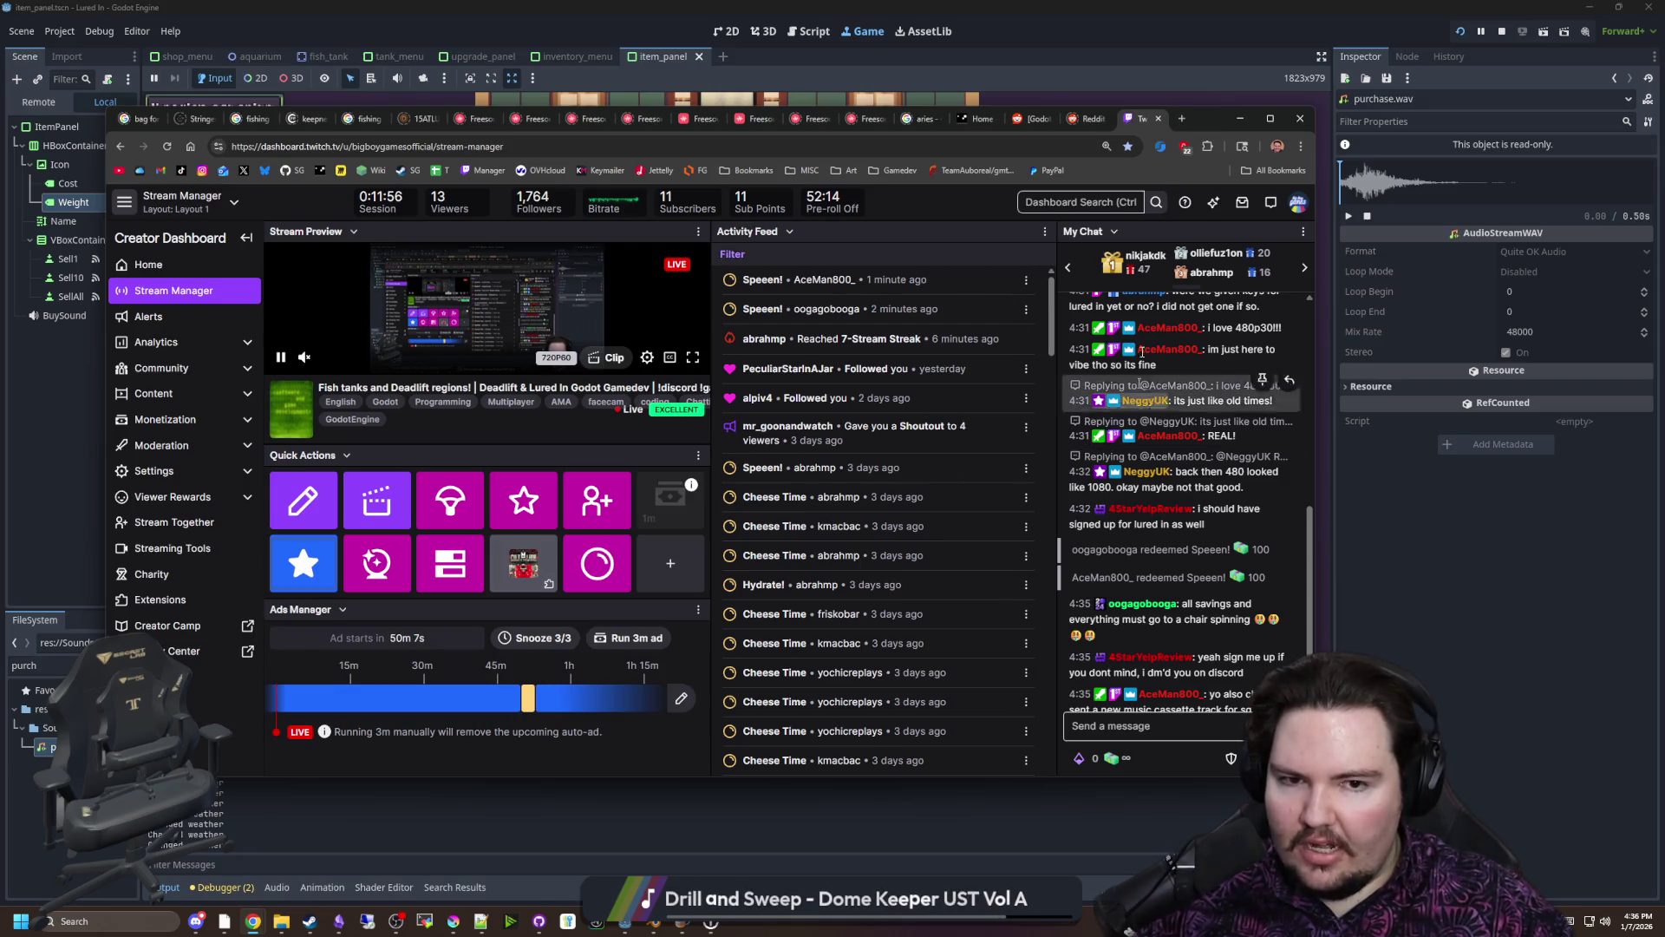
left_click(1302, 231)
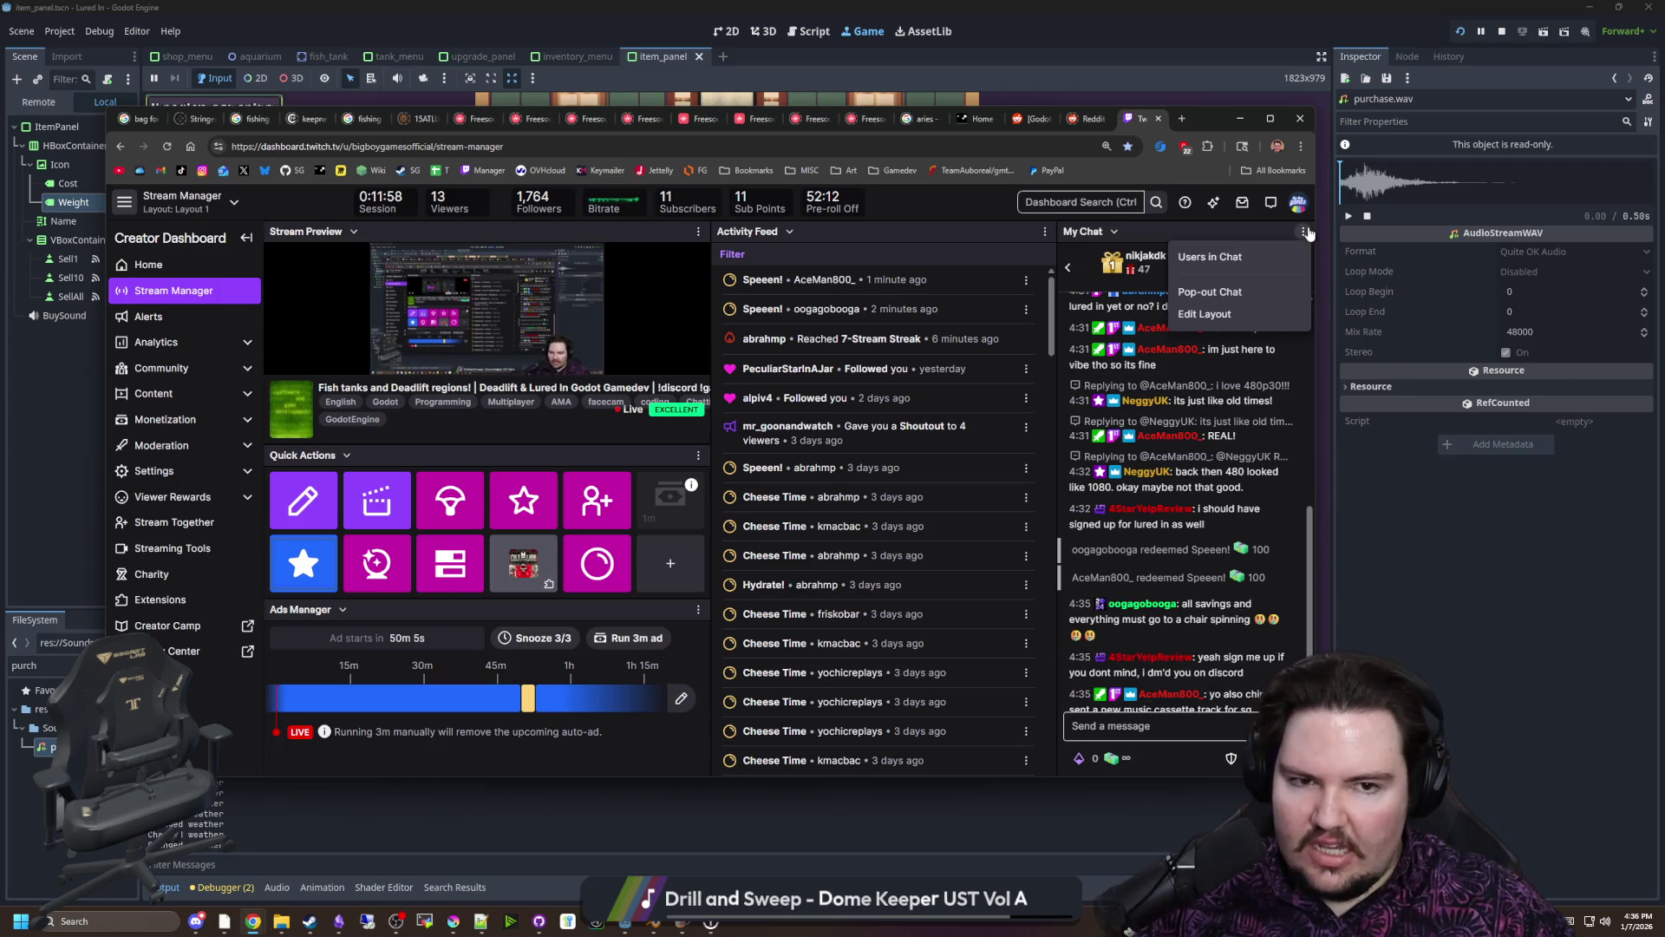
left_click(970, 218)
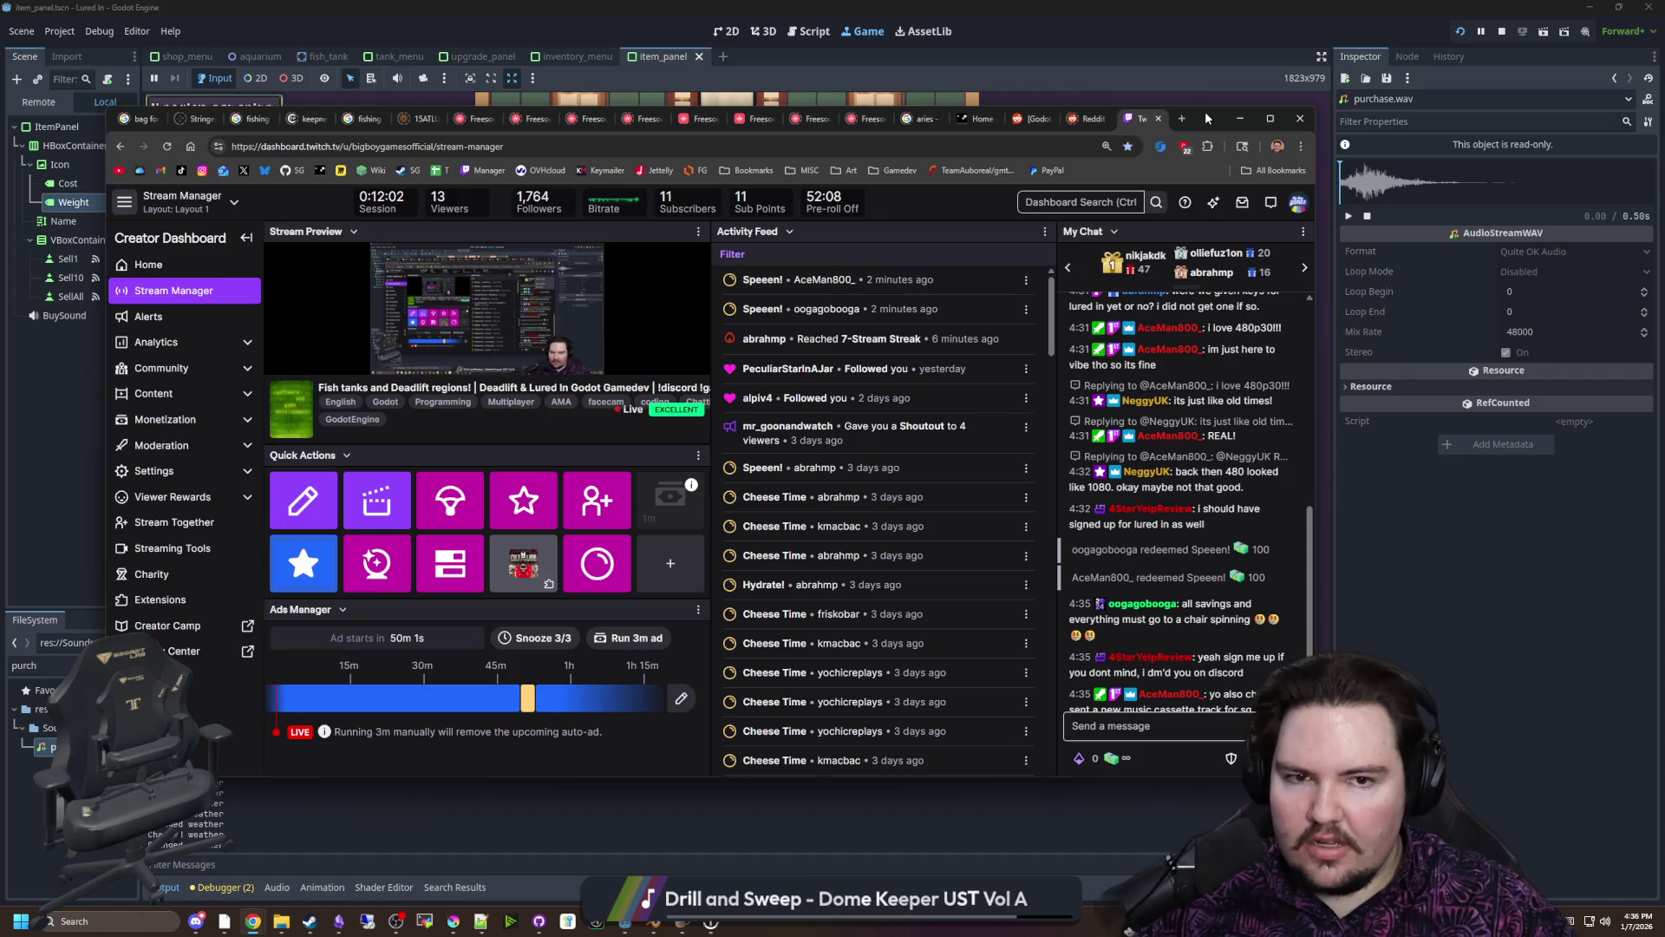
mouse_move(1204, 111)
left_mouse_down()
mouse_move(1201, 284)
mouse_move(1115, 559)
mouse_move(1136, 461)
mouse_move(1277, 247)
mouse_move(1271, 189)
left_mouse_up()
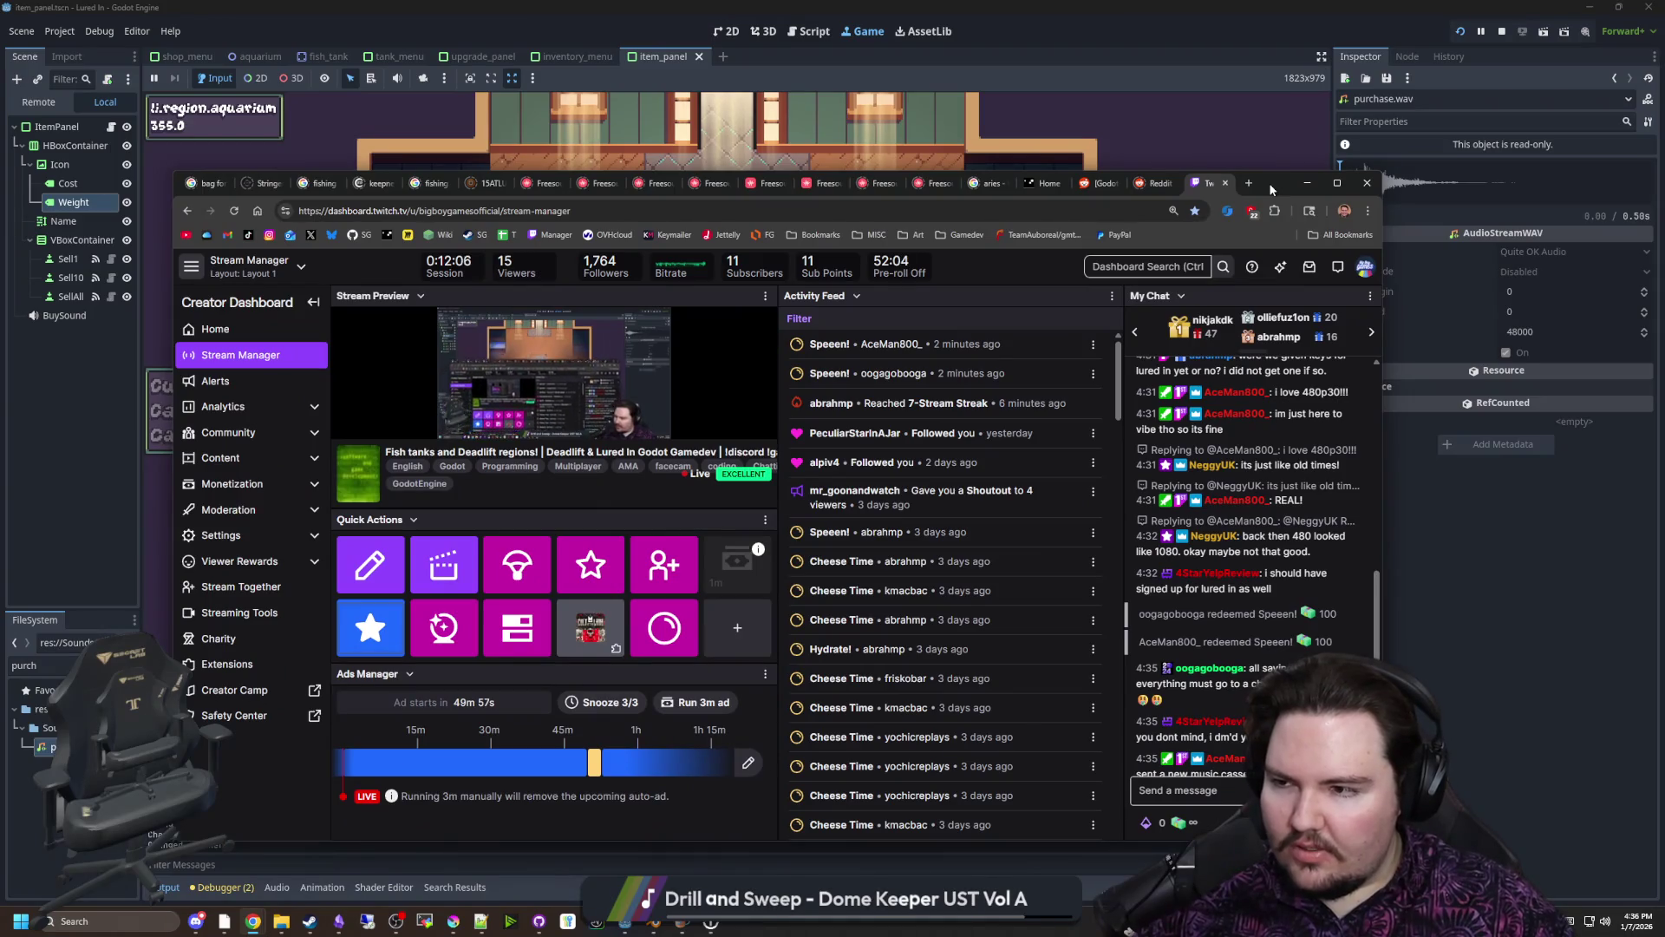
left_click(1290, 186)
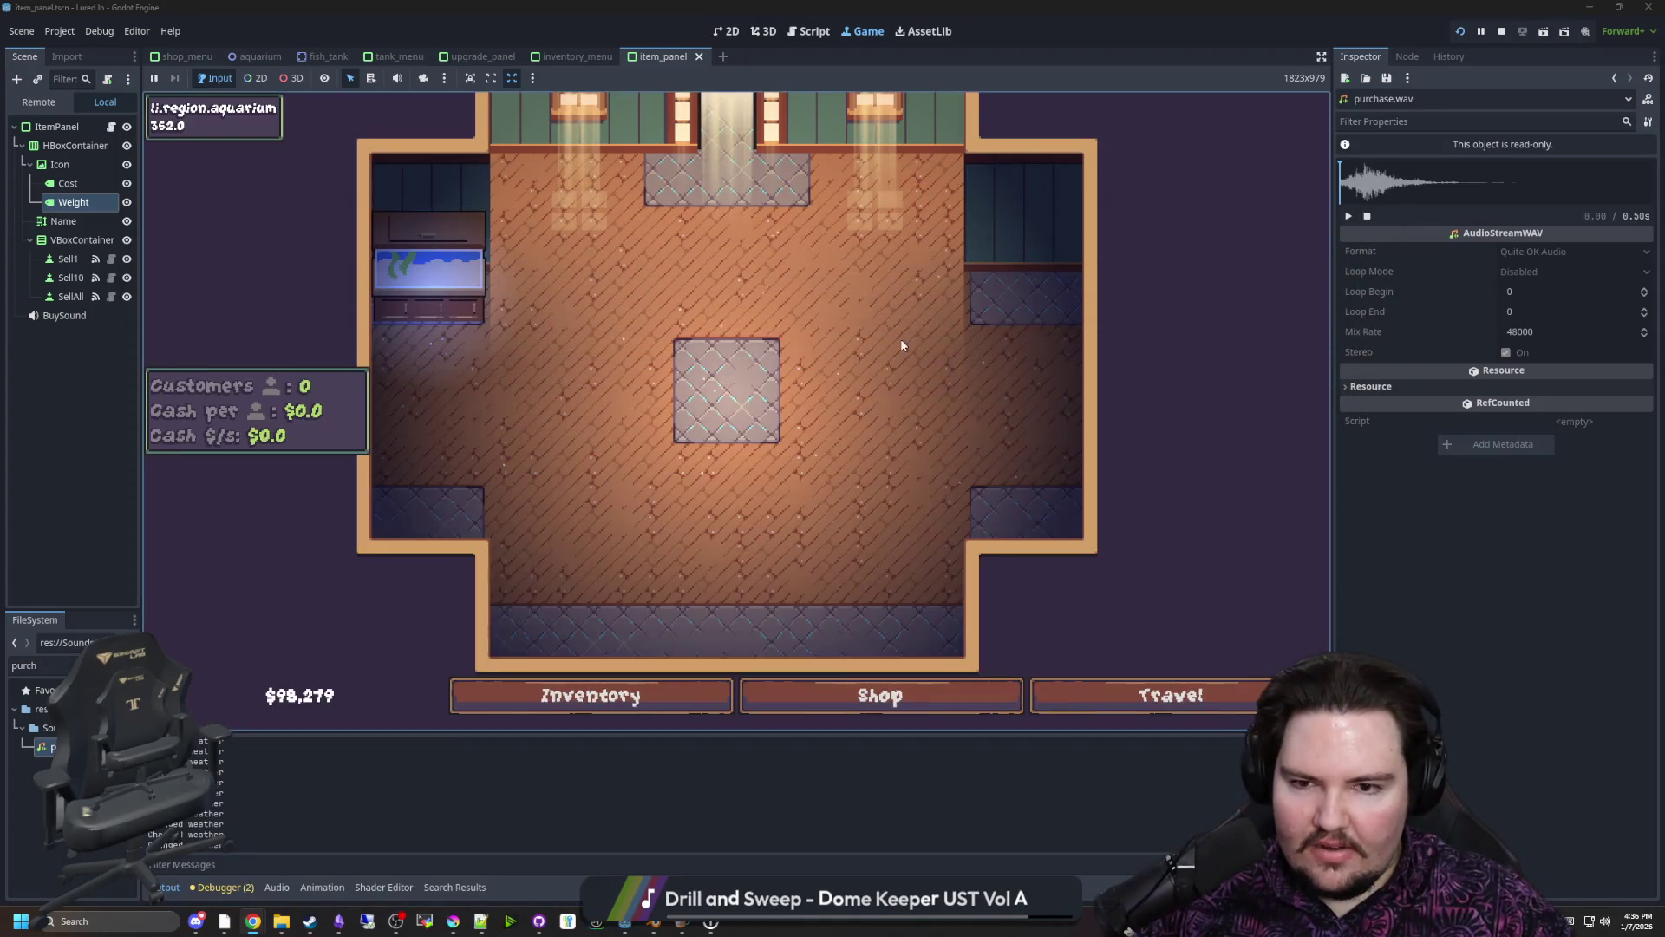
Zoom and pan the game camera around the aquarium room
scroll(897, 345, "down", 5)
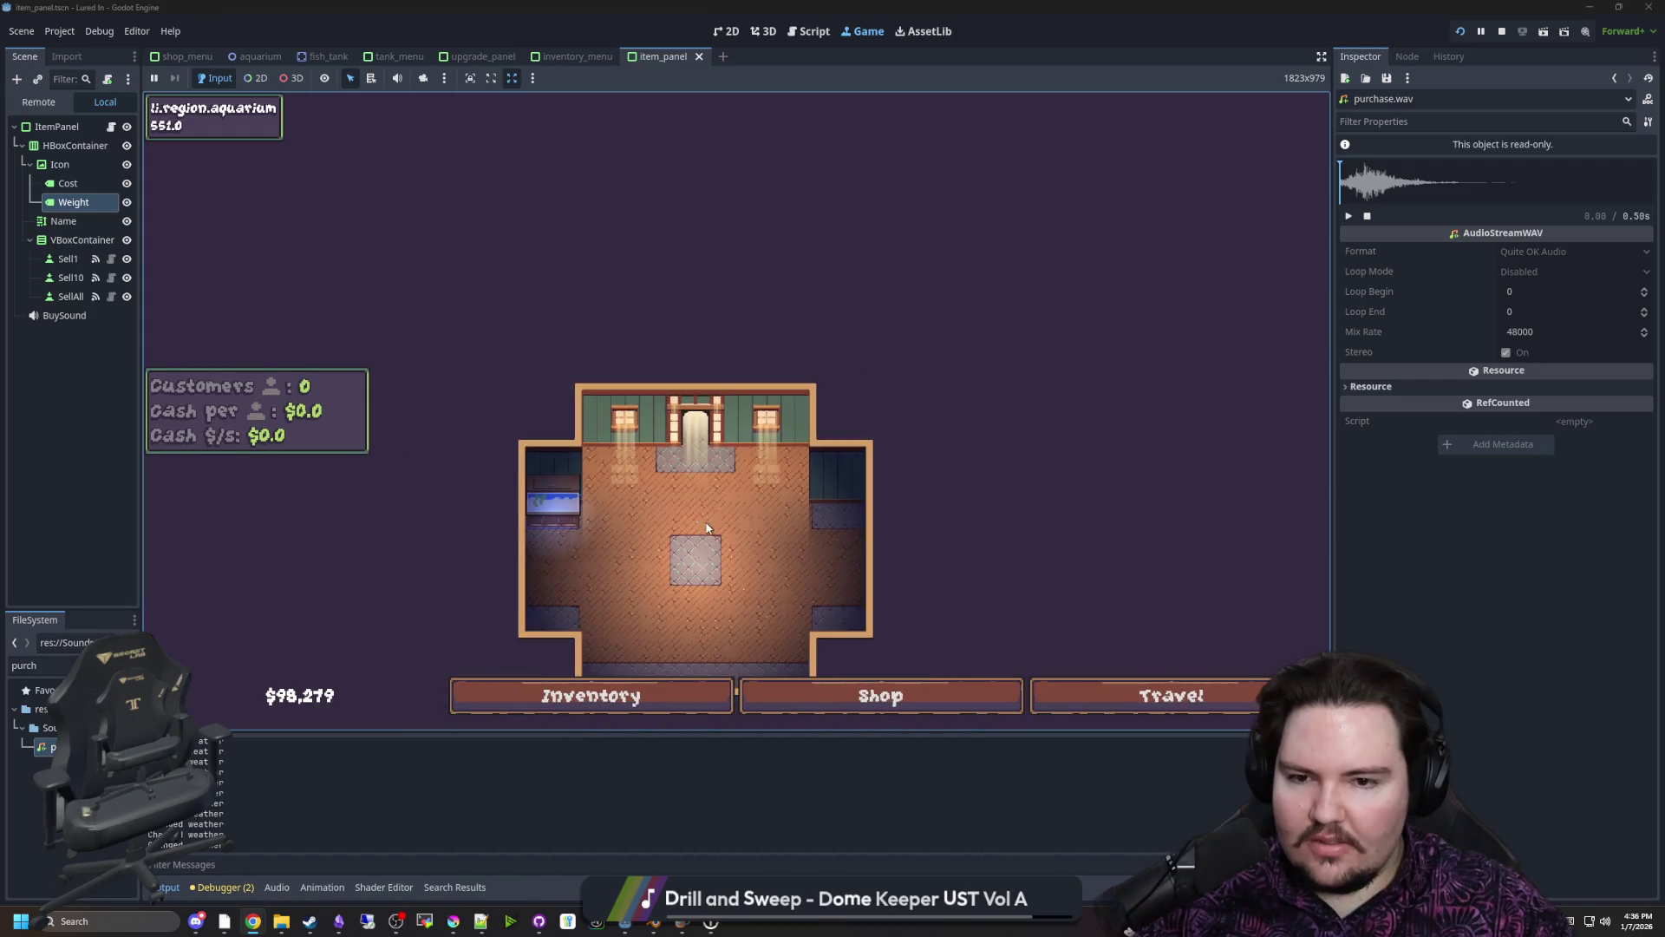
scroll(733, 340, "up", 5)
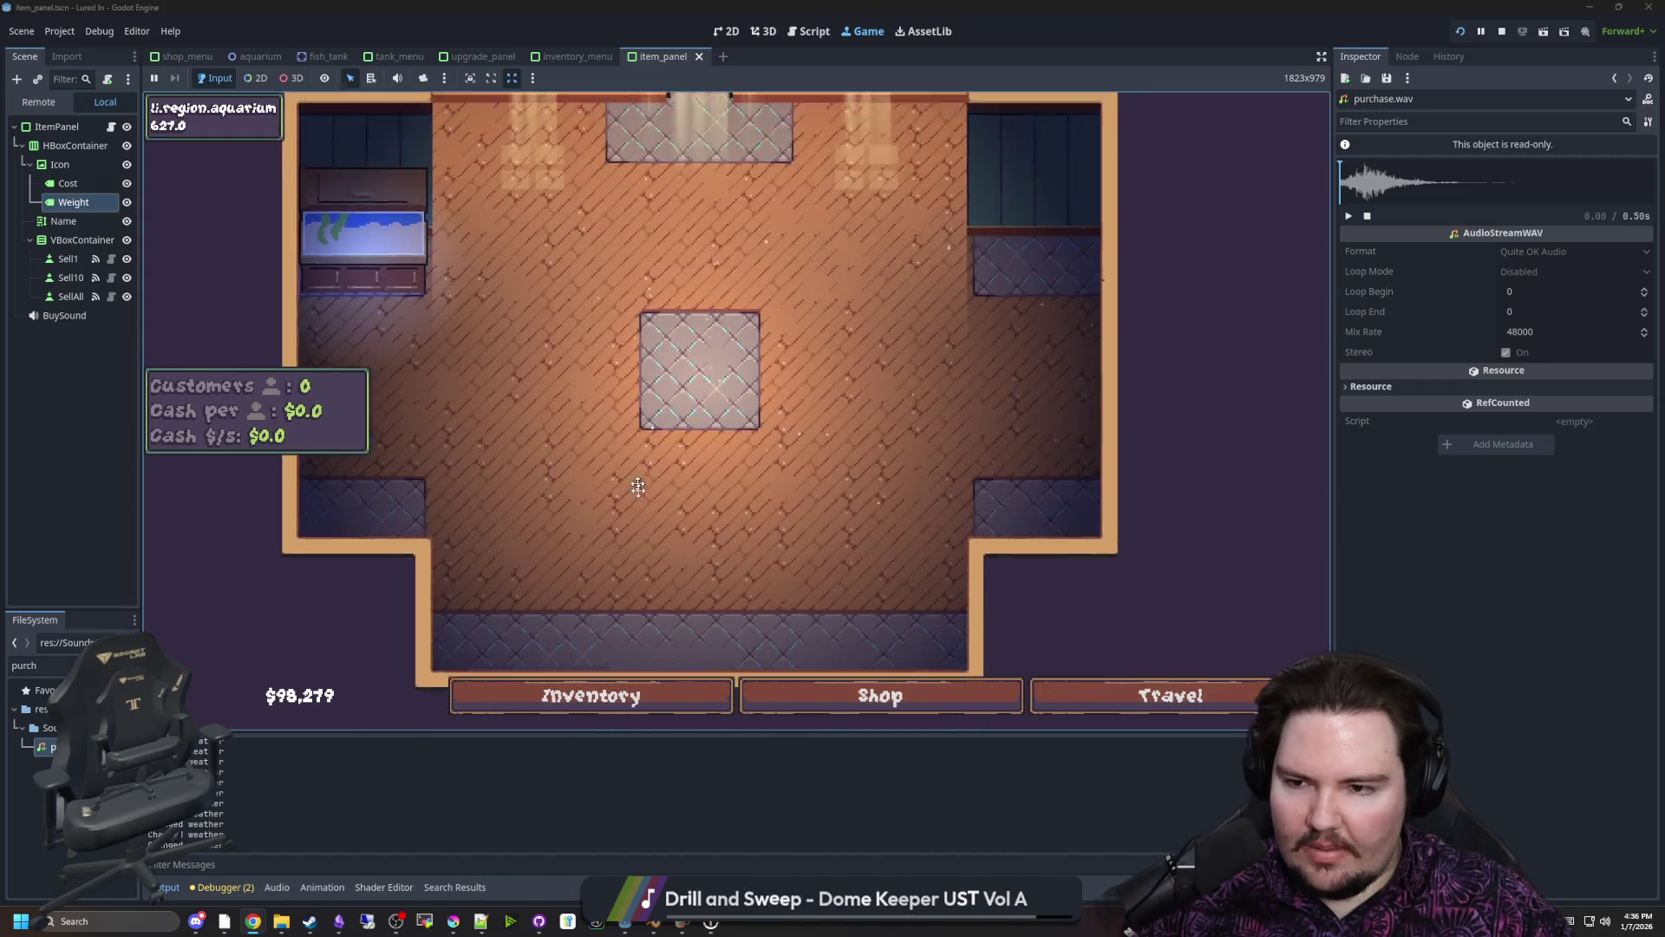
scroll(642, 476, "down", 3)
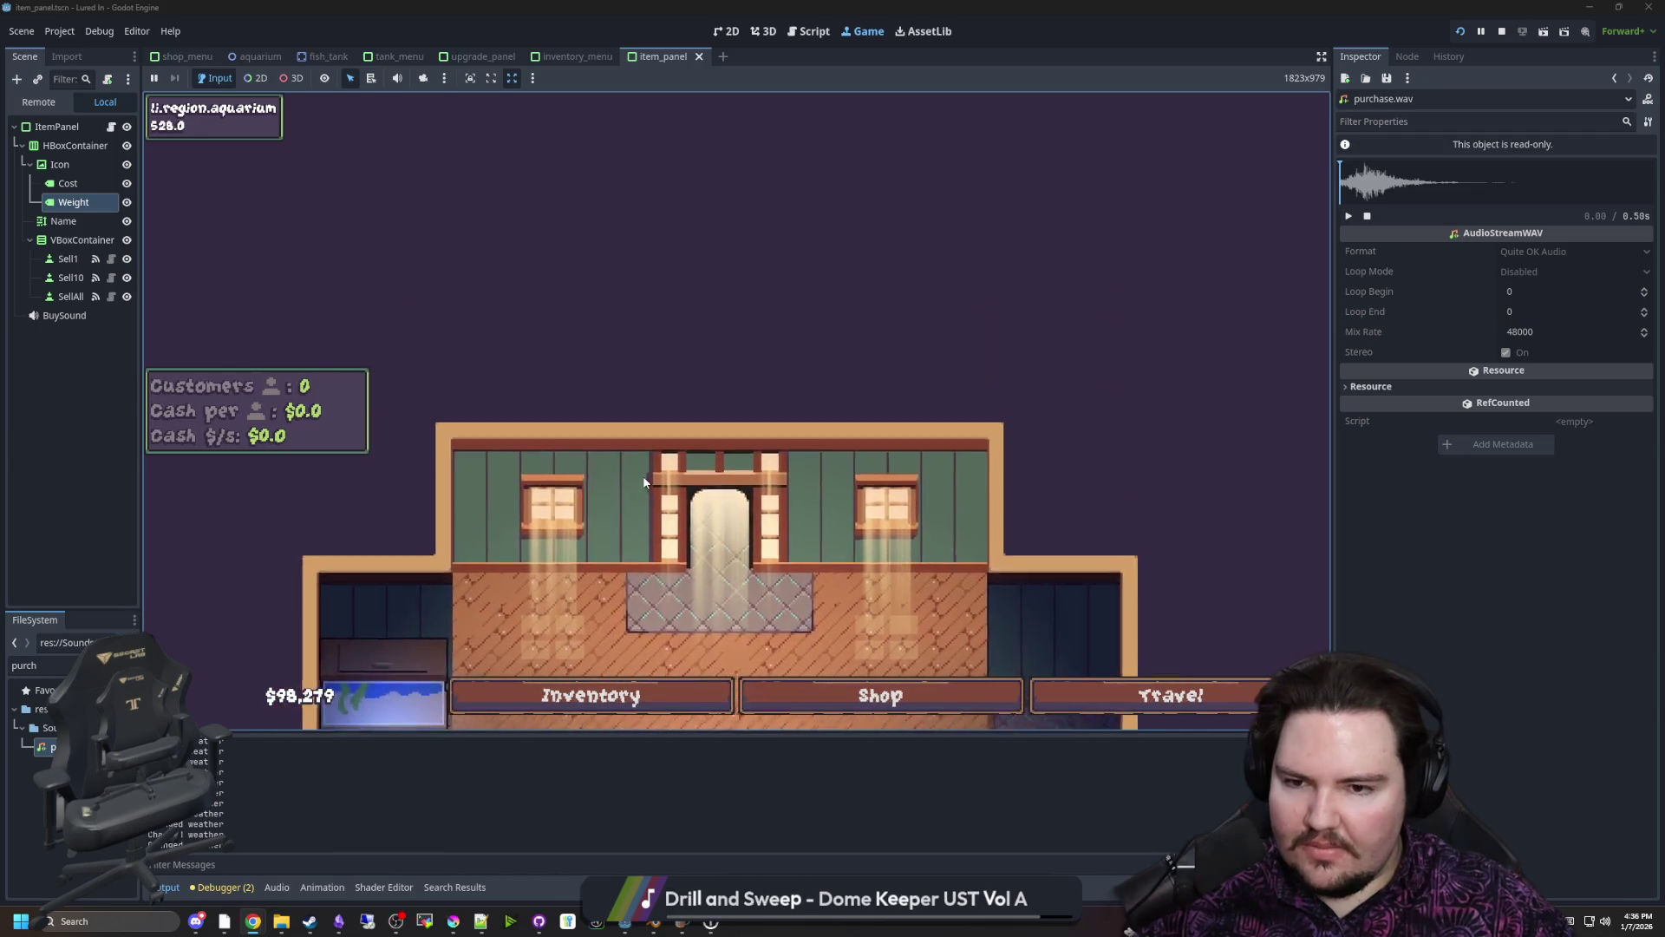
scroll(668, 178, "up", 5)
scroll(667, 178, "down", 3)
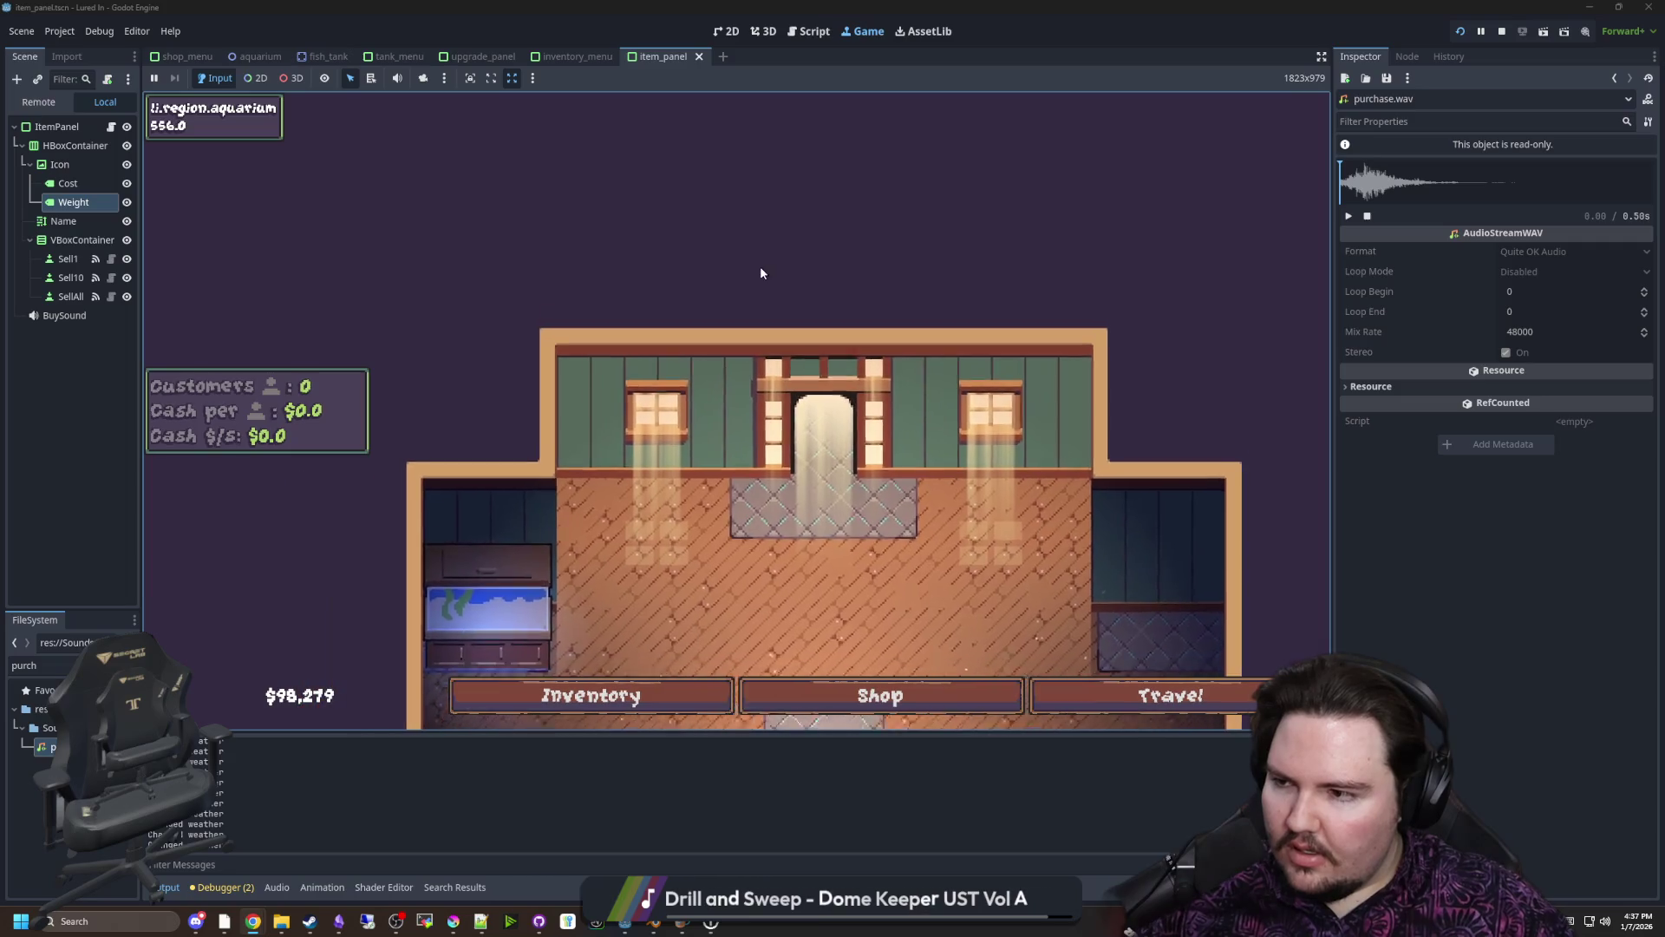
scroll(761, 271, "up", 4)
scroll(761, 272, "down", 3)
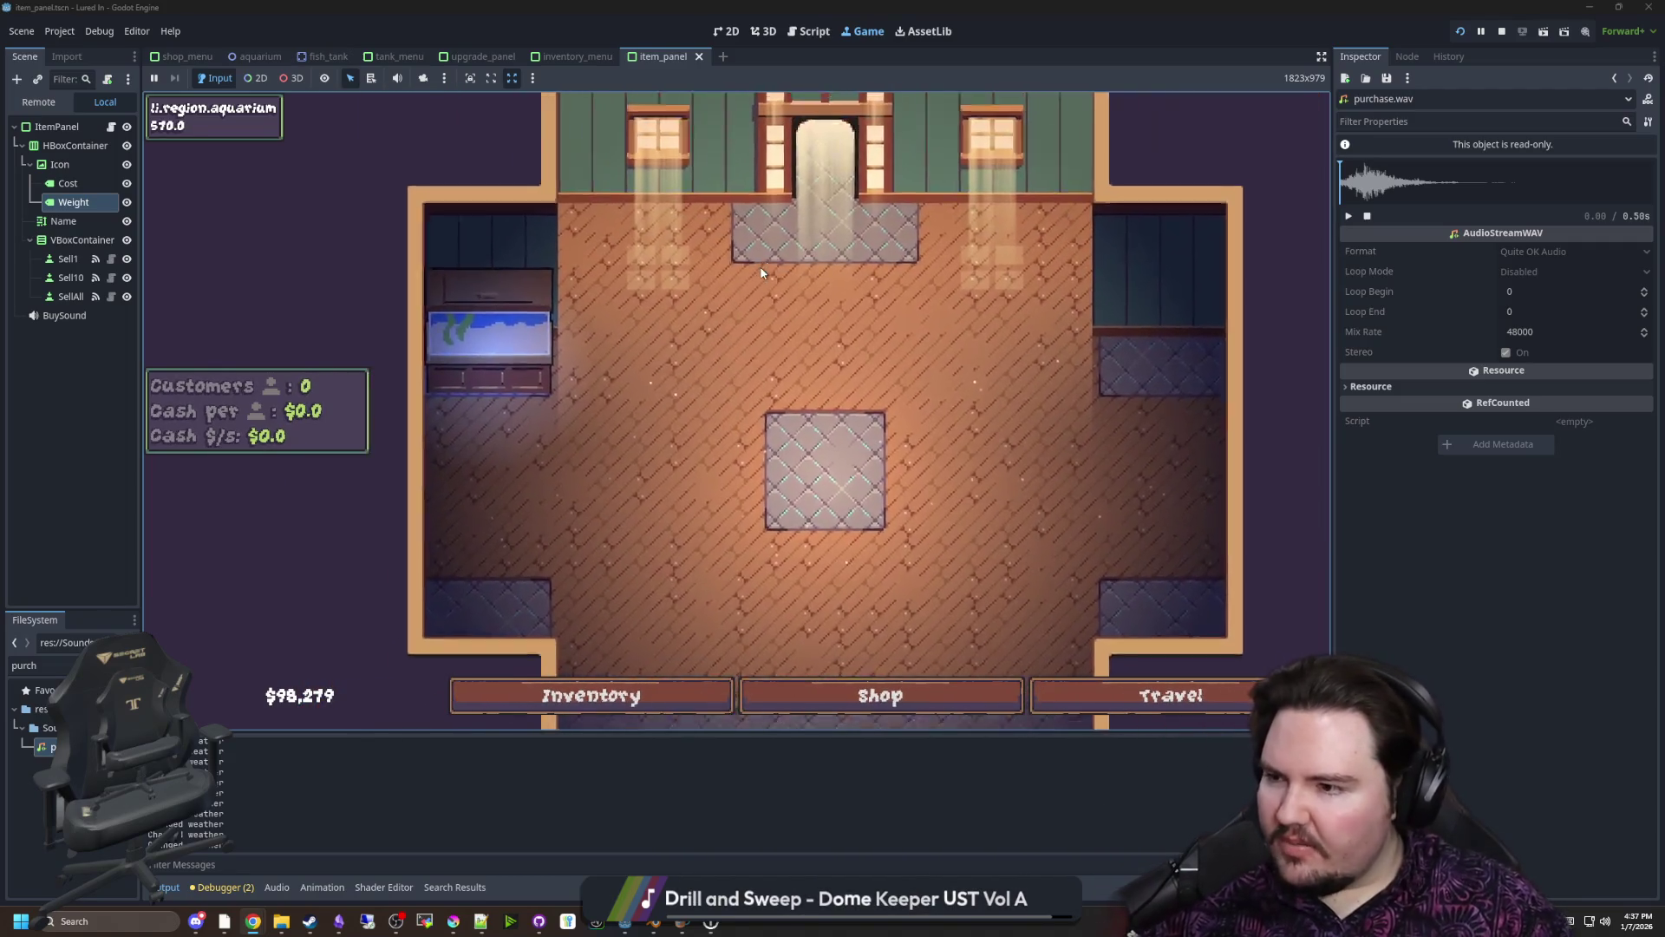
scroll(763, 369, "up", 2)
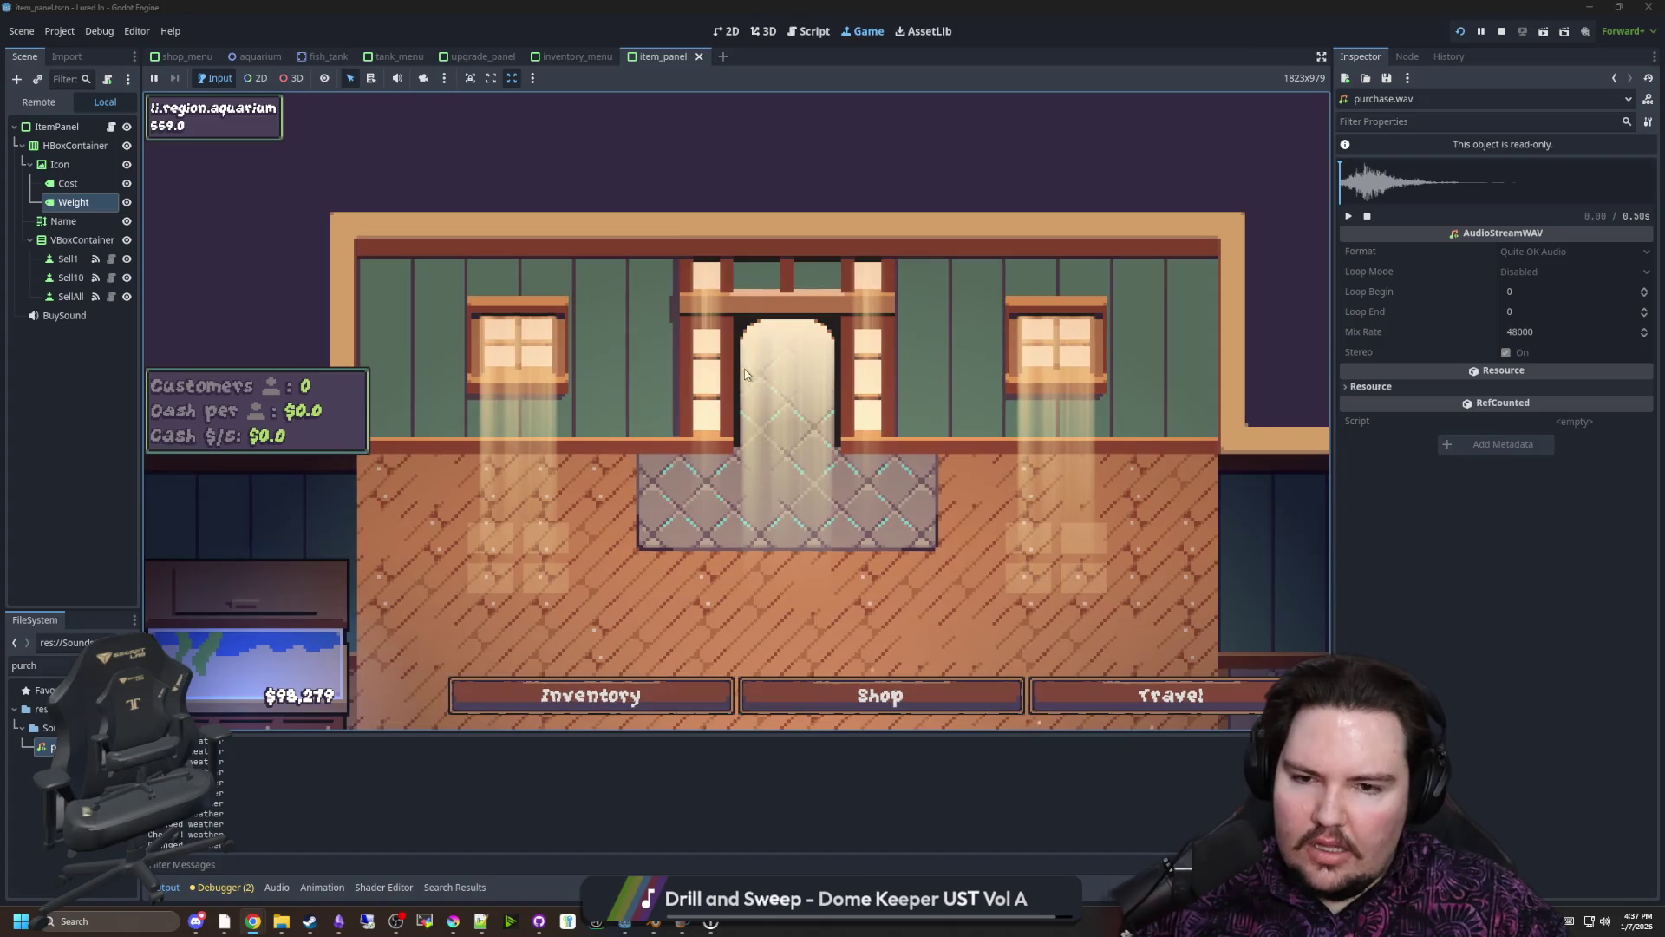
mouse_move(659, 320)
left_mouse_down()
mouse_move(727, 366)
mouse_move(762, 361)
mouse_move(534, 366)
mouse_move(793, 395)
mouse_move(435, 279)
left_mouse_up()
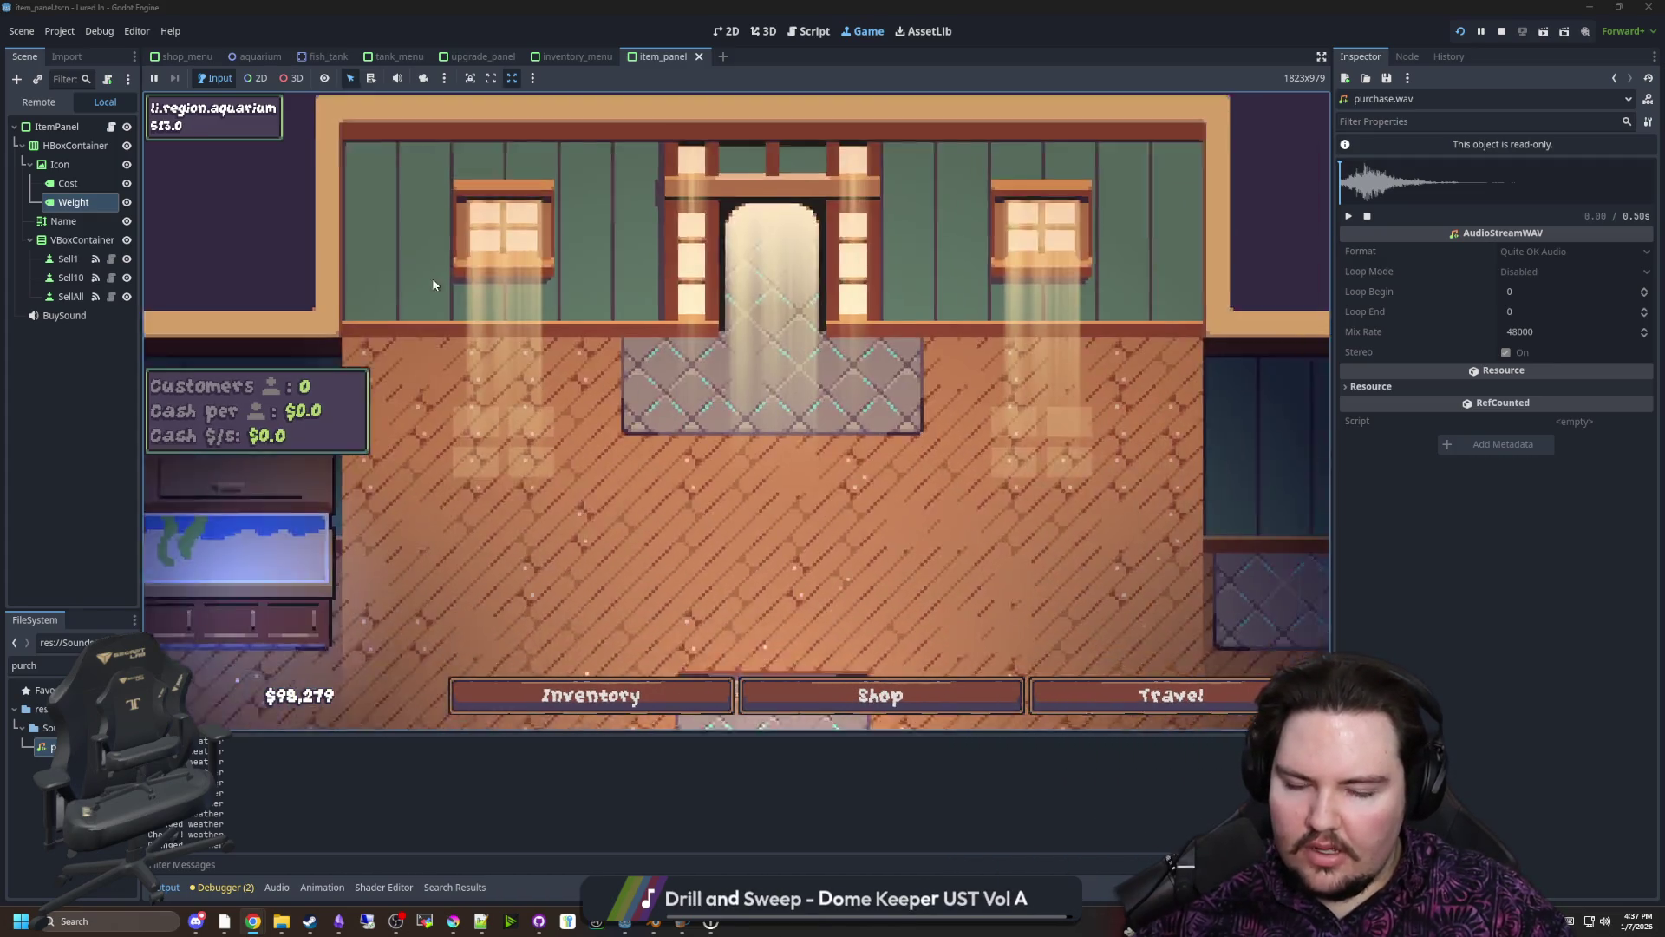
scroll(720, 391, "down", 2)
scroll(688, 345, "up", 2)
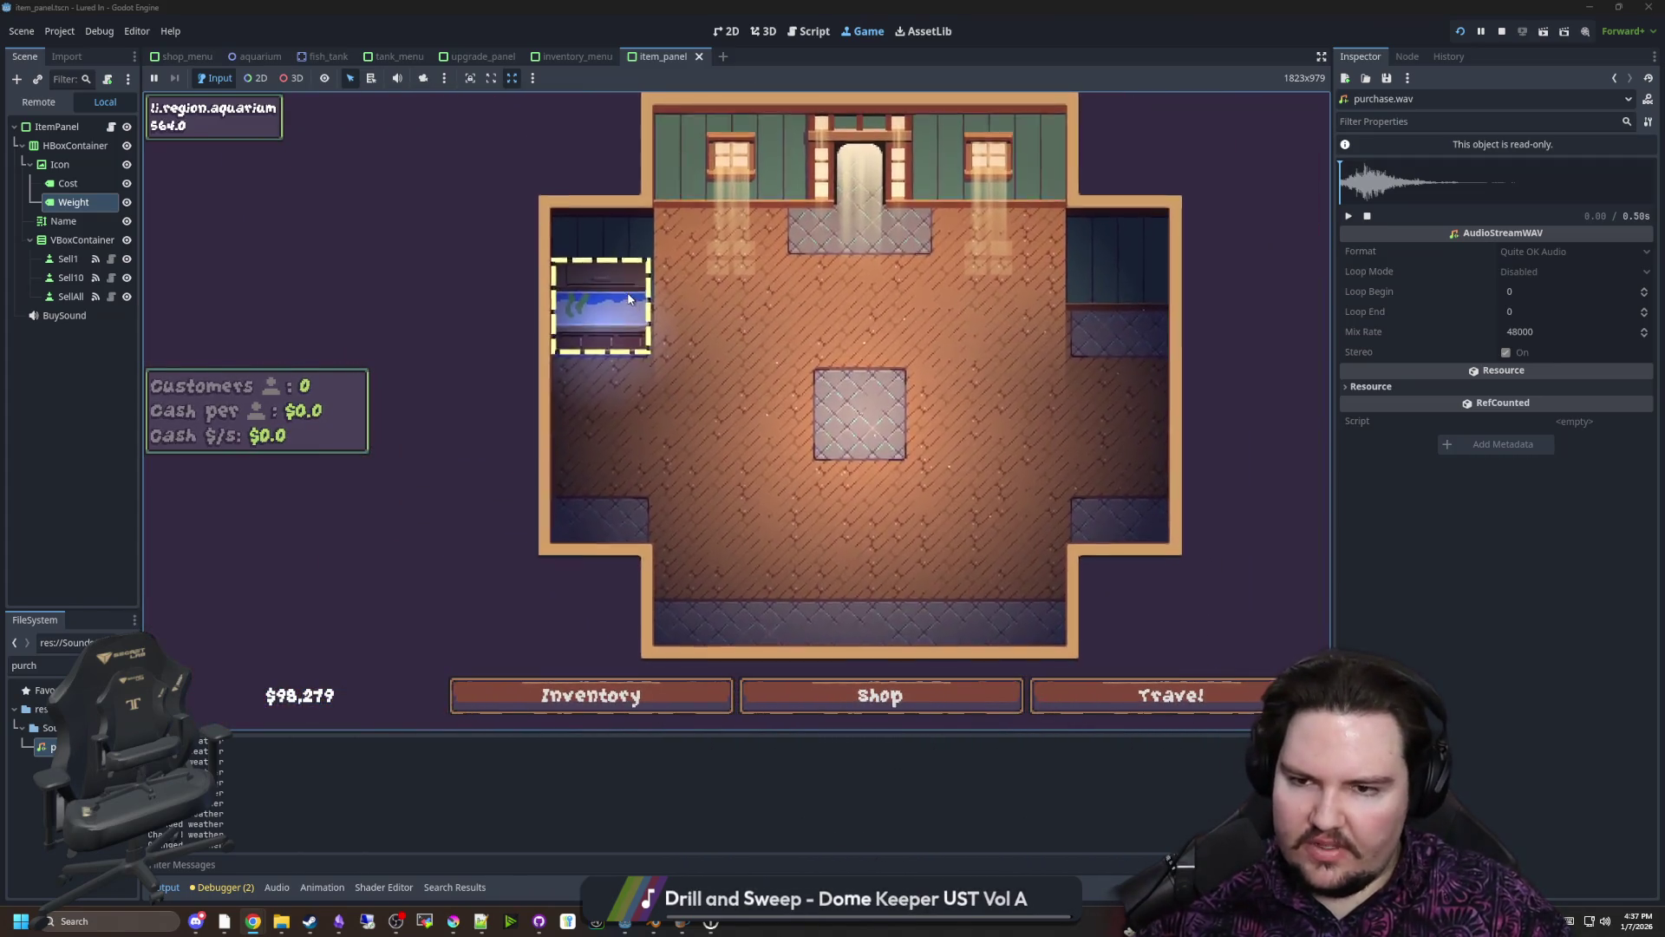
Open Fish Tank 1's panel, check its upgrades and fish list, then close it
left_click(627, 293)
key("Escape")
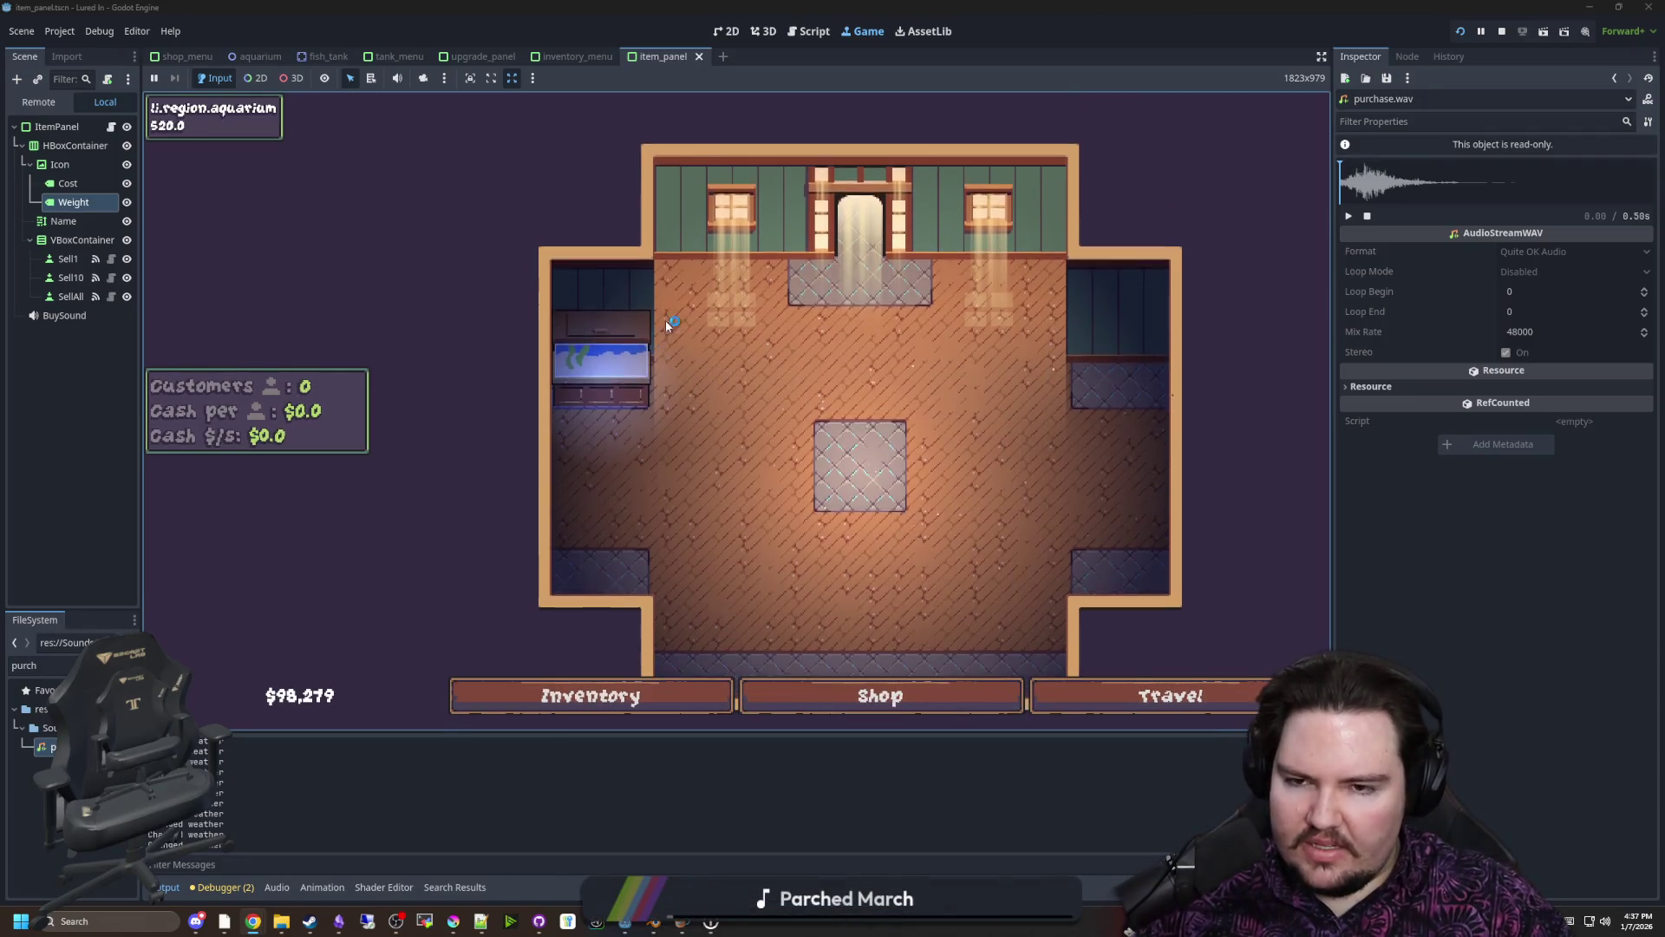
left_click(718, 293)
left_click(761, 247)
left_click(704, 249)
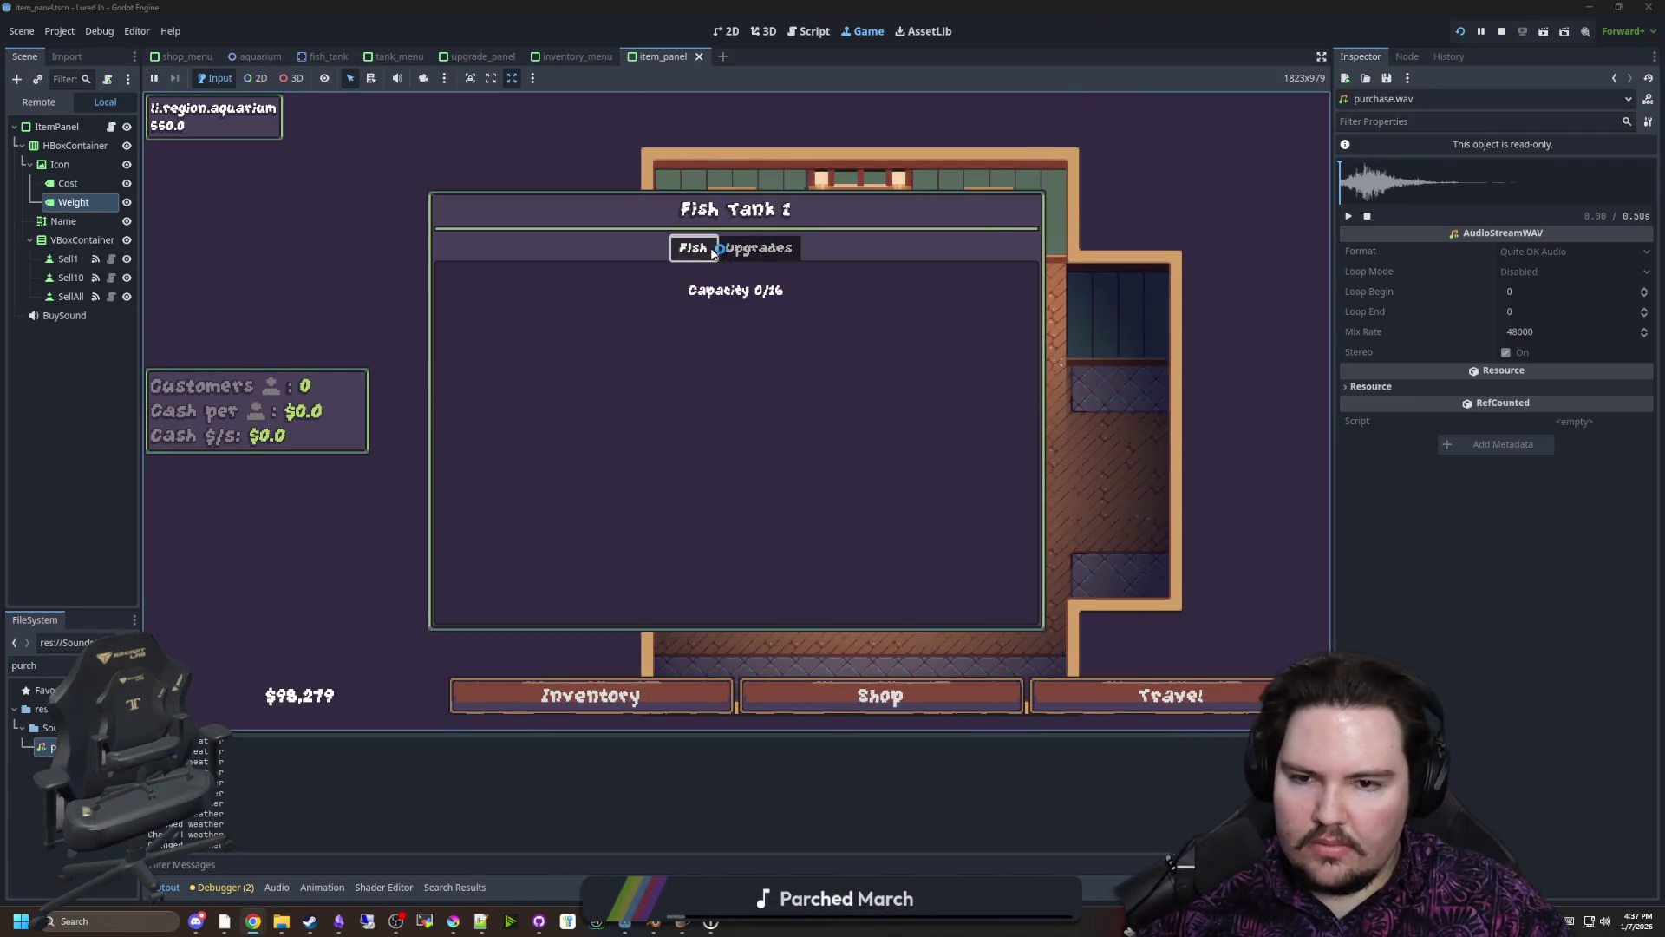
key("Escape")
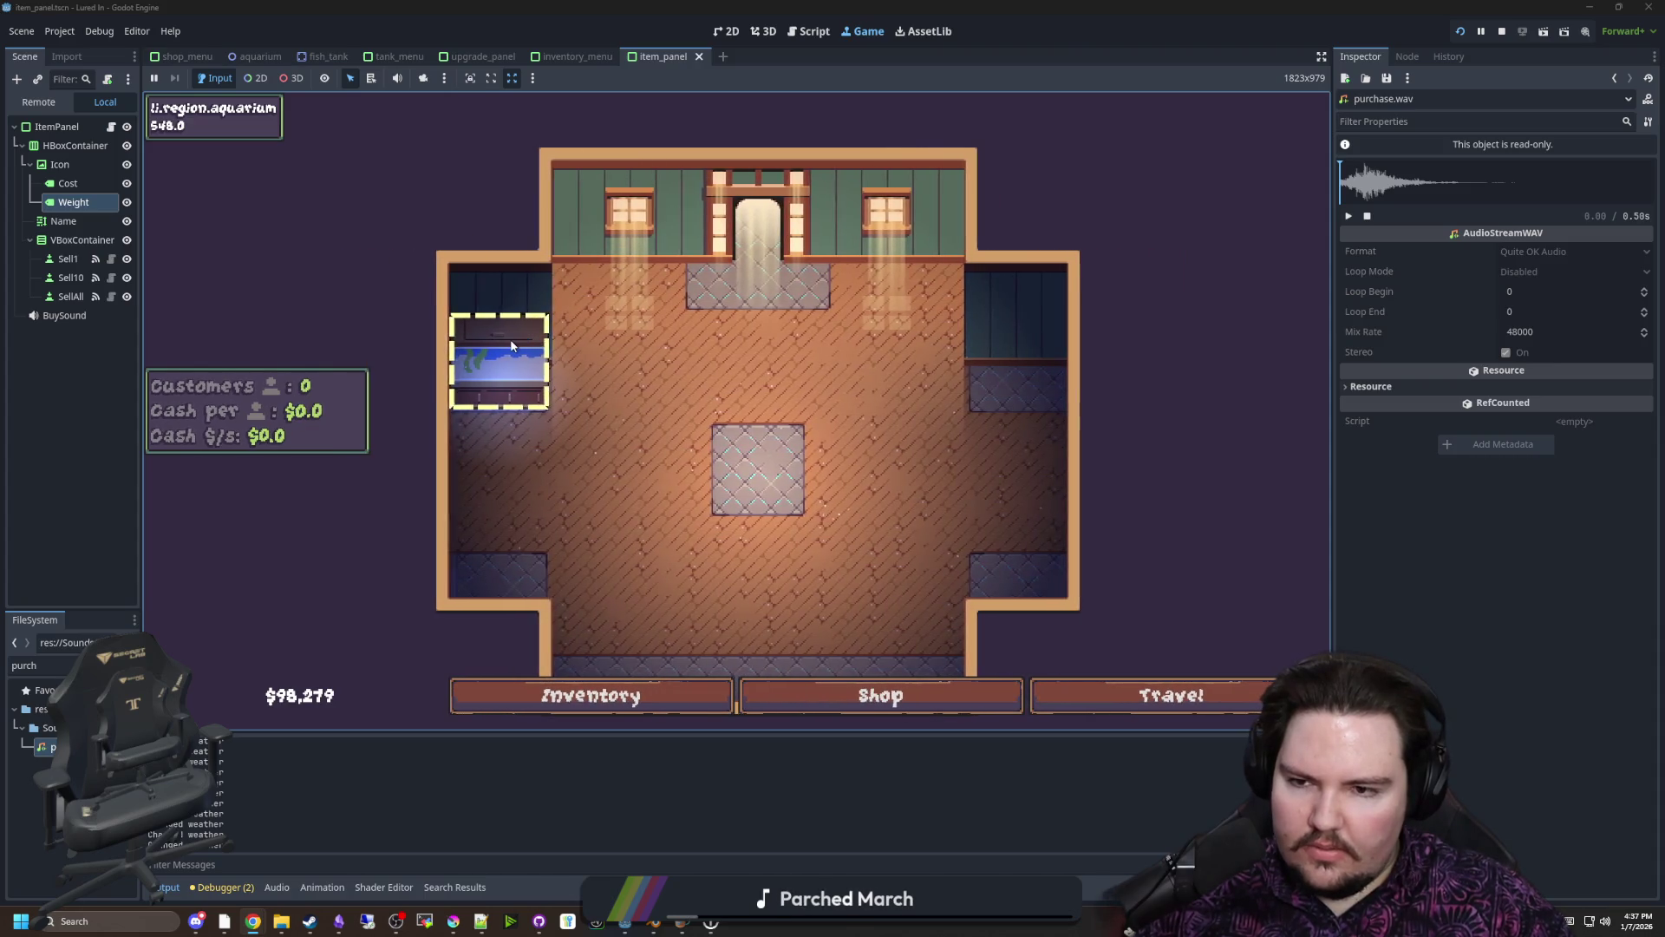
Select and then deselect the left fish tank, panning across the room
left_click(545, 318)
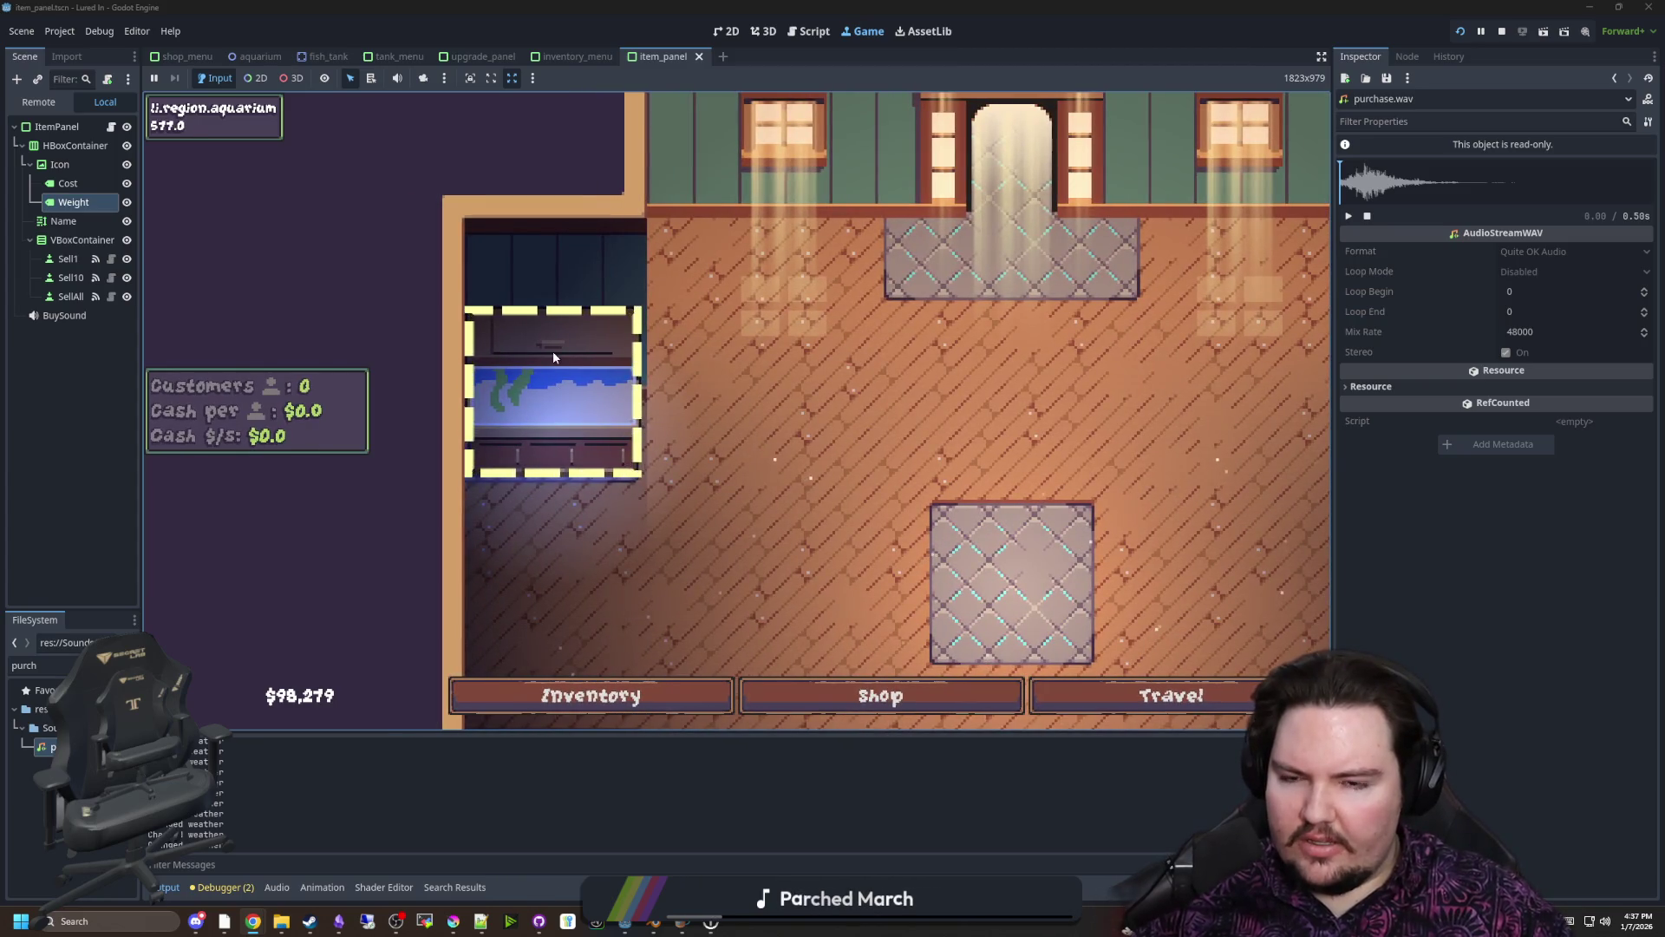
scroll(553, 353, "down", 3)
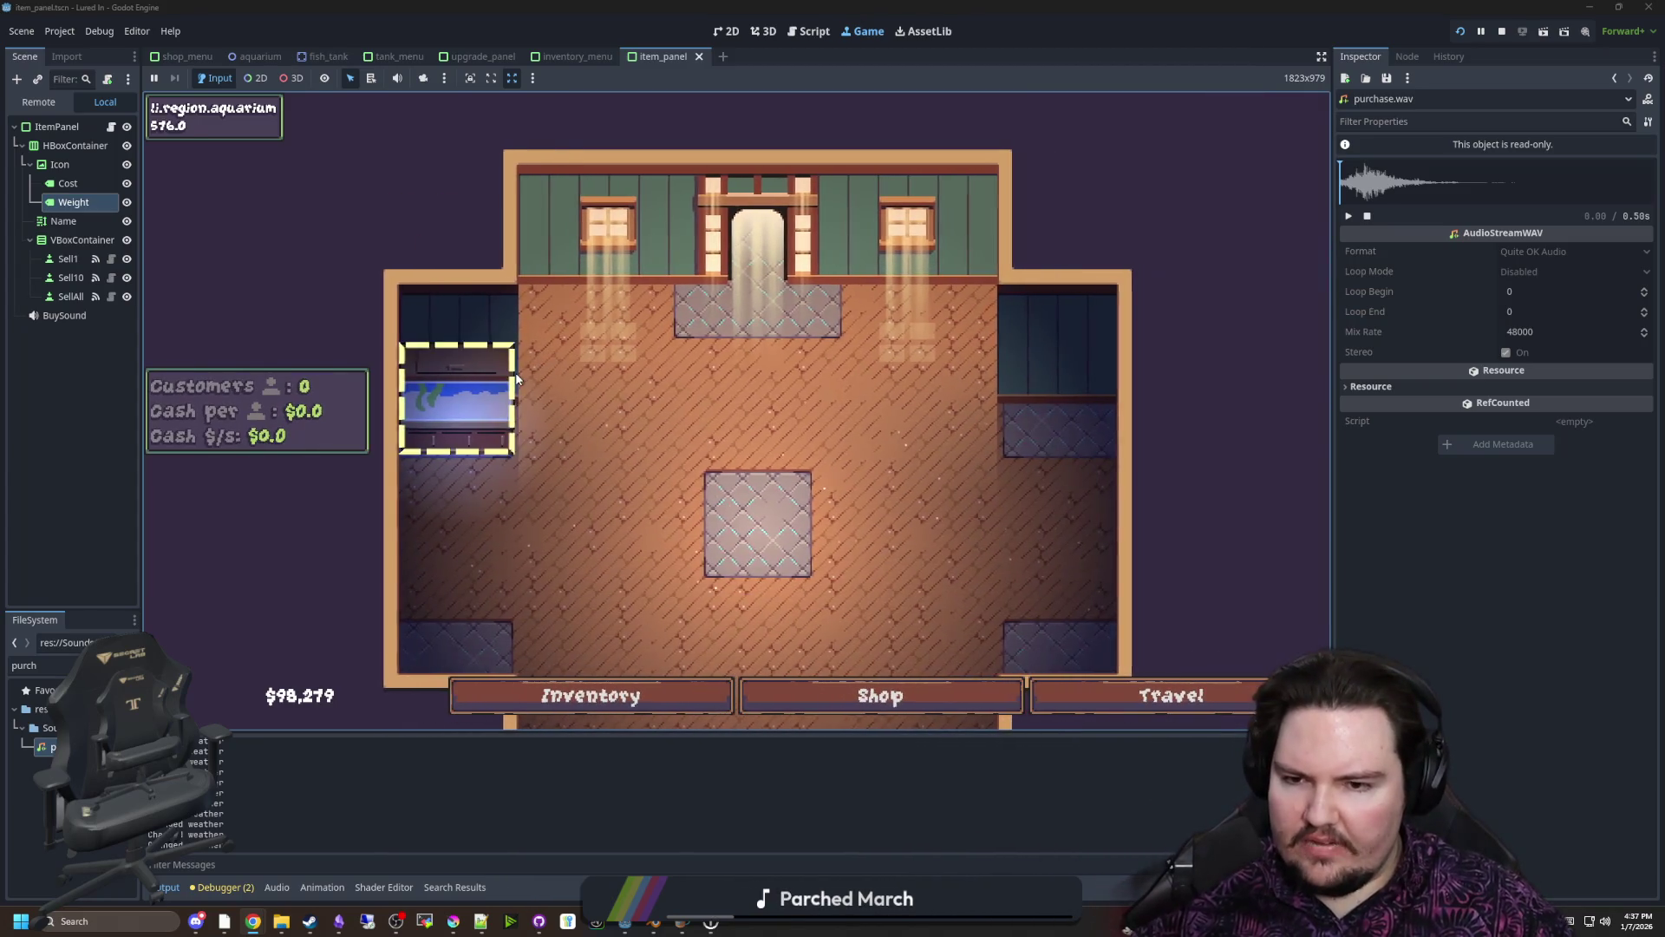
left_click(515, 372)
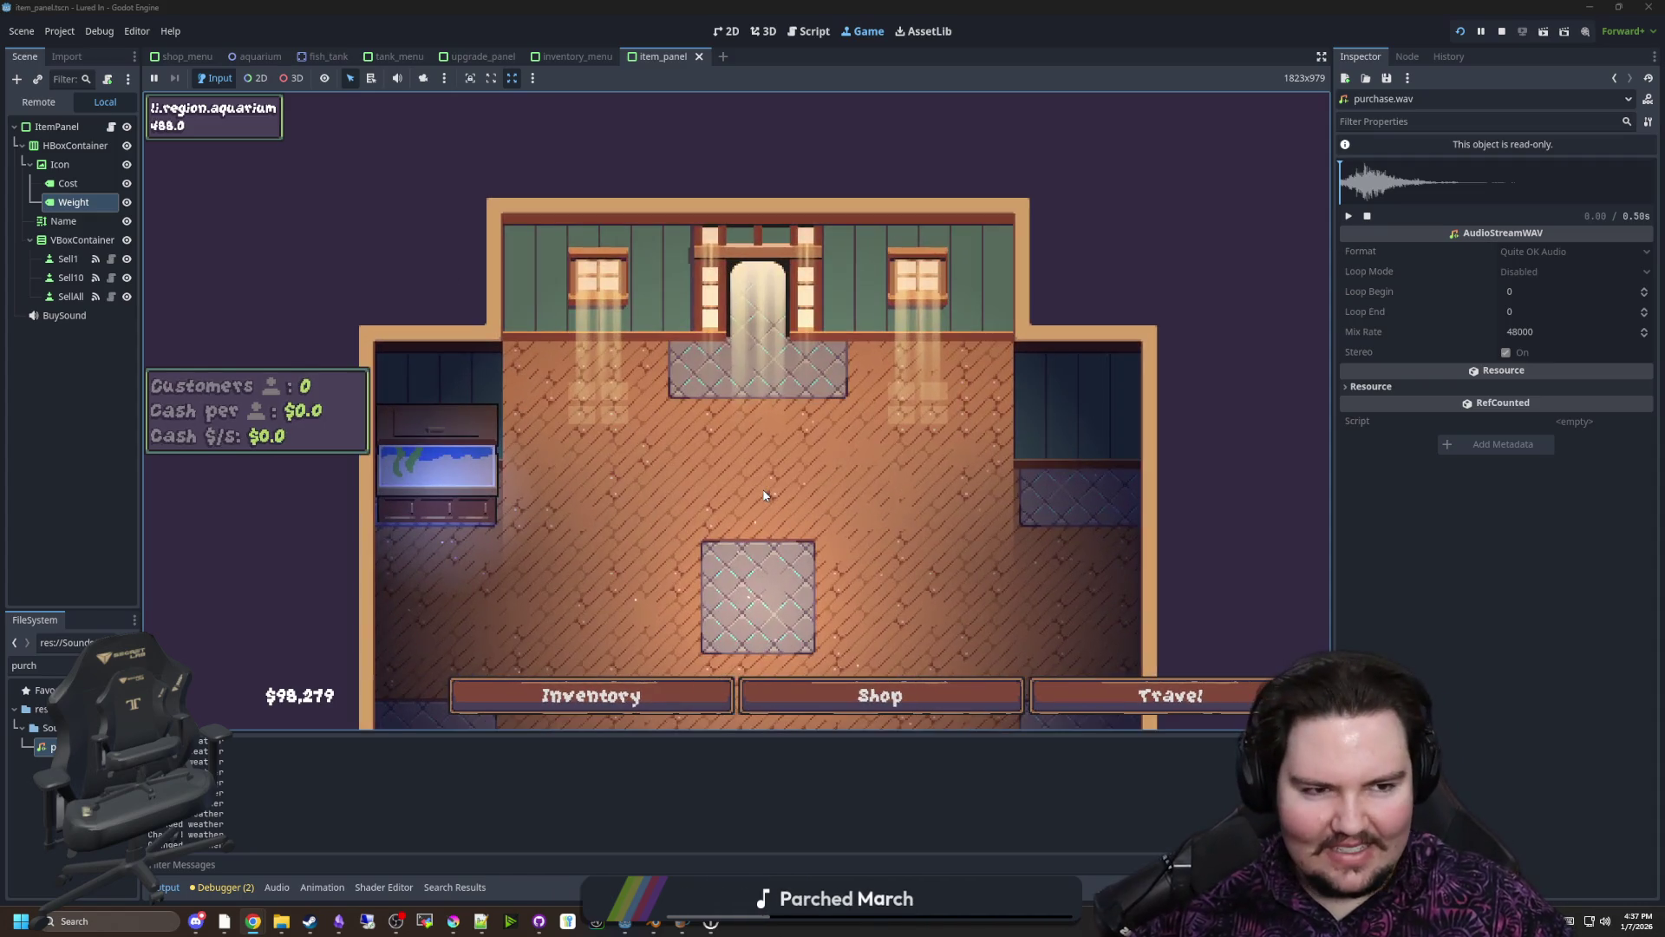
scroll(764, 495, "down", 3)
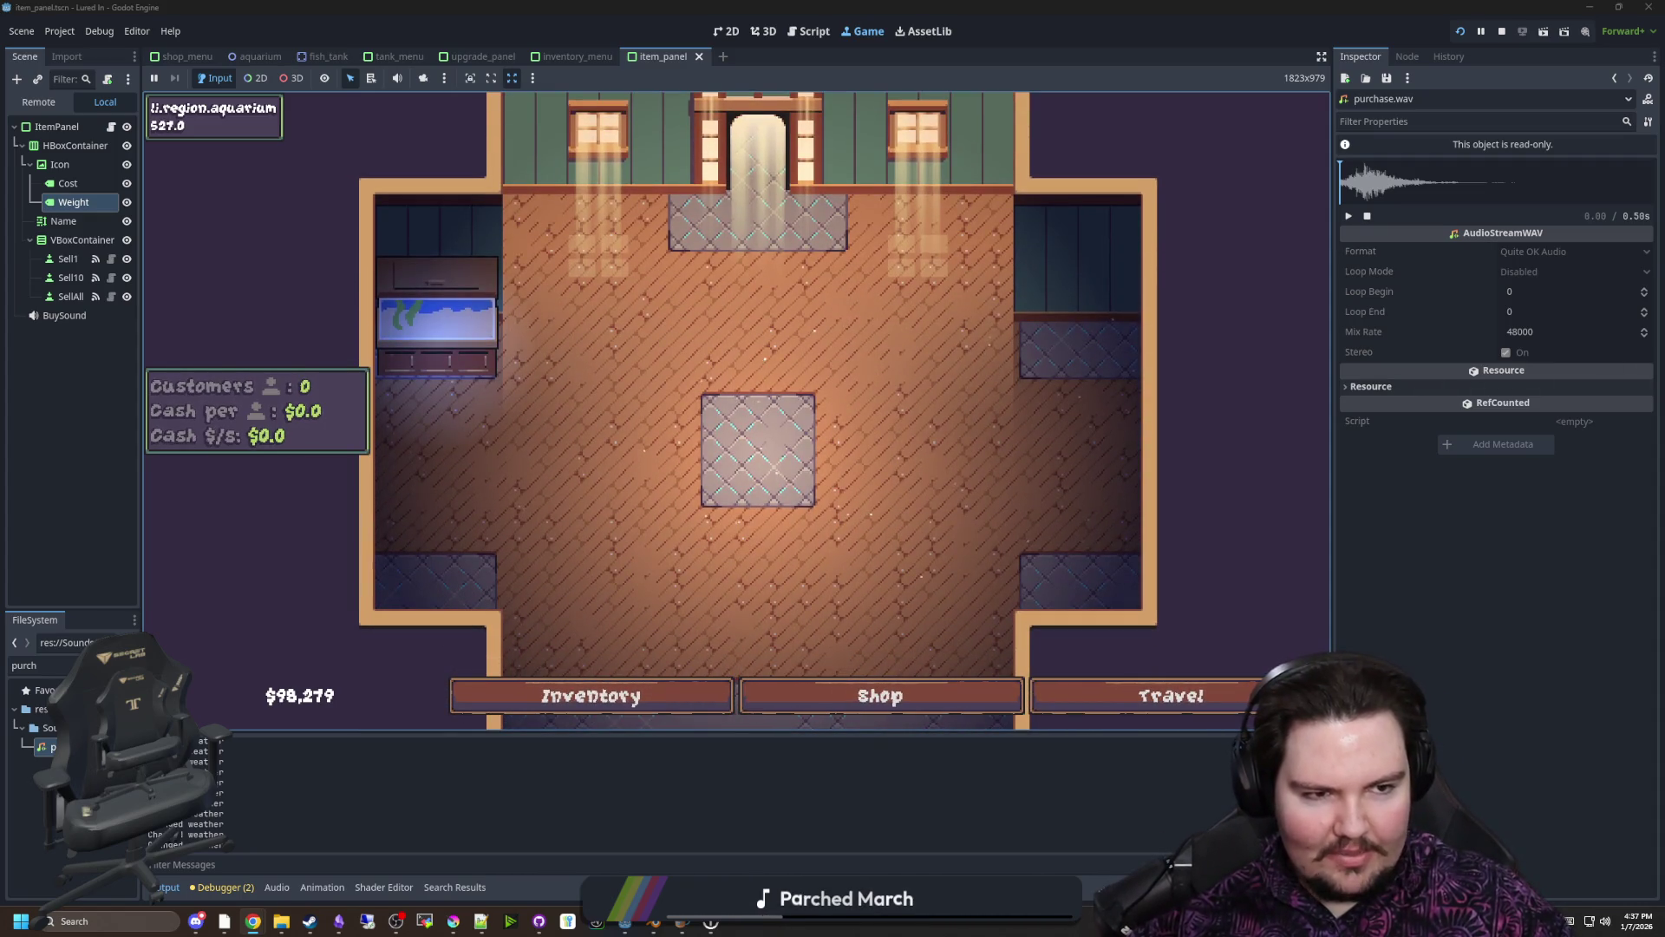
left_click_drag(911, 413, 862, 427)
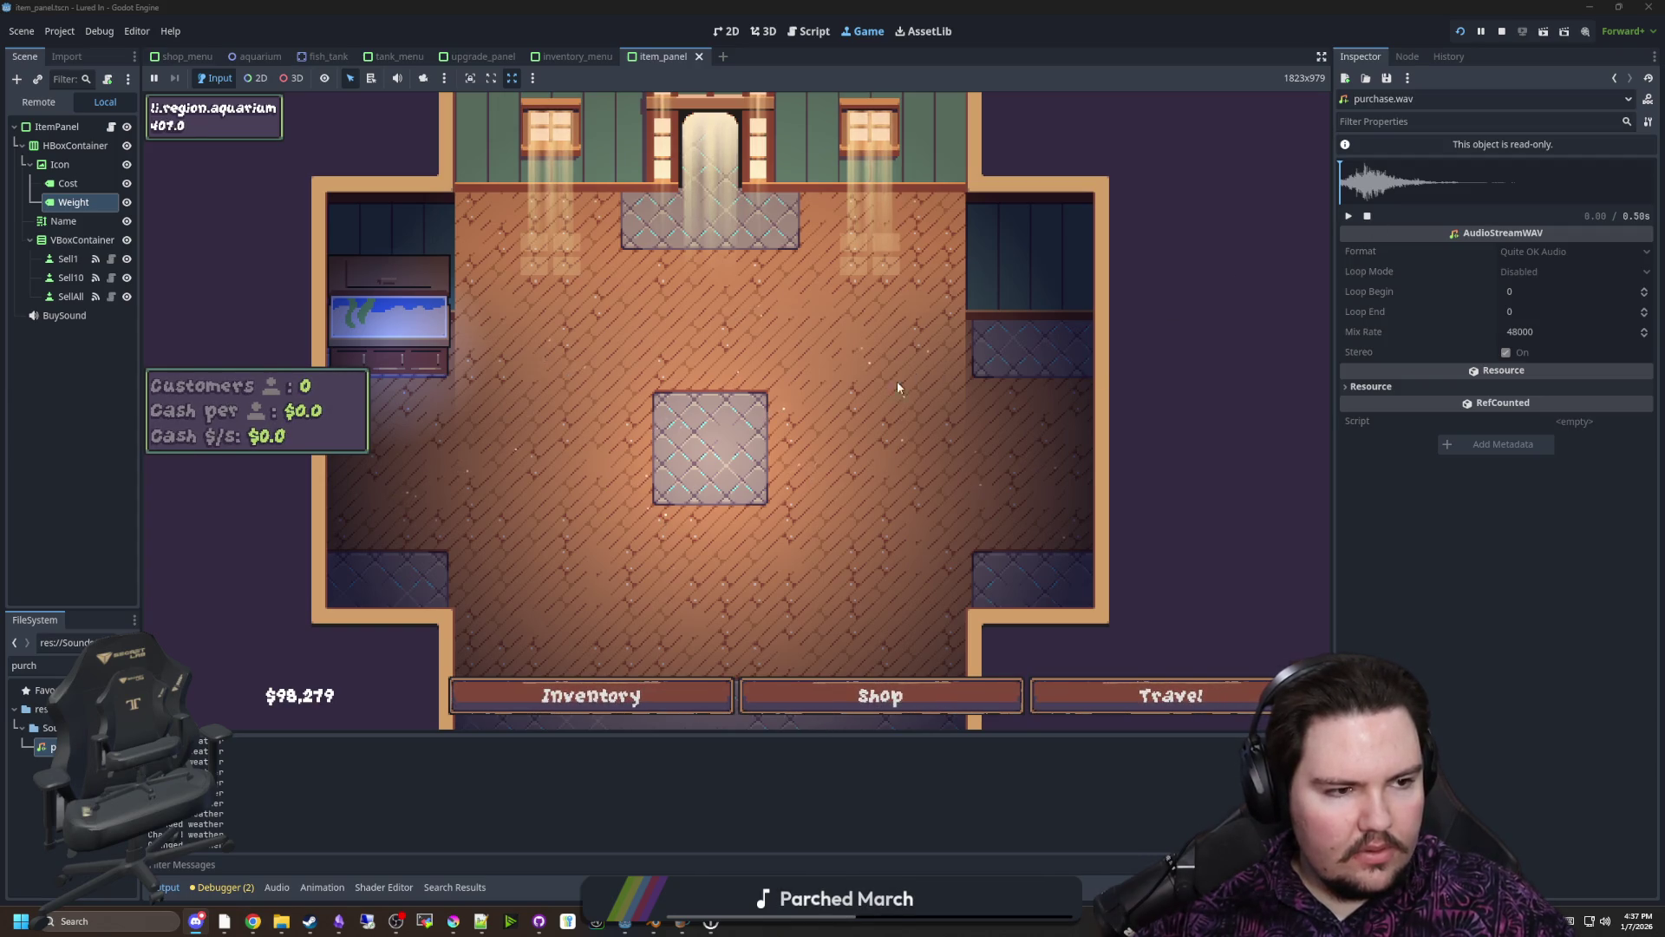
scroll(704, 528, "down", 3)
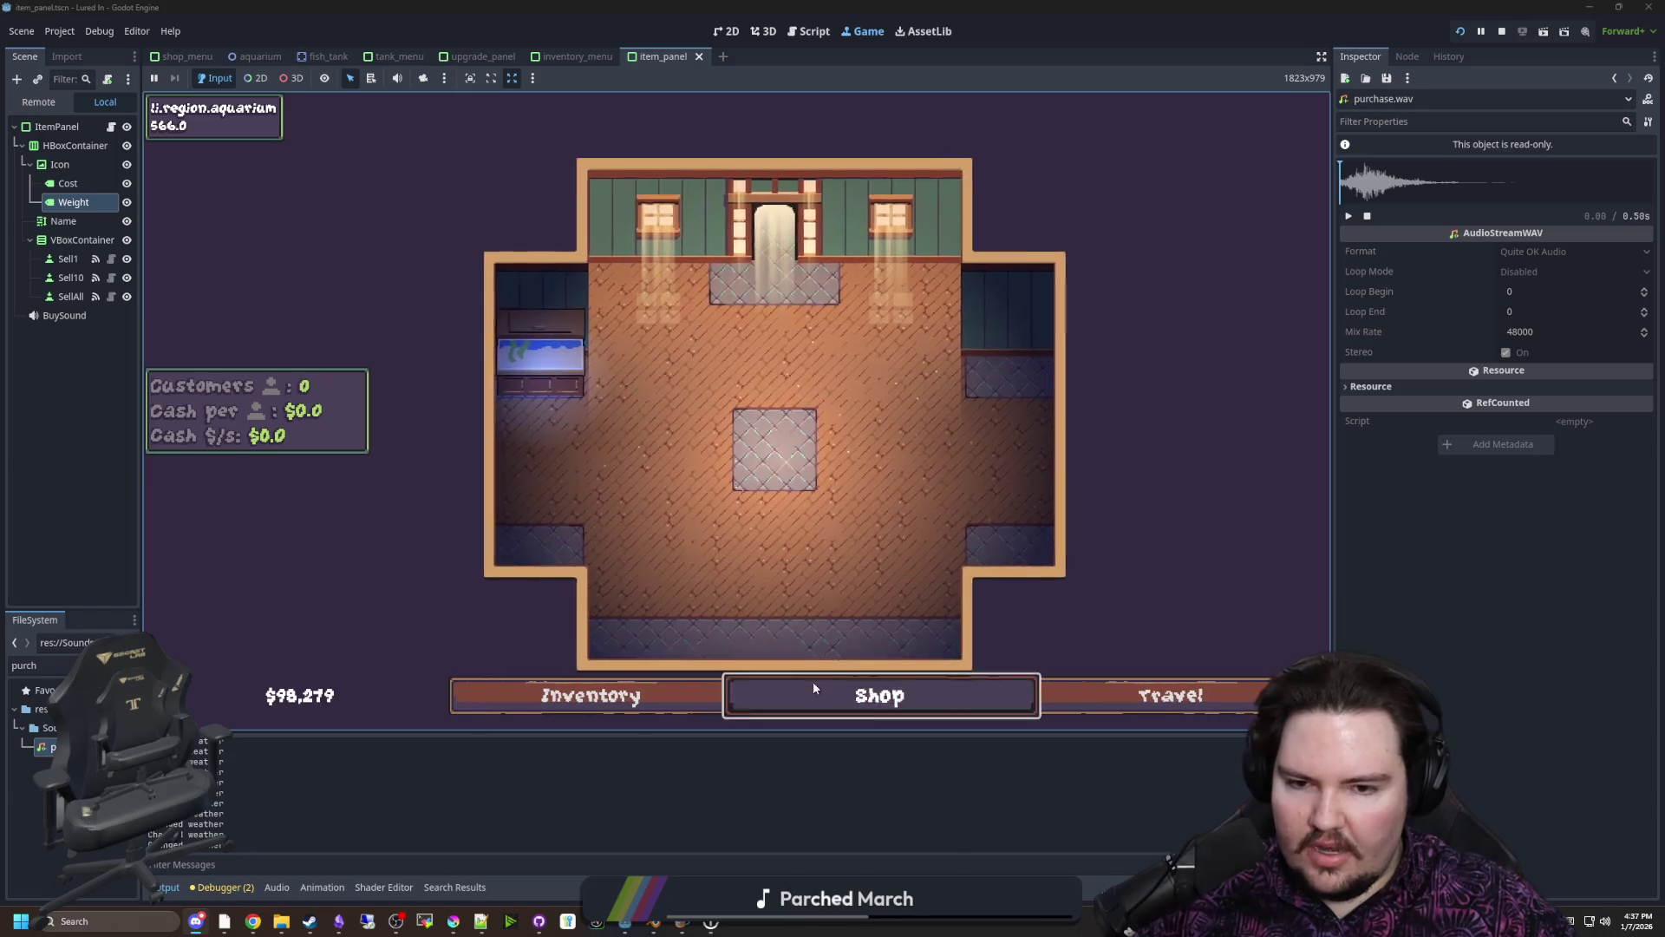
Buy two more New Tanks in the shop, raising New Tank to LVL 4
left_click(814, 688)
left_click(947, 311)
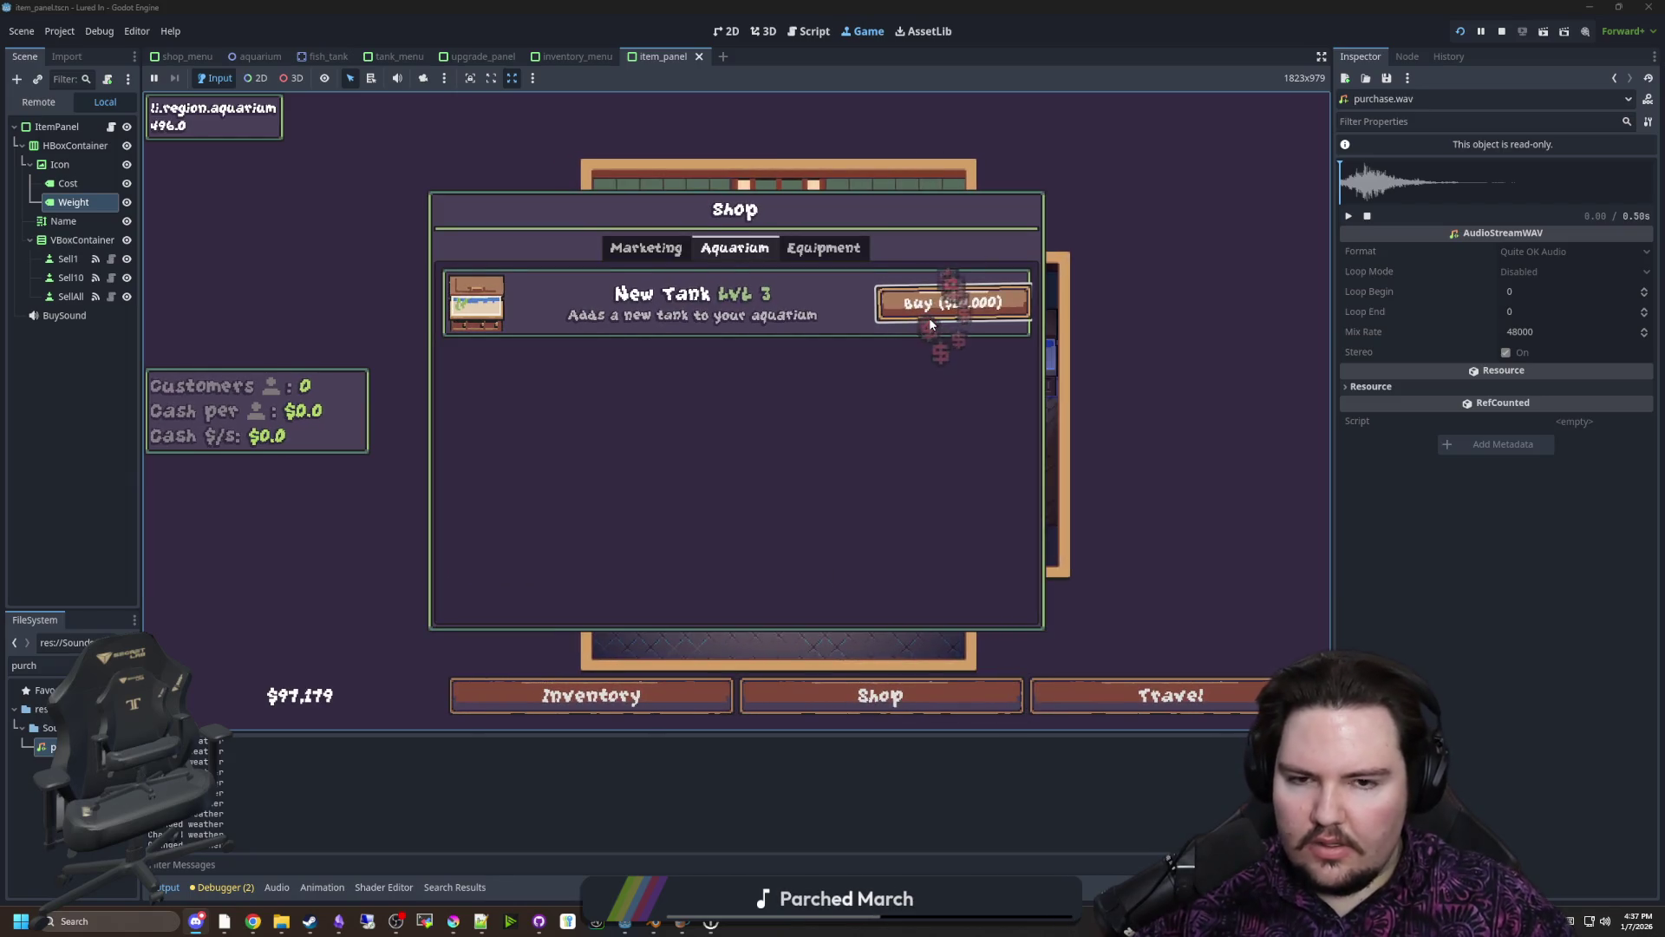
left_click(929, 317)
left_click(899, 346)
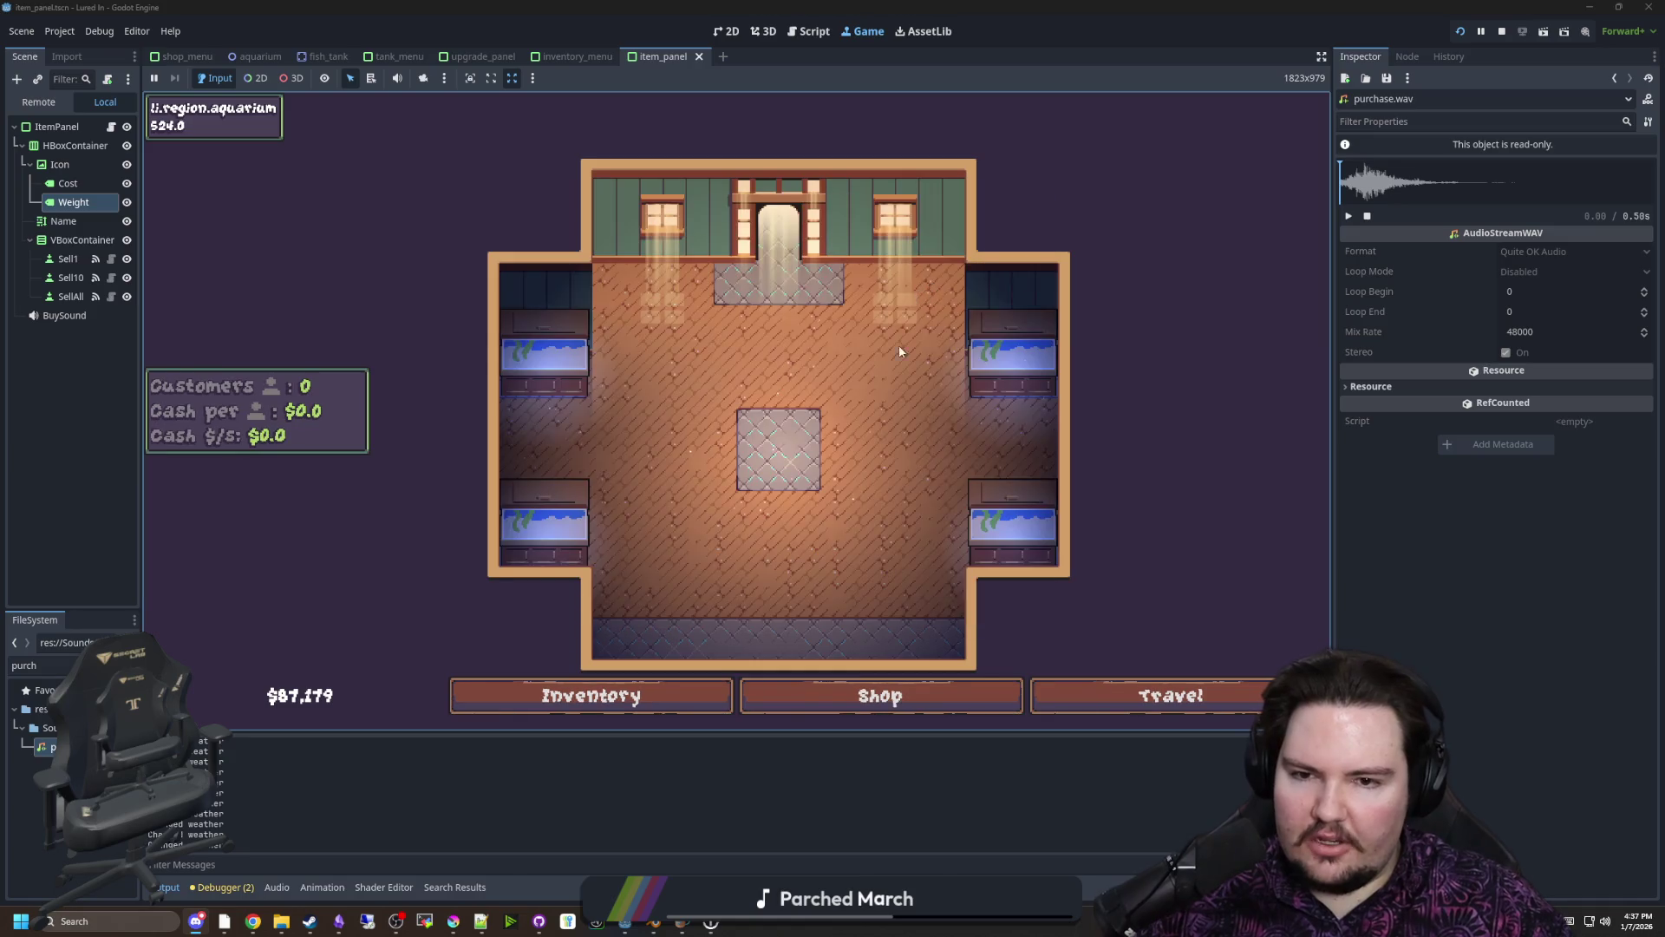
Inspect Fish Tank 3's details and re-centre the room view
left_click(485, 482)
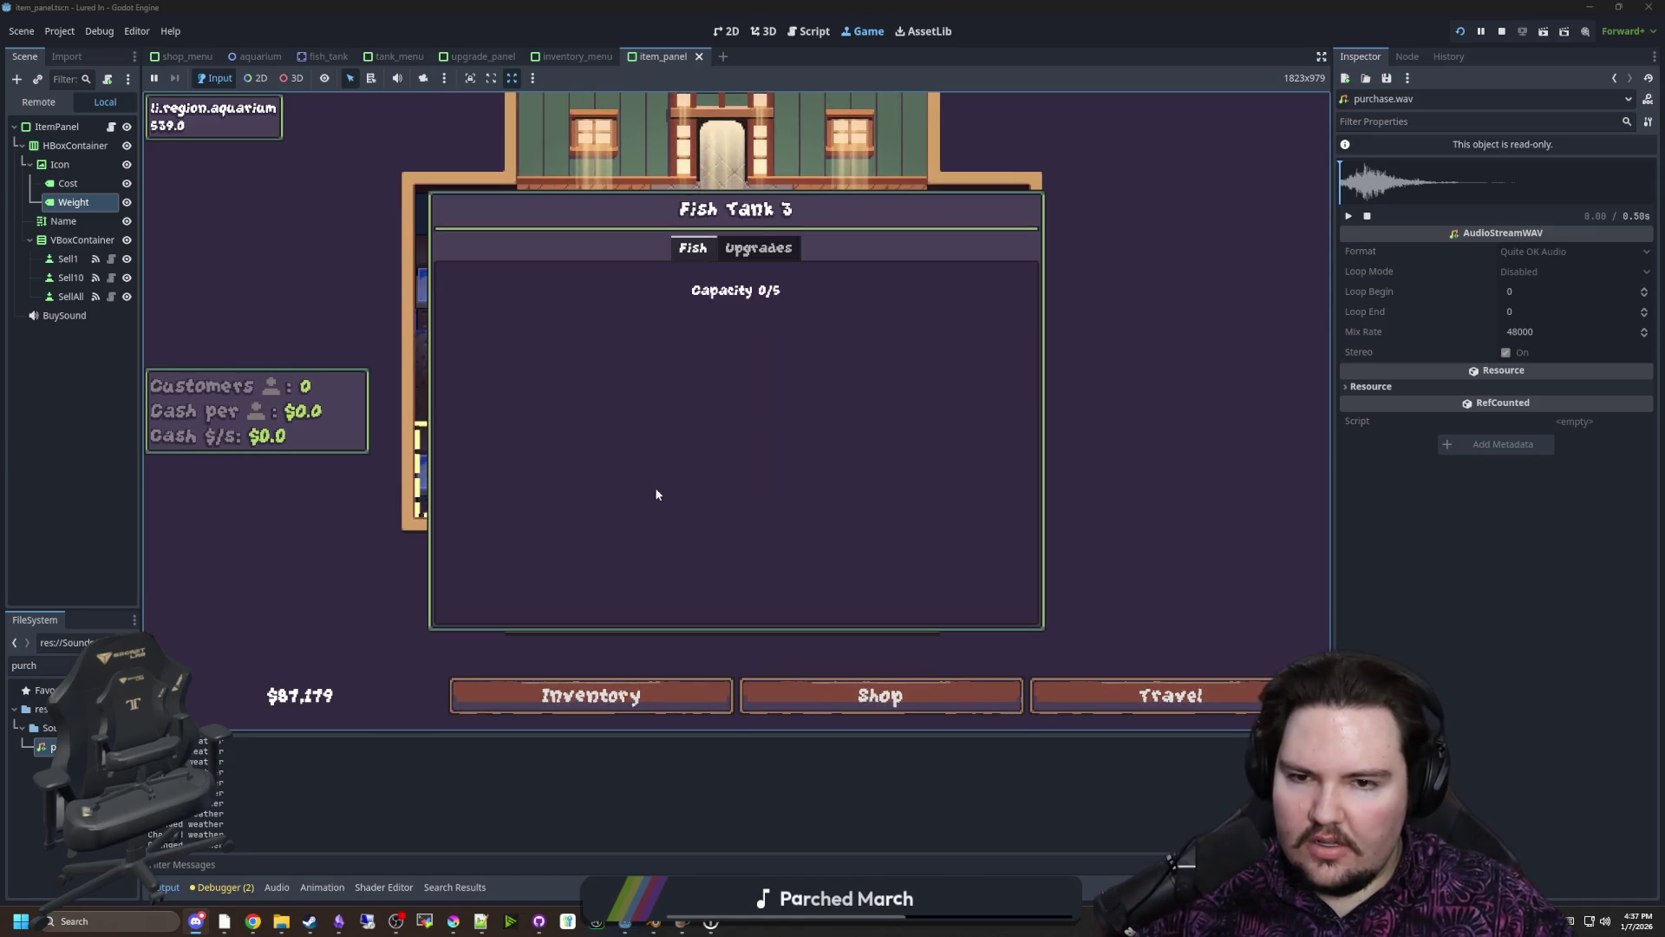
key("Escape")
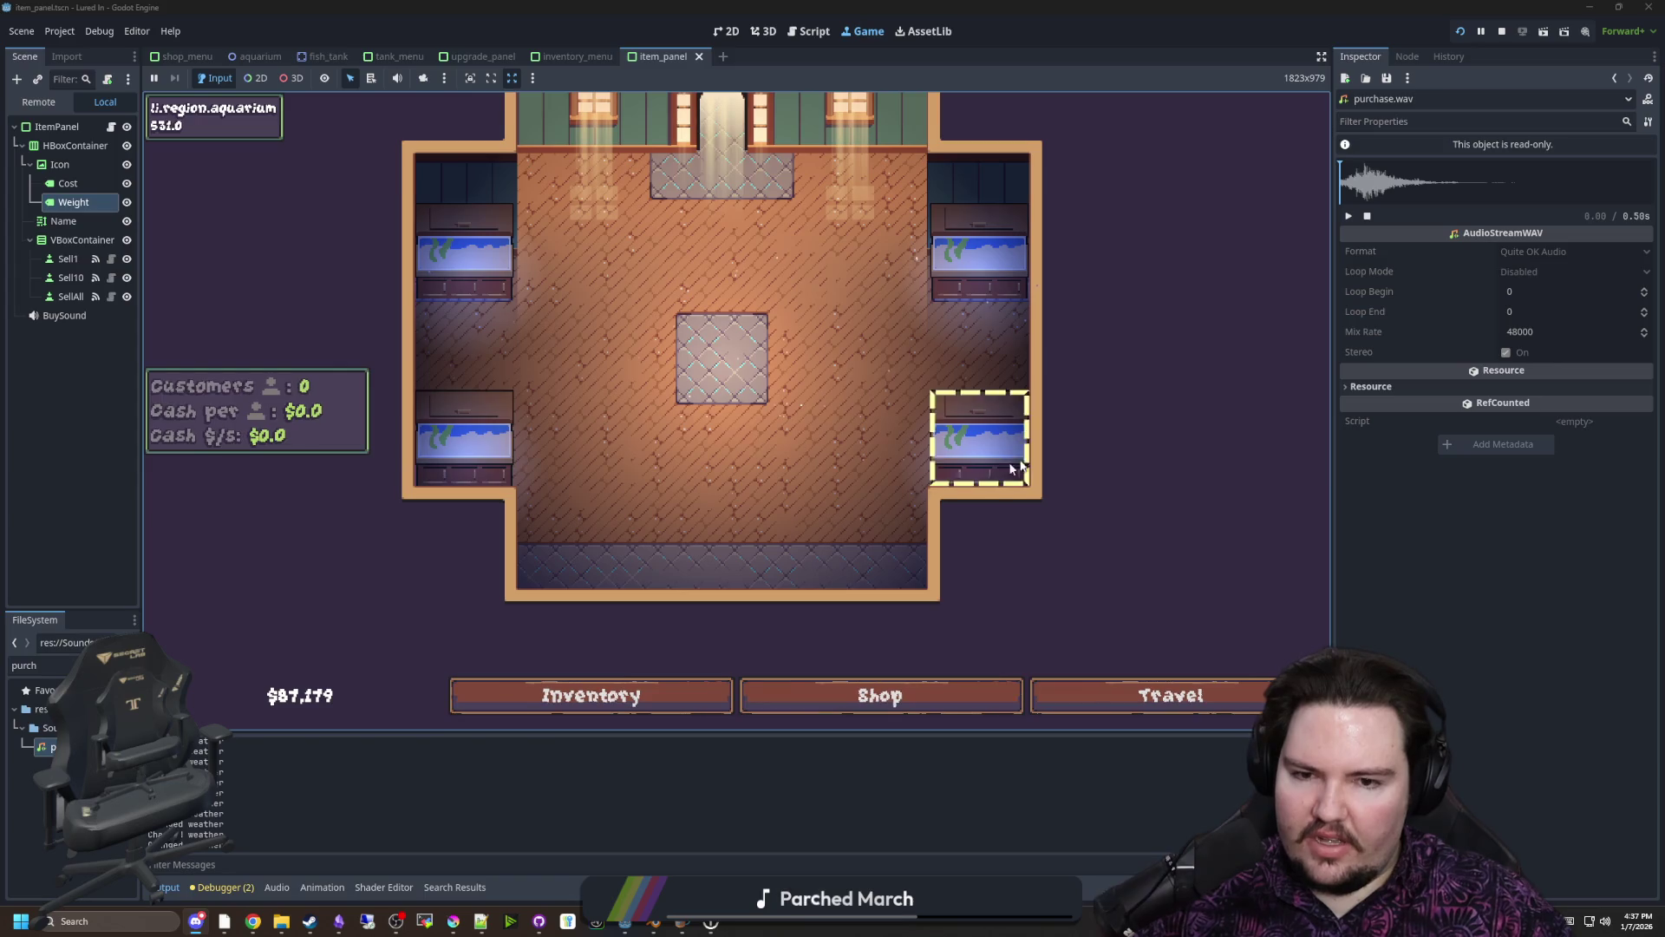
scroll(768, 518, "down", 3)
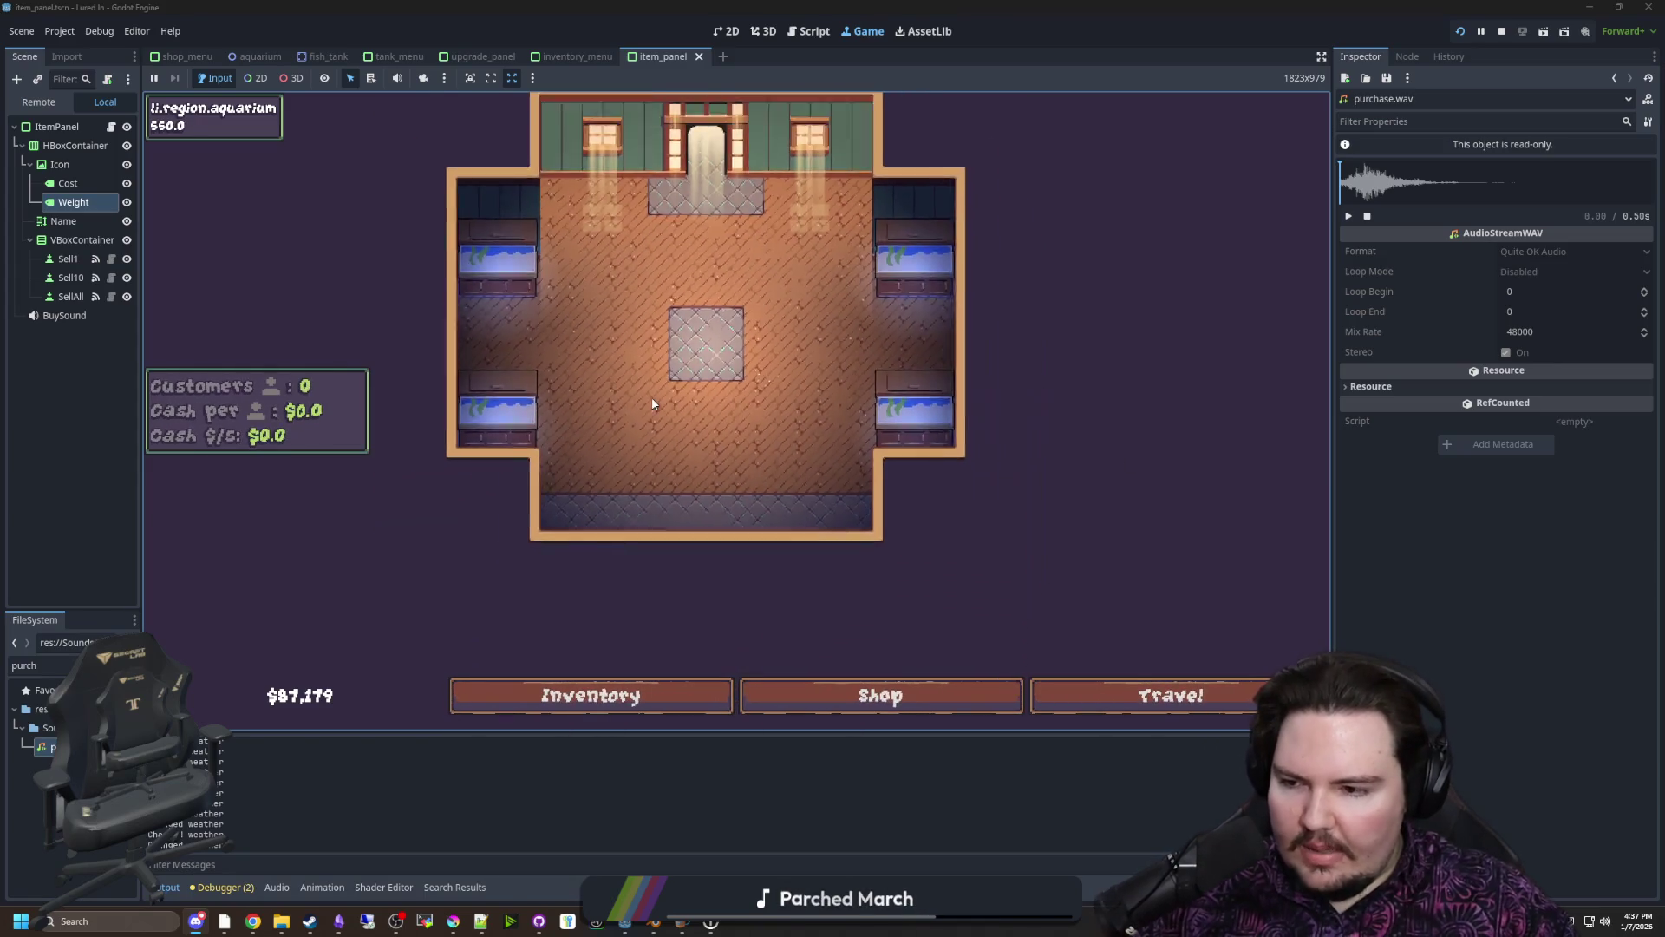
scroll(706, 235, "down", 5)
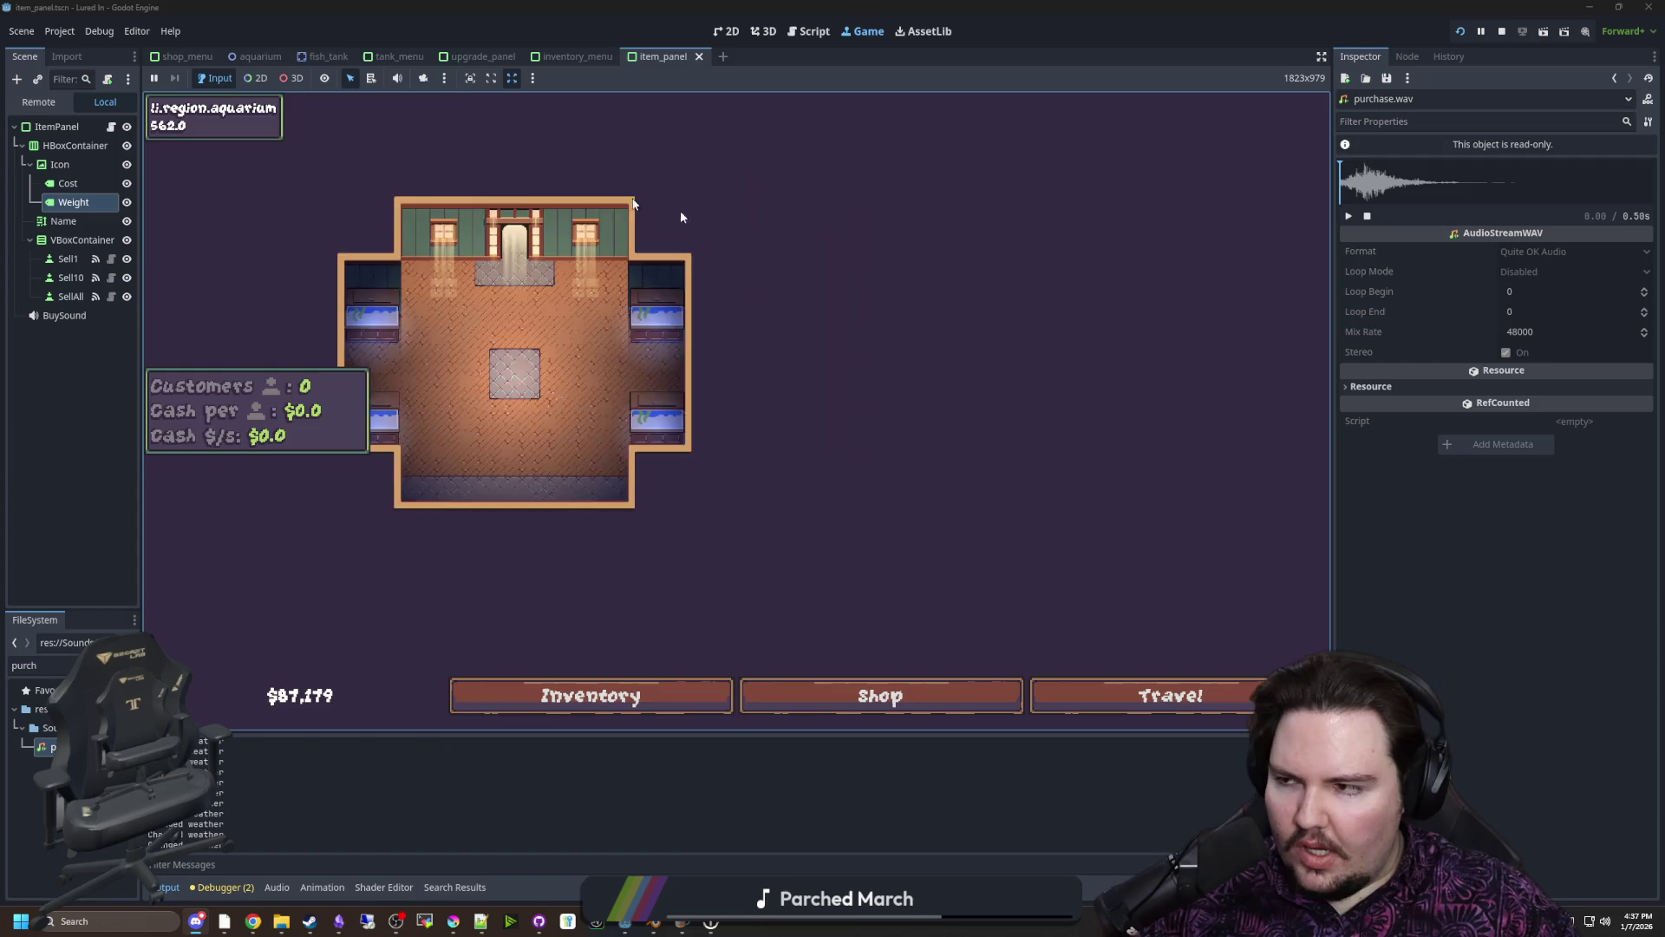
mouse_move(649, 392)
left_mouse_down()
mouse_move(784, 412)
mouse_move(597, 366)
mouse_move(486, 397)
left_mouse_up()
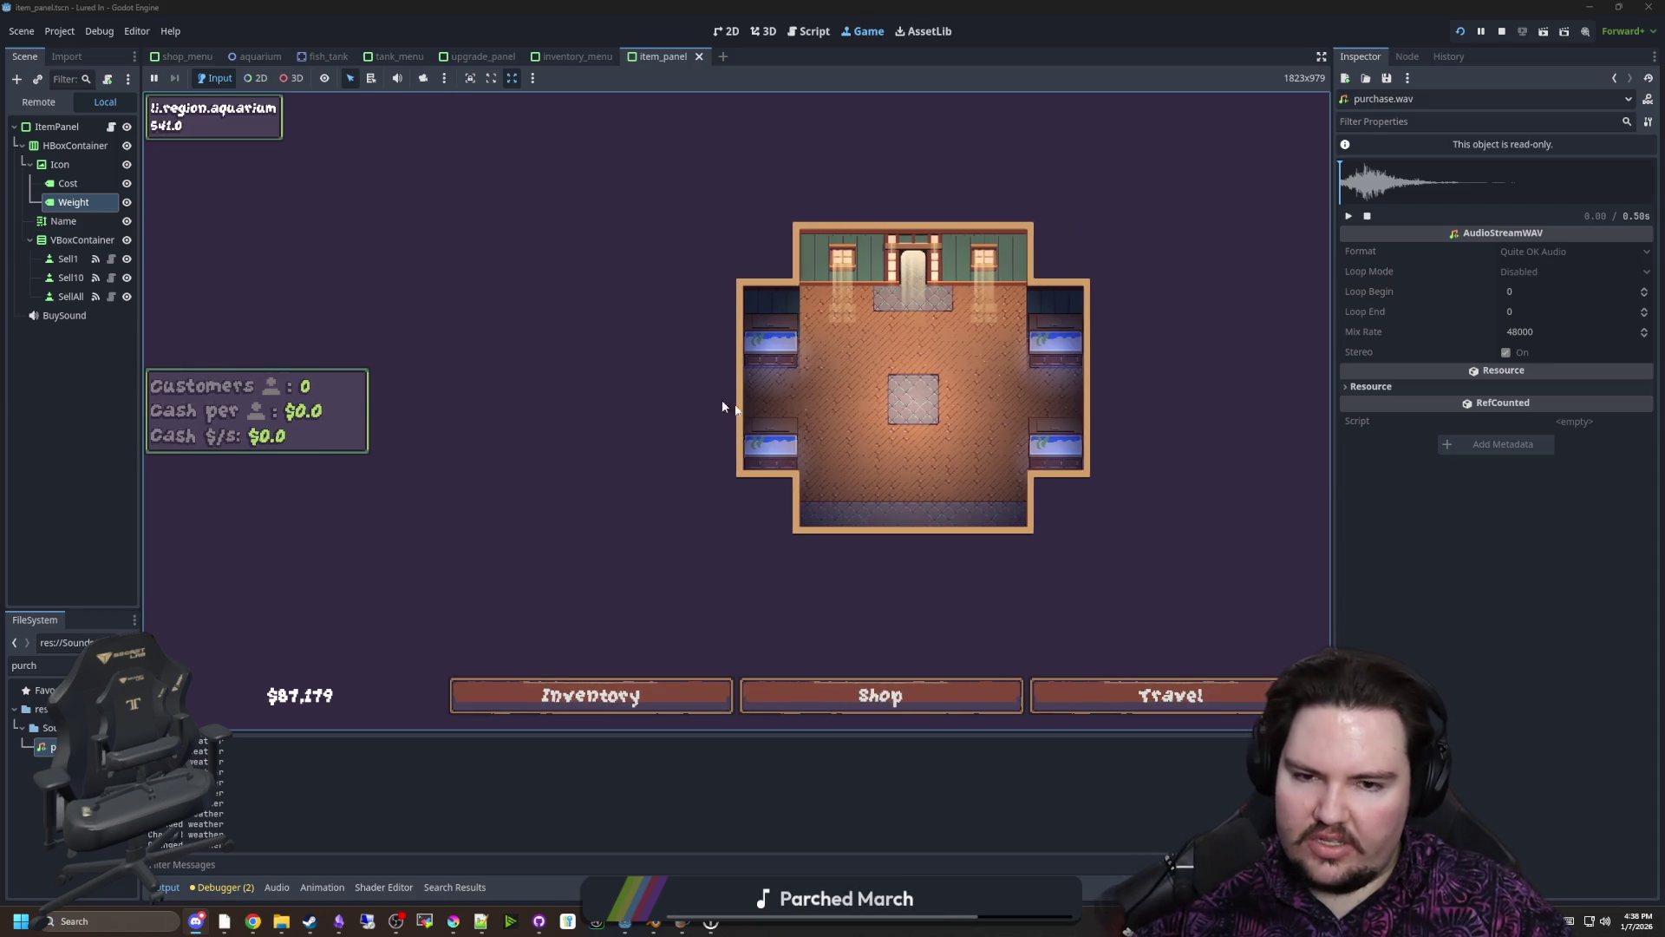
scroll(722, 400, "up", 5)
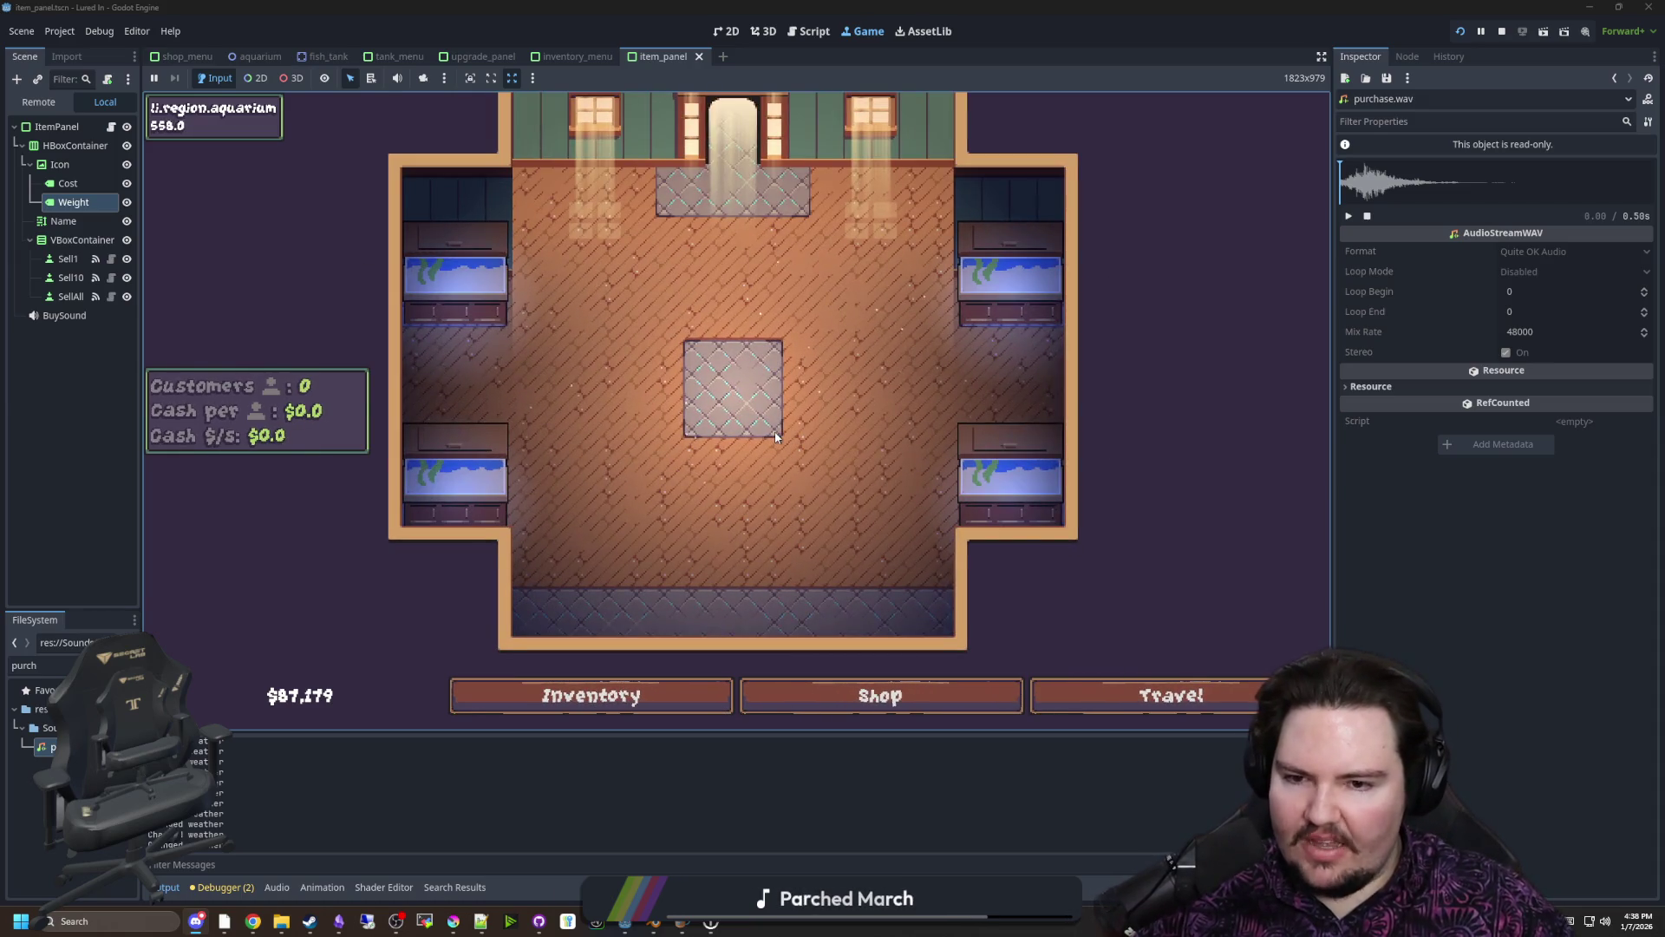
Pan down the room and zoom to view all four tanks
key("Down")
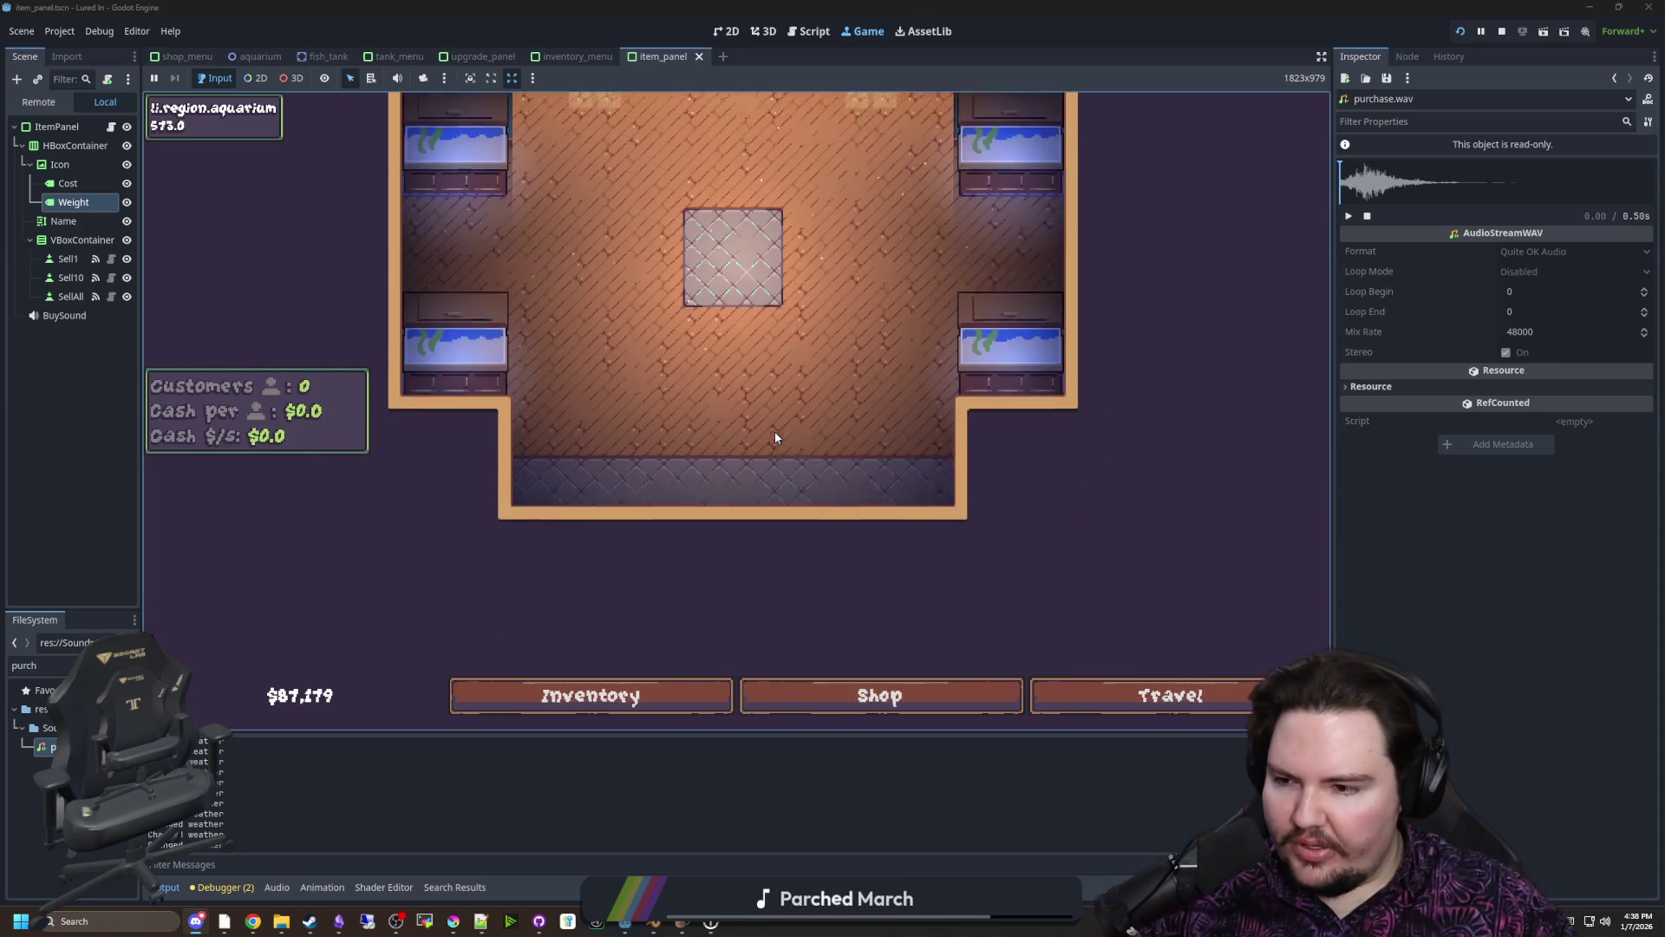
scroll(694, 413, "down", 2)
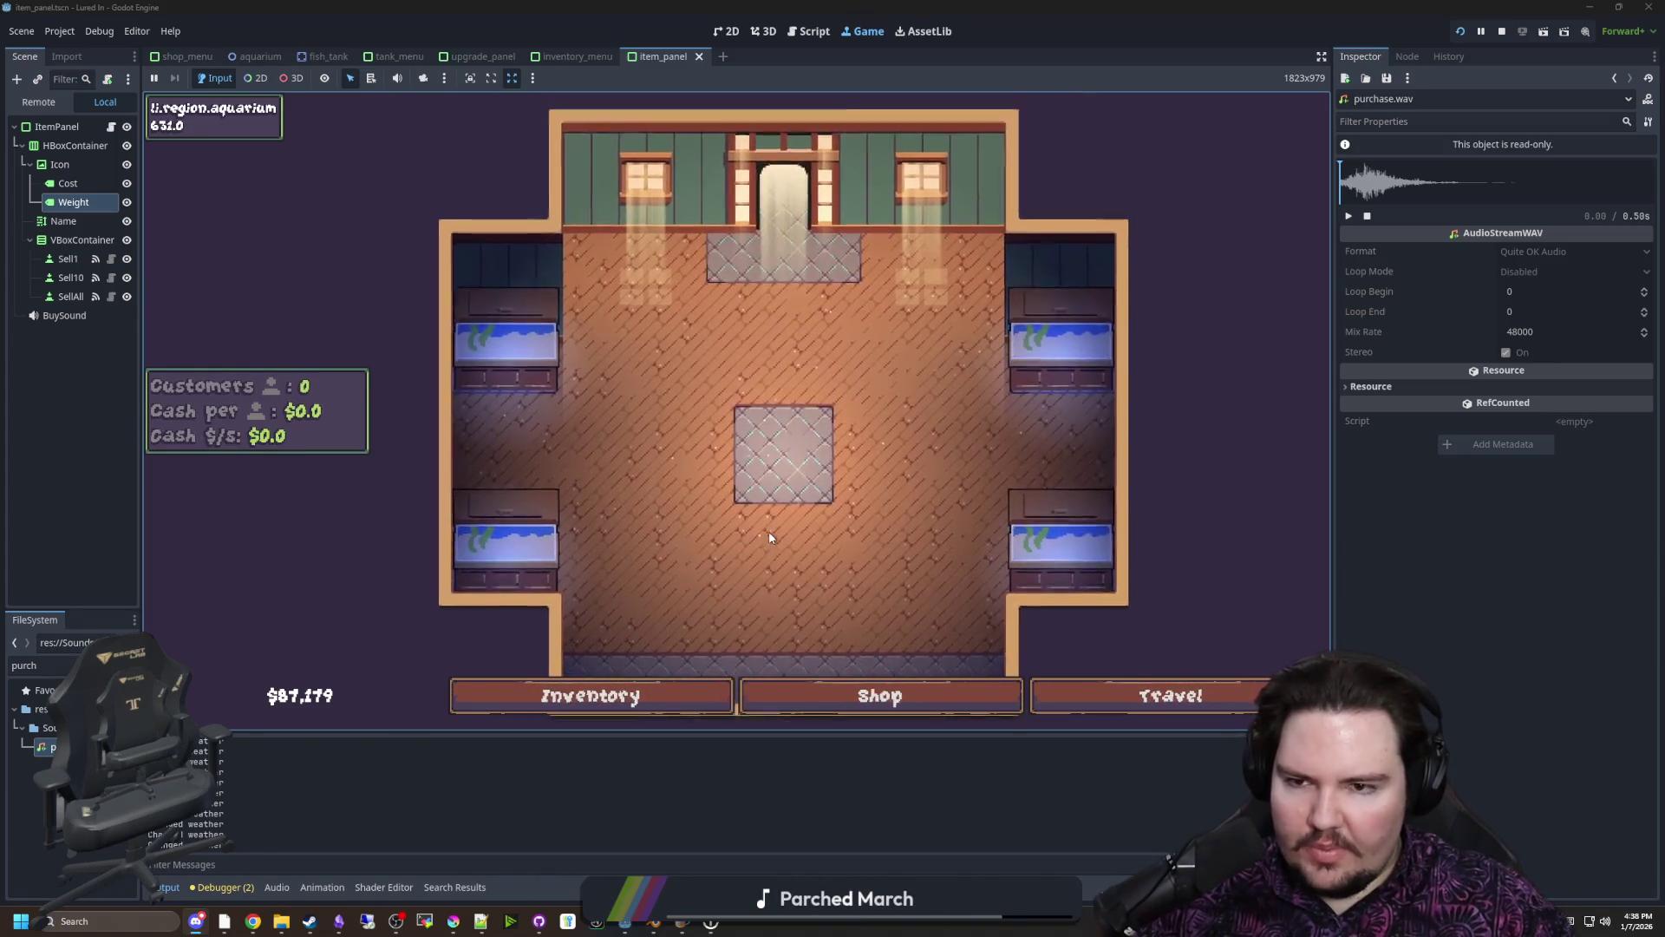
scroll(768, 531, "up", 3)
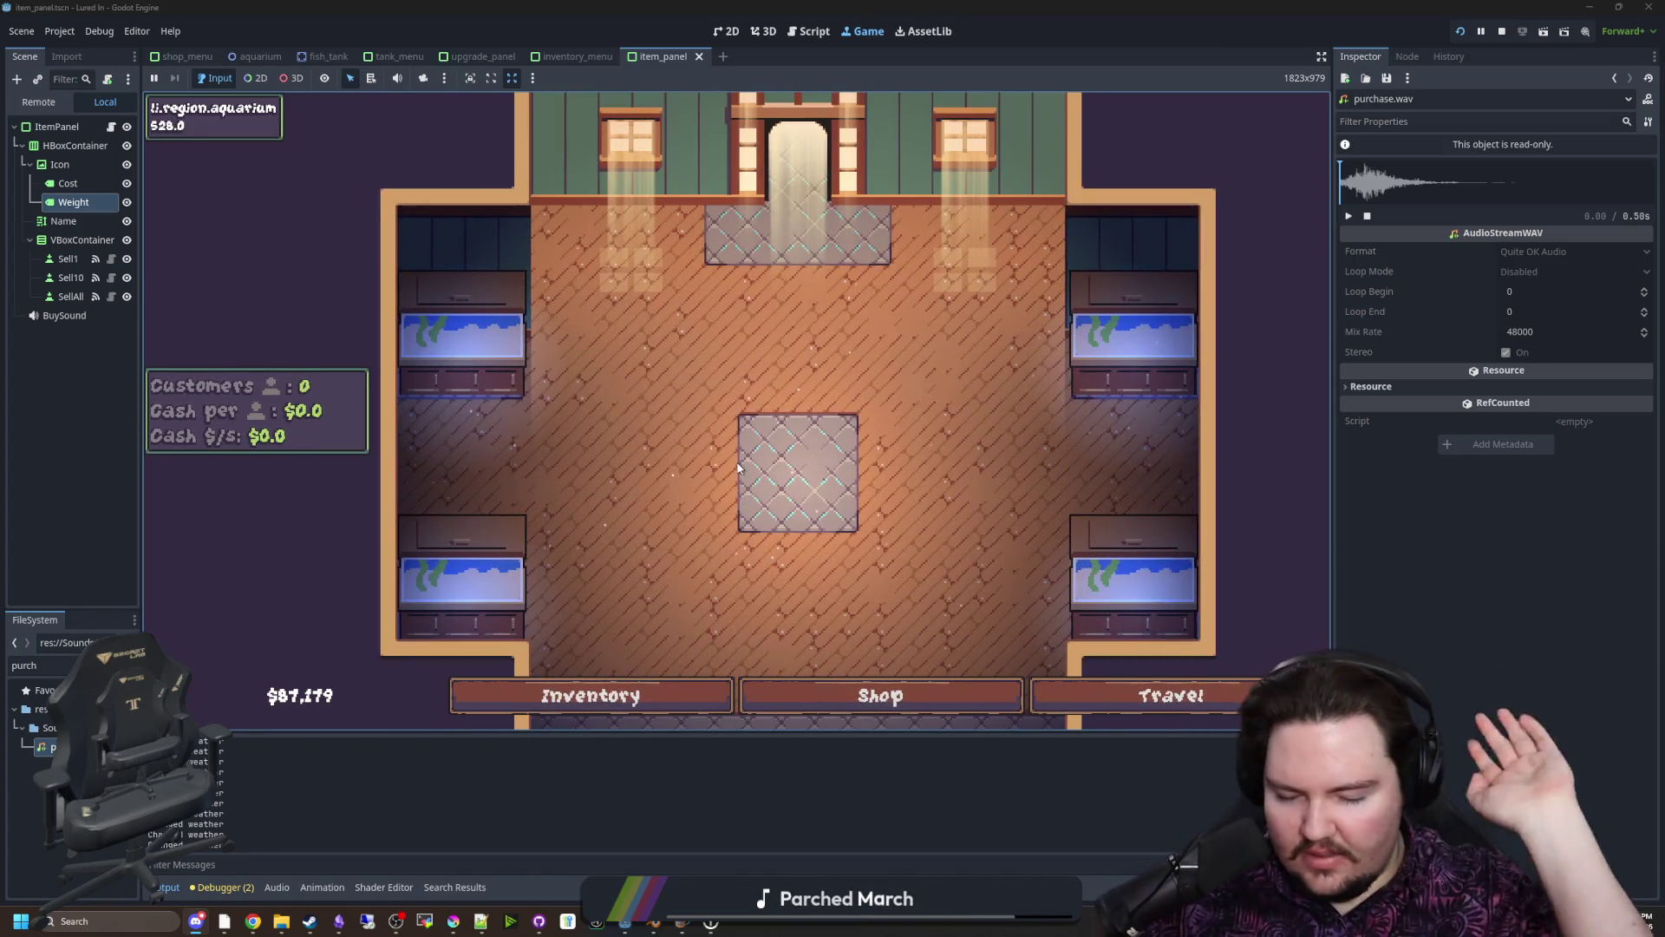
key("Down")
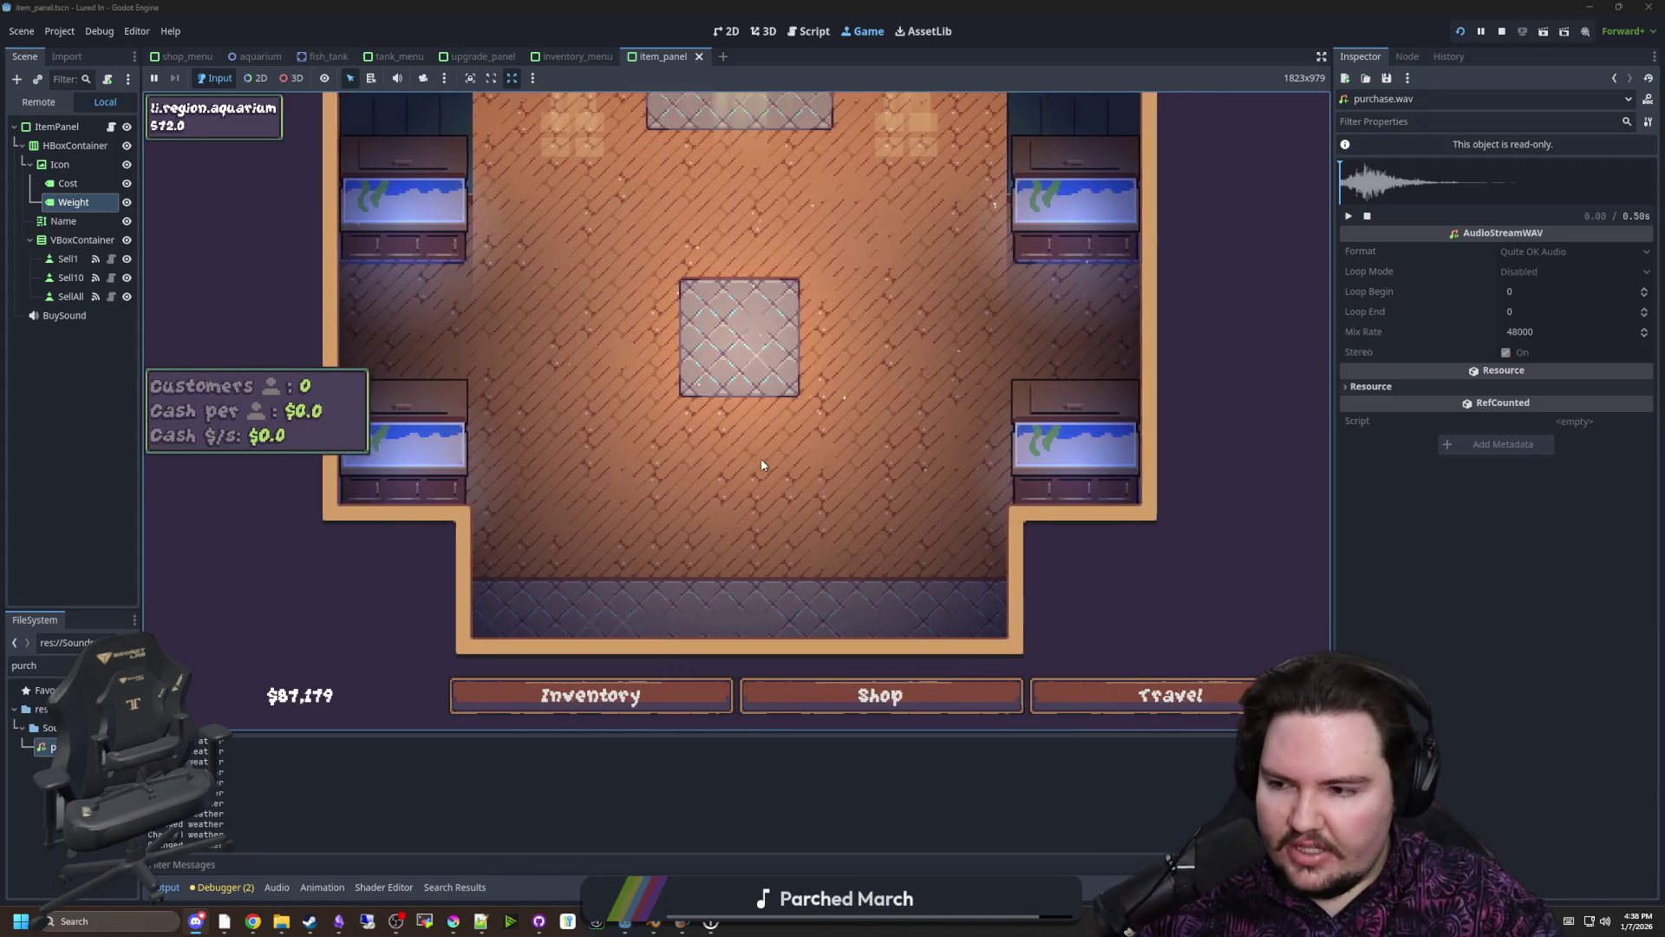
scroll(761, 458, "down", 2)
scroll(763, 465, "up", 1)
scroll(762, 465, "up", 1)
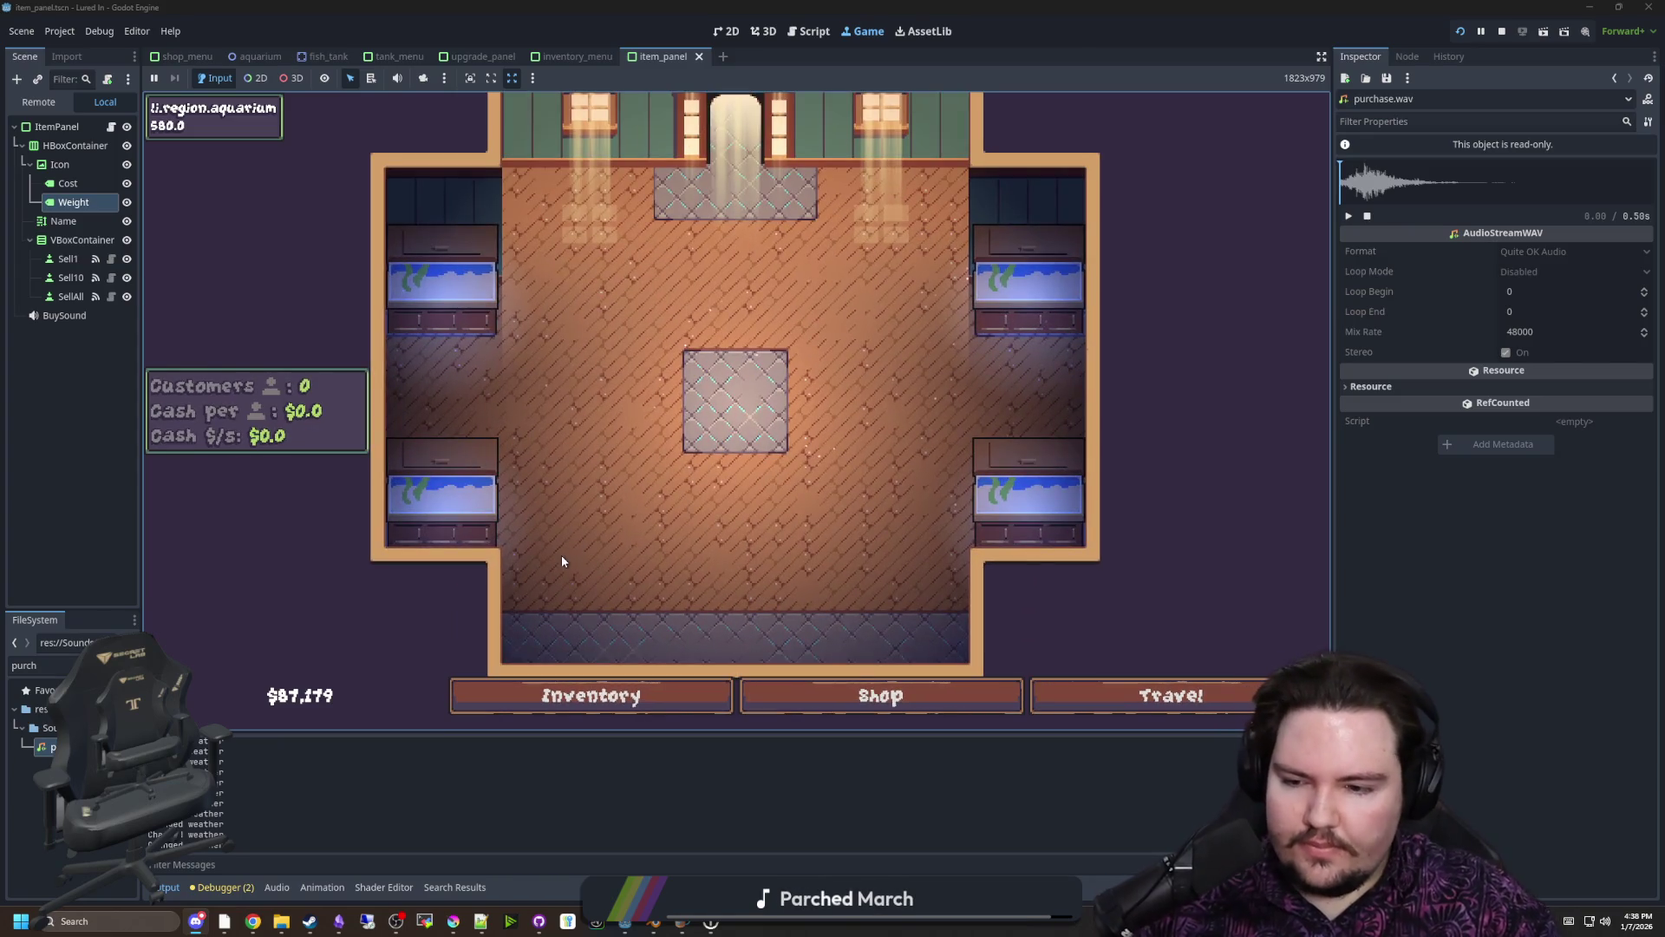
Check the New Tank level in the shop, inspect Fish Tank 1, then stop the game
left_click(923, 683)
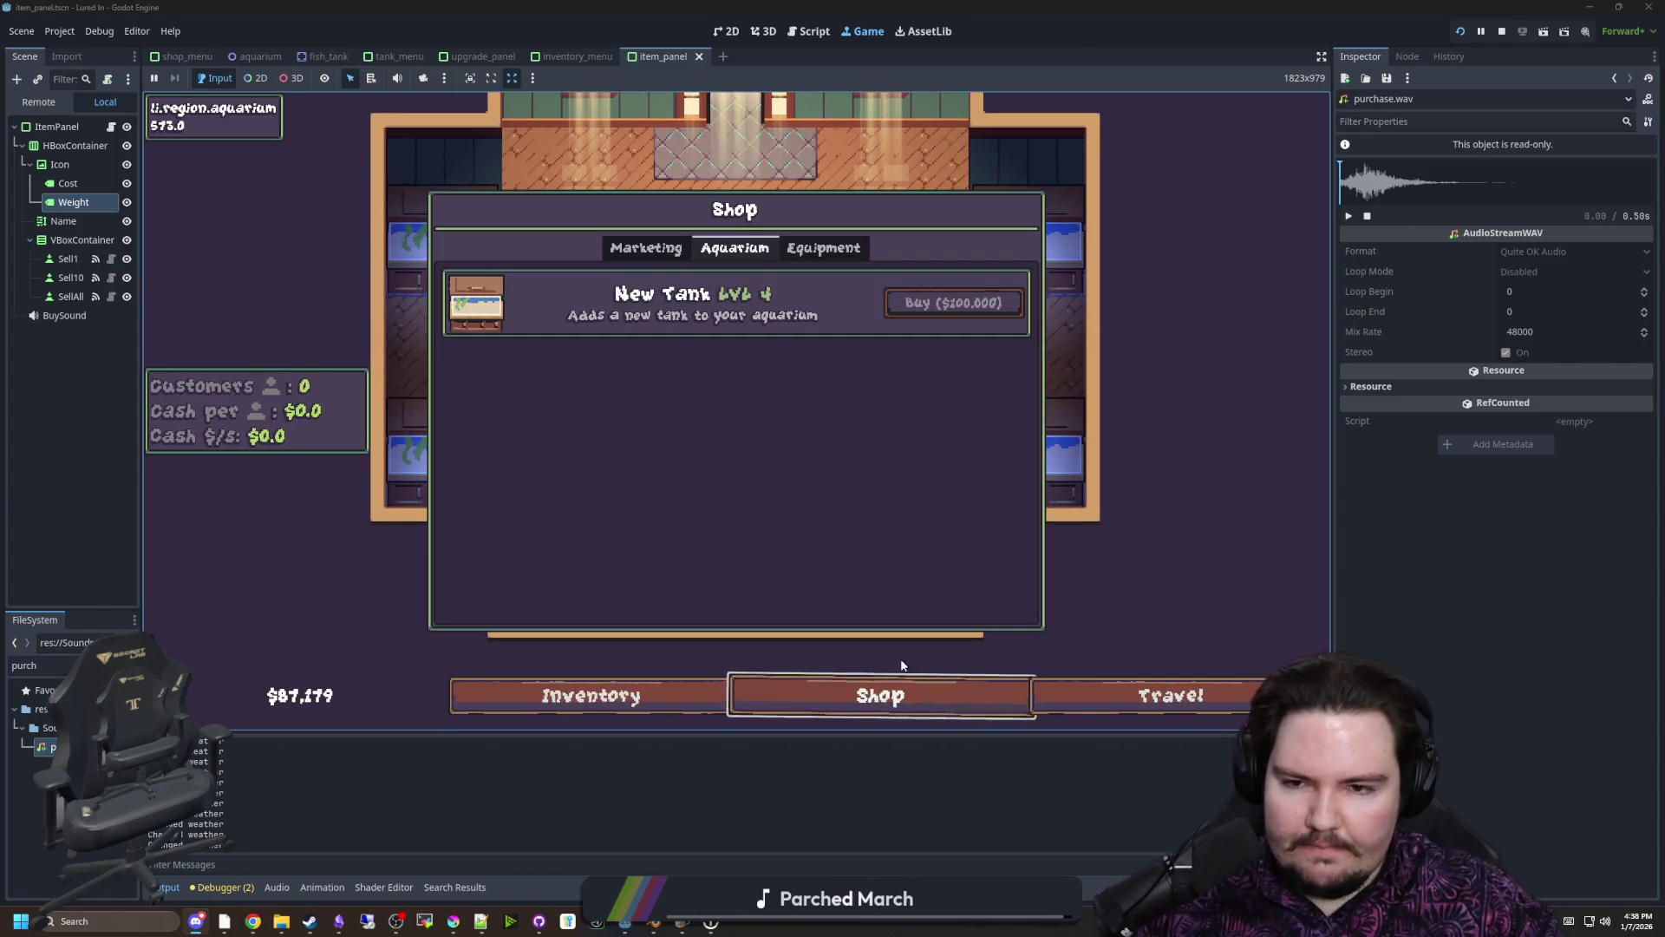
left_click(553, 388)
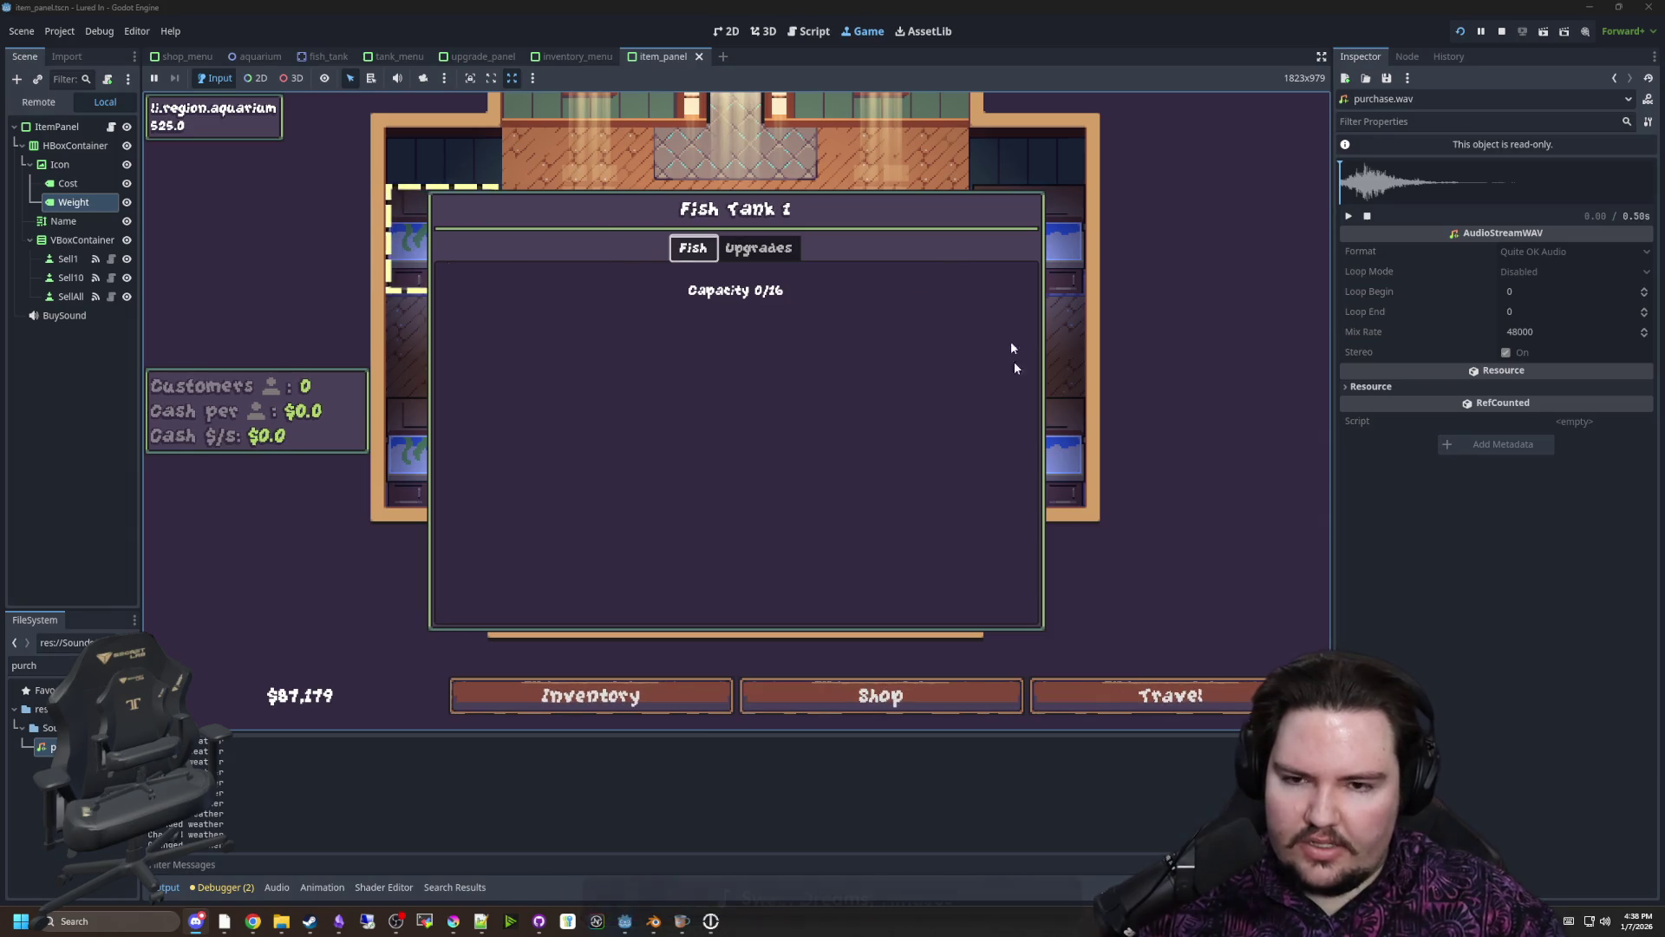
left_click(1032, 257)
left_click(1499, 30)
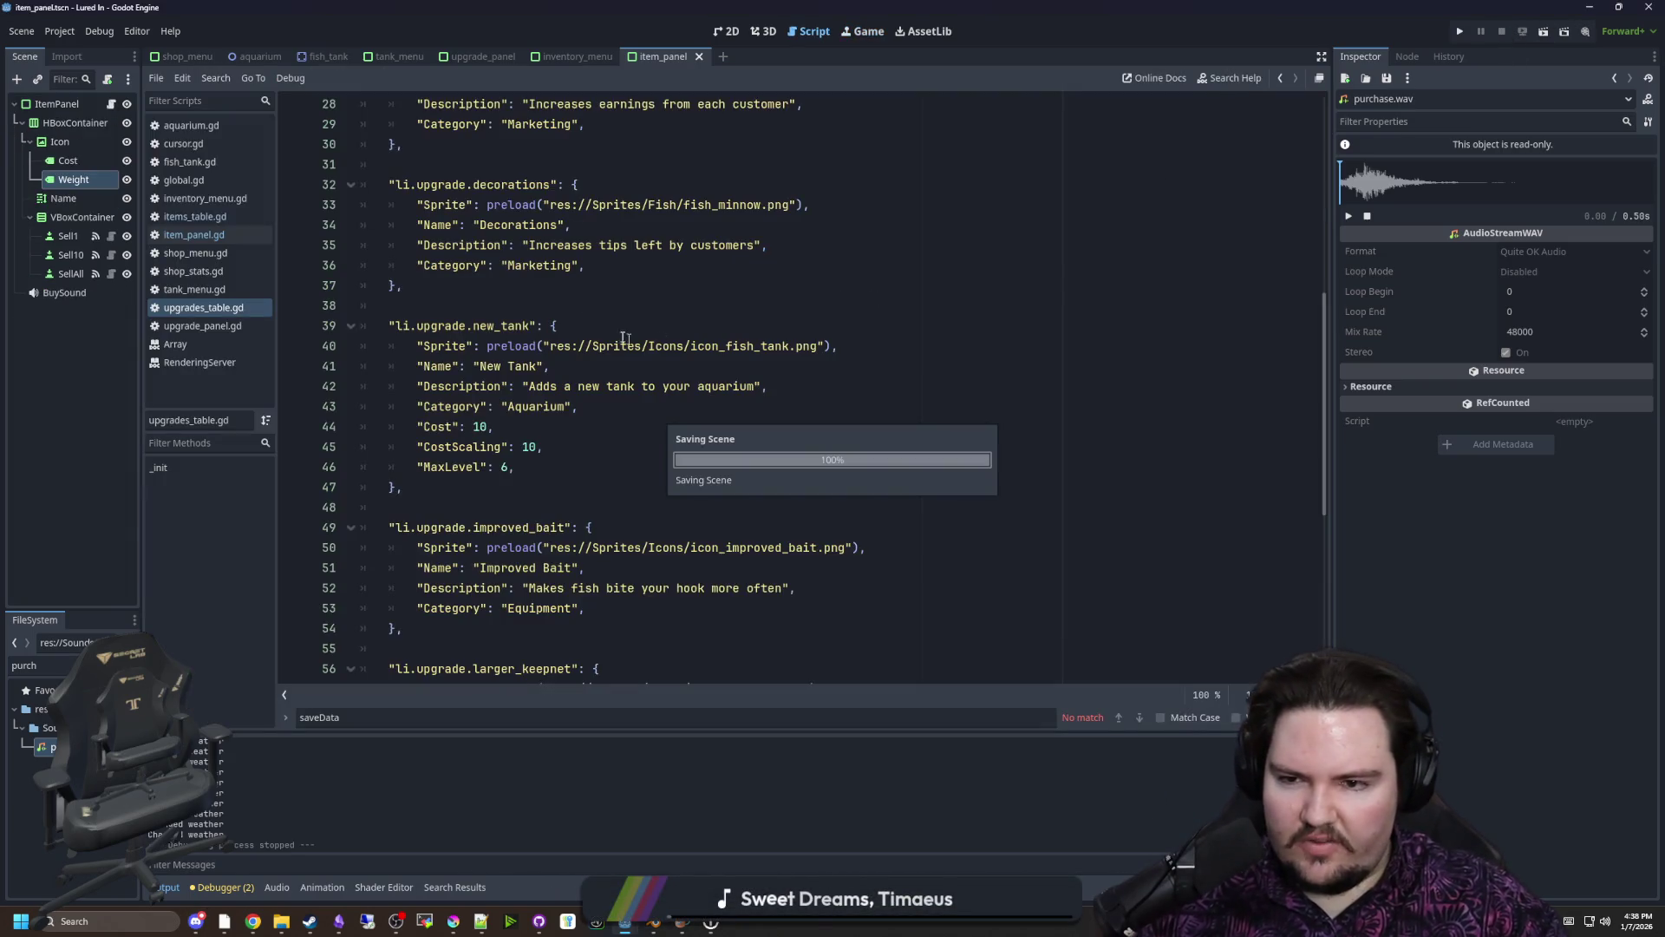
Back in the editor, open global.gd and review maxTankCount on line 89 and TankFishData on line 93
left_click(513, 299)
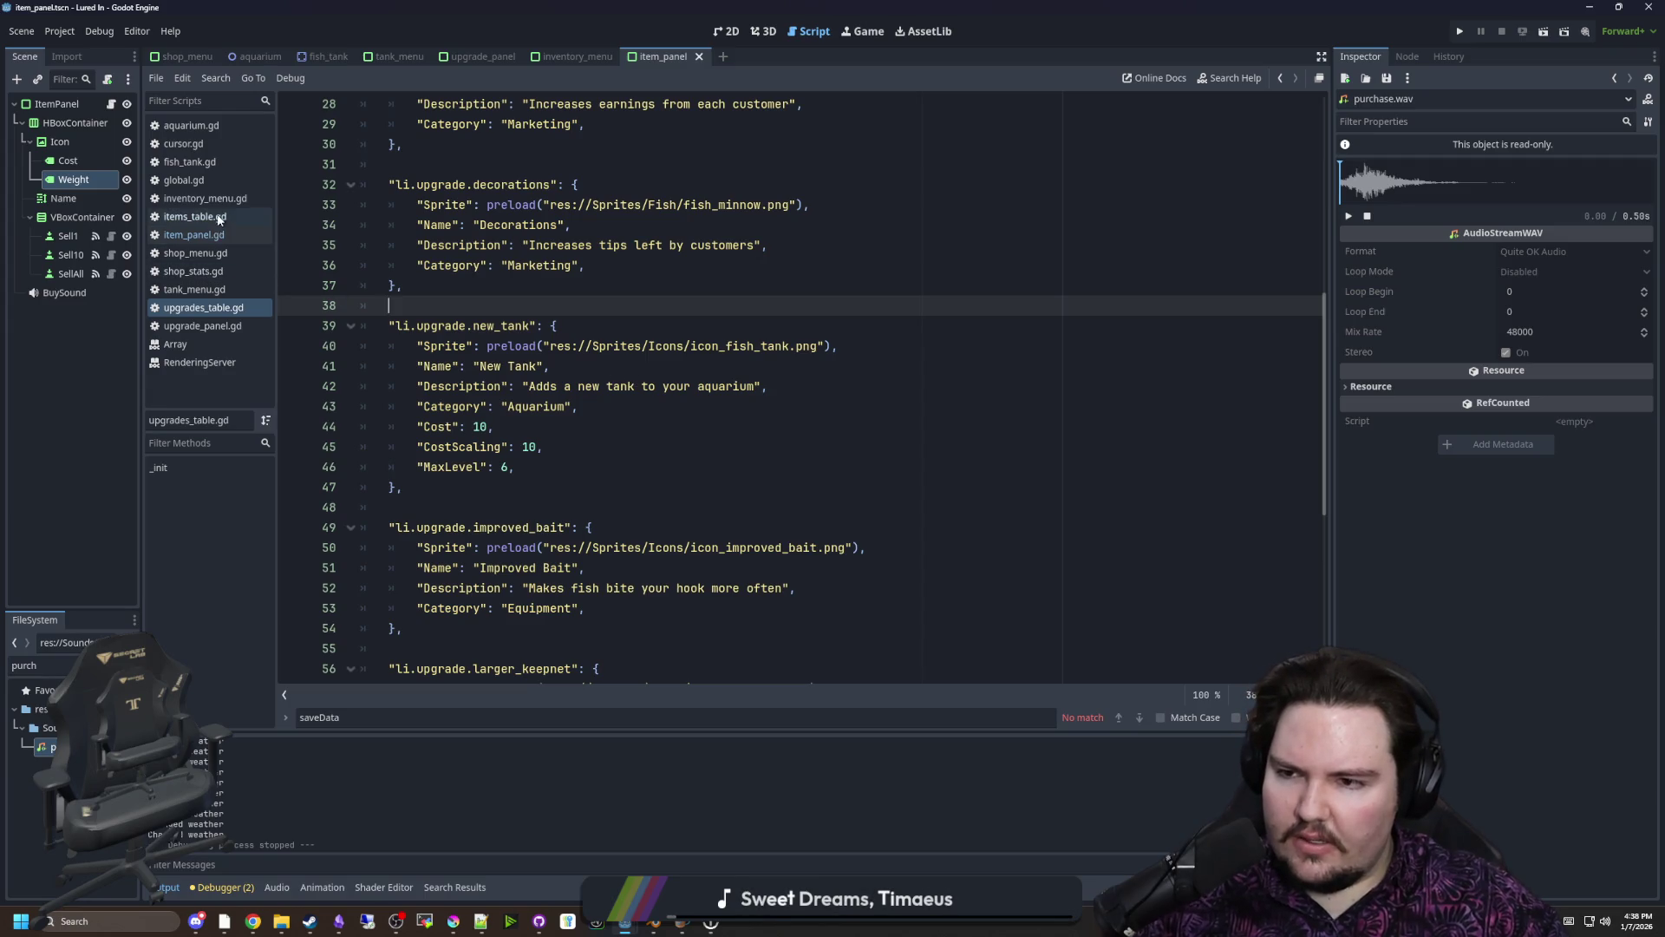
left_click(229, 163)
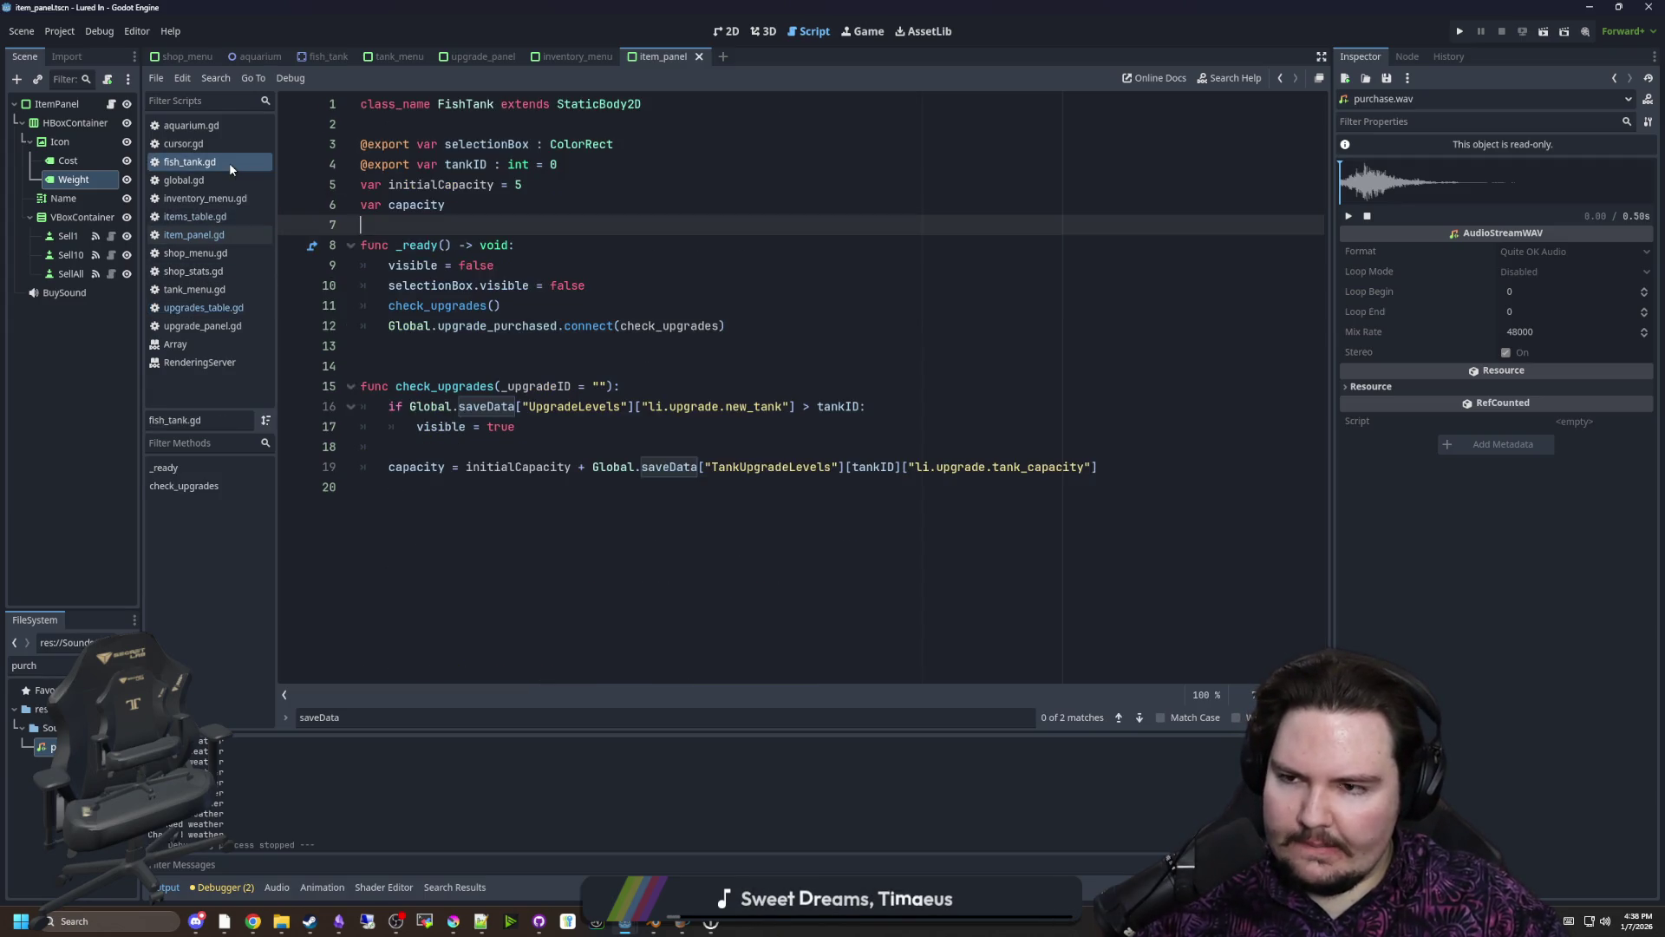
left_click(200, 179)
scroll(791, 358, "up", 5)
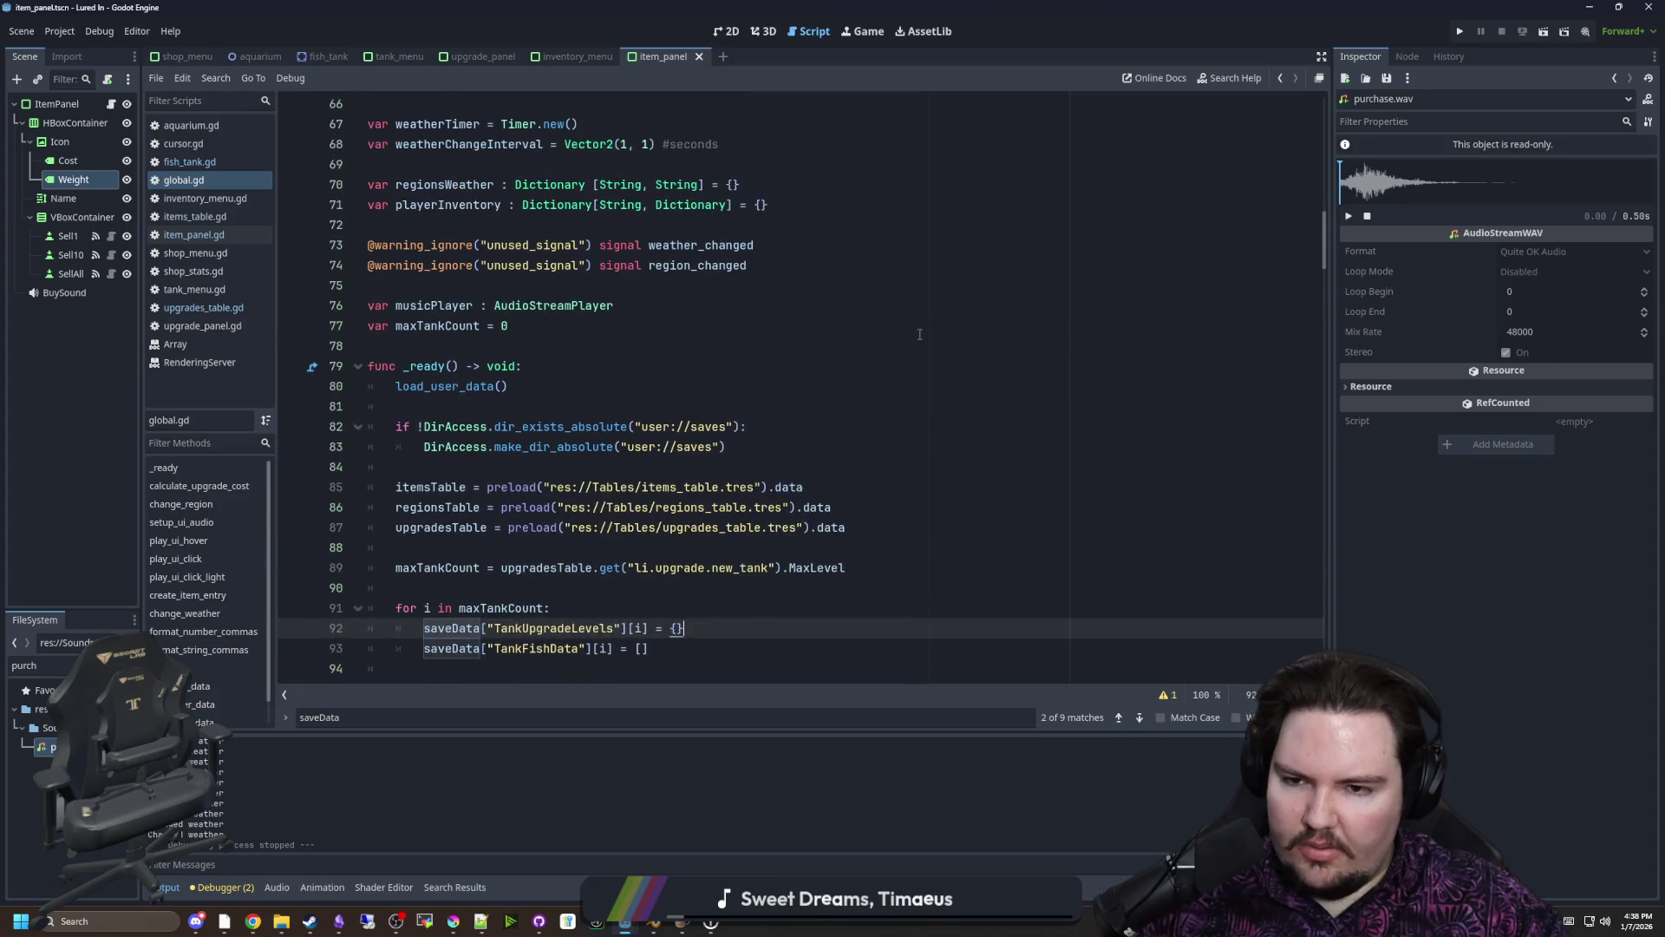
left_click(919, 334)
scroll(680, 424, "down", 3)
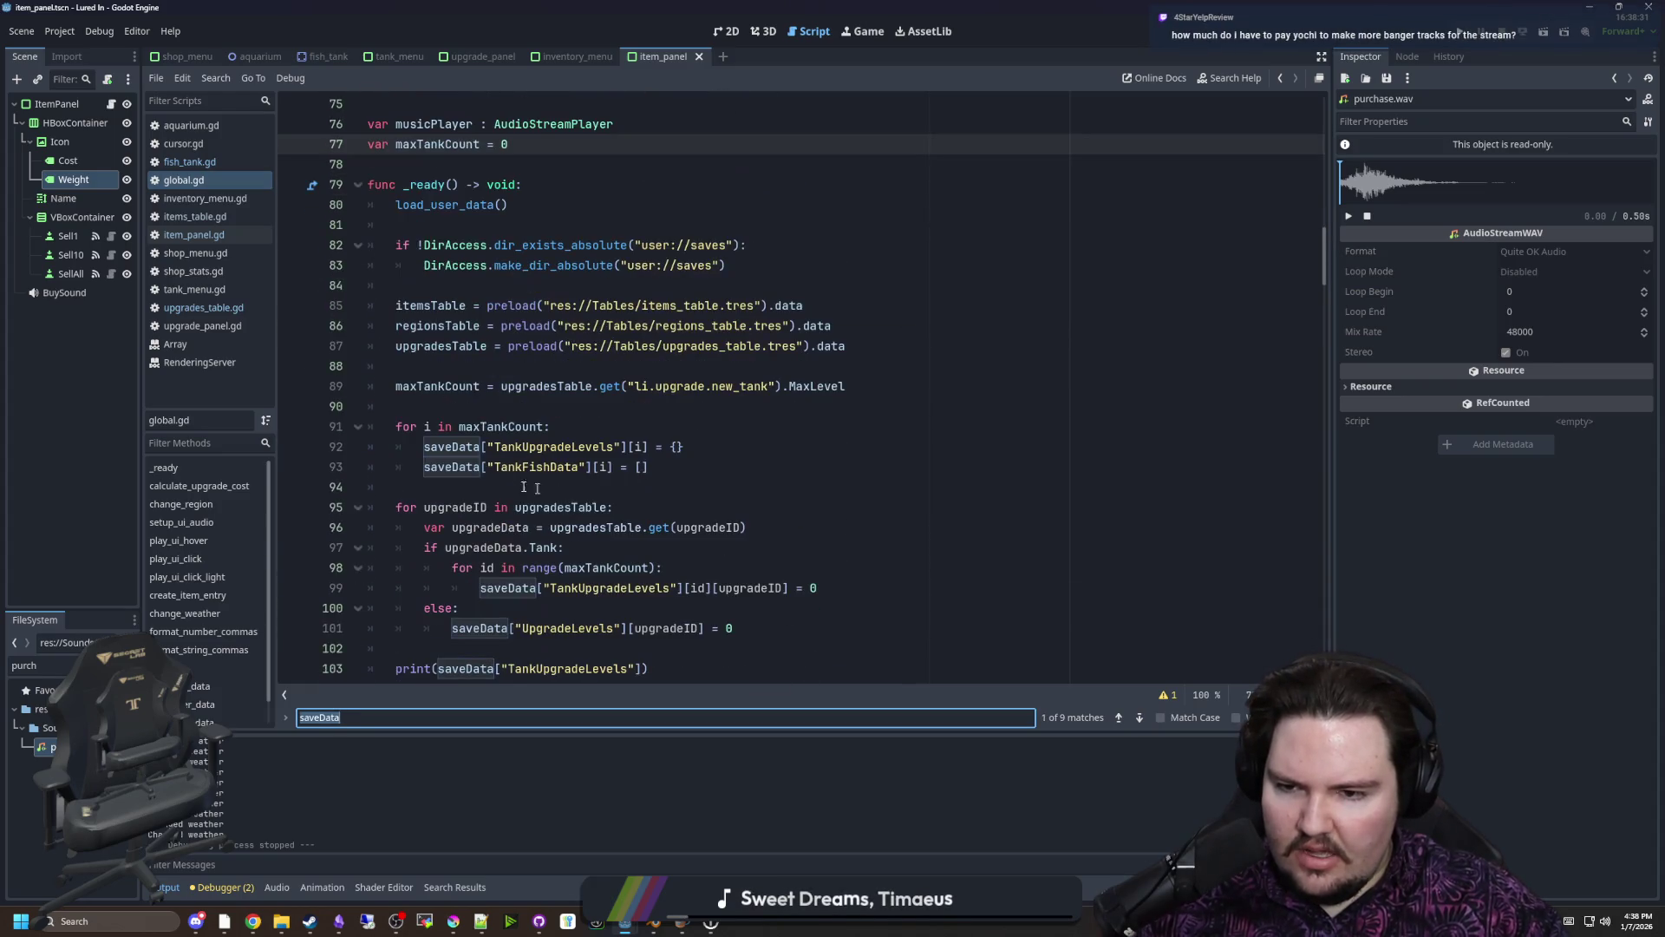
left_click_drag(481, 466, 591, 467)
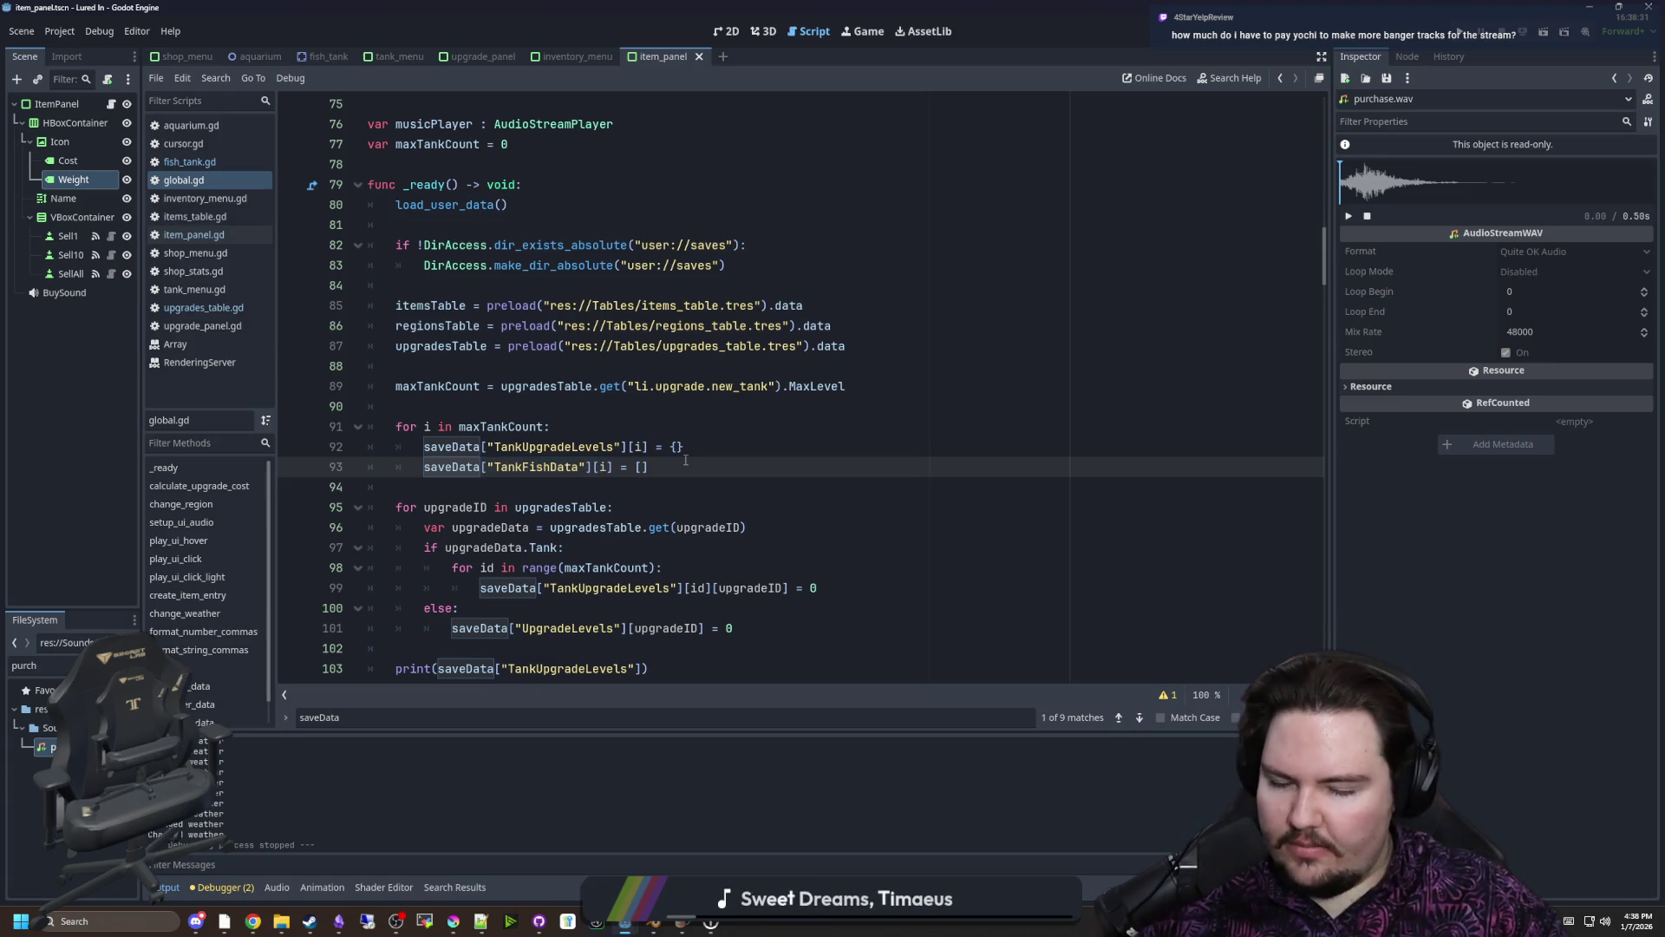
left_click(487, 386)
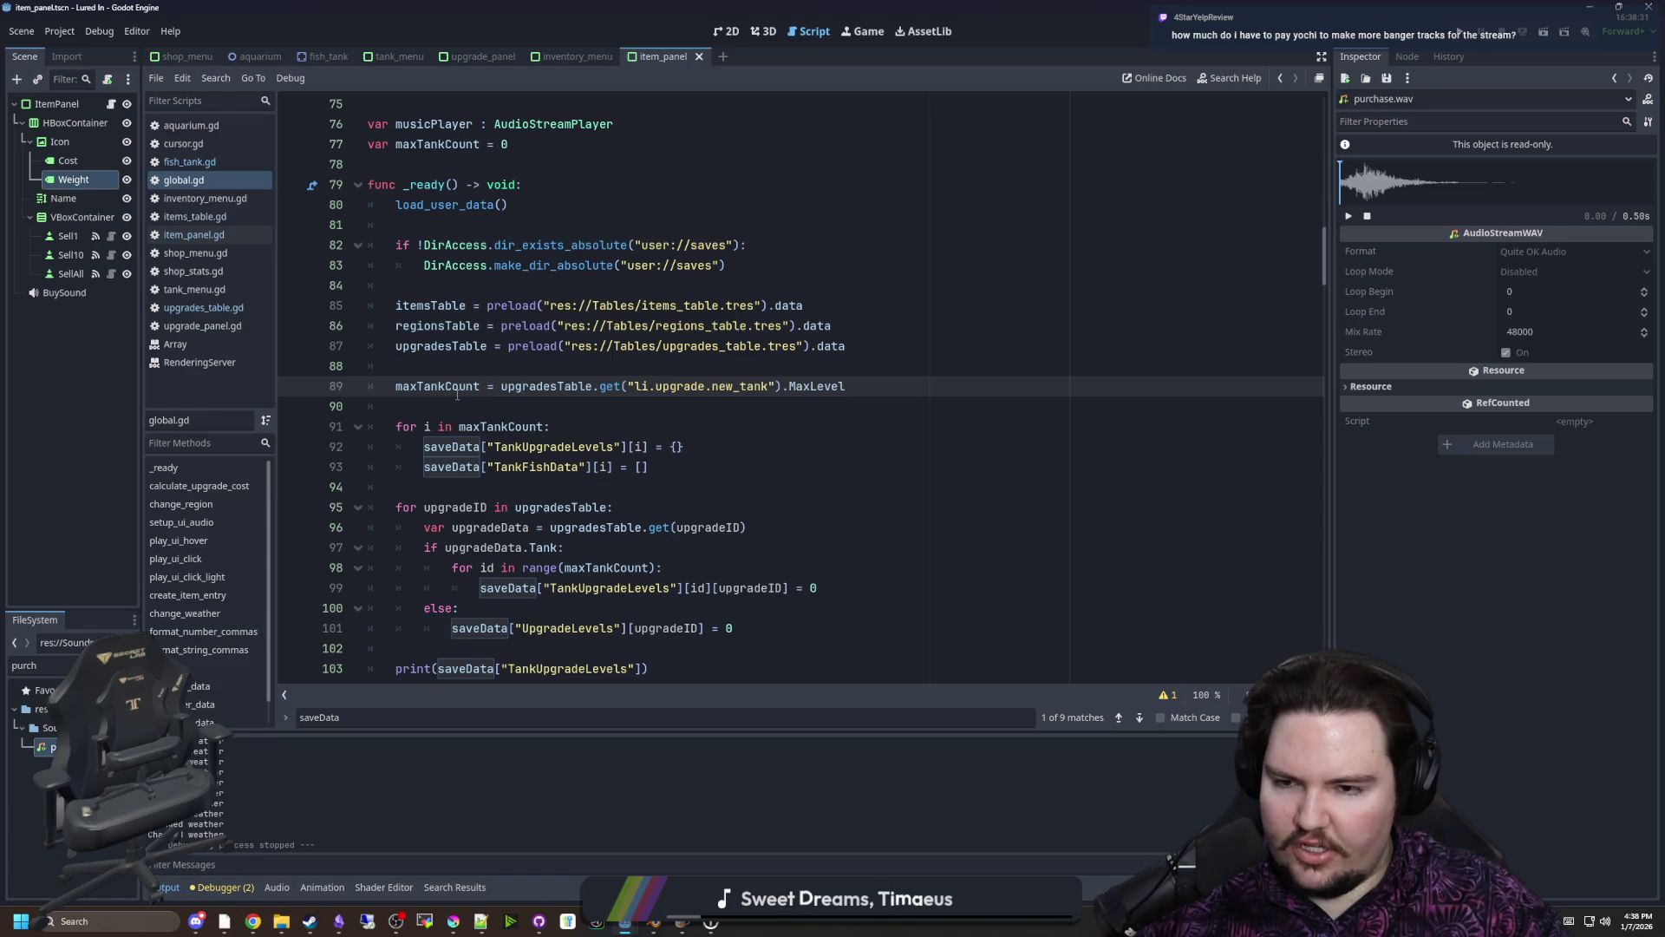
left_click(437, 400)
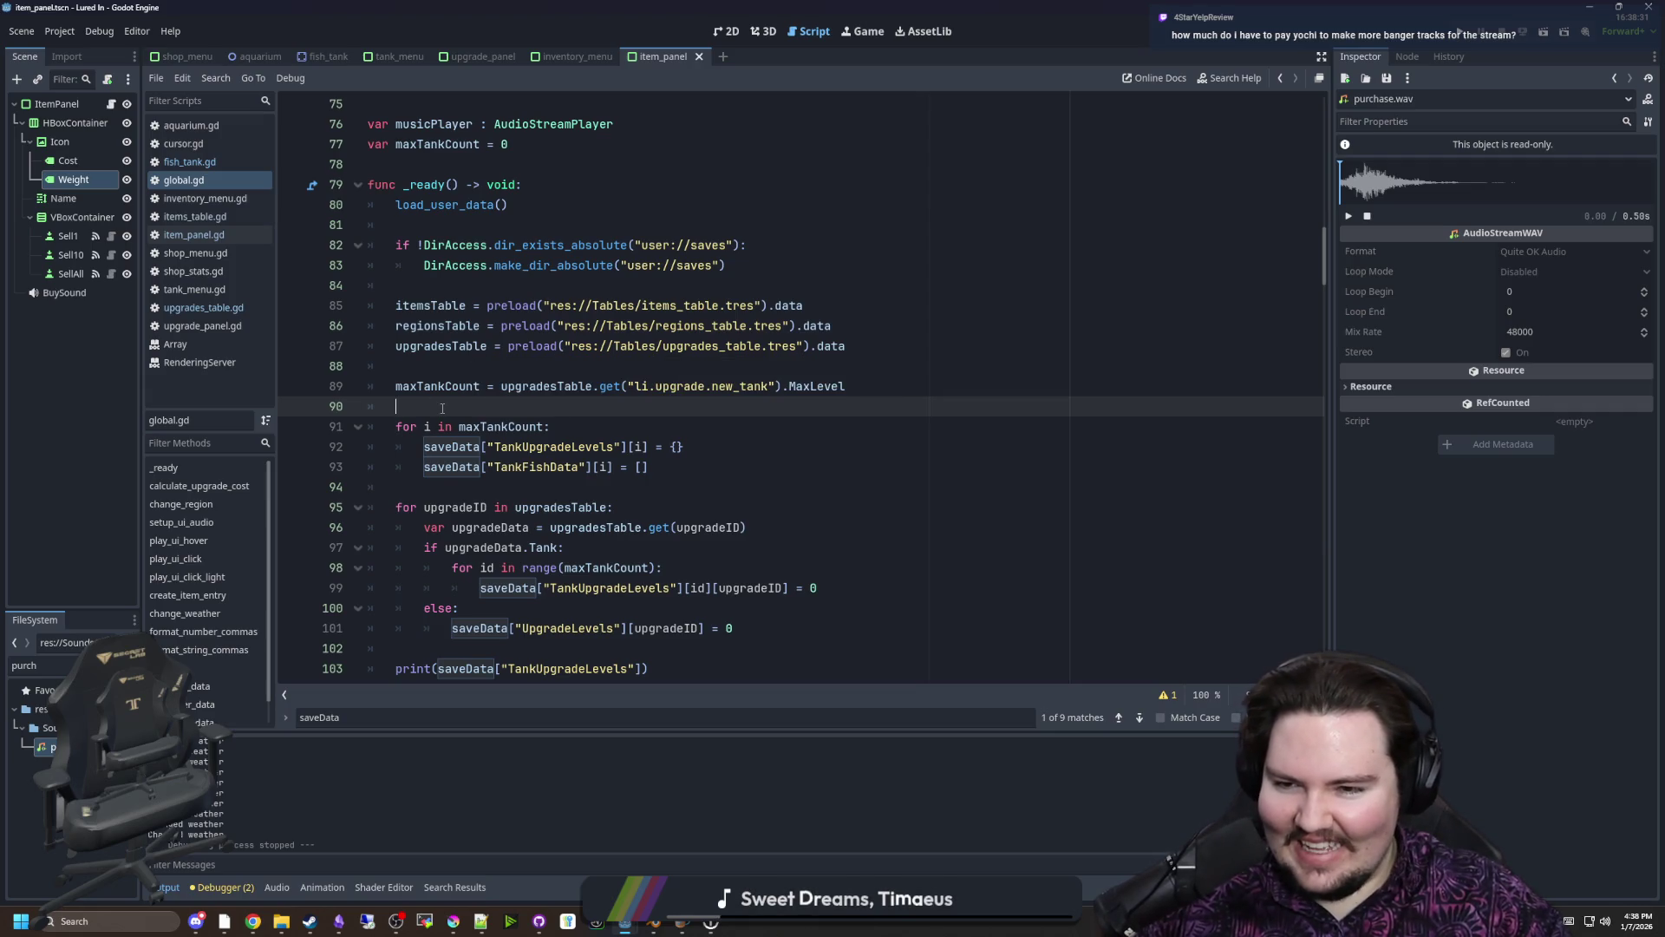
Scroll through global.gd's setup code, widen the script list, and open the aquarium scene
scroll(442, 408, "up", 15)
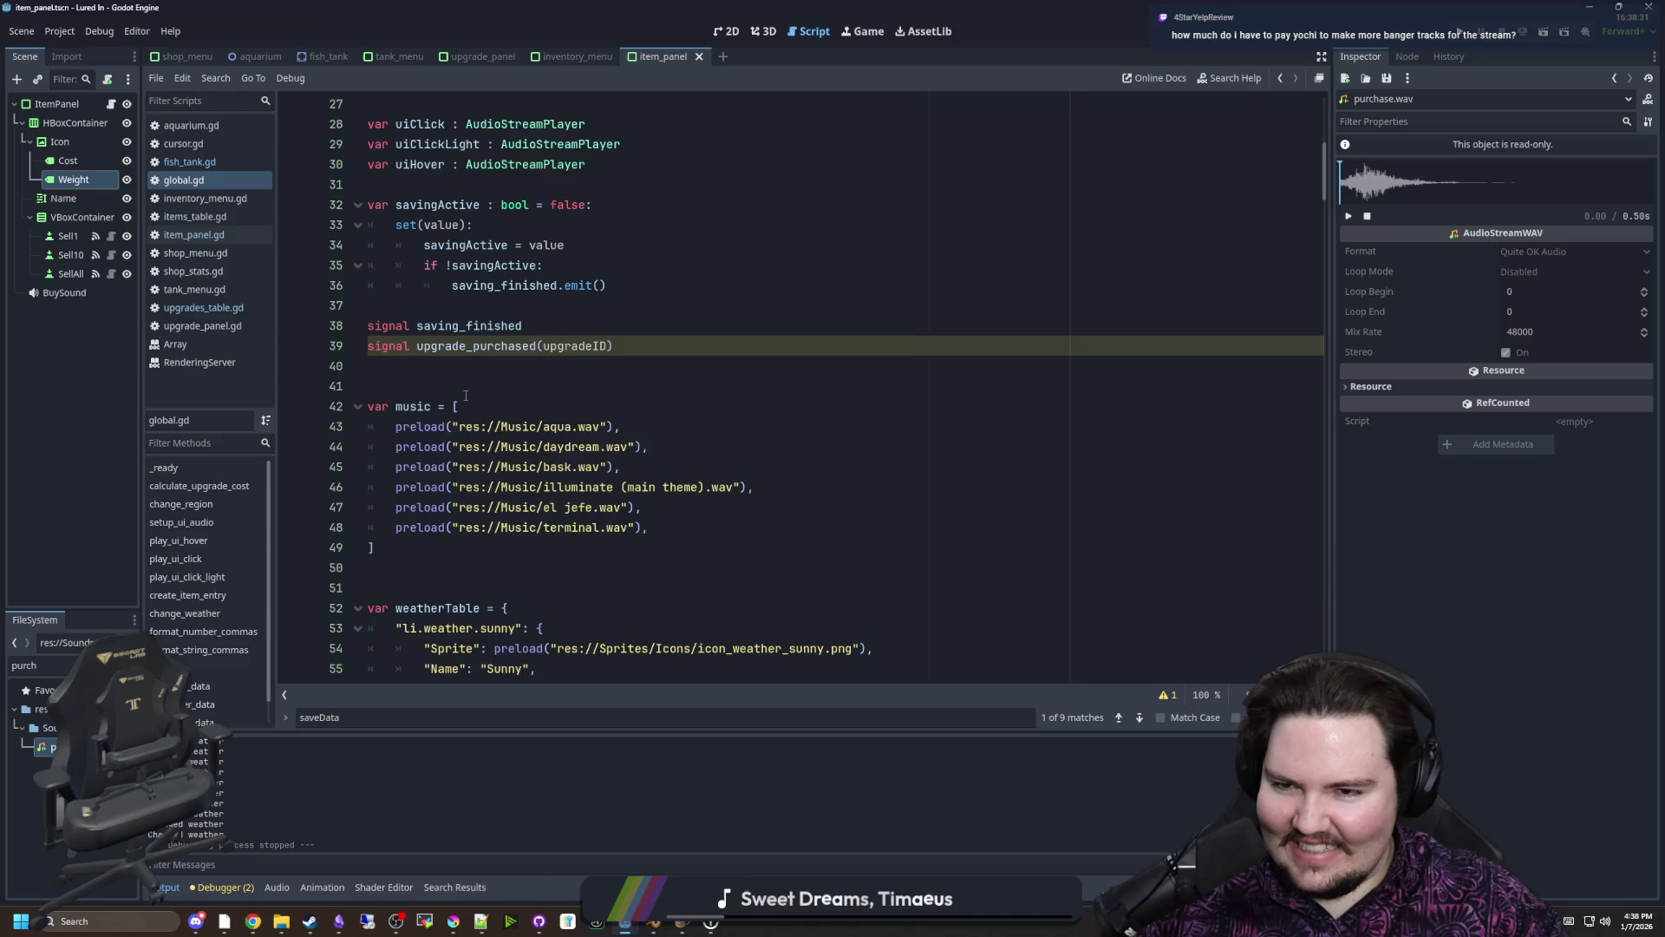
scroll(466, 395, "up", 5)
scroll(680, 491, "up", 5)
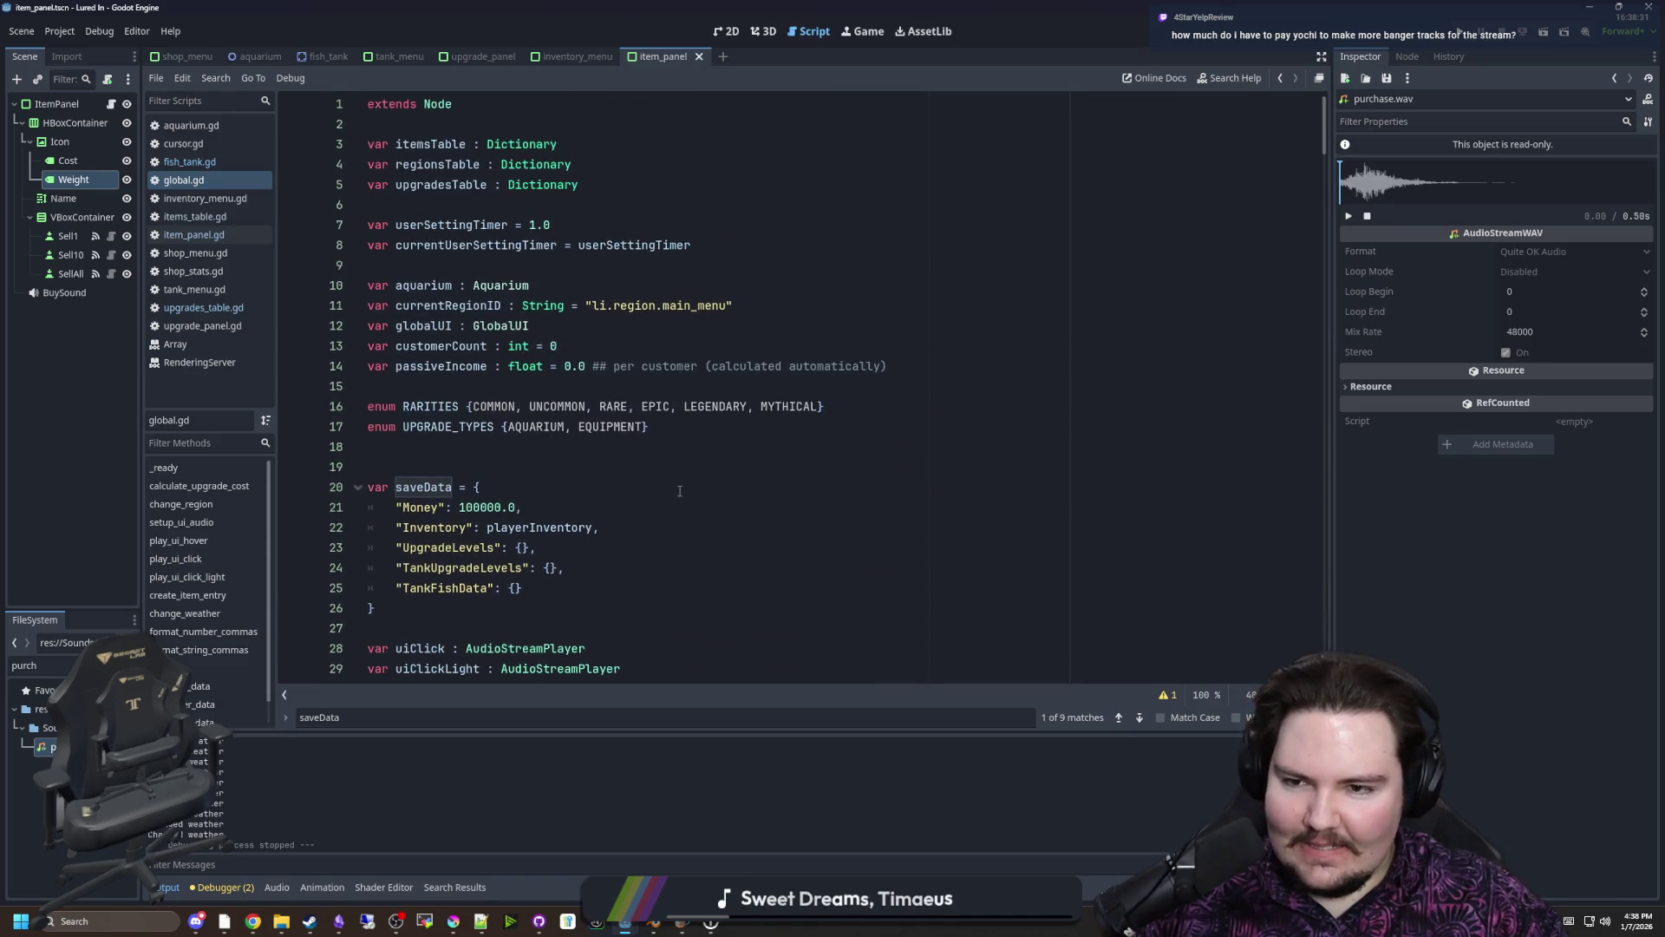
left_click(466, 458)
scroll(539, 445, "down", 15)
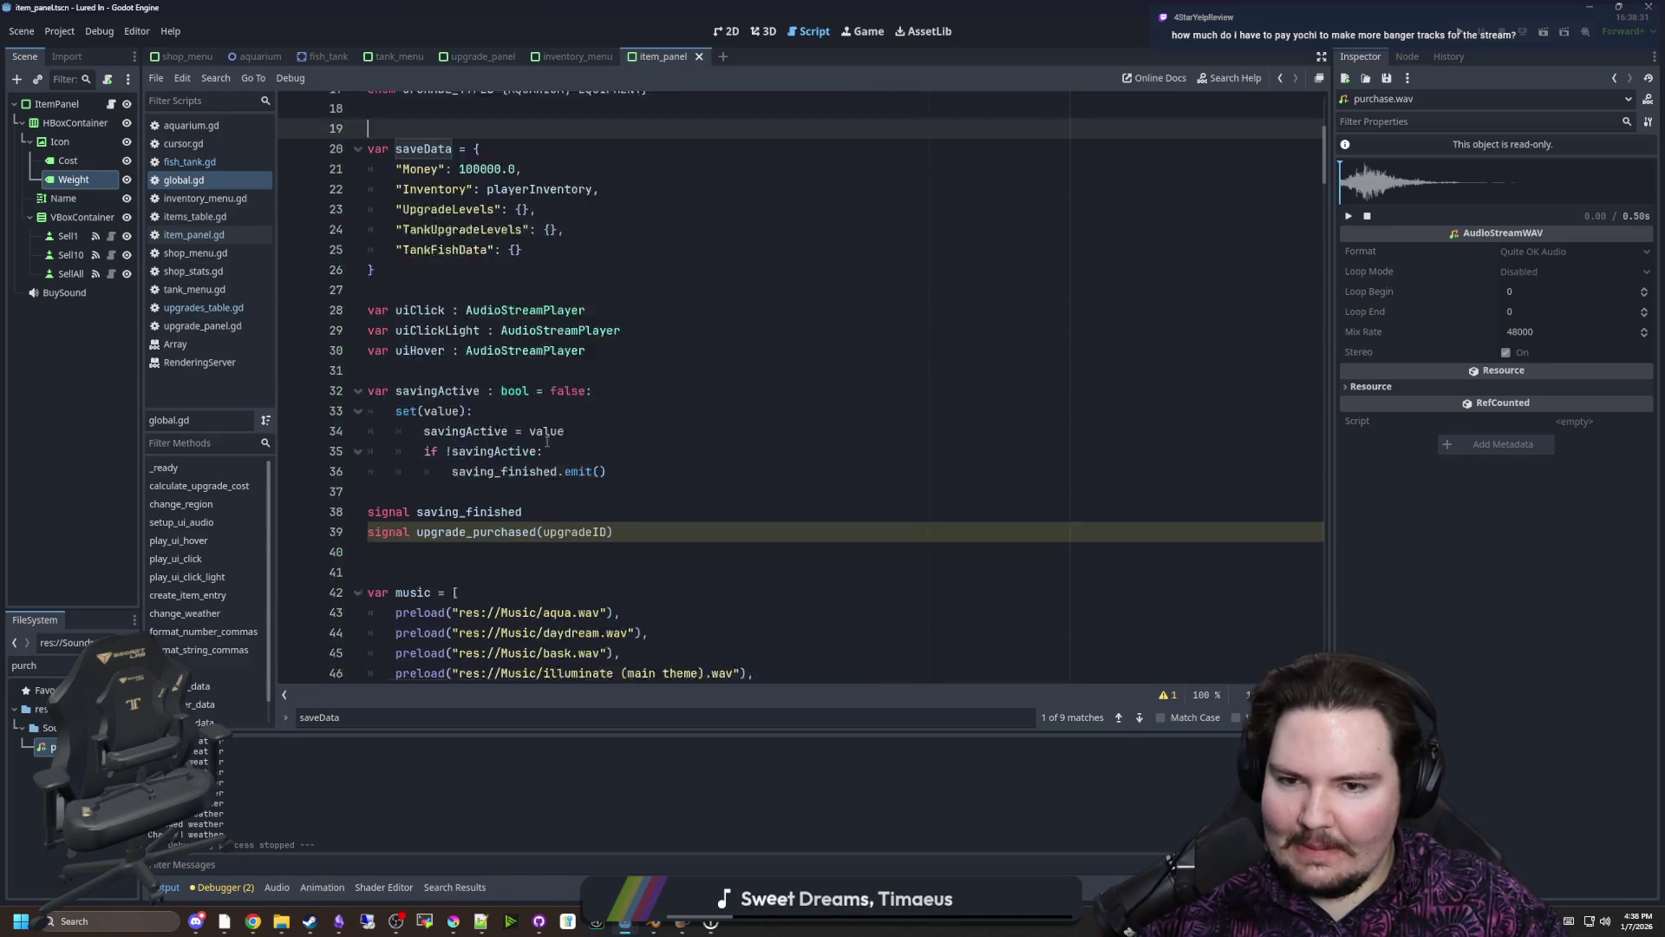
scroll(538, 427, "down", 13)
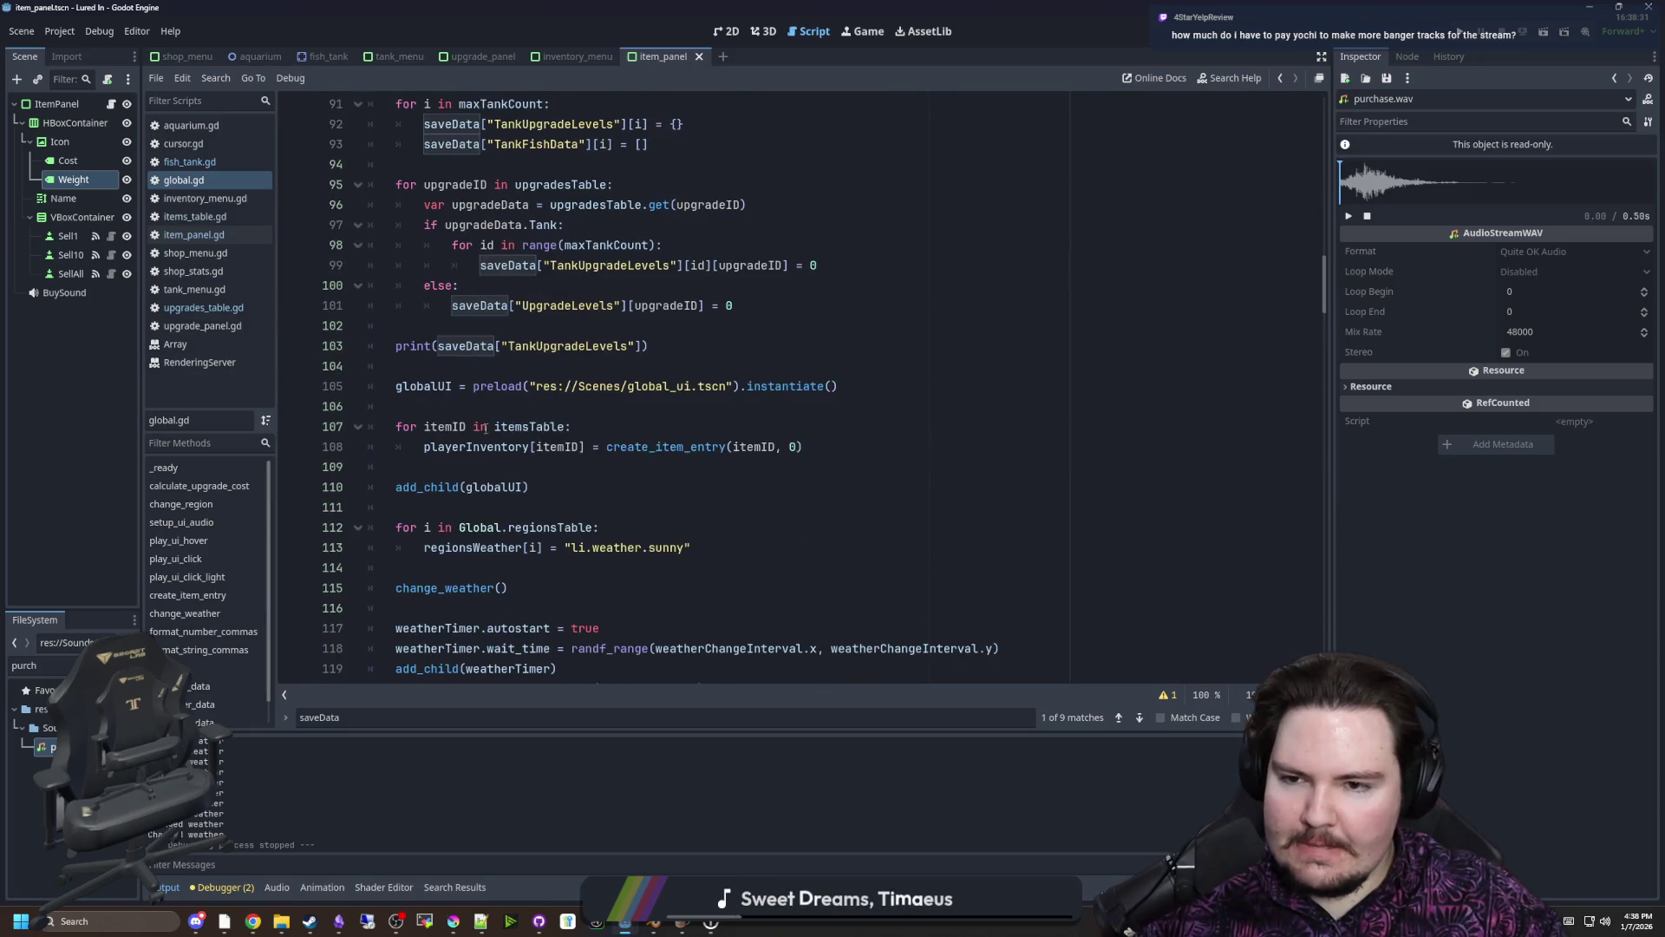
scroll(486, 428, "down", 10)
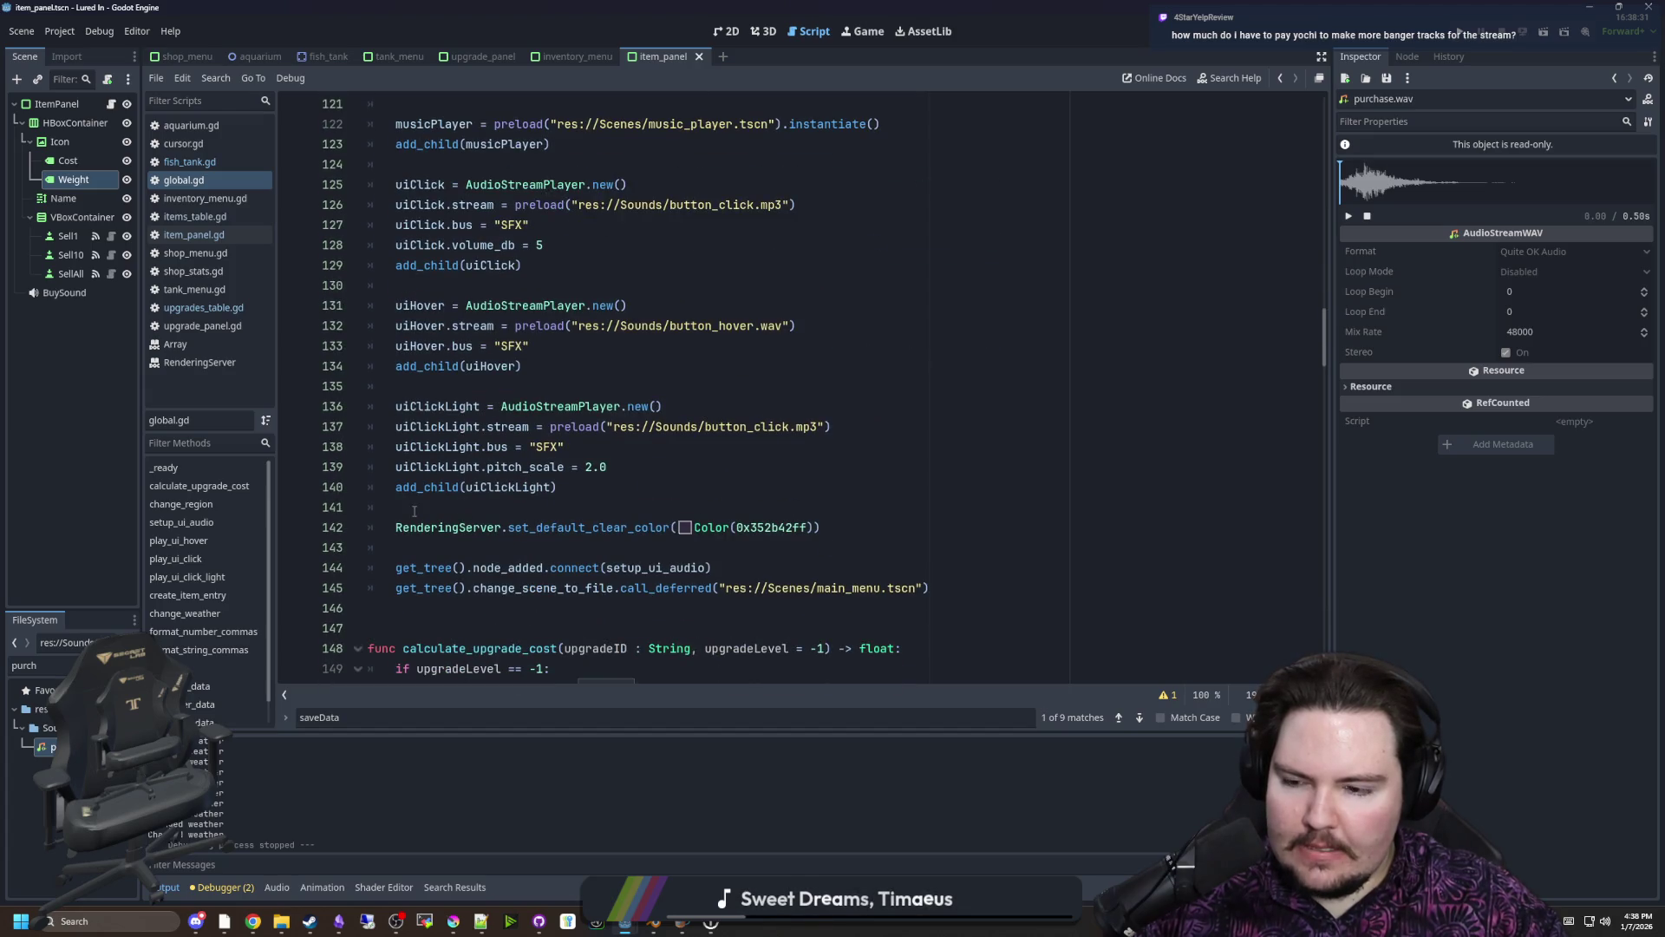
left_click_drag(144, 598, 251, 598)
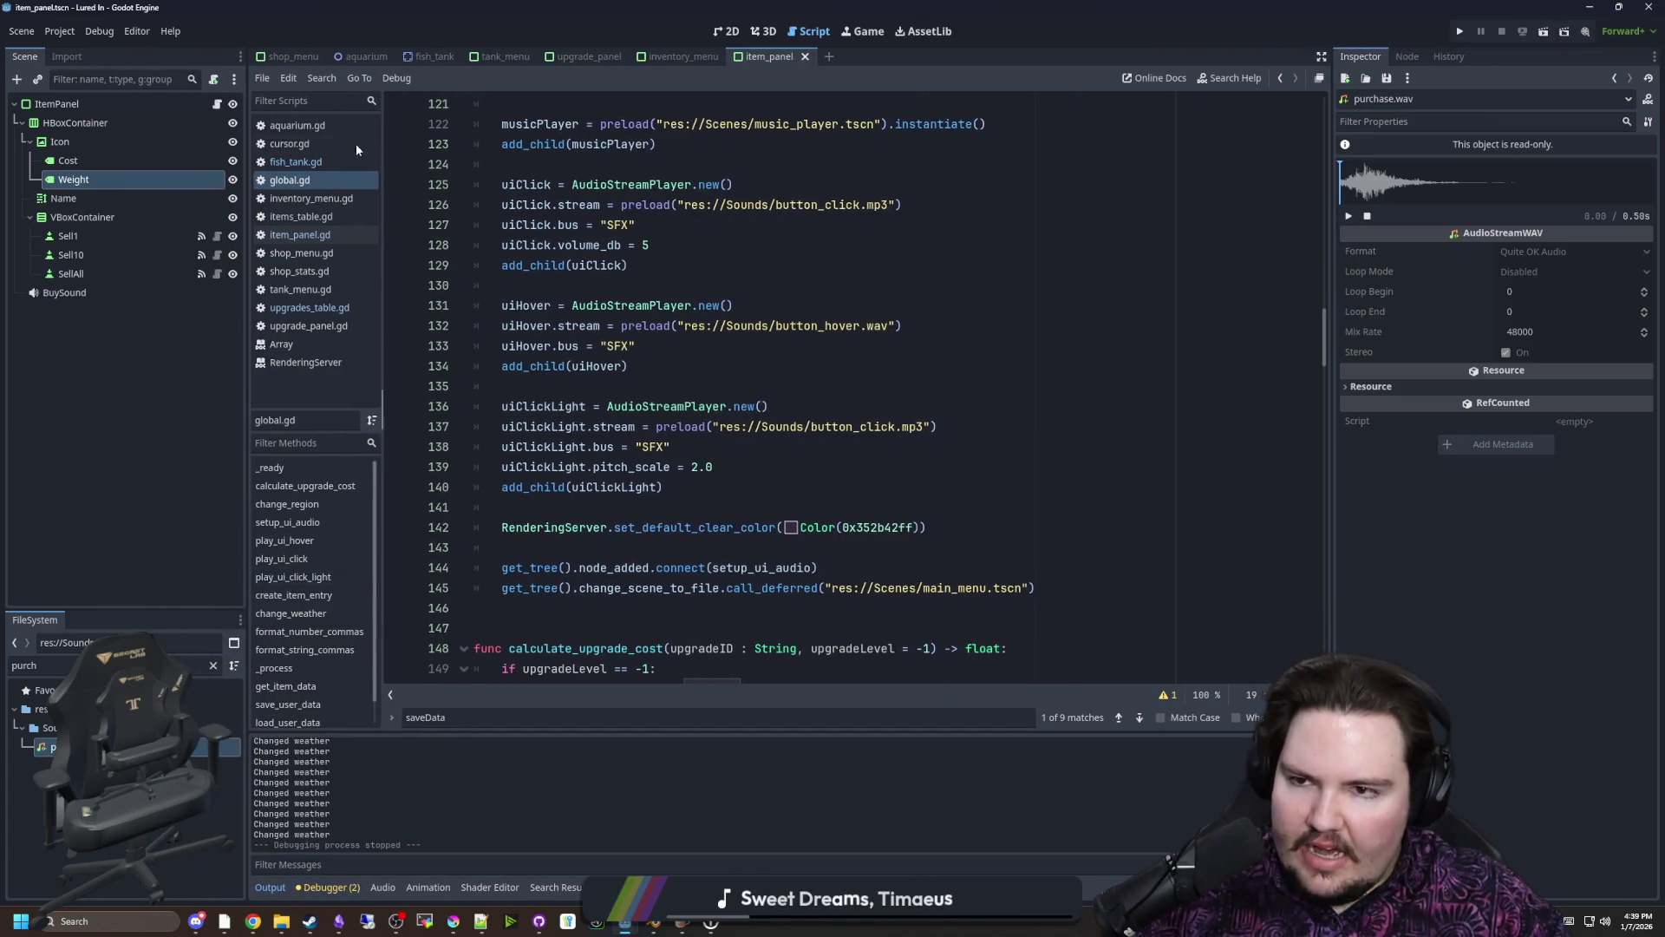
left_click(352, 59)
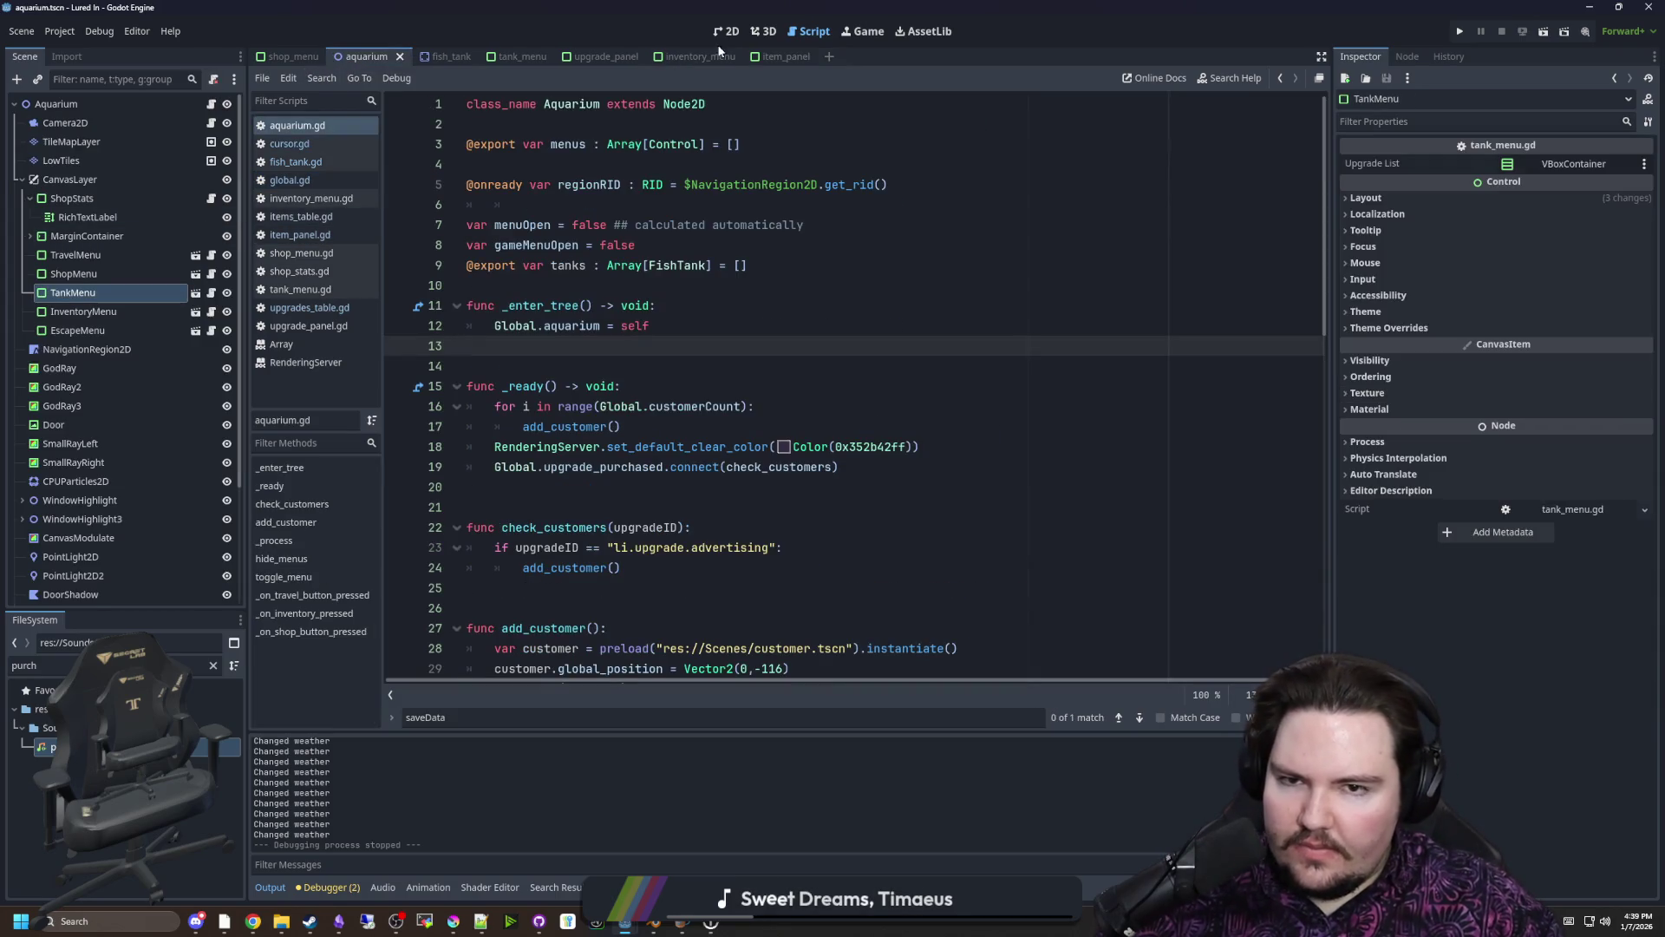
Switch to the 2D editor and open the tank_menu scene
left_click(751, 32)
left_click(729, 32)
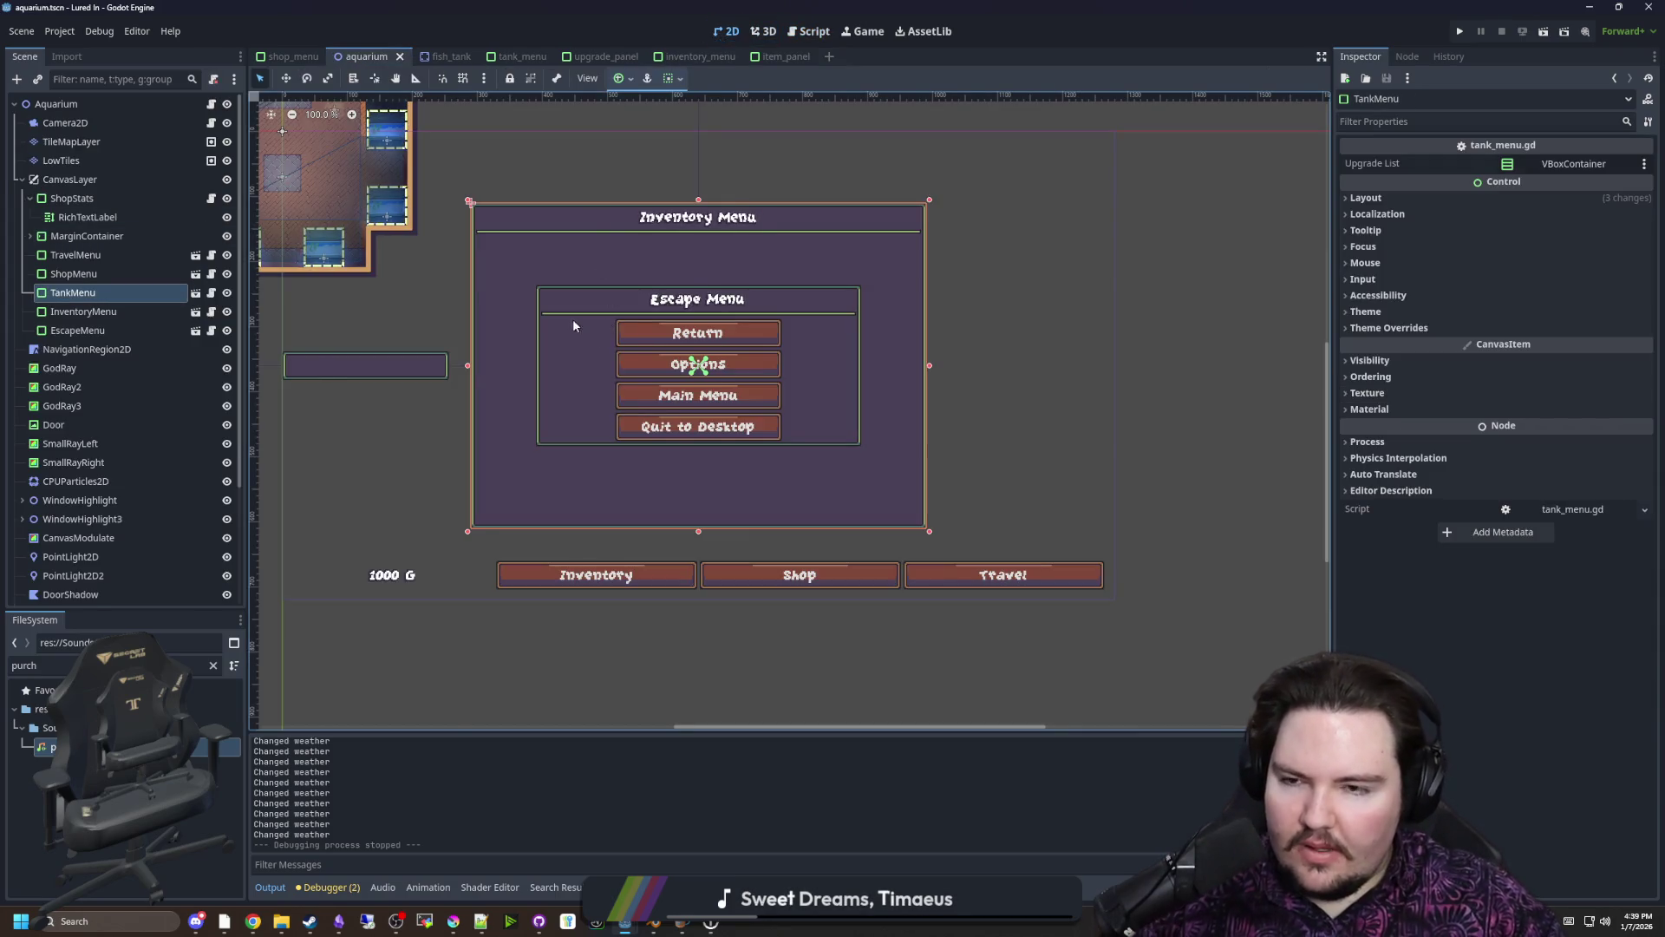
left_click(195, 292)
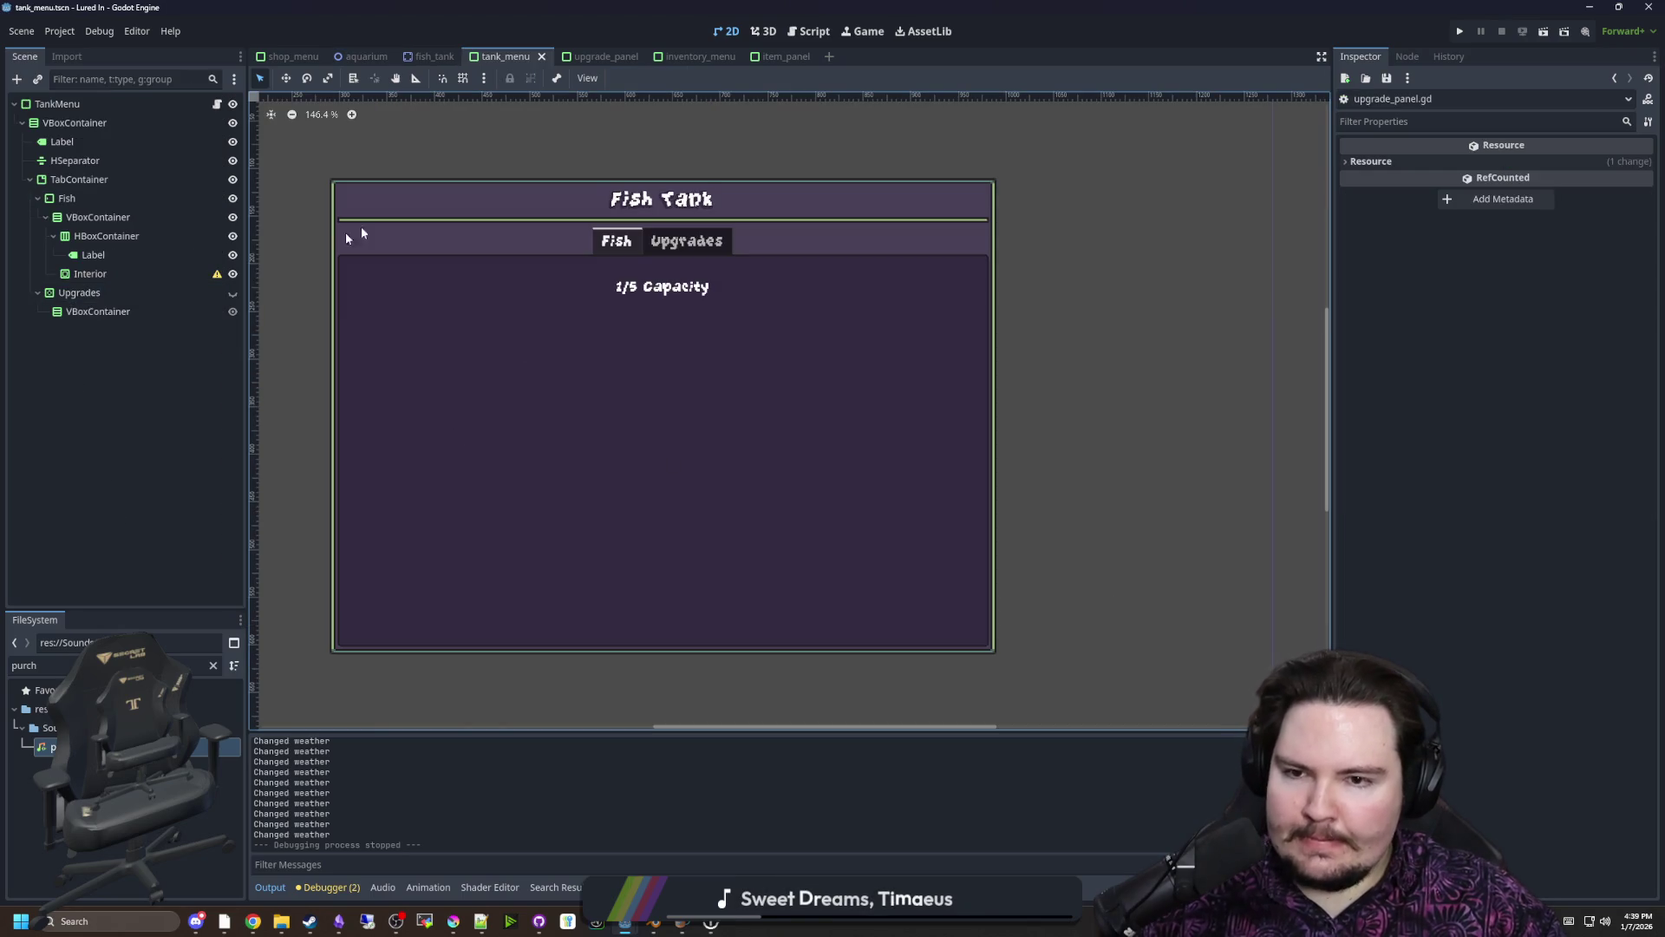
Inspect the Upgrades, VBoxContainer, HBoxContainer and Interior nodes, then select the TankMenu root
left_click(97, 294)
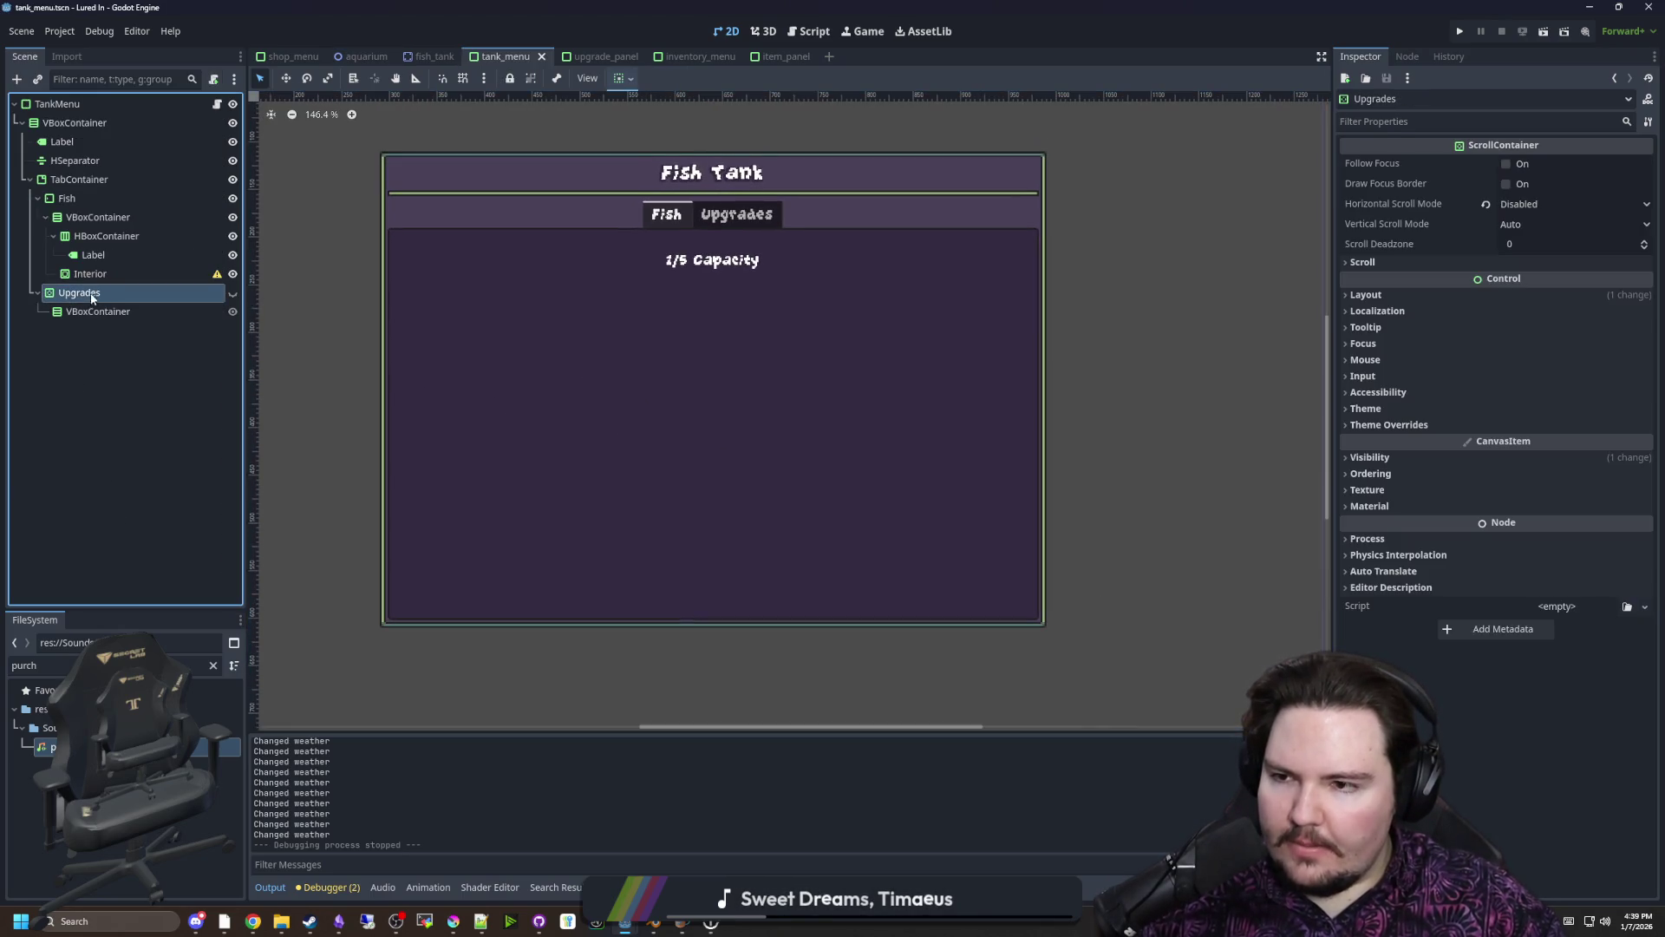
left_click(97, 216)
left_click(85, 240)
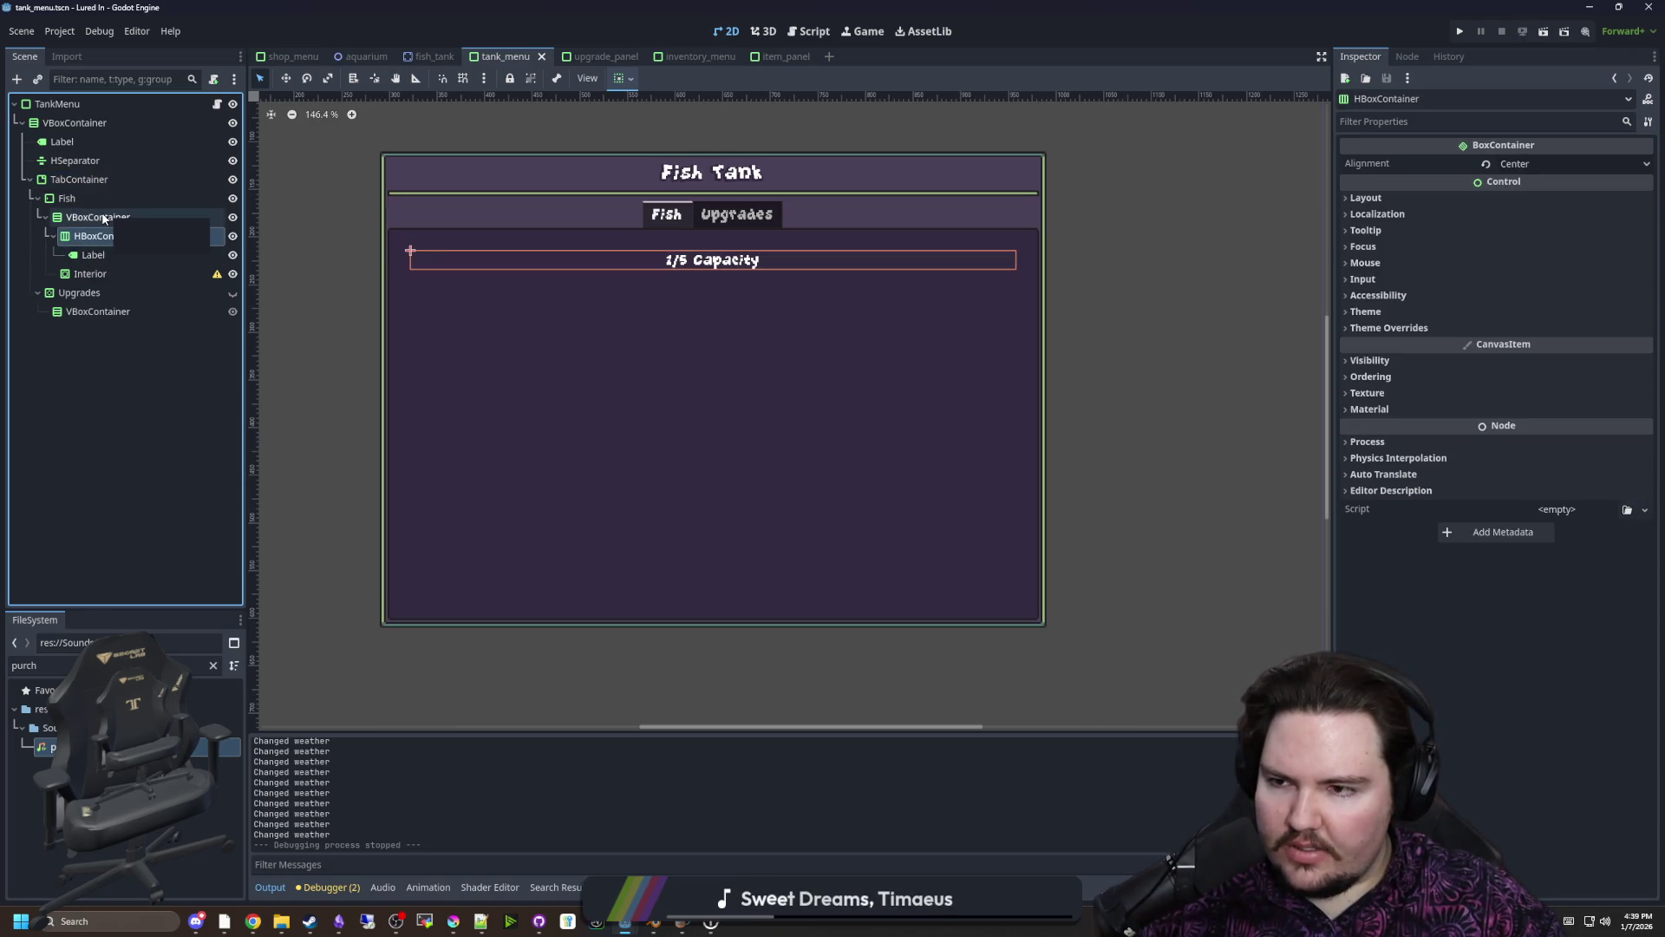
left_click(91, 274)
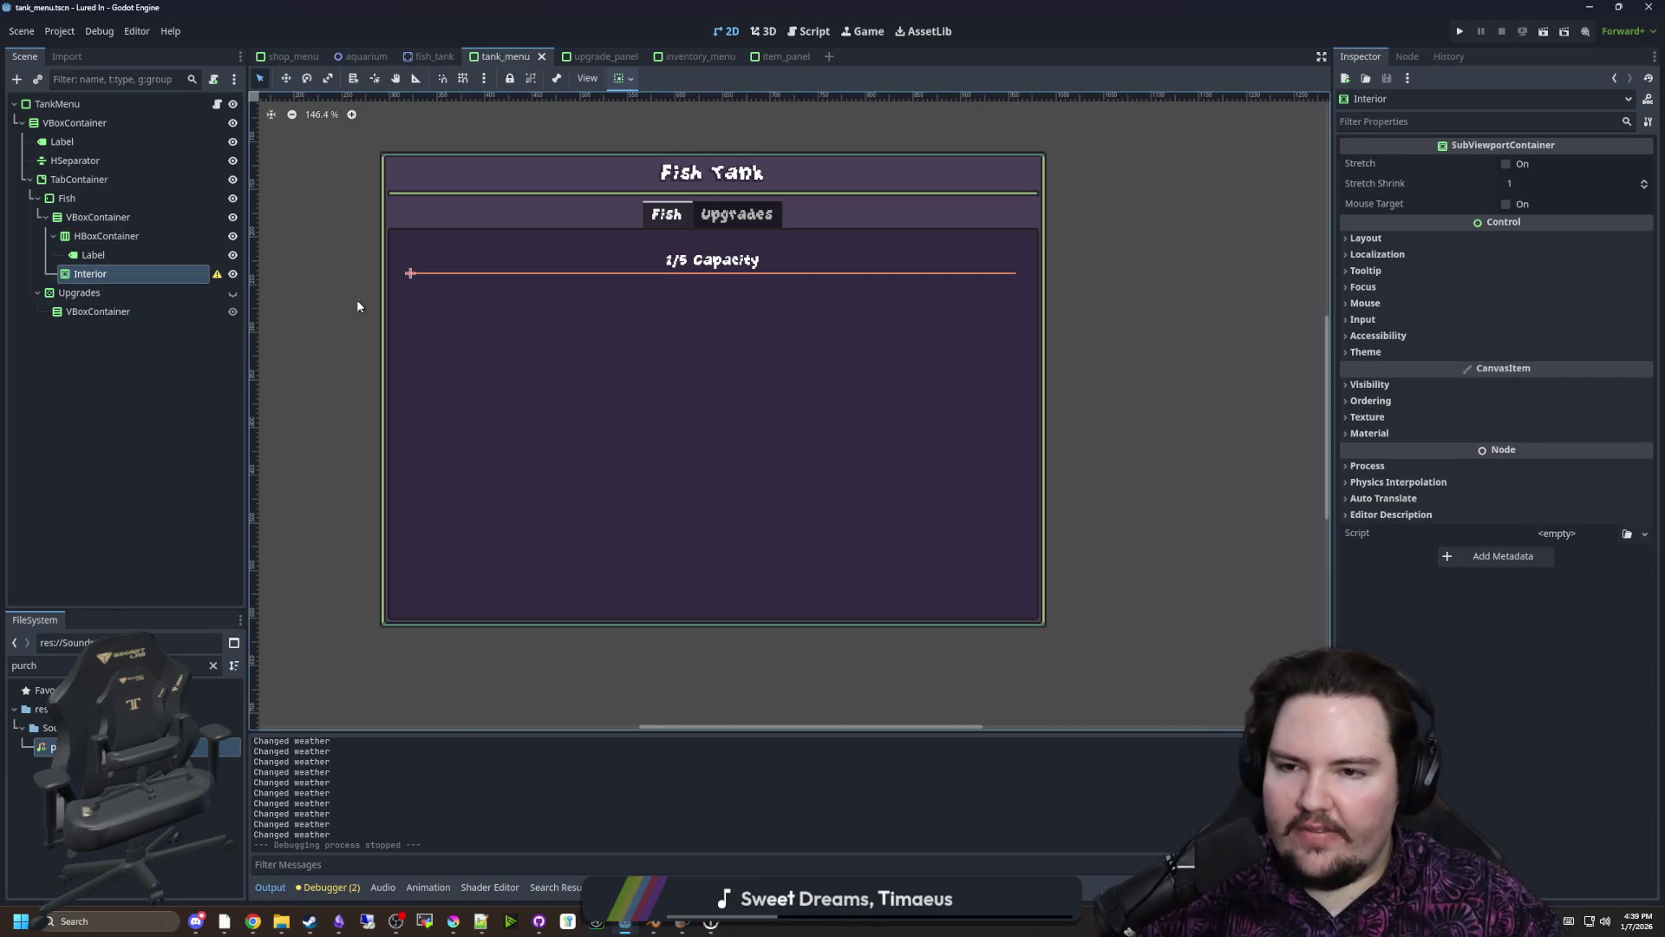
left_click(101, 276)
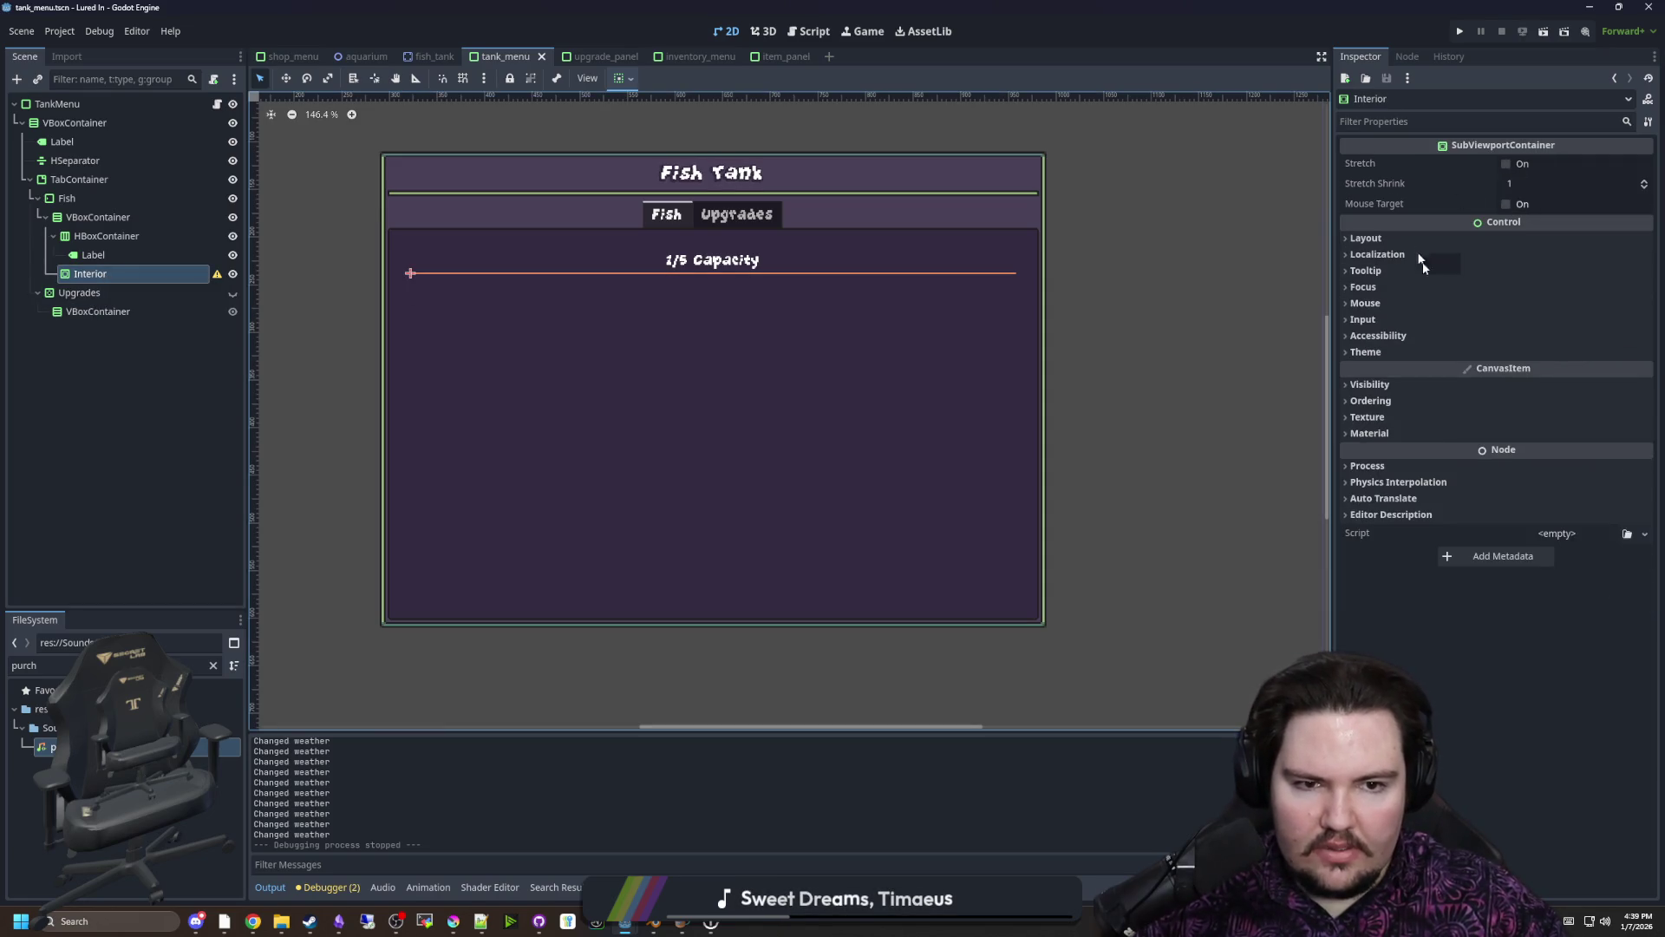
left_click(1375, 238)
left_click(1375, 237)
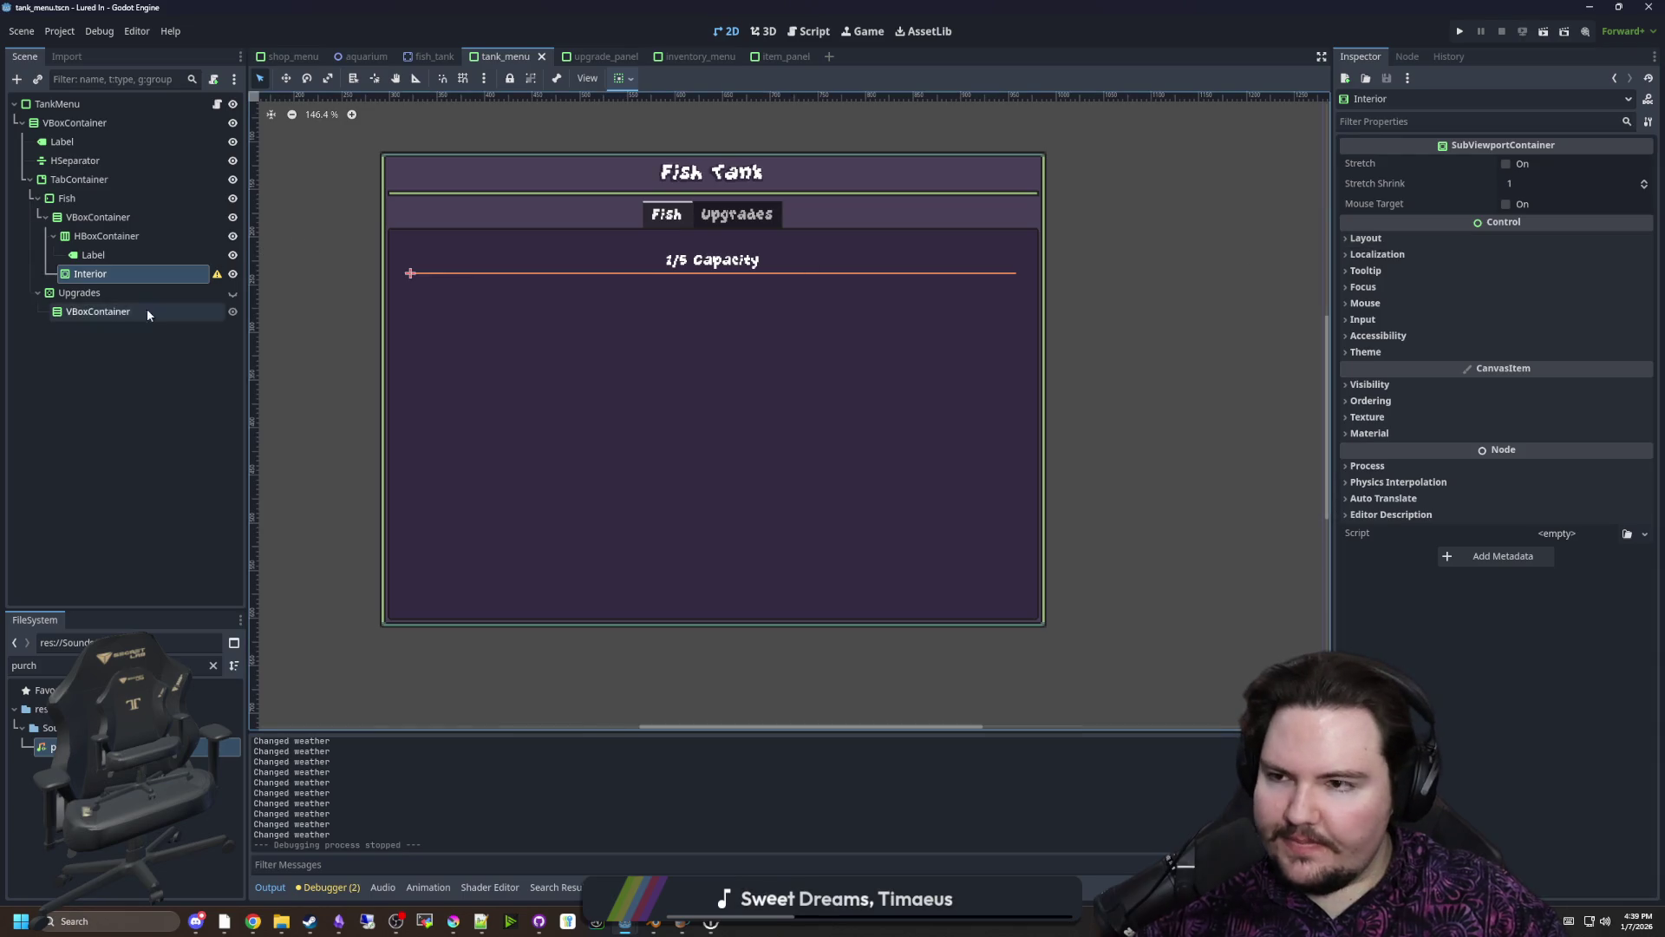
left_click(65, 104)
Add a SubViewport child node under TankMenu
right_click(64, 106)
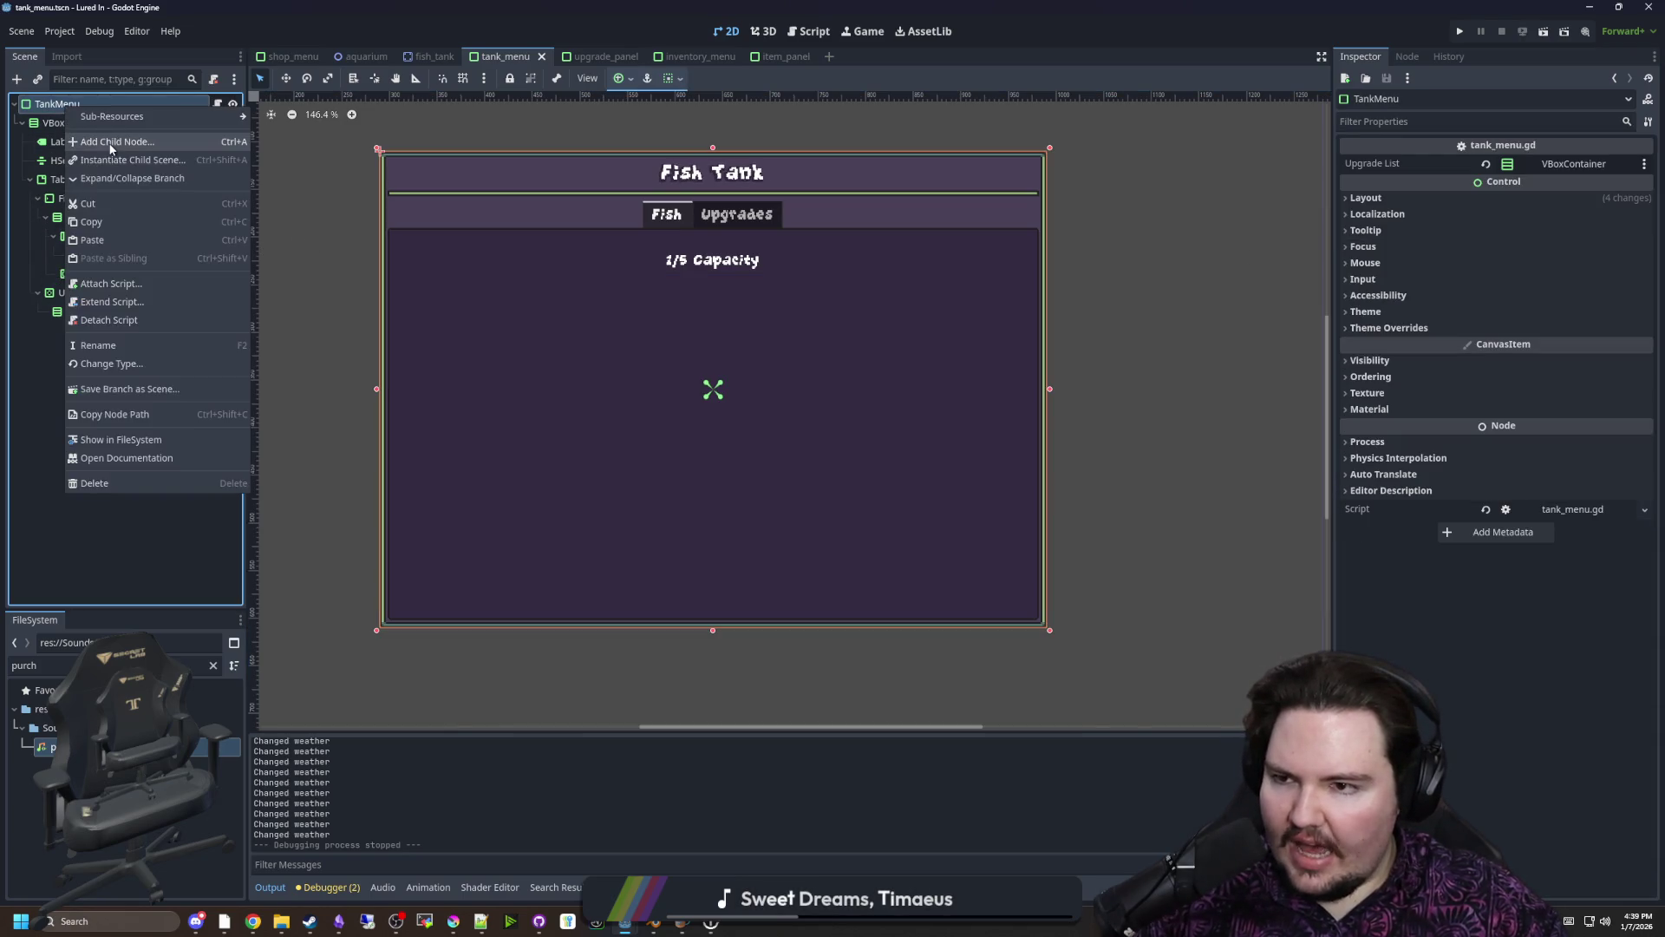
left_click(110, 149)
type("port")
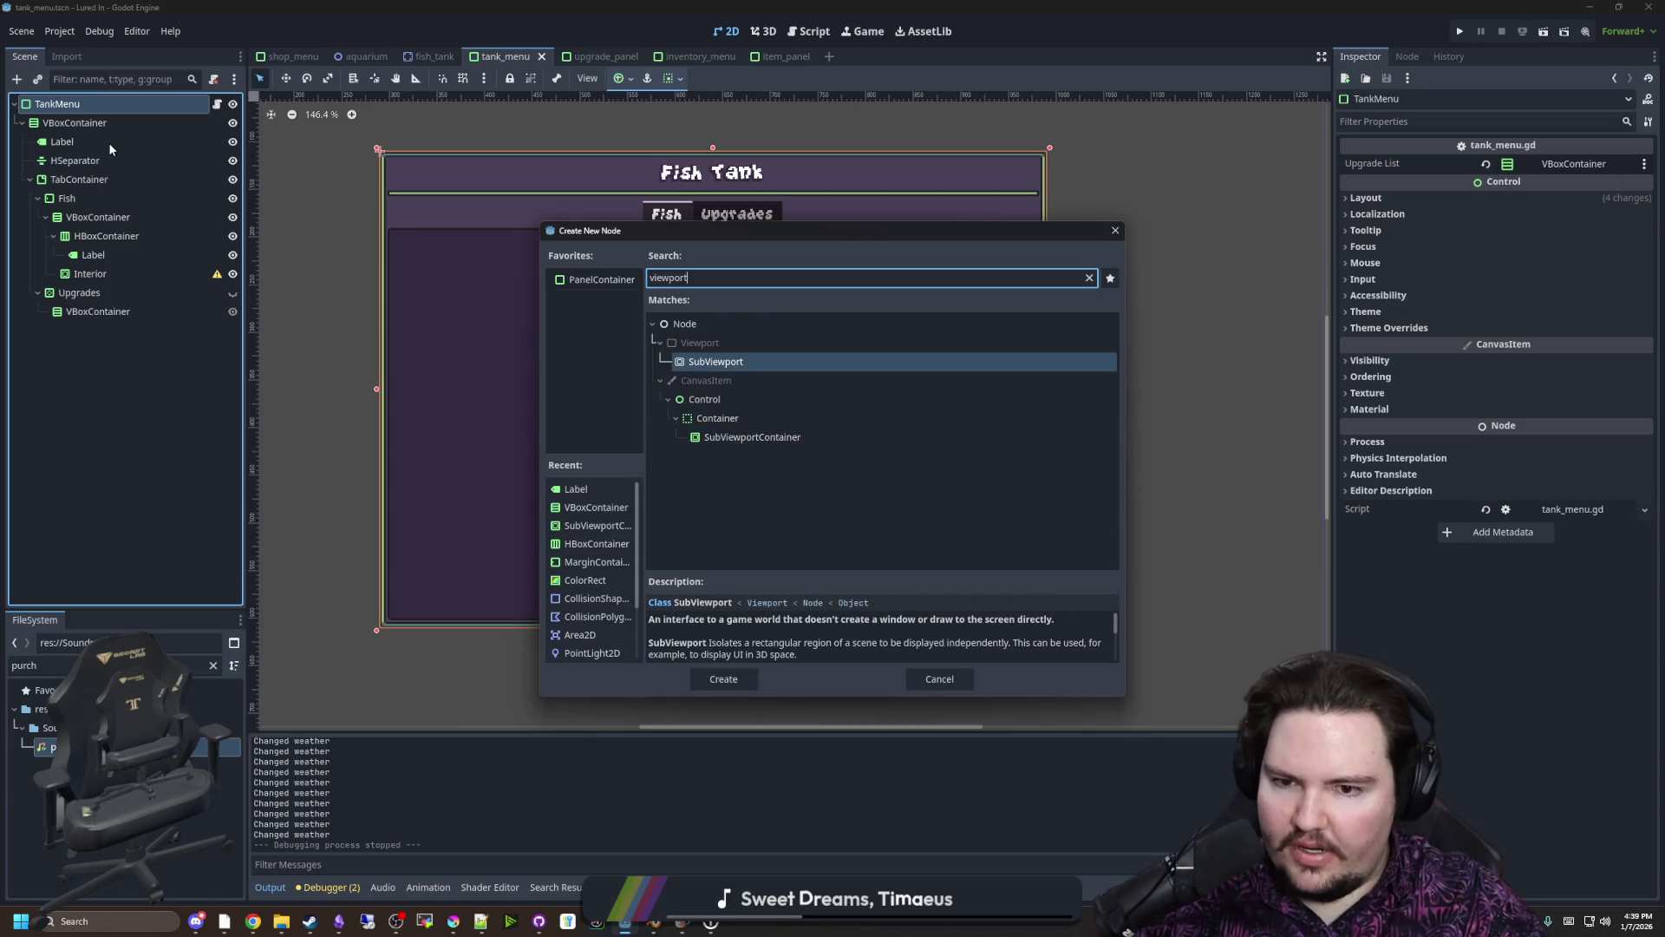
key("Return")
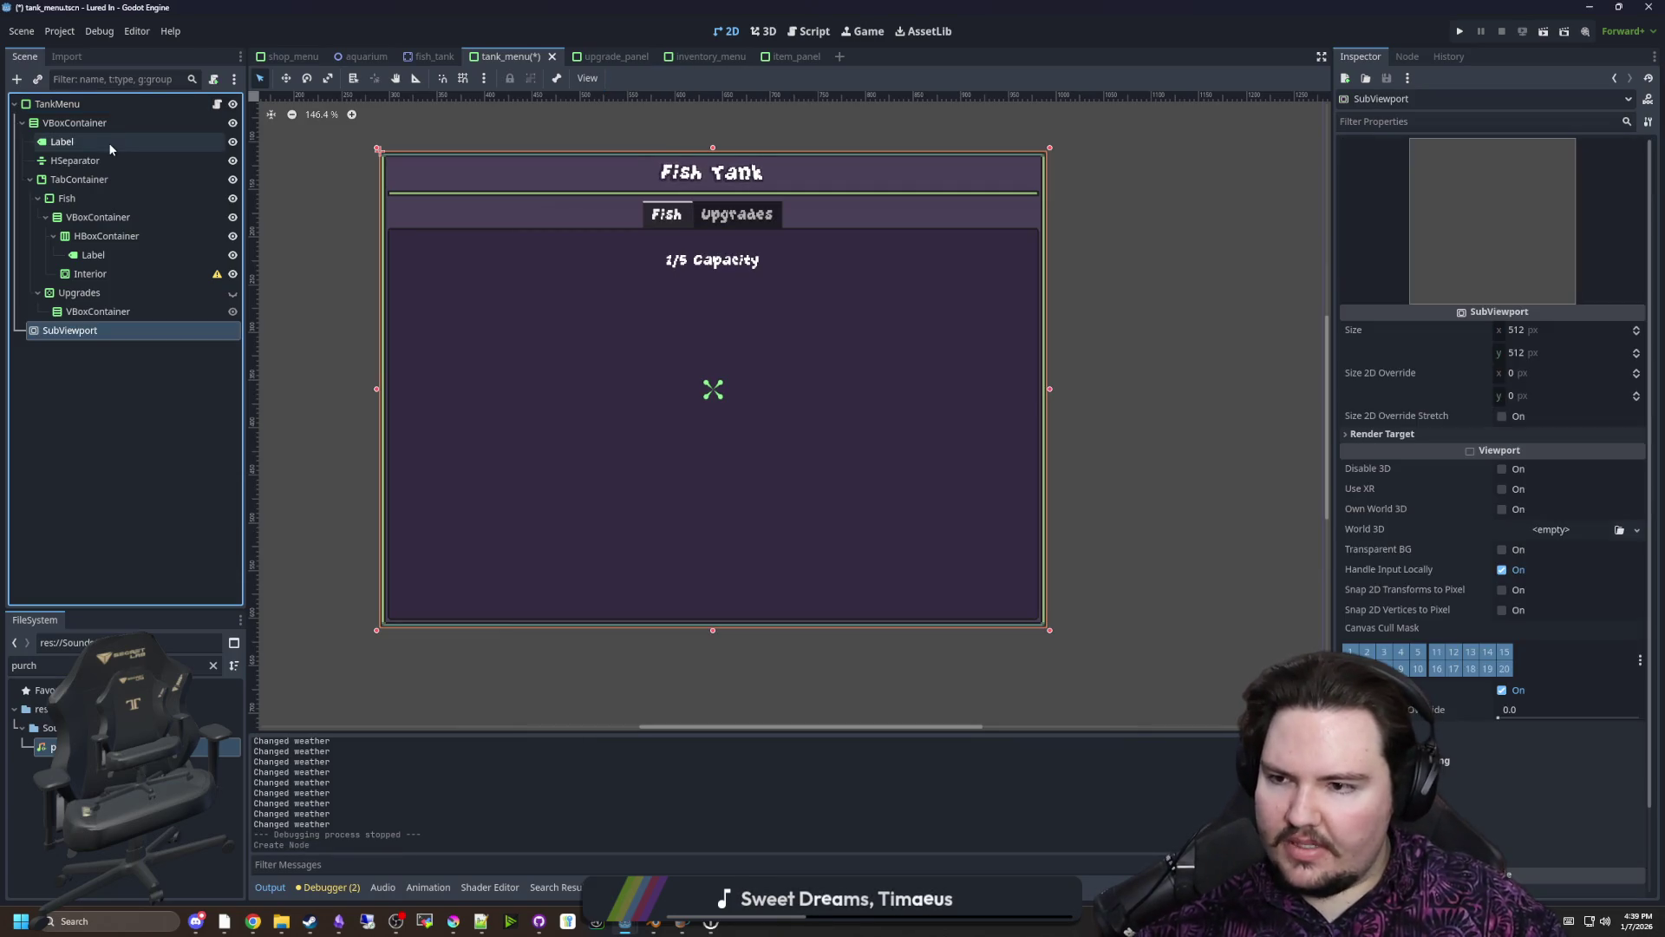
Add a Node2D child under the SubViewport
right_click(96, 344)
left_click(126, 343)
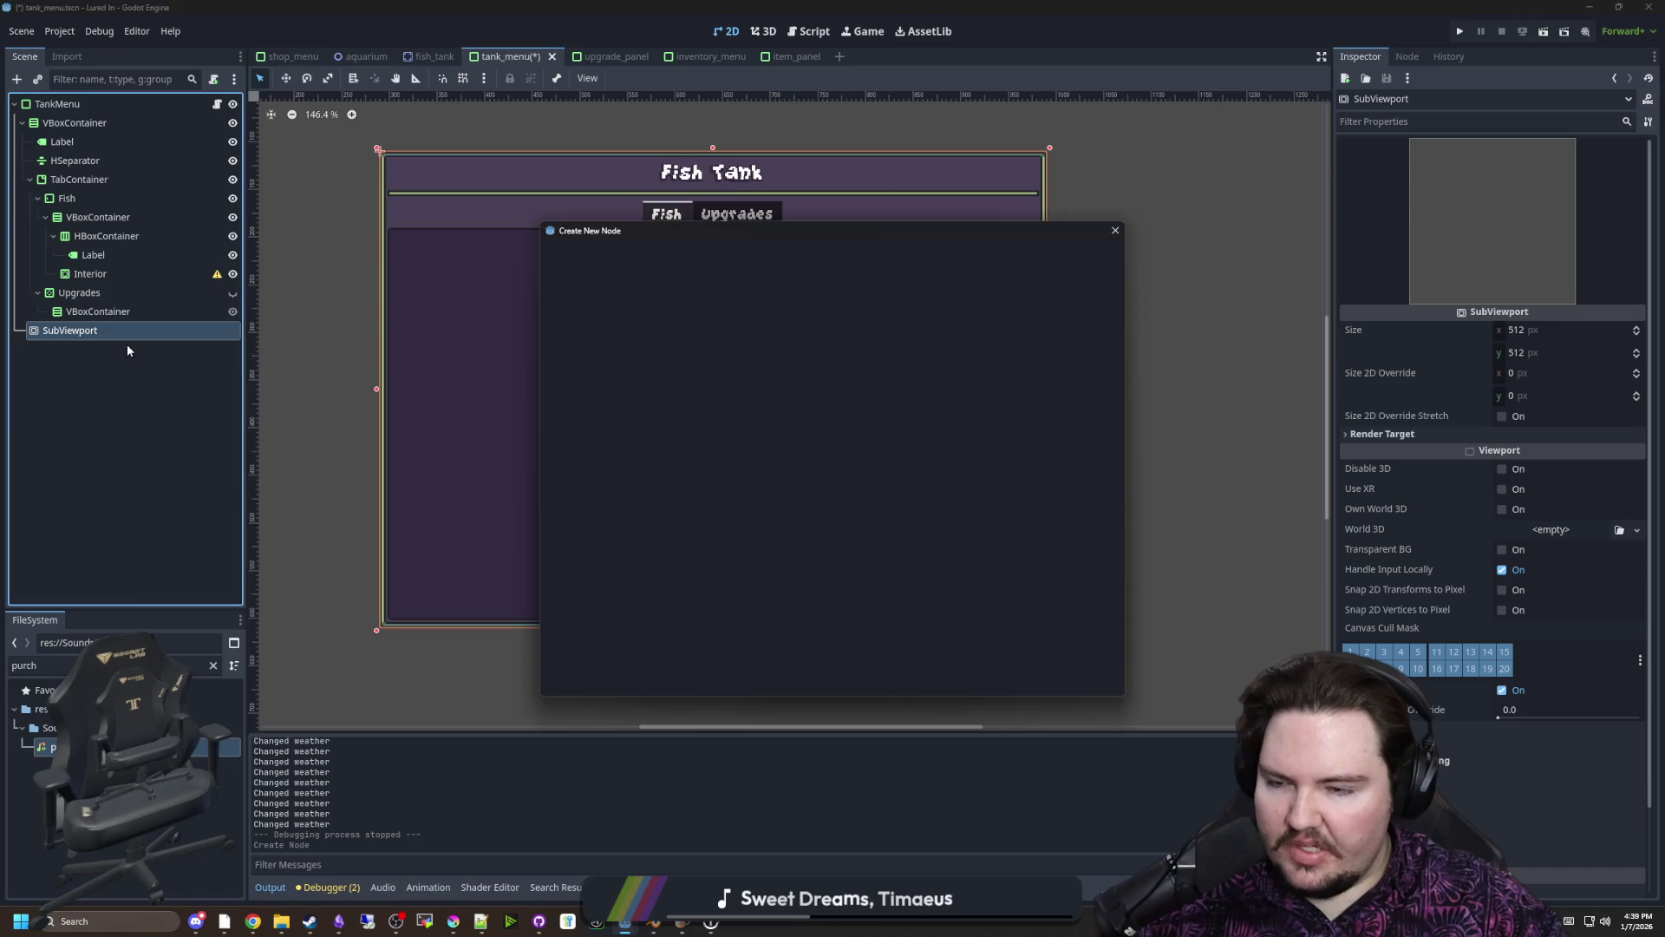
type("node2d")
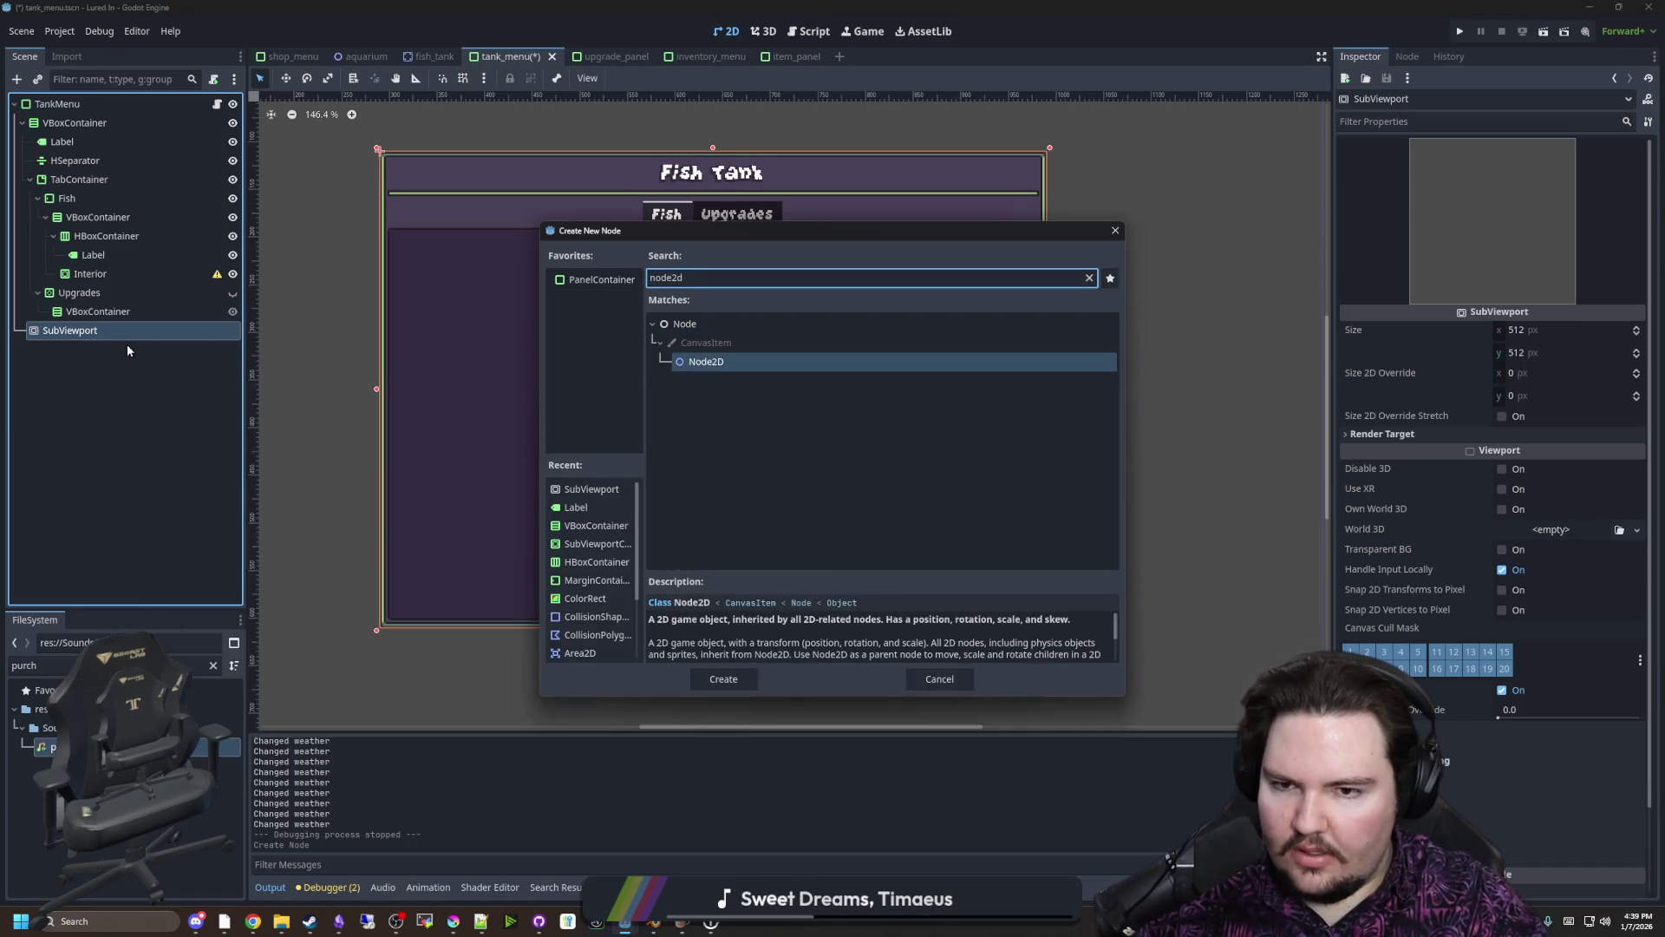
key("Return")
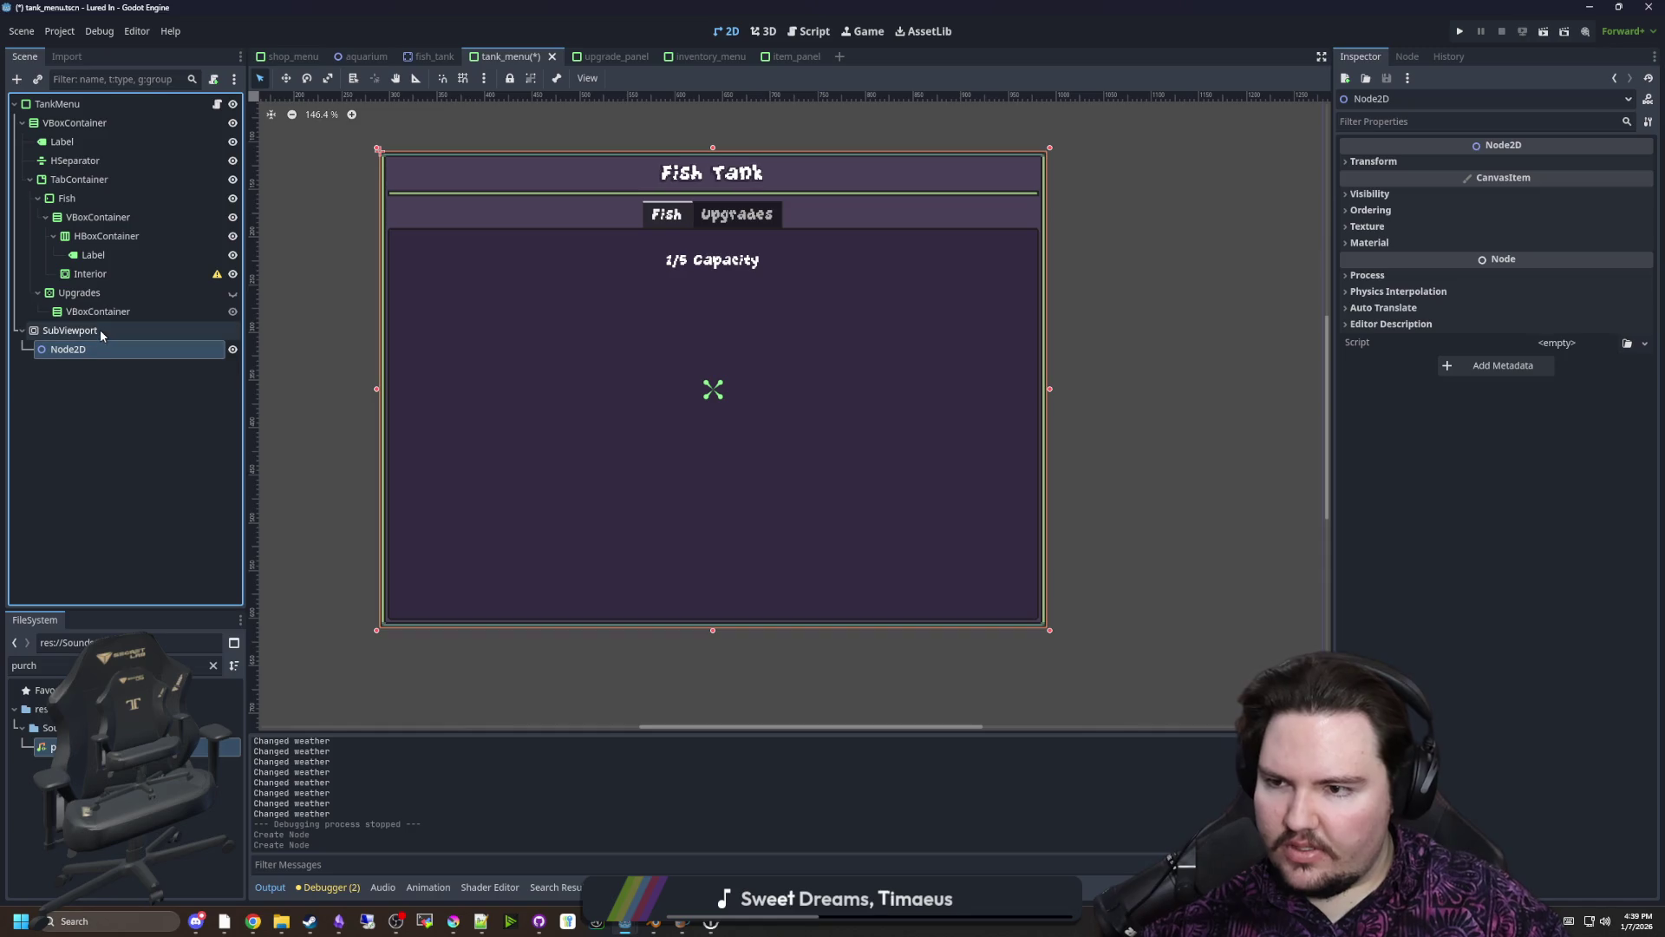
Read the Interior container's warning and move the SubViewport inside Interior
left_click(100, 274)
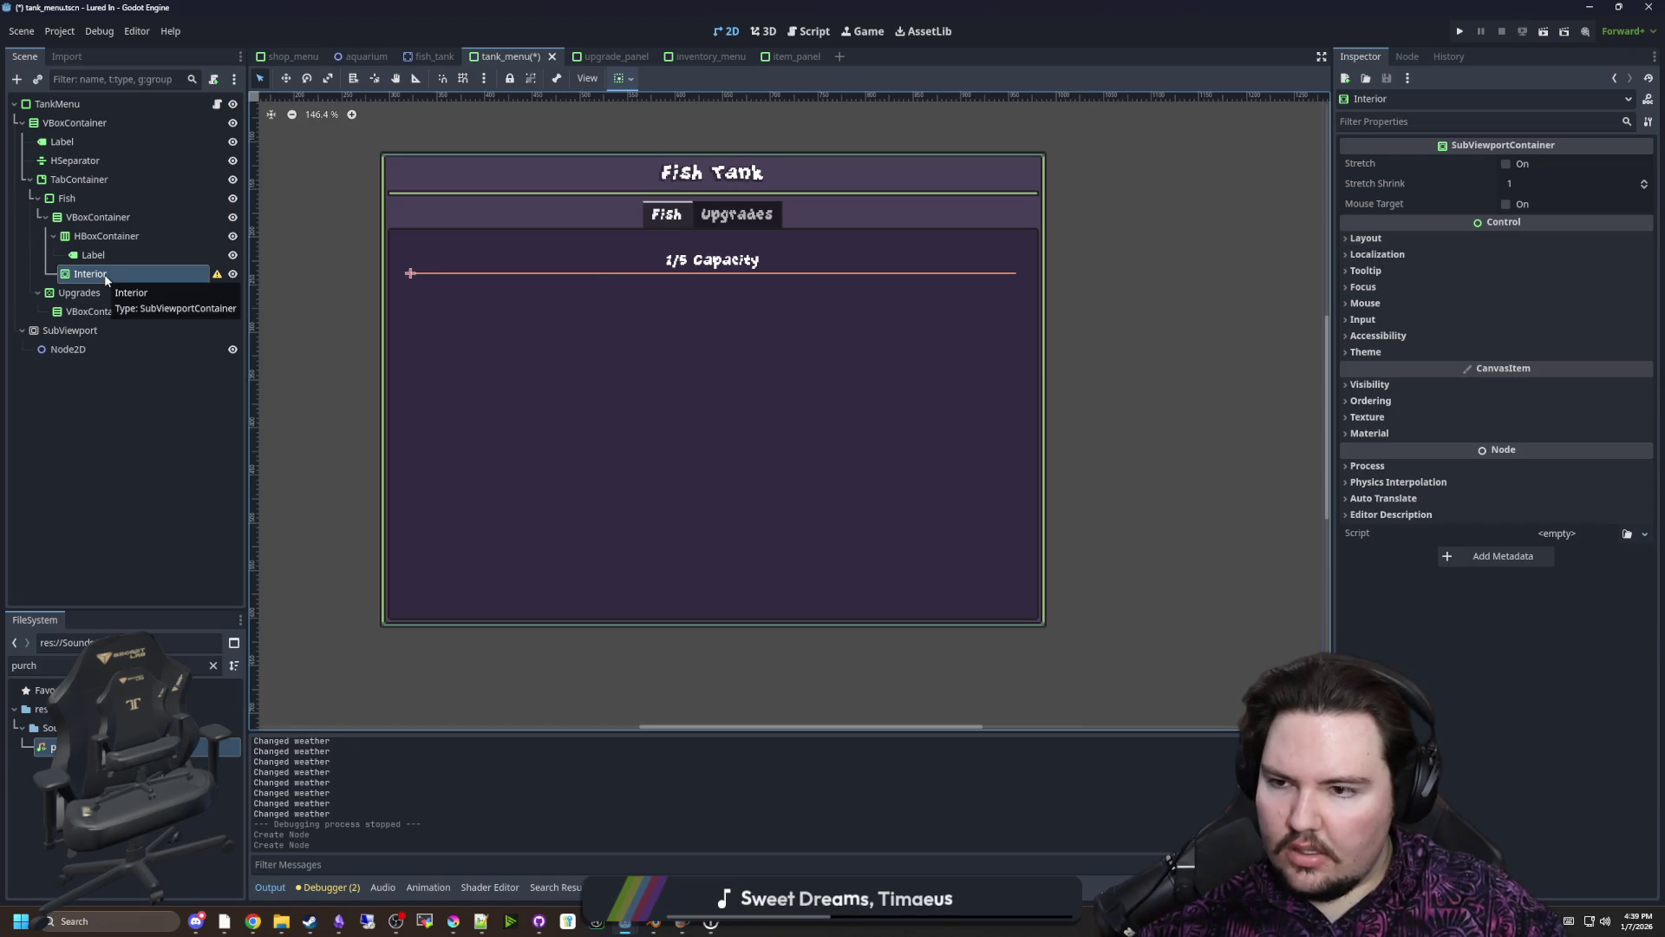
left_click(1396, 237)
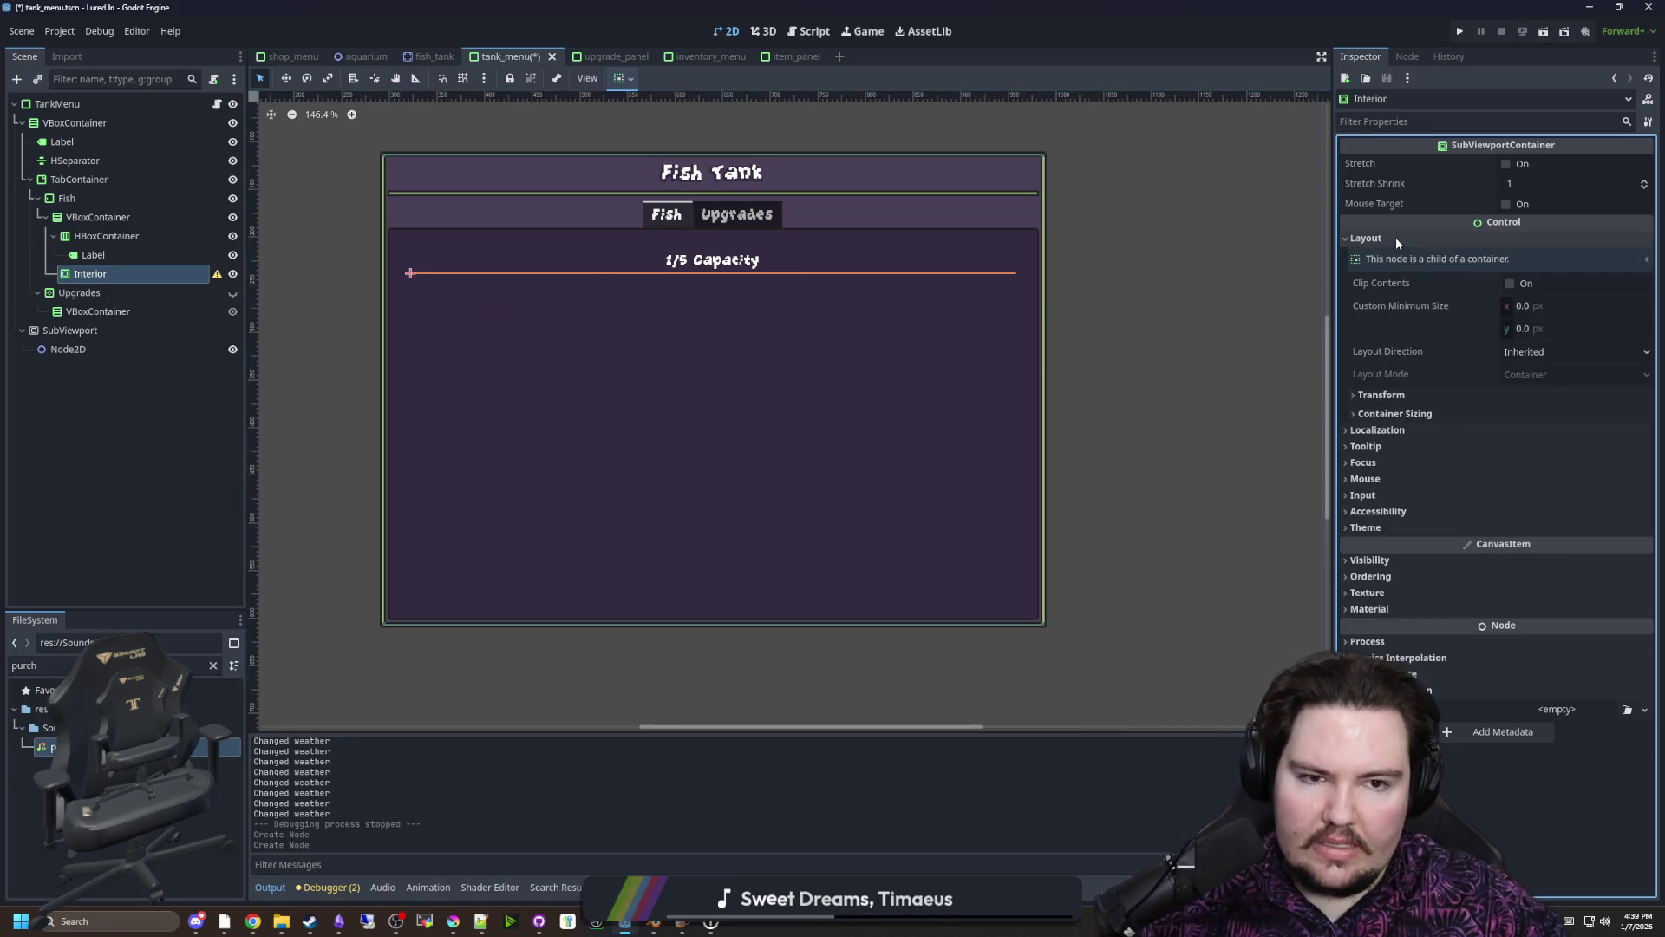
left_click(1398, 238)
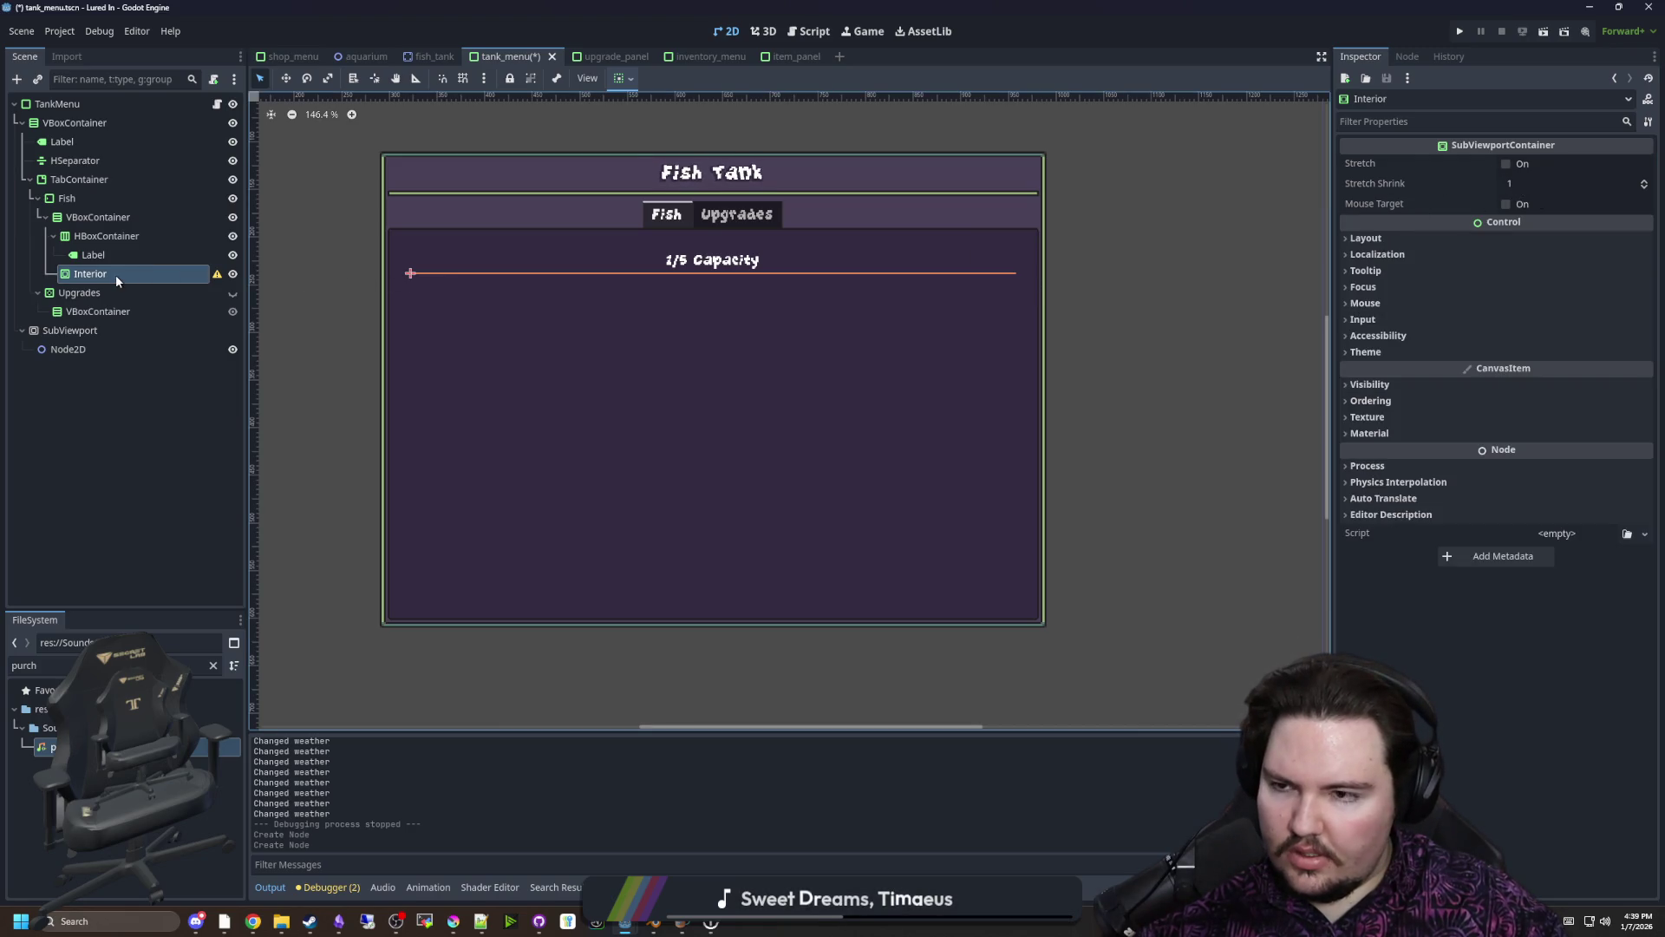
left_click(217, 274)
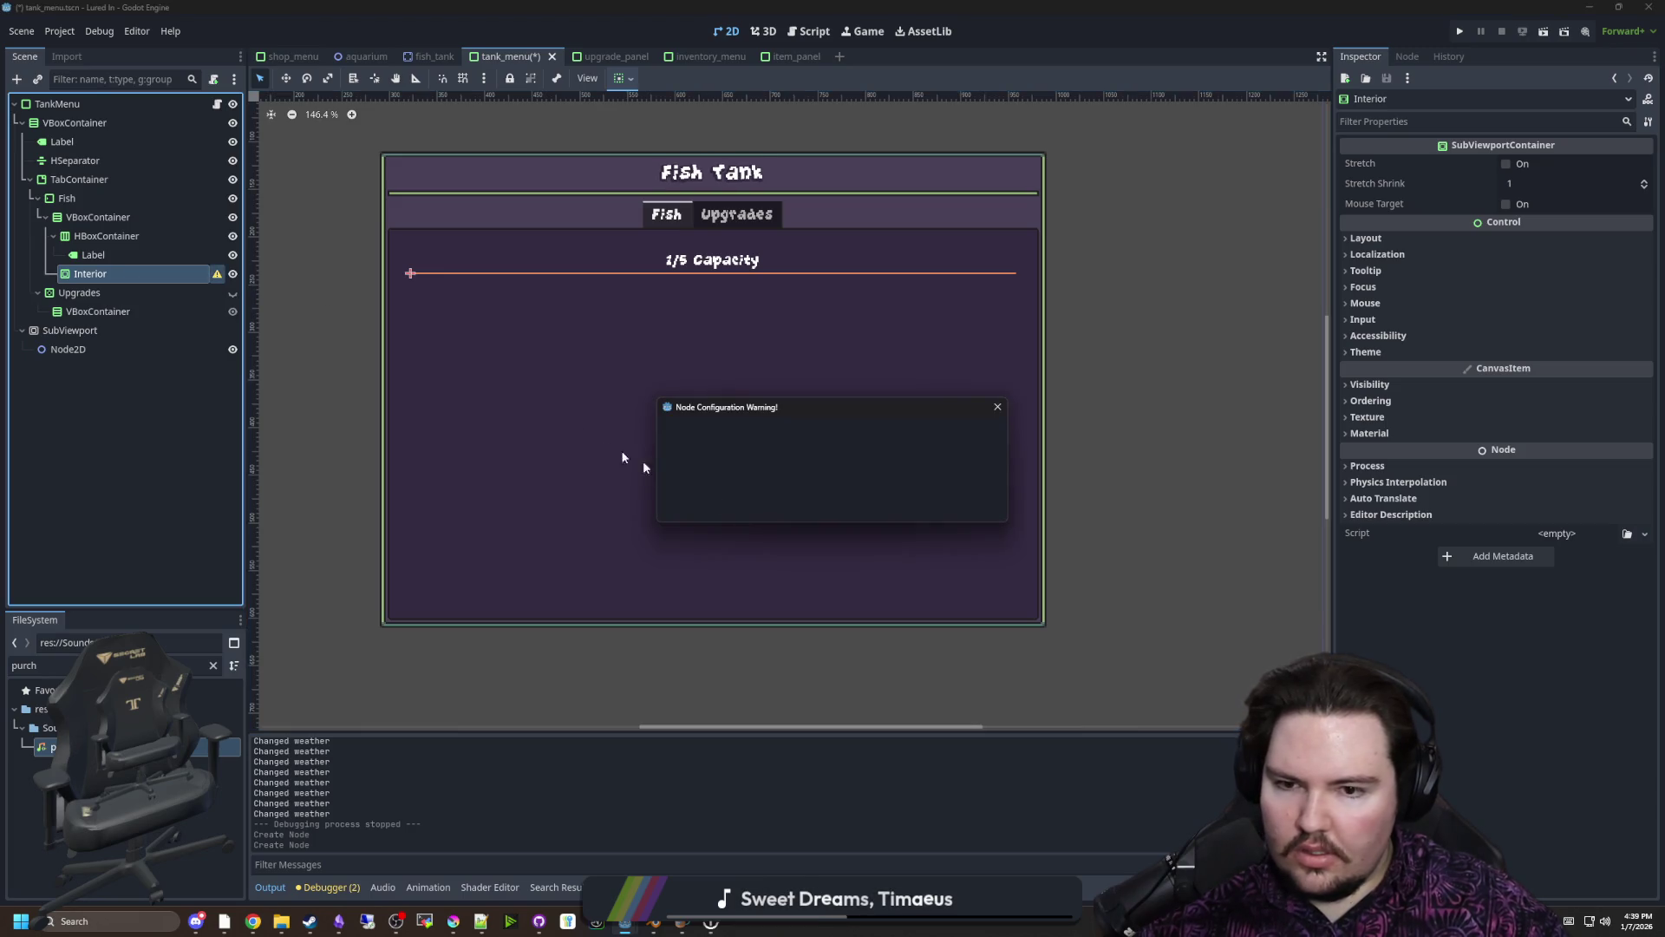
left_click(831, 504)
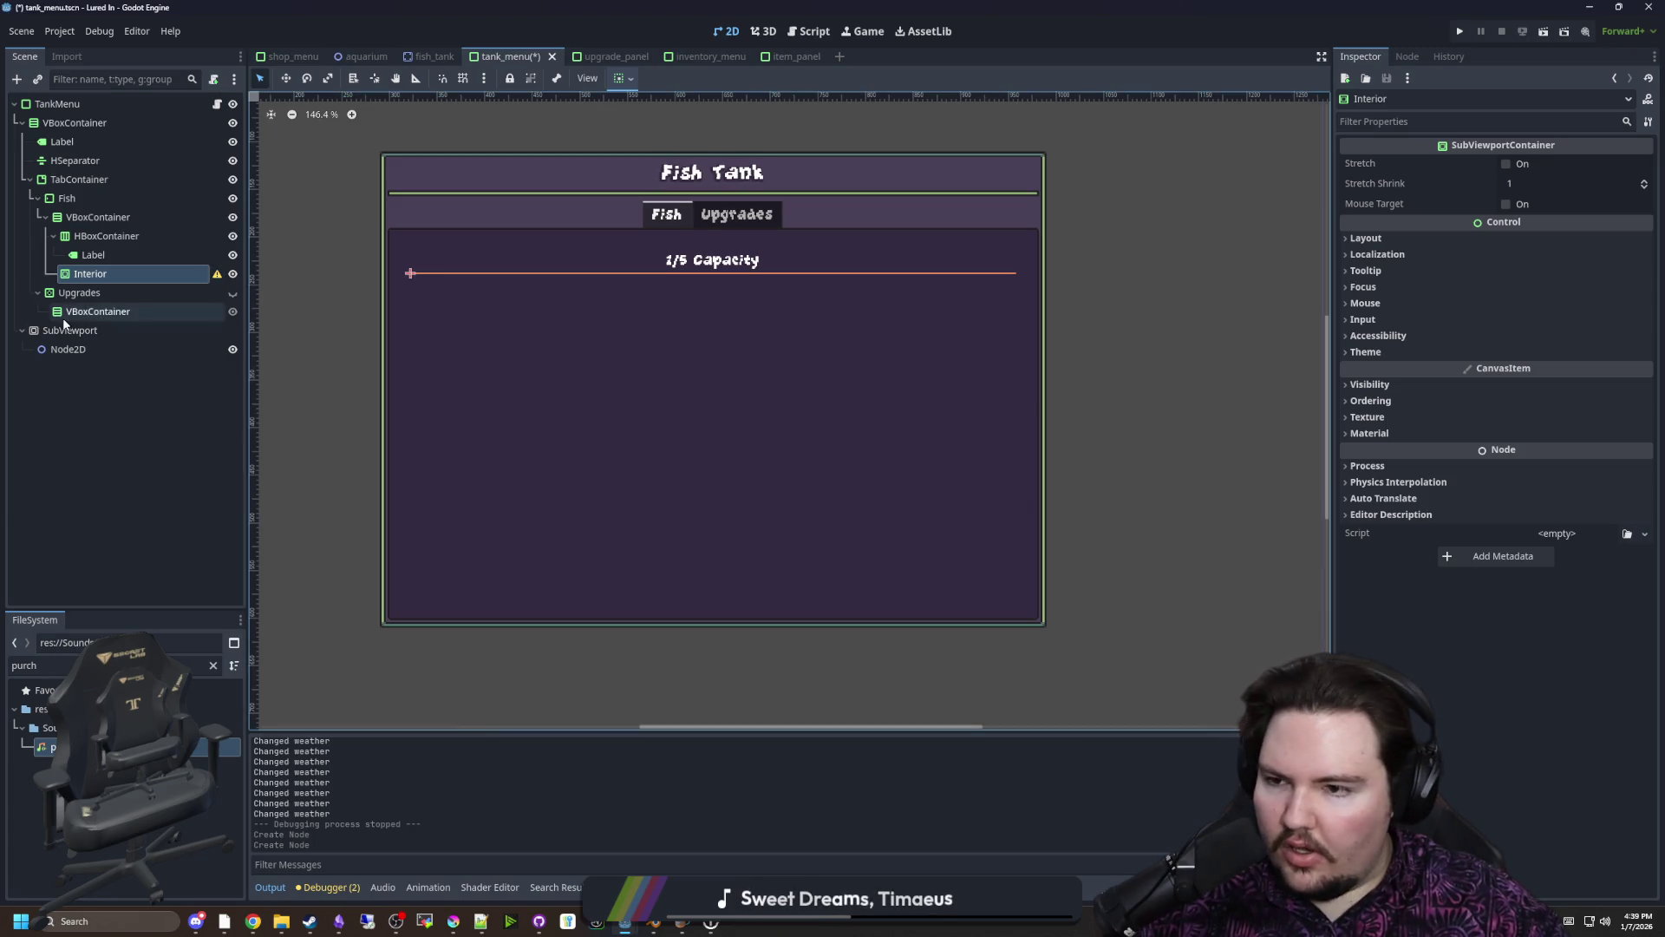
left_click_drag(70, 330, 92, 274)
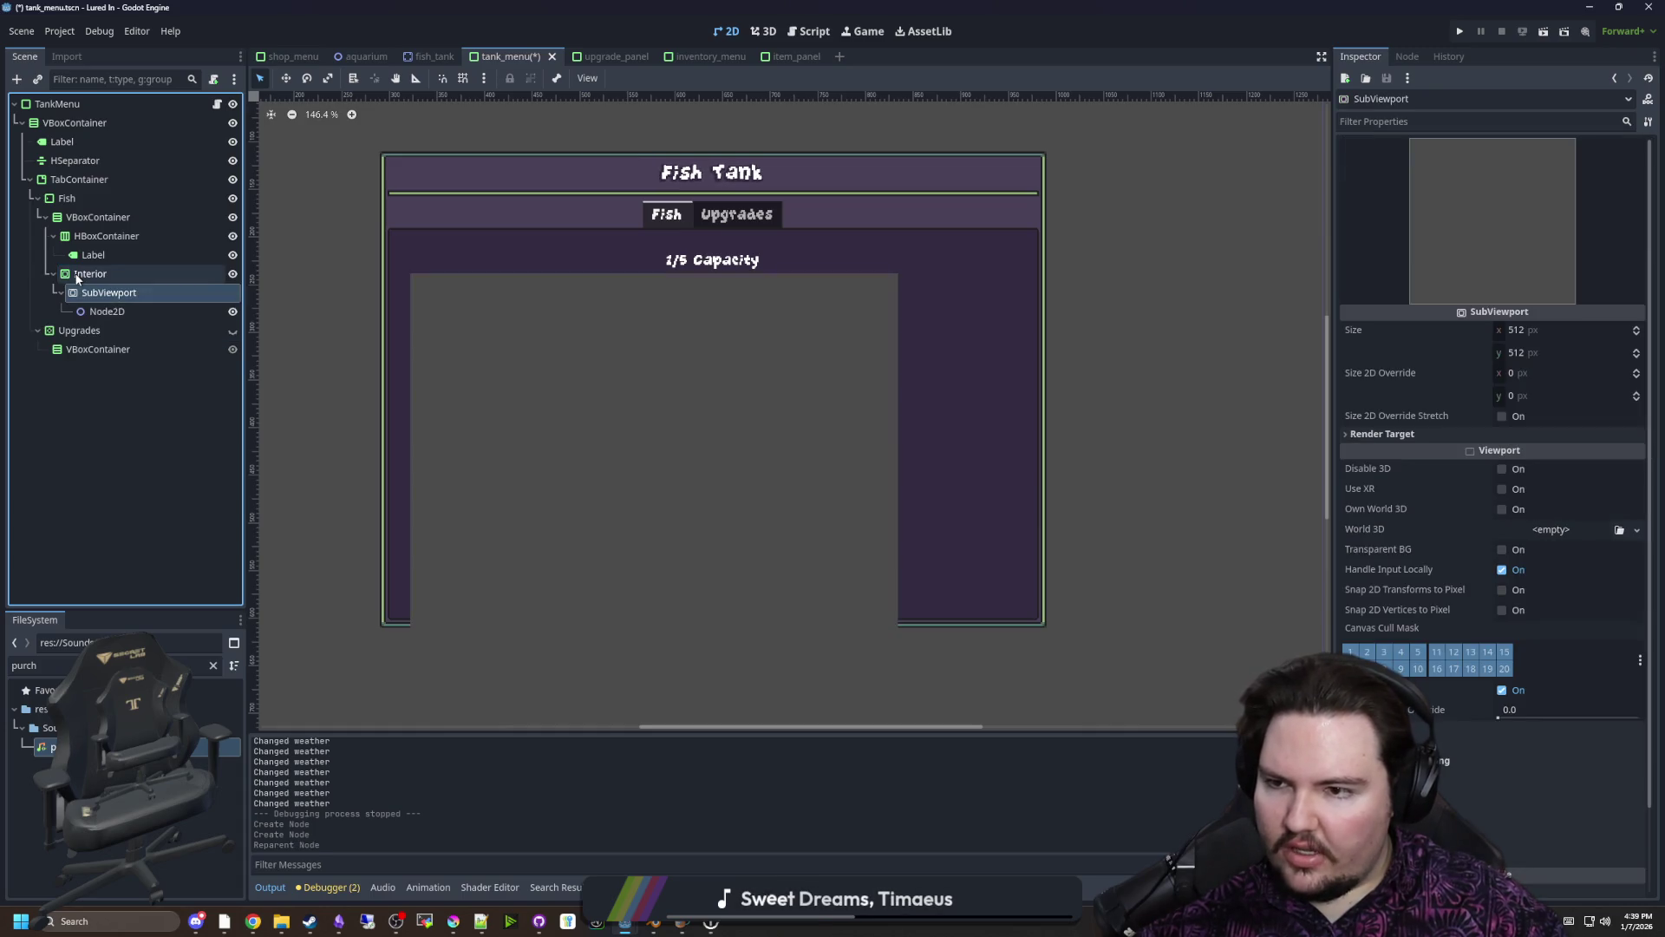
scroll(905, 414, "up", 1)
Set the Interior container's vertical sizing to Fill with Expand
left_click(905, 415)
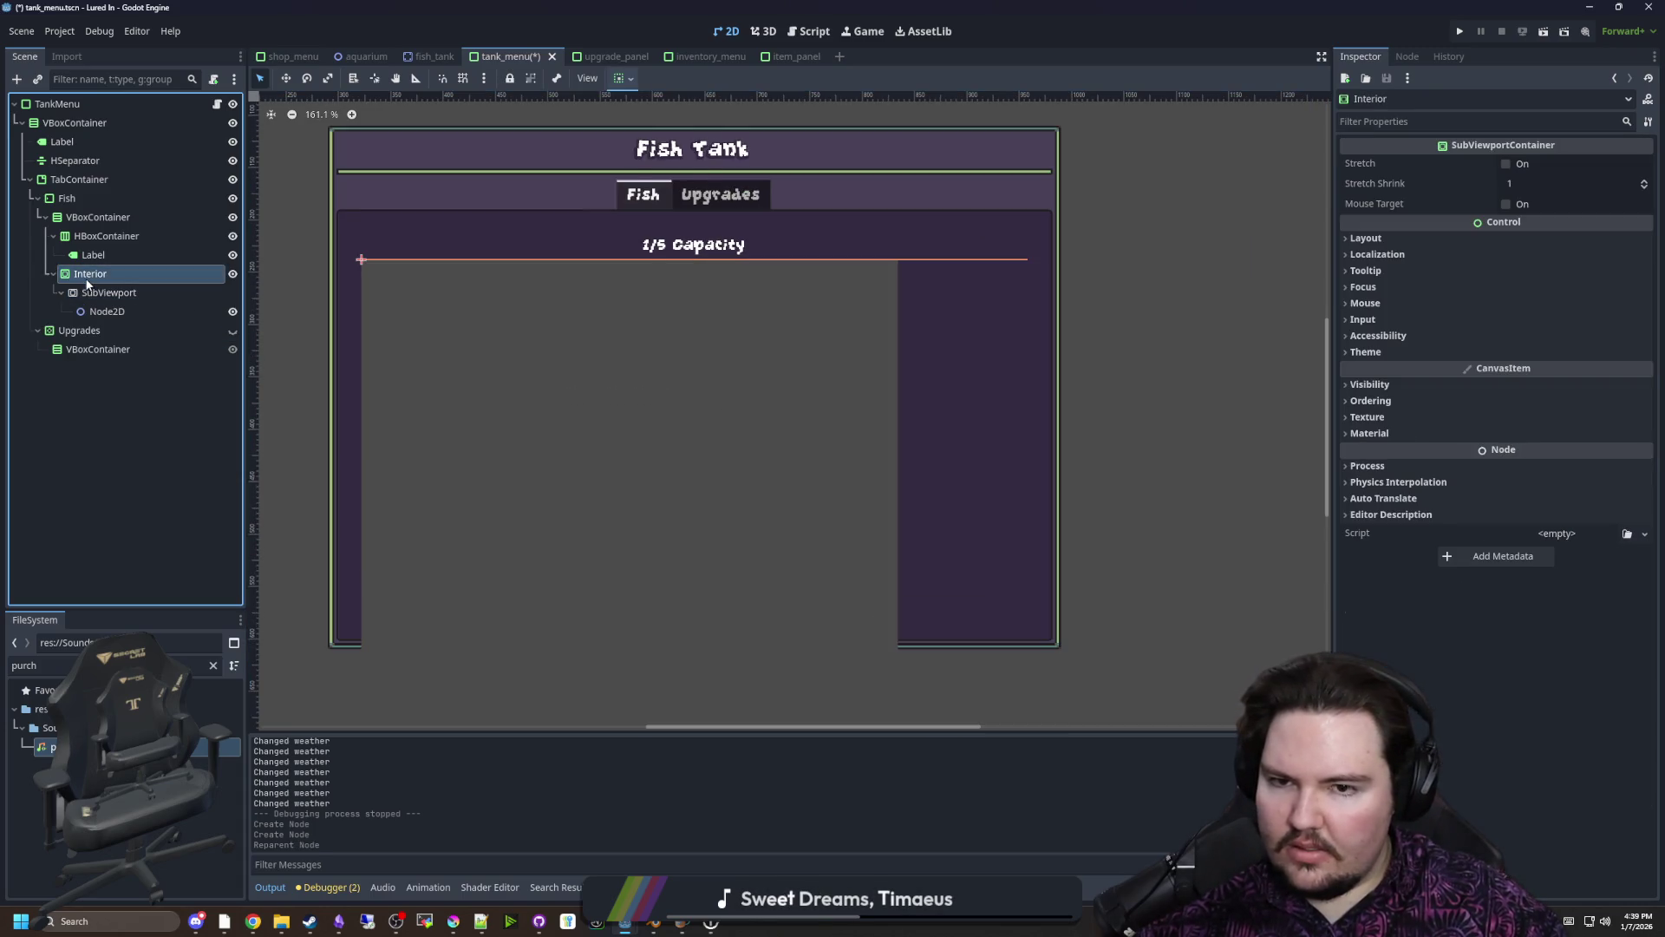
left_click(1366, 237)
left_click(1422, 413)
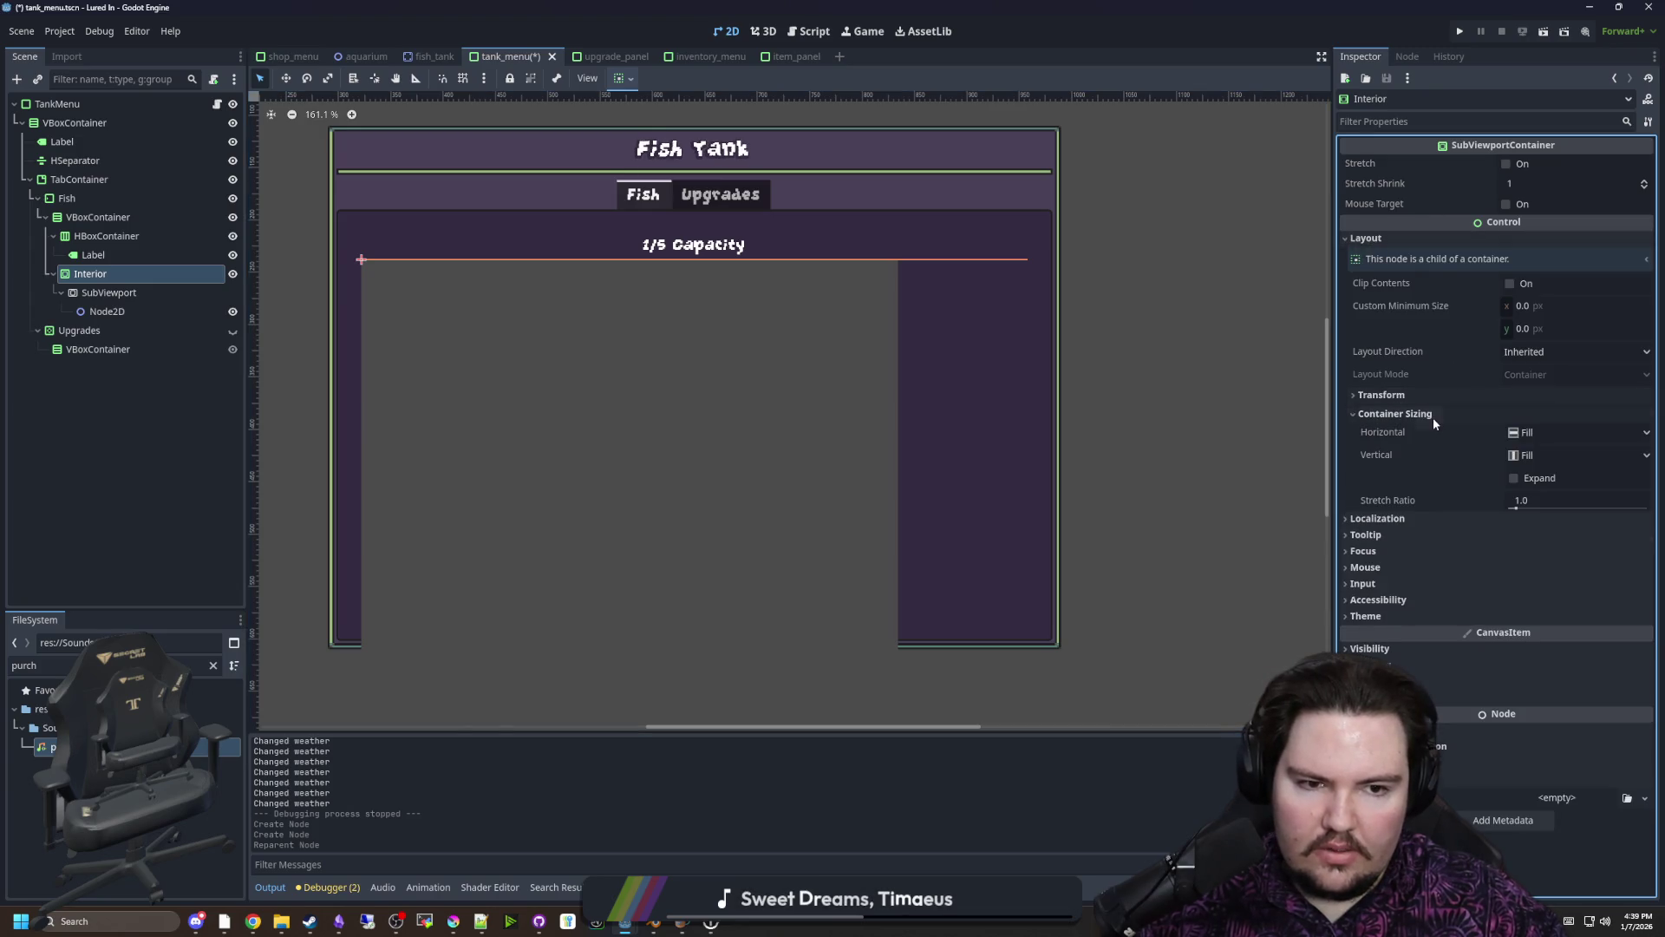
left_click(1514, 477)
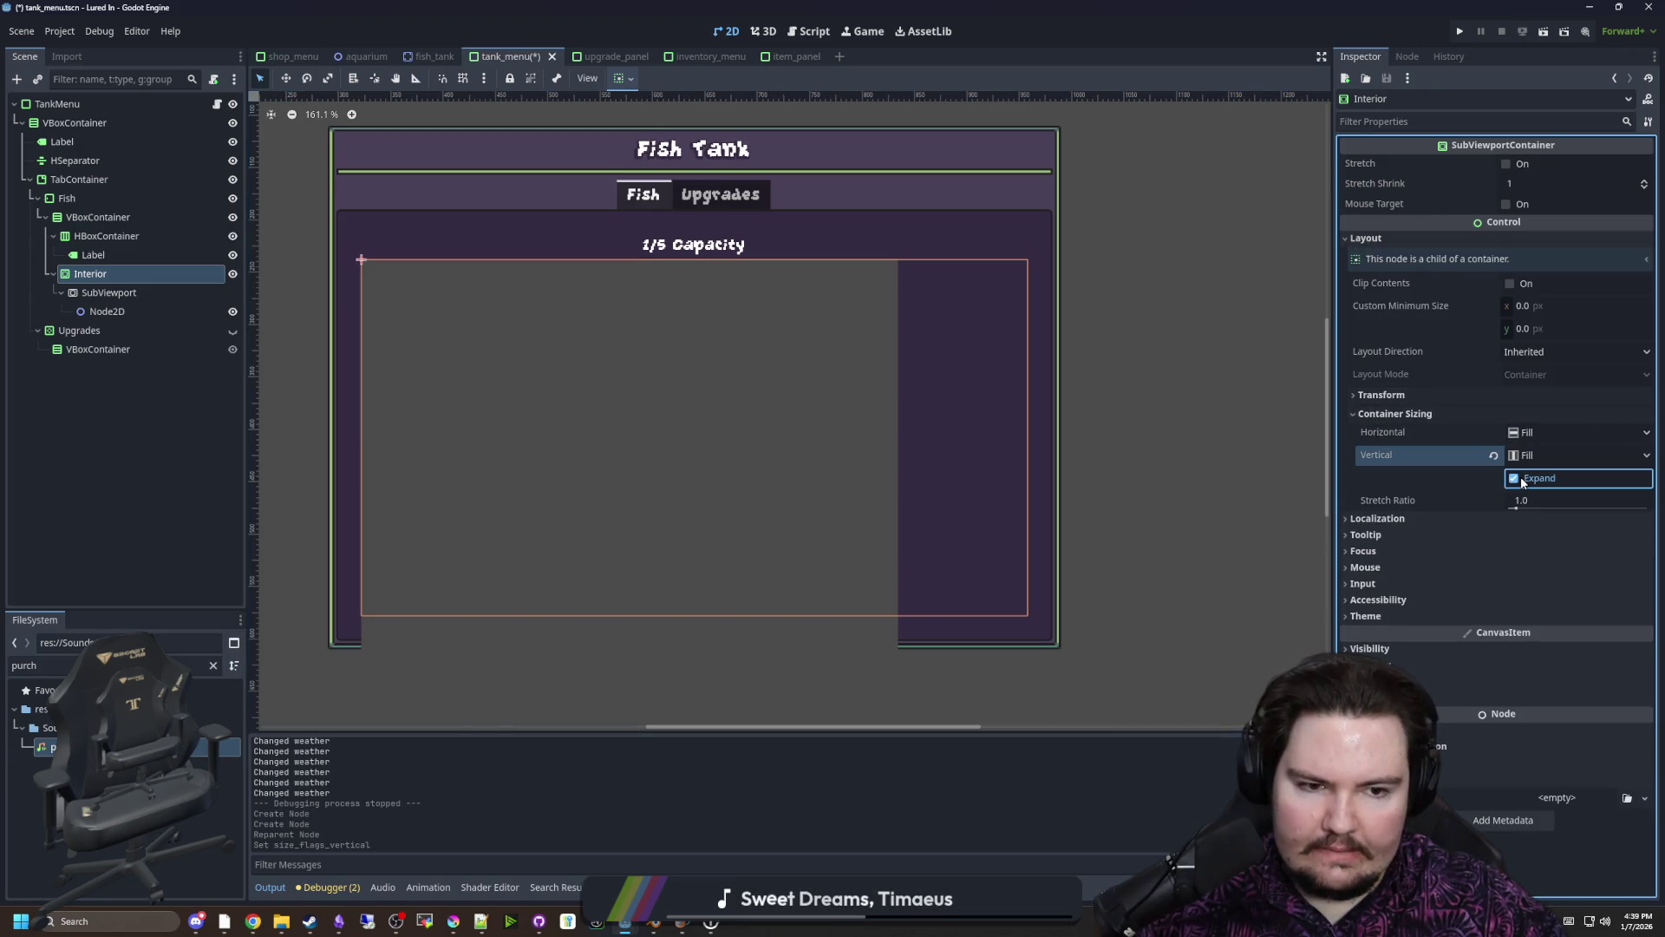
Nudge the SubViewport width, then review the SubViewport and Interior layout settings
left_click(112, 293)
mouse_move(1532, 331)
left_mouse_down()
mouse_move(1613, 331)
mouse_move(1535, 331)
left_mouse_up()
left_click(149, 276)
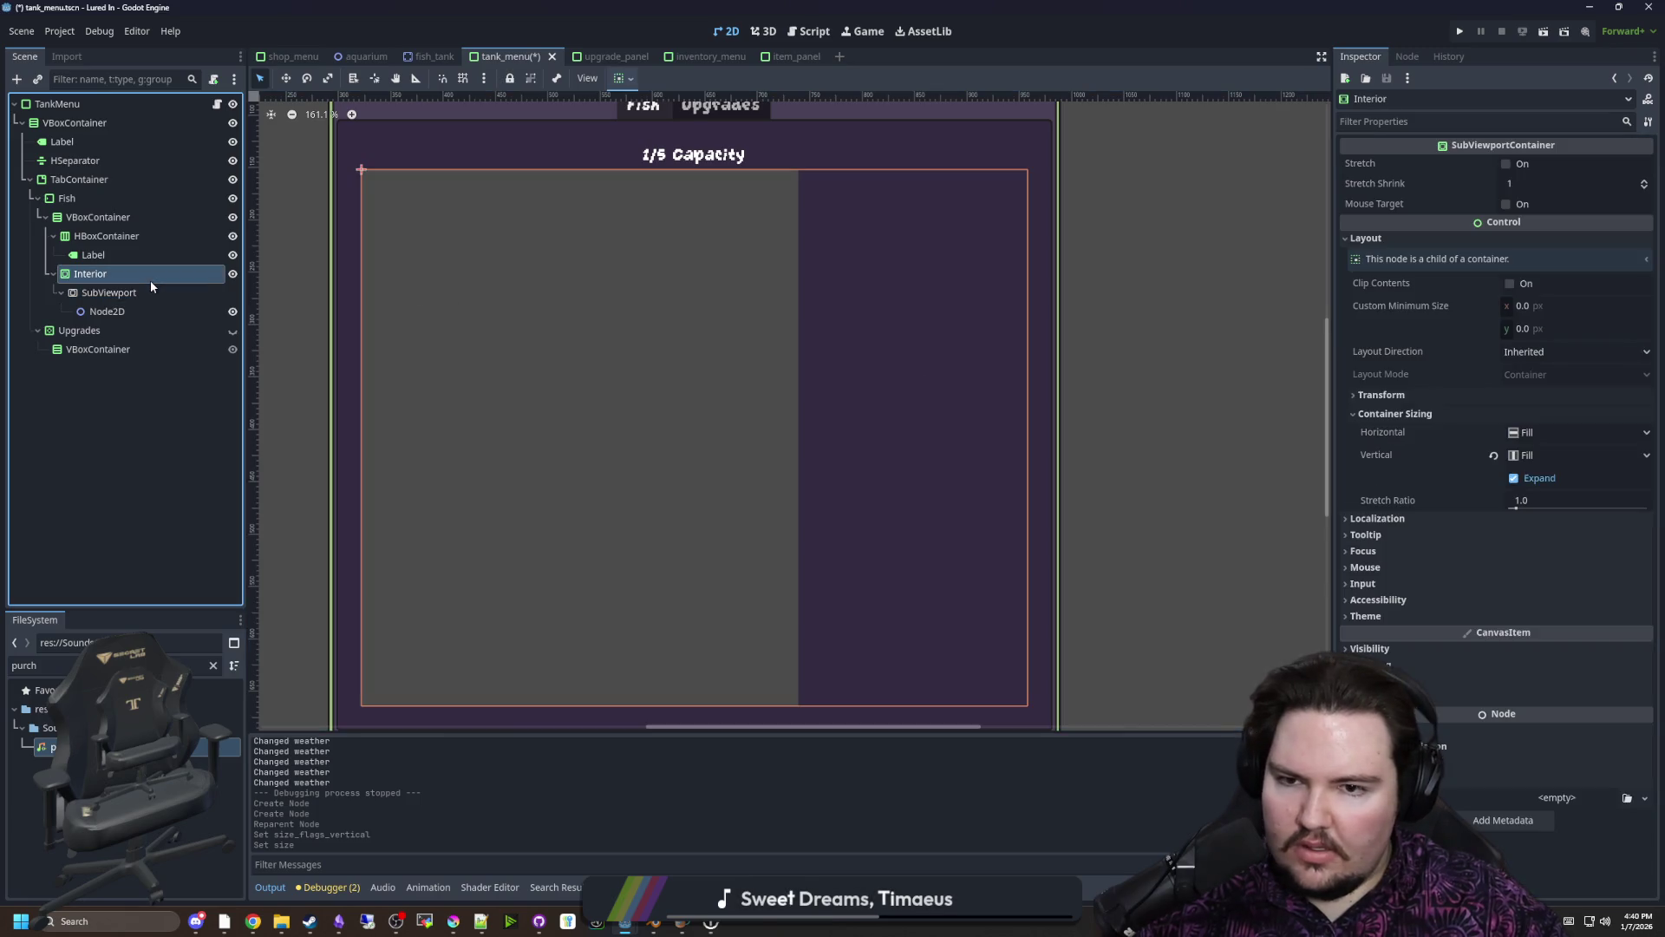
scroll(807, 347, "down", 2)
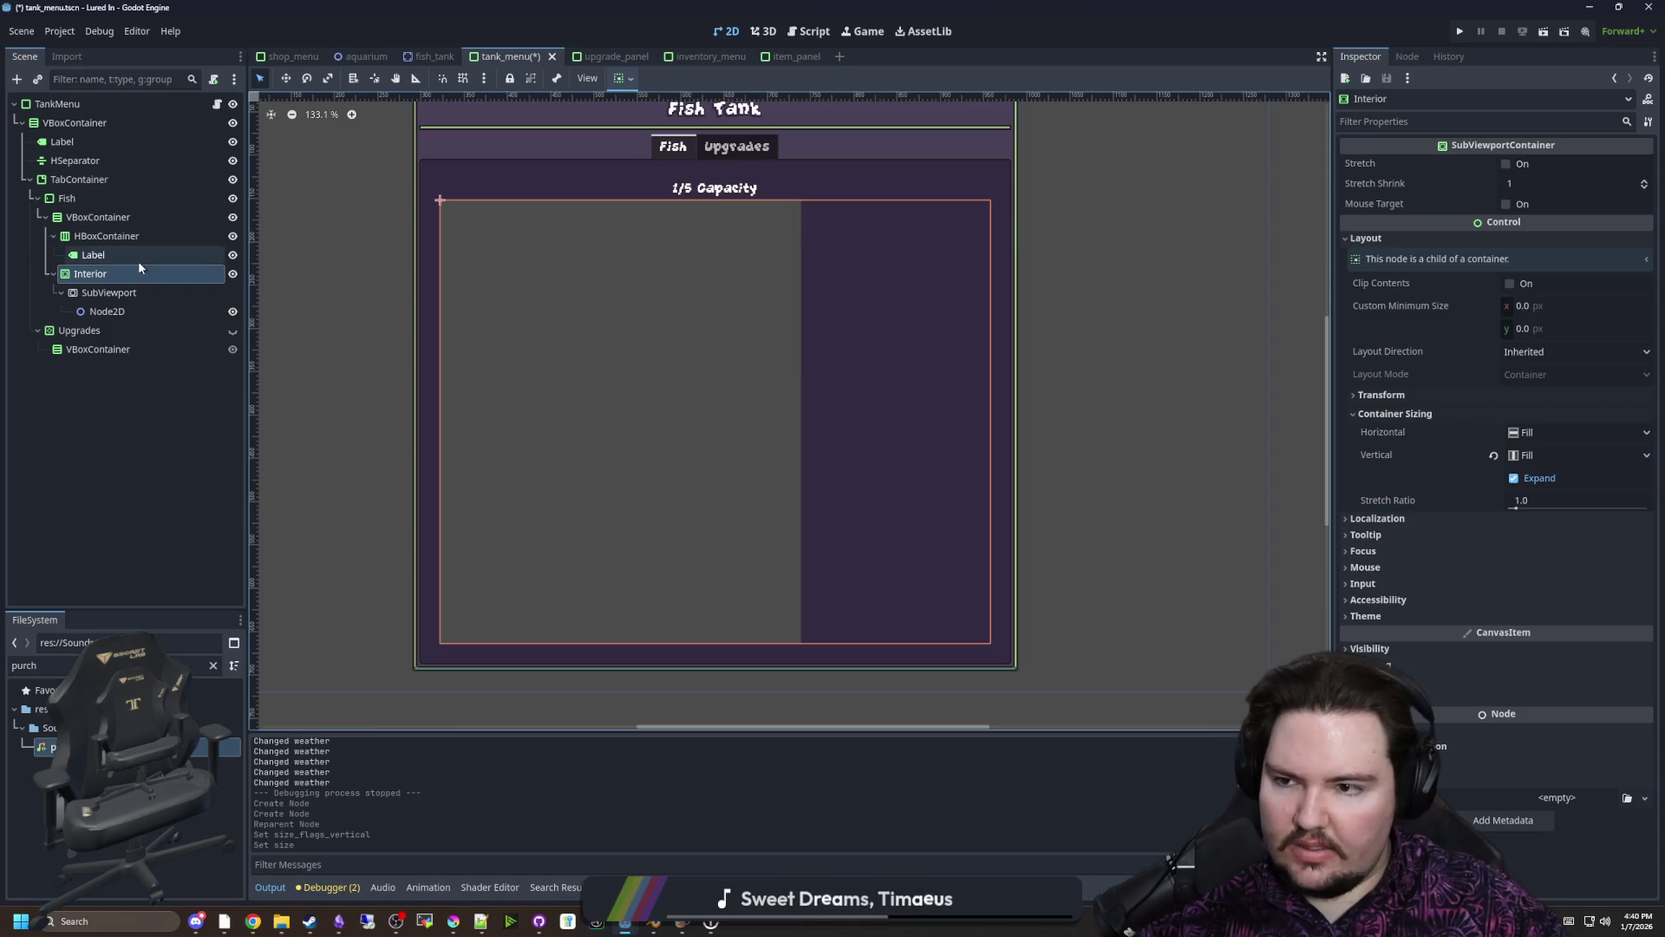
left_click(112, 292)
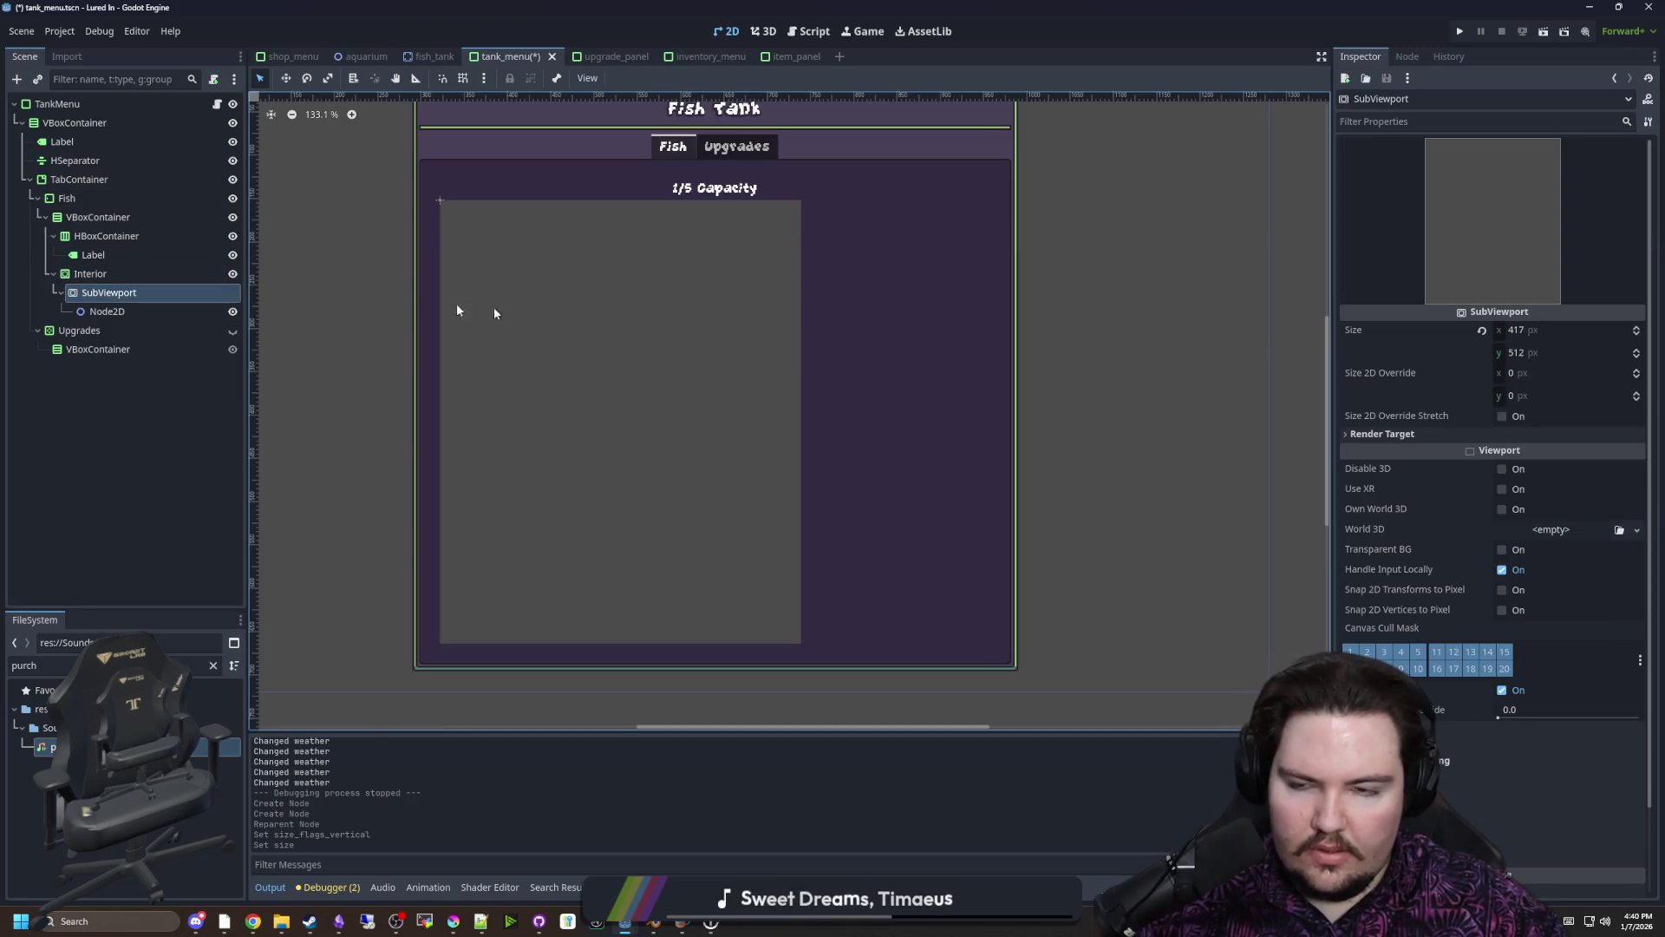
left_click(116, 272)
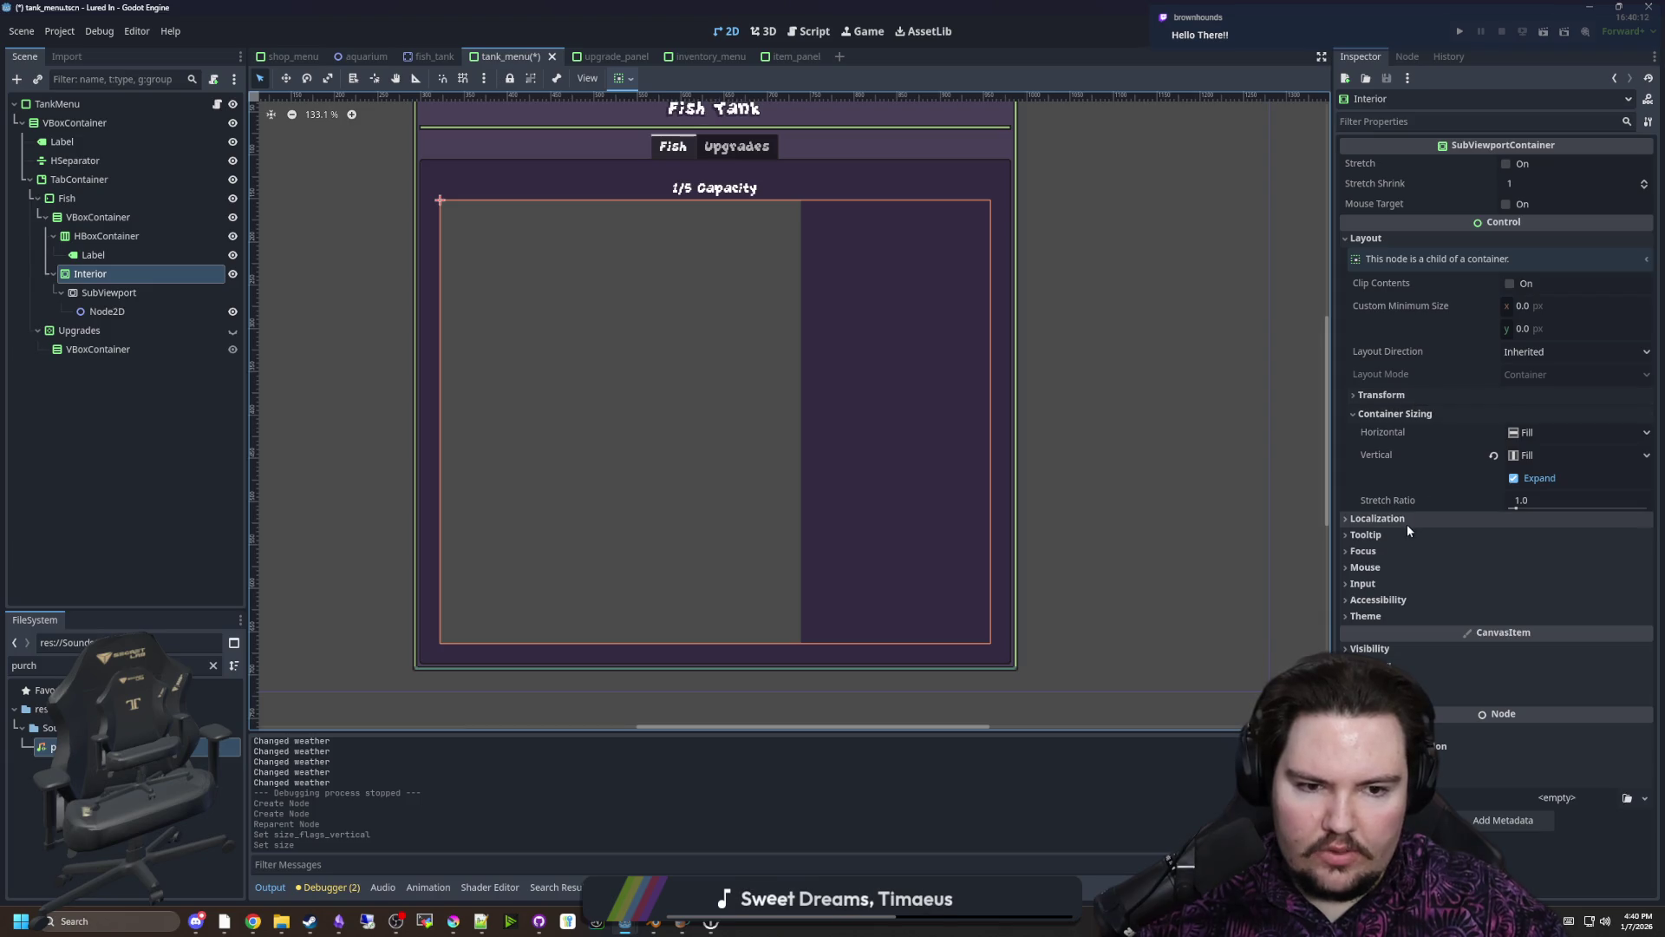
scroll(777, 376, "down", 1)
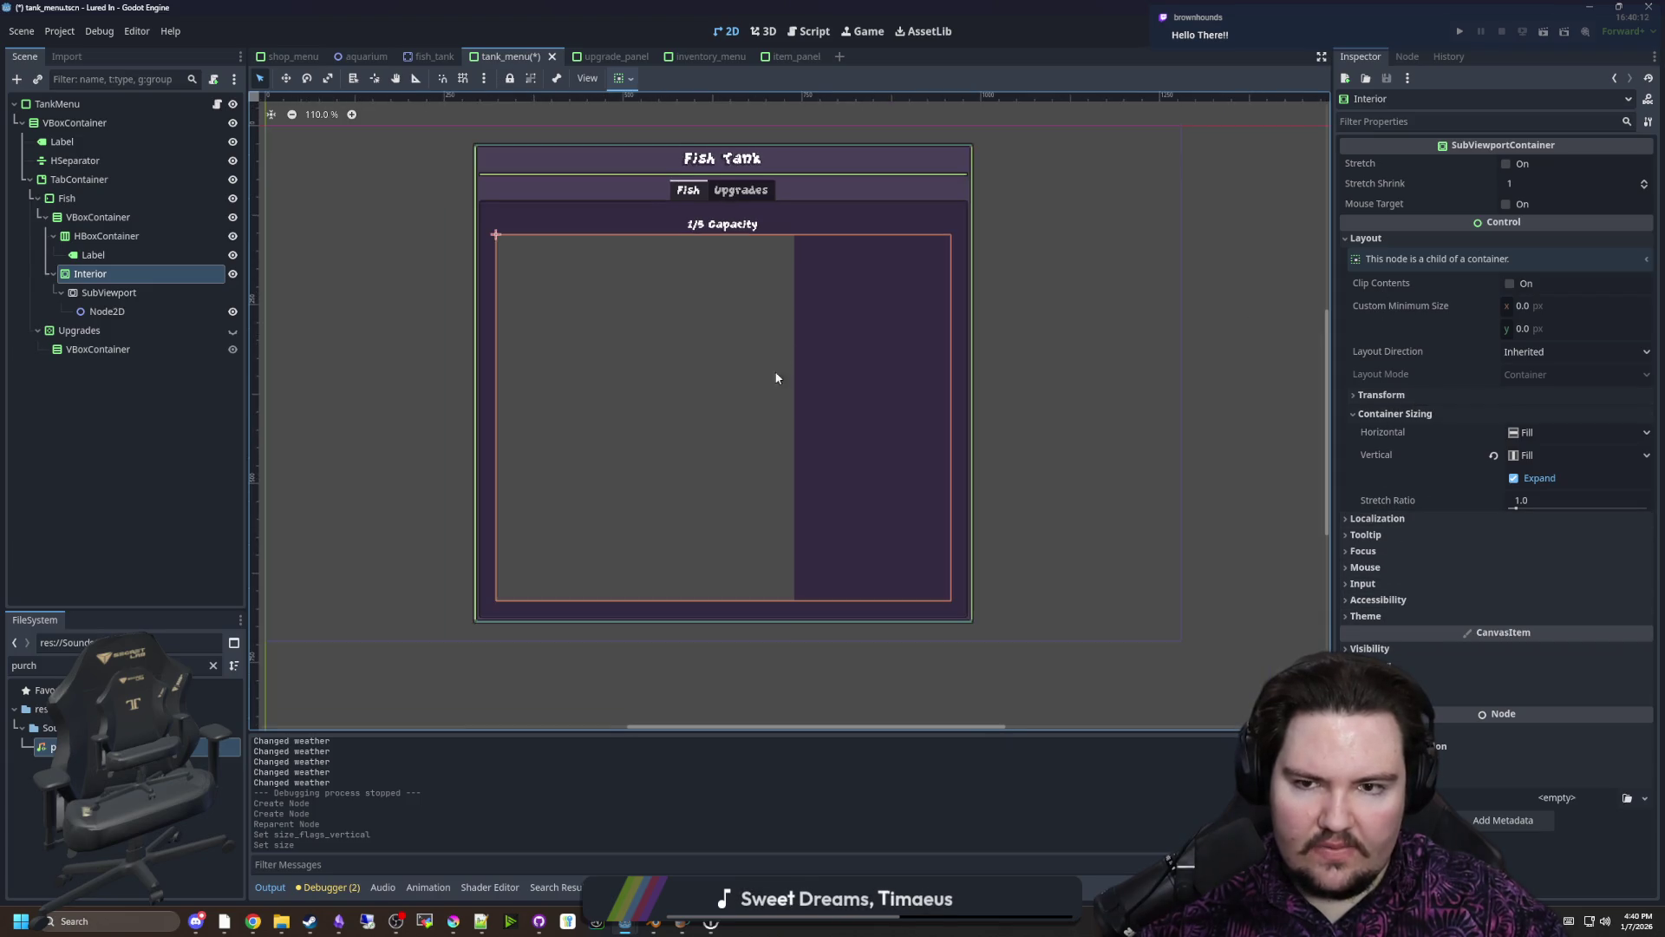
scroll(866, 323, "up", 1)
scroll(867, 323, "down", 4)
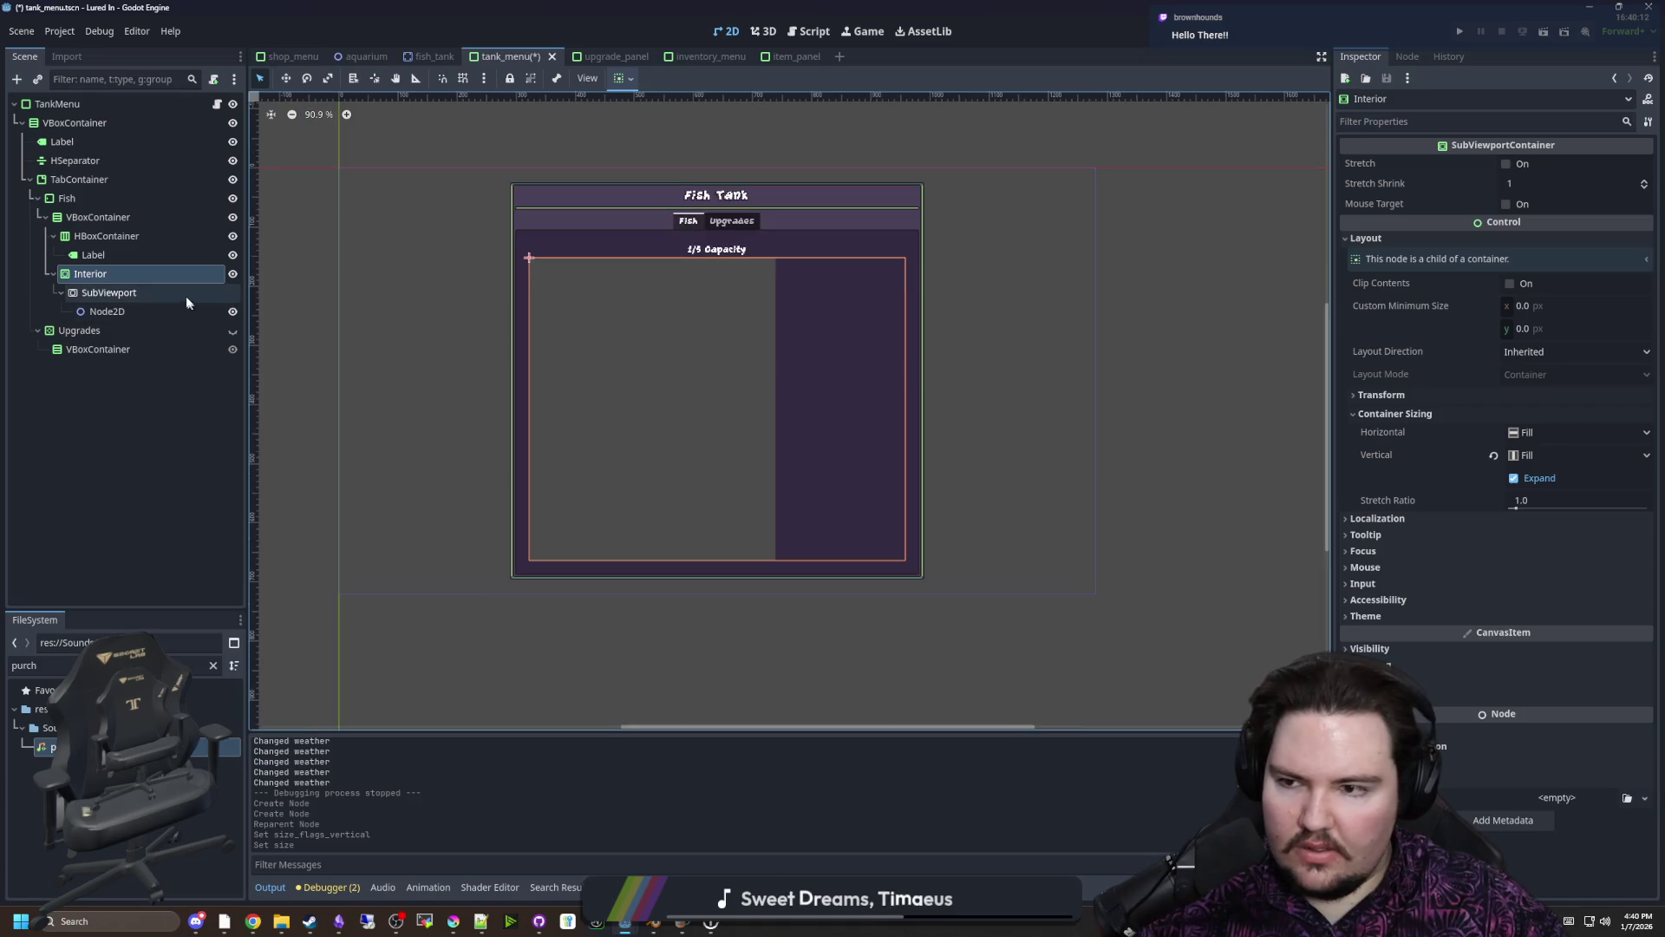
Try a SubViewport height of 242, then check the Interior container's current size
left_click(109, 292)
left_click(1516, 352)
type("242")
key("Return")
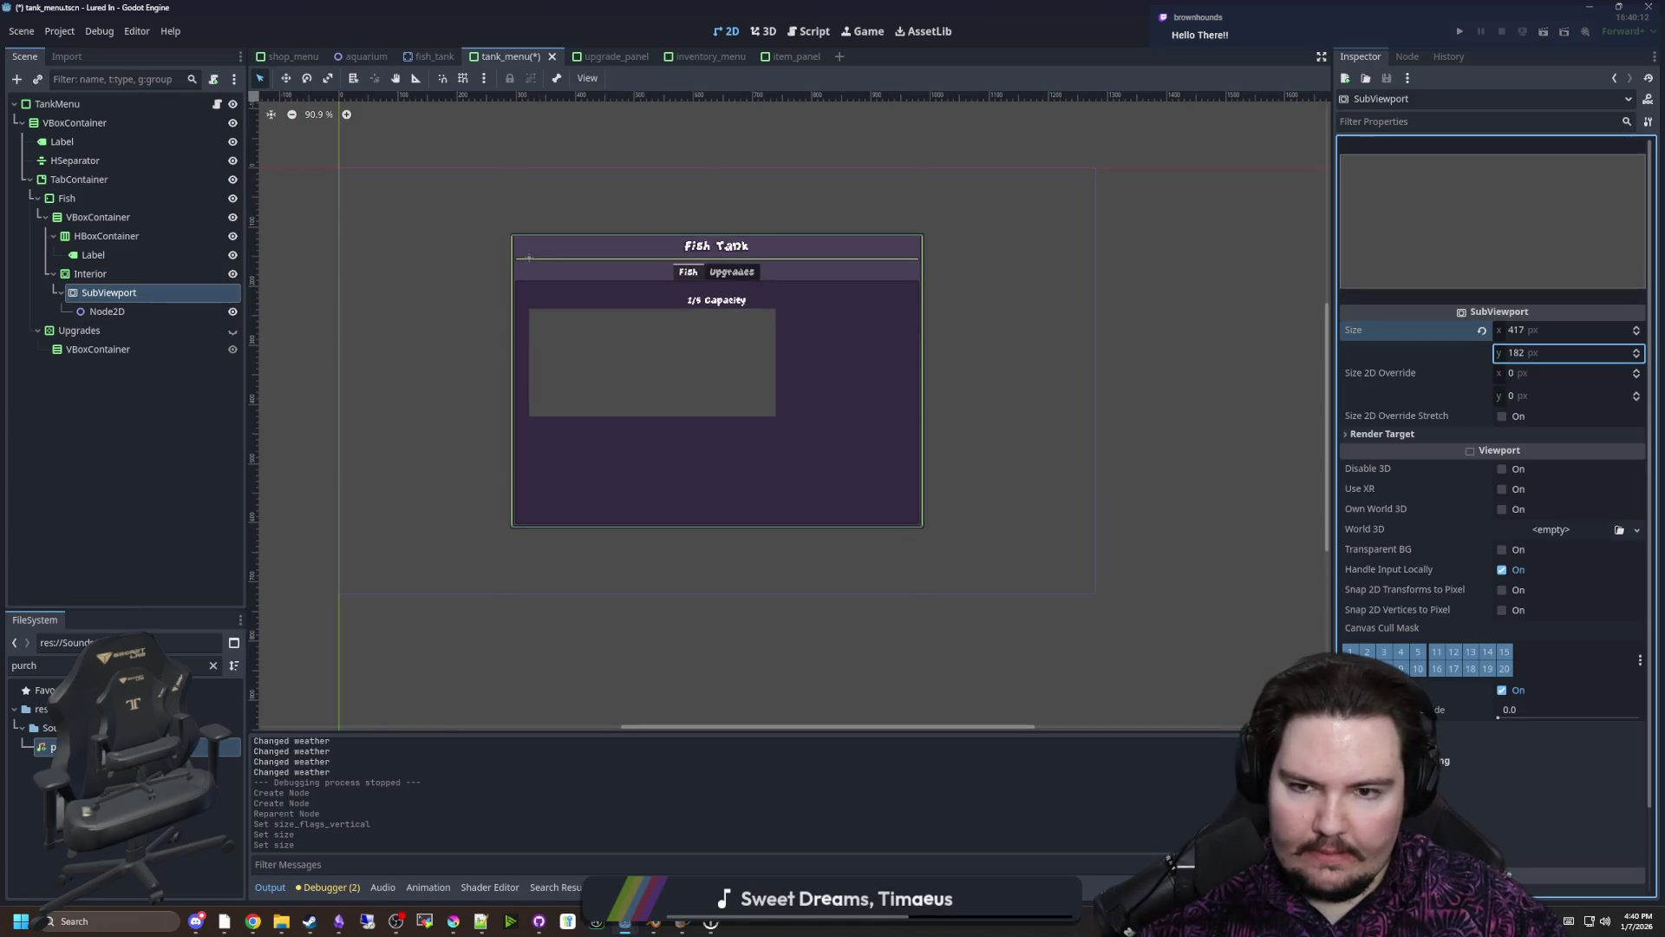
scroll(750, 299, "up", 3)
left_click(90, 273)
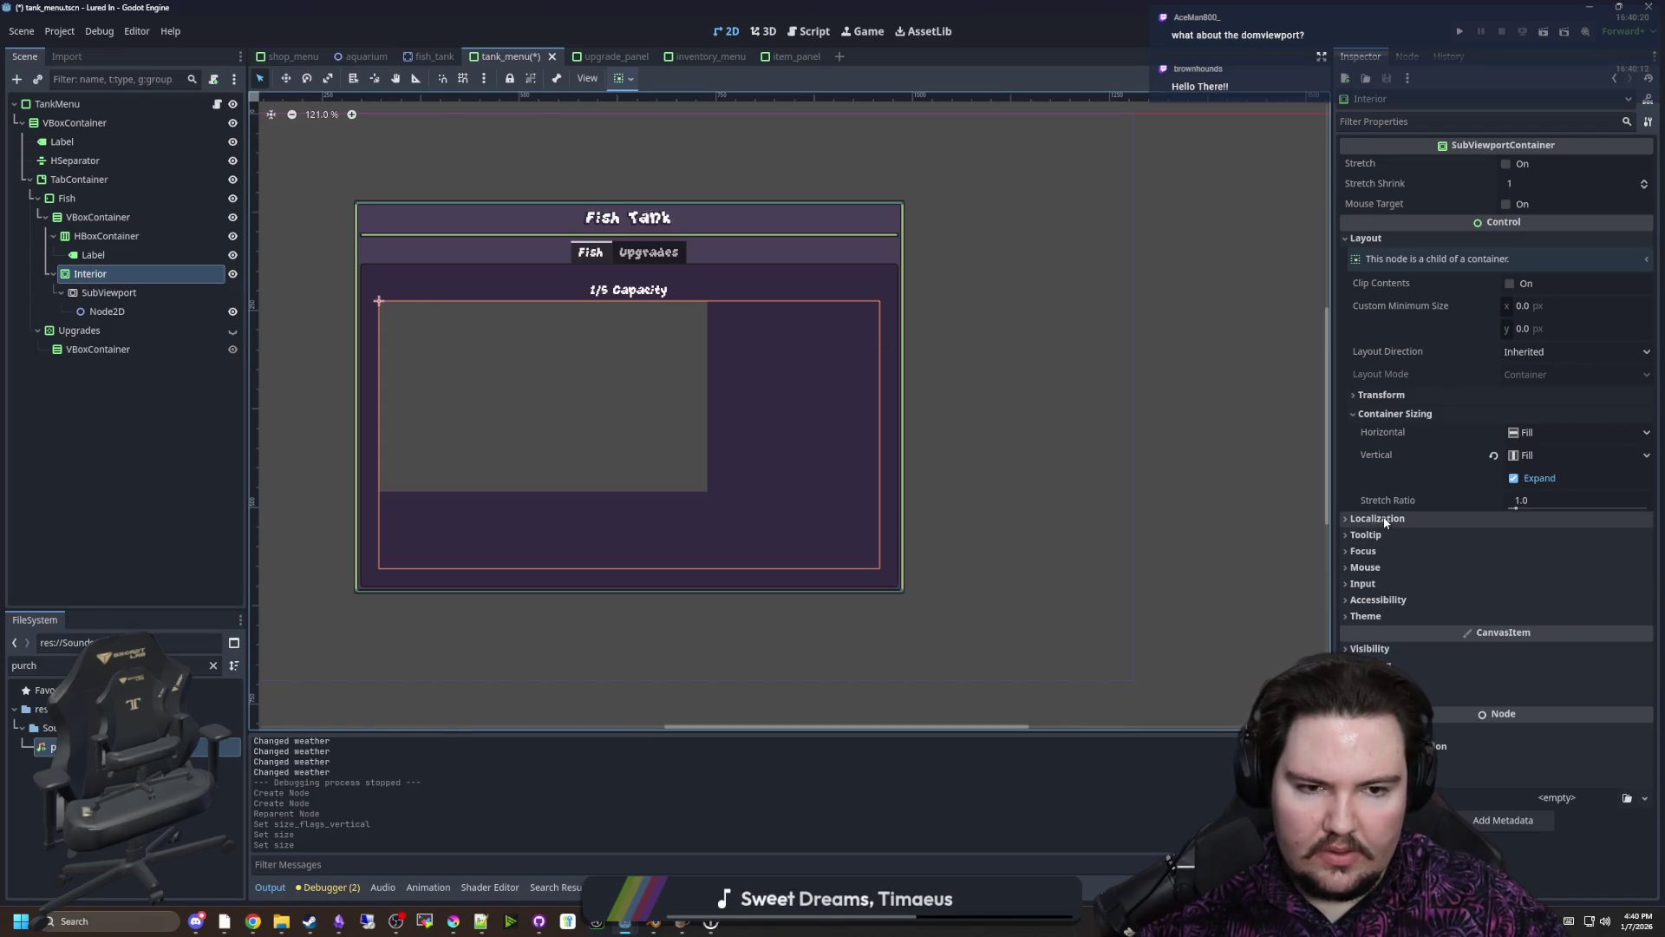
left_click(1387, 396)
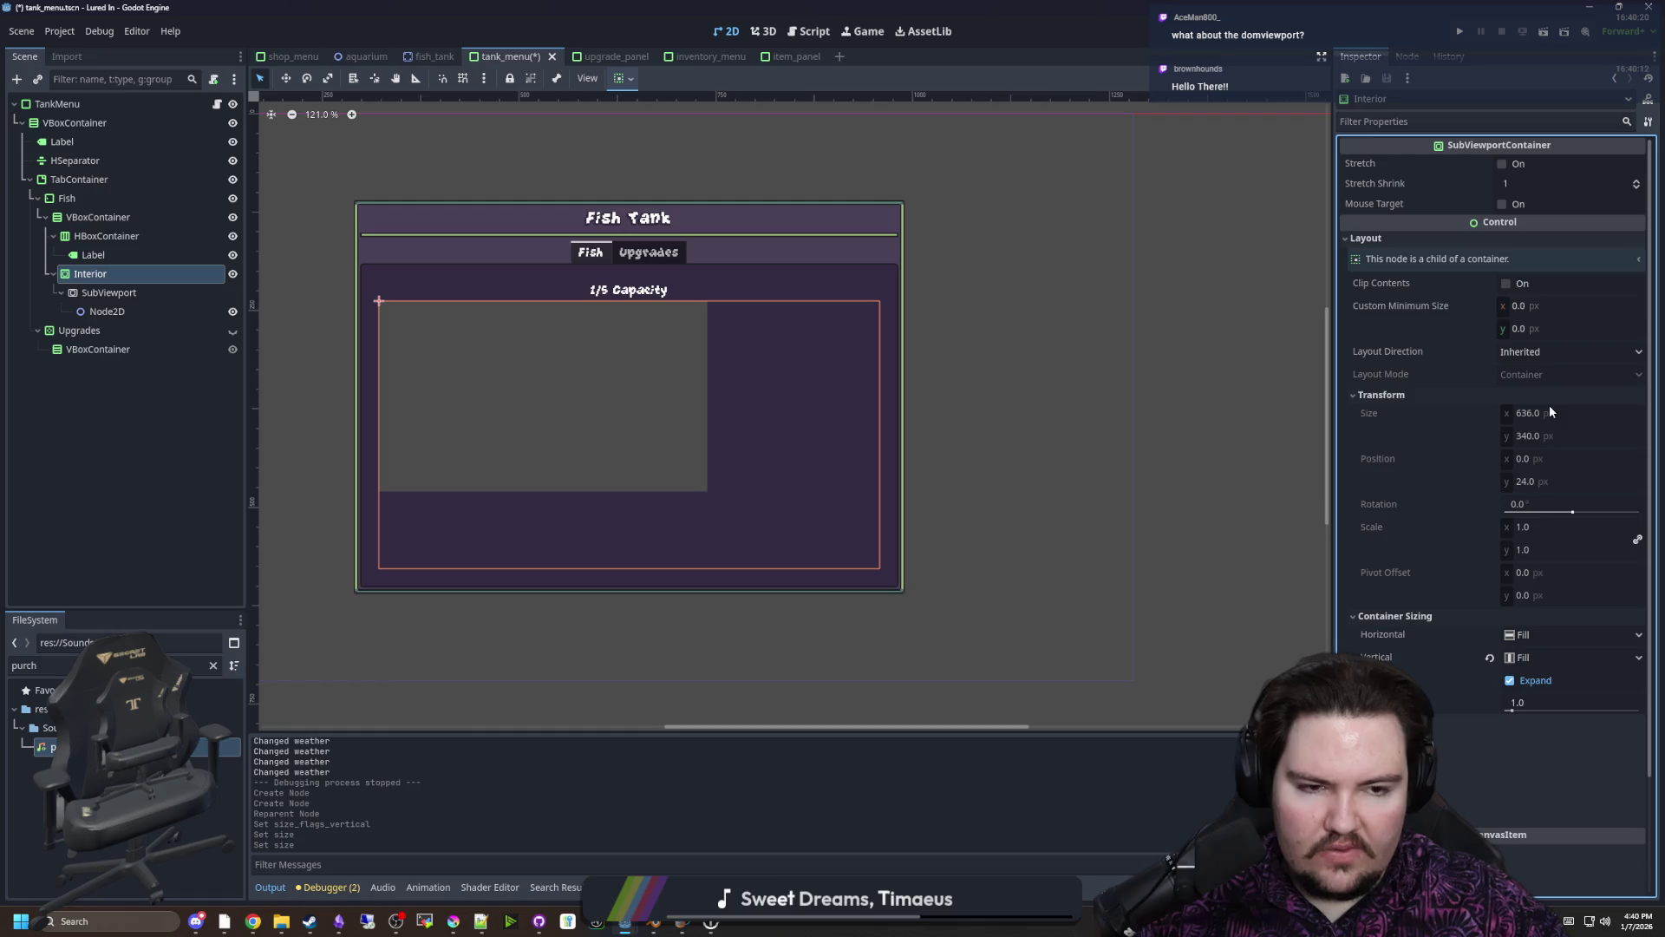
Resize the SubViewport to 636 × 340 px and save the tank_menu scene
left_click(109, 292)
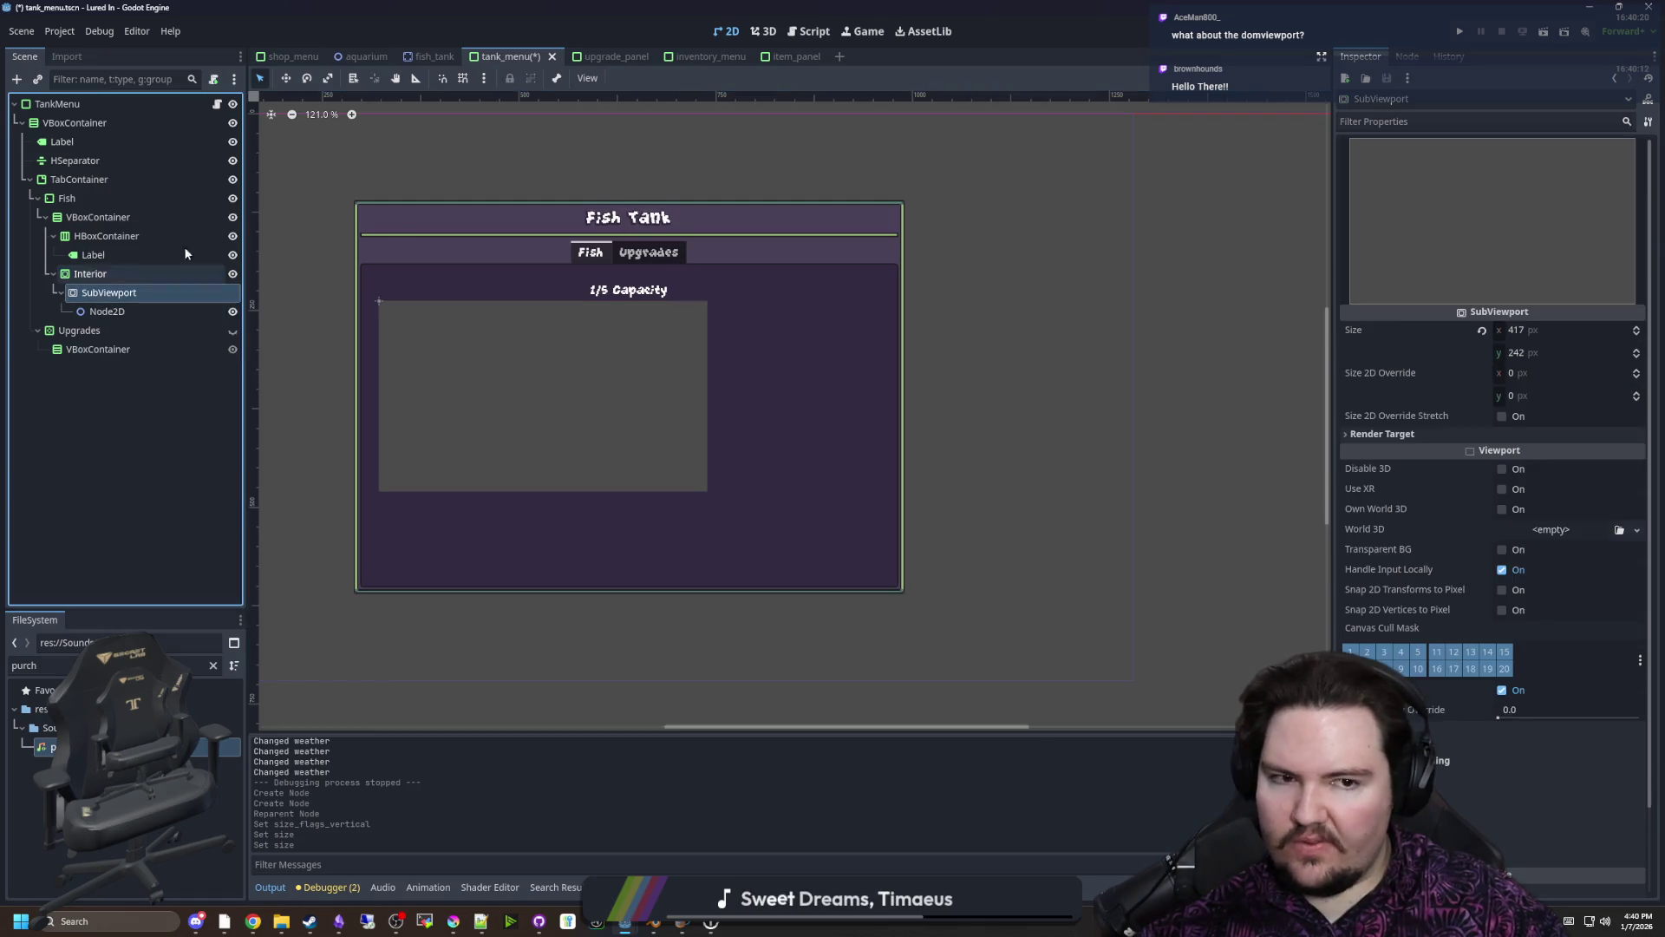
left_click(1514, 329)
type("636")
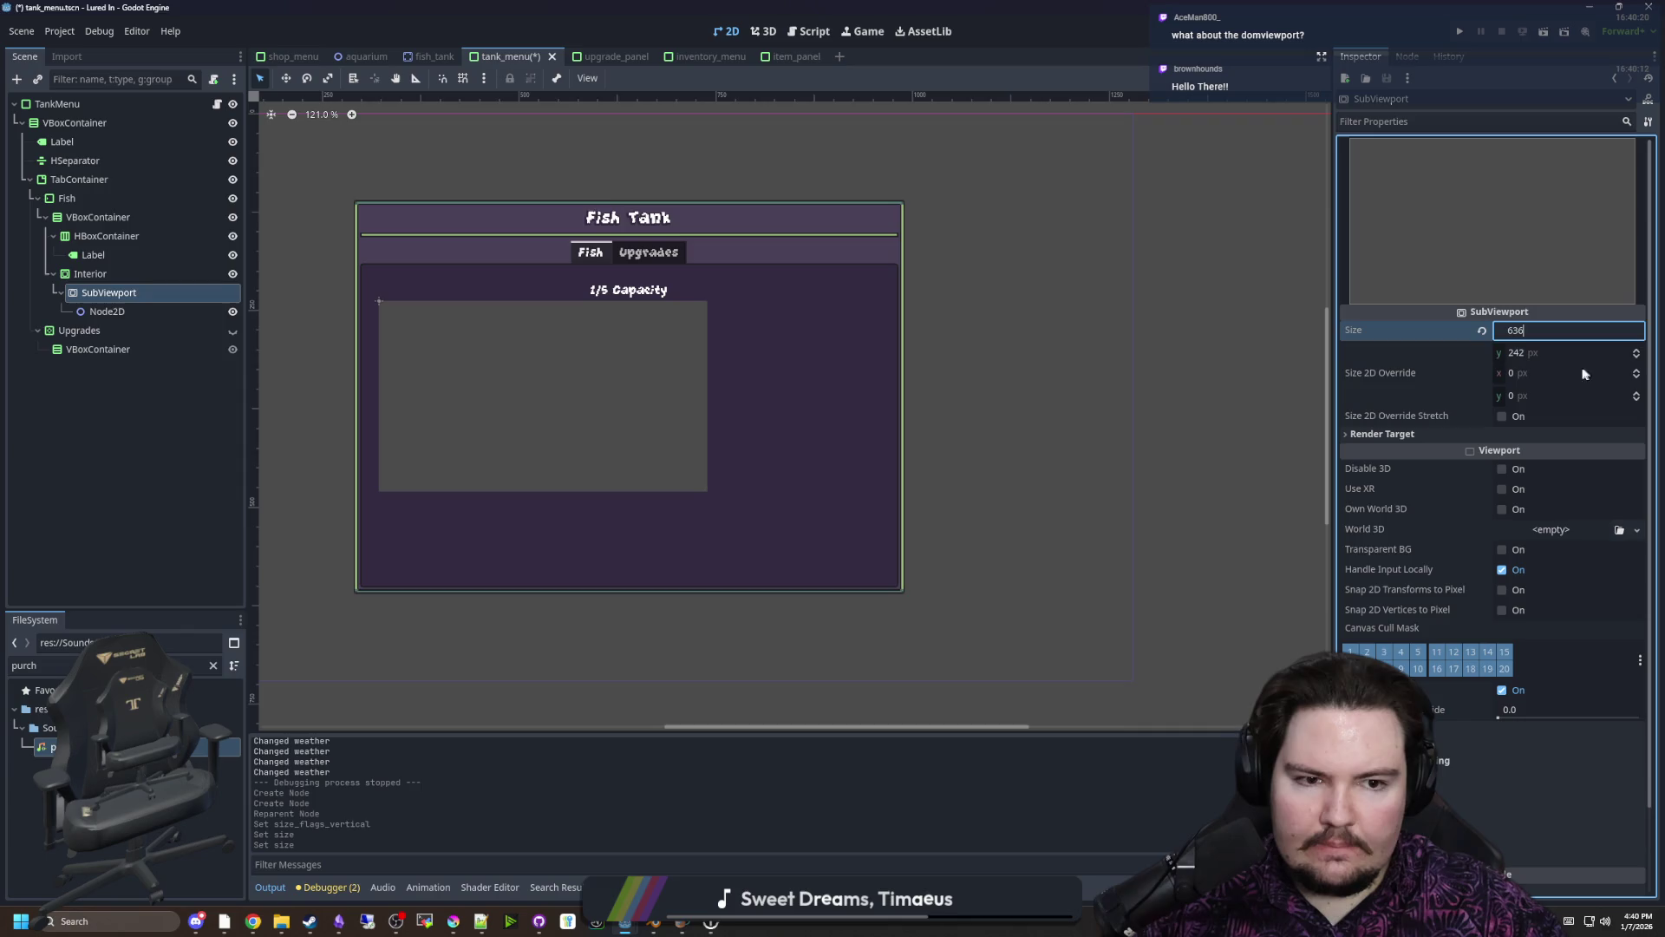
left_click(1555, 356)
type("340")
key("Return")
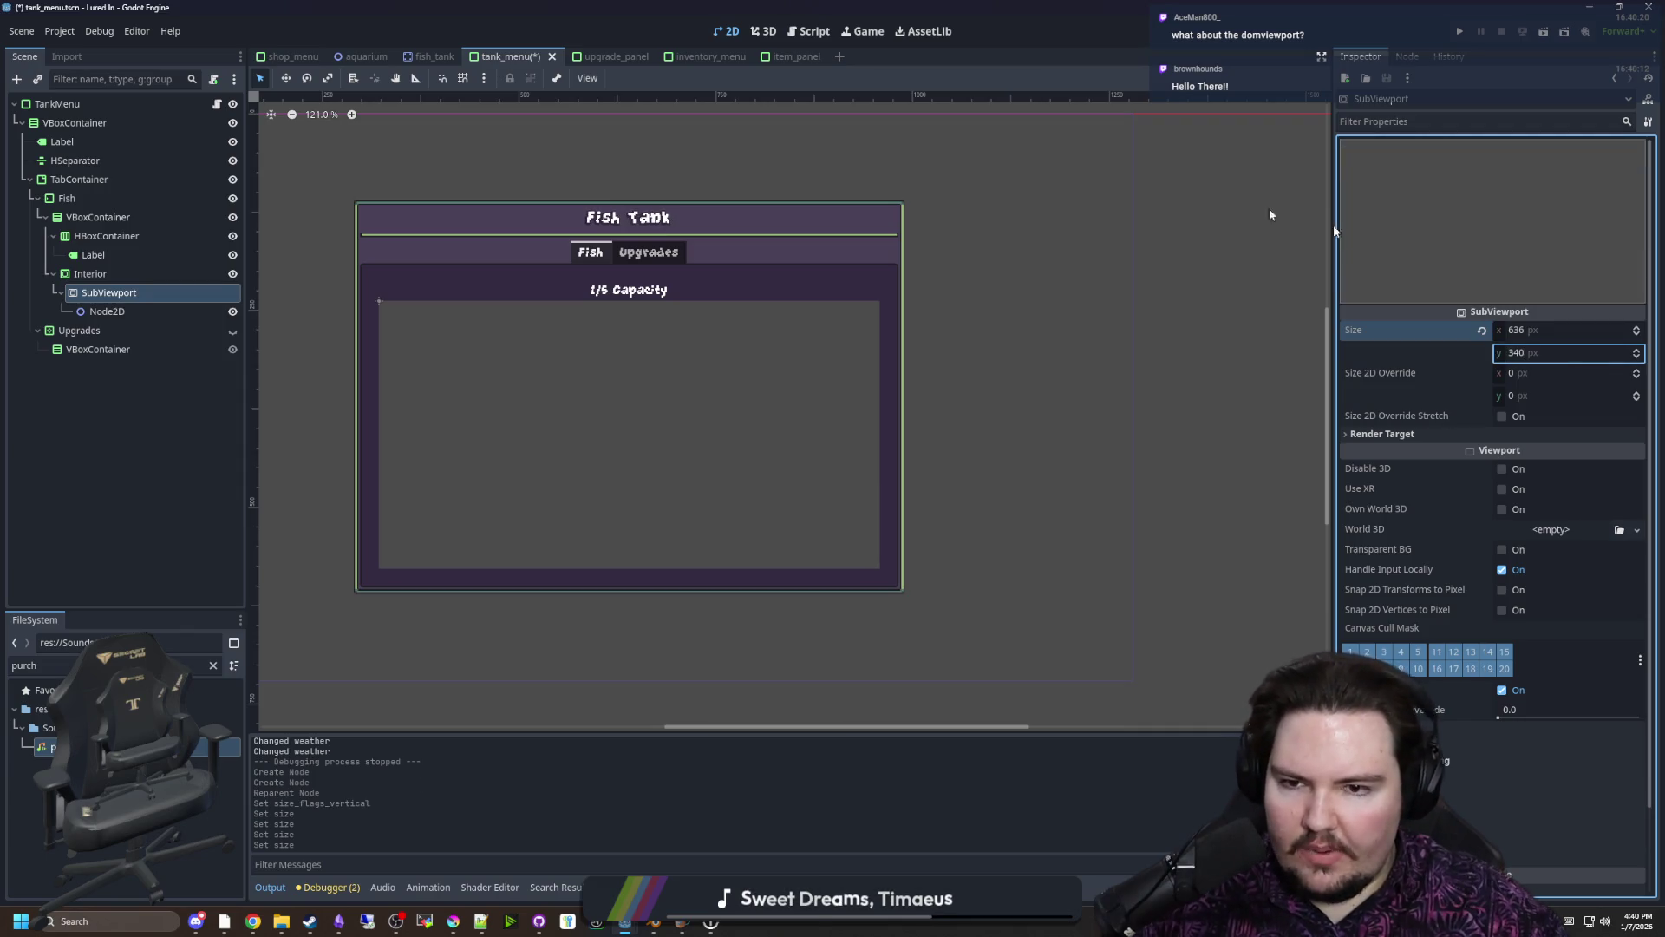
scroll(399, 371, "up", 2)
scroll(598, 426, "up", 1)
scroll(468, 425, "up", 1)
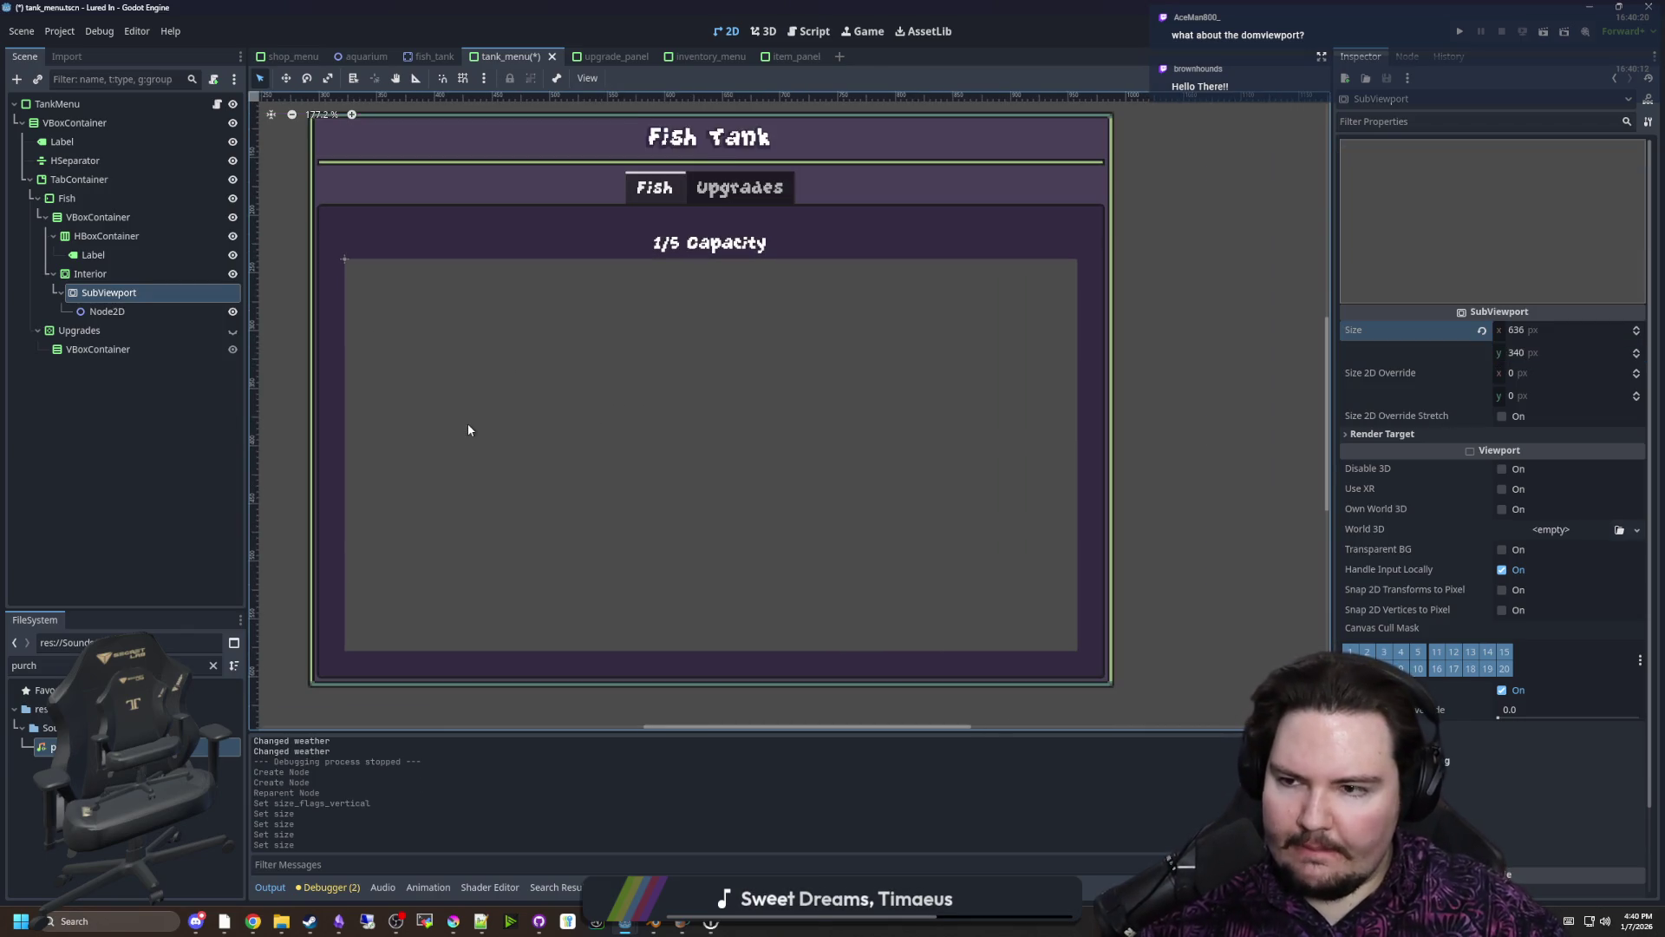
key("ctrl+s")
key("ctrl+s")
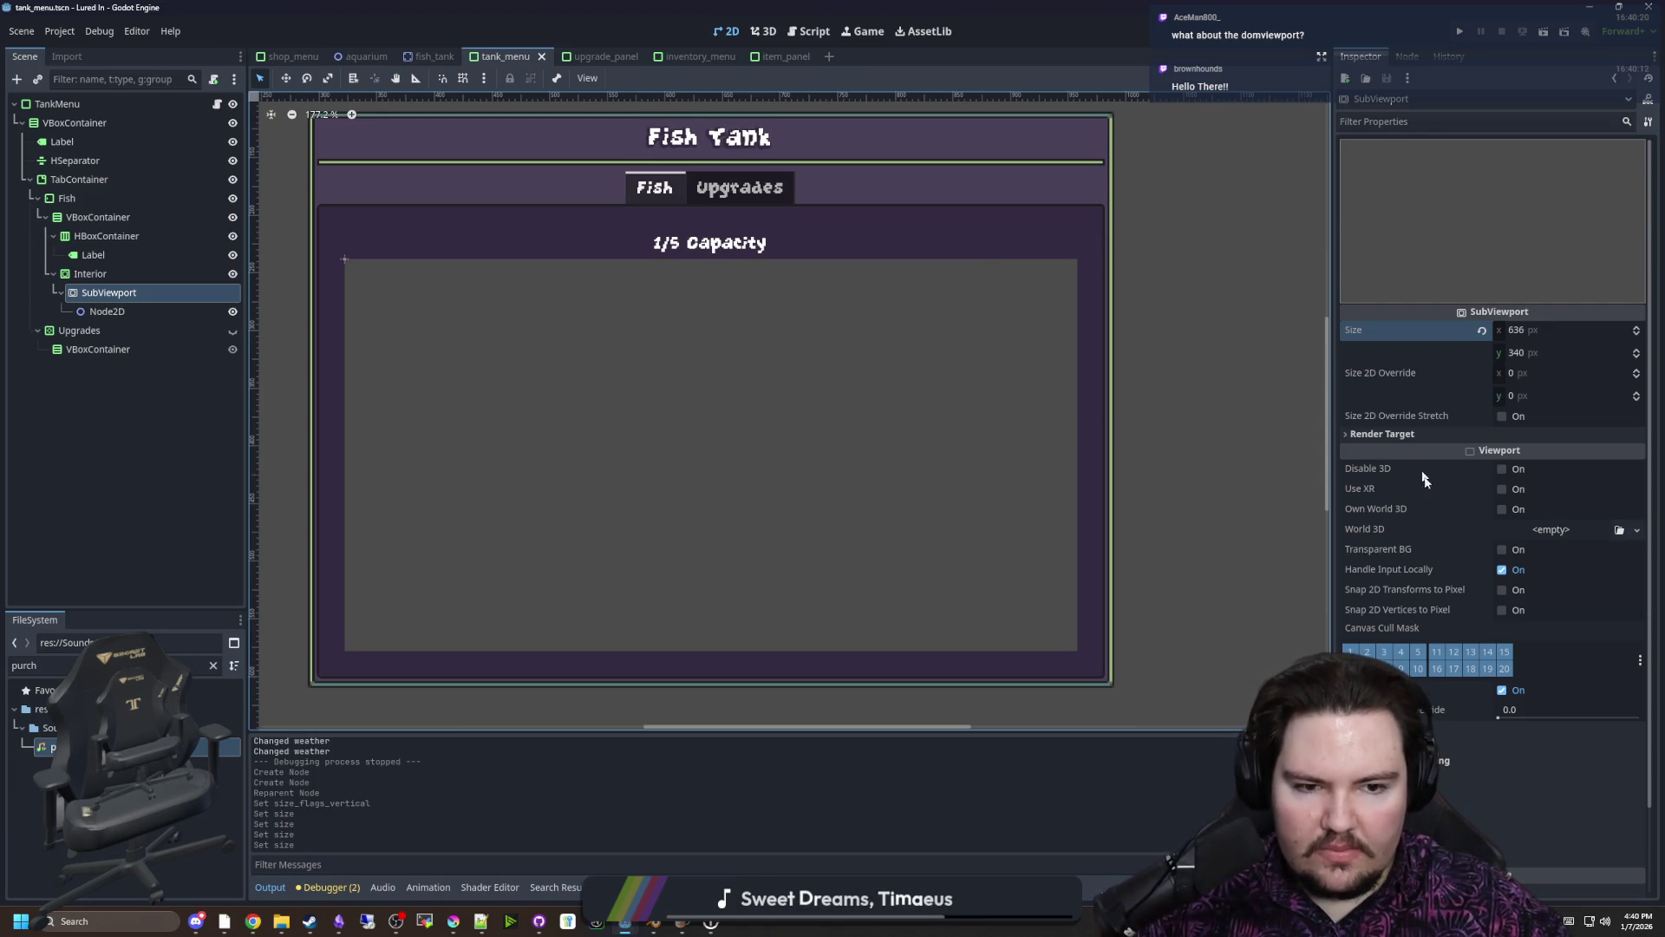
scroll(1414, 534, "down", 2)
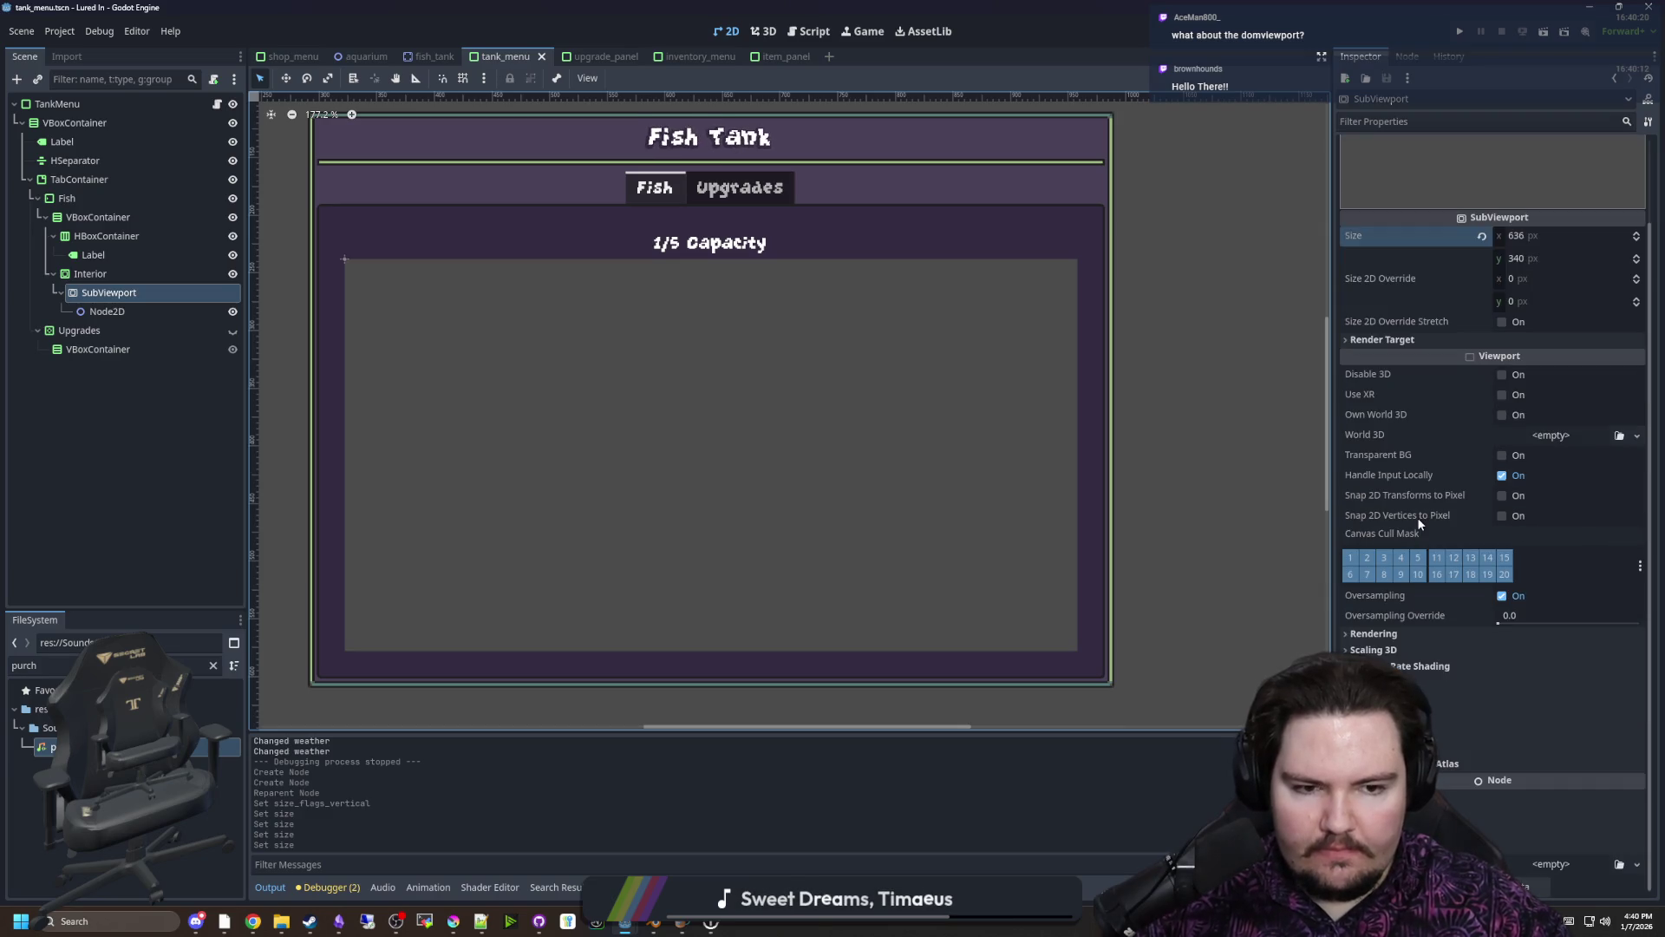
mouse_move(1456, 467)
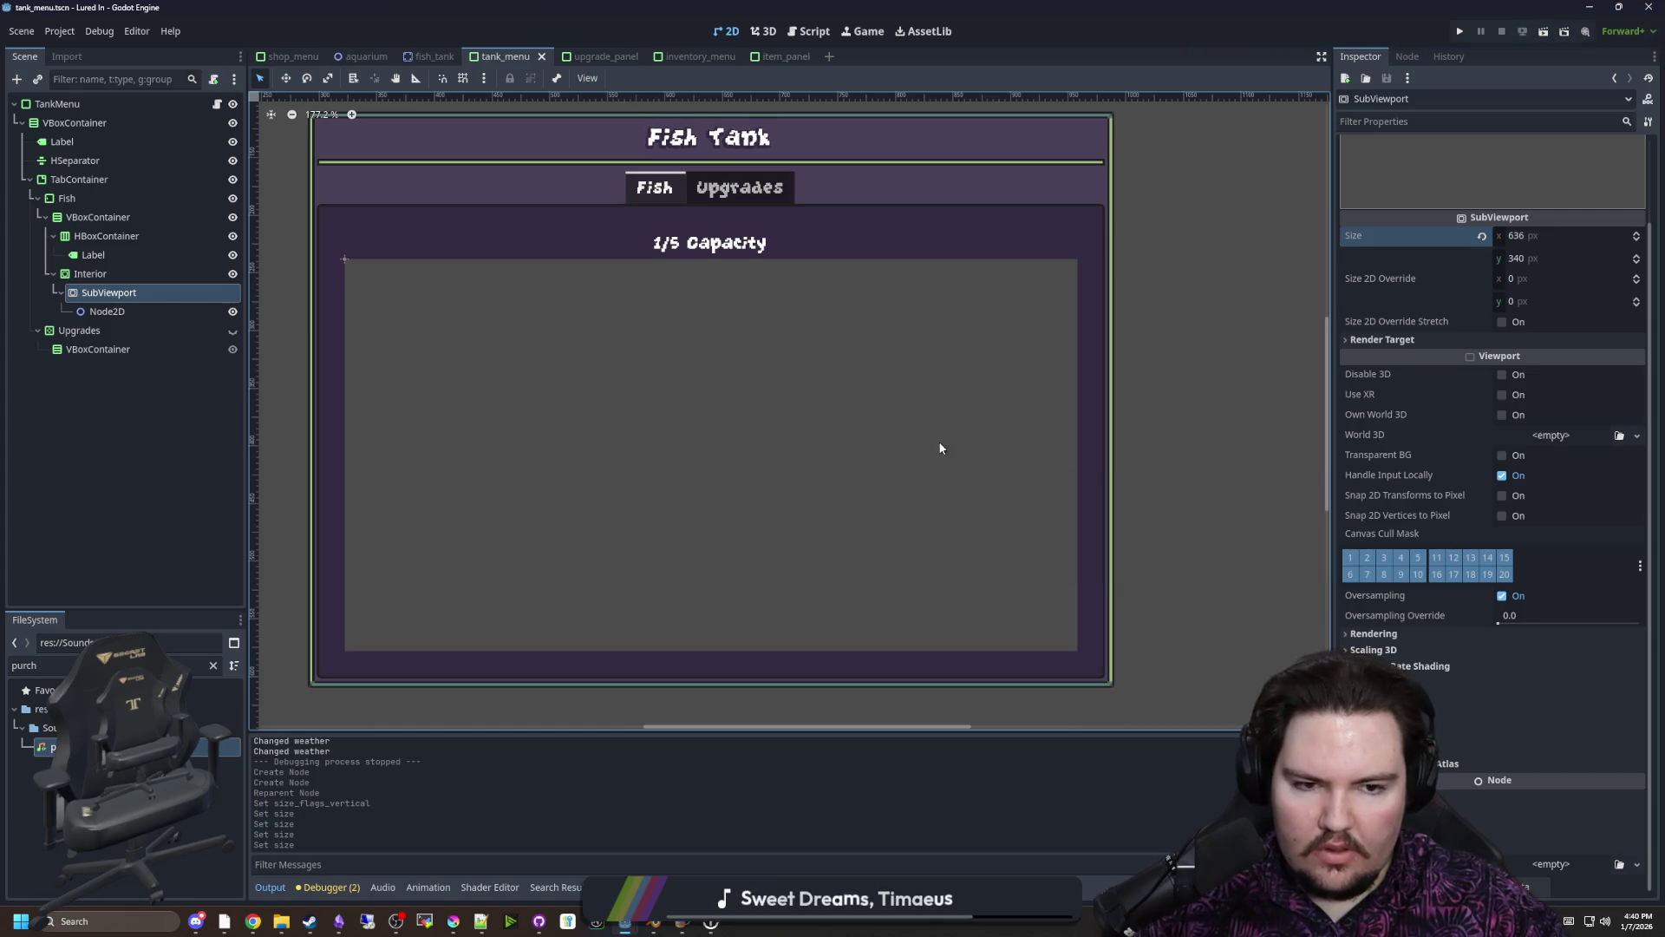
scroll(939, 441, "down", 1)
scroll(939, 441, "up", 1)
scroll(726, 408, "down", 2)
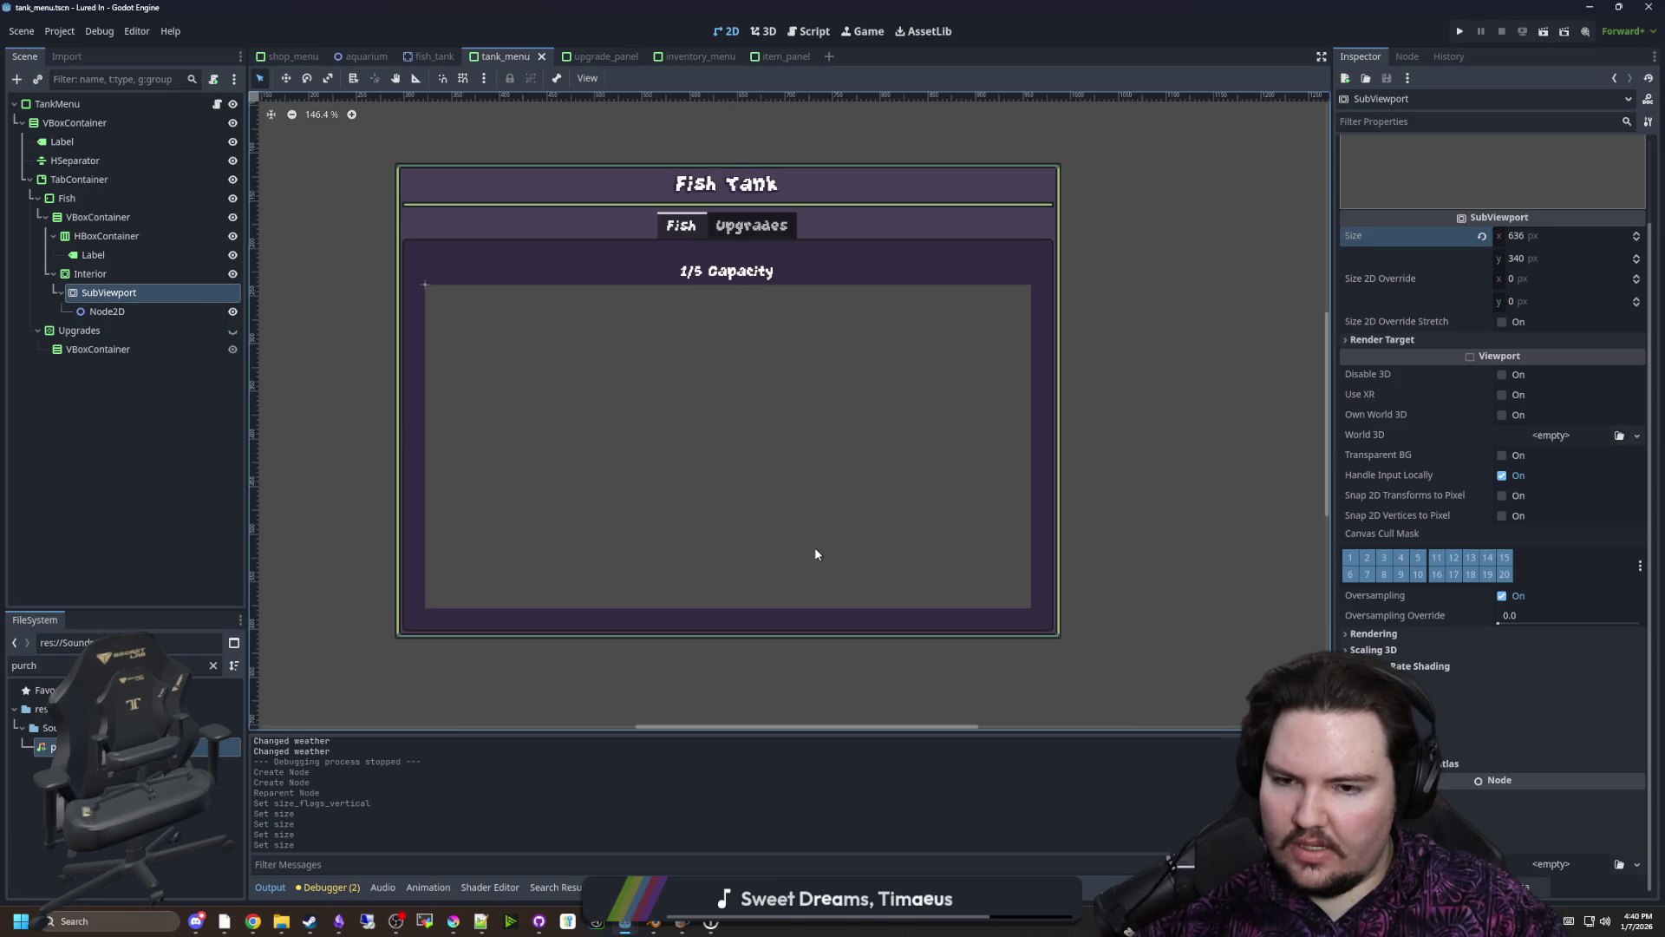
left_click_drag(799, 534, 784, 544)
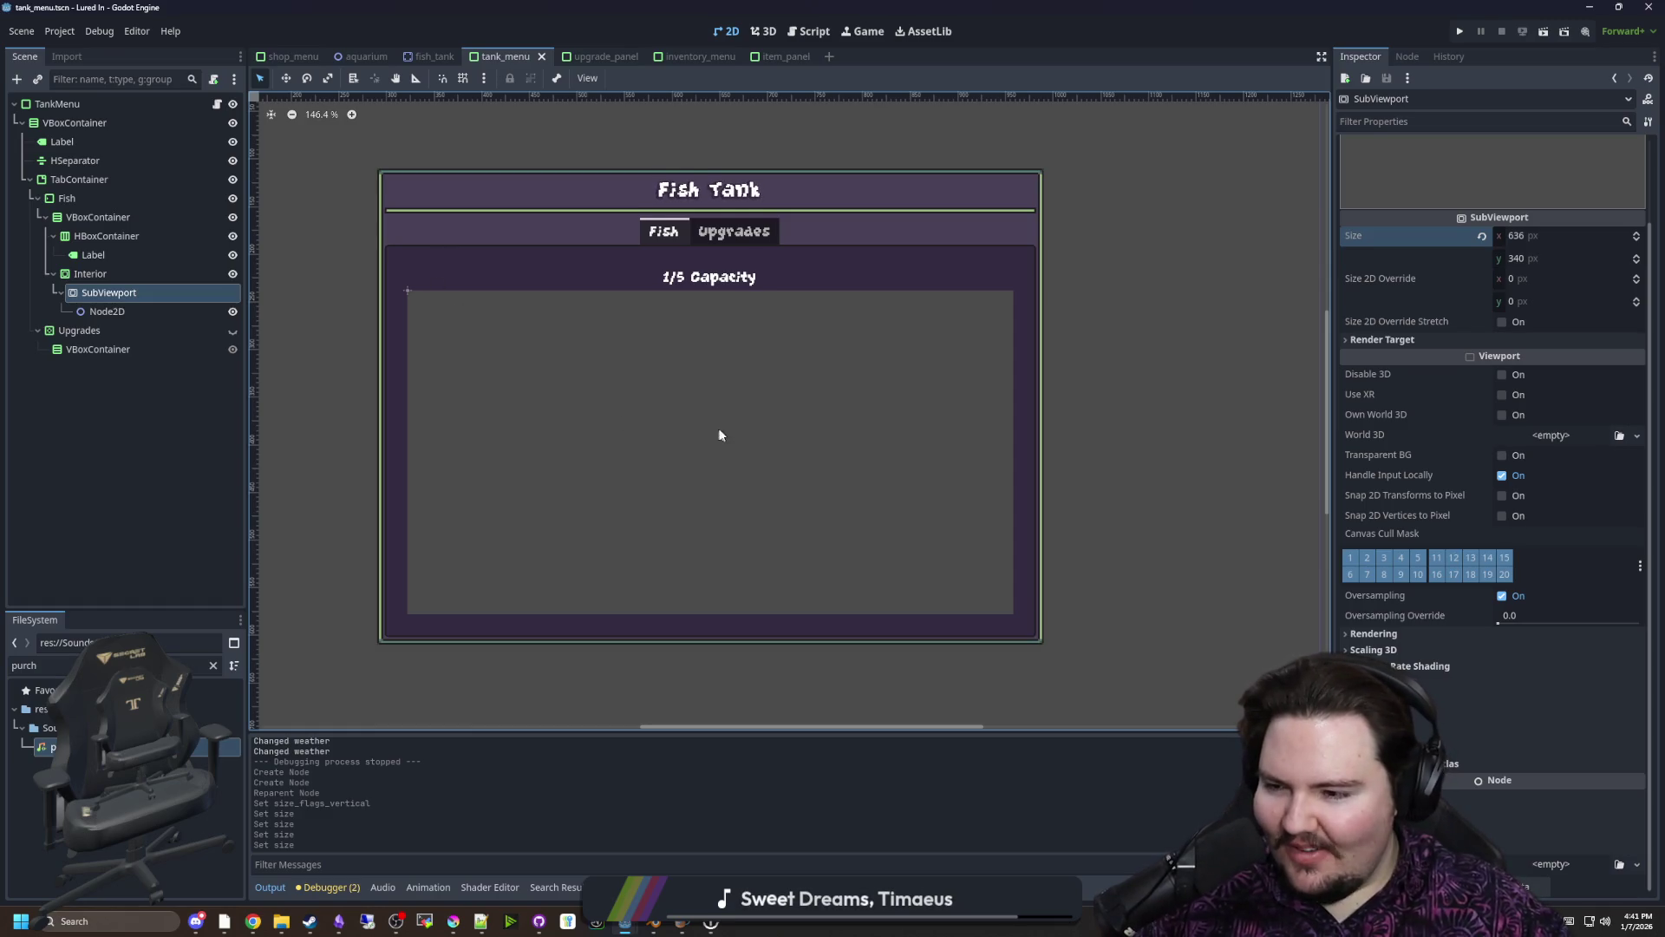
scroll(762, 444, "up", 2)
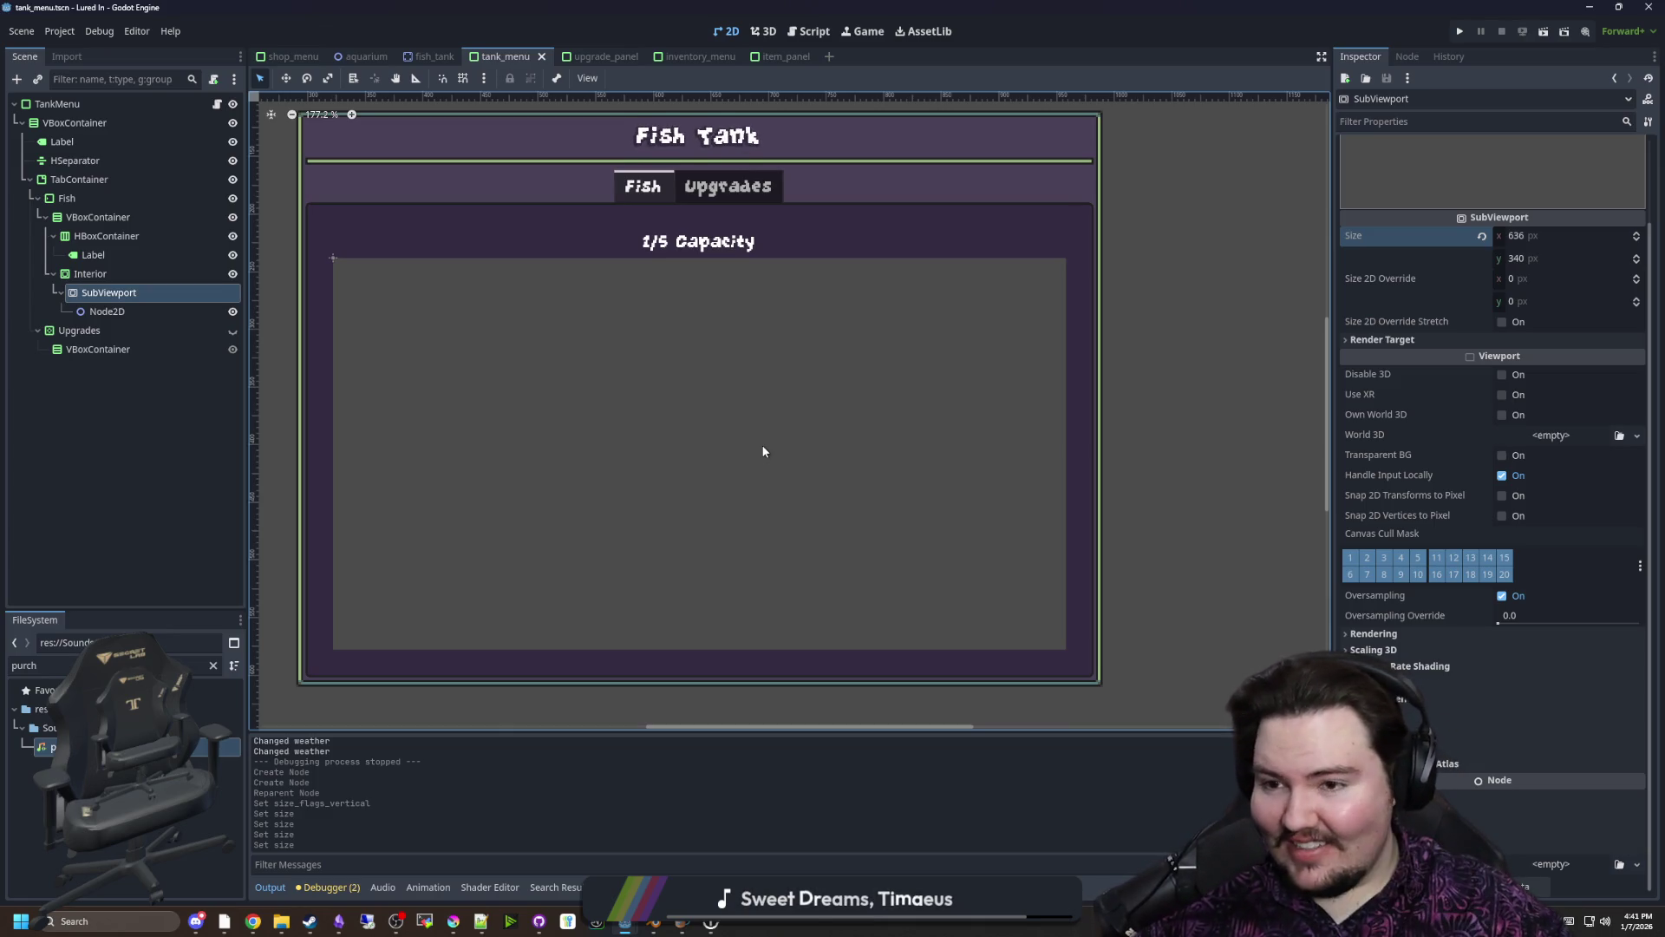
scroll(764, 451, "down", 2)
scroll(768, 425, "up", 2)
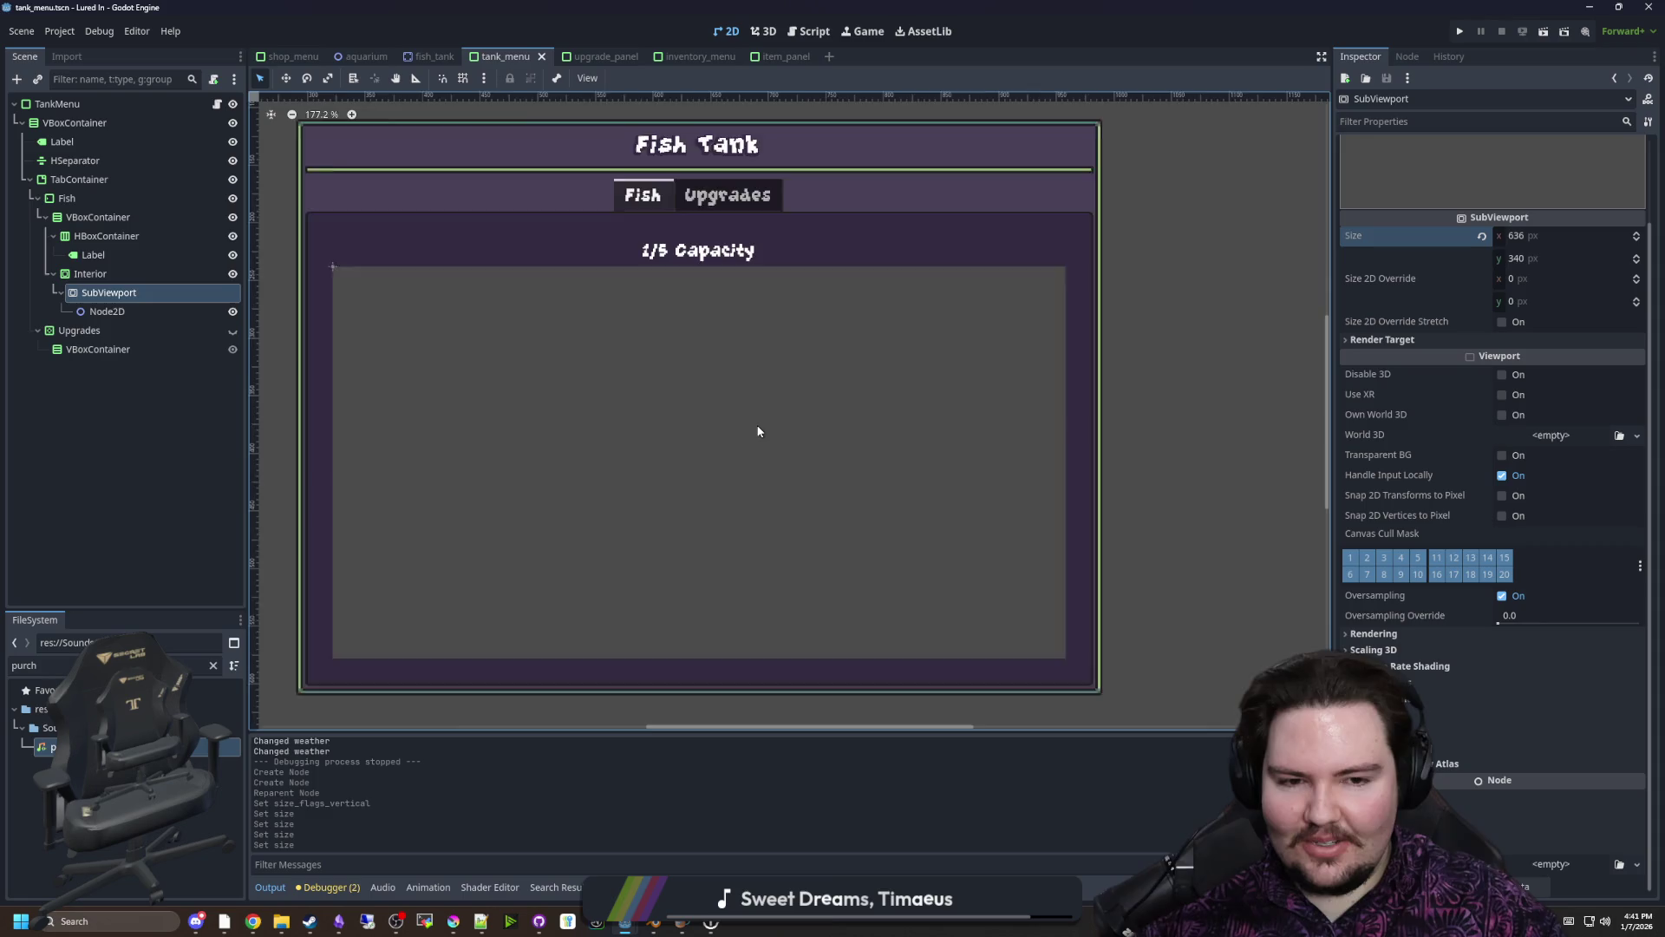
scroll(694, 460, "down", 2)
scroll(642, 480, "up", 1)
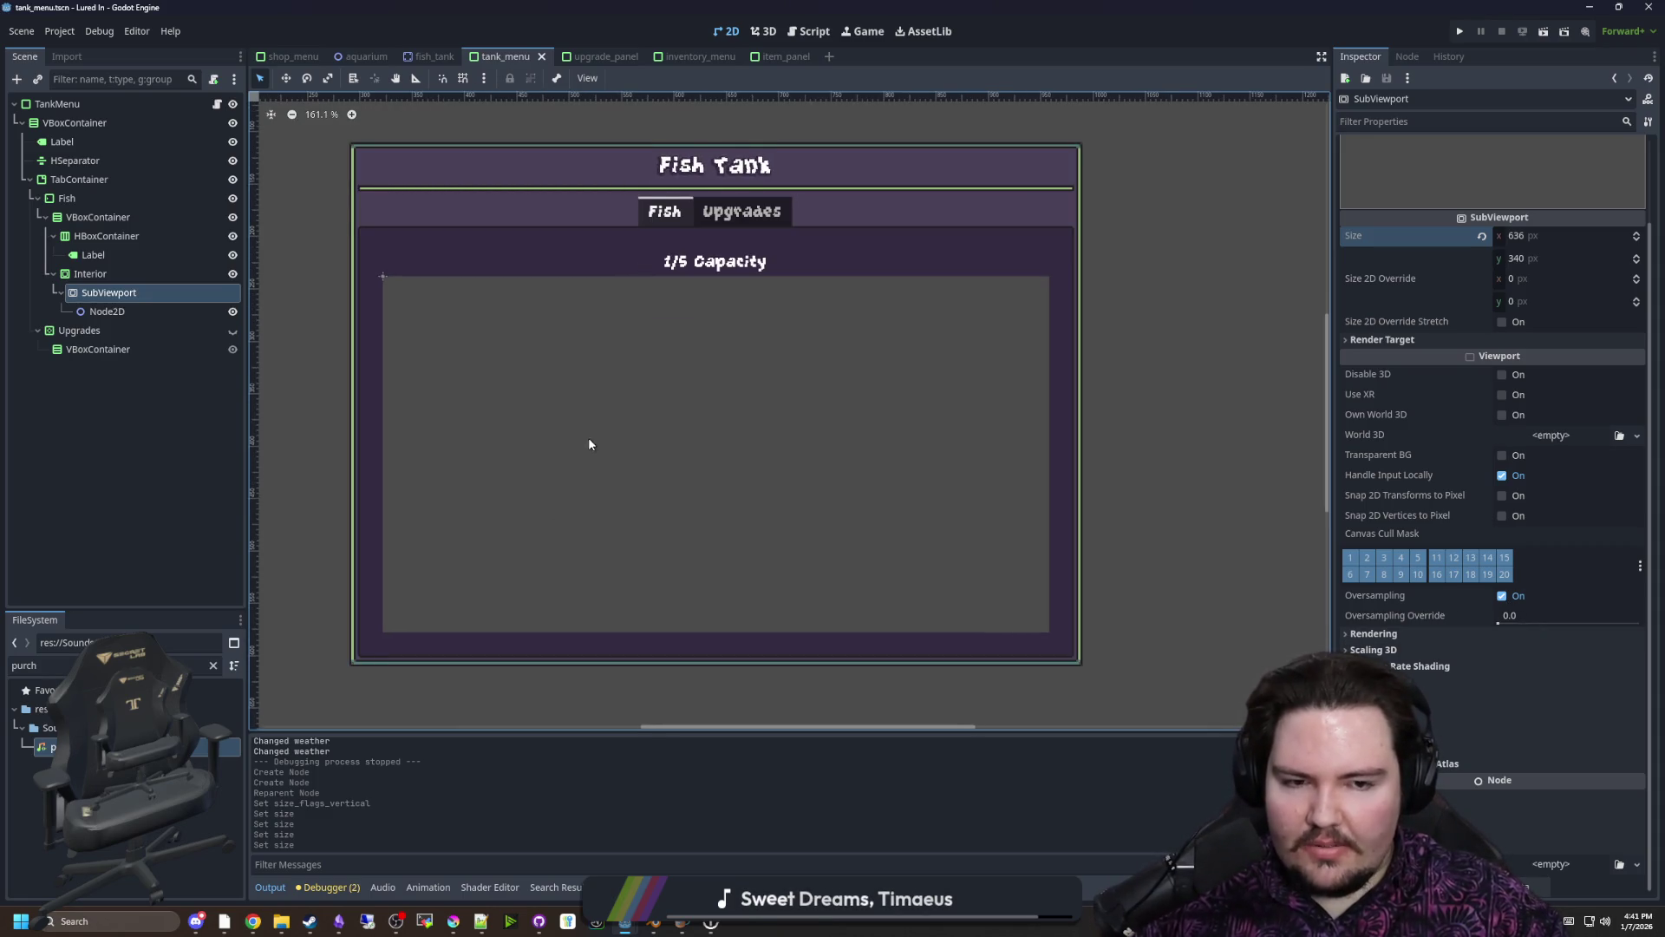
scroll(588, 437, "down", 1)
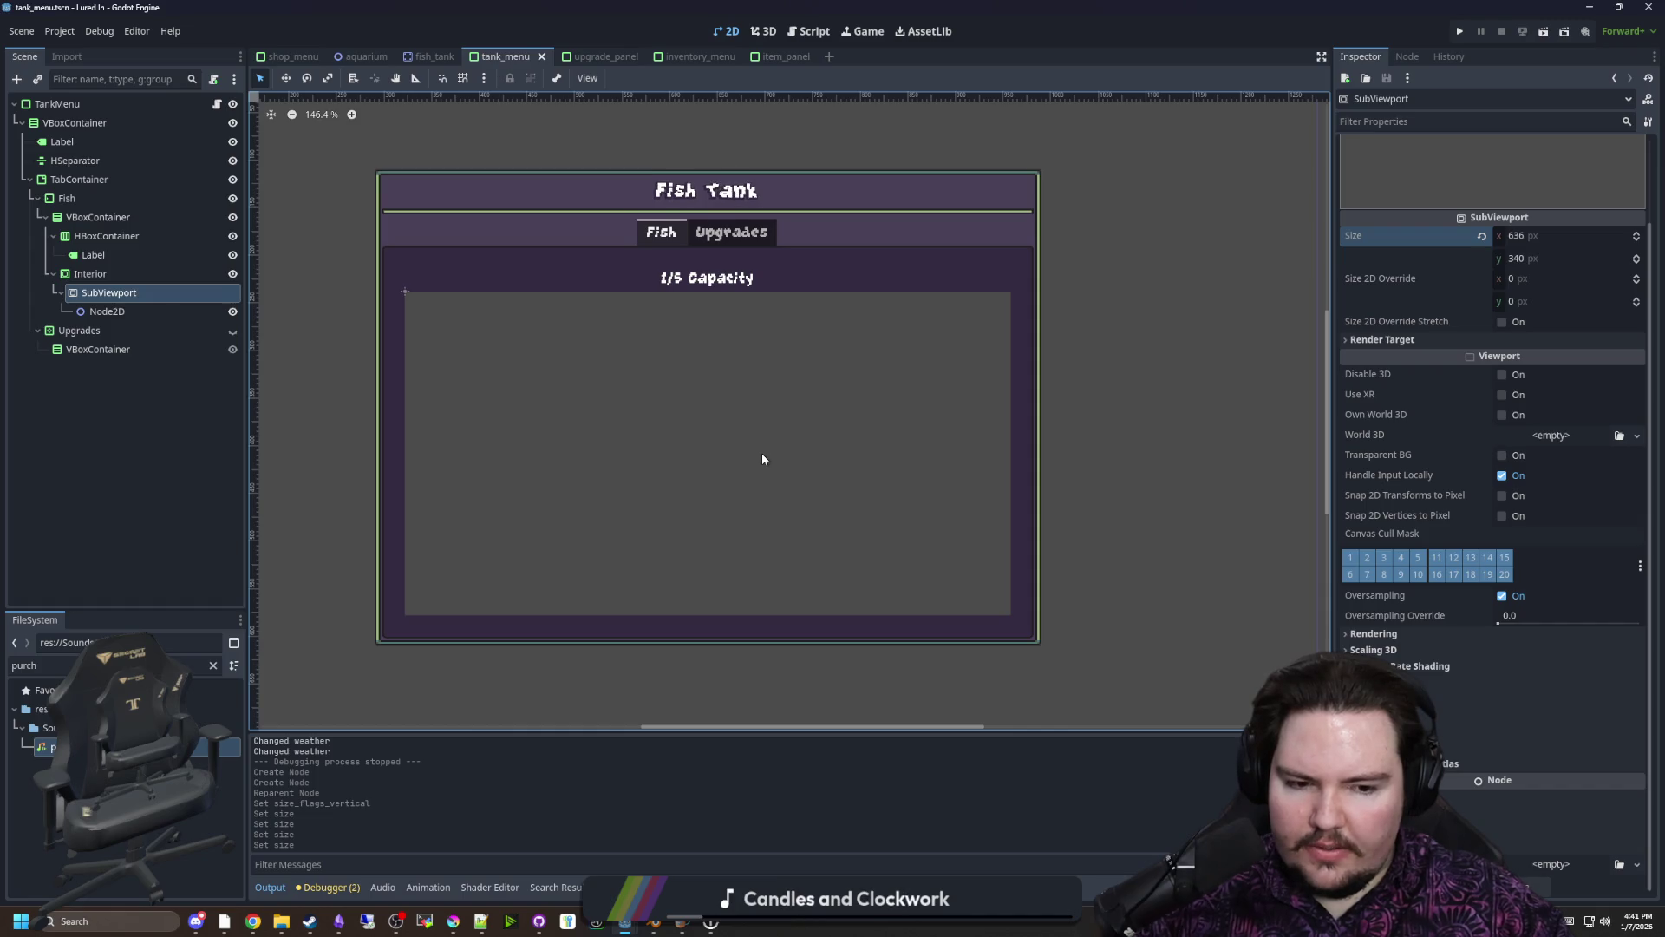
scroll(844, 492, "up", 1)
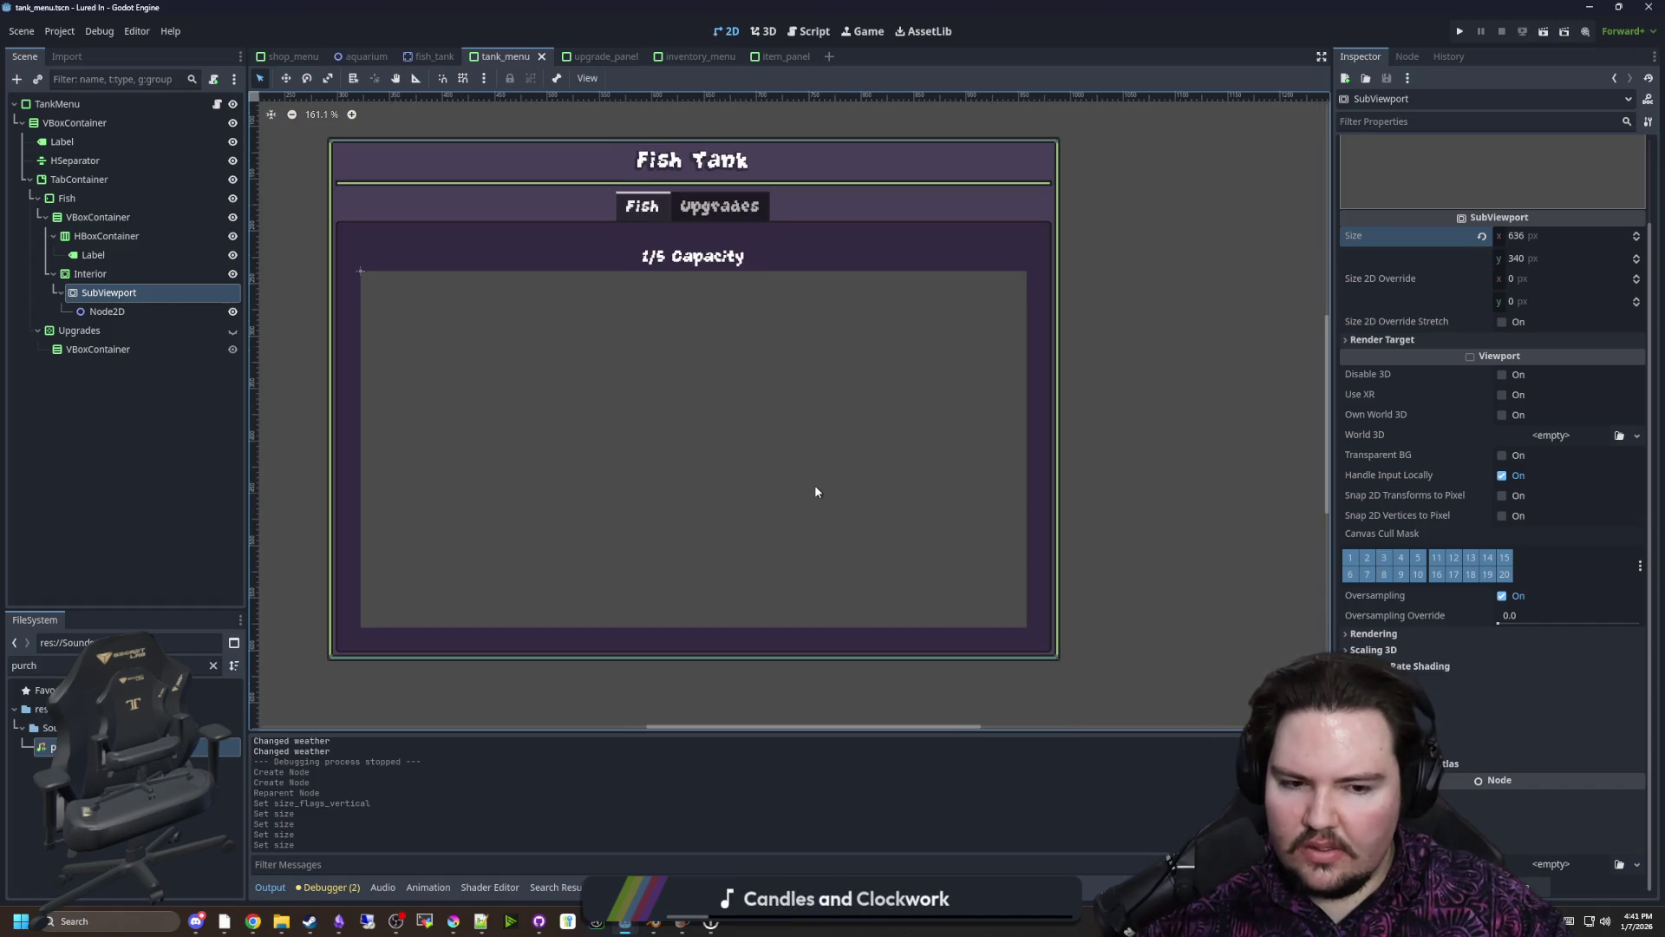
scroll(828, 511, "up", 1)
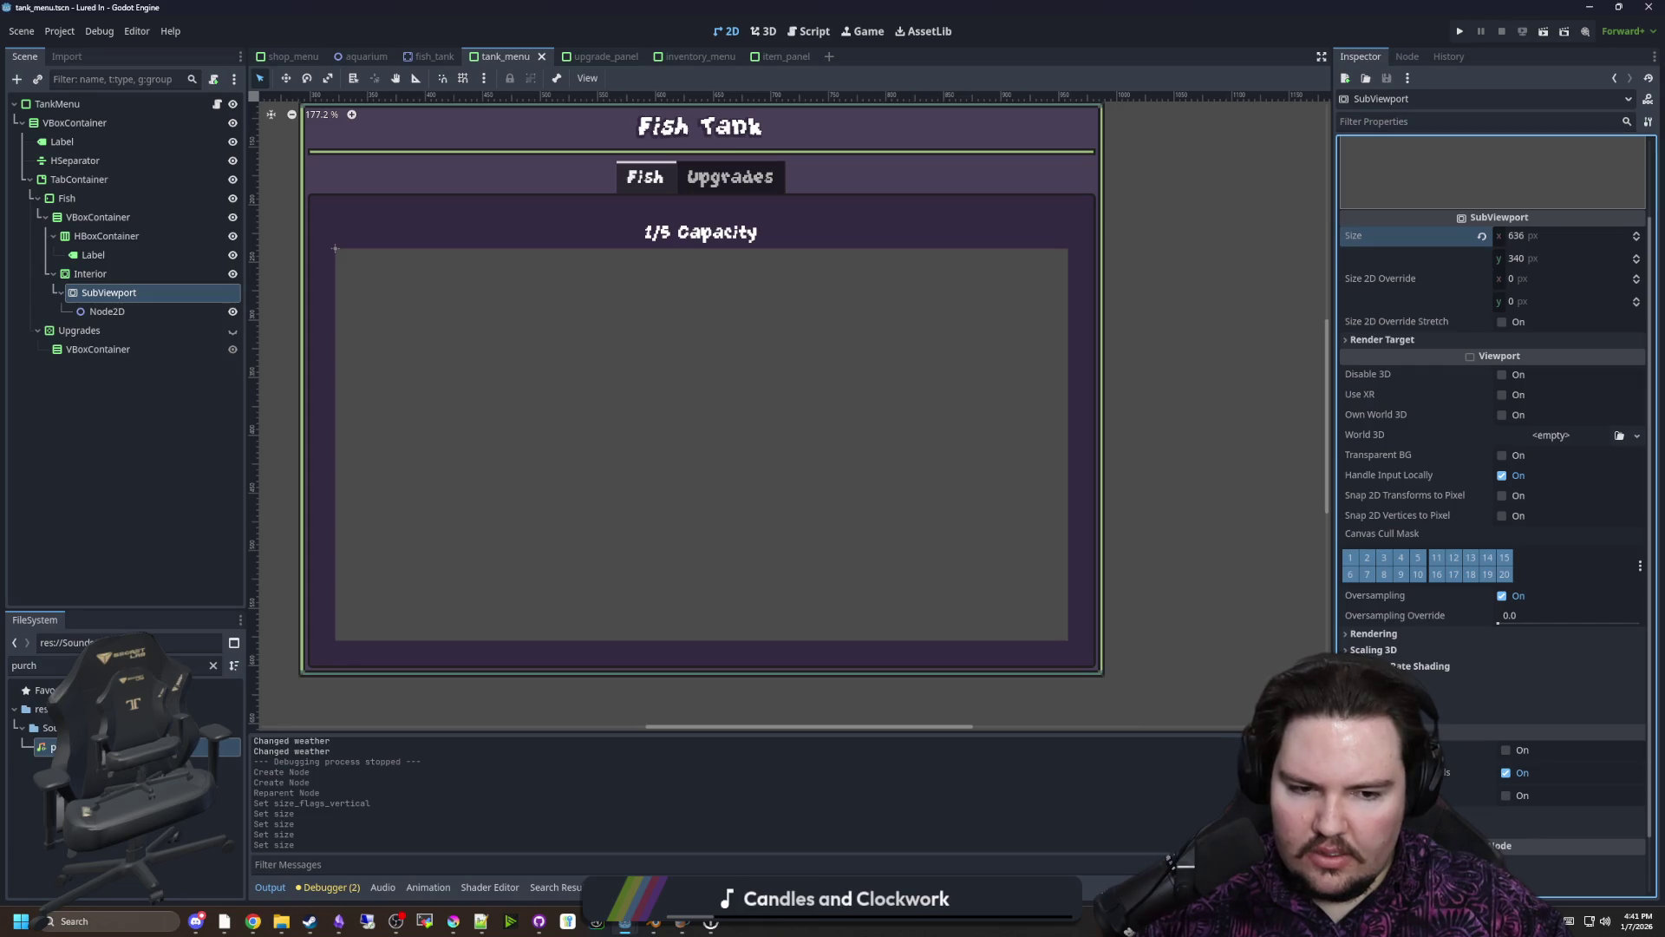
scroll(982, 590, "down", 1)
scroll(644, 486, "up", 1)
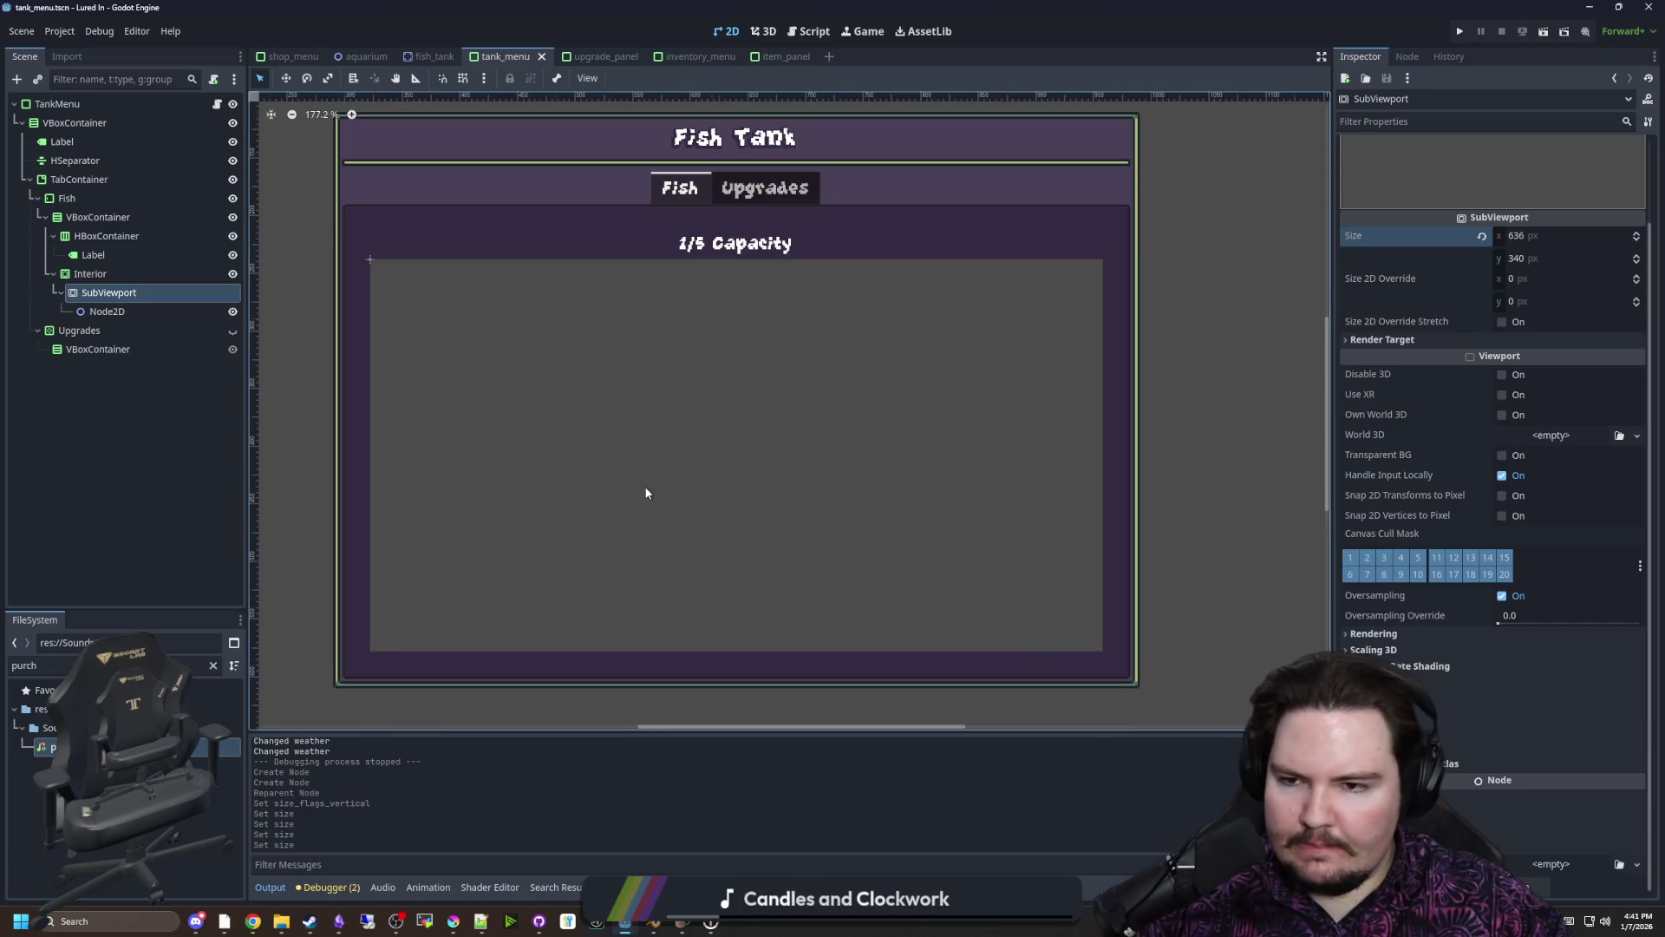
scroll(607, 416, "down", 1)
scroll(769, 465, "up", 1)
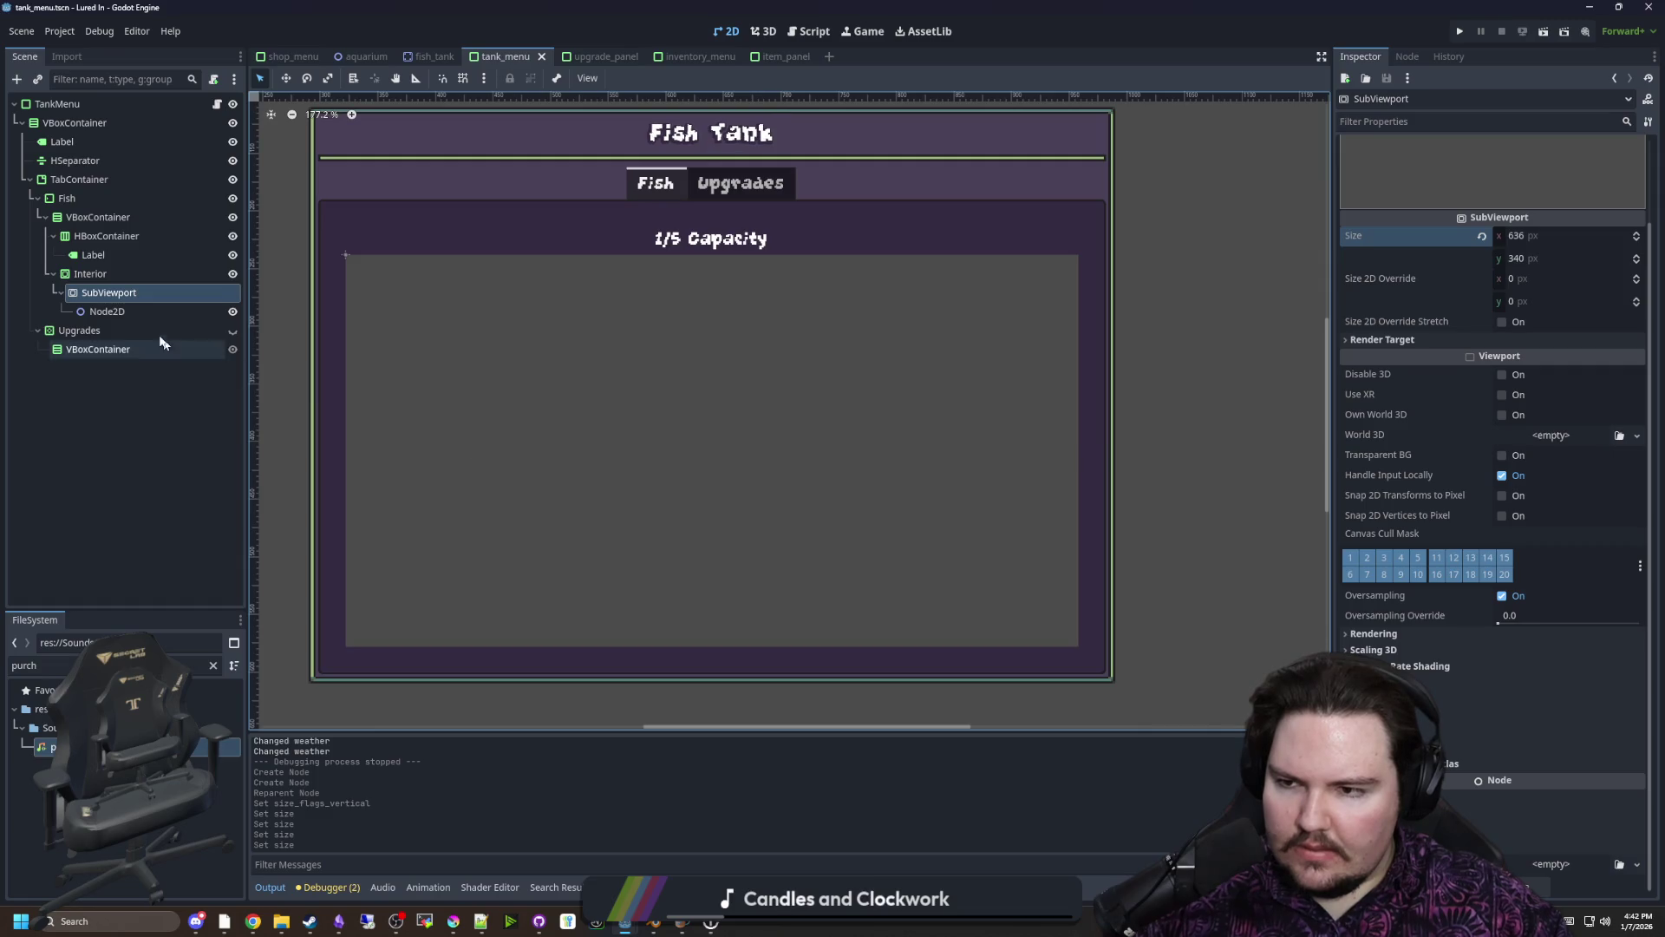
Rename the Node2D under the SubViewport to 'World' and reselect it
left_click(102, 317)
double_click(95, 312)
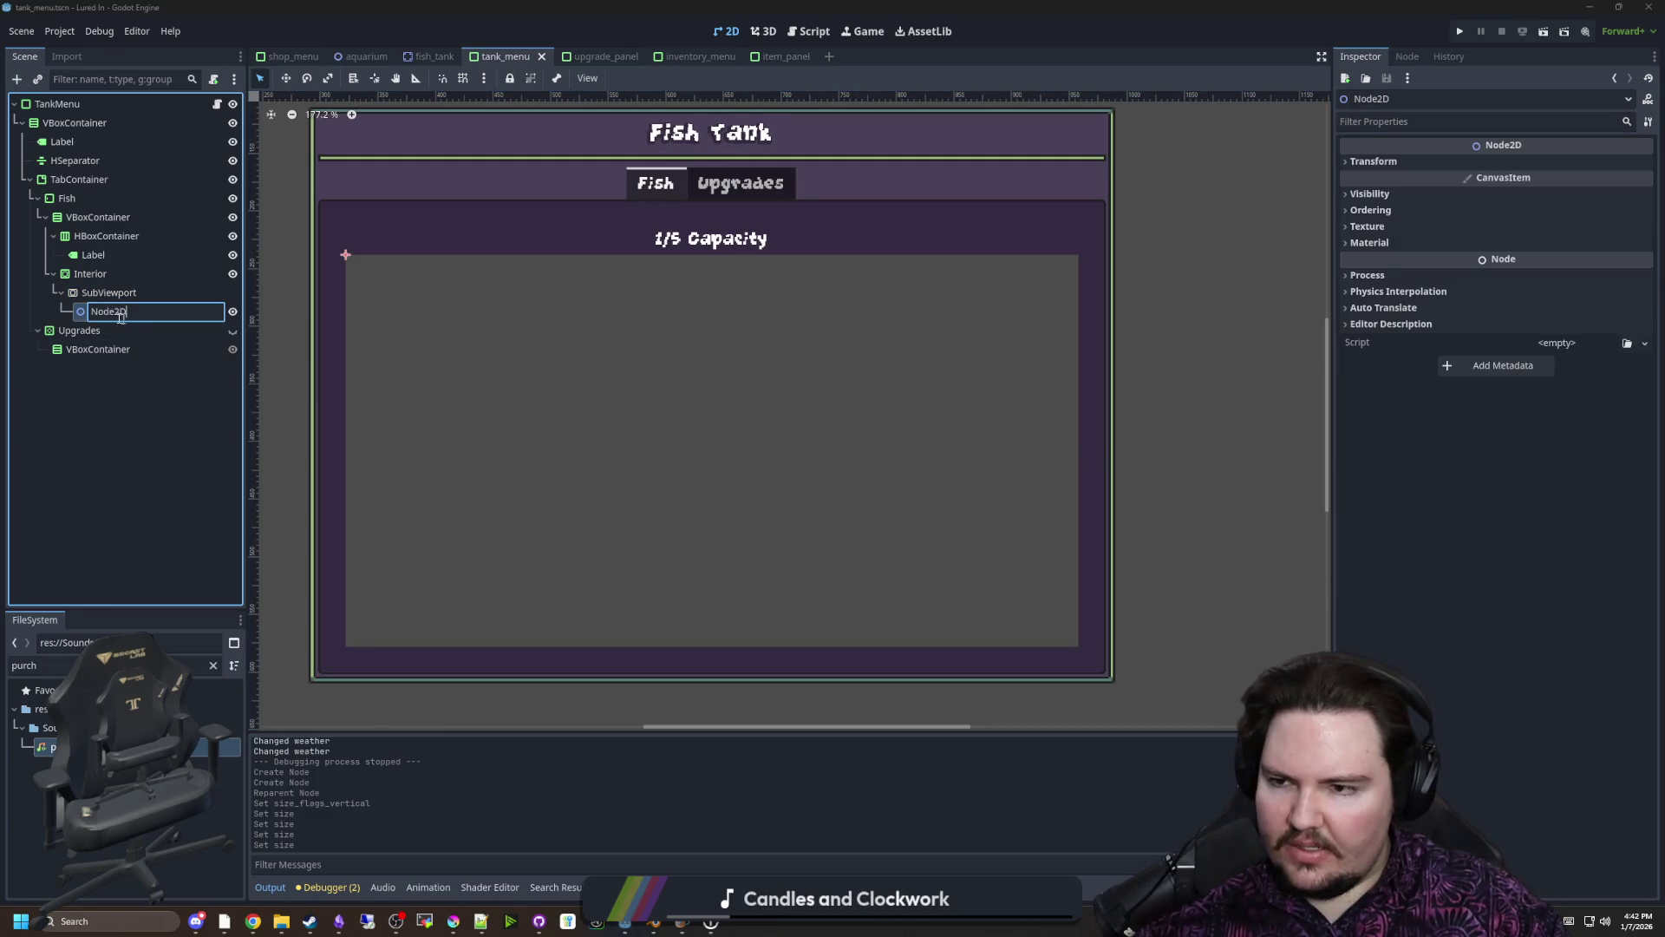
type("World")
key("Return")
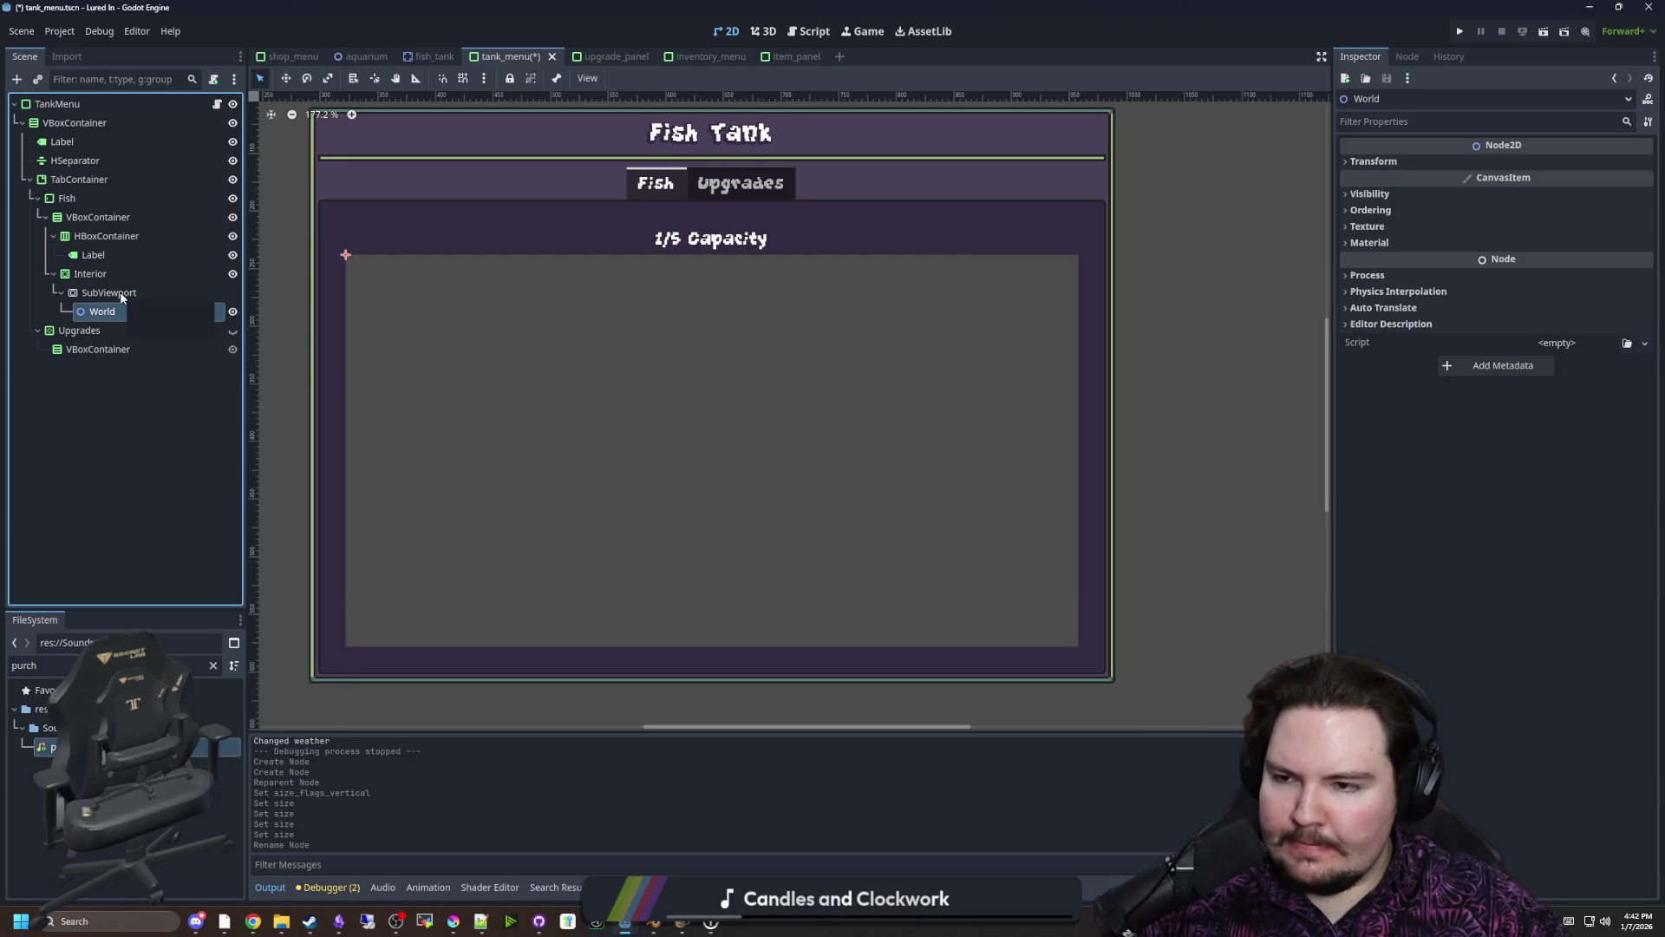
left_click(105, 296)
left_click(102, 312)
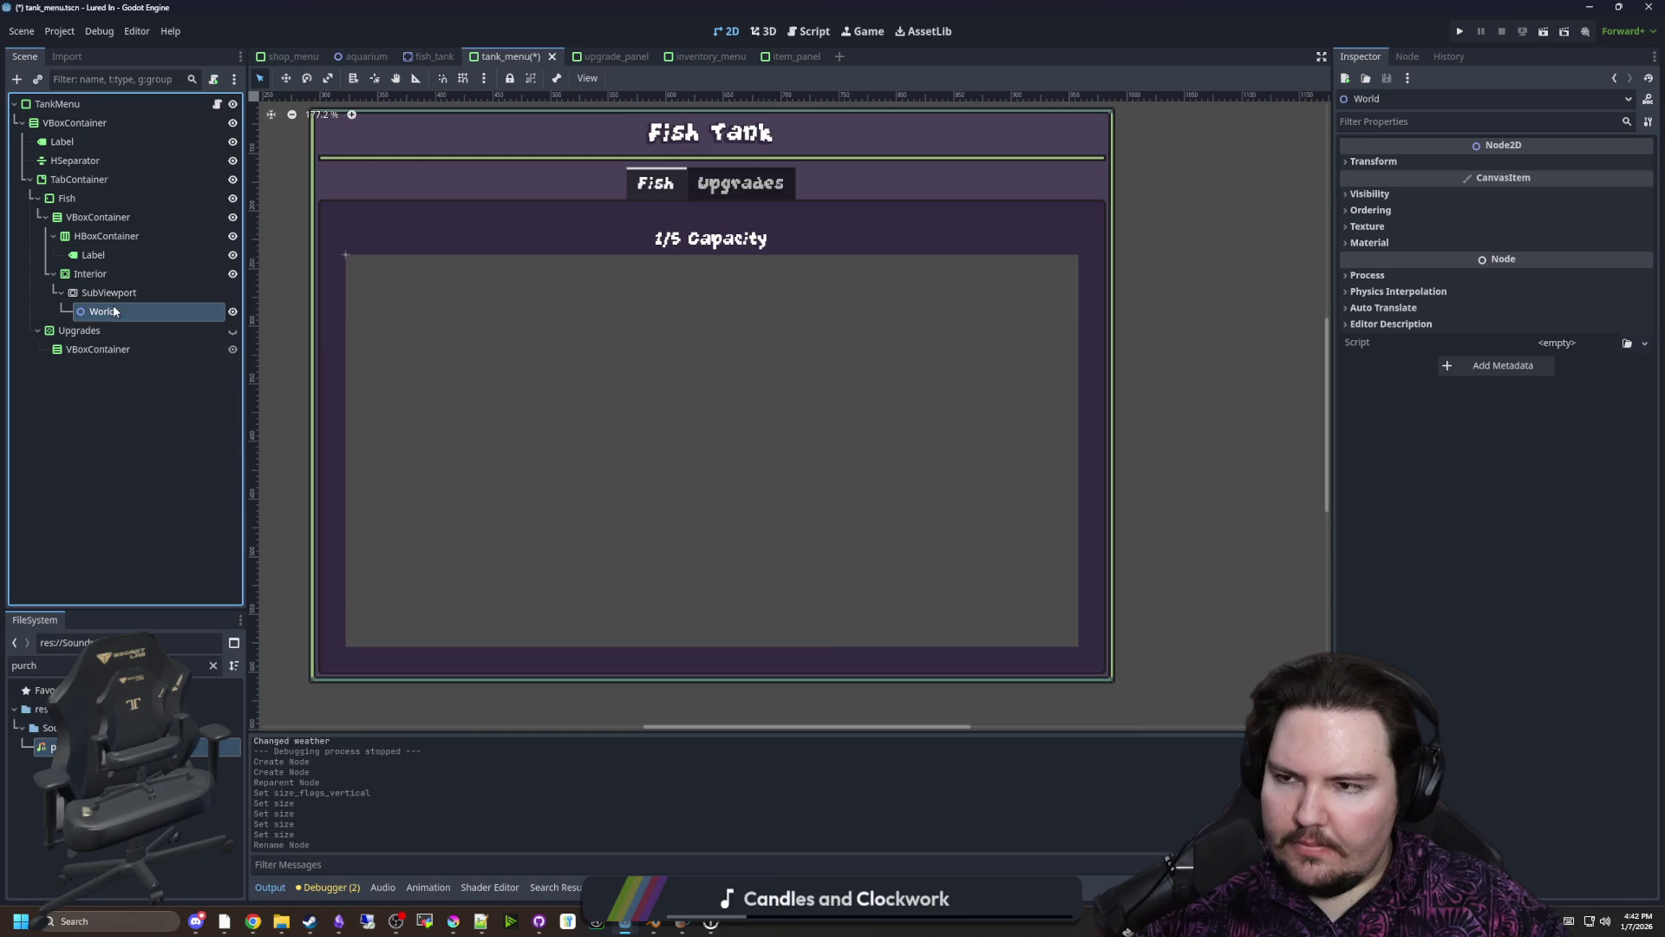
Add a Line2D child node under World
right_click(102, 314)
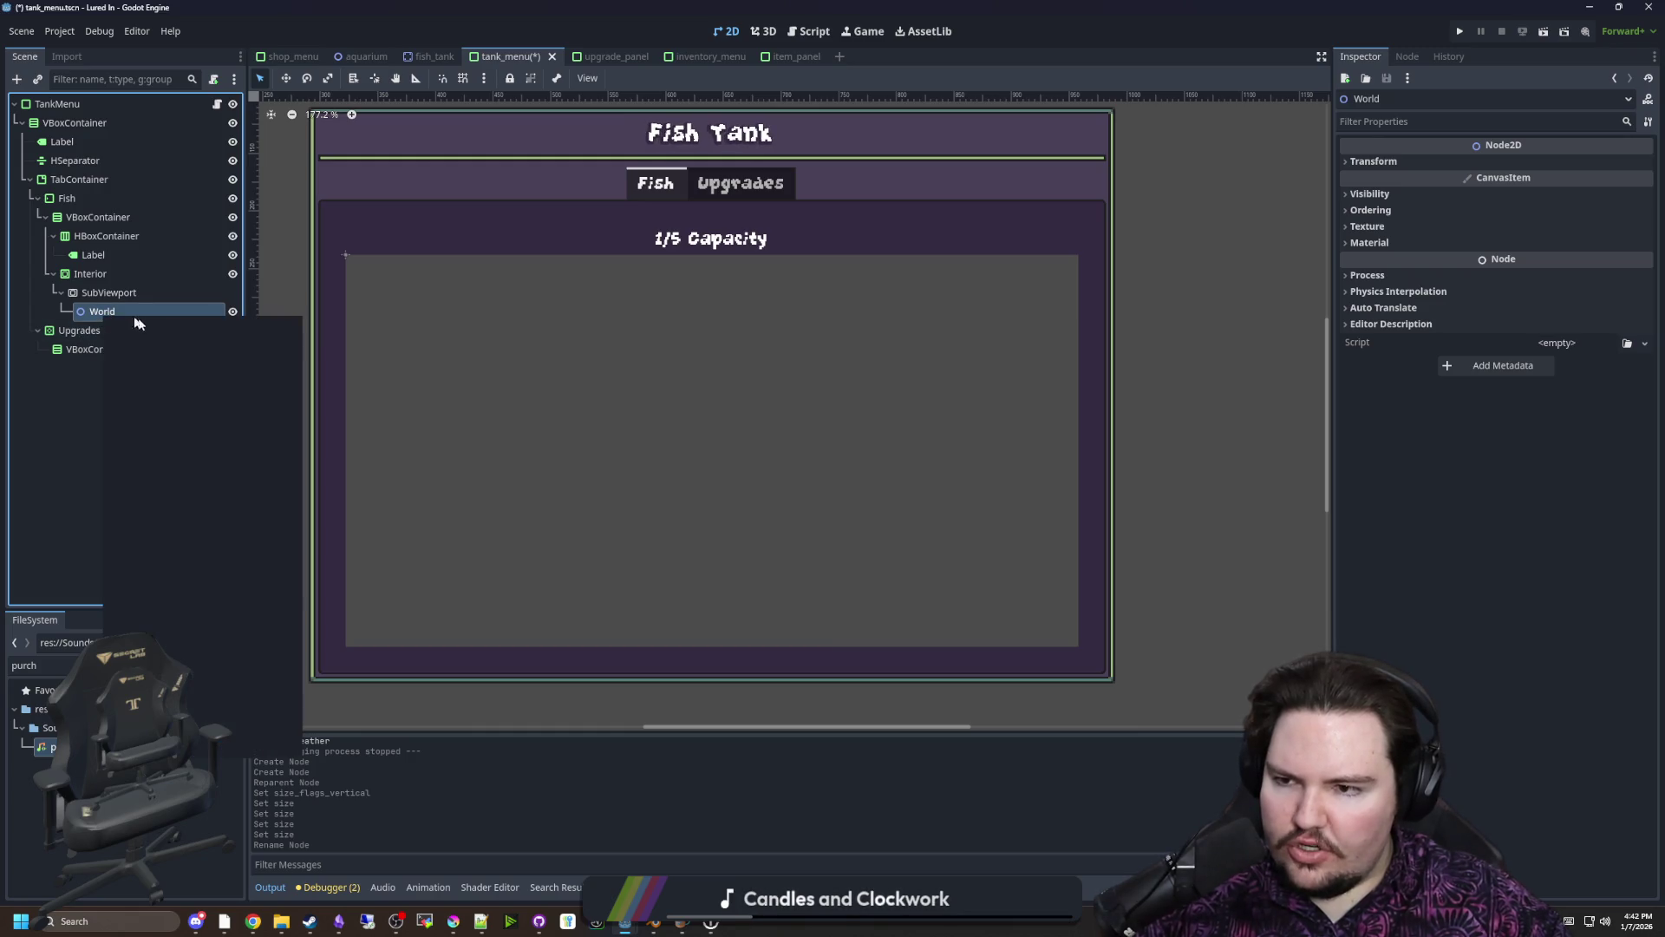
left_click(168, 326)
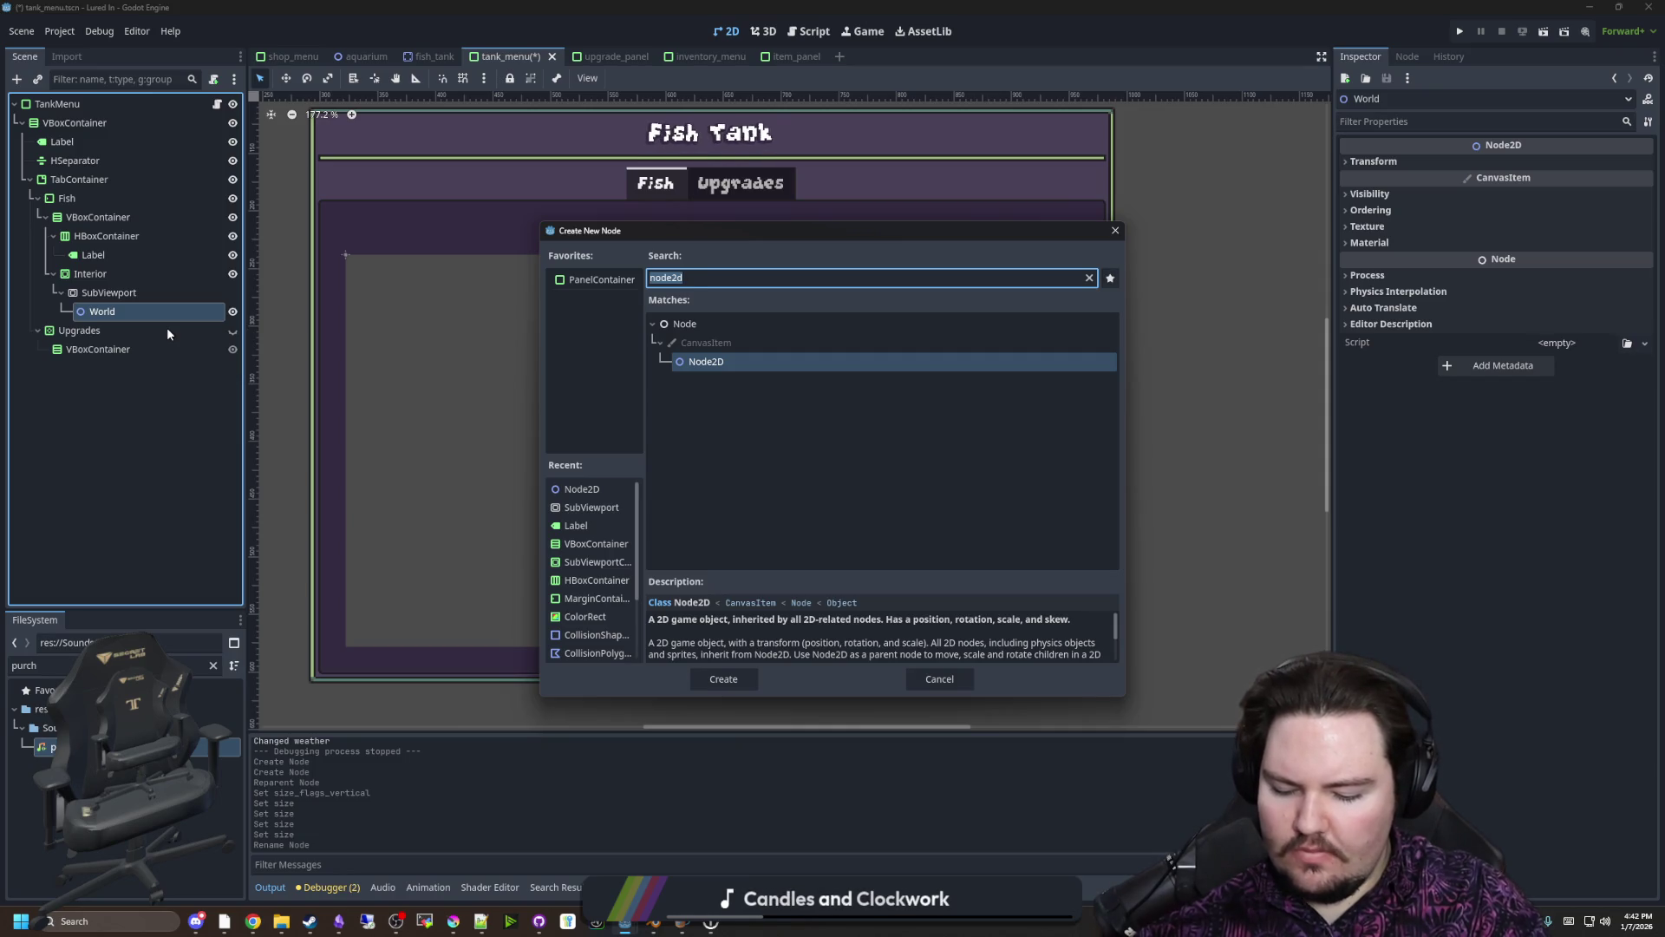
type("line")
key("Return")
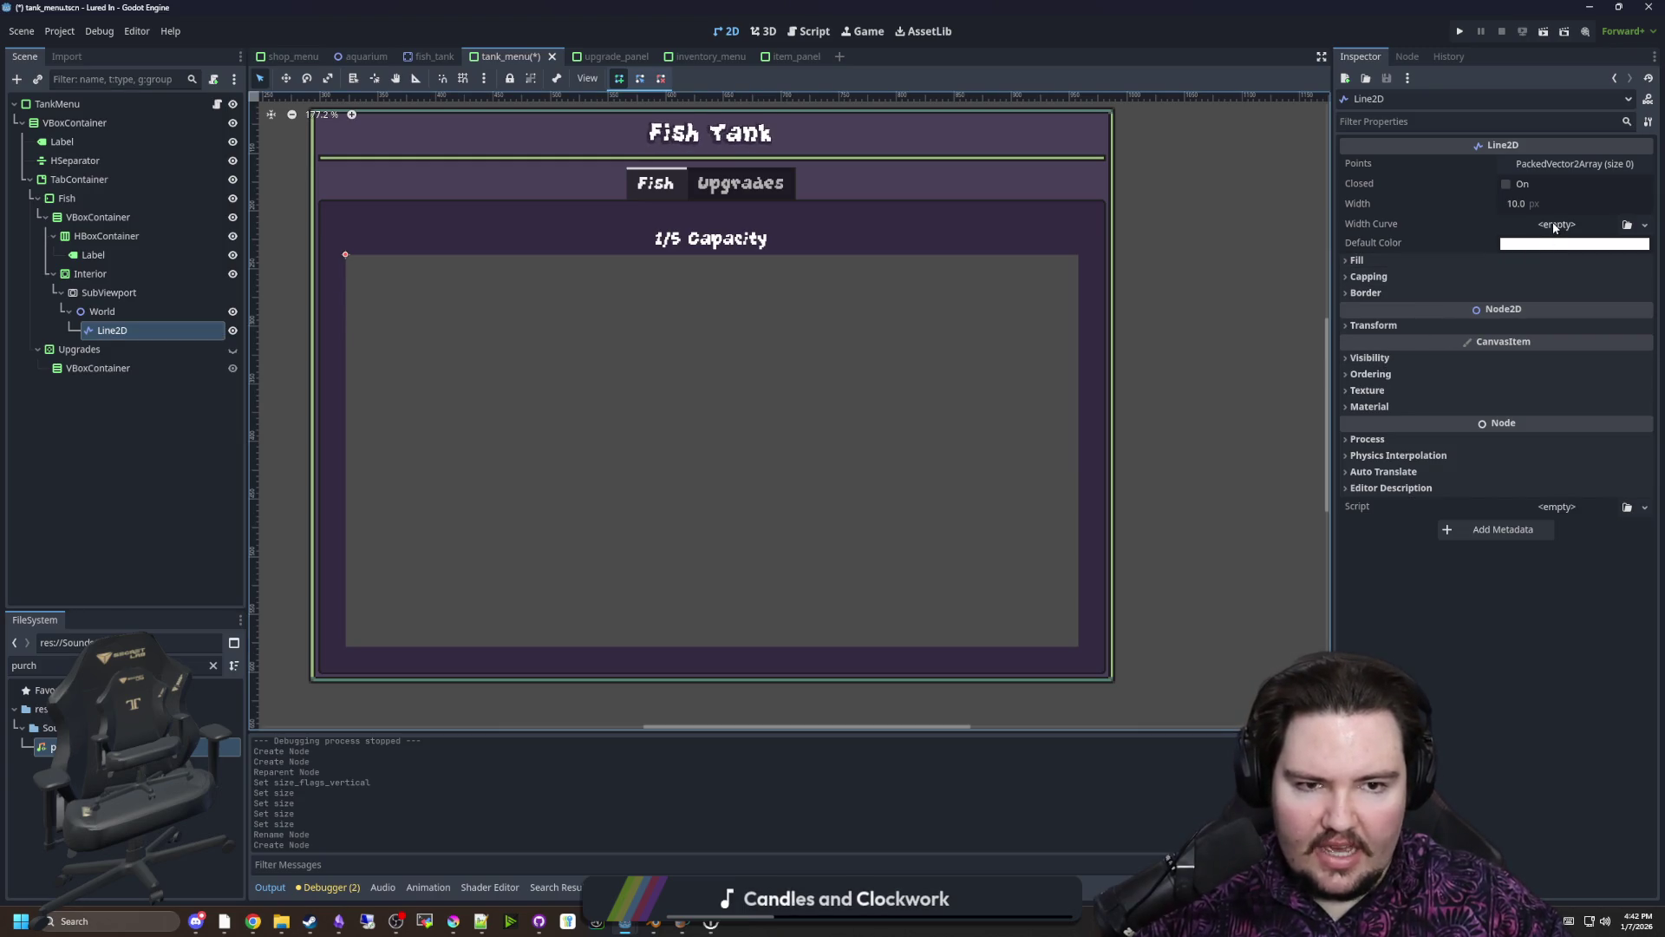
Quick Load the fish image as the Line2D's fill texture
left_click(1390, 258)
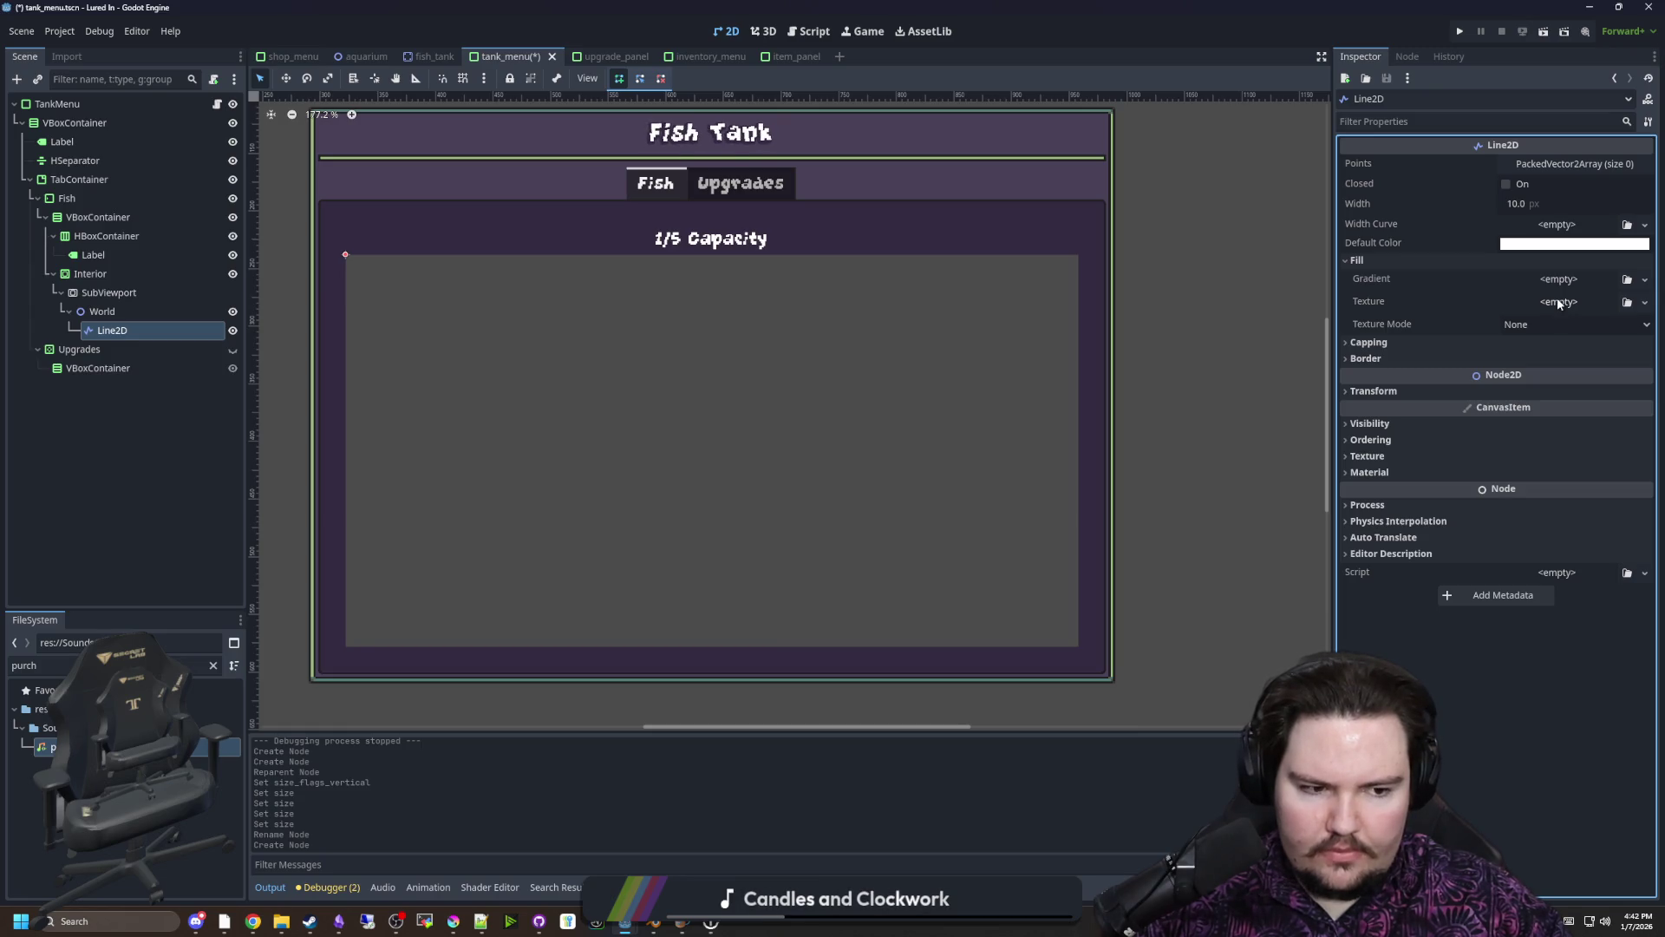
left_click(1557, 301)
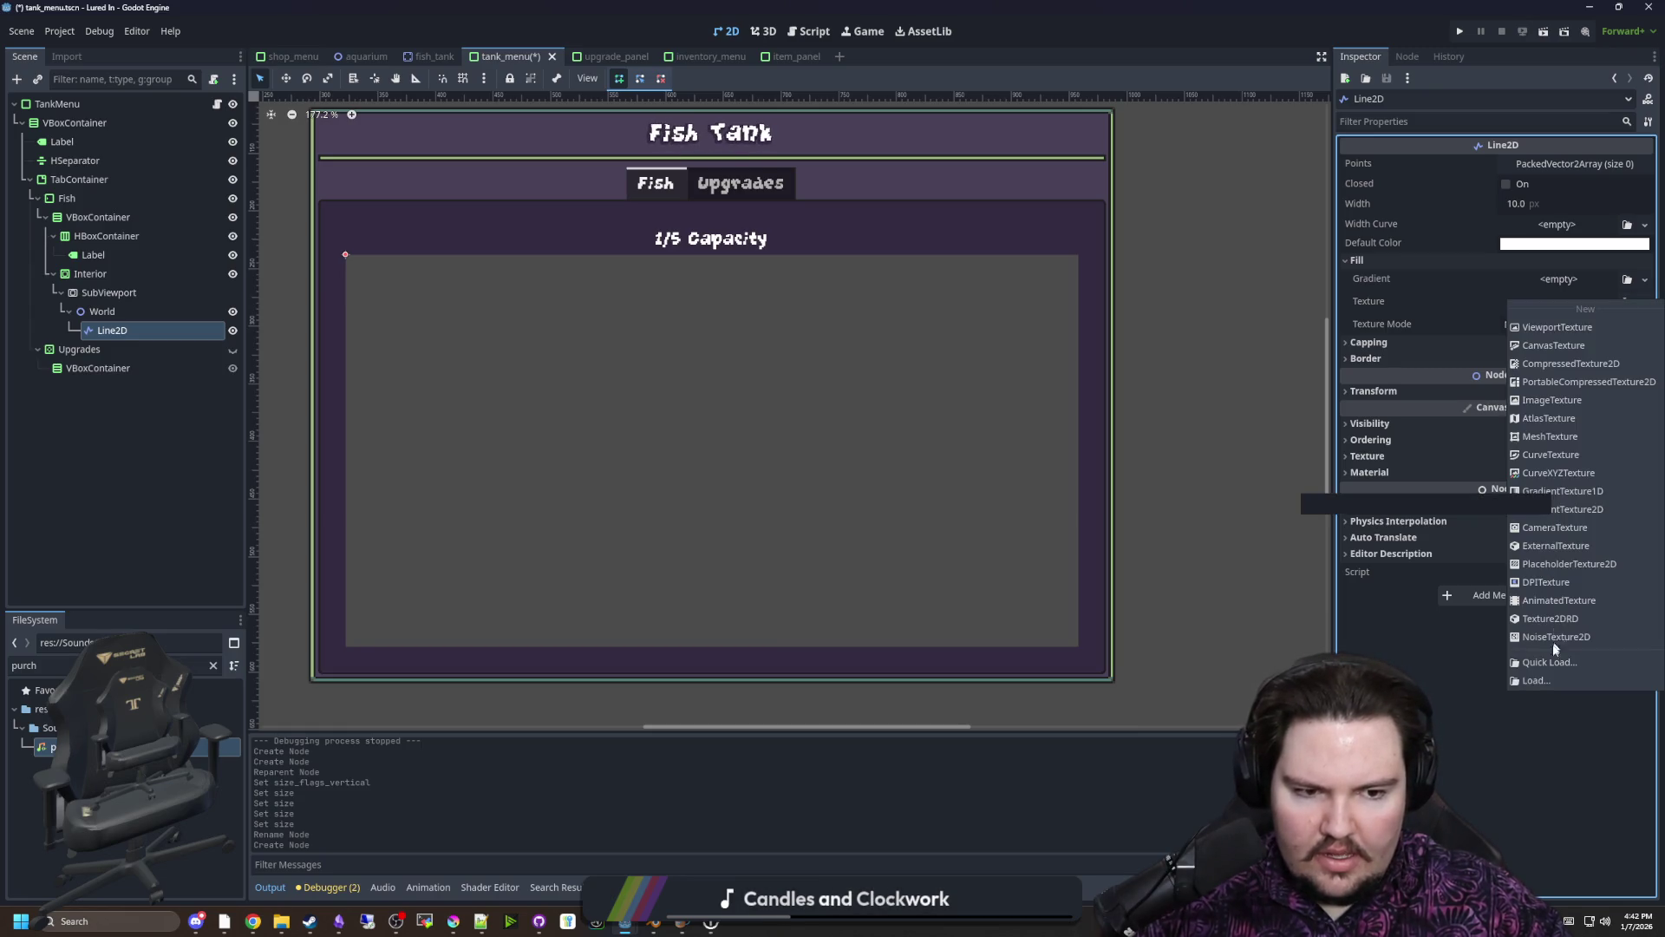
left_click(1552, 662)
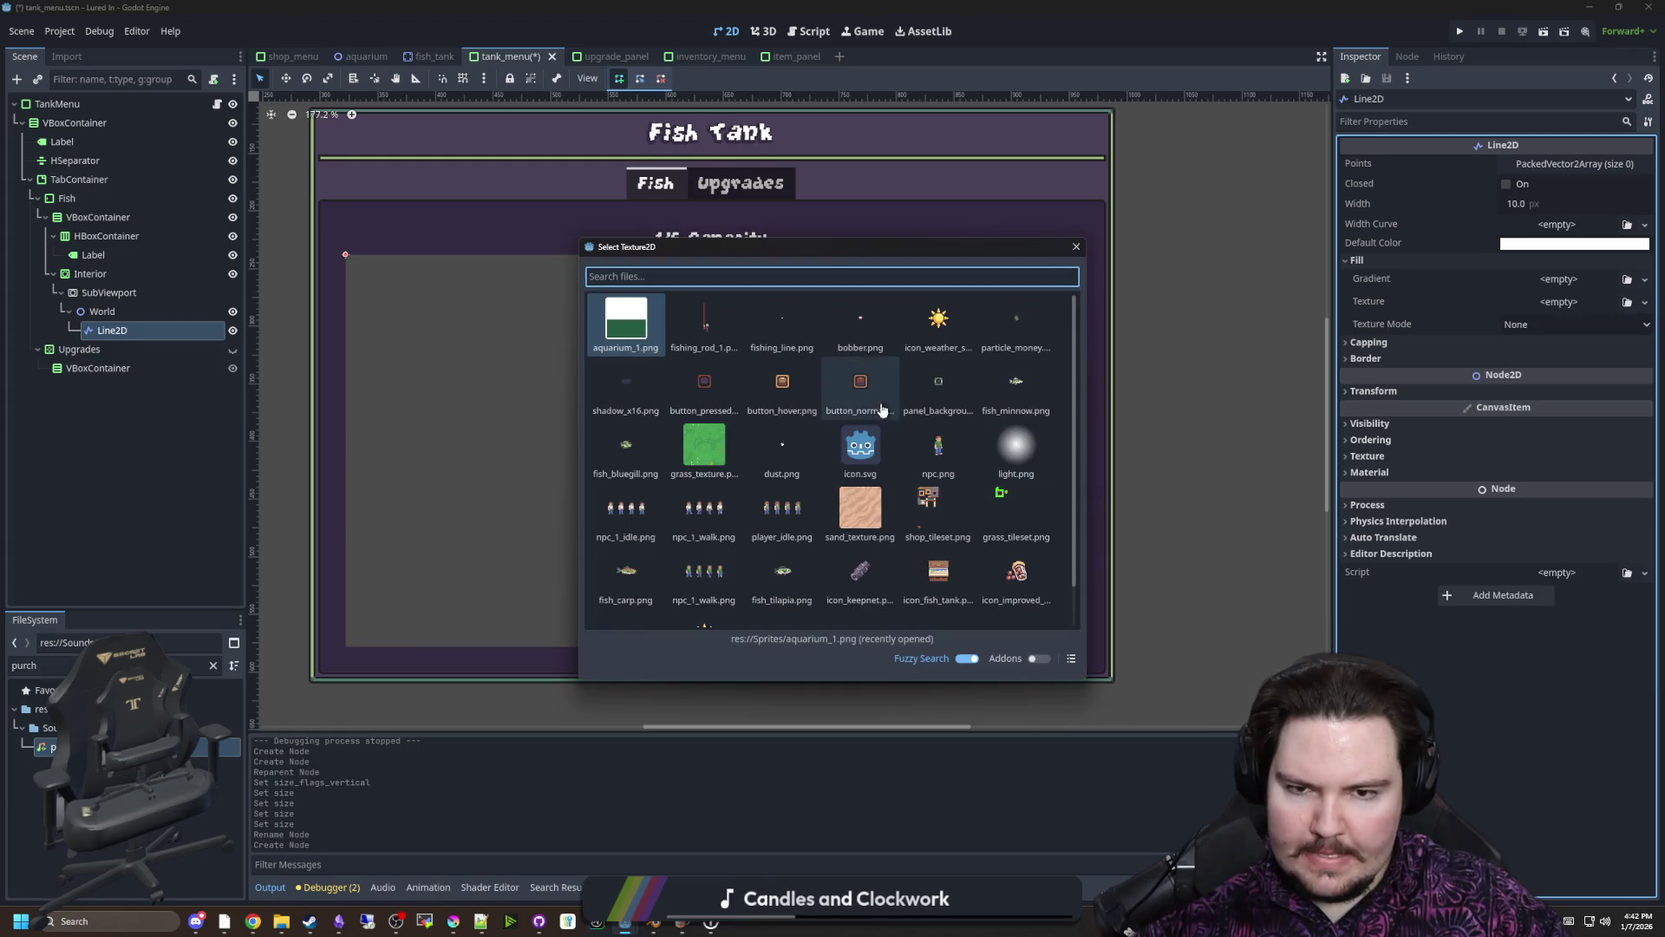
left_click(1039, 389)
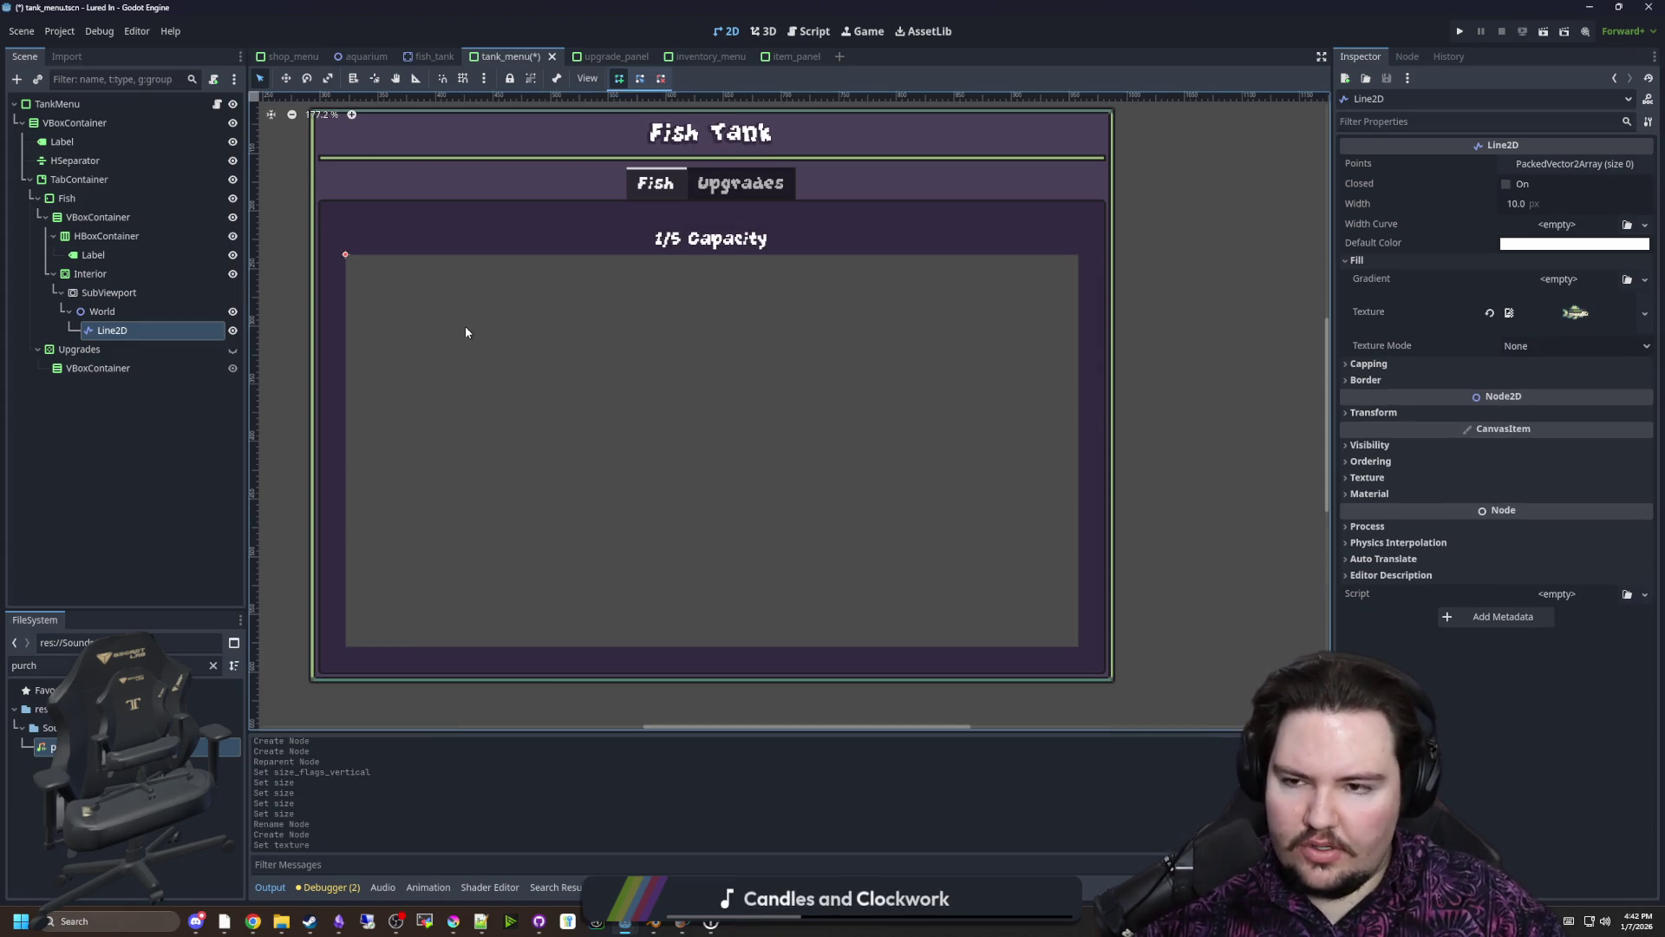
scroll(425, 349, "down", 1)
Move the Line2D into the tank at (191, 129)
key("w")
left_click_drag(457, 365, 591, 453)
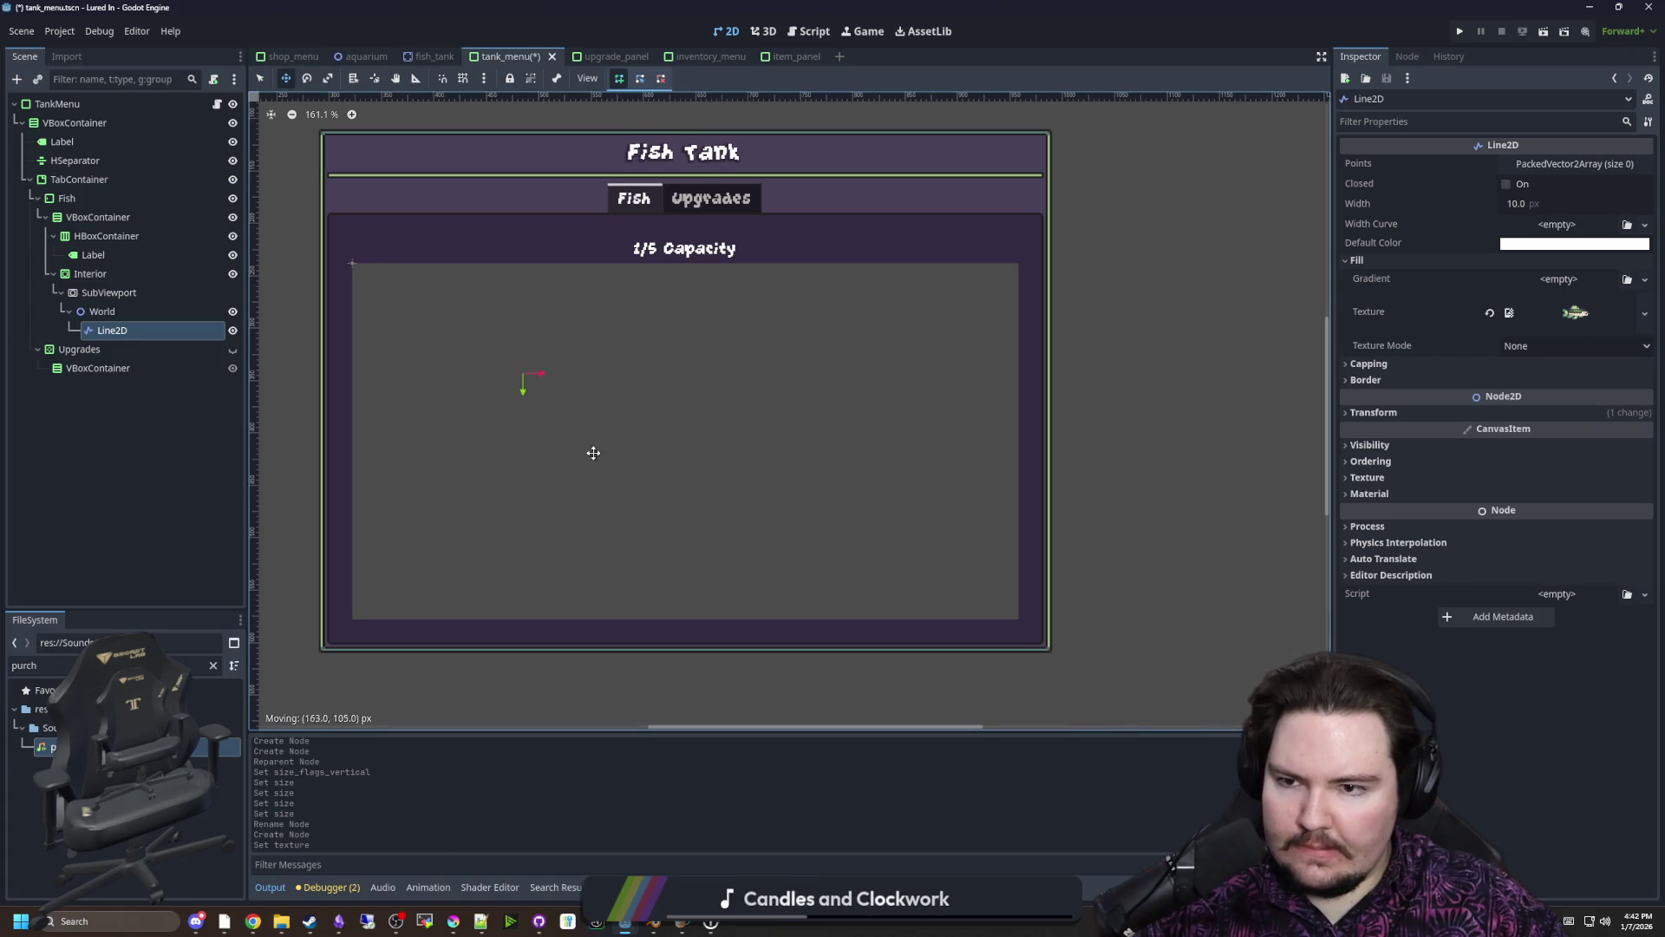
scroll(554, 402, "up", 10)
scroll(580, 399, "down", 9)
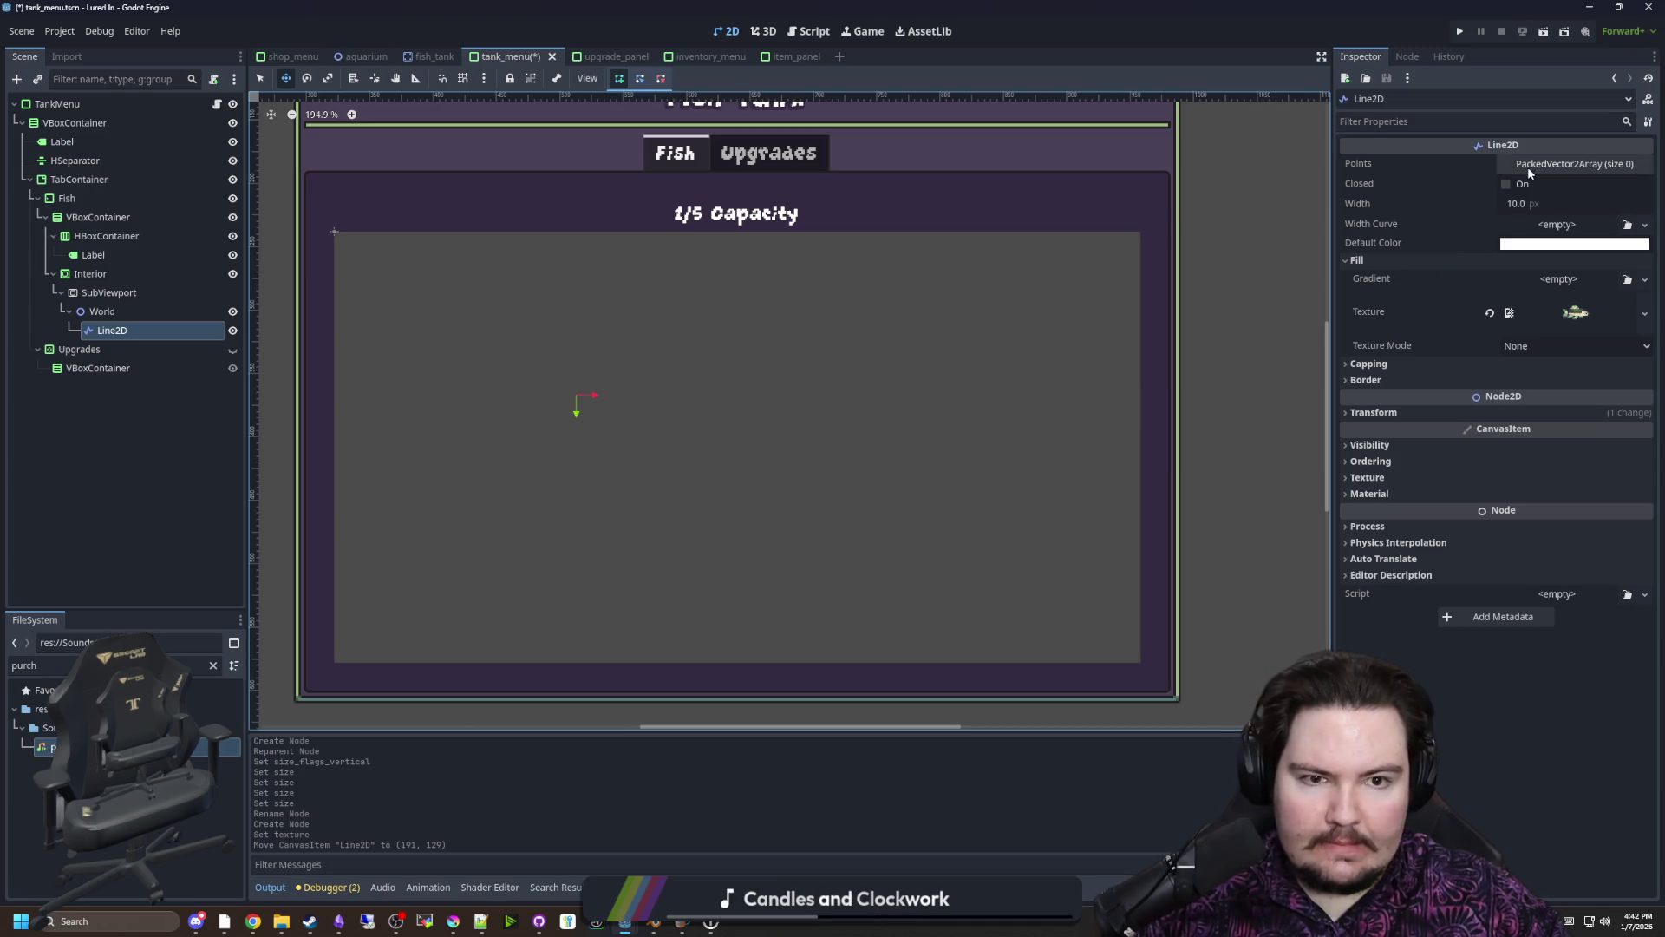
Give the line two points: (0, 0) and a second point at x 10
left_click(1527, 167)
left_click(1537, 187)
type("1")
key("Return")
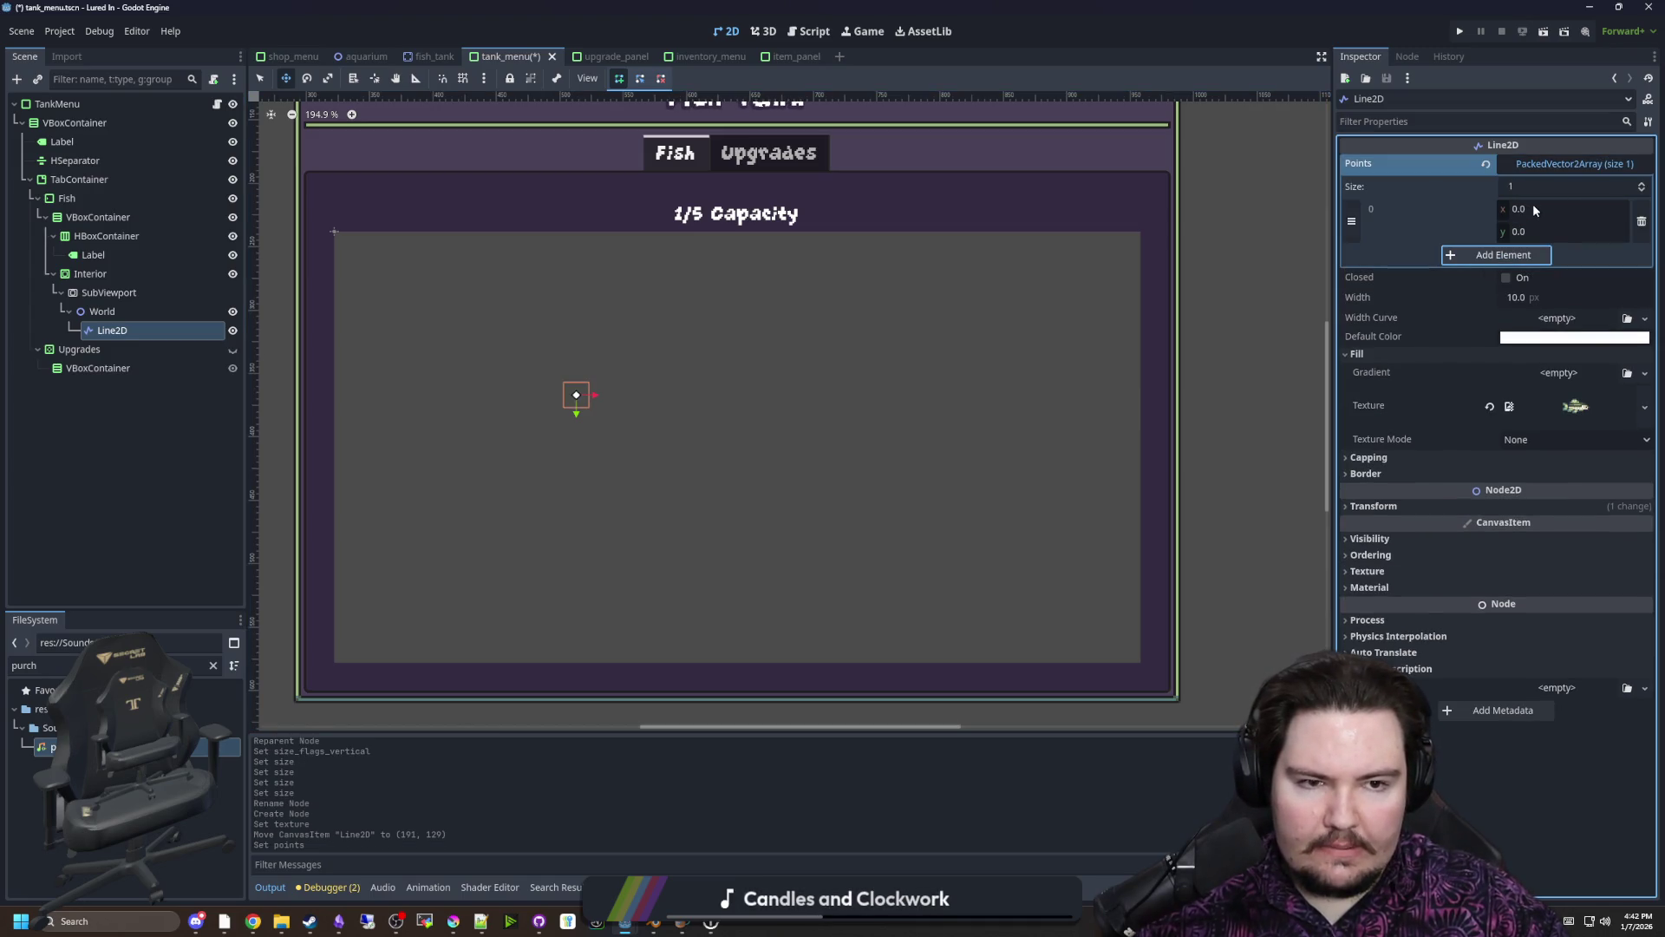
left_click(1540, 231)
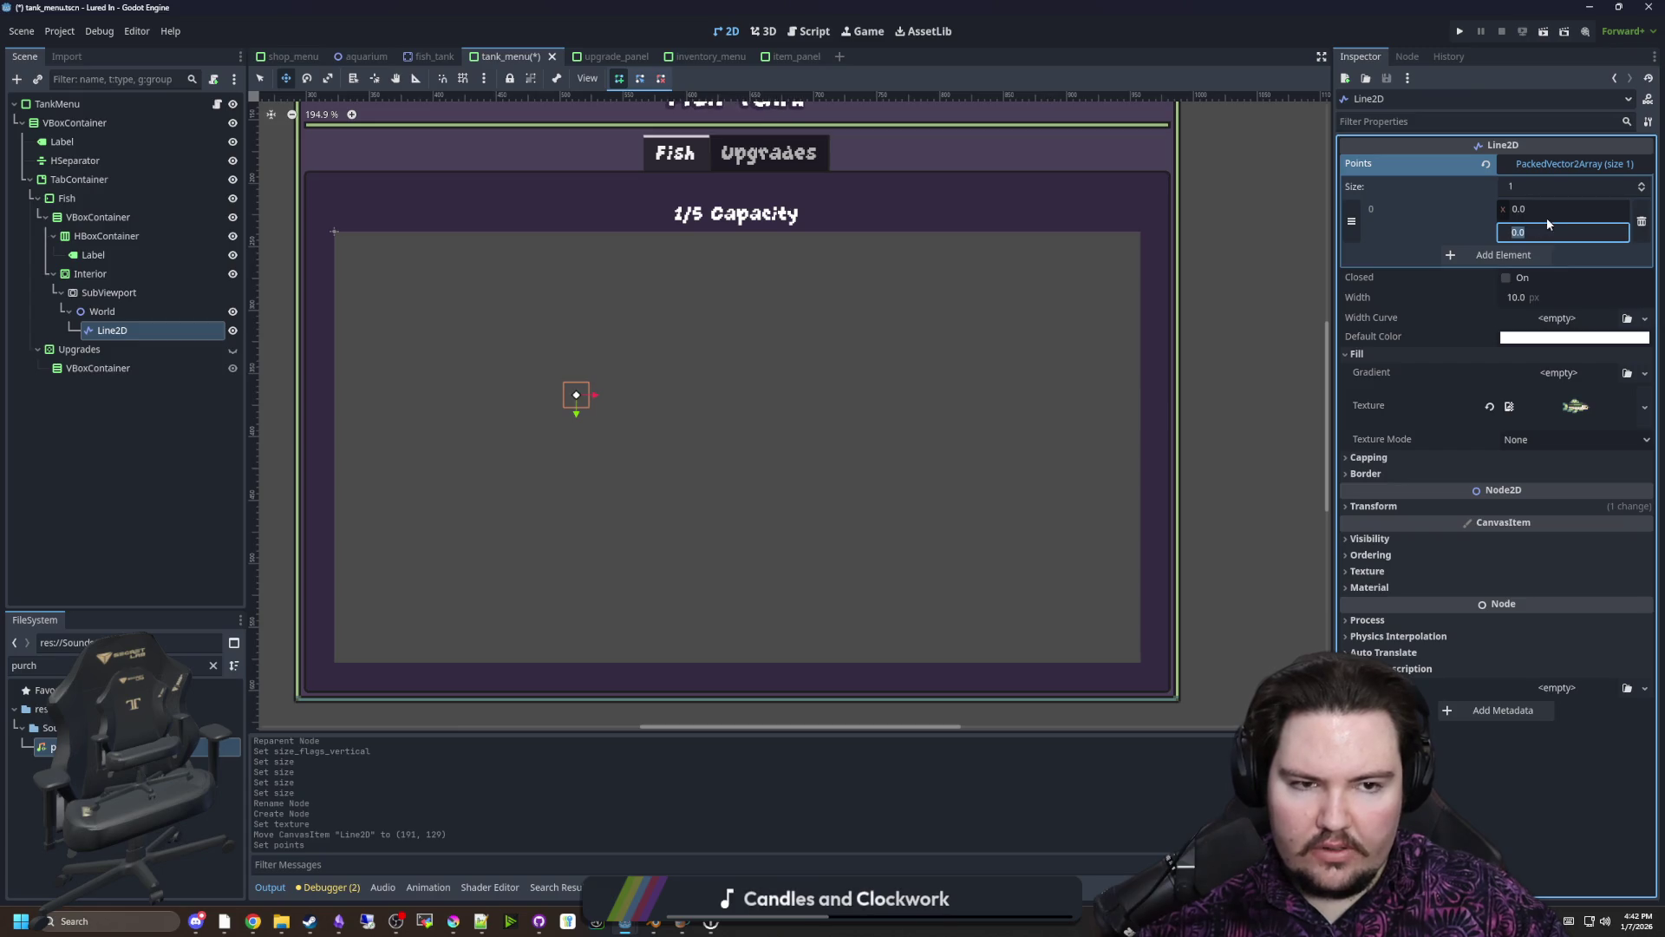
left_click(1493, 255)
left_click(1536, 254)
type("10")
key("Return")
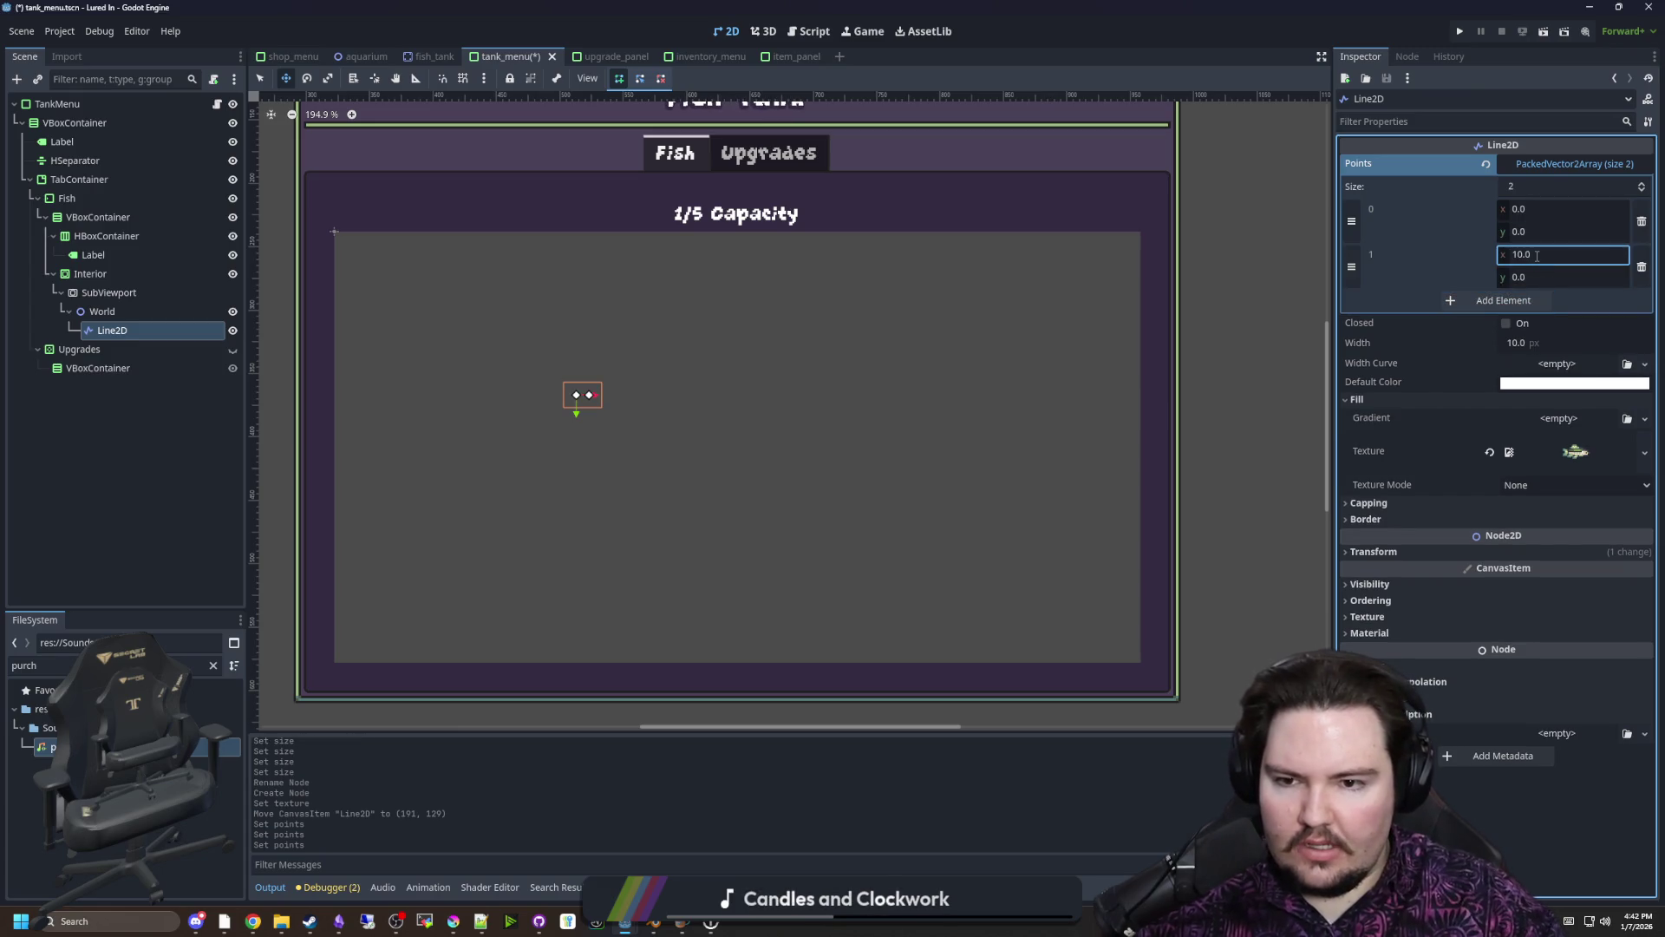
scroll(540, 392, "up", 3)
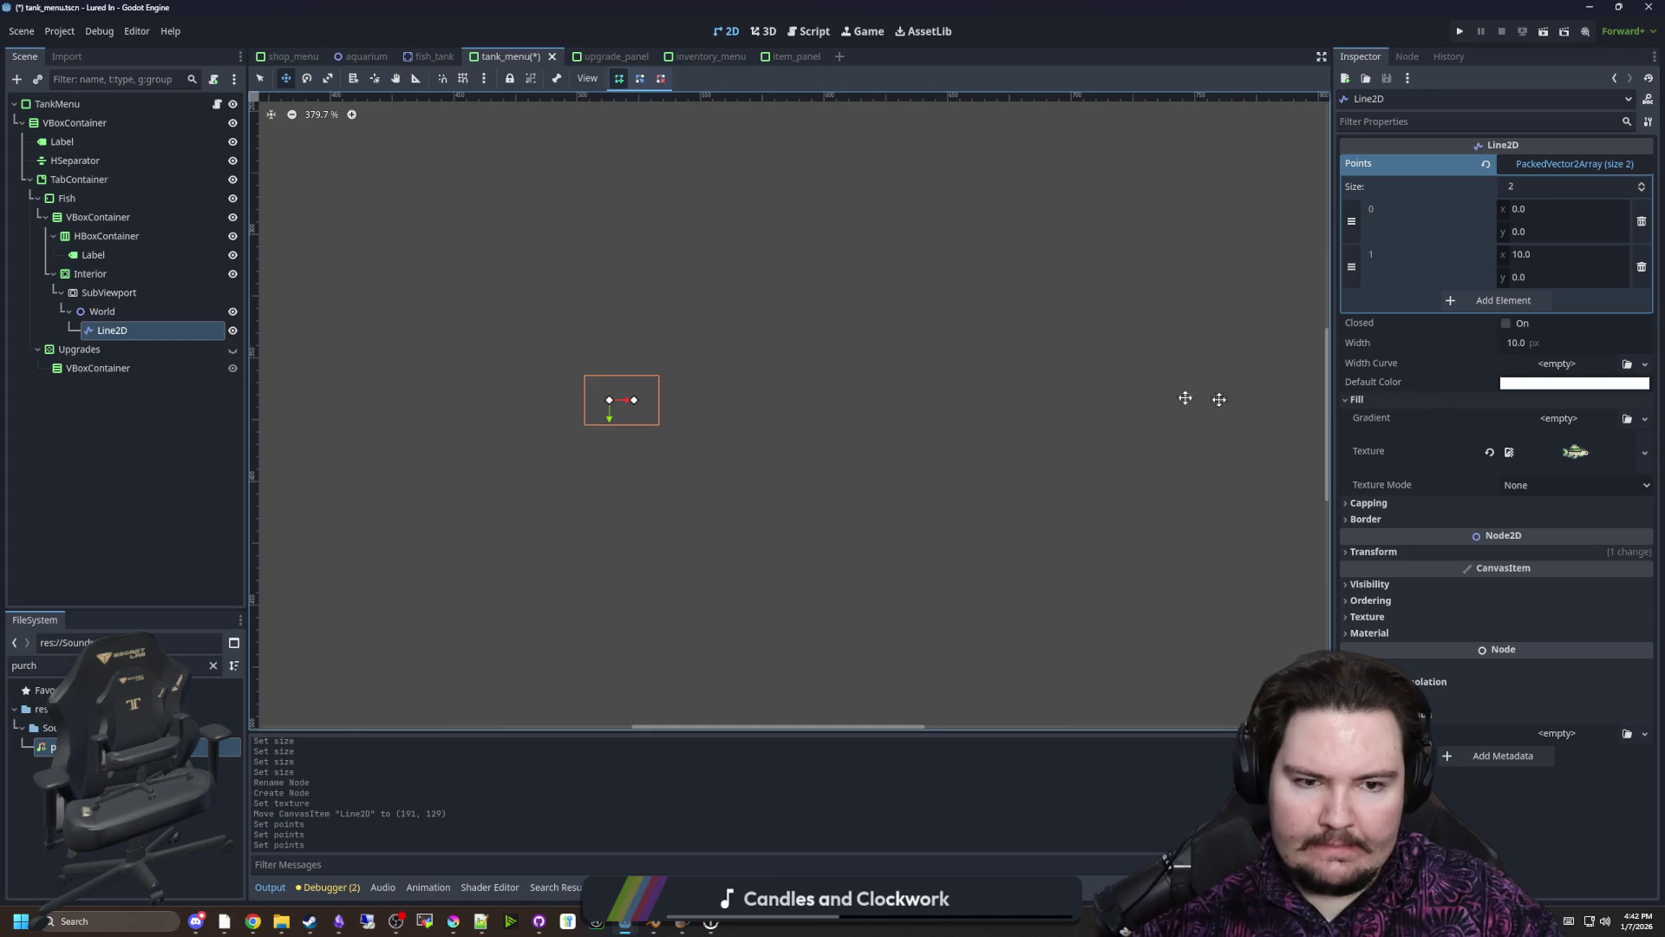
scroll(795, 355, "down", 3)
Try Tile texture mode on the line, then set it back to None
left_click(1502, 484)
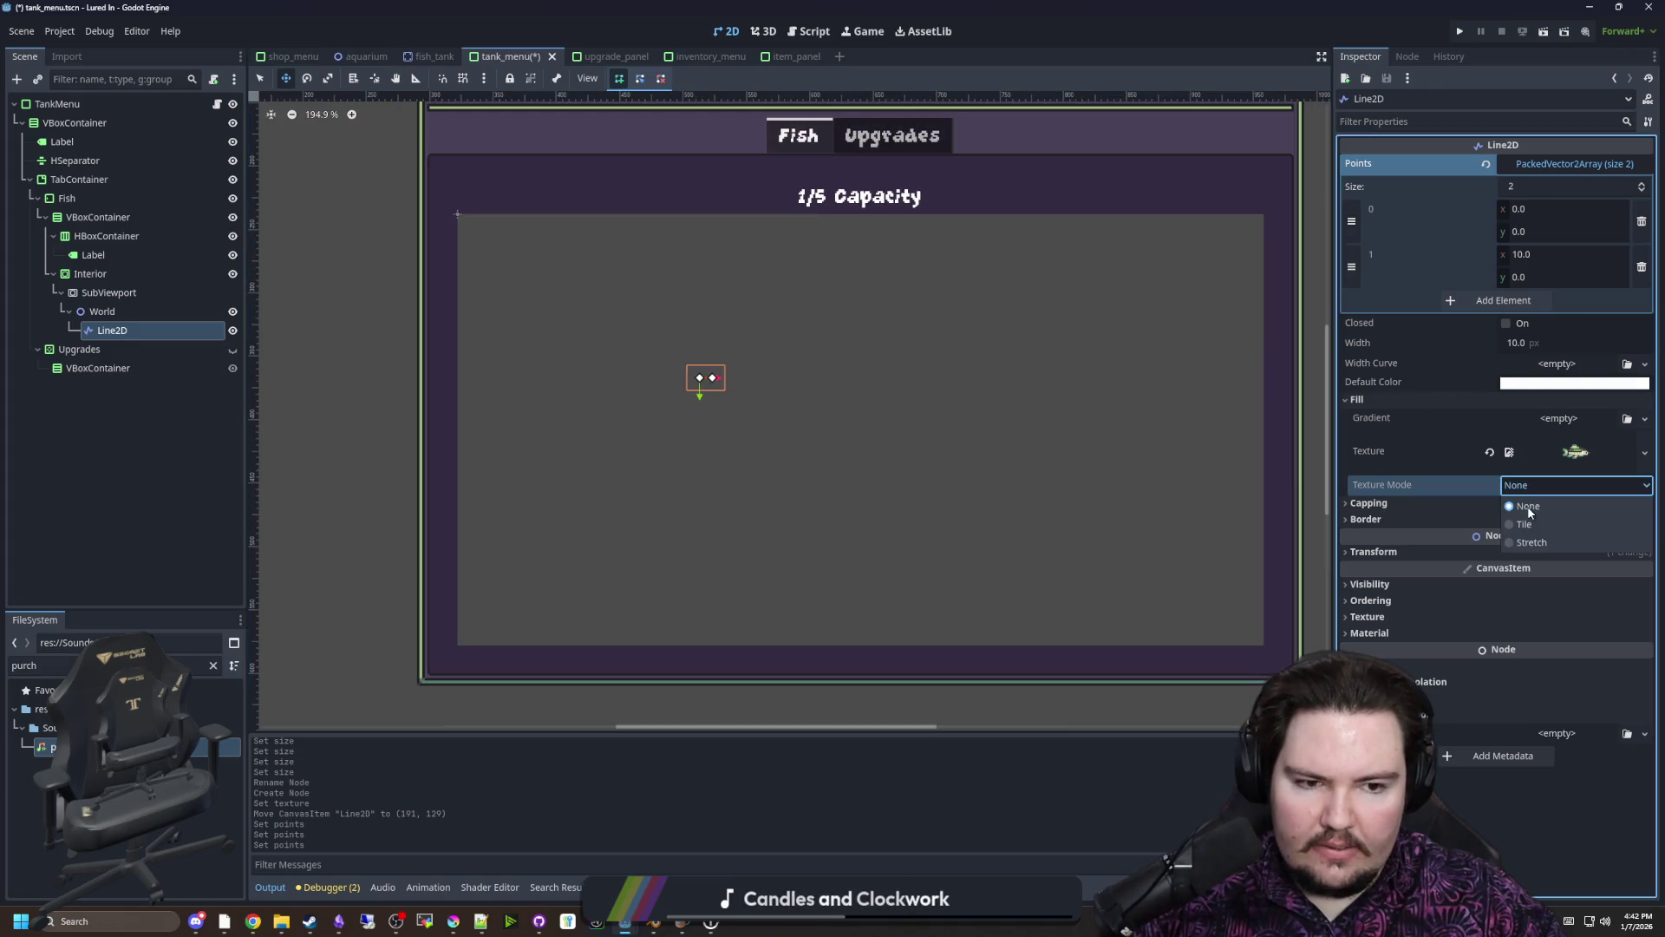
left_click(1539, 523)
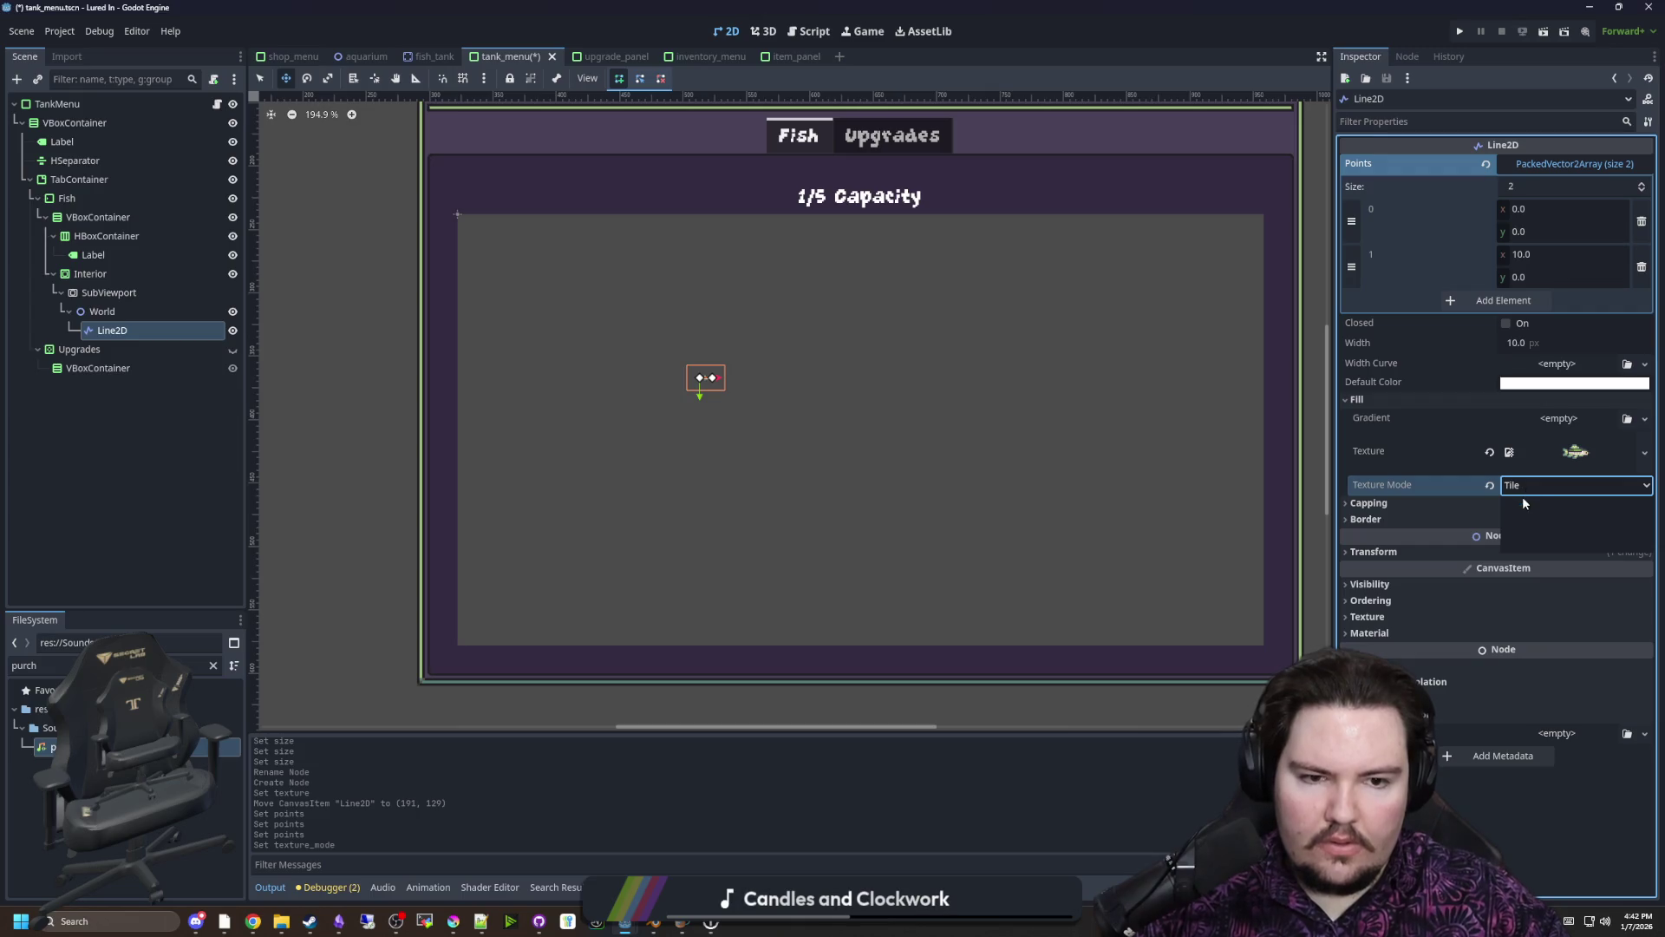
left_click(1524, 504)
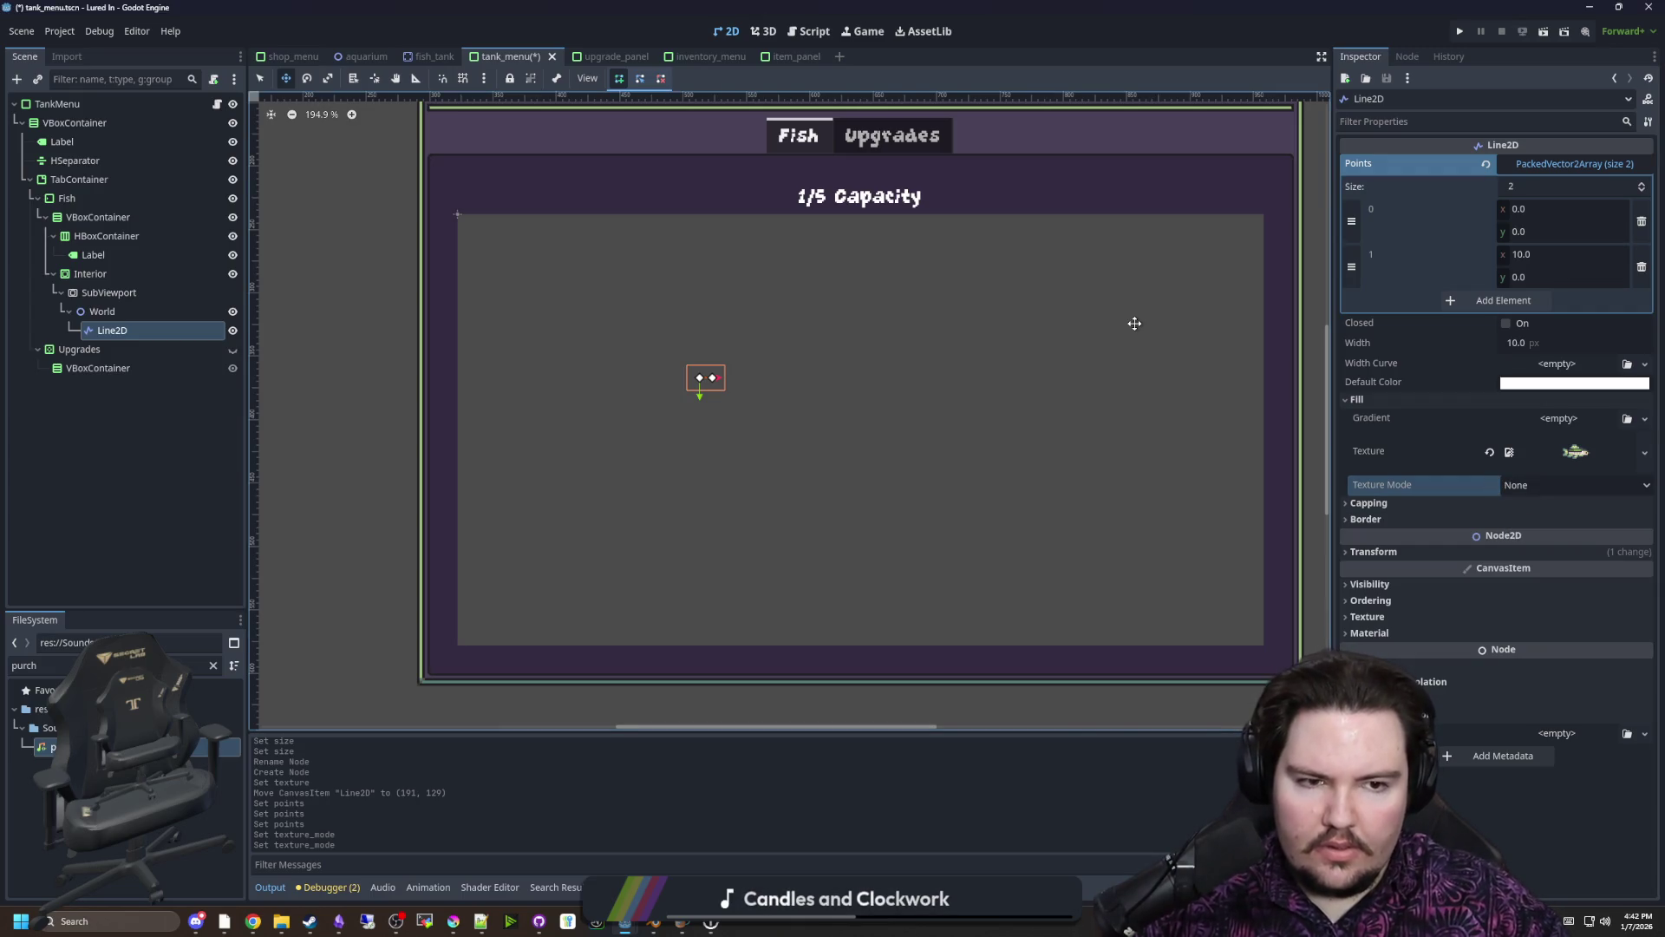
scroll(836, 425, "up", 3)
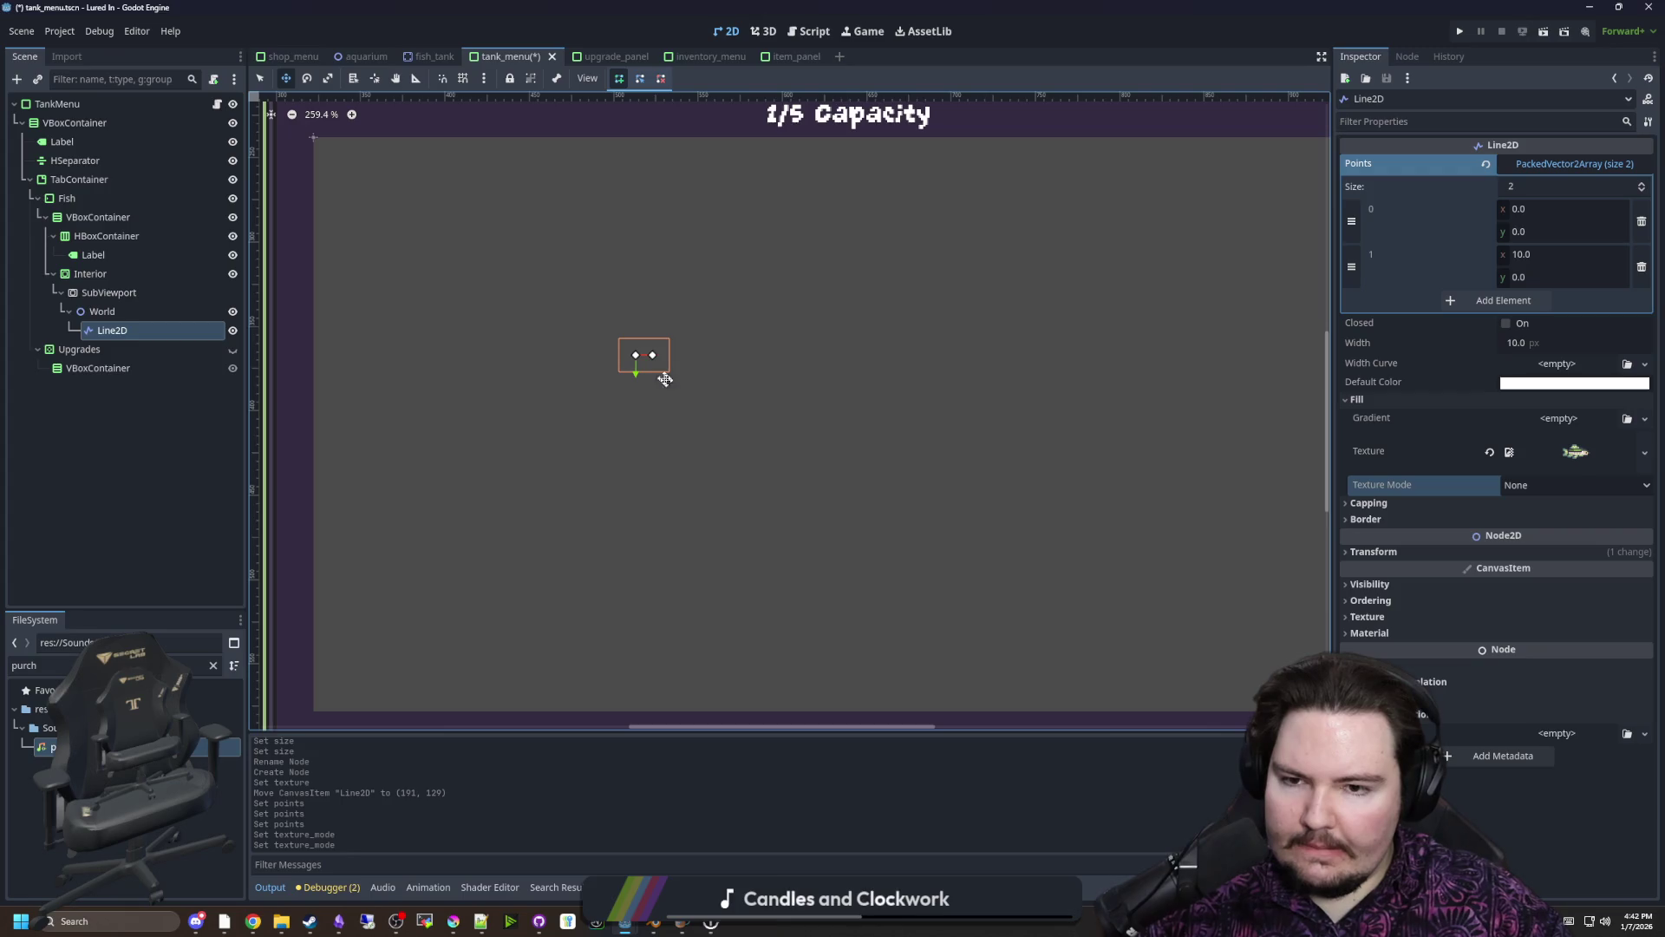
Drag the line's end point outward to lengthen it and save the scene
left_click(259, 78)
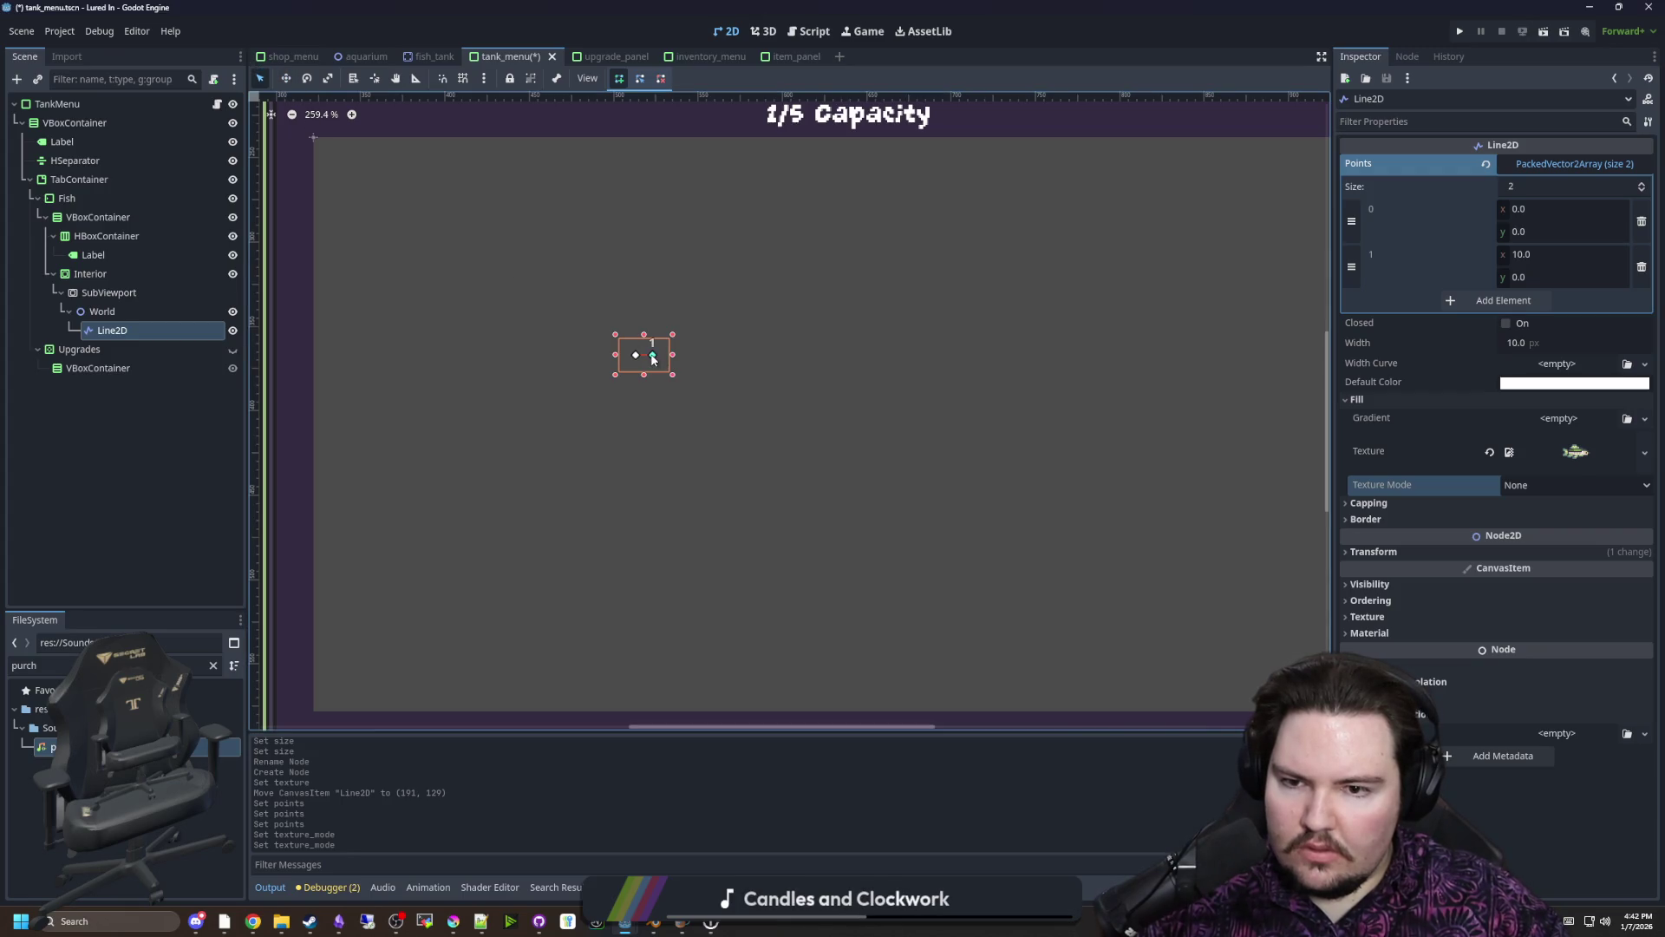
mouse_move(653, 356)
left_mouse_down()
mouse_move(955, 222)
mouse_move(924, 499)
mouse_move(877, 298)
mouse_move(843, 312)
left_mouse_up()
scroll(423, 365, "down", 3)
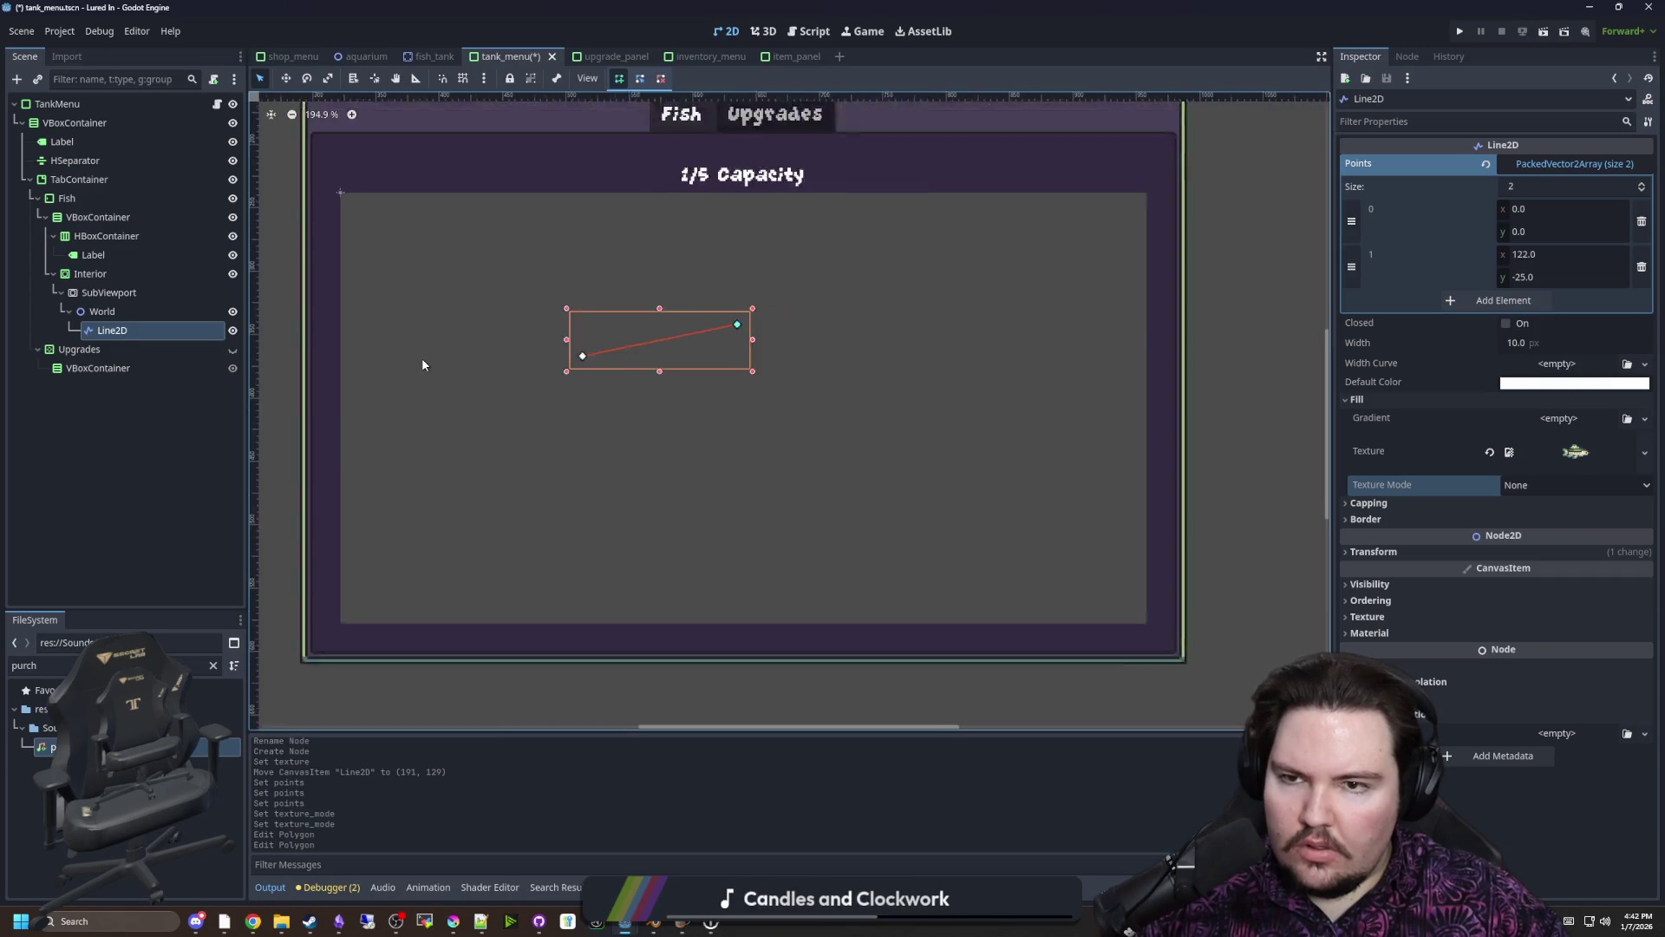
scroll(422, 364, "down", 2)
left_click(127, 293)
key("ctrl+s")
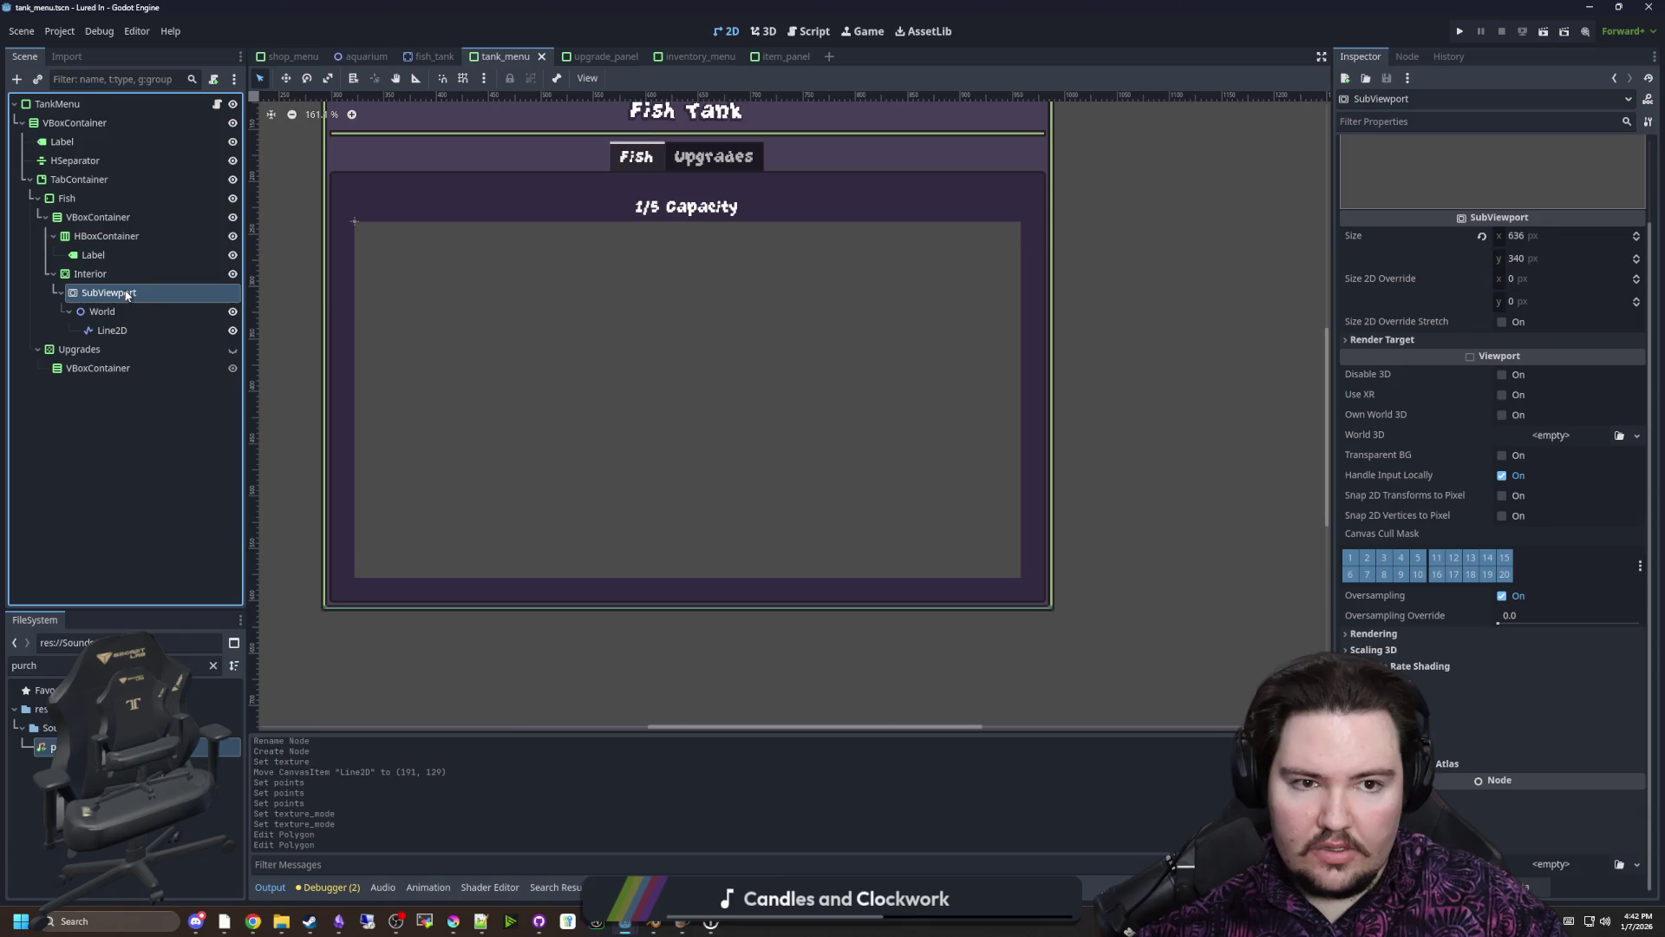
scroll(1569, 239, "up", 2)
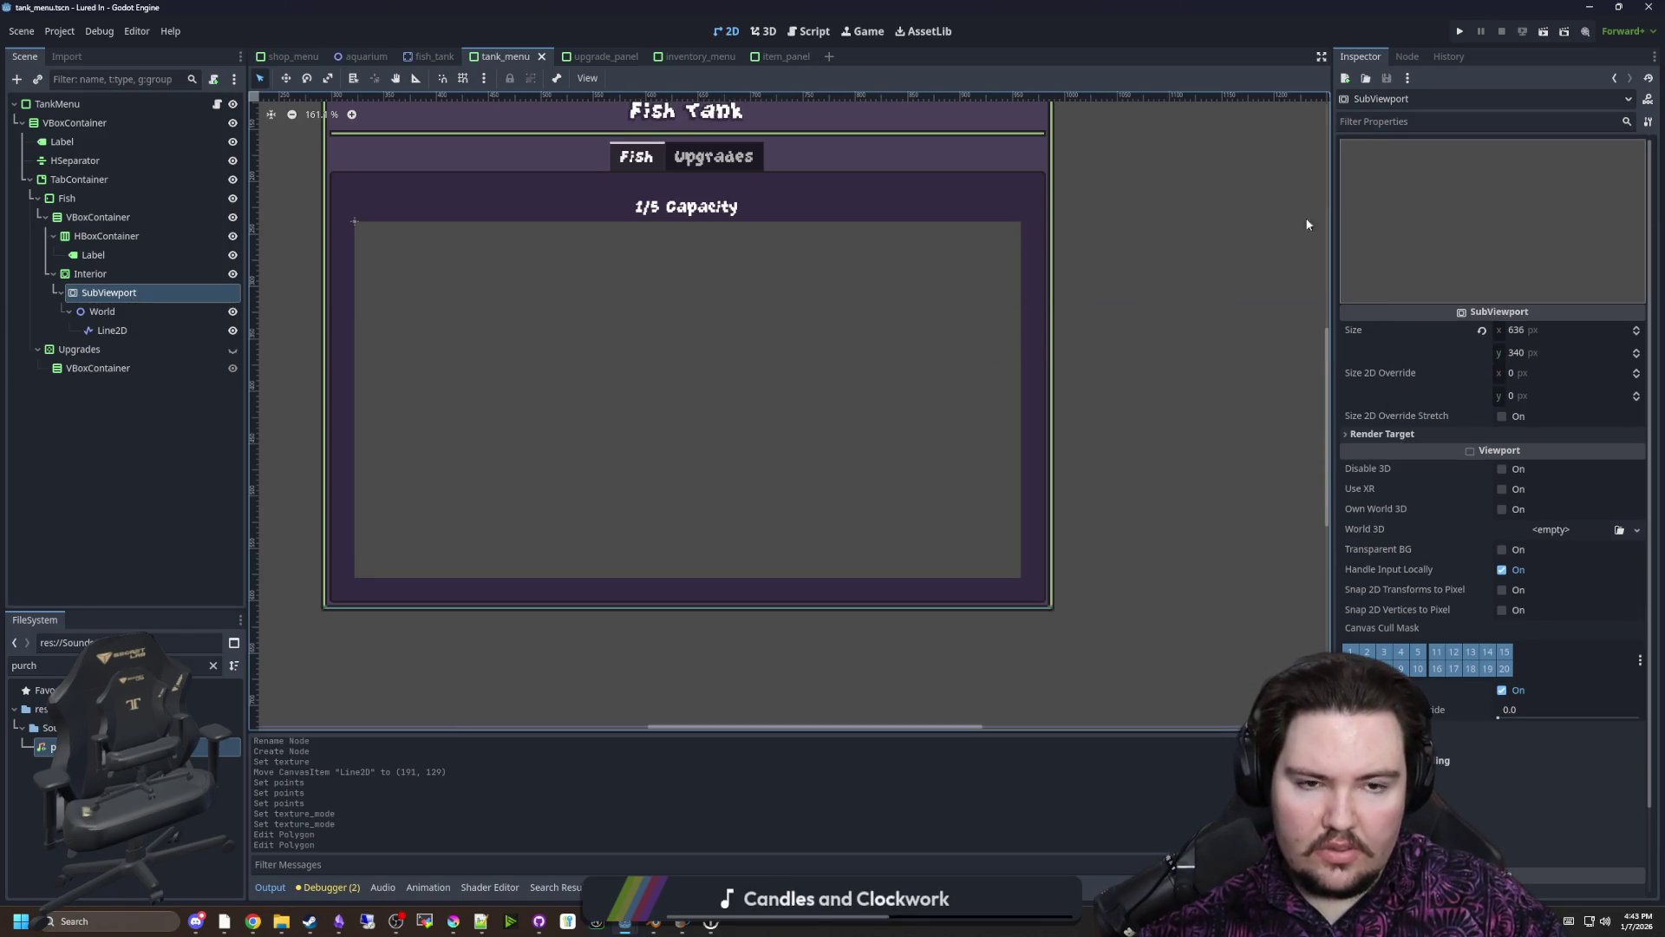
Set the line width to 42.2, turn on Closed, and move the end point down-right
left_click(112, 331)
scroll(589, 343, "up", 2)
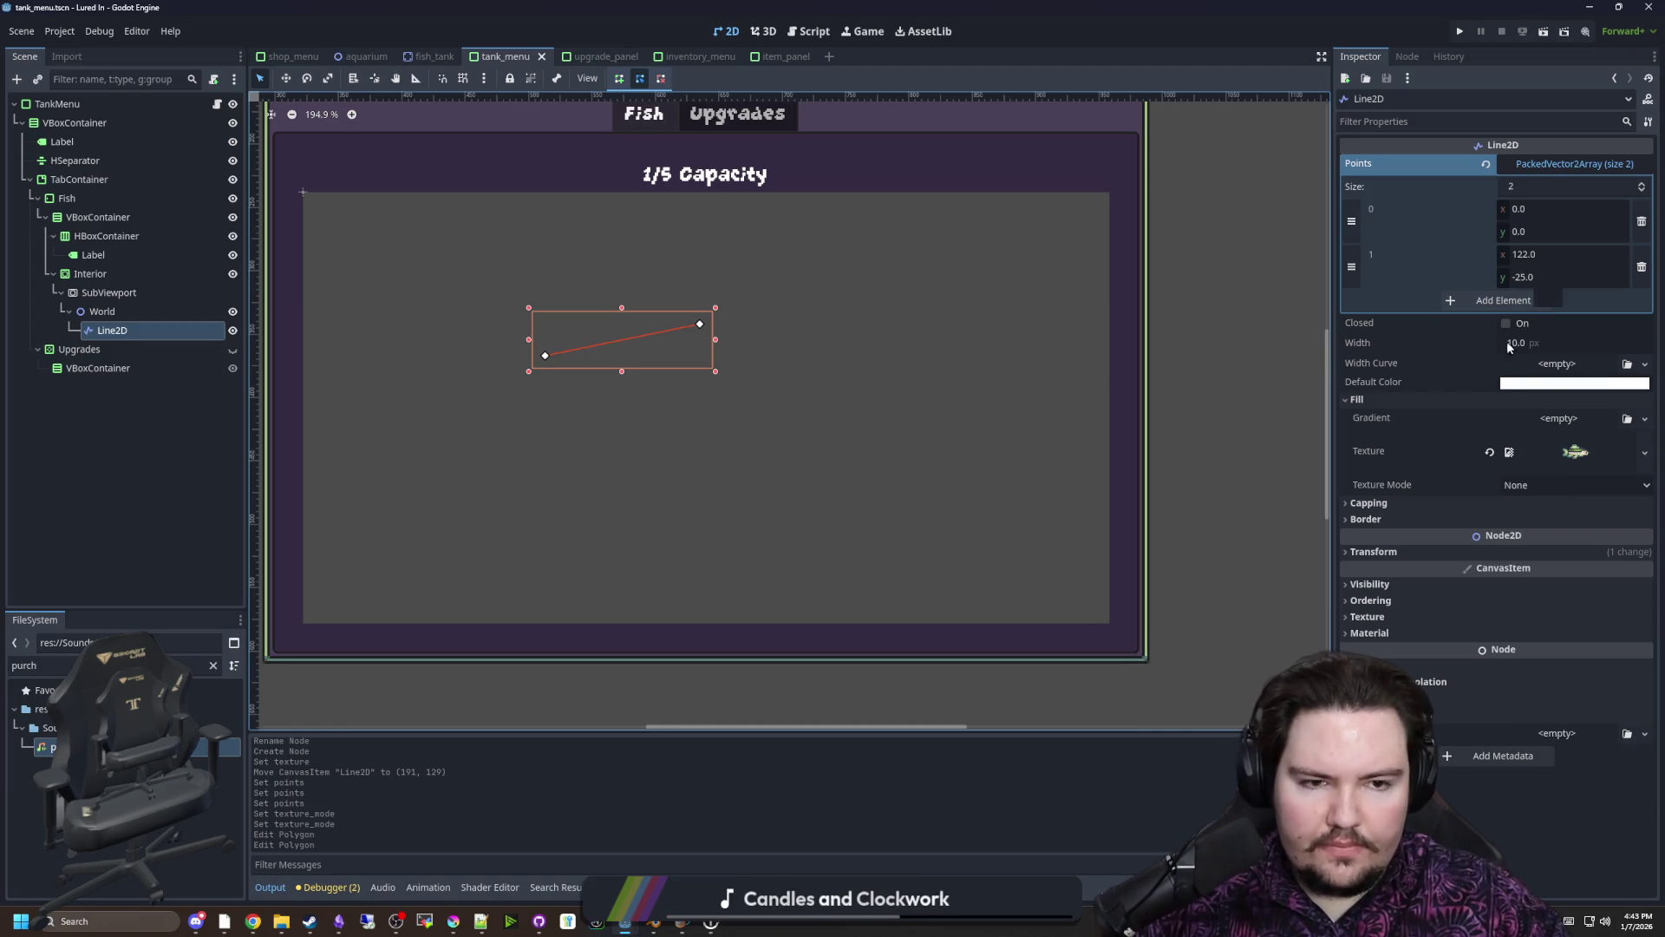
left_click_drag(1549, 347, 1600, 347)
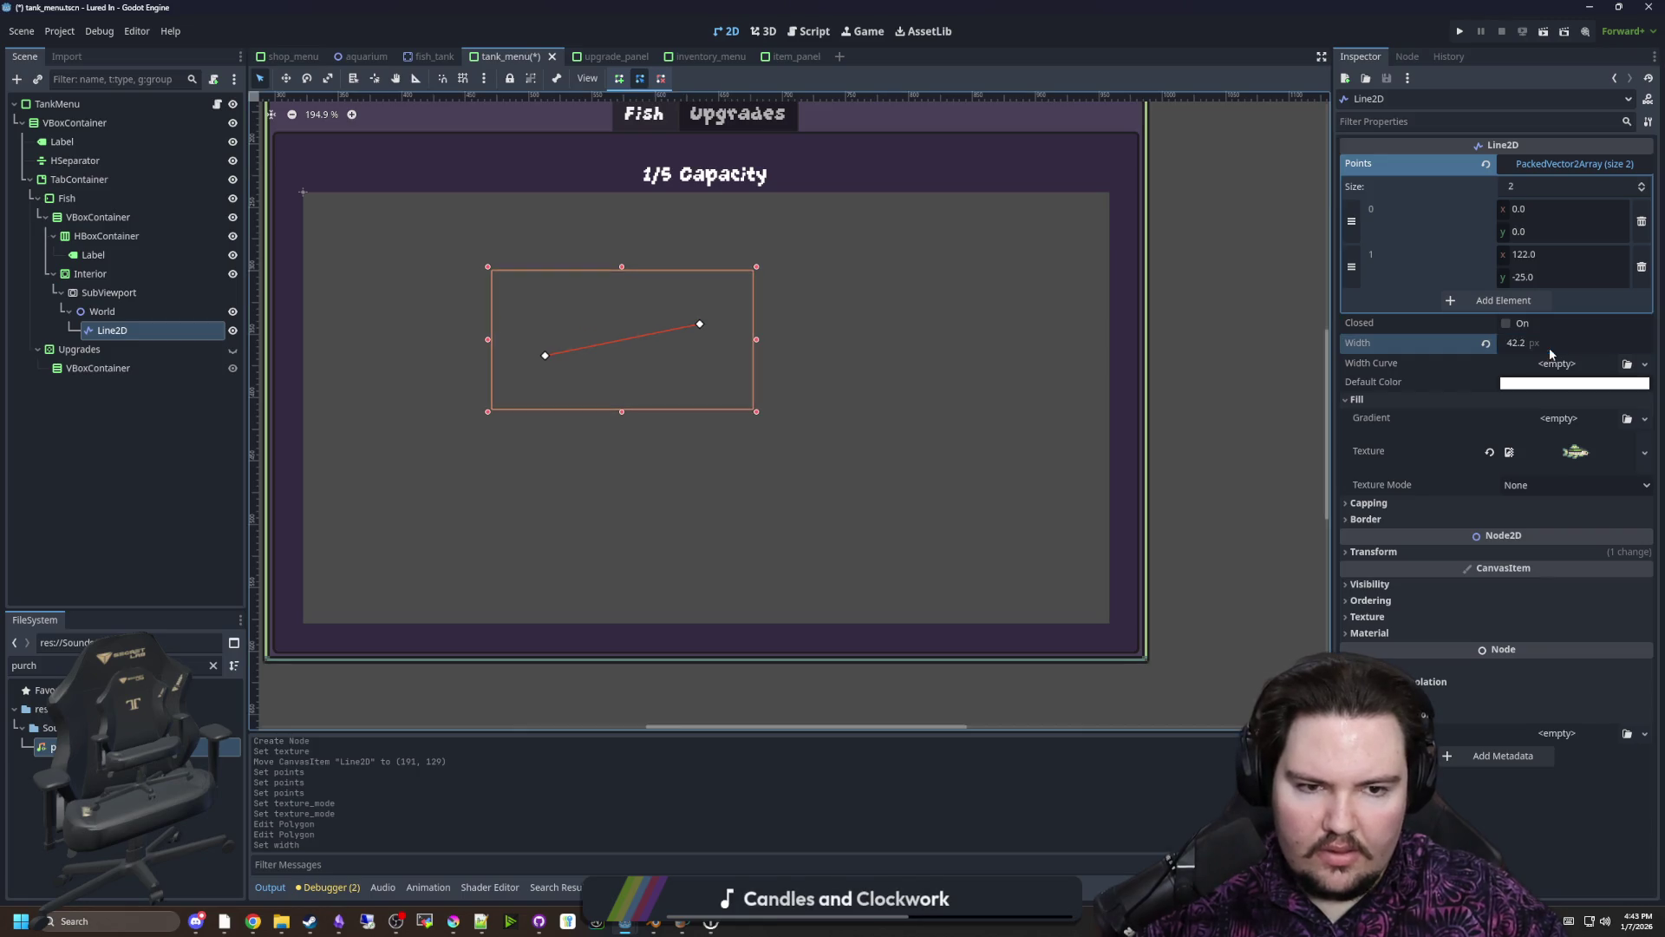
left_click(1506, 323)
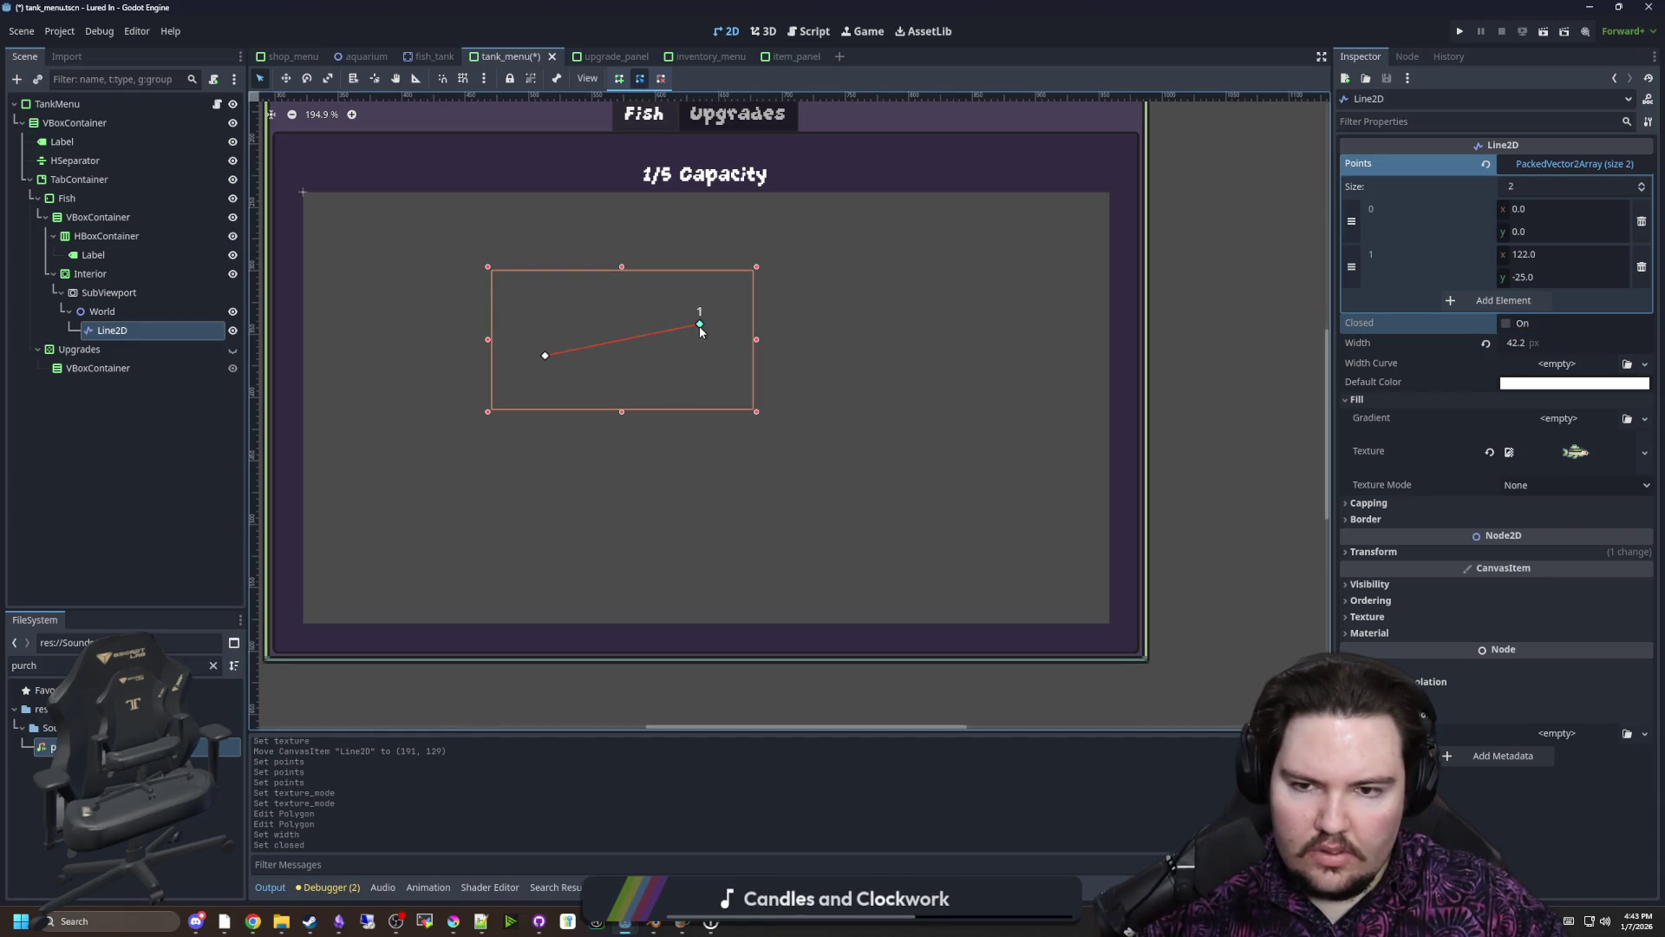
mouse_move(700, 331)
left_mouse_down()
mouse_move(859, 483)
mouse_move(826, 445)
left_mouse_up()
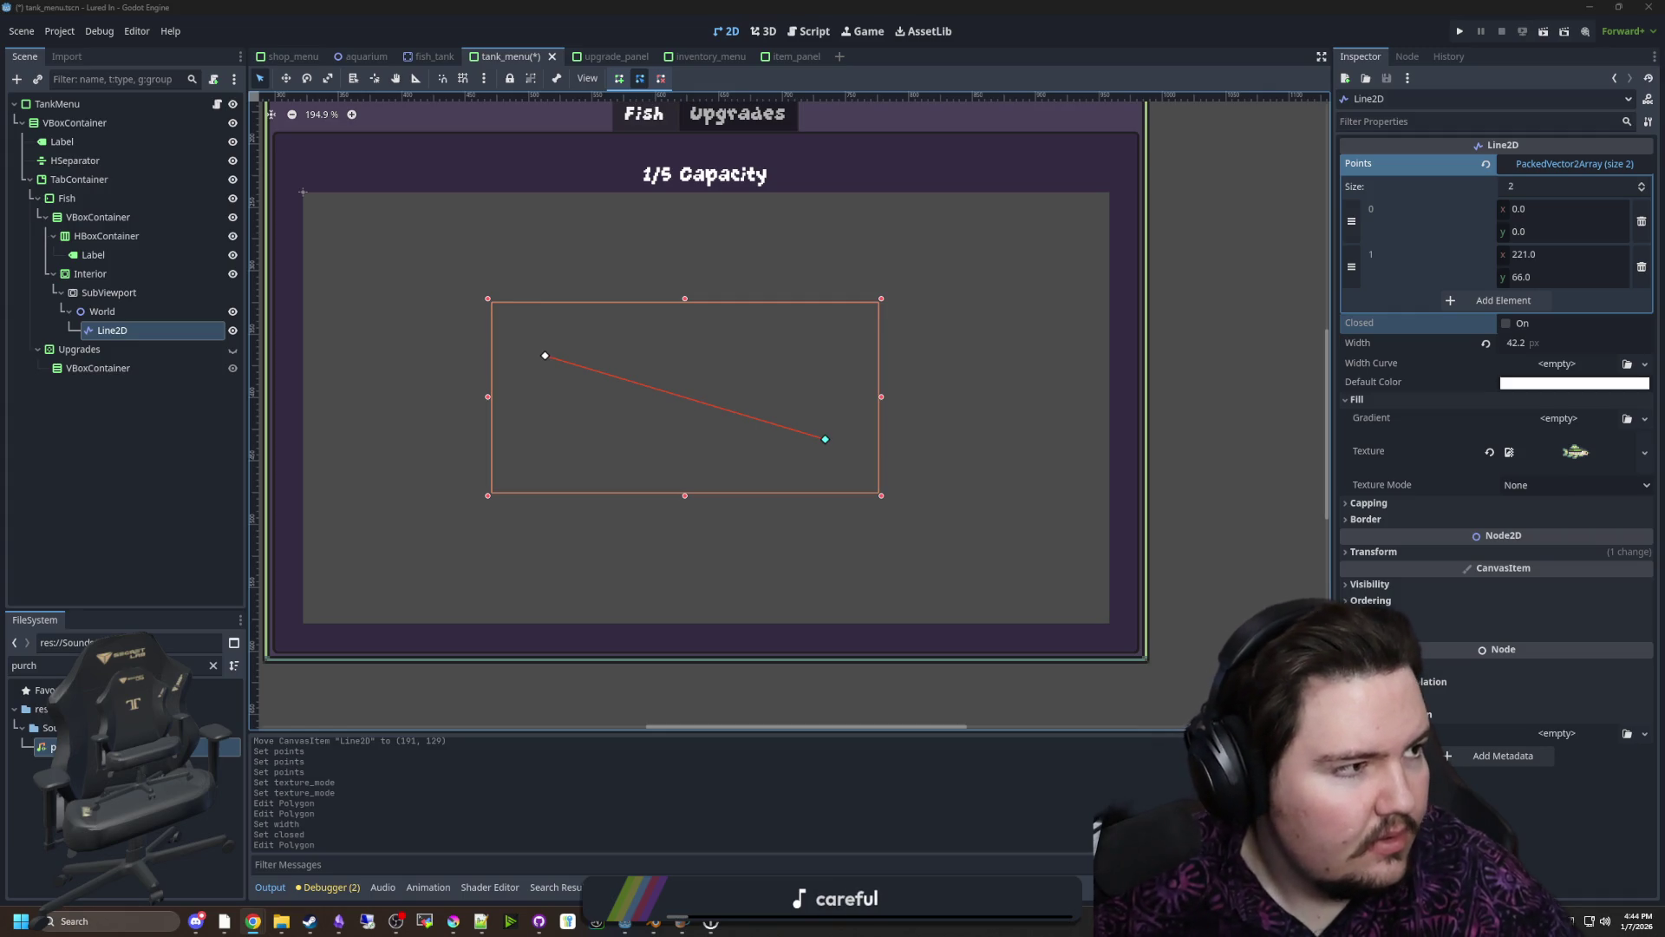
Switch to Chrome to watch the Reddit Line2D character tutorial video
key("alt+Tab")
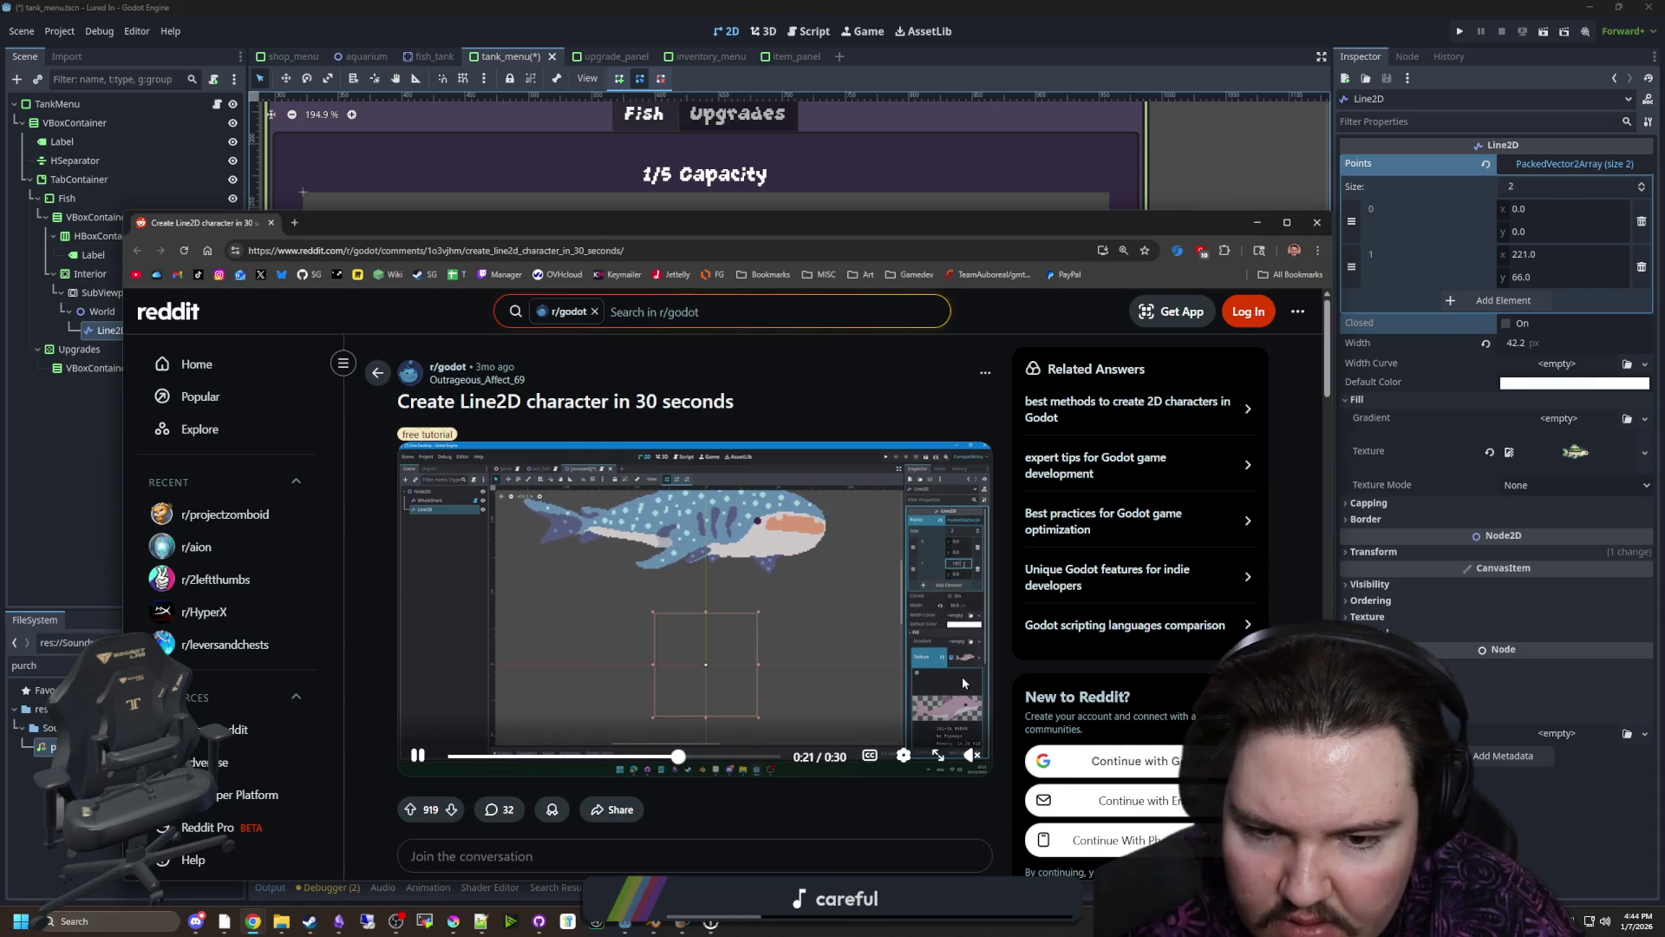
Set the line's end point to (32, 0) and its width to 32
left_click(1526, 255)
type("32")
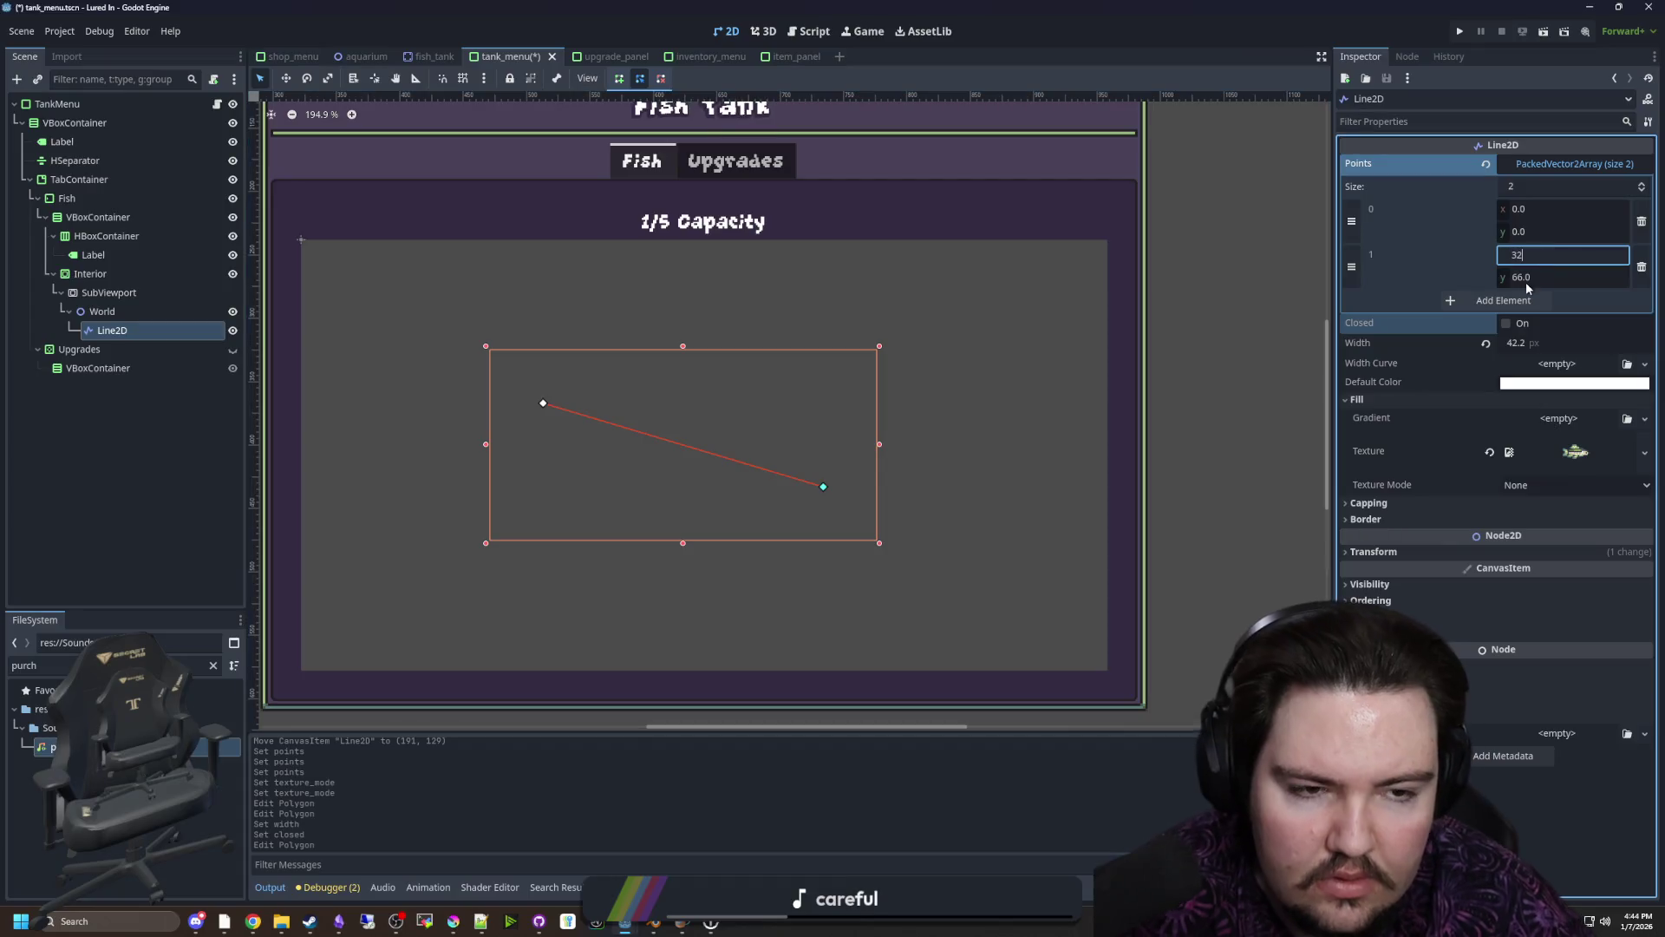
key("Tab")
type("0")
key("Return")
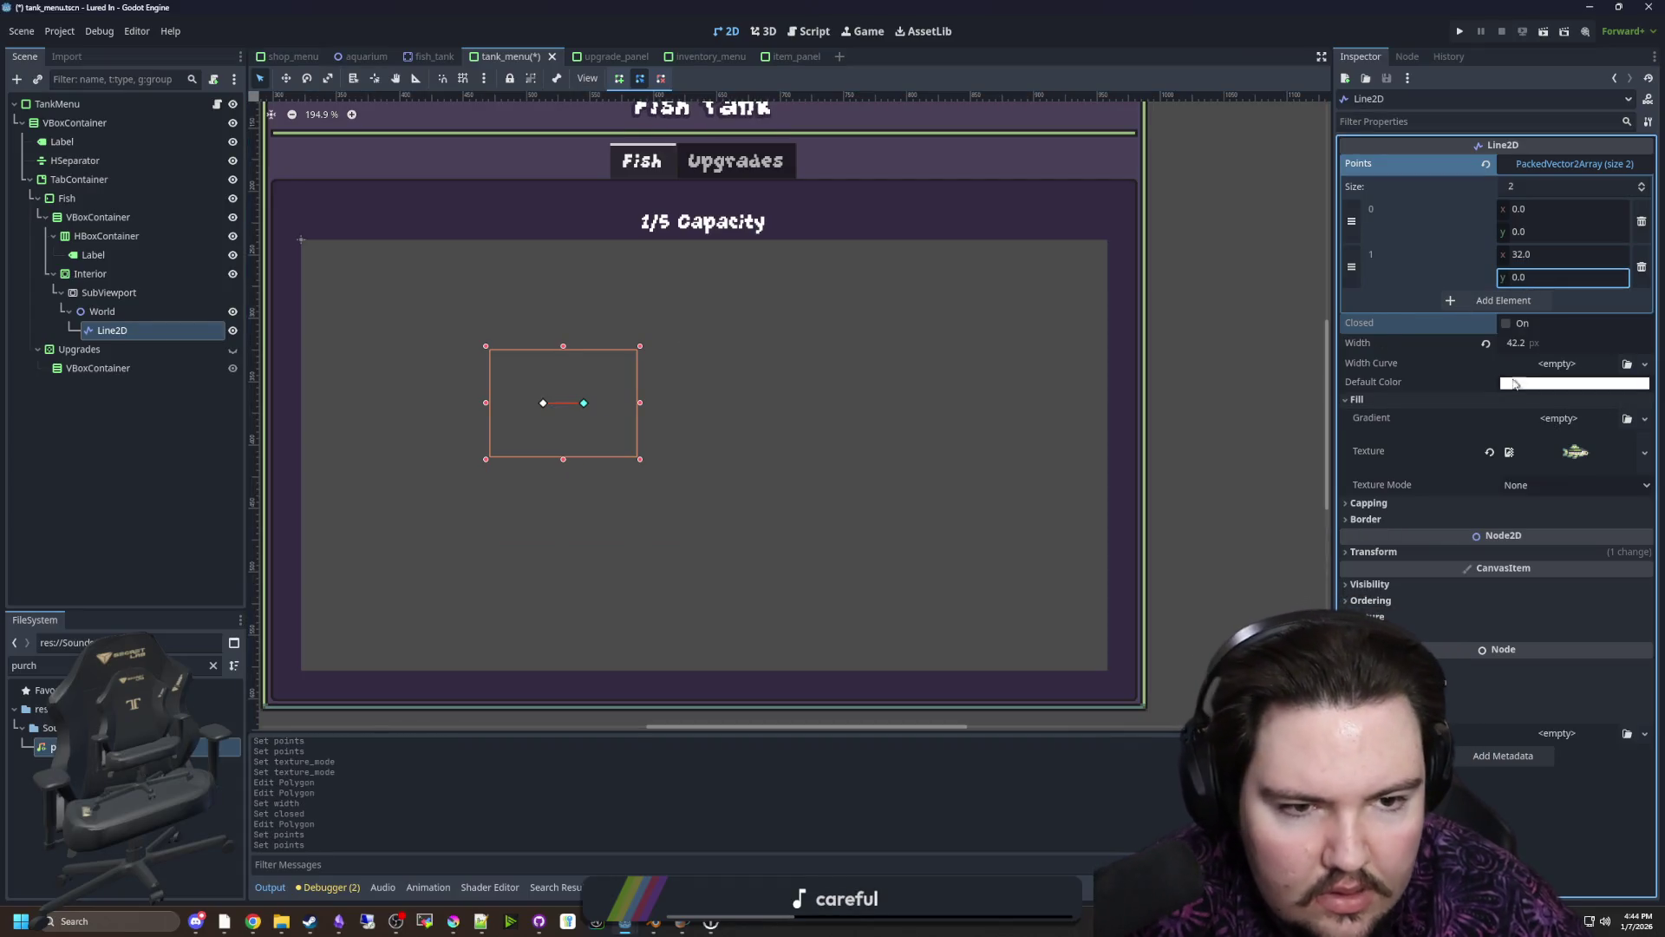
left_click(1517, 342)
type("32")
key("Return")
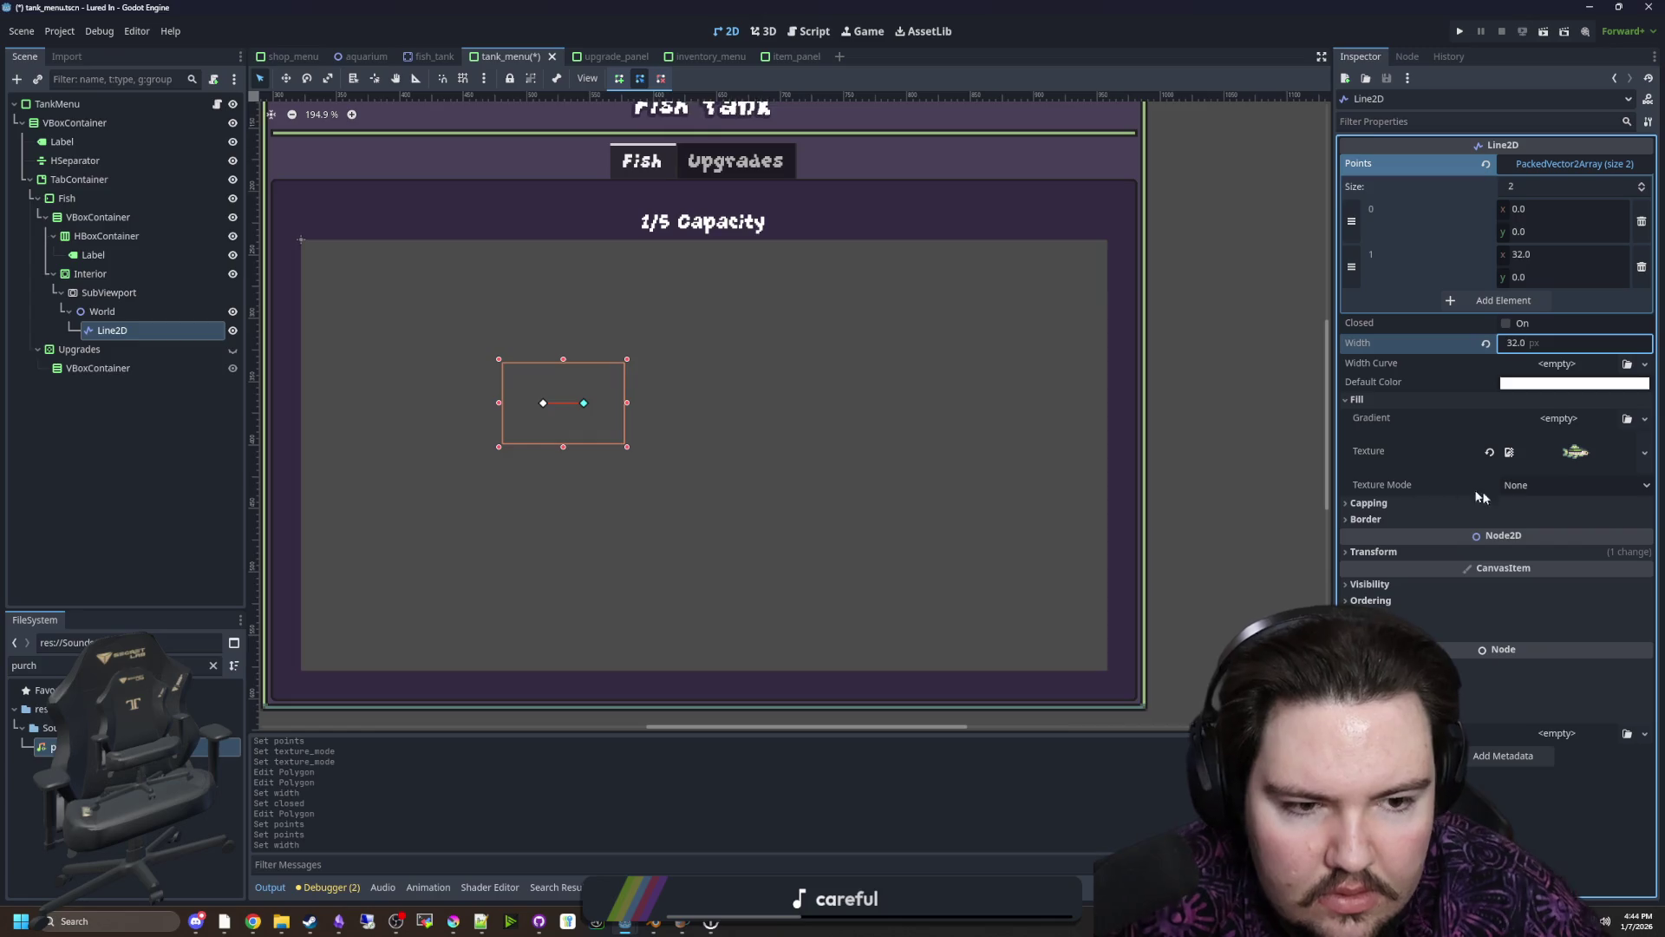
Set the line's Texture Mode to Stretch
left_click(1523, 487)
left_click(1526, 542)
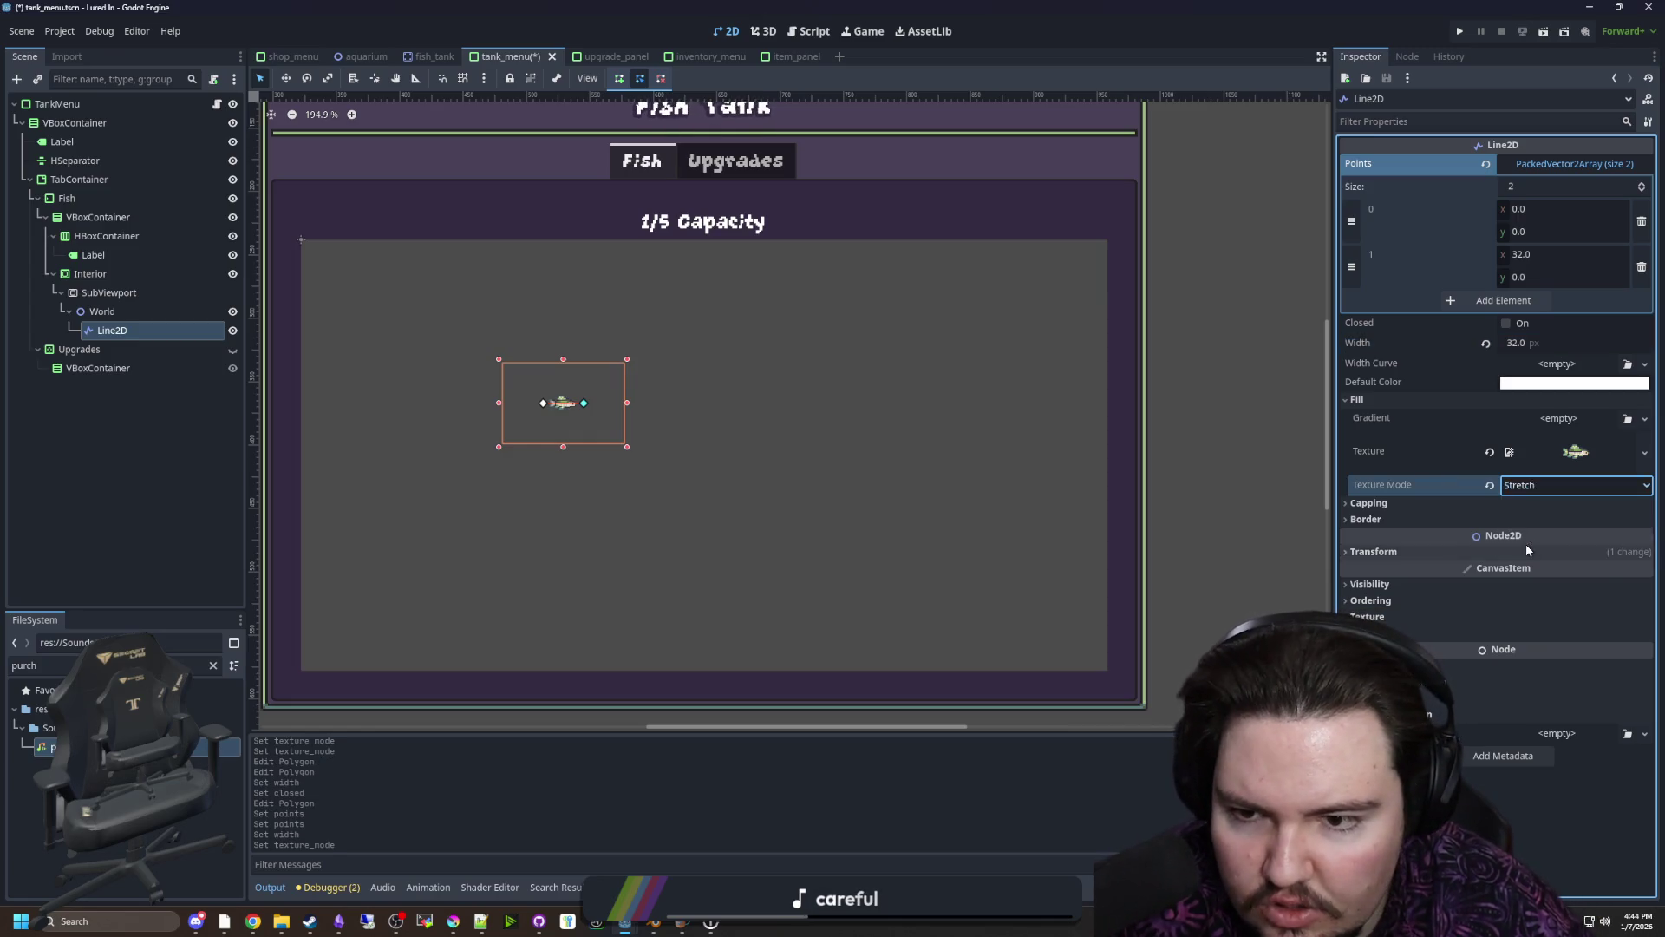
scroll(545, 381, "up", 8)
scroll(569, 431, "up", 2)
scroll(834, 488, "down", 1)
Try dragging the fish's end point, undo the moves, then select World
mouse_move(804, 431)
left_mouse_down()
mouse_move(814, 335)
mouse_move(858, 639)
mouse_move(956, 347)
mouse_move(789, 214)
left_mouse_up()
scroll(670, 425, "down", 8)
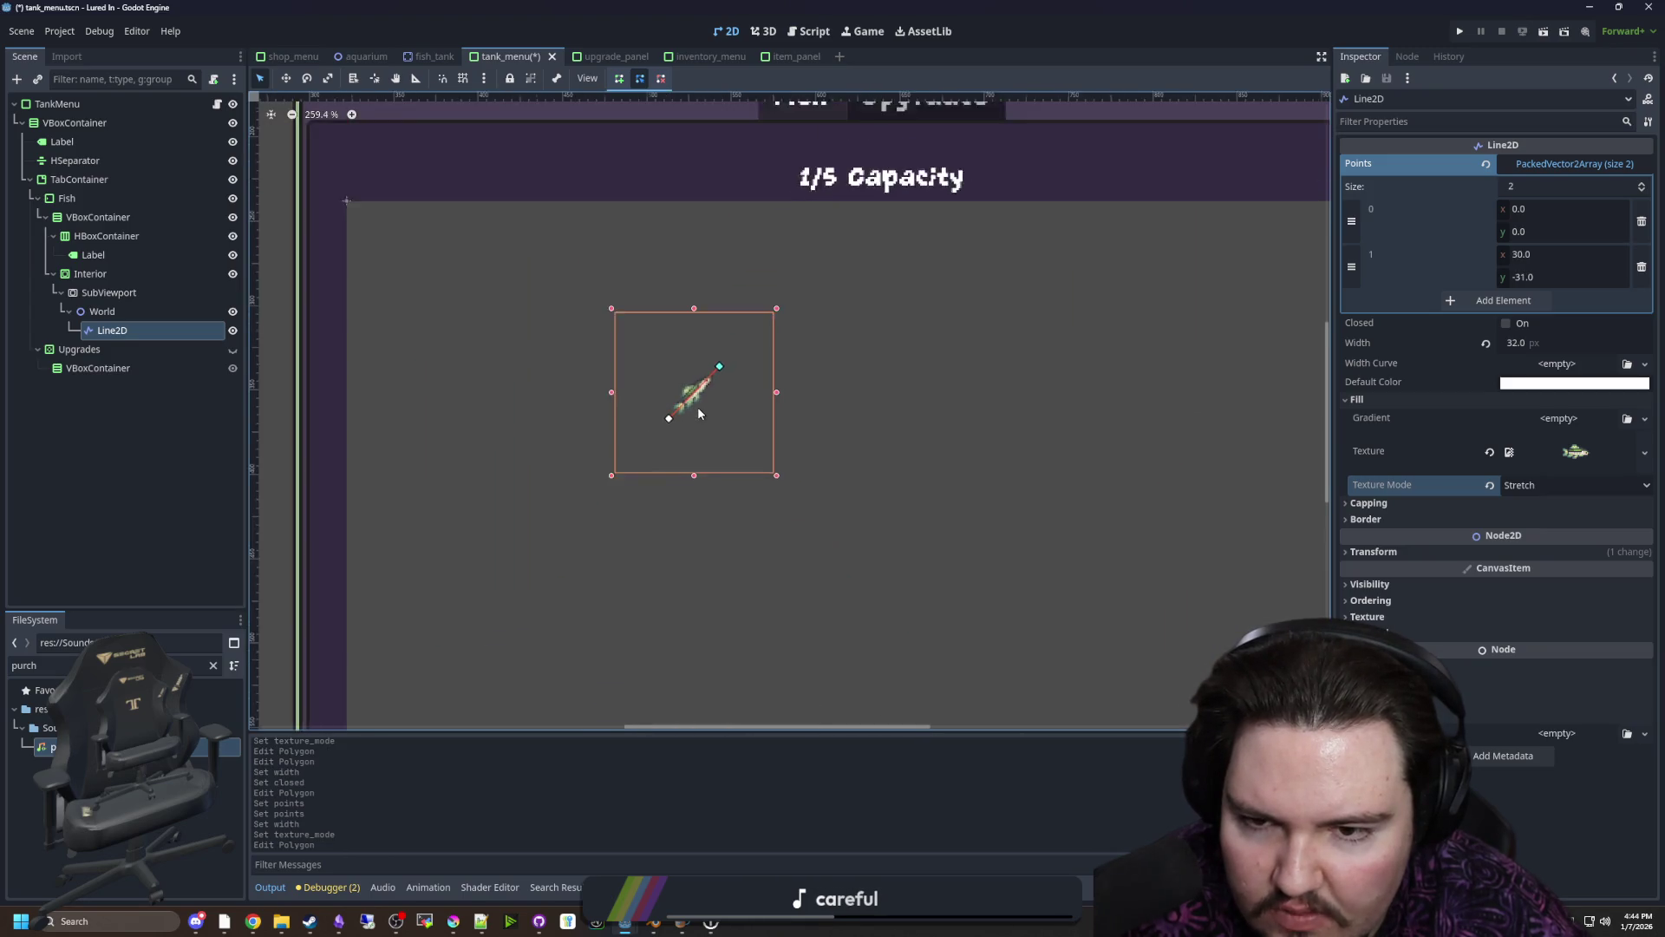
mouse_move(717, 371)
left_mouse_down()
mouse_move(745, 414)
mouse_move(713, 475)
mouse_move(694, 394)
mouse_move(707, 464)
left_mouse_up()
key("ctrl+z")
key("ctrl+z")
scroll(692, 406, "up", 6)
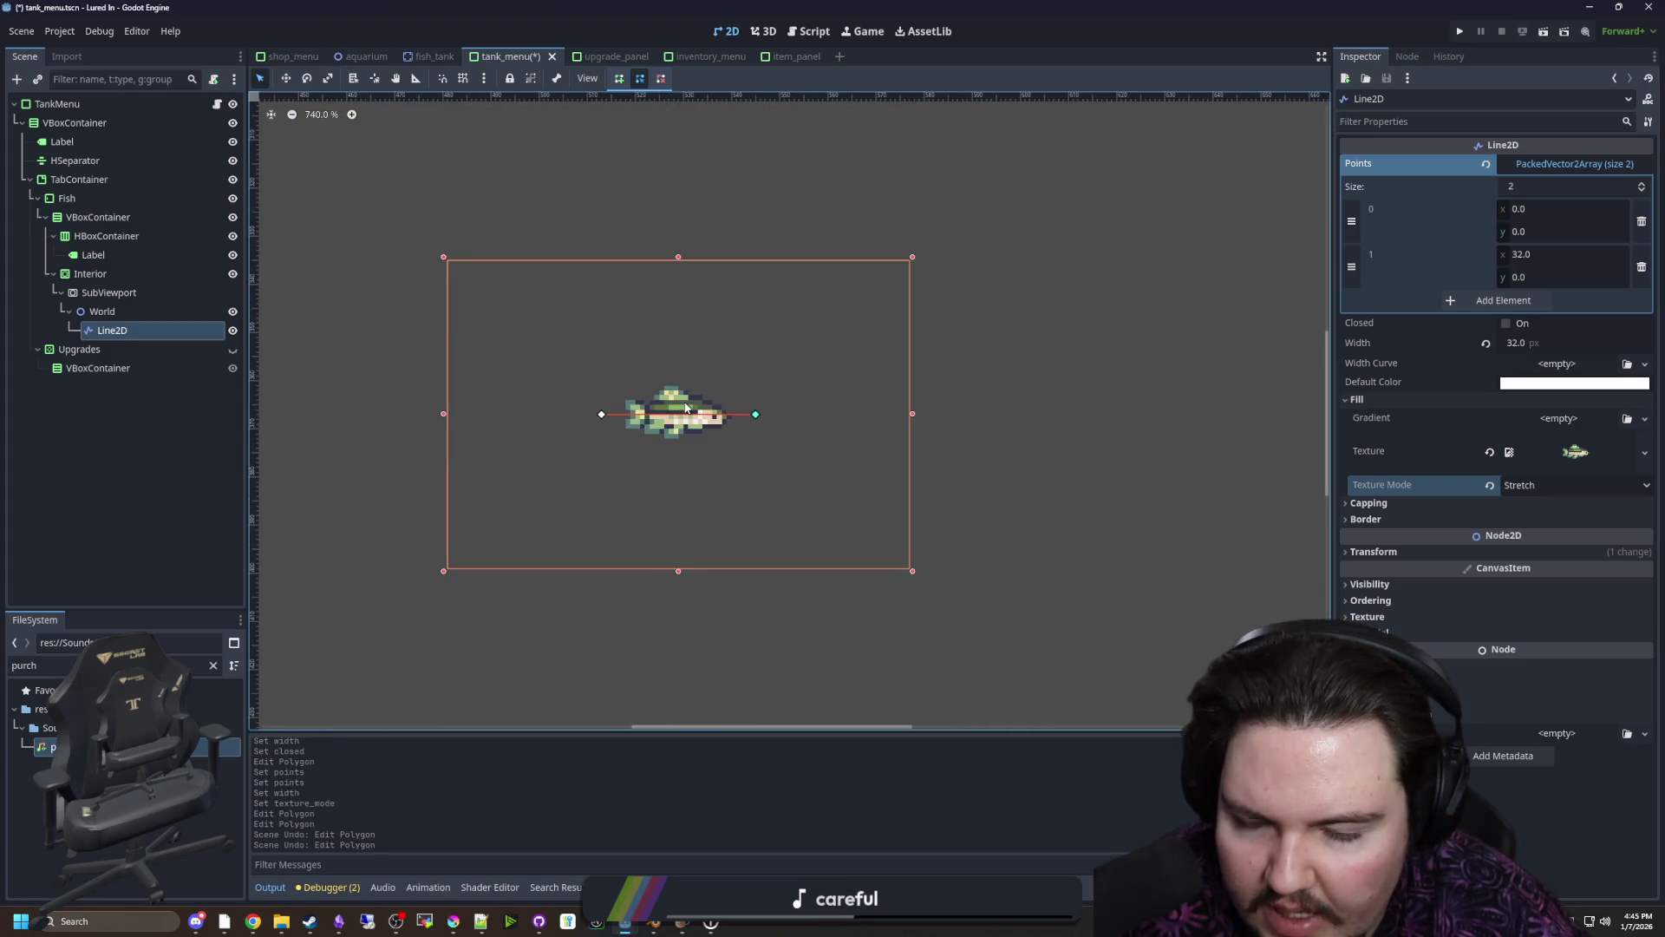
scroll(712, 406, "down", 8)
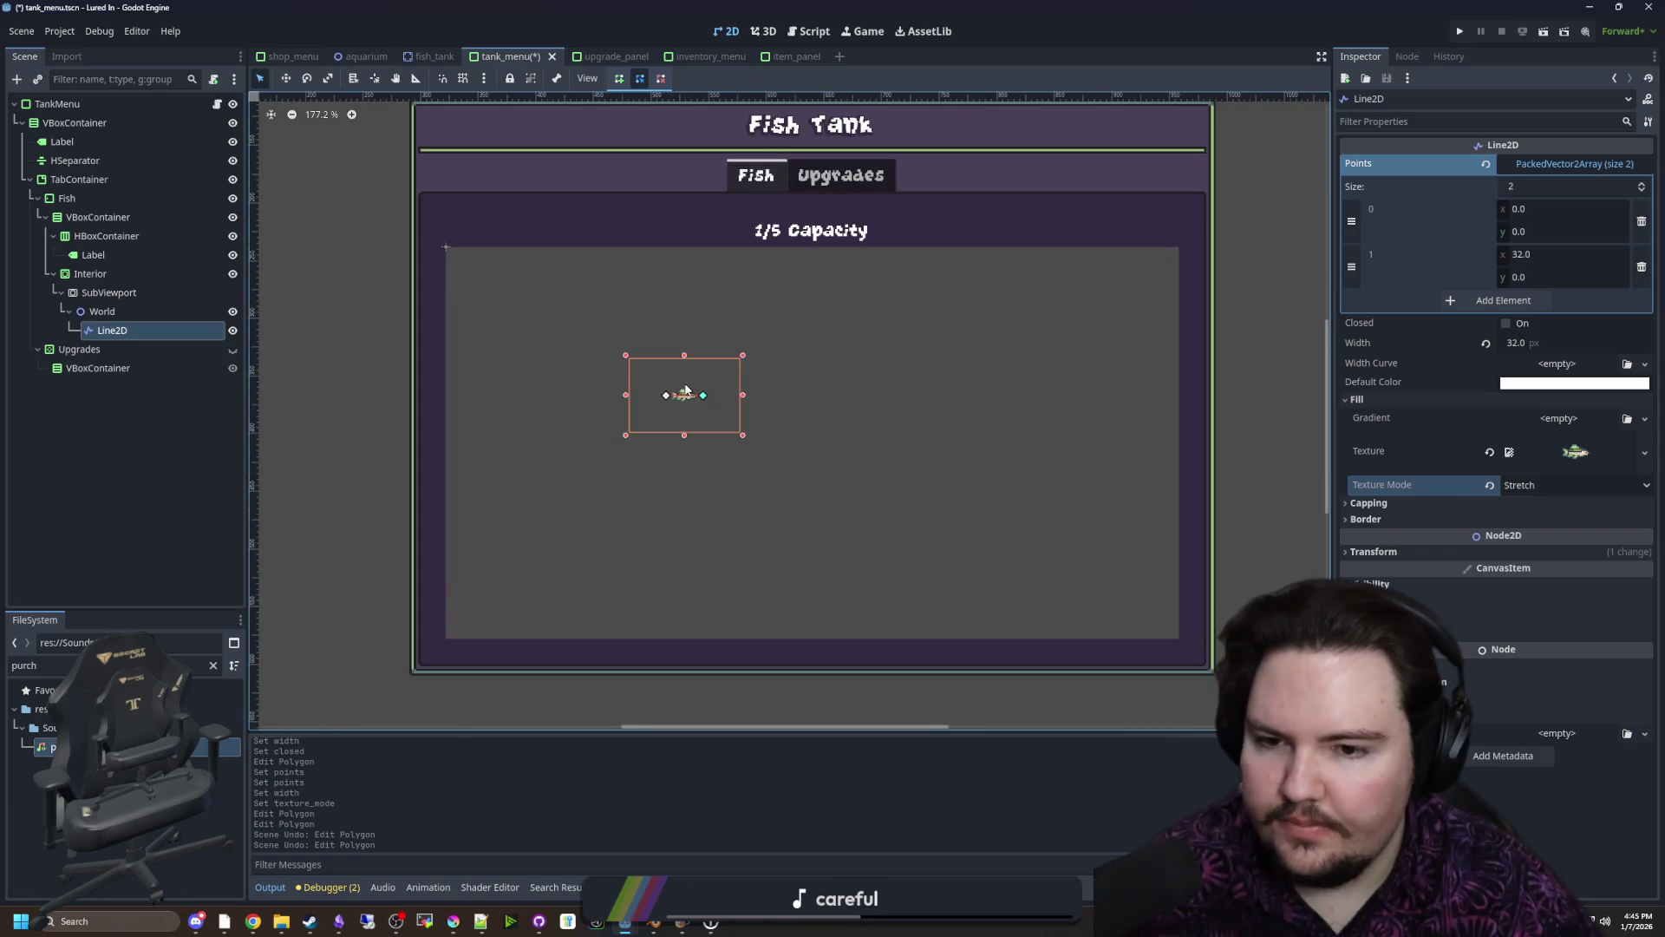
scroll(754, 369, "up", 2)
left_click(162, 313)
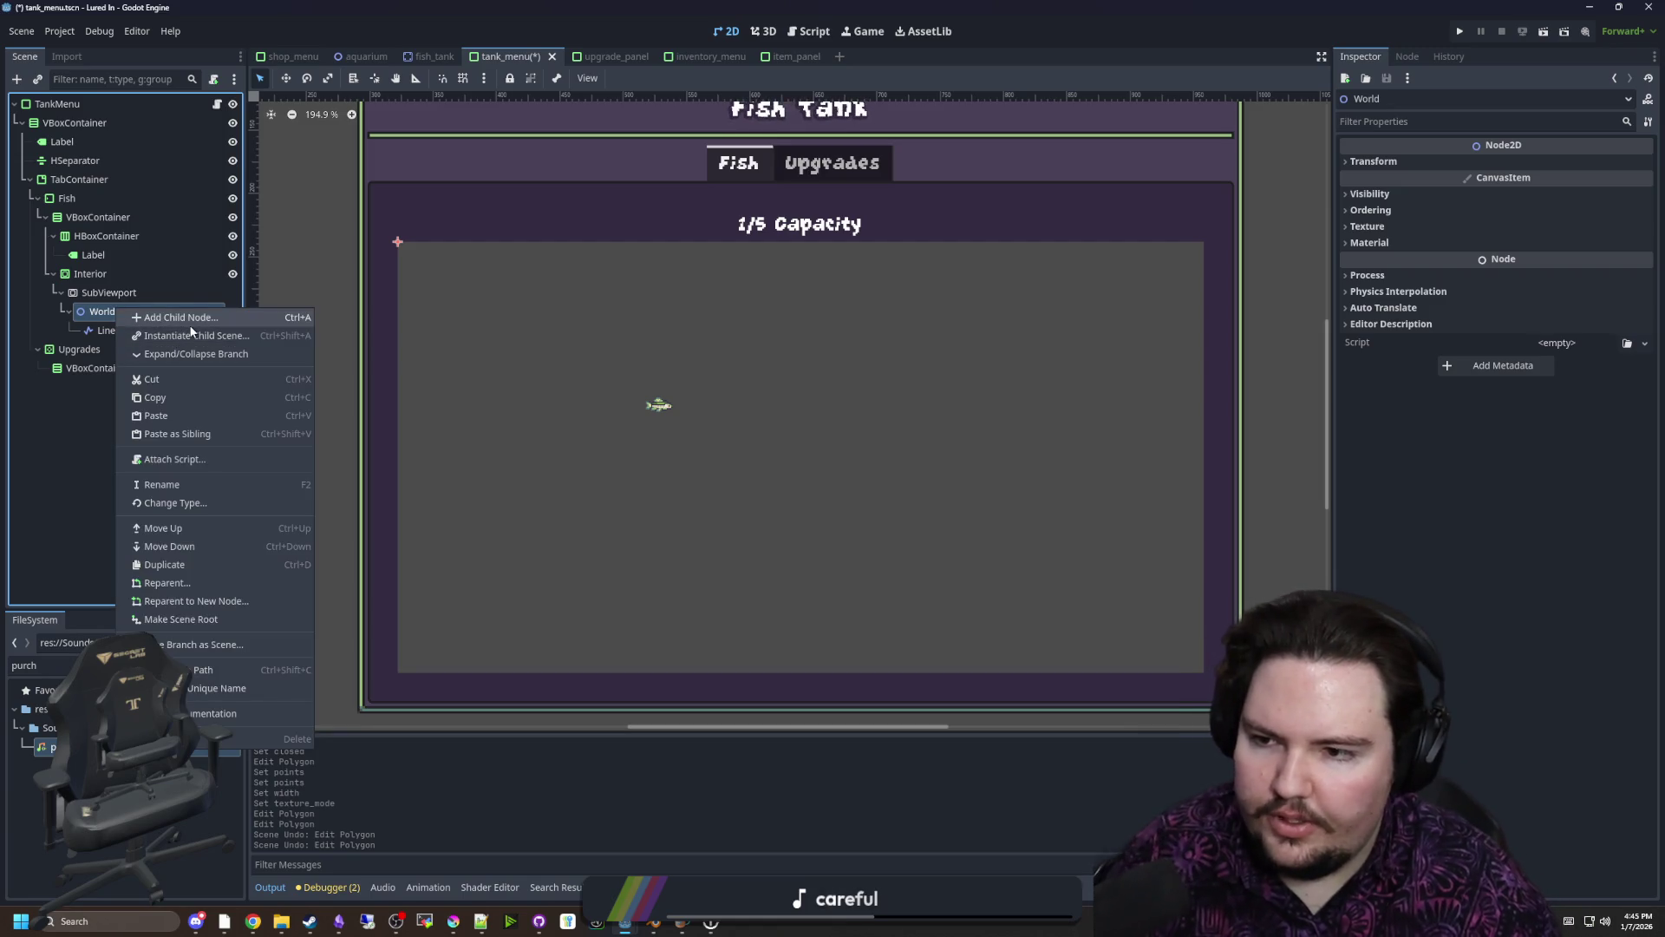
Add a Camera2D child under World and drag its zoom up to about 1.555
left_click(189, 324)
type("camera2d")
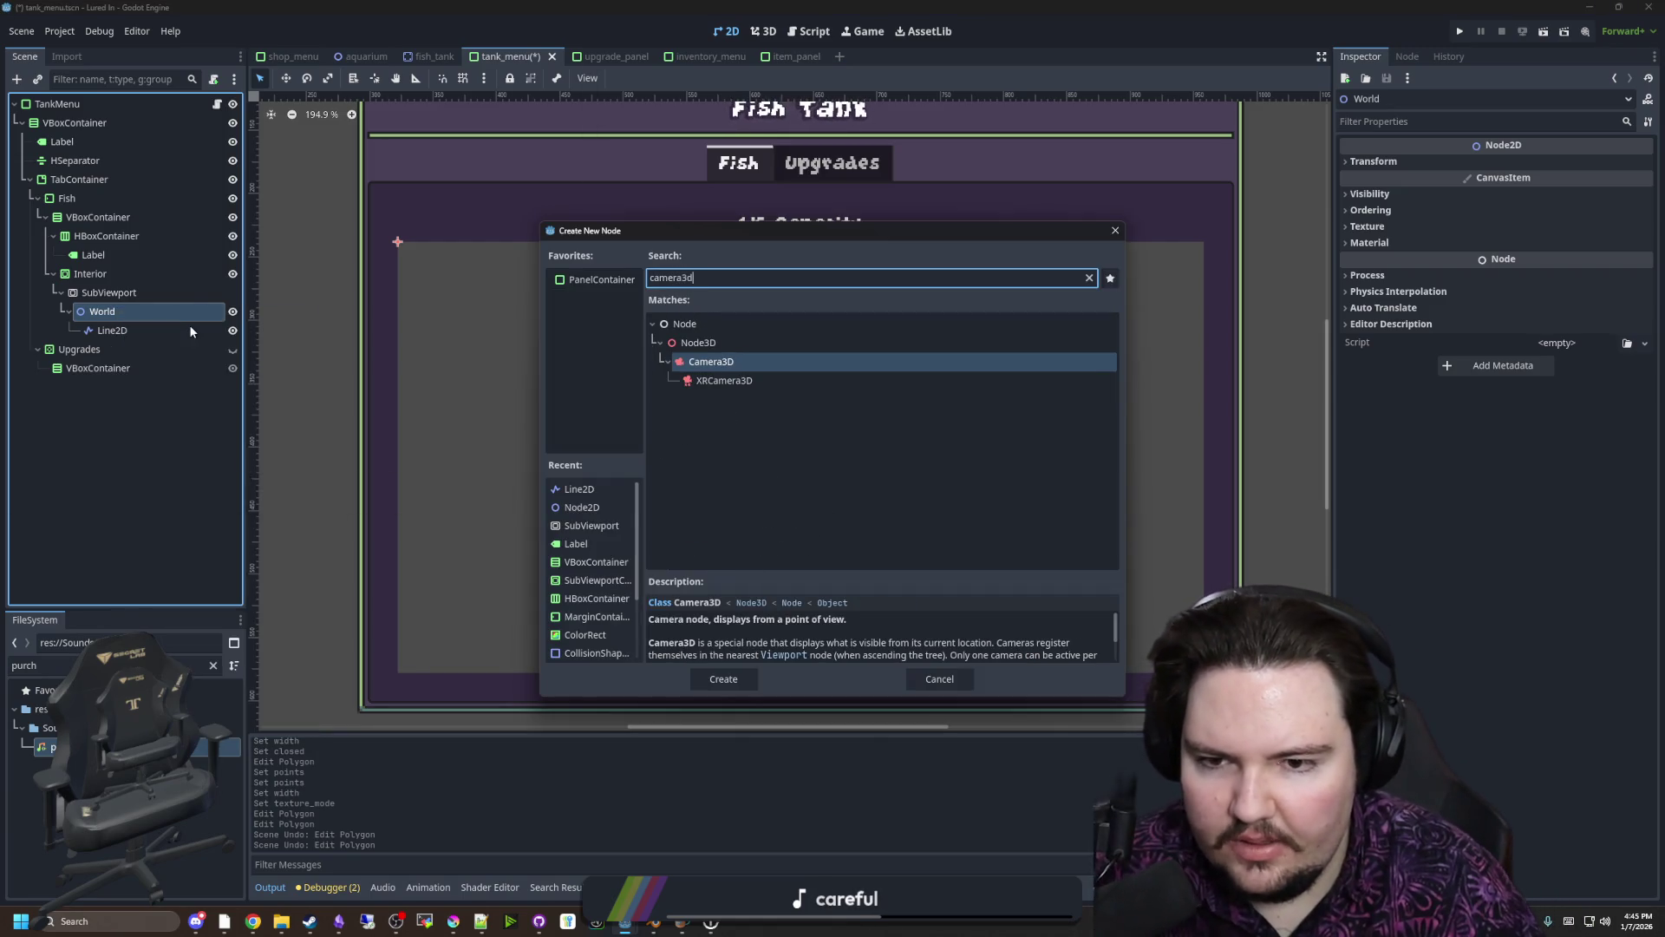
key("Return")
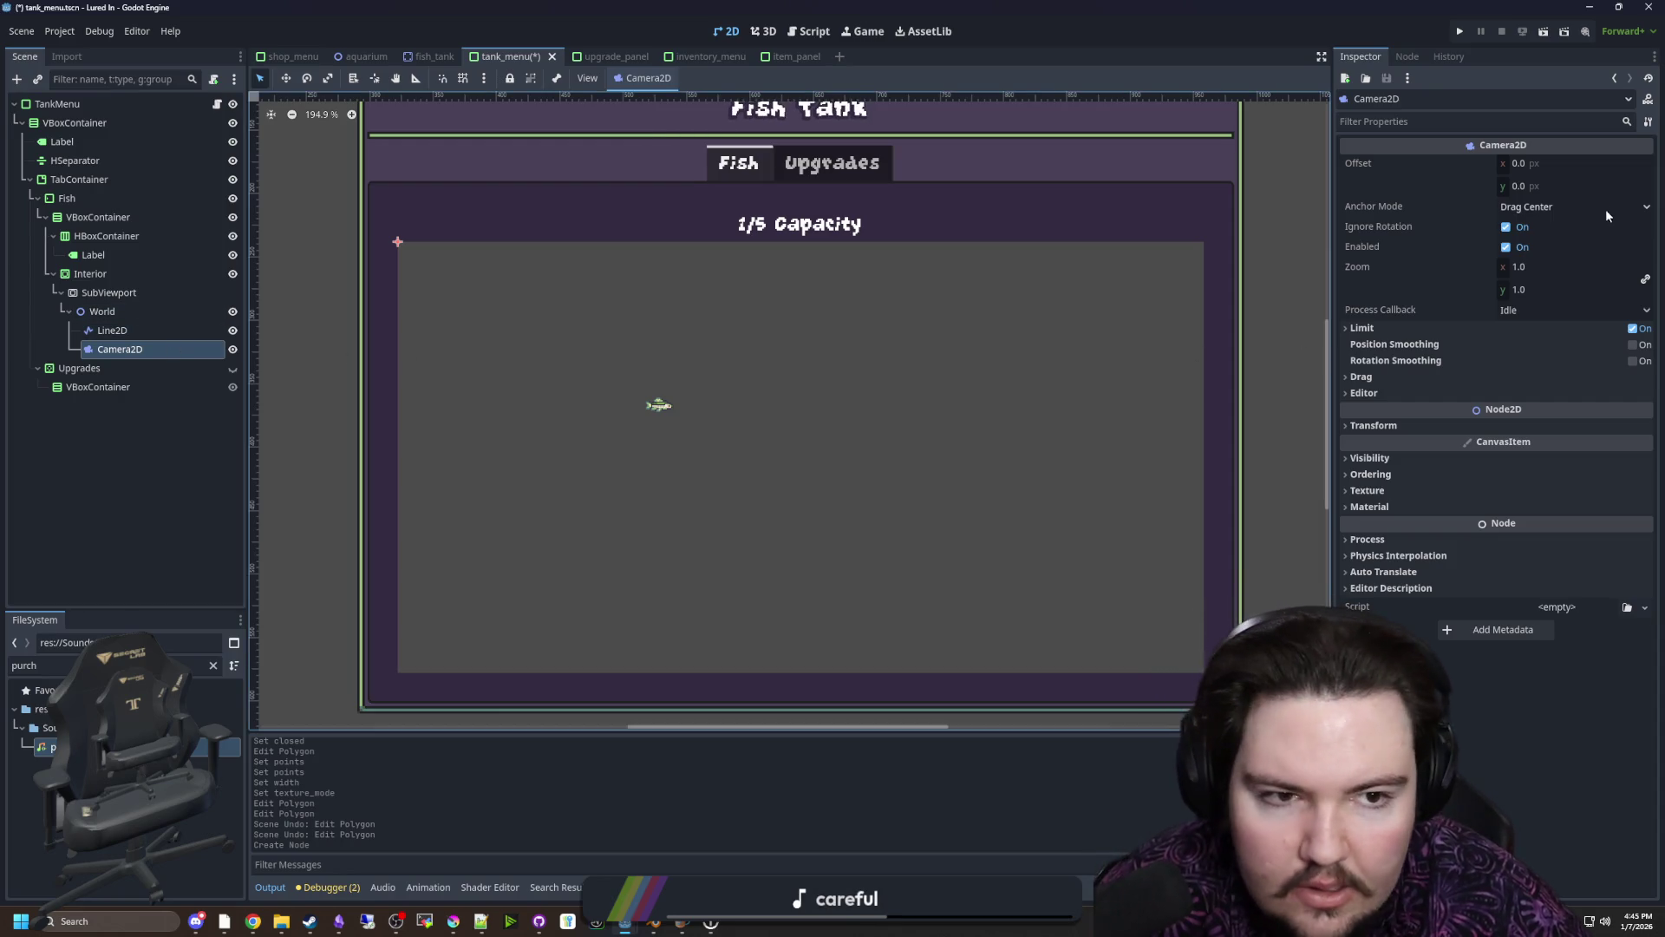
left_click_drag(1531, 266, 1596, 266)
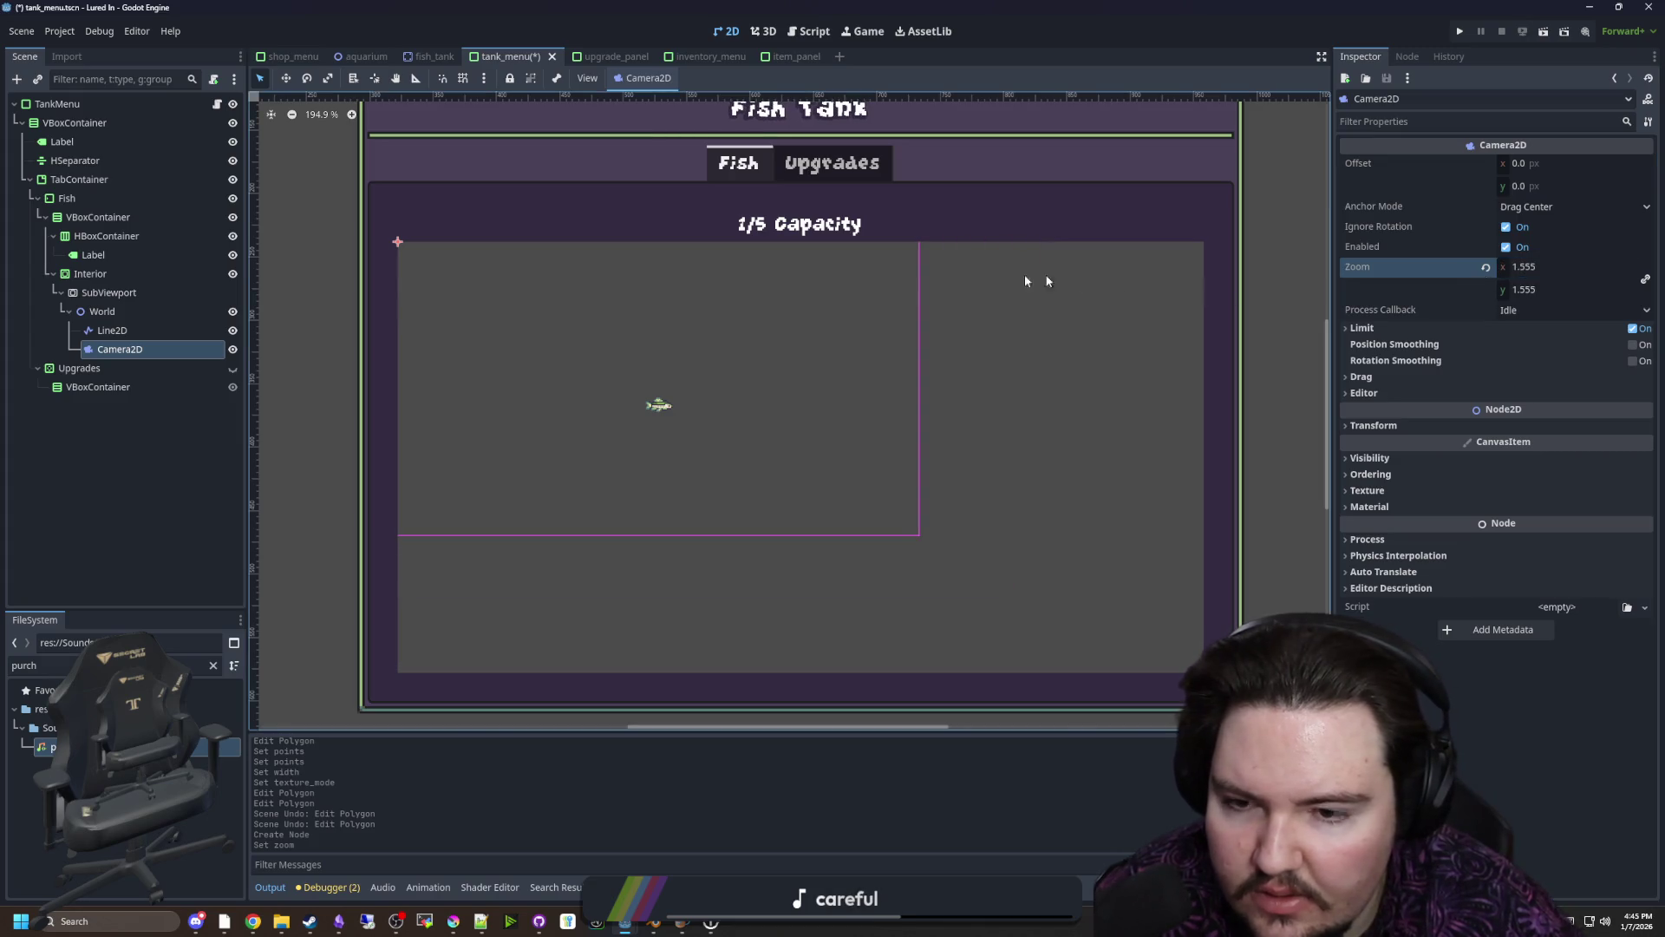
left_click(124, 350)
Make sure the Camera2D is enabled, checking the World, Camera2D and Line2D nodes
left_click(121, 314)
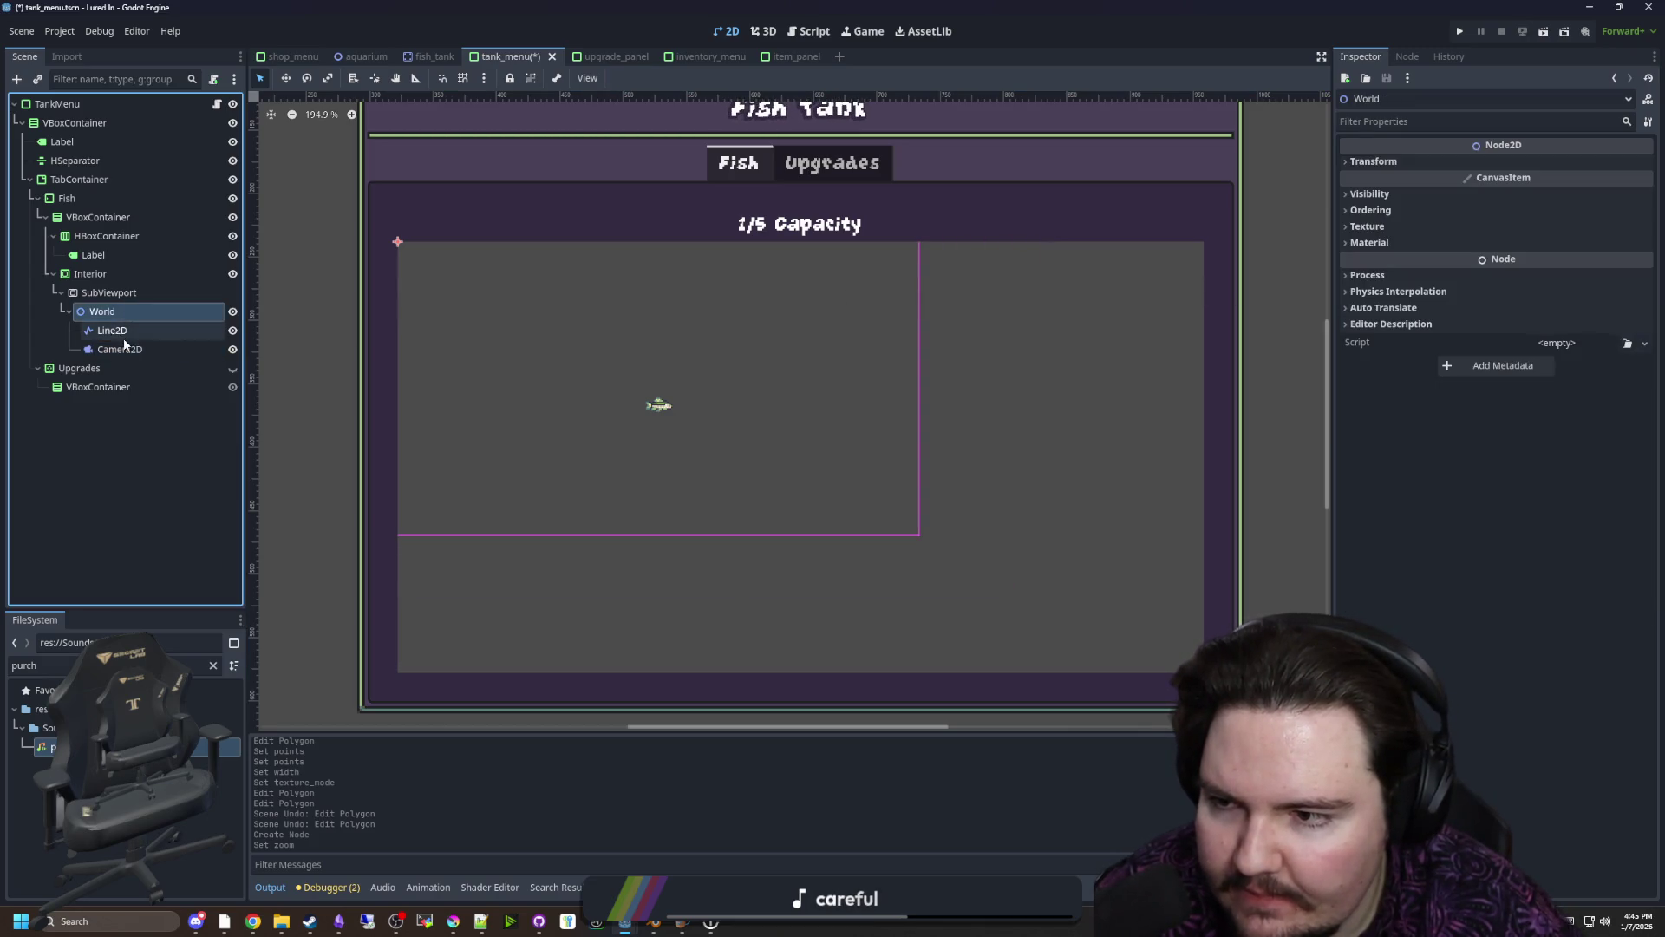
left_click(120, 349)
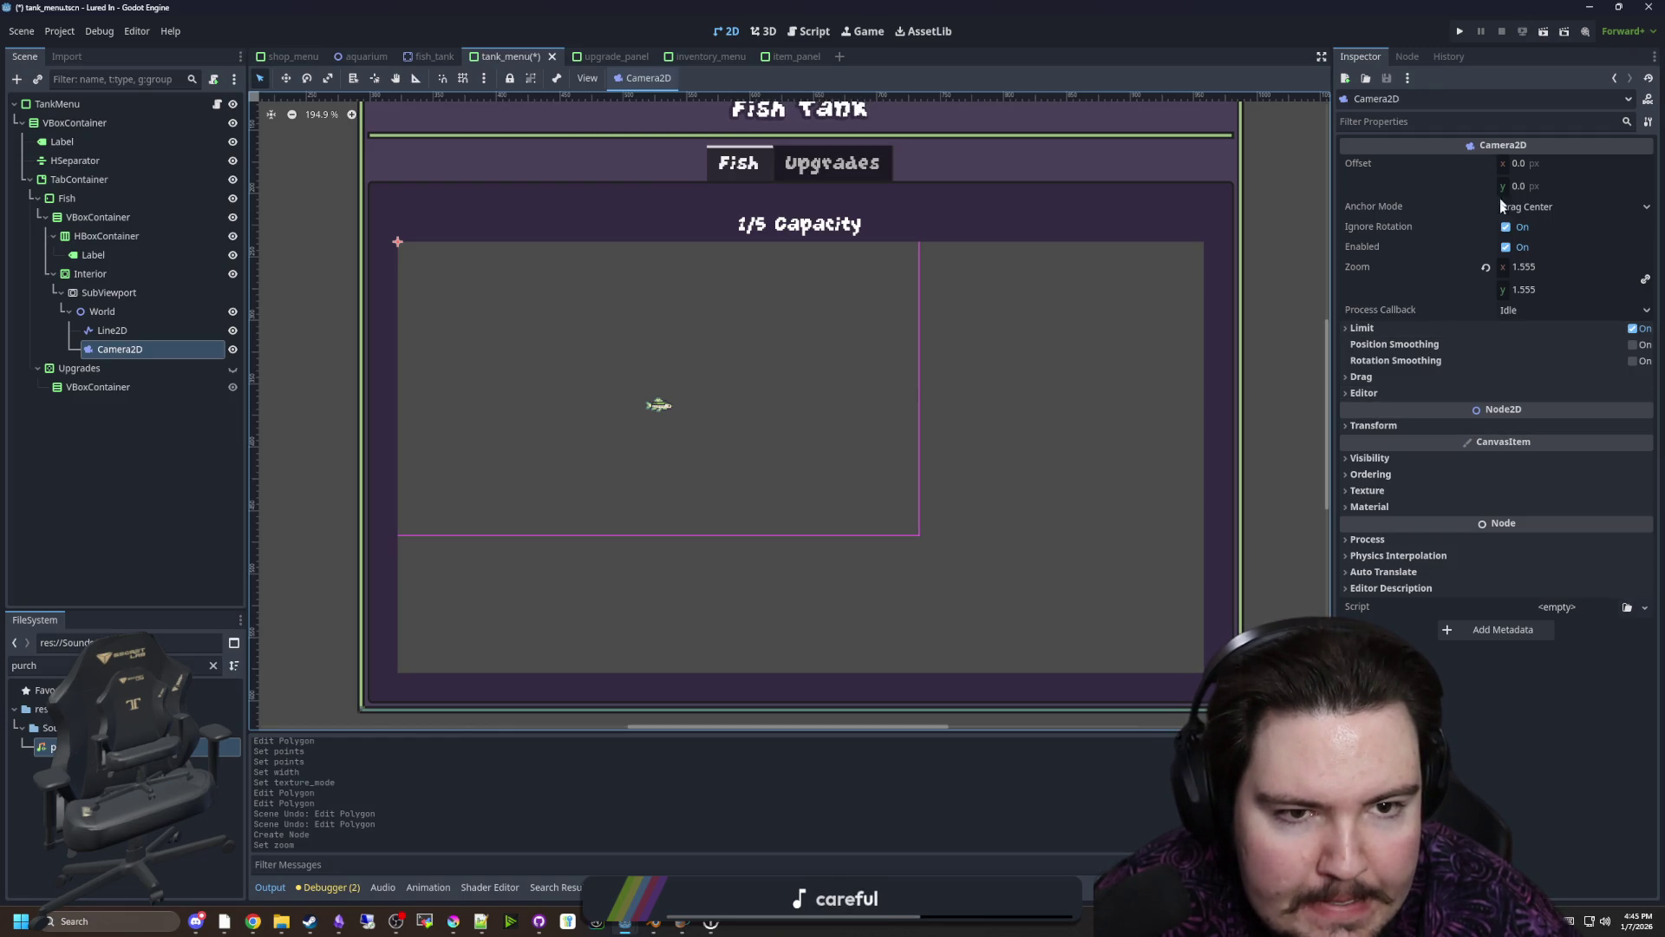
left_click(1506, 248)
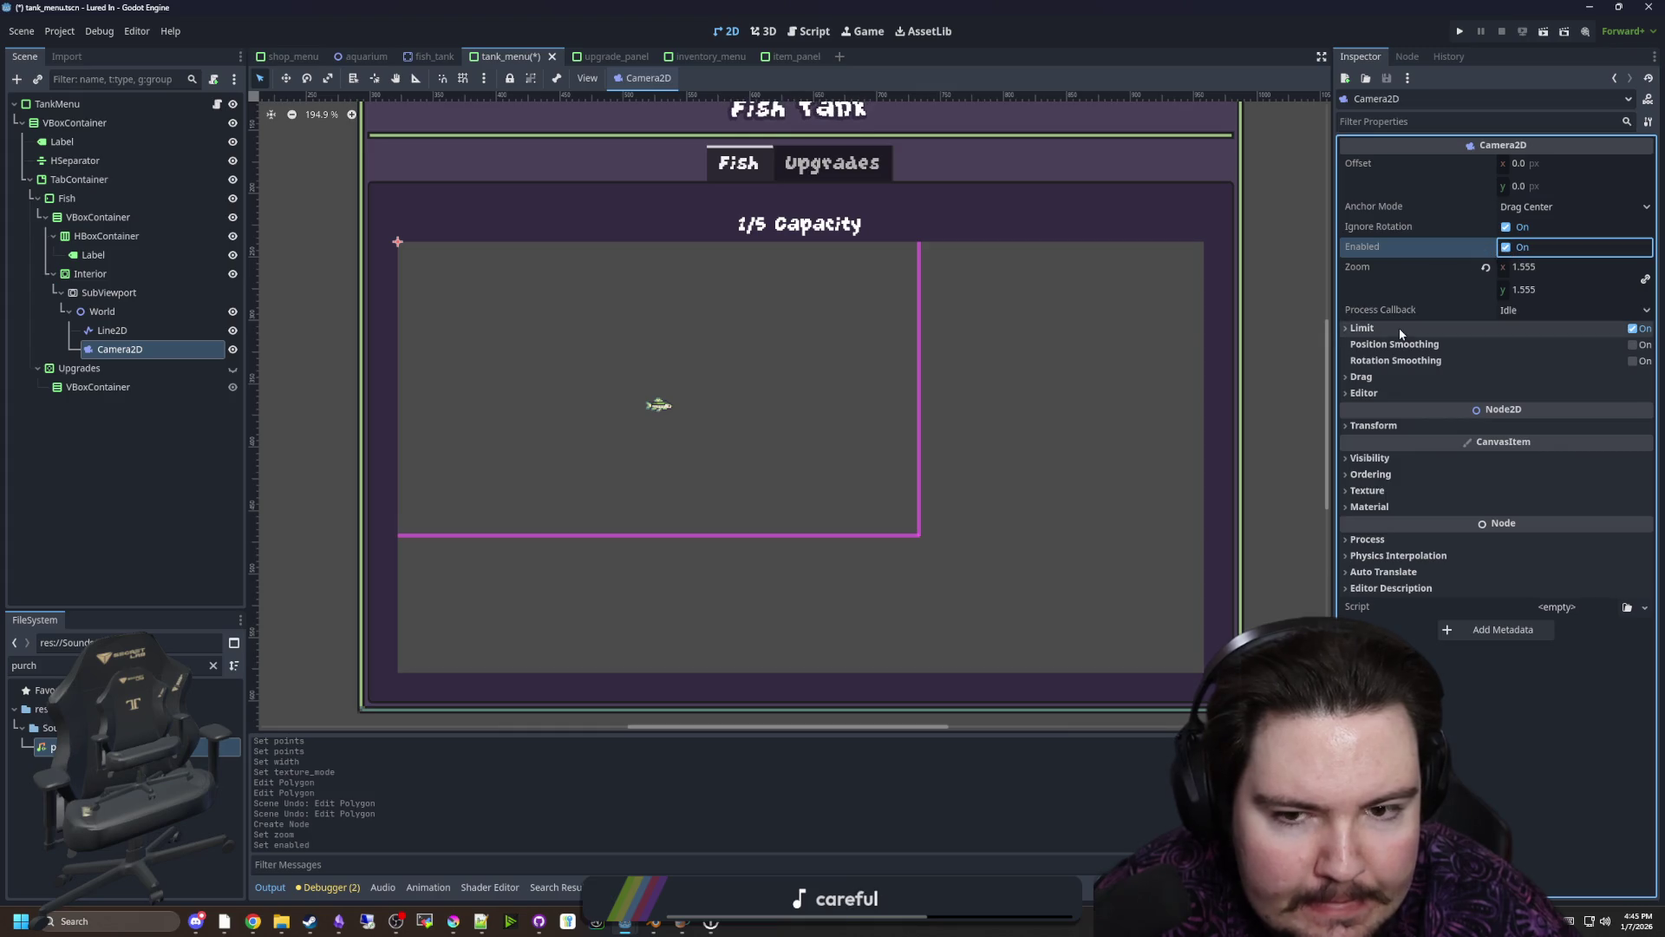
left_click(120, 311)
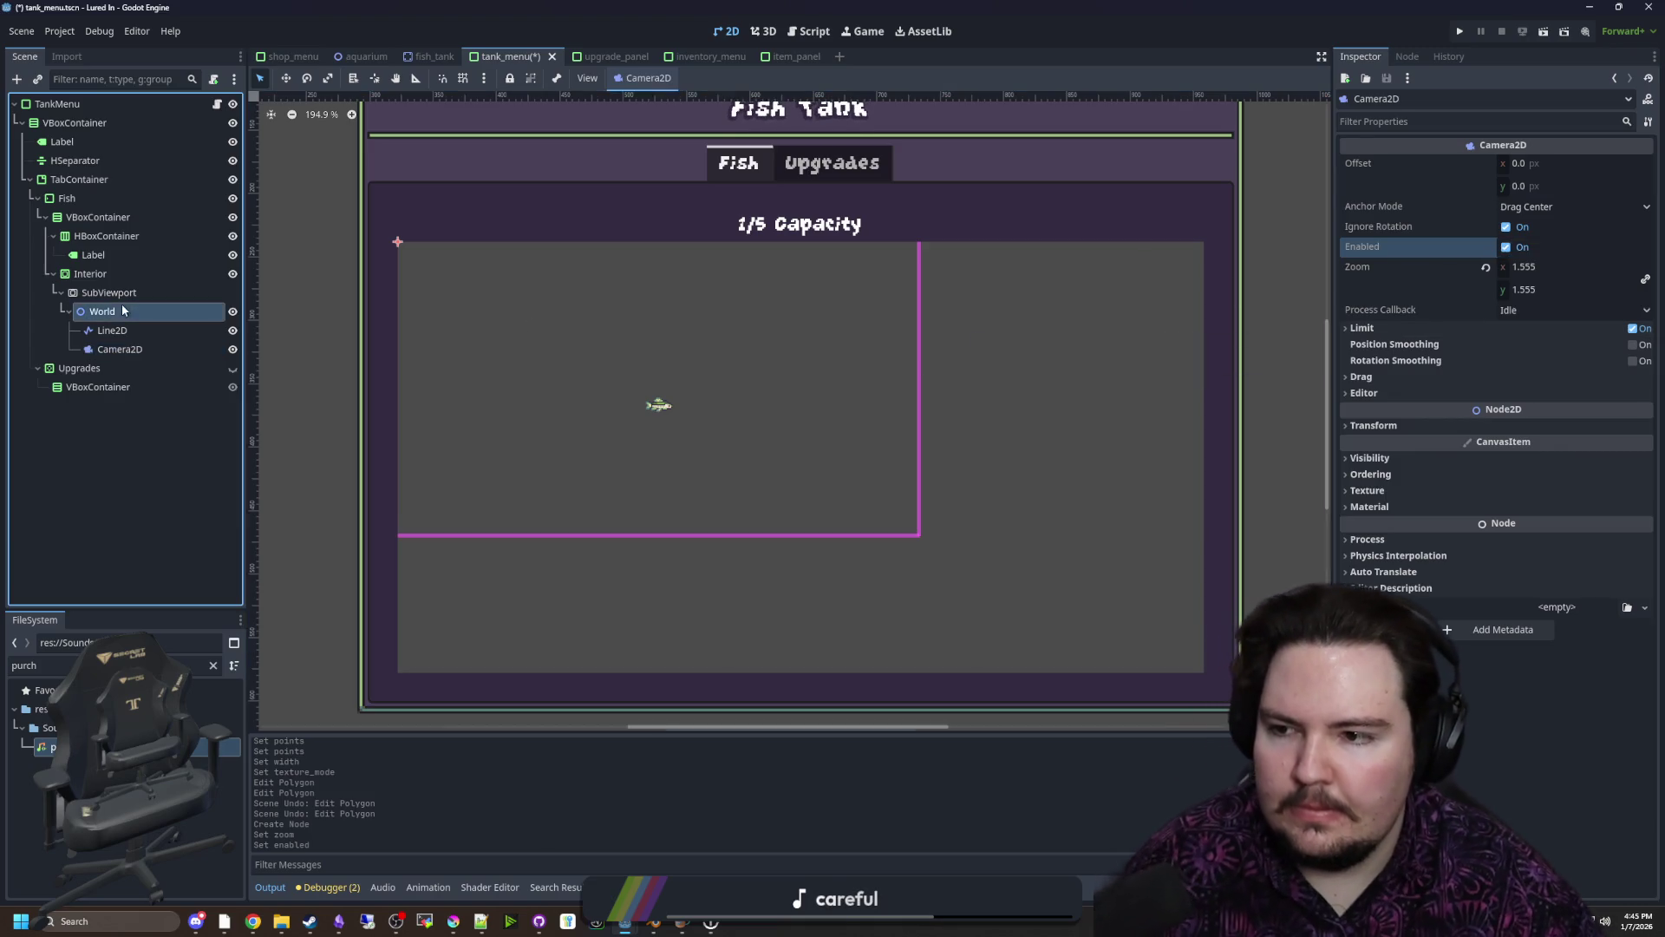
left_click(117, 350)
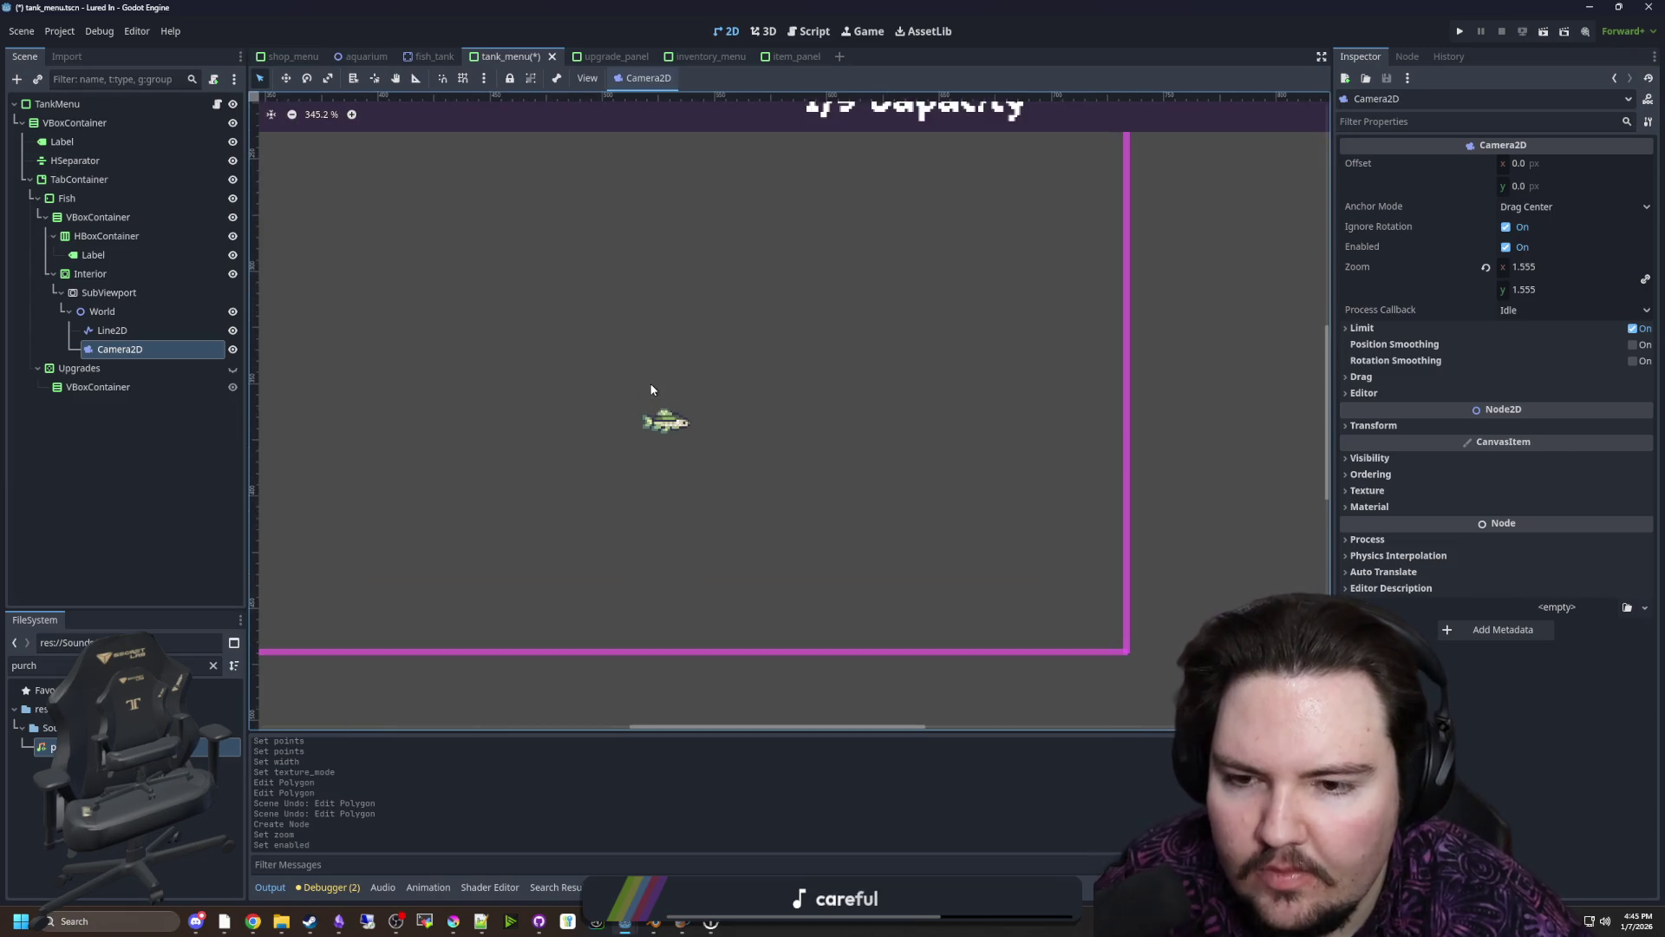
scroll(663, 382, "down", 2)
left_click(132, 310)
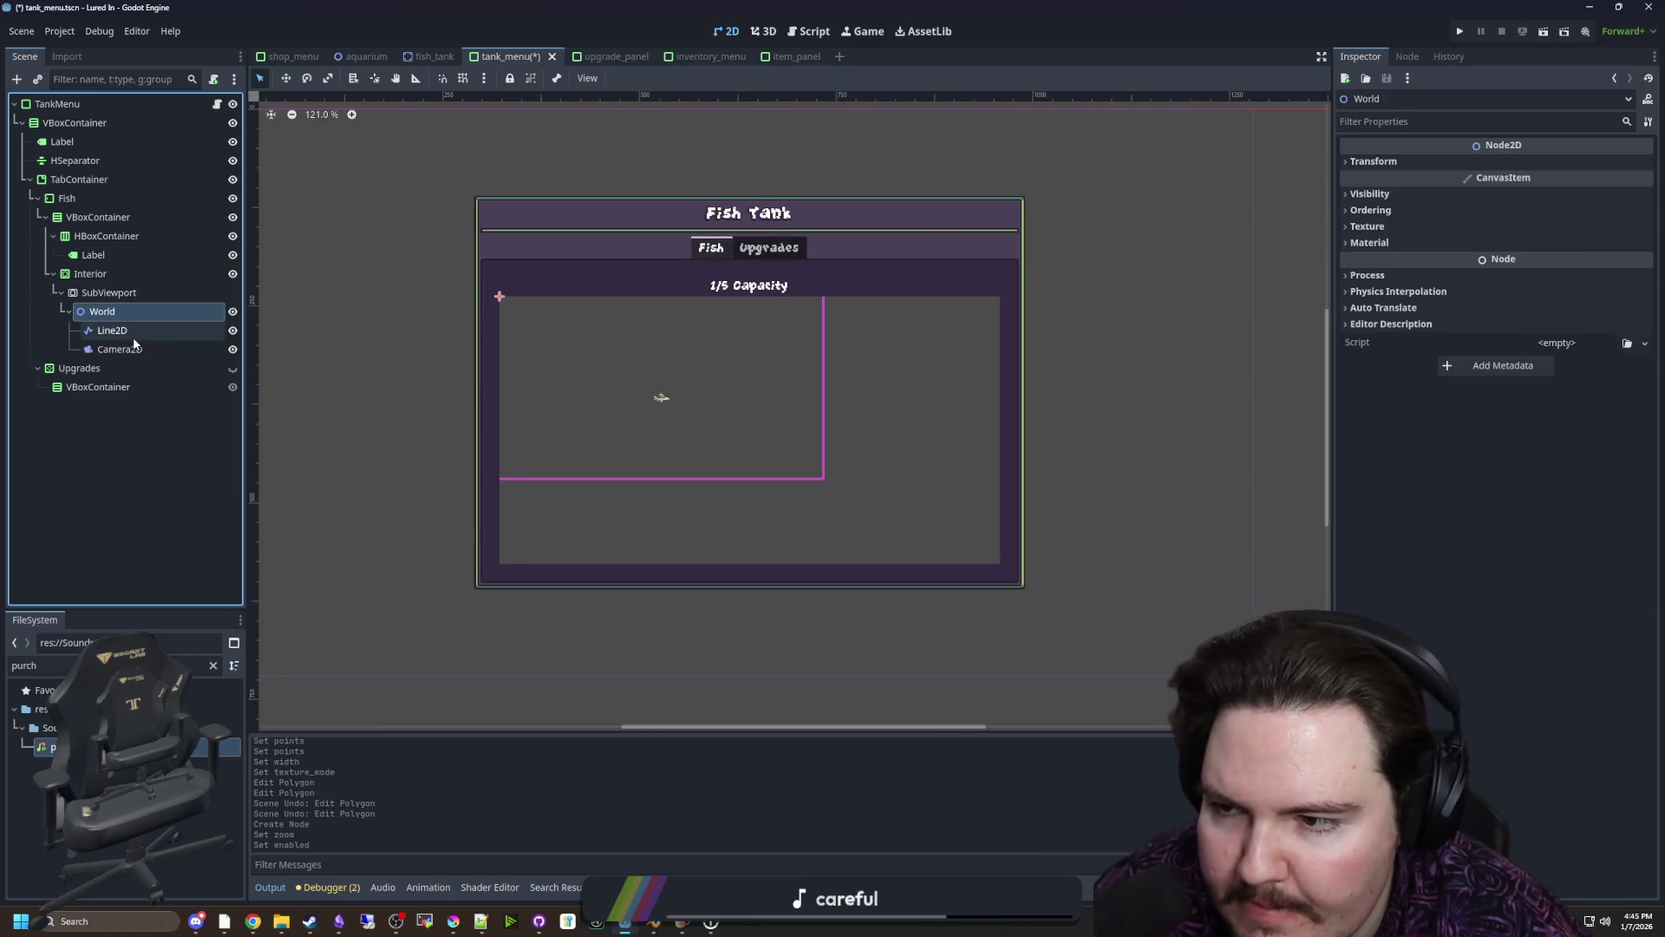
left_click(135, 337)
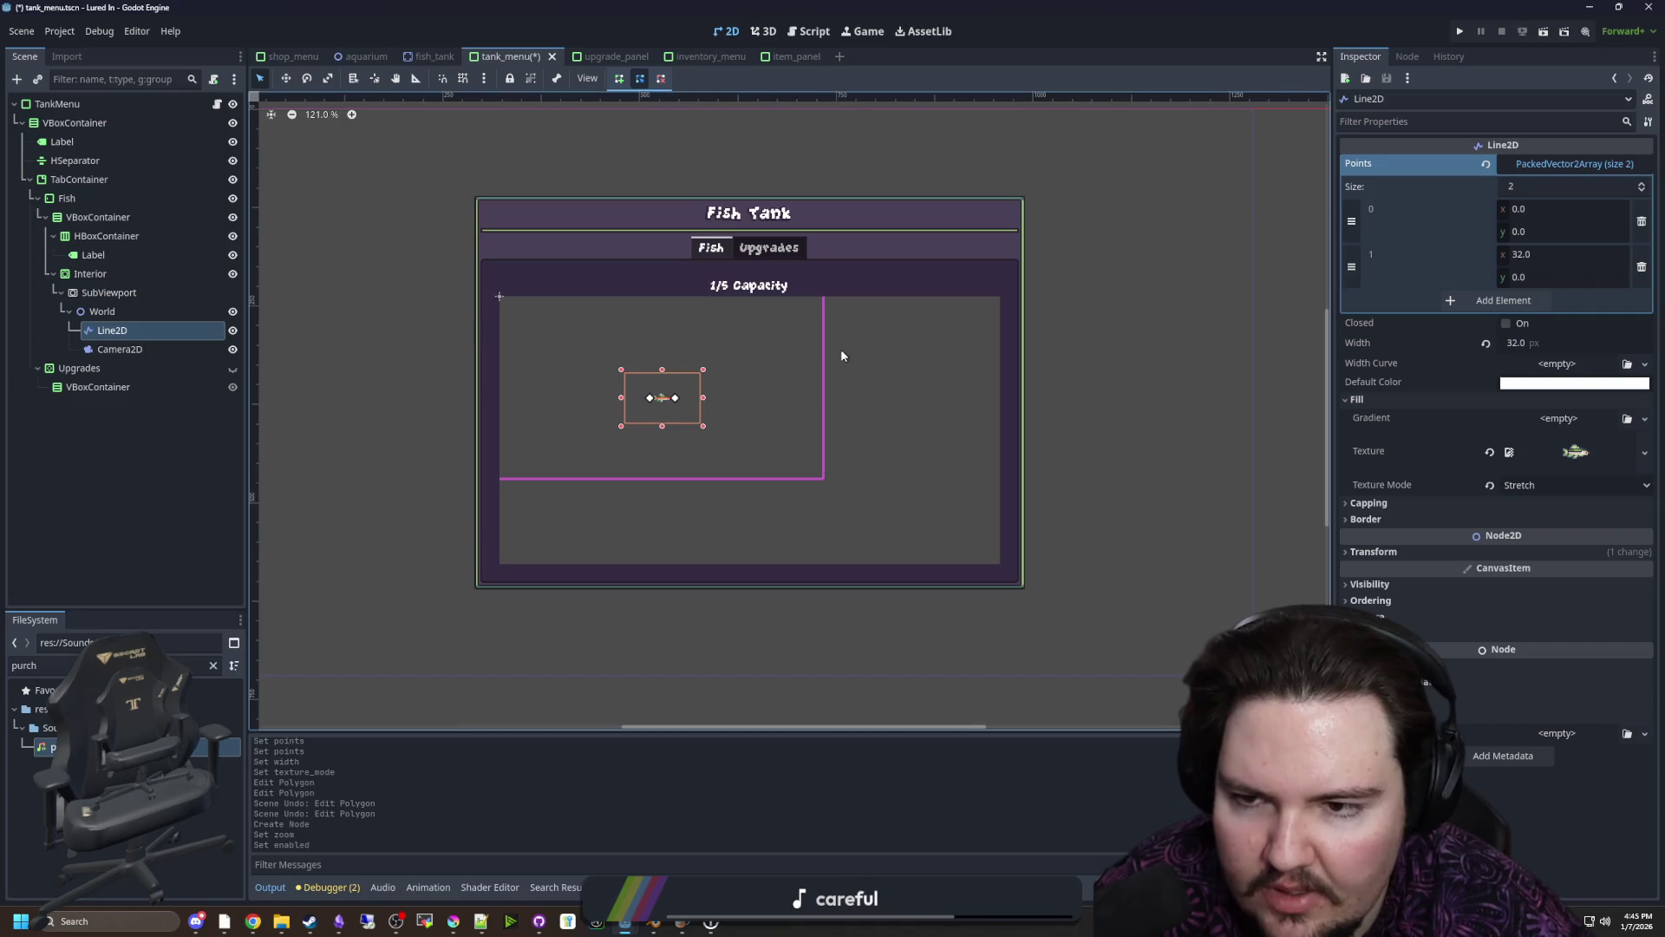
scroll(763, 370, "up", 3)
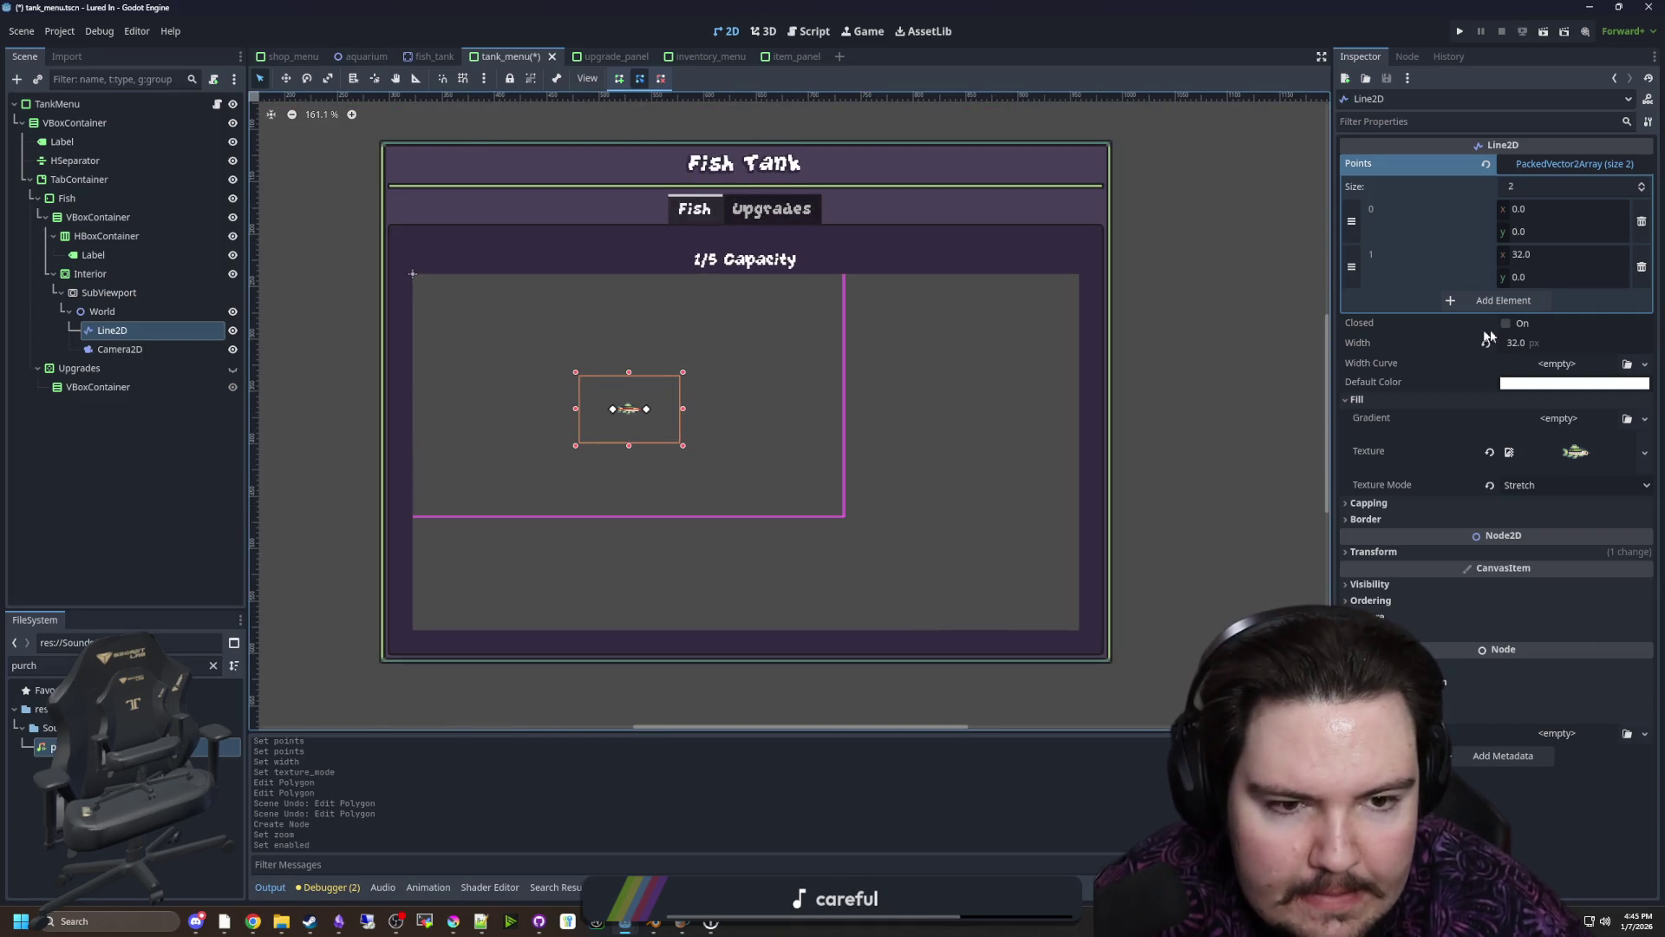
Set the Camera2D zoom to exactly 2.0
left_click(120, 348)
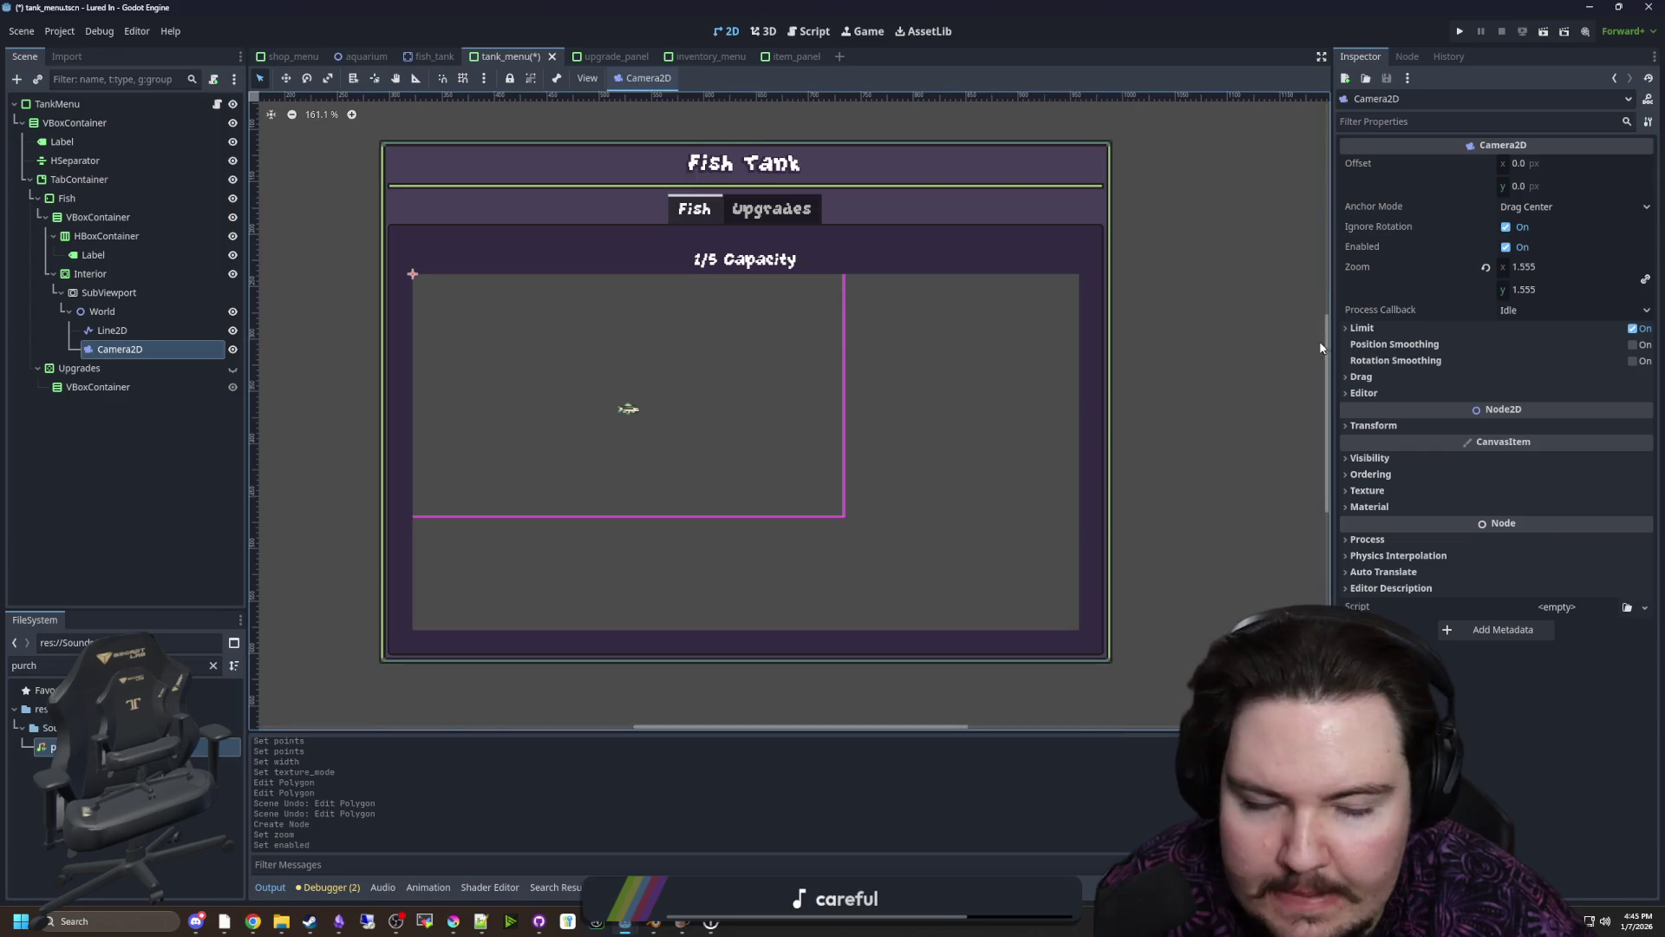
left_click_drag(1539, 269, 1555, 269)
left_click(1541, 270)
type("2")
key("Return")
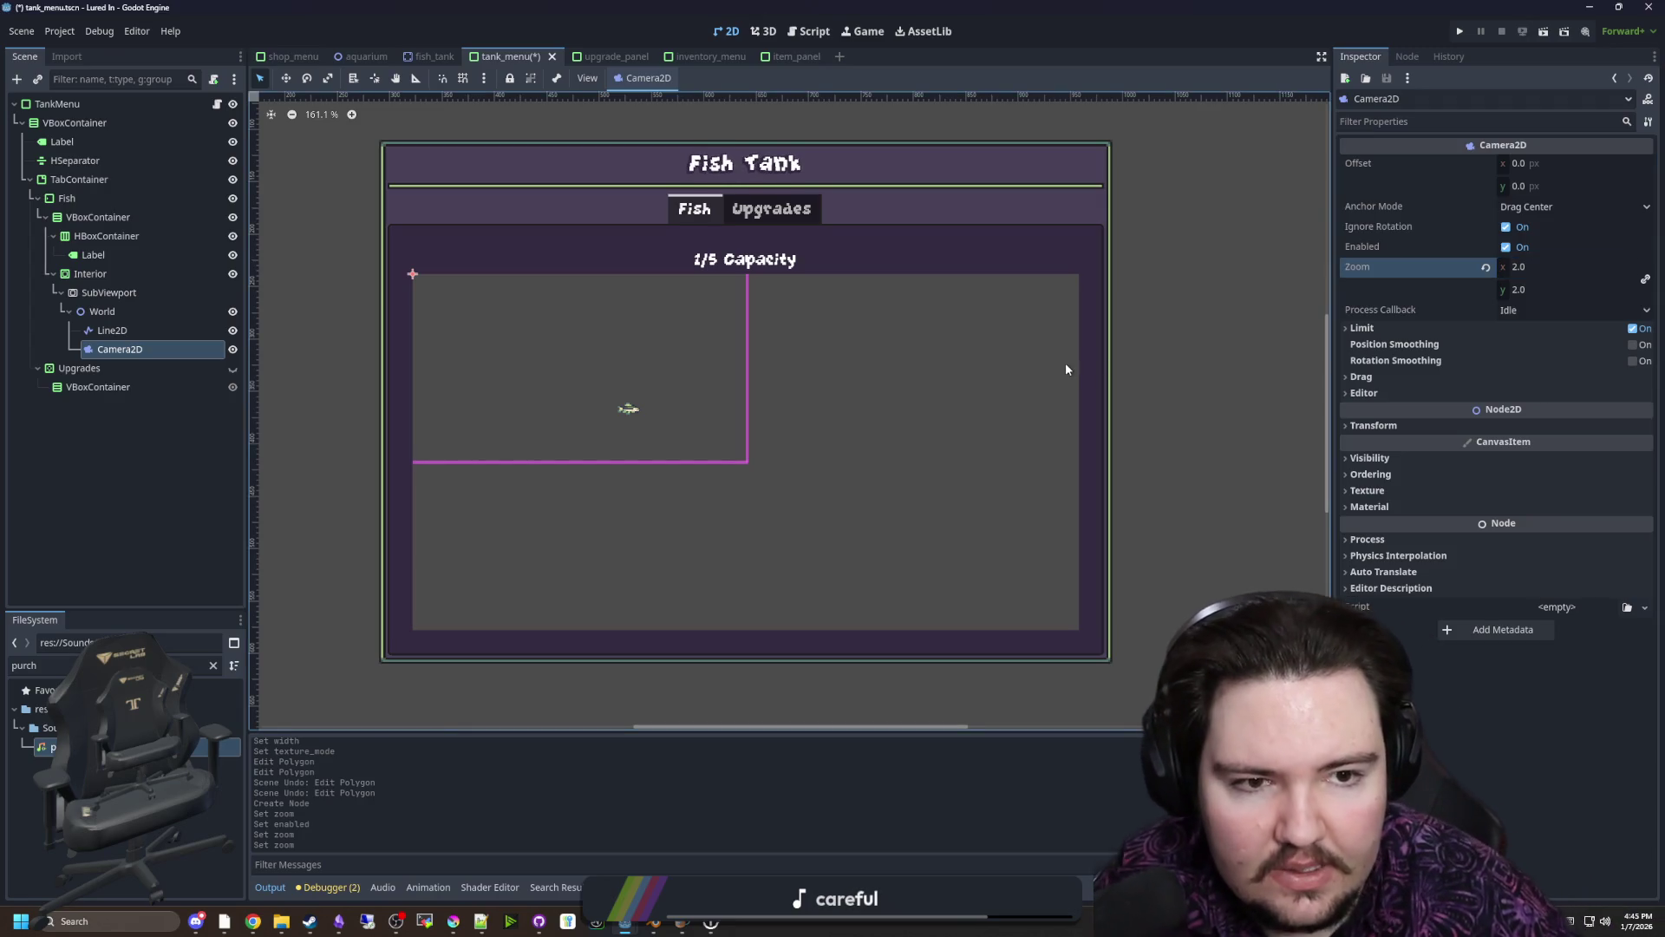
Check the SubViewport's 636 width, then turn on Stretch for the Interior container
left_click(163, 295)
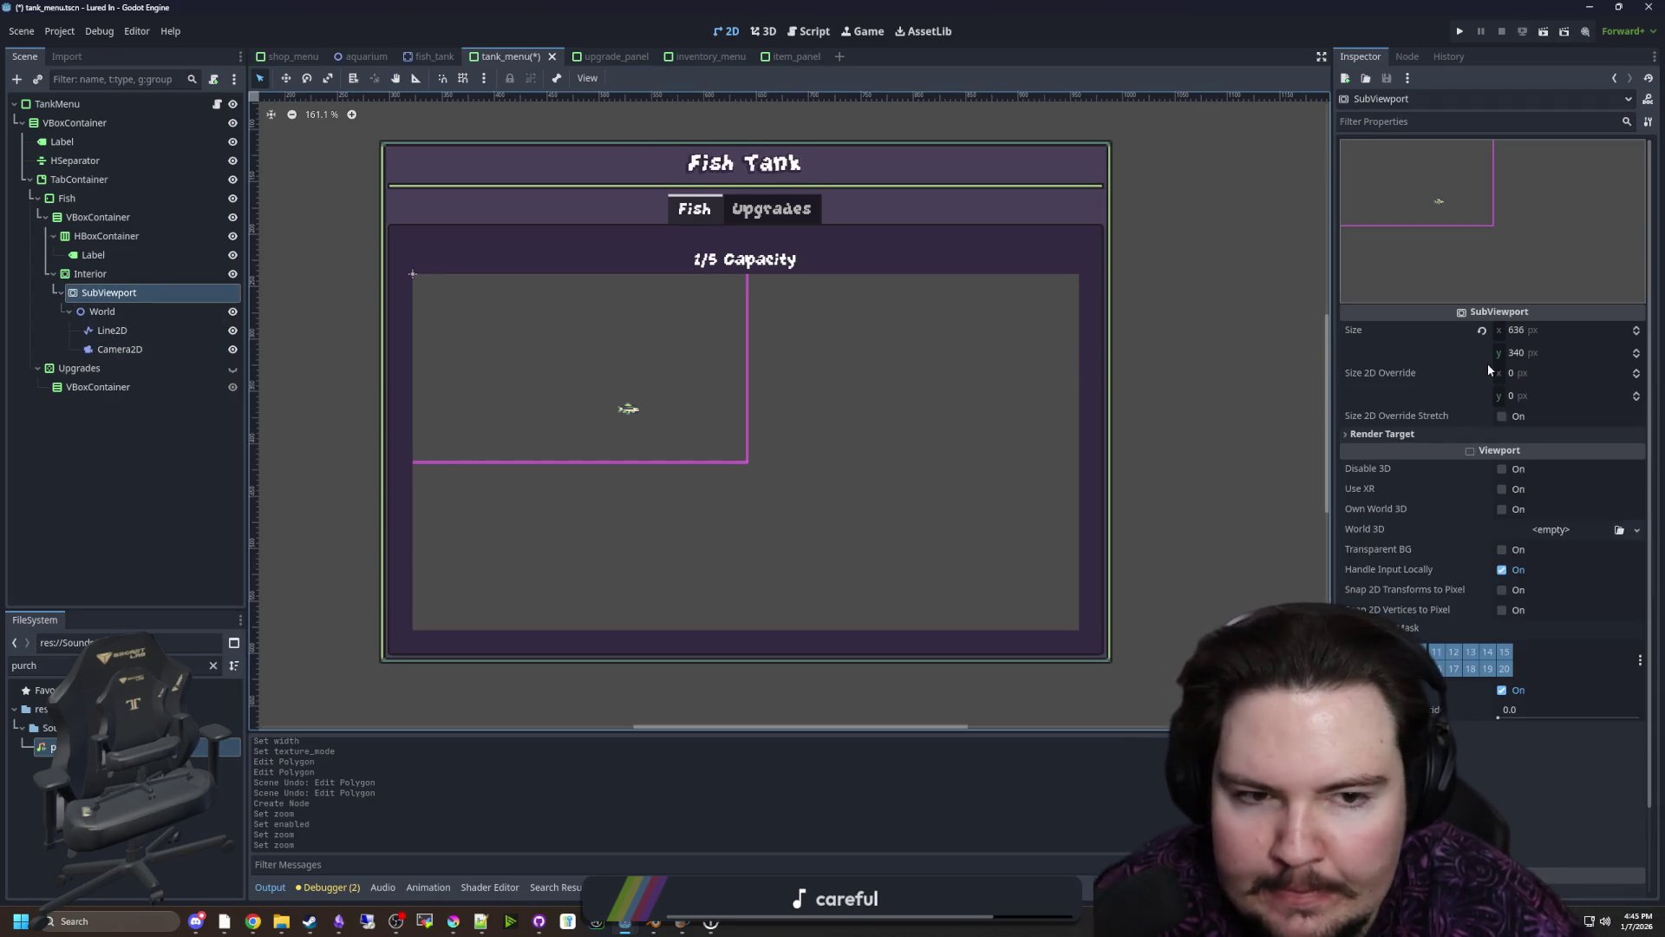
left_click(1537, 322)
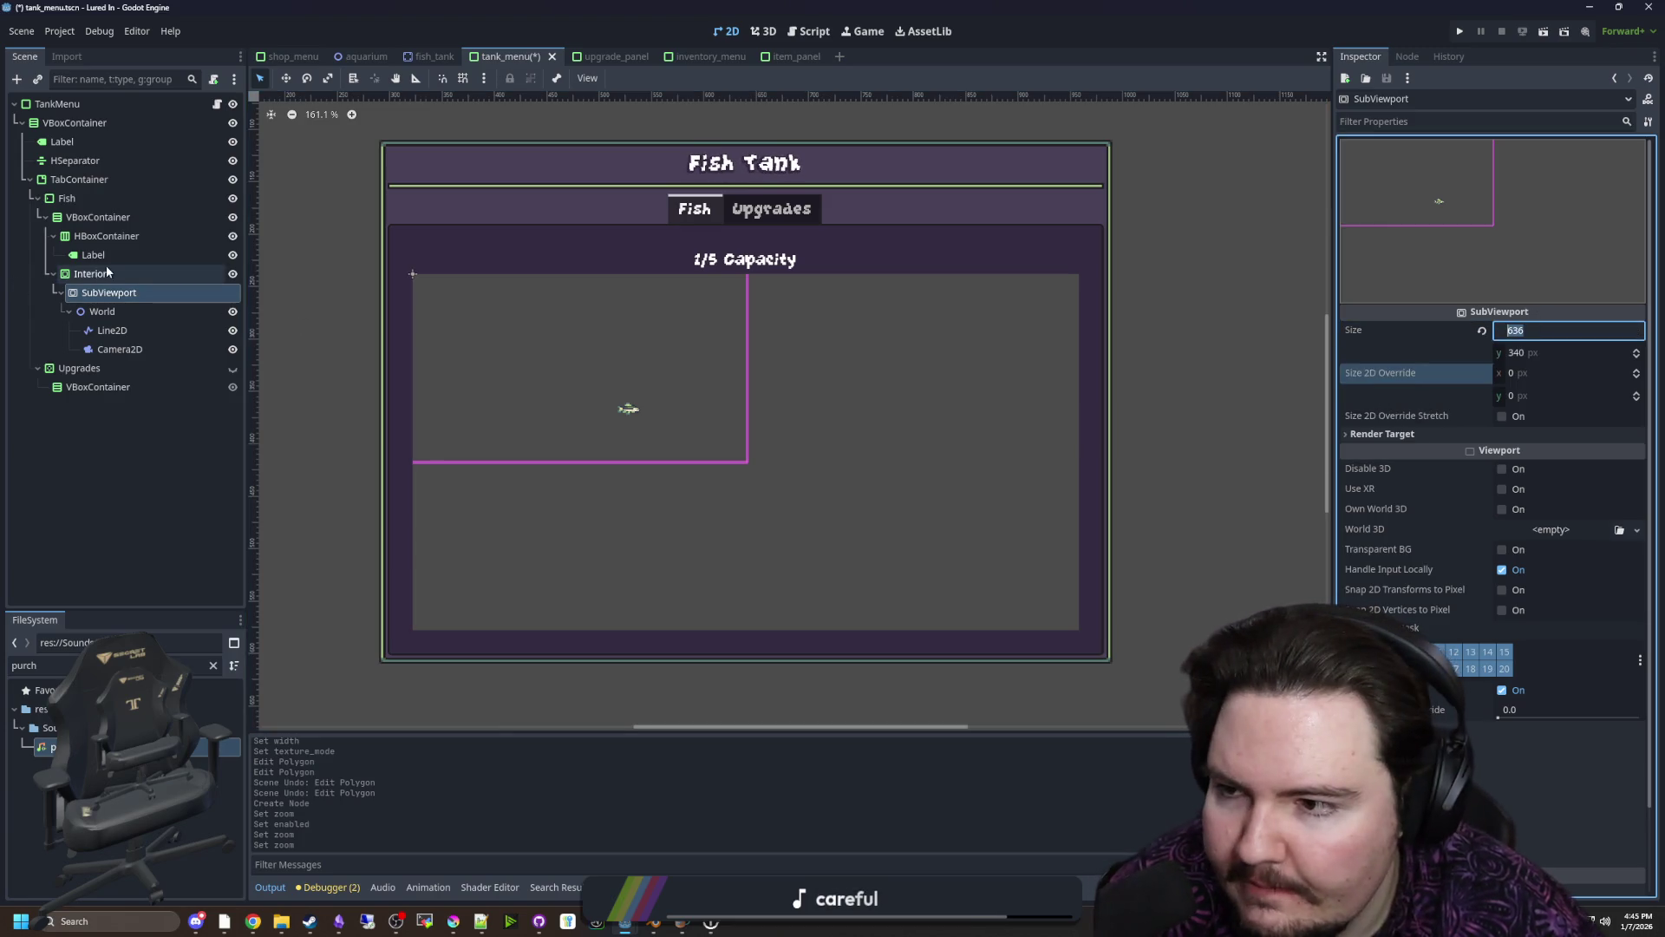
left_click(92, 273)
left_click(1511, 166)
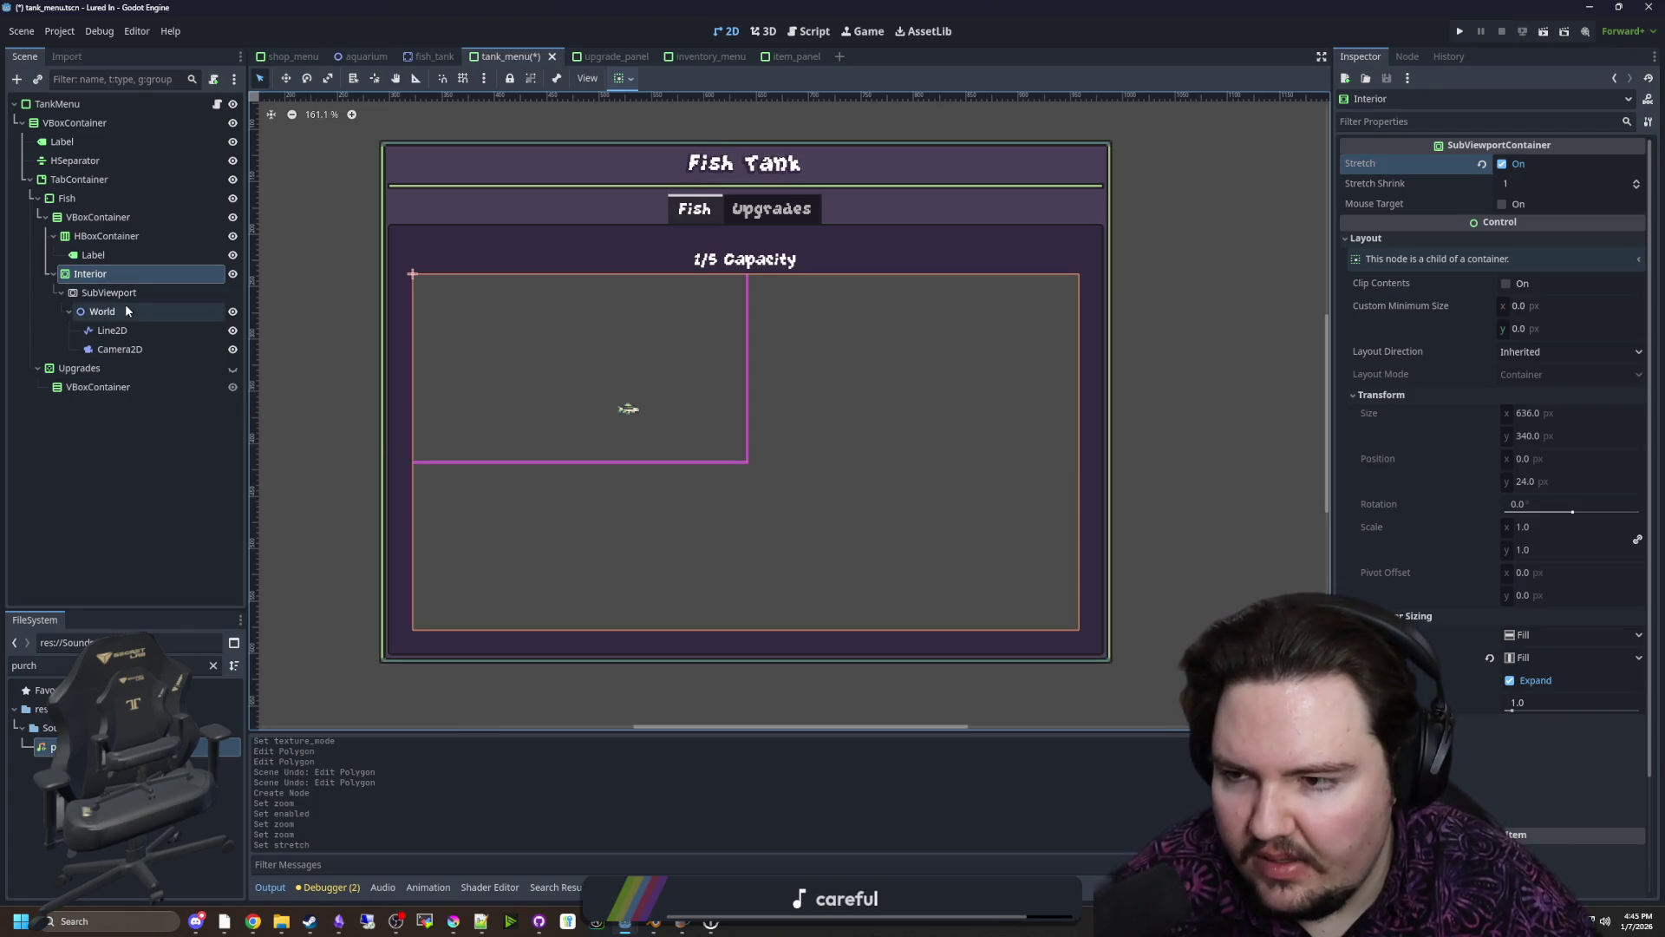
Launch Windows Calculator from search and clear the initial 1920 entry
left_click(145, 918)
type("ca")
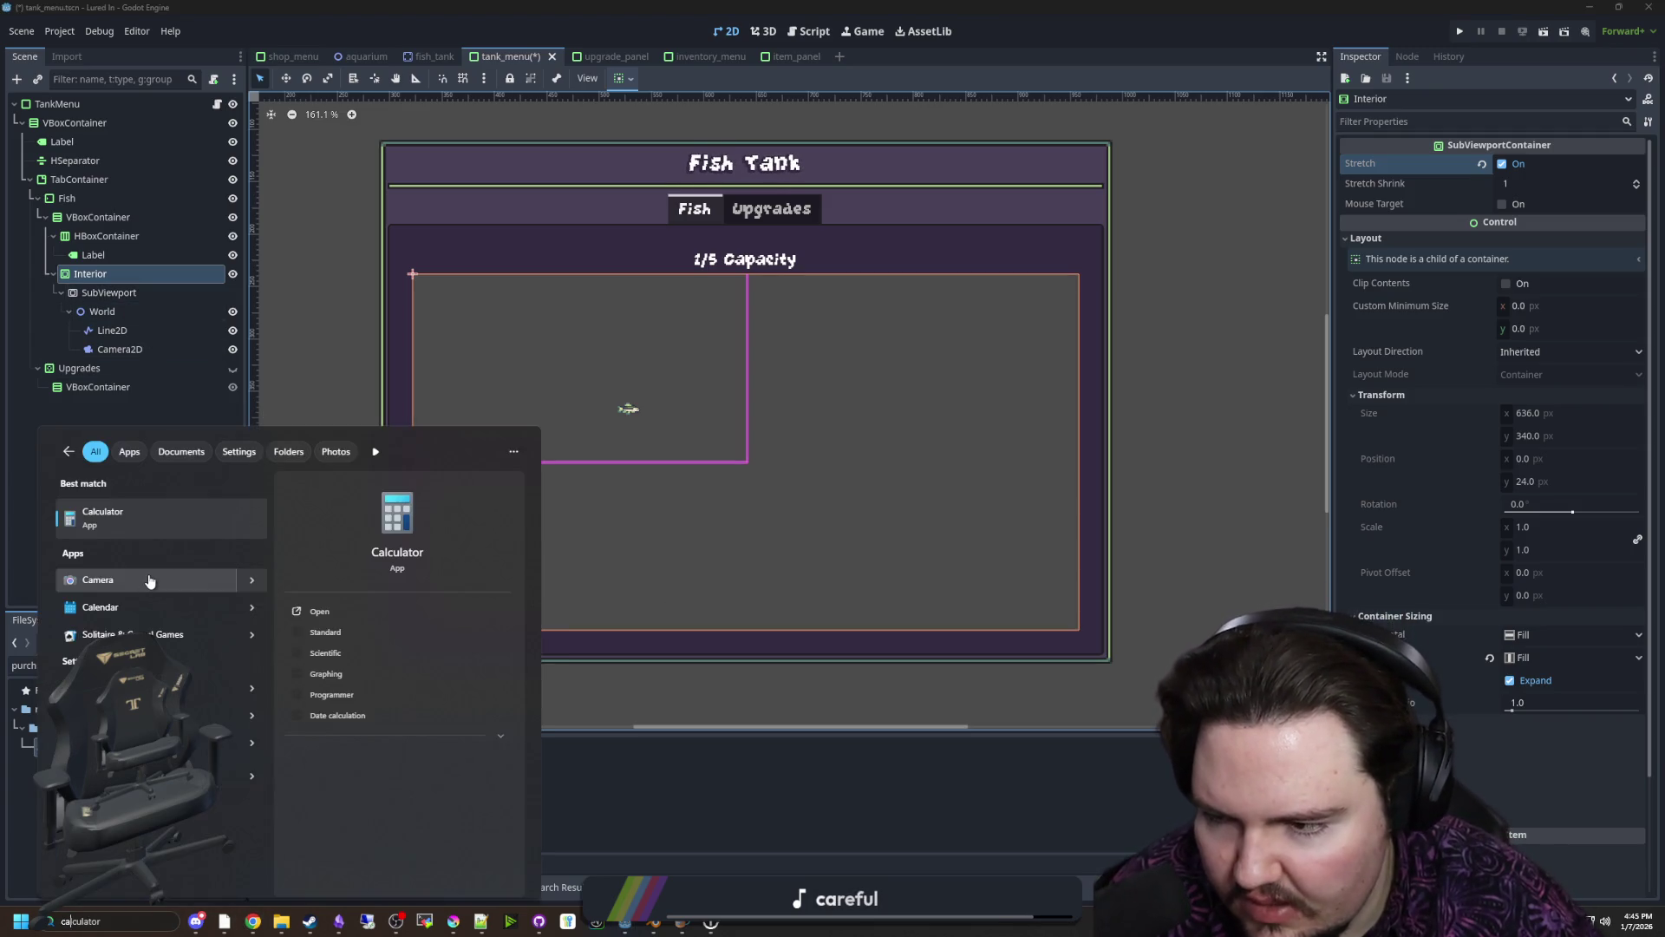
key("Escape")
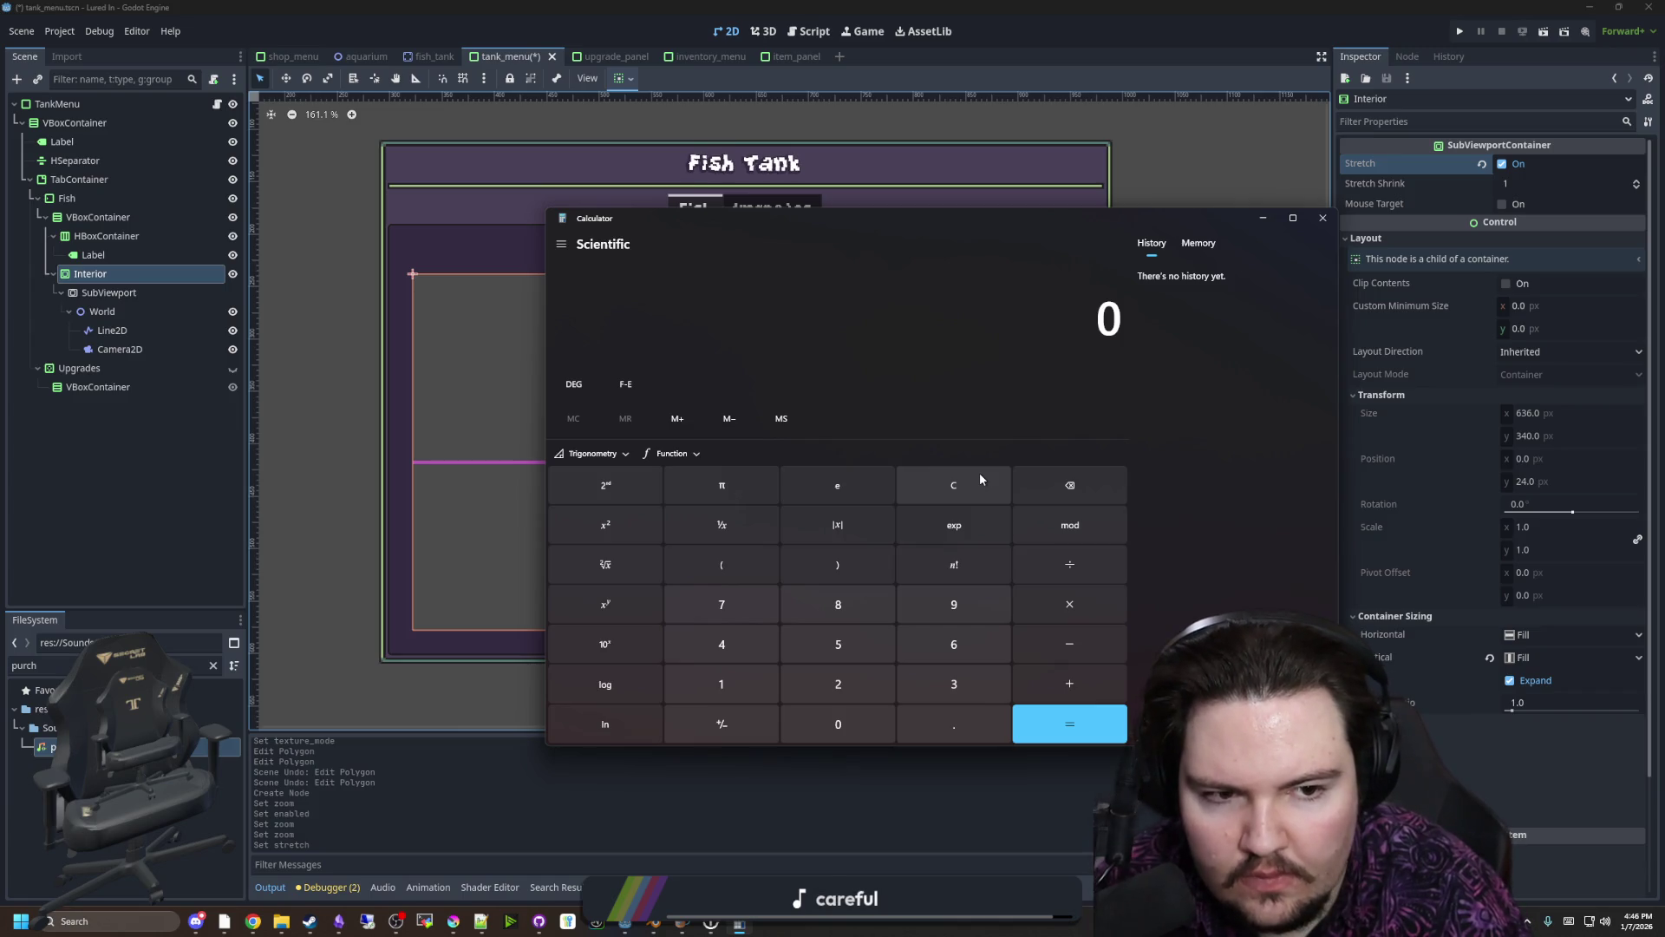
type("1920")
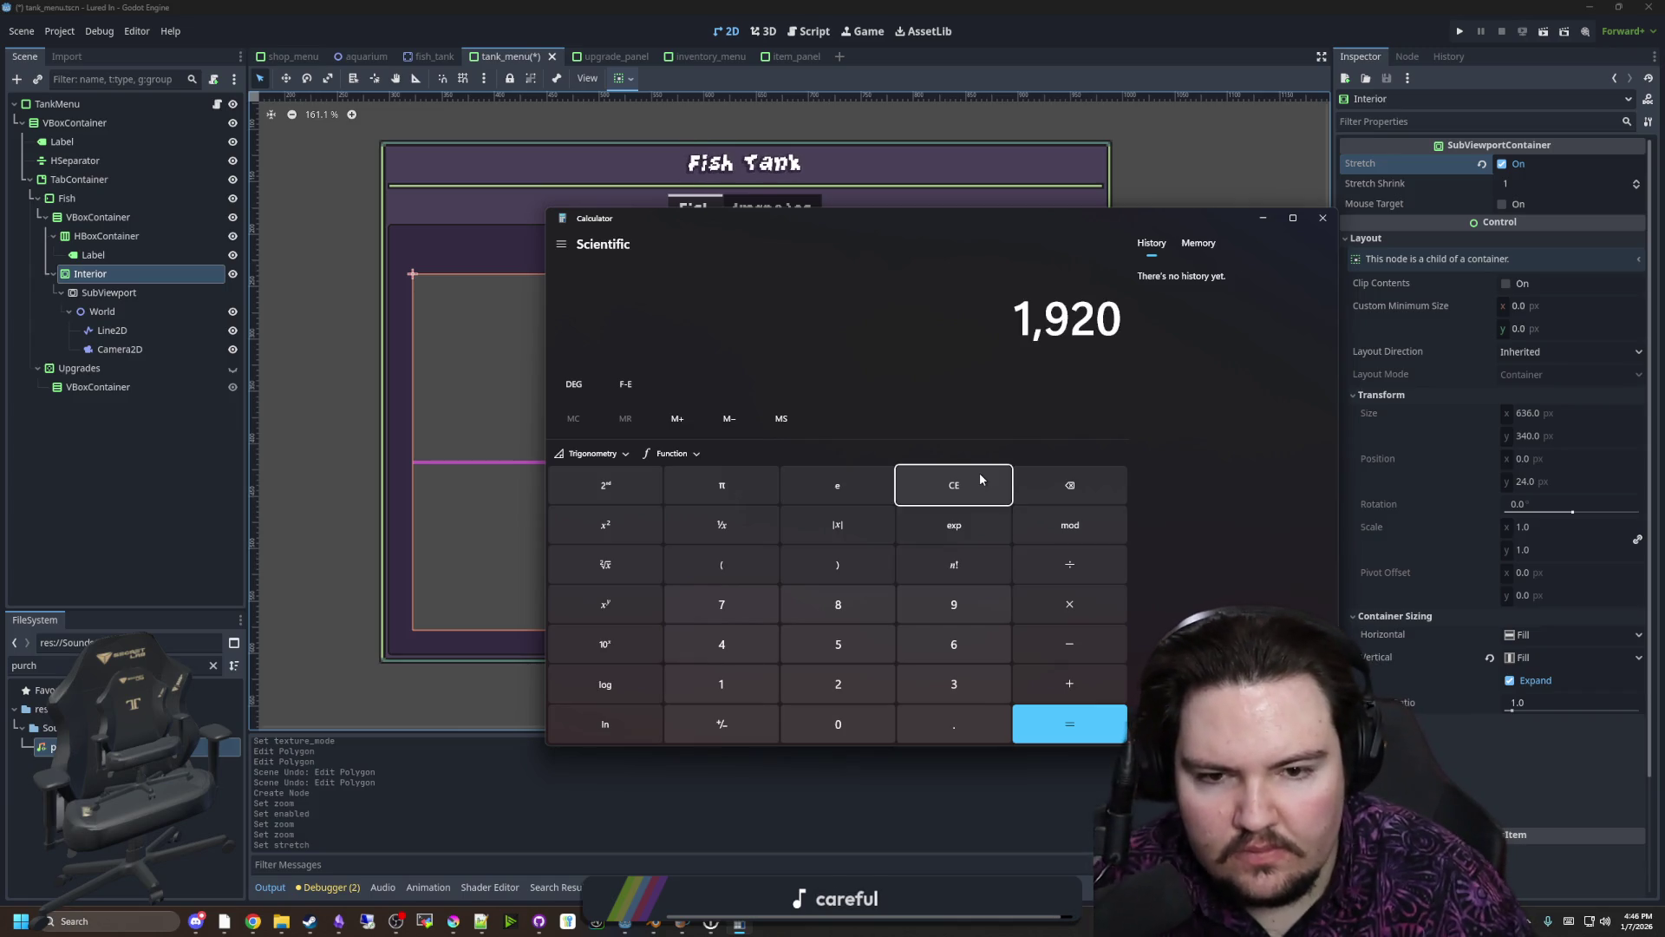
left_click(980, 475)
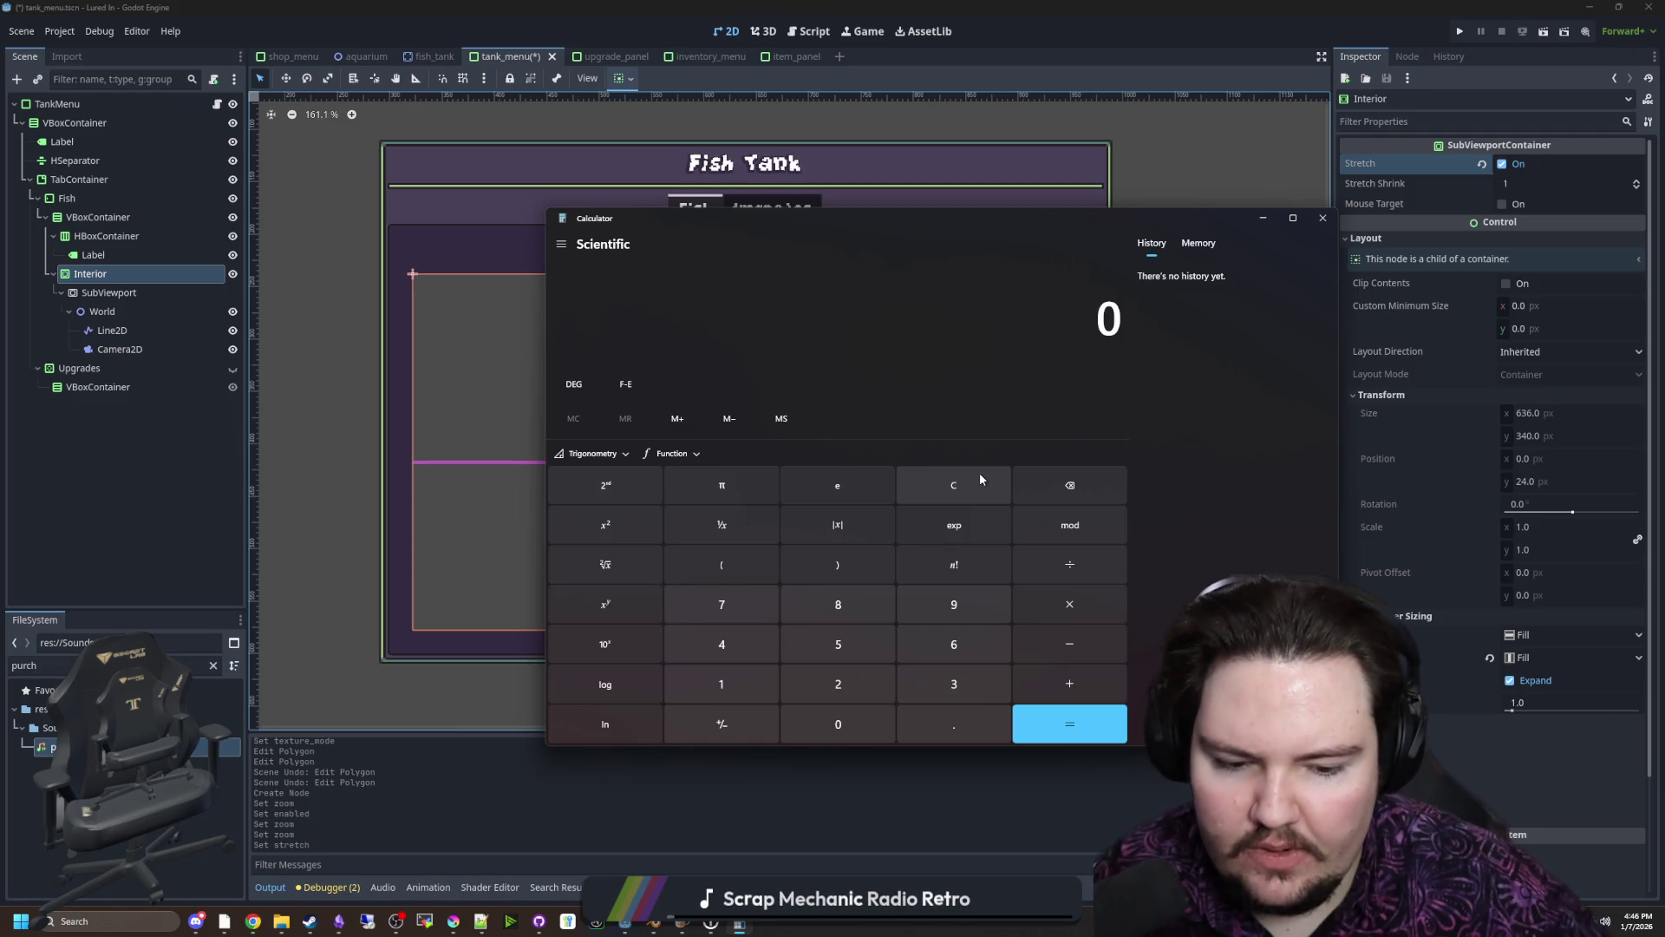
Compute 1920 ÷ 636 = 3.0188679, clear the display to 0, and move the window aside
type("1920/63")
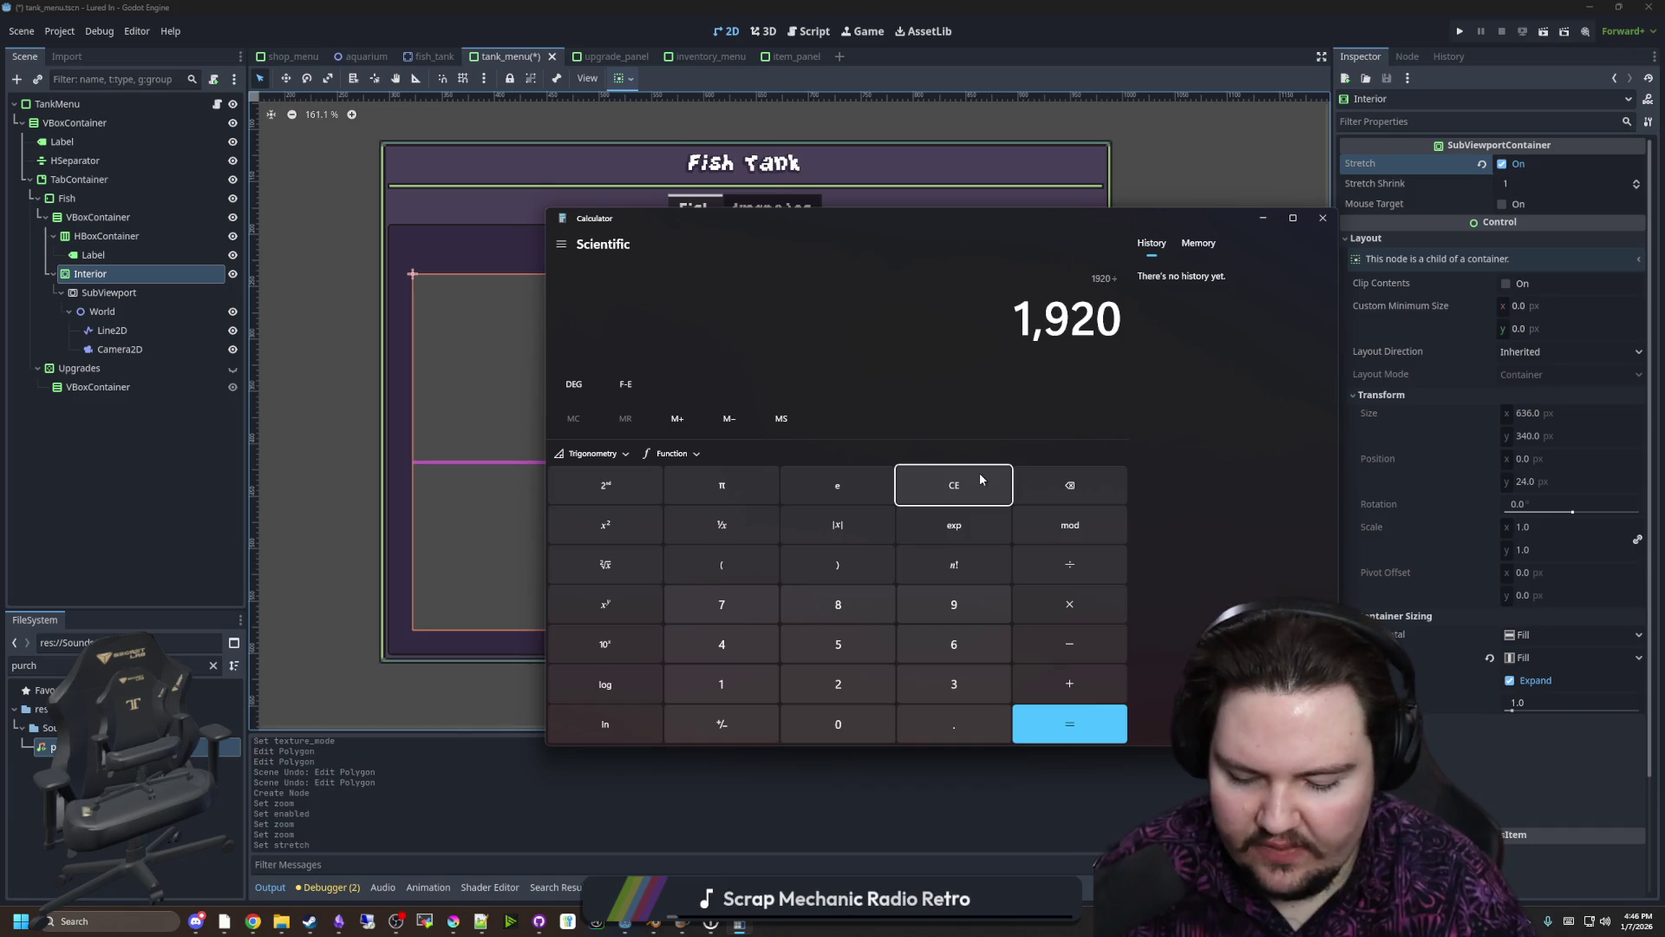
type("6")
key("Return")
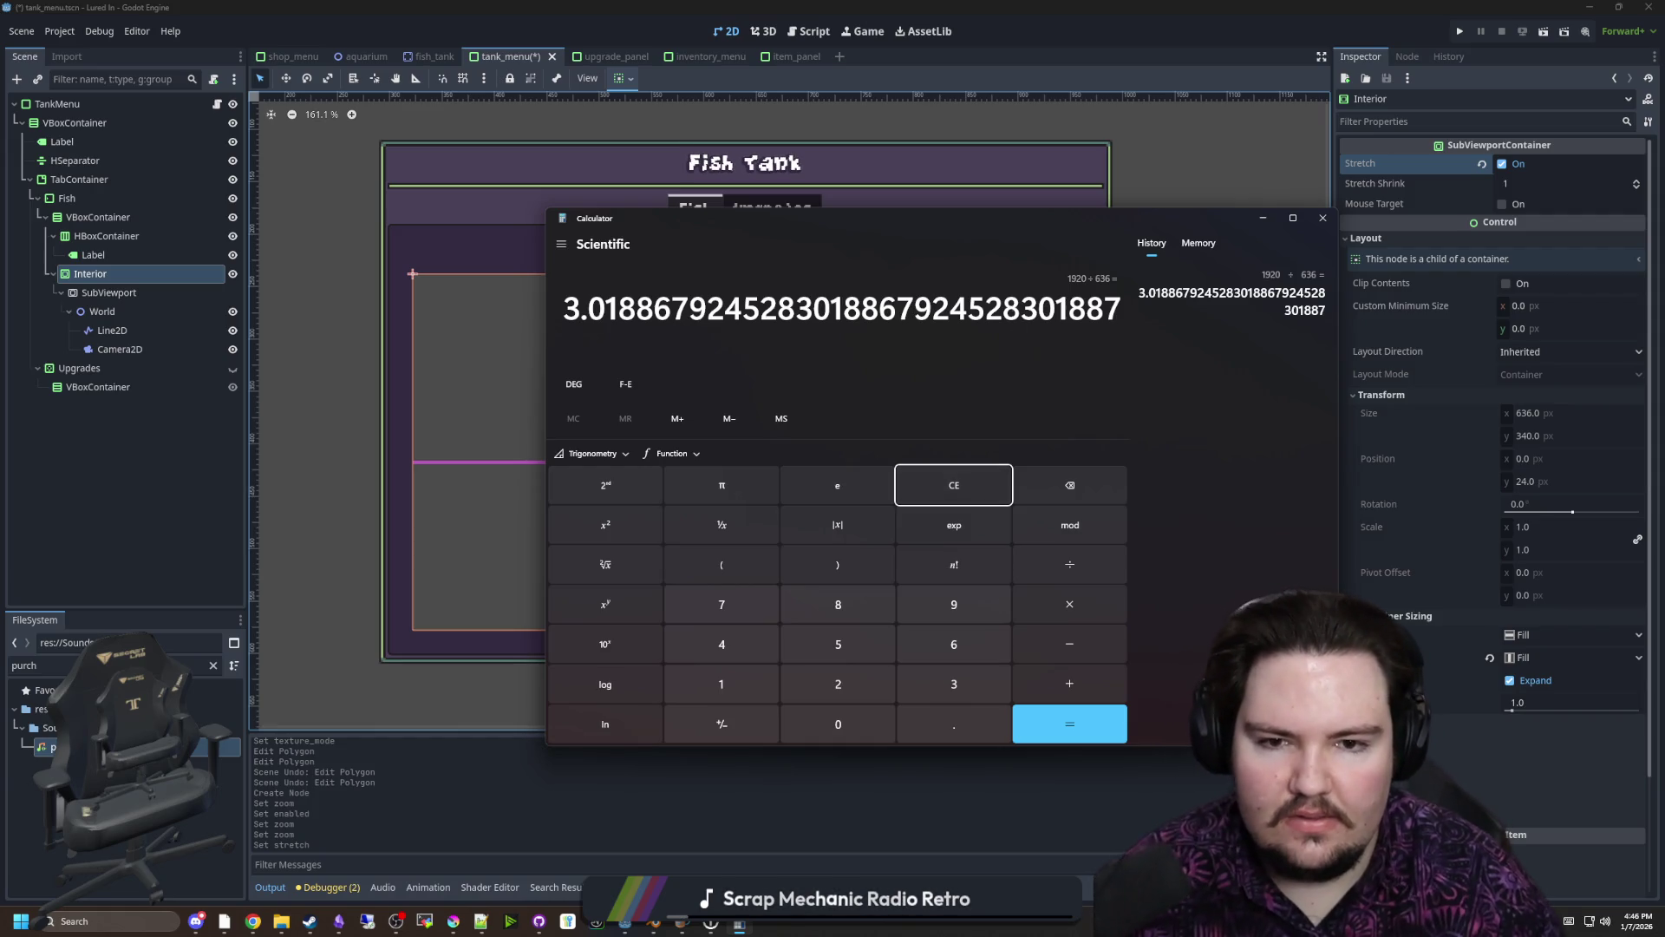
double_click(1006, 322)
left_click(980, 375)
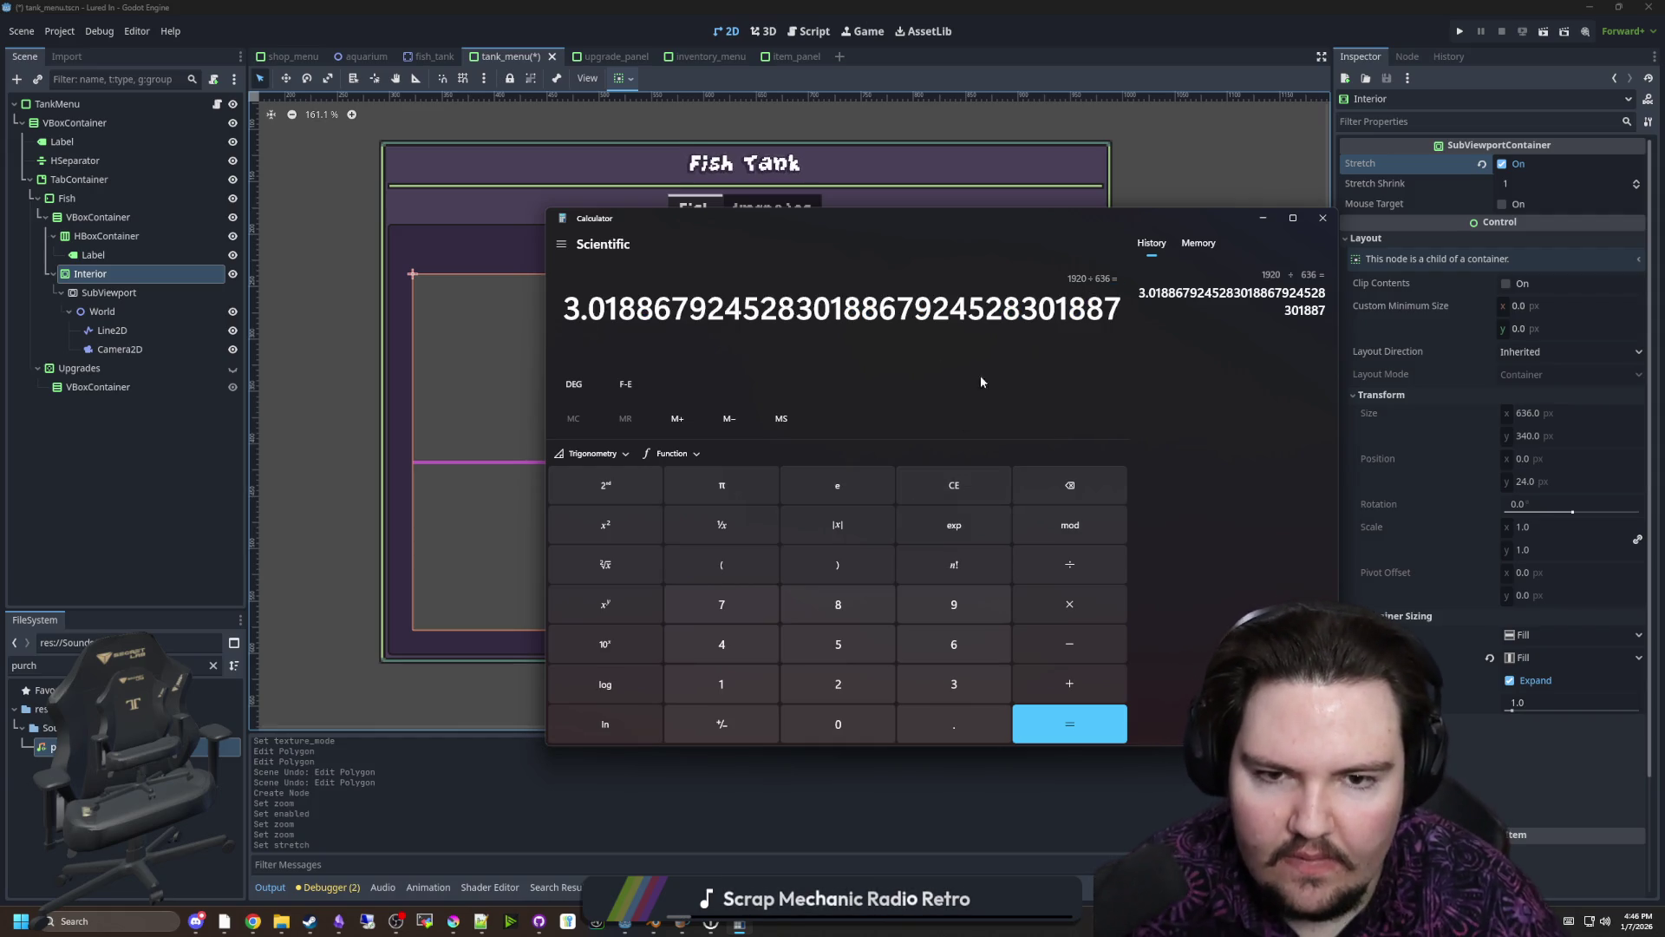
left_click(997, 491)
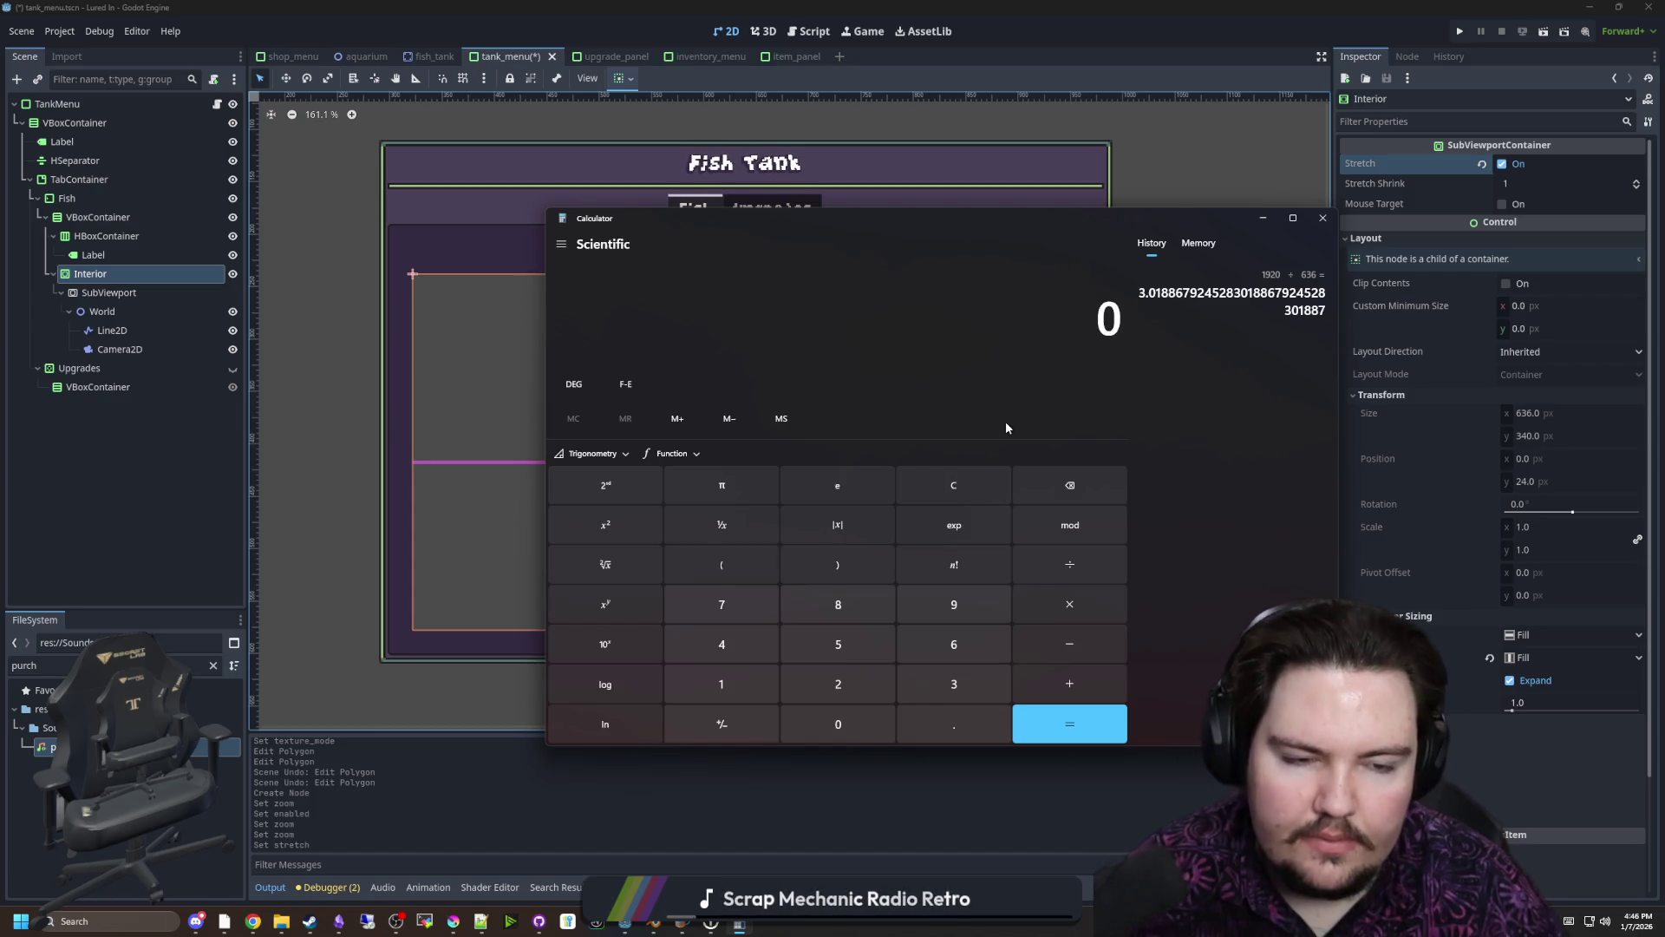
mouse_move(1038, 231)
left_mouse_down()
mouse_move(956, 406)
mouse_move(911, 197)
left_mouse_up()
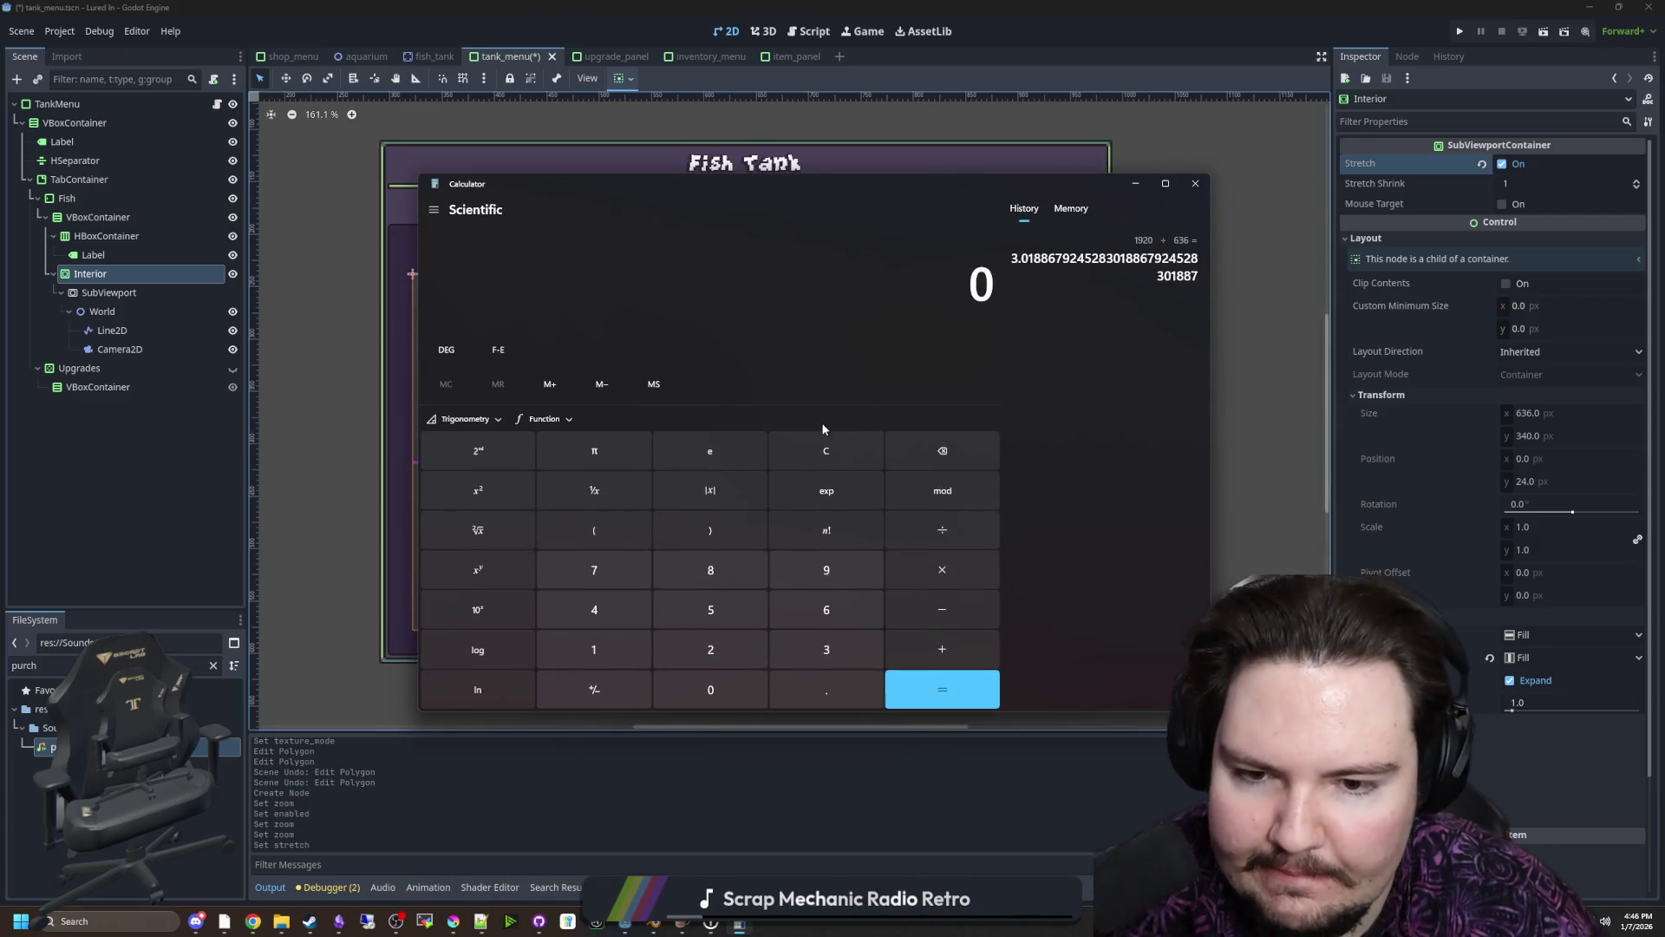
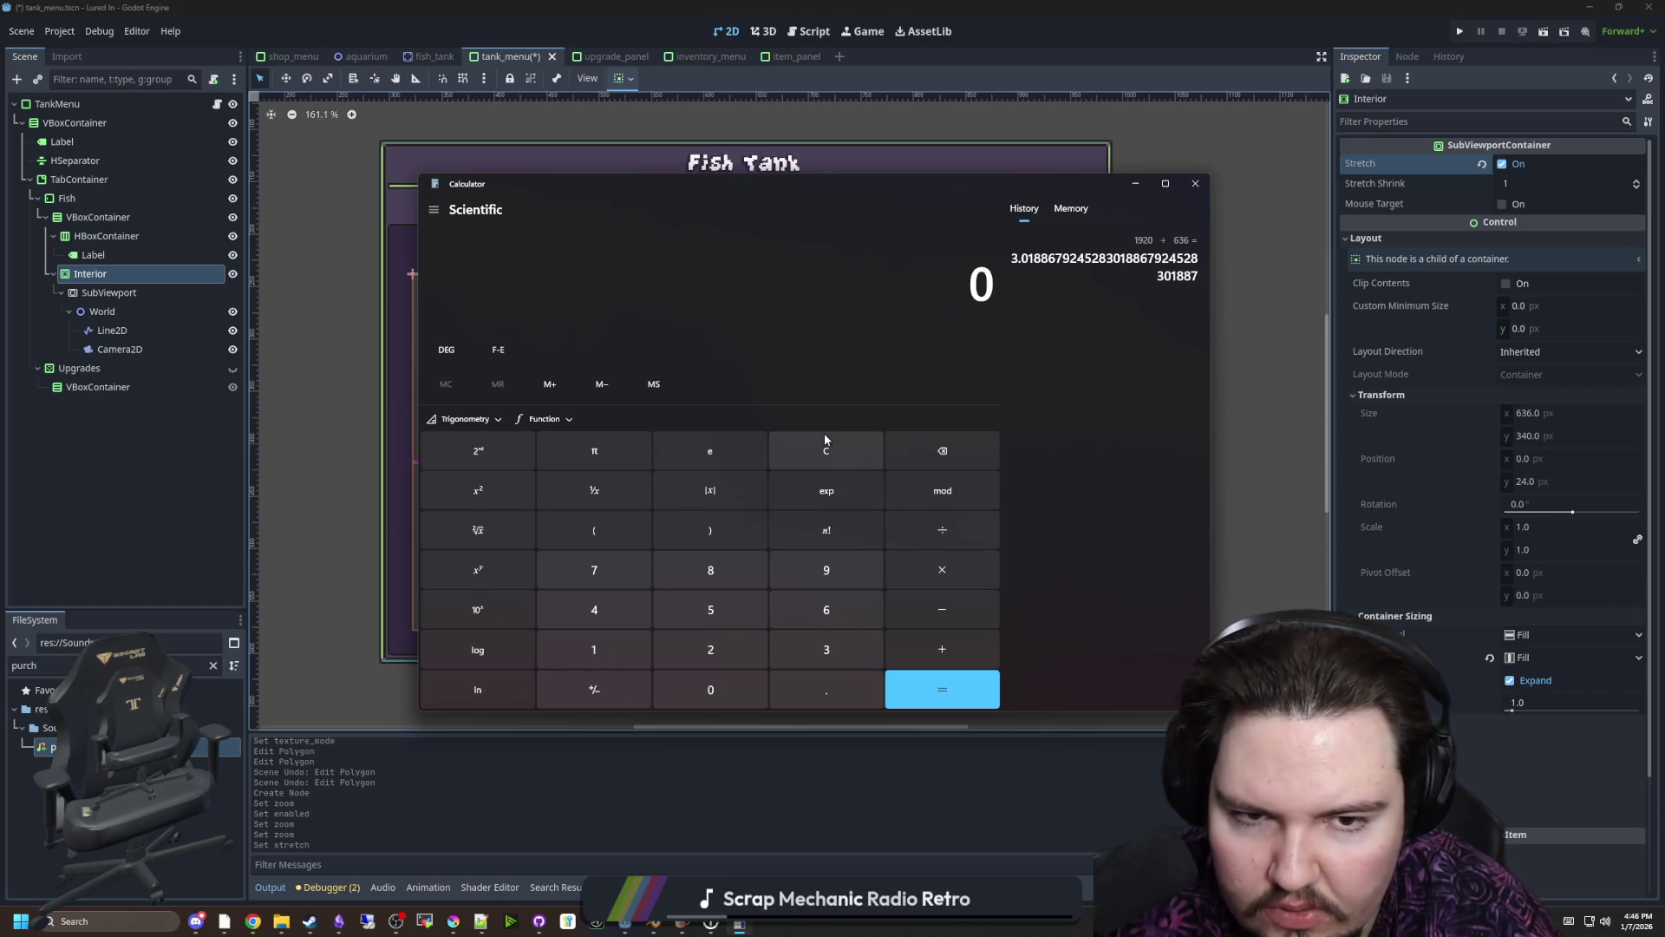
Compute 636 × 3 = 1,908 in Calculator, then close Calculator
type("636")
type("*3")
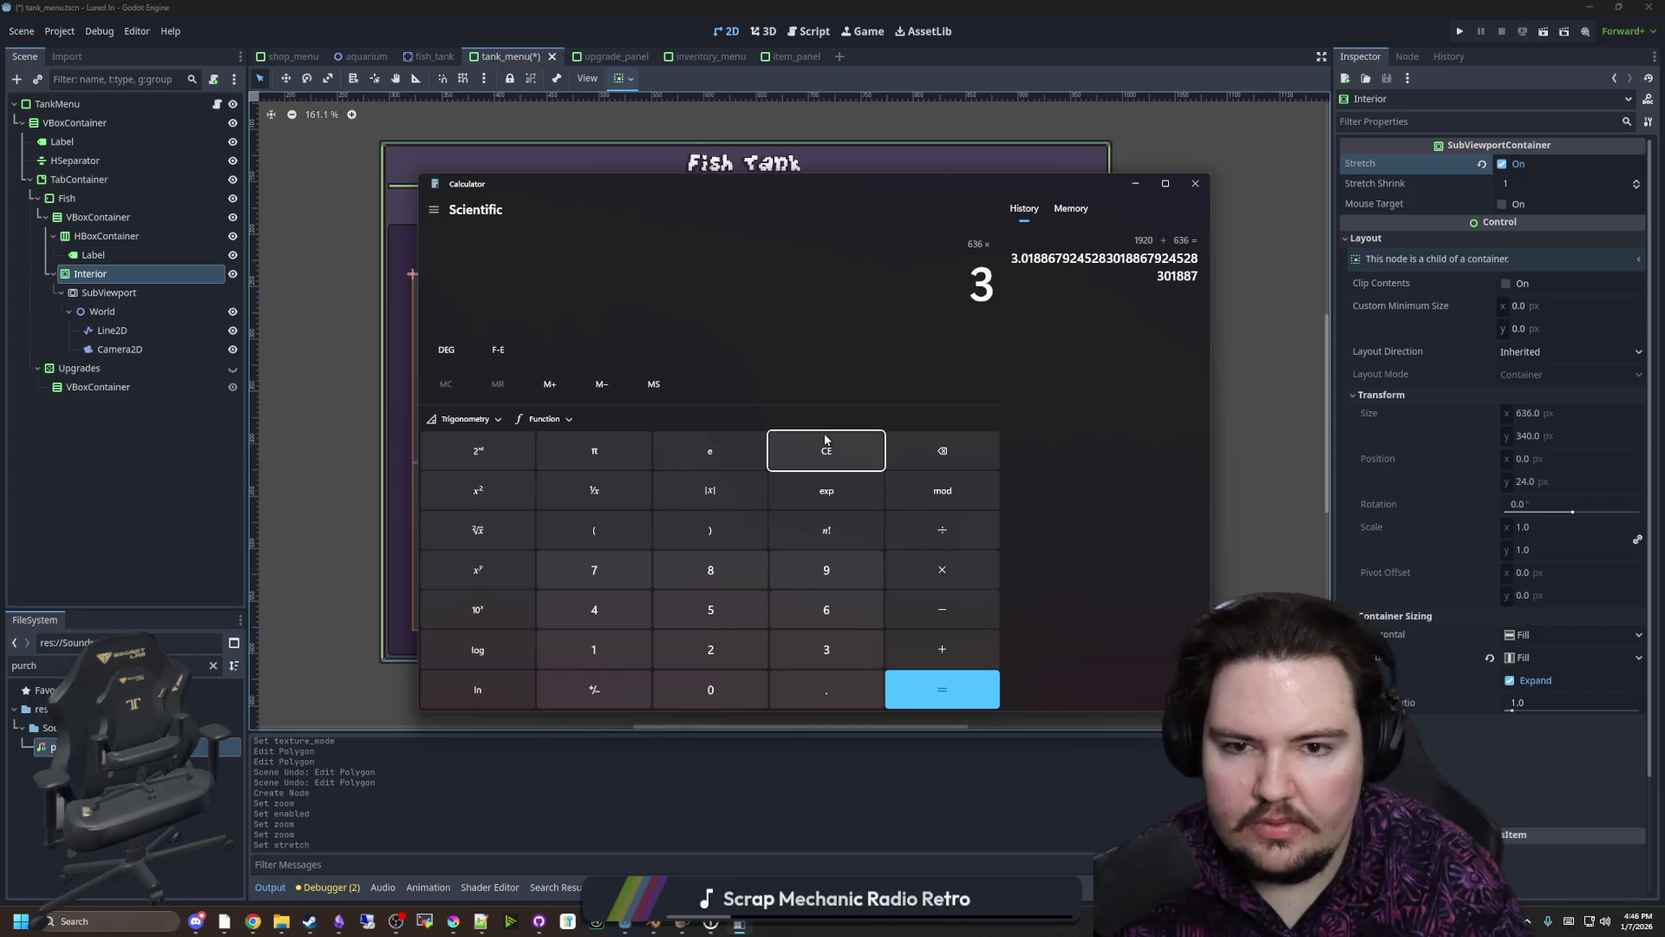
key("Return")
key("alt+Tab")
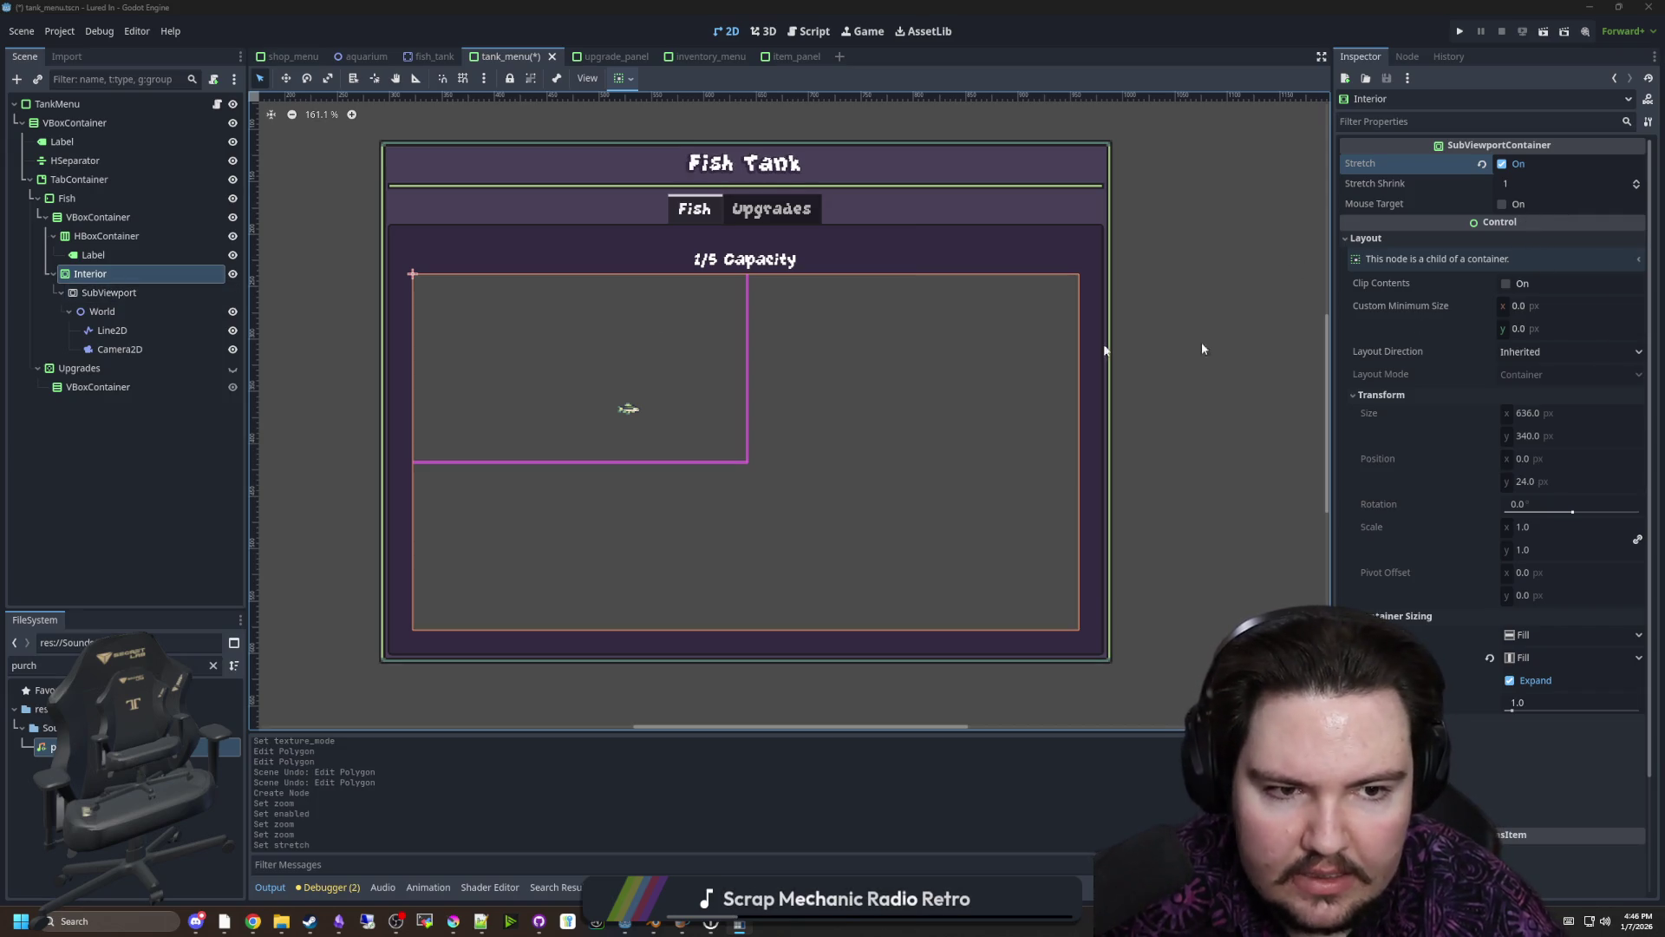
Toggle the Interior container's Stretch off and back on, comparing the 636-wide SubViewport
left_click(109, 293)
left_click(1539, 330)
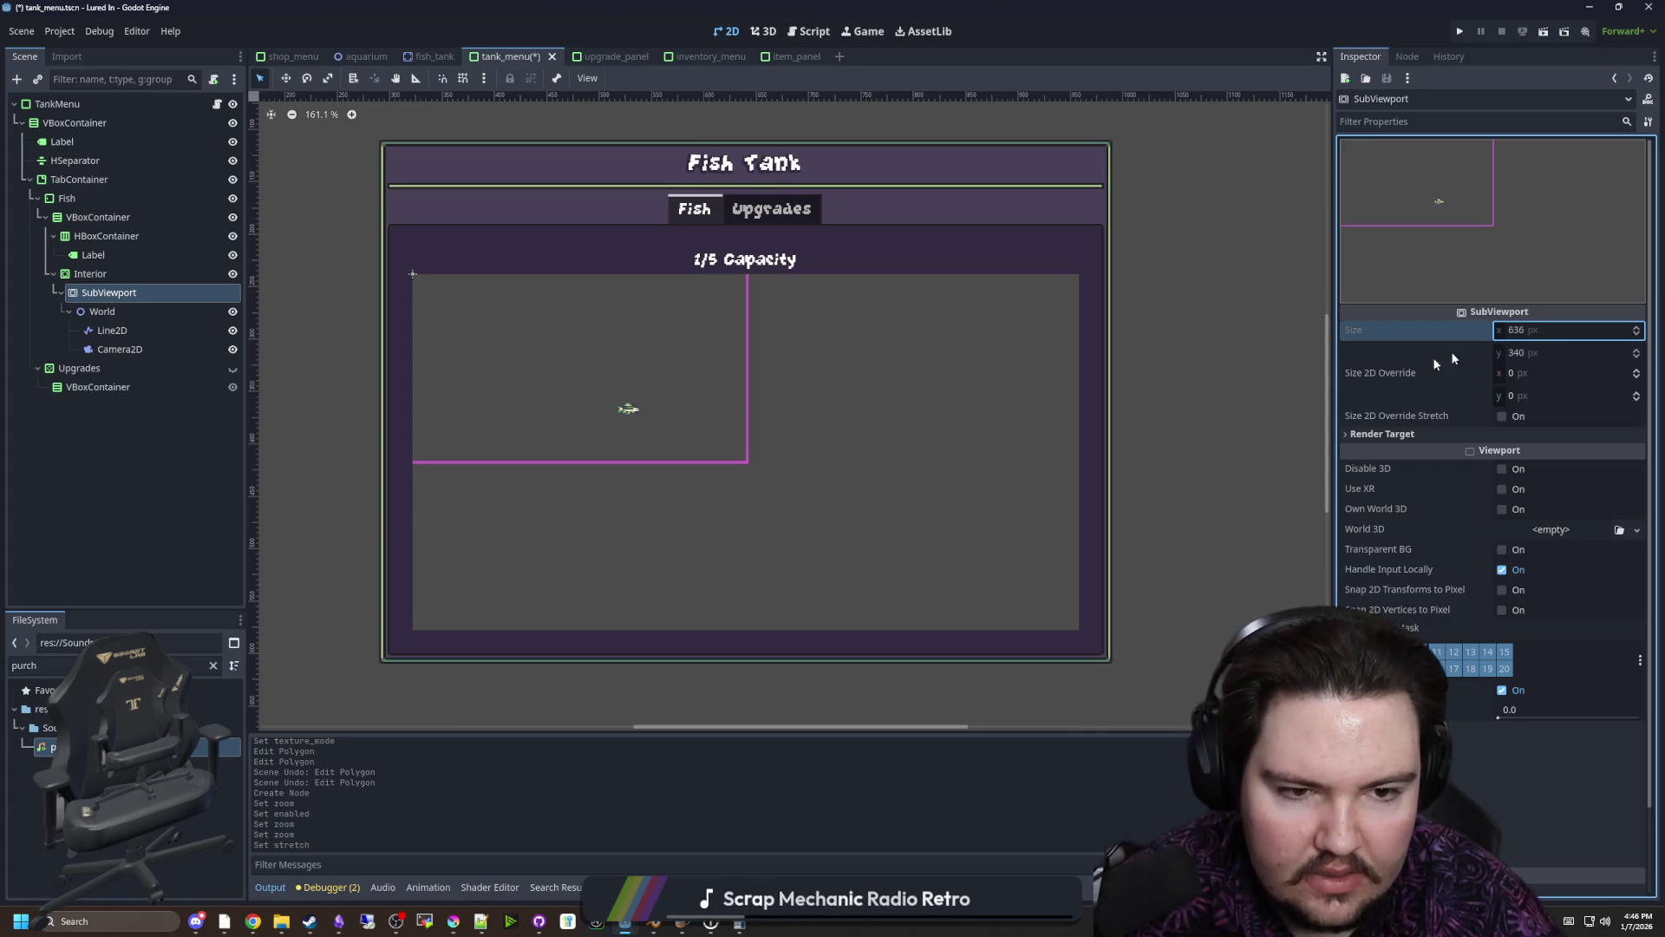
left_click(628, 412)
left_click(1502, 163)
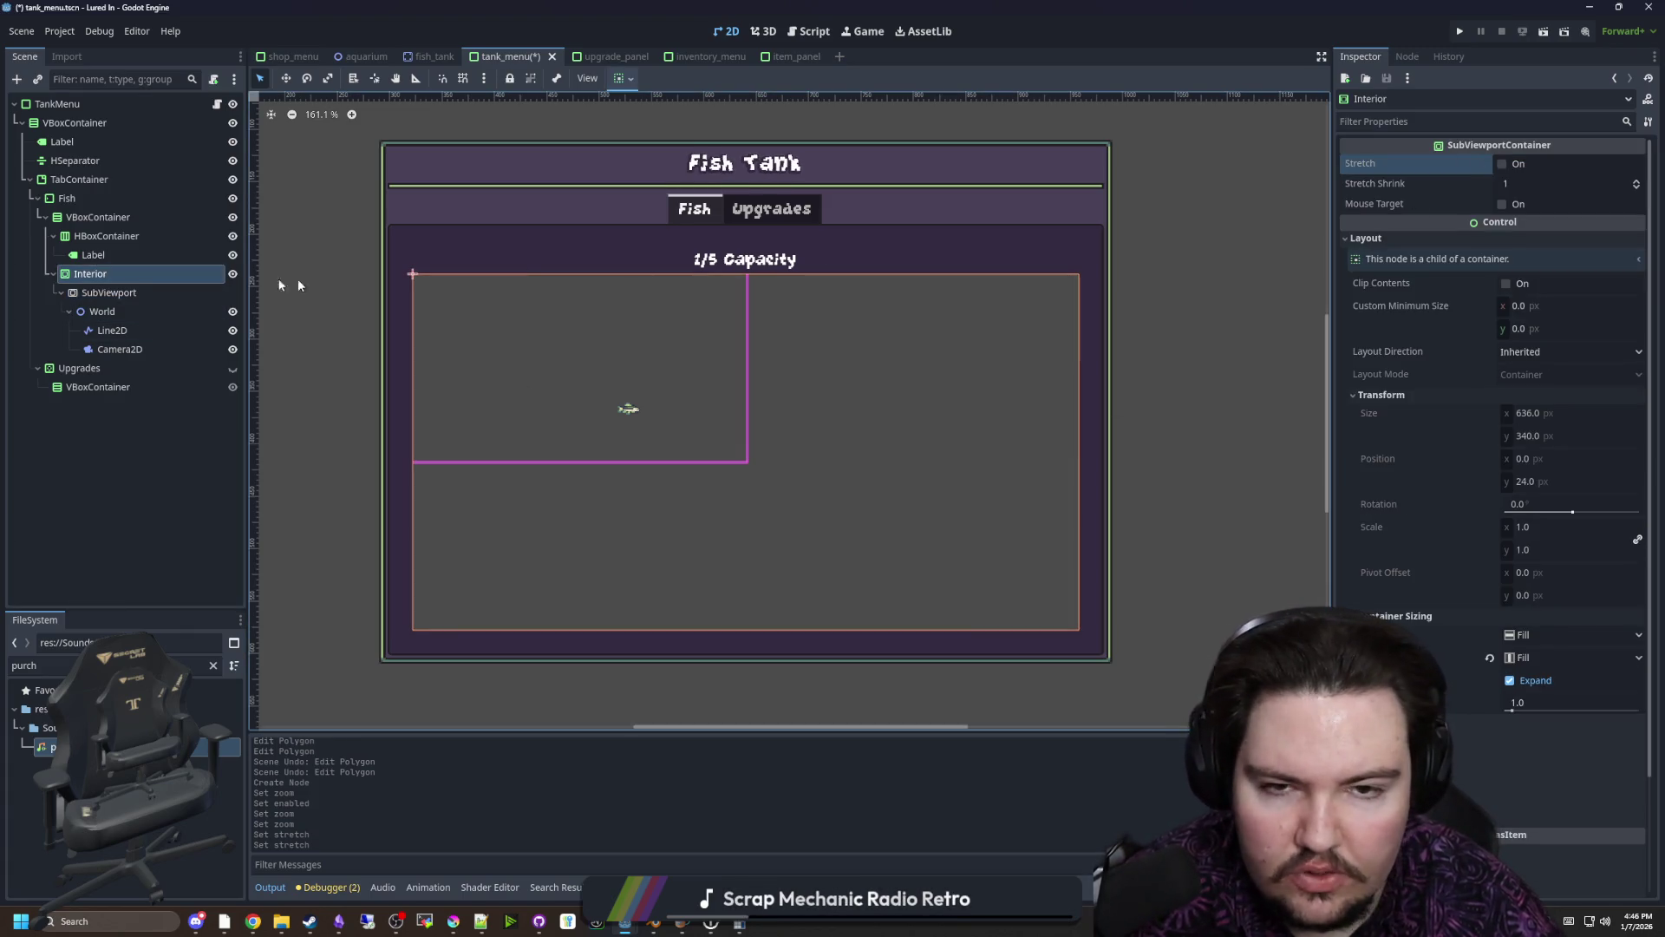
left_click(87, 293)
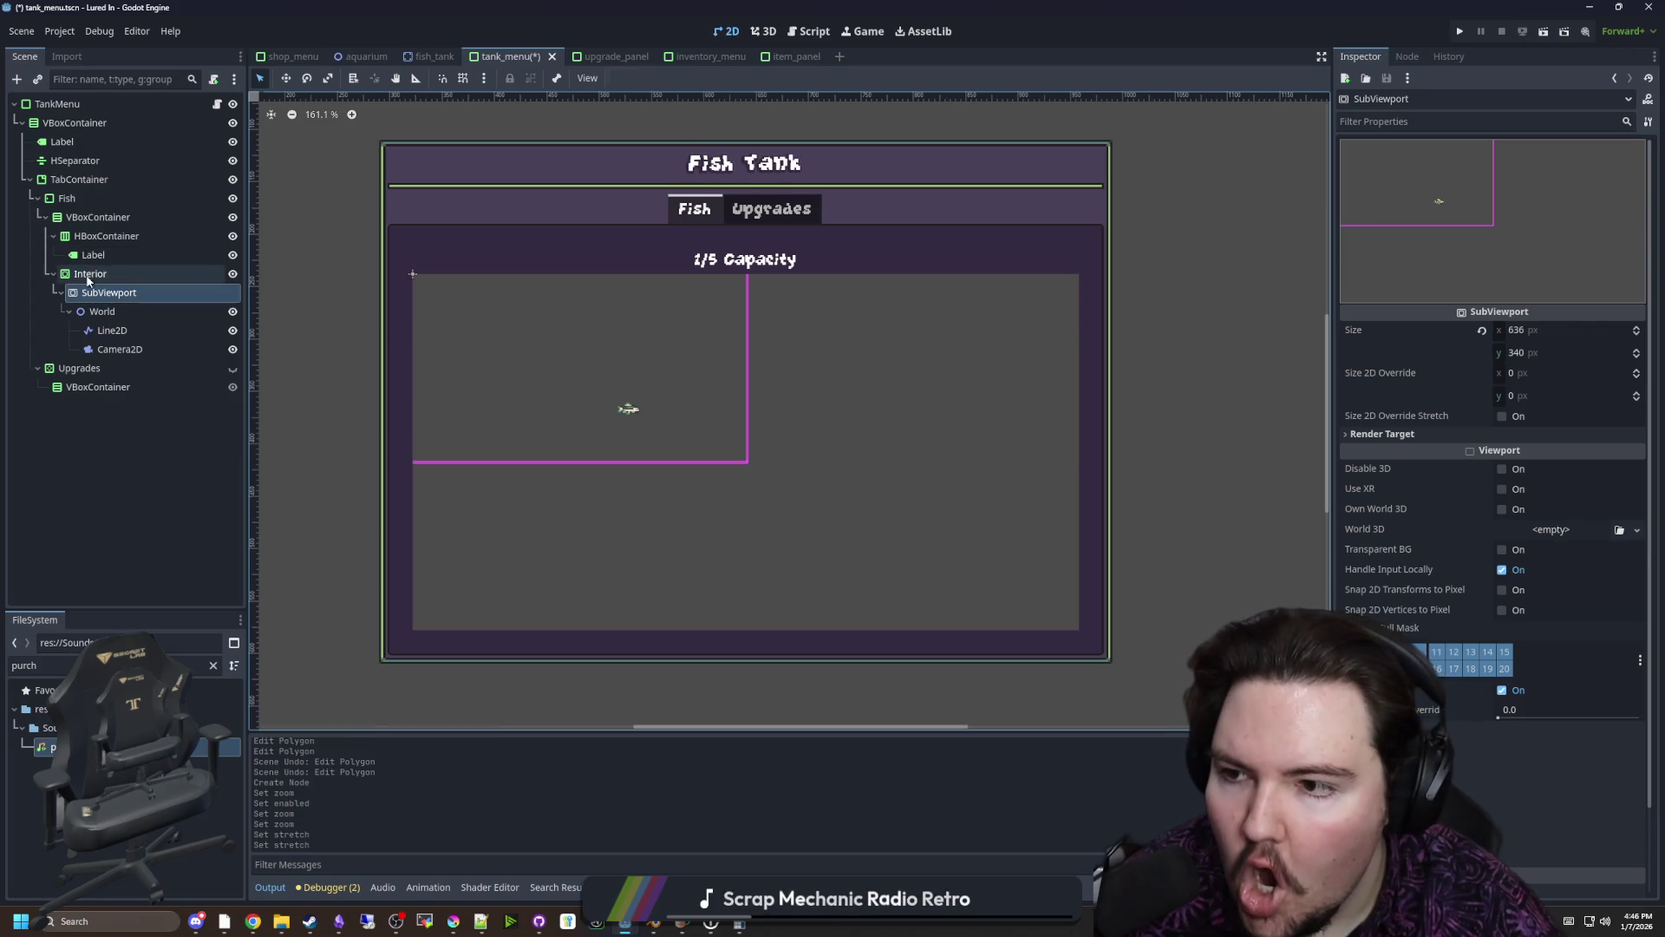
left_click(91, 273)
left_click(1509, 164)
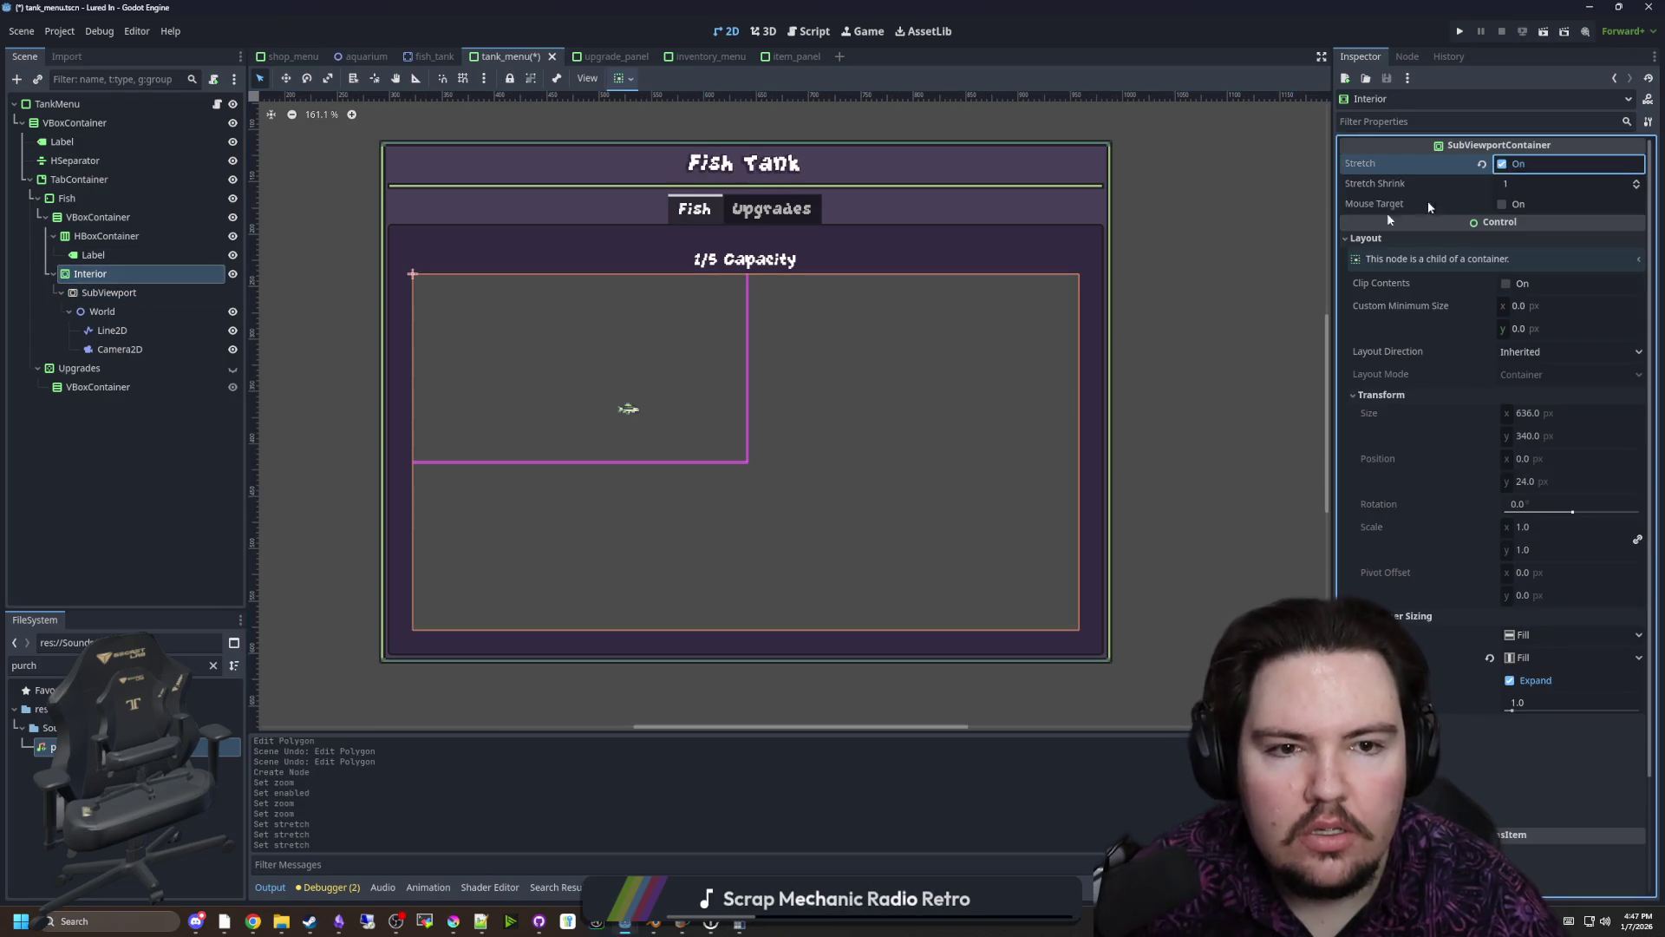
left_click(181, 295)
Check the Camera2D's zoom settings in the Inspector
scroll(719, 386, "down", 4)
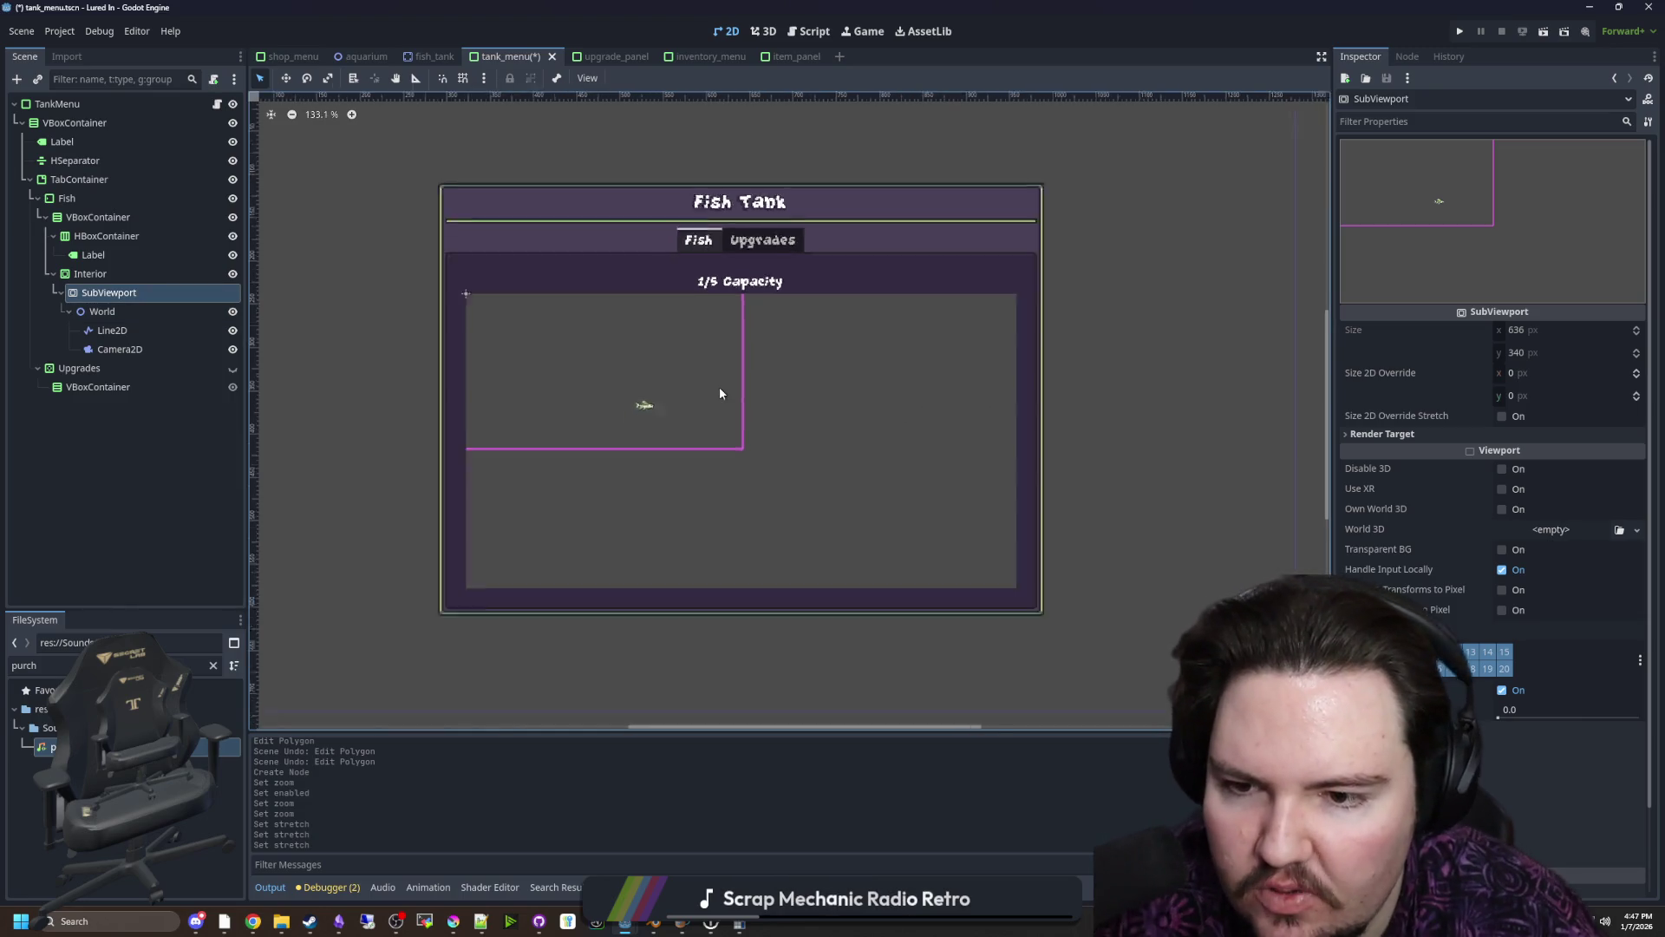
scroll(728, 361, "up", 3)
scroll(728, 364, "up", 2)
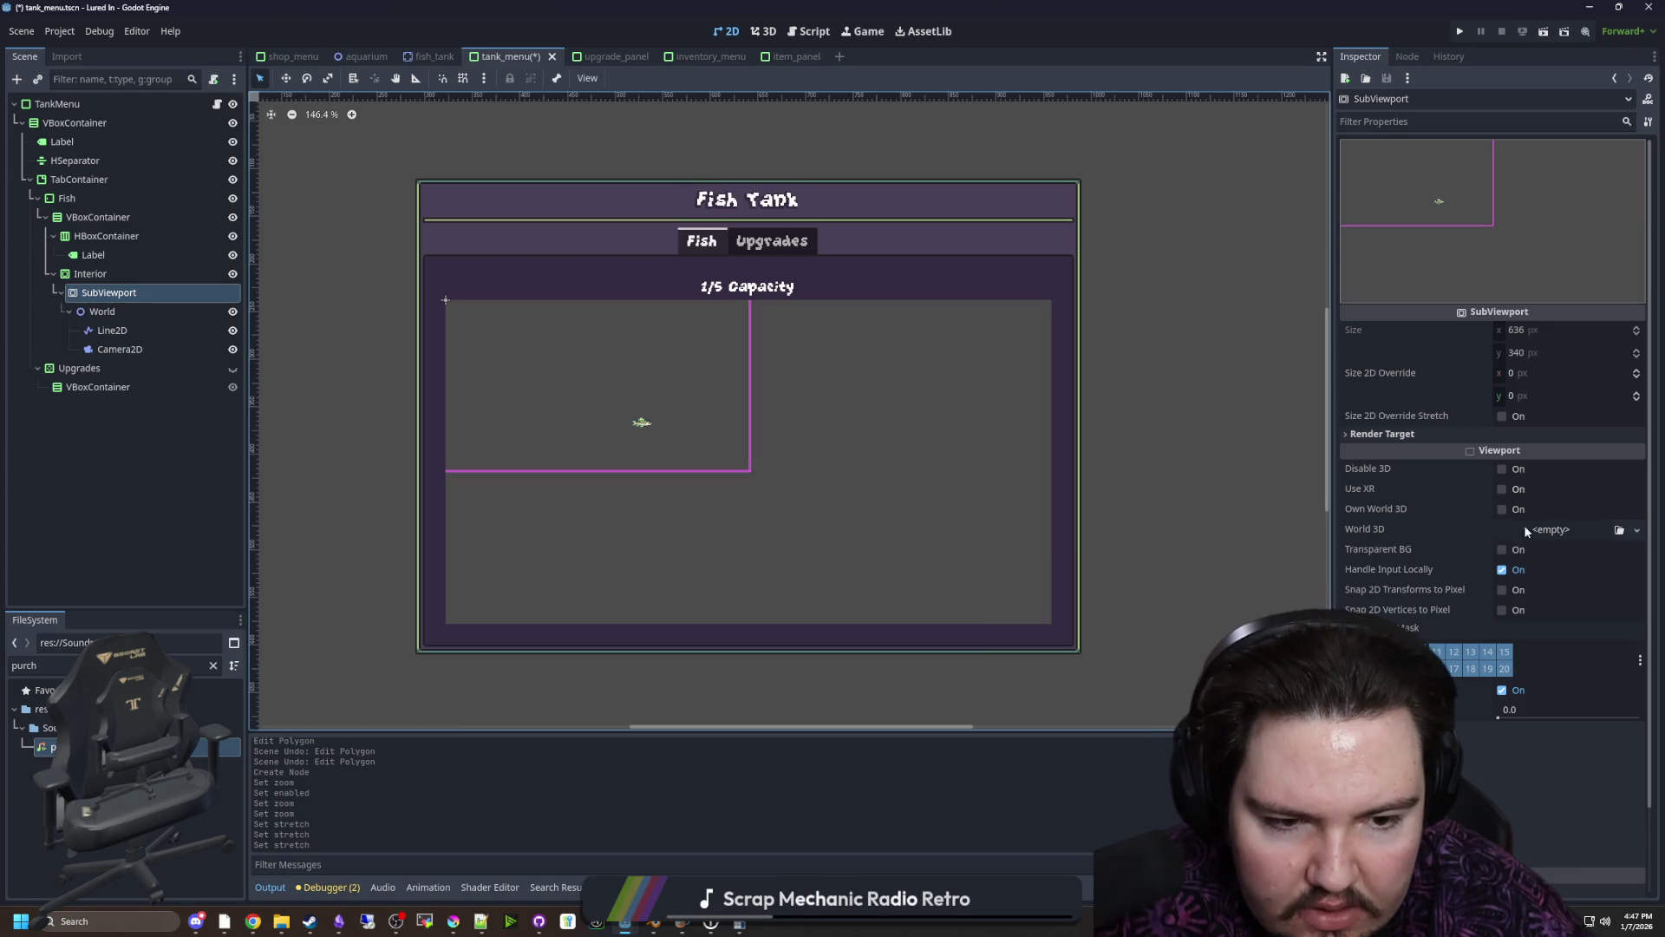
scroll(1522, 524, "down", 2)
scroll(1429, 639, "up", 2)
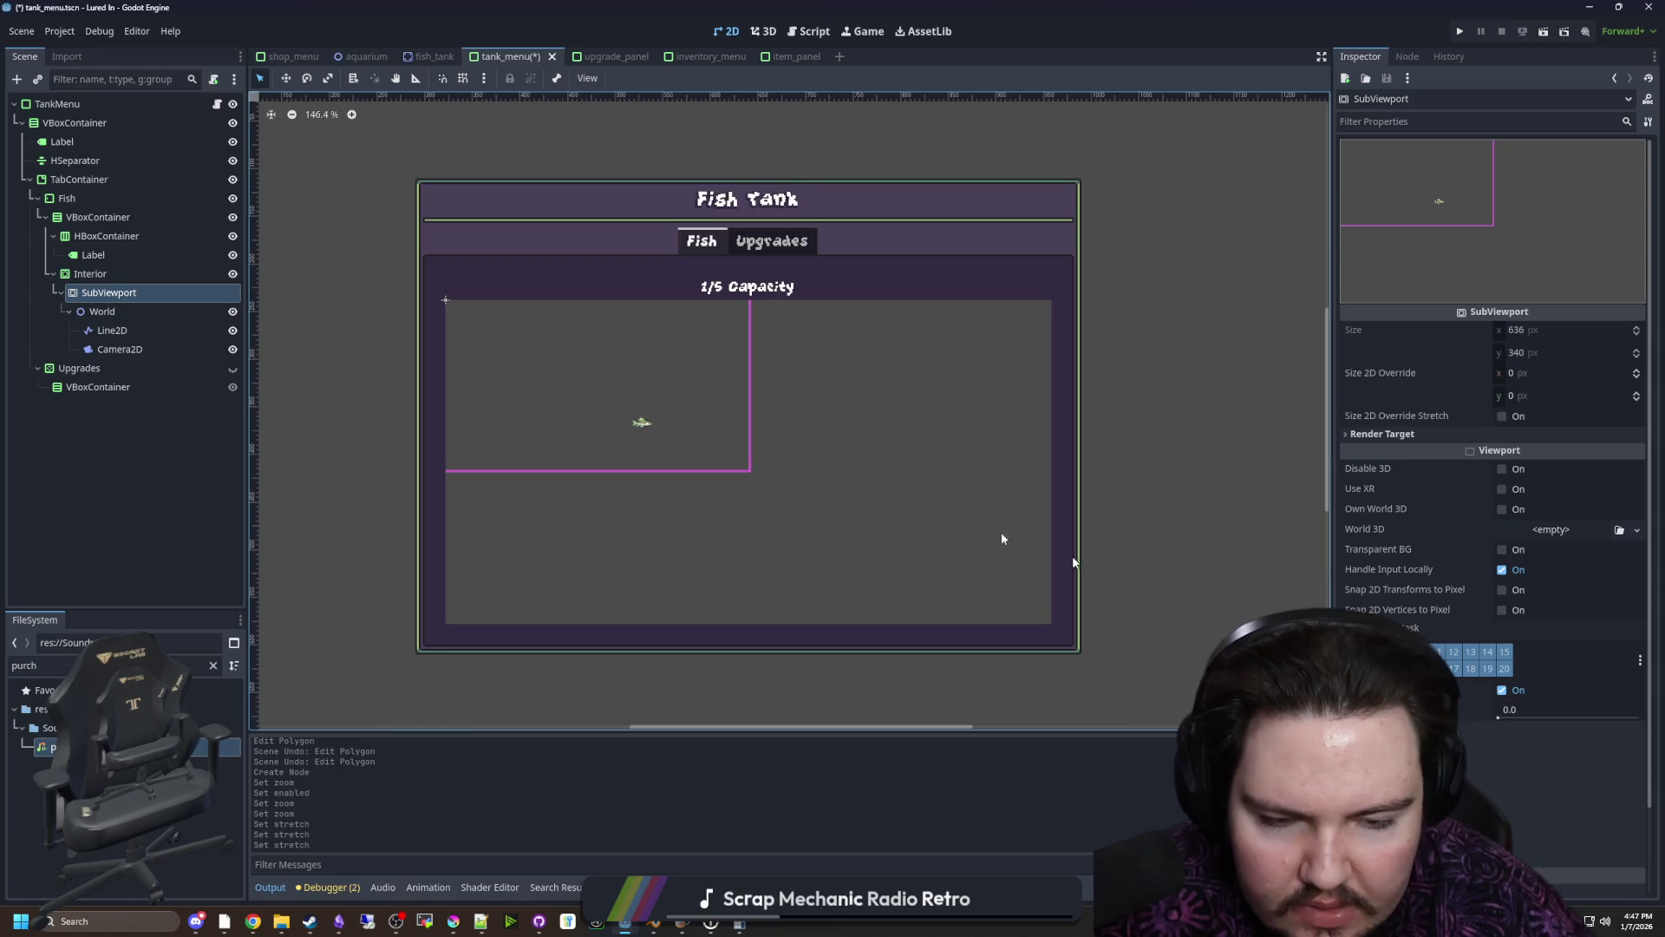
scroll(518, 340, "up", 2)
left_click(134, 346)
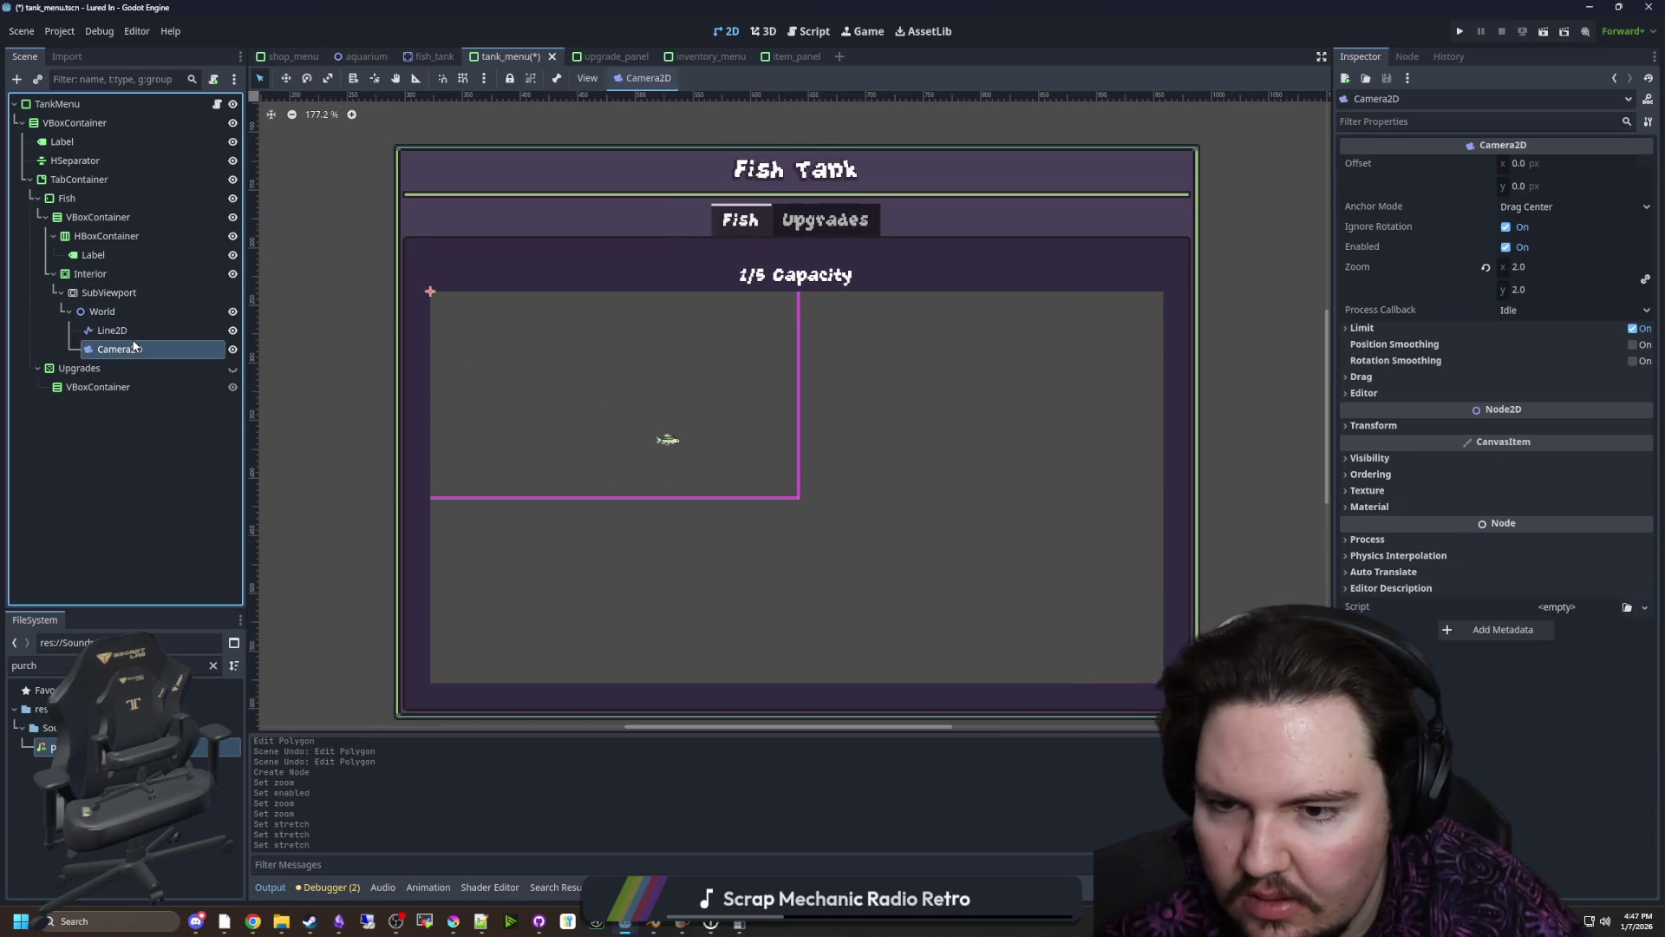
scroll(593, 378, "down", 1)
Save the tank_menu scene and run the project
key("ctrl+s")
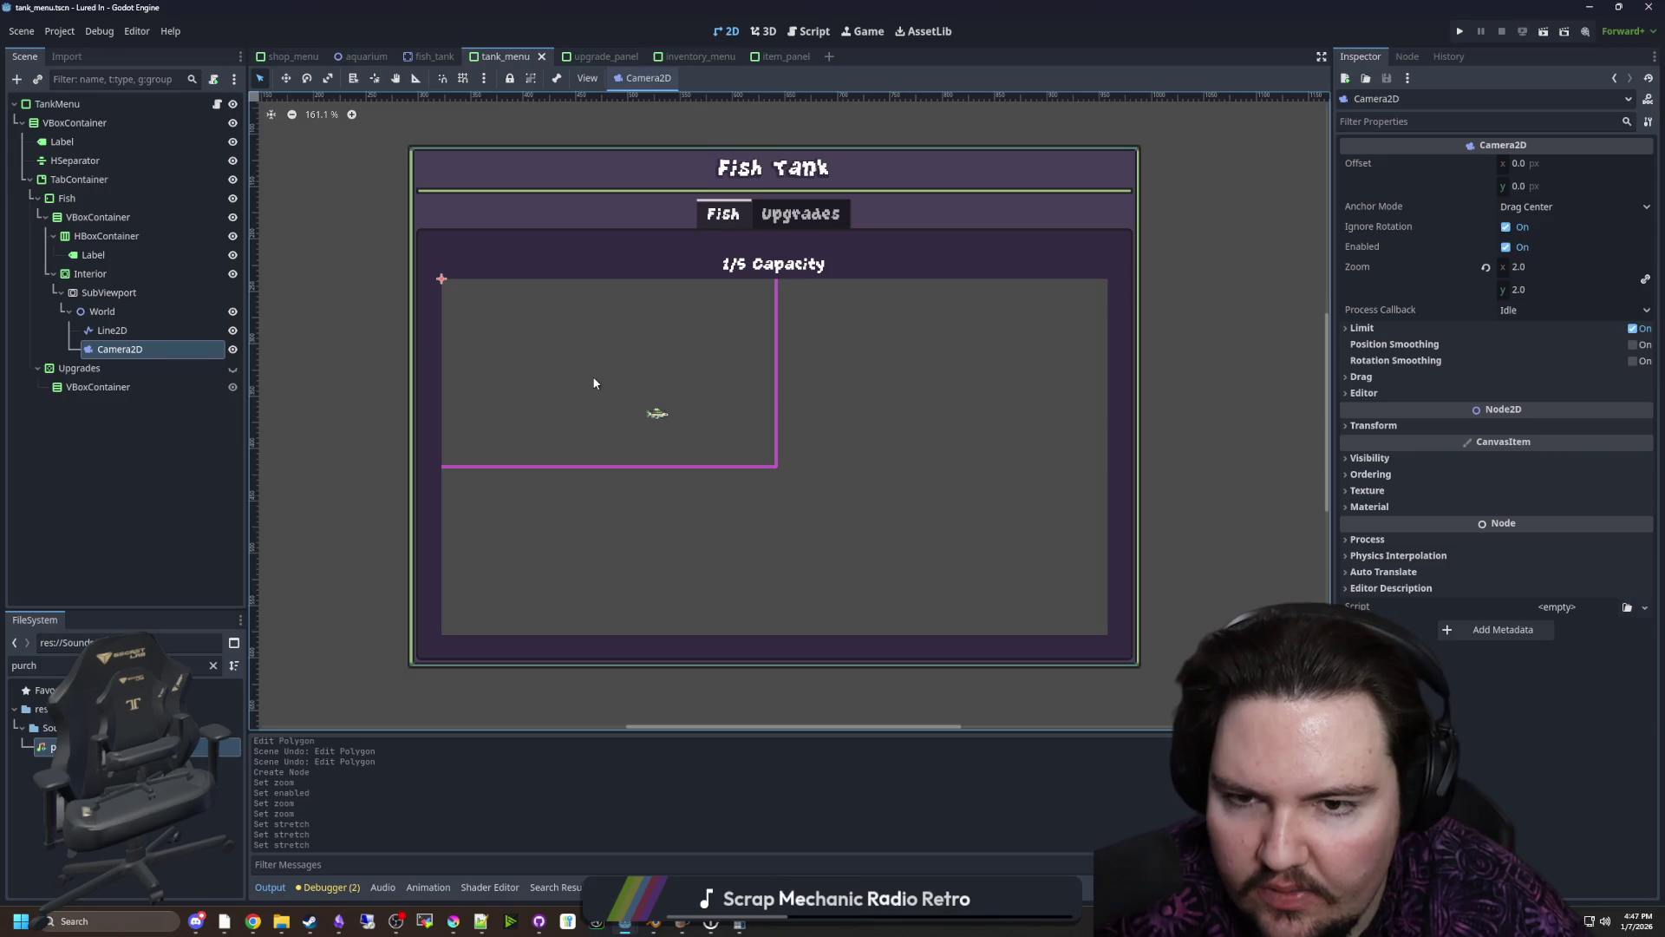
scroll(593, 382, "up", 2)
key("ctrl+s")
scroll(557, 394, "down", 4)
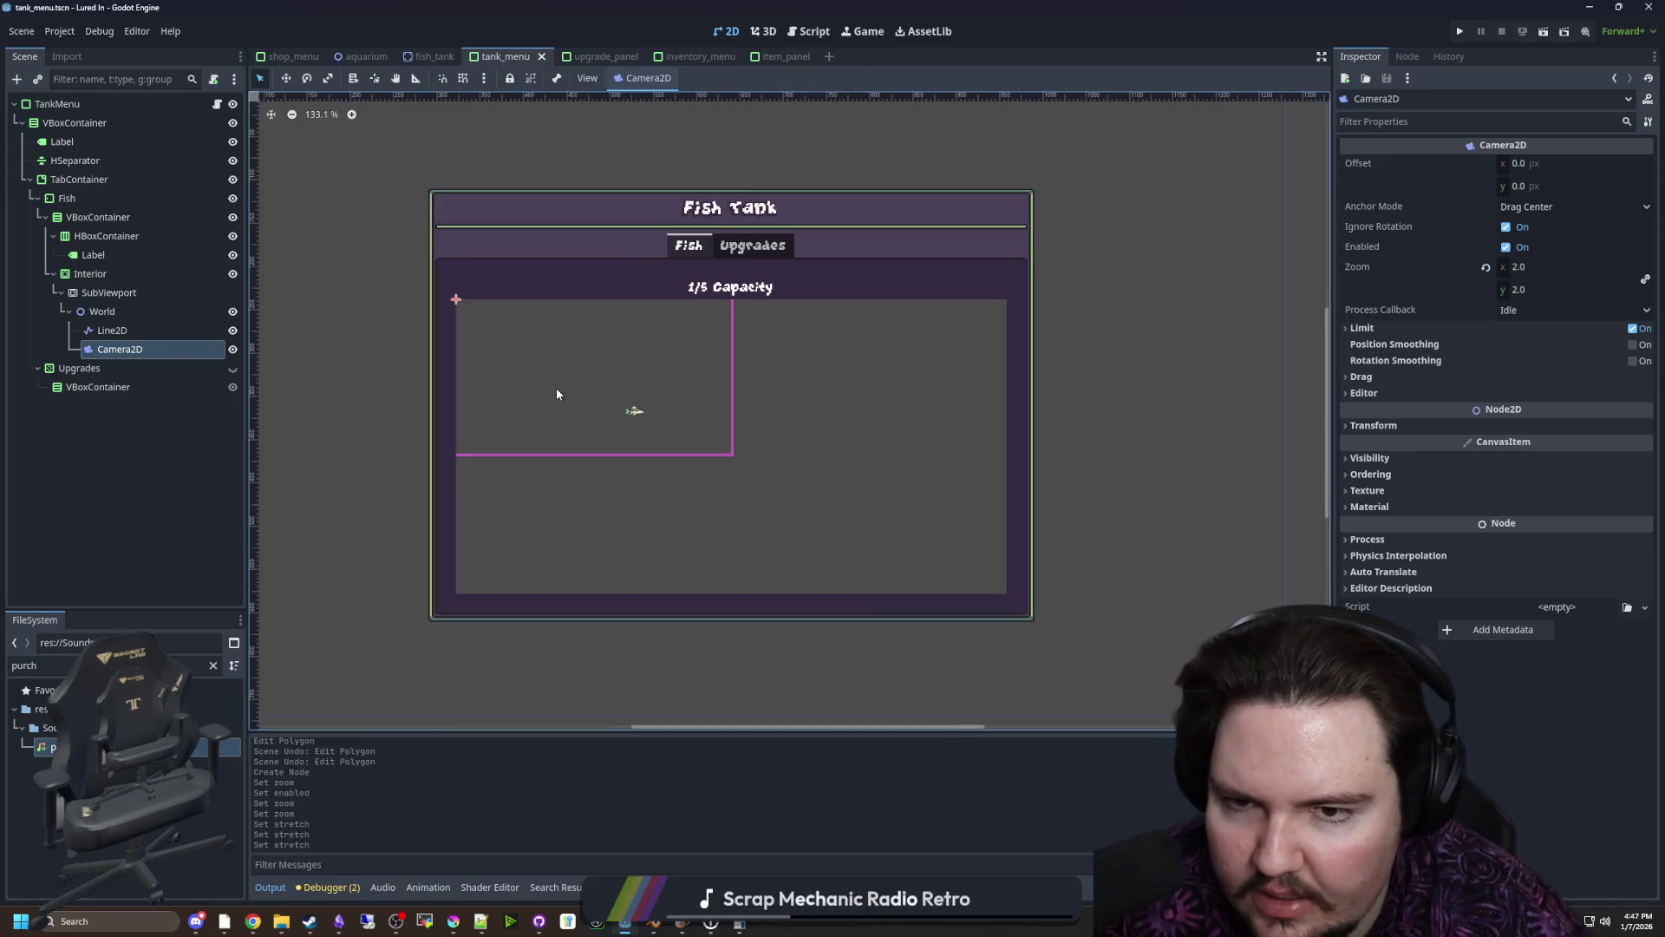
left_click(1453, 37)
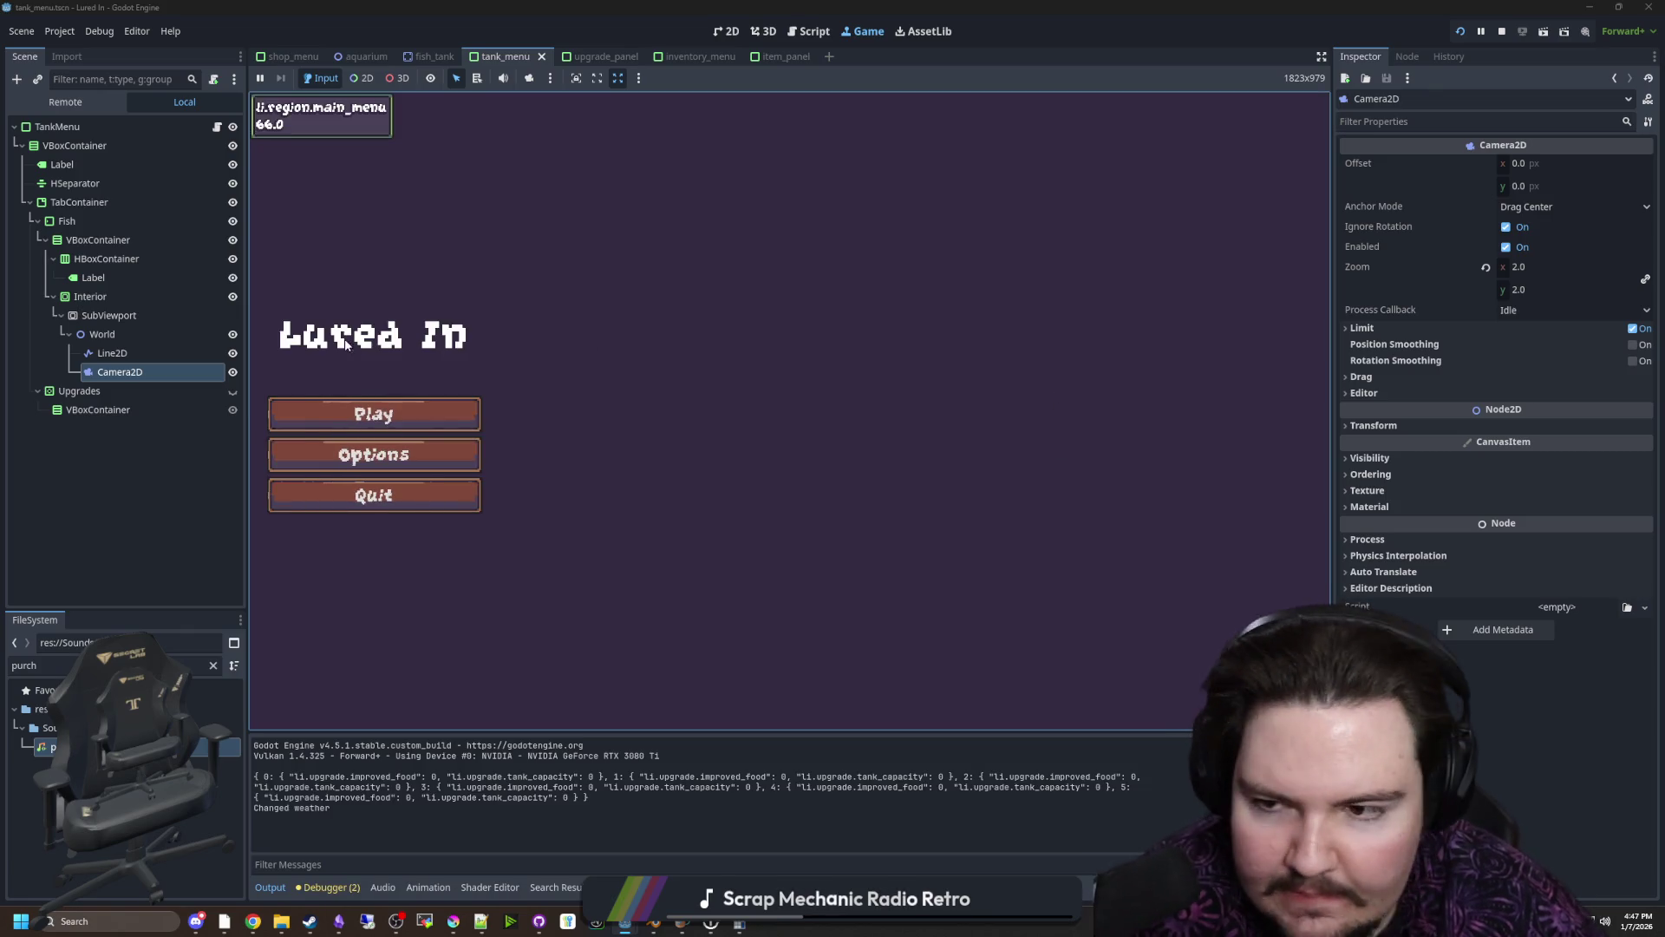
In the running game, buy a New Tank for $10 and view Fish Tank 1's Upgrades and Fish tabs
left_click(373, 415)
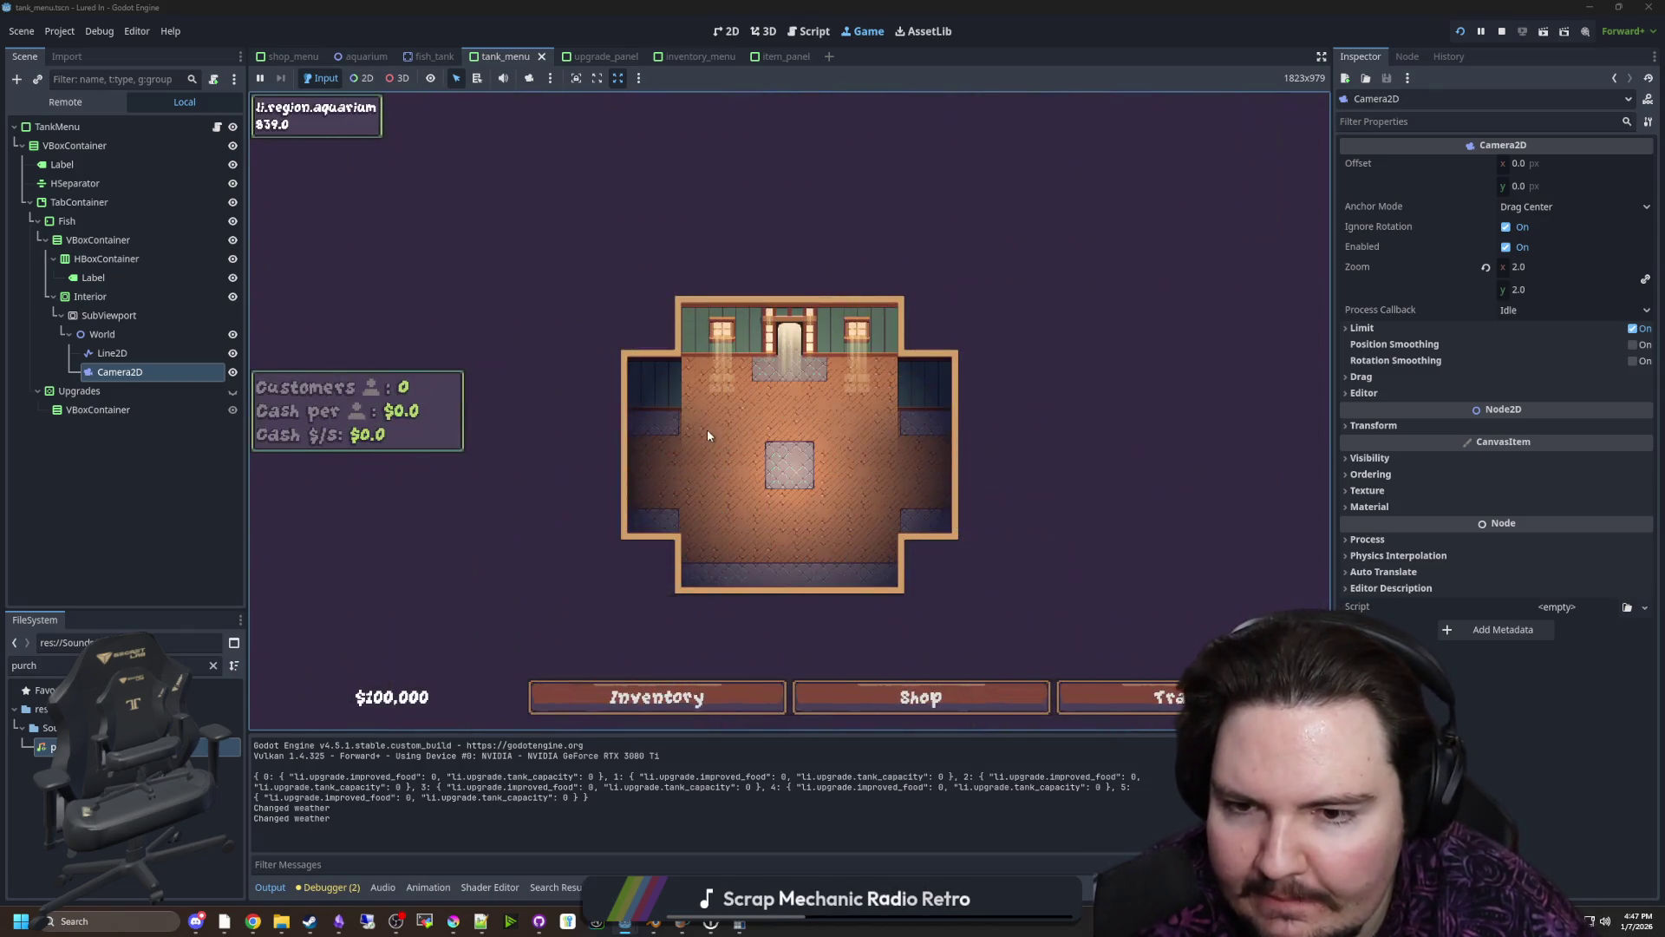
left_click(887, 712)
left_click(985, 305)
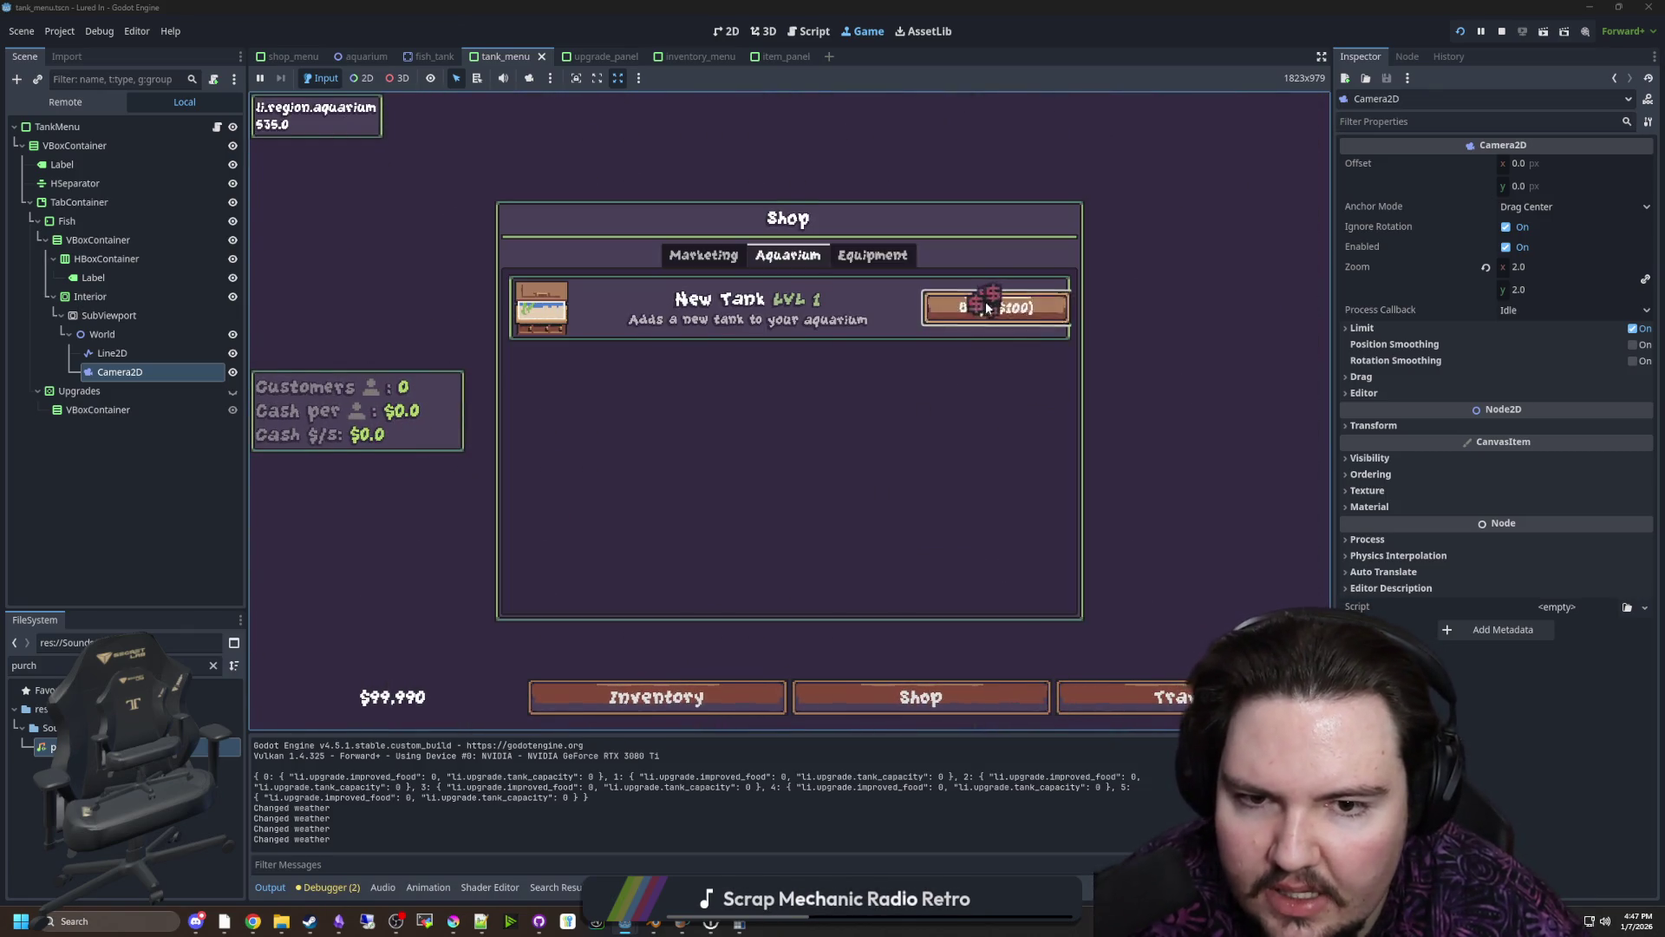
left_click(666, 427)
left_click(810, 255)
left_click(748, 255)
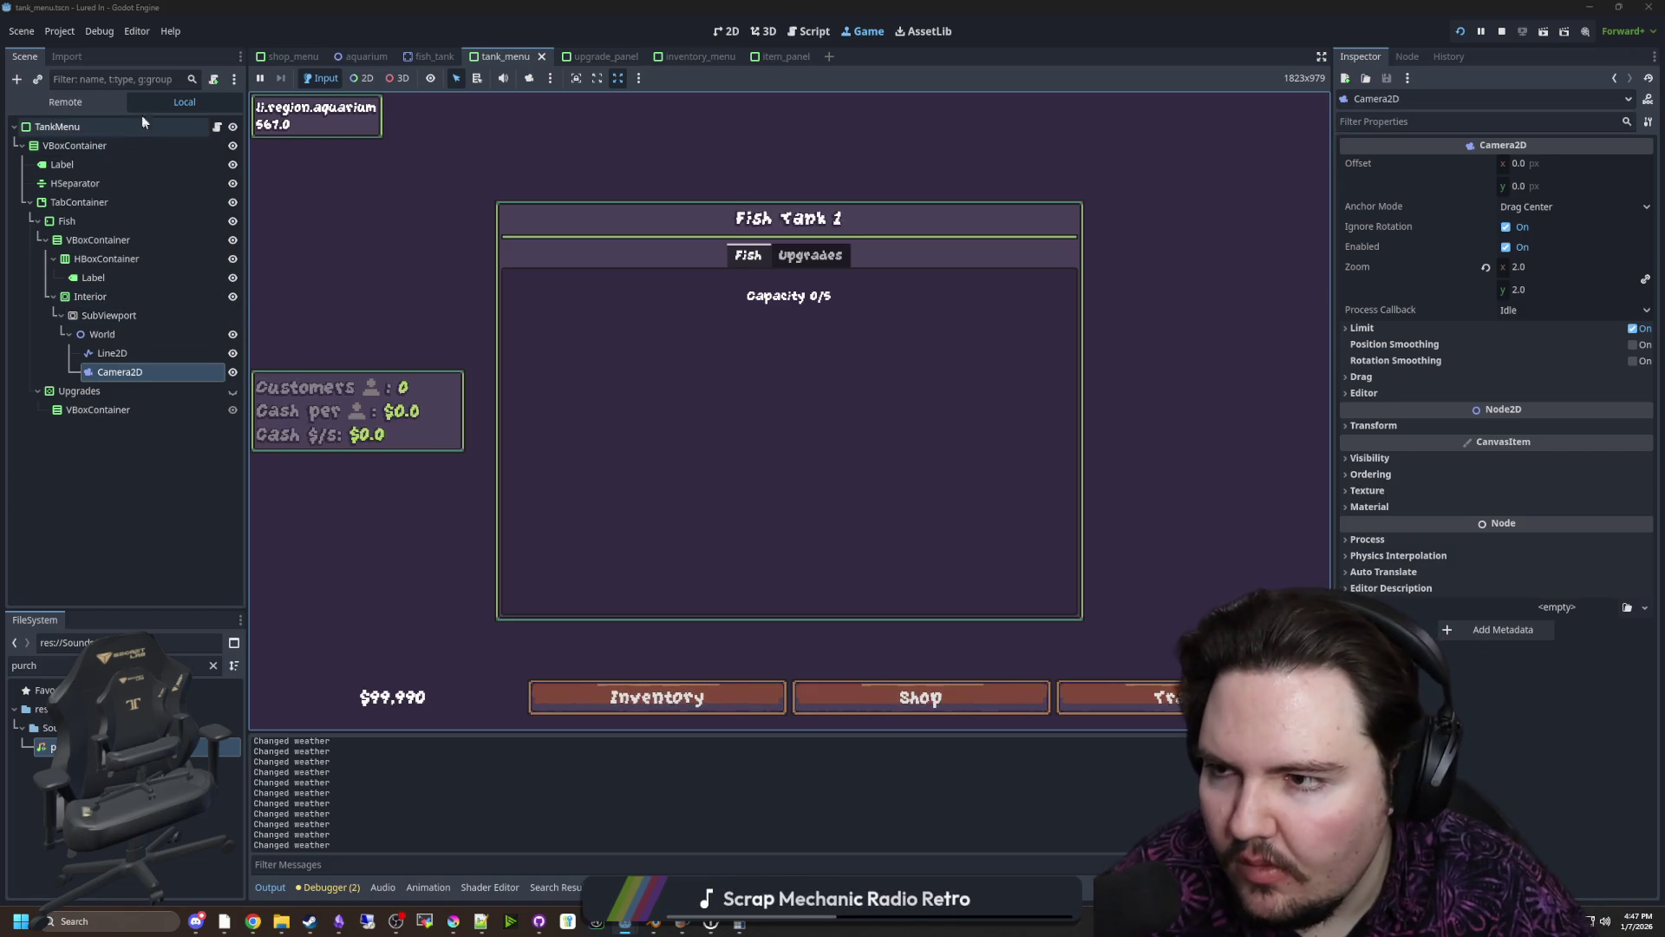
Expand the Remote scene tree from Aquarium through TankMenu down to Interior's SubViewport
left_click(82, 102)
left_click(21, 164)
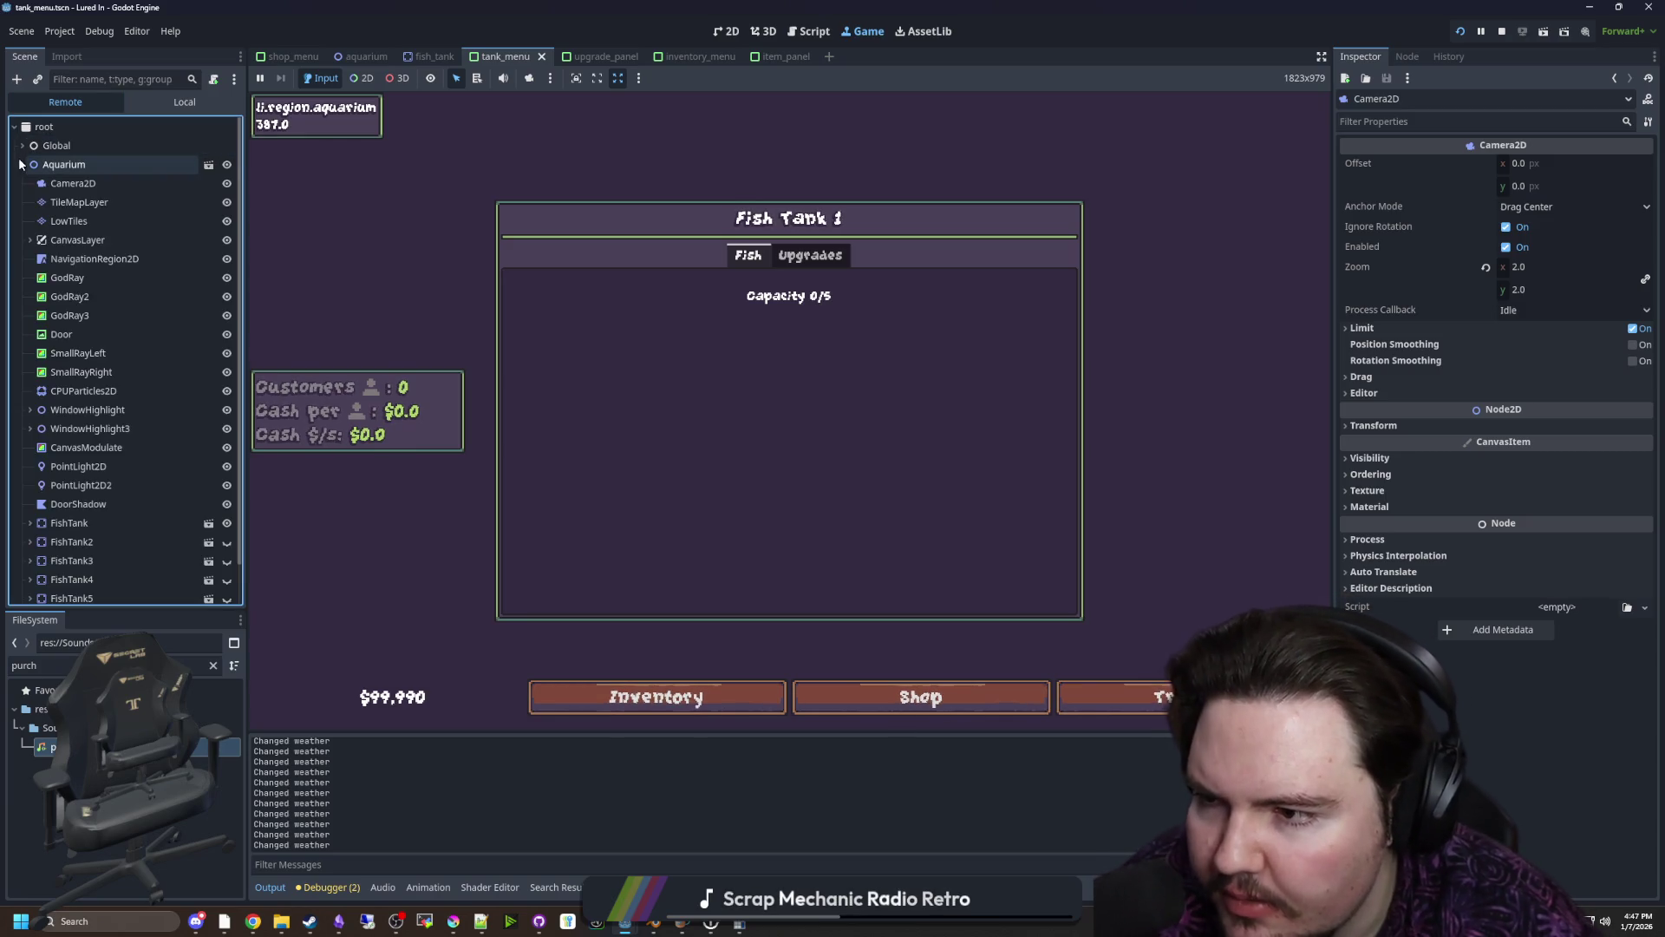
scroll(85, 309, "down", 1)
scroll(70, 261, "up", 1)
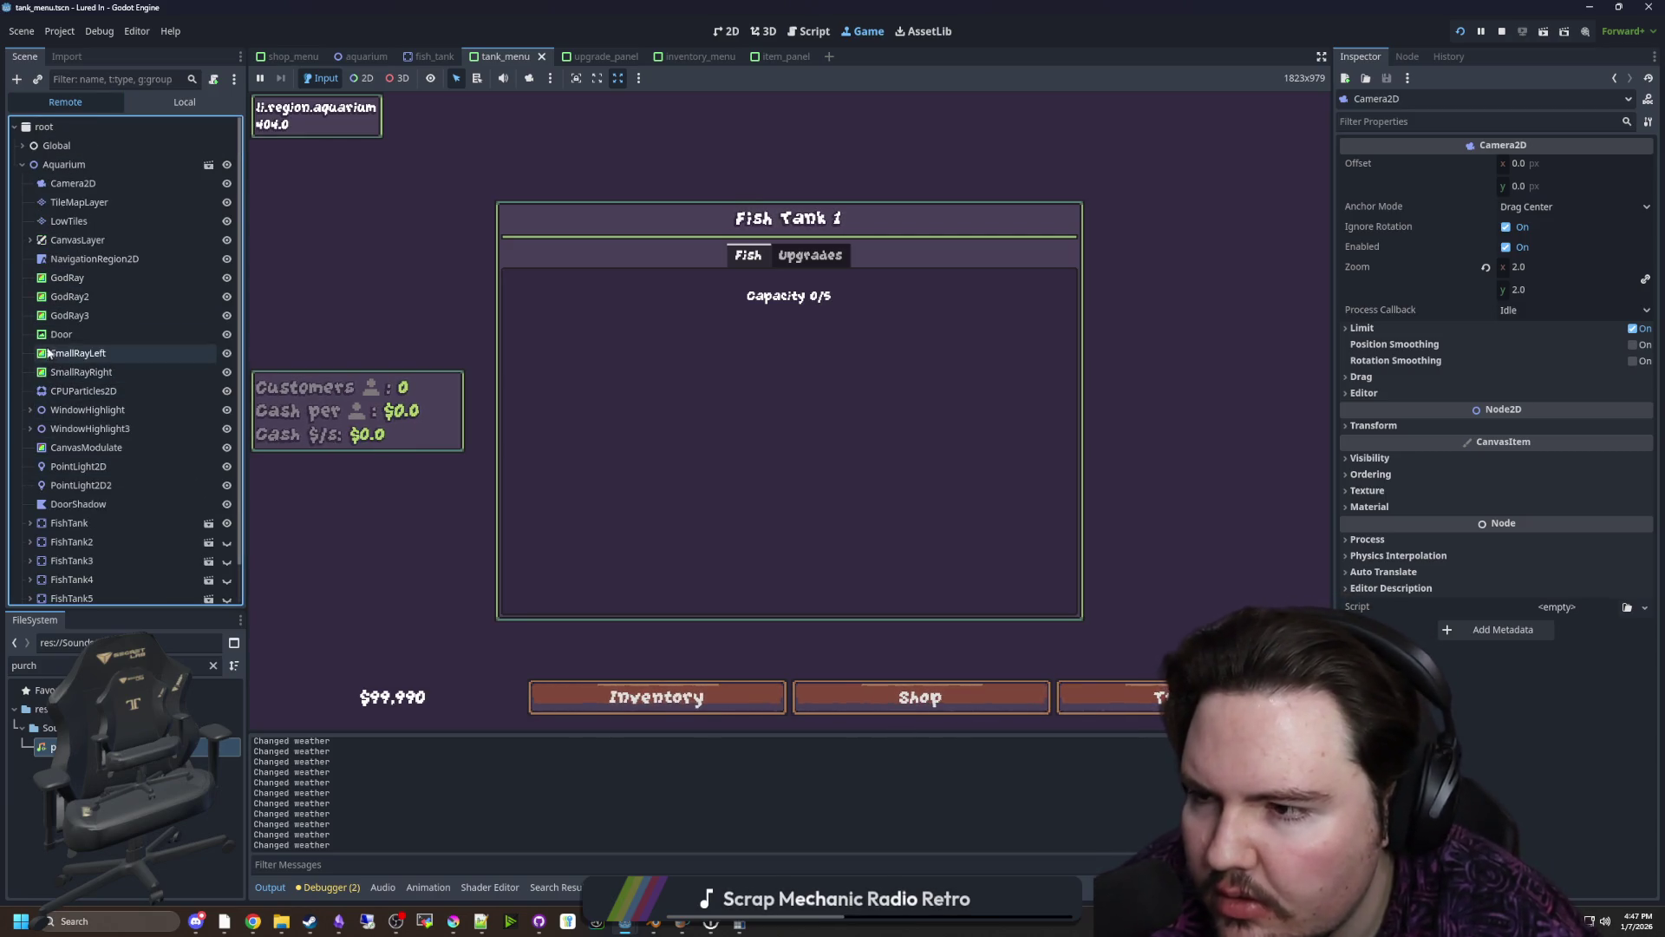
left_click(30, 240)
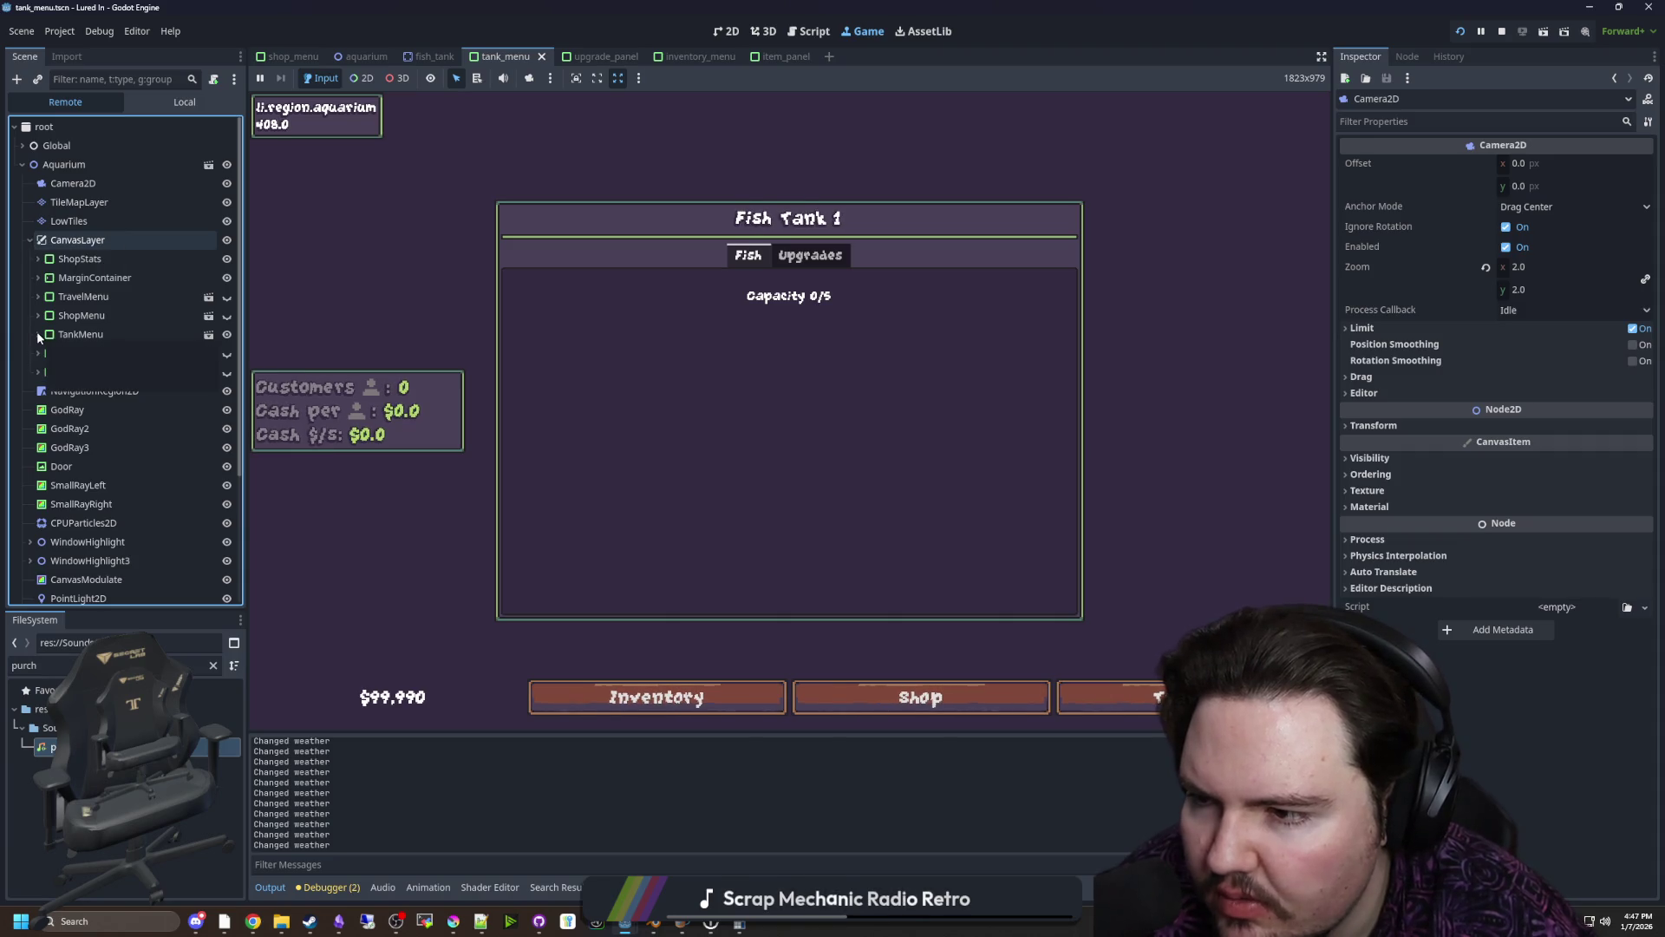
left_click(37, 334)
left_click(46, 353)
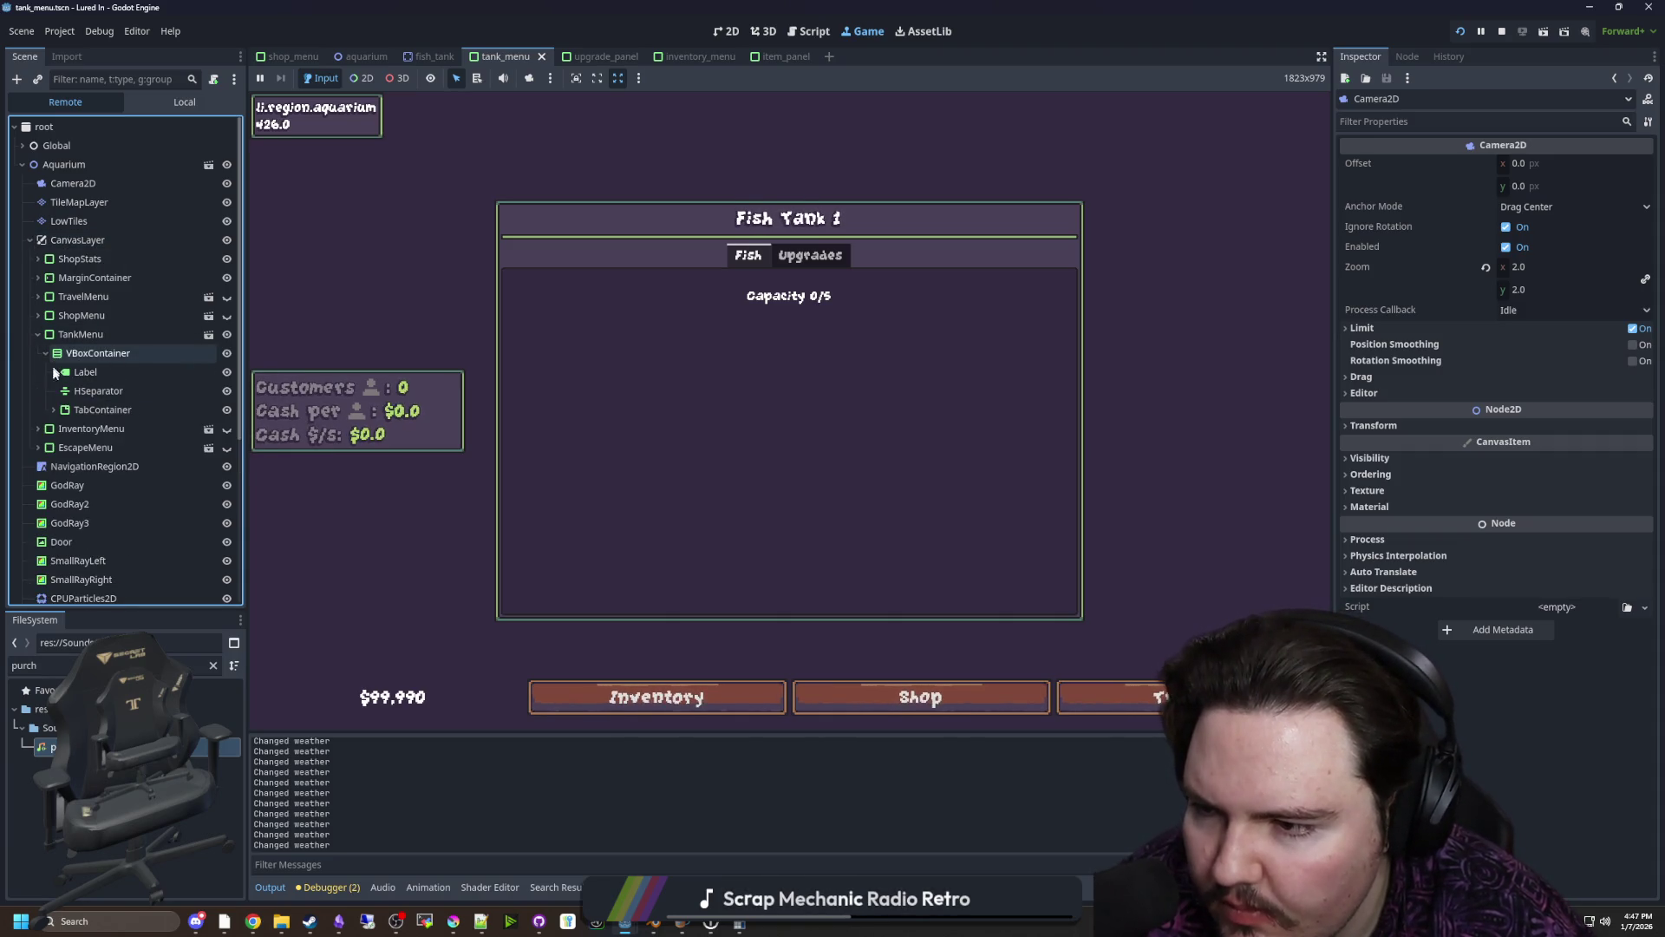
left_click(54, 410)
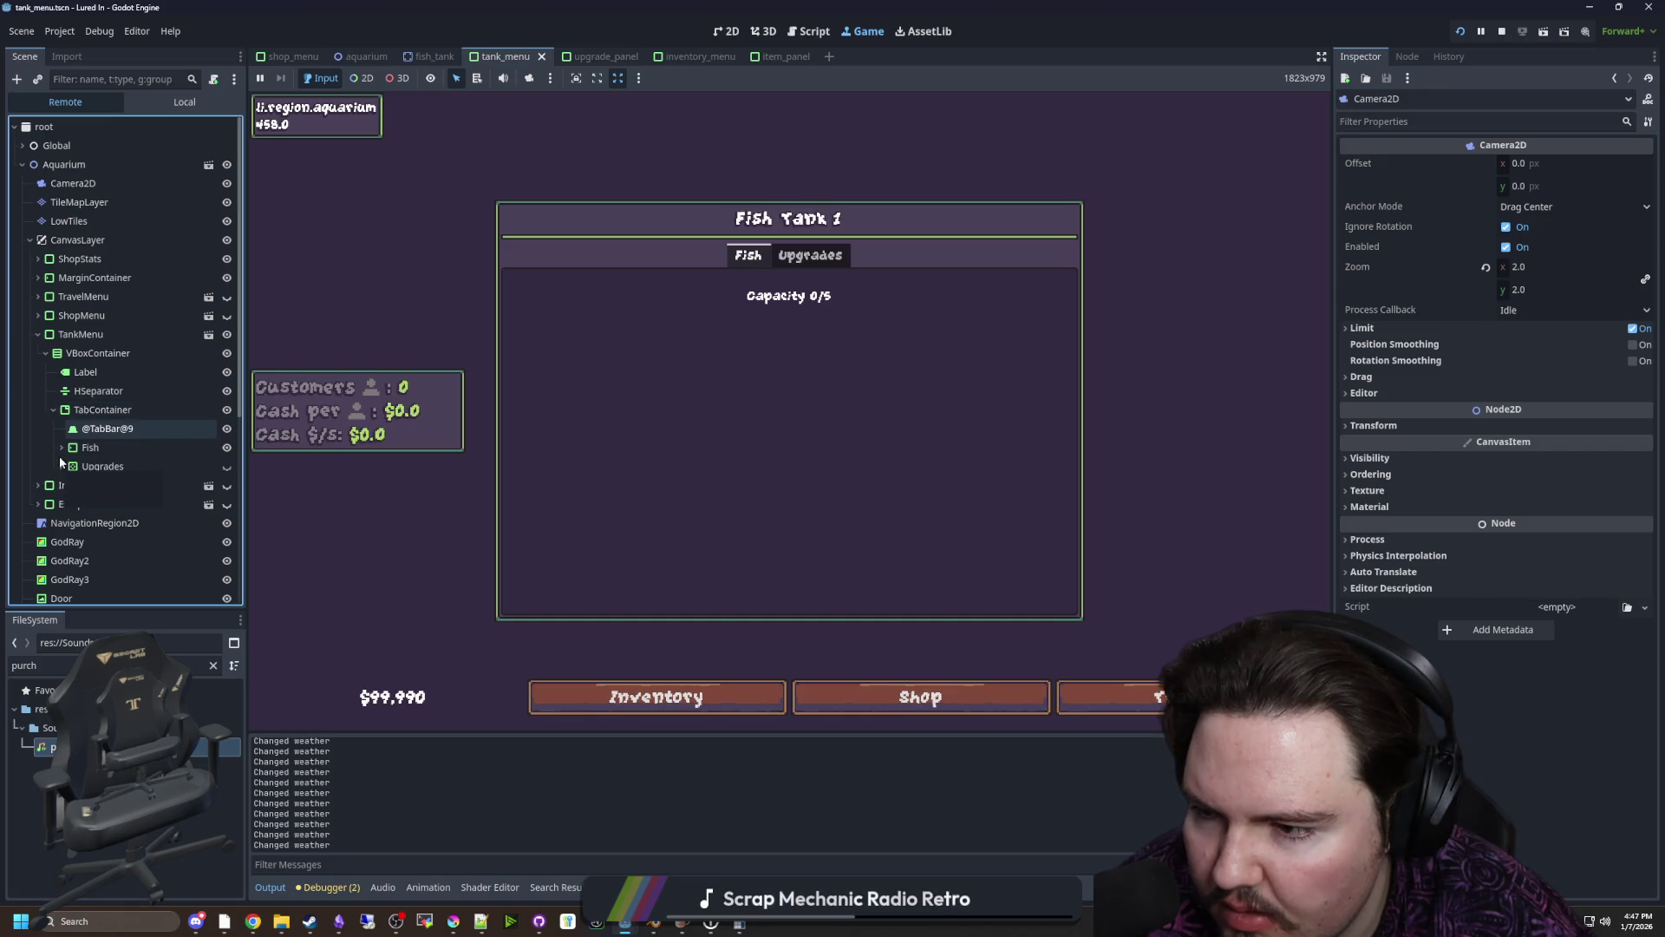
left_click(61, 447)
left_click(69, 465)
left_click(75, 504)
left_click(84, 523)
Inspect the live Interior container's properties, then return to the 2D editor
left_click(118, 510)
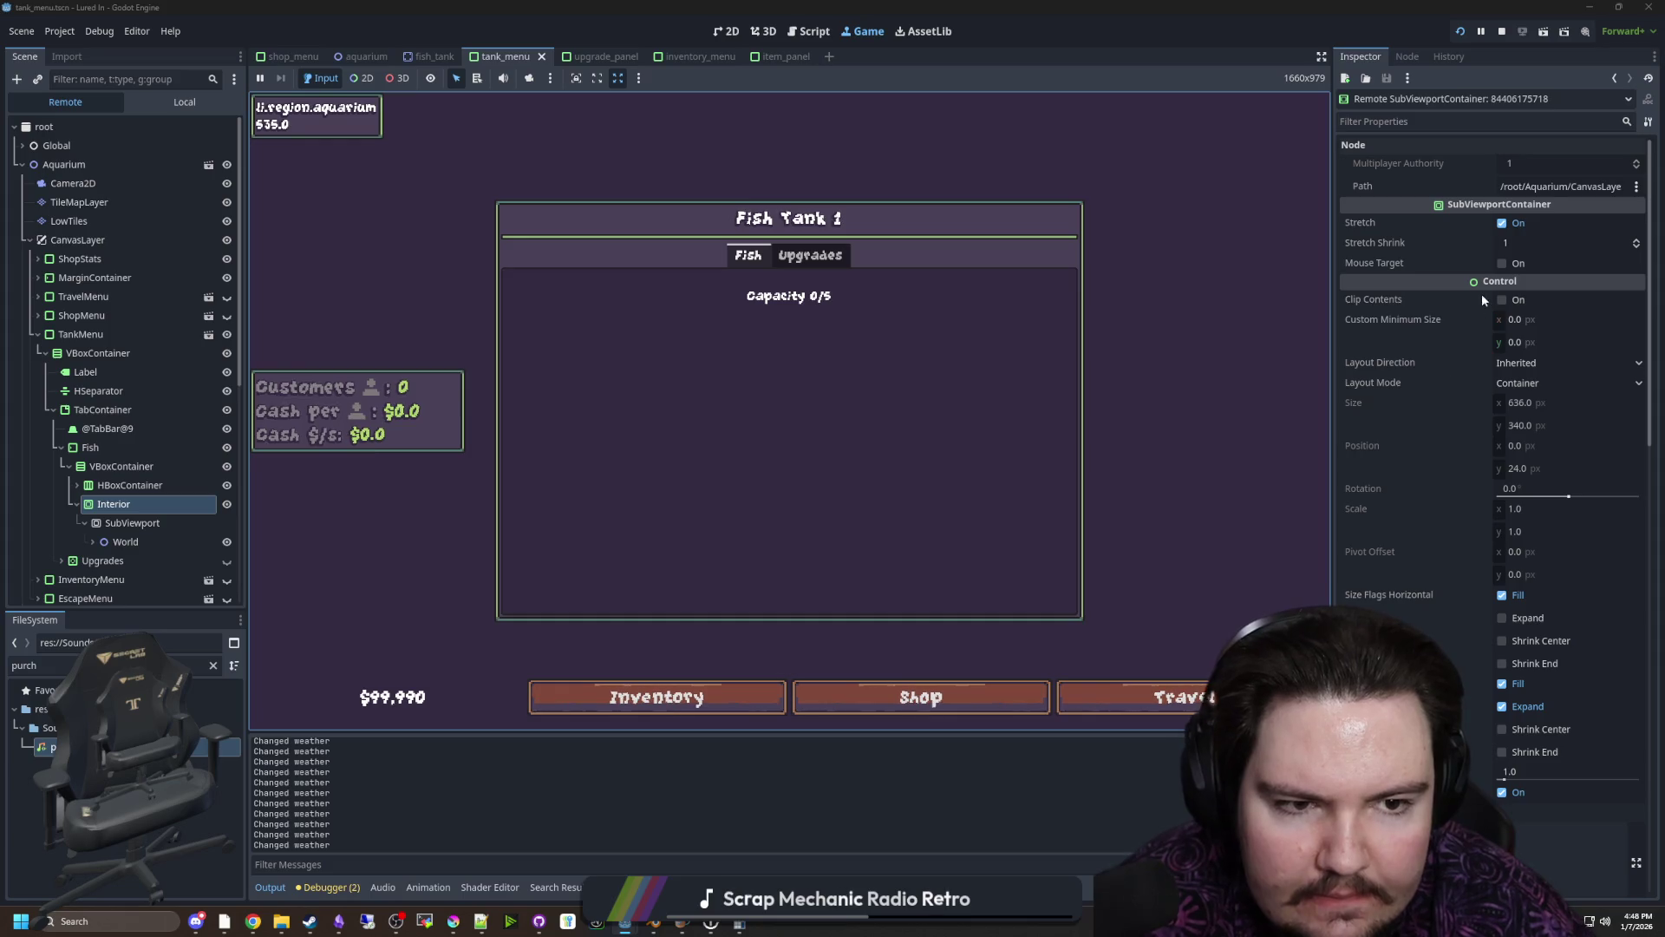
mouse_move(1382, 260)
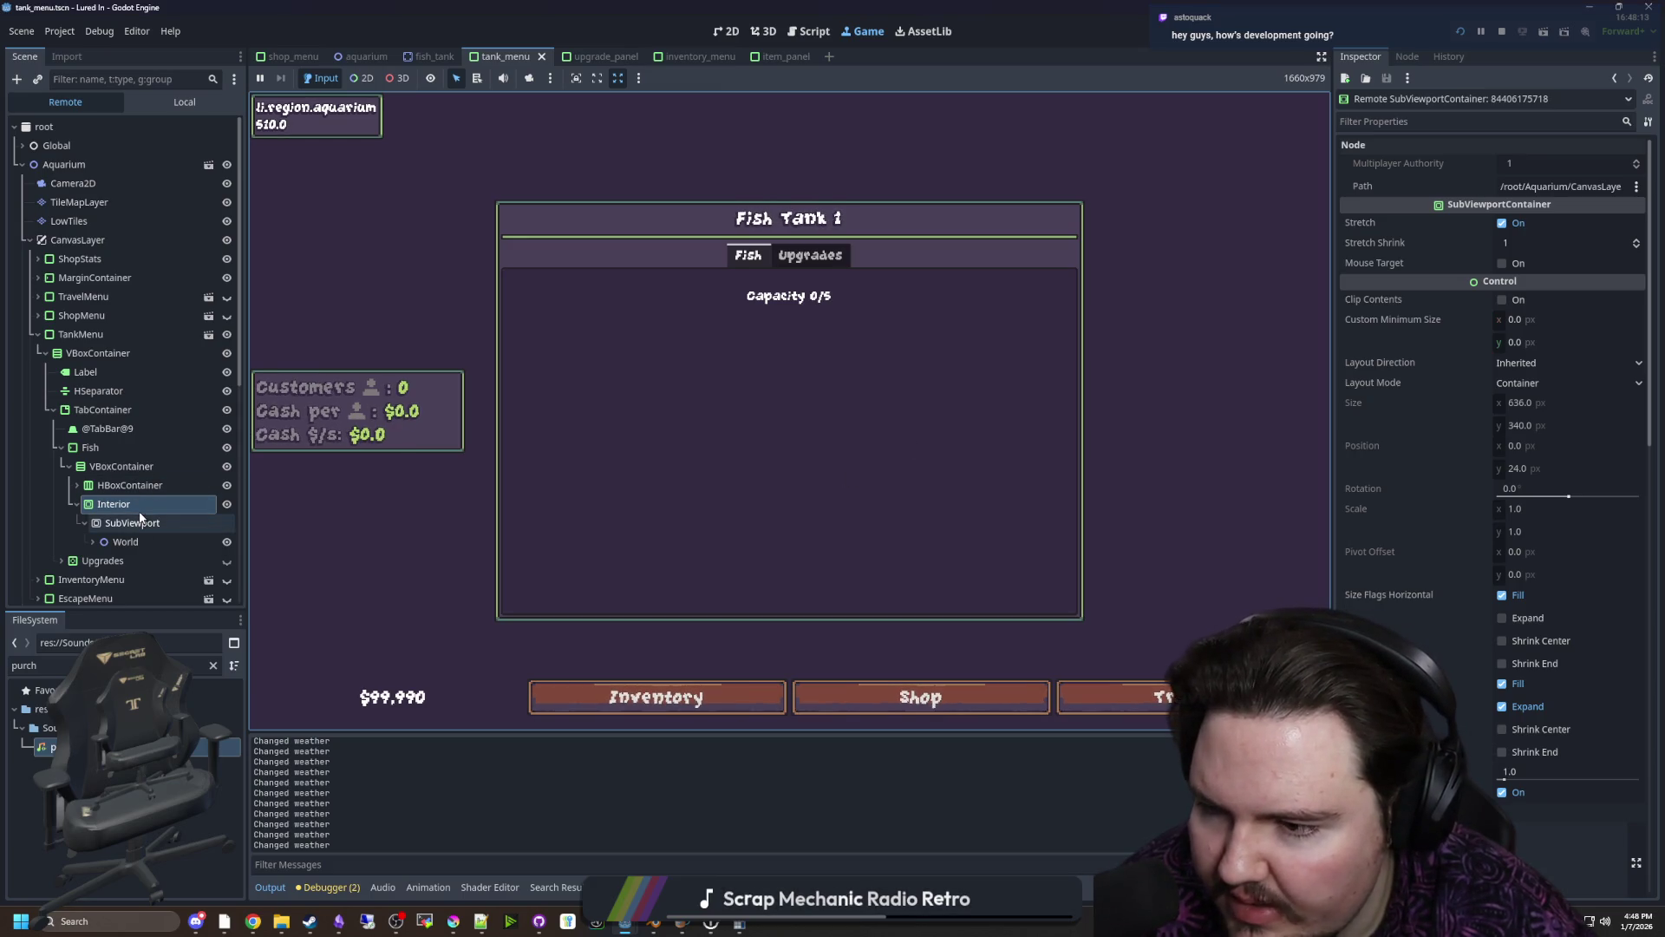
scroll(1353, 434, "down", 10)
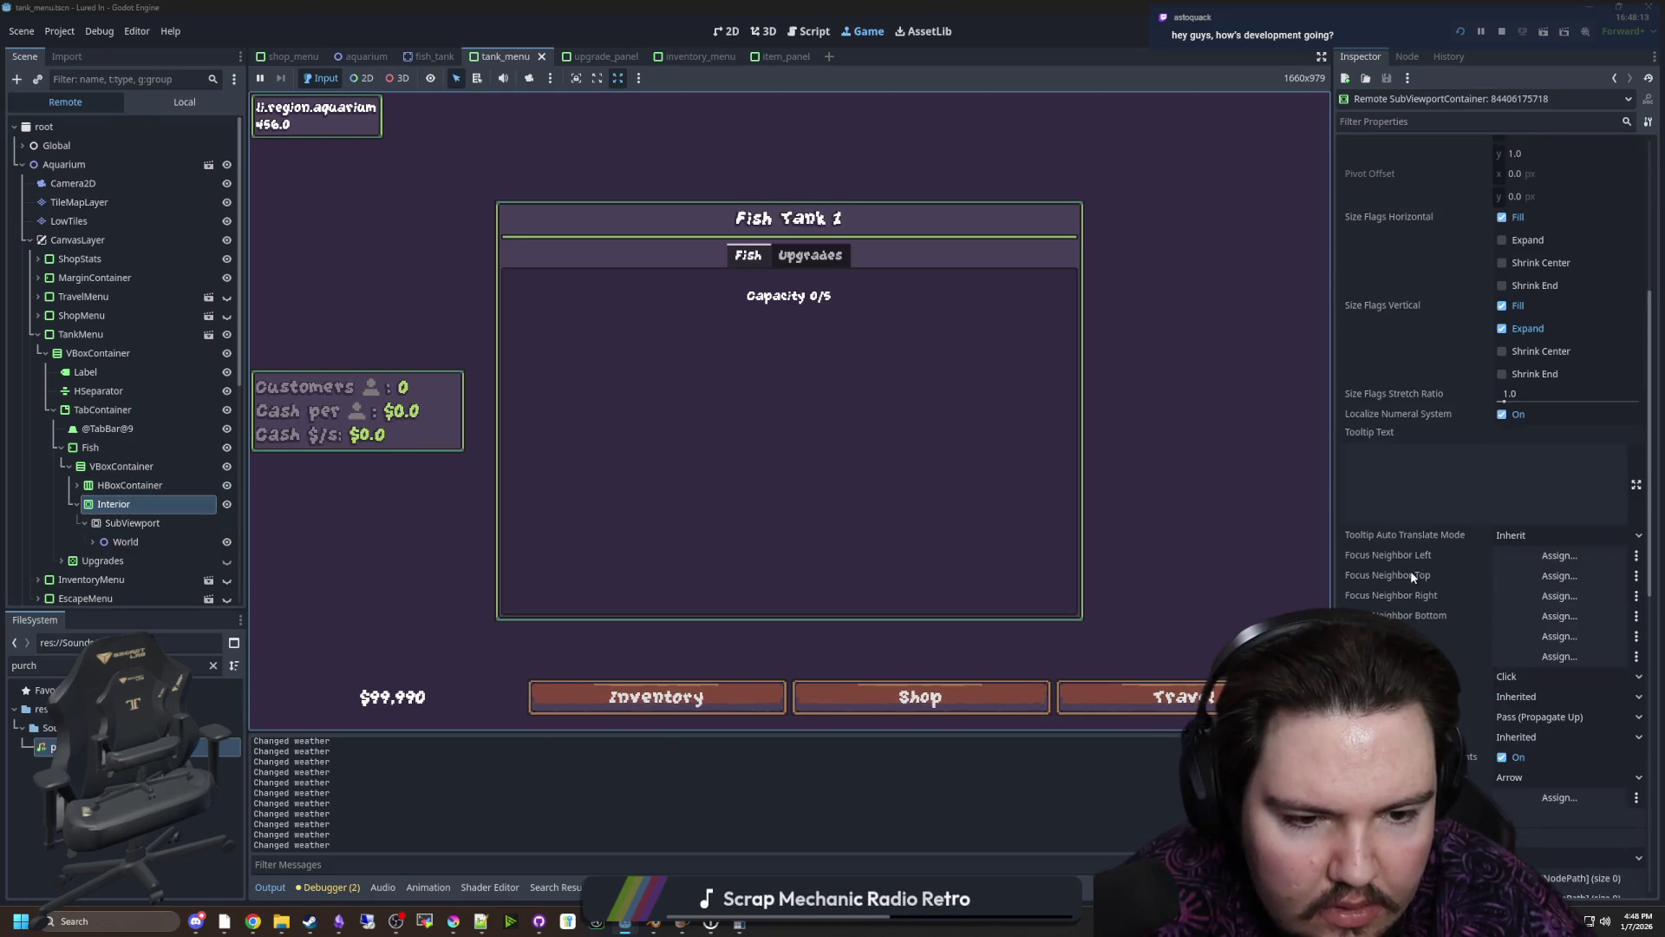
left_click(728, 31)
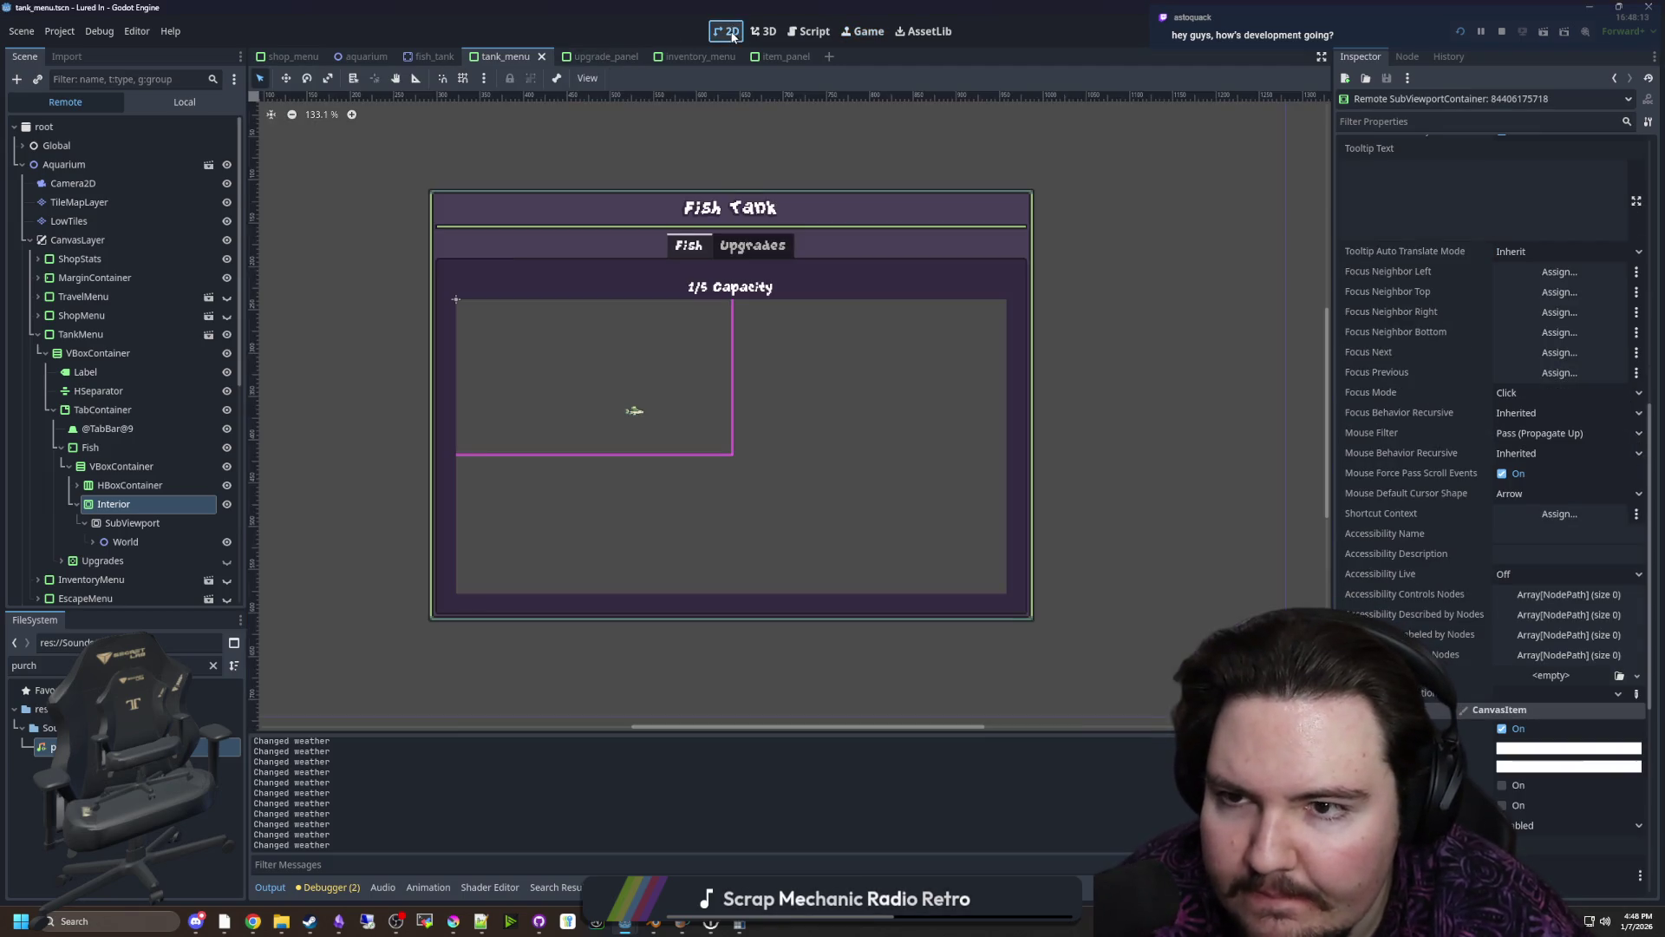
Inspect the live SubViewport, World and Camera2D, nudging the camera's horizontal position
scroll(664, 385, "down", 5)
scroll(685, 451, "up", 5)
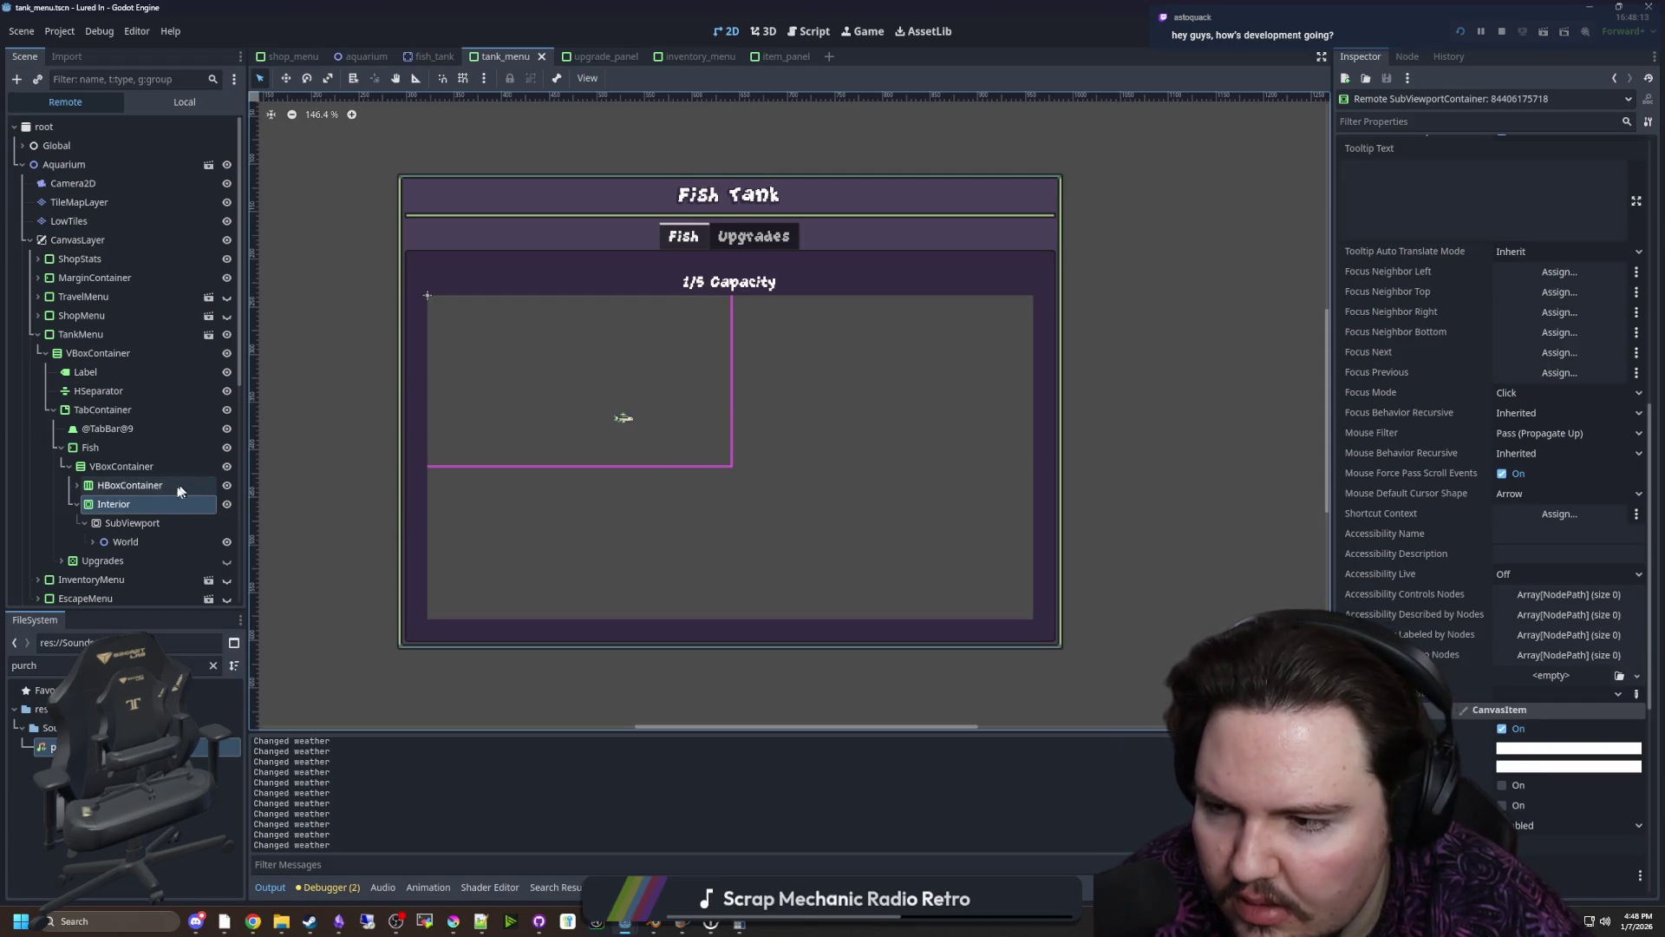
left_click(142, 521)
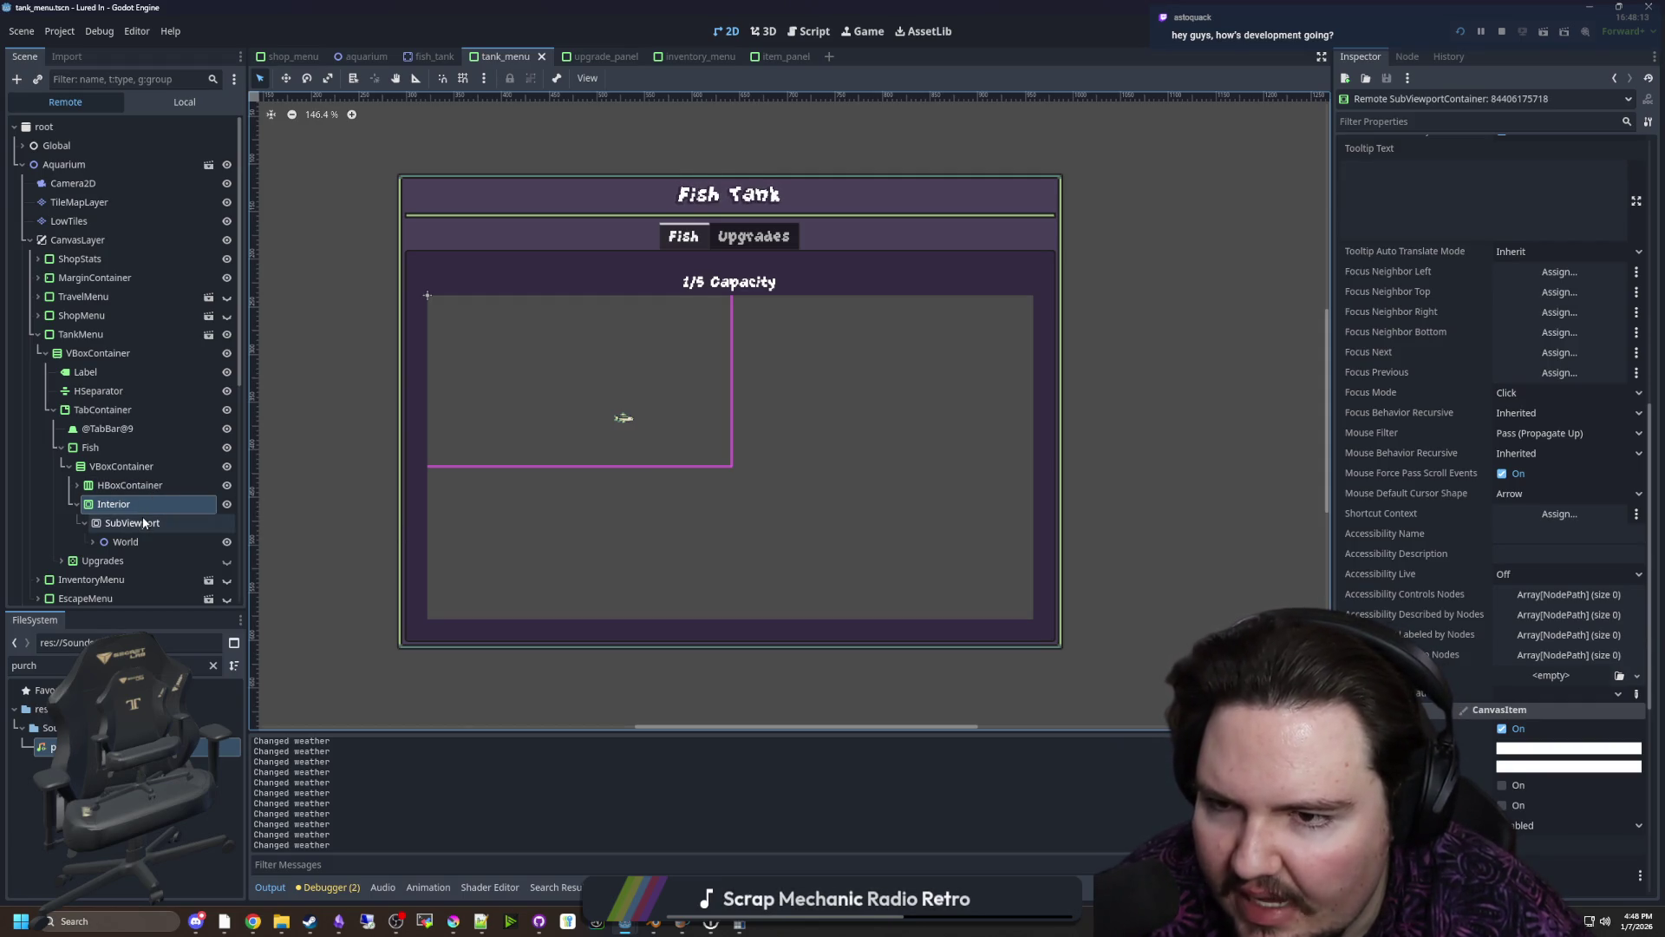
left_click(127, 542)
left_click(92, 543)
scroll(104, 543, "down", 2)
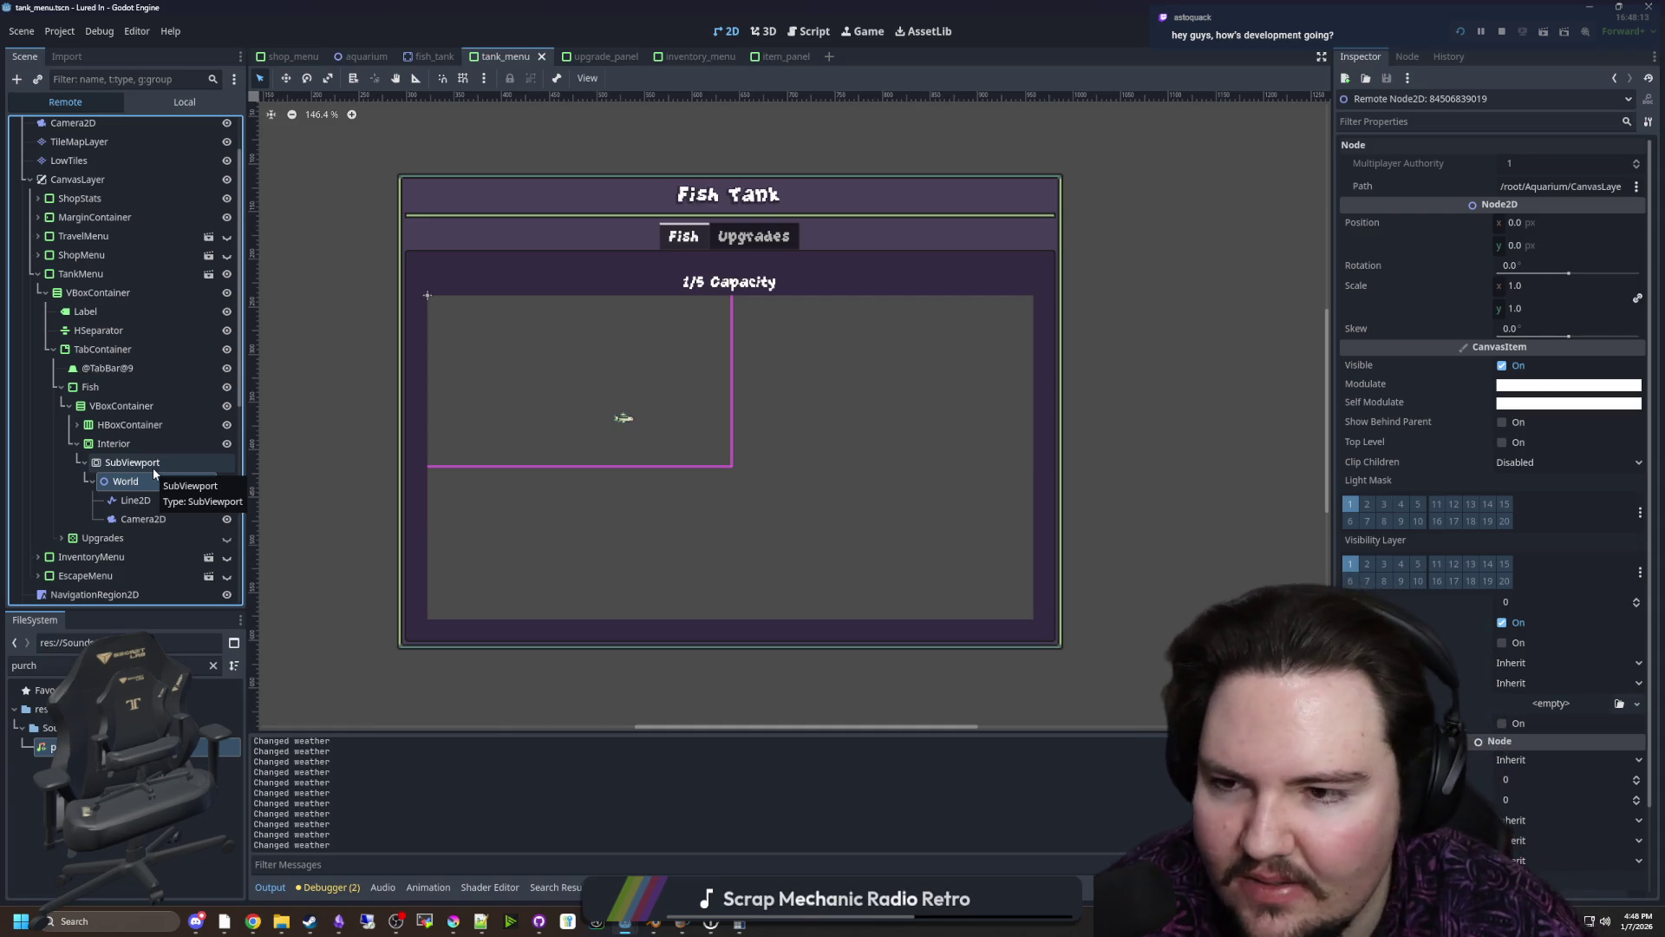
left_click(439, 357)
scroll(439, 357, "up", 1)
key("w")
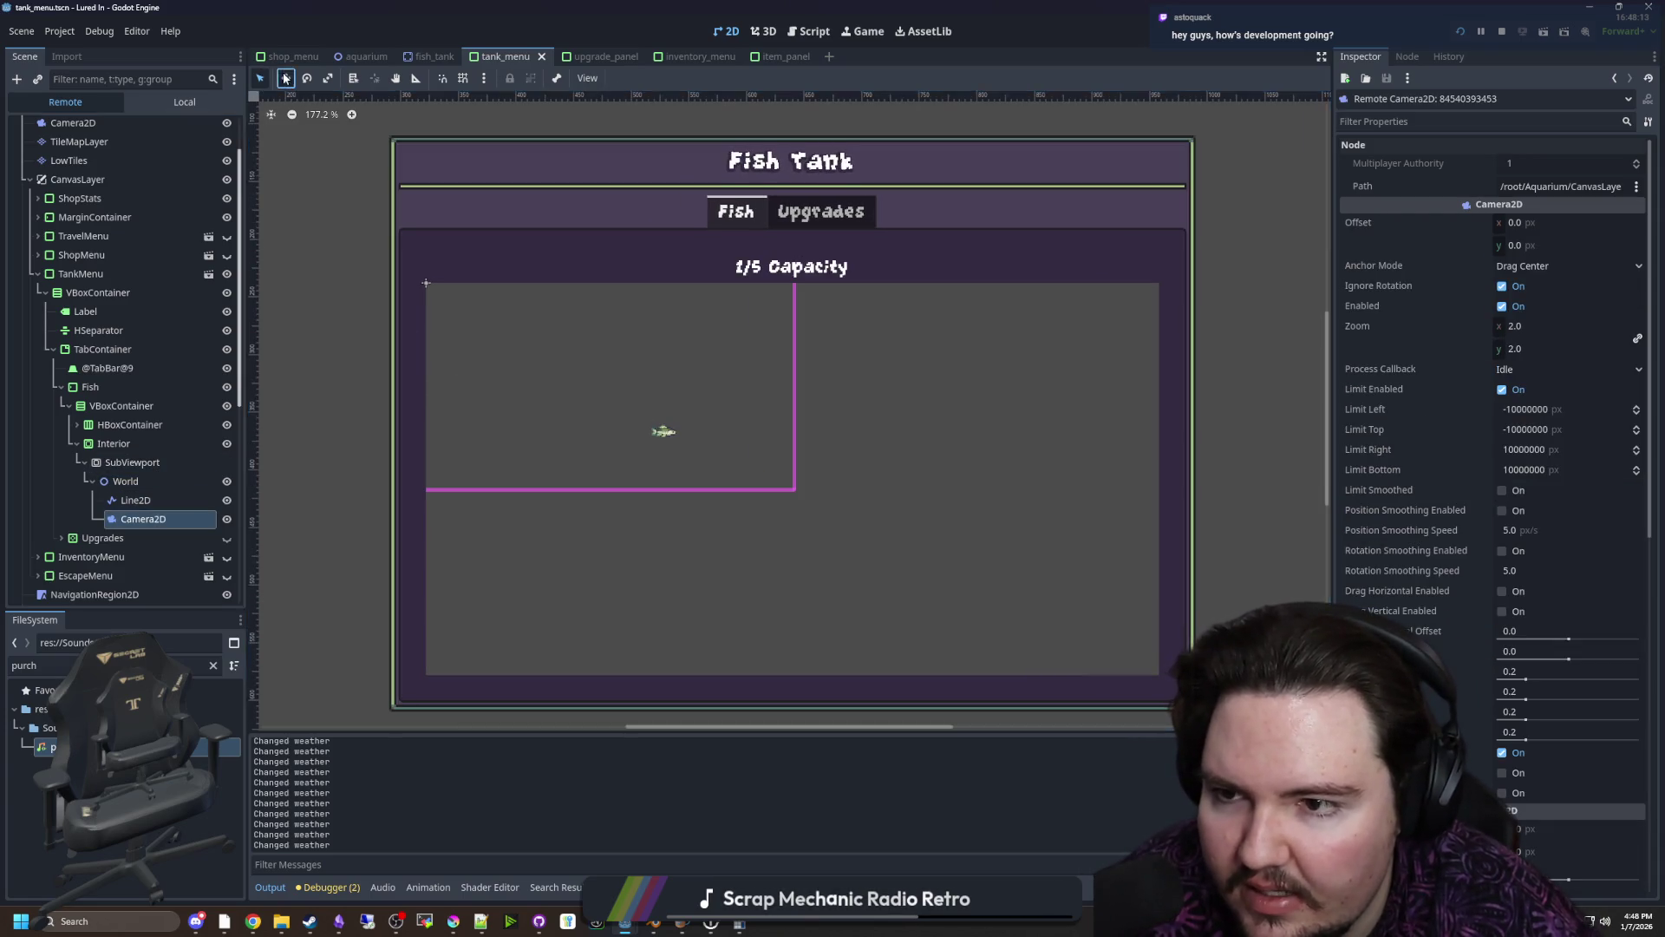
left_click(143, 518)
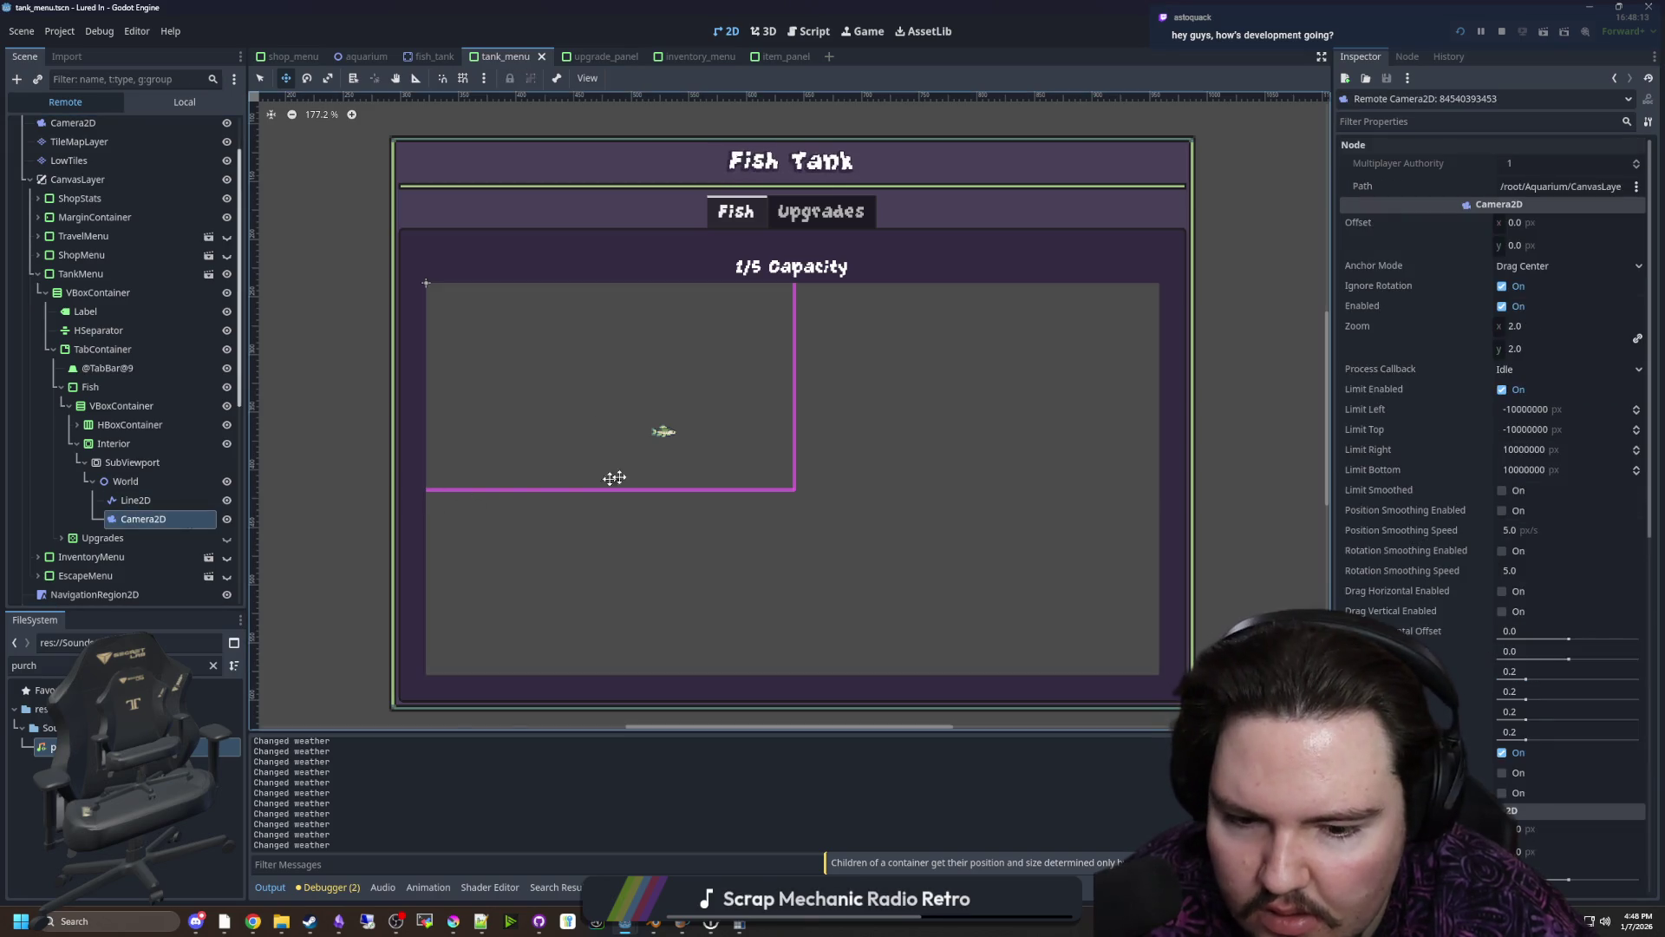
scroll(1405, 419, "down", 10)
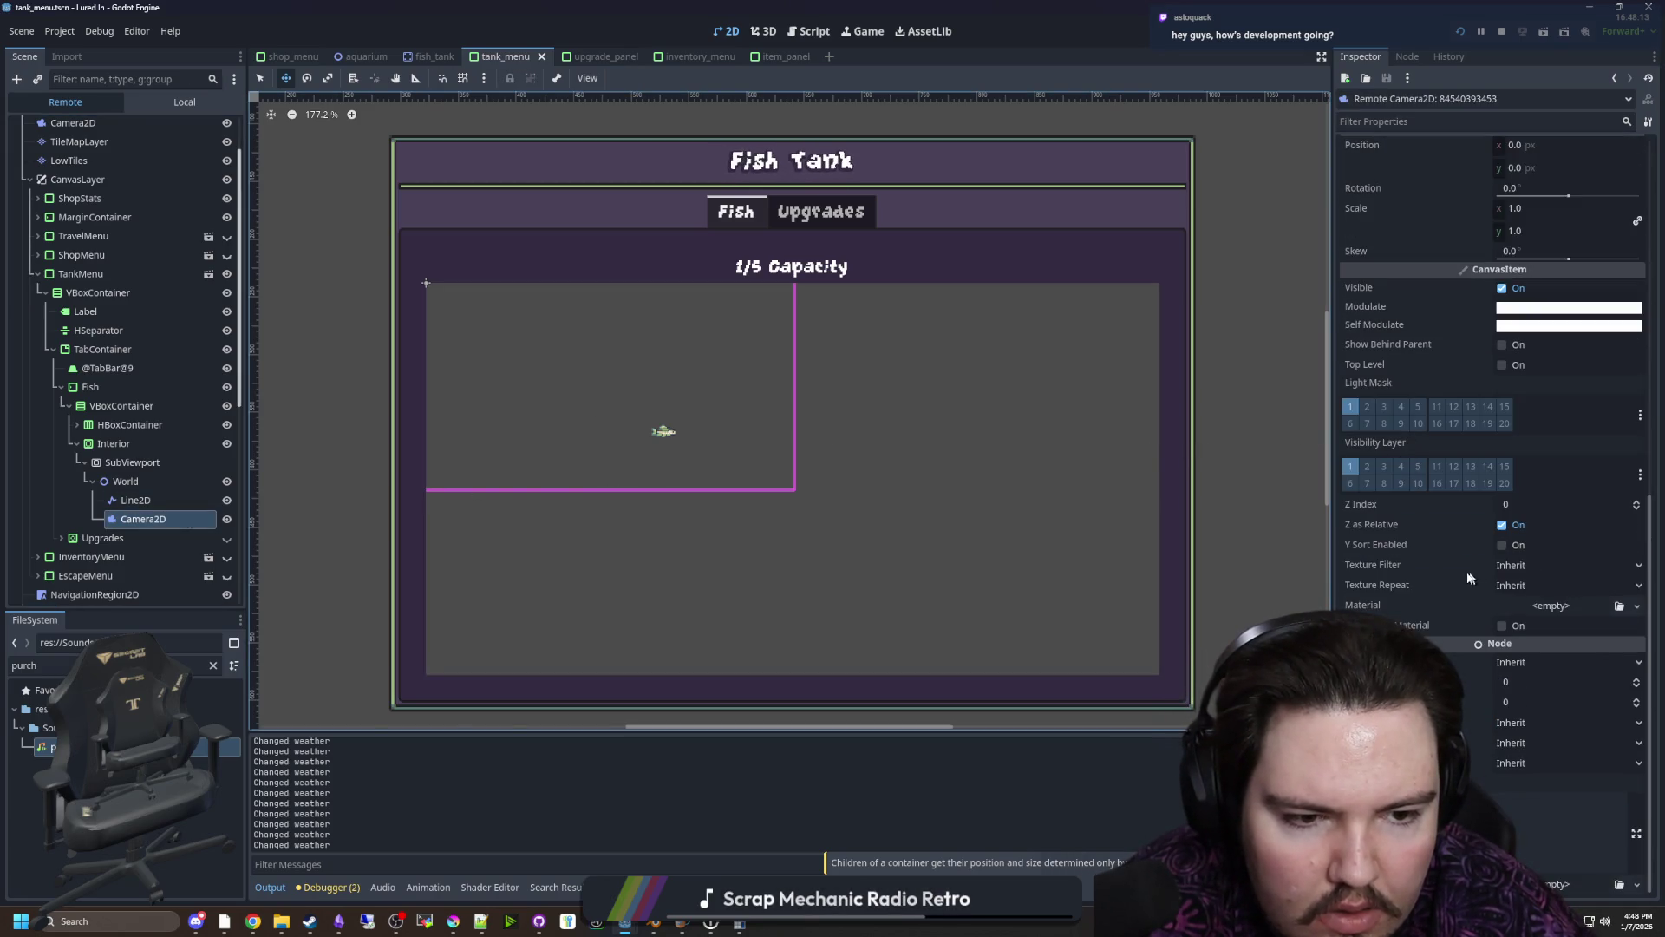
scroll(1403, 591, "up", 5)
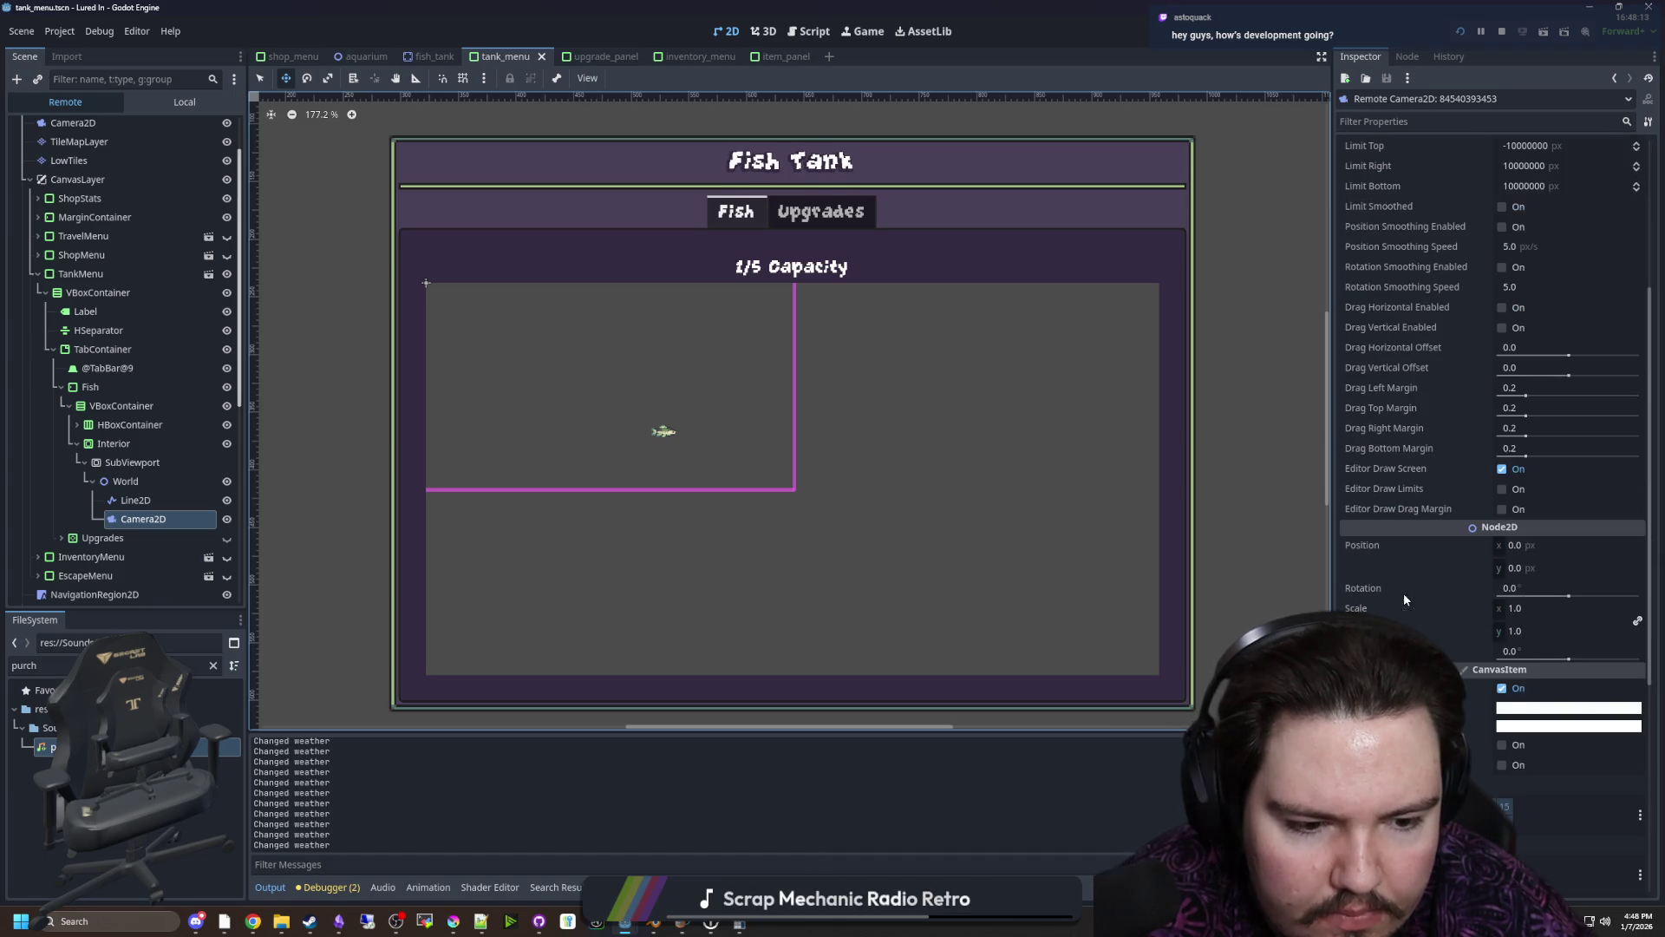
mouse_move(1513, 545)
left_mouse_down()
mouse_move(1557, 544)
mouse_move(1544, 567)
mouse_move(1570, 567)
left_mouse_up()
Inspect the live Line2D, SubViewport and HBoxContainer, then stop the running game
scroll(555, 409, "down", 2)
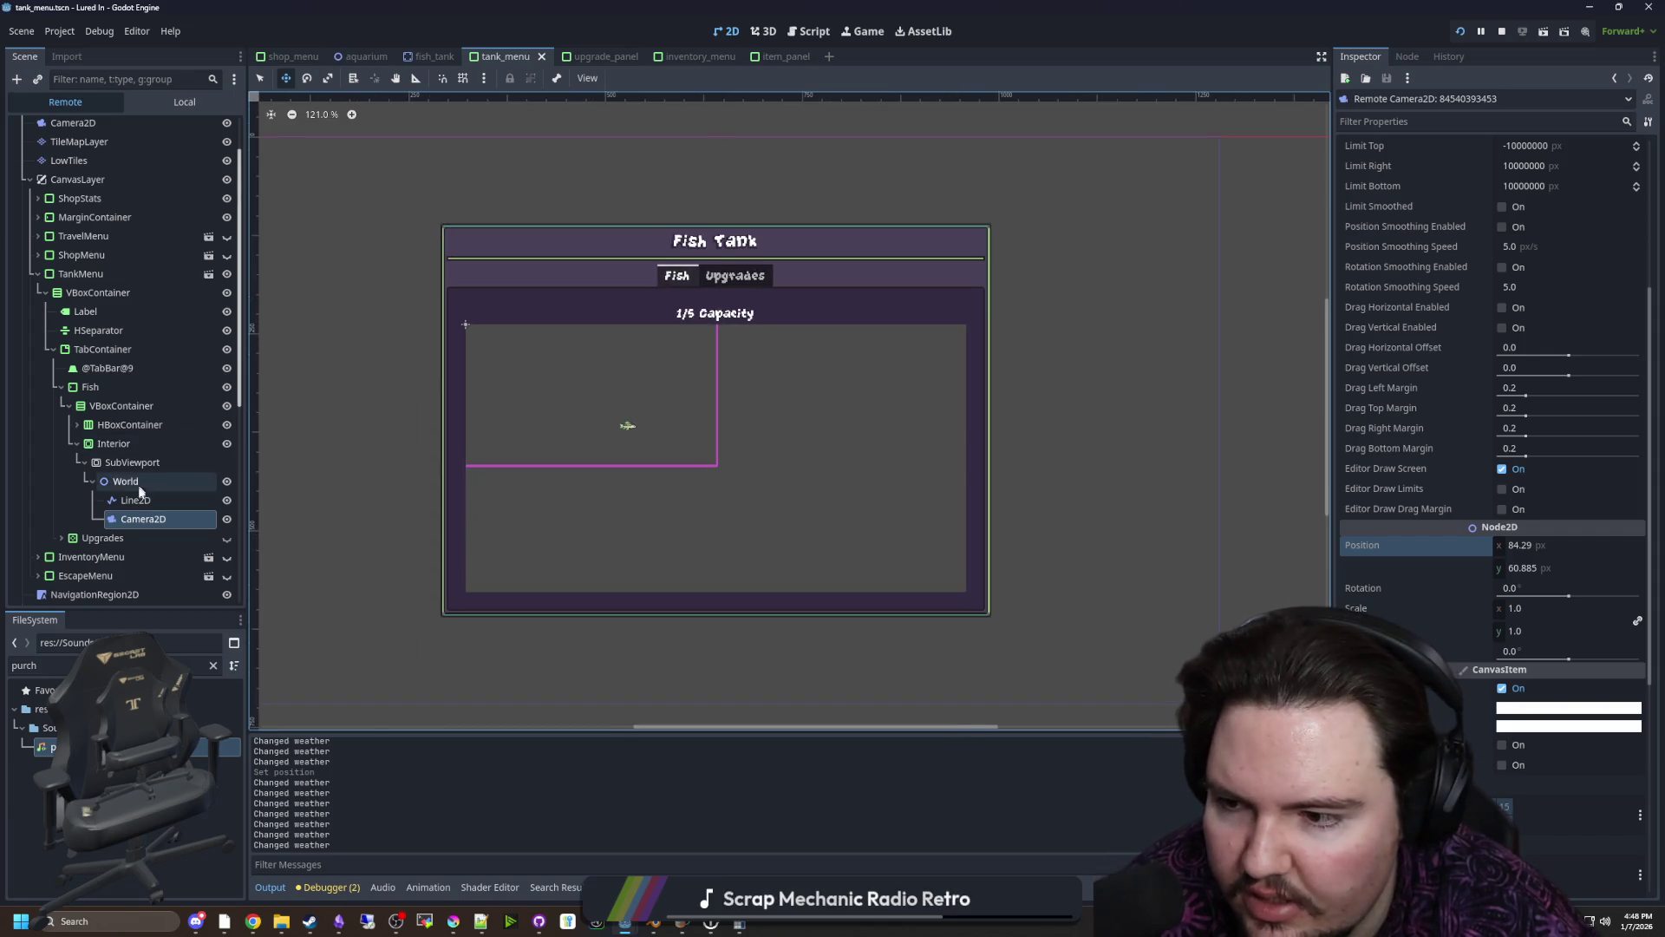
left_click(142, 478)
left_click(139, 502)
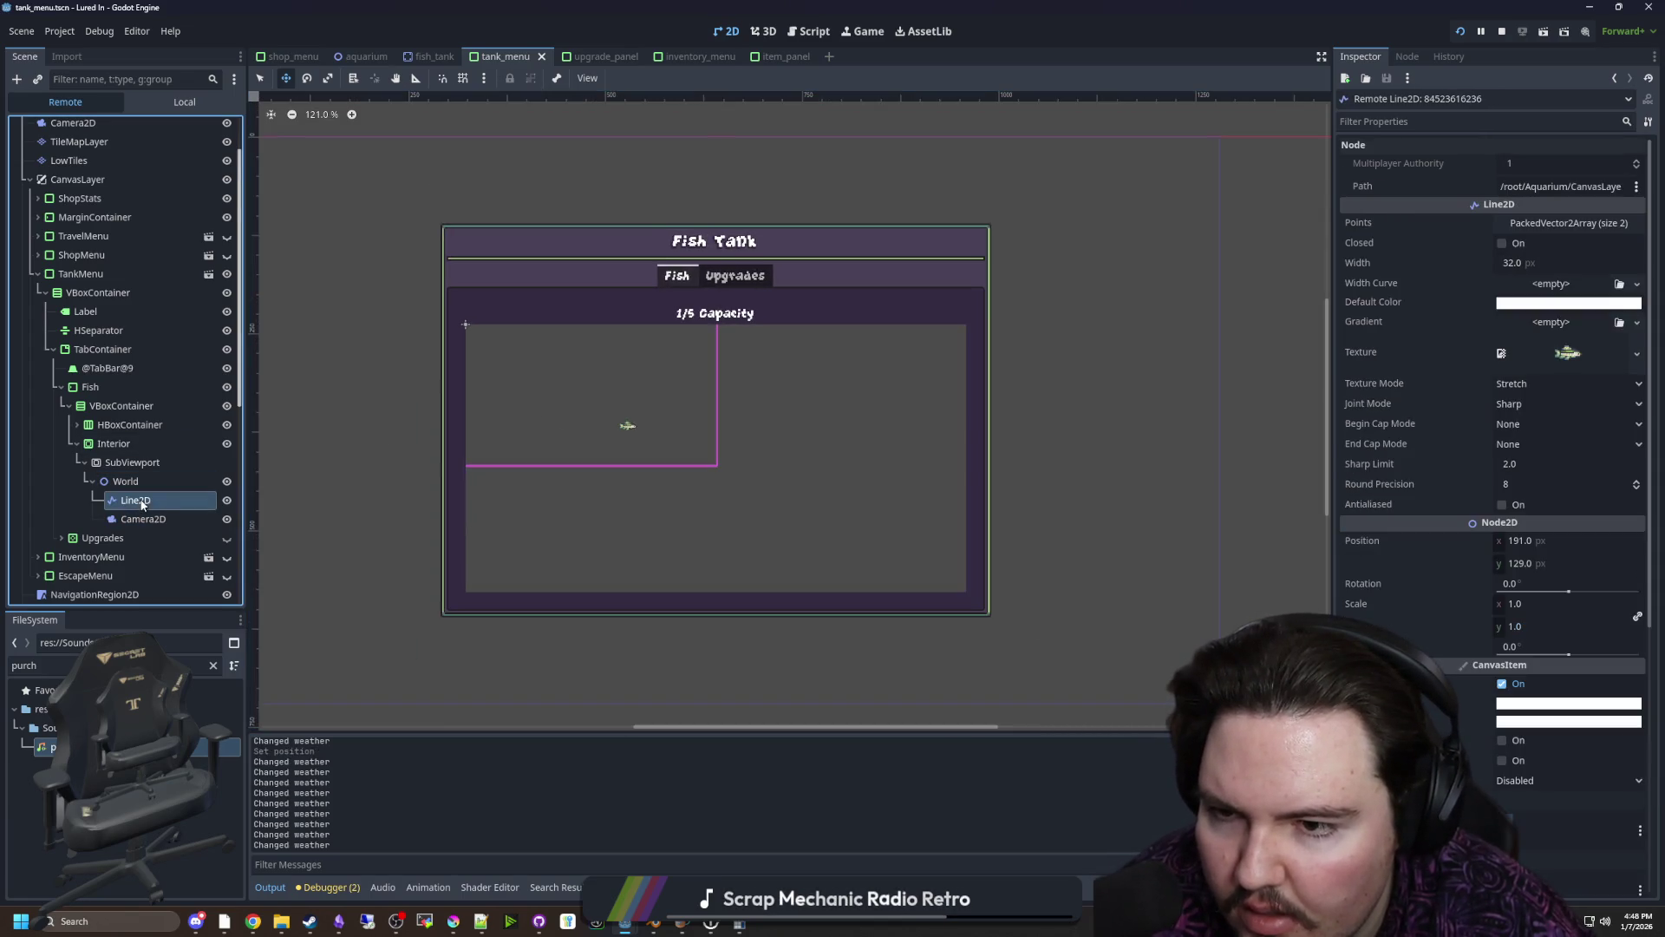
scroll(555, 492, "up", 1)
mouse_move(143, 464)
left_mouse_down()
mouse_move(113, 299)
mouse_move(80, 262)
mouse_move(130, 464)
mouse_move(105, 532)
mouse_move(97, 138)
left_mouse_up()
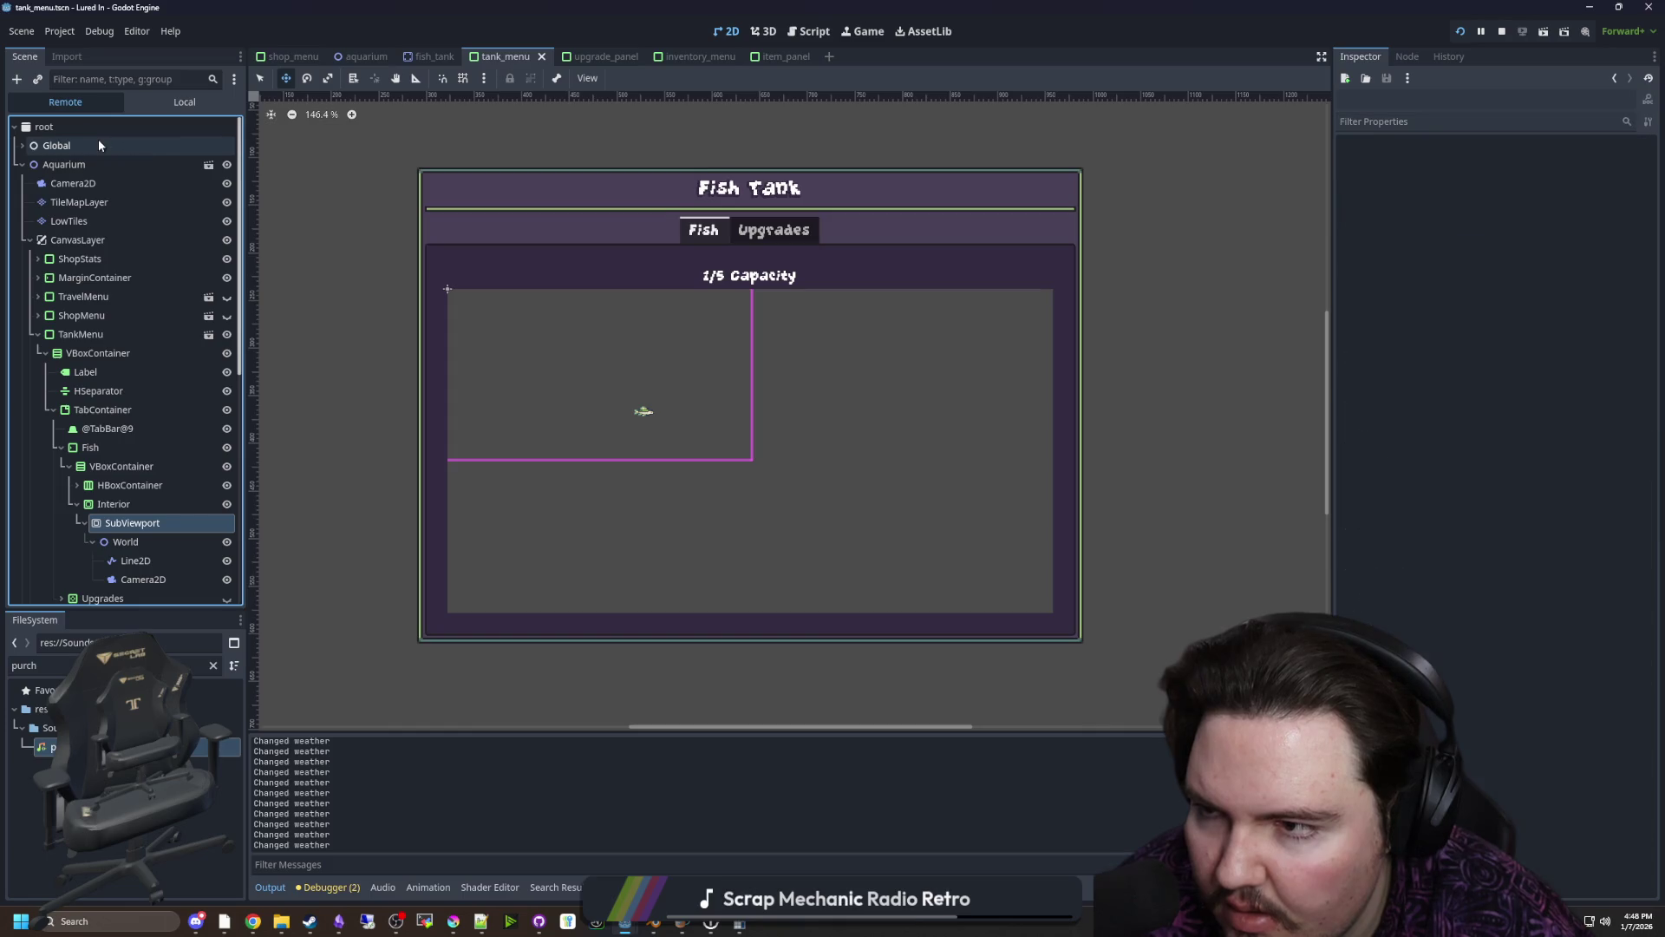
left_click(130, 485)
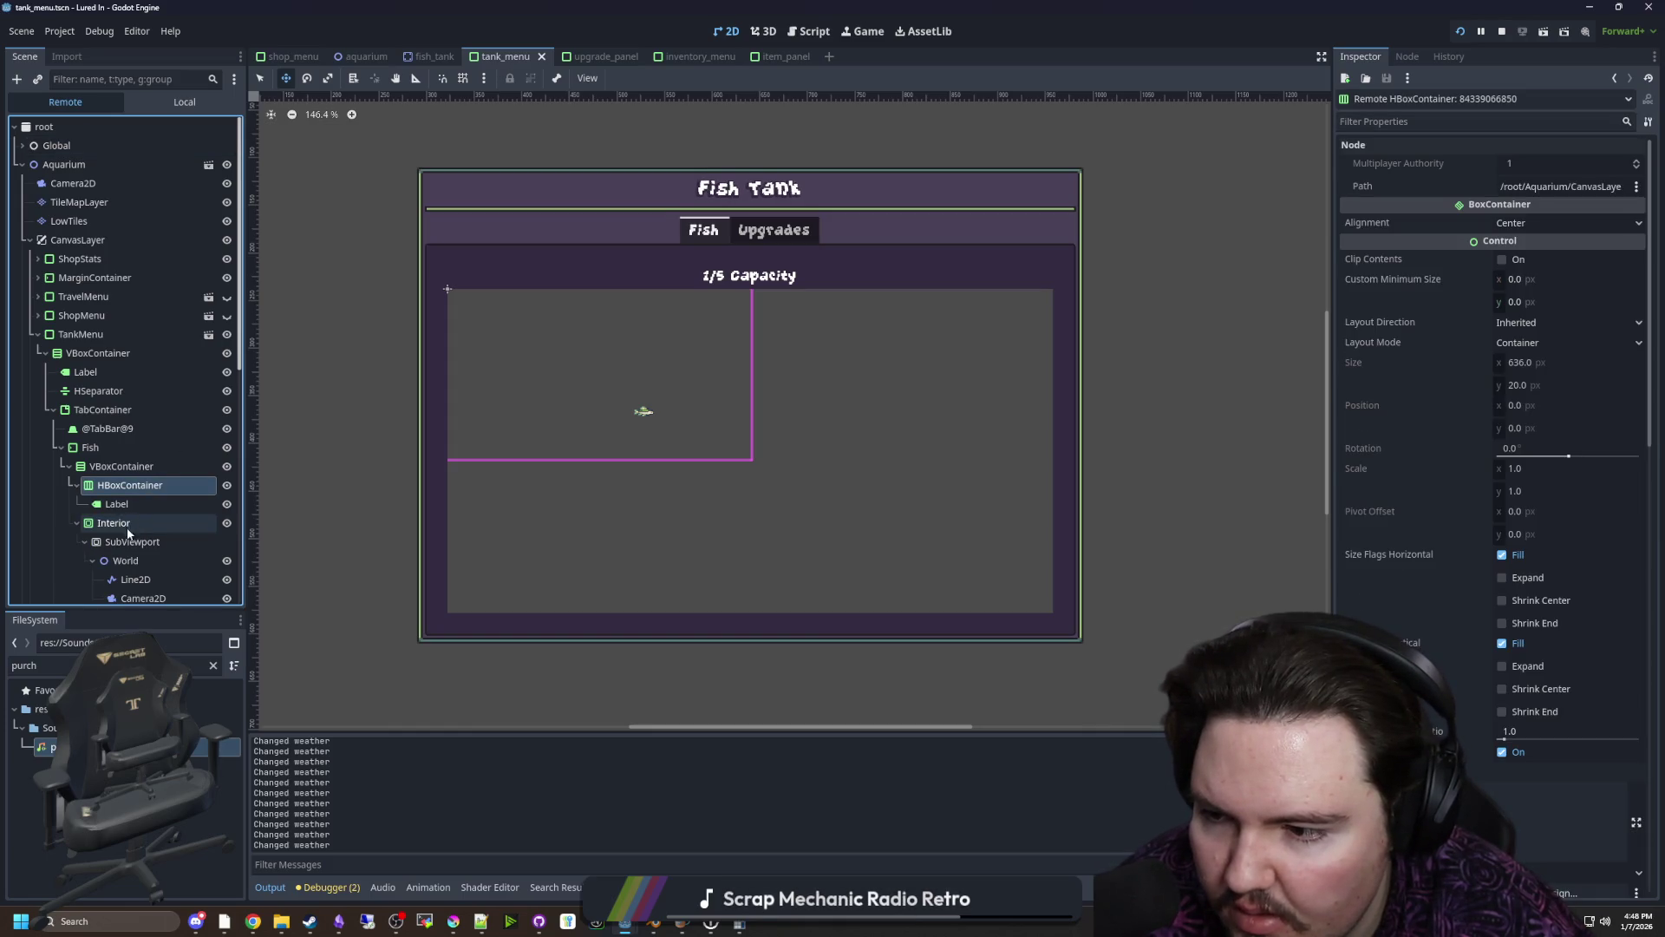
left_click(128, 540)
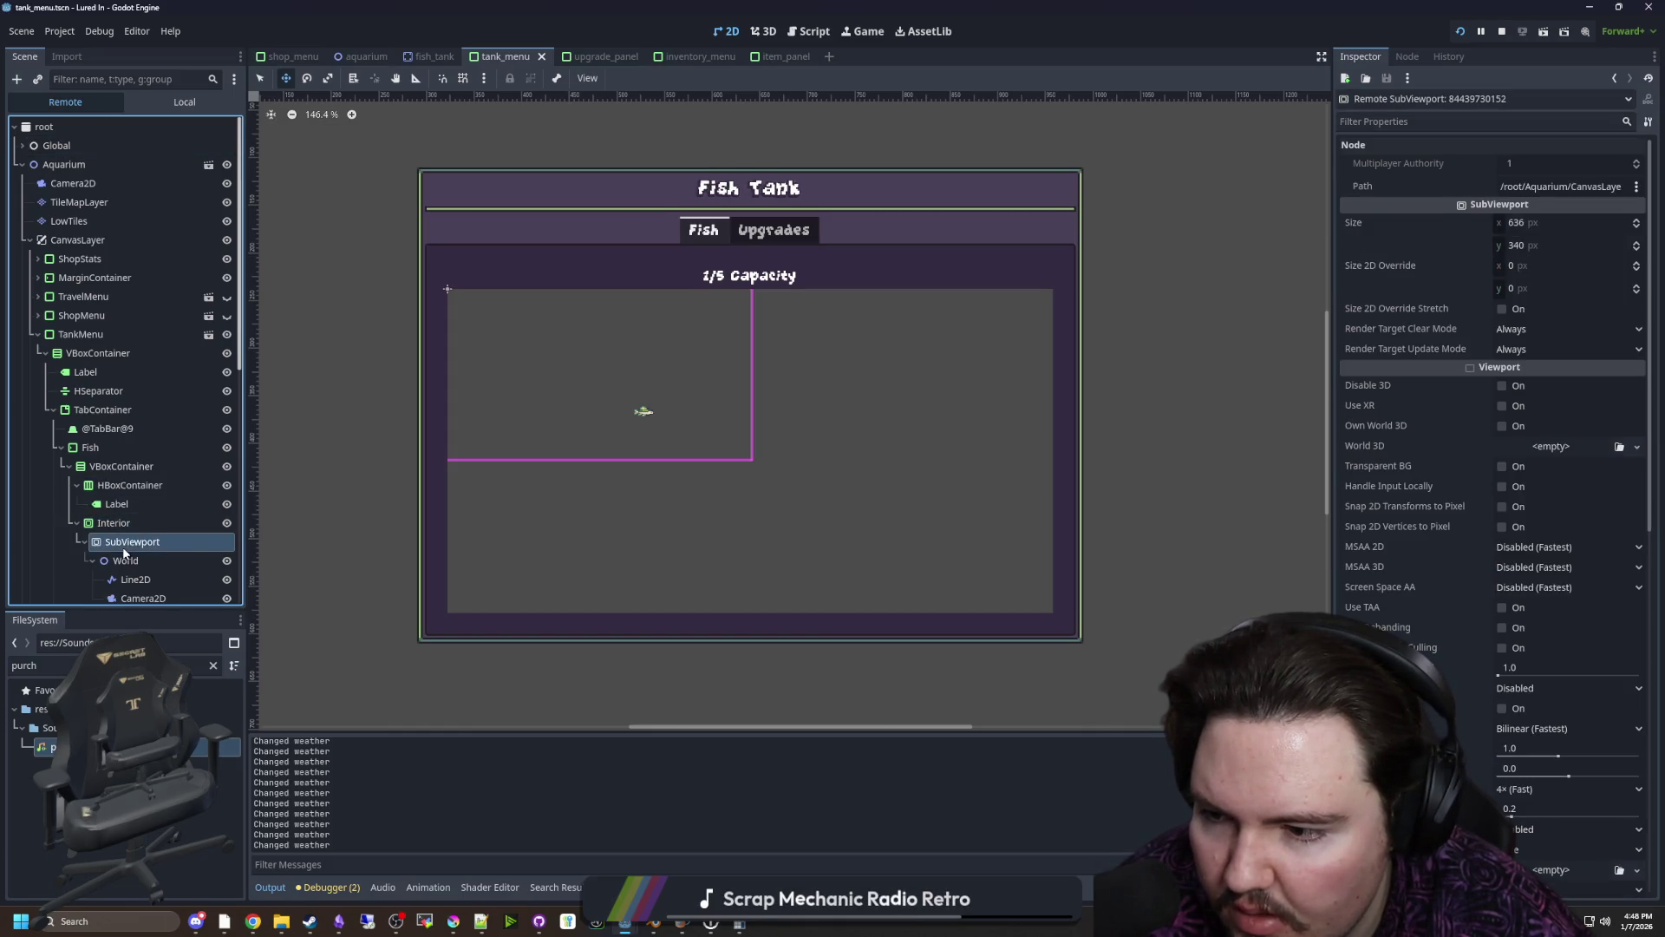
left_click(138, 486)
left_click(1502, 32)
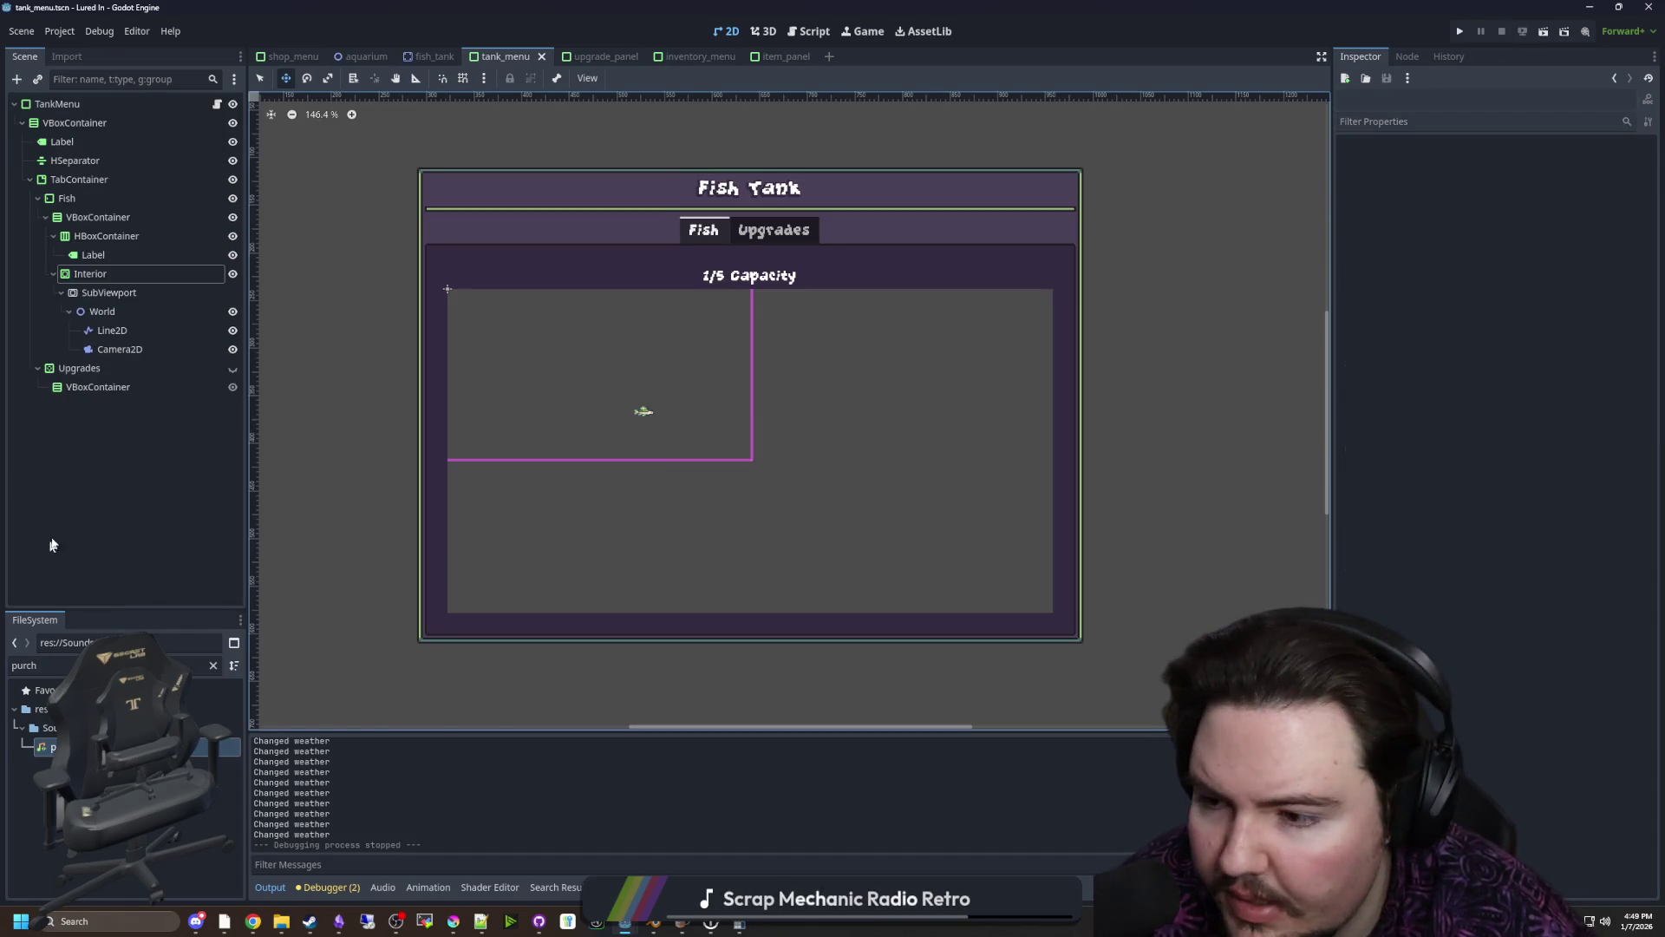
Select the Camera2D and try horizontal positions 128, 256 and 512
left_click(98, 295)
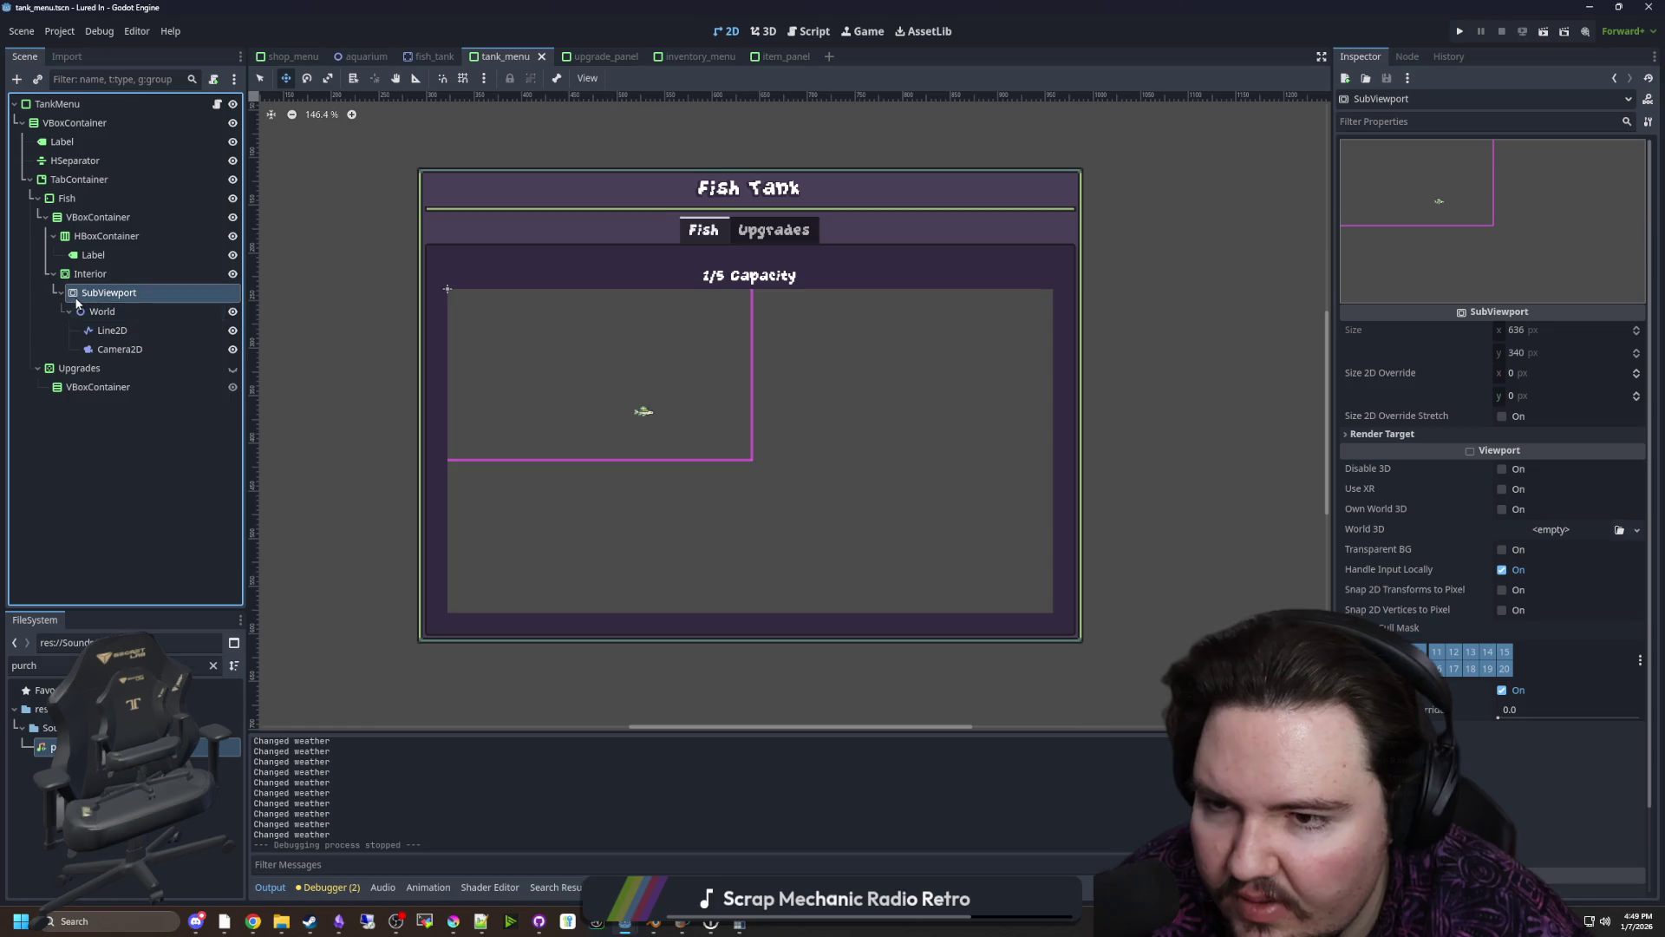
left_click(117, 349)
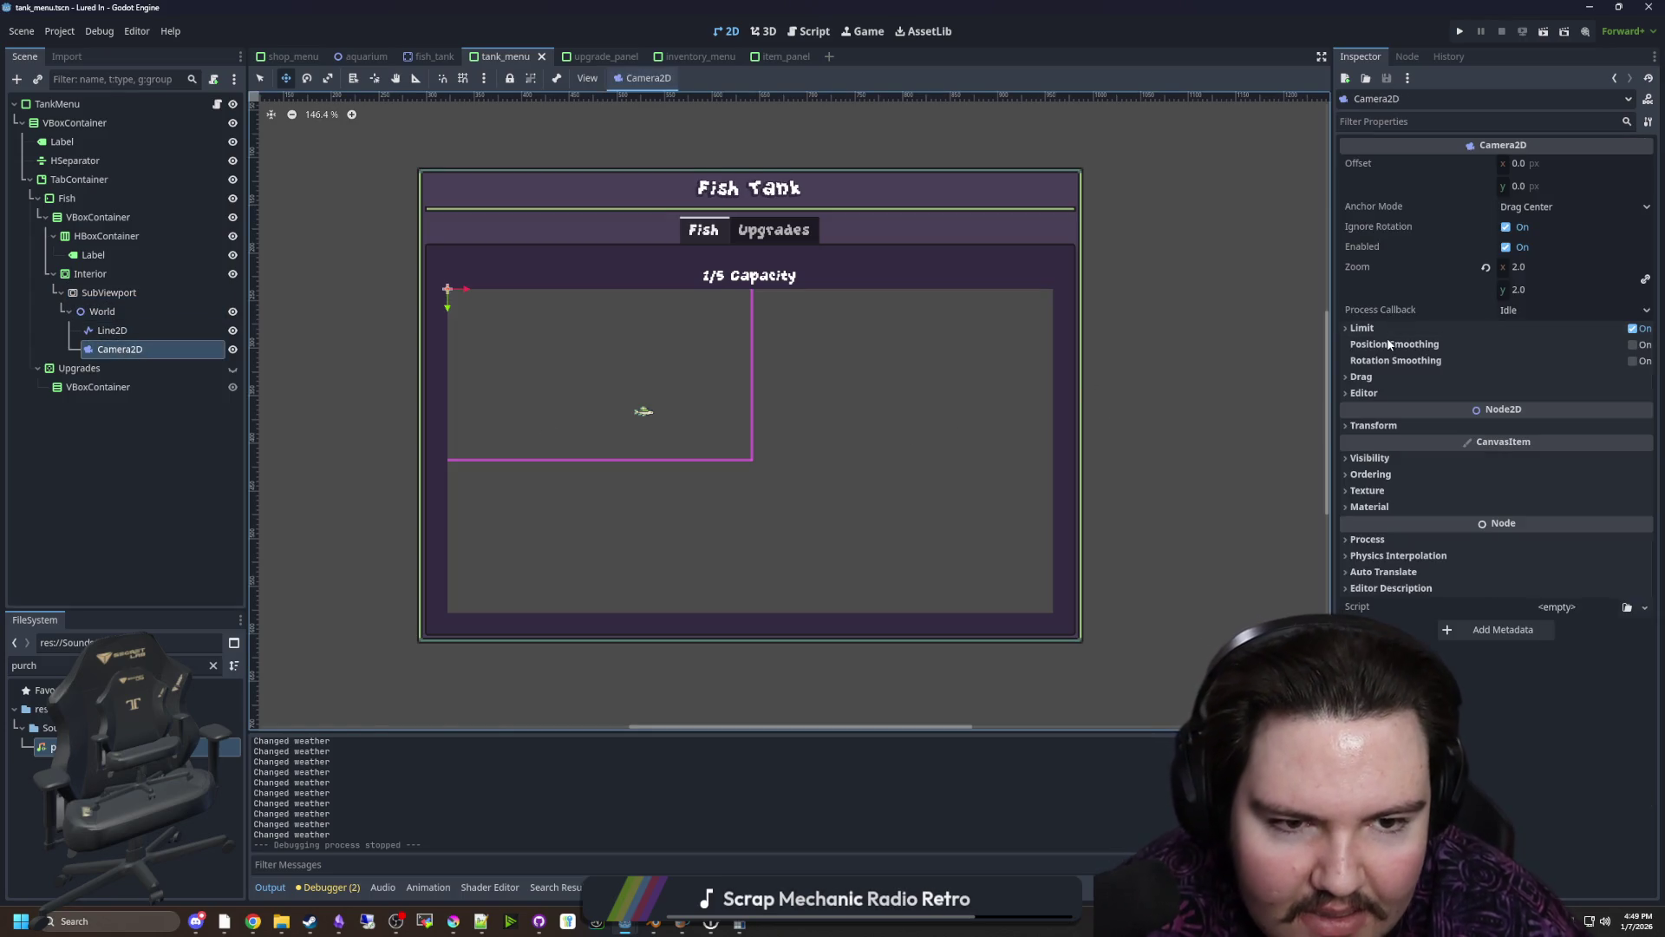
left_click(1367, 425)
mouse_move(1530, 443)
left_mouse_down()
mouse_move(1596, 444)
mouse_move(1553, 469)
mouse_move(1577, 469)
left_mouse_up()
left_click(1547, 444)
type("128")
key("Return")
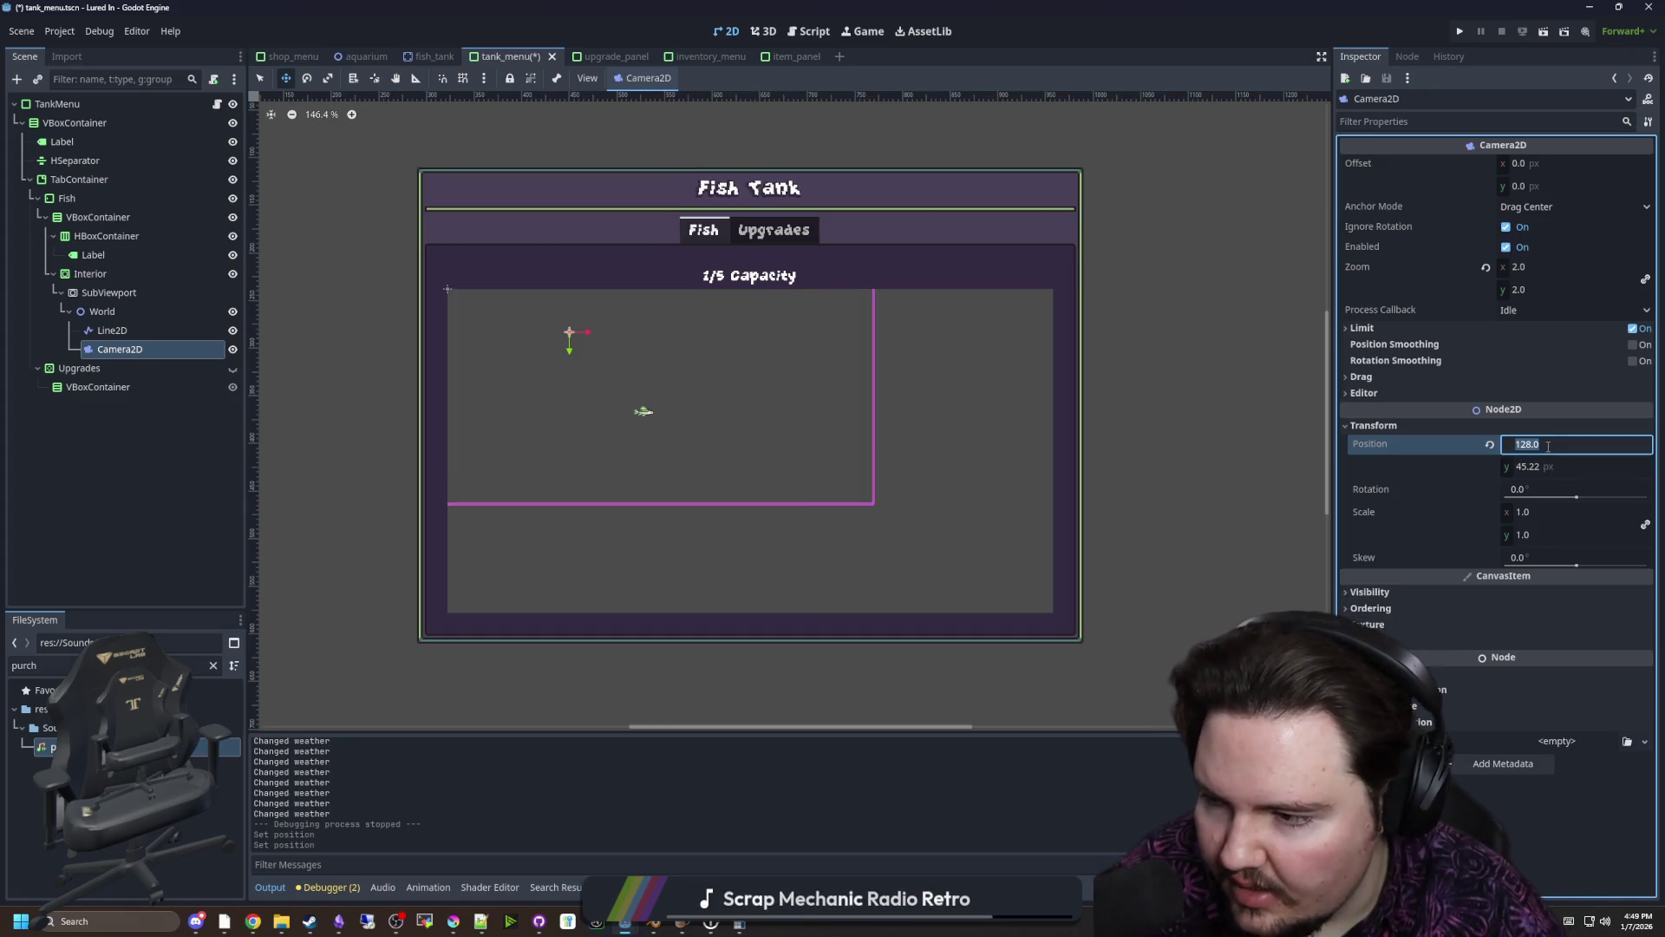
type("6")
key("Return")
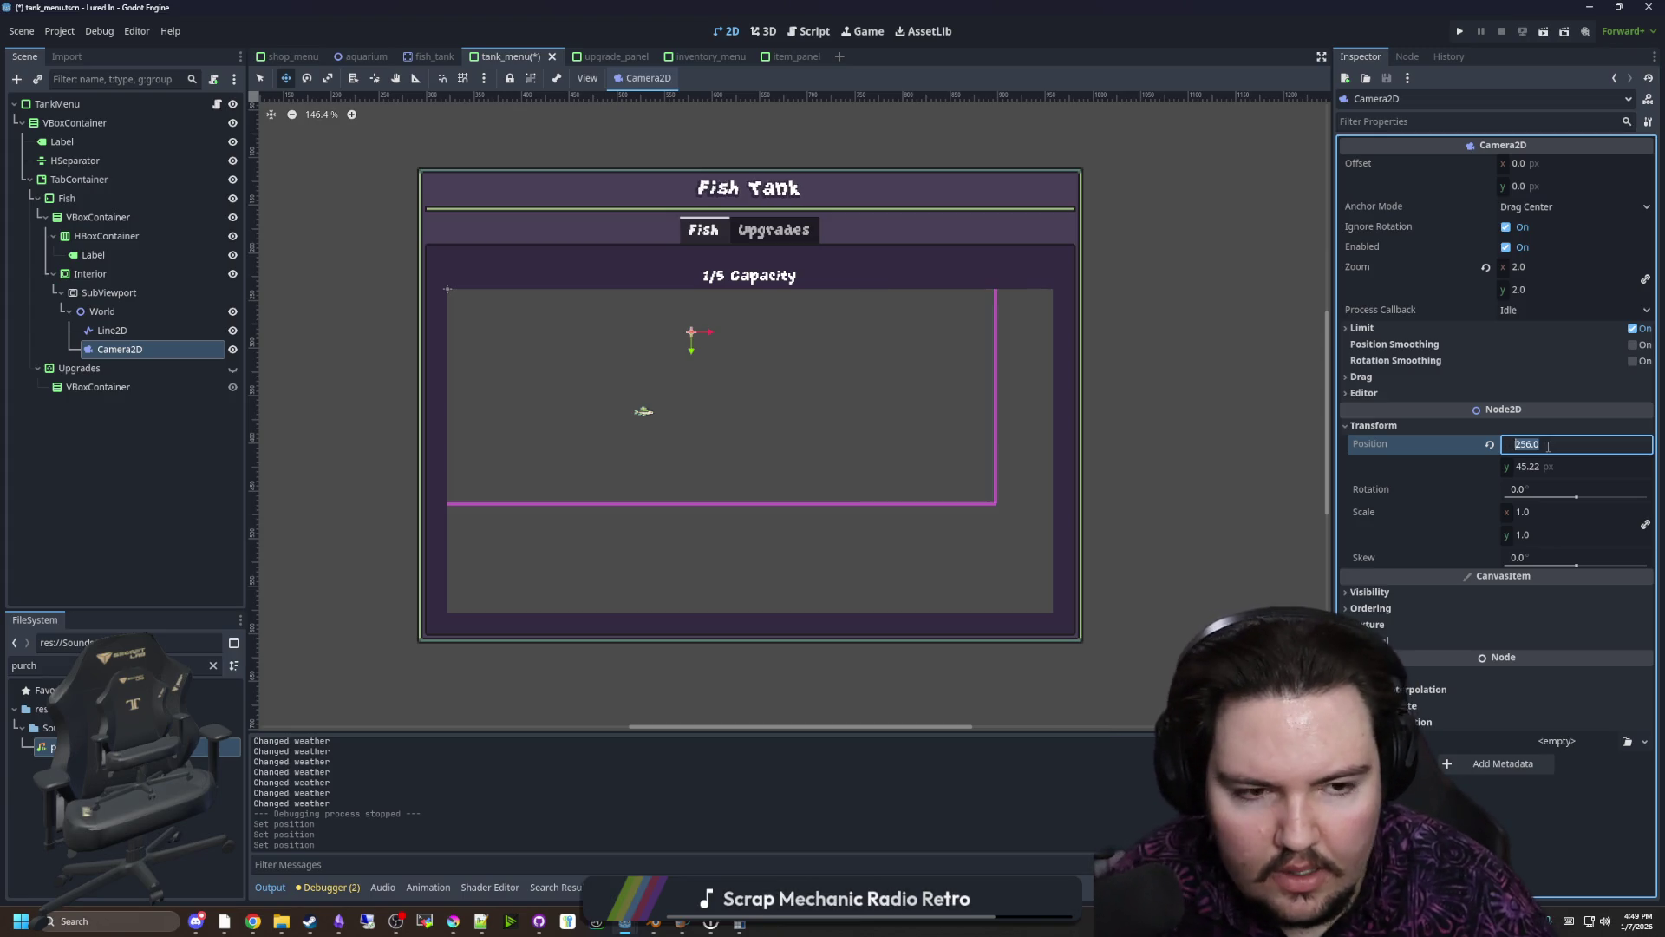
type("512")
key("Return")
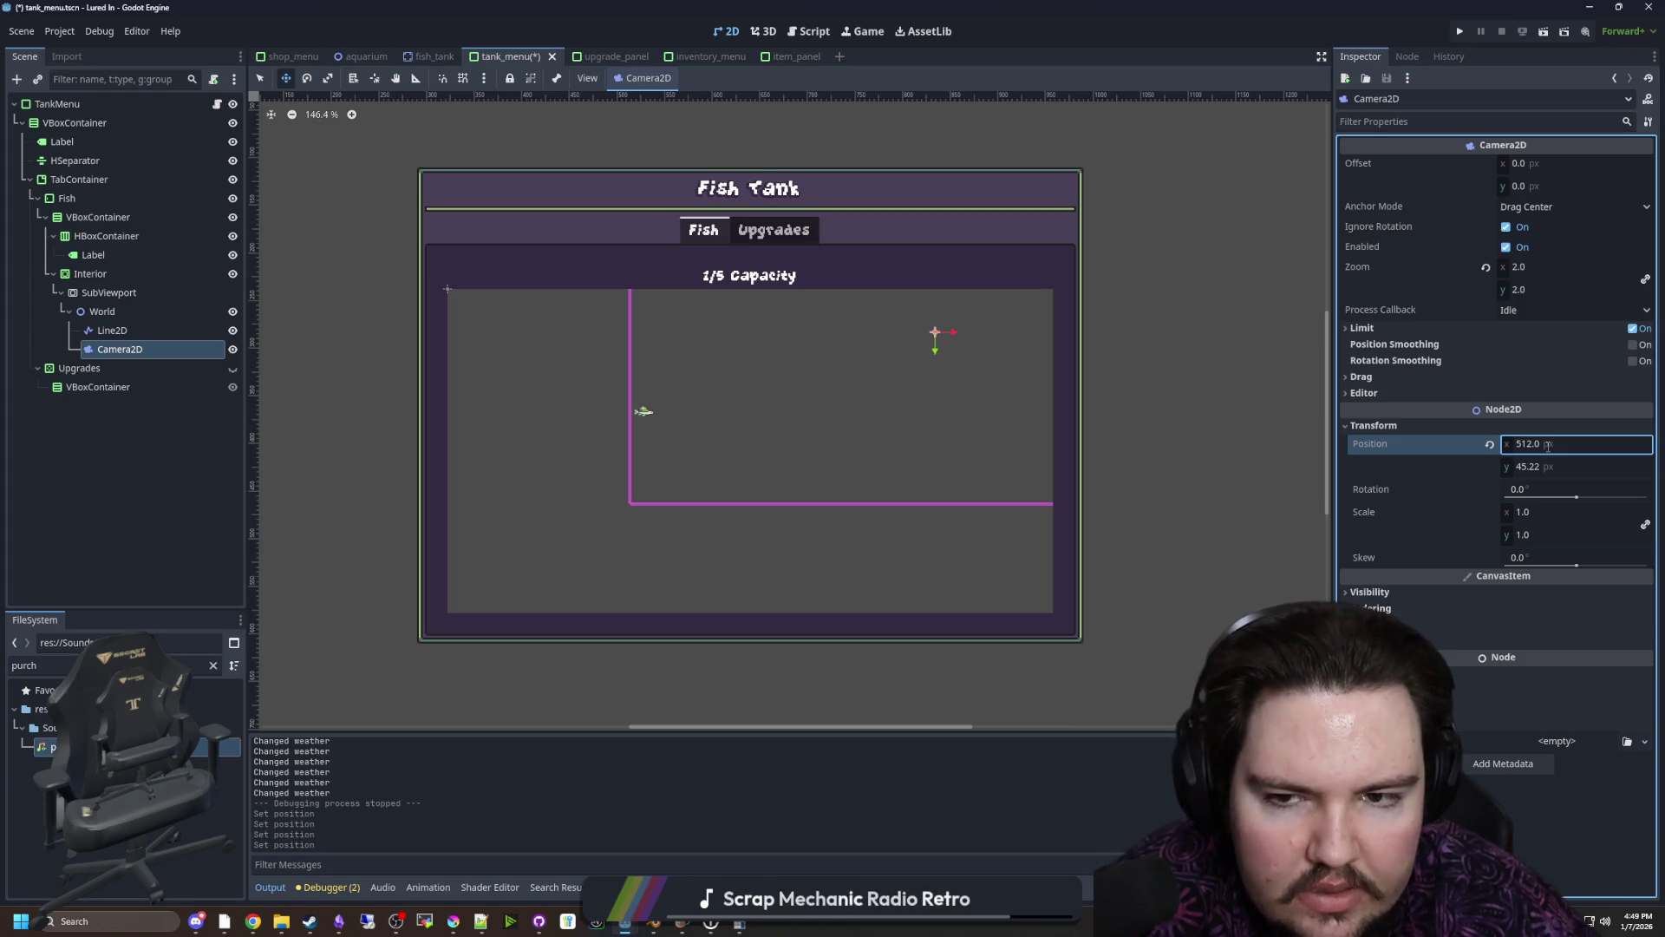
Set the Camera2D position to 318, 170 and zoom to 4.575, then save
left_click(122, 294)
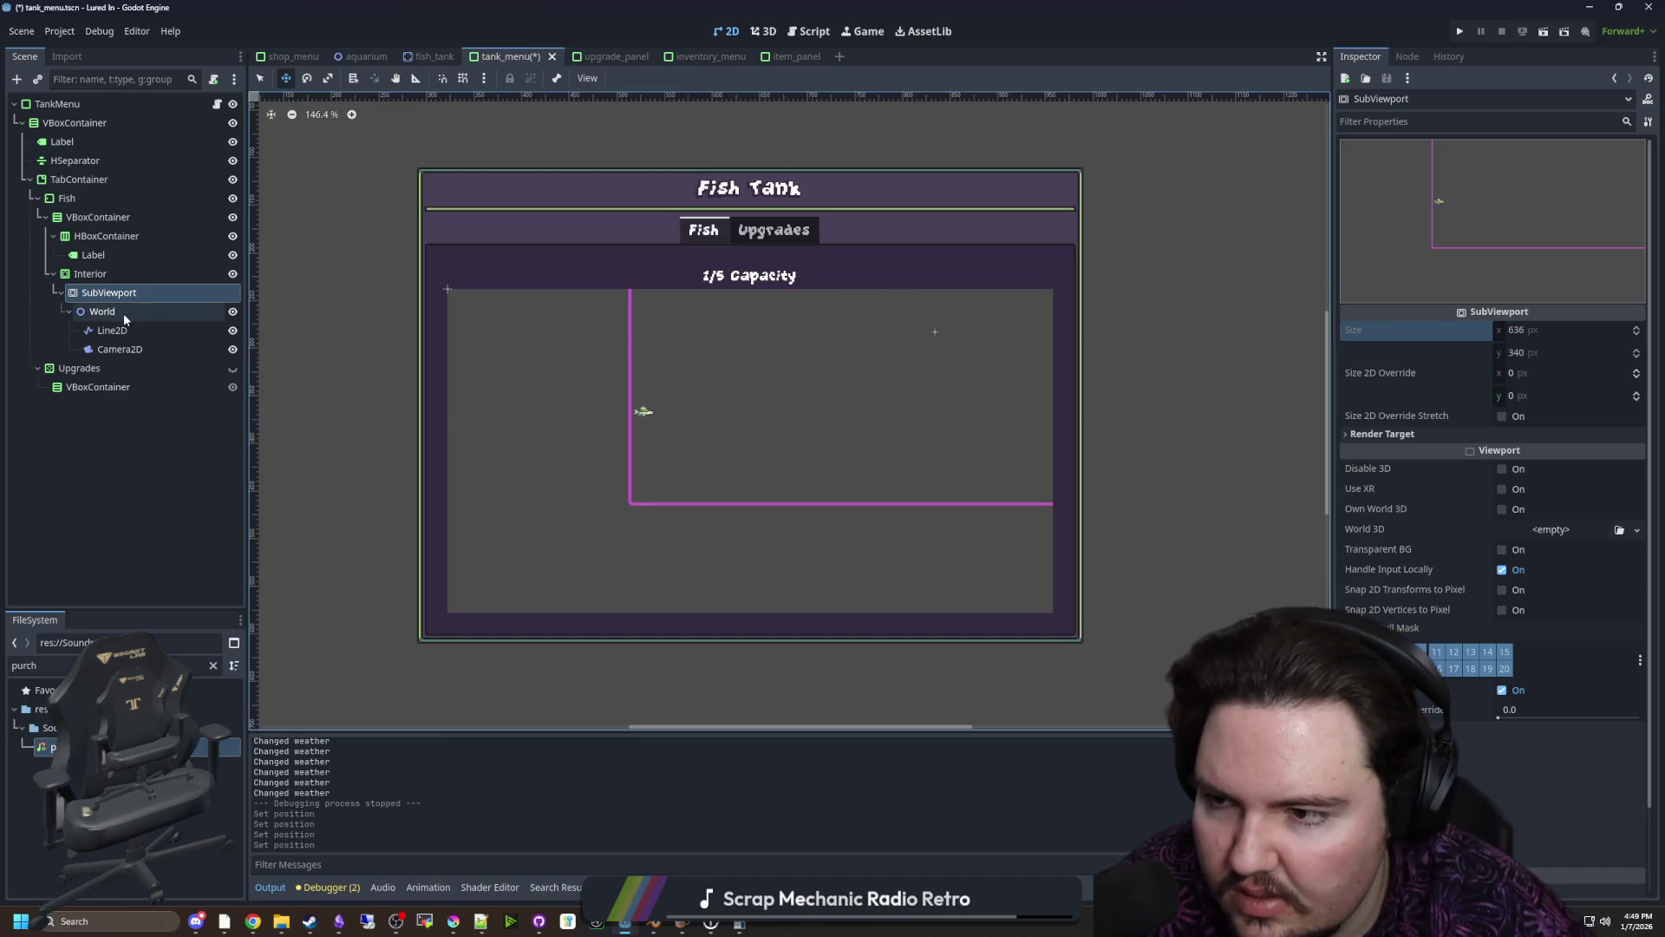
left_click(120, 349)
left_click(1561, 451)
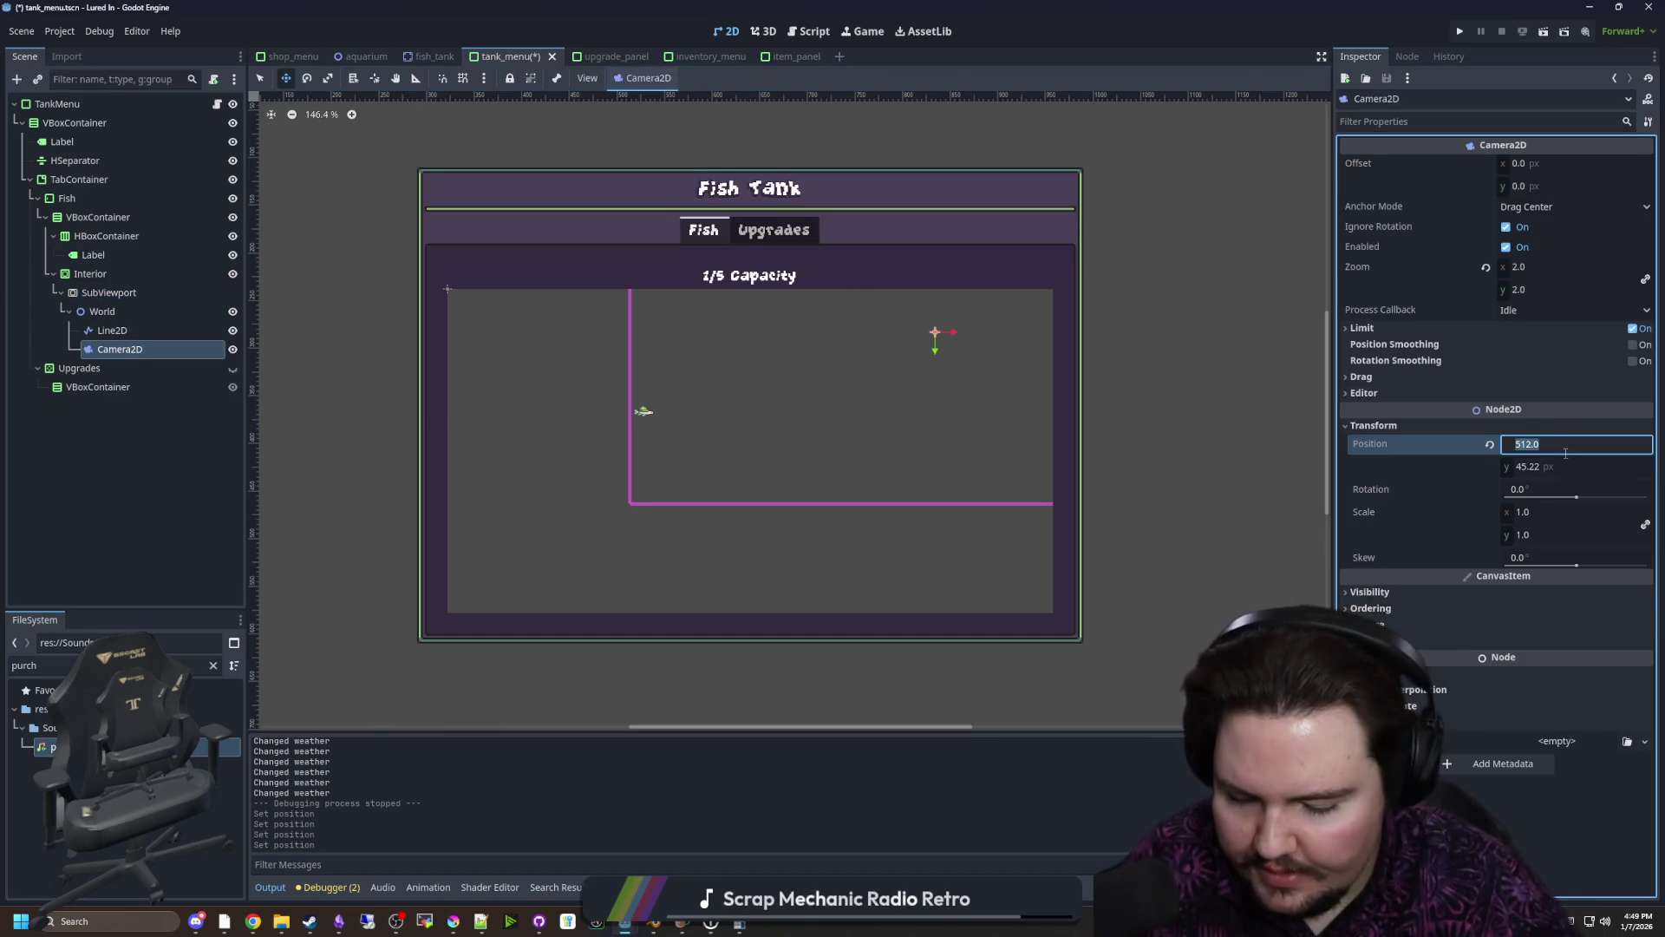
type("/2")
key("Return")
left_click(108, 292)
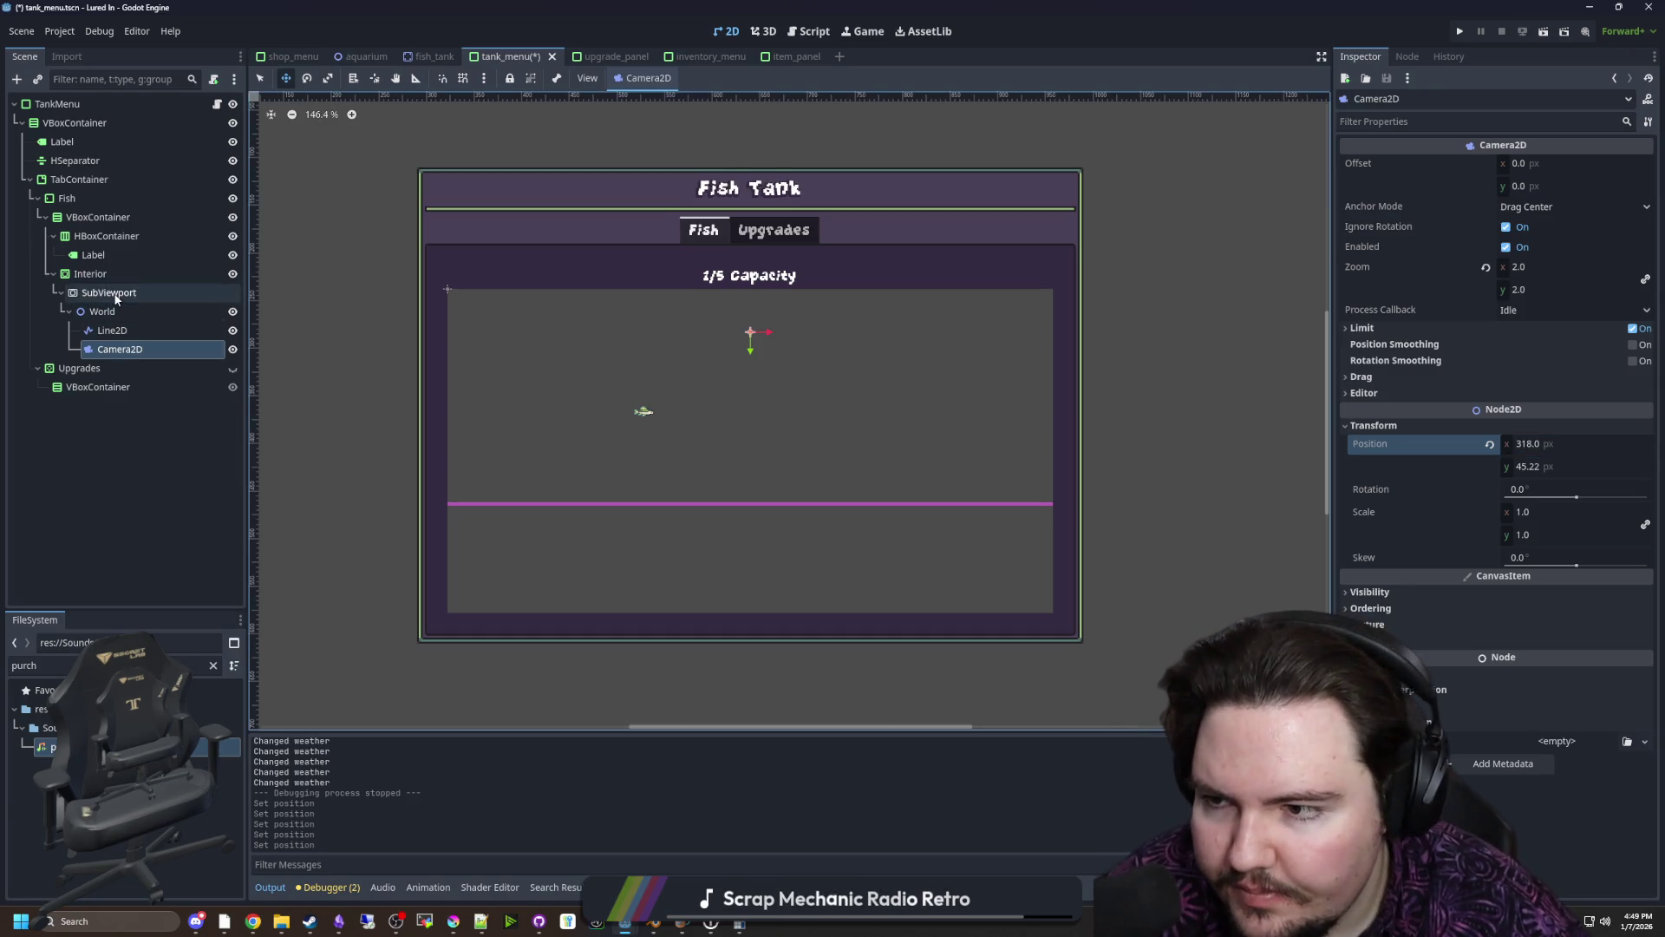
left_click(121, 353)
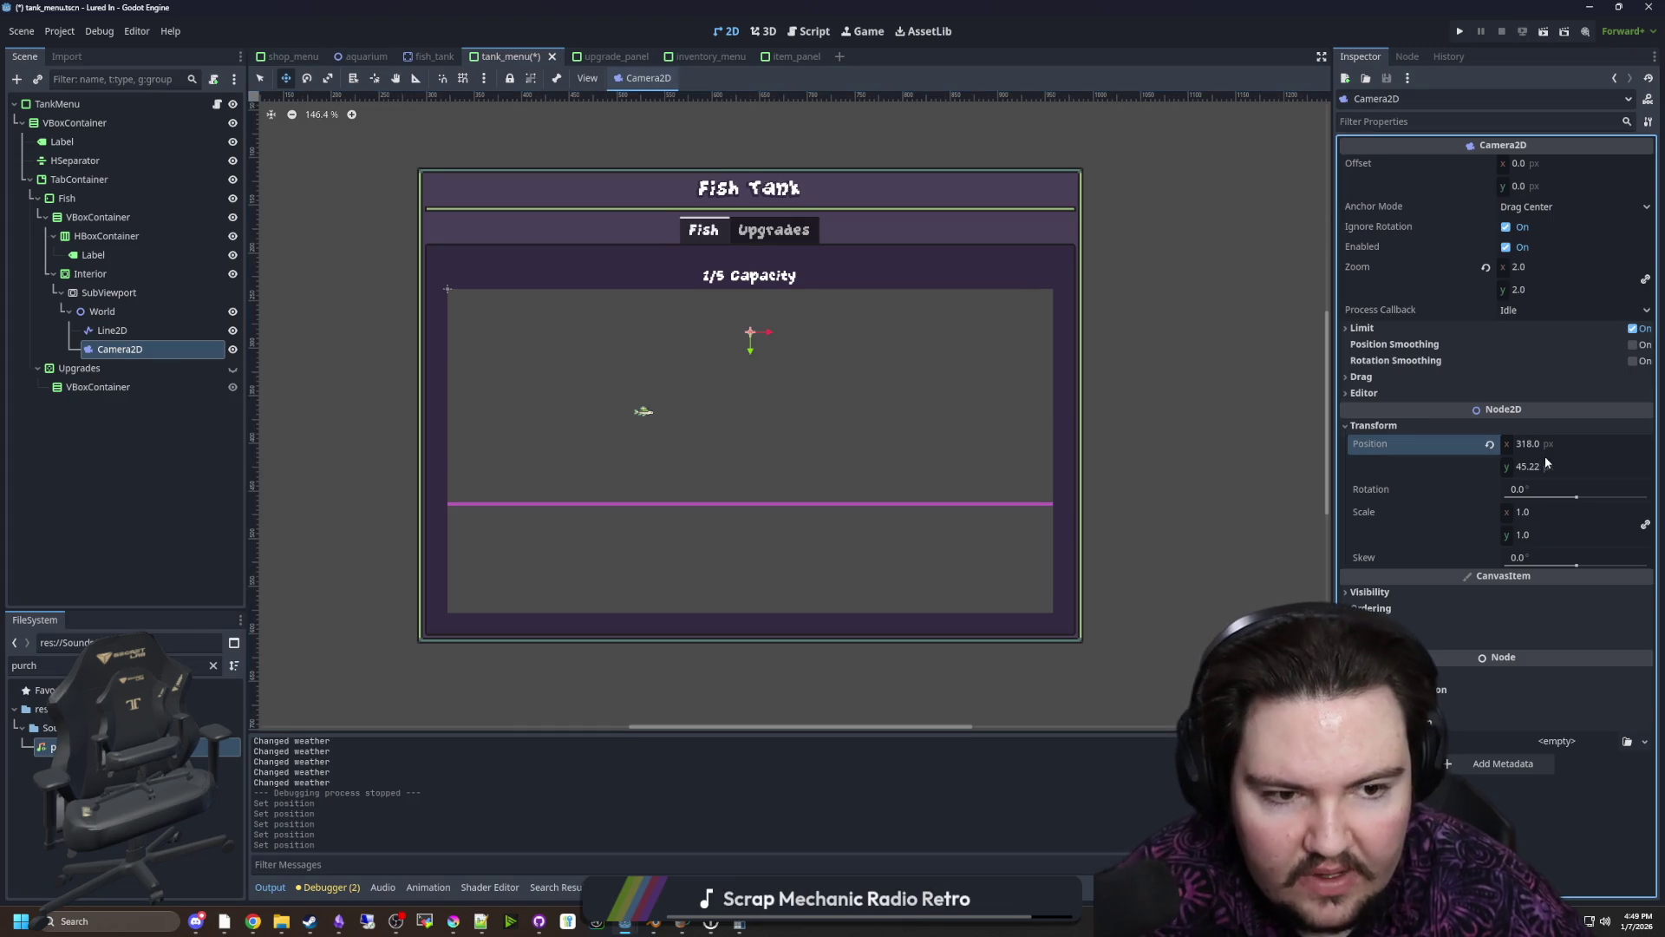
left_click(1553, 465)
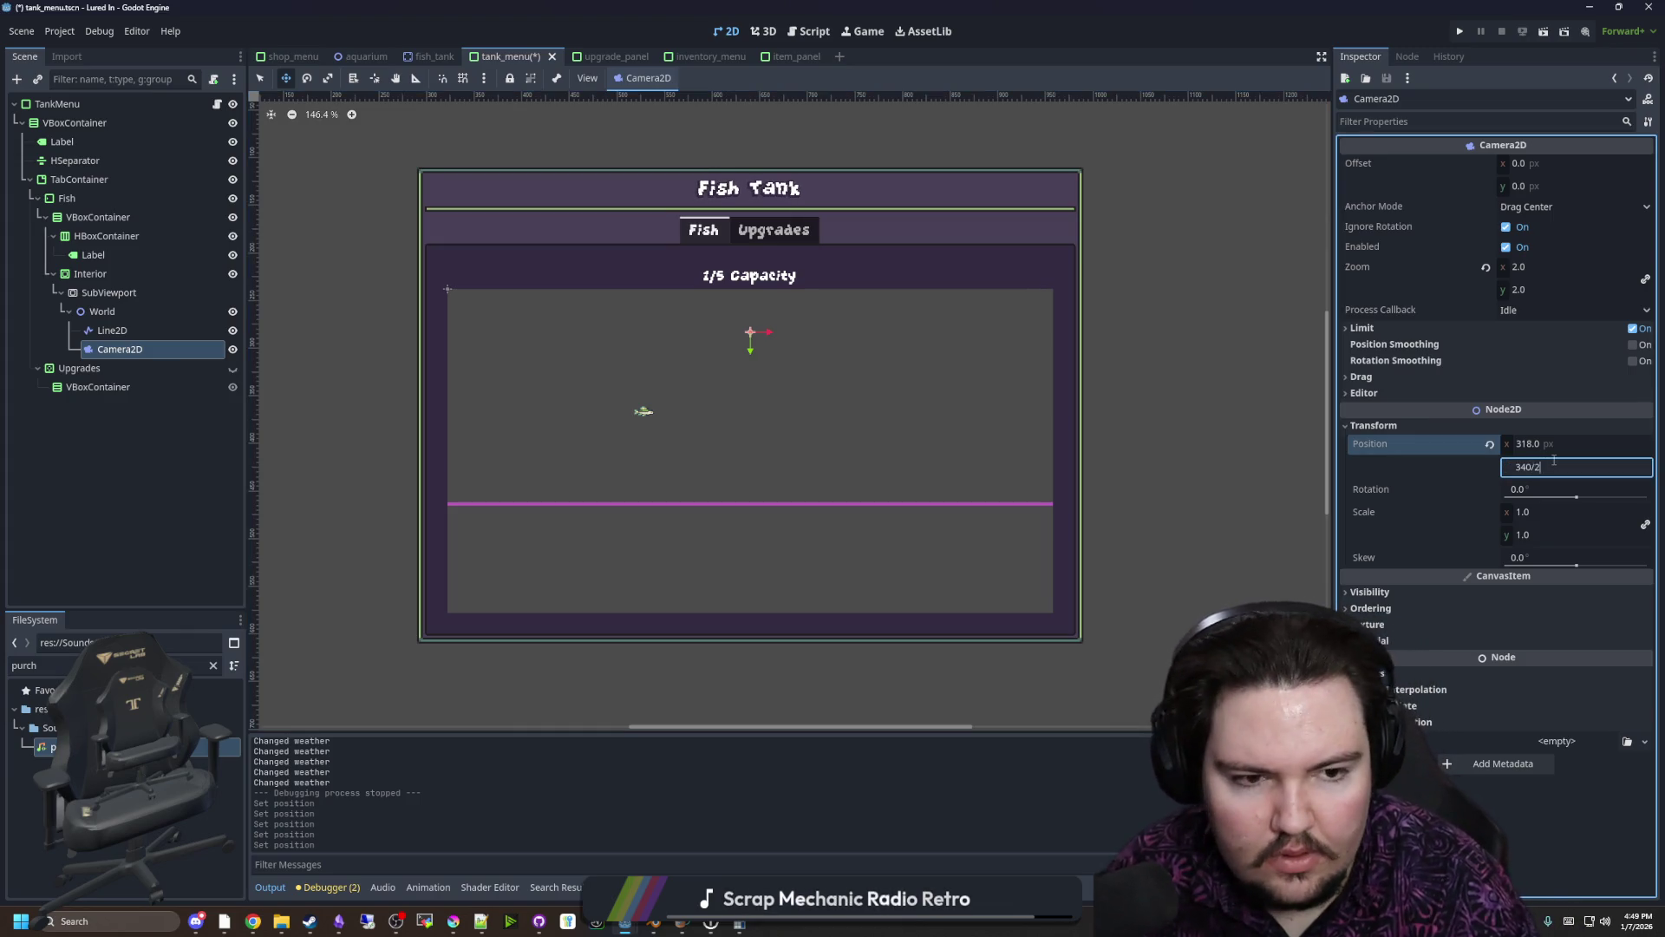
key("Return")
mouse_move(1552, 266)
left_mouse_down()
mouse_move(1535, 266)
mouse_move(1574, 267)
left_mouse_up()
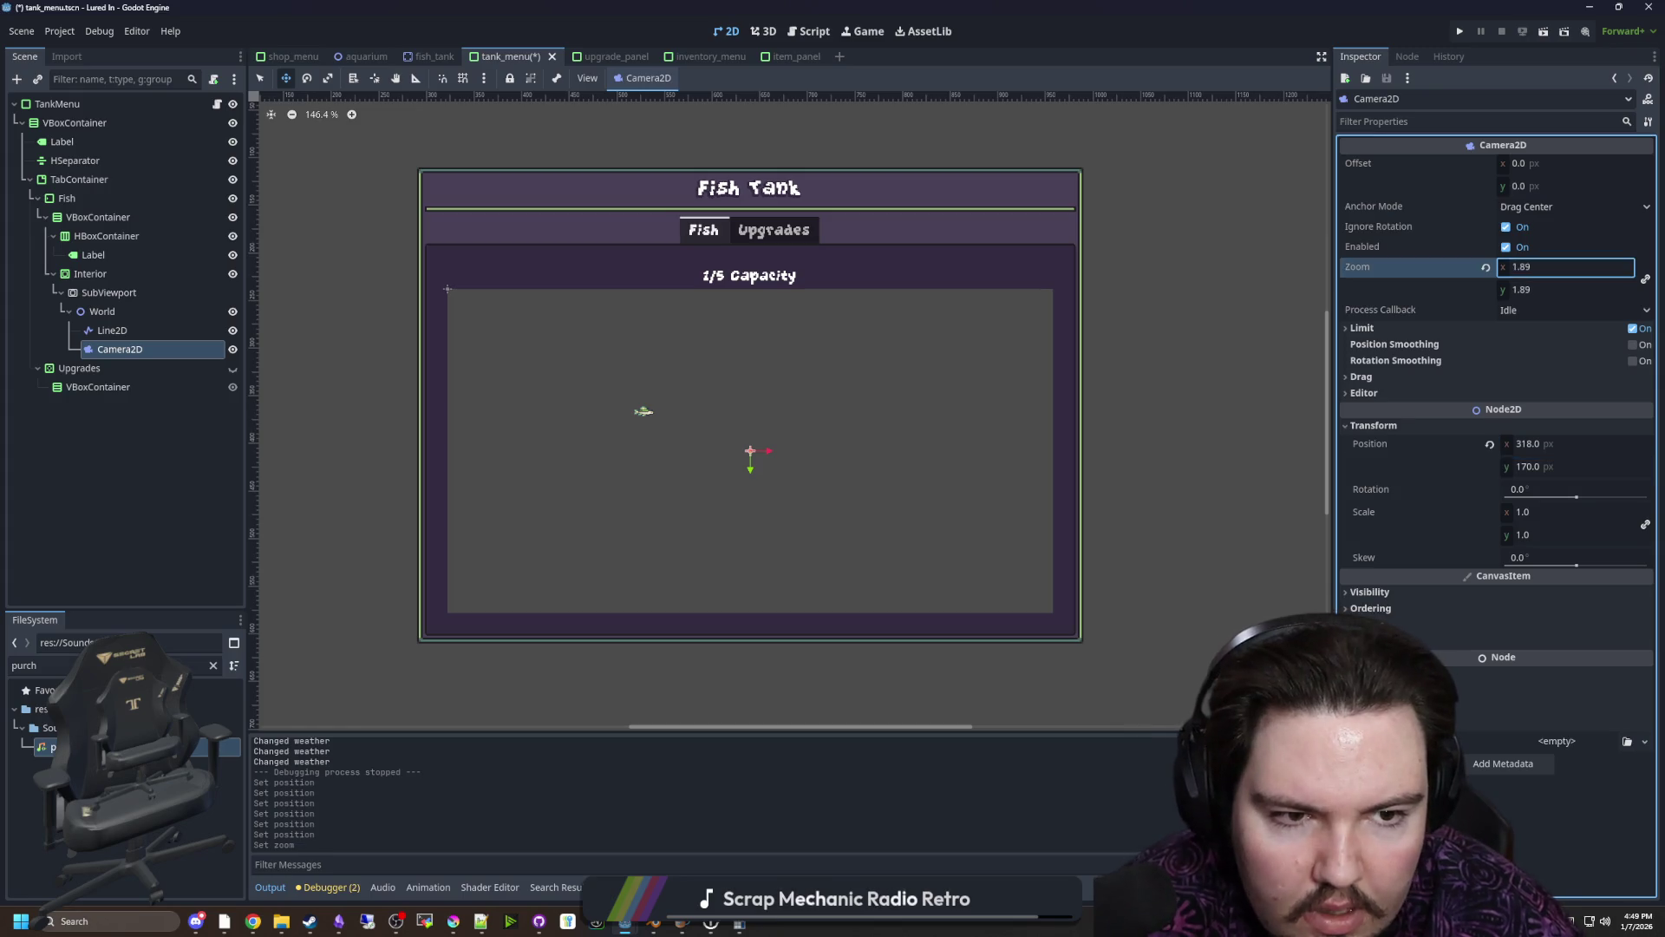
key("ctrl+s")
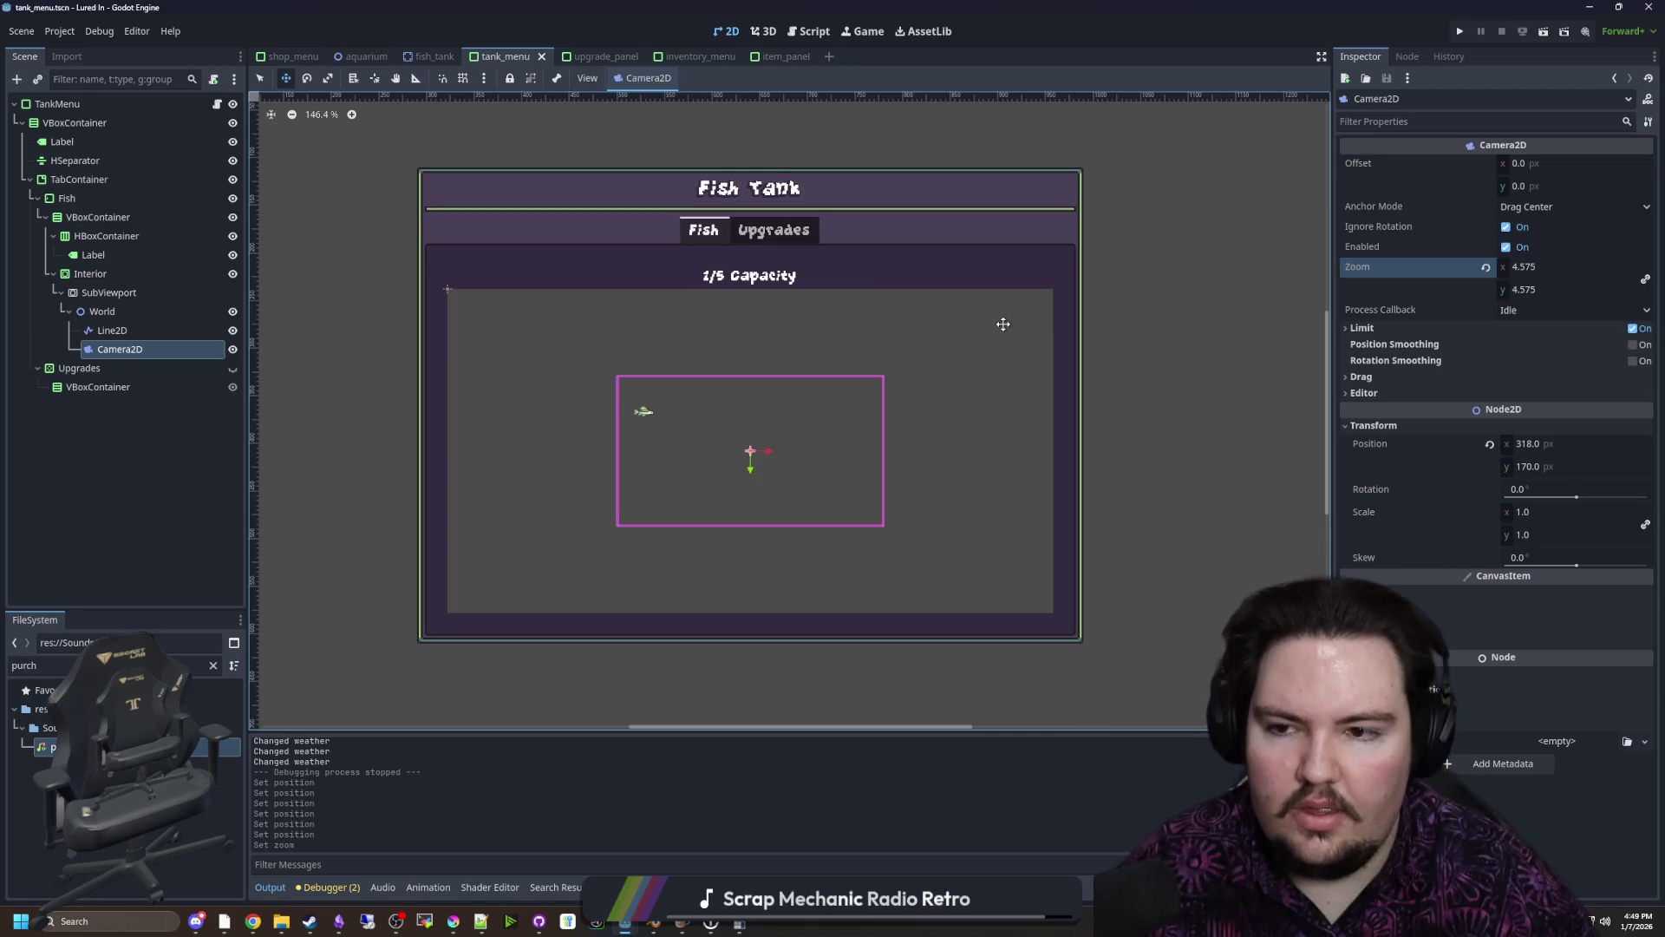
Reparent the SubViewport from Interior to TankMenu's top VBoxContainer
right_click(868, 441)
key("Escape")
scroll(739, 464, "up", 9)
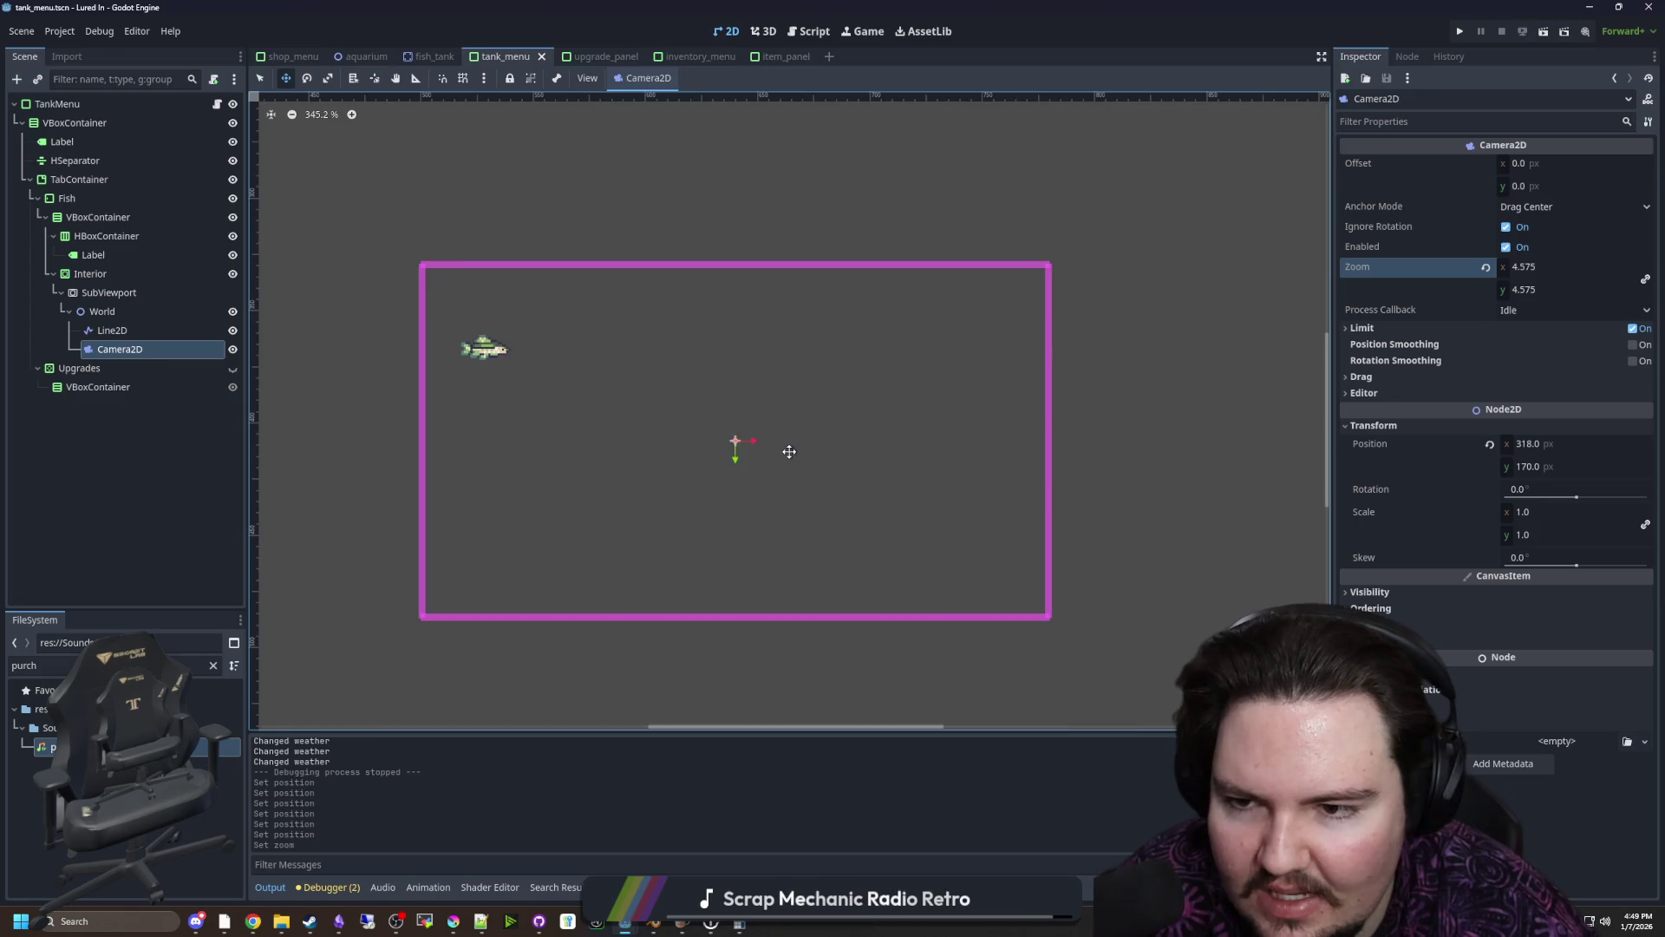
scroll(785, 450, "down", 8)
left_click_drag(98, 293, 91, 177)
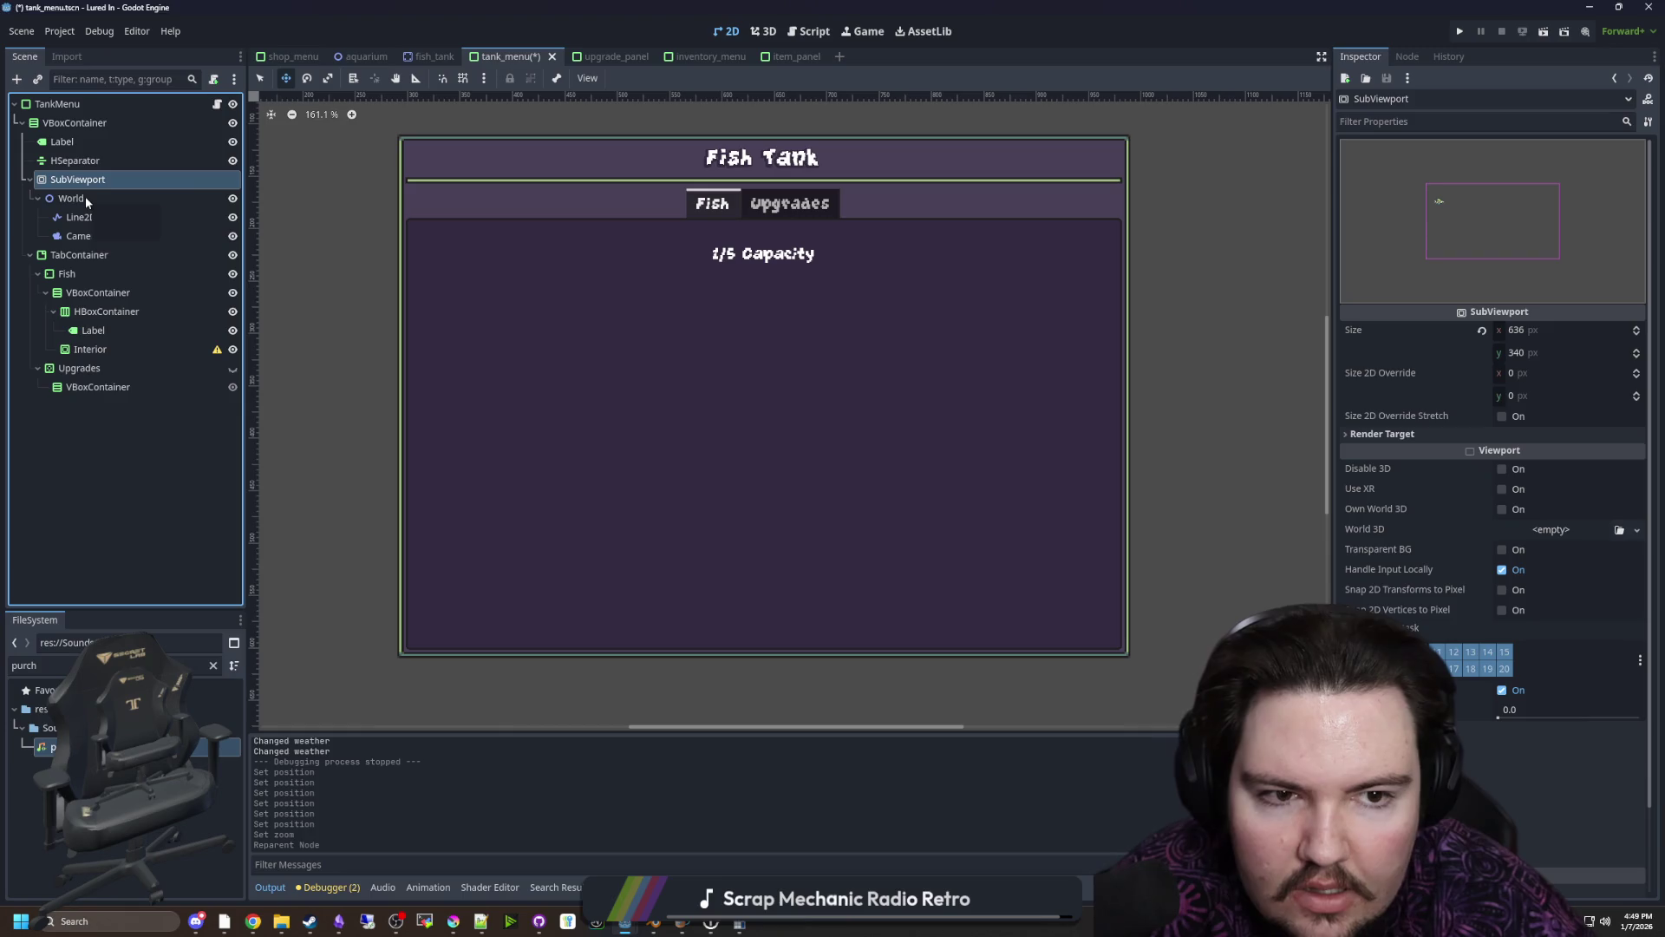
key("ctrl+s")
left_click_drag(72, 182, 103, 353)
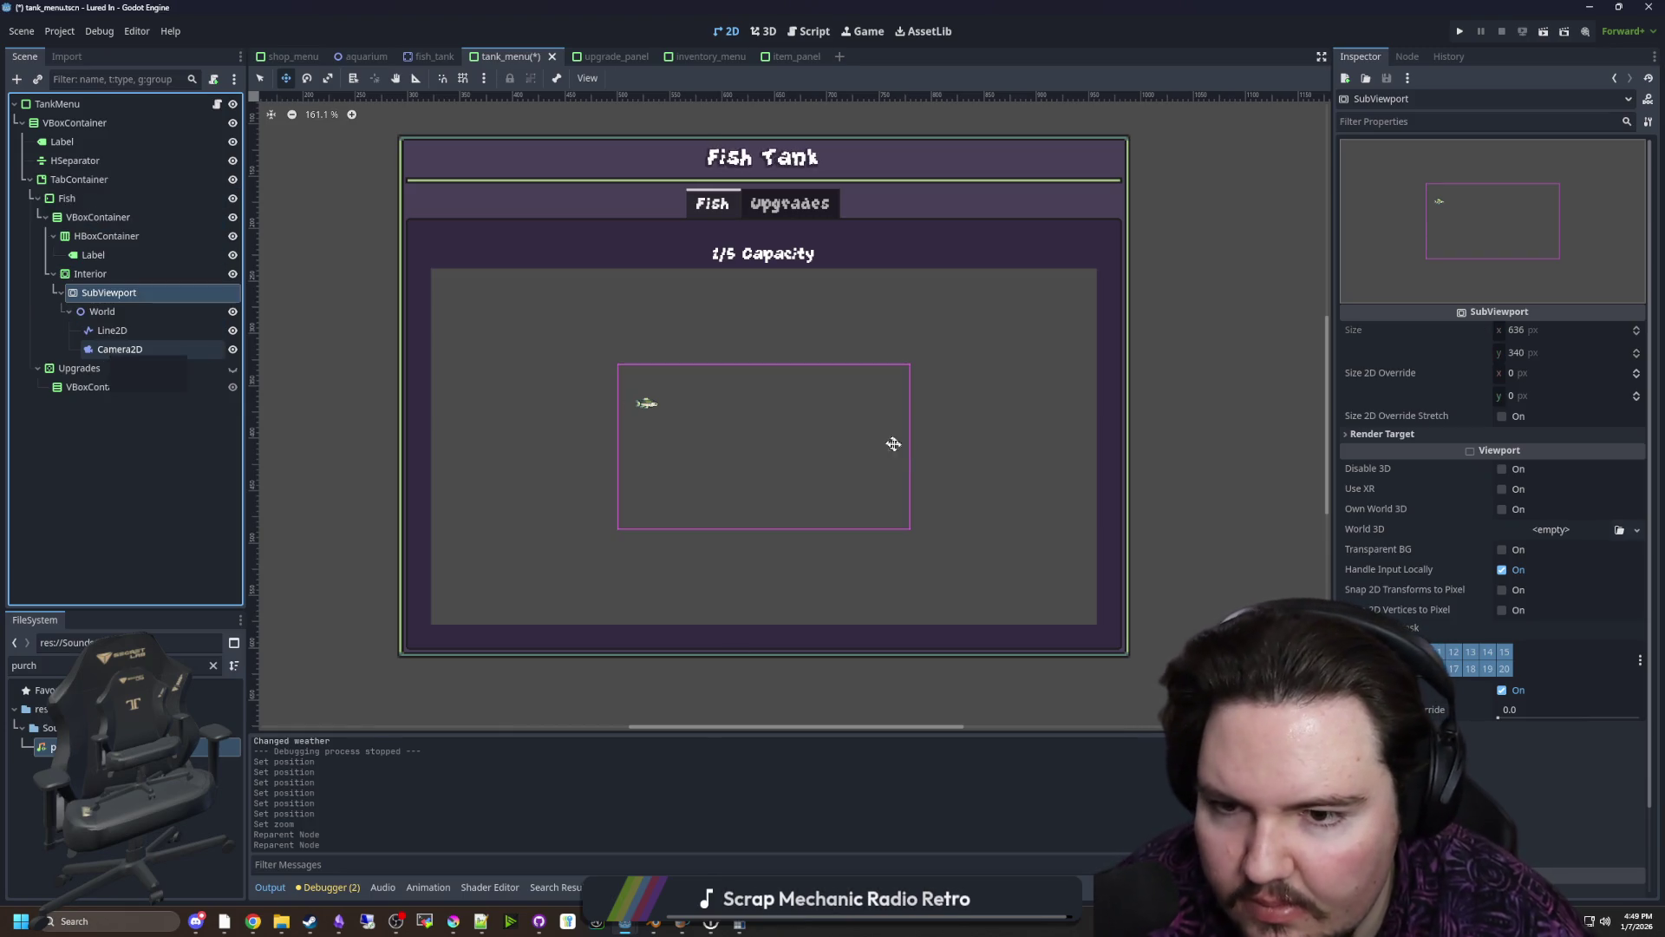
key("ctrl+s")
left_click(1462, 33)
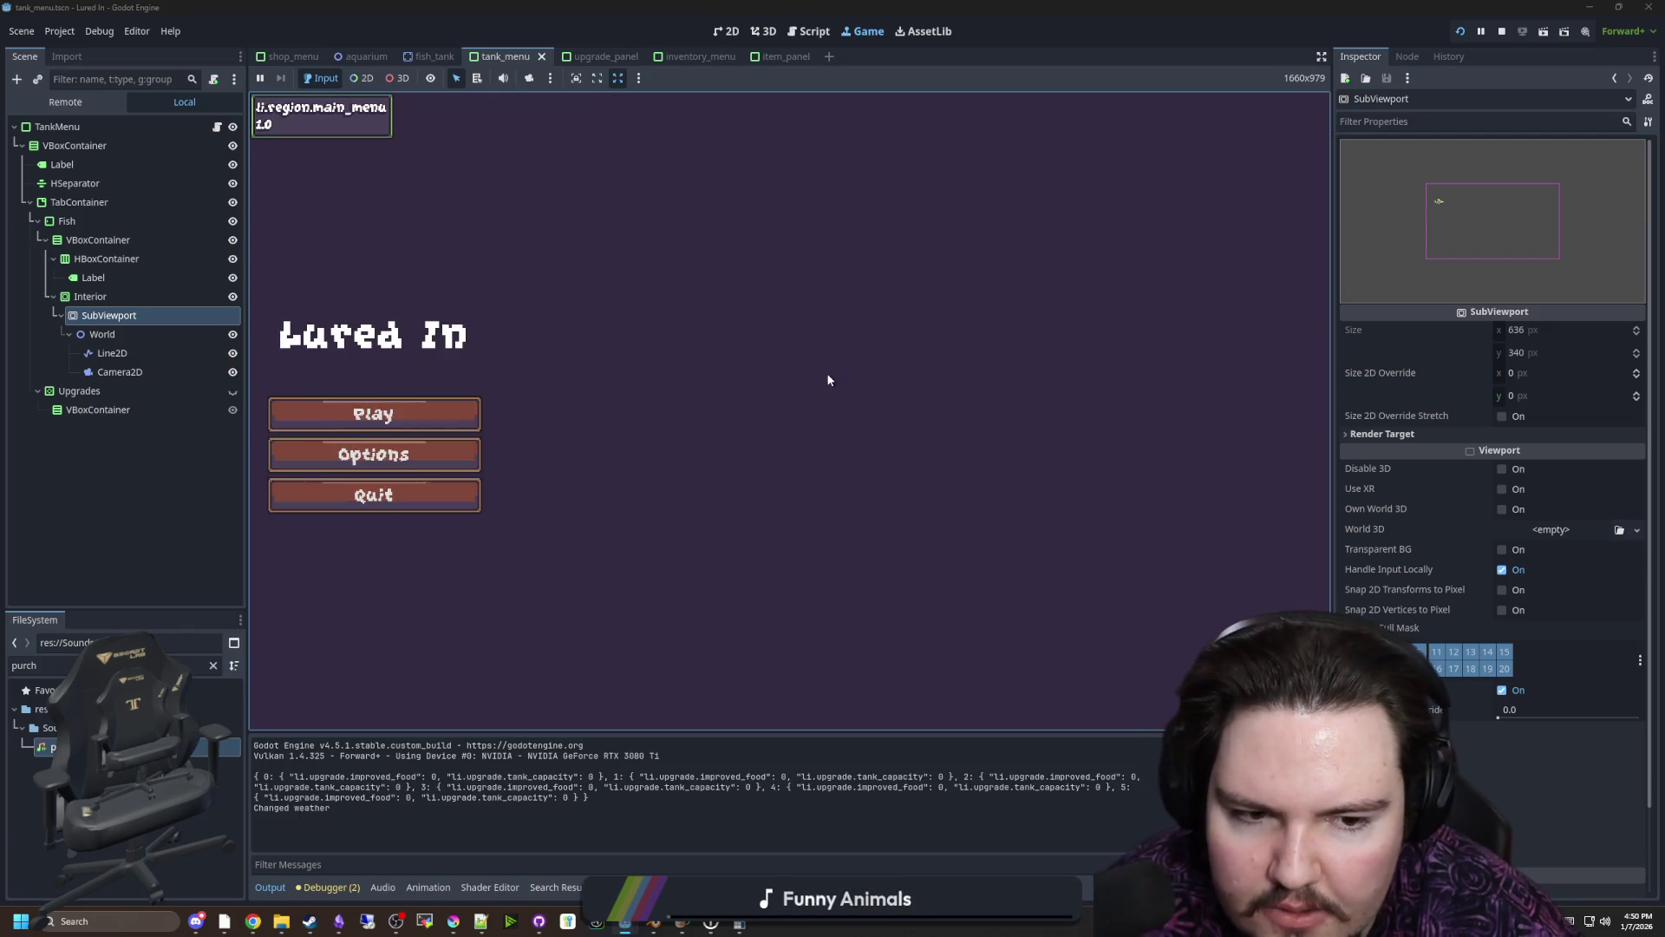
left_click(368, 413)
left_click(911, 694)
left_click(996, 309)
left_click(664, 419)
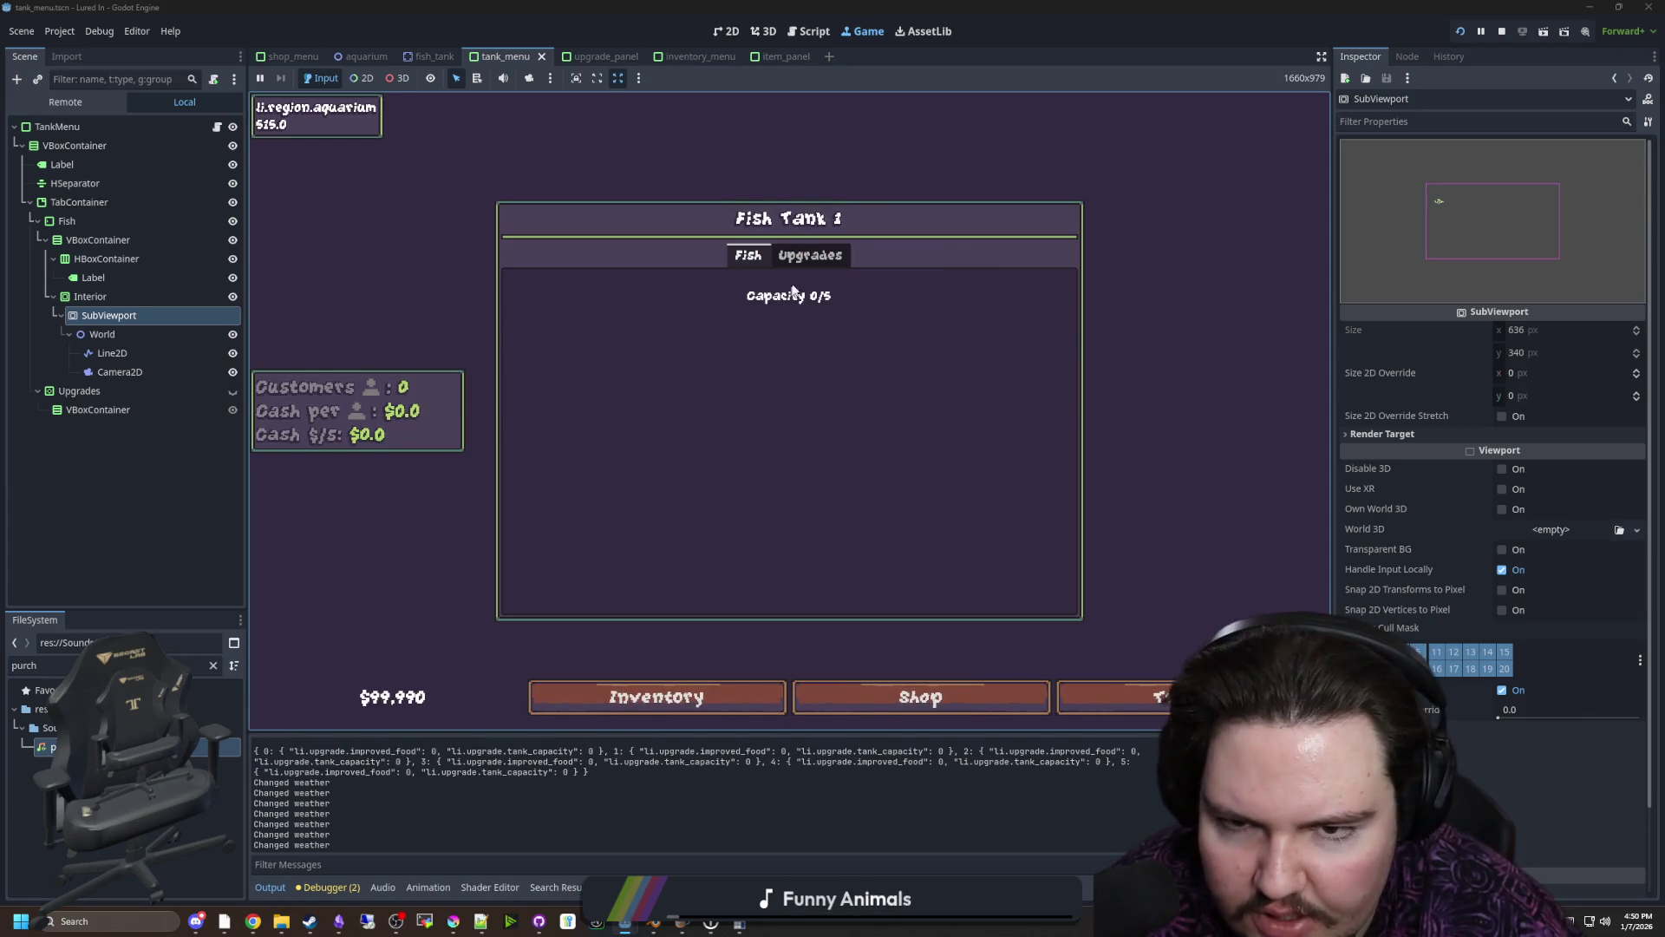
left_click(808, 255)
left_click(746, 257)
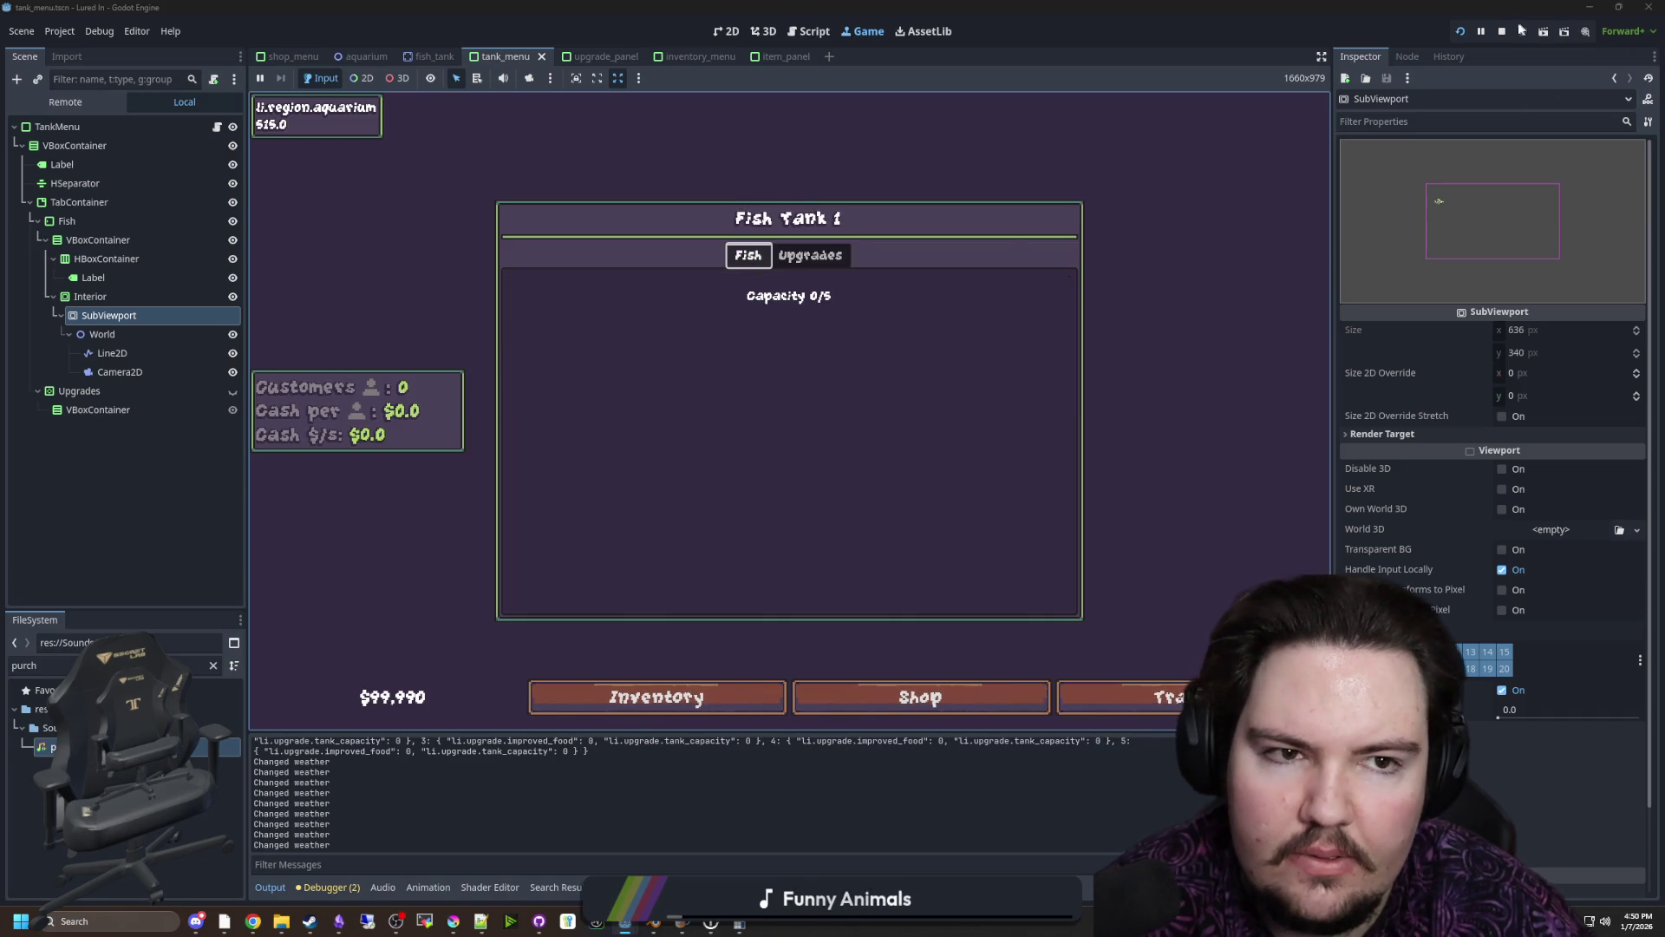
key("F8")
scroll(789, 348, "up", 2)
key("ctrl+s")
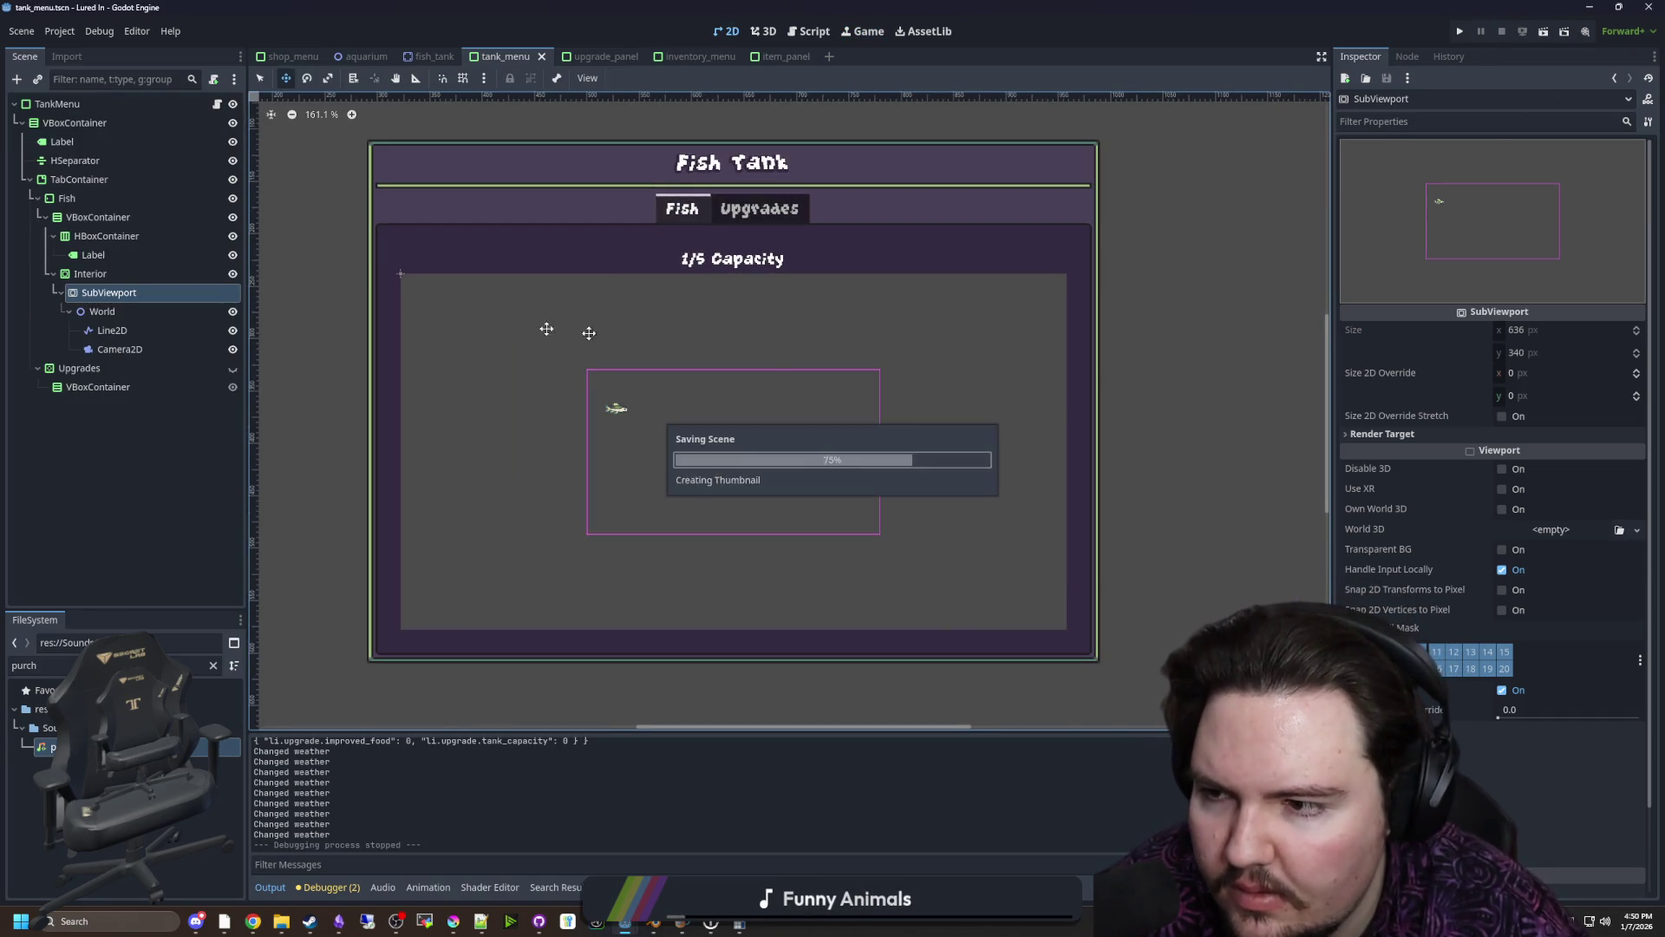
Add a Panel under Fish, move it after the Label, then delete the old Panel
left_click(123, 282)
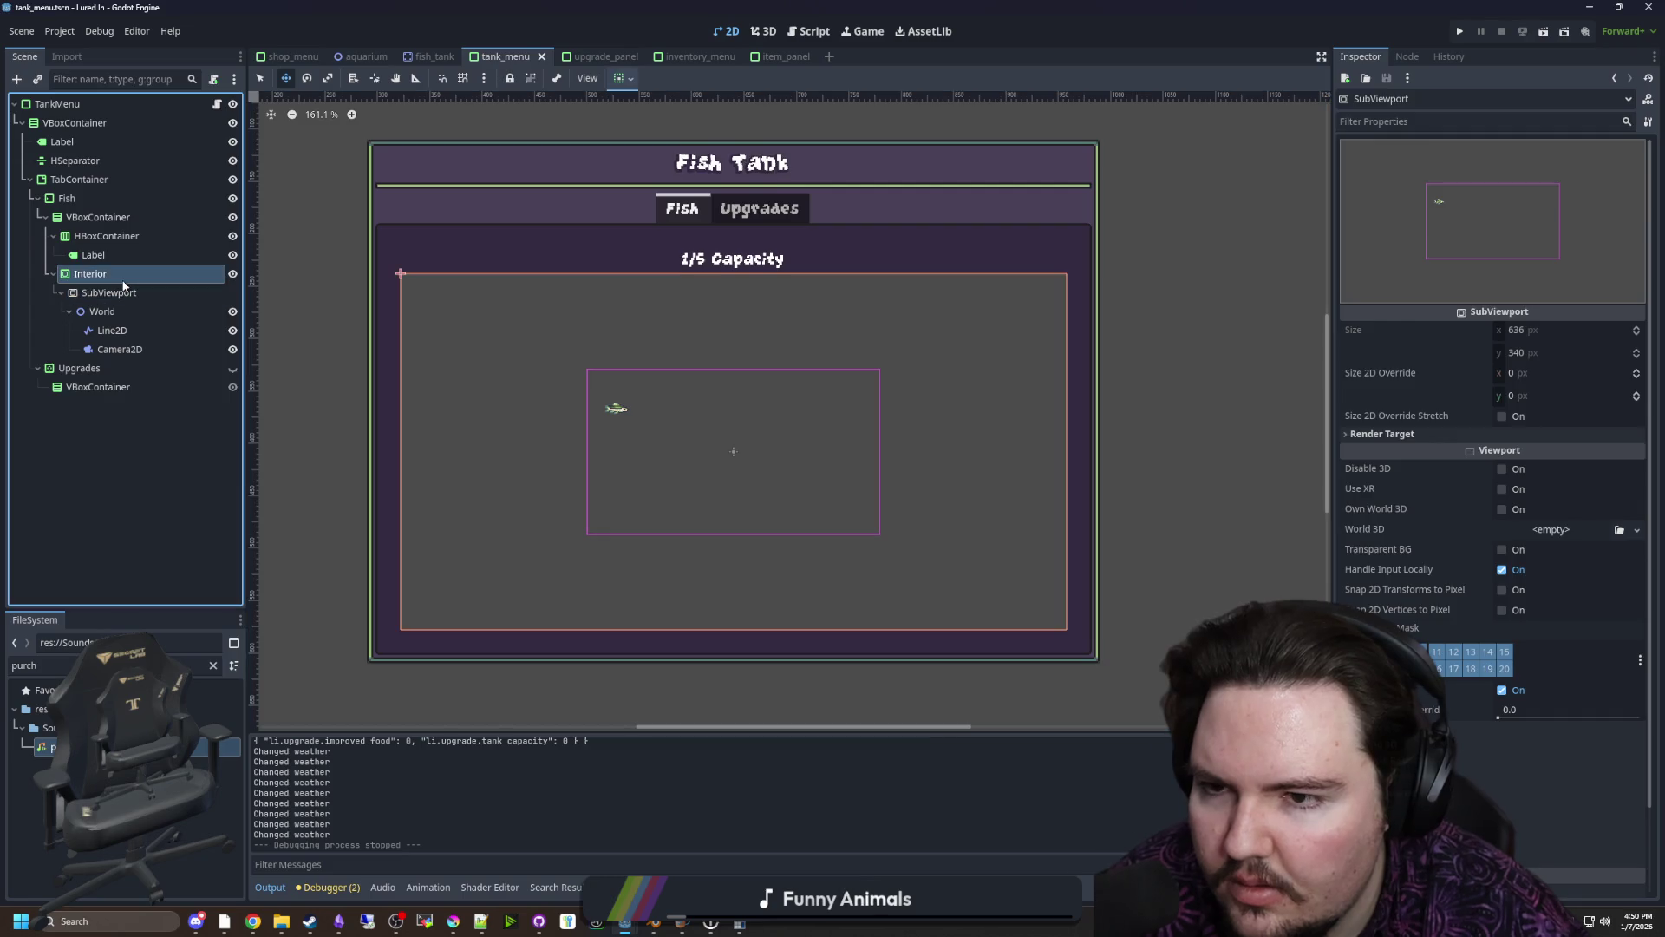
left_click(82, 202)
right_click(74, 198)
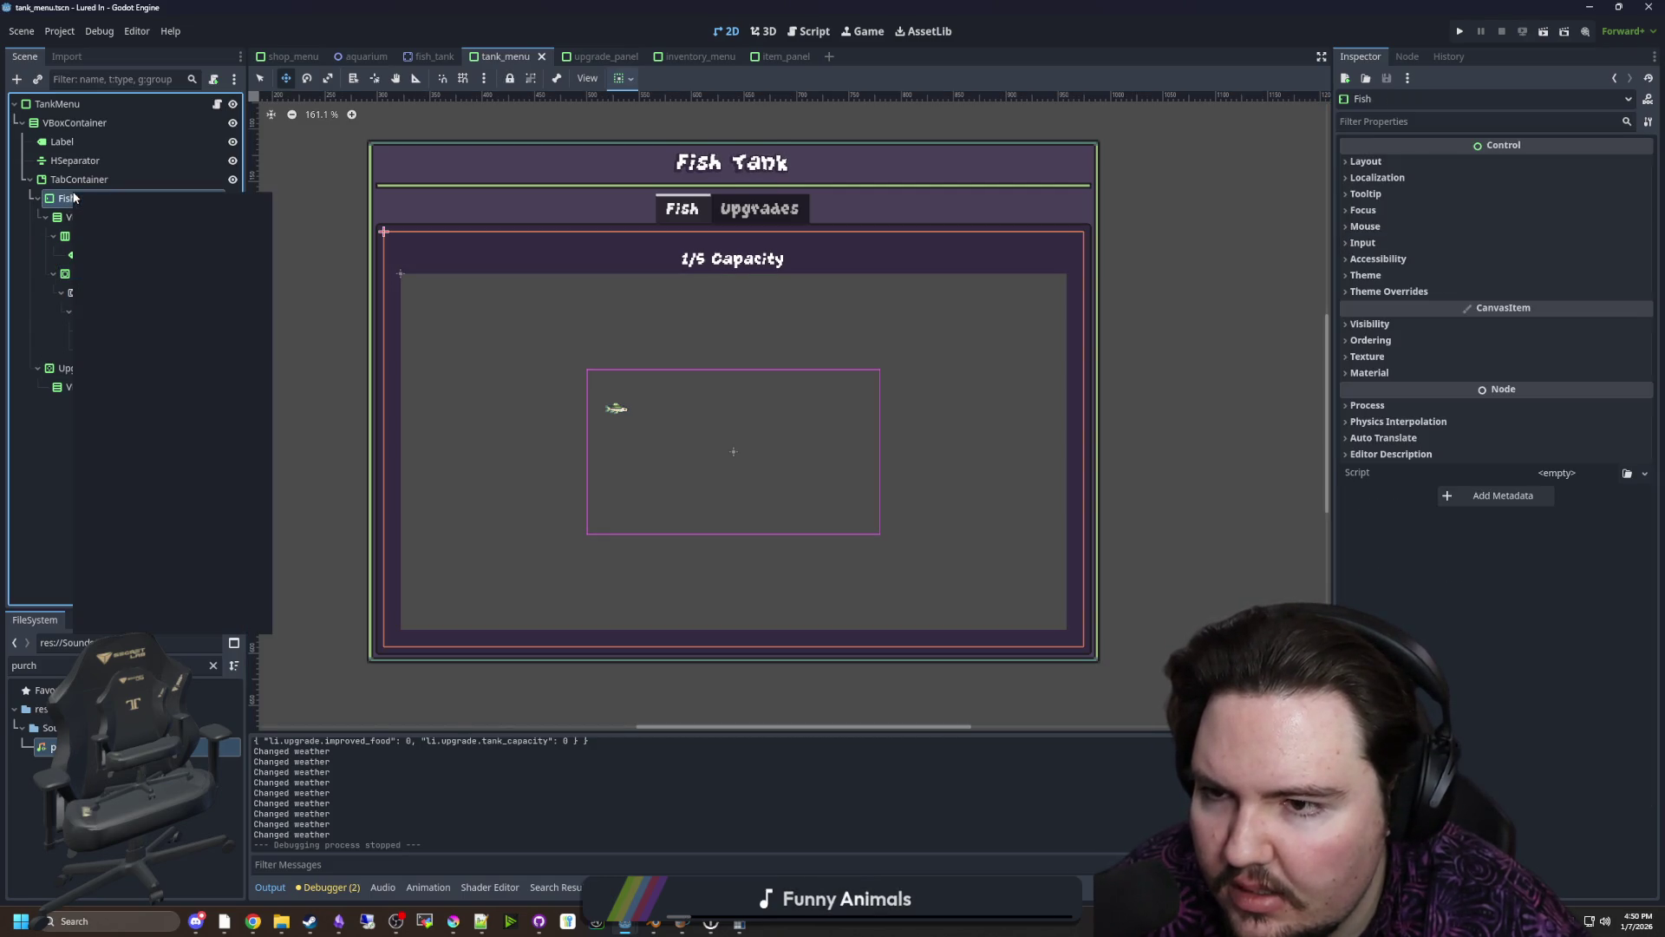
left_click(116, 202)
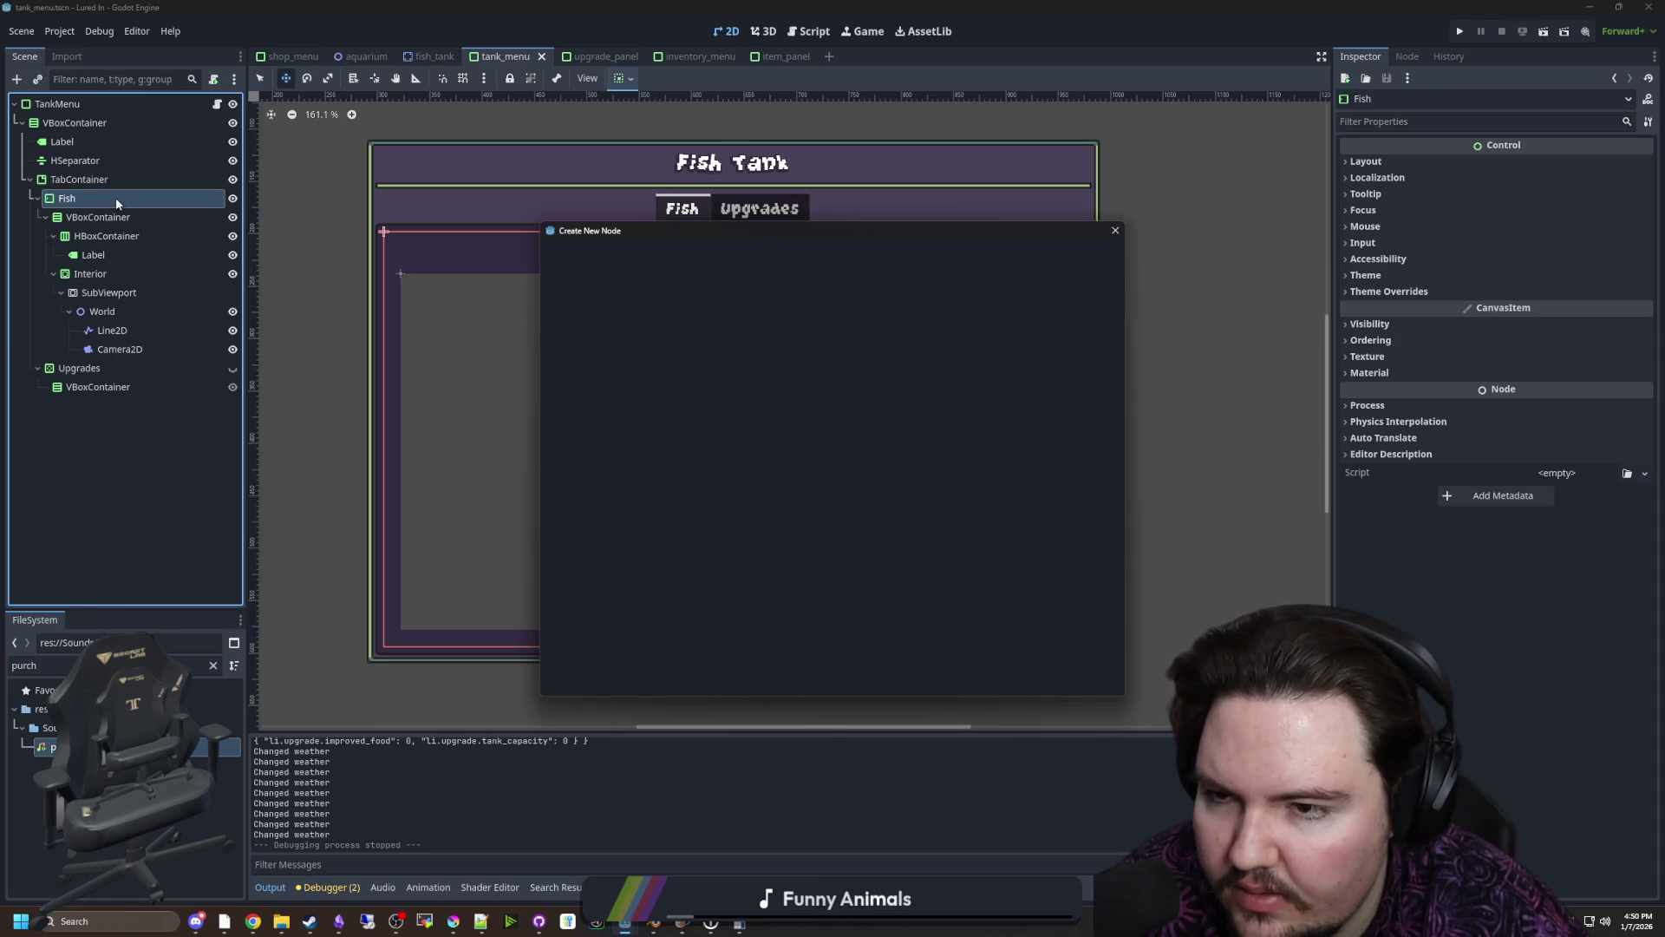
type("panel")
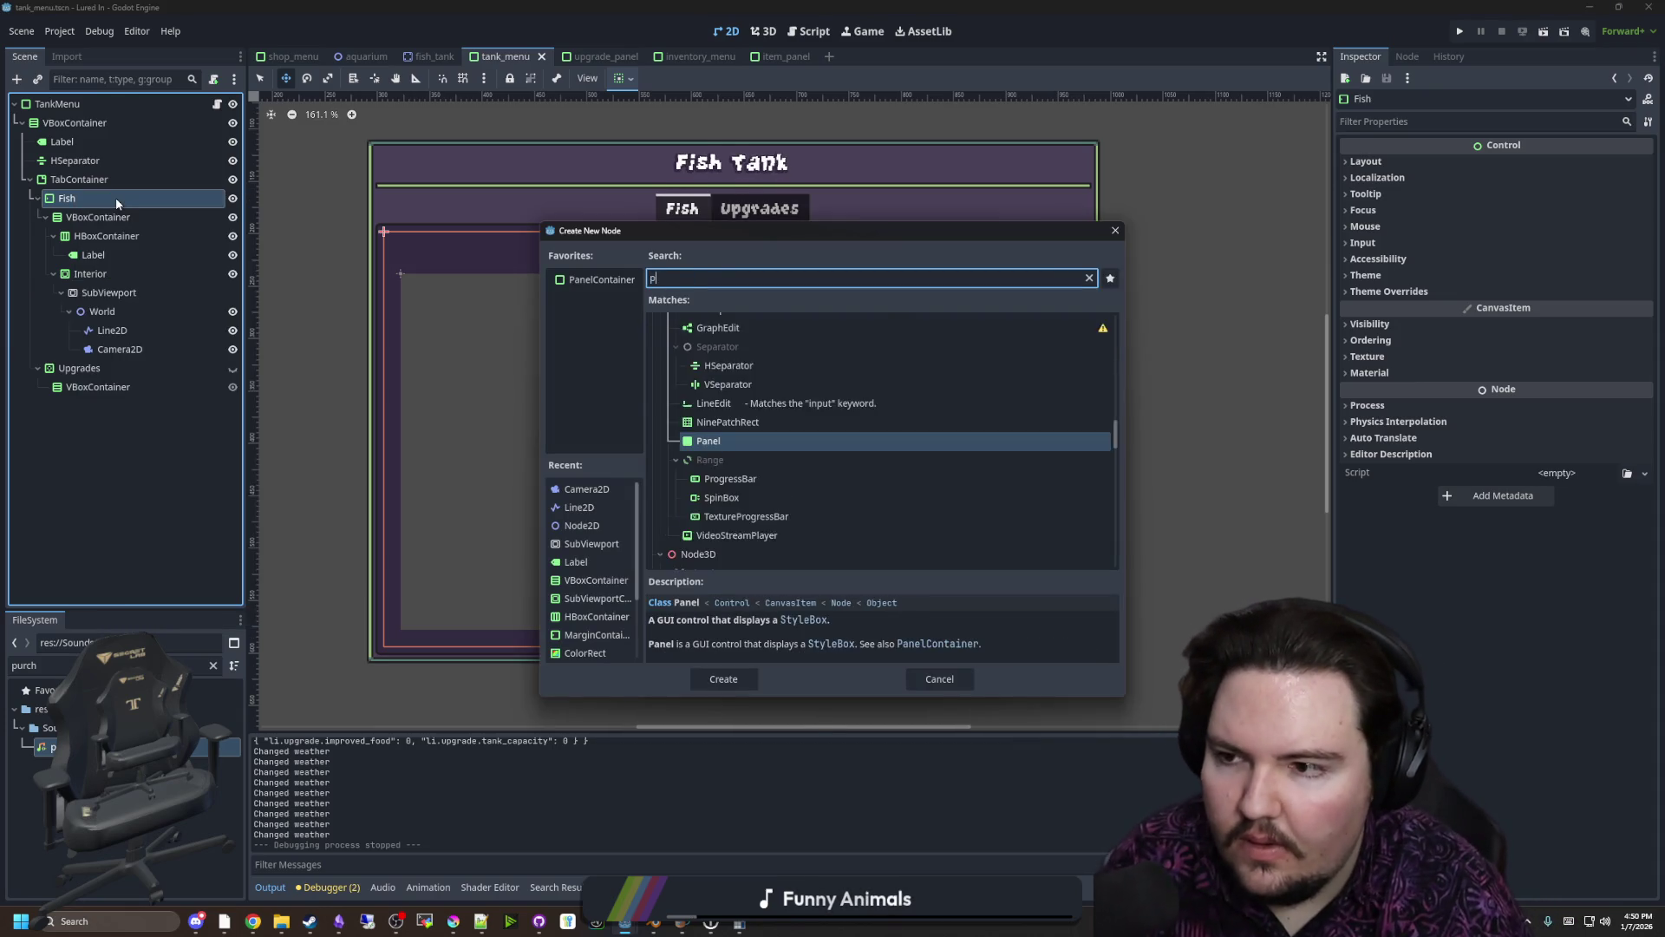
key("Return")
mouse_move(78, 367)
left_mouse_down()
mouse_move(95, 374)
mouse_move(97, 337)
left_mouse_up()
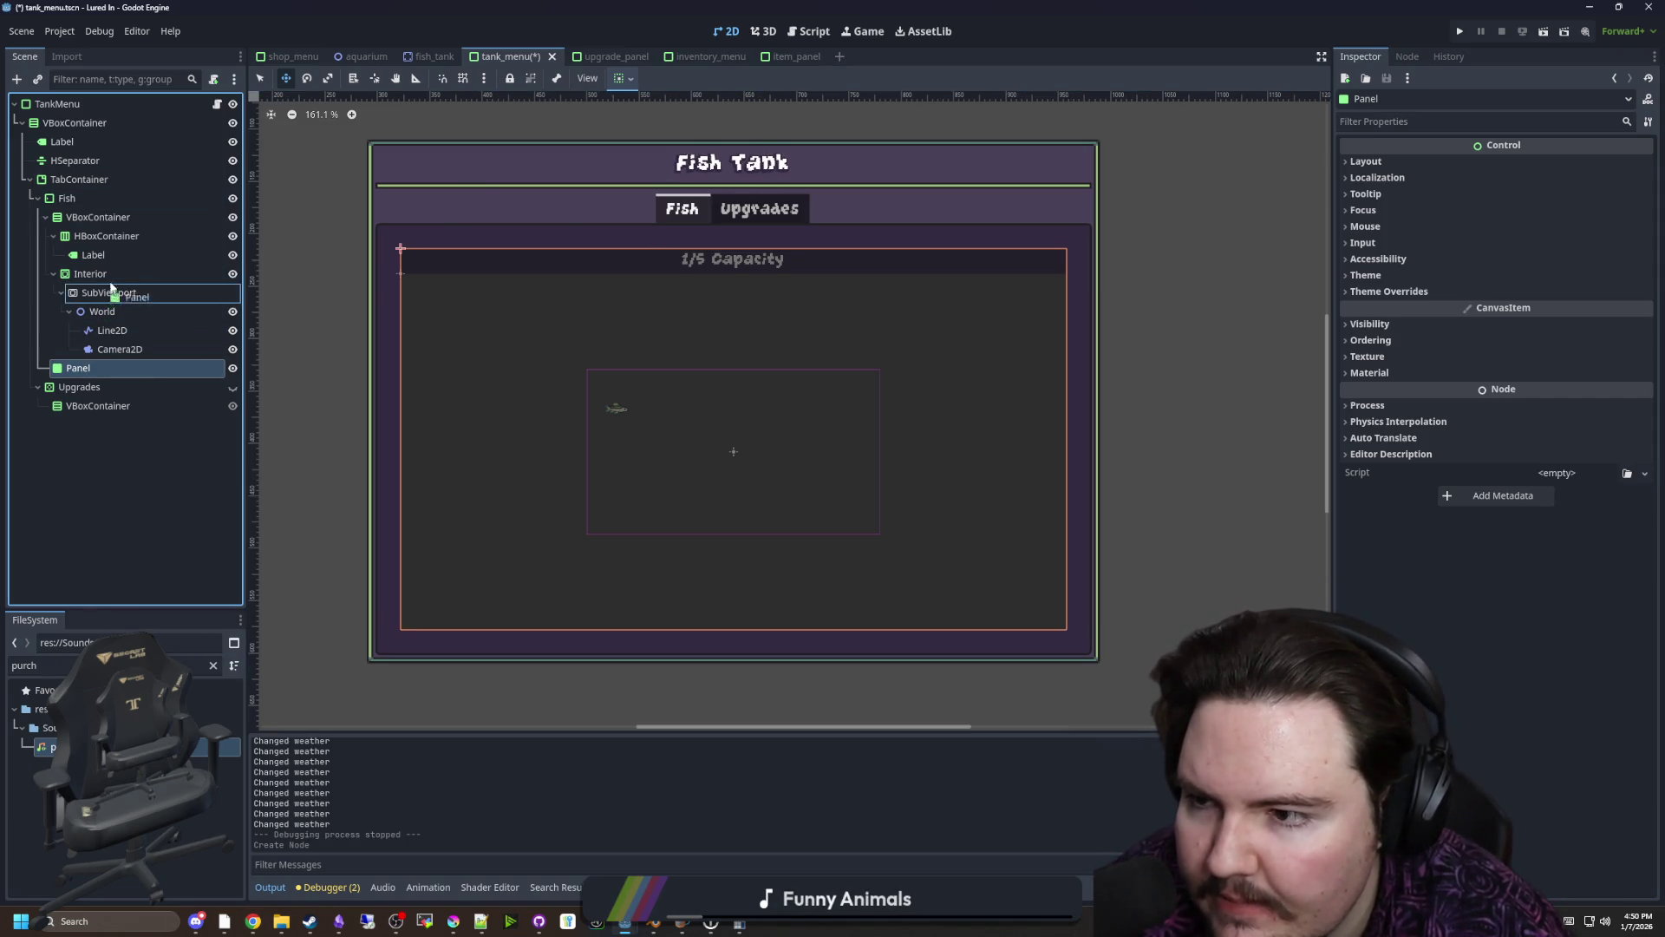
left_click_drag(111, 271, 113, 271)
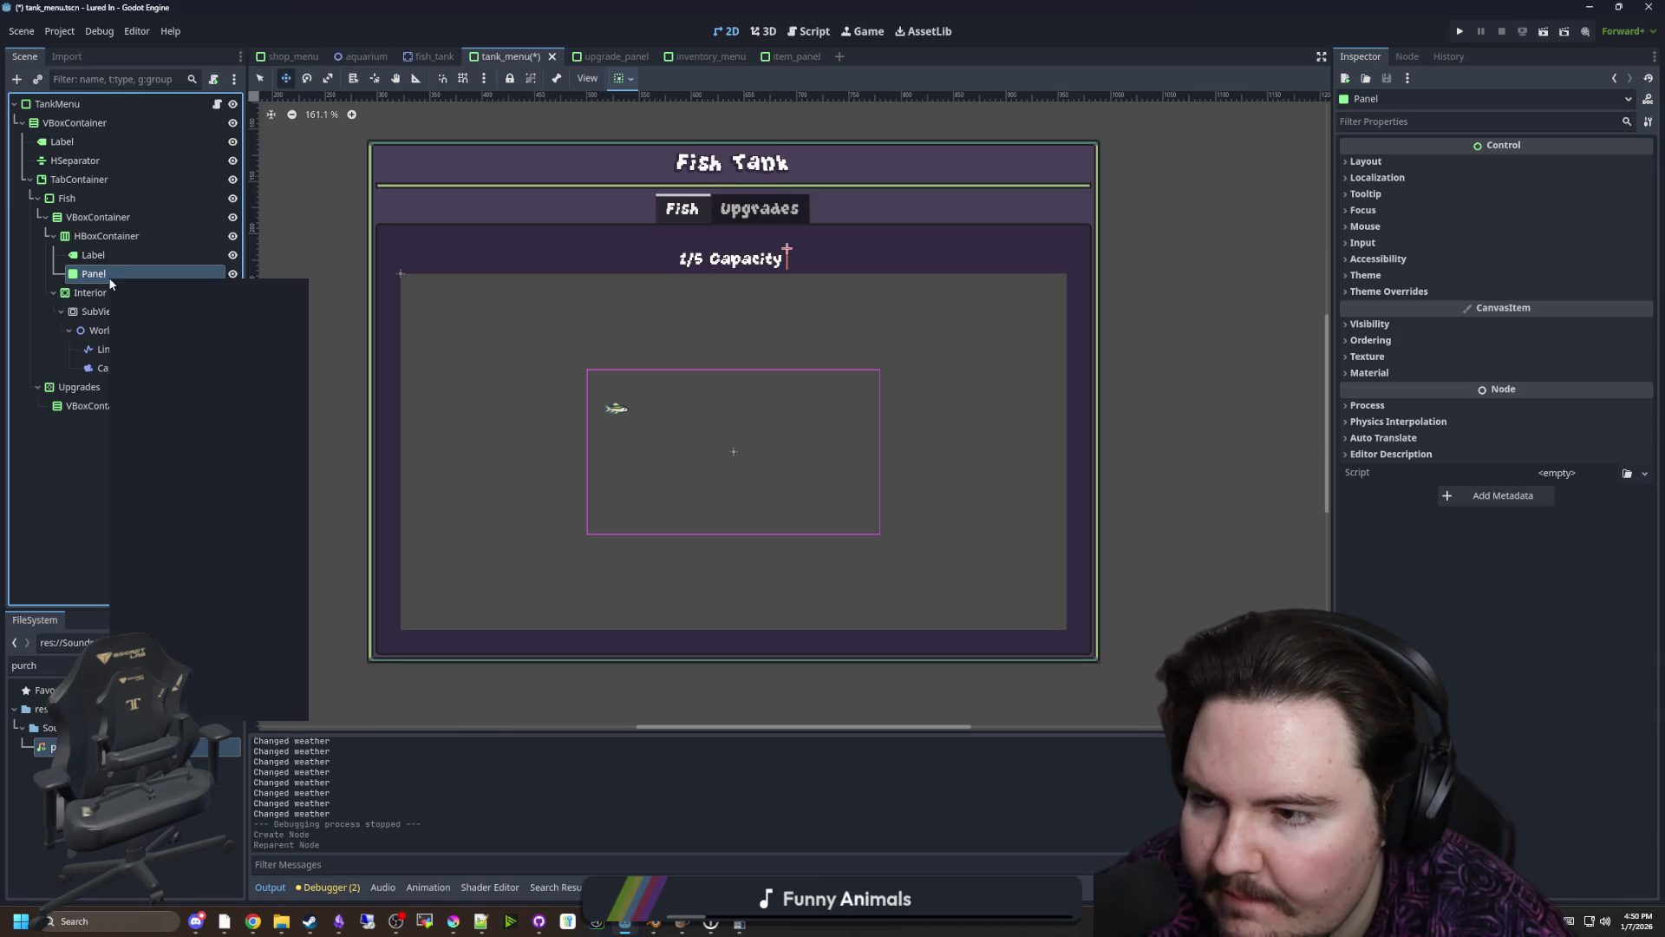
right_click(111, 277)
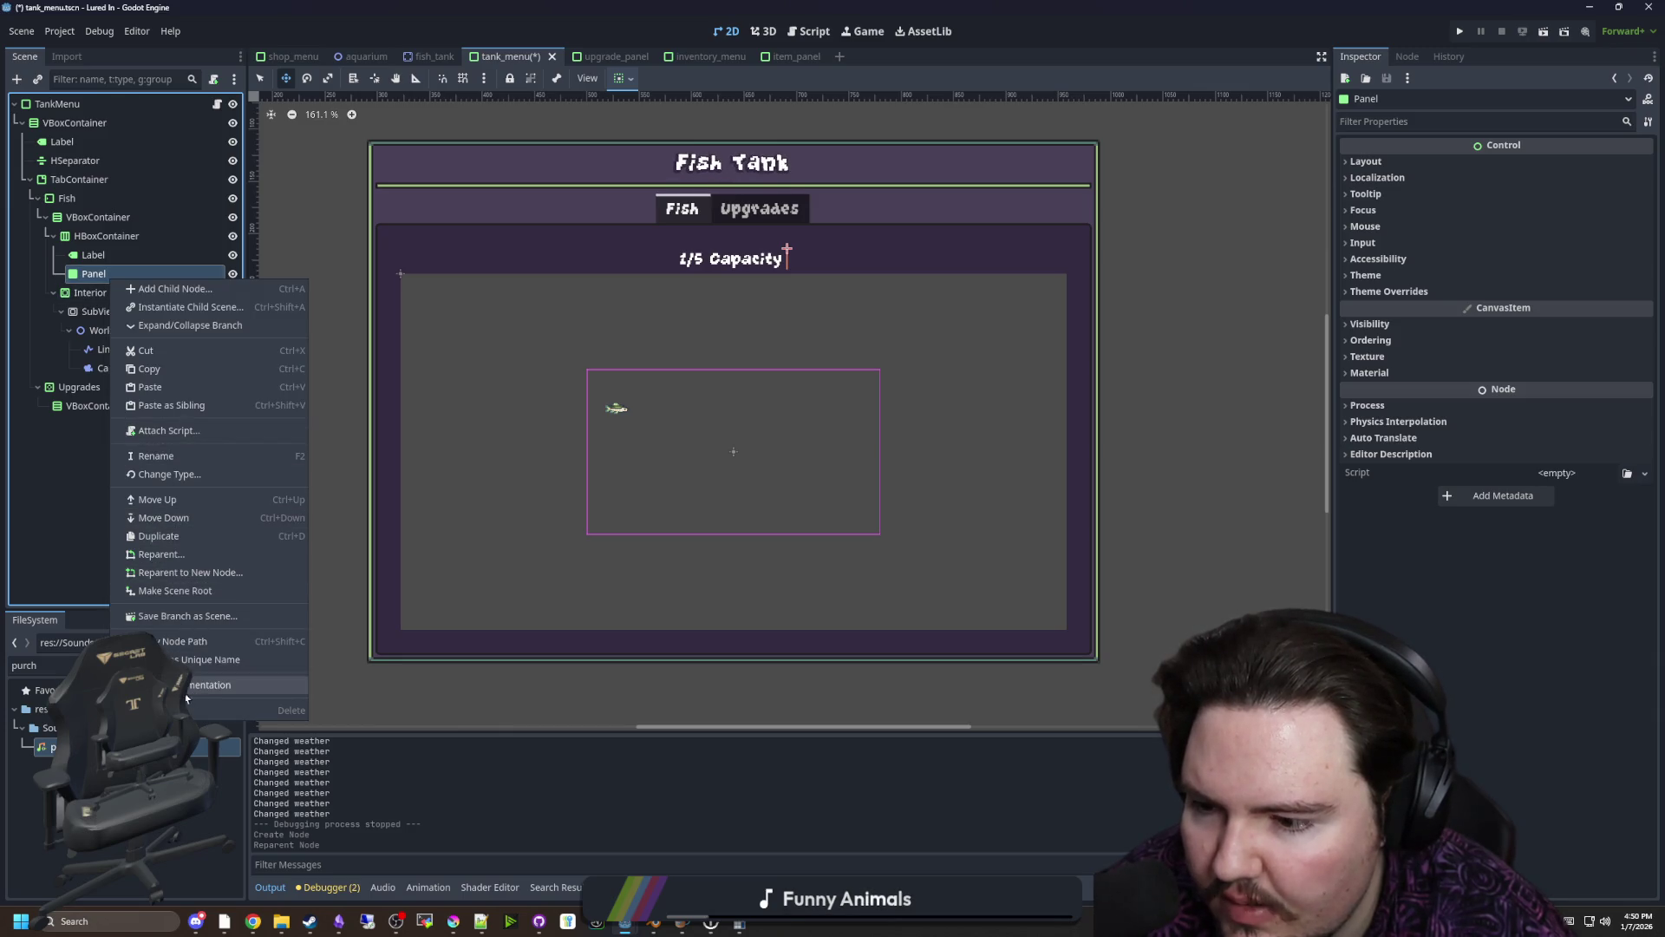
left_click(208, 709)
left_click(791, 486)
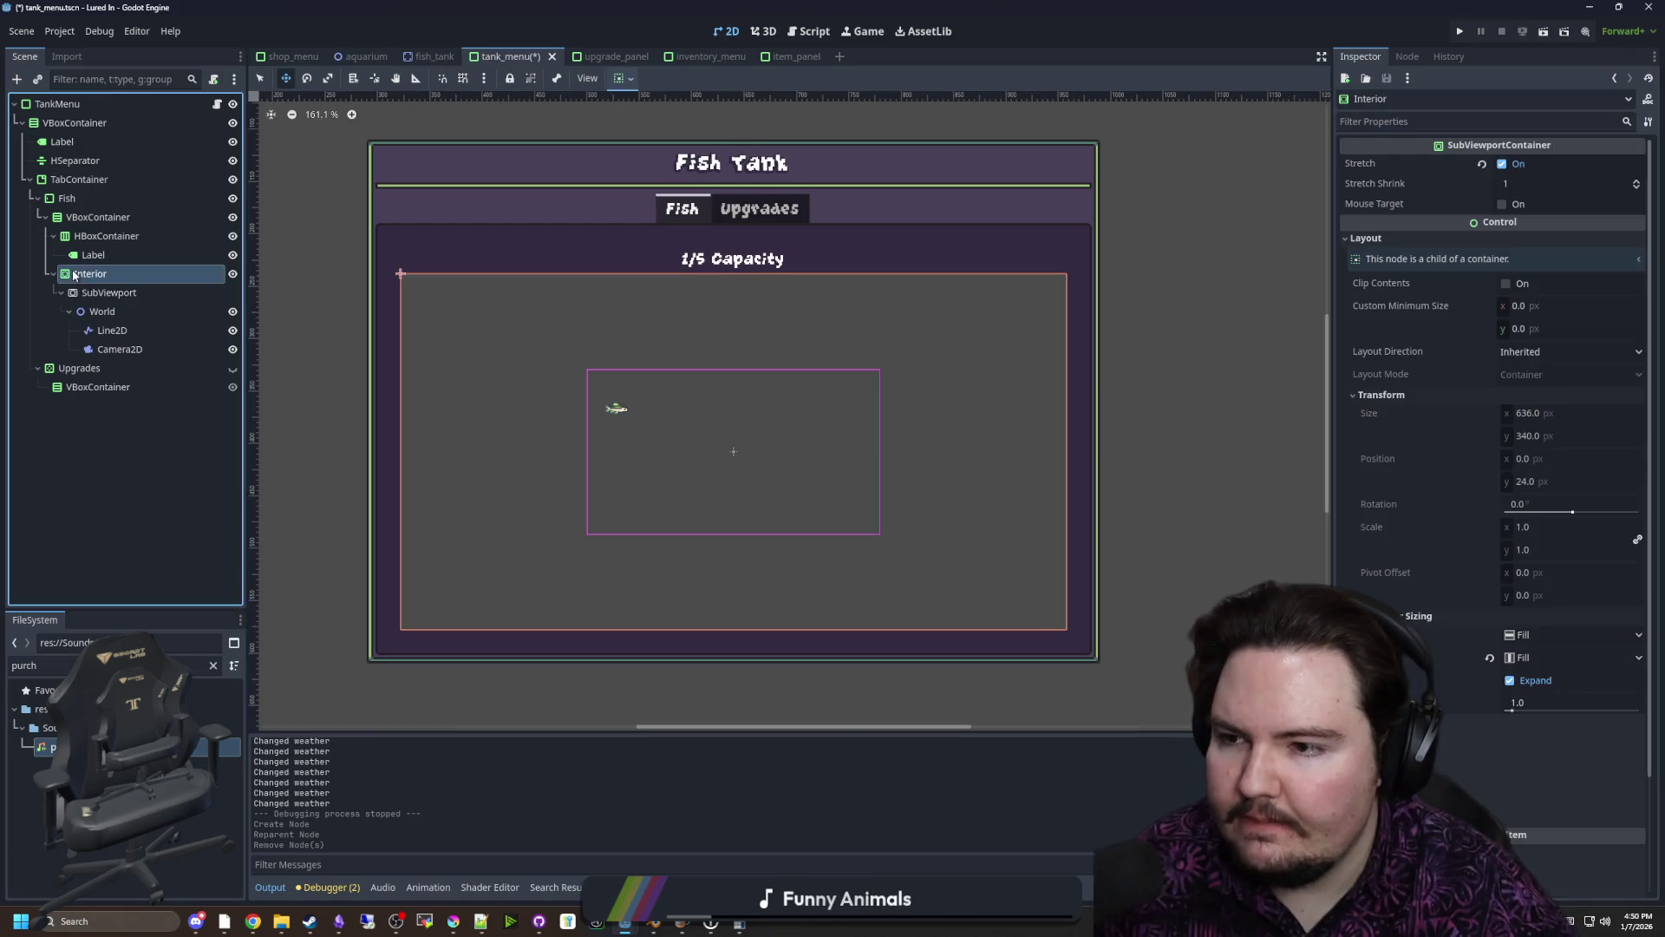
Add a PanelContainer to the Fish VBoxContainer and nest Interior inside it
left_click(94, 217)
right_click(104, 219)
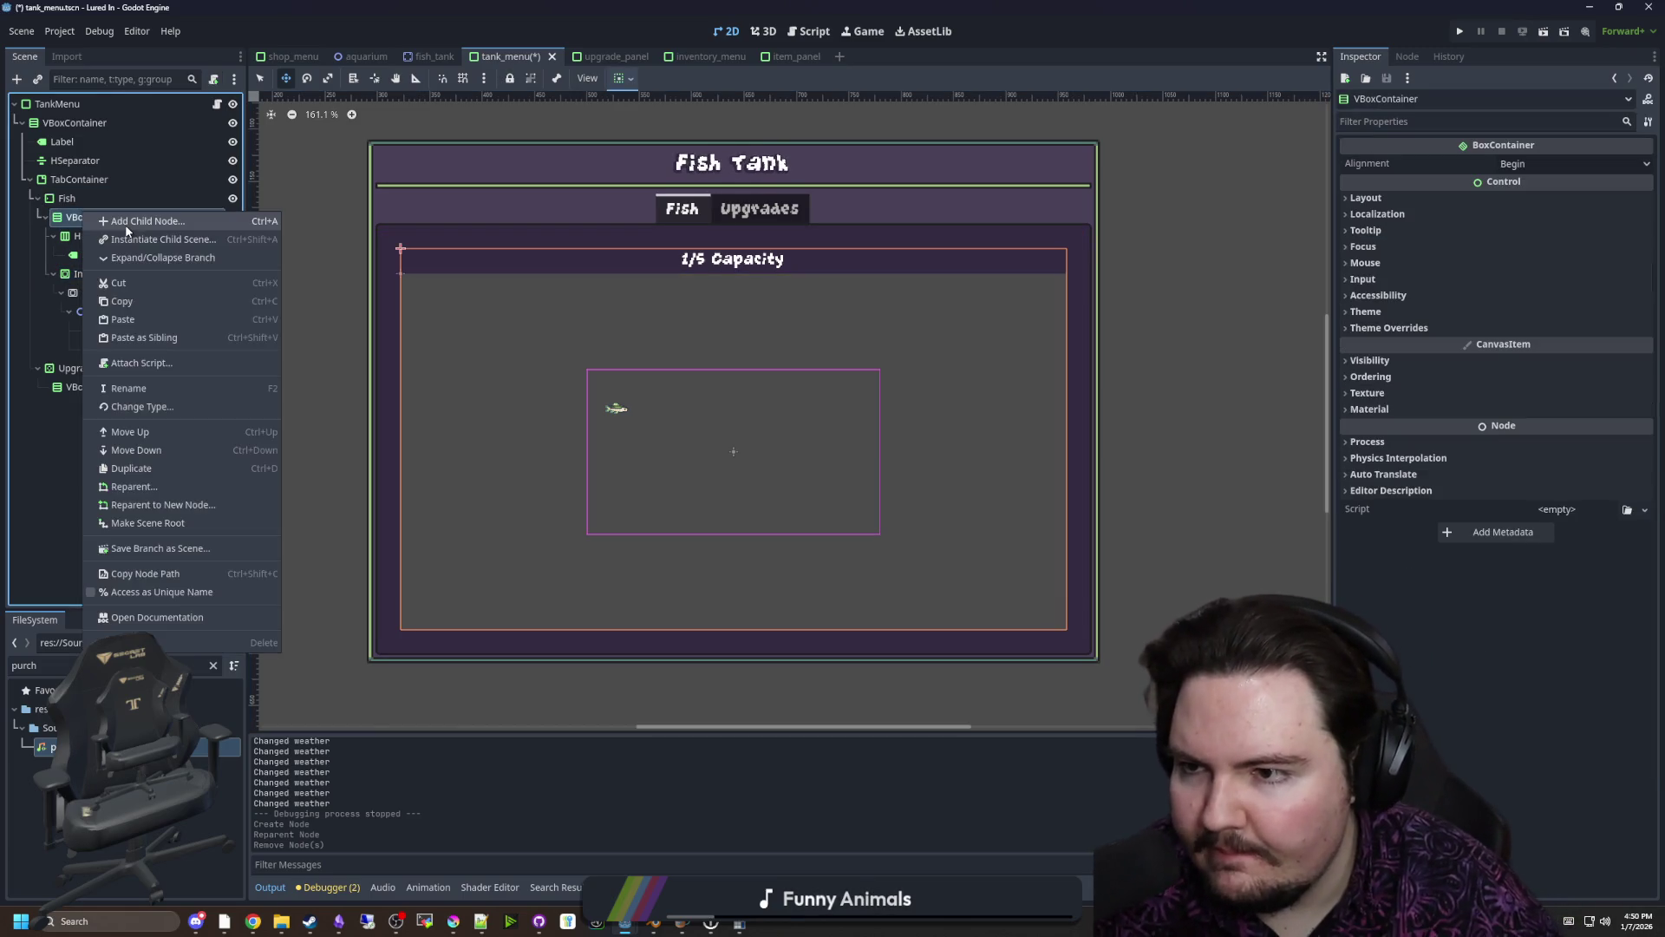
left_click(126, 231)
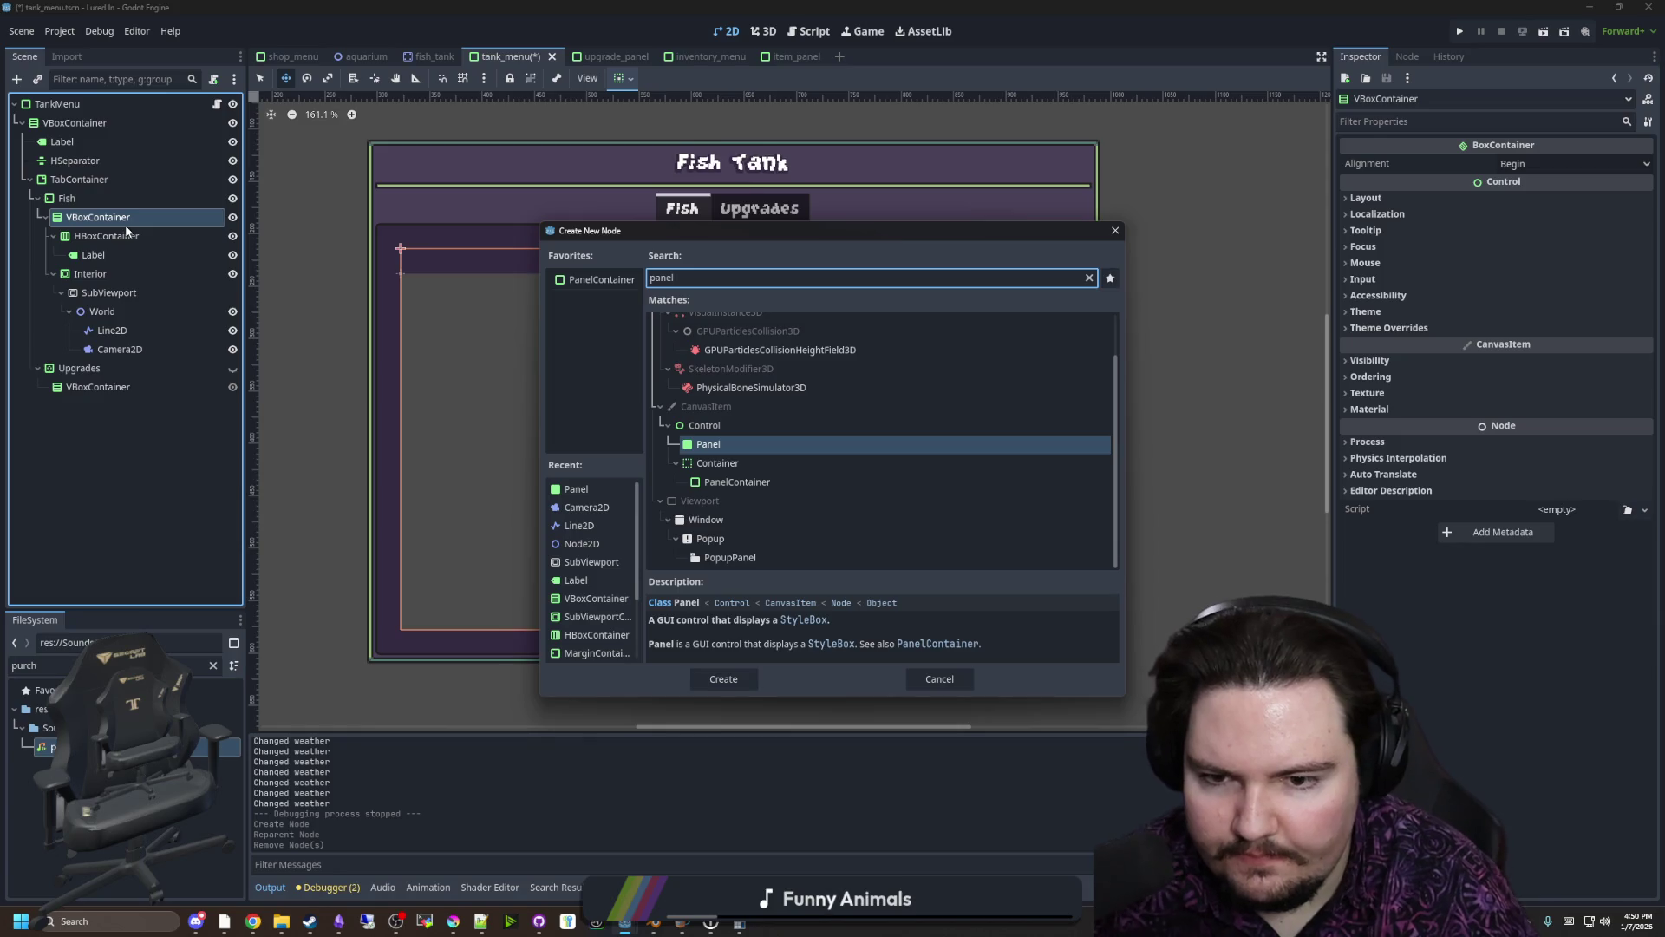
key("Down")
key("Return")
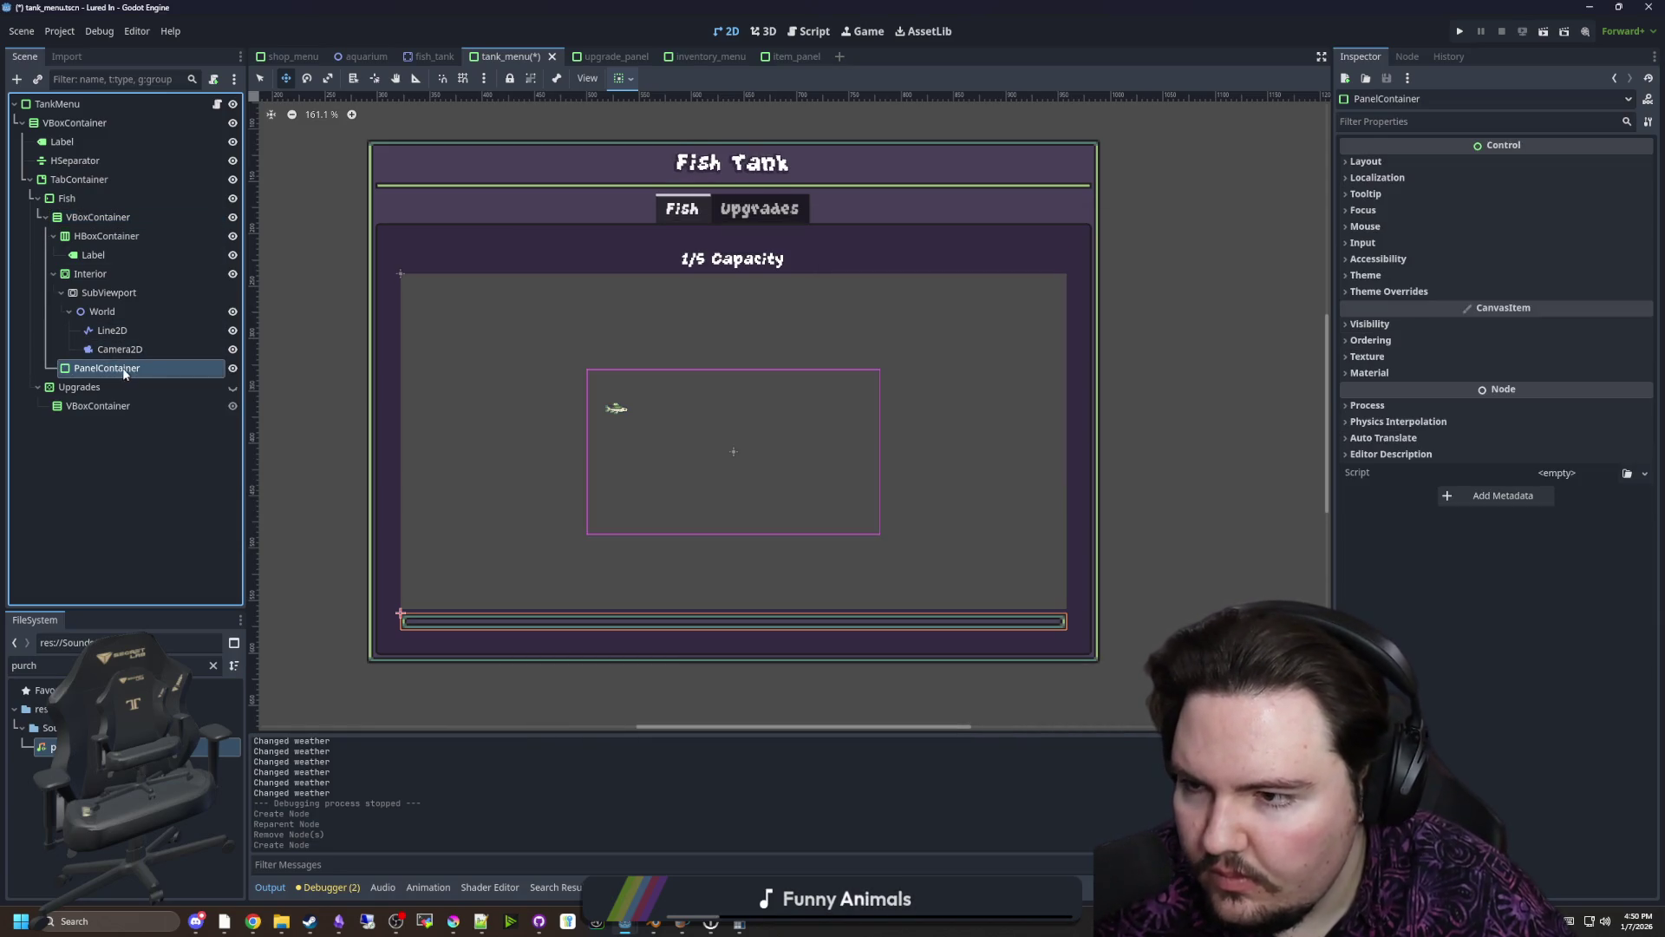
mouse_move(129, 268)
left_mouse_down()
mouse_move(84, 286)
mouse_move(130, 274)
left_mouse_up()
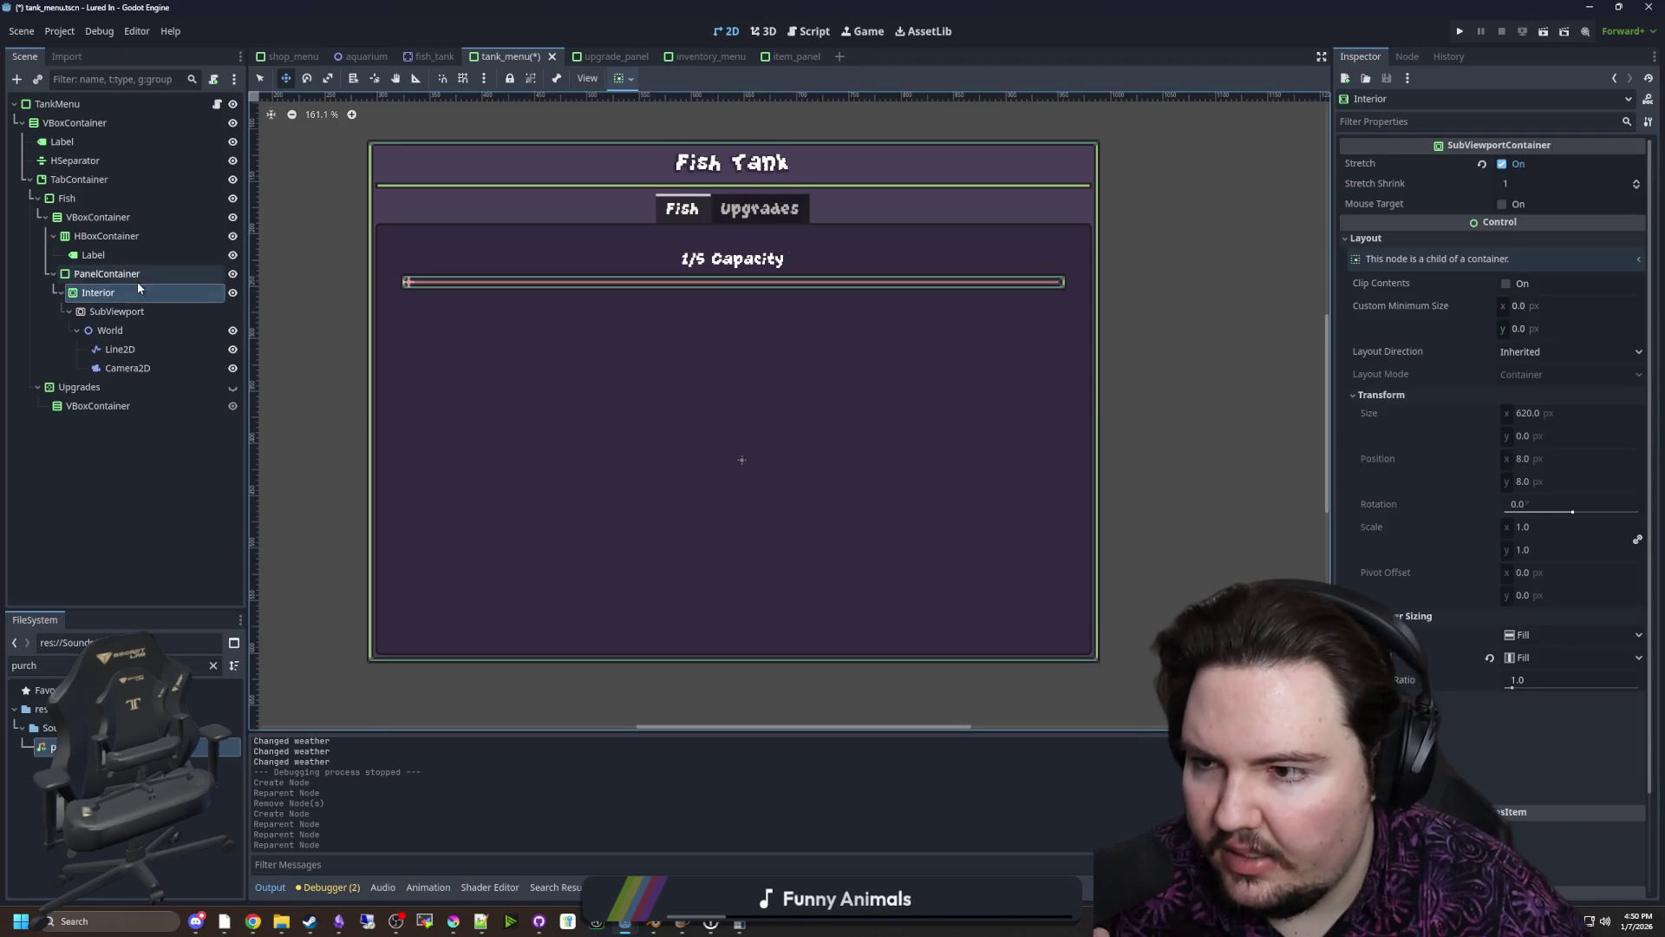
Make the PanelContainer expand vertically, check the 620 × 324 SubViewport, and save
left_click(137, 278)
left_click(1366, 162)
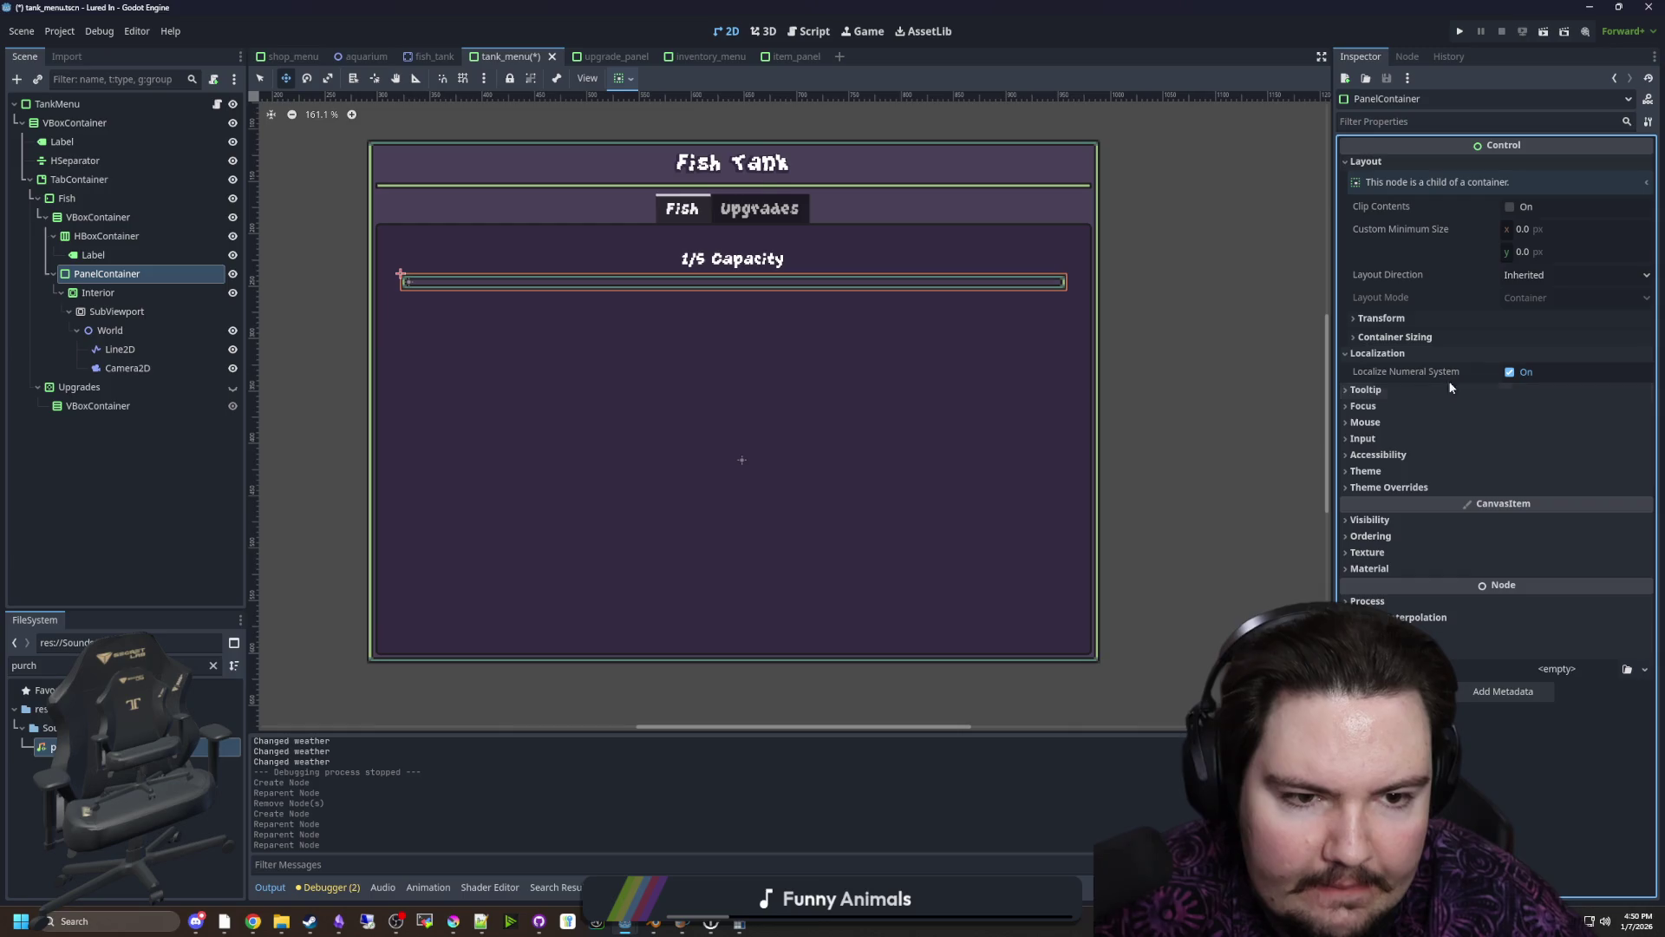
left_click(1392, 336)
left_click(1514, 402)
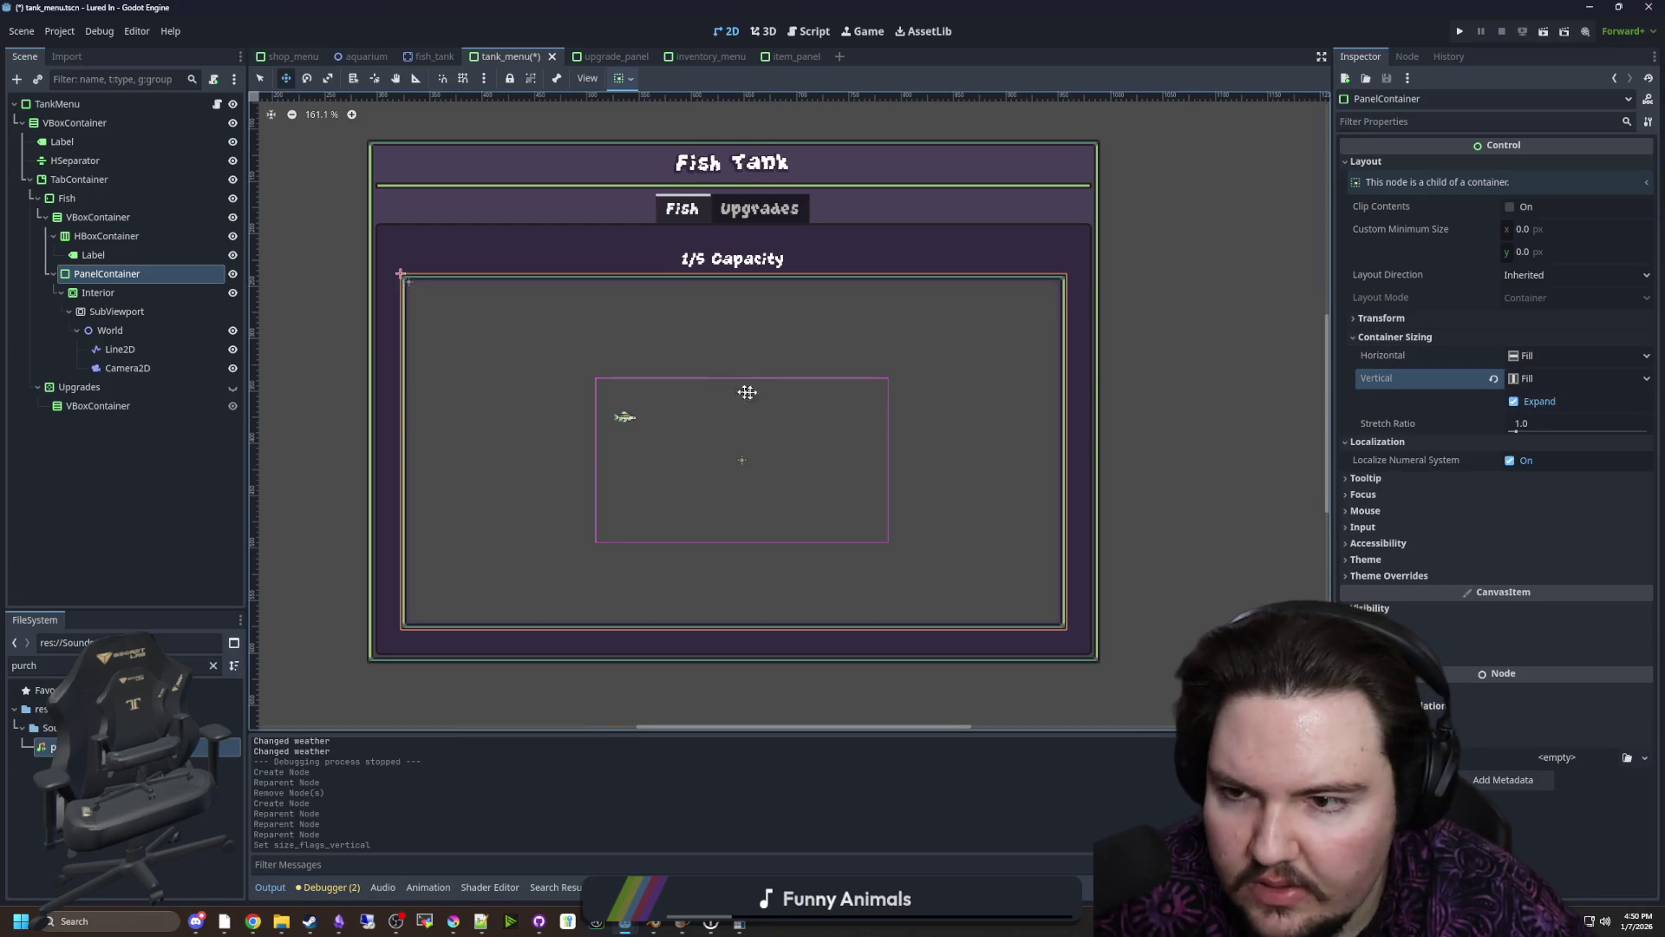
scroll(741, 399, "up", 2)
scroll(734, 409, "down", 1)
left_click(137, 295)
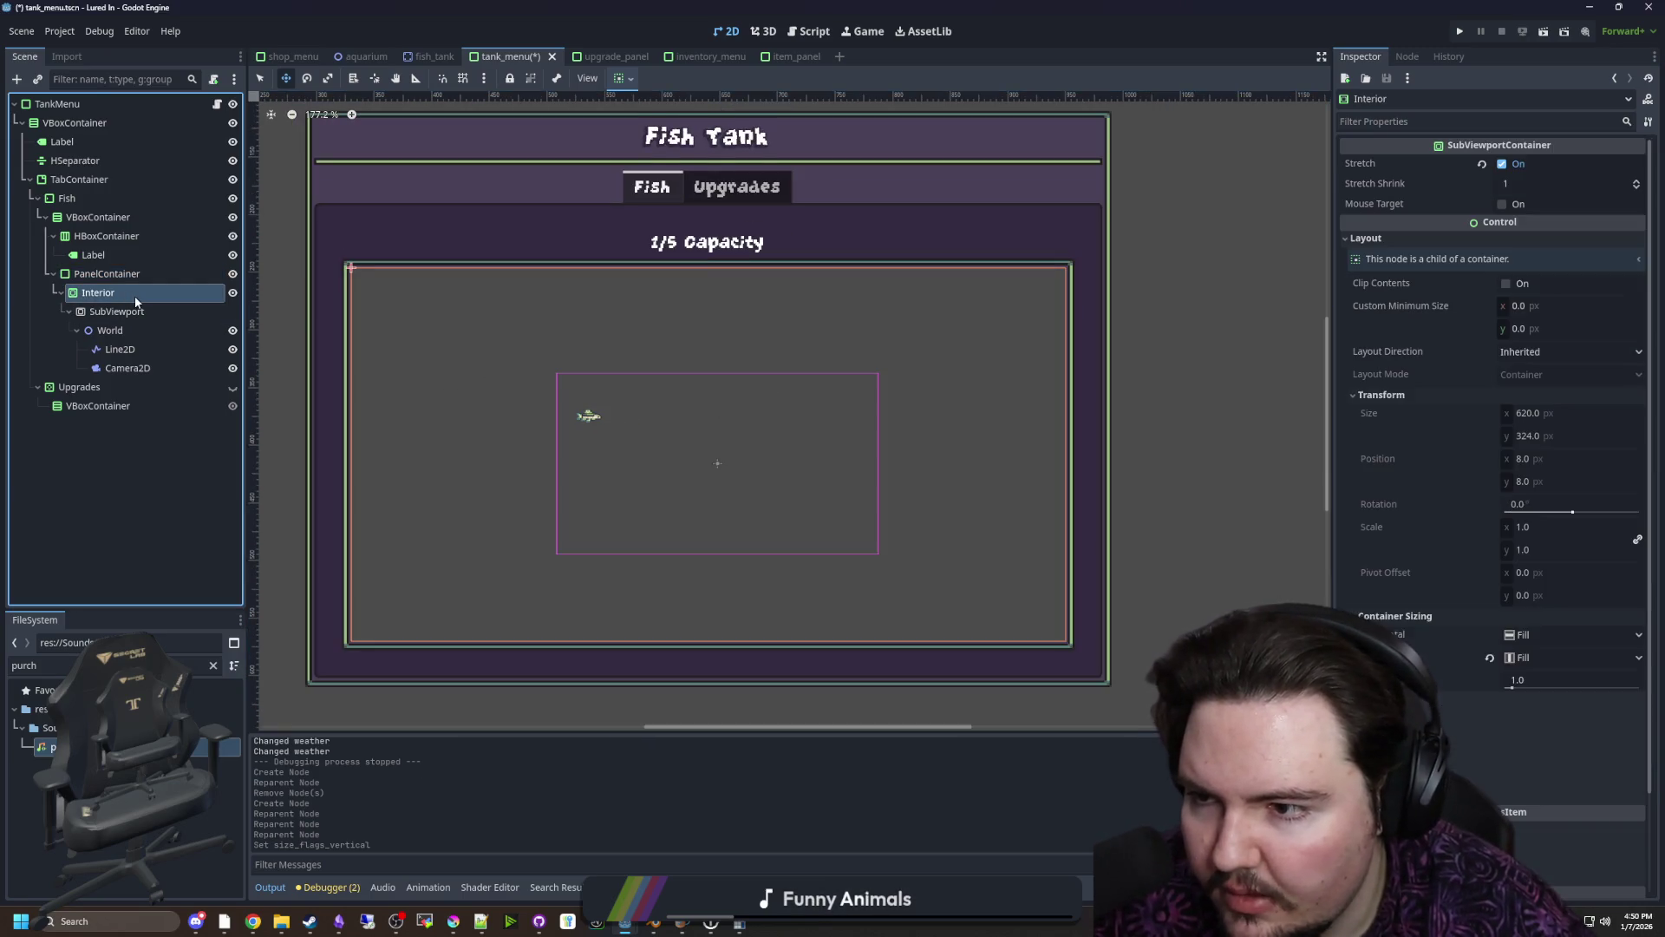
left_click(139, 314)
key("ctrl+s")
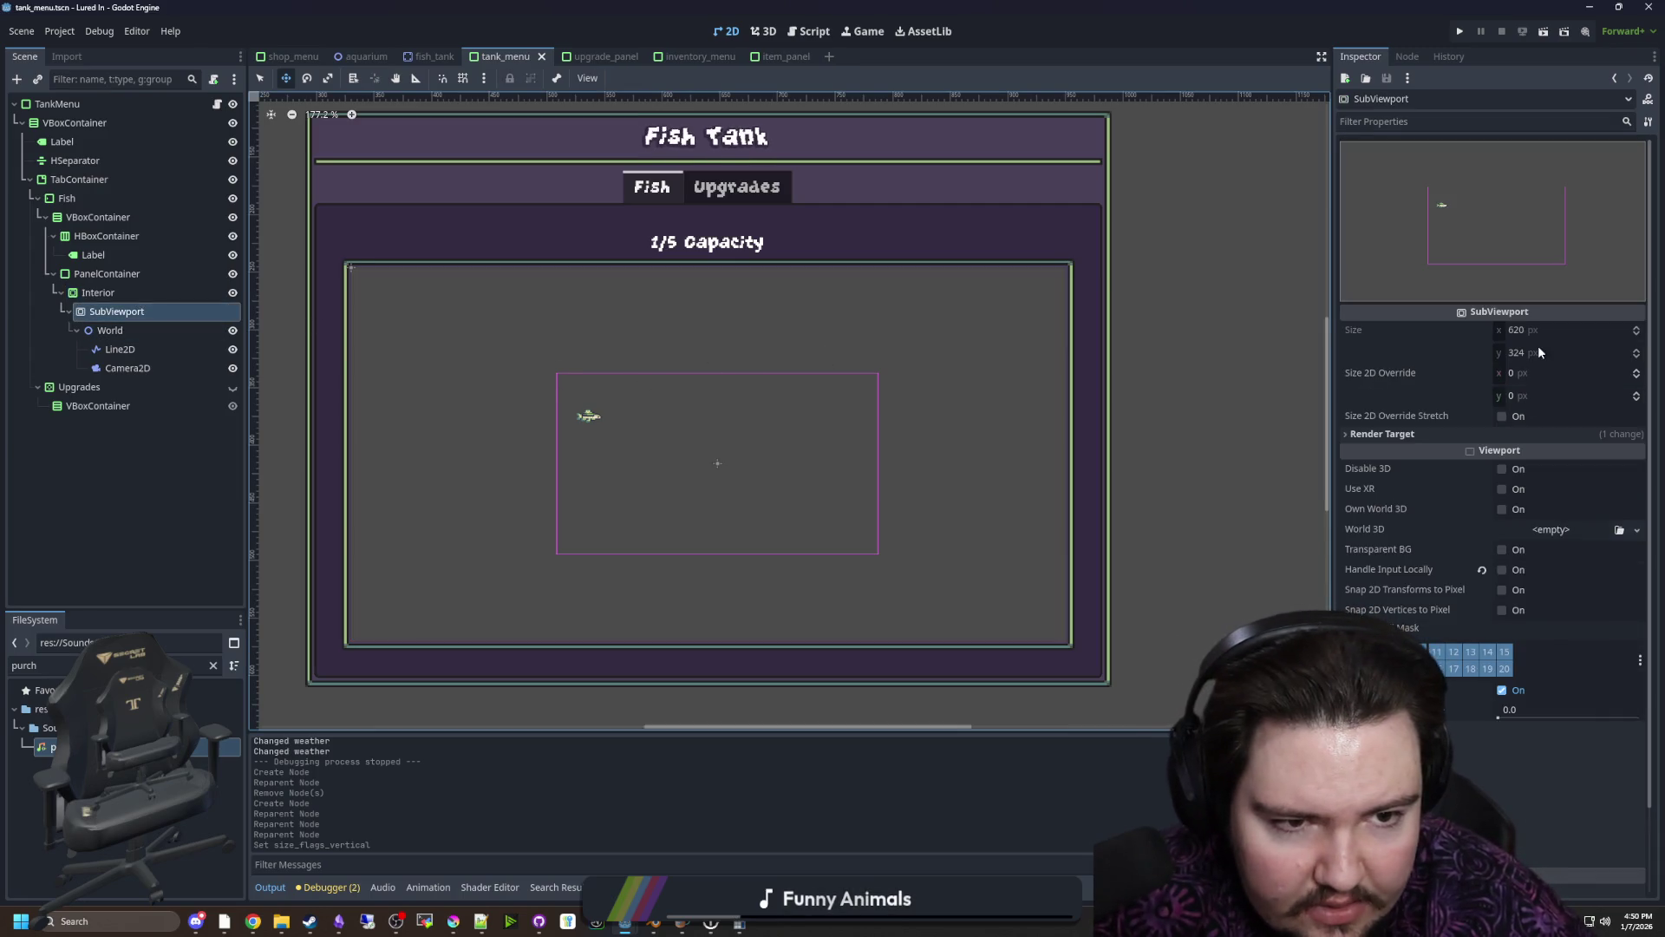
Set the Camera2D position to 620/3 on x and 324/2 on y
left_click(127, 368)
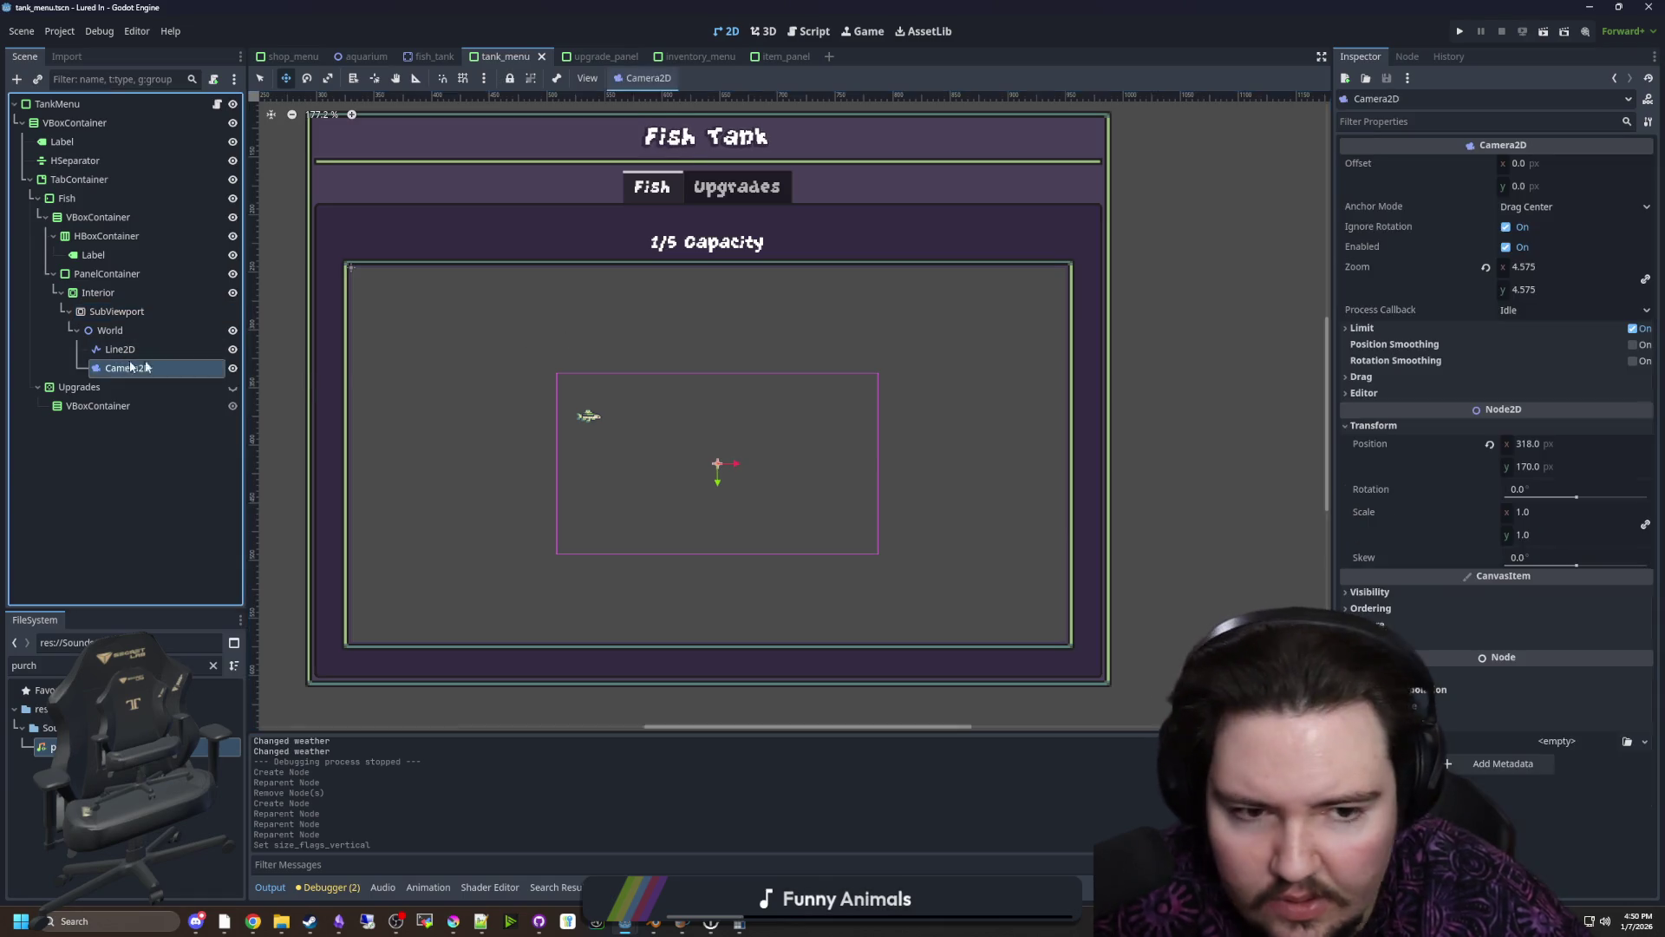
left_click(1552, 443)
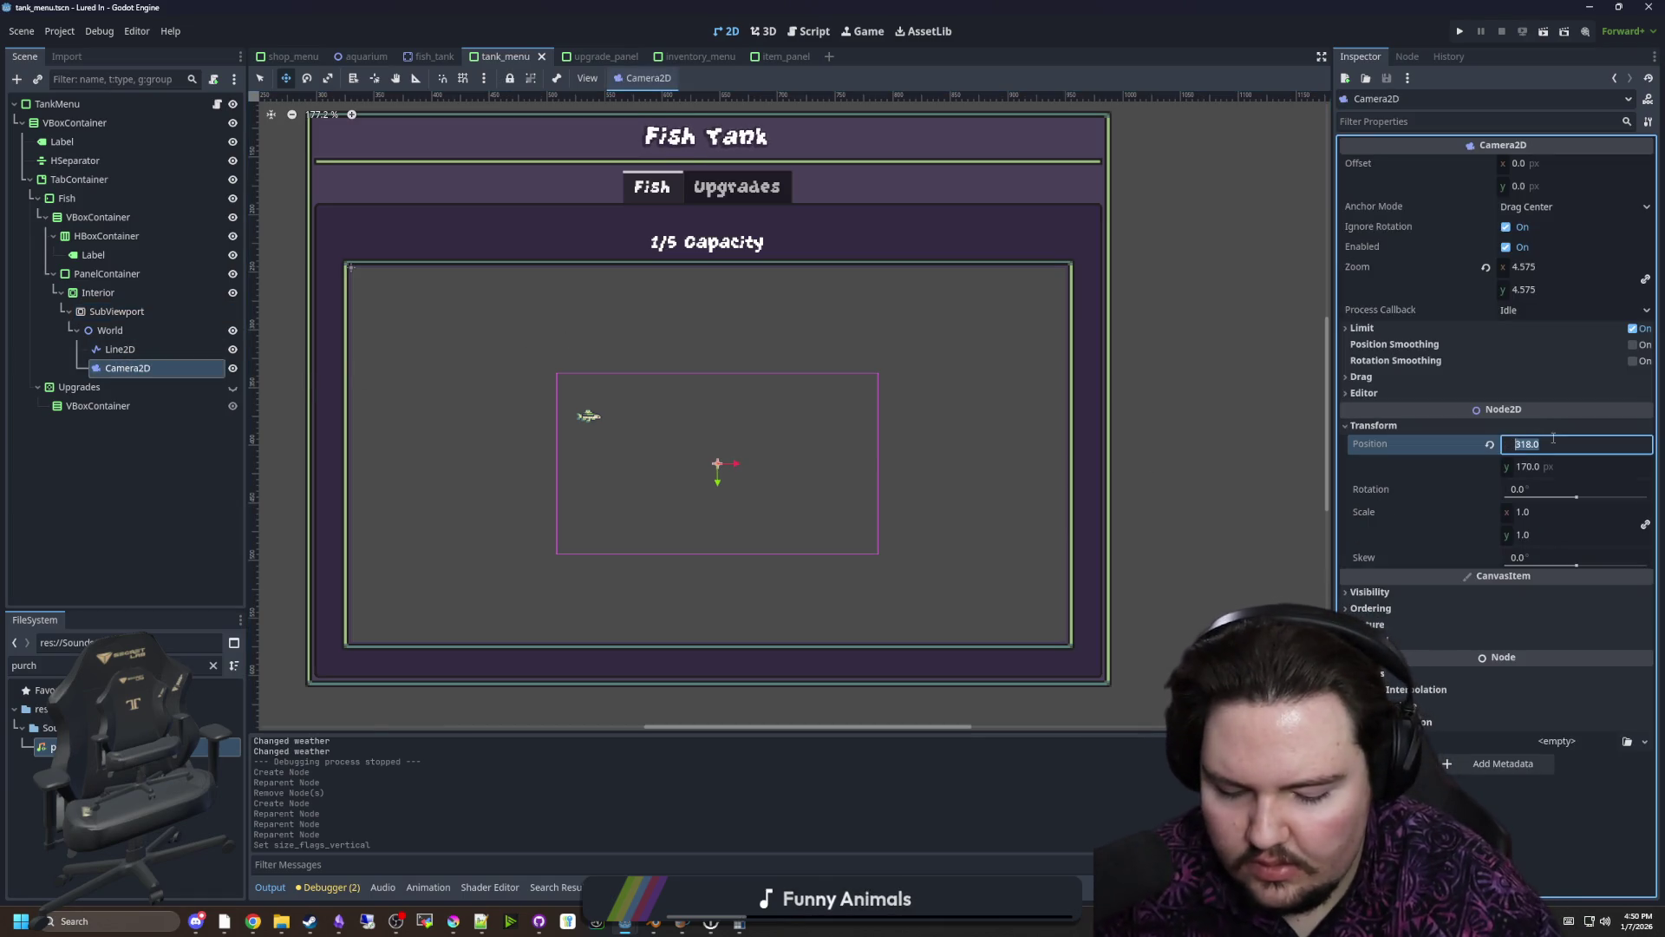
type("6203")
key("Return")
left_click(1553, 467)
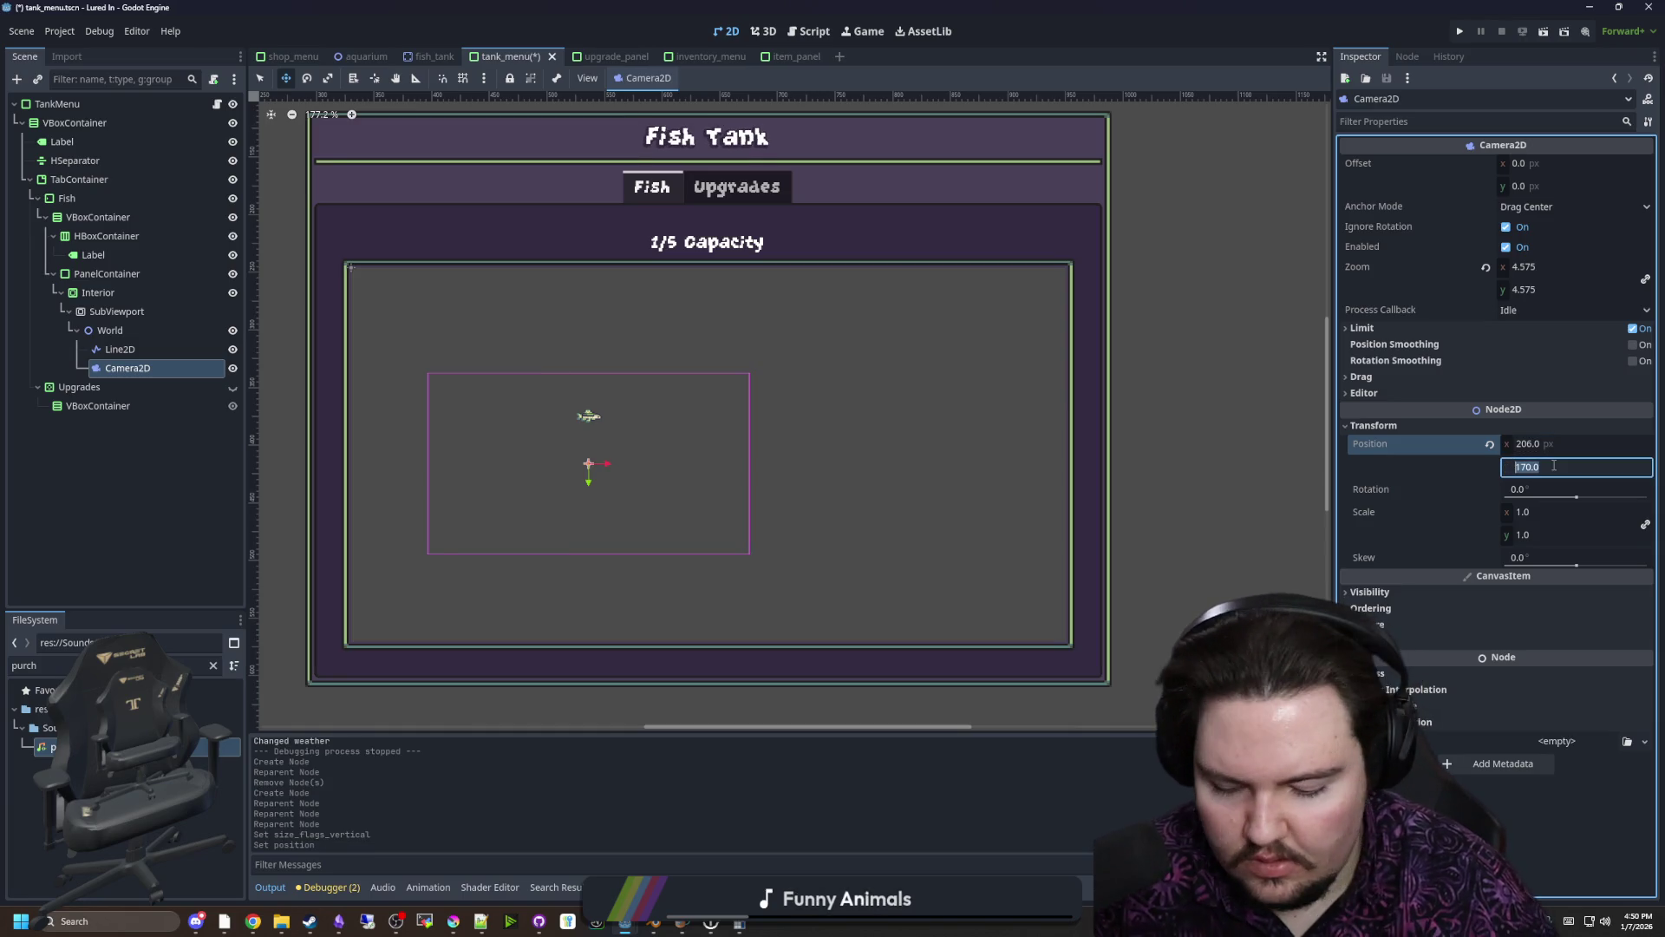
type("324/2")
key("Return")
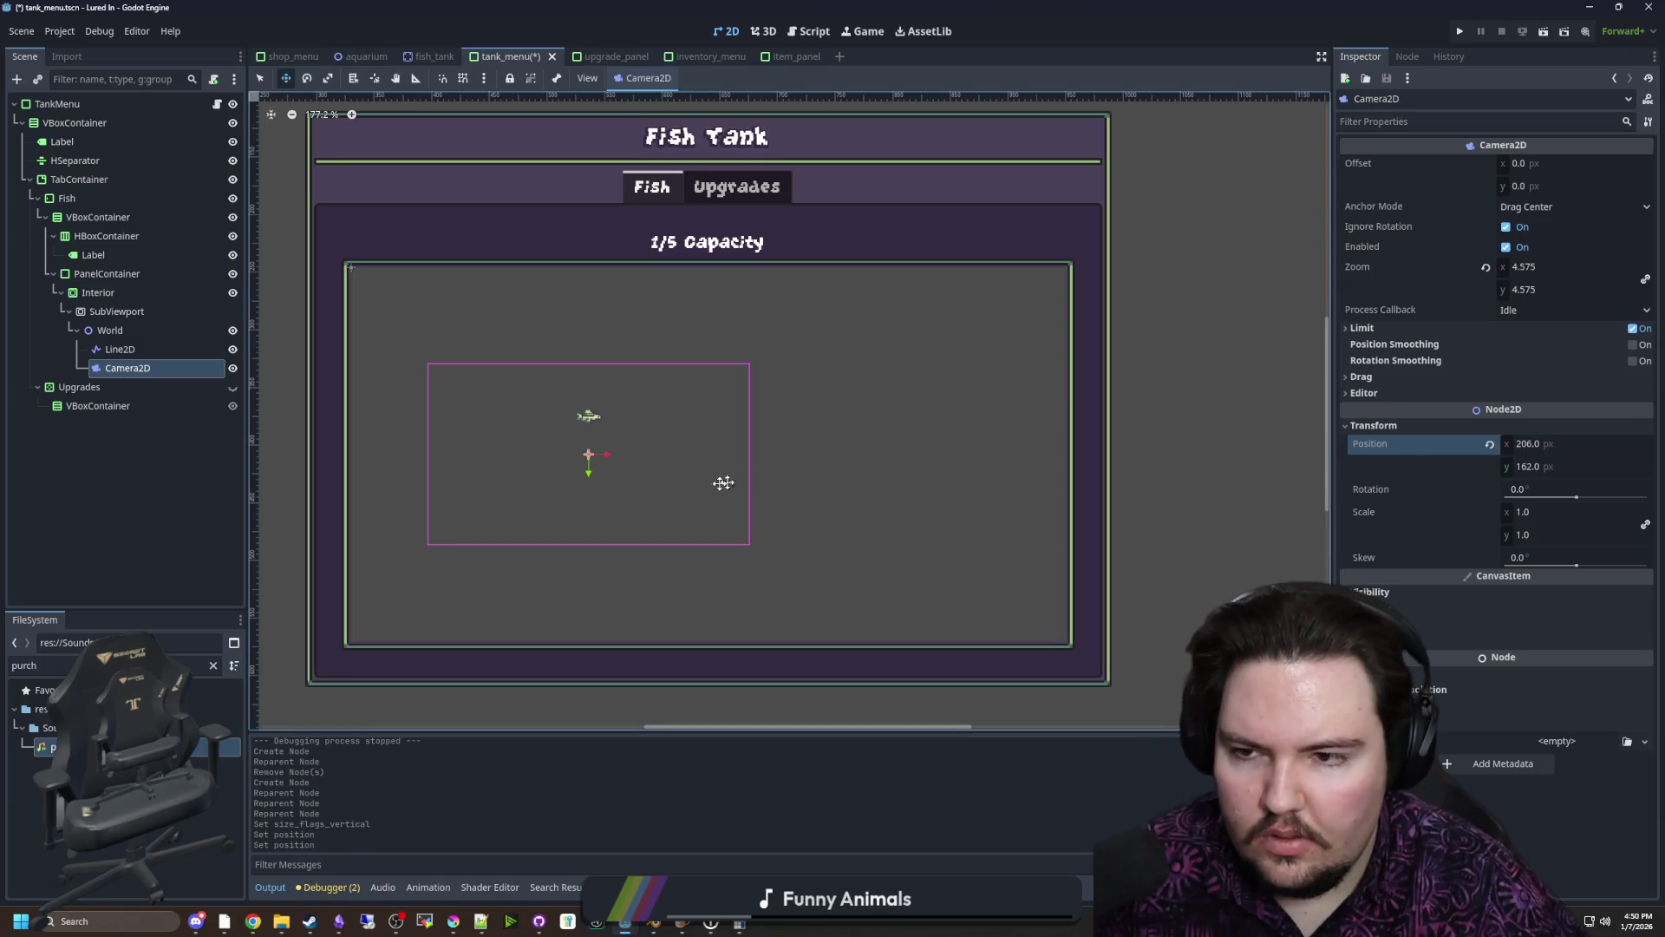
Compare the SubViewport size, World transform and fish Line2D against the Camera2D
scroll(713, 481, "down", 3)
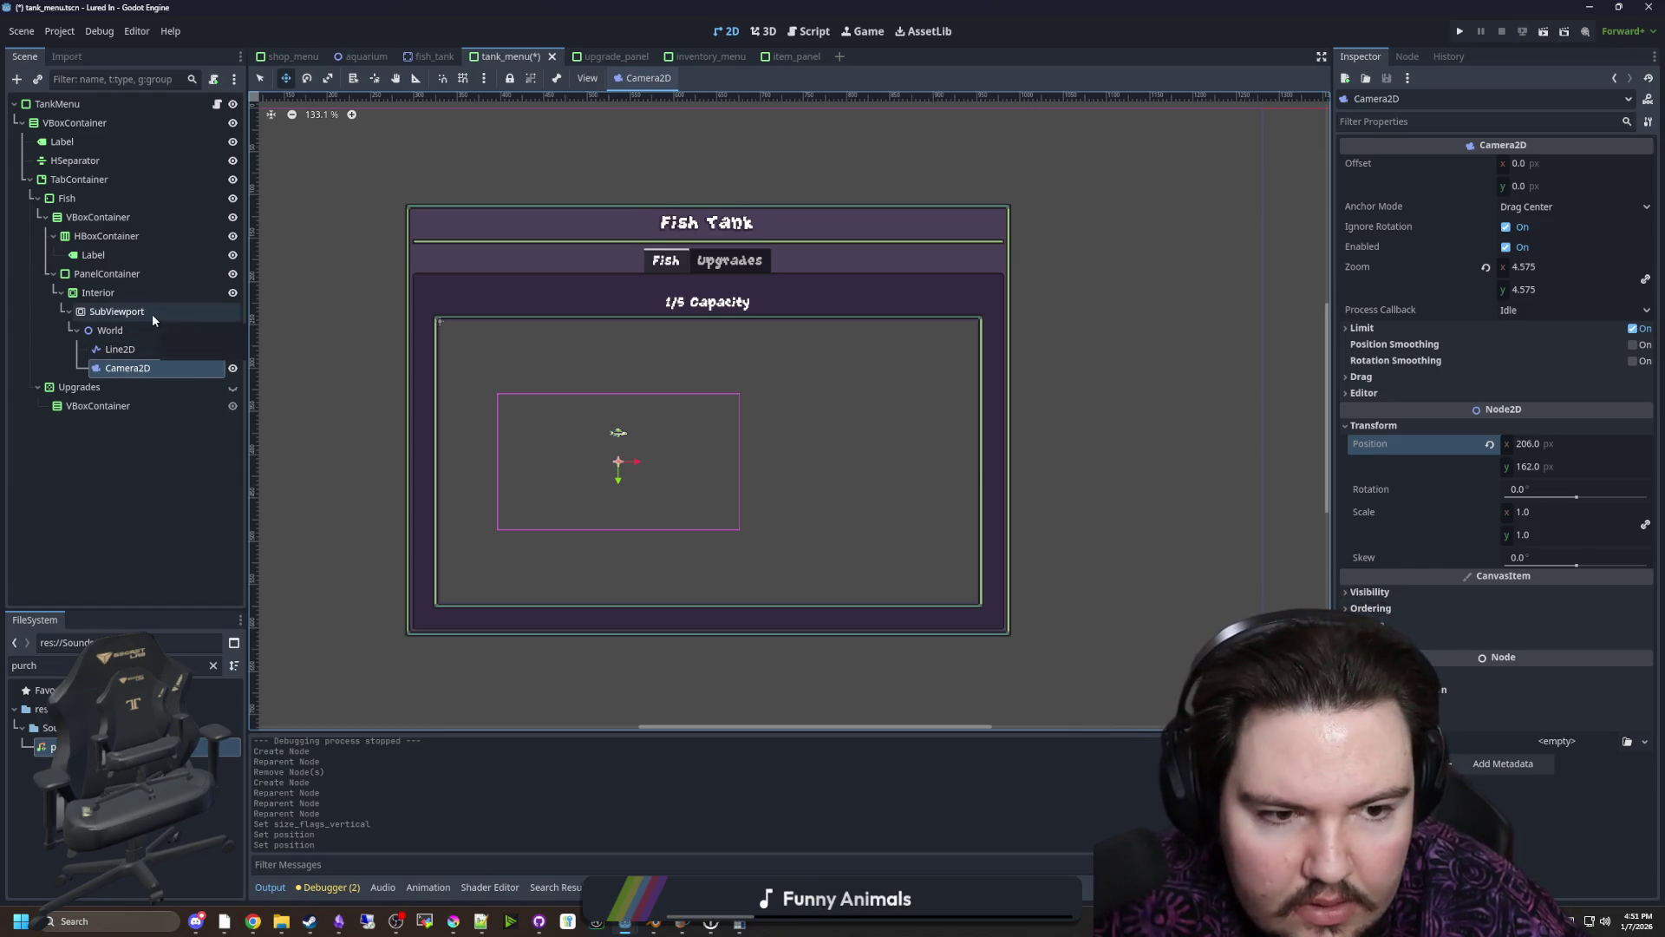
left_click(152, 314)
left_click(148, 369)
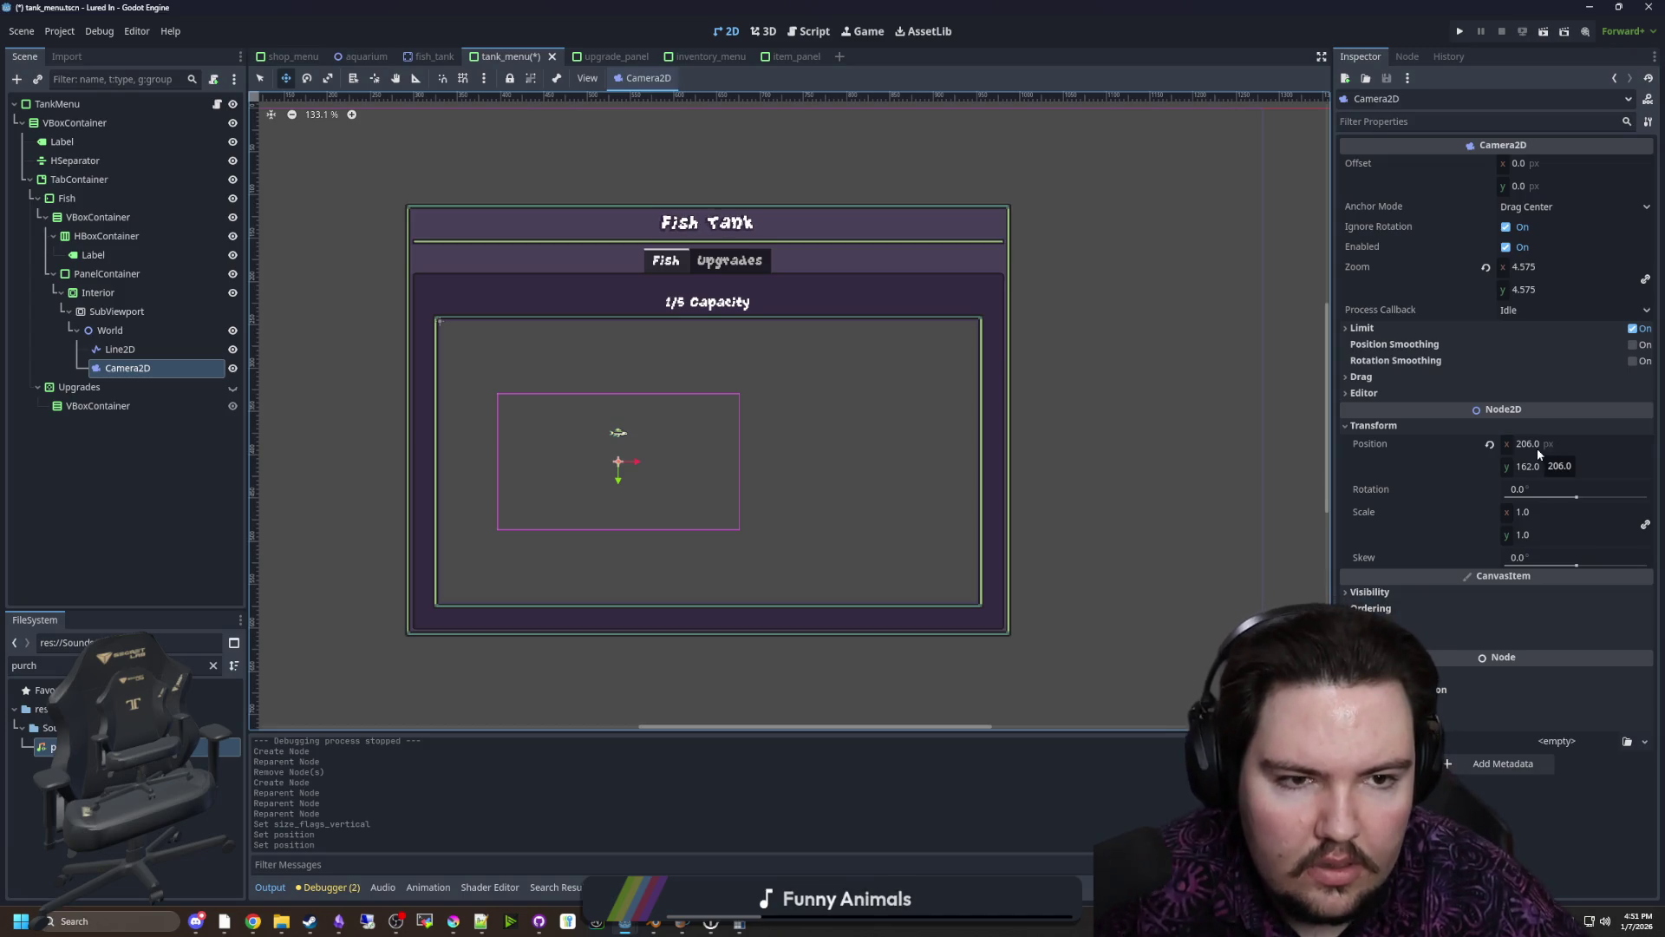
scroll(495, 492, "up", 2)
left_click(879, 403)
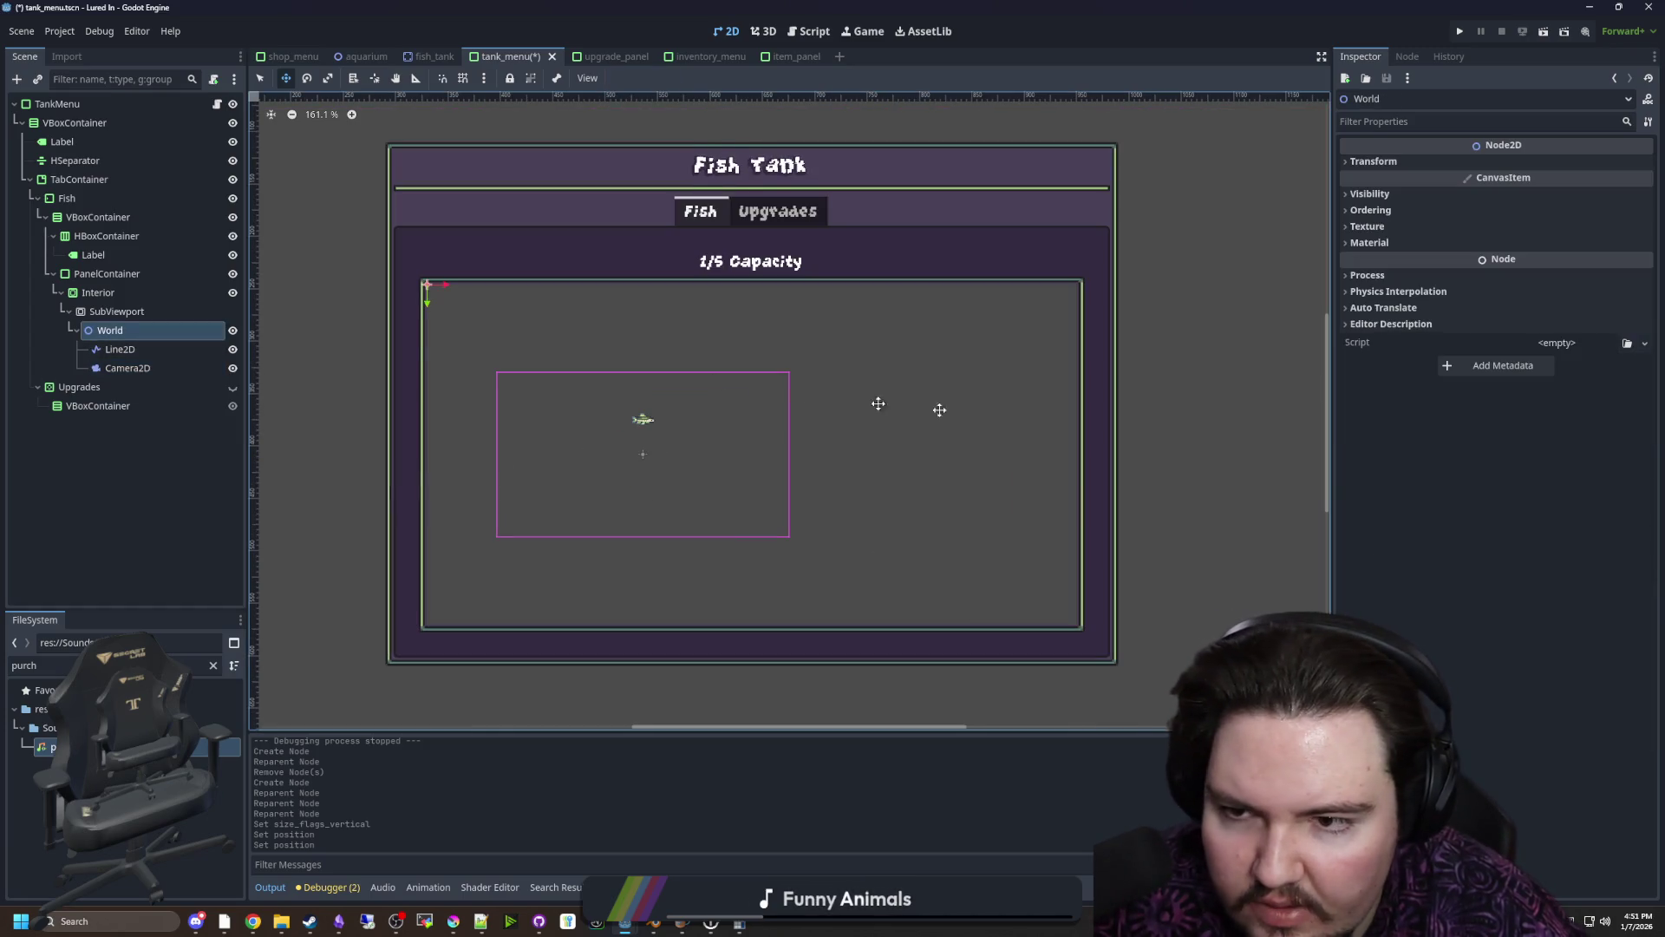
left_click(1370, 161)
left_click(1371, 161)
left_click(156, 349)
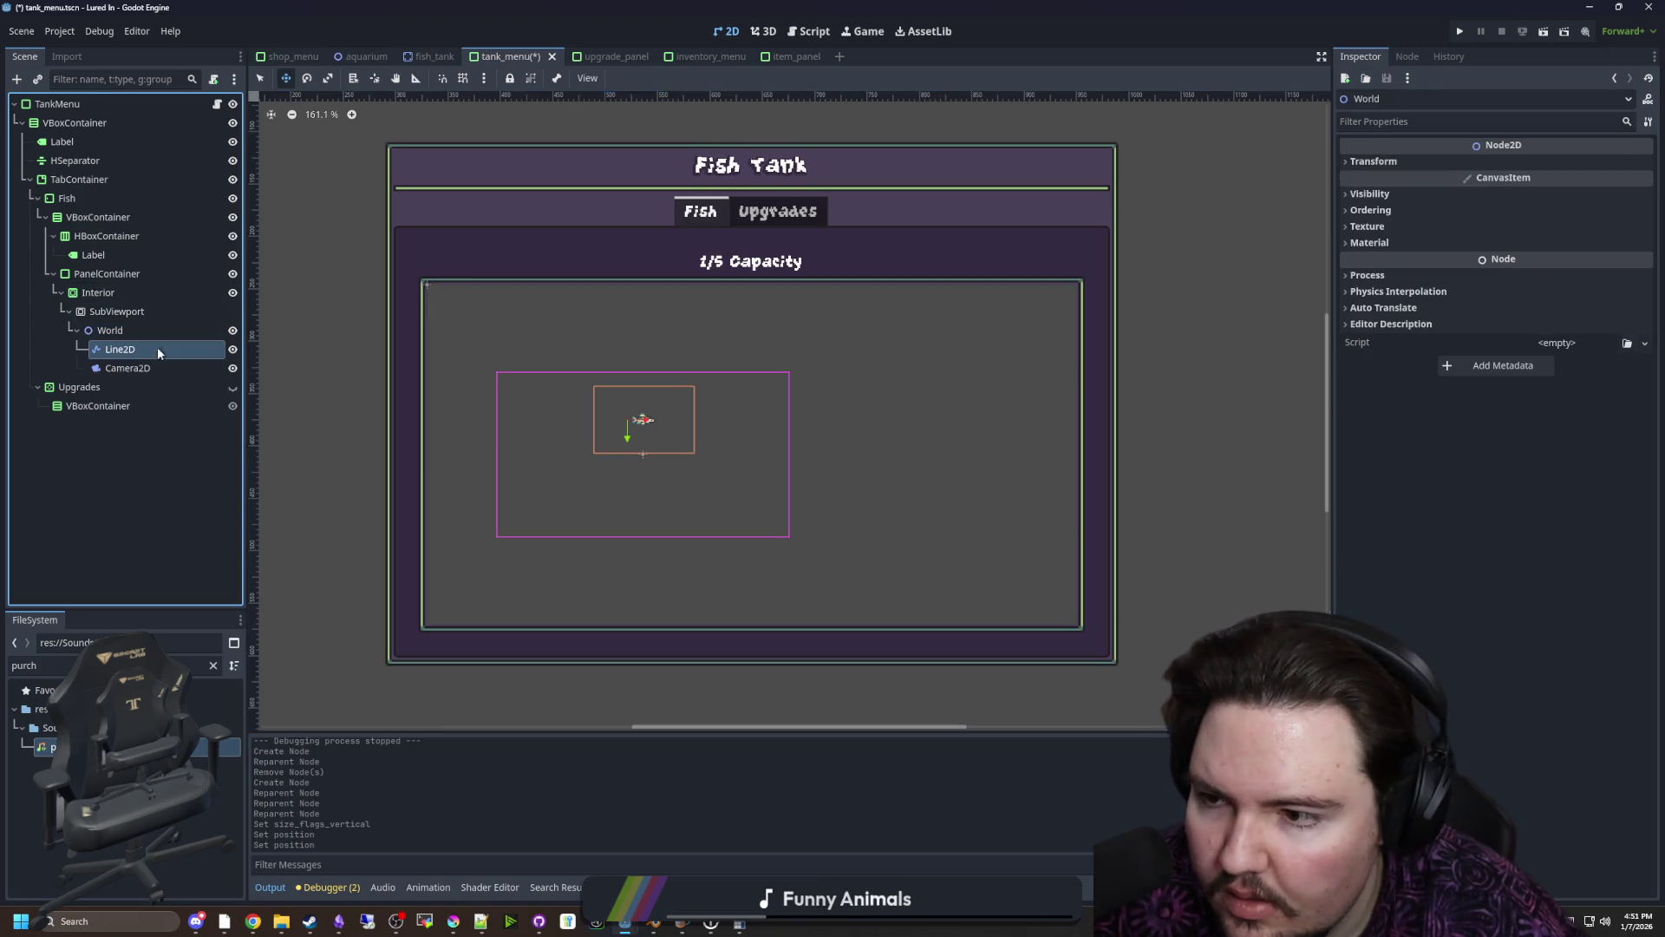
left_click(135, 369)
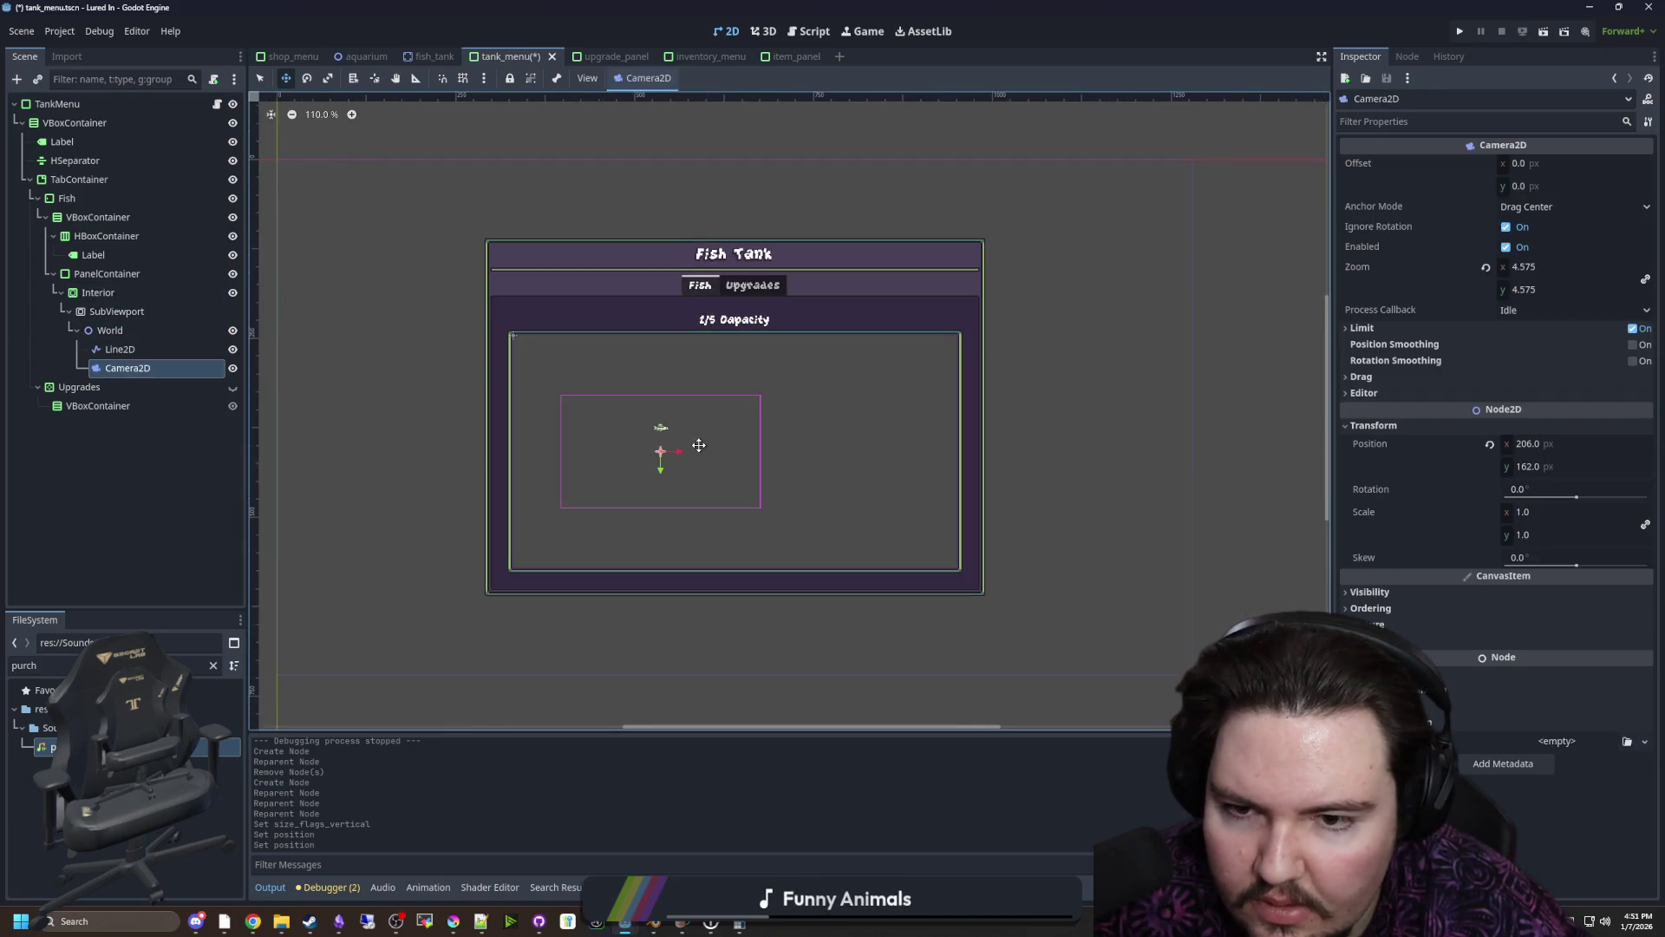
Toggle the Interior container's mouse target and raise its stretch shrink value
left_click(150, 293)
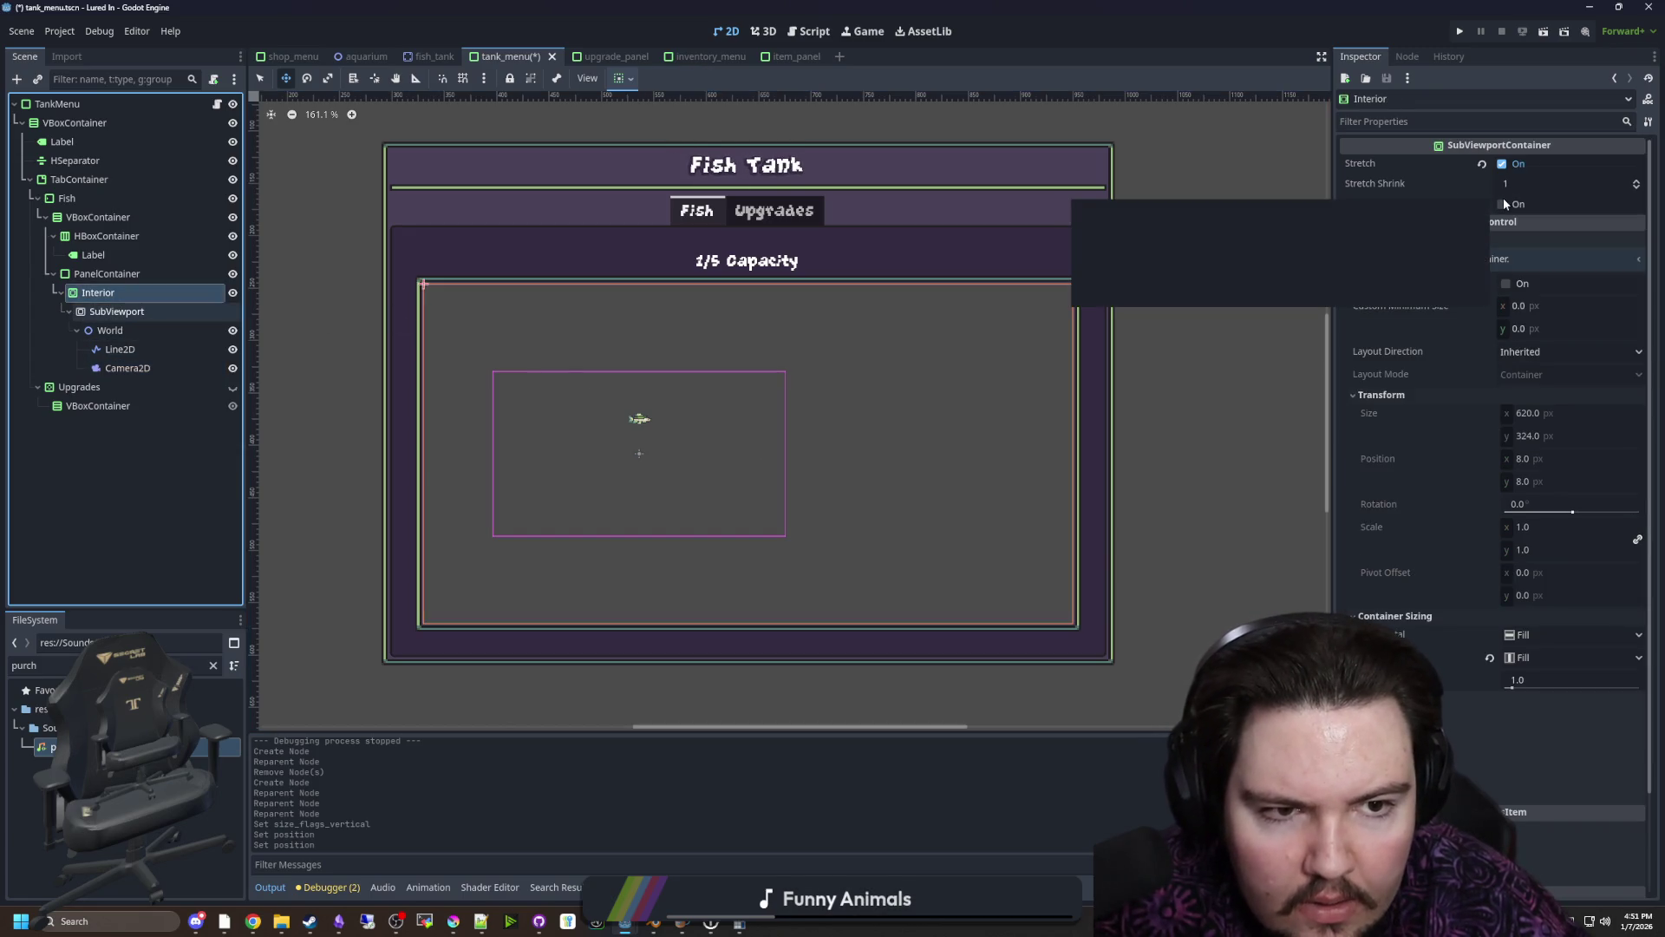
left_click(1502, 204)
left_click_drag(1522, 189, 1595, 189)
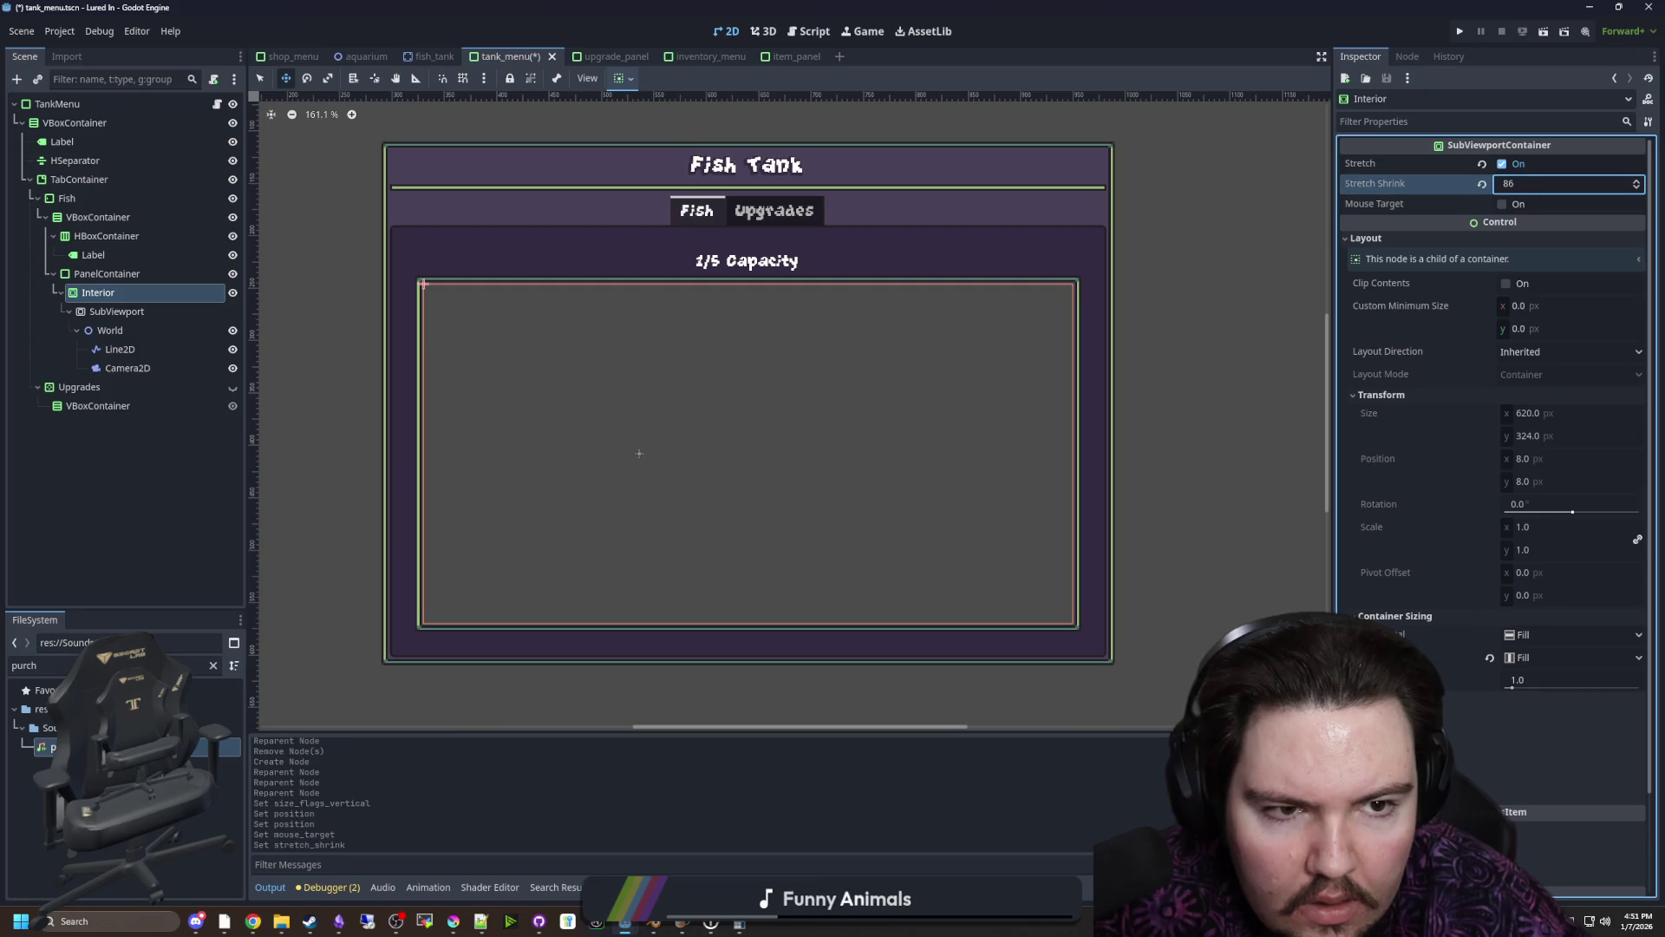
mouse_move(1438, 183)
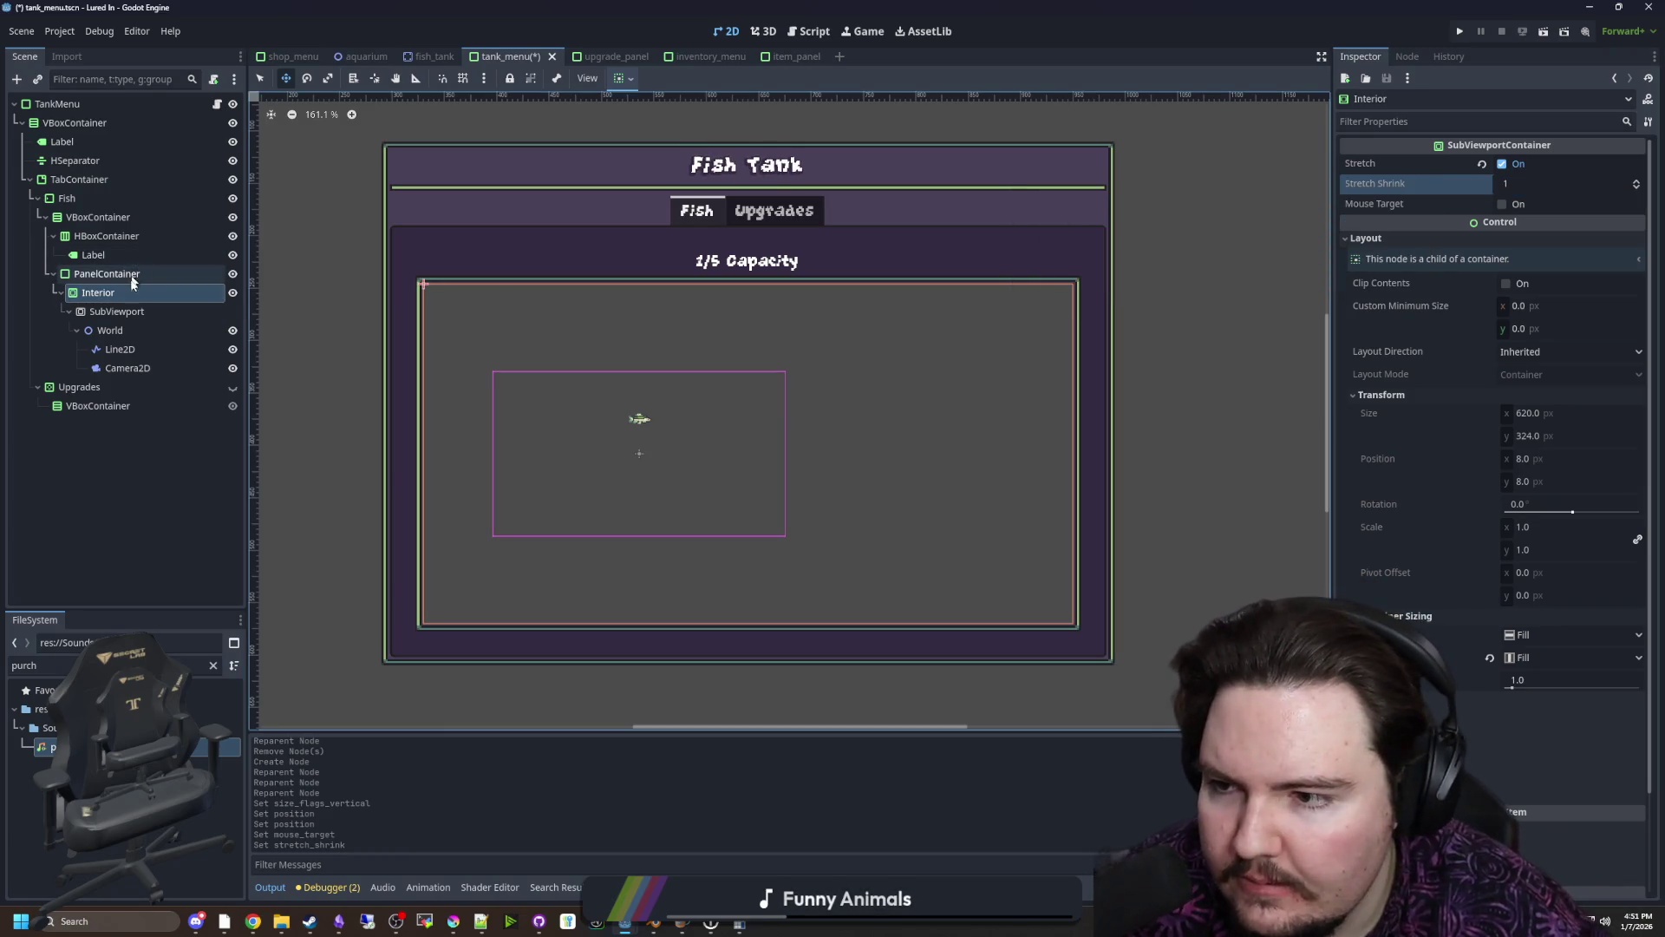
Set the Camera2D zoom to 3.0
left_click(113, 311)
left_click(112, 368)
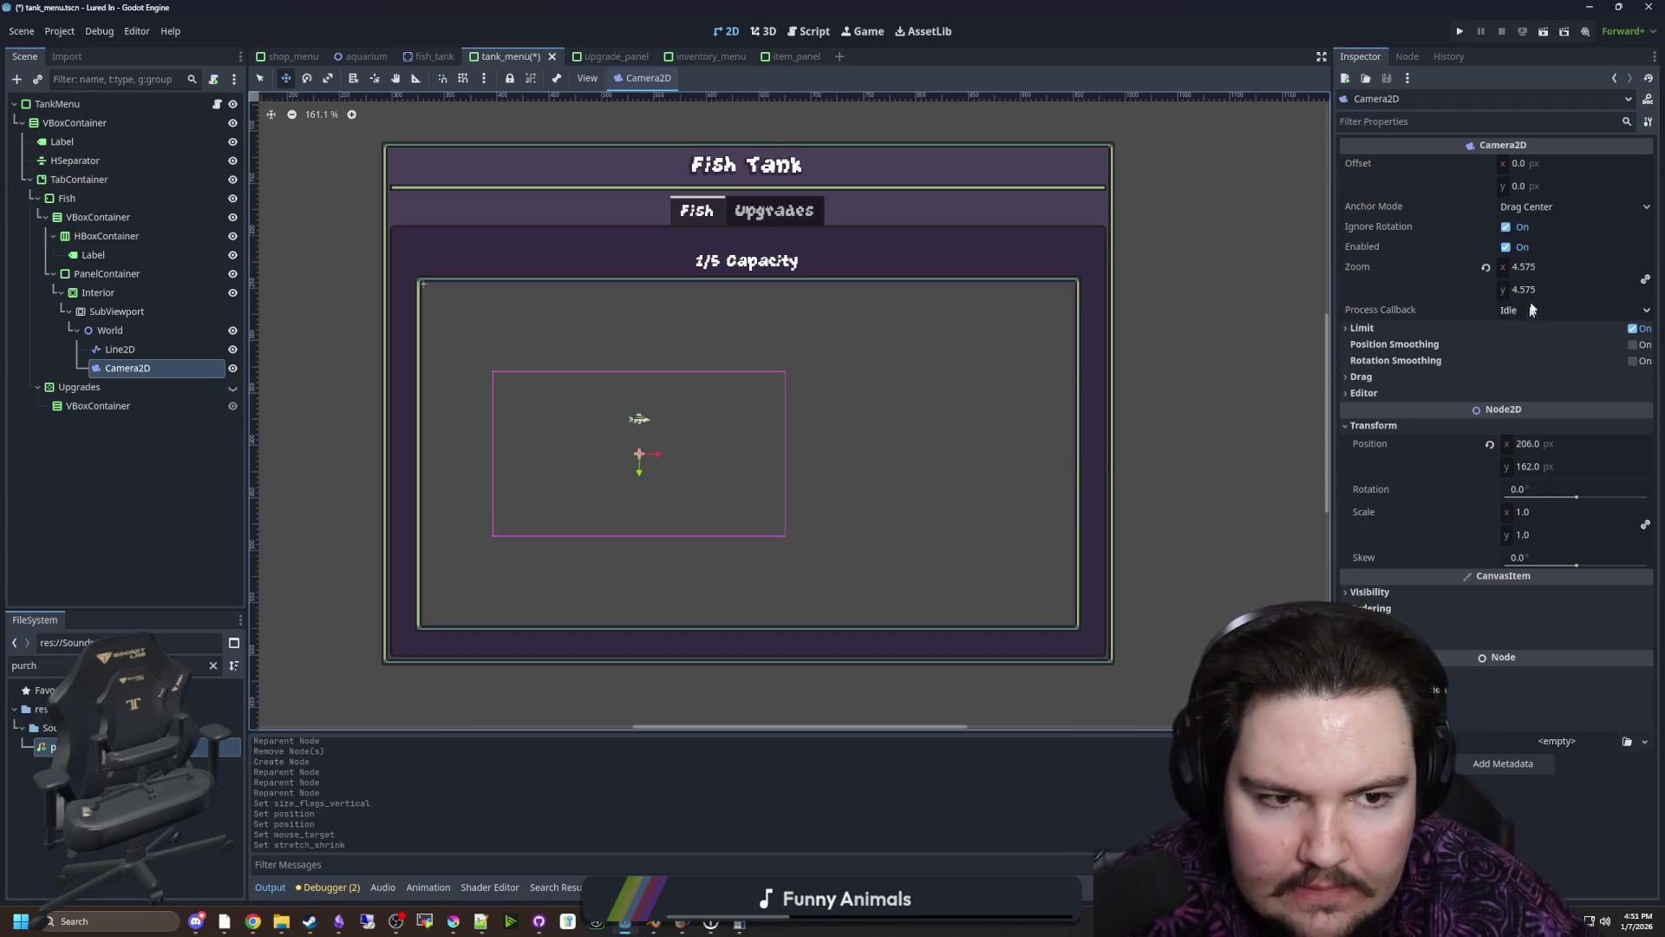
left_click(1540, 266)
type("2")
left_click(1541, 288)
type("3")
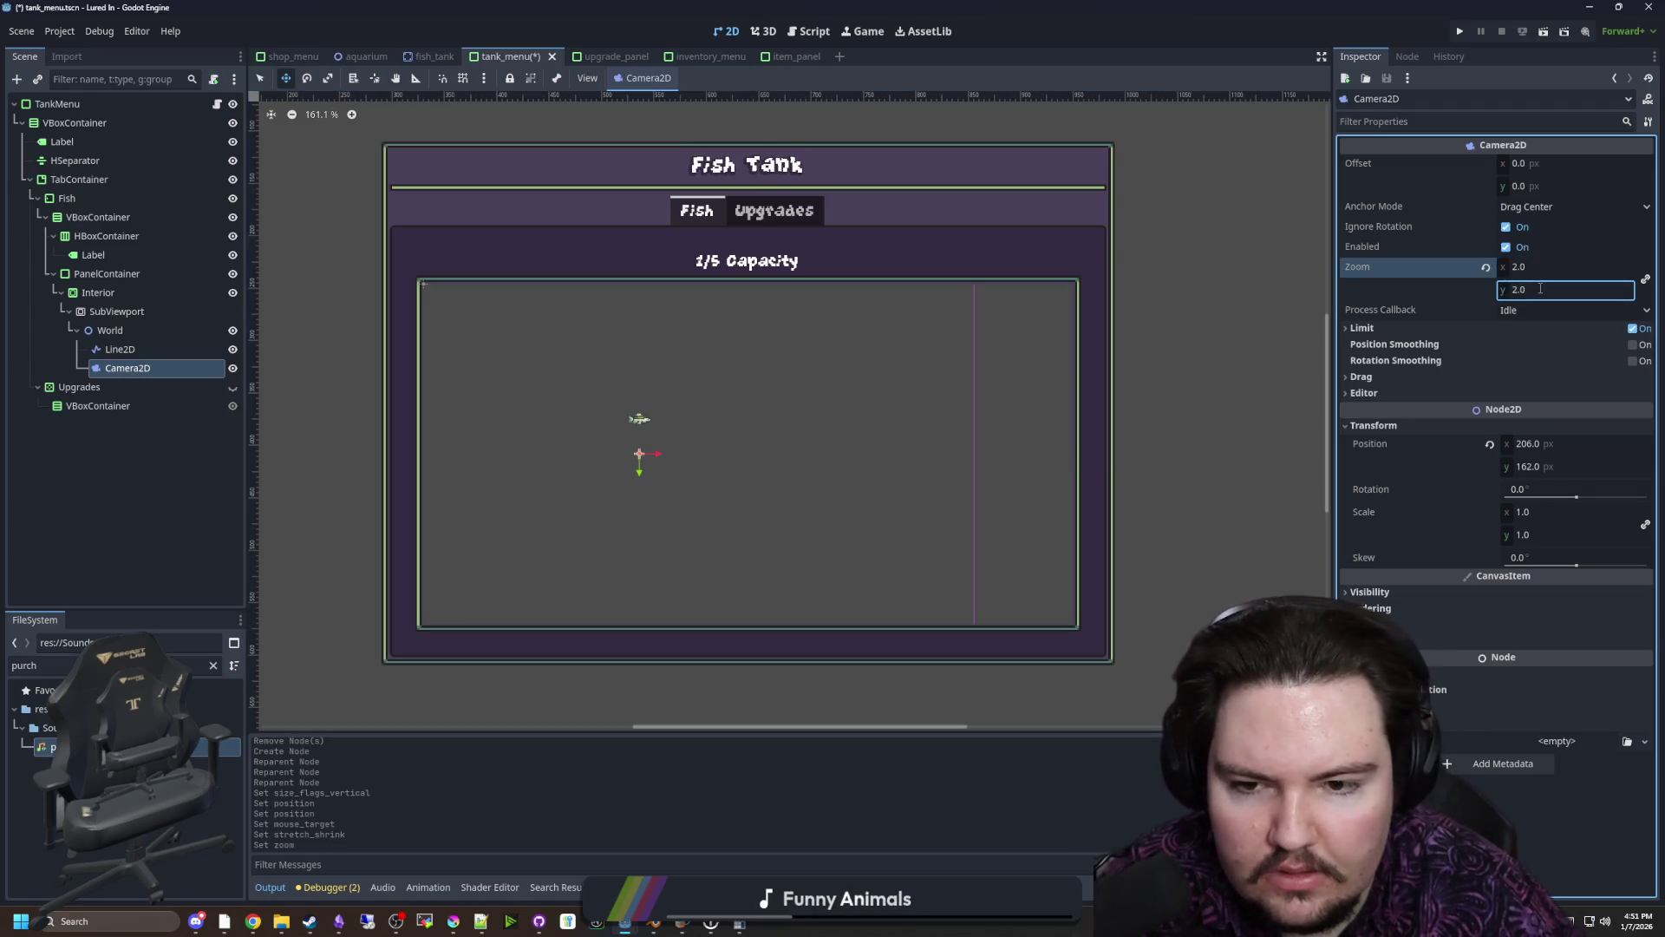
key("Return")
left_click(1544, 268)
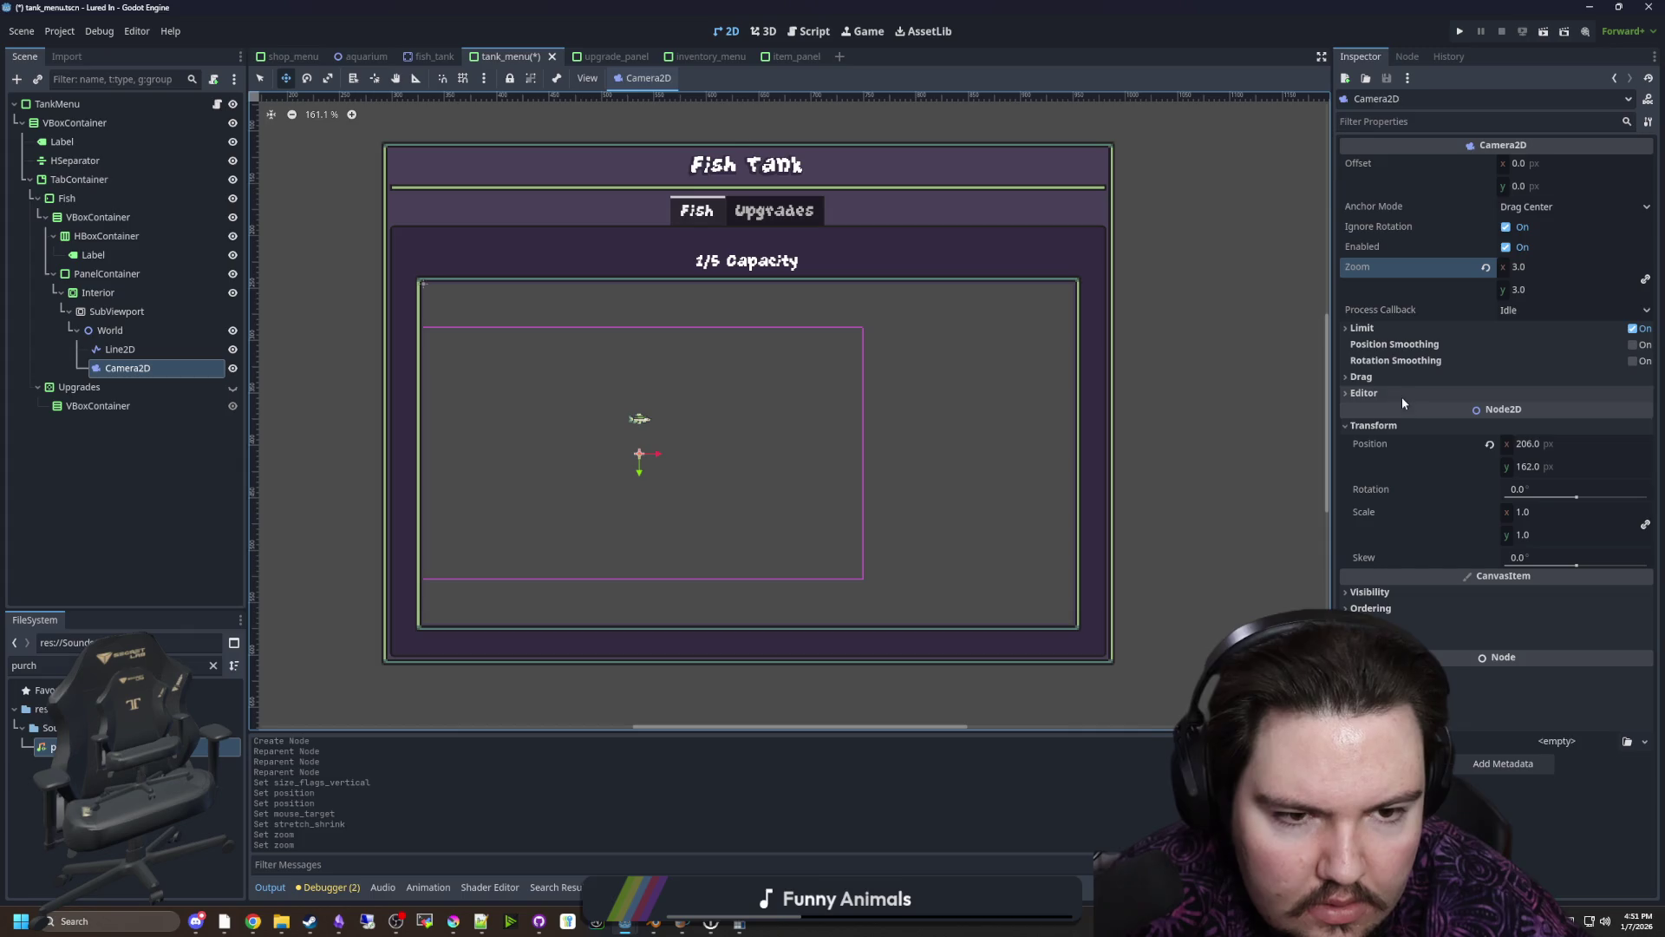
Set the Camera2D x position to 620/2 (310), centring it on the SubViewport
left_click(132, 312)
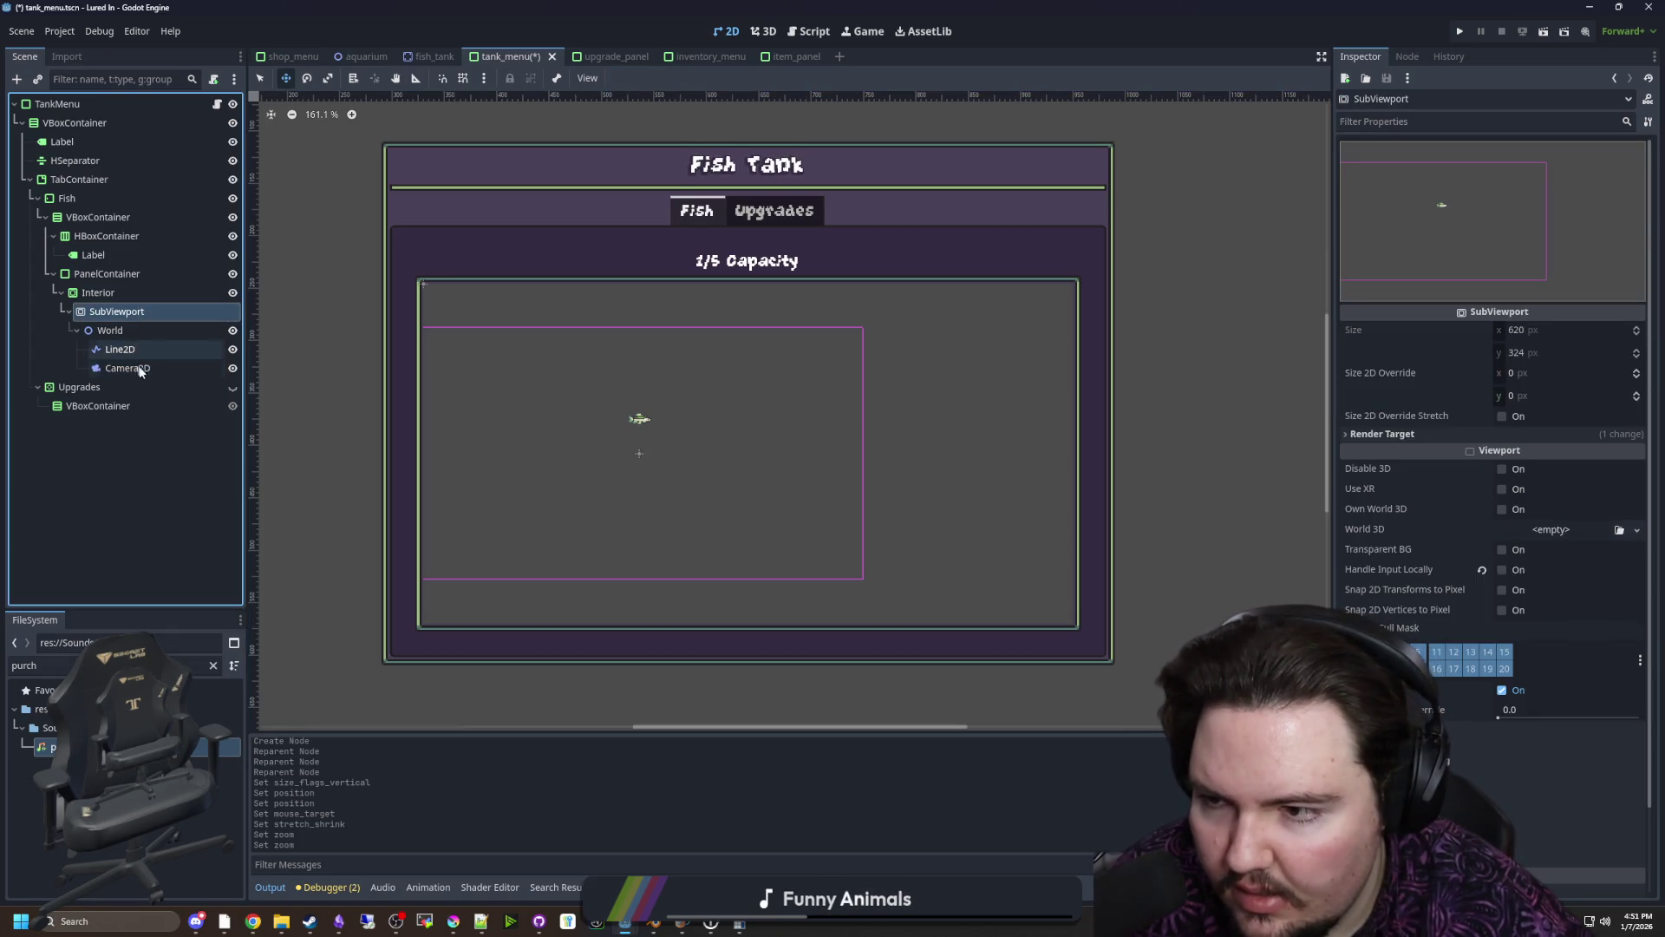
left_click(129, 368)
left_click(1537, 446)
type("620/3")
key("Return")
left_click(1539, 446)
type("620/2")
key("Return")
Save the tank_menu scene with Ctrl+S
left_click(116, 311)
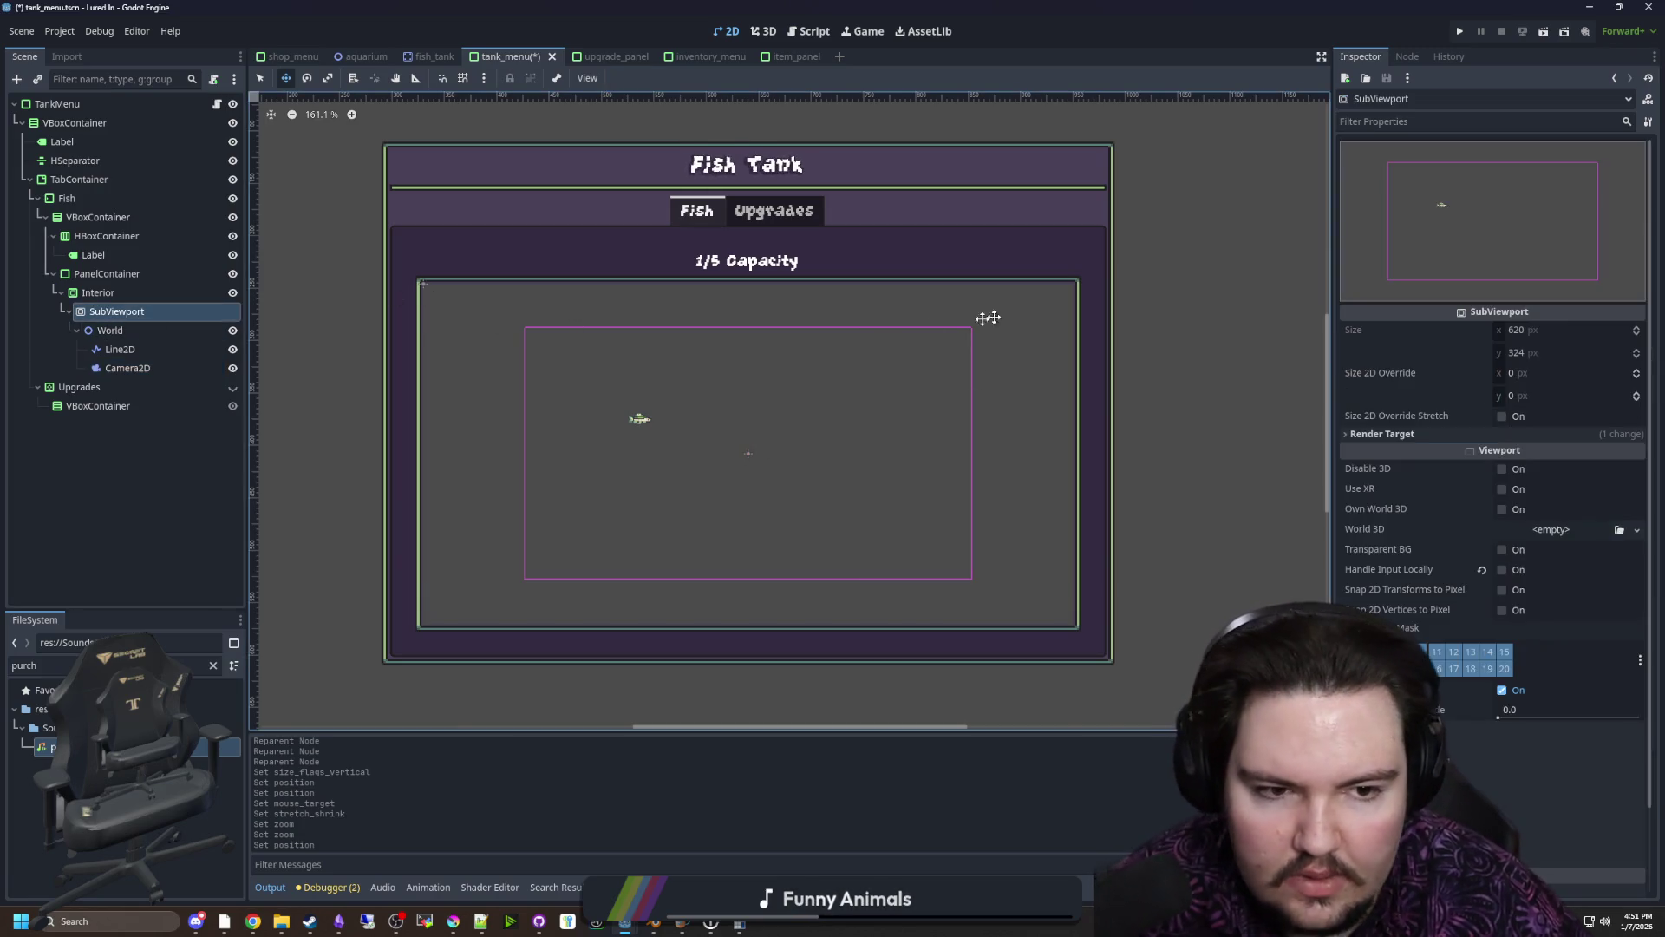
left_click(688, 373)
key("ctrl+s")
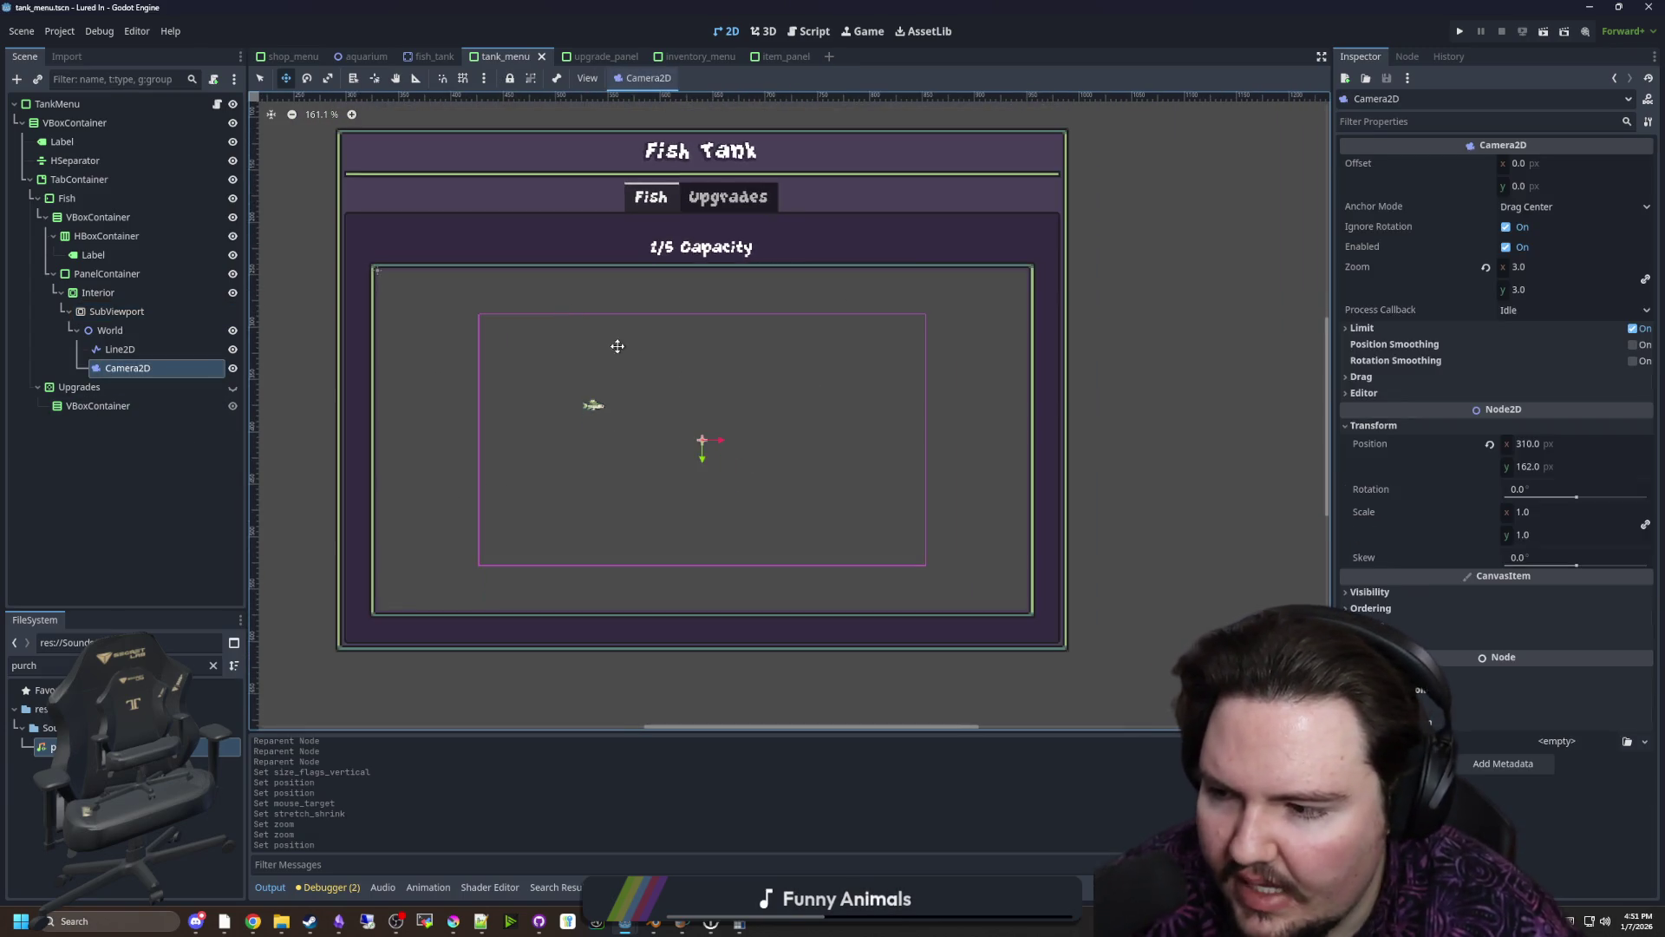
key("ctrl+s")
key("ctrl+s")
key("ctrl+s")
scroll(568, 429, "up", 1)
key("ctrl+s")
scroll(755, 399, "down", 1)
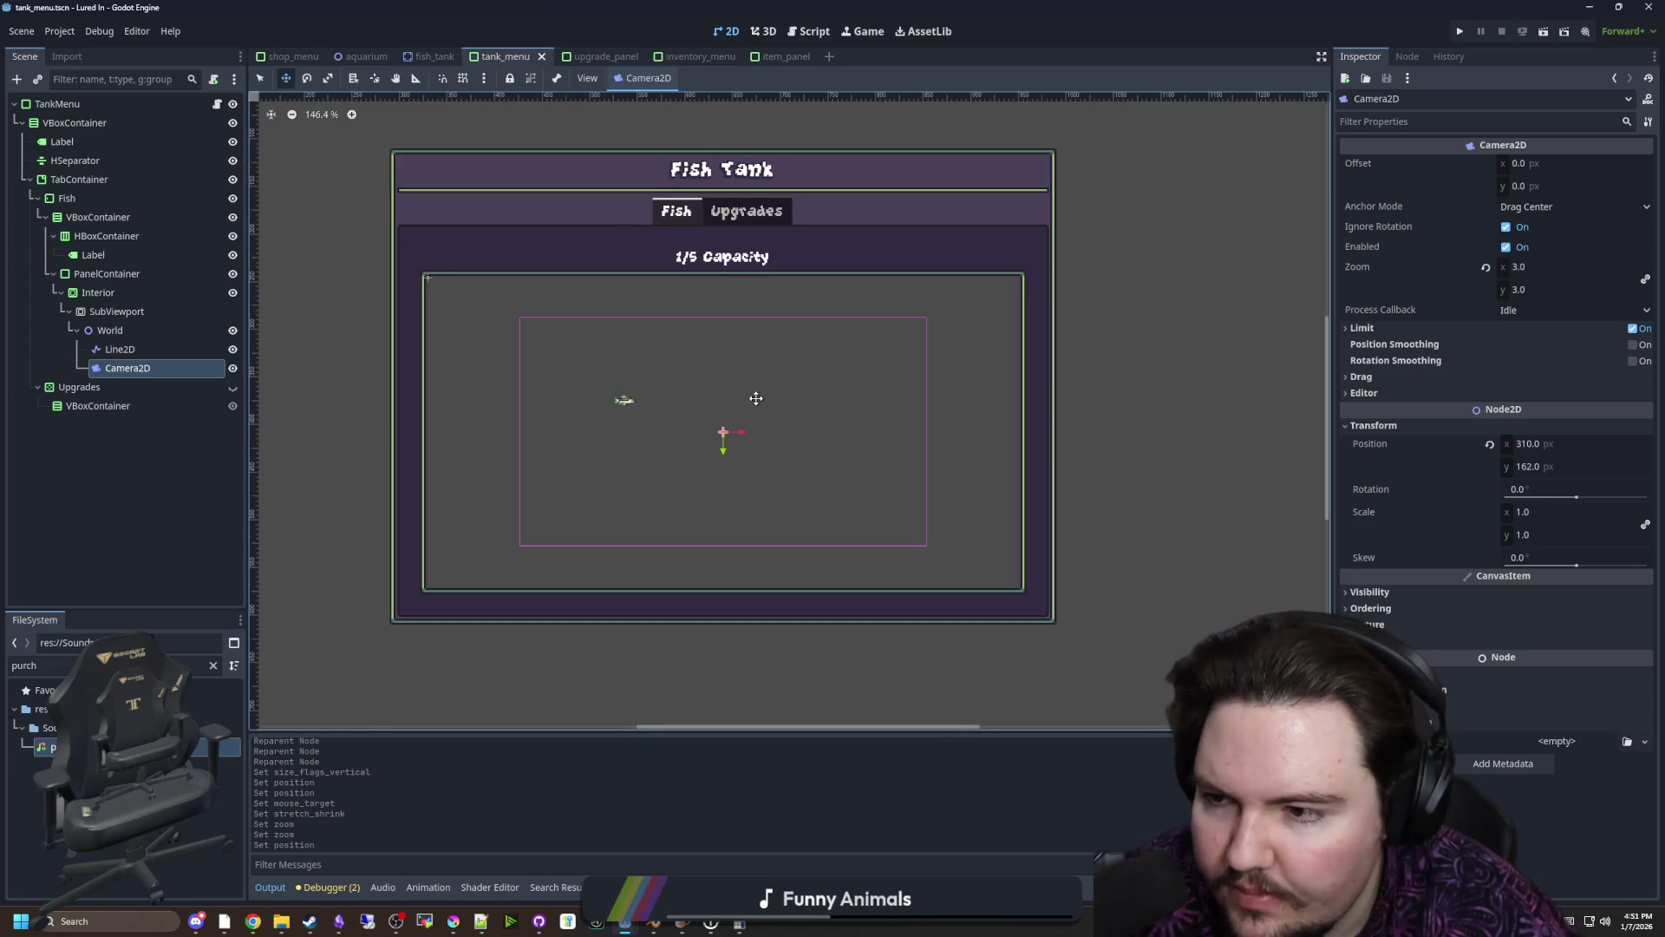
left_click(202, 350)
Move the fish Line2D's second point and save the scene
scroll(672, 370, "up", 1)
key("ctrl+s")
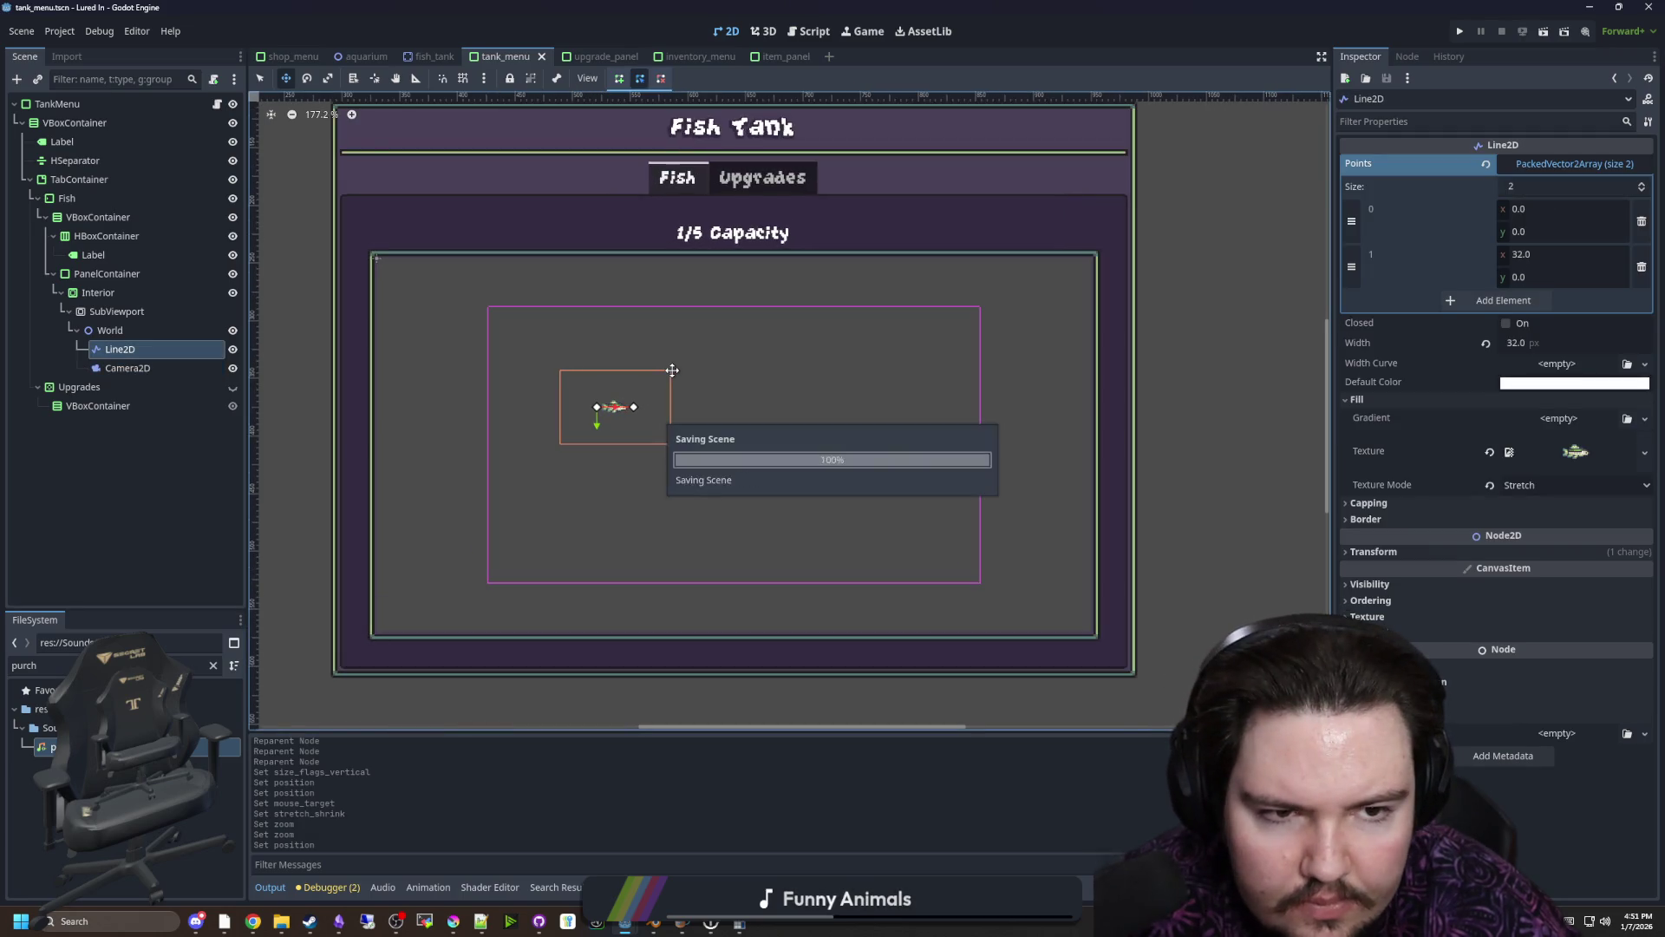
scroll(657, 387, "up", 2)
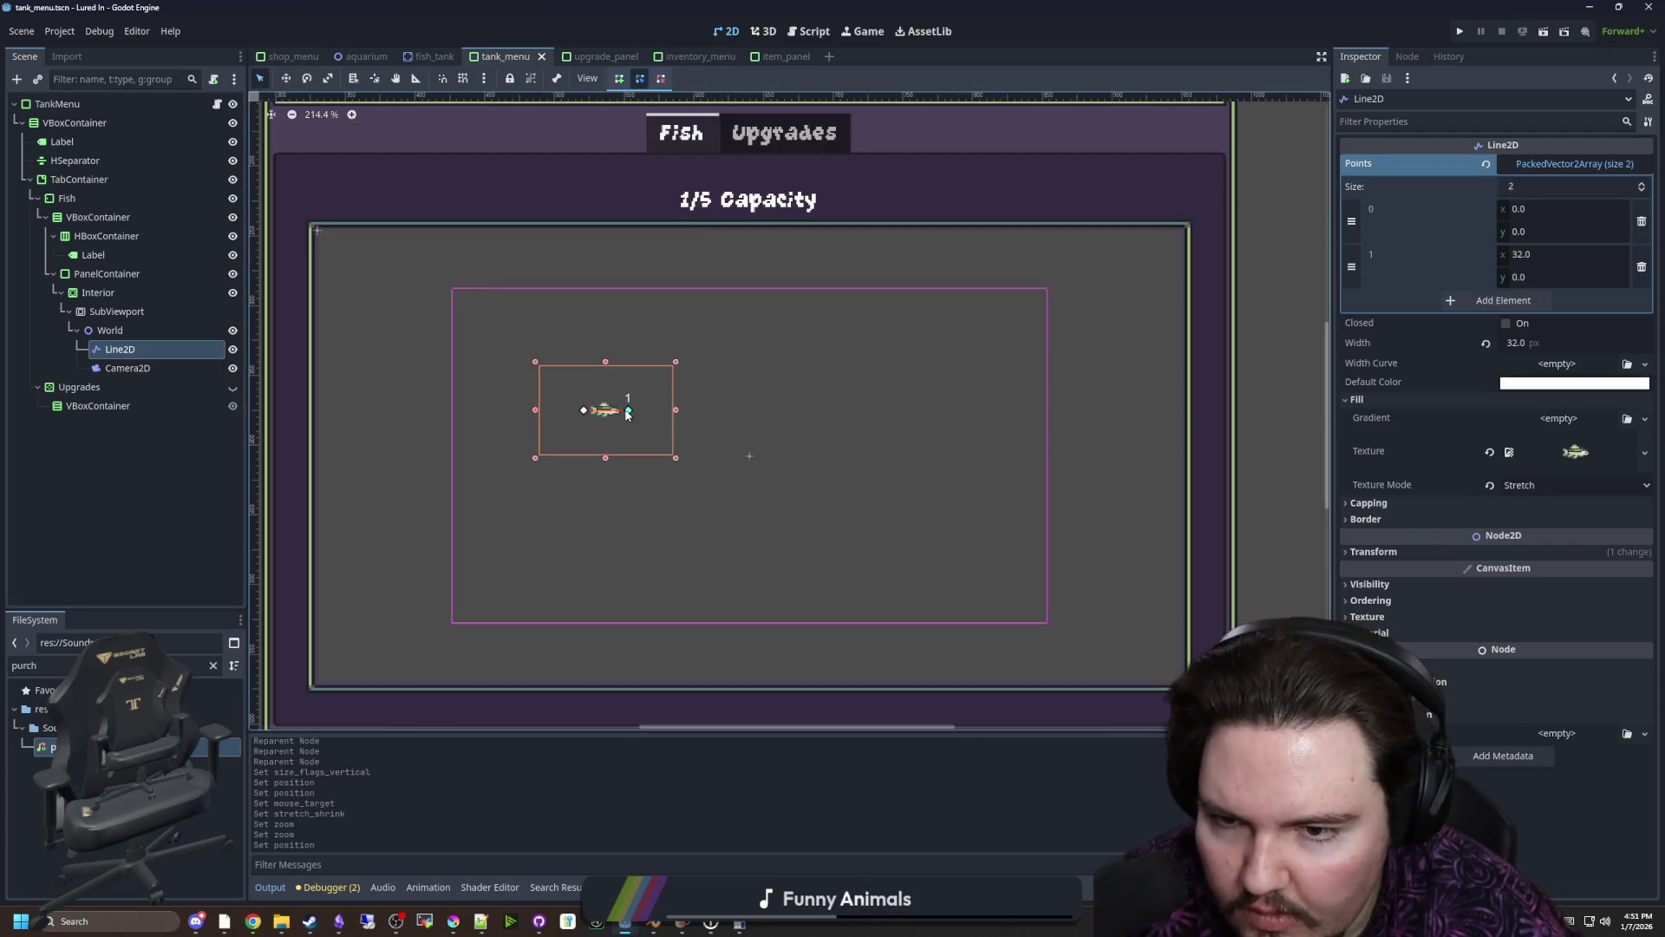
left_click_drag(701, 407, 791, 368)
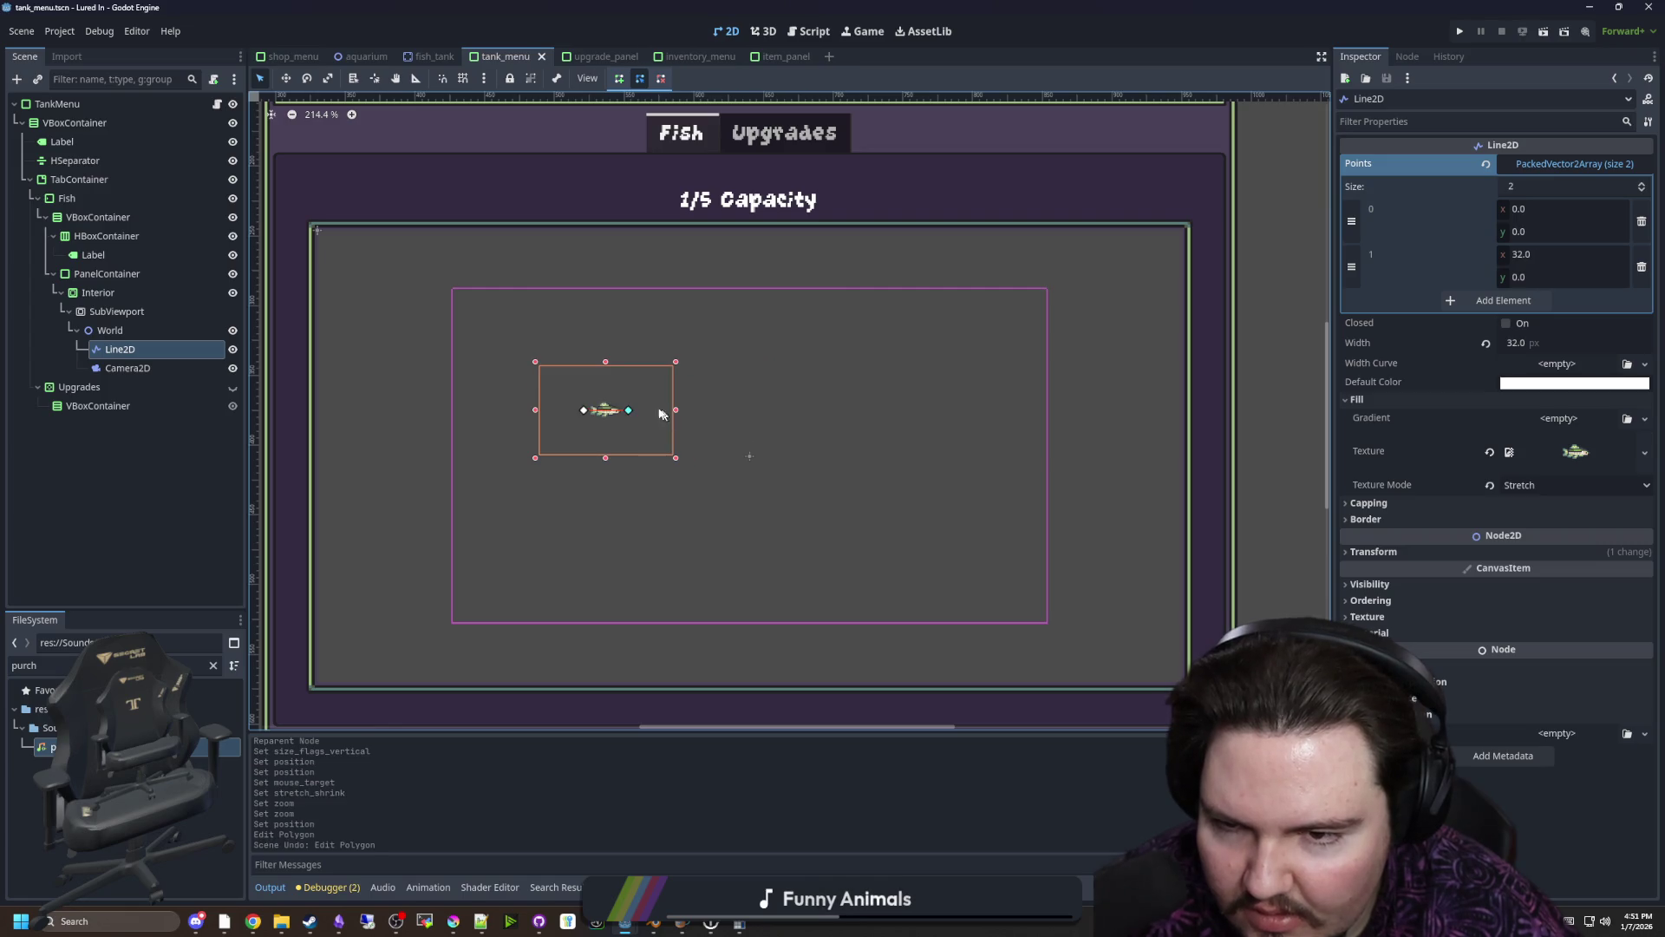
scroll(637, 411, "down", 3)
key("ctrl+s")
key("ctrl+s")
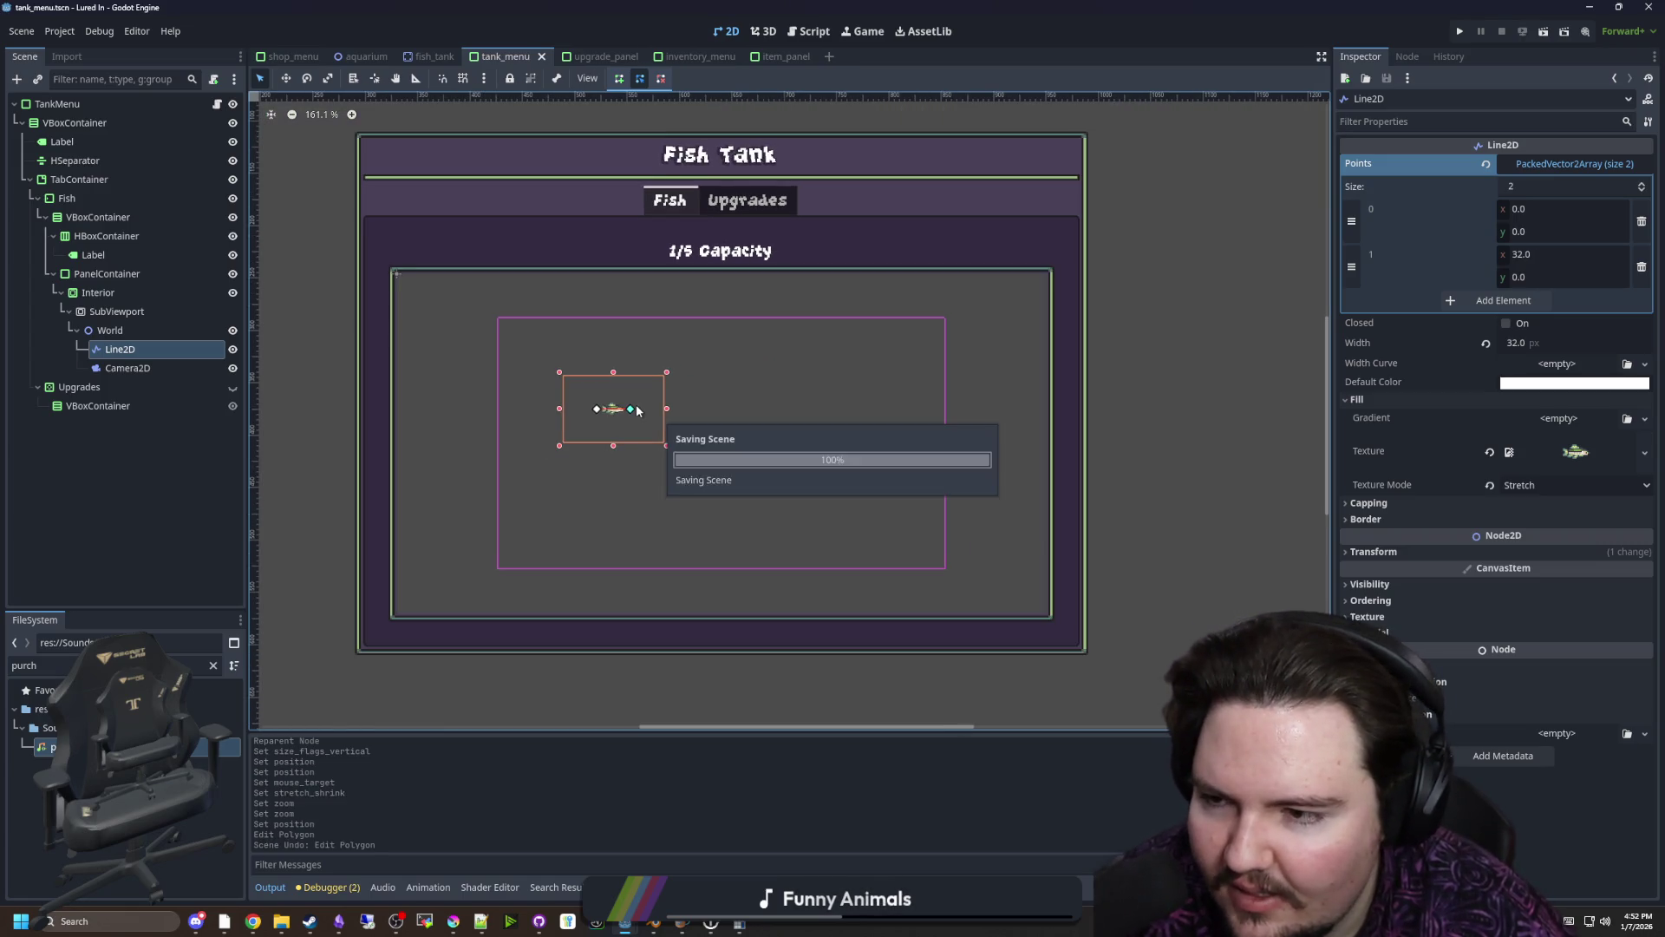
Test-run the game, buying a new tank and opening its panel to view the fish
left_click(1460, 33)
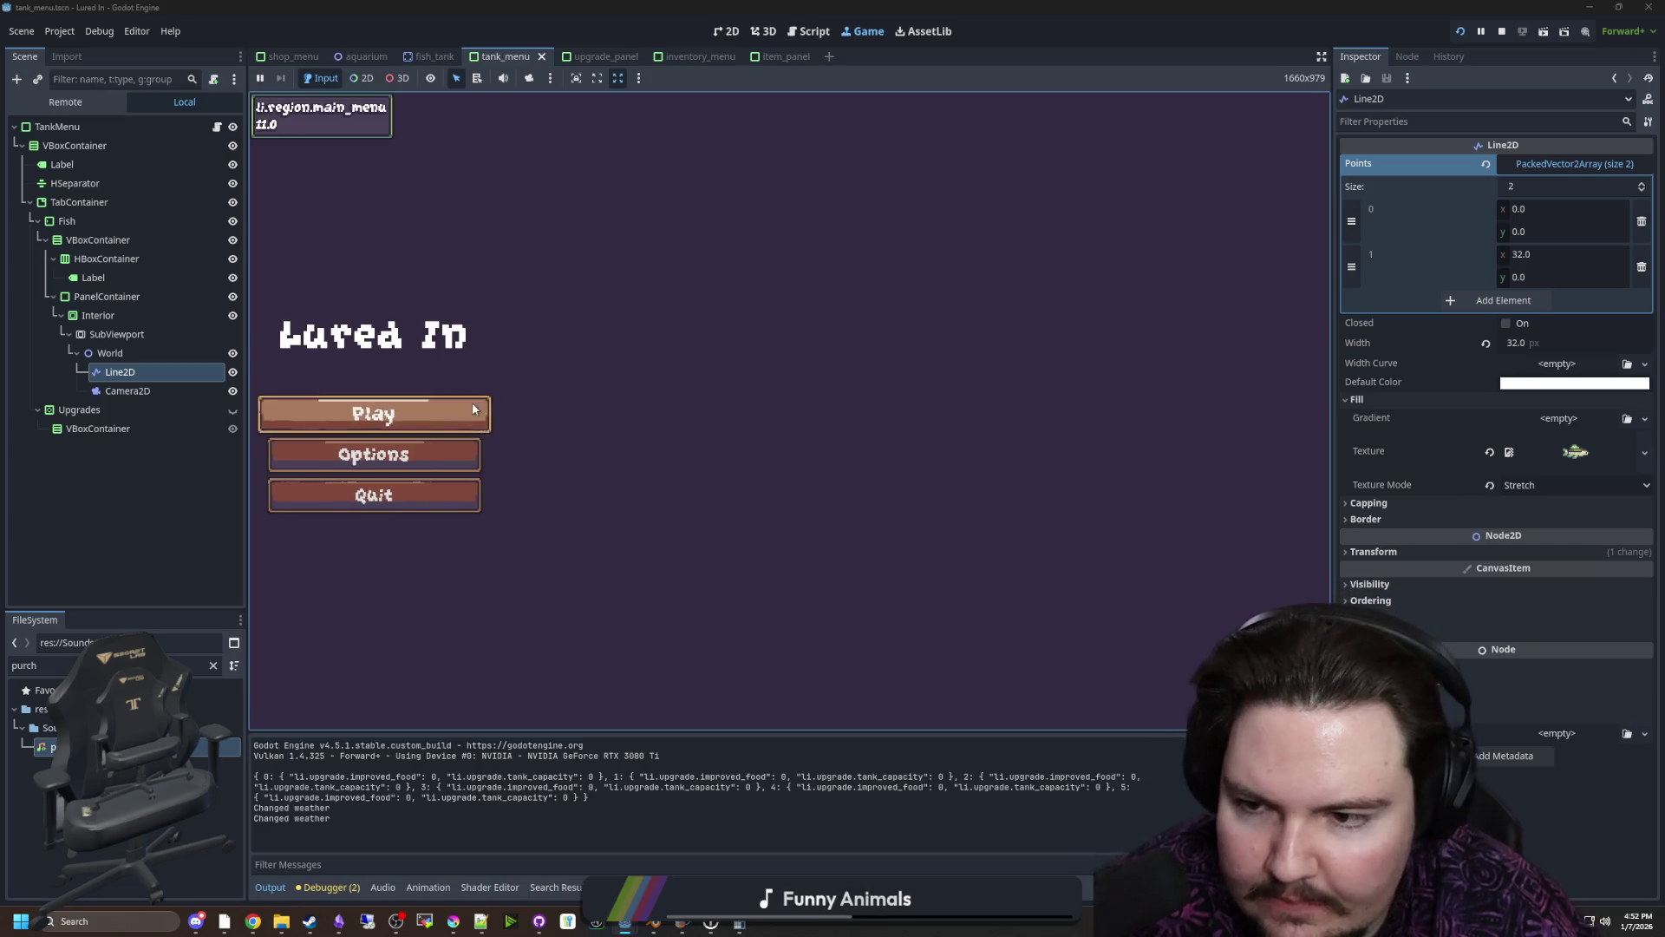
left_click(373, 412)
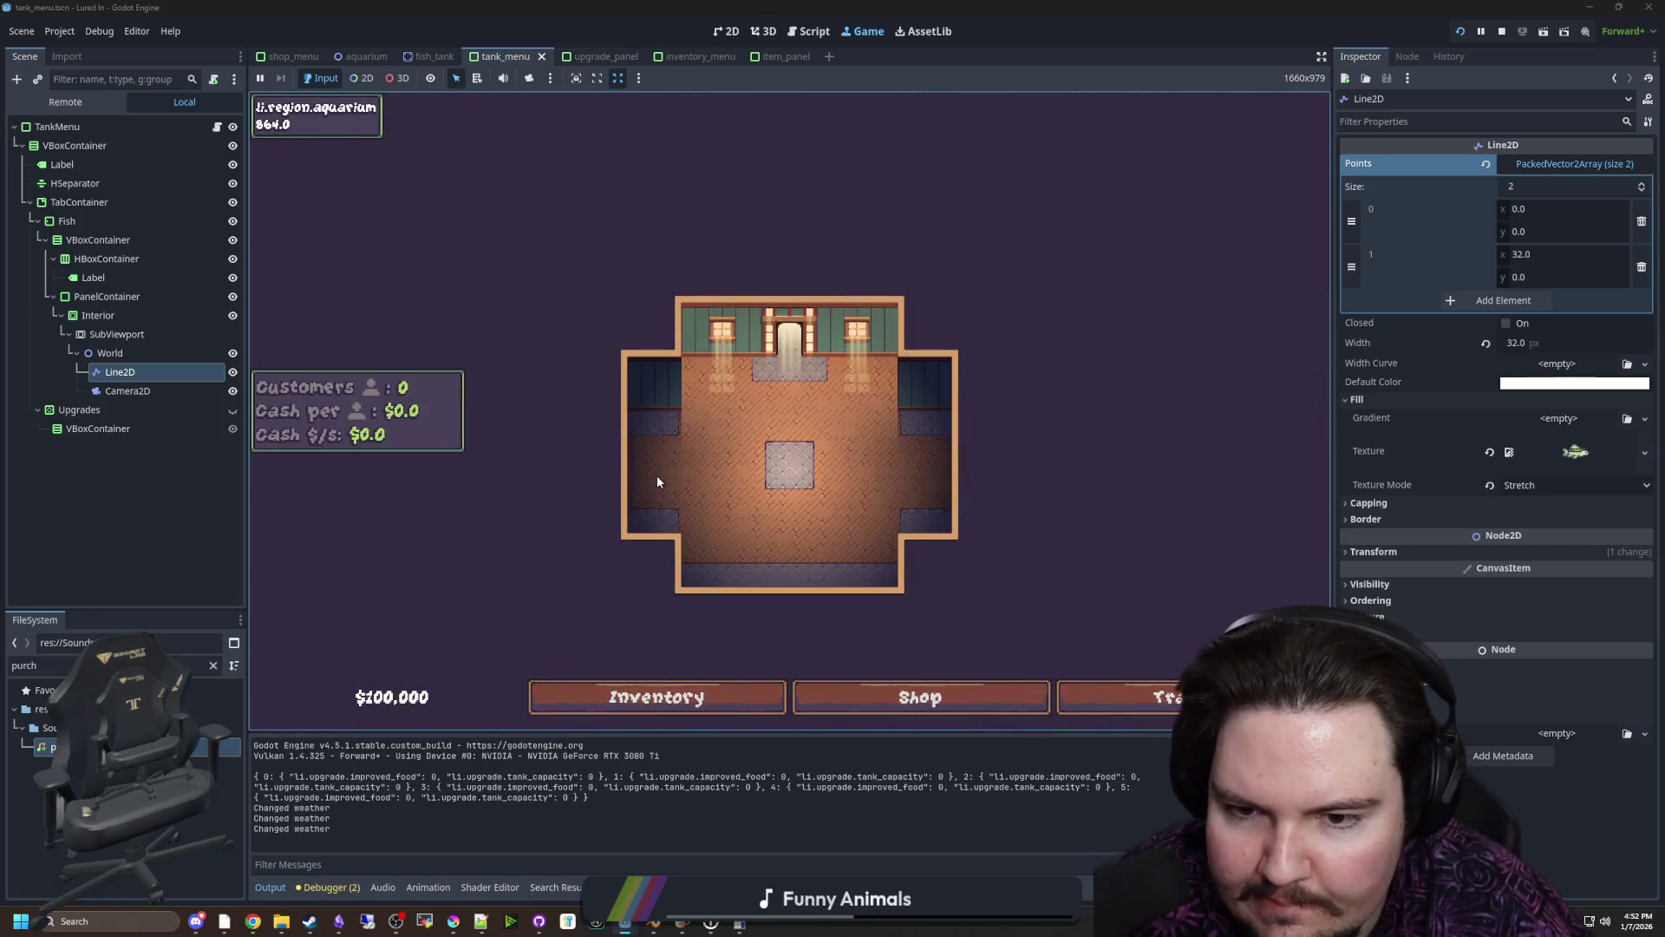
left_click(847, 694)
left_click(975, 309)
left_click(663, 428)
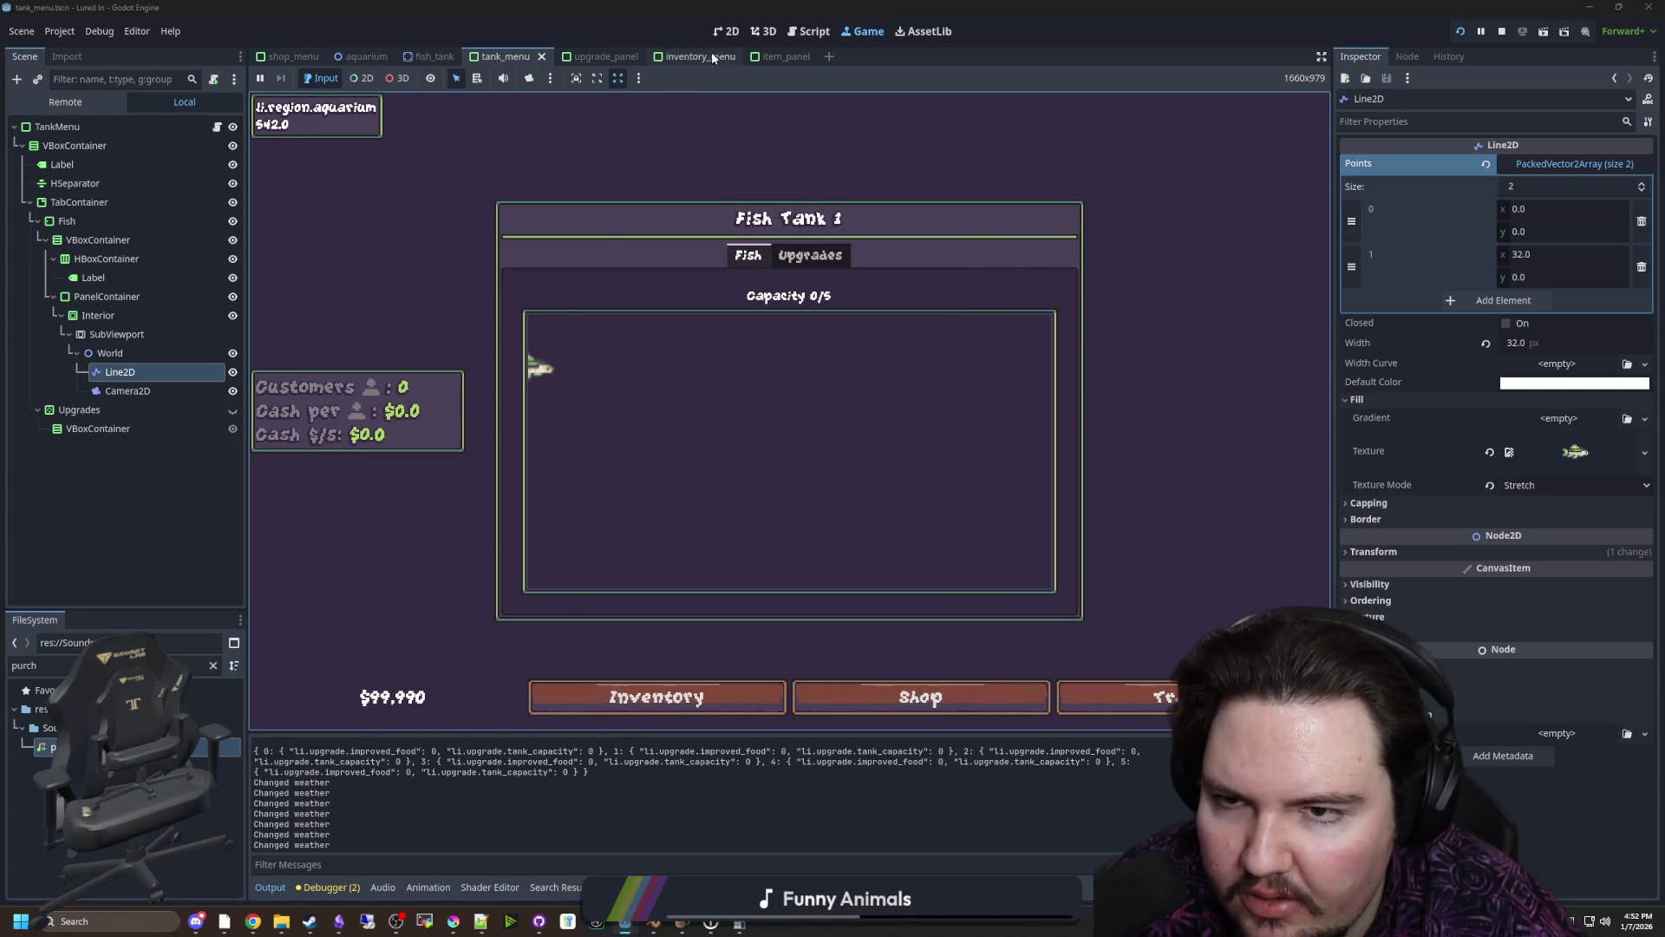
left_click(730, 35)
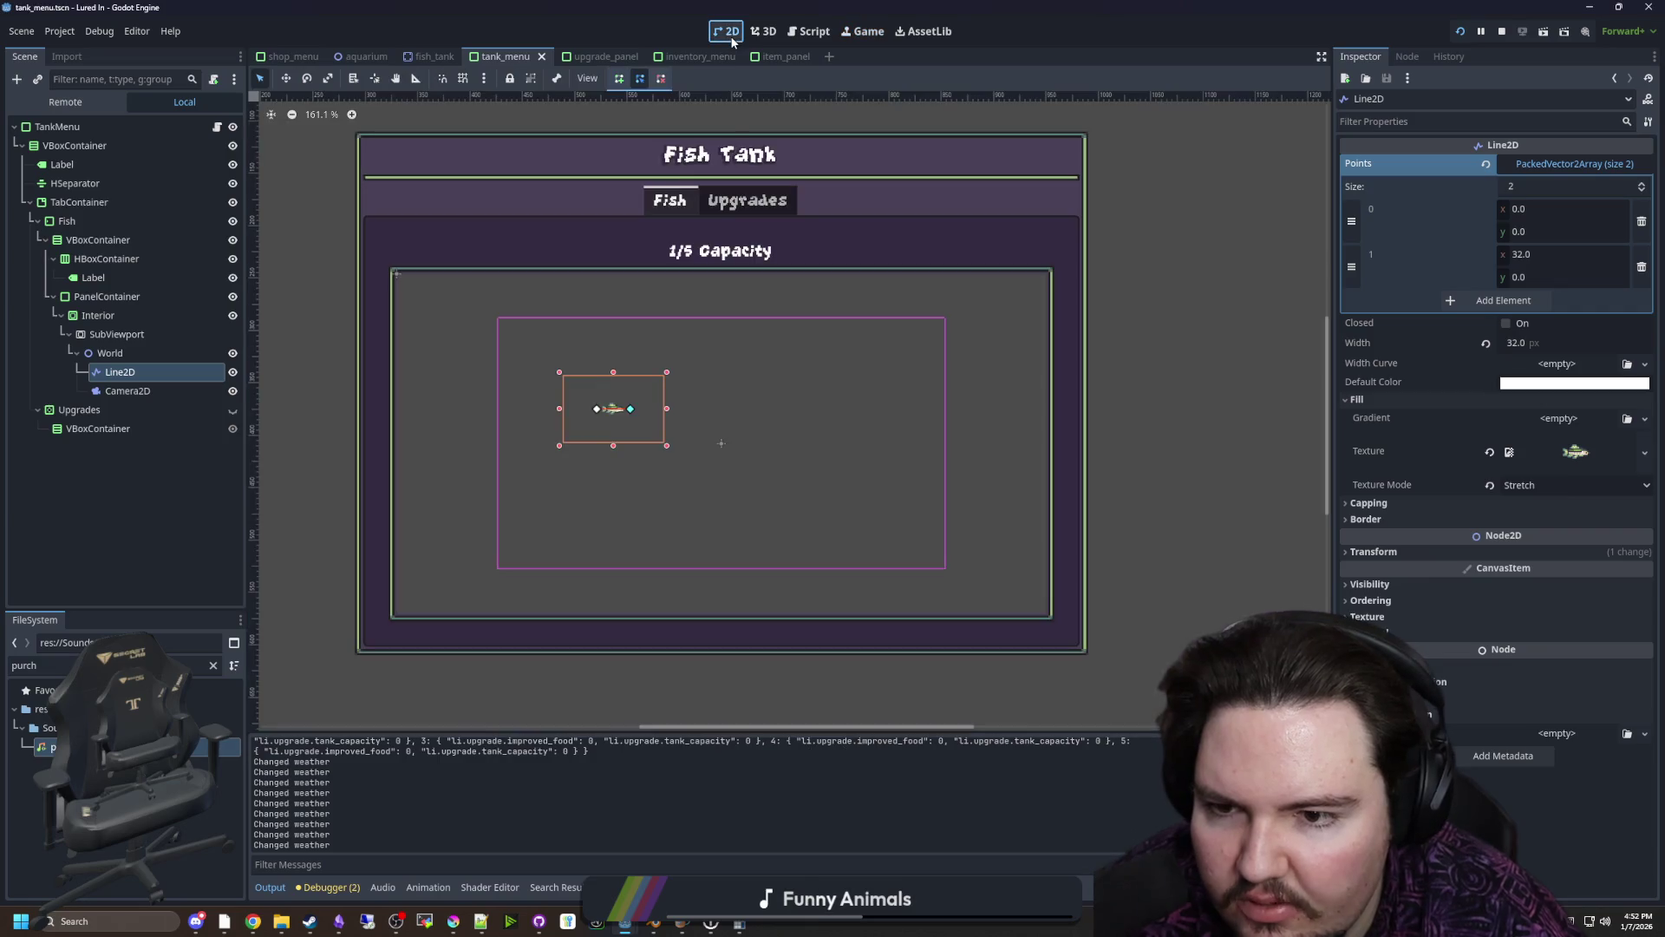
Set the Camera2D zoom to 2.0 and save the scene
scroll(715, 453, "up", 2)
key("ctrl+s")
scroll(529, 449, "down", 2)
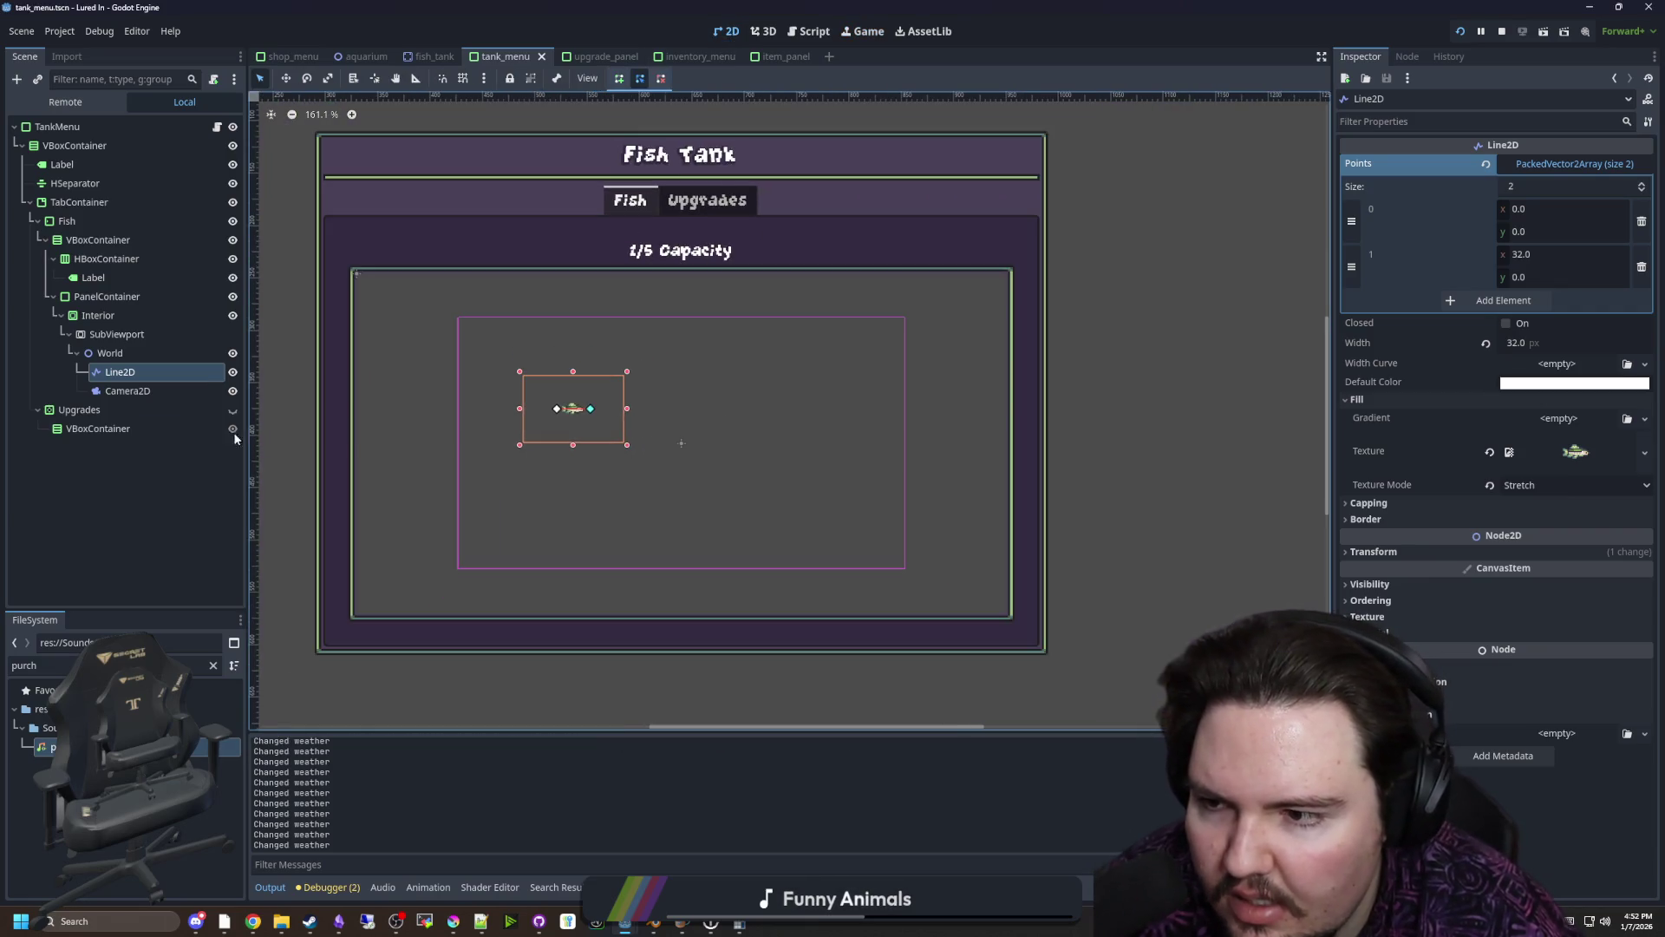
left_click(169, 397)
key("ctrl+s")
scroll(663, 413, "up", 1)
scroll(675, 414, "down", 2)
key("ctrl+s")
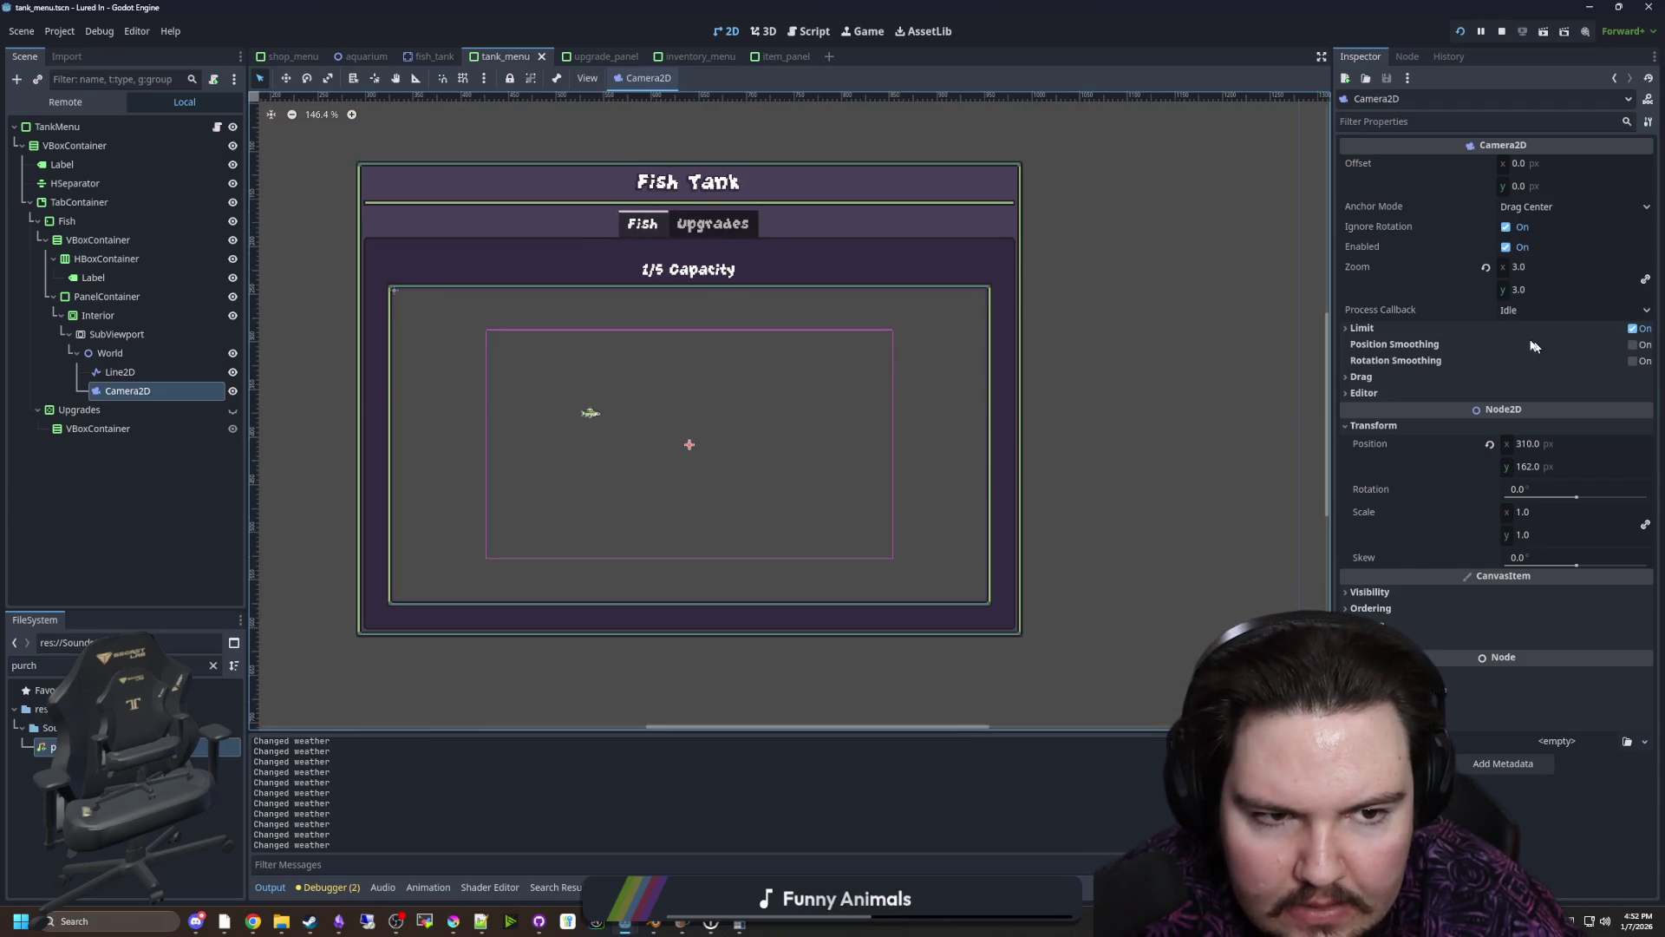
left_click(1532, 270)
type("2")
key("Tab")
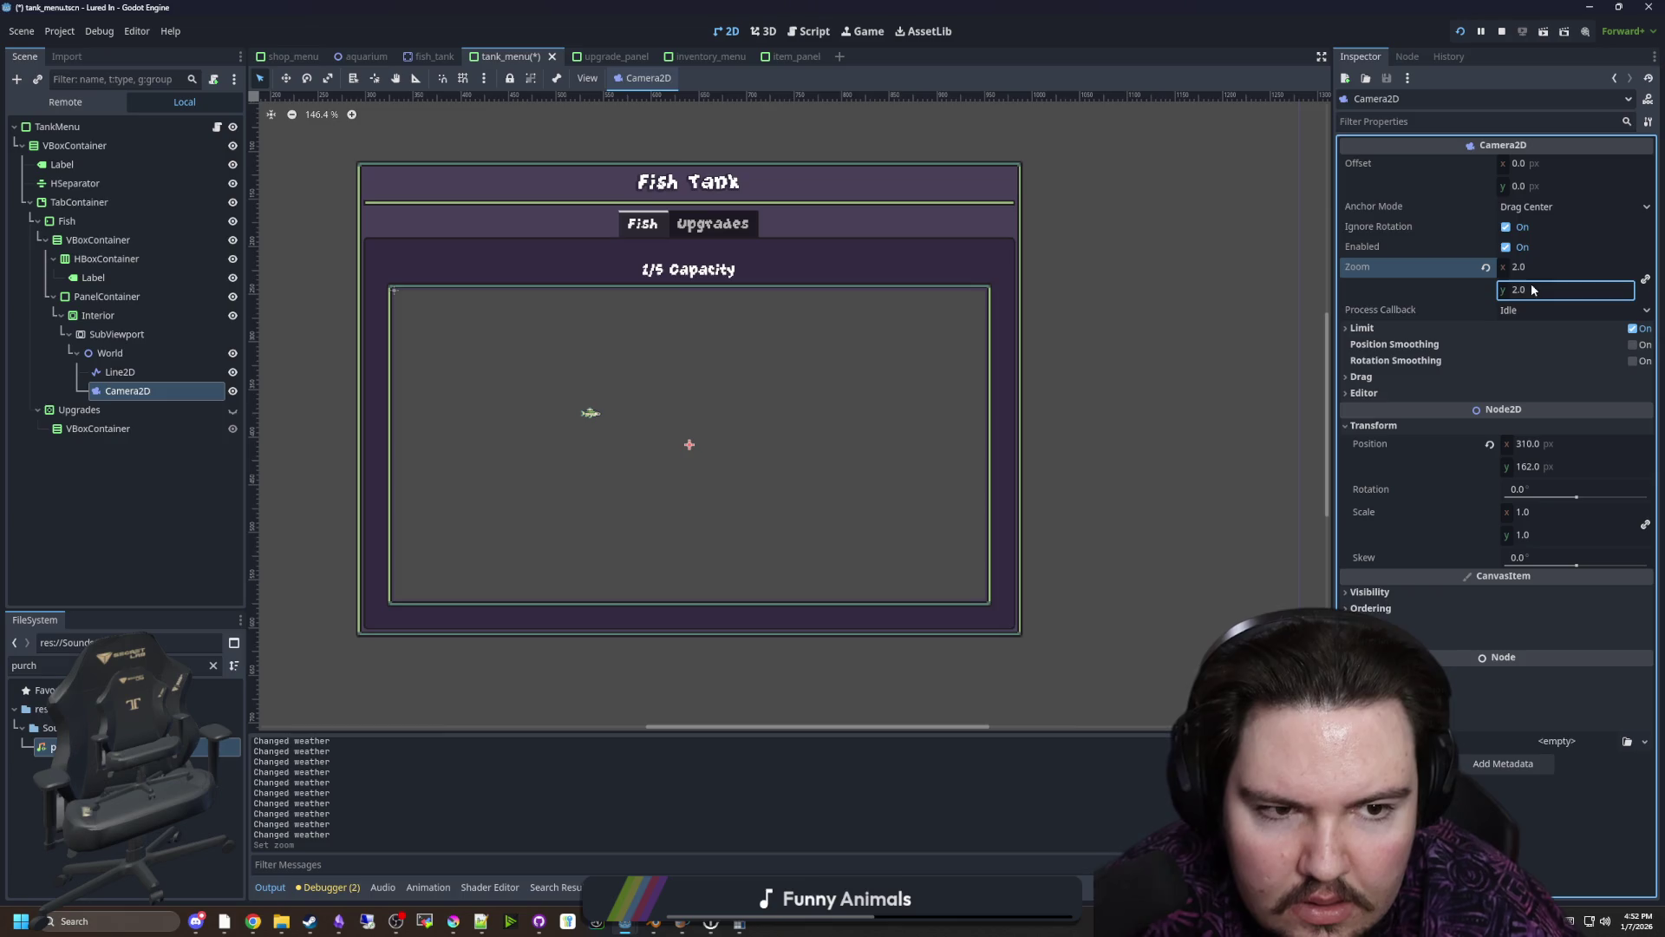
key("ctrl+s")
Retest in game by buying and opening Fish Tank 1, then stop and select the SubViewport
left_click(1462, 31)
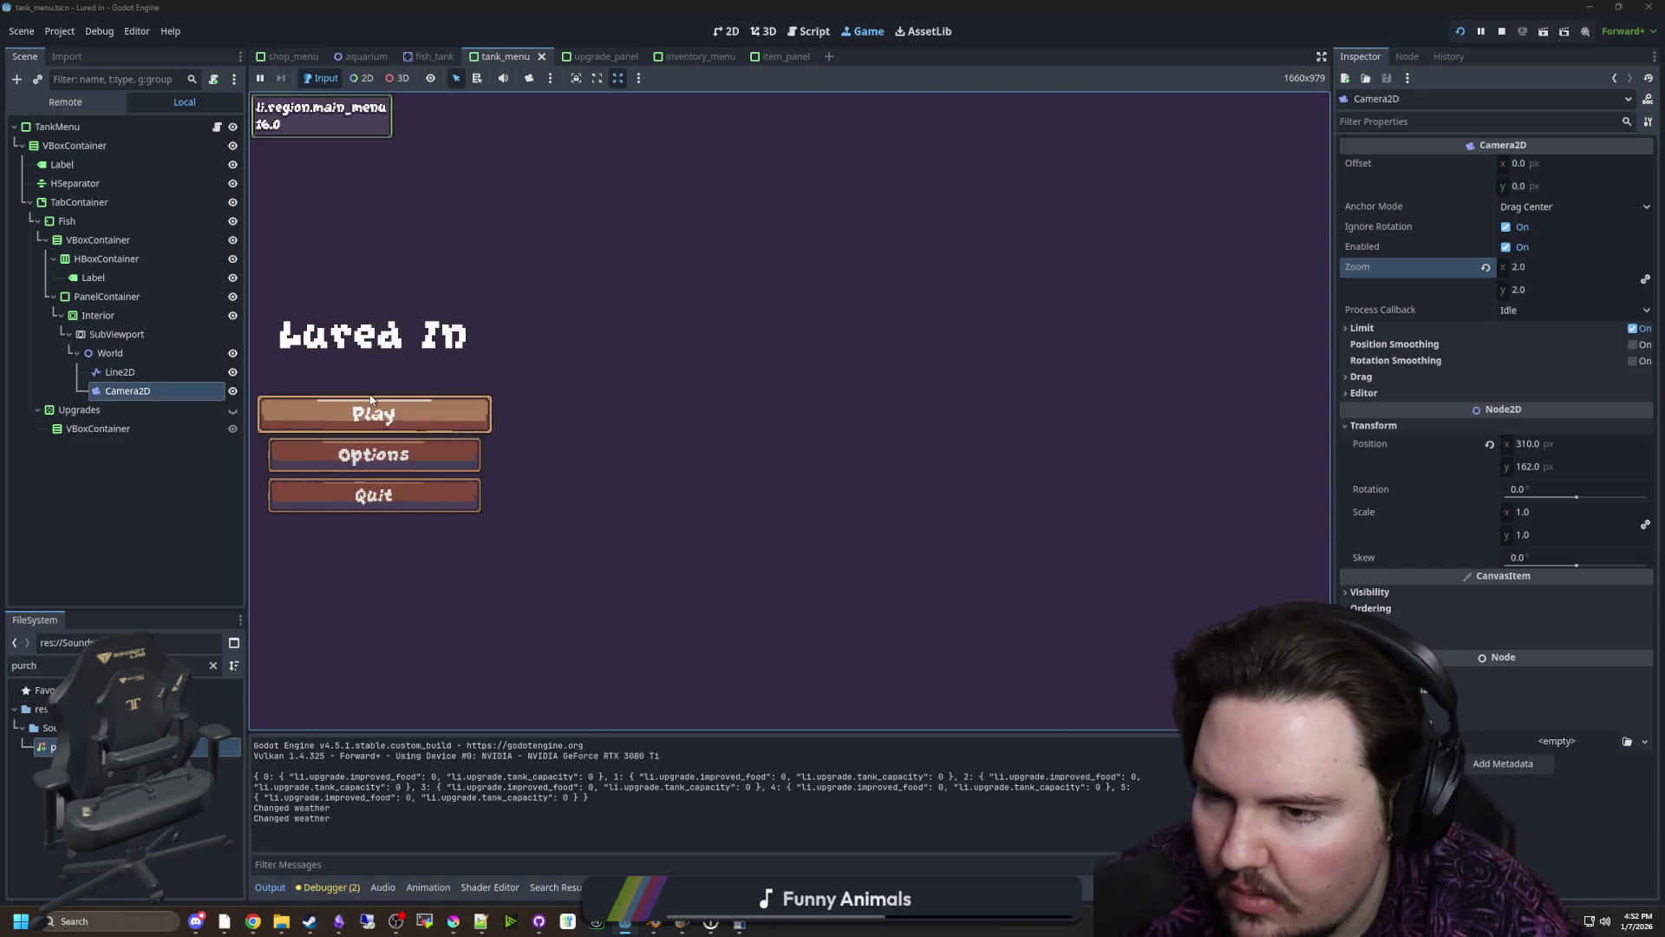
left_click(372, 411)
left_click(920, 697)
left_click(996, 307)
left_click(785, 394)
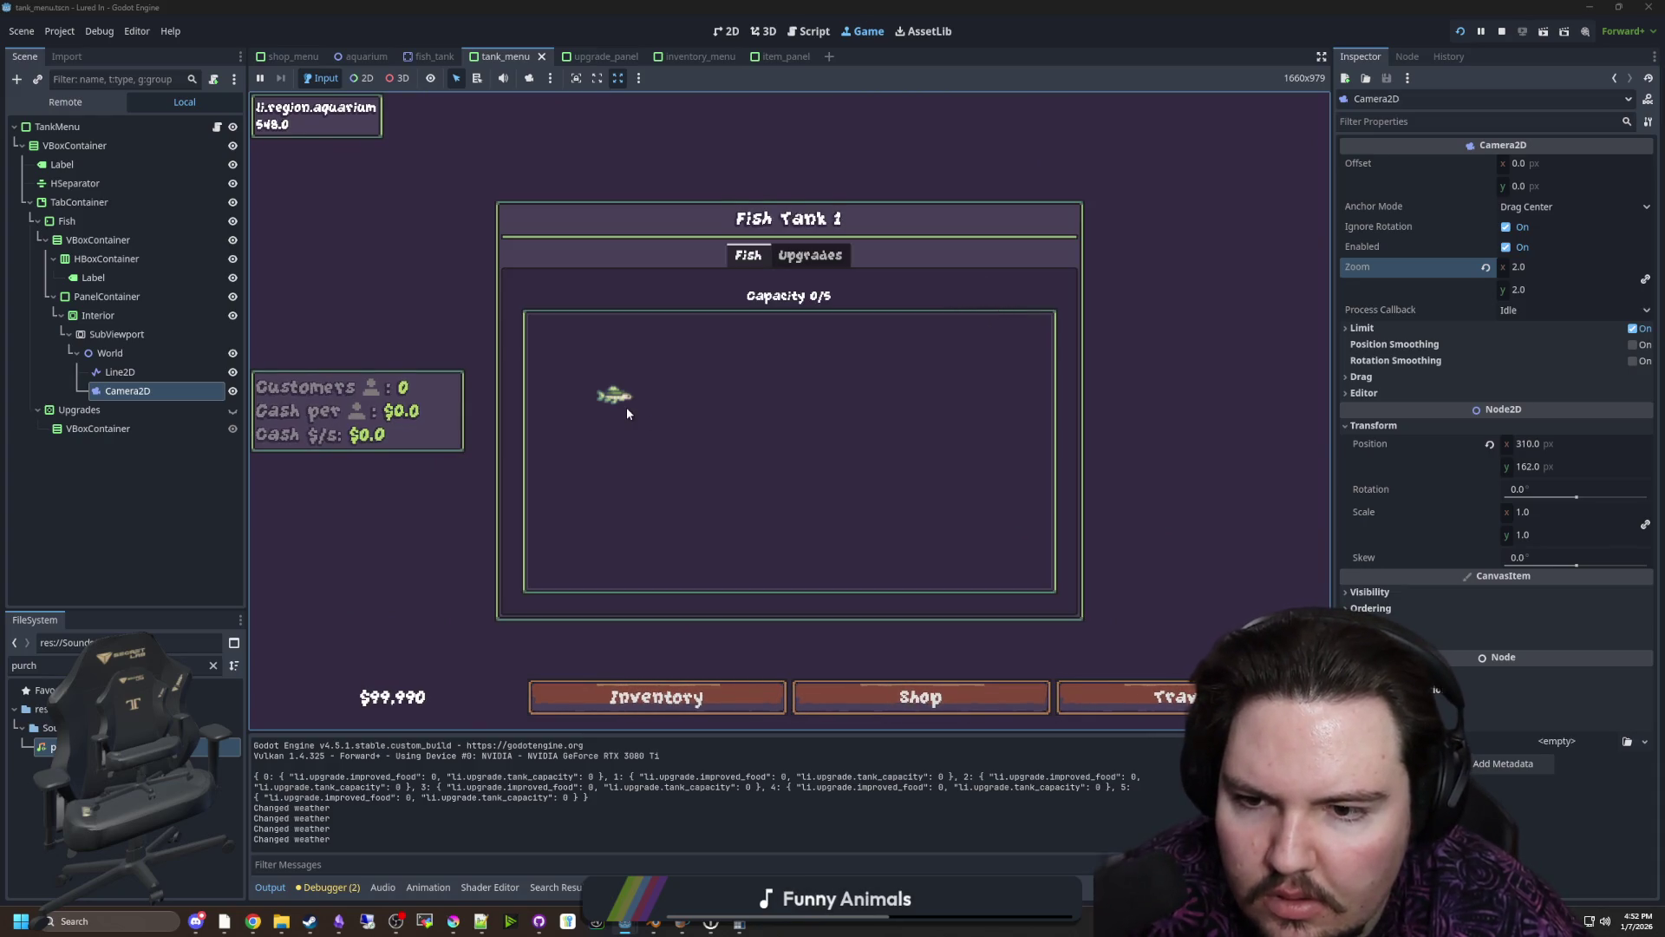
left_click(1503, 32)
left_click(116, 312)
left_click(1561, 713)
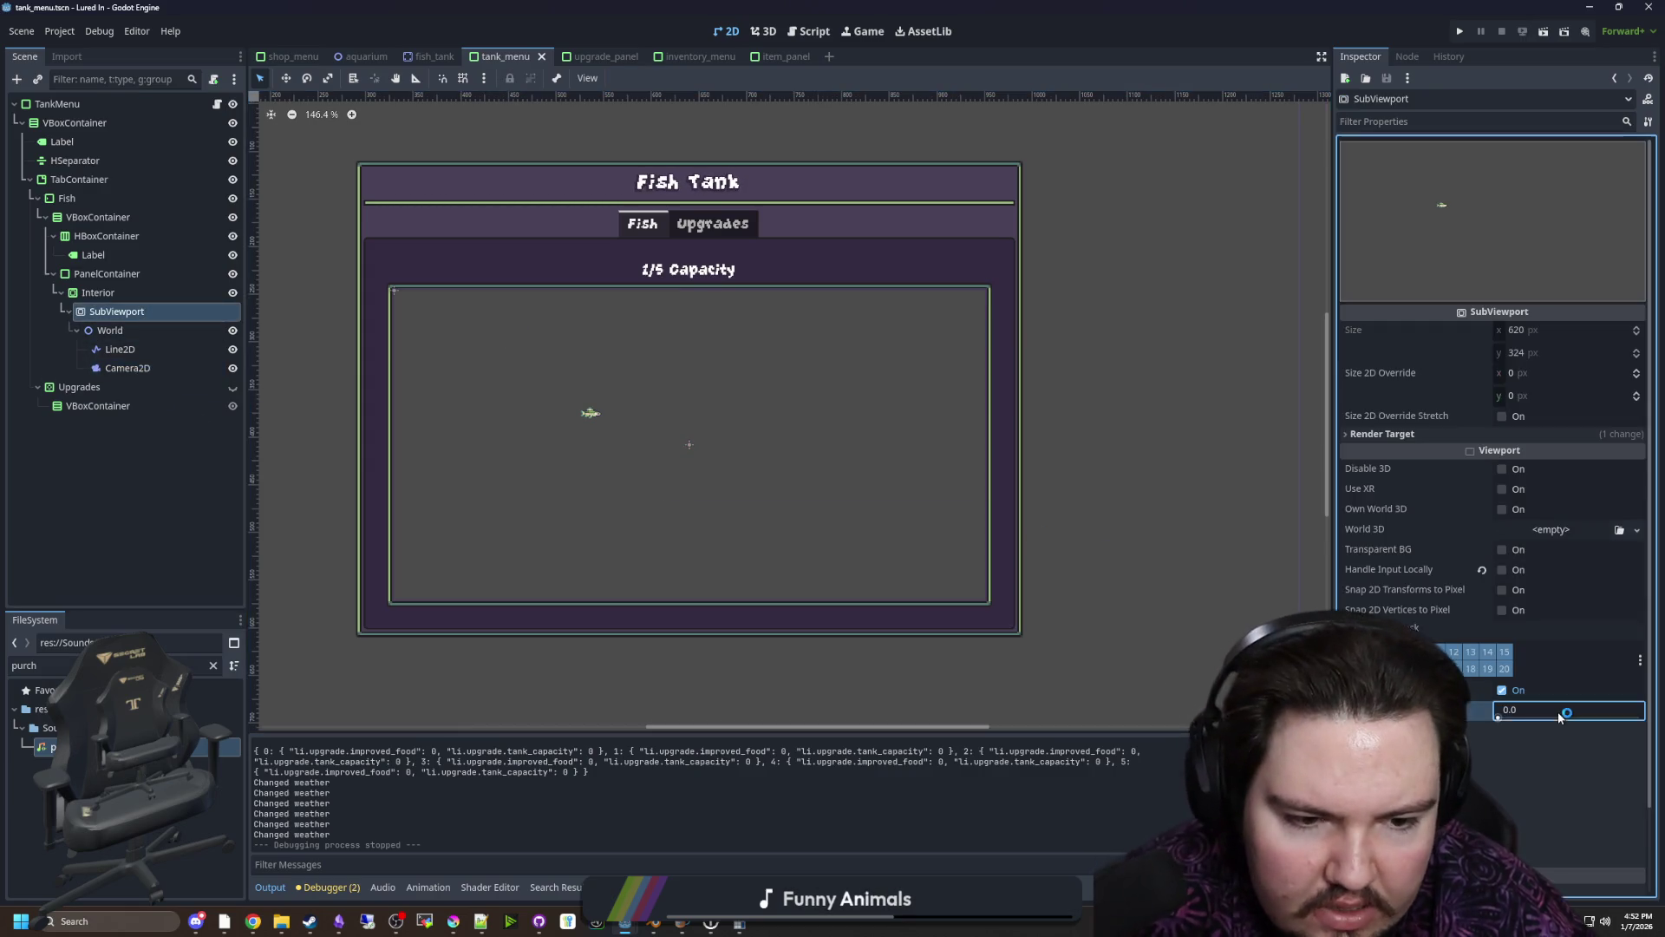
Set the SubViewport's oversampling override to 4.0 and launch the game with F5
type("4")
key("Return")
key("F5")
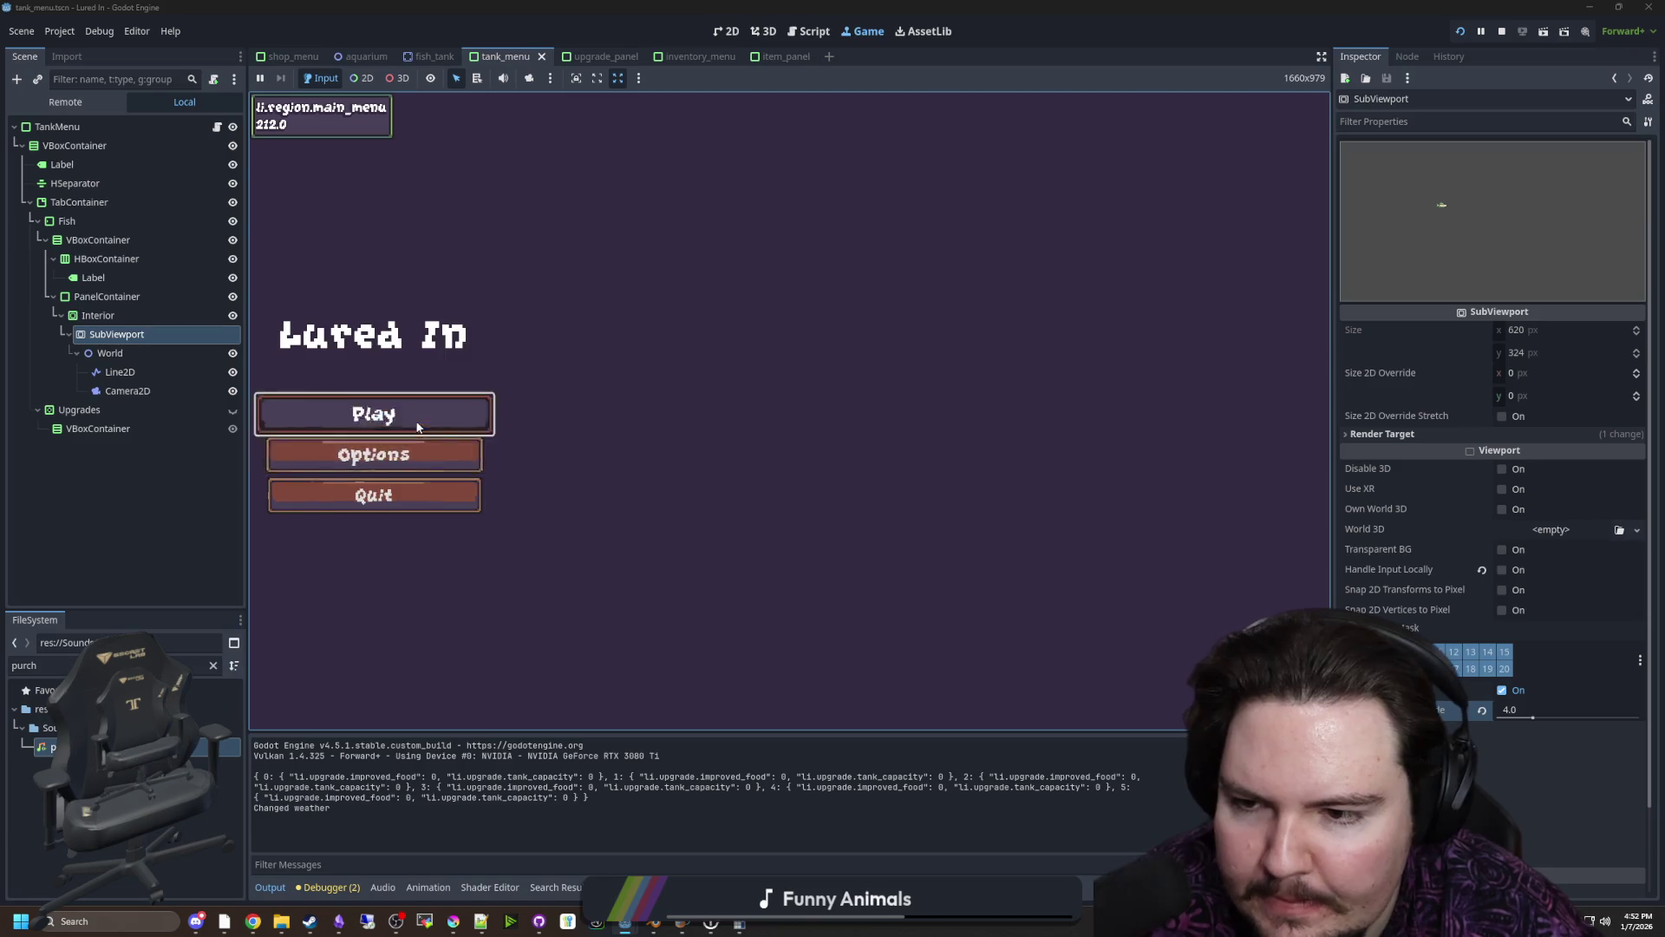
In the running game, buy a new tank, view Fish Tank 1, then stop the game
left_click(417, 427)
left_click(902, 697)
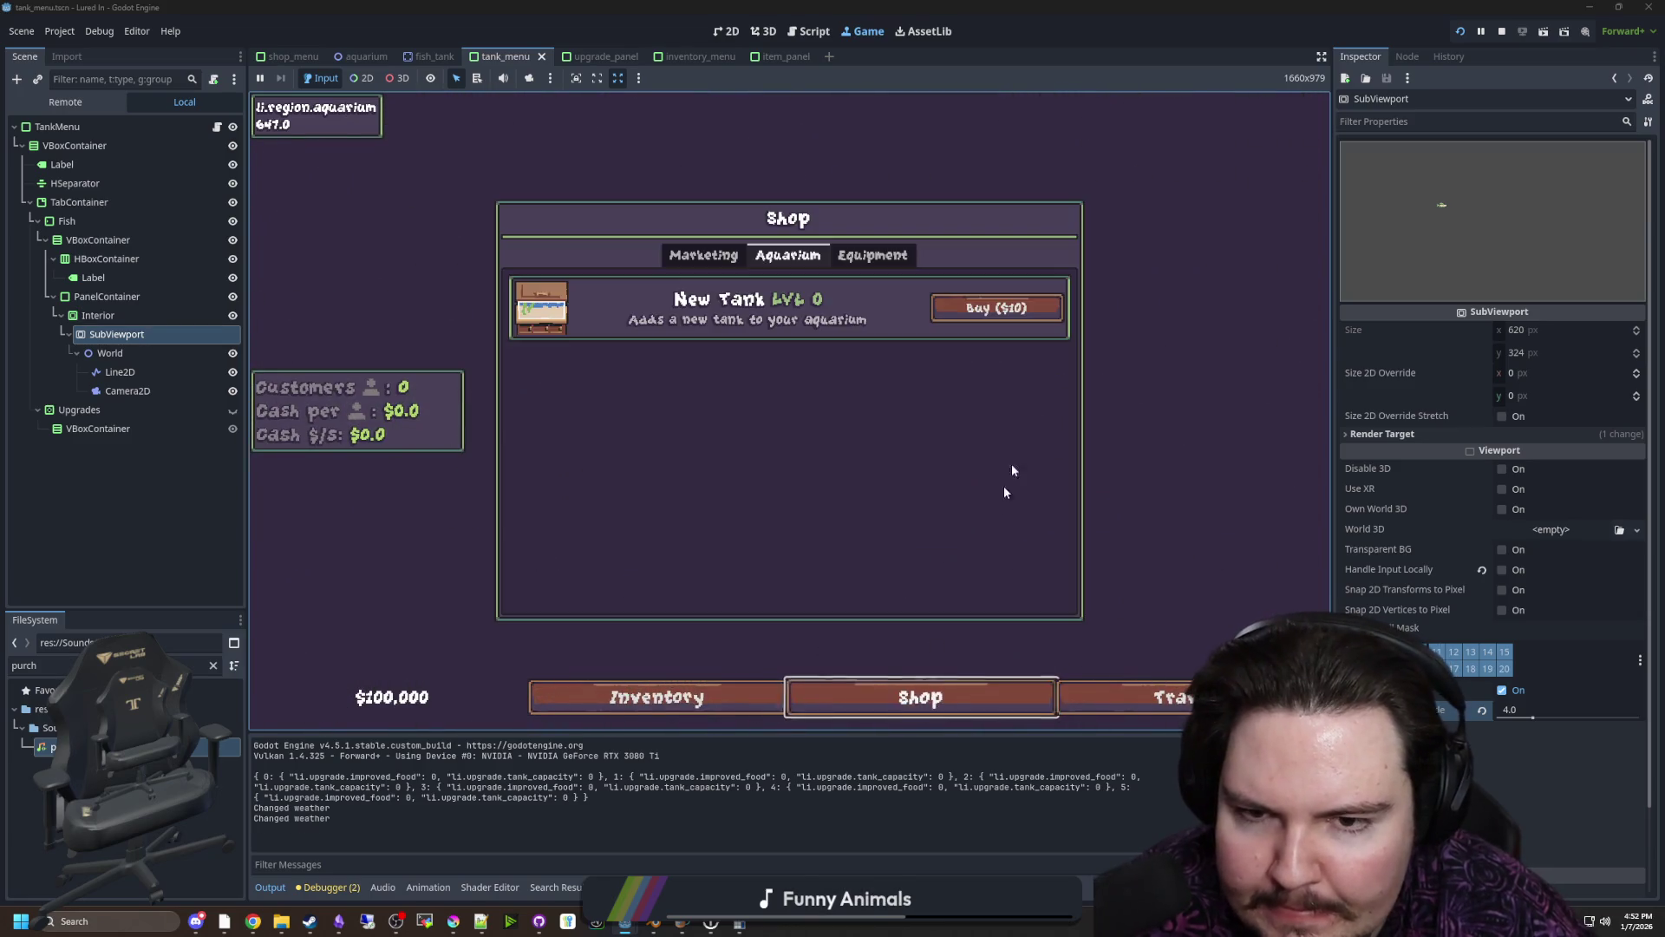
left_click(997, 307)
left_click(657, 425)
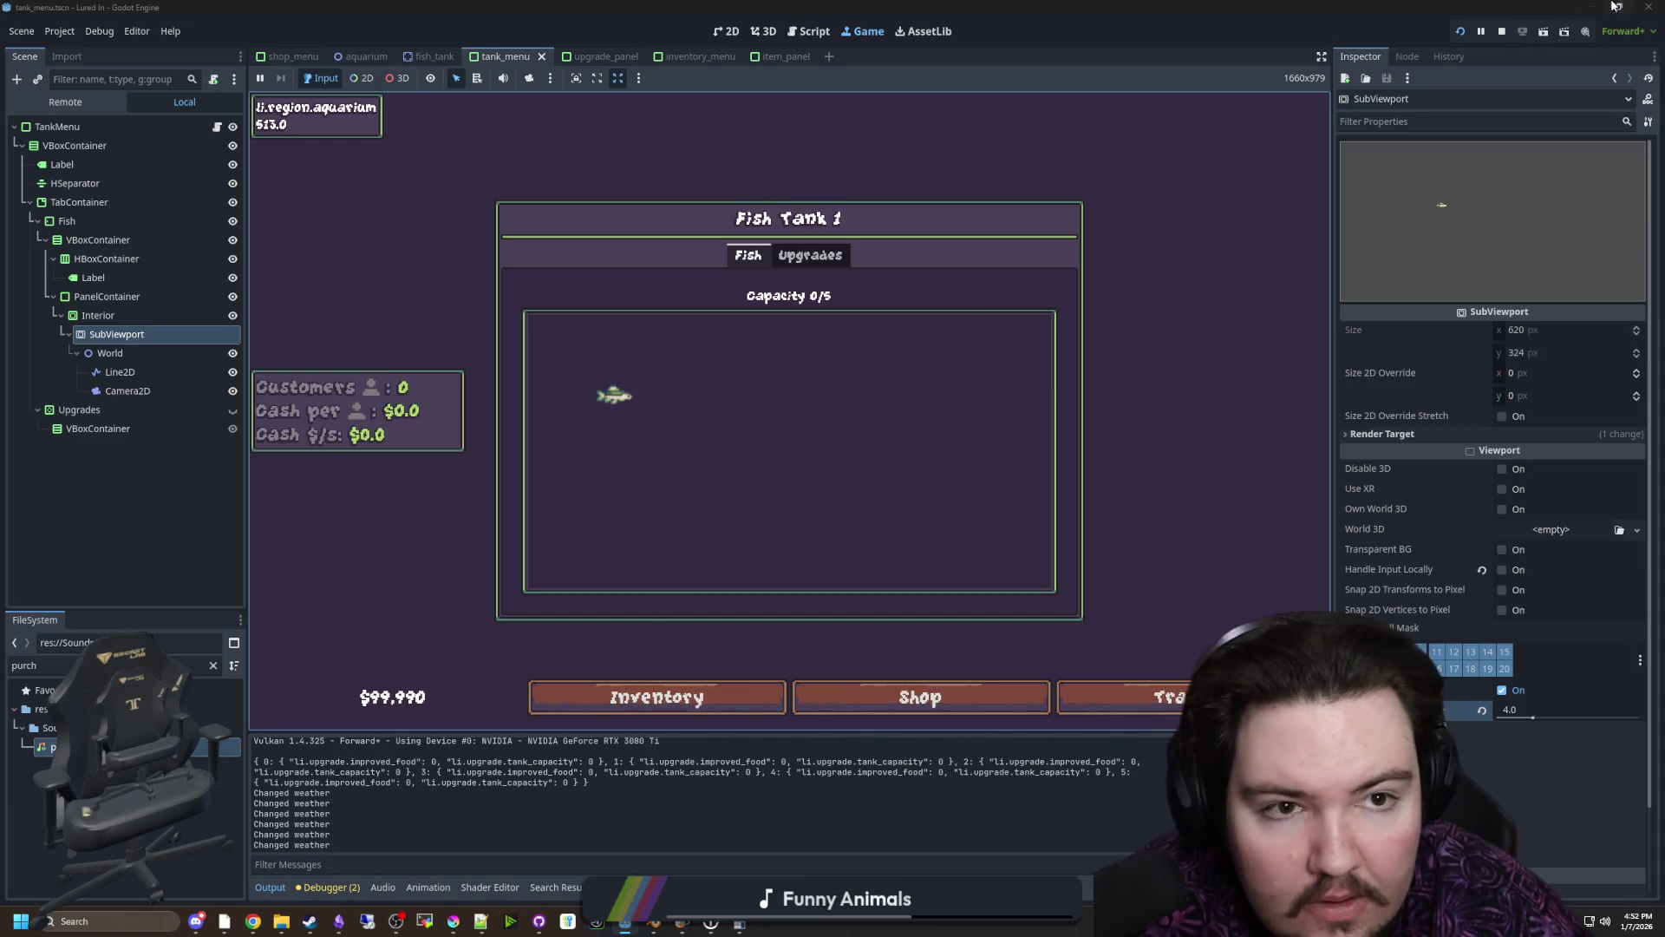
key("F8")
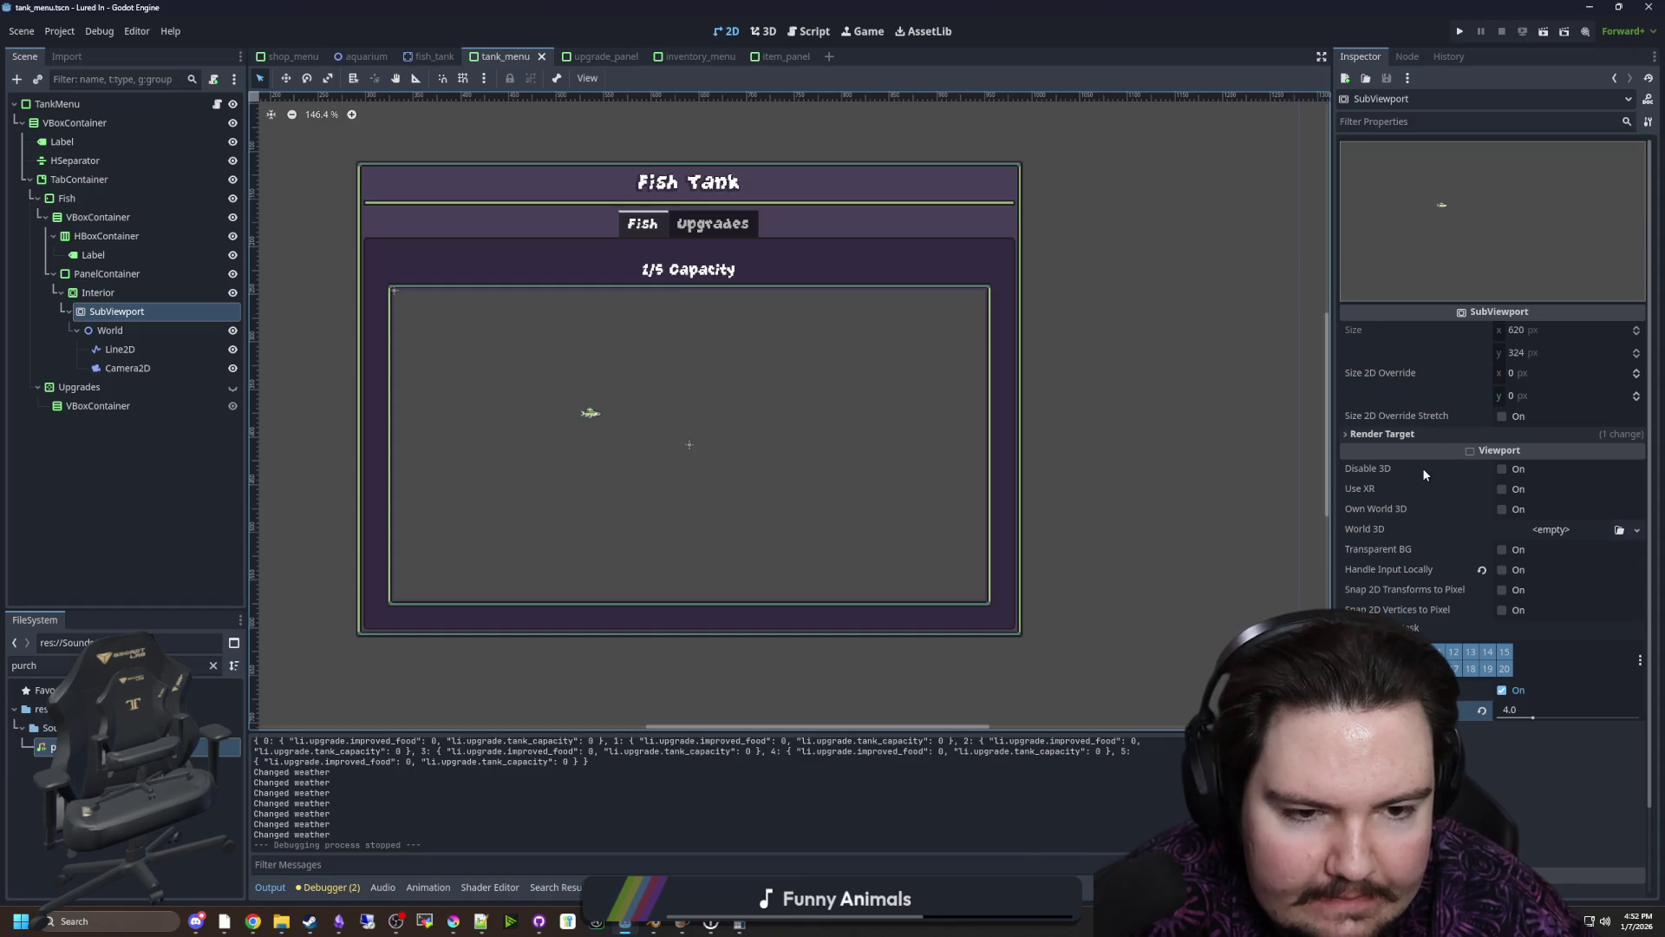
Expand and review the SubViewport's Rendering settings
scroll(1422, 460, "down", 2)
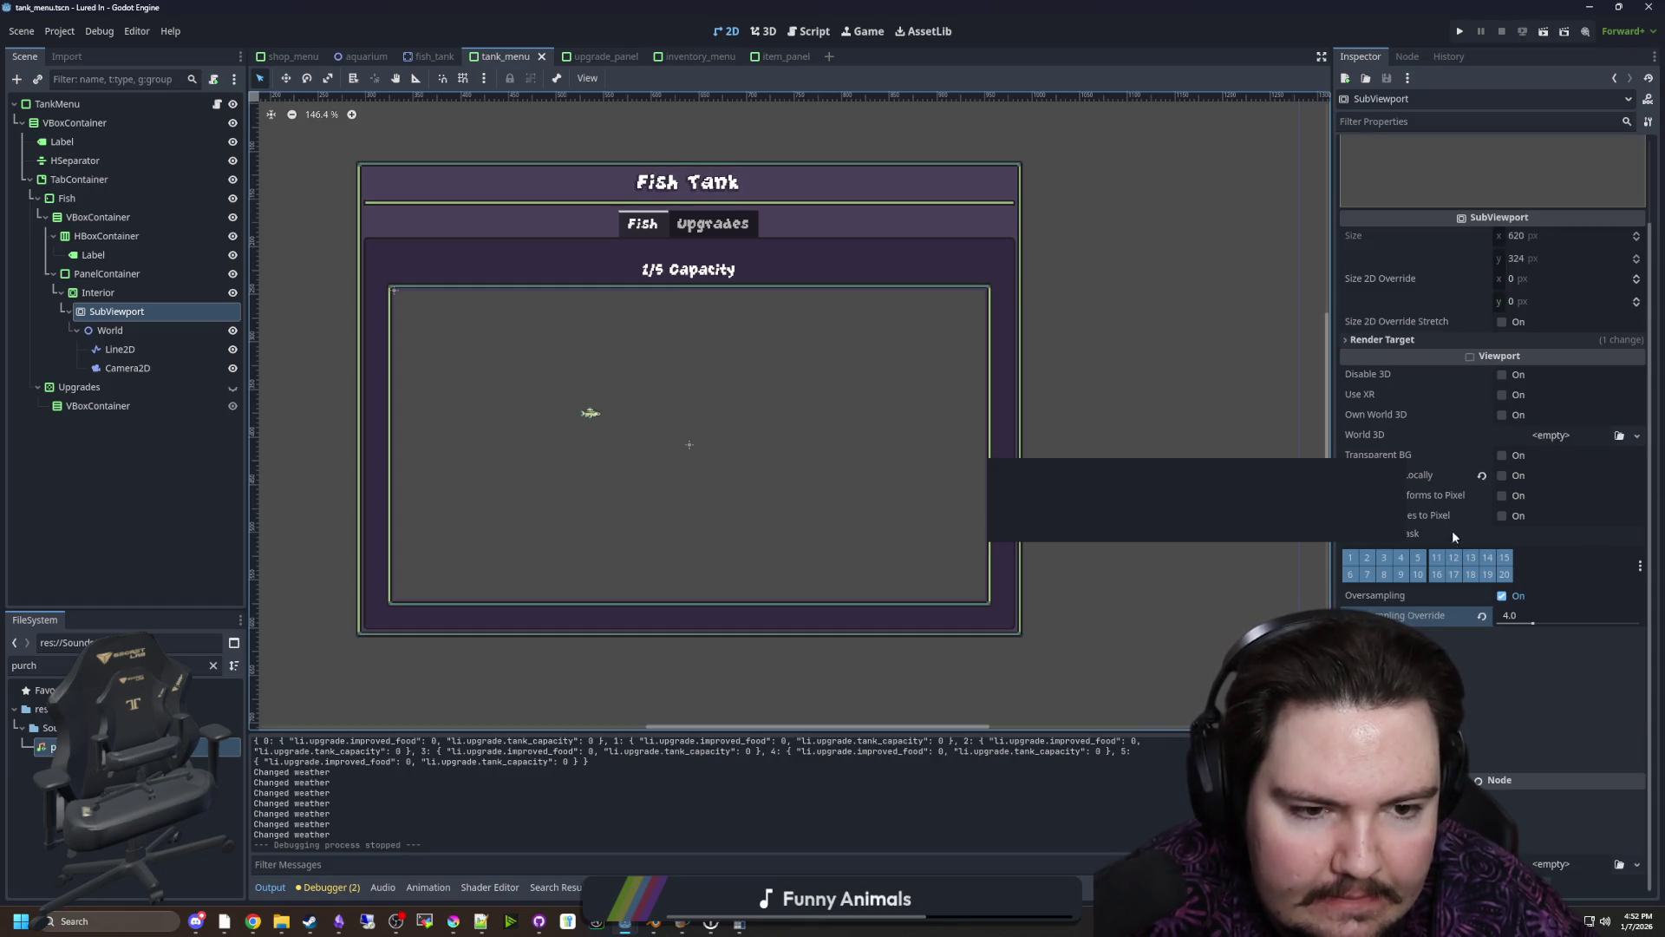
scroll(1462, 537, "down", 1)
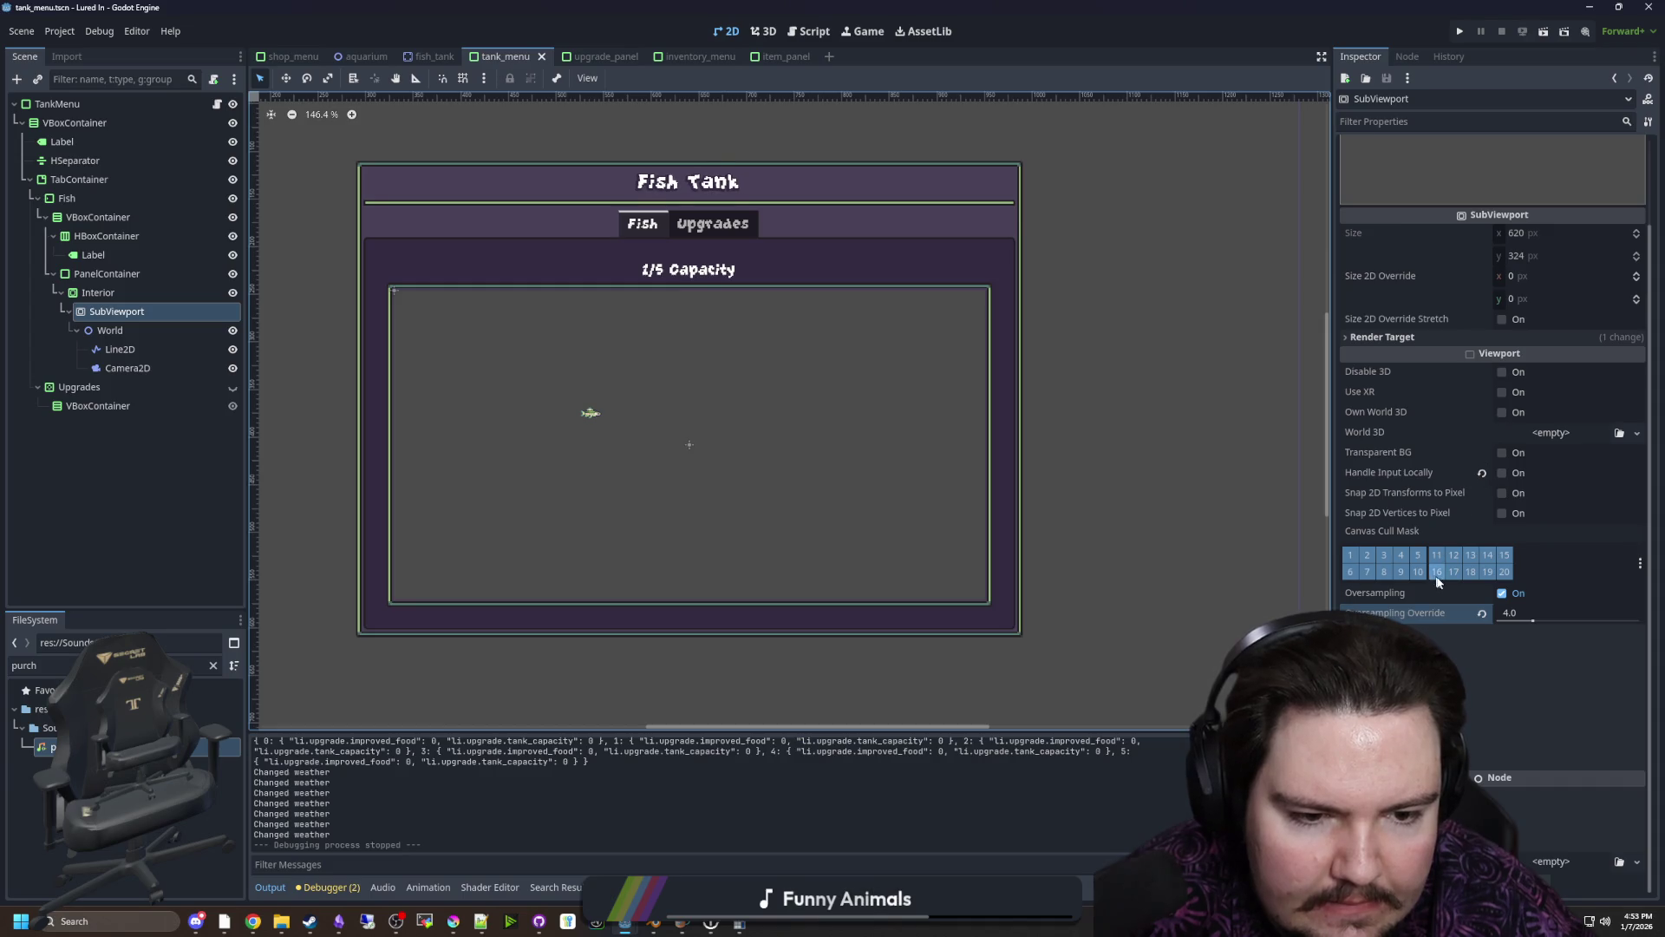
left_click(1388, 630)
scroll(1405, 633, "down", 4)
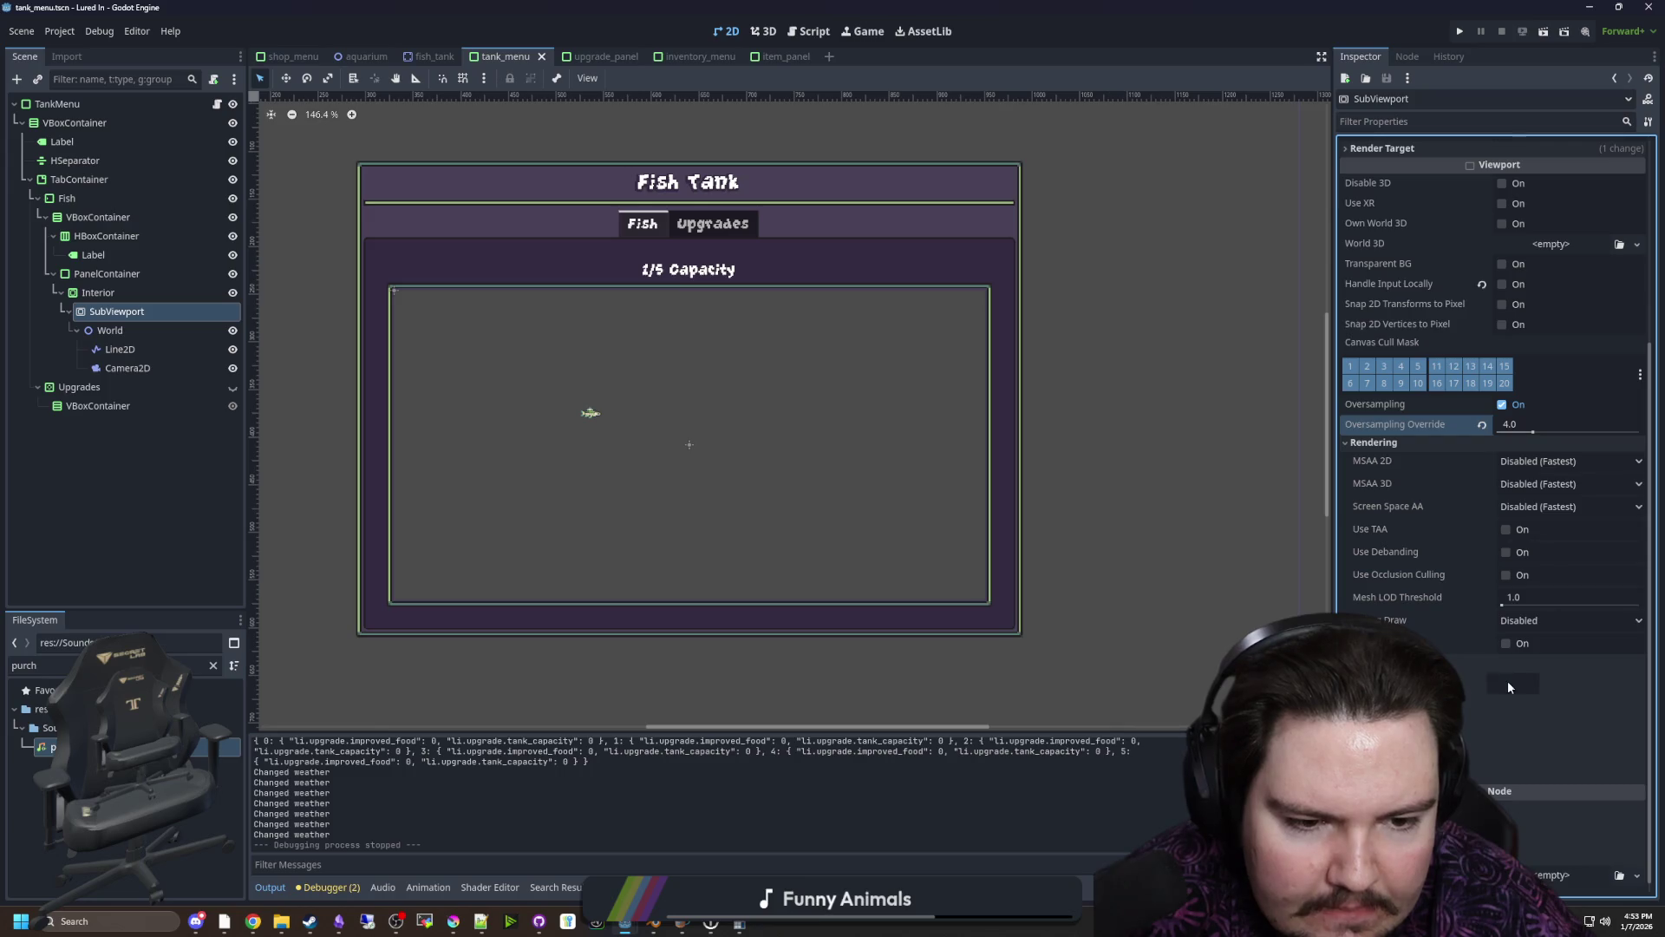
scroll(1474, 653, "down", 1)
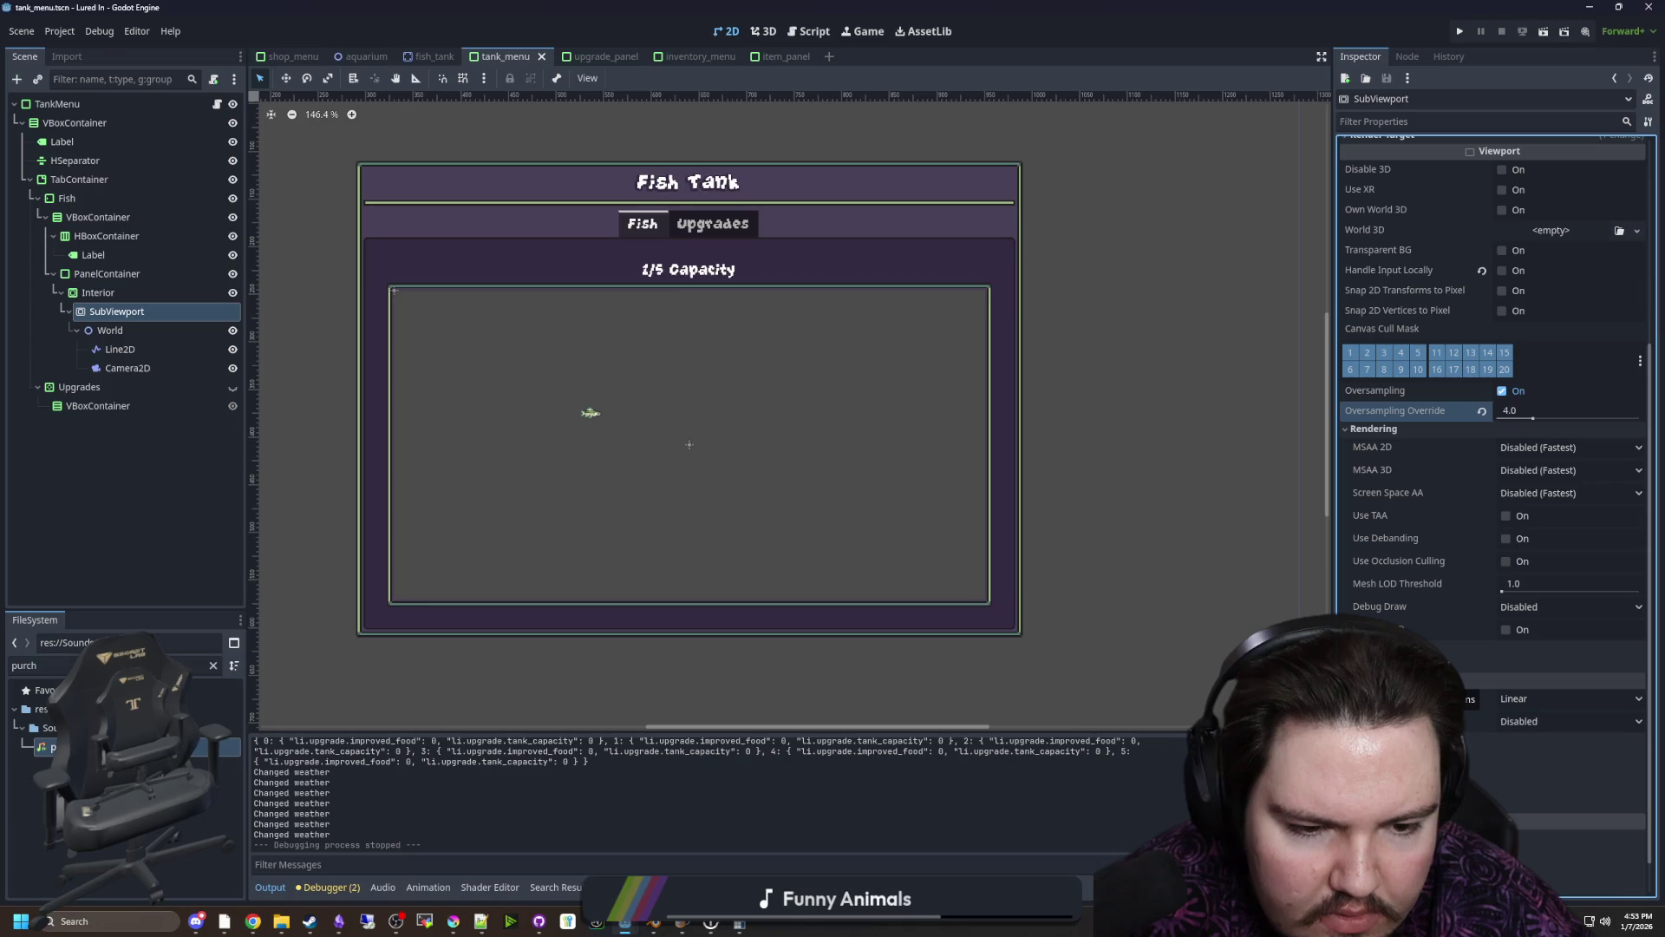
Inspect the Interior container, World and Camera2D nodes, ending on the SubViewport
left_click(129, 297)
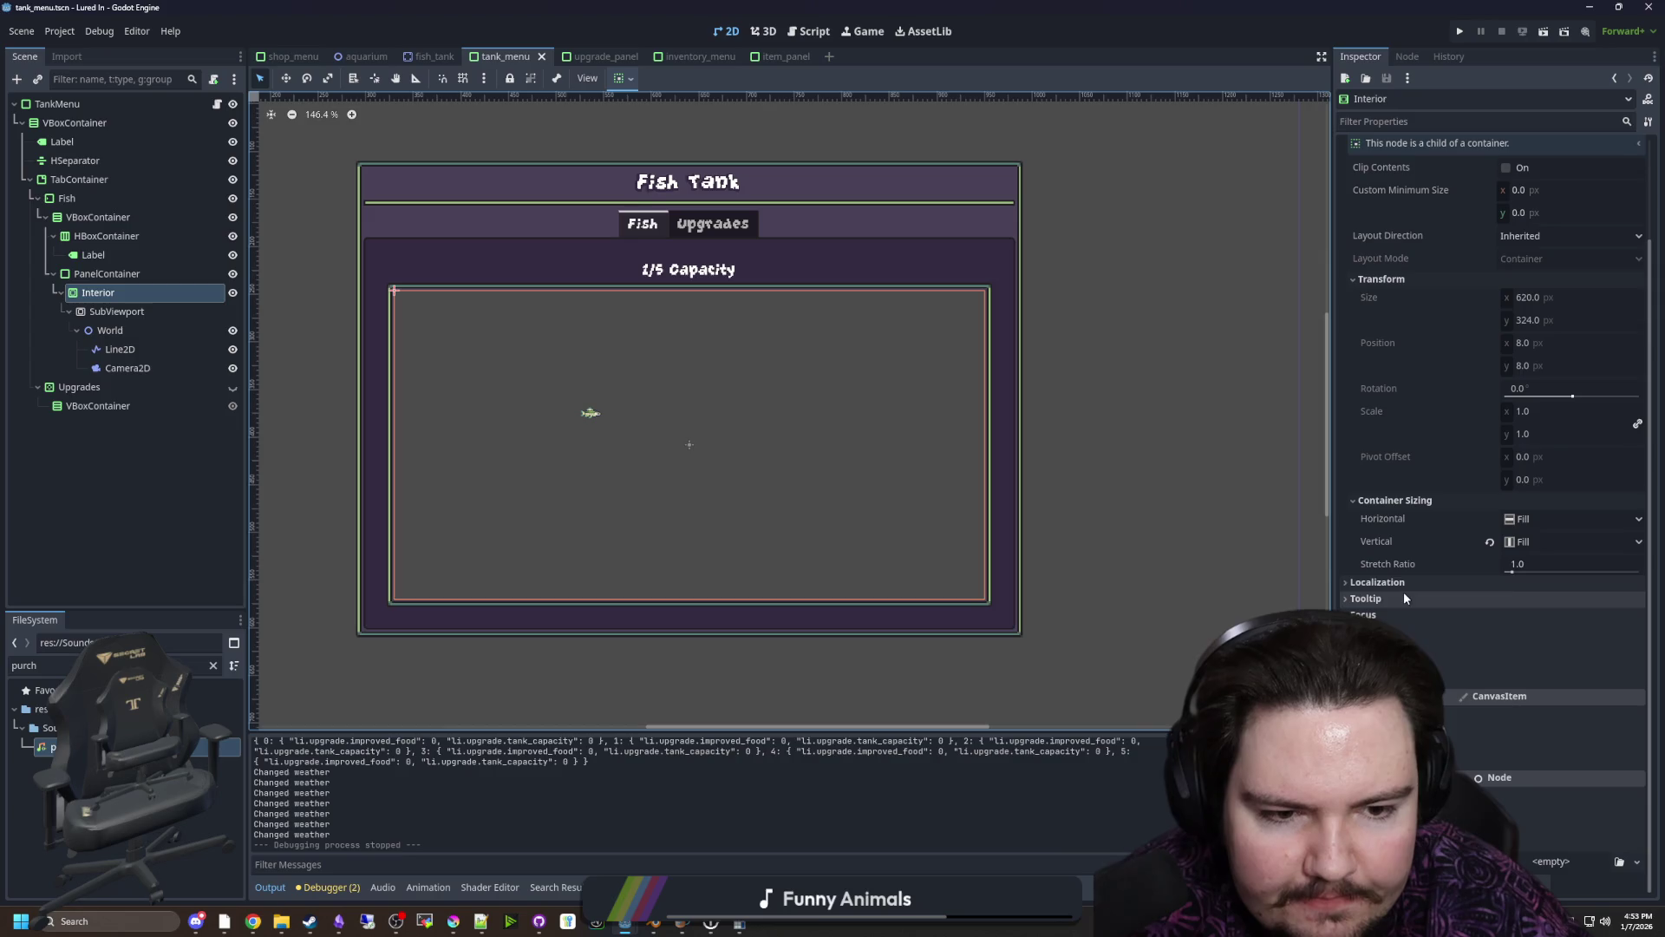
scroll(1377, 555, "up", 3)
scroll(929, 457, "down", 3)
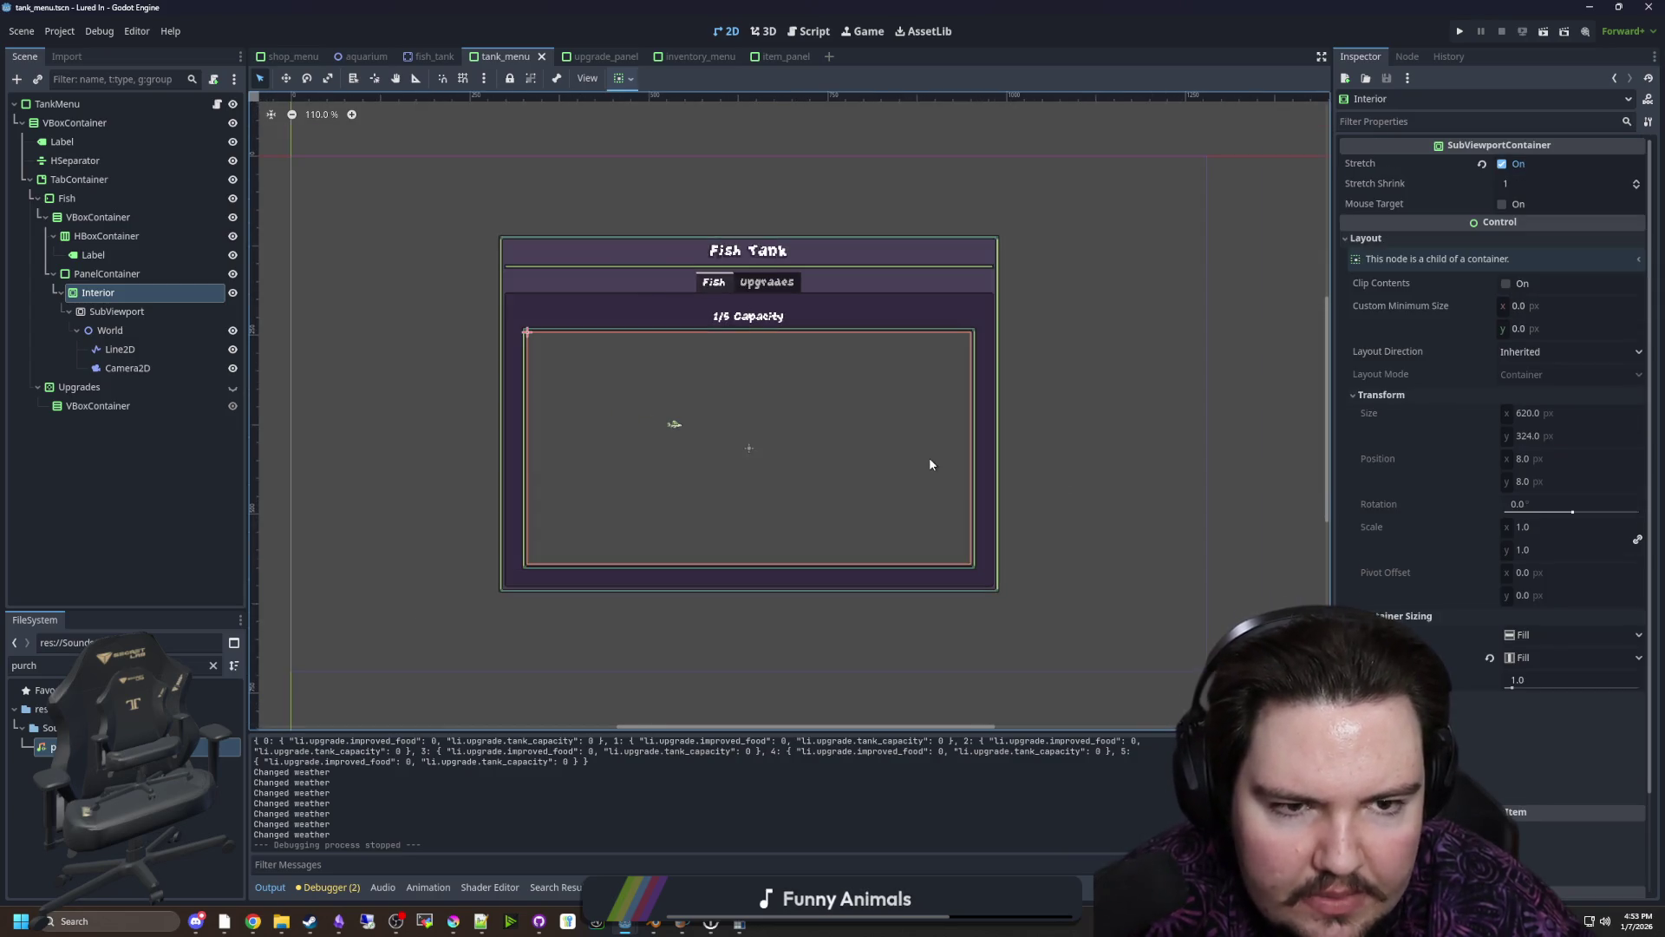
scroll(885, 456, "up", 5)
left_click(147, 329)
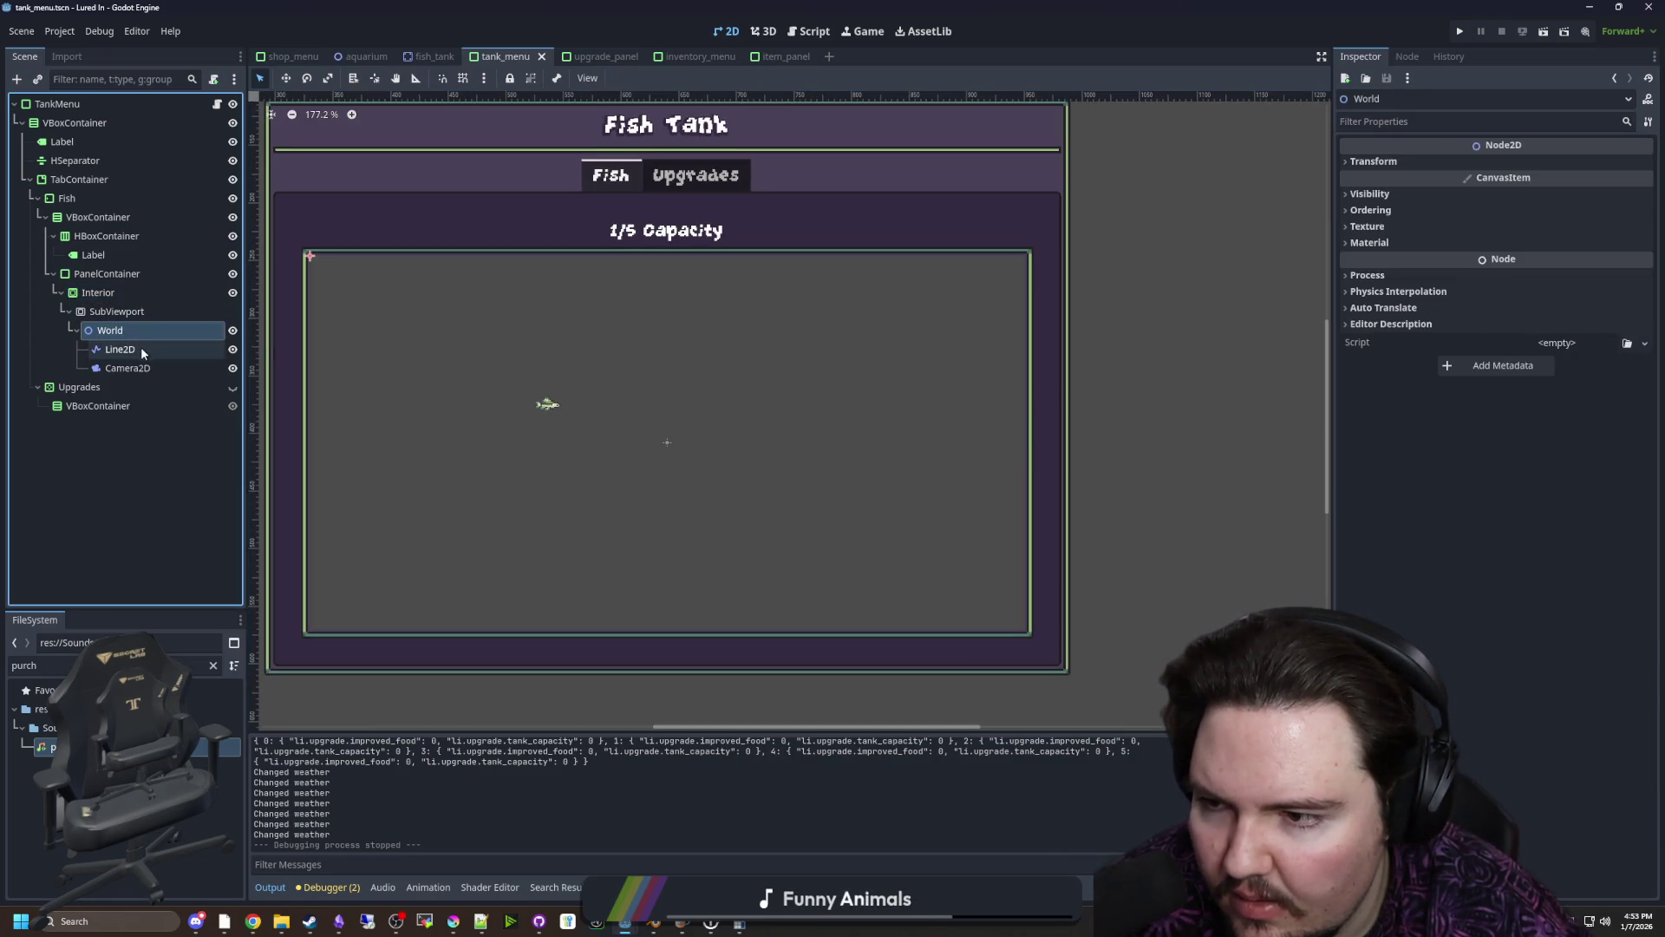
left_click(128, 367)
scroll(628, 444, "up", 2)
scroll(627, 438, "down", 2)
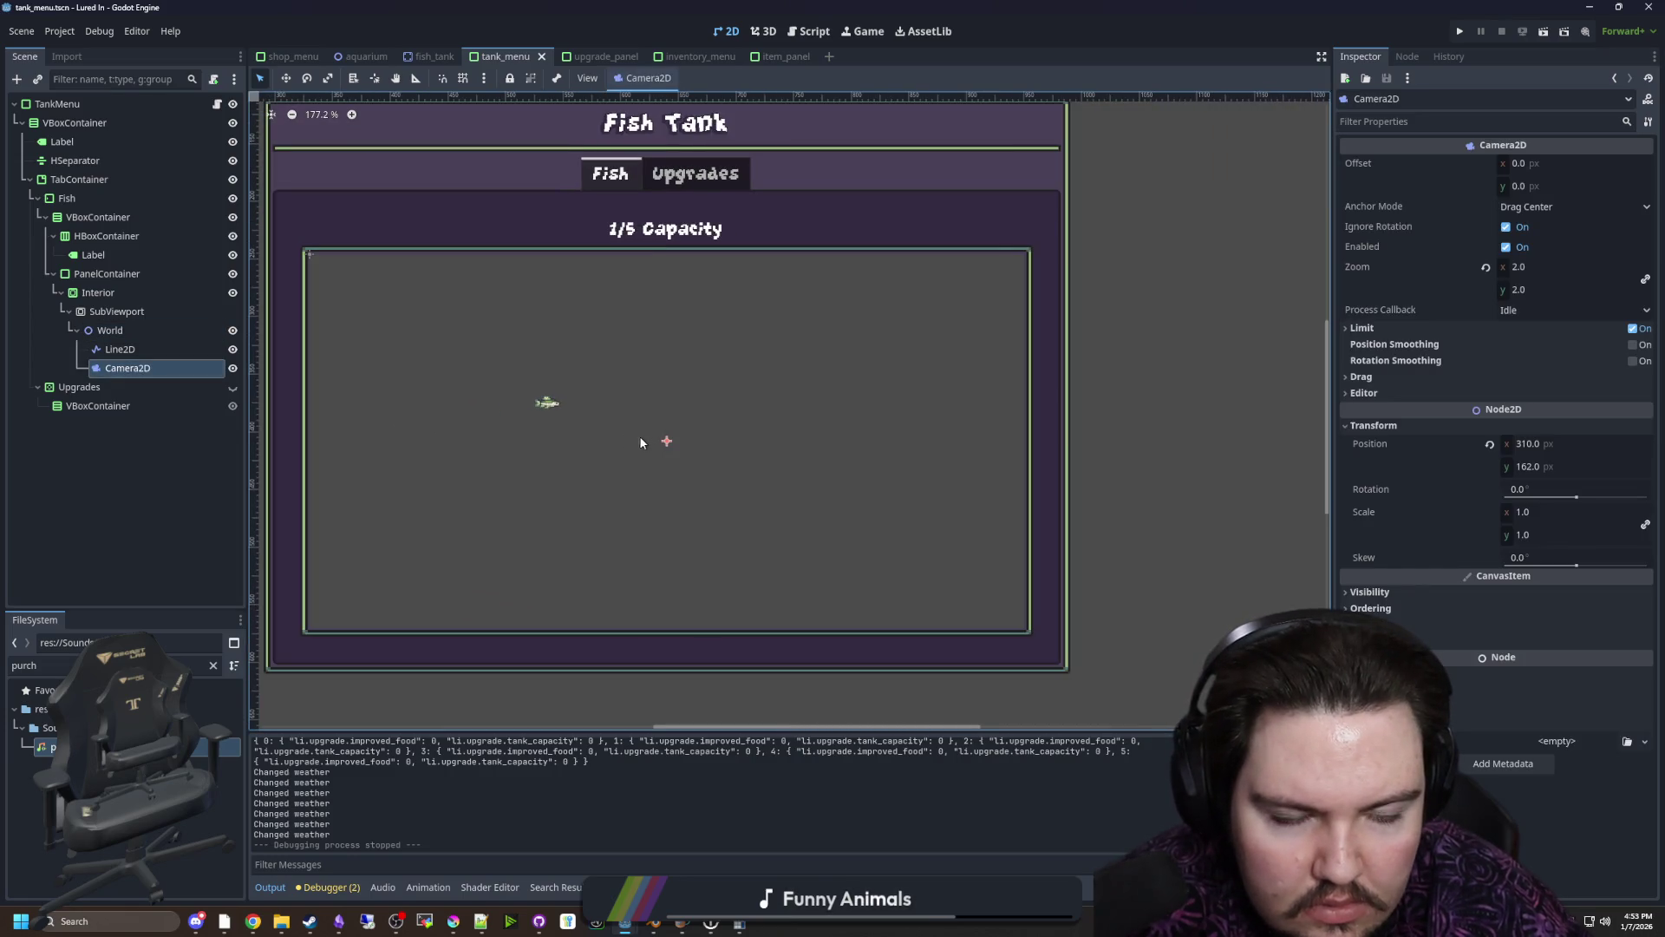
scroll(546, 420, "up", 3)
scroll(717, 439, "down", 4)
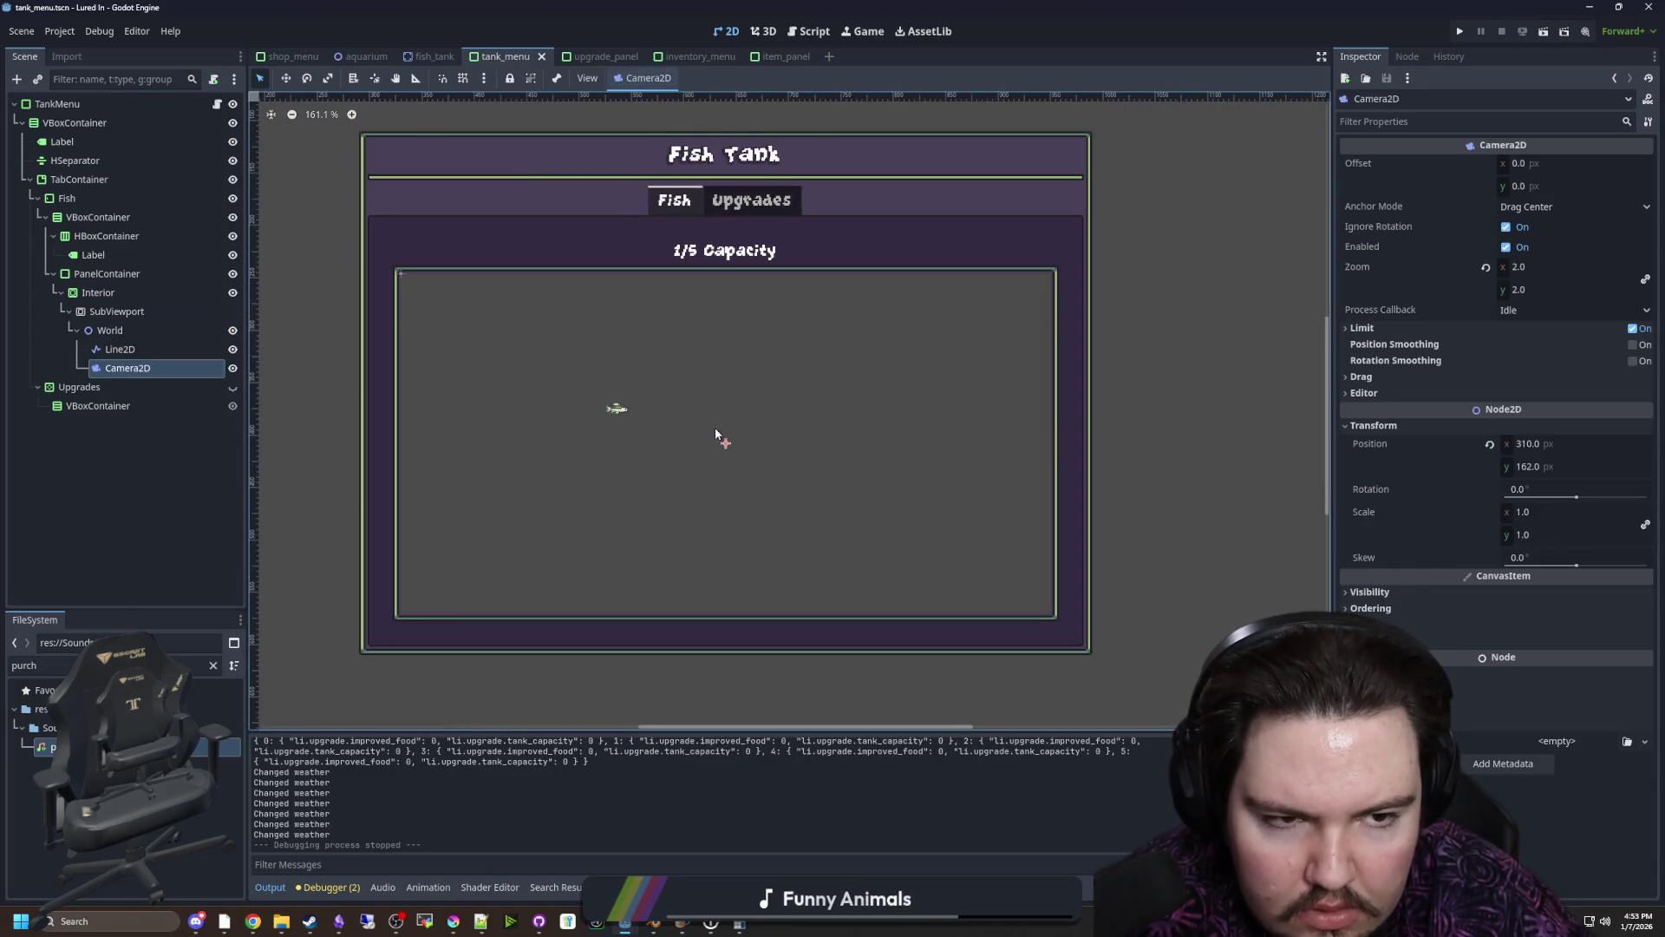
left_click(131, 329)
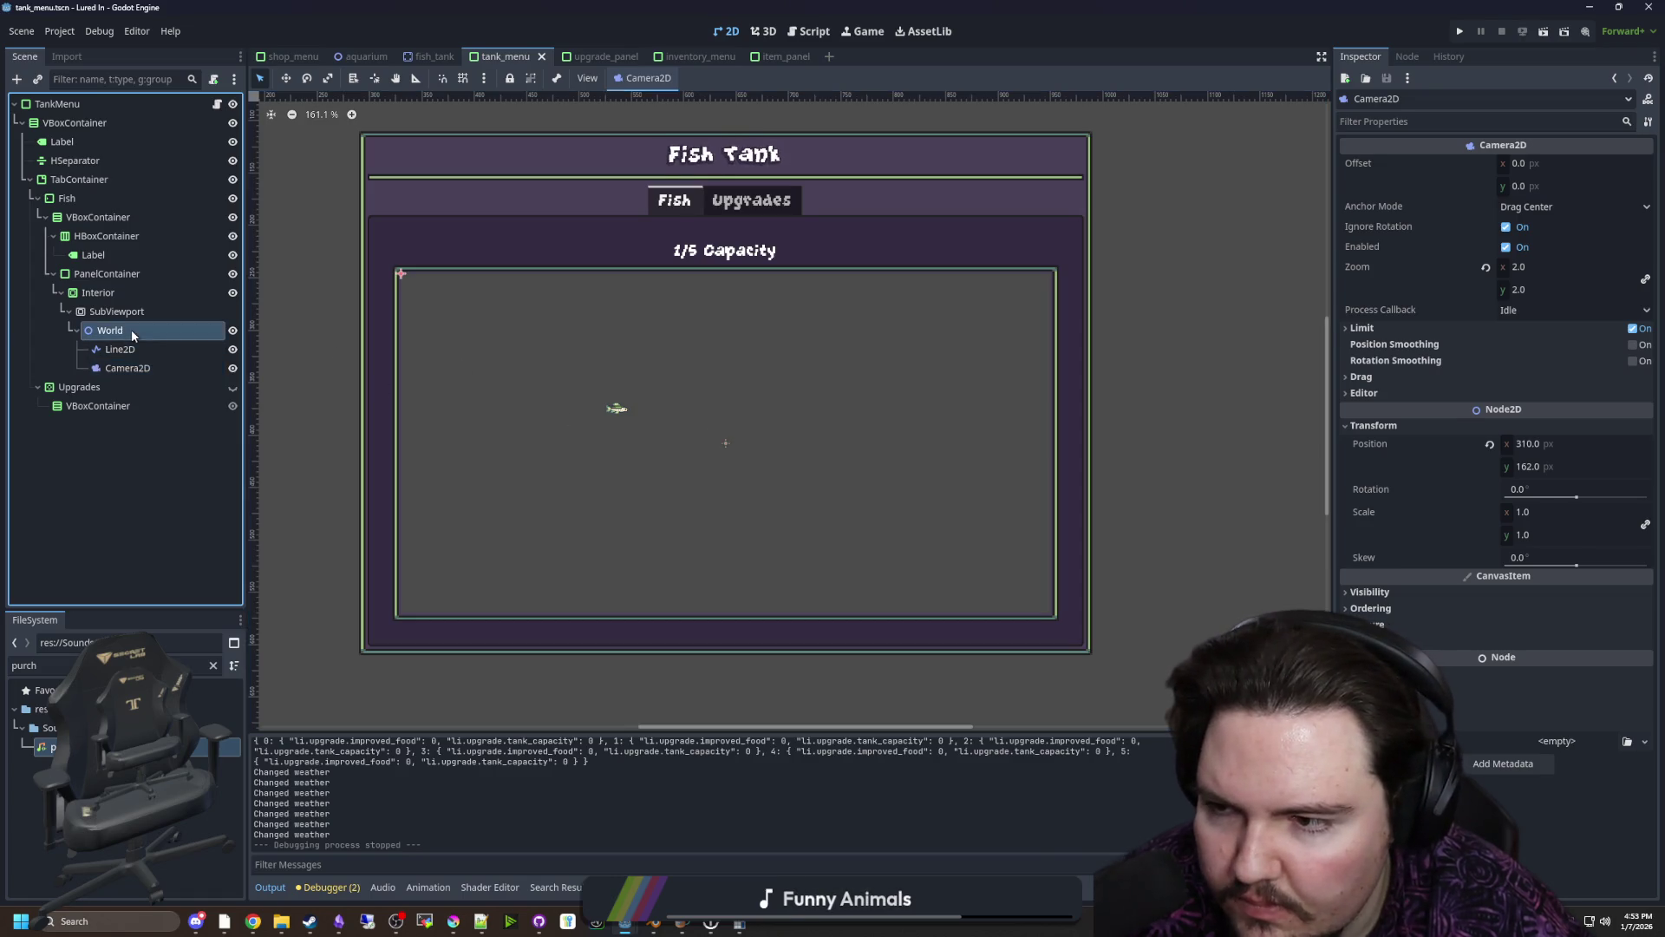
left_click(115, 314)
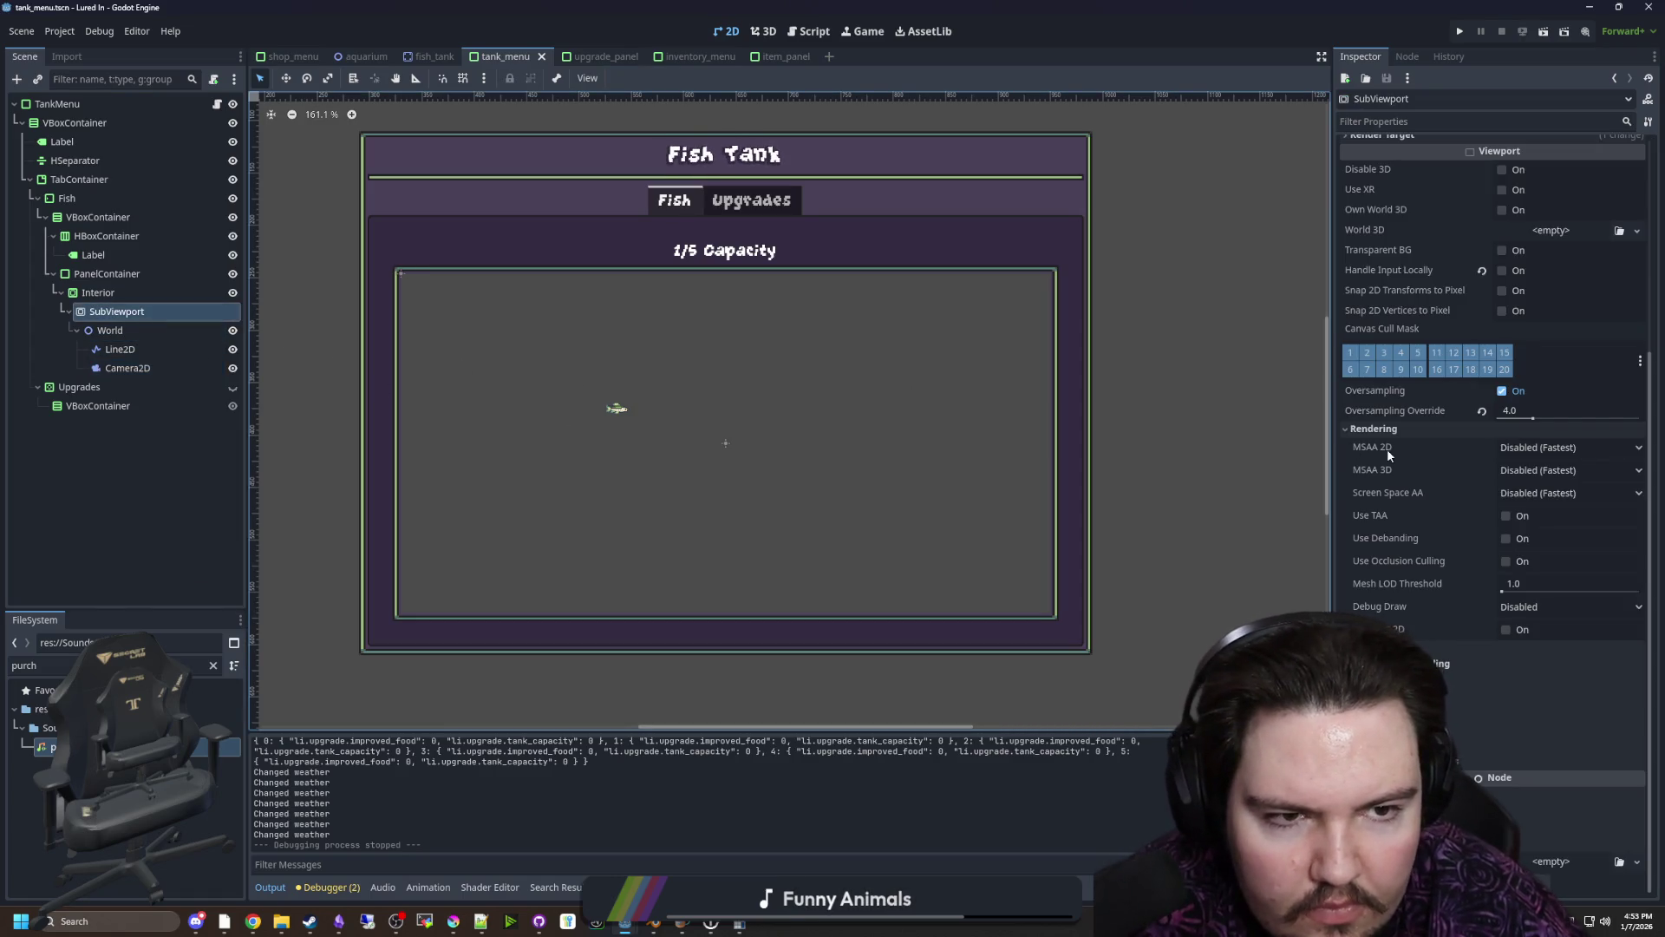
Set the SubViewport's render target update mode to When Visible and save
scroll(1386, 449, "up", 5)
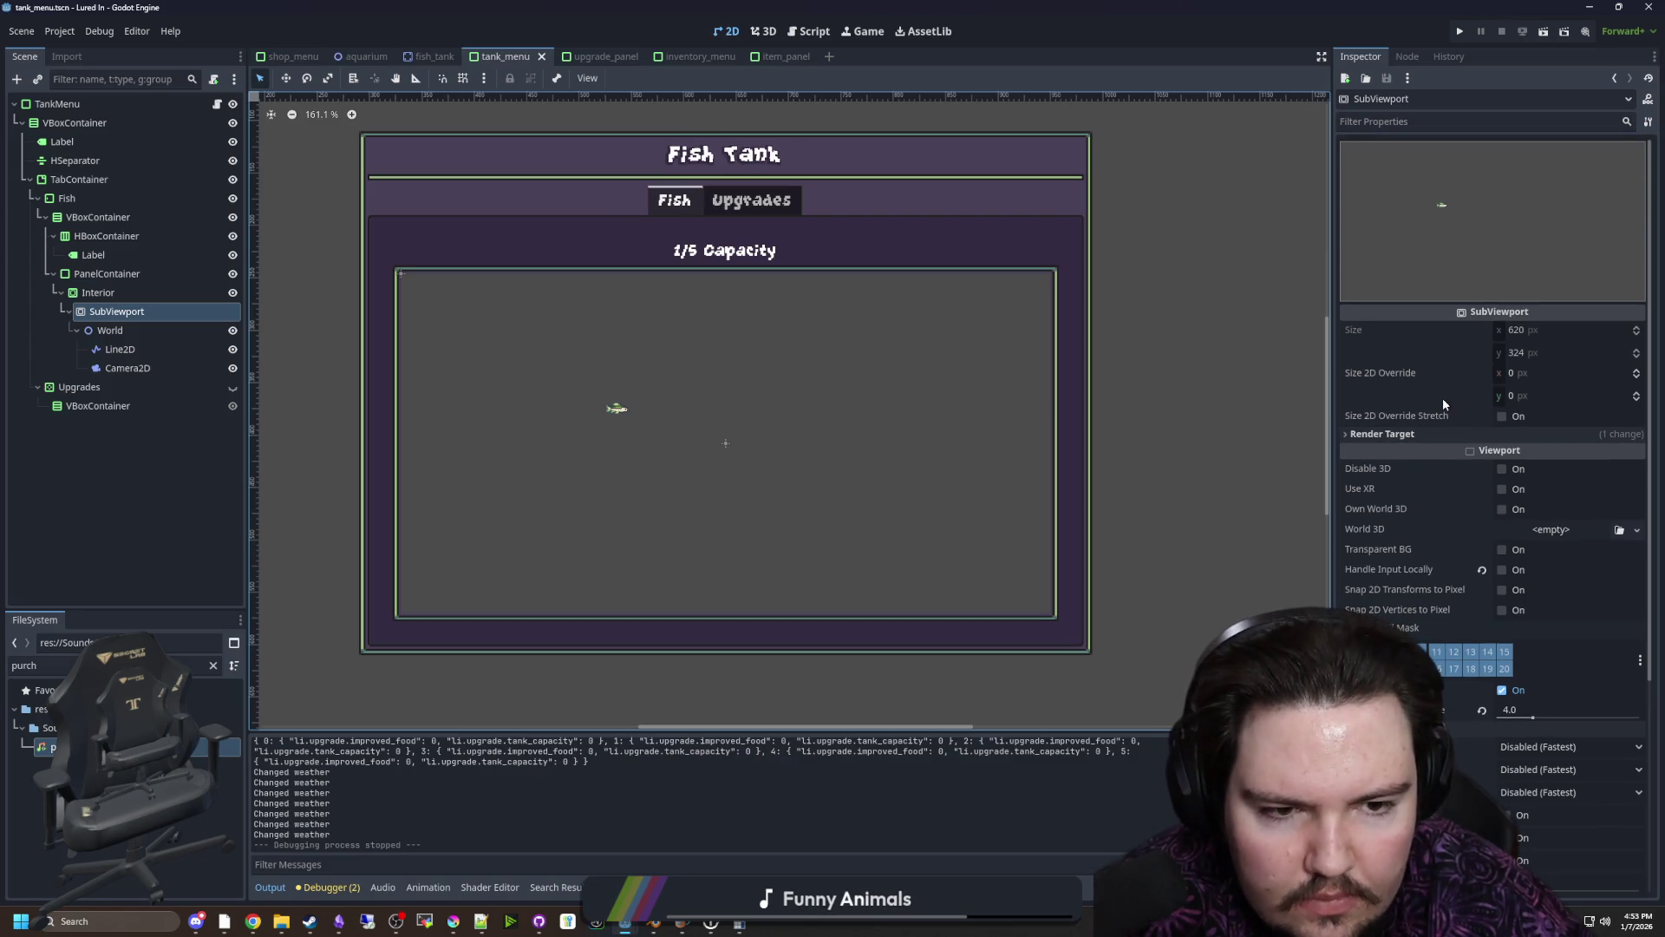
left_click(1392, 433)
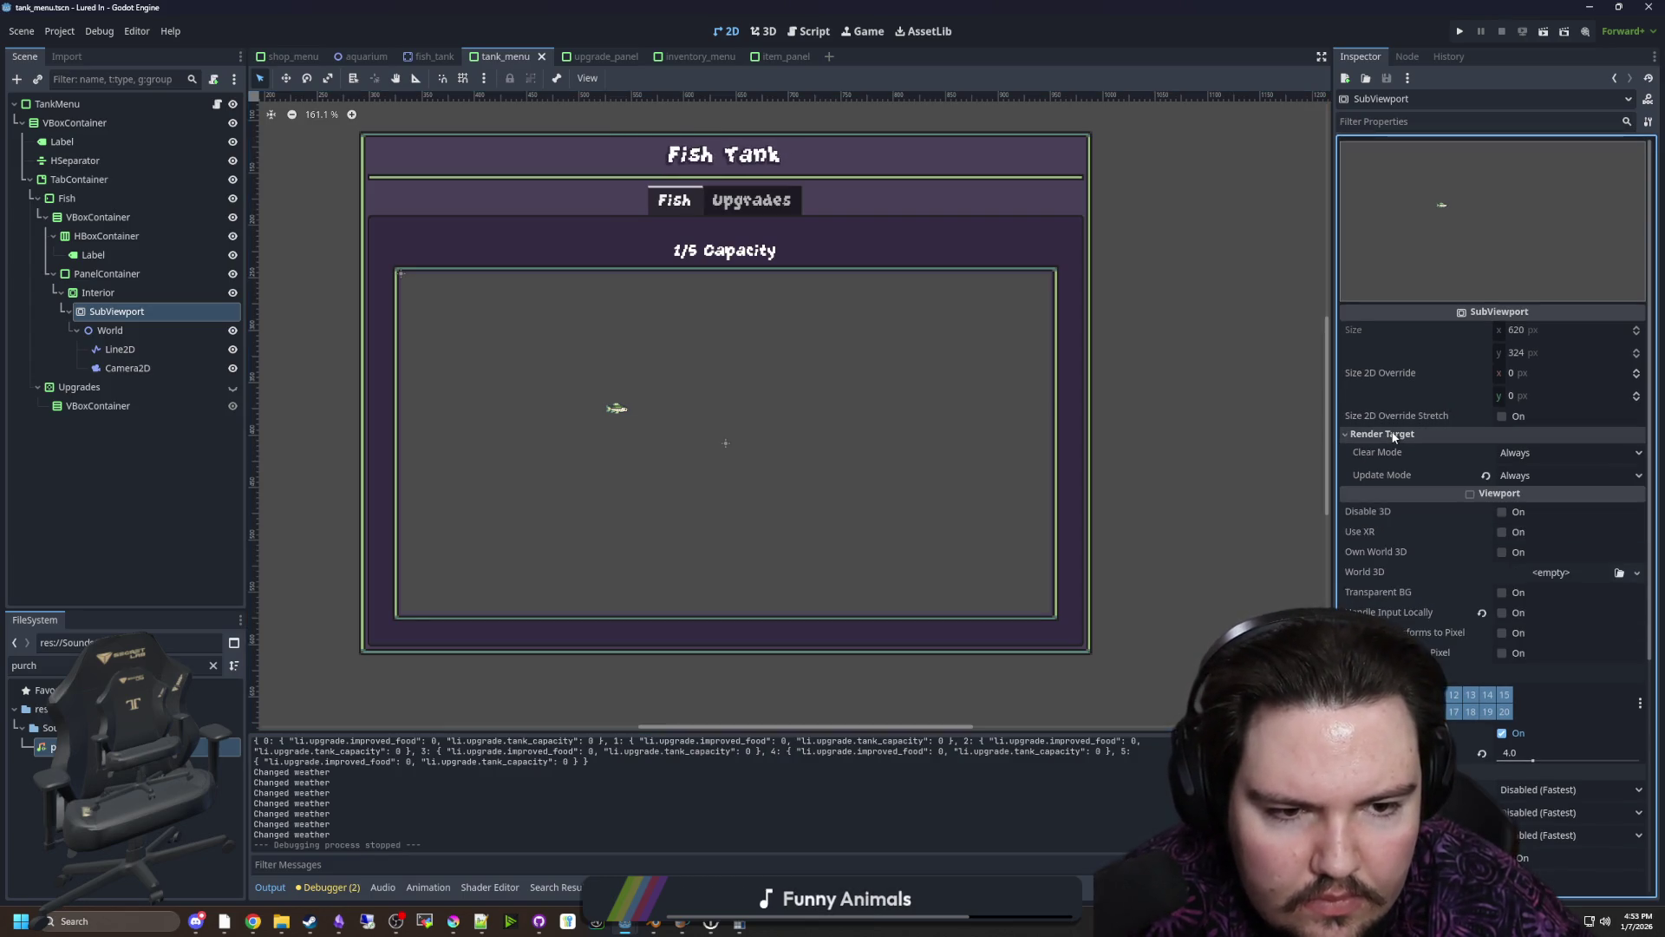
left_click(1499, 476)
left_click(1491, 482)
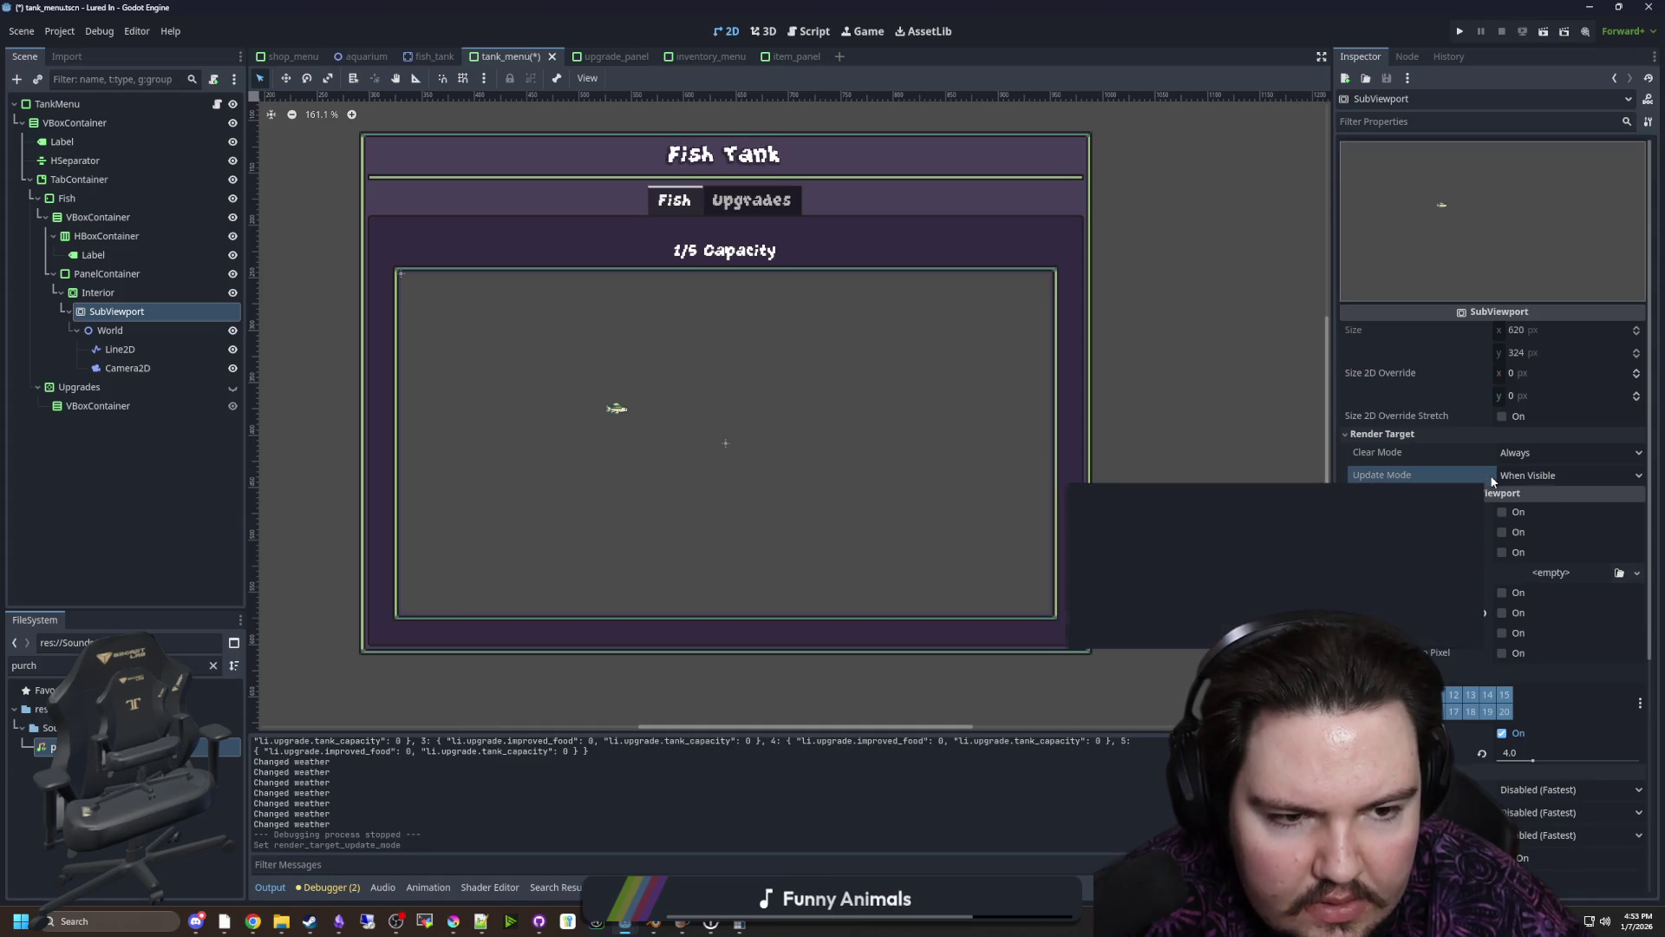
left_click(1383, 432)
key("ctrl+s")
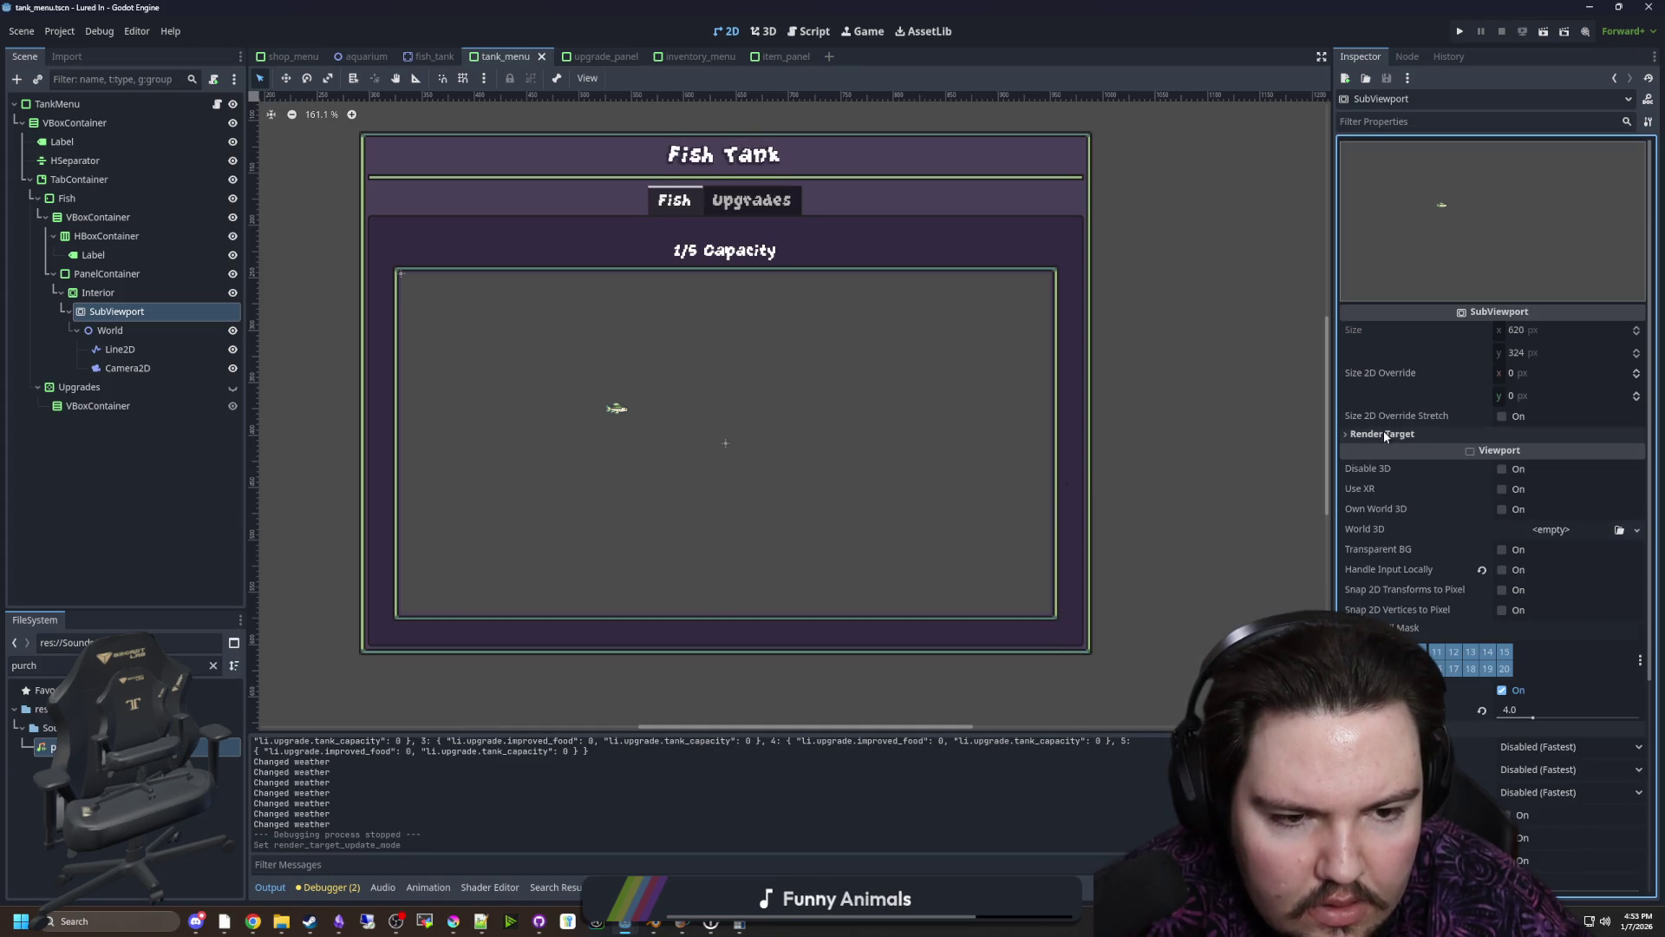
scroll(1384, 433, "down", 3)
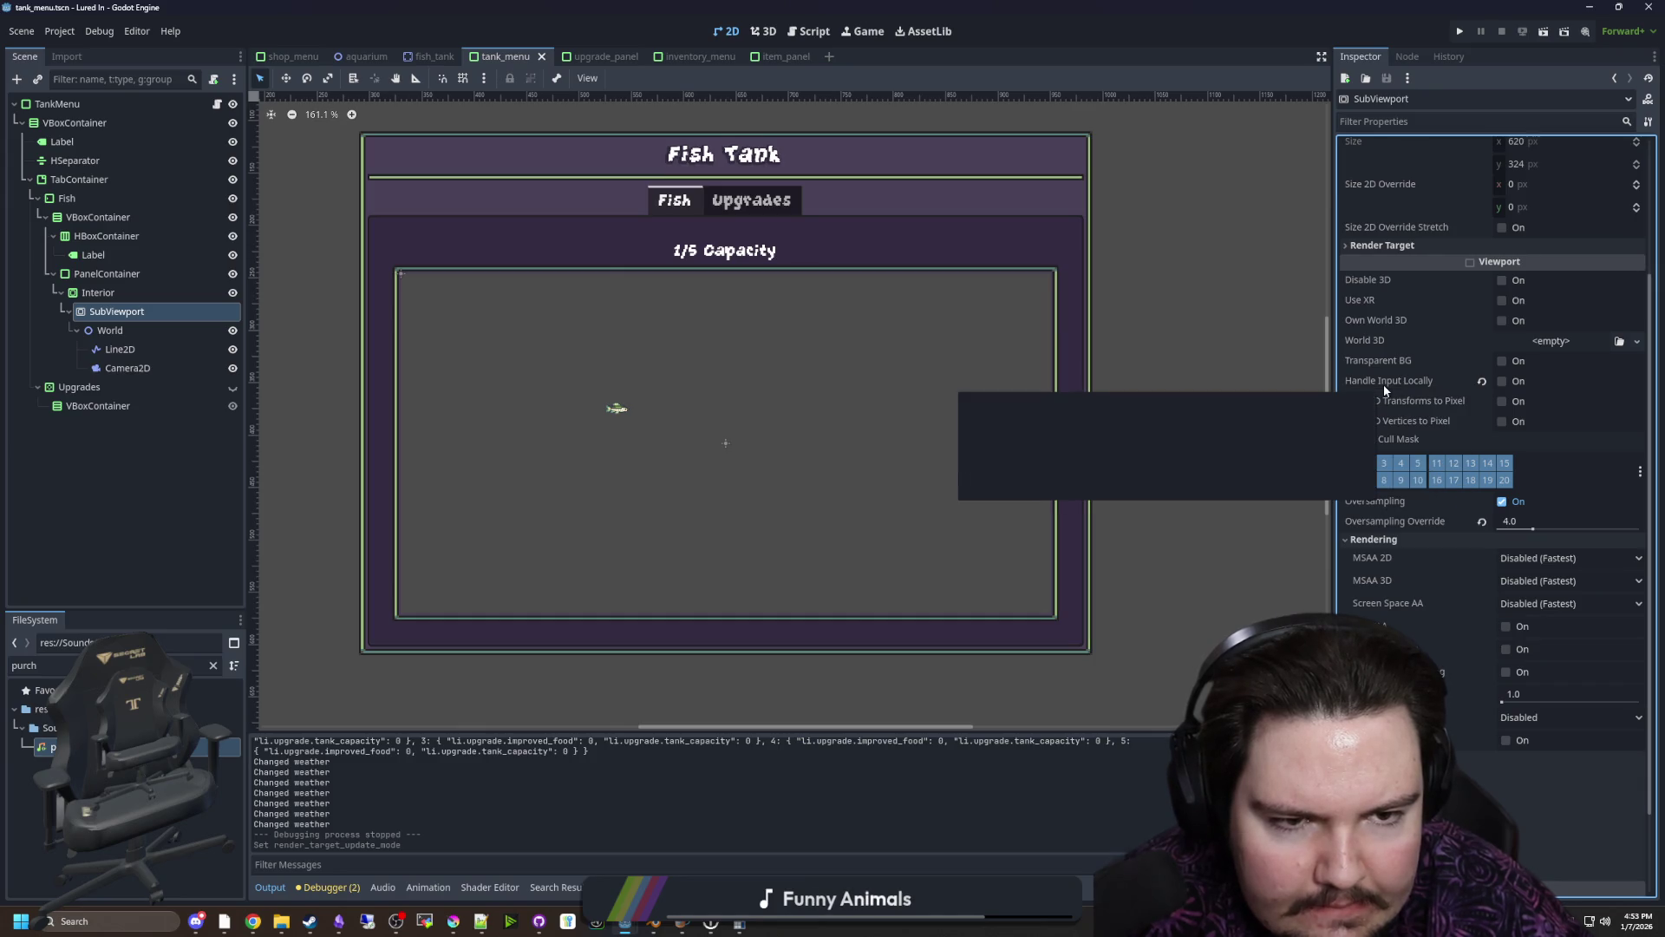
Turn on the Camera2D's Limit, showing its default ±10,000,000 px bounds
left_click(130, 368)
scroll(734, 404, "down", 3)
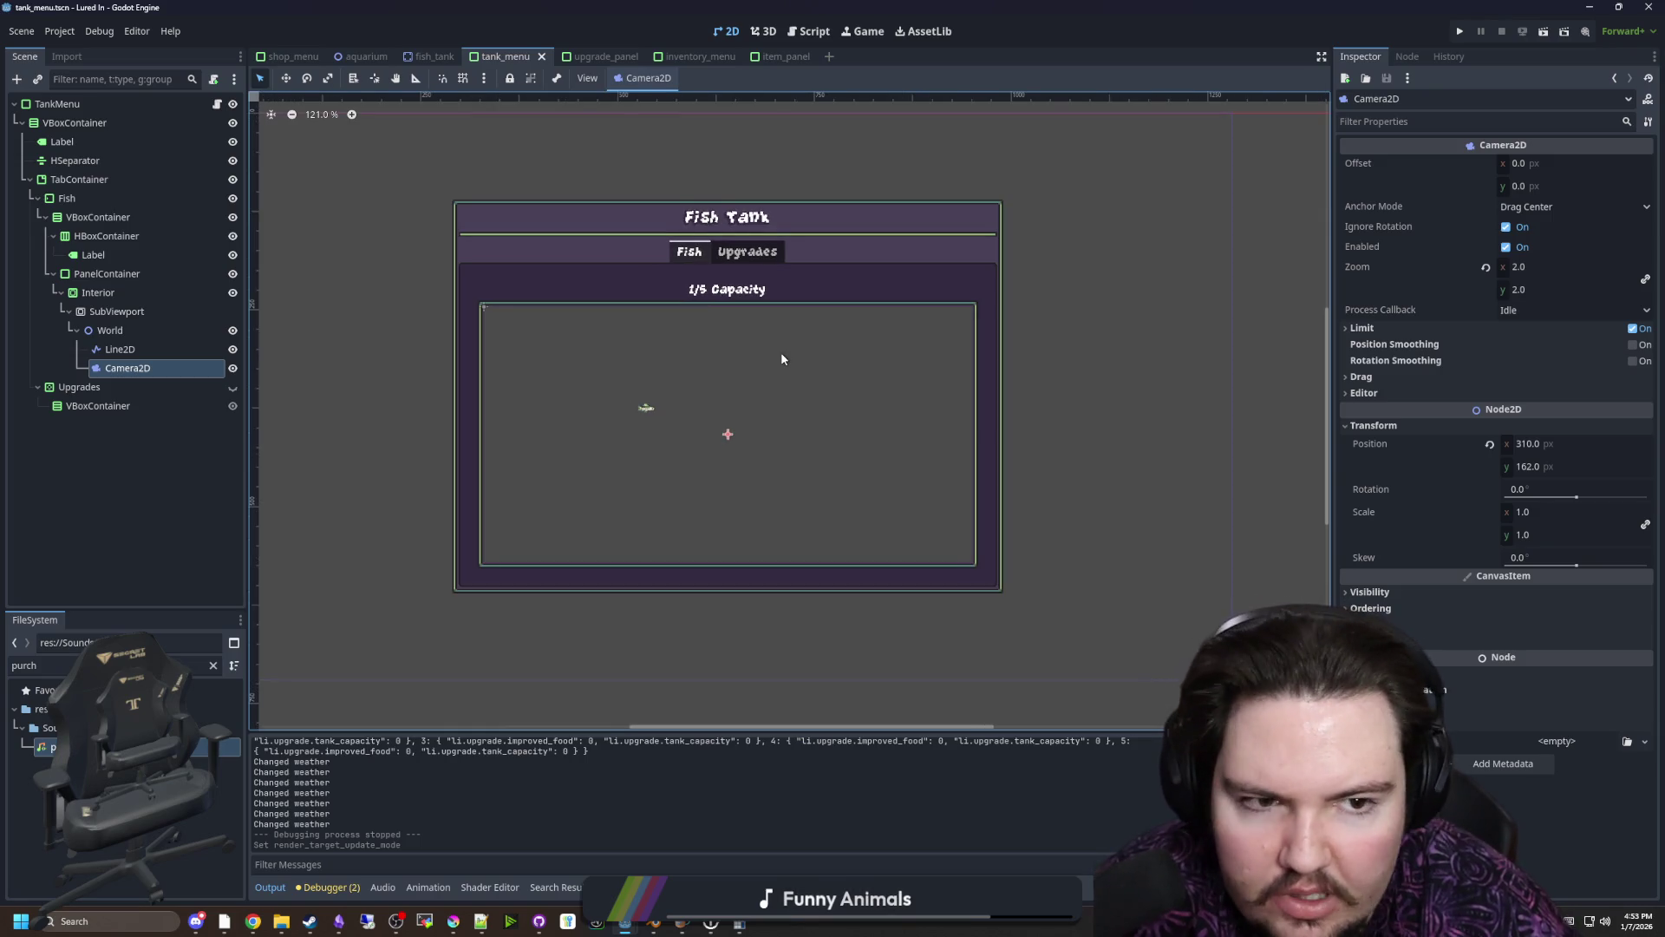
scroll(781, 352, "up", 1)
key("ctrl+s")
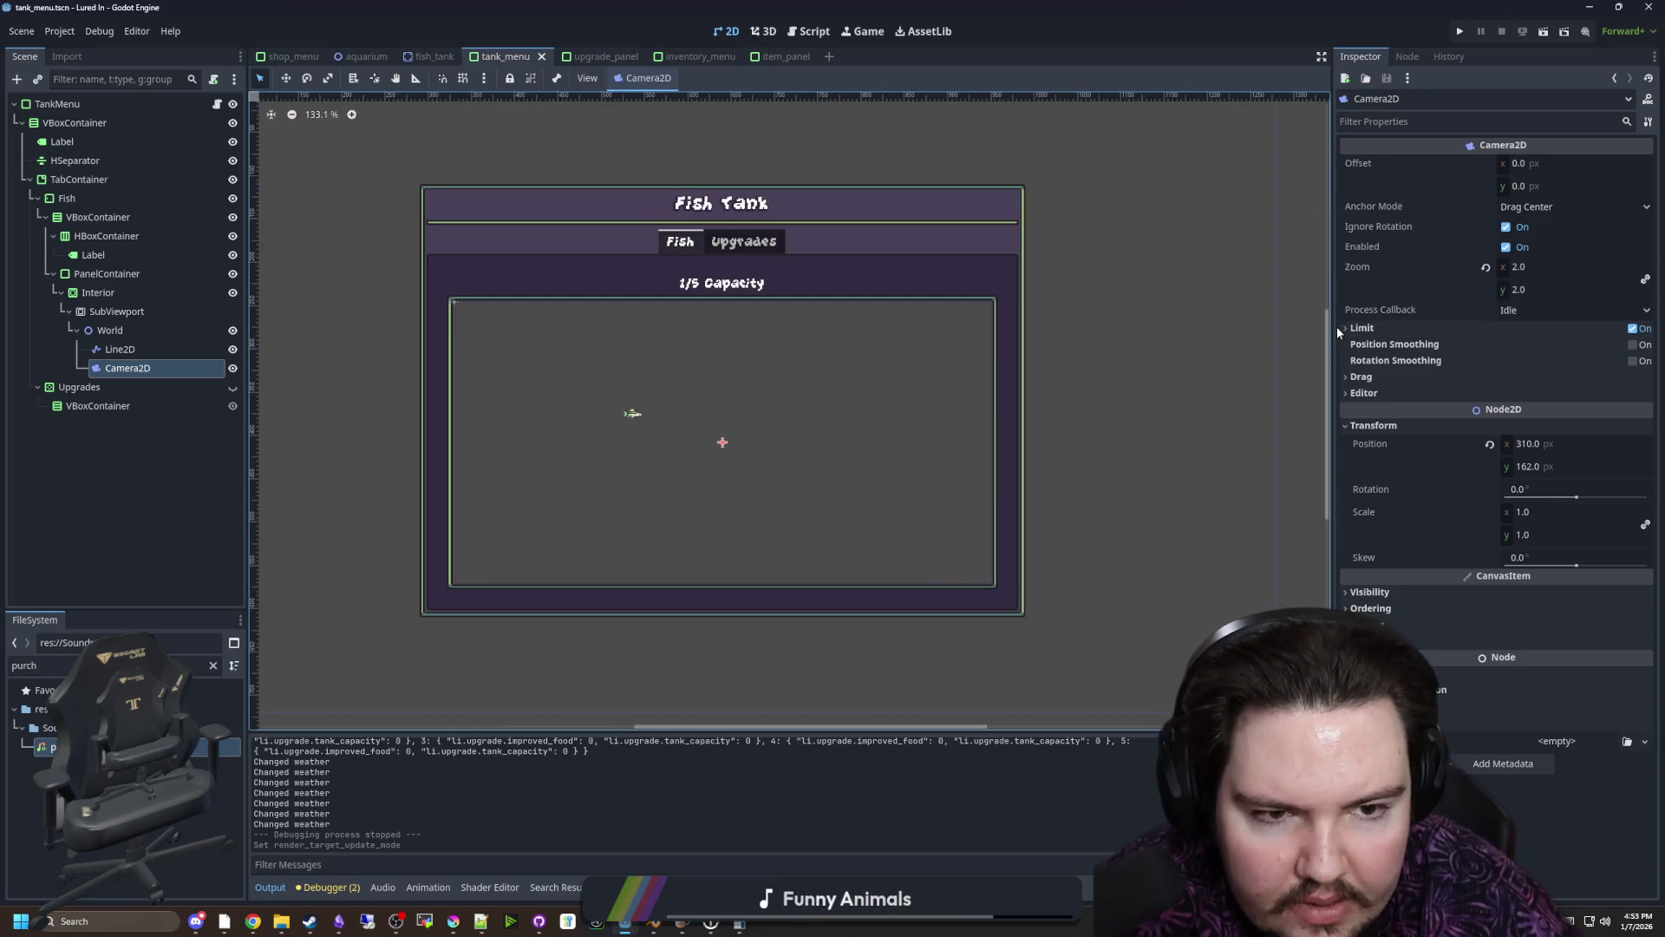
left_click(1632, 329)
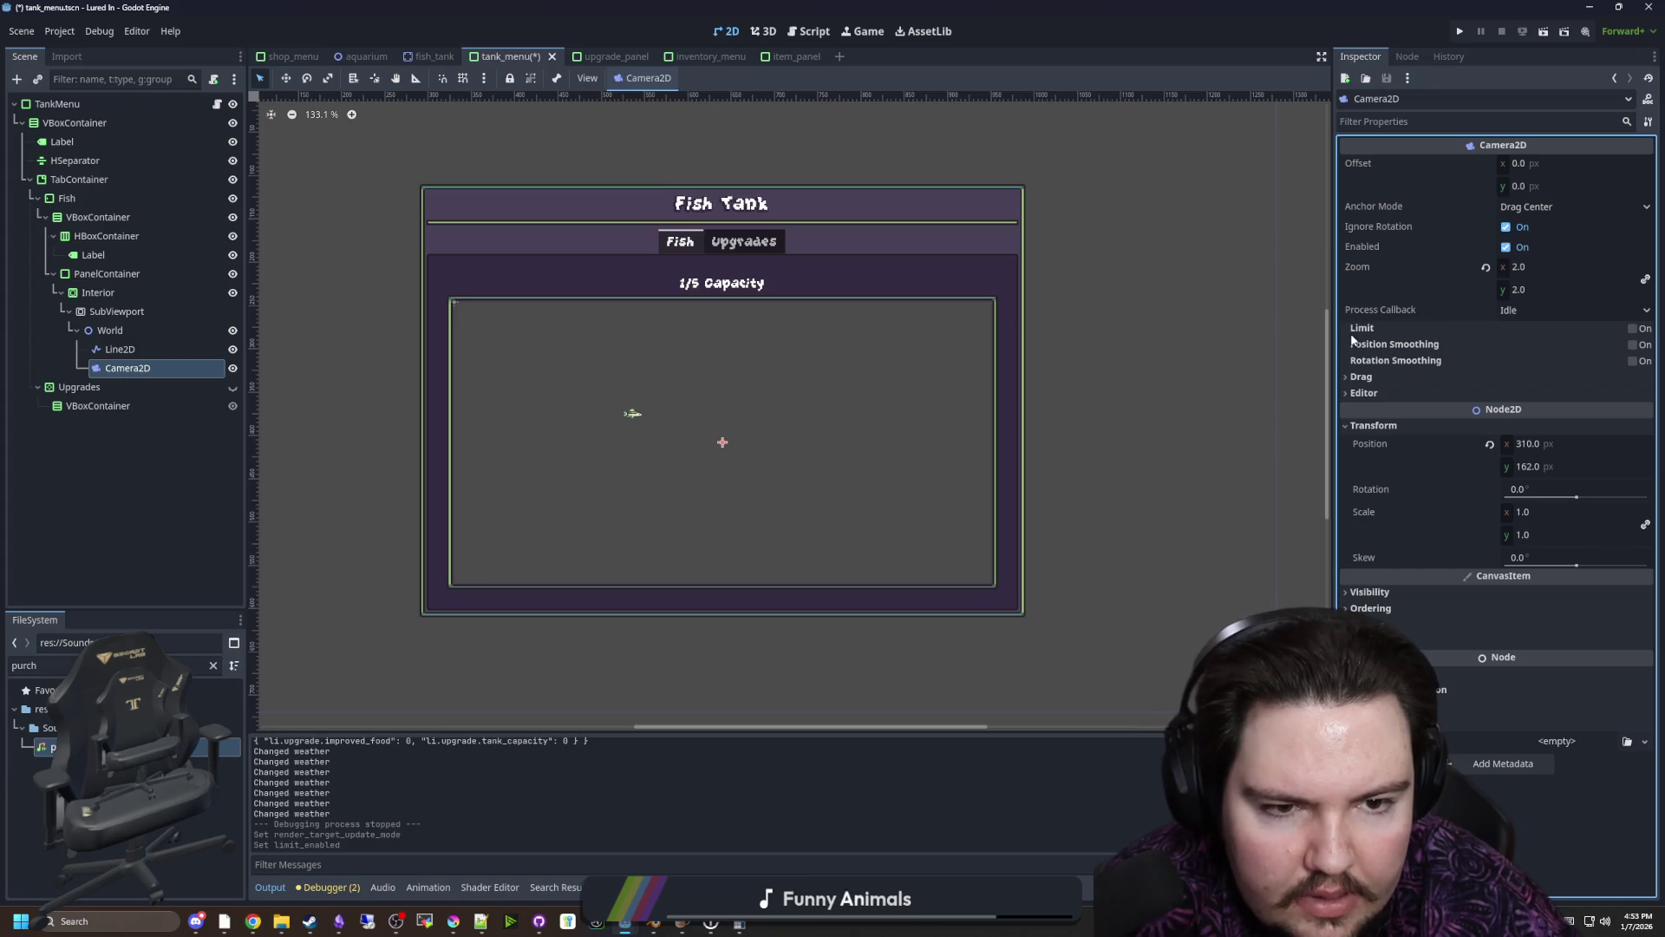
left_click(1630, 329)
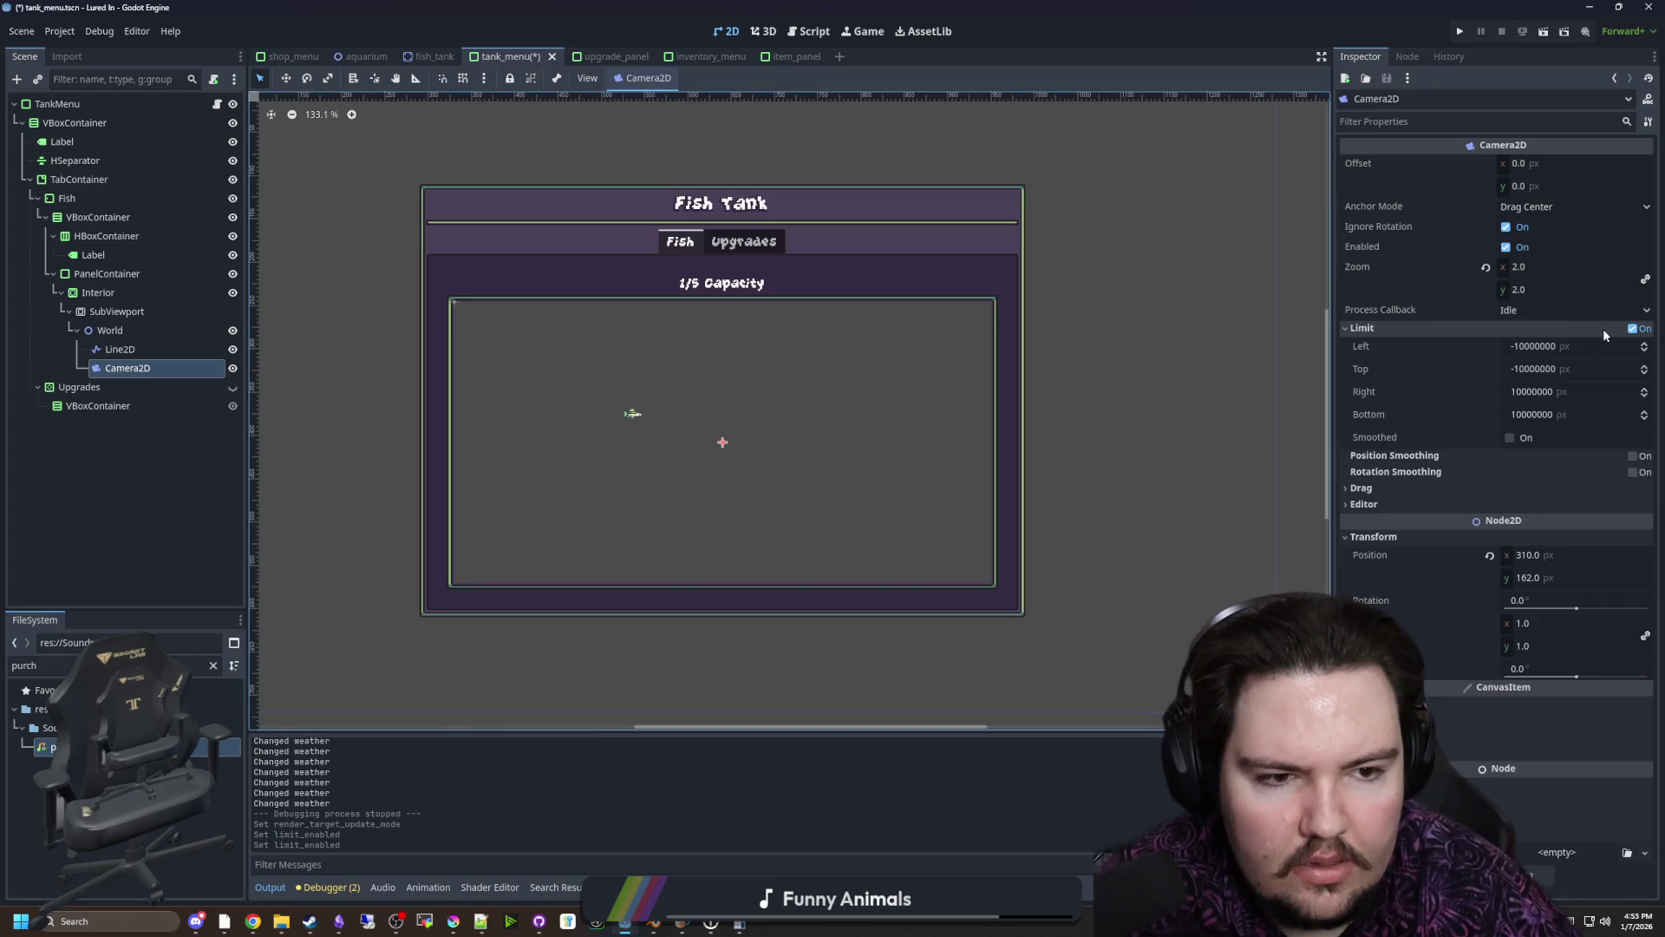
Turn the Camera2D Limit back off and save the scene
left_click(1633, 330)
key("ctrl+s")
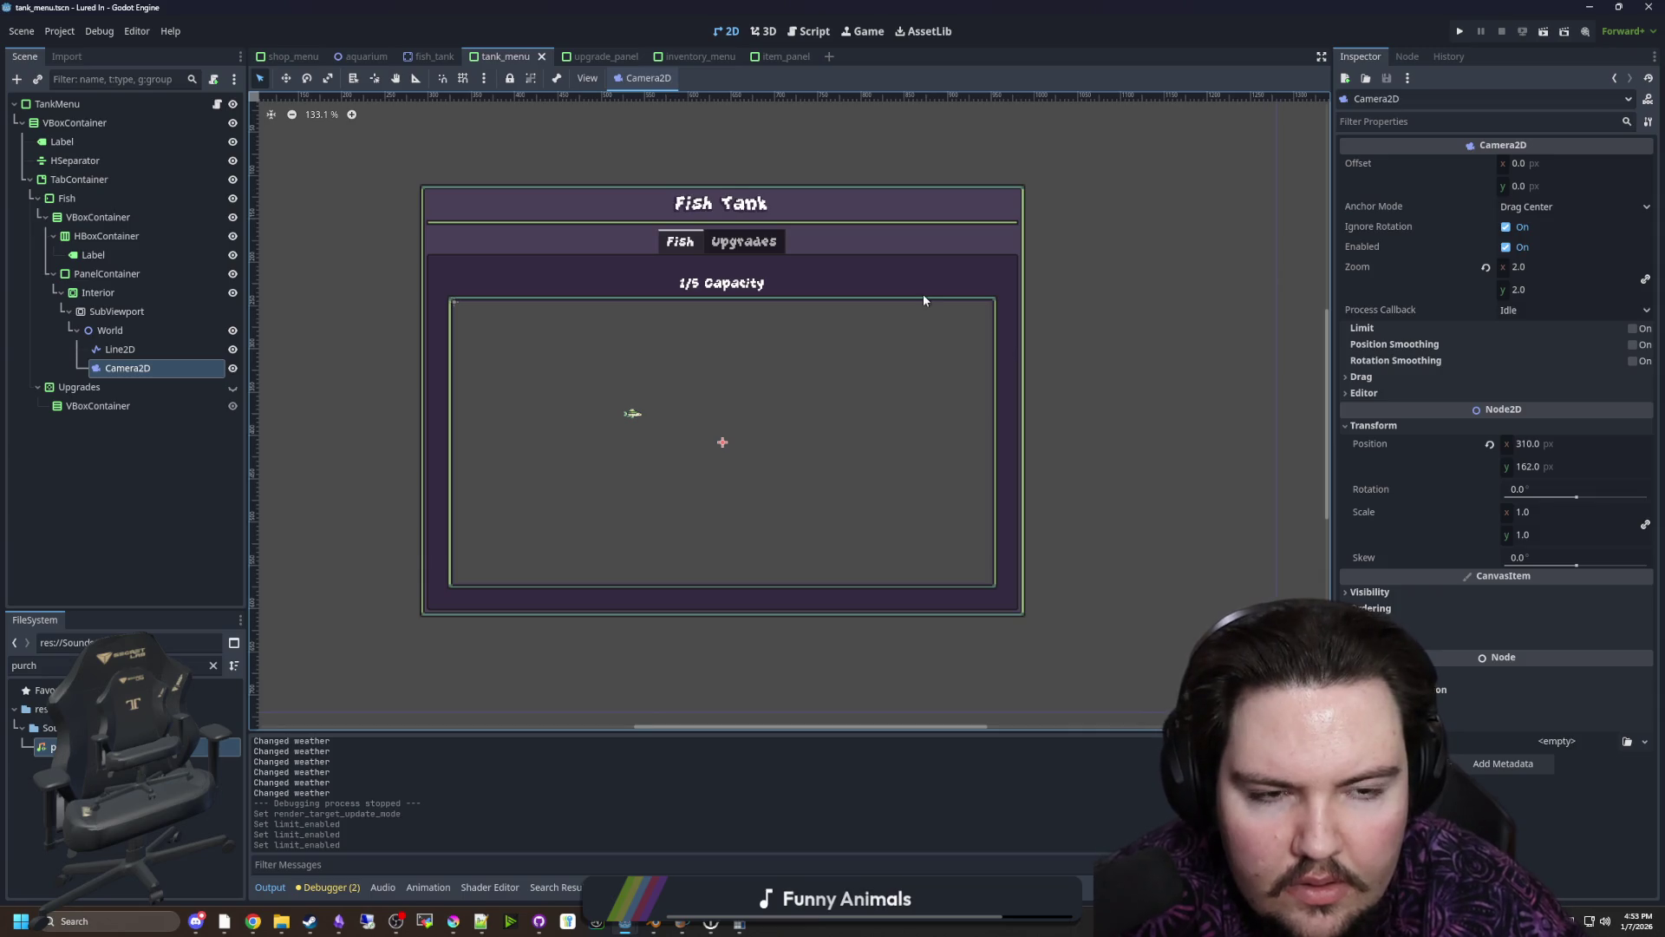
scroll(887, 335, "up", 1)
scroll(888, 335, "up", 1)
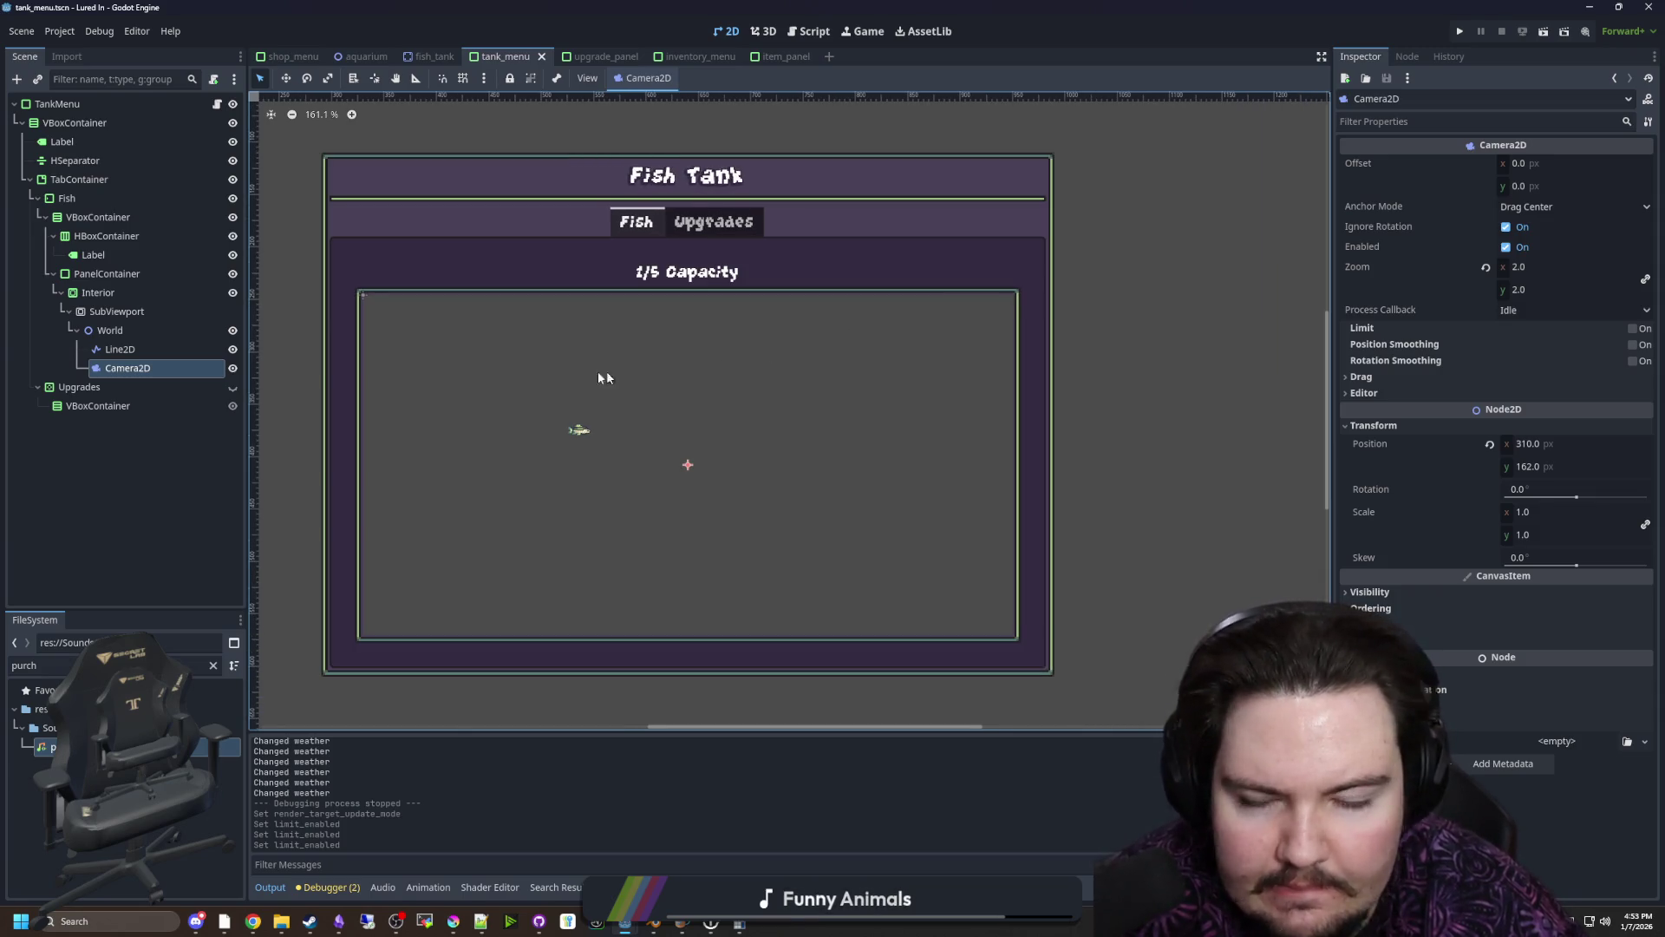
Select Line2D, SubViewport, then World, bringing up its add-child actions
left_click(121, 350)
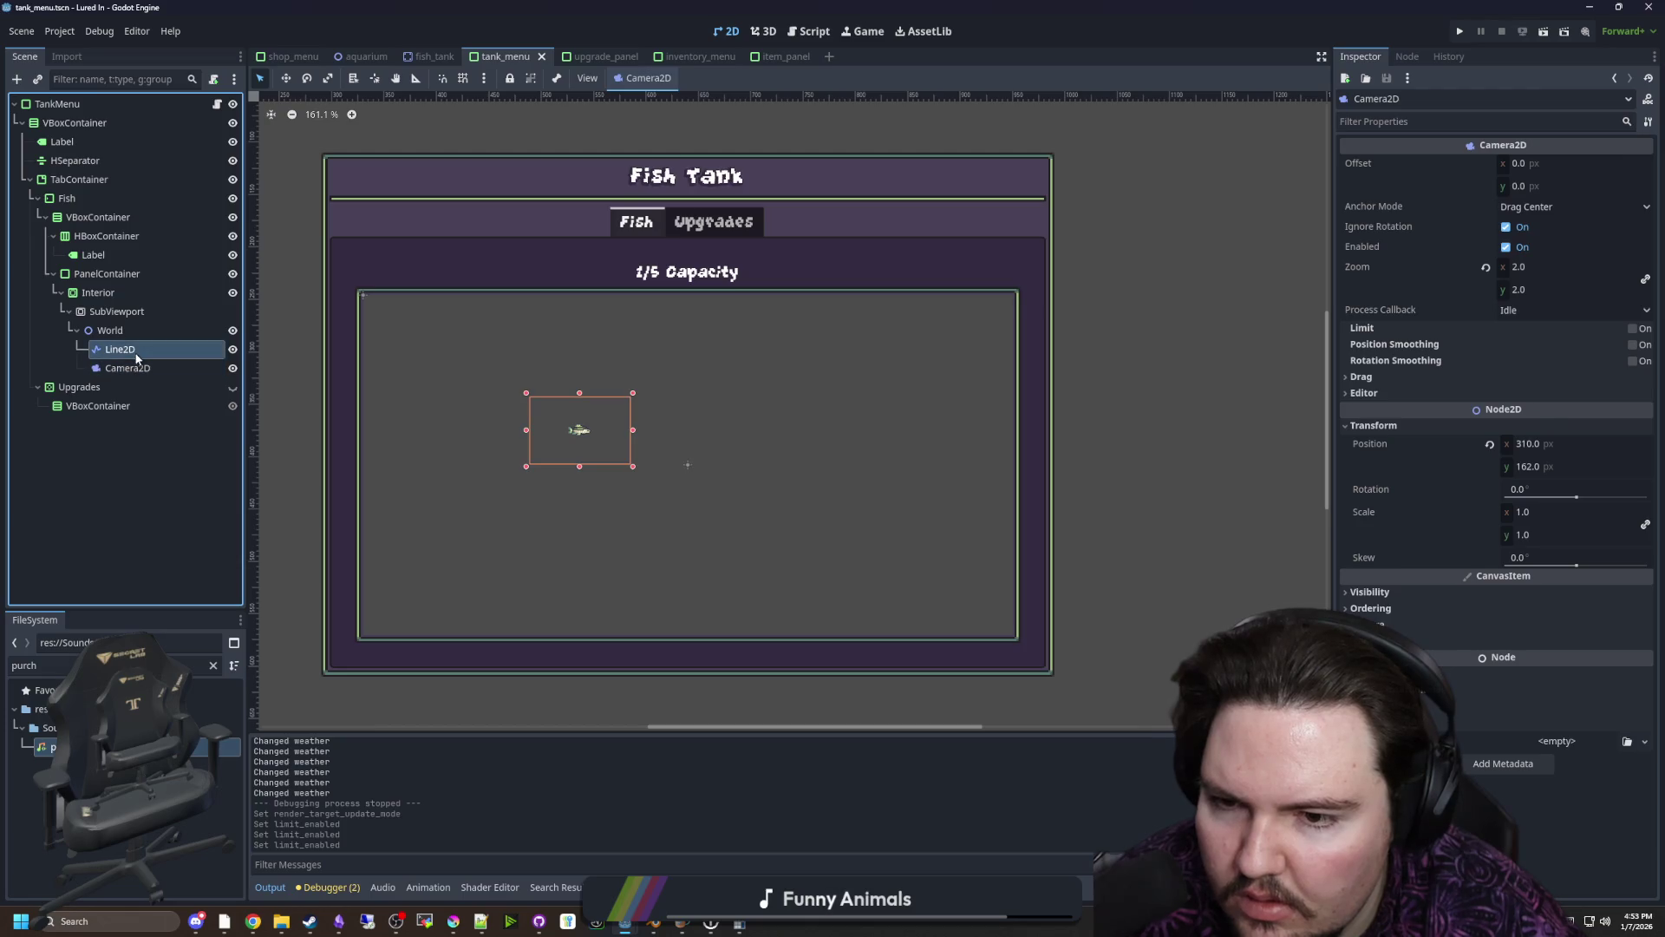
left_click(119, 312)
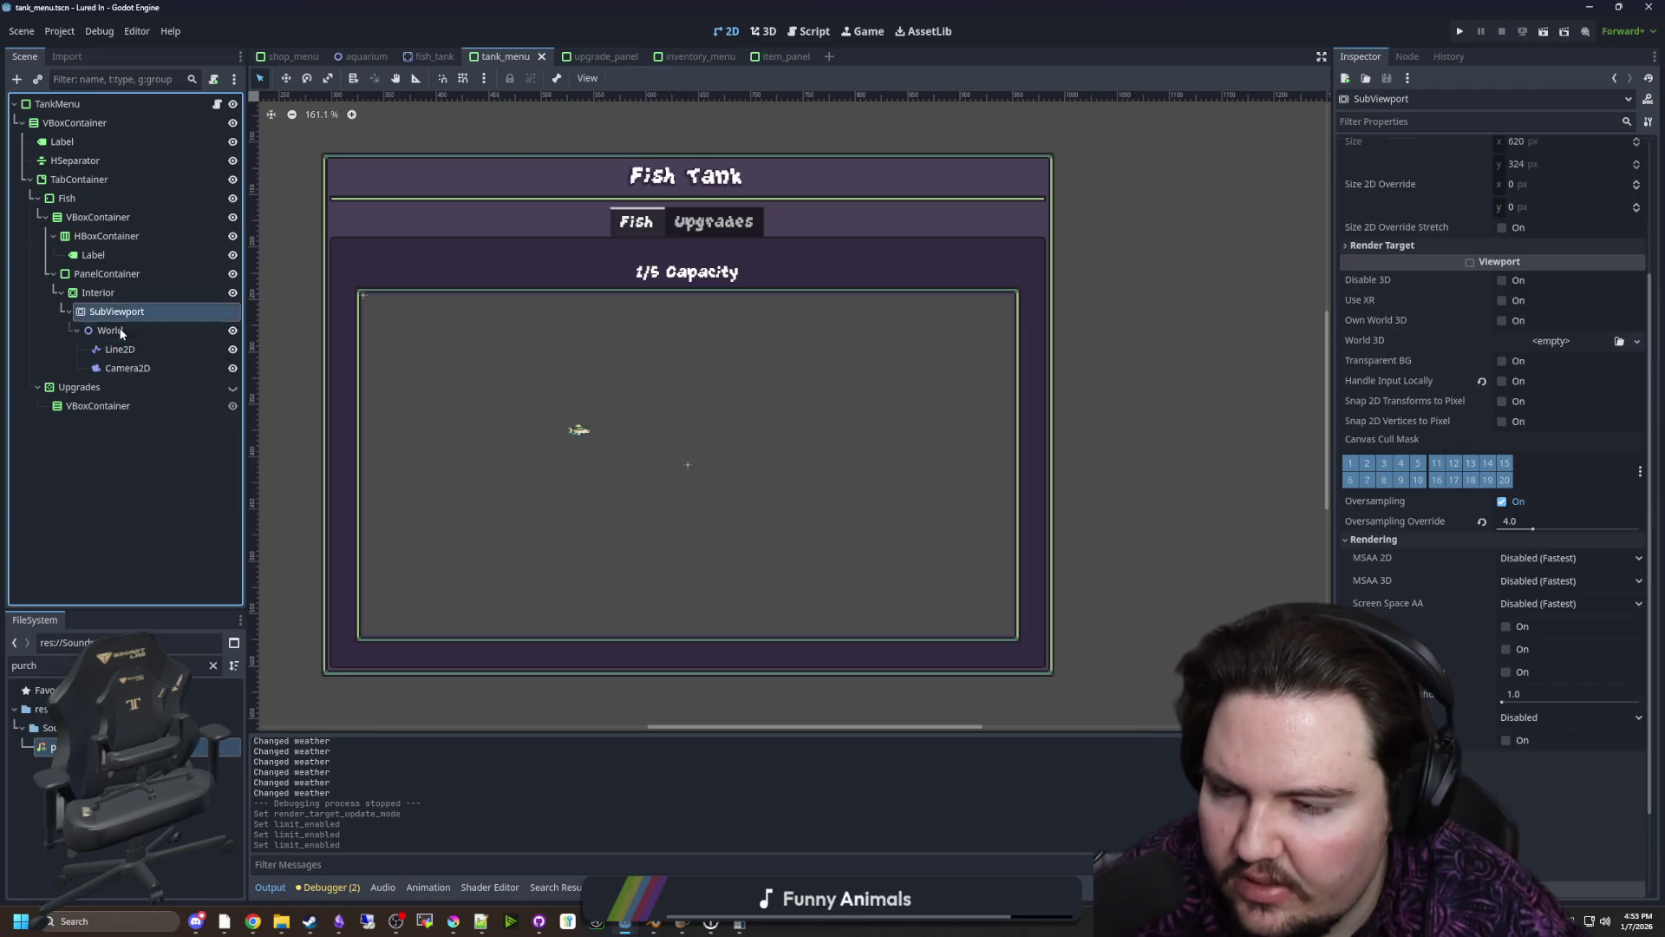
left_click(126, 332)
left_click(195, 343)
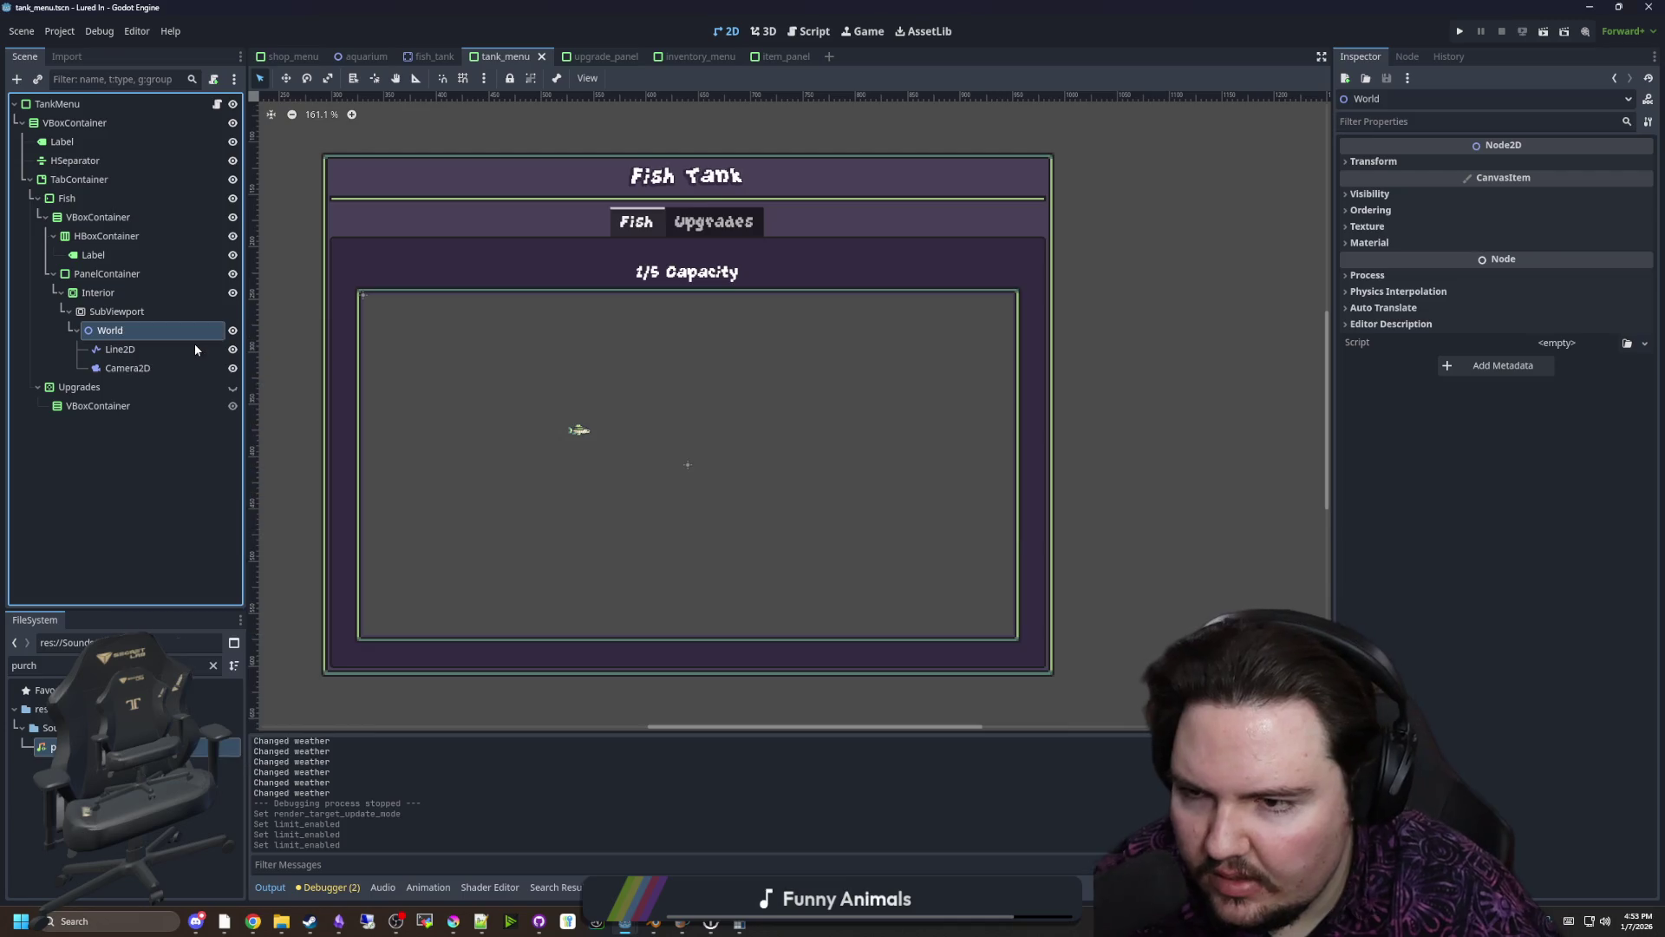
Add a Sprite2D under World with fish_minnow.png as its texture
type("sprite")
key("Return")
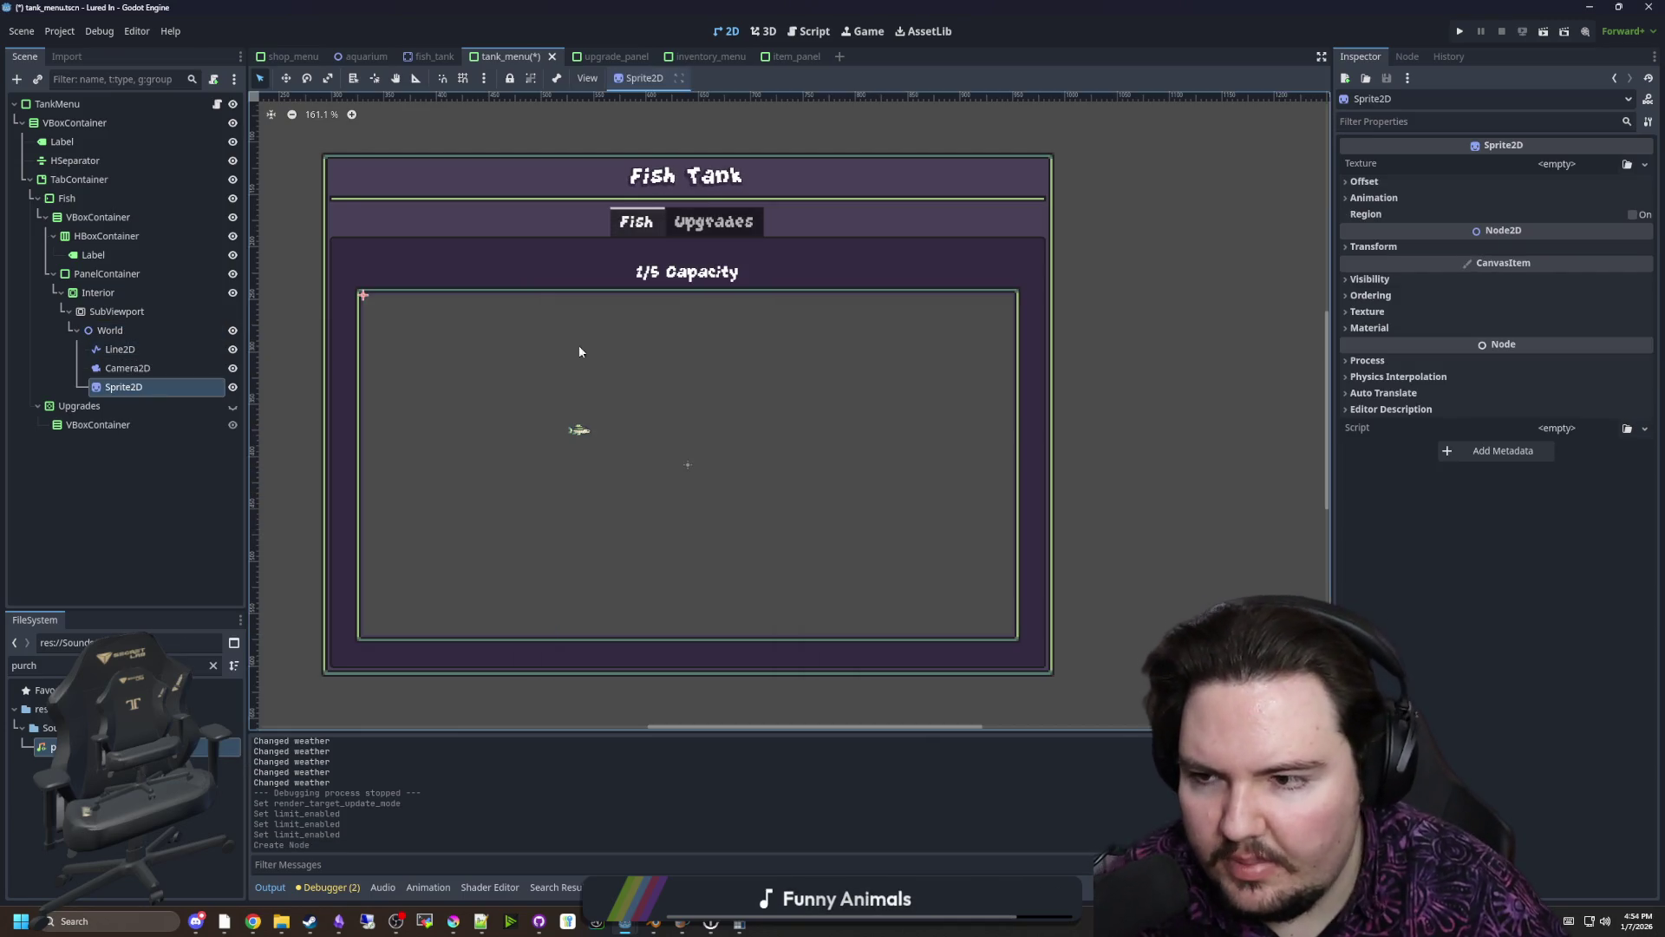
left_click(1557, 163)
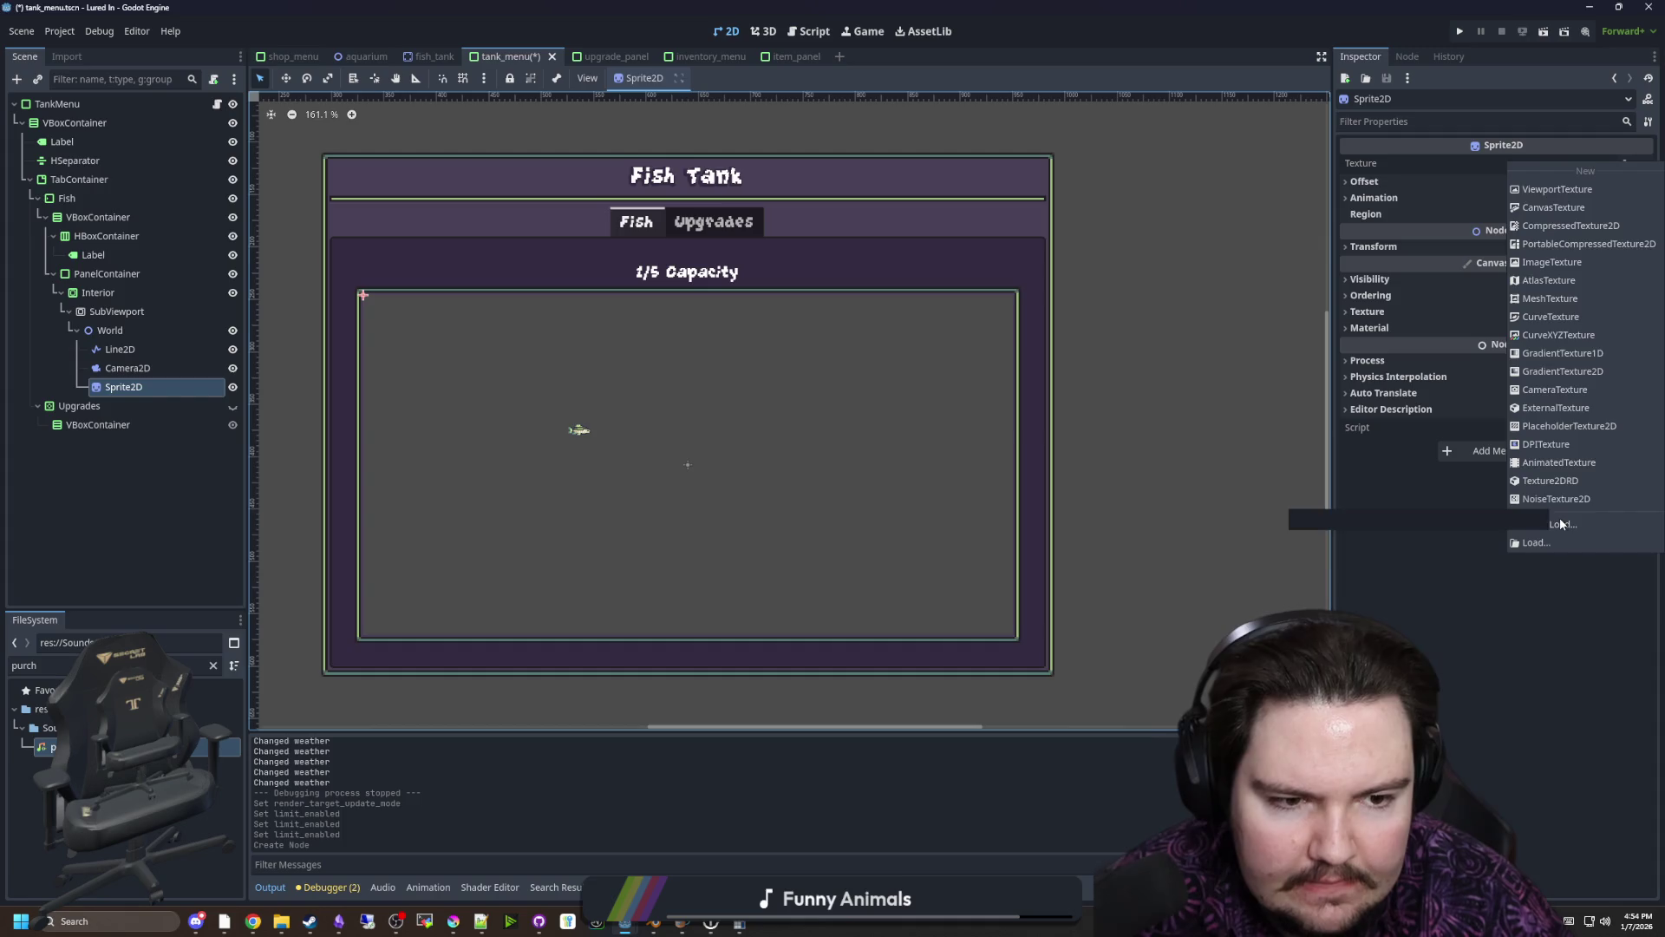
left_click(1561, 524)
double_click(649, 345)
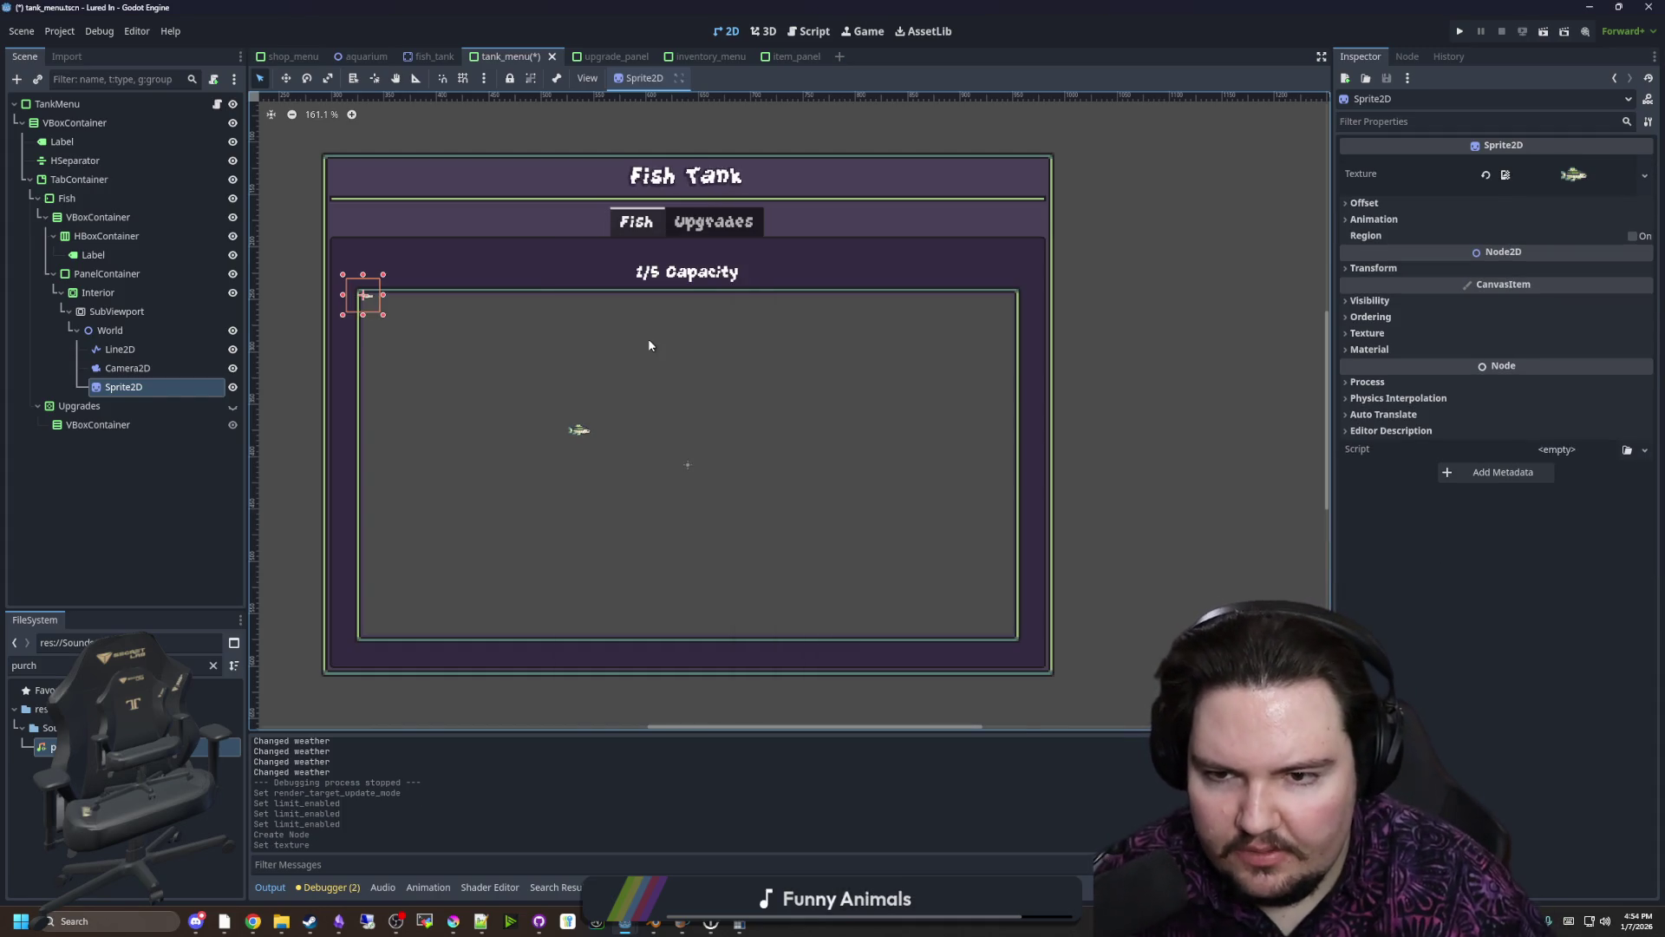
Move the sprite to the tank's centre, save, and run the game
left_click_drag(375, 301, 618, 426)
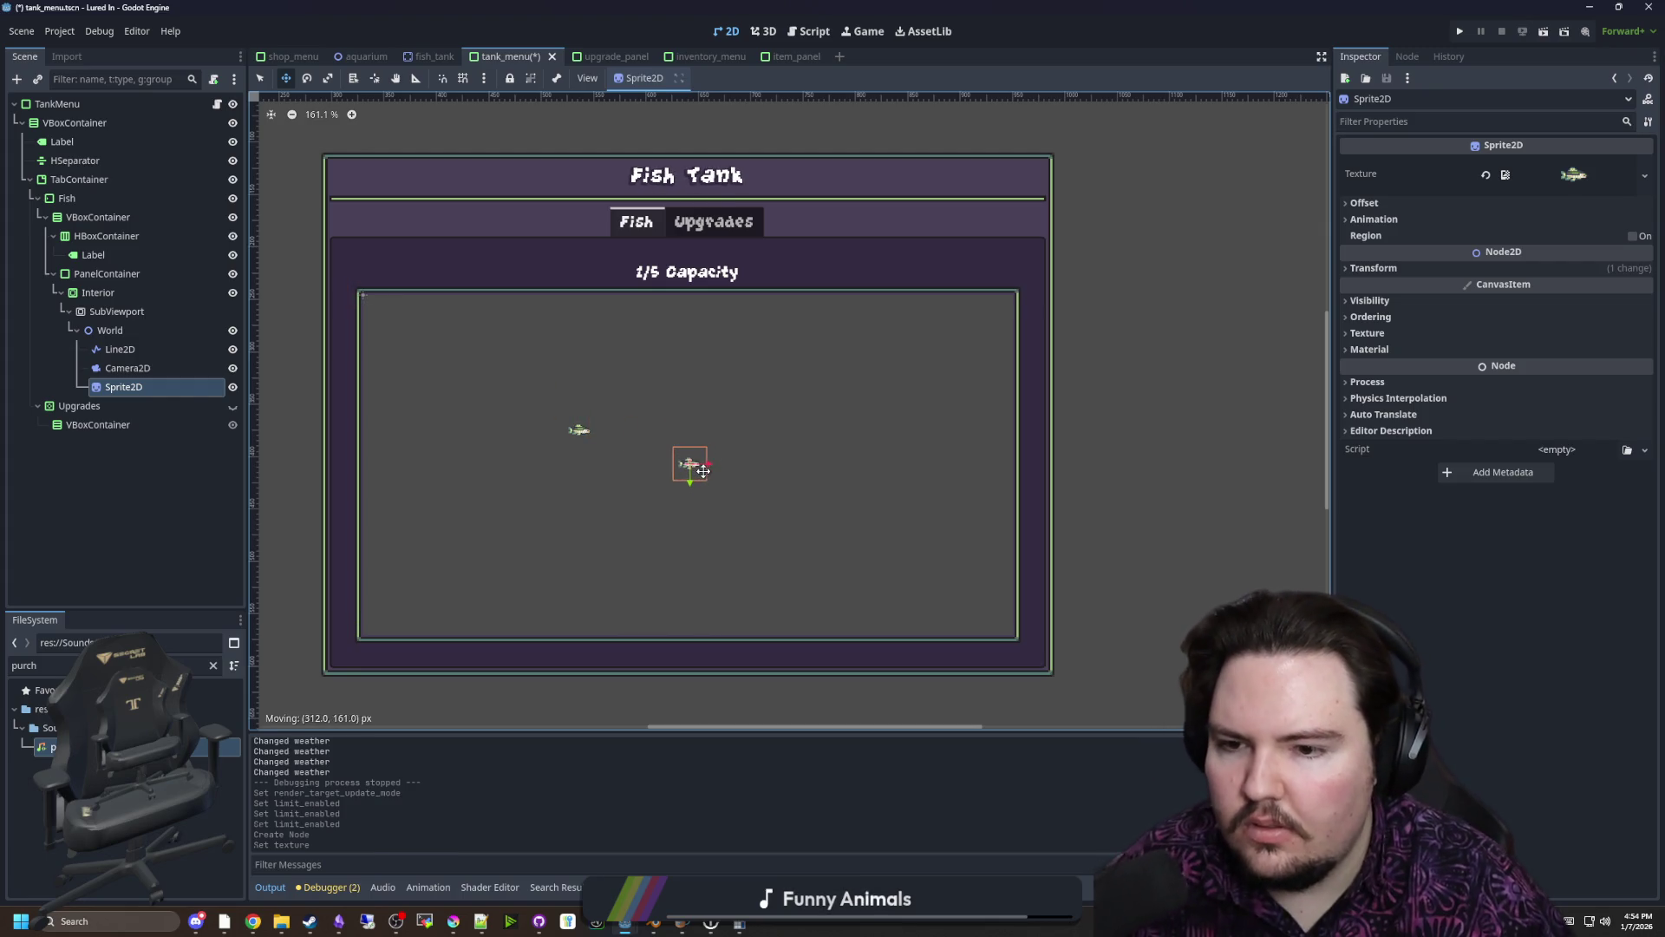
key("ctrl+s")
left_click(1460, 32)
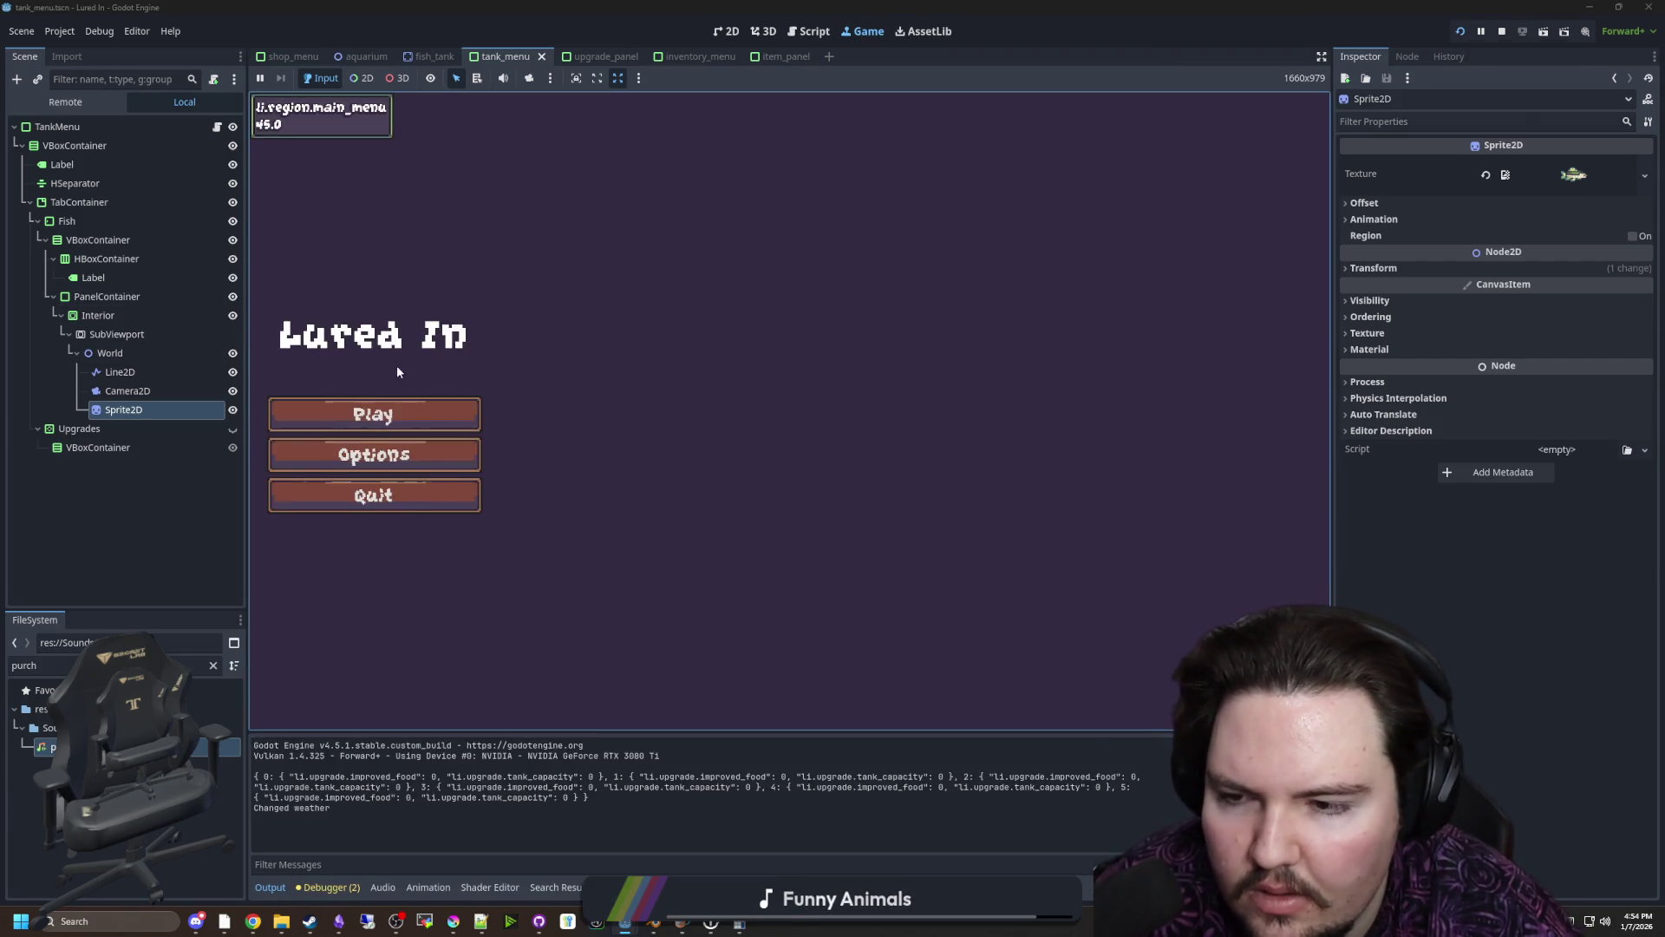
In the running game, buy a new tank for $10 and open Fish Tank 1
left_click(445, 423)
left_click(898, 685)
left_click(996, 308)
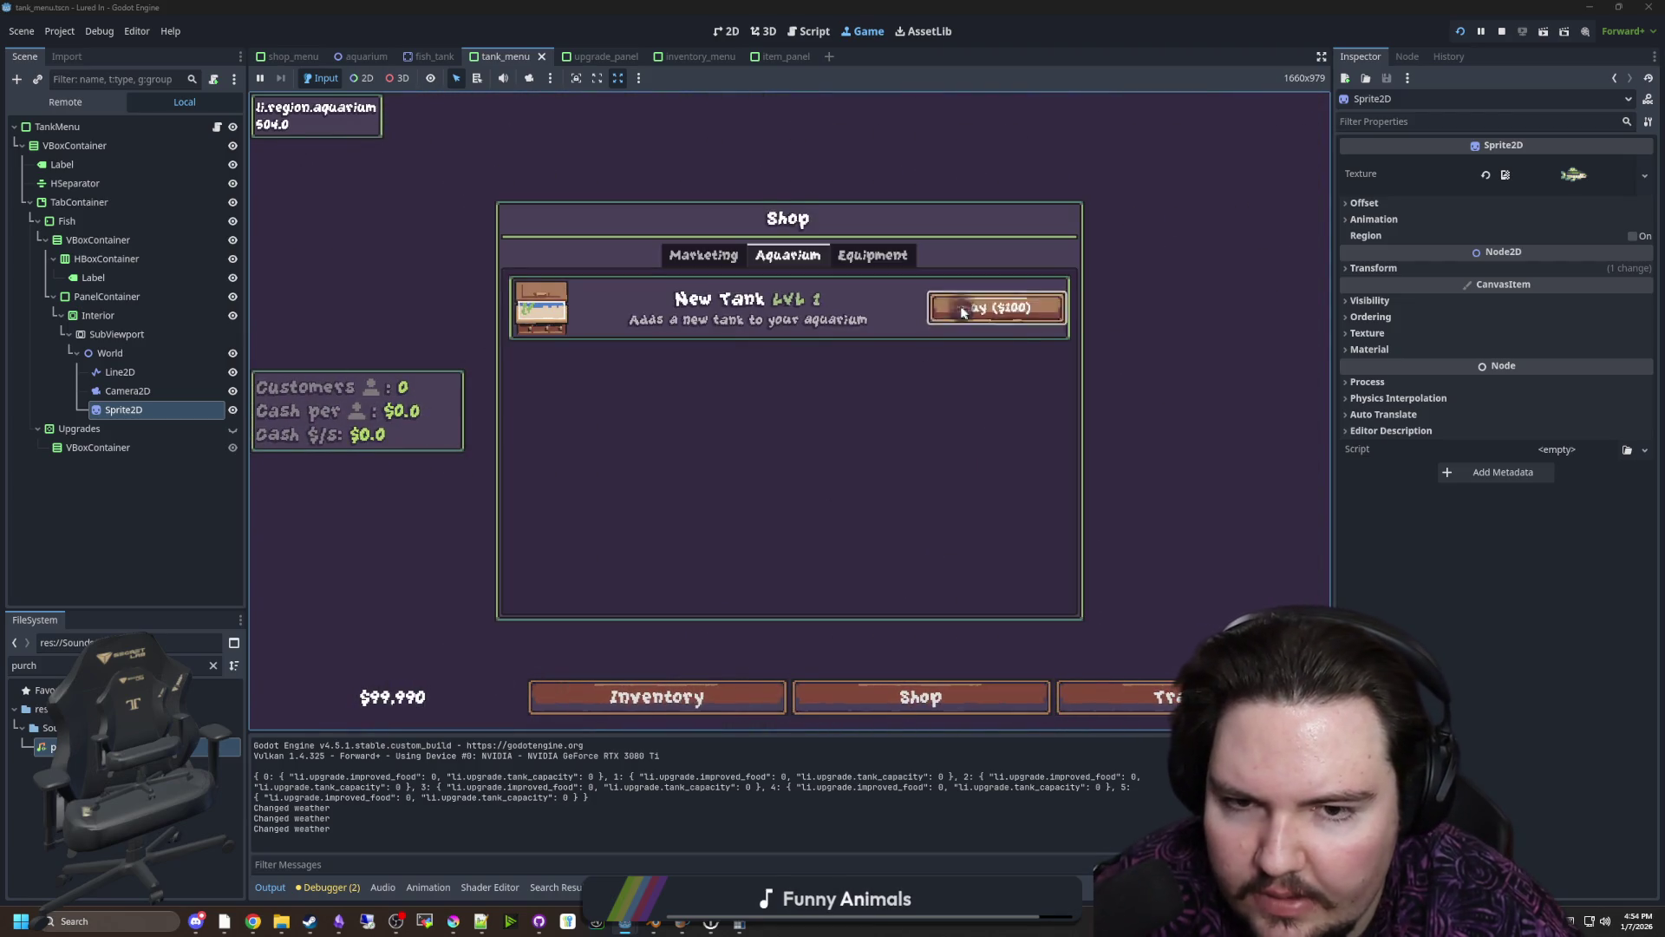
left_click(718, 444)
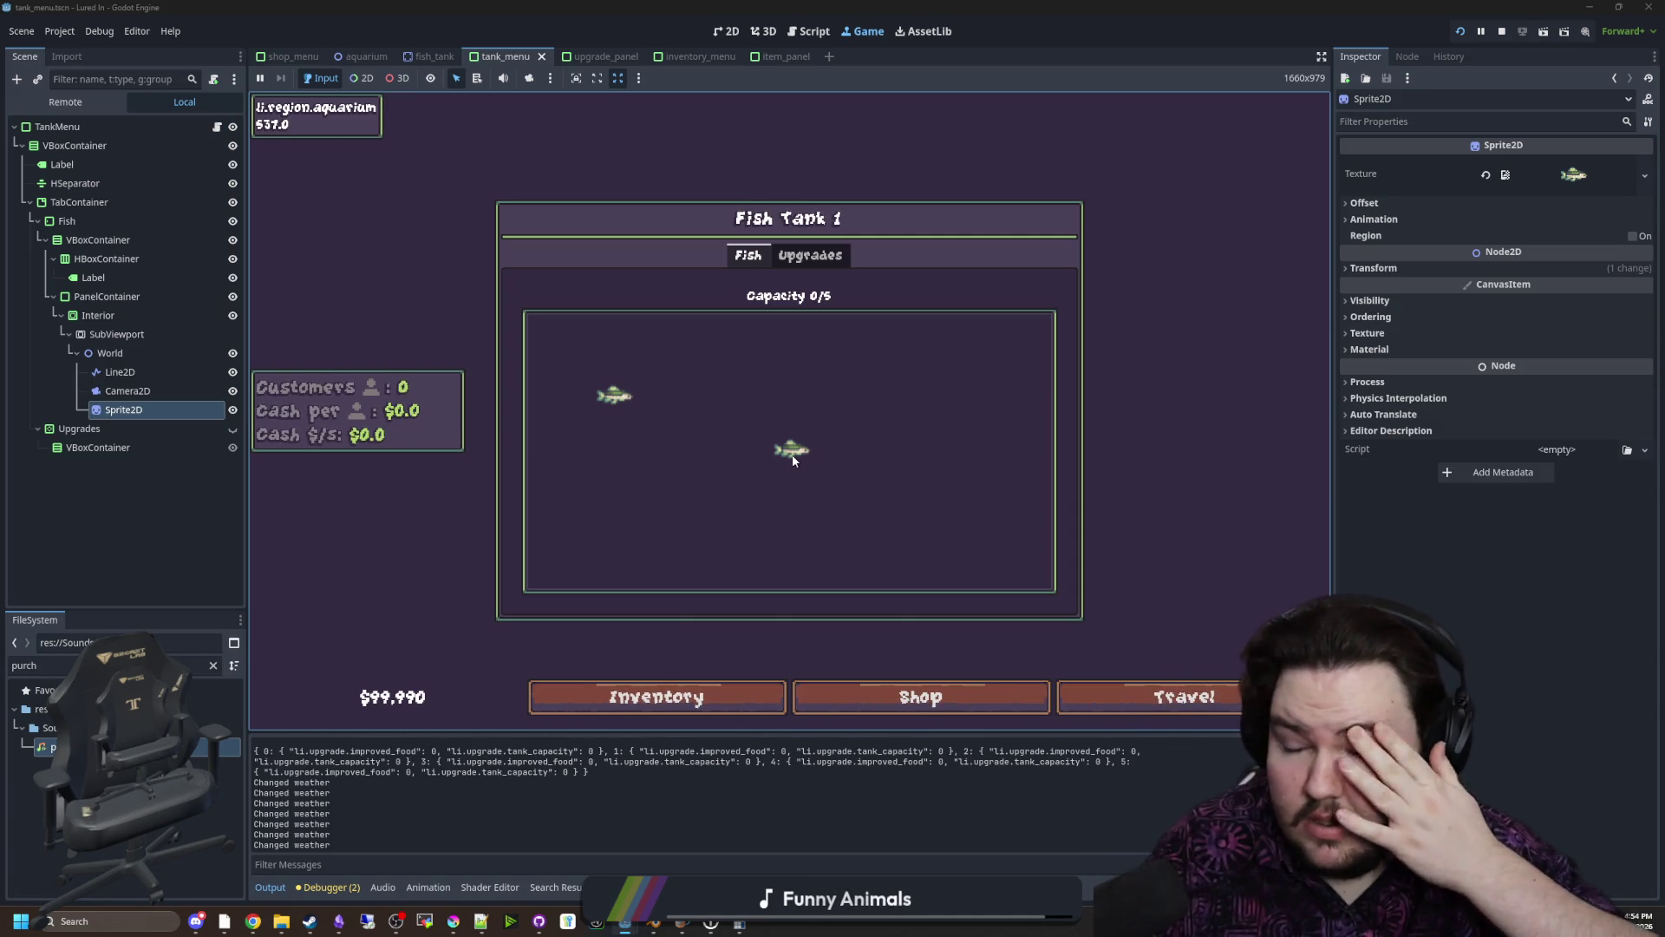
Adjust the remote Camera2D zoom live to 1.29 while watching the tank
left_click(132, 392)
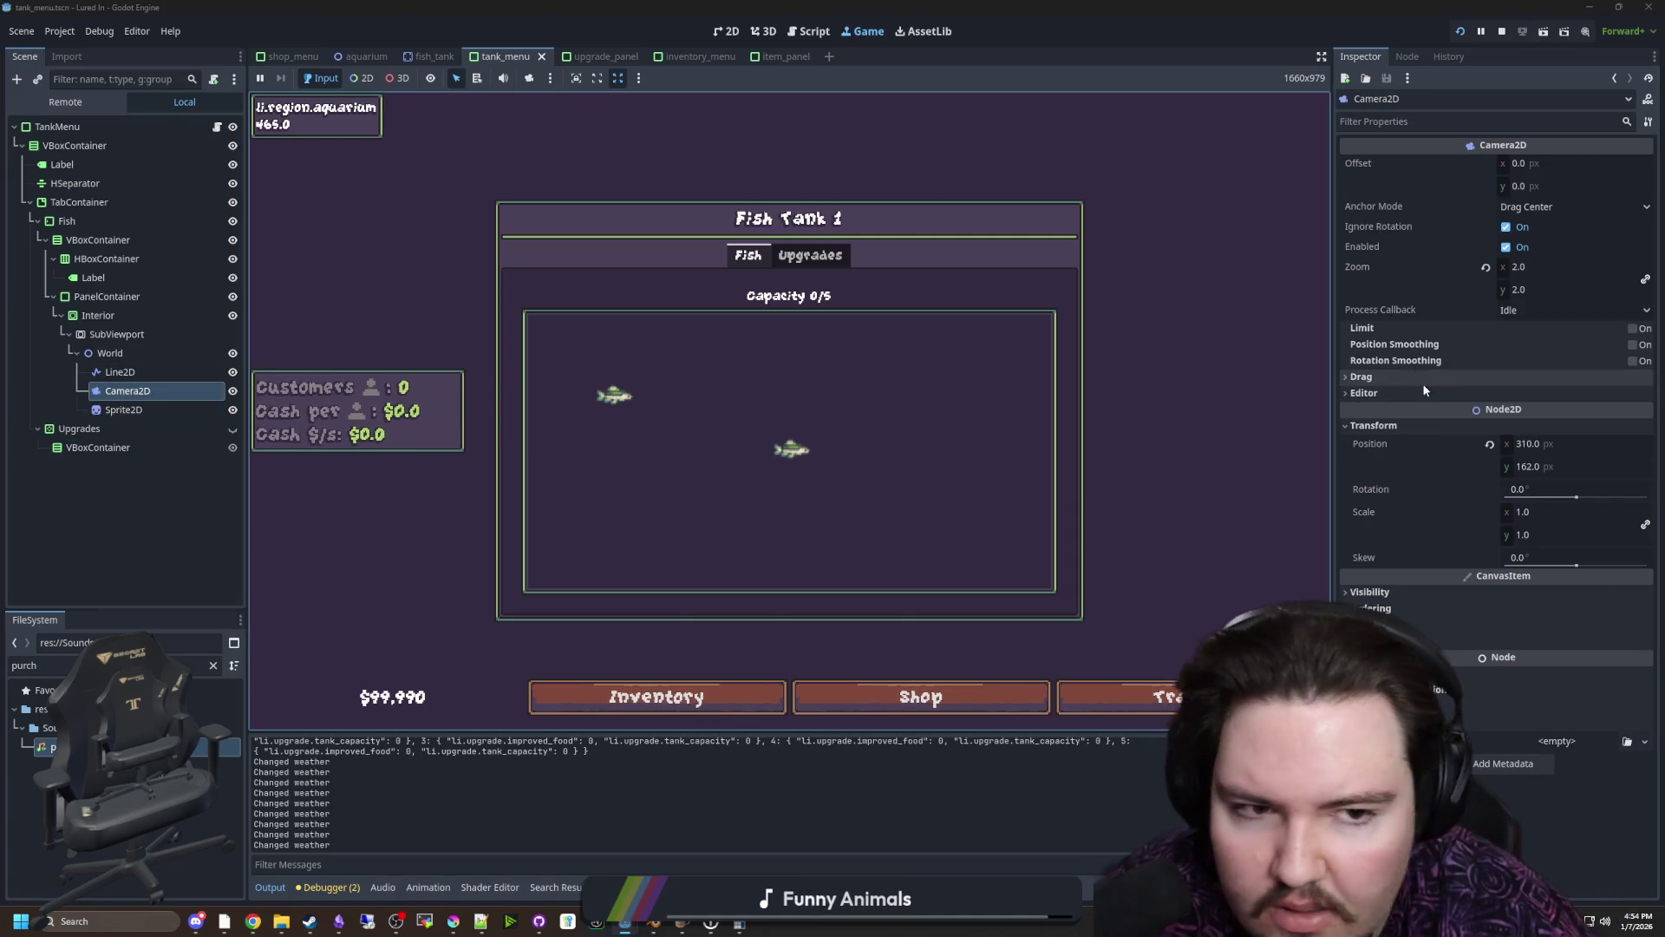
mouse_move(1527, 267)
left_mouse_down()
mouse_move(1630, 267)
mouse_move(1491, 267)
mouse_move(1526, 267)
left_mouse_up()
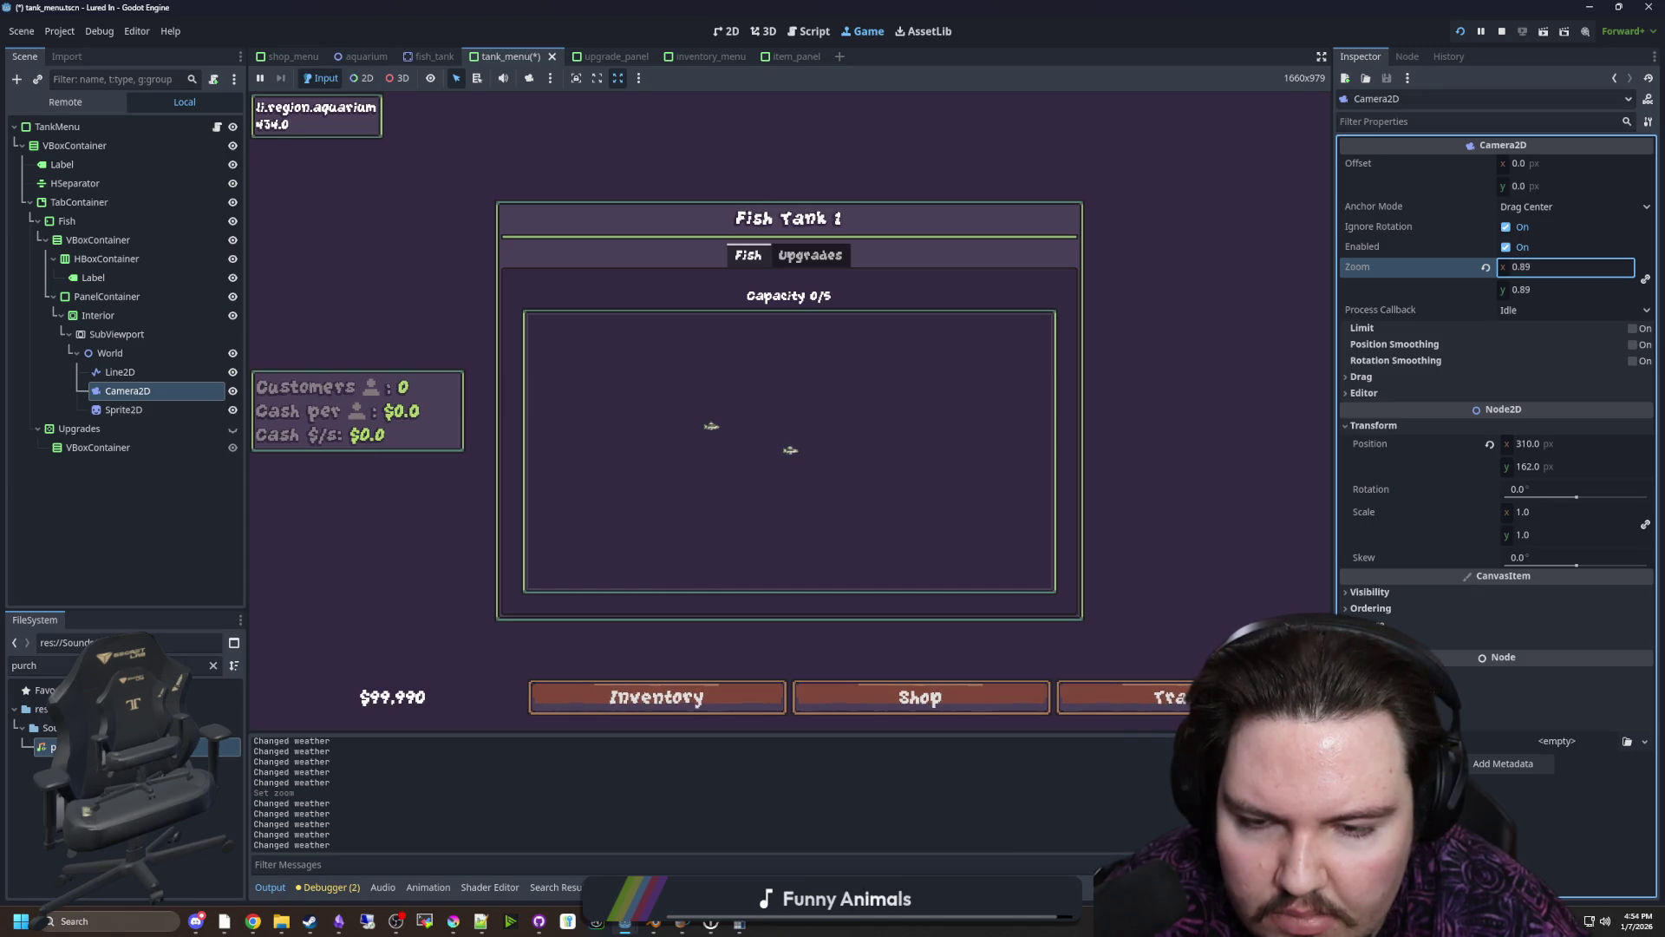
left_click(763, 31)
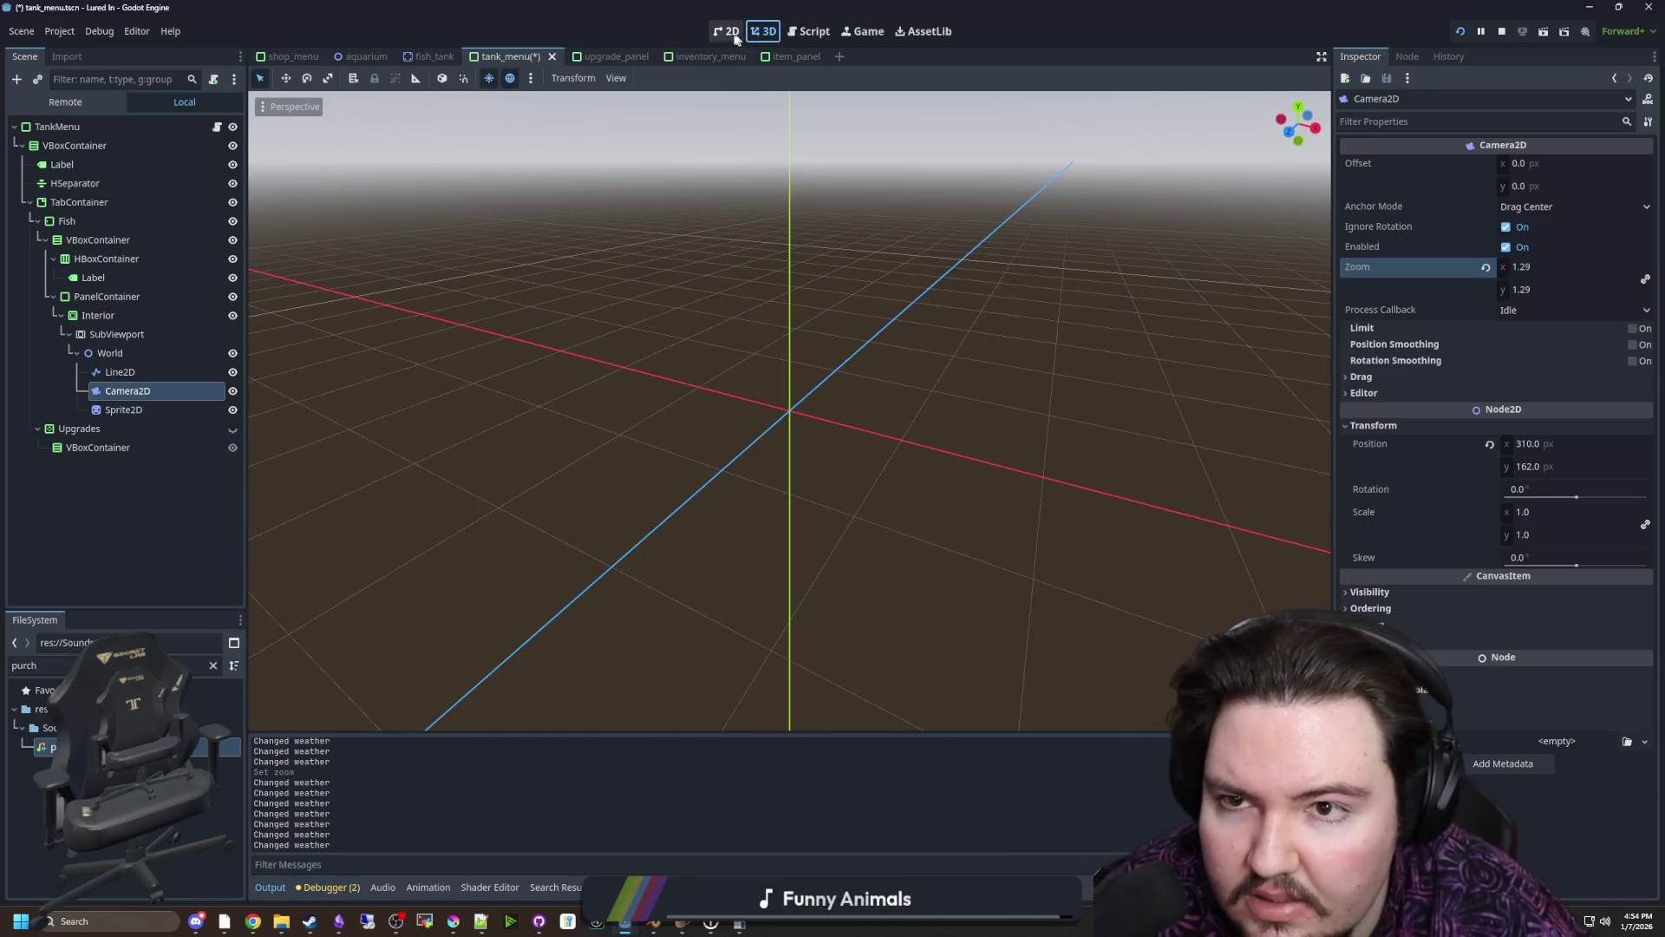
Try Camera2D zoom values of about 5.56 and then 2.665, checking each in the running game
left_click(729, 31)
scroll(588, 417, "down", 2)
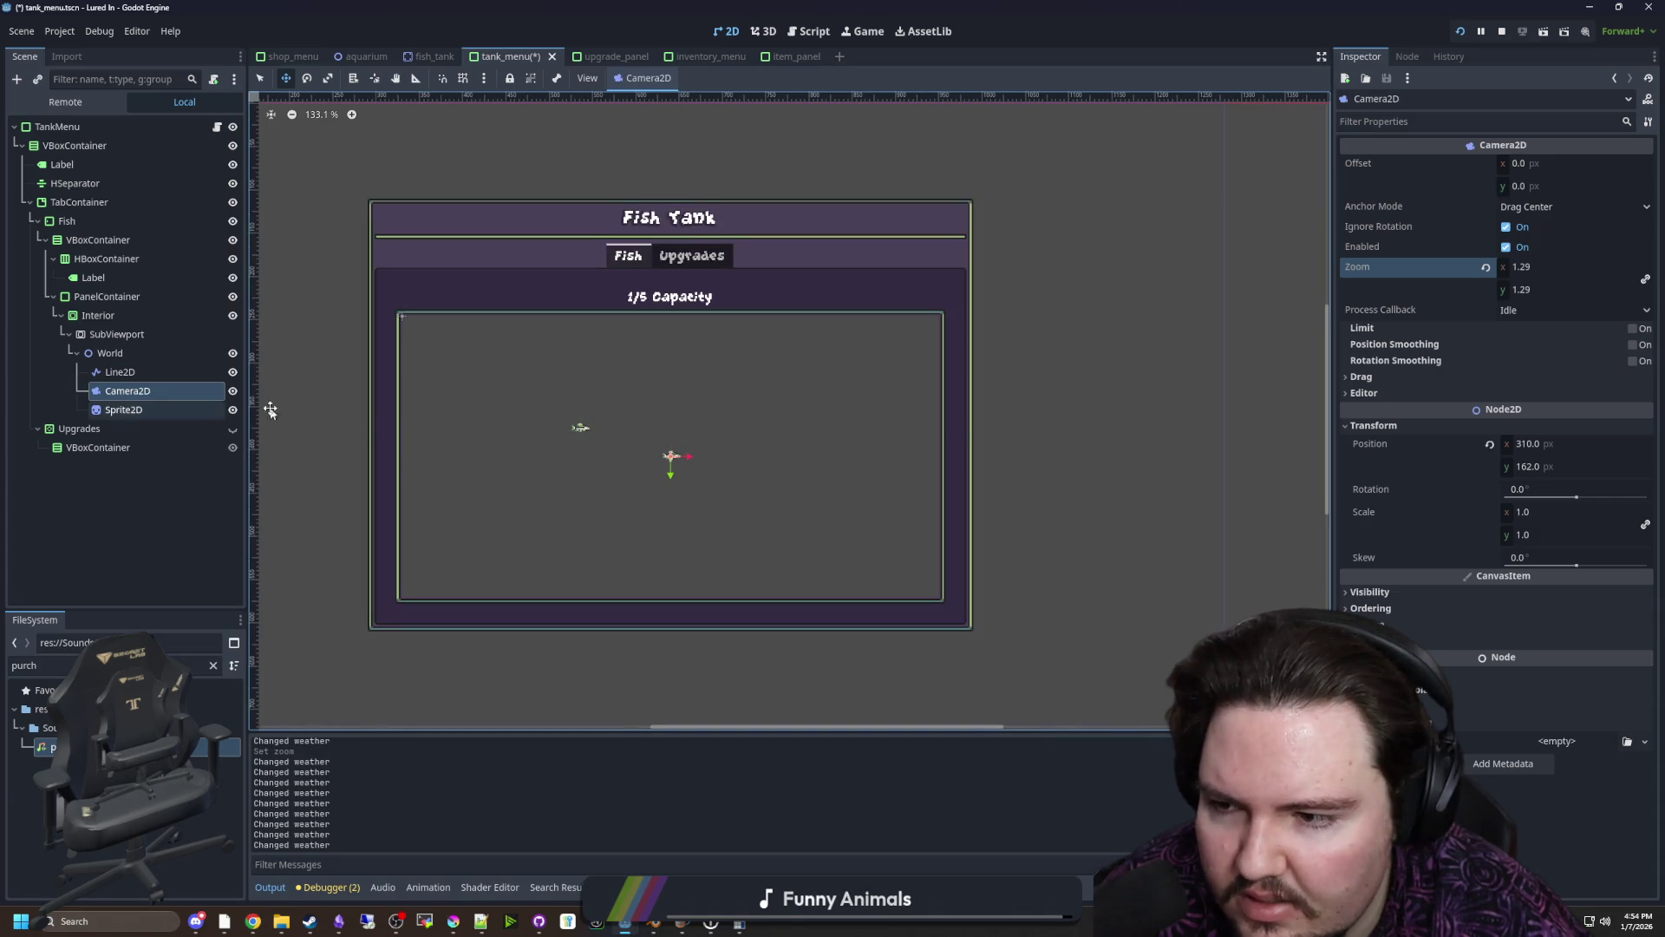
left_click_drag(1526, 289, 1596, 290)
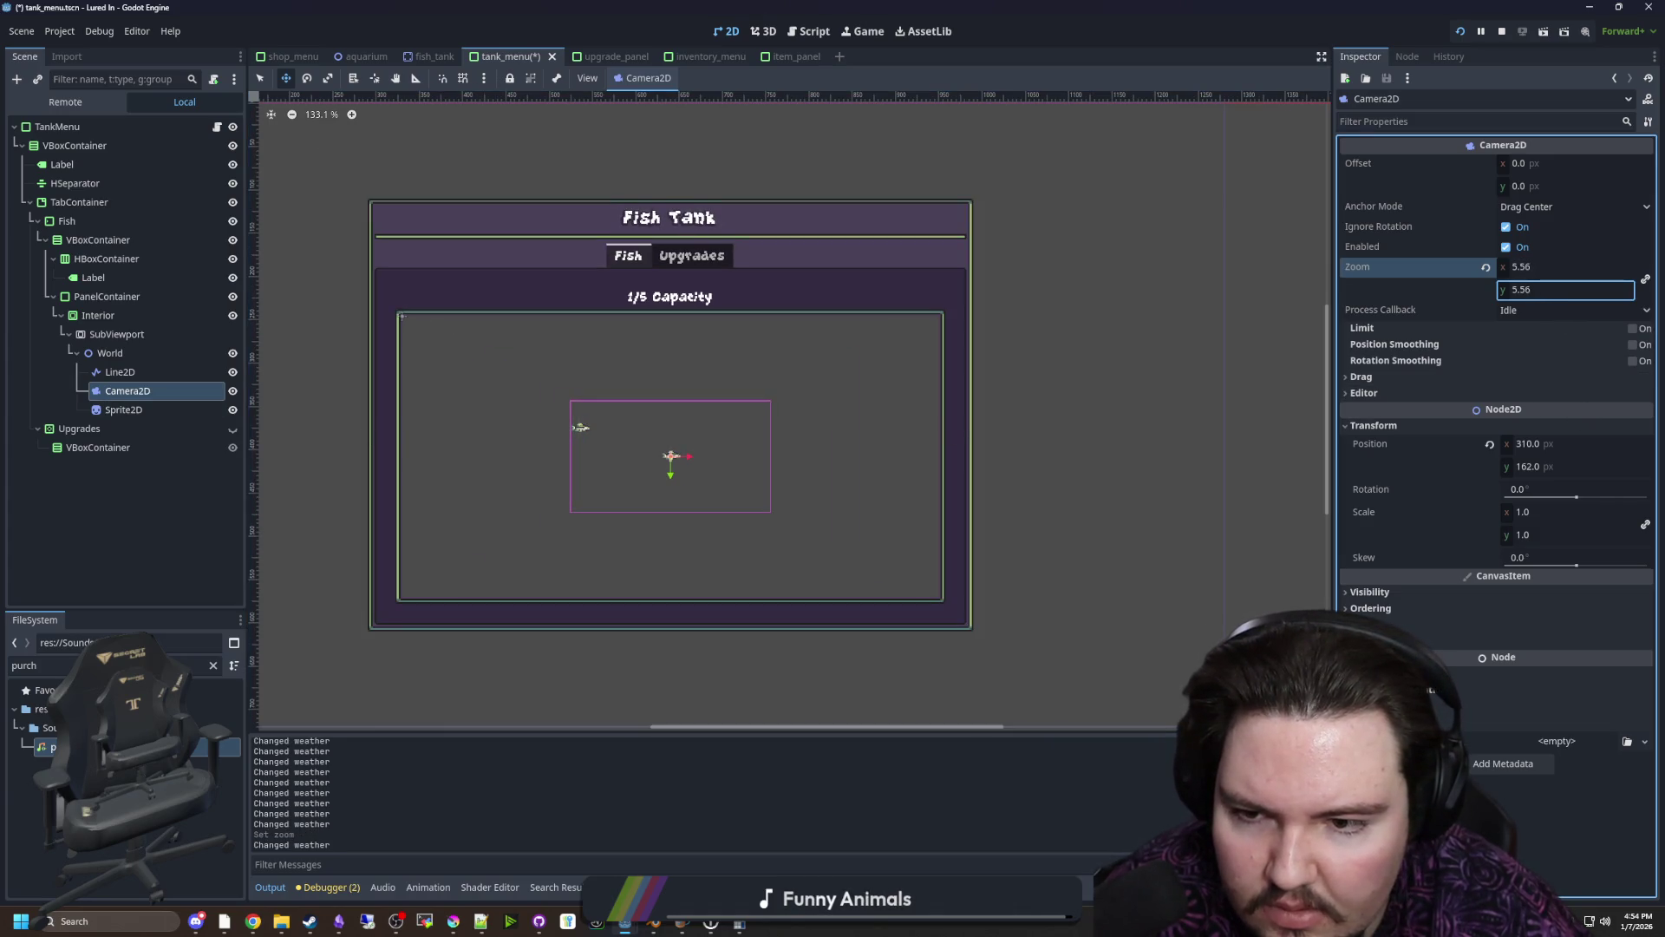
type("5.525")
left_click(851, 32)
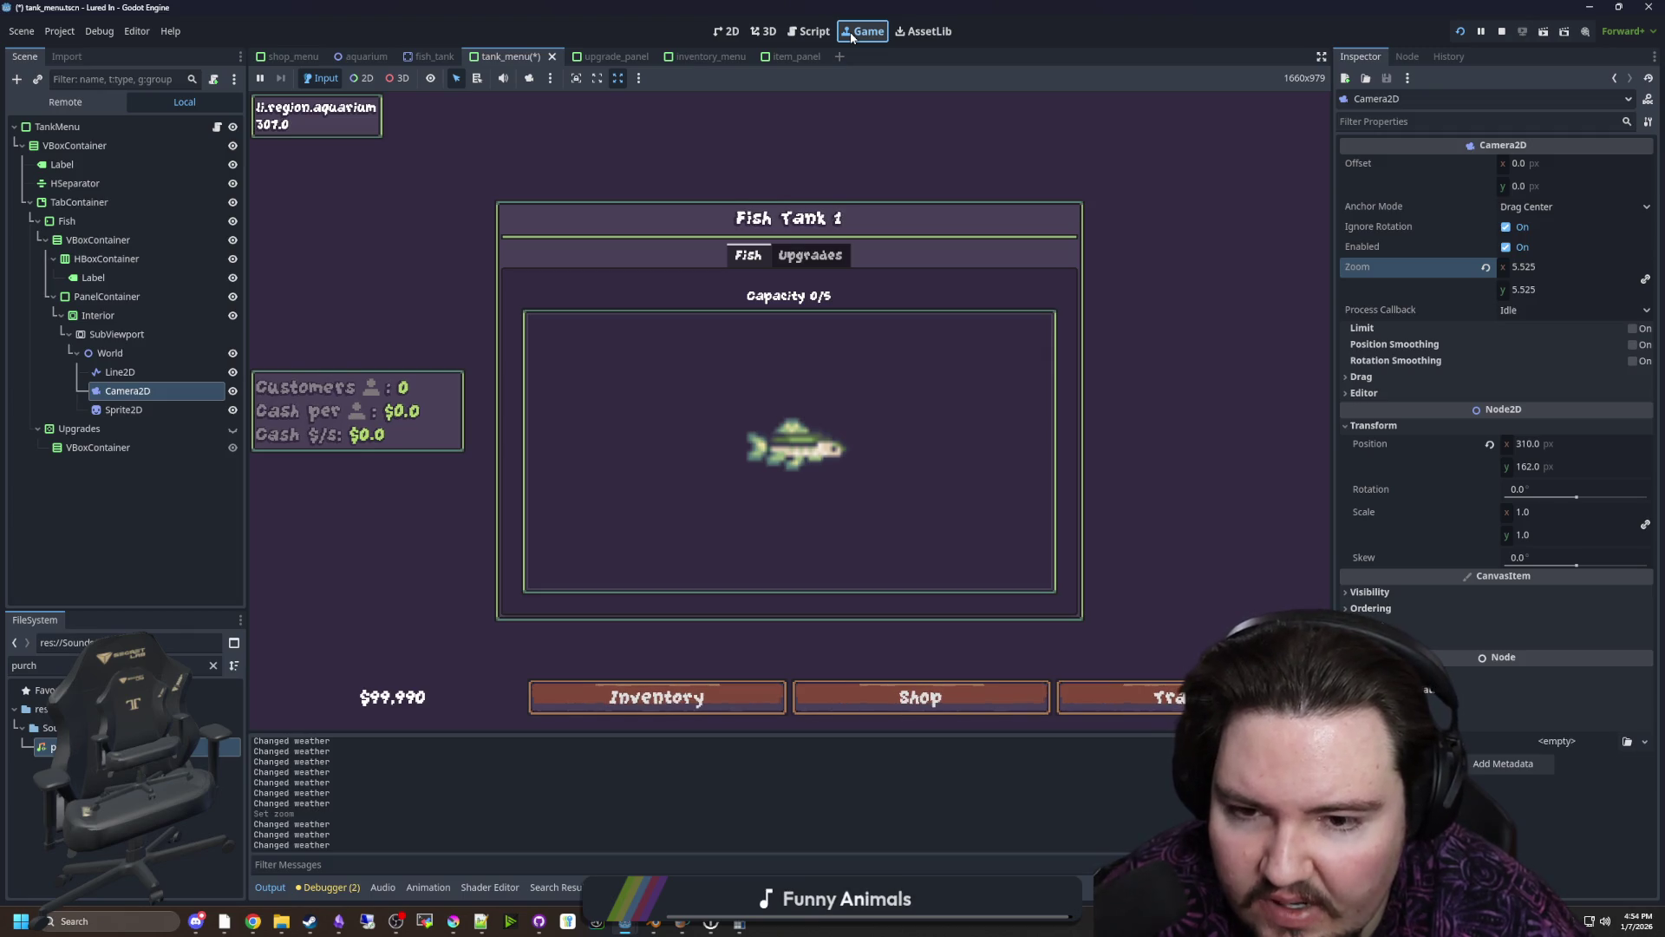
left_click(739, 31)
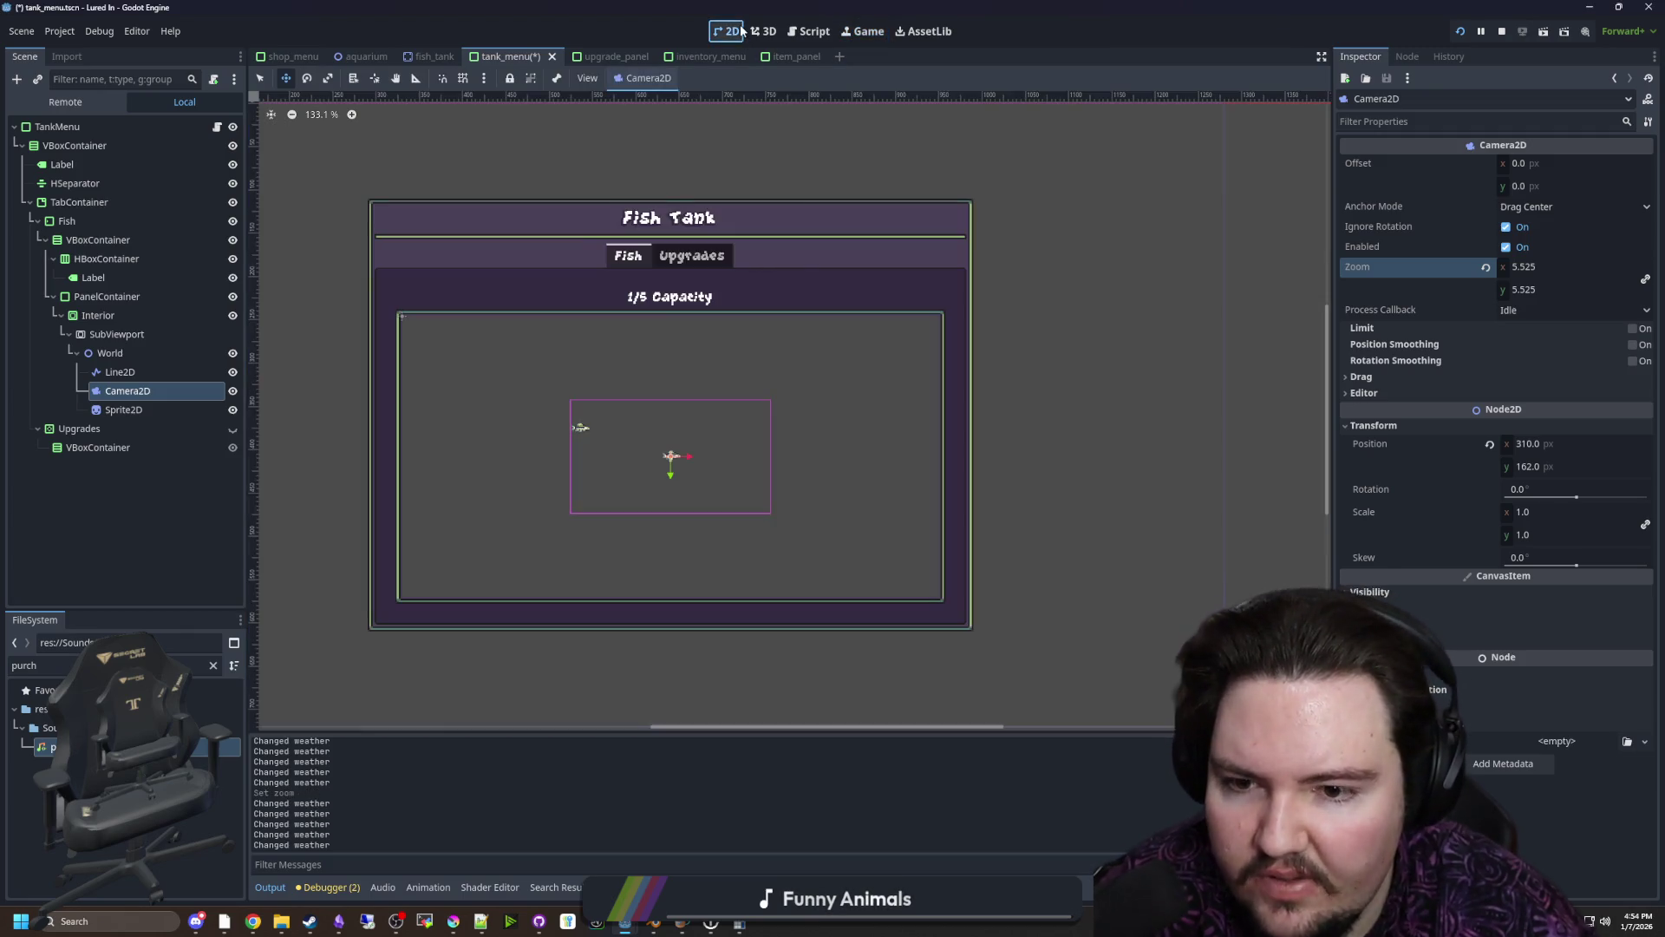
scroll(664, 435, "up", 5)
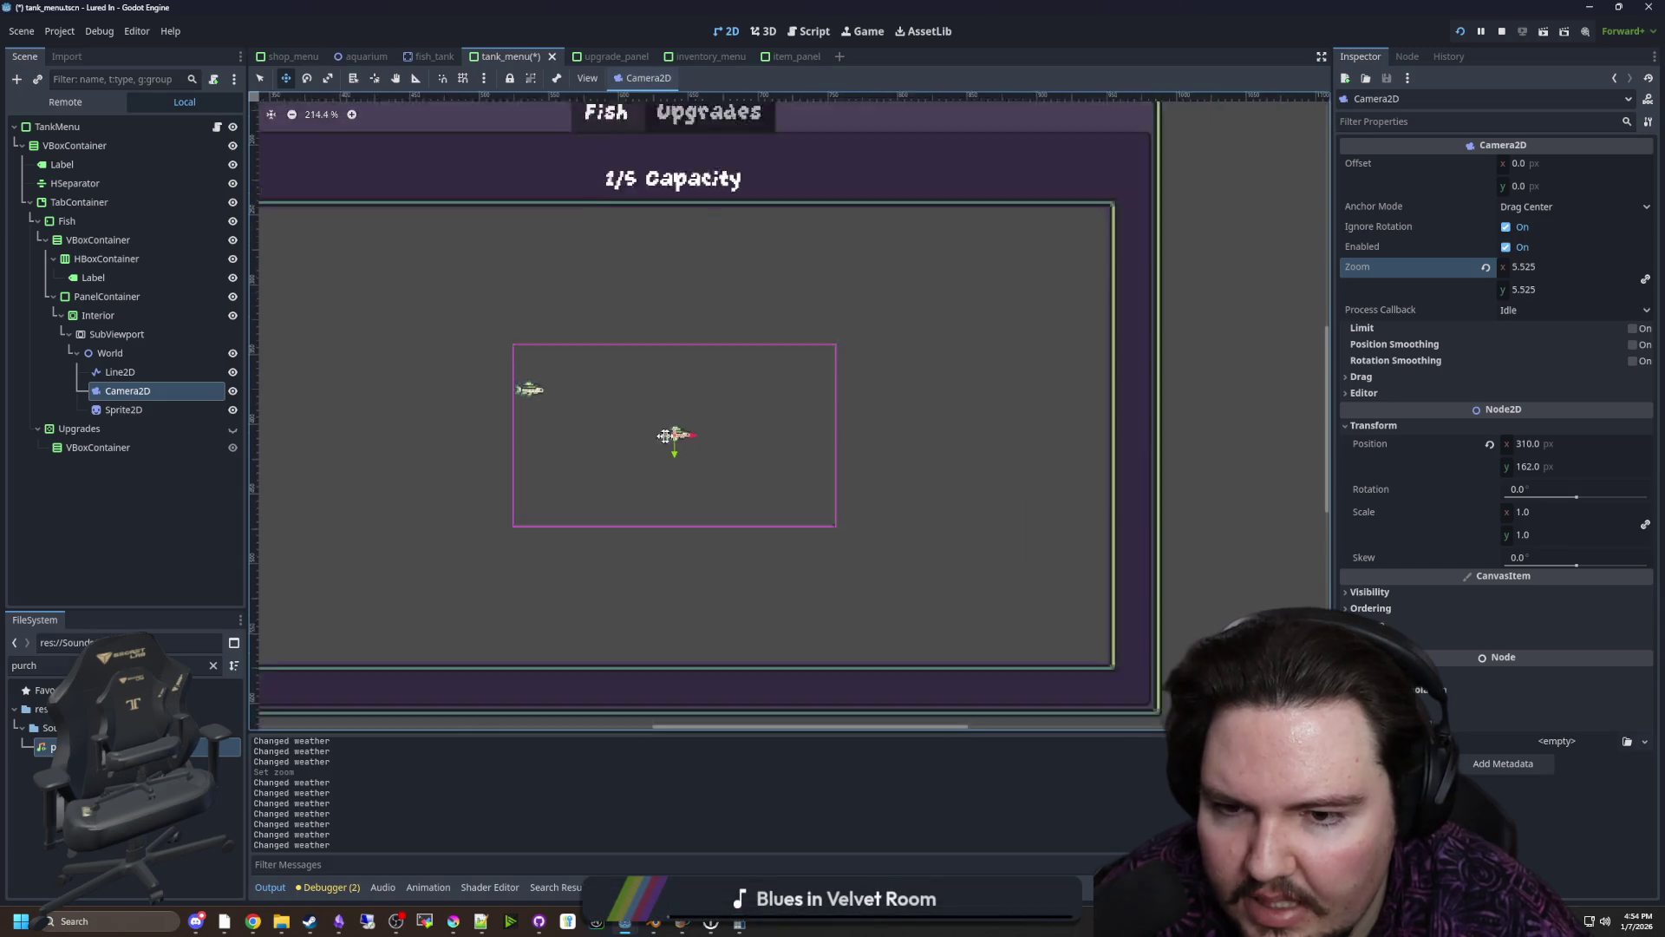
left_click(852, 32)
mouse_move(1565, 289)
left_mouse_down()
mouse_move(1526, 289)
mouse_move(1546, 288)
left_mouse_up()
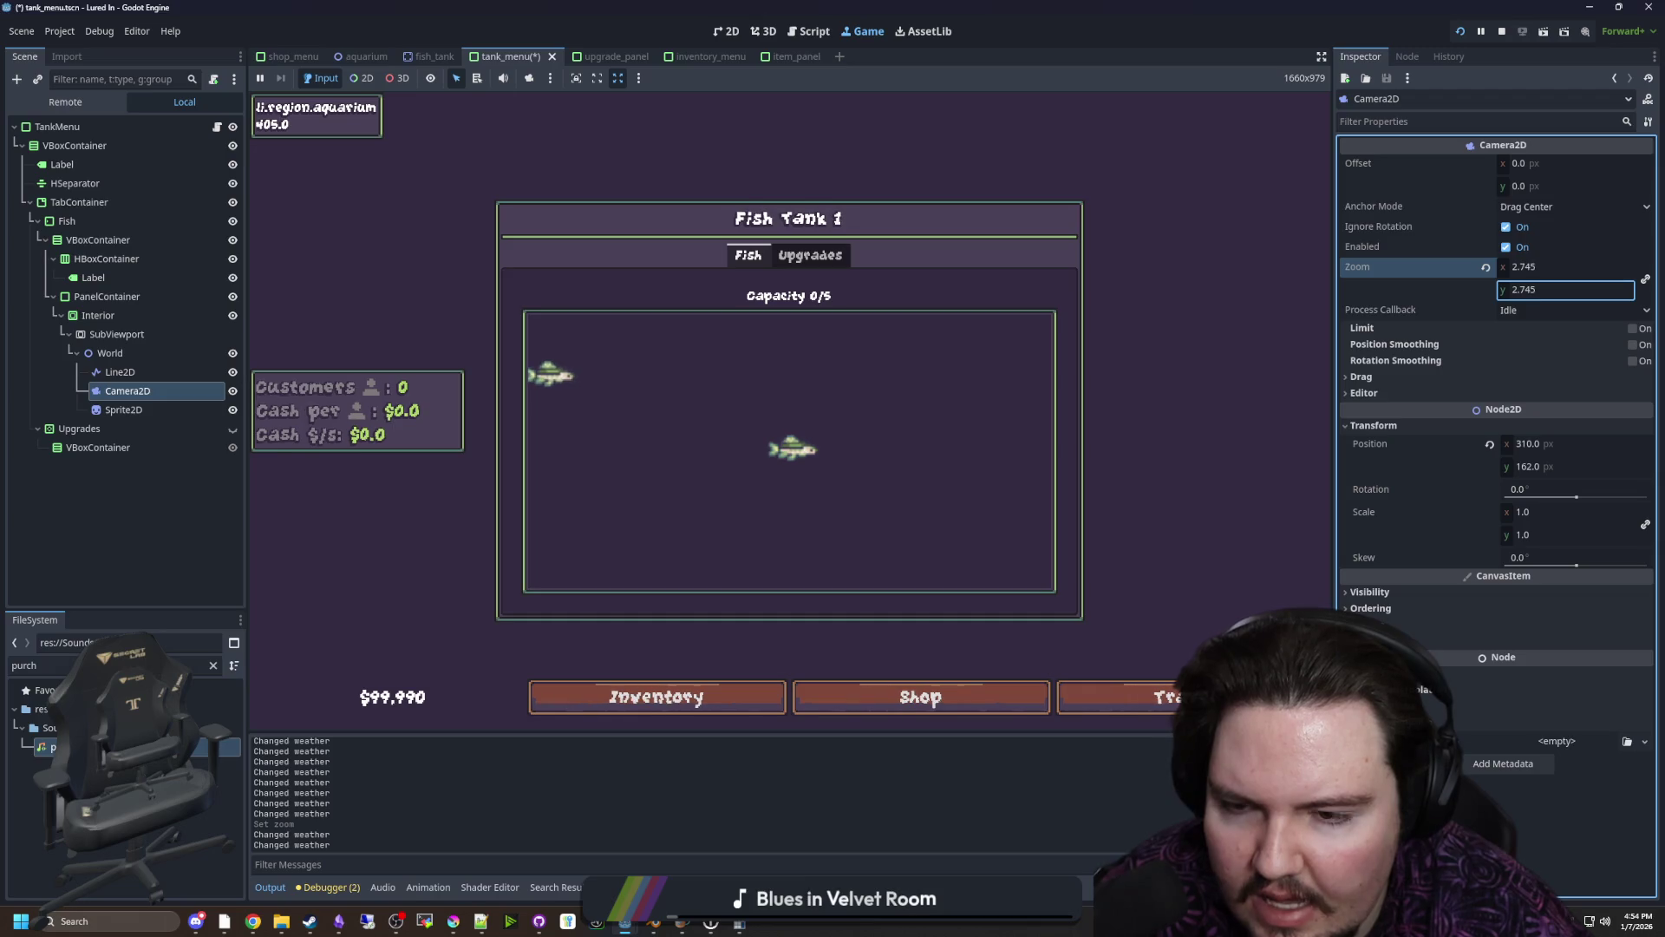
type("2.665")
key("Return")
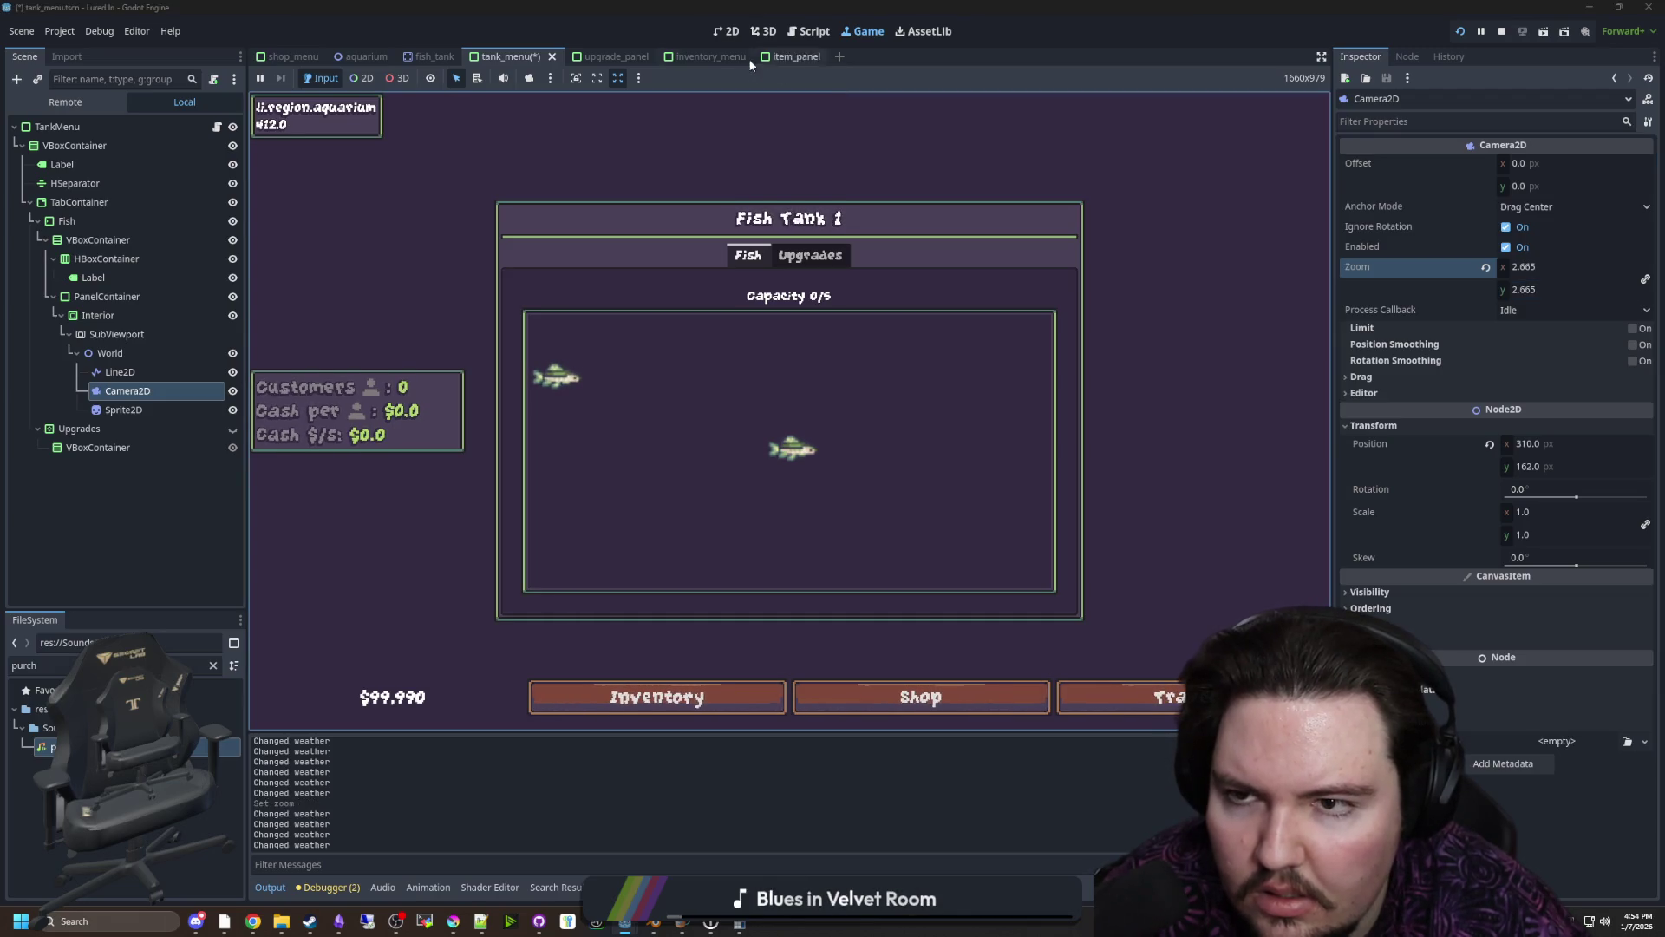
Toggle the camera's Enabled off and on, raise its zoom to 11.11, then select Interior
left_click(727, 31)
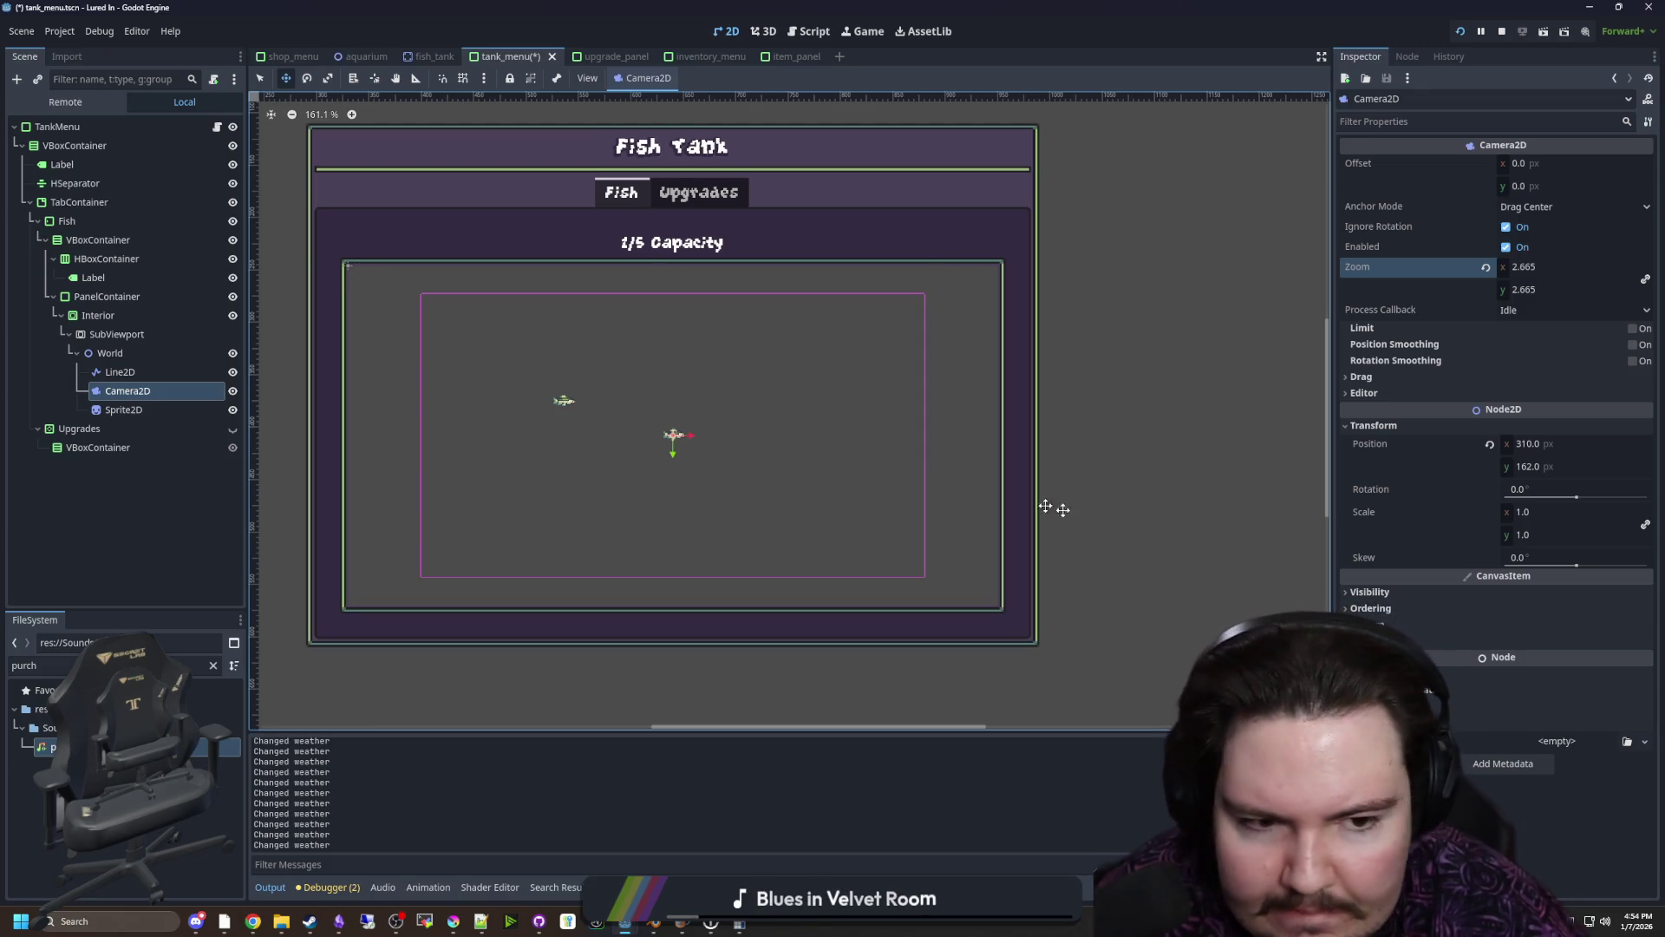
scroll(596, 309, "up", 1)
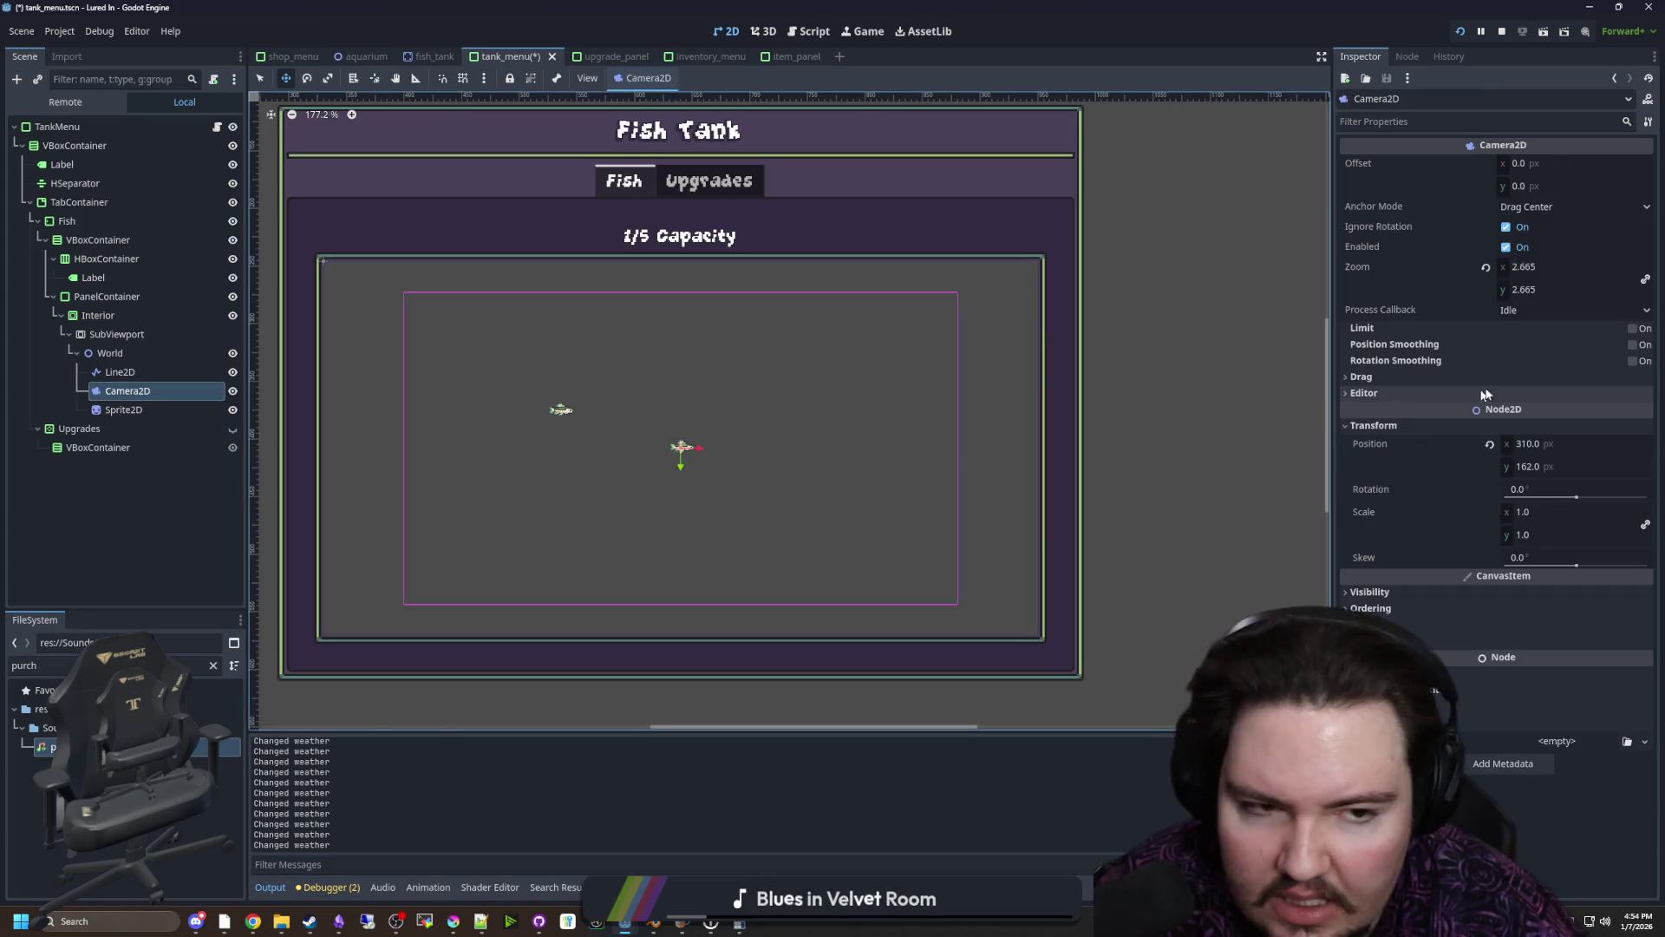
mouse_move(1553, 289)
left_mouse_down()
mouse_move(1652, 290)
mouse_move(1540, 292)
left_mouse_up()
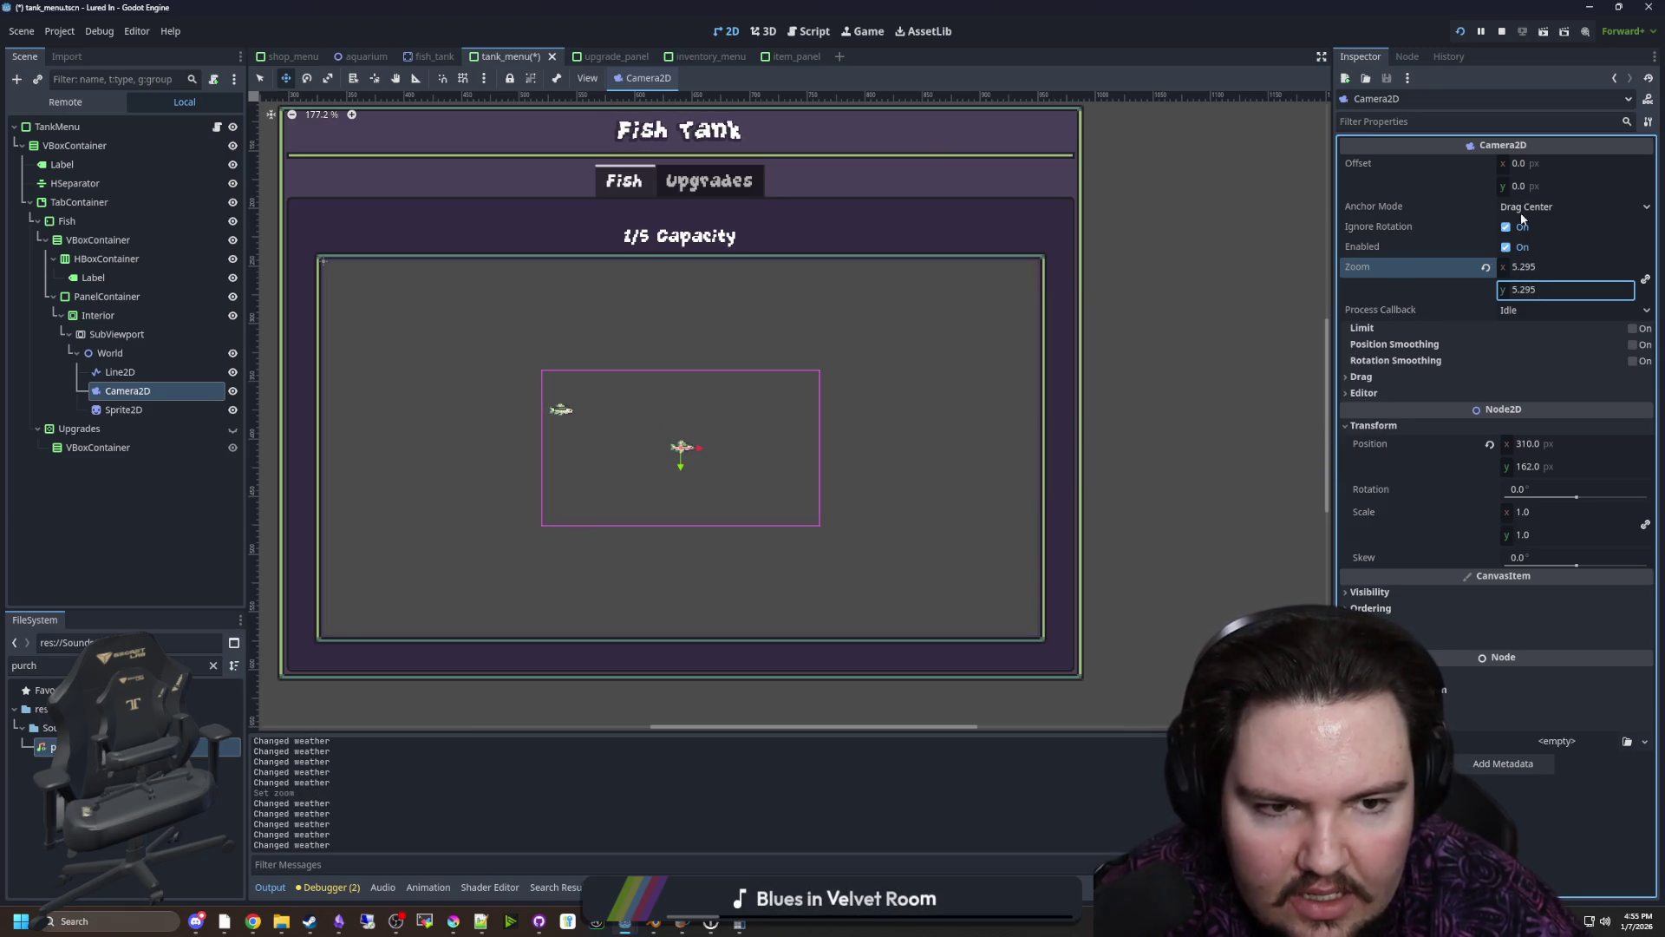
left_click(1505, 247)
left_click(867, 32)
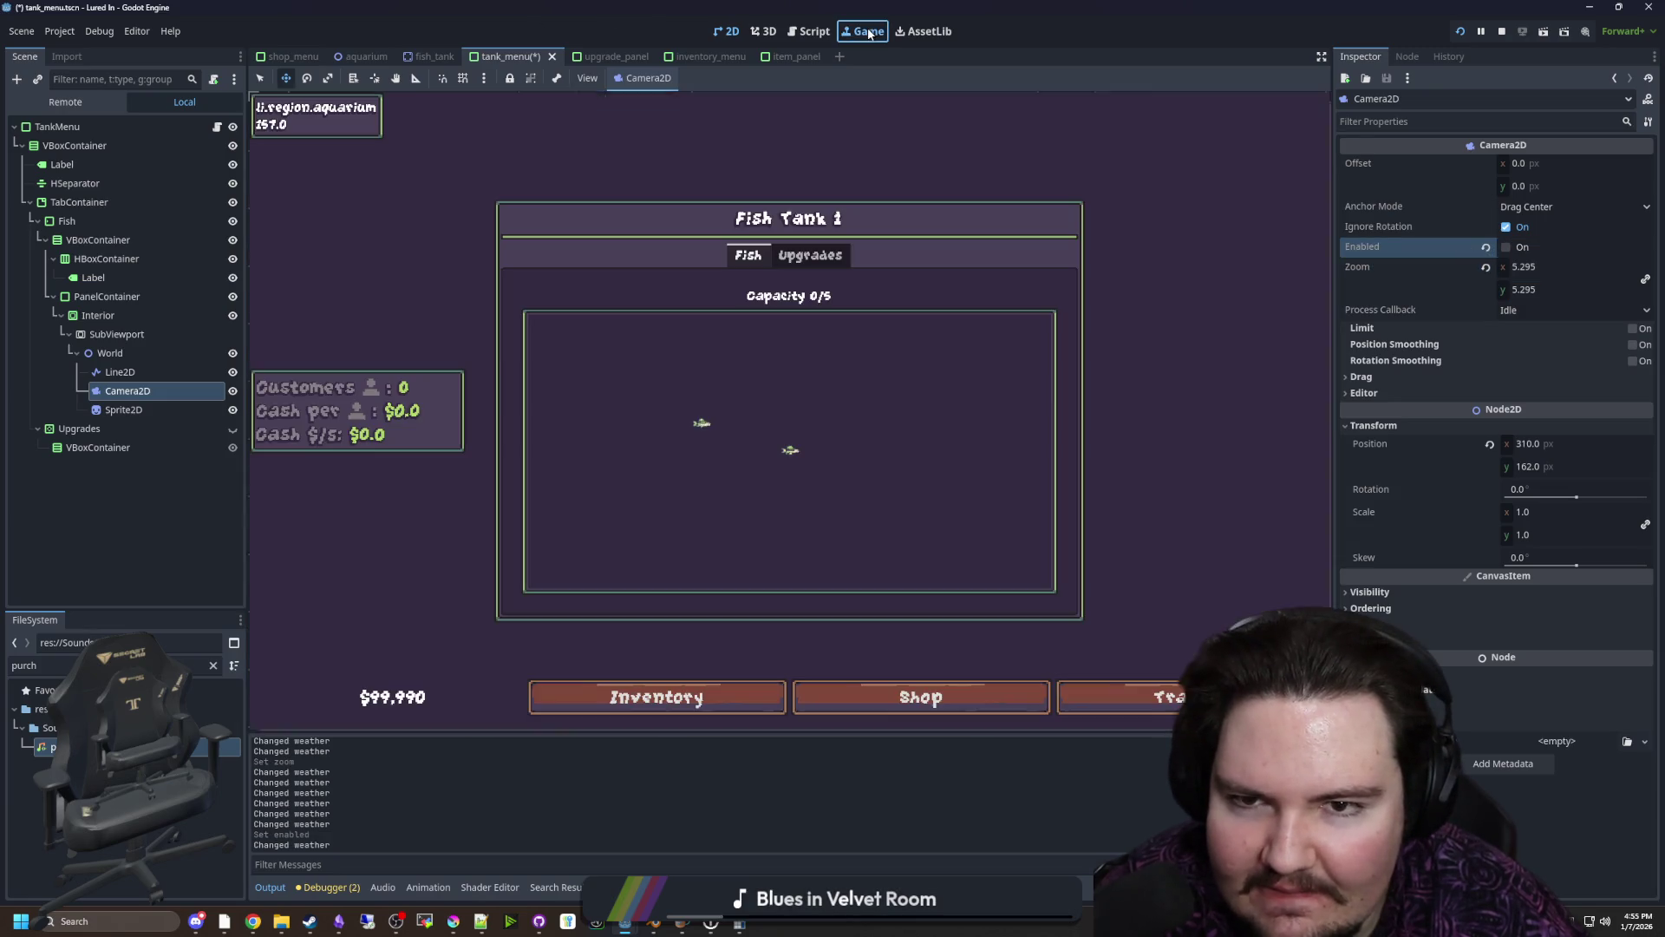
left_click(1506, 249)
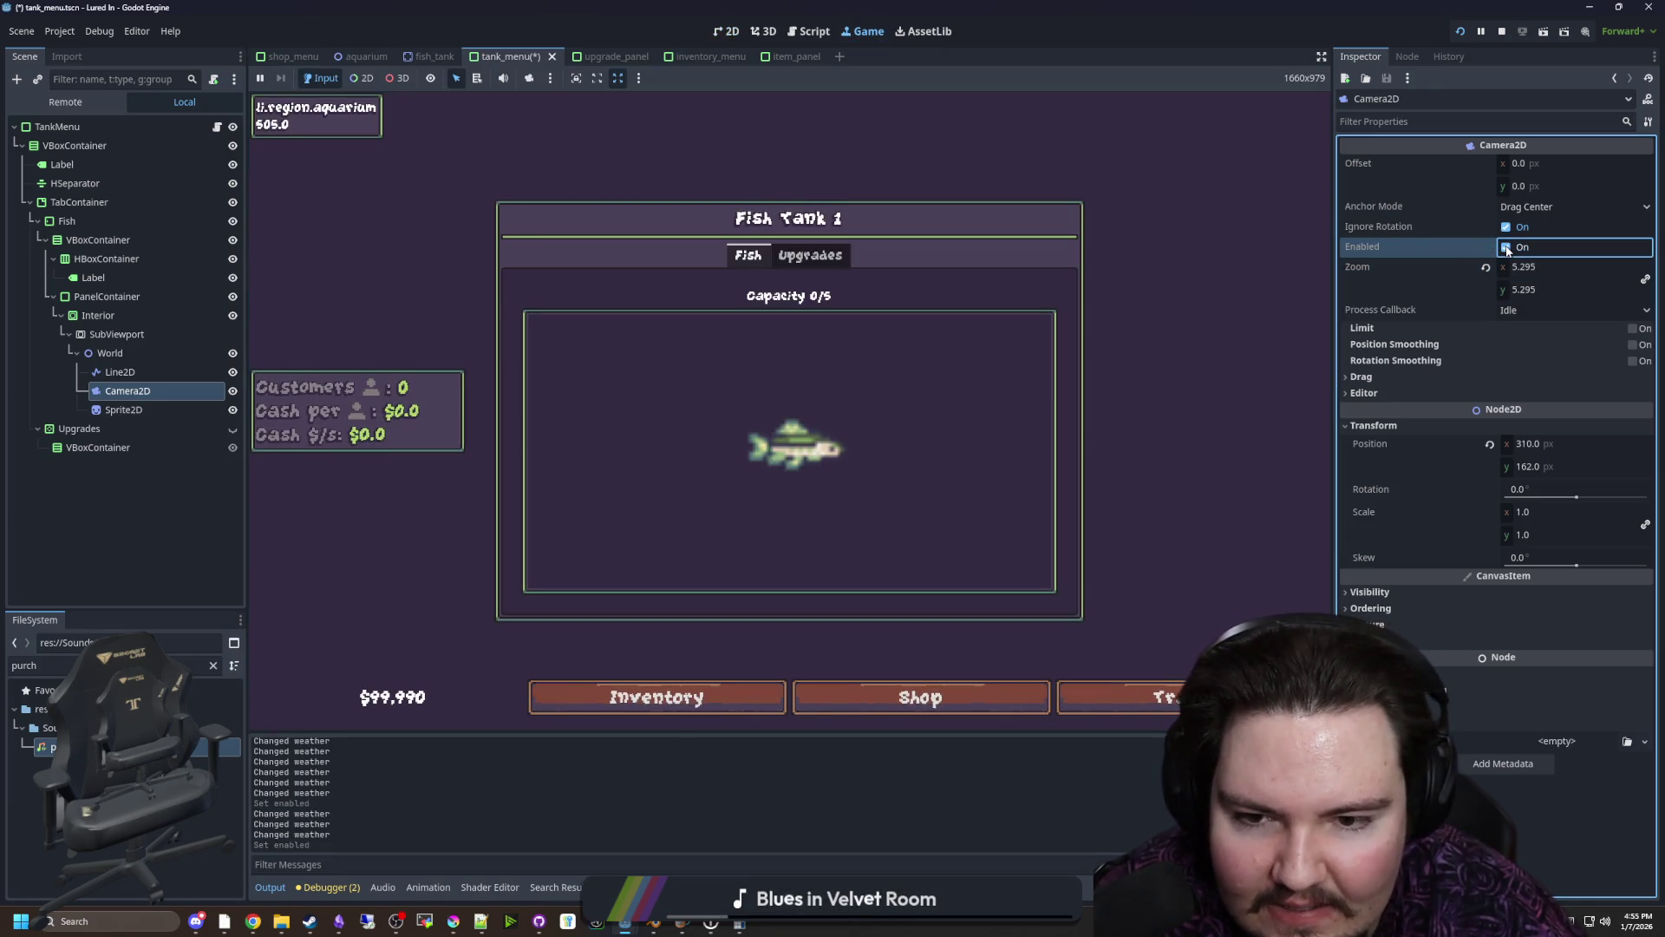
left_click_drag(1551, 270, 1474, 269)
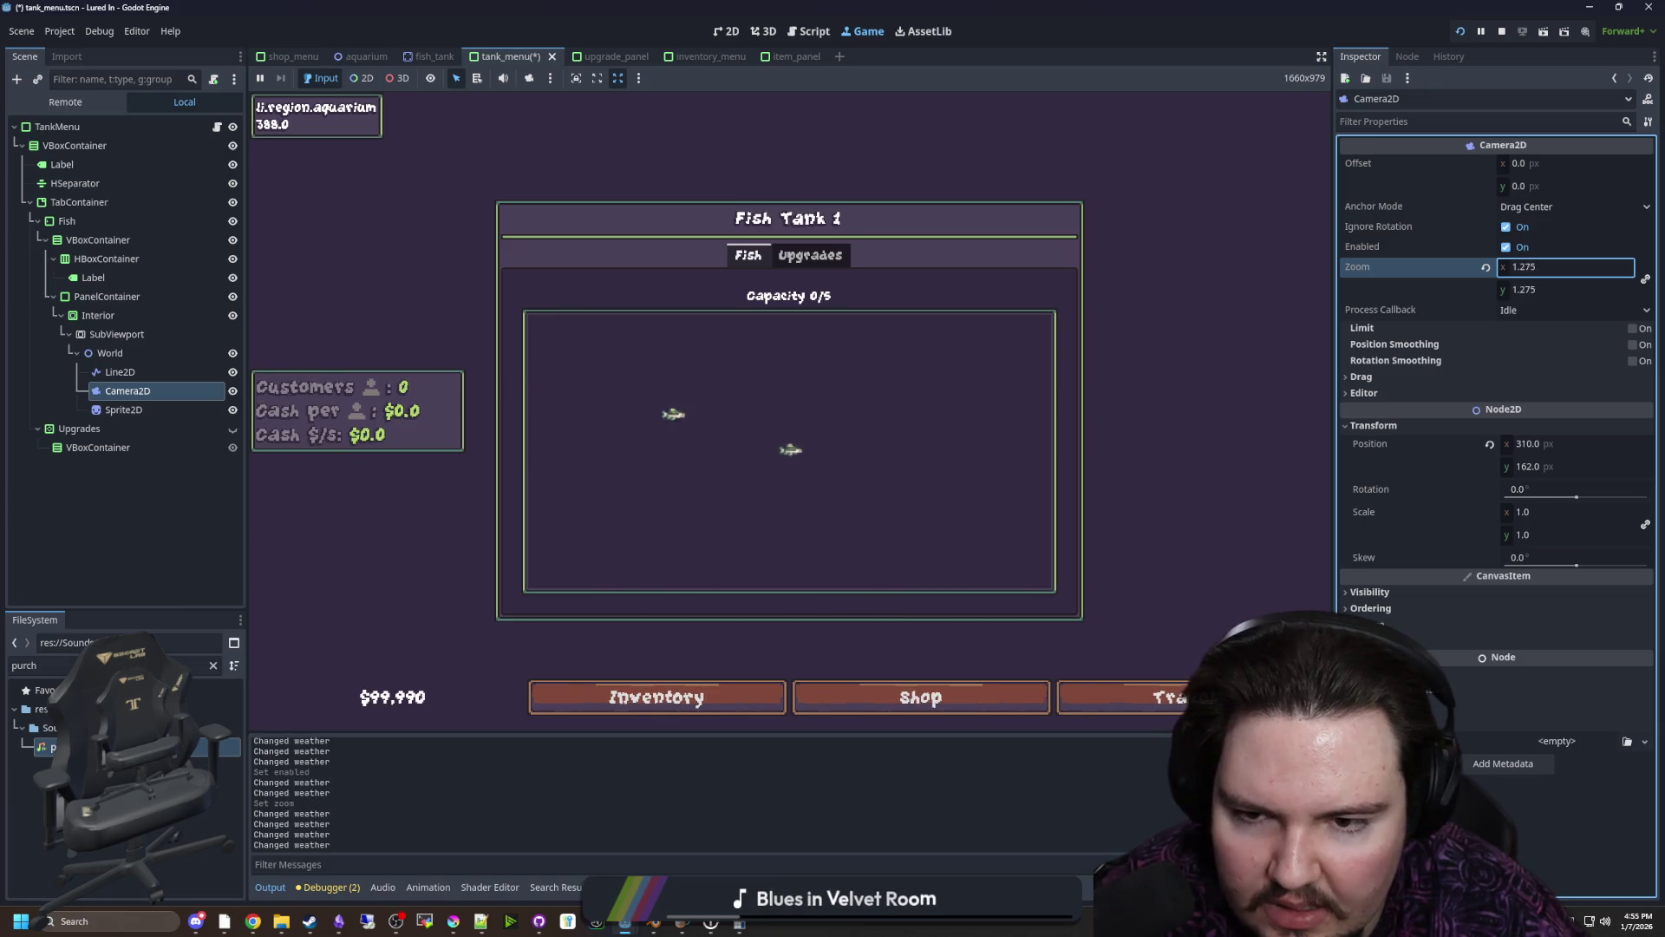
type("2.365")
left_click(741, 340)
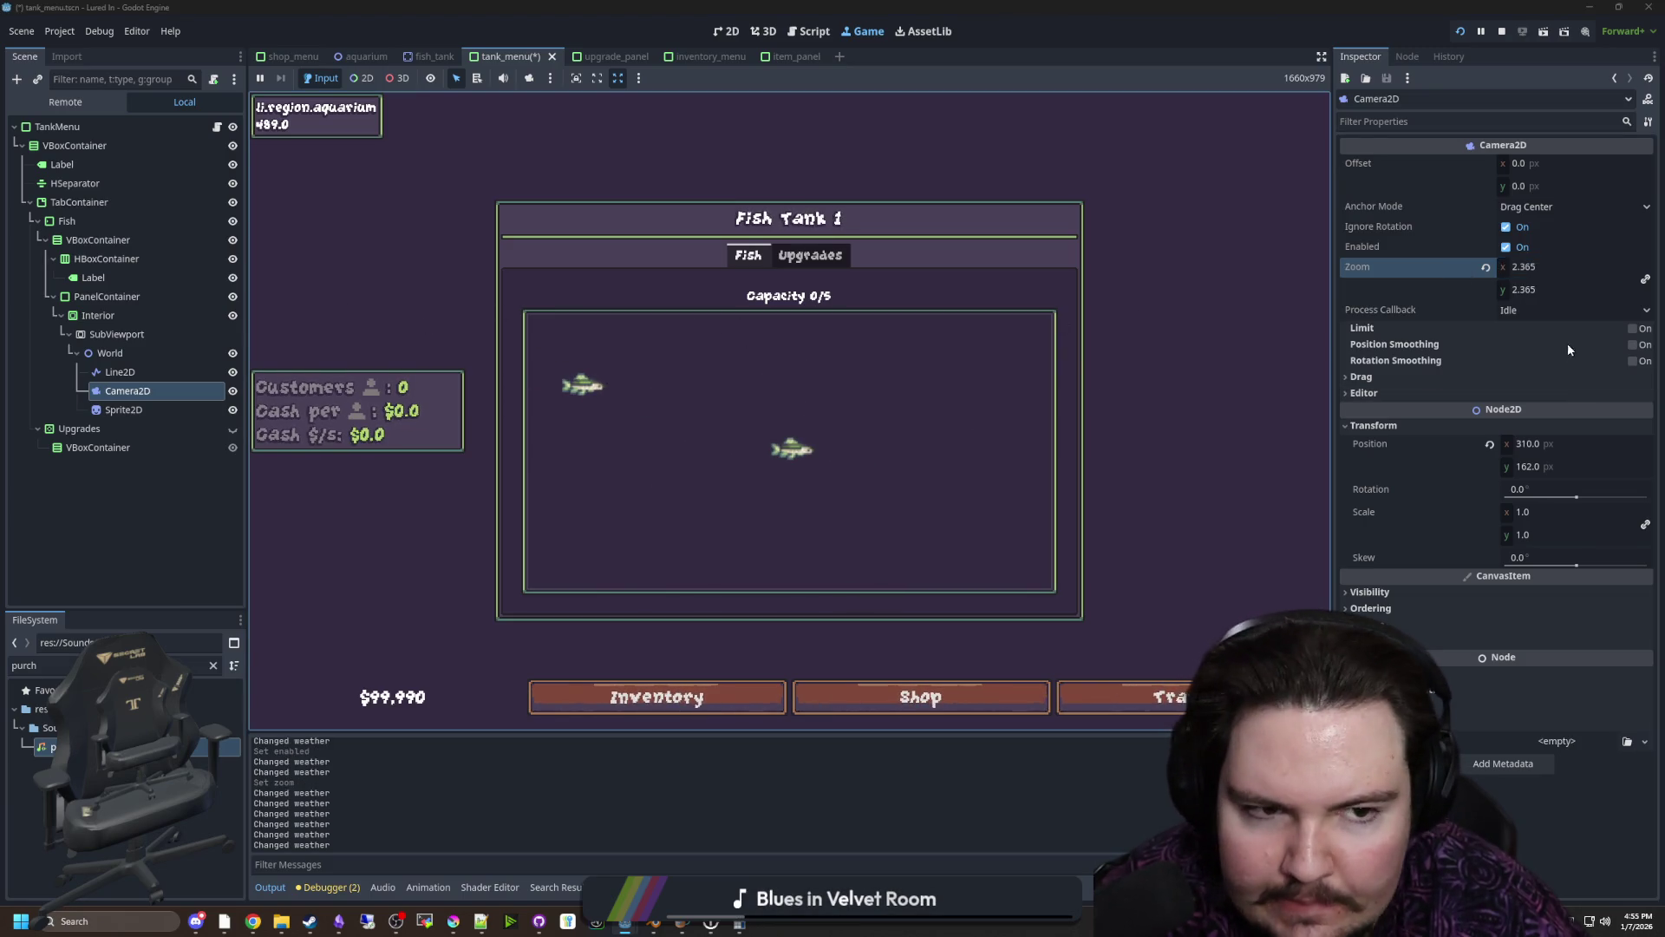
left_click_drag(1530, 299, 1621, 298)
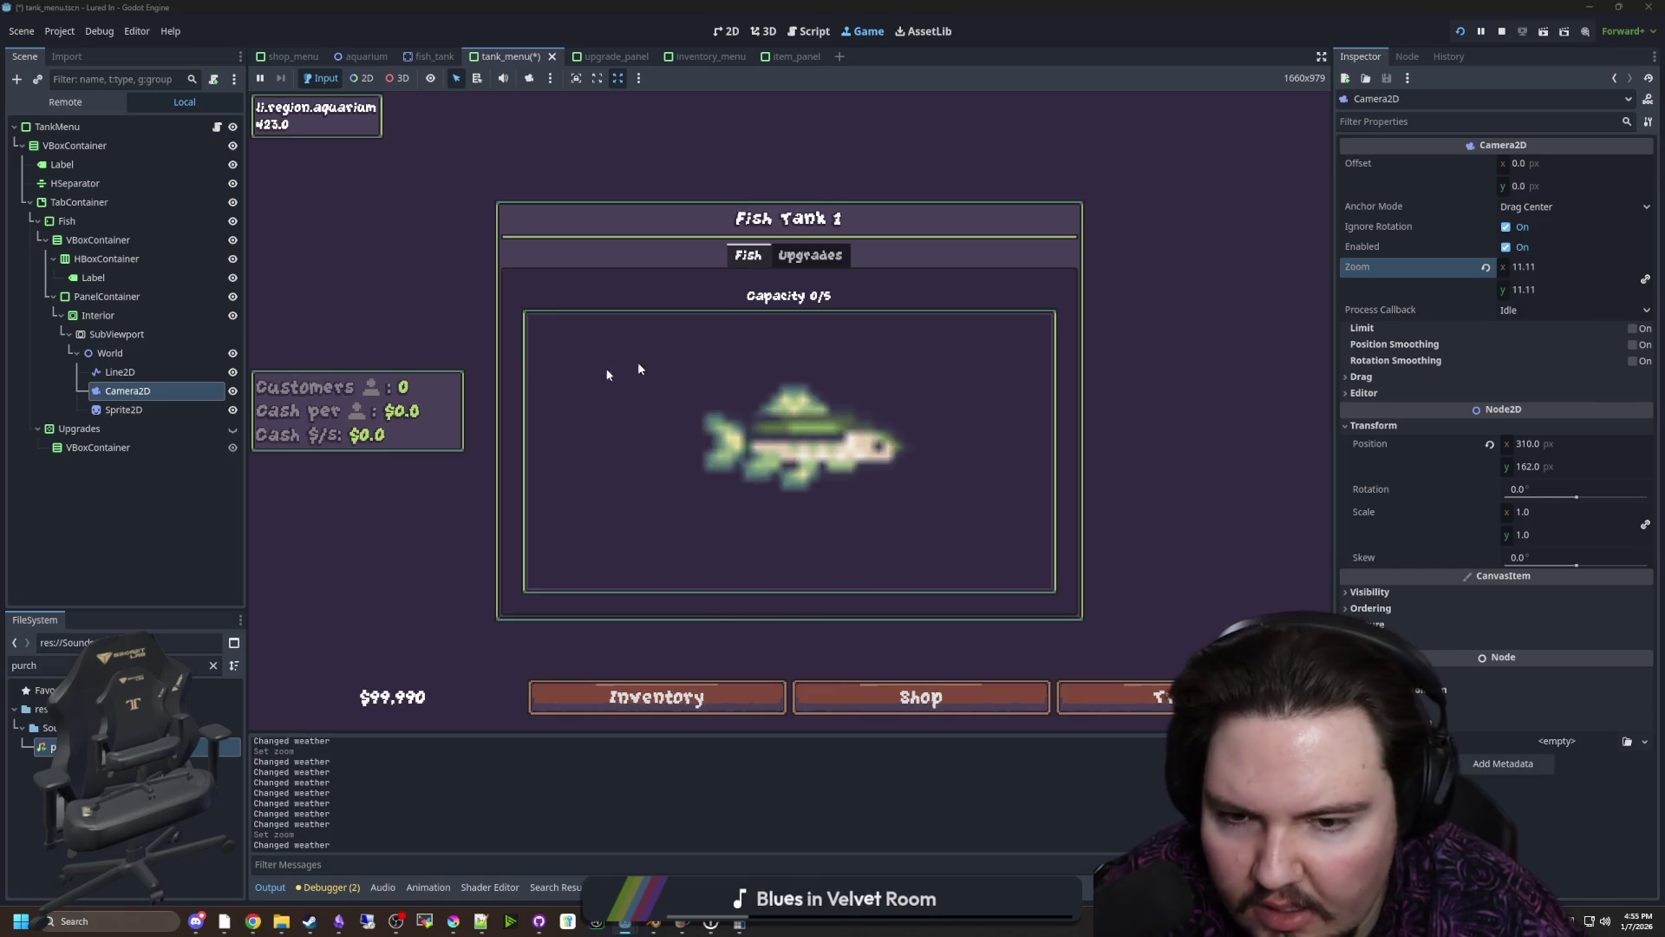
left_click(117, 333)
left_click(98, 315)
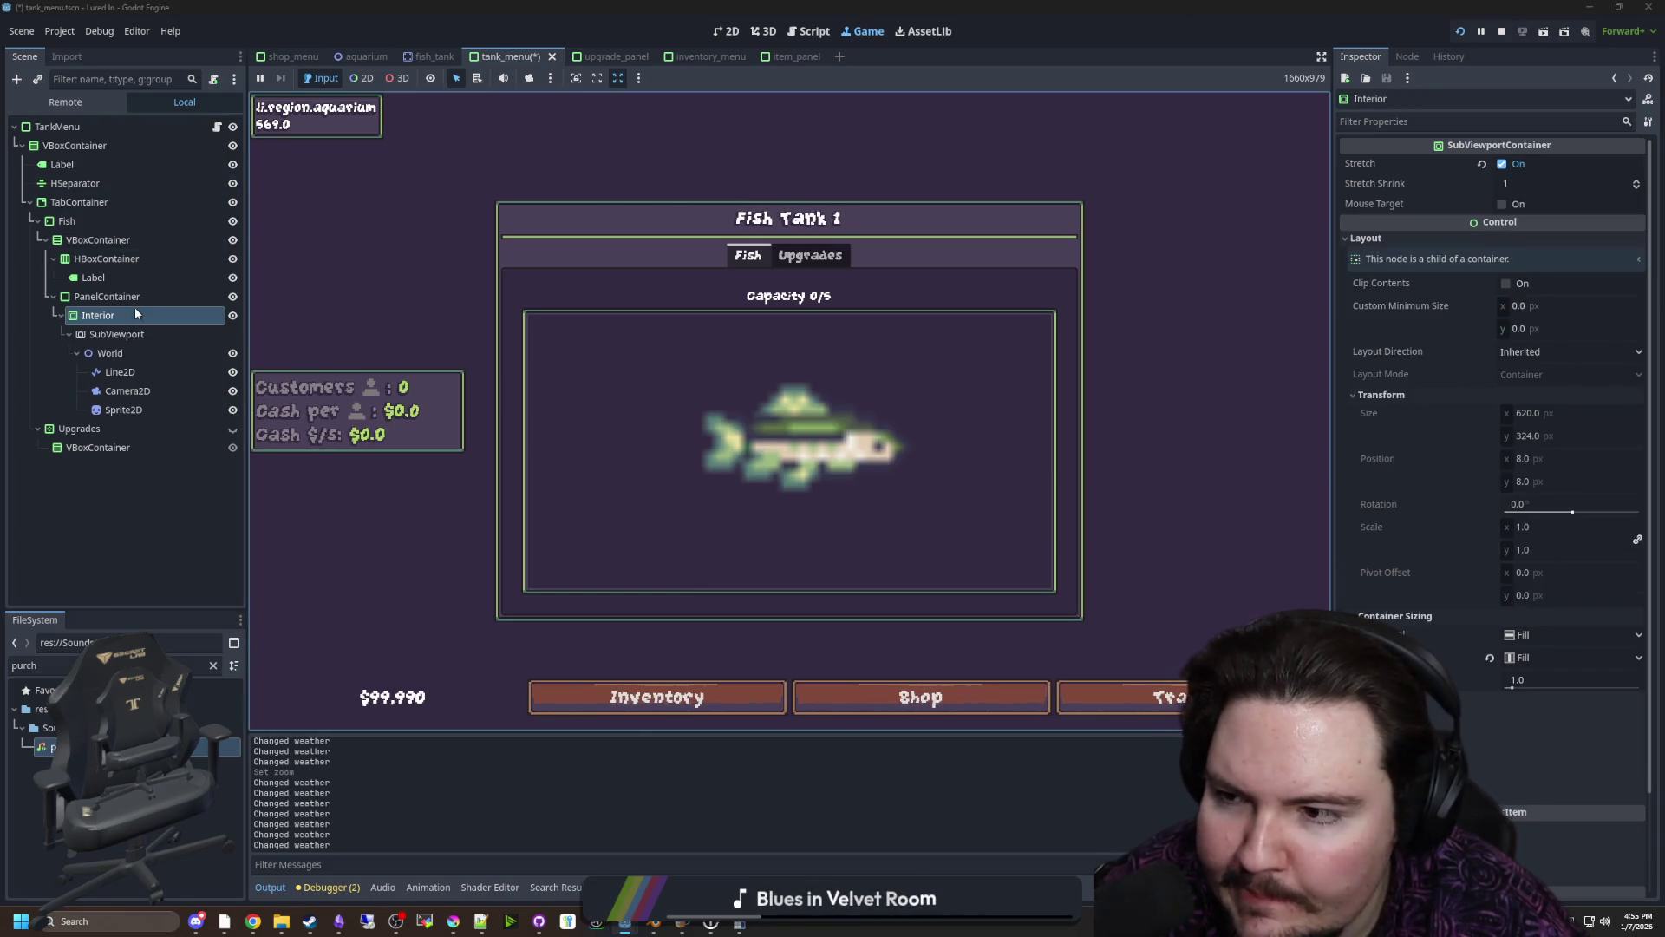
Add a TextureRect child under the PanelContainer by searching the node types for 'texture'
left_click(110, 299)
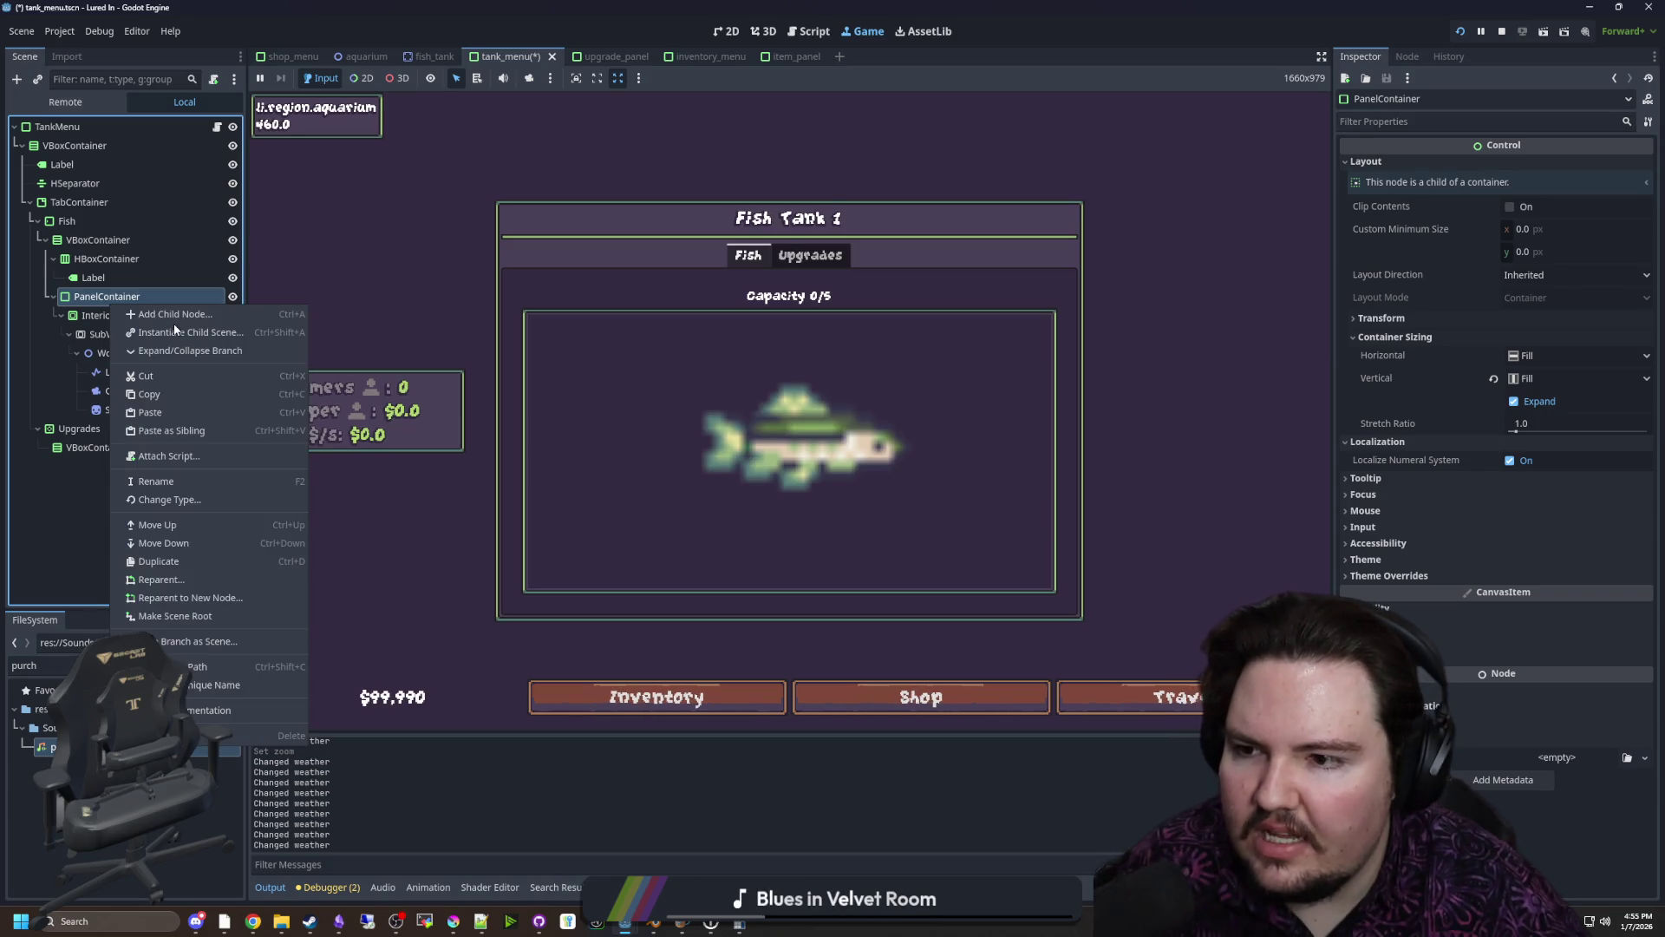
left_click(162, 319)
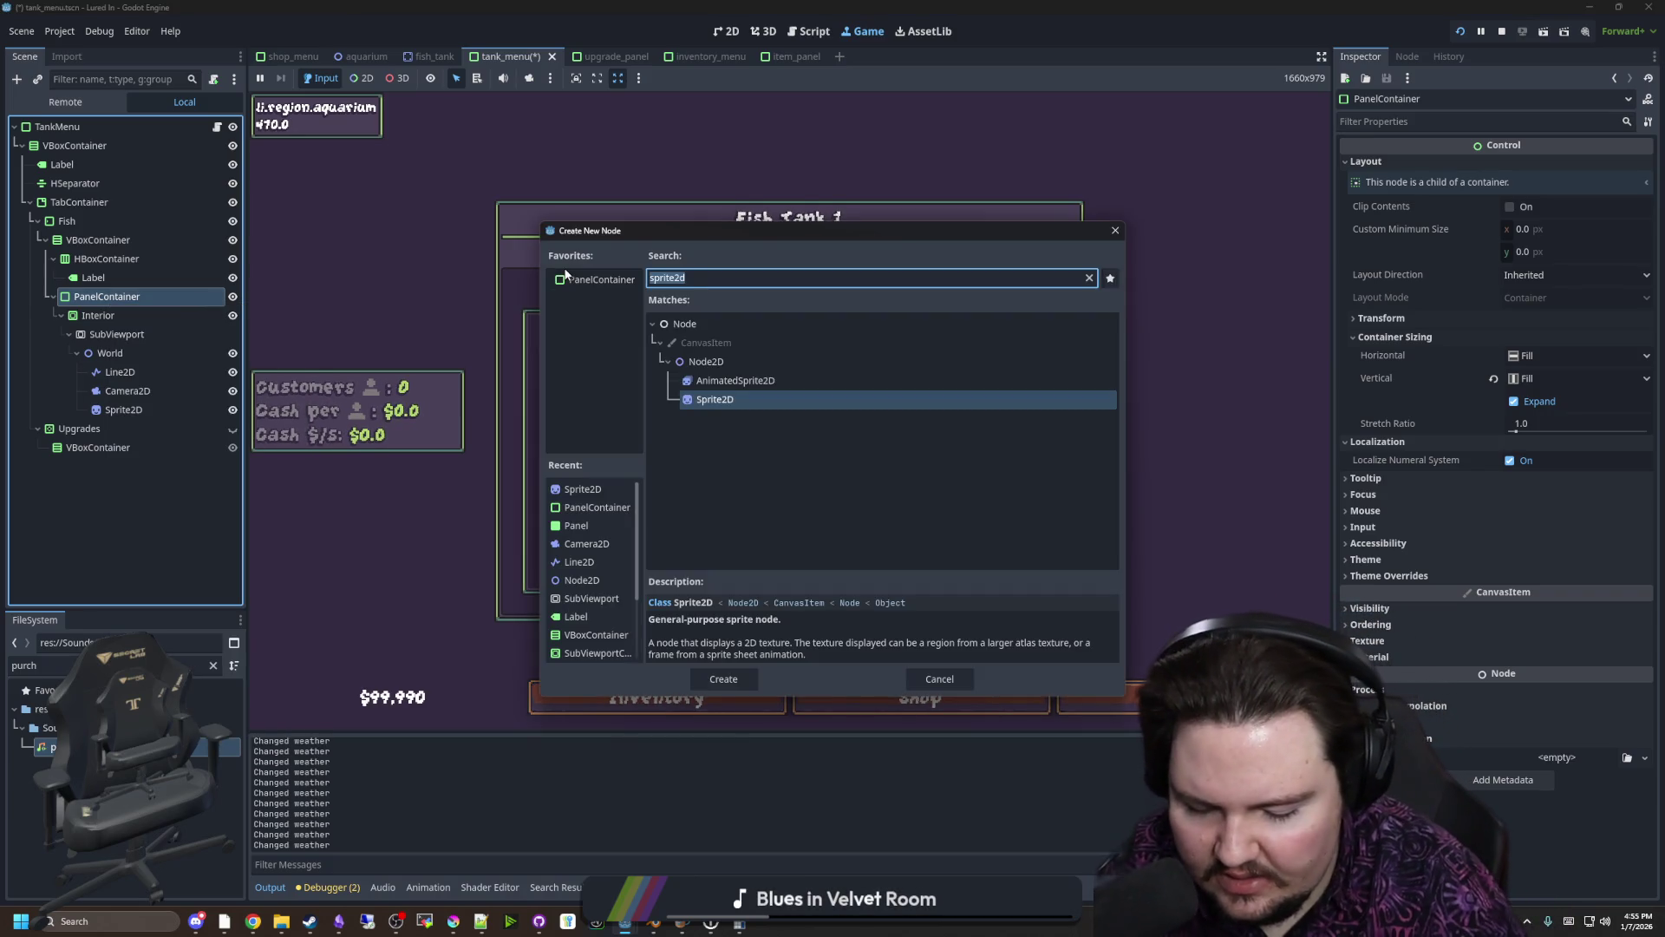
type("subvie")
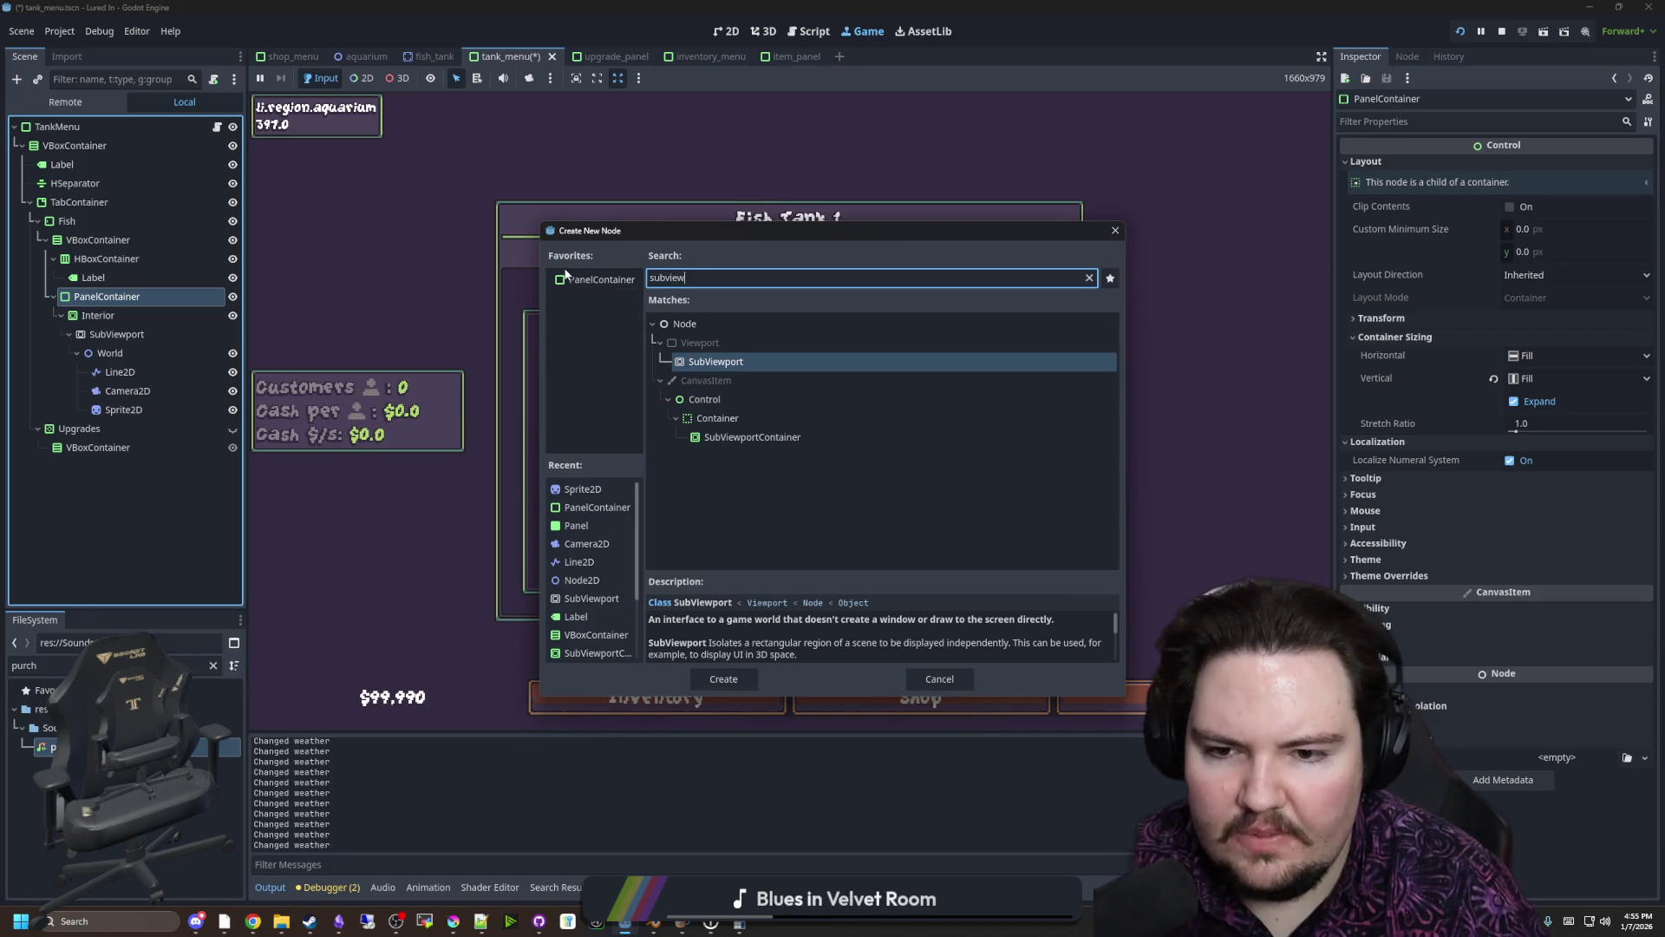
key("ctrl+a")
key("BackSpace")
type("texut")
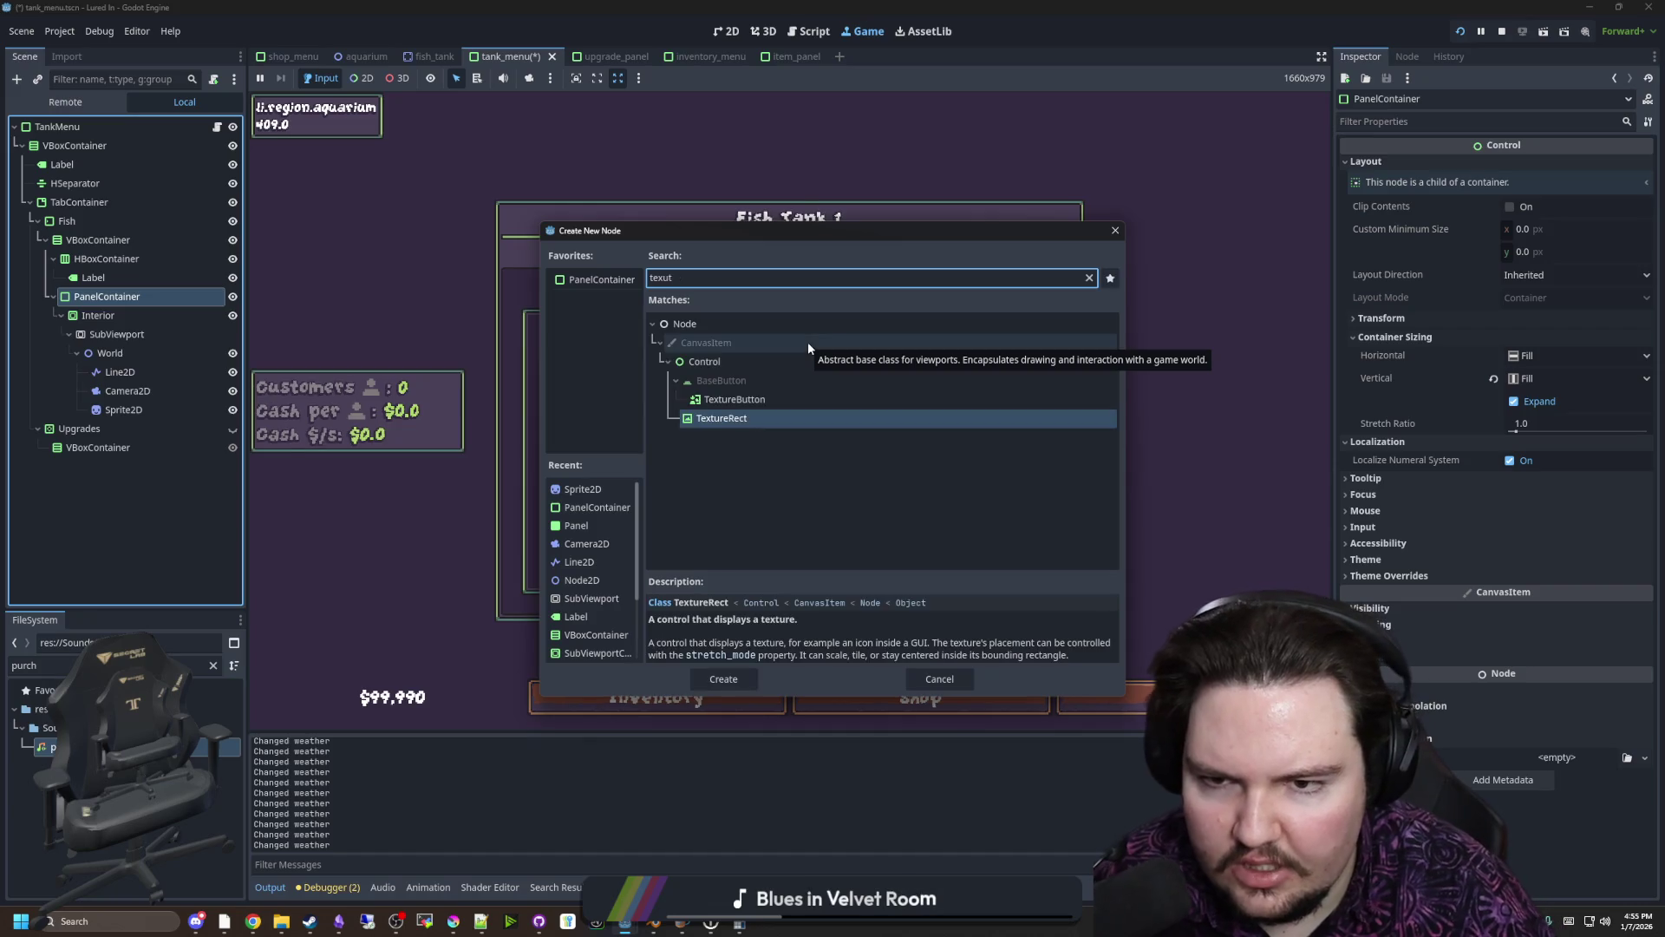
double_click(728, 420)
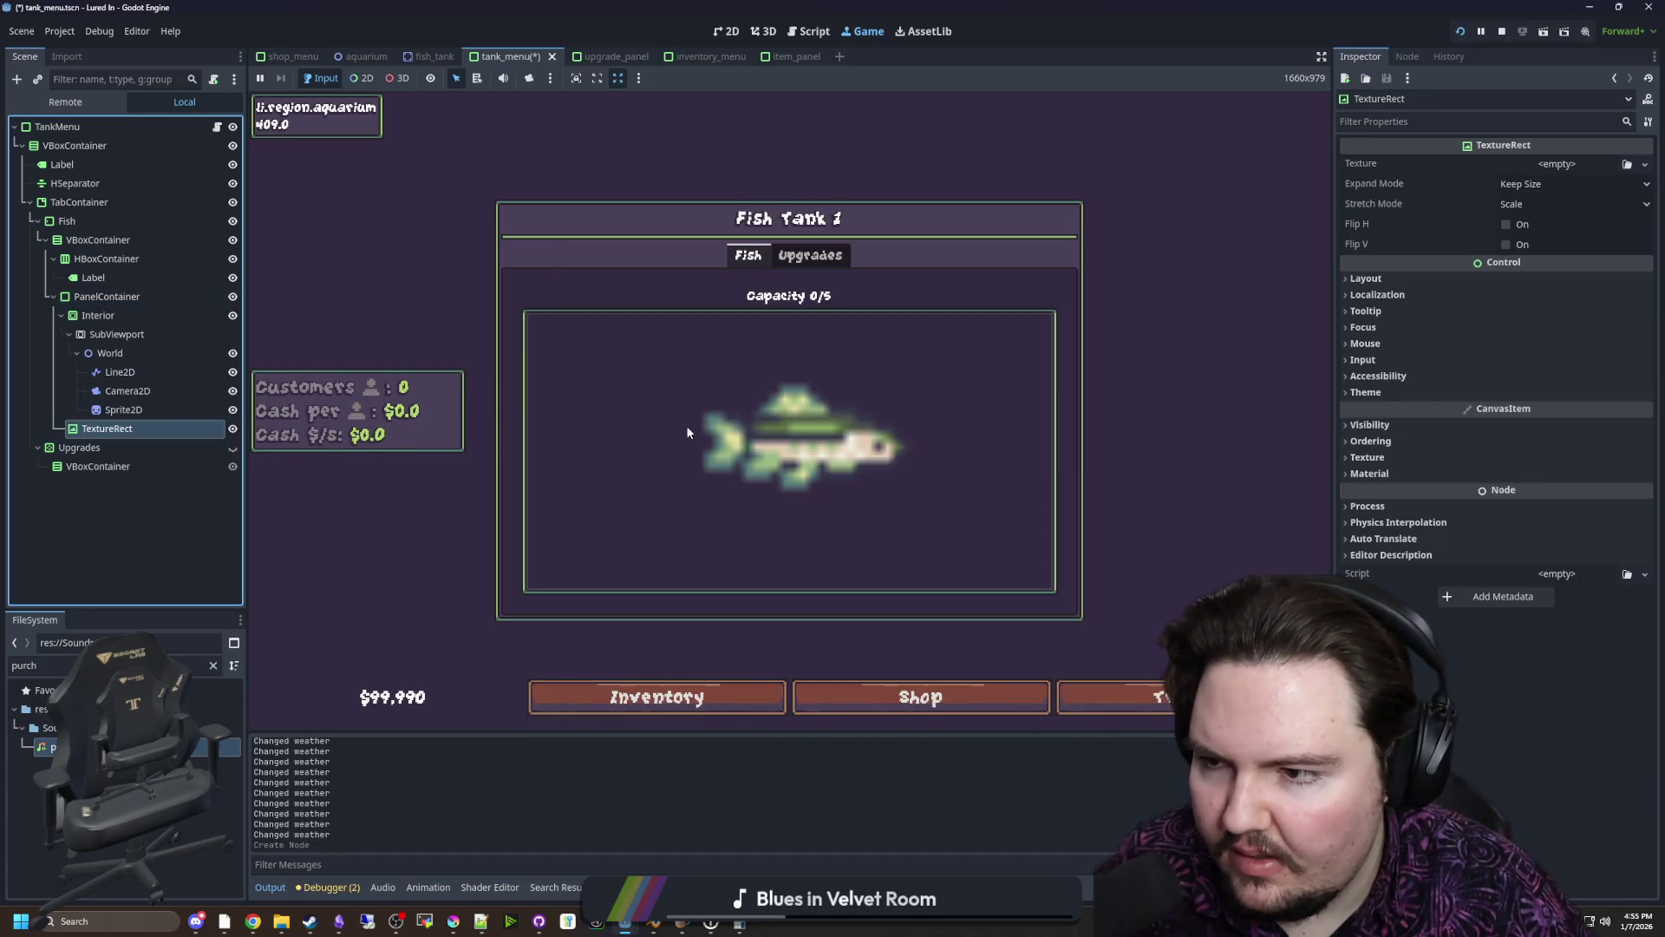
Move the TextureRect above Interior and give it a new ViewportTexture sourced from SubViewport
left_click_drag(106, 418, 112, 326)
left_click(115, 328)
left_click(113, 318)
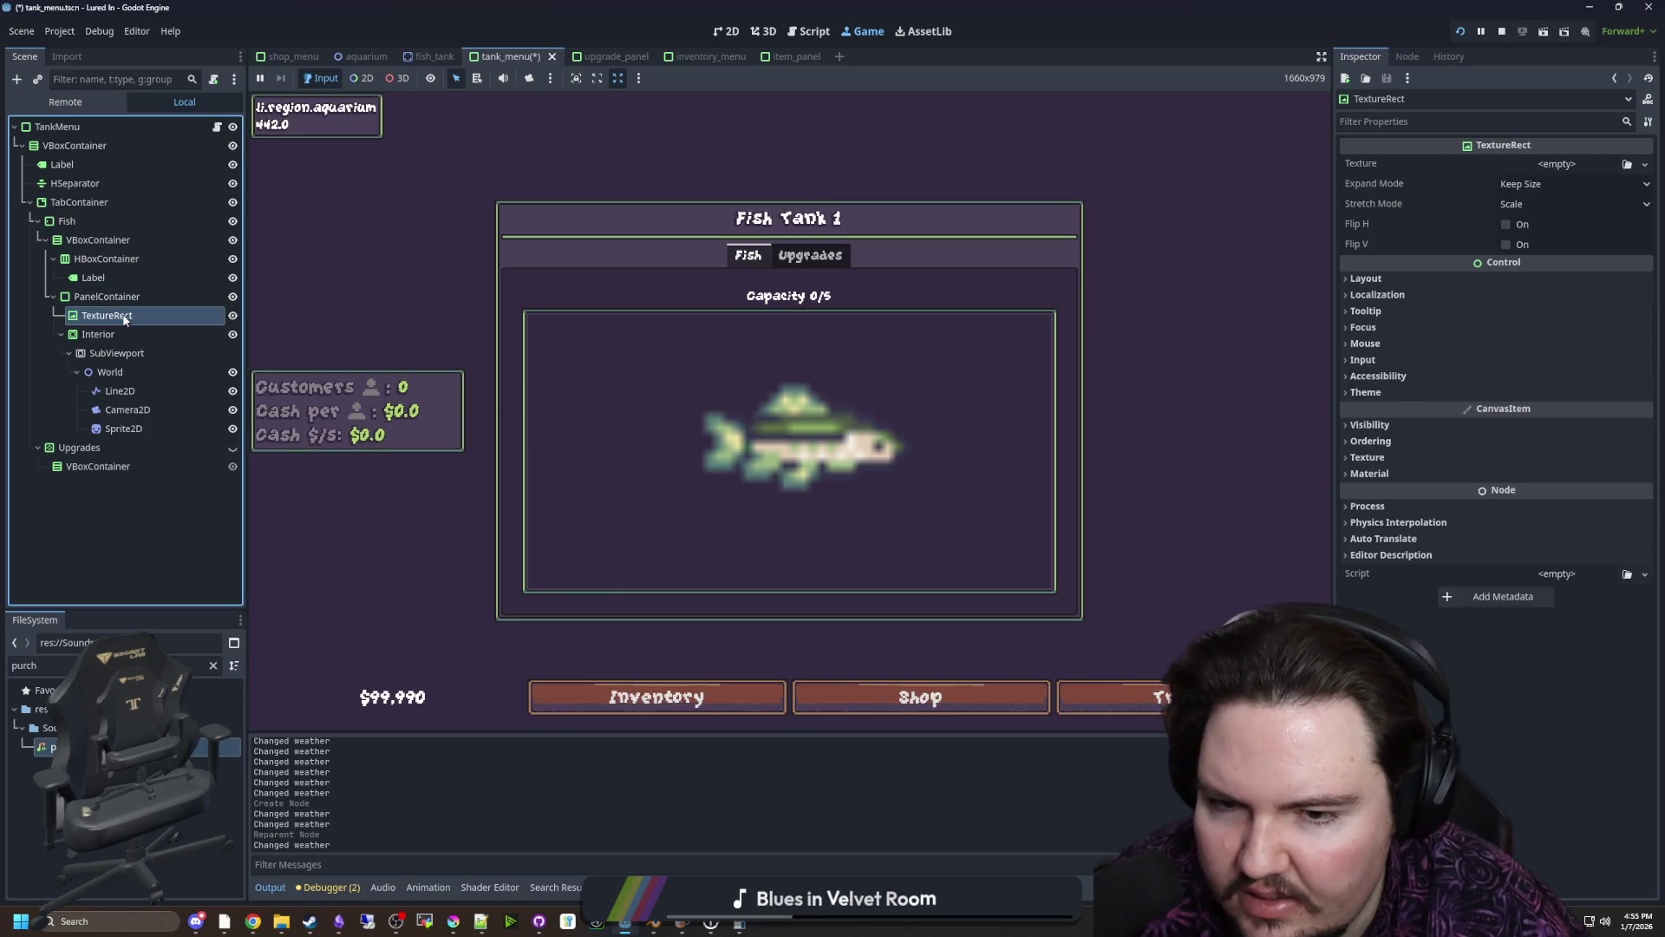
left_click(1579, 163)
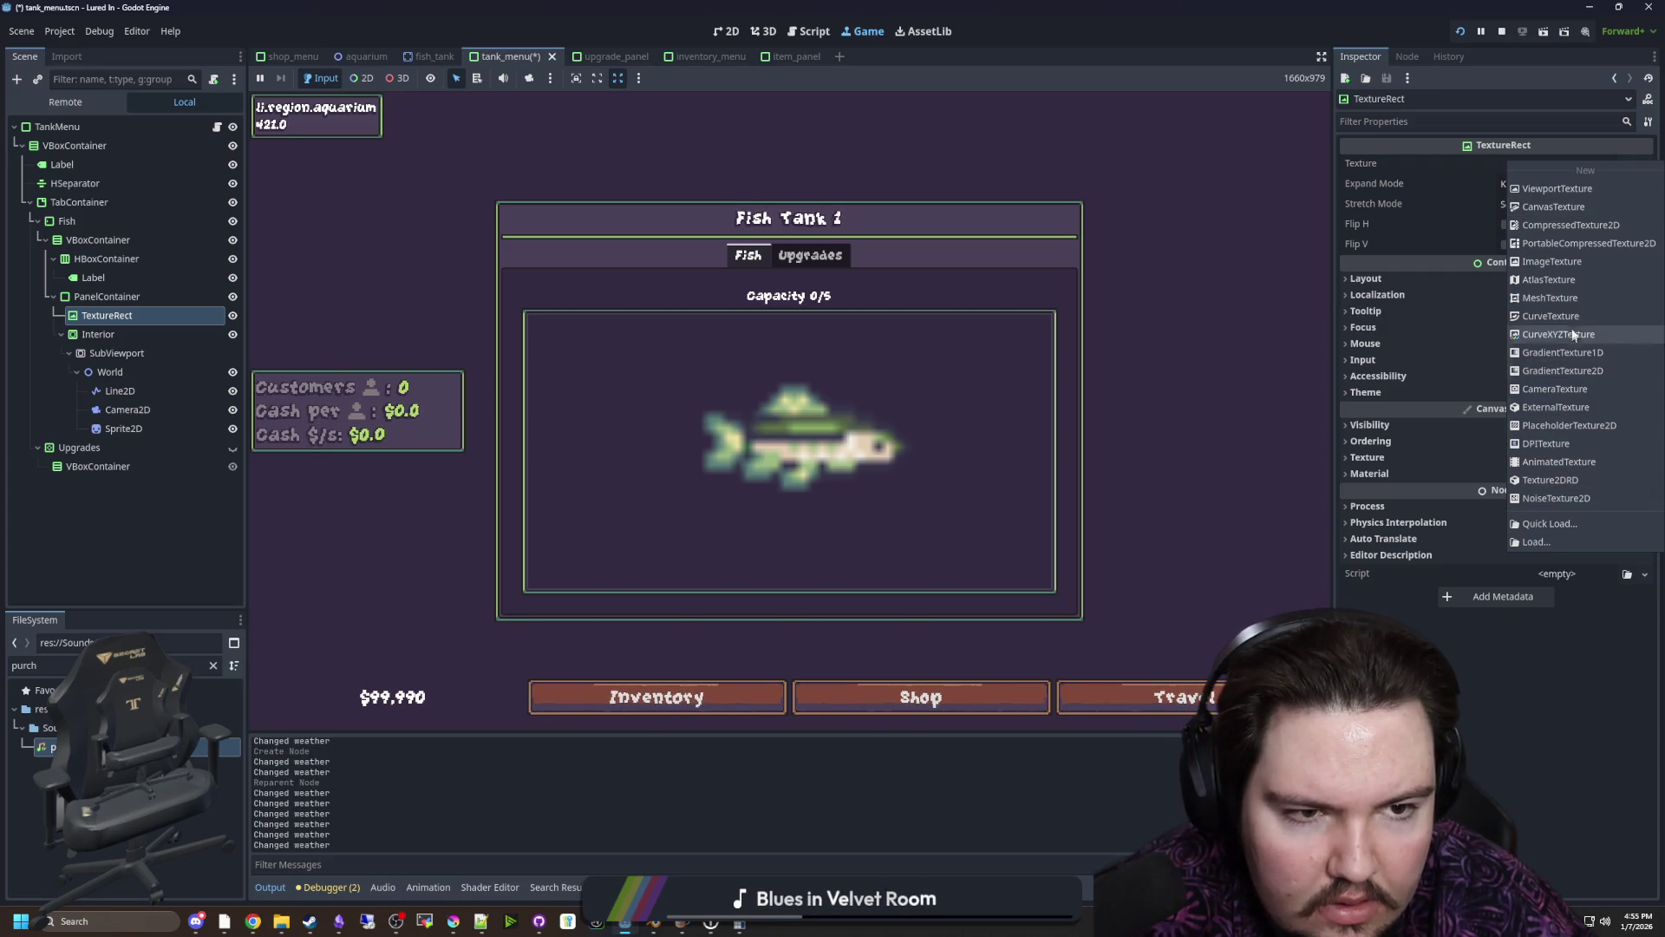
left_click(1561, 188)
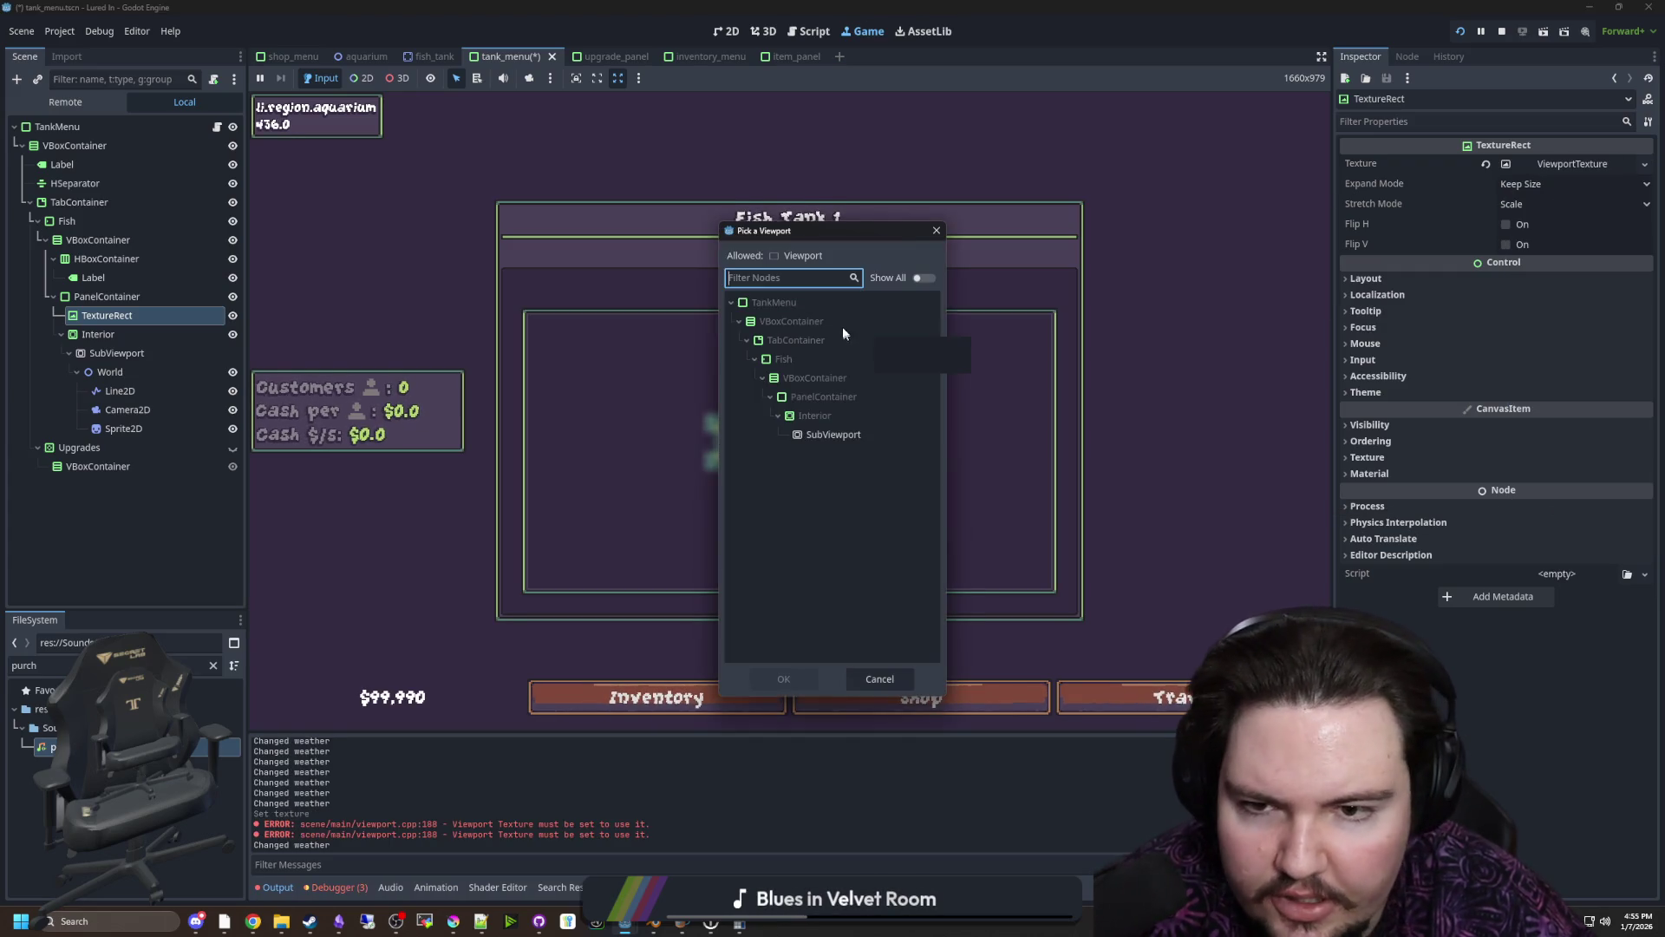
double_click(833, 435)
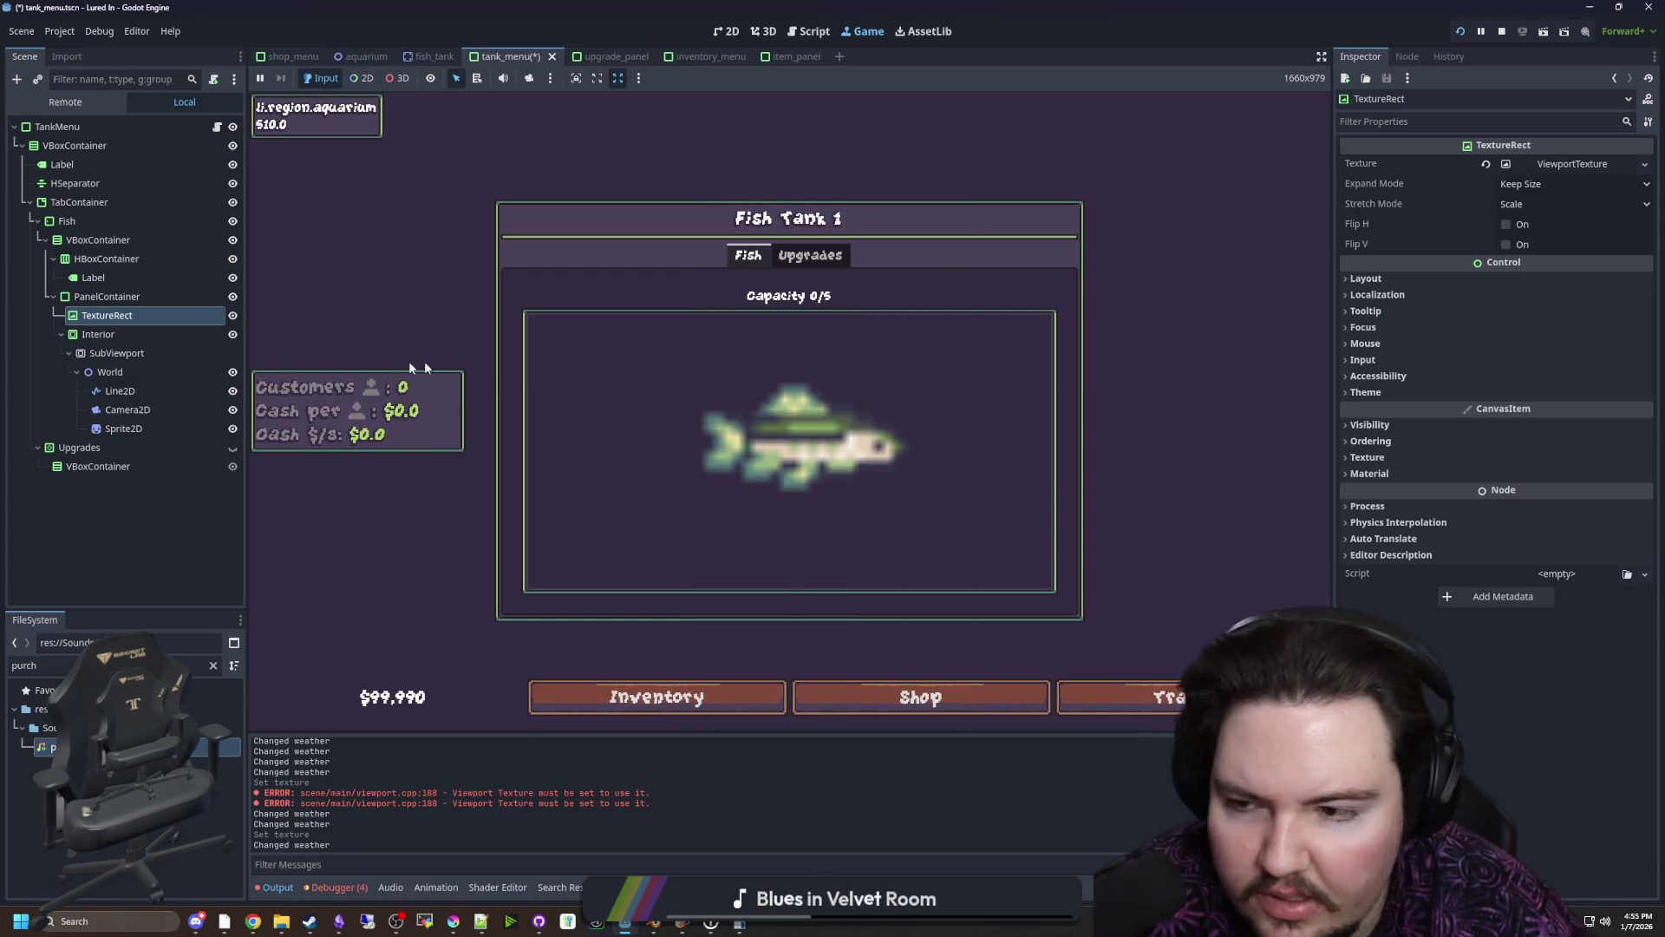
Stop the running game and hide the Interior container
left_click(1502, 31)
scroll(680, 438, "down", 2)
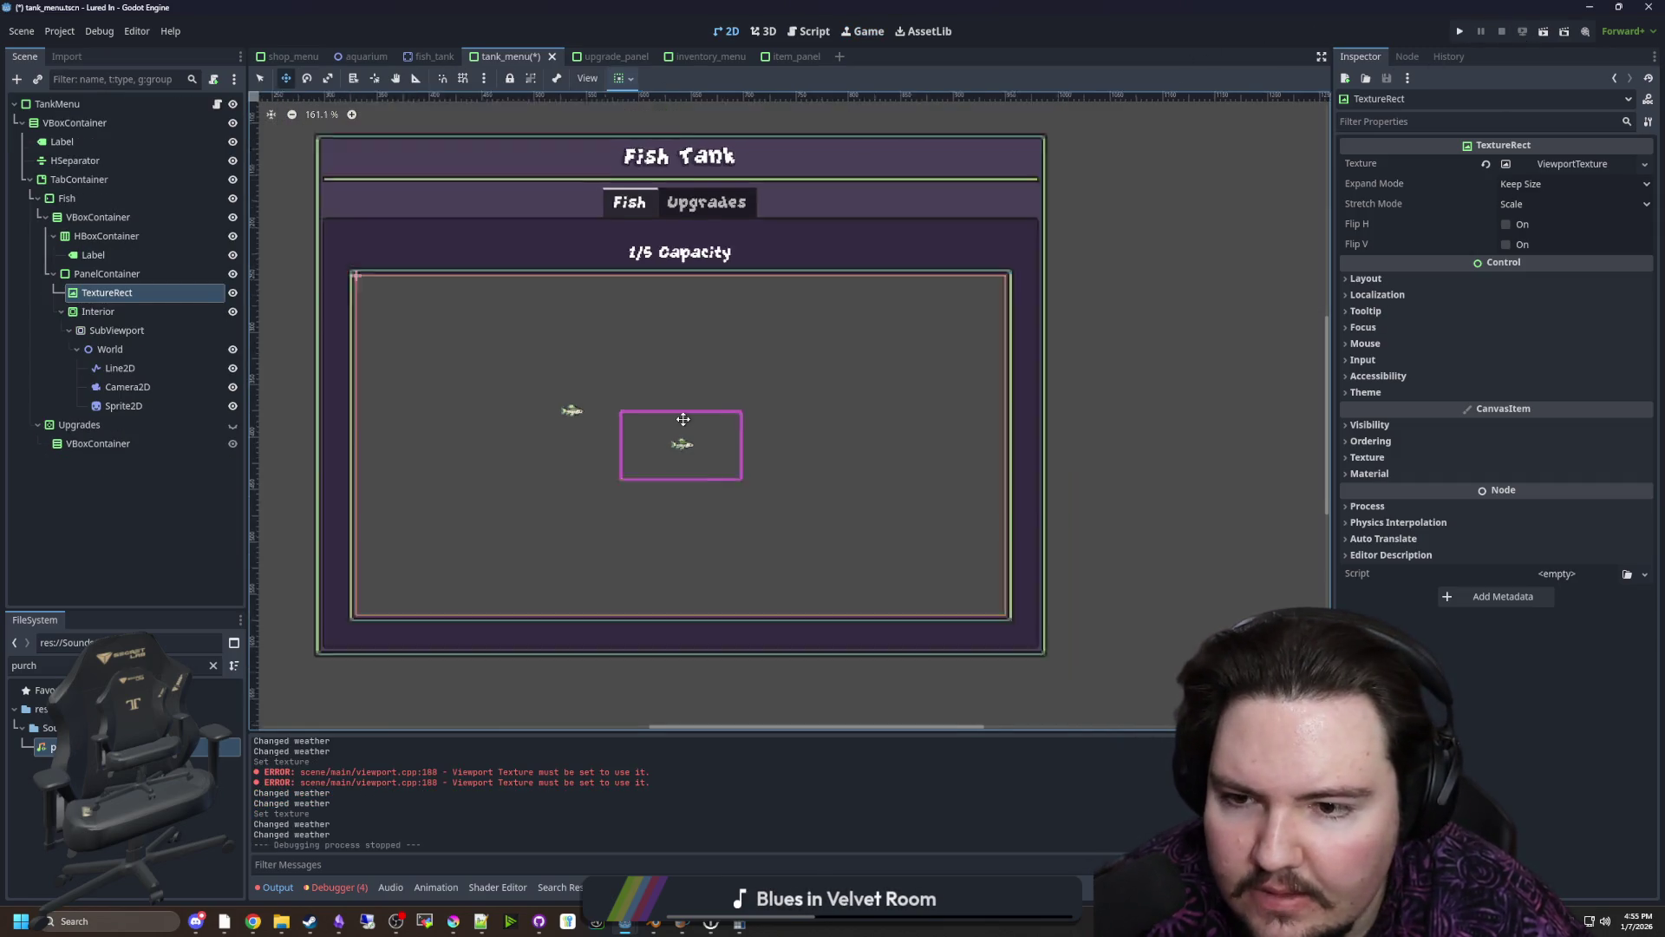
scroll(438, 385, "up", 1)
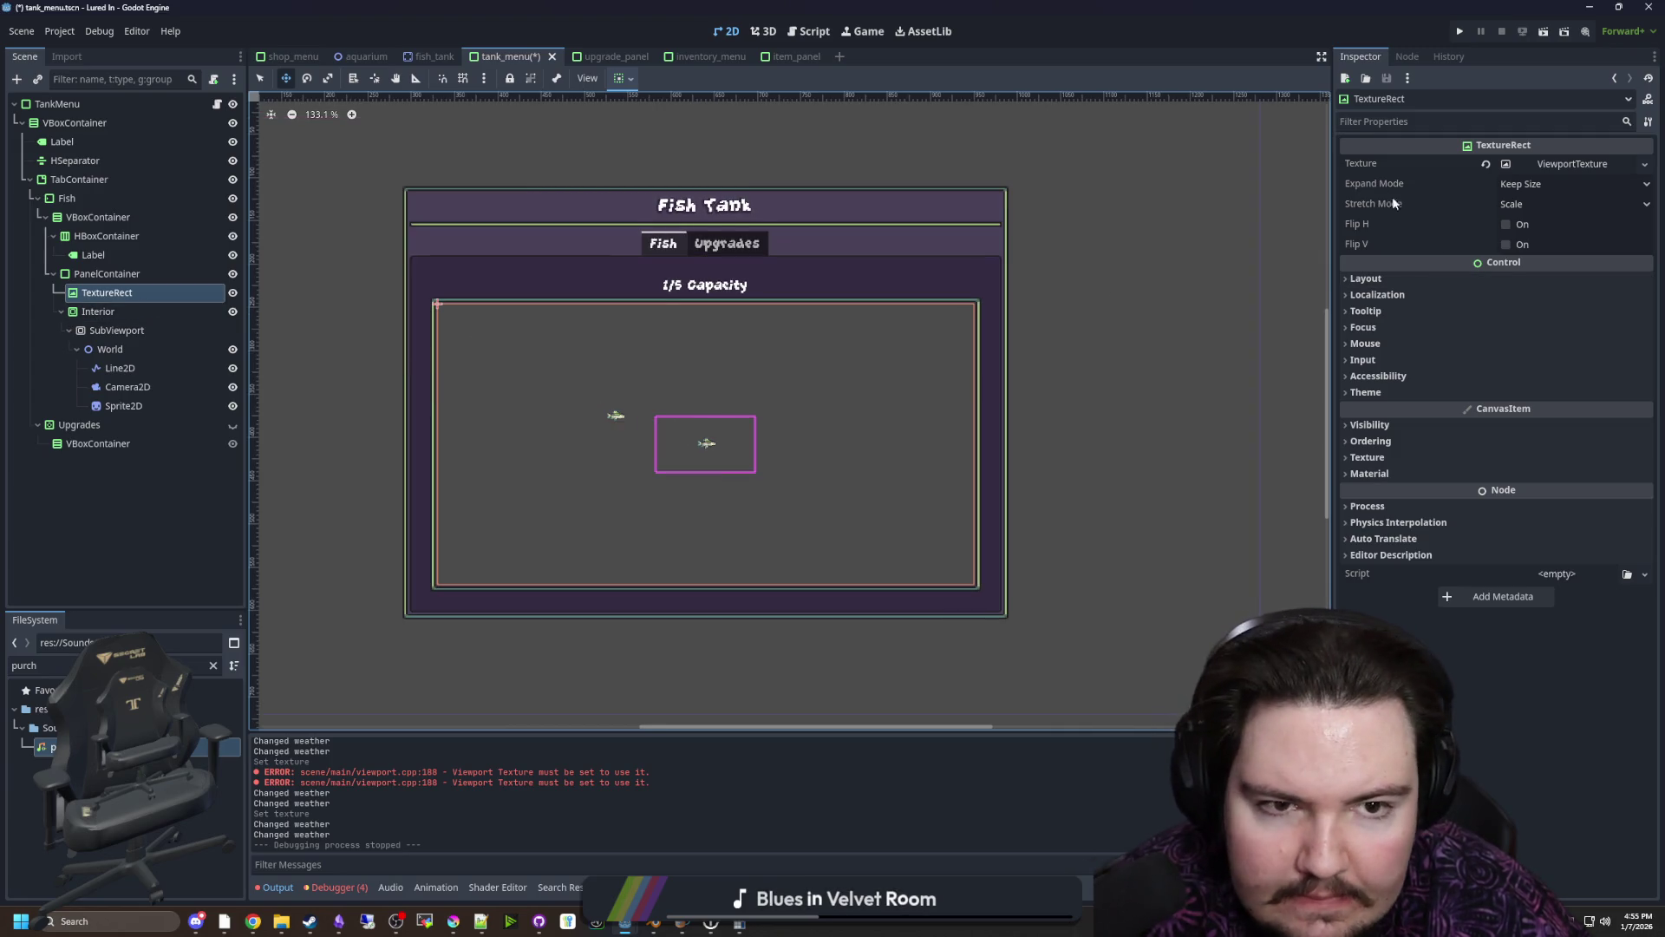
left_click(149, 314)
left_click(233, 311)
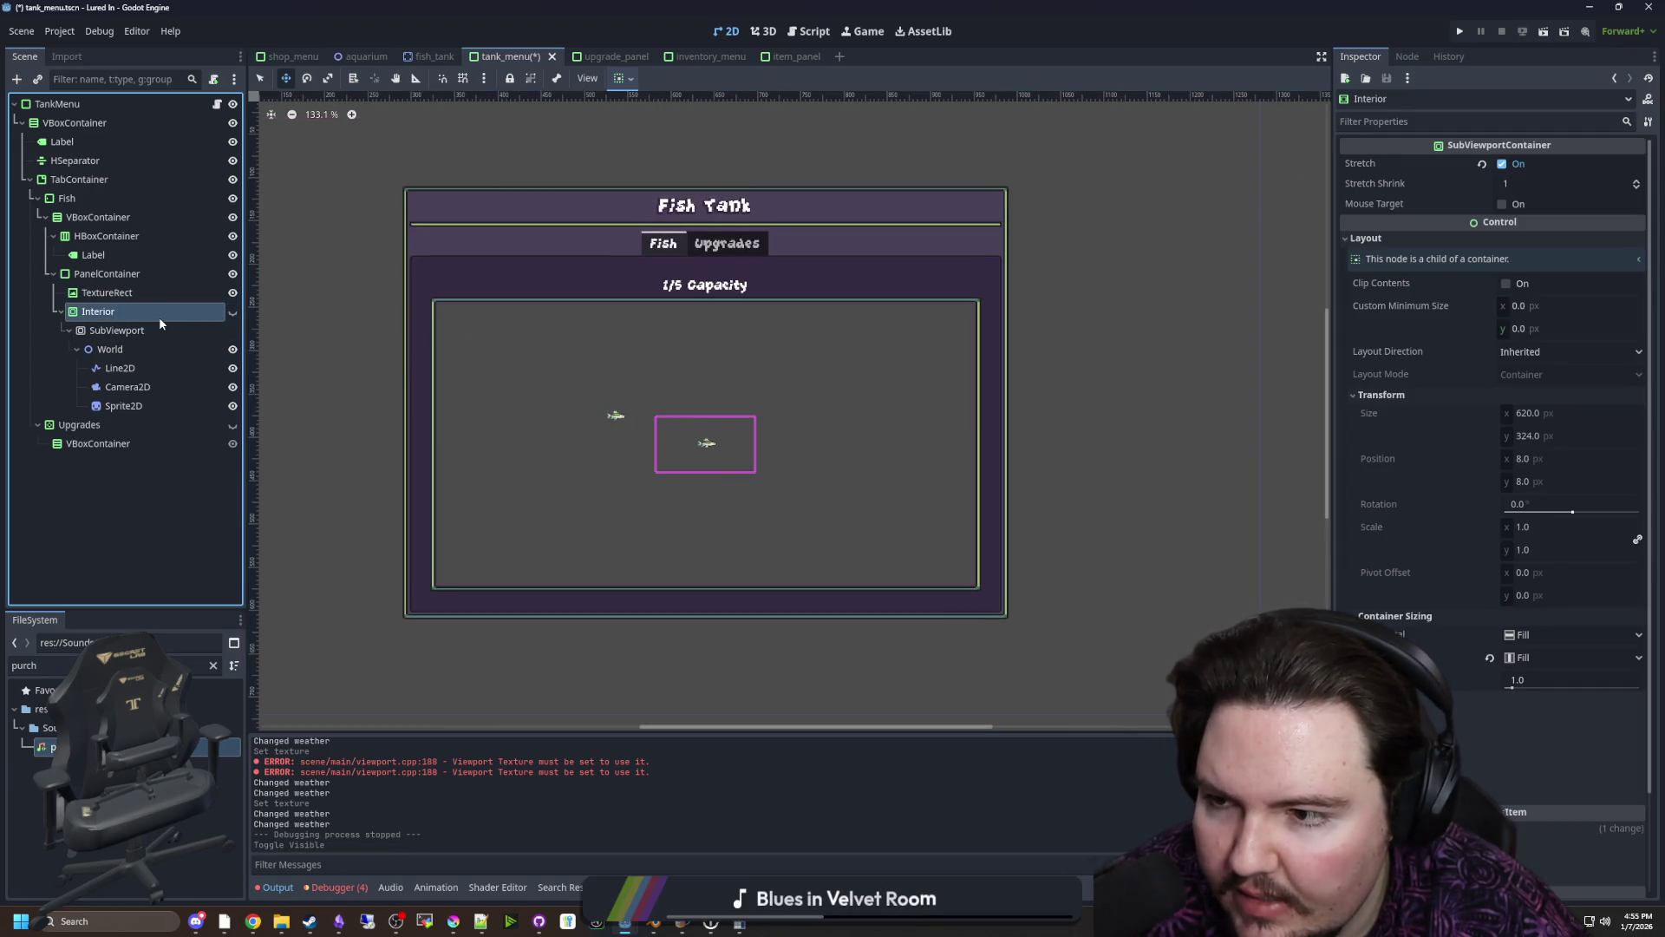
Move SubViewport directly under TankMenu and delete the Interior node
left_click(117, 330)
left_click_drag(68, 454, 72, 115)
left_click(89, 405)
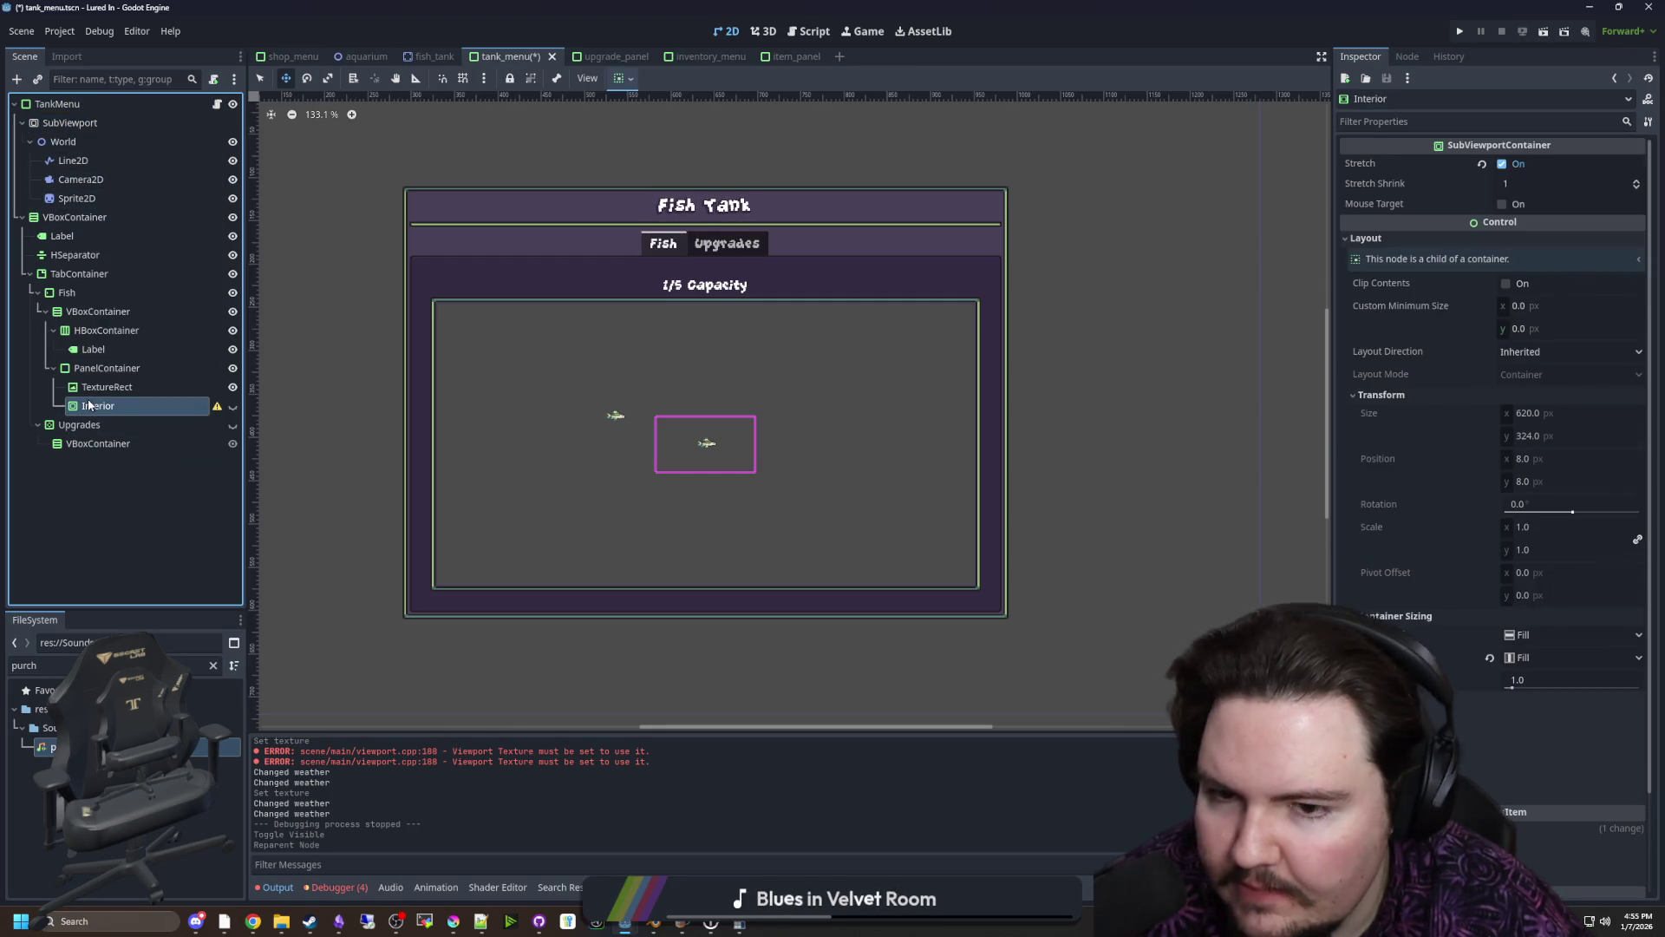
key("Delete")
key("Return")
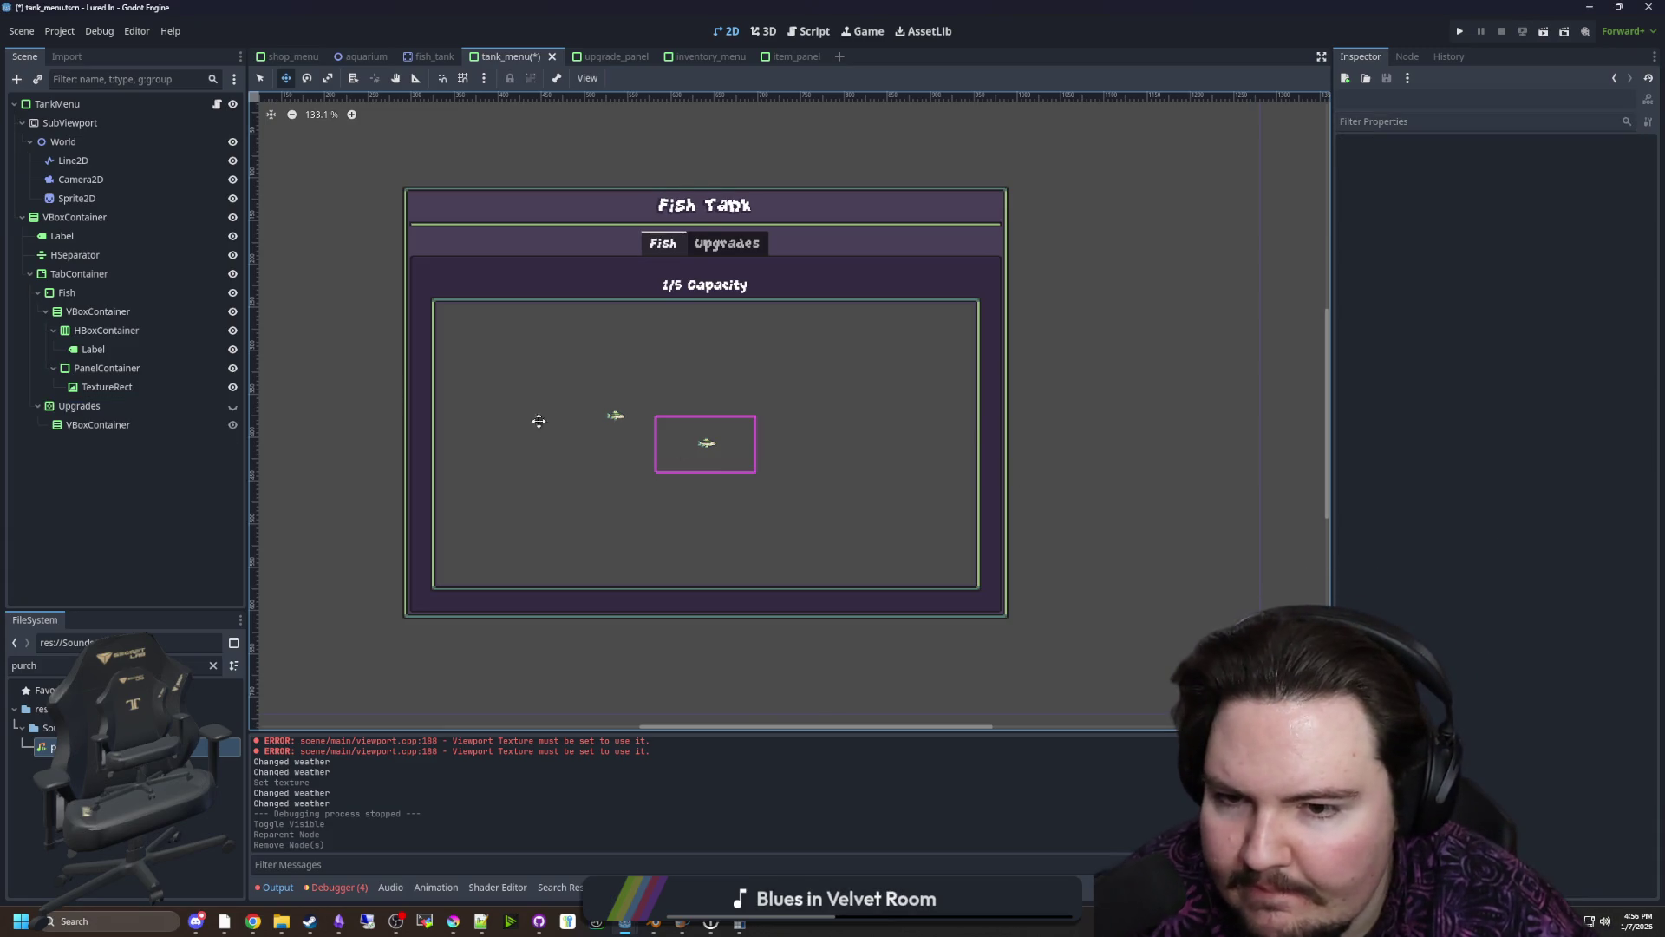
Set the Camera2D zoom to 3.415 and save the scene
left_click(81, 179)
scroll(641, 443, "up", 4)
left_click_drag(1548, 295, 1561, 289)
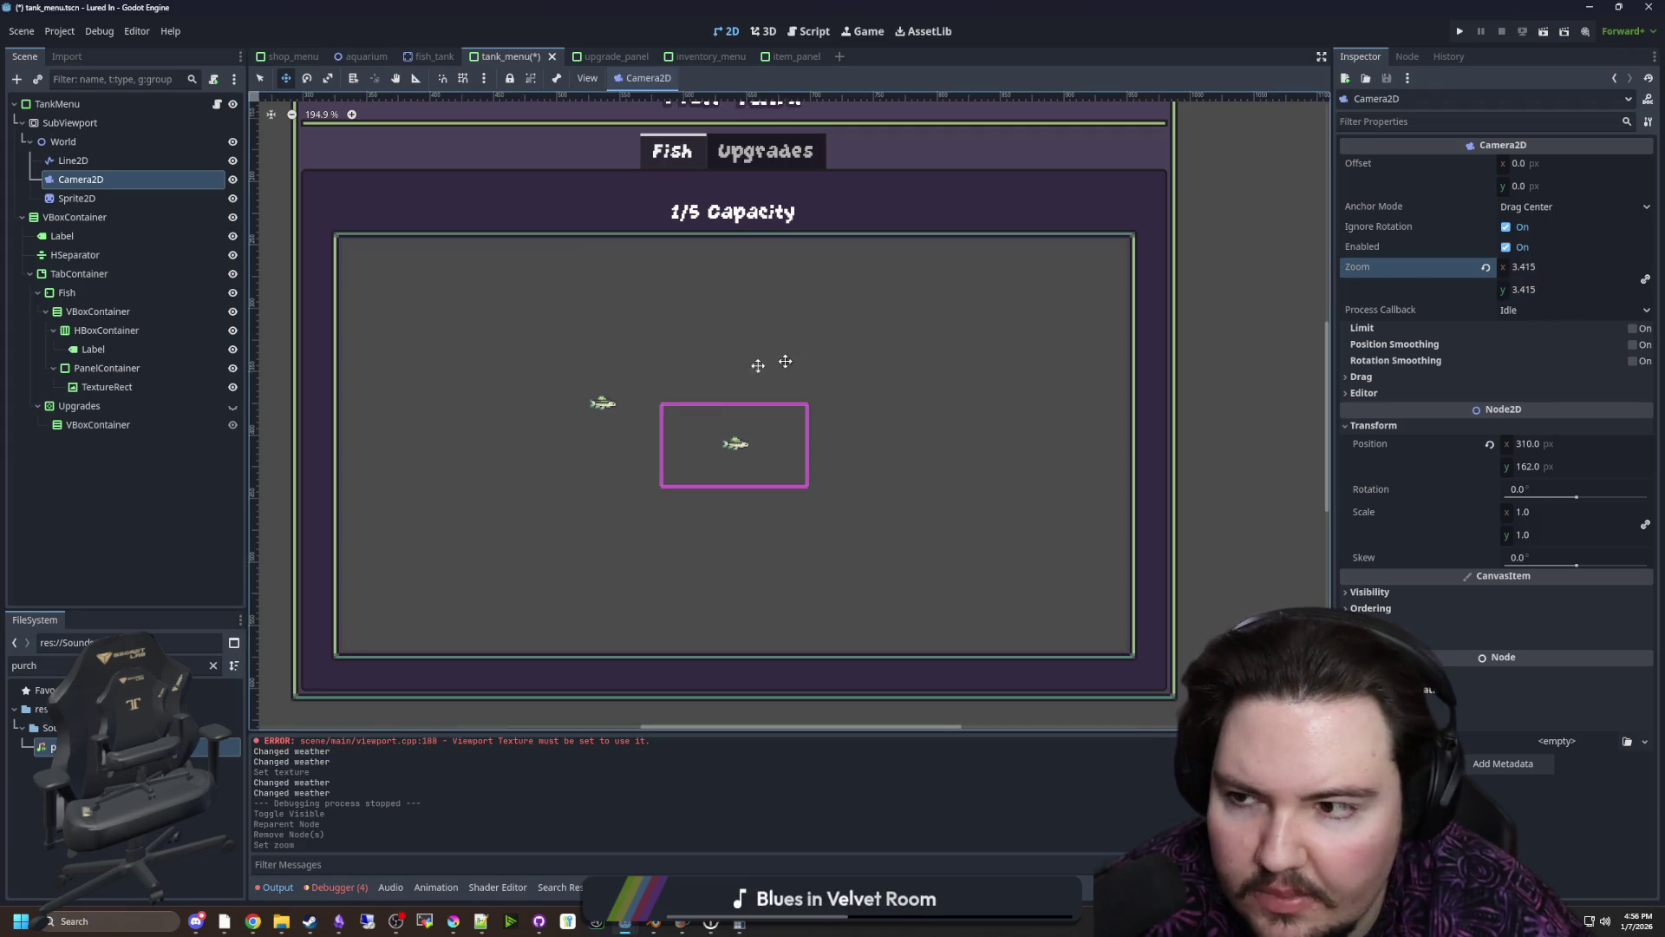
scroll(603, 402, "down", 4)
left_click(107, 386)
key("ctrl+s")
Set the TextureRect expand mode to Fit Width, keep stretch mode Scale, and save
left_click(1521, 206)
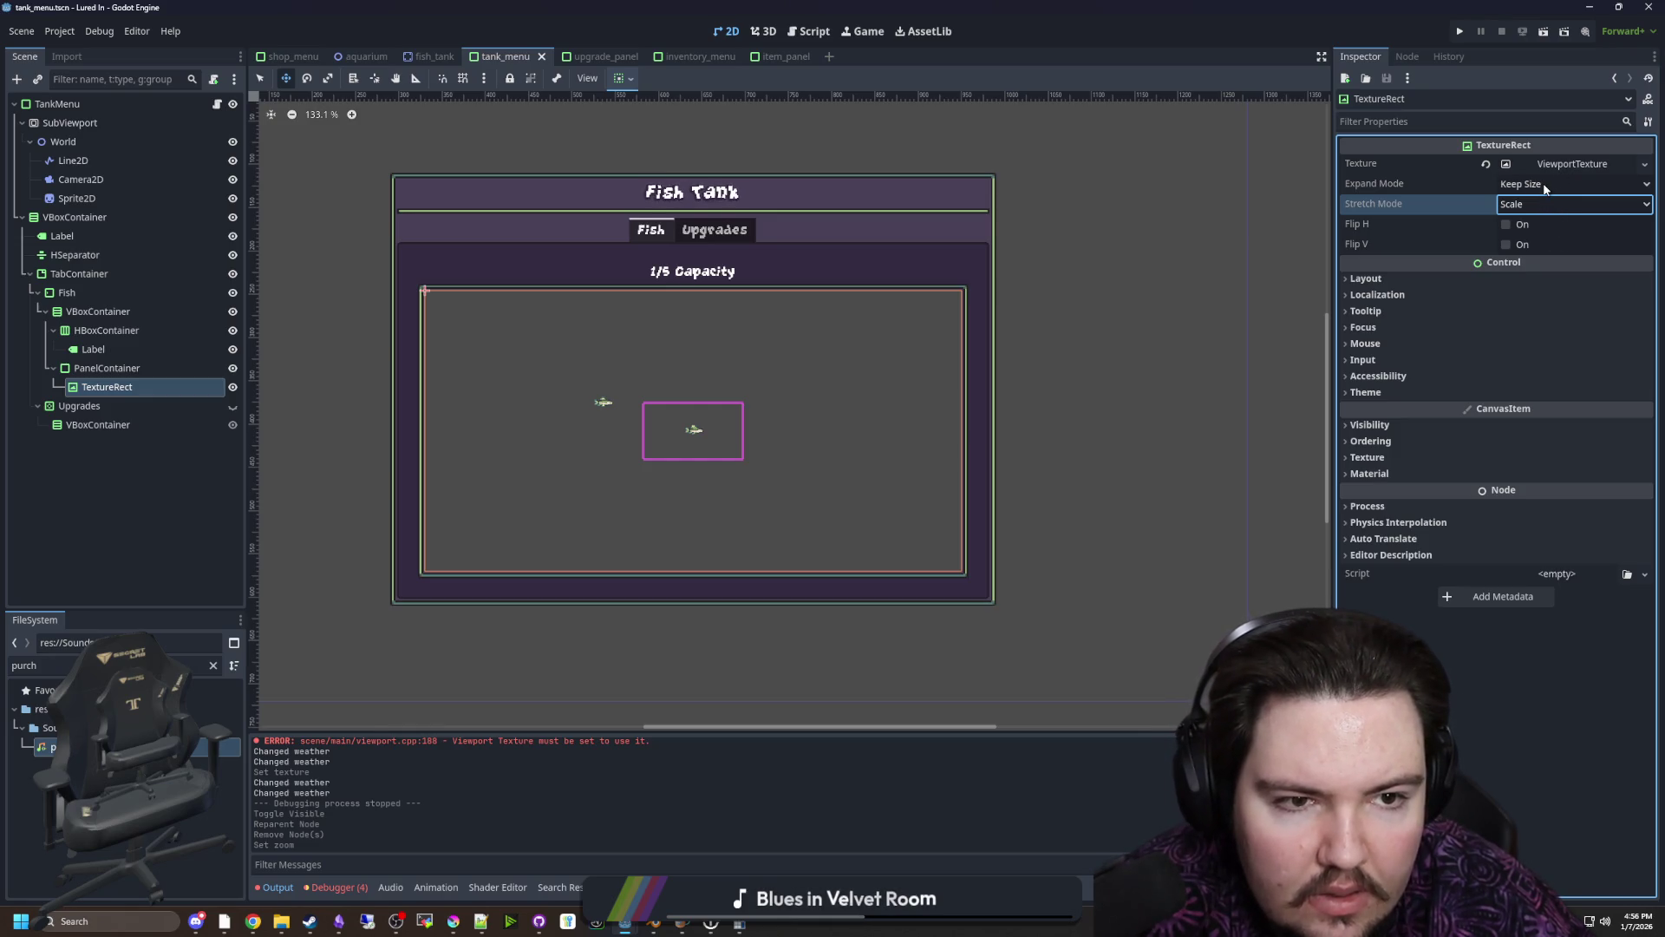
left_click(1543, 183)
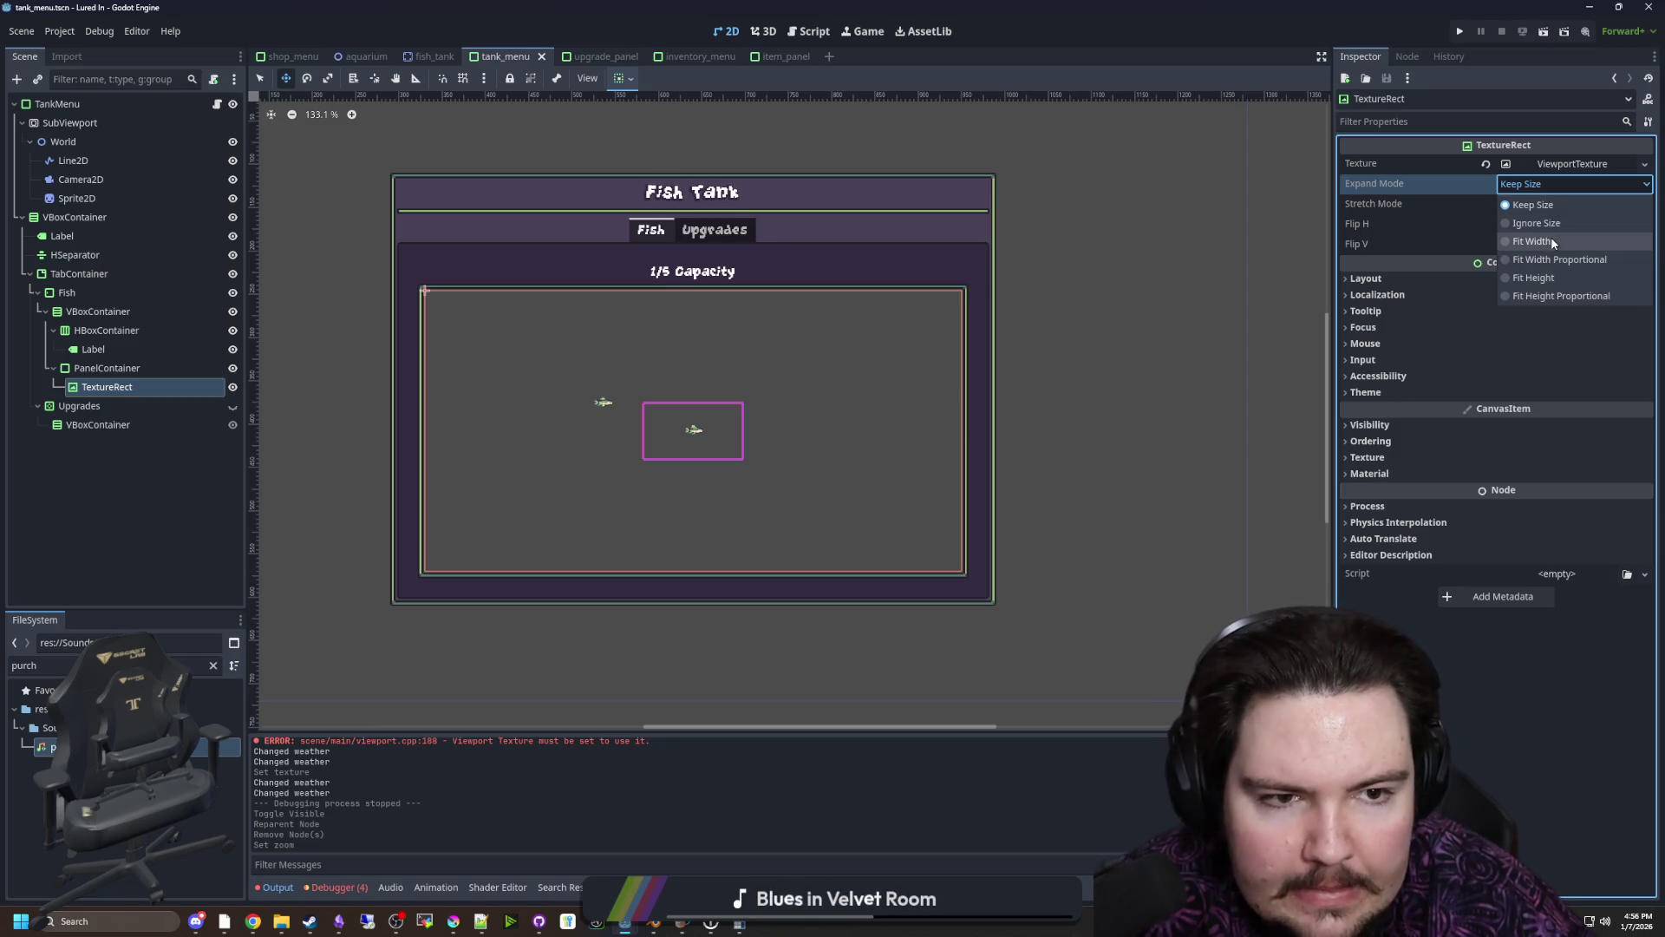
left_click(1550, 241)
left_click(1543, 205)
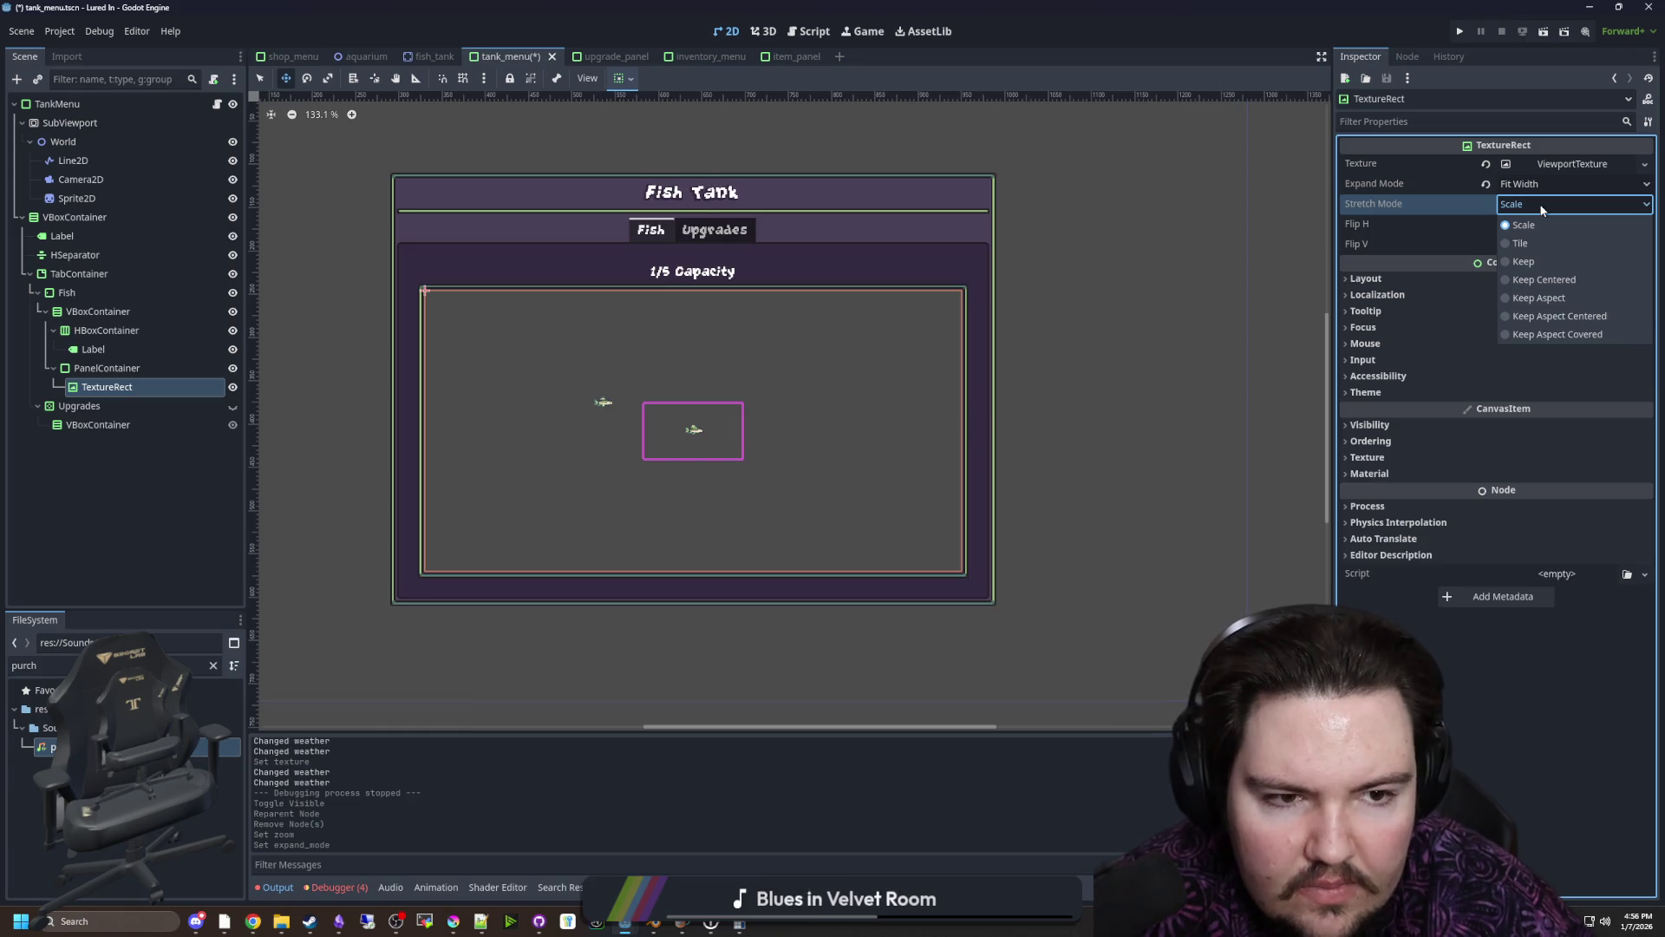
left_click(1541, 210)
key("ctrl+s")
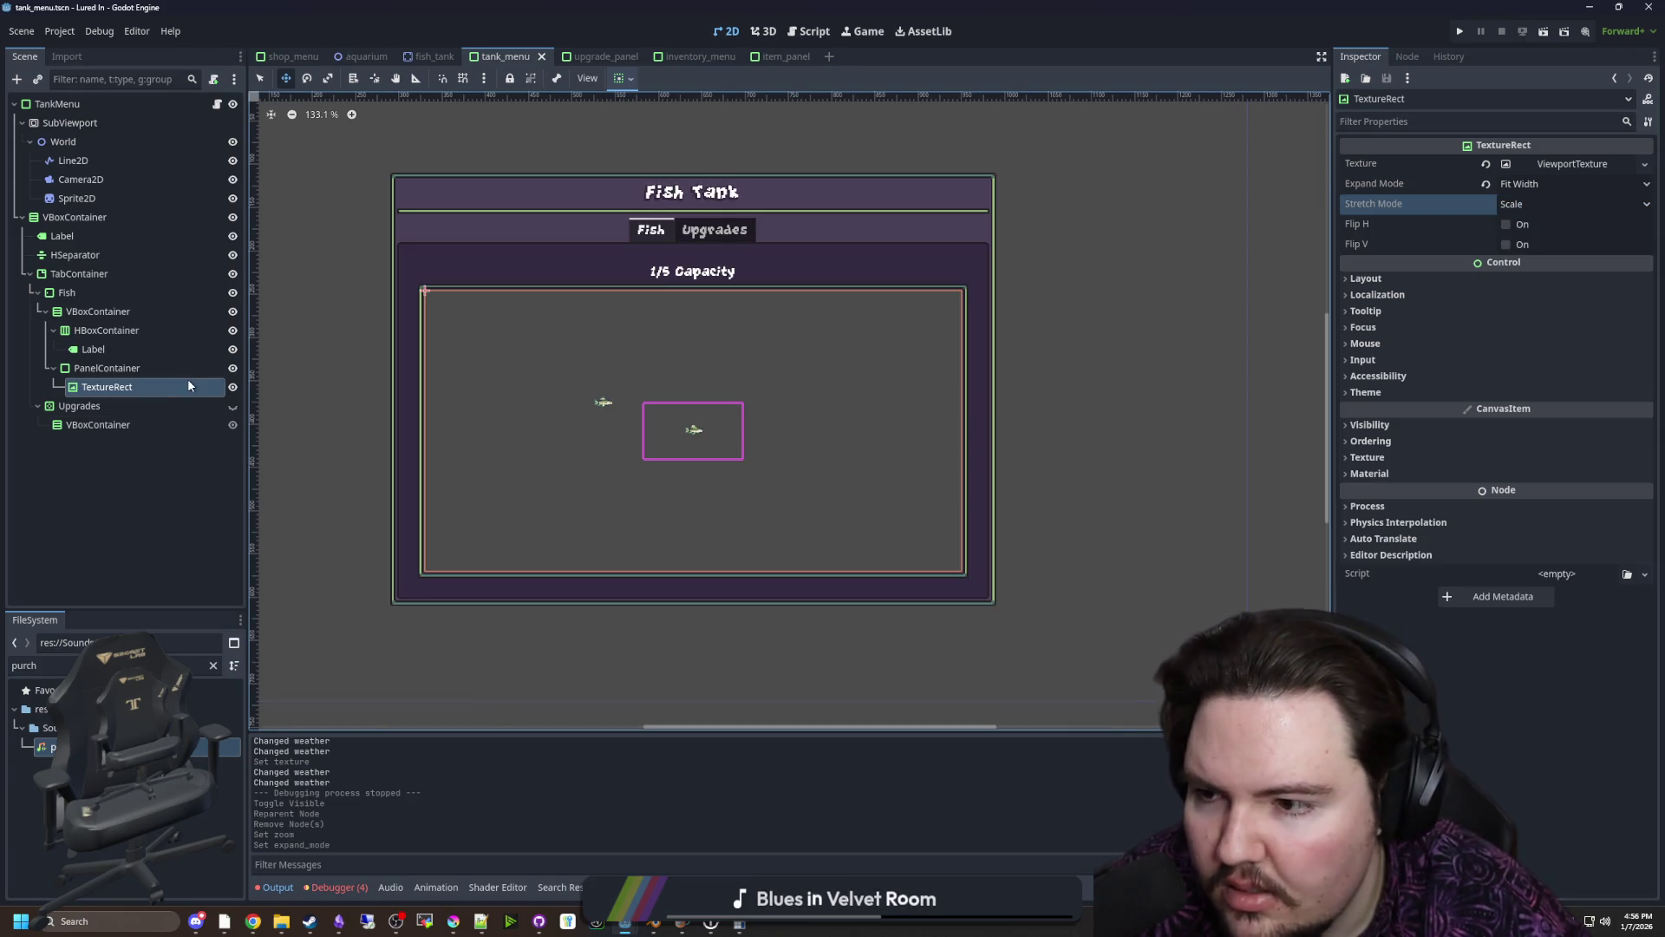
left_click(87, 123)
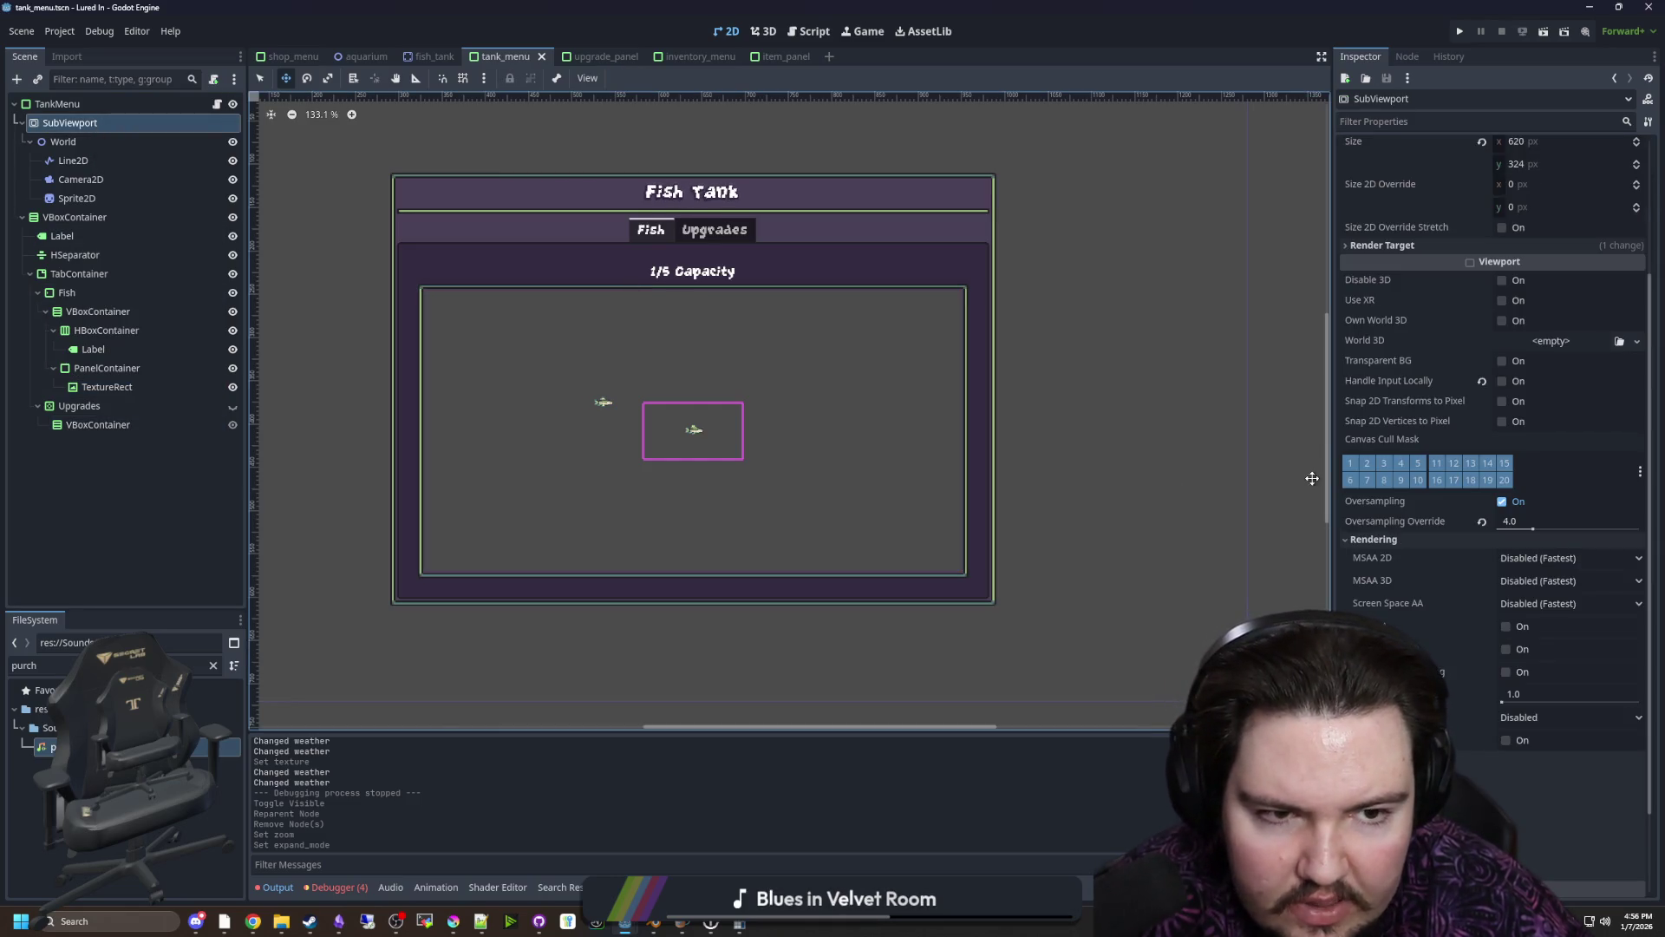
Set the SubViewport size to 1920 × 1080 px and save tank_menu
scroll(1411, 471, "up", 2)
mouse_move(1541, 329)
left_mouse_down()
mouse_move(1626, 330)
mouse_move(1554, 330)
left_mouse_up()
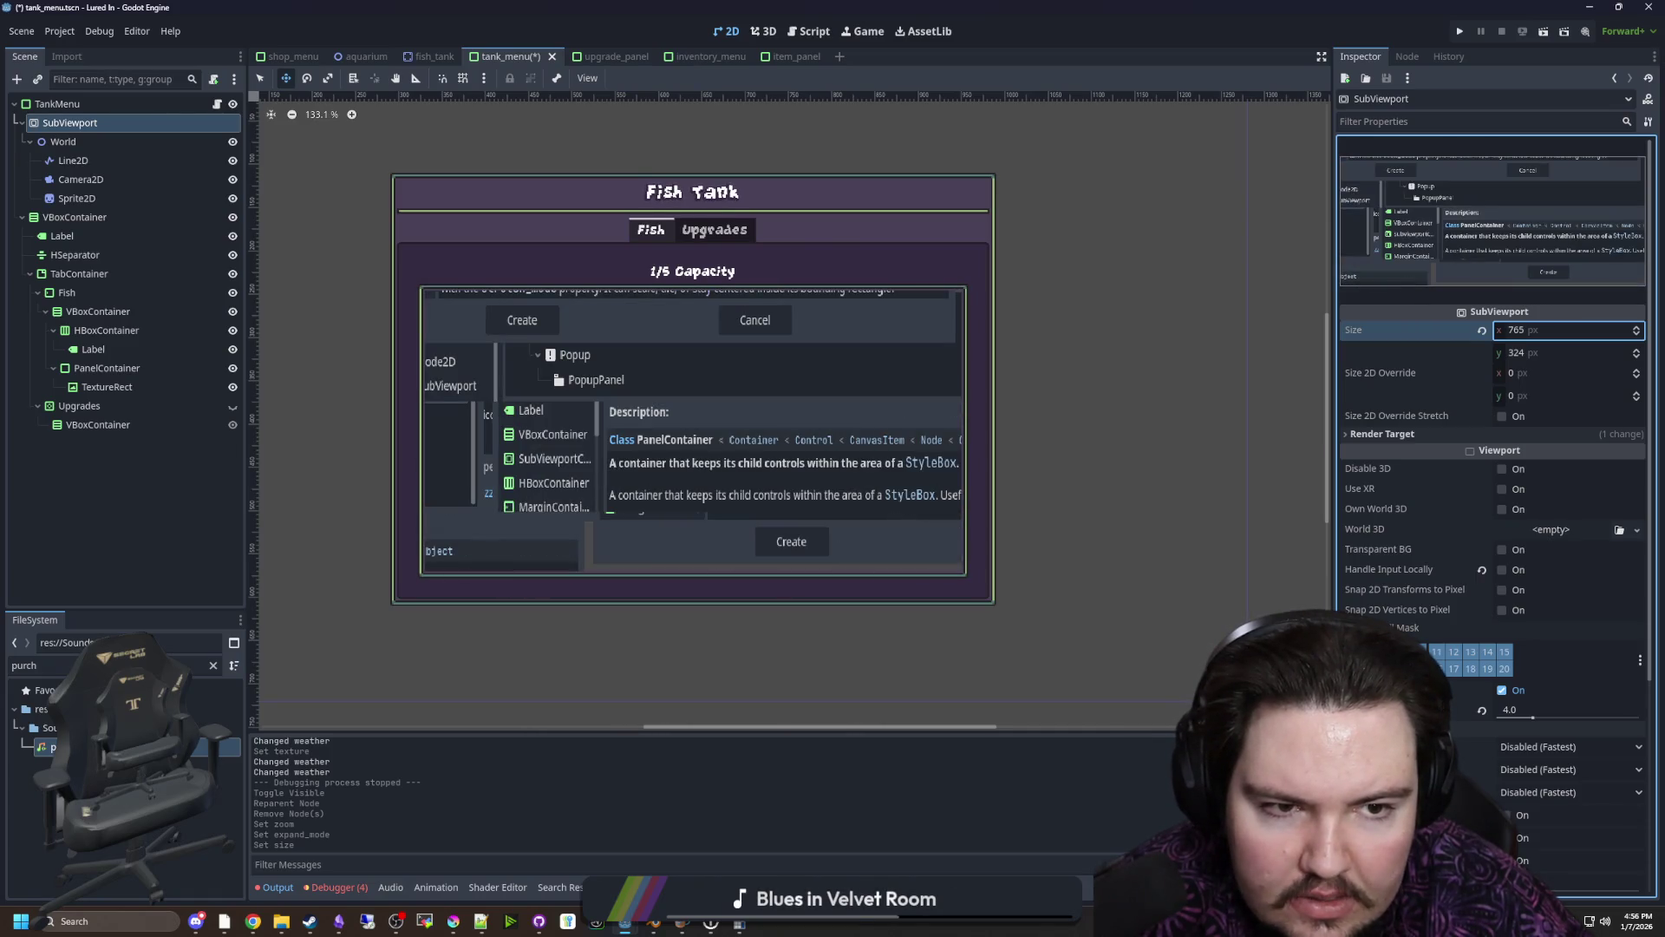
scroll(764, 460, "down", 1)
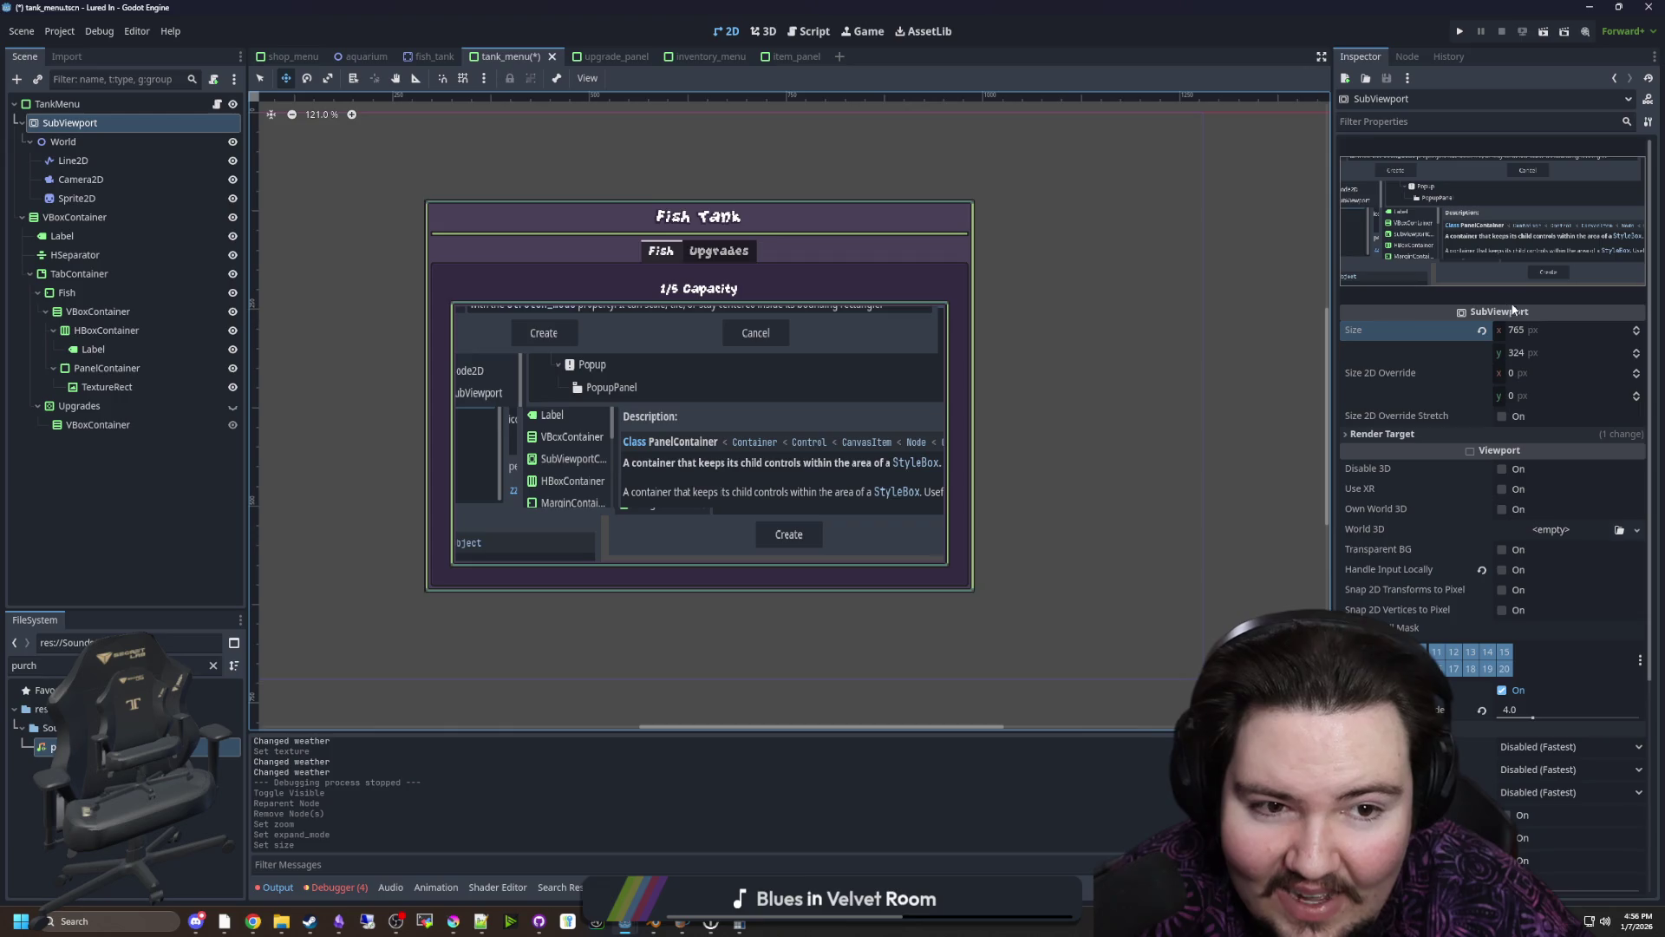
mouse_move(1527, 330)
left_mouse_down()
mouse_move(1643, 329)
mouse_move(1529, 330)
left_mouse_up()
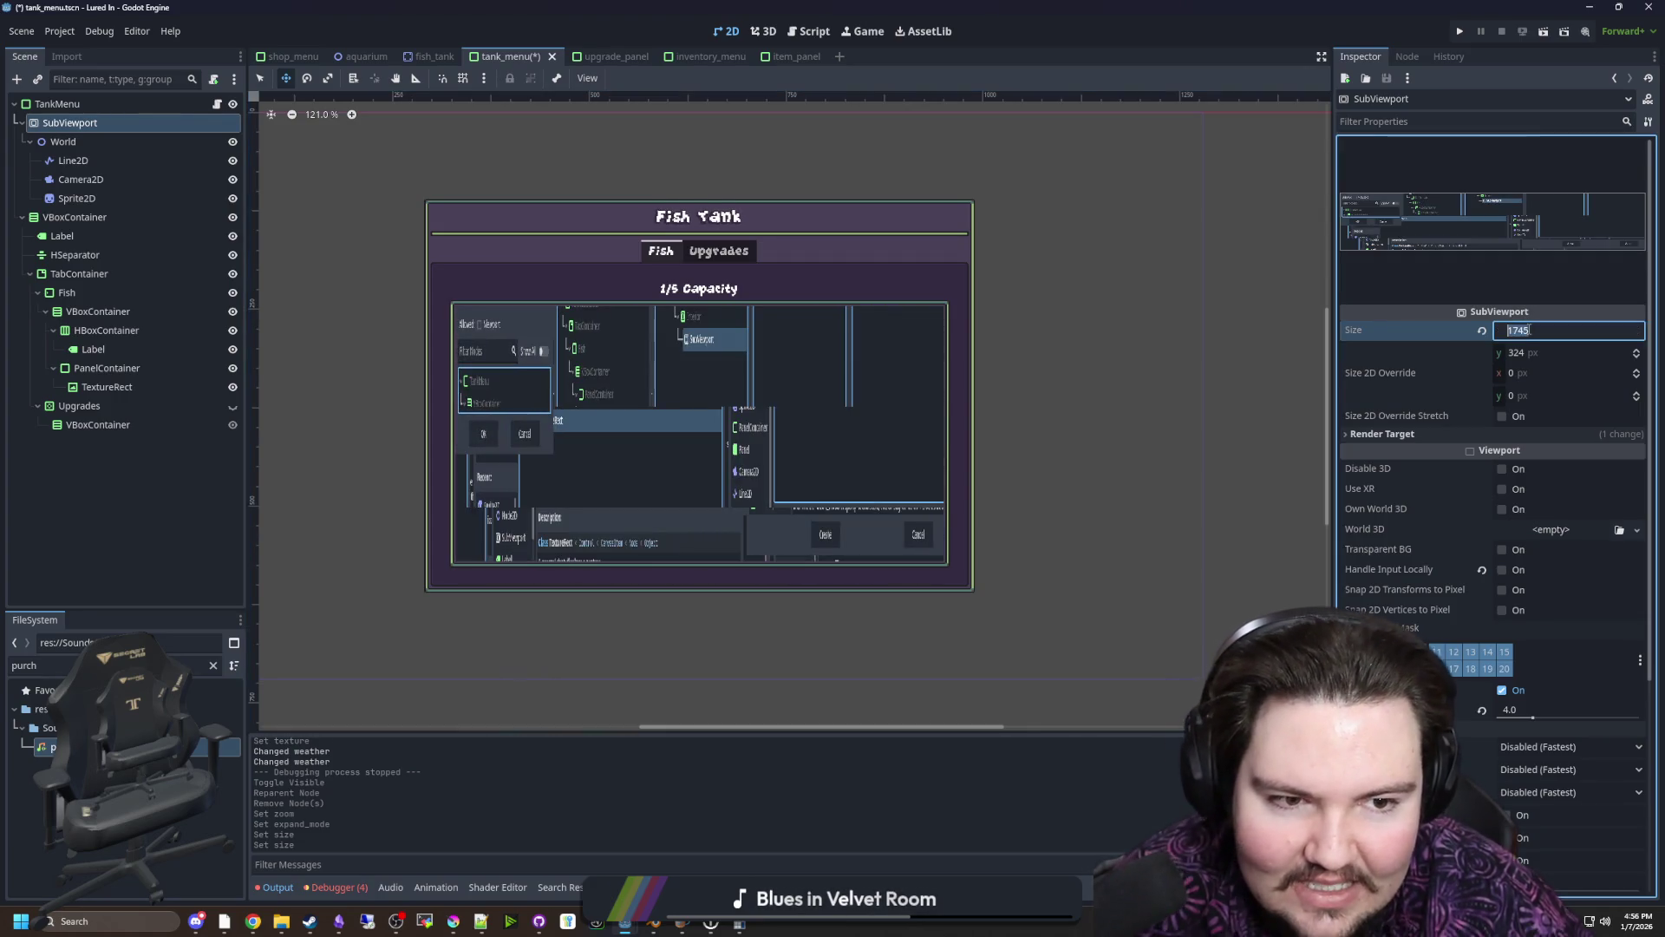
type("1920")
key("Return")
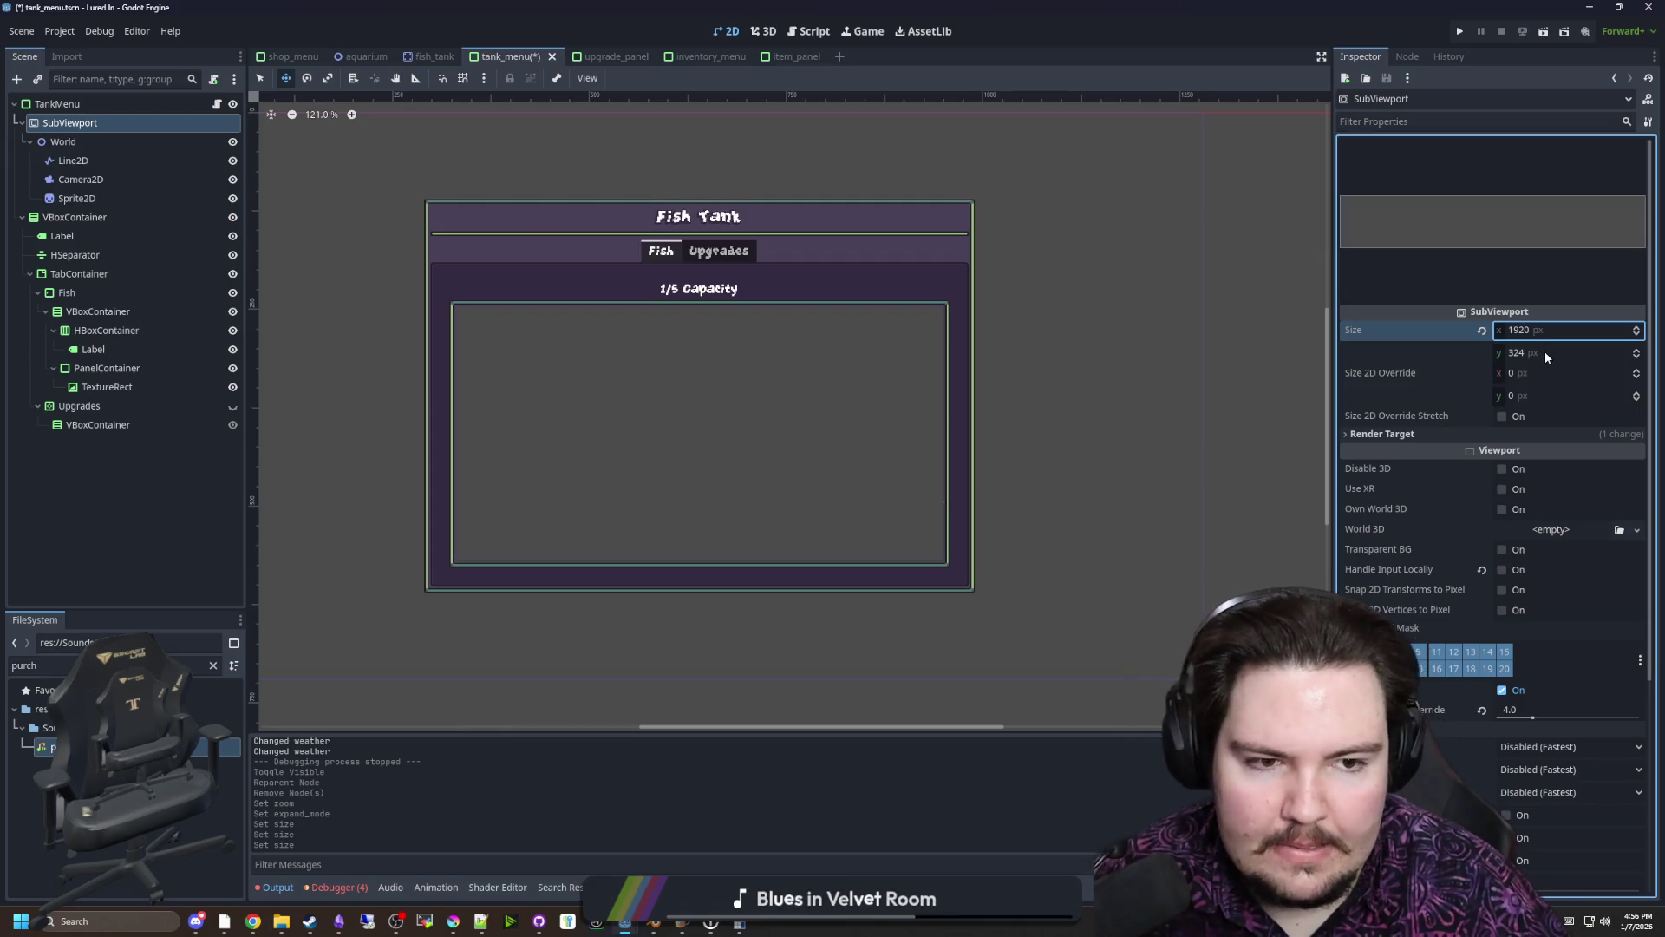
type("080")
key("Return")
key("ctrl+s")
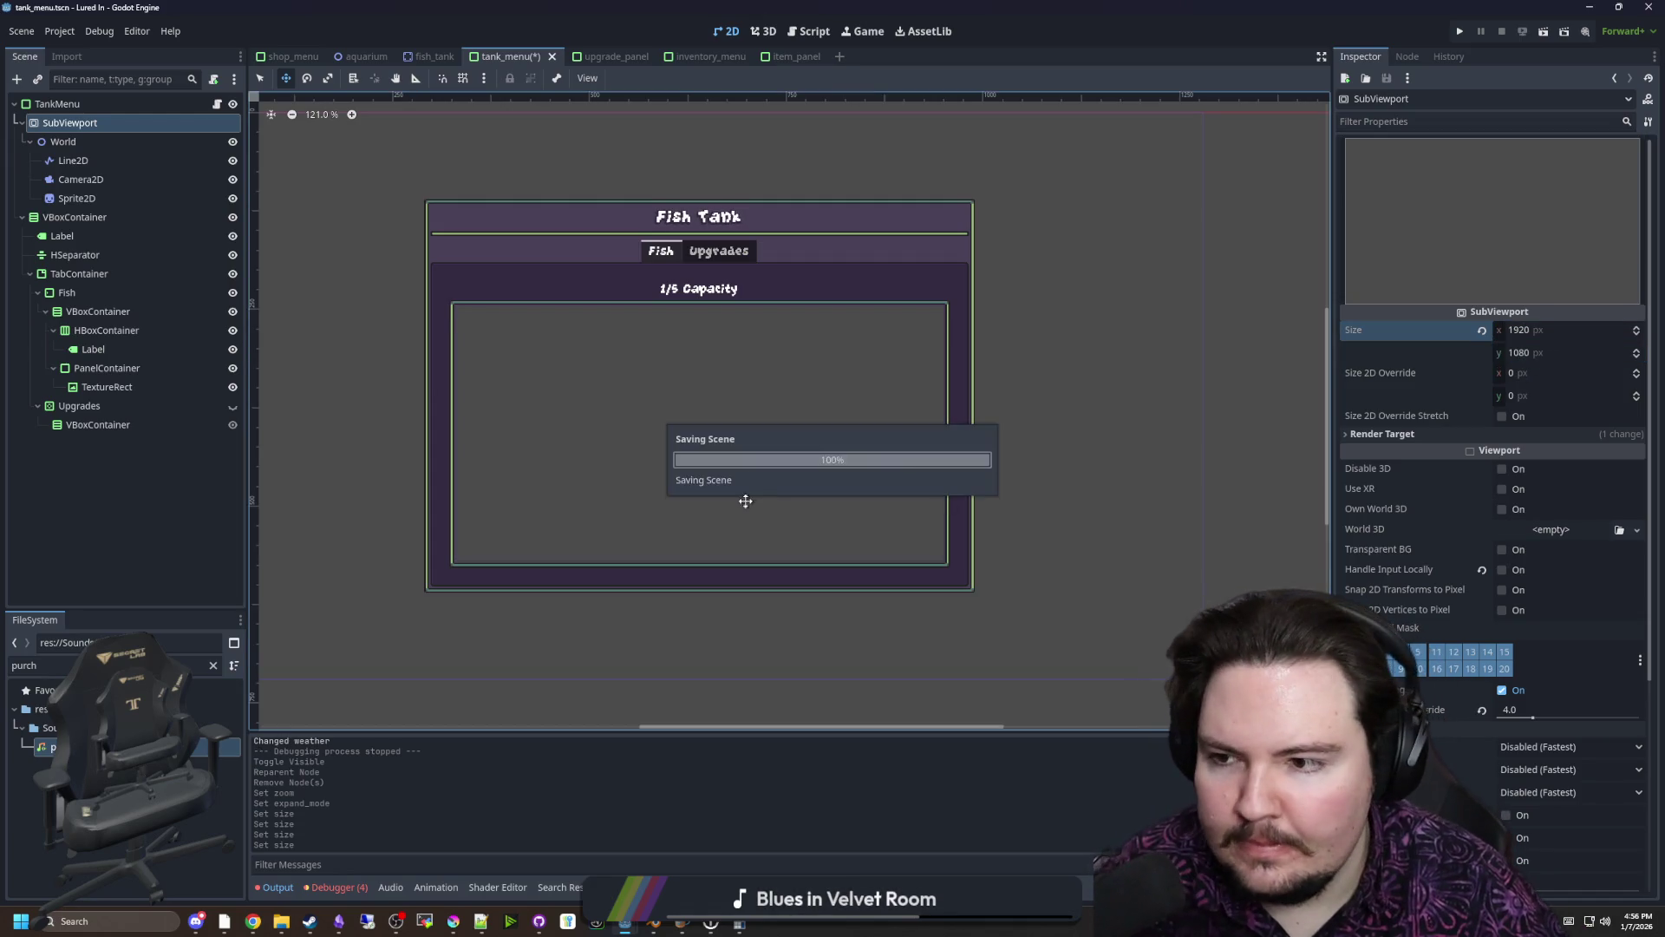
left_click(109, 179)
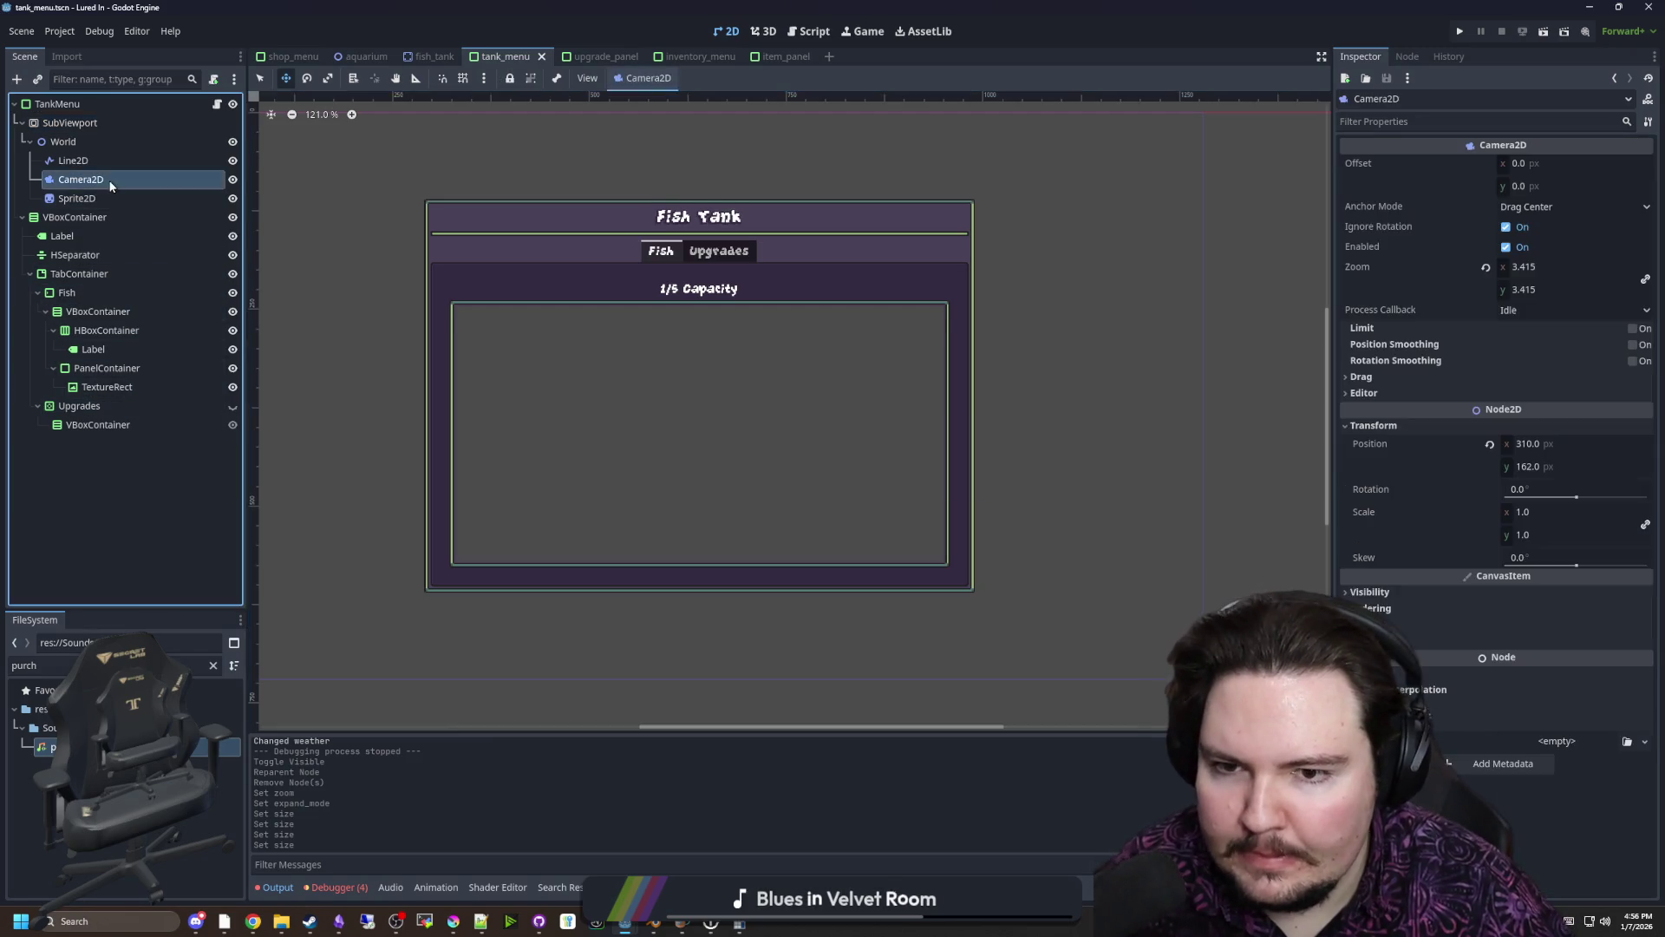
Test-run the game, buy a tank, open Fish Tank 1, and adjust the camera zoom to 6.15
left_click(1462, 33)
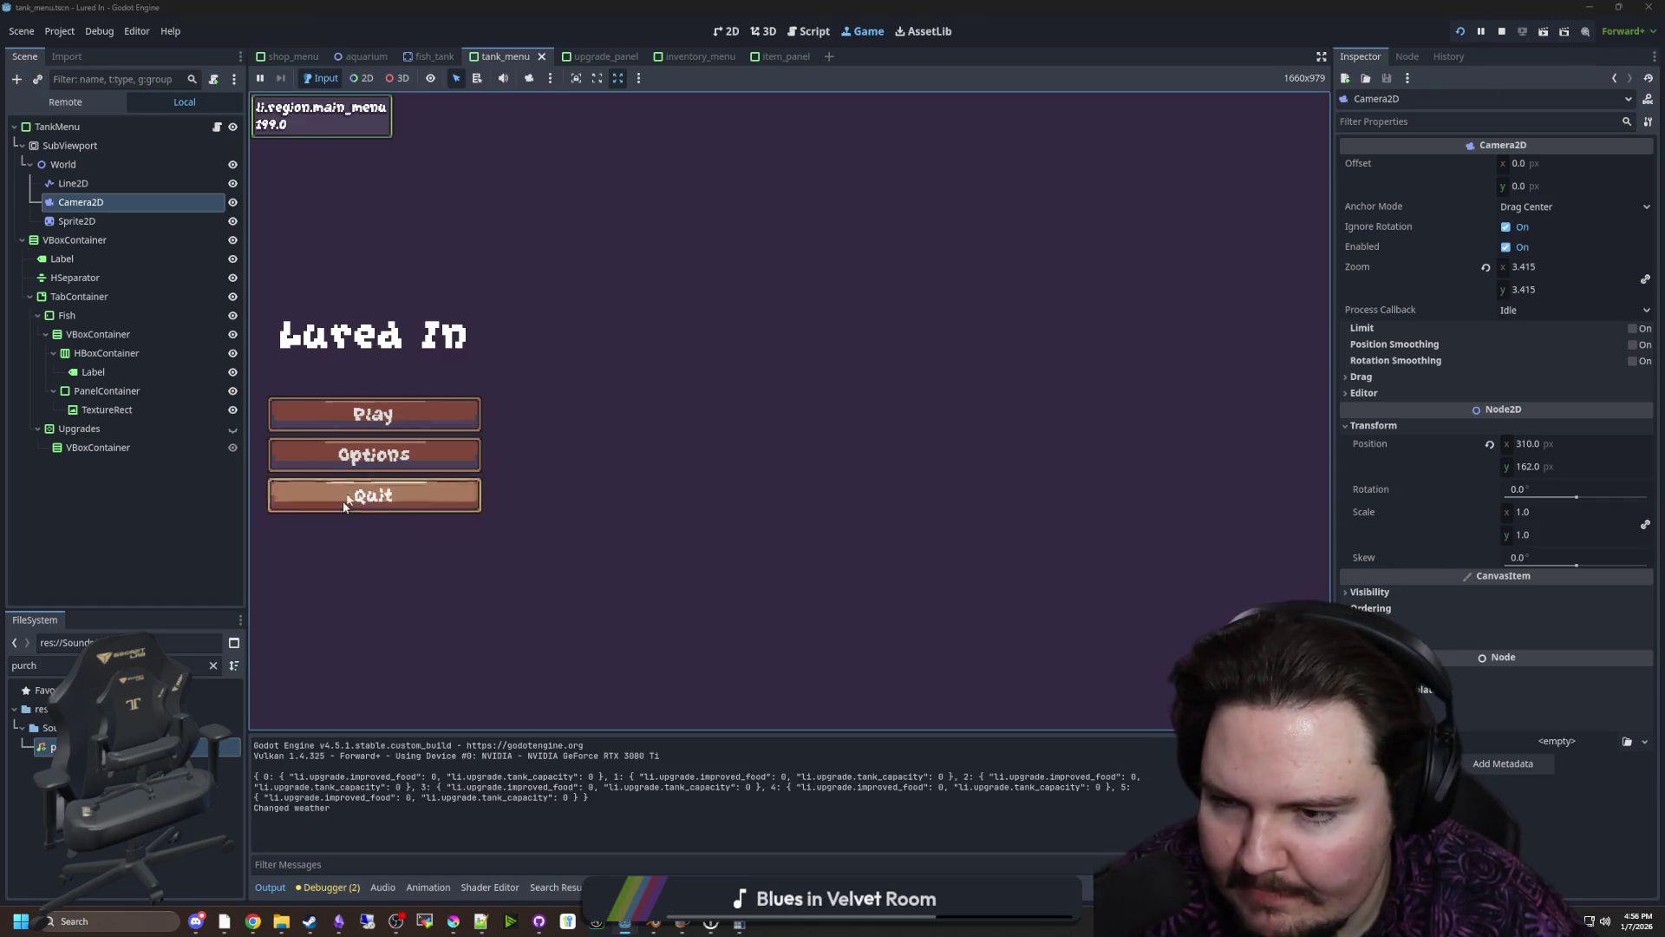
left_click(902, 698)
left_click(945, 318)
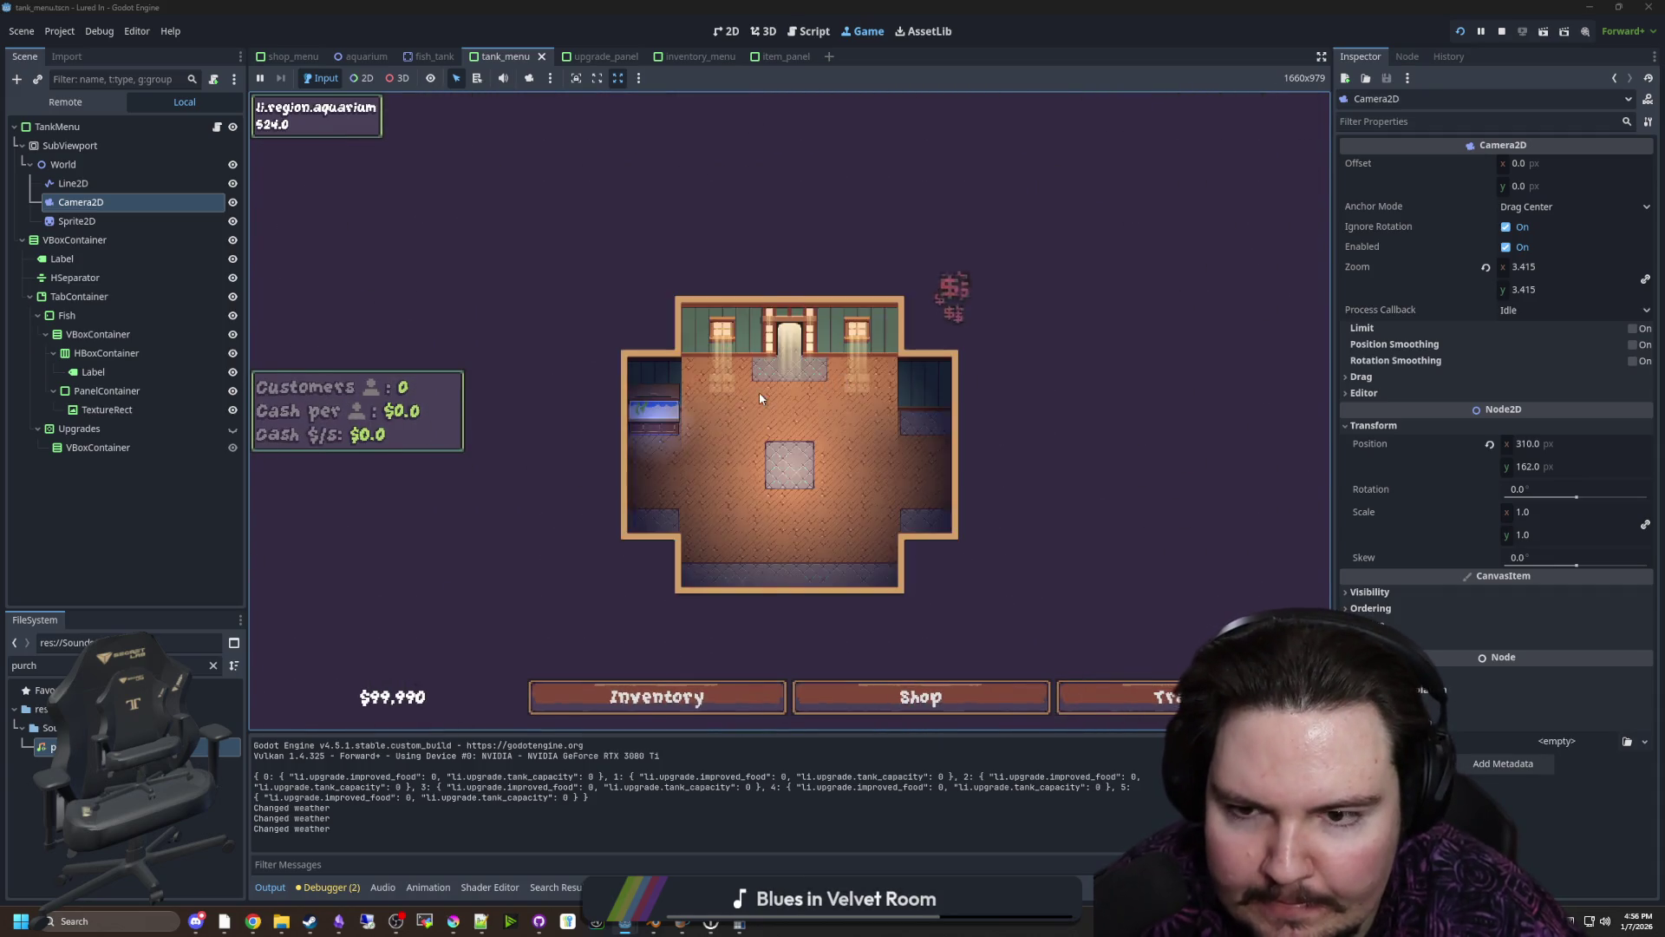
left_click(703, 391)
mouse_move(1527, 267)
left_mouse_down()
mouse_move(1565, 266)
mouse_move(1498, 266)
left_mouse_up()
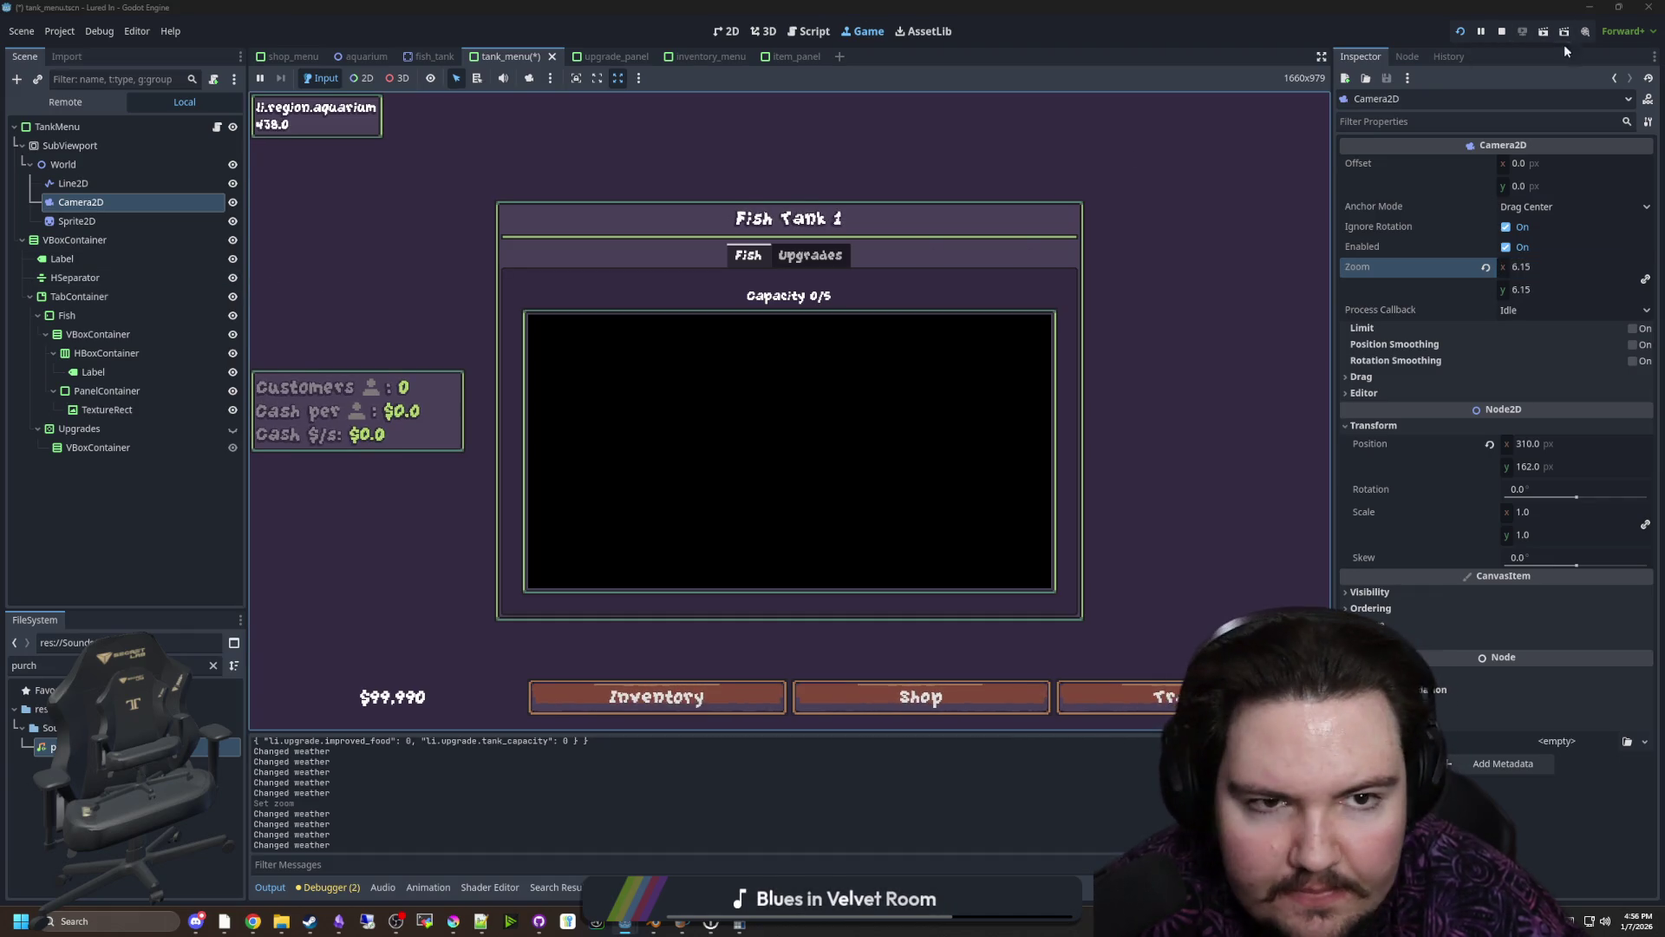
left_click(1502, 32)
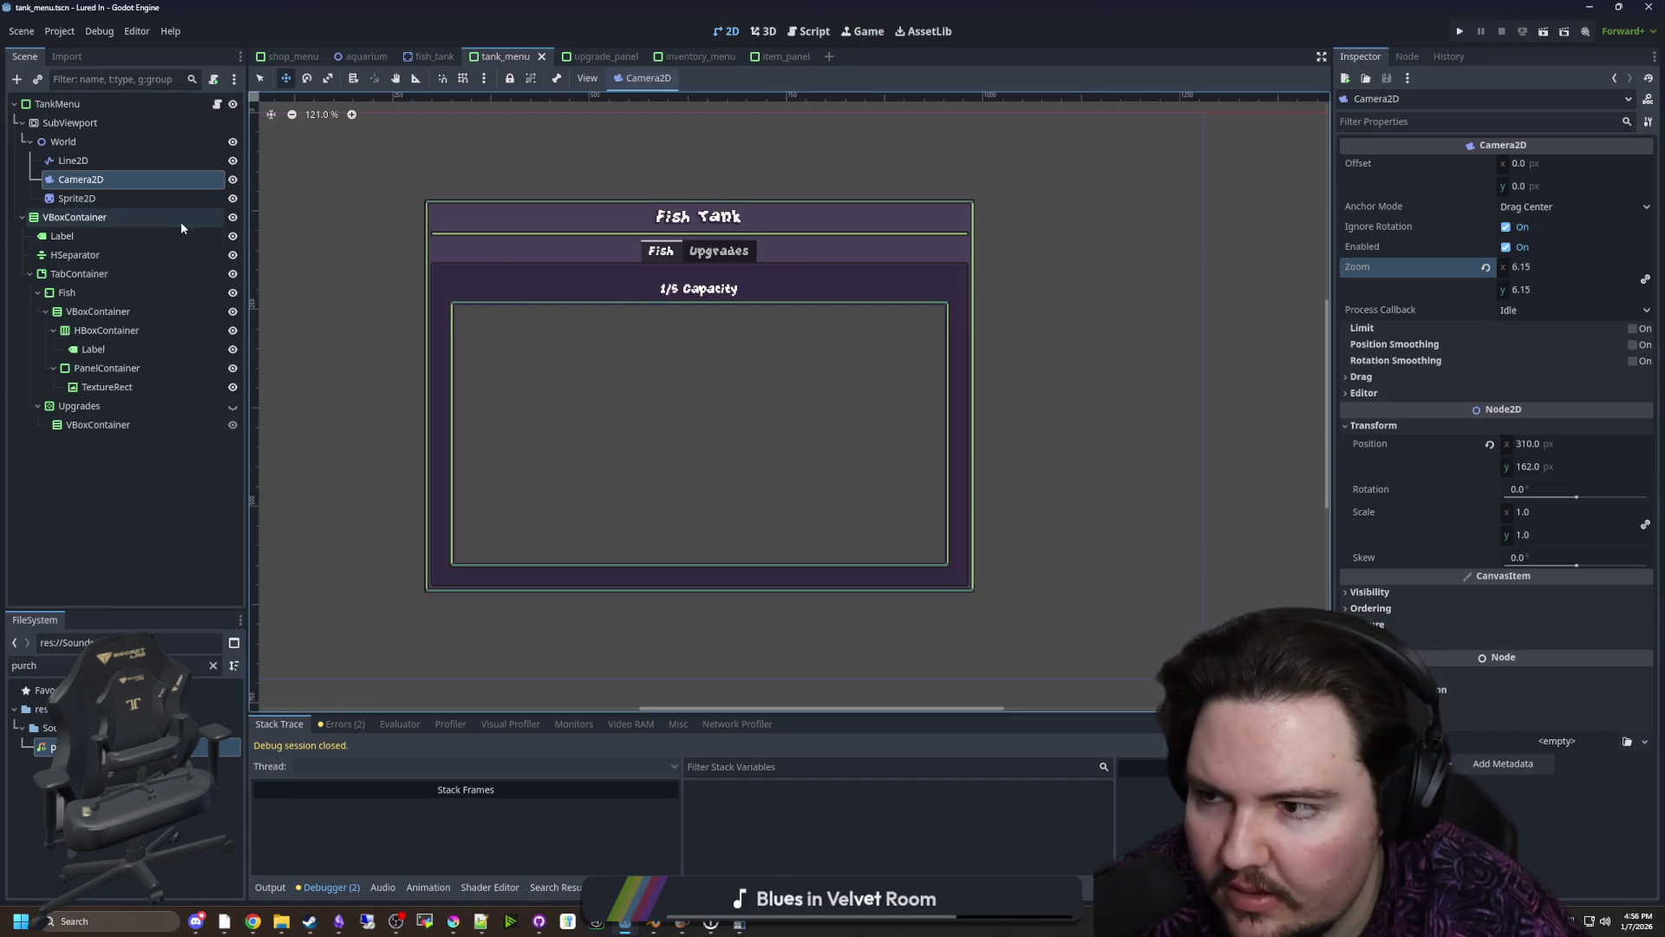
Point the TextureRect's ViewportTexture path at SubViewport
left_click(128, 390)
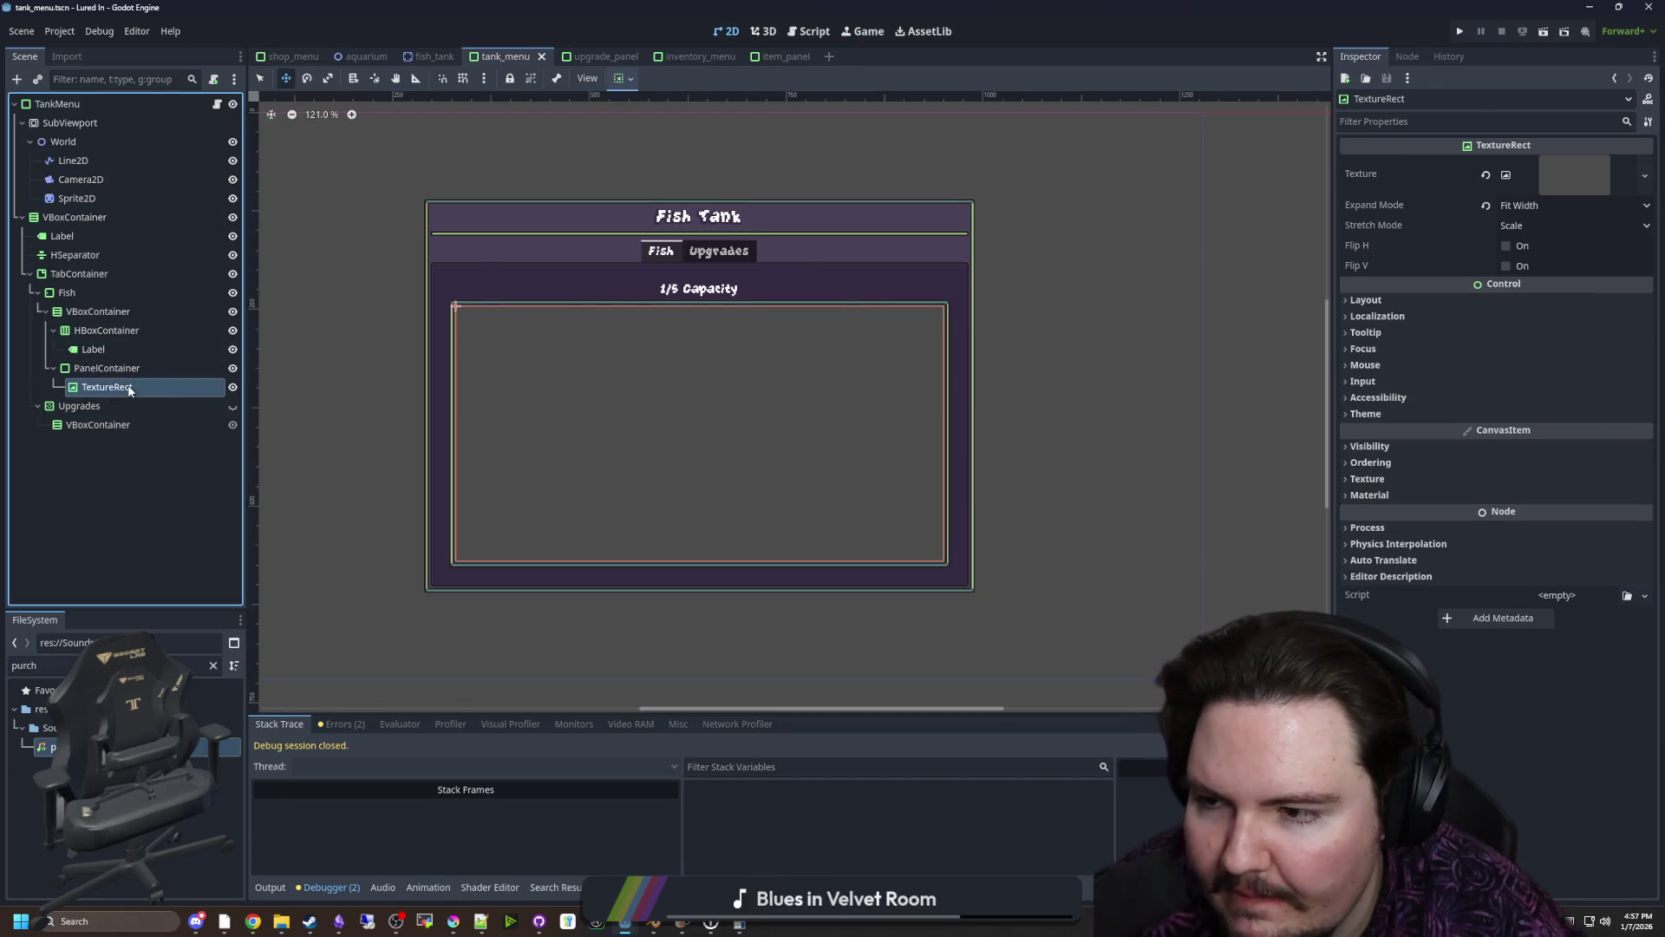
scroll(835, 344, "up", 1)
left_click(1575, 184)
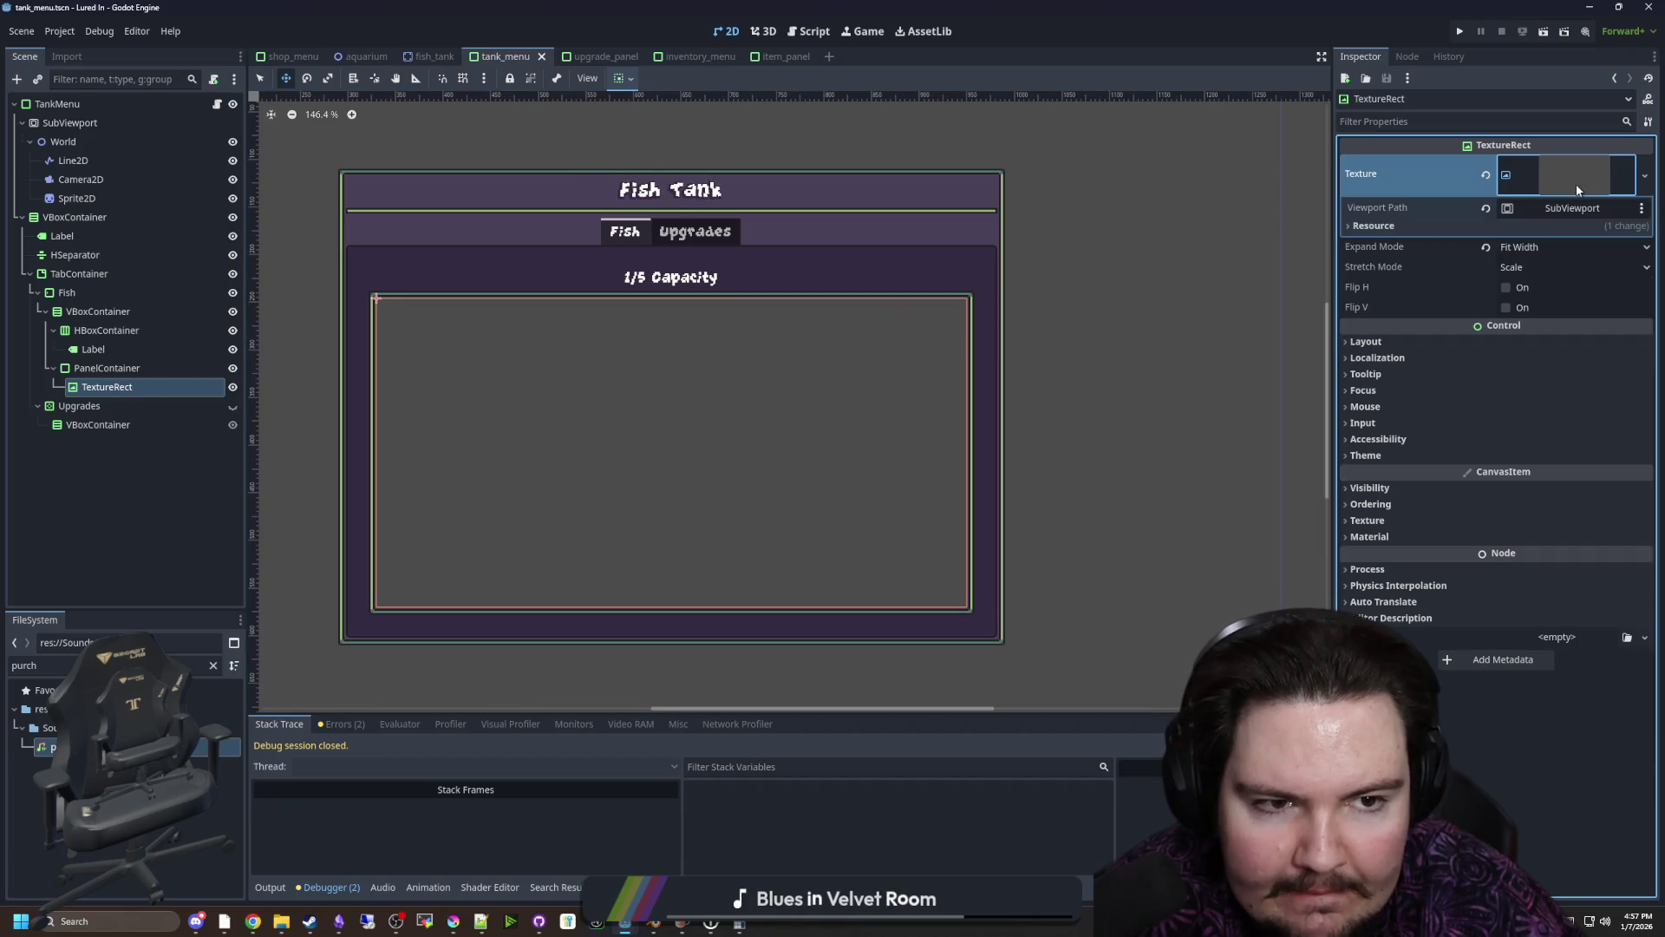
left_click(1559, 209)
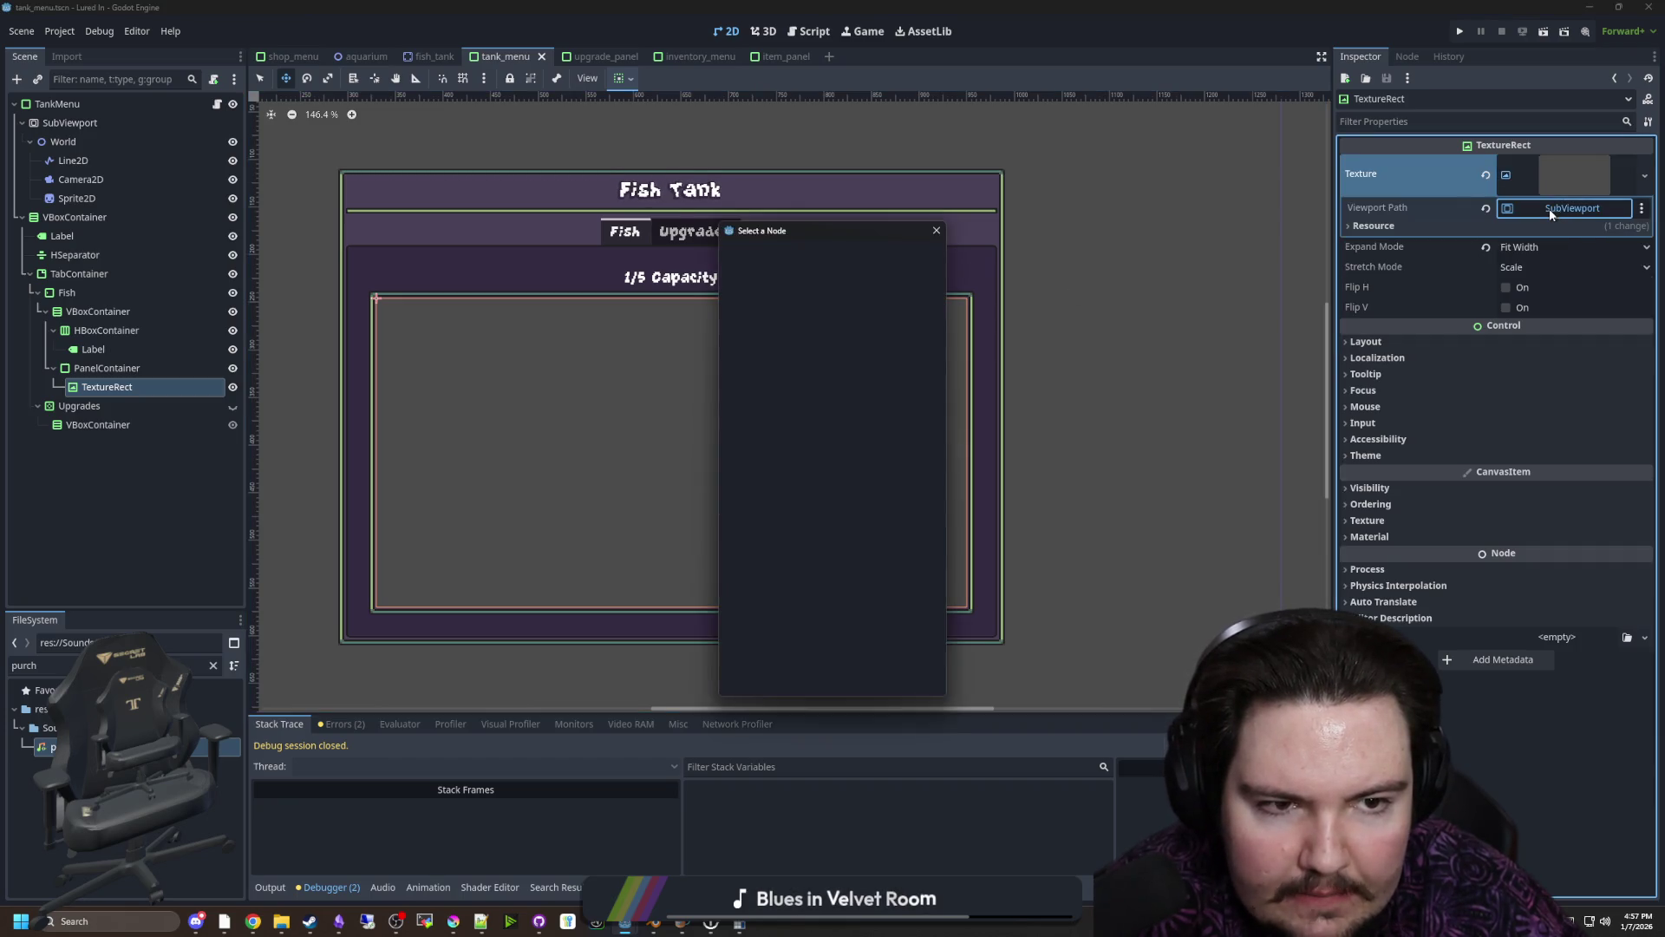
double_click(784, 321)
left_click(1605, 183)
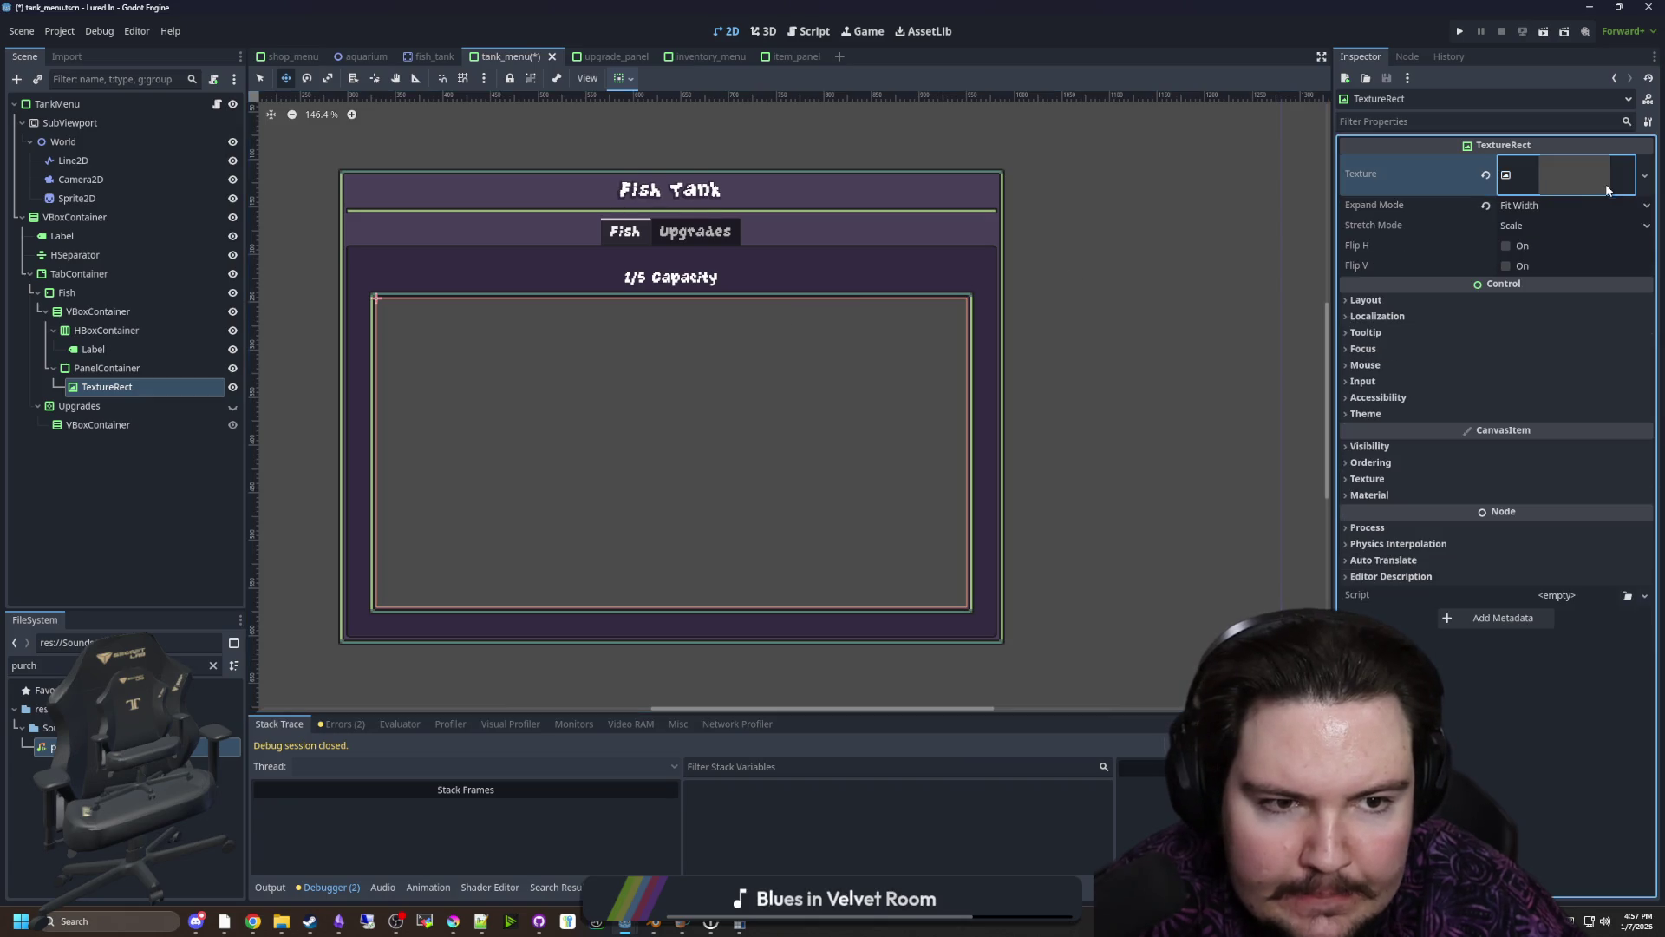
Keep stretch mode Scale, try expand mode Fit Height, revert to Fit Width, and save
left_click(1532, 222)
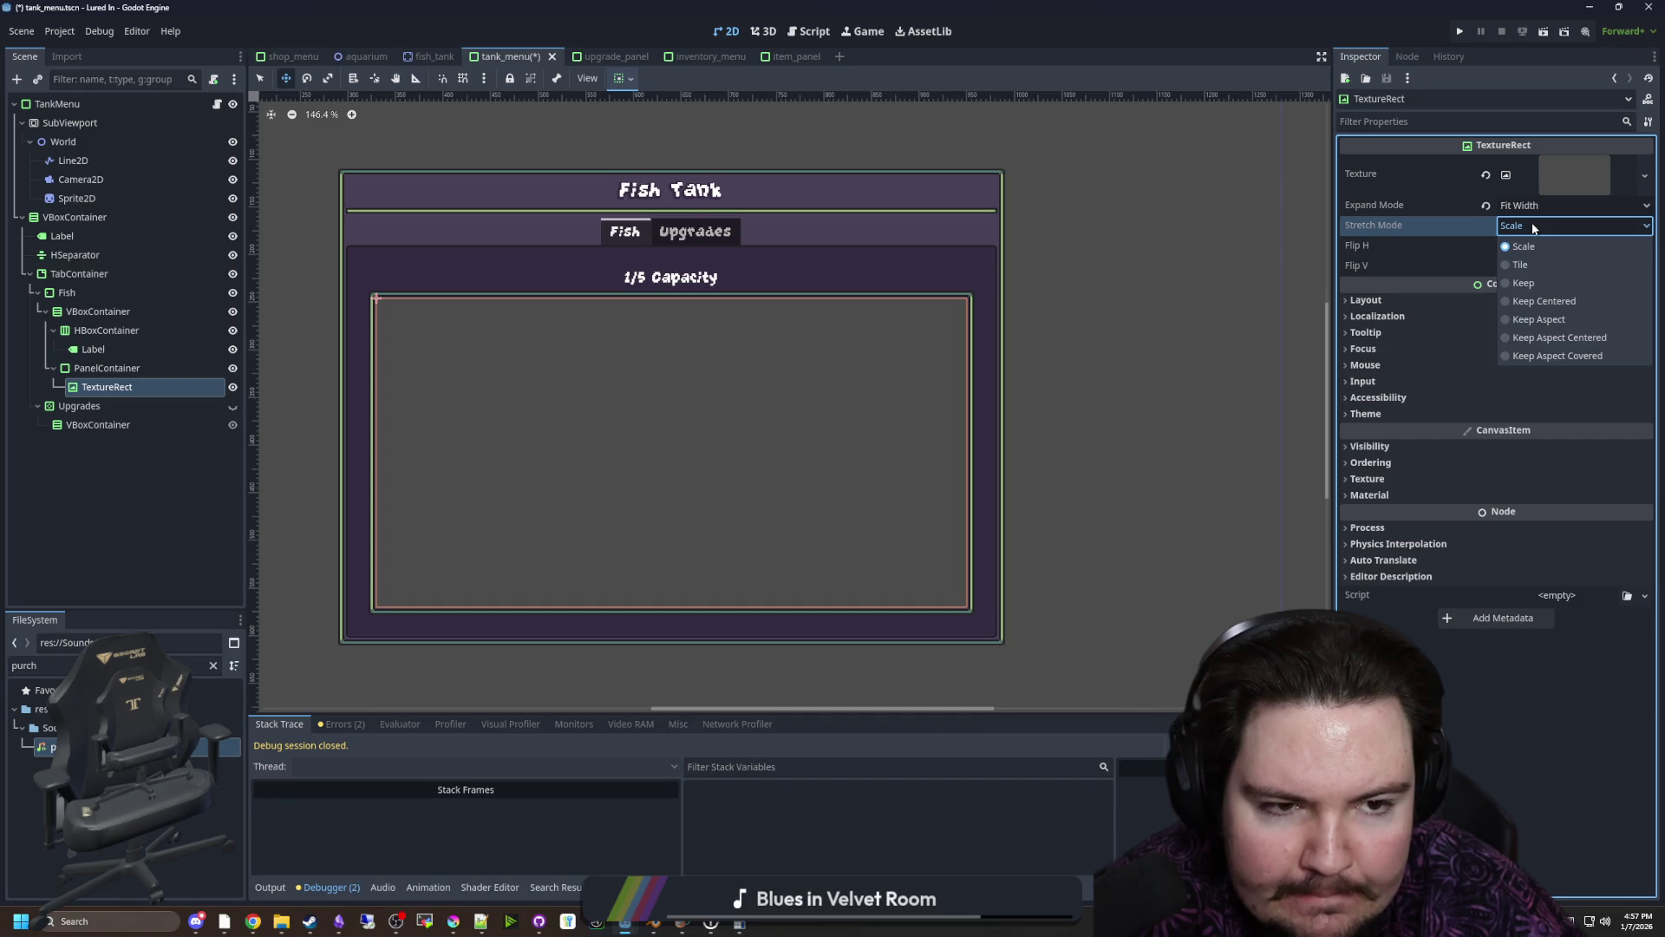
left_click(1534, 227)
left_click(1538, 208)
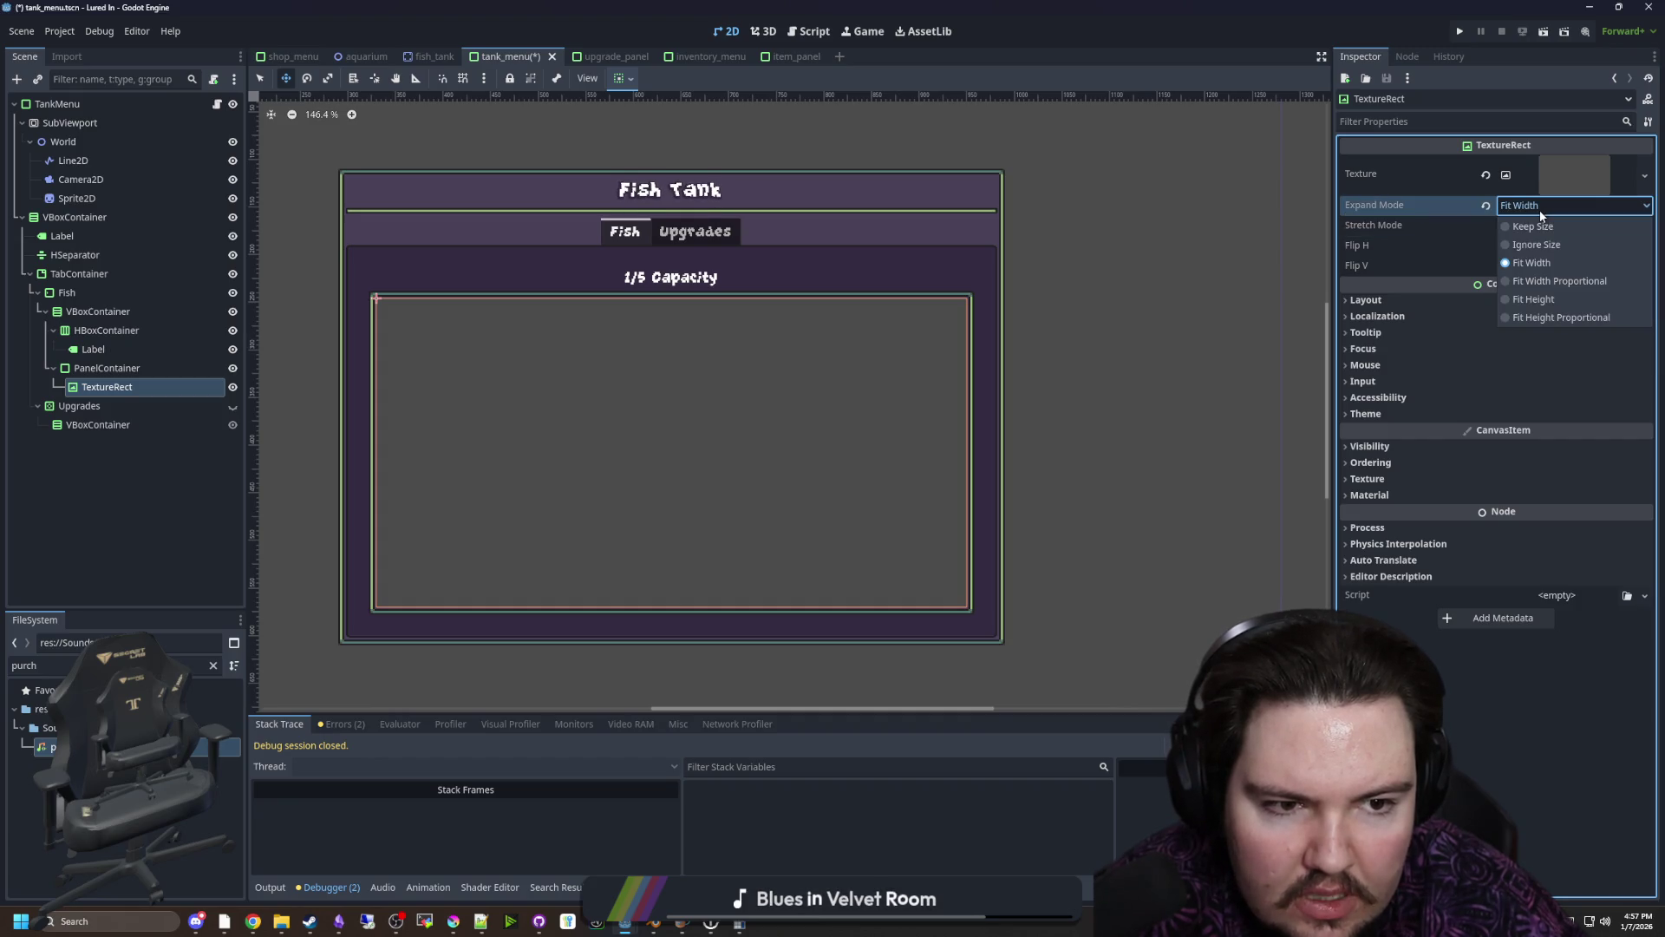
left_click(1535, 300)
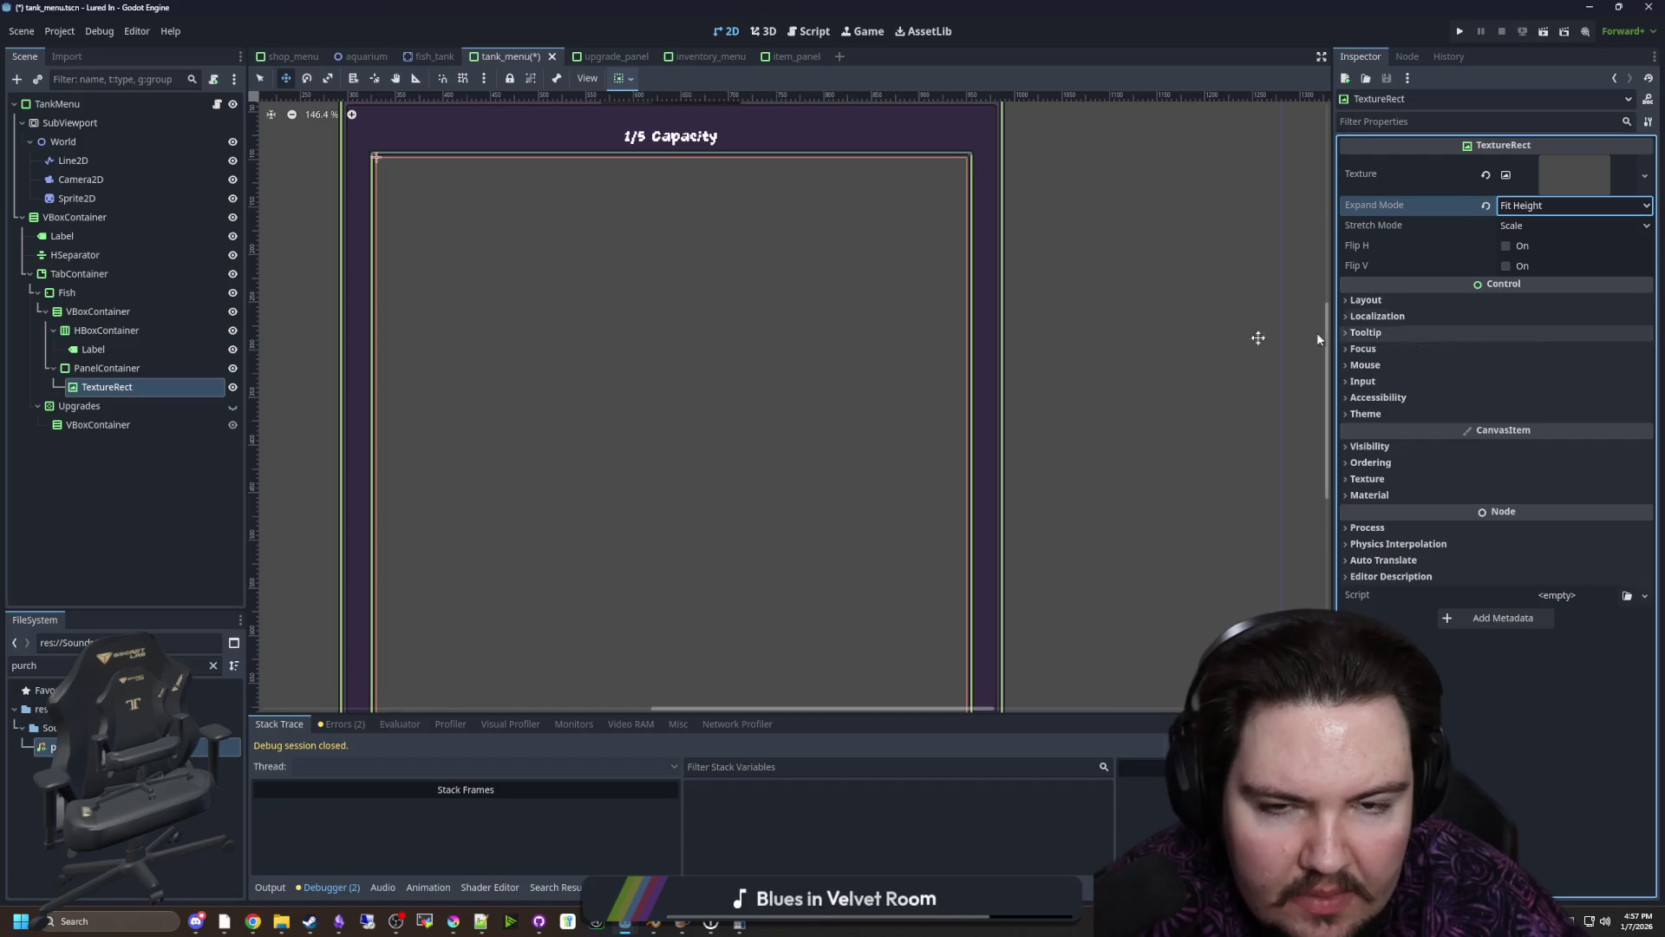
scroll(787, 320, "down", 3)
left_click(1557, 212)
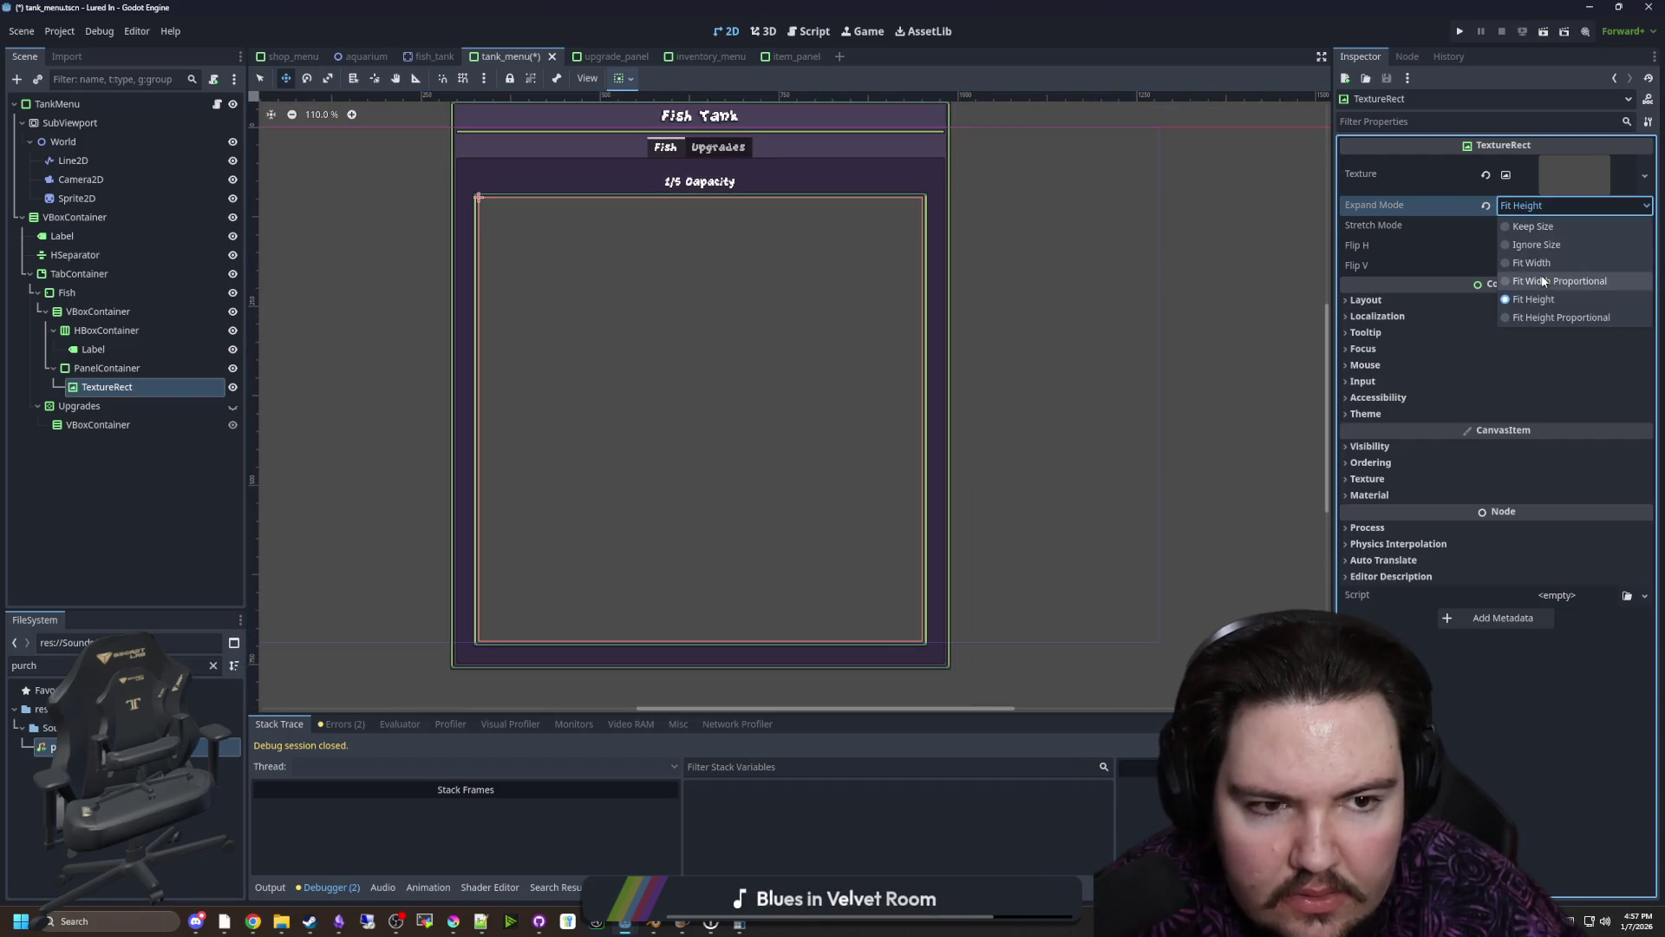
left_click(1543, 263)
key("ctrl+s")
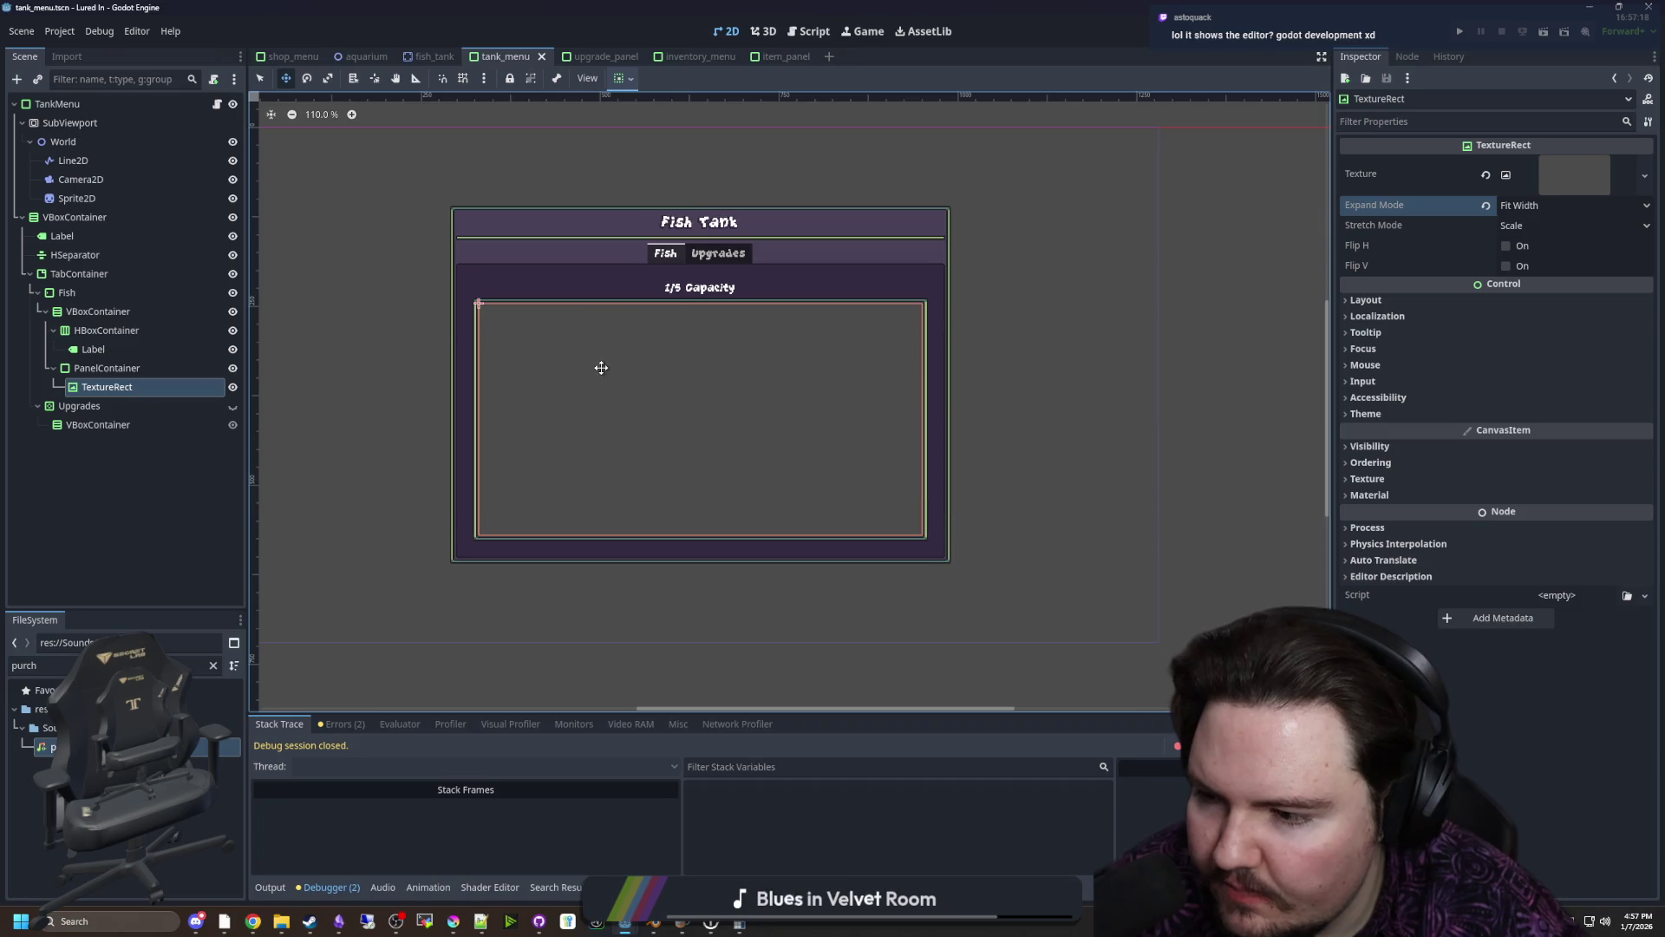
Inspect the TextureRect's placement in the PanelContainer and bring up its node actions
scroll(636, 348, "up", 3)
scroll(543, 468, "right", 2)
scroll(543, 468, "up", 1)
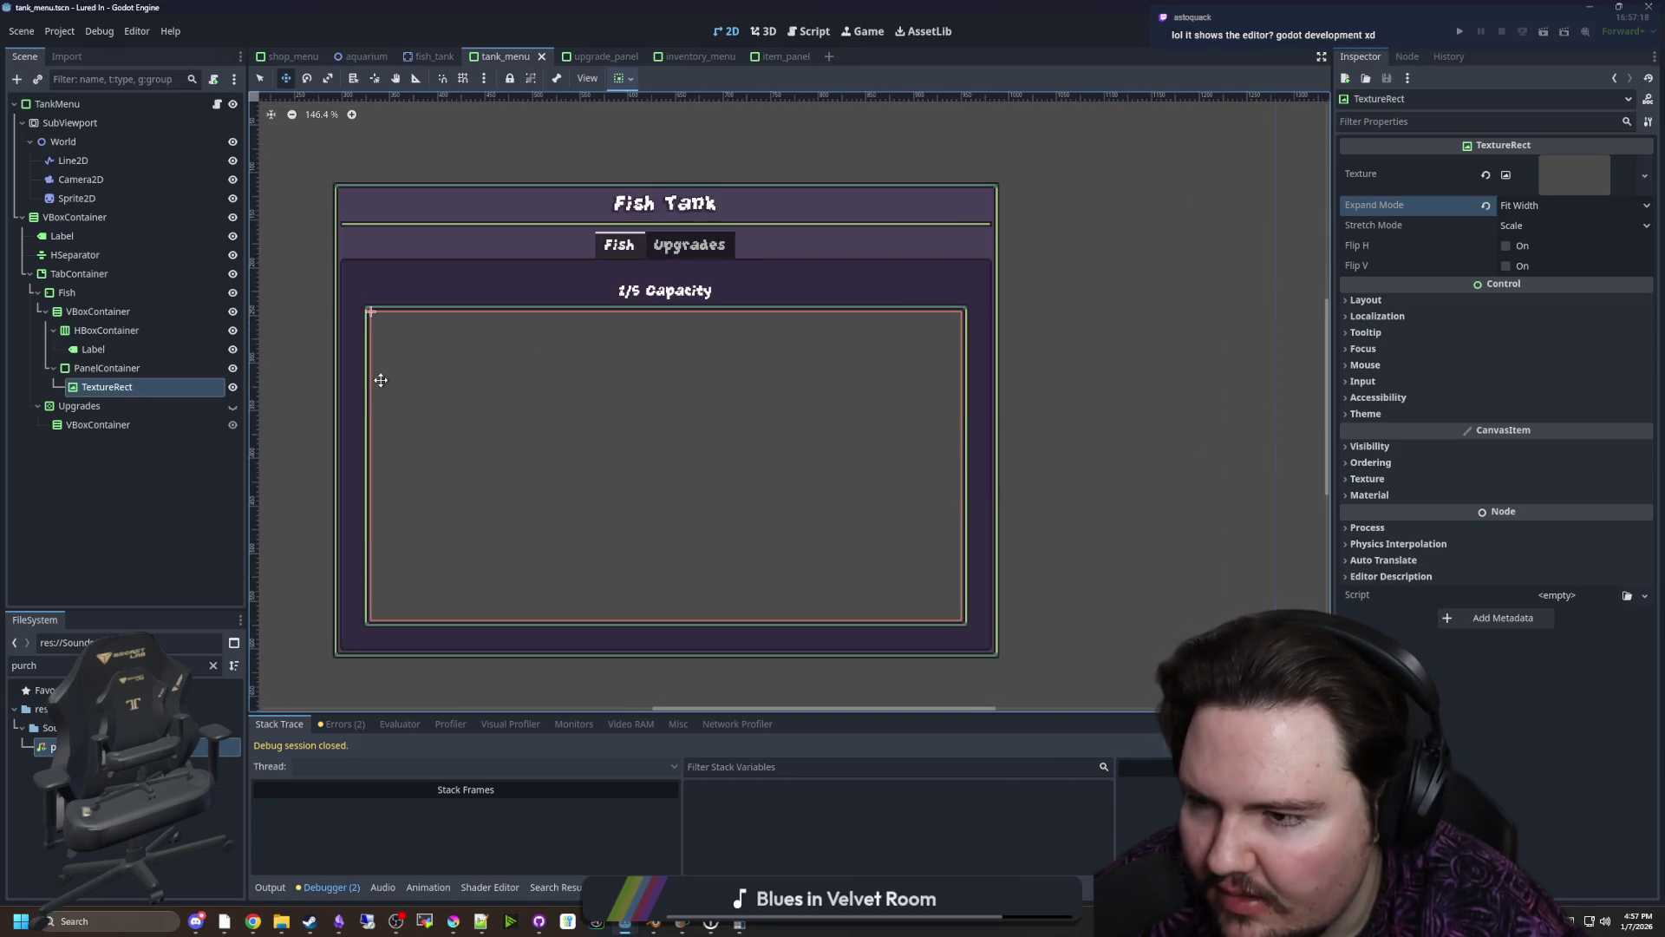
right_click(707, 409)
scroll(822, 412, "down", 2)
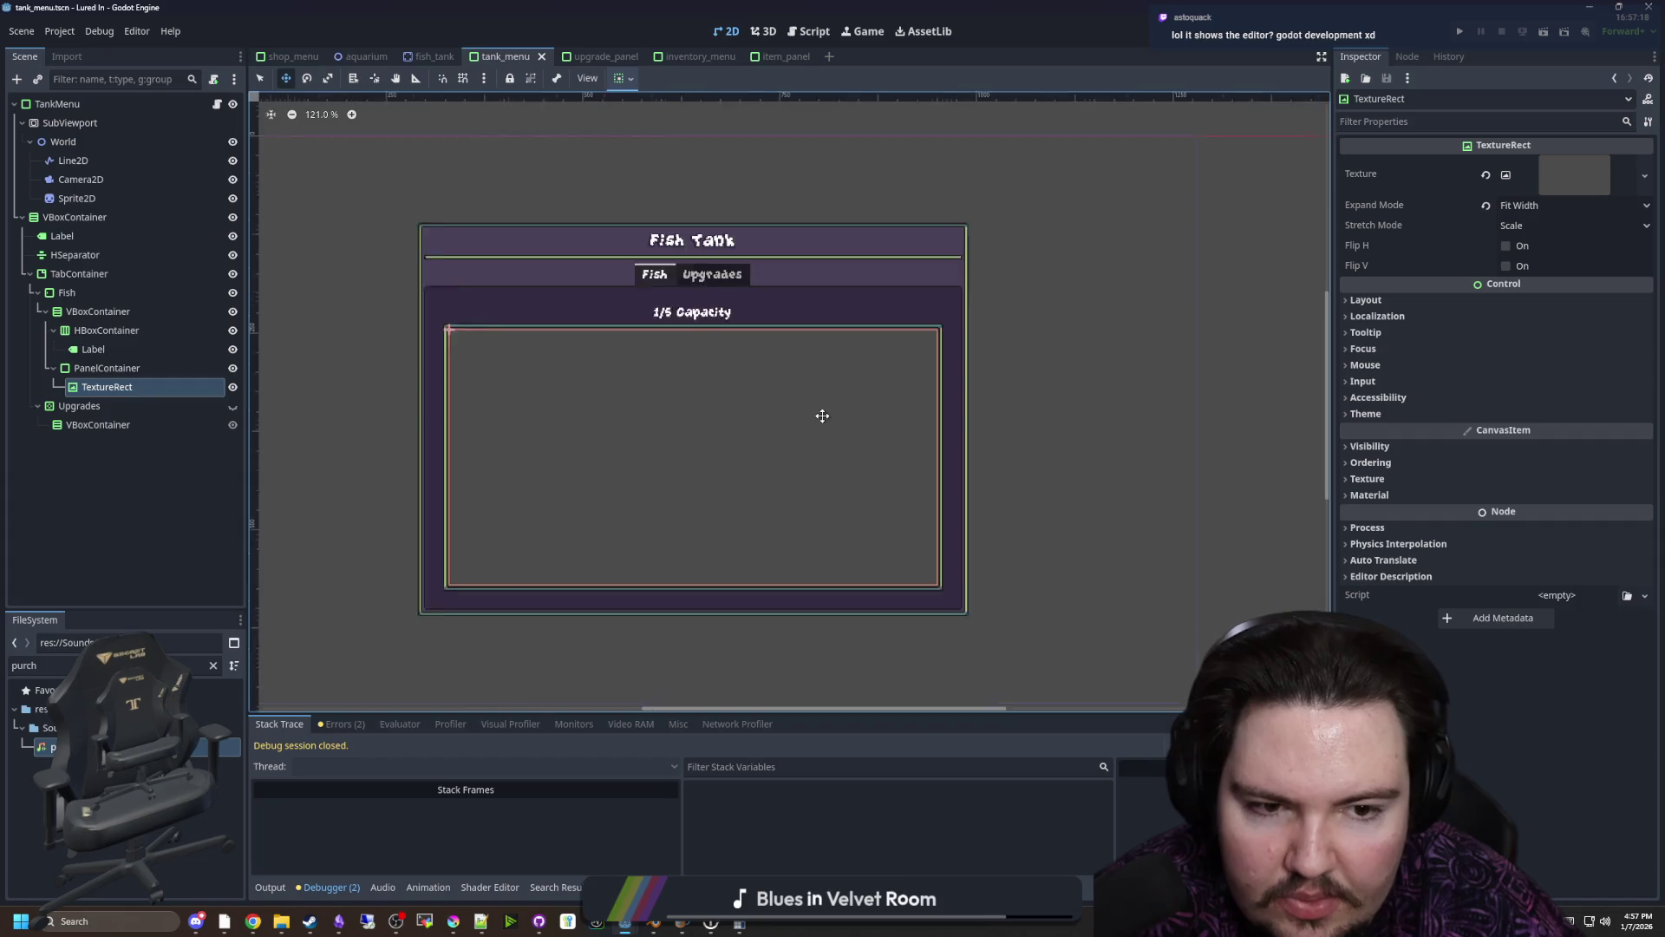
scroll(659, 467, "up", 1)
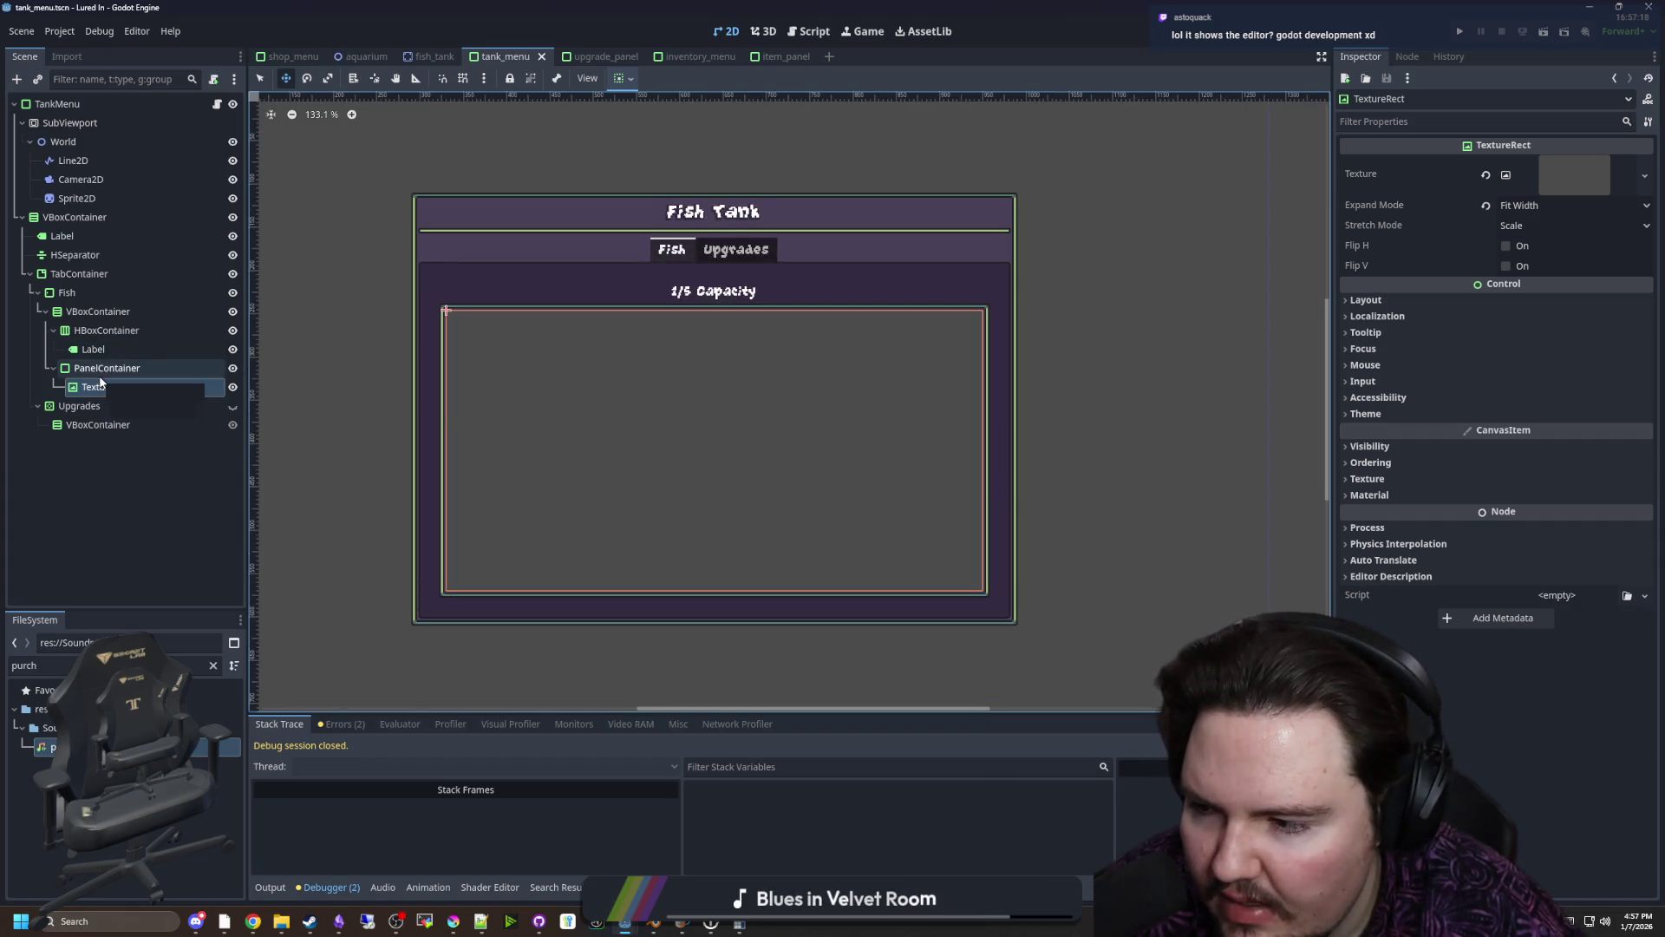
left_click(136, 371)
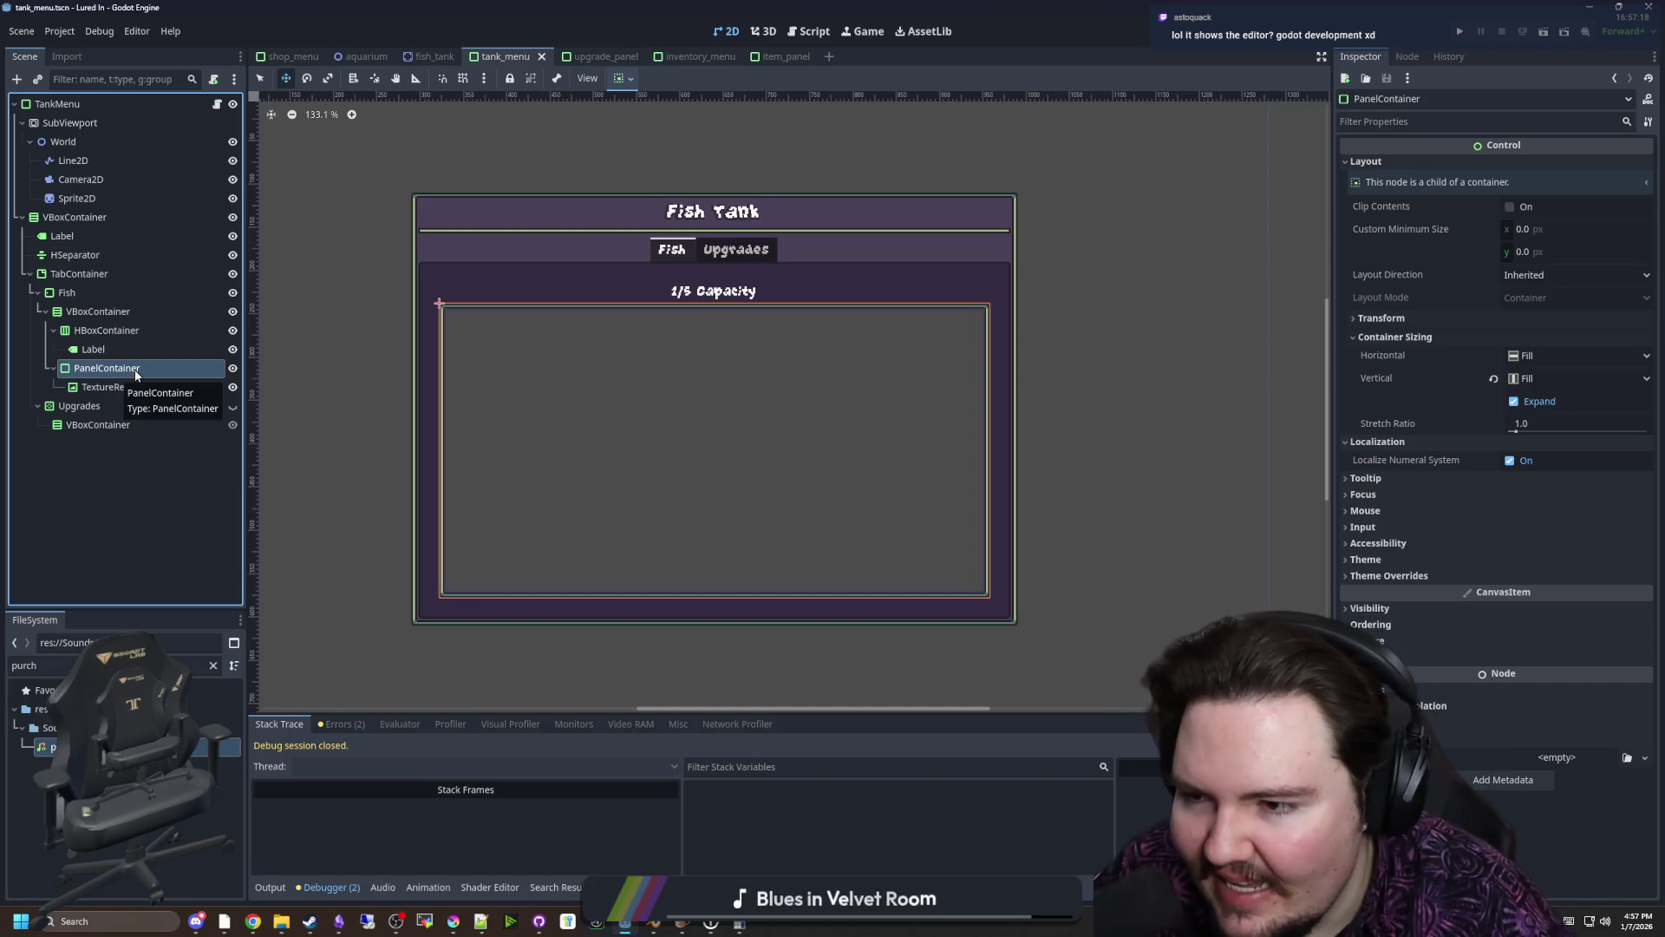
left_click(106, 387)
right_click(111, 388)
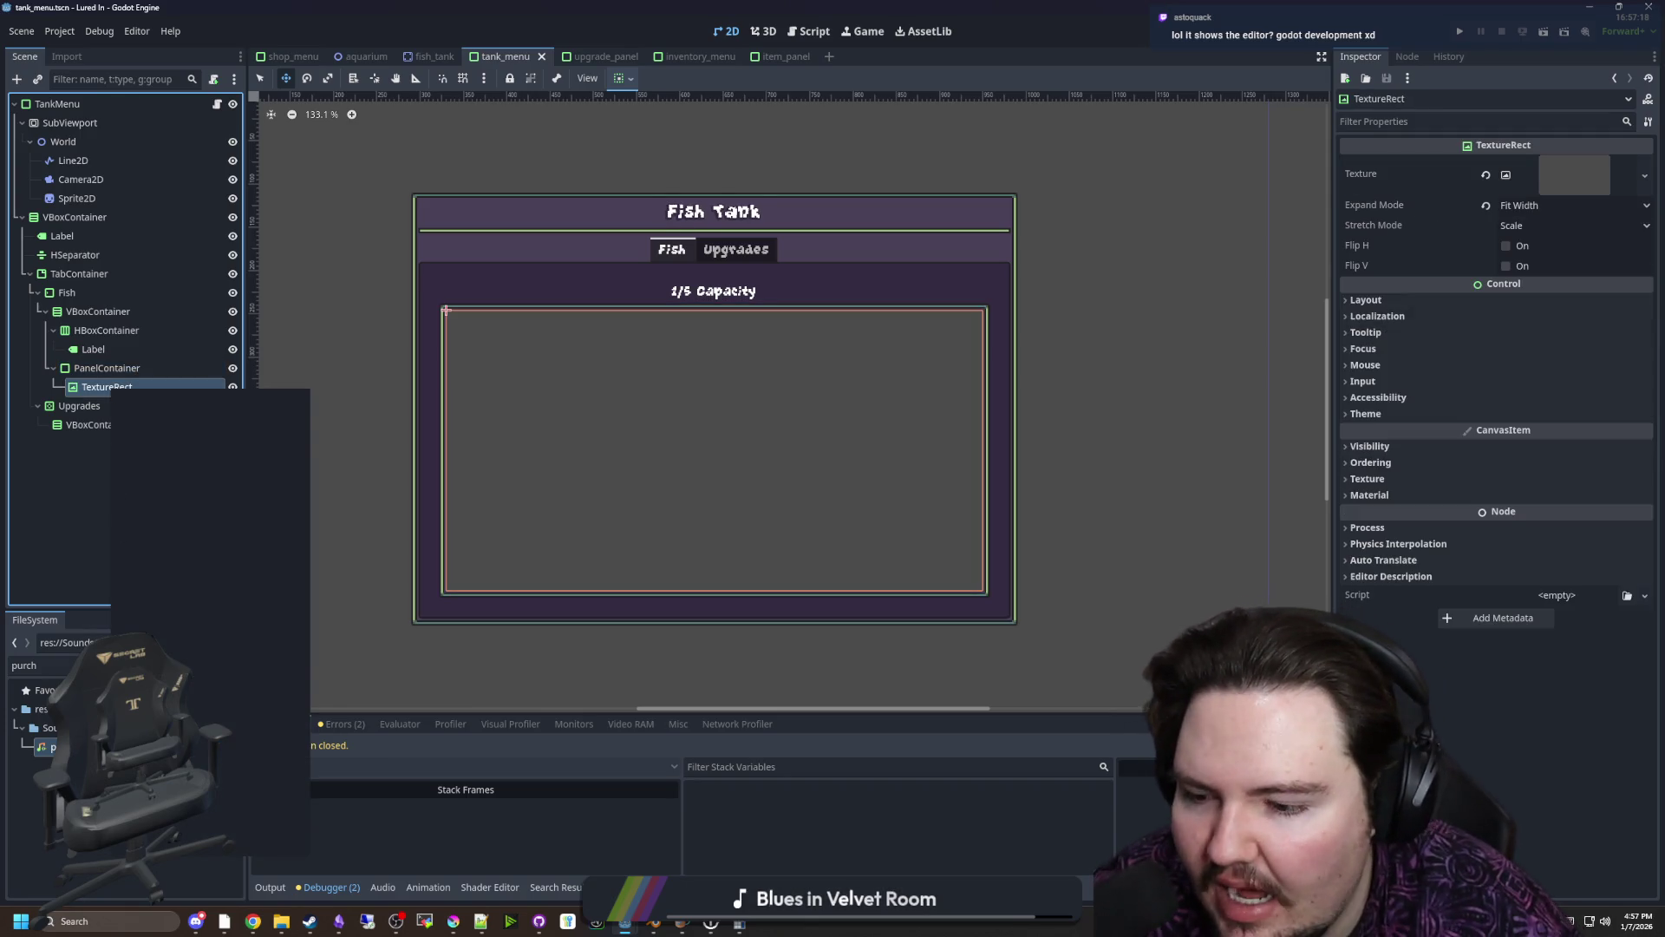
Delete the TextureRect and add a Line2D child to the PanelContainer
left_click(164, 845)
left_click(818, 478)
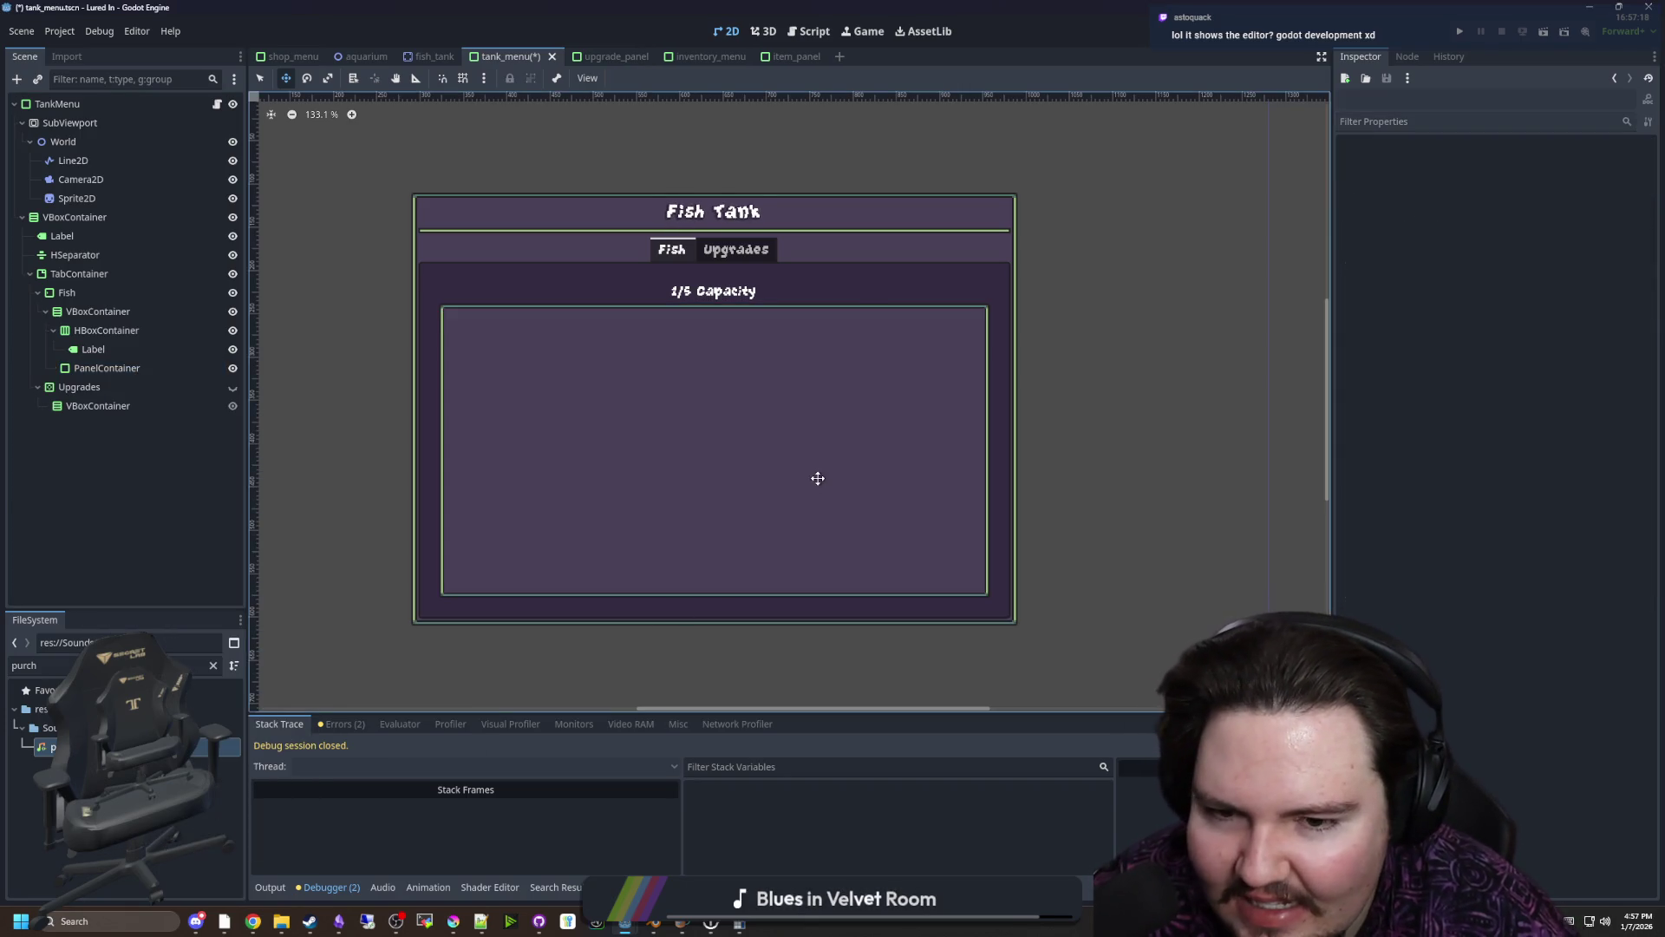
left_click(165, 369)
right_click(172, 377)
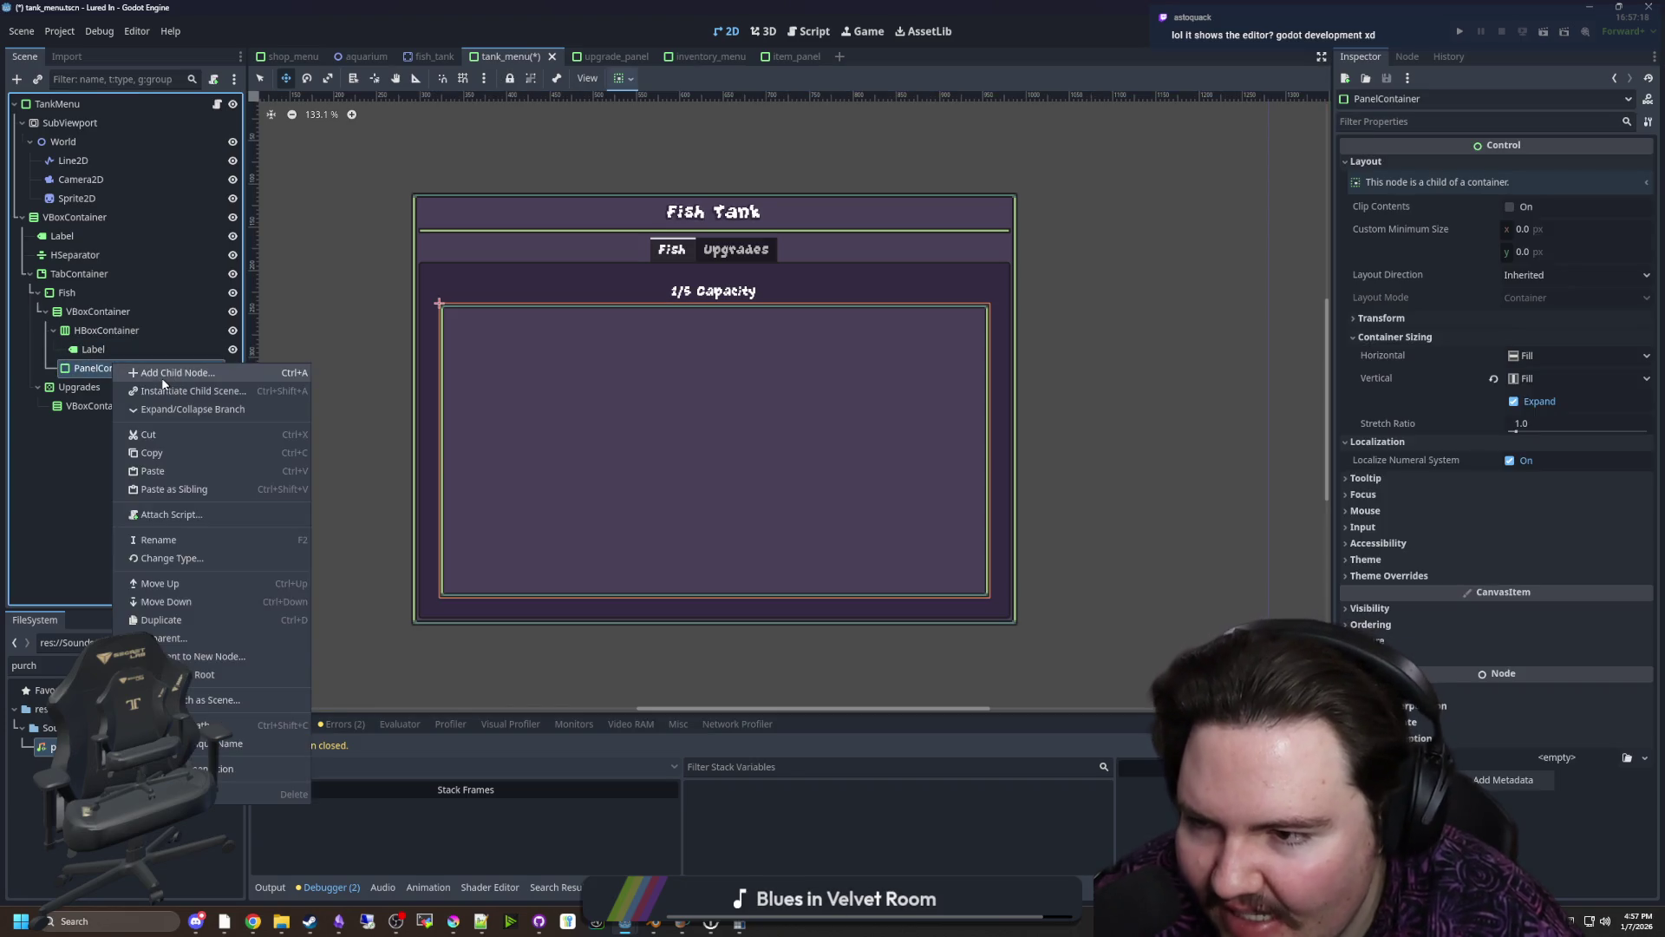
left_click(163, 381)
type("line")
key("Return")
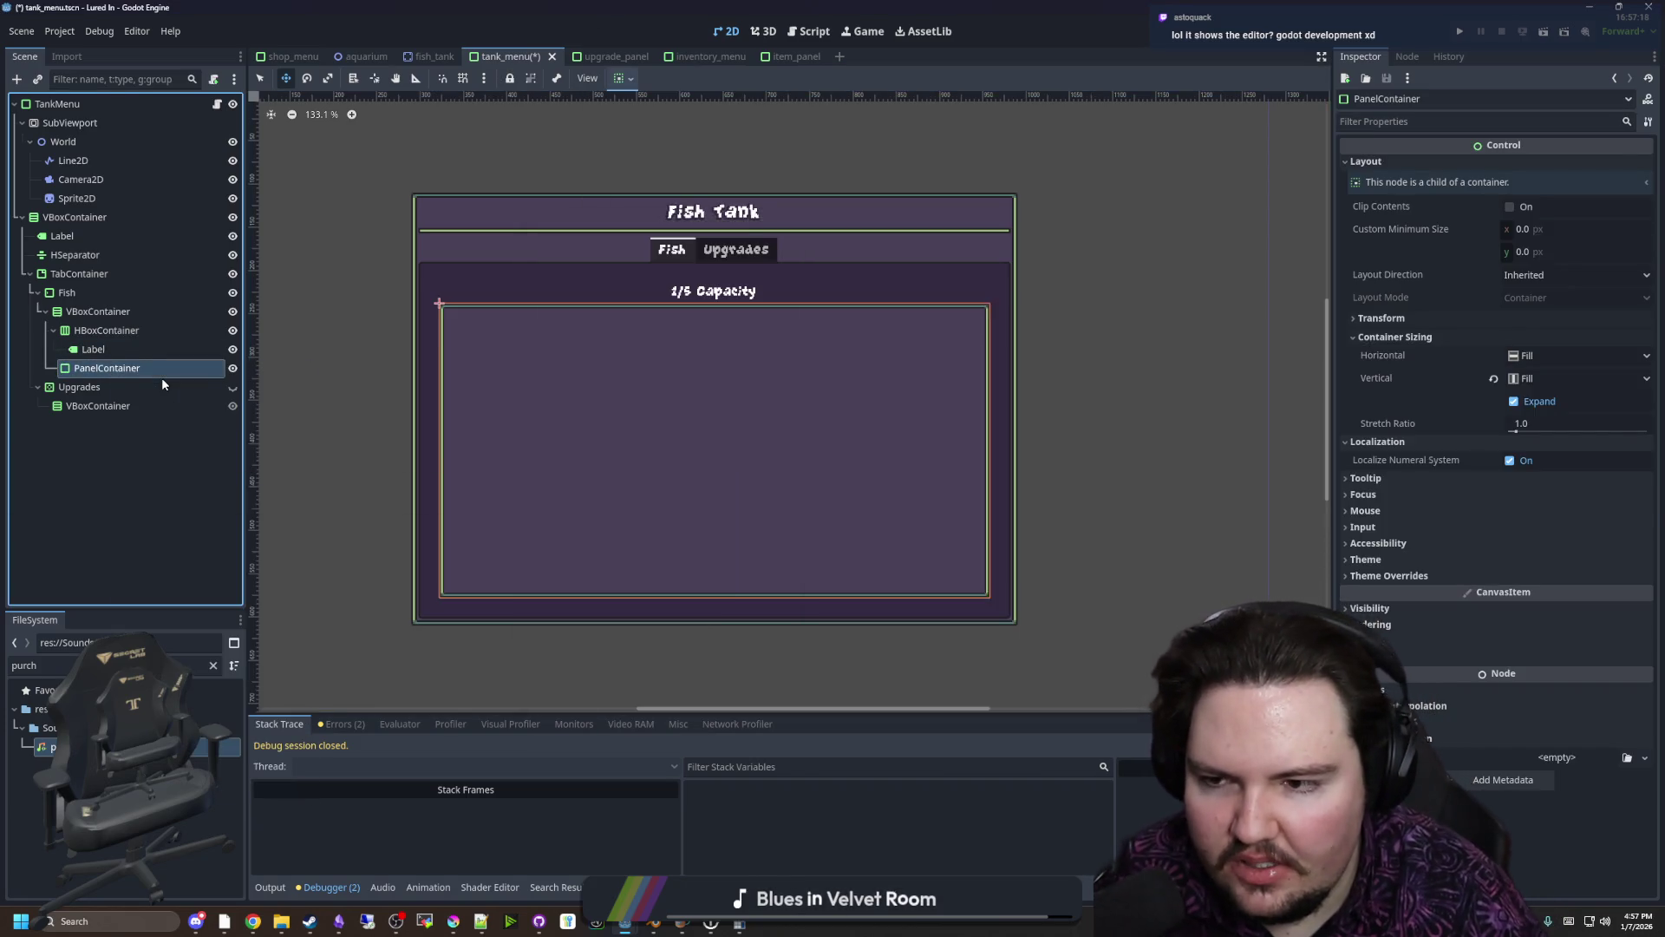
Center the Line2D, set width 32, and apply aquarium_1.png as a stretched texture
scroll(538, 425, "up", 4)
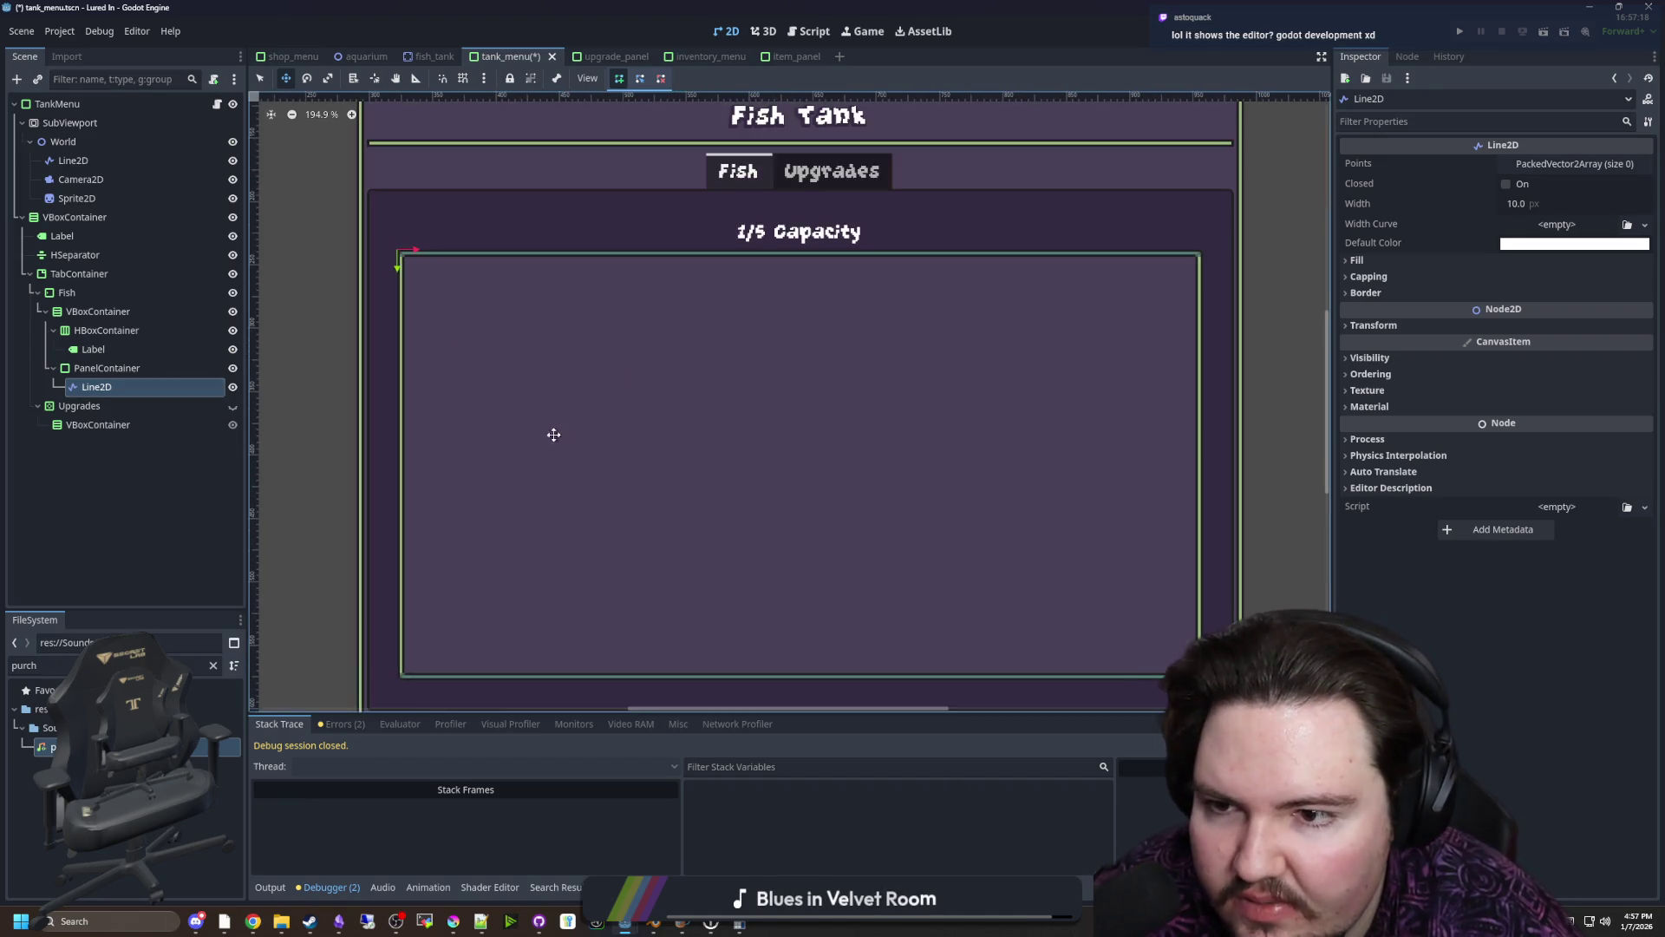
left_click_drag(867, 578, 870, 582)
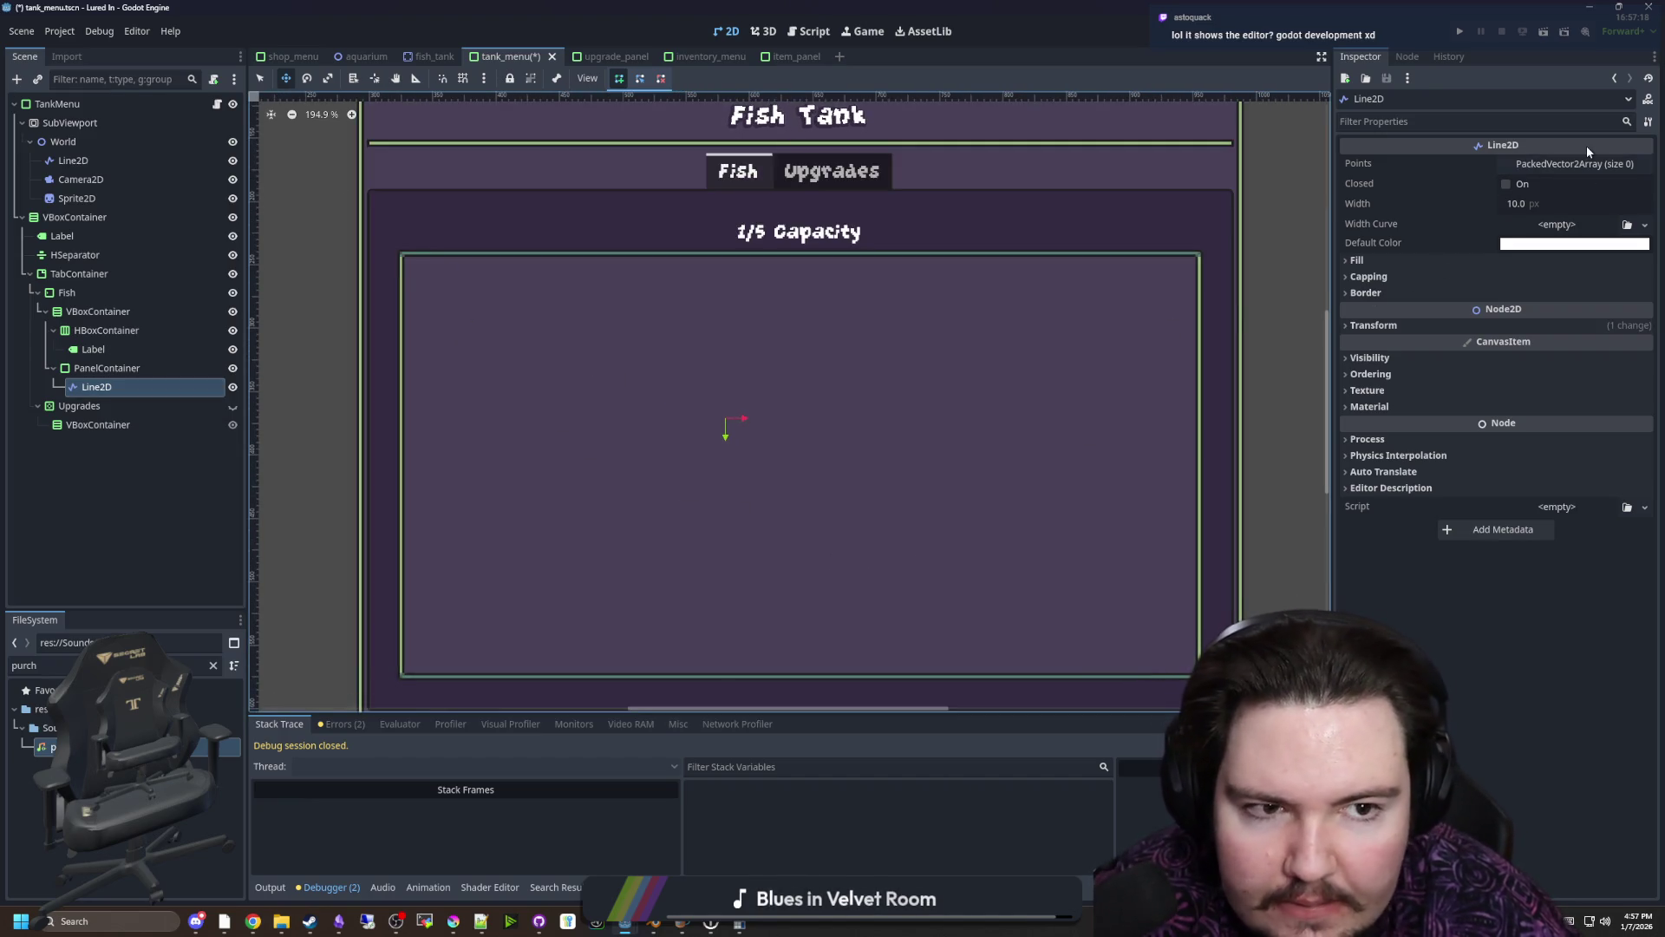
left_click(1518, 203)
type("32")
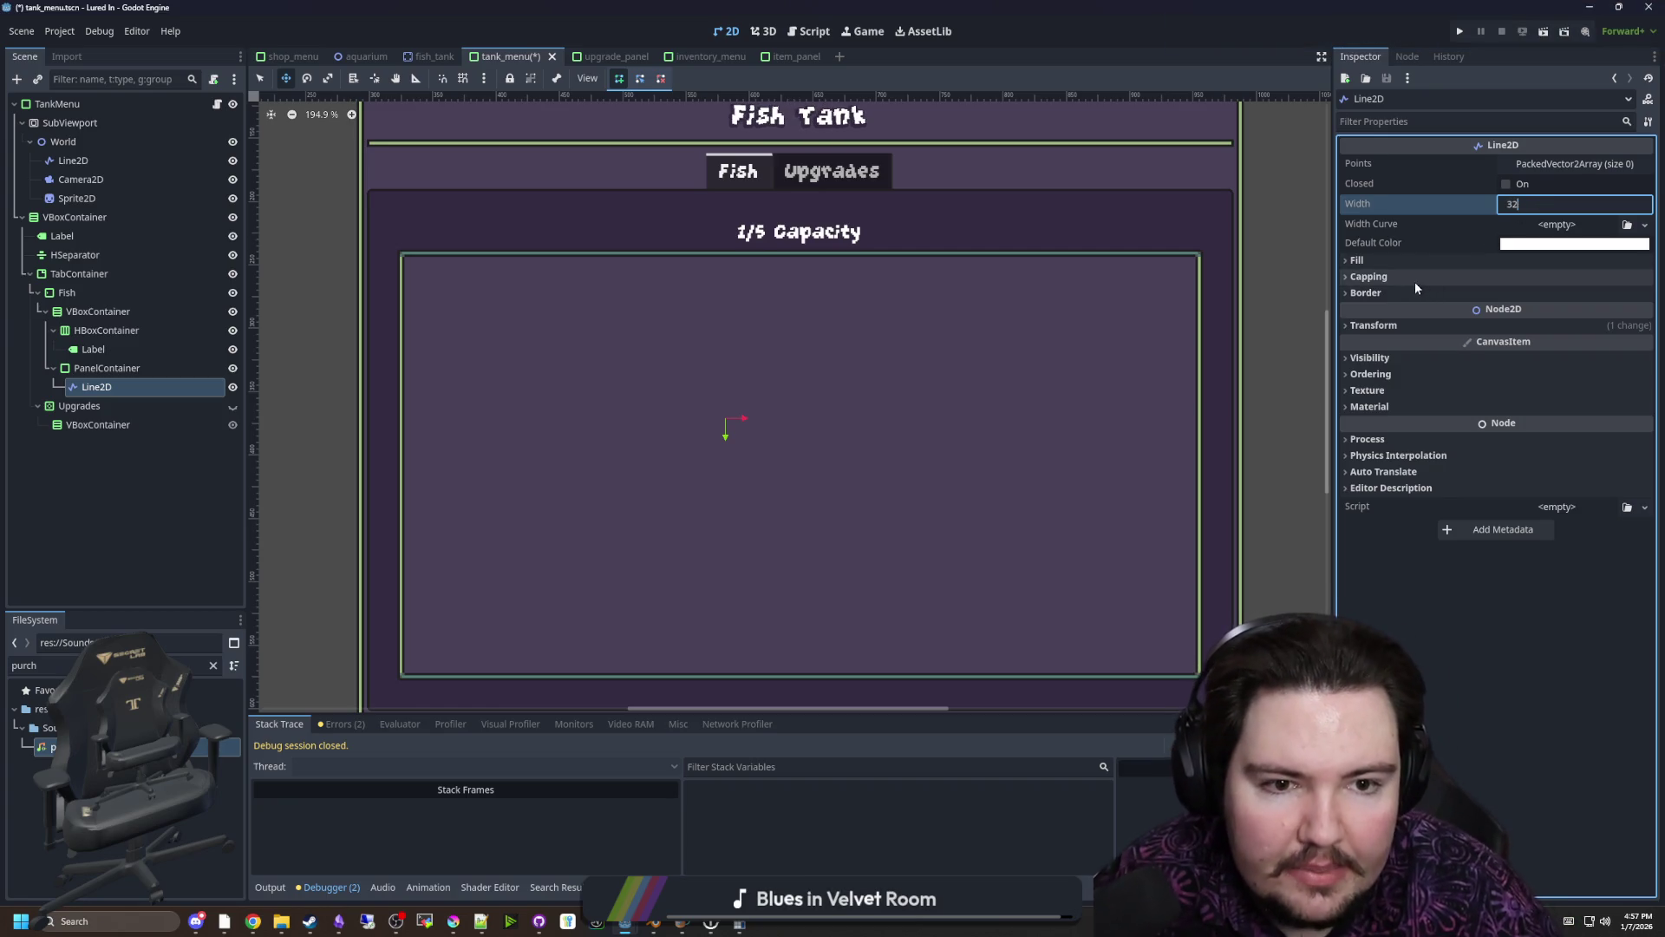
left_click(1379, 259)
left_click(1541, 300)
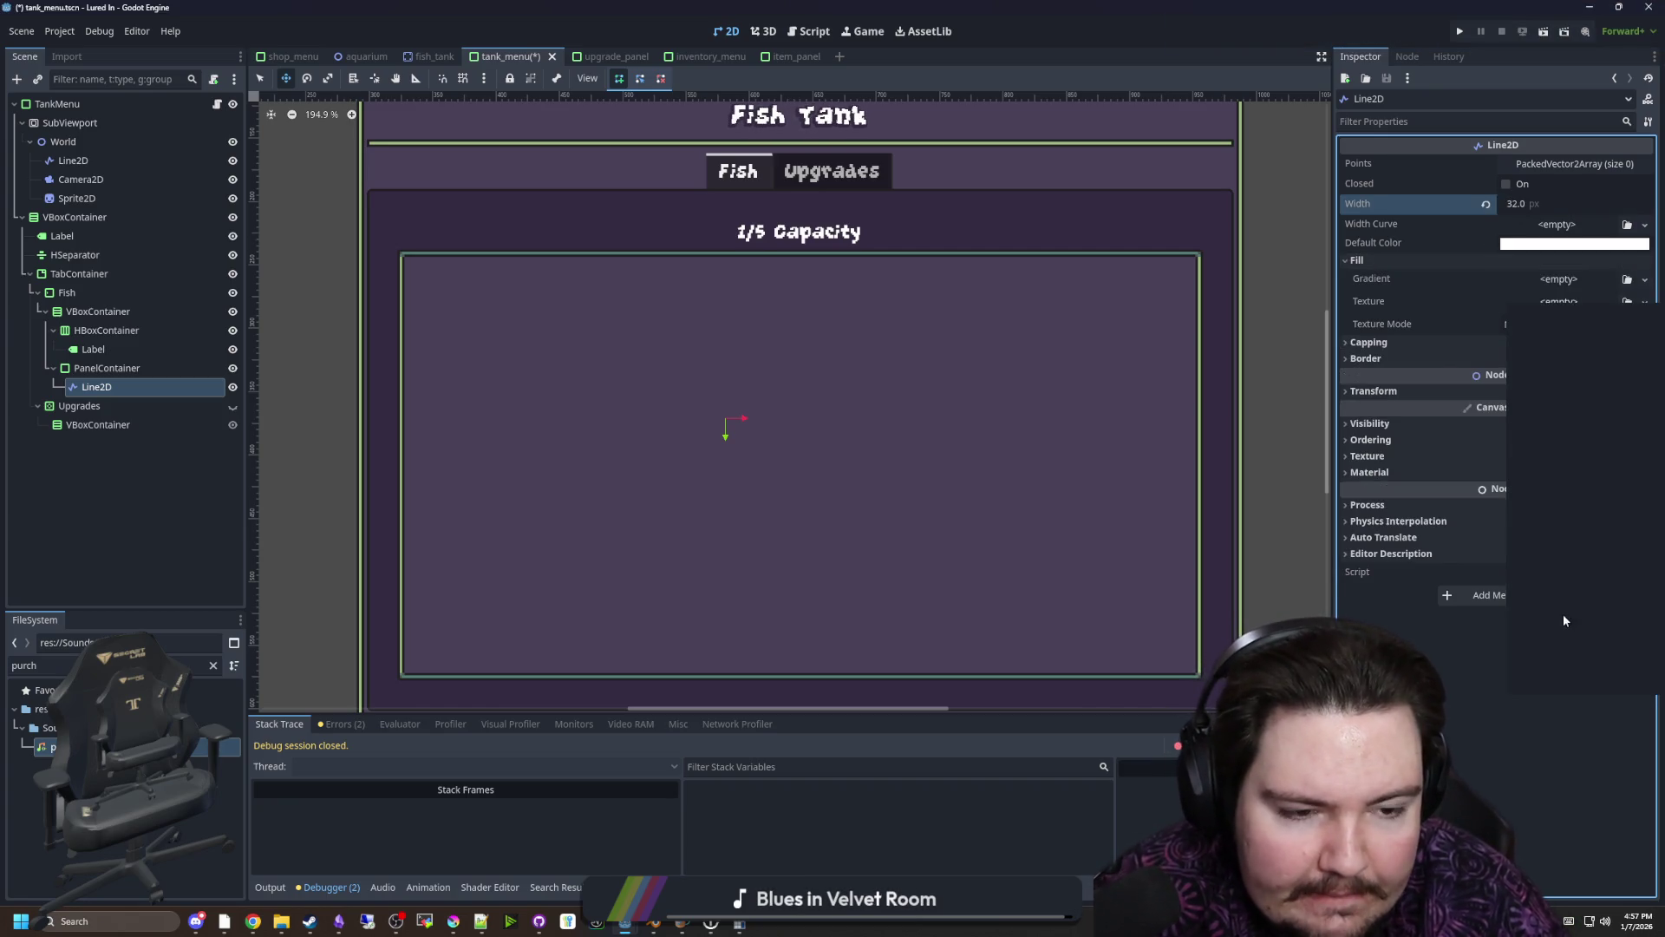
left_click(1561, 672)
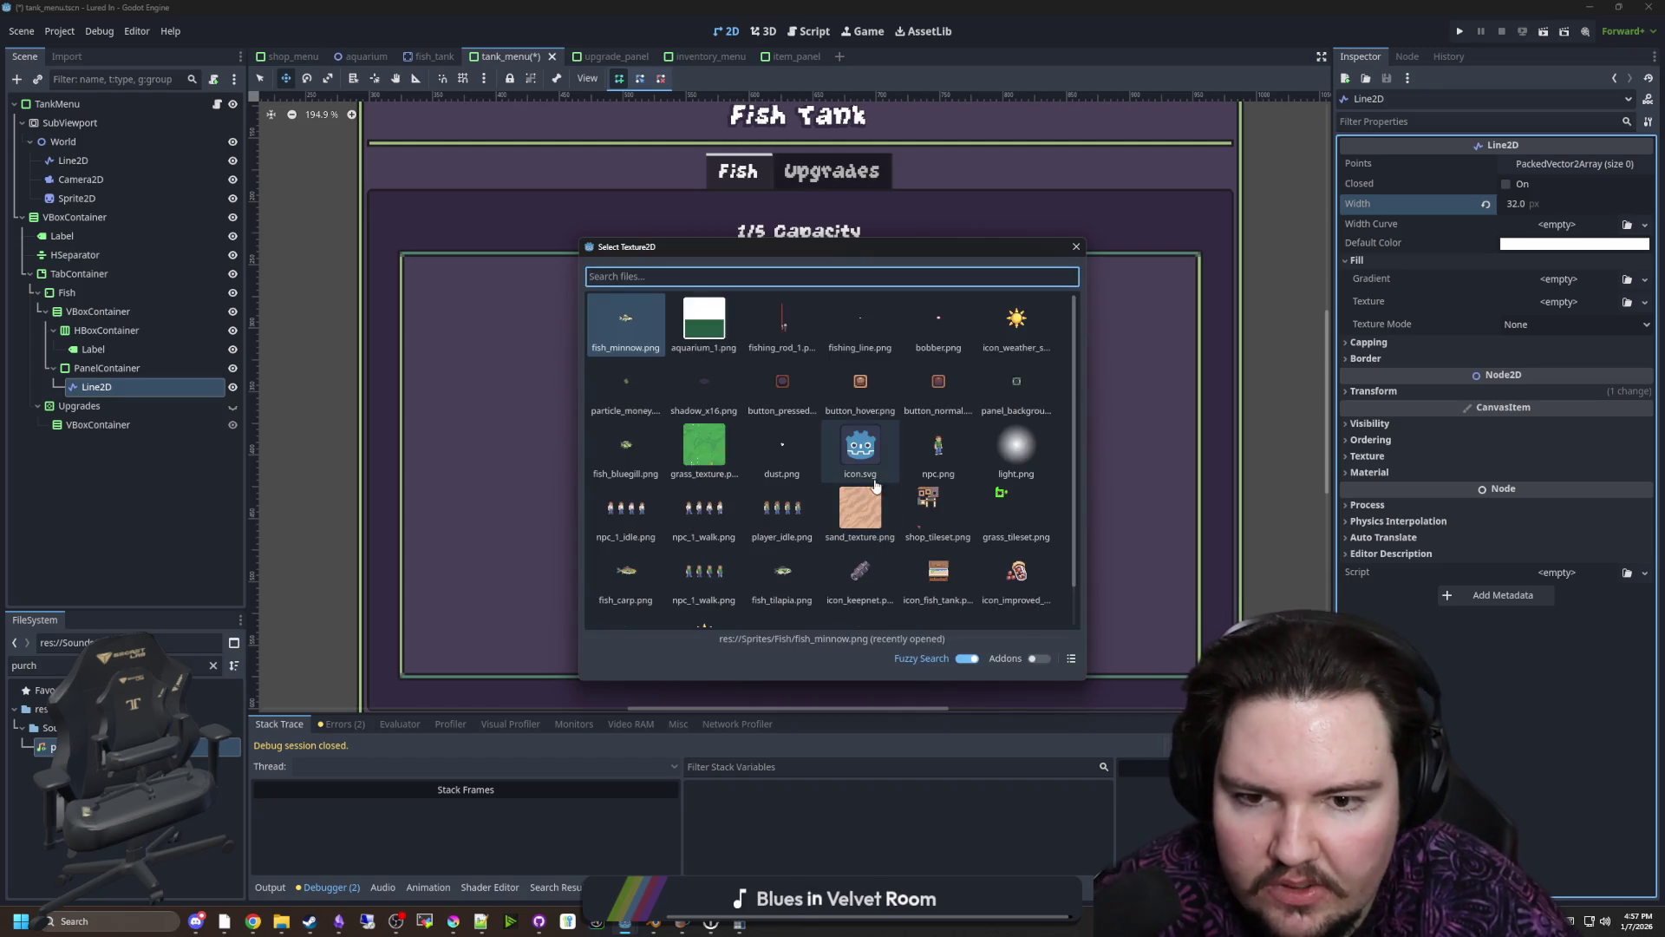
double_click(703, 320)
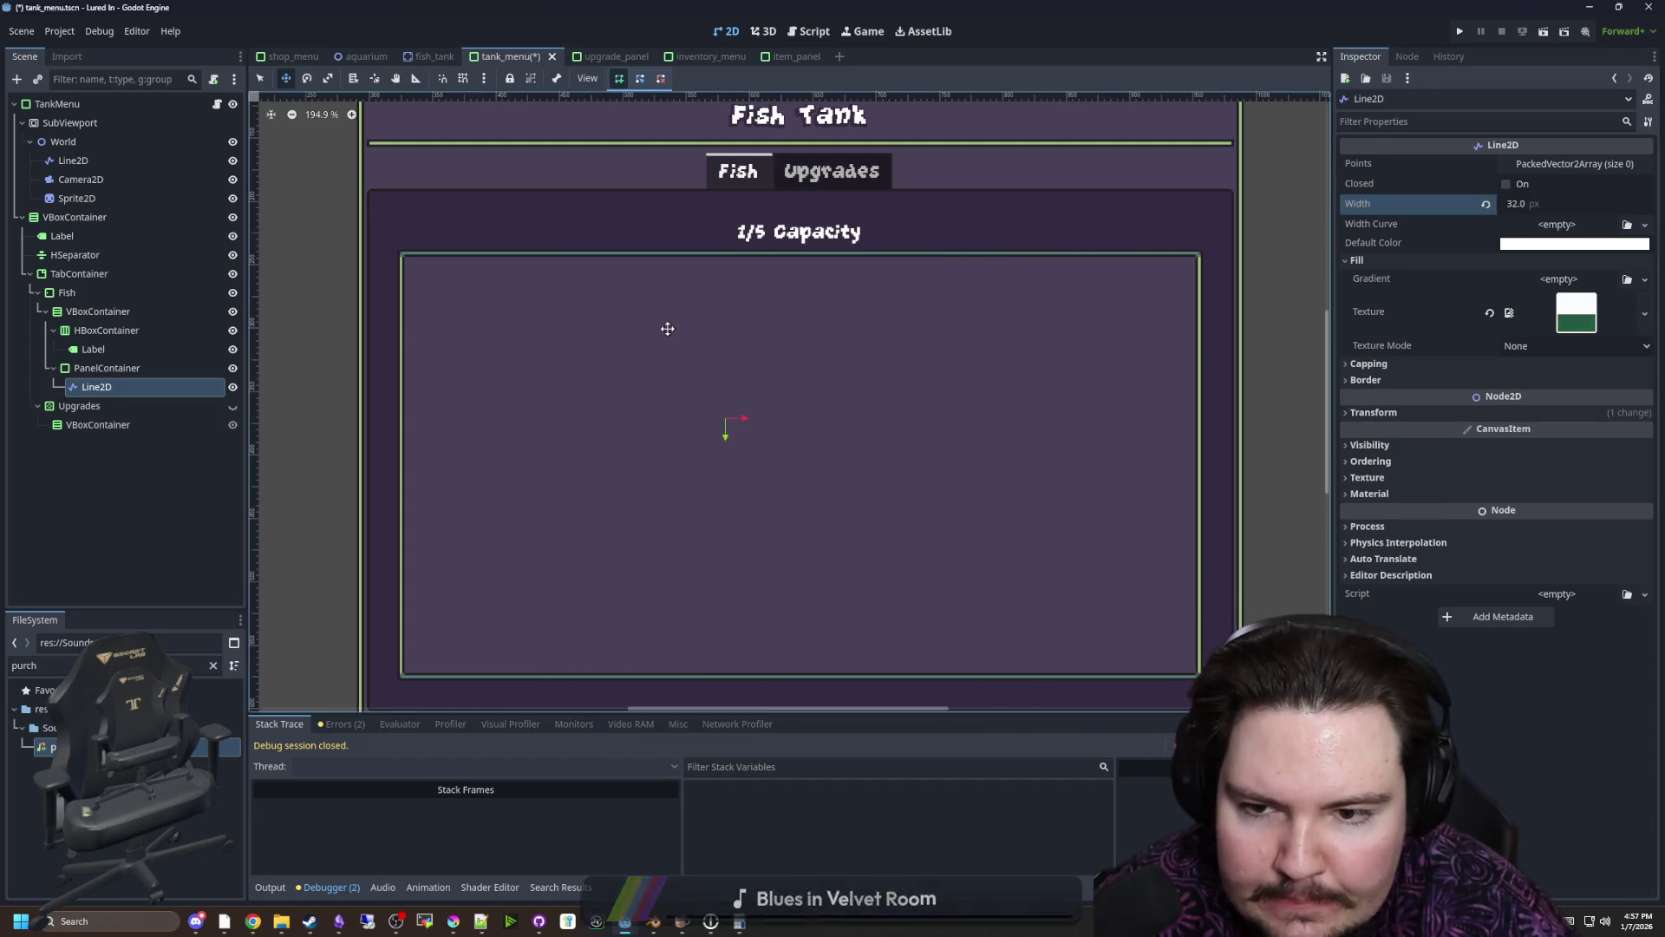
scroll(733, 434, "up", 2)
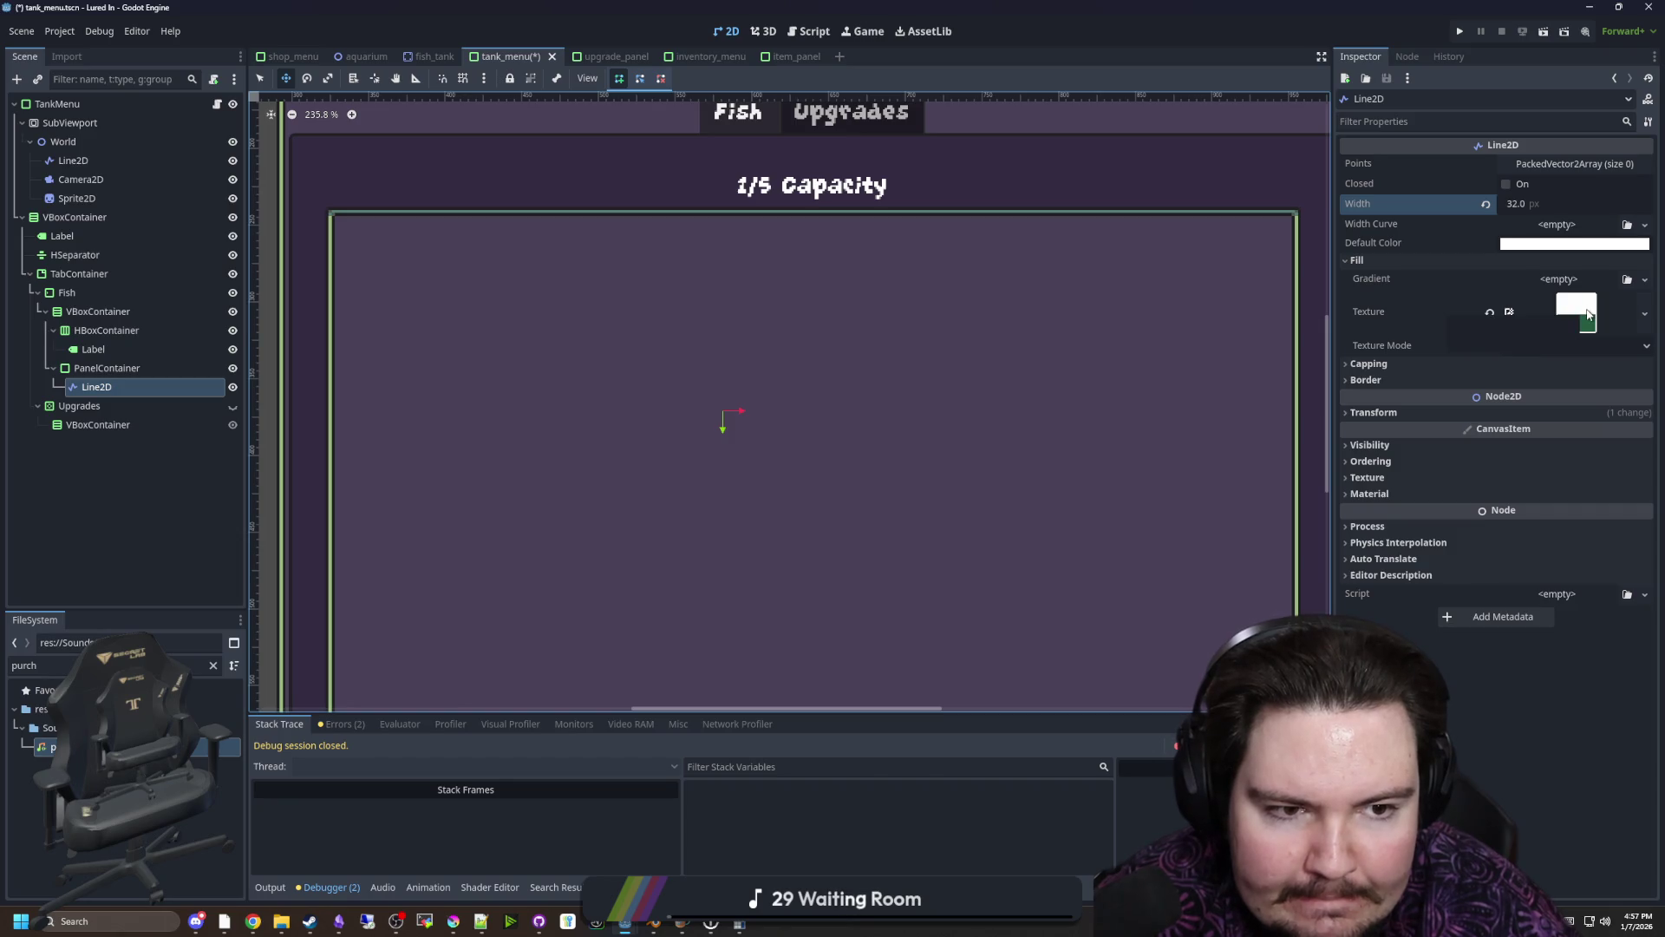
left_click(1530, 349)
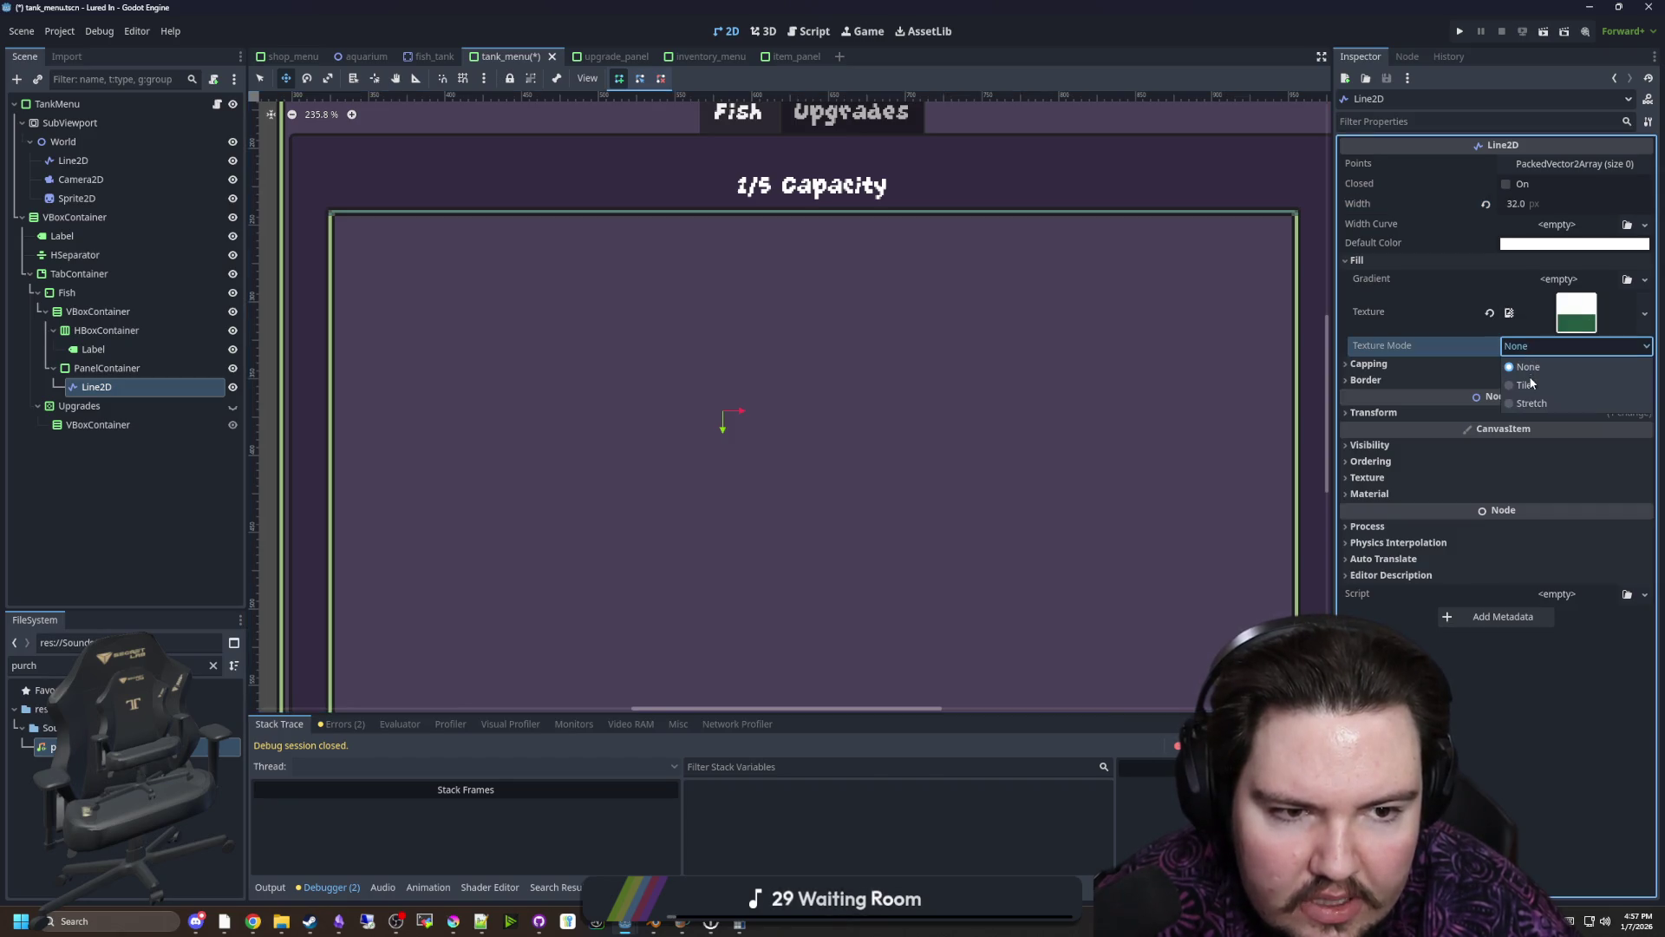
left_click(1532, 404)
scroll(880, 396, "down", 4)
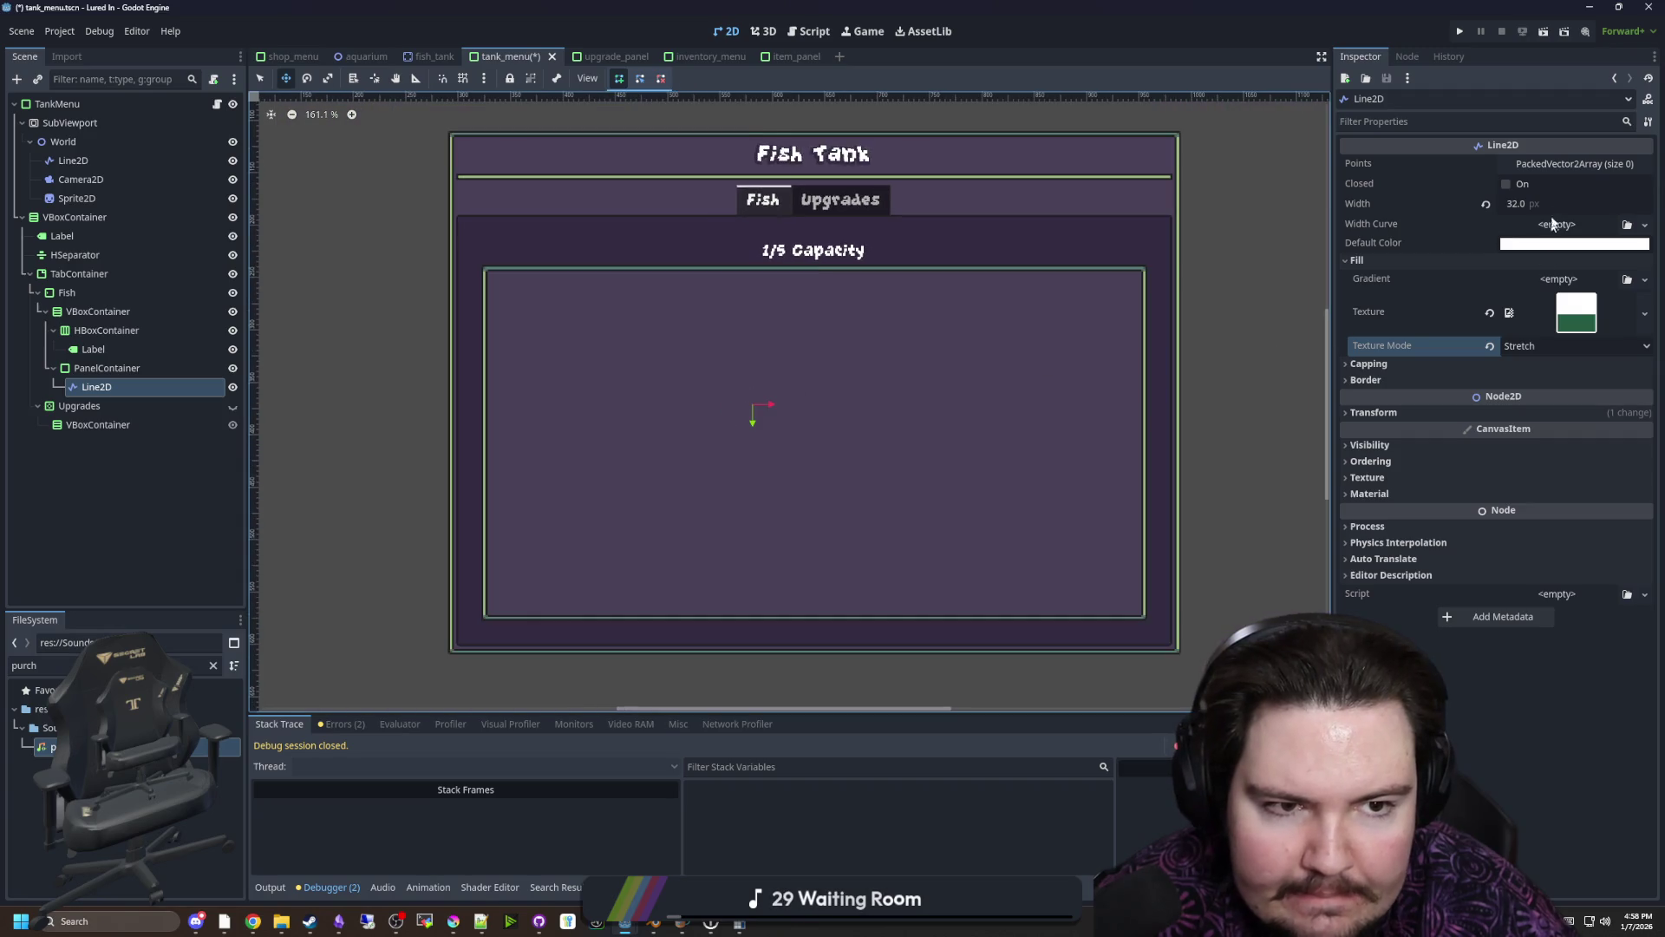
Give the Line2D two points, placing the second at x 32
left_click(1587, 163)
left_click(1513, 208)
left_click(1525, 253)
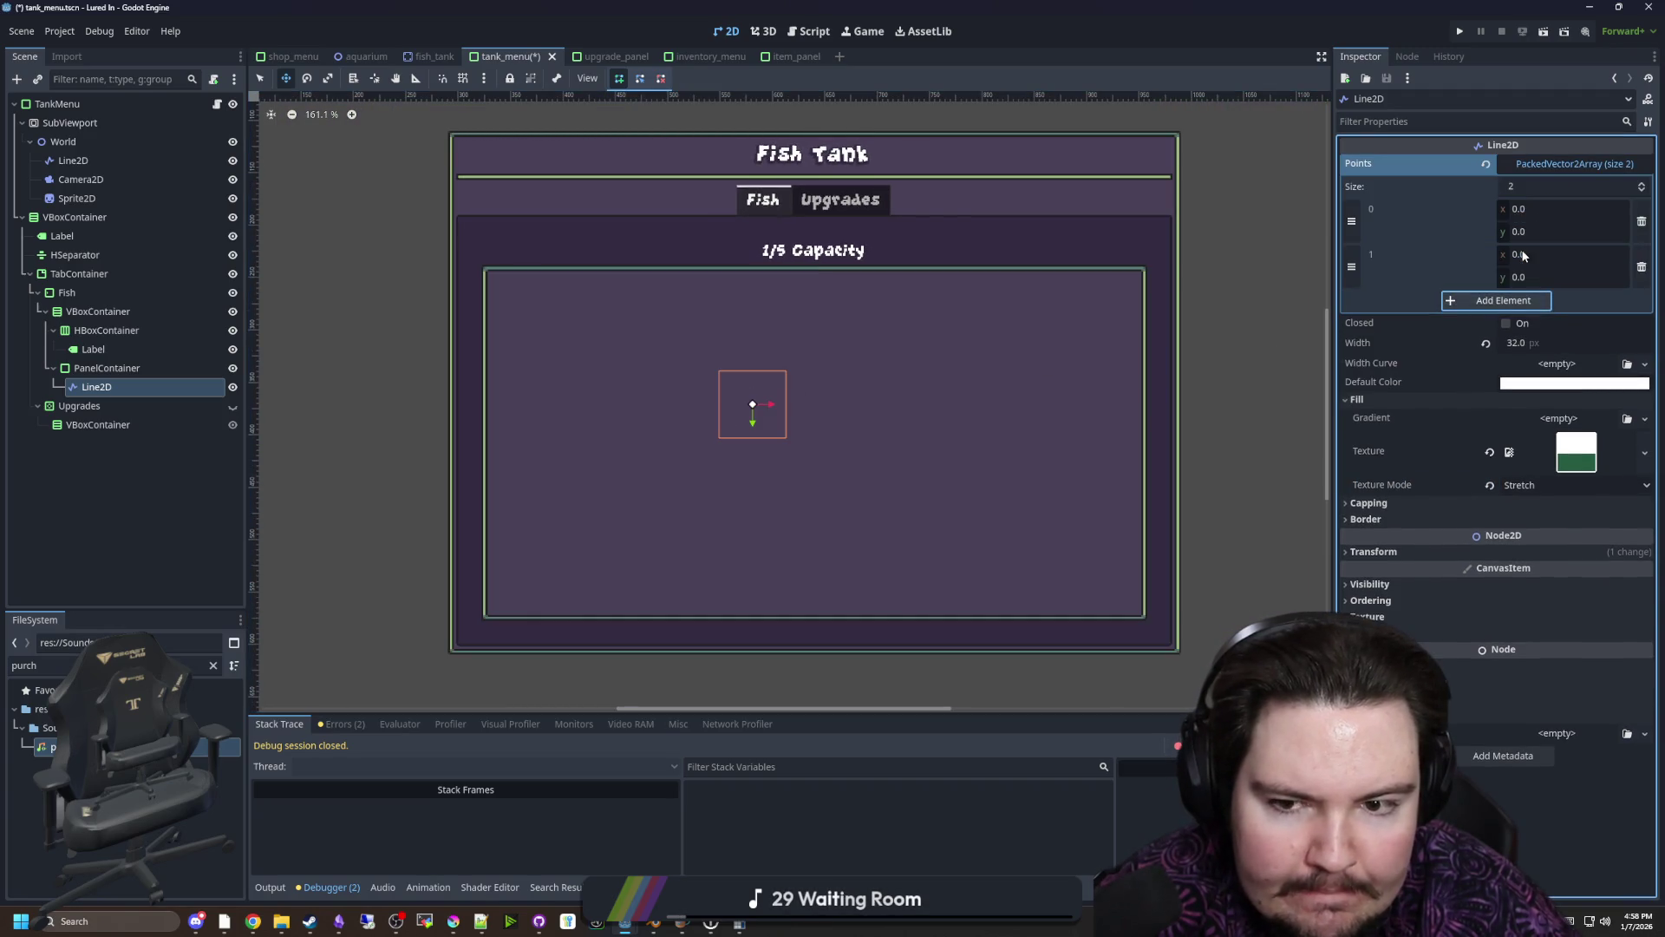
left_click(1533, 254)
type("32")
key("Return")
Swap the line texture for the fish image and raise the end point to tilt the fish
scroll(977, 431, "up", 5)
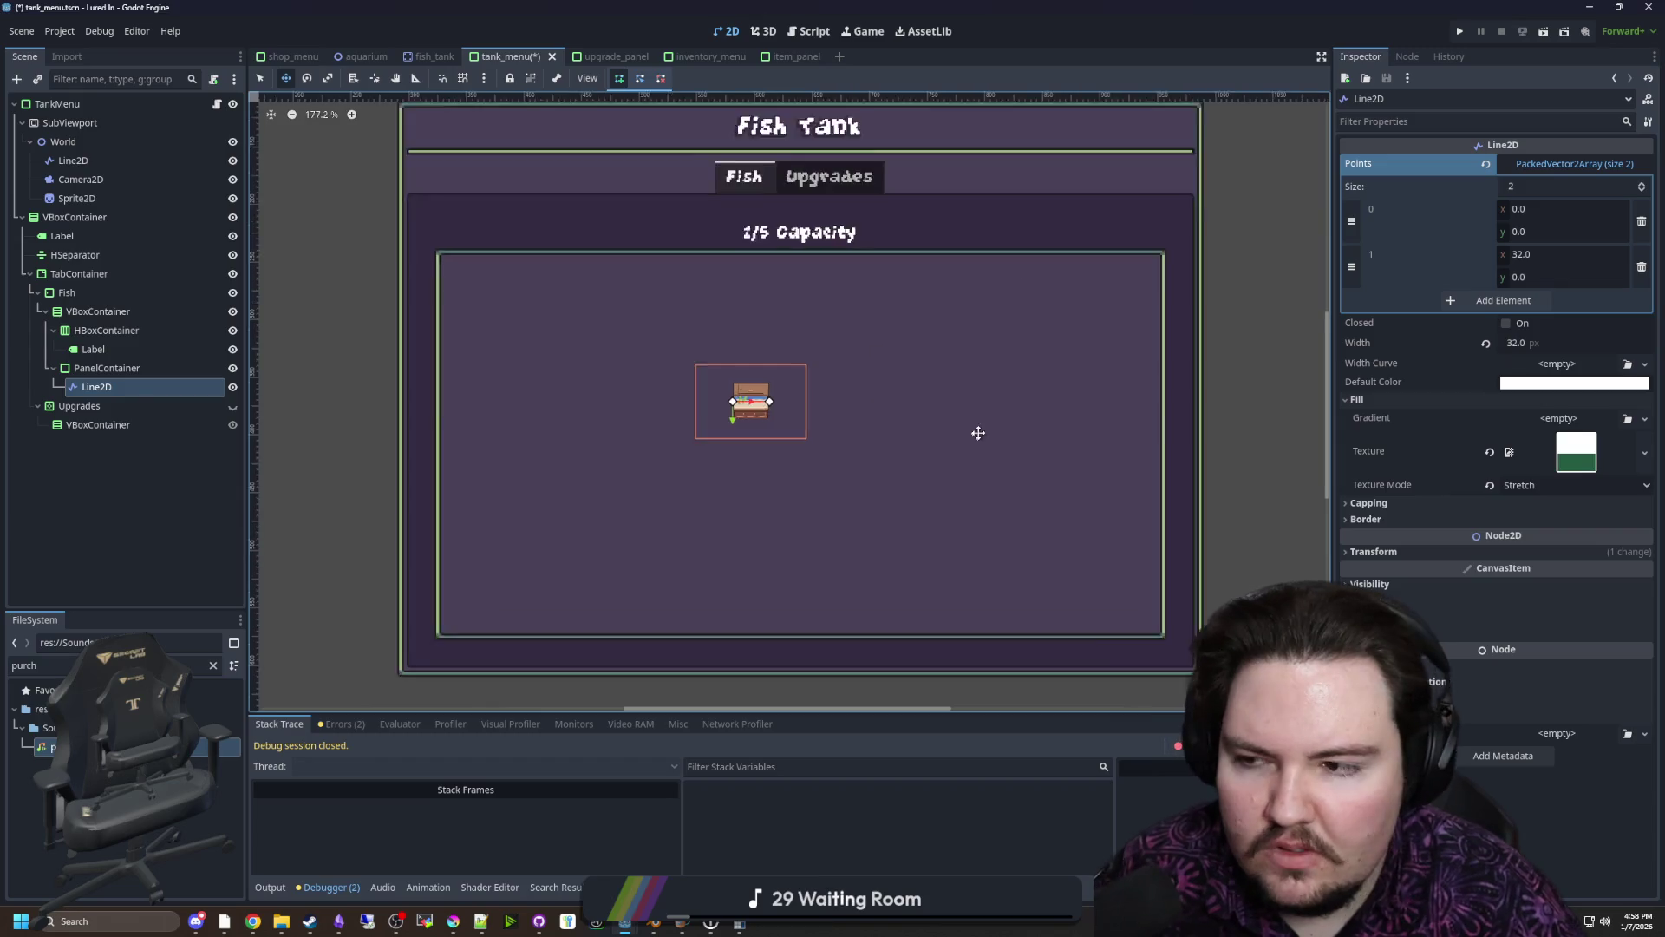
right_click(1561, 447)
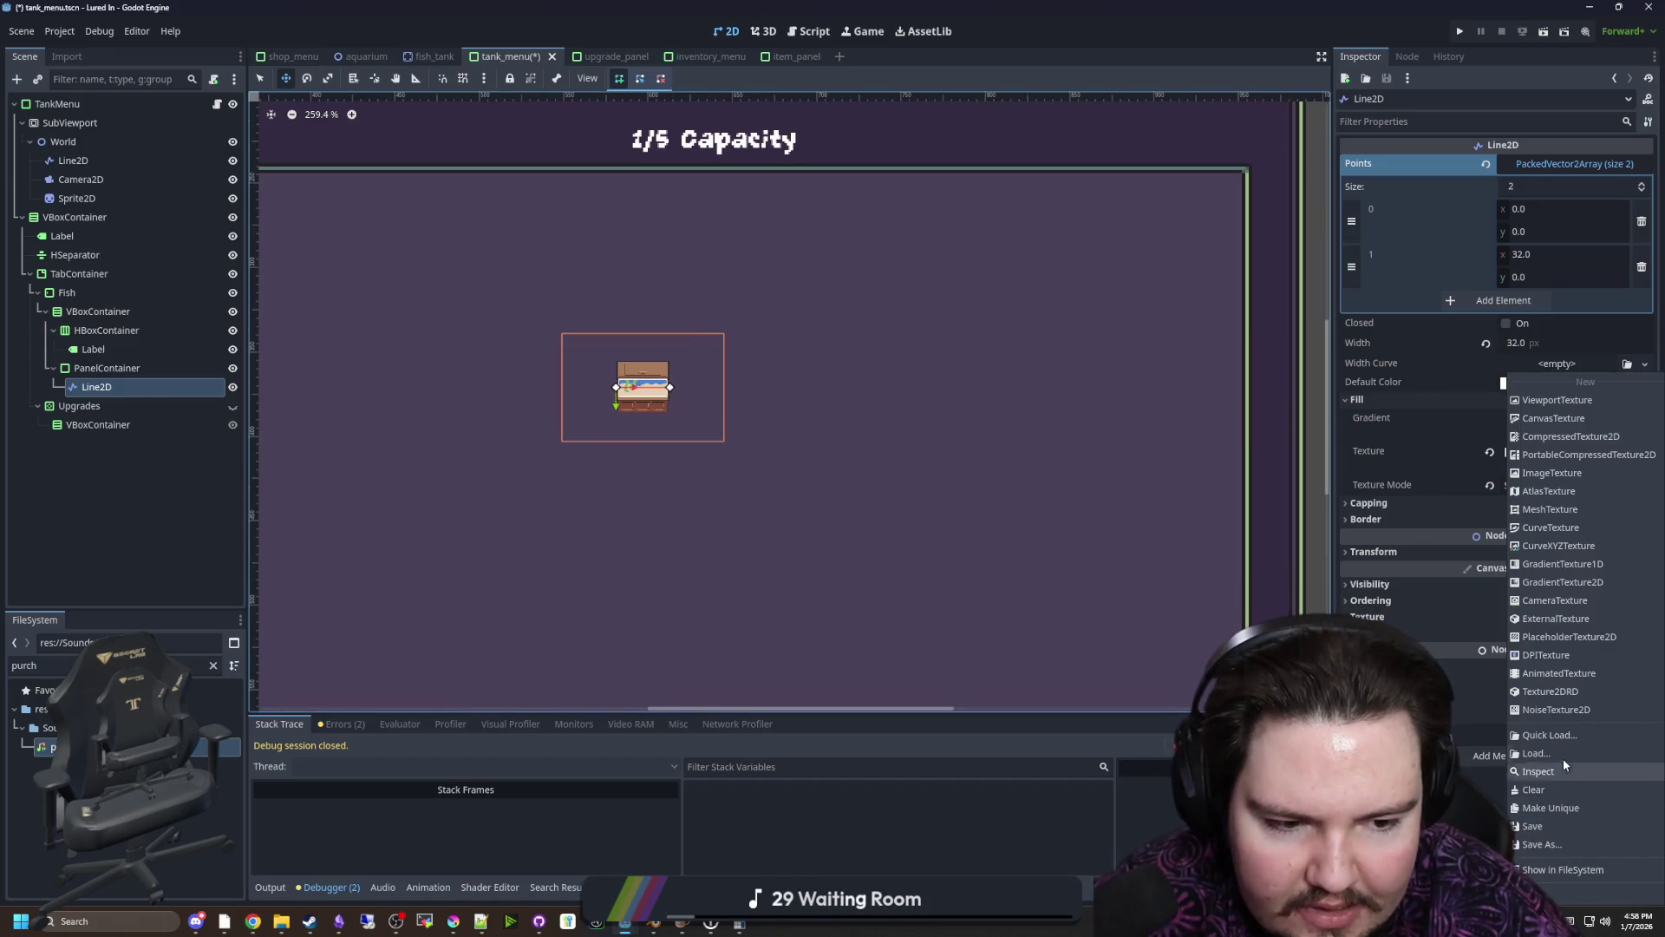
left_click(1563, 758)
double_click(710, 329)
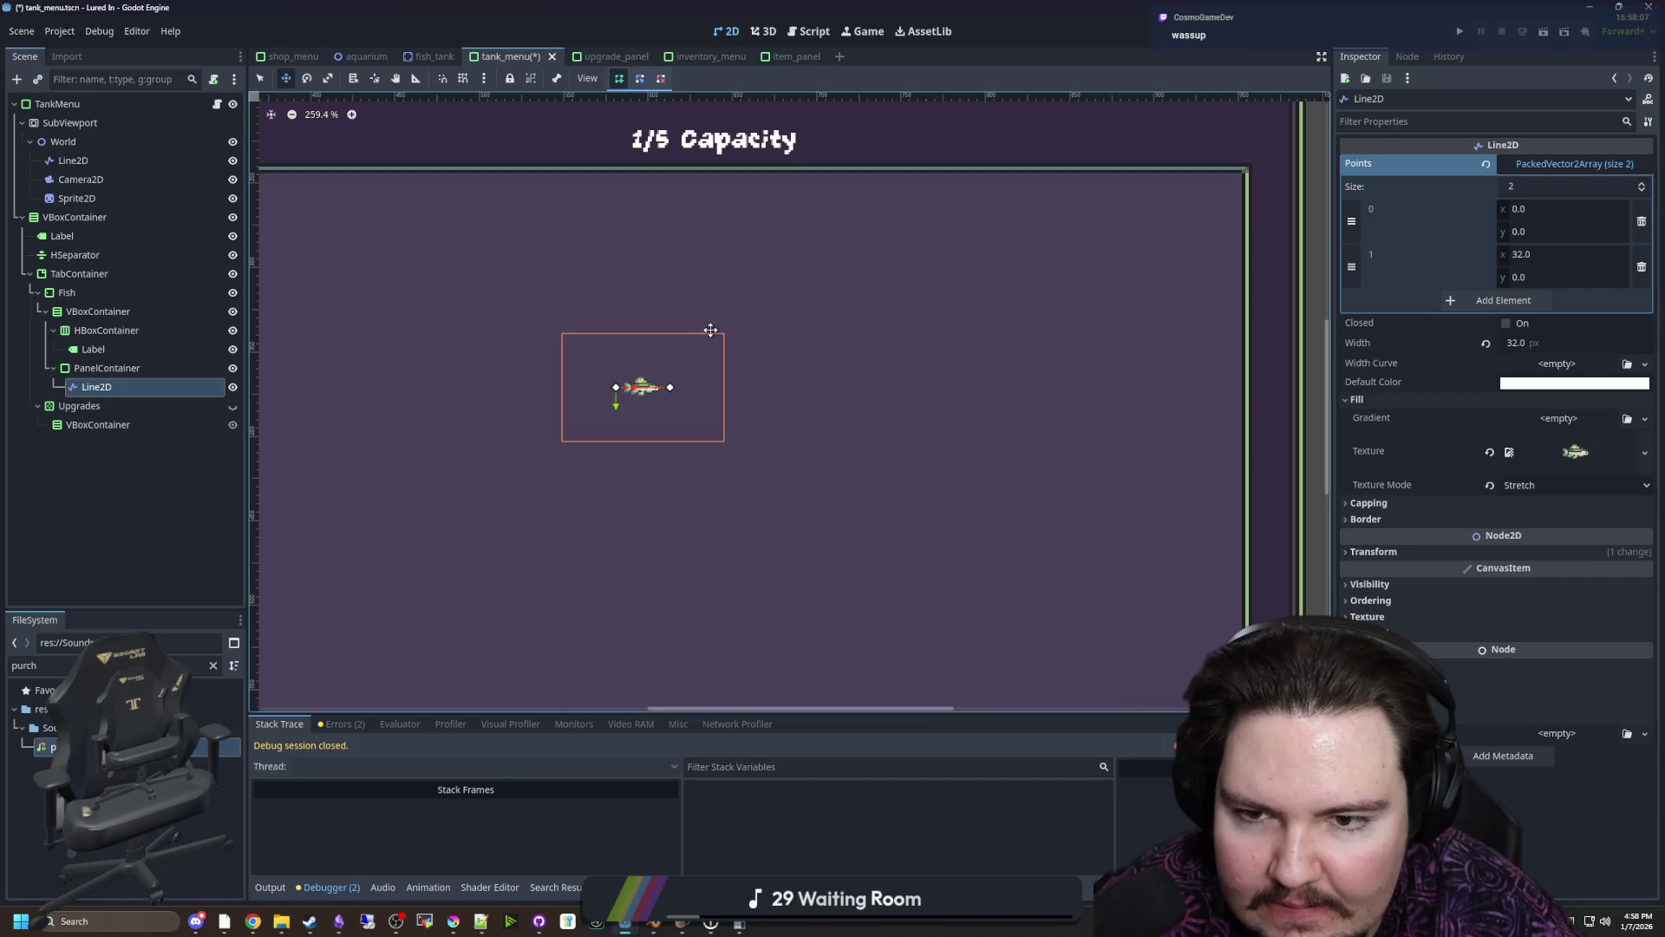
scroll(603, 385, "up", 3)
left_click(263, 78)
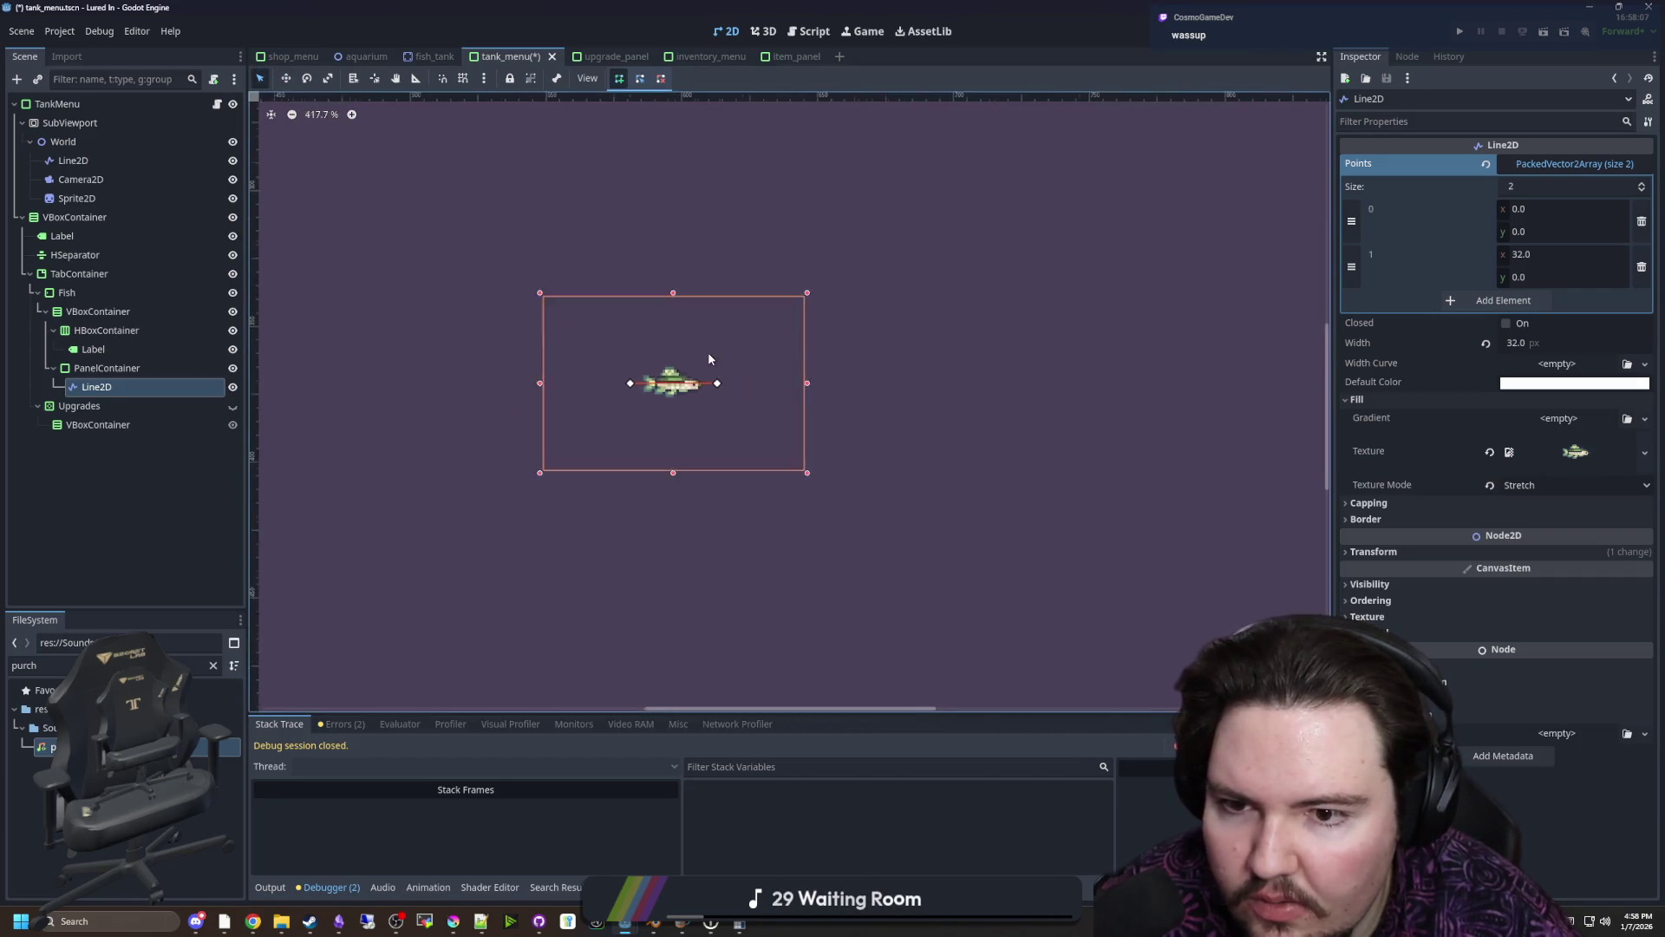
scroll(706, 352, "down", 4)
left_click_drag(712, 371, 713, 322)
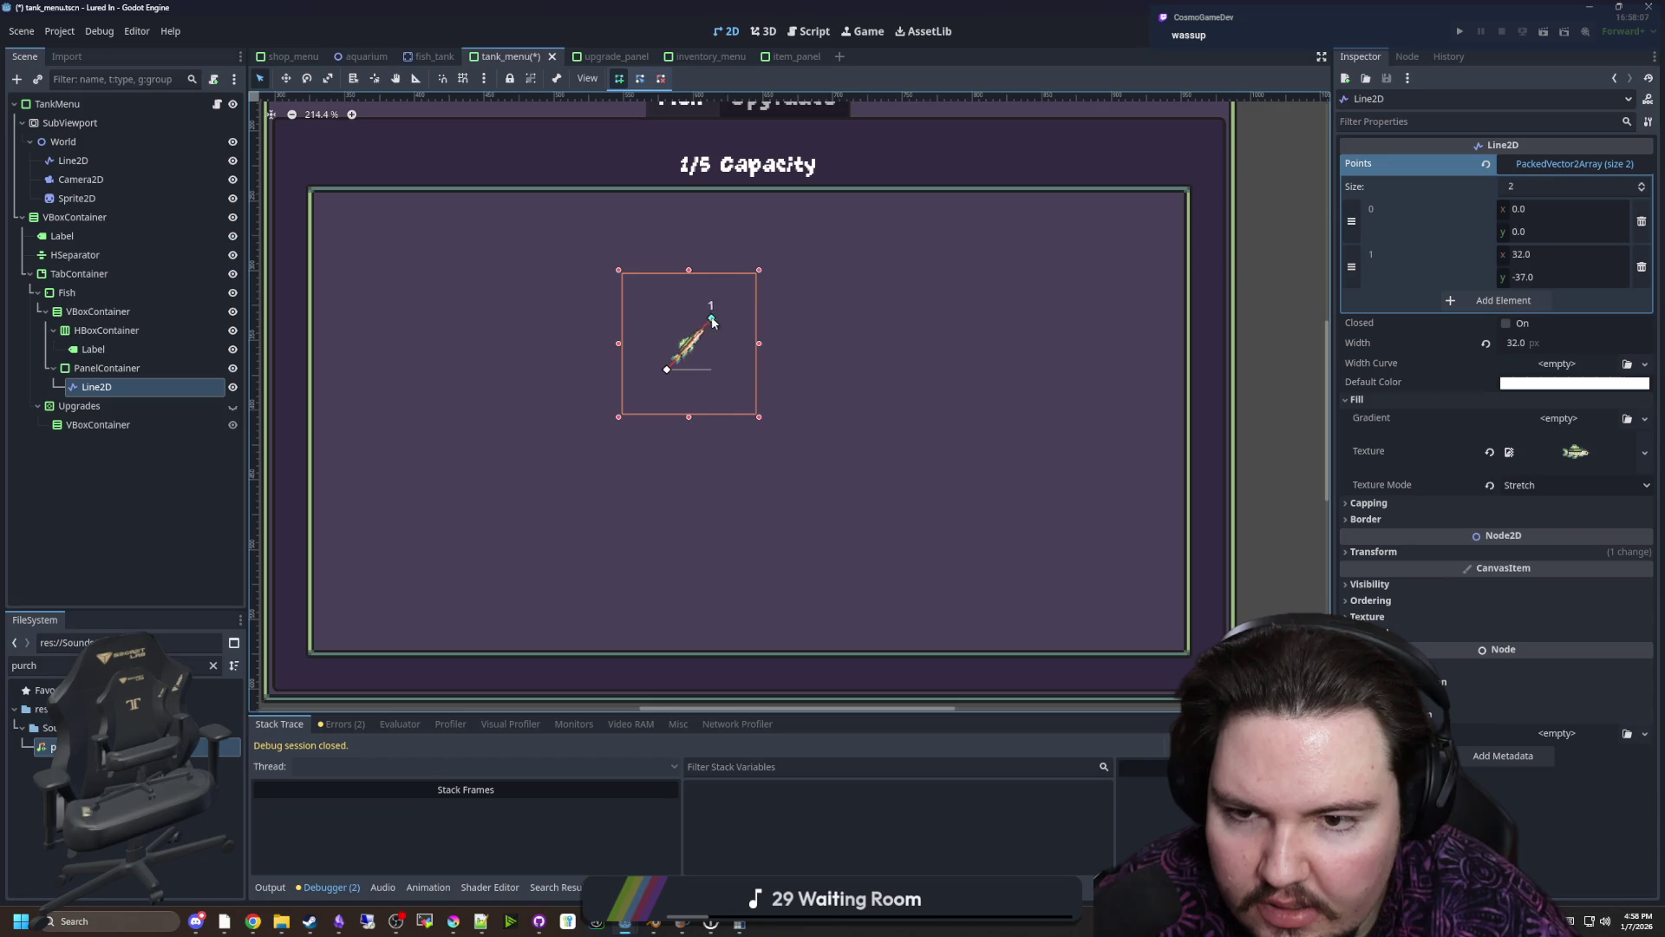
mouse_move(710, 404)
left_mouse_down()
mouse_move(743, 328)
mouse_move(696, 310)
left_mouse_up()
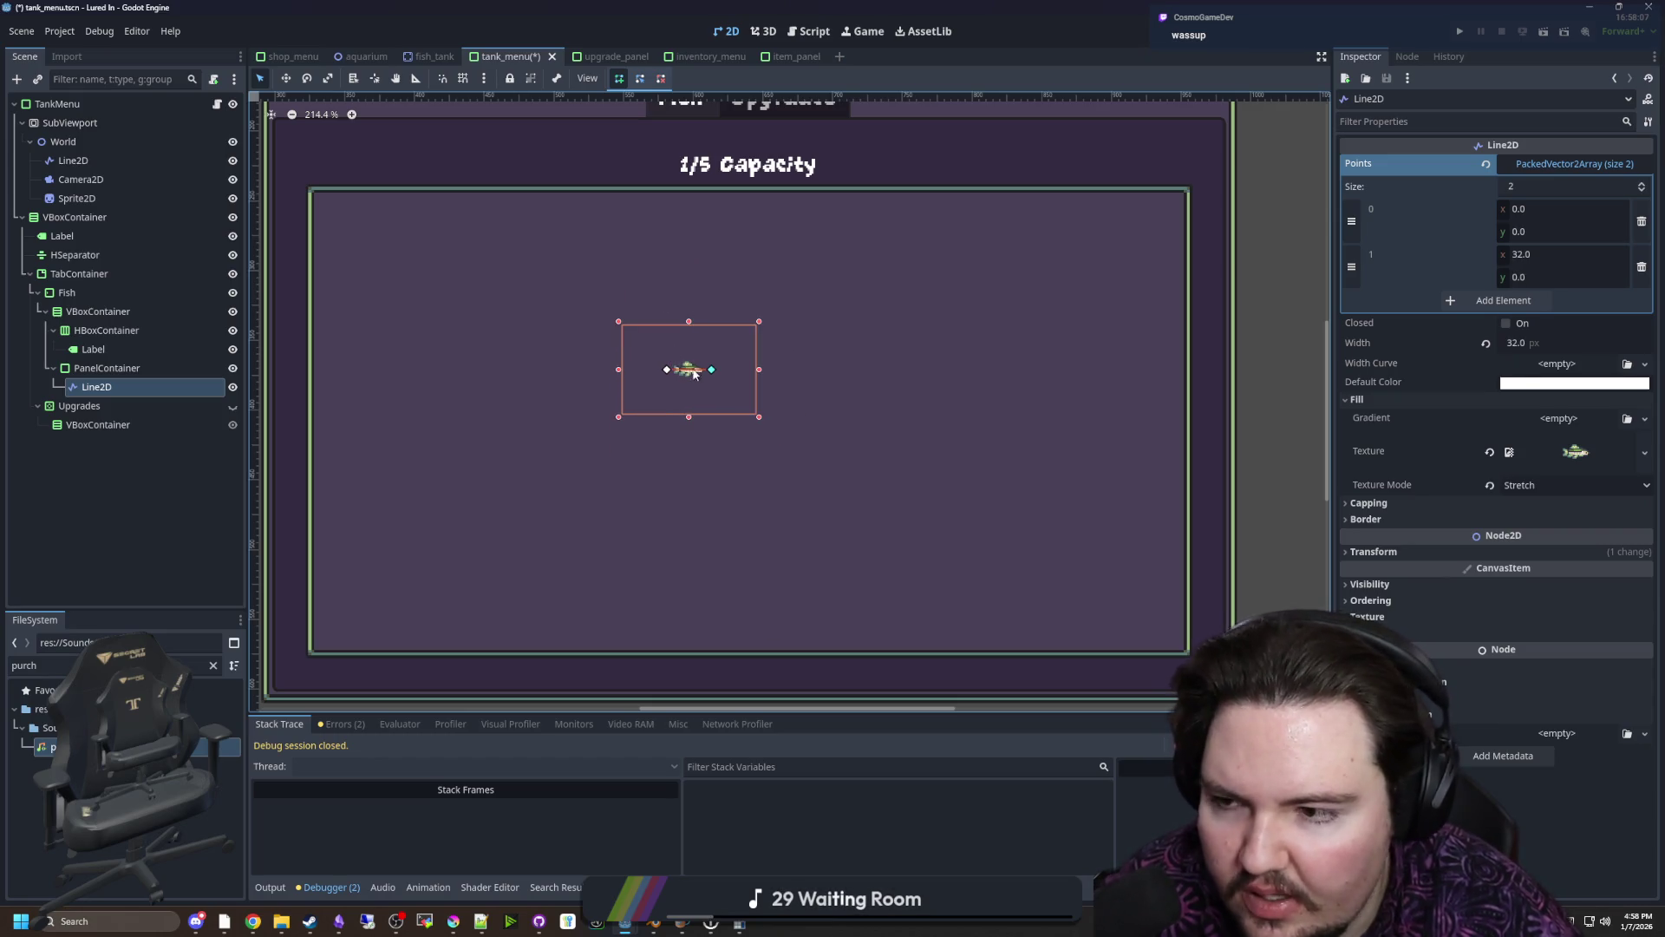
Add a Camera2D child under the PanelContainer via the 'camera' search
left_click(129, 371)
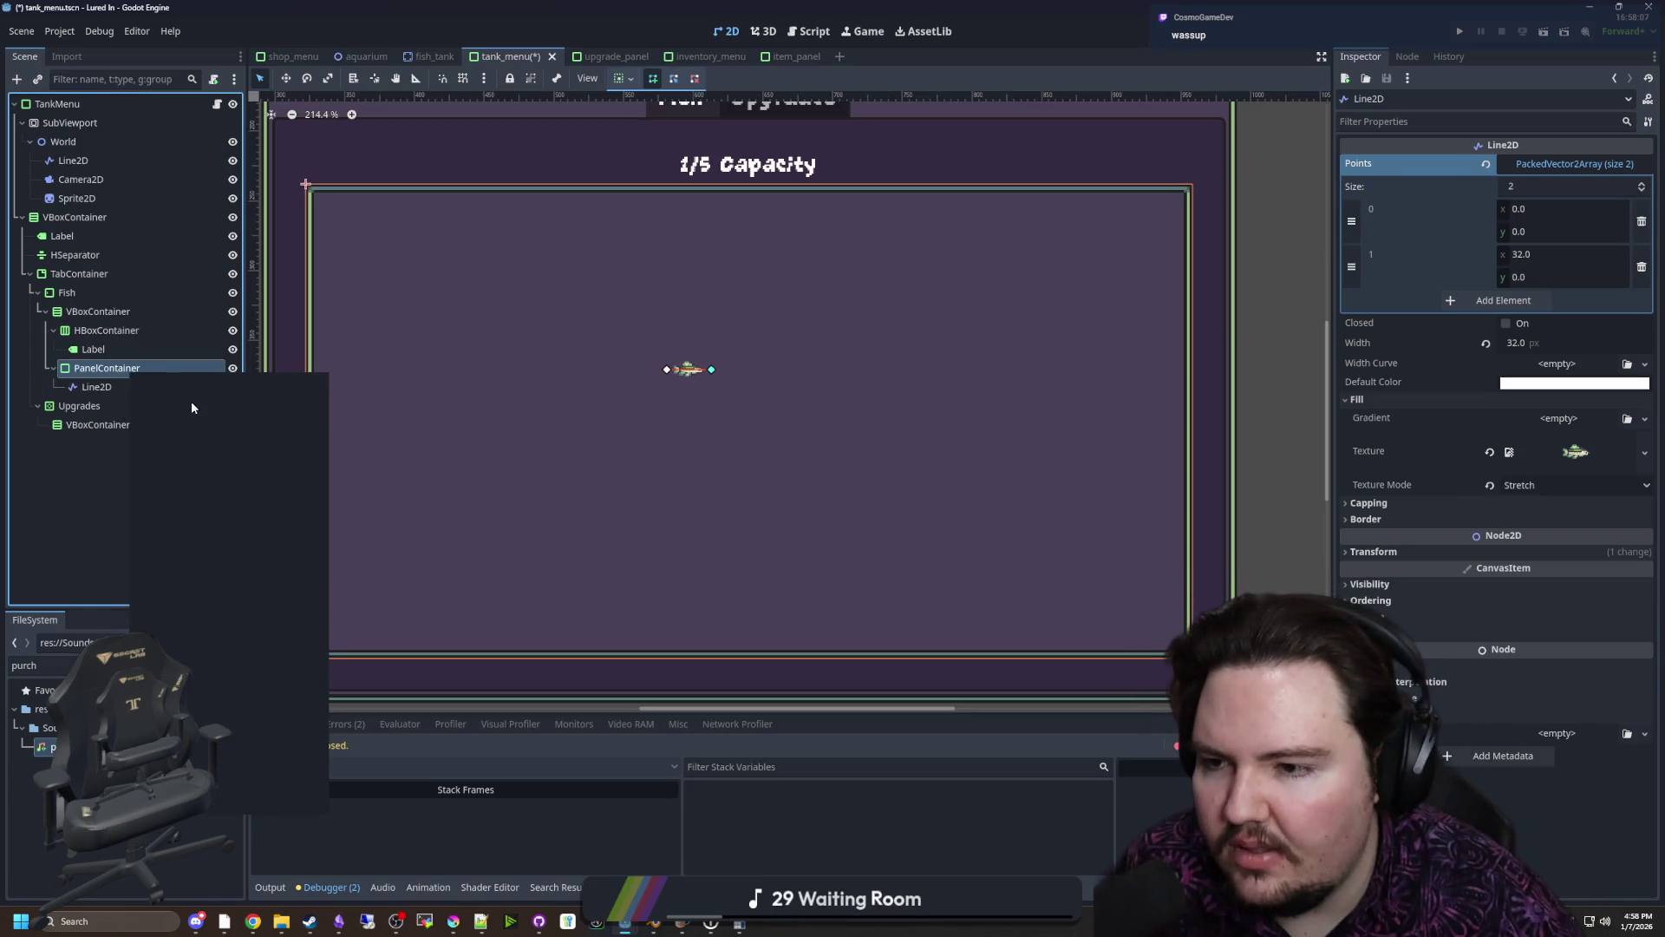
left_click(186, 382)
type("ca")
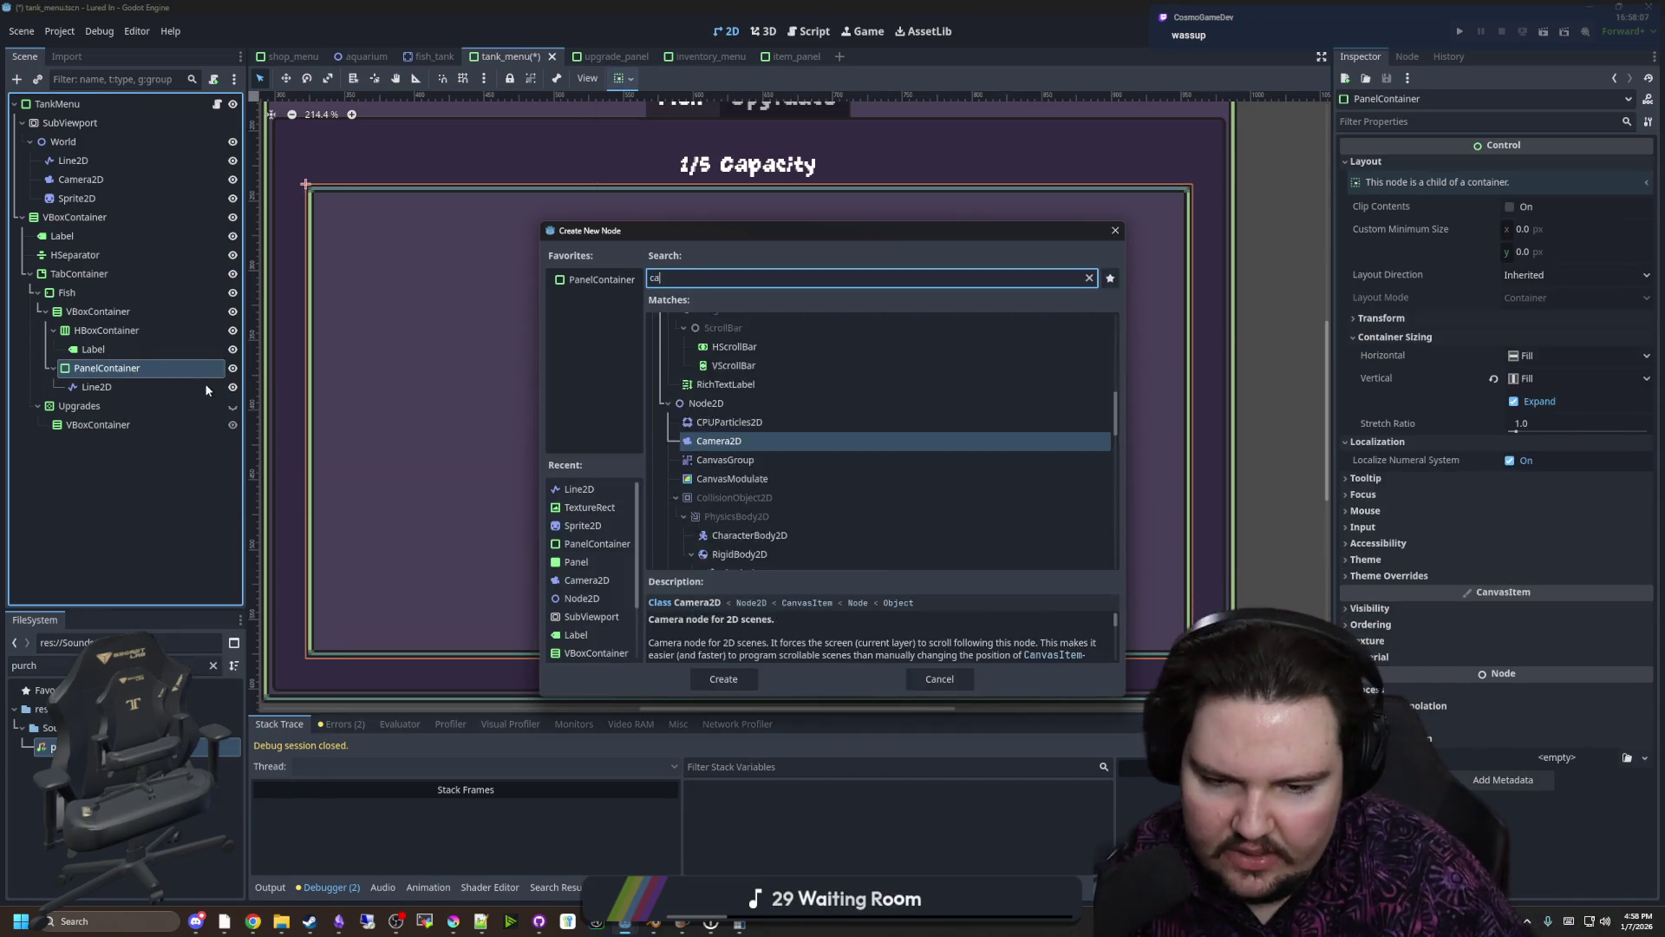
type("mera")
key("Return")
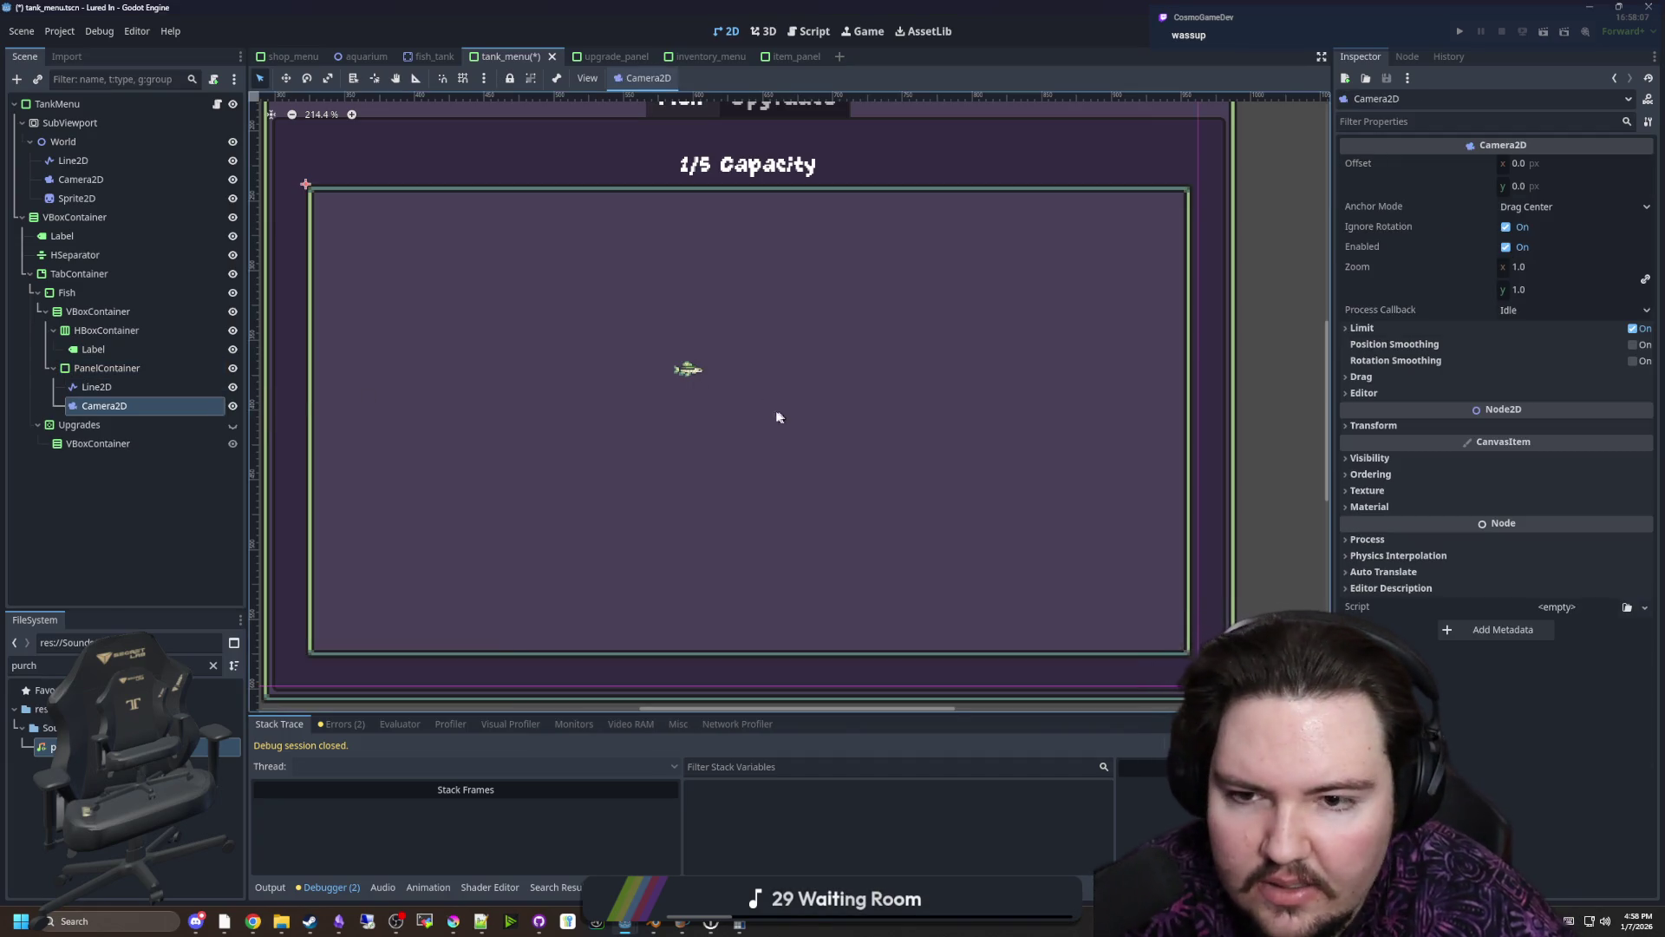
scroll(766, 450, "down", 2)
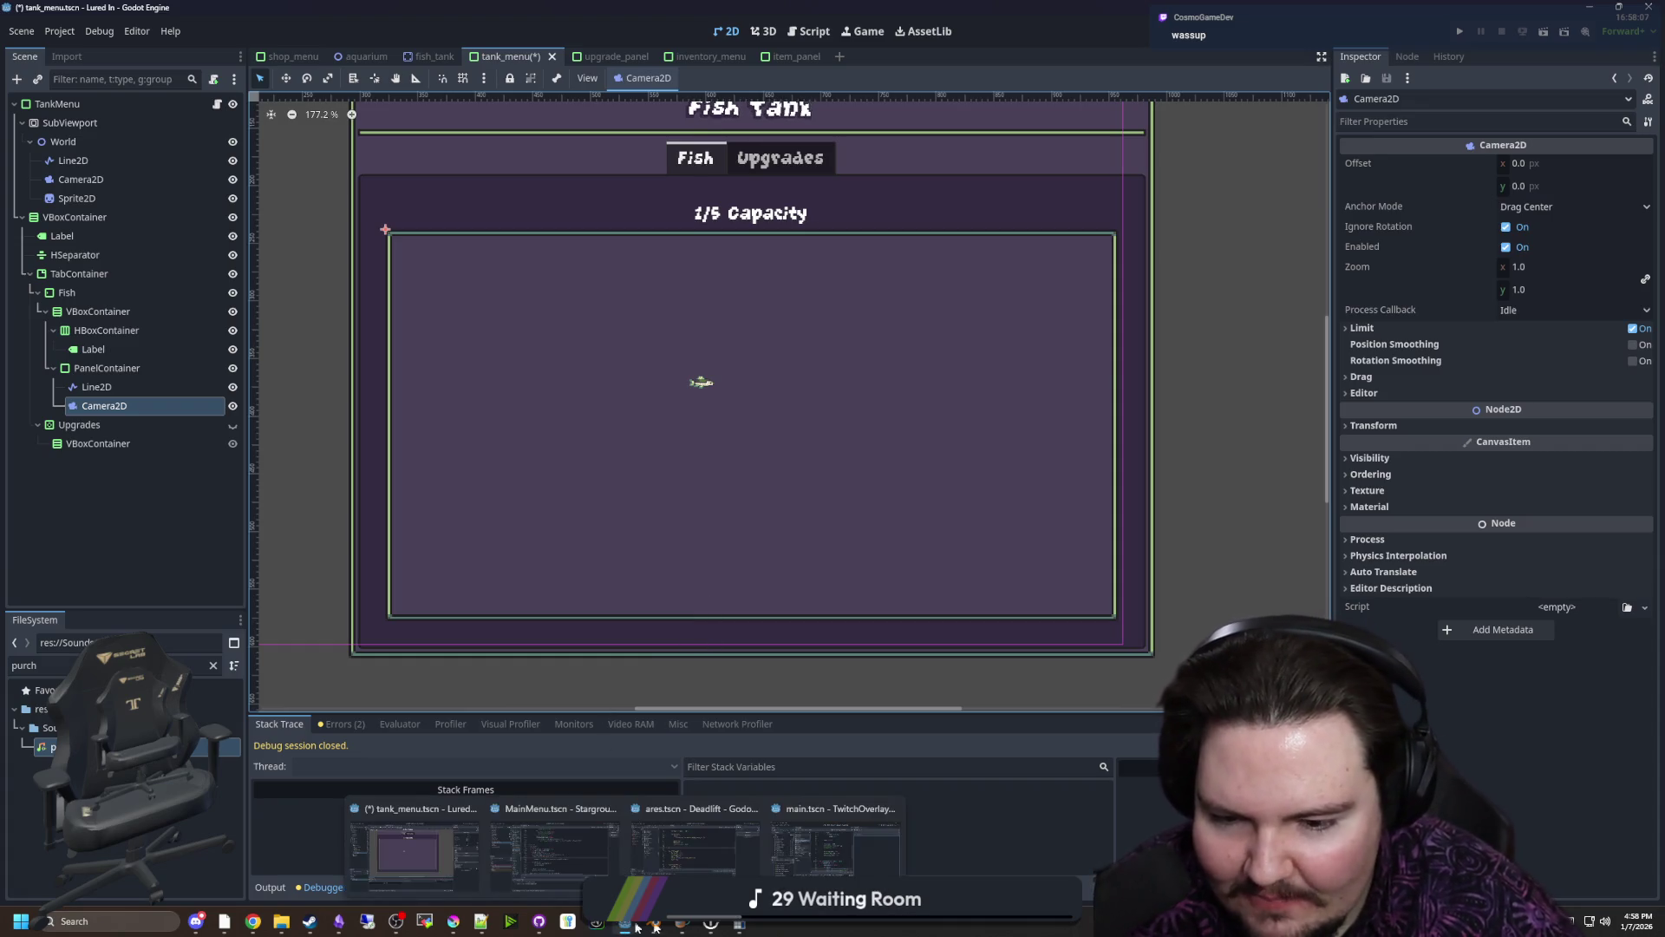
key("alt+Tab")
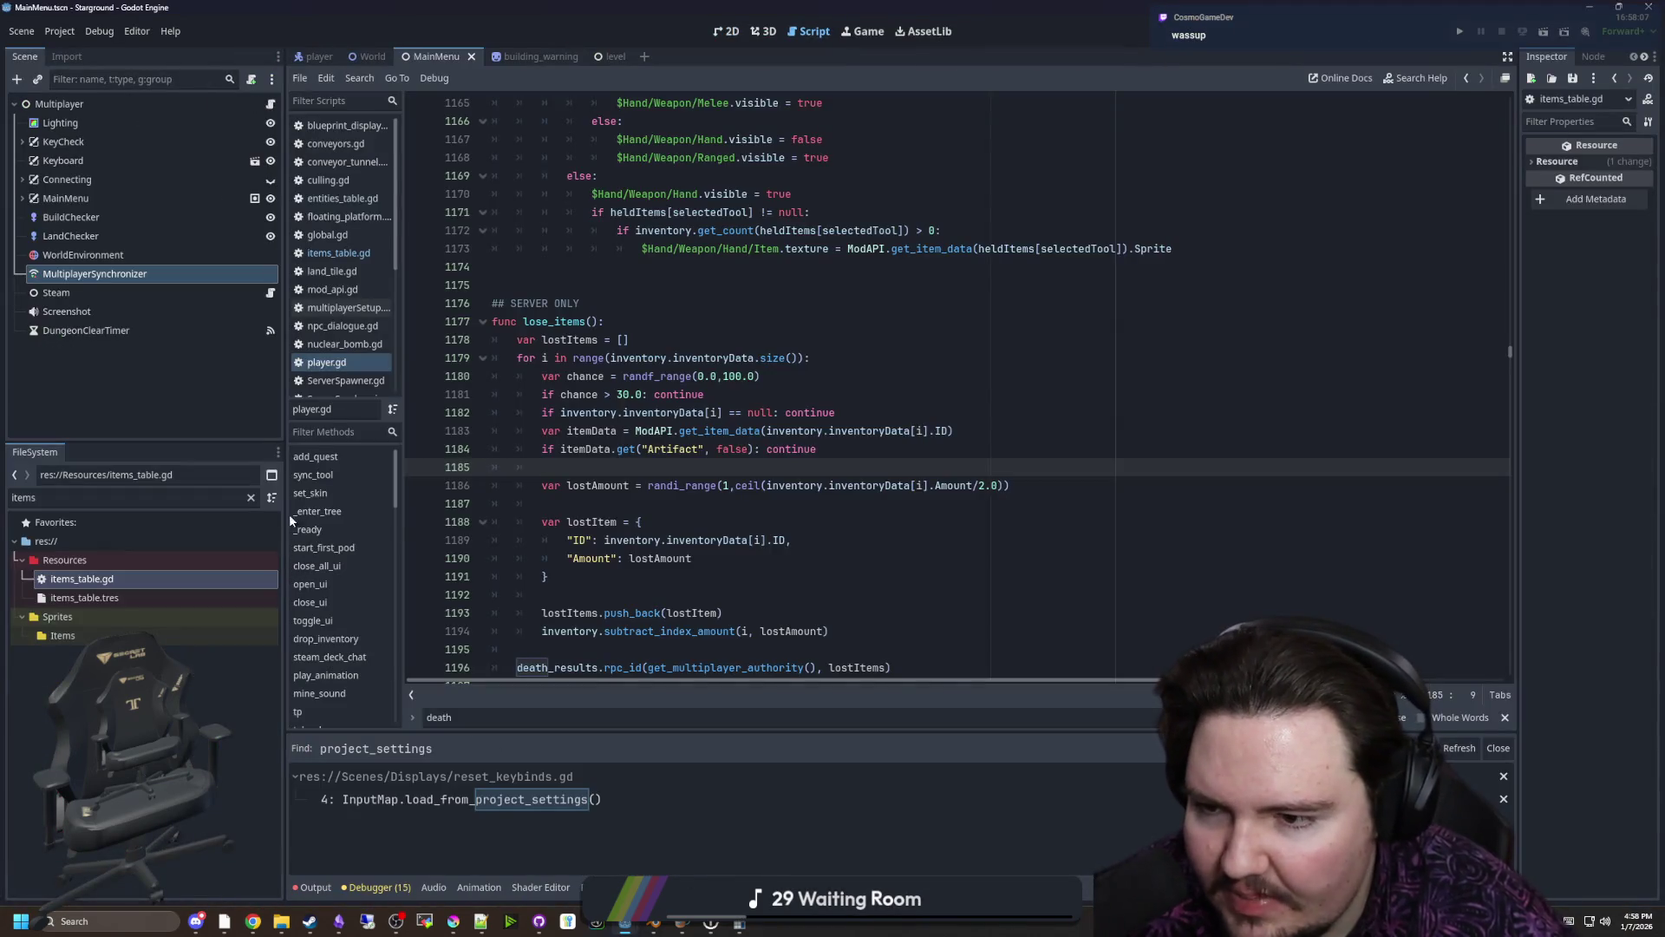
left_click(250, 498)
type("starlauncher")
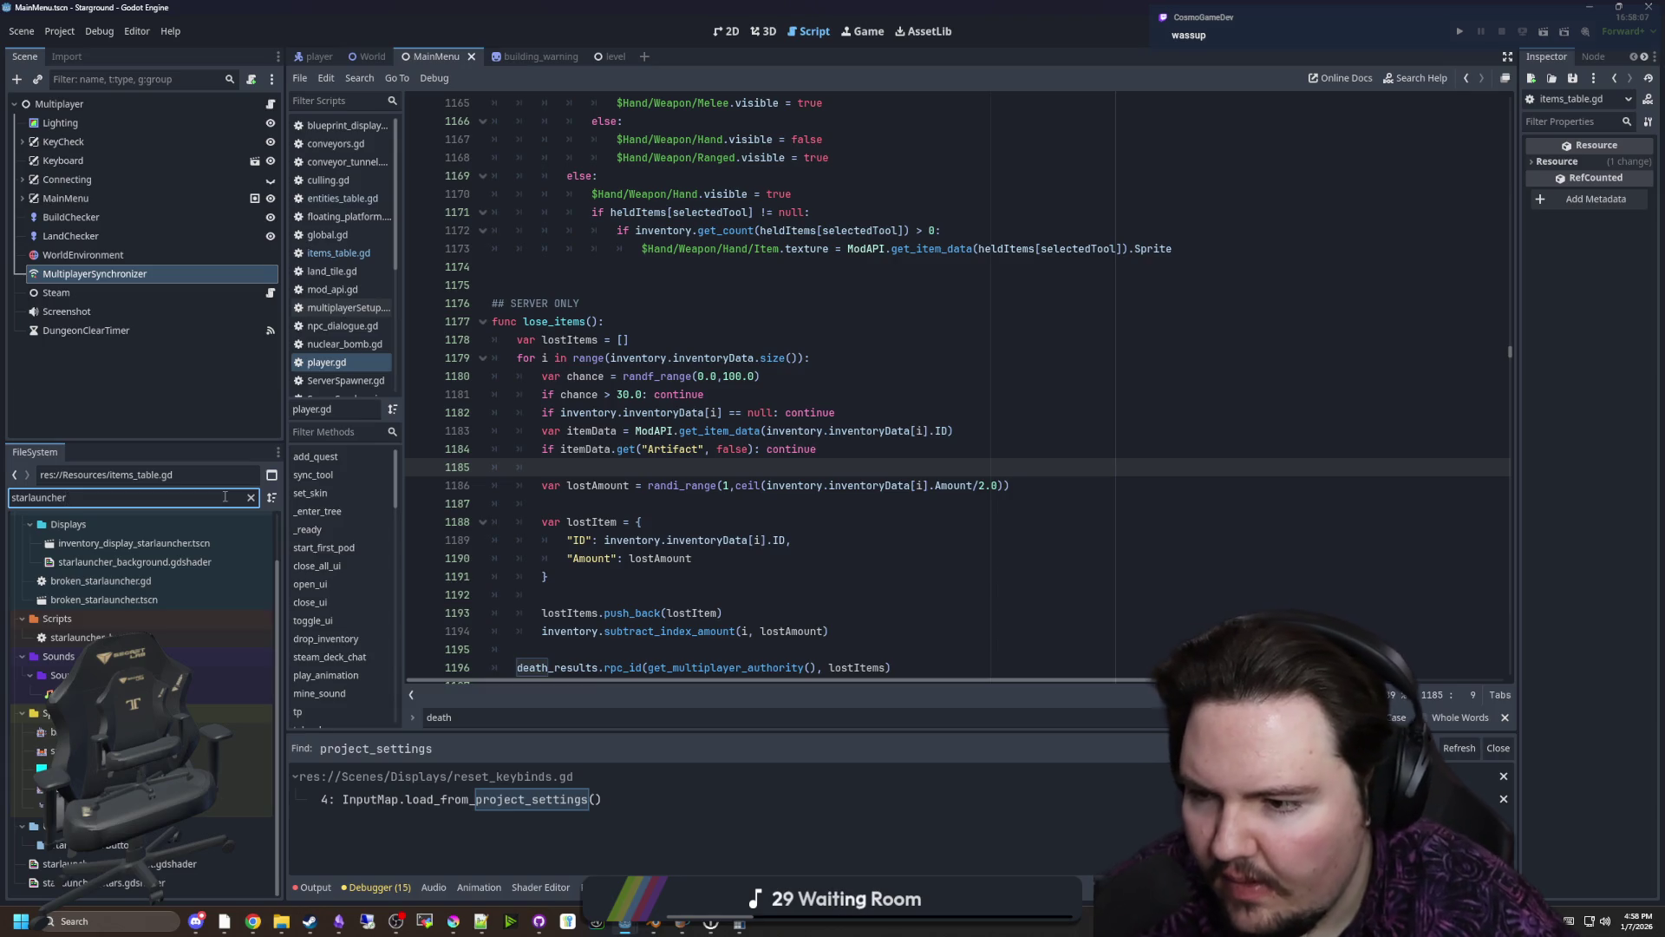
scroll(208, 564, "up", 2)
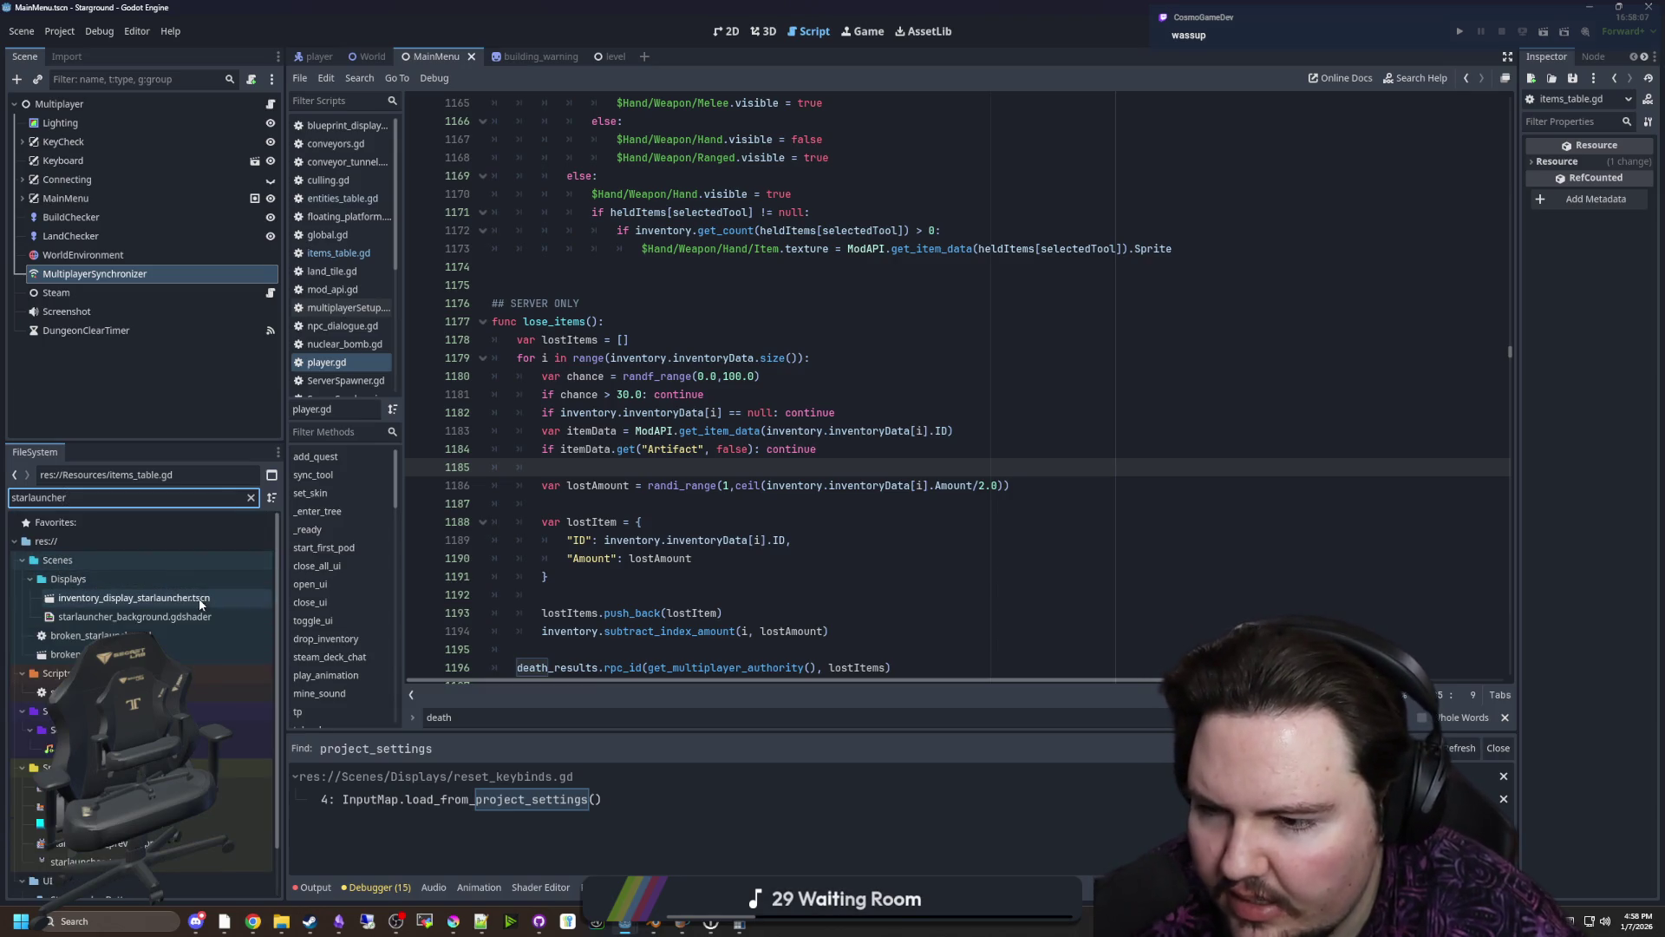
left_click(200, 599)
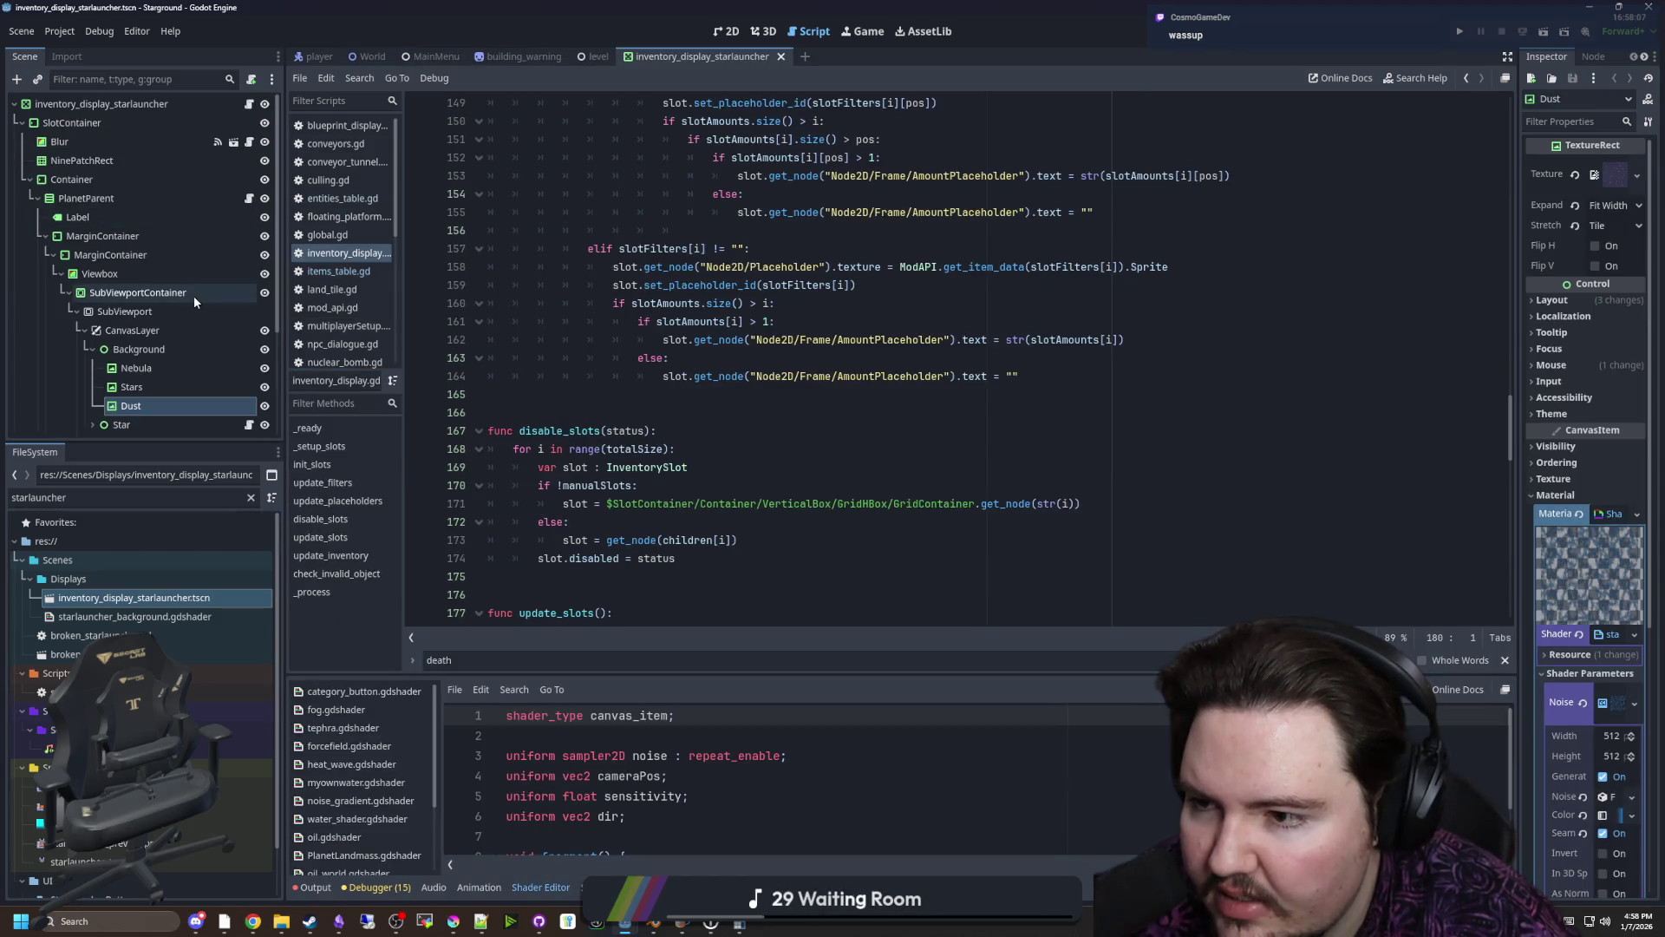
left_click(165, 294)
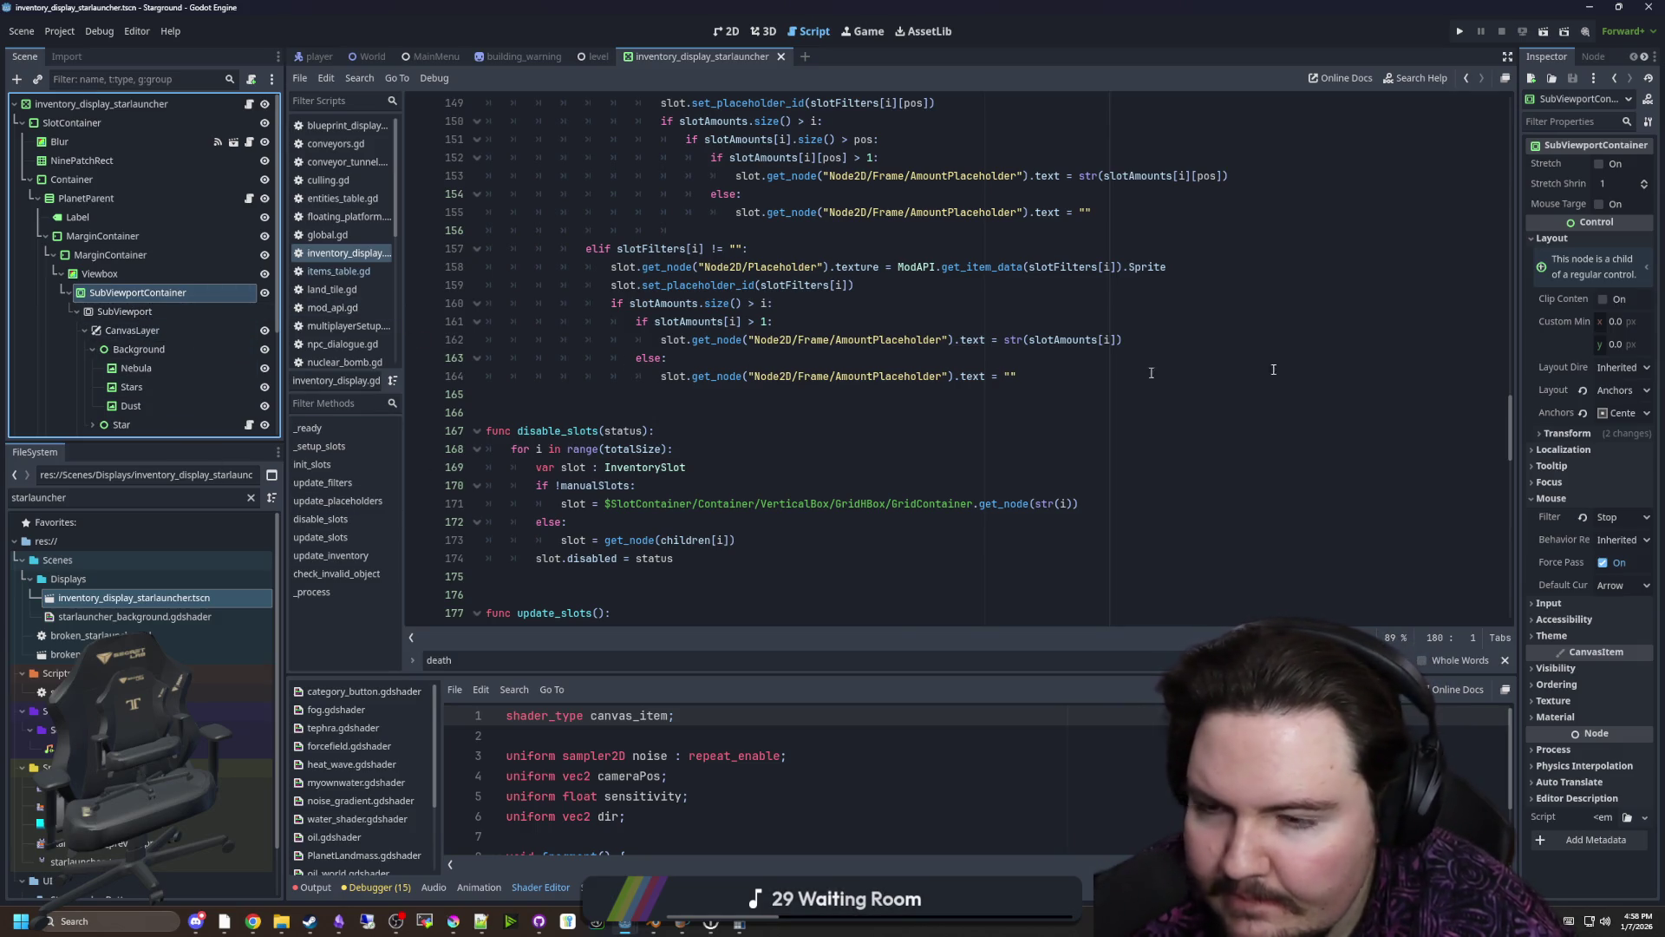
left_click_drag(1517, 358, 1134, 351)
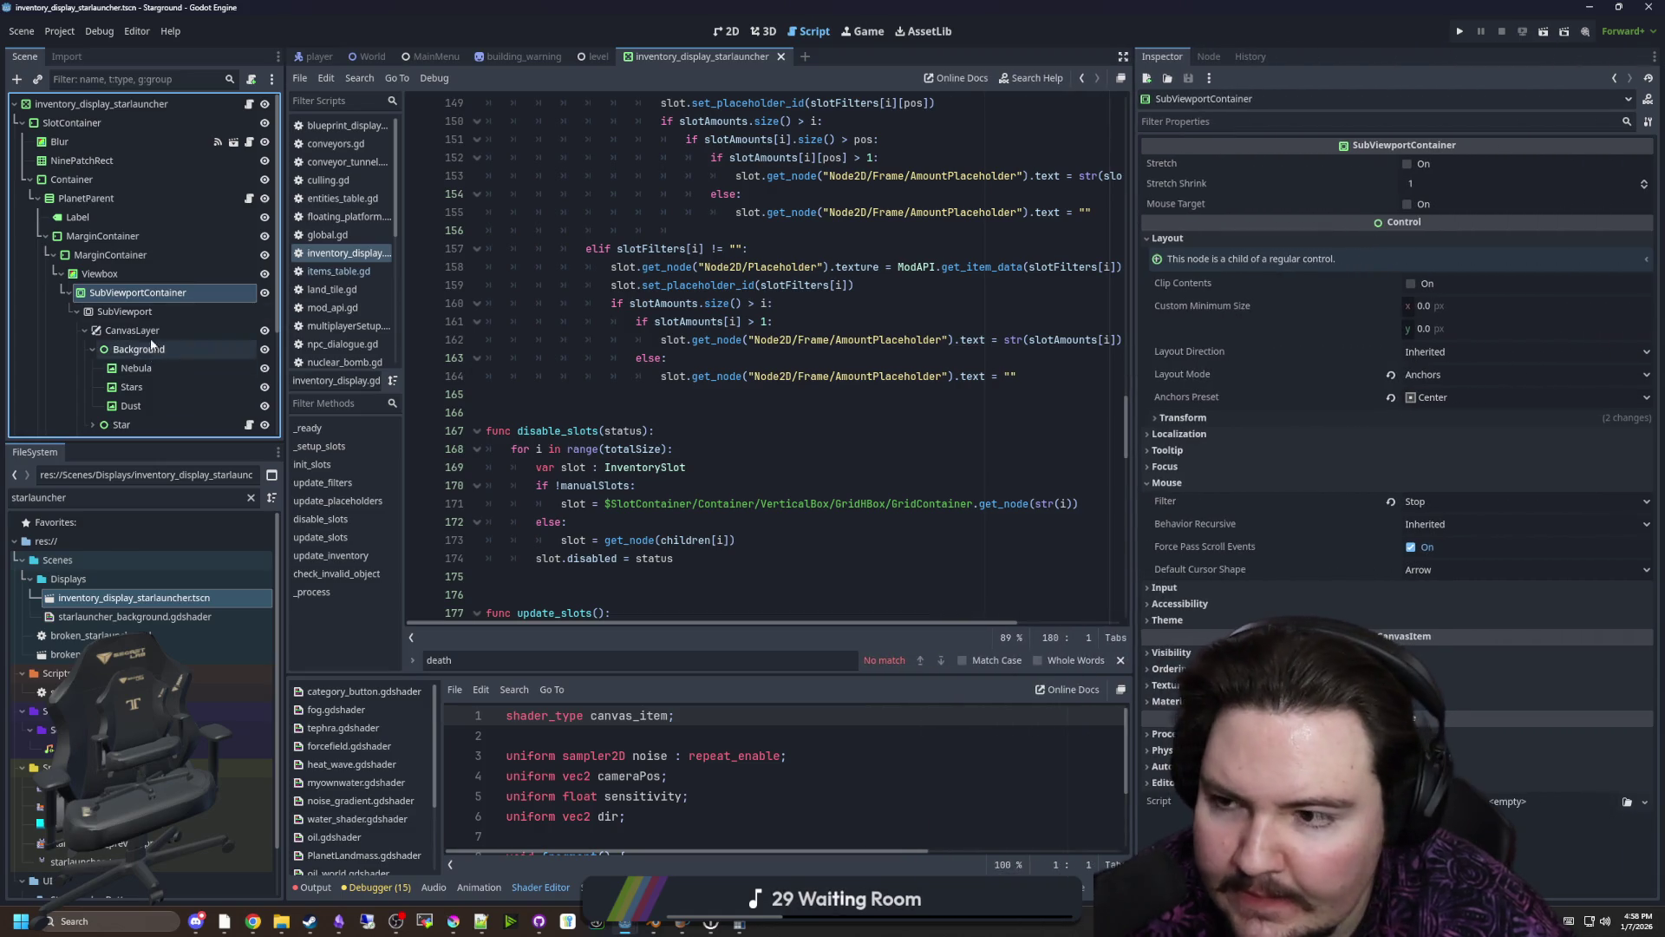
left_click(130, 311)
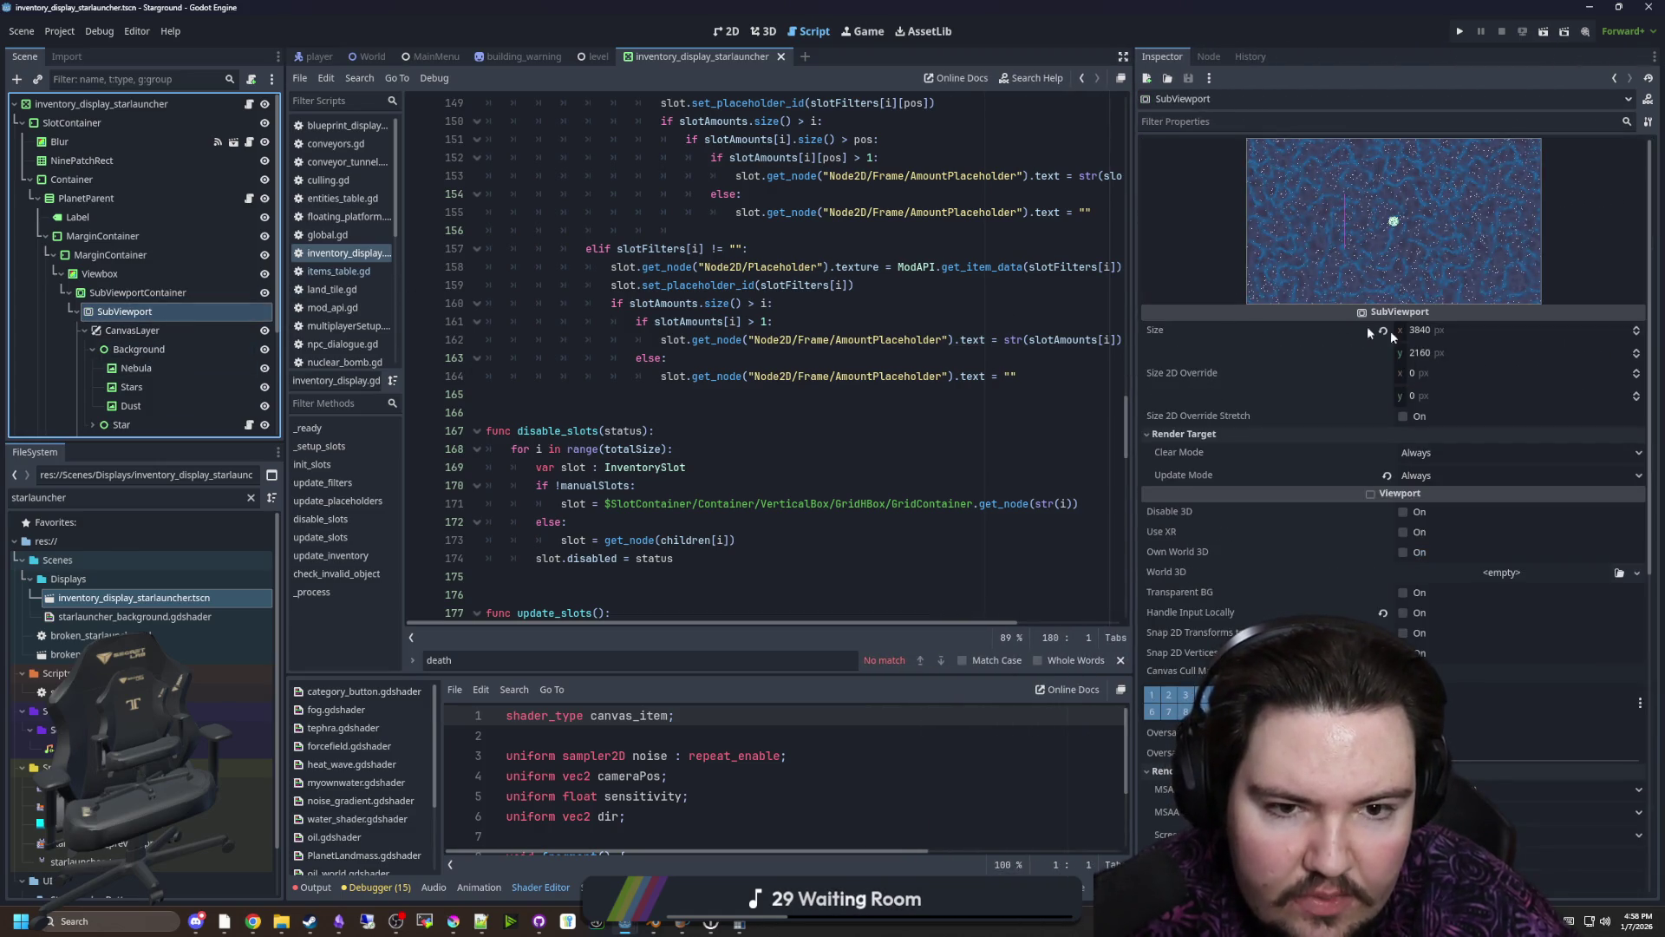
left_click(727, 31)
scroll(659, 288, "down", 2)
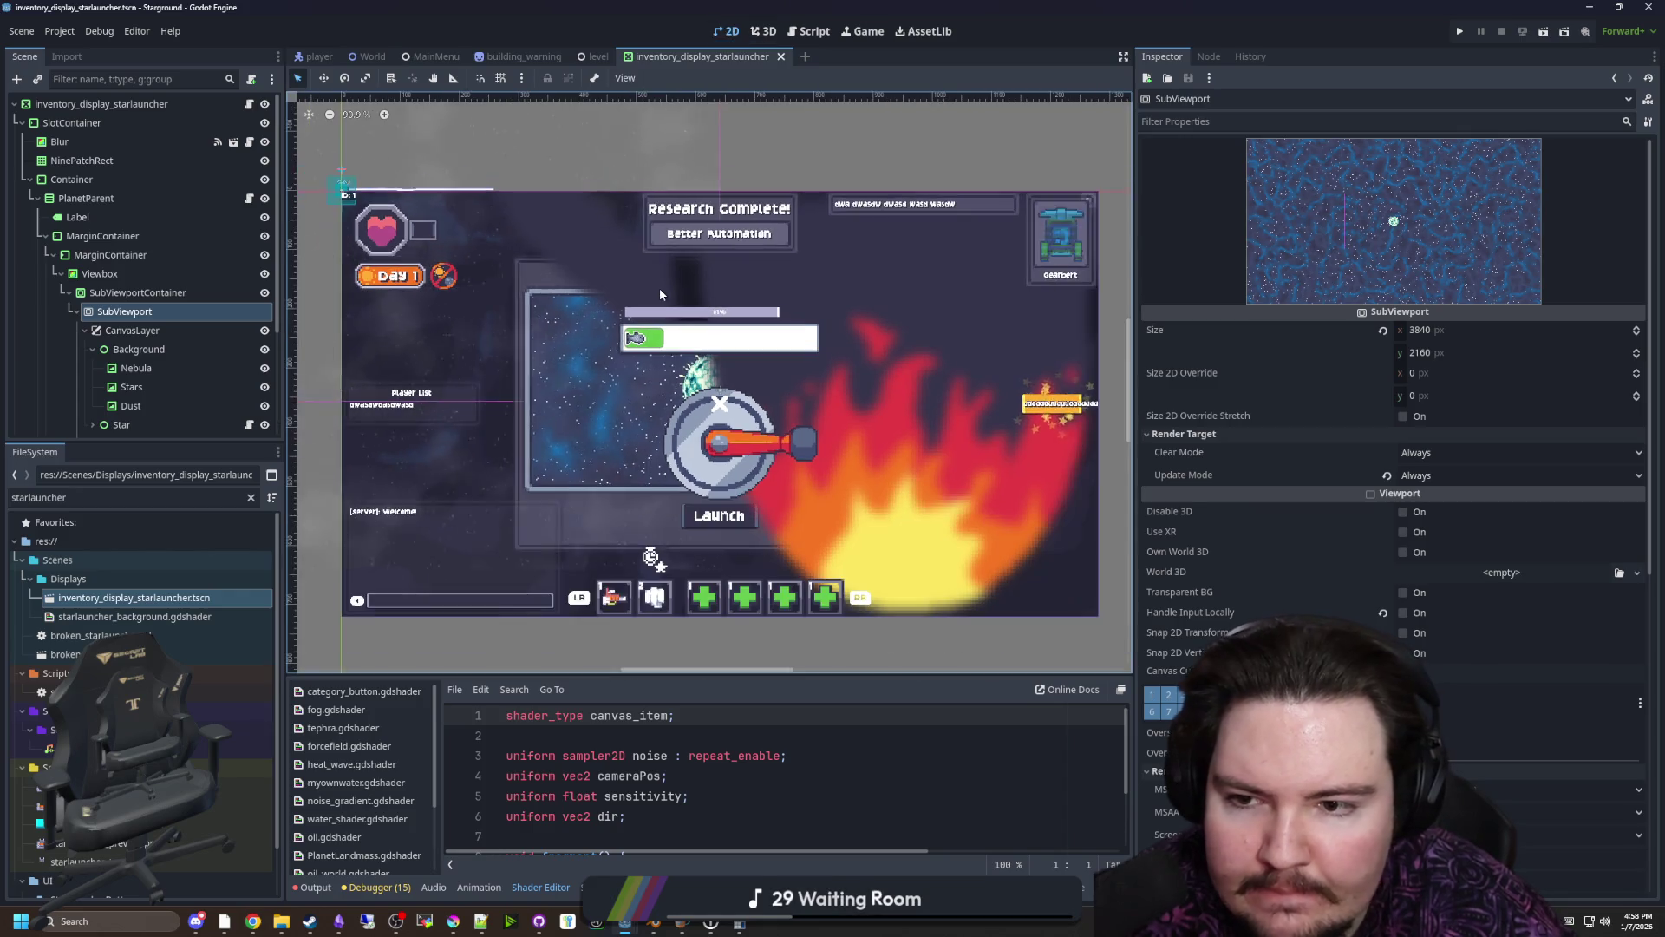
left_click(199, 289)
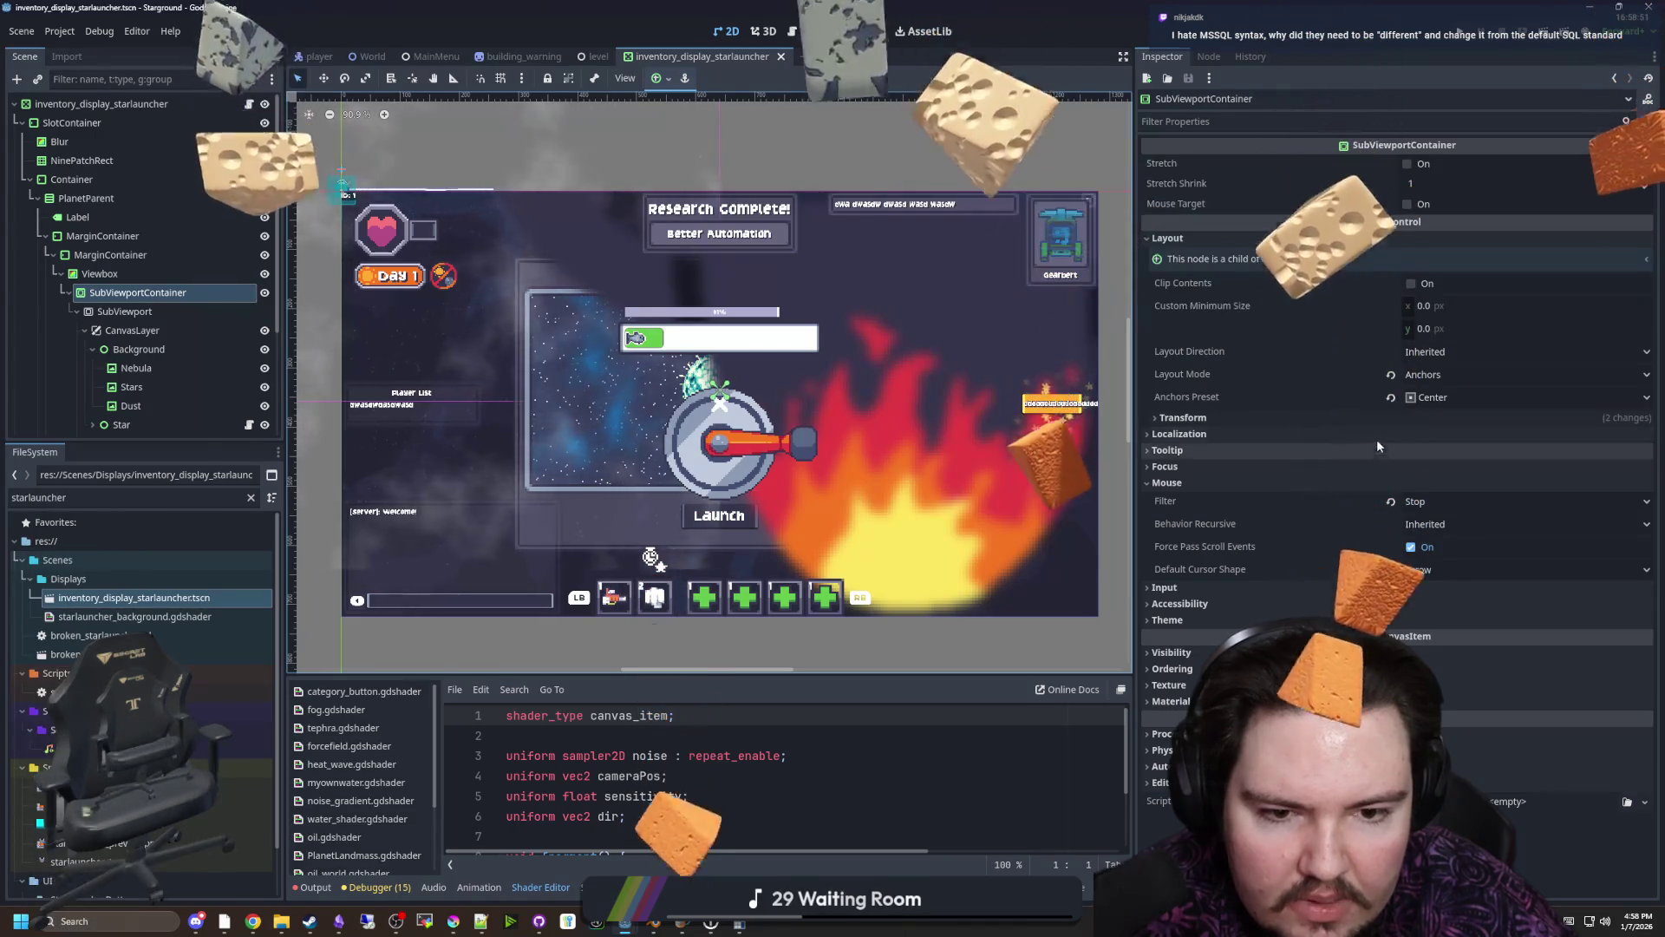
scroll(652, 405, "up", 1)
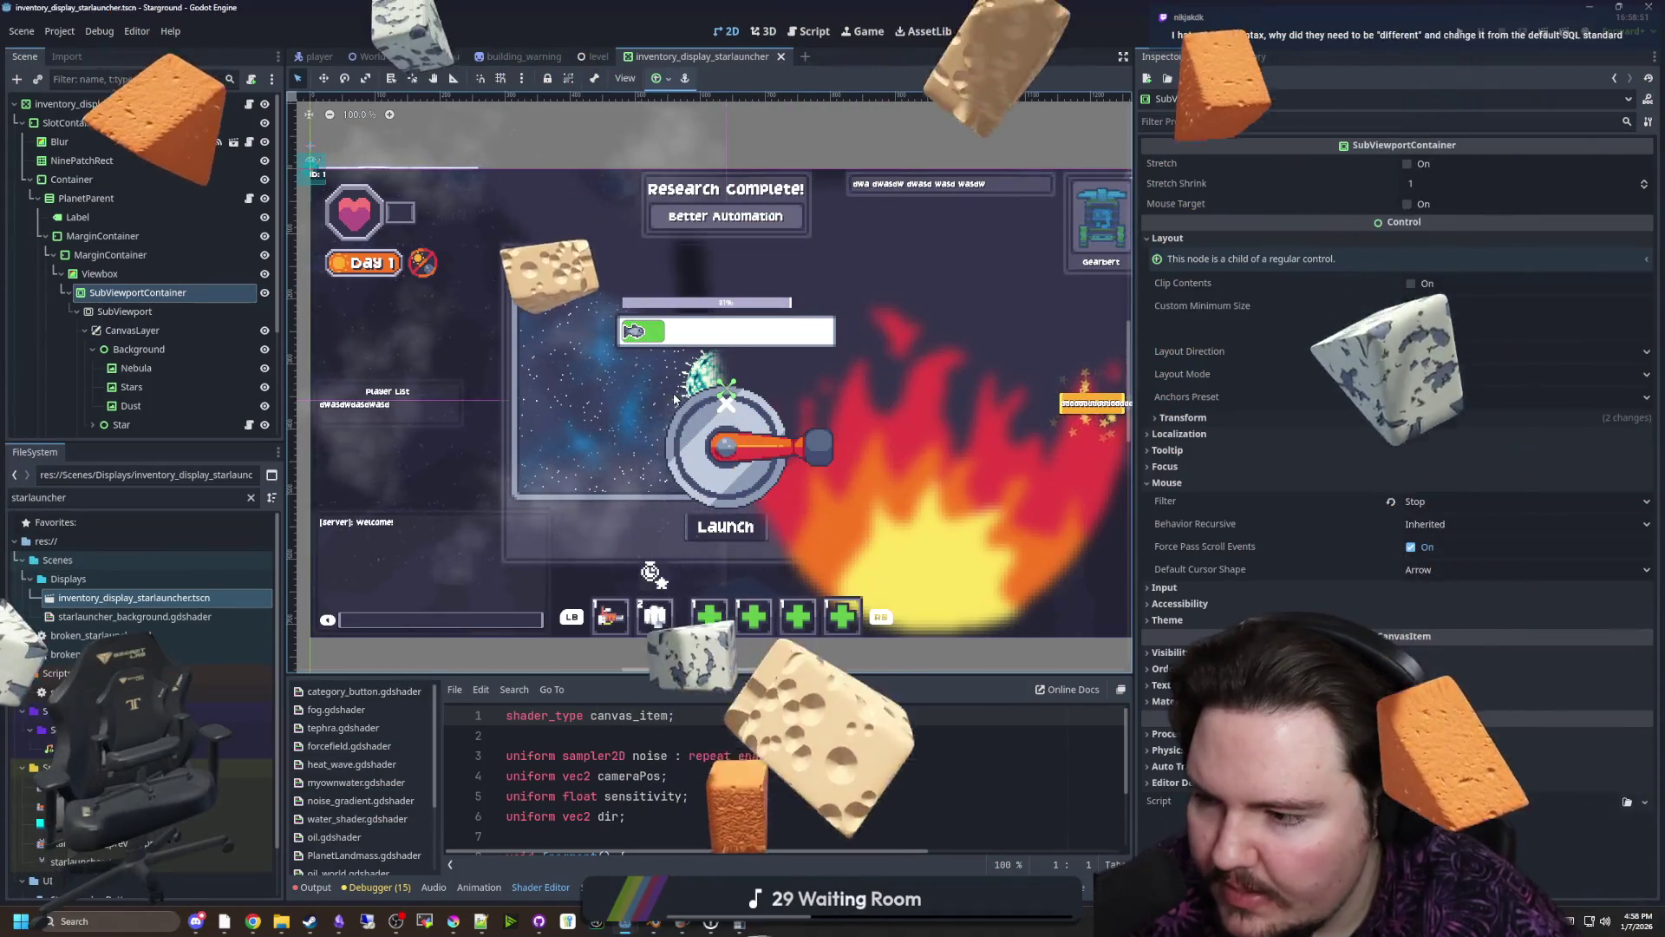
scroll(675, 399, "up", 1)
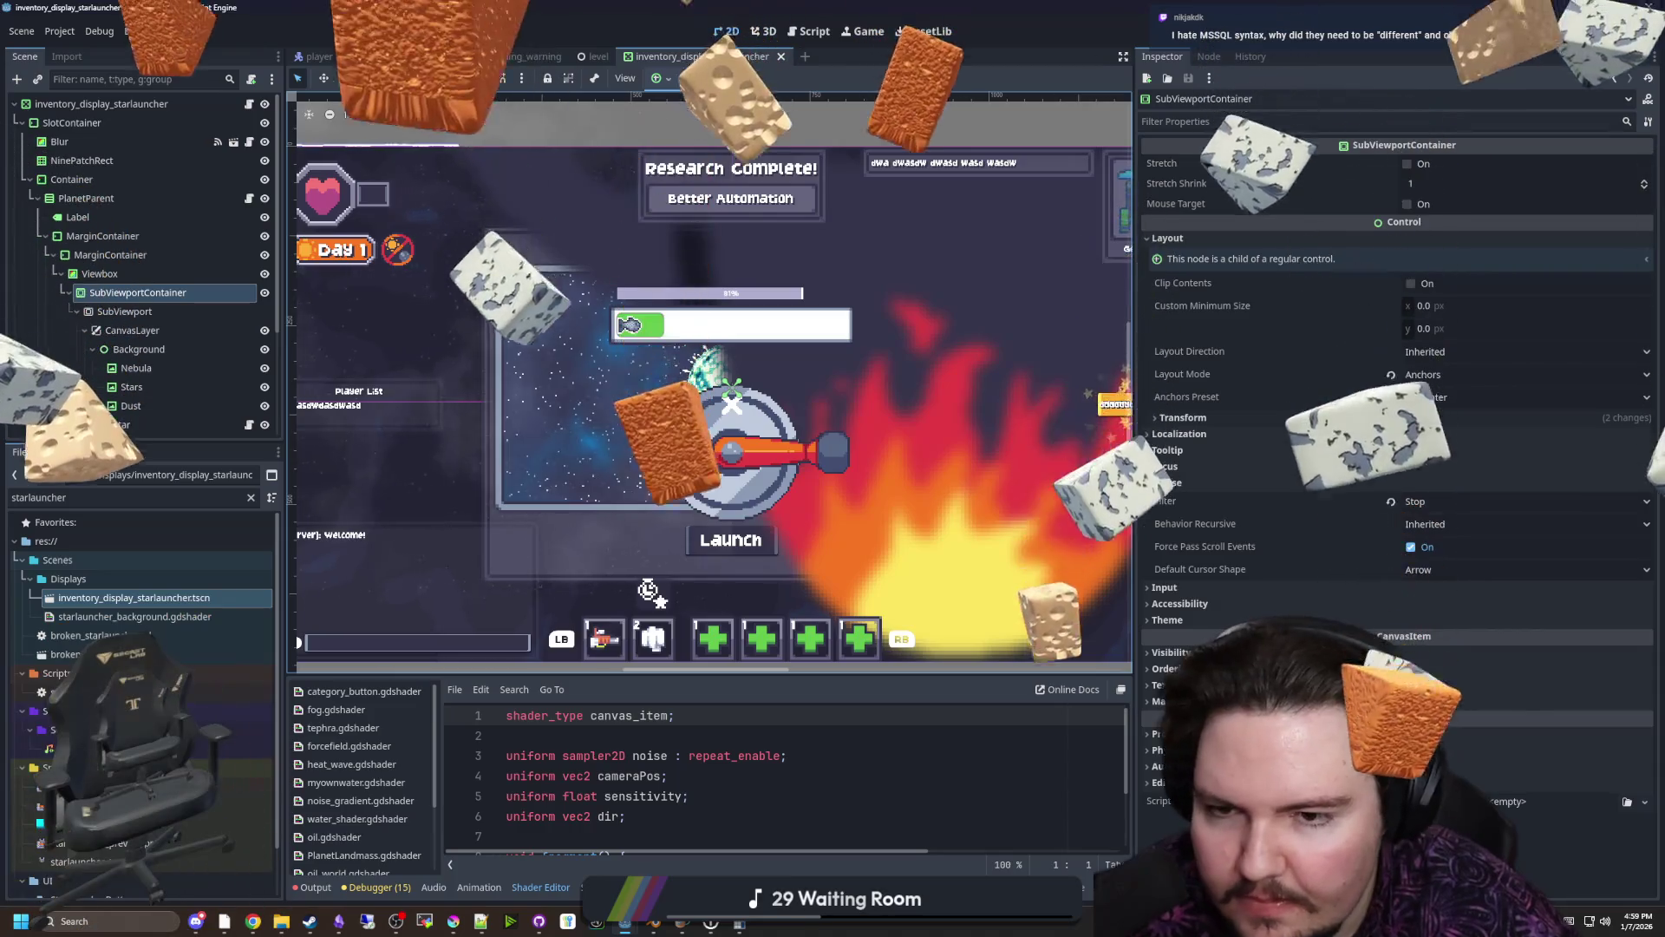
scroll(674, 399, "up", 1)
scroll(675, 399, "down", 5)
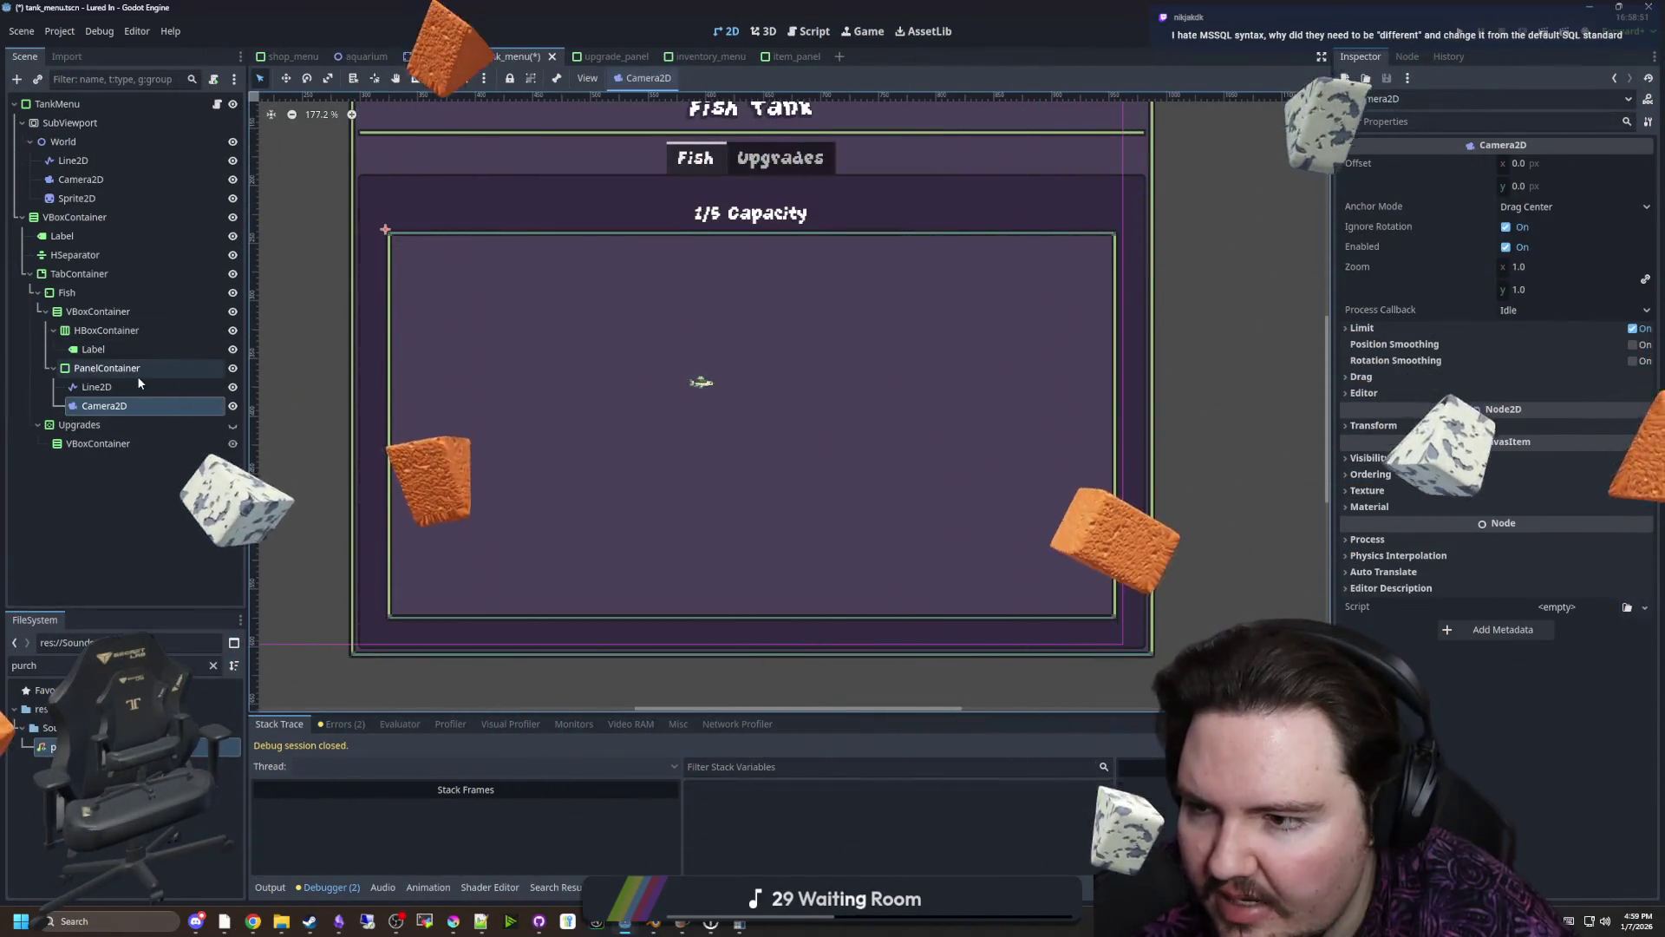
Add a SubViewportContainer under PanelContainer and move the SubViewport with its World into it
left_click(137, 377)
right_click(137, 376)
left_click(169, 387)
type("sub")
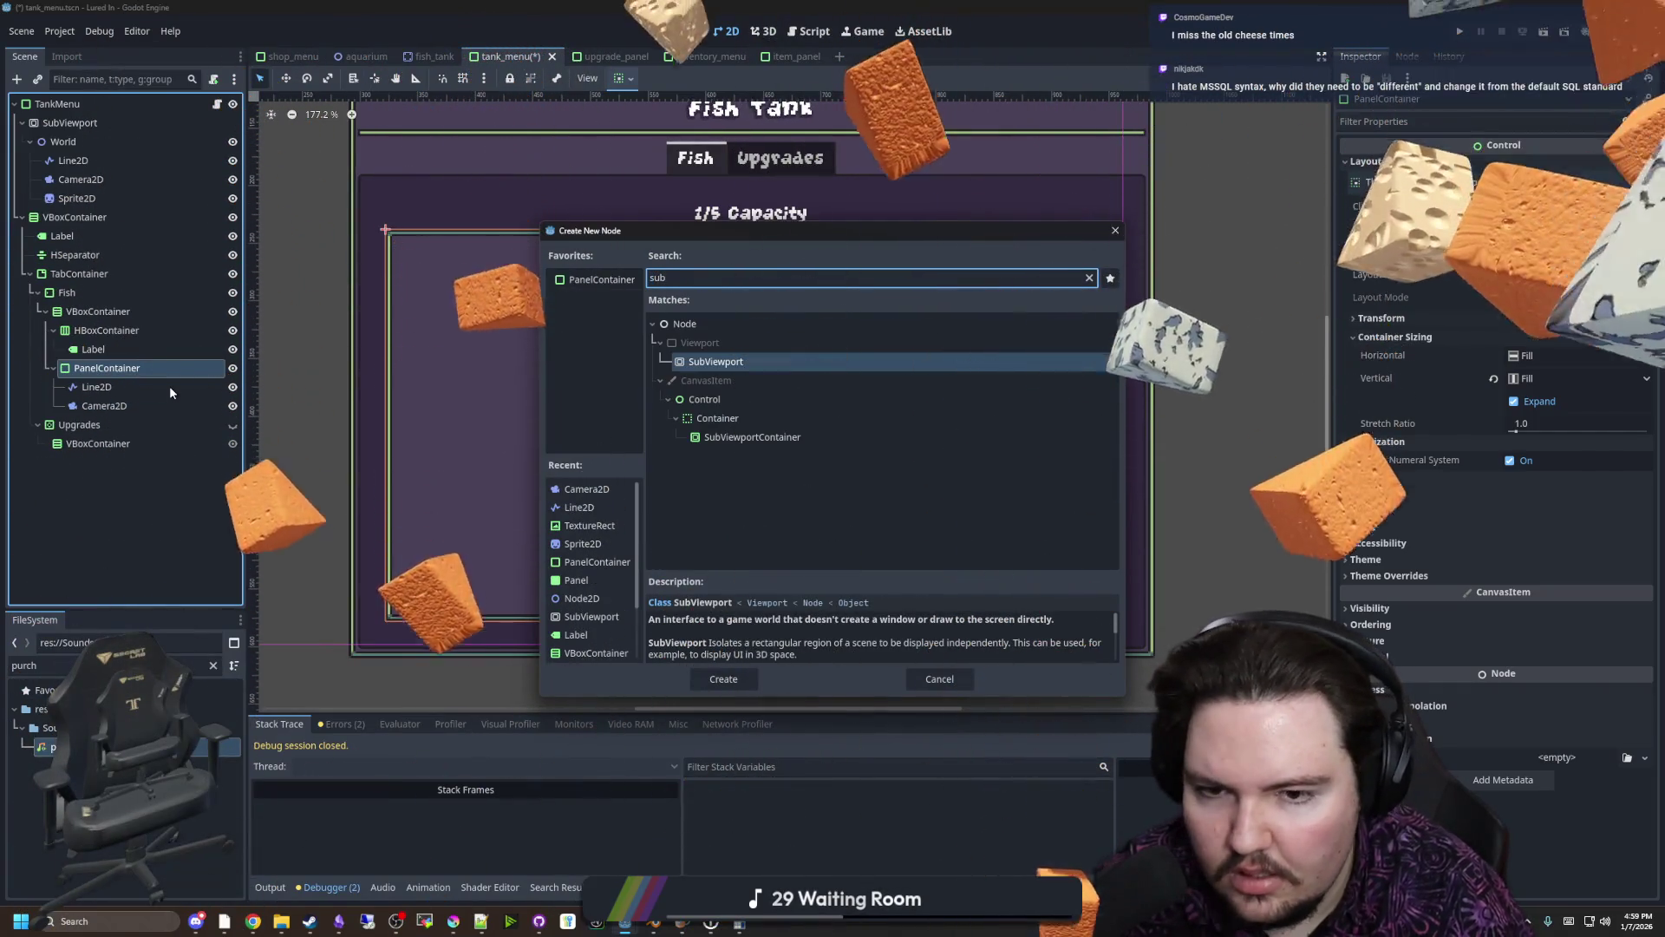
key("Down")
key("Down")
key("Down")
key("Return")
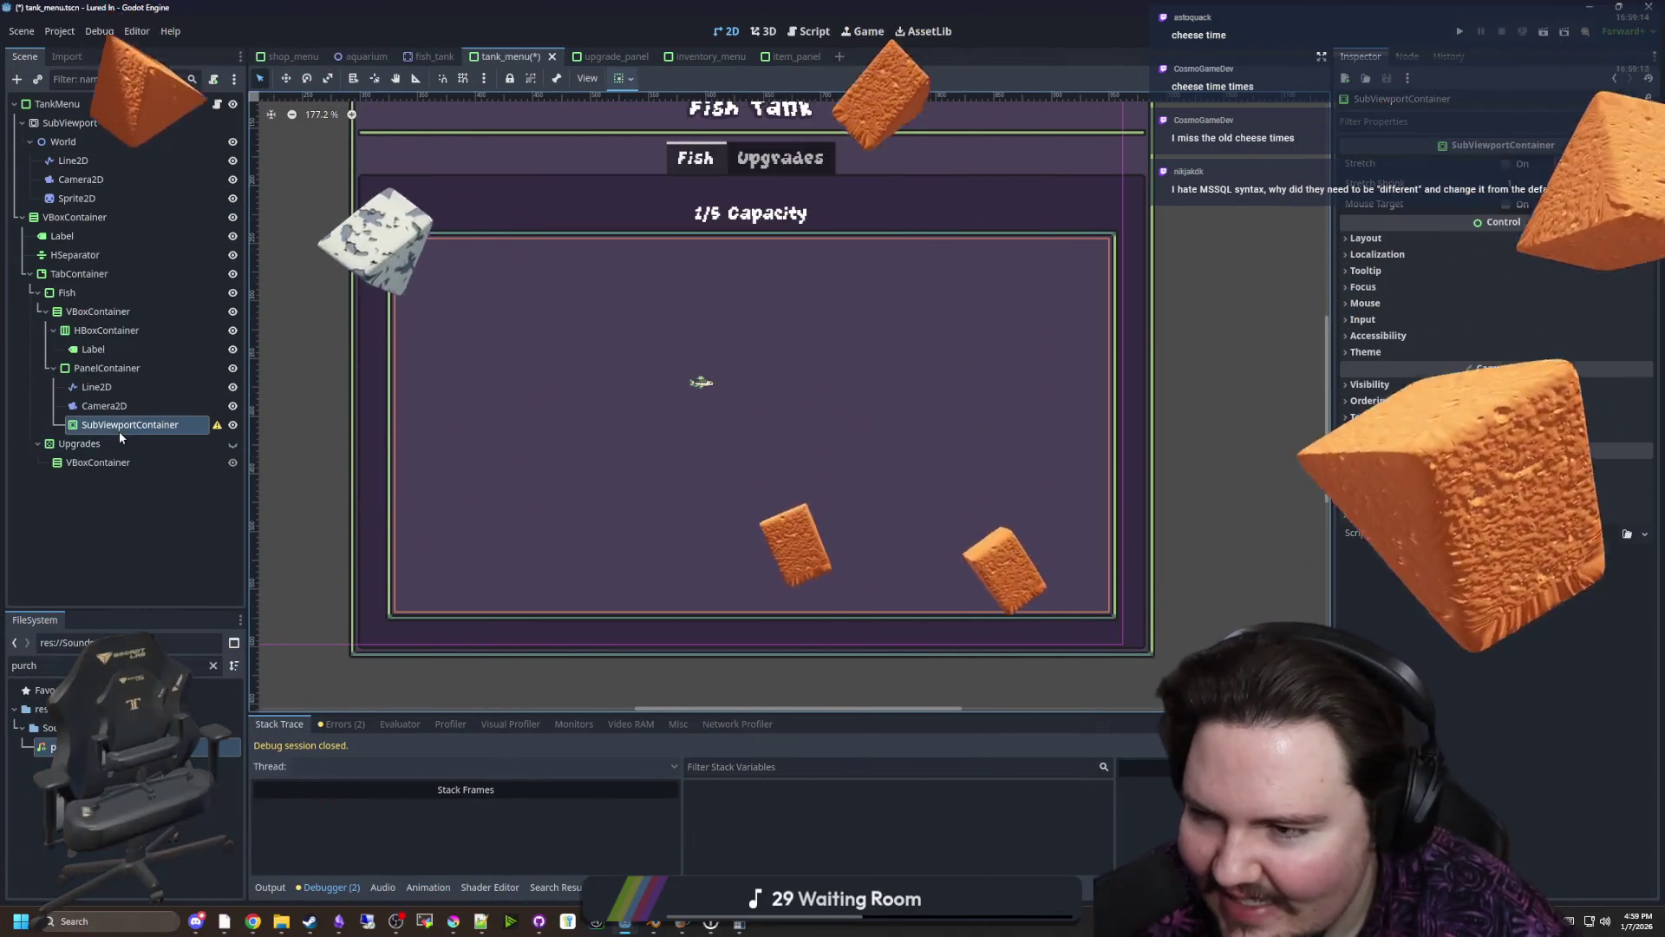
mouse_move(70, 123)
left_mouse_down()
mouse_move(149, 468)
mouse_move(130, 424)
left_mouse_up()
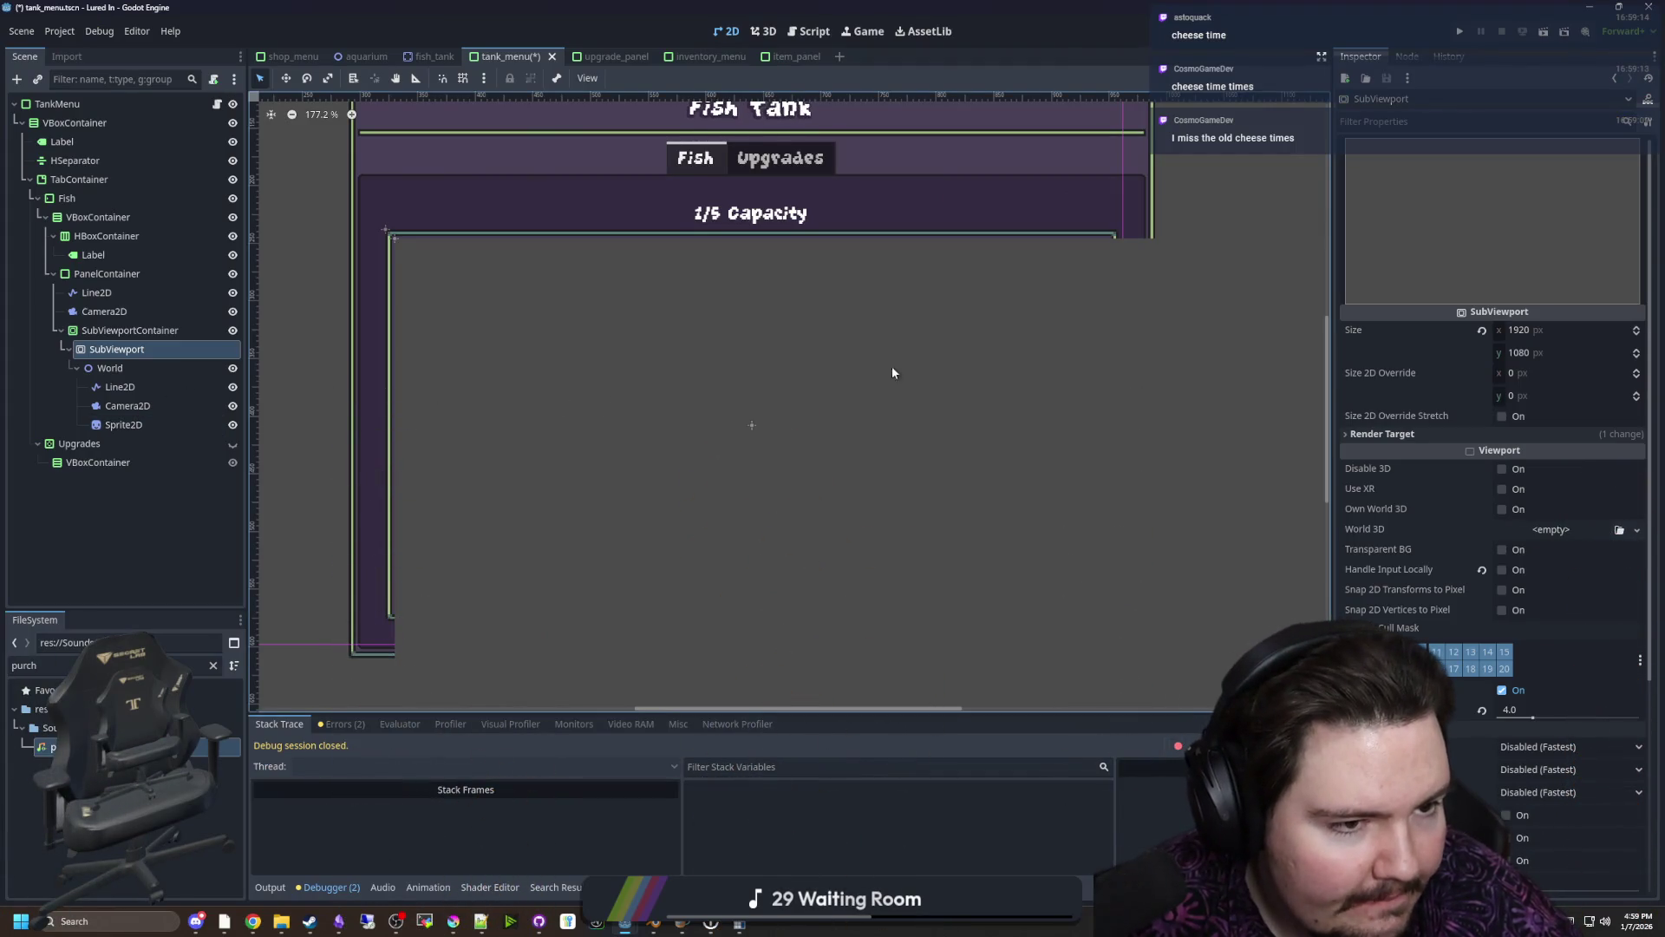
scroll(832, 360, "down", 3)
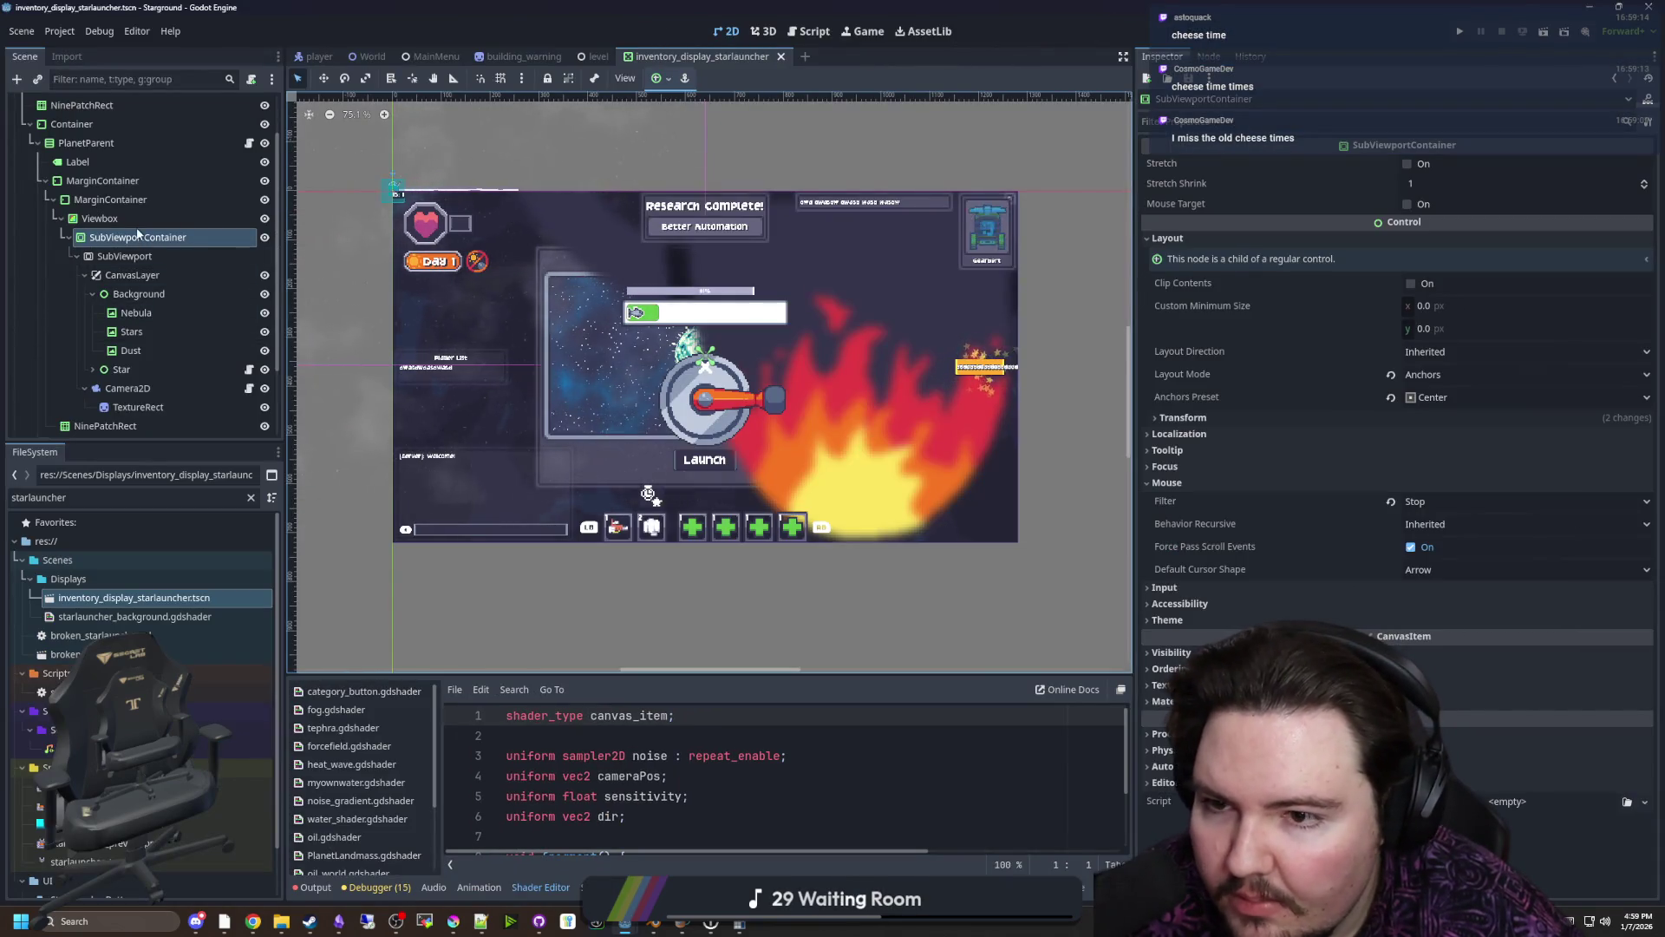
Move Line2D, Camera2D and Sprite2D directly under the SubViewport, out of World
left_click(137, 256)
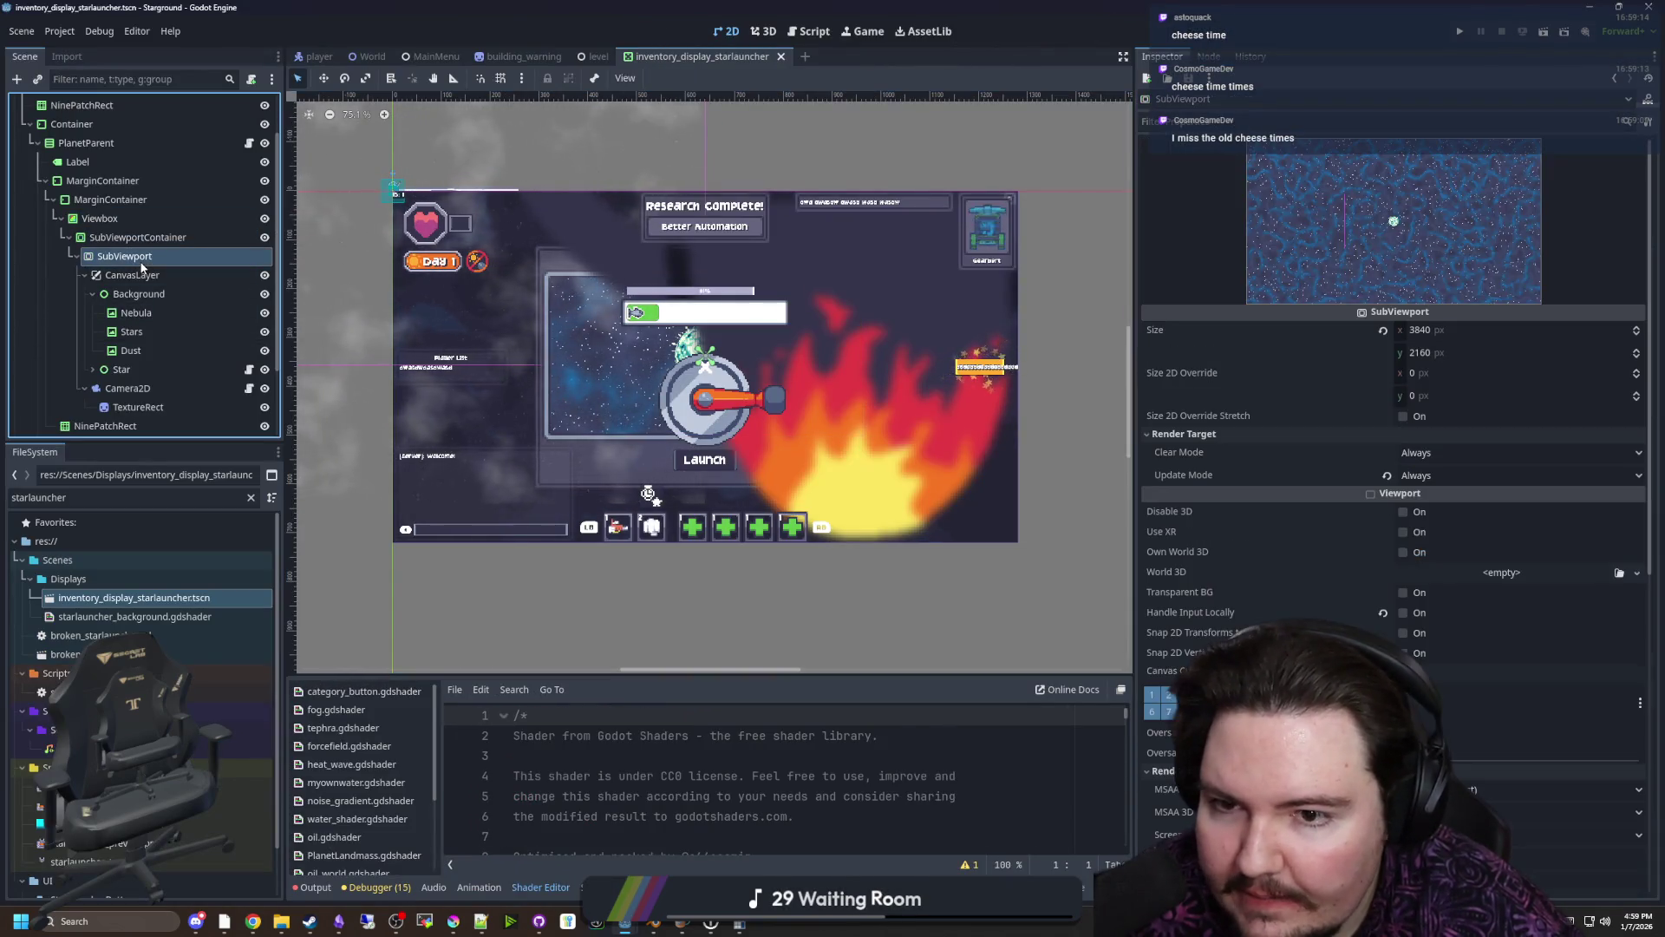
left_click(137, 275)
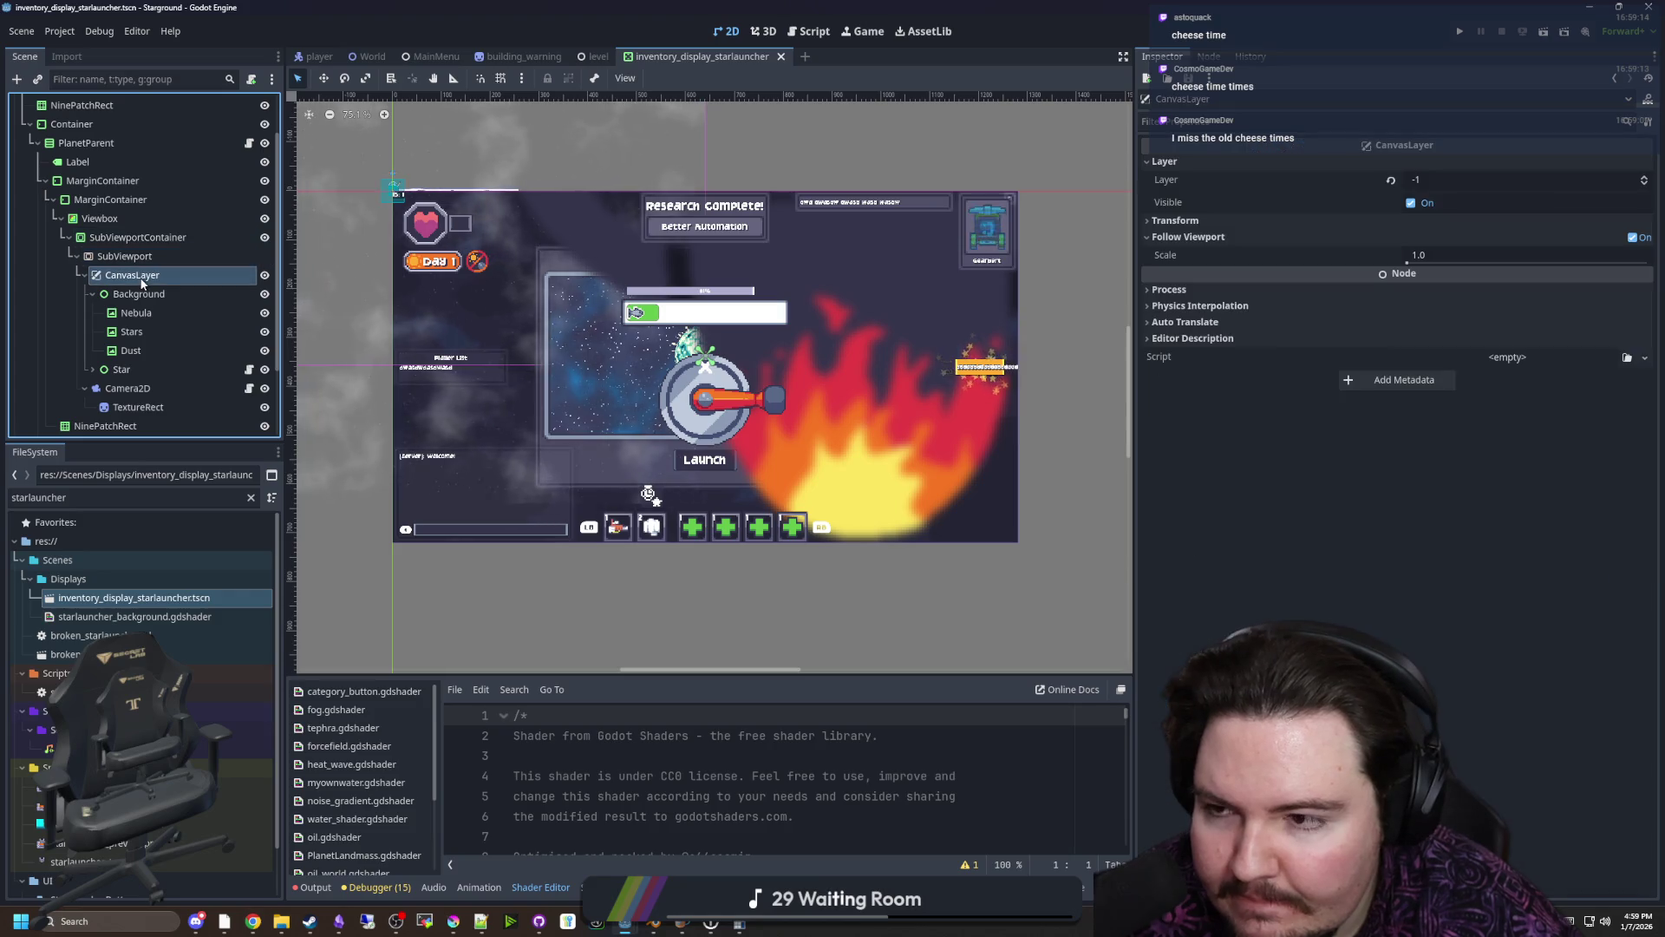
left_click(126, 388)
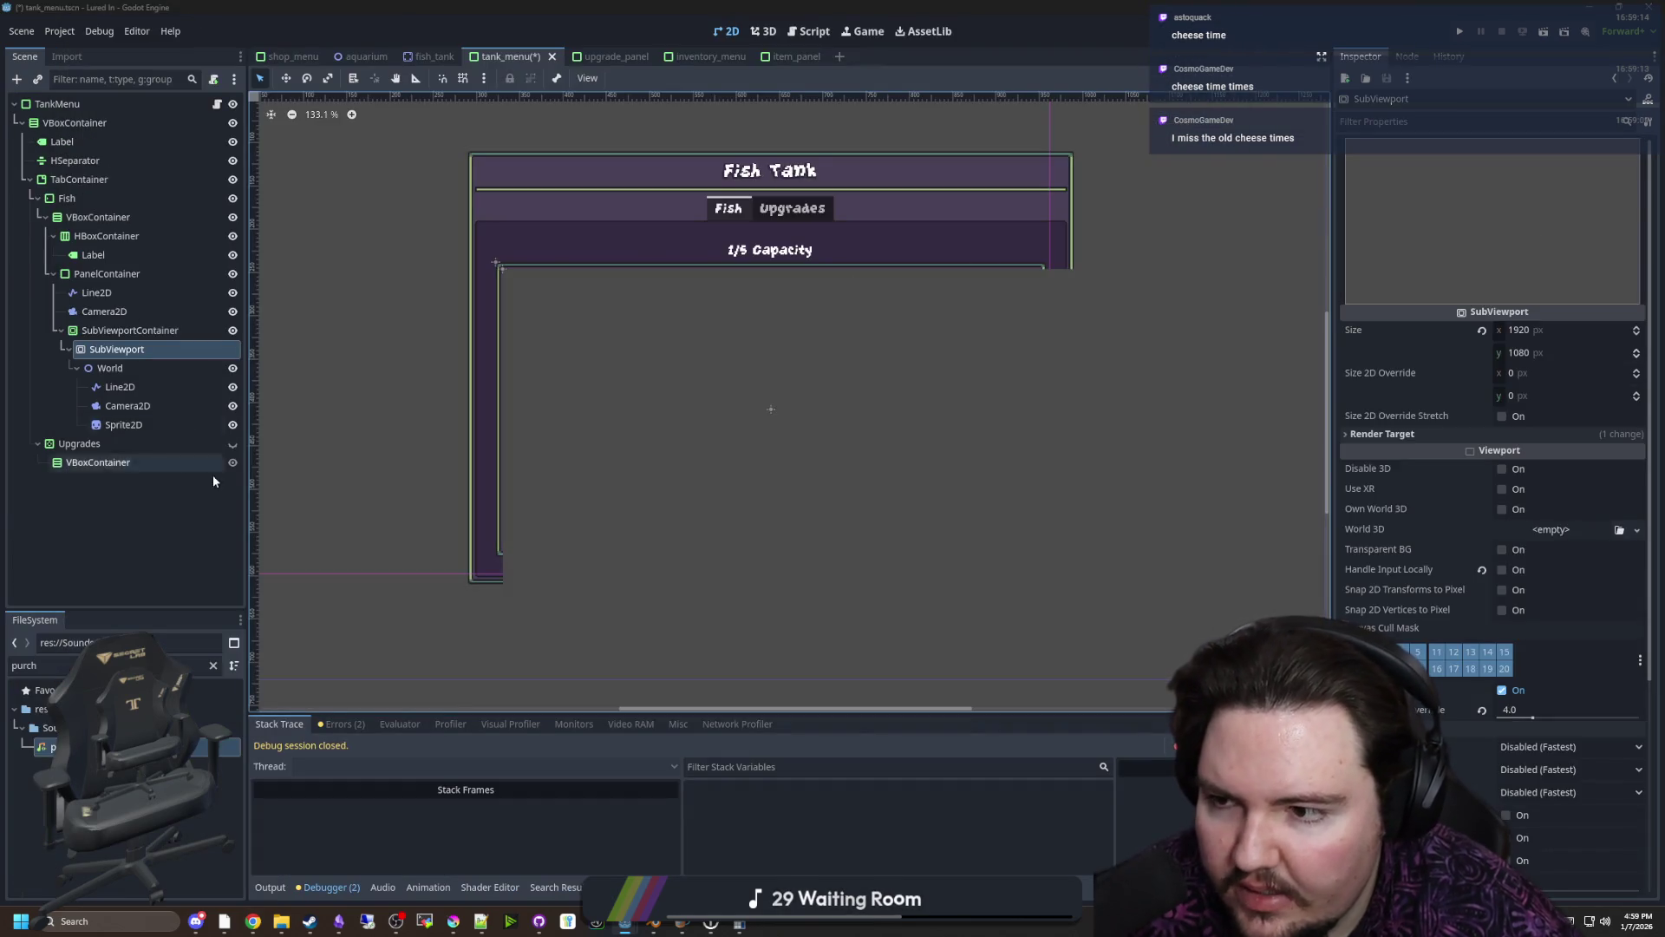
left_click(120, 387)
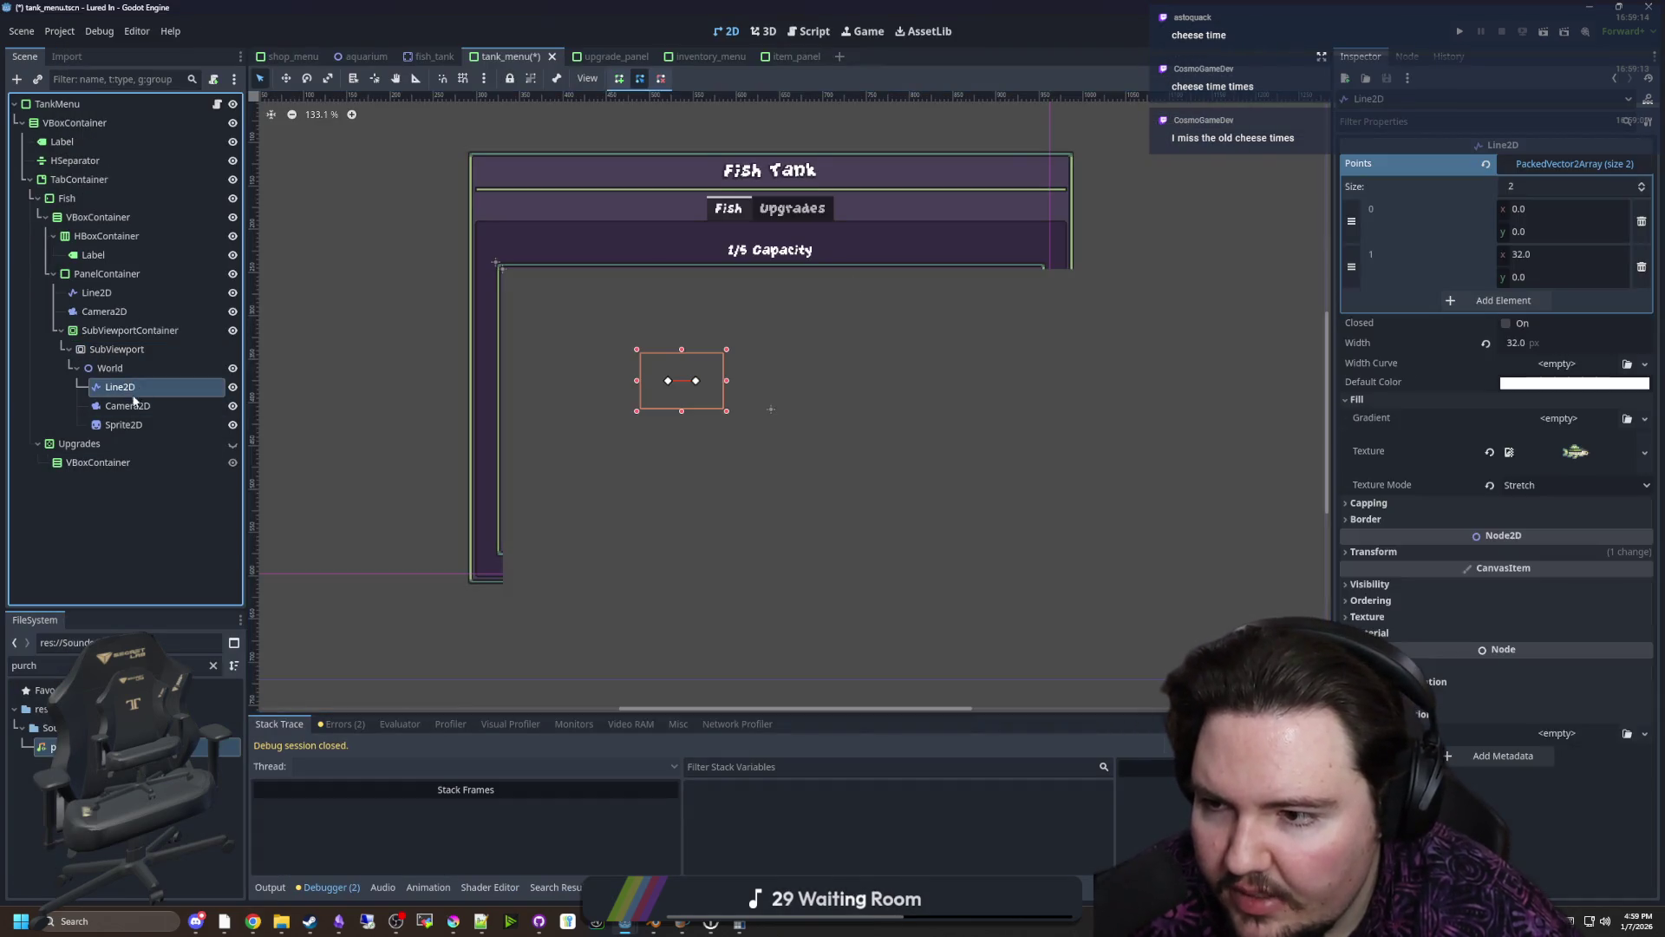
left_click(123, 424, "shift")
left_click_drag(135, 349, 130, 349)
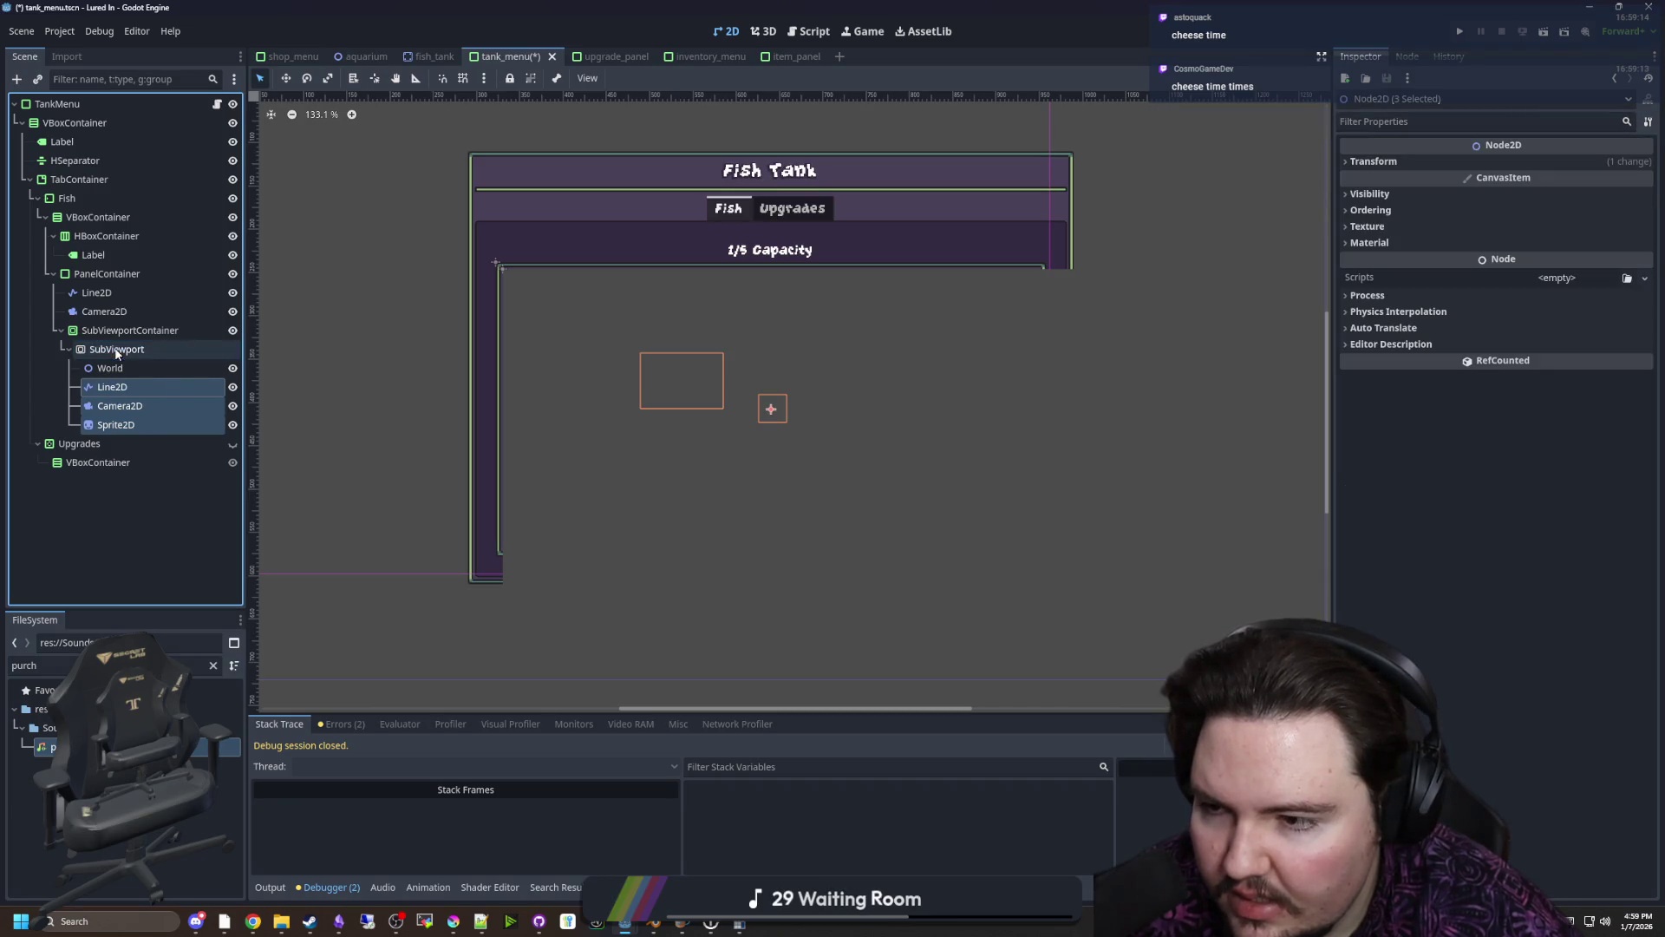
Delete the now-empty World node and review the SubViewport's size settings
left_click(118, 369)
key("Delete")
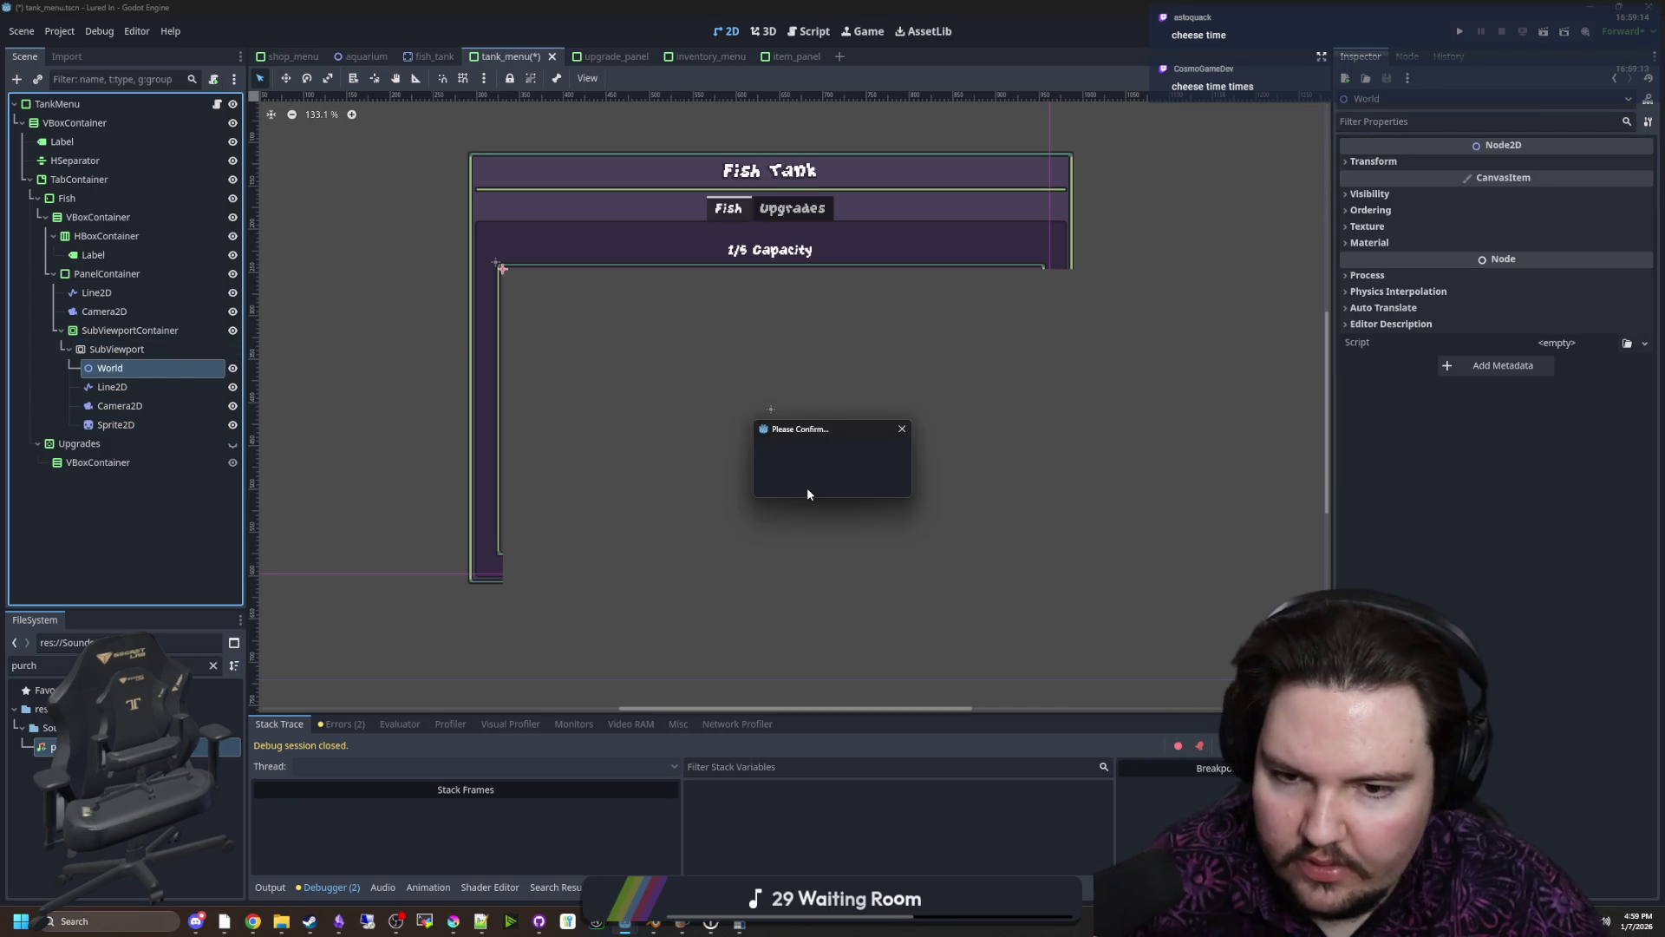
left_click(808, 491)
left_click(117, 349)
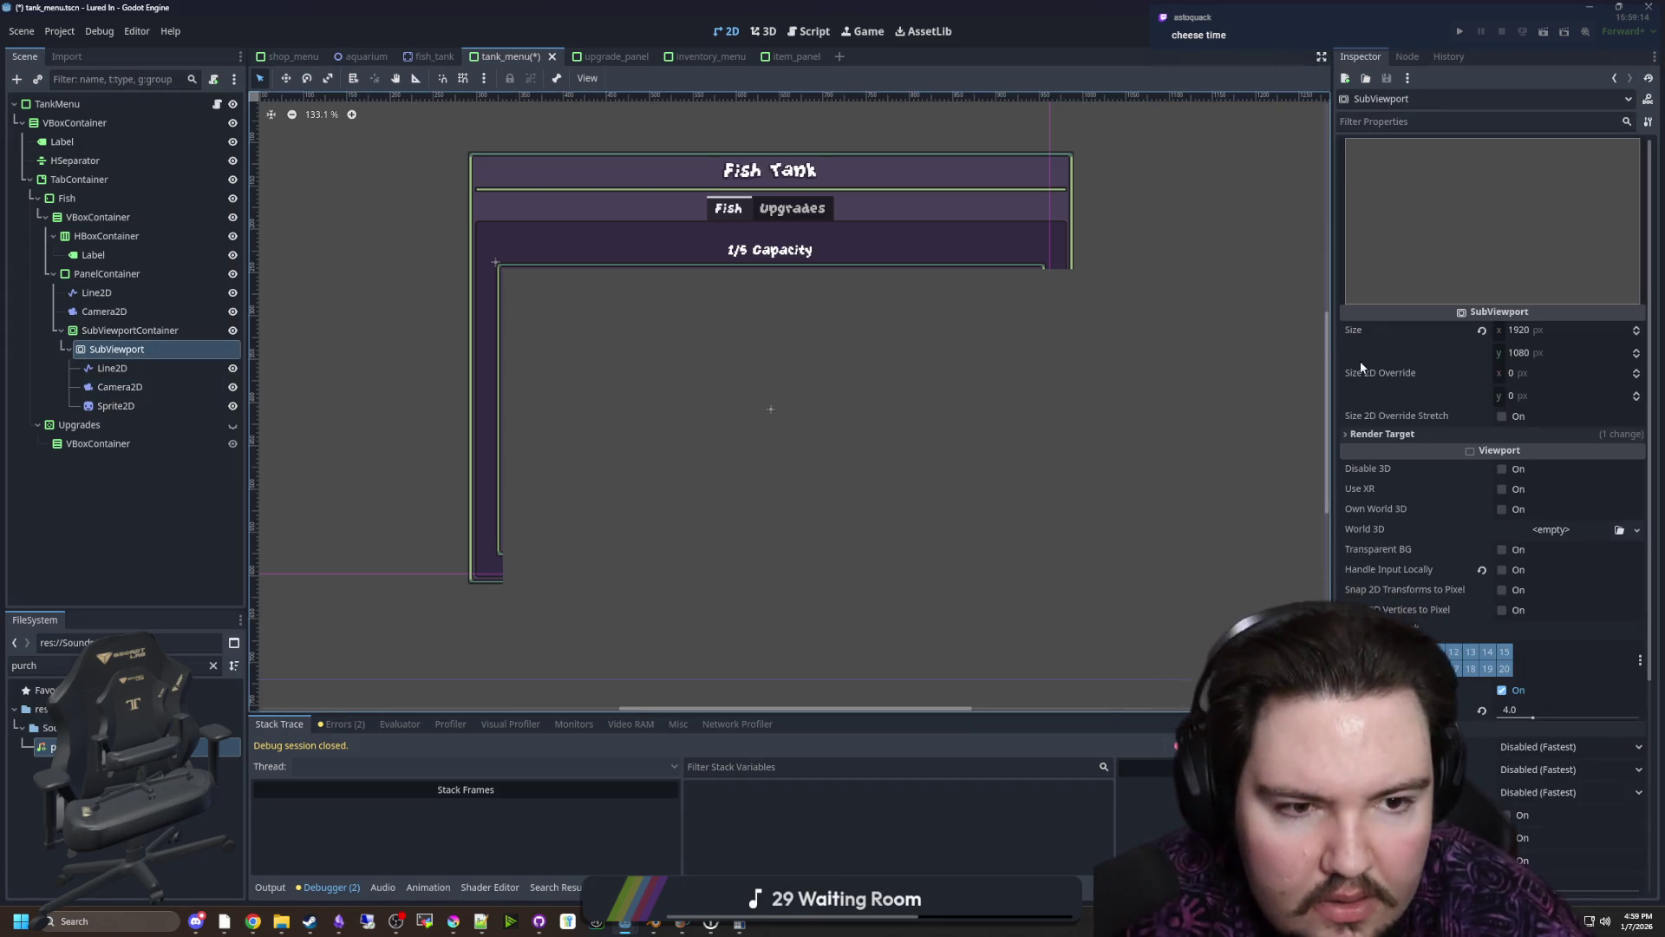
Compare the Starground reference scene's SubViewport and Camera2D settings
key("alt+Tab")
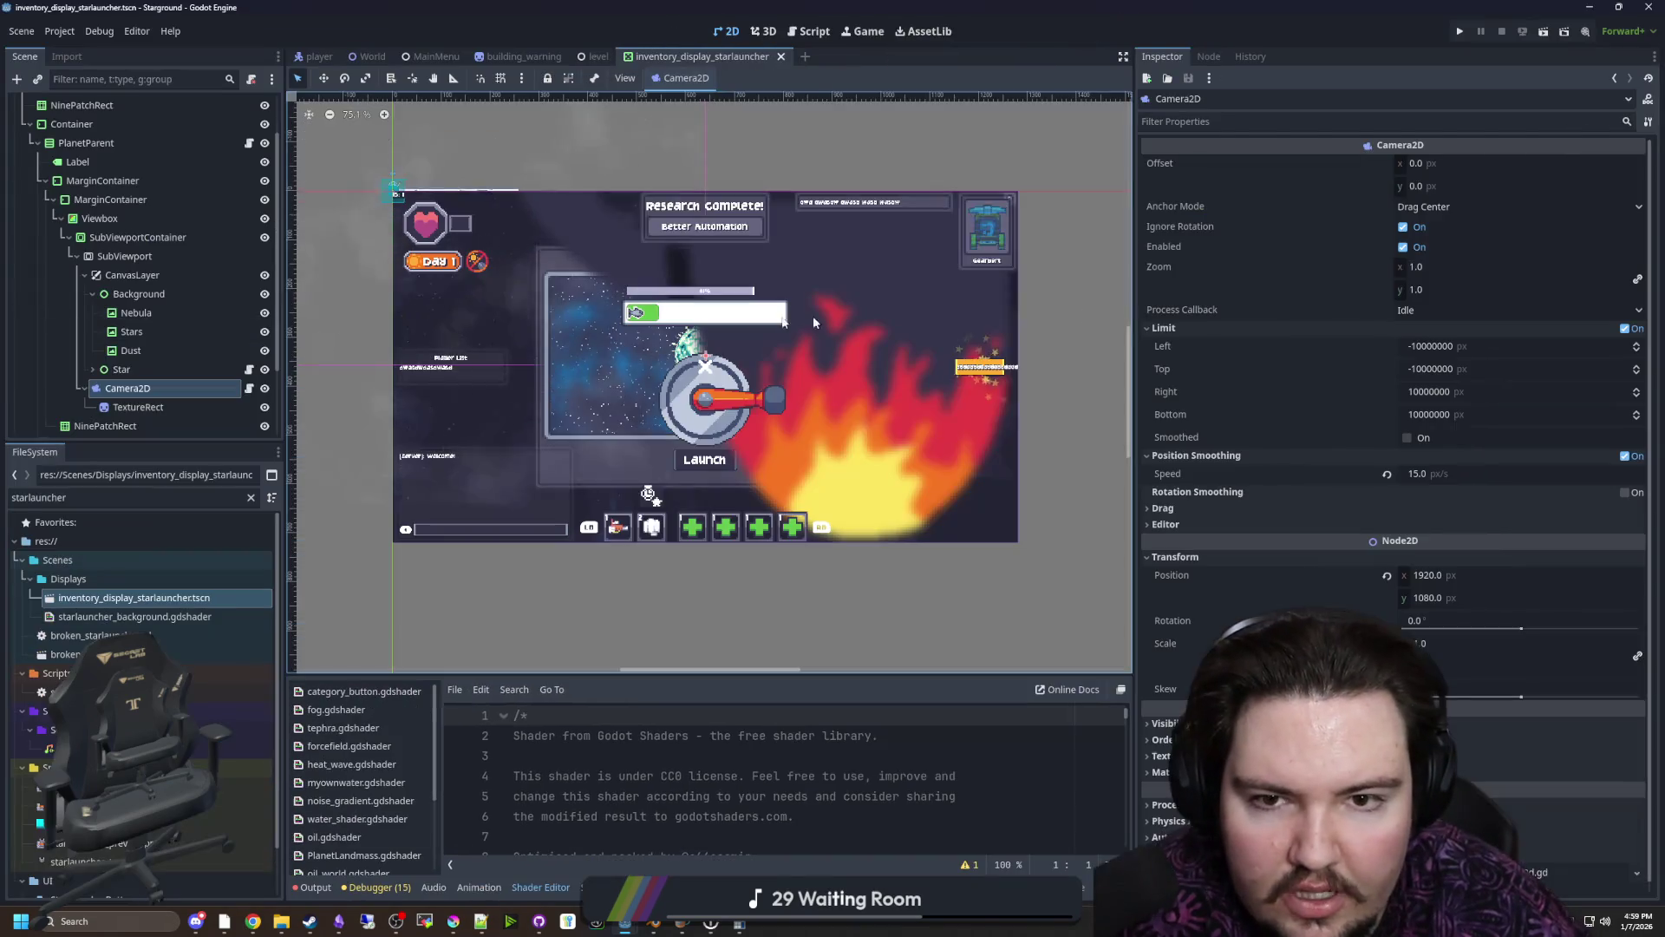
left_click(123, 256)
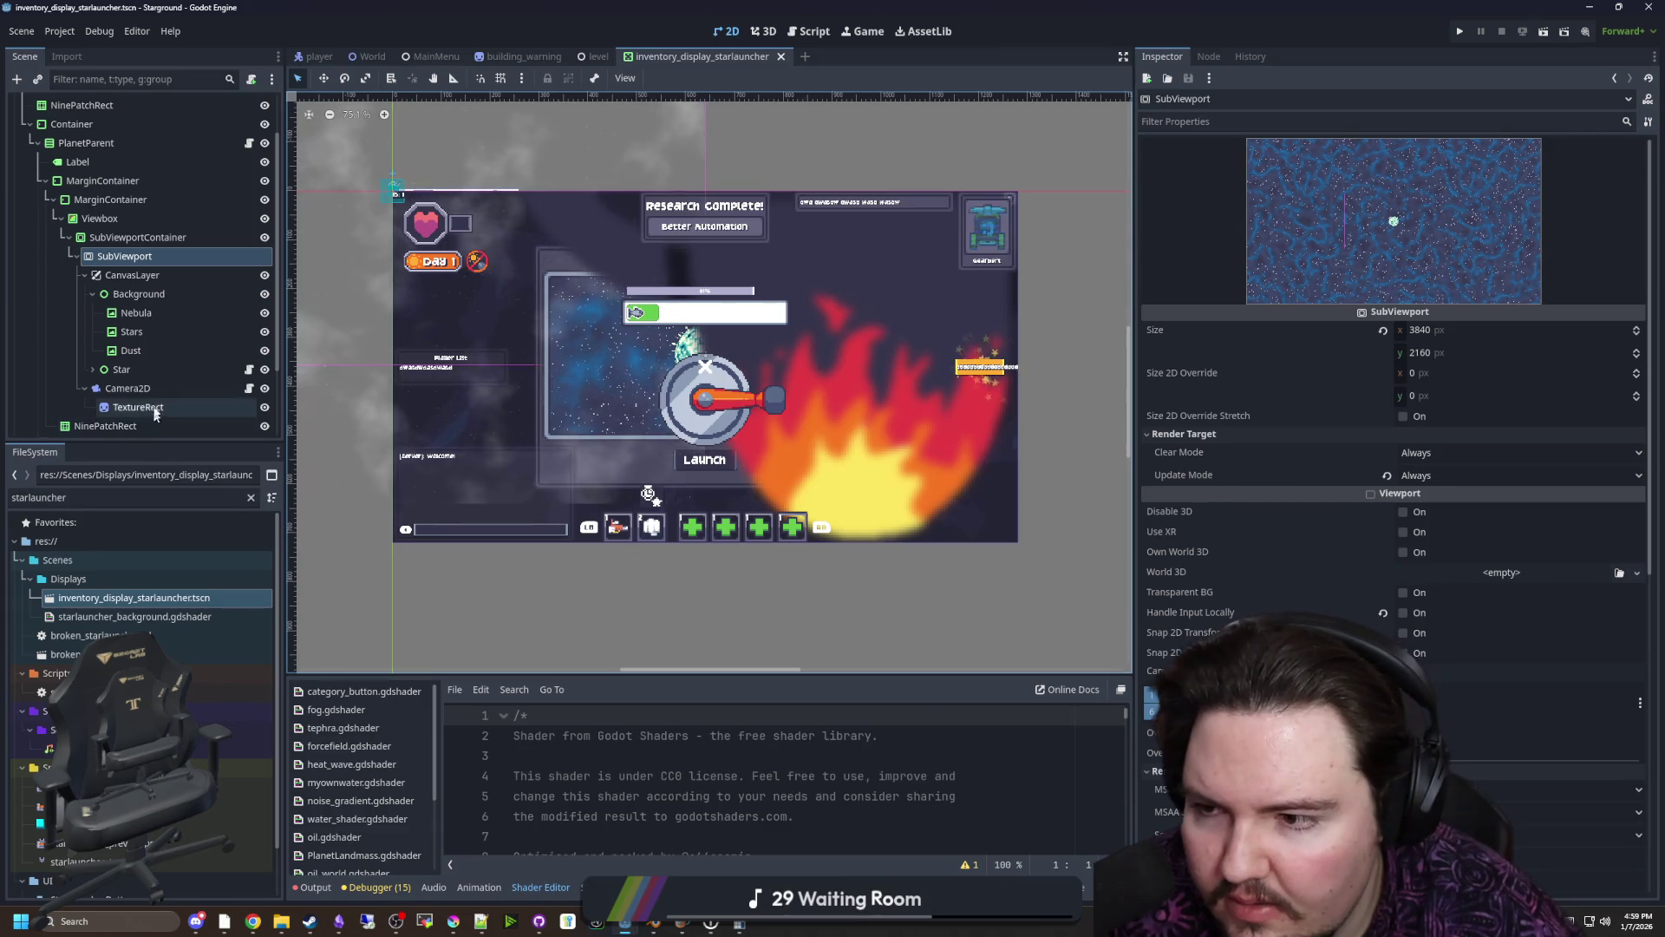
left_click(128, 388)
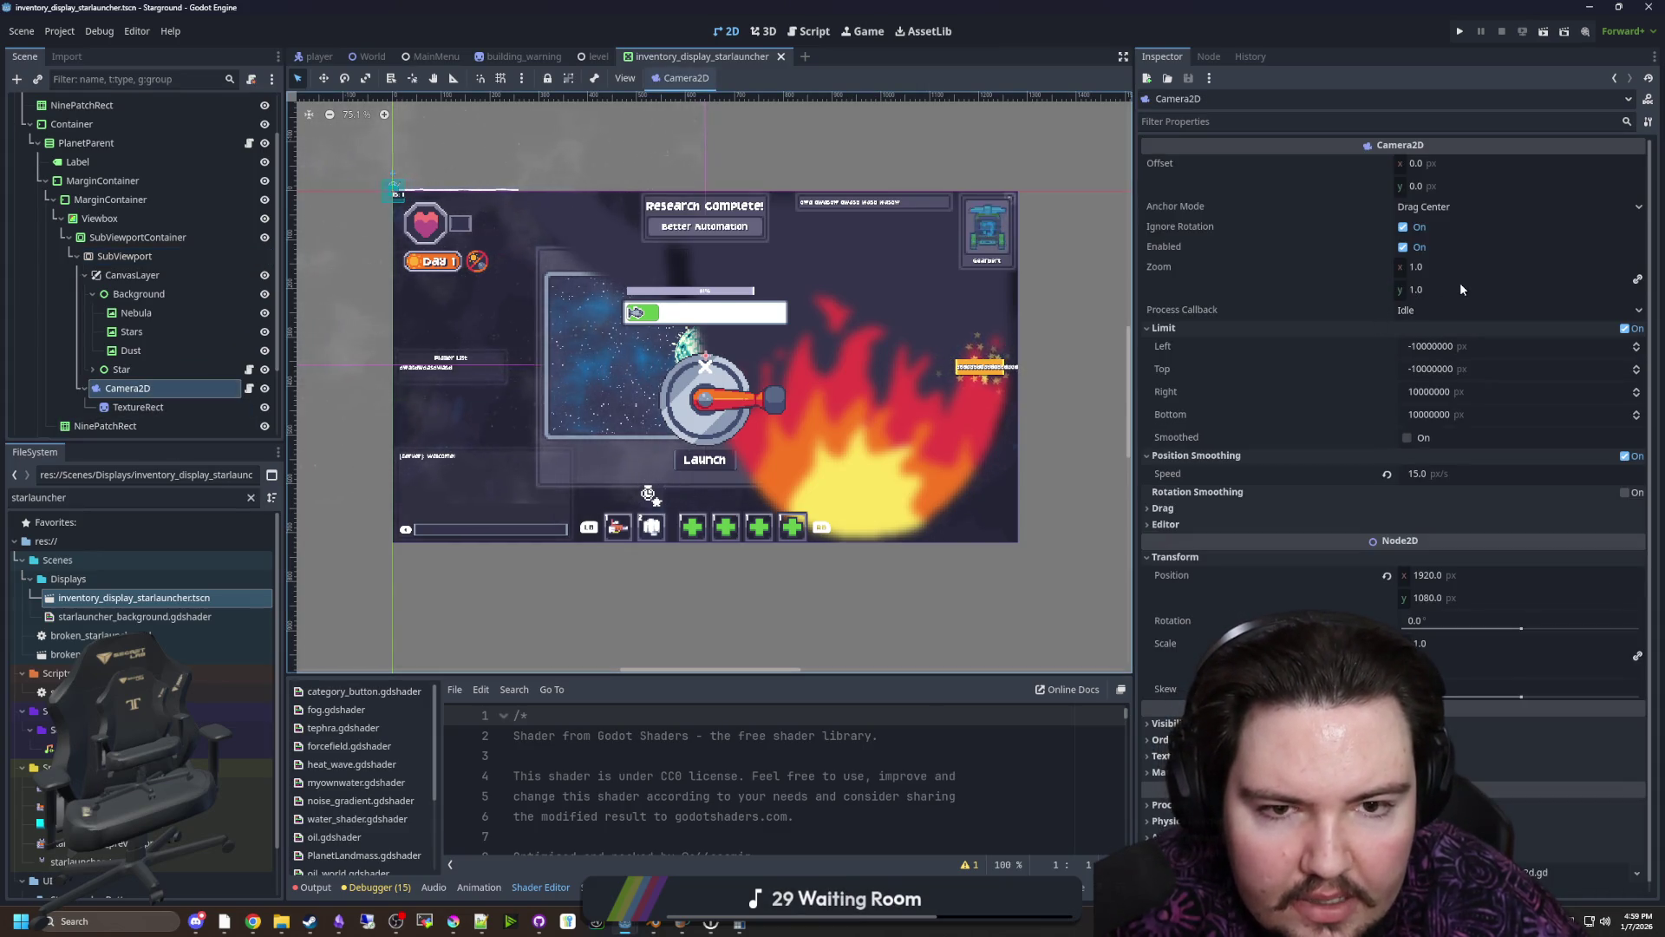
left_click(159, 260)
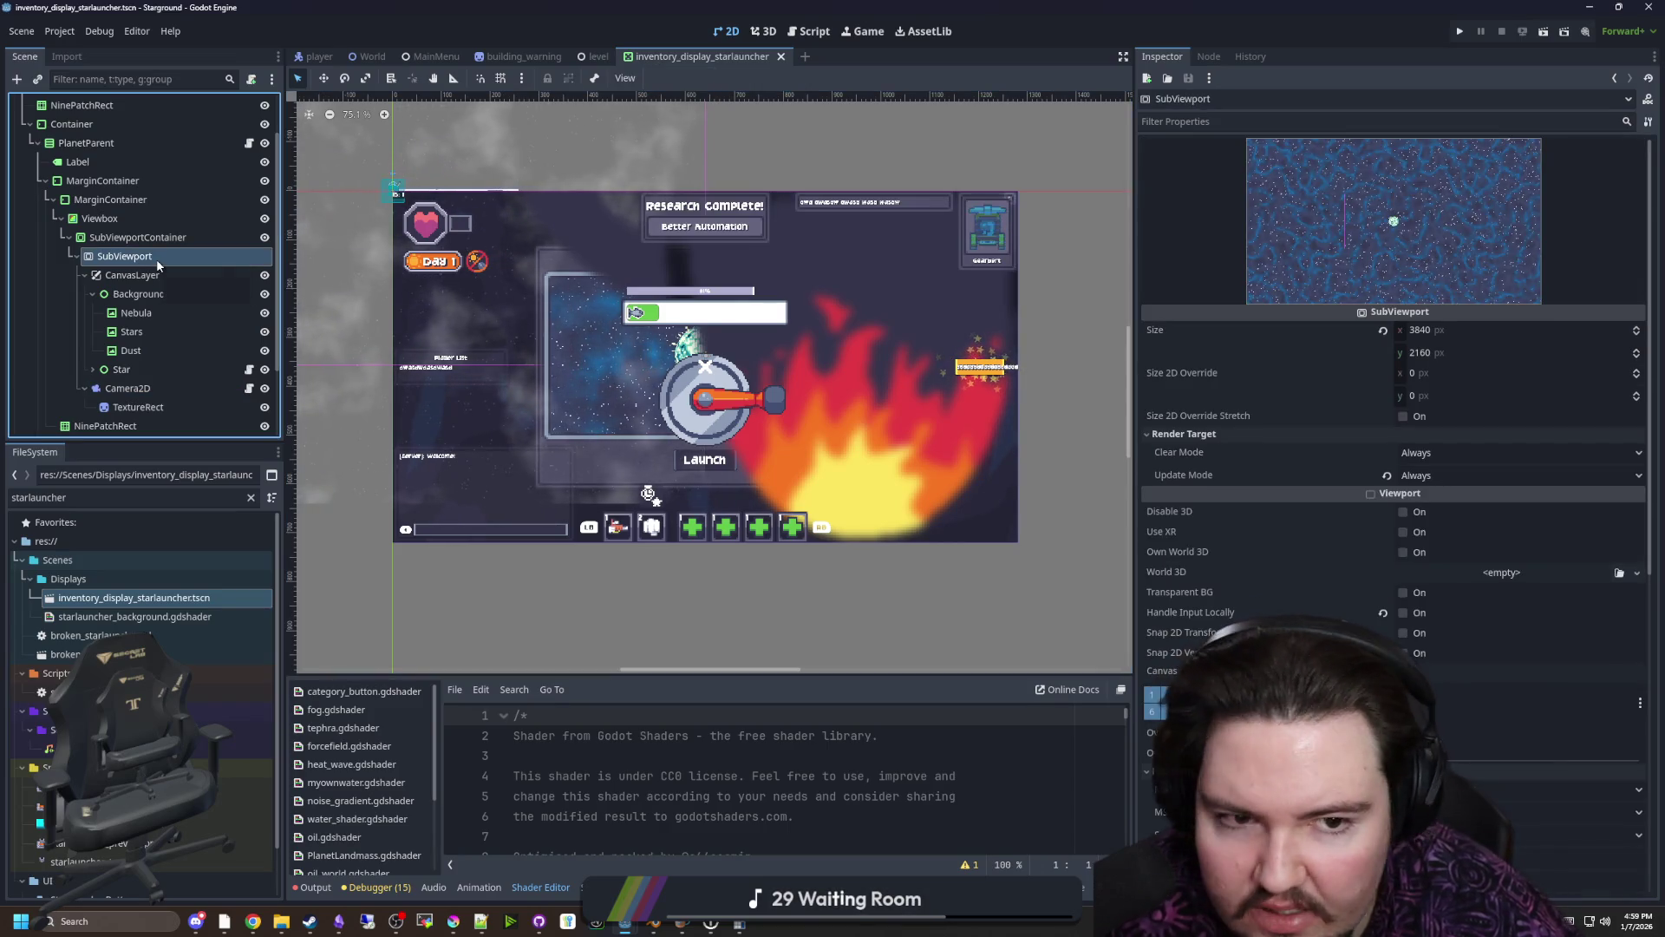
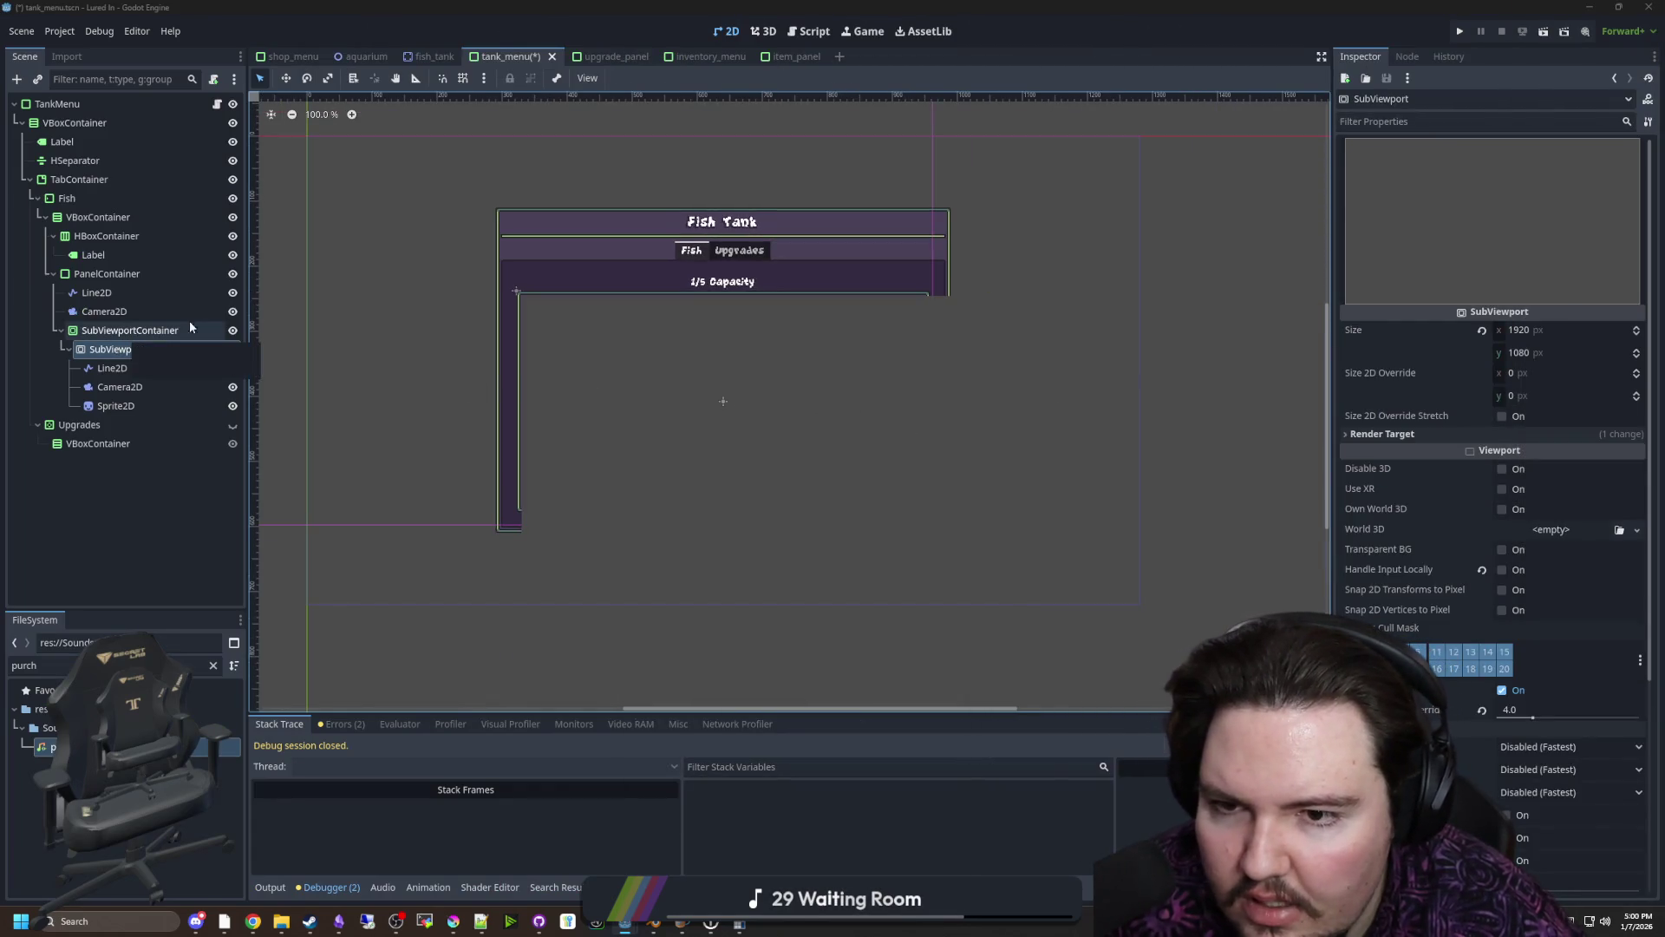
Change the SubViewportContainer's Visibility Clip Children from Disabled to Clip + Draw
left_click(129, 331)
scroll(731, 382, "up", 4)
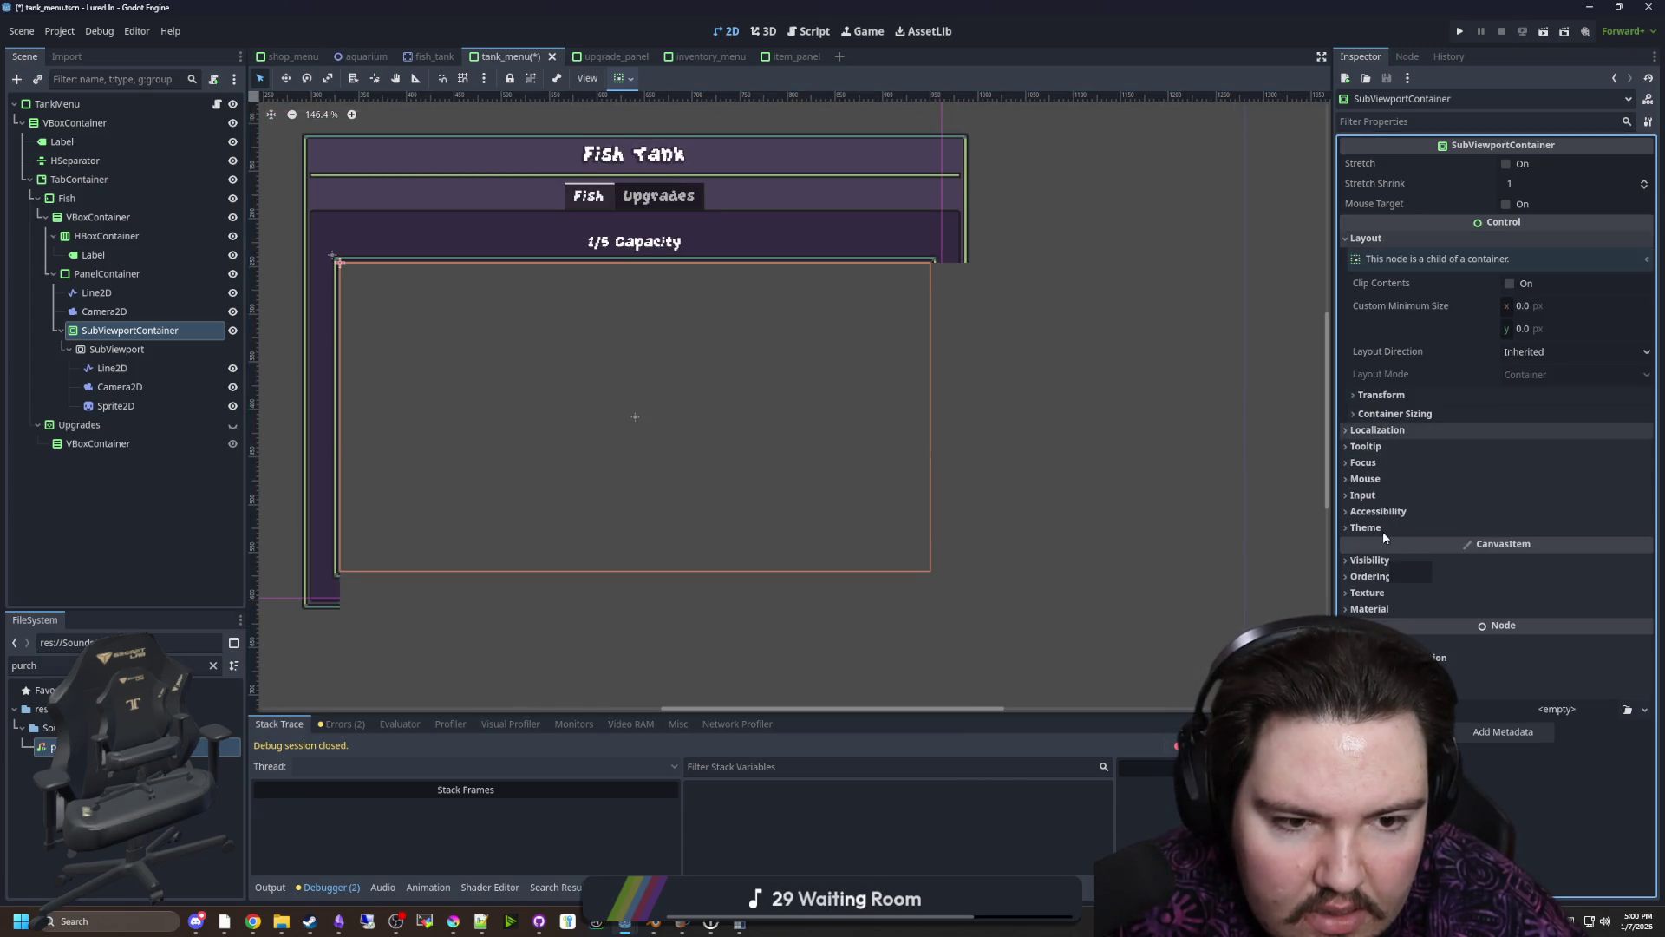
left_click(1371, 559)
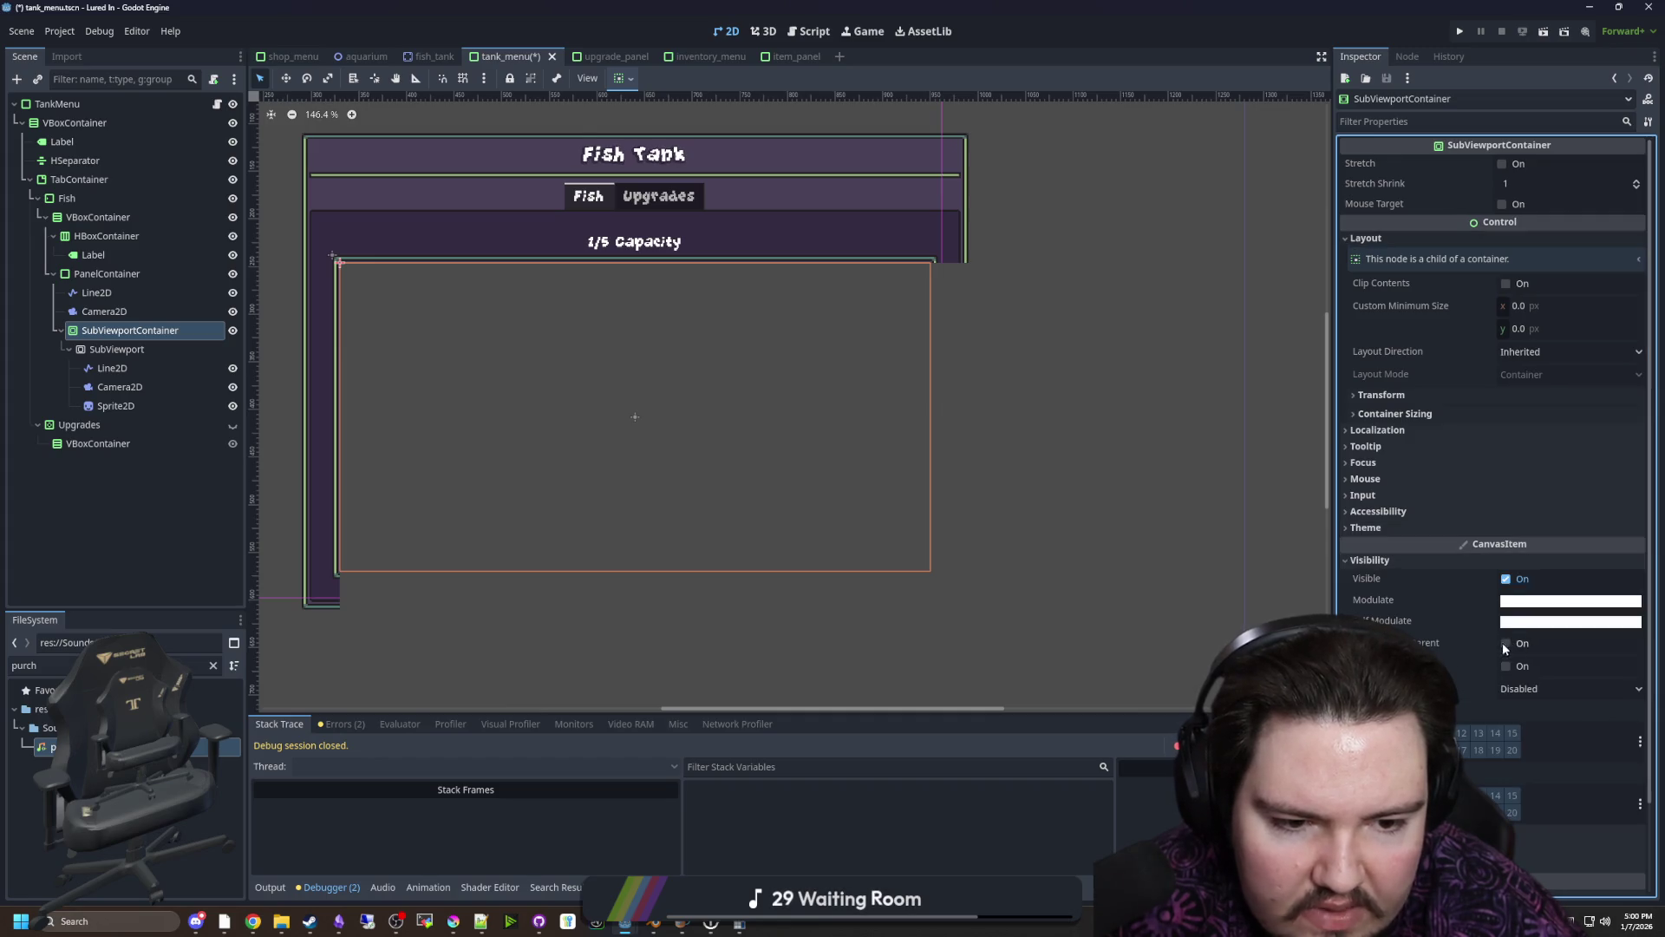
left_click(1510, 694)
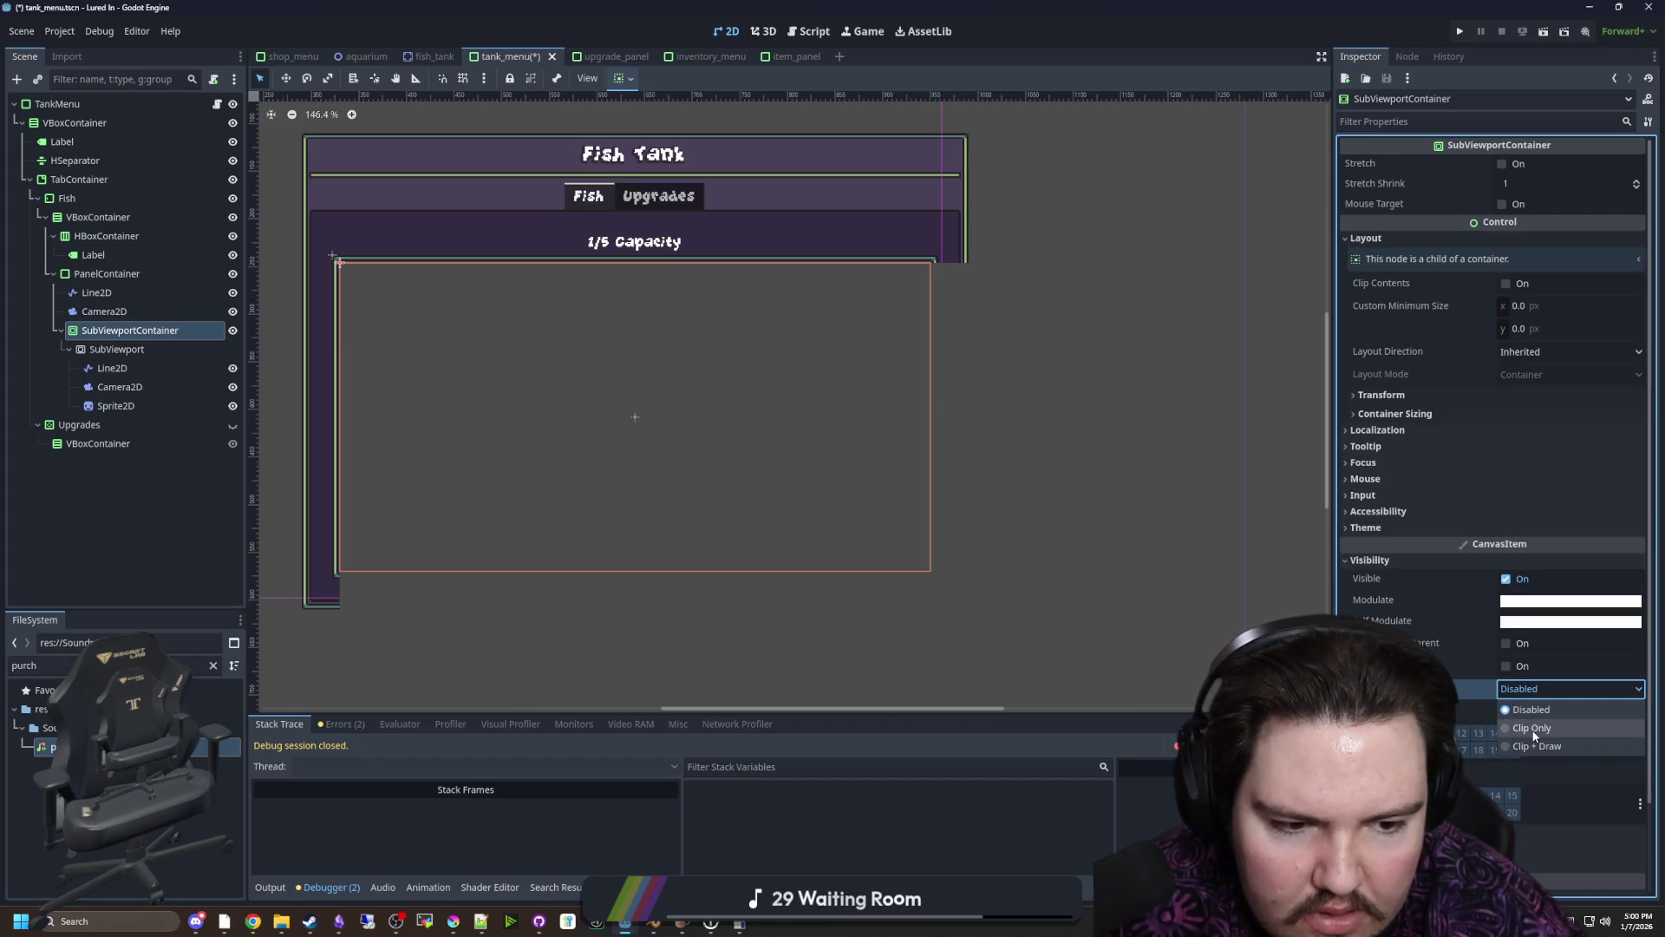
left_click(1531, 704)
left_click(1527, 694)
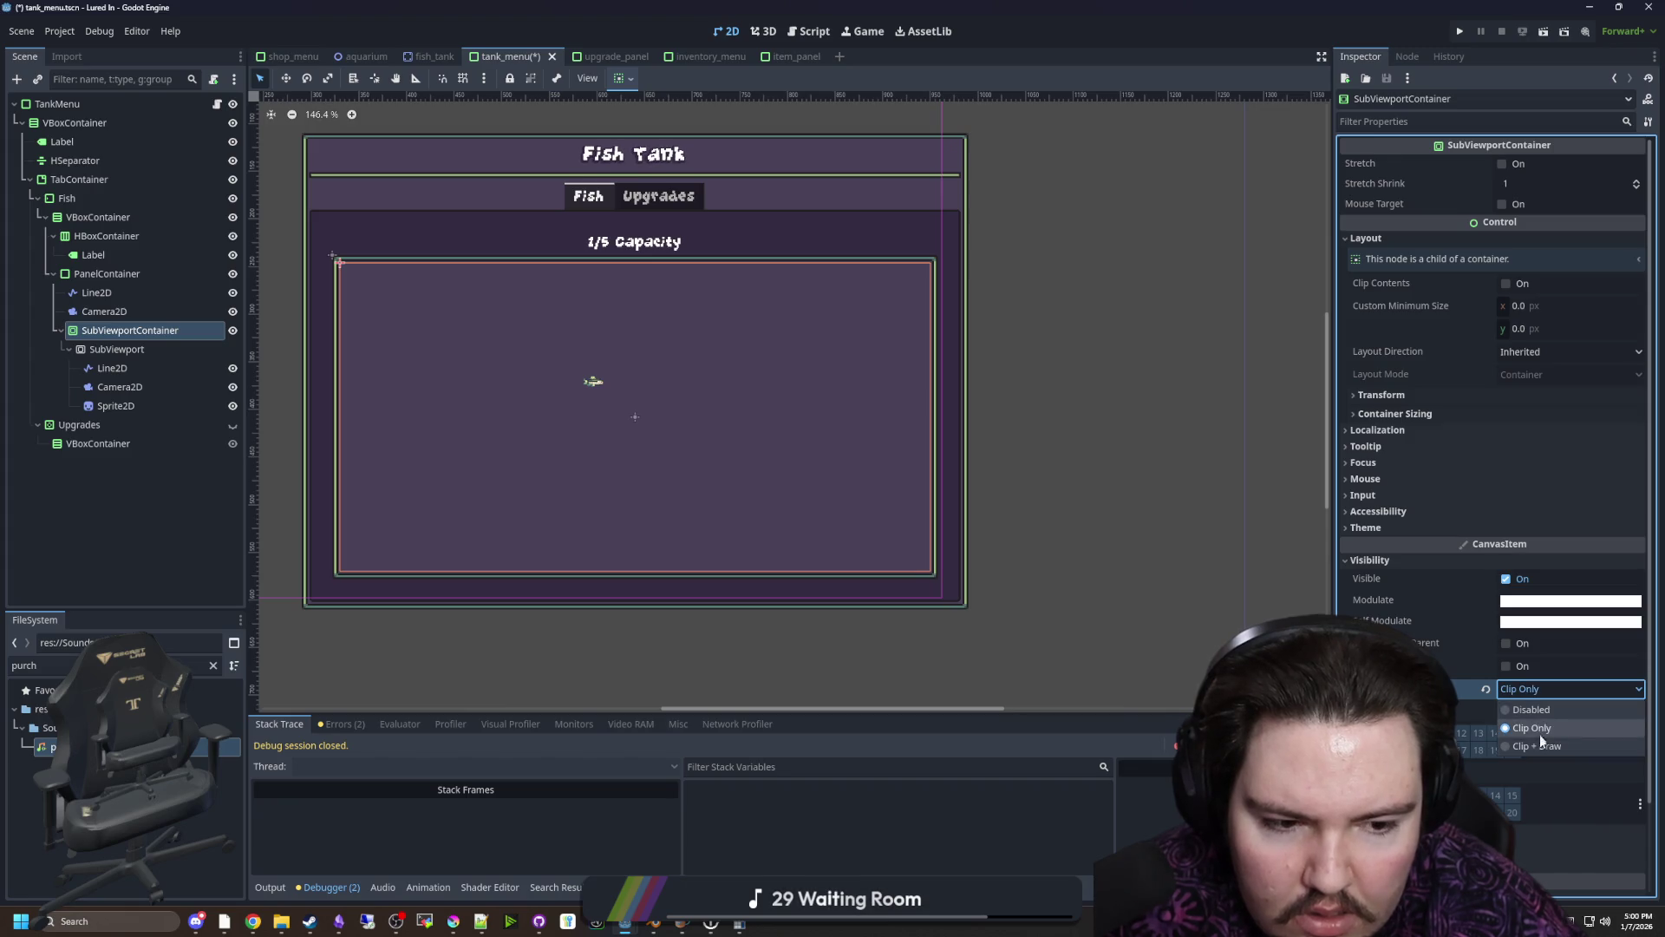
left_click(1539, 743)
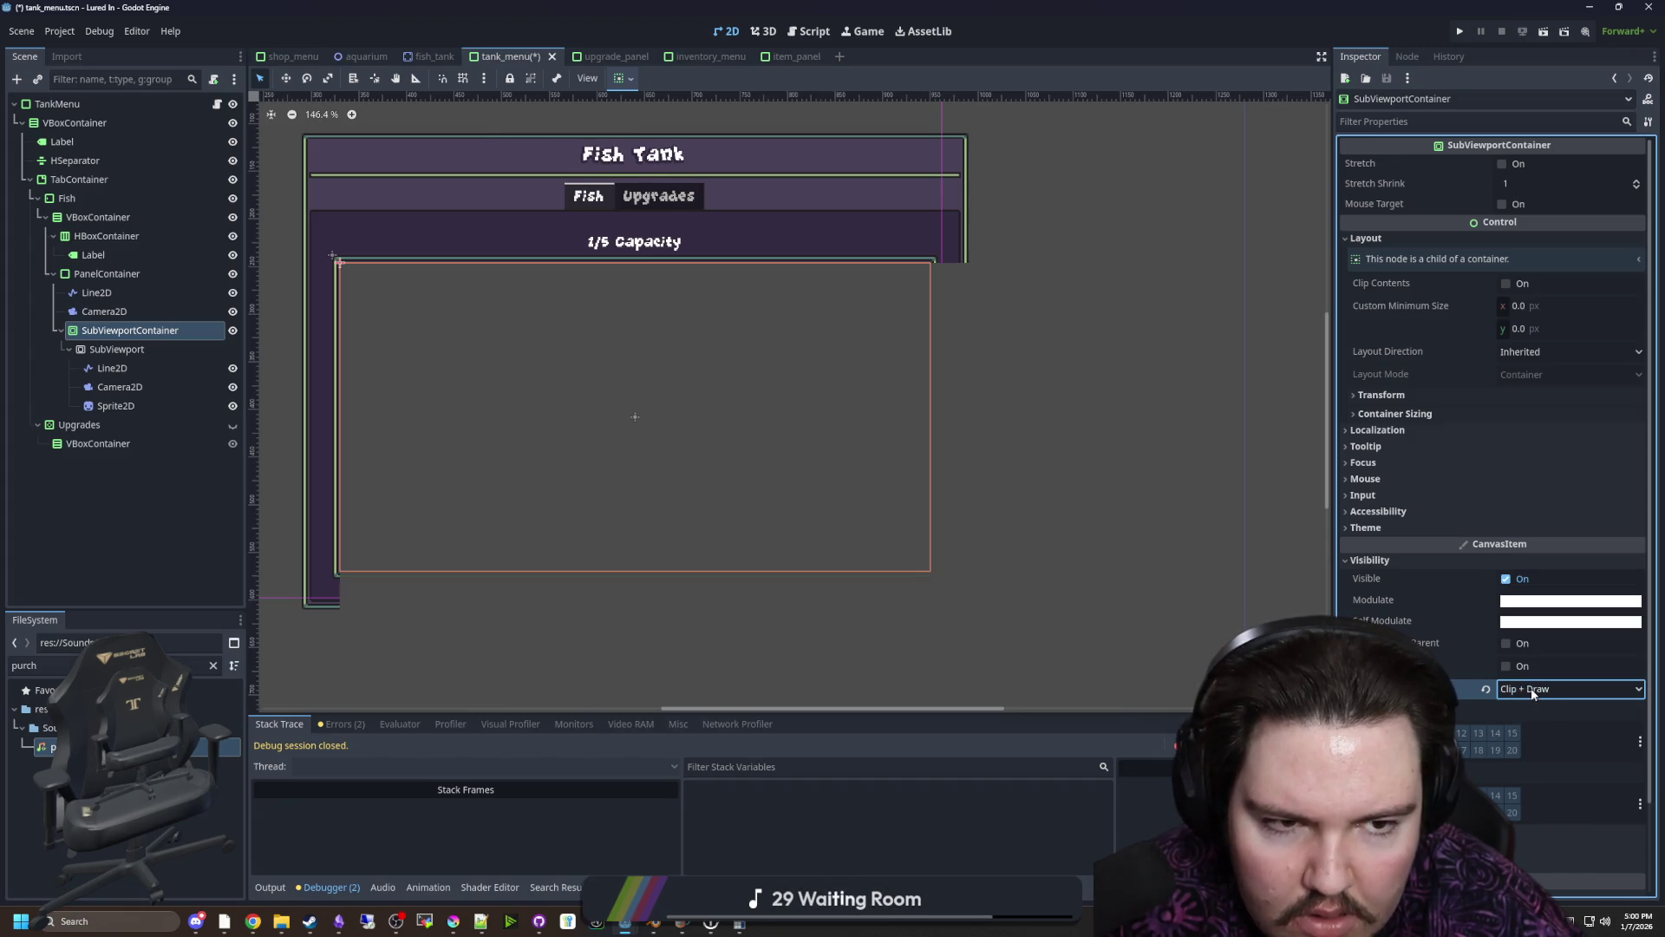
Select the Line2D and Camera2D sitting directly under PanelContainer
scroll(347, 329, "up", 2)
left_click(96, 292)
left_click(103, 311, "shift")
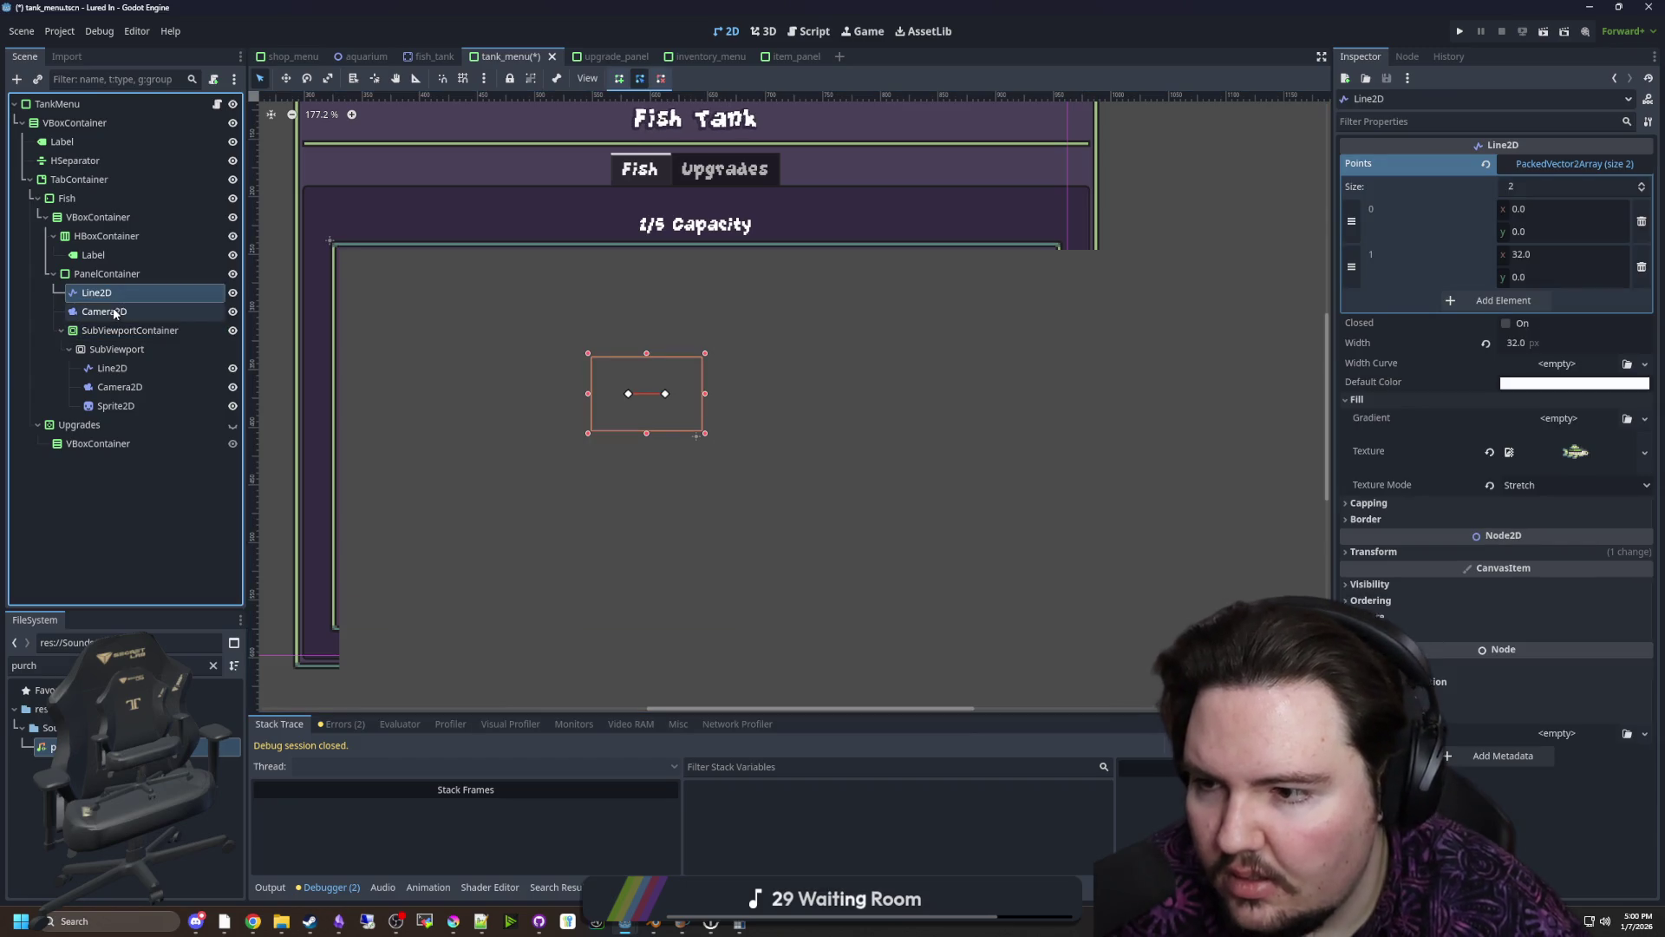
Delete the Line2D and Camera2D under PanelContainer, confirming the removal
key("Delete")
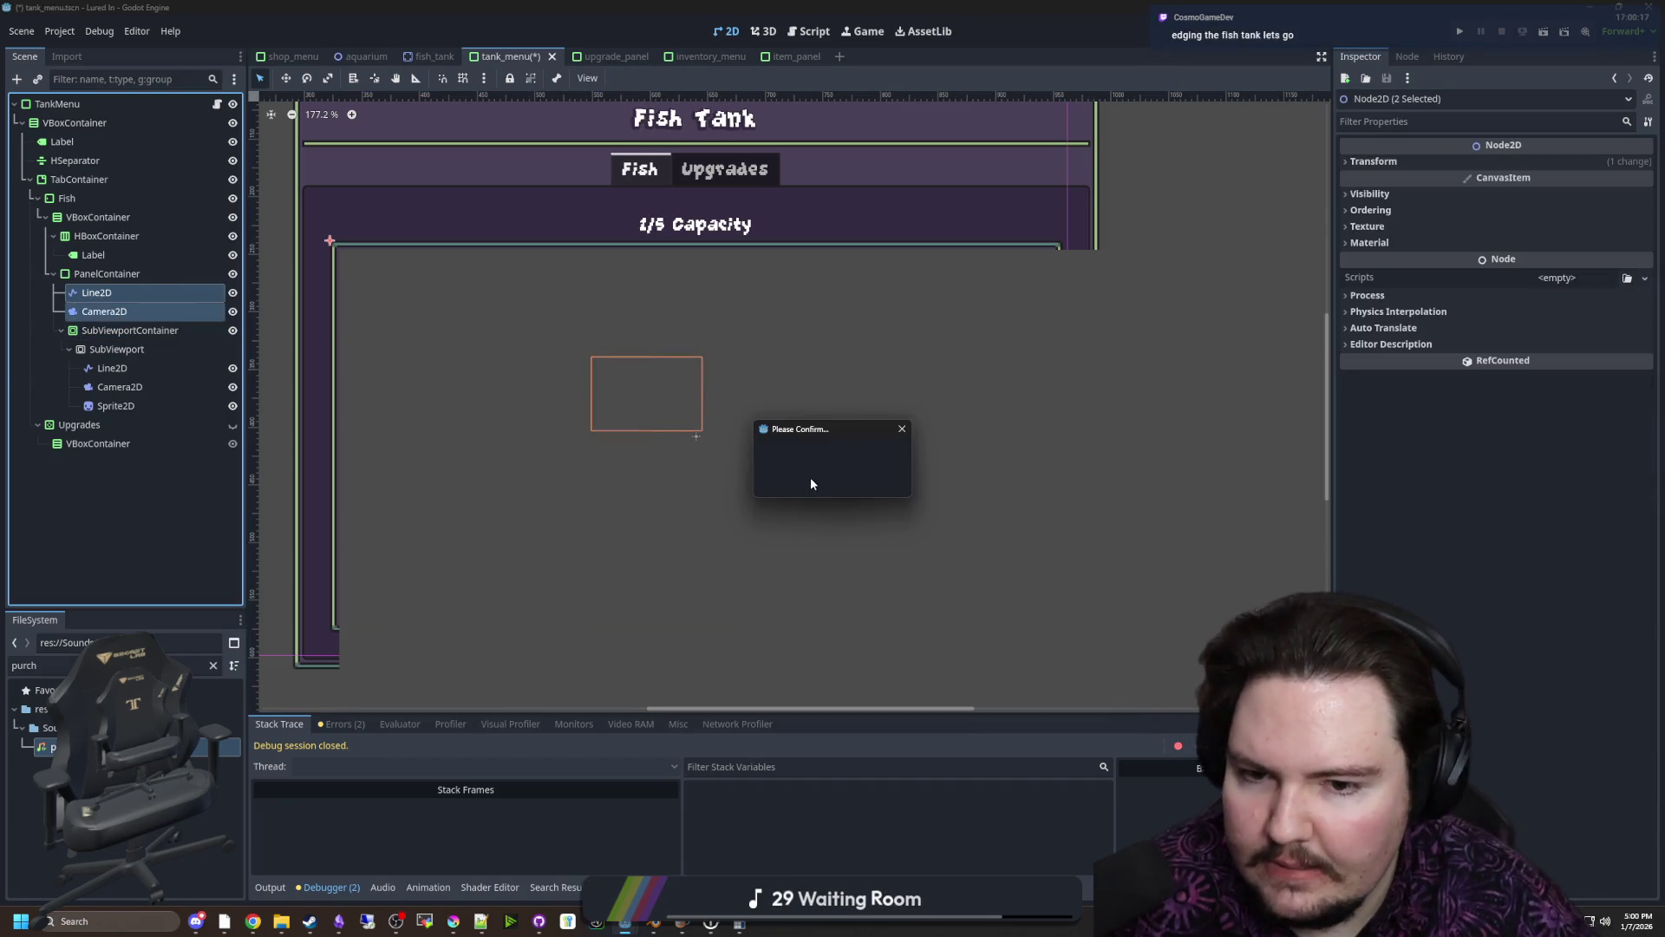
key("Return")
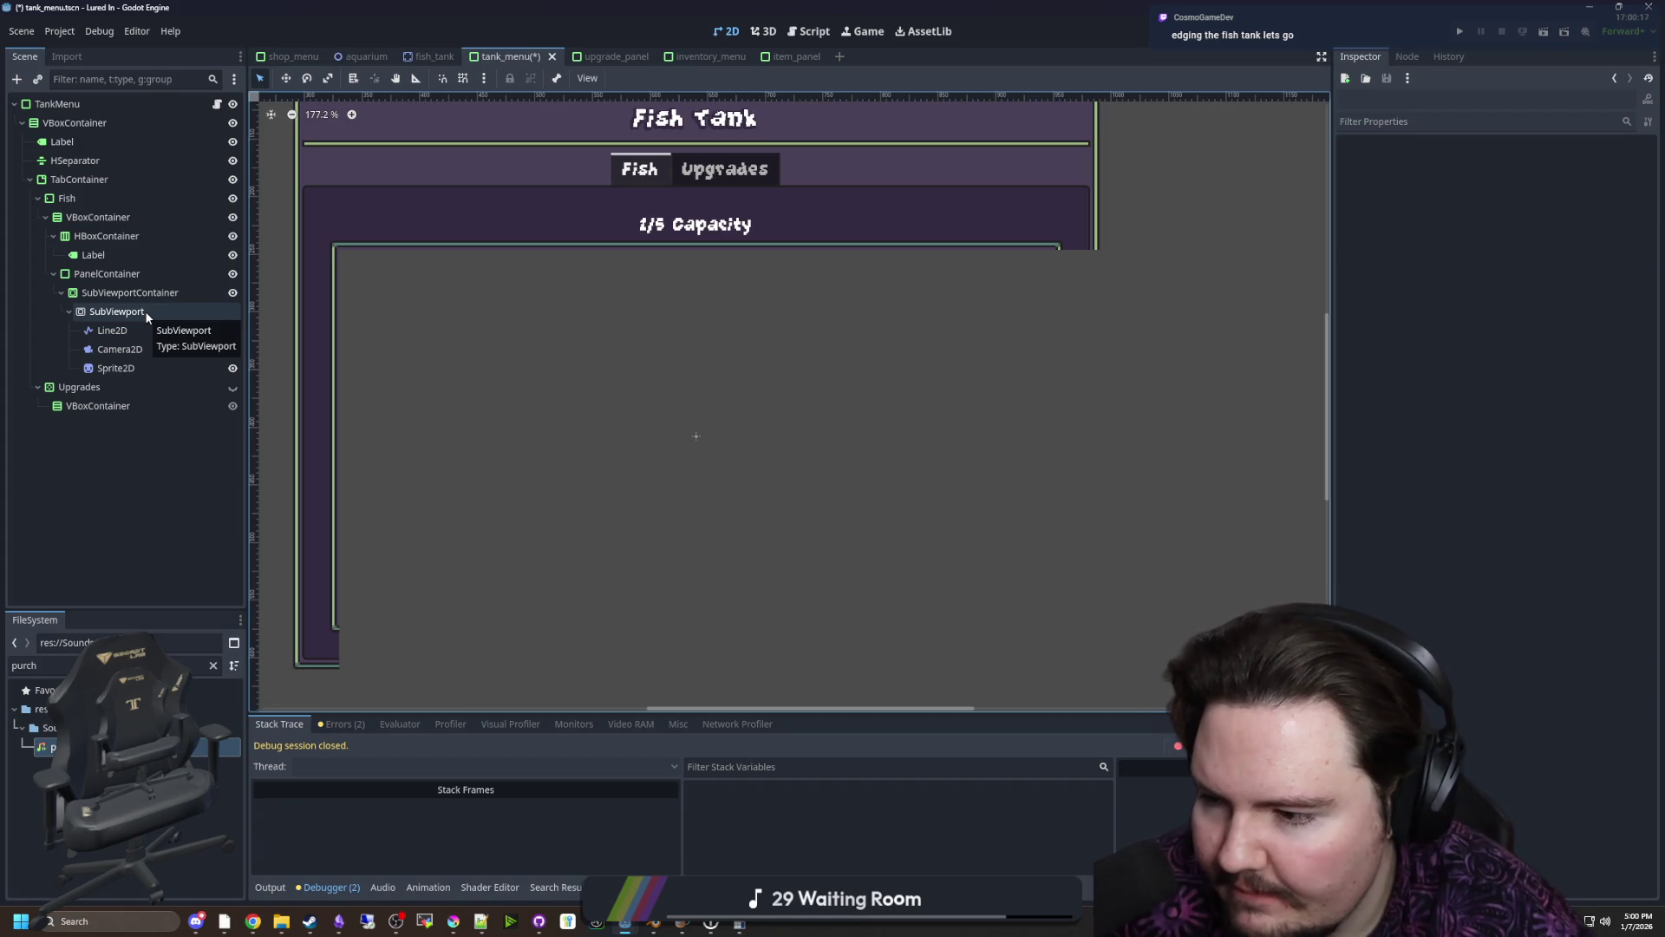
left_click(119, 349)
Toggle the SubViewport's 2D size override stretch, then switch to the Starground project
left_click(117, 311)
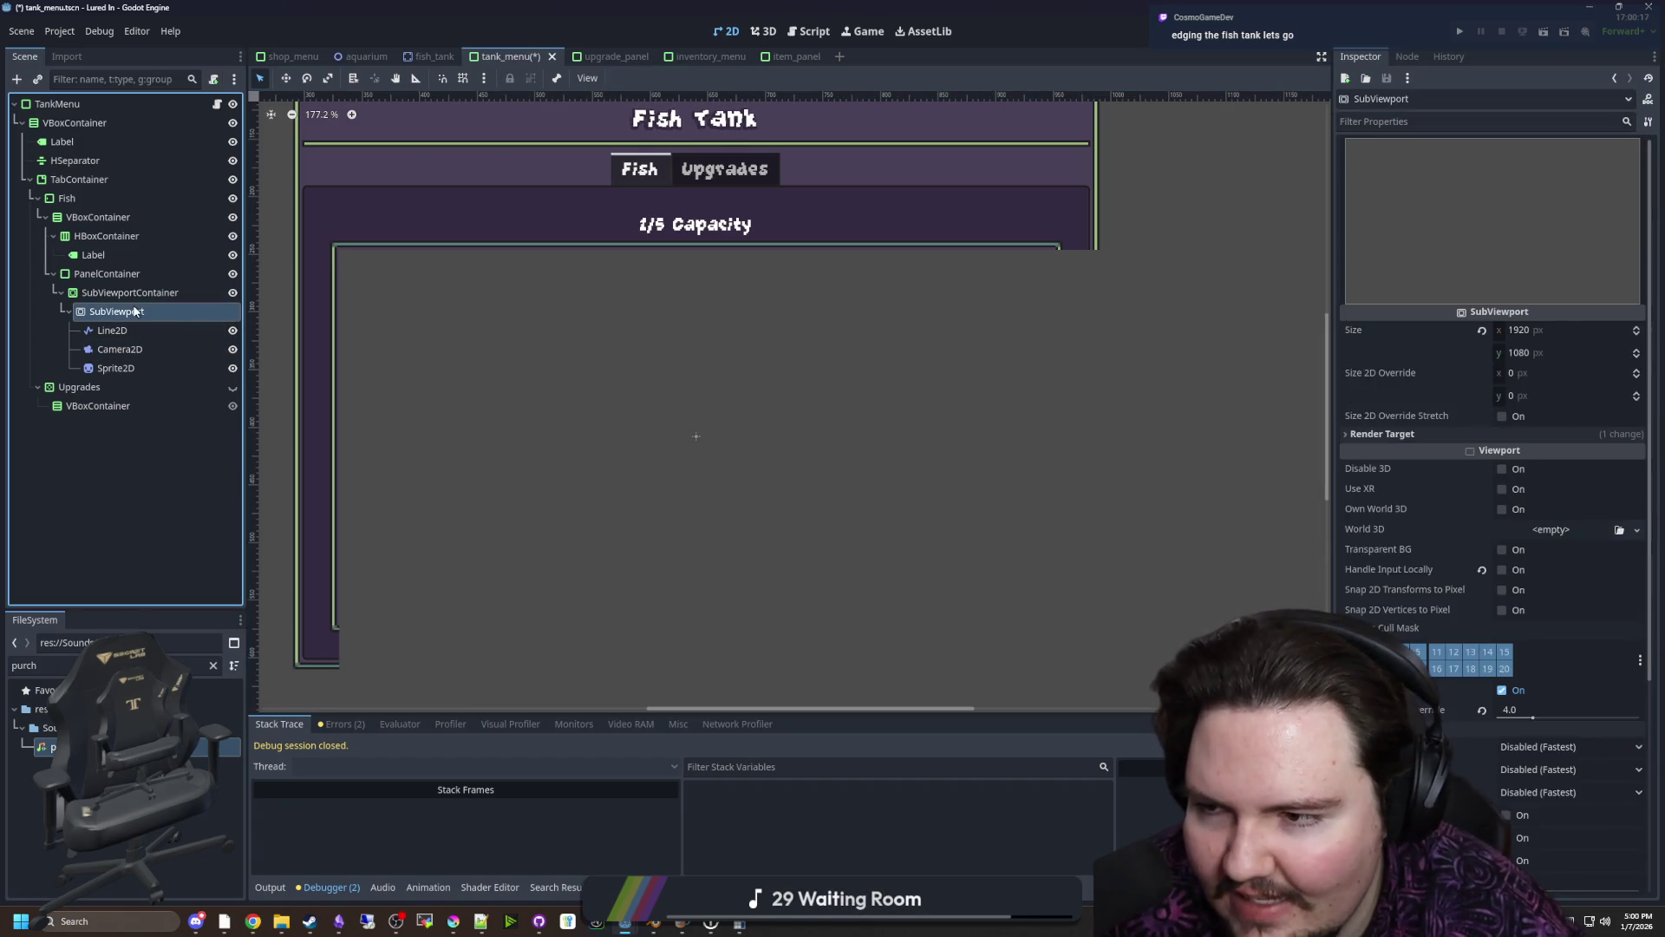
scroll(770, 420, "down", 2)
scroll(748, 322, "down", 2)
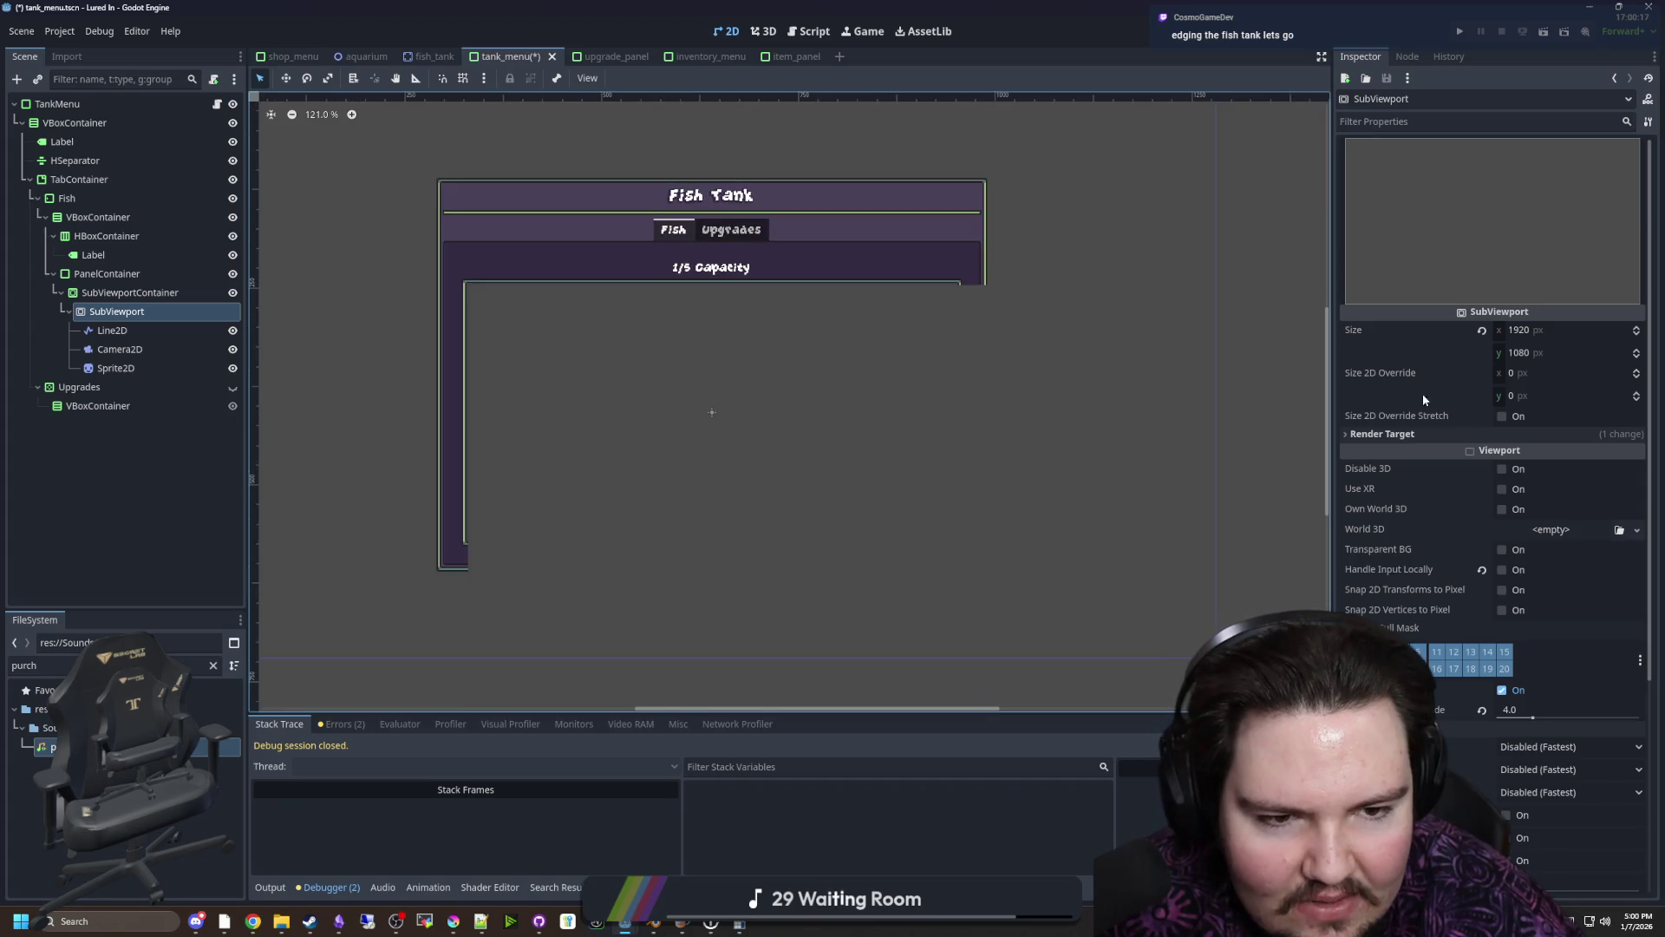
left_click(1503, 417)
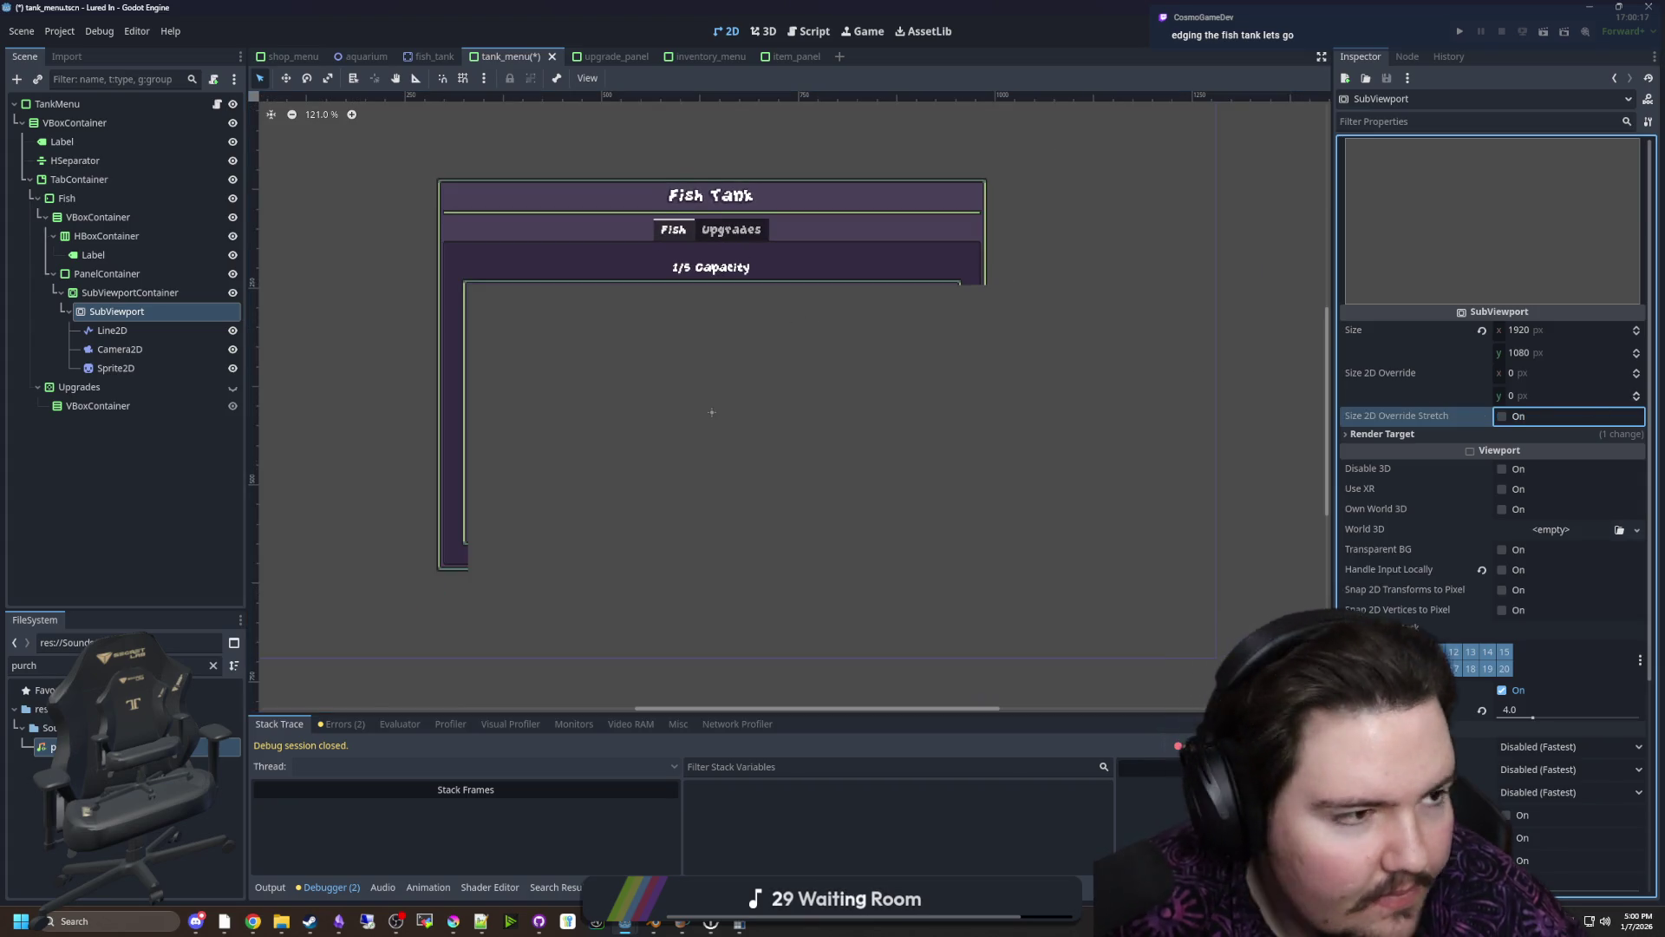
key("alt+Tab")
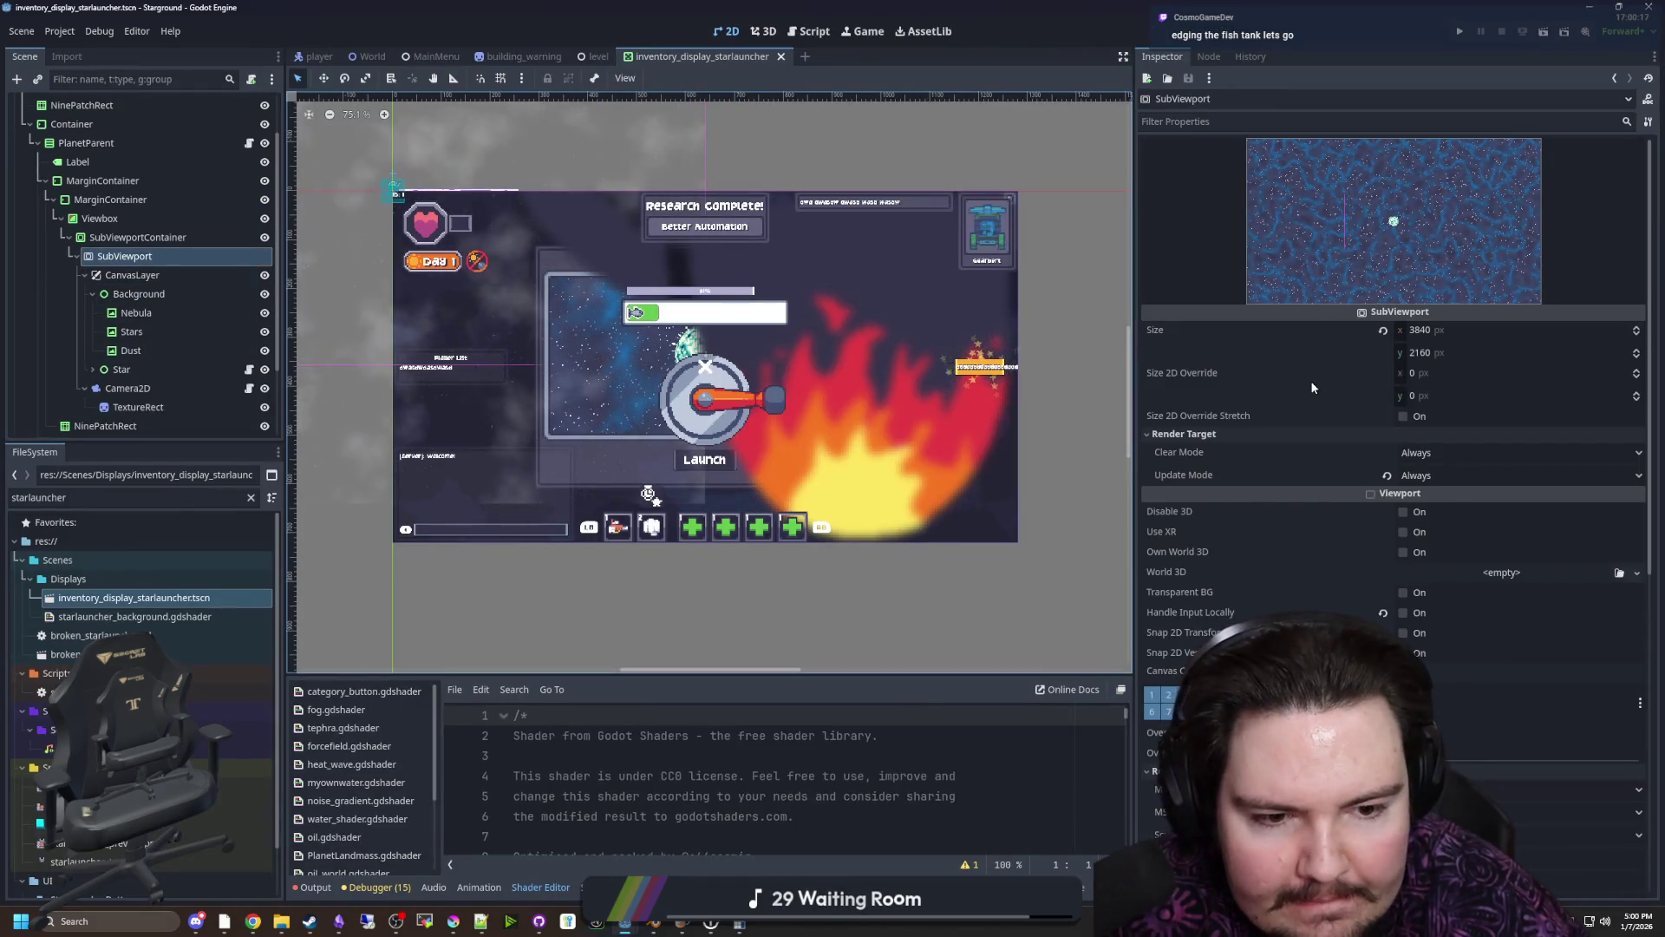
Back in Lured In, bring up the SubViewport's Texture Filter setting
scroll(1247, 607, "down", 4)
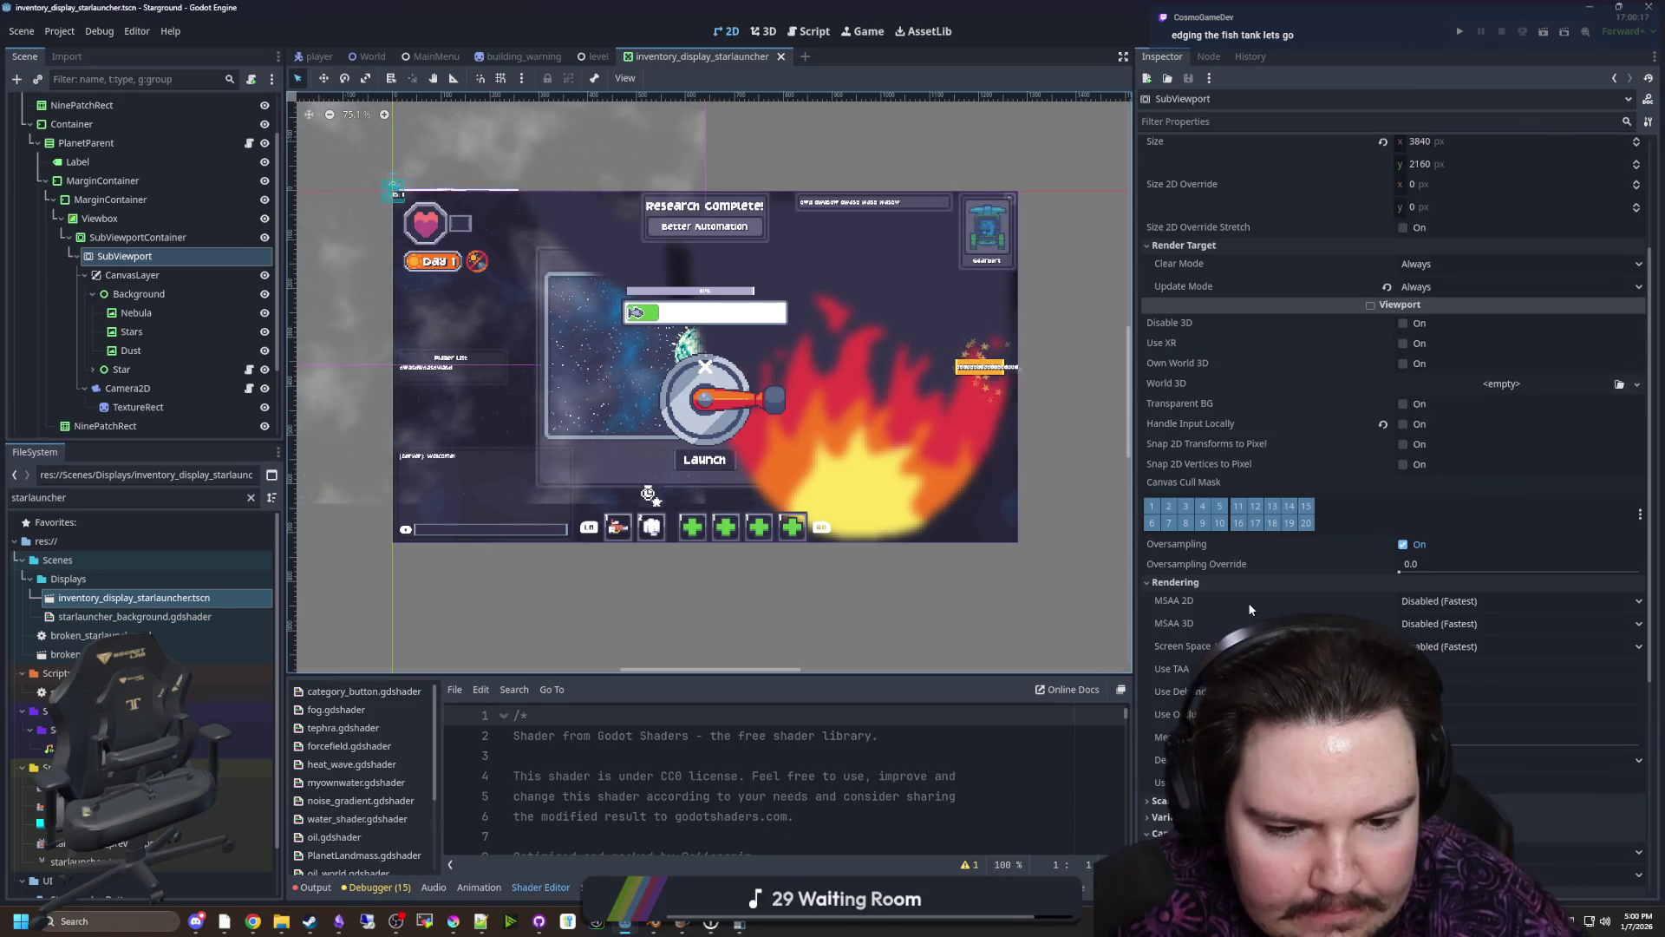
scroll(1247, 602, "down", 4)
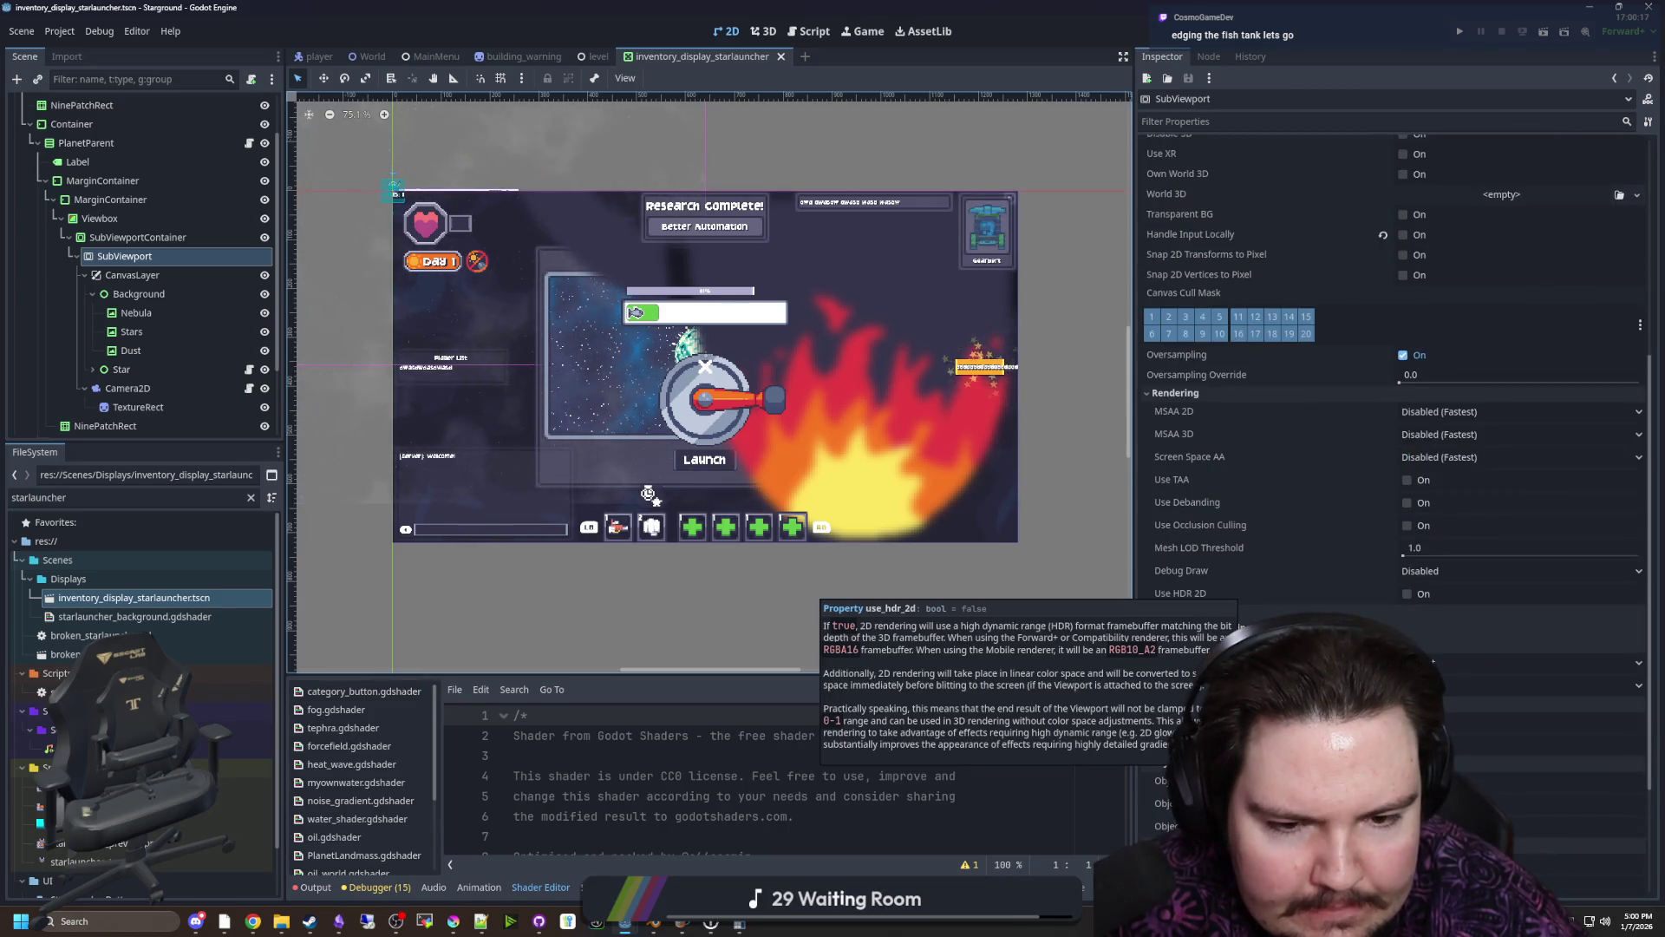
key("alt+Tab")
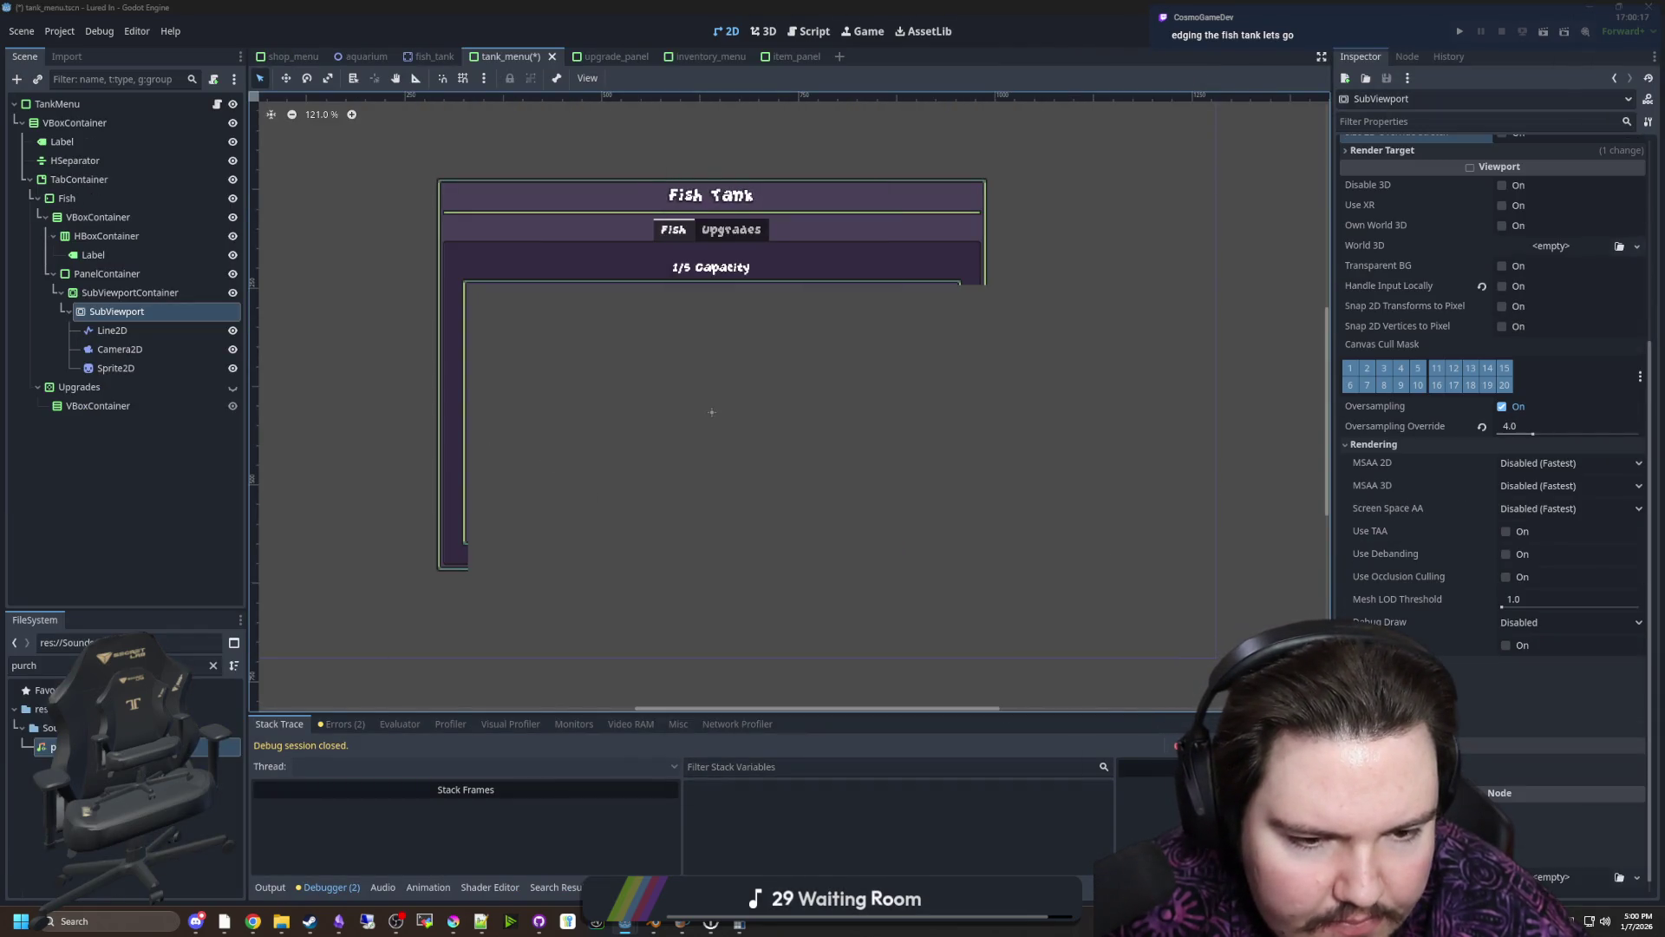
left_click(1564, 695)
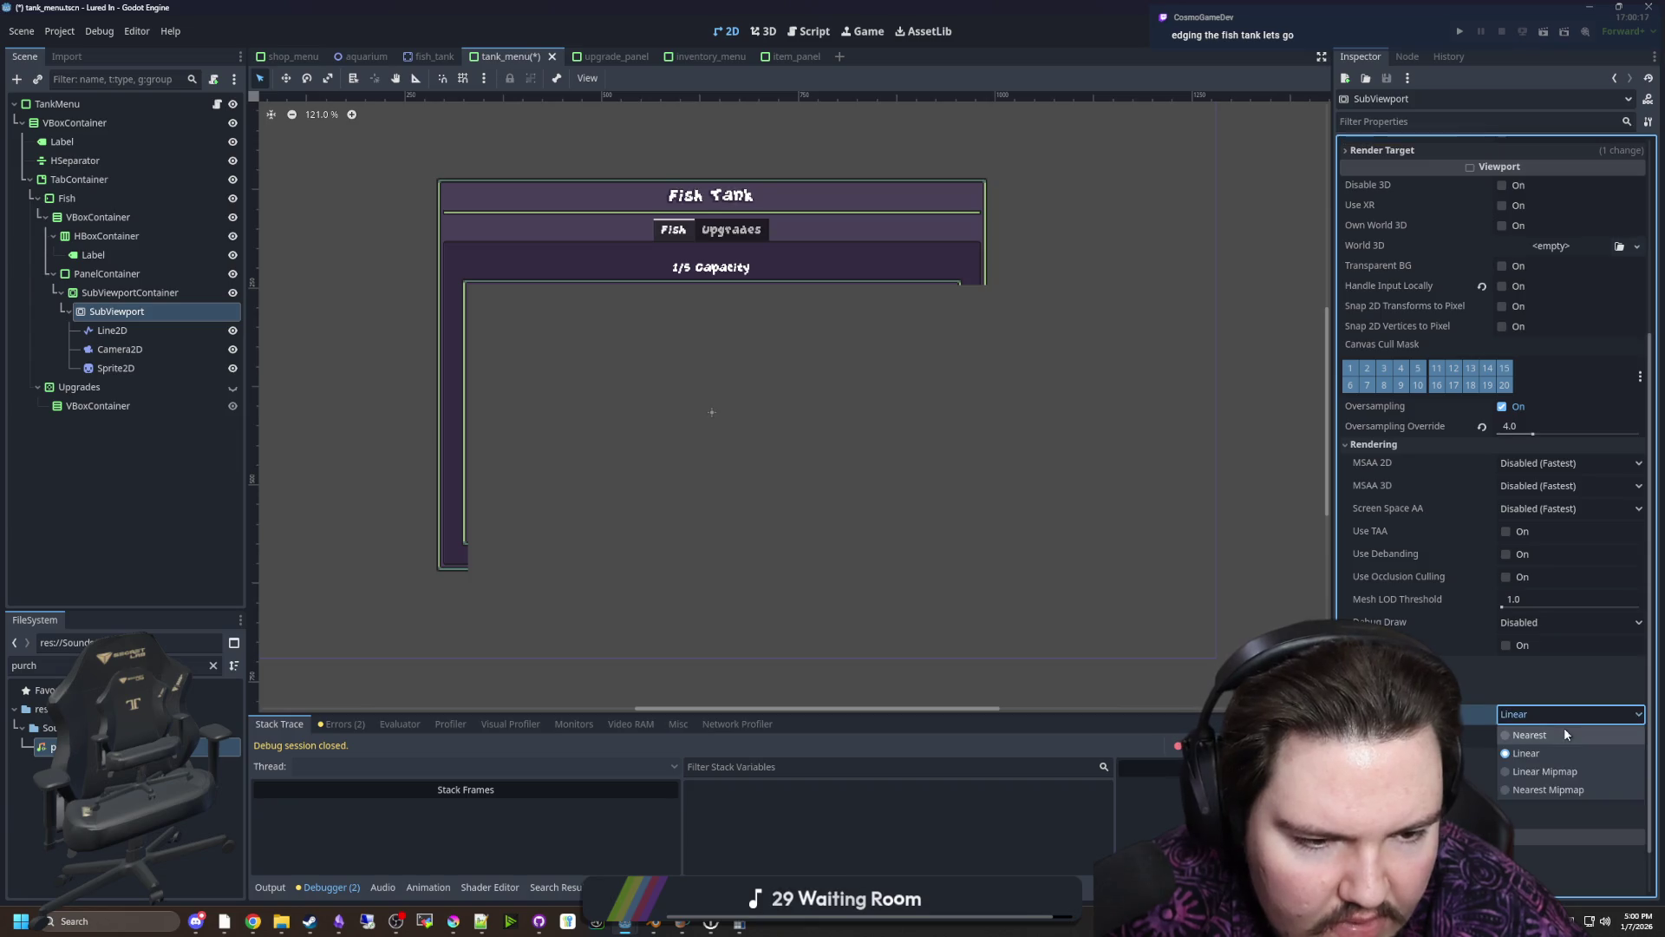
In Starground, inspect the reference SubViewportContainer and Viewbox visibility settings
key("alt+Tab")
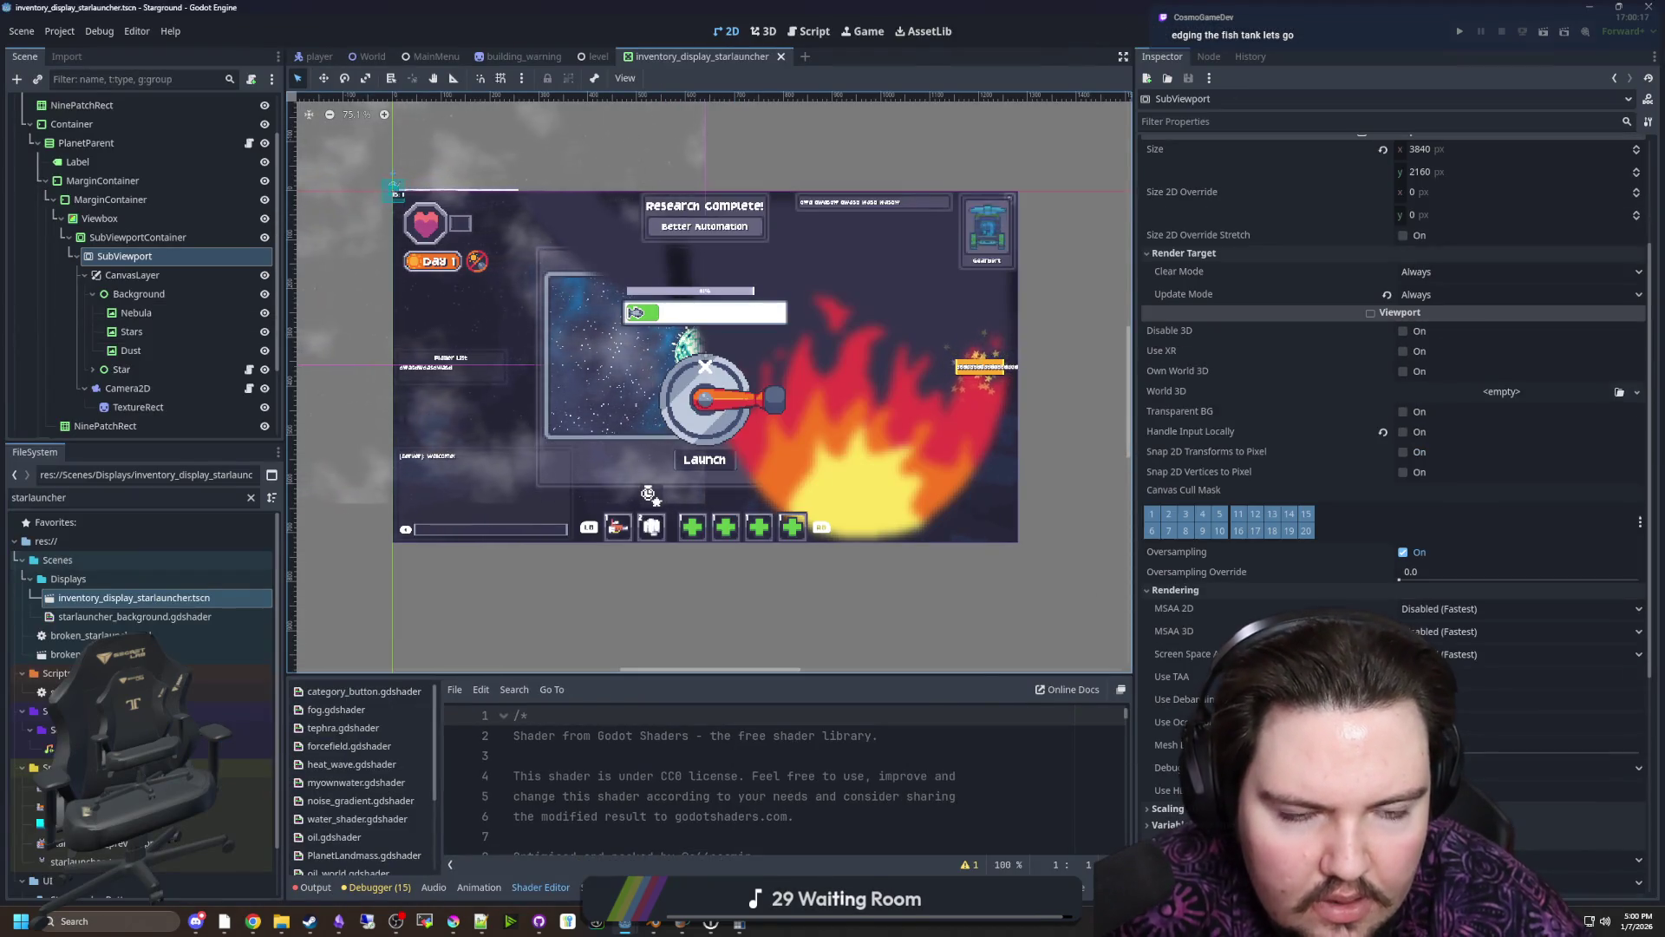
scroll(1250, 548, "up", 5)
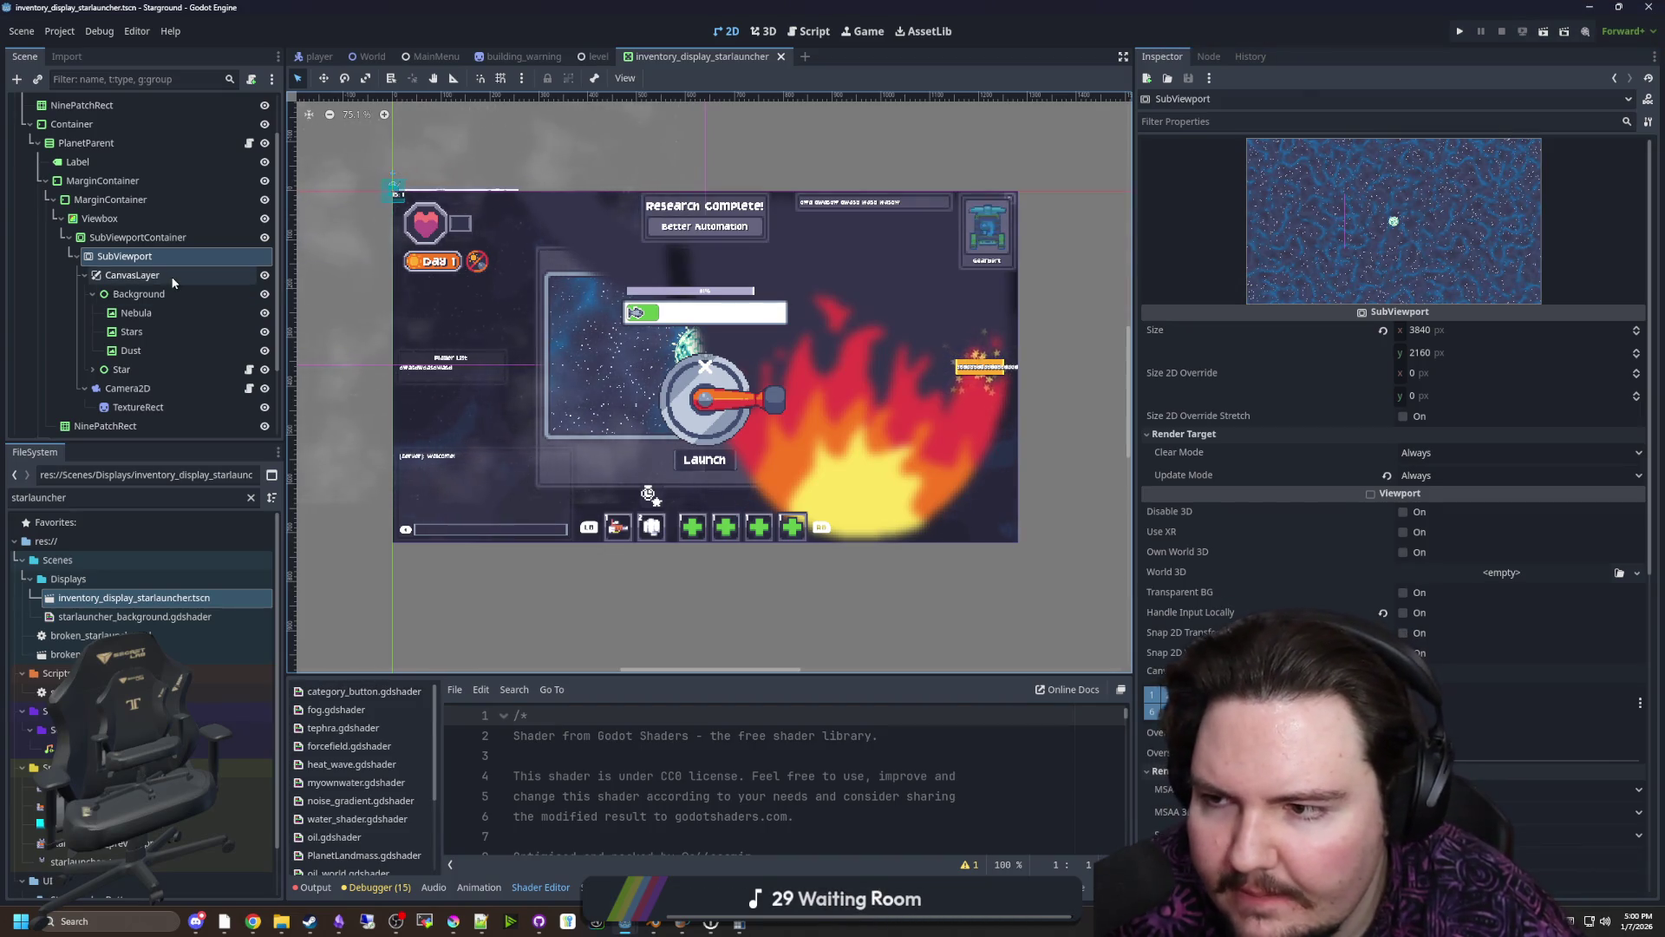
left_click(139, 236)
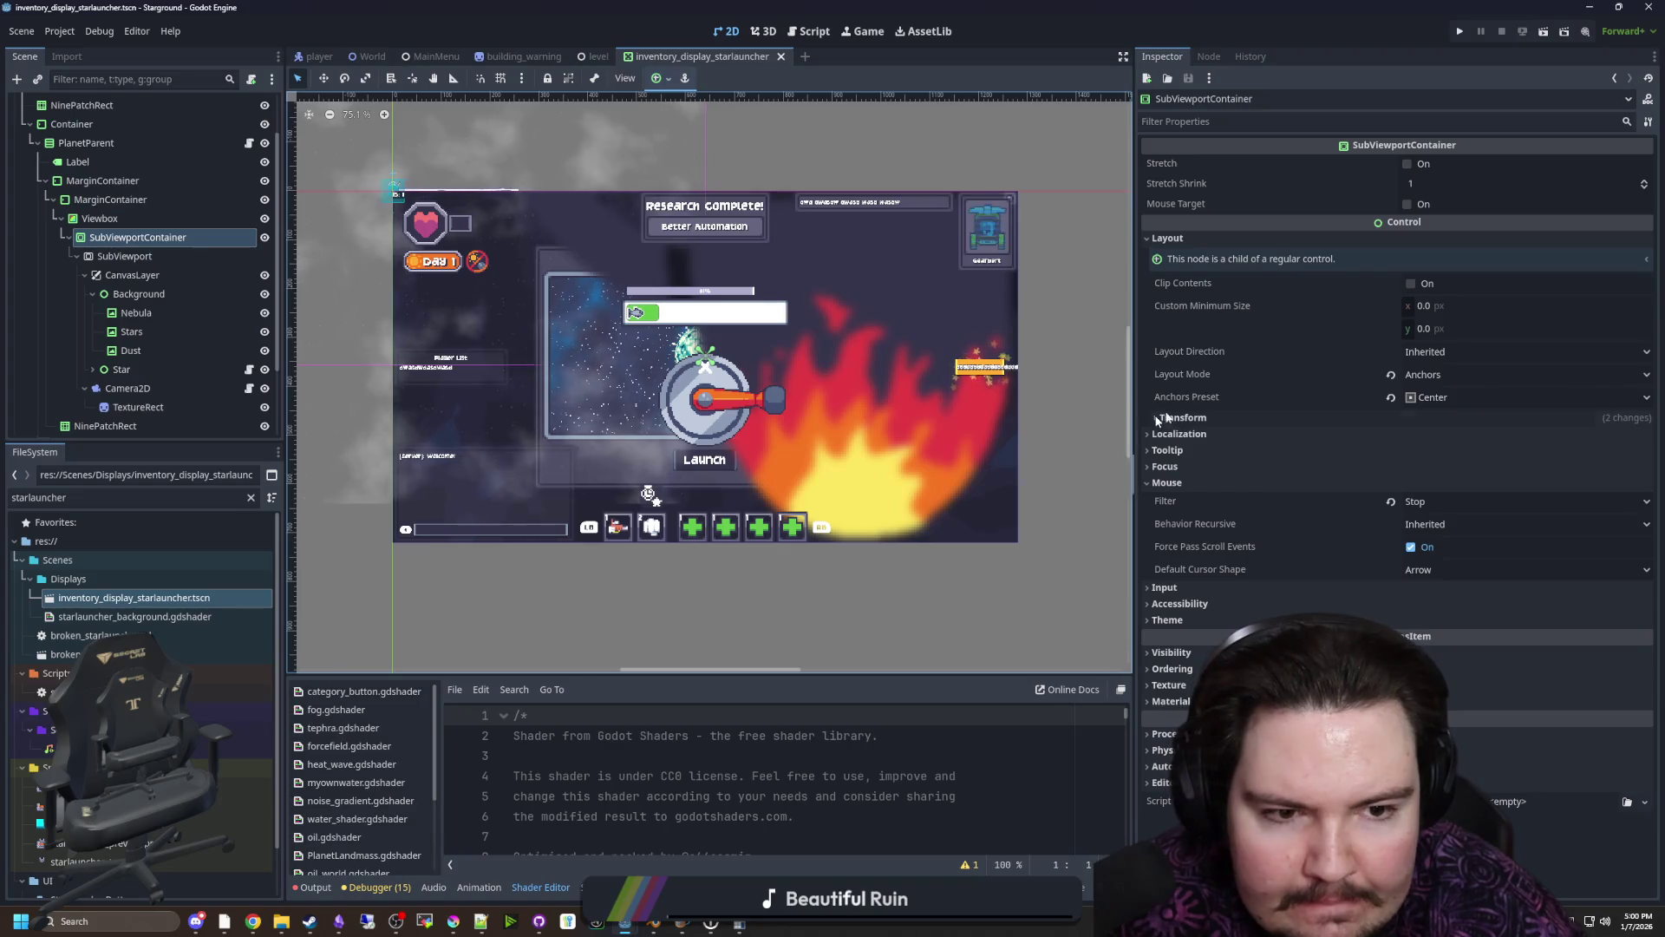
left_click(146, 222)
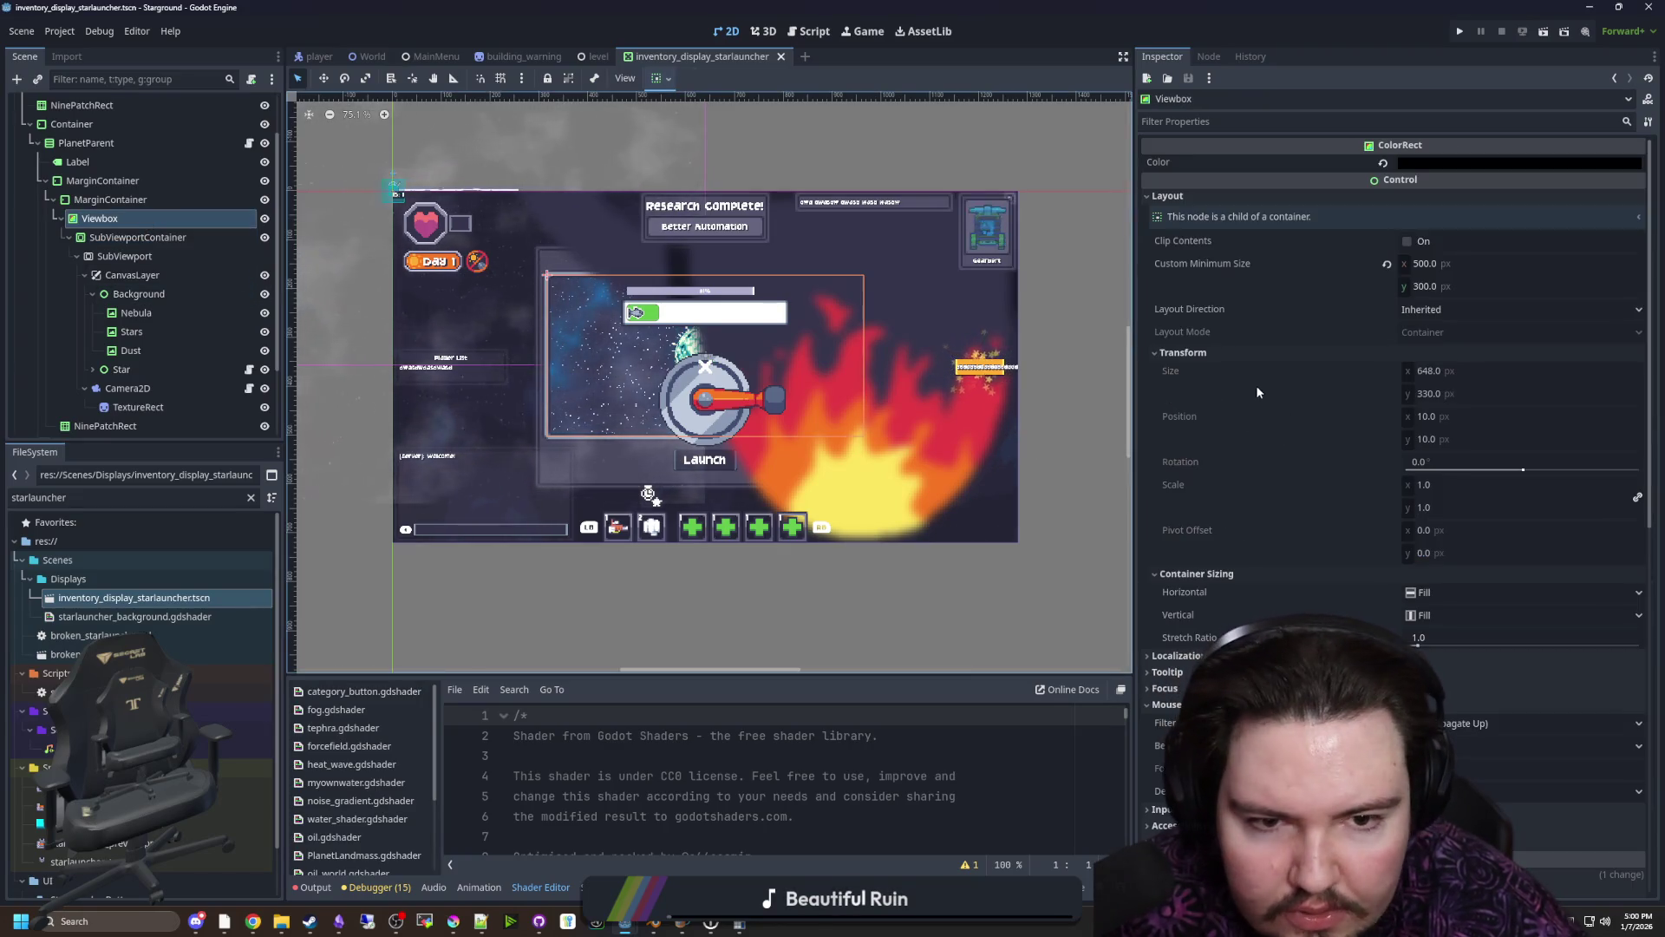
scroll(1286, 453, "down", 4)
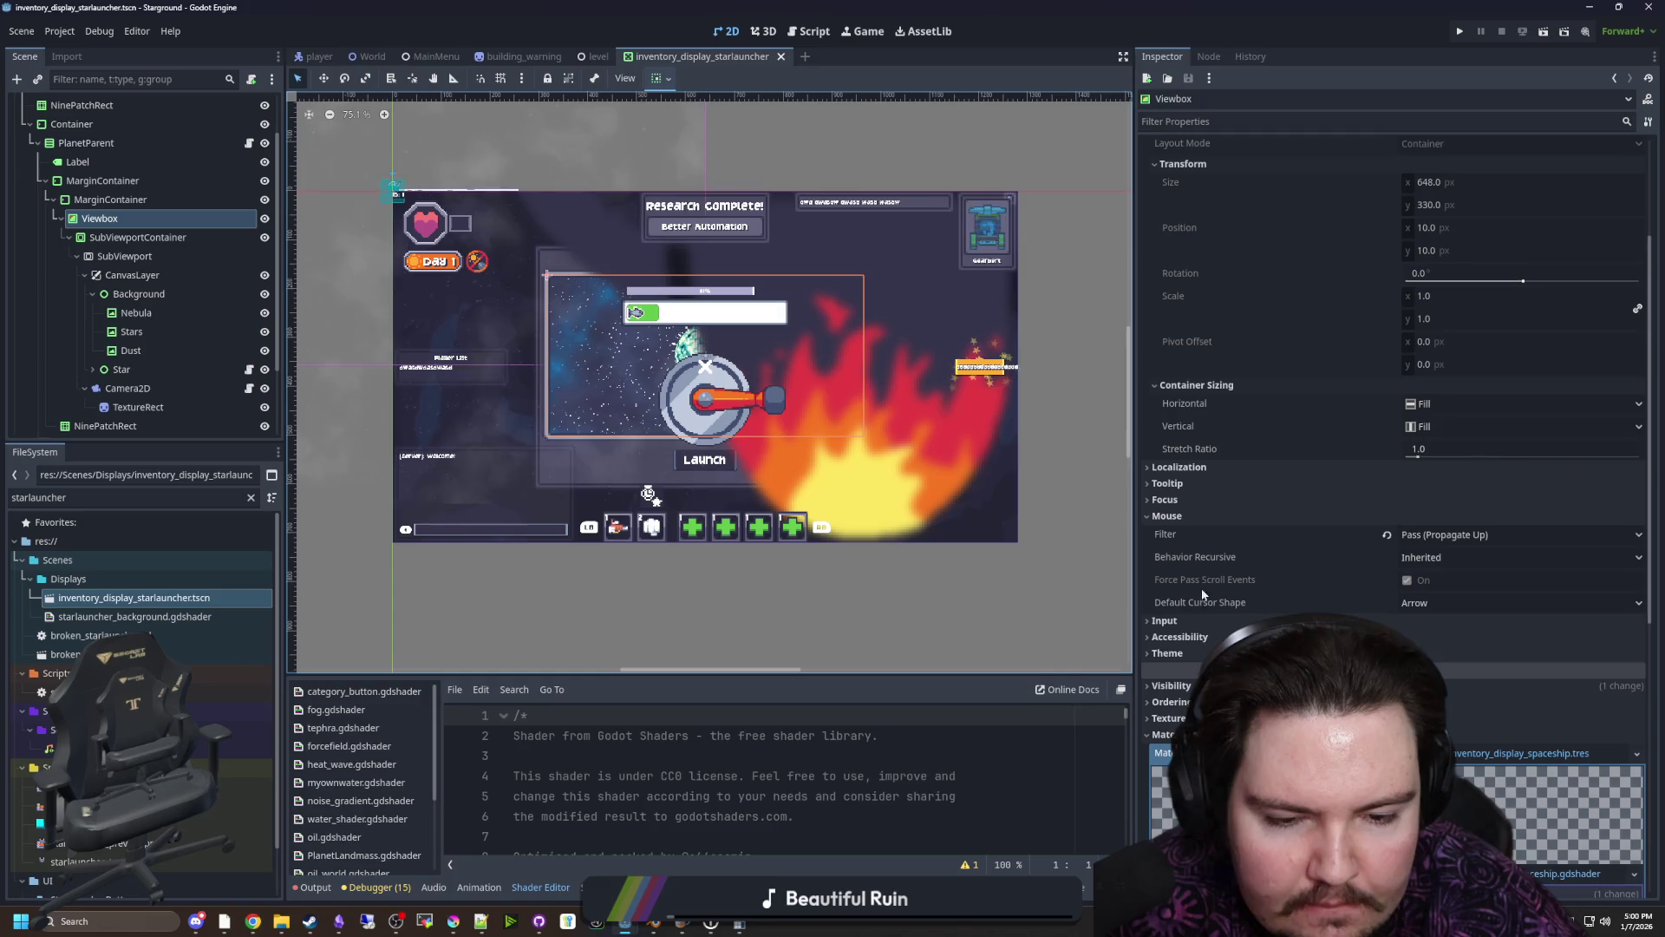
left_click(1205, 685)
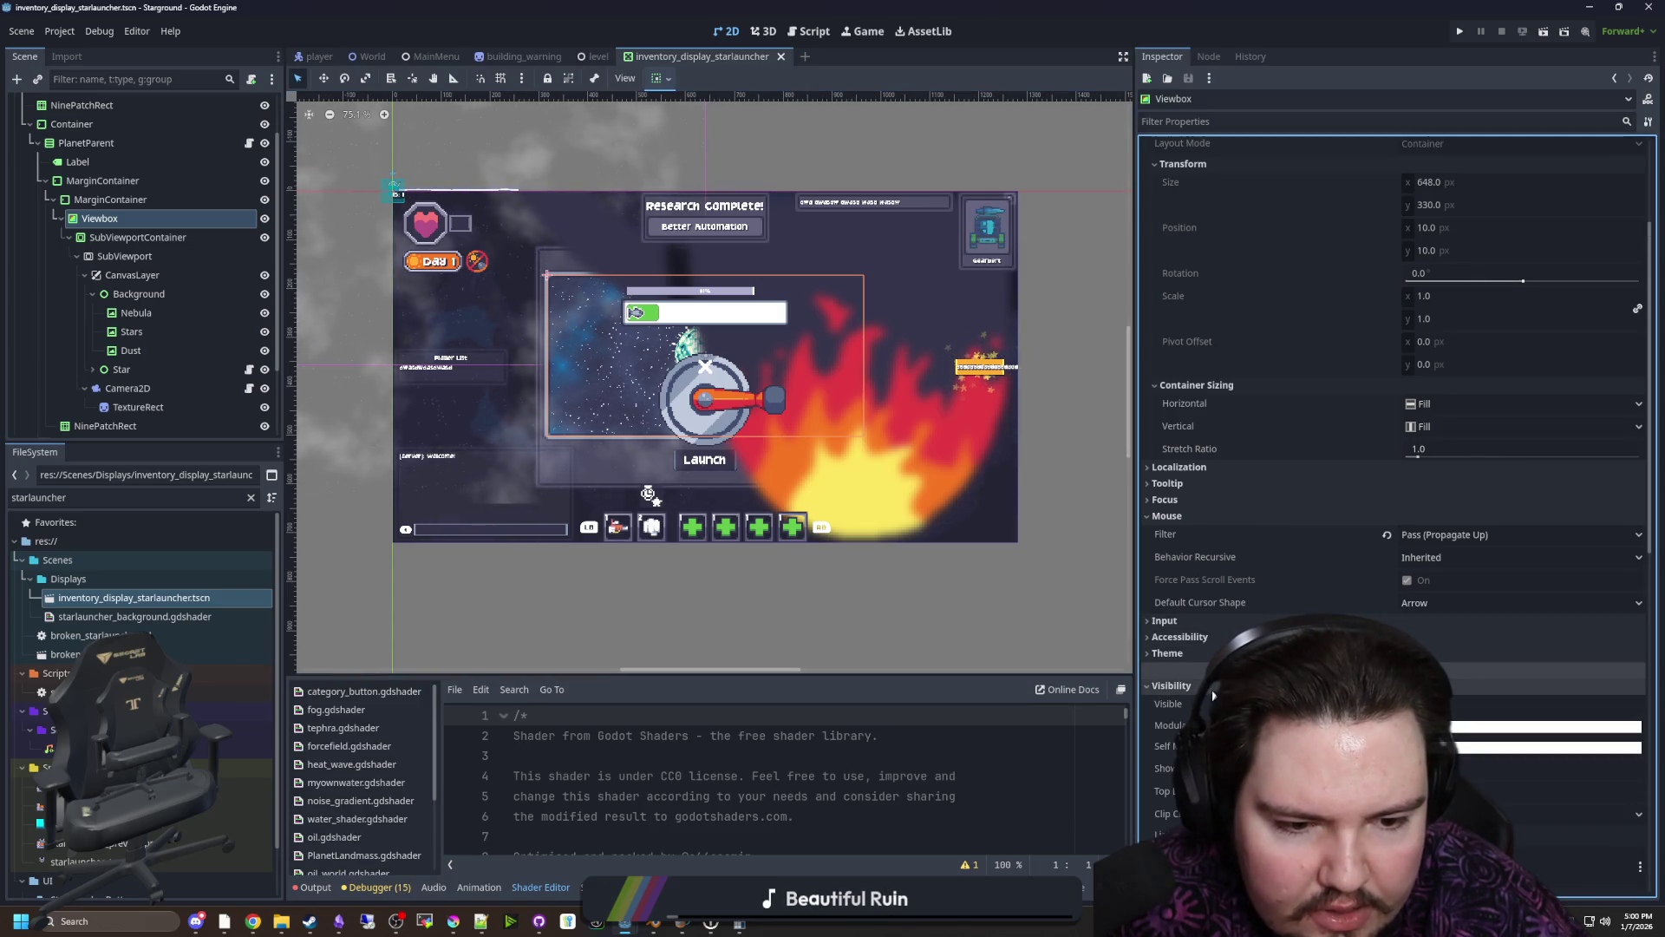
scroll(721, 311, "up", 4)
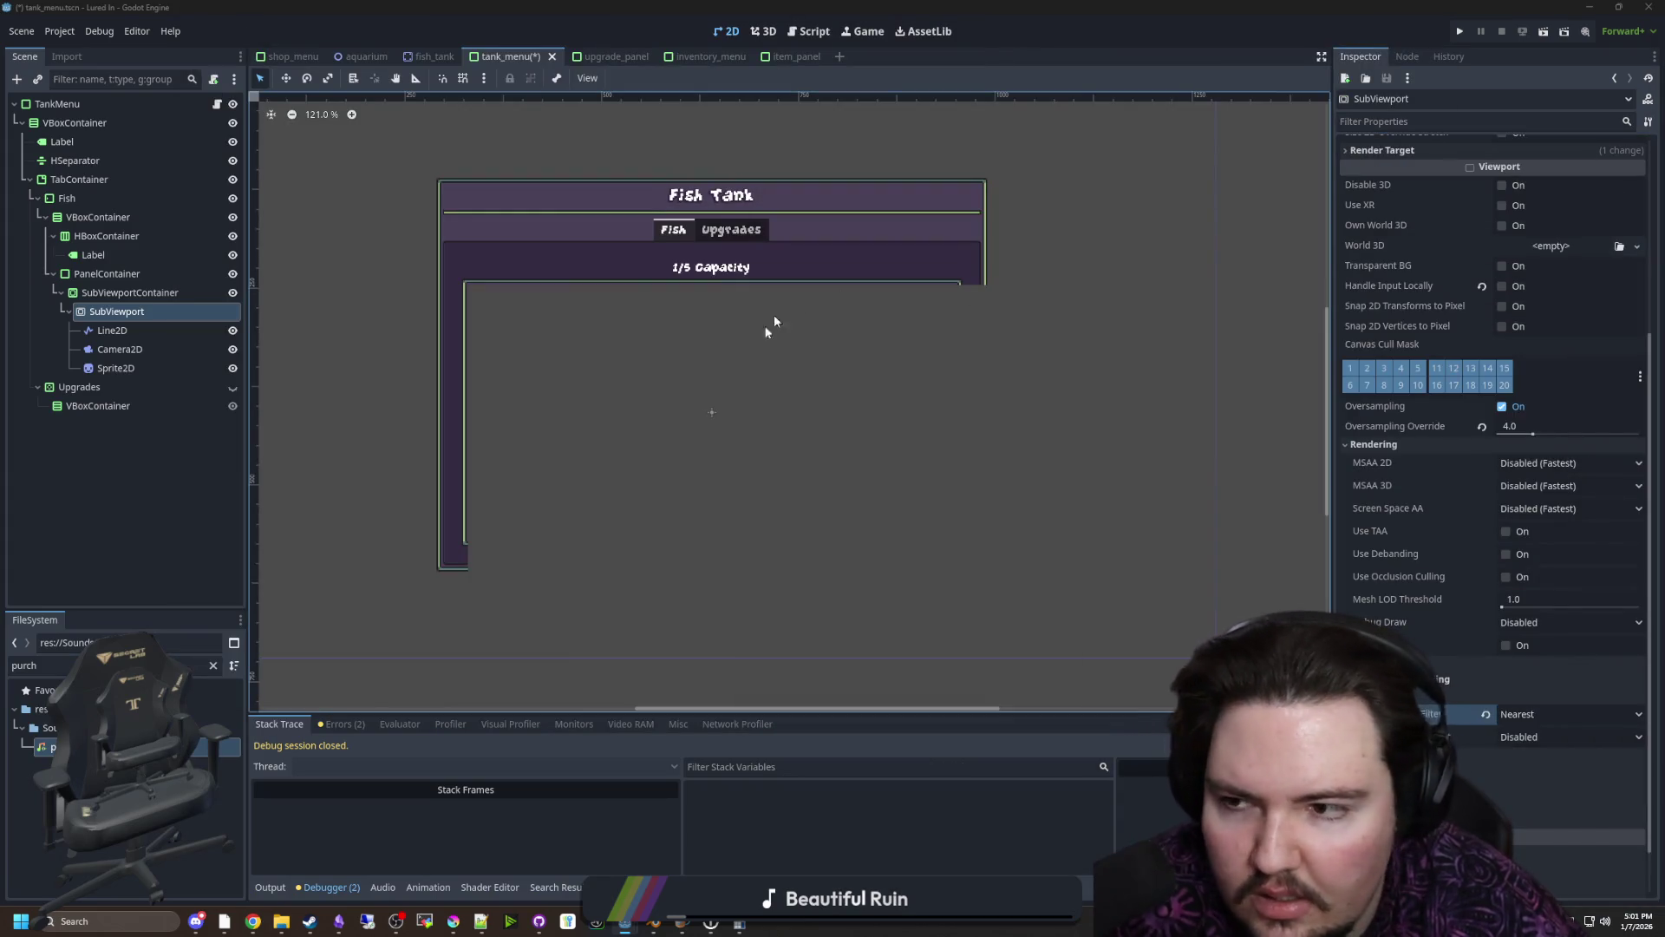
Give the PanelContainer Visibility Clip Children of Clip + Draw
left_click(157, 293)
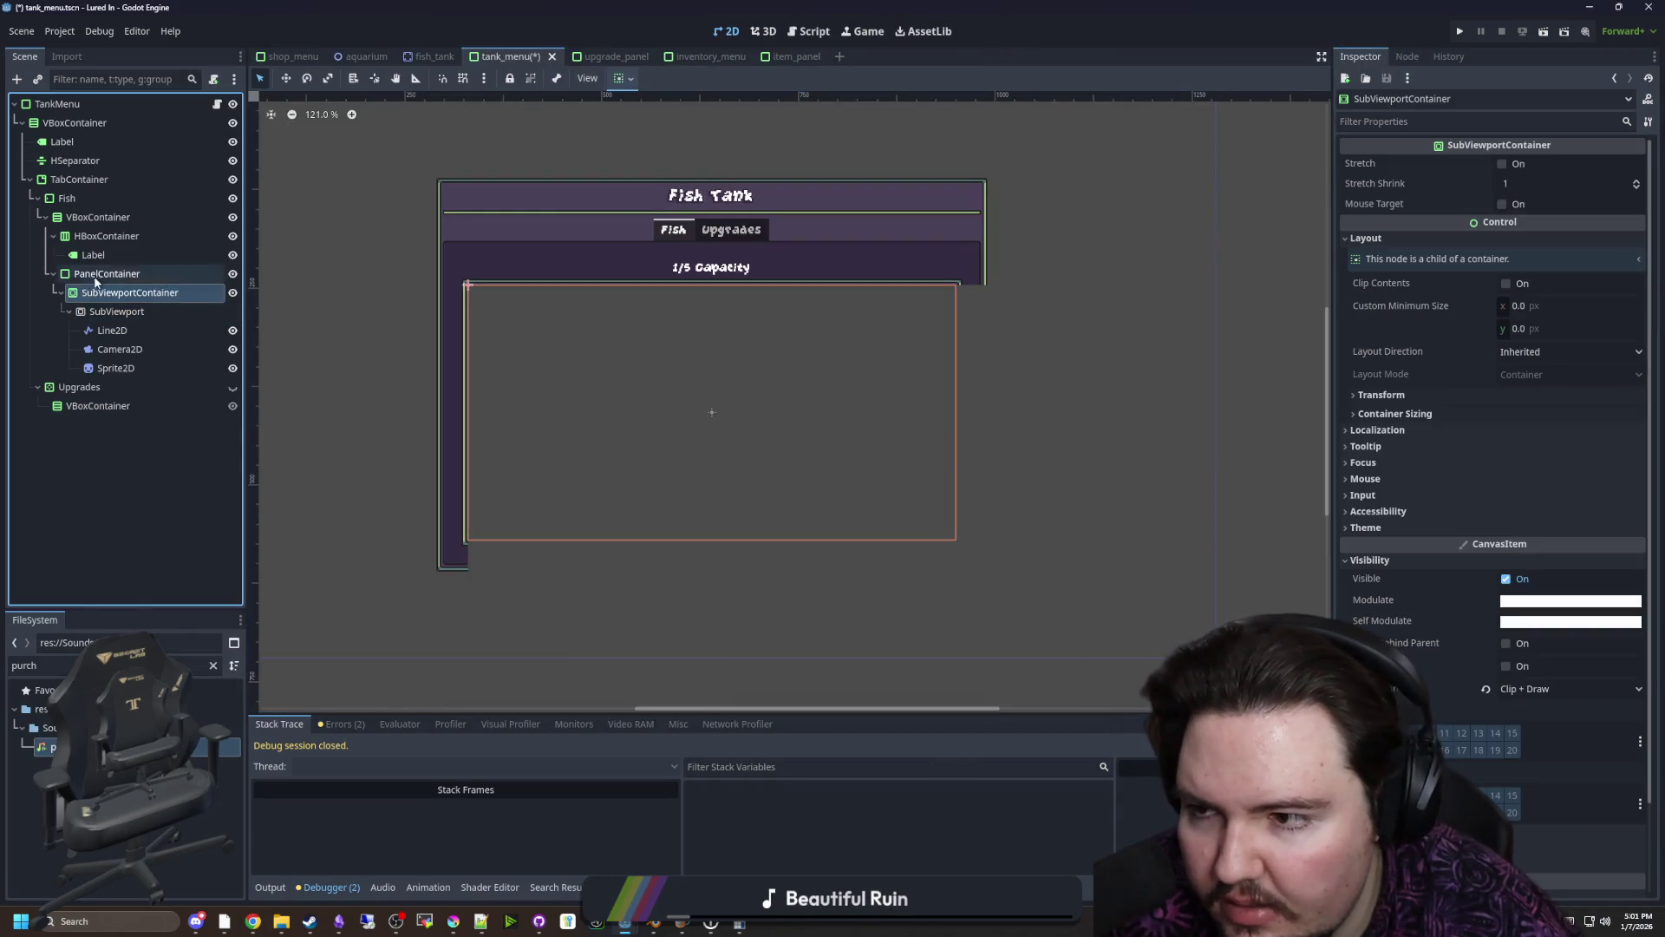
left_click(97, 274)
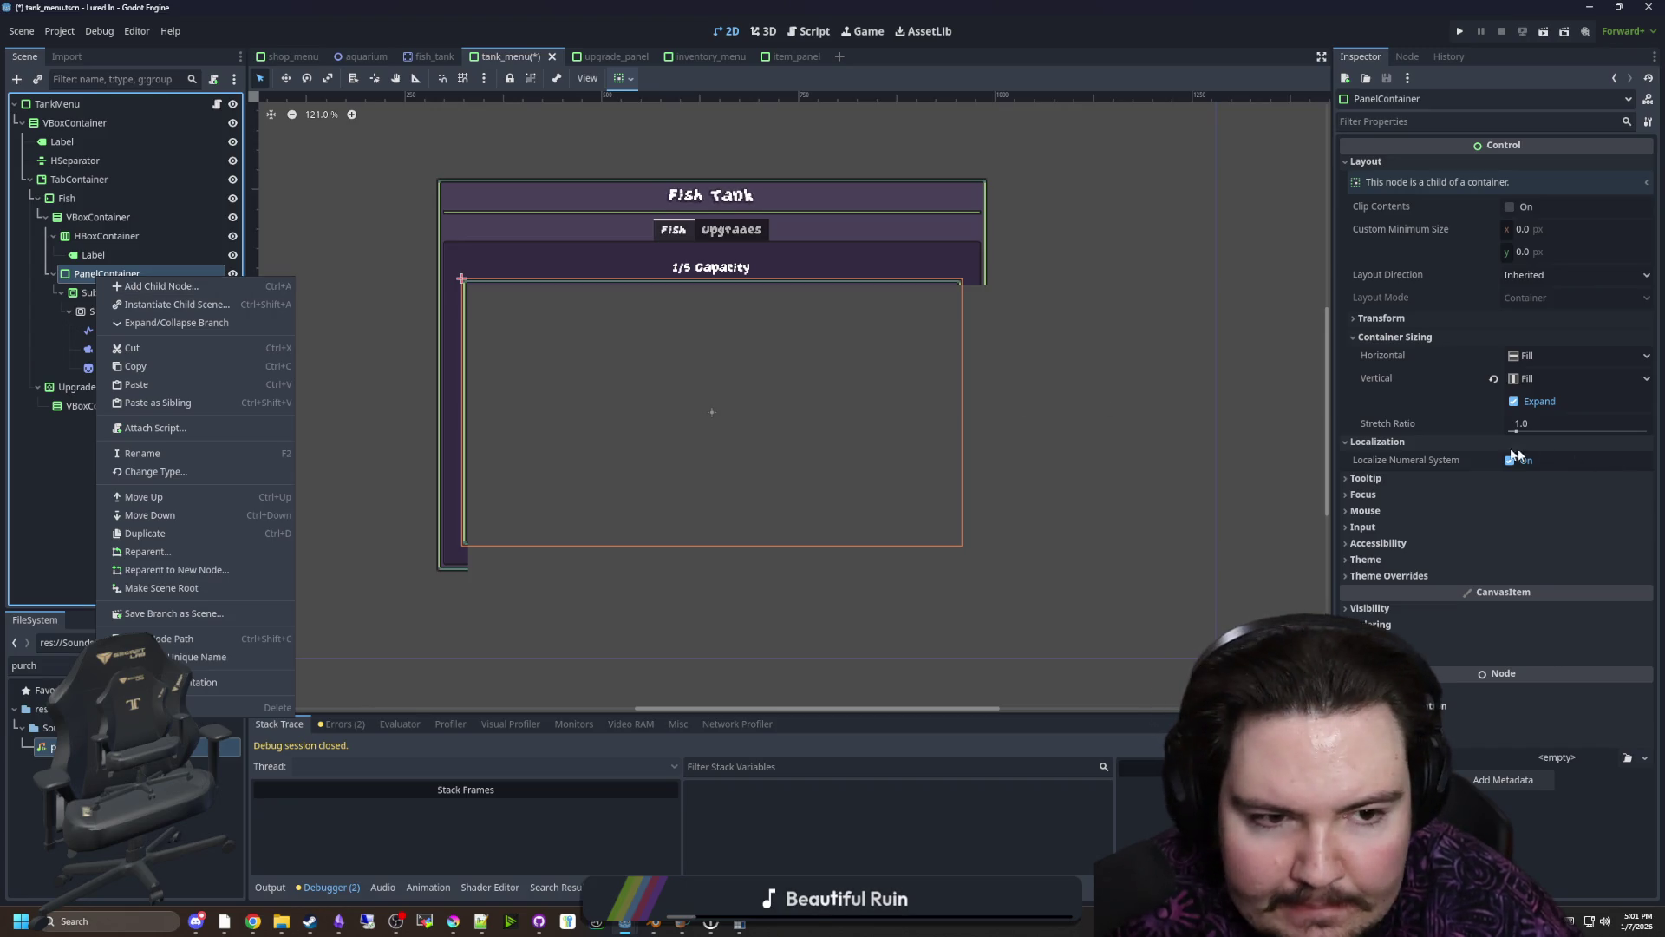
left_click(1379, 609)
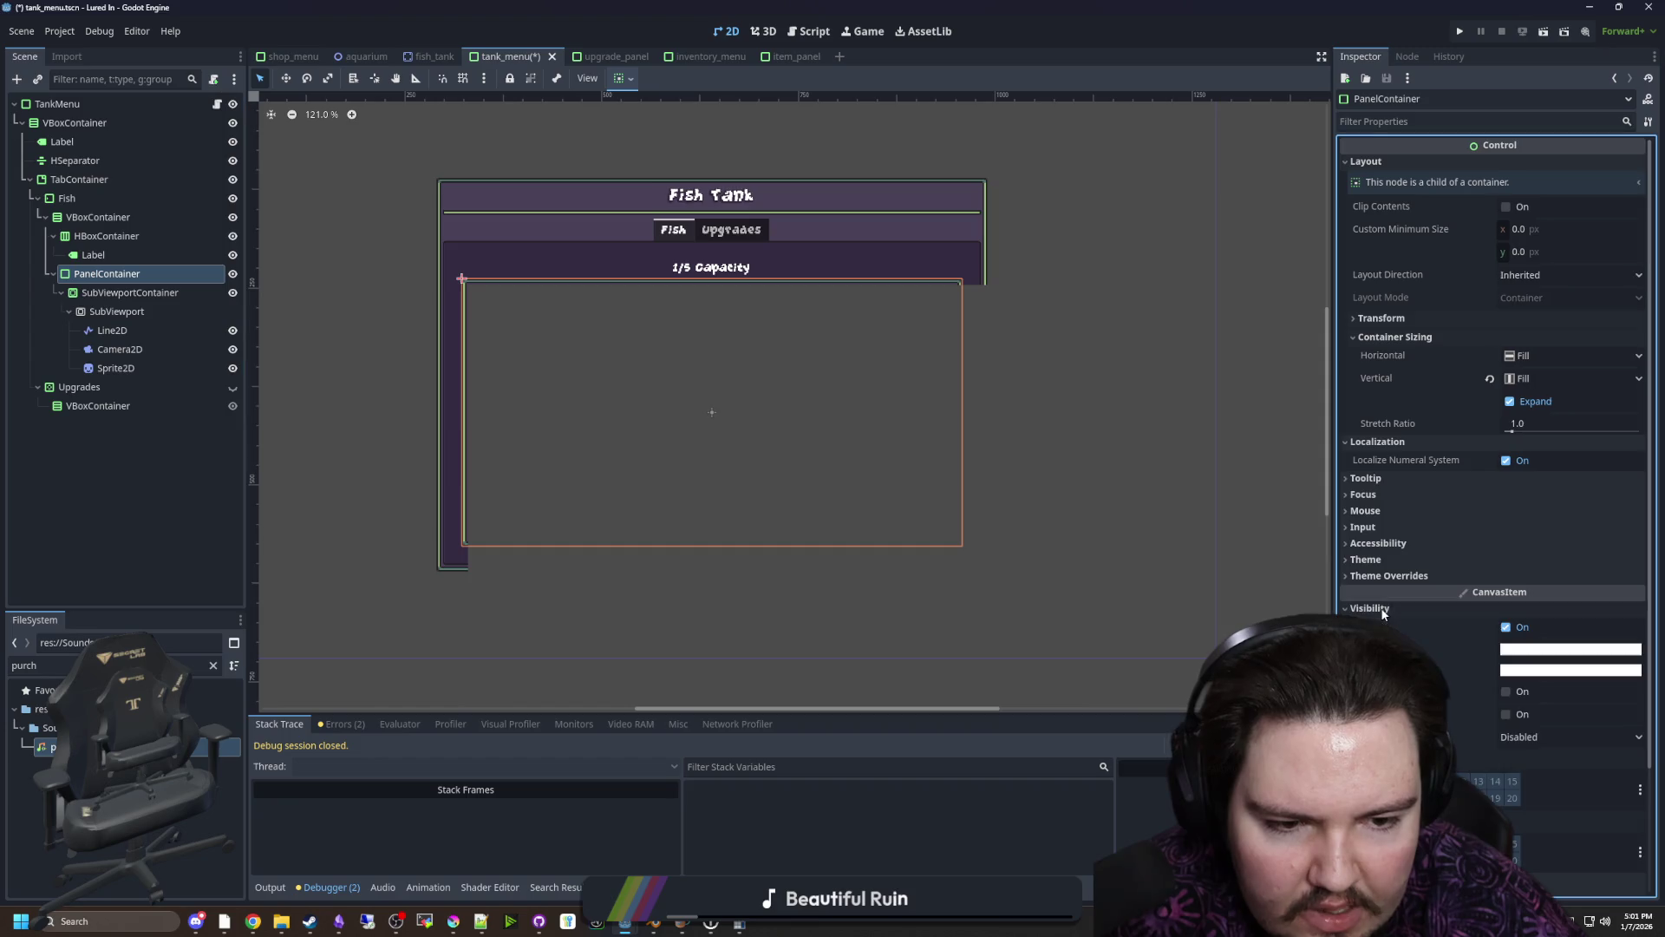
left_click(1521, 741)
left_click(1526, 794)
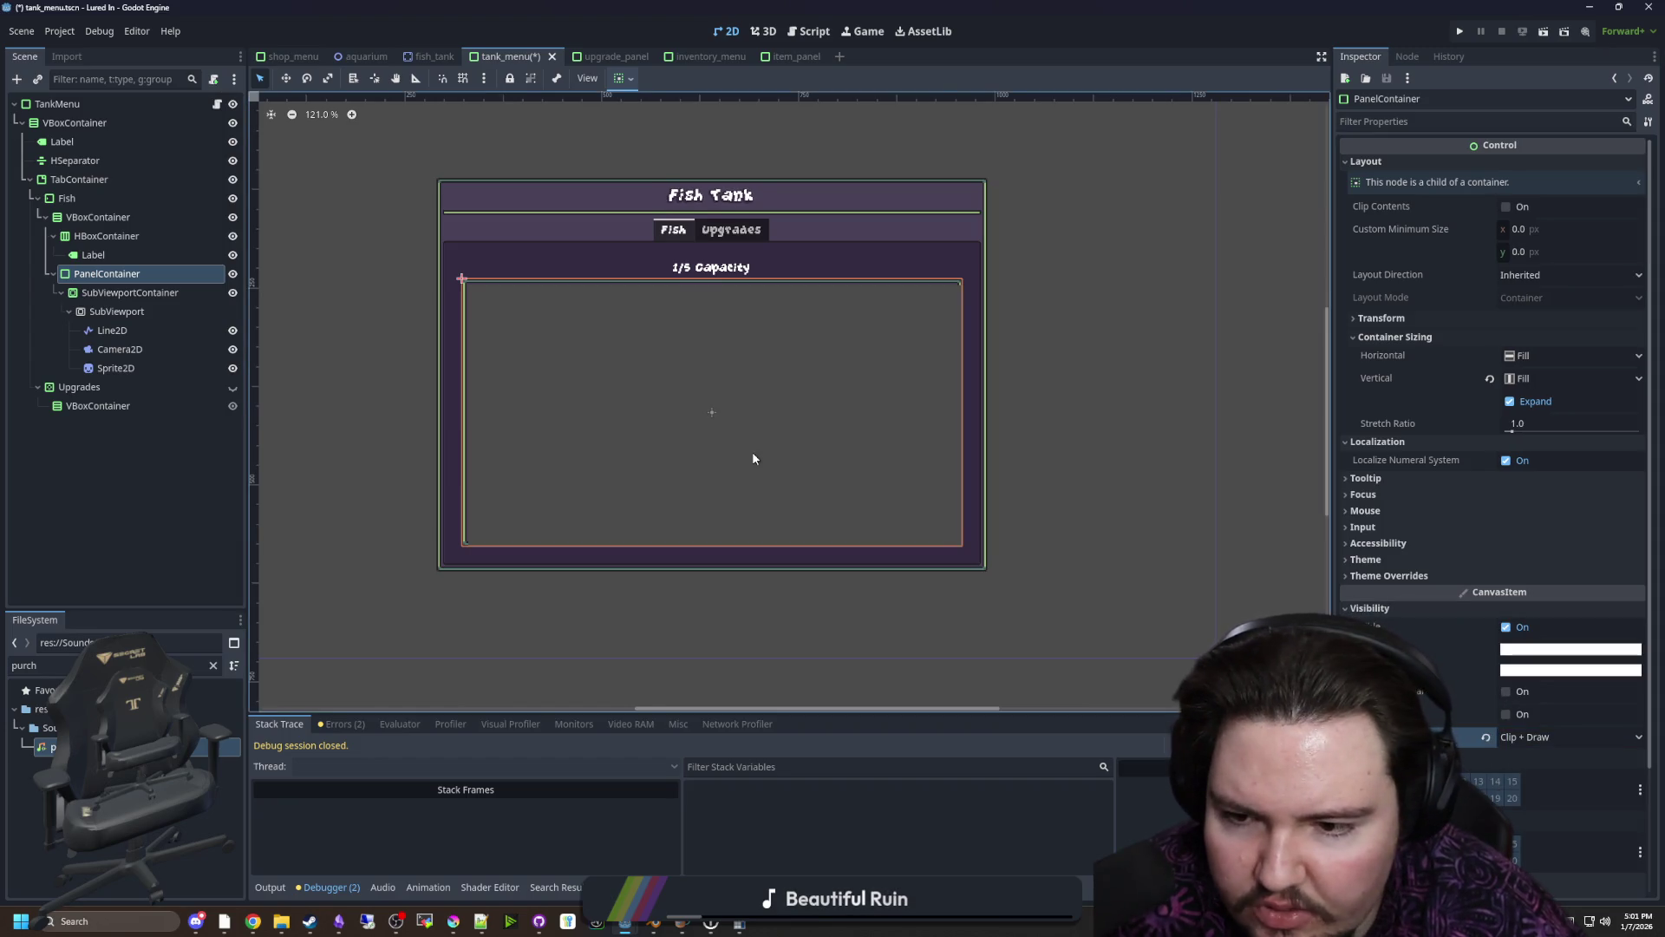
scroll(753, 457, "up", 3)
Add a Control child under PanelContainer, then delete it again
right_click(87, 279)
left_click(152, 288)
type("contro")
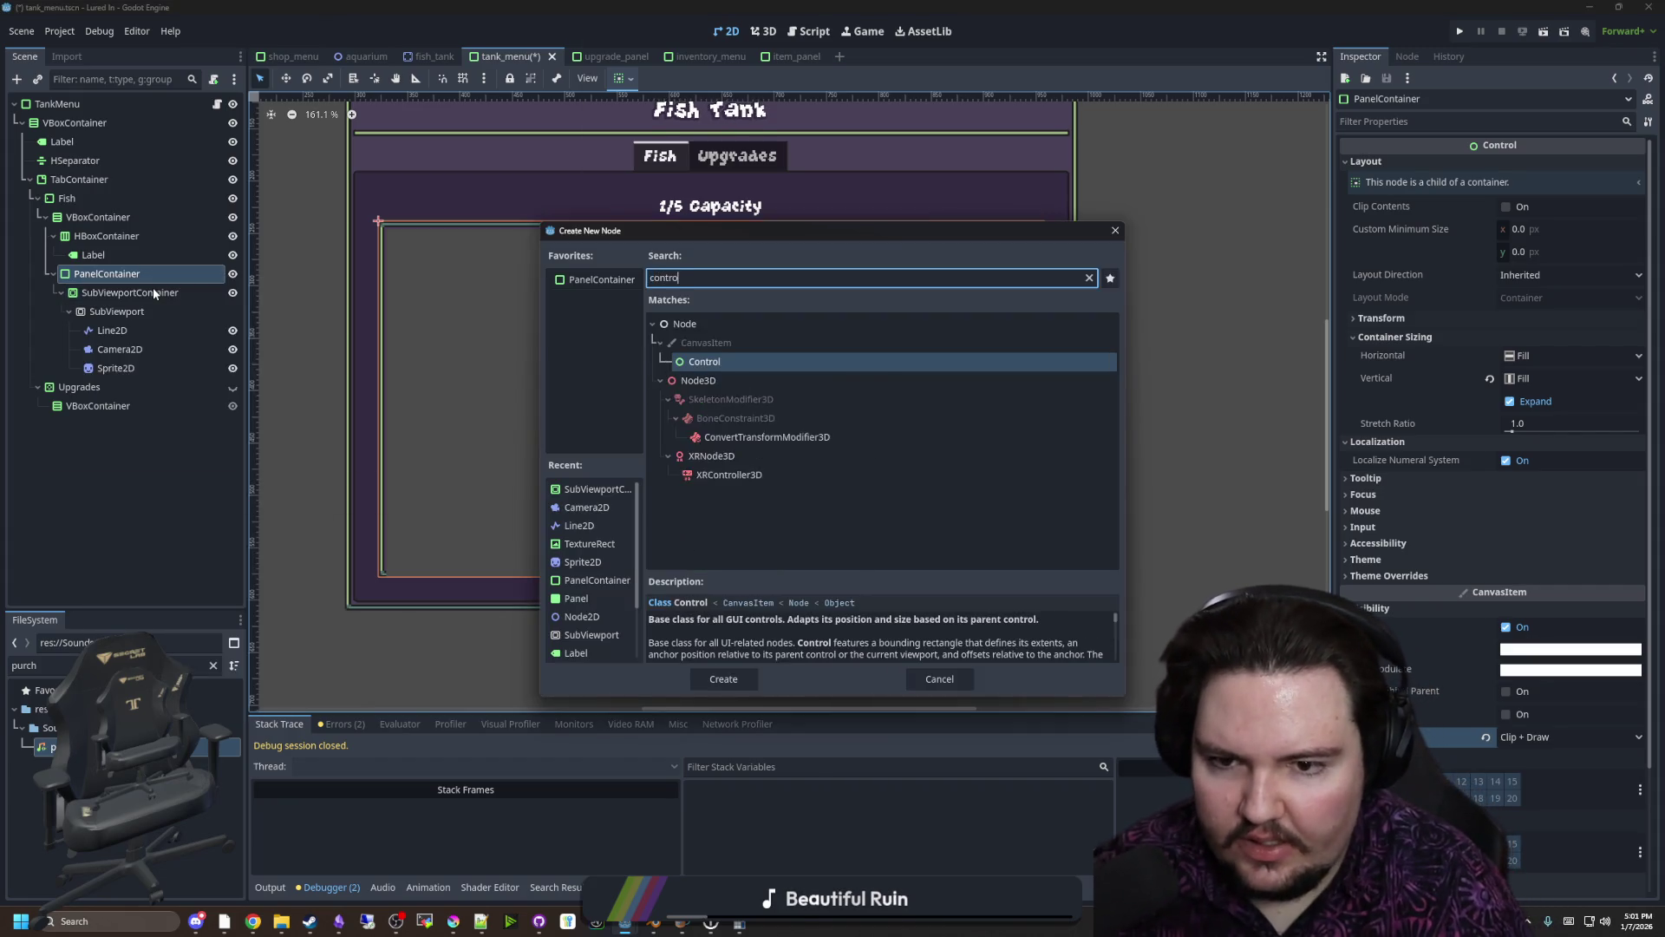
key("Return")
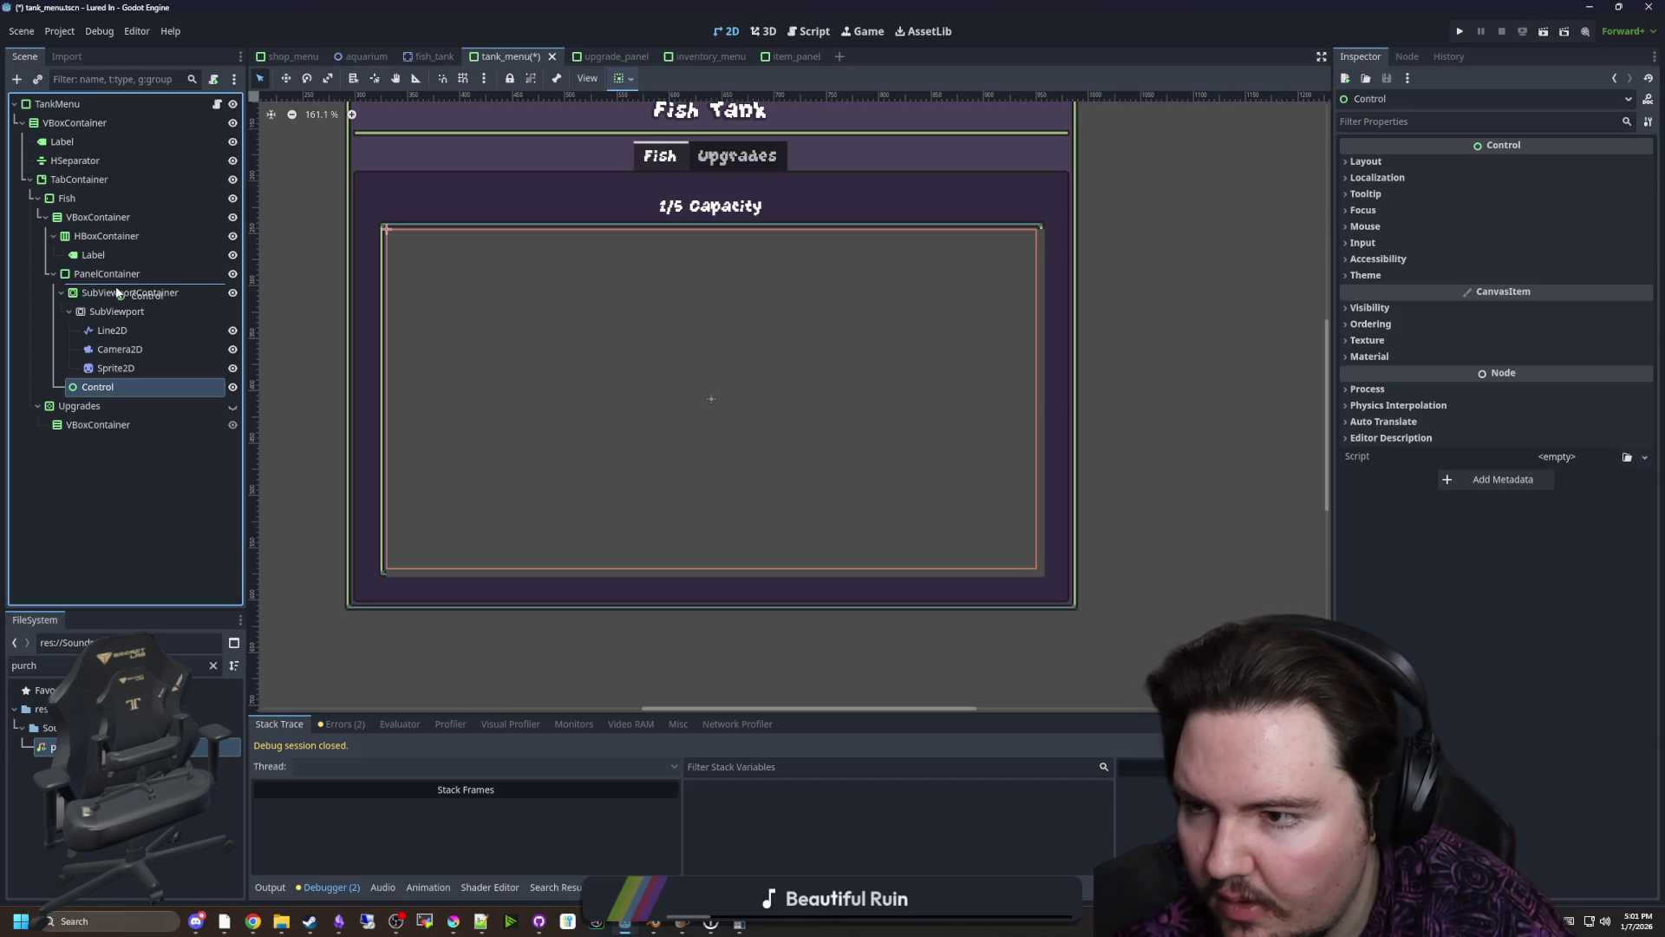
left_click_drag(118, 292, 117, 289)
right_click(117, 292)
left_click(252, 720)
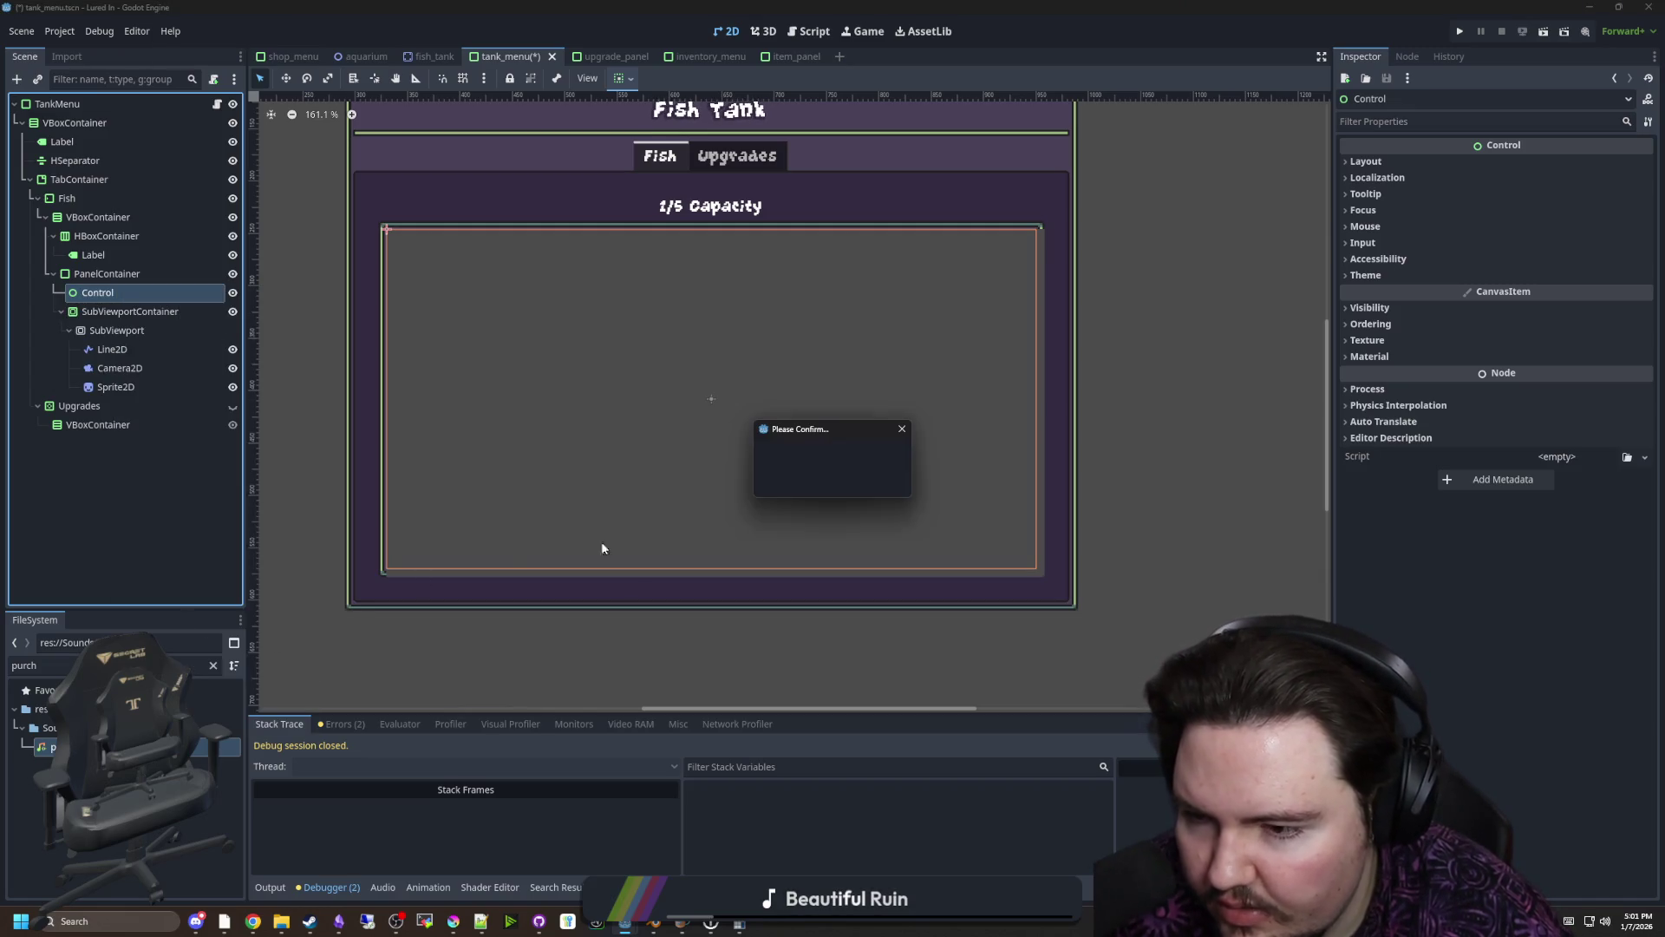
left_click(800, 477)
Add a MarginContainer under PanelContainer and move SubViewportContainer inside it
right_click(97, 274)
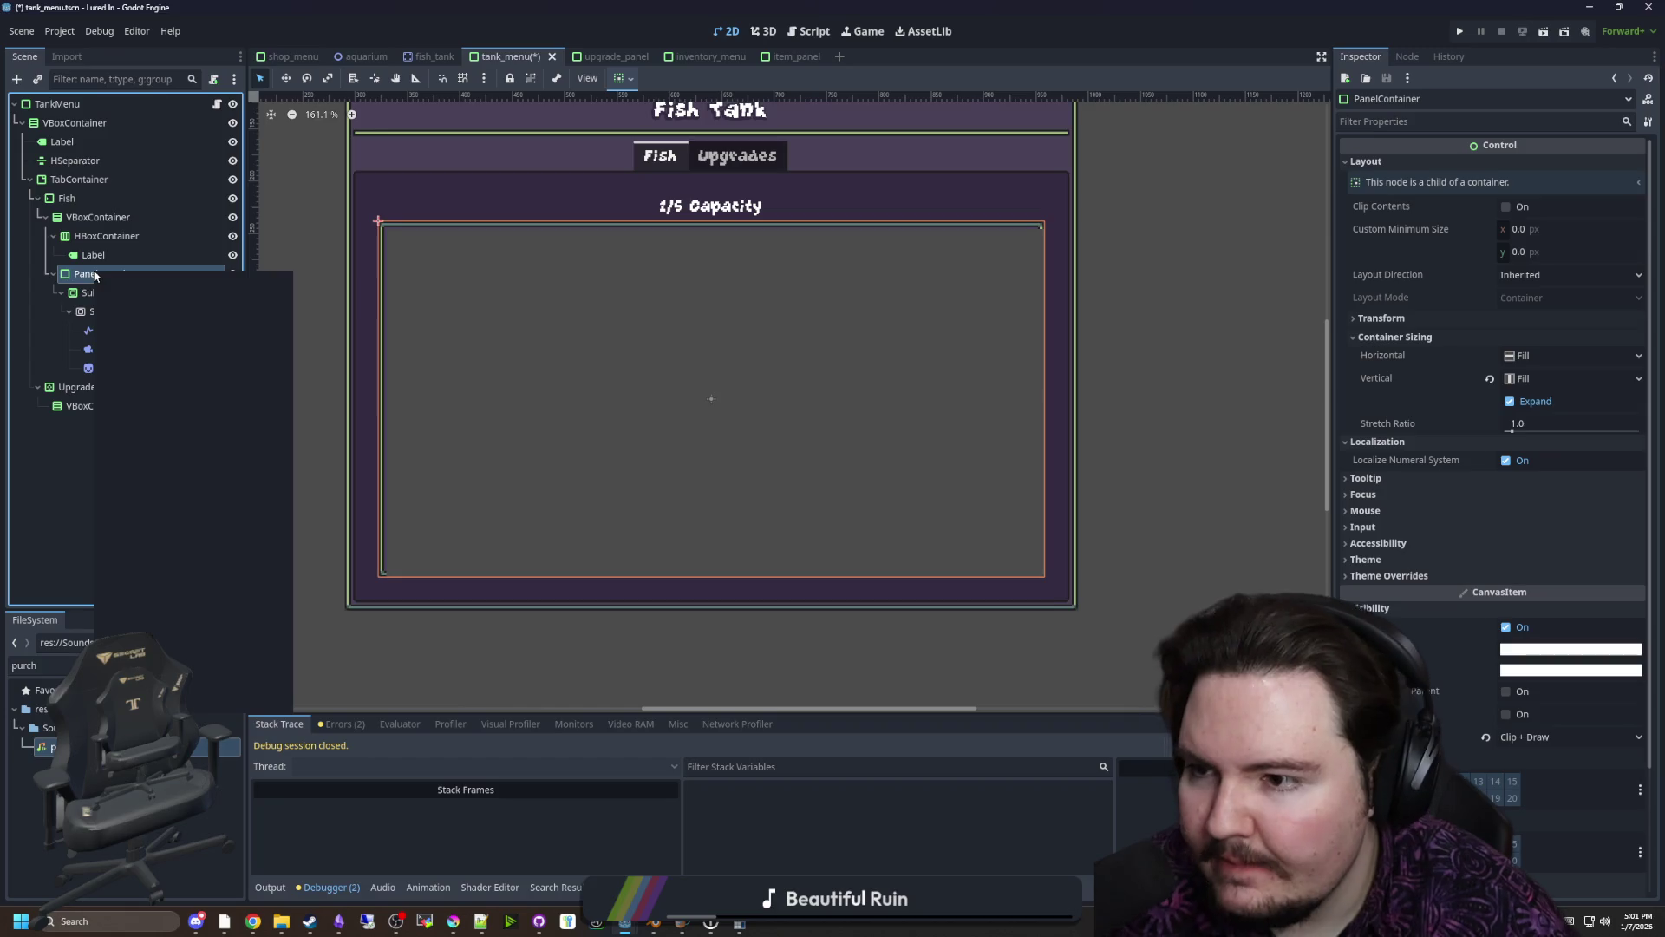
left_click(139, 283)
type("margin")
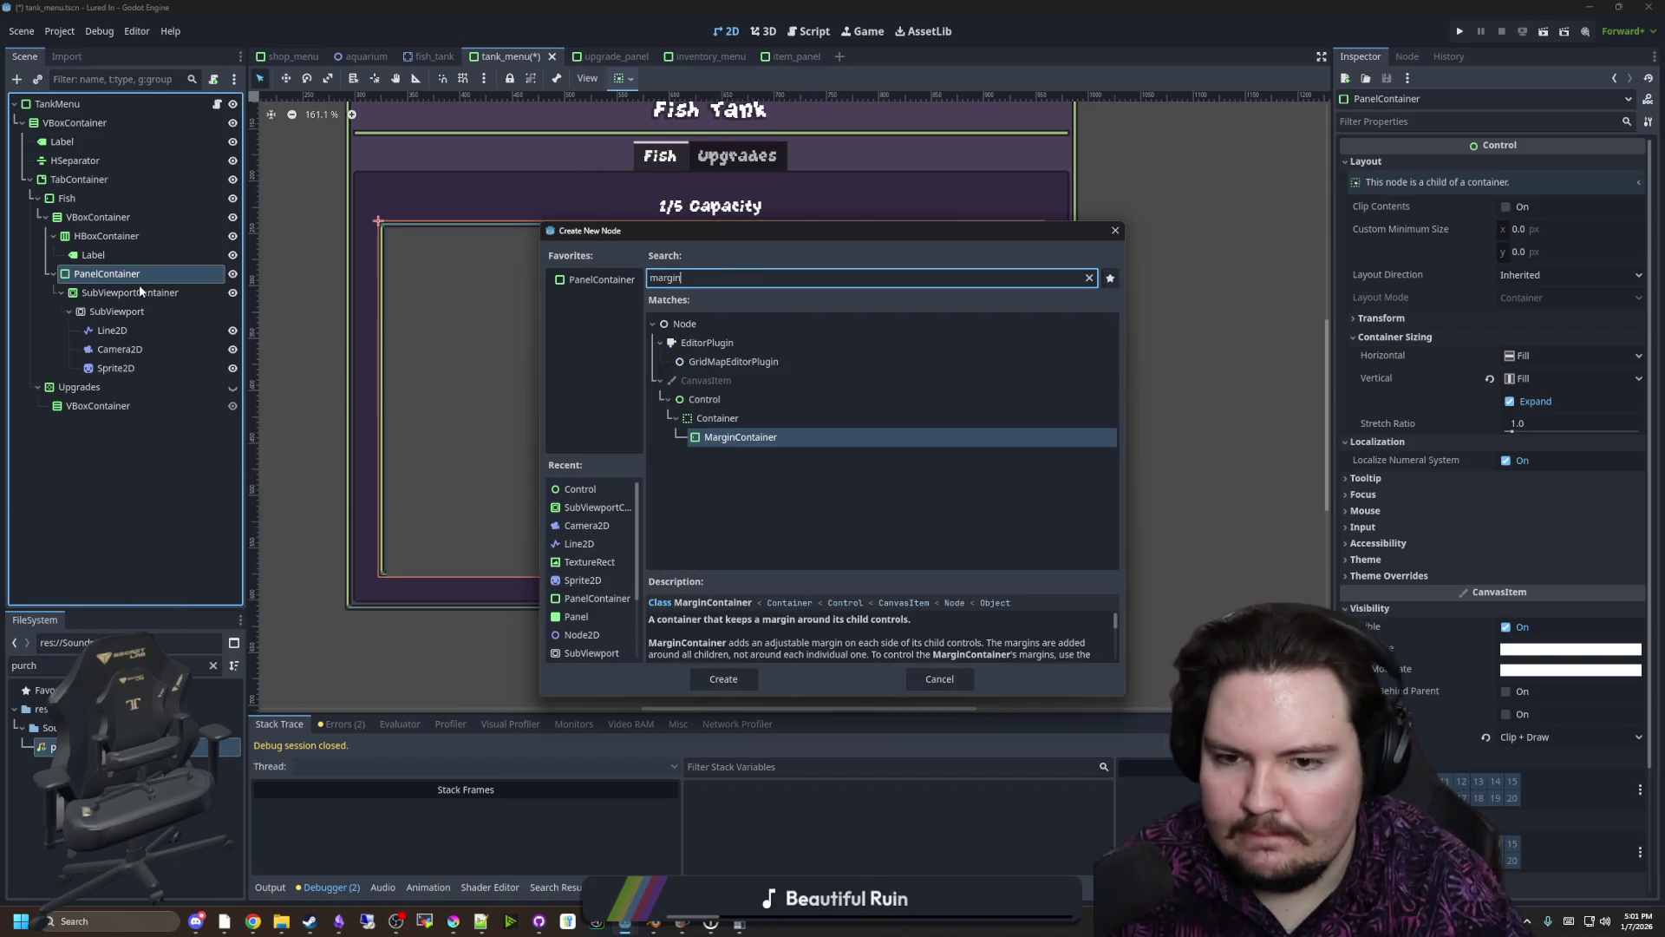
key("Return")
left_click_drag(150, 288, 139, 292)
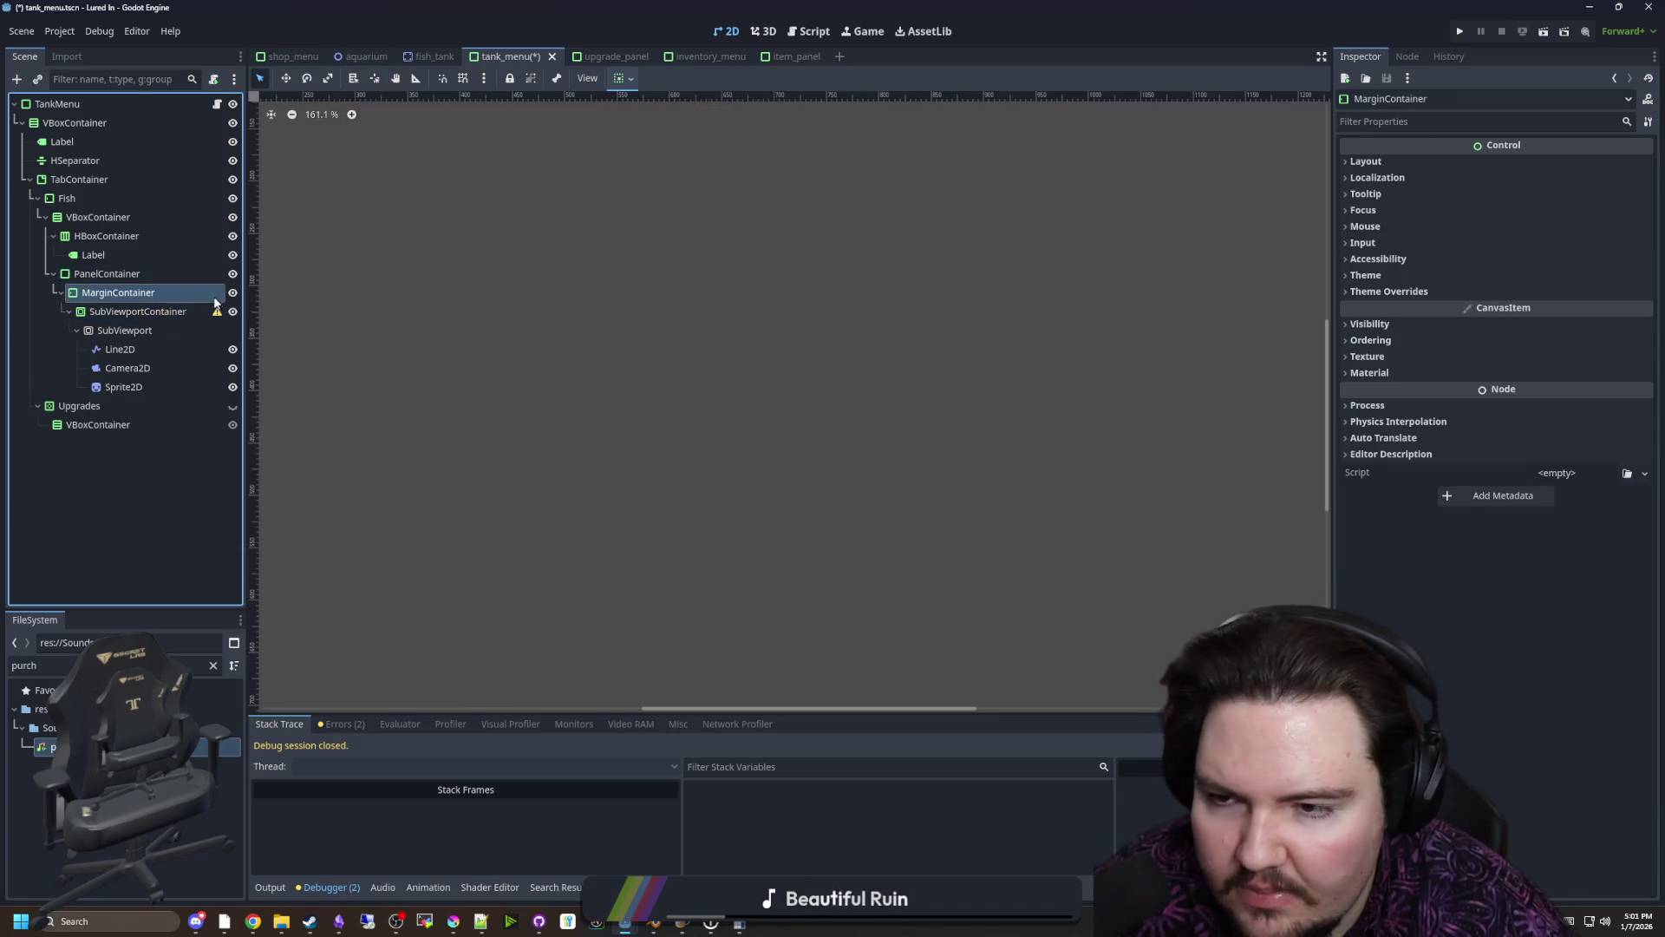
Set the MarginContainer's Visibility Clip Children to Clip + Draw
scroll(652, 386, "down", 5)
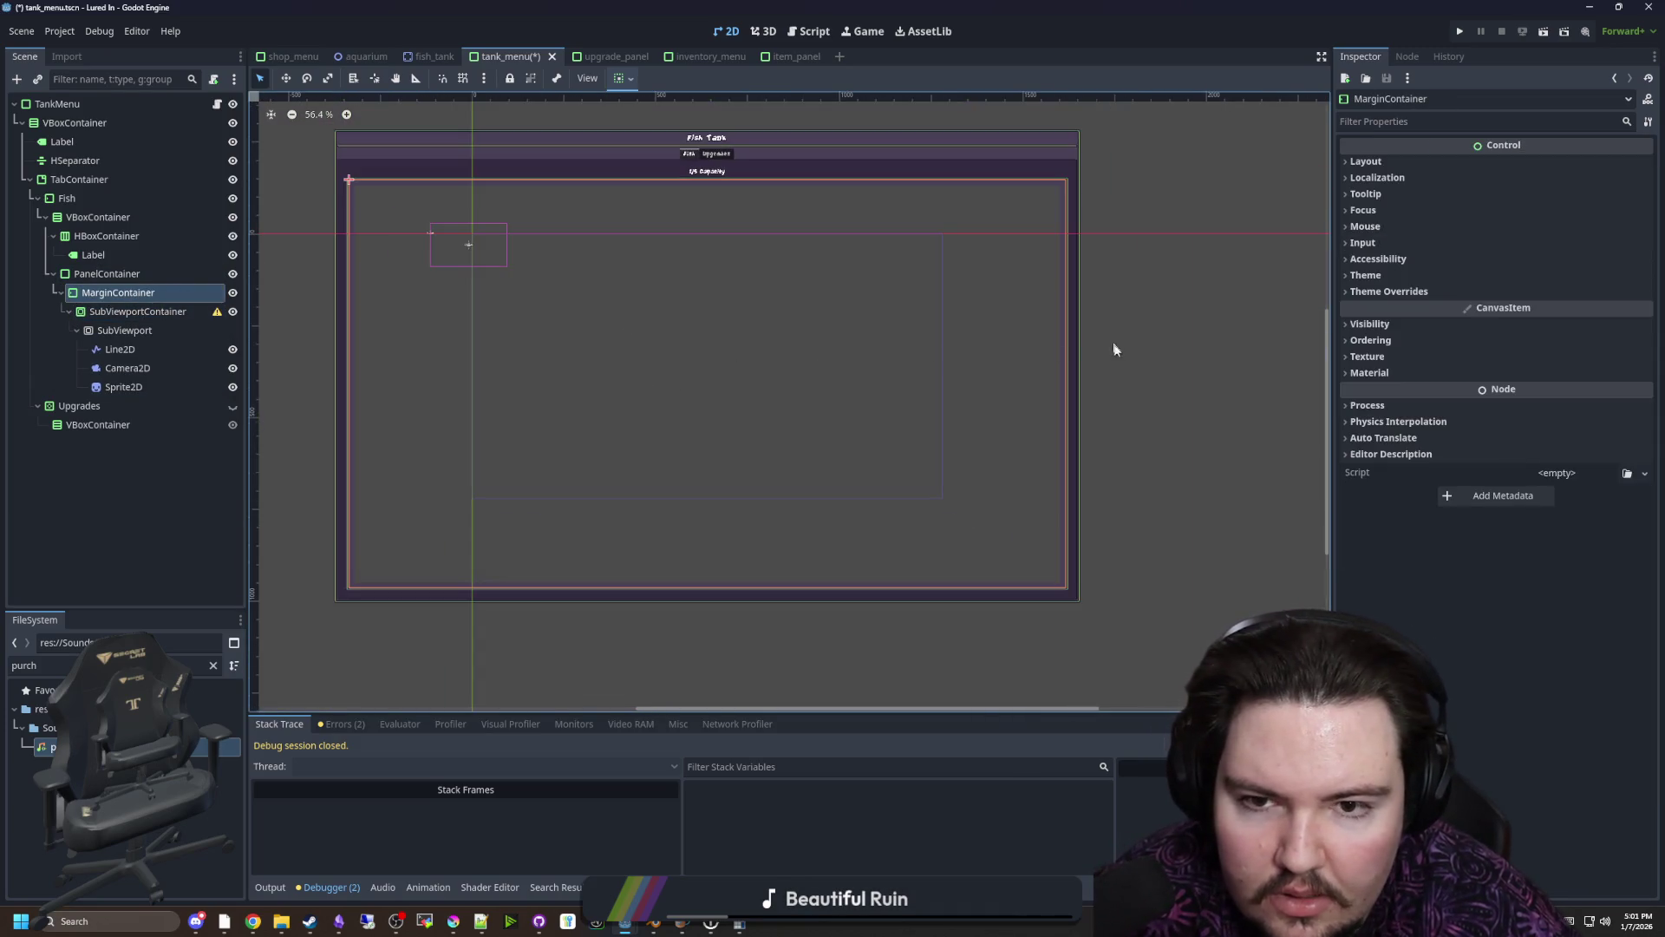
left_click(1388, 160)
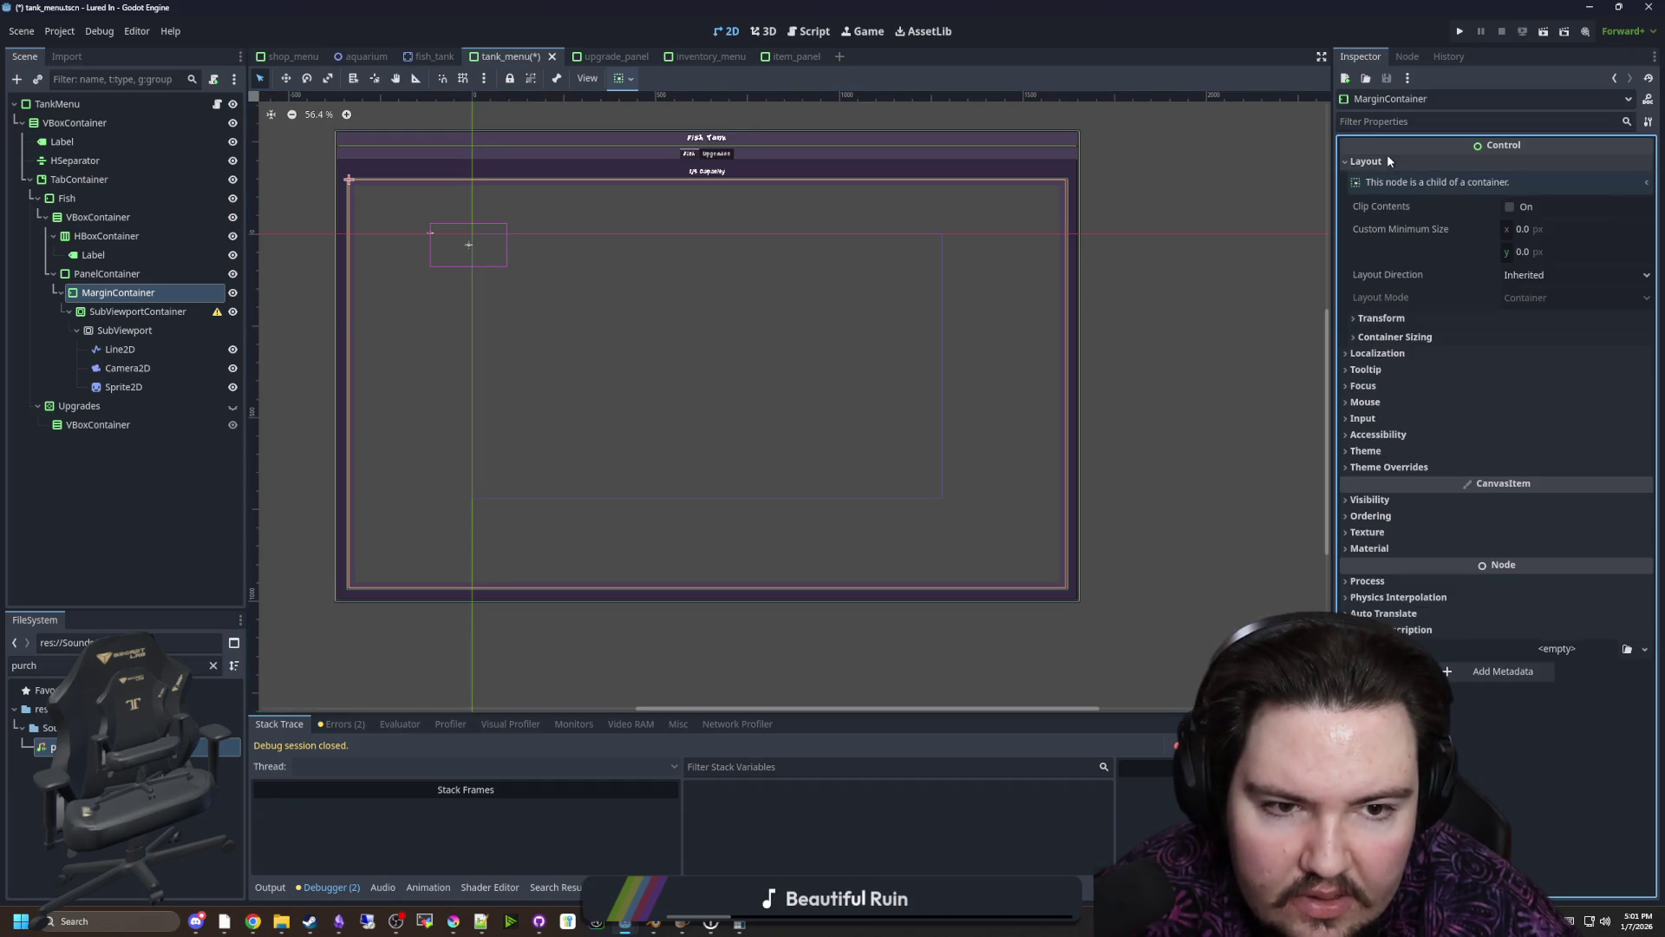
left_click(1370, 500)
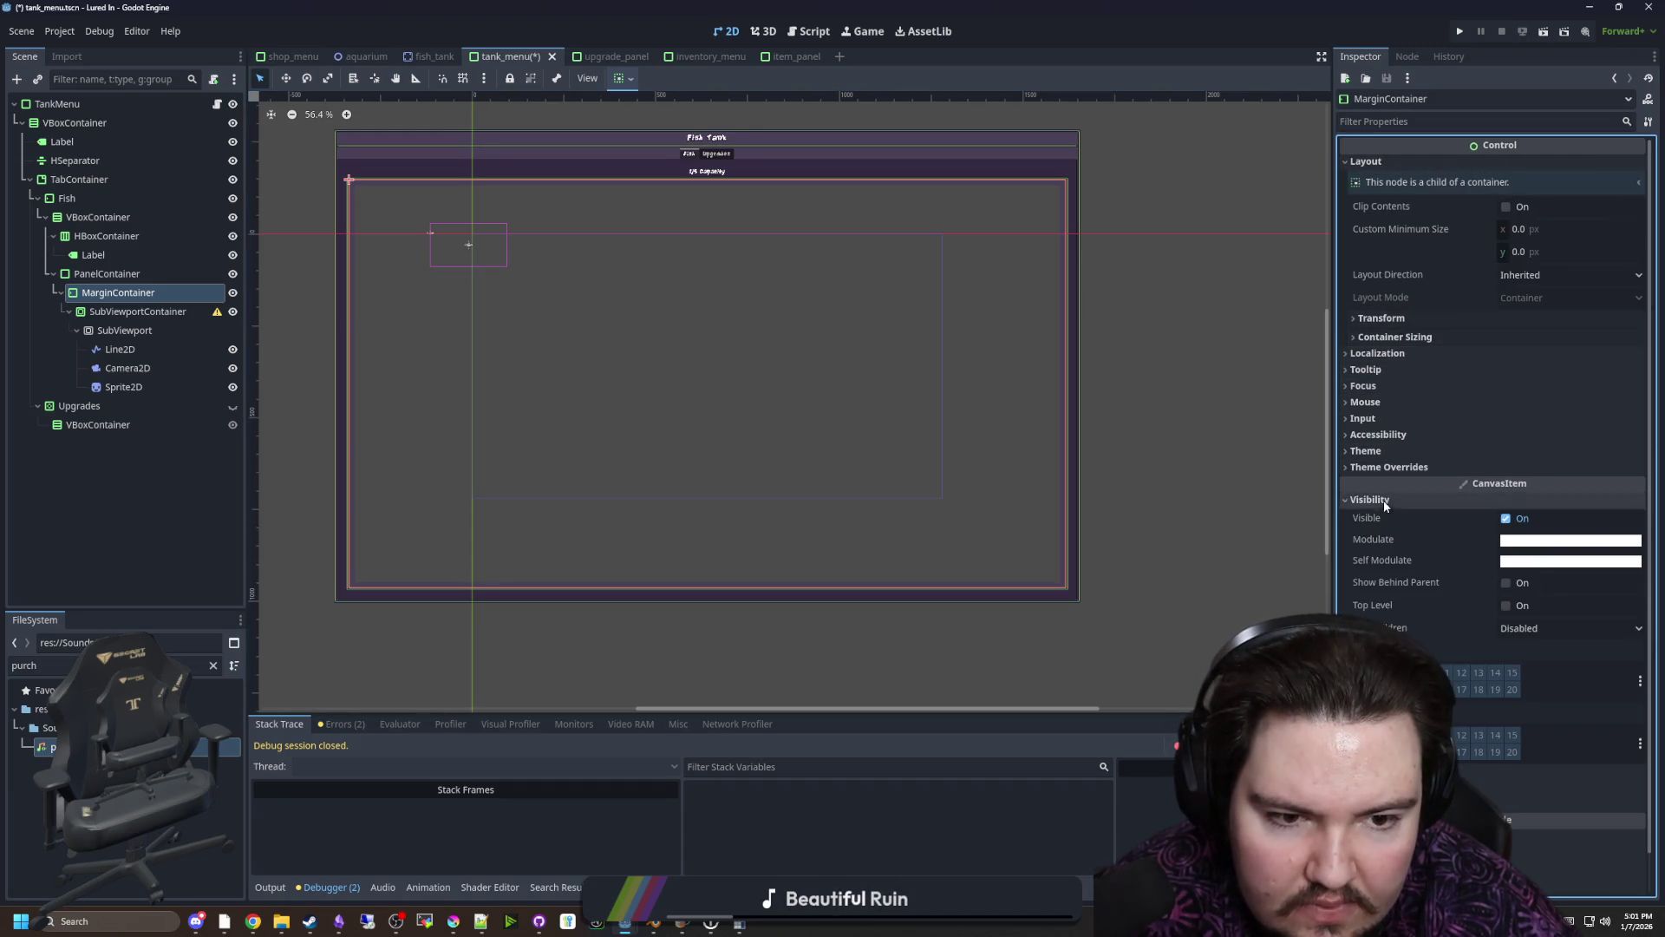
left_click(1531, 634)
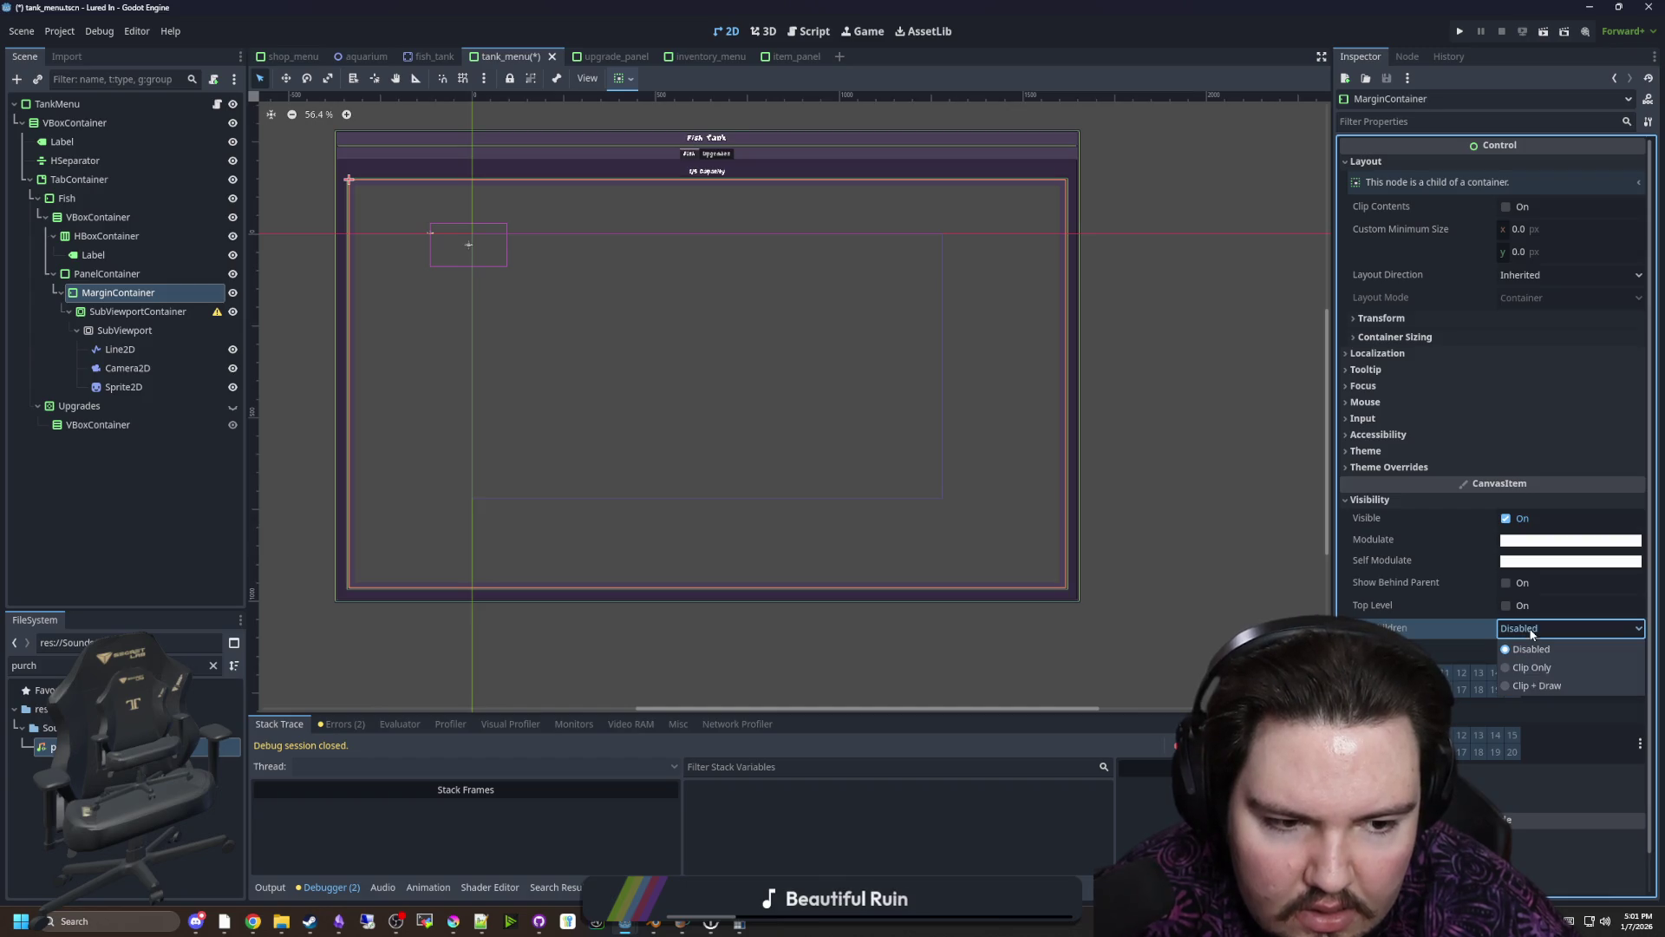
left_click(1542, 681)
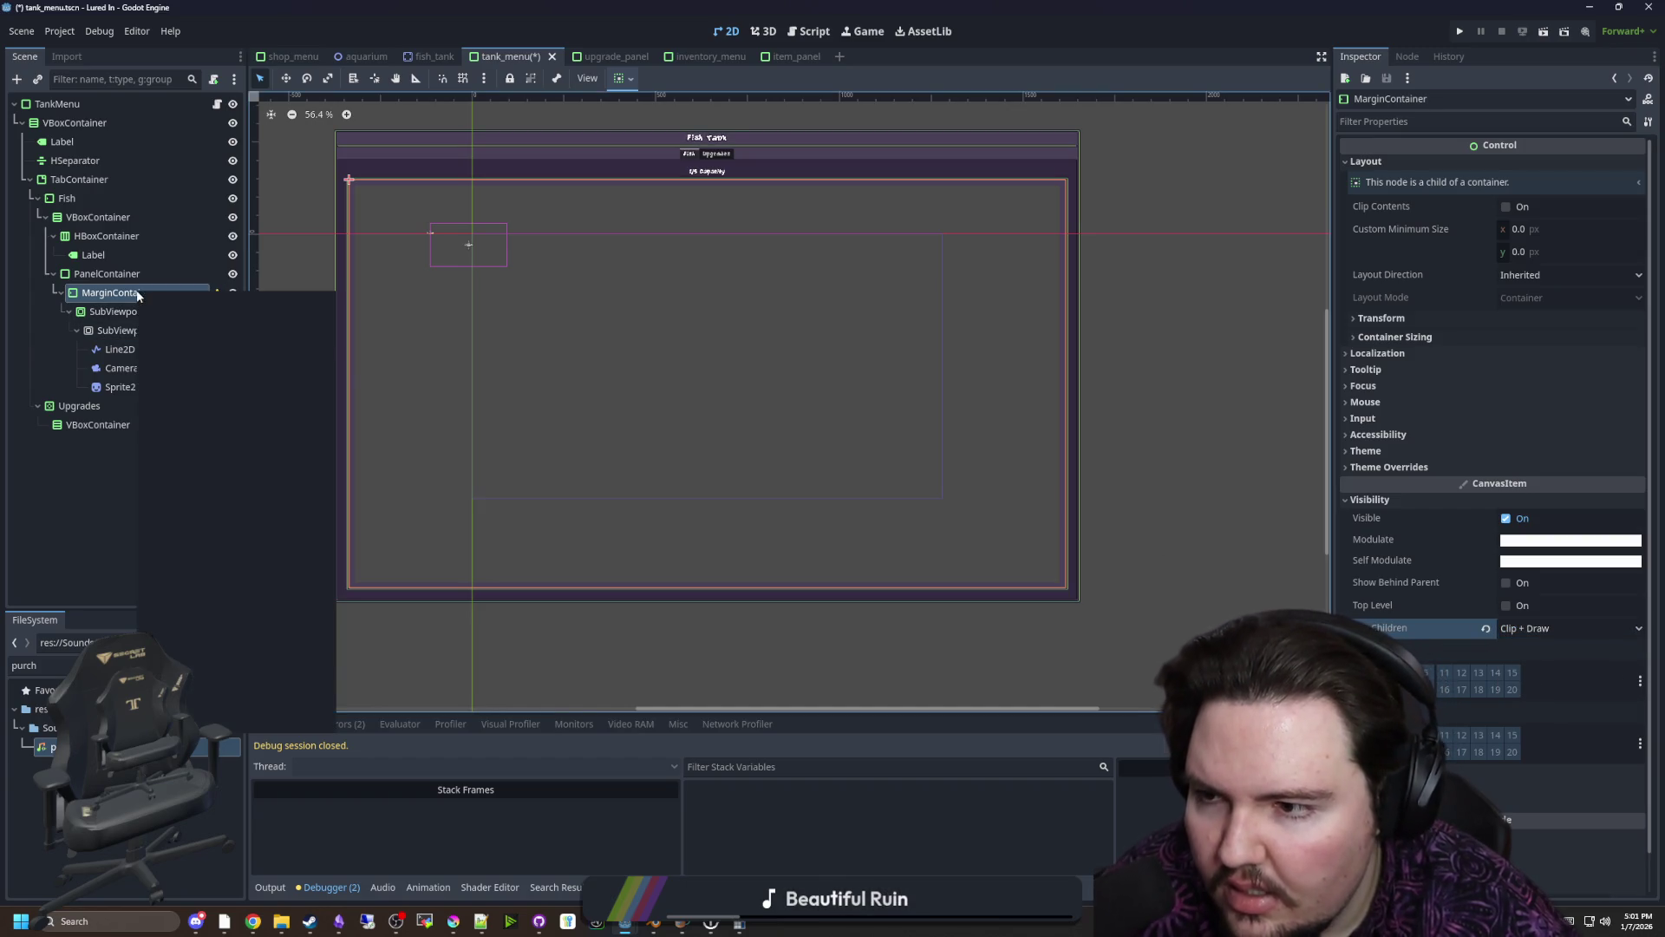
right_click(148, 292)
Change the MarginContainer's type to ColorRect and frame it in the canvas
left_click(200, 486)
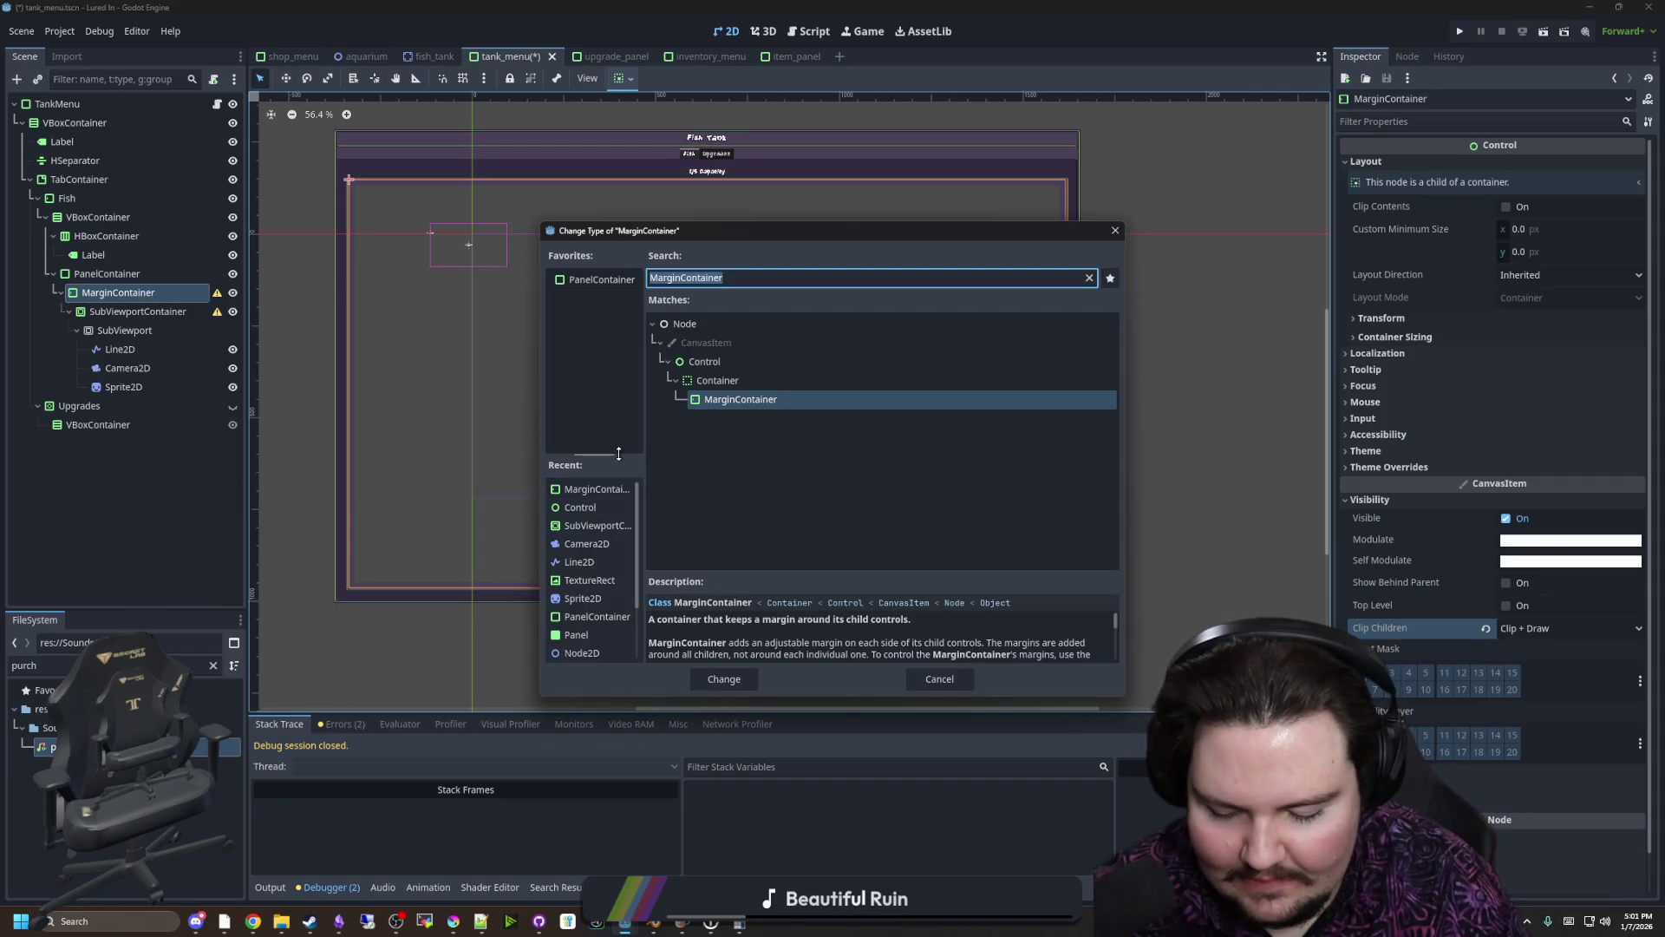
type("ColorRect")
key("Return")
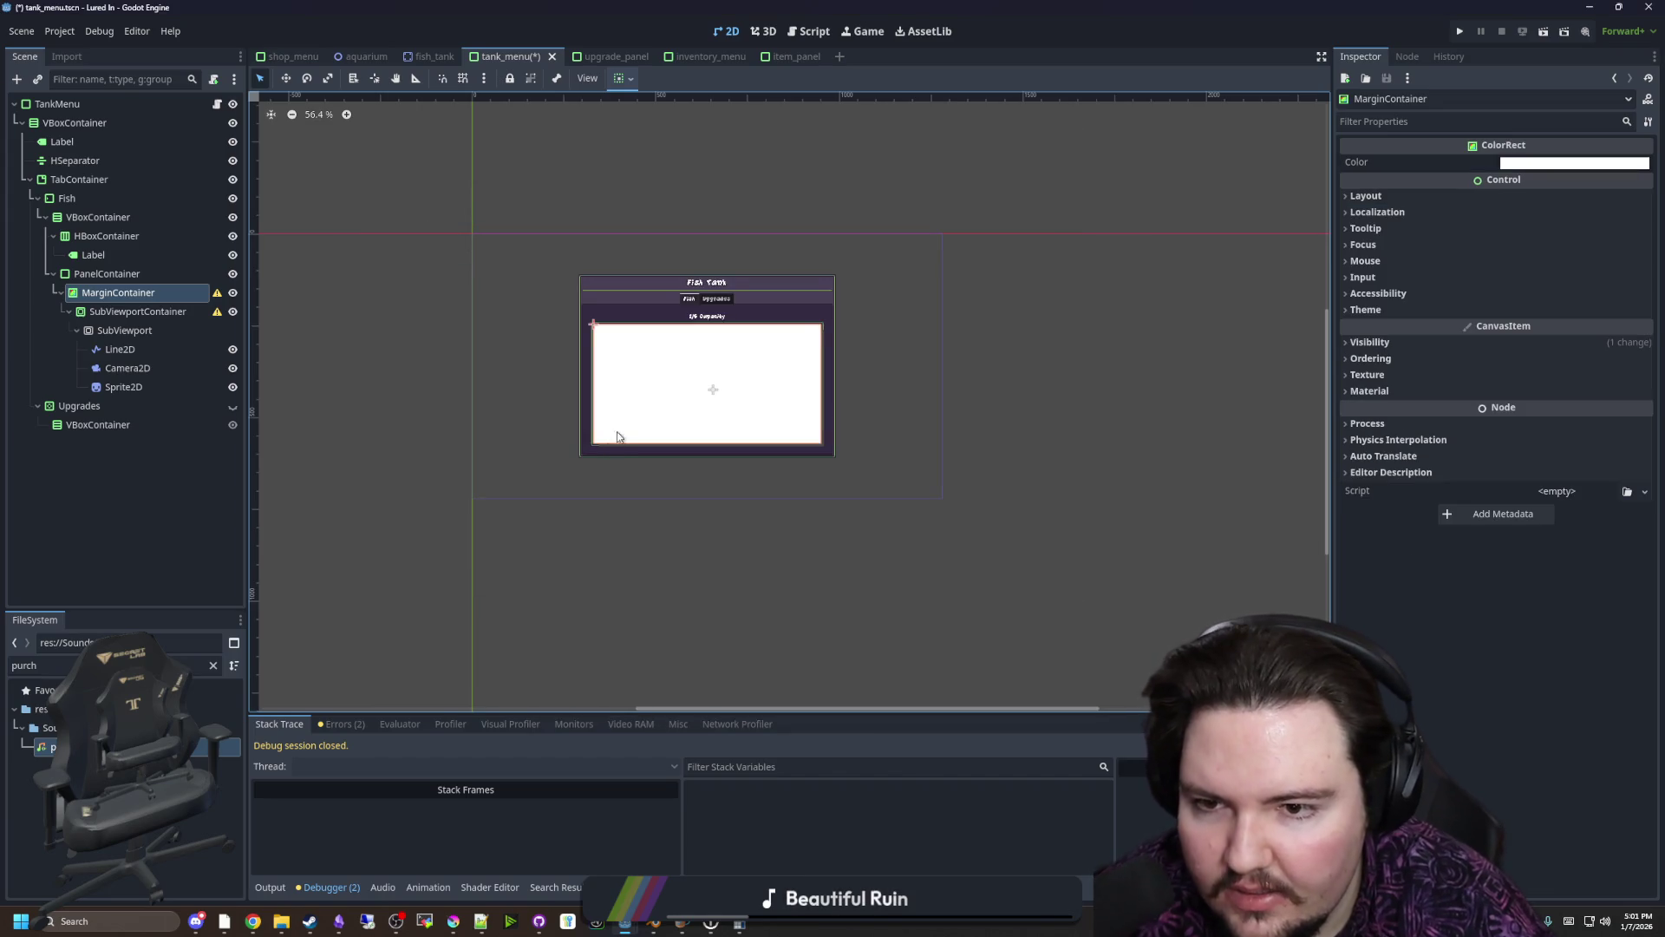
key("f")
Try Clip Only on the ColorRect and review the SubViewportContainer's resulting warning
left_click(1379, 342)
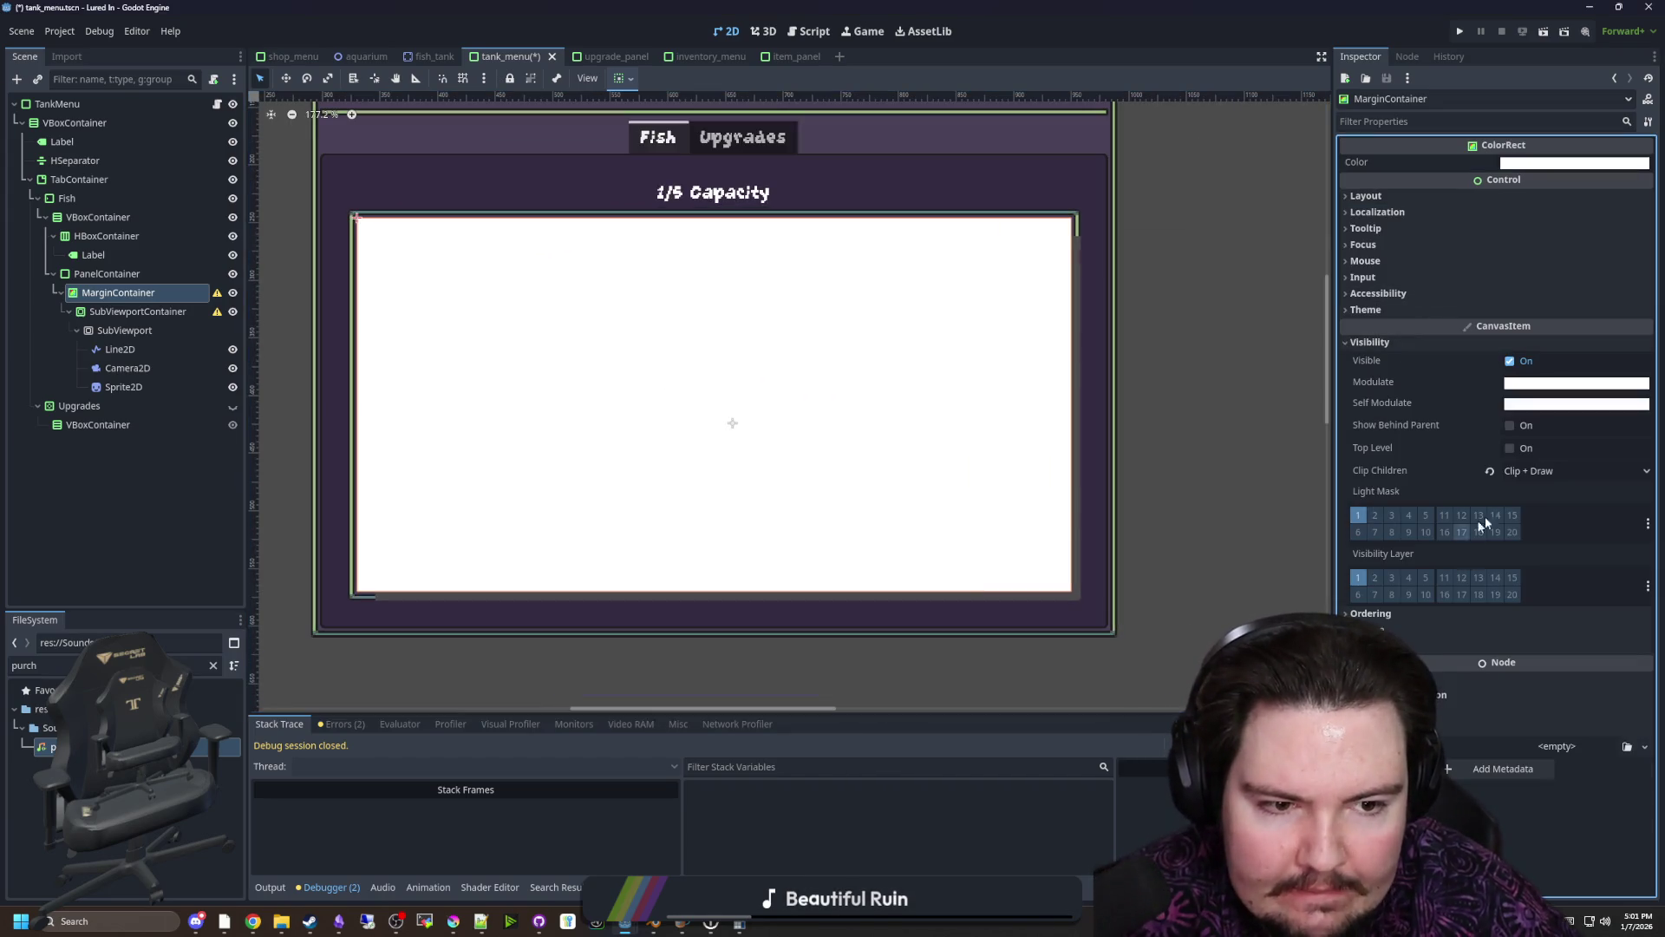
left_click(1540, 470)
left_click(1544, 517)
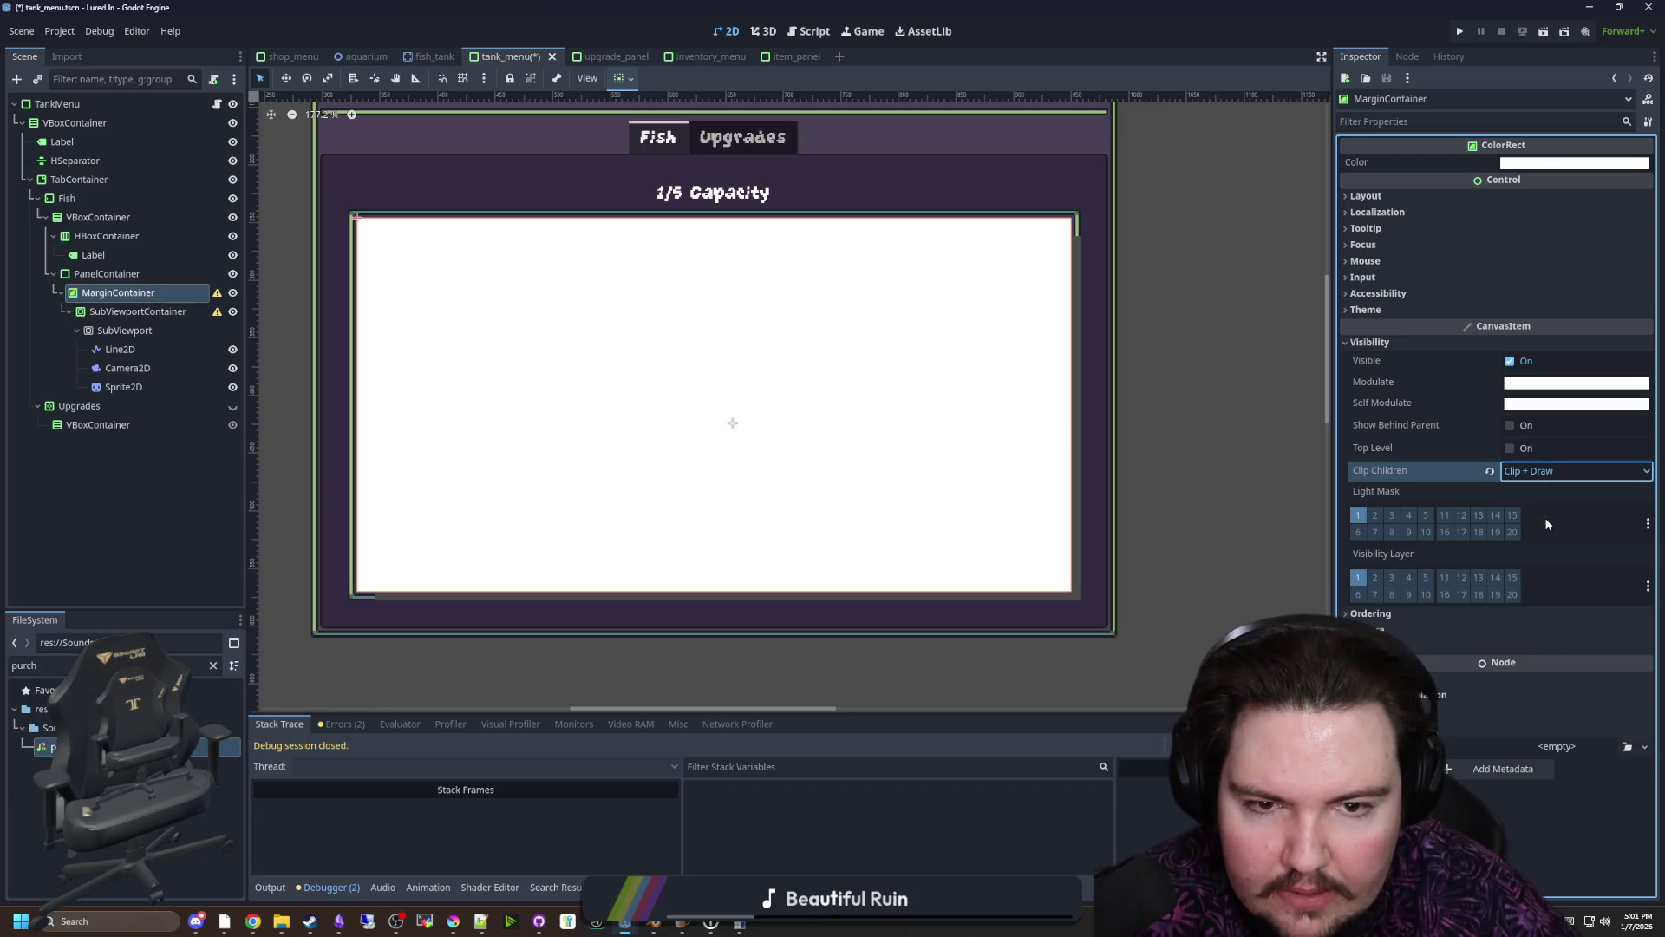
scroll(799, 486, "down", 2)
left_click(155, 313)
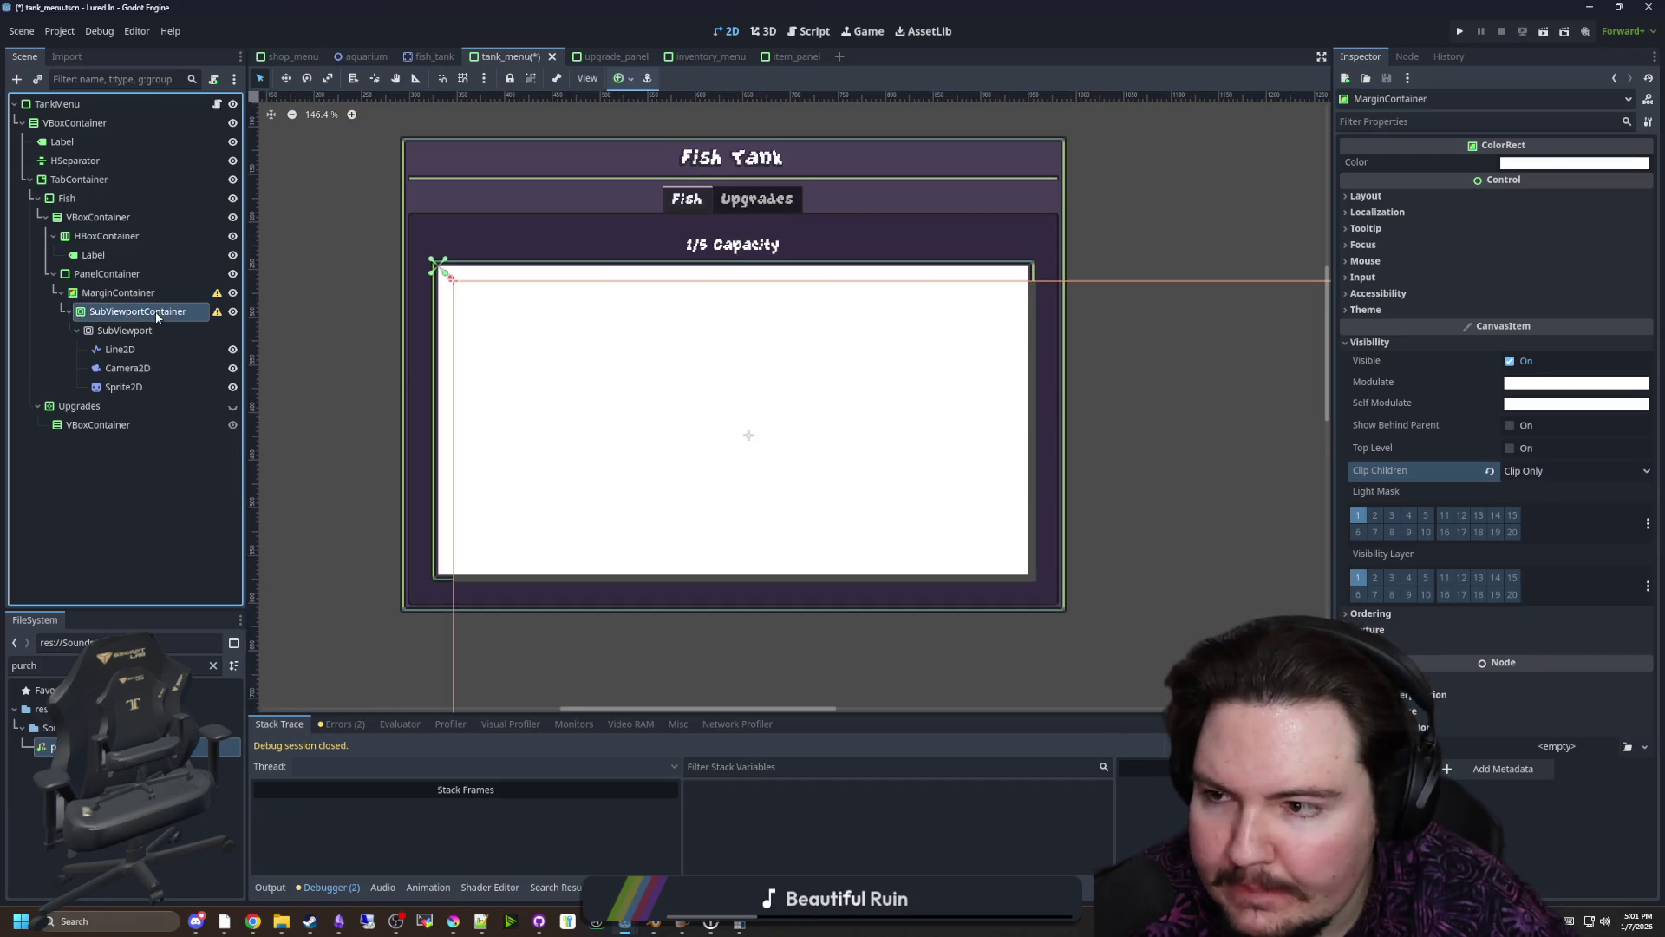
left_click(218, 293)
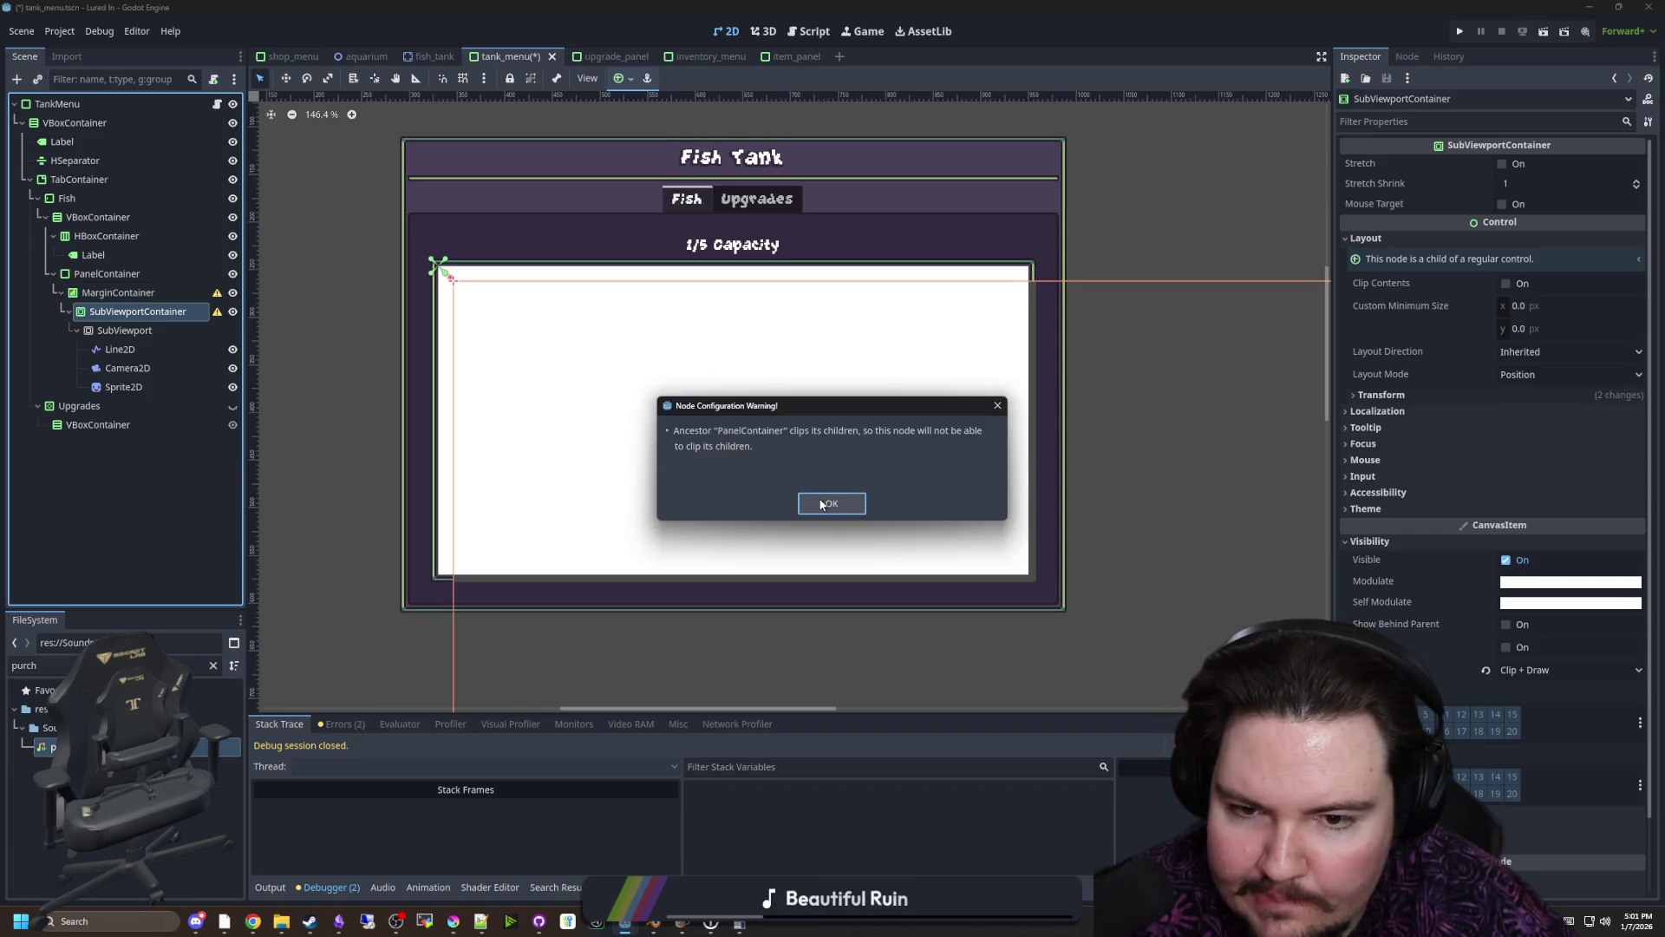
left_click(829, 503)
Set the ColorRect's Clip Children back to Disabled
left_click(118, 293)
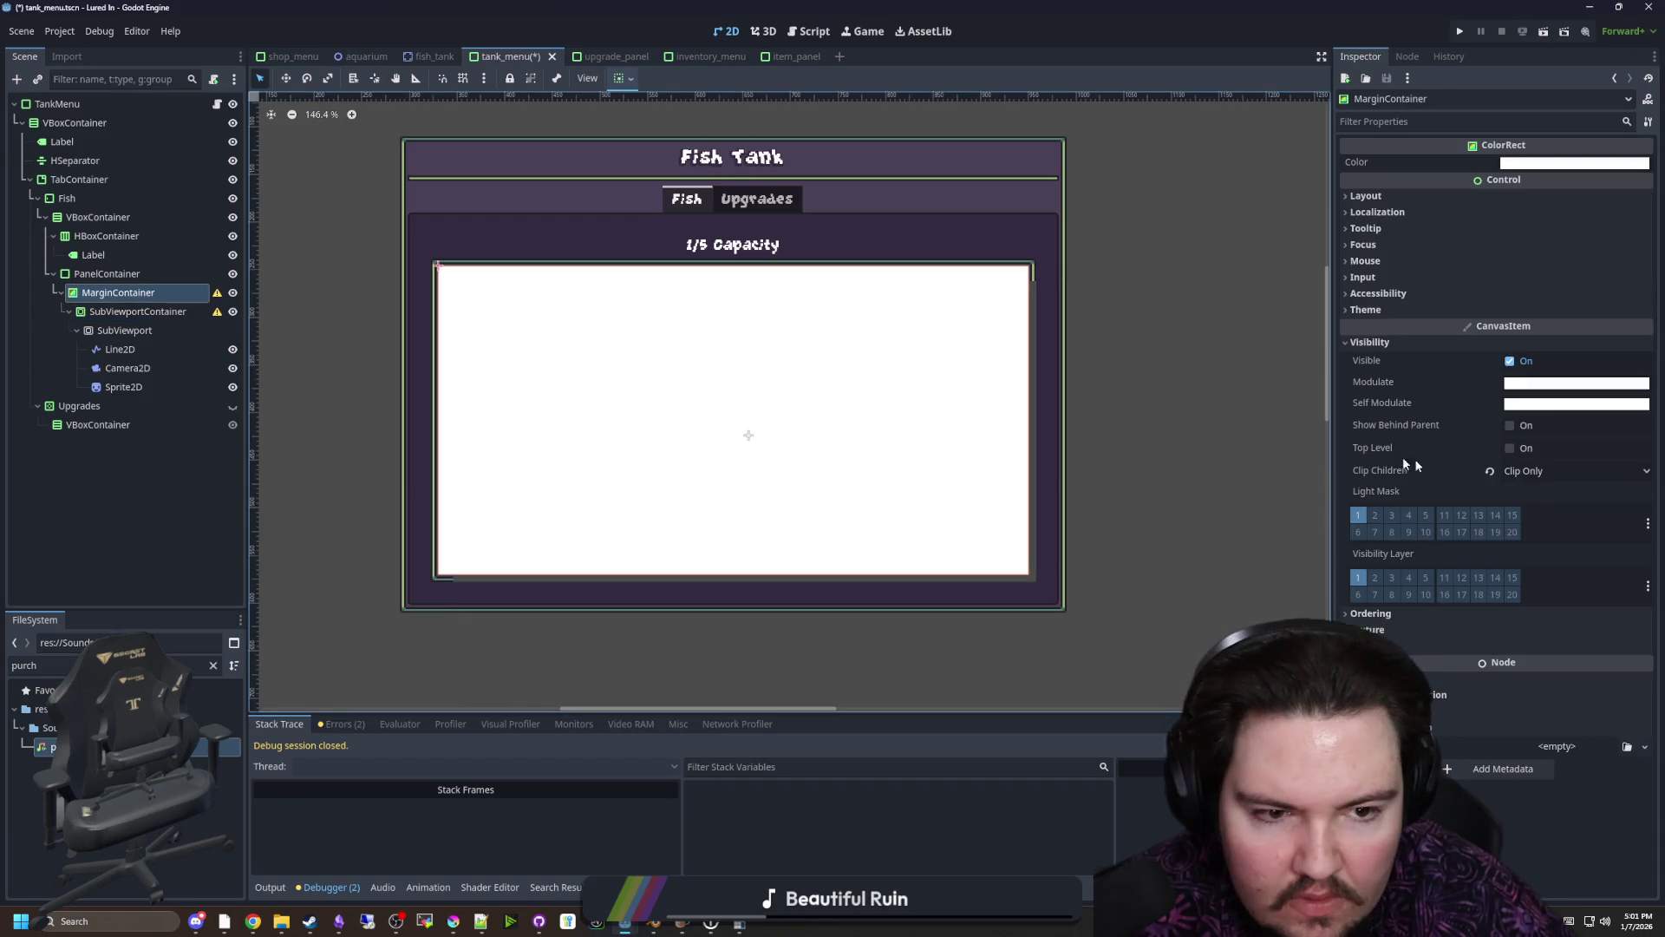
left_click(1492, 471)
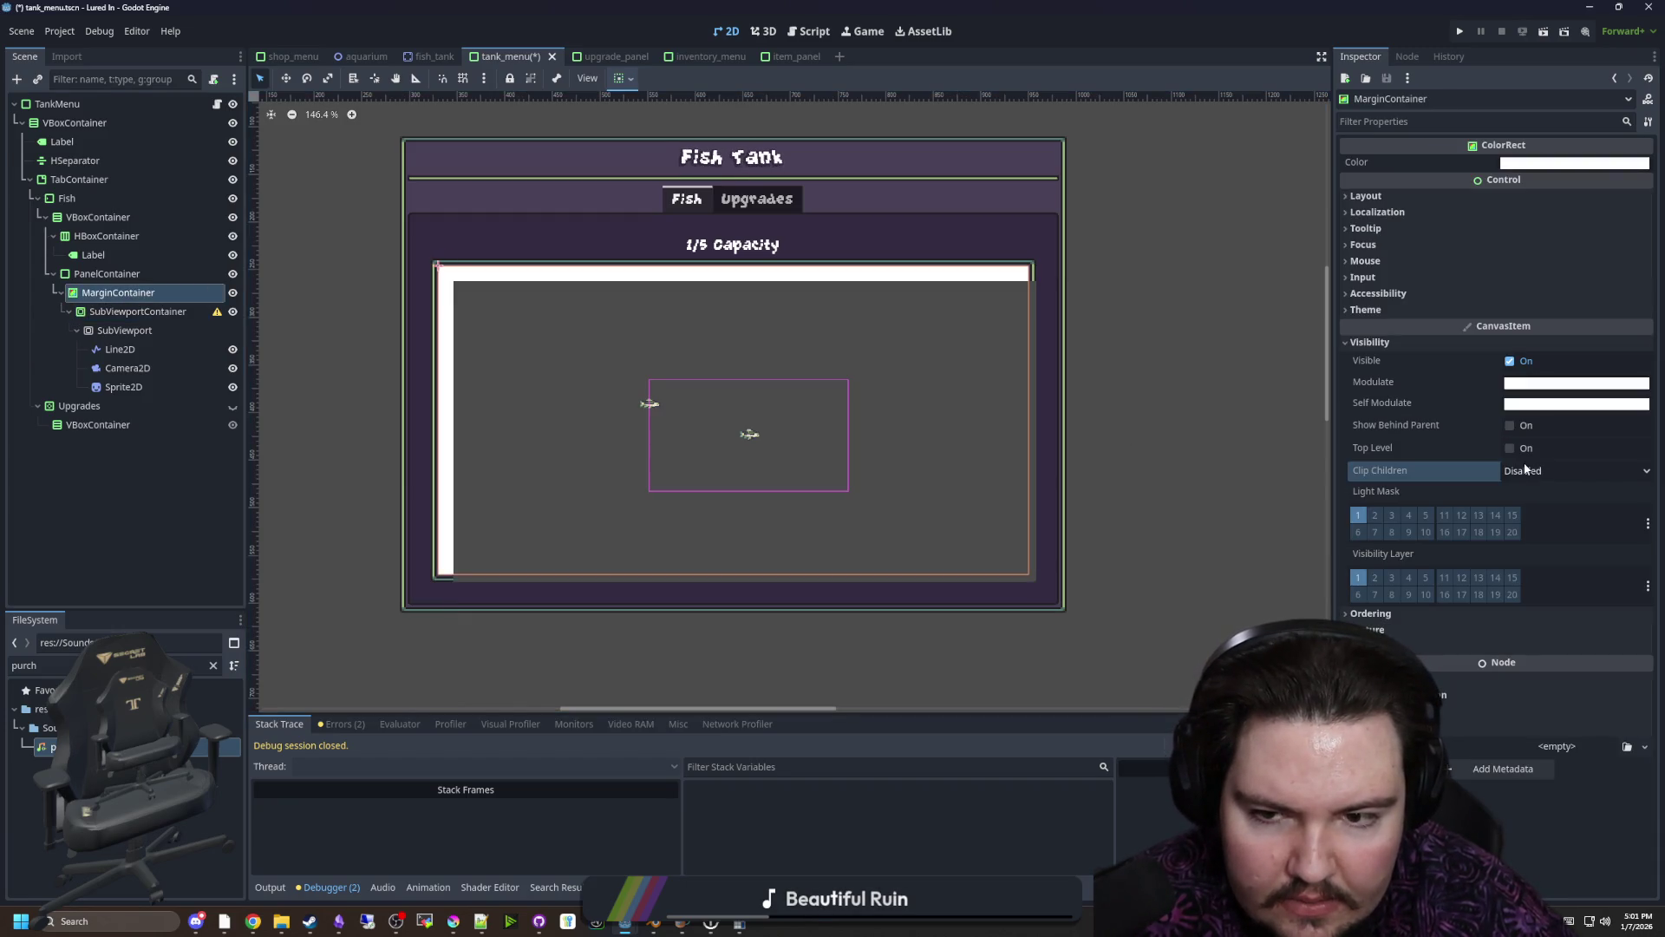
left_click(130, 311)
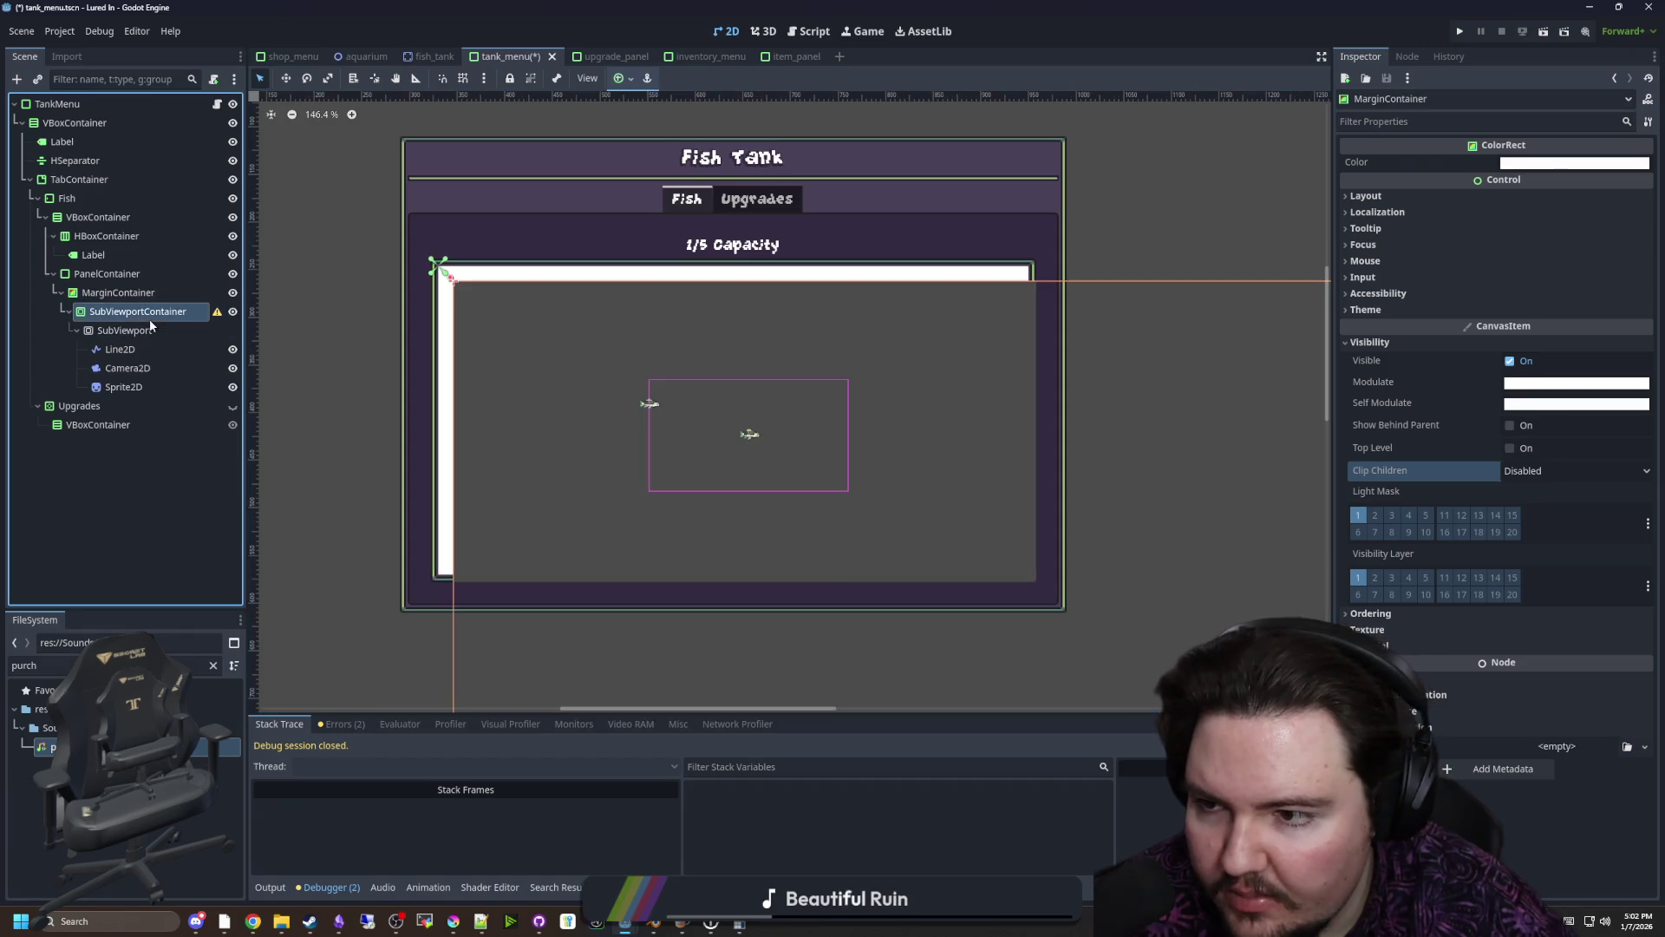
Rename the ColorRect node to Viewport
left_click(118, 292)
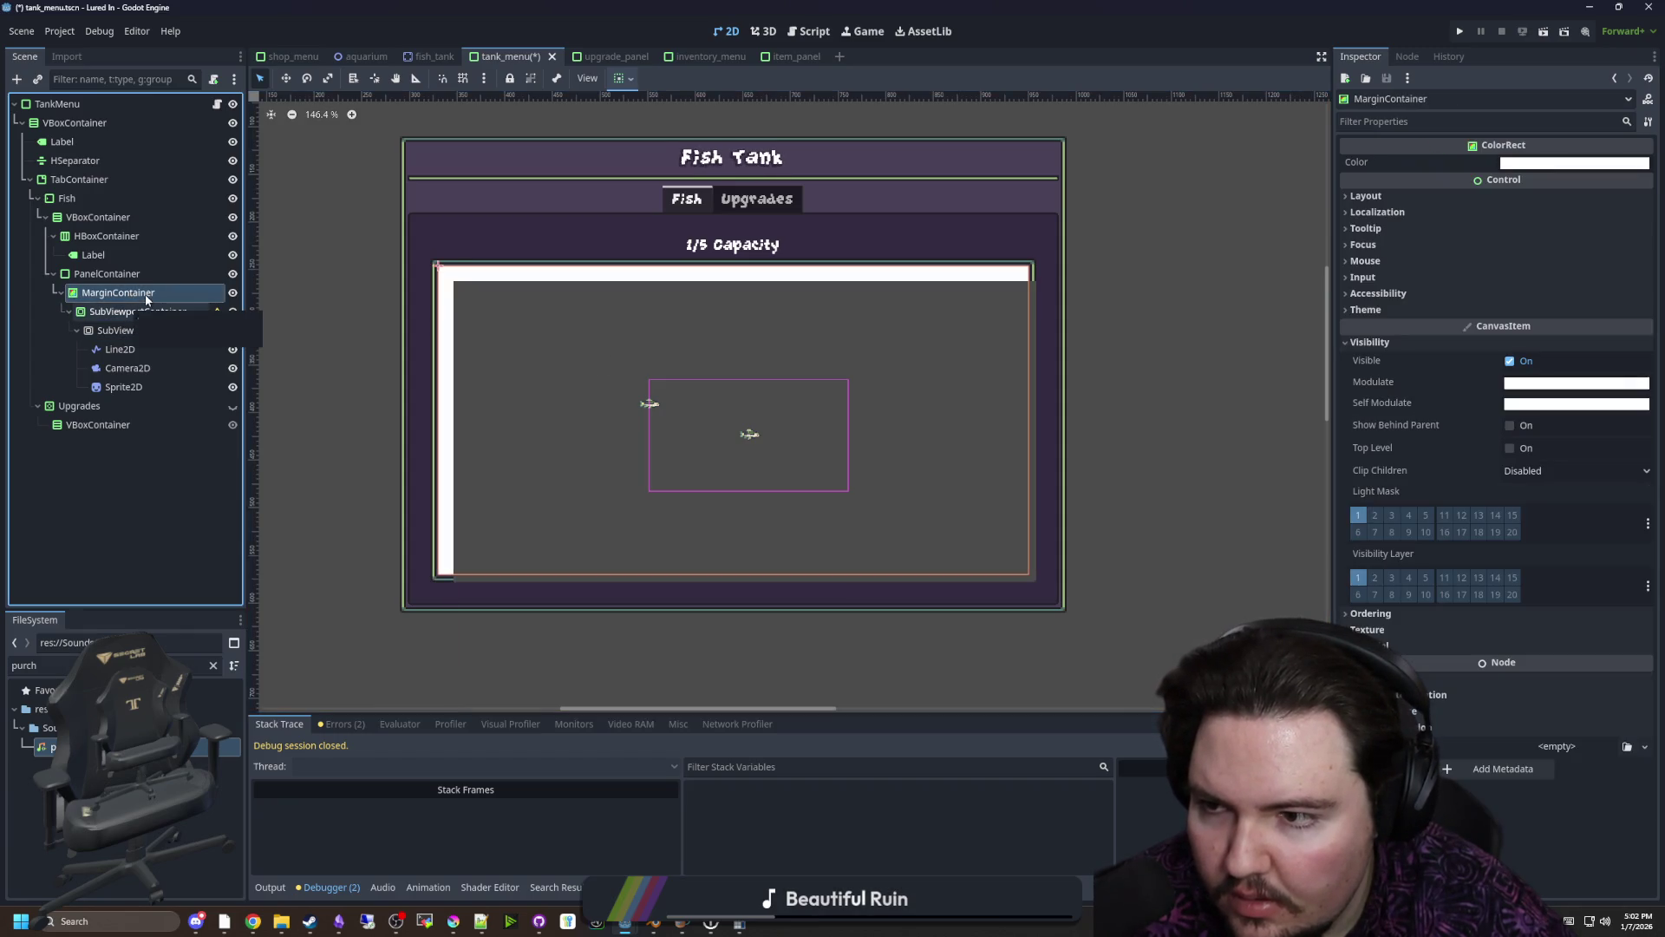
double_click(164, 294)
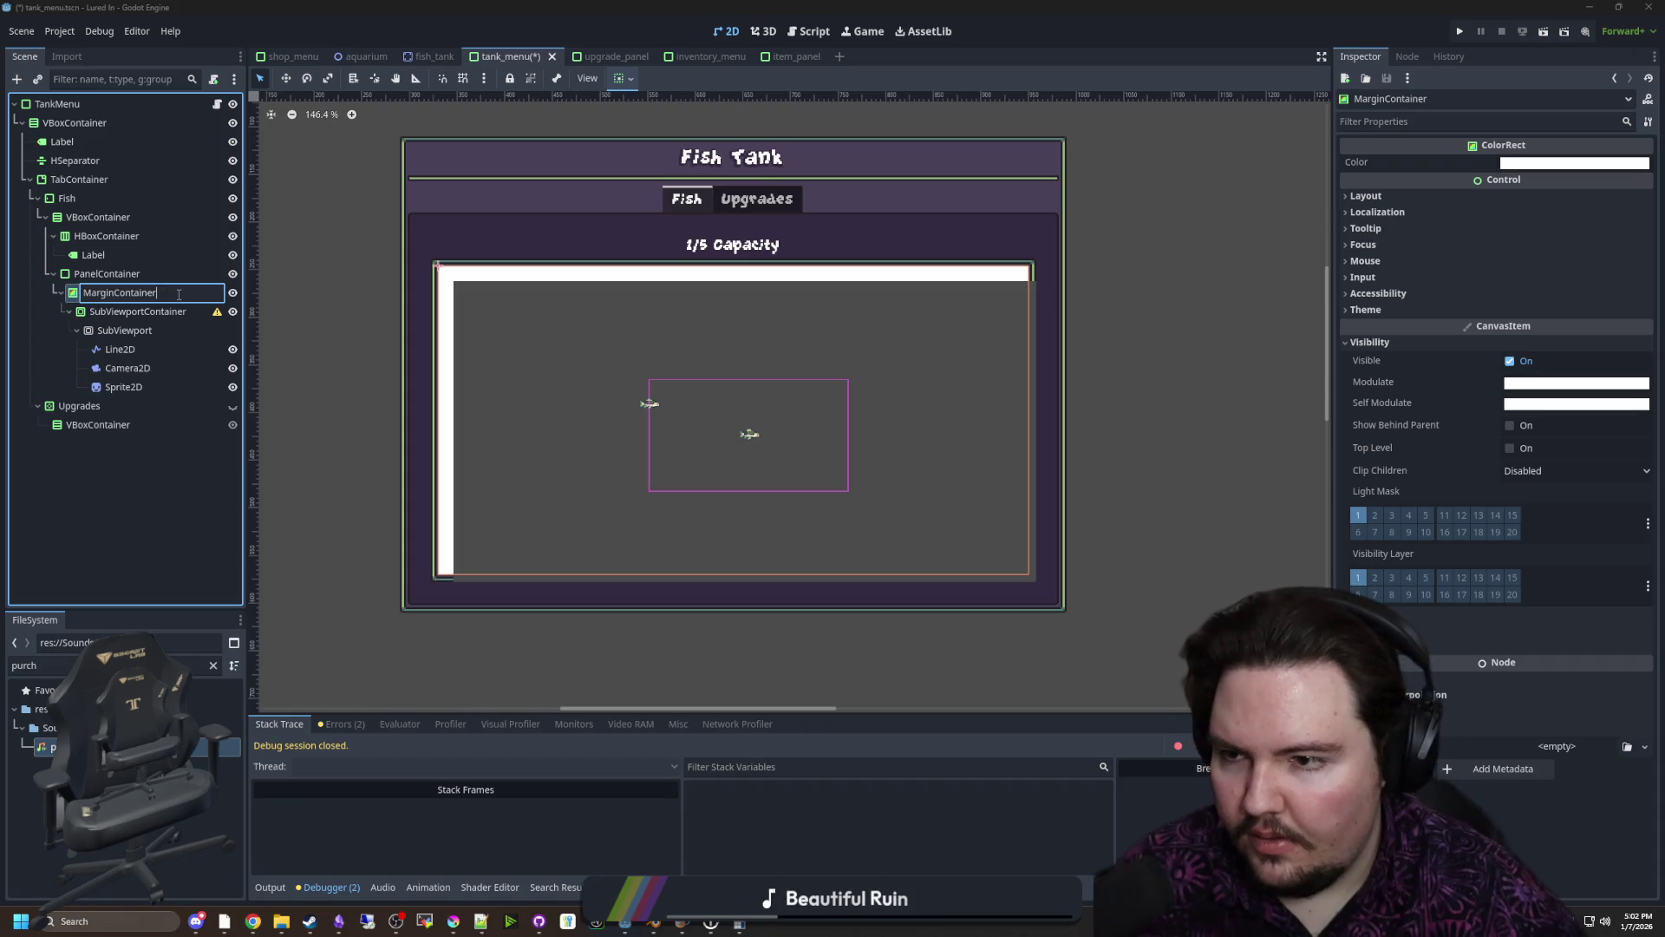
type("Viewport")
key("Return")
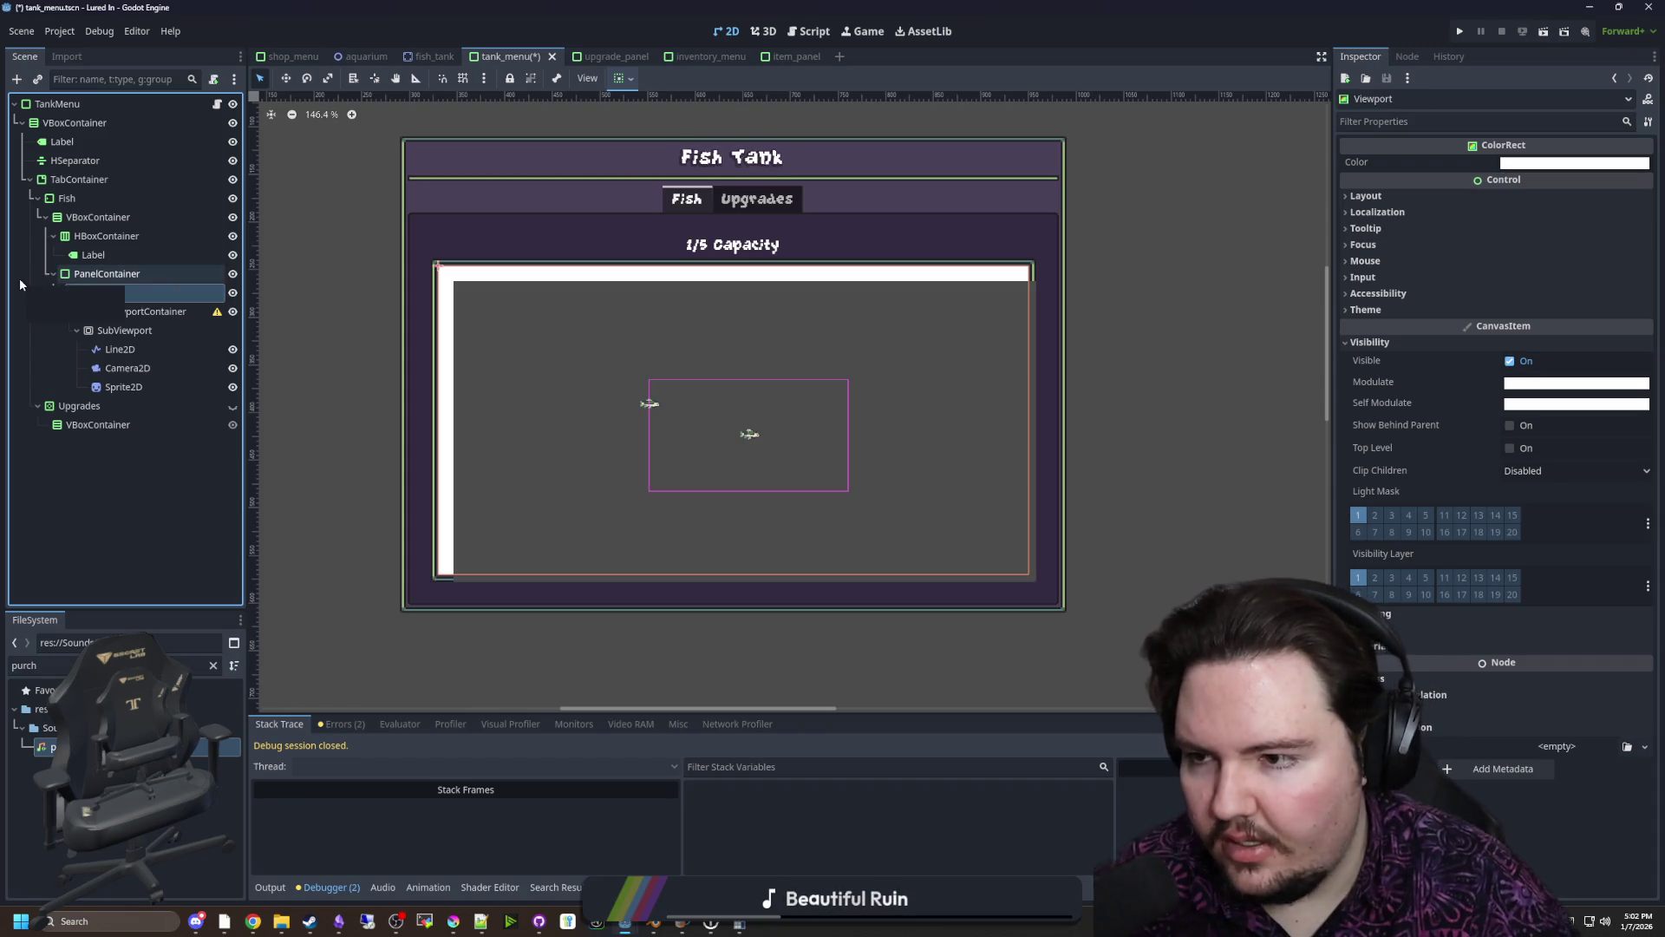
Check SubViewportContainer's warning, set its Clip Children to Disabled, and save the scene
left_click(212, 314)
left_click(214, 313)
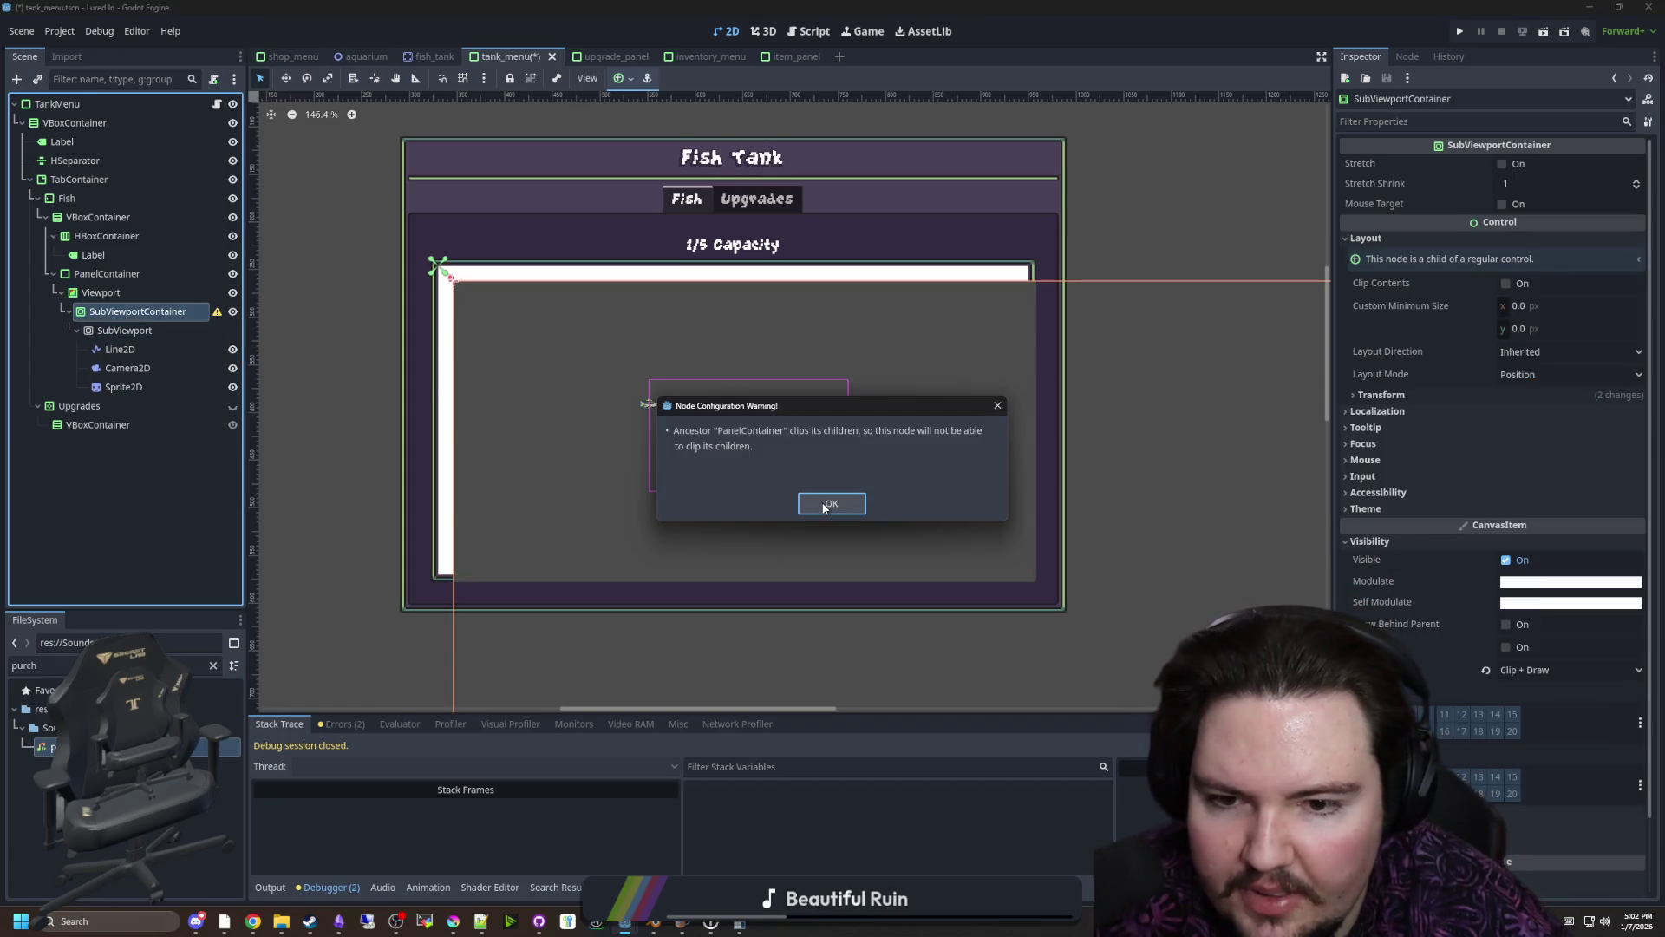
left_click(824, 506)
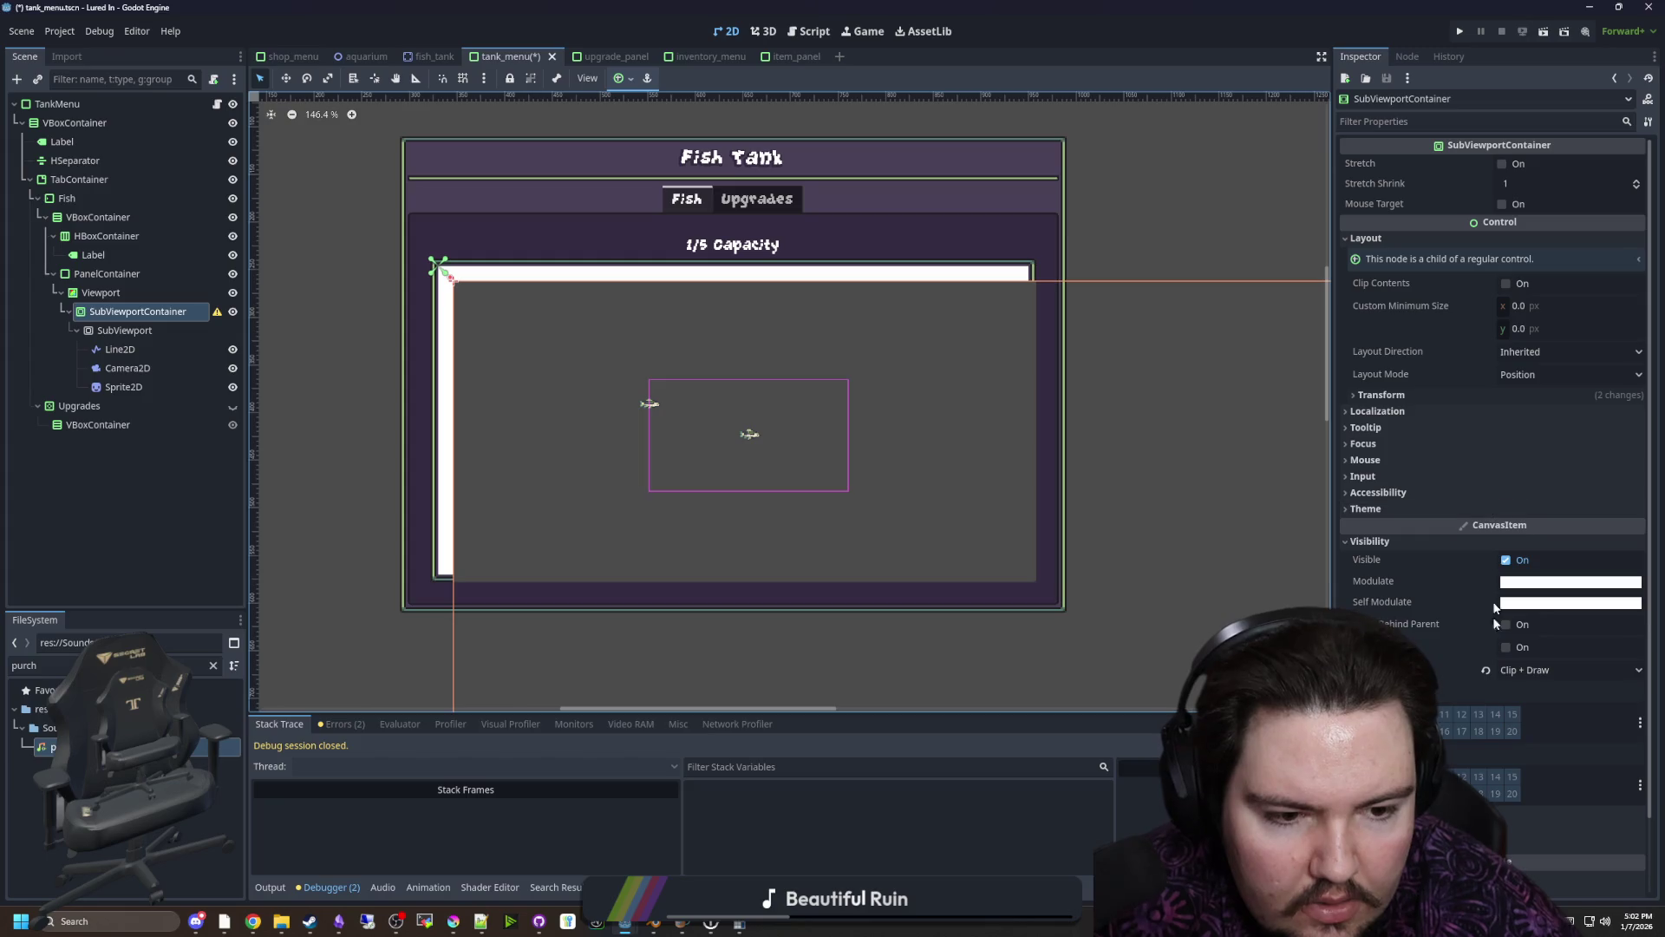
left_click(1486, 670)
scroll(808, 324, "up", 2)
key("ctrl+s")
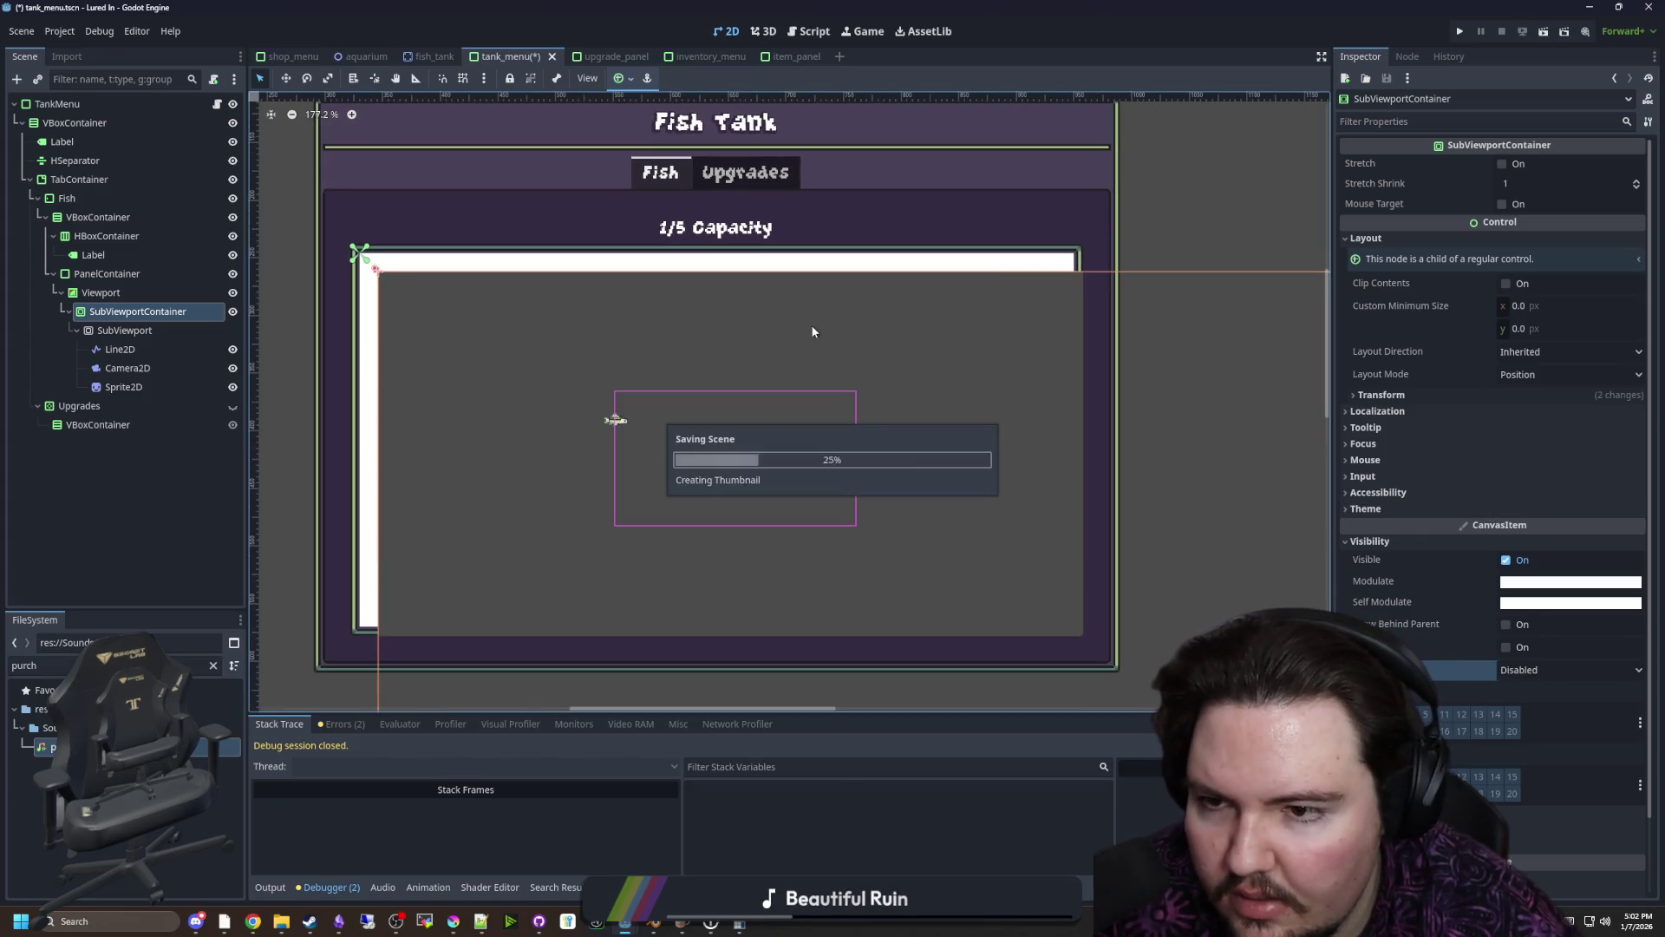
Nudge SubViewportContainer down, then give it Anchors layout with the Full Rect preset
scroll(562, 274, "down", 4)
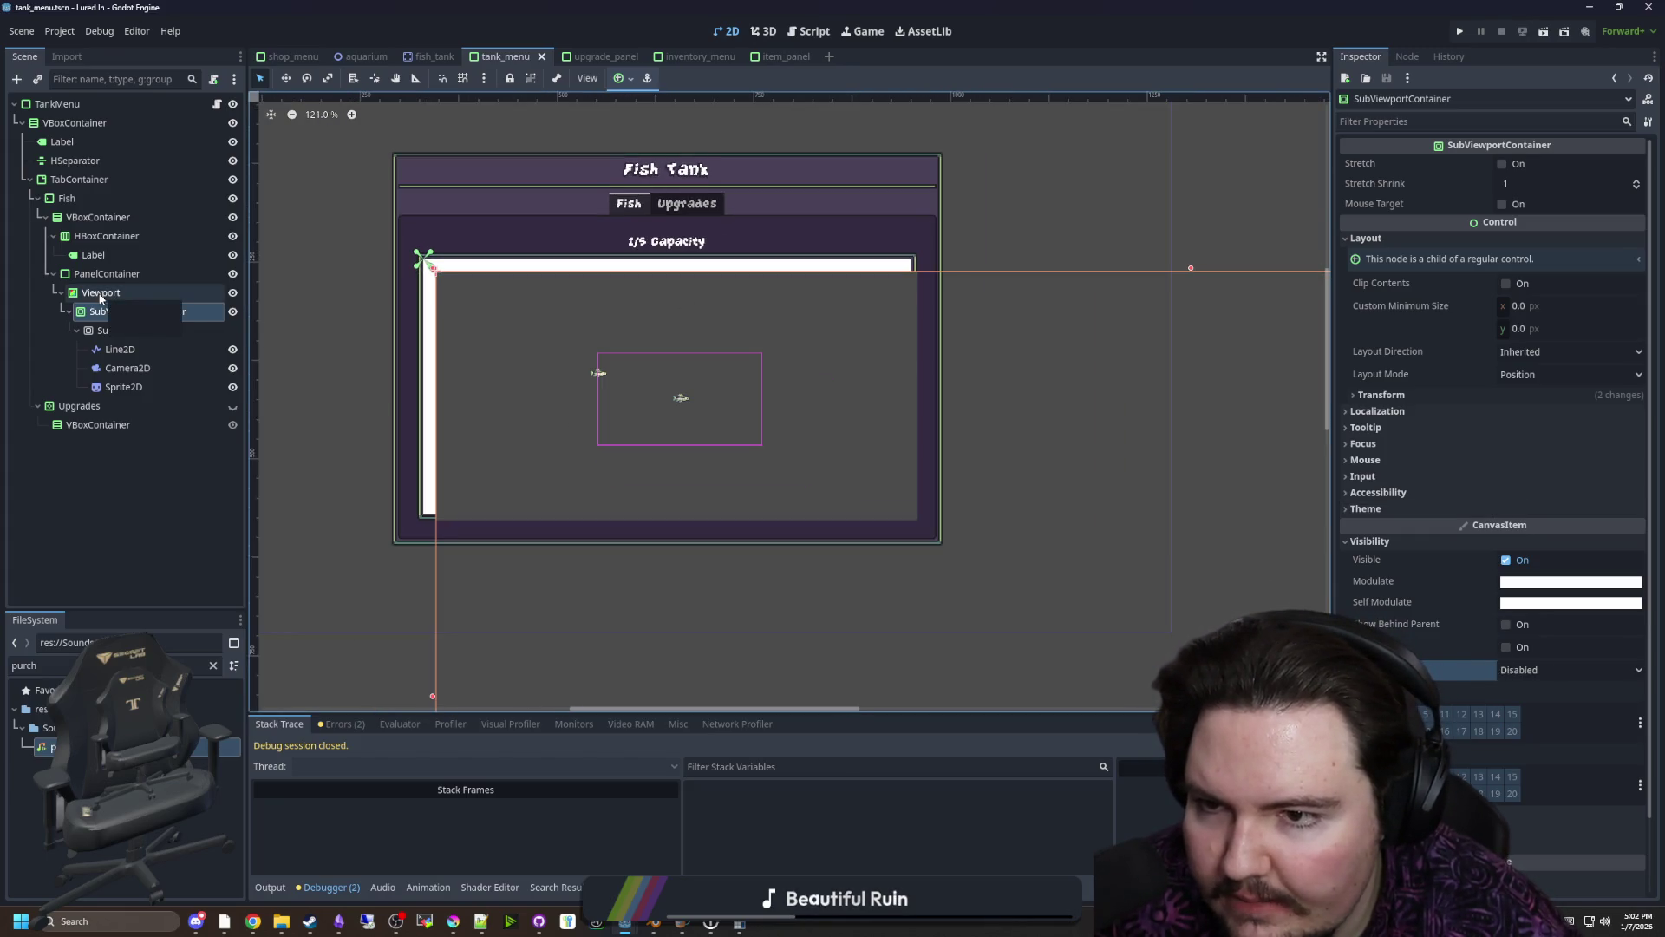
key("w")
mouse_move(520, 305)
left_mouse_down()
mouse_move(569, 383)
mouse_move(529, 429)
mouse_move(513, 378)
left_mouse_up()
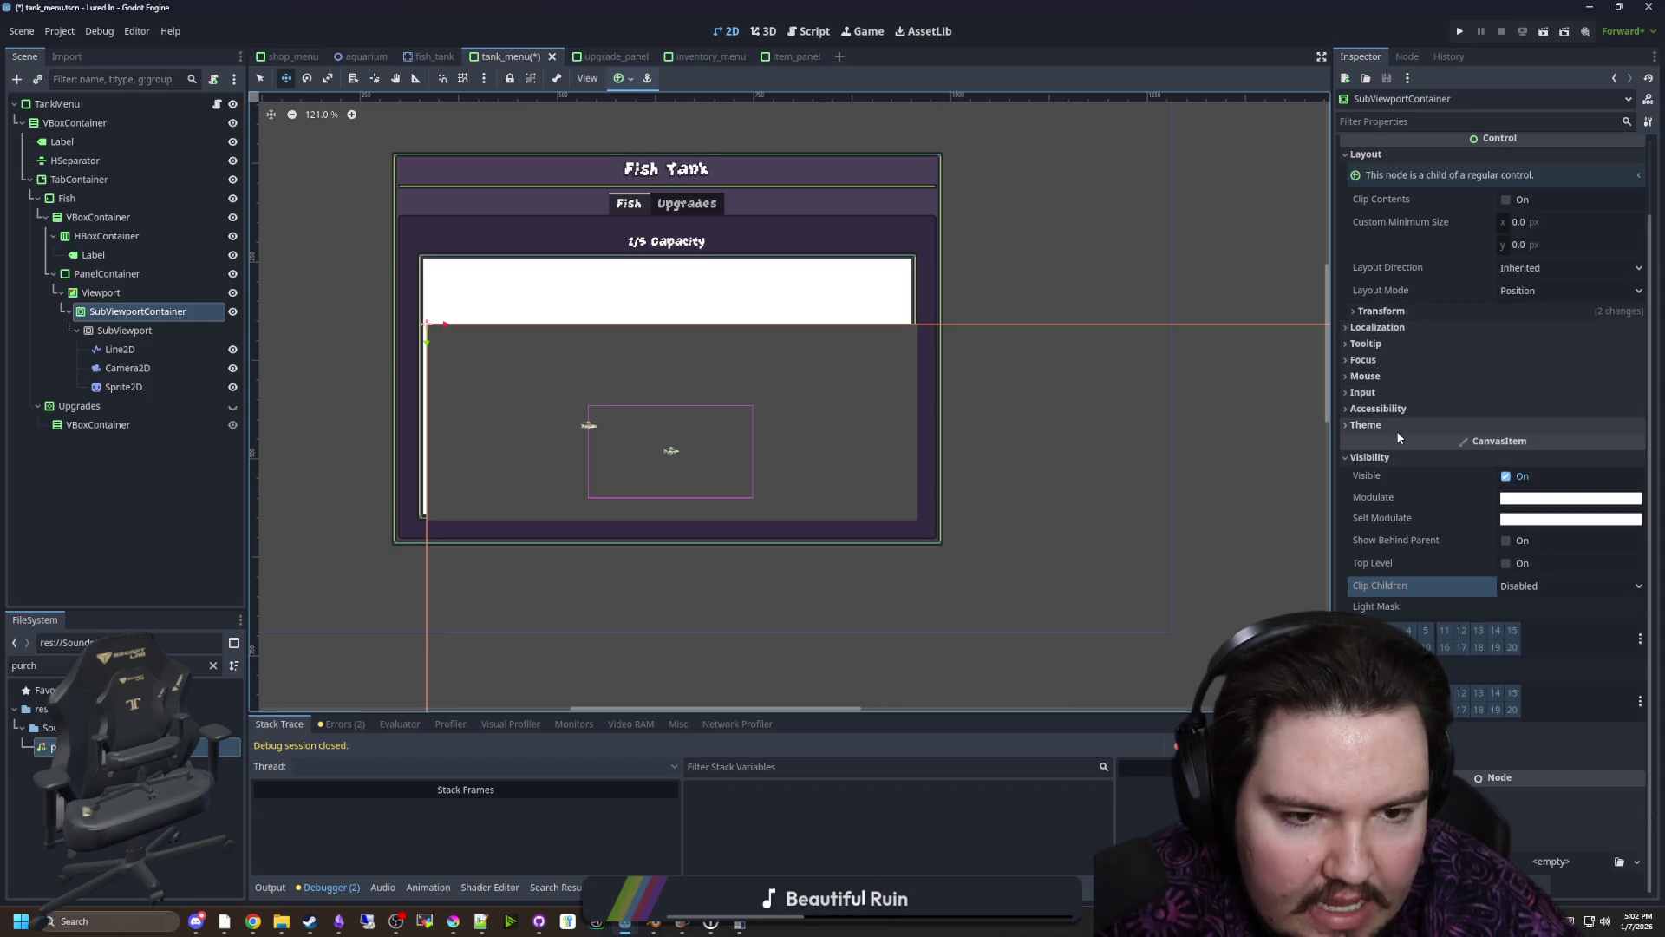
left_click(1512, 375)
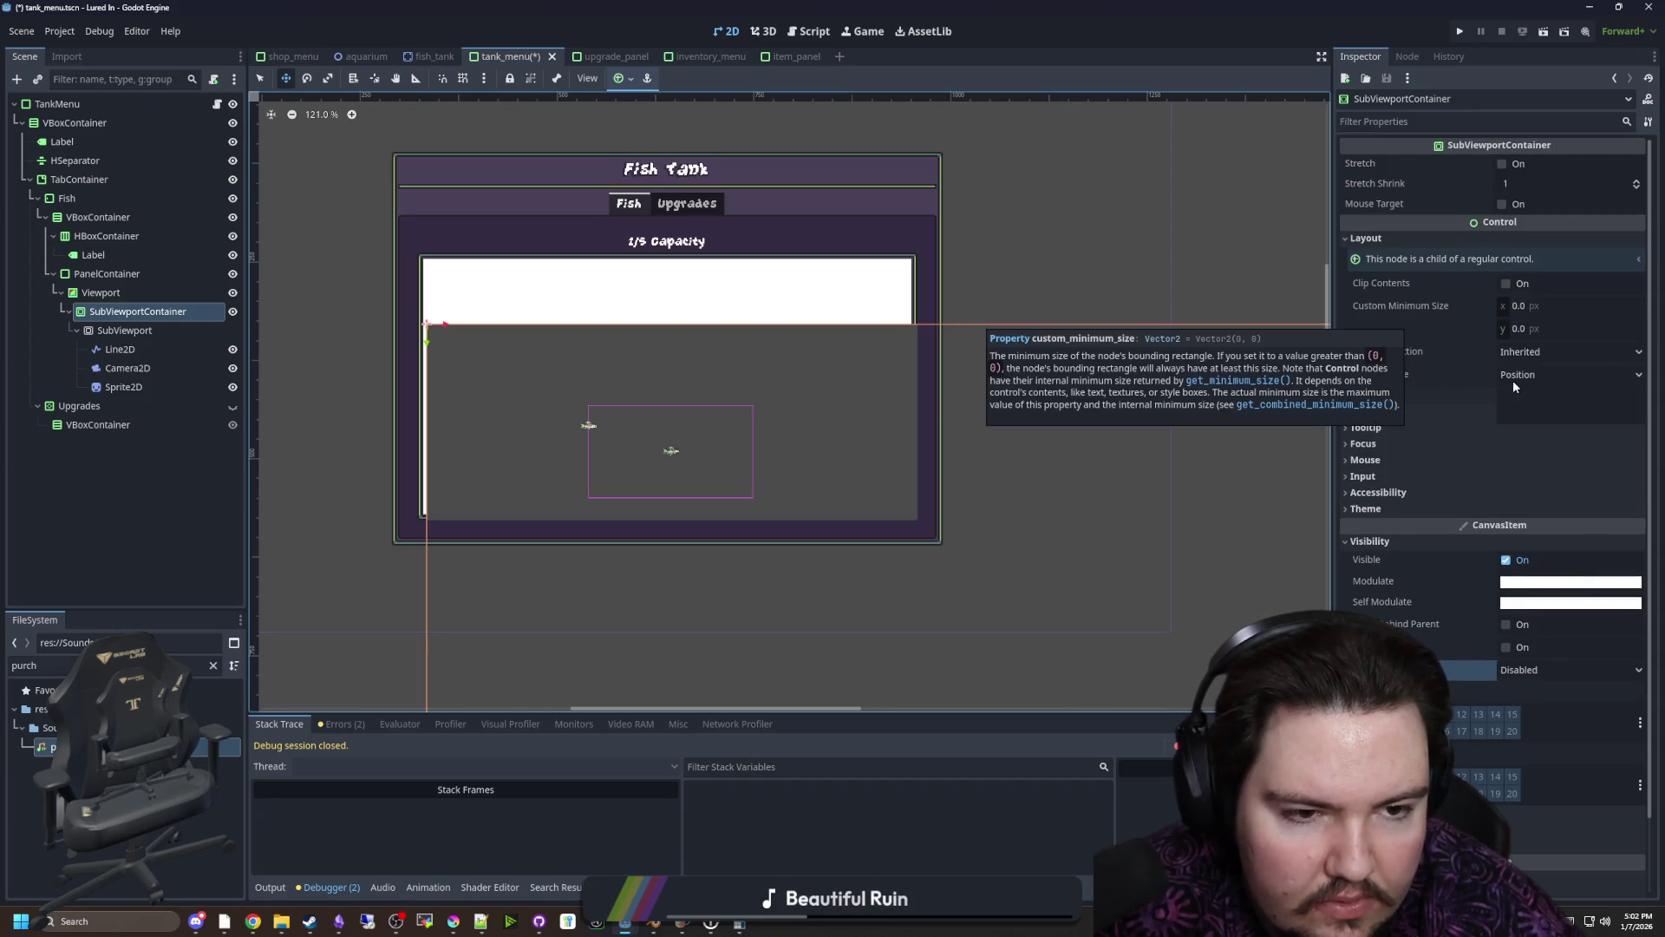
left_click(1528, 414)
left_click(1539, 397)
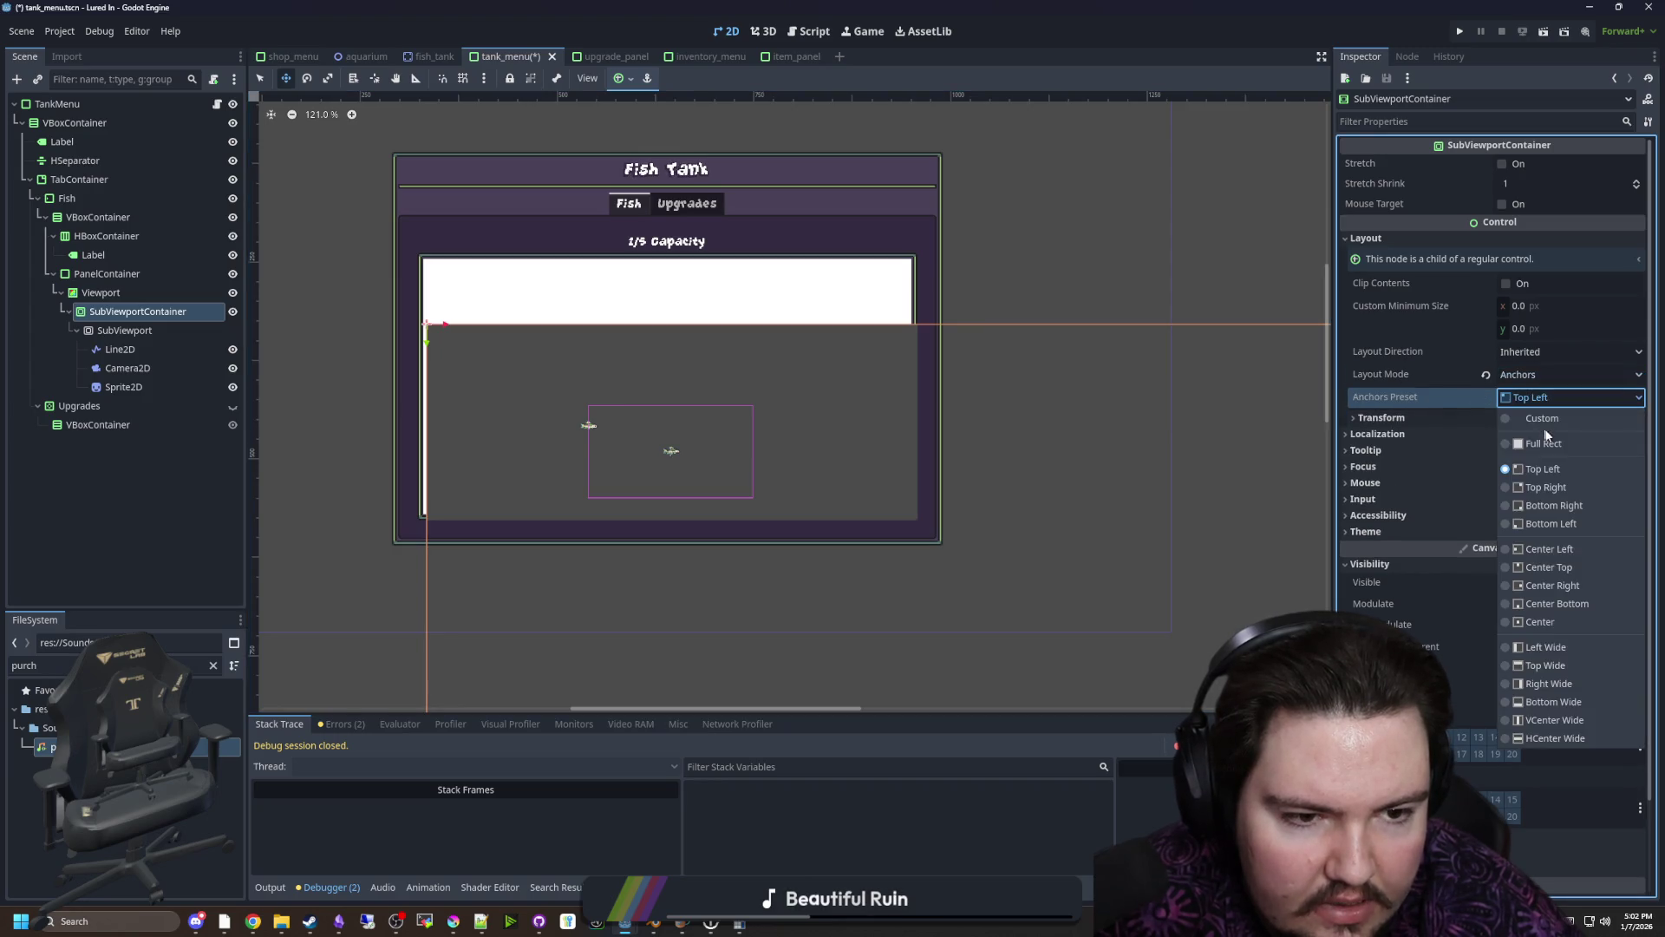
left_click(1545, 442)
scroll(742, 360, "down", 6)
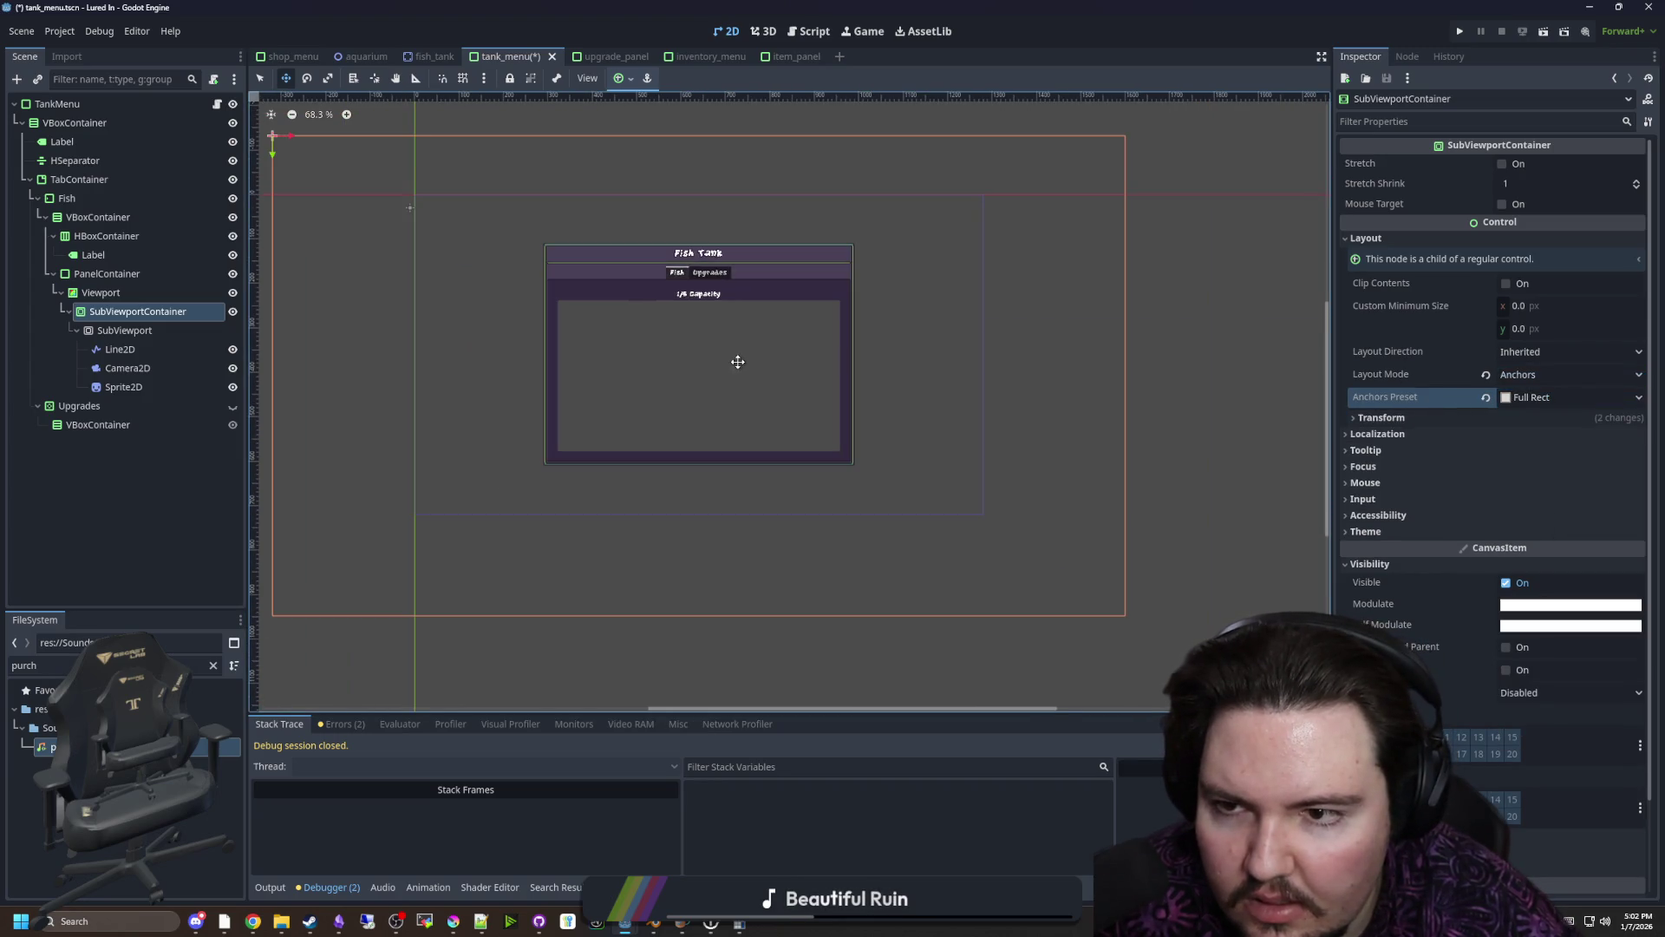
scroll(670, 355, "down", 3)
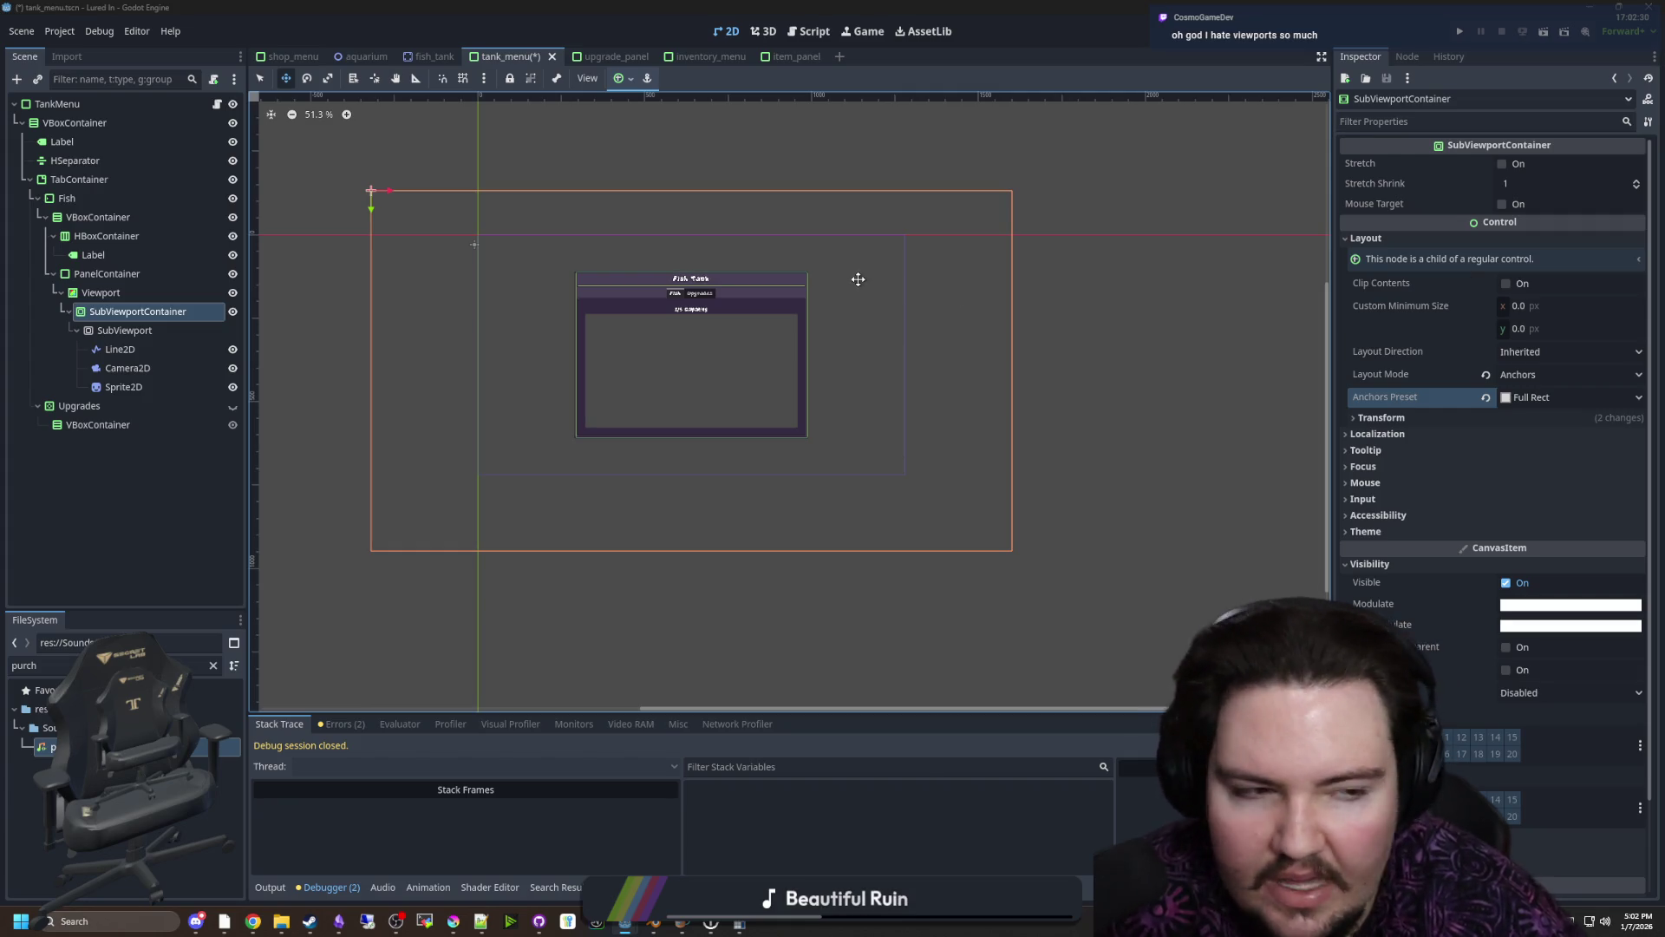
scroll(712, 294, "up", 2)
key("ctrl+0")
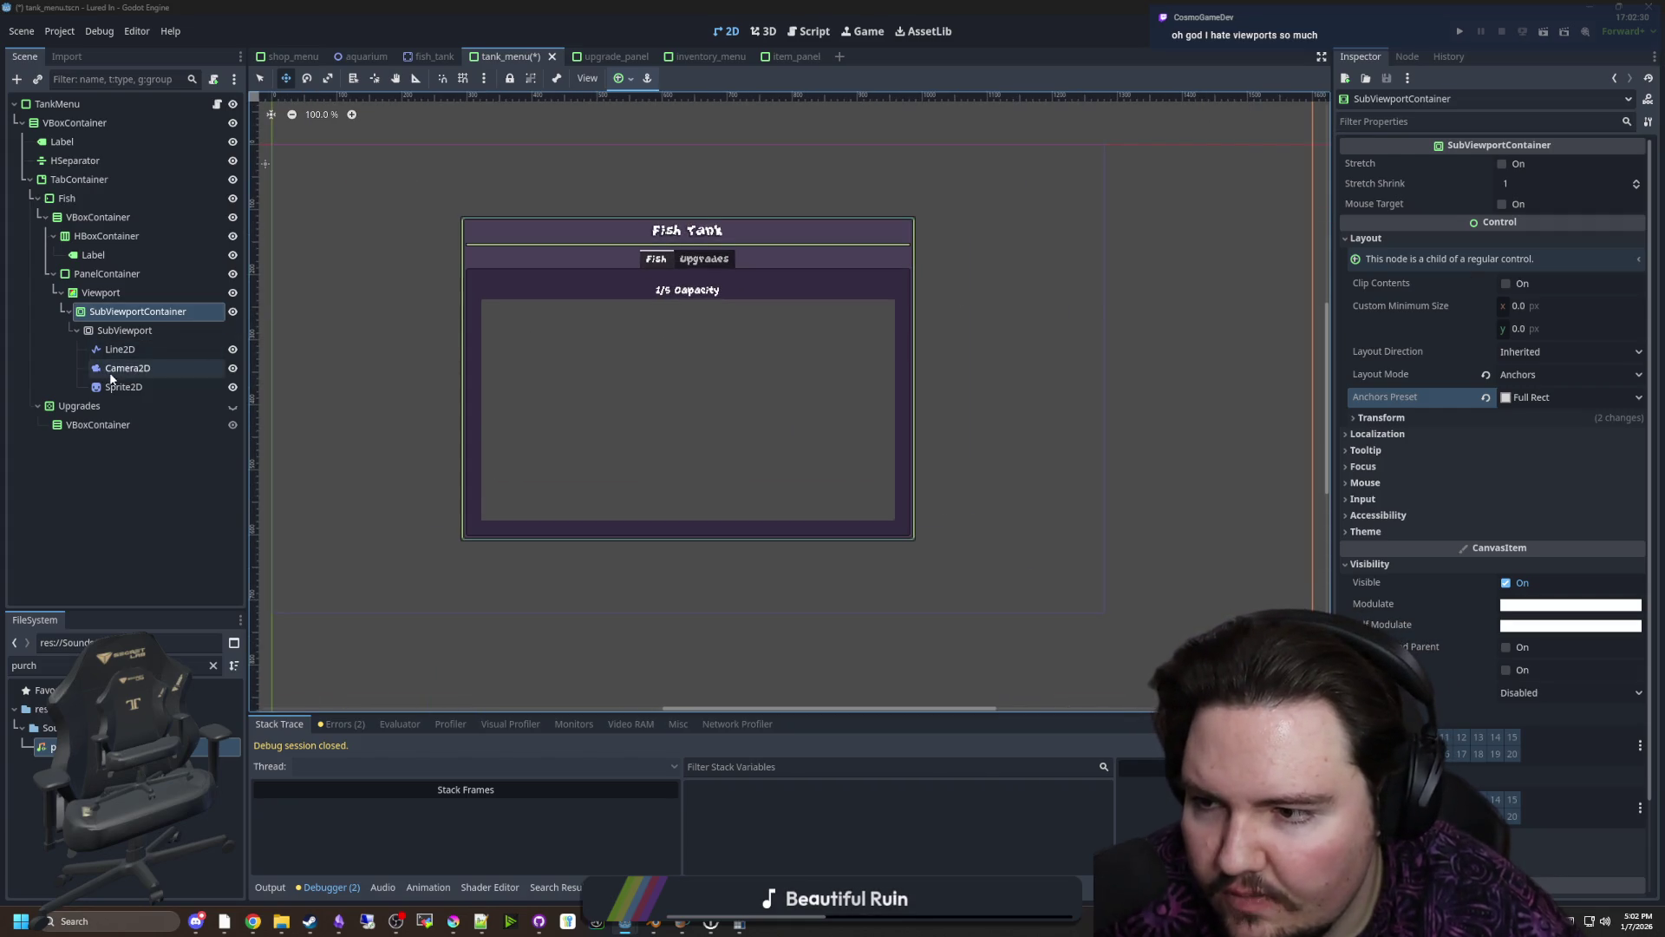
Save the scene and inspect the Camera2D and SubViewport over the tank menu
left_click(128, 368)
scroll(579, 378, "down", 1)
key("ctrl+s")
left_click(124, 330)
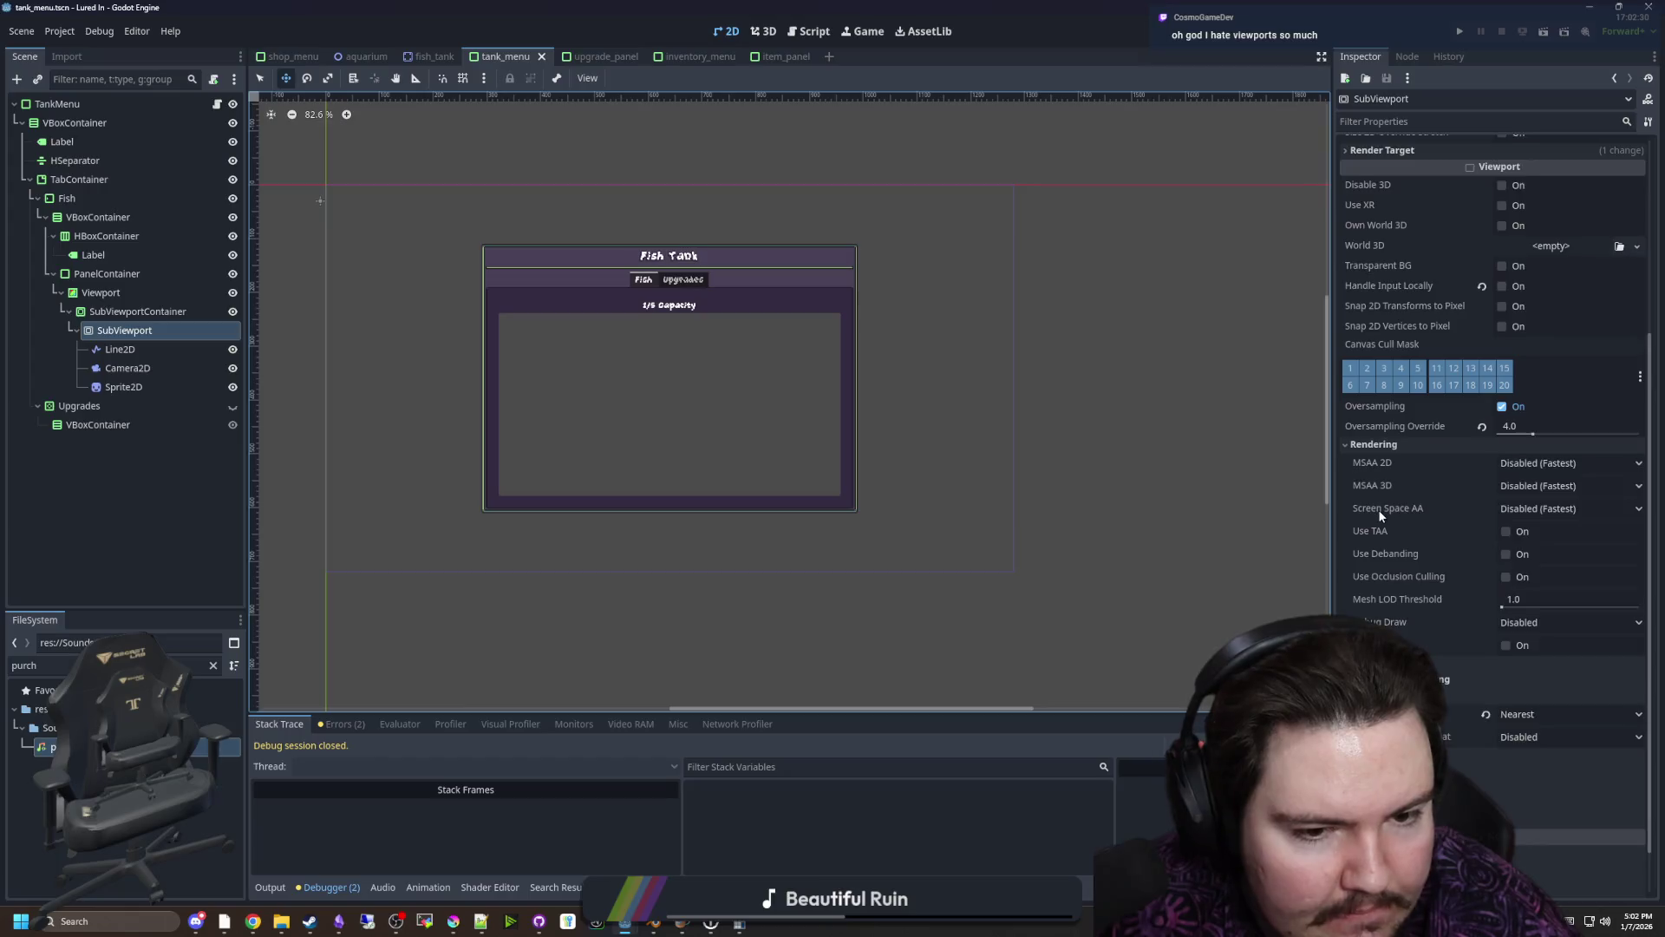
scroll(1379, 512, "down", 1)
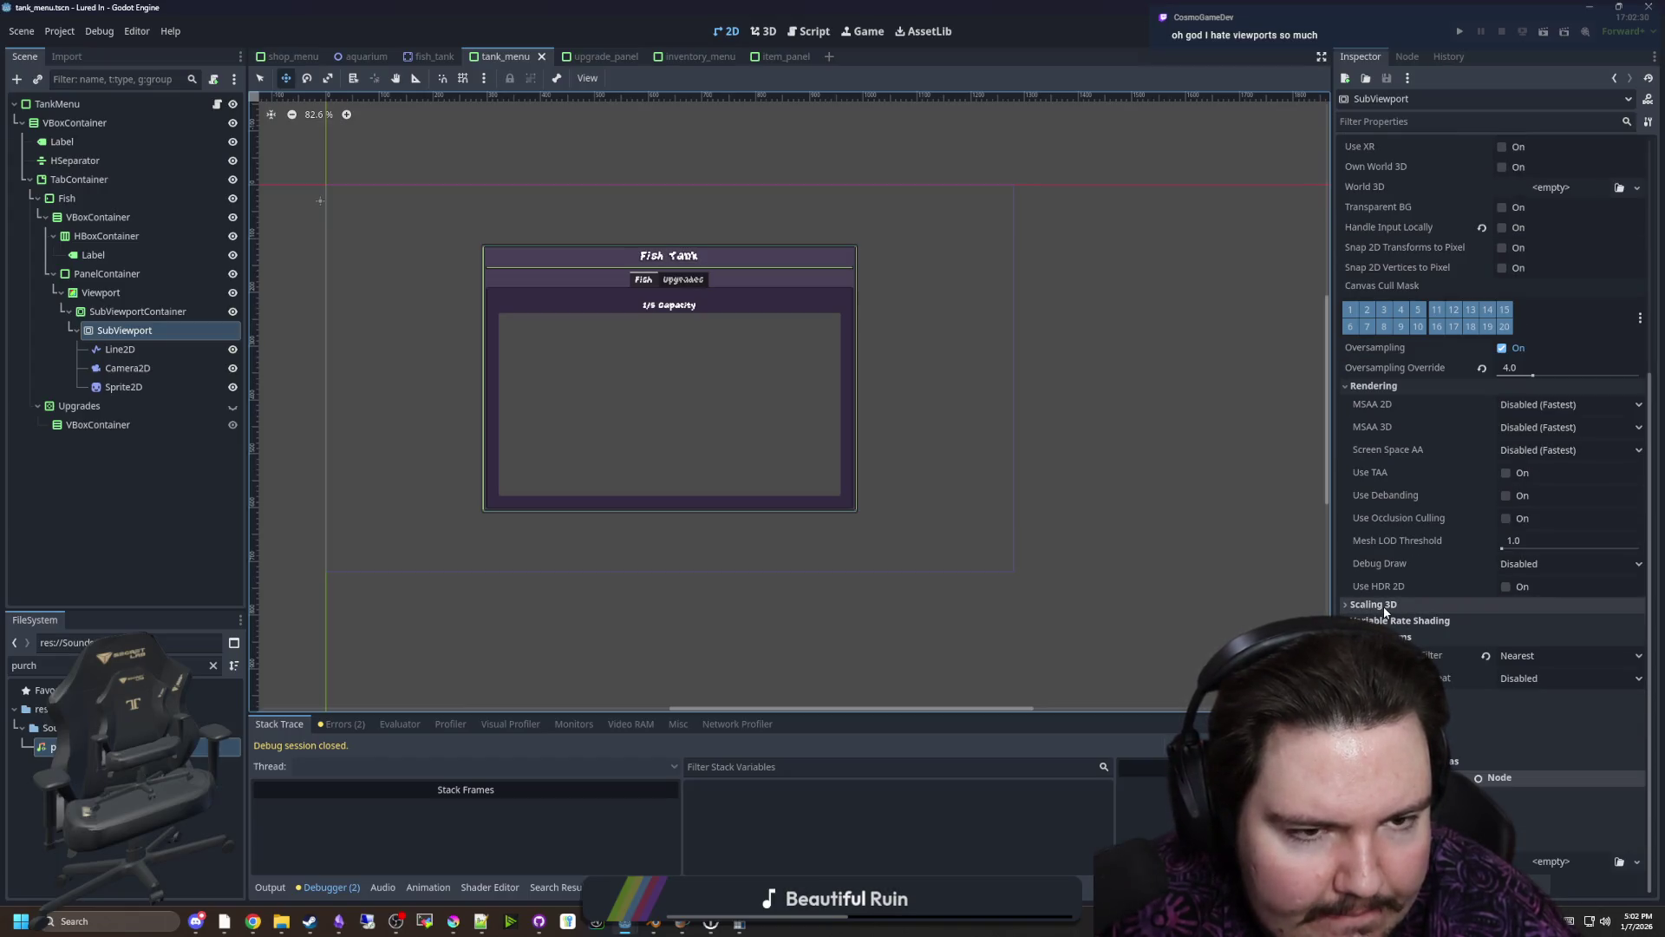
scroll(1385, 613, "up", 2)
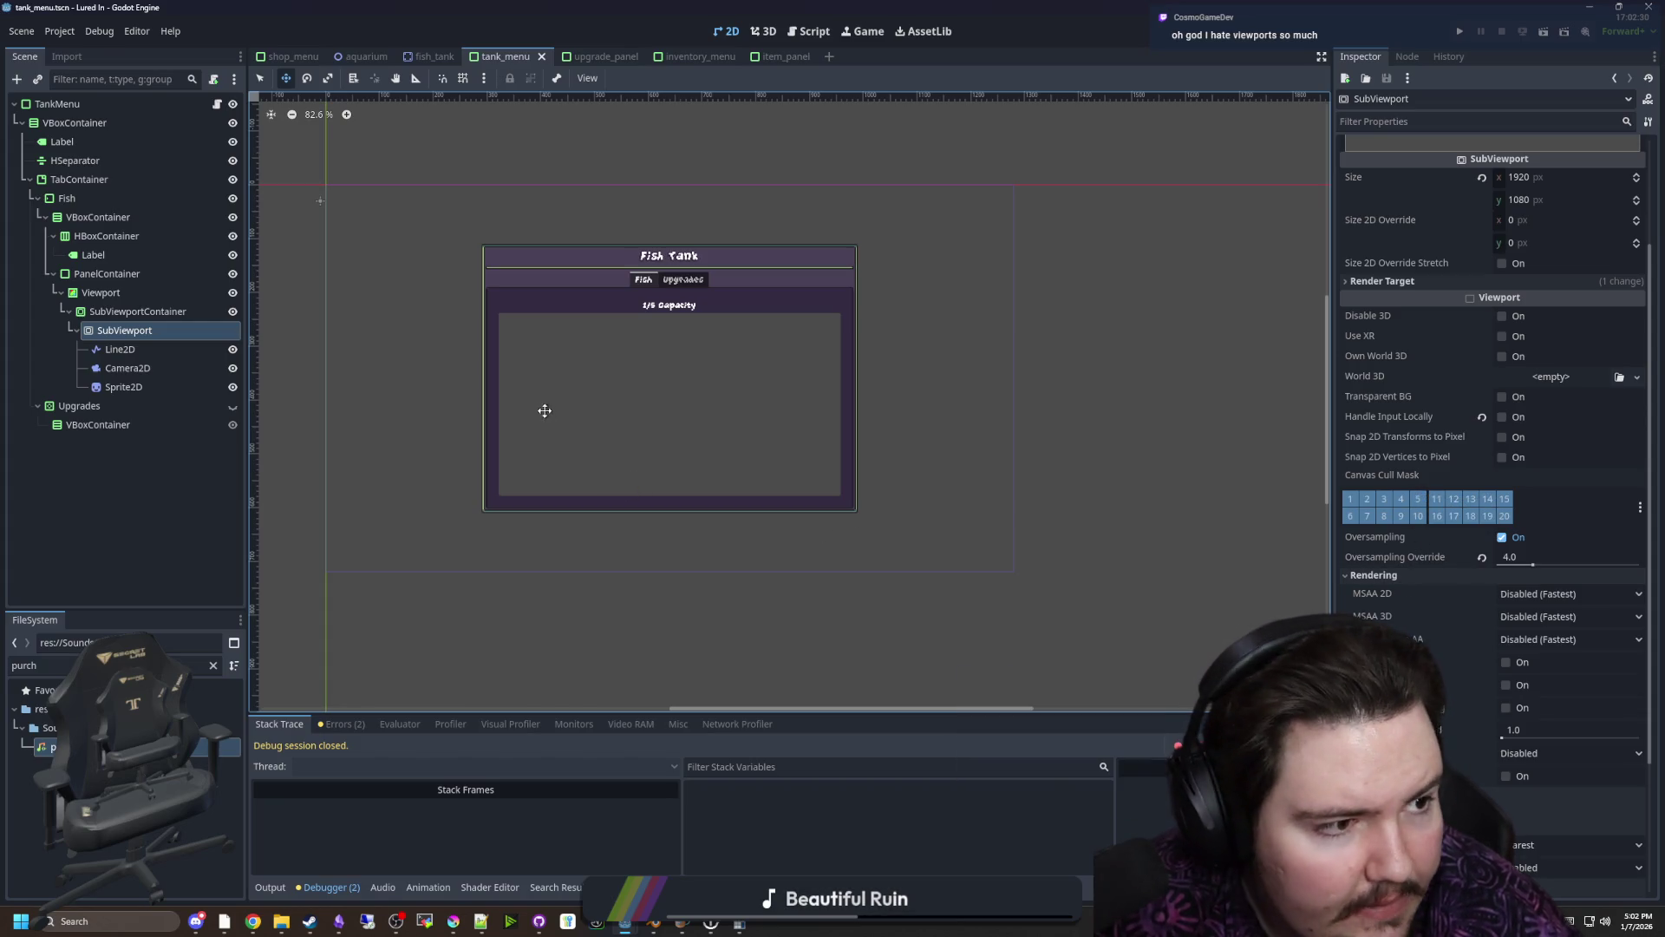
left_click(128, 368)
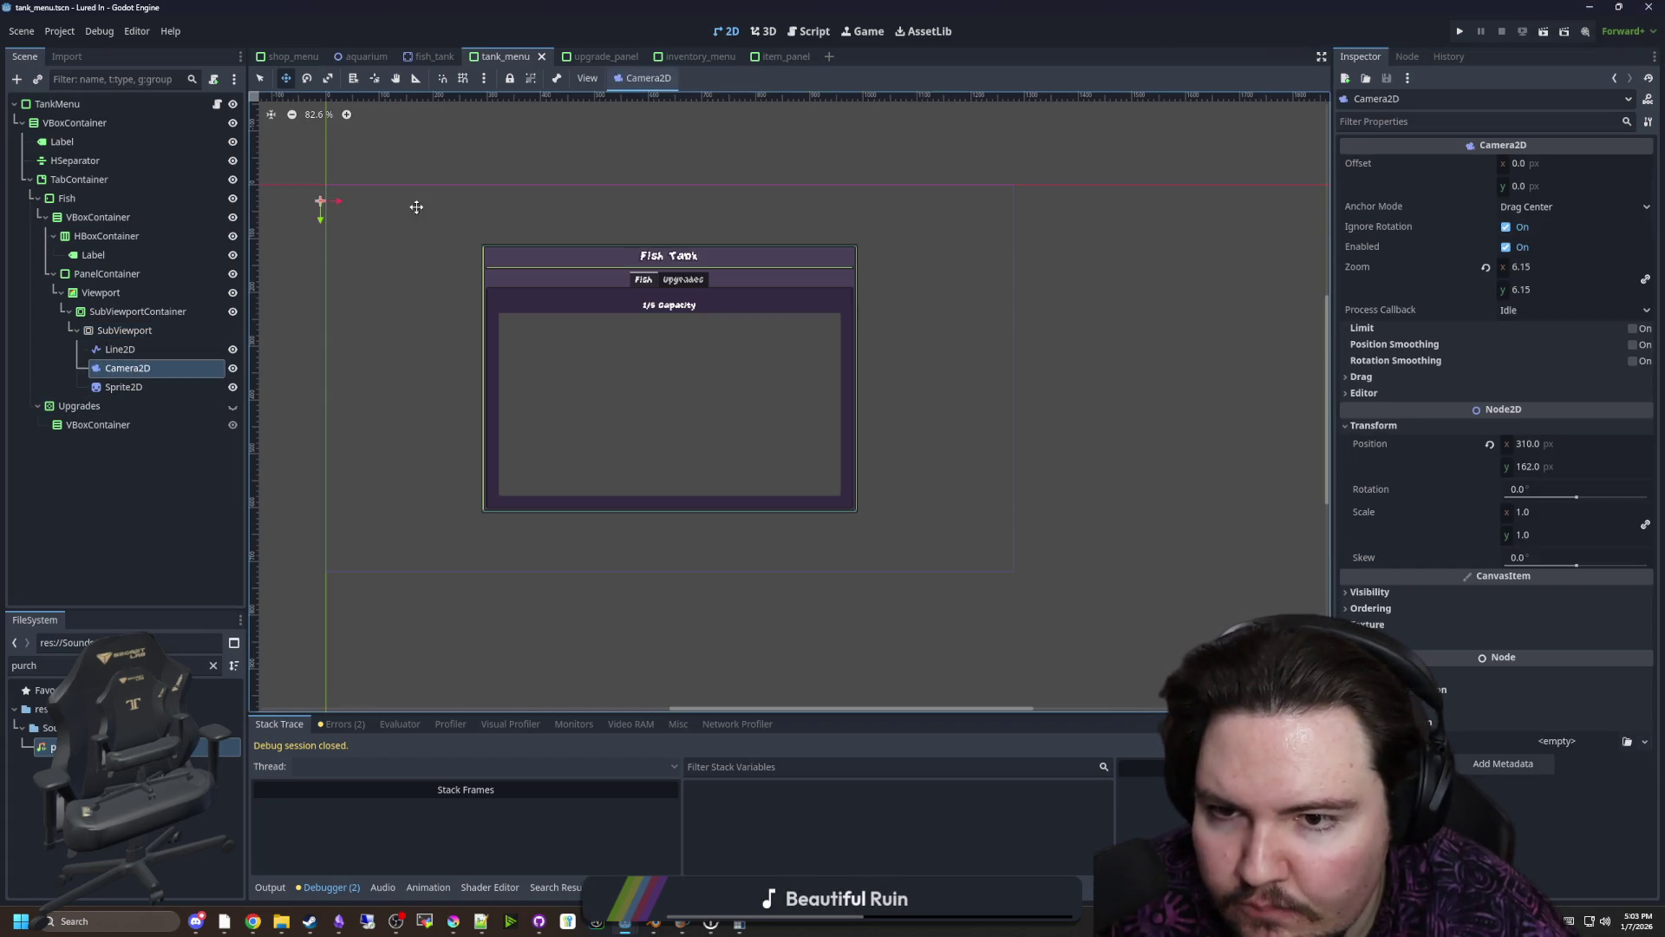
left_click_drag(691, 320, 950, 385)
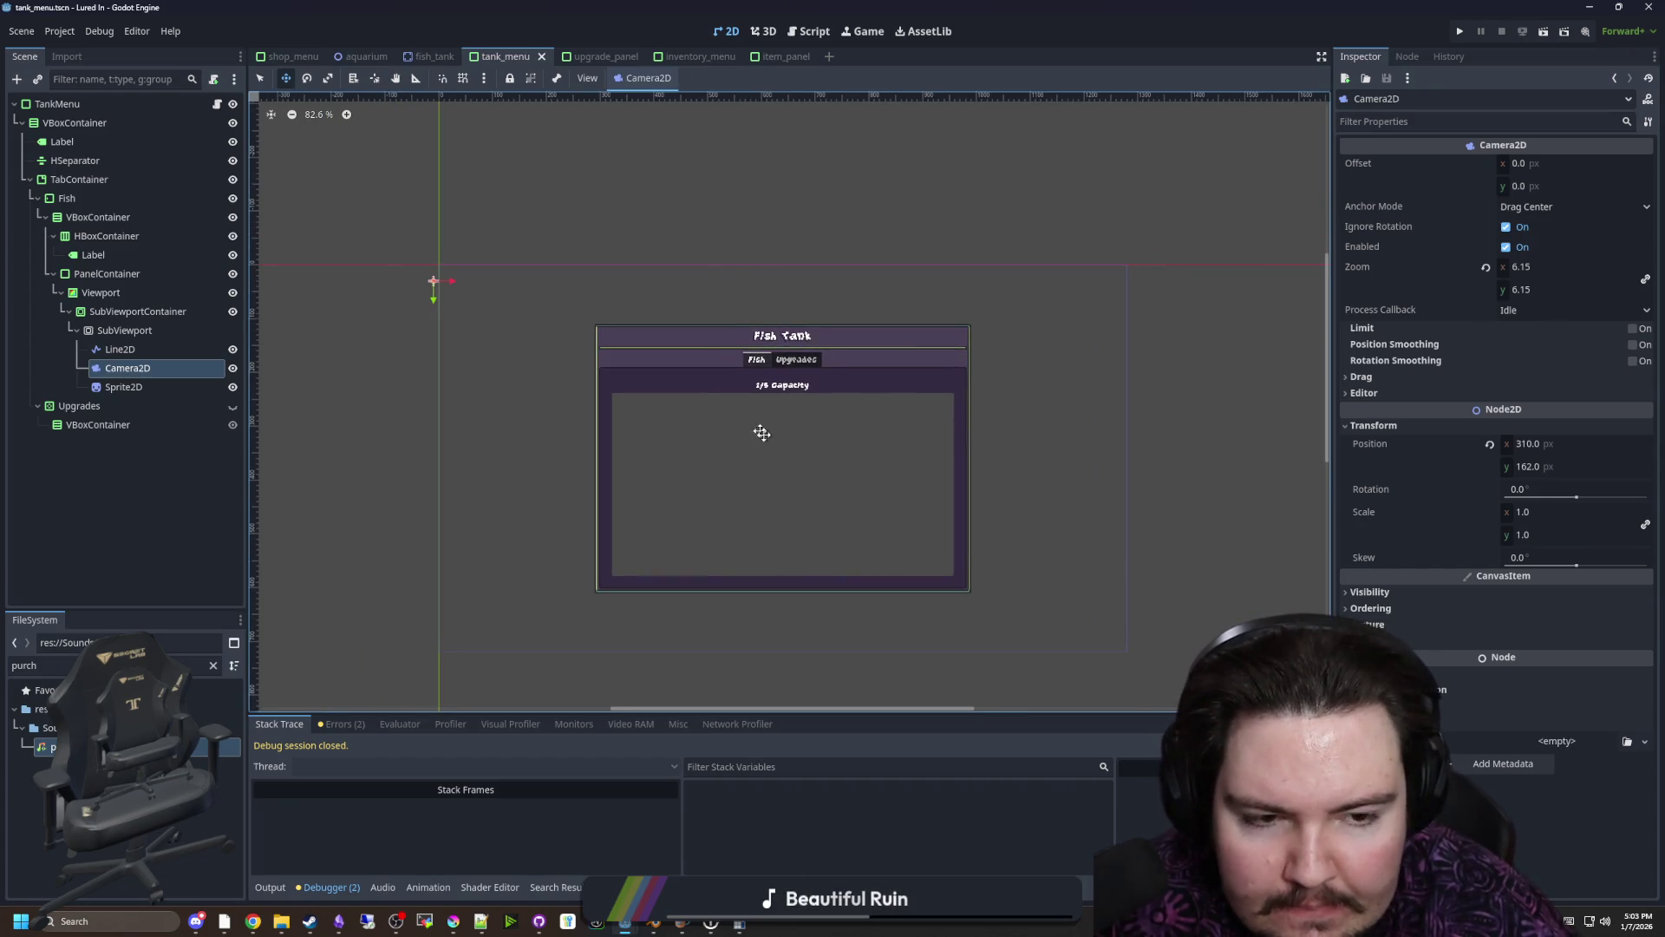
left_click_drag(758, 430, 678, 384)
Change the SubViewport's Size width from 1920 to 850 px
left_click(125, 331)
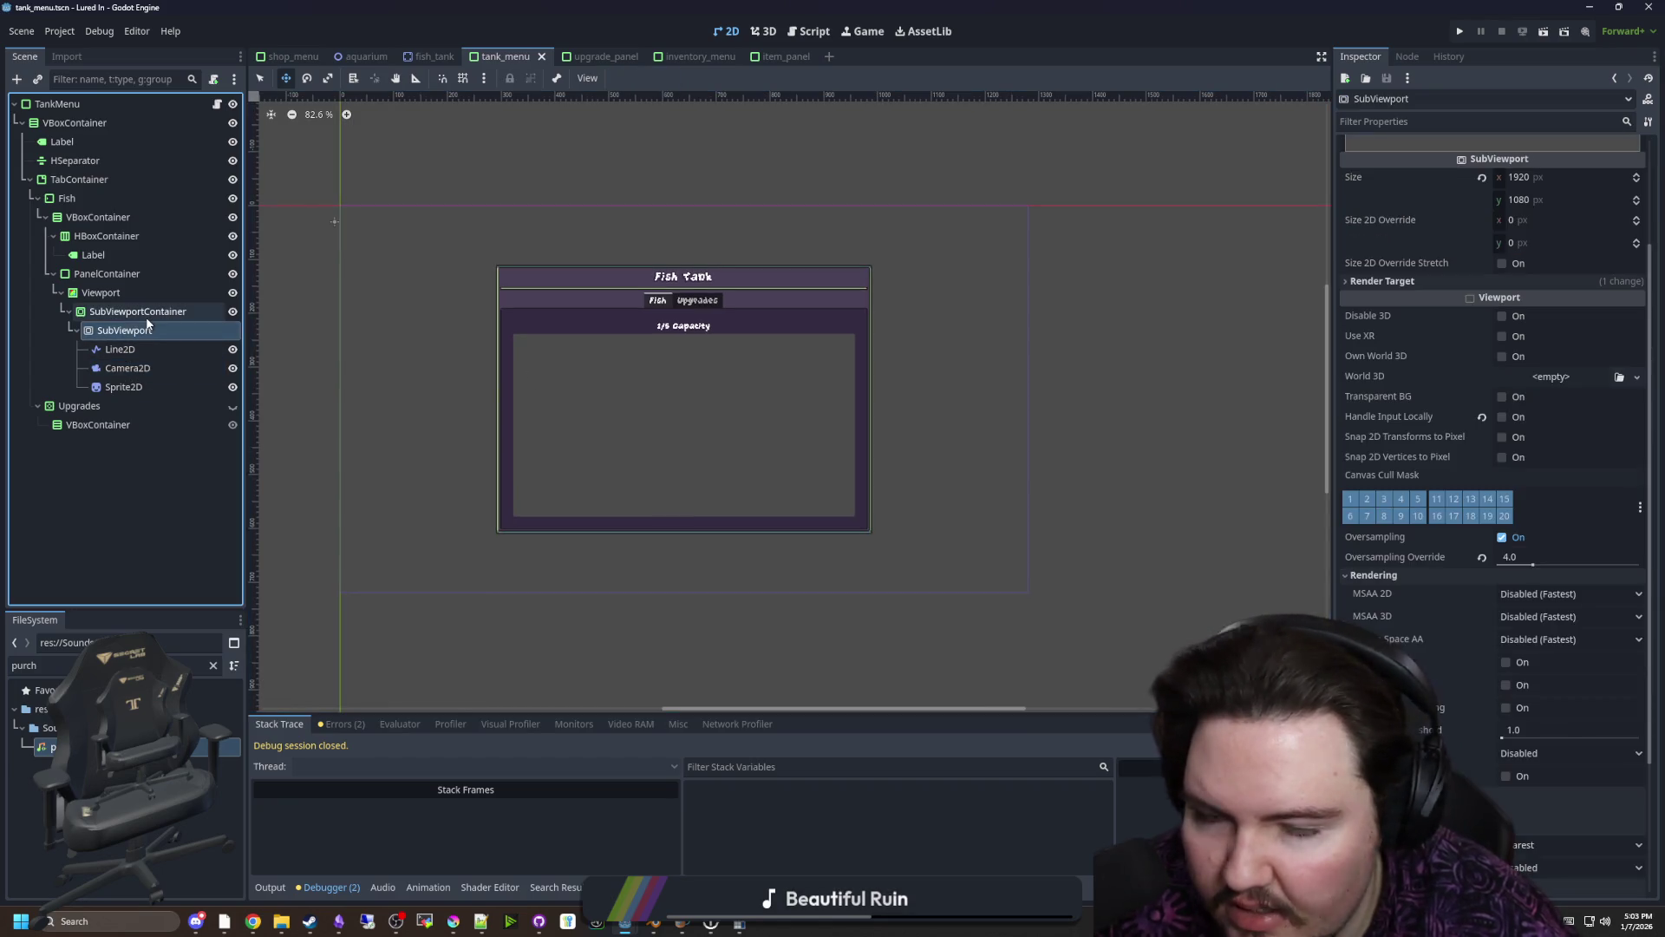
scroll(1432, 351, "up", 2)
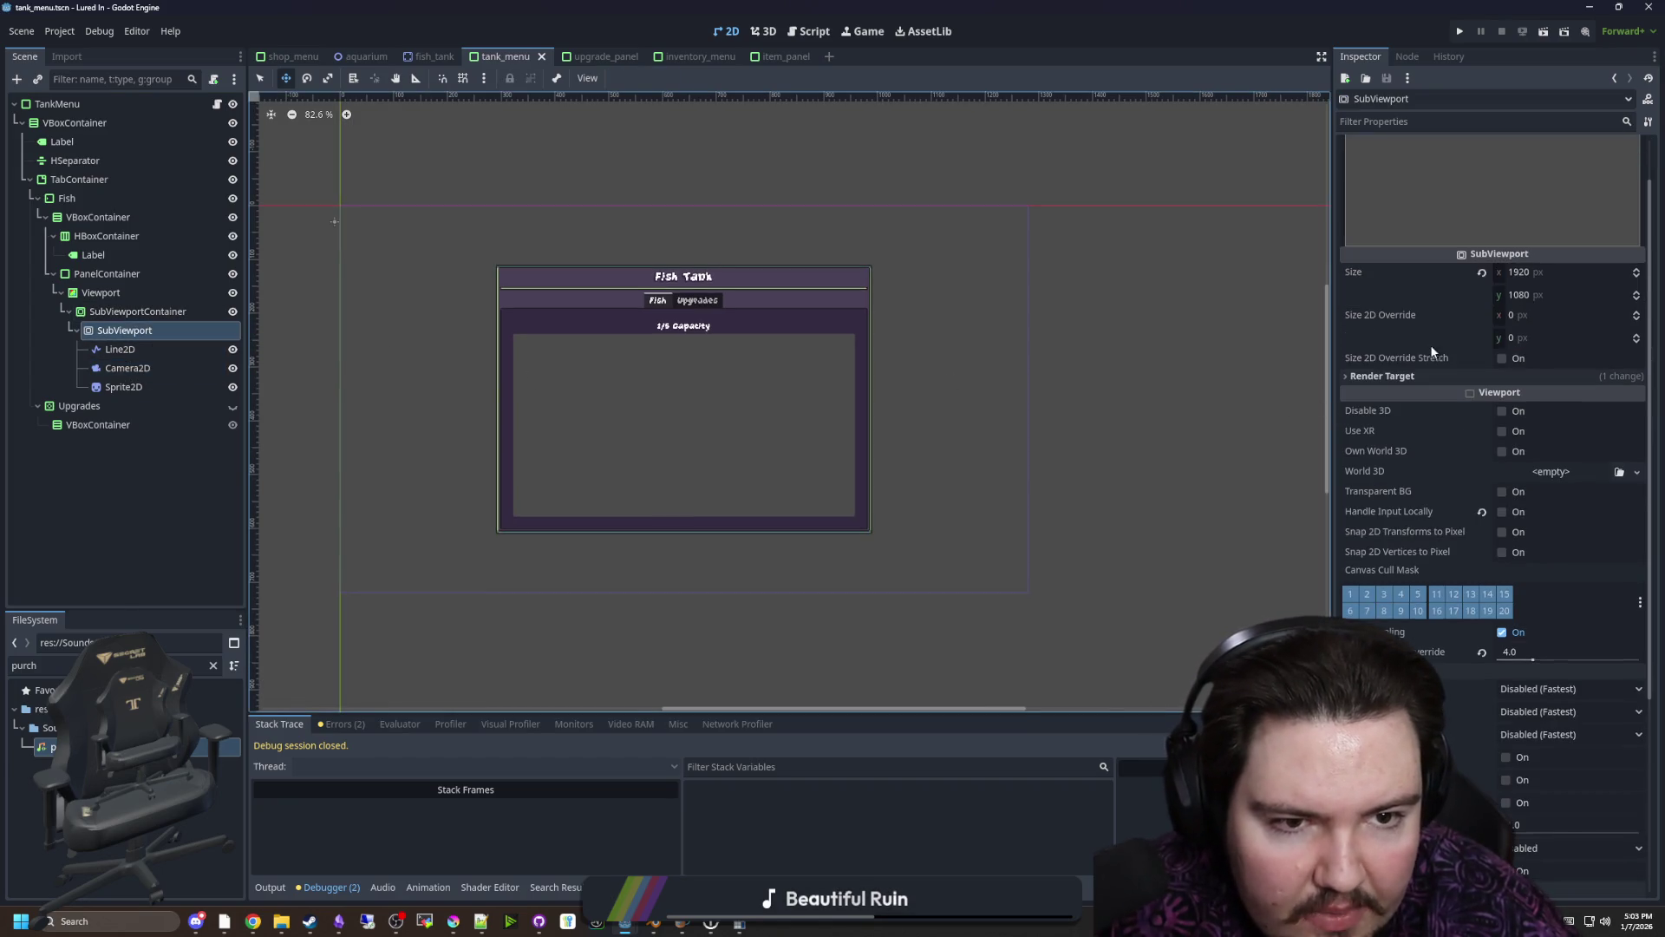
left_click(1529, 276)
type("2")
key("BackSpace")
type("850")
key("Return")
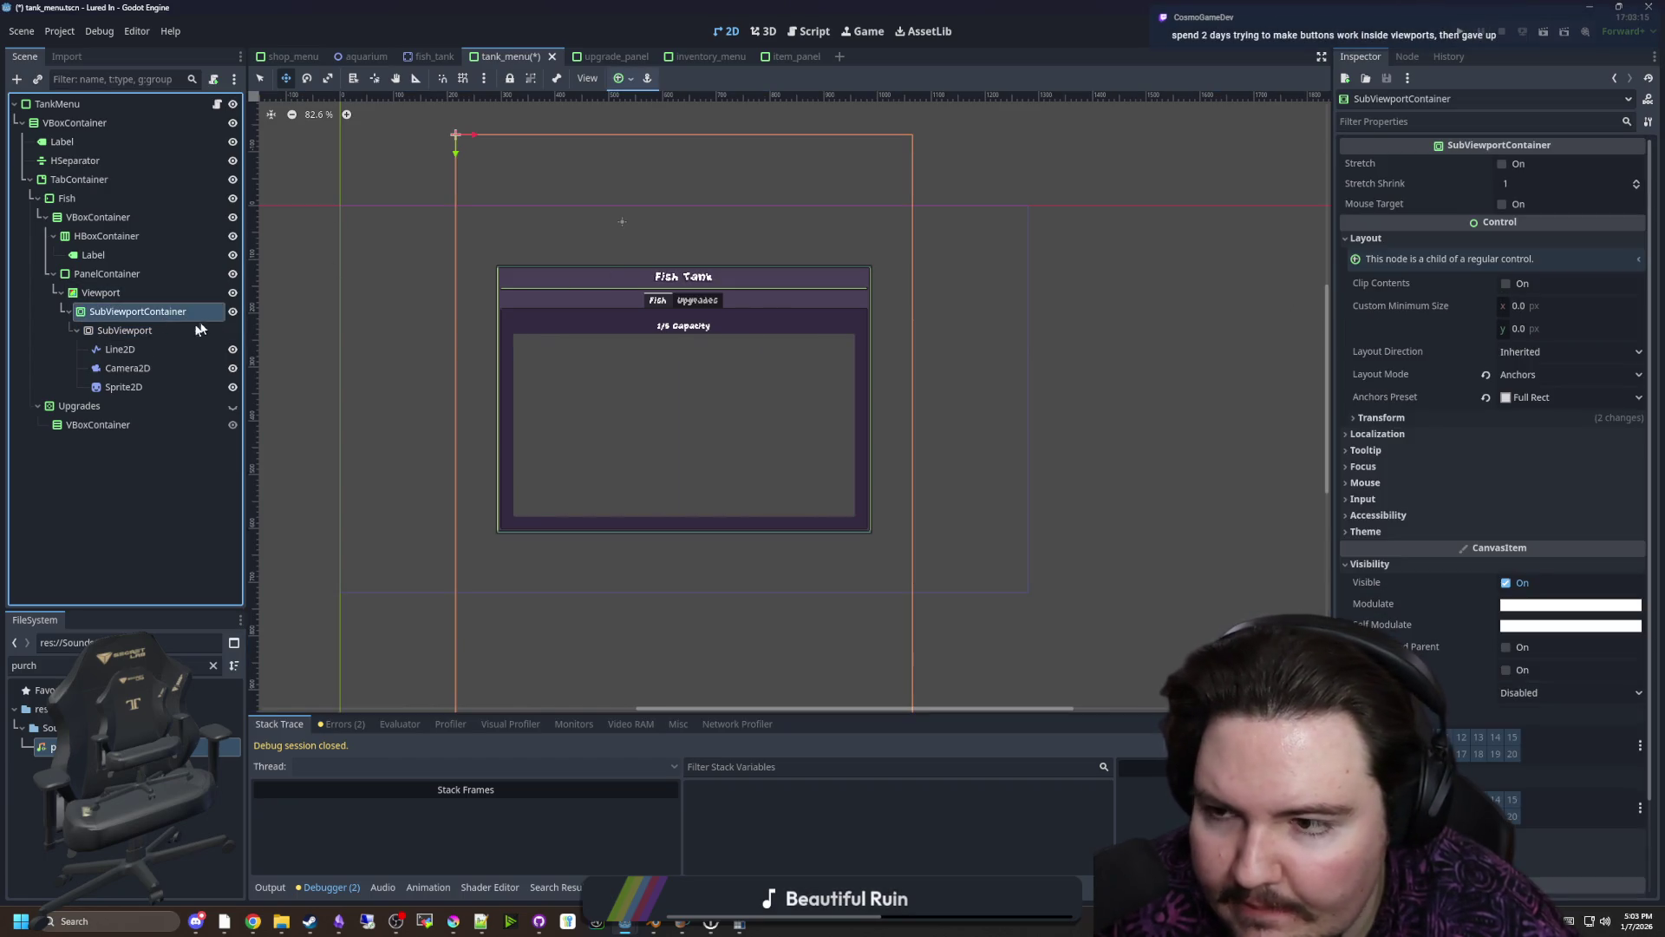
Check the Viewport node's layout and transform size properties
left_click(157, 293)
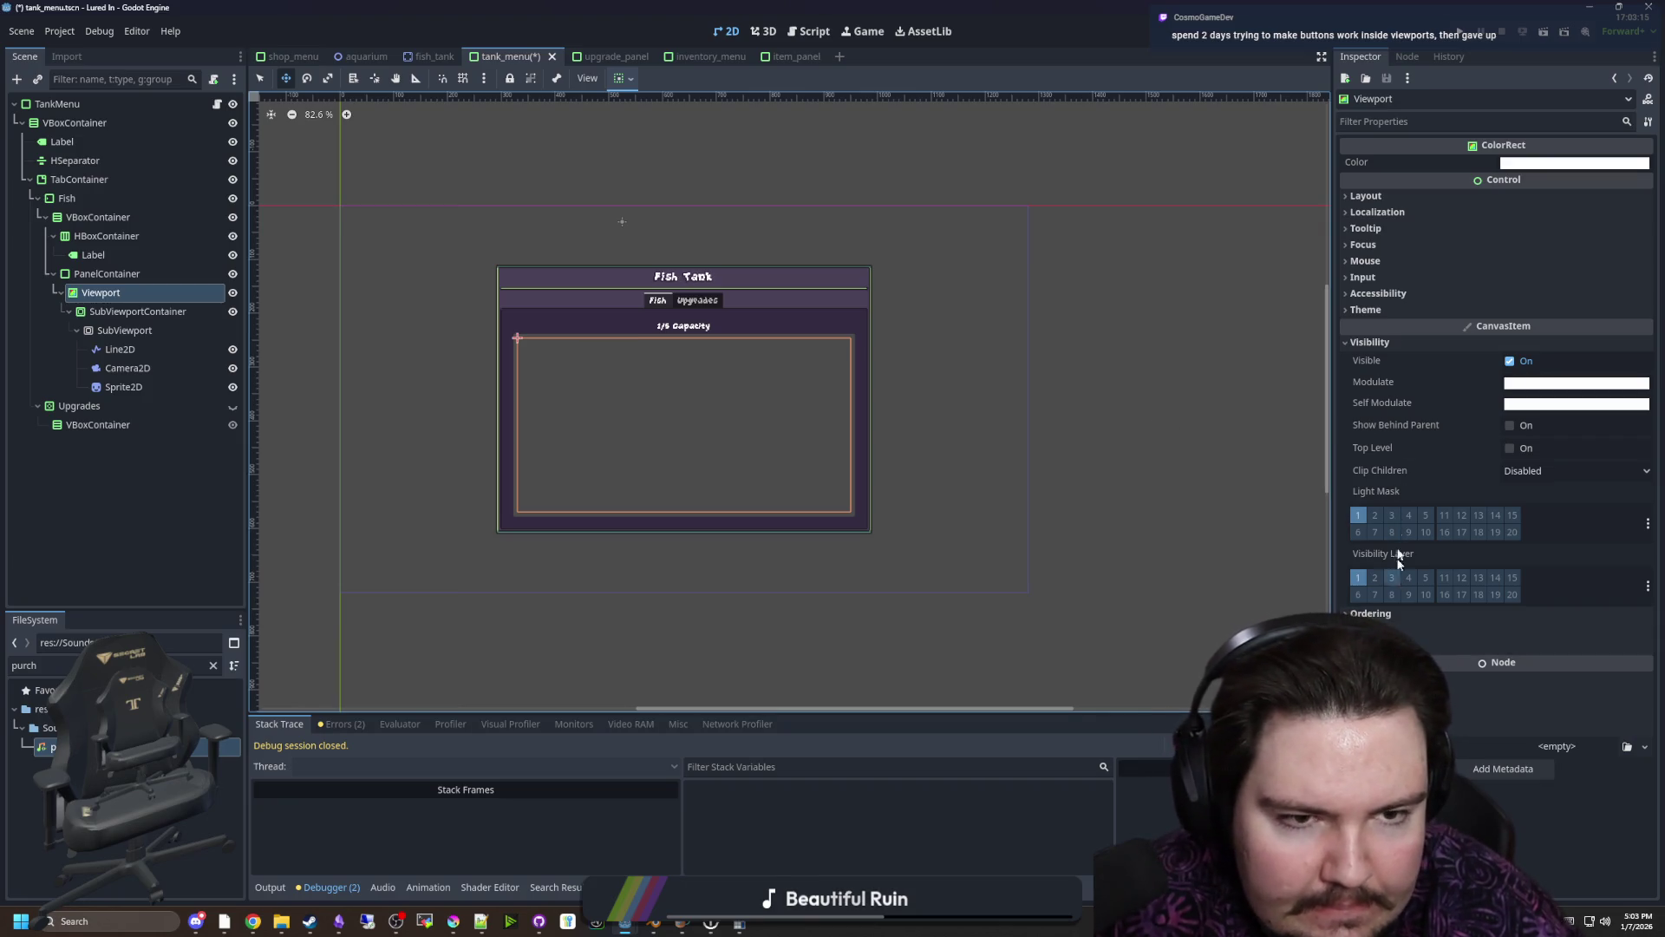
left_click(1405, 196)
left_click(1460, 372)
left_click(1459, 370)
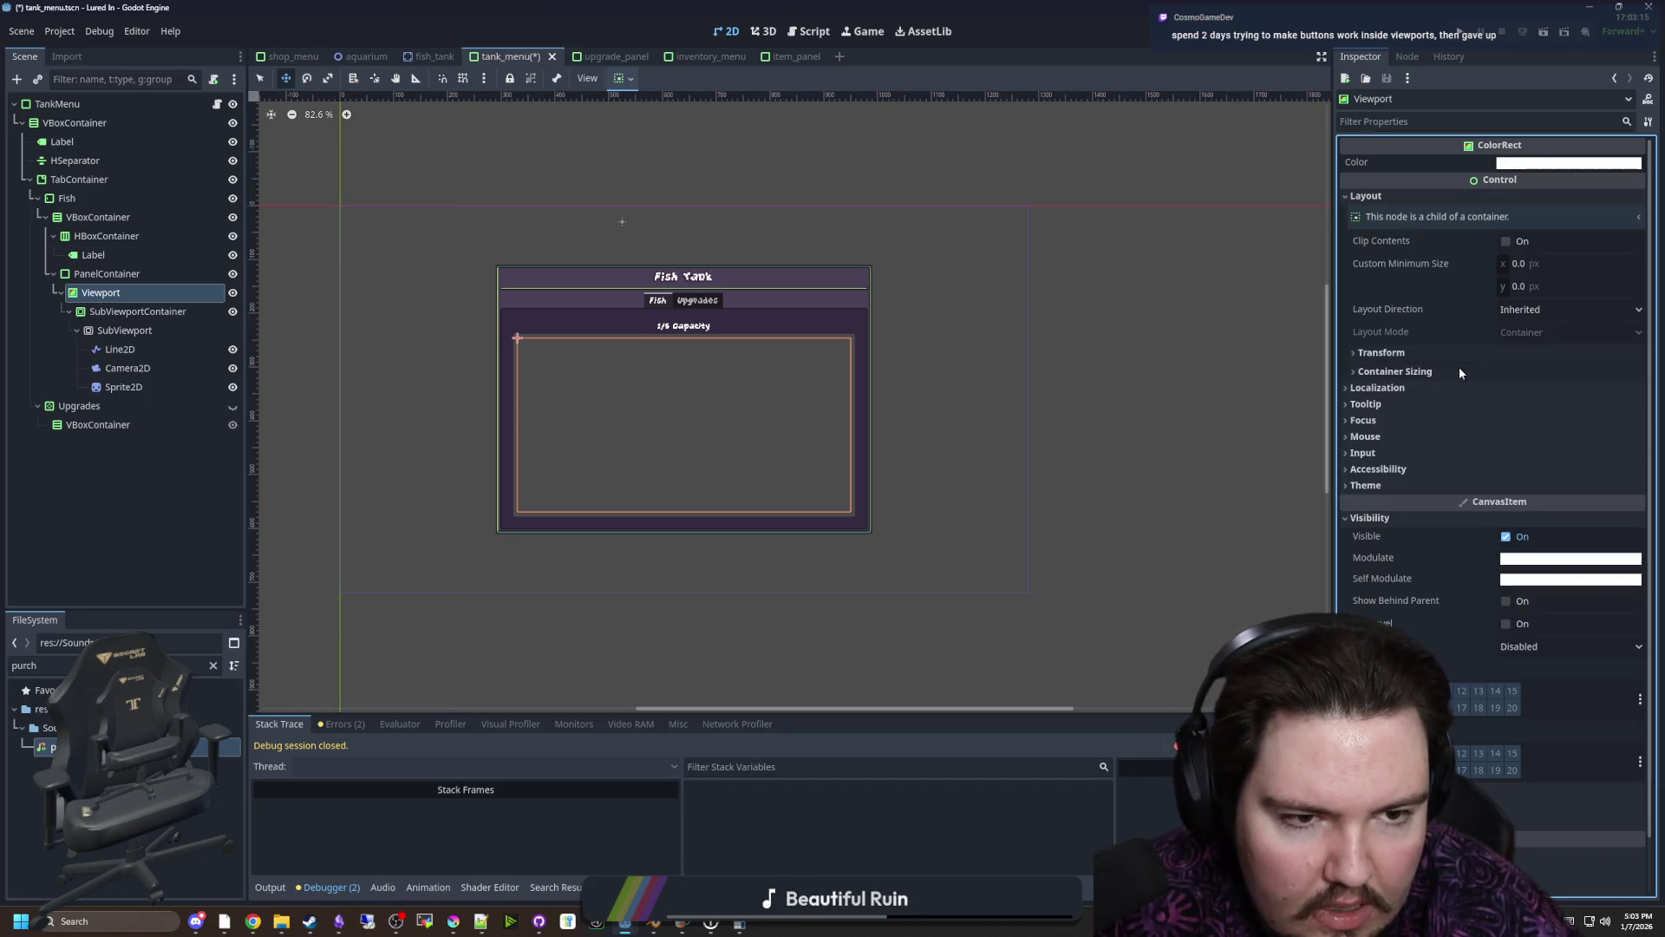
left_click(1438, 354)
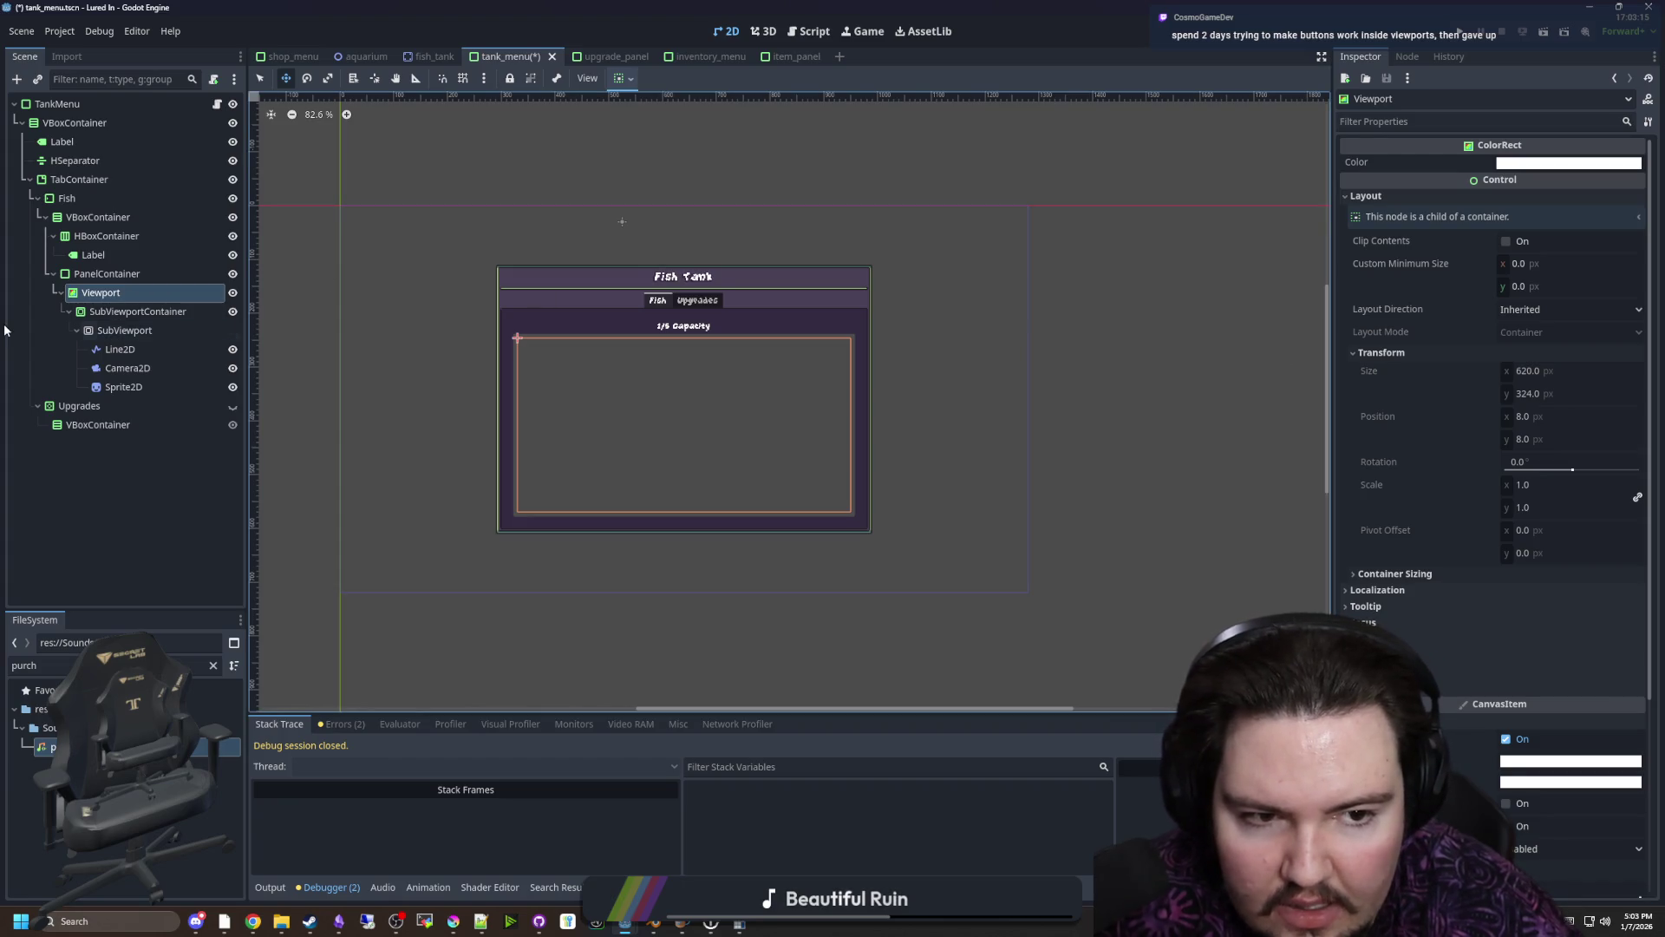
Set the SubViewport's size to 620 × 324 px
left_click(124, 313)
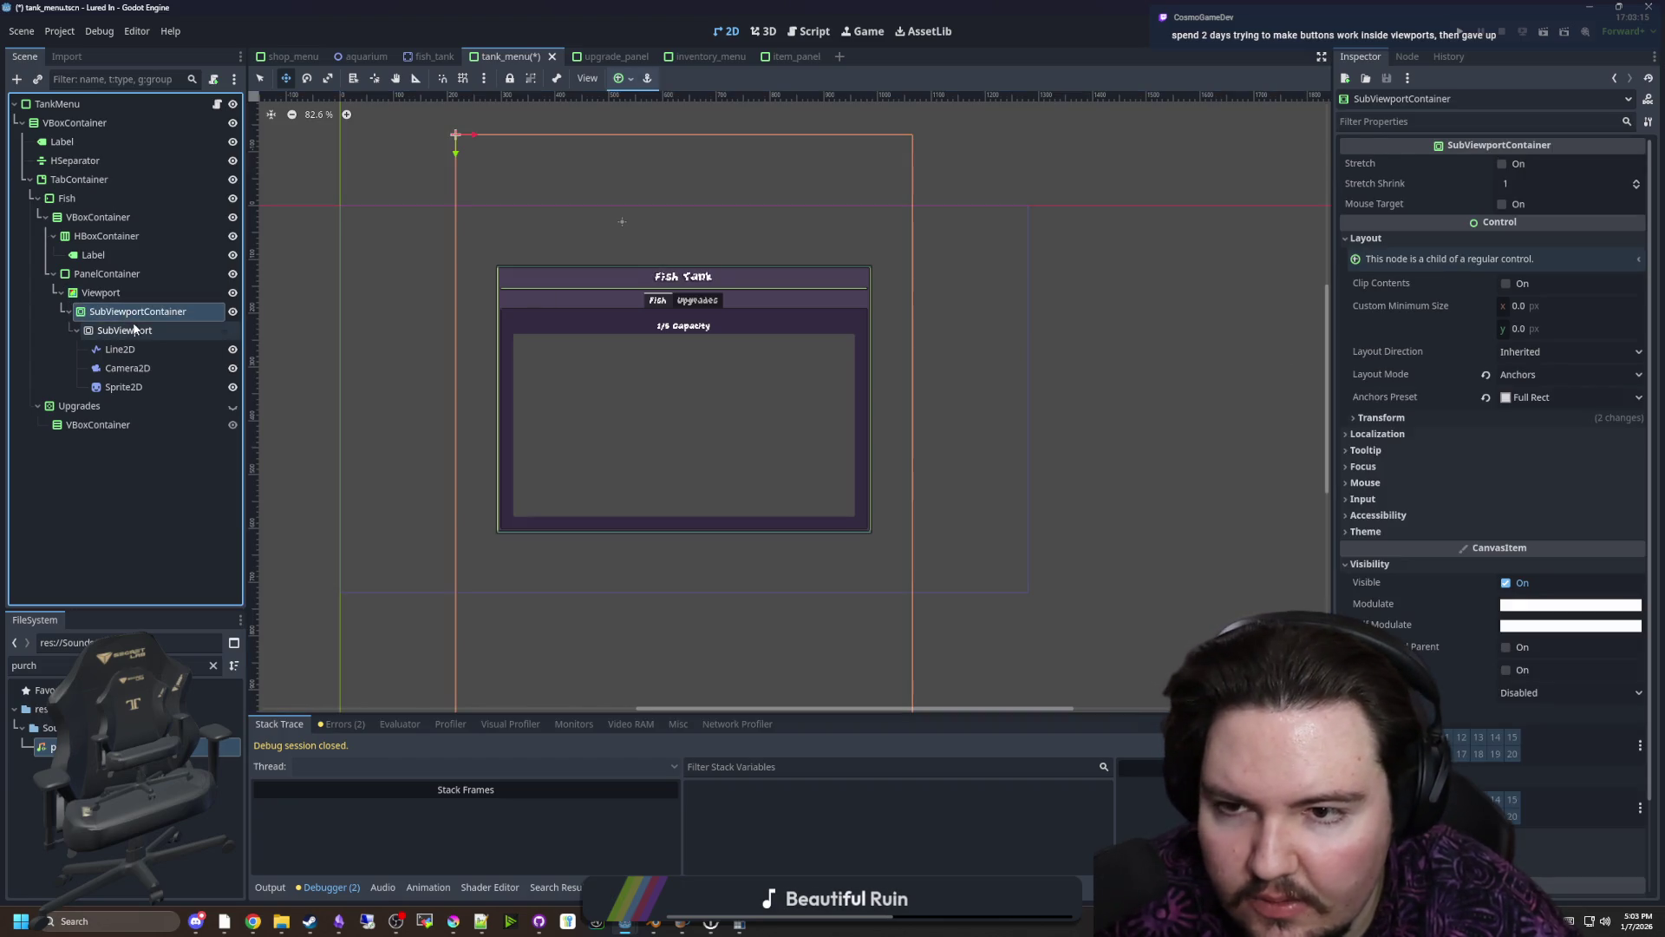
left_click(141, 336)
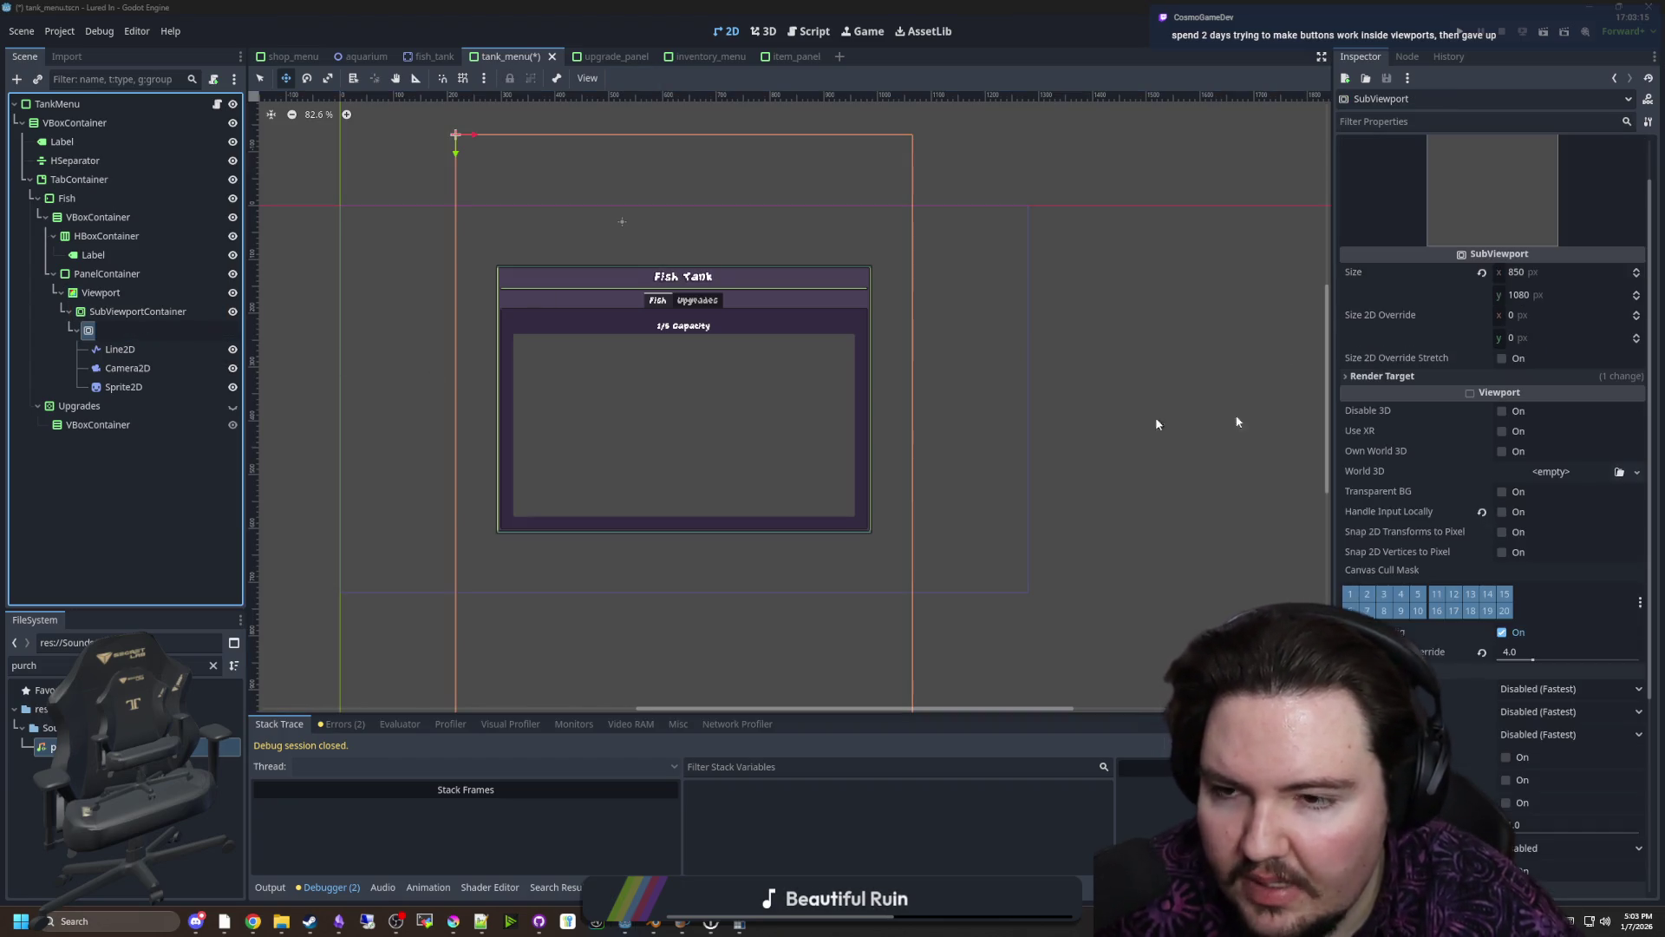
left_click(1543, 276)
type("620")
key("Return")
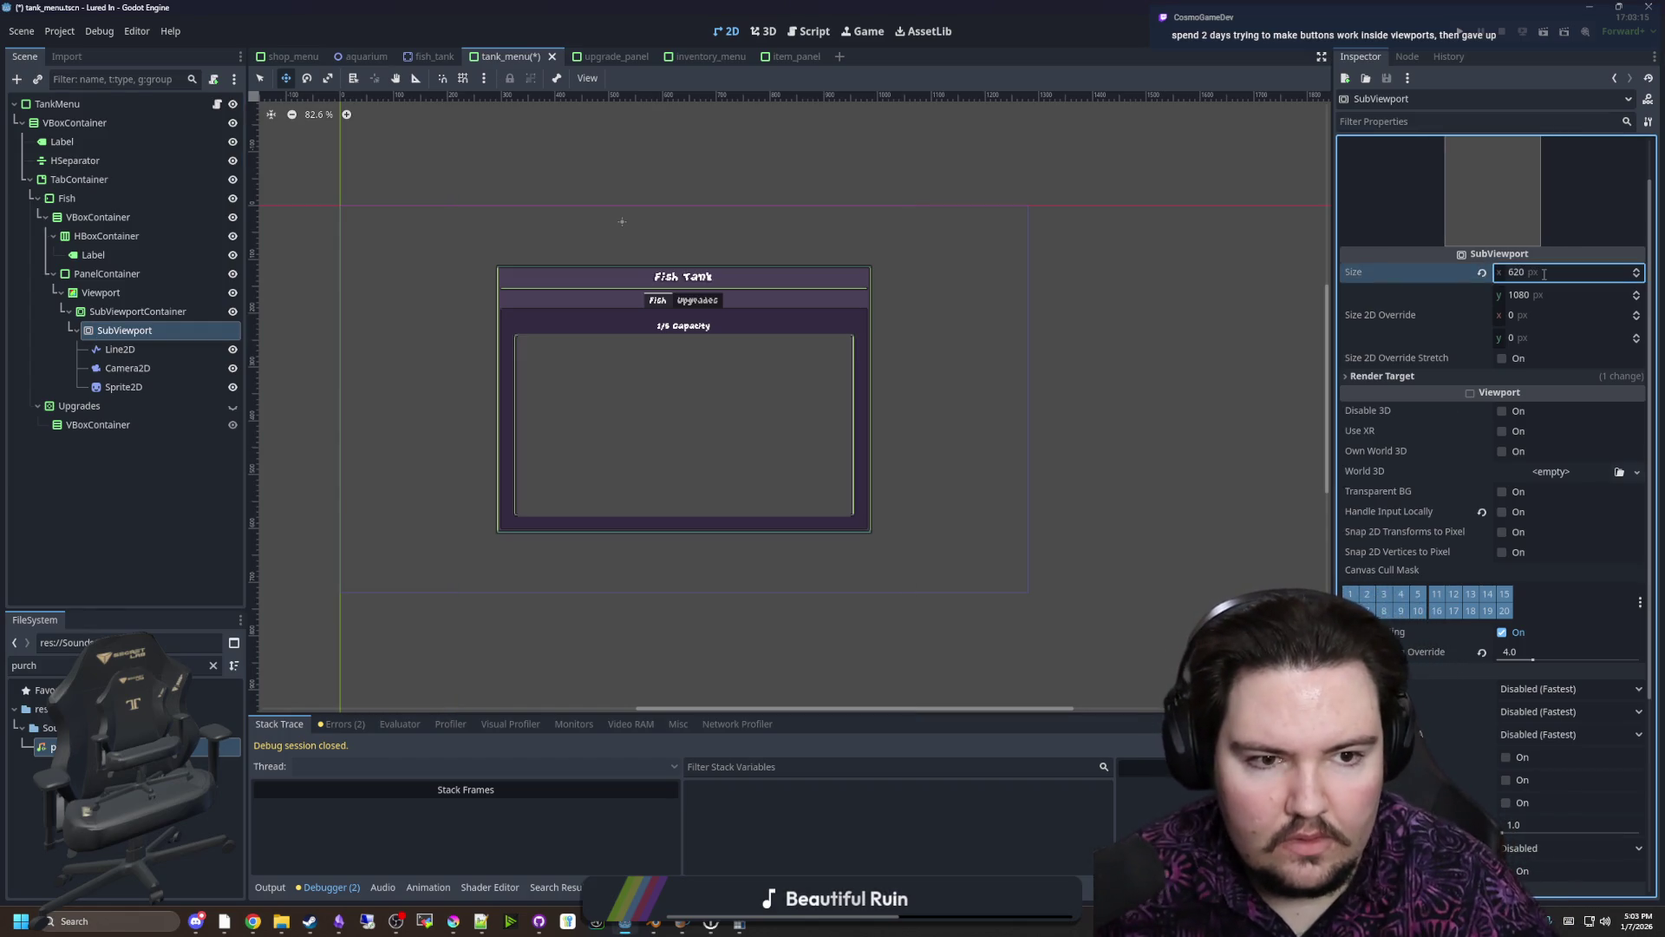
type("24")
key("Return")
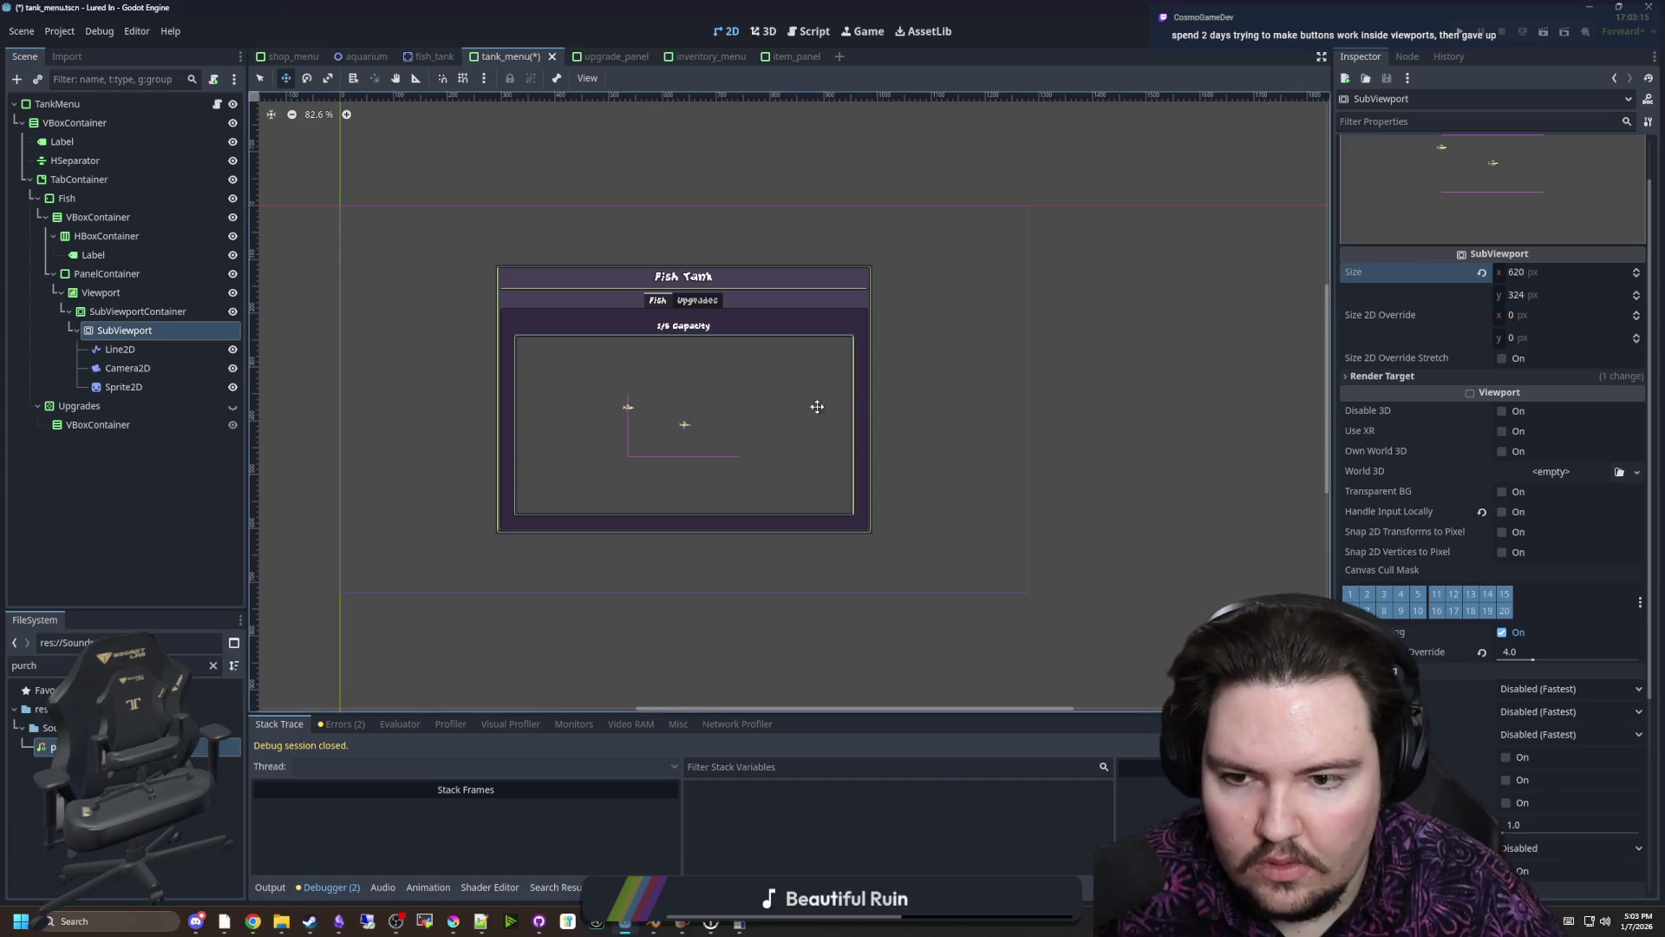
Save the tank menu scene and run the game
scroll(636, 466, "up", 8)
key("ctrl+s")
scroll(694, 364, "down", 4)
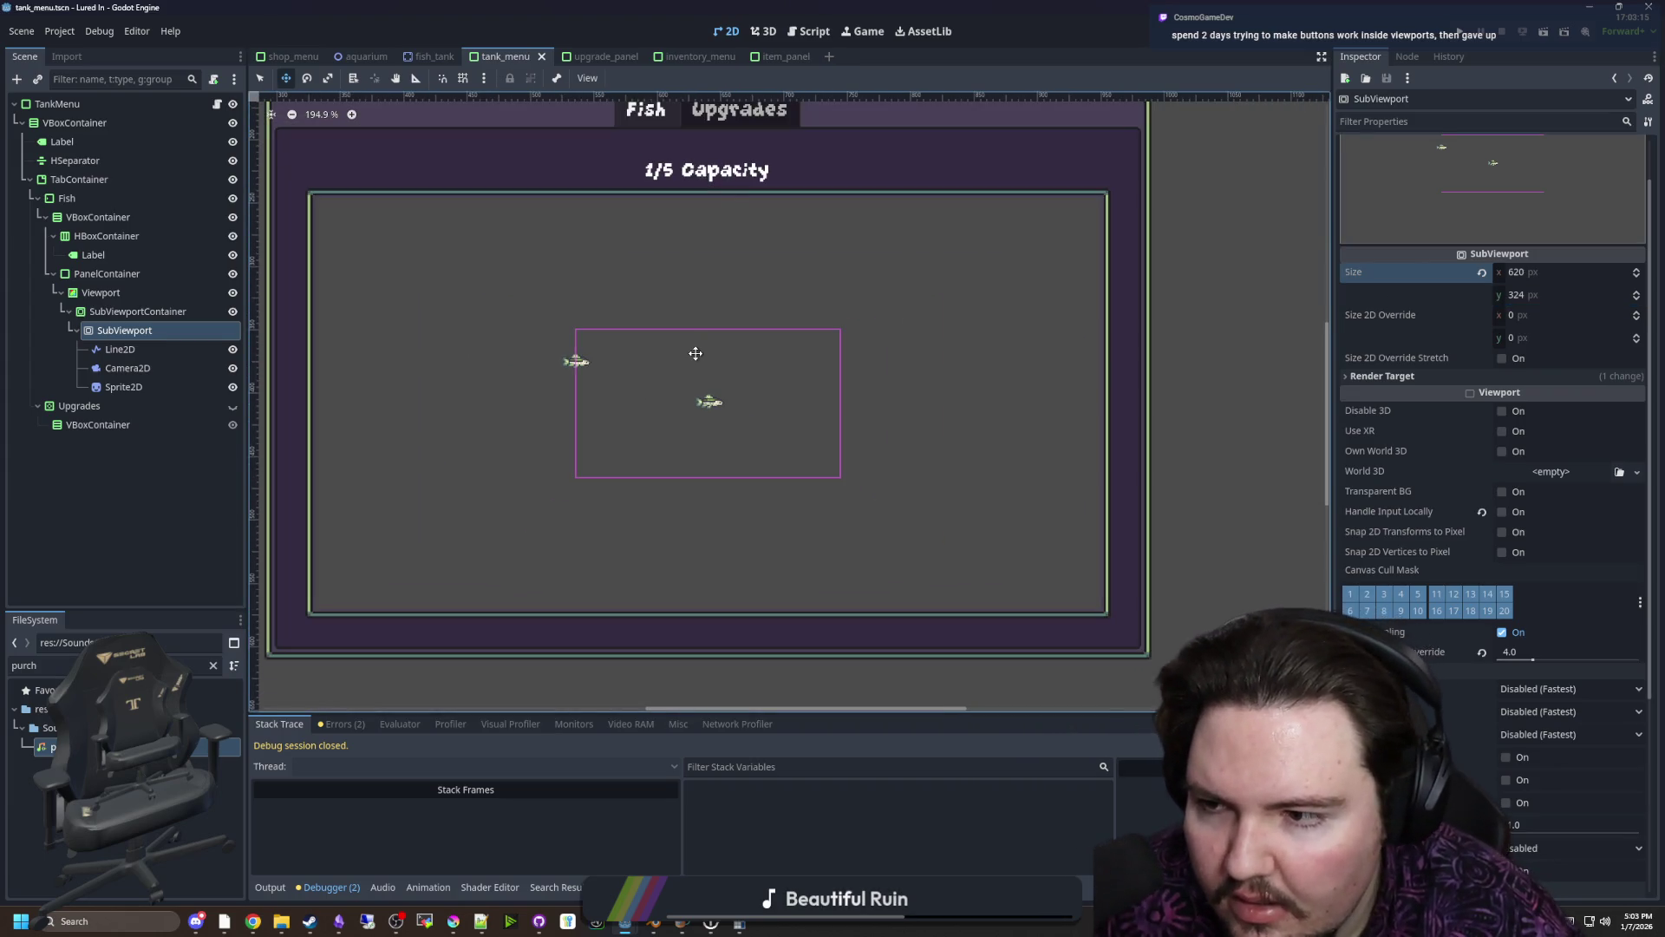
key("F6")
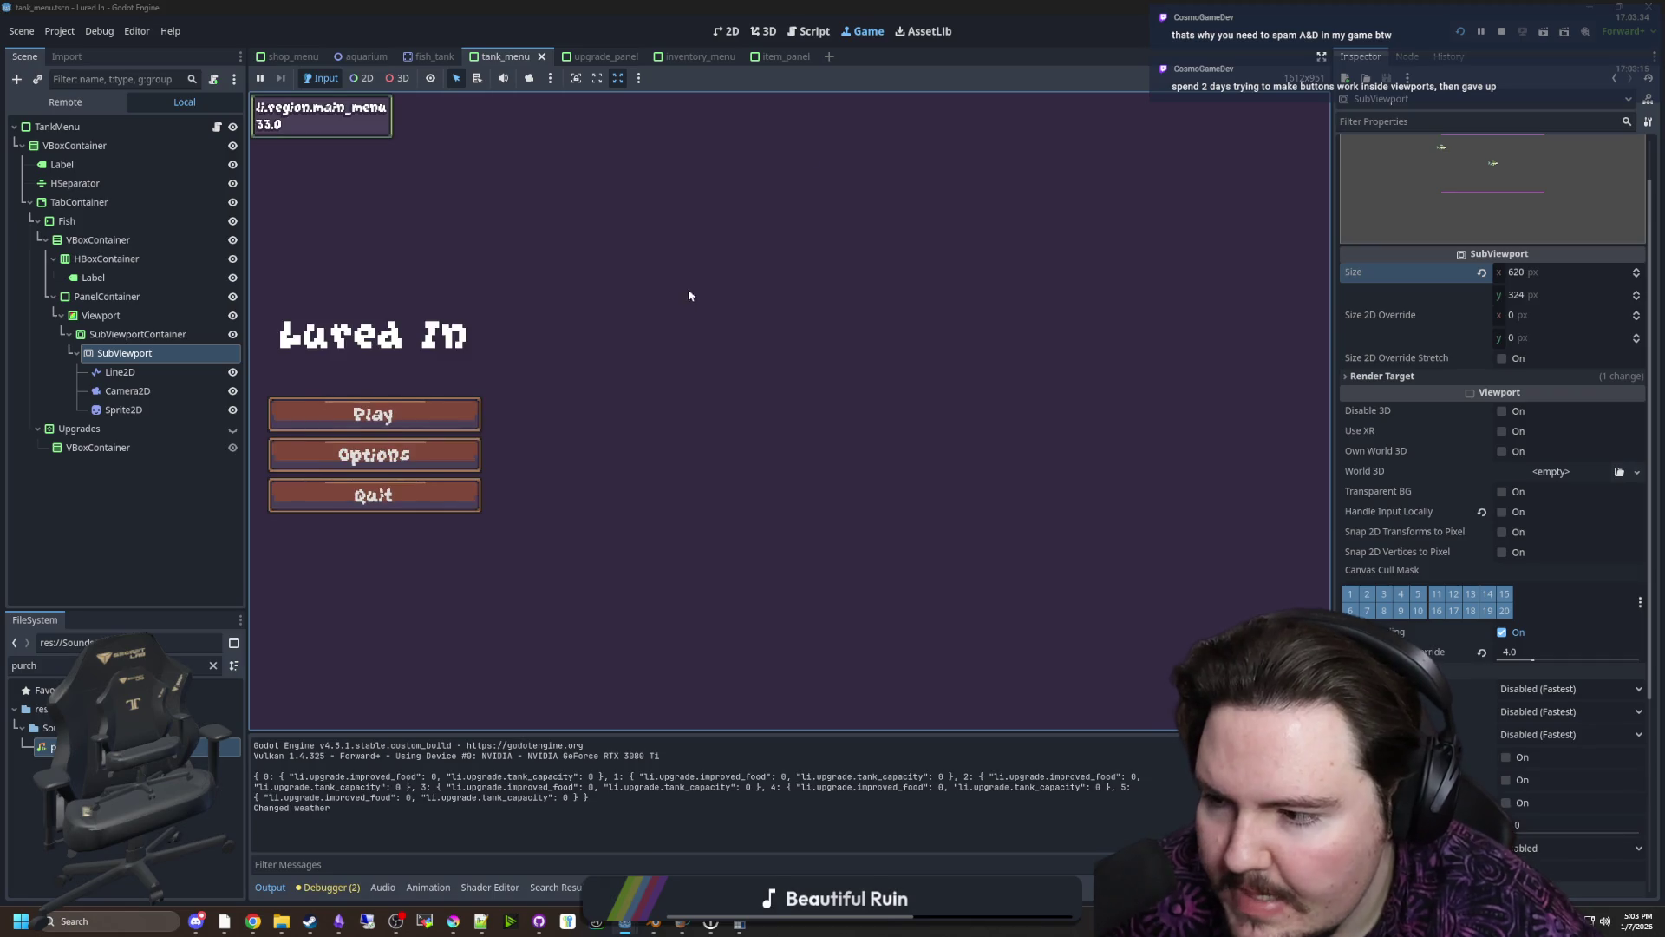
In the running game, buy a $10 fish tank from the shop and open Fish Tank 1
left_click(366, 427)
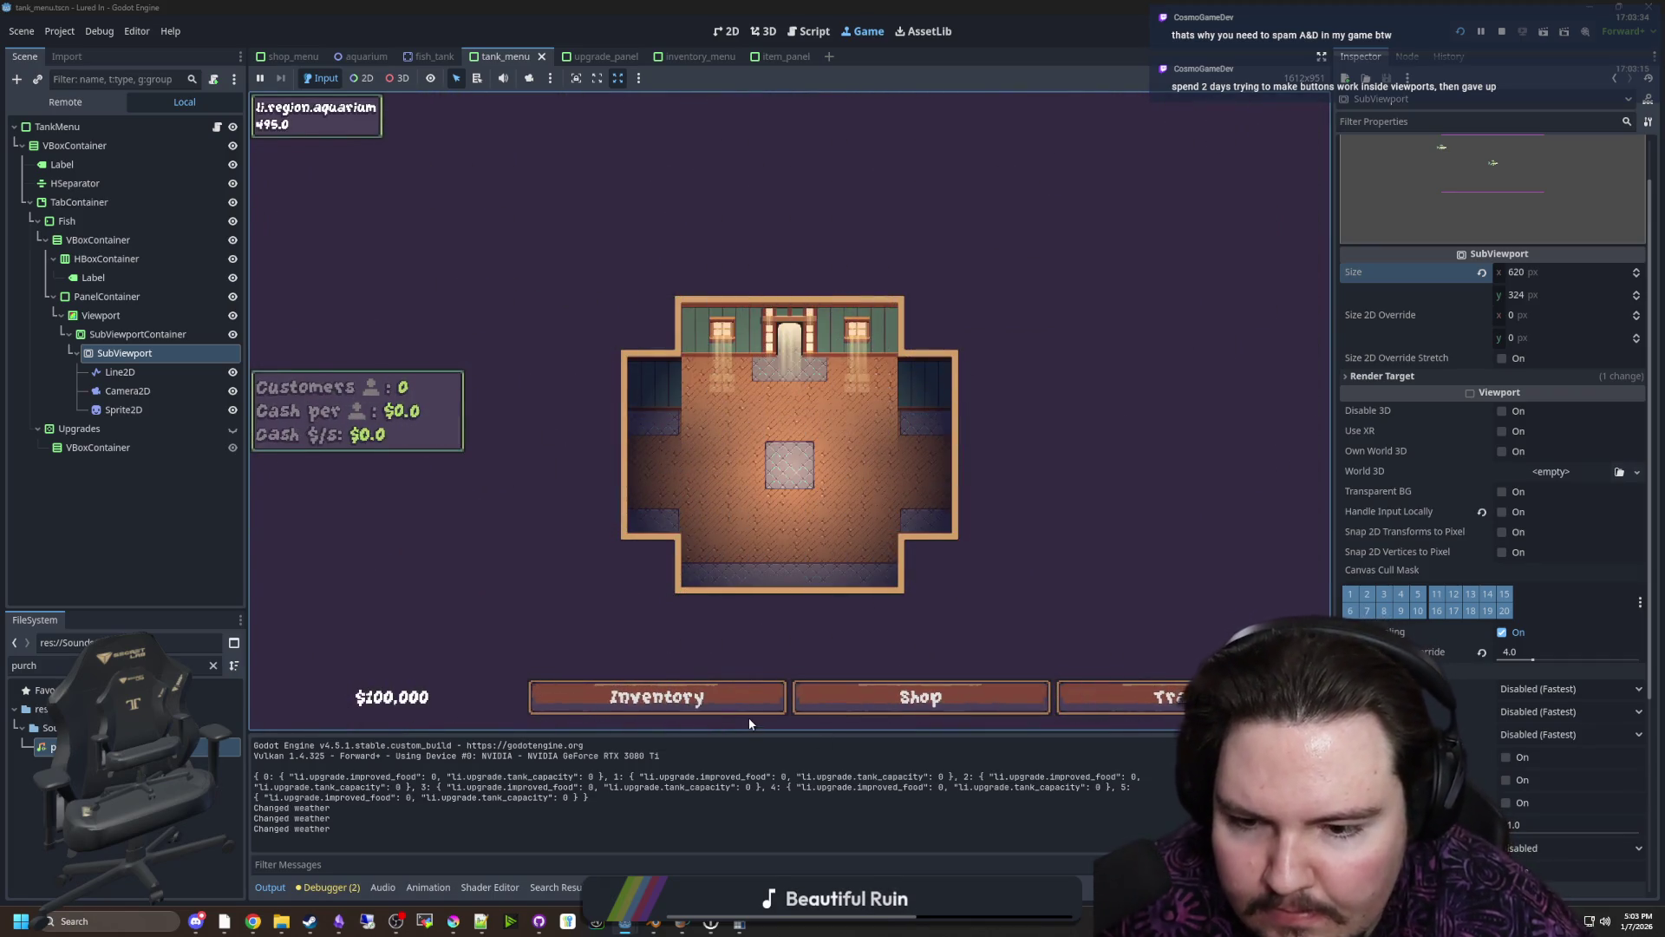
left_click(858, 697)
left_click(961, 309)
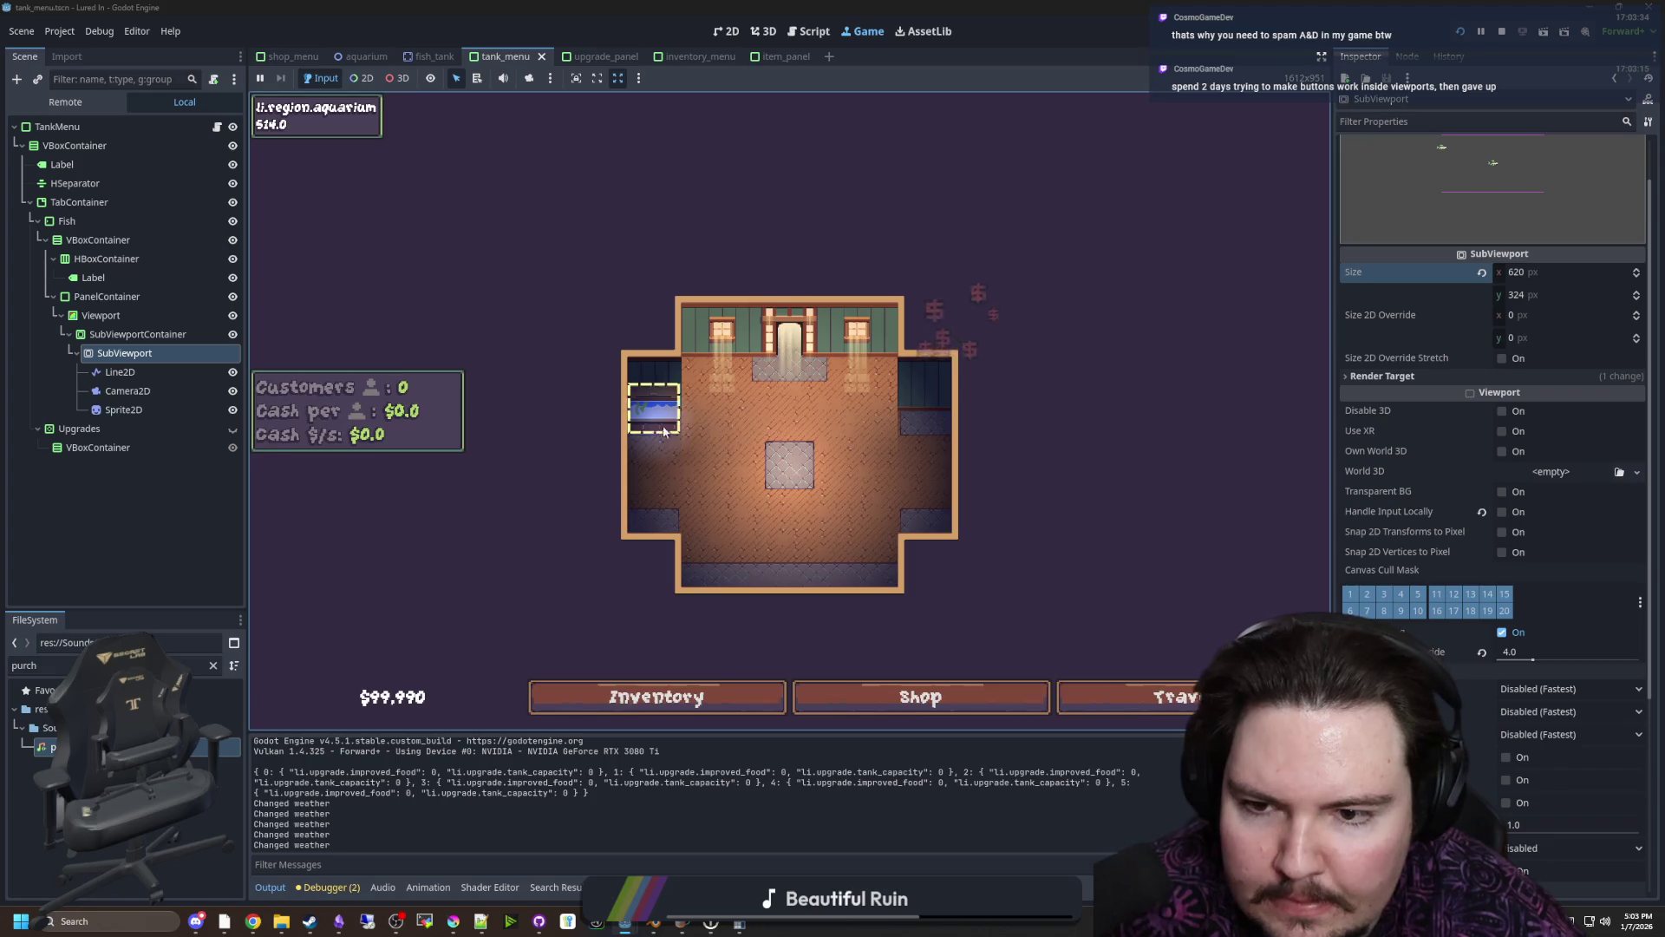
left_click(659, 418)
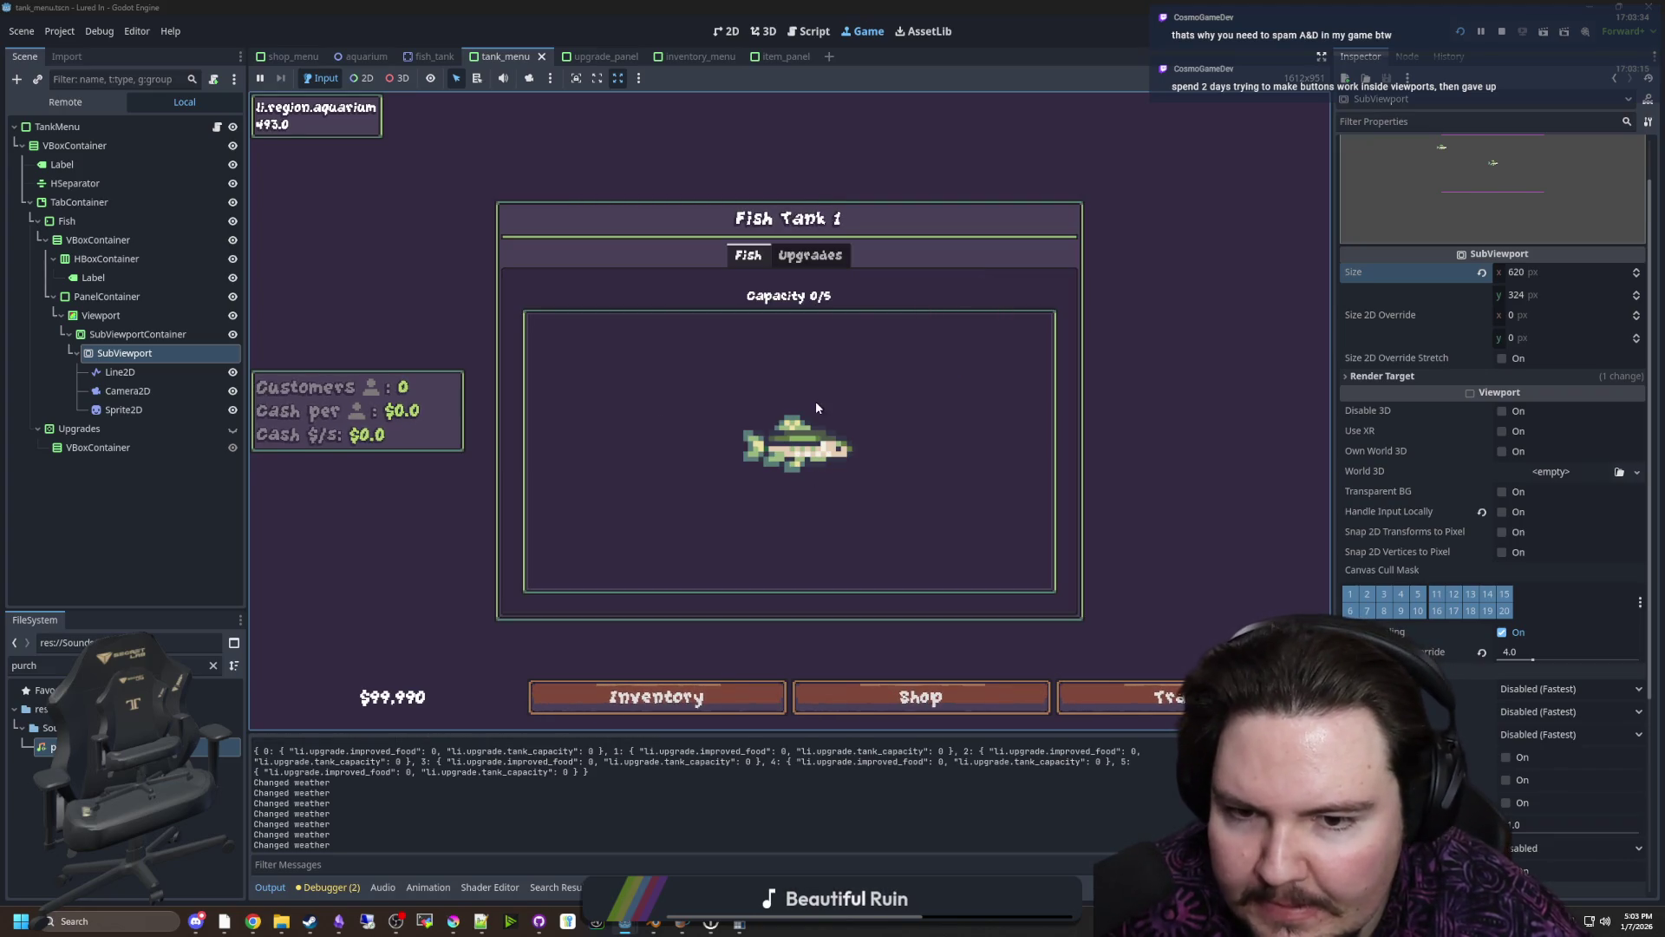
Try Camera2D zoom values 9.5, 1.51, 5.605 and 5.54 while the game runs
left_click(151, 391)
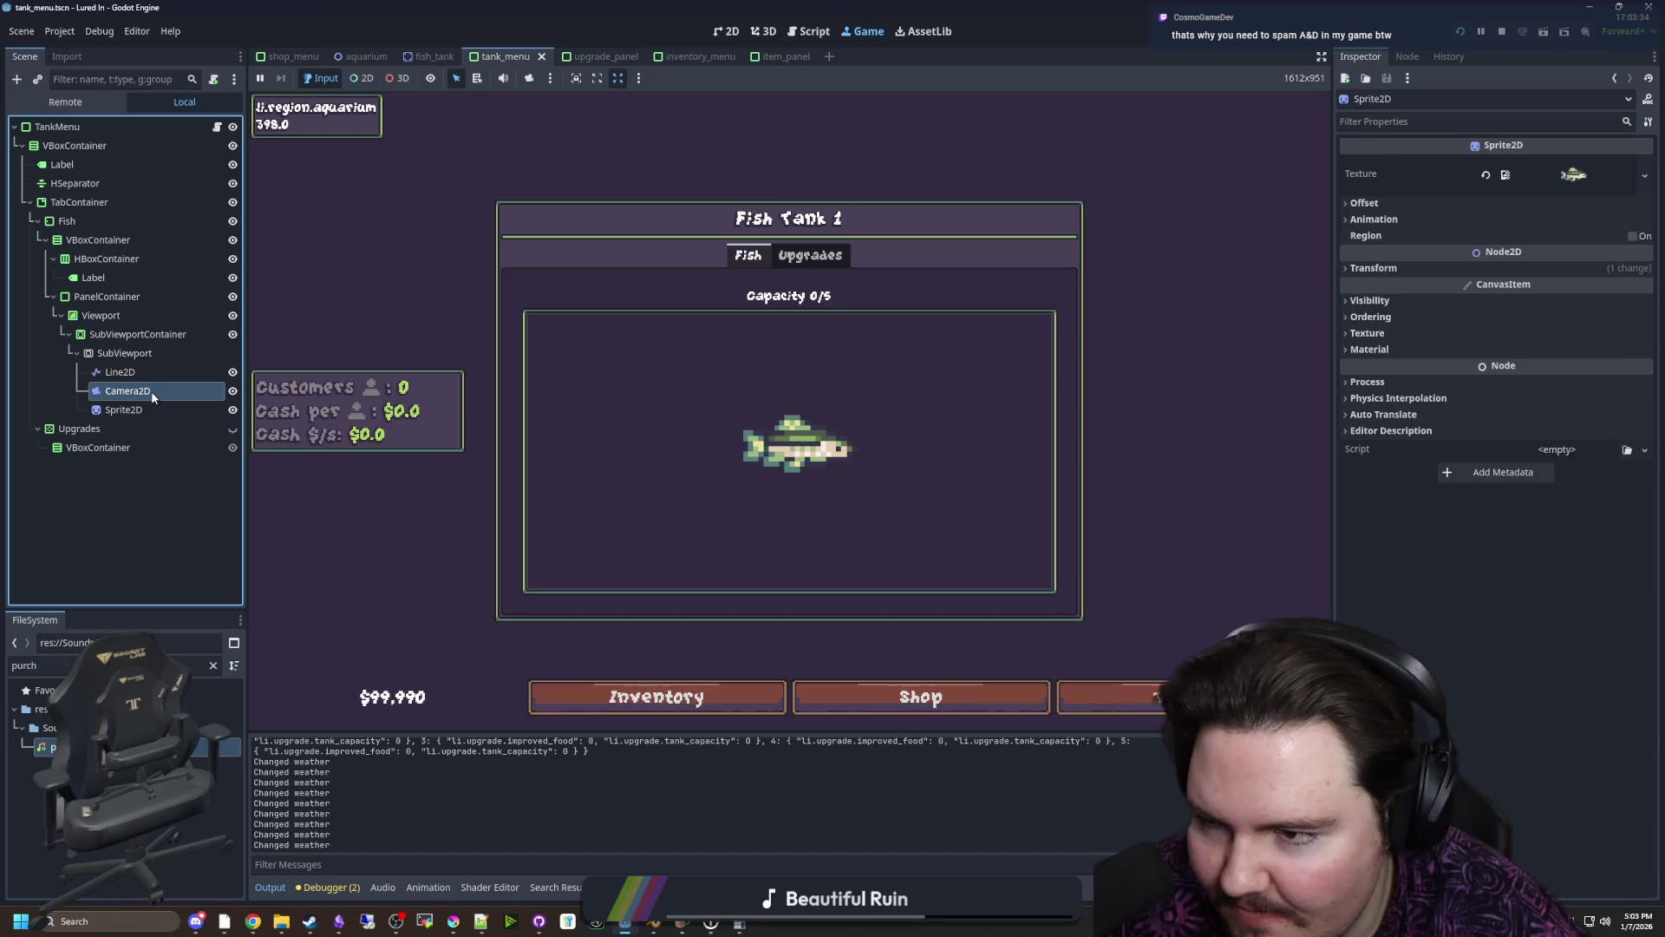
left_click_drag(1543, 266, 1456, 265)
type("9.5")
key("Return")
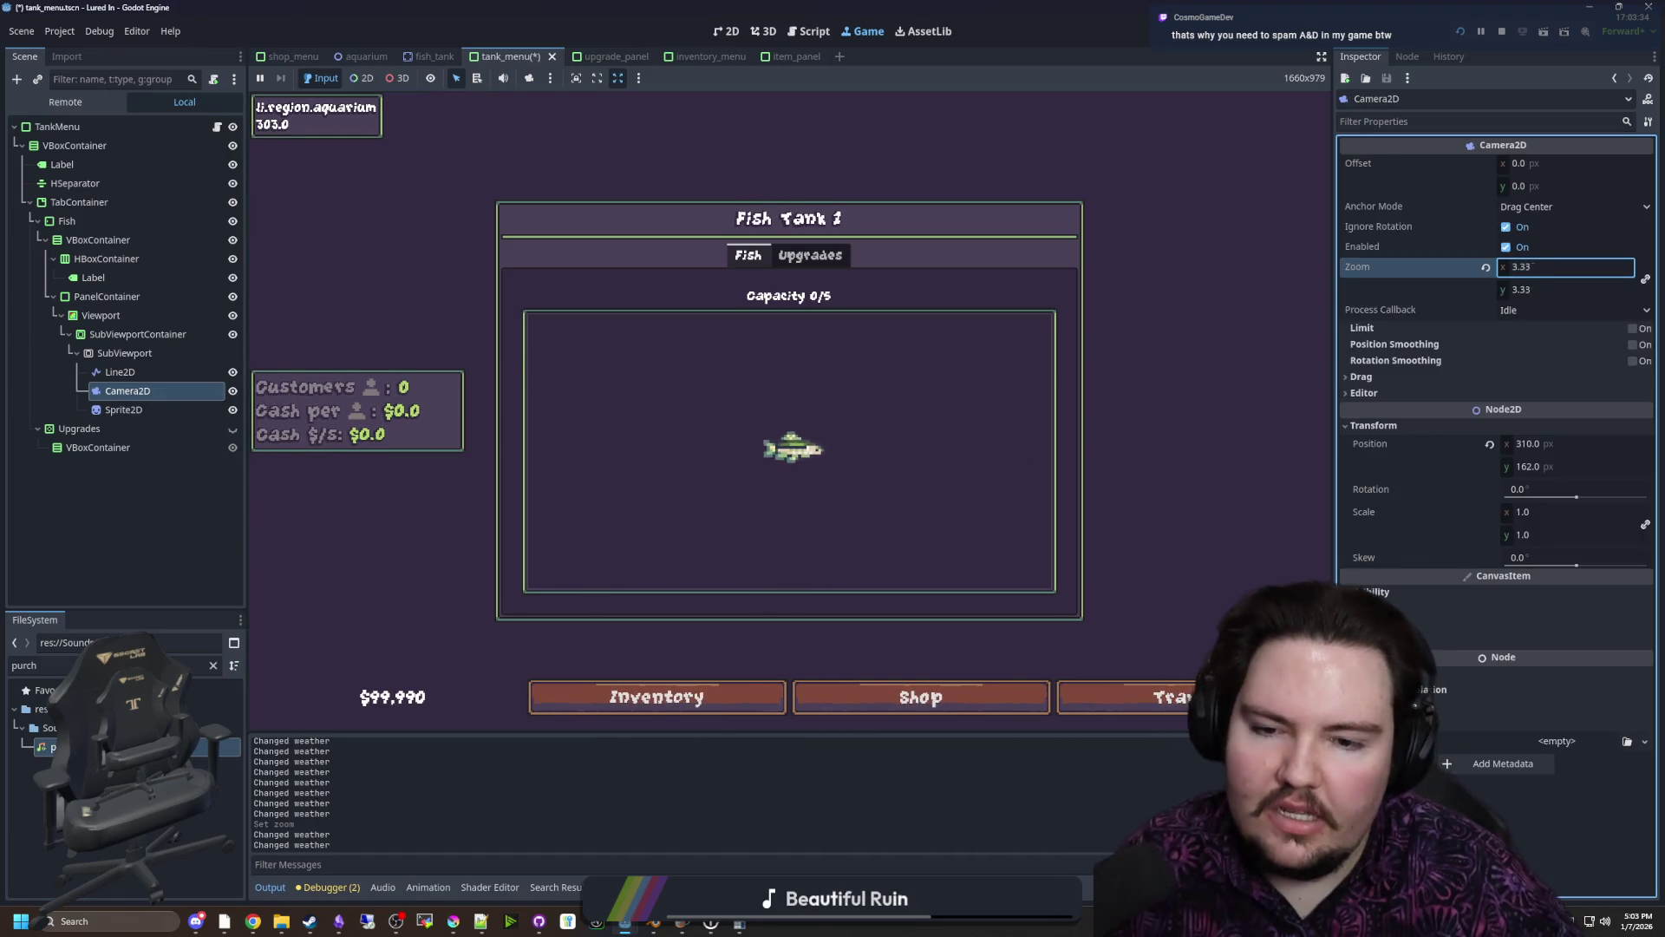
type("1.51")
key("Return")
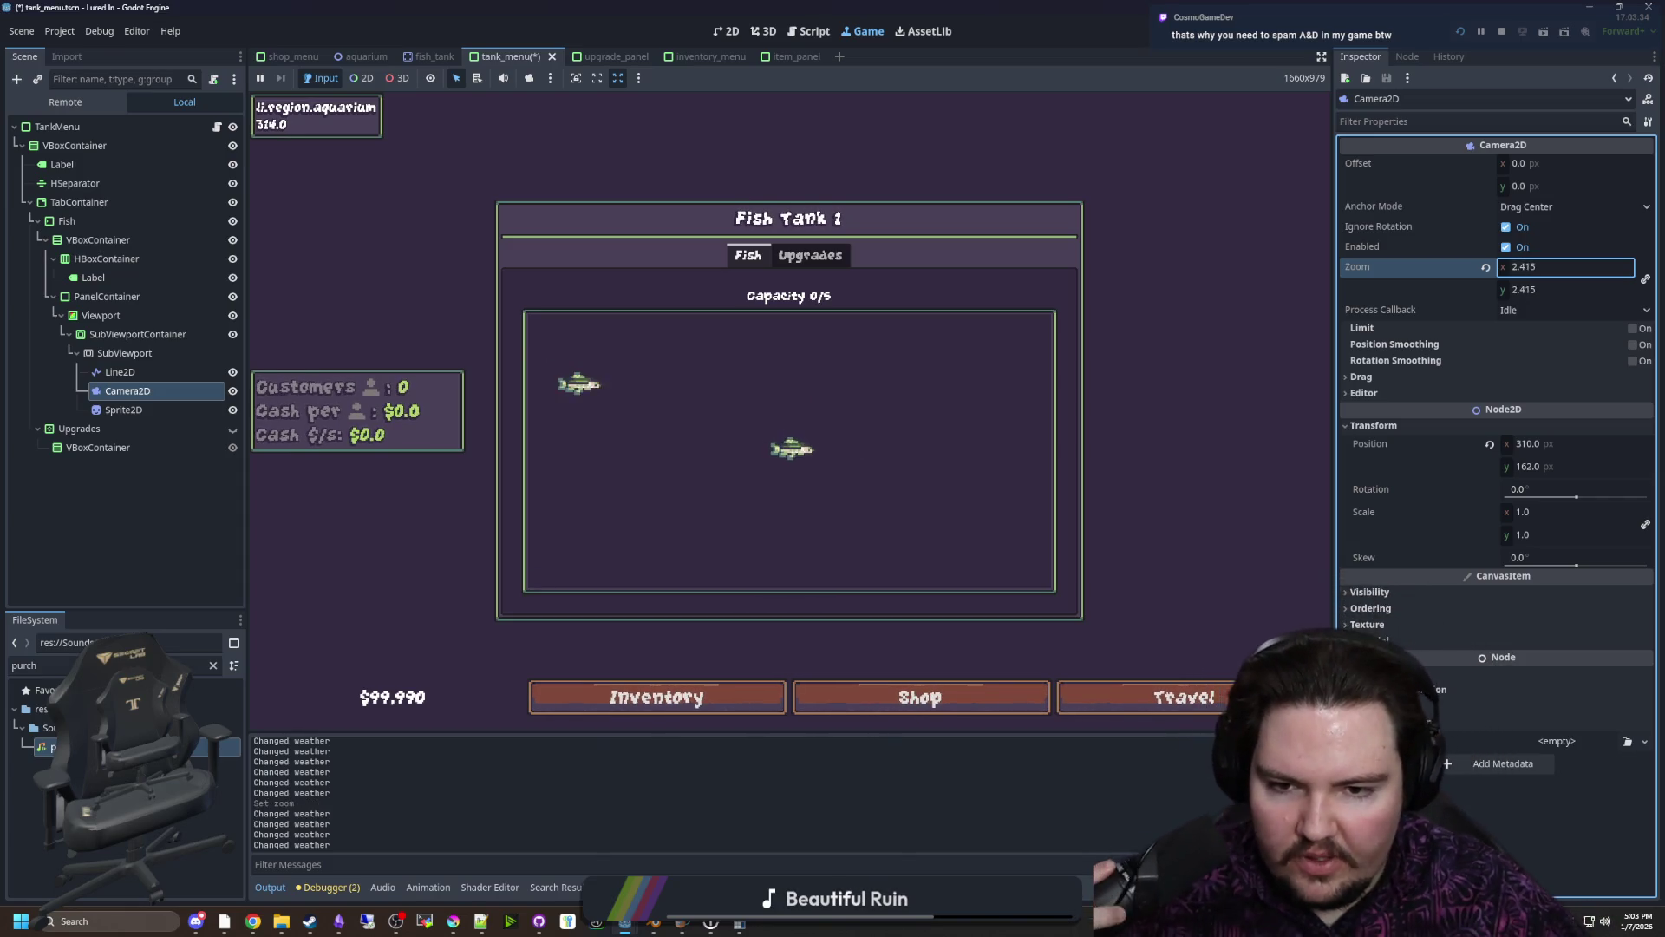
type("5.605")
key("Return")
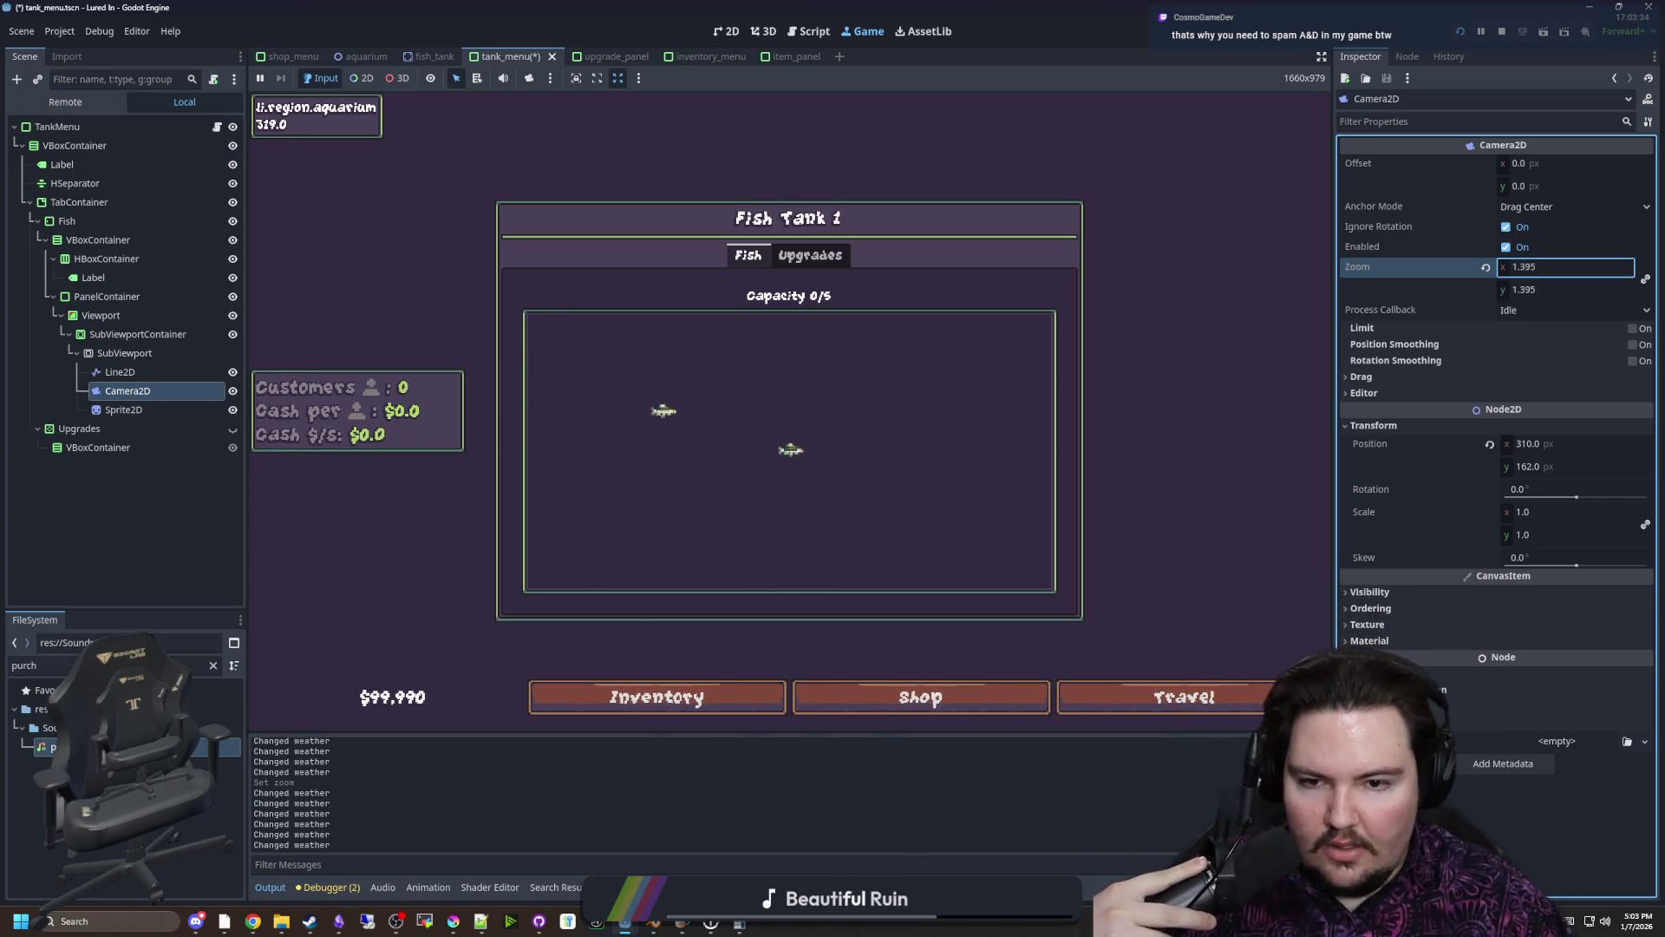
type("5.54")
key("Return")
After trying 1.165 and 1.355, settle the camera zoom at 2.76 and return to 2D
left_click(1569, 266)
type("1.165")
key("Return")
mouse_move(1570, 267)
left_mouse_down()
mouse_move(1630, 266)
mouse_move(1535, 266)
left_mouse_up()
type("2.76")
key("Return")
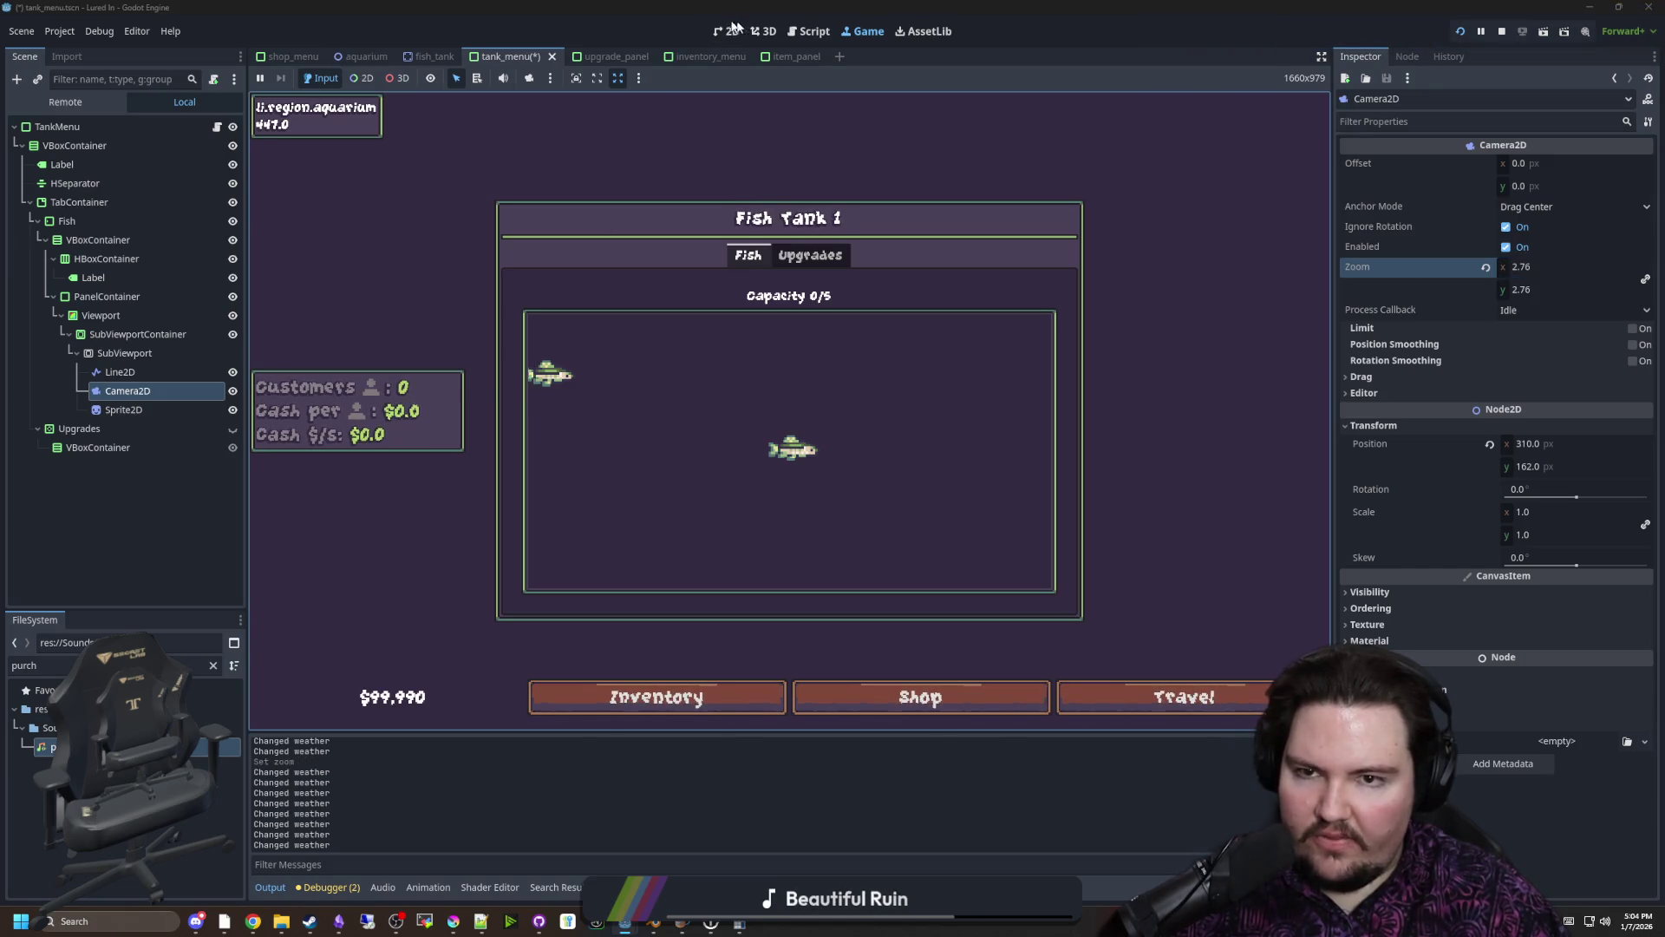
left_click(764, 31)
left_click(728, 31)
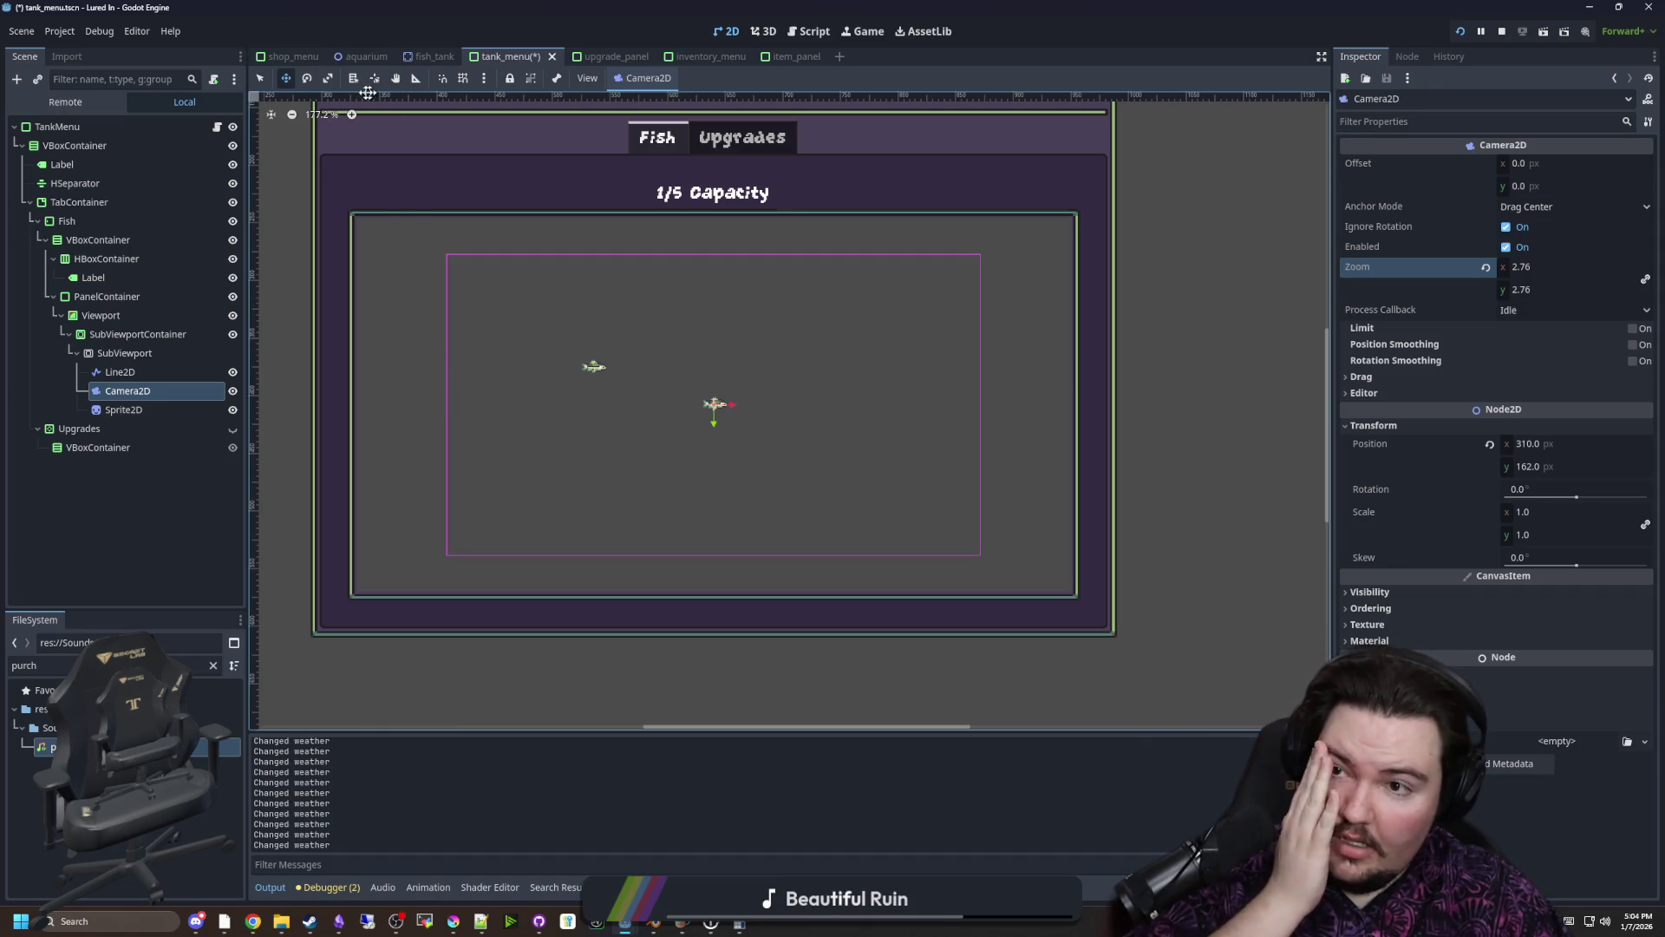
Switch to the selection tool and save the tank menu scene
left_click(262, 78)
scroll(637, 382, "down", 1)
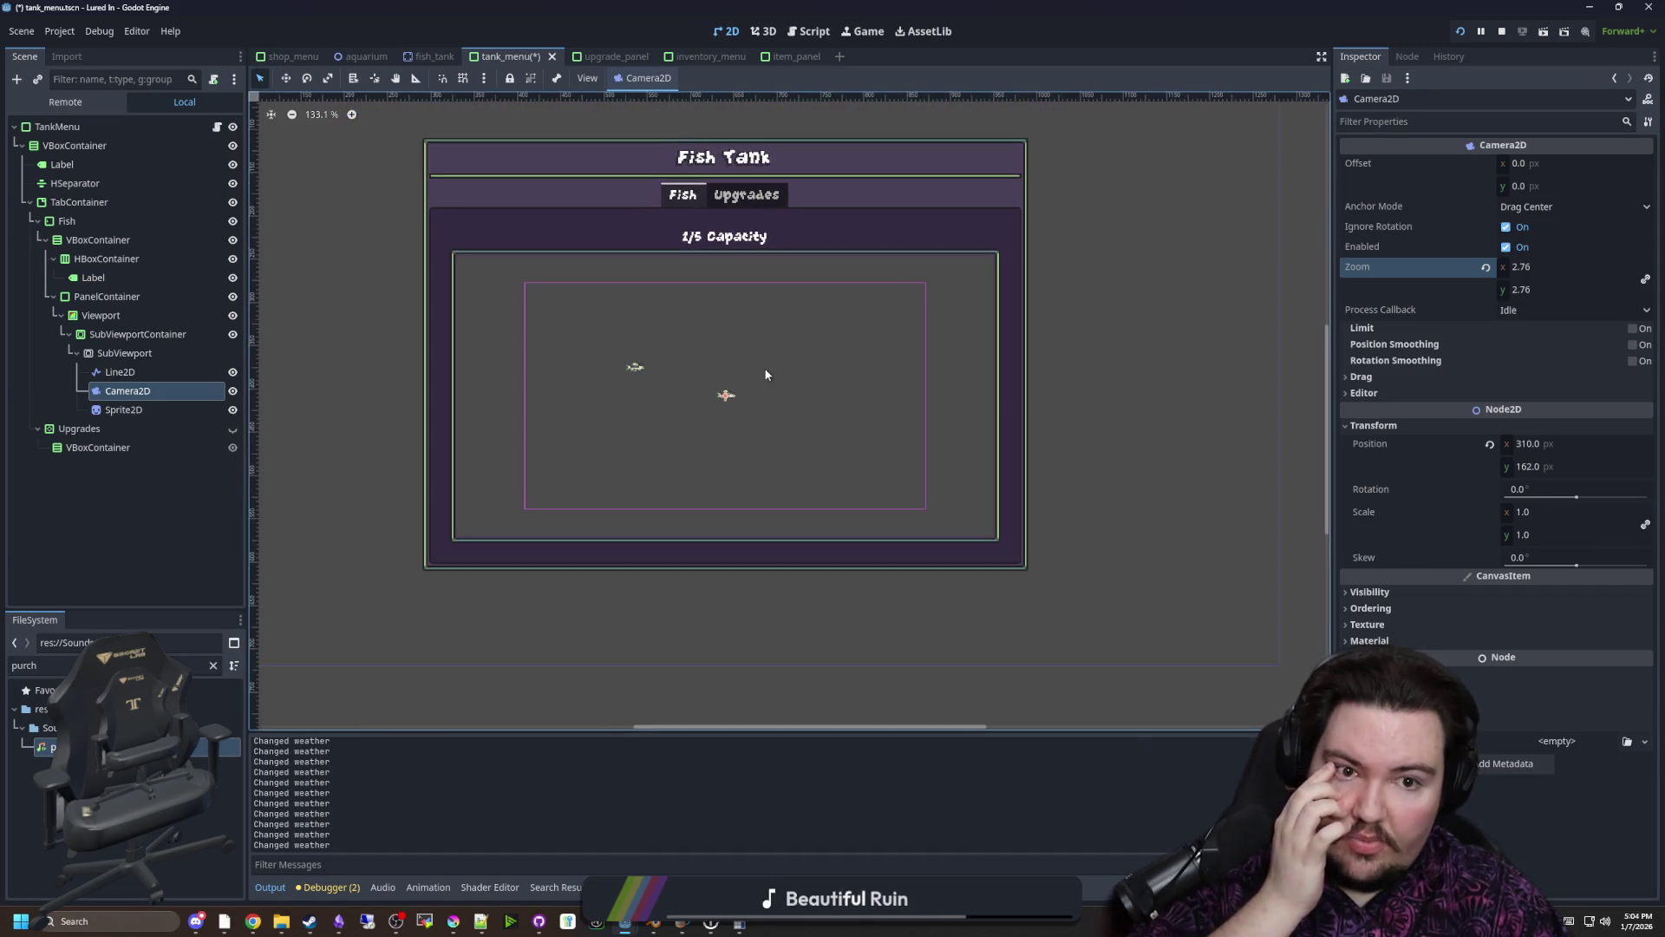
scroll(522, 343, "up", 1)
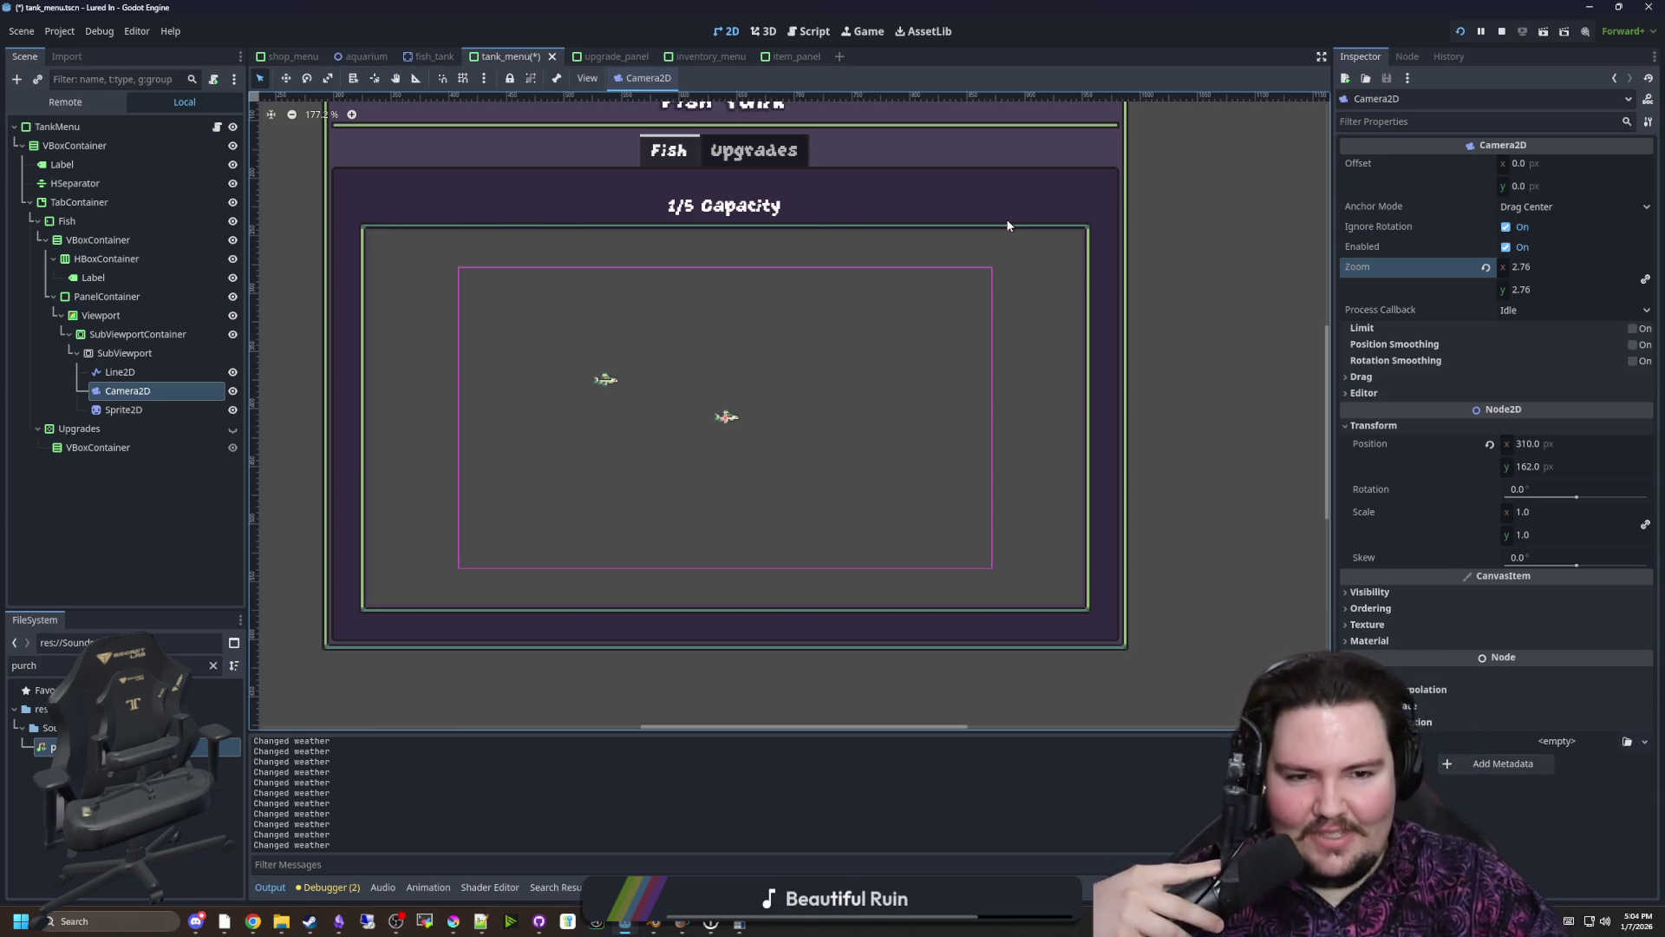
key("ctrl+s")
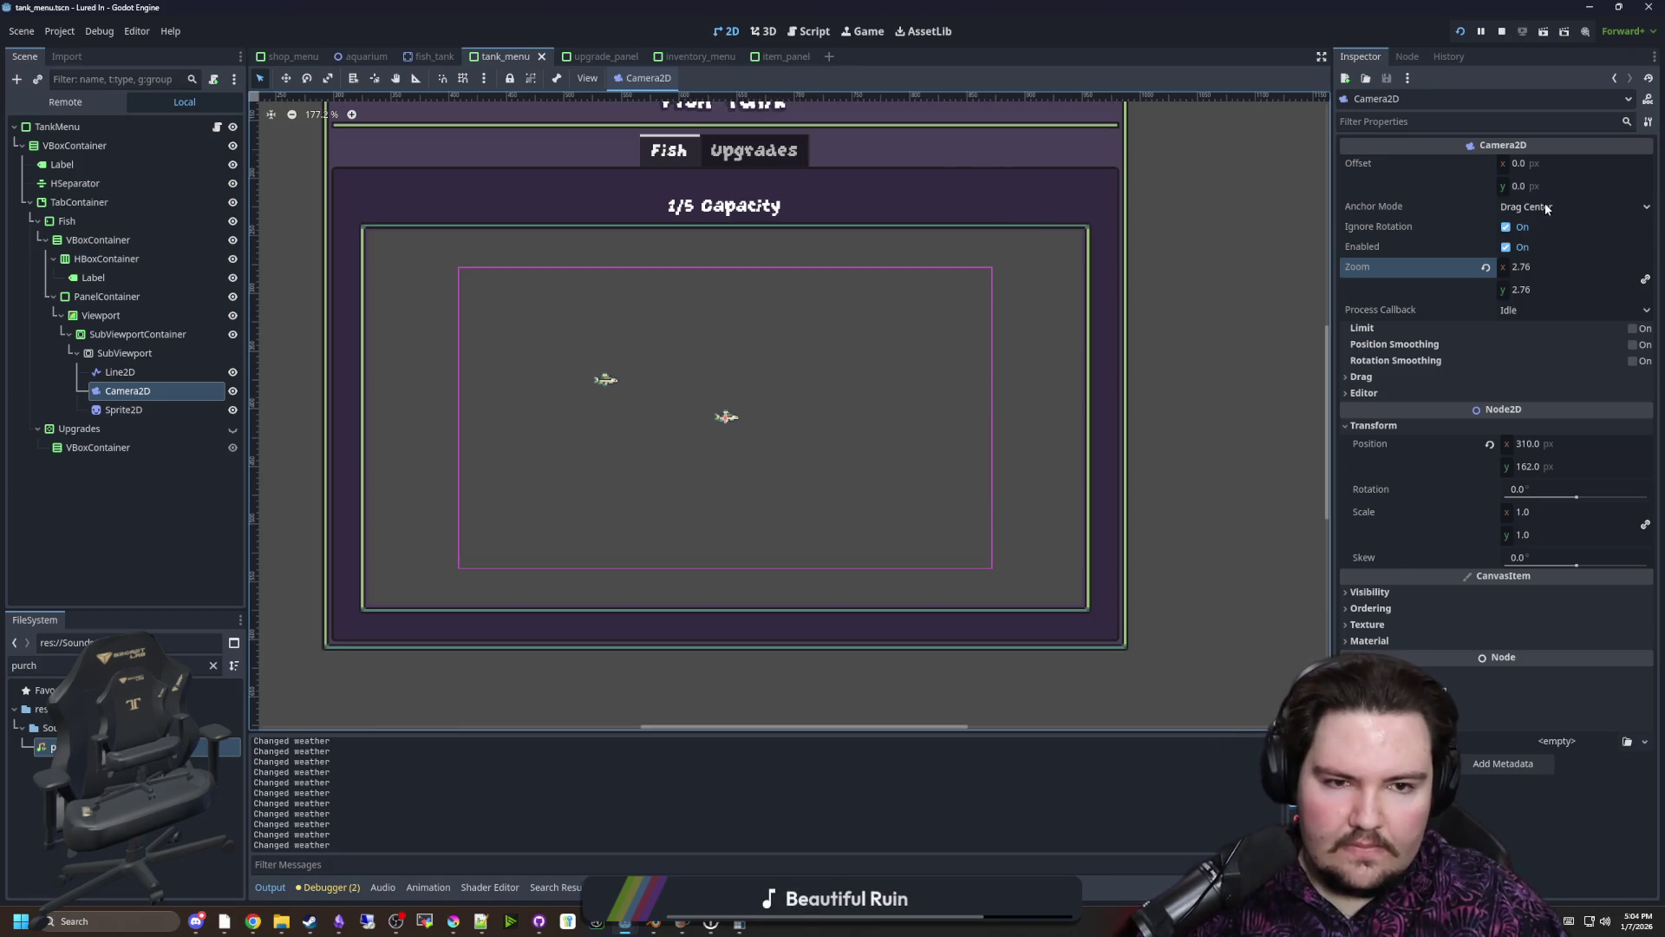
Turn off the camera's ignore rotation and test anchor Fixed Top Left before restoring Drag Center
left_click(1506, 226)
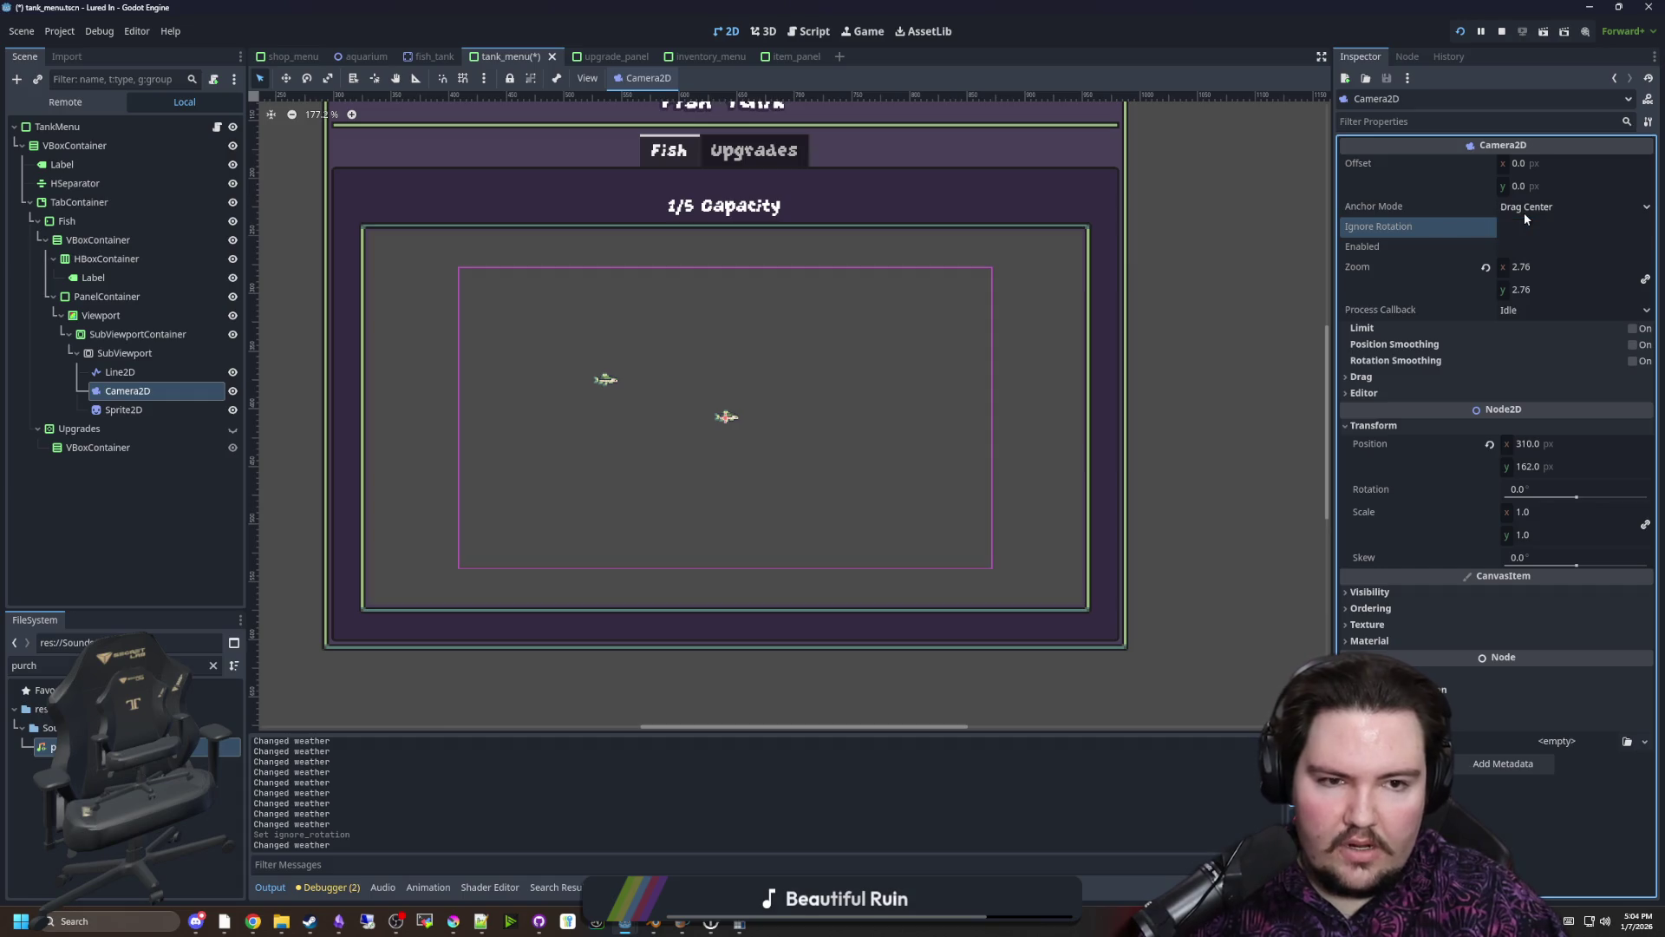
left_click(1548, 207)
left_click(1541, 227)
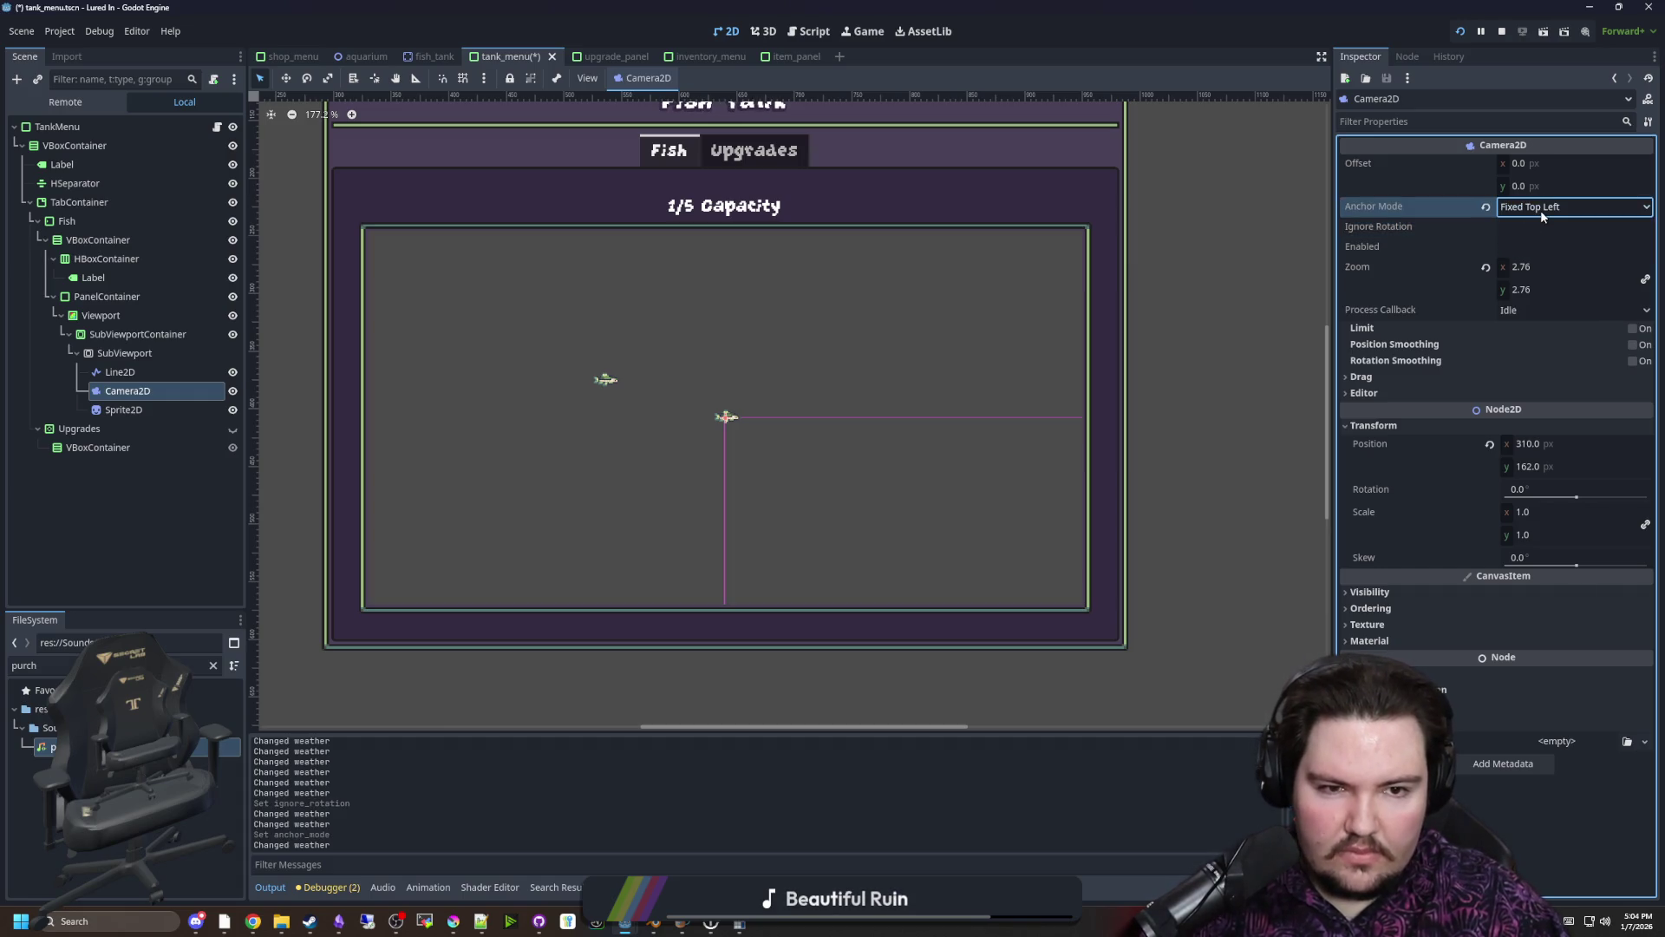
left_click(1541, 208)
left_click(1537, 246)
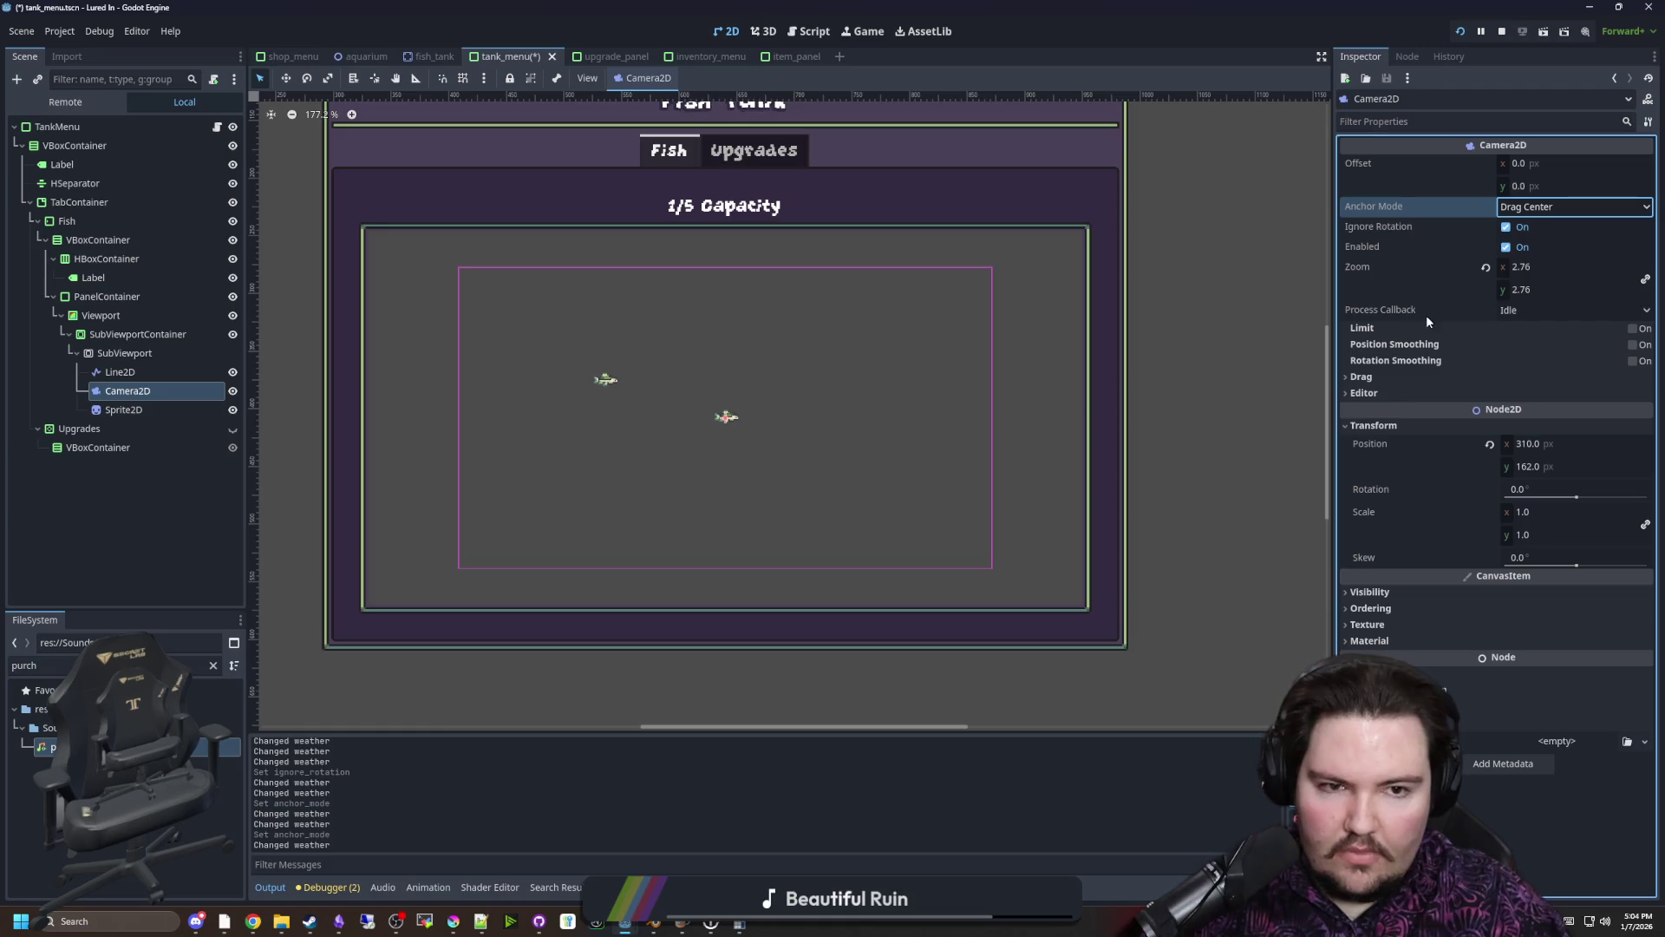
Inspect the Line2D and SubViewport nodes' properties
left_click(139, 372)
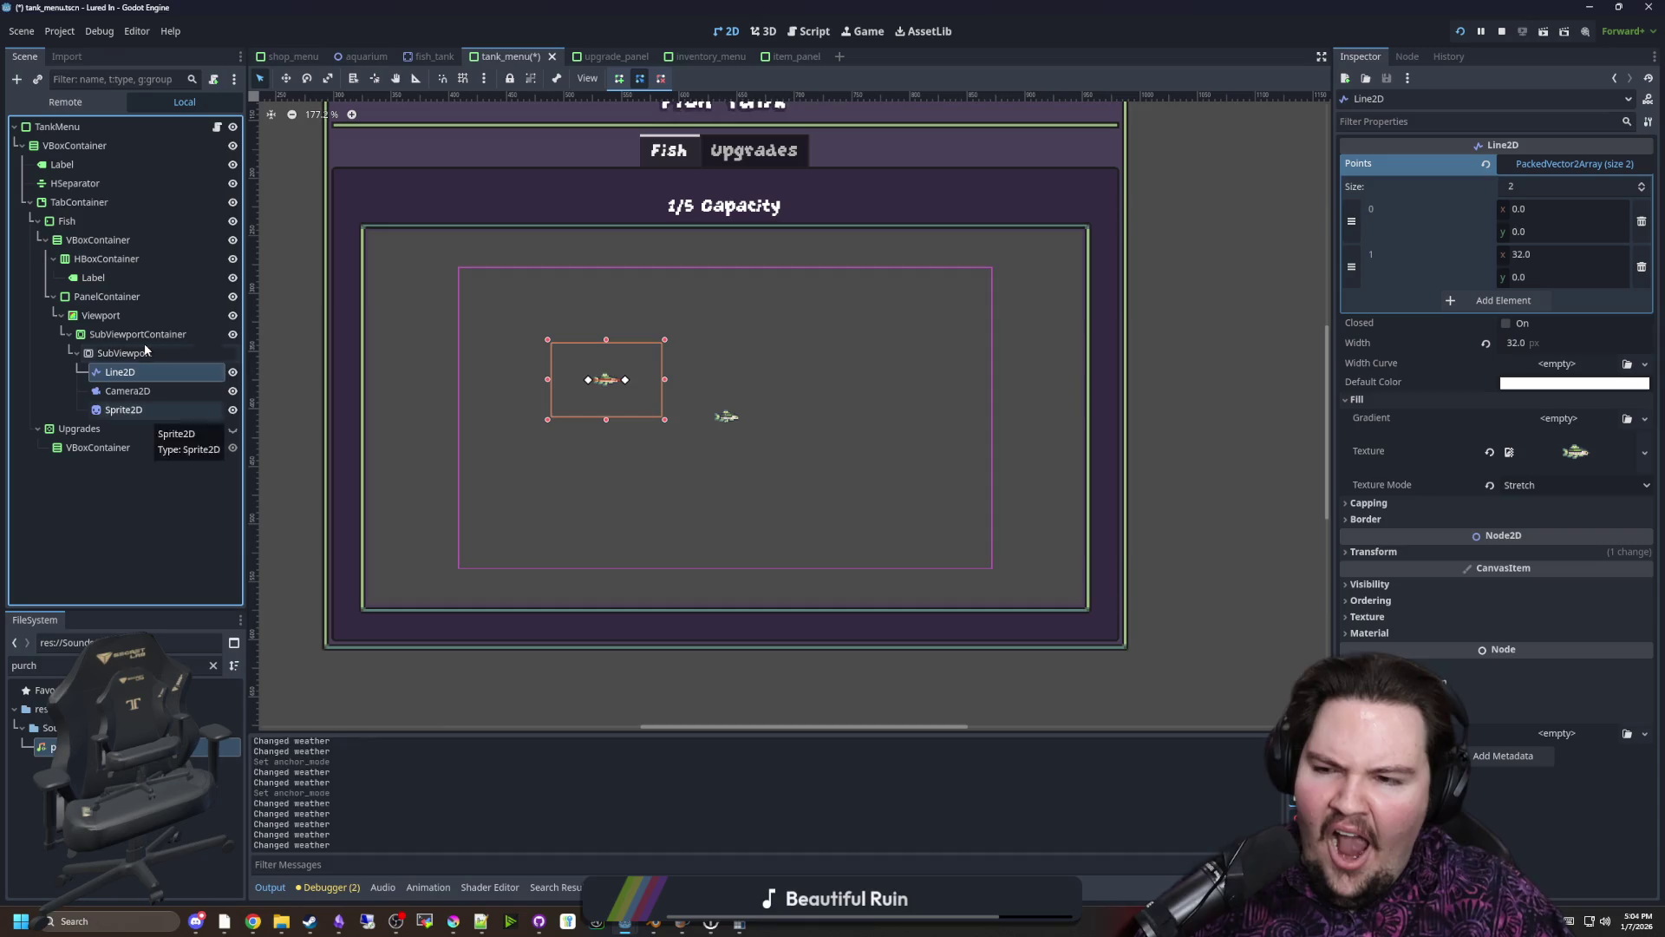
left_click(126, 352)
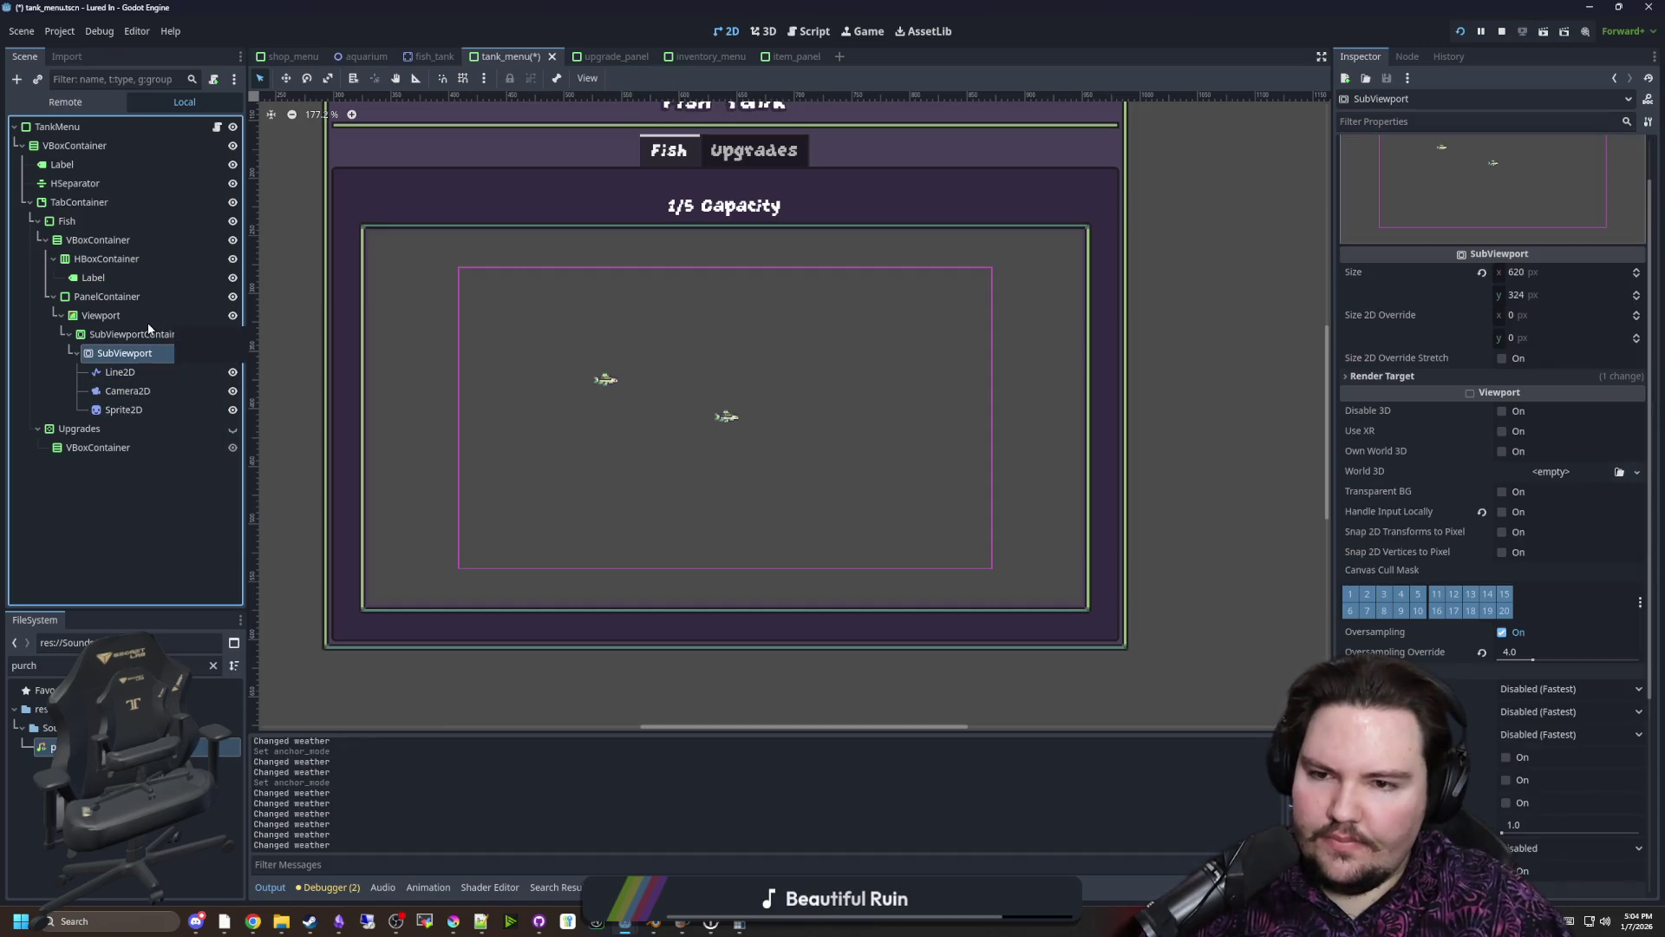
left_click(121, 356)
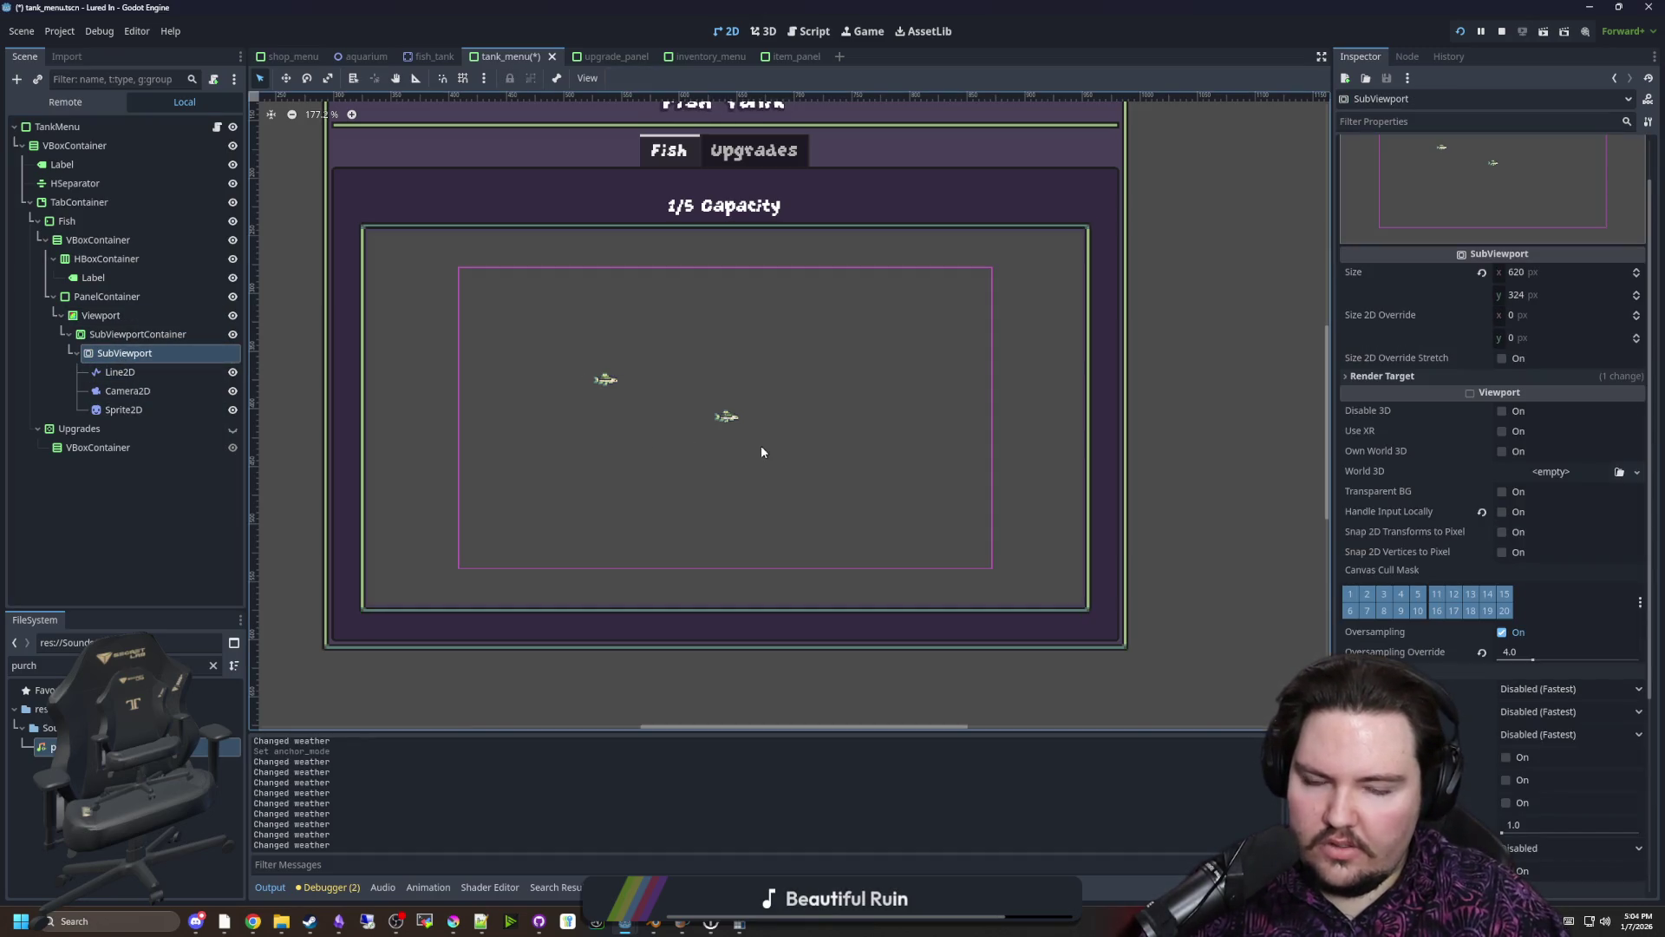
scroll(1404, 206, "up", 2)
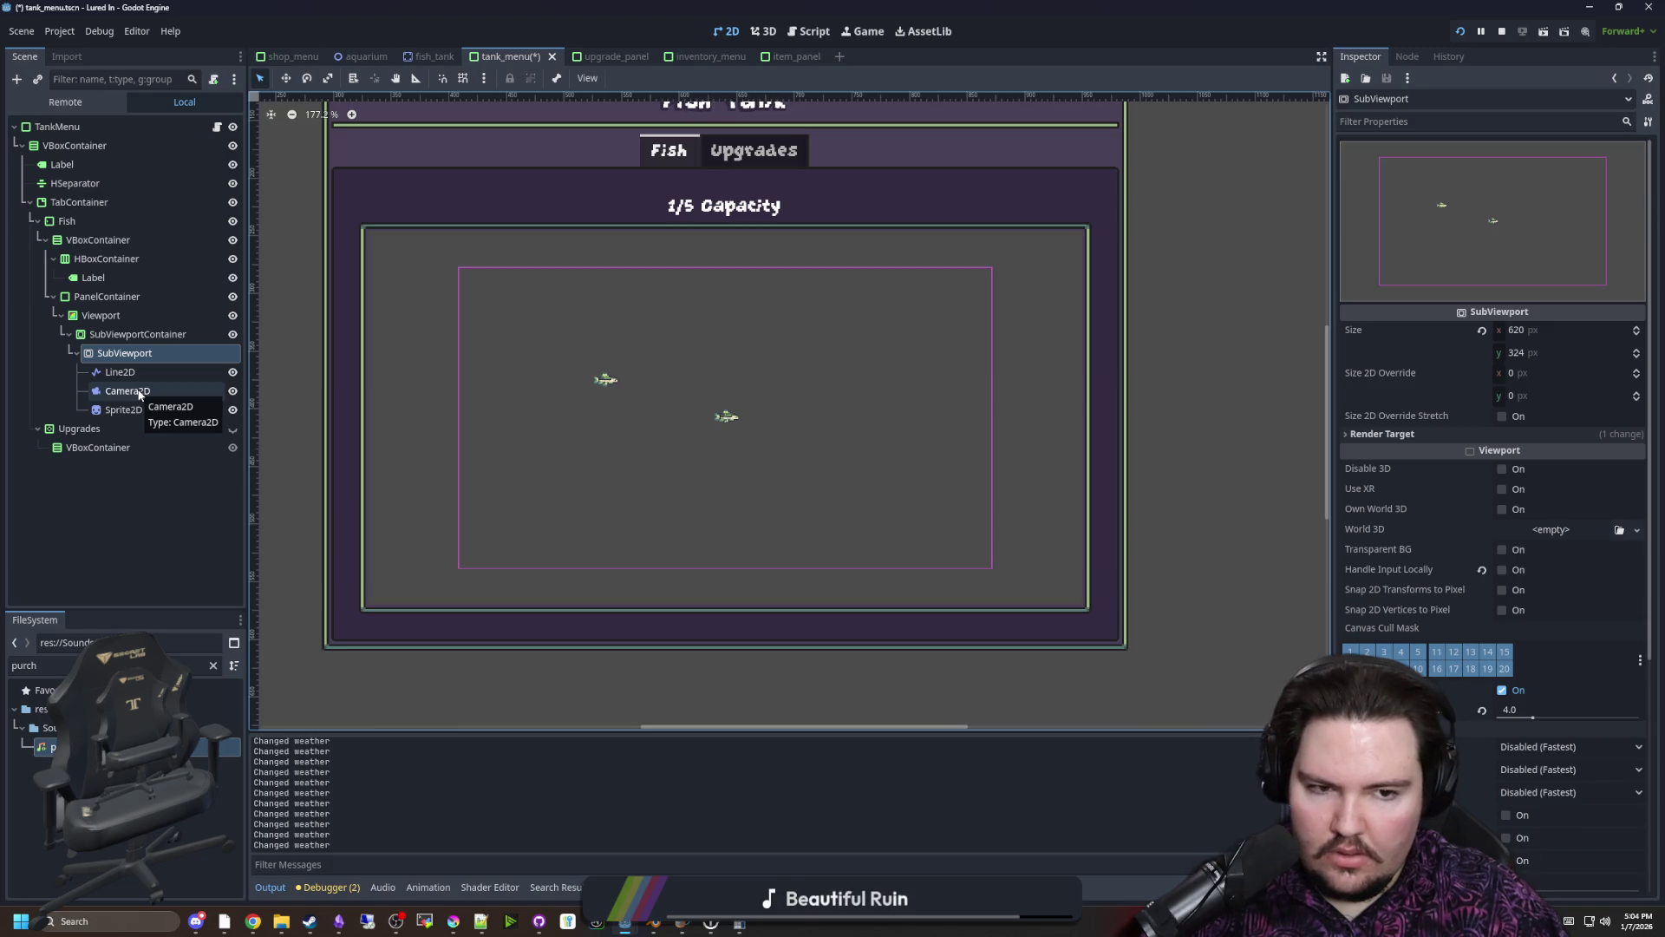
Set the tank Camera2D zoom to 2 and run the scene with F6
left_click(137, 391)
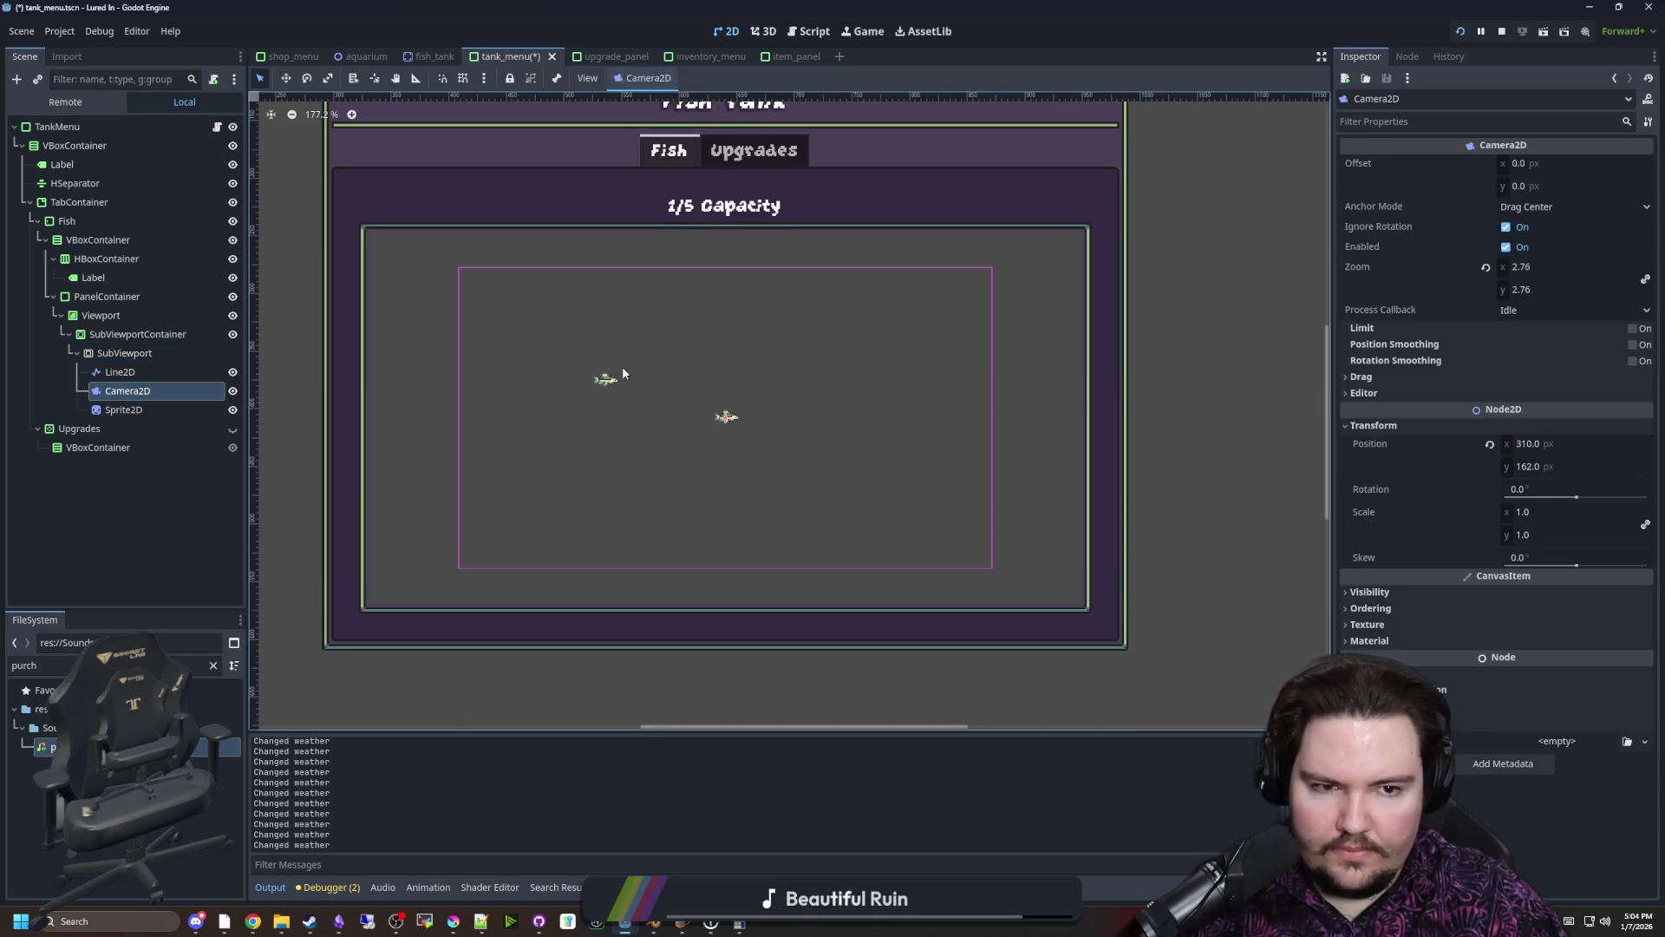
scroll(621, 366, "up", 2)
left_click(1542, 267)
type("2")
key("Return")
key("F6")
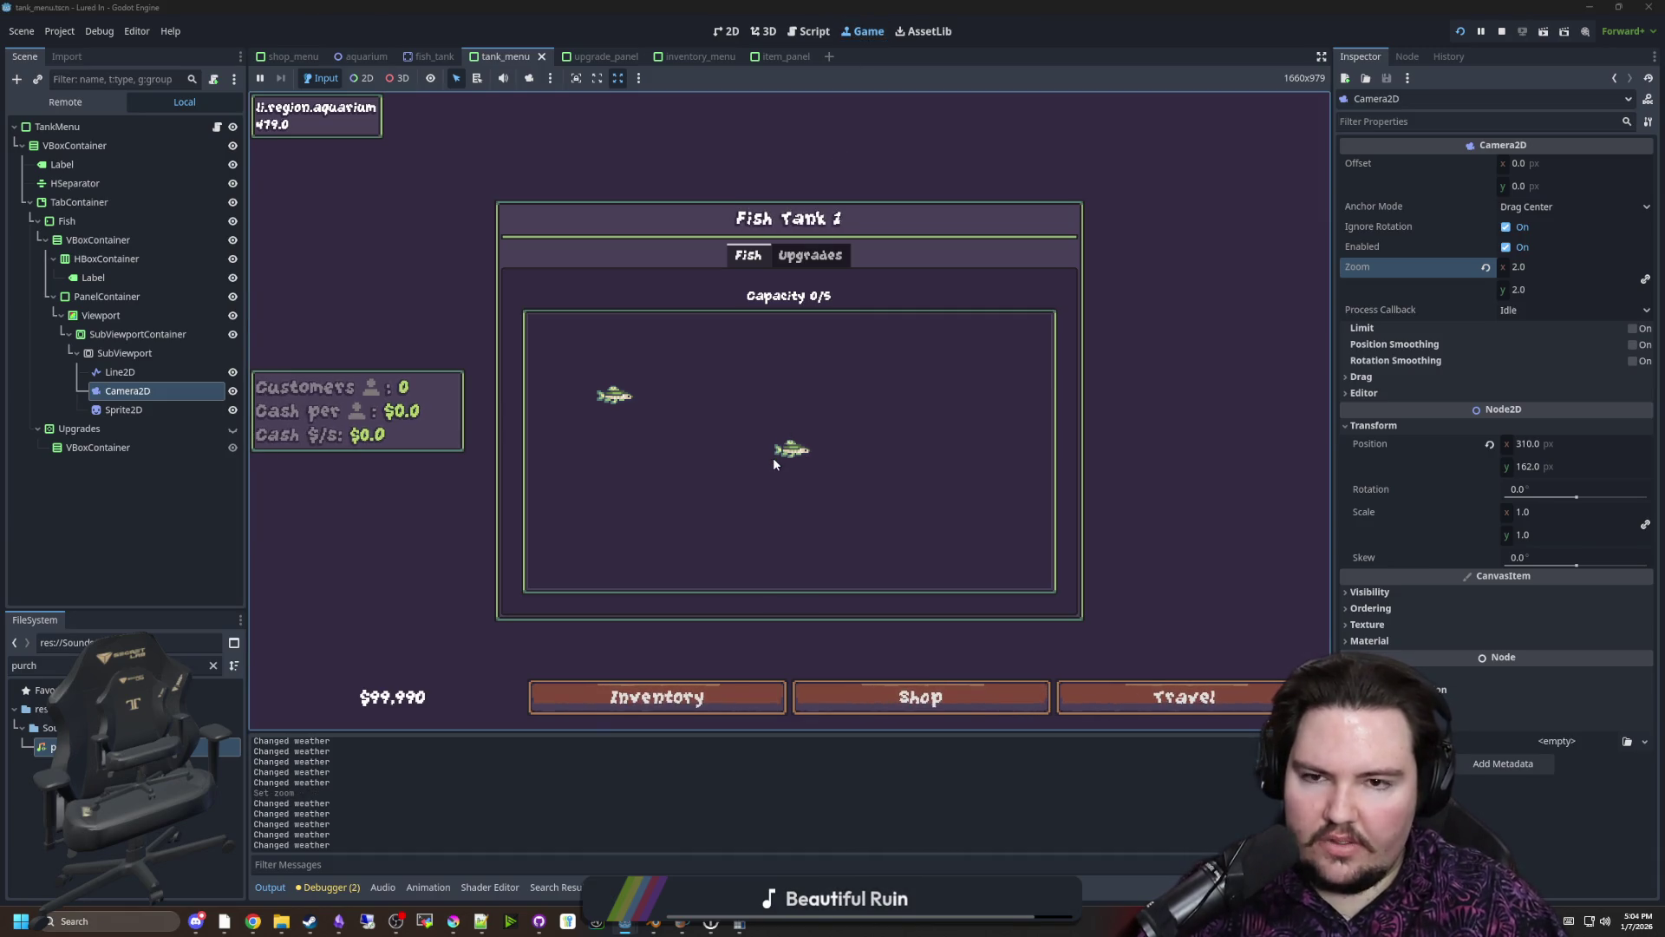
Set the Camera2D zoom to 3.0, then select the SubViewport to check its properties
left_click(1570, 266)
type("3")
key("Return")
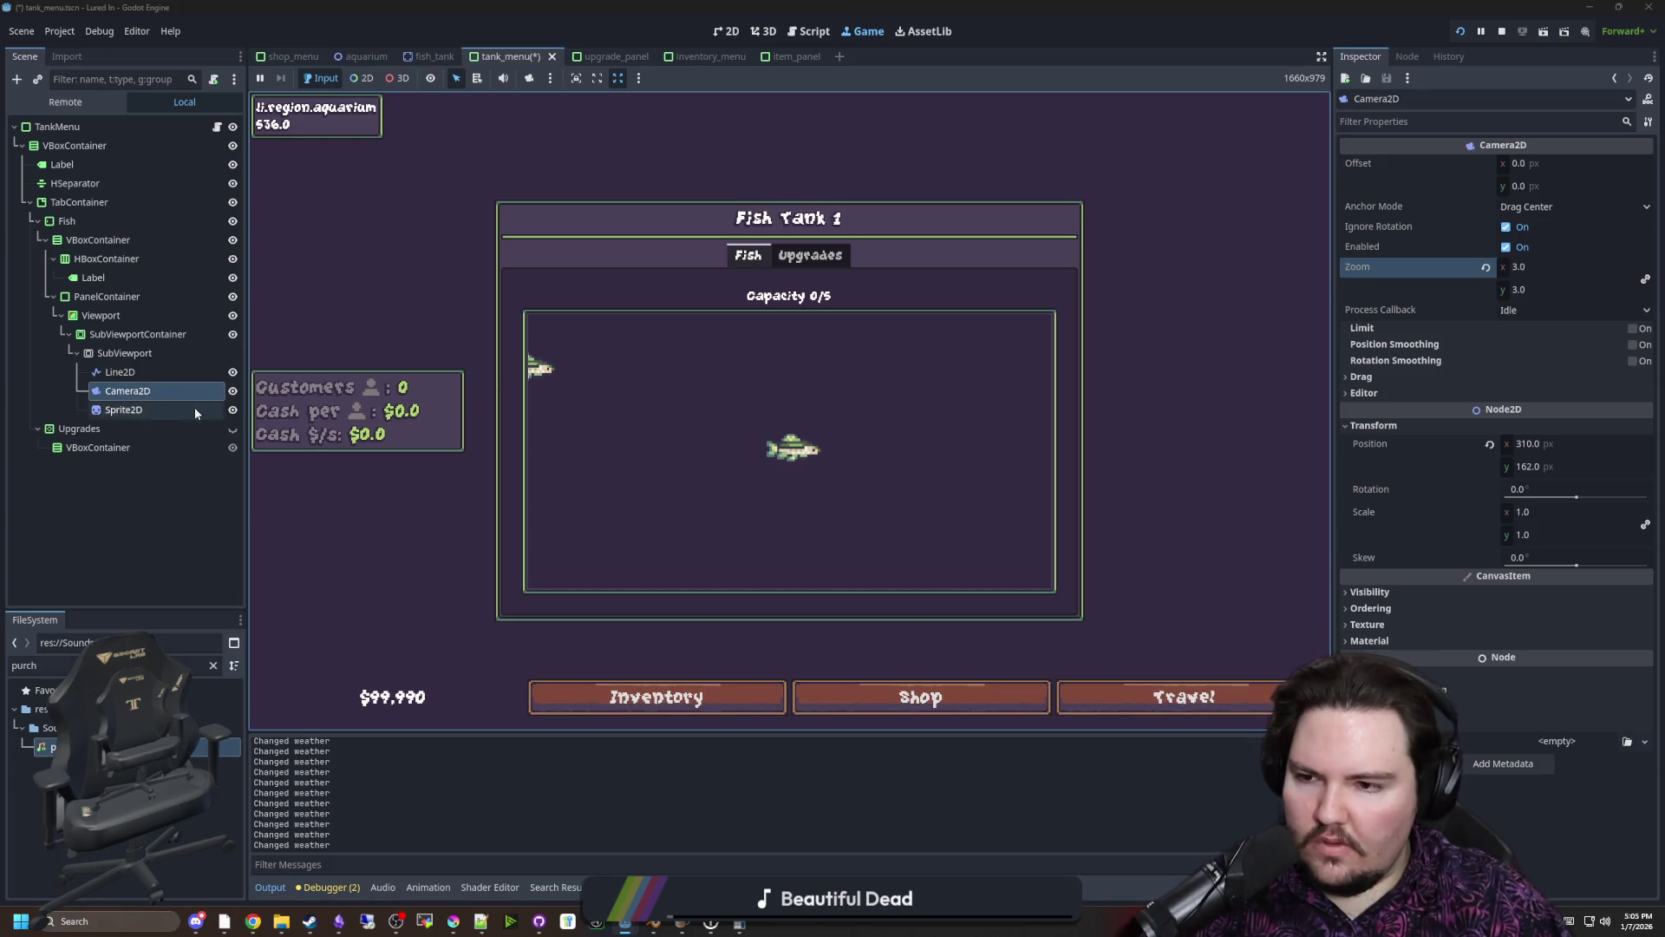
mouse_move(1393, 313)
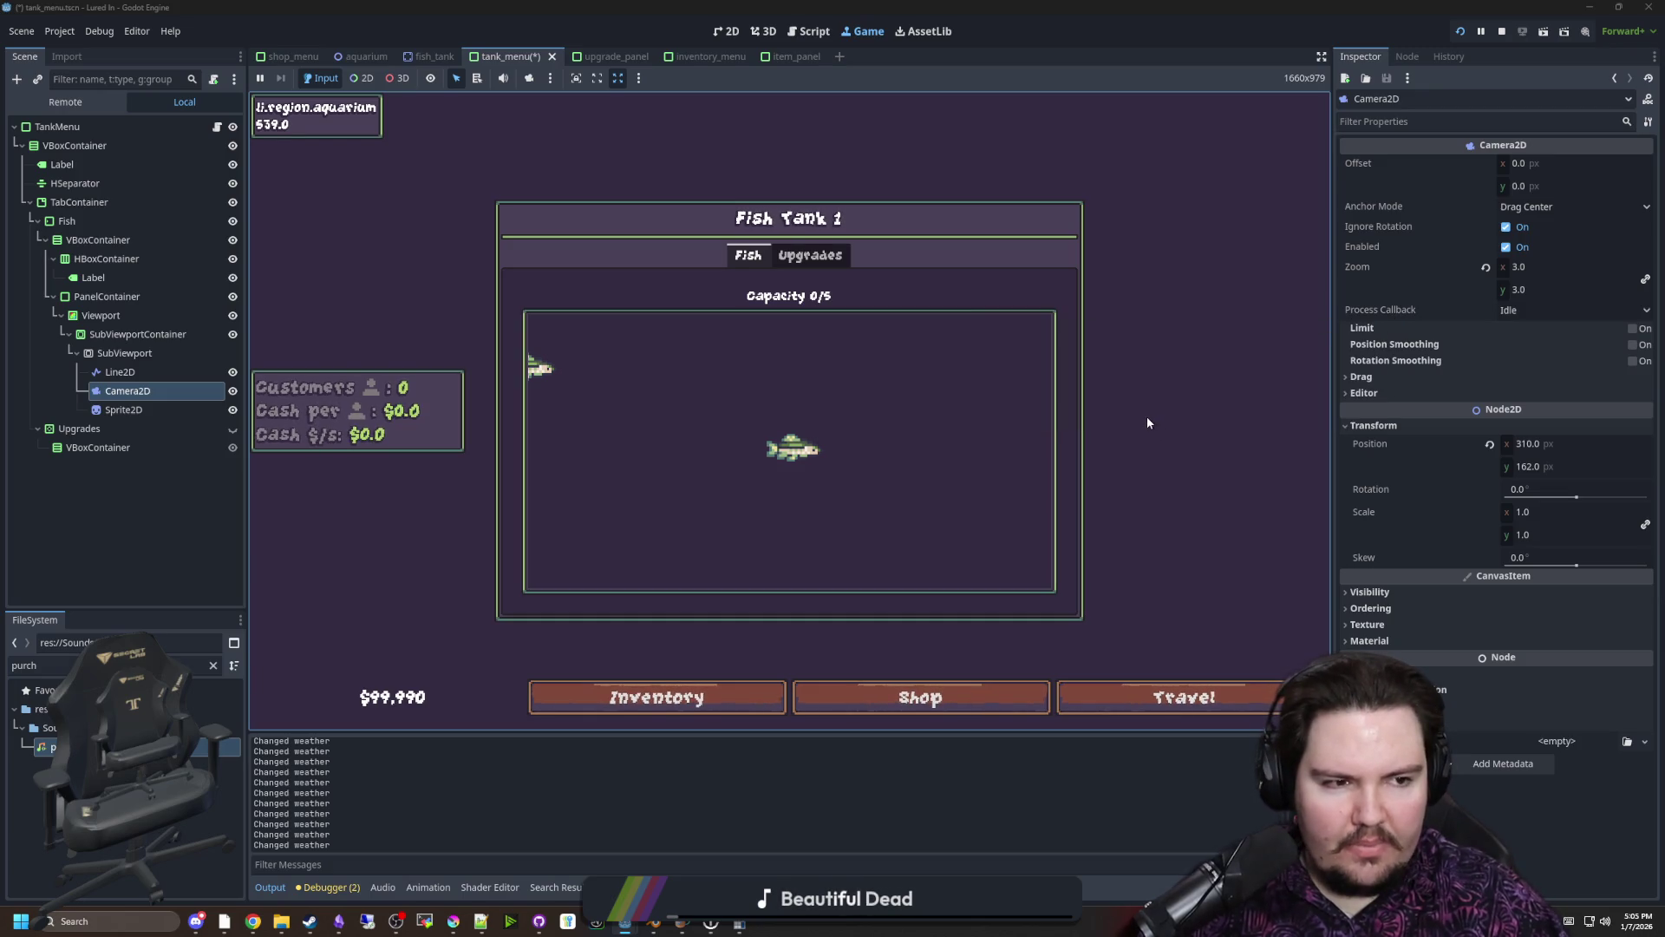
left_click(153, 355)
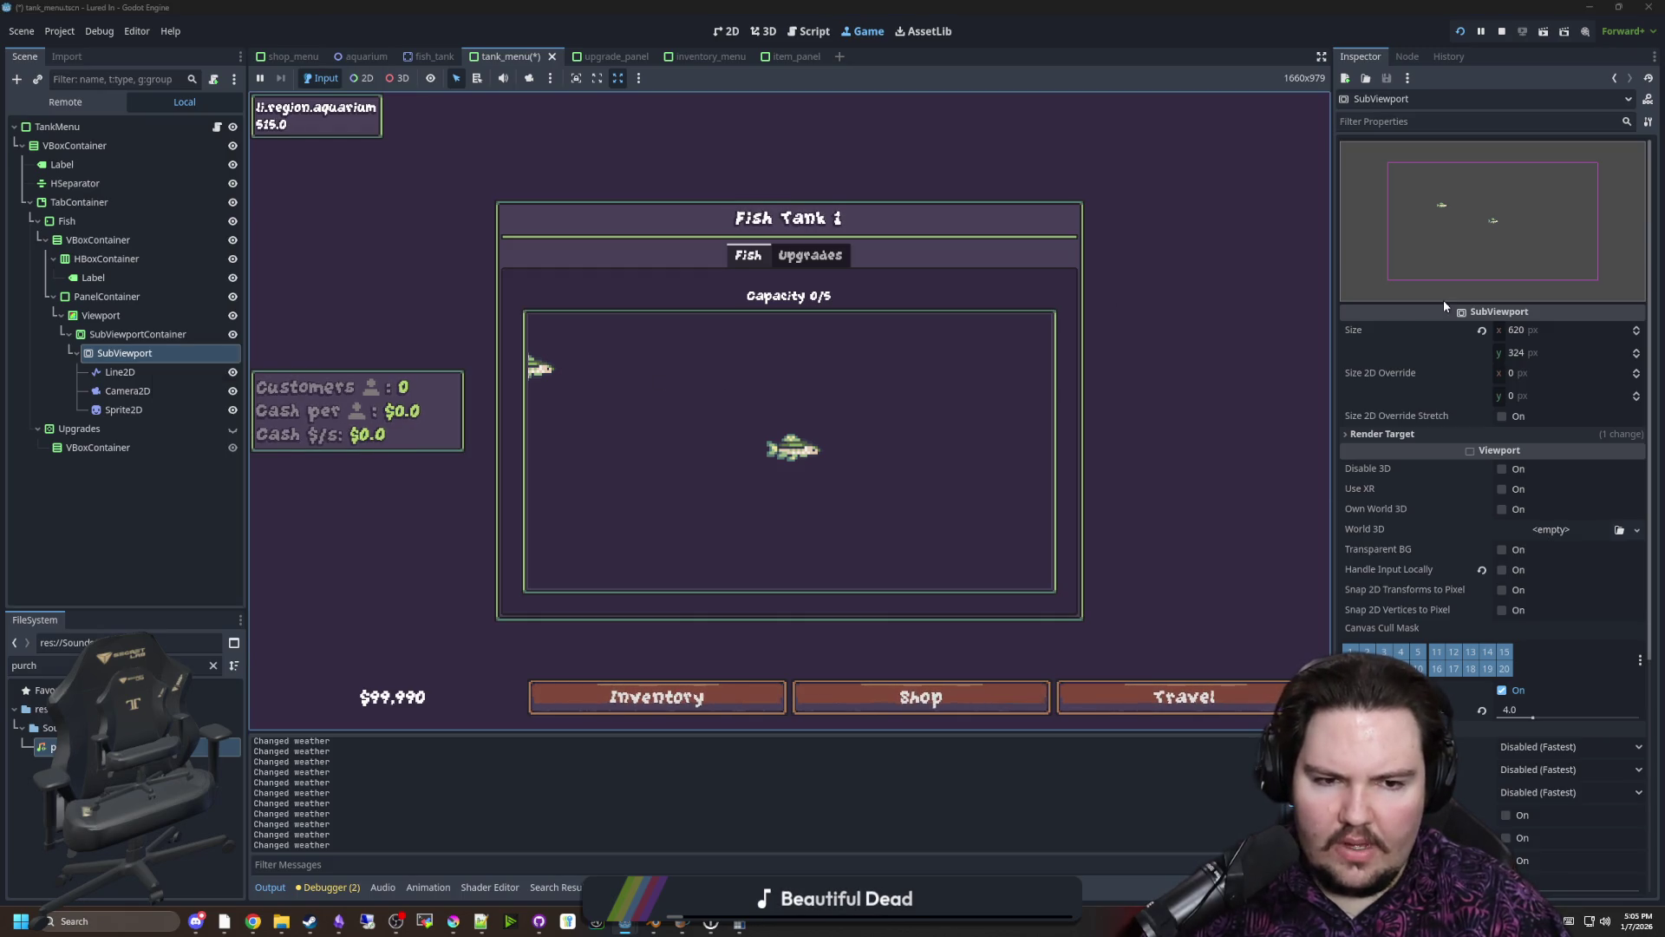
left_click(1504, 418)
left_click(1504, 418)
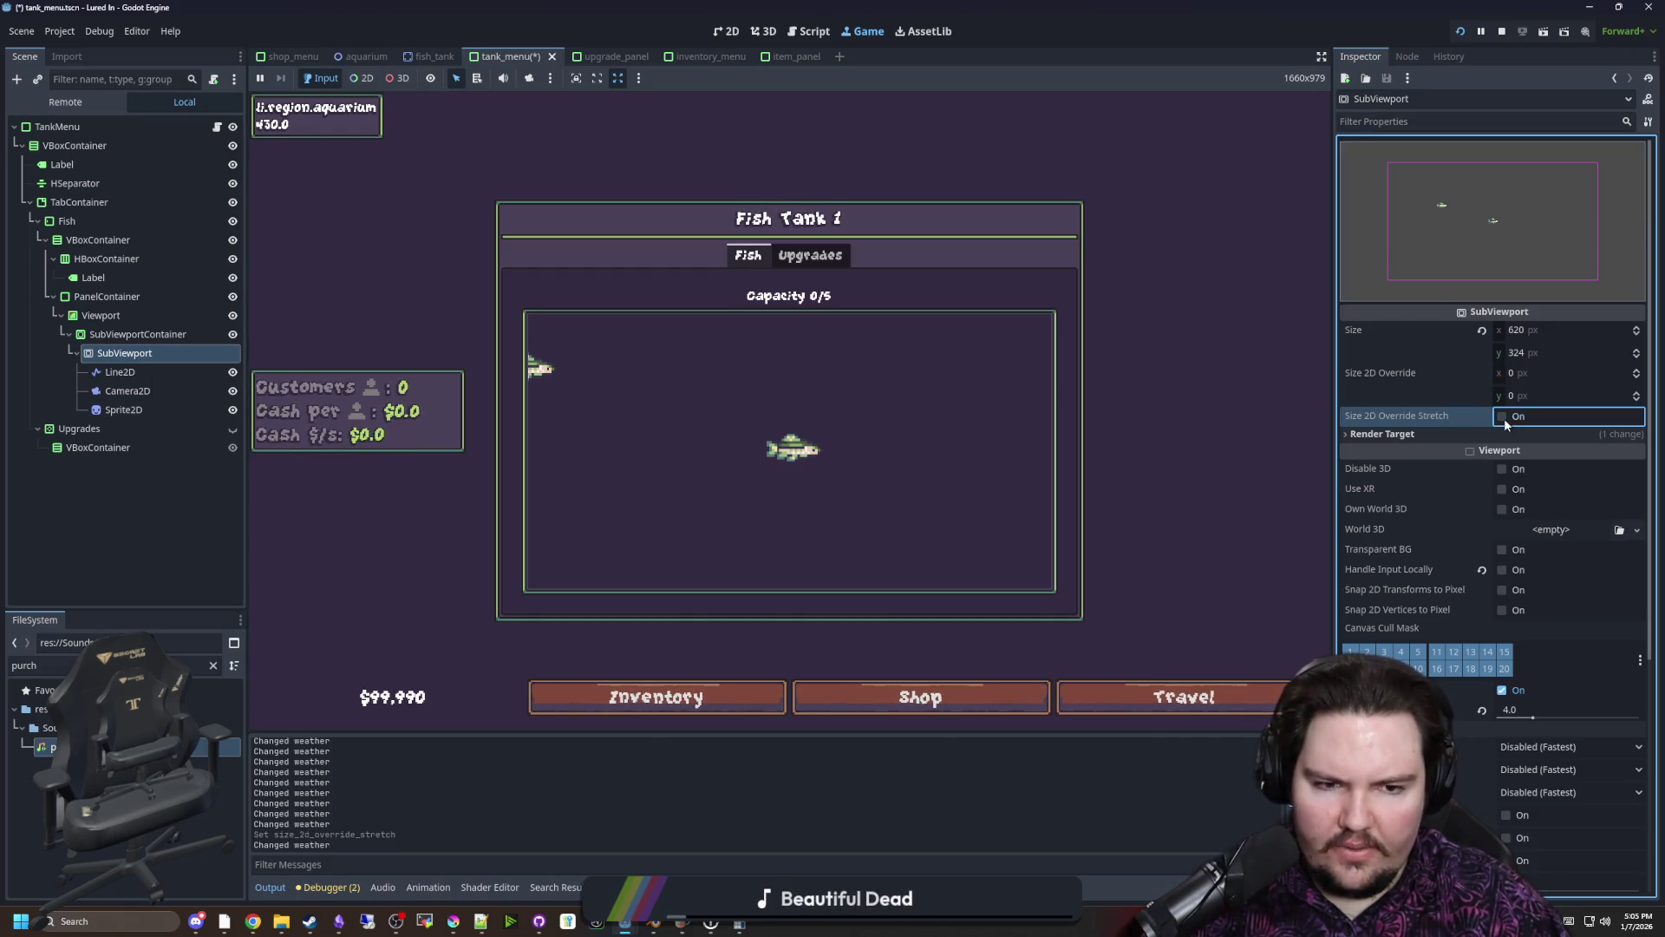
left_click(1544, 373)
type("555")
key("Return")
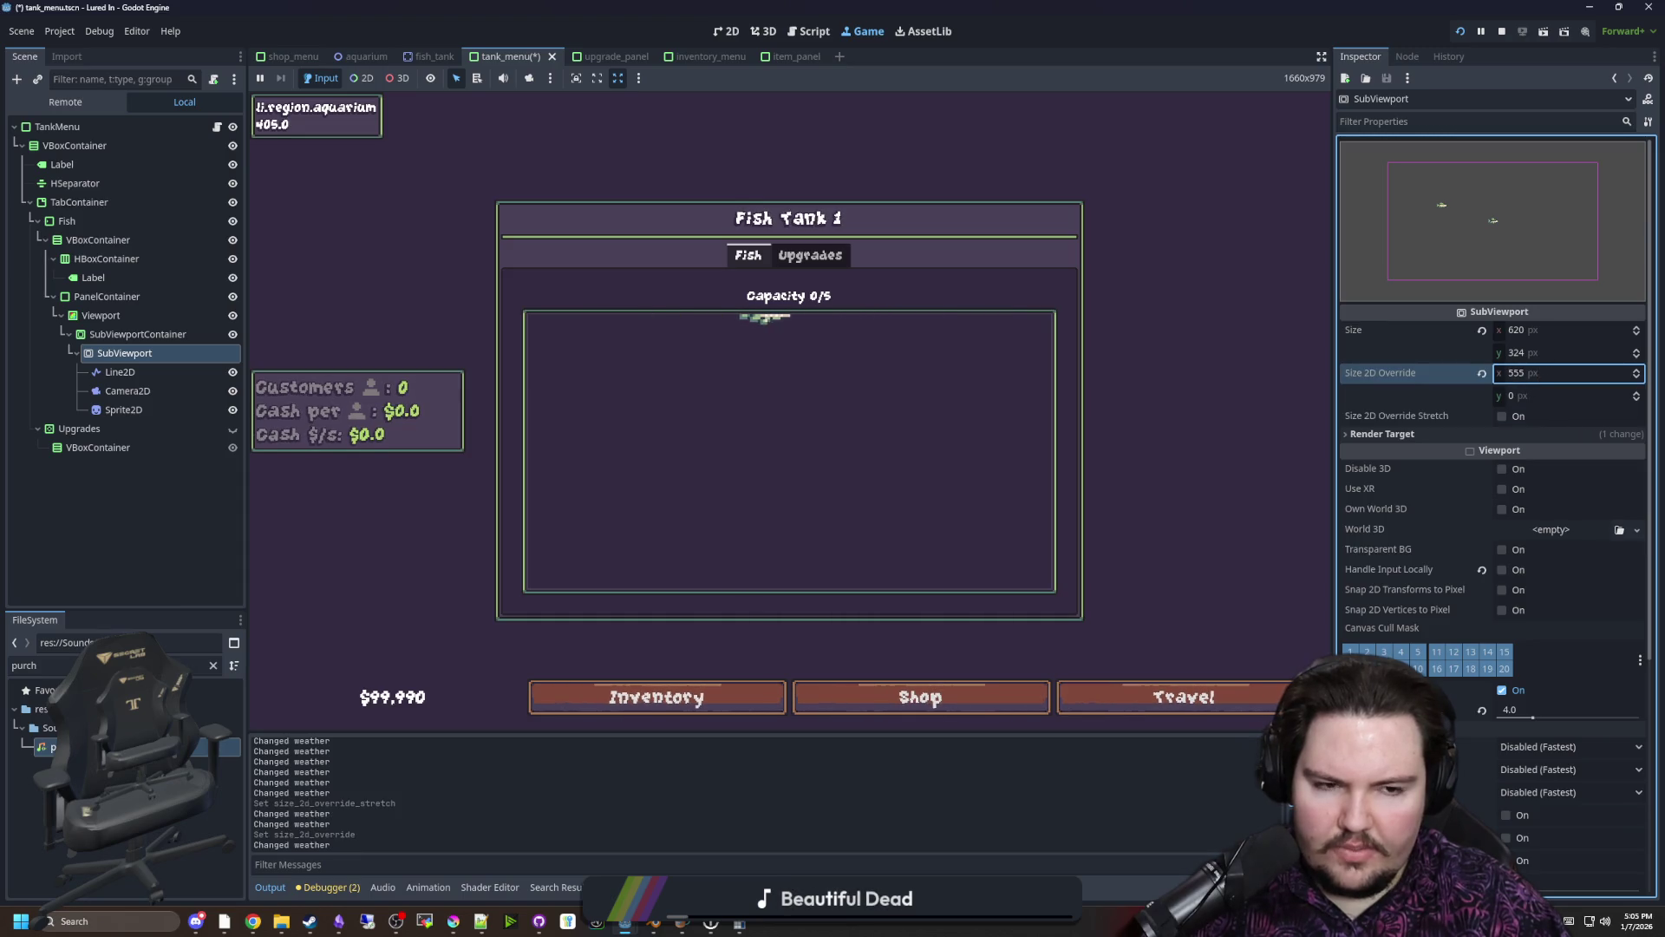
type("490")
key("Tab")
type("565")
key("BackSpace")
key("BackSpace")
key("BackSpace")
type("465")
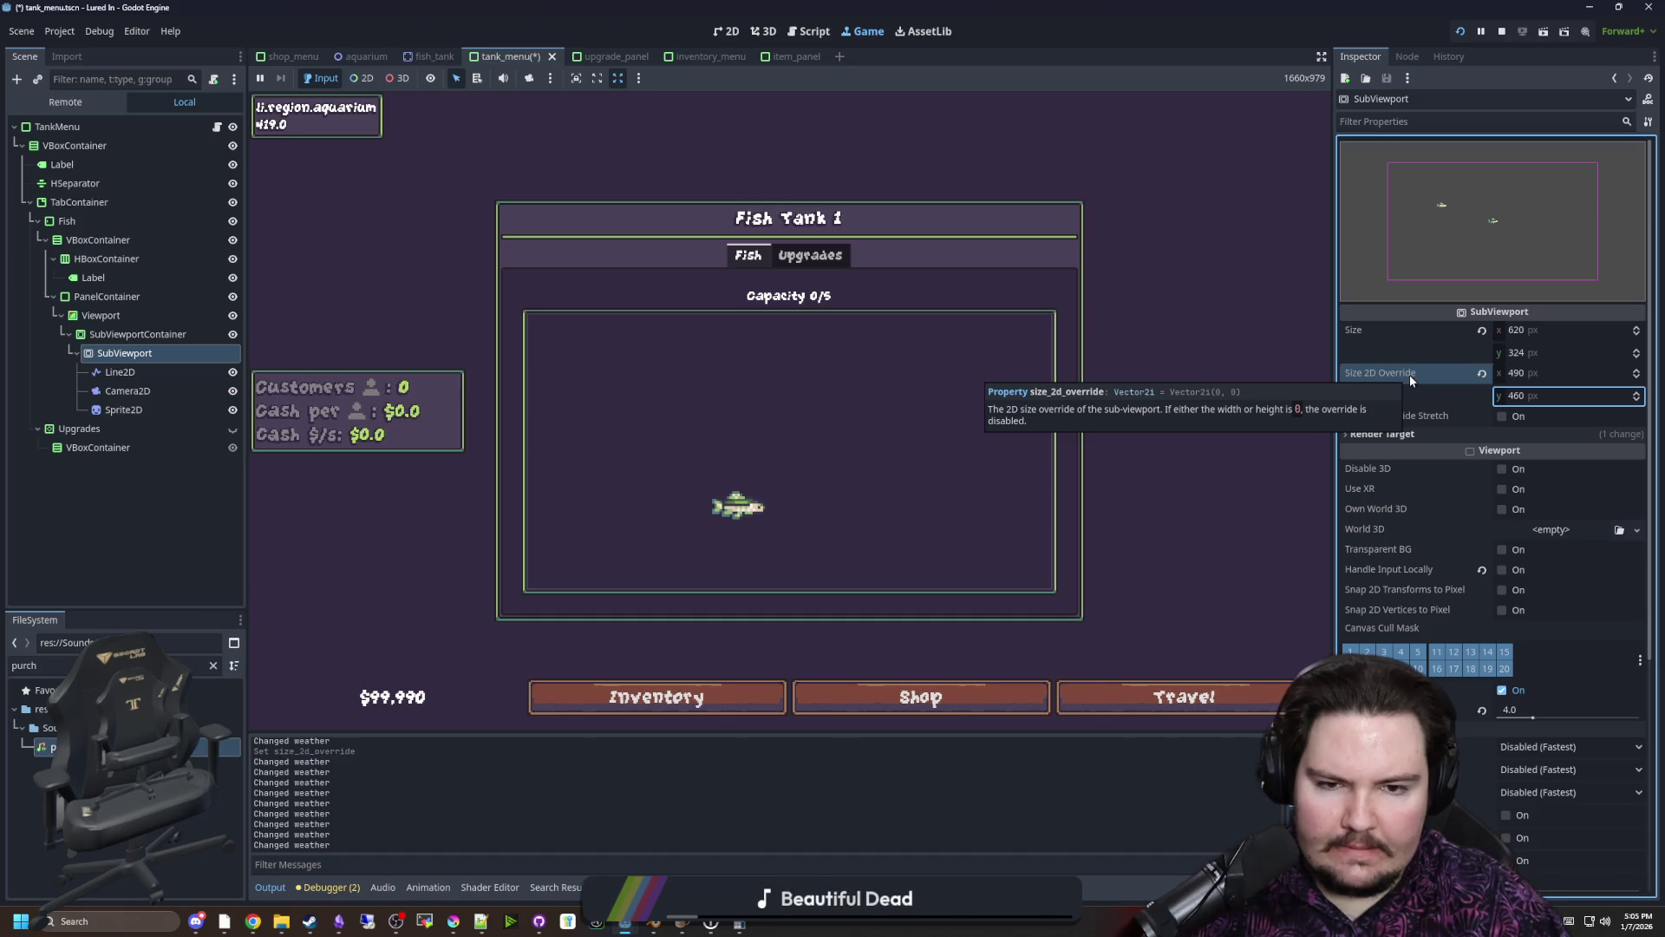
left_click(1542, 335)
left_click(1527, 373)
type("620")
key("Return")
left_click(1528, 395)
type("324")
key("Return")
left_click(724, 32)
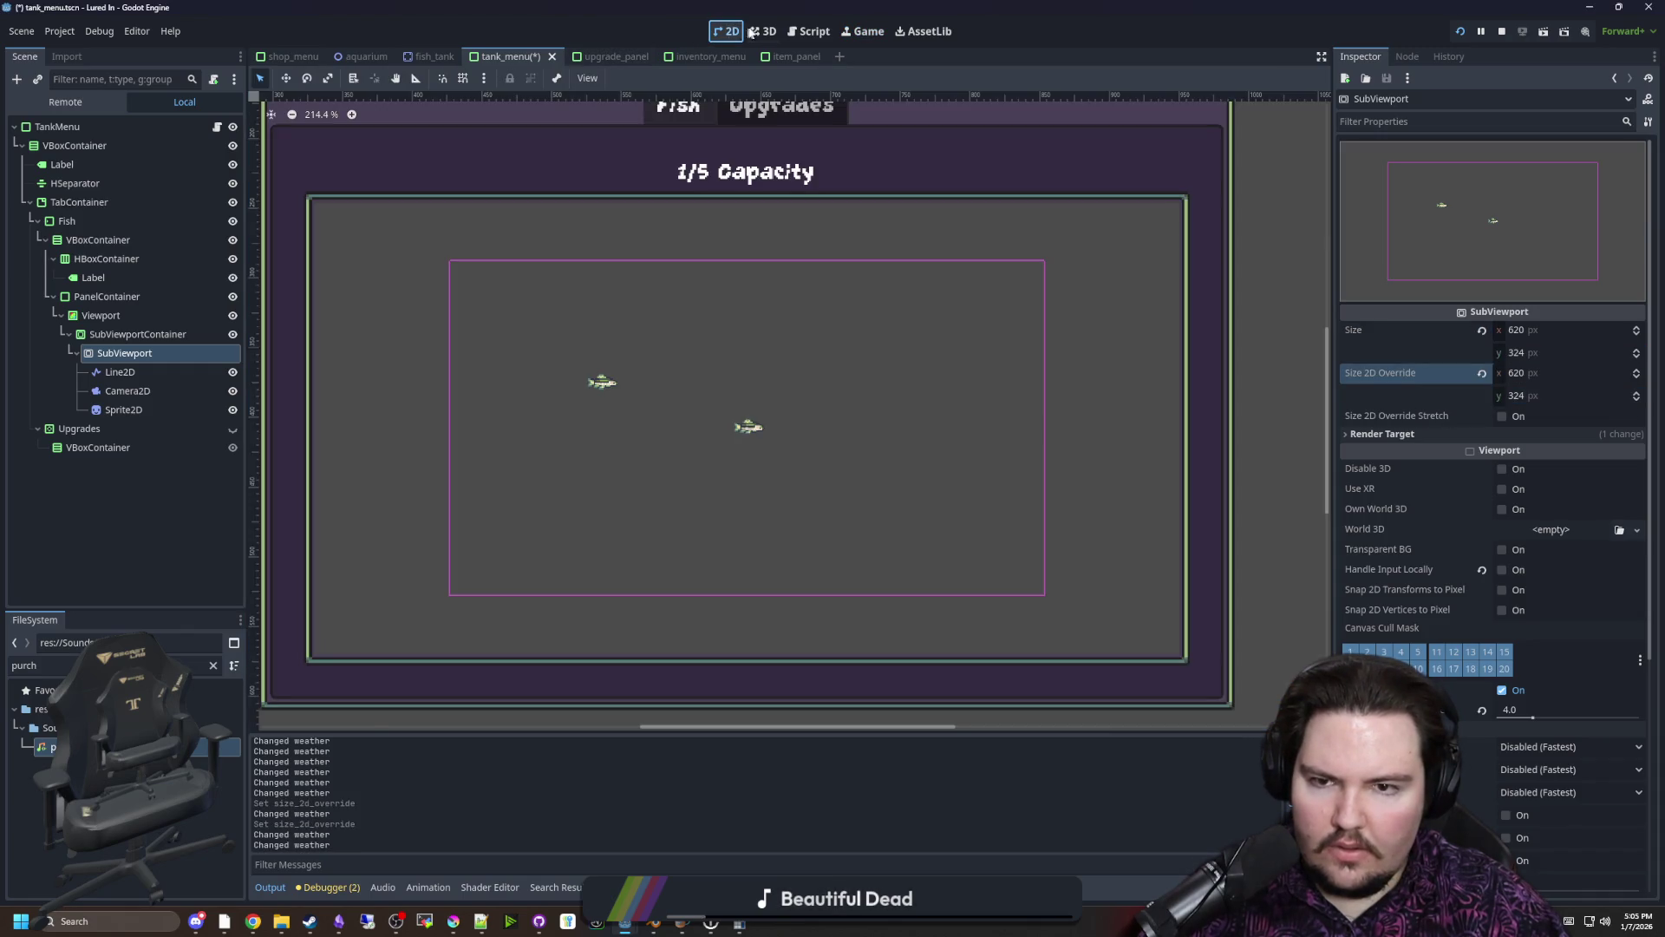
left_click(868, 31)
left_click(1526, 373)
type("700")
left_click(1482, 372)
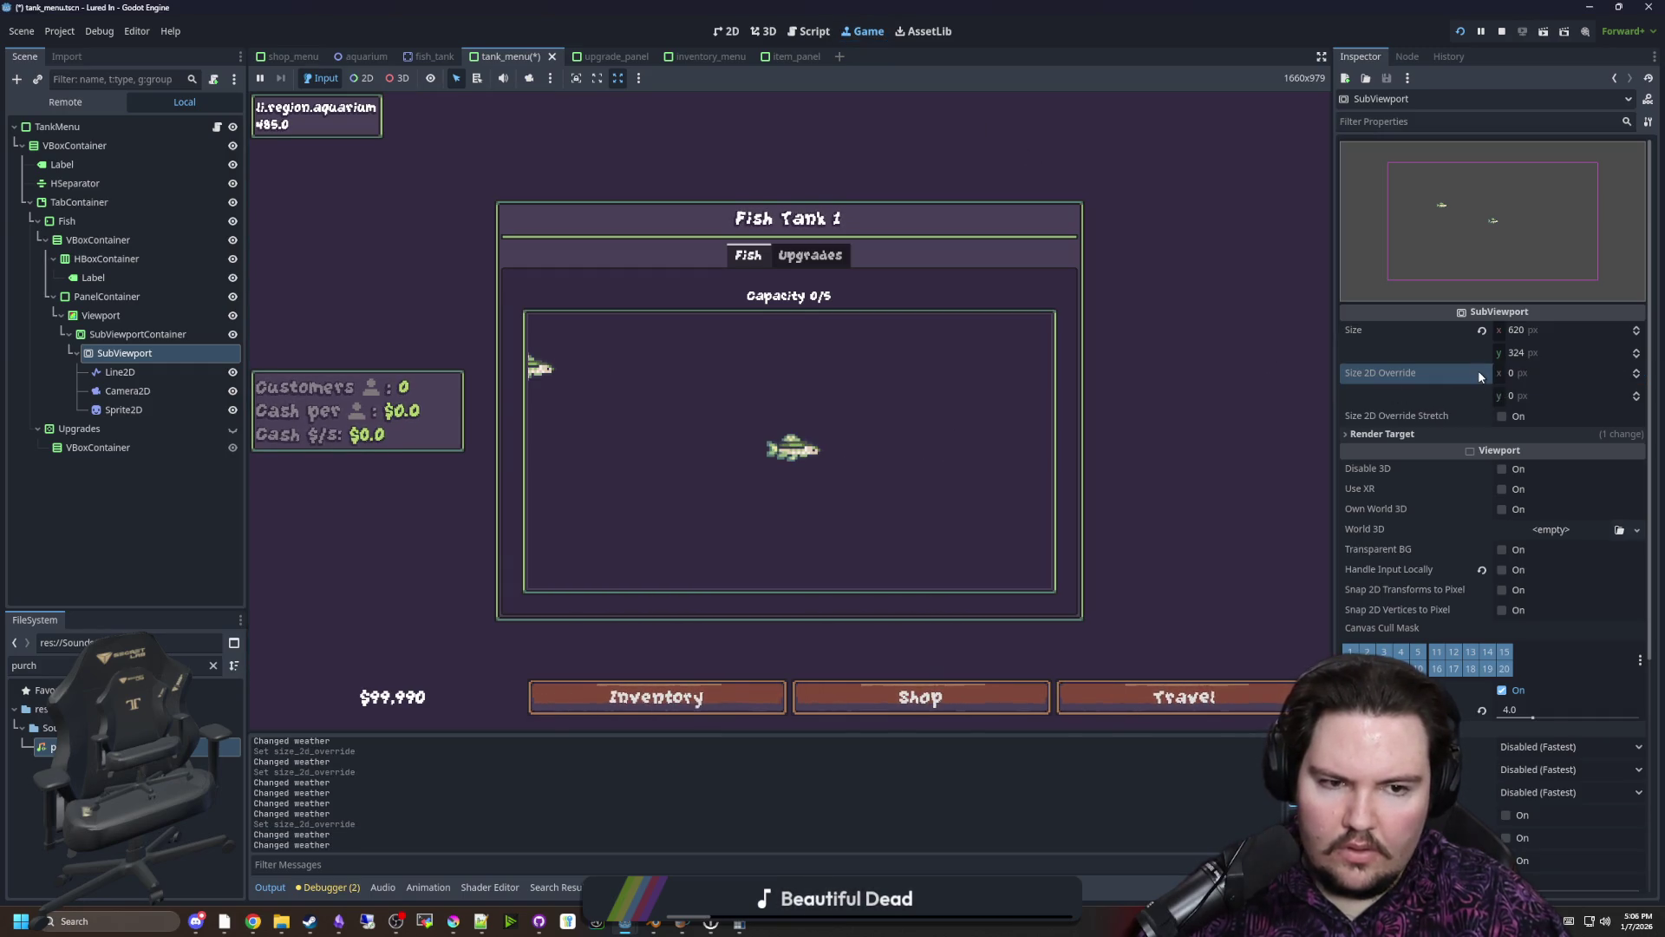
left_click(1502, 416)
left_click(1526, 372)
type("160")
key("Return")
mouse_move(1517, 395)
left_mouse_down()
mouse_move(1466, 396)
mouse_move(1578, 396)
mouse_move(1535, 373)
mouse_move(1648, 373)
left_mouse_up()
left_click(1501, 415)
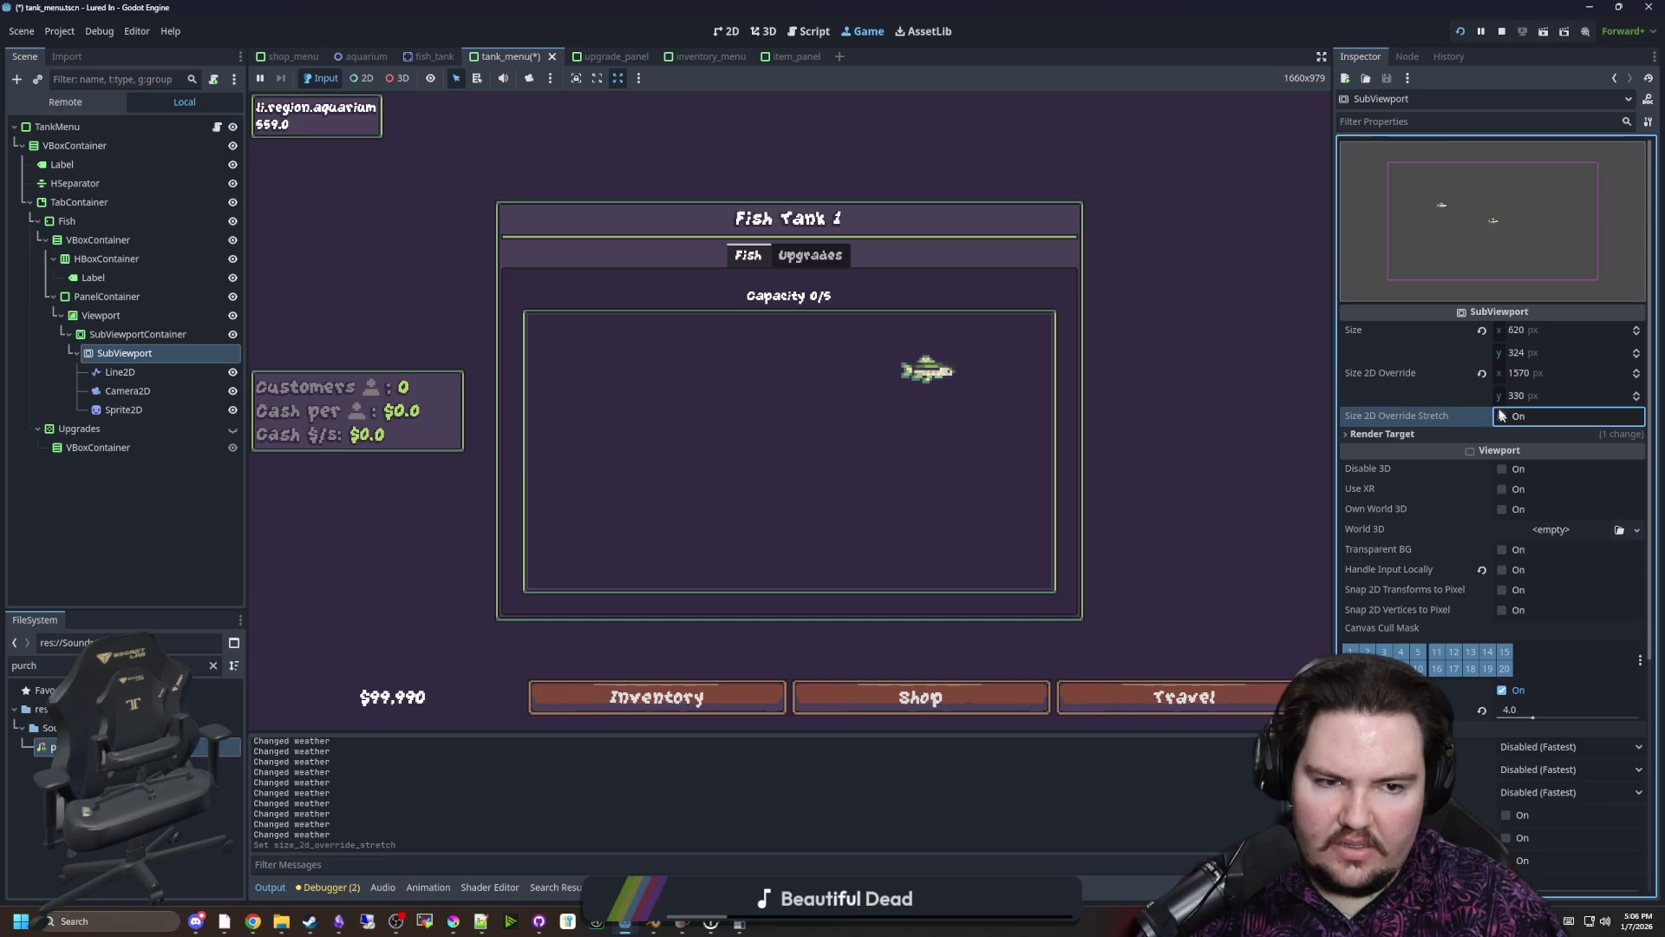
left_click(1482, 375)
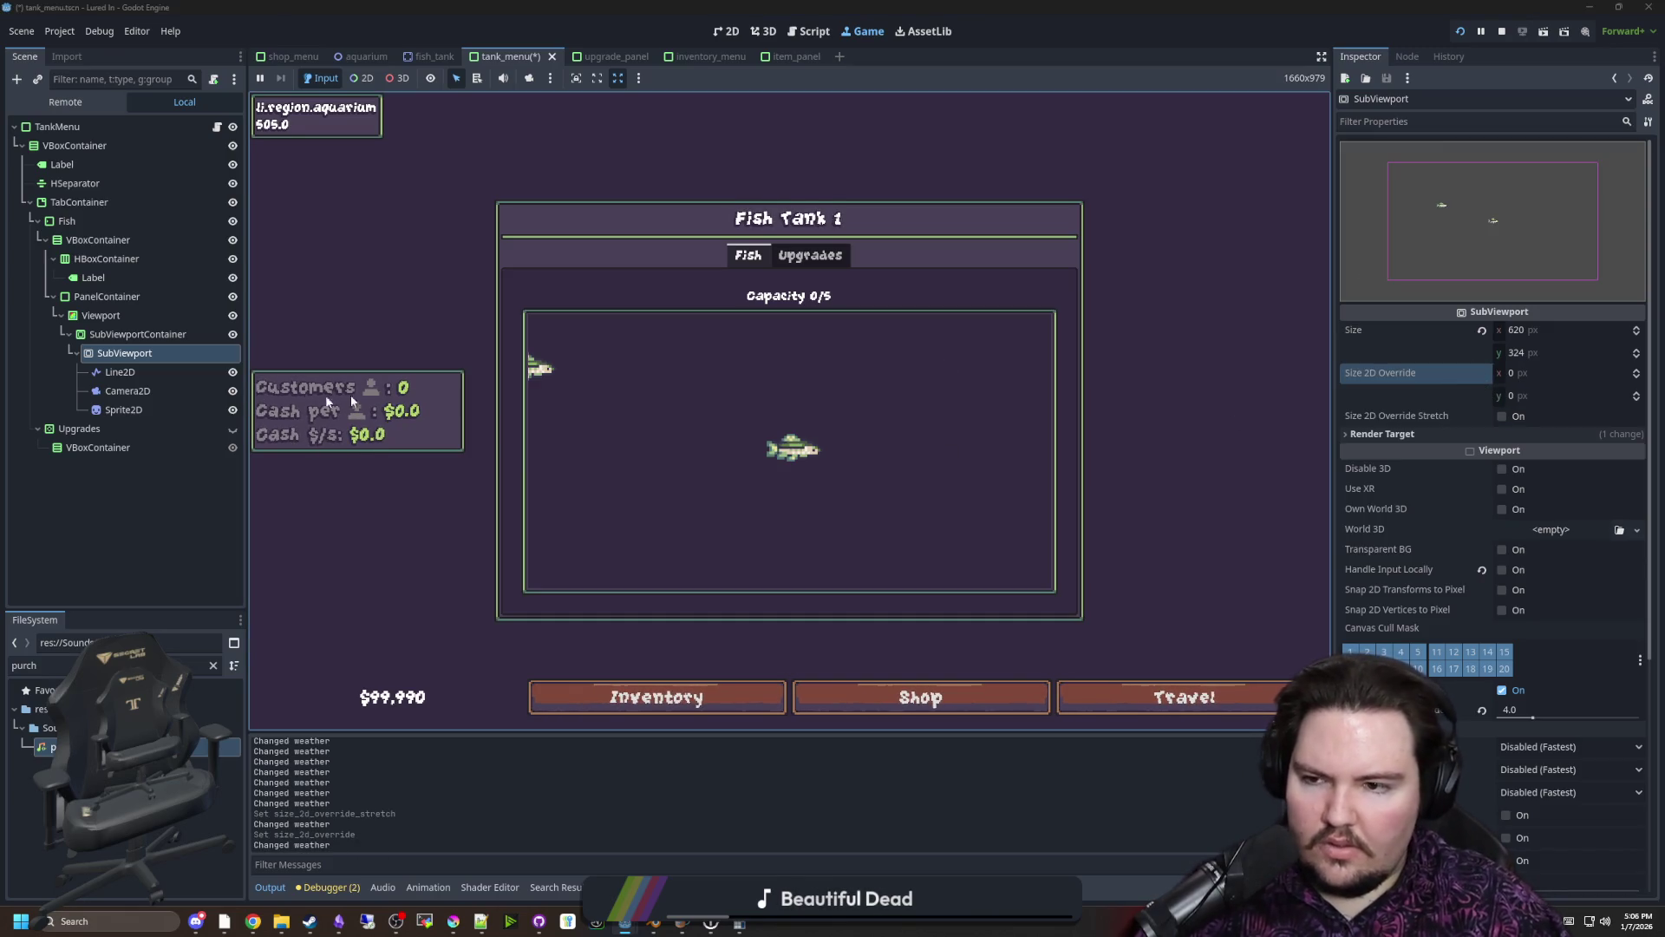
left_click(131, 391)
left_click(169, 336)
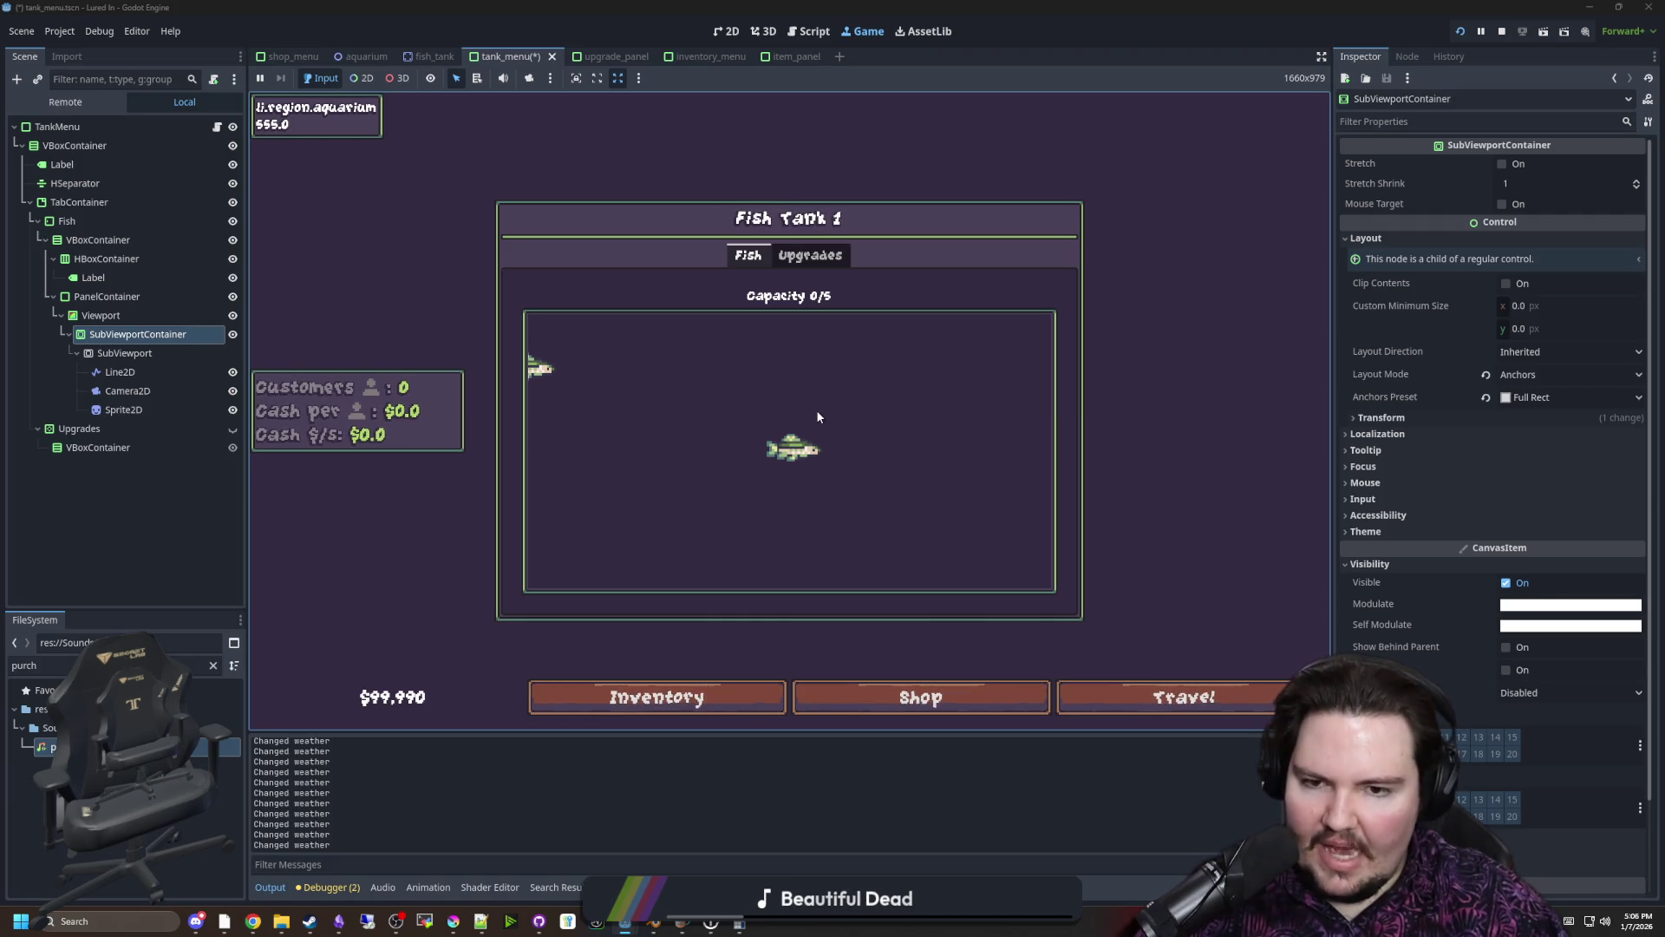
Back in the 2D editor, save and add a ColorRect node under the SubViewport
left_click(754, 31)
left_click(729, 31)
key("ctrl+s")
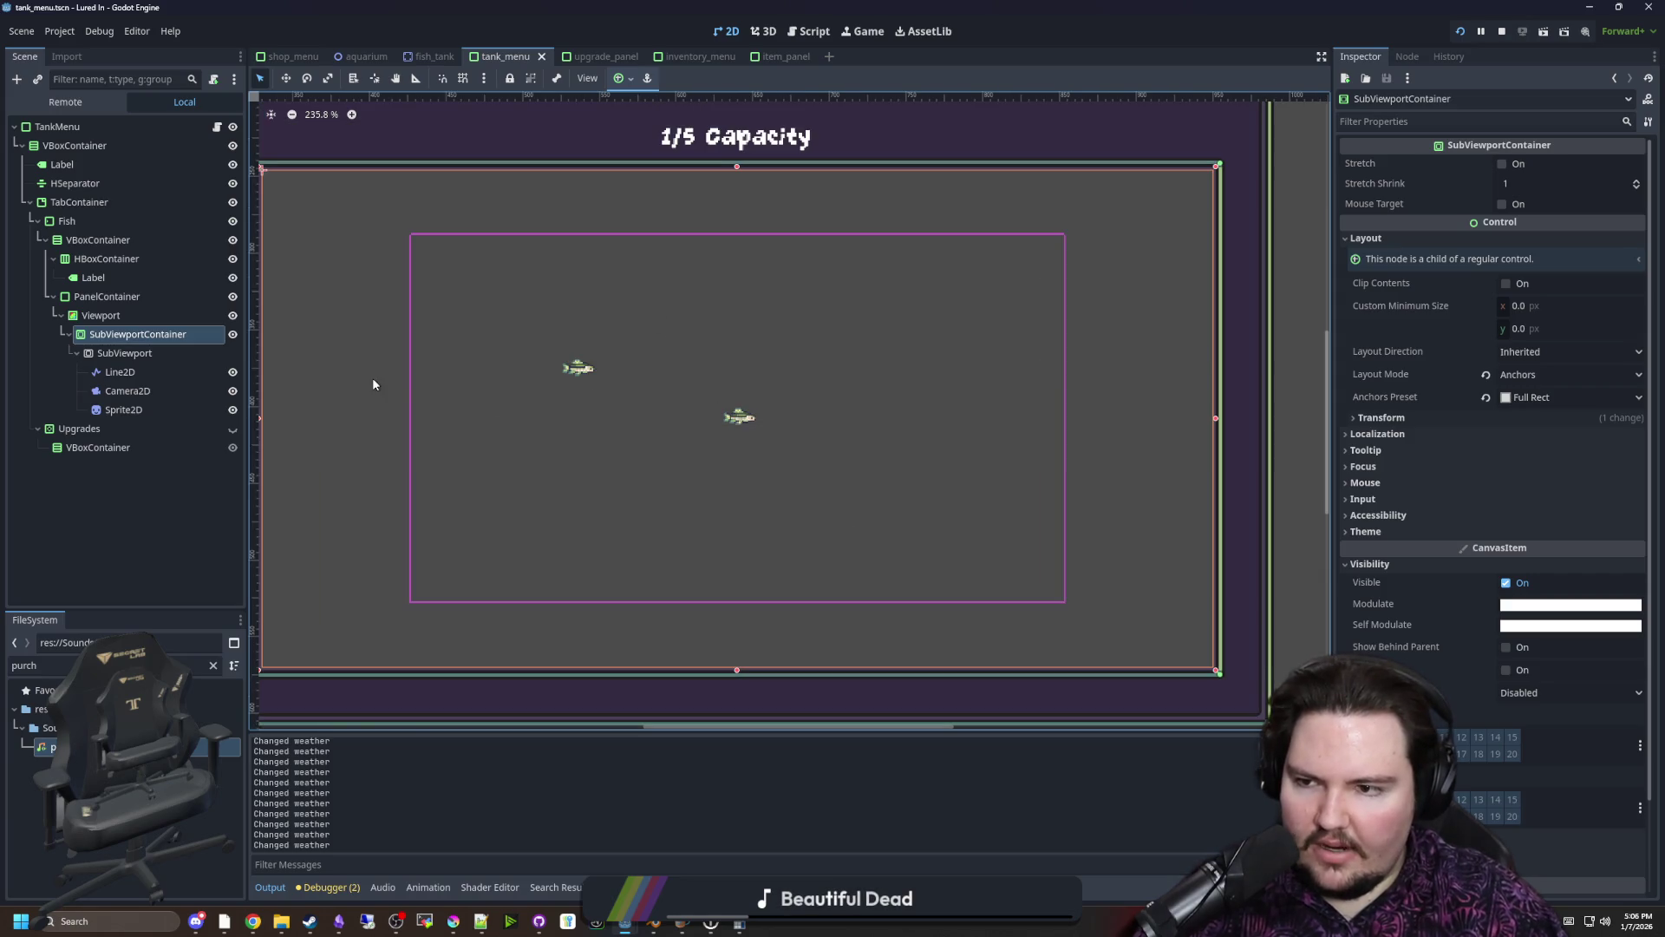
left_click(117, 356)
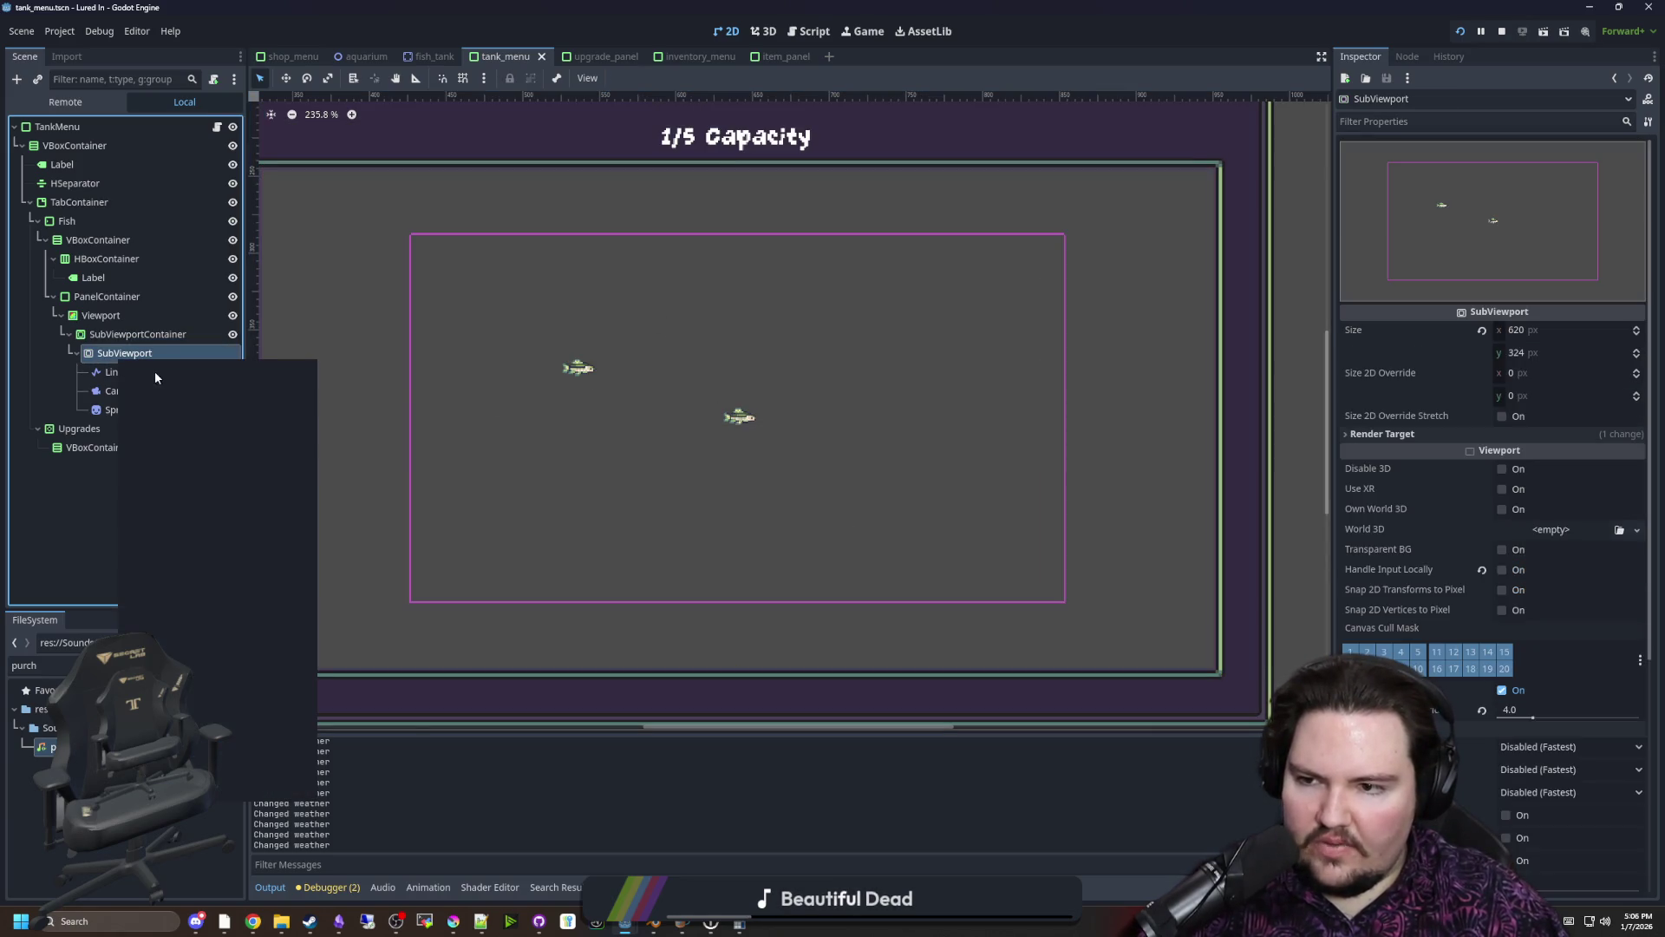
left_click(155, 371)
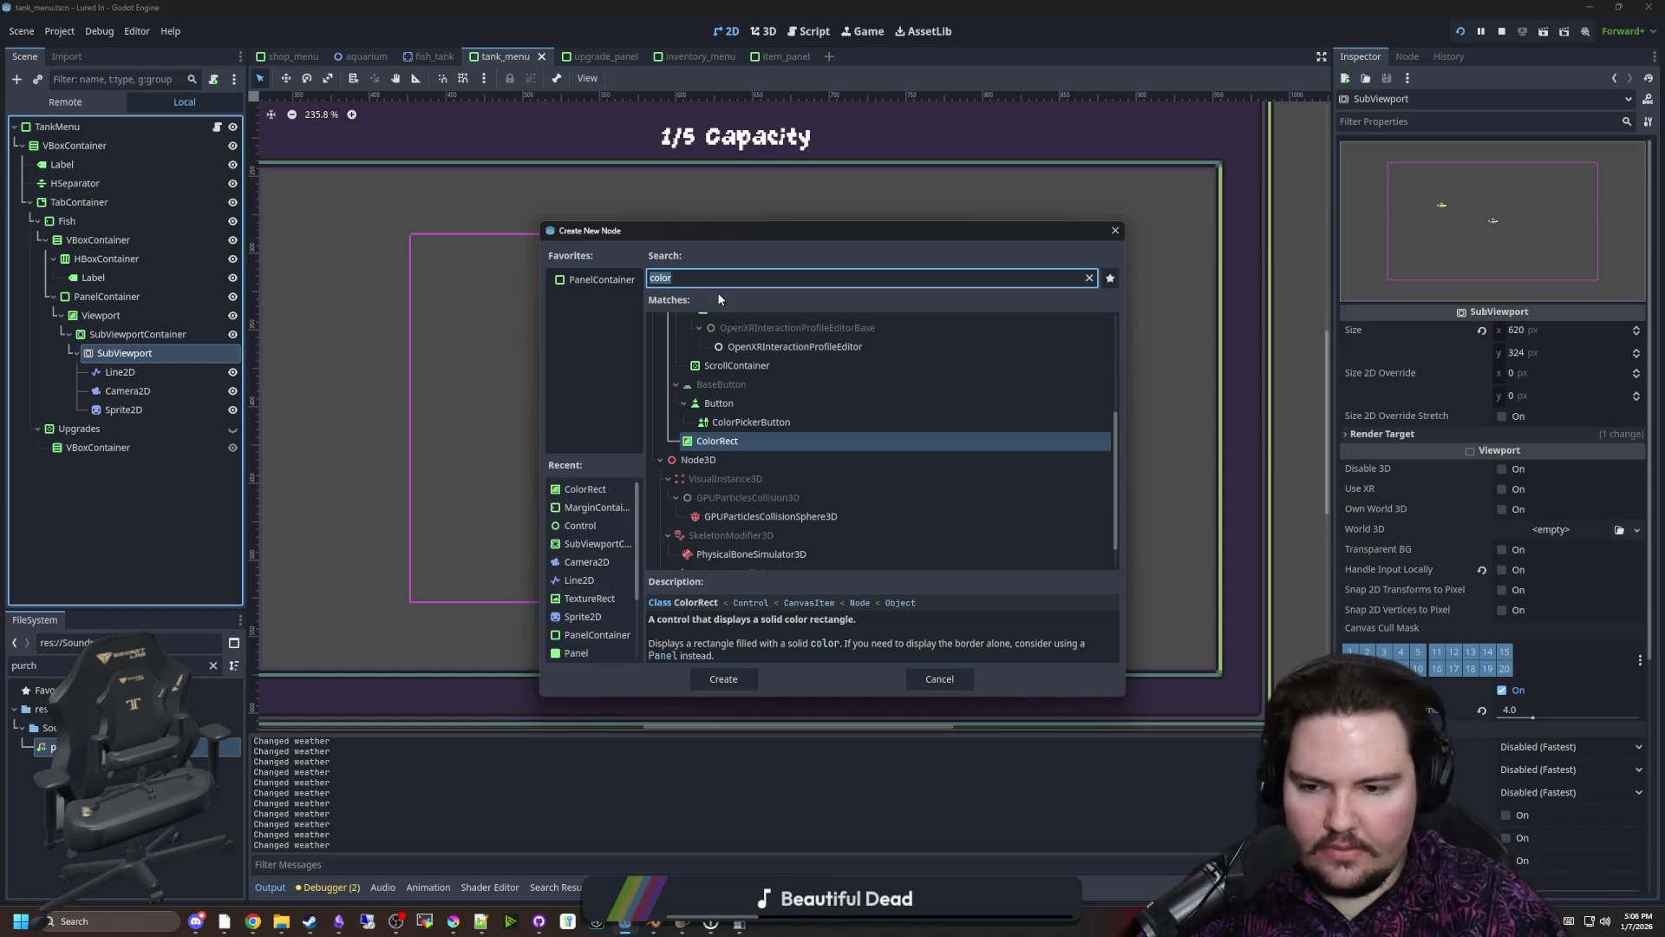
key("Return")
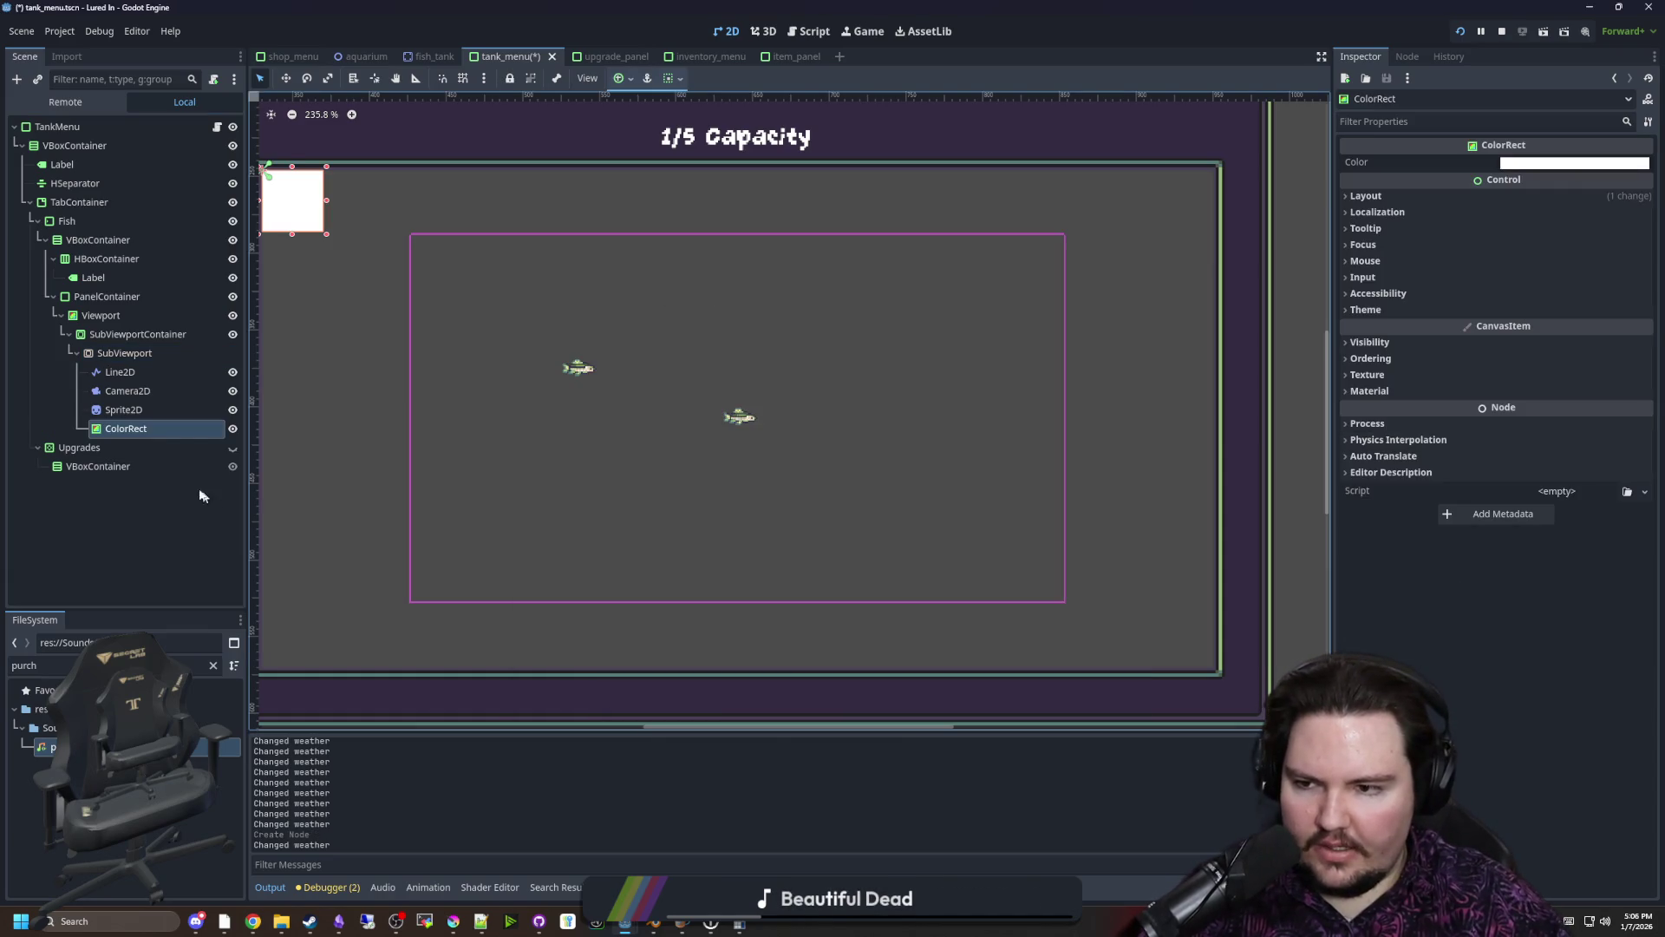
Move the ColorRect above Line2D in the node order and expose its transform properties
left_click_drag(137, 431, 147, 371)
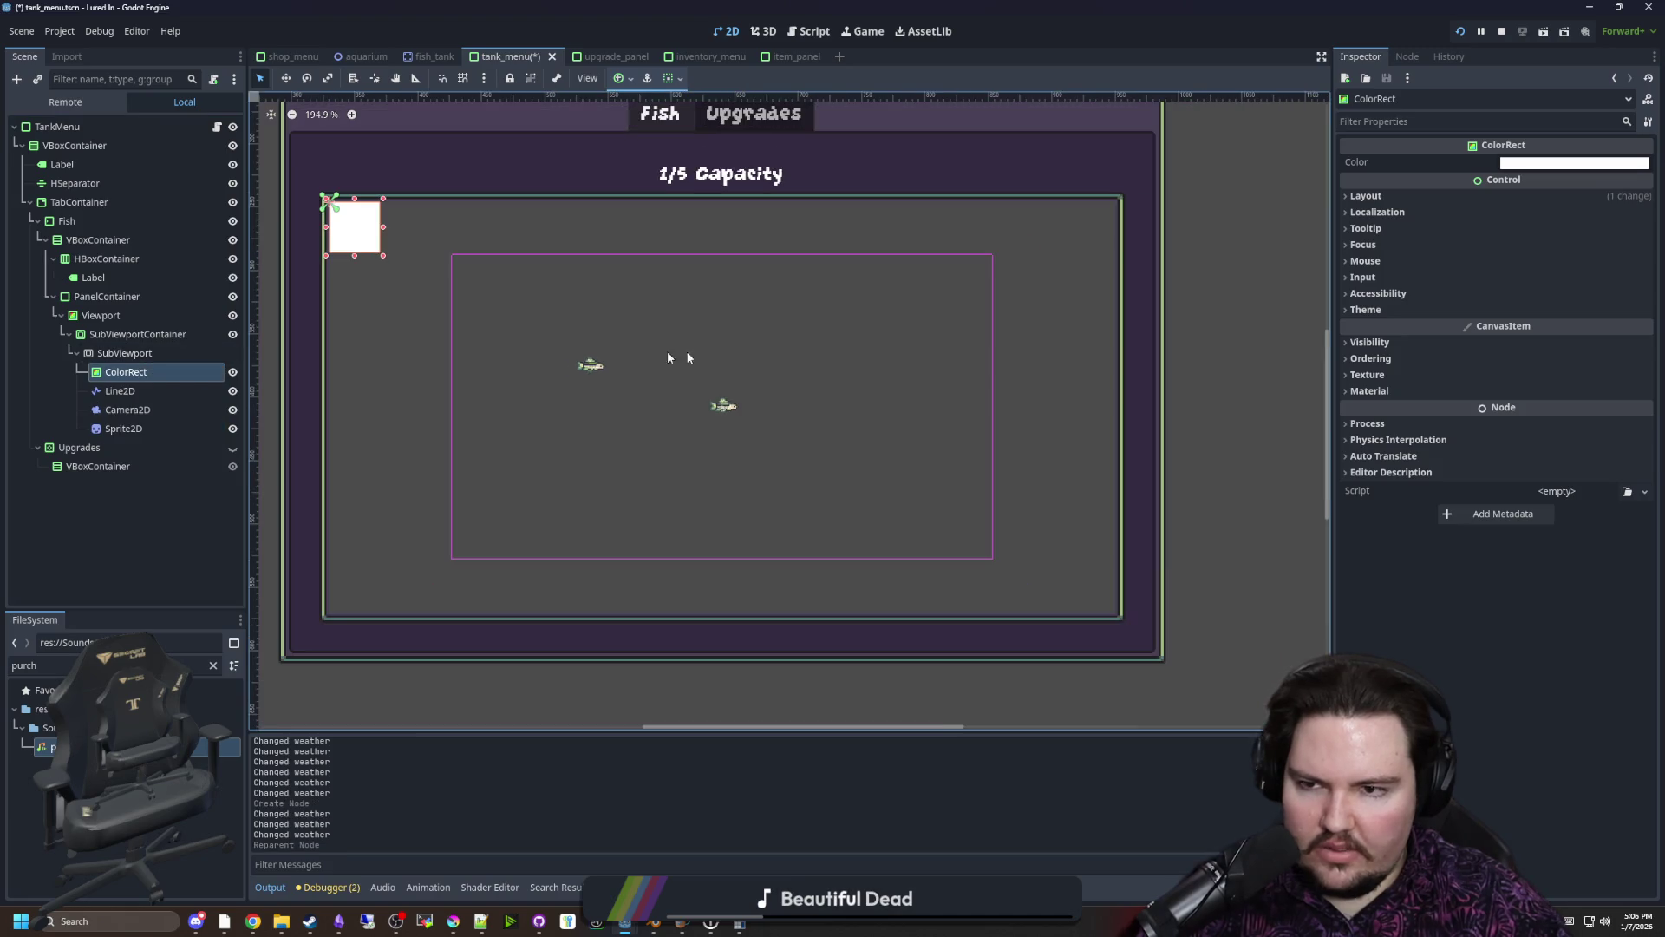
left_click(1465, 196)
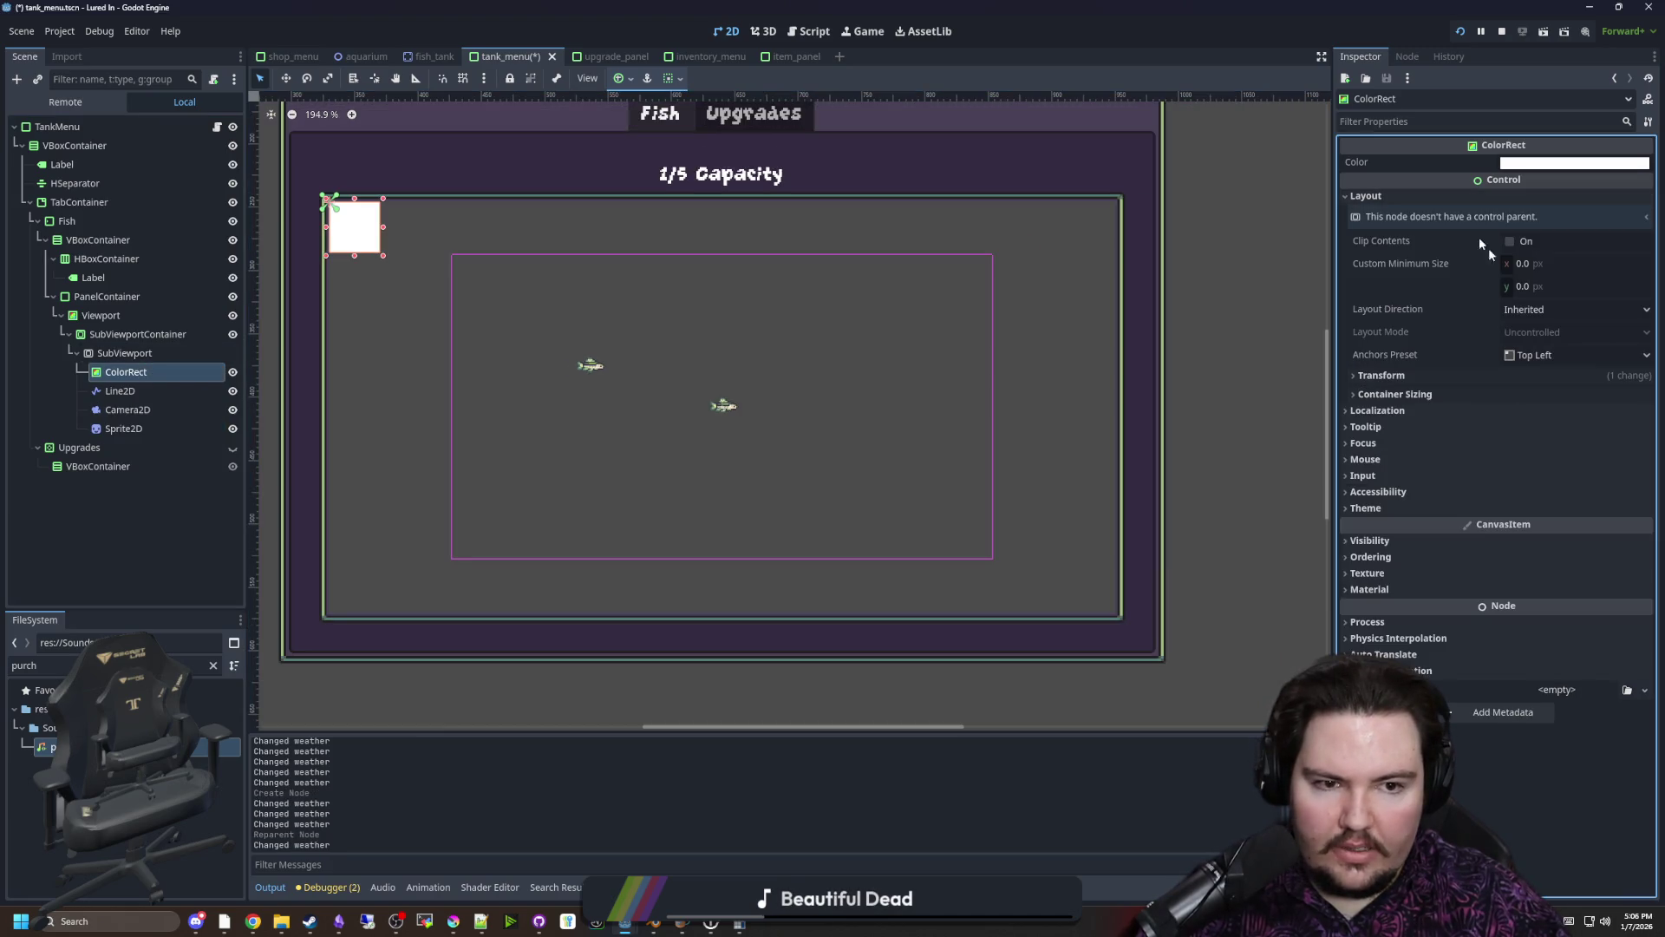
left_click(1393, 379)
left_click_drag(1552, 393, 1585, 394)
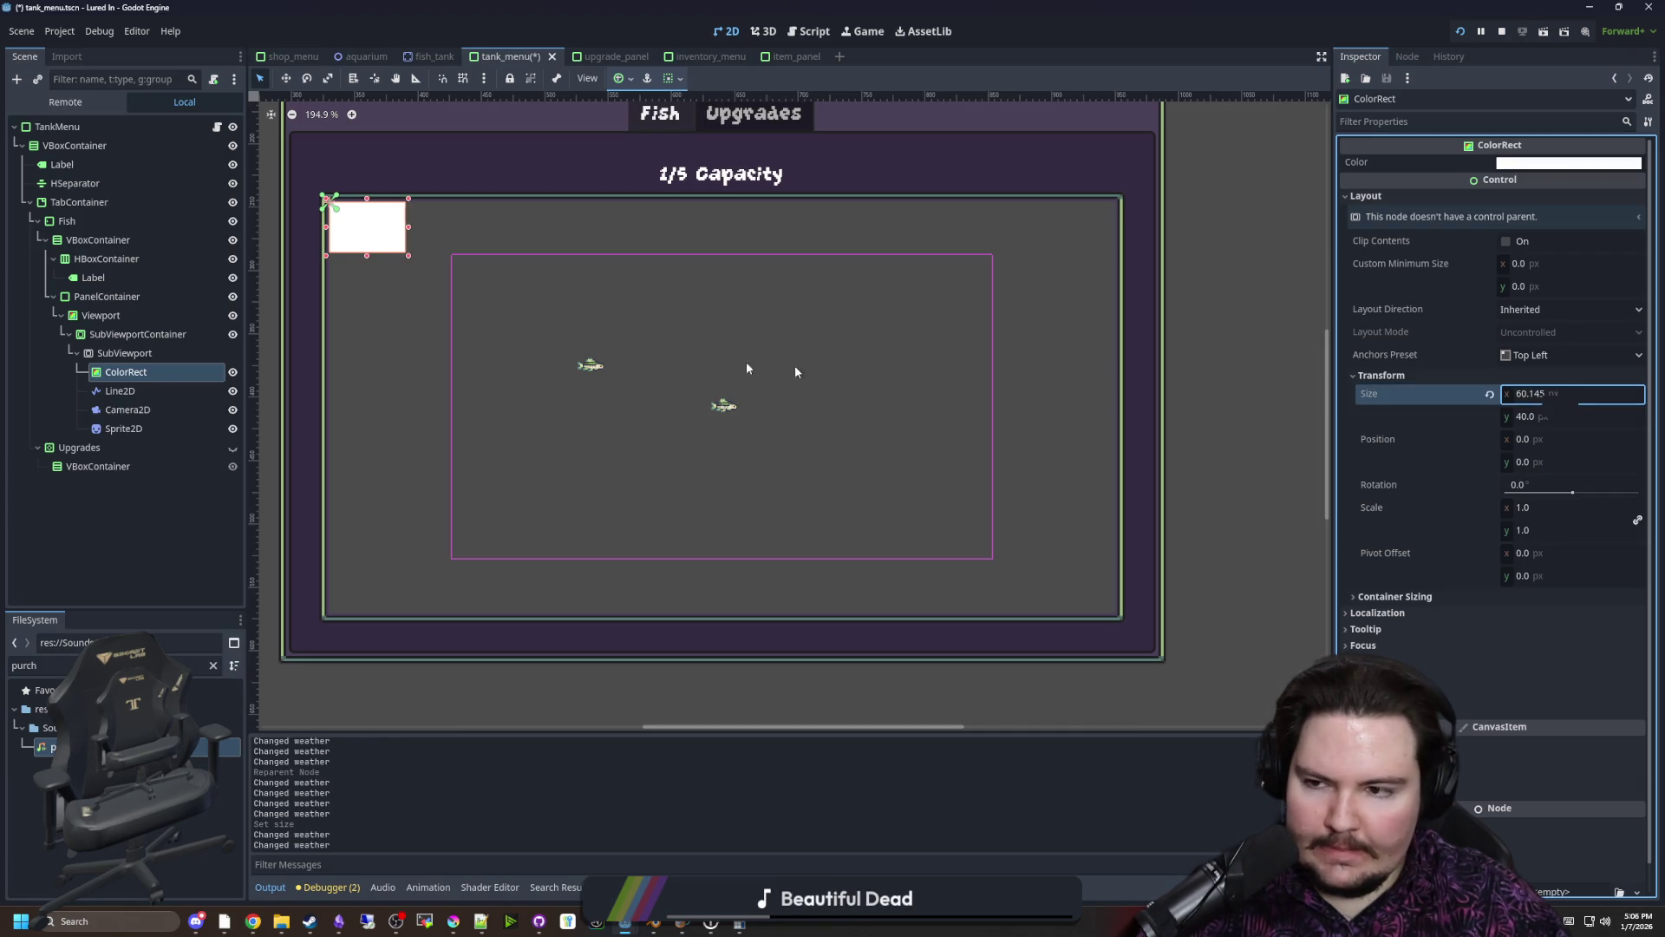
left_click(147, 361)
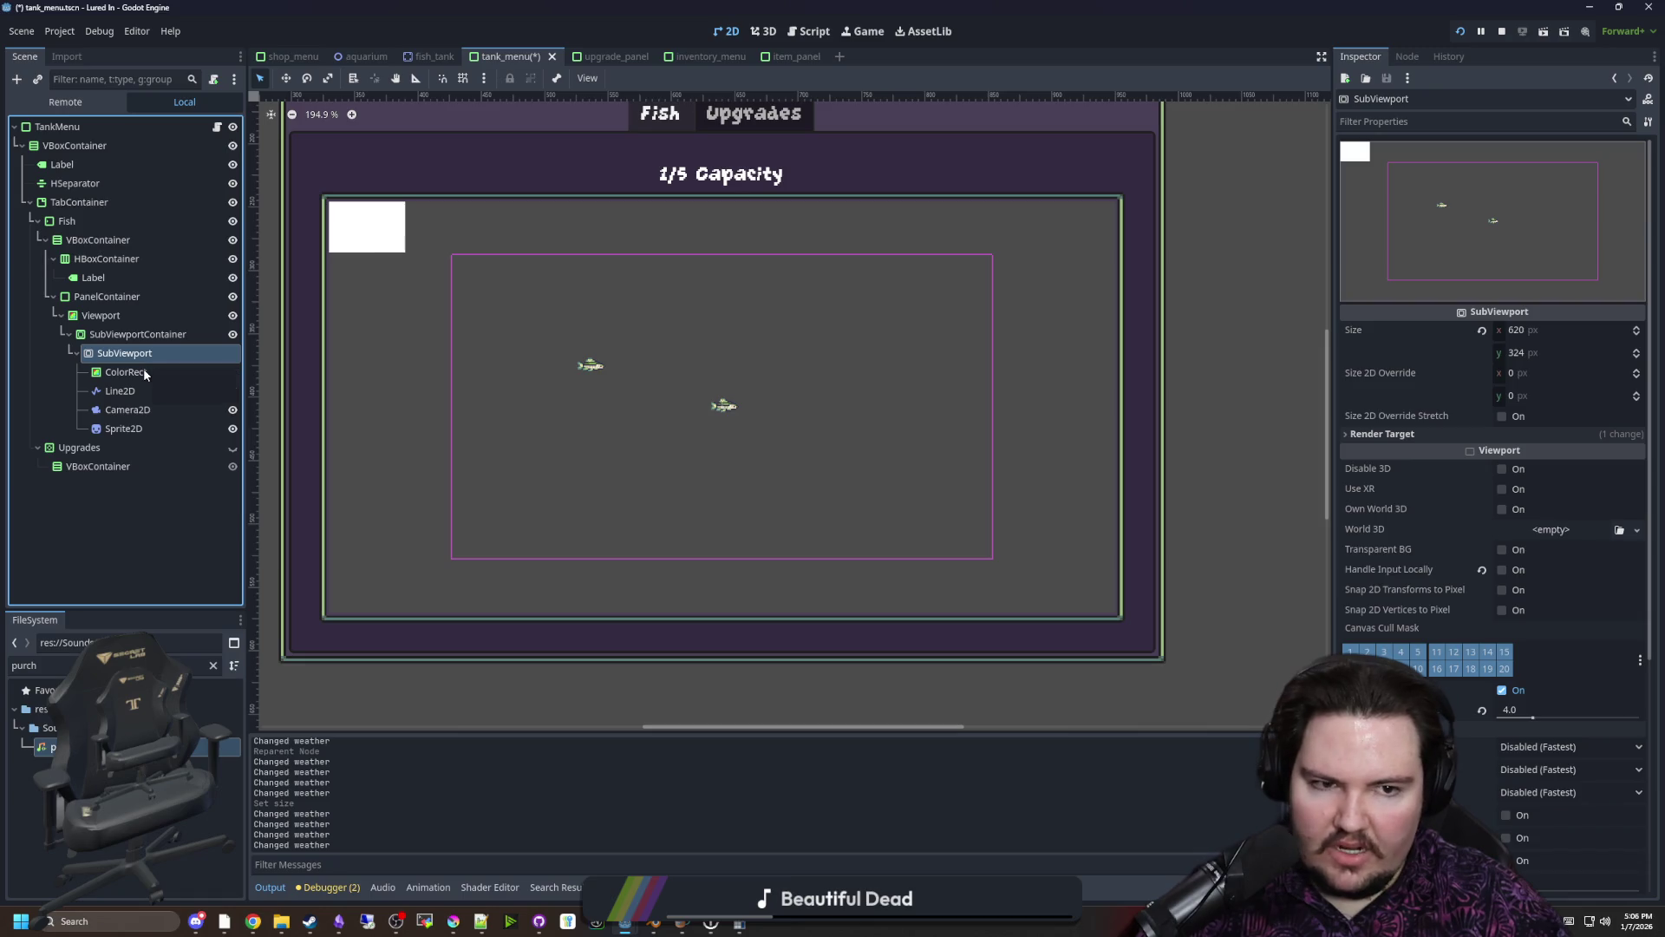
left_click(144, 371)
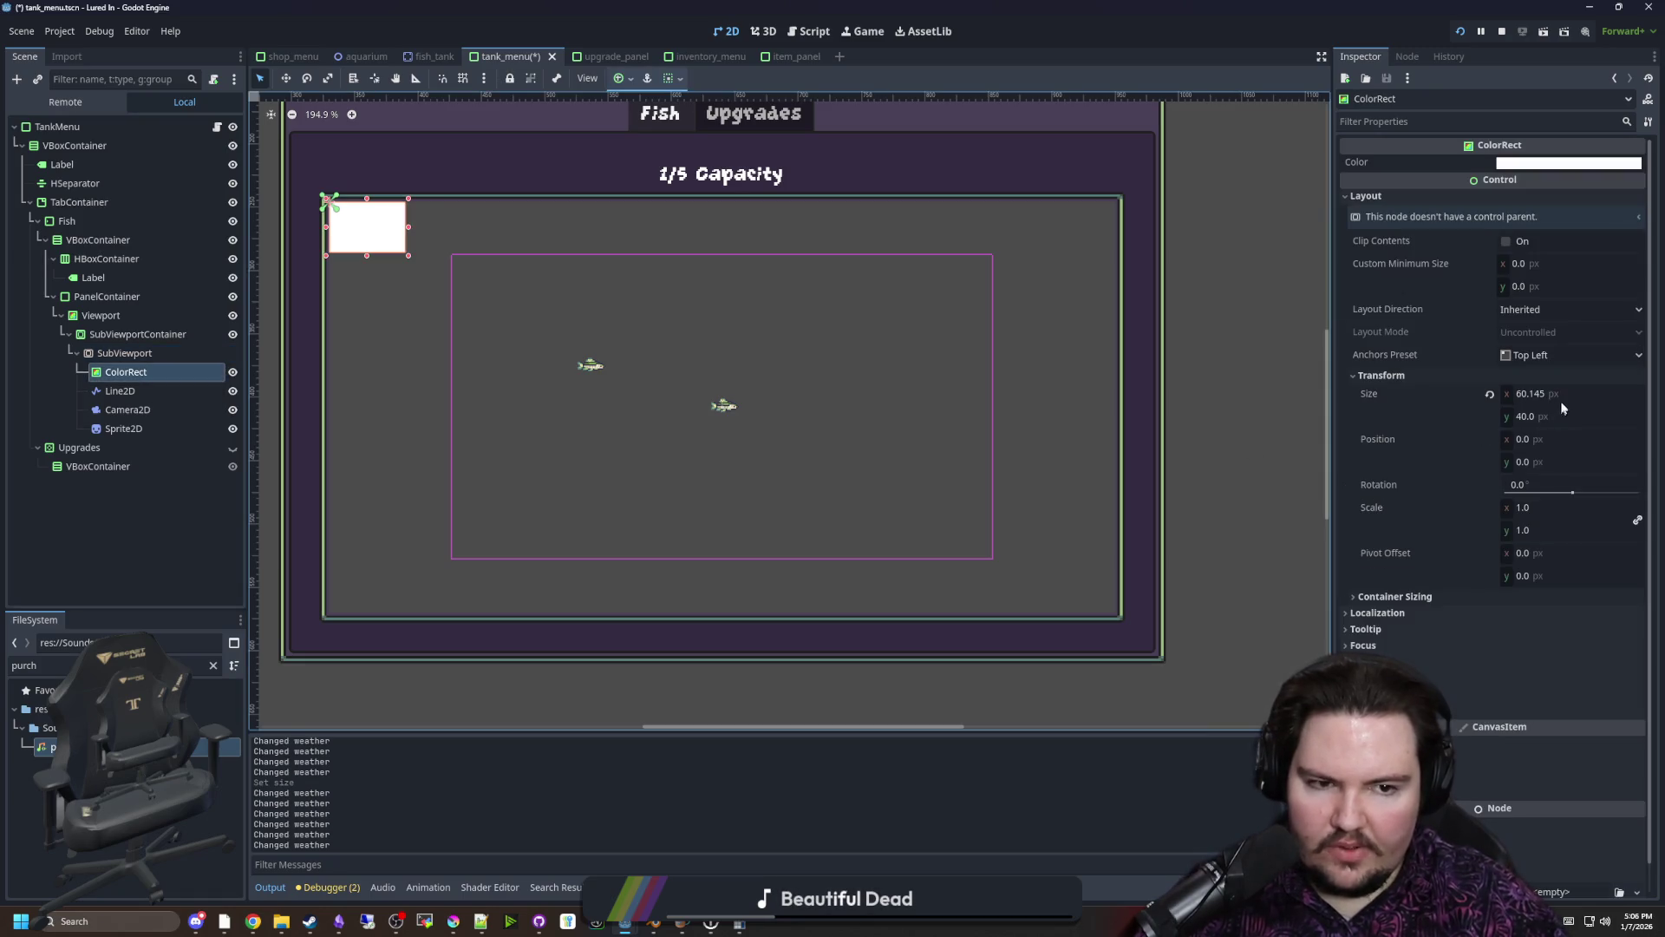
Set the ColorRect size to 620 × 320 px
left_click(1563, 396)
type("620")
key("Return")
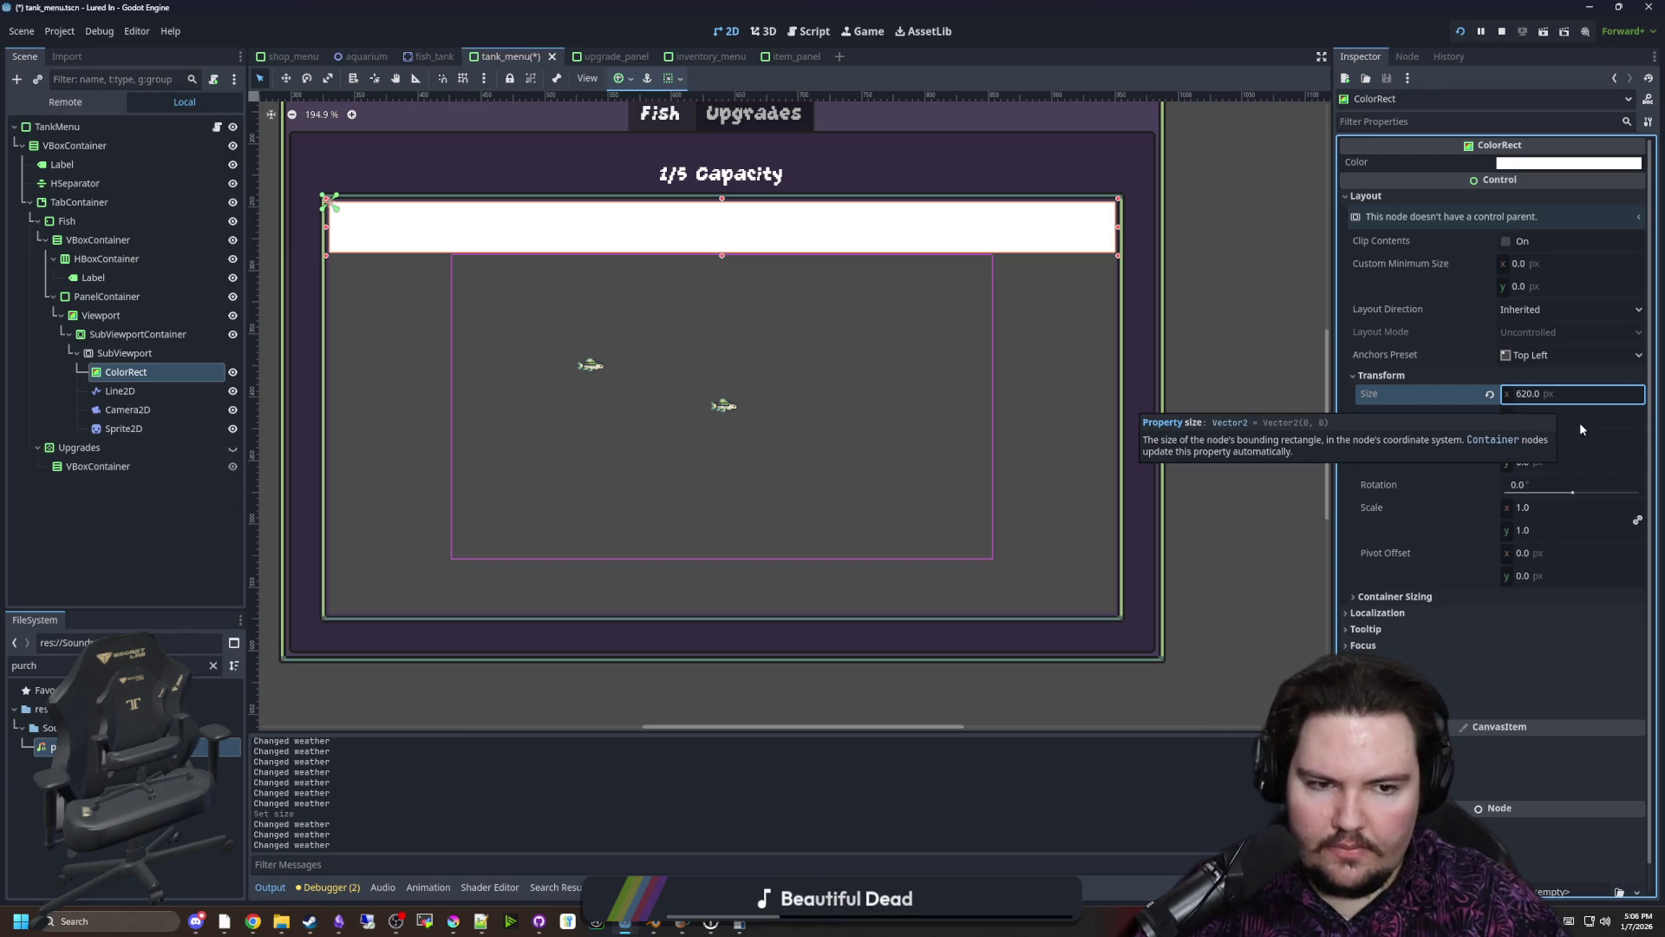
left_click(1579, 418)
type("320")
key("Return")
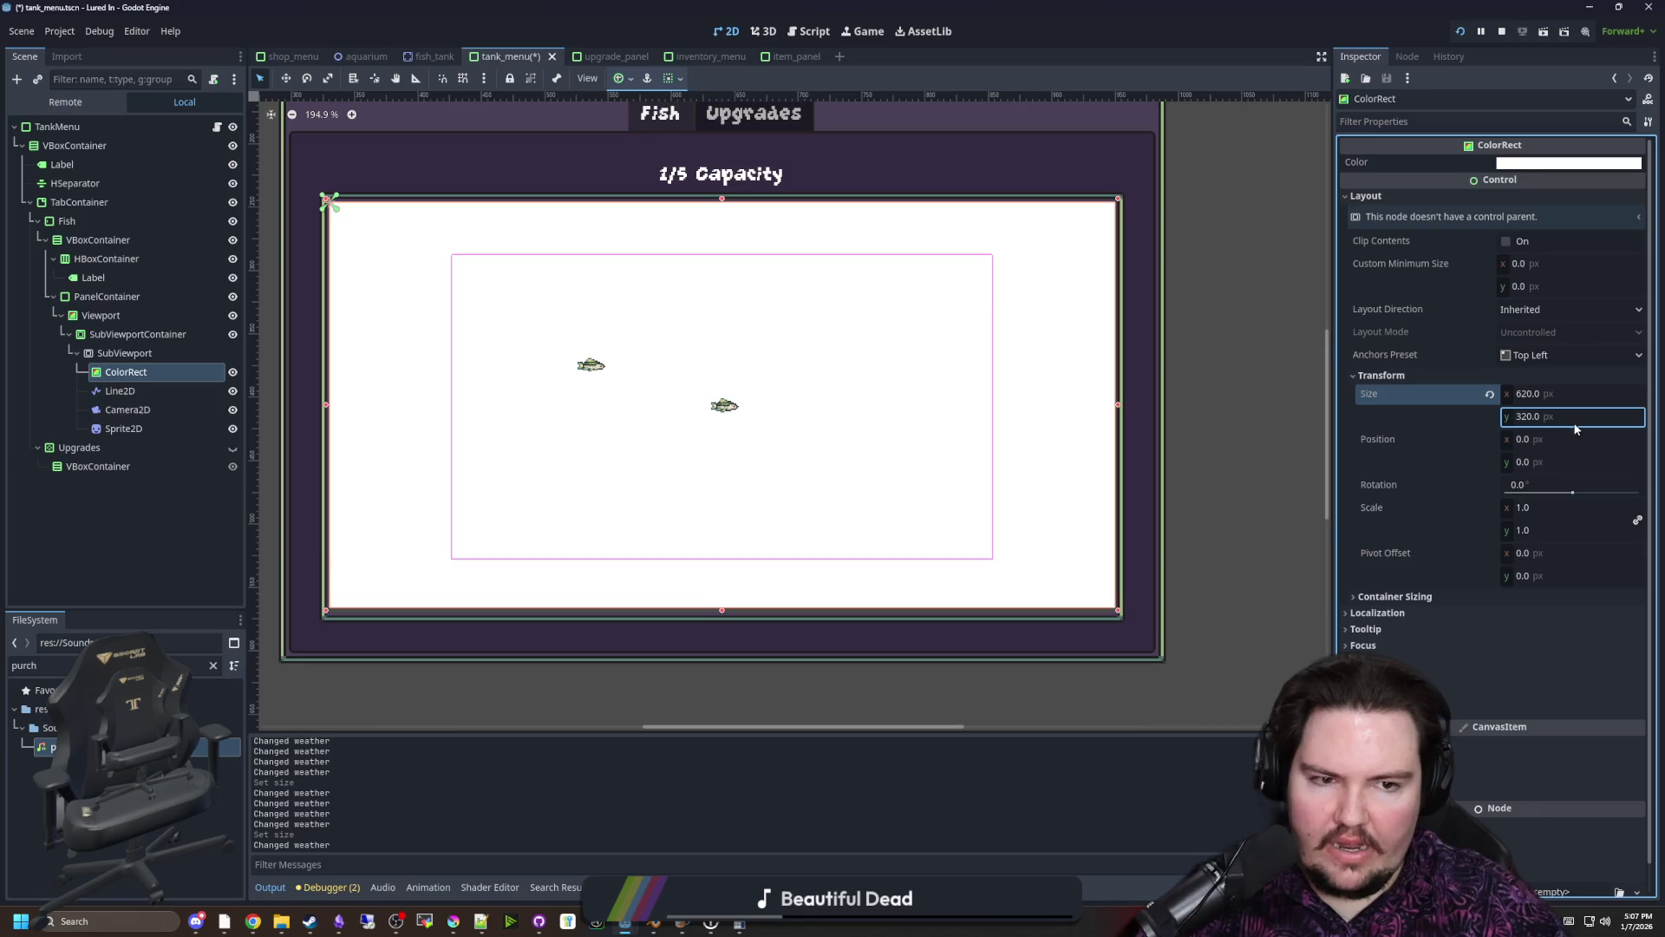
Divide the ColorRect's width and height by three, giving 206.667 × 106.667
left_click(130, 429)
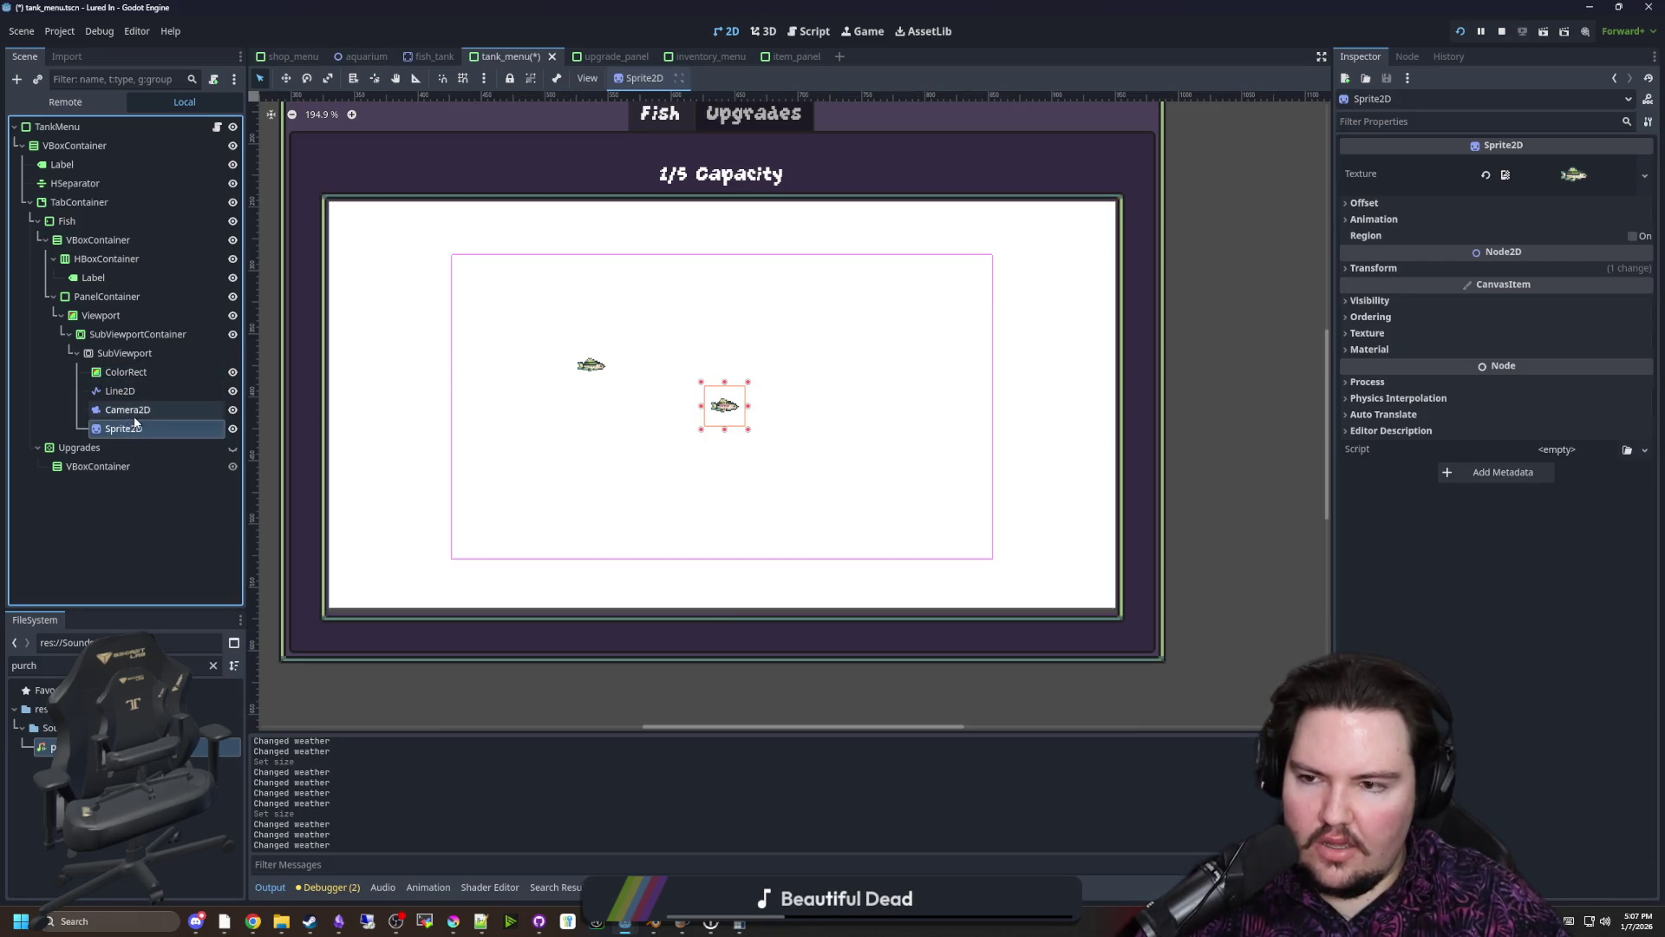
left_click(130, 410)
left_click(932, 445)
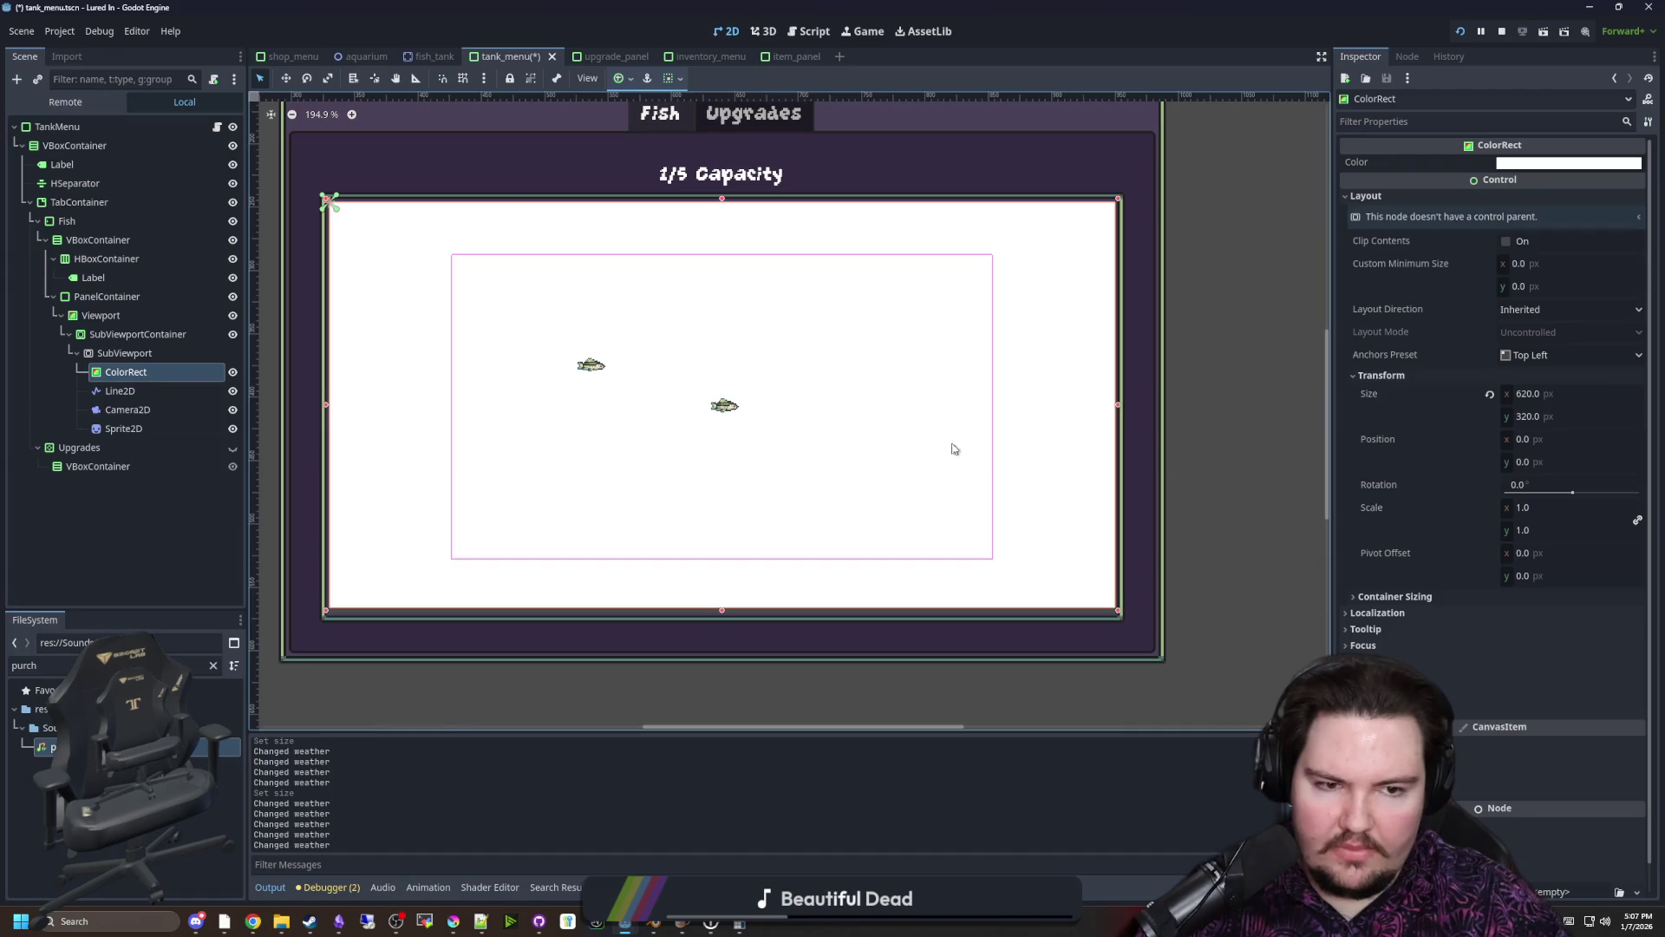
left_click(1592, 394)
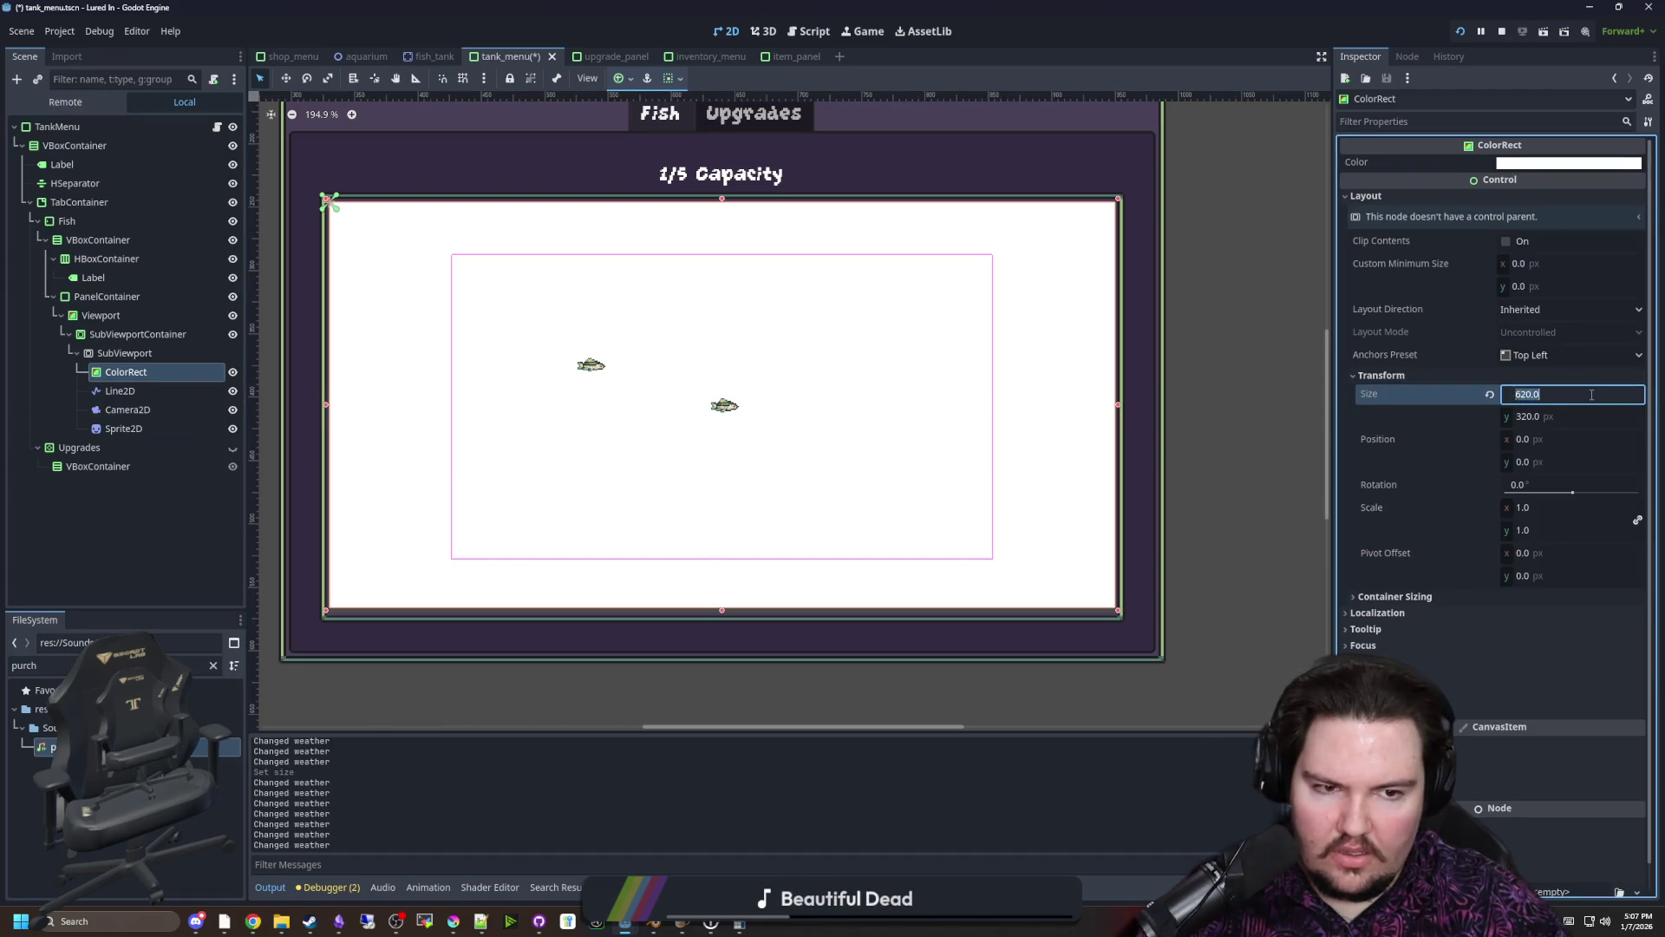
type("/3")
key("Return")
left_click(1602, 417)
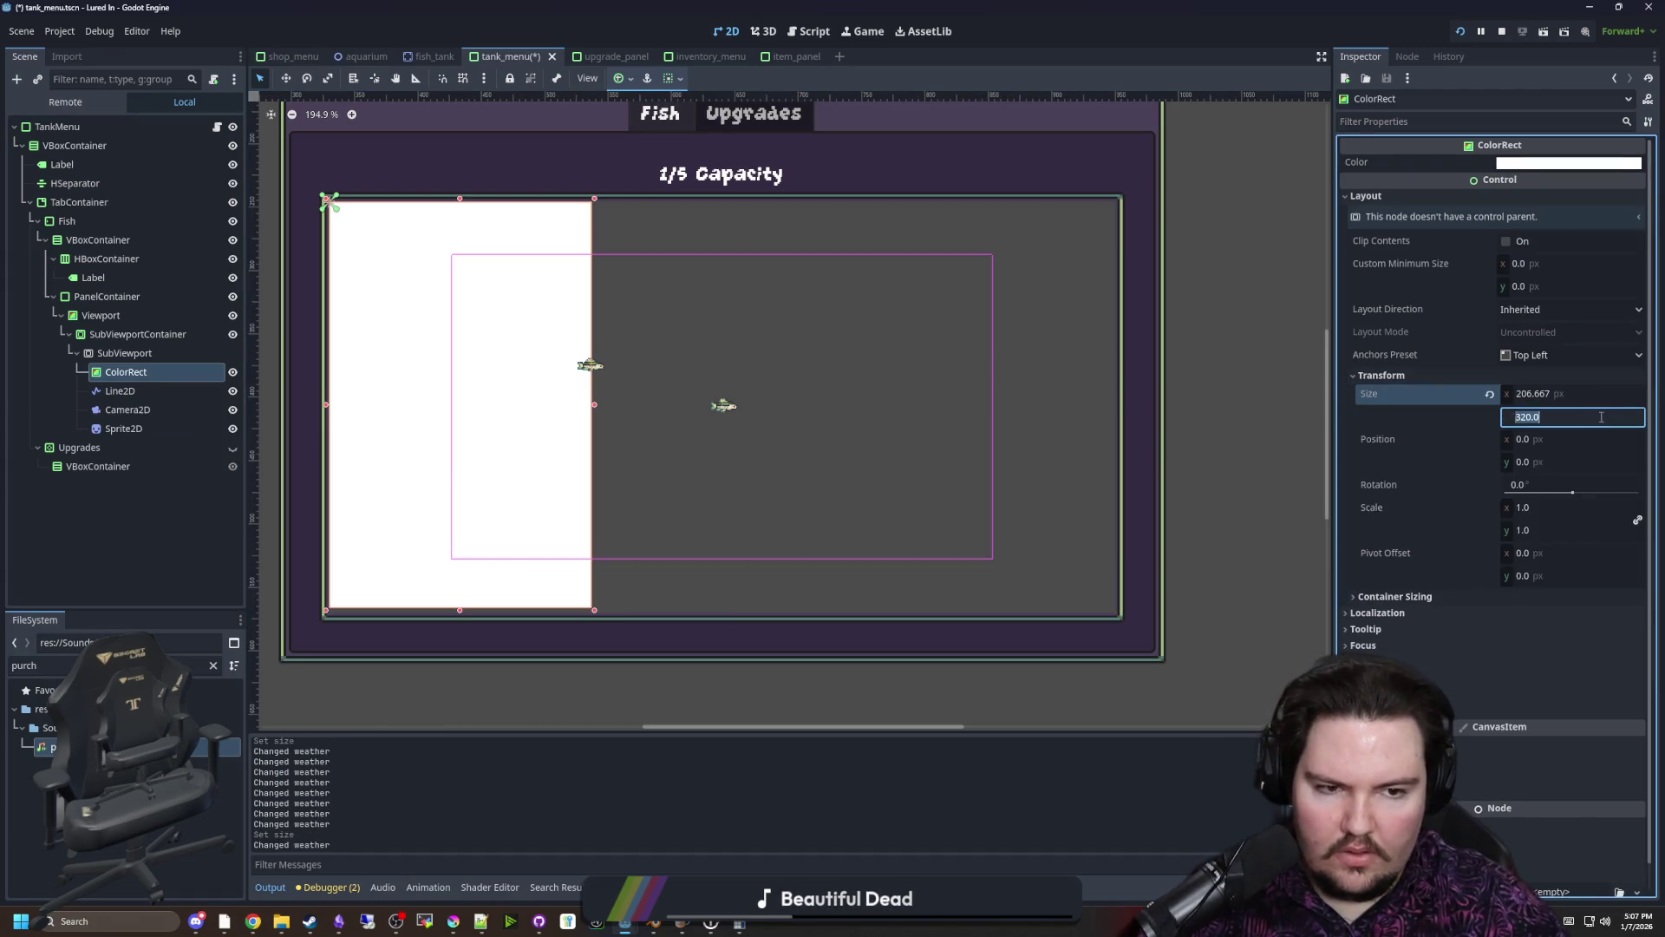
type("/3")
key("Return")
Drag the white rectangle toward the tank's centre with the move tool
key("w")
left_click_drag(410, 257, 688, 394)
scroll(758, 392, "up", 2)
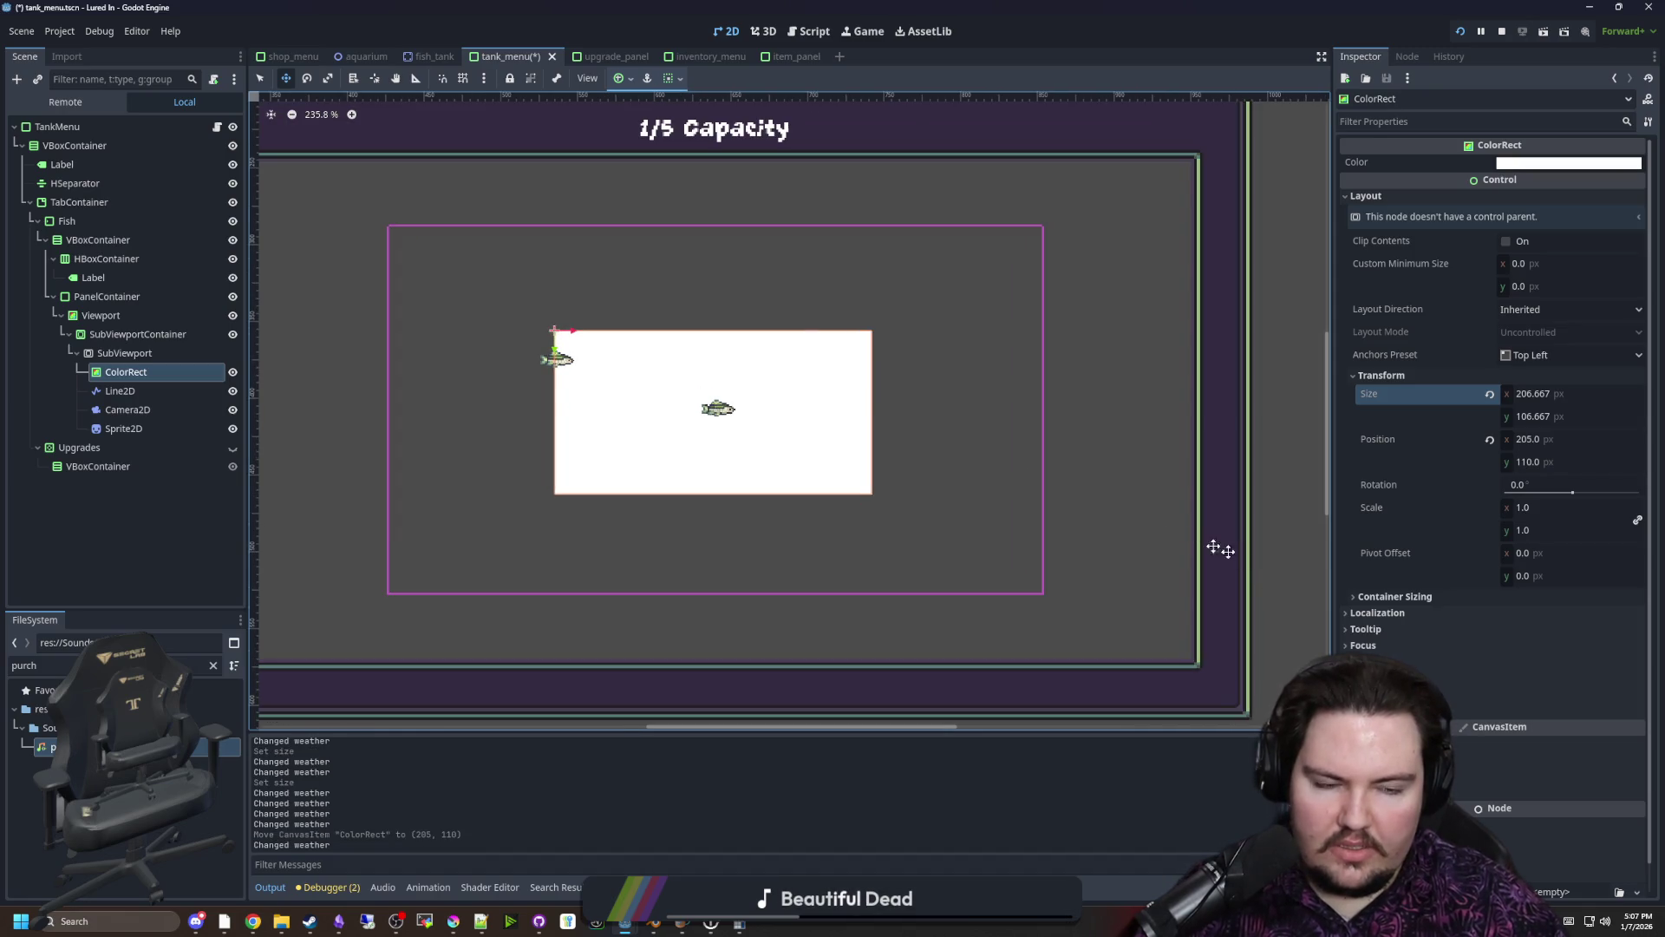
scroll(1119, 481, "down", 1)
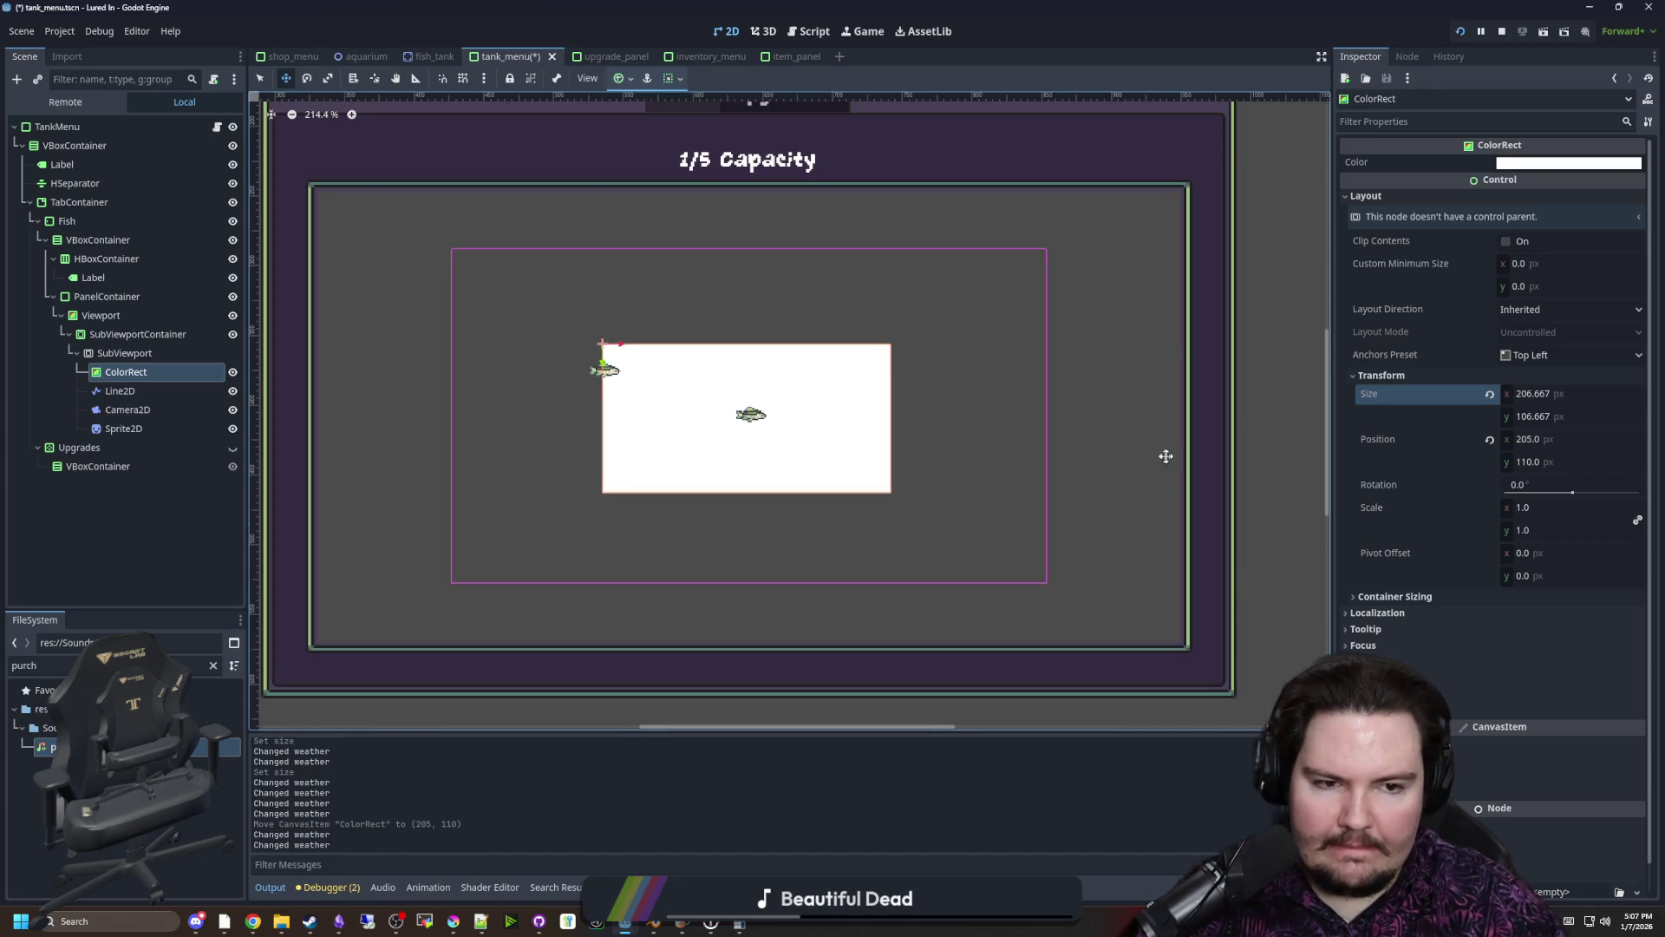
Copy the size values into position, placing the ColorRect at 206.667, 106.667, and save
double_click(1538, 396)
key("ctrl+c")
left_click(1533, 438)
key("ctrl+v")
left_click(1535, 416)
key("ctrl+c")
left_click(1500, 456)
key("ctrl+v")
key("Return")
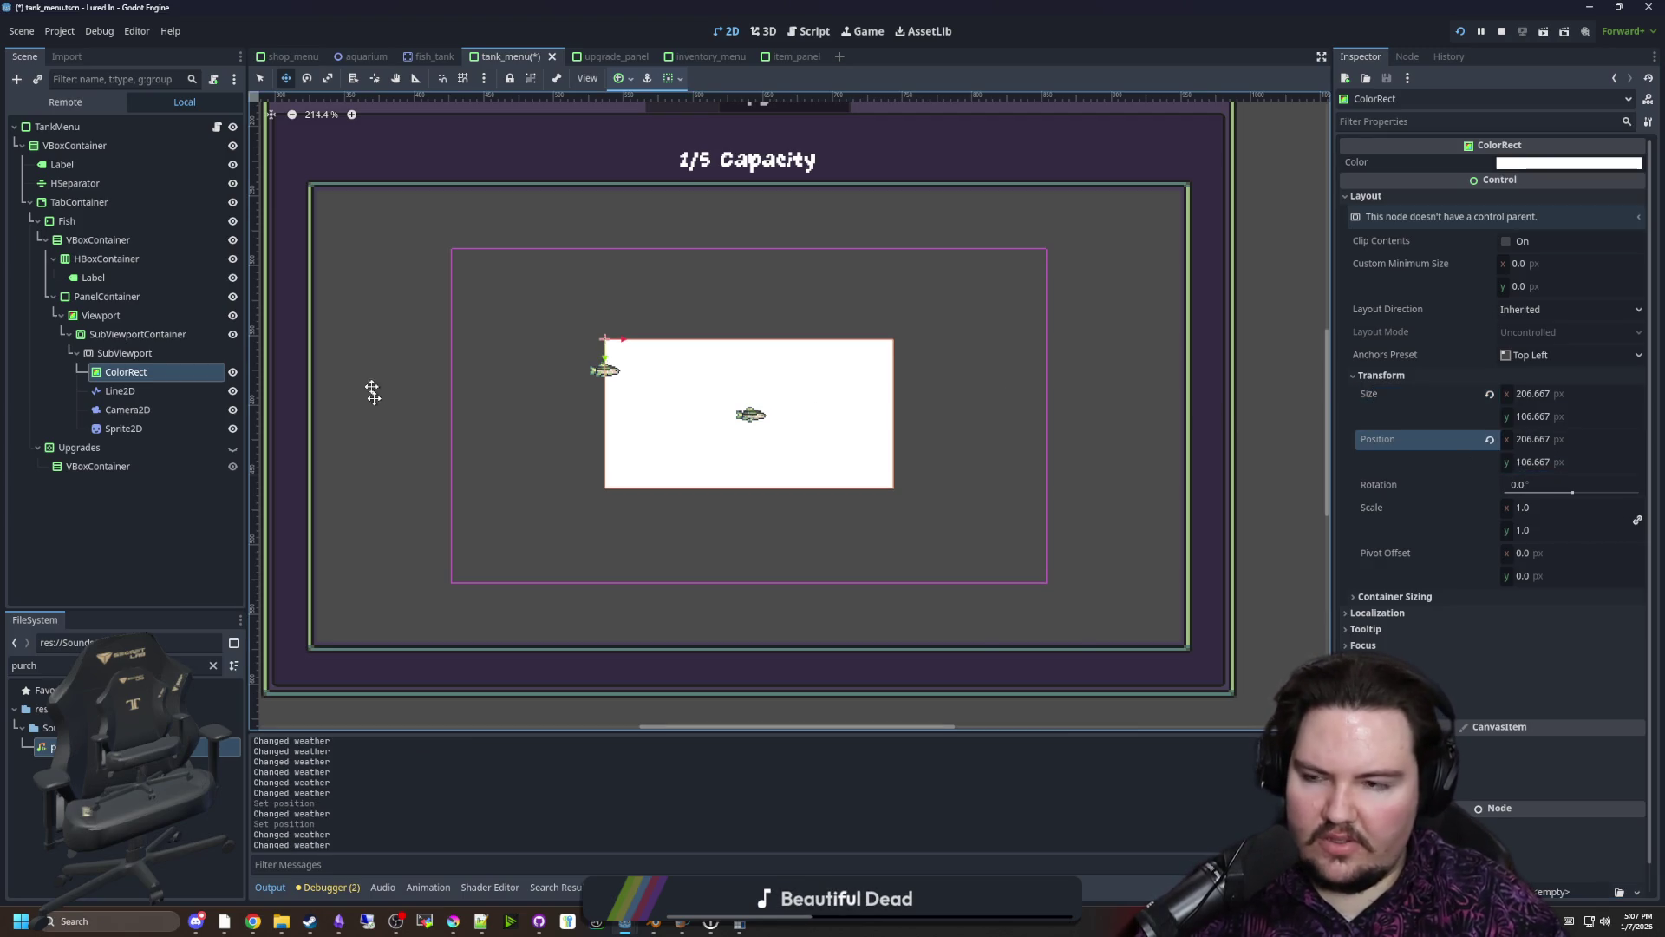
left_click(124, 353)
left_click(126, 371)
key("ctrl+s")
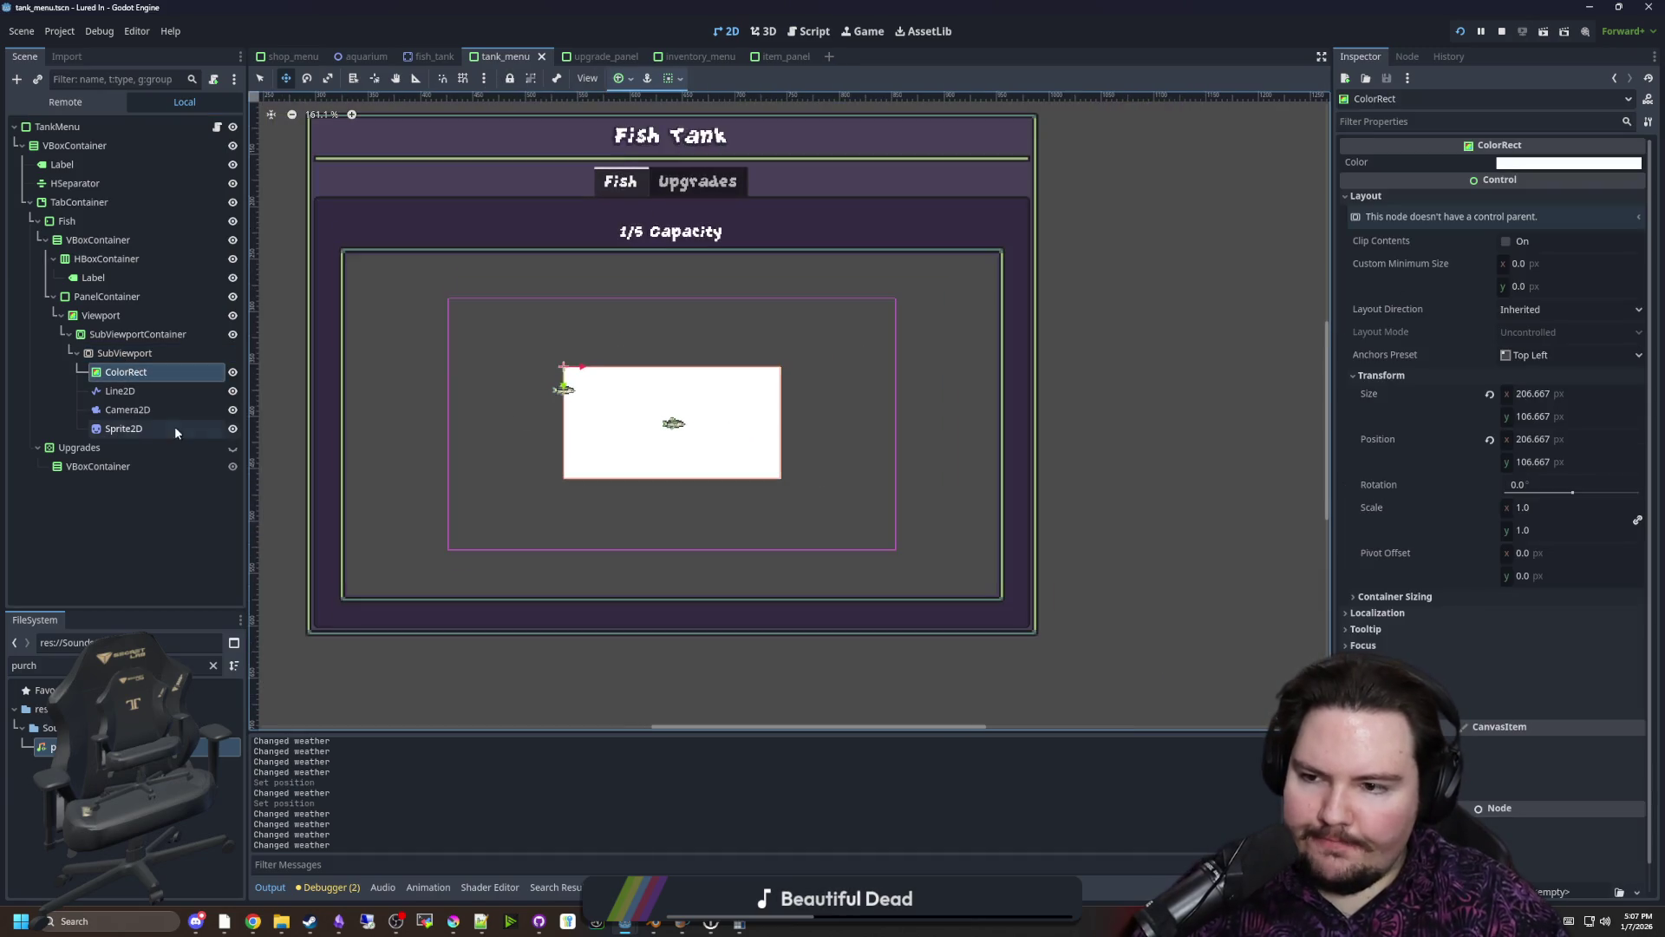
Run the game with F5 to check the tank, then reselect the ColorRect
left_click(159, 410)
scroll(565, 422, "up", 4)
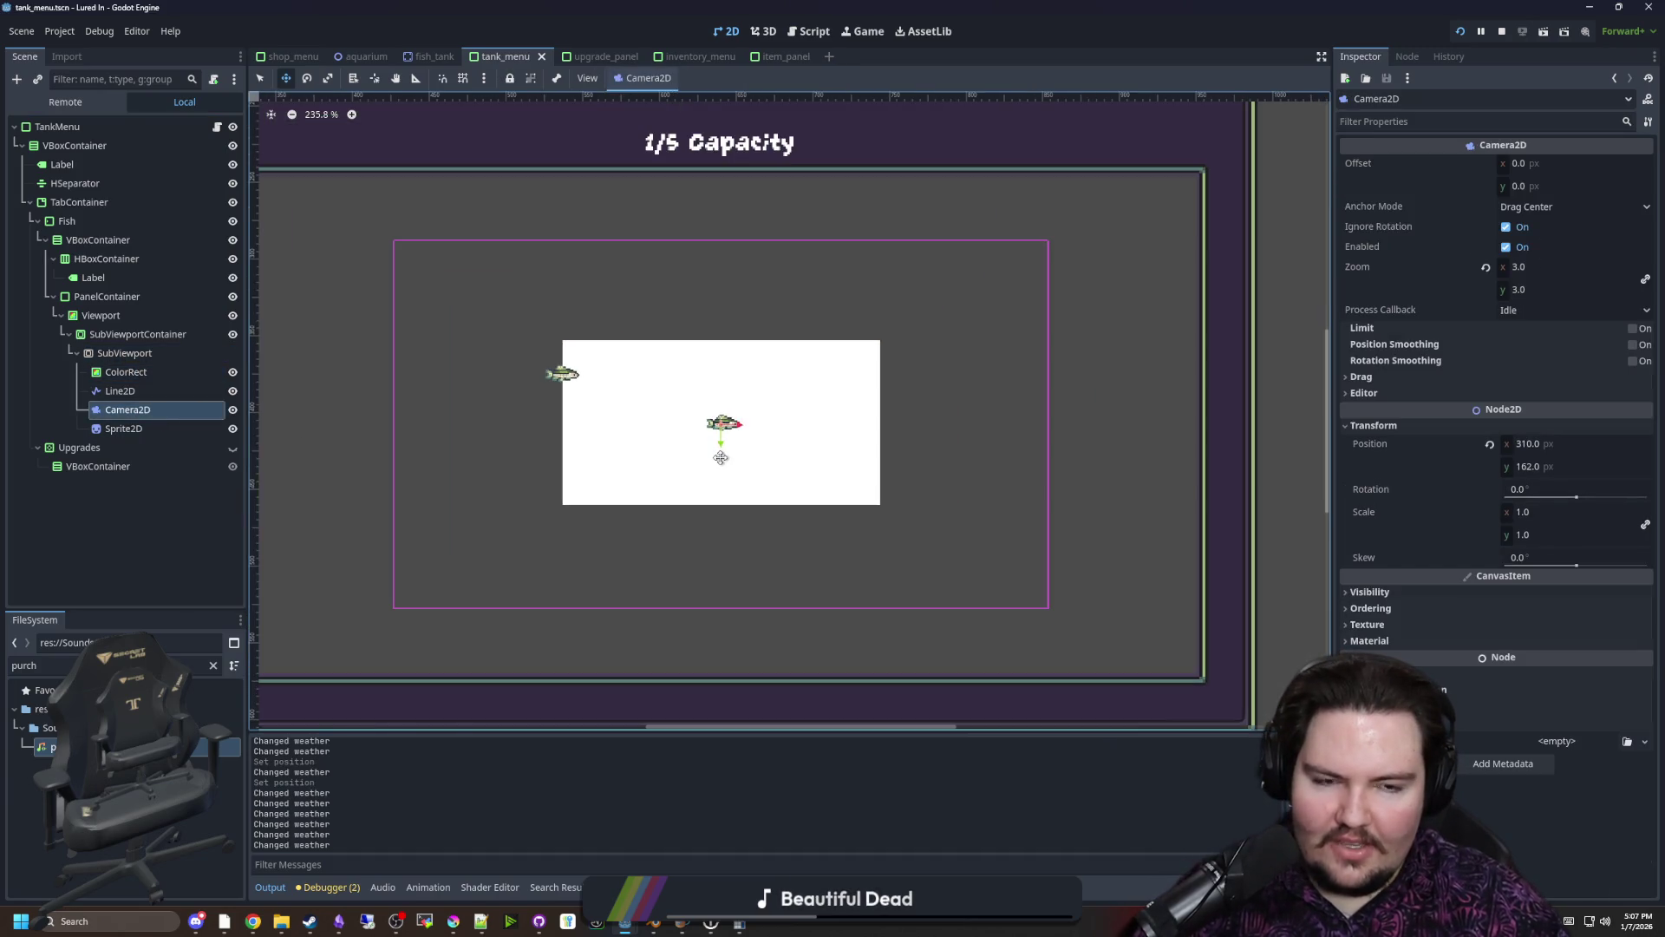
key("F5")
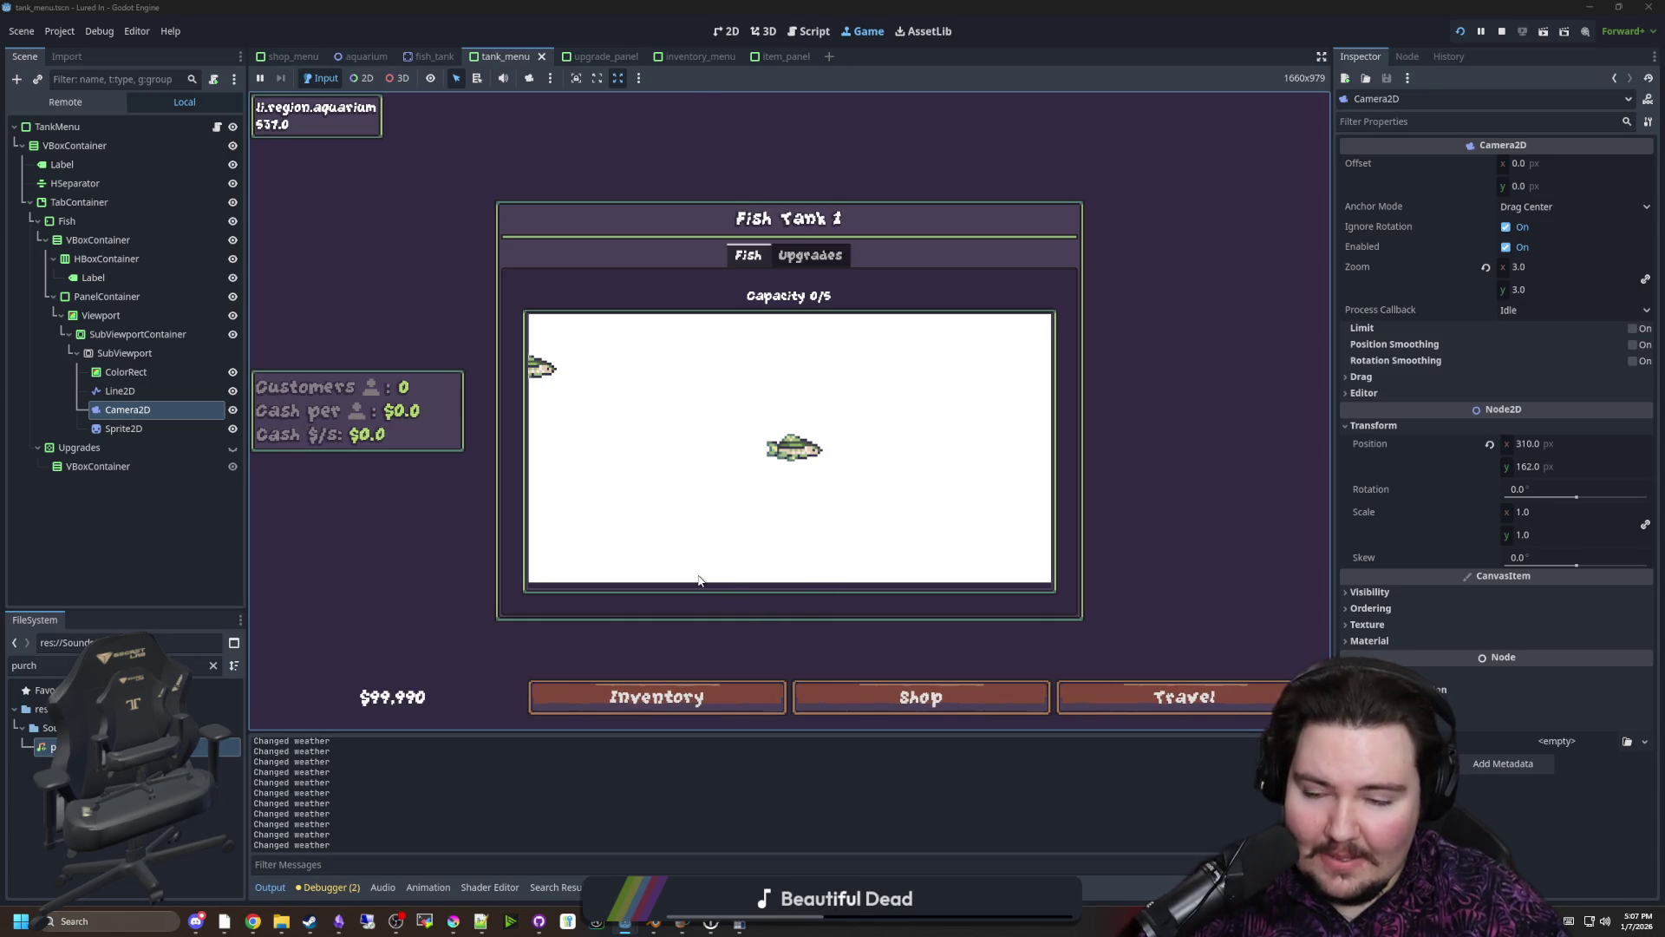
left_click(126, 371)
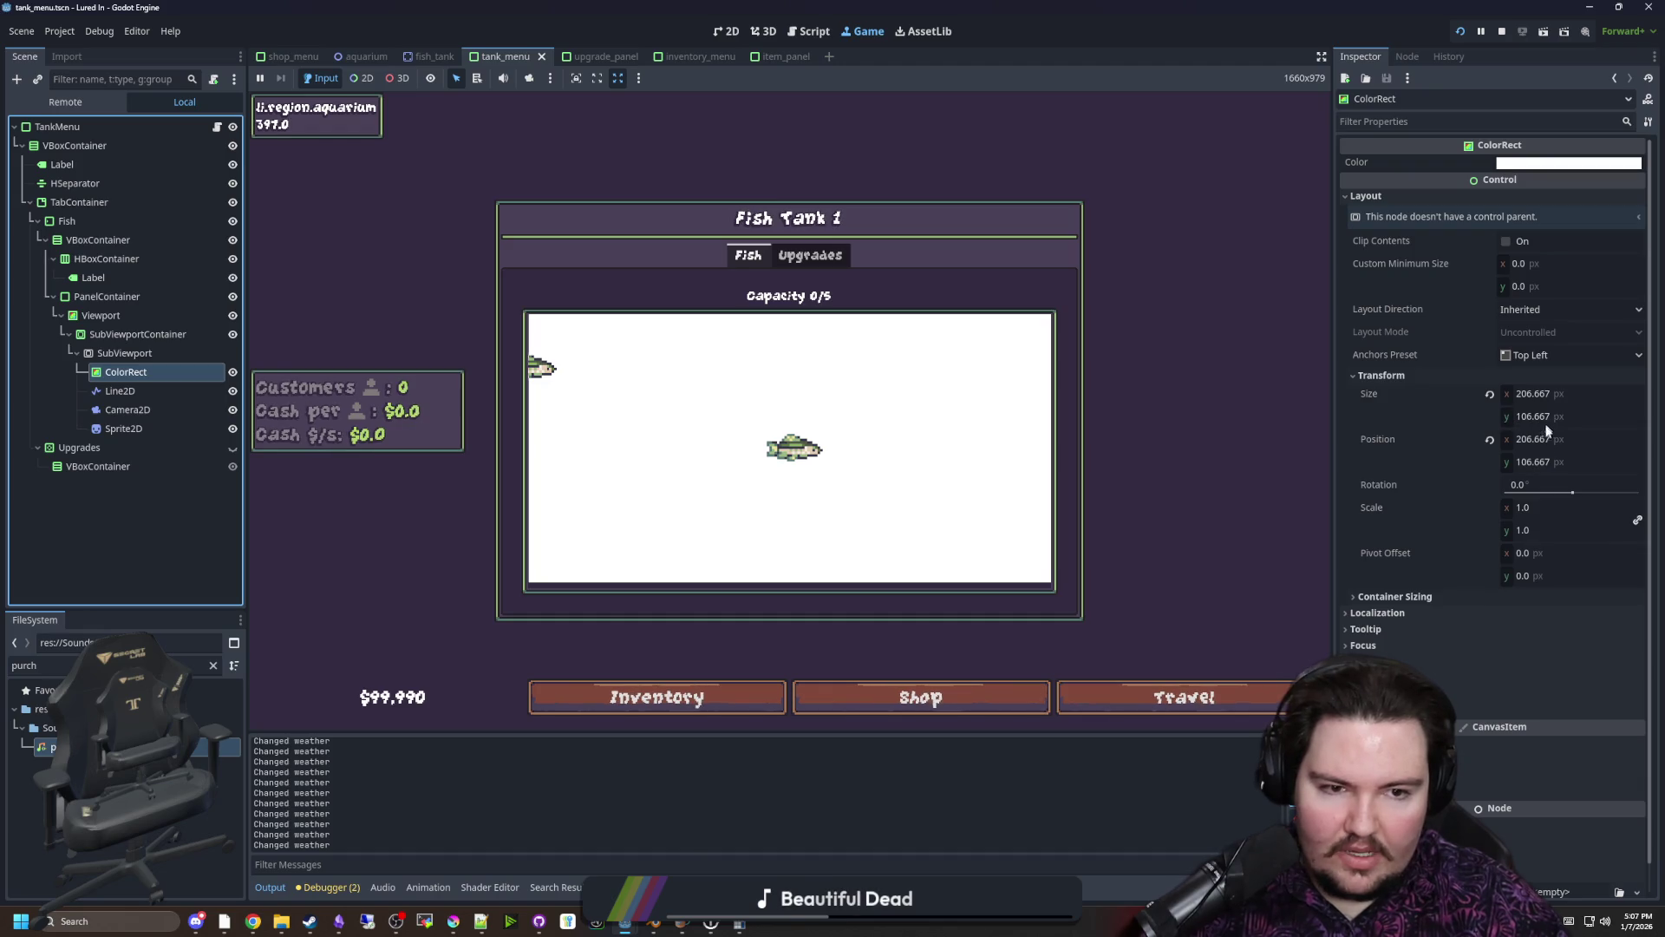
left_click_drag(1533, 461, 1537, 465)
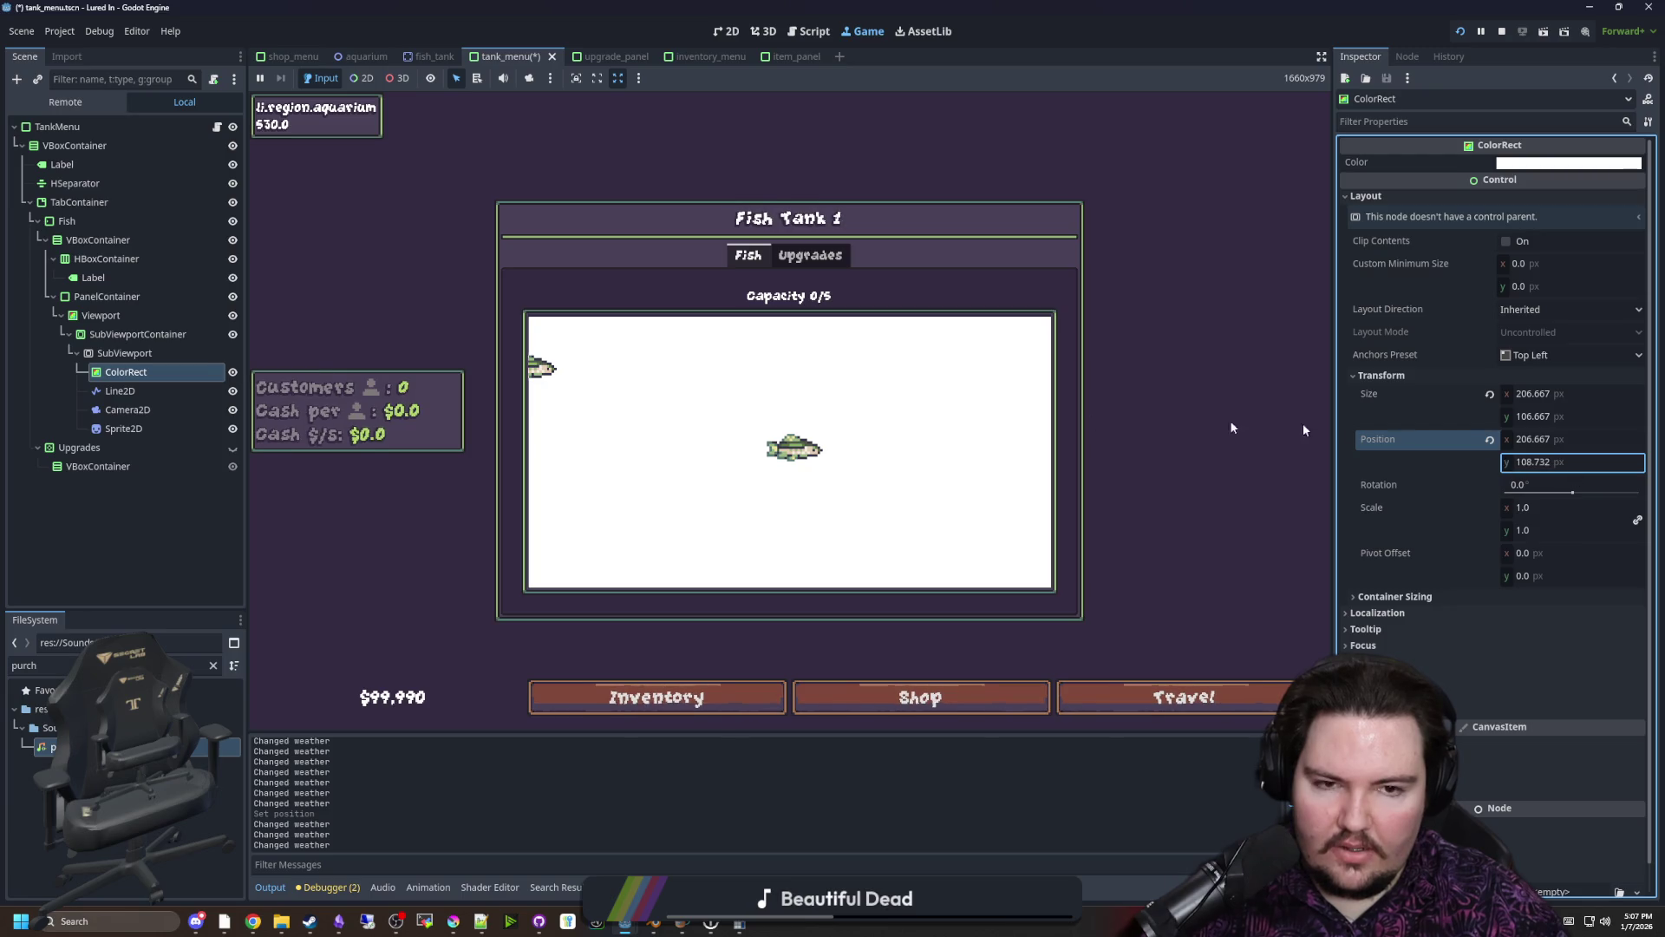
left_click(139, 353)
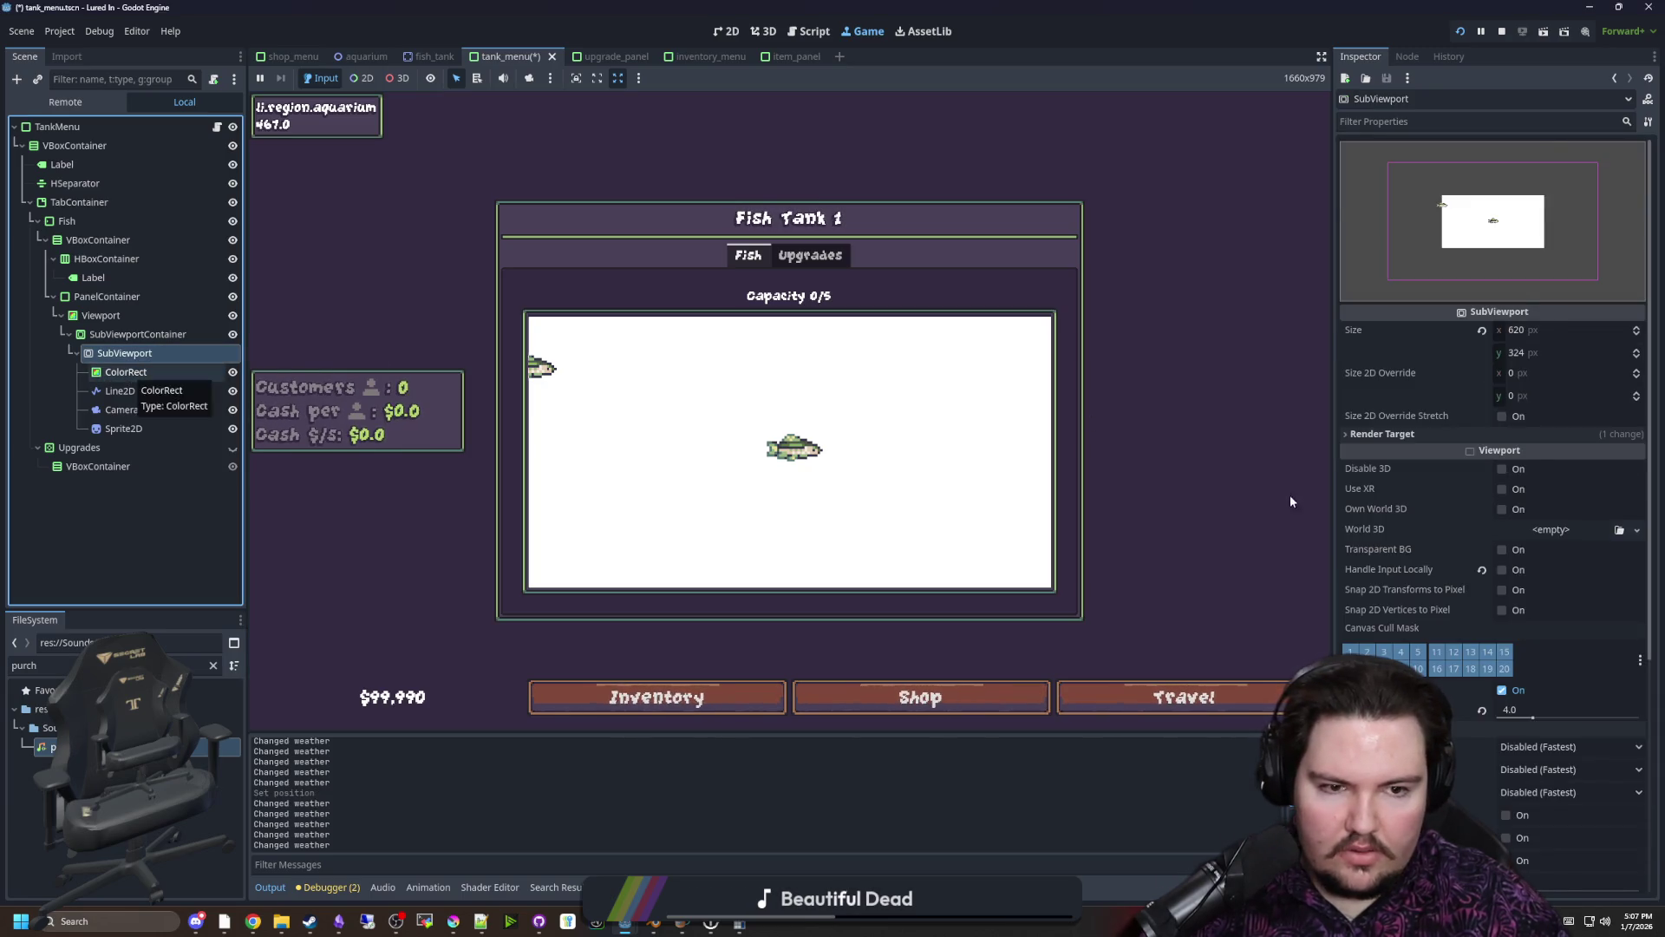
left_click(132, 373)
Set the ColorRect's y position and height both to 108
left_click(1539, 464)
type("108")
key("Return")
left_click(1540, 465)
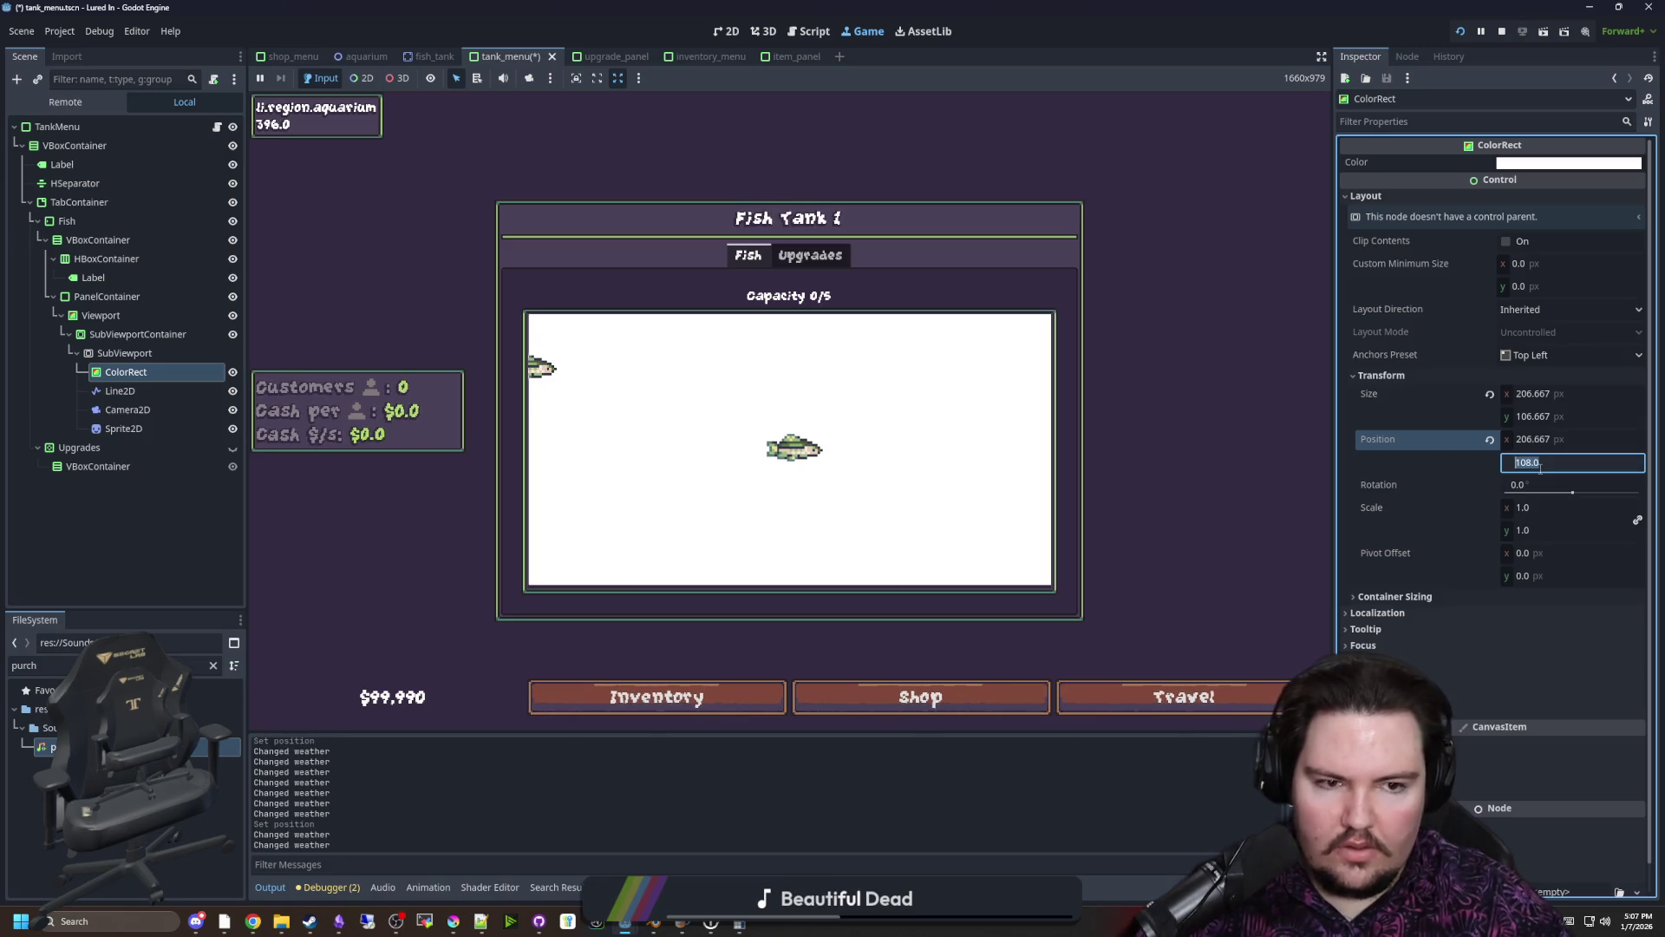
left_click(1554, 416)
type("108")
key("Return")
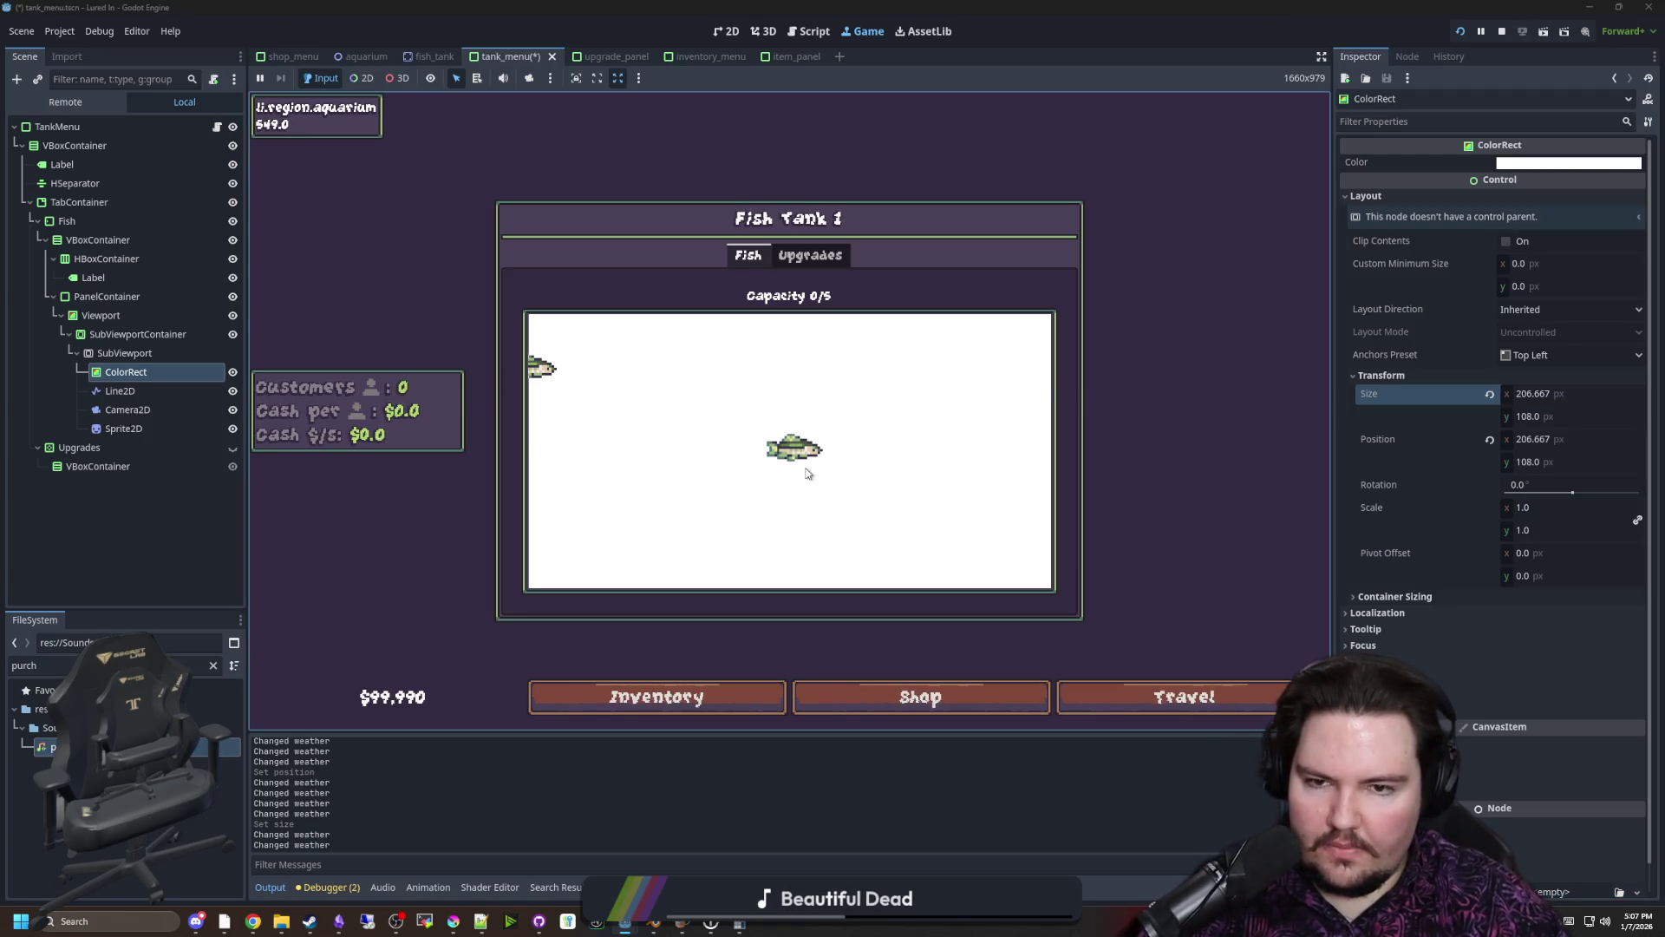
left_click(763, 30)
left_click(727, 31)
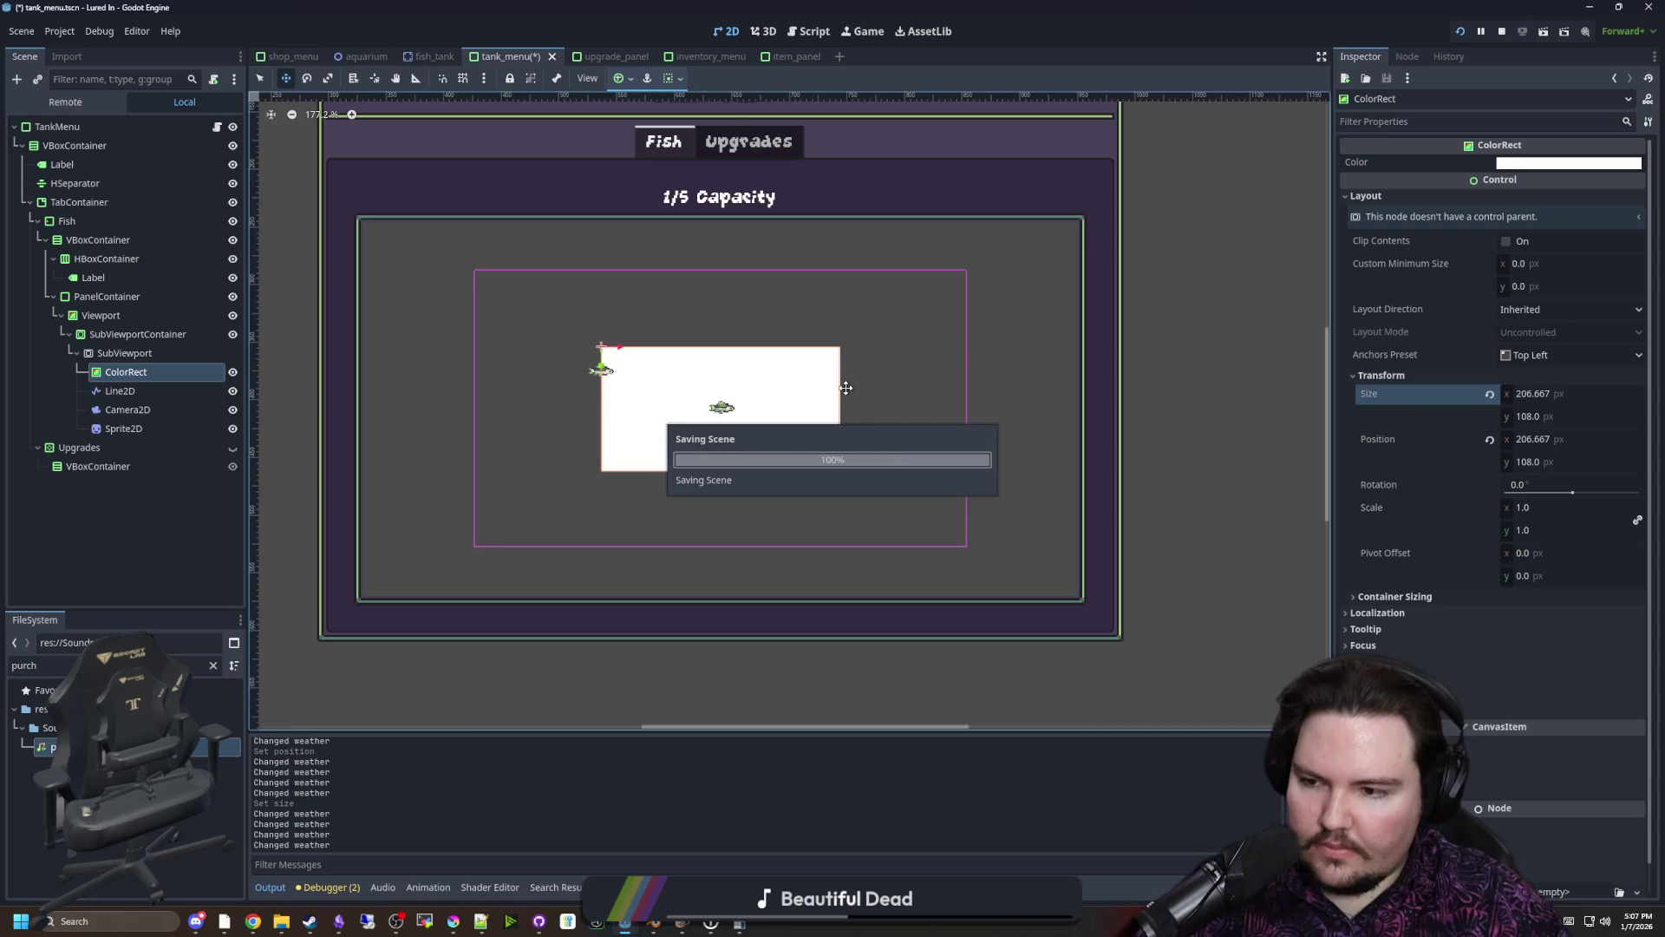
Save, then recolour the ColorRect greyish blue 586687 and check it in the running game
key("ctrl+s")
scroll(708, 393, "up", 4)
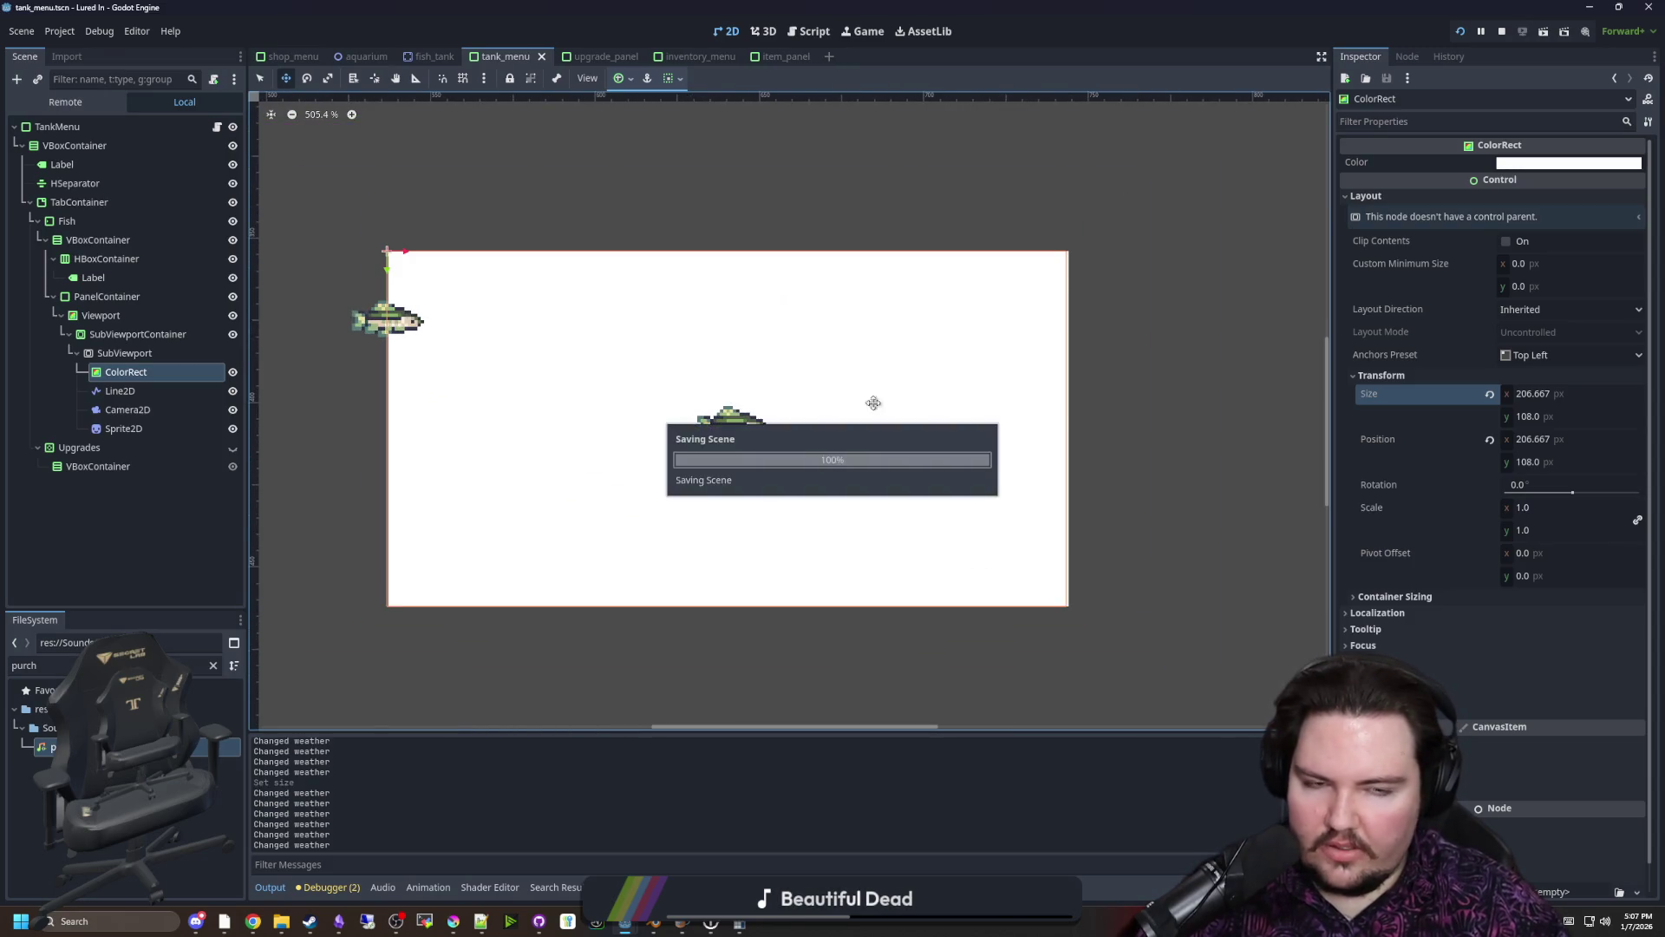
left_click(1503, 165)
mouse_move(1522, 424)
left_mouse_down()
mouse_move(1445, 431)
mouse_move(1465, 404)
left_mouse_up()
left_click_drag(1646, 285, 1646, 250)
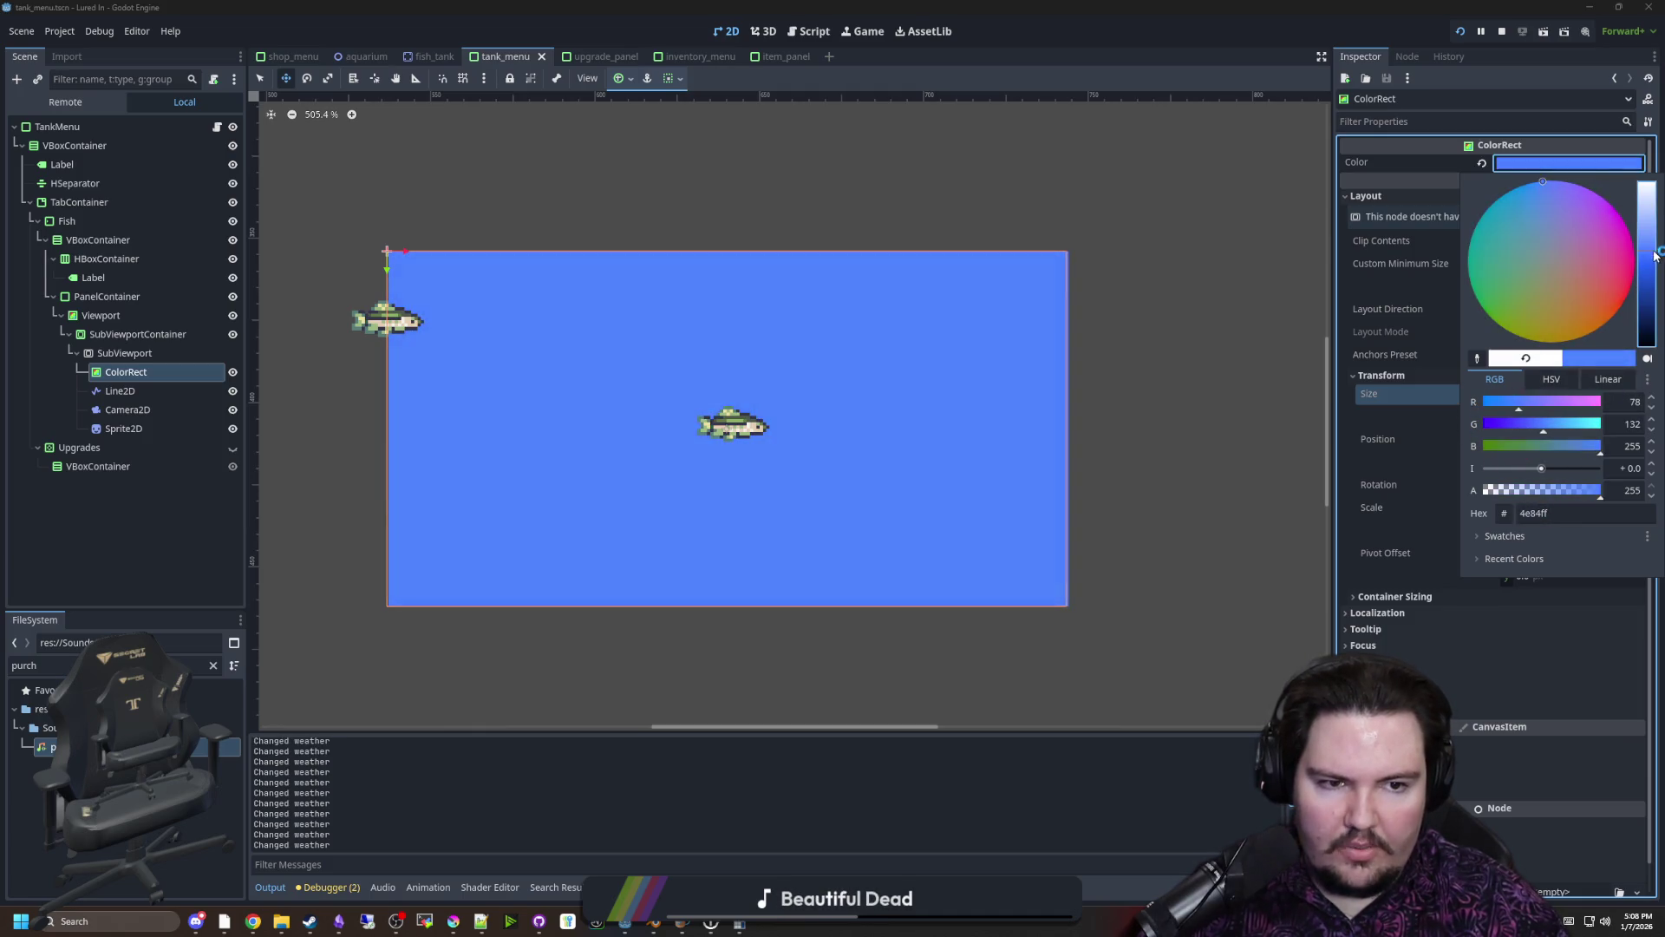
mouse_move(1537, 424)
left_mouse_down()
mouse_move(1565, 448)
mouse_move(1547, 449)
left_mouse_up()
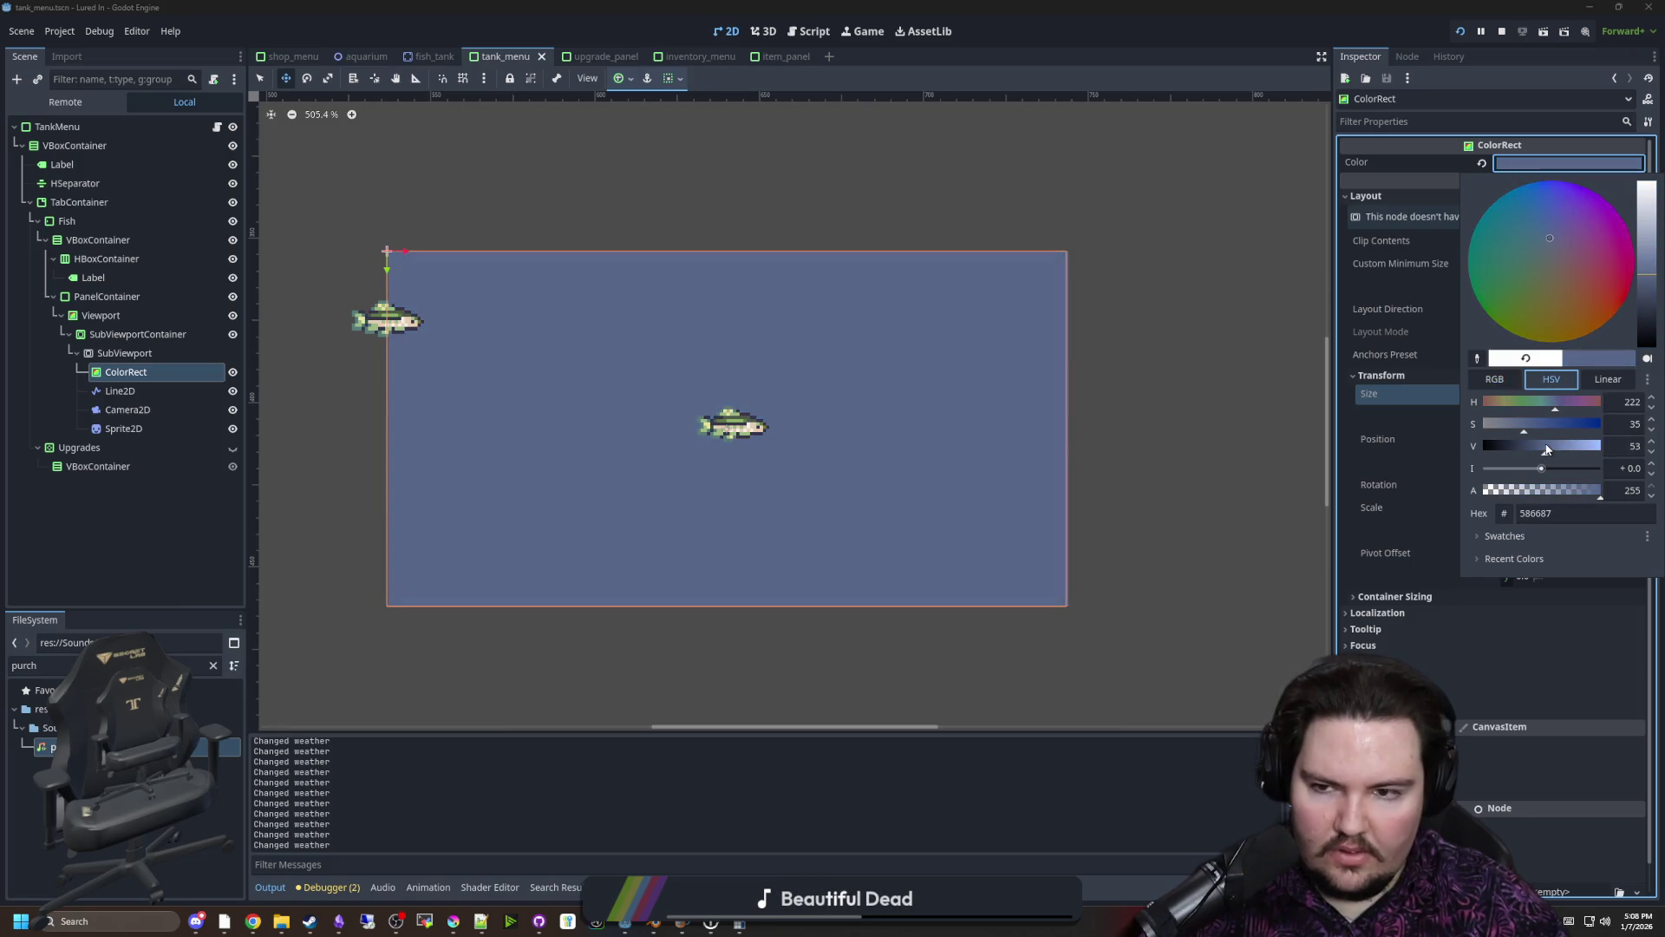
left_click(1163, 423)
left_click(862, 33)
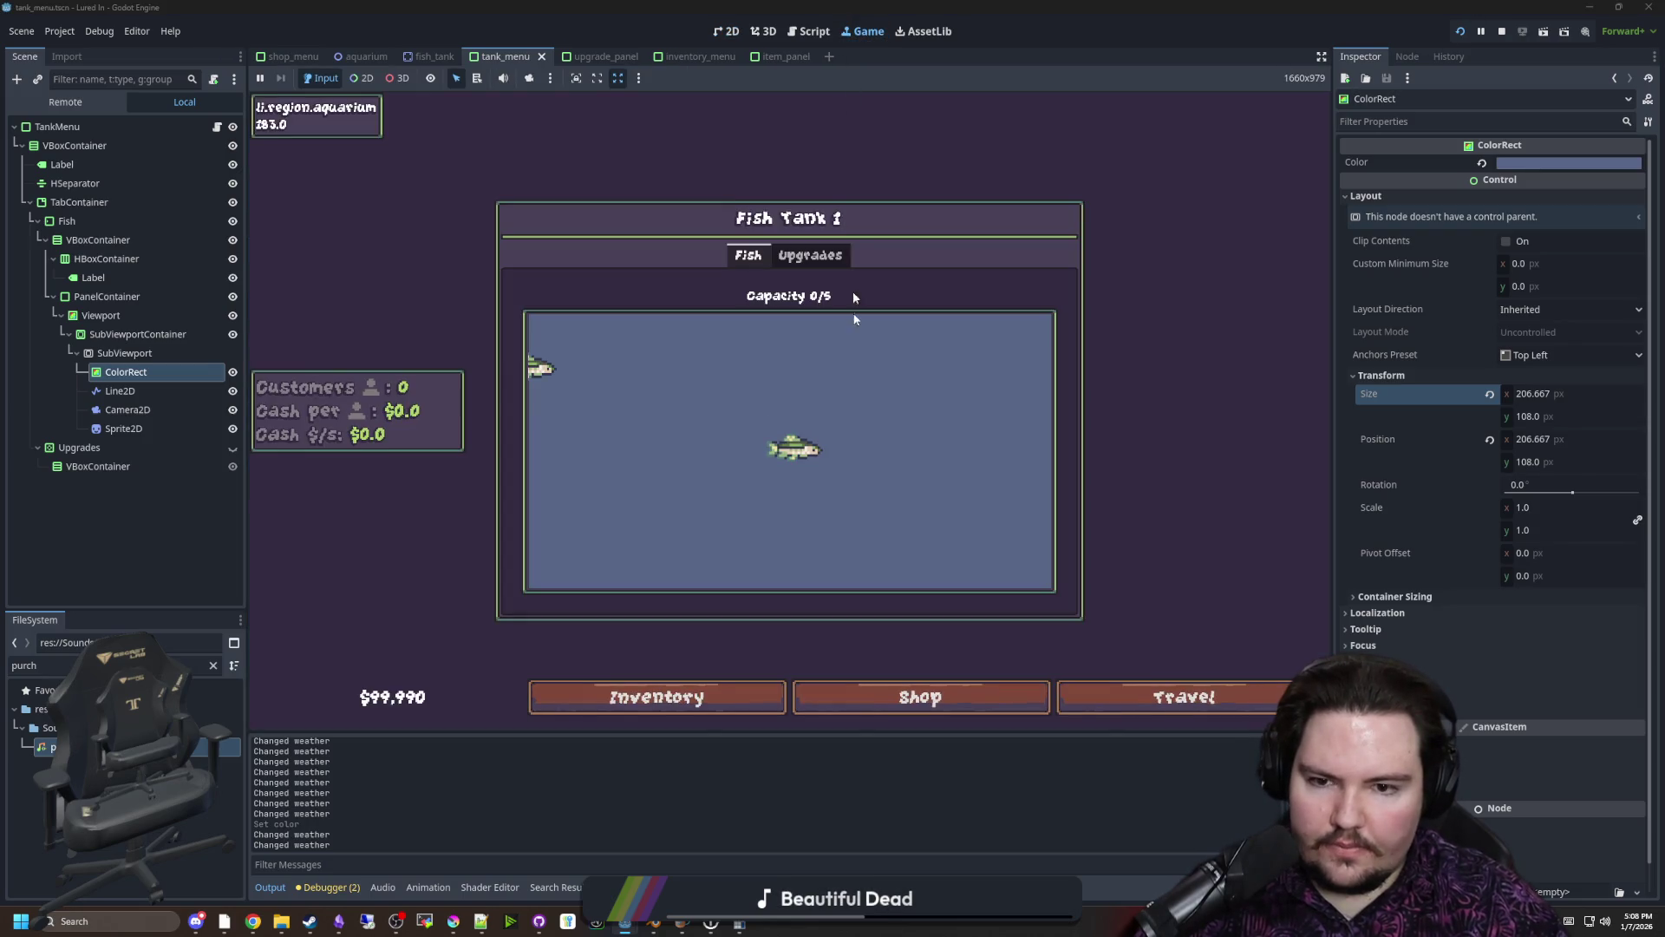
left_click(765, 31)
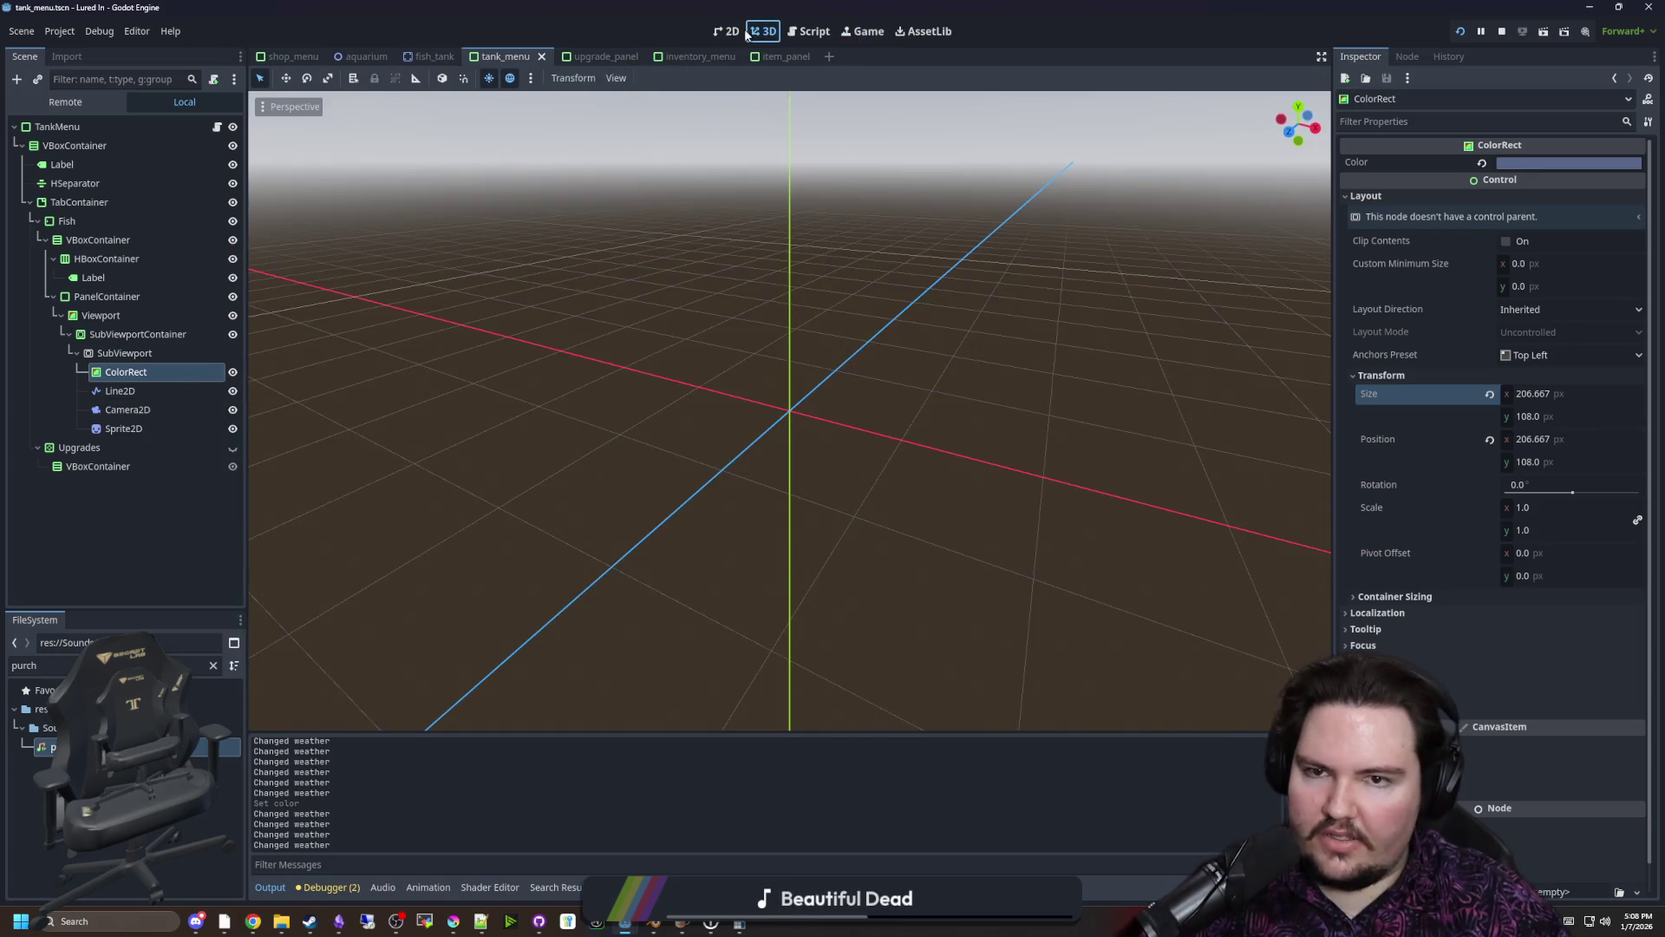
Return to the 2D editor and zoom out the canvas
left_click(728, 30)
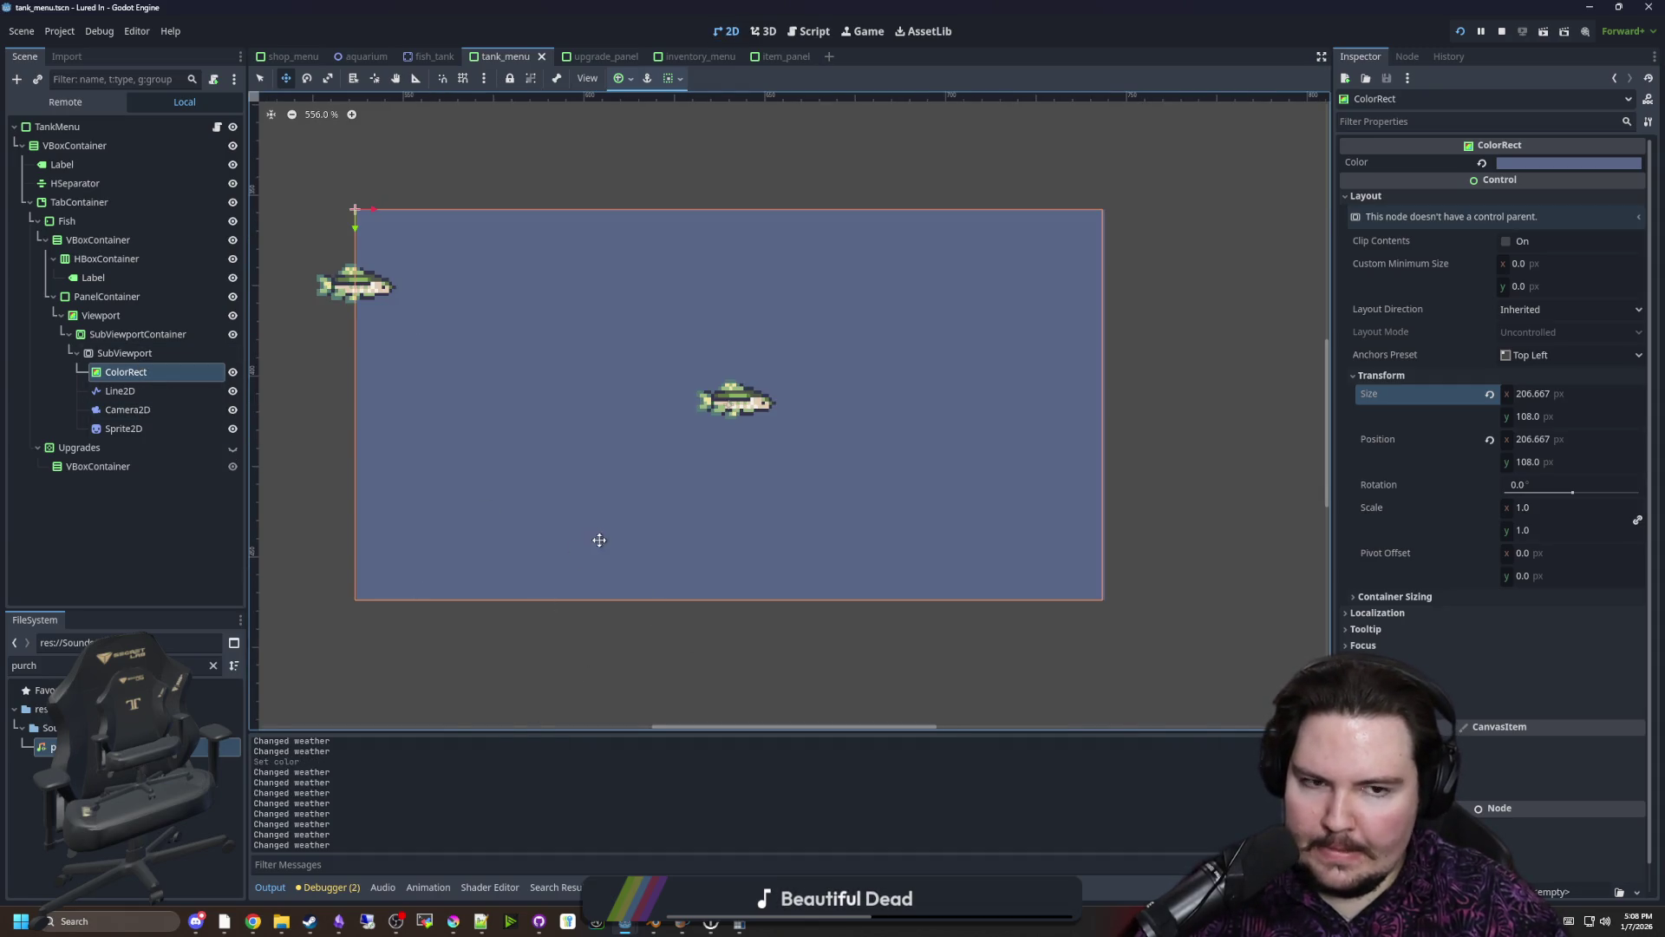
scroll(688, 543, "down", 5)
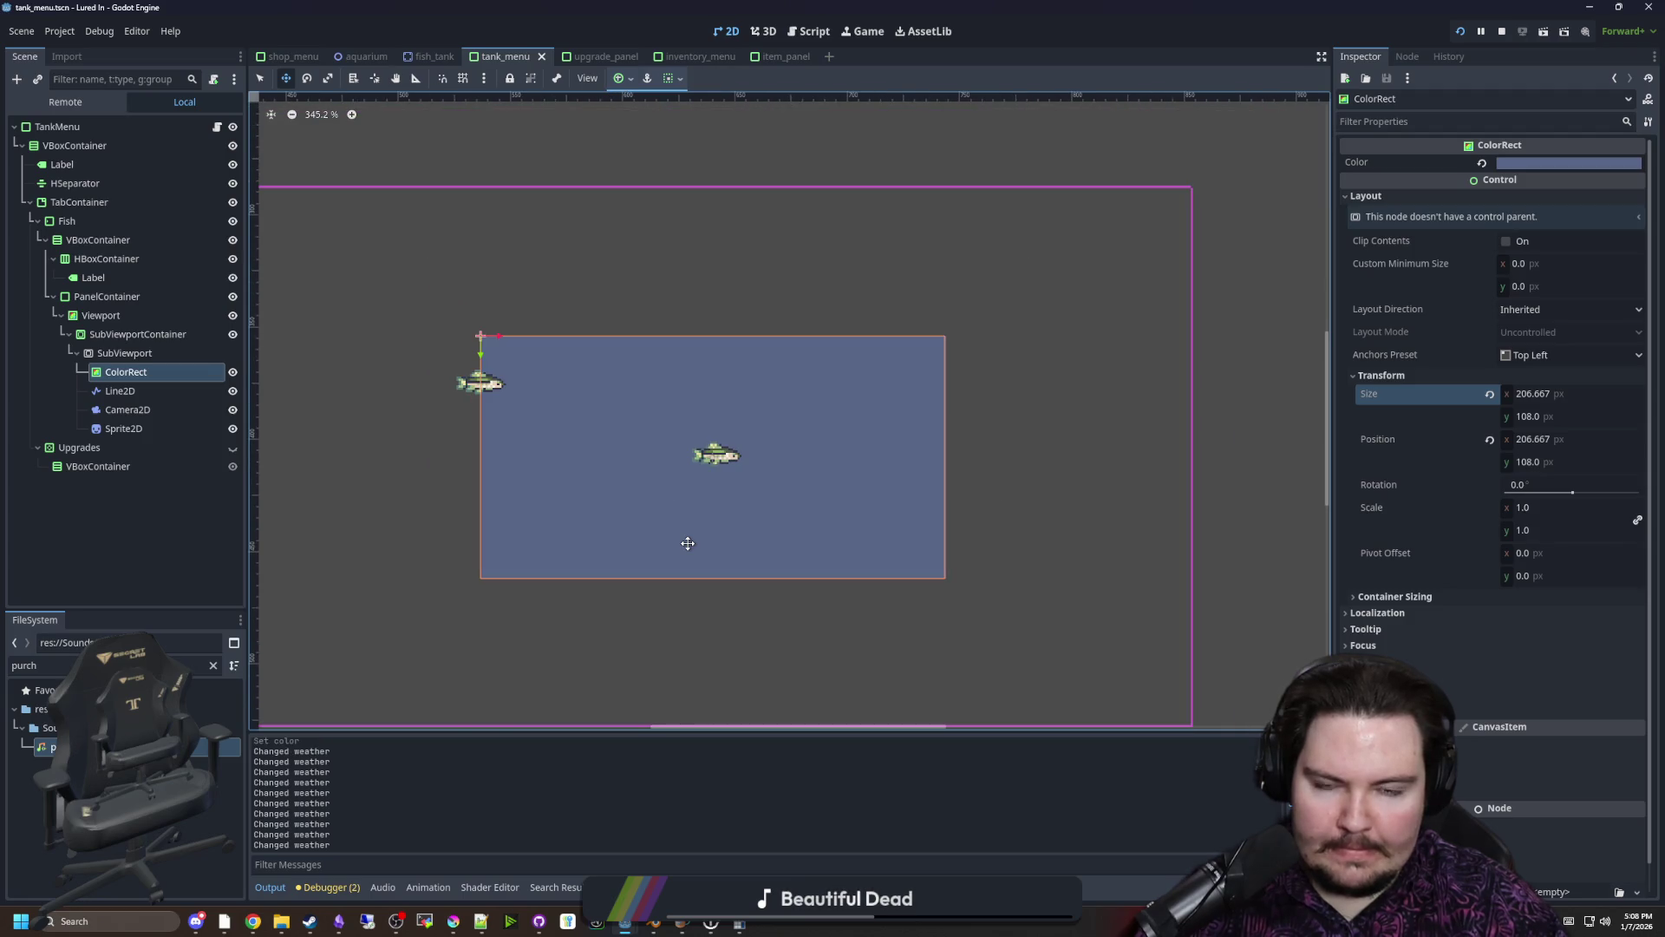
scroll(774, 513, "down", 2)
scroll(684, 495, "up", 2)
scroll(792, 498, "down", 5)
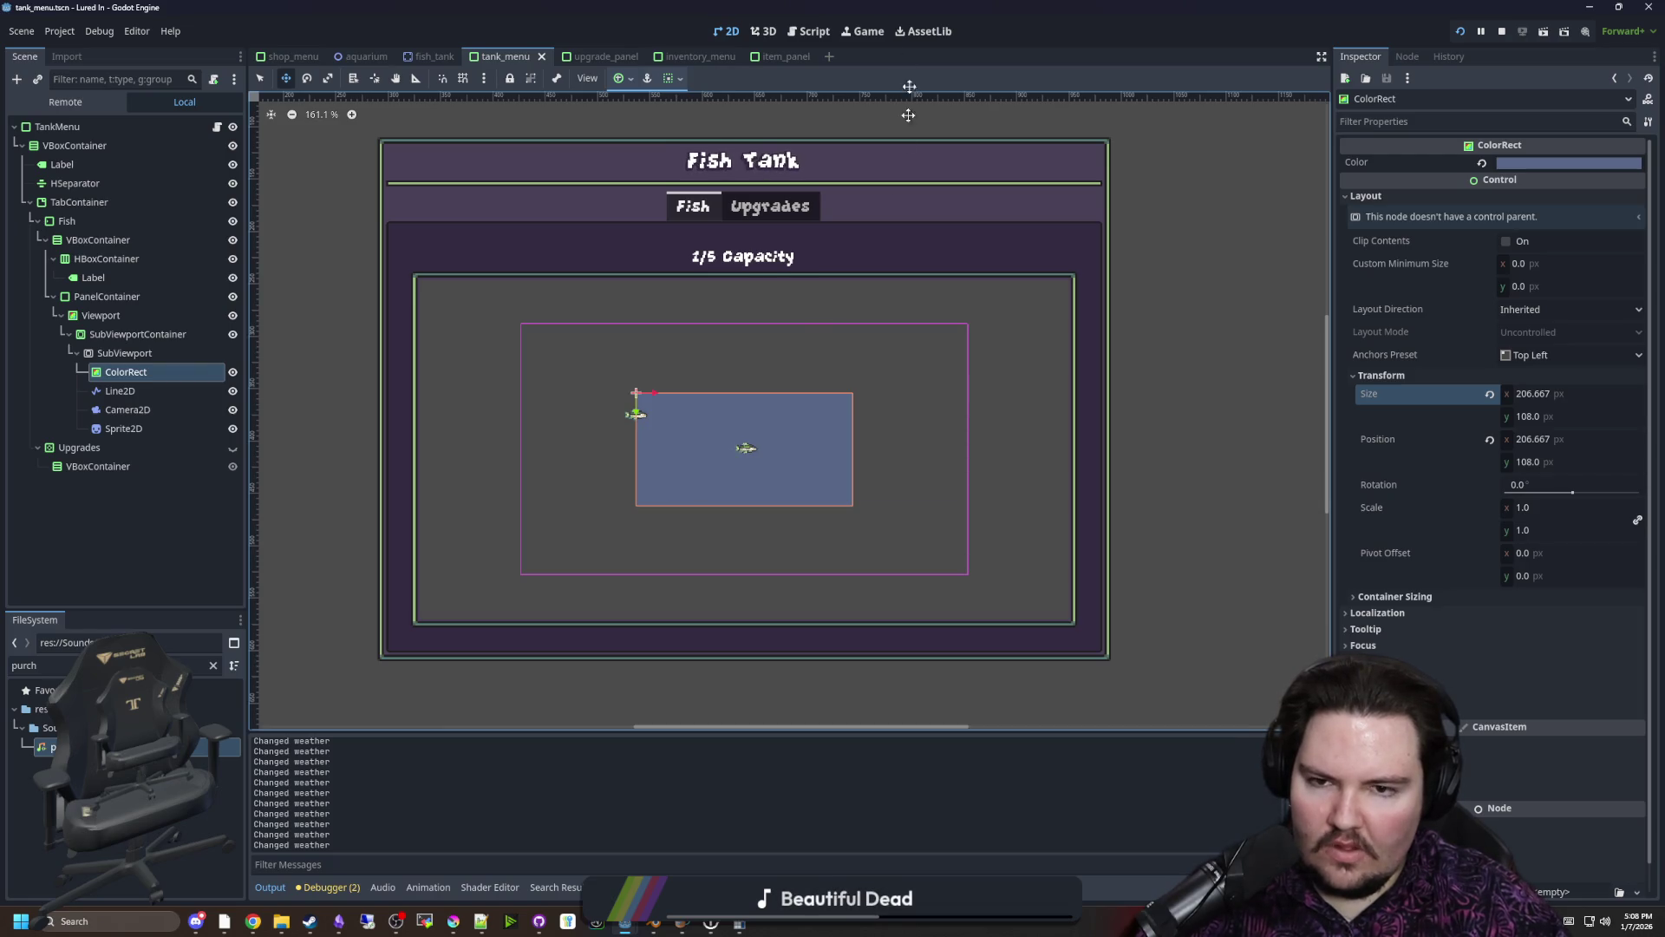
Check the blue-grey tank in the running game, then bring Krita to the front
left_click(866, 32)
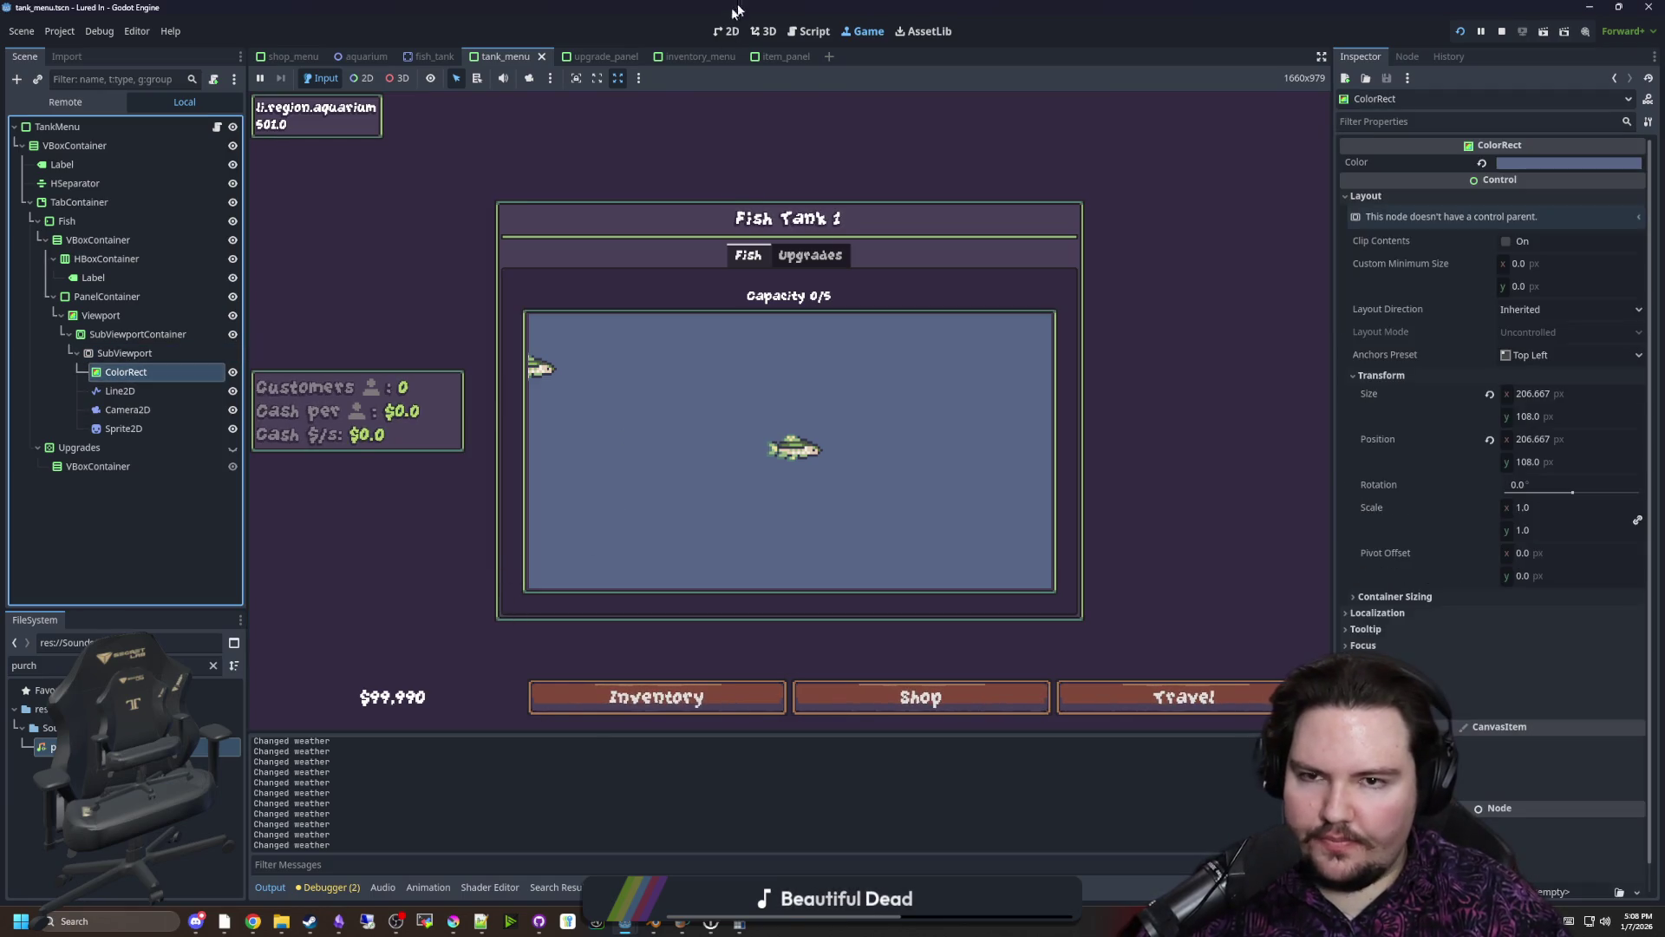
left_click(751, 32)
left_click(738, 31)
mouse_move(465, 929)
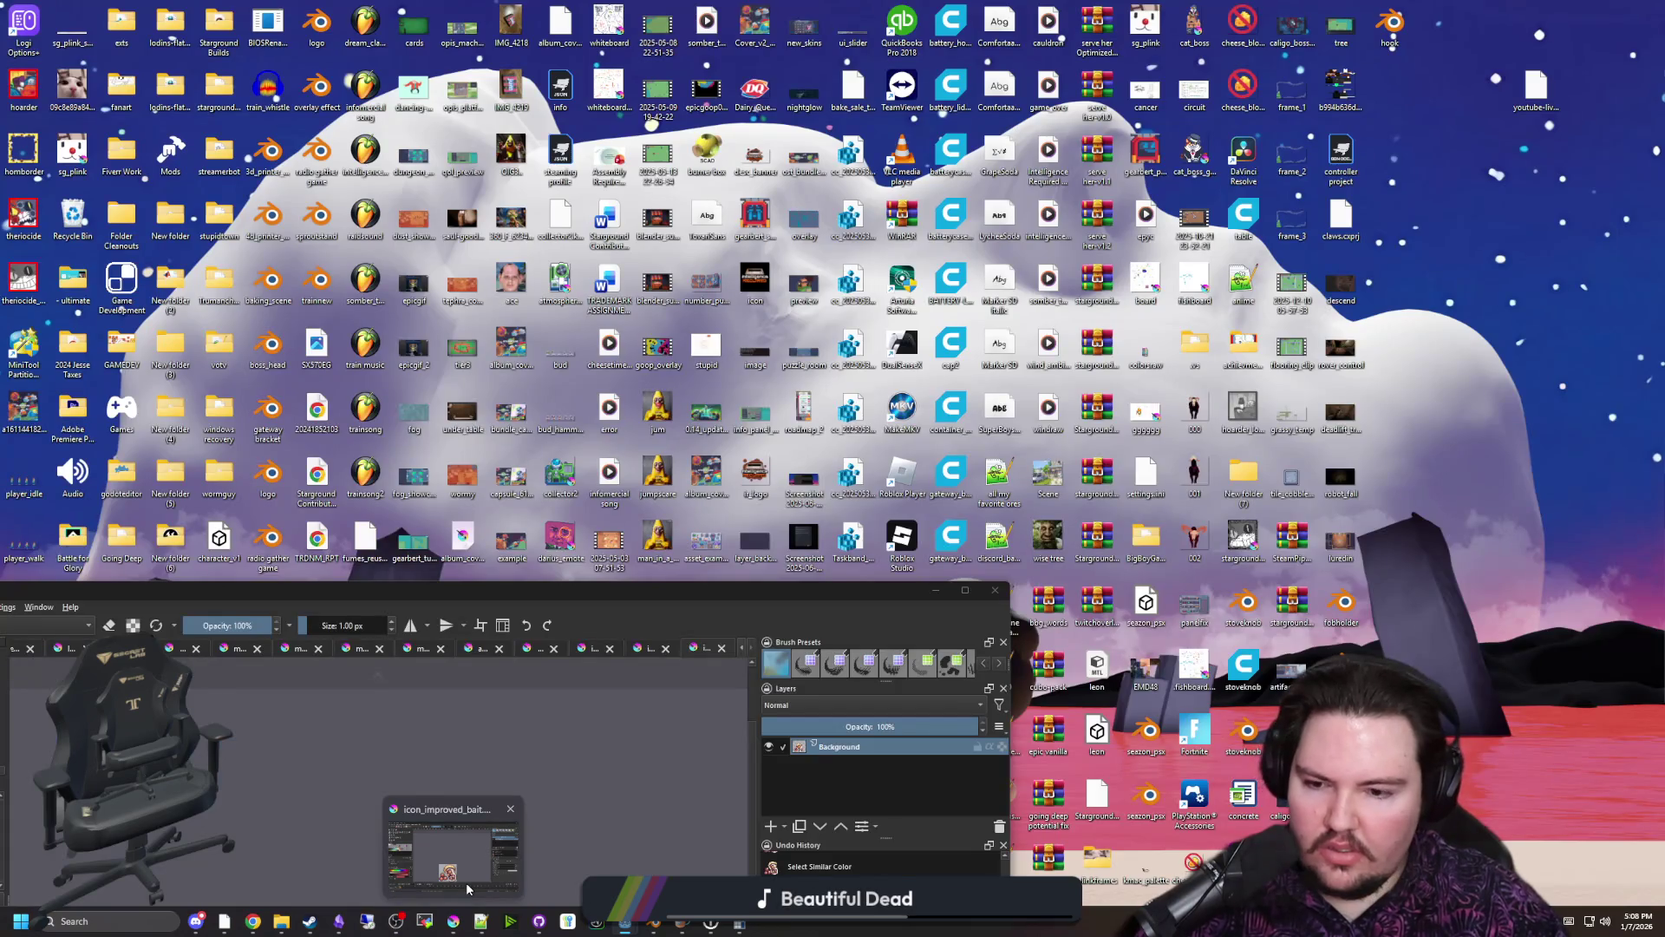
left_click(466, 882)
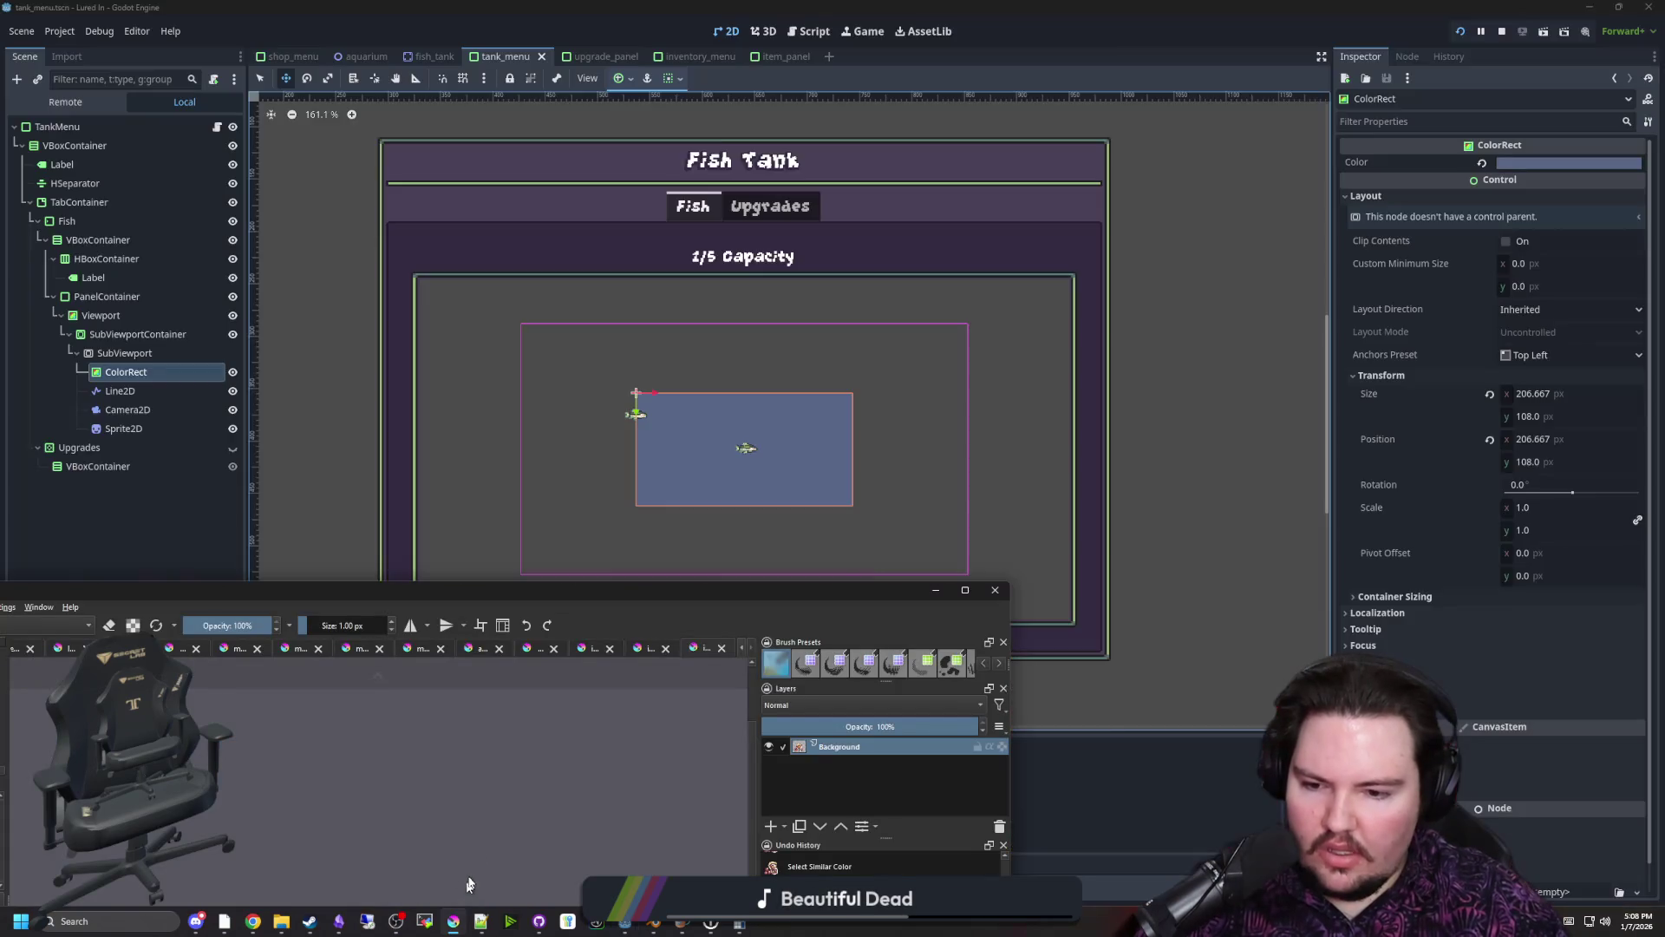
Maximise Krita and create a new 207×108 image
left_click_drag(690, 594, 981, 6)
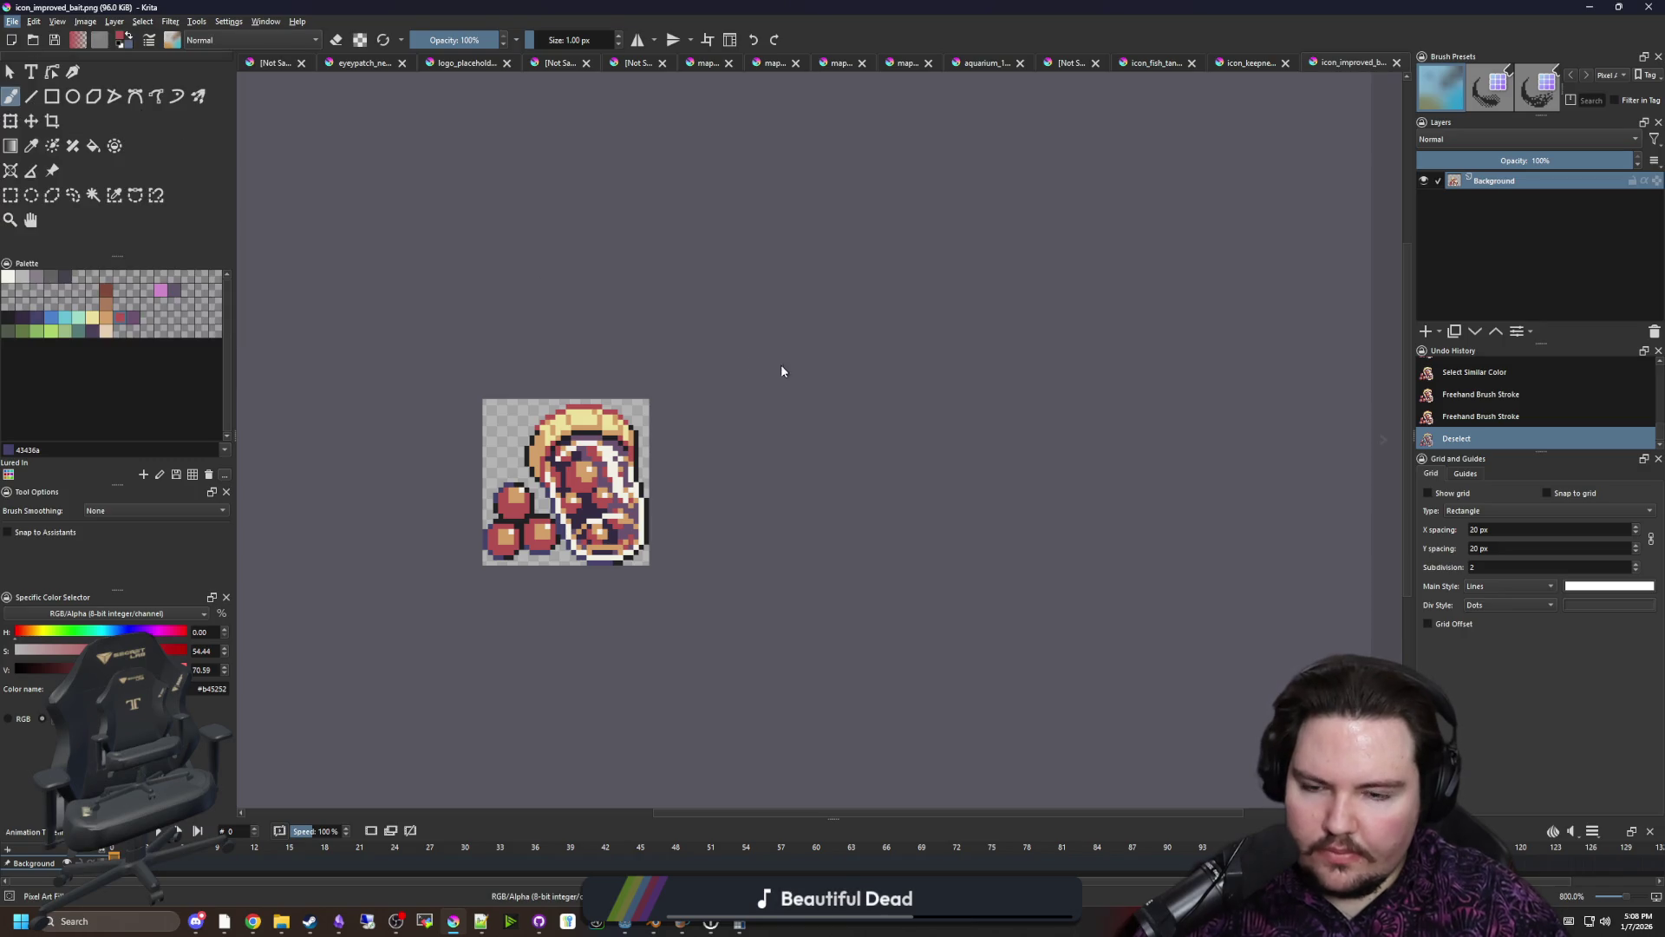
key("ctrl+n")
type("207")
key("Tab")
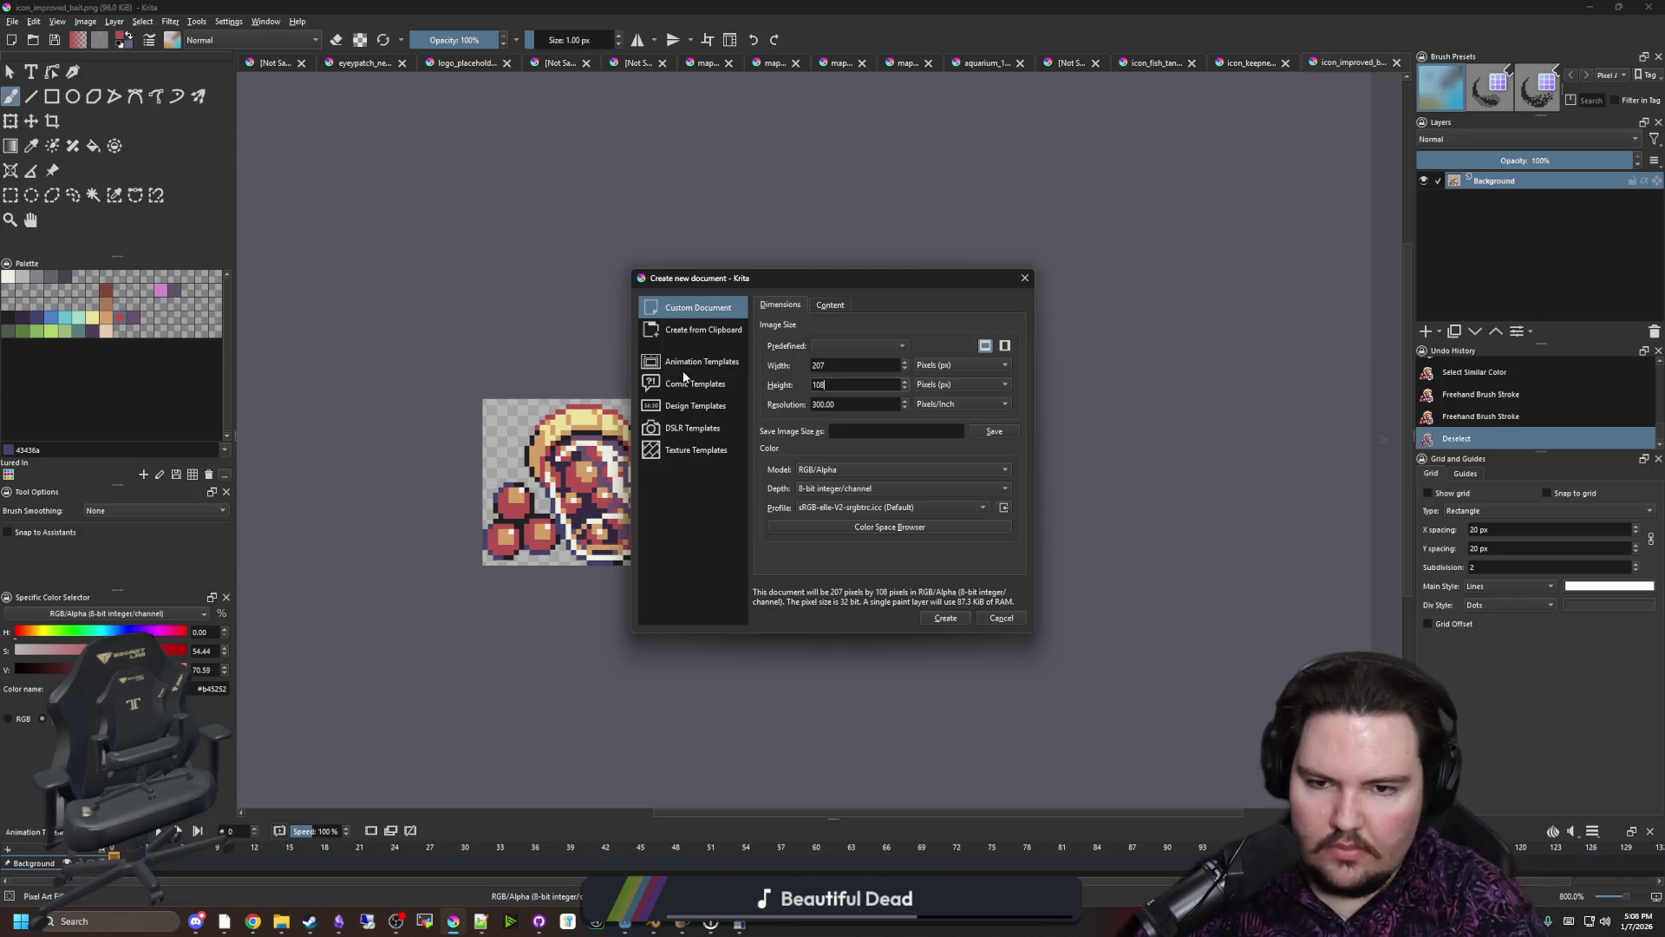
left_click(947, 619)
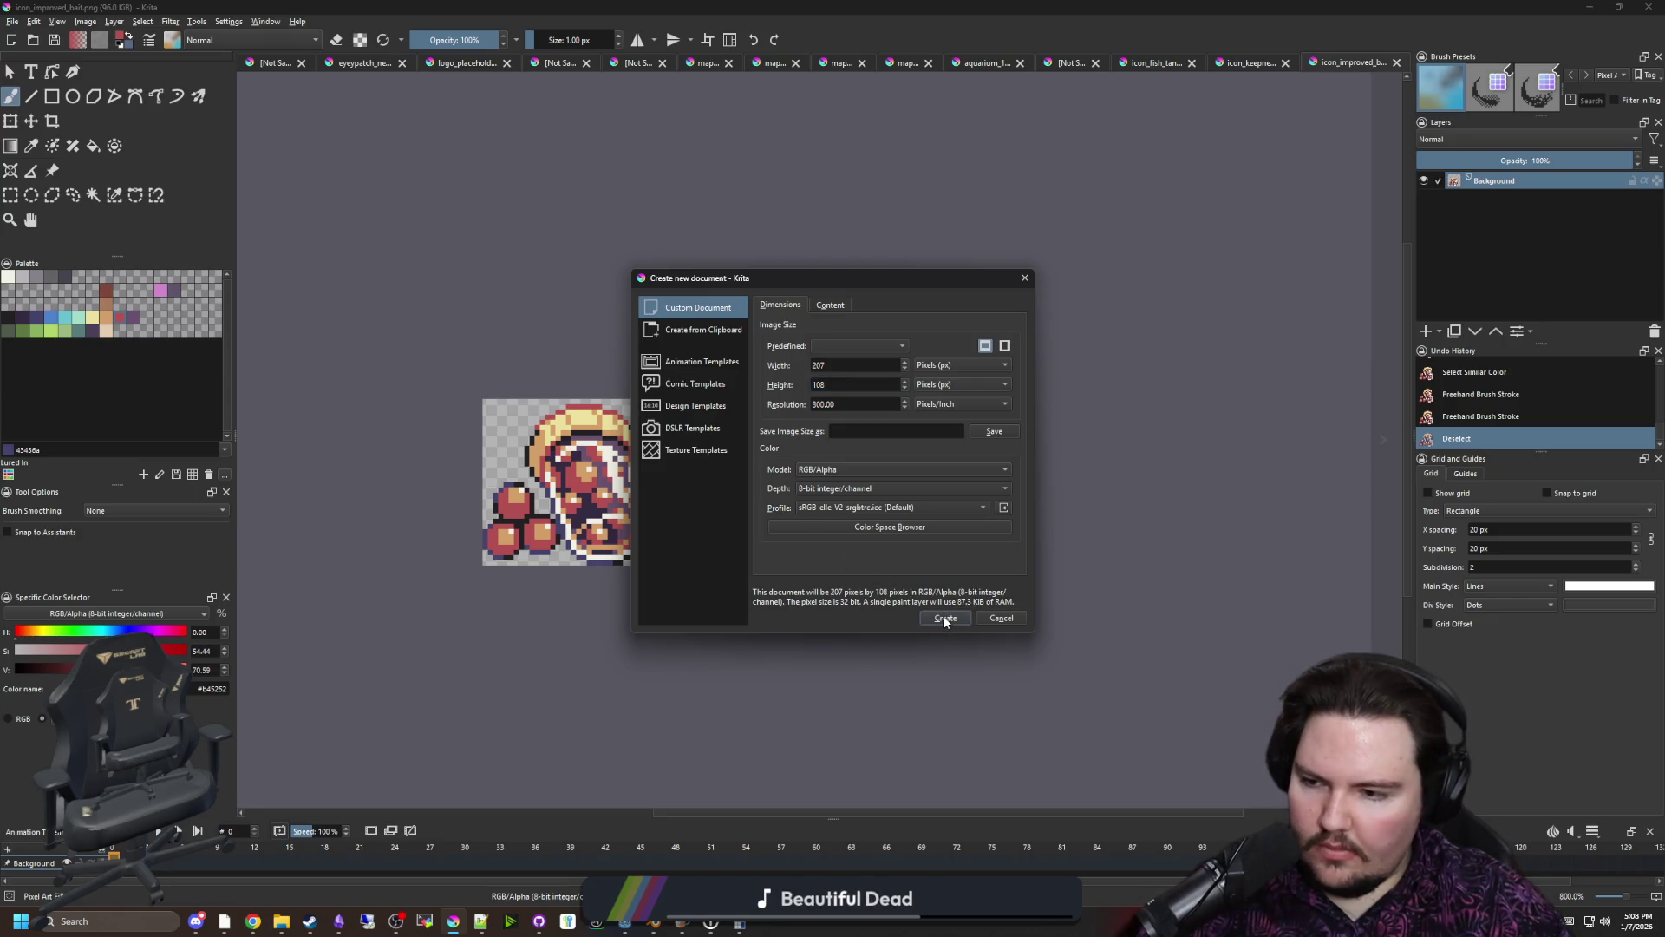
Select the whole canvas and delete its contents to leave it transparent
scroll(773, 439, "down", 1)
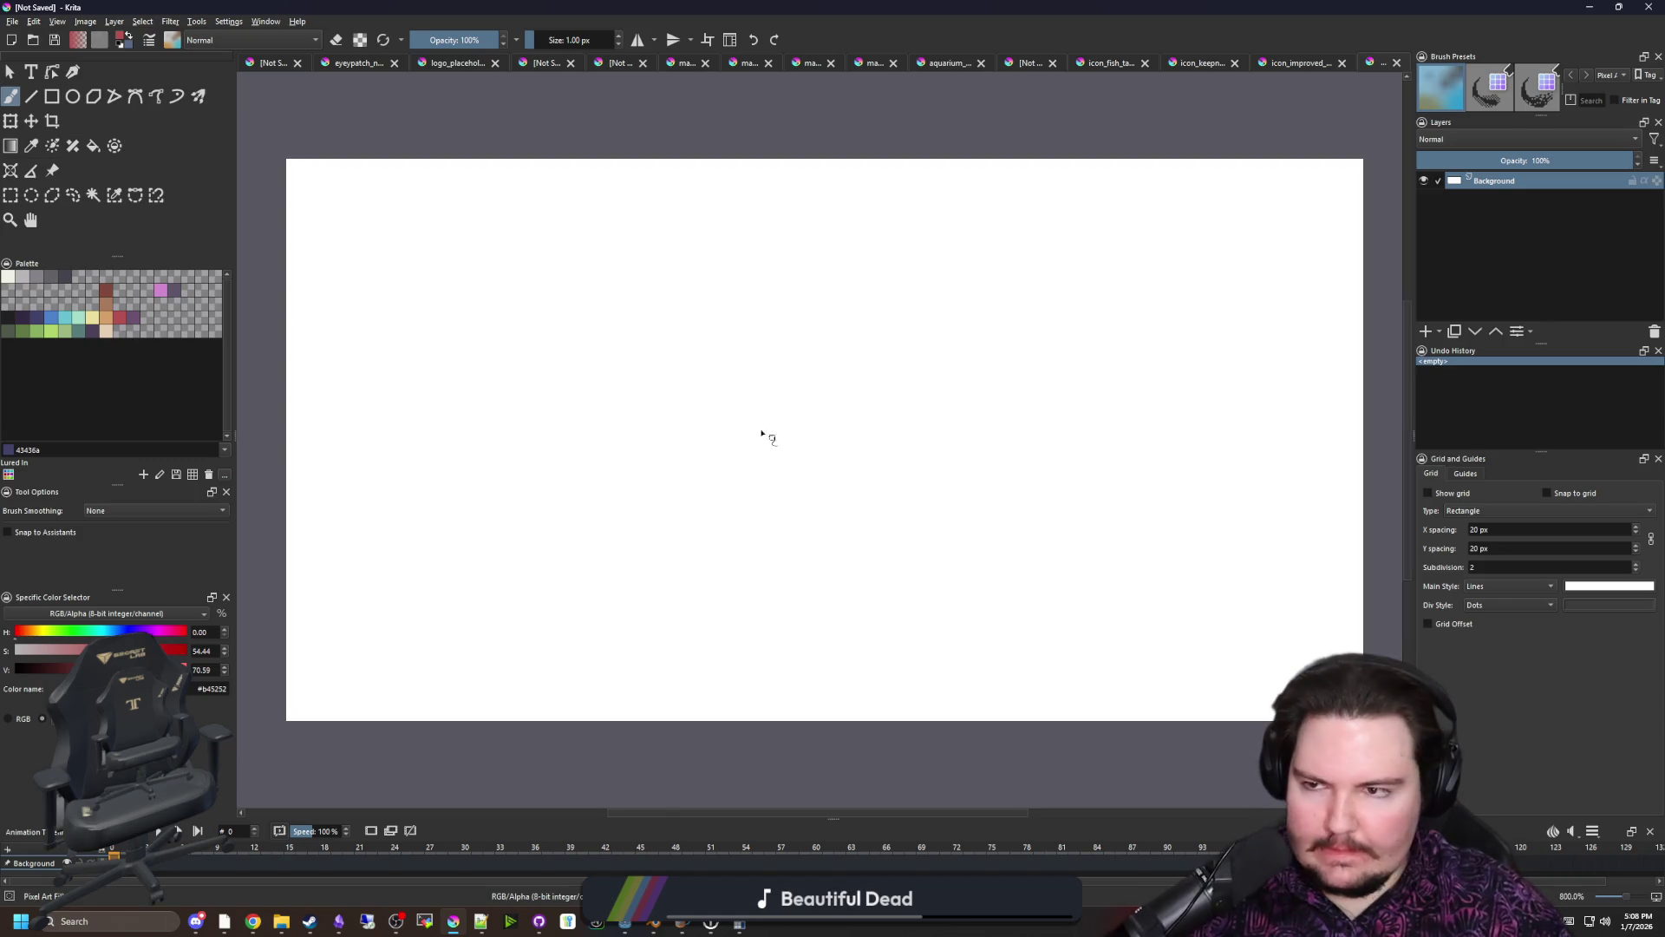
left_click(9, 195)
scroll(372, 208, "down", 2)
left_click_drag(372, 201, 1148, 602)
key("Delete")
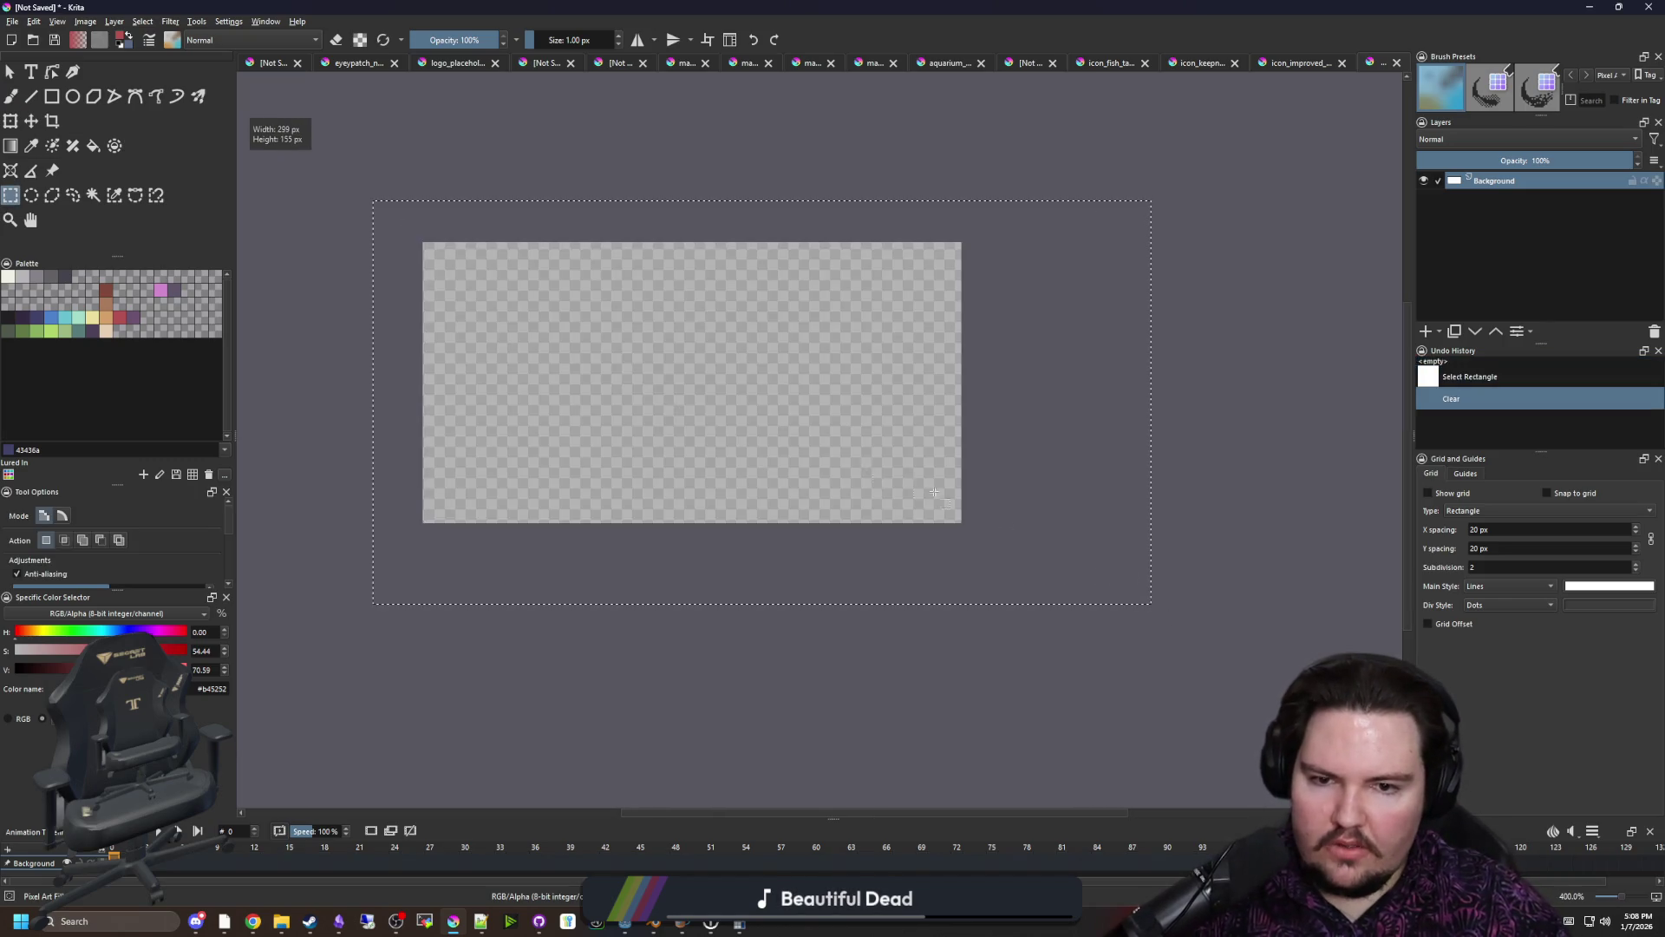
scroll(614, 413, "up", 1)
key("ctrl+shift+a")
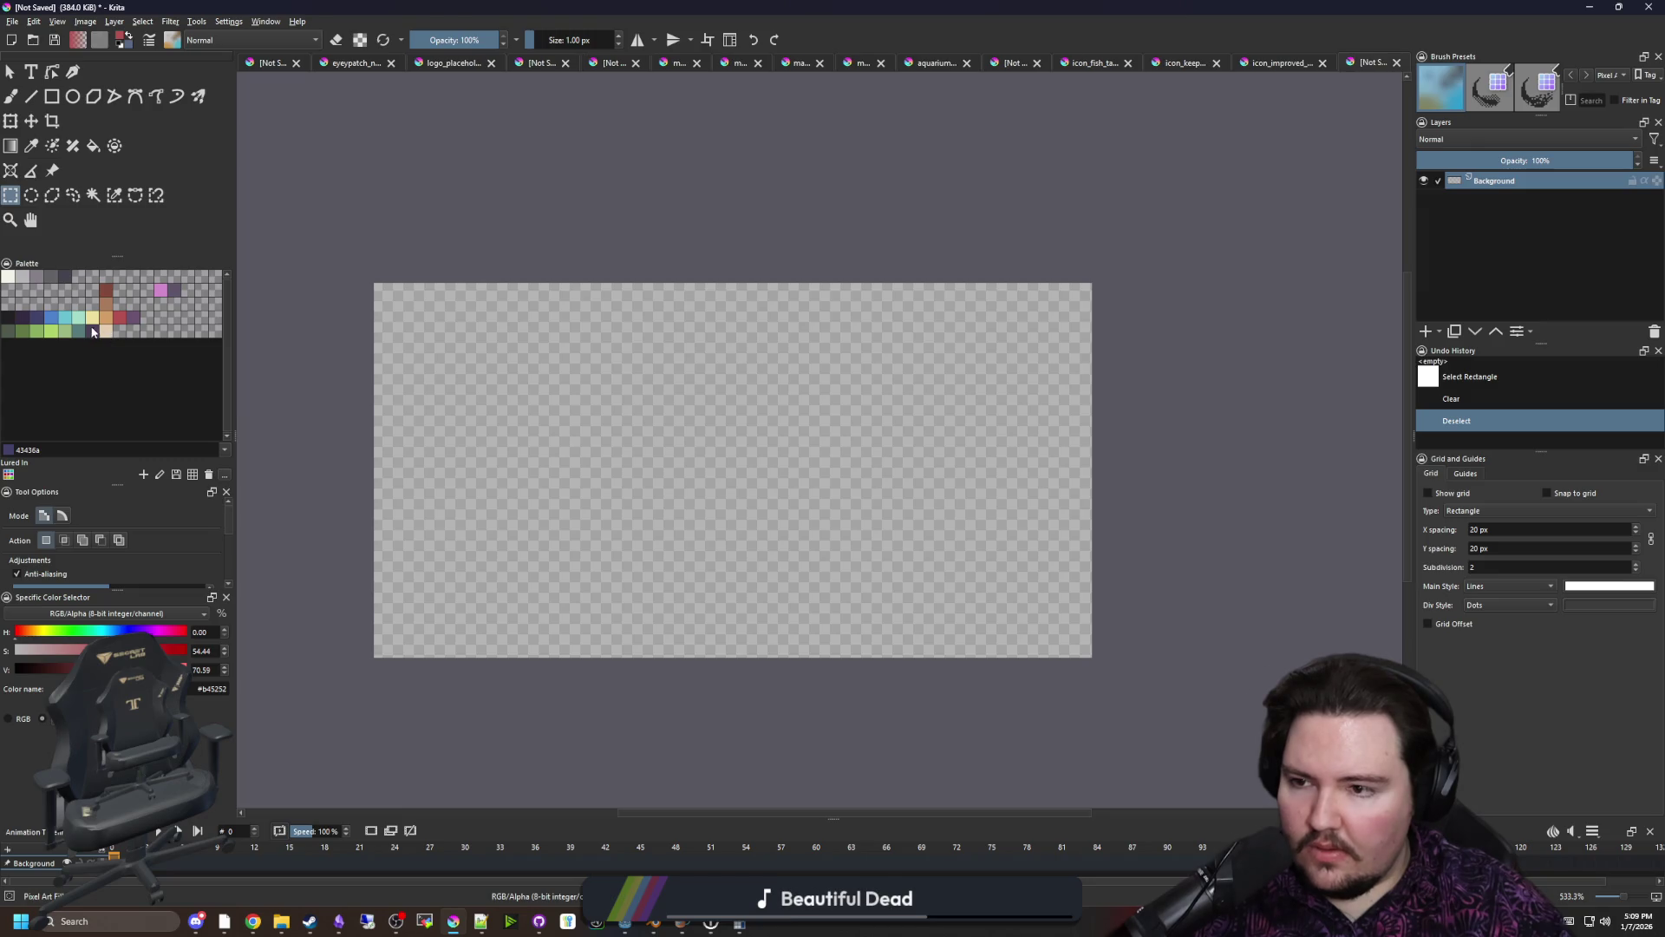
Brush beige (e5ceb4) pixel sand dunes along the bottom edge
left_click(81, 318)
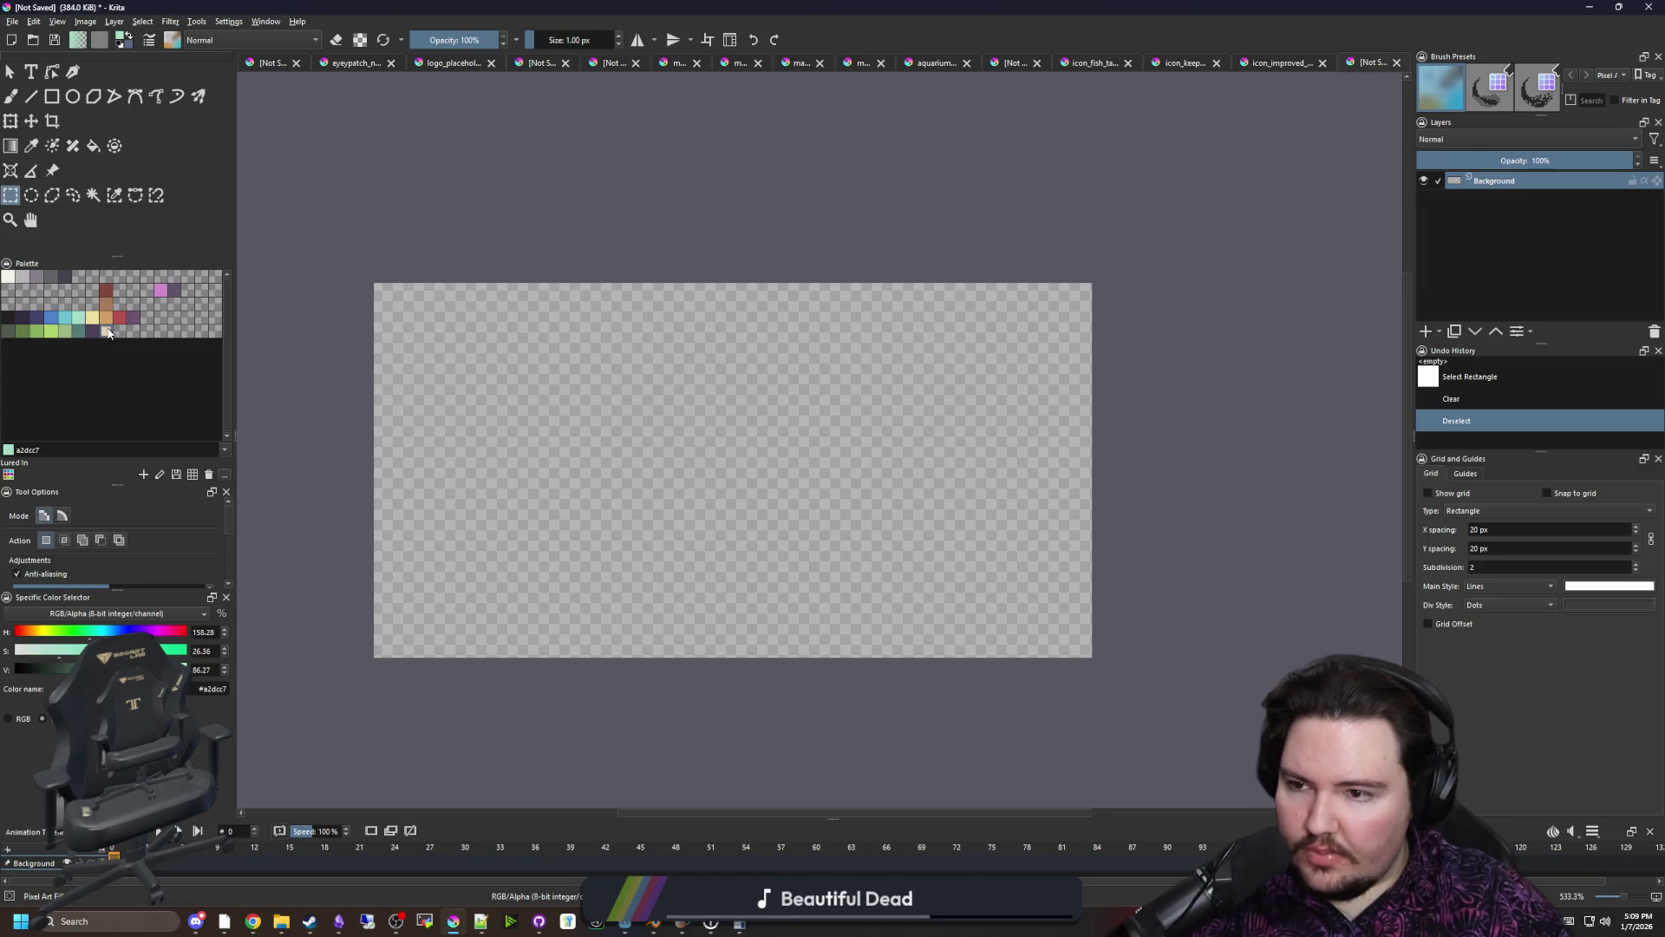
left_click(107, 332)
key("b")
mouse_move(351, 669)
left_mouse_down()
mouse_move(429, 642)
mouse_move(694, 631)
mouse_move(1088, 651)
left_mouse_up()
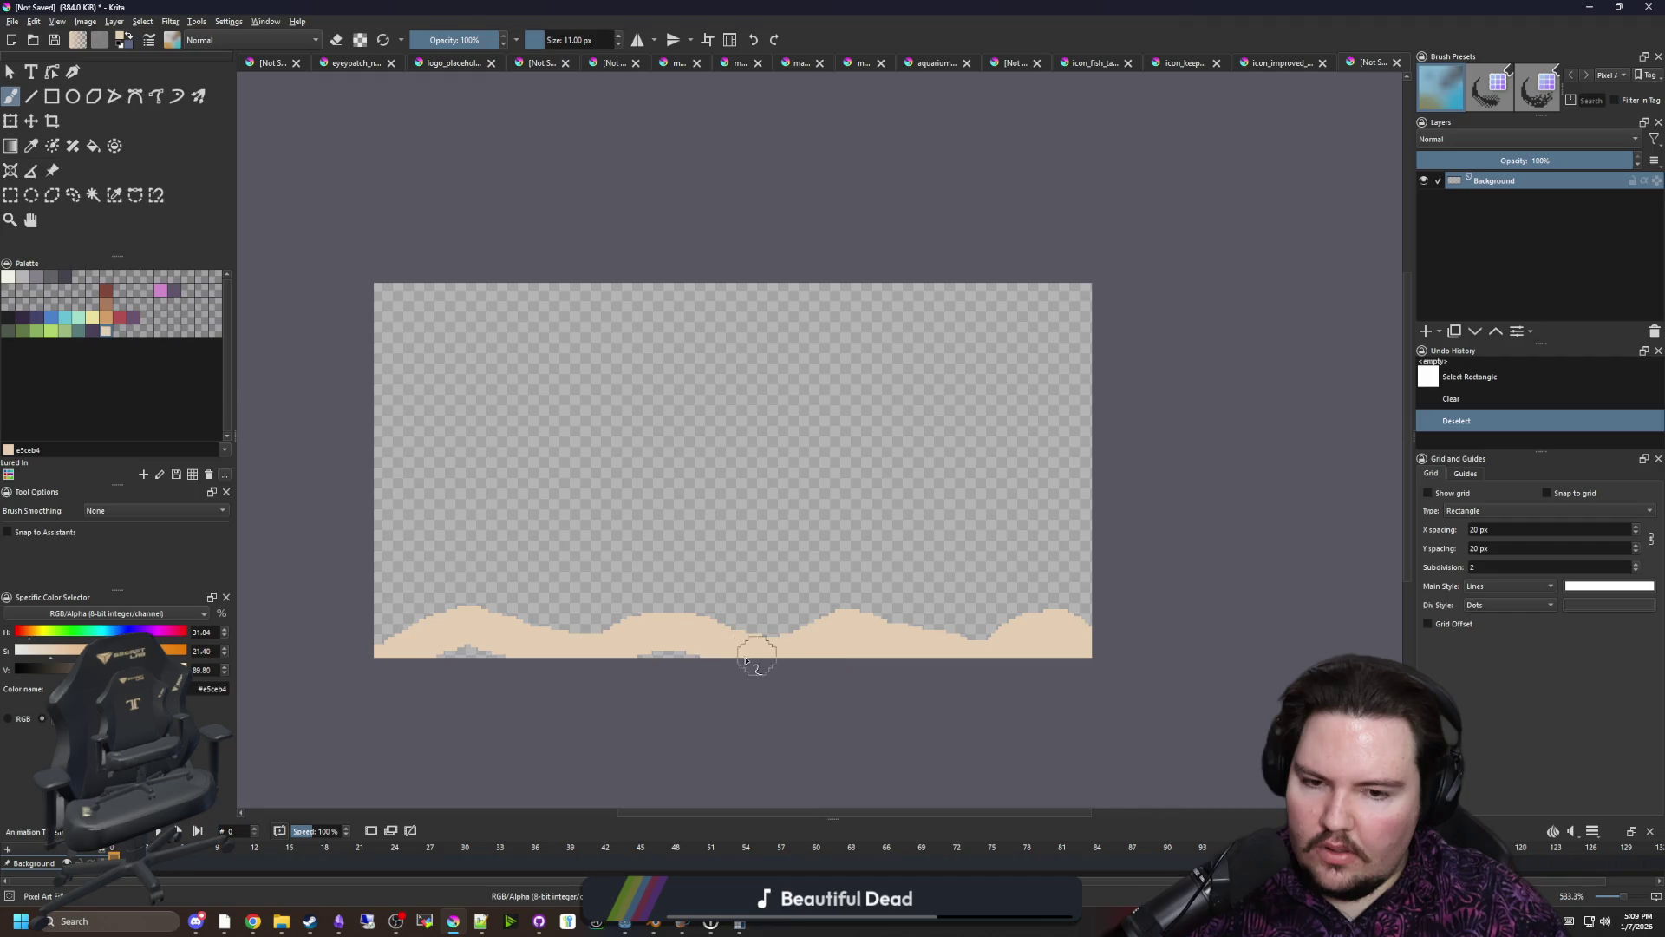
left_click_drag(351, 639, 298, 408)
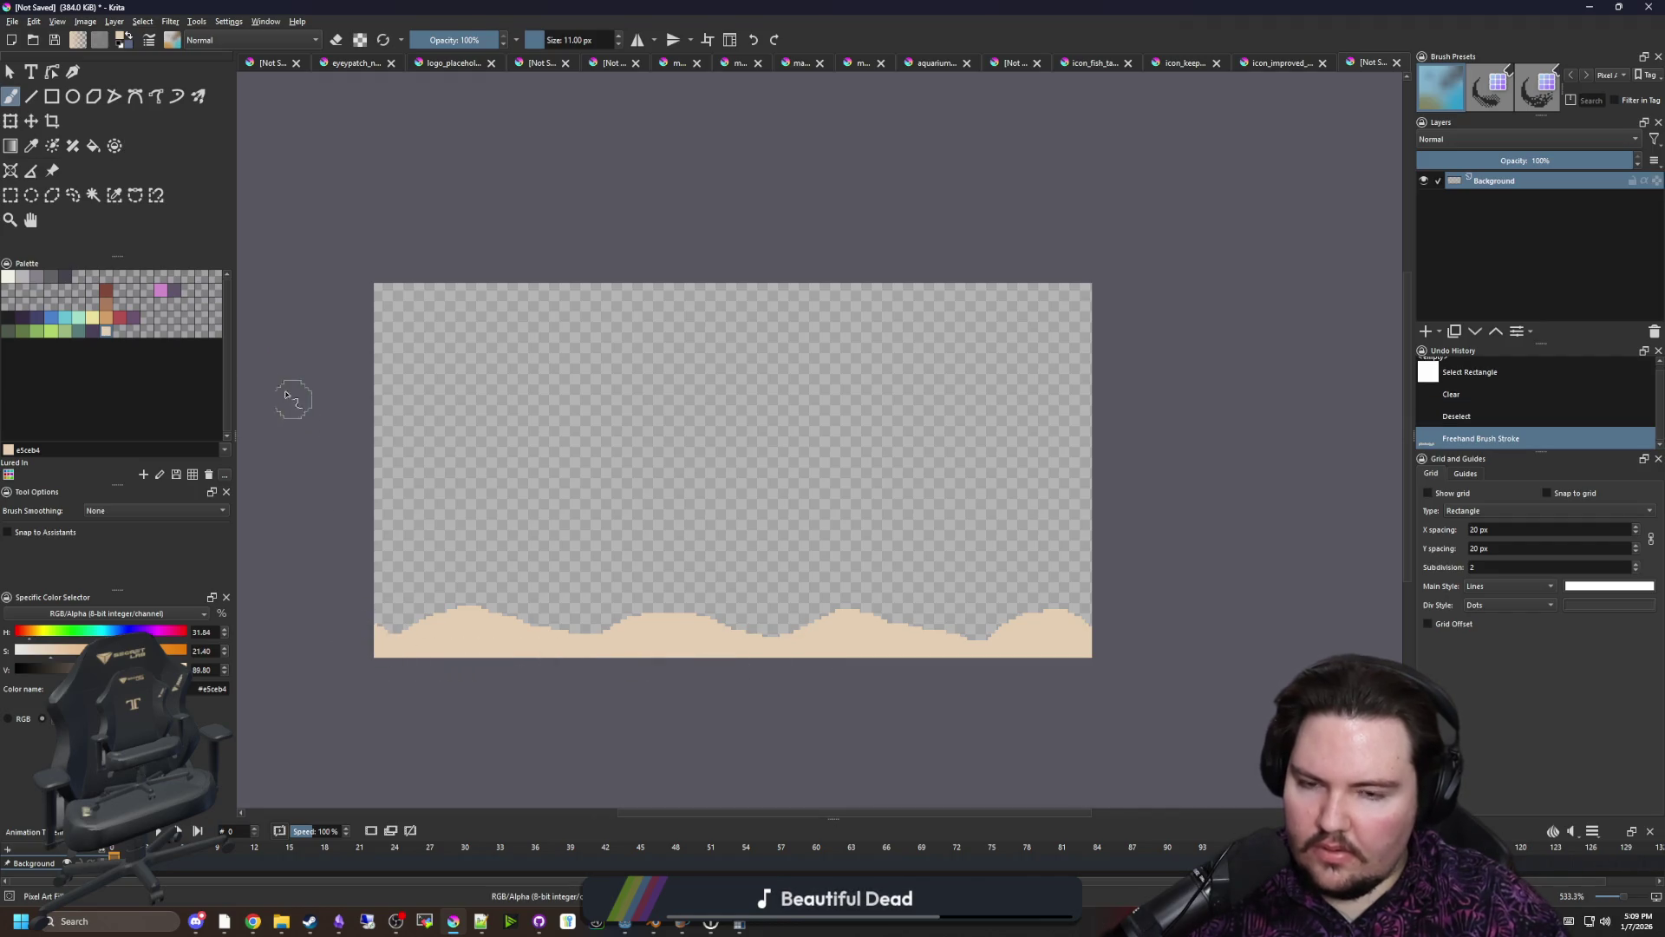
left_click(10, 24)
Save the image as PNG fishtank_background.png in the Sprites folder, accepting the PNG options
key("Escape")
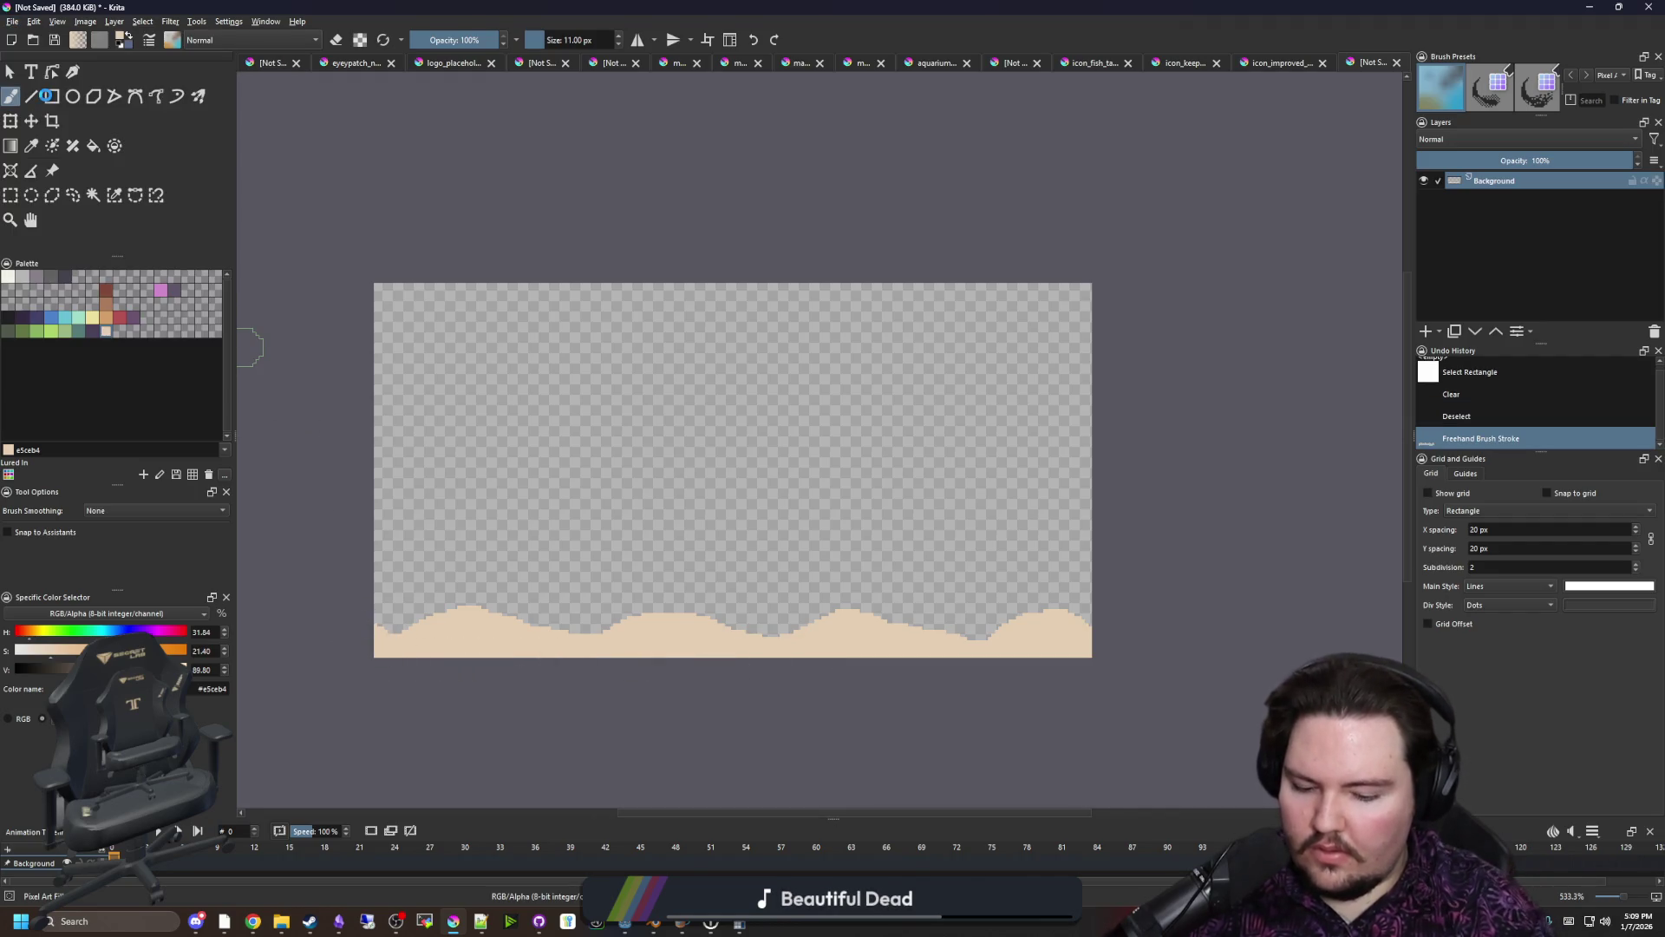
key("ctrl+s")
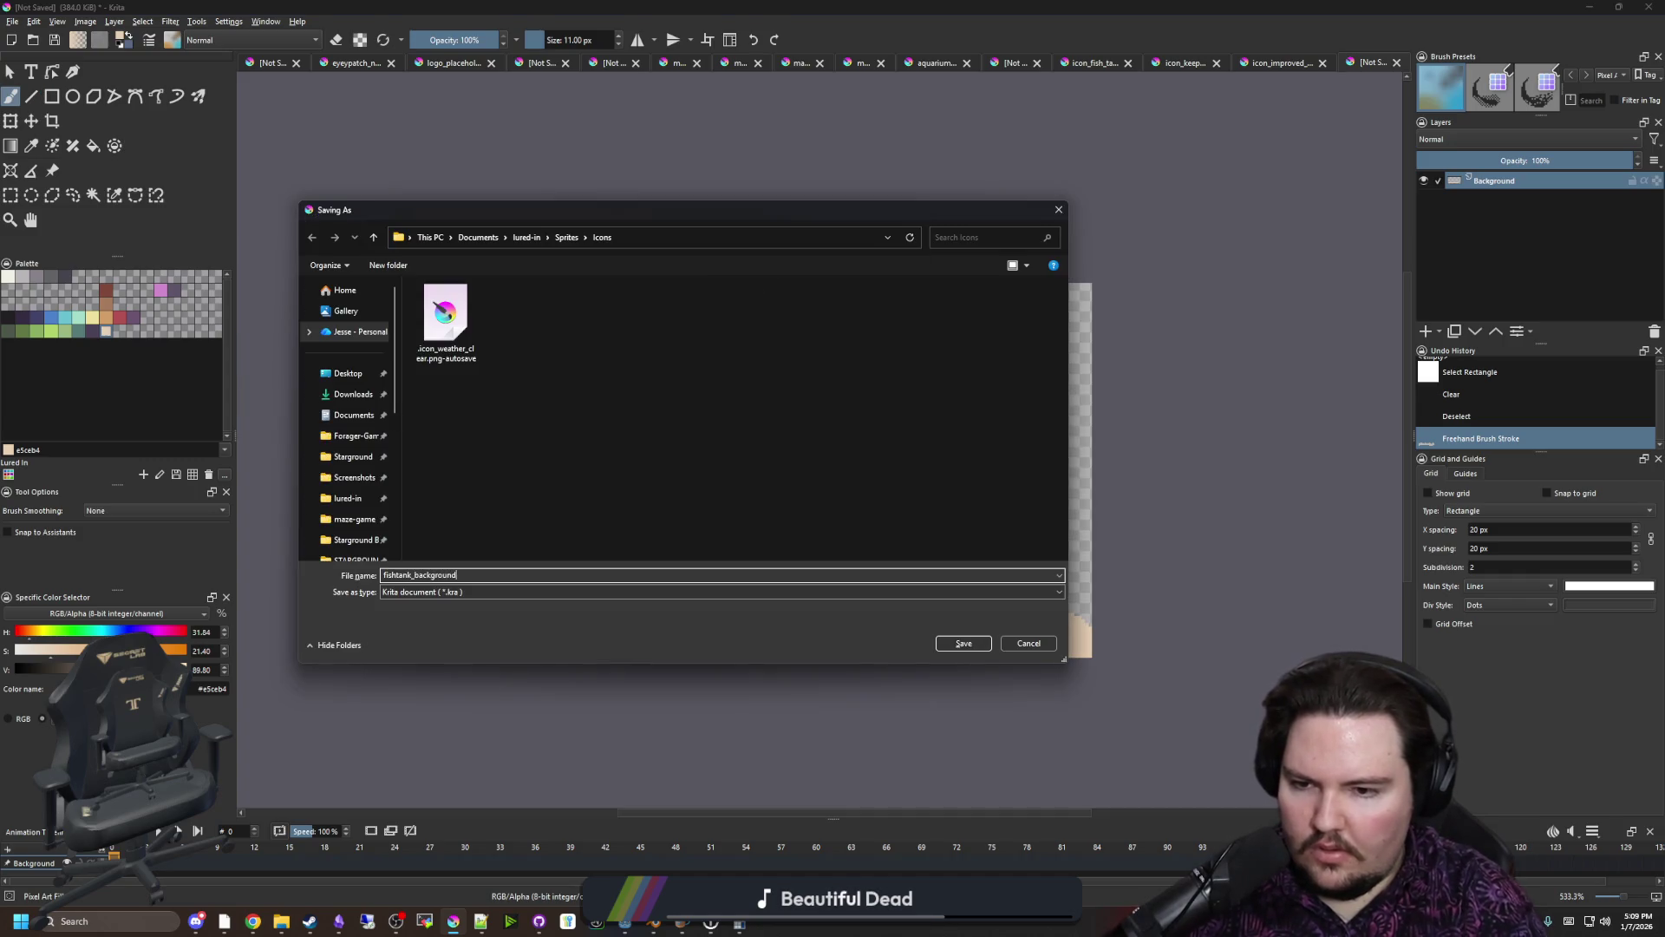
left_click(399, 592)
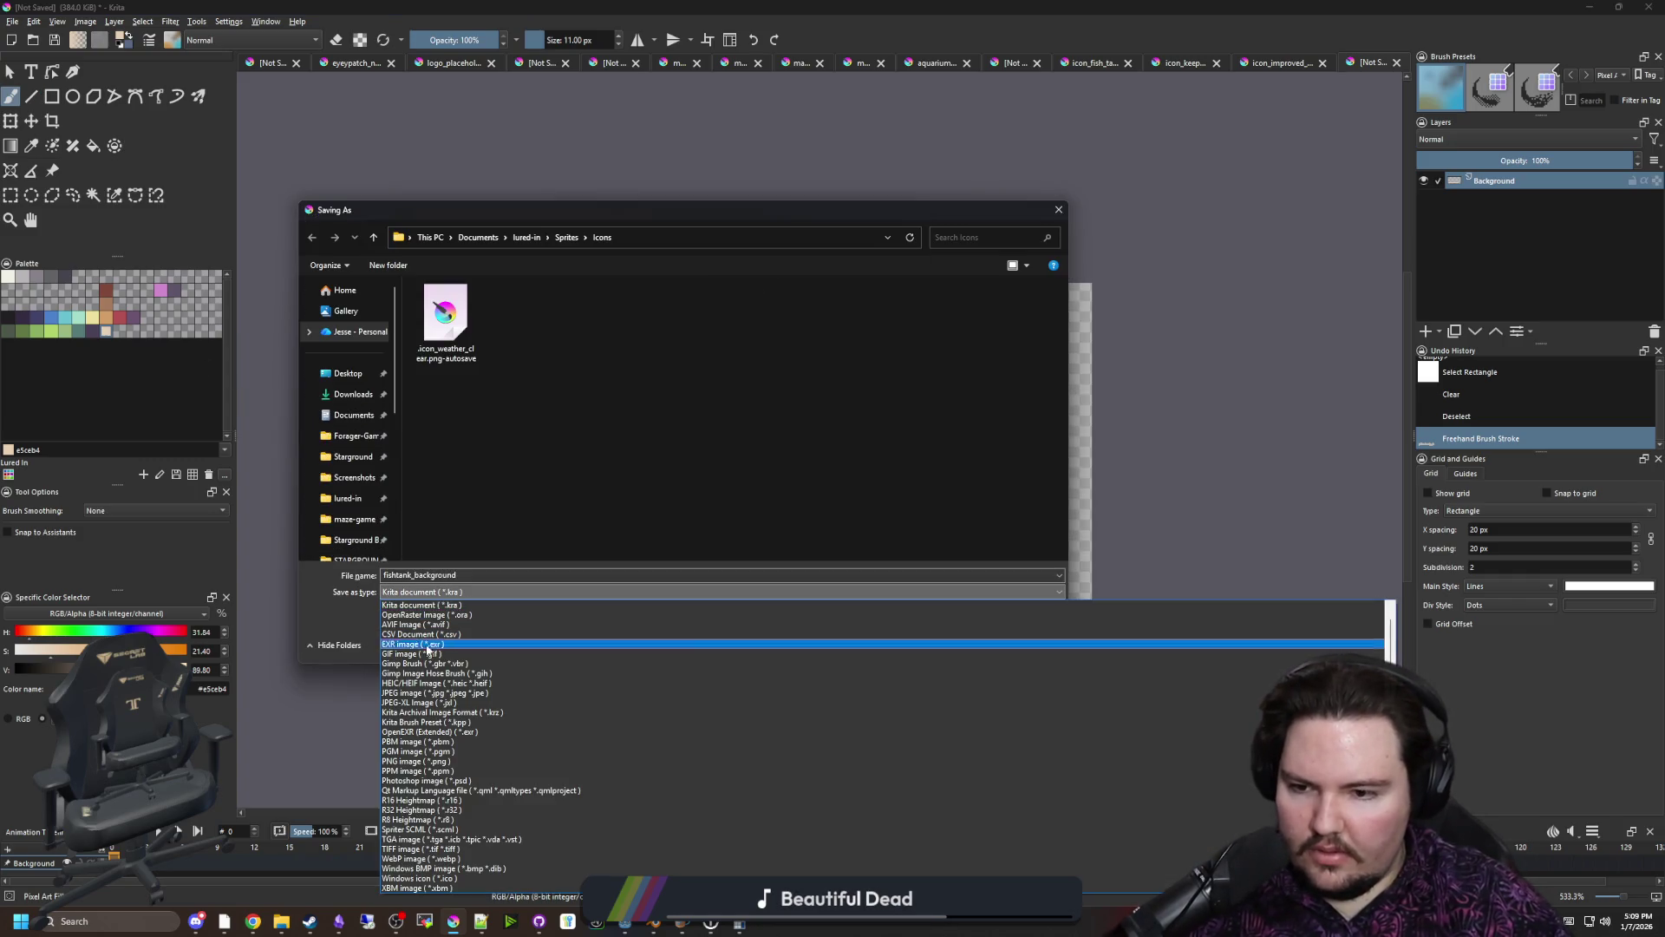
left_click(412, 761)
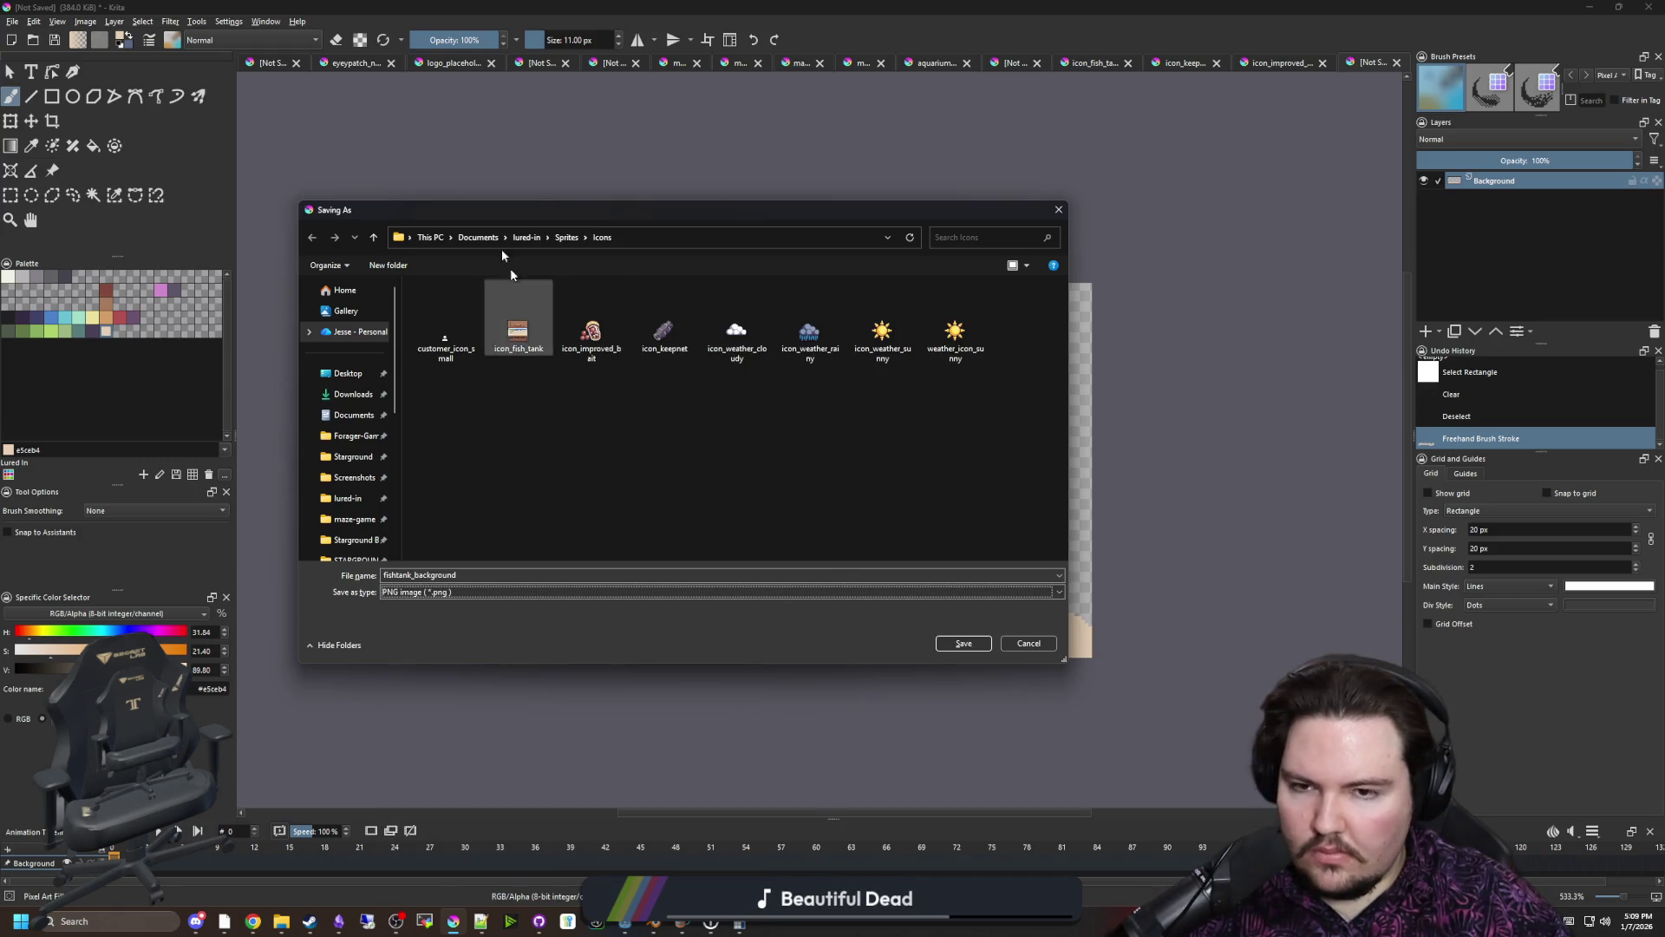
left_click(565, 237)
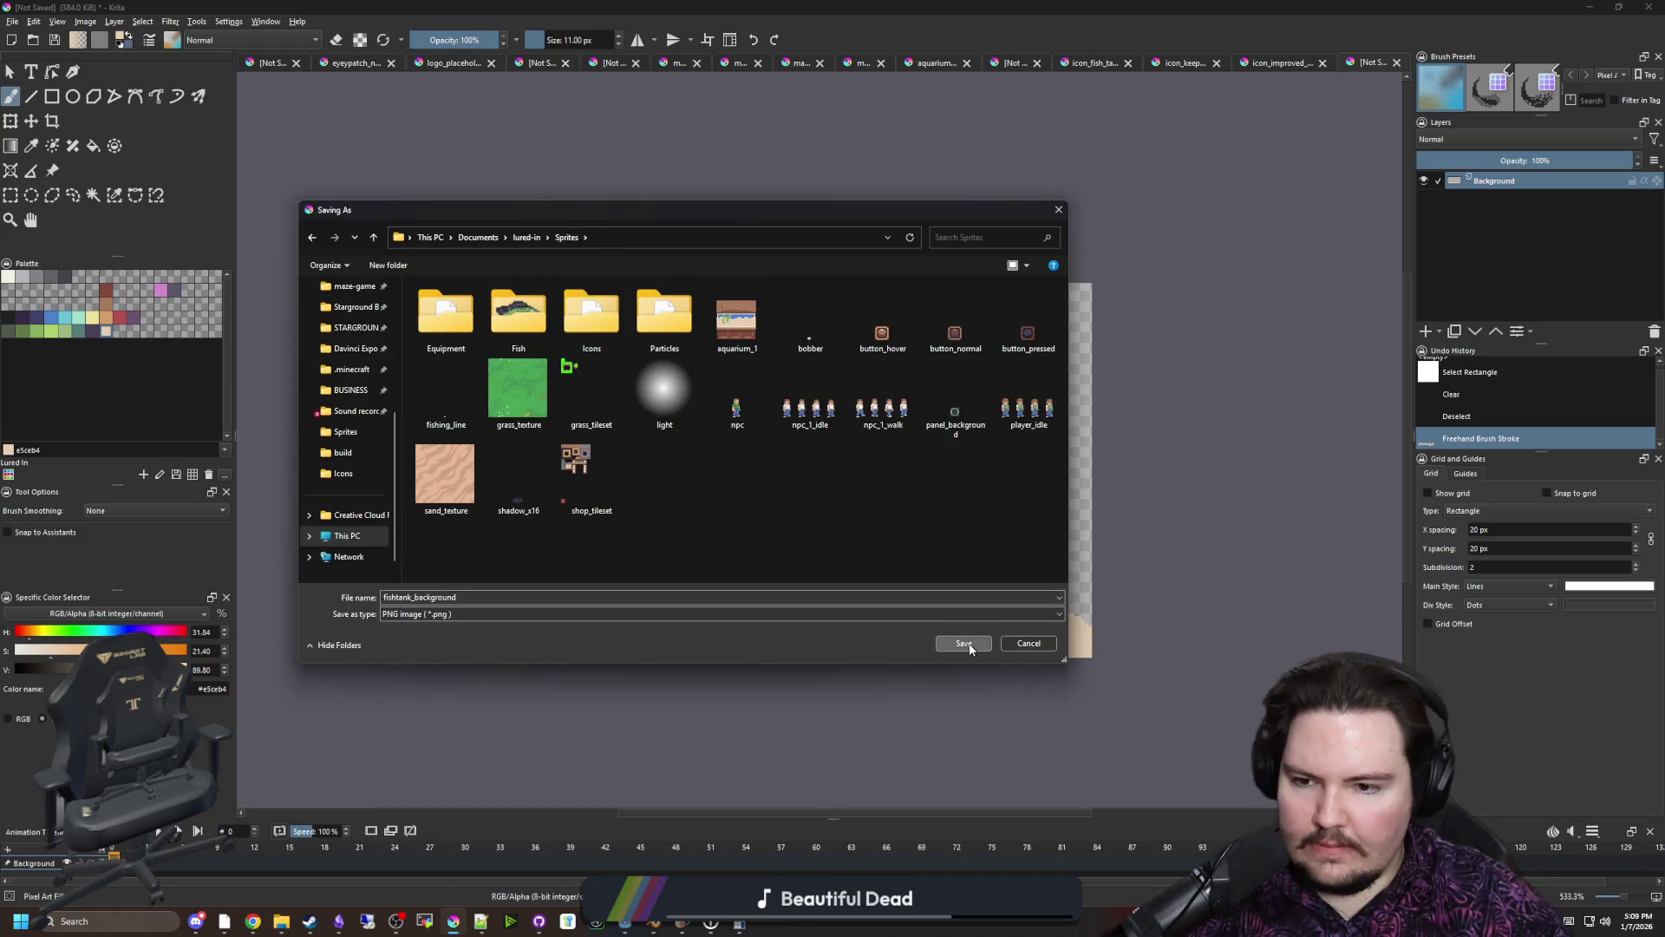
left_click(965, 644)
left_click(893, 581)
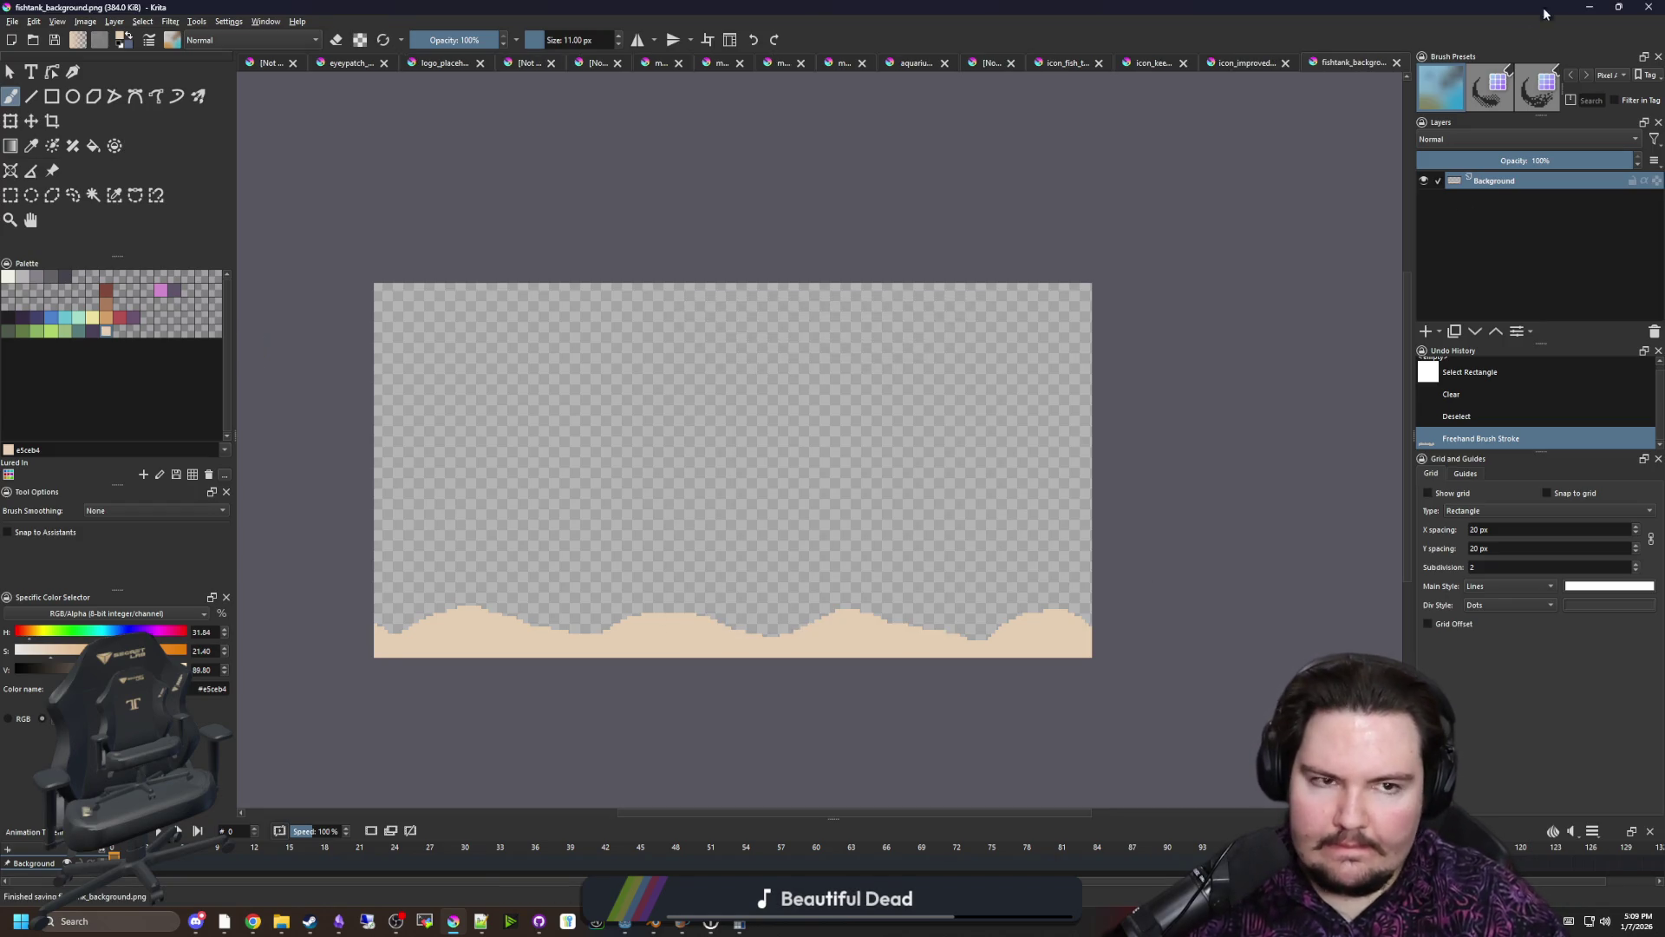
key("alt+Tab")
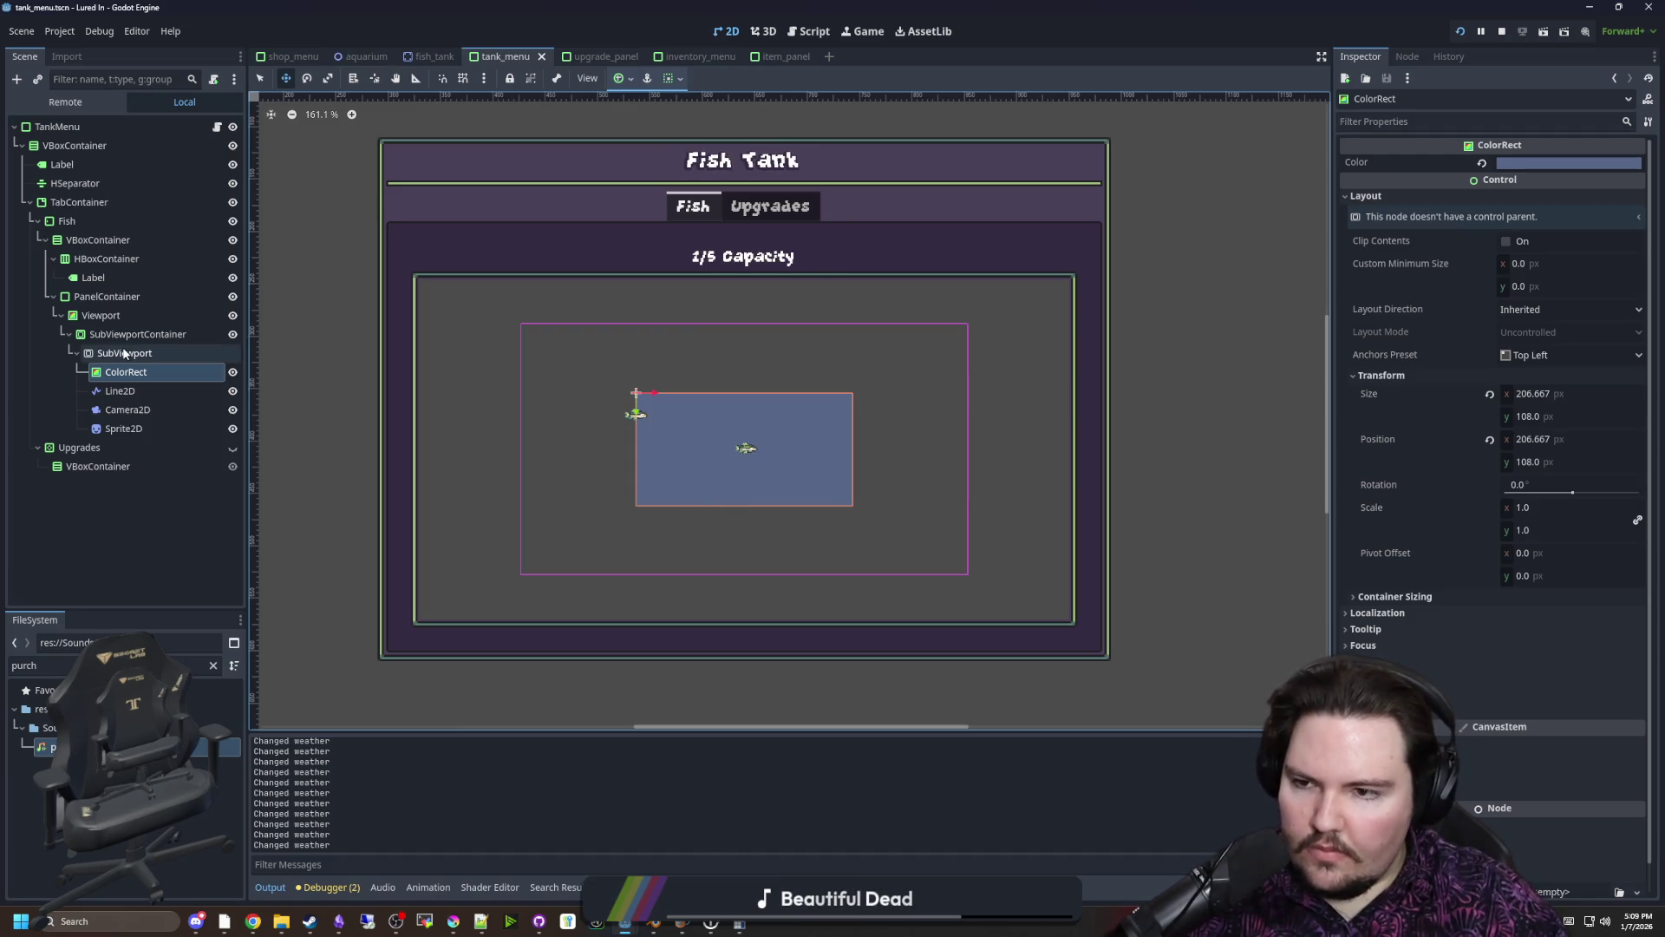
Add a Sprite2D child node under SubViewport
left_click(156, 354)
right_click(194, 356)
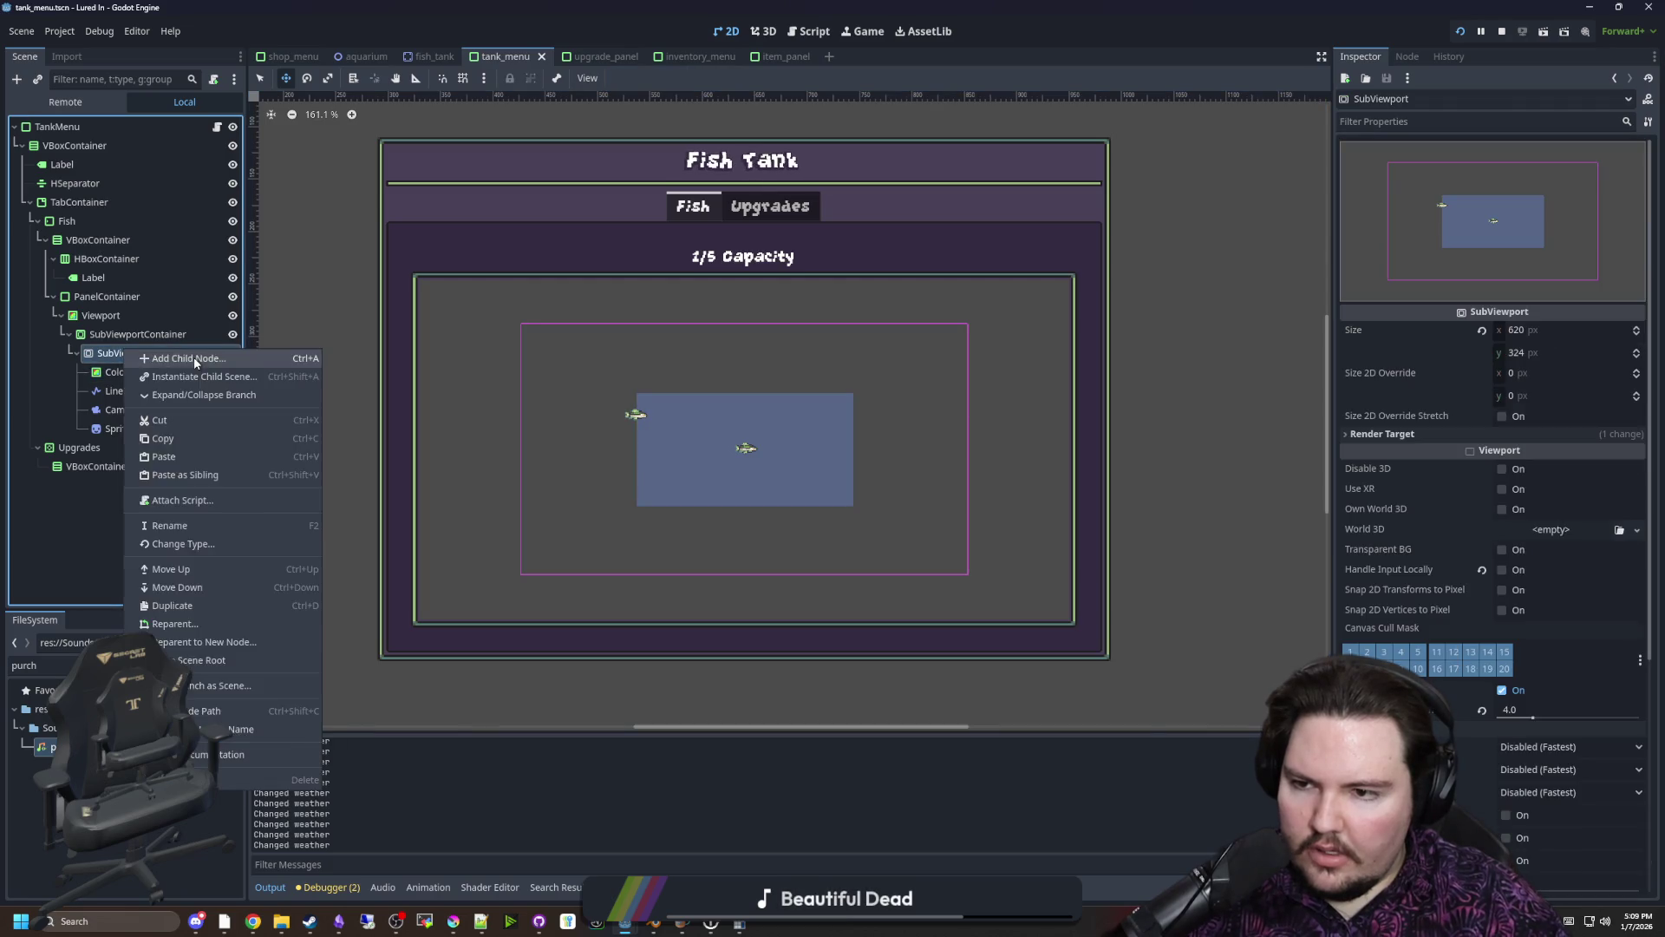
key("ctrl+a")
type("sprite")
key("Return")
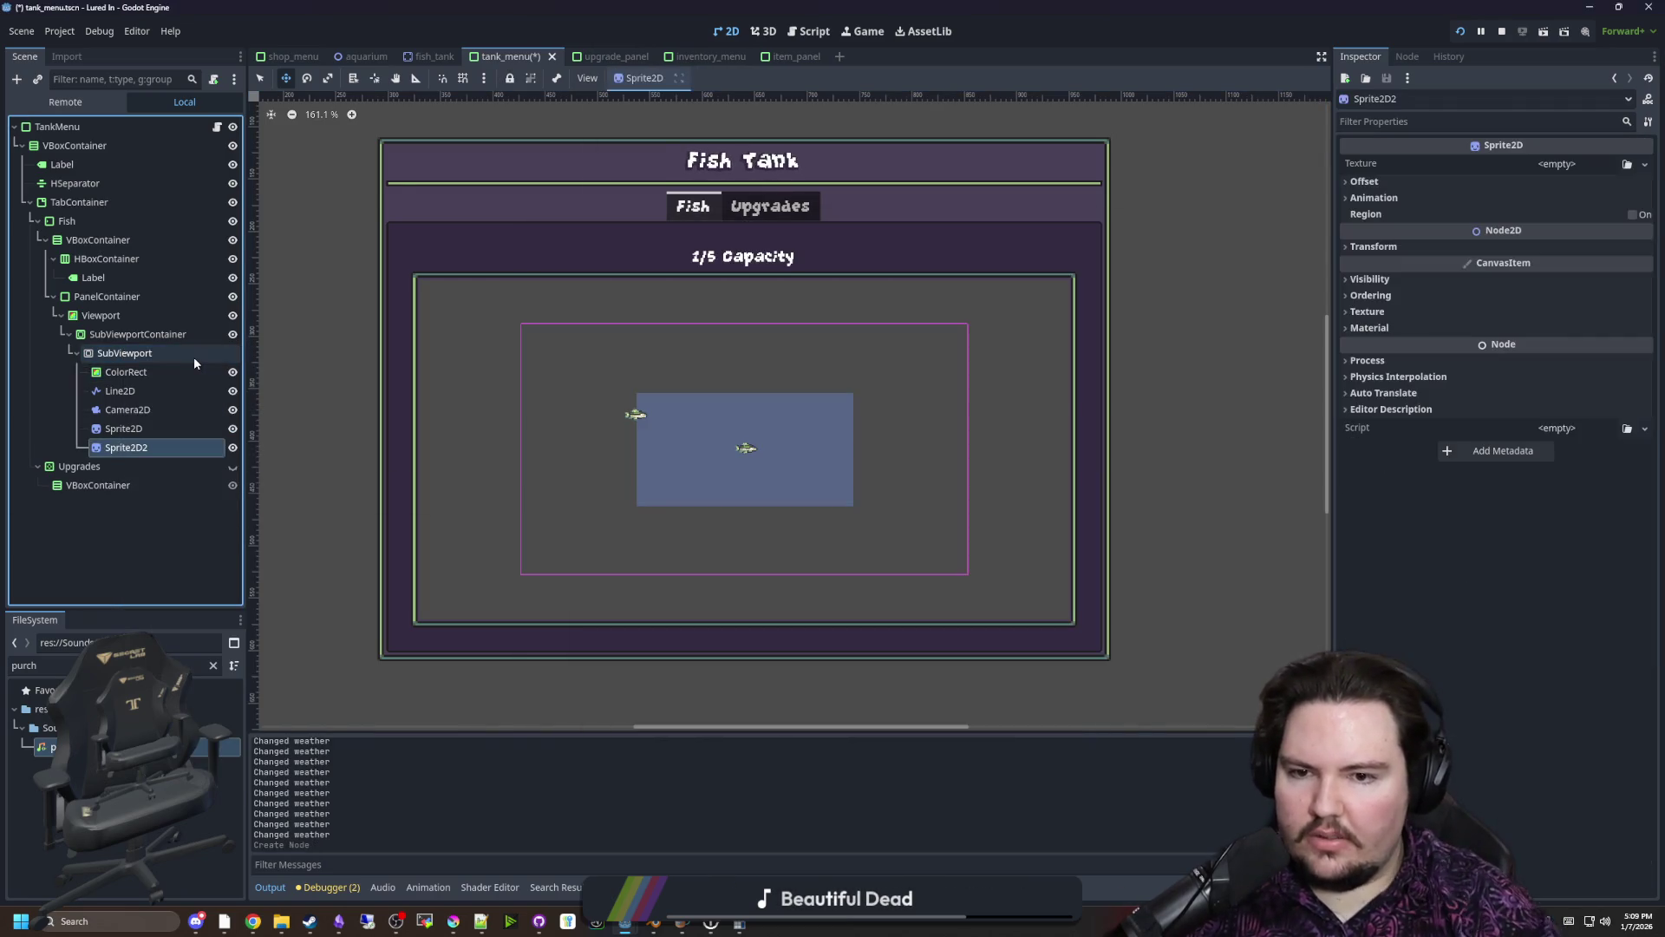
Quick-load fishtank_background as the new sprite's texture
left_click(1552, 168)
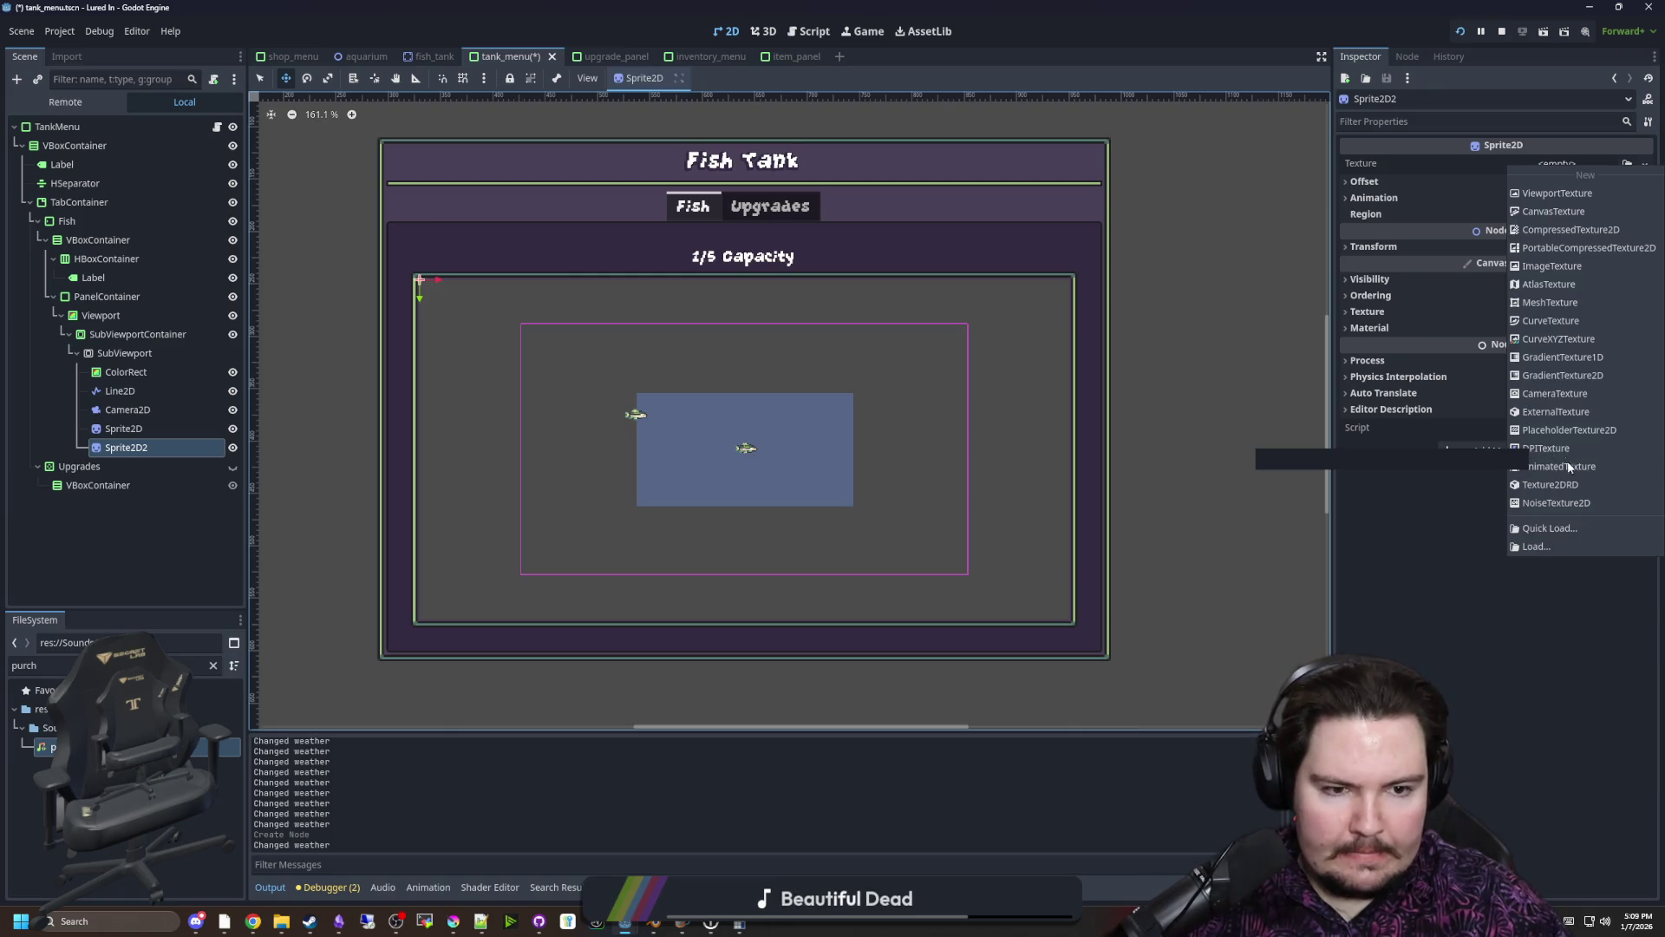
left_click(1552, 529)
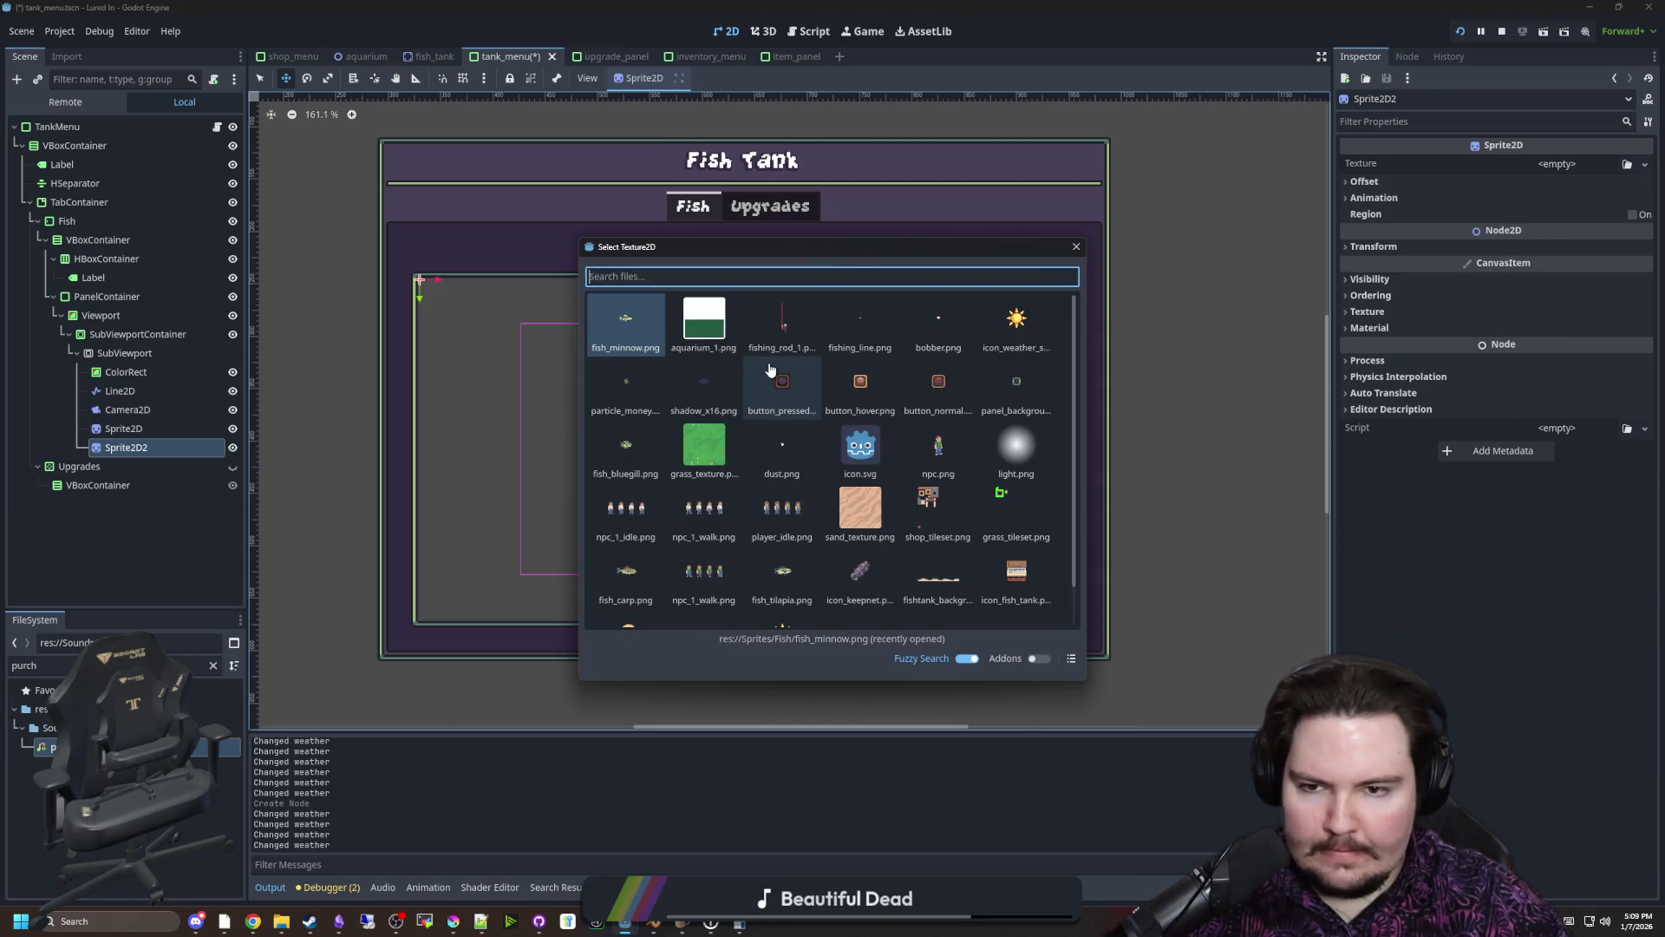
type("fish")
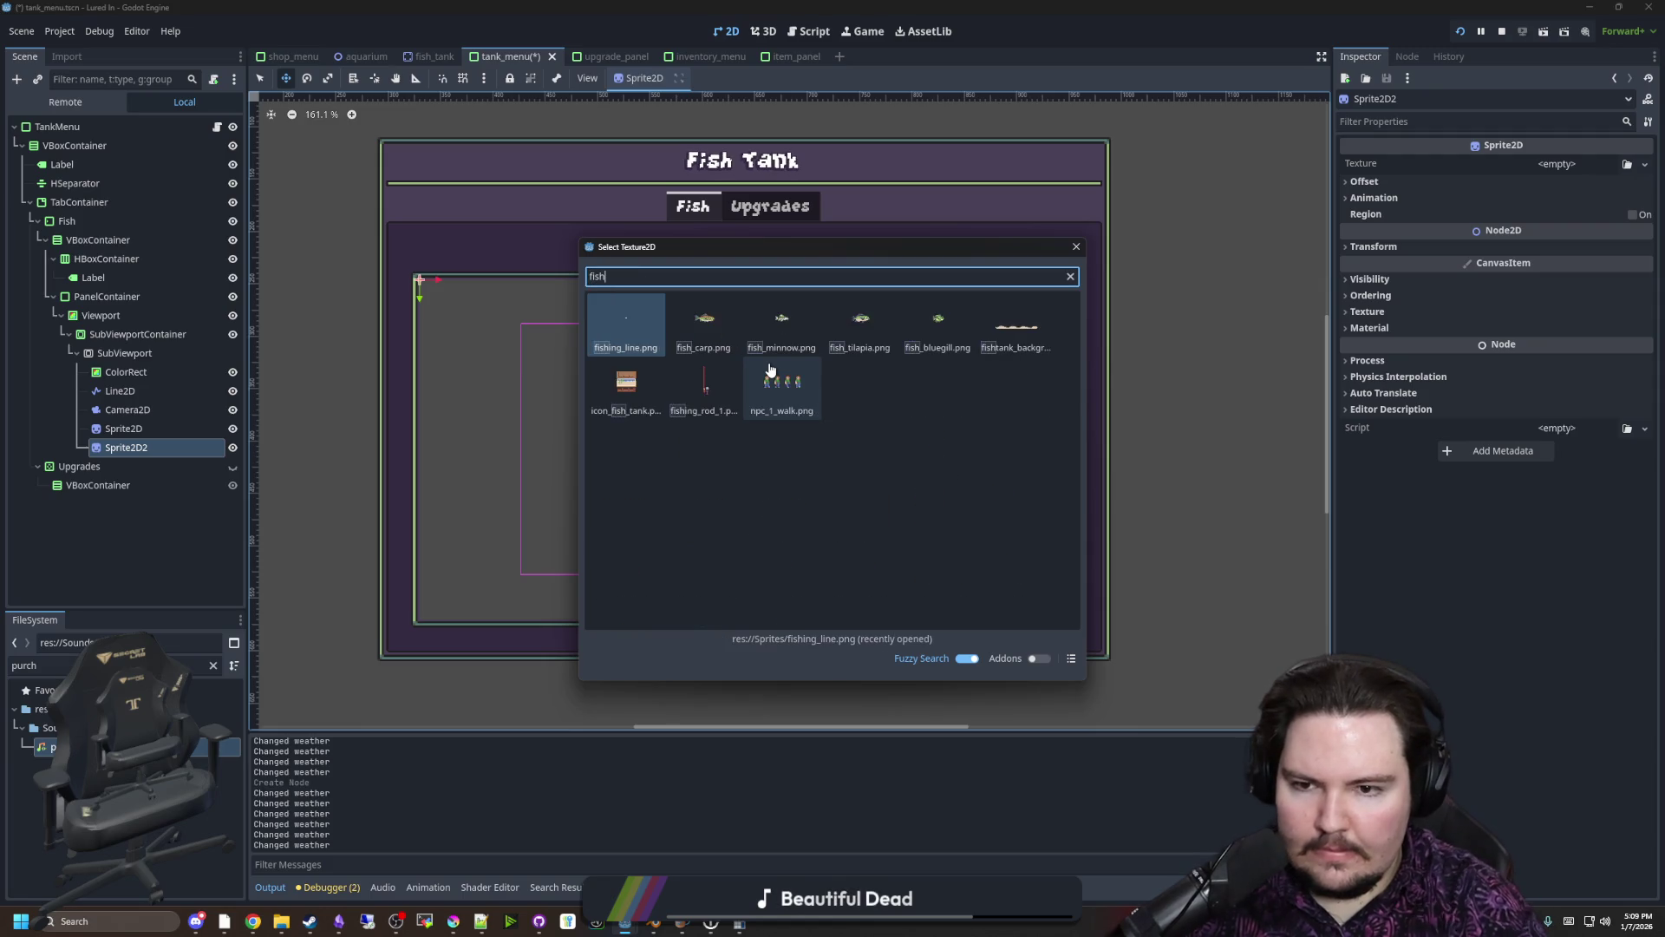
double_click(1017, 325)
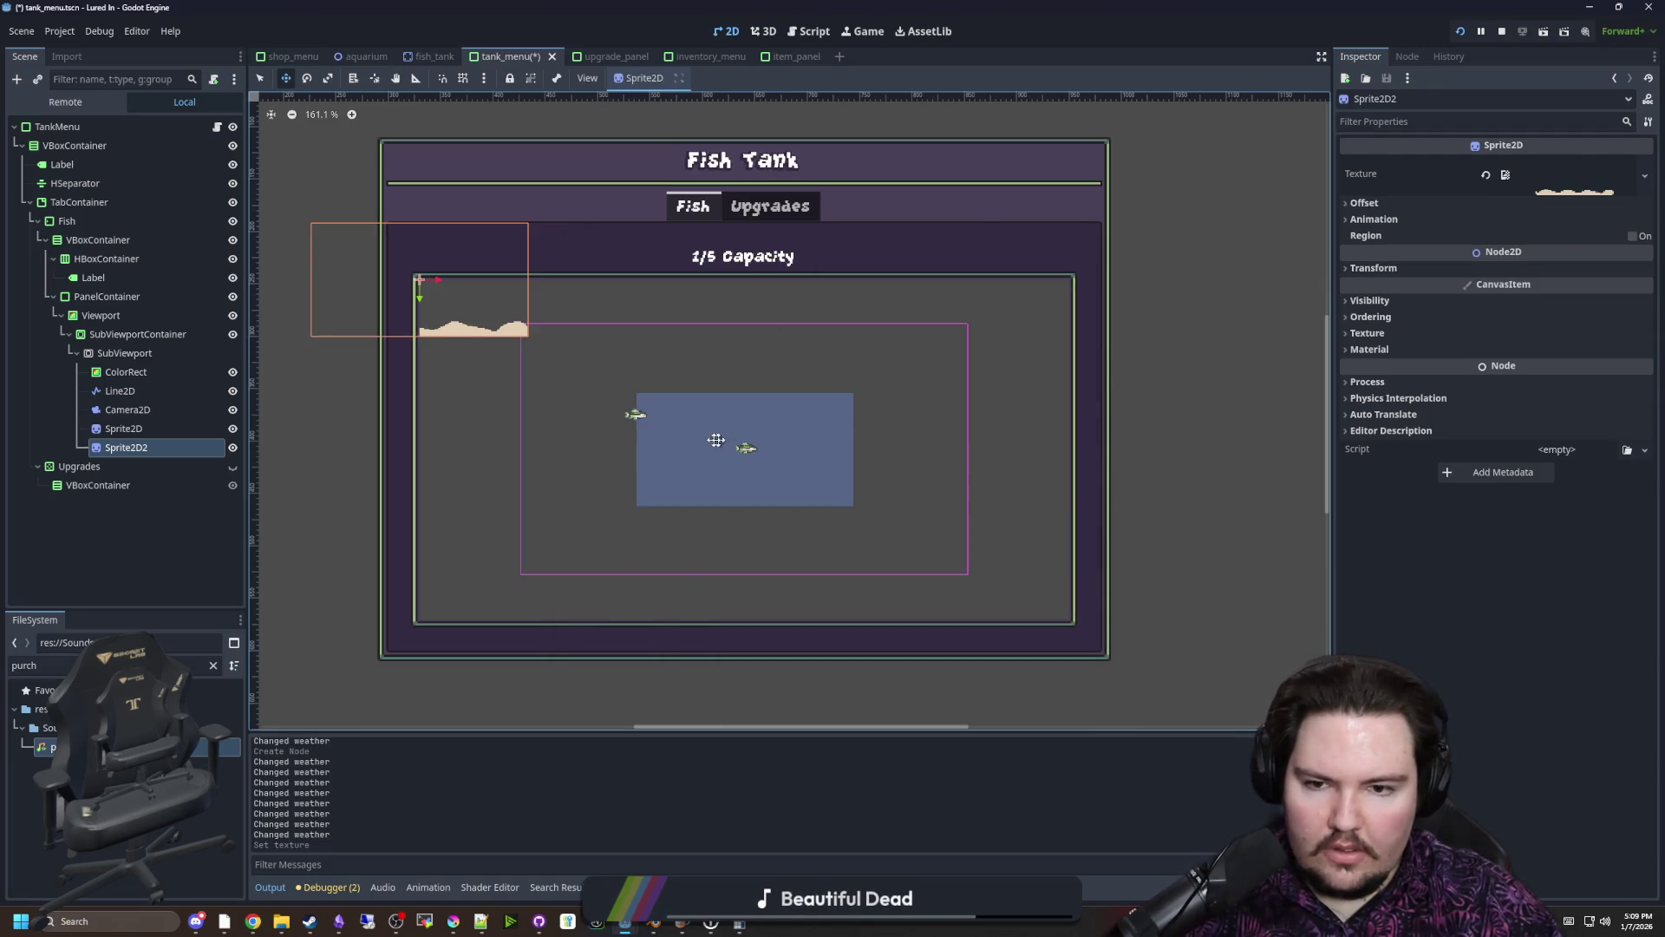
Move the new sprite below Sprite2D and rename it Background
scroll(706, 439, "up", 2)
mouse_move(130, 448)
left_mouse_down()
mouse_move(147, 375)
mouse_move(130, 372)
left_mouse_up()
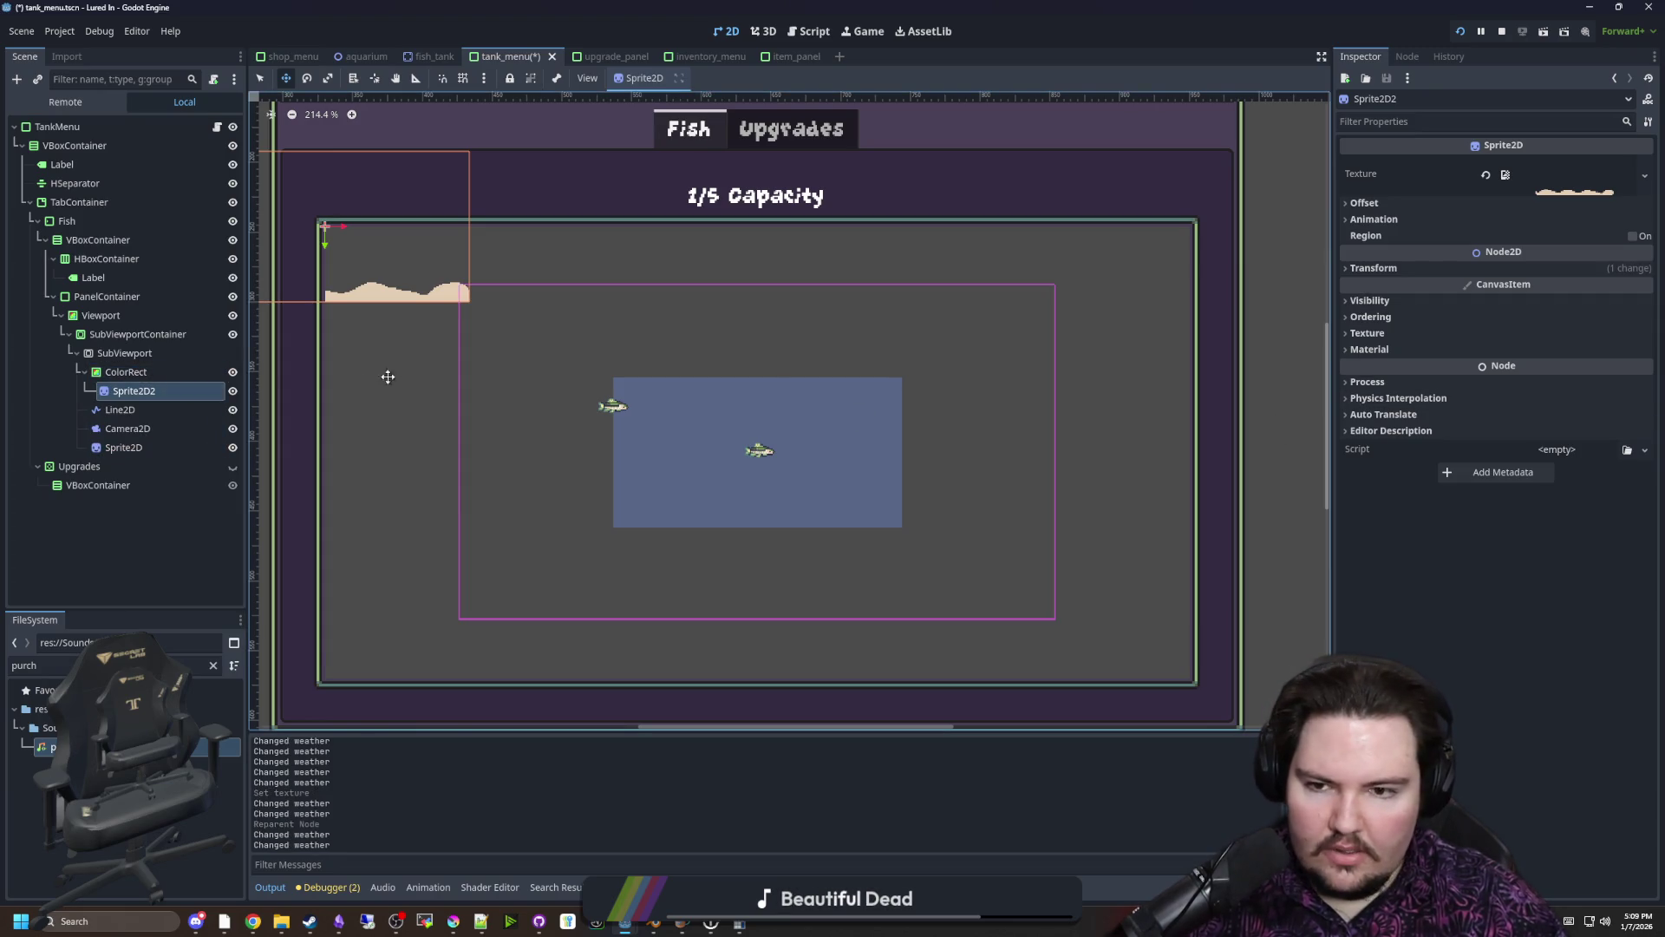
mouse_move(139, 392)
left_mouse_down()
mouse_move(152, 381)
mouse_move(130, 439)
left_mouse_up()
left_click(130, 433)
double_click(158, 448)
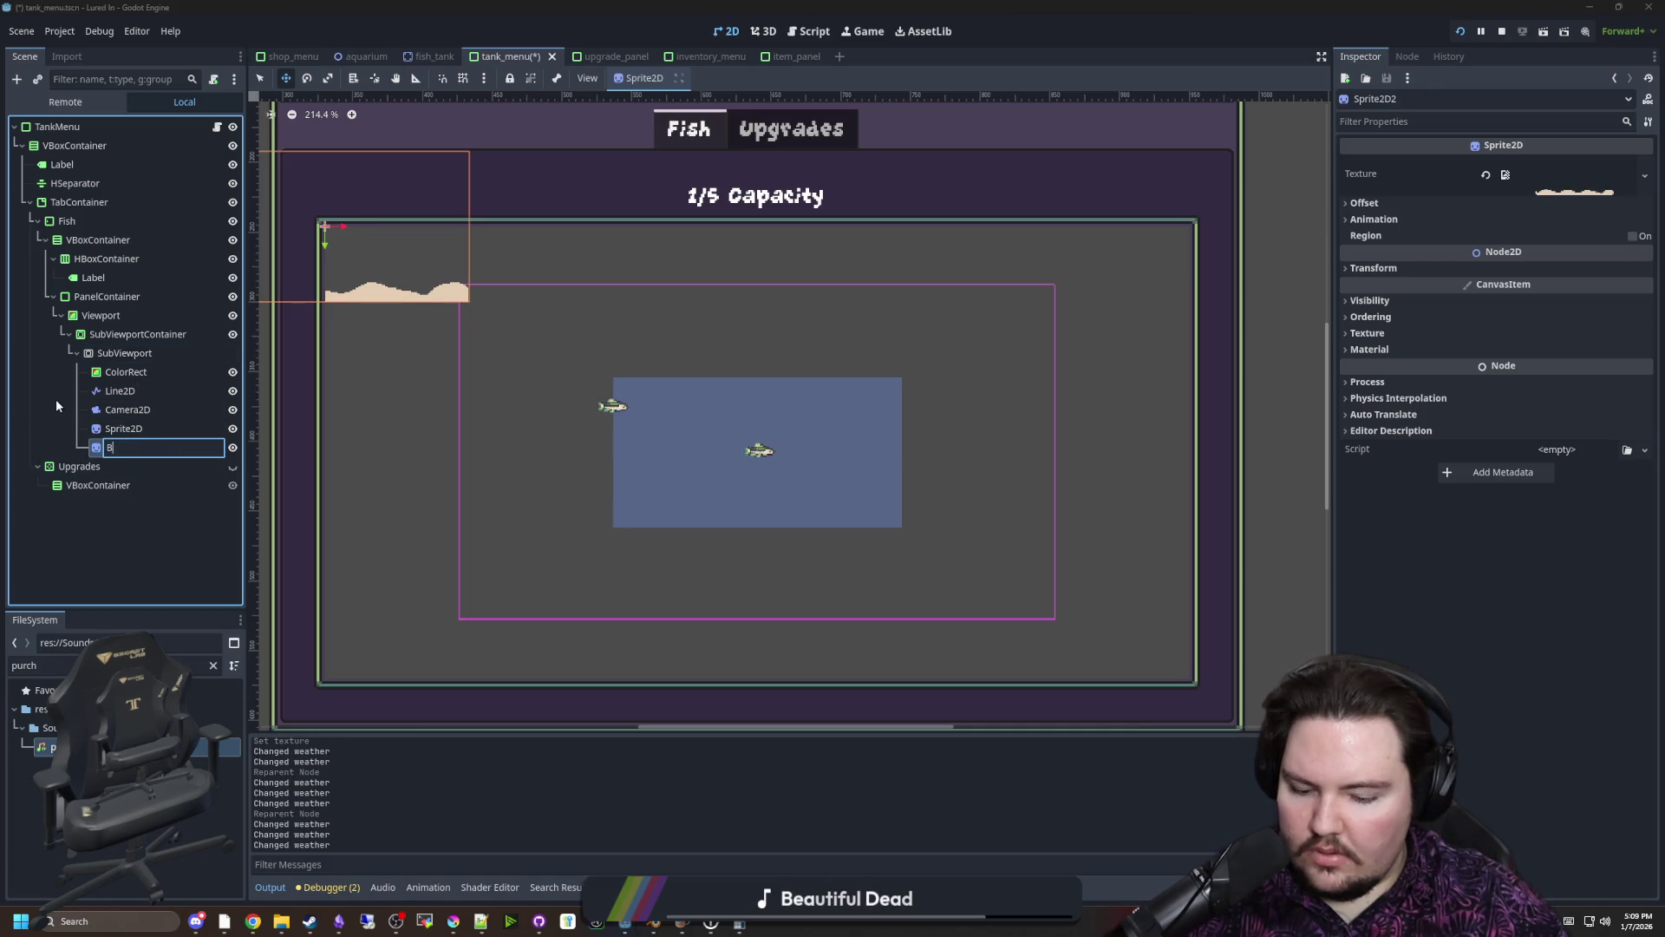
type("ackground")
key("Return")
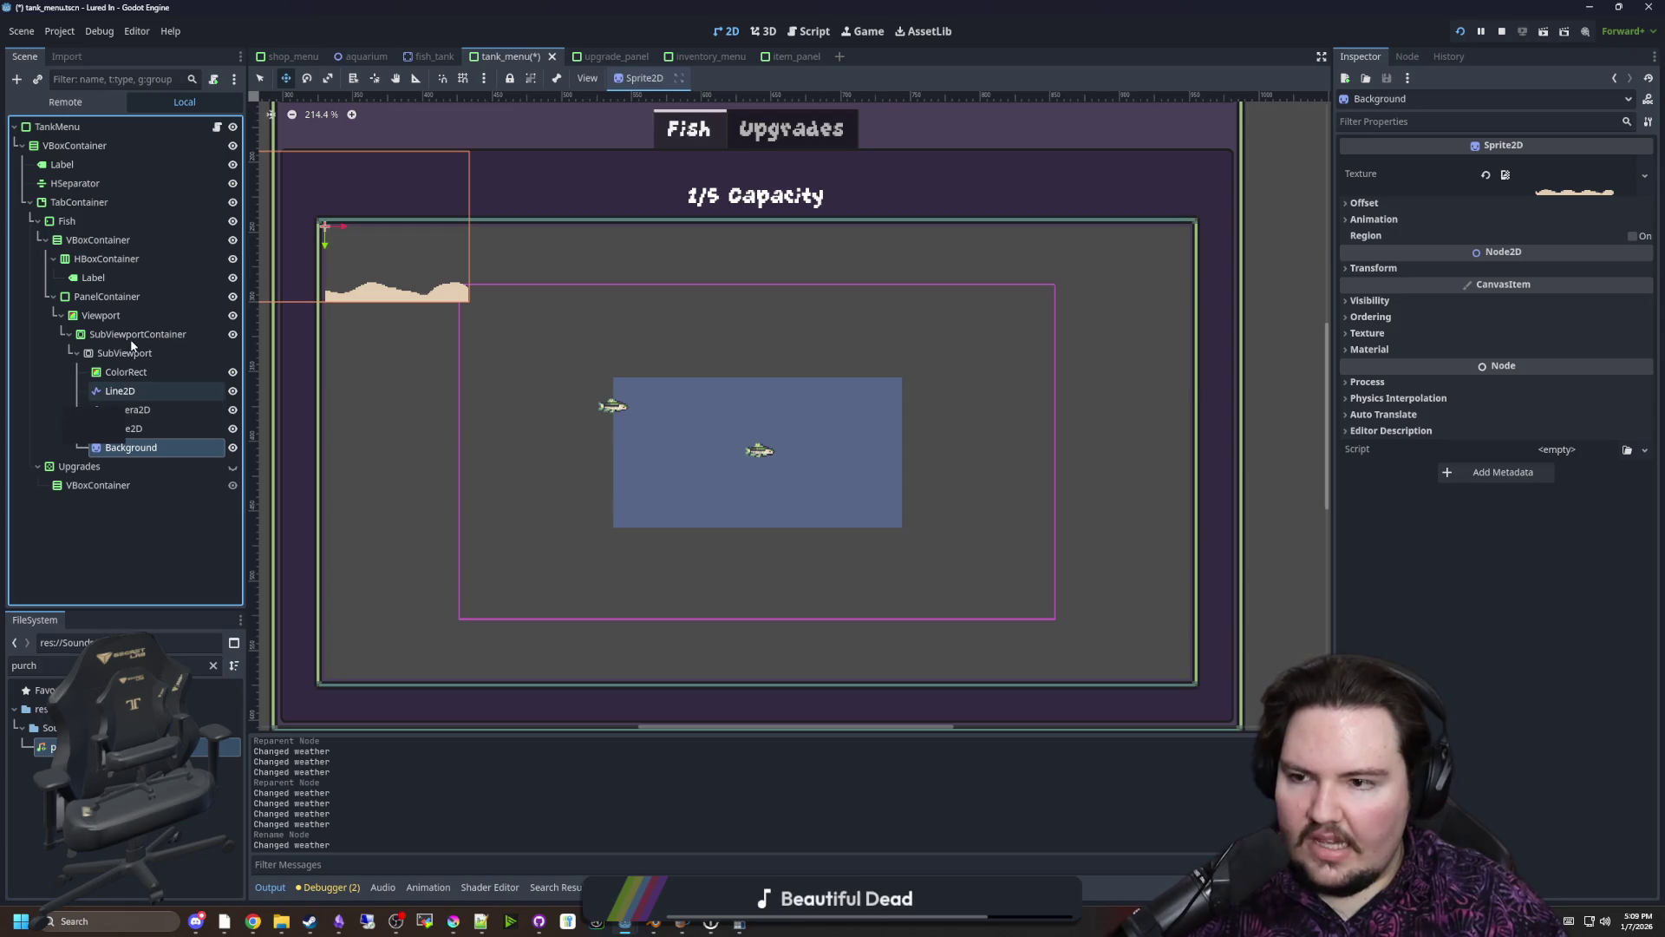
right_click(127, 347)
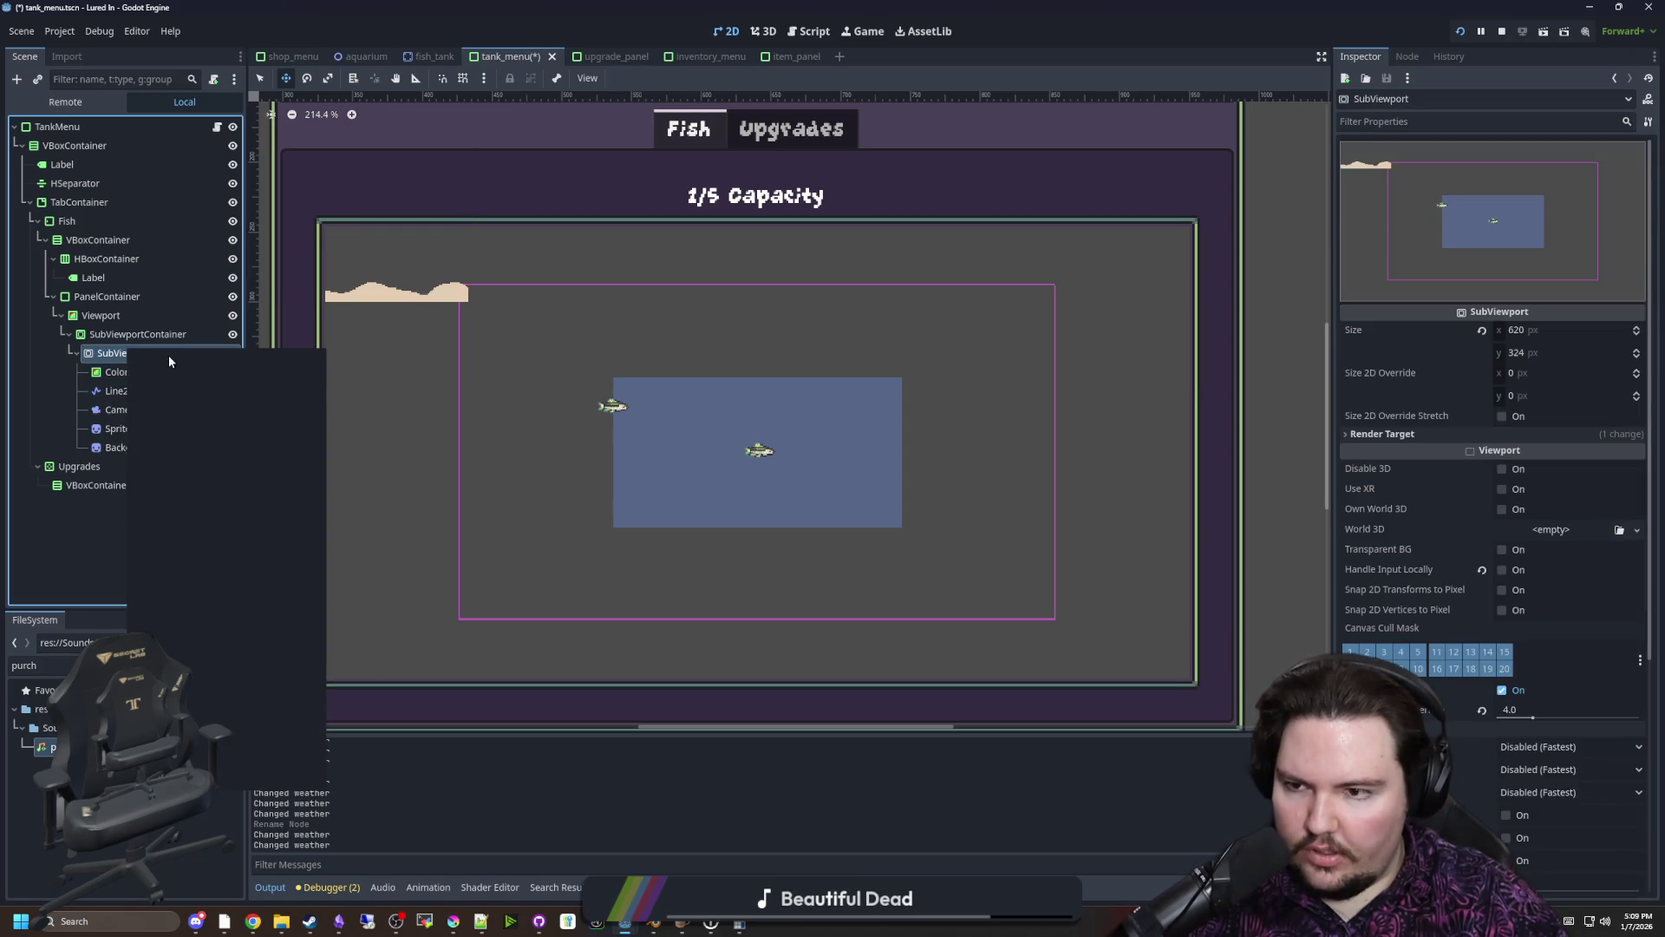
Add a Node2D child under SubViewport named World
left_click(169, 361)
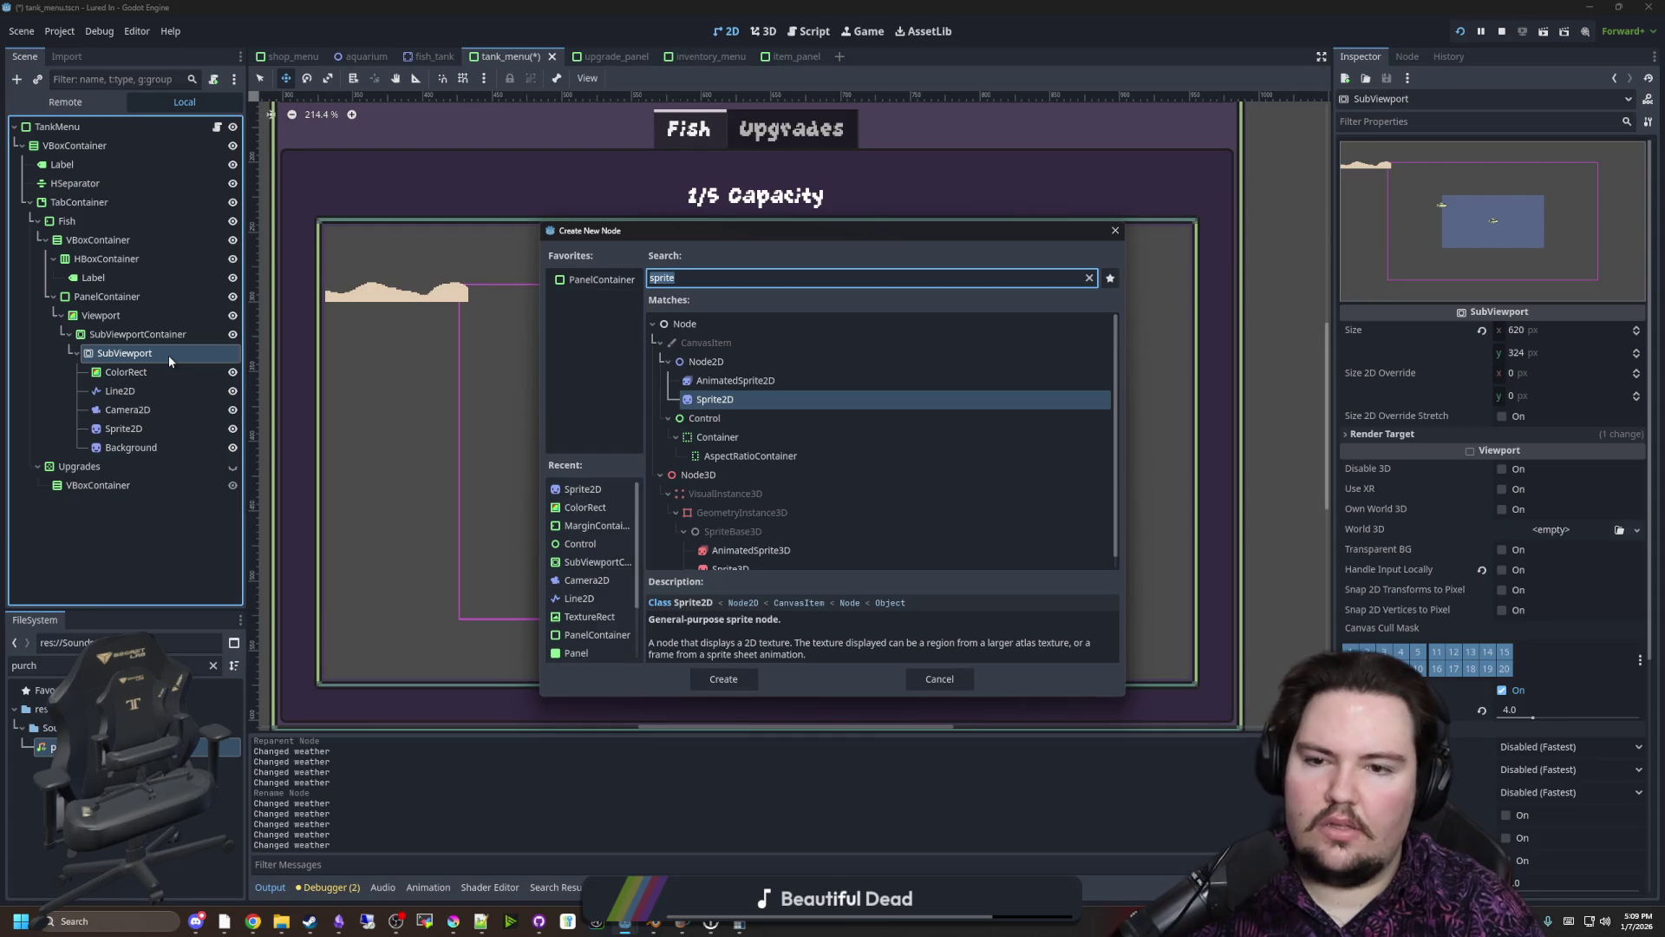
key("Up")
key("Up")
key("Return")
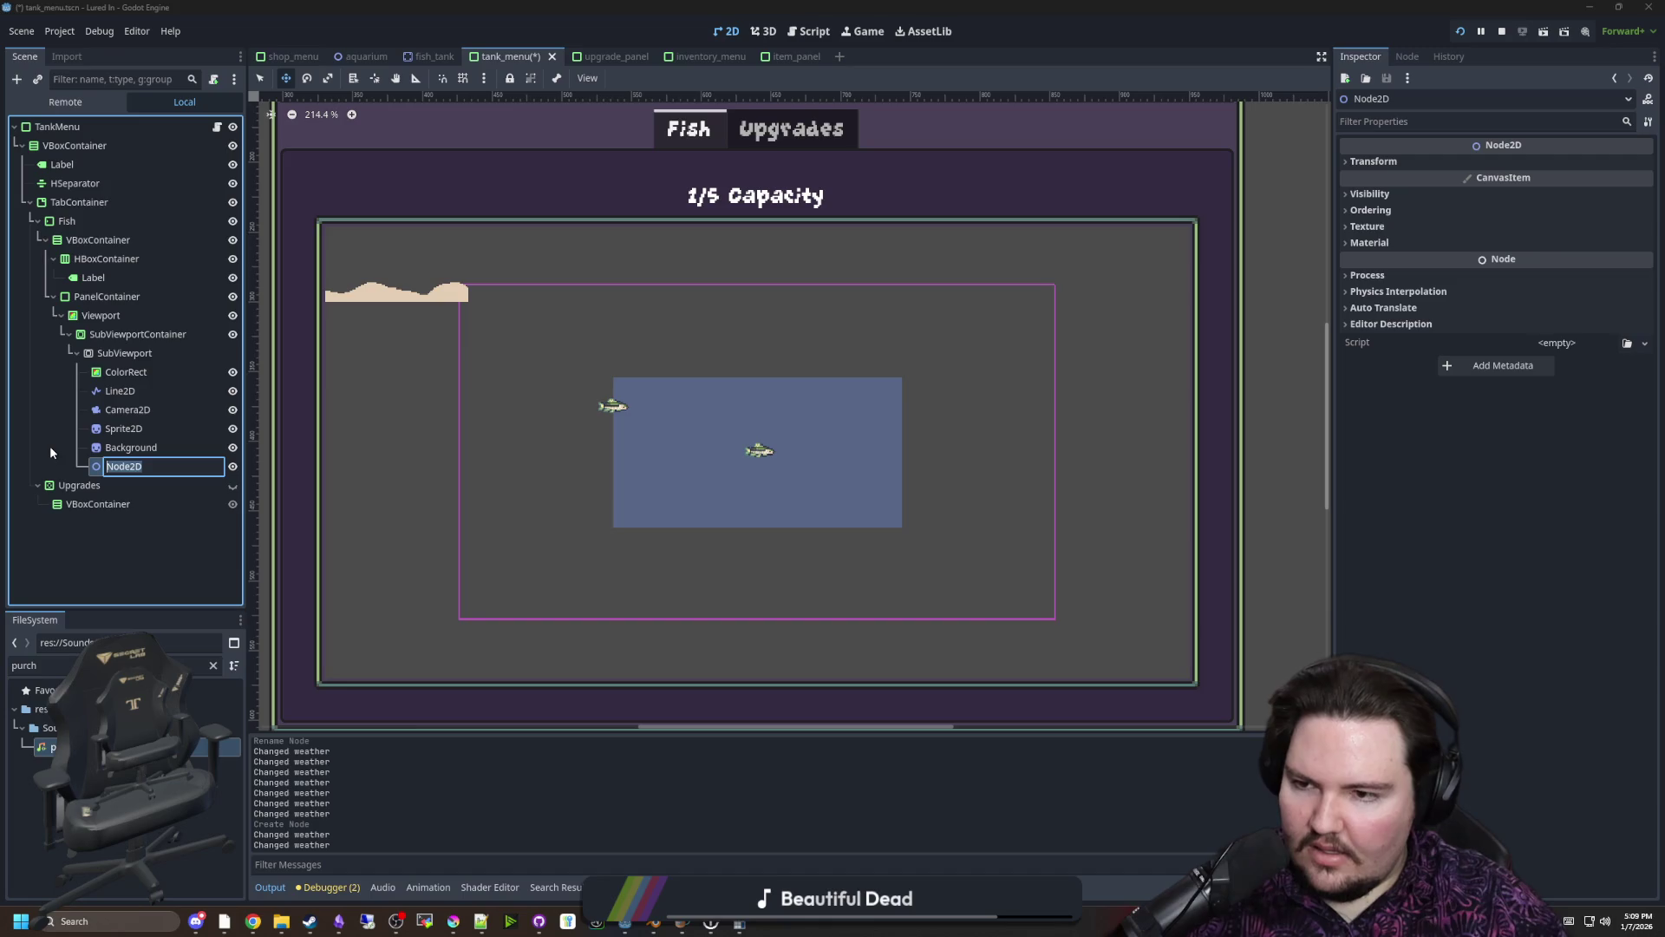
type("rld")
key("Return")
Move ColorRect, Line2D, Camera2D, Sprite2D and Background under World
left_click(108, 449)
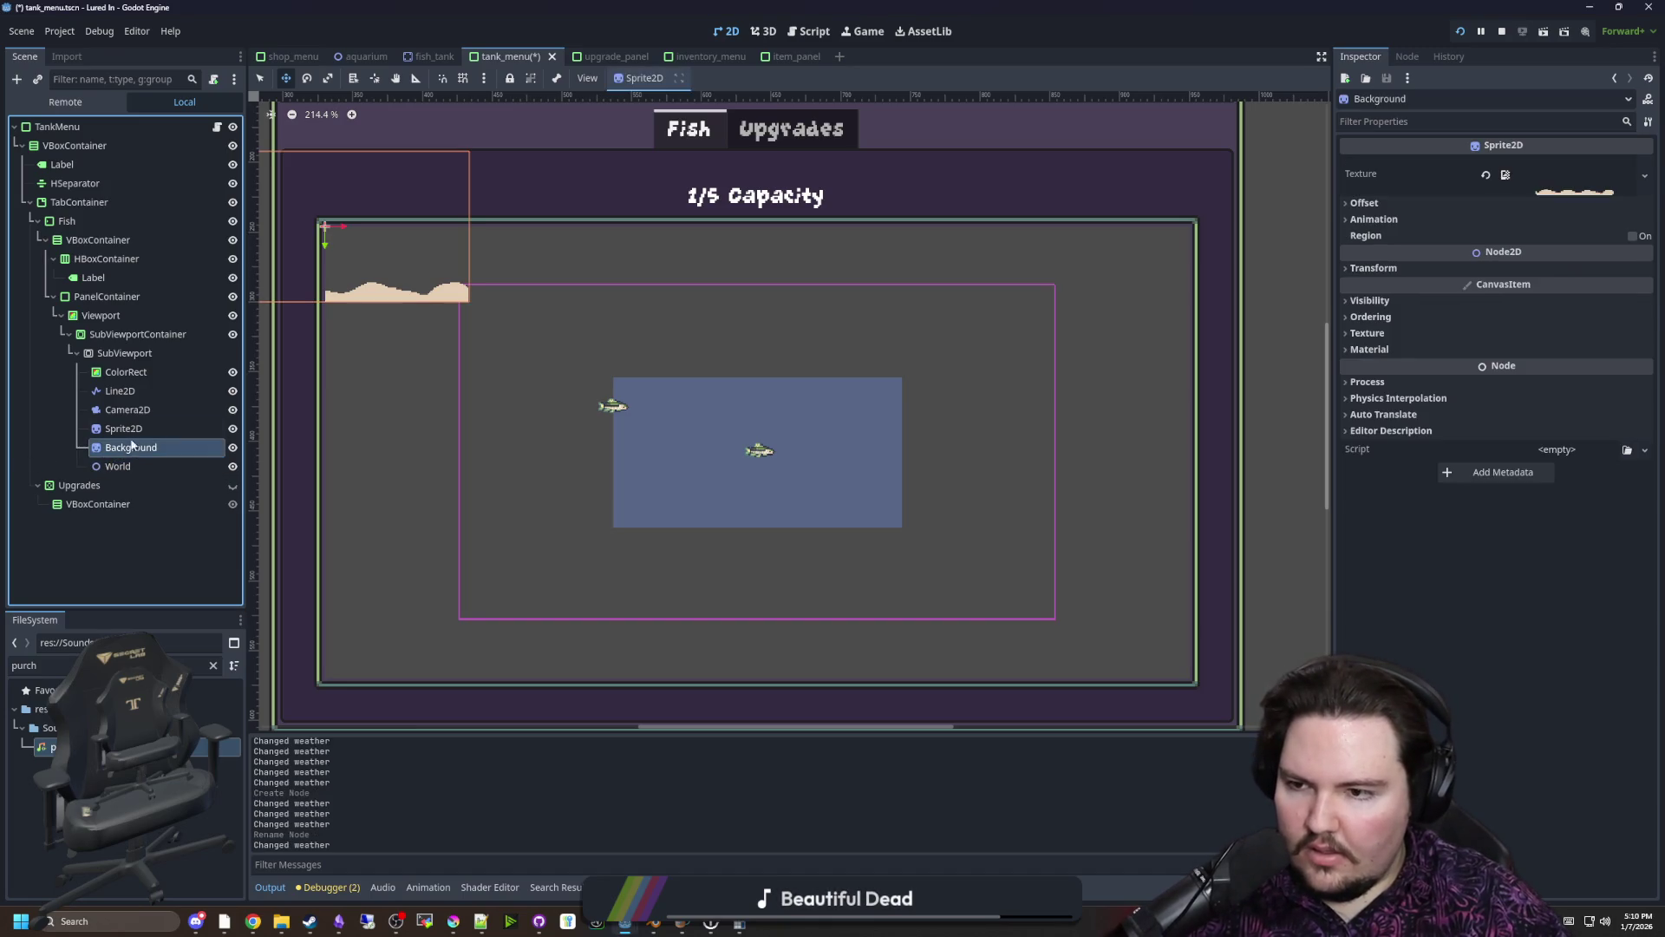
left_click(135, 375, "shift")
left_click_drag(130, 448, 130, 468)
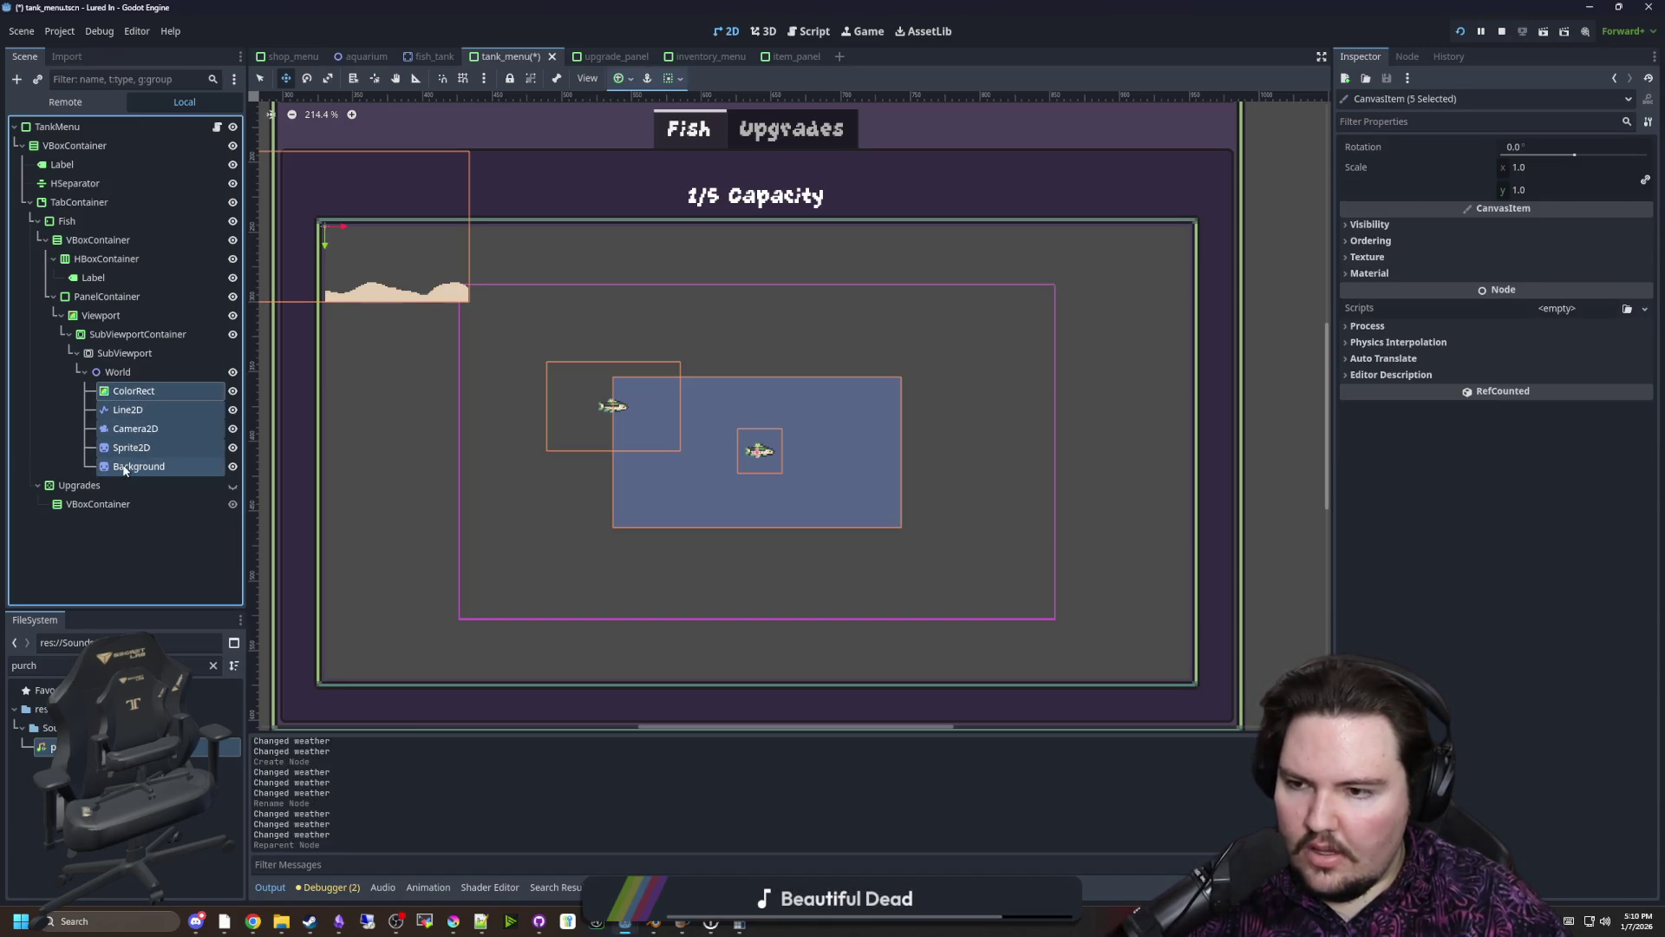
left_click(159, 430)
left_click(123, 378)
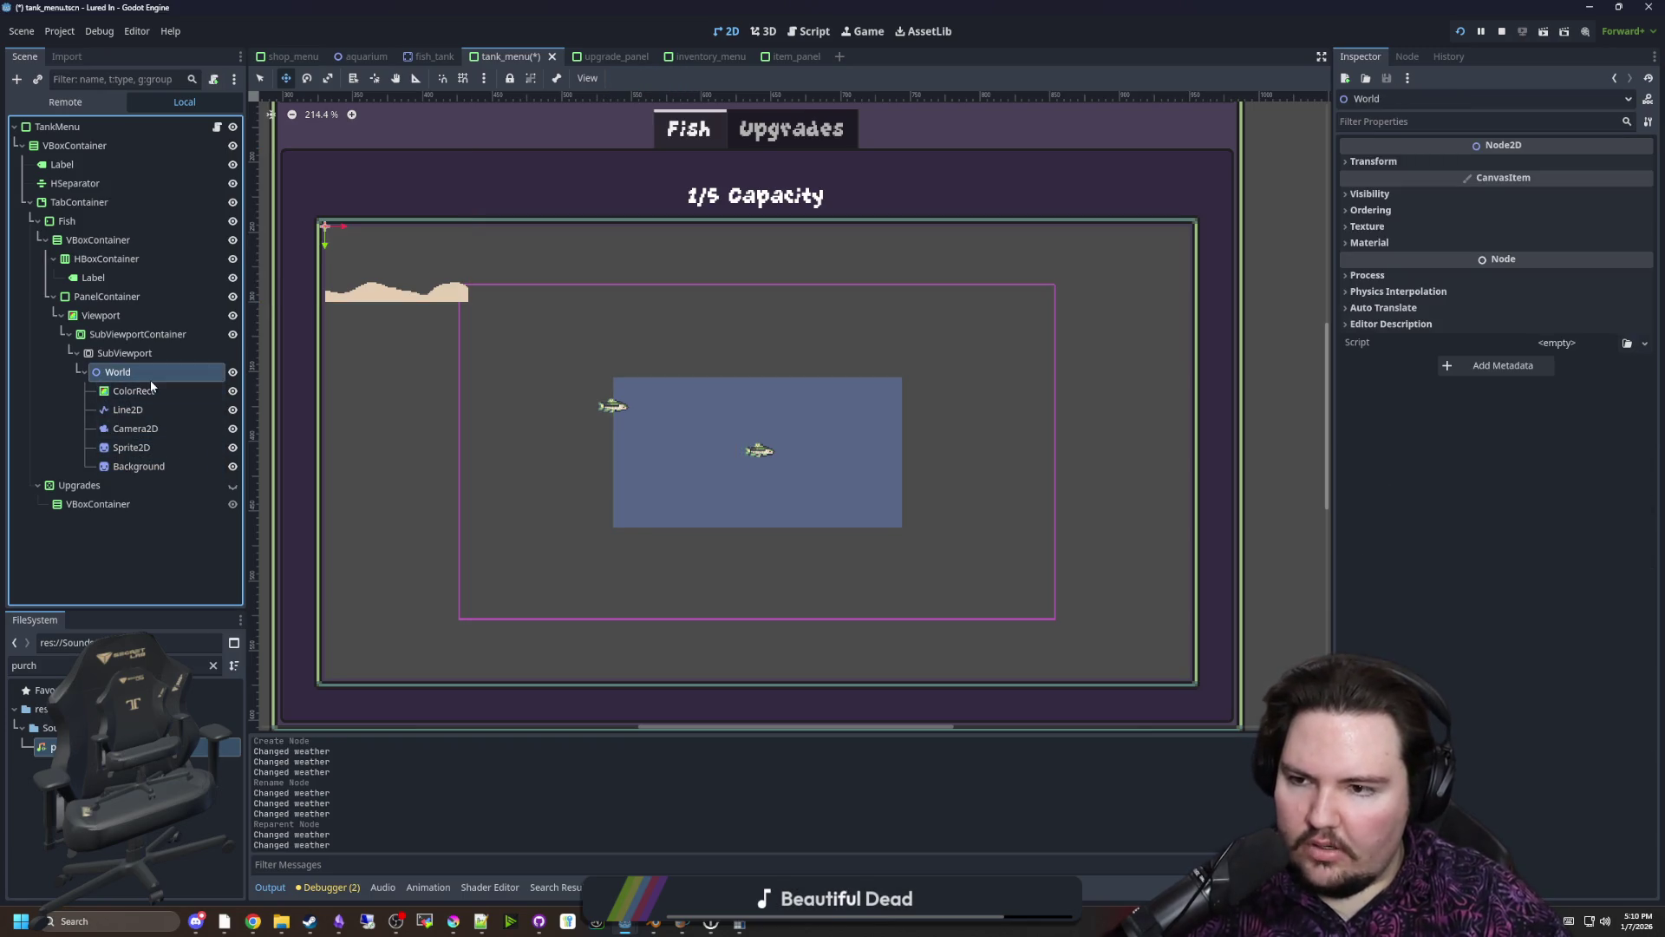
Set World's position to 310, 162, half the viewport's 620×324 size
left_click(1374, 161)
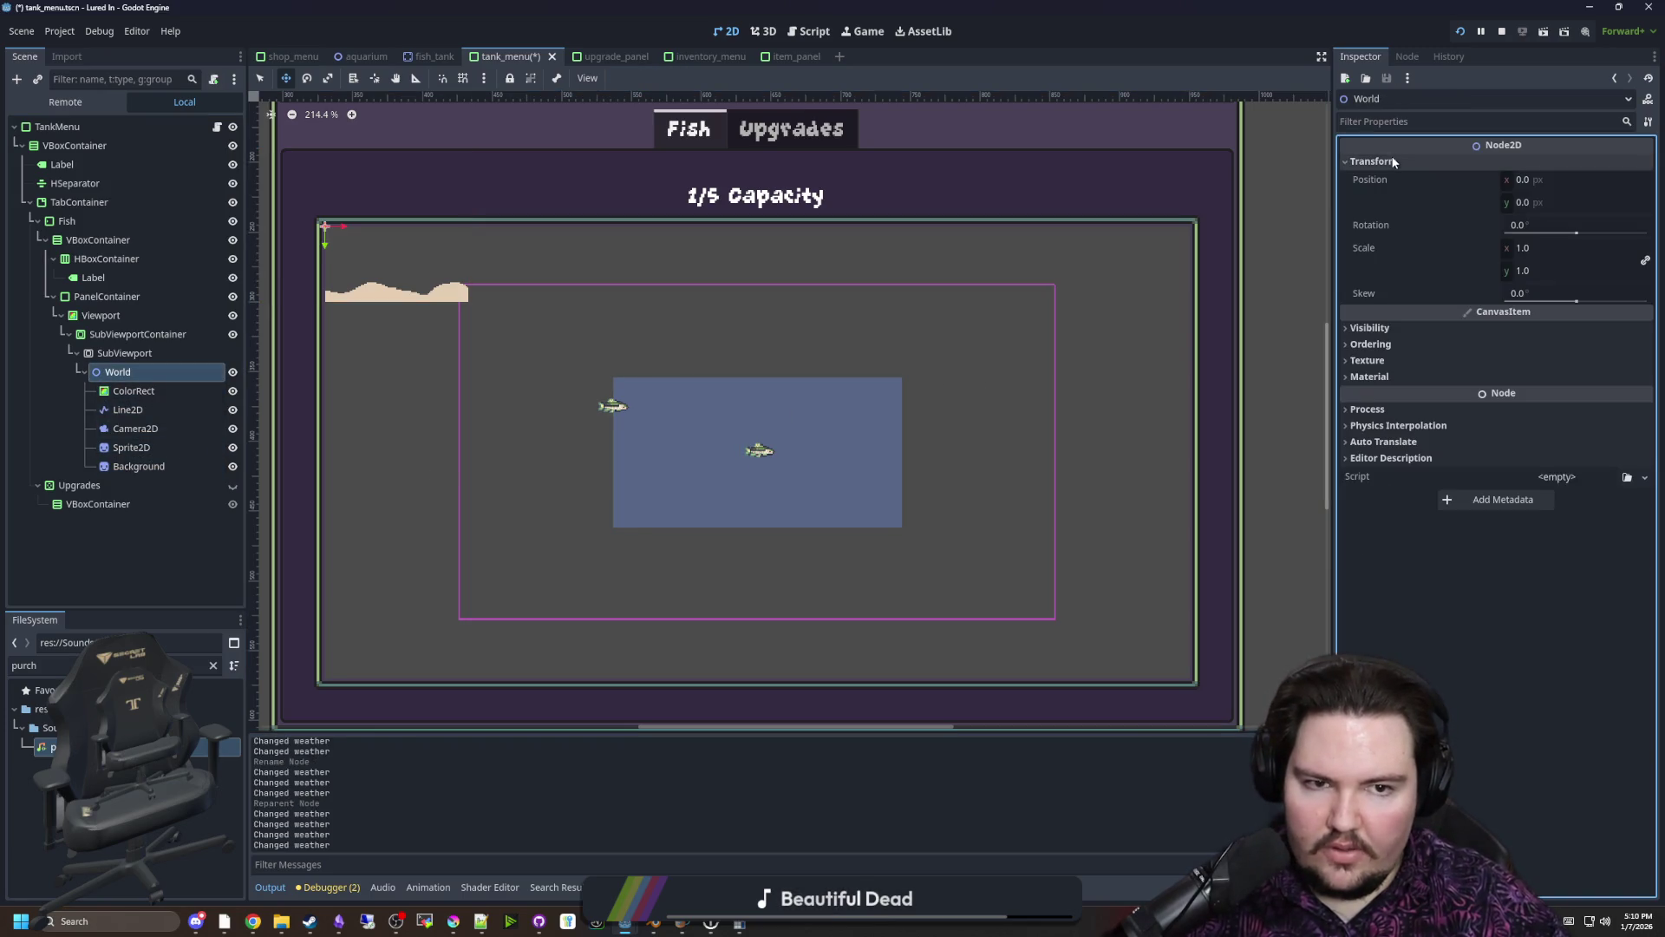
left_click_drag(1533, 182, 1585, 182)
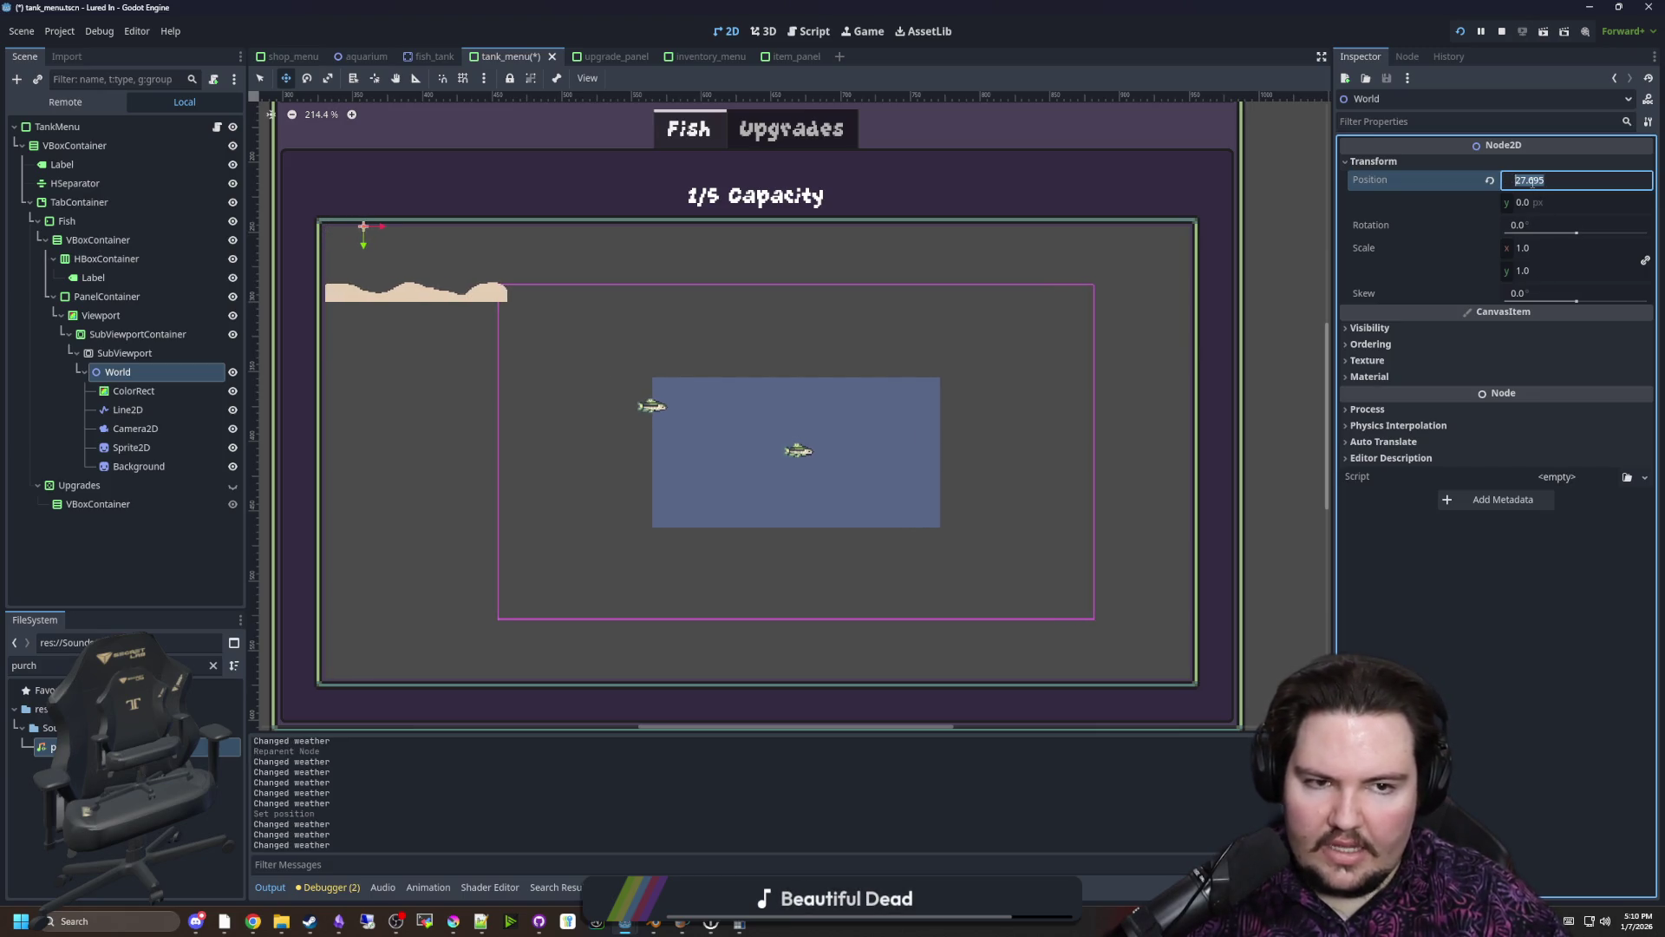
left_click(121, 353)
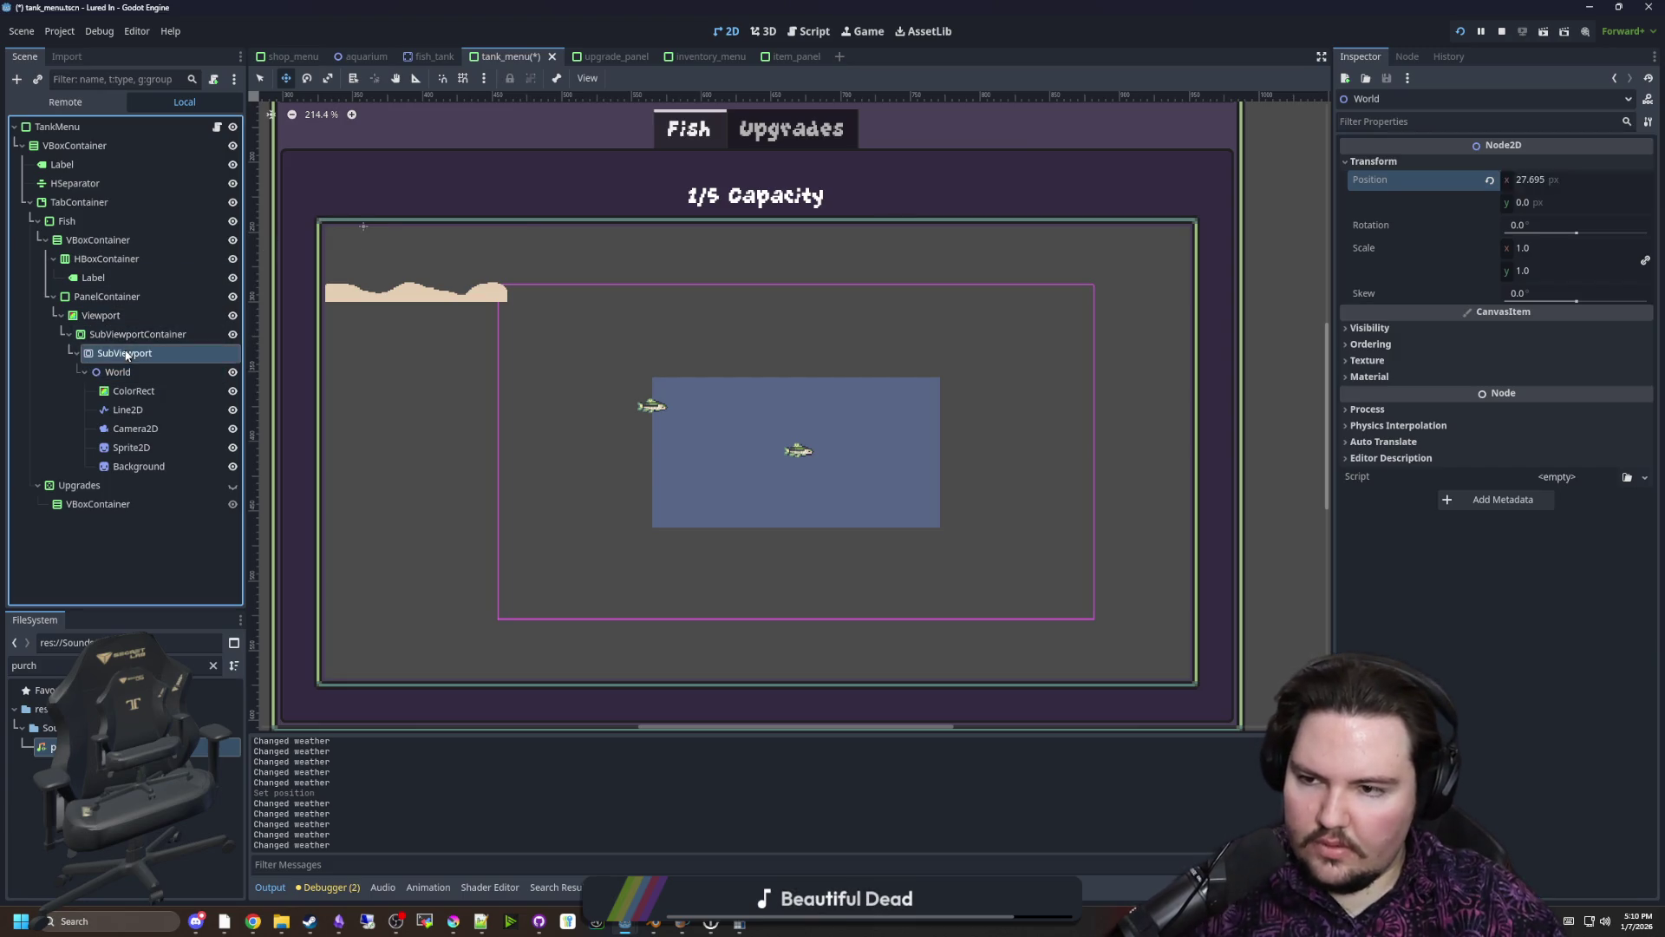
key("Down")
left_click(1513, 182)
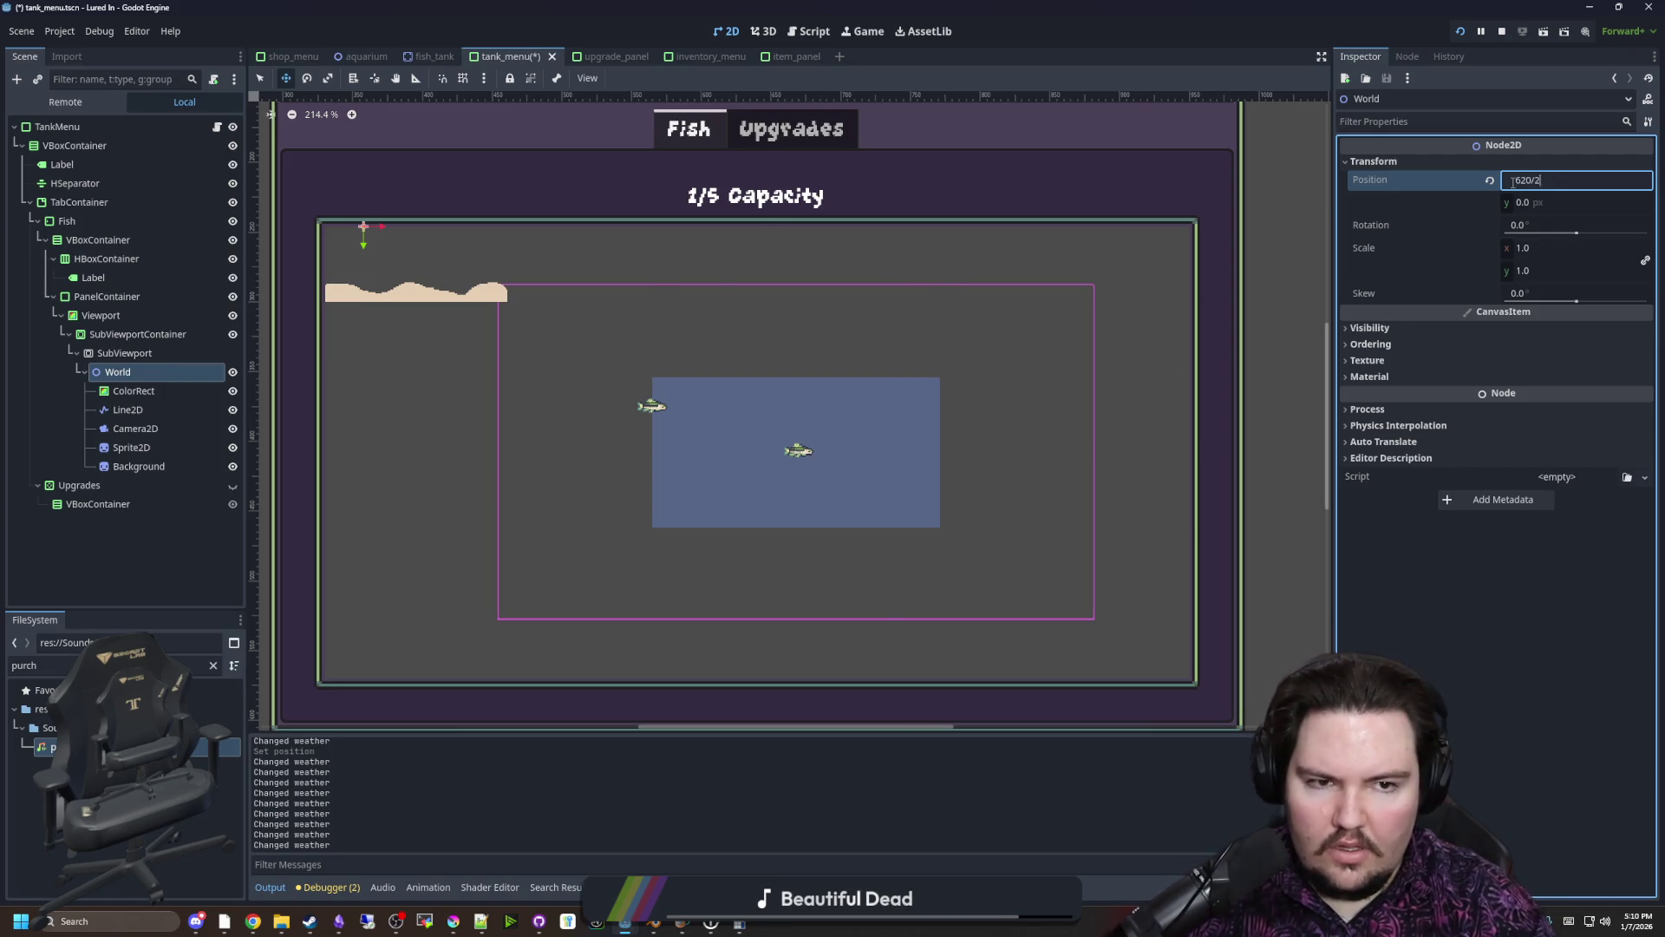
key("Return")
left_click(128, 356)
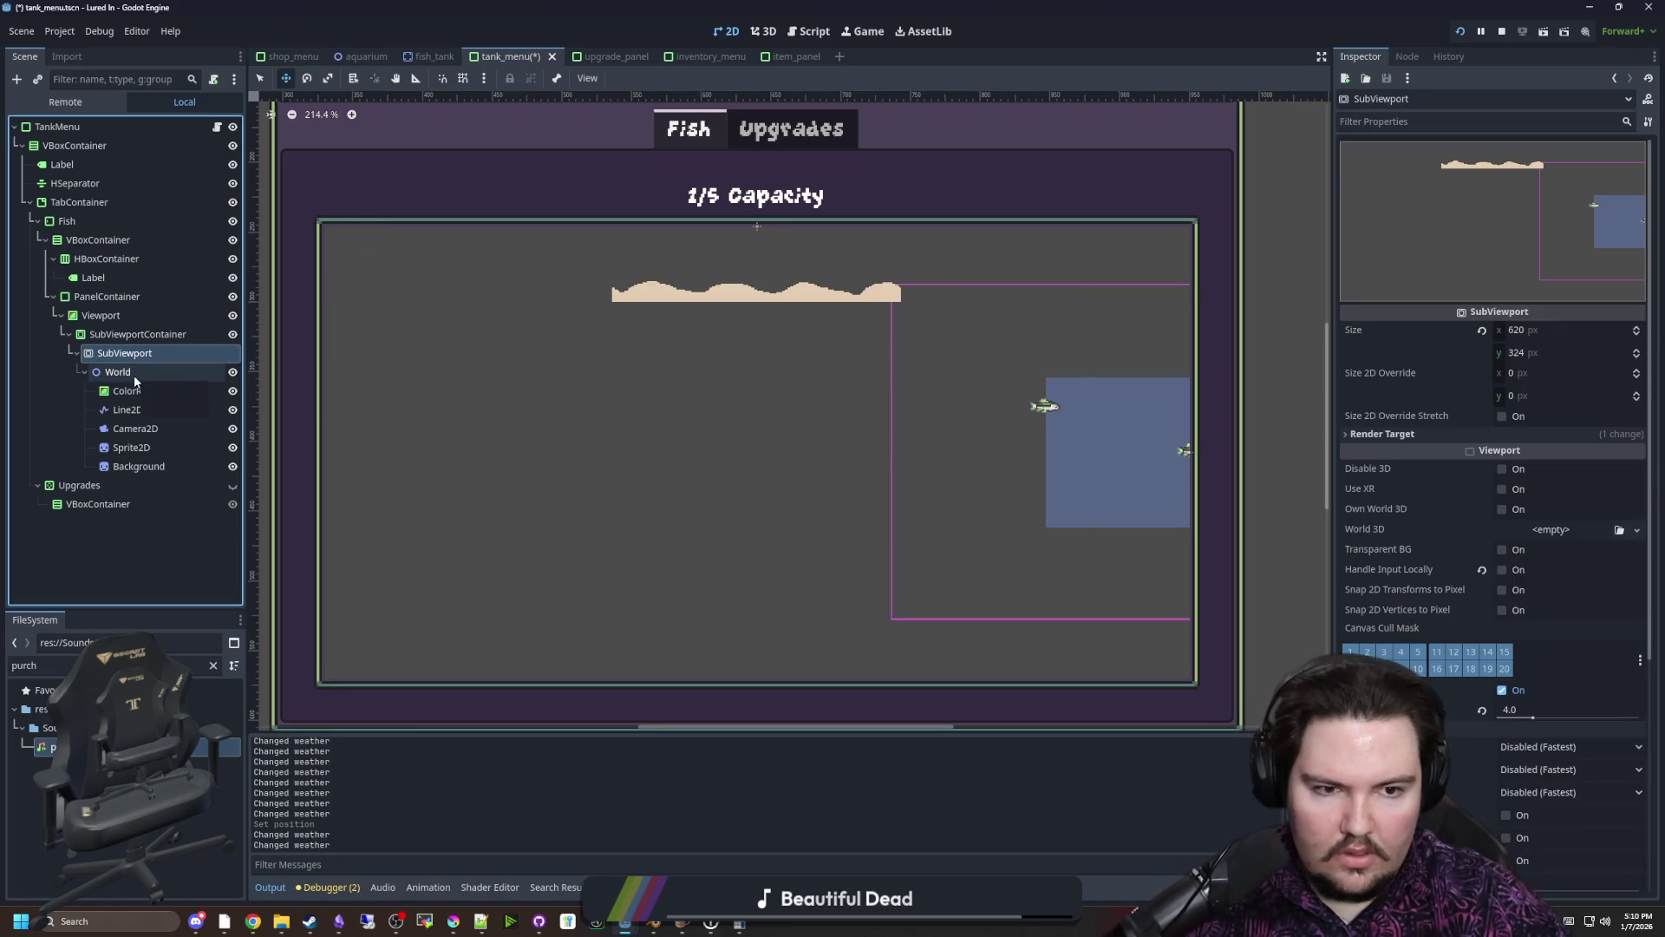
key("Down")
left_click(1544, 203)
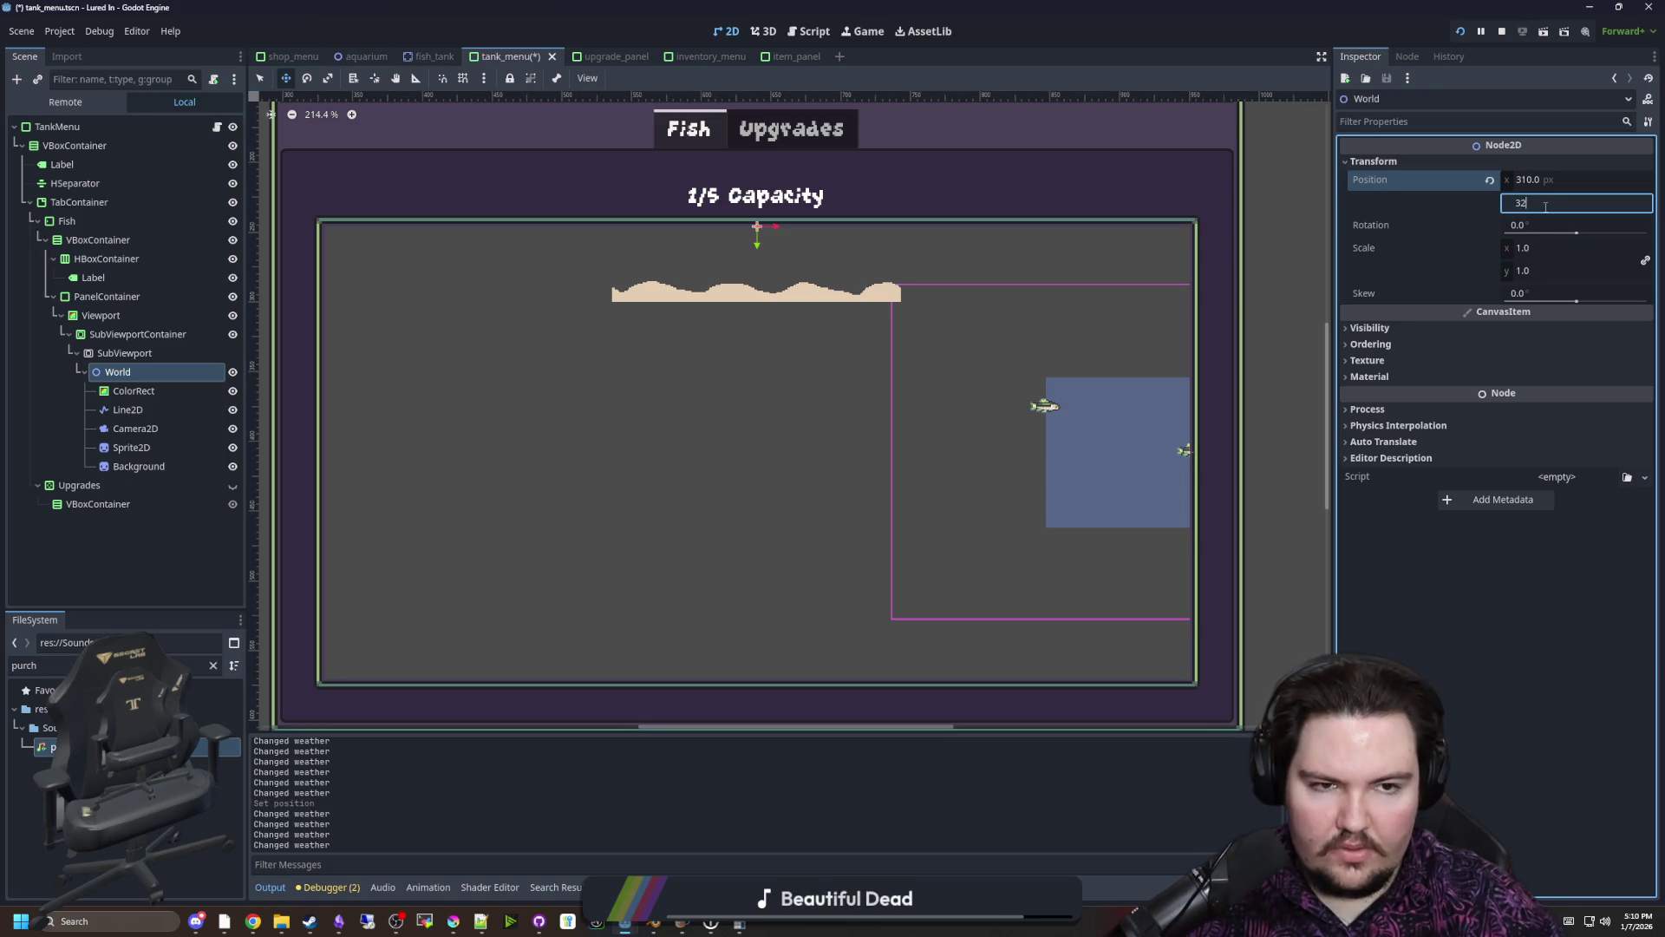
type("2")
key("Return")
Reset ColorRect's position inside World to 0, 0
scroll(462, 400, "down", 2)
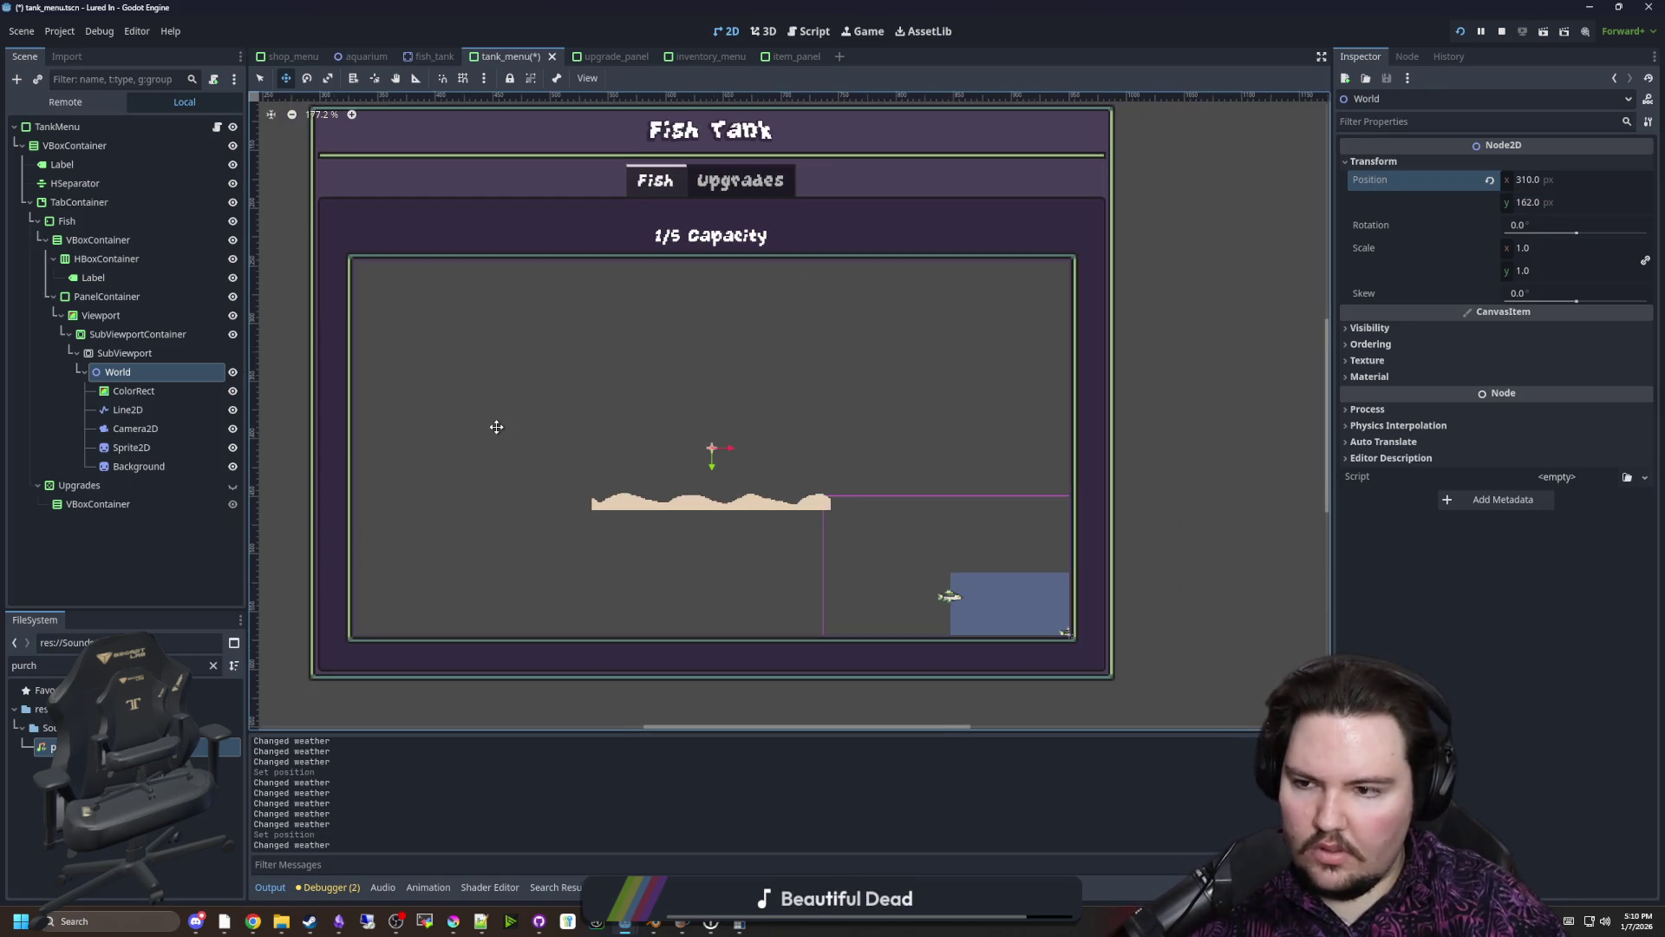
key("Down")
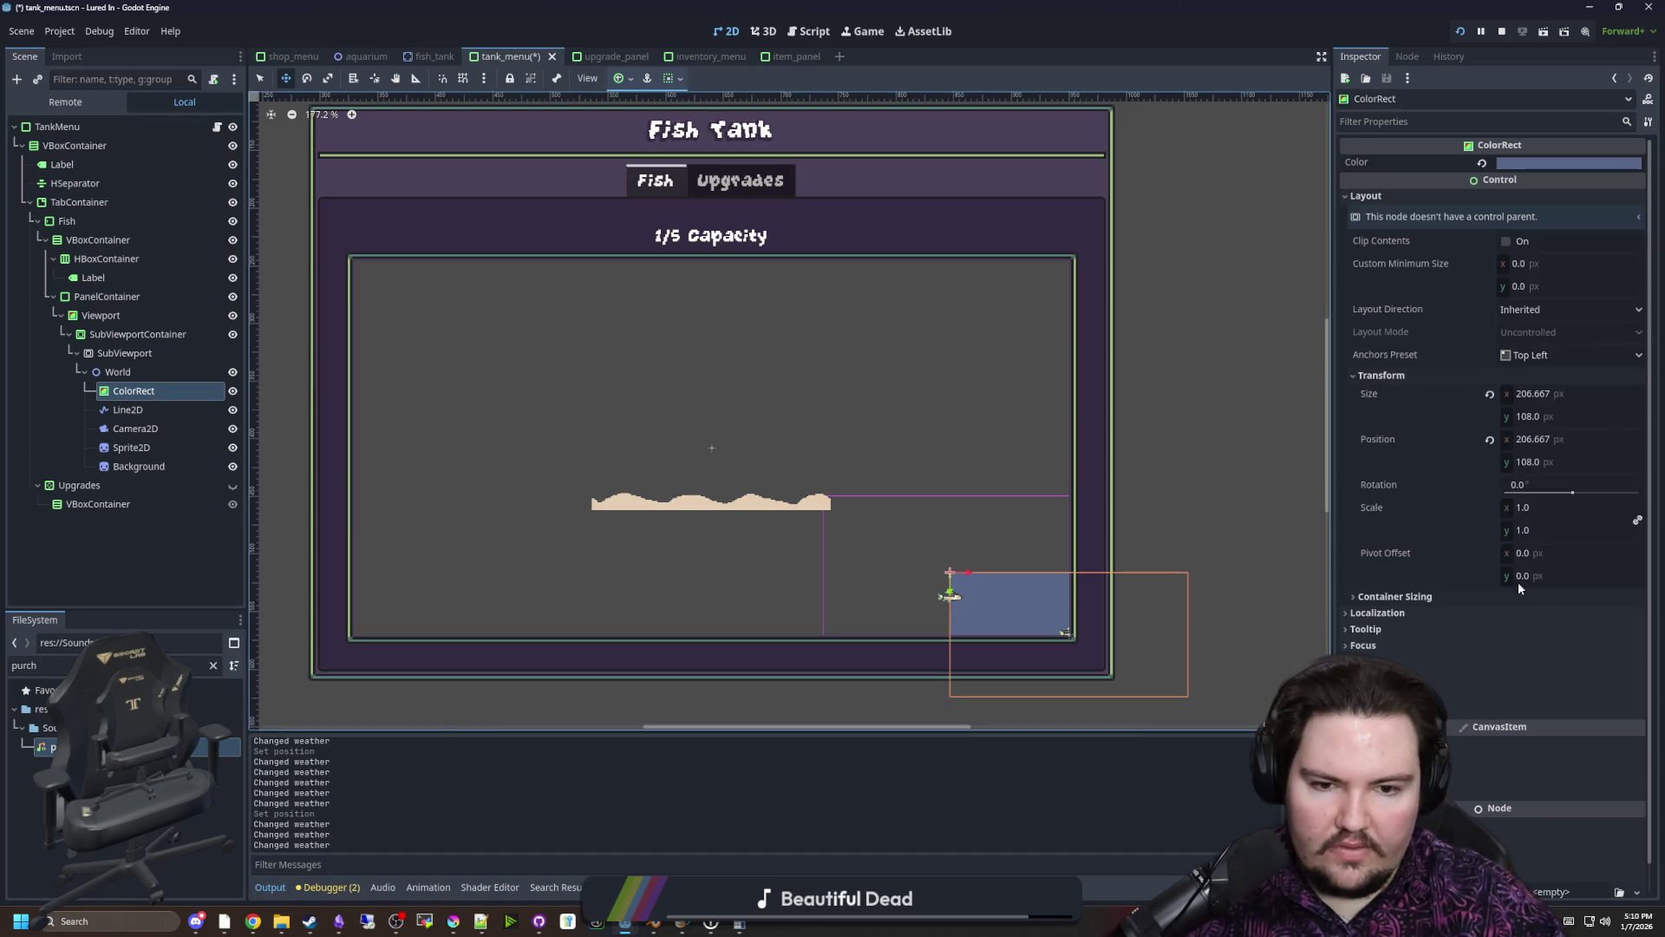
left_click(1545, 440)
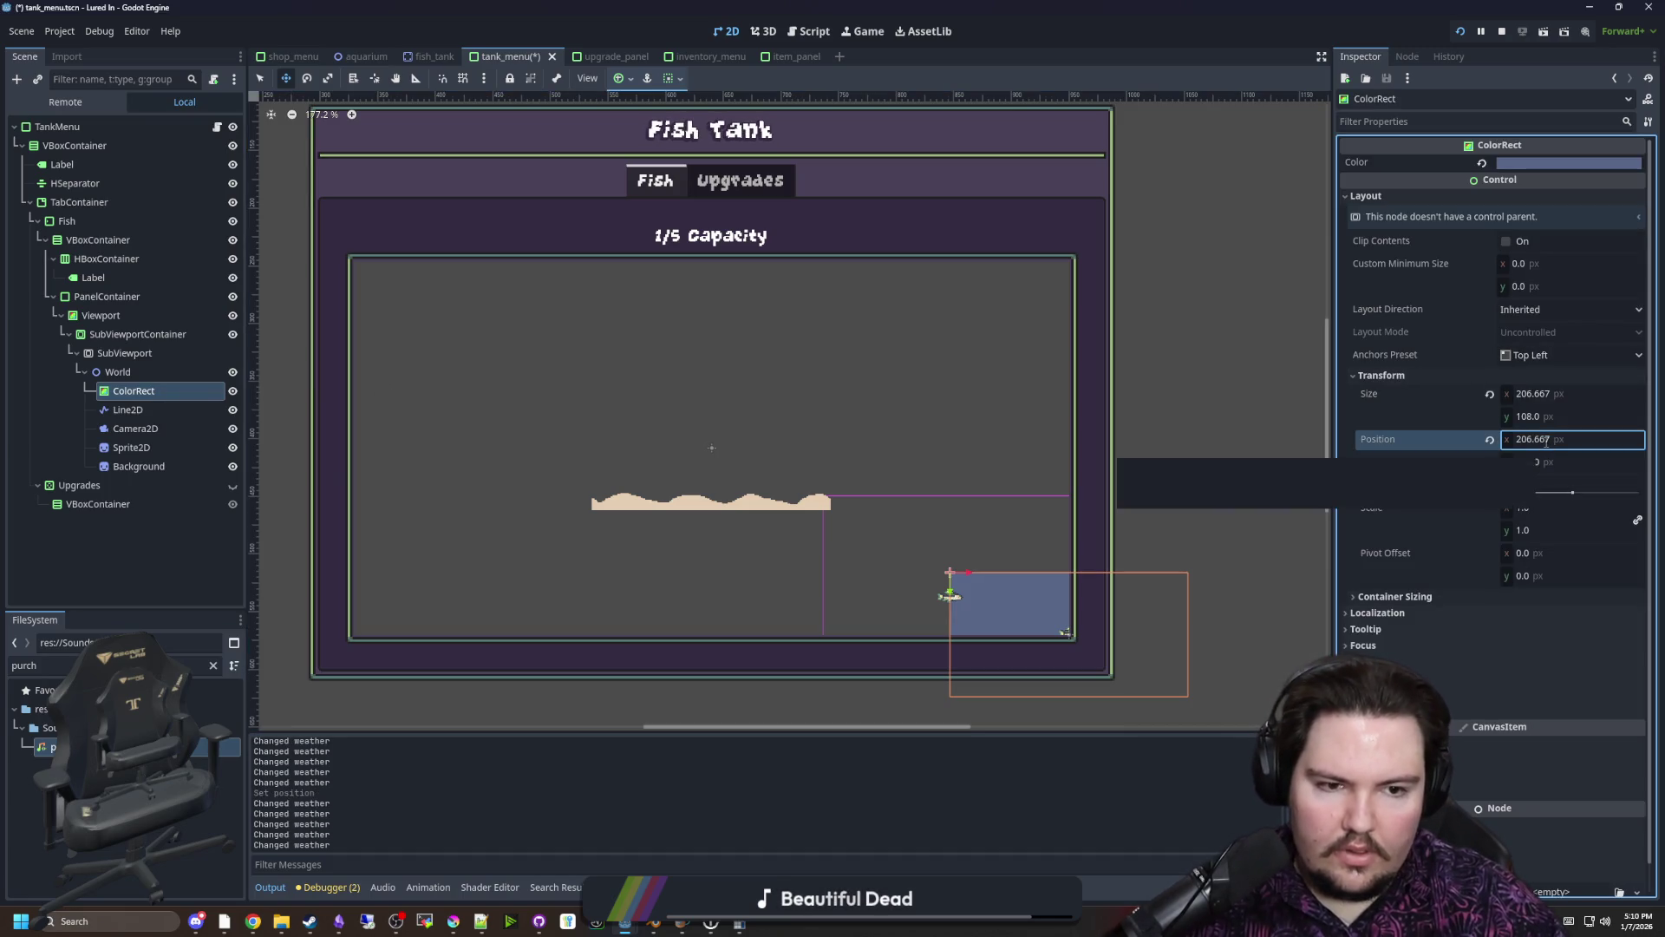
type("0")
key("Return")
key("Return")
left_click(950, 597)
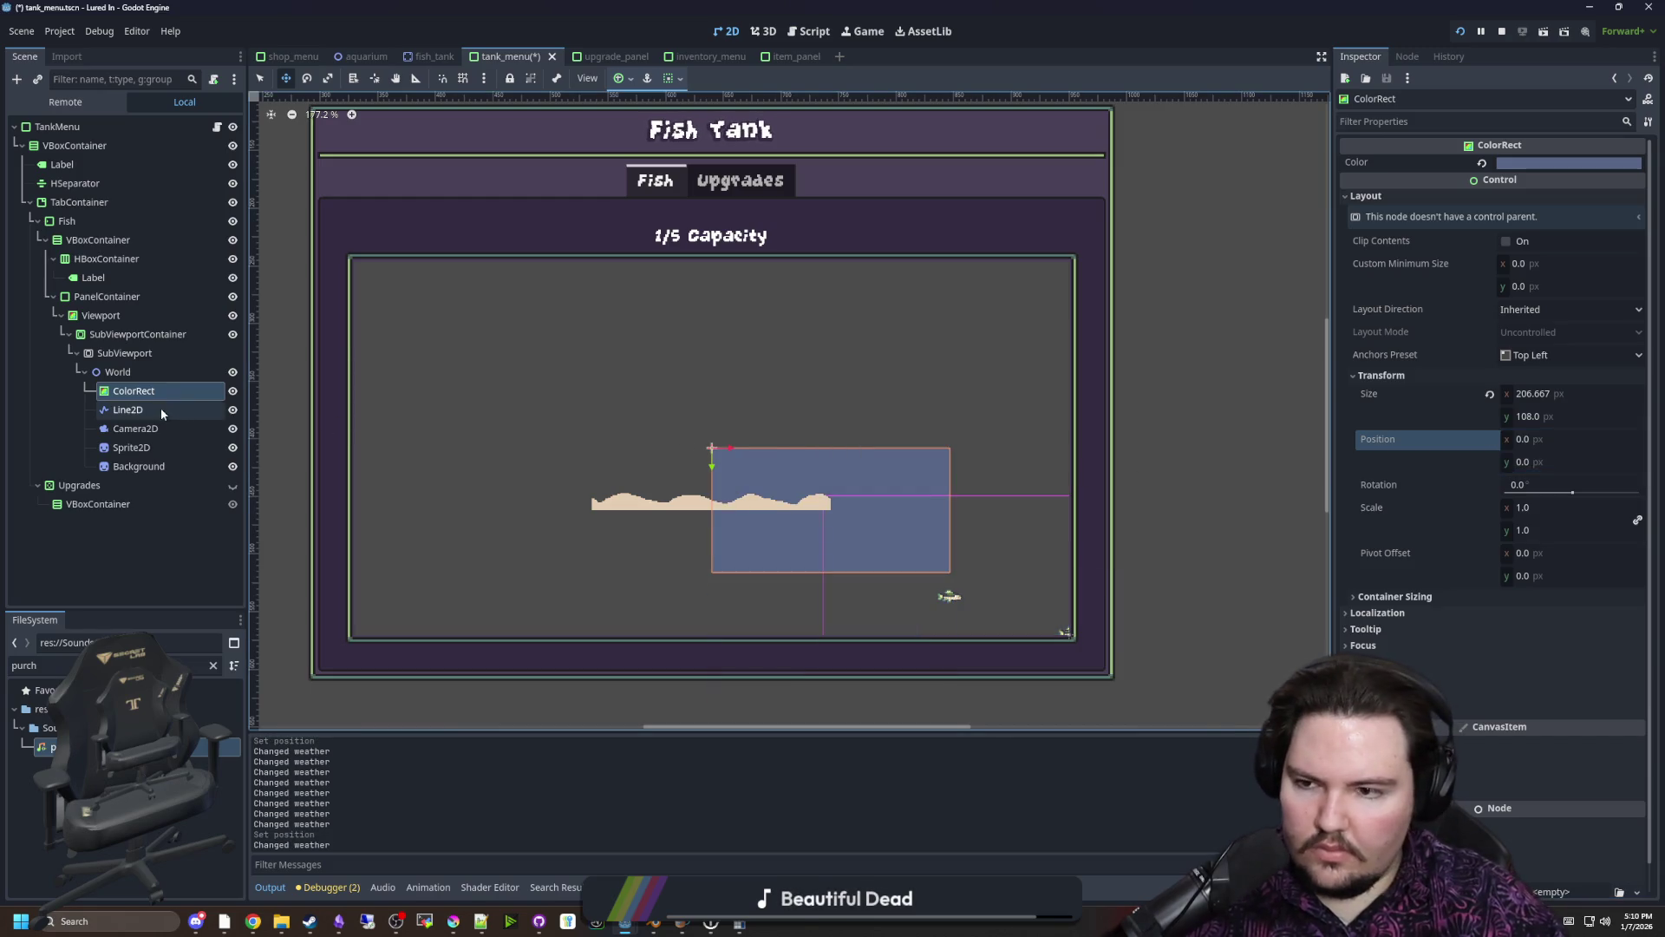
Set the Line2D fish's x and y position to 0
left_click(1379, 552)
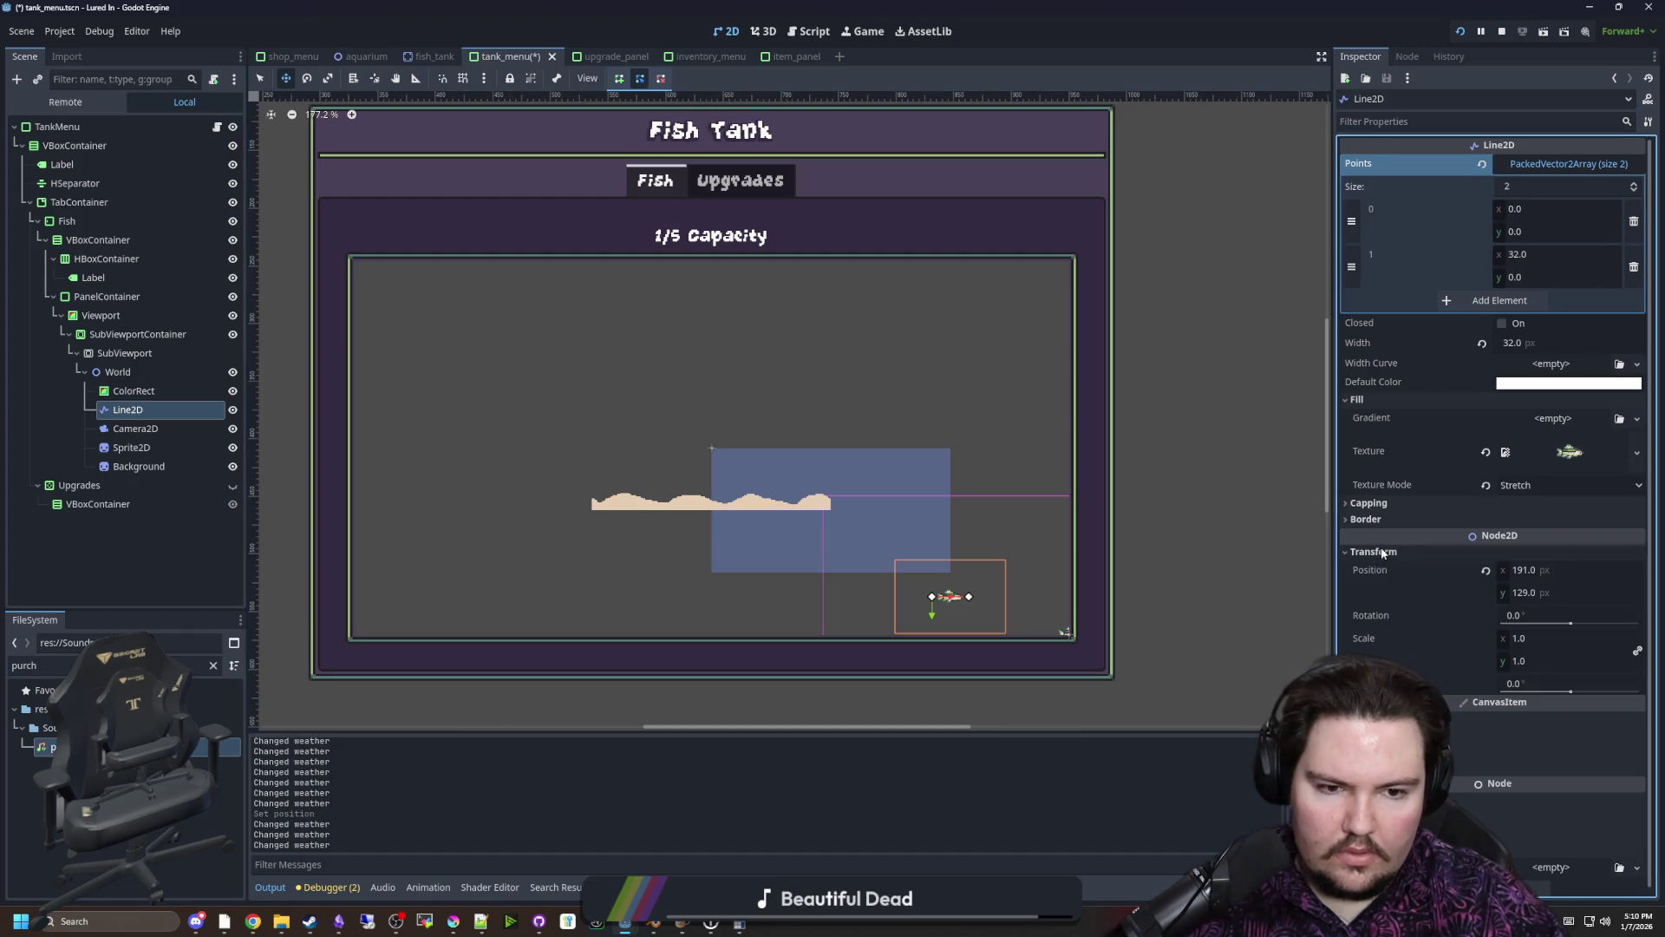
left_click(1521, 597)
type("0")
left_click(1539, 568)
type("0")
key("Return")
scroll(826, 522, "up", 3)
Reset Camera2D's position and set Sprite2D's x position to 0
left_click(143, 430)
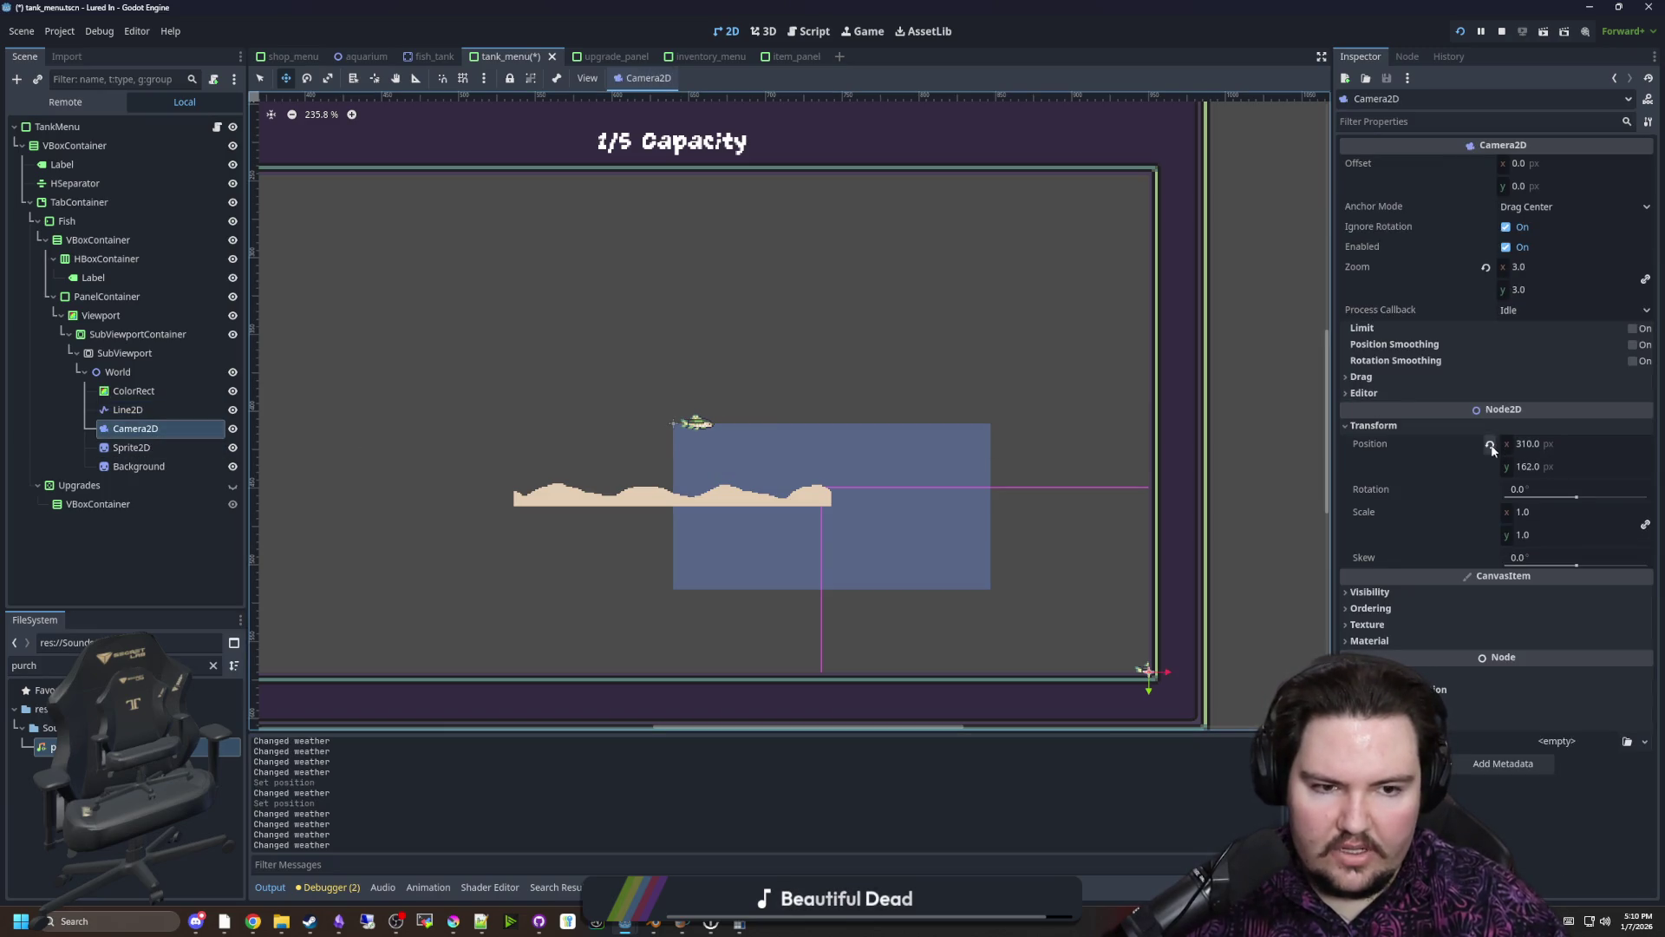
left_click(1490, 445)
left_click(131, 448)
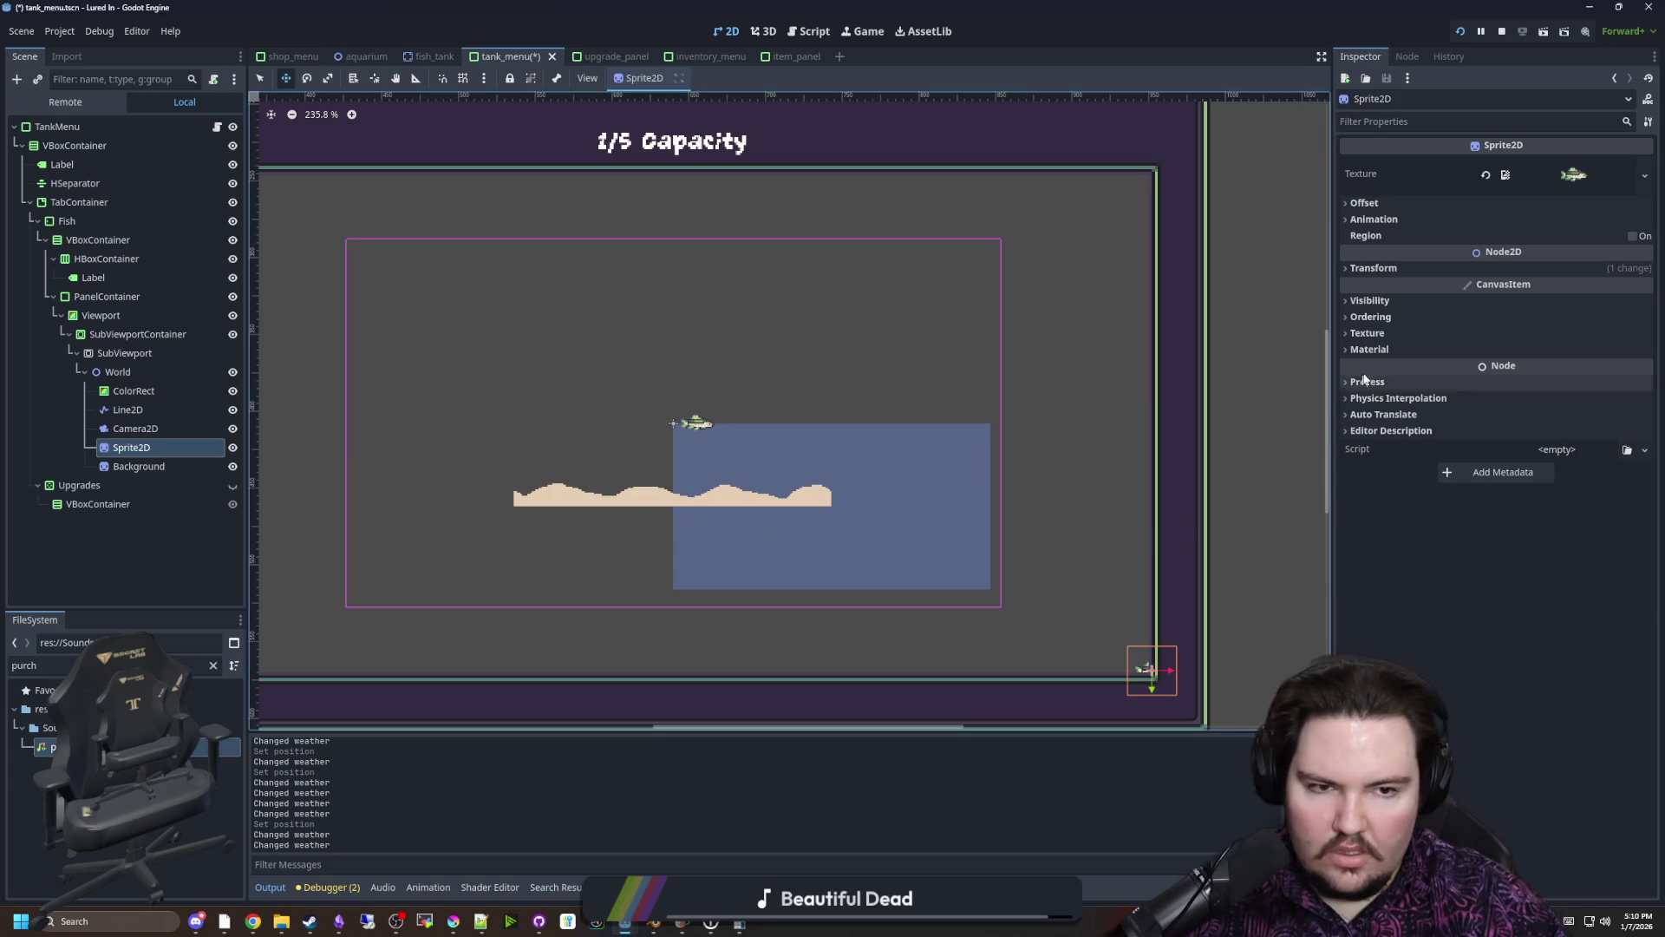
left_click(1379, 269)
left_click(1547, 289)
type("0")
key("Return")
Drag the fish sprite to (-46, -4) and open Background's Z Index field
scroll(614, 471, "up", 3)
left_click_drag(739, 431, 614, 420)
left_click(791, 484)
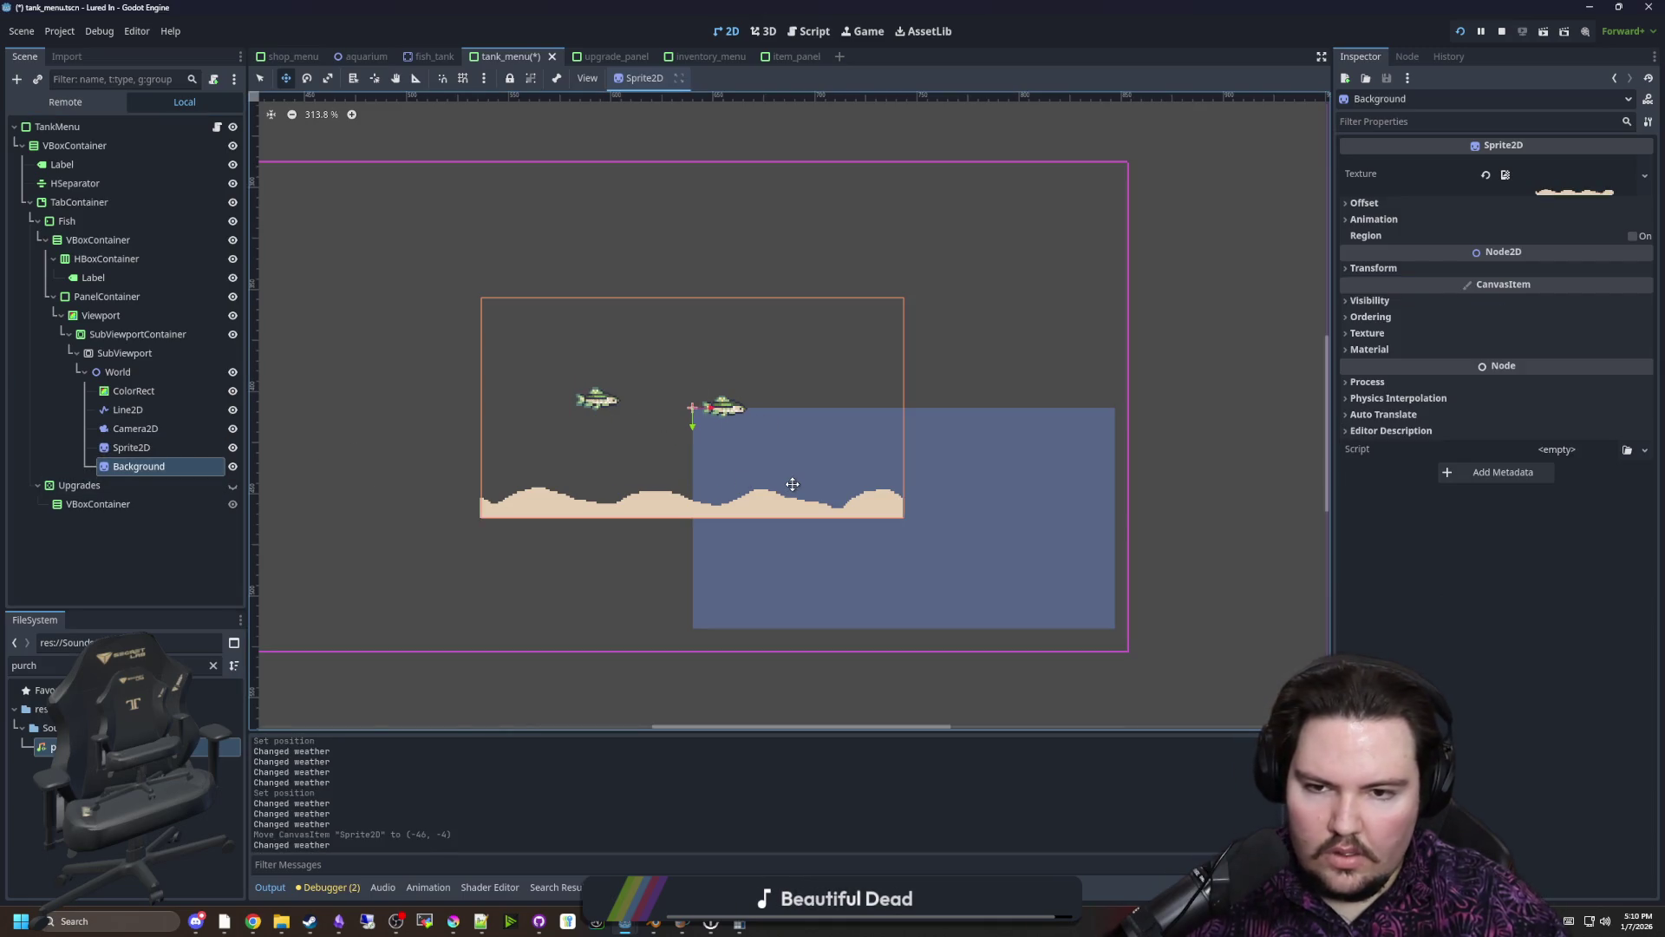
scroll(624, 472, "up", 3)
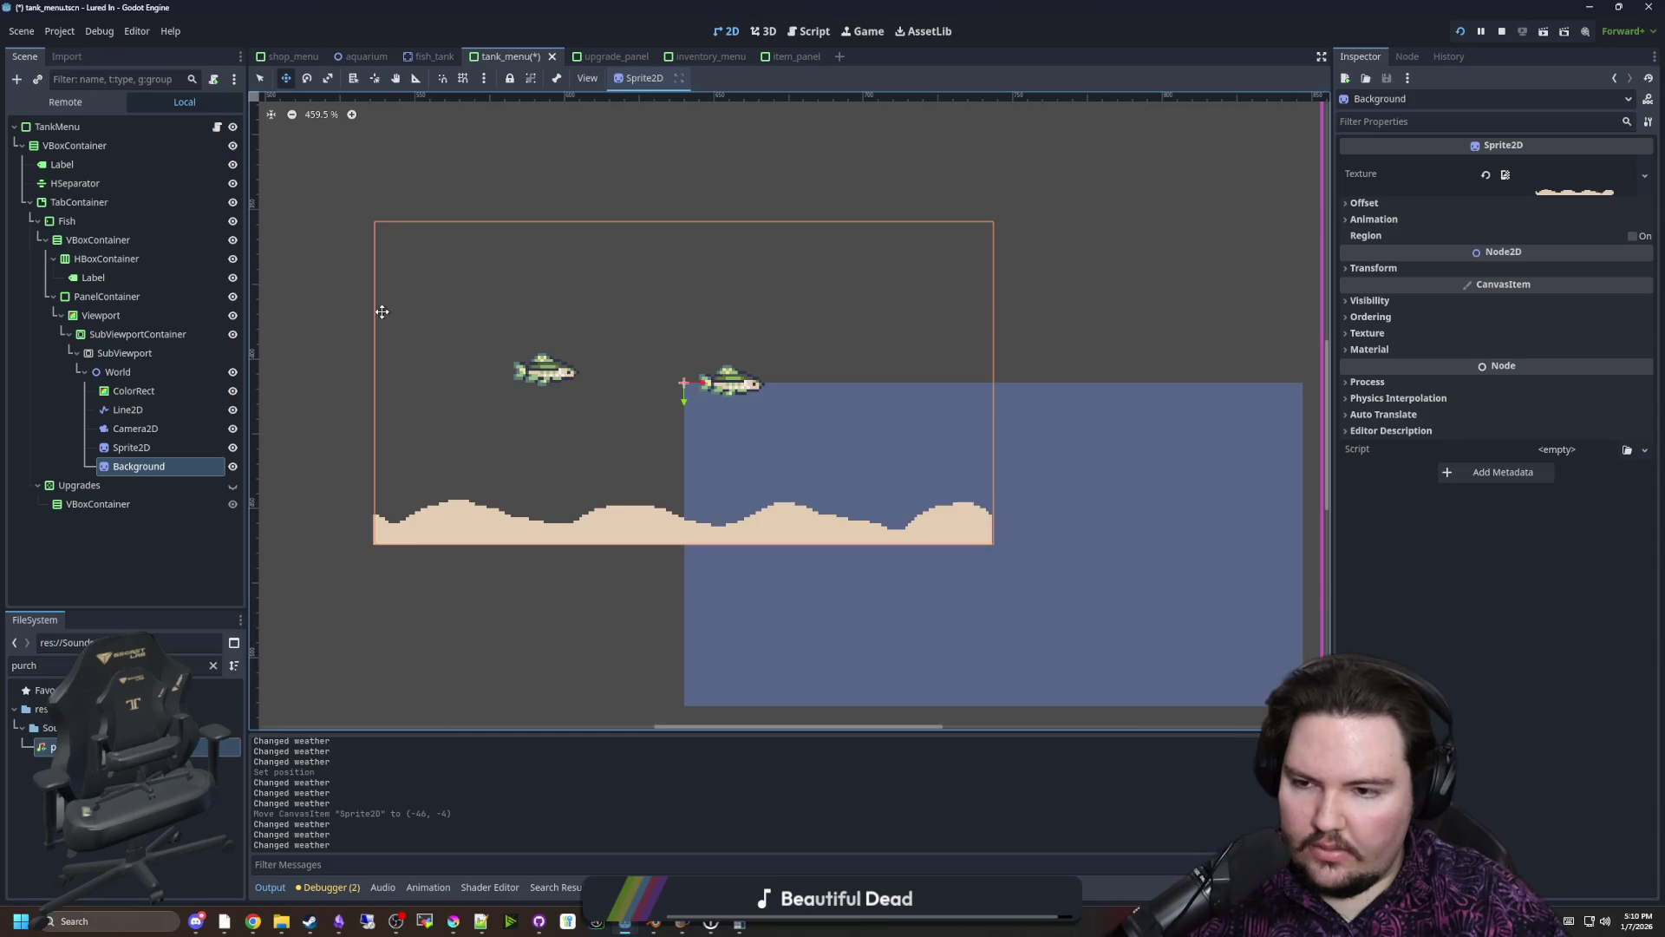
left_click(1372, 317)
left_click(1536, 335)
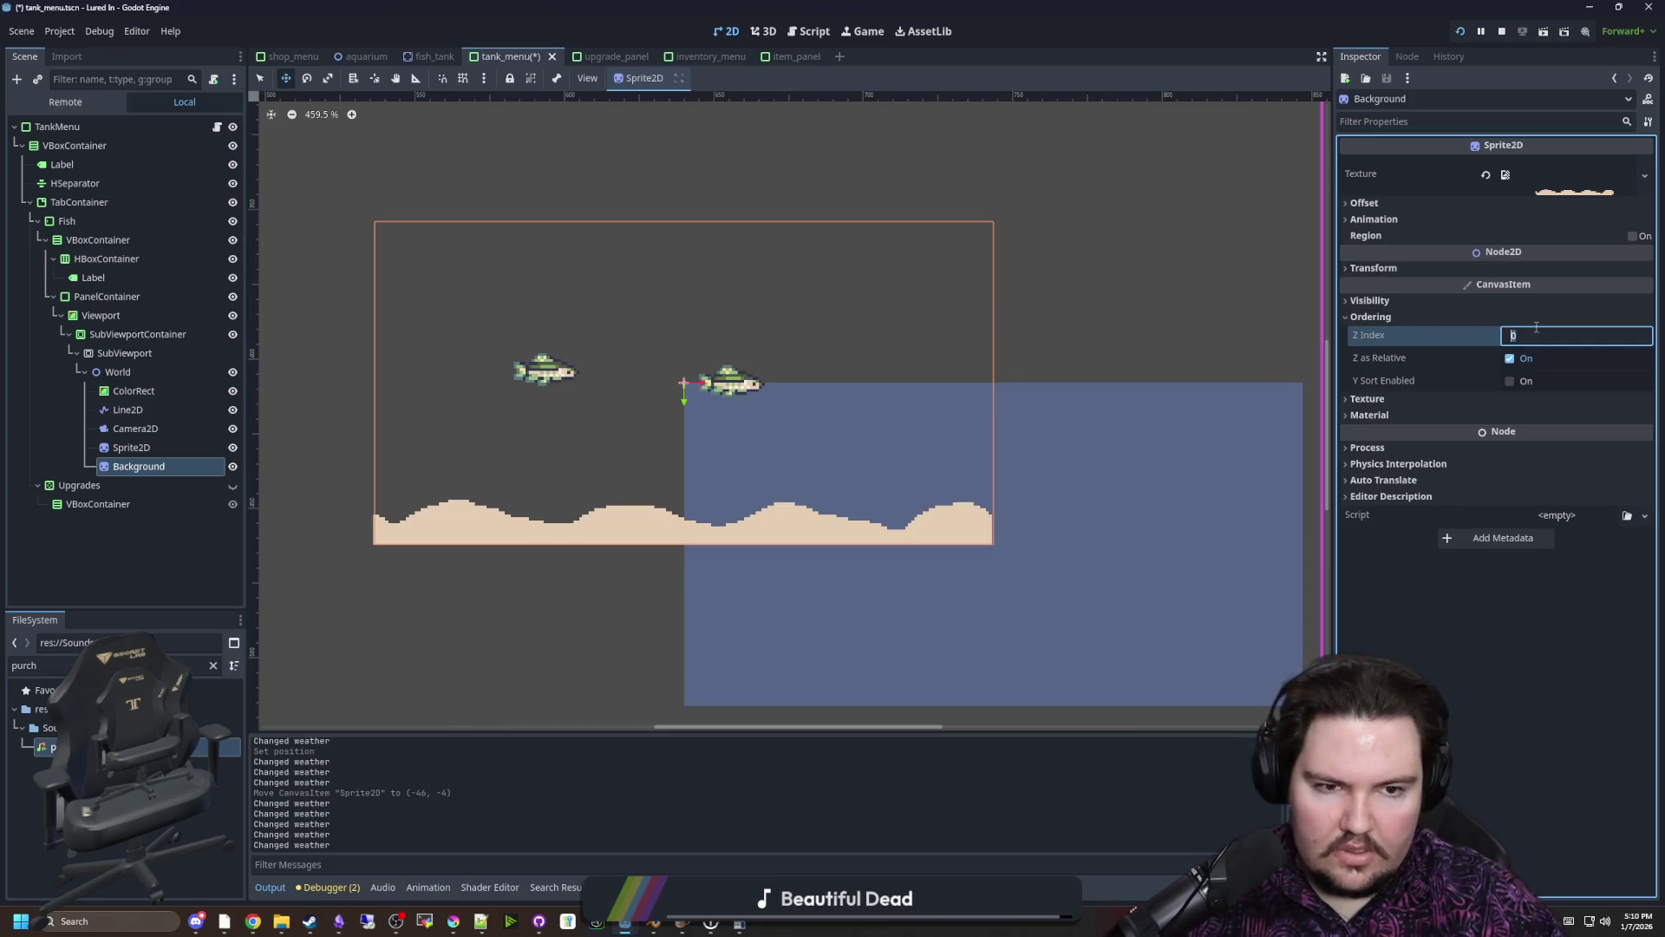
Set Background's Z Index to -1 and ColorRect's Z Index to -10
type("-1")
key("Return")
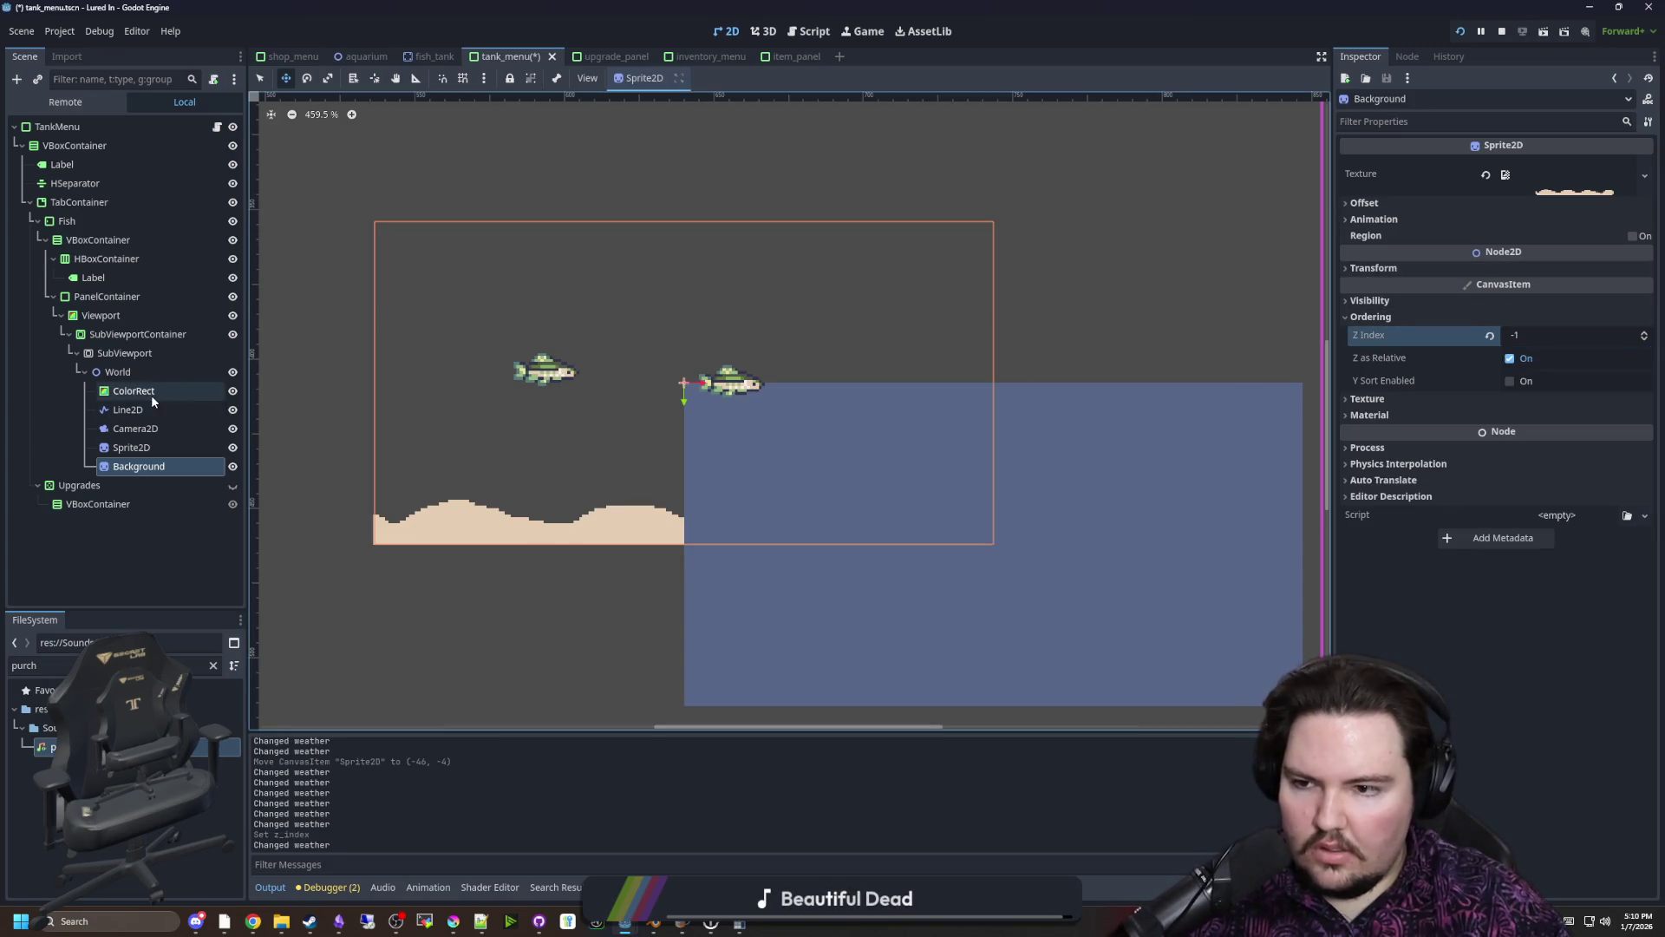
left_click(143, 391)
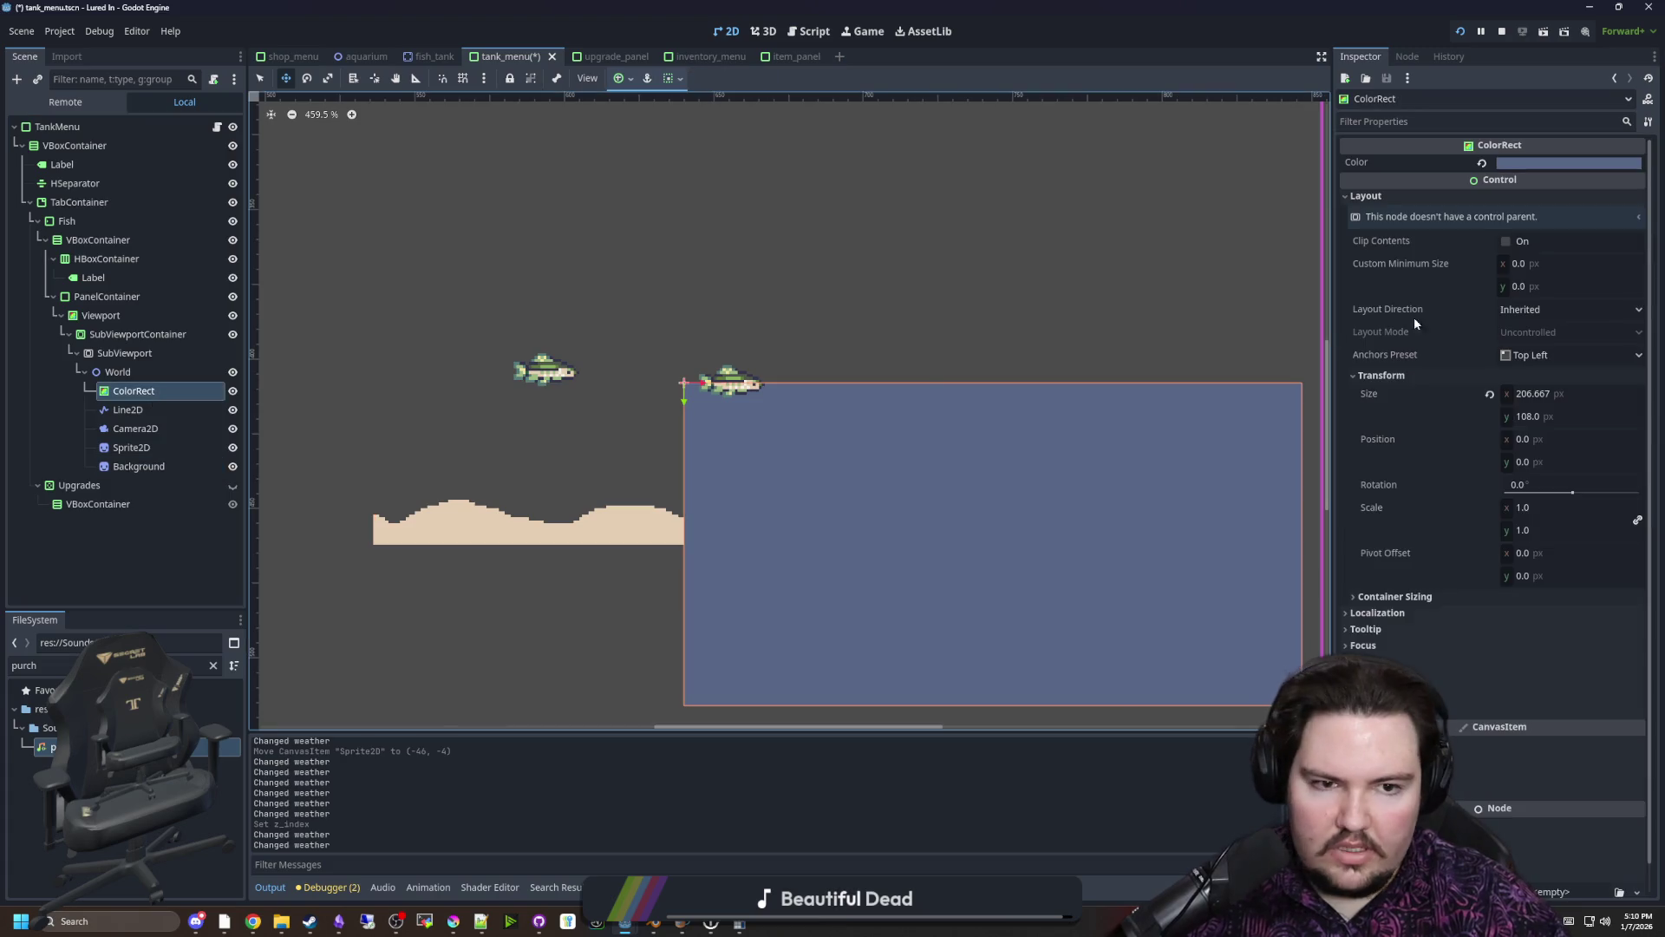
left_click(1533, 767)
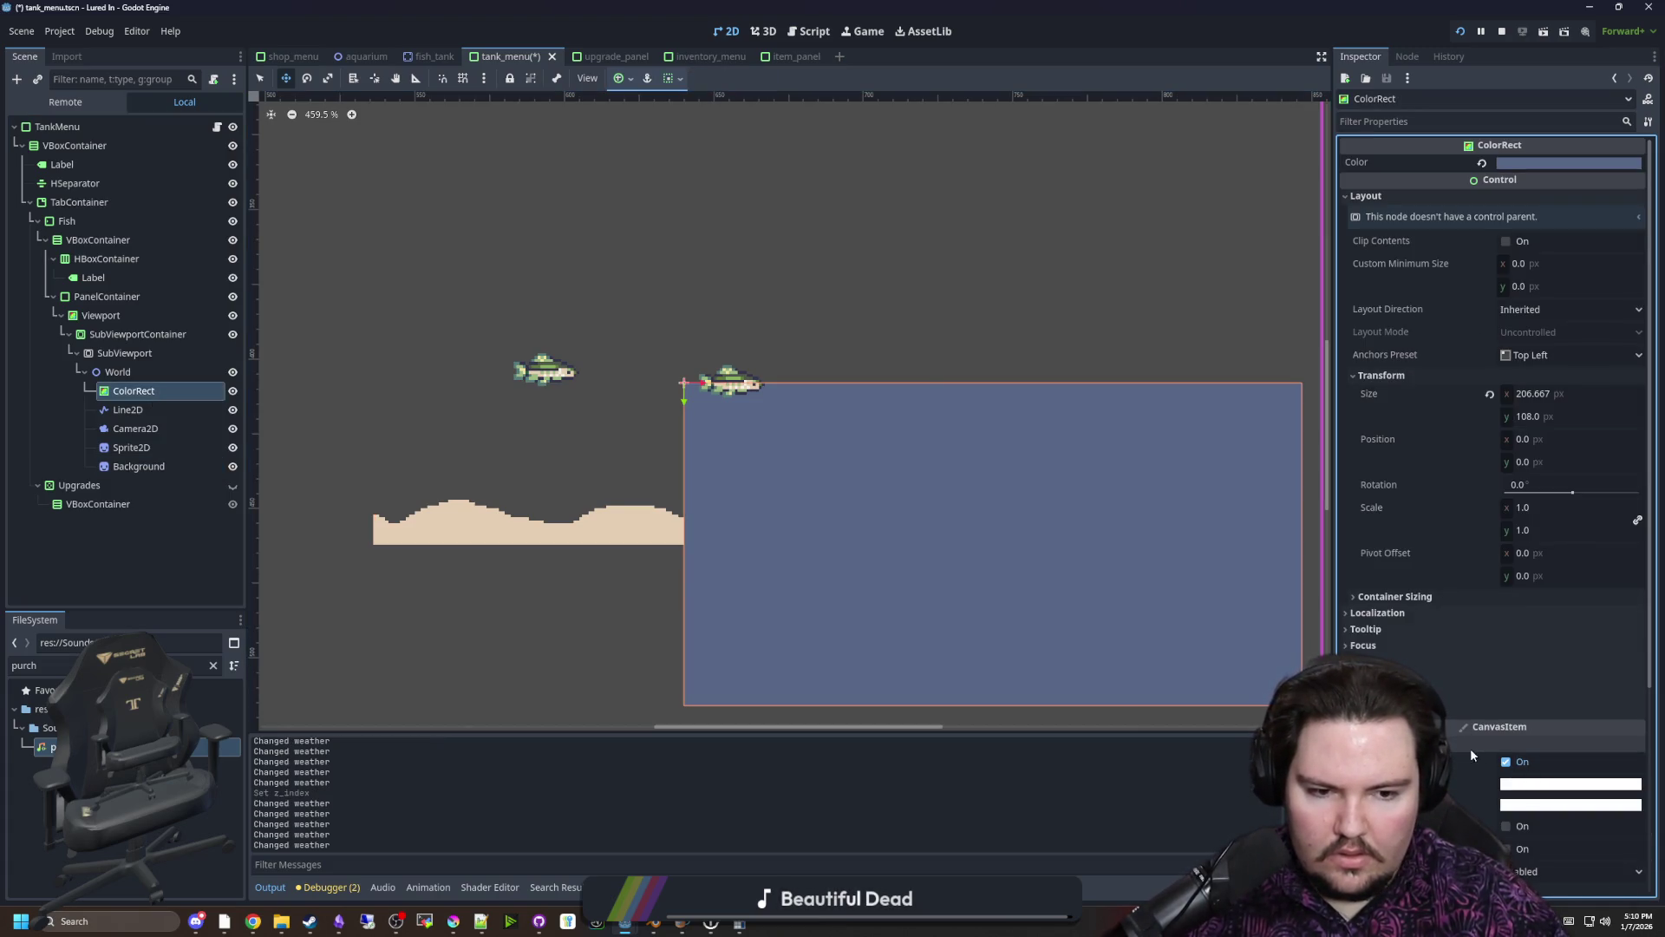
left_click(1470, 748)
left_click(1462, 763)
left_click(1534, 776)
type("-10")
key("Return")
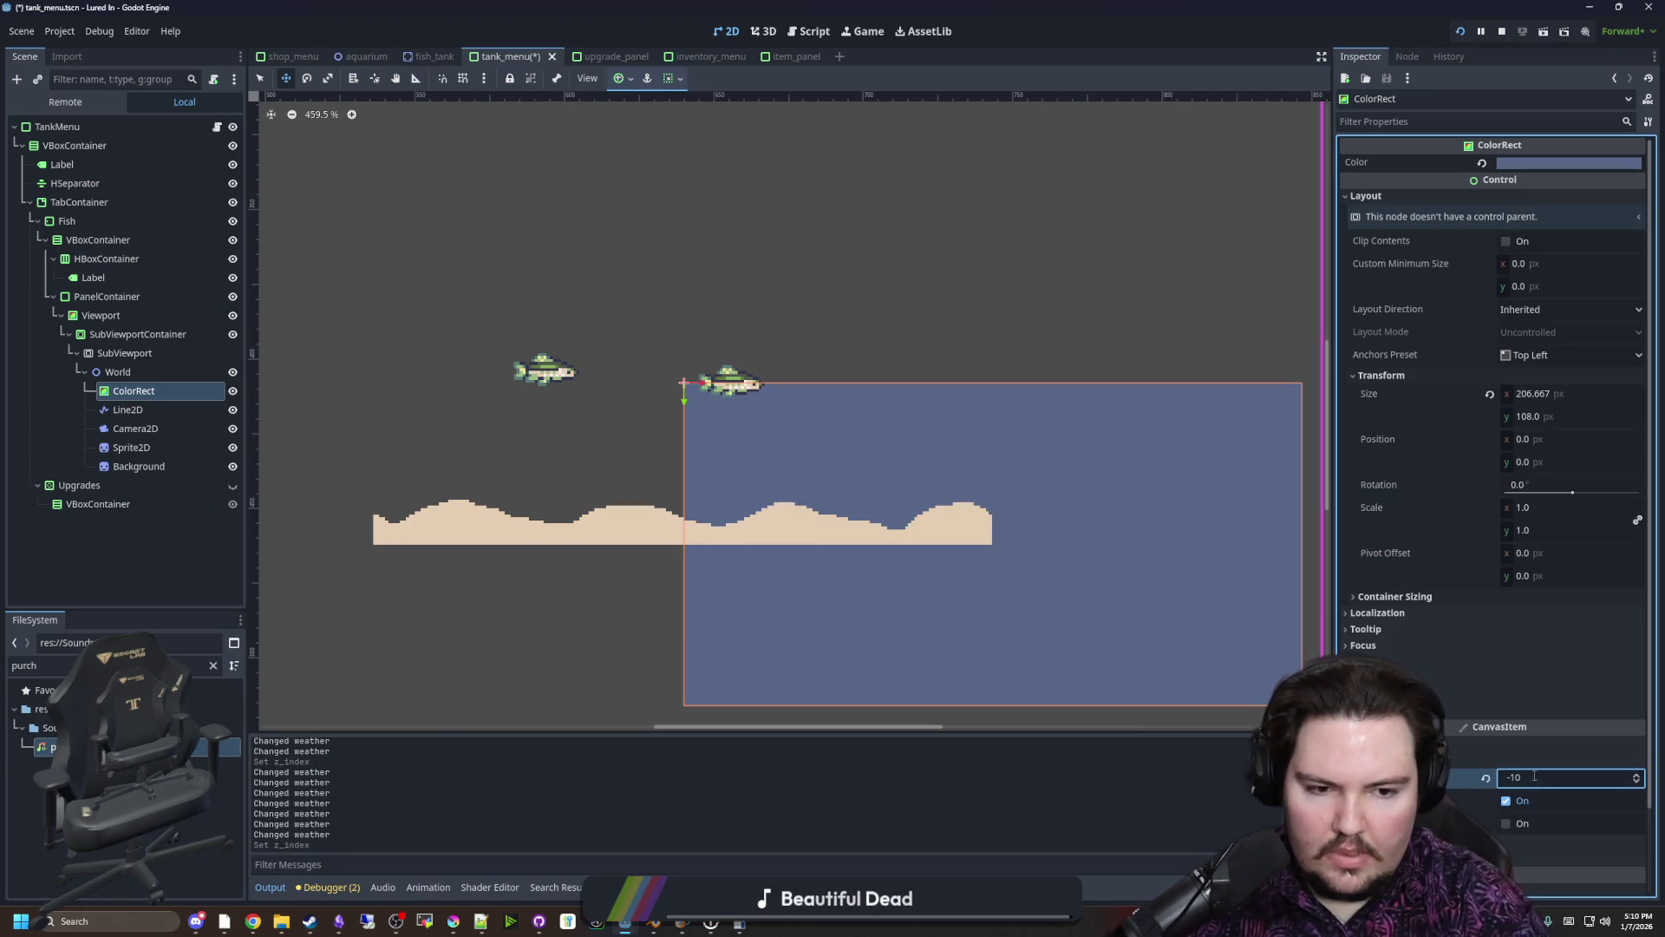
Position the water ColorRect at (-103.333, -54) and save the scene
mouse_move(1015, 509)
left_mouse_down()
mouse_move(714, 359)
mouse_move(726, 350)
left_mouse_up()
scroll(1421, 544, "down", 2)
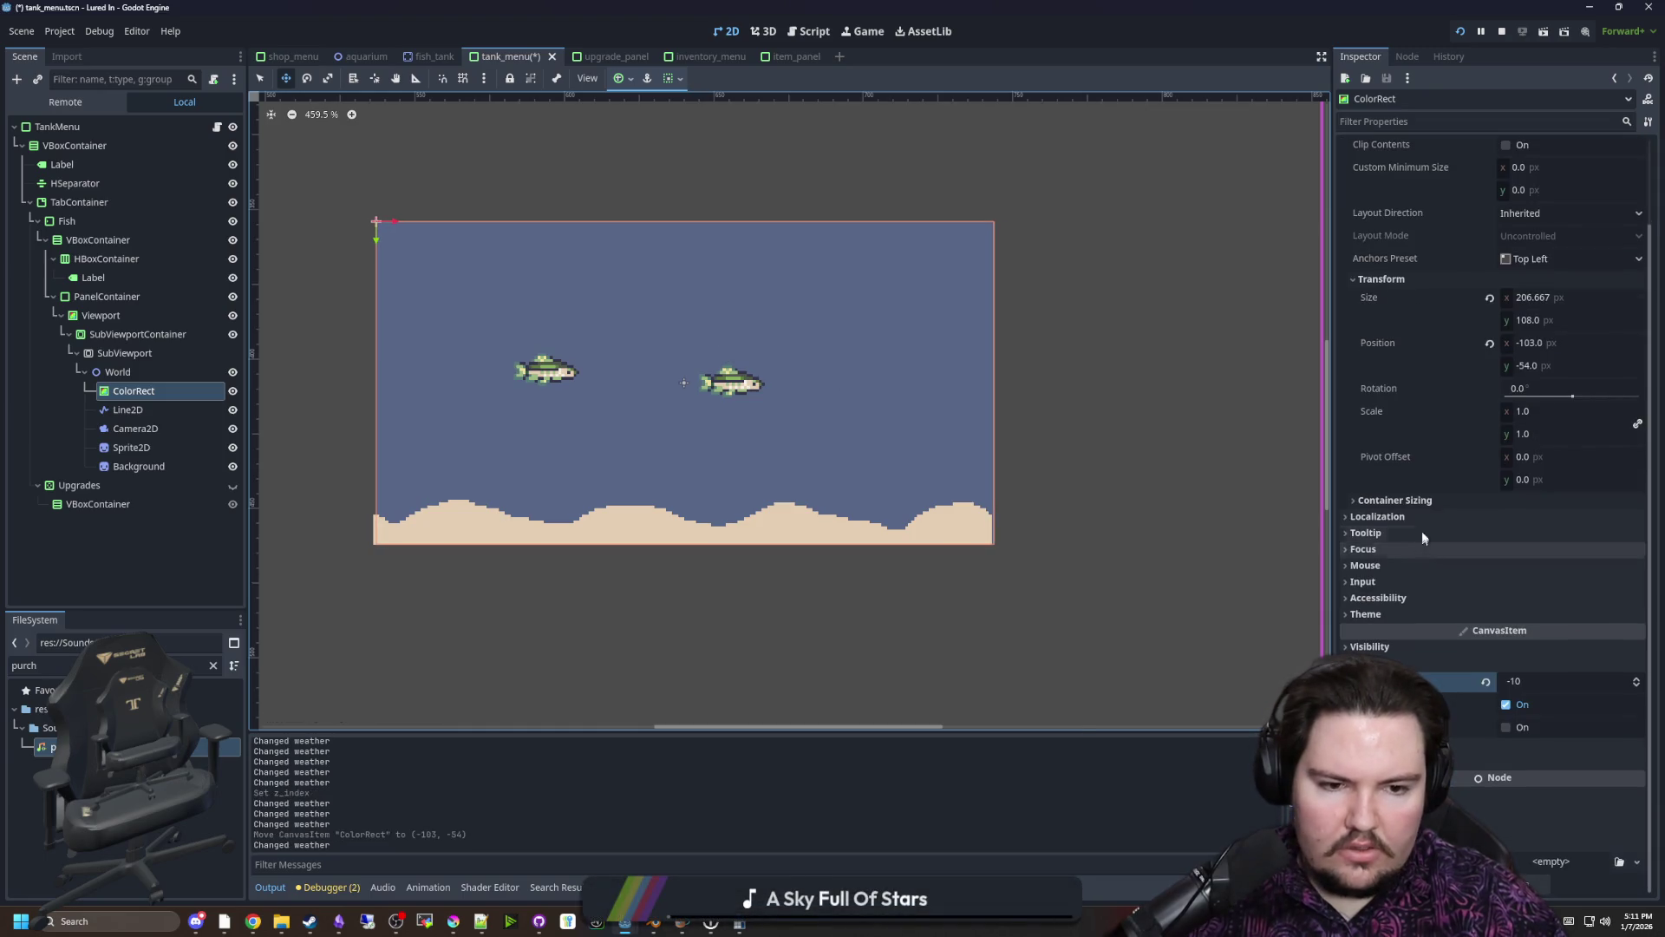
scroll(1405, 646, "up", 2)
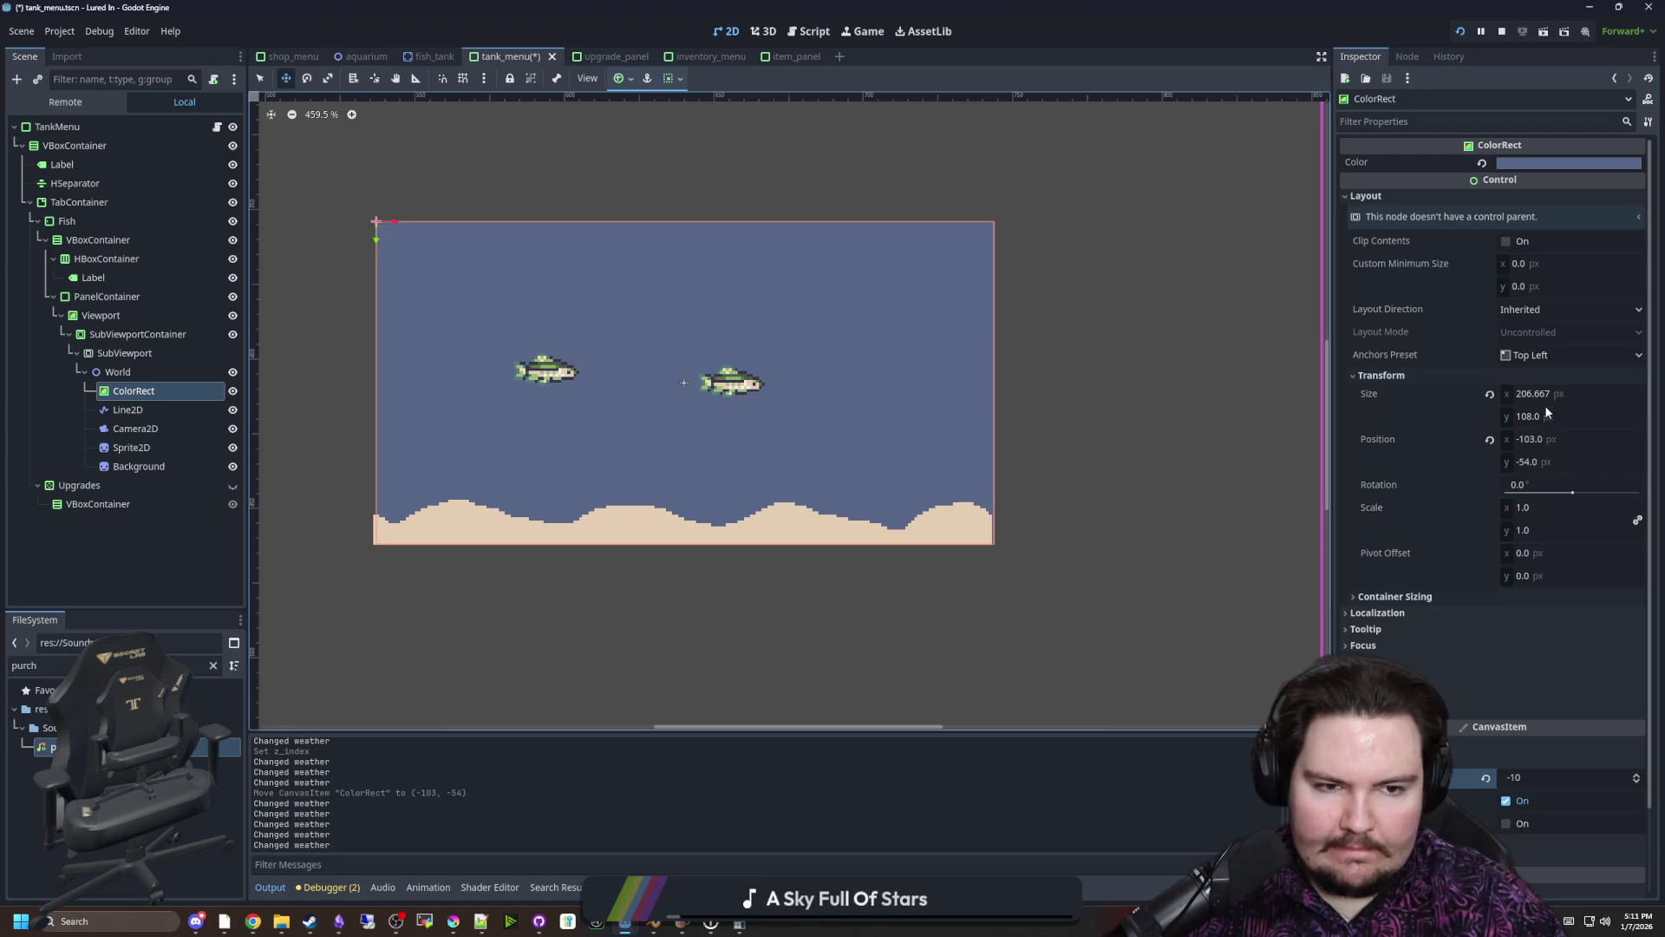
left_click(1554, 438)
type("-103.333")
key("Return")
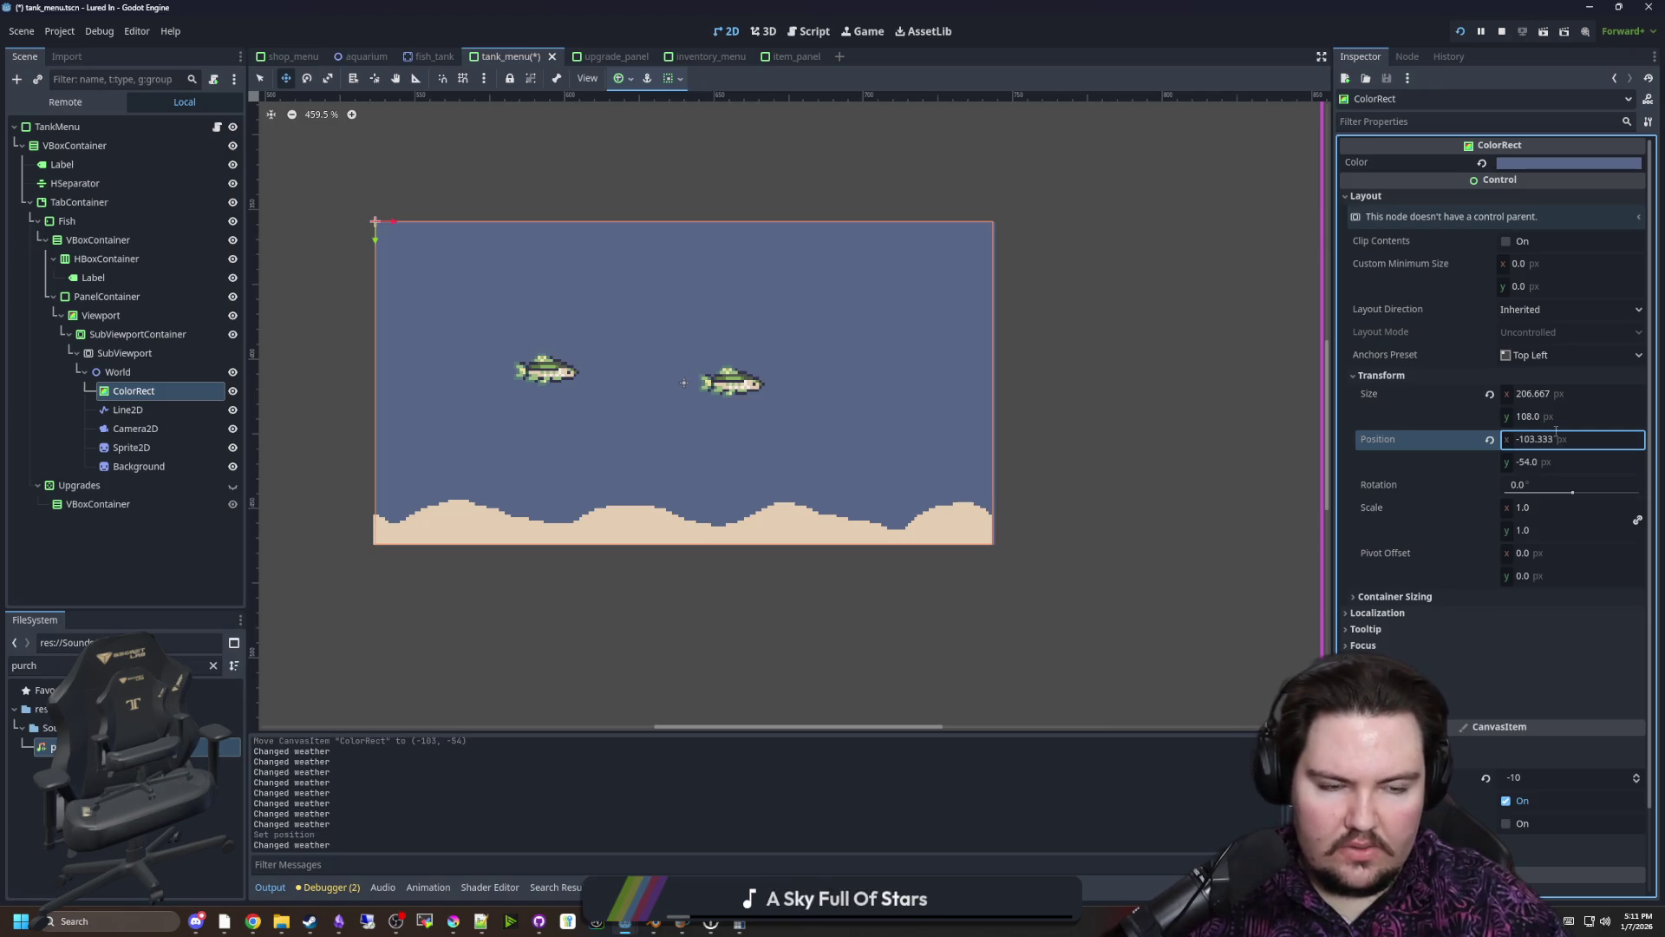
left_click(1536, 423)
left_click(1552, 461)
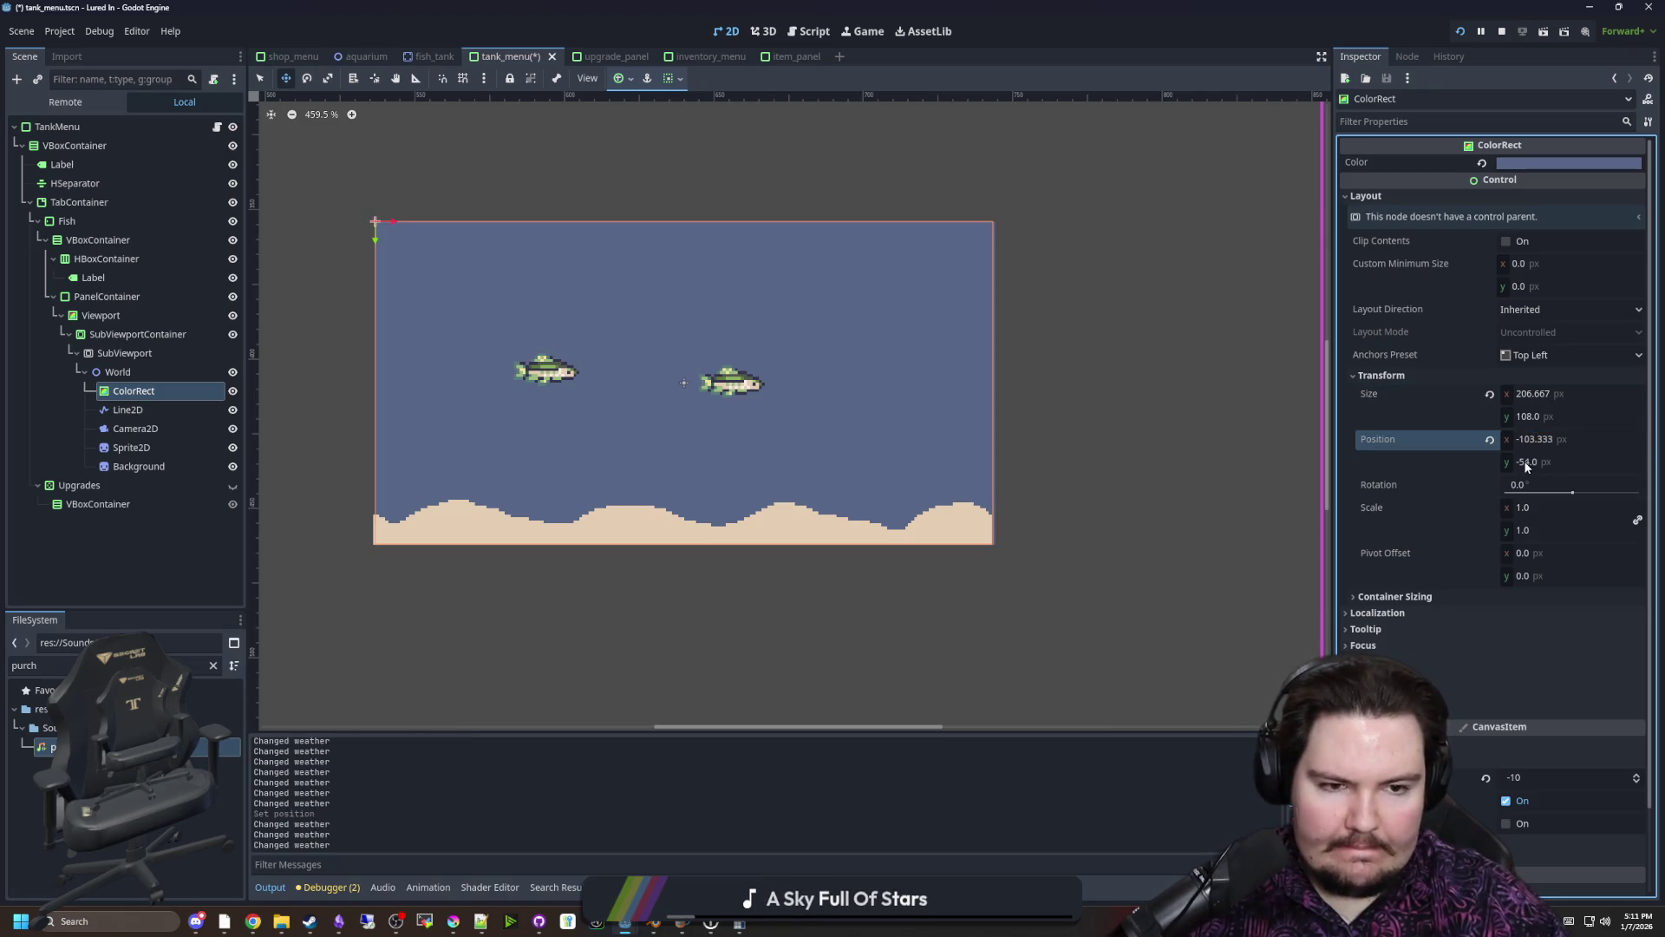
type("108.0/2")
type("54")
key("Return")
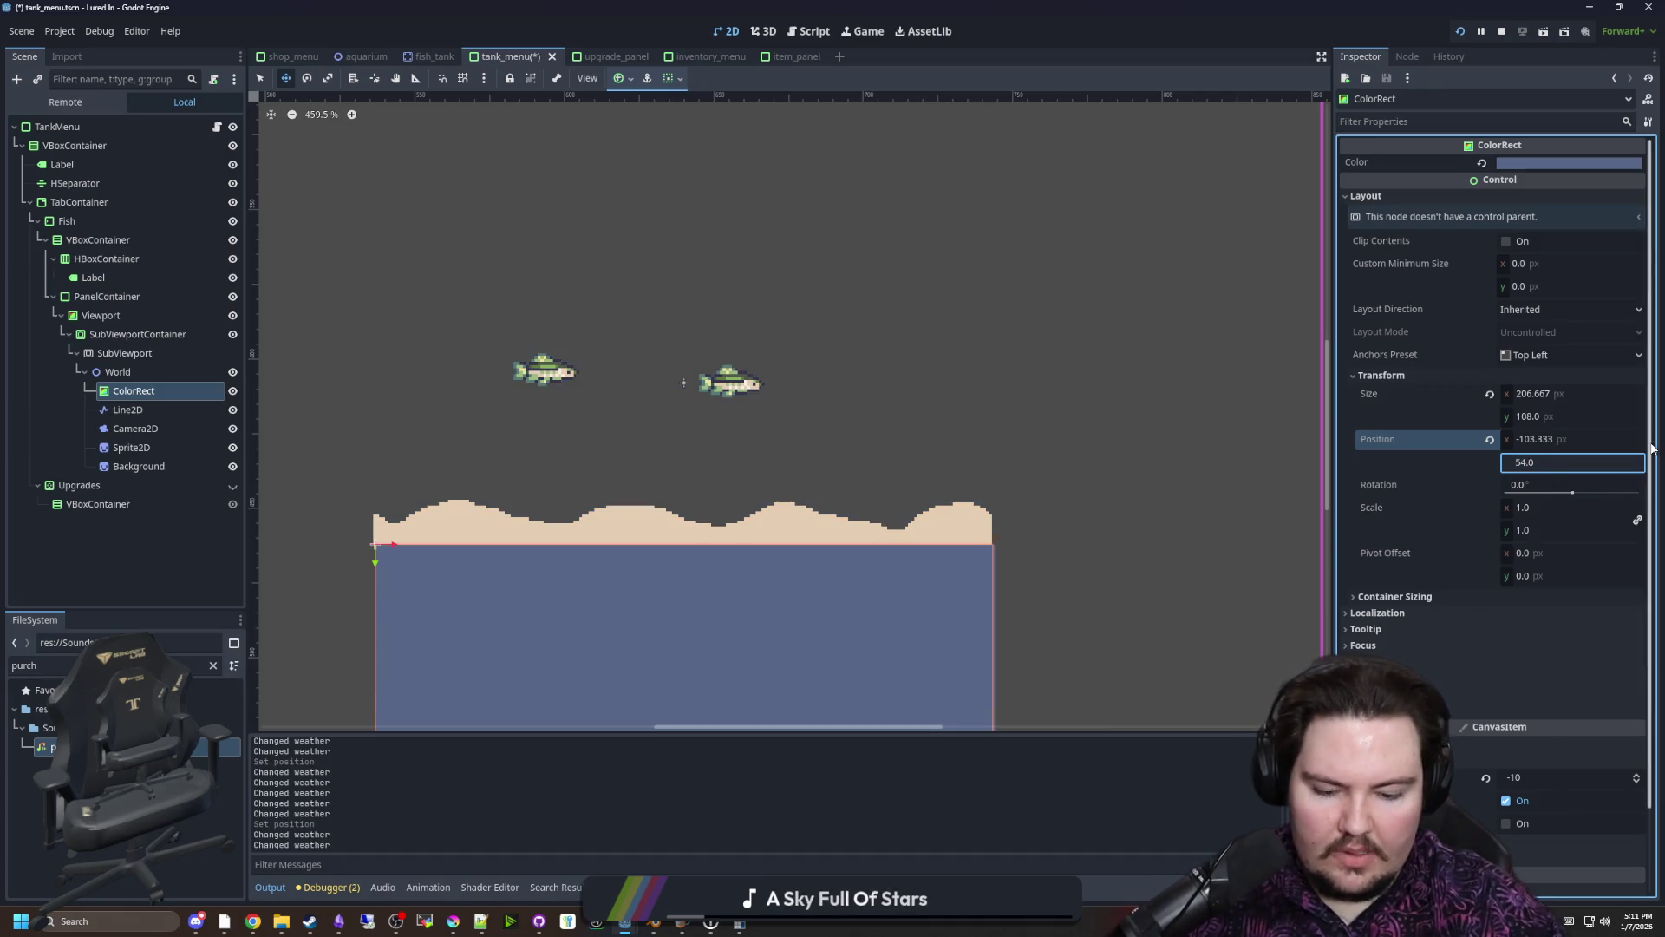
type("-")
key("Return")
key("ctrl+s")
scroll(1030, 516, "up", 3)
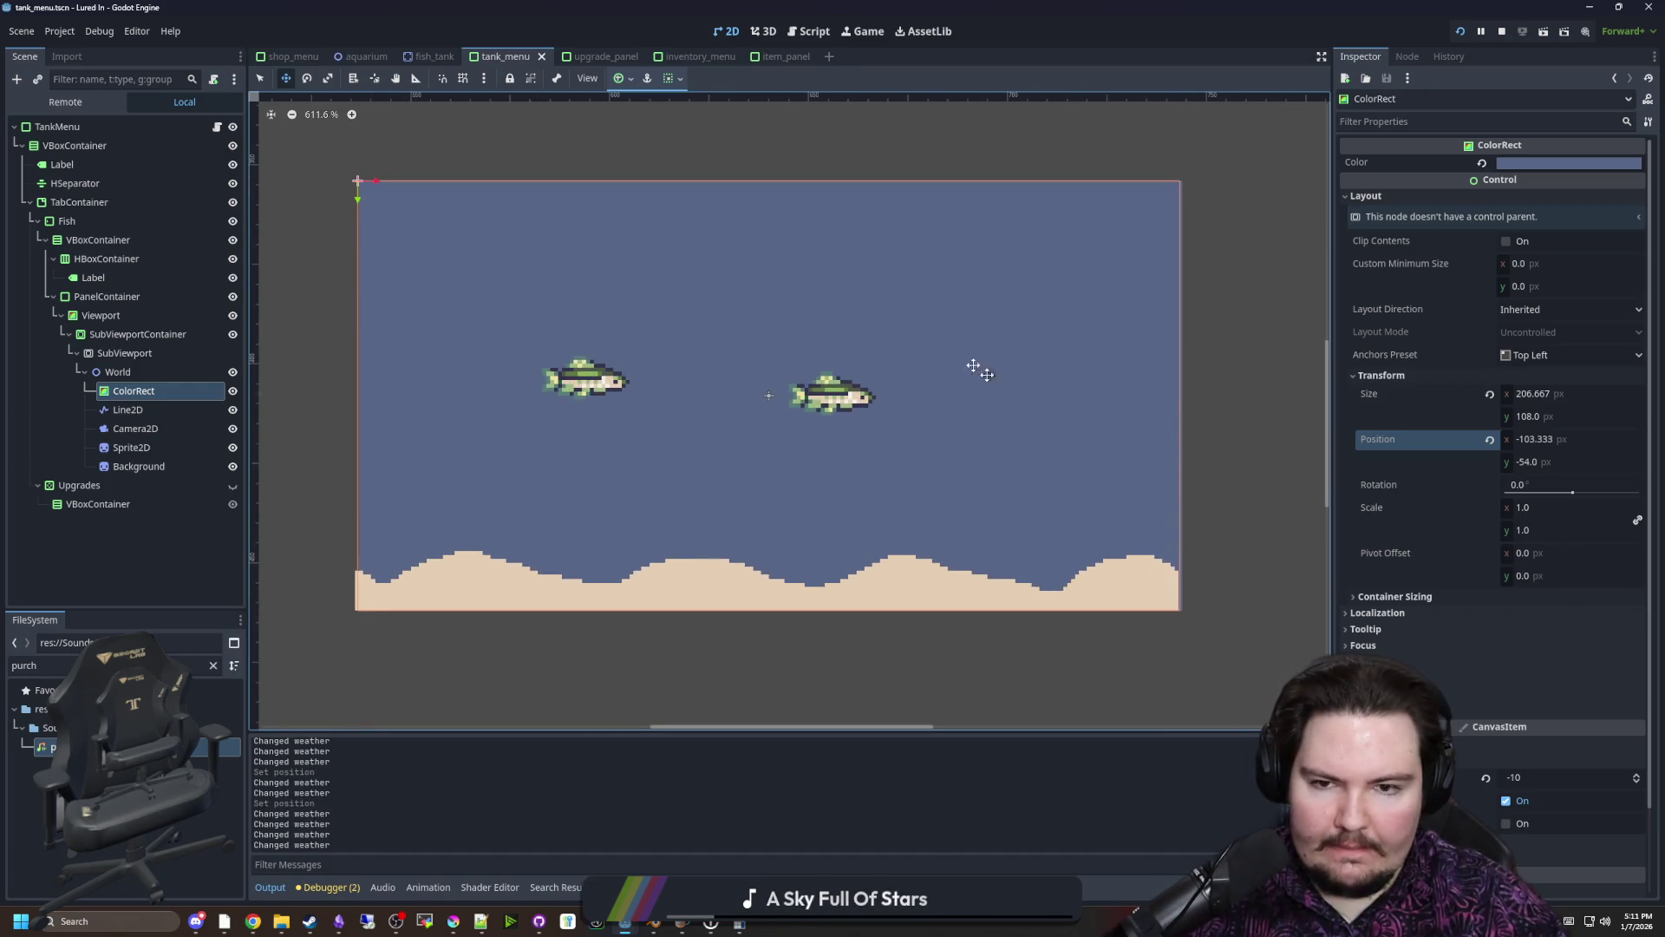
Check the running game and set the water rect's width to 207
left_click(877, 31)
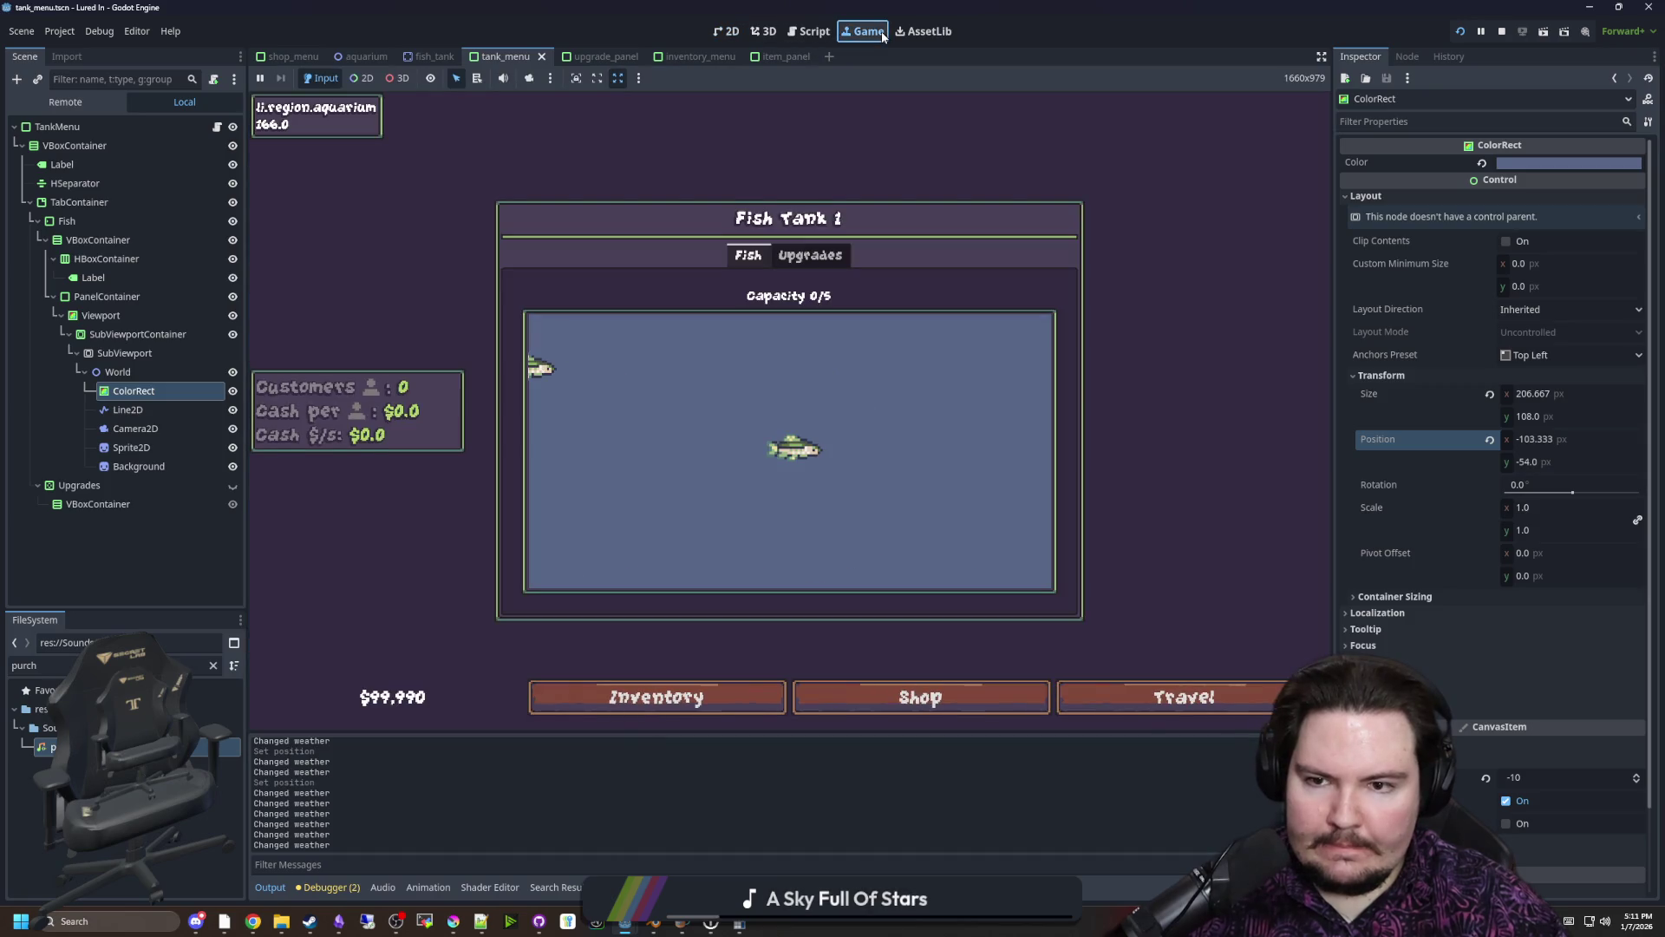
left_click(1555, 392)
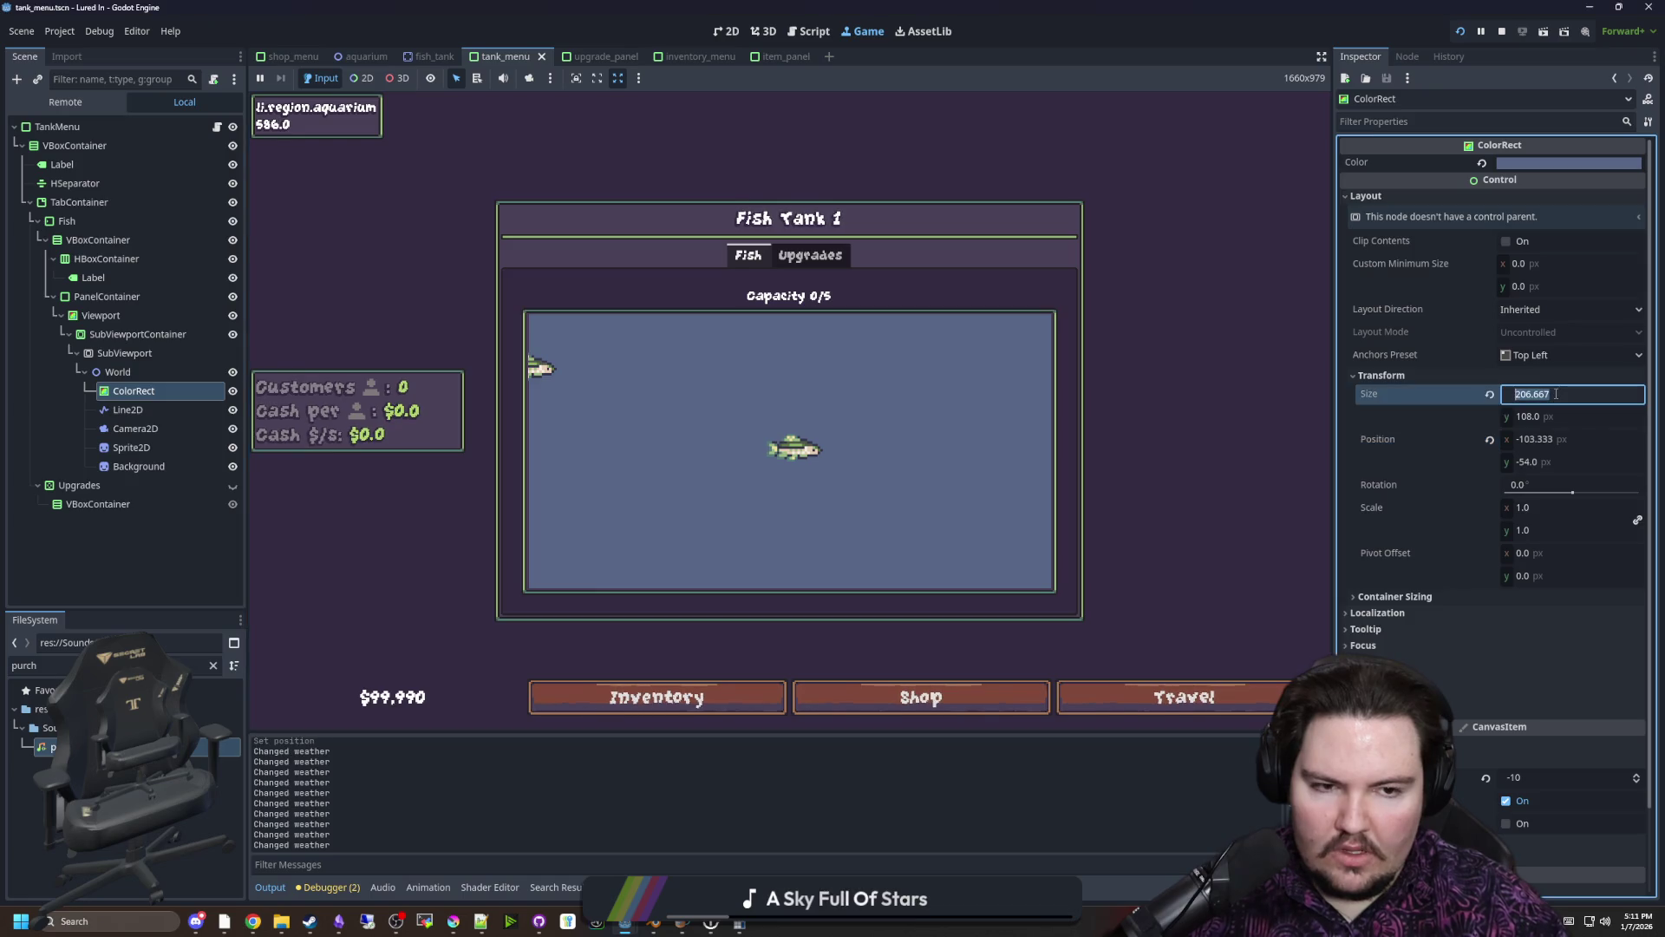
type("207")
key("Return")
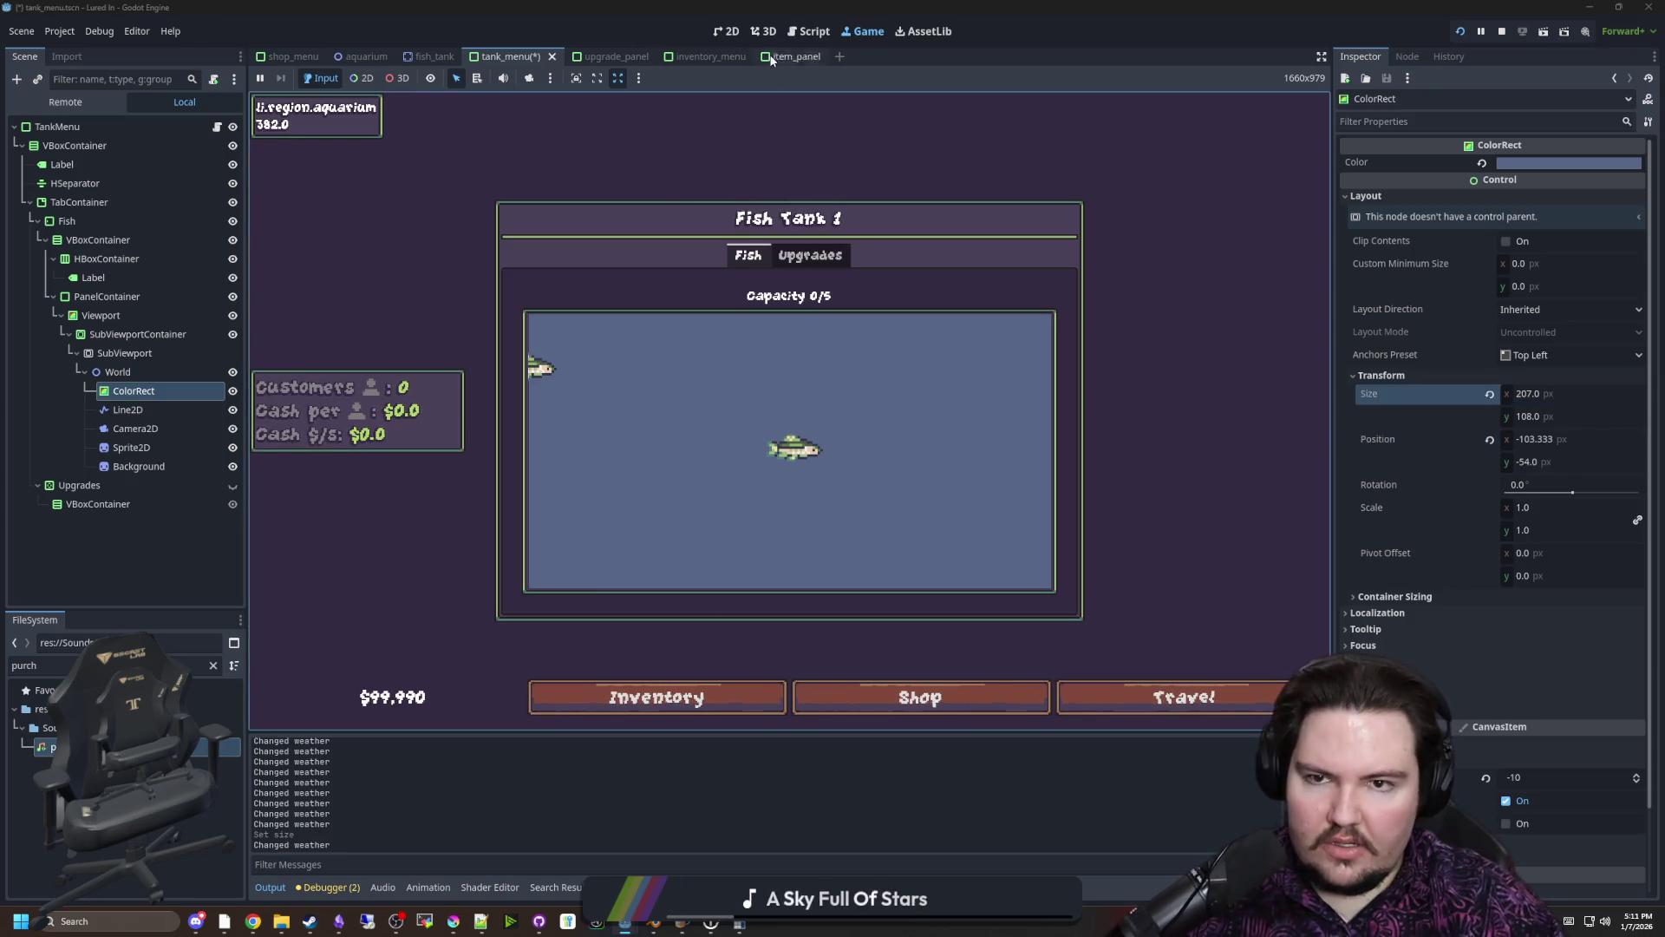
left_click(763, 31)
left_click(734, 32)
Set the water rect's x position to -104, save, and recheck it in the game
left_click(1543, 420)
key("Tab")
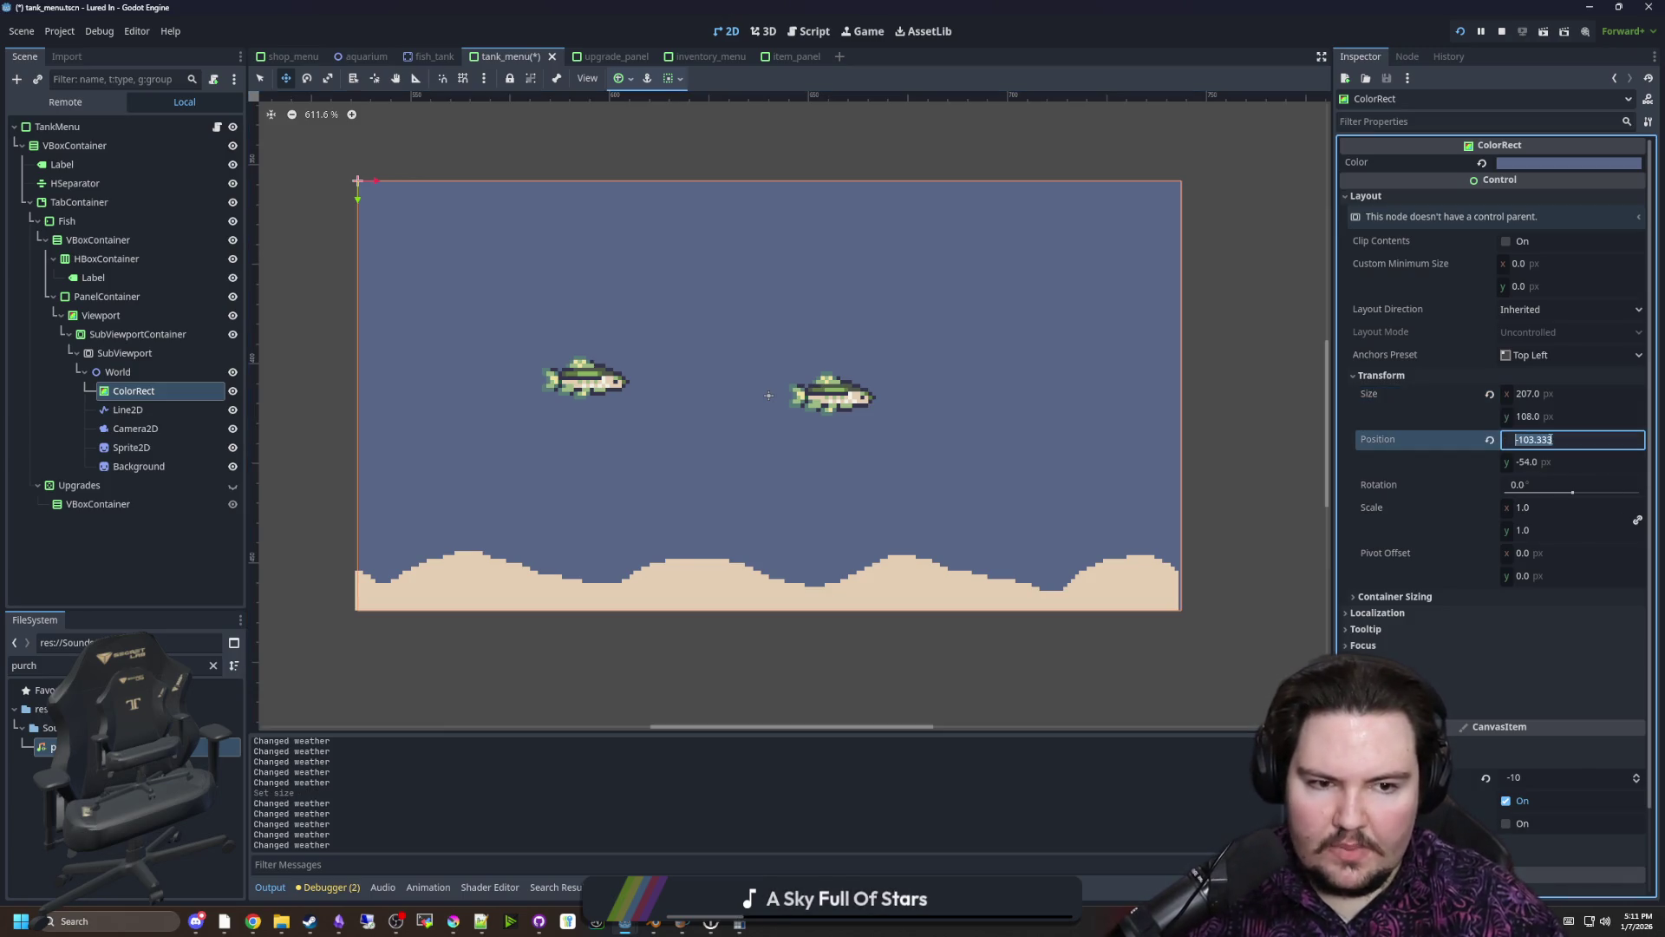
type("-103")
key("Return")
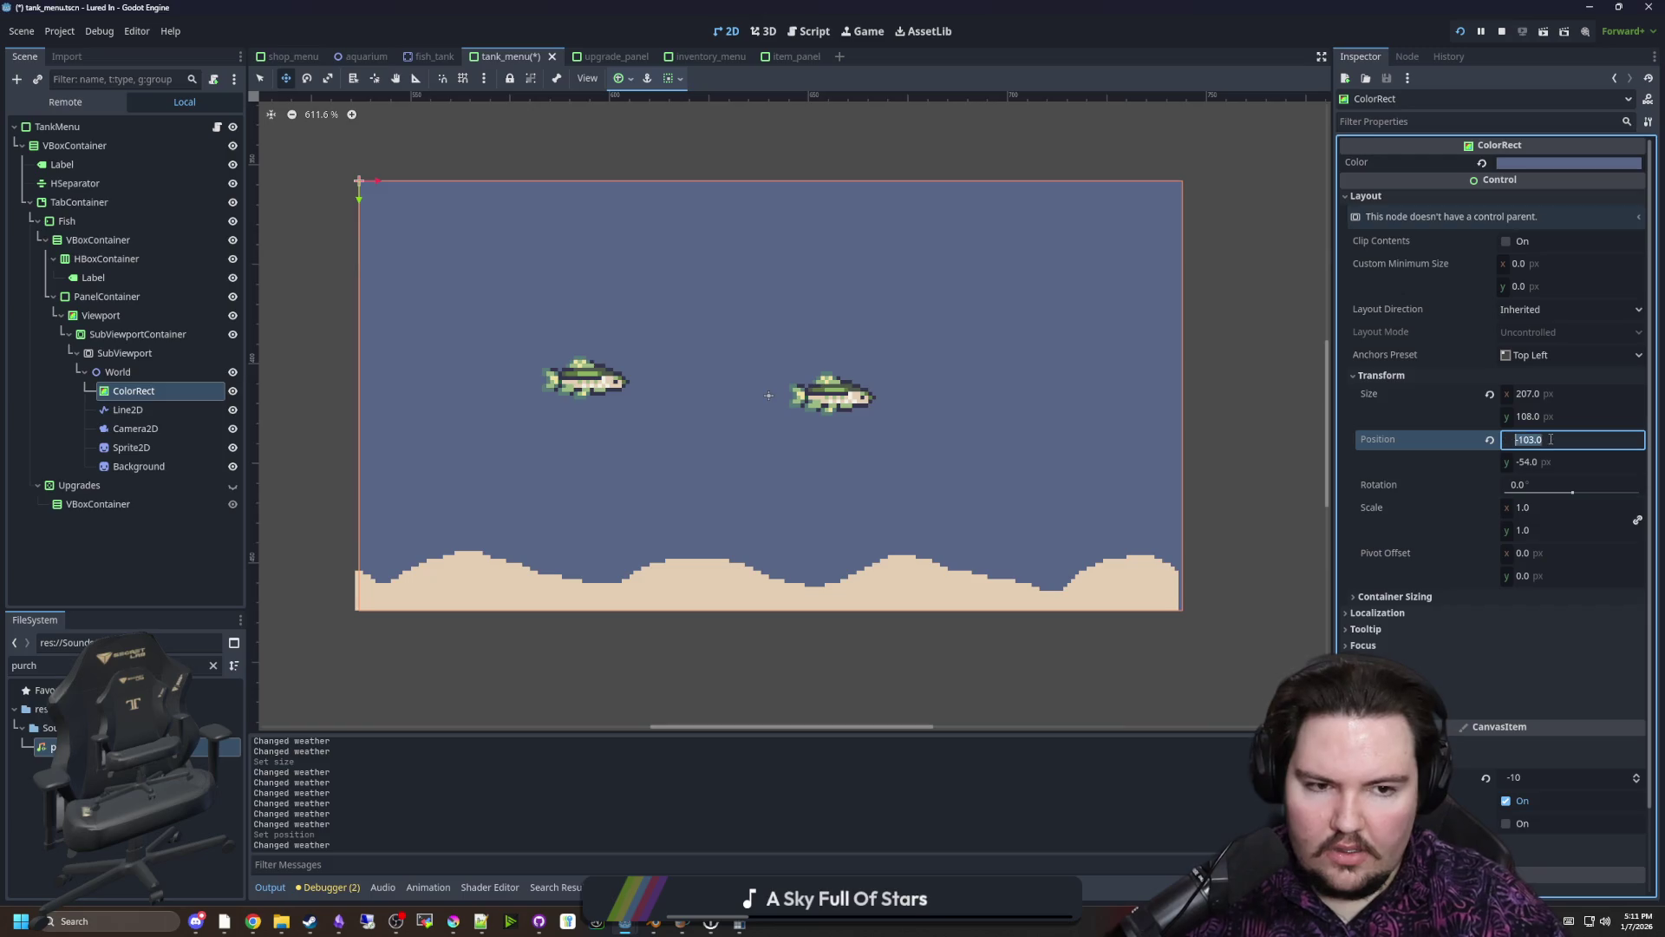
type("2")
key("Return")
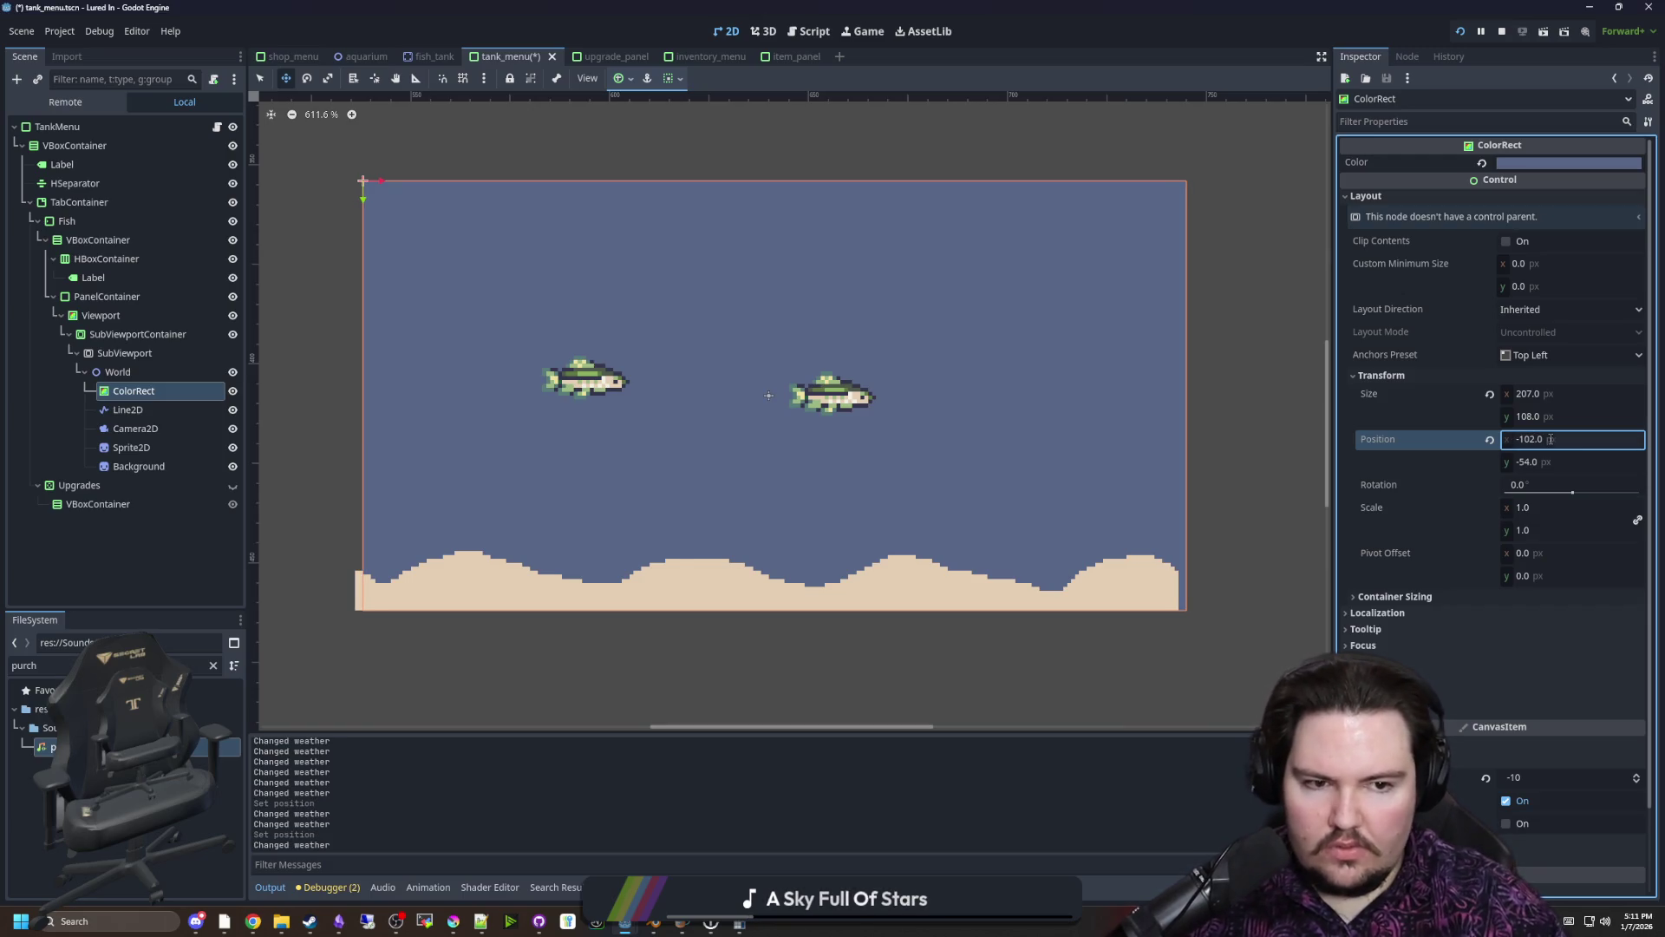
type("-104")
key("Return")
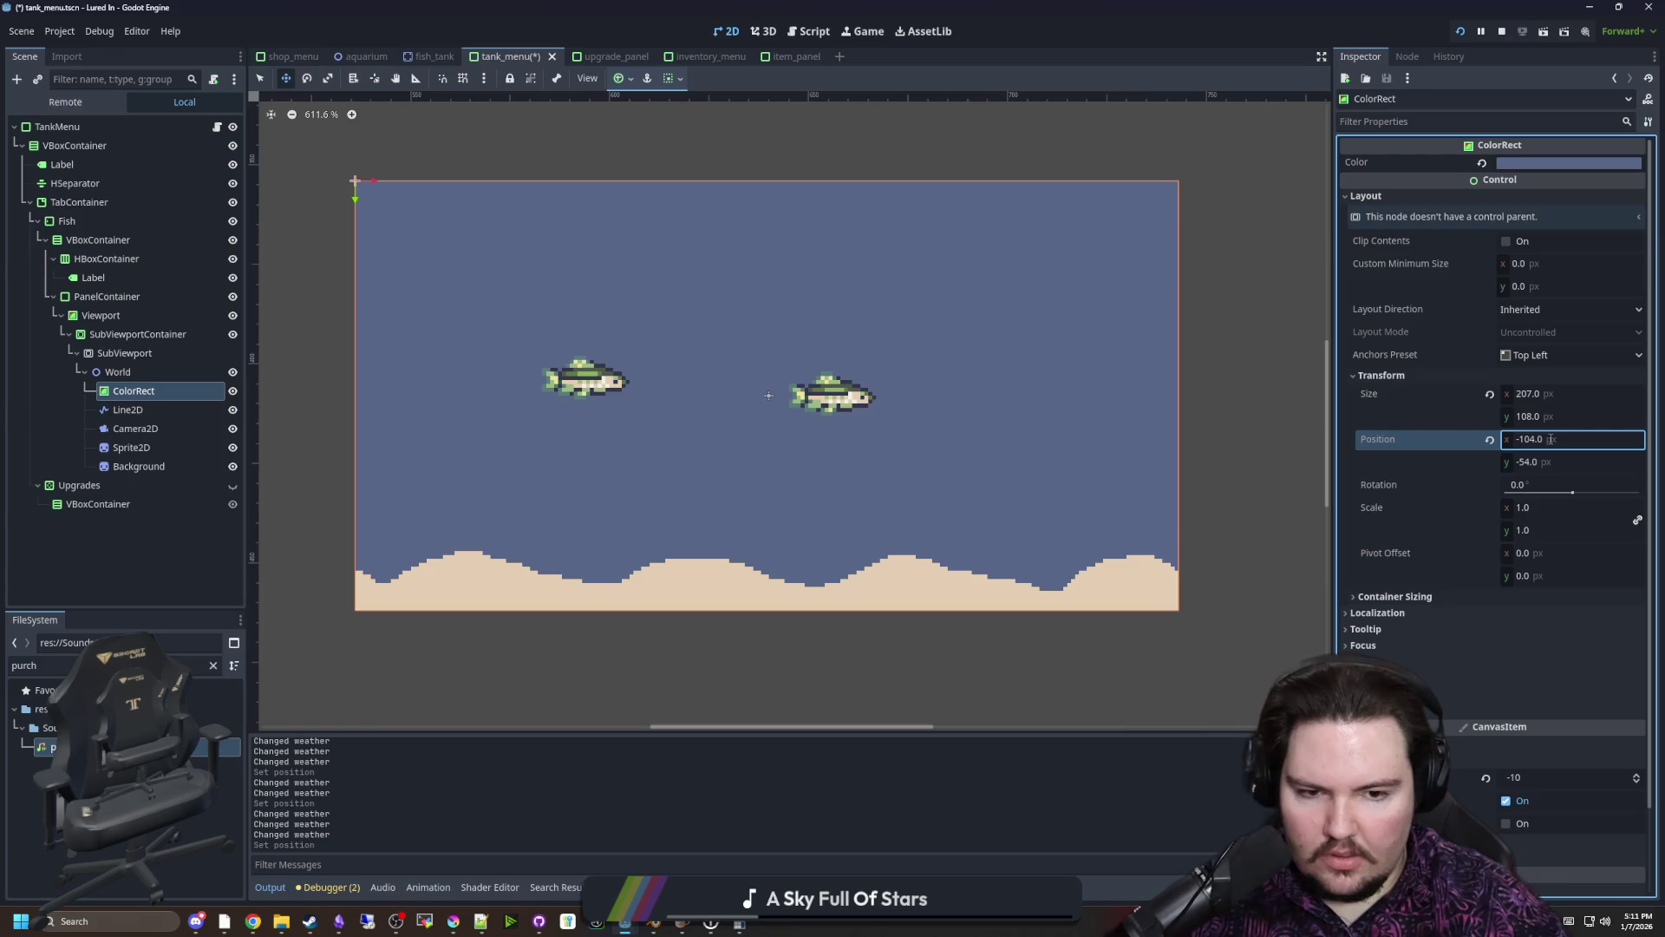
key("ctrl+s")
left_click(861, 33)
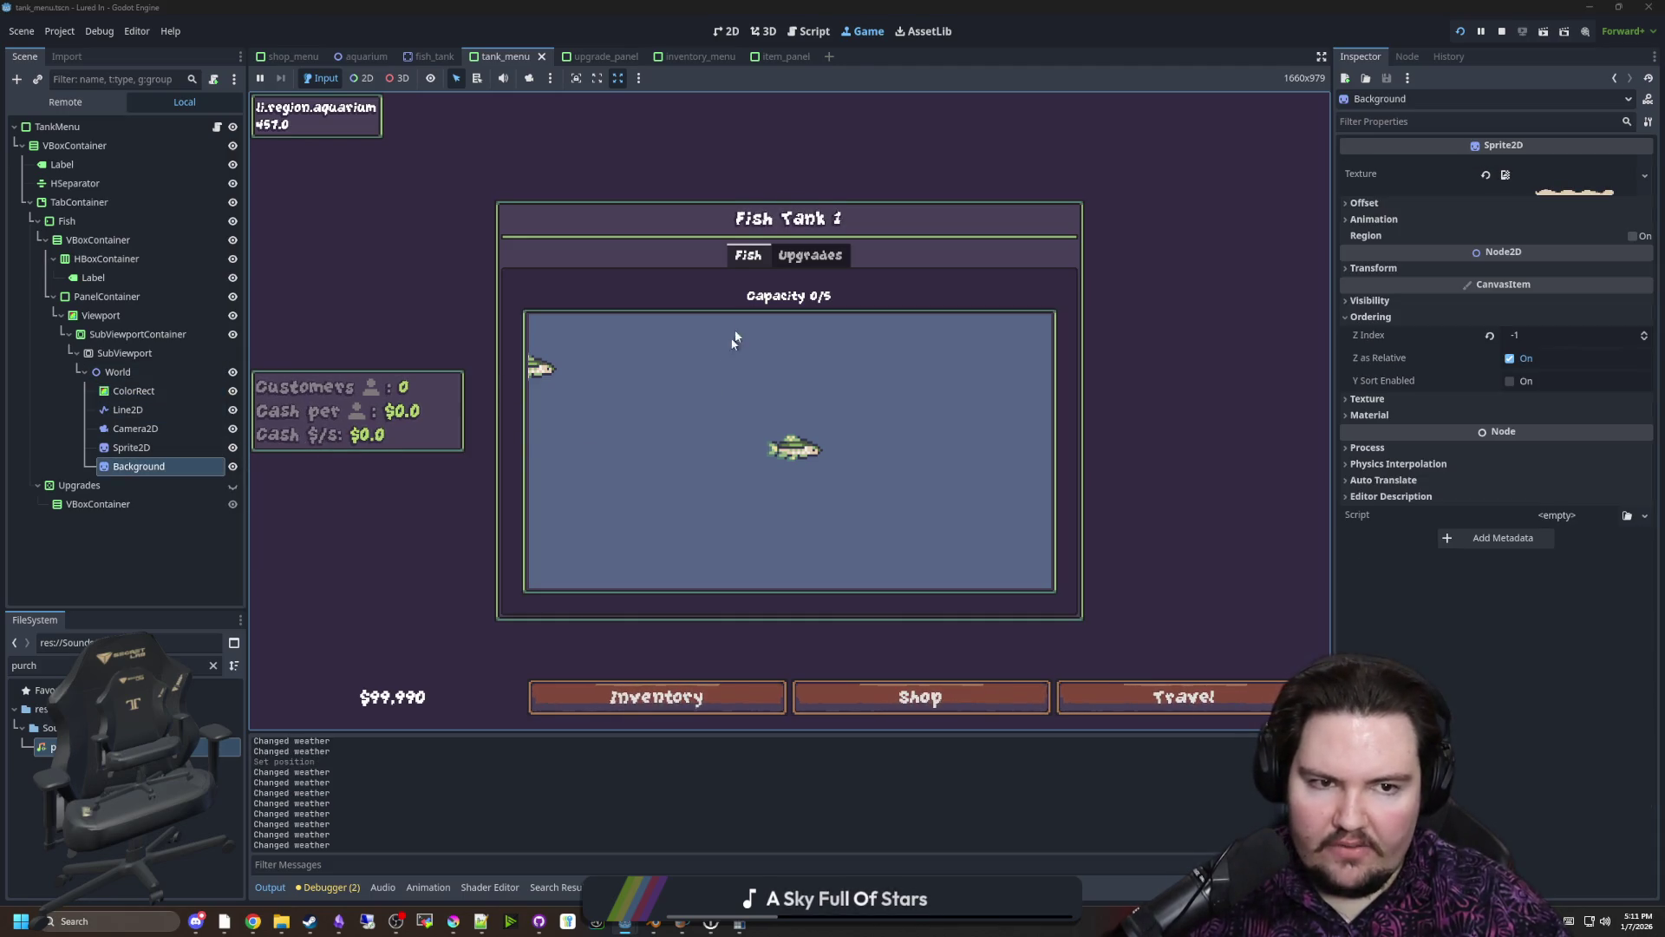
left_click(763, 31)
left_click(742, 33)
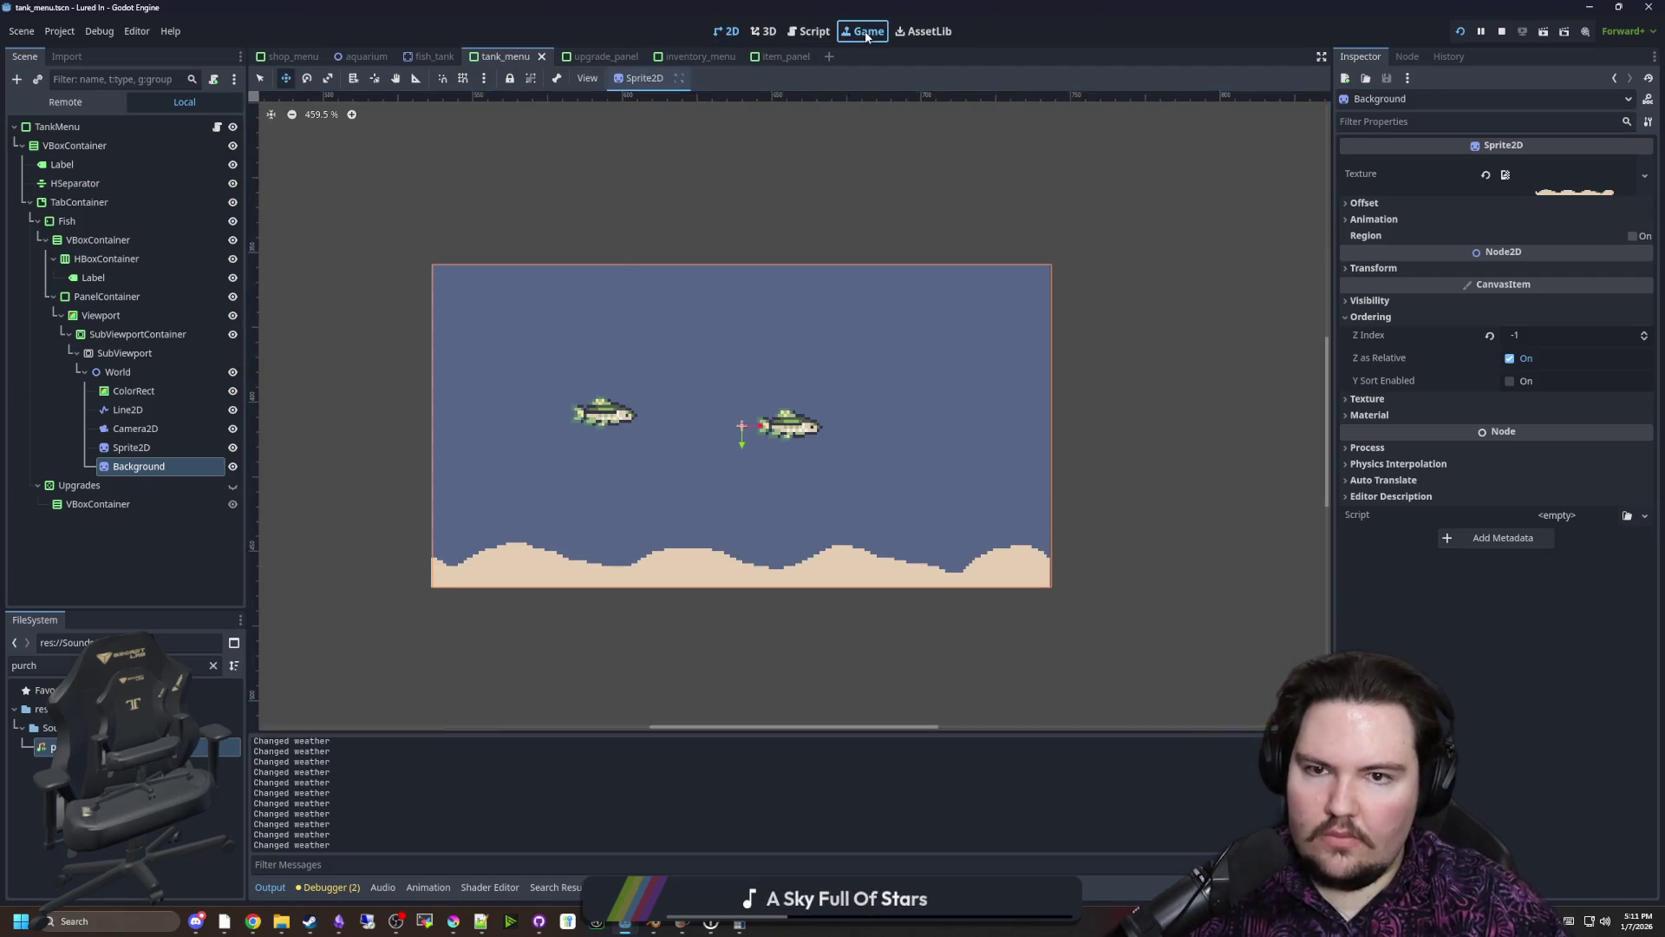
Stop the running game and relaunch the project
left_click(865, 36)
left_click(728, 31)
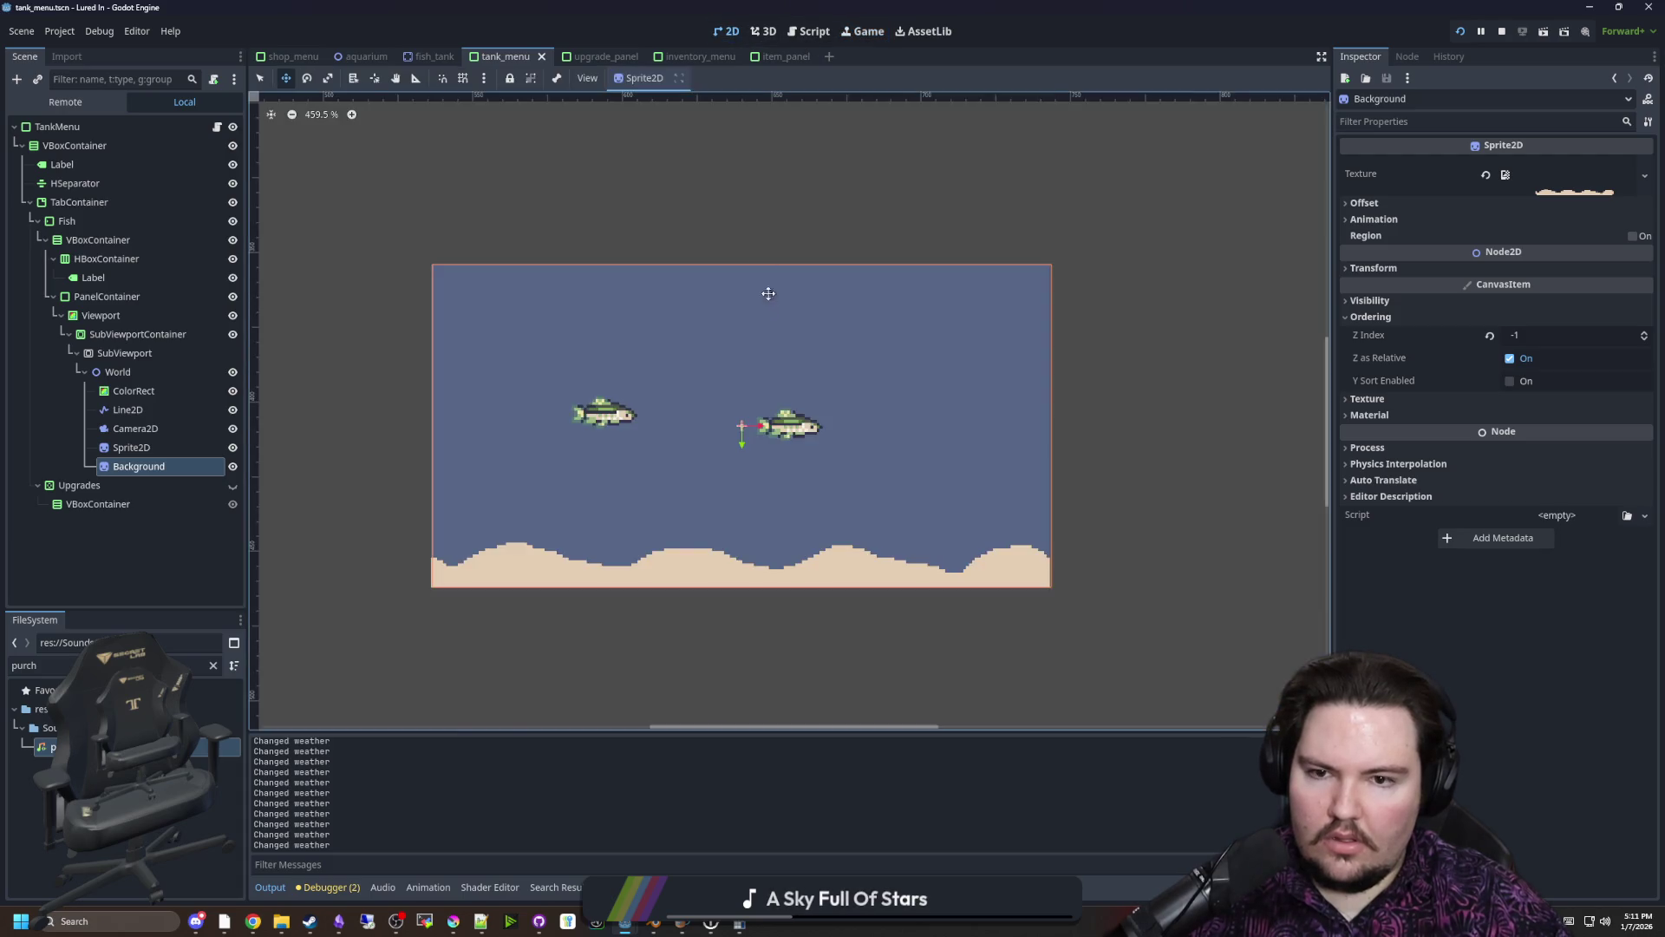
scroll(761, 261, "down", 5)
left_click(1502, 31)
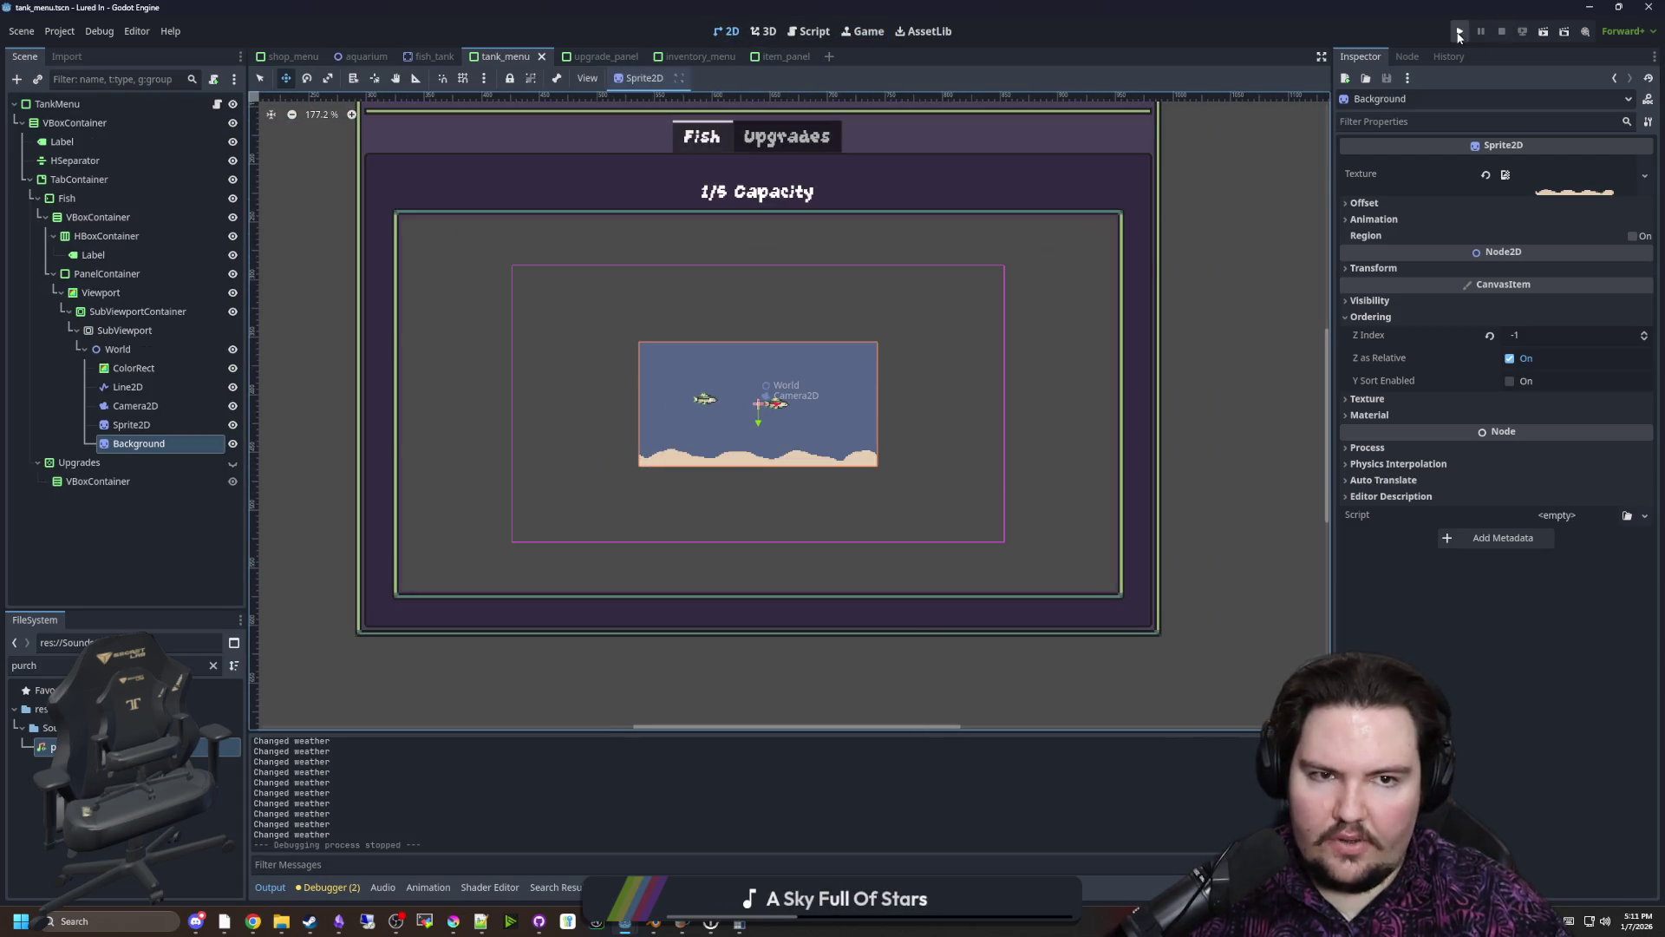
left_click(1459, 32)
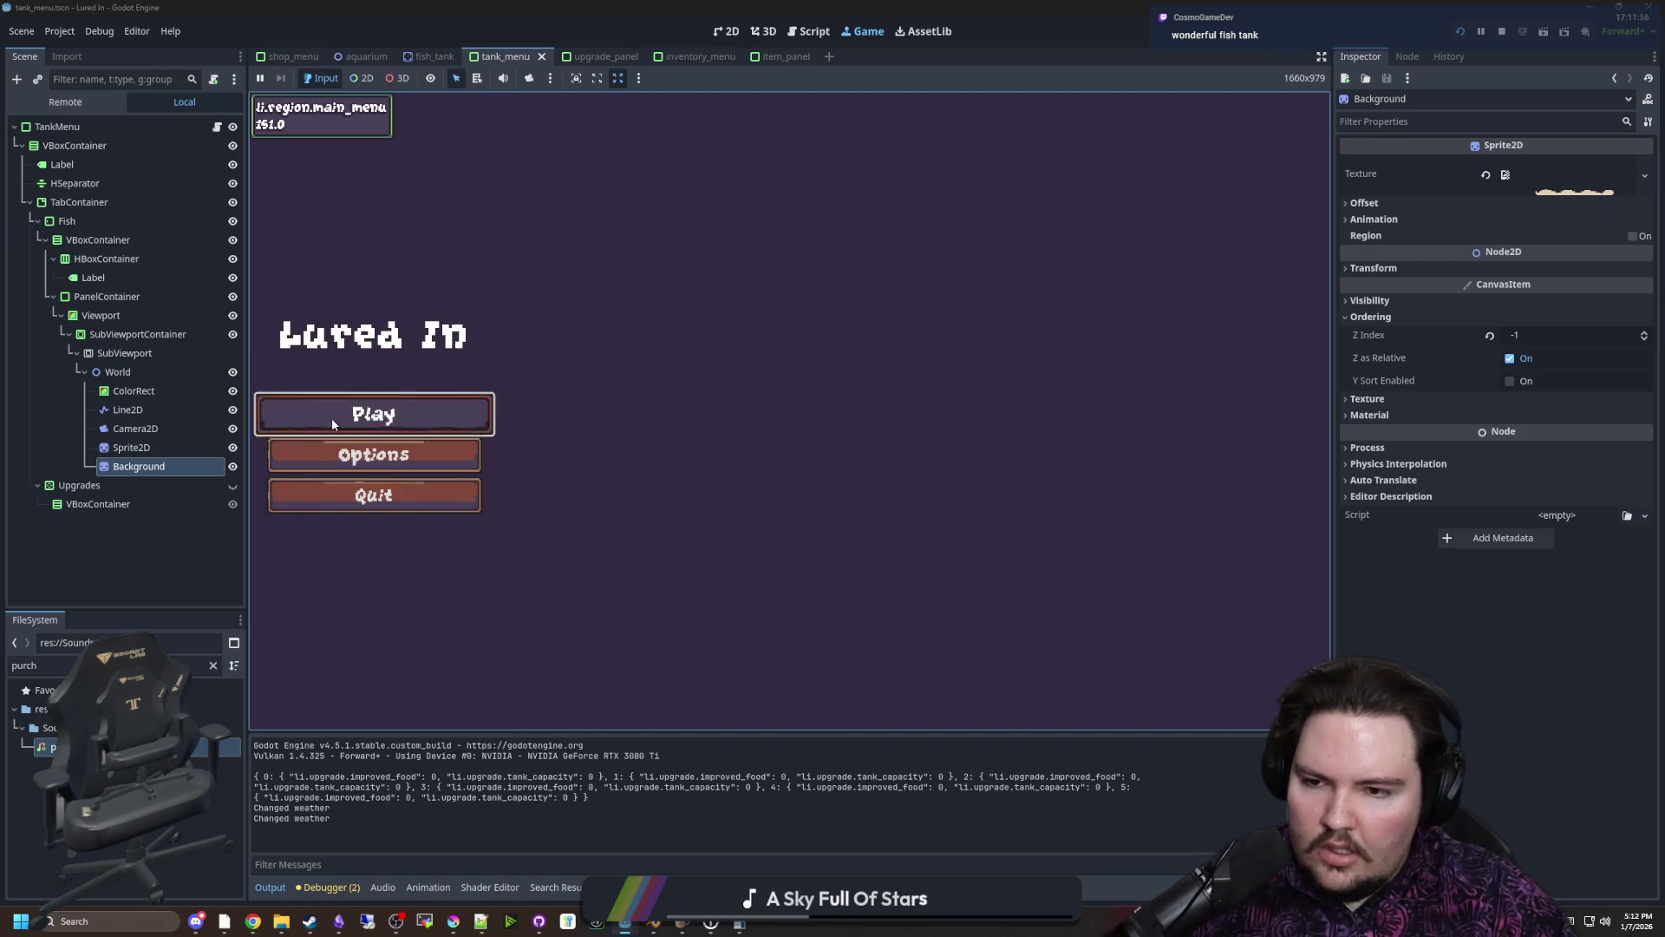
Start playing and buy Fish Tank 1 for $10 from the shop
left_click(331, 418)
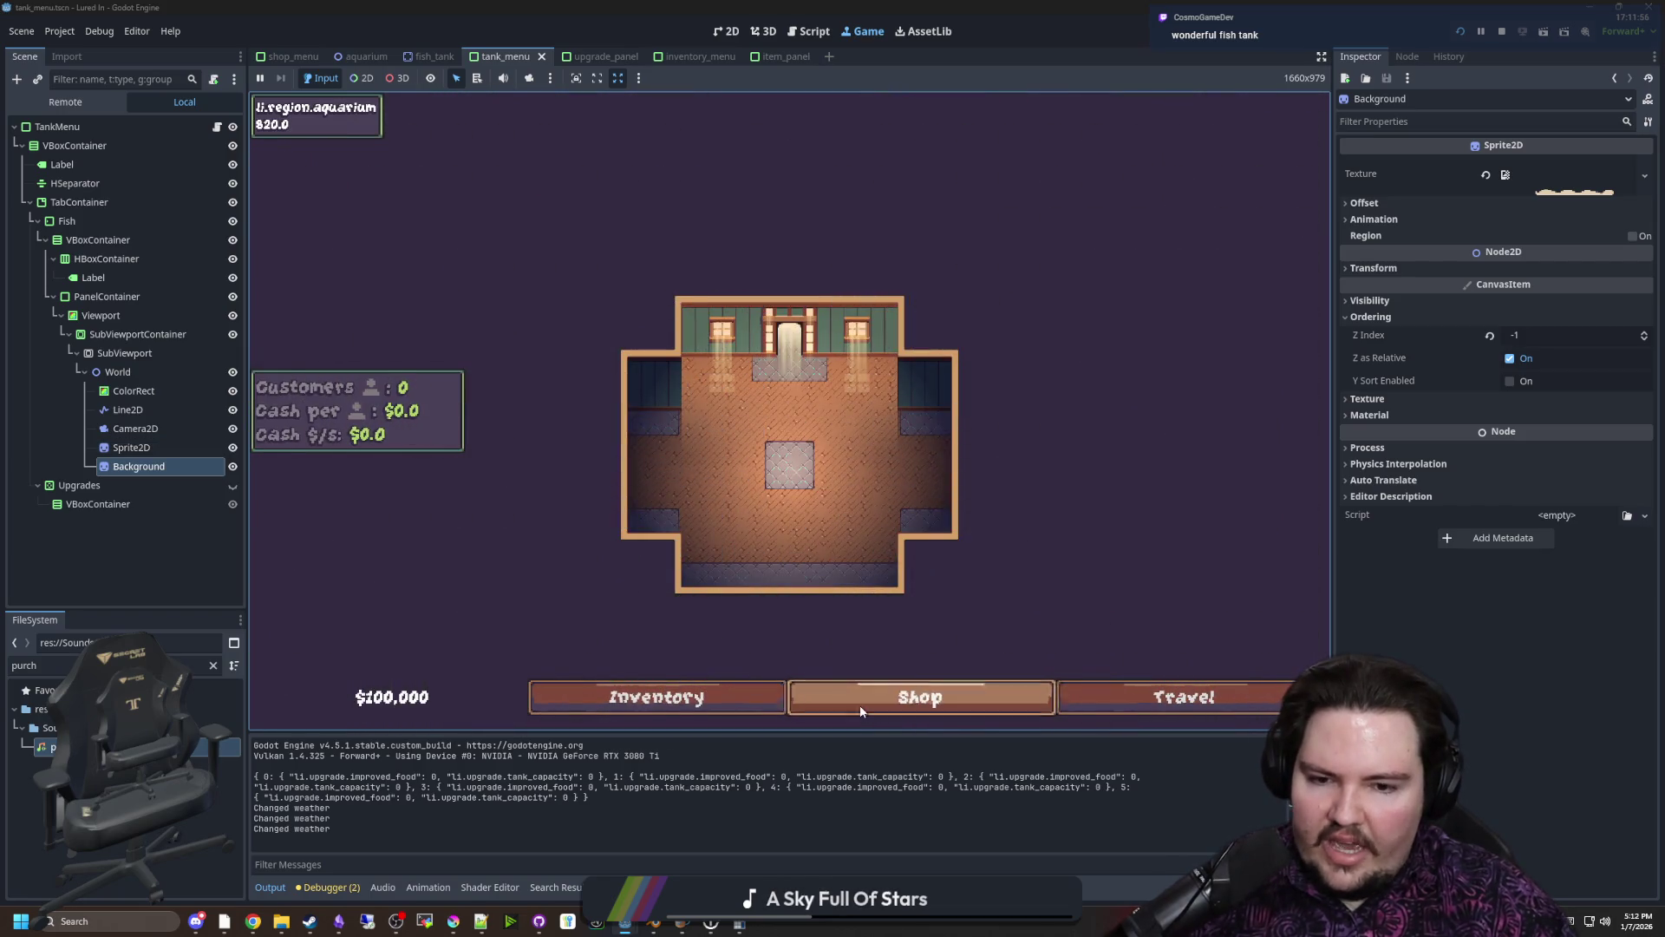
left_click(862, 700)
left_click(995, 309)
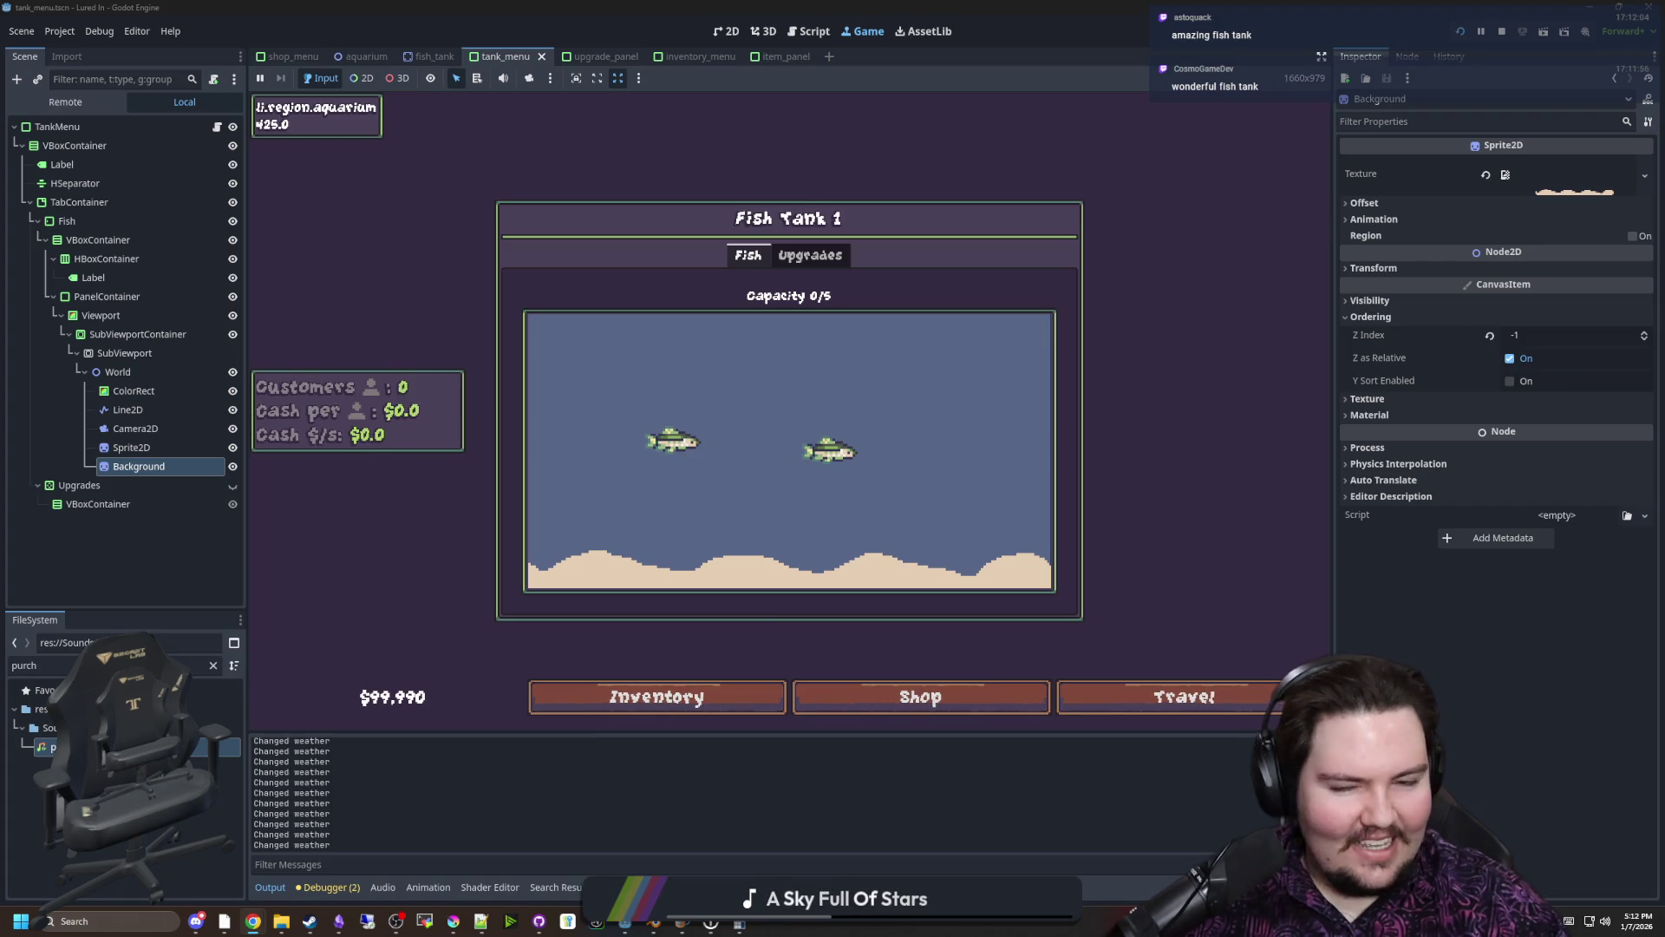
key("alt+Tab")
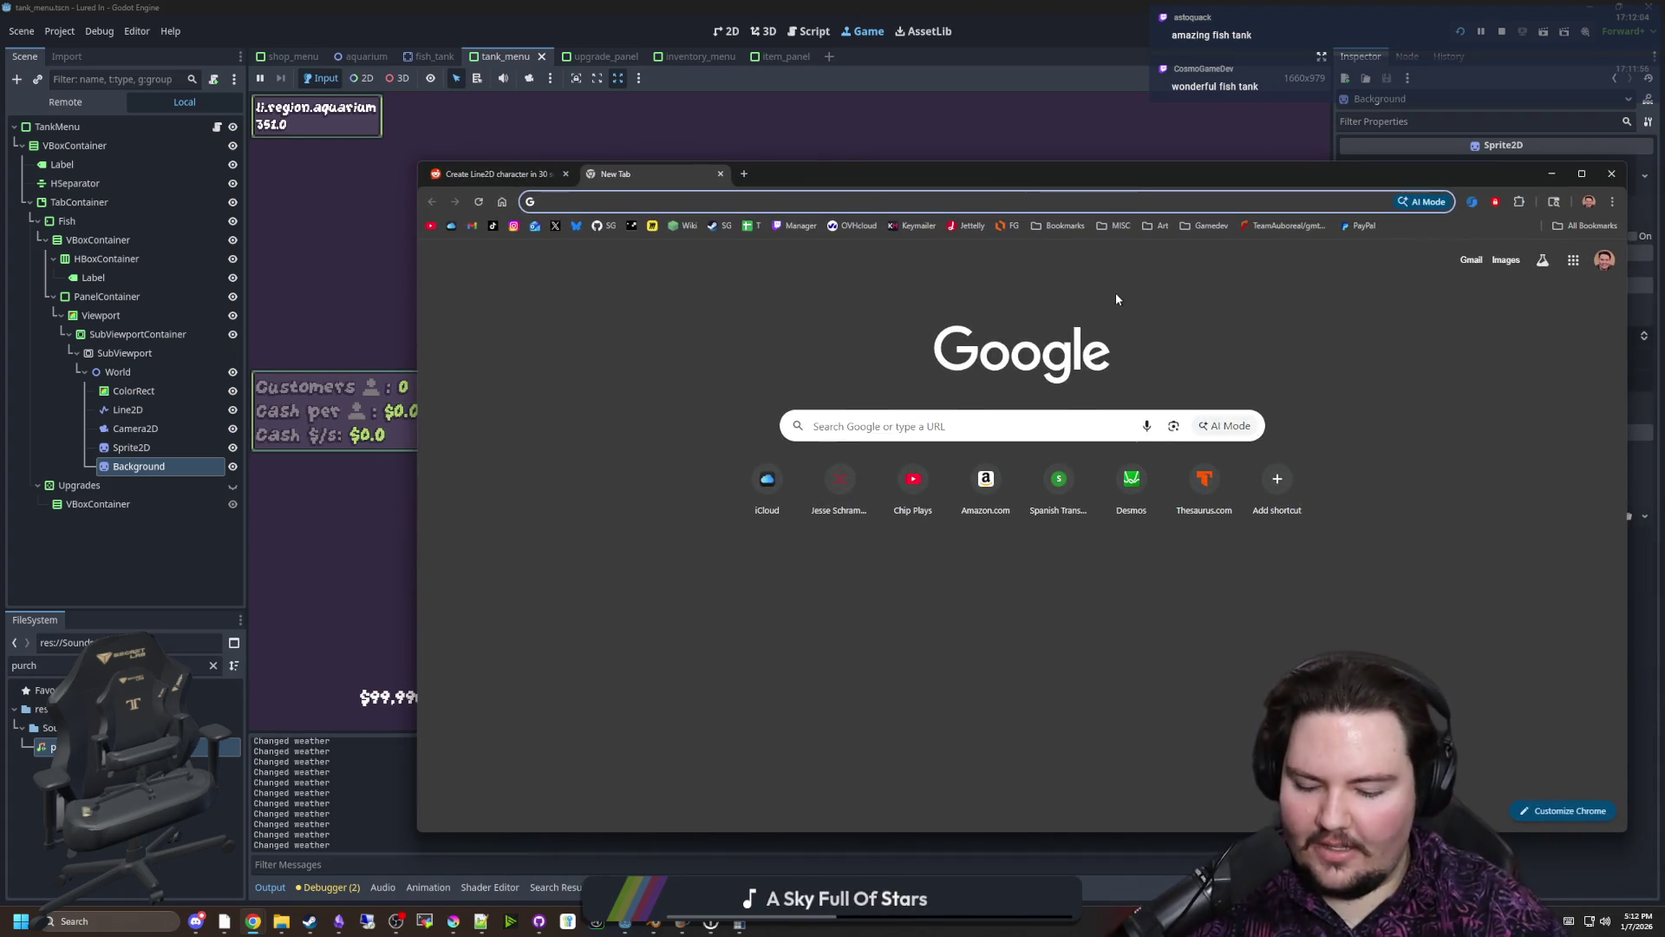
Search Google for 'chillquarium' and skim the results
type("chillquarium")
key("Return")
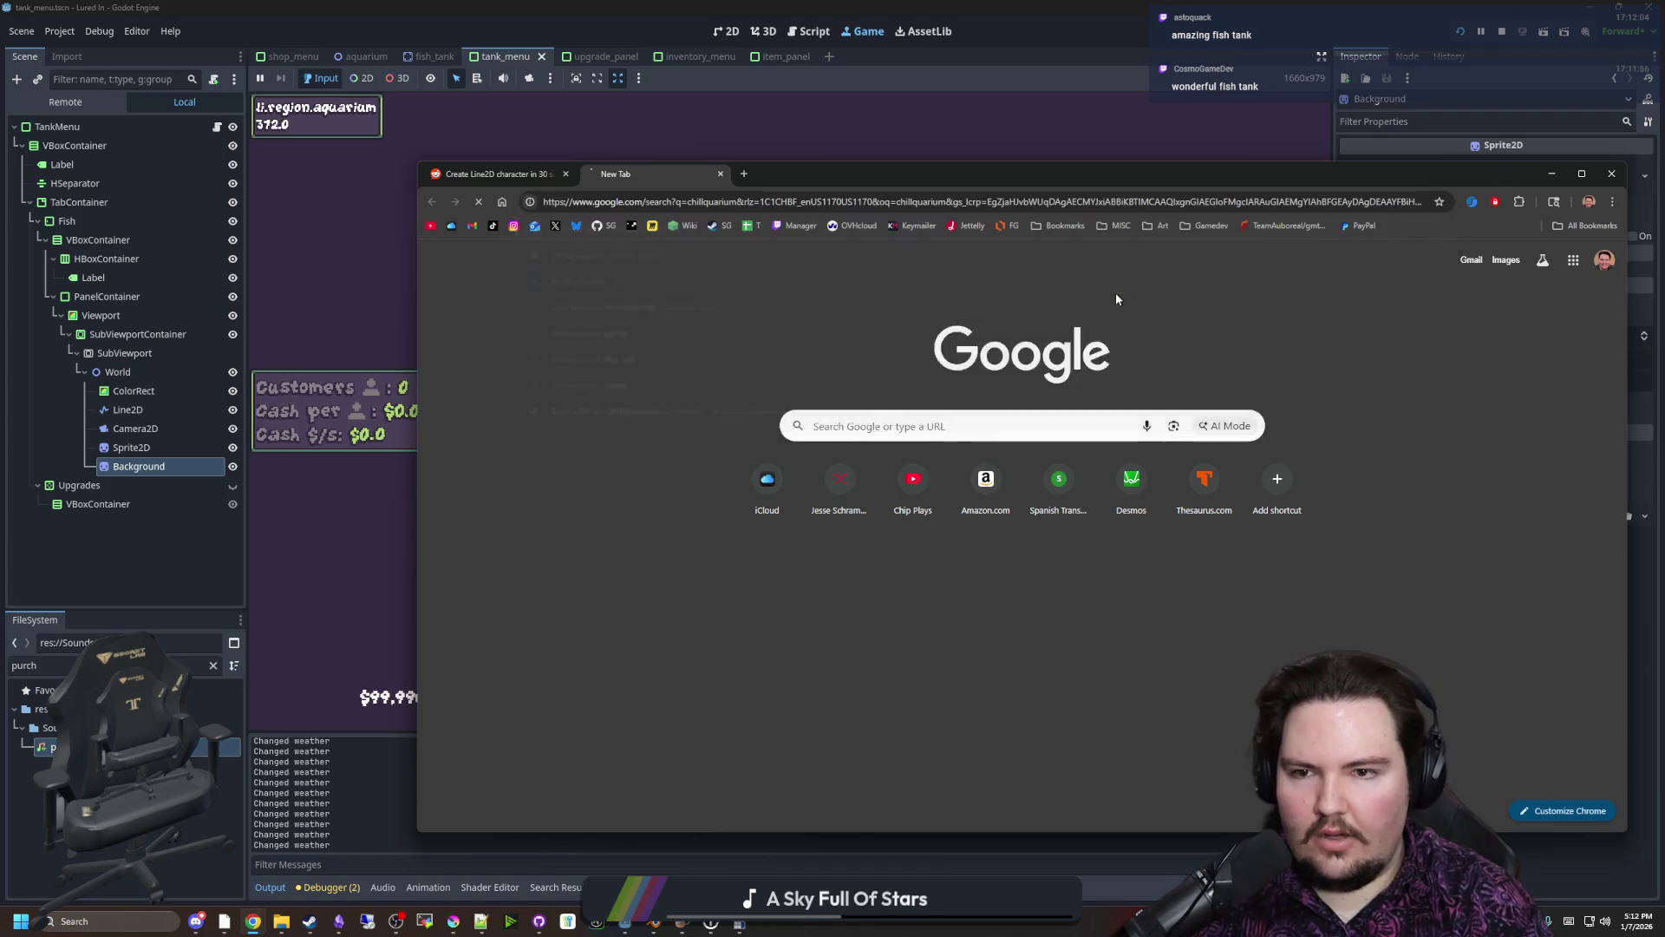
scroll(694, 564, "down", 2)
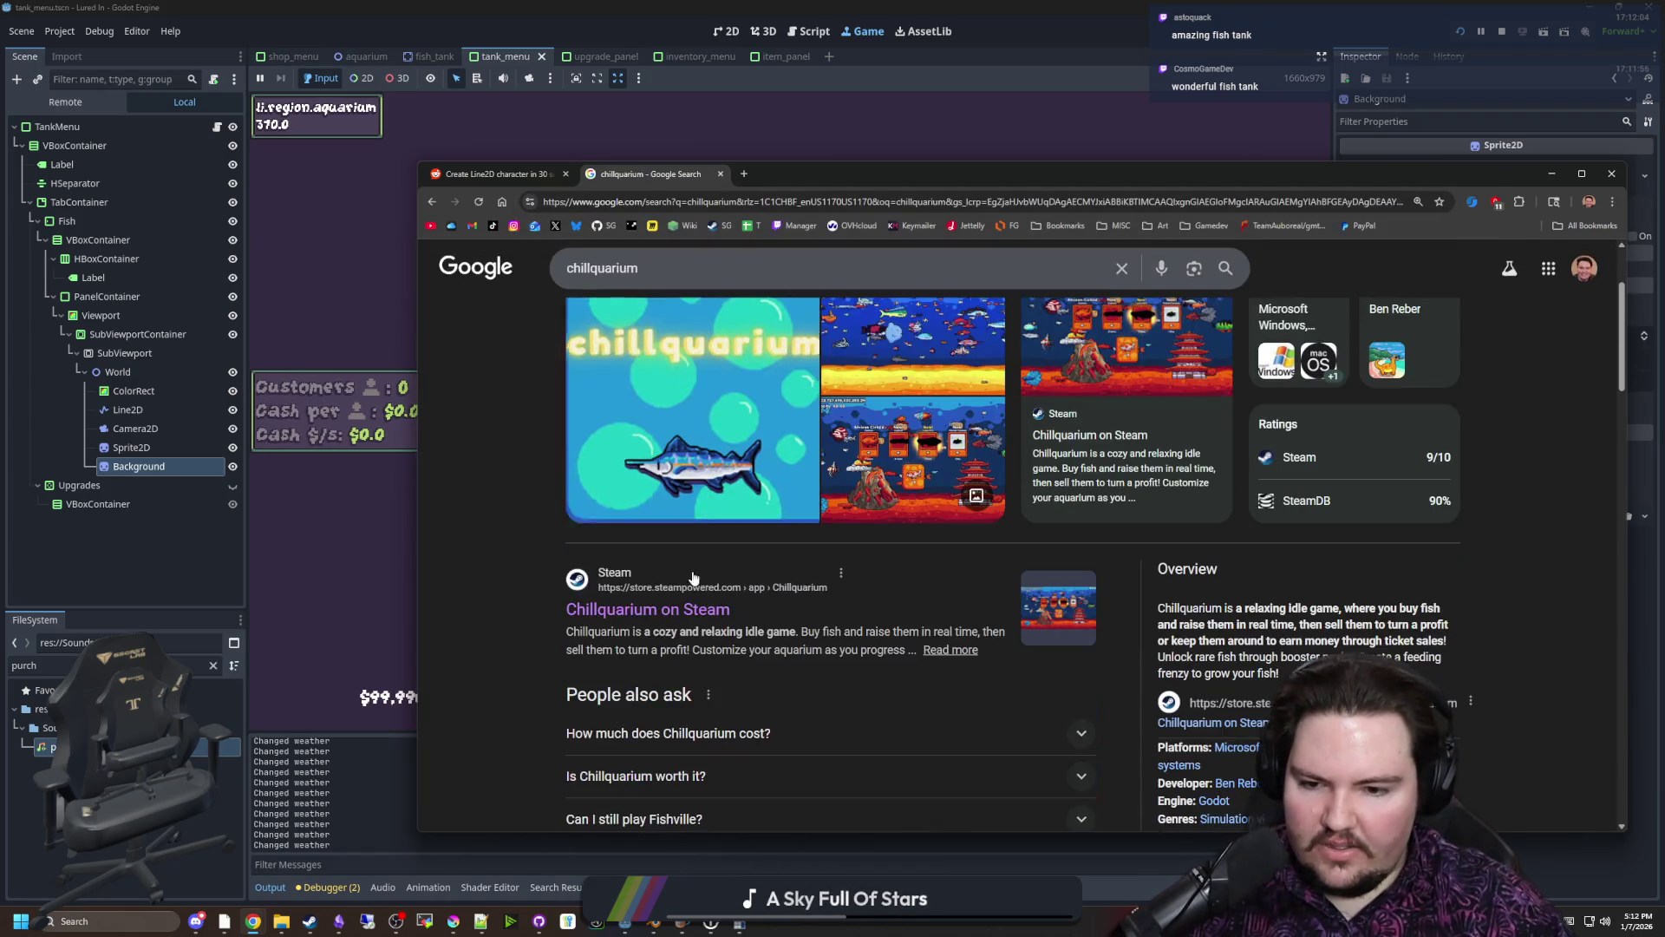
scroll(699, 585, "up", 2)
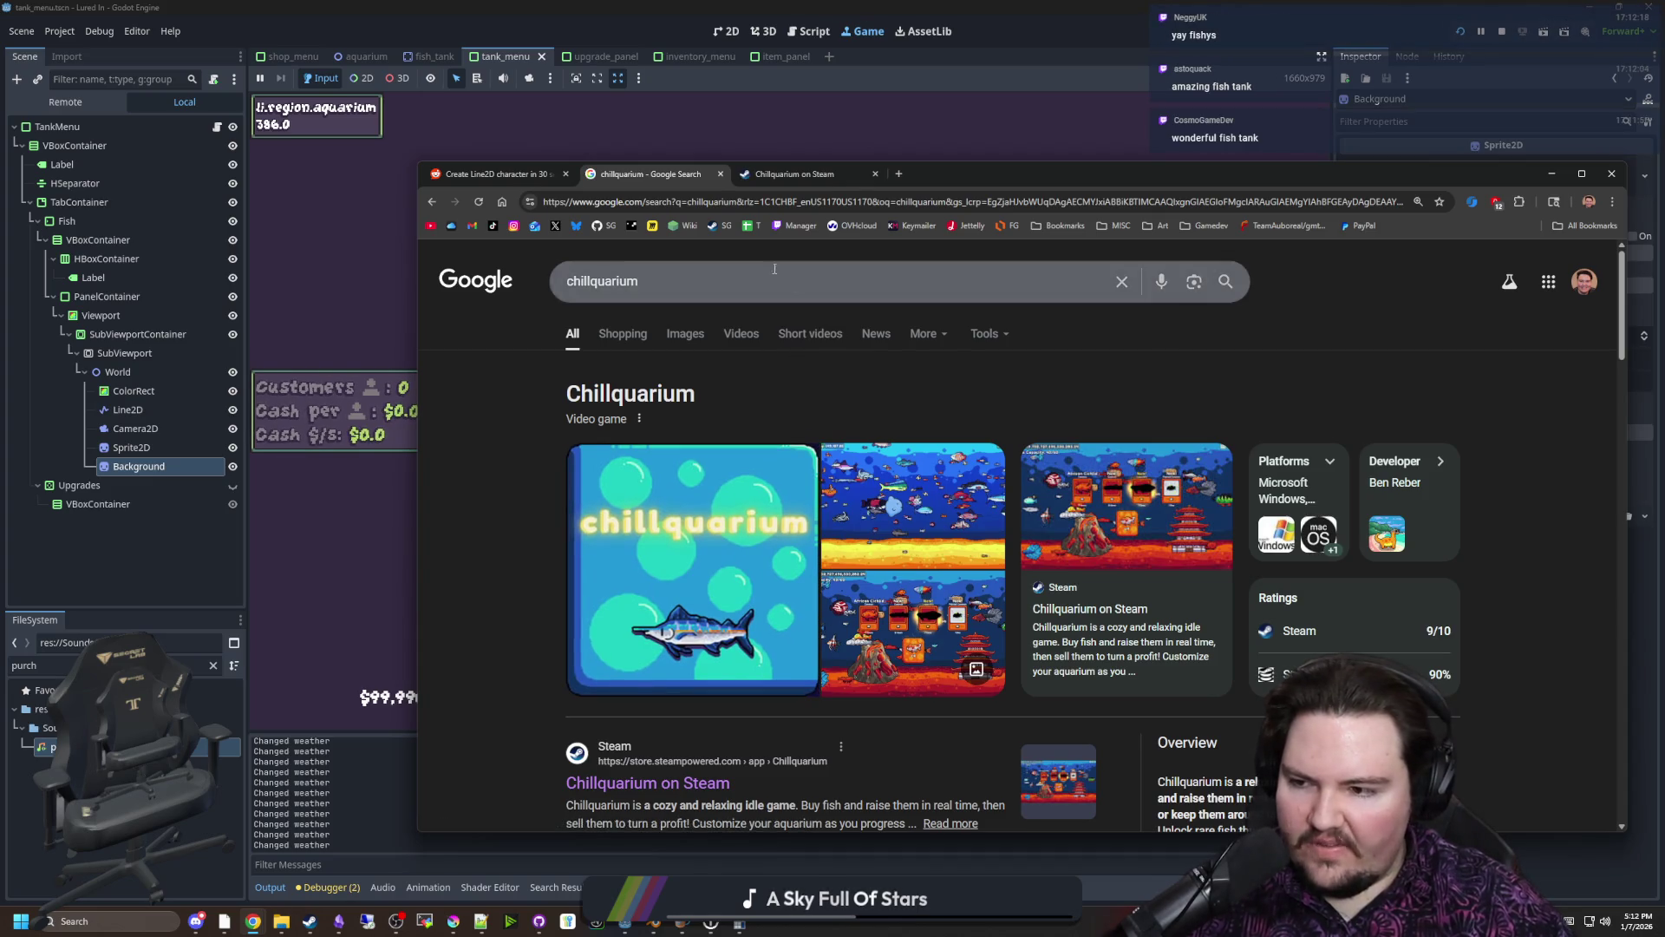
In a new tab, search Google for 'fish tycoon', fixing the typo
left_click(898, 175)
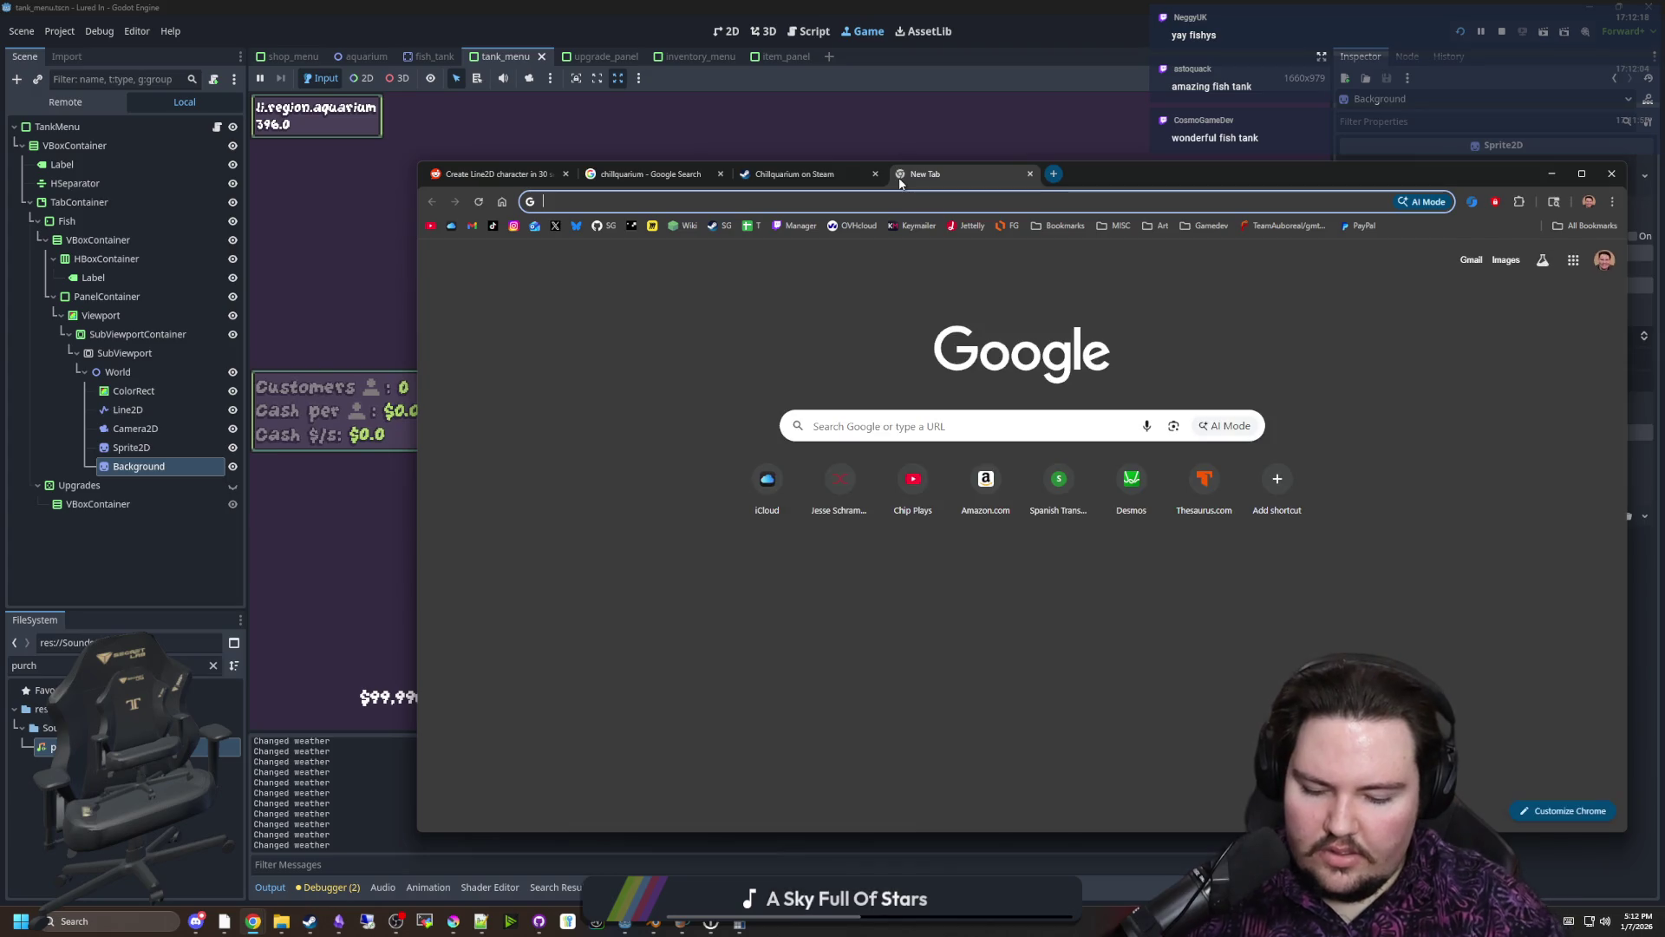
type("fish tycoohn")
key("BackSpace")
key("BackSpace")
type("n")
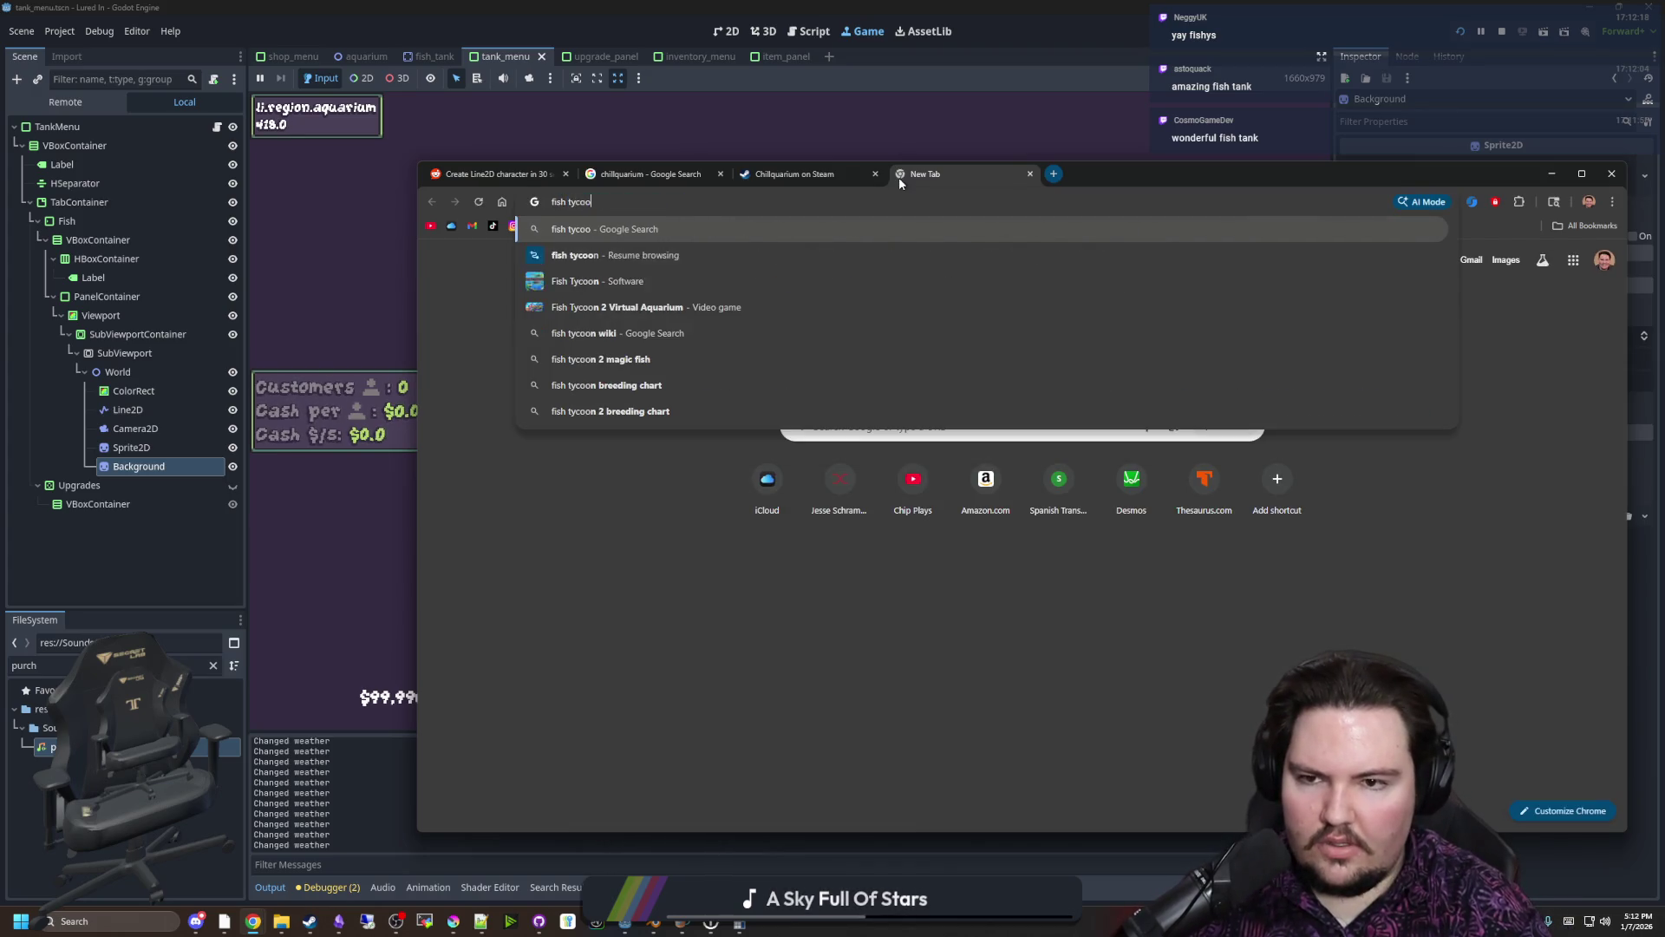
key("Return")
Open Insaniquarium image results in another tab, then return to the maximized fish tycoon tab
left_click(1056, 175)
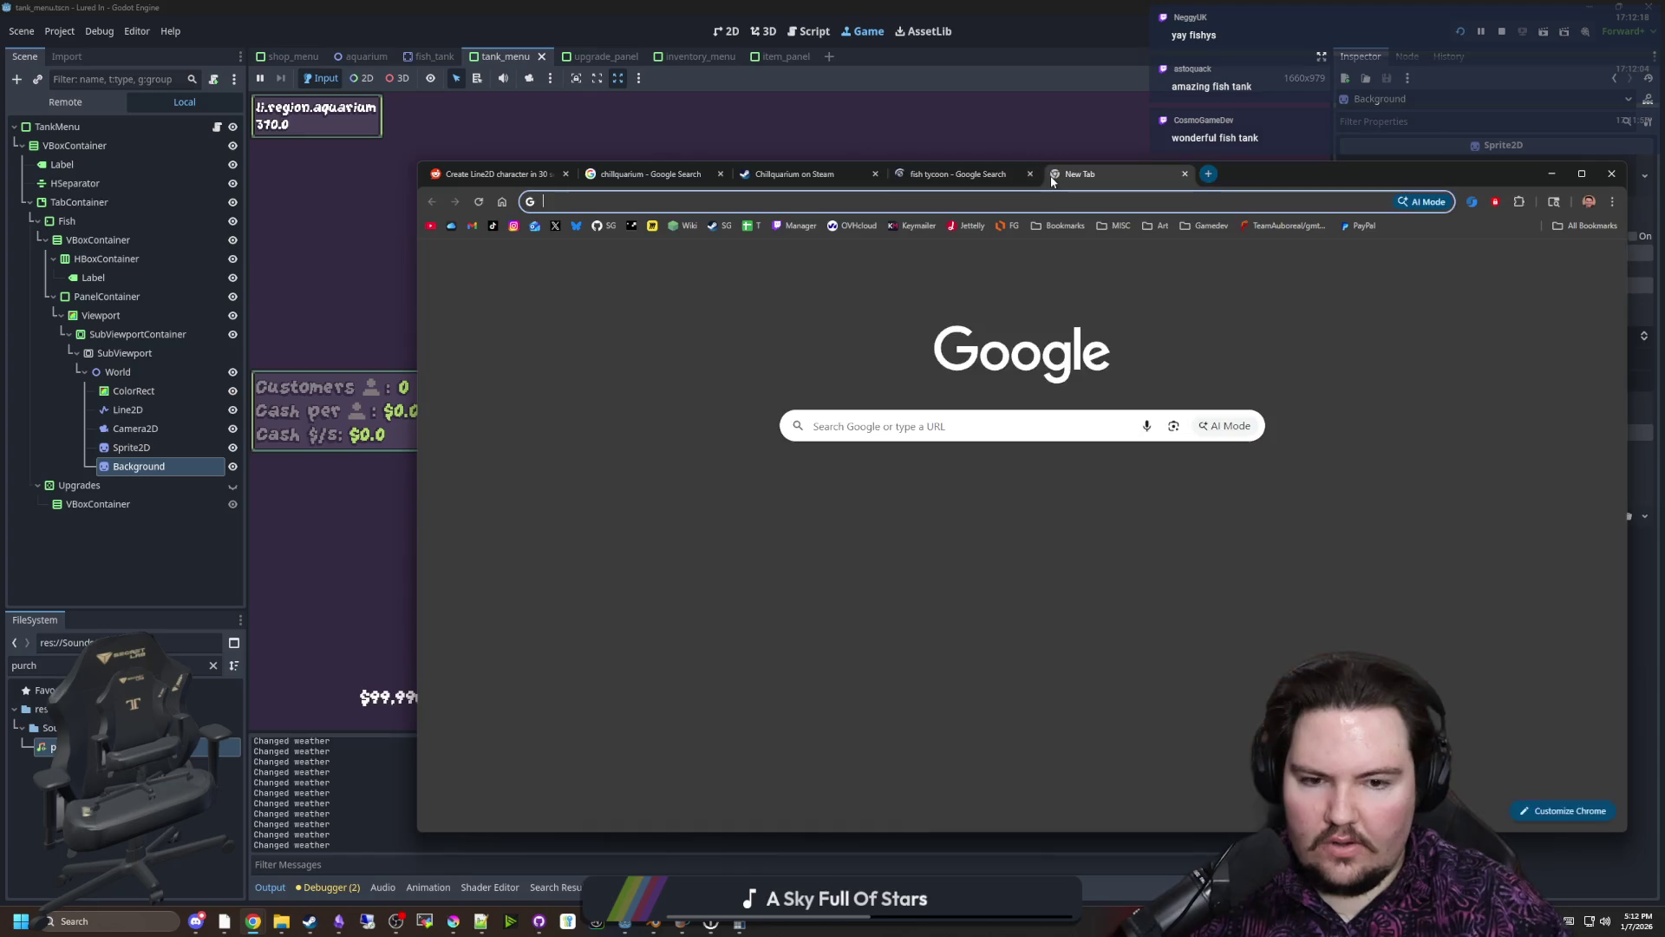
type("insaneaquarium")
key("Return")
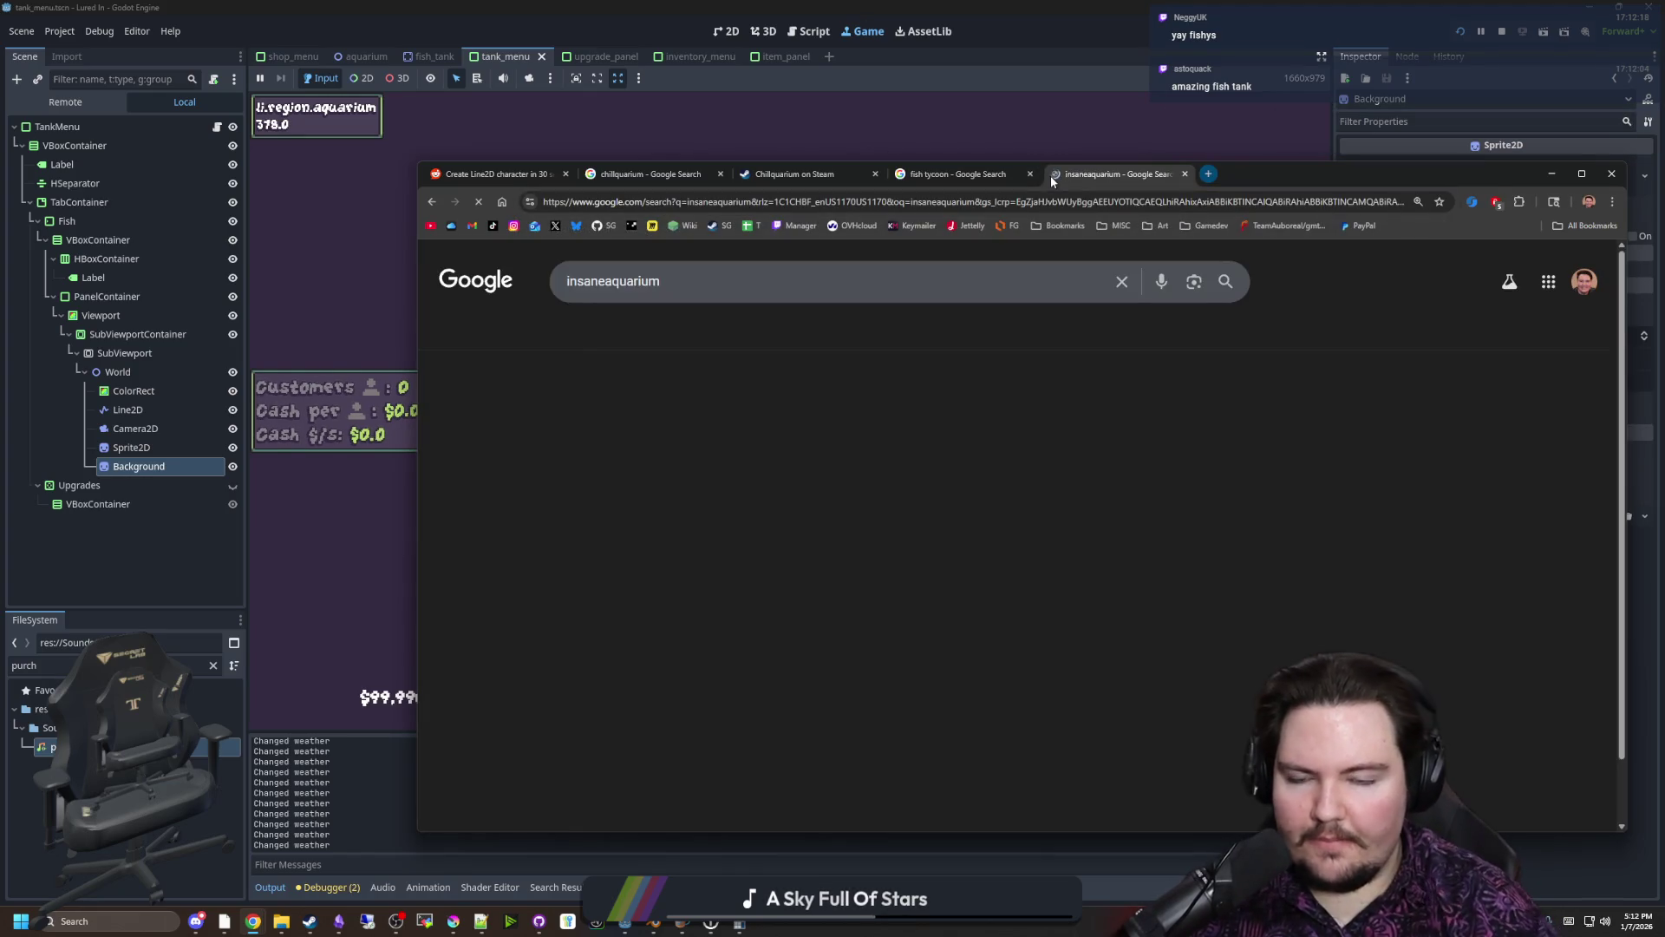
left_click(746, 386)
left_click(673, 332)
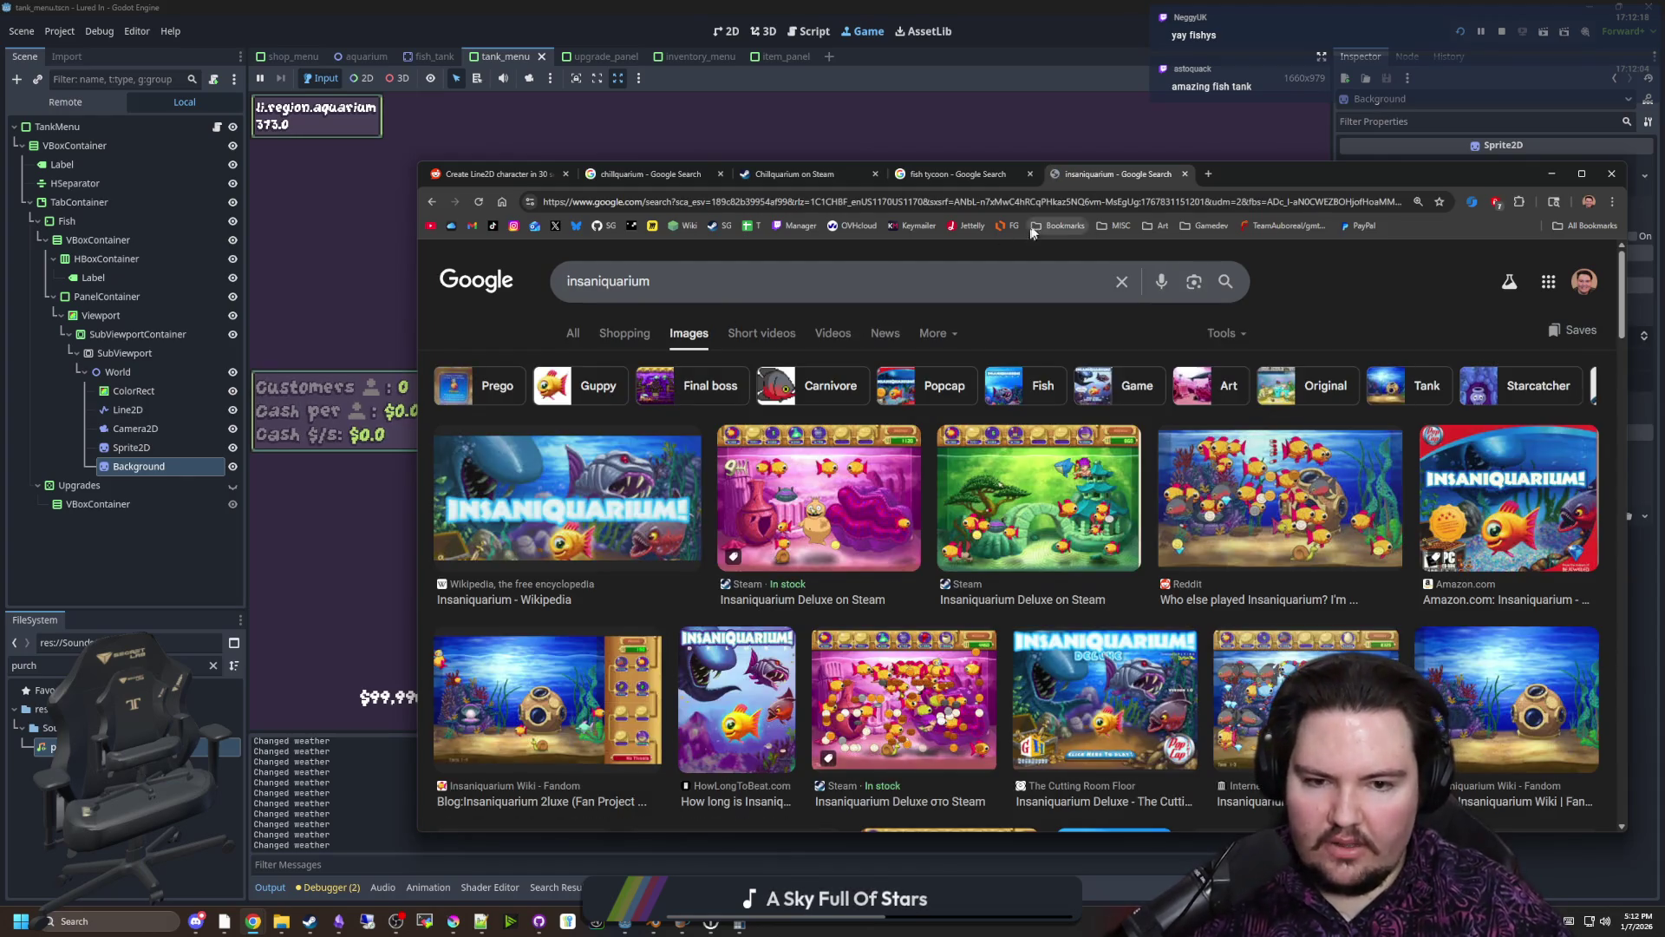
left_click(986, 179)
key("super+Up")
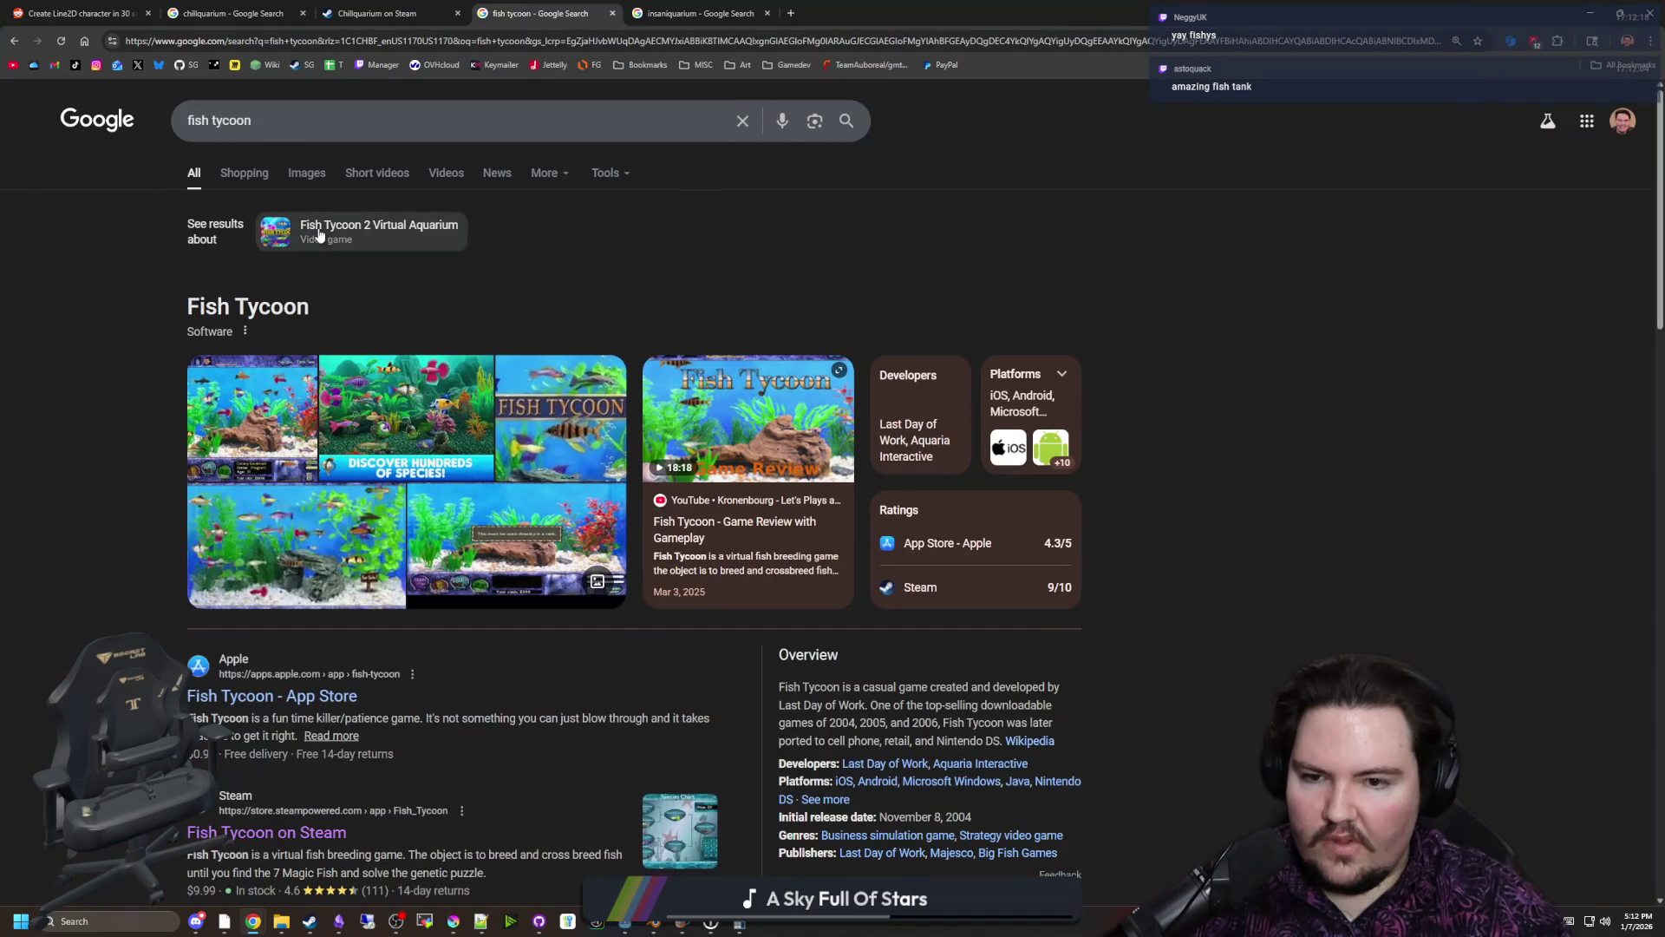
Browse Fish Tycoon image results, previewing the Steam, Decorate your tank and Primary Games screenshots
left_click(309, 173)
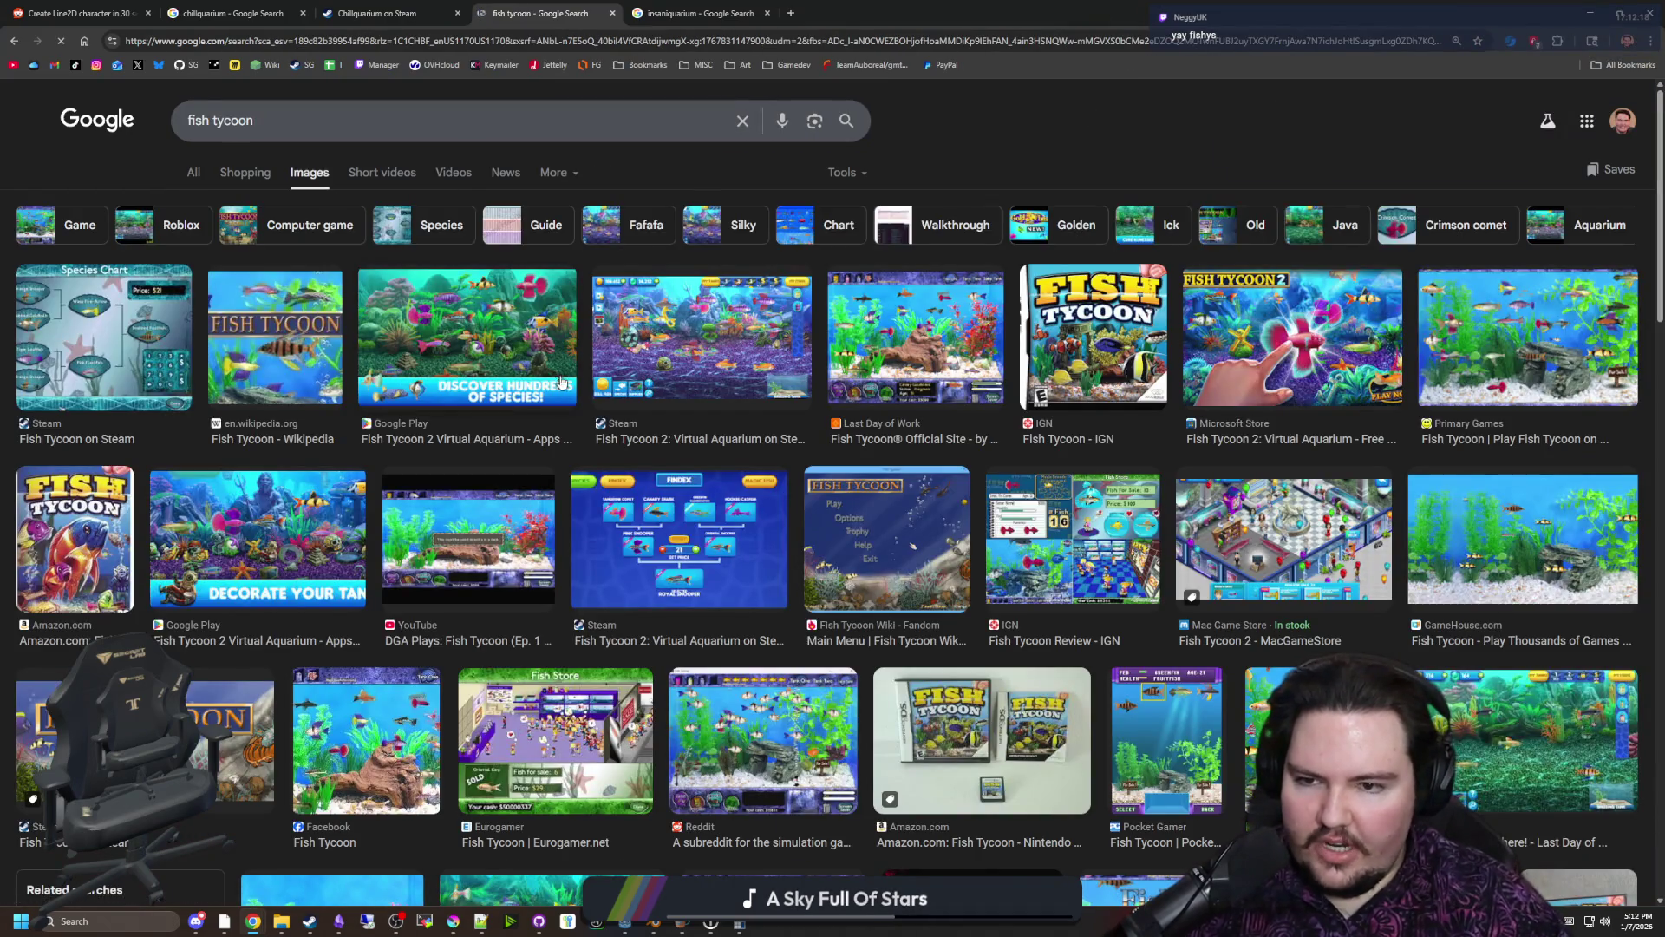
left_click(737, 339)
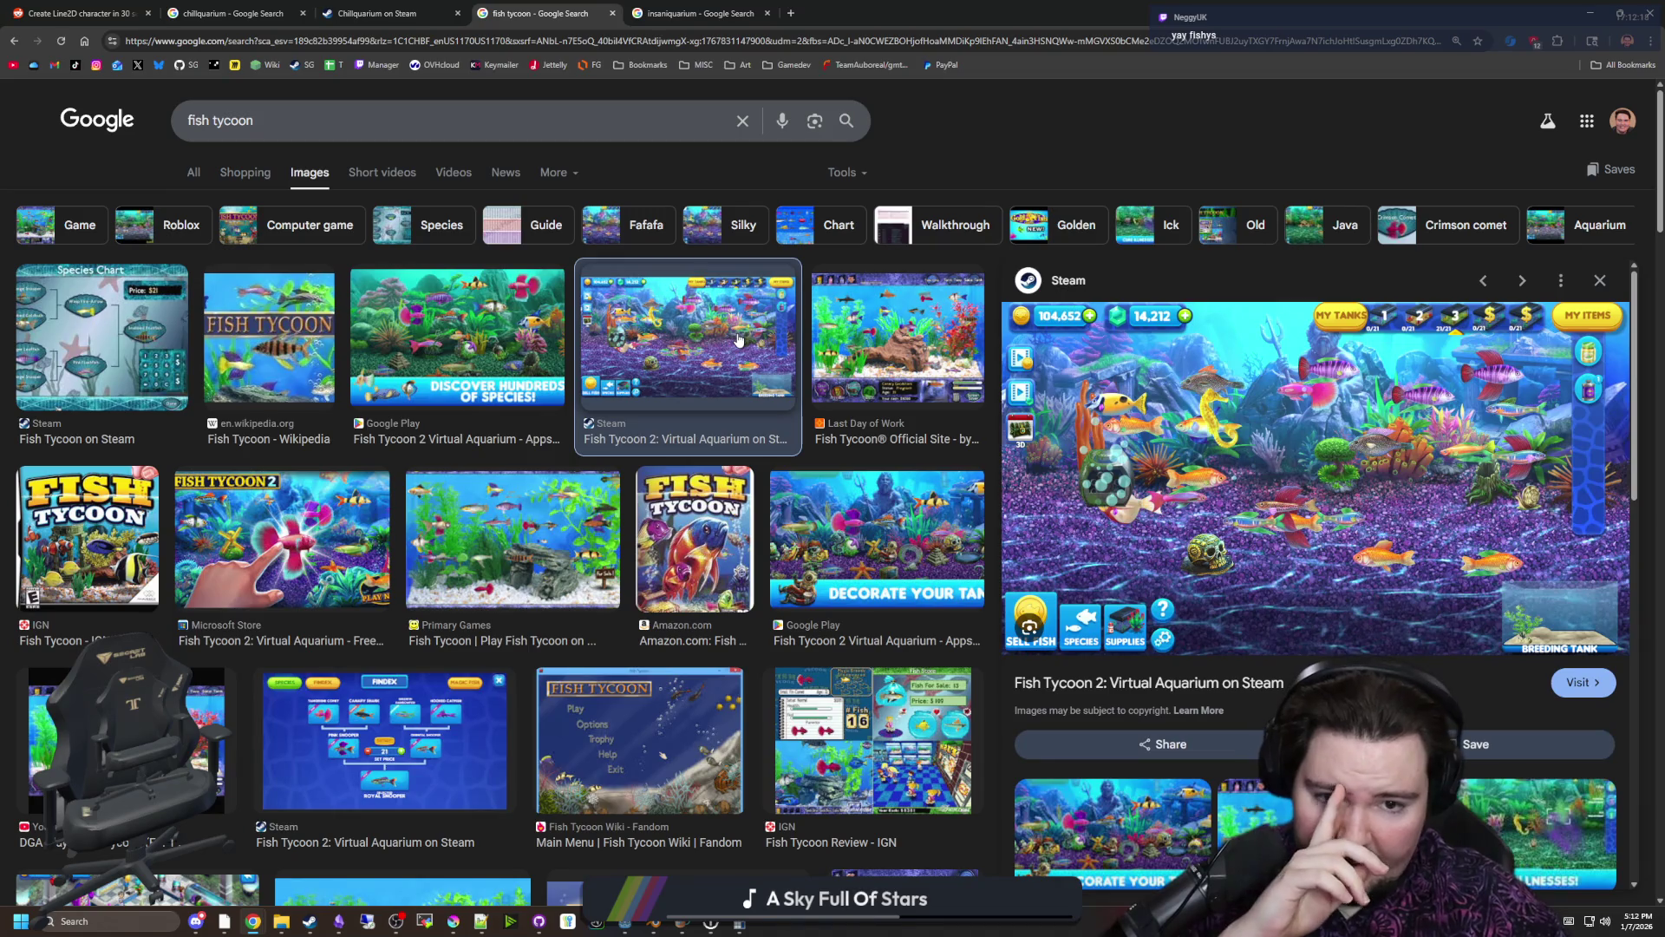
left_click(852, 502)
left_click(543, 516)
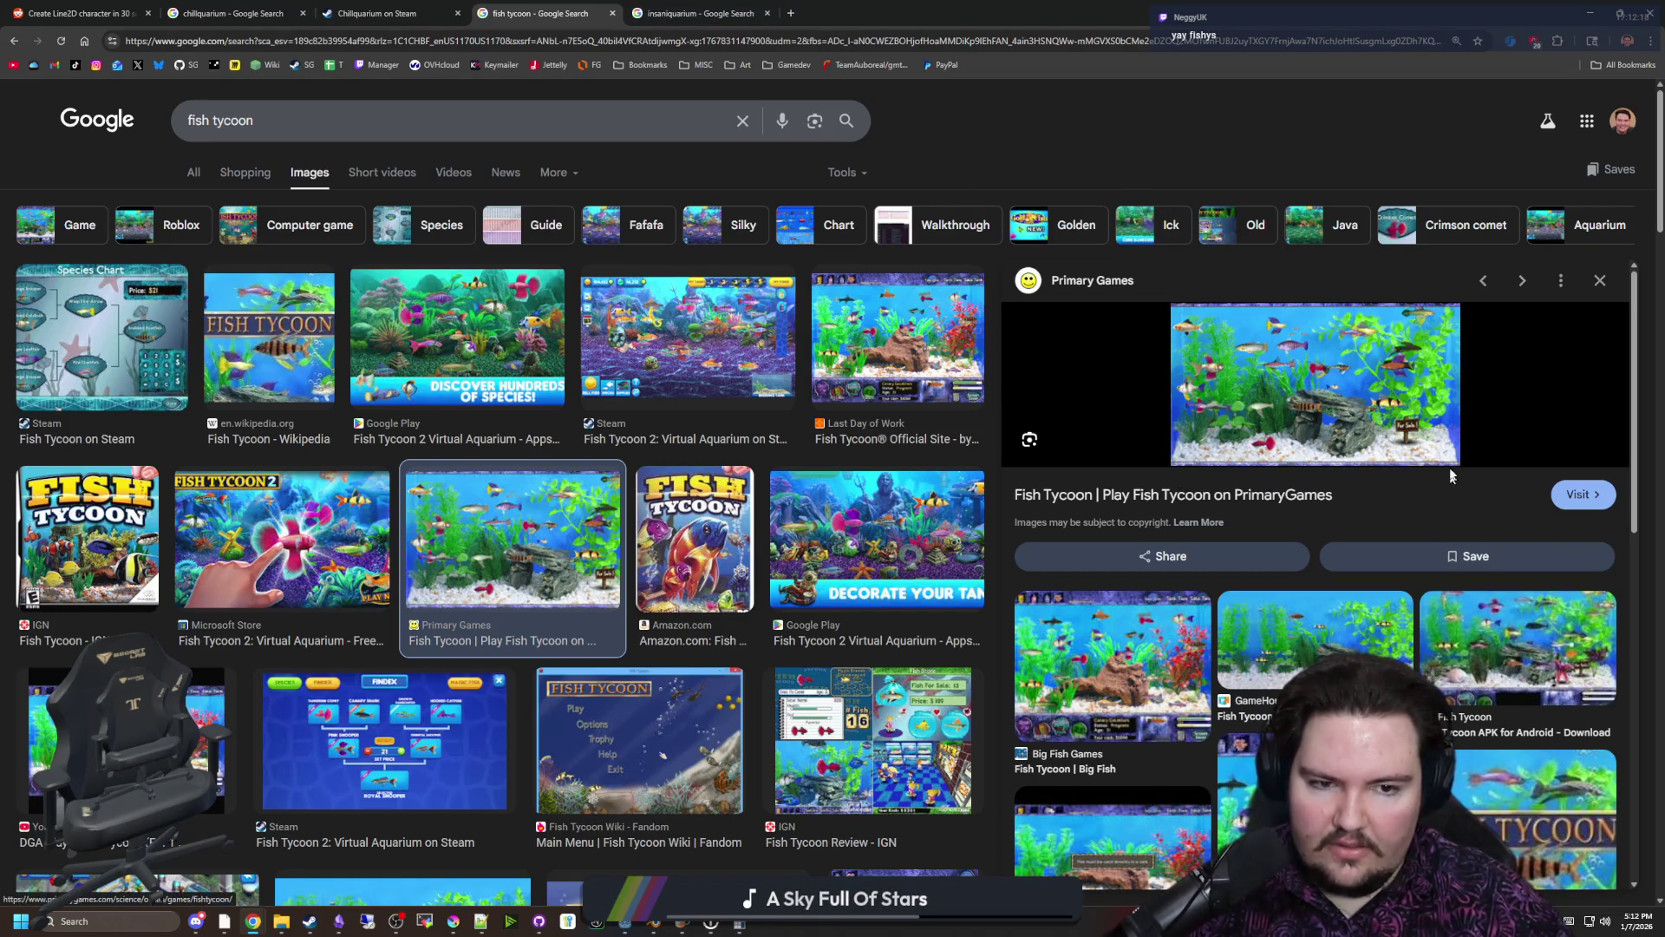
Preview Insaniquarium tank screenshots from the wiki, Steam, Reddit and Game Rant, then return to Krita
left_click(701, 13)
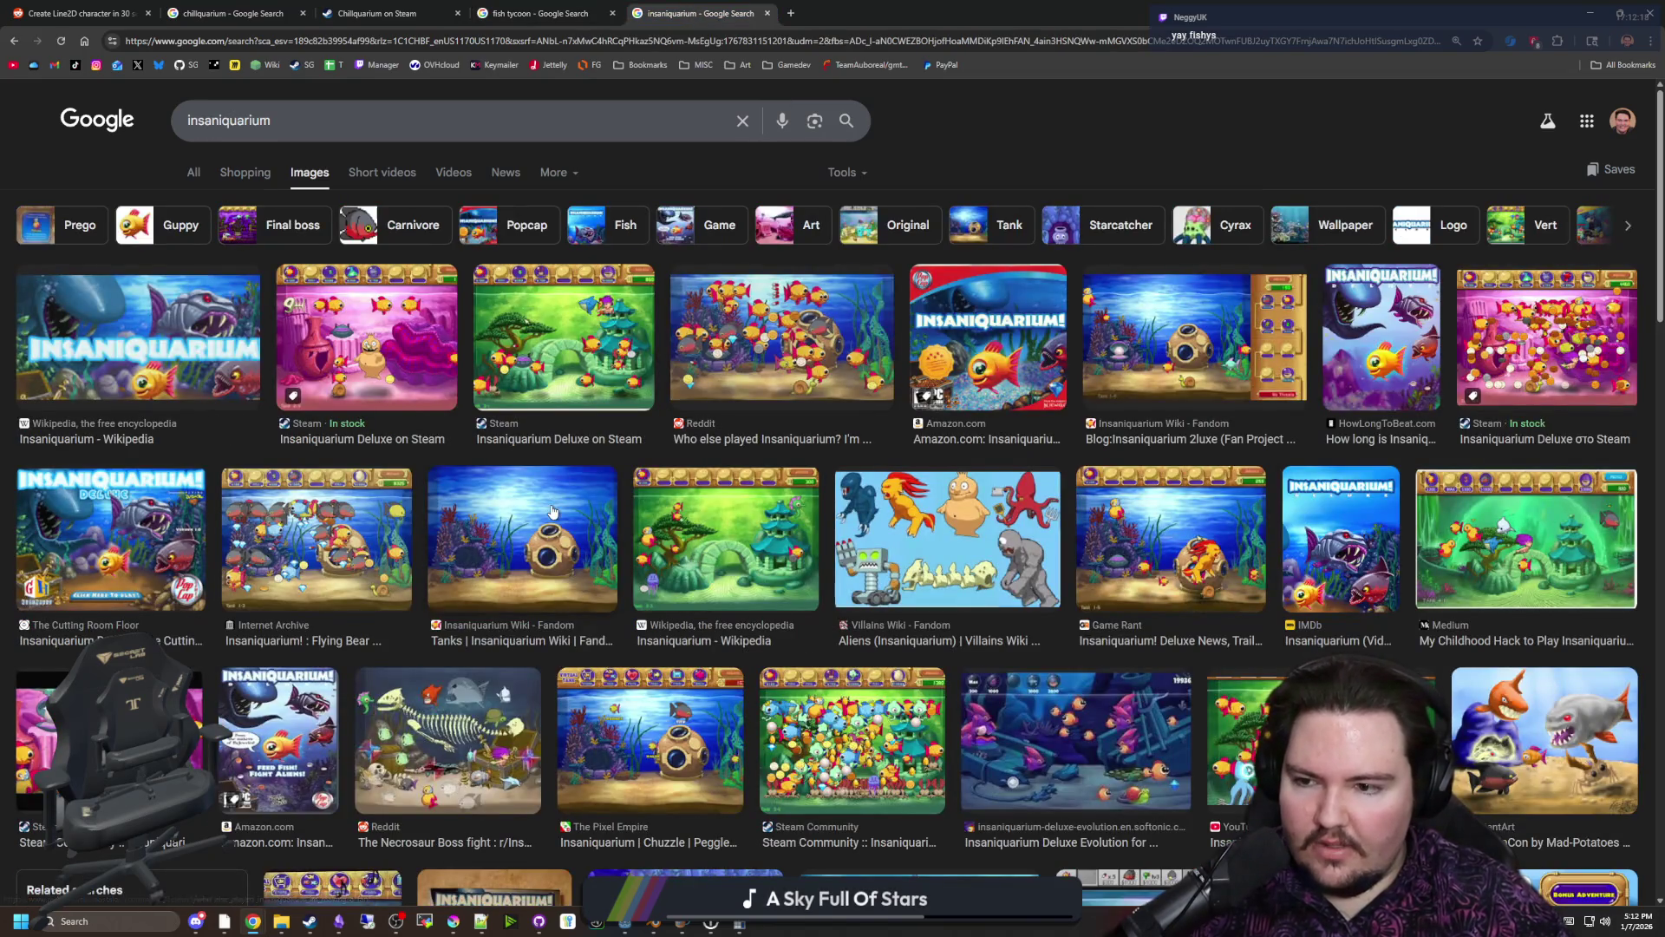
left_click(553, 512)
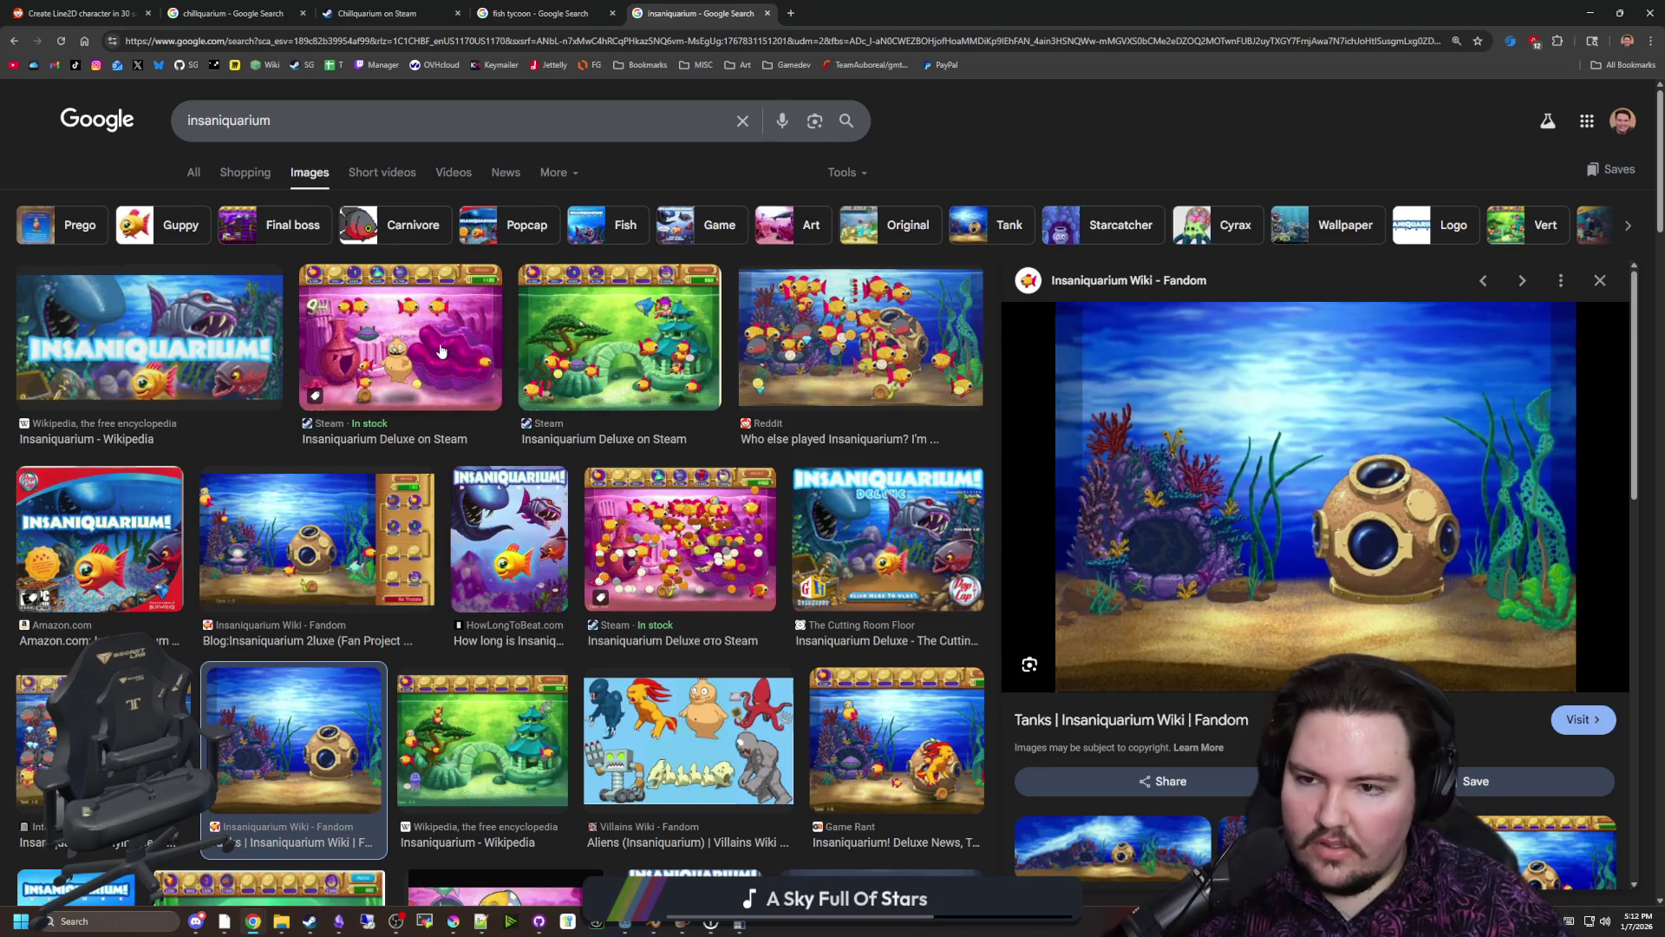
left_click(441, 350)
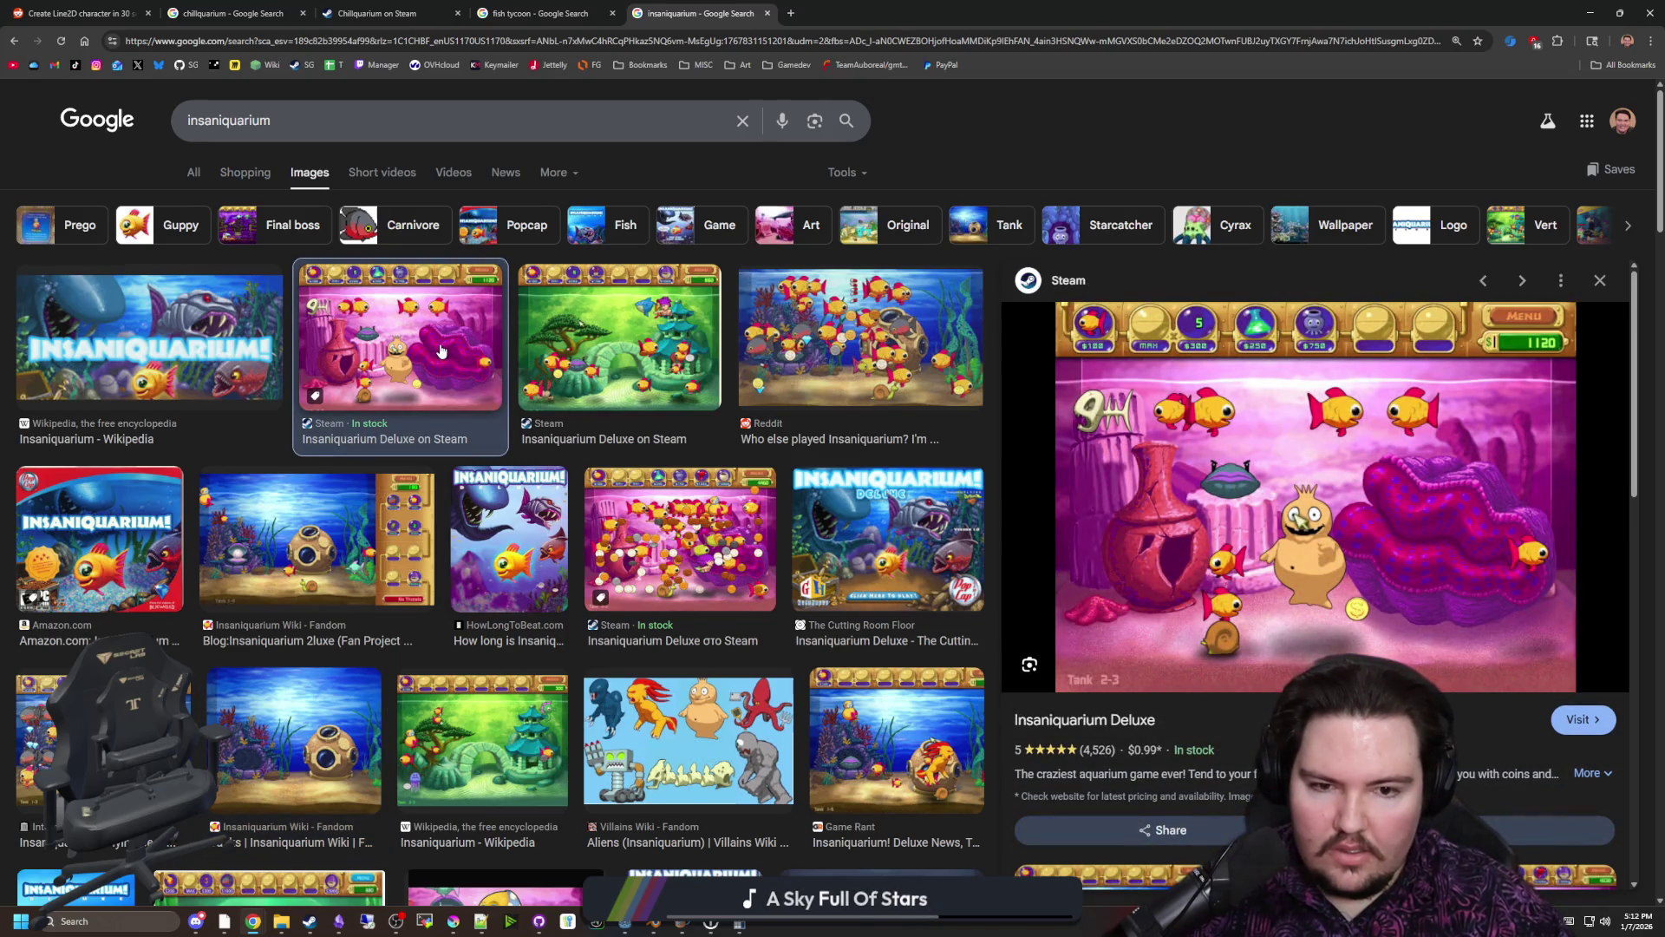
left_click(833, 303)
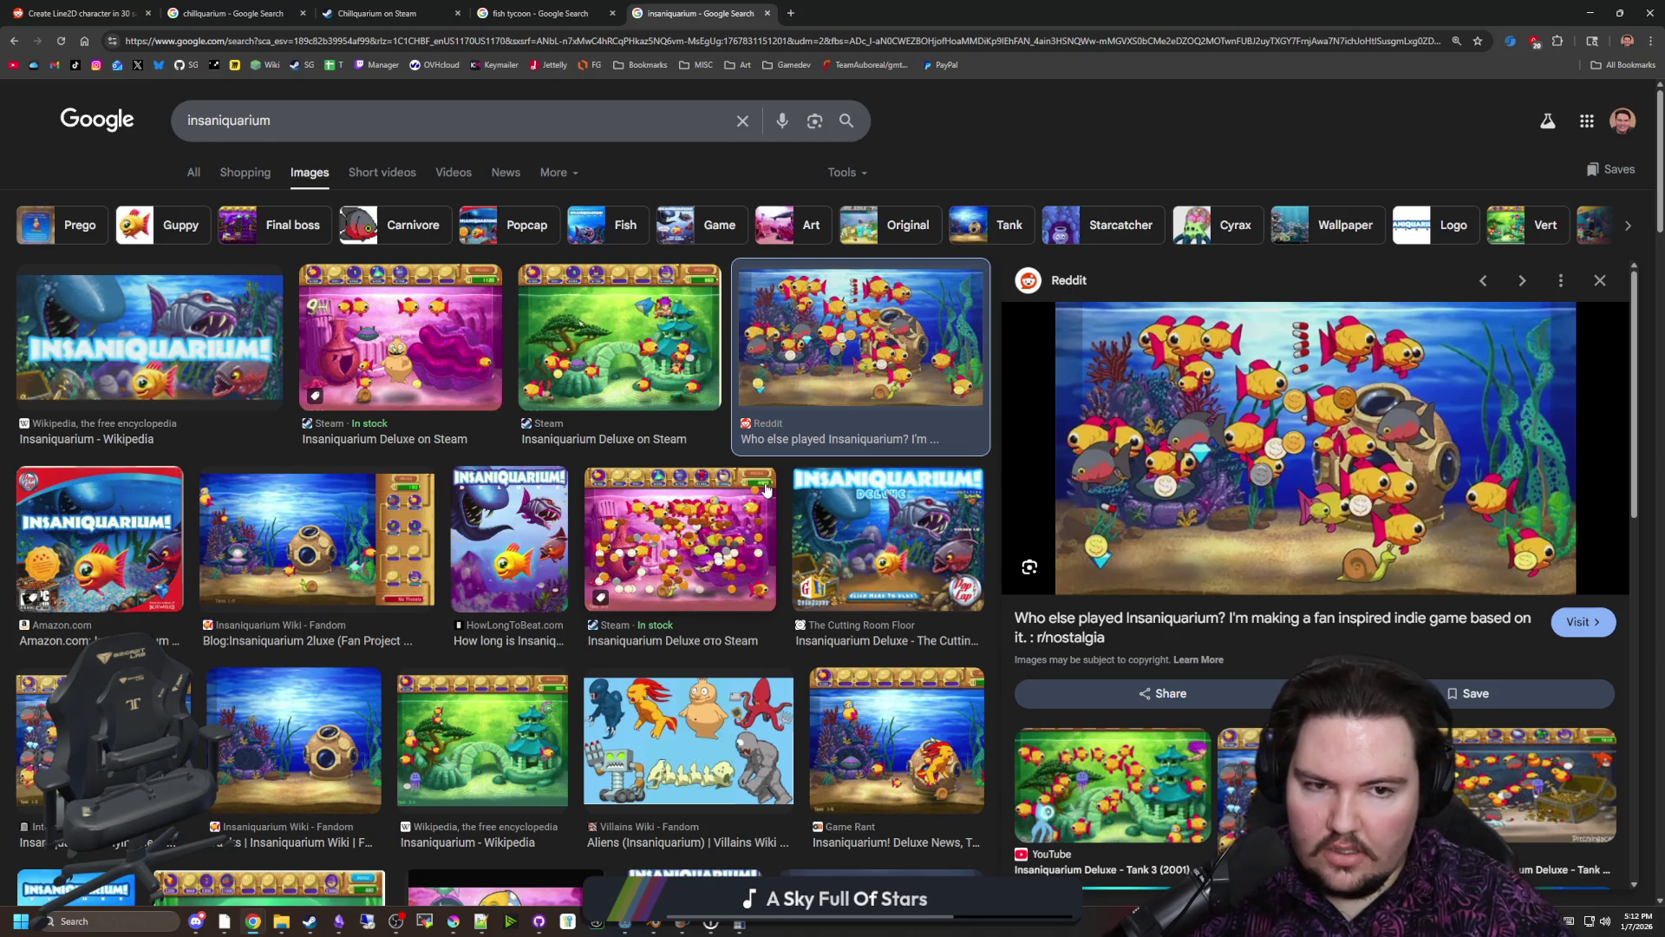
left_click(440, 341)
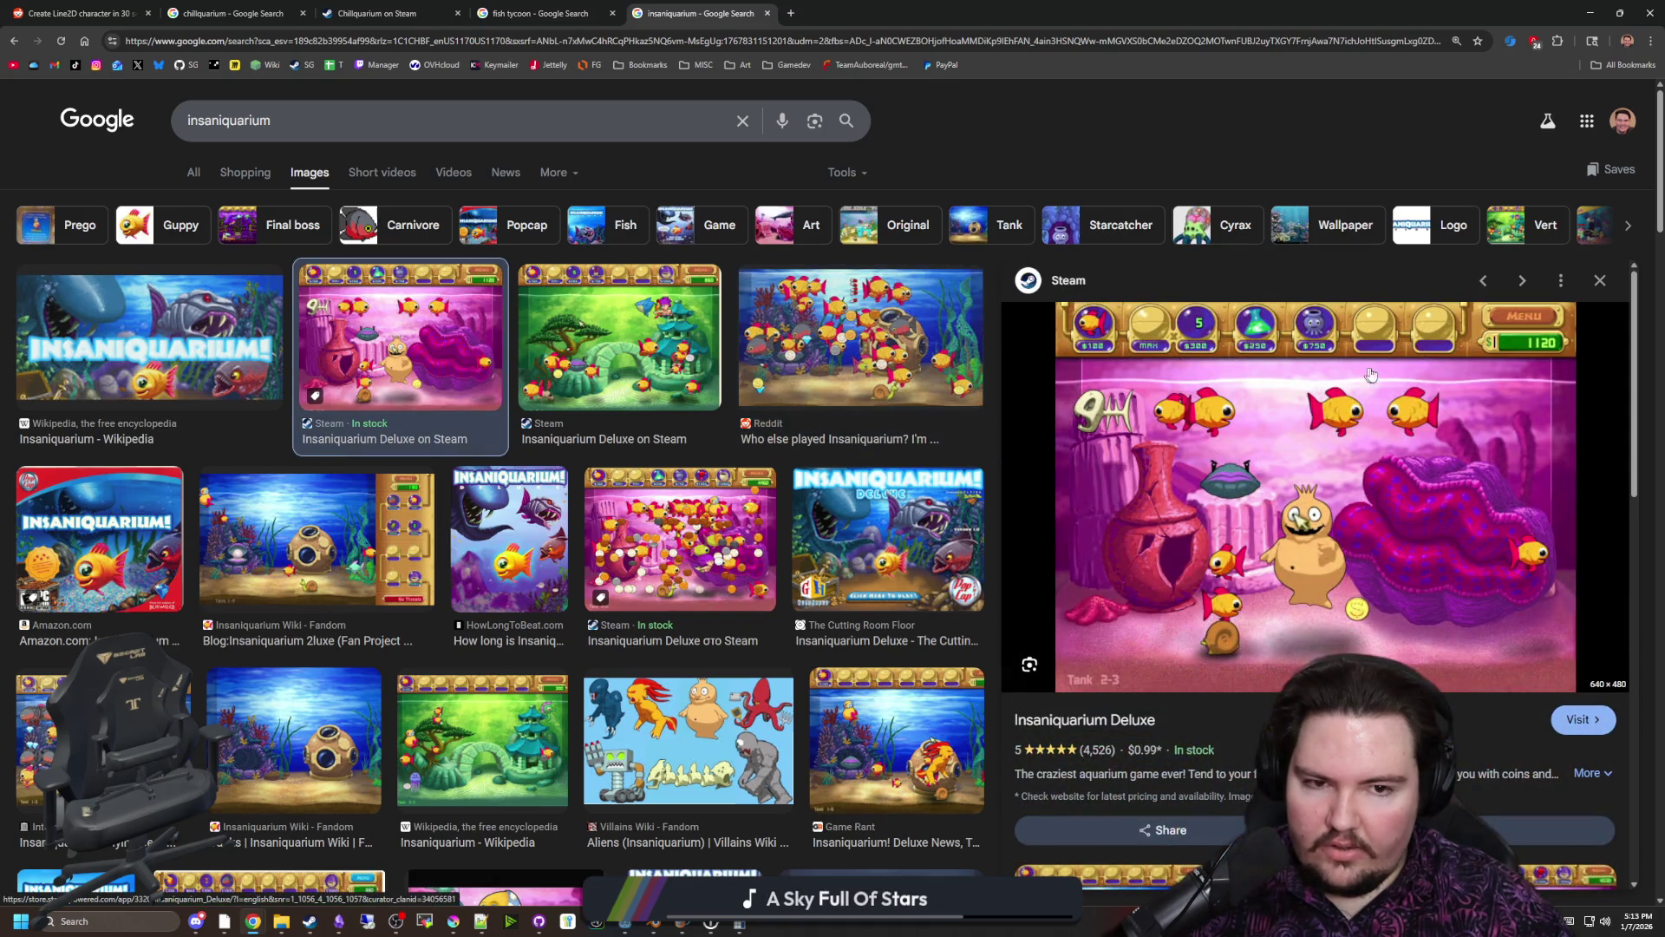
scroll(374, 614, "down", 2)
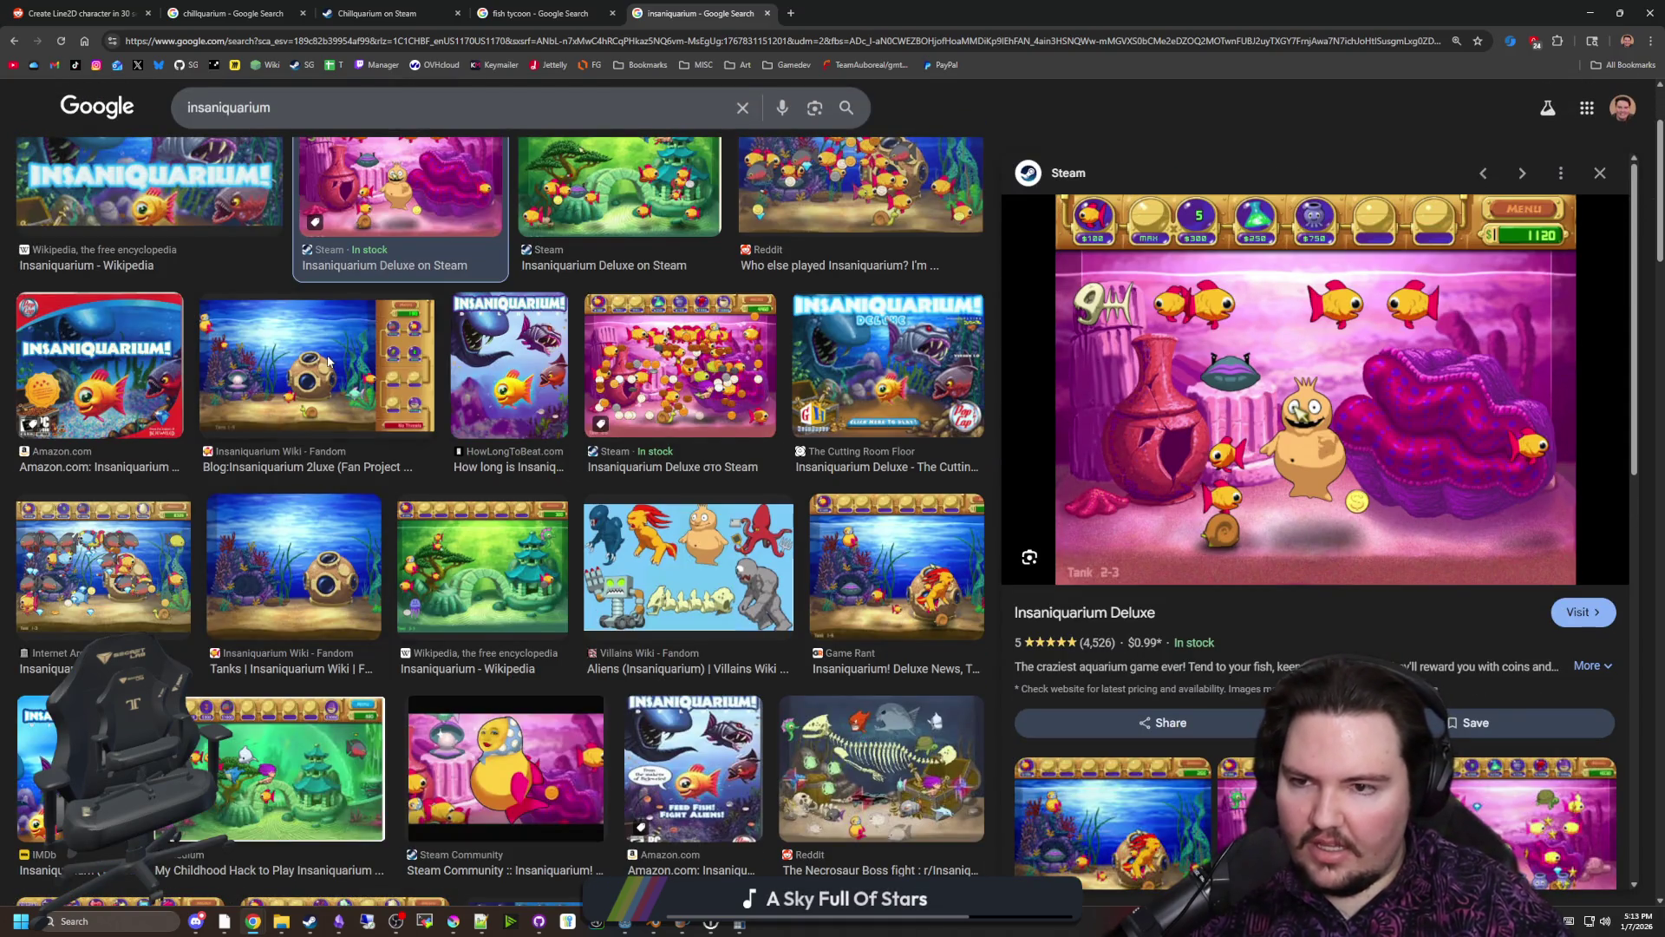
left_click(329, 361)
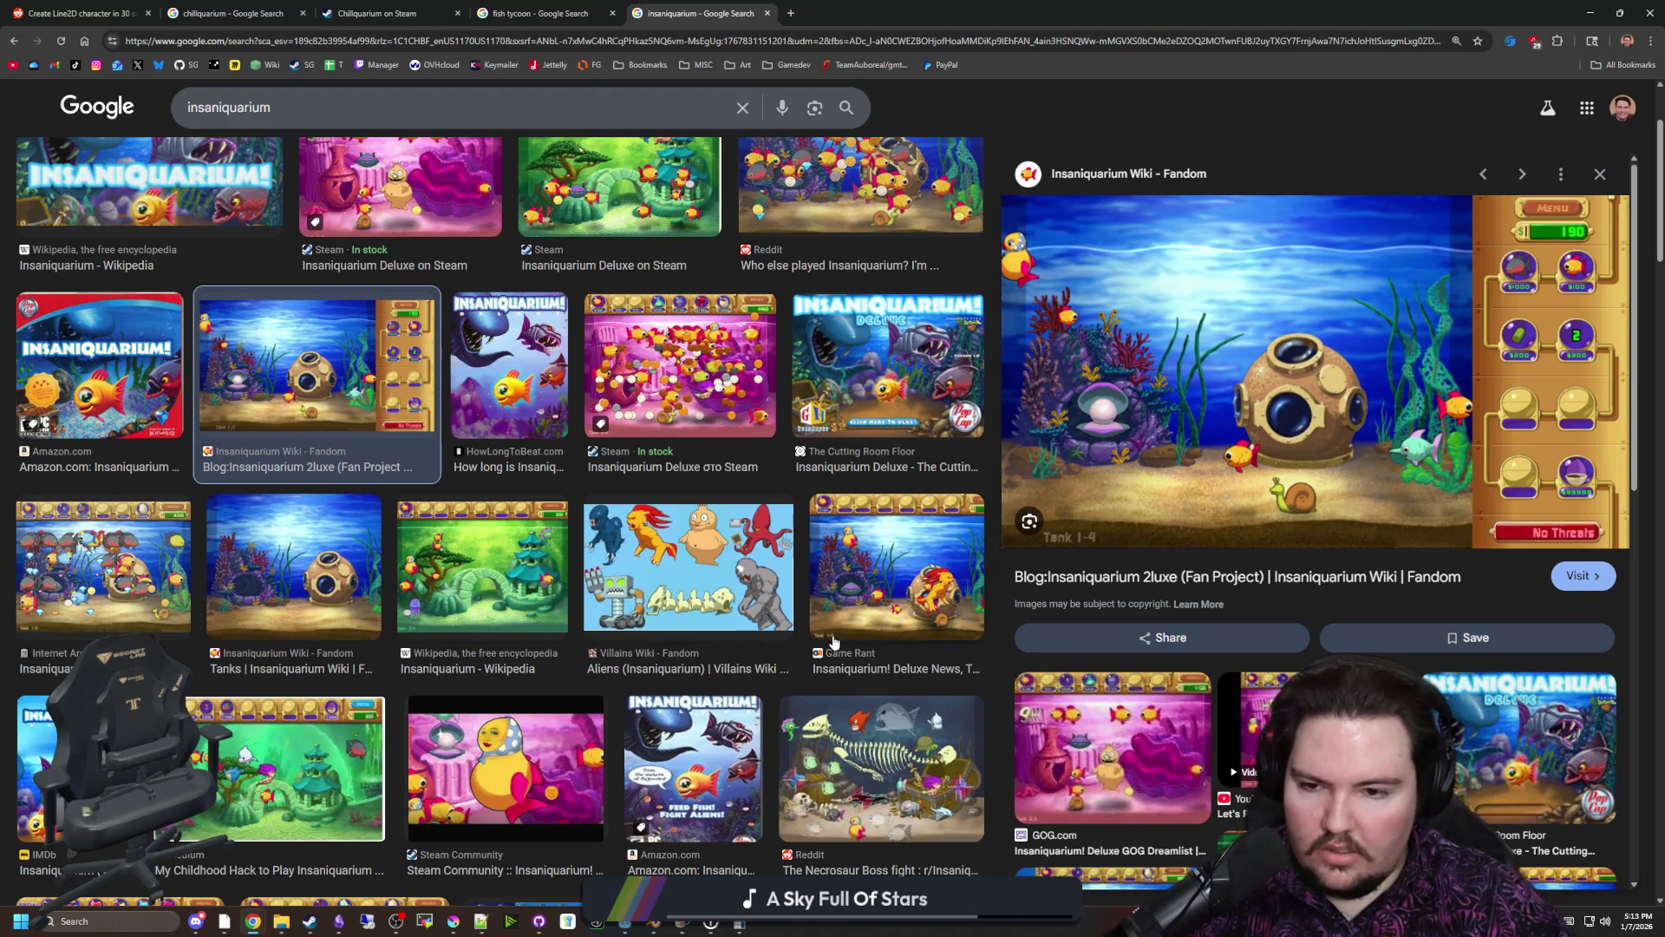
left_click(348, 571)
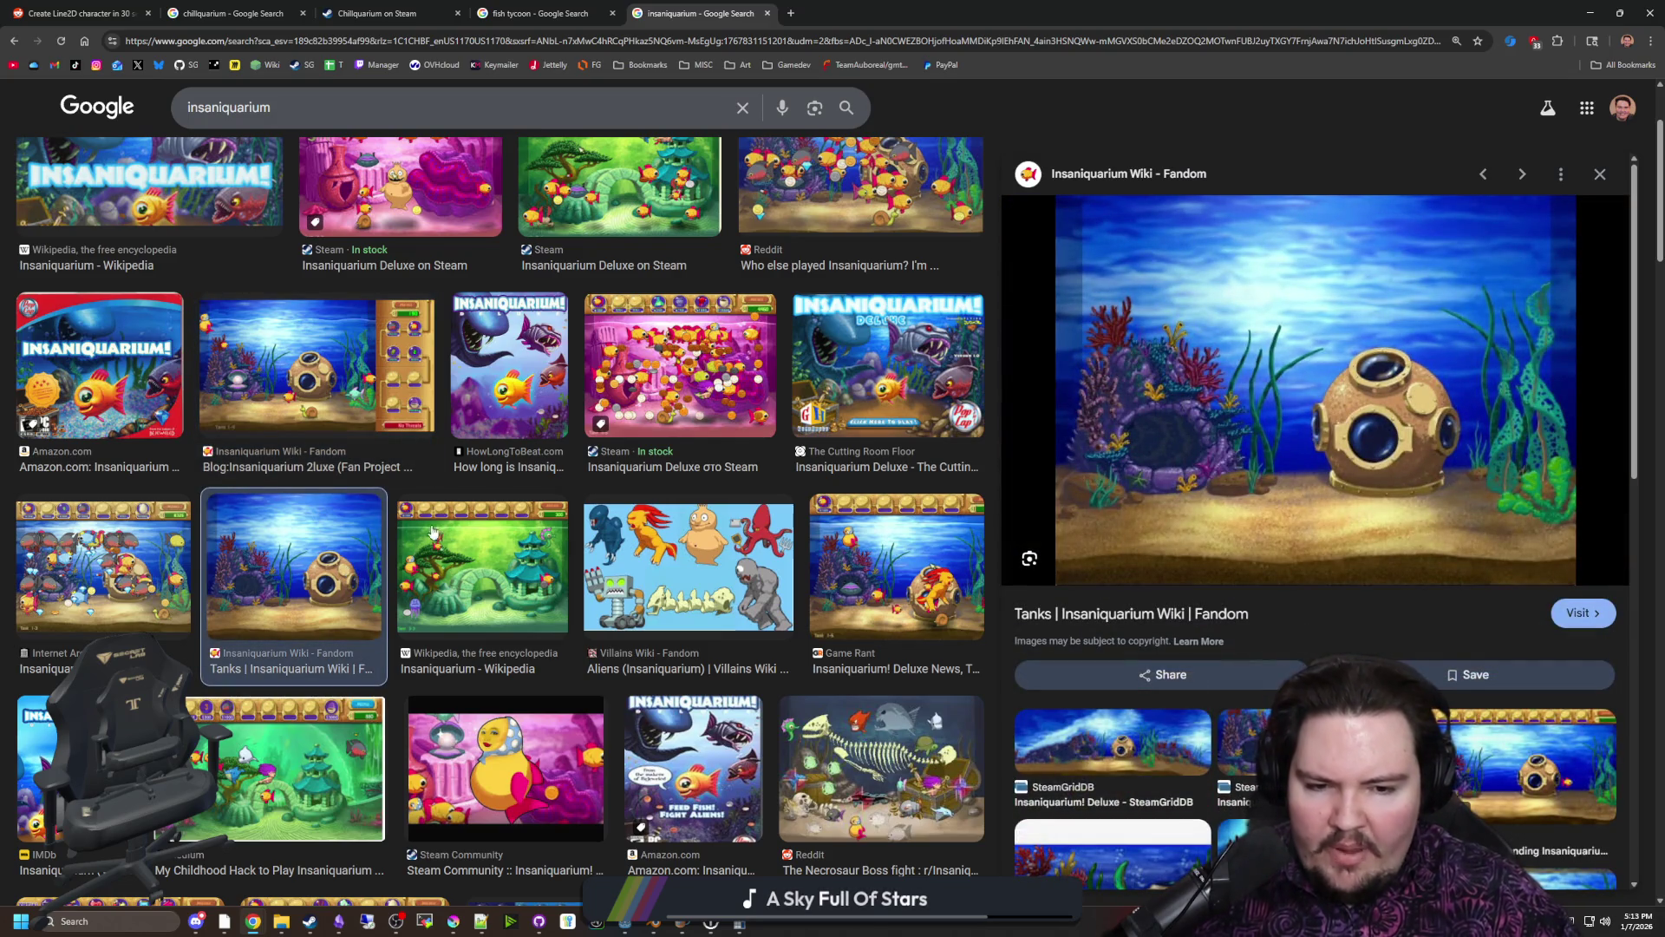
left_click(1090, 740)
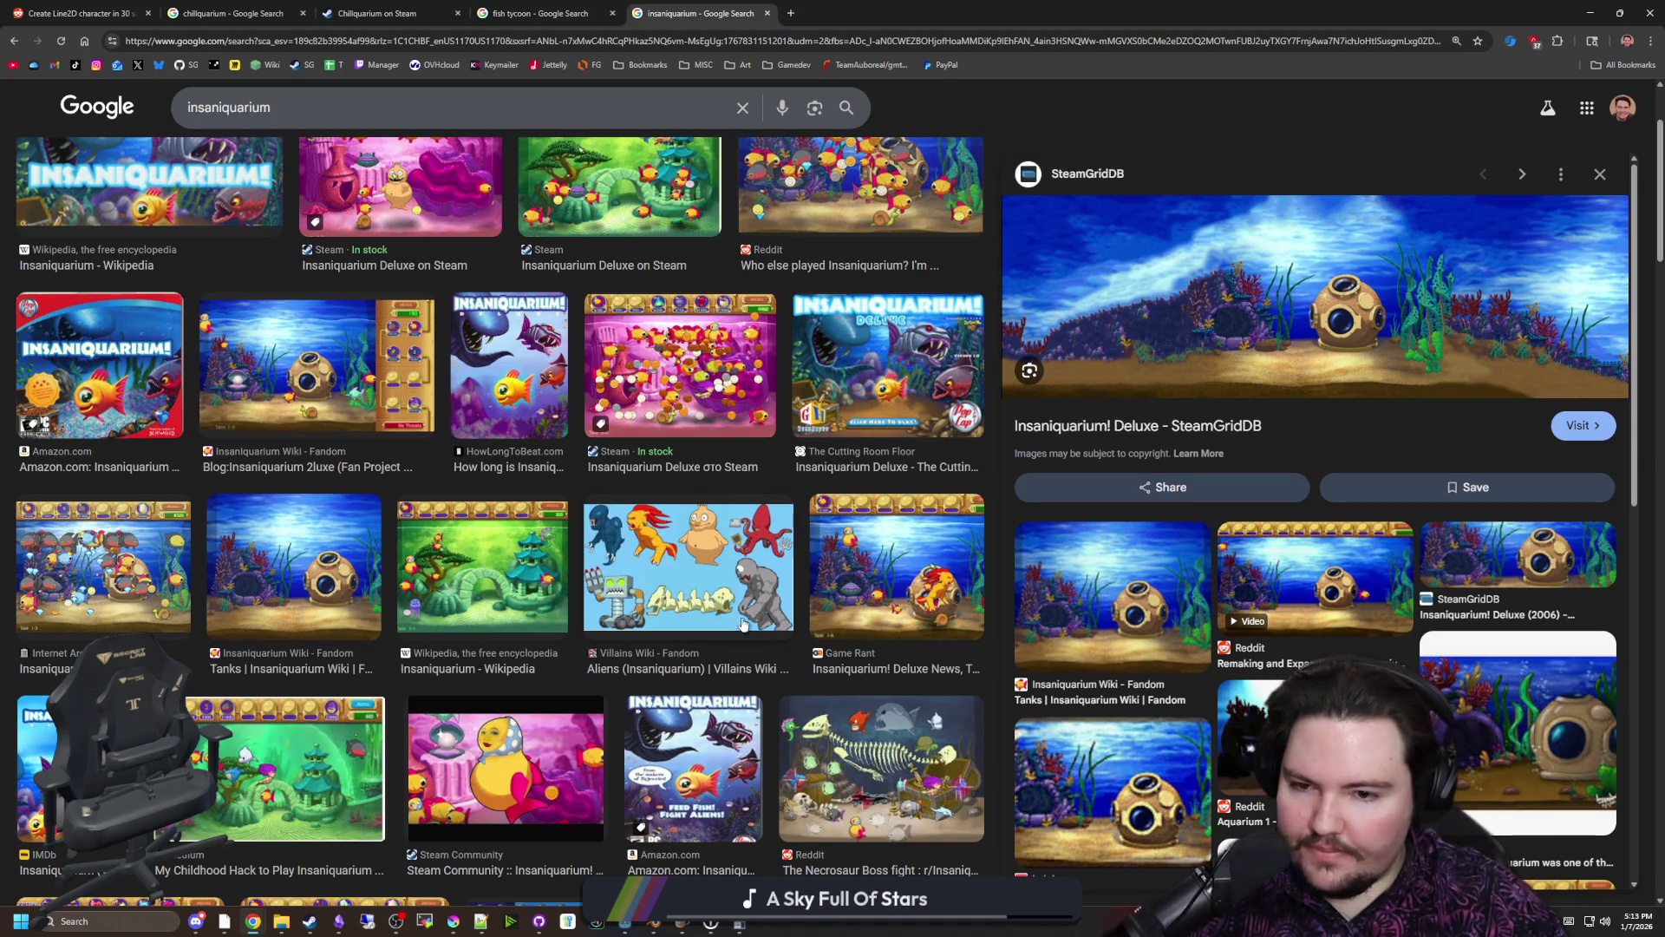
left_click(942, 588)
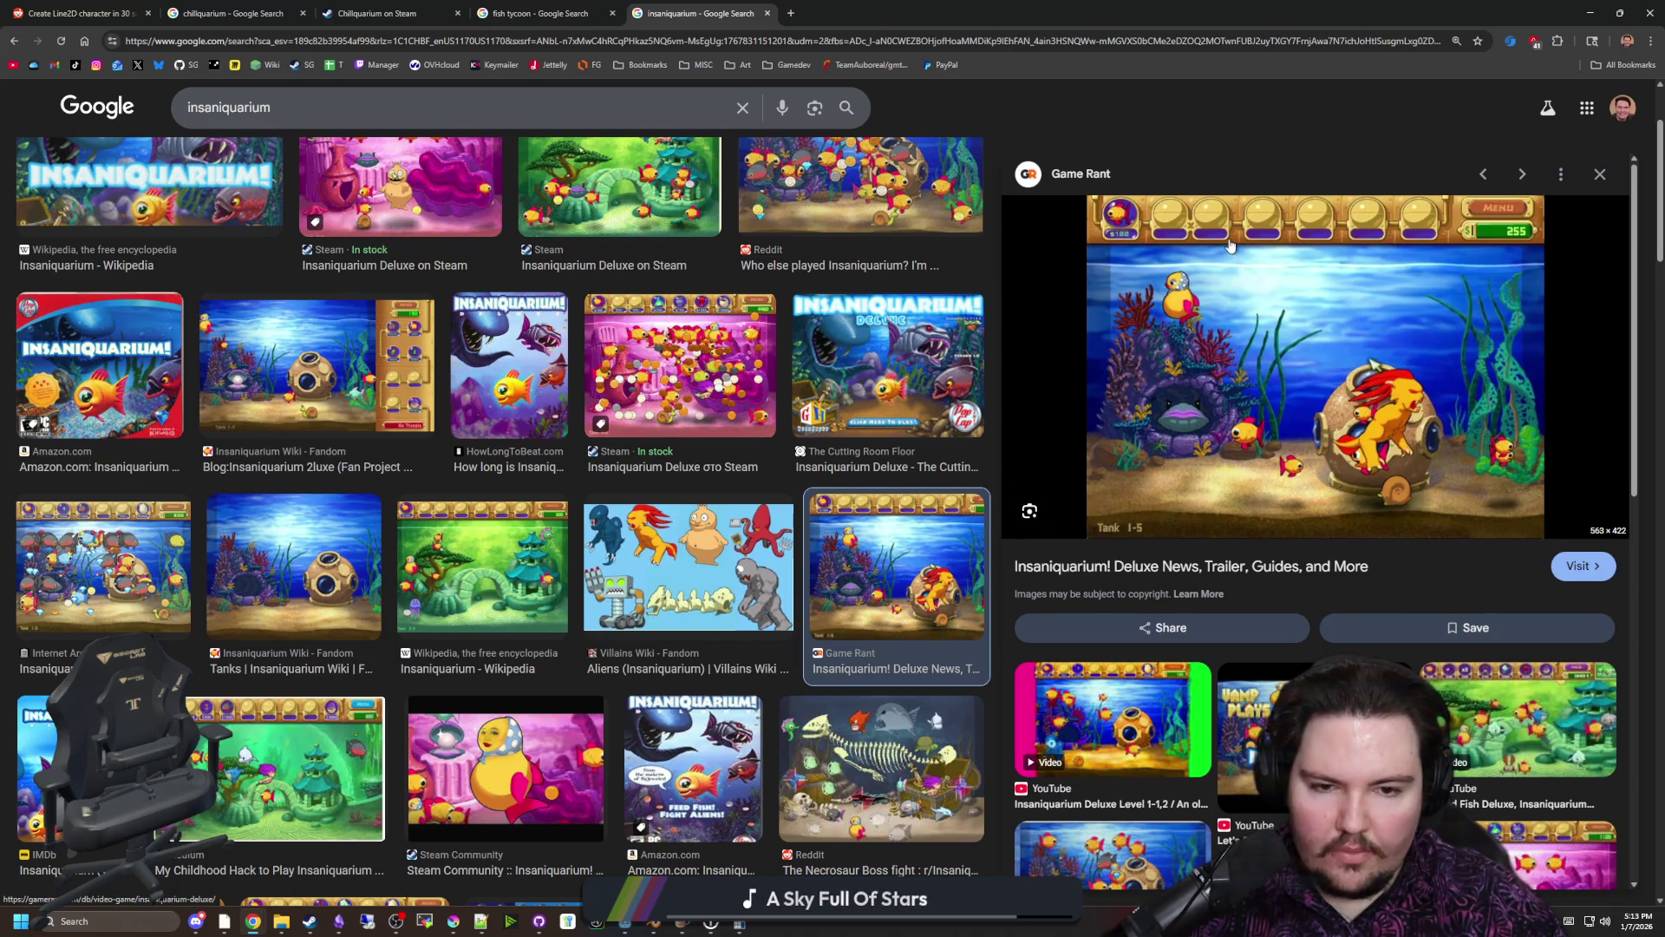
key("alt+Tab")
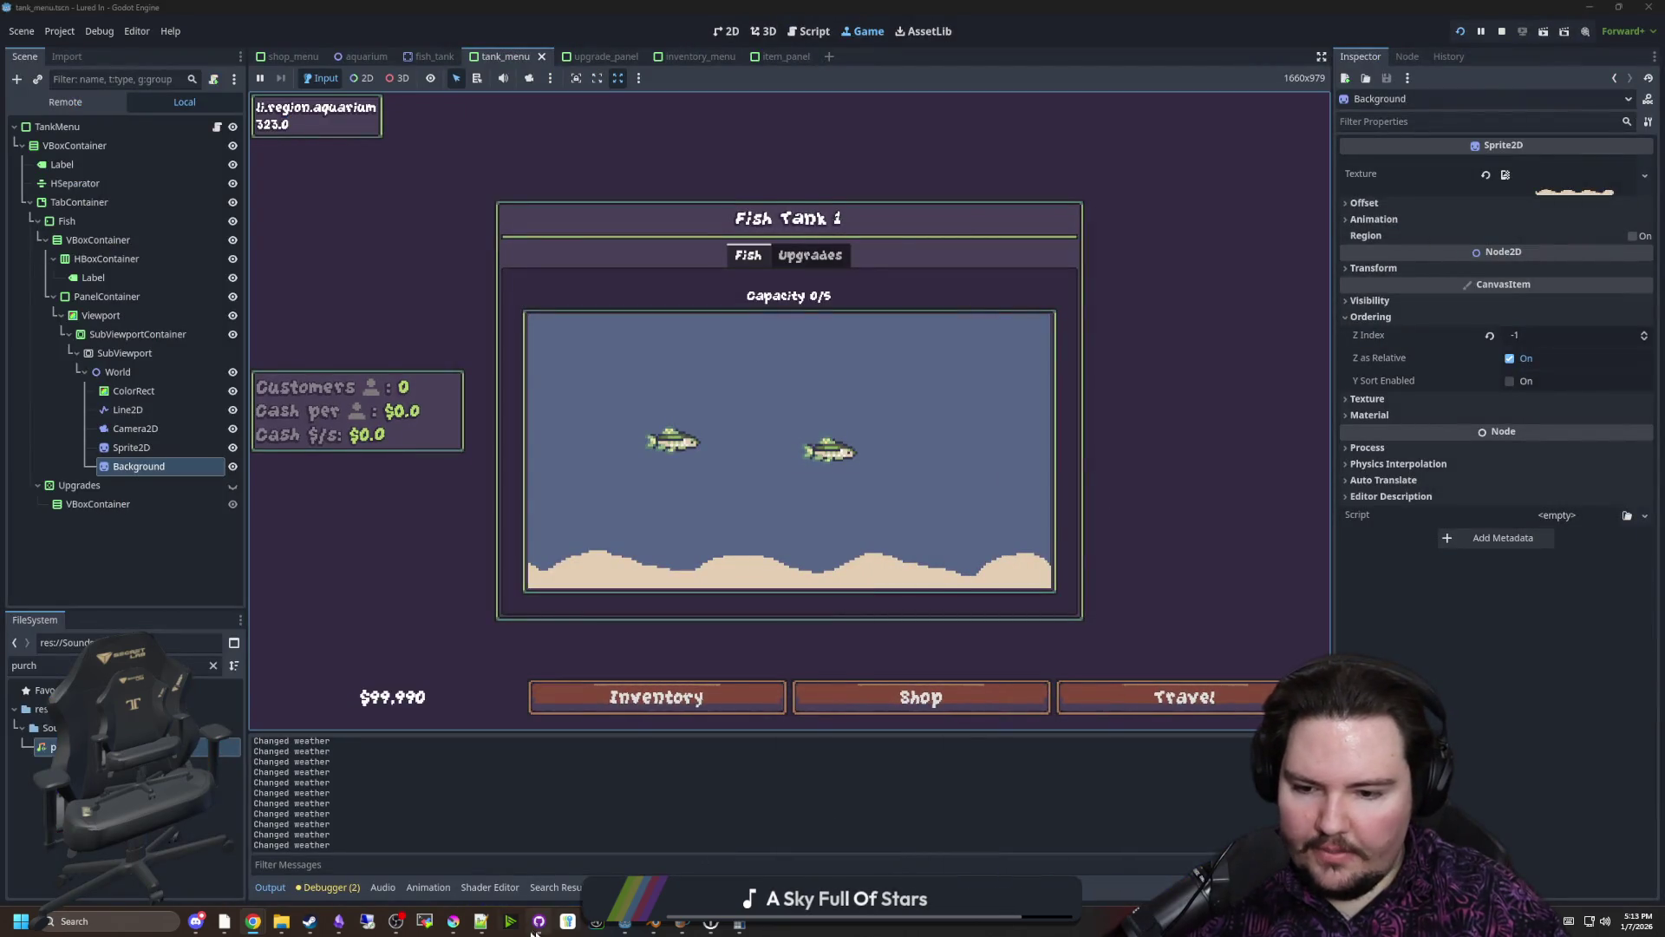
left_click(457, 924)
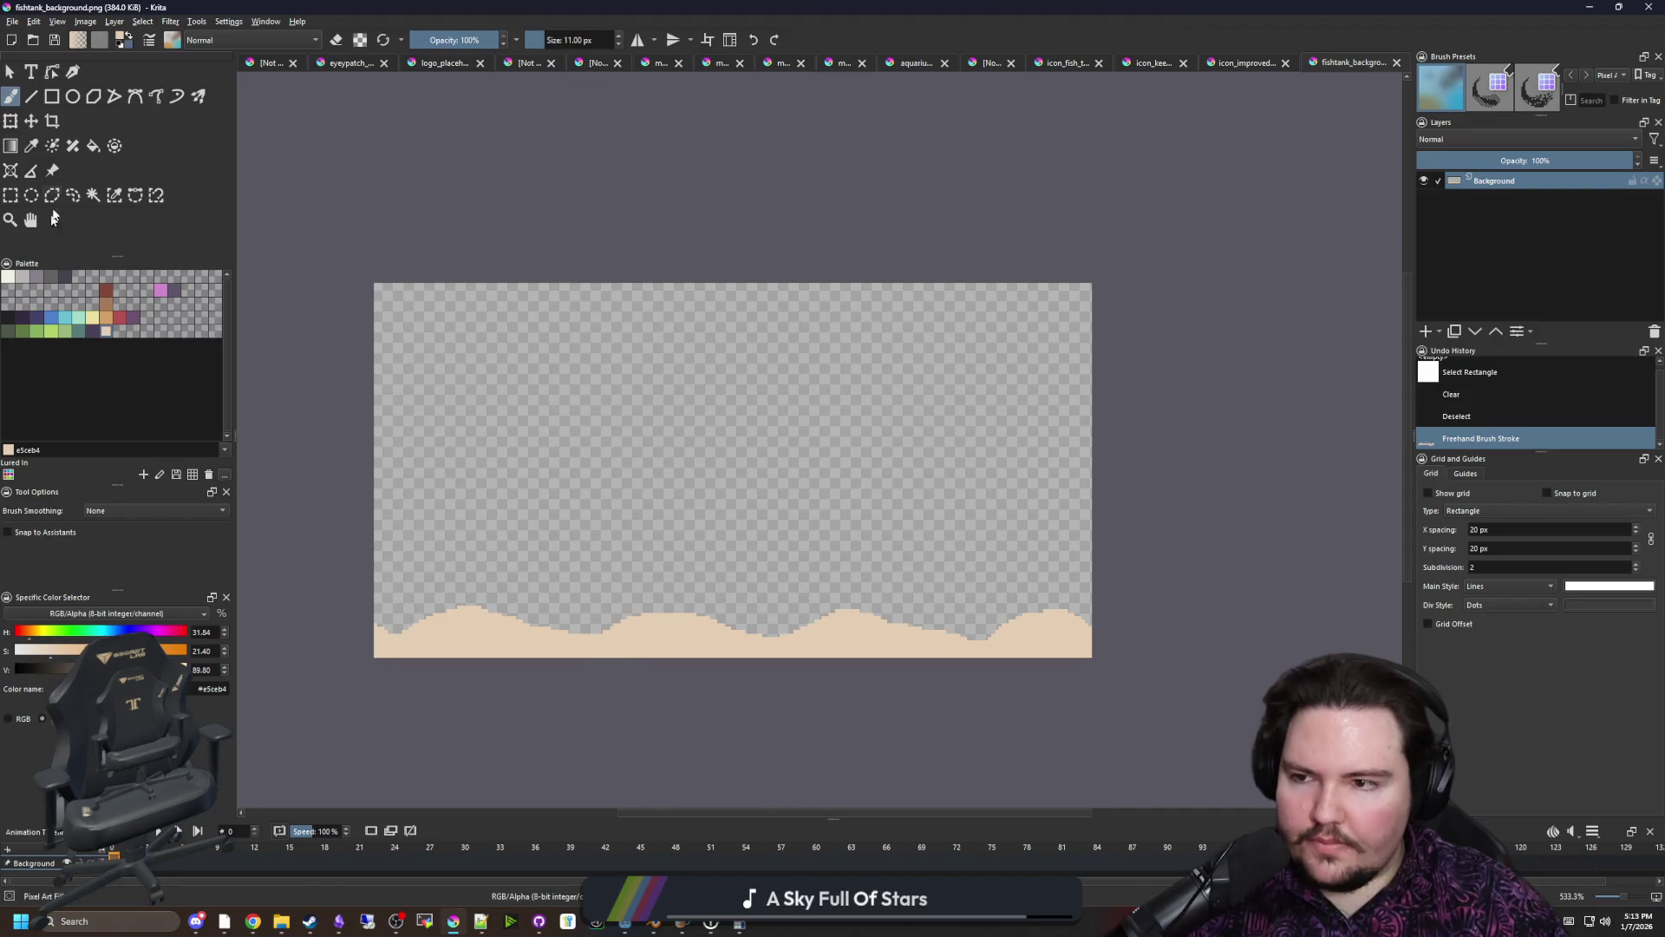
Draw a filled rectangle strip of darker sand d3a068 along the bottom
left_click(52, 96)
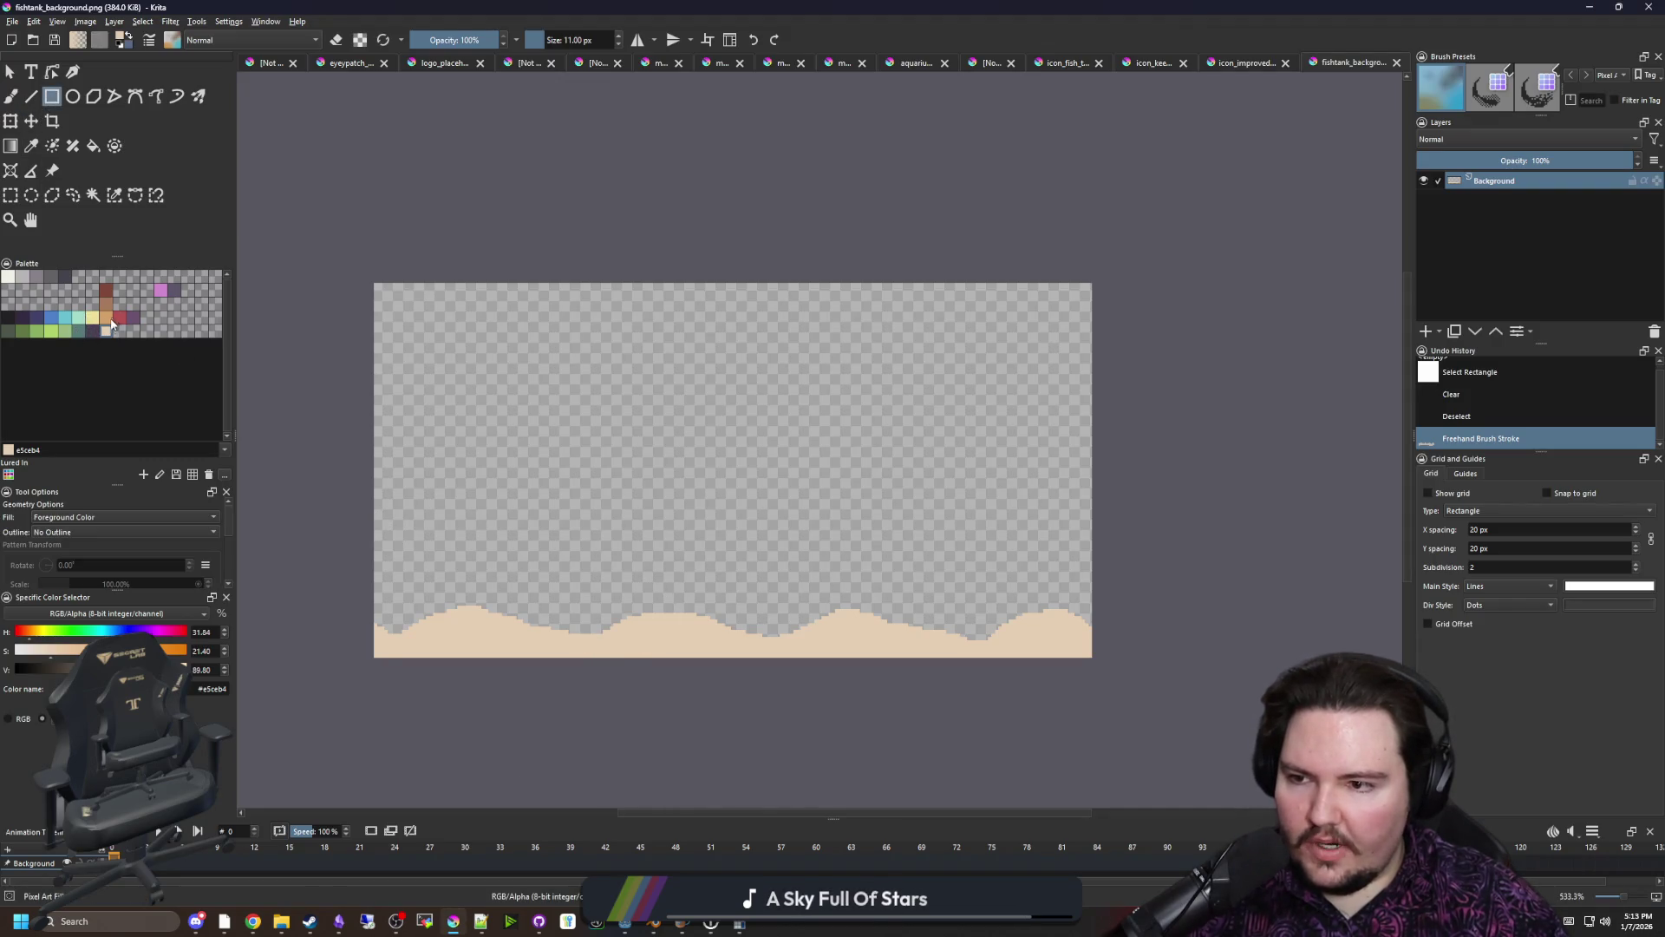
left_click(109, 324)
scroll(555, 650, "up", 1)
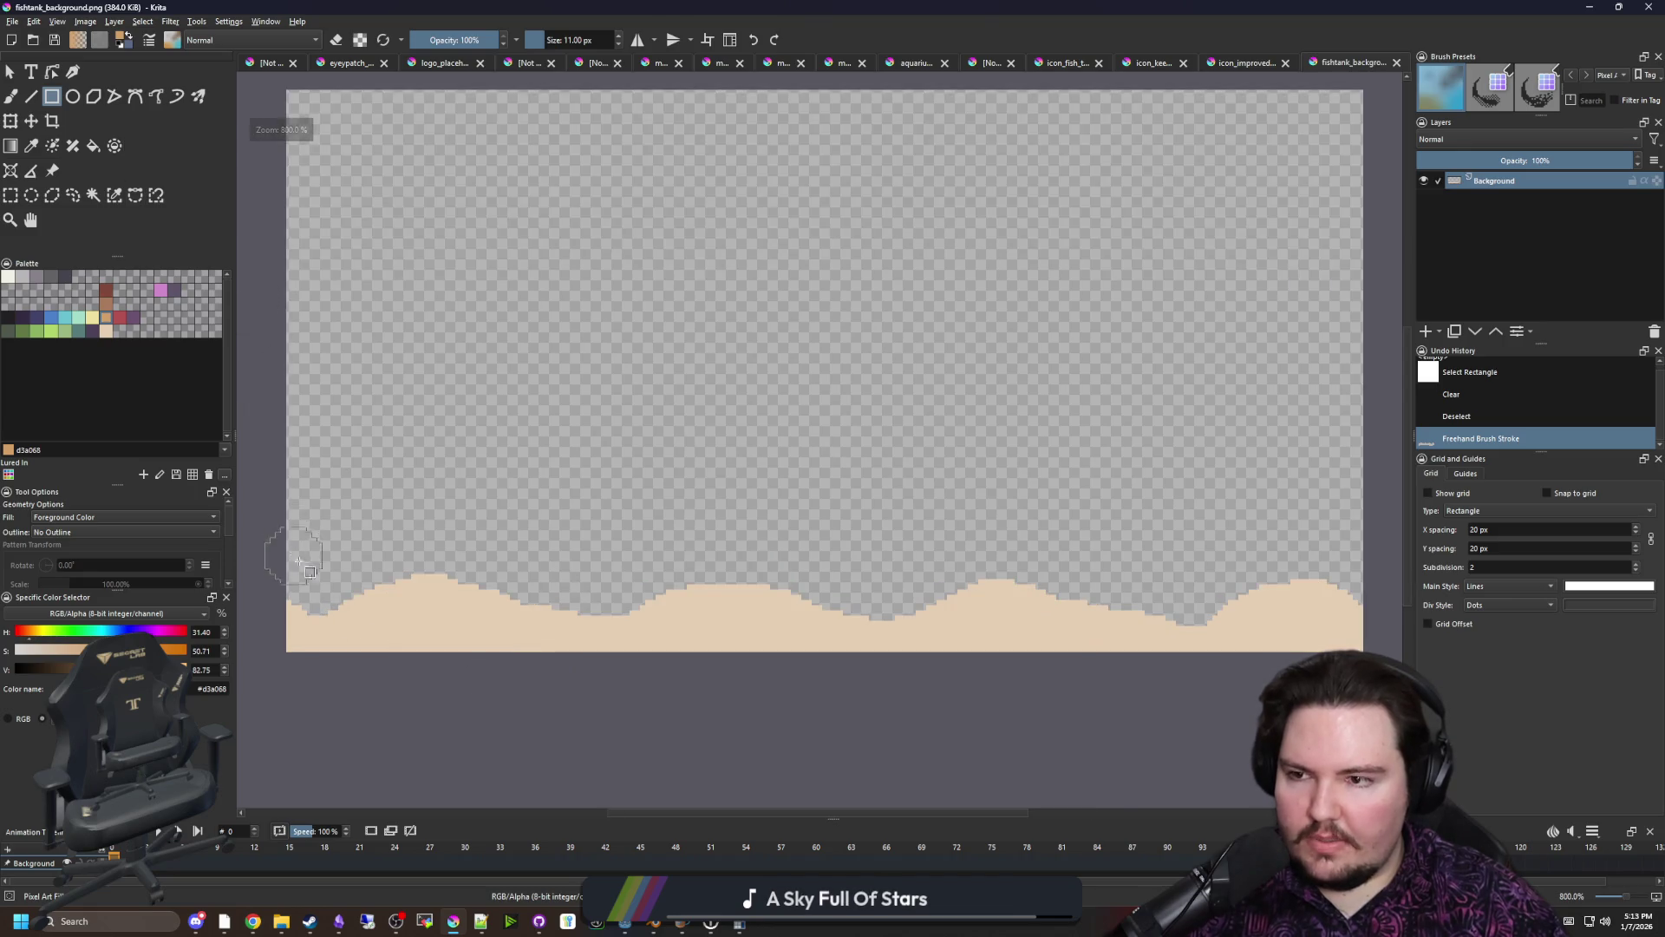
scroll(308, 555, "down", 1)
key("bracketleft")
key("bracketleft")
key("bracketleft")
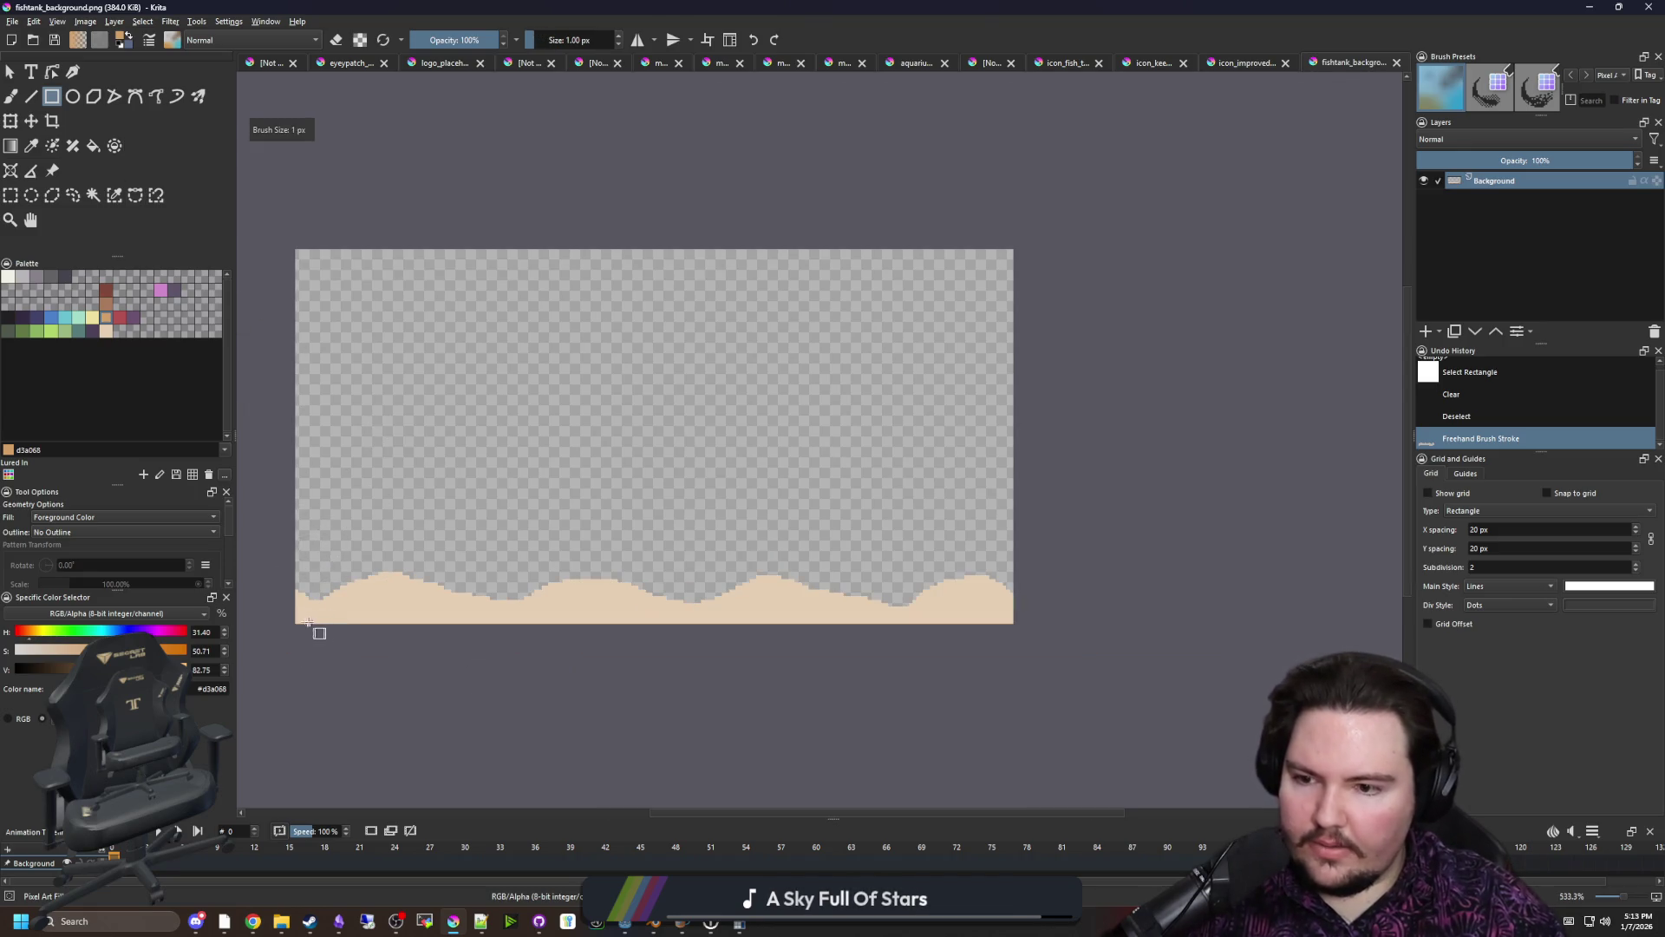
mouse_move(294, 621)
left_mouse_down()
mouse_move(907, 641)
mouse_move(1016, 601)
left_mouse_up()
Brush darker d3a068 sand over the left hills, right-edge beige and small notch
scroll(321, 633, "up", 3)
key("b")
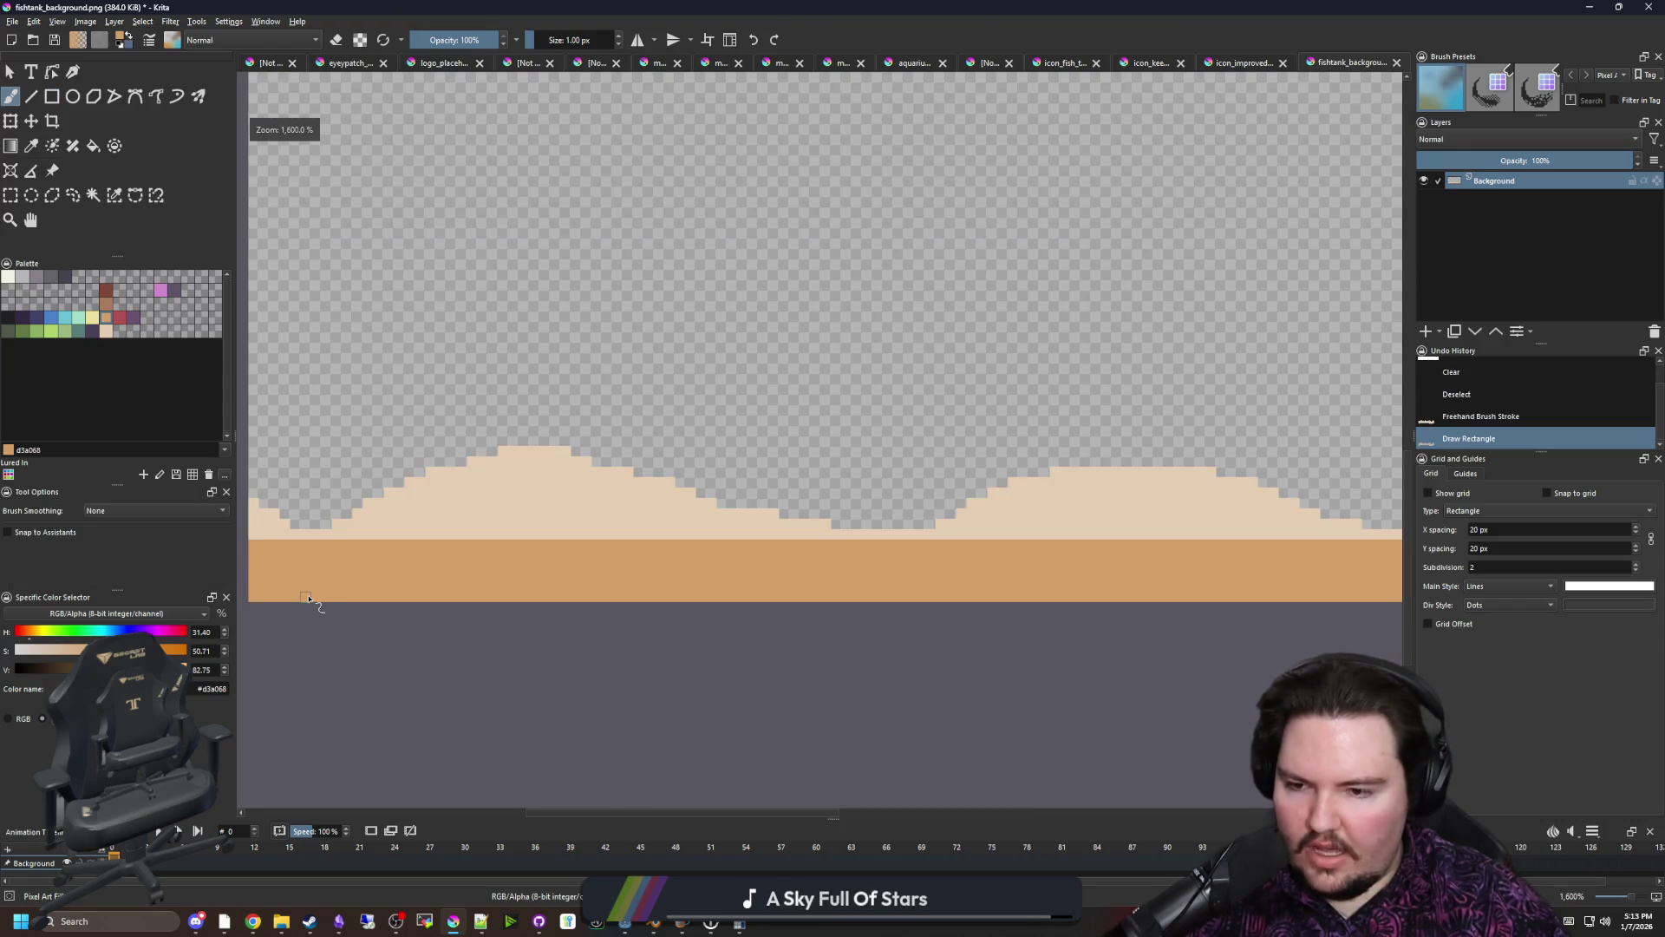
key("bracketright")
key("bracketright")
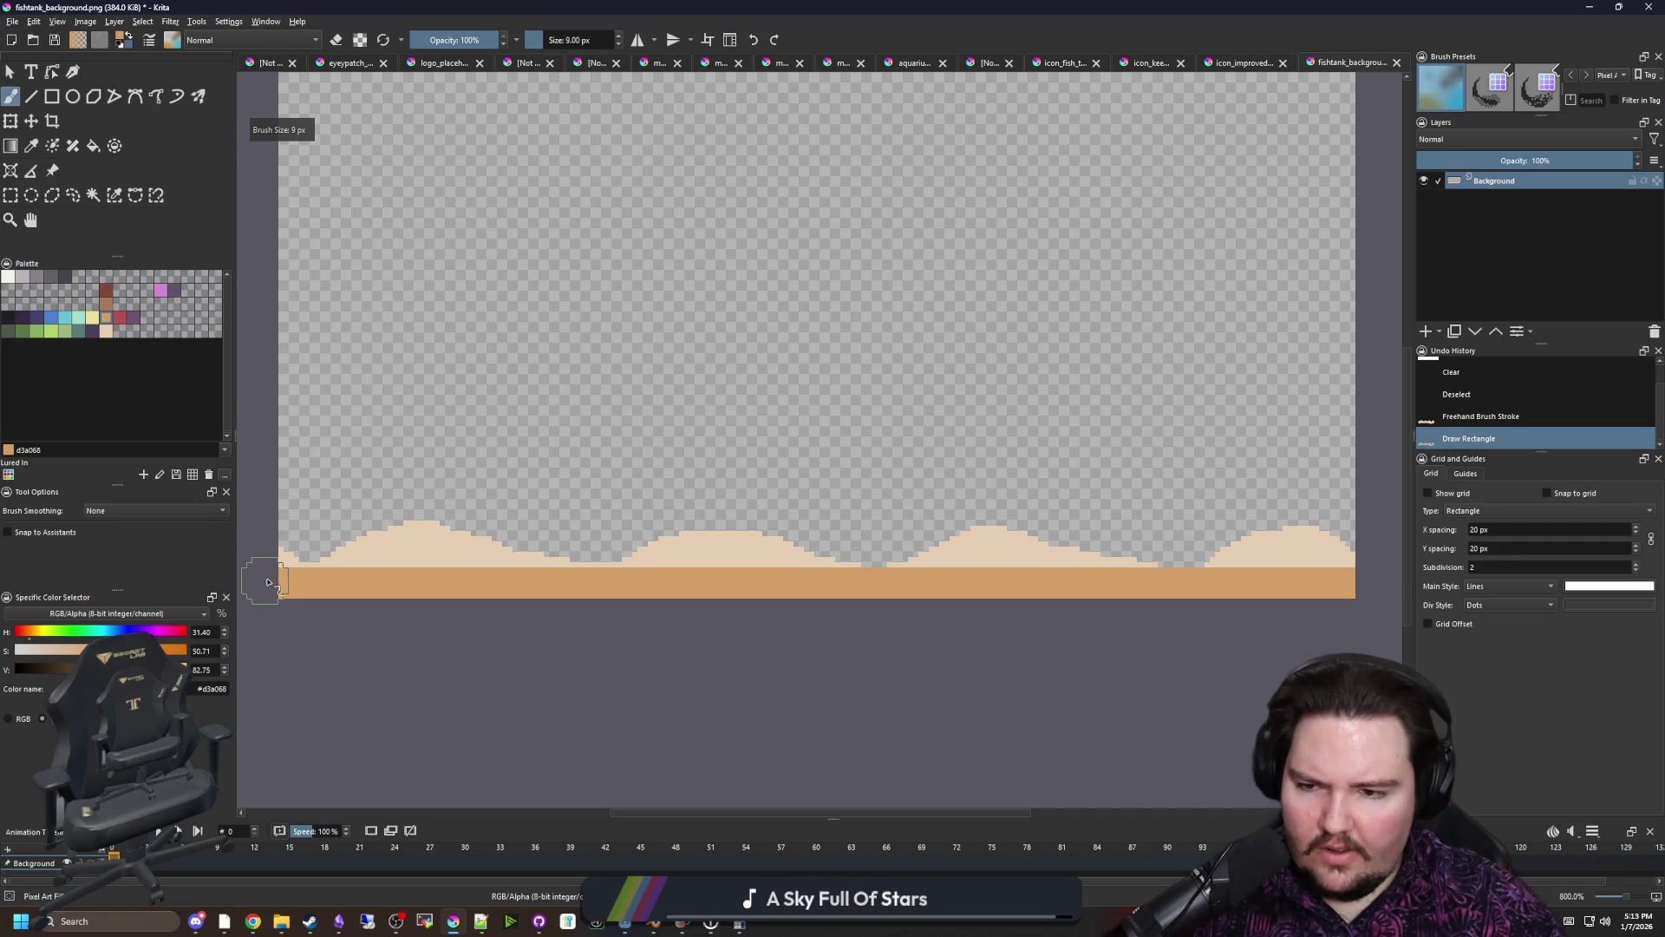
mouse_move(262, 533)
left_mouse_down()
mouse_move(327, 565)
mouse_move(437, 580)
mouse_move(625, 560)
mouse_move(735, 584)
mouse_move(1015, 568)
mouse_move(1156, 590)
mouse_move(1119, 599)
left_mouse_up()
scroll(550, 582, "down", 1)
scroll(862, 583, "up", 1)
left_click_drag(1002, 579, 1106, 576)
scroll(896, 582, "up", 3)
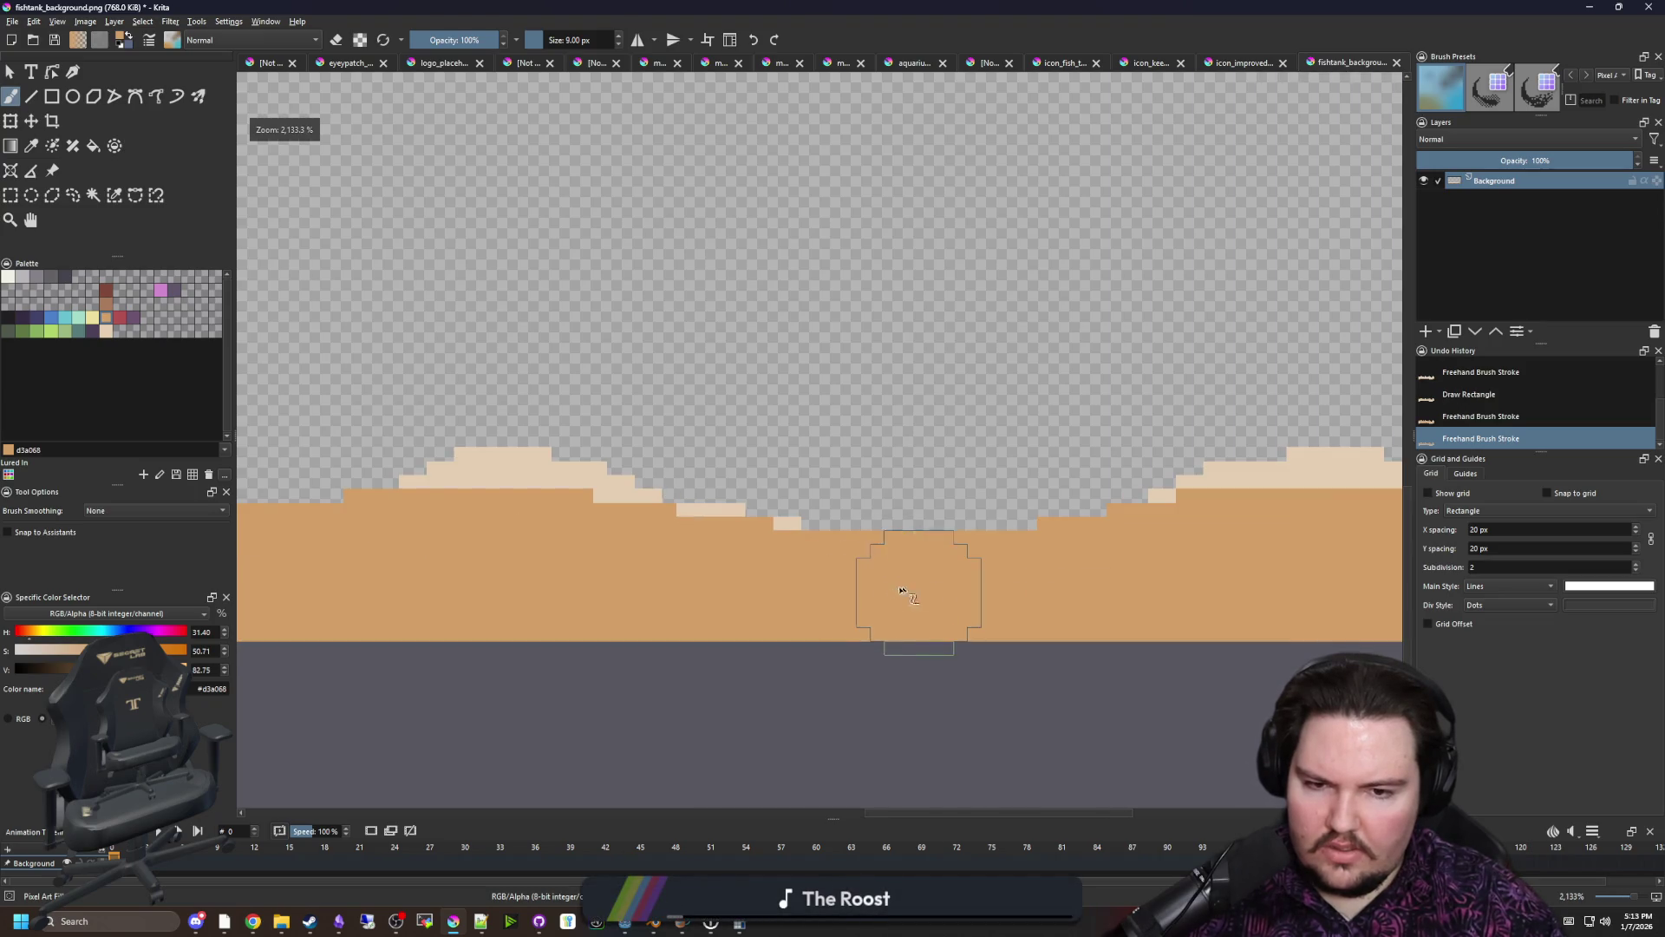
left_click(917, 592)
scroll(917, 592, "down", 2)
Select the remaining beige hill pixels by similar colour, delete them, and deselect
left_click(100, 196)
left_click(113, 195)
left_click(387, 597)
scroll(595, 555, "down", 1)
key("Delete")
key("ctrl+shift+a")
scroll(401, 499, "up", 1)
Select the orange sand by colour and try a green test stroke, then undo it
key("p")
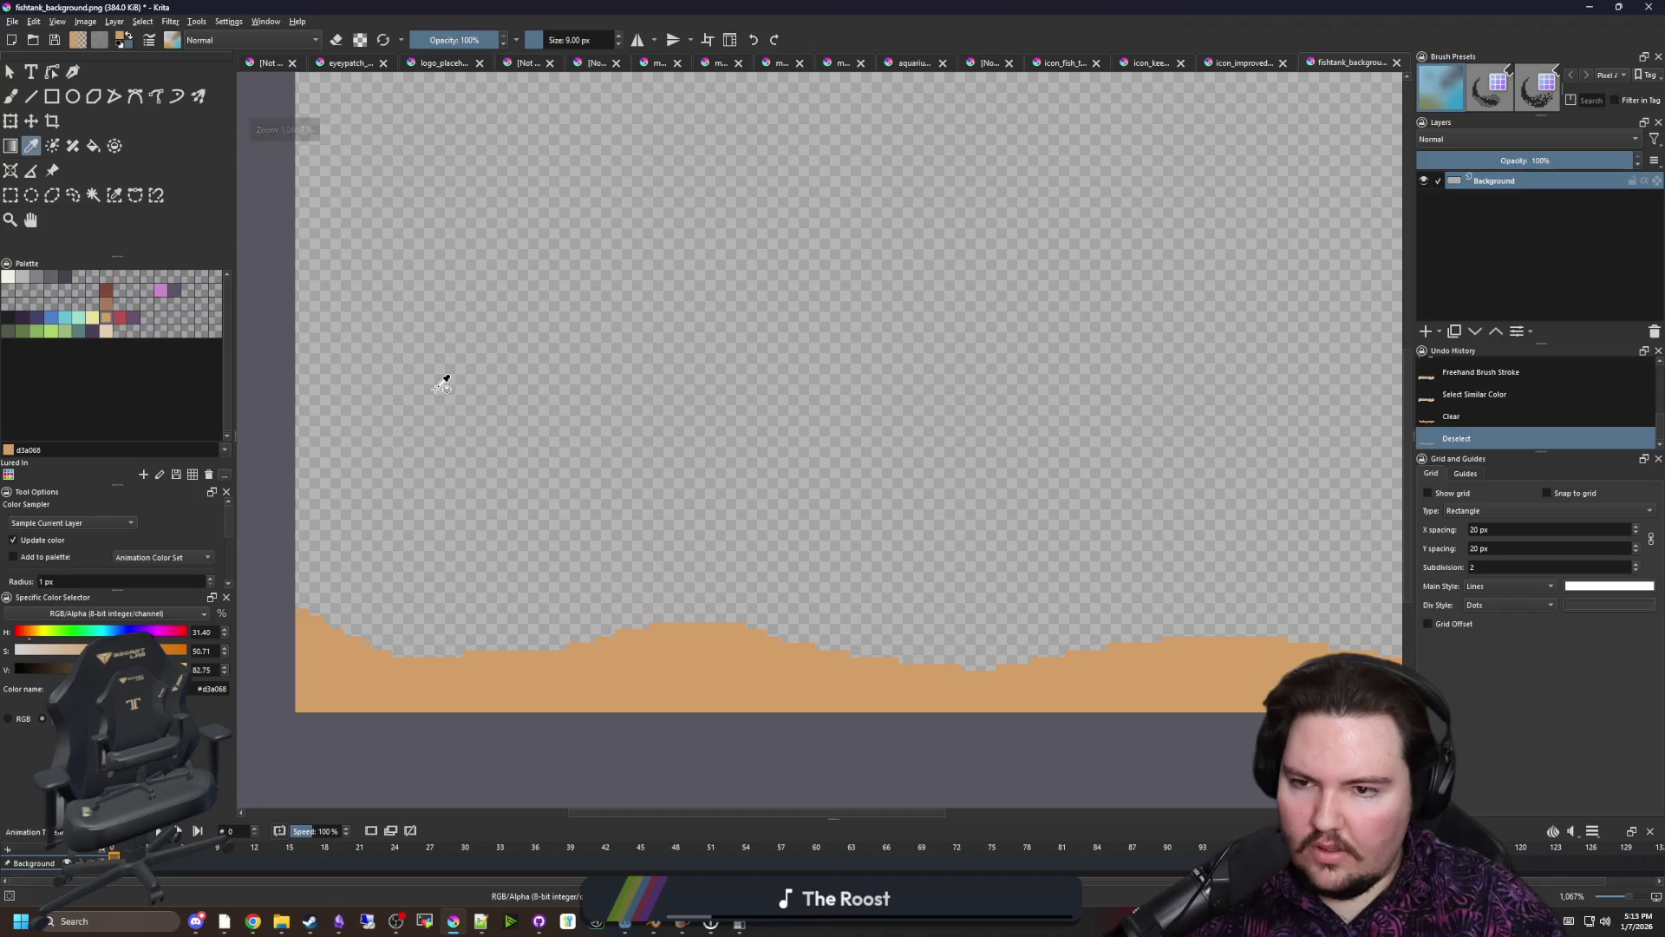
left_click(113, 195)
left_click(450, 398)
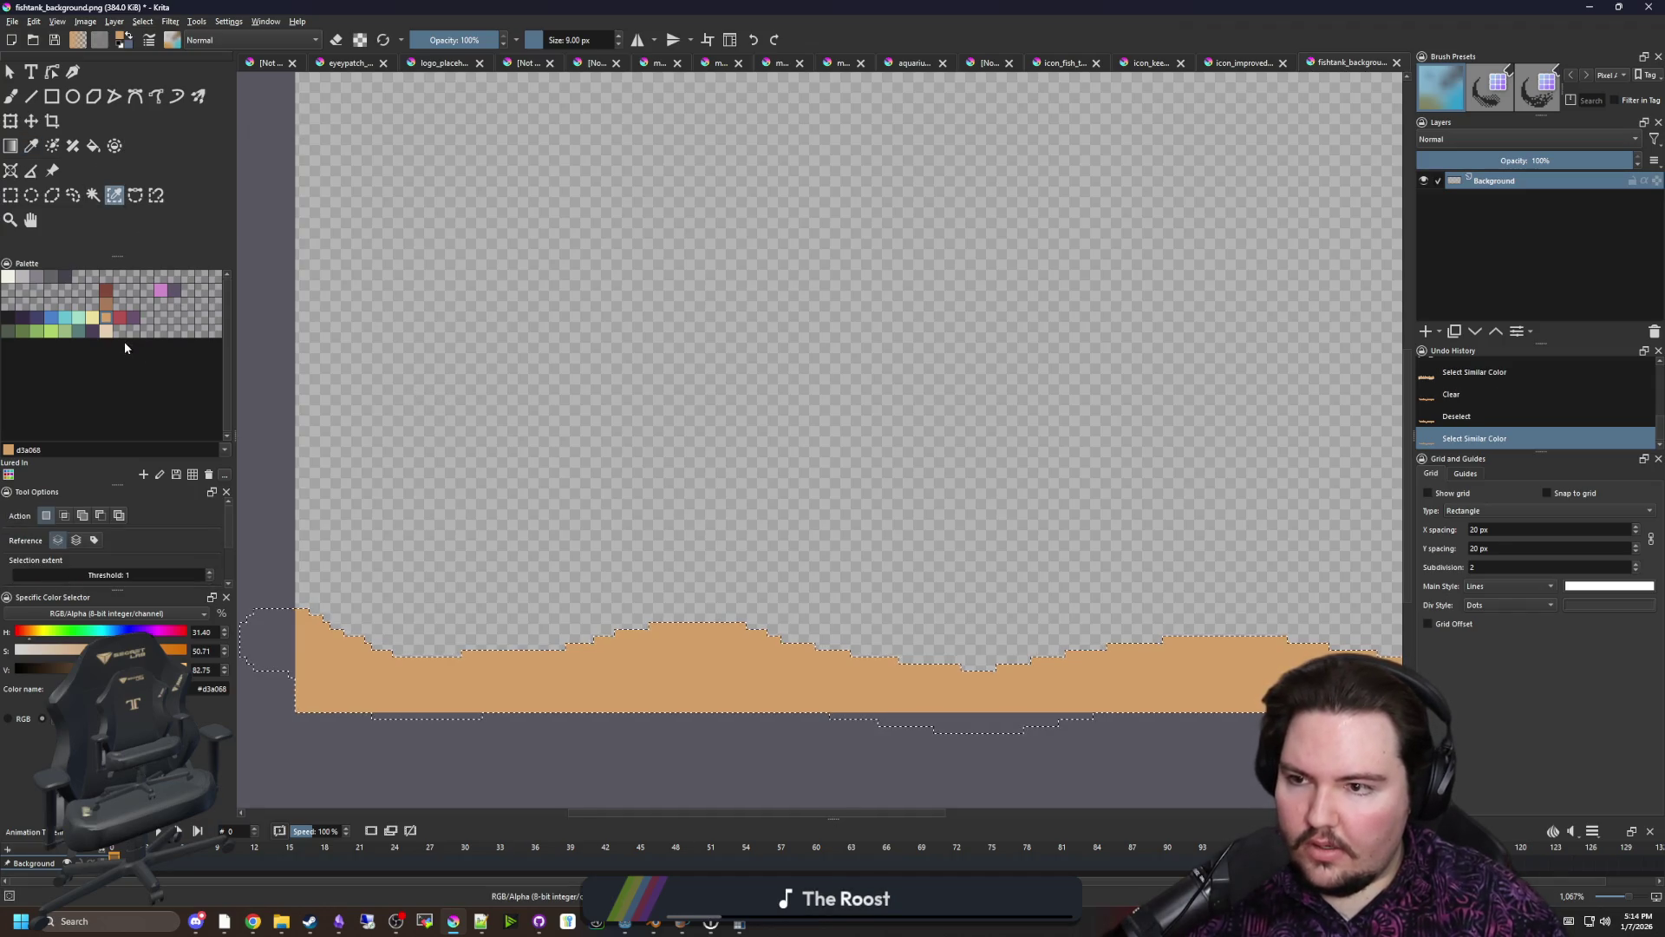
left_click(65, 331)
scroll(408, 590, "down", 1)
key("b")
scroll(388, 605, "down", 1)
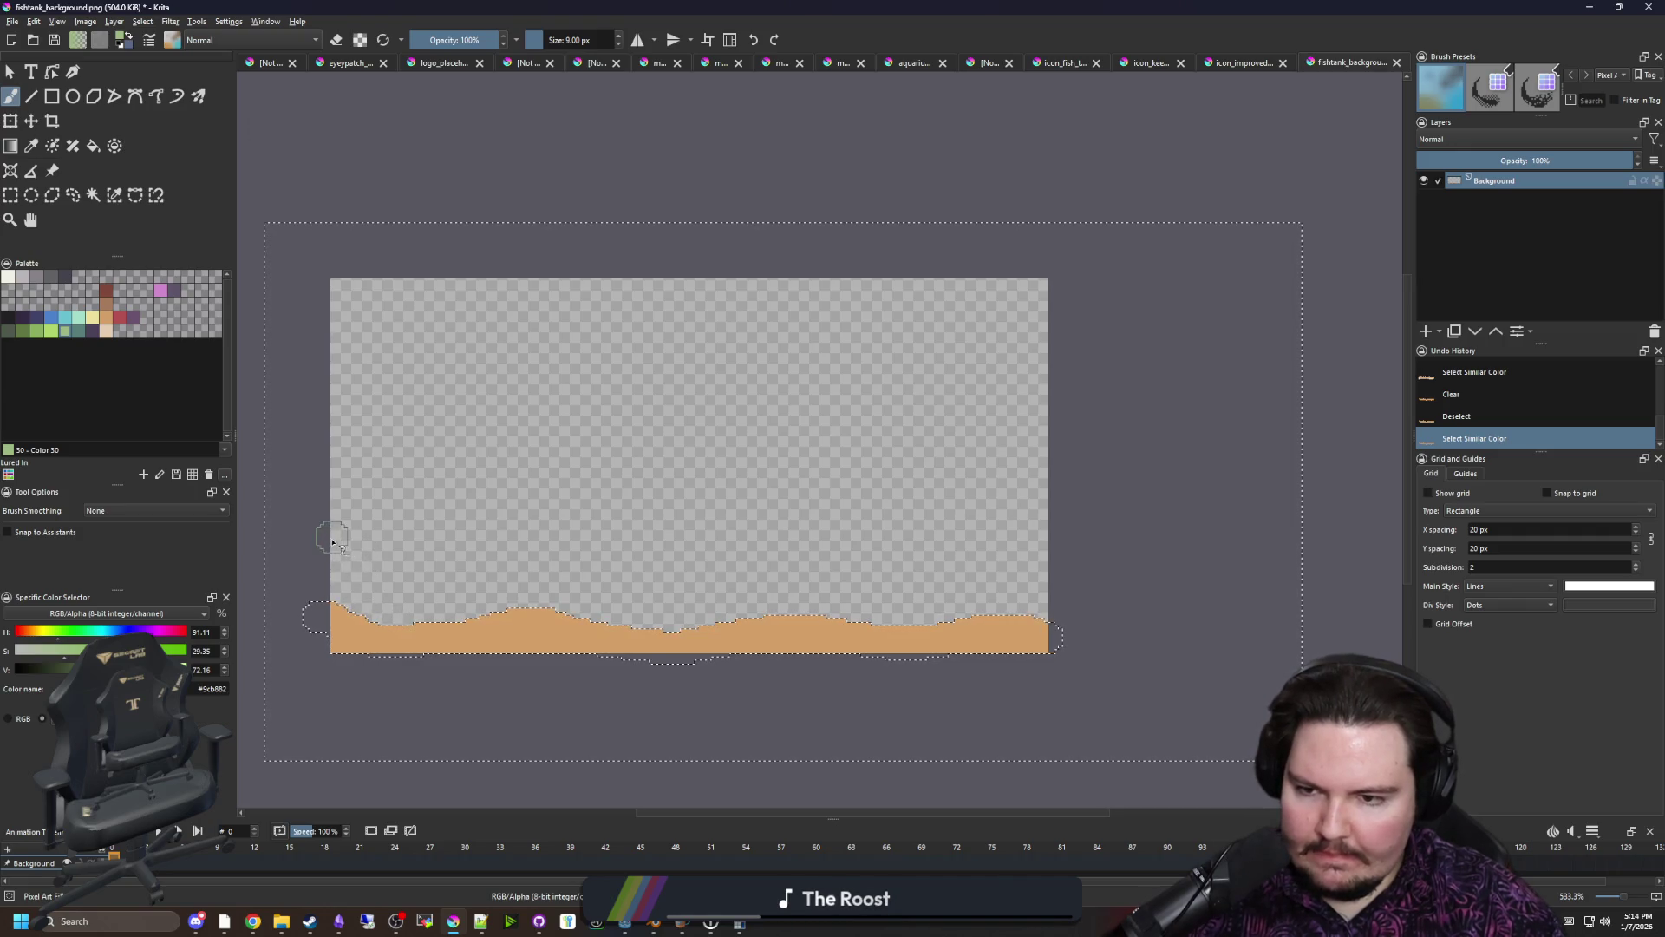
left_click_drag(361, 531, 358, 528)
key("ctrl+z")
Paint a light beige e5ceb4 band across the canvas and flood-fill the gap below it
left_click(106, 331)
left_click_drag(329, 555, 355, 568)
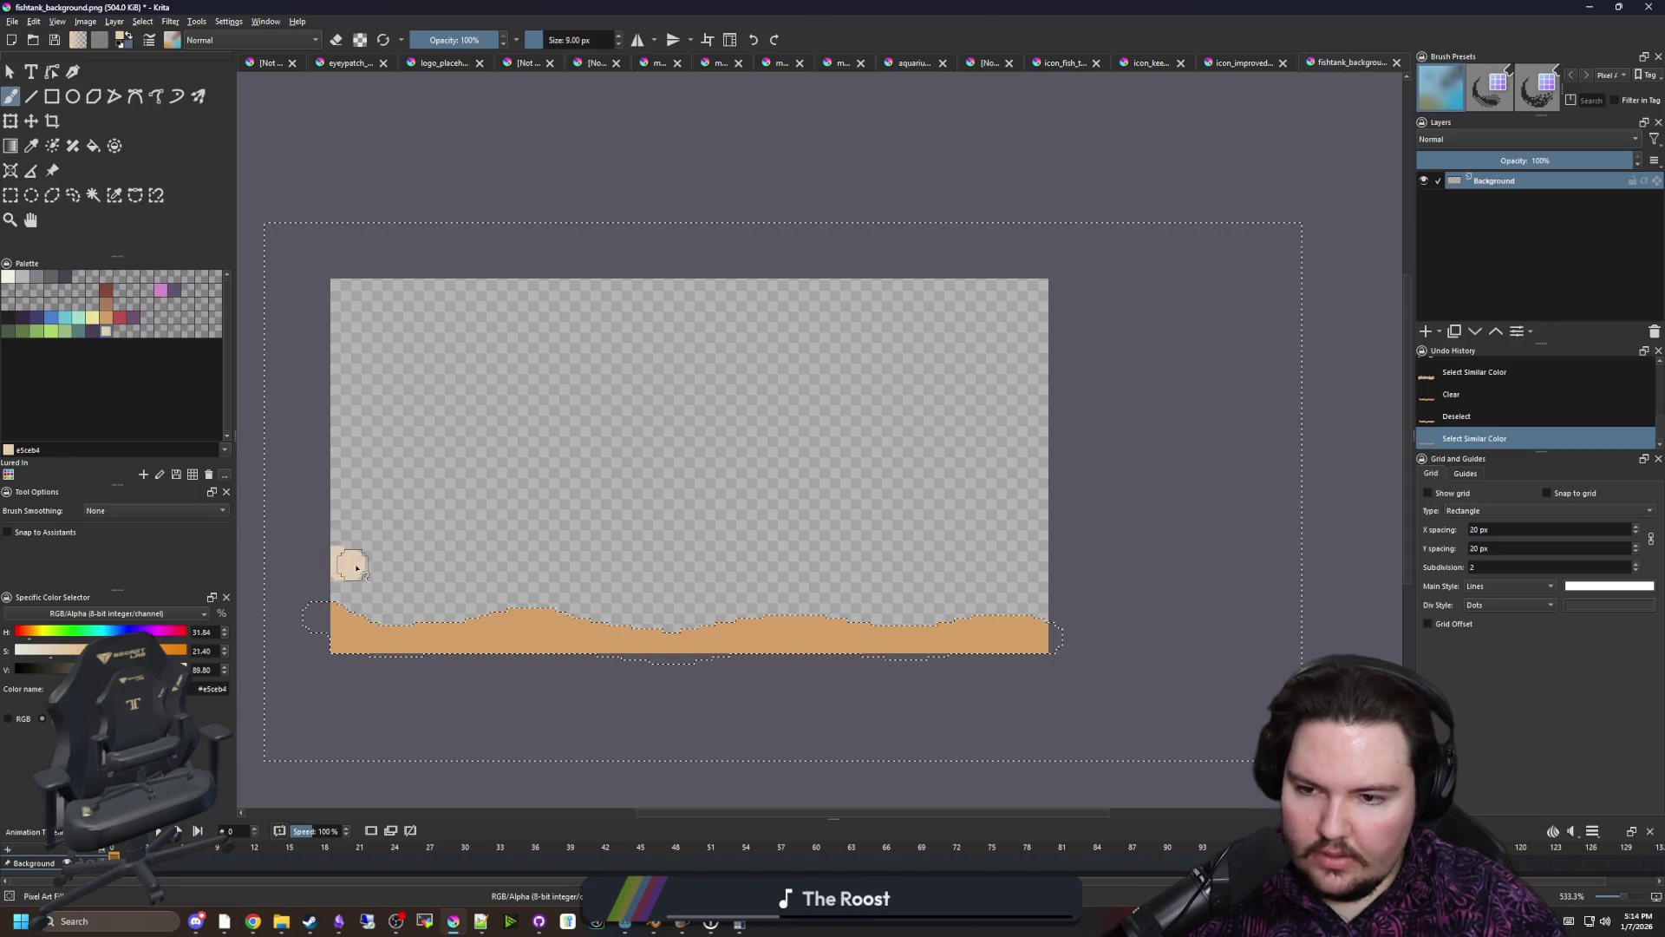
left_click_drag(566, 551, 565, 548)
key("ctrl+z")
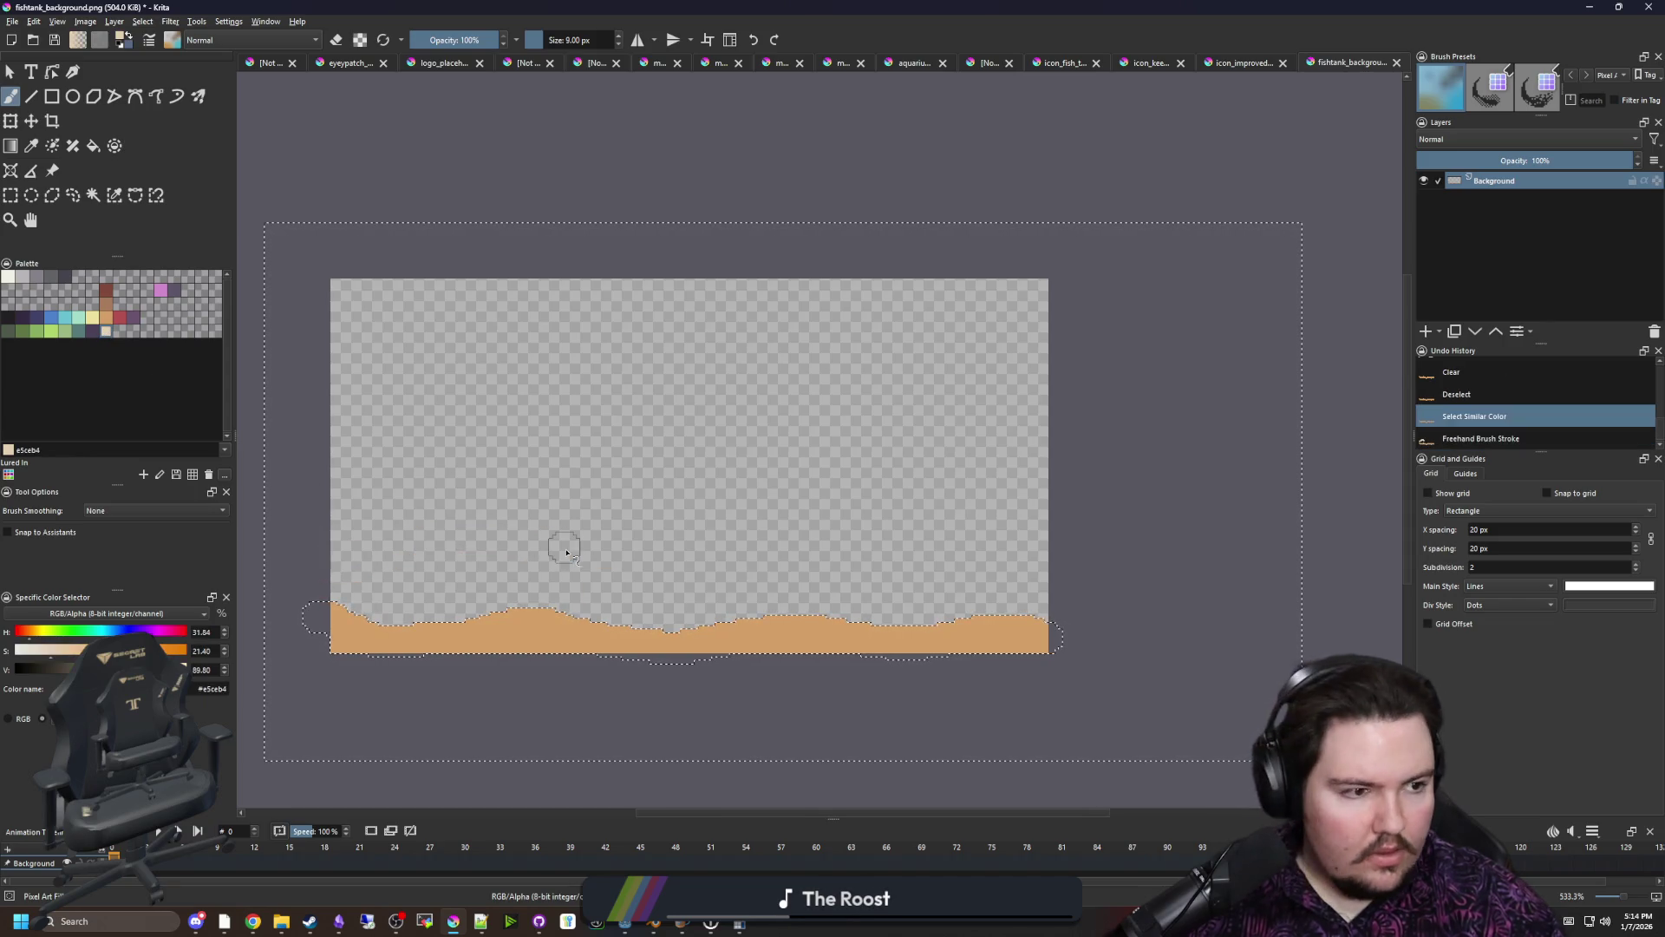
left_click_drag(328, 538, 482, 544)
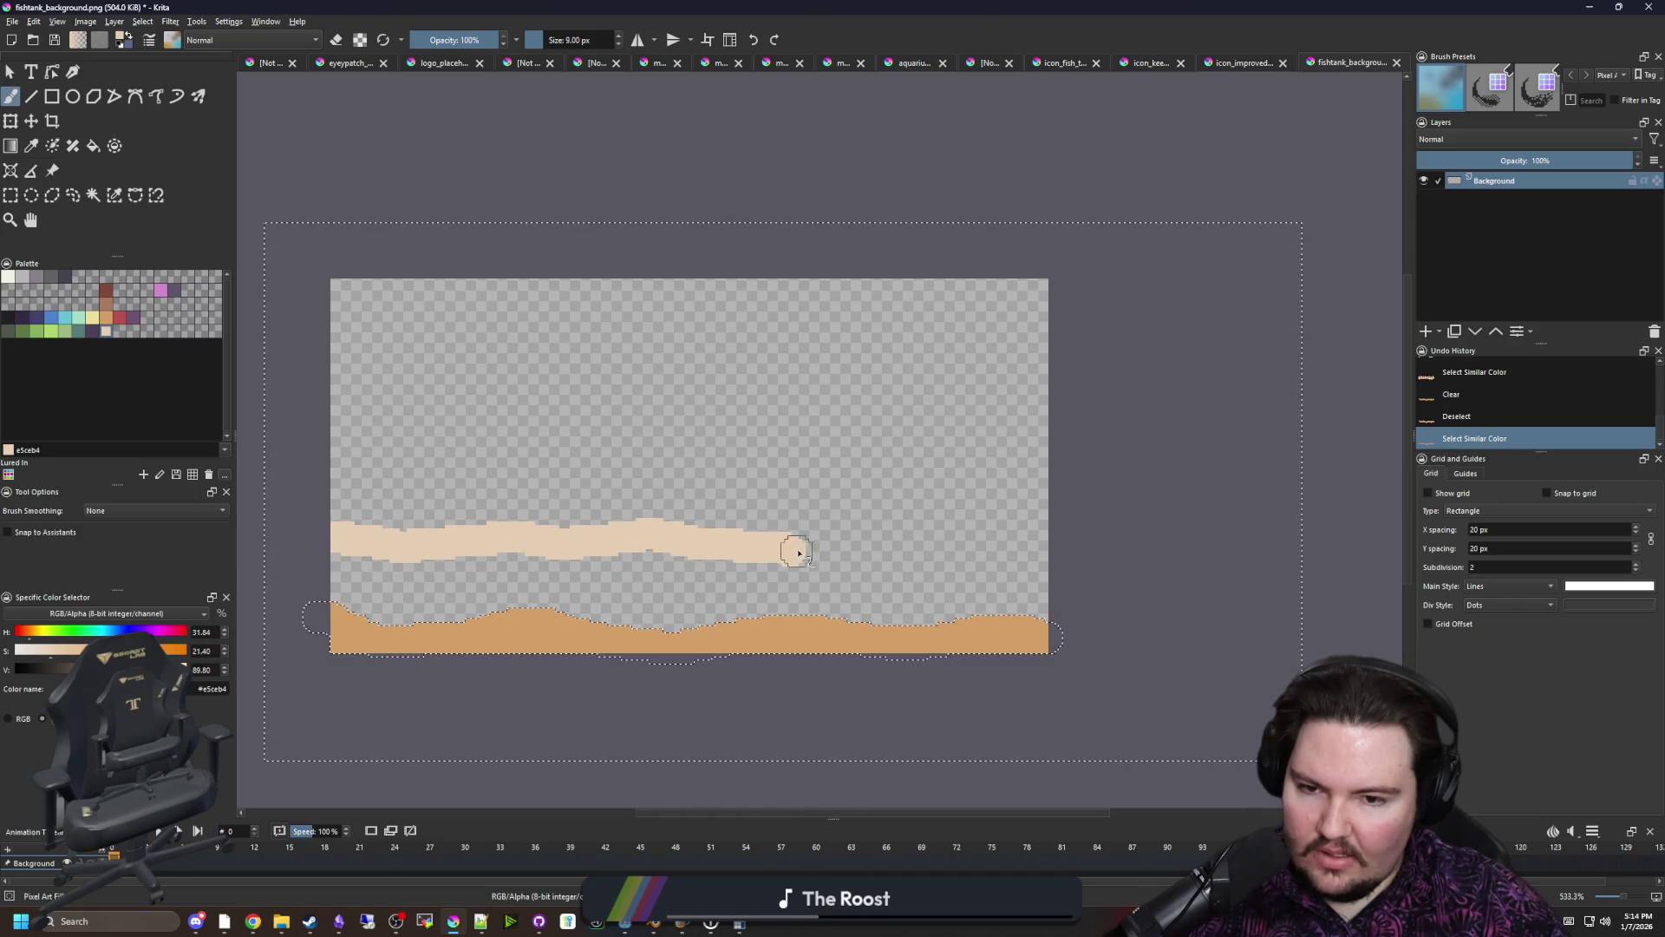
left_click_drag(1026, 548, 1032, 549)
key("f")
left_click(881, 601)
key("ctrl+shift+a")
scroll(475, 554, "up", 1)
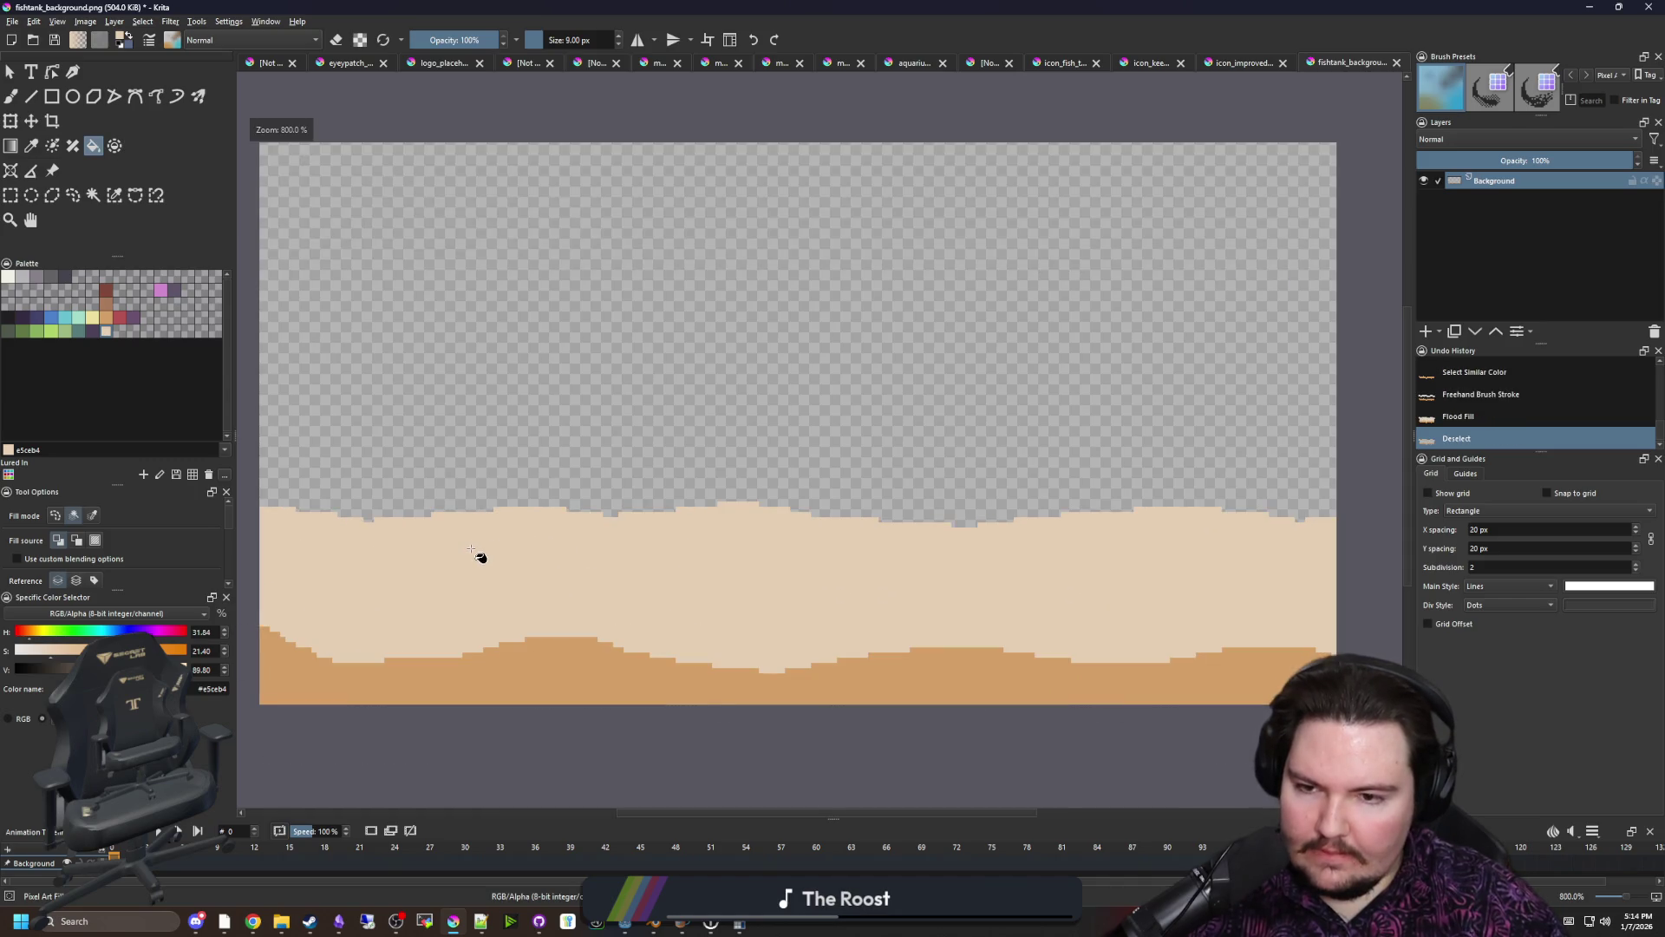
With a 1 px eraser brush, erase stray pixels along the sand's top edge
key("b")
scroll(390, 529, "up", 3)
key("bracketleft")
key("bracketleft")
key("bracketleft")
key("bracketleft")
key("bracketleft")
left_click(412, 529)
scroll(870, 528, "down", 2)
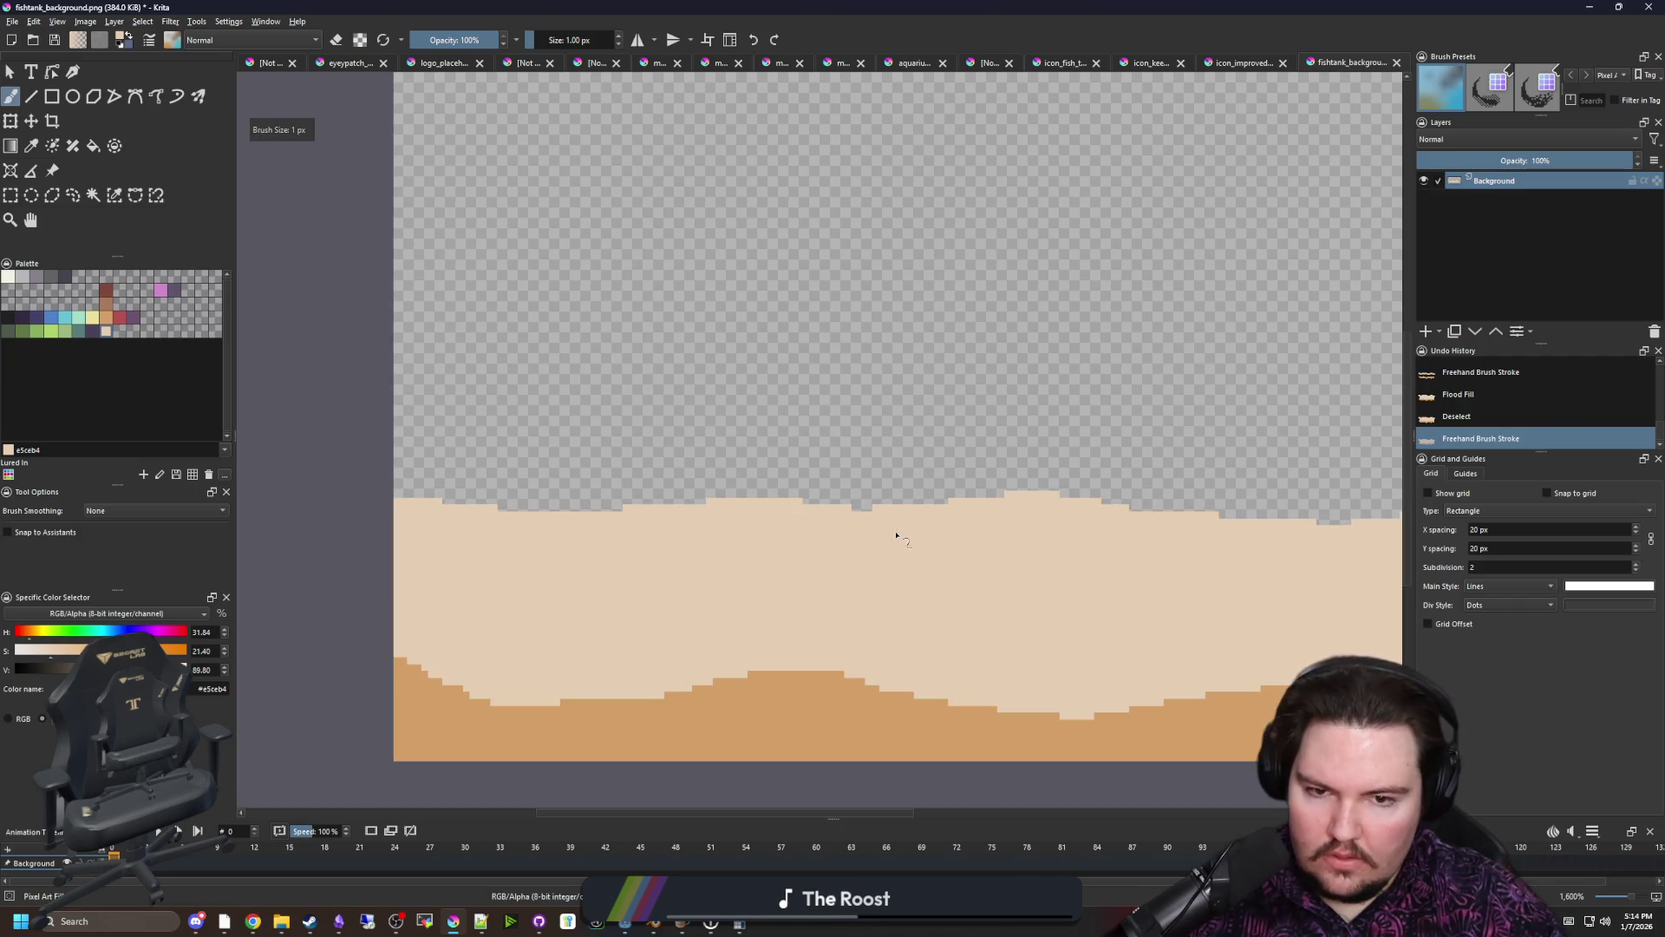
scroll(896, 509, "up", 3)
key("e")
mouse_move(815, 490)
left_mouse_down()
mouse_move(906, 490)
mouse_move(746, 462)
left_mouse_up()
scroll(572, 488, "down", 3)
scroll(1070, 506, "up", 3)
scroll(707, 501, "down", 3)
scroll(706, 500, "down", 3)
scroll(859, 538, "up", 6)
Fill a missing edge pixel, erase a row on the sand top, and pick off-white f2f0e5
key("e")
left_click(798, 503)
key("e")
left_click_drag(963, 503, 724, 503)
scroll(1024, 525, "down", 5)
scroll(1023, 525, "down", 4)
scroll(882, 543, "up", 4)
scroll(554, 569, "down", 2)
scroll(550, 613, "up", 2)
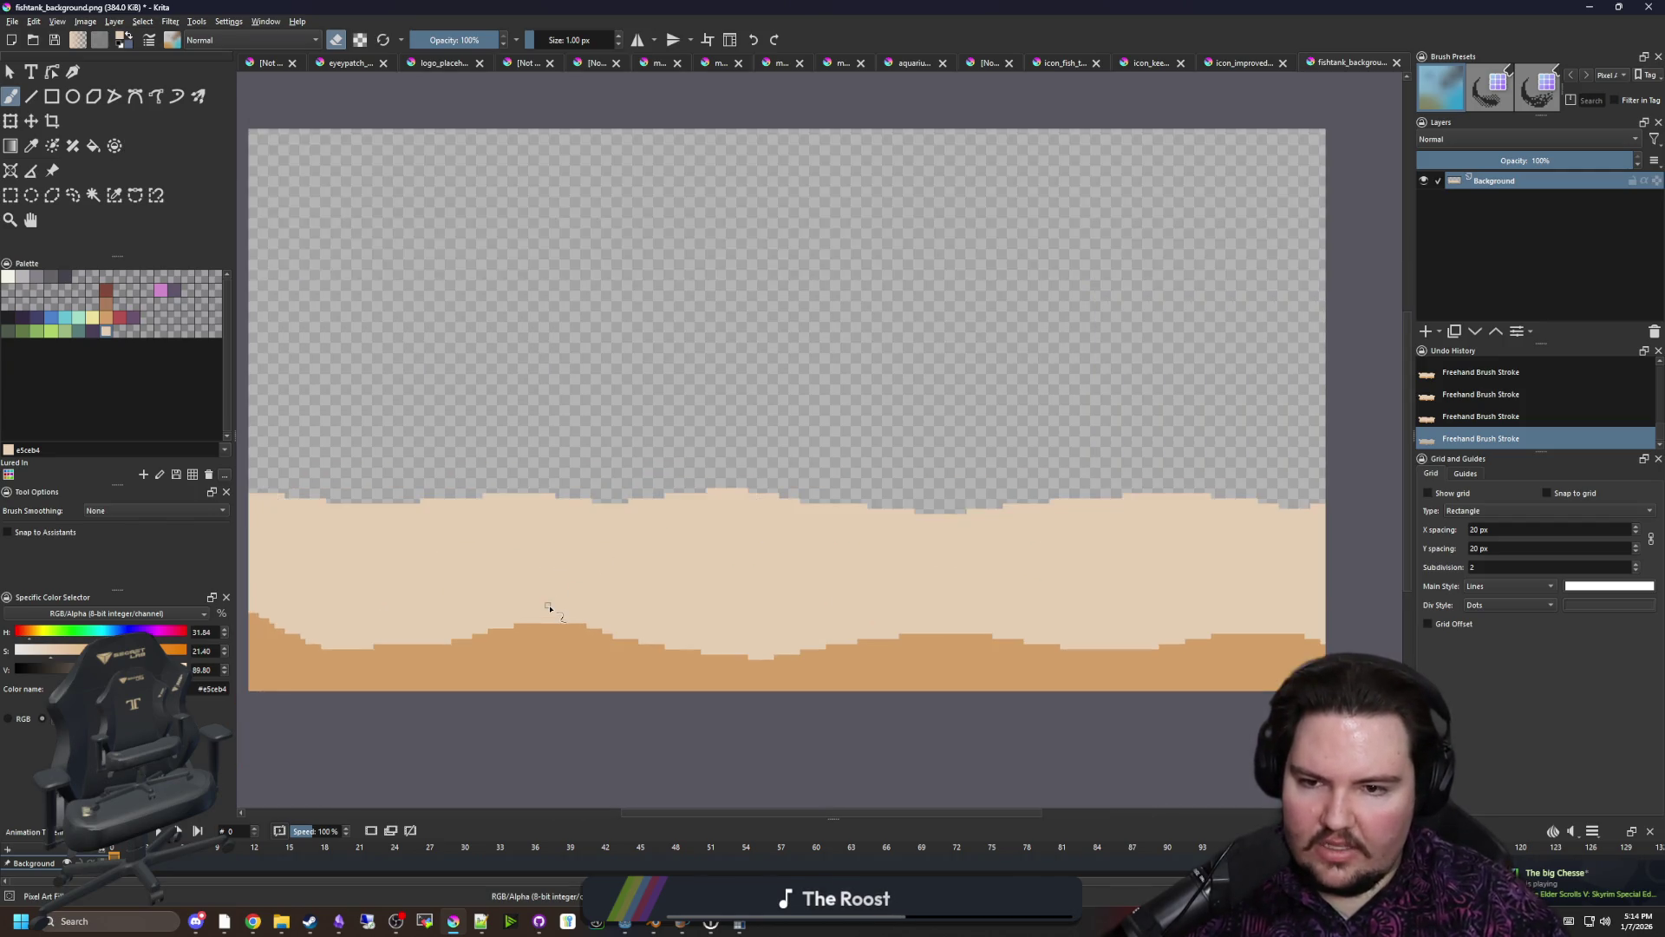
scroll(535, 584, "down", 2)
left_click(9, 276)
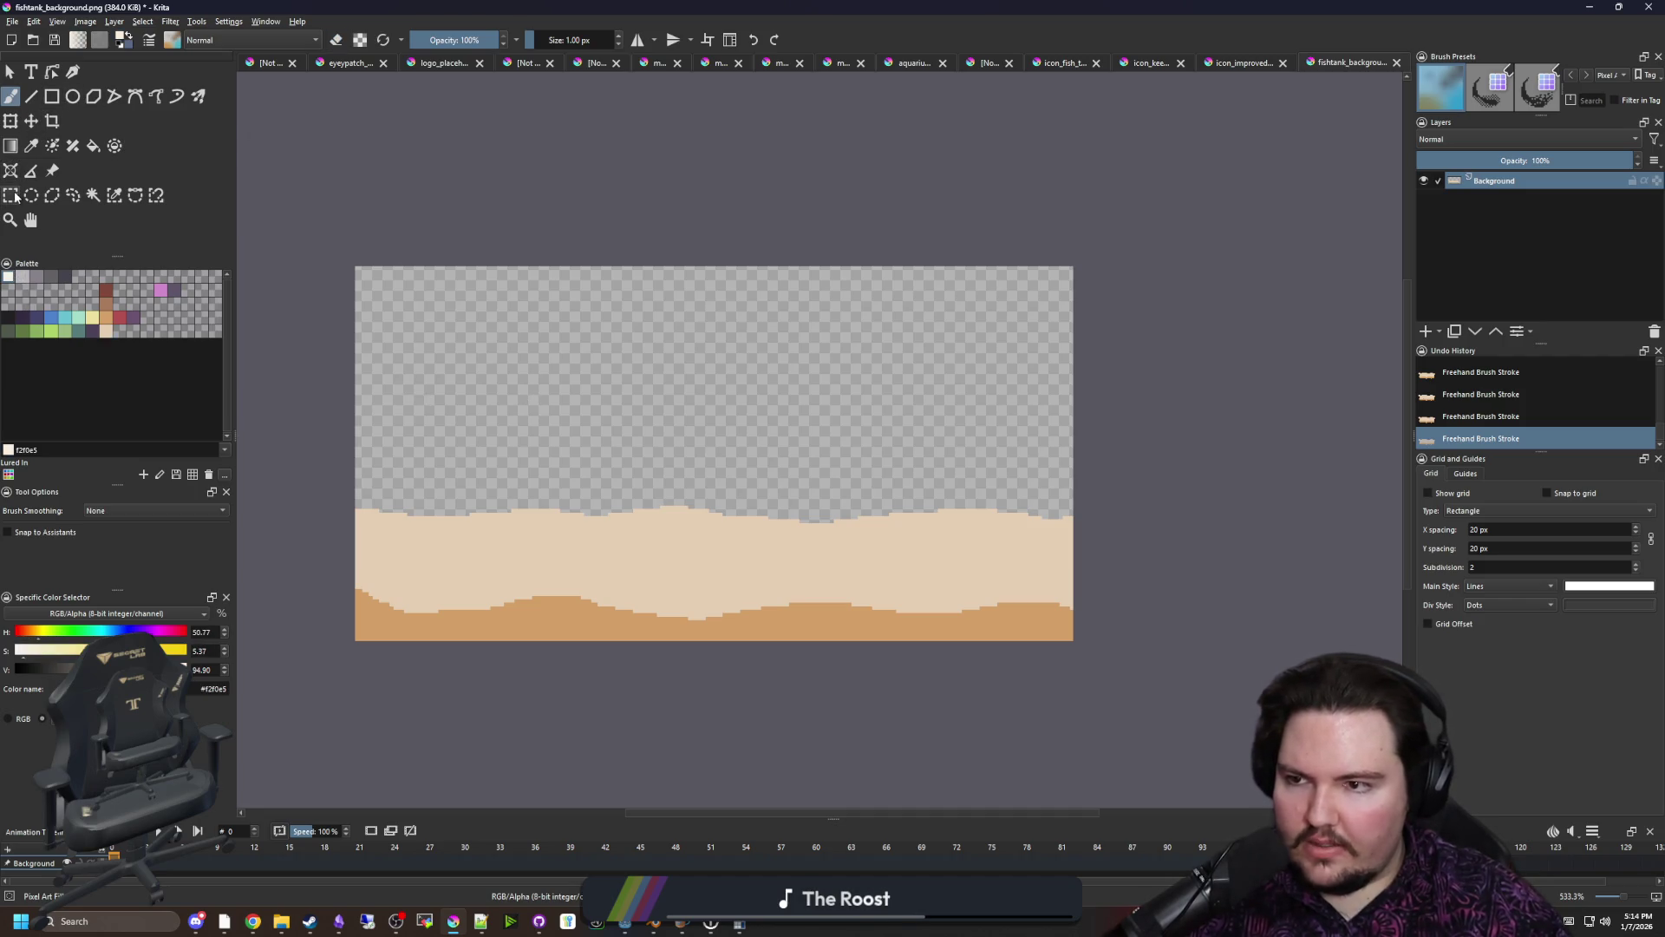
left_click(12, 196)
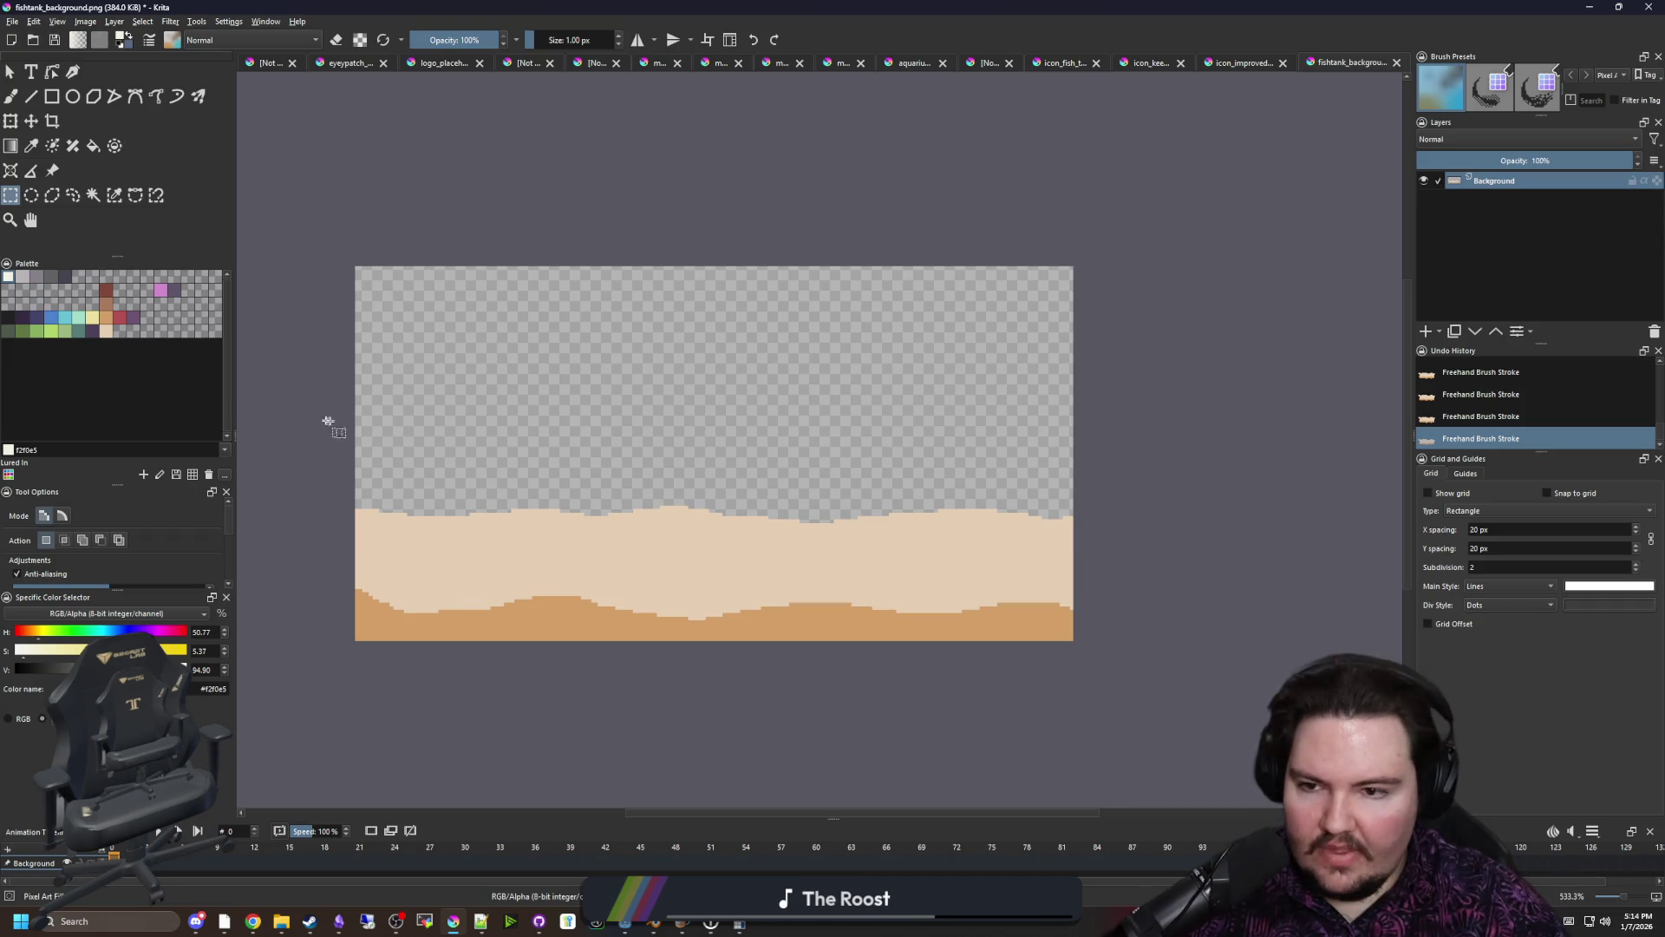
Draw a slanted off-white line up from the bottom-left corner through the sand
scroll(370, 425, "up", 3)
scroll(343, 411, "down", 5)
scroll(382, 422, "up", 4)
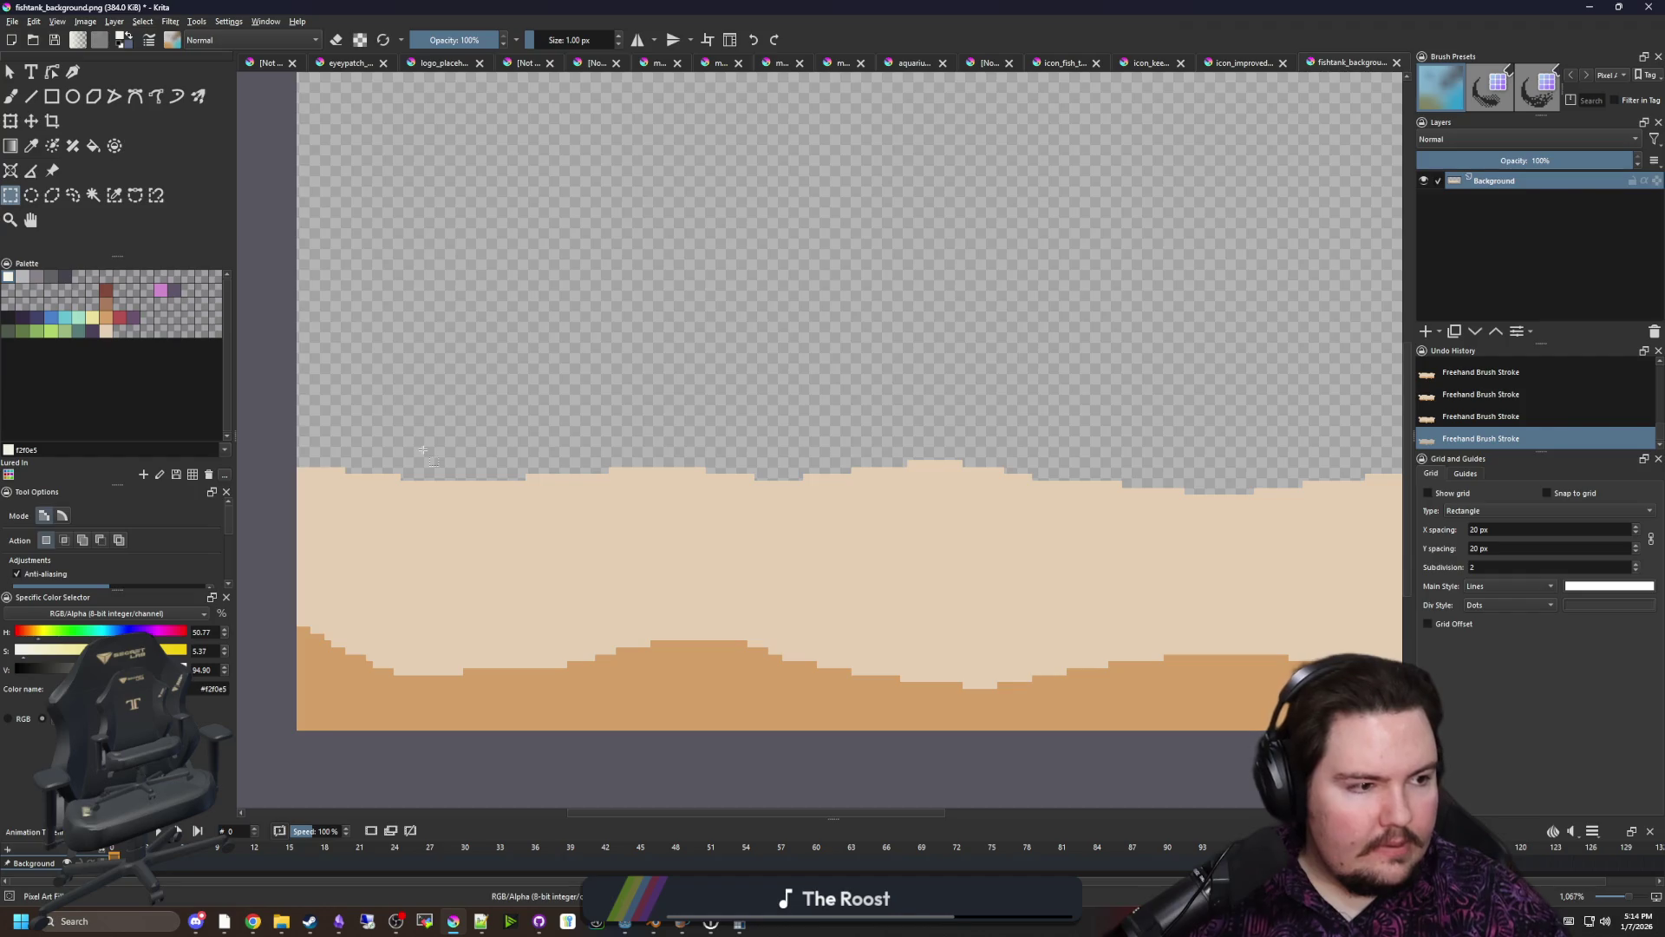
left_click_drag(450, 460, 580, 444)
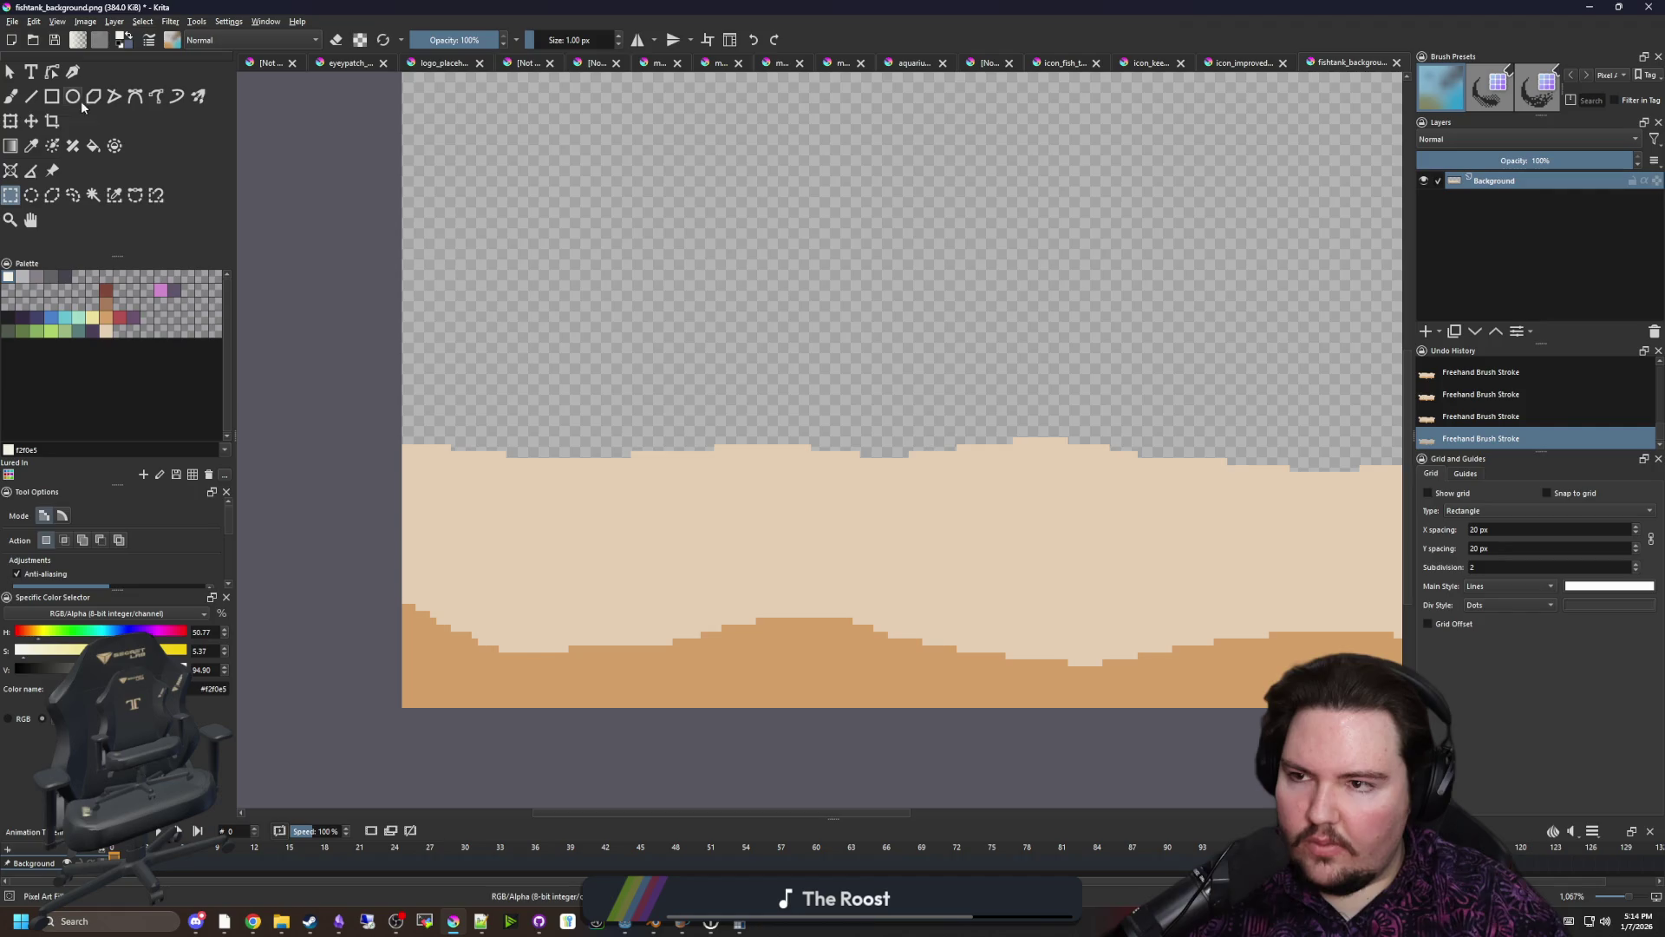
left_click(33, 98)
scroll(395, 697, "up", 1)
mouse_move(403, 696)
left_mouse_down()
mouse_move(497, 323)
mouse_move(537, 291)
mouse_move(547, 323)
left_mouse_up()
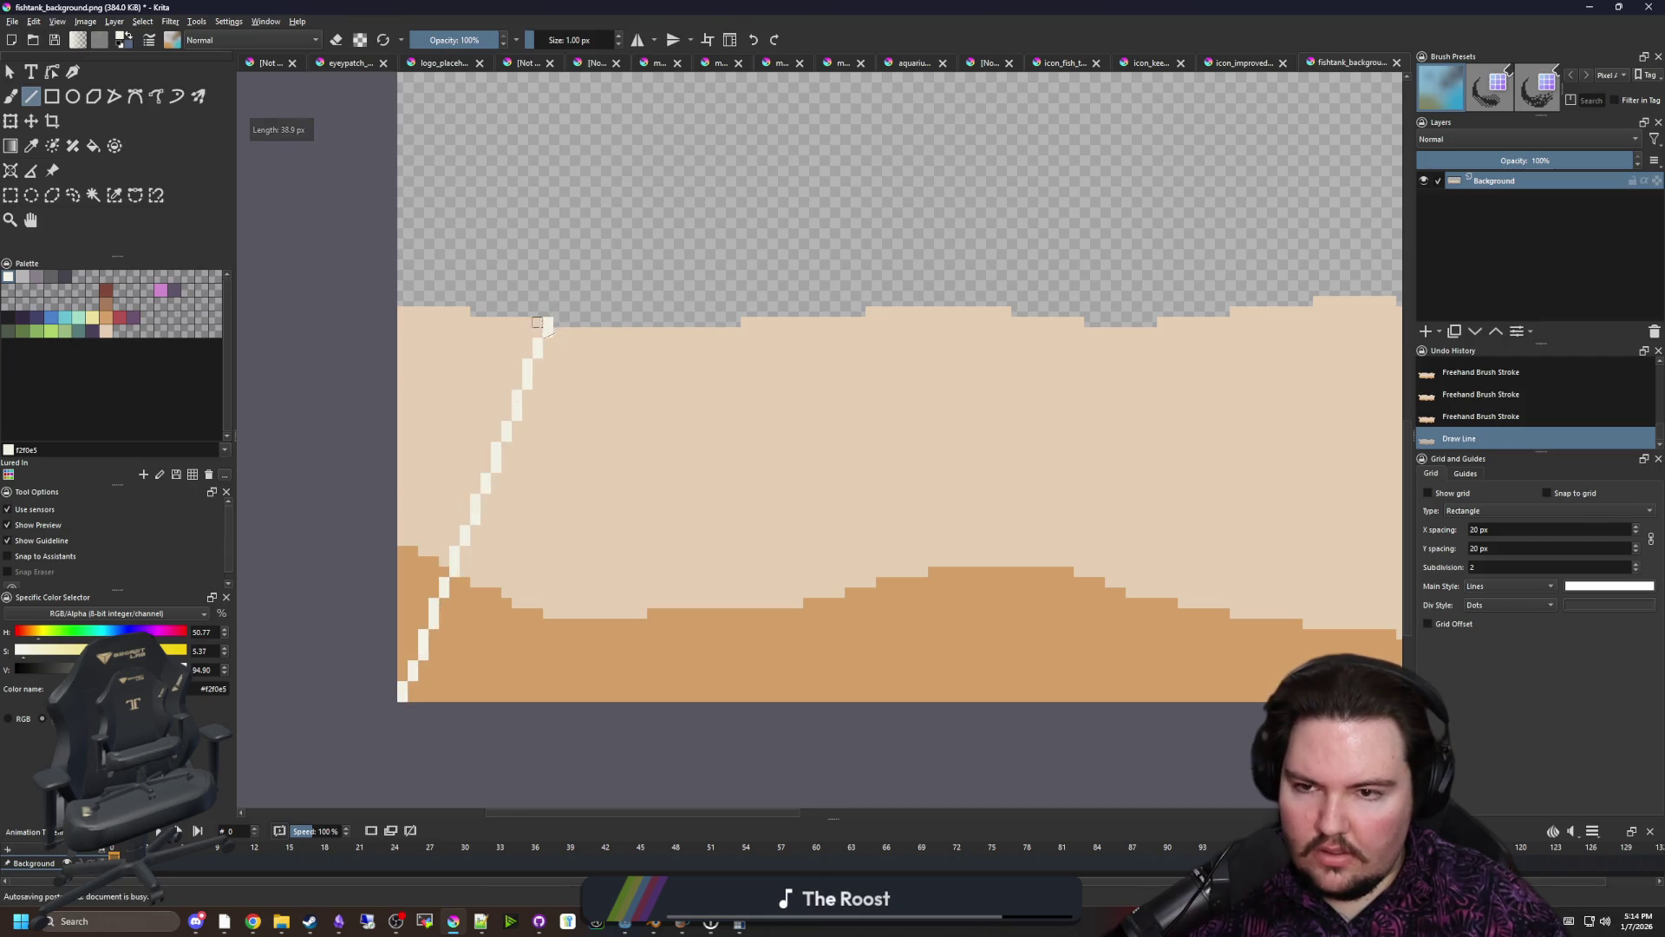
scroll(425, 551, "down", 3)
scroll(443, 511, "up", 3)
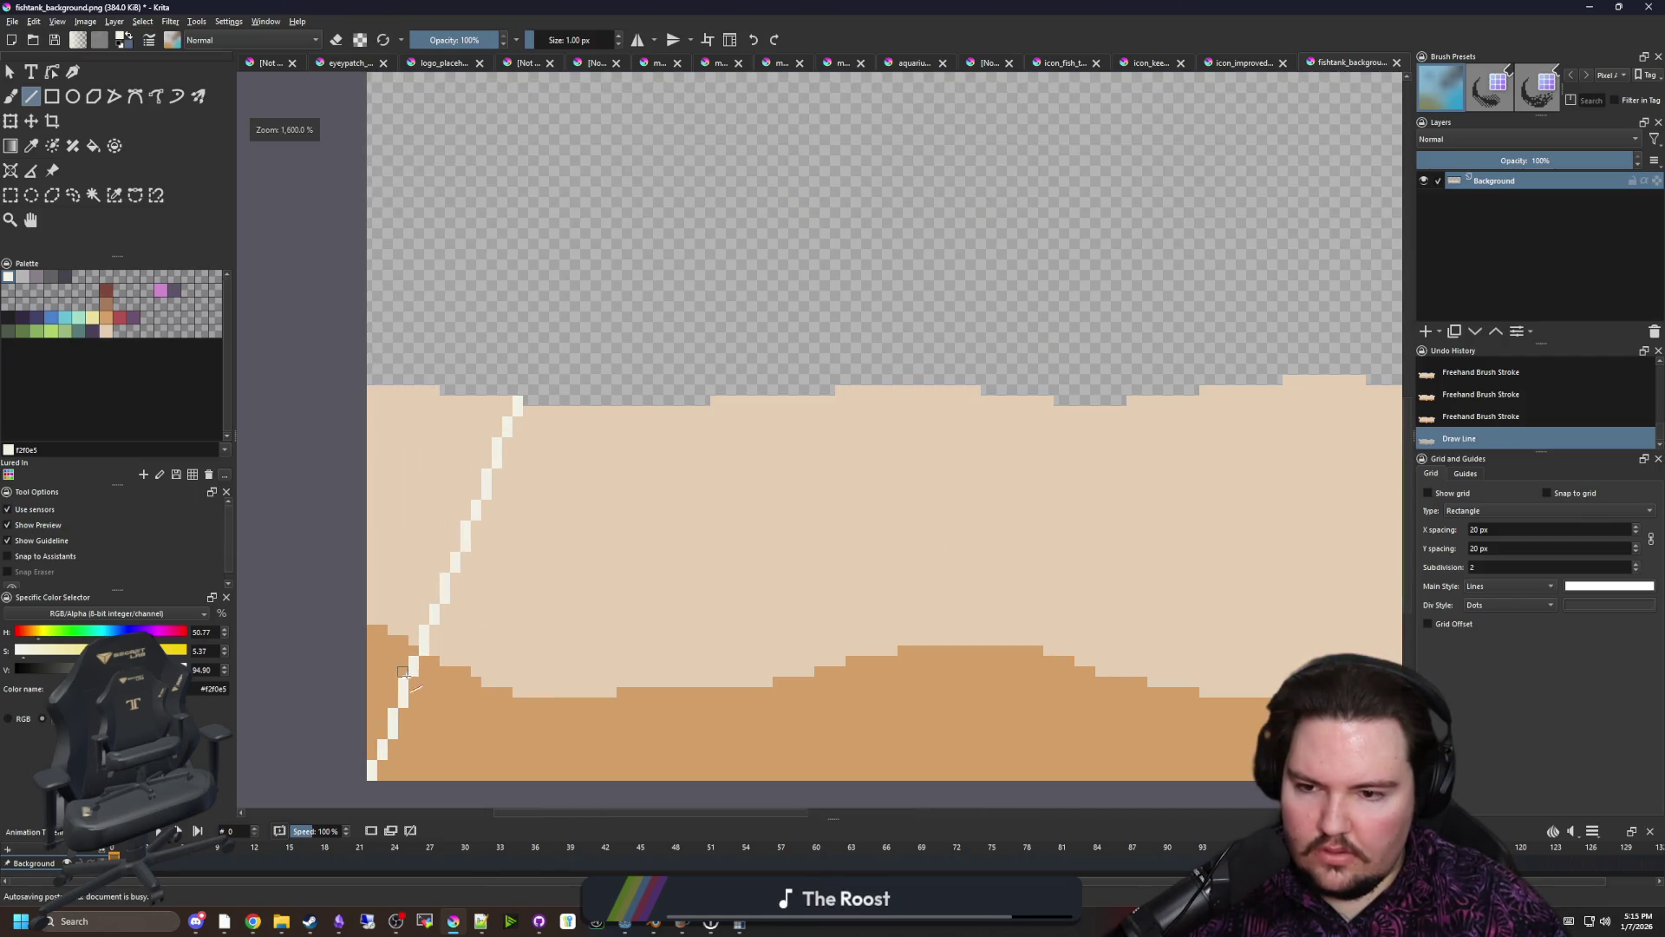
key("ctrl+z")
left_click_drag(371, 778, 496, 391)
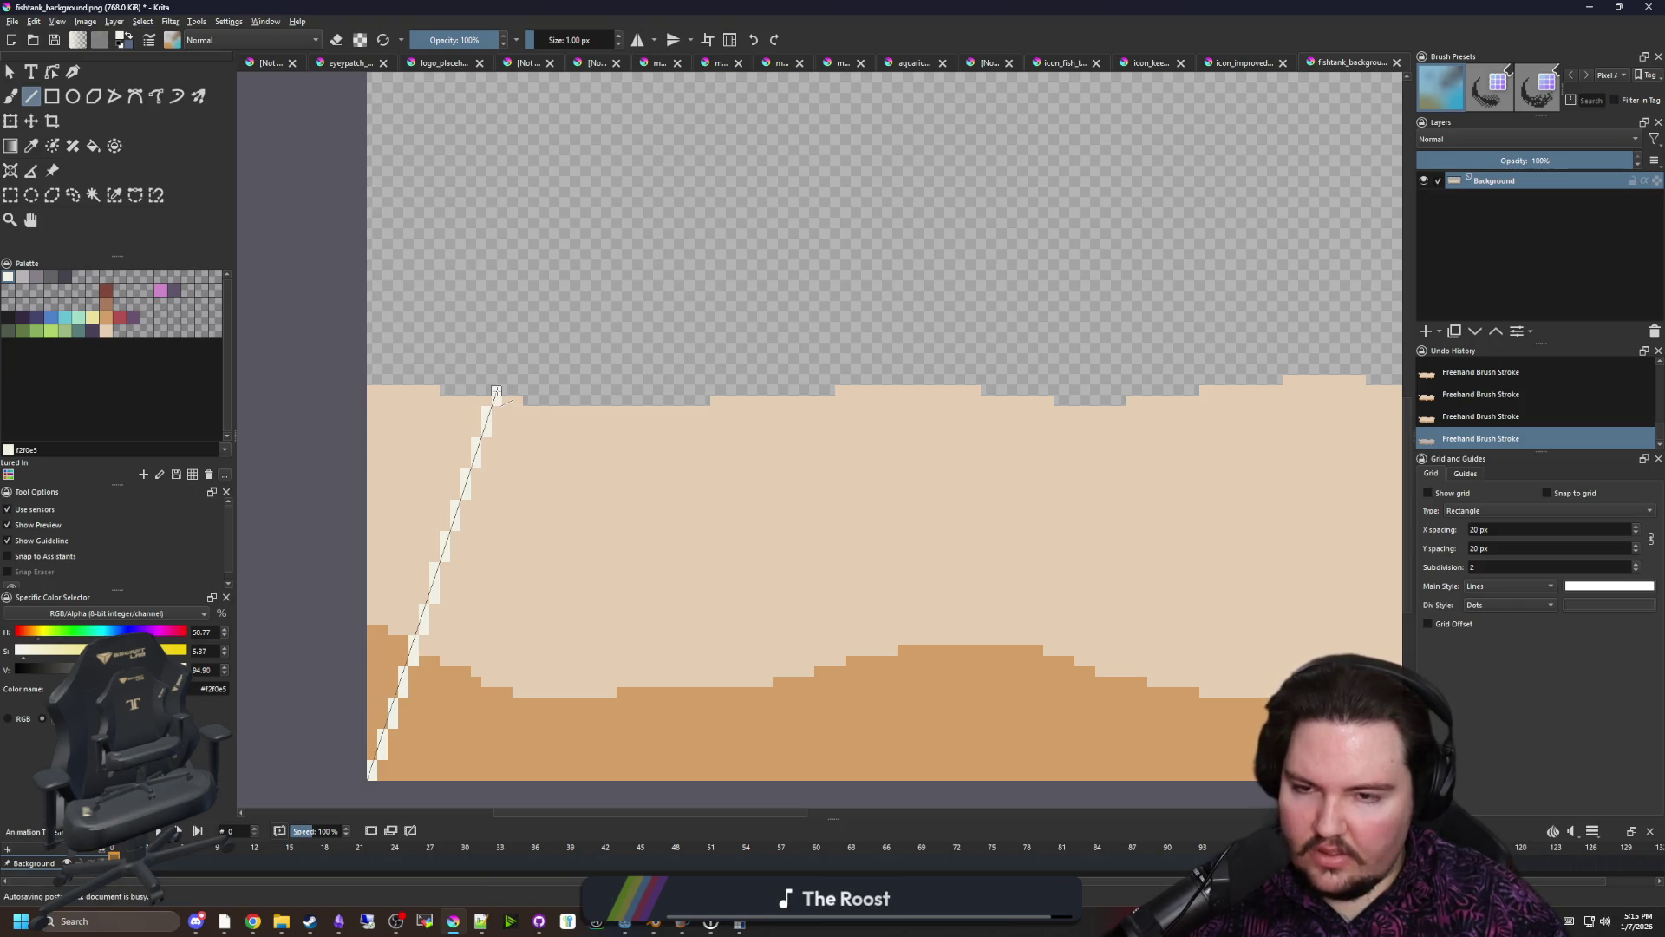
key("Return")
Draw a vertical off-white line from the sand straight up to the top
scroll(512, 434, "up", 2)
mouse_move(493, 559)
left_mouse_down()
mouse_move(476, 148)
mouse_move(492, 739)
left_mouse_up()
scroll(476, 260, "up", 5)
key("Return")
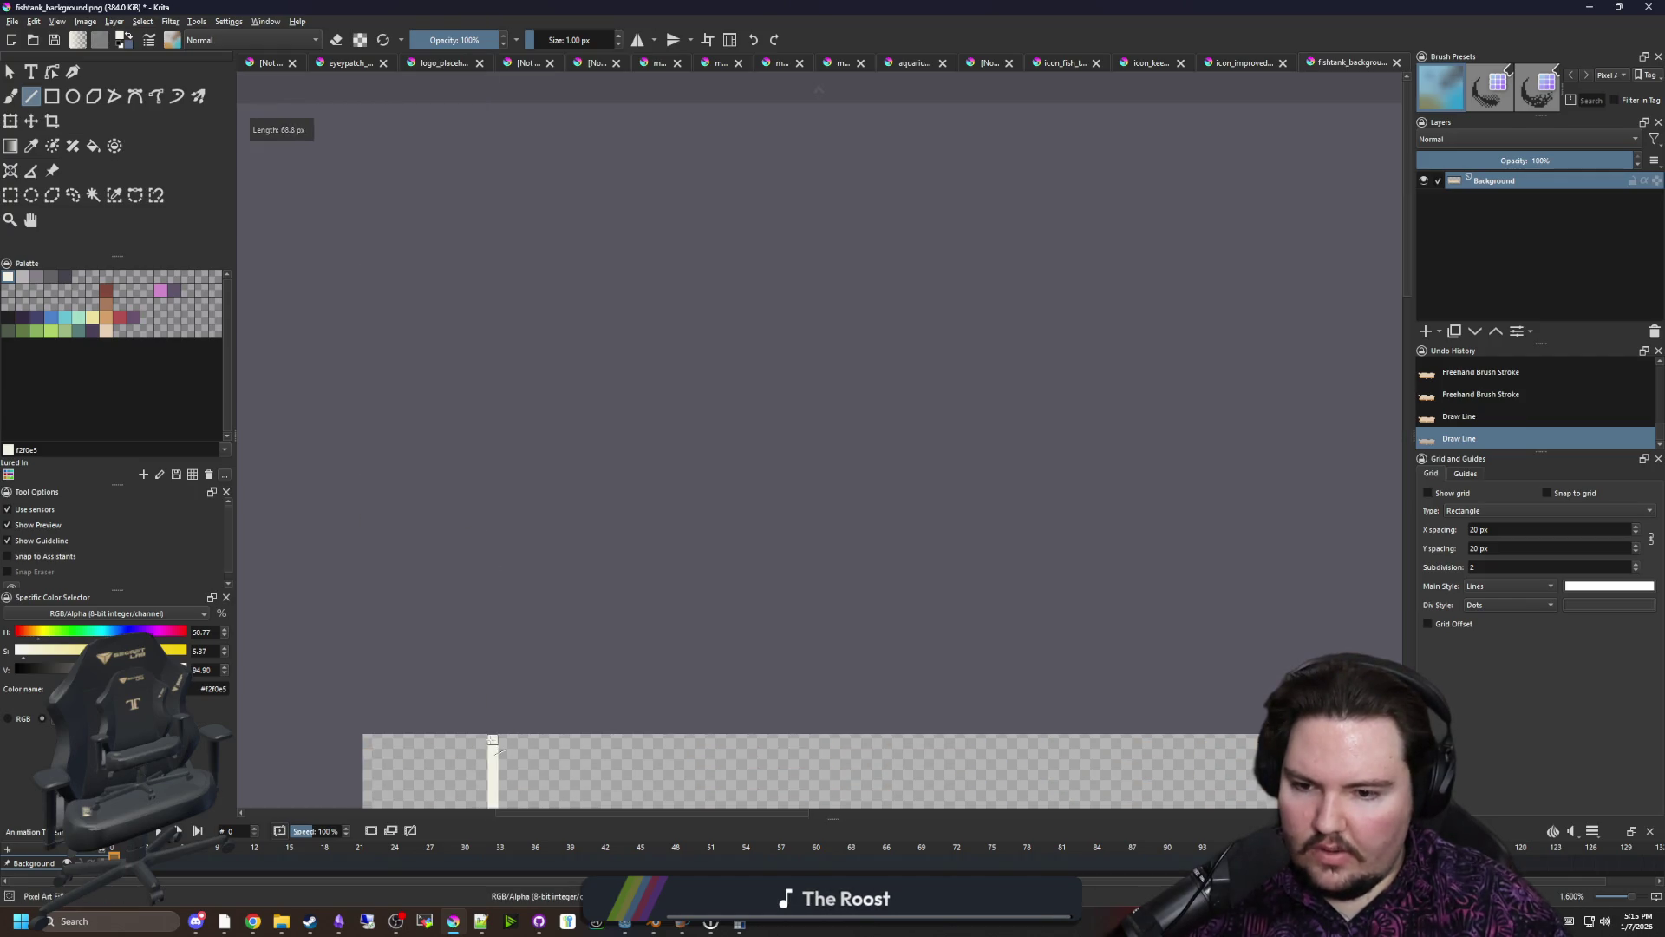
scroll(440, 417, "down", 5)
scroll(488, 626, "up", 2)
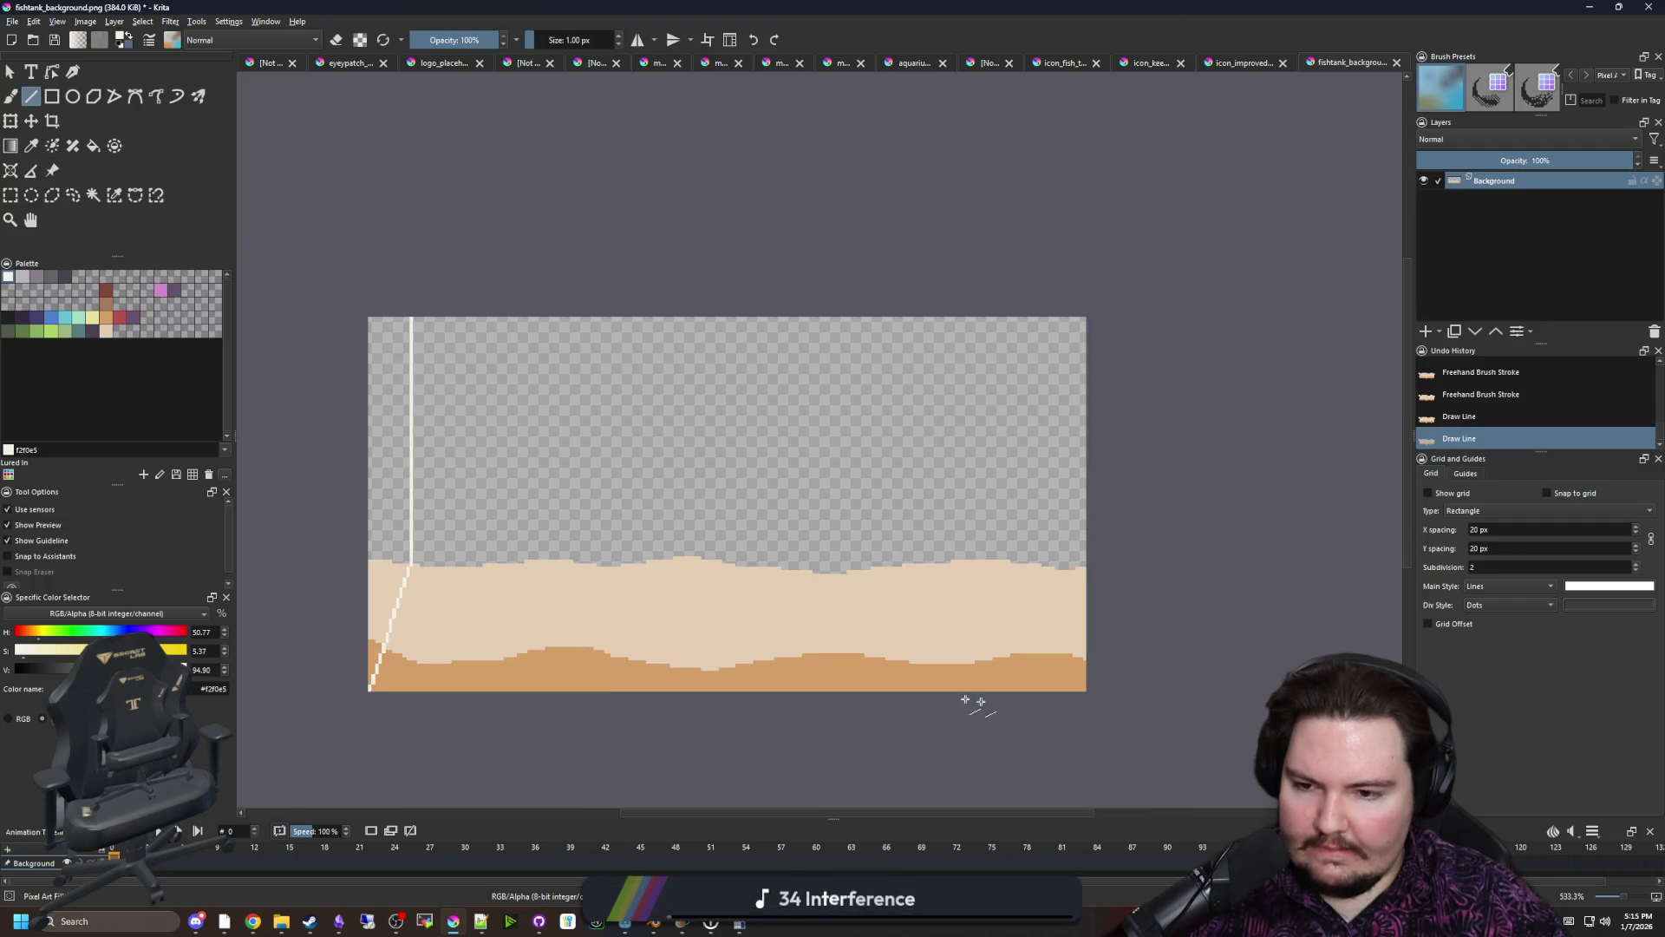
scroll(475, 630, "up", 3)
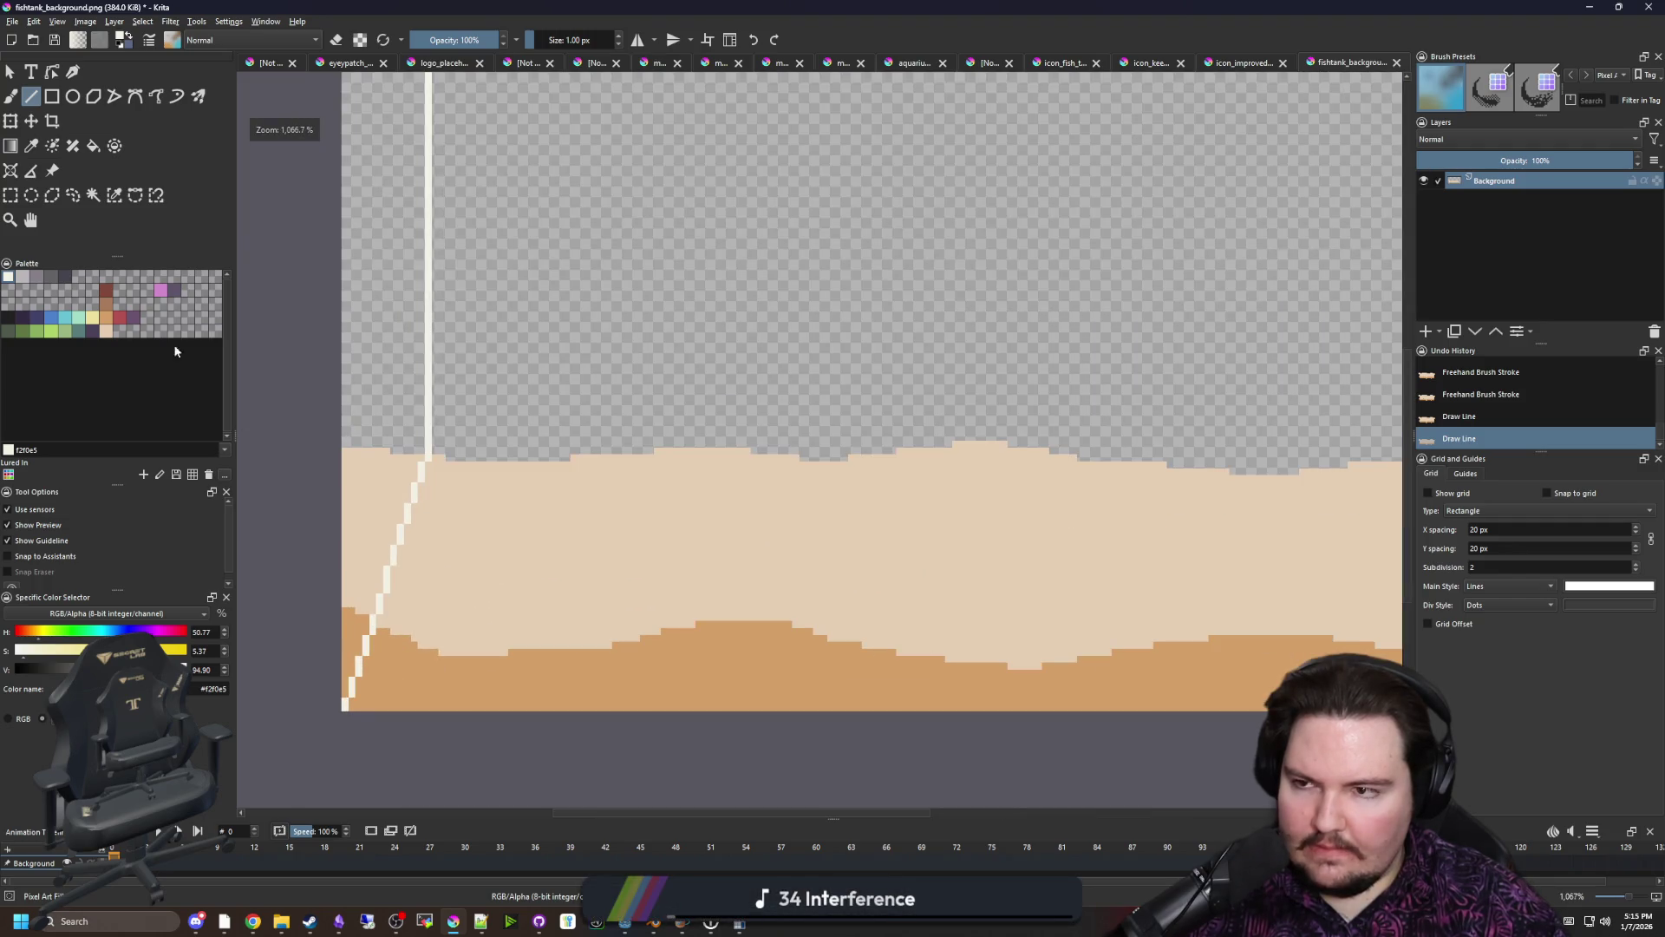
Select the whole white edge line by similar colour and copy it
left_click(114, 195)
left_click(430, 369)
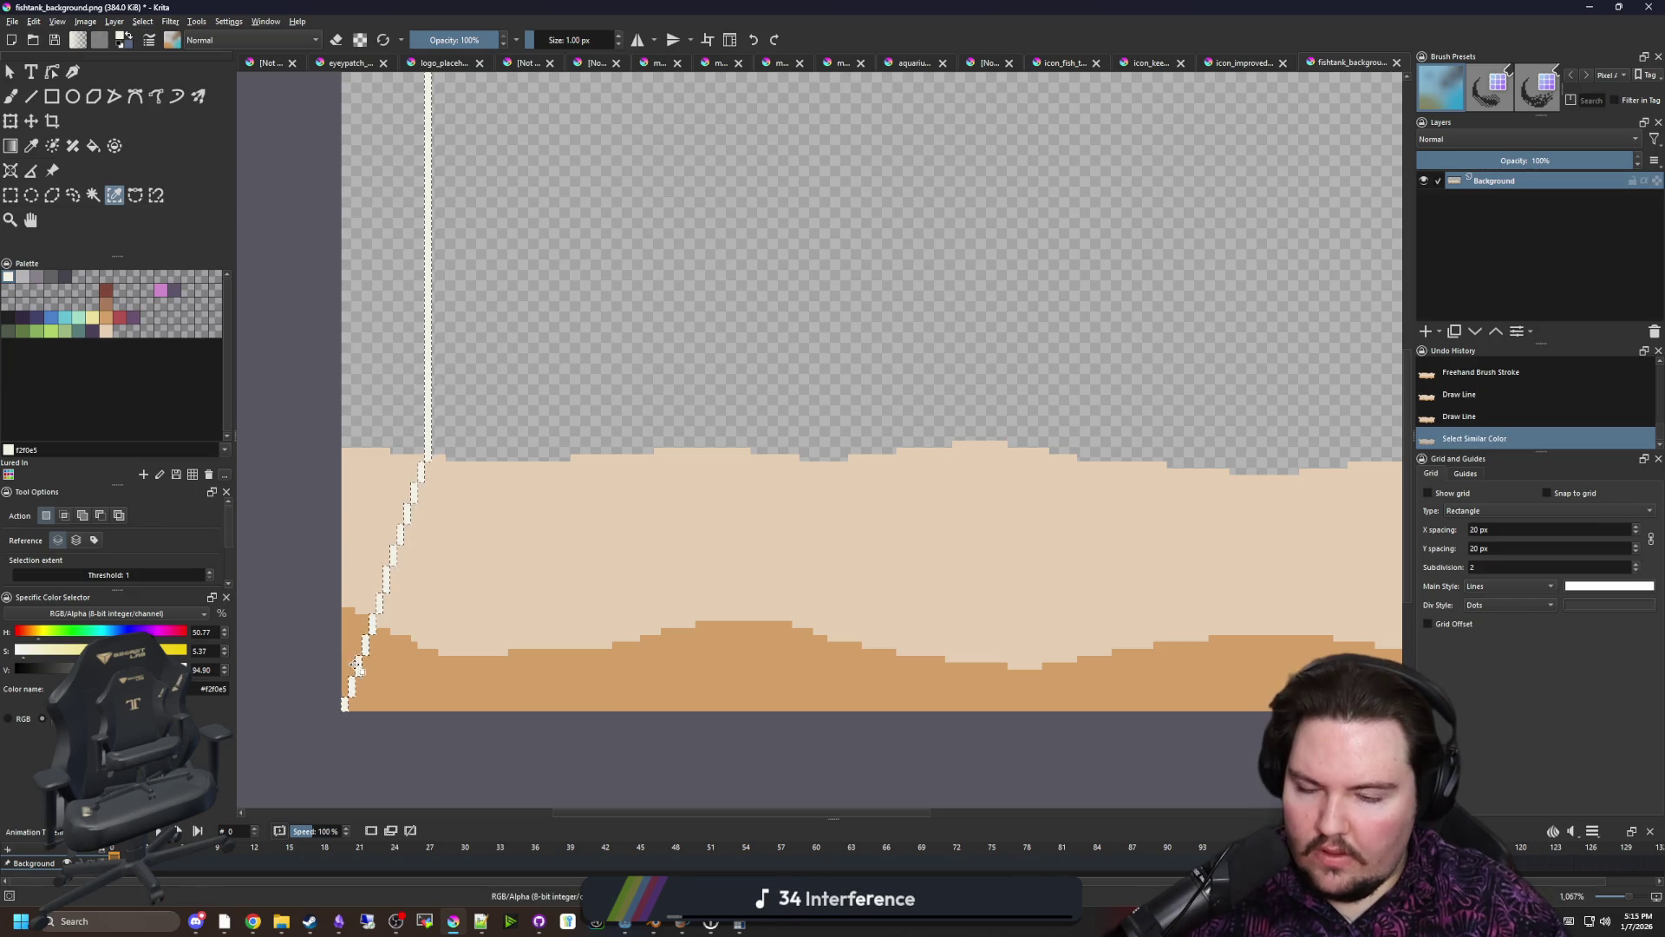
key("ctrl+c")
scroll(408, 650, "down", 2)
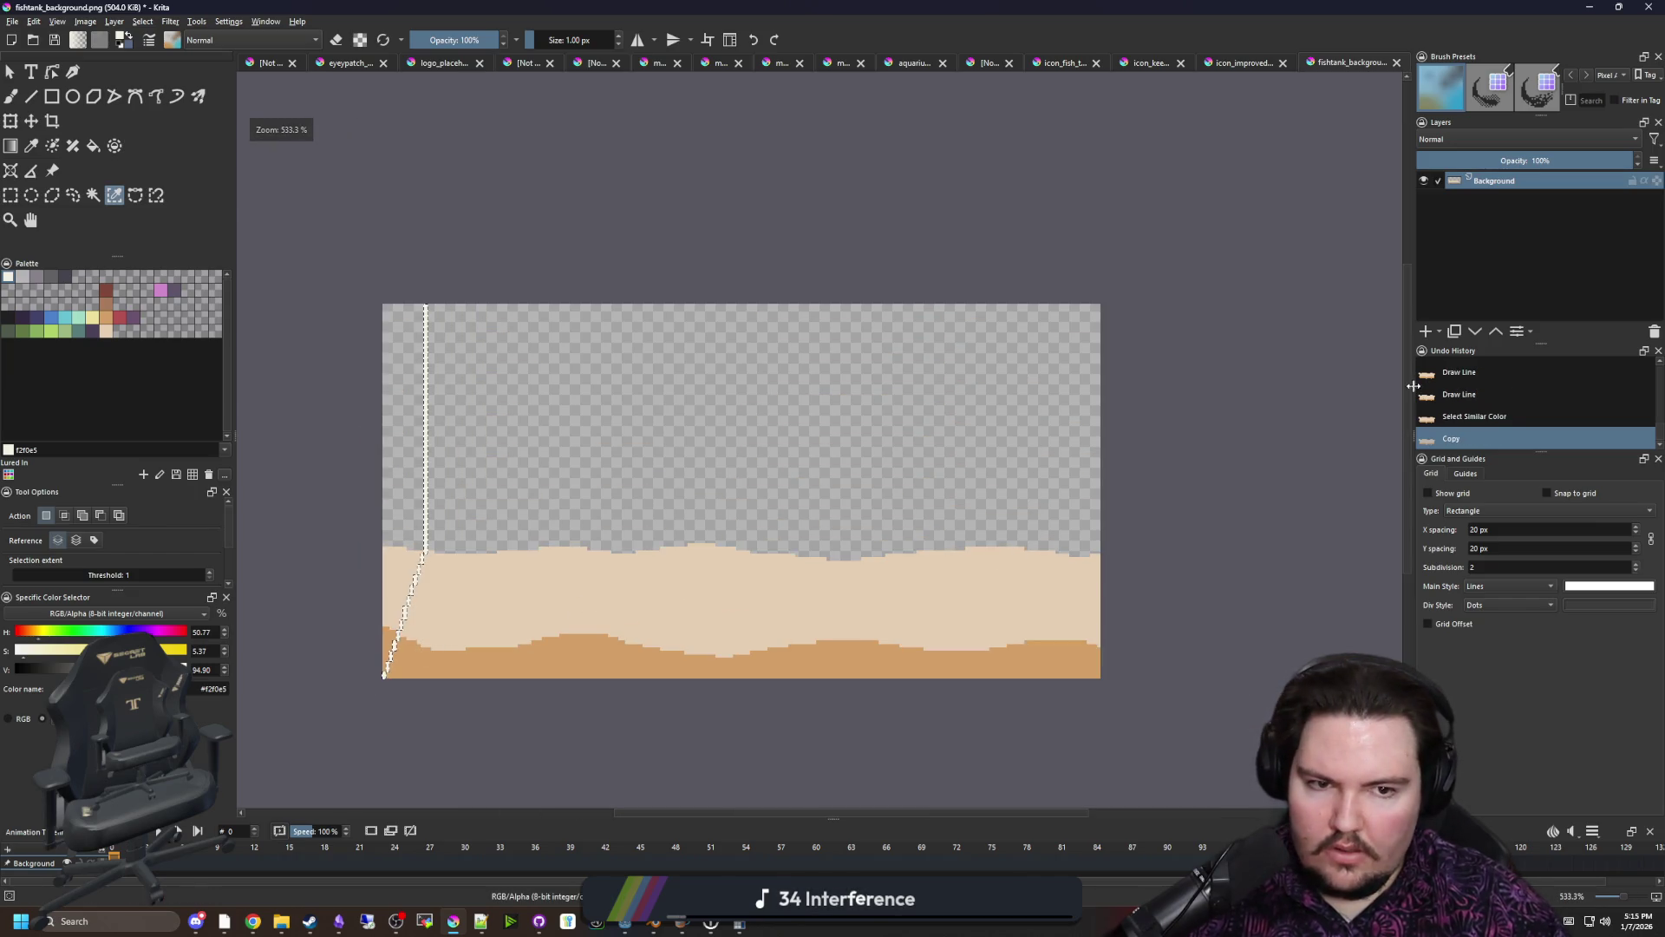
Put the copied white edge on a new layer and clear the selection
left_click(1425, 332)
key("ctrl+t")
key("Return")
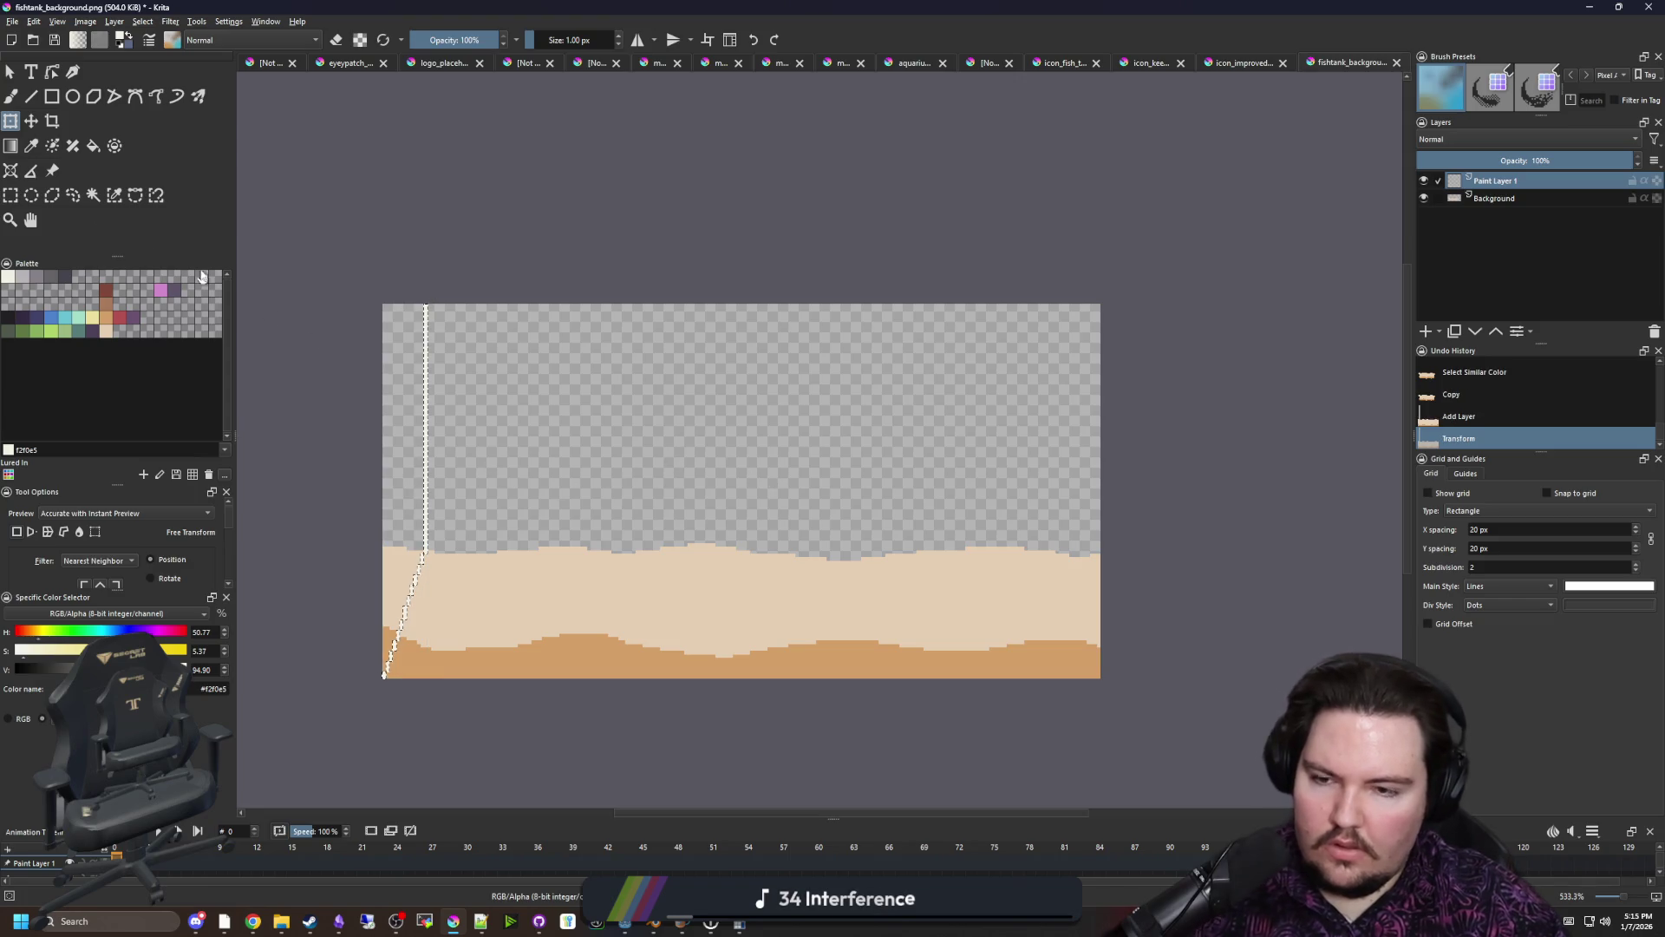
right_click(560, 505)
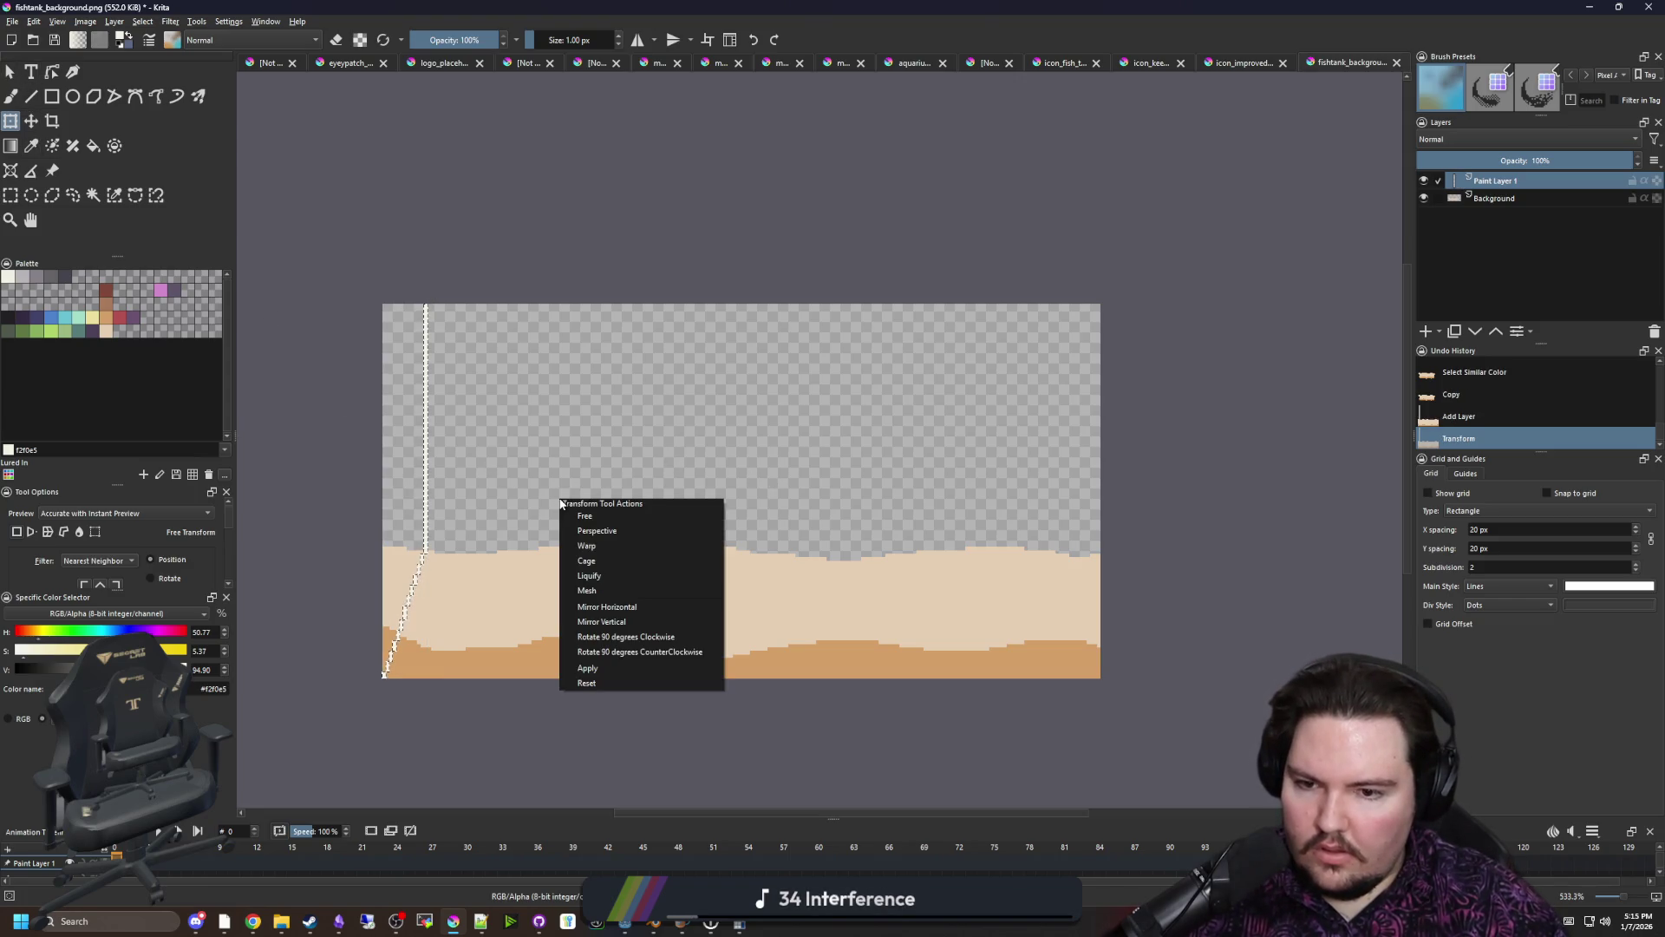
left_click(512, 576)
key("ctrl+shift+a")
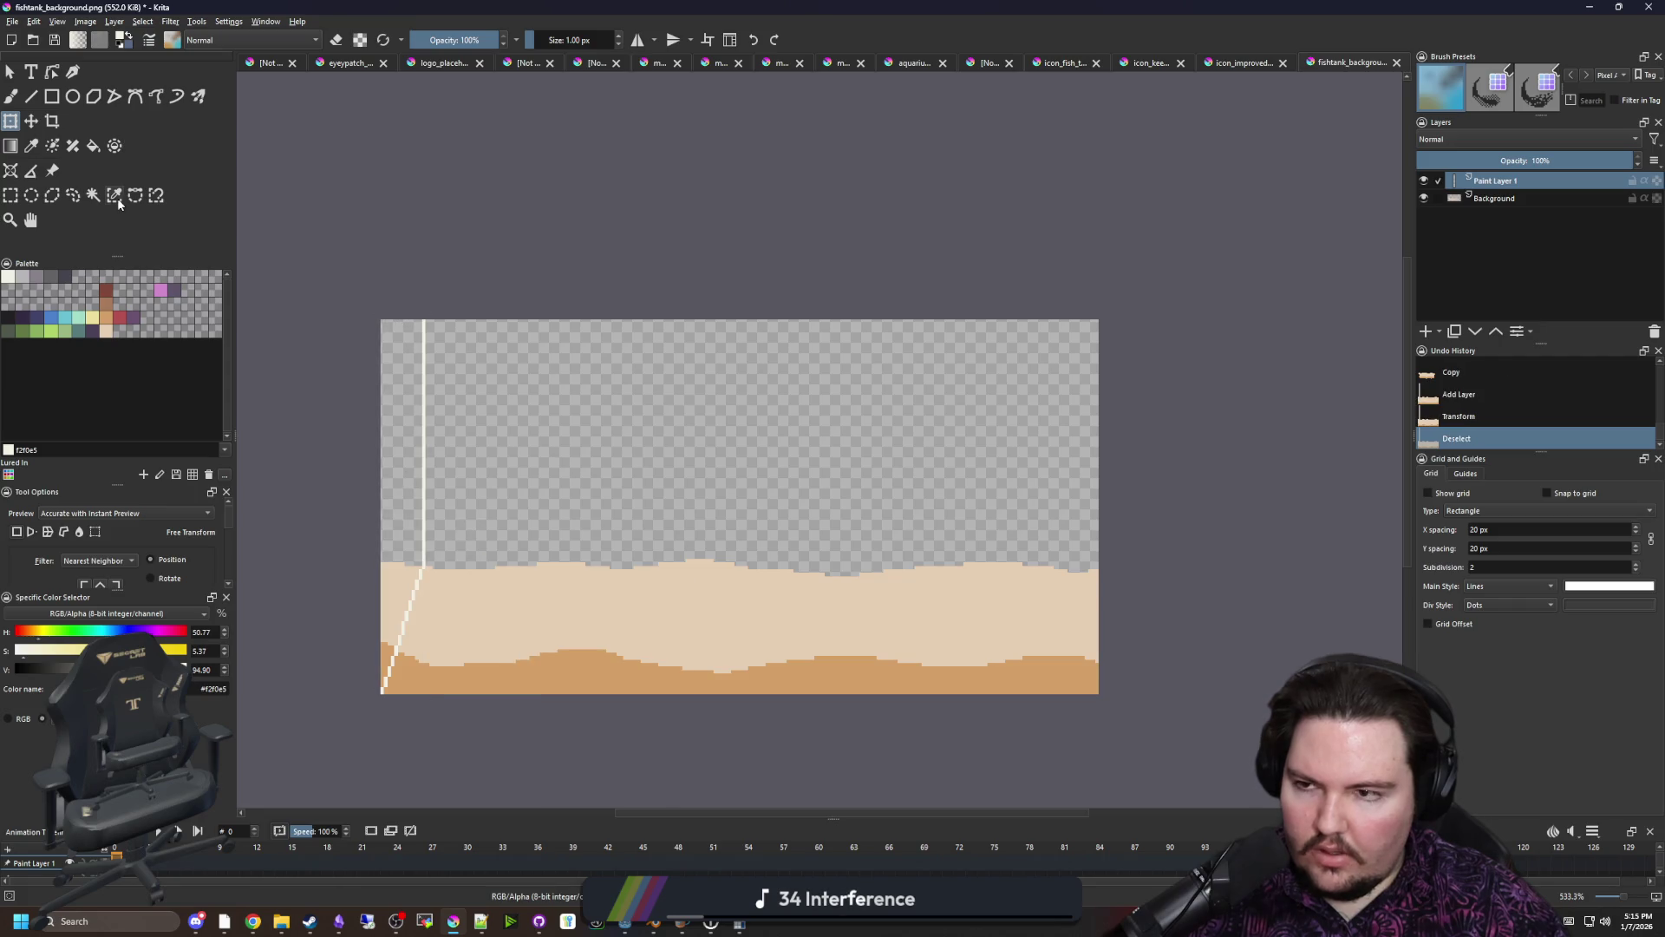
Draw a rectangular selection covering the whole image area
left_click(11, 195)
scroll(394, 304, "up", 2)
scroll(390, 312, "down", 5)
mouse_move(385, 308)
left_mouse_down()
mouse_move(595, 360)
mouse_move(587, 397)
left_mouse_up()
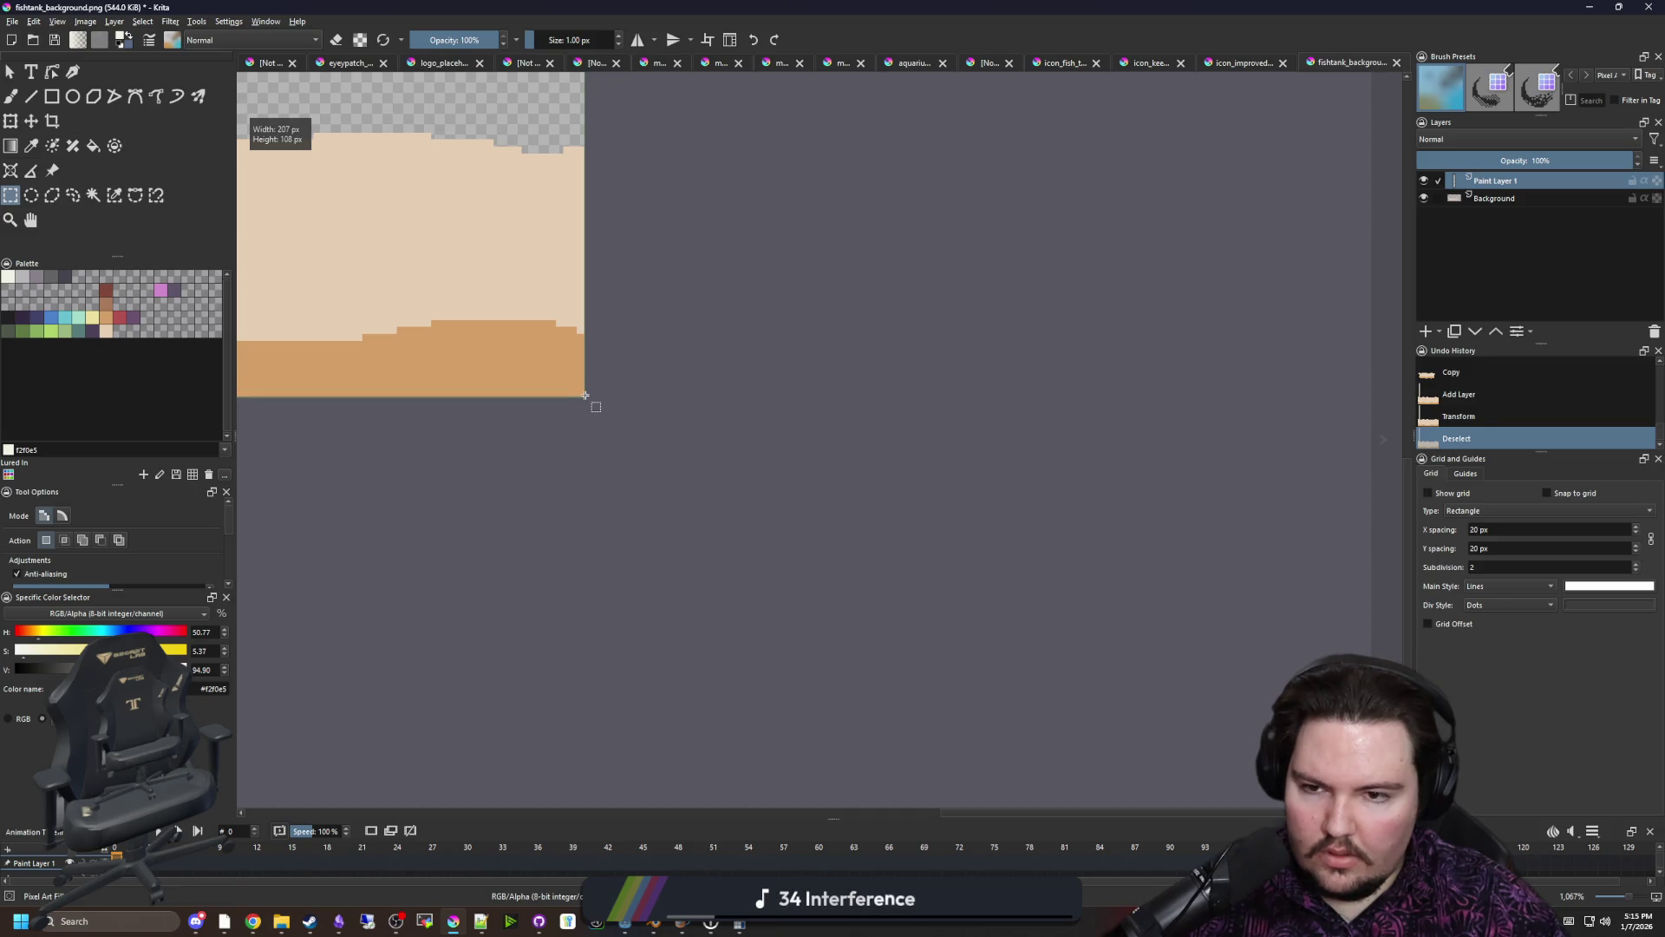
scroll(981, 575, "down", 3)
scroll(981, 576, "up", 2)
Mirror the selected edge horizontally onto the tank's right side, apply, and deselect
key("ctrl+t")
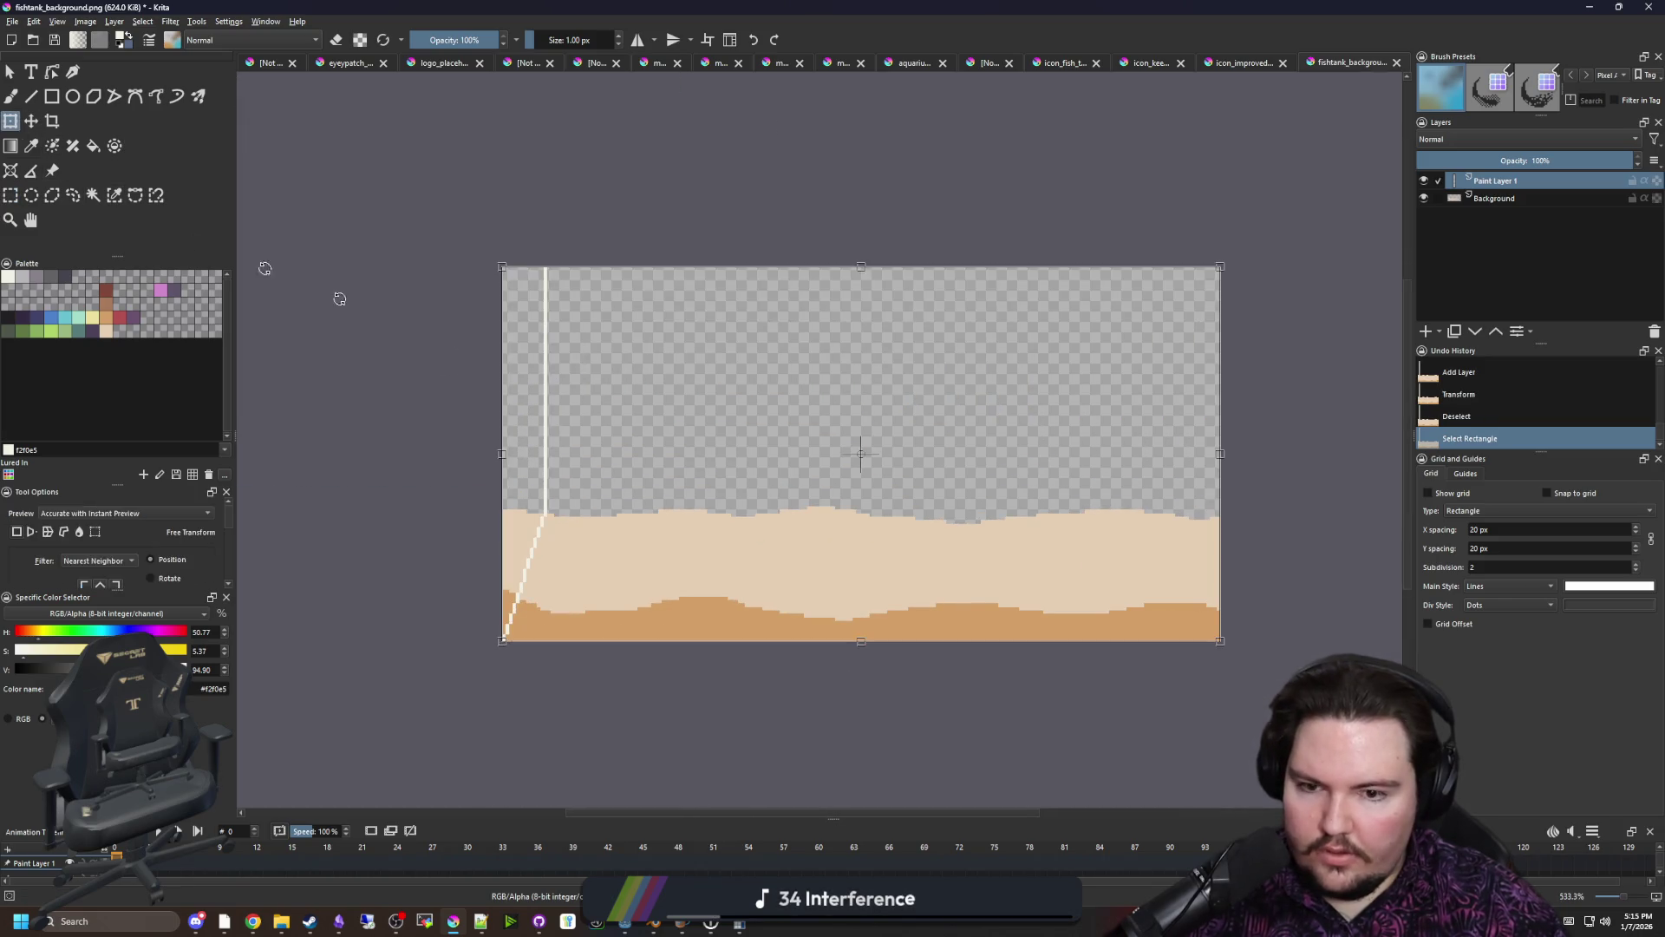
right_click(680, 404)
left_click(715, 513)
key("Return")
key("ctrl+shift+a")
scroll(715, 509, "up", 2)
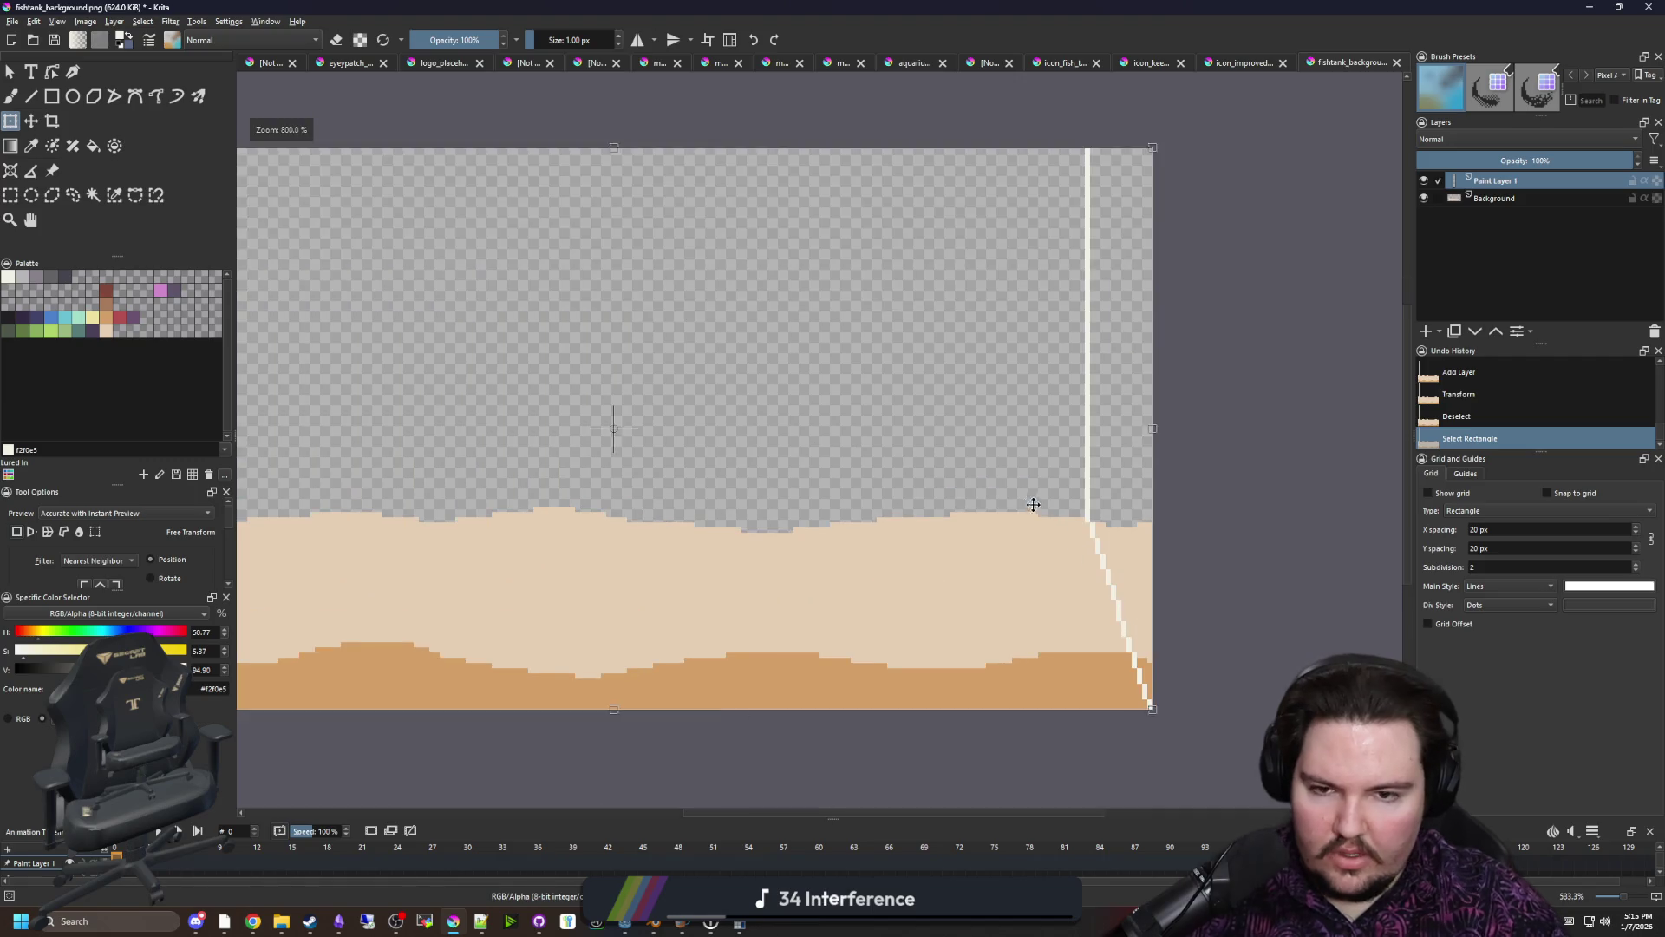
Merge the mirrored edge layer down into the Background layer
right_click(1495, 180)
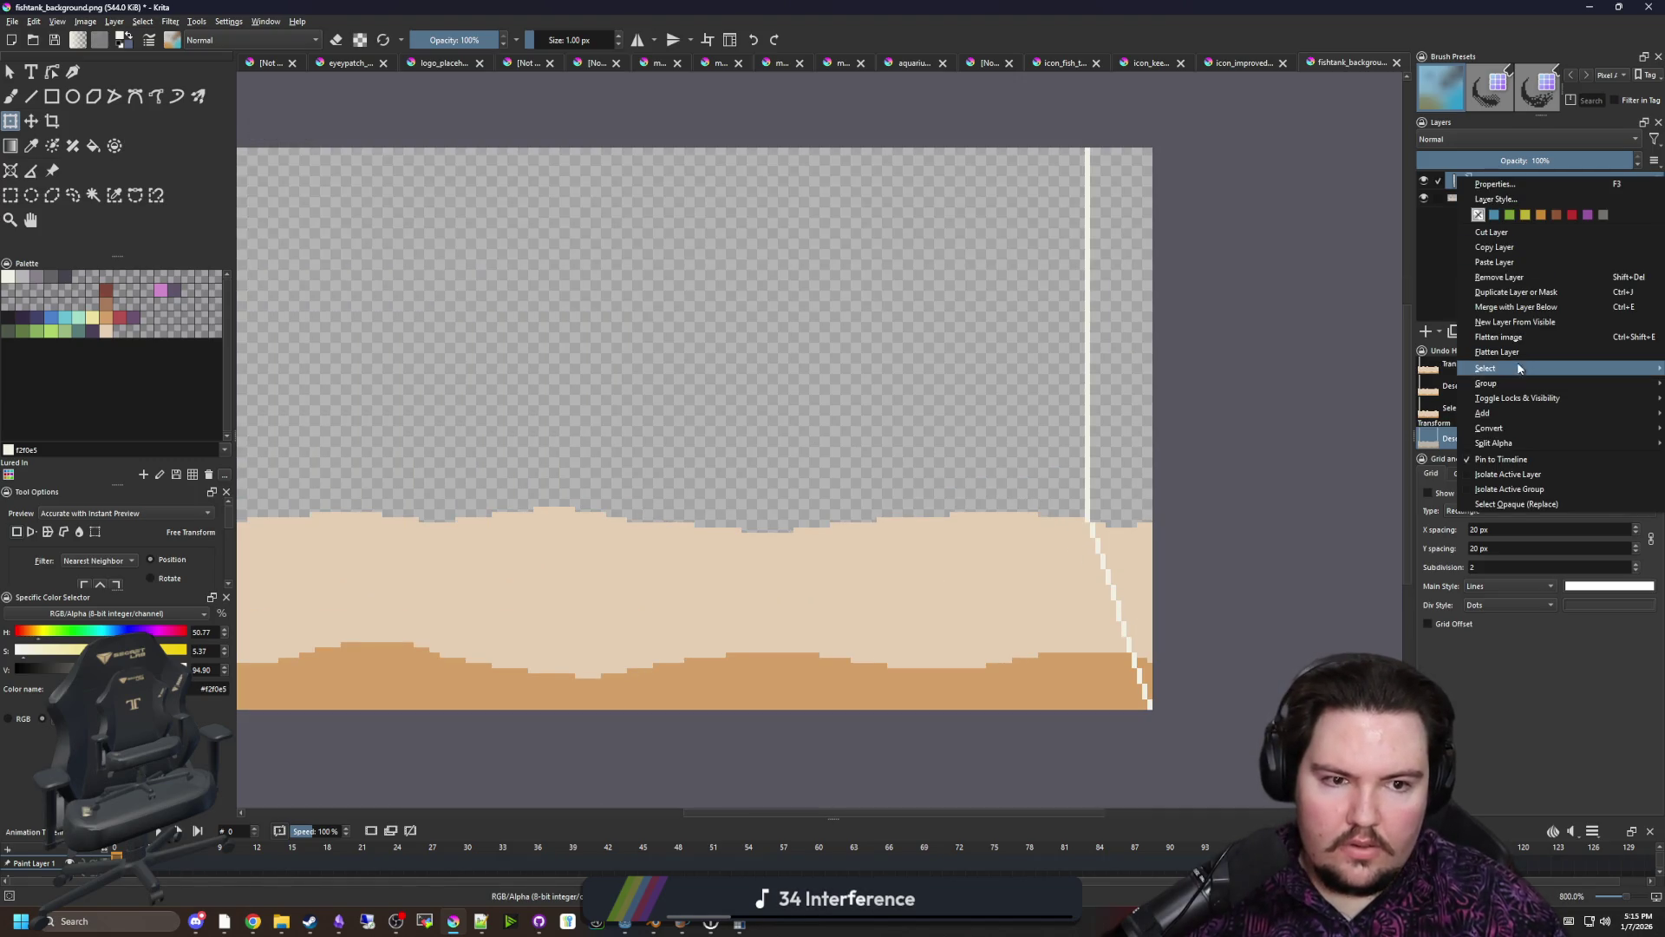
left_click(1518, 307)
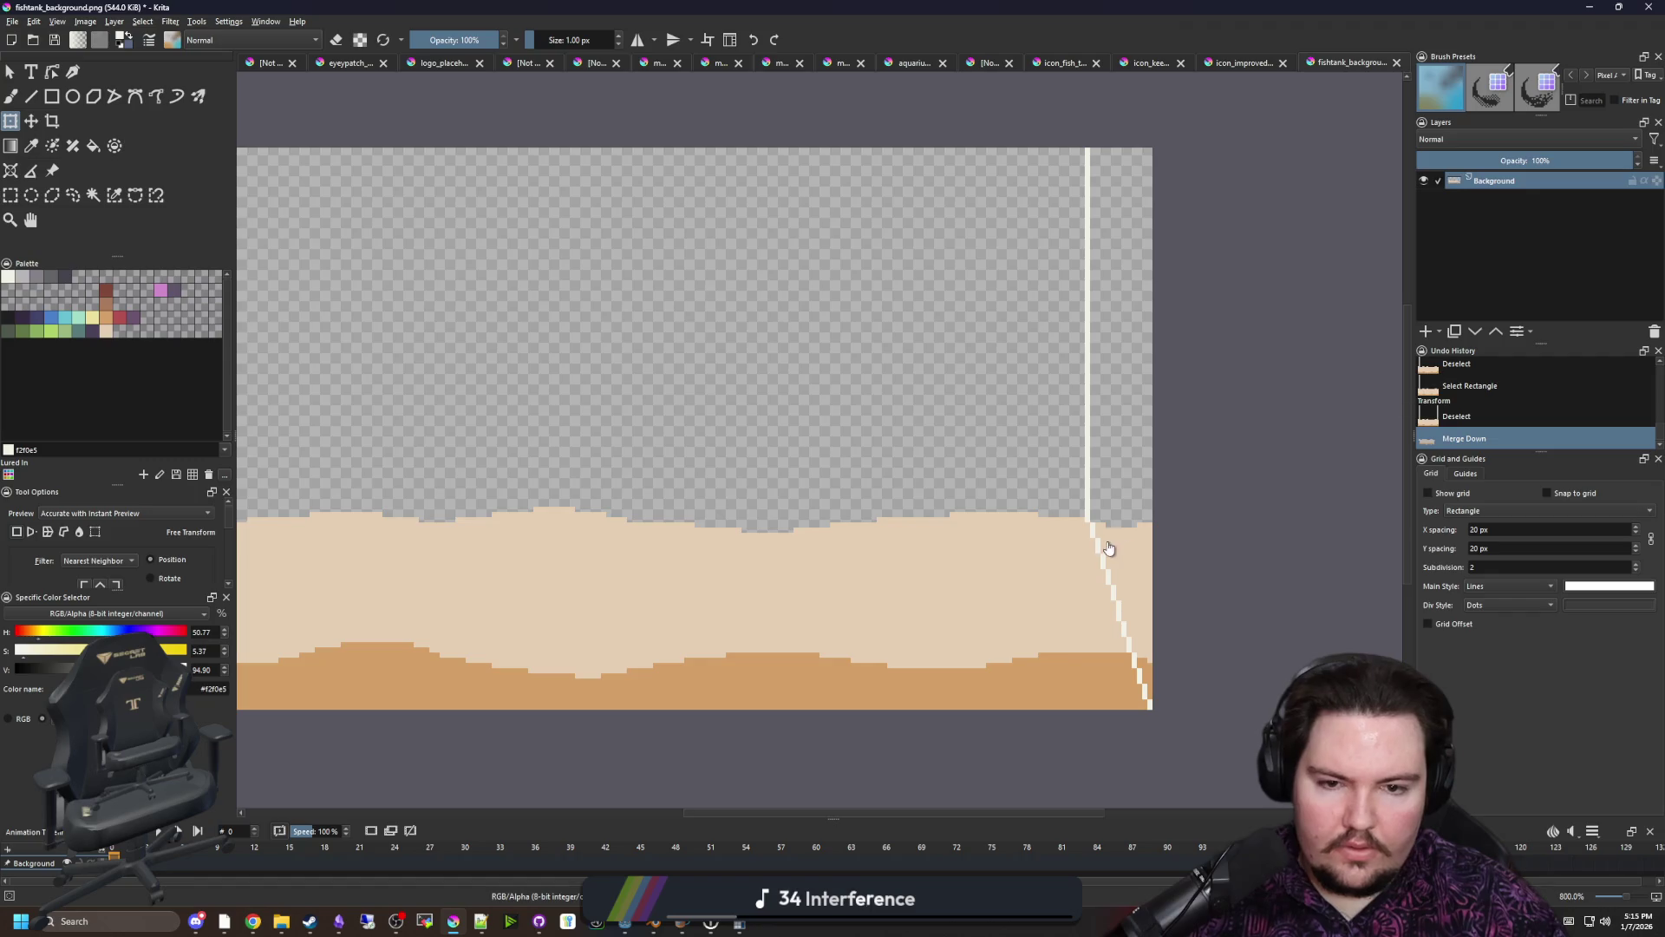
scroll(1081, 509, "up", 2)
scroll(1097, 493, "down", 2)
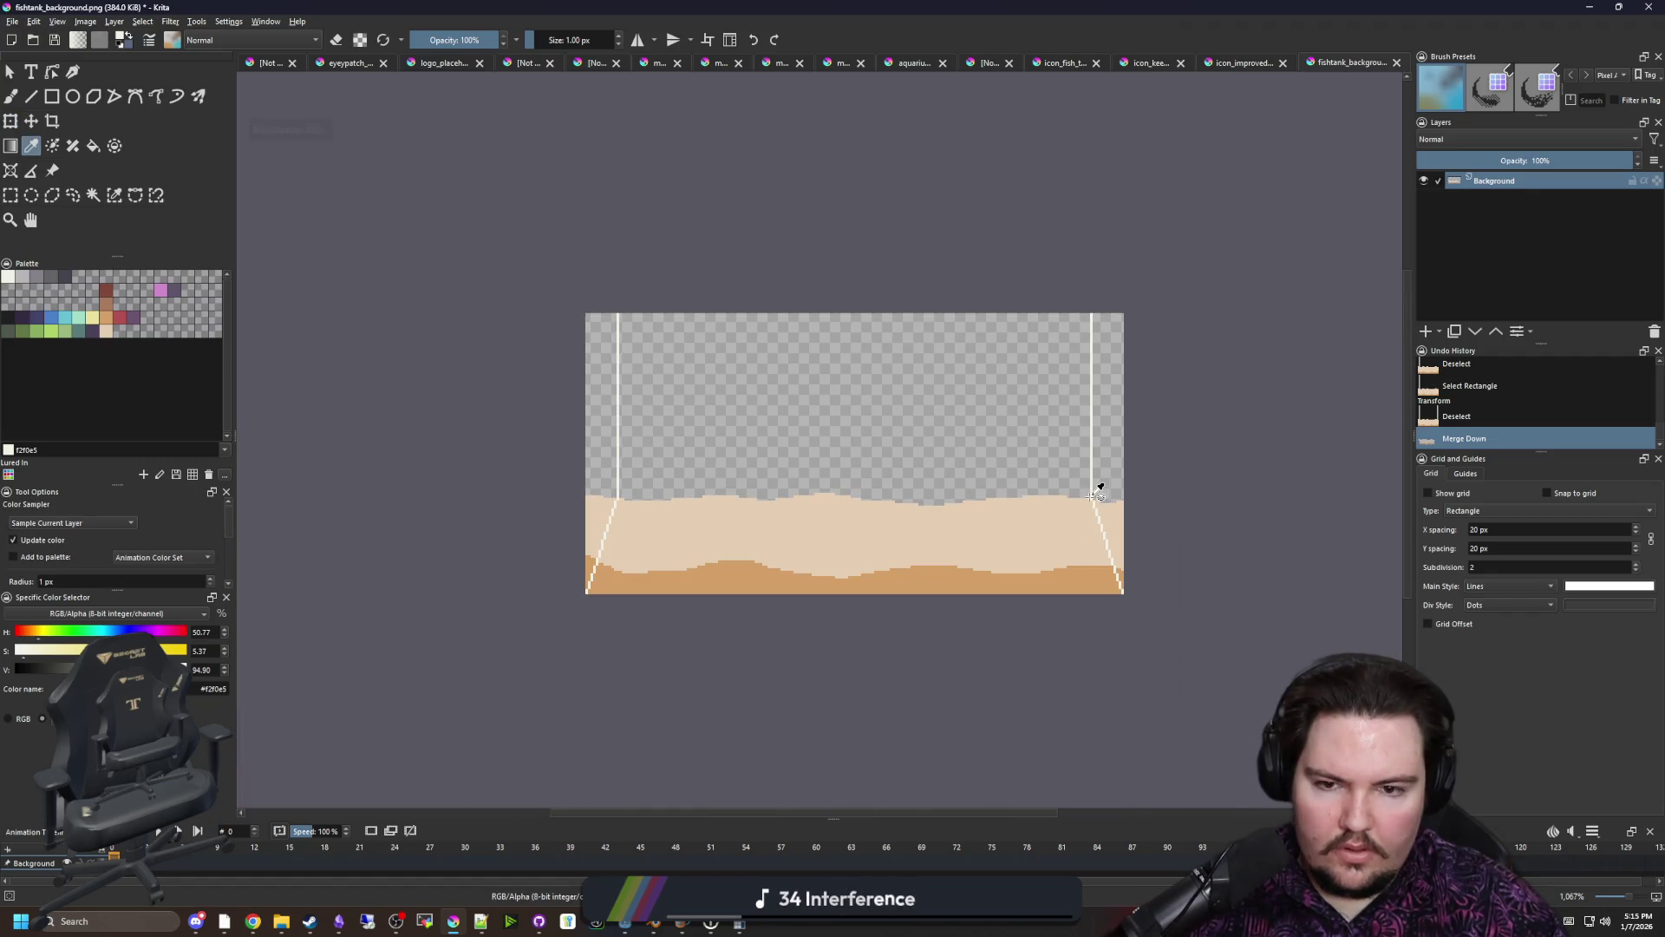
scroll(1083, 497, "up", 1)
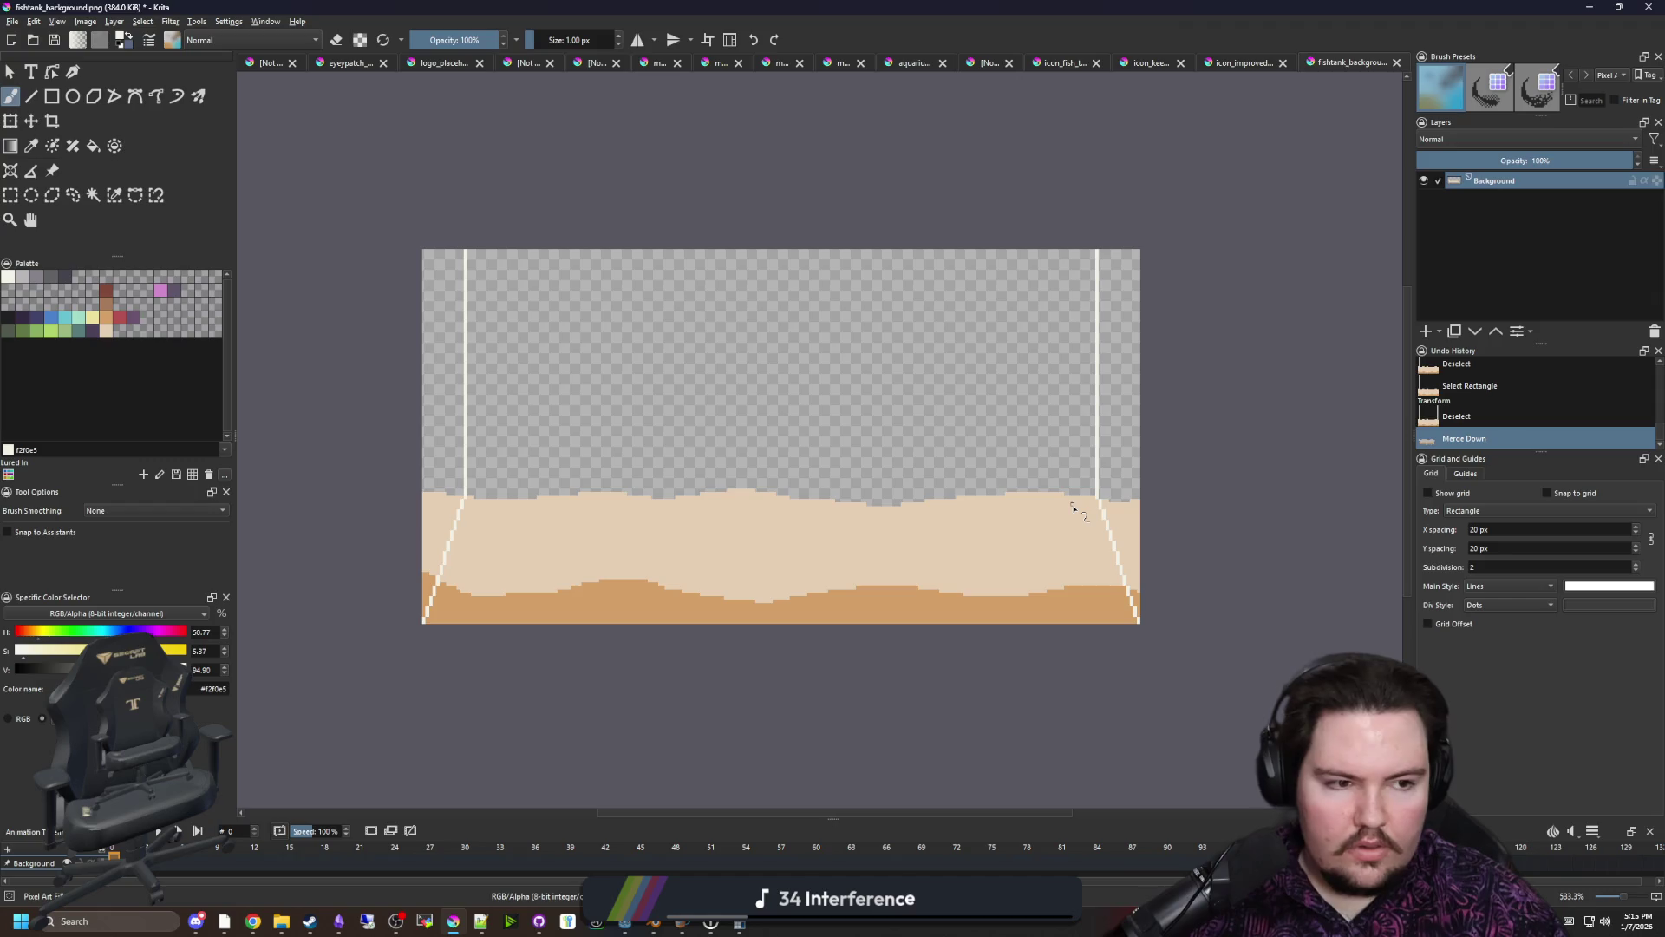
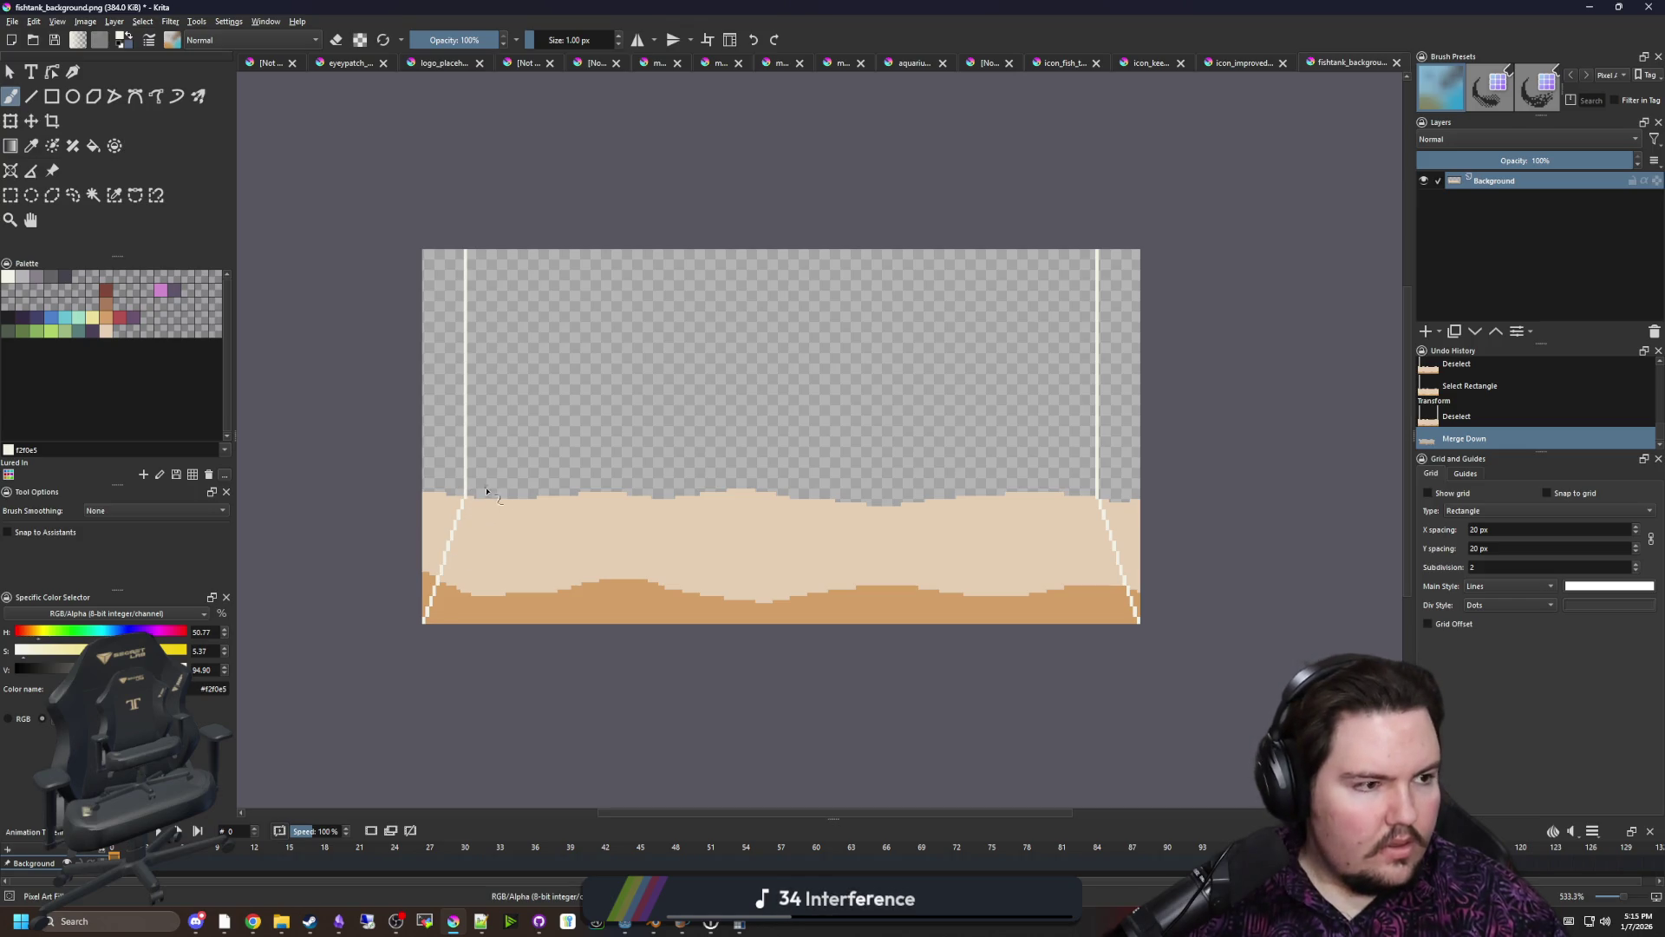
Select the white wall lines by similar colour, then cut and paste them onto a new layer
scroll(438, 425, "up", 2)
key("f")
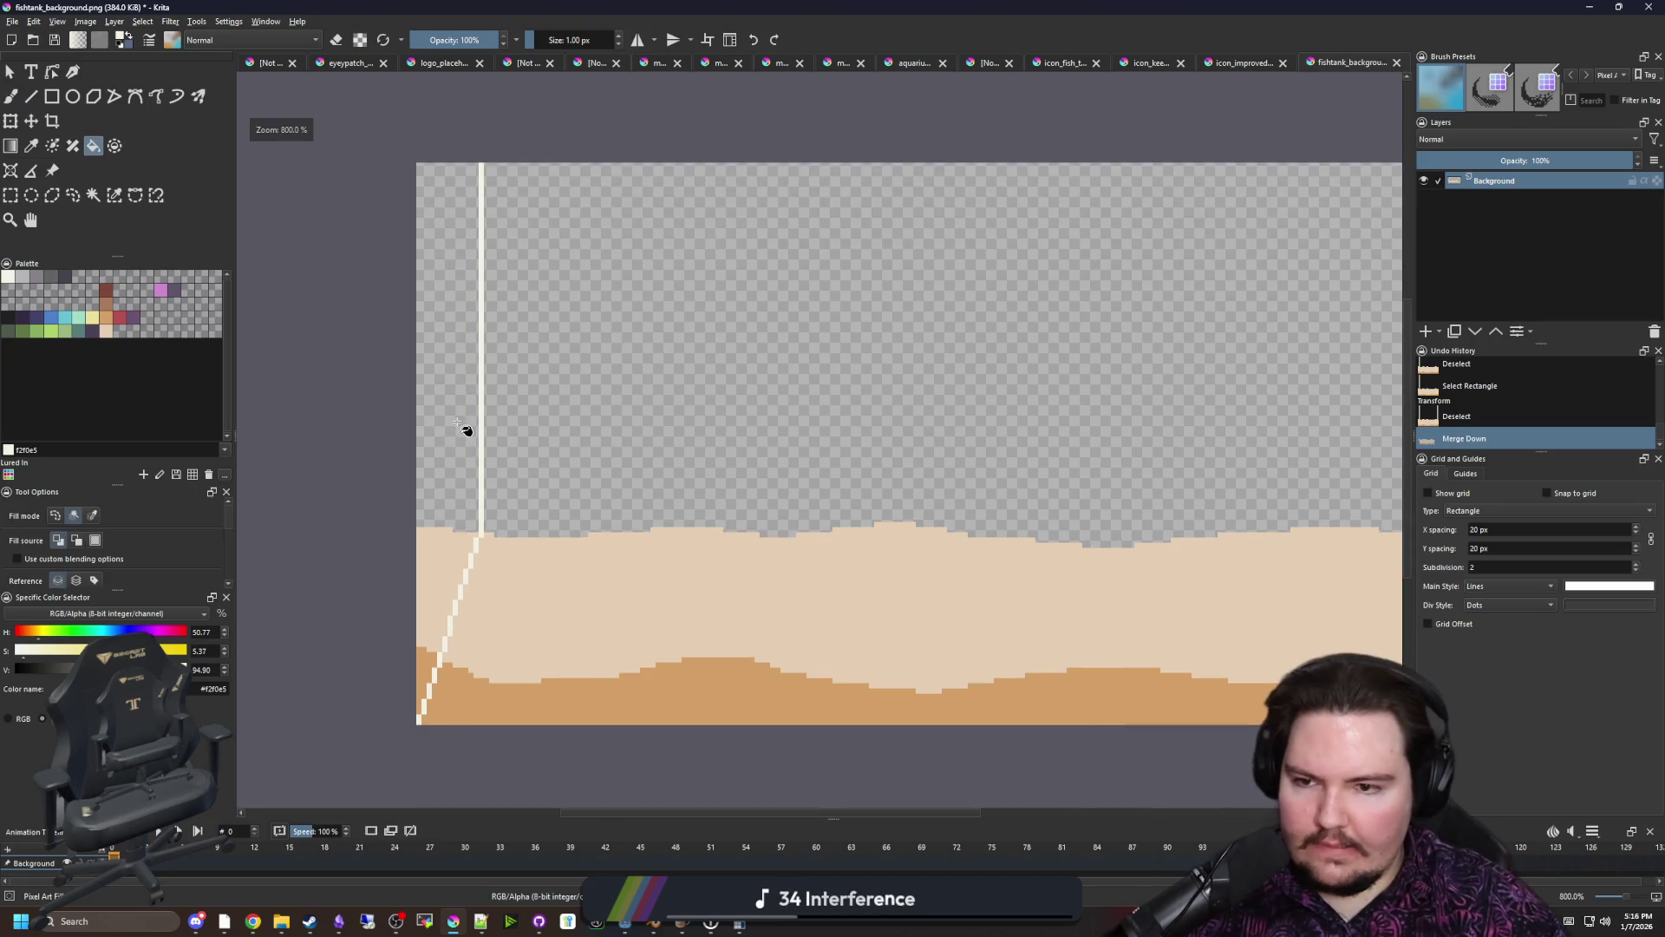
scroll(460, 427, "down", 6)
scroll(477, 460, "up", 5)
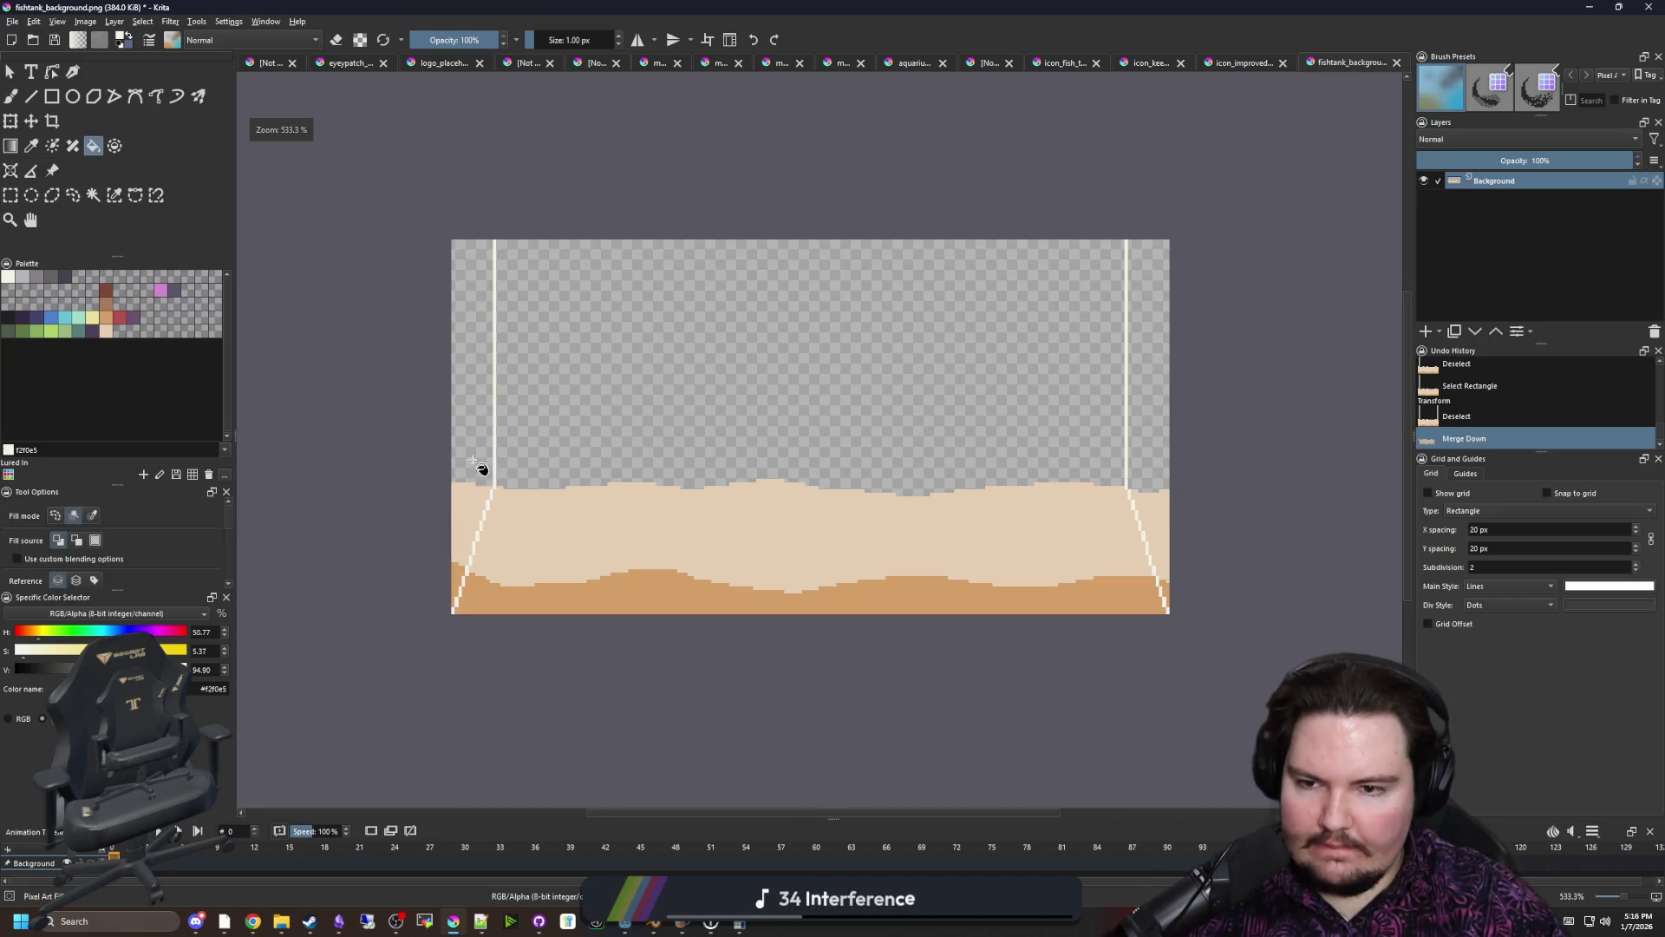
scroll(479, 491, "up", 2)
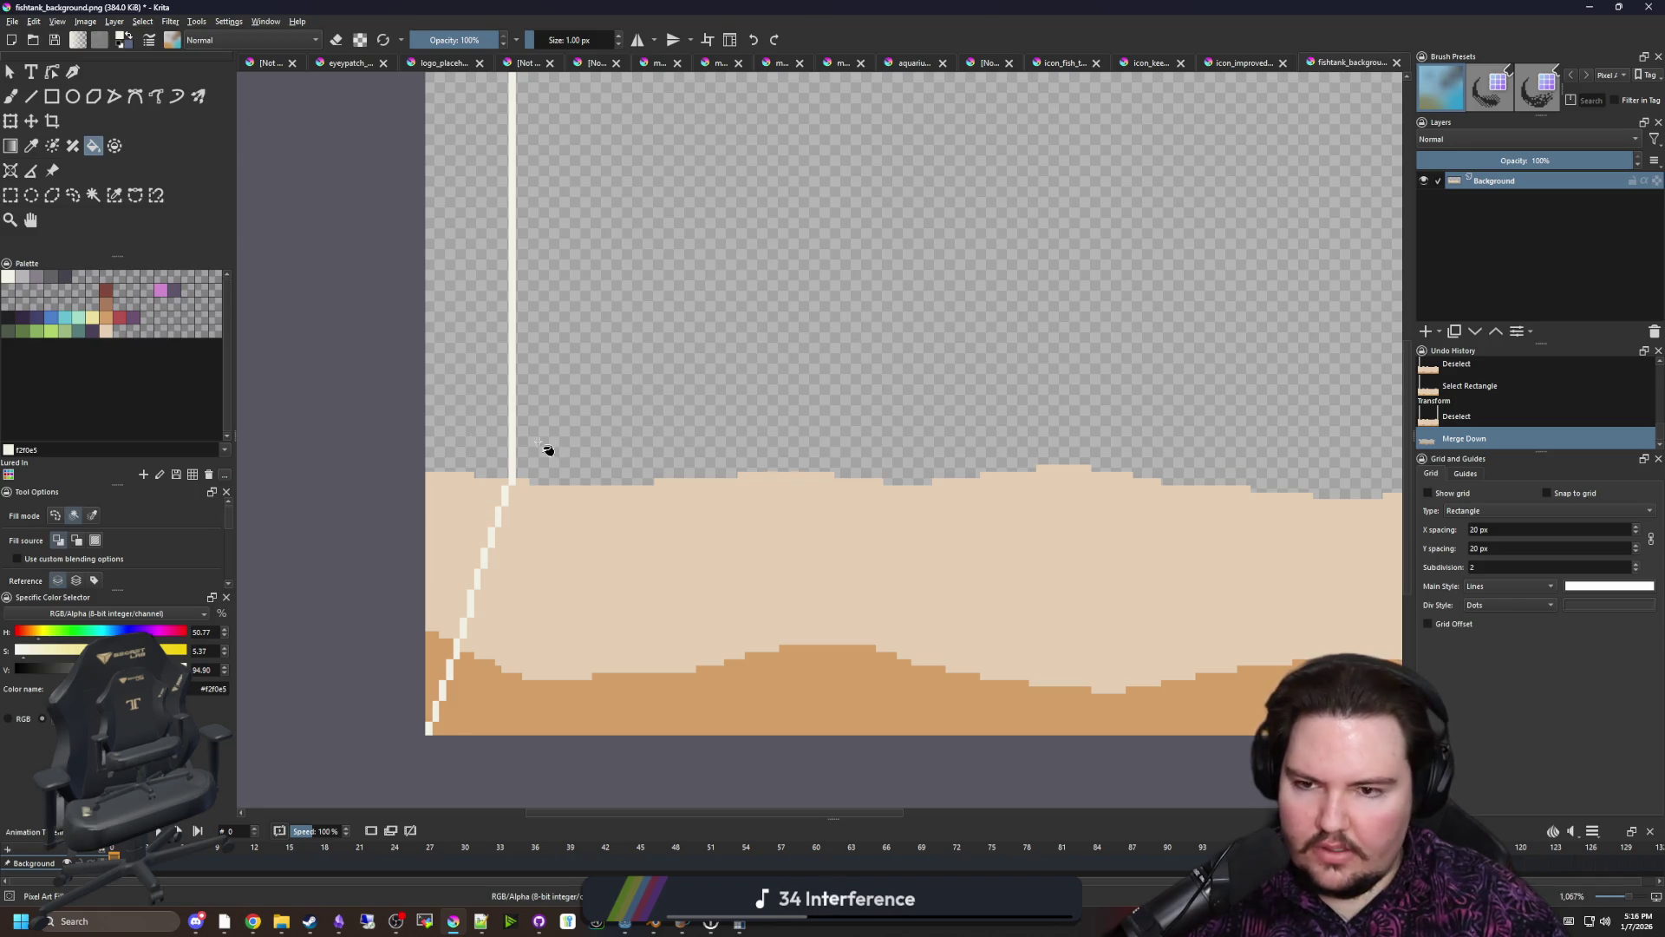
key("s")
scroll(494, 335, "down", 1)
left_click(530, 330)
scroll(520, 364, "down", 1)
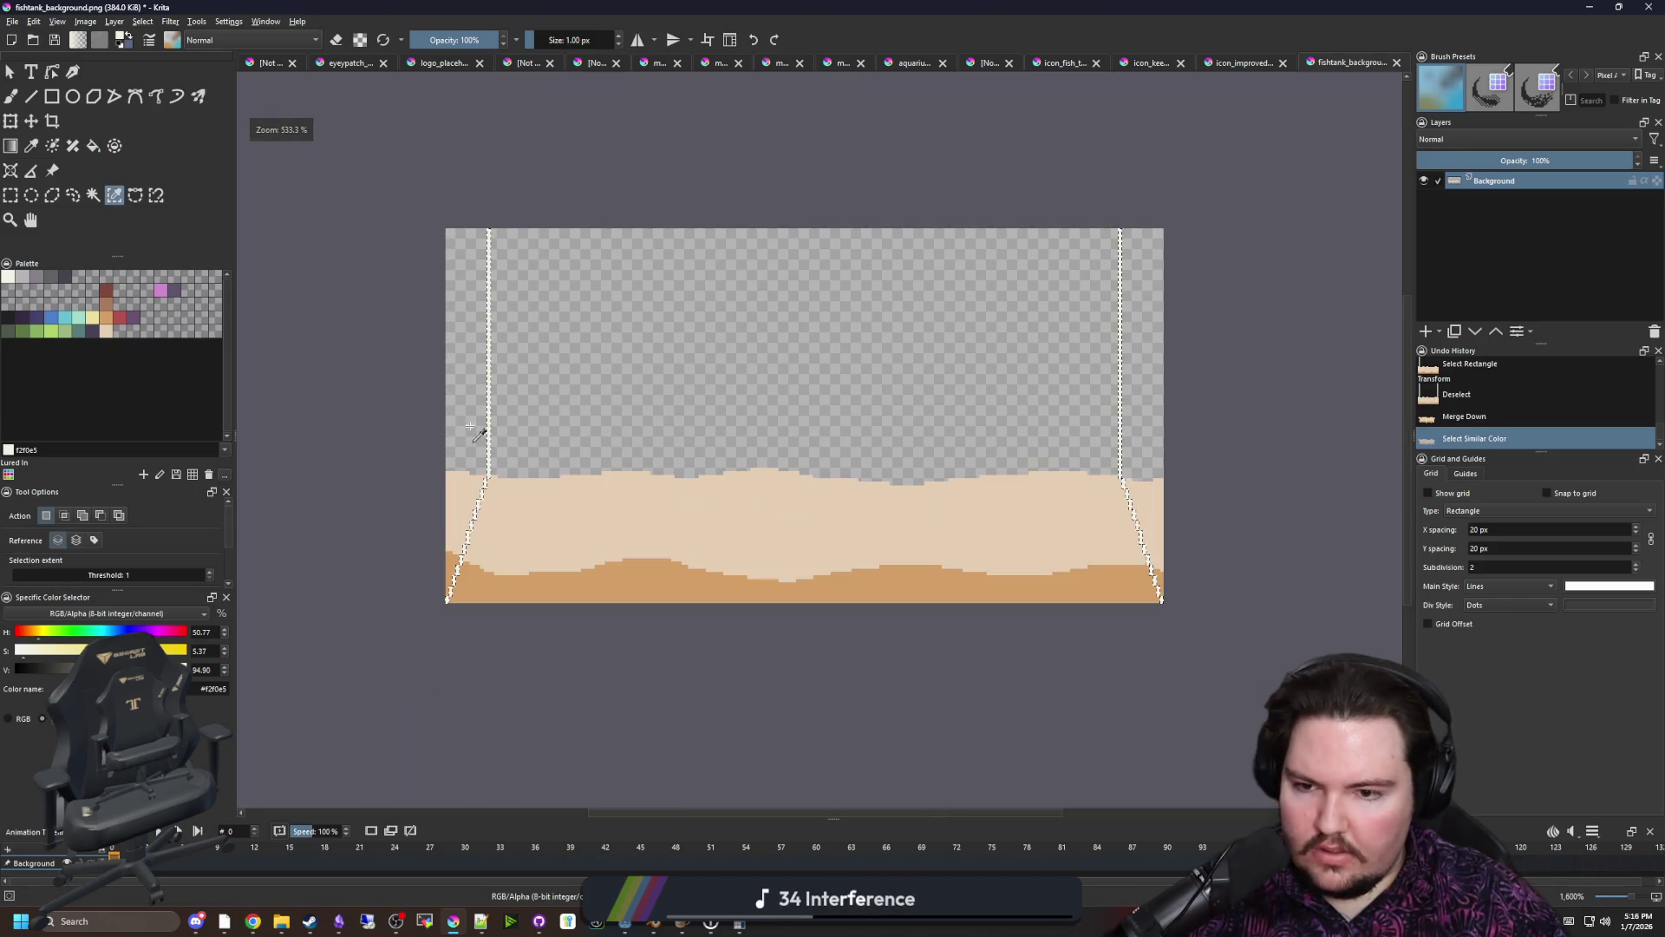
key("ctrl+shift+j")
key("ctrl+t")
key("Return")
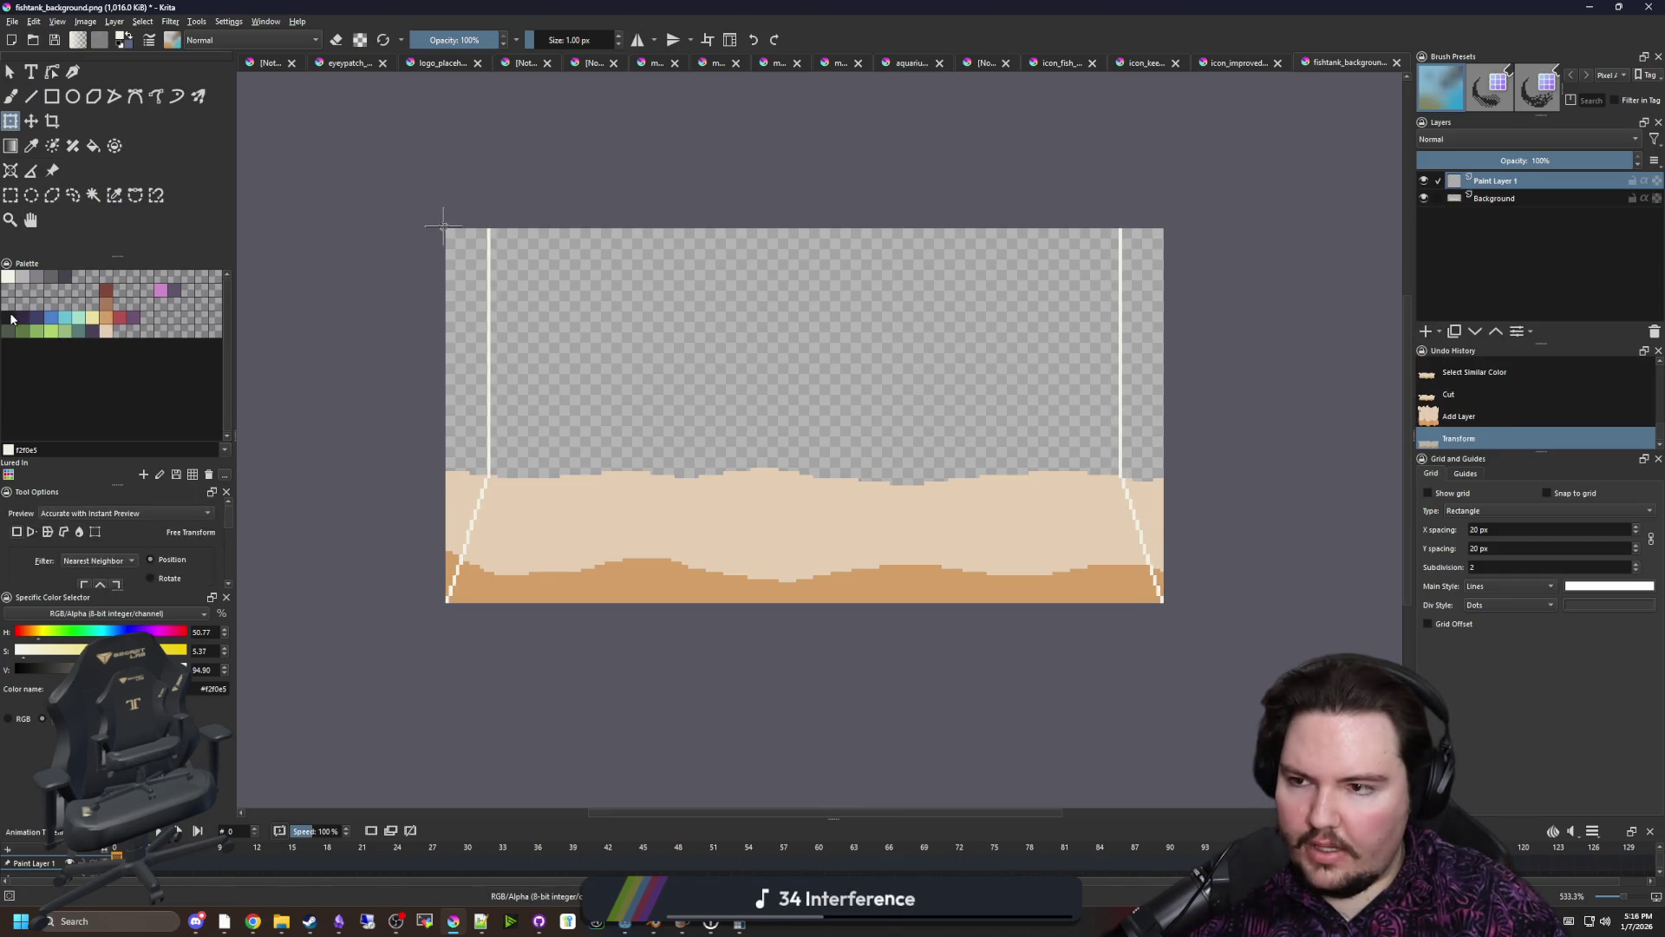
Flood-fill the left and right wall strips with dark grey #212123
left_click(12, 318)
key("f")
left_click(480, 353)
key("ctrl+shift+a")
left_click(480, 353)
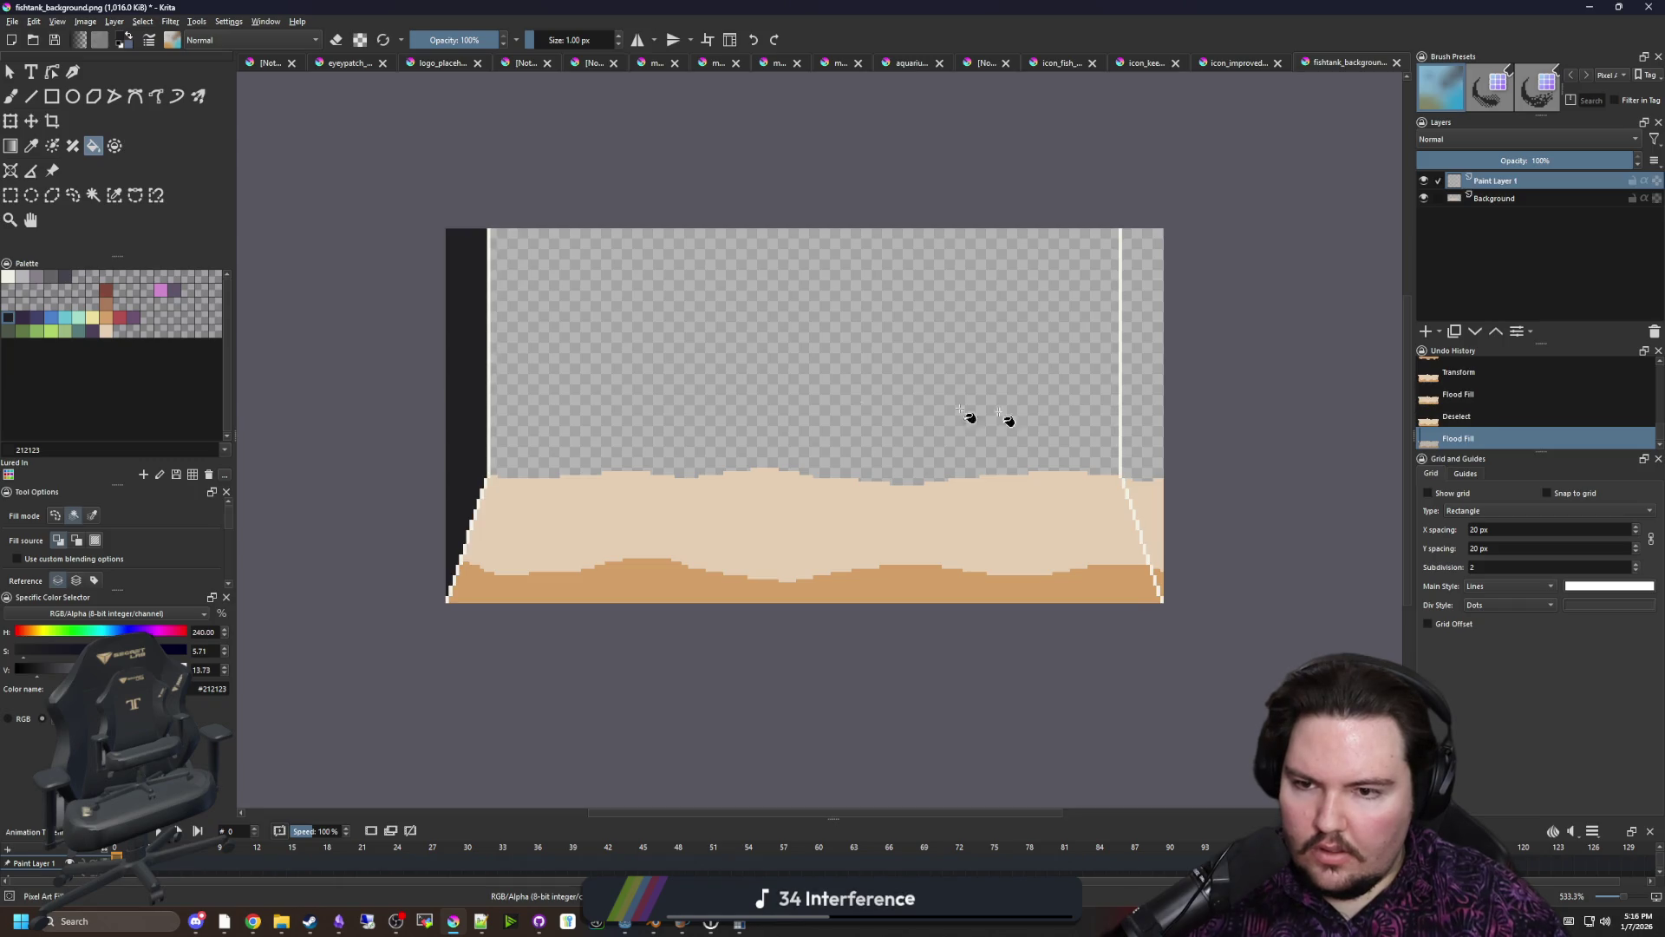
left_click(1146, 405)
scroll(390, 304, "up", 4)
left_click(732, 373)
left_click(731, 390)
scroll(592, 382, "down", 4)
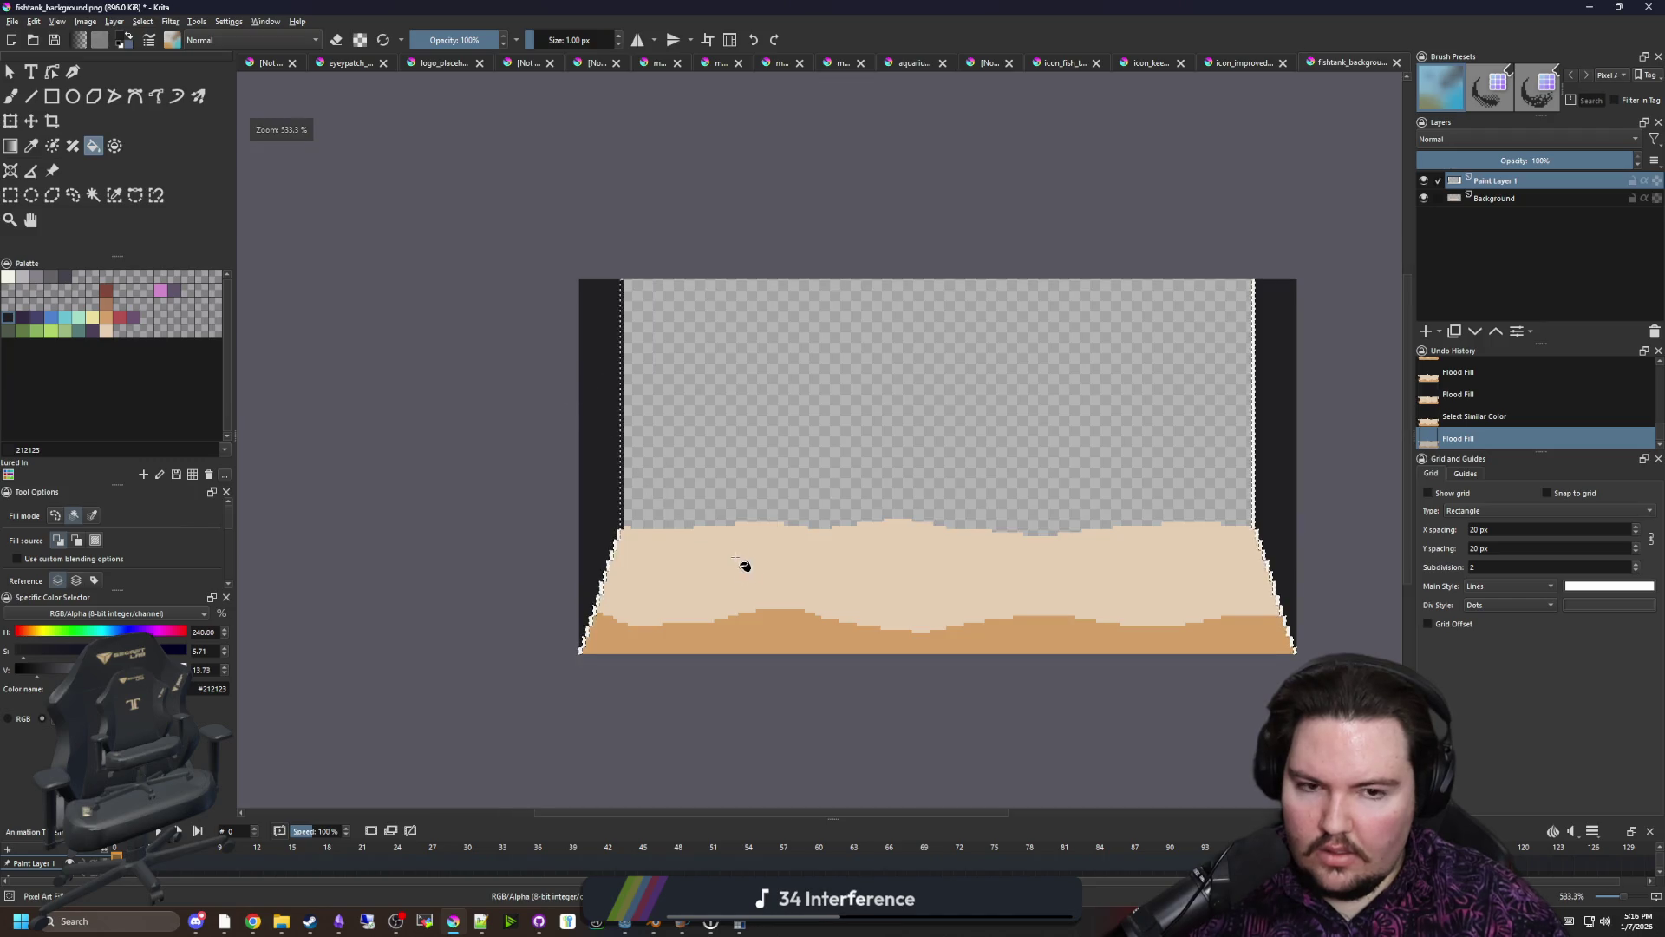
scroll(712, 590, "up", 2)
Fill the leftover left wall line dark grey, deselect, and set the wall layer to 50% opacity
left_click(92, 515)
scroll(520, 472, "up", 2)
left_click(558, 476)
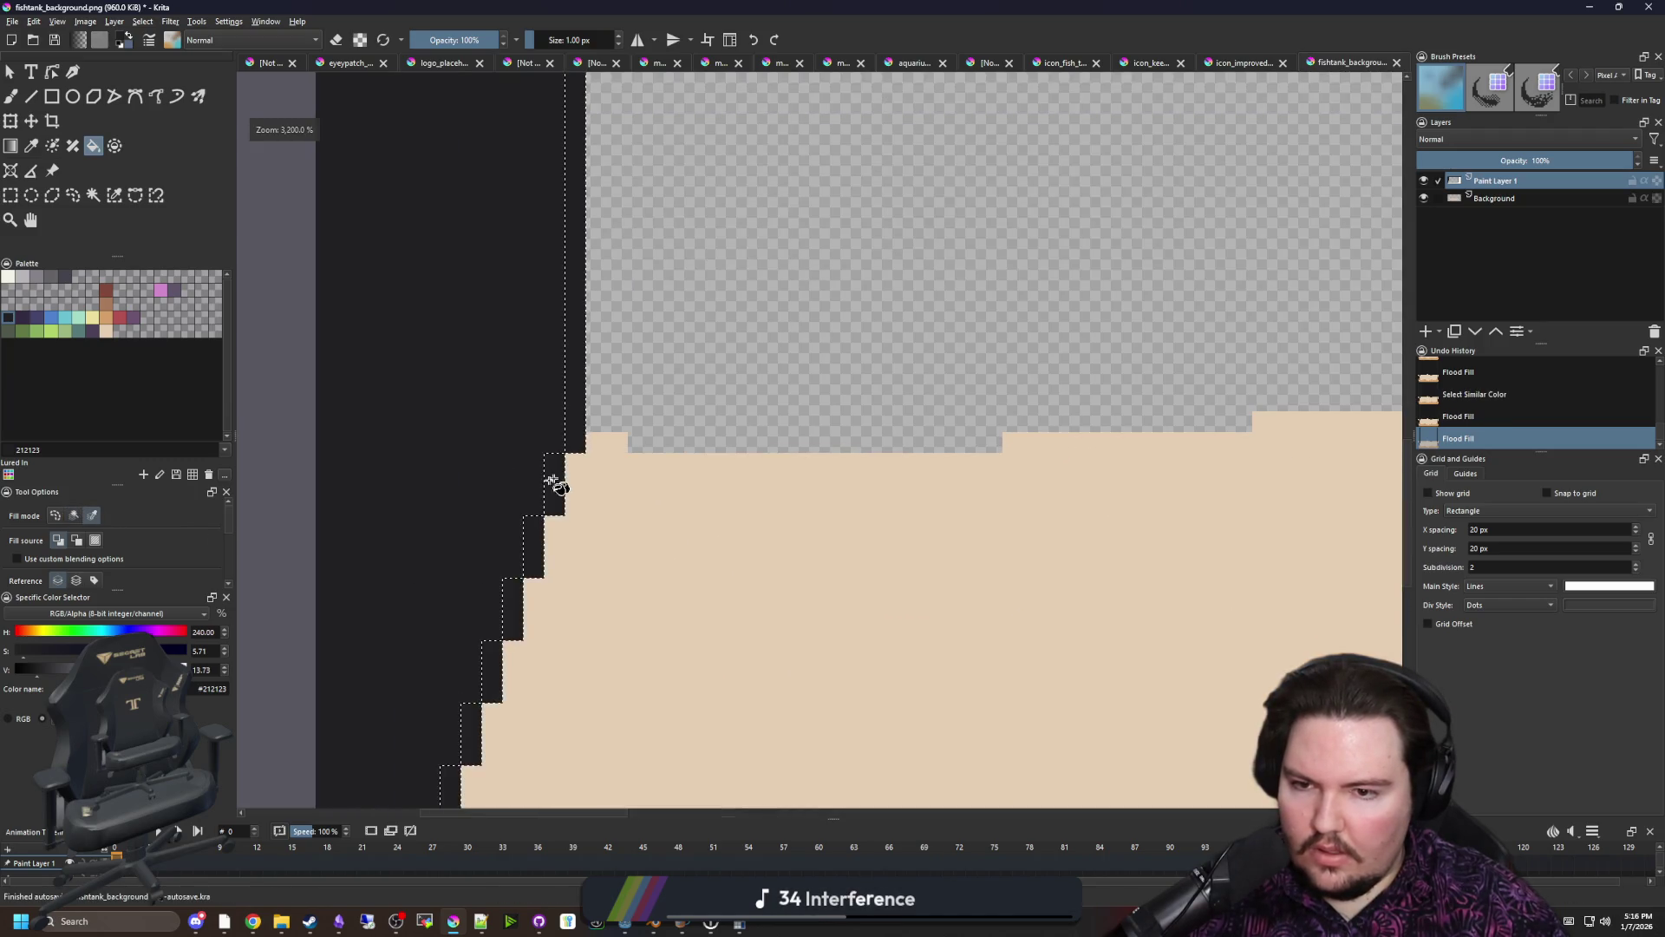
scroll(453, 520, "down", 4)
key("ctrl+shift+a")
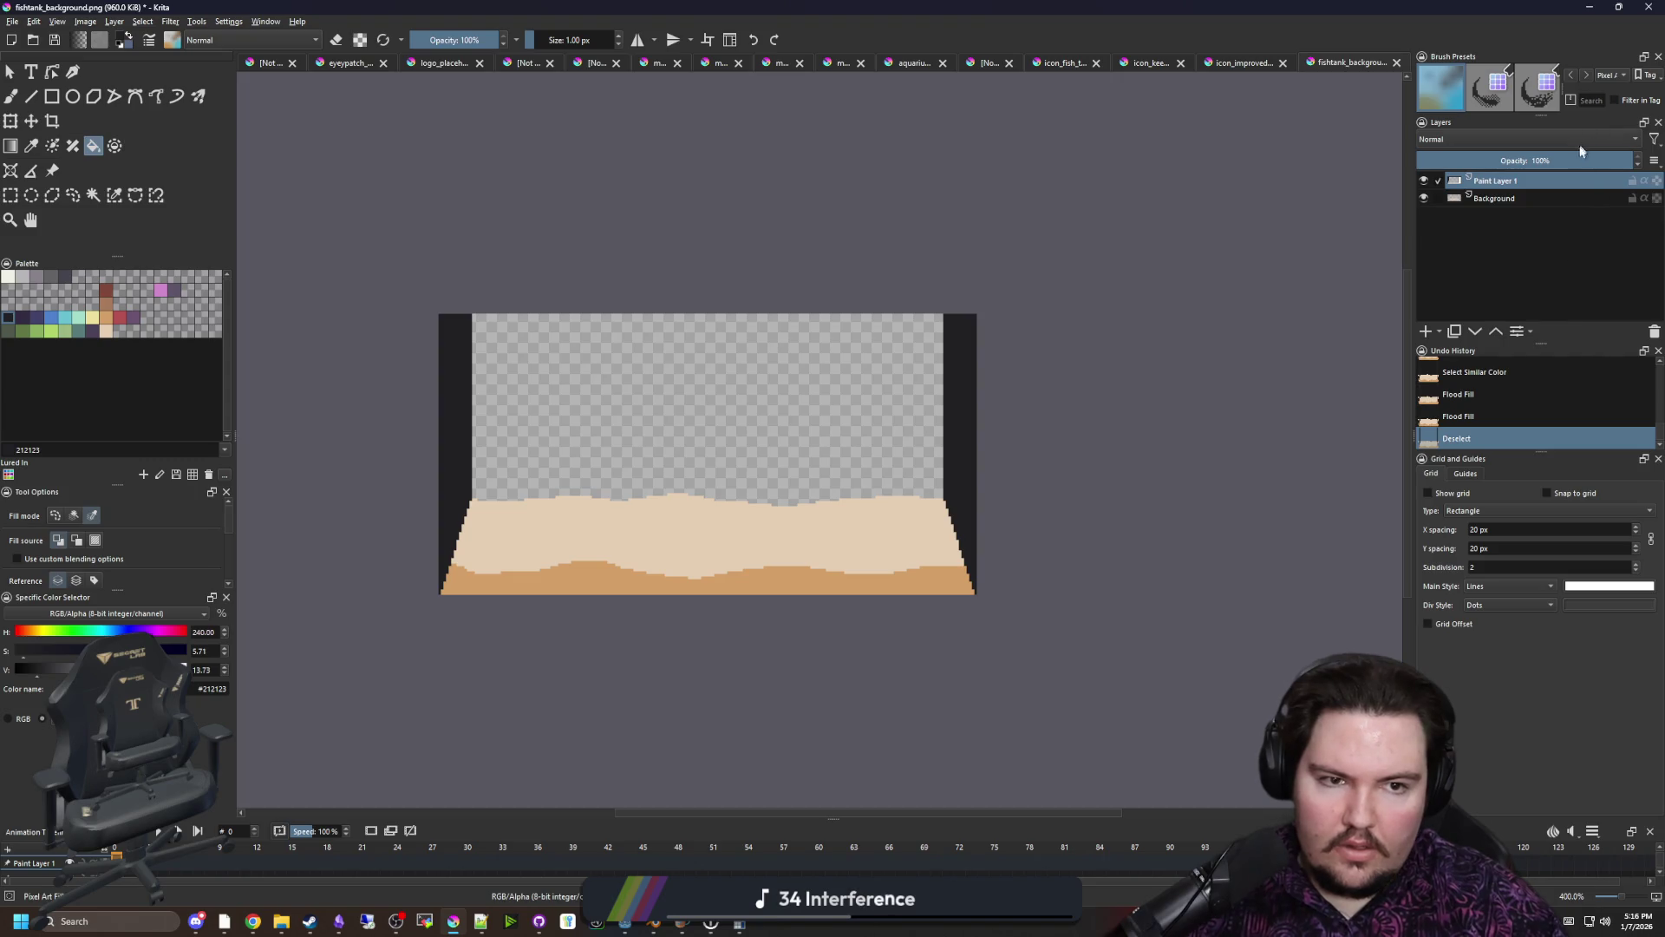
left_click(1525, 162)
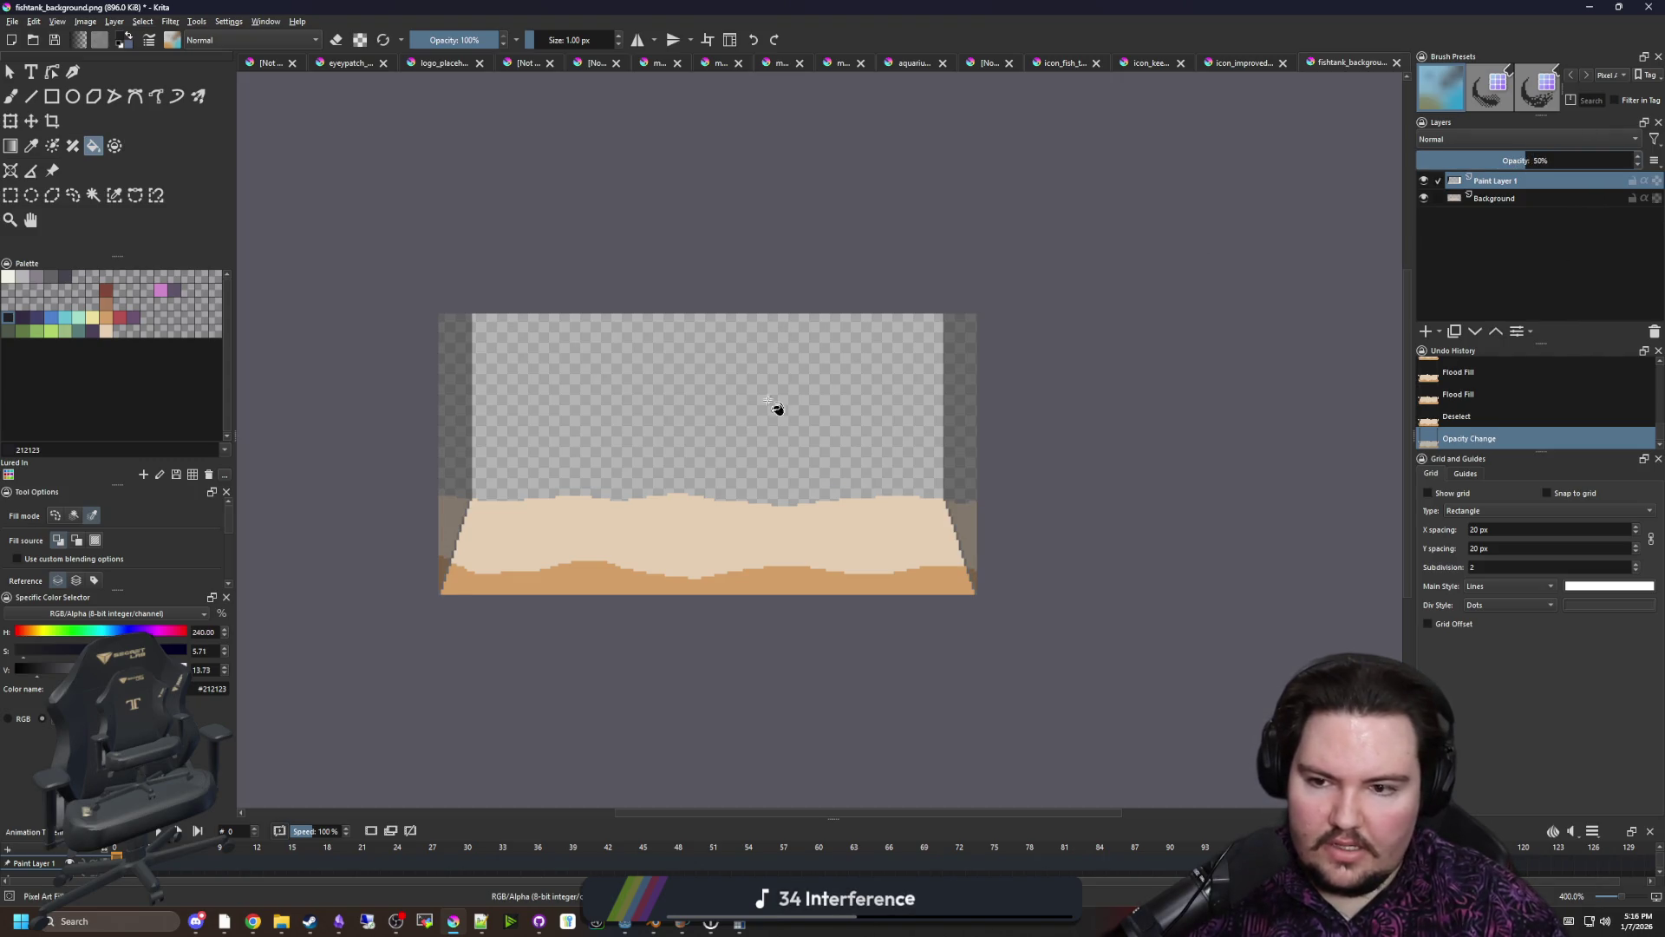
On the Background layer, sample the light sand colour and select the empty gaps beside the sand
scroll(673, 495, "up", 2)
scroll(694, 519, "down", 1)
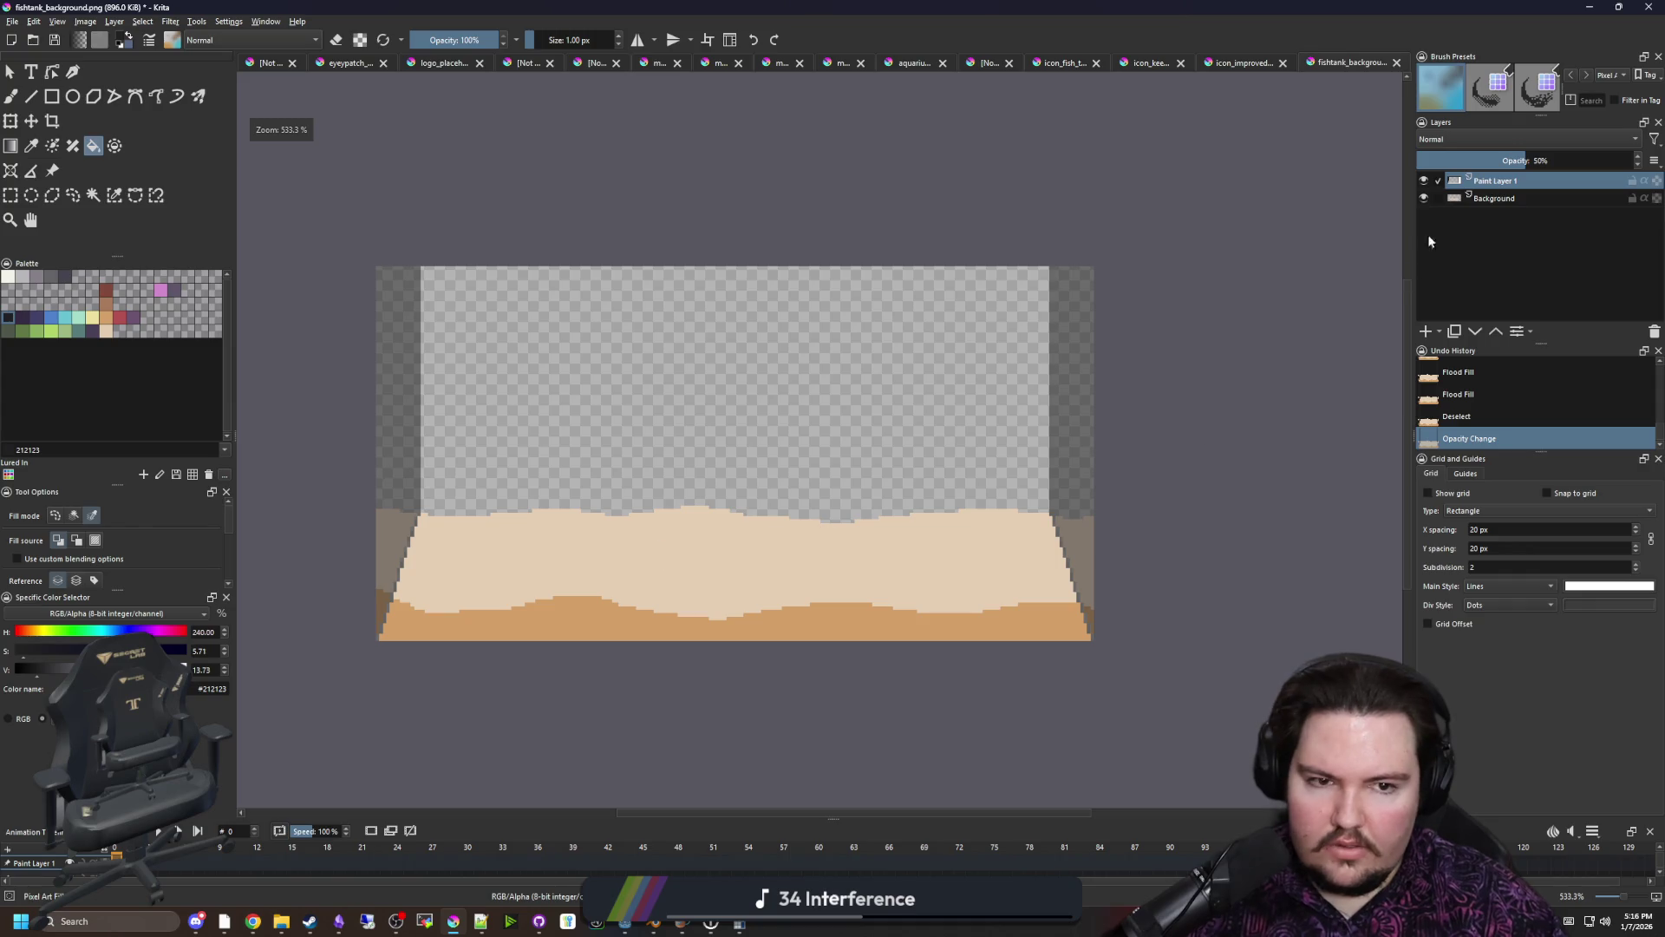
left_click(1478, 199)
scroll(894, 427, "down", 2)
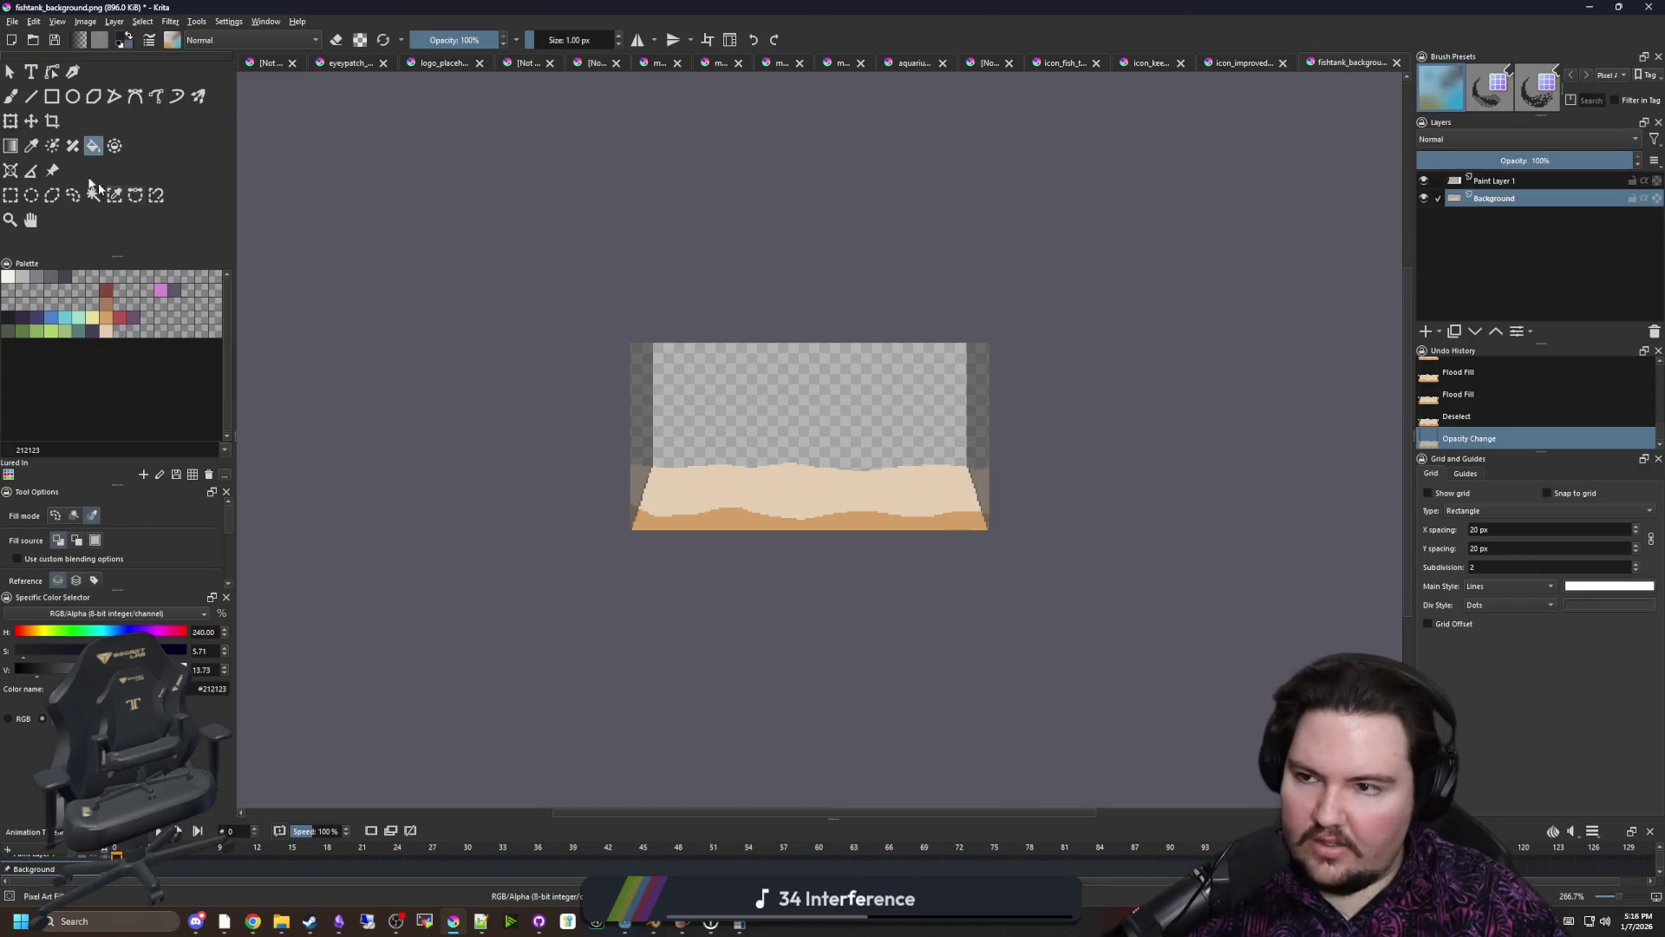
scroll(735, 516, "up", 6)
key("p")
left_click(675, 577)
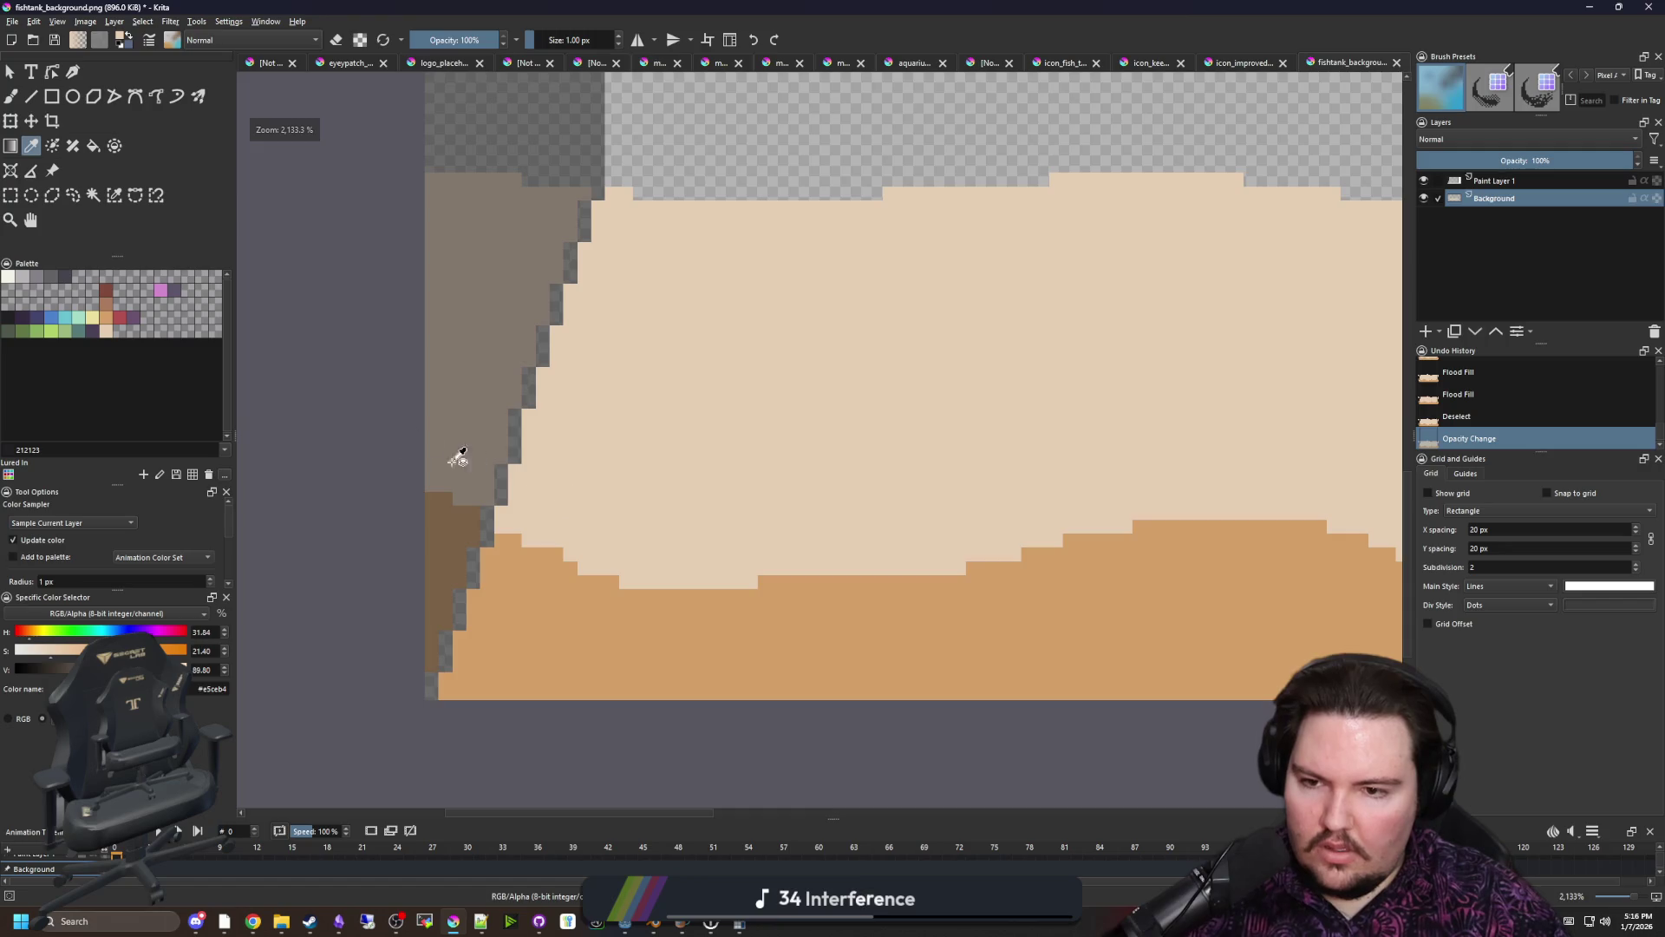
left_click(114, 195)
left_click(780, 137)
Paint light sand into the left and right edge gaps with a 3 px freehand brush
key("b")
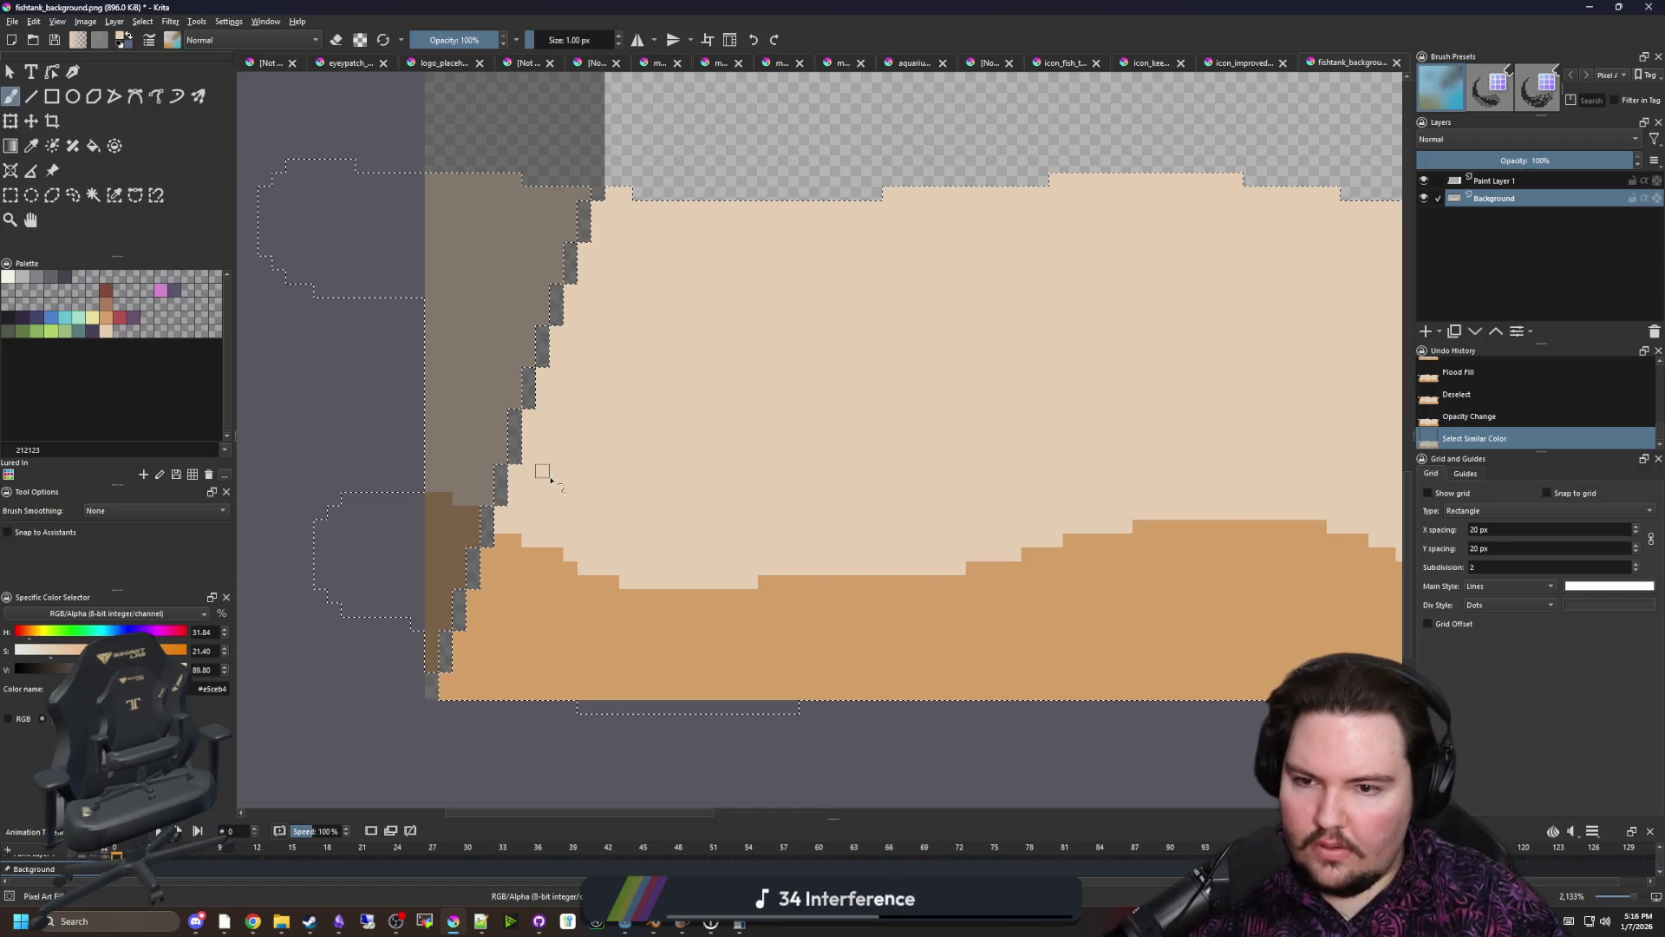
key("bracketright")
left_click_drag(514, 514, 606, 212)
scroll(432, 392, "down", 5)
scroll(957, 389, "up", 5)
left_click_drag(863, 269, 915, 598)
scroll(852, 389, "down", 2)
left_click_drag(837, 316, 788, 231)
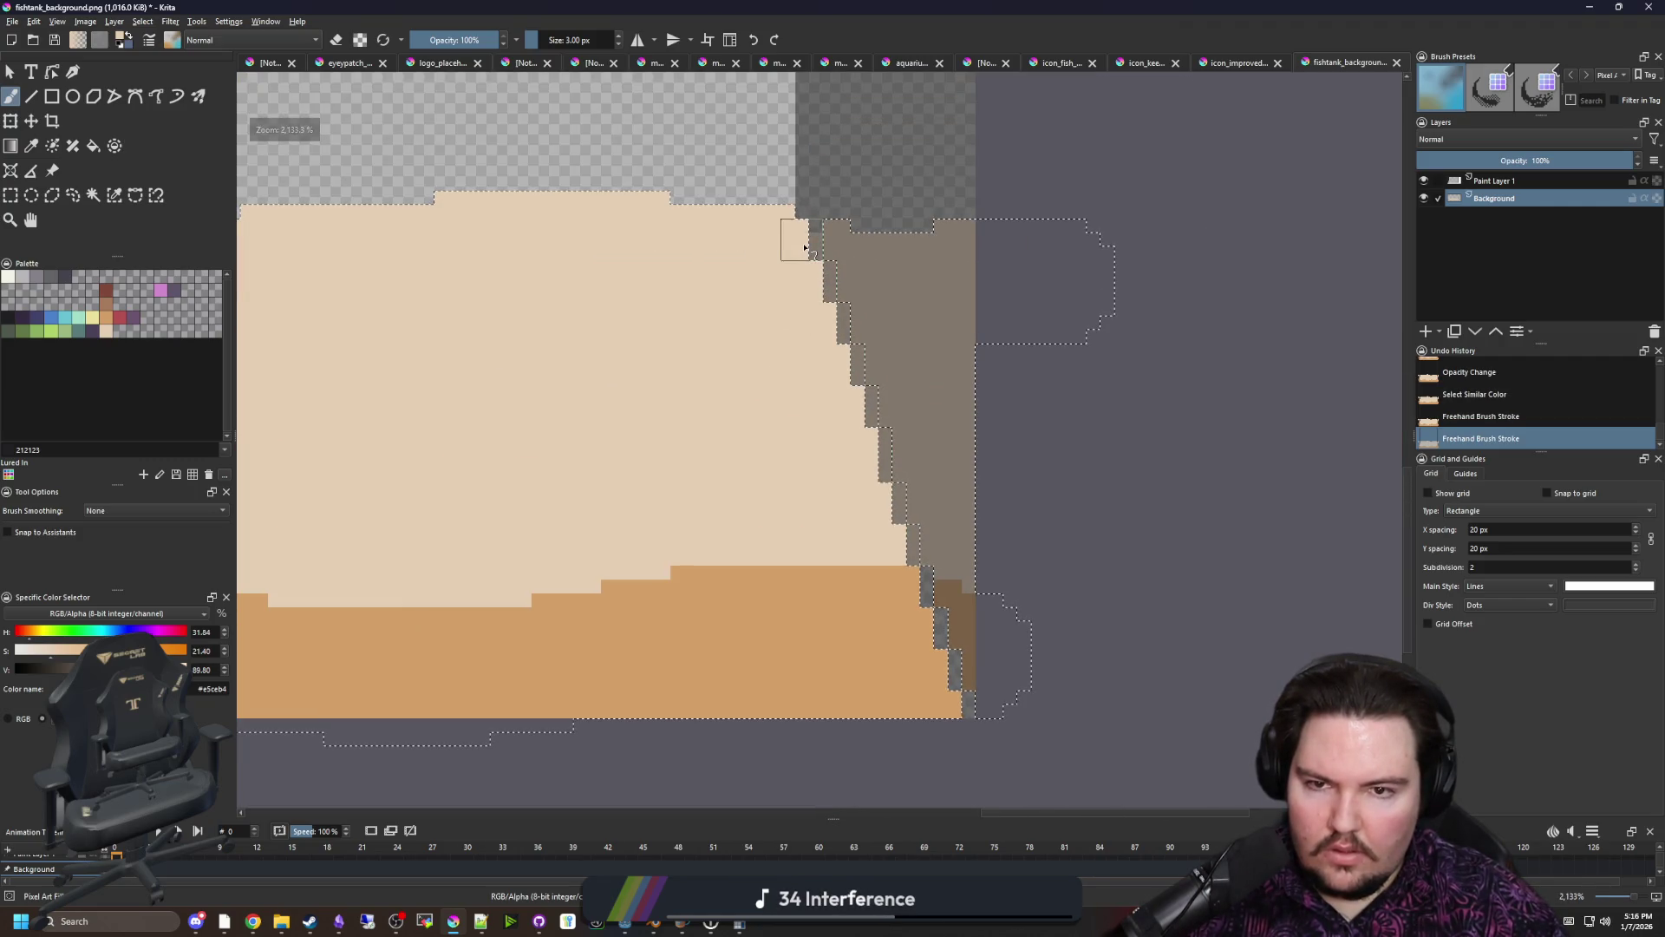
left_click_drag(833, 287, 816, 270)
Sample the darker orange sand colour, clear the selection, and move up to the wall layer
left_click(940, 659, "ctrl")
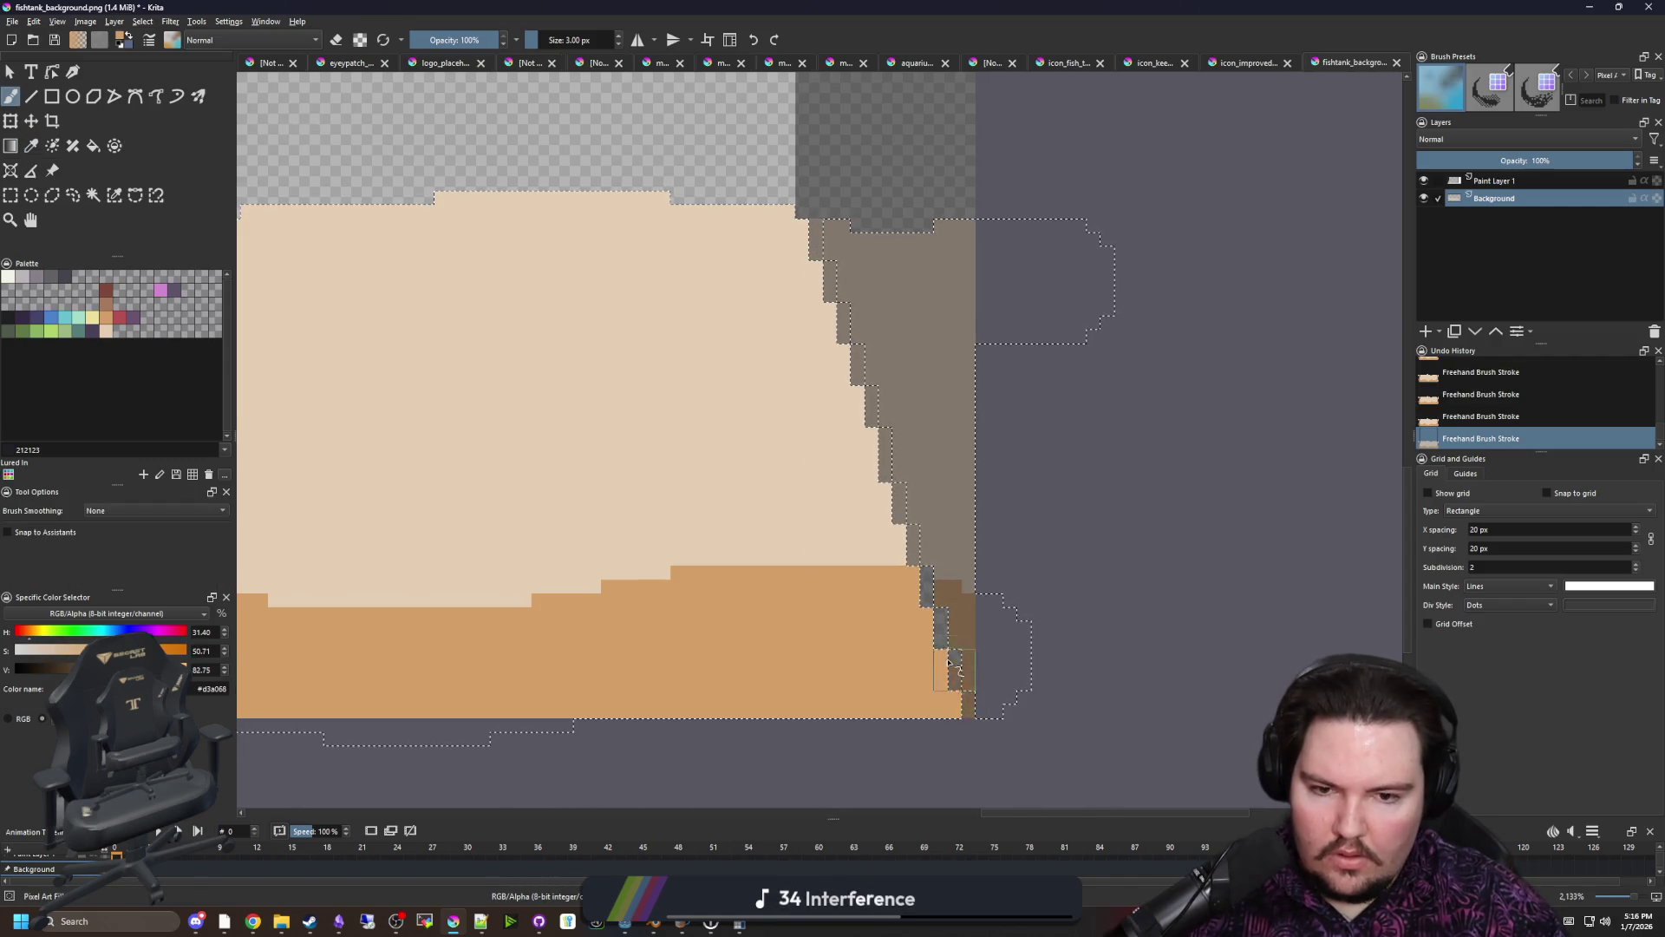
scroll(947, 606, "down", 6)
scroll(461, 662, "up", 7)
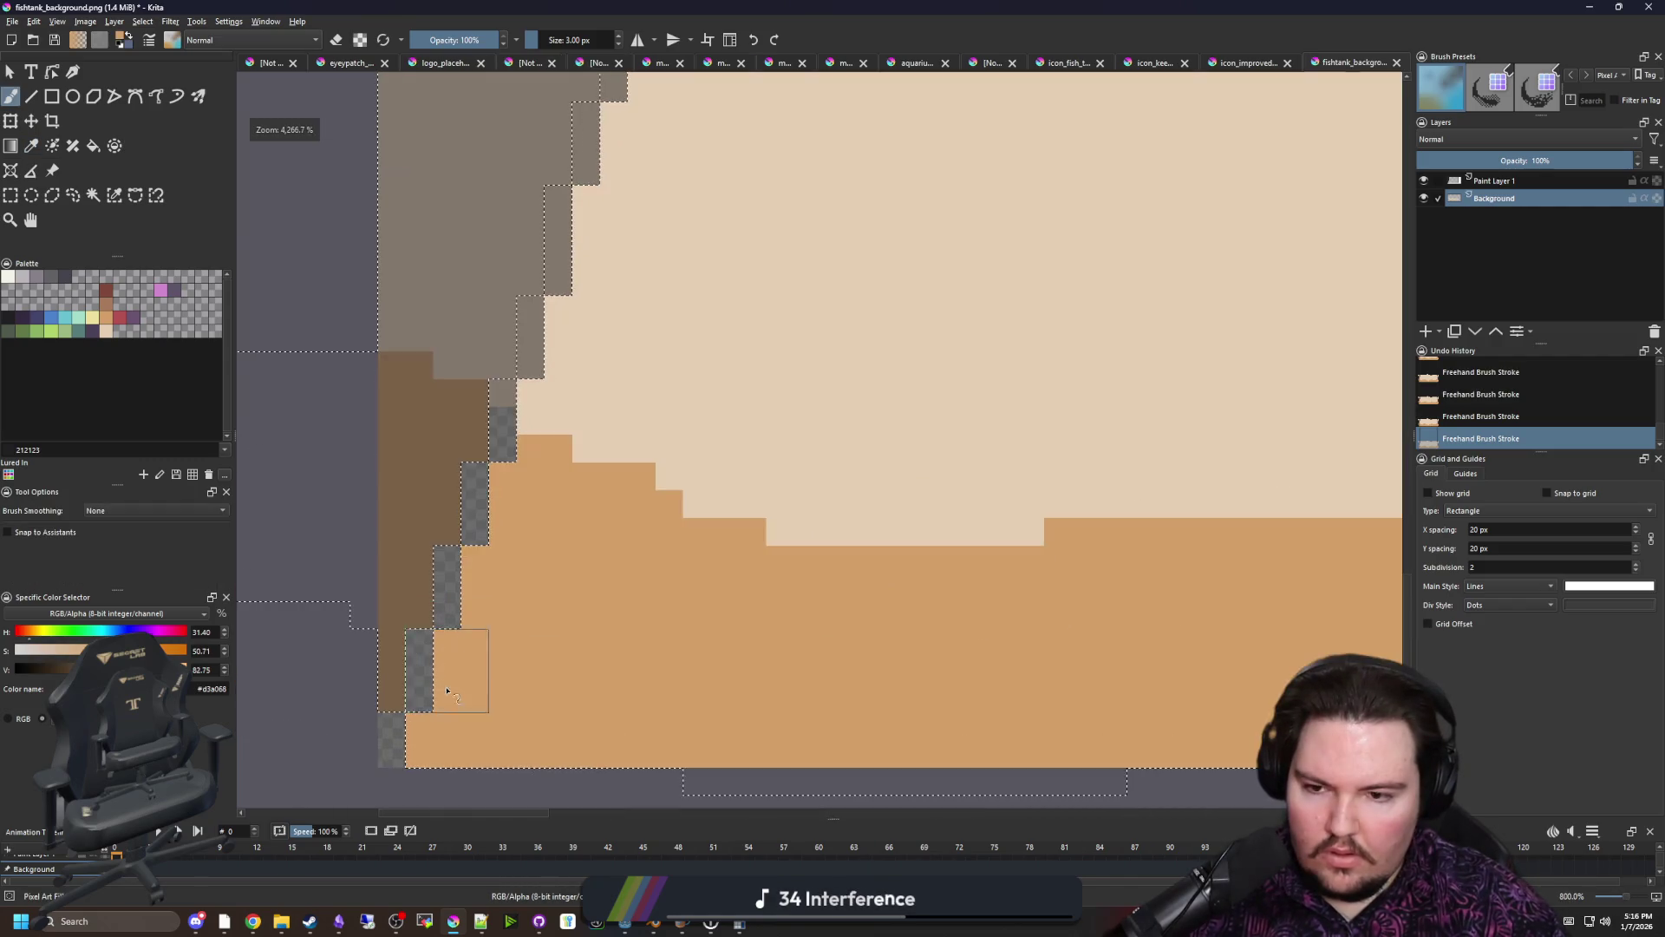
key("ctrl+shift+a")
scroll(492, 450, "down", 6)
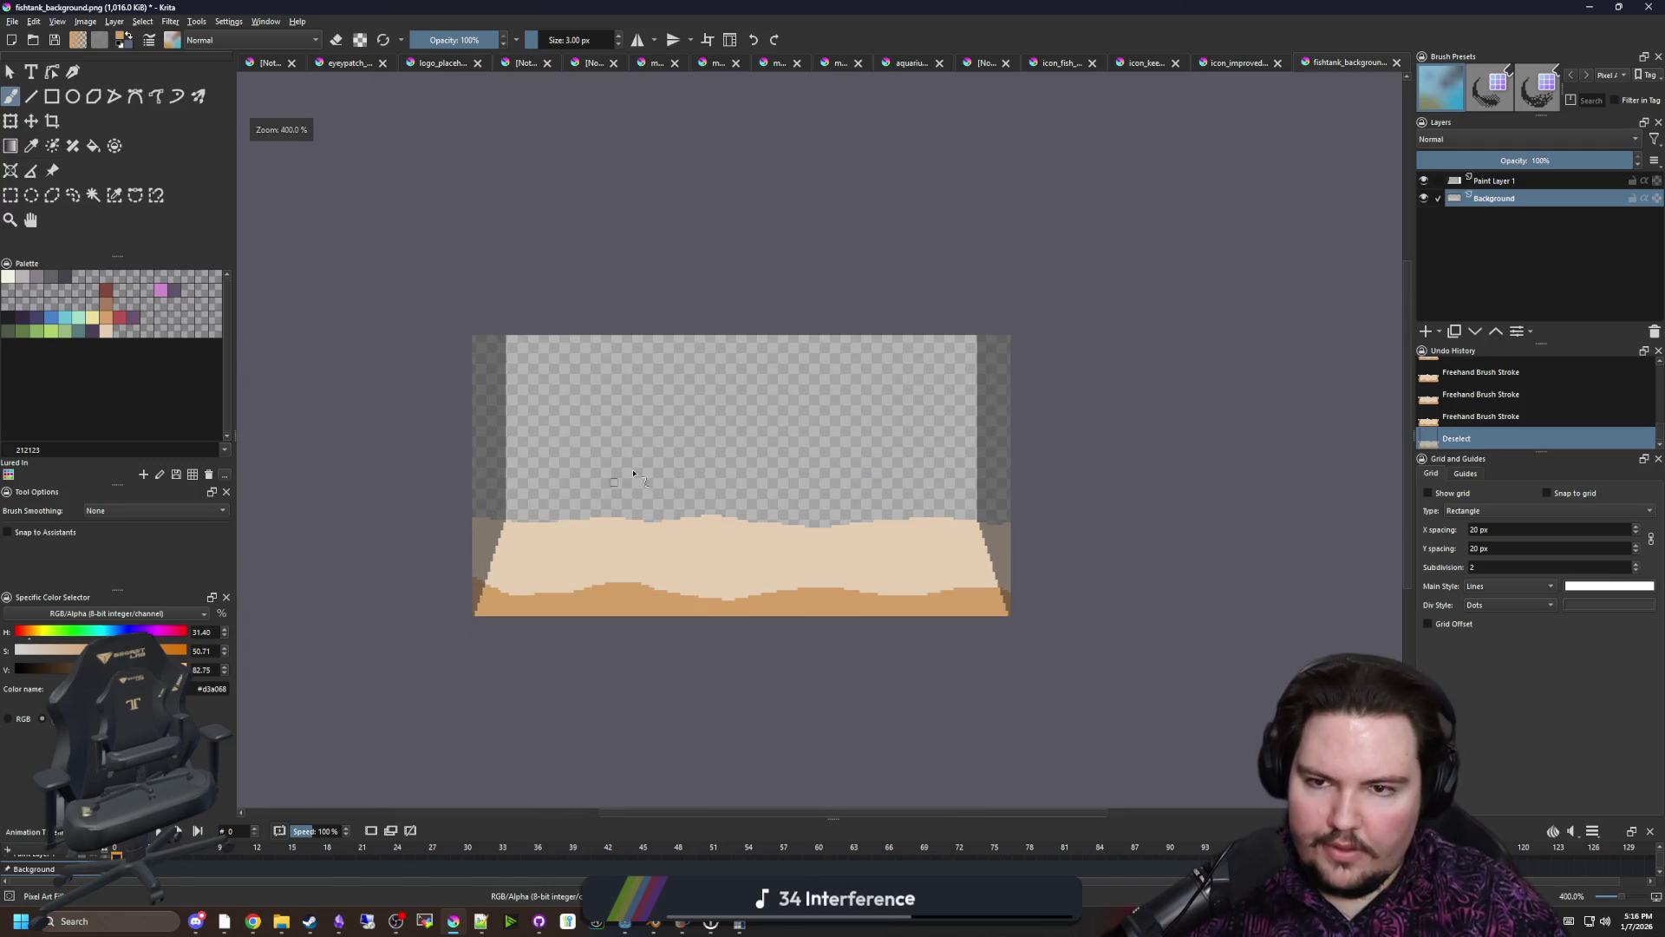
scroll(728, 520, "up", 3)
scroll(795, 625, "down", 1)
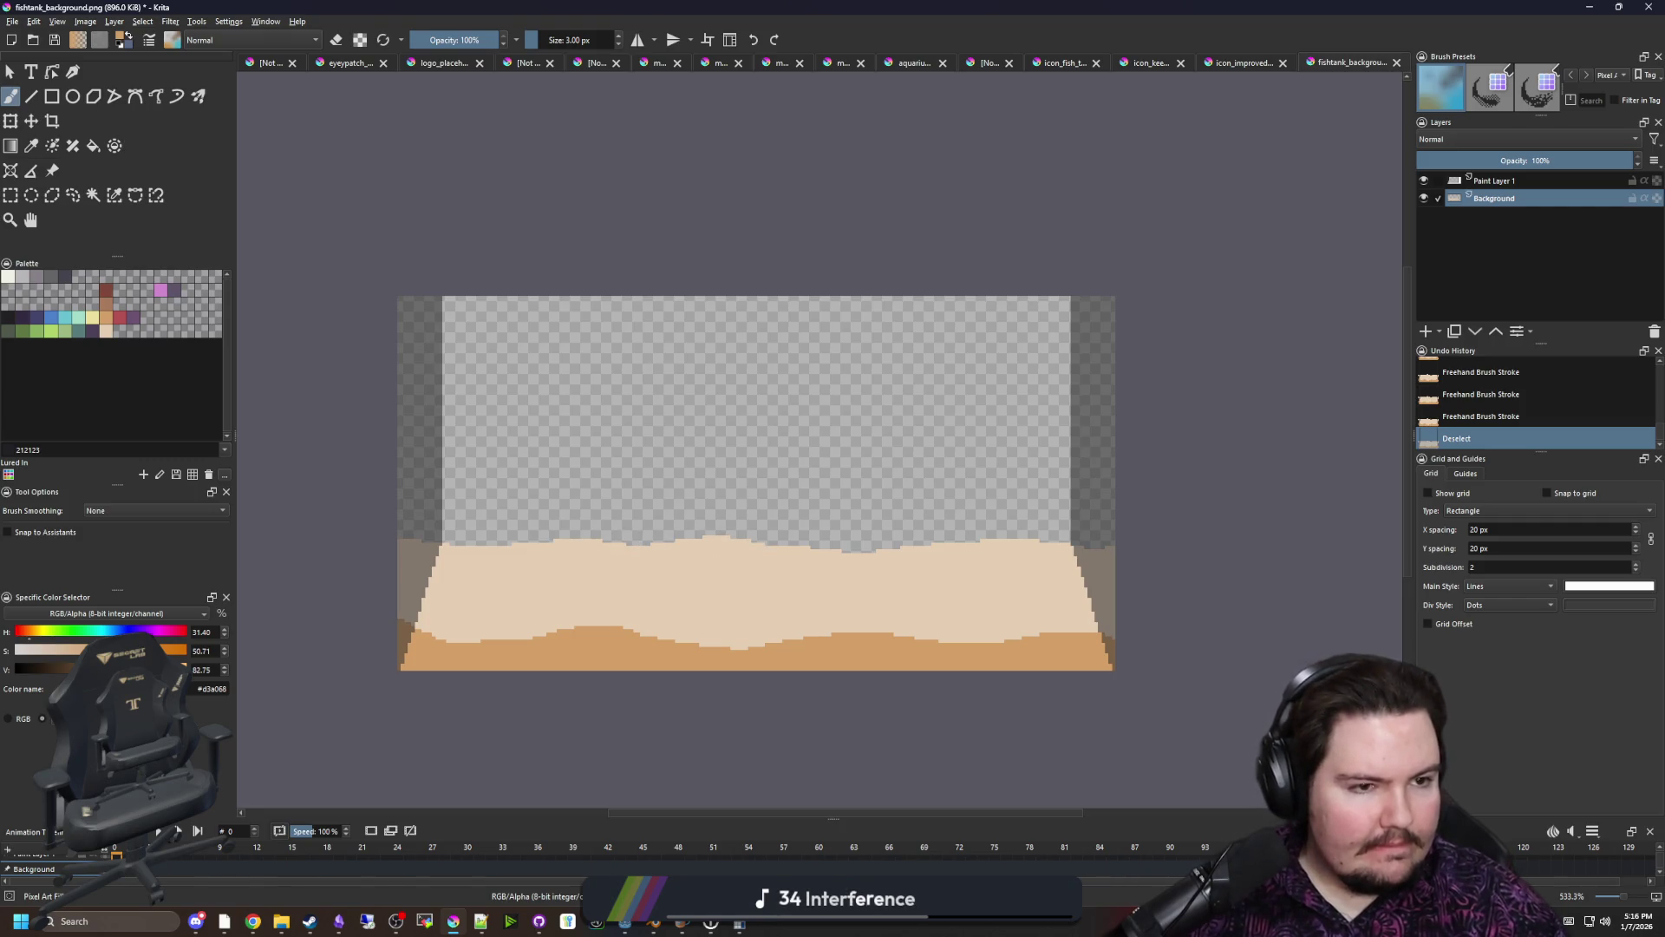
key("alt+Tab")
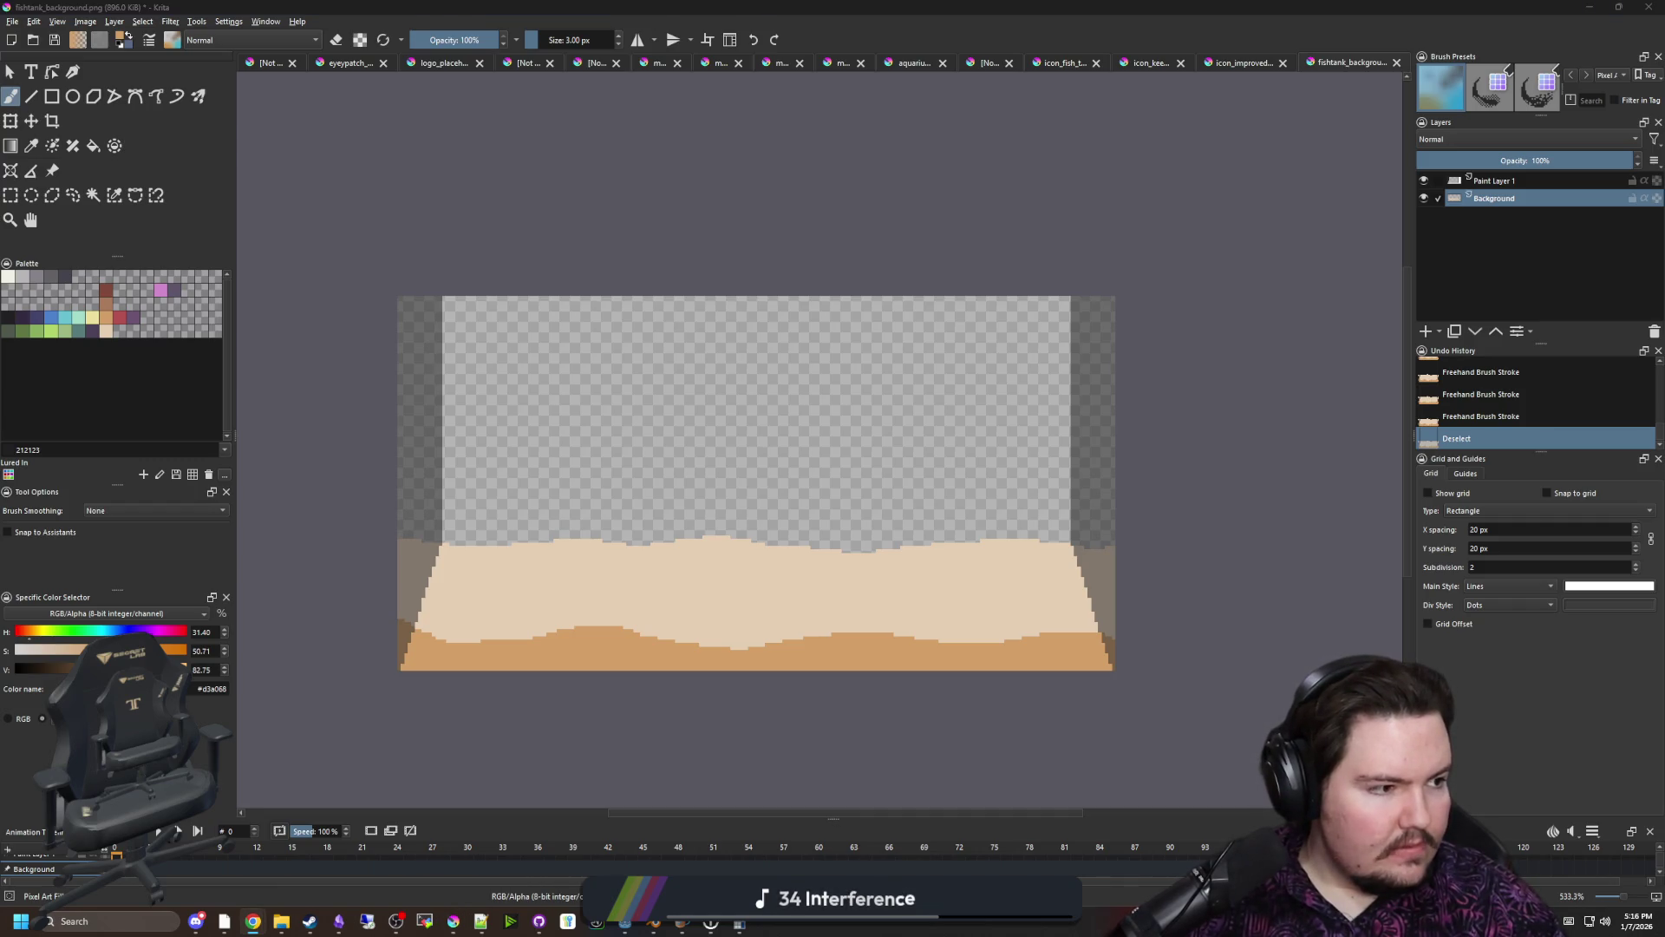
key("alt+Tab")
scroll(482, 402, "up", 2)
key("Page_Up")
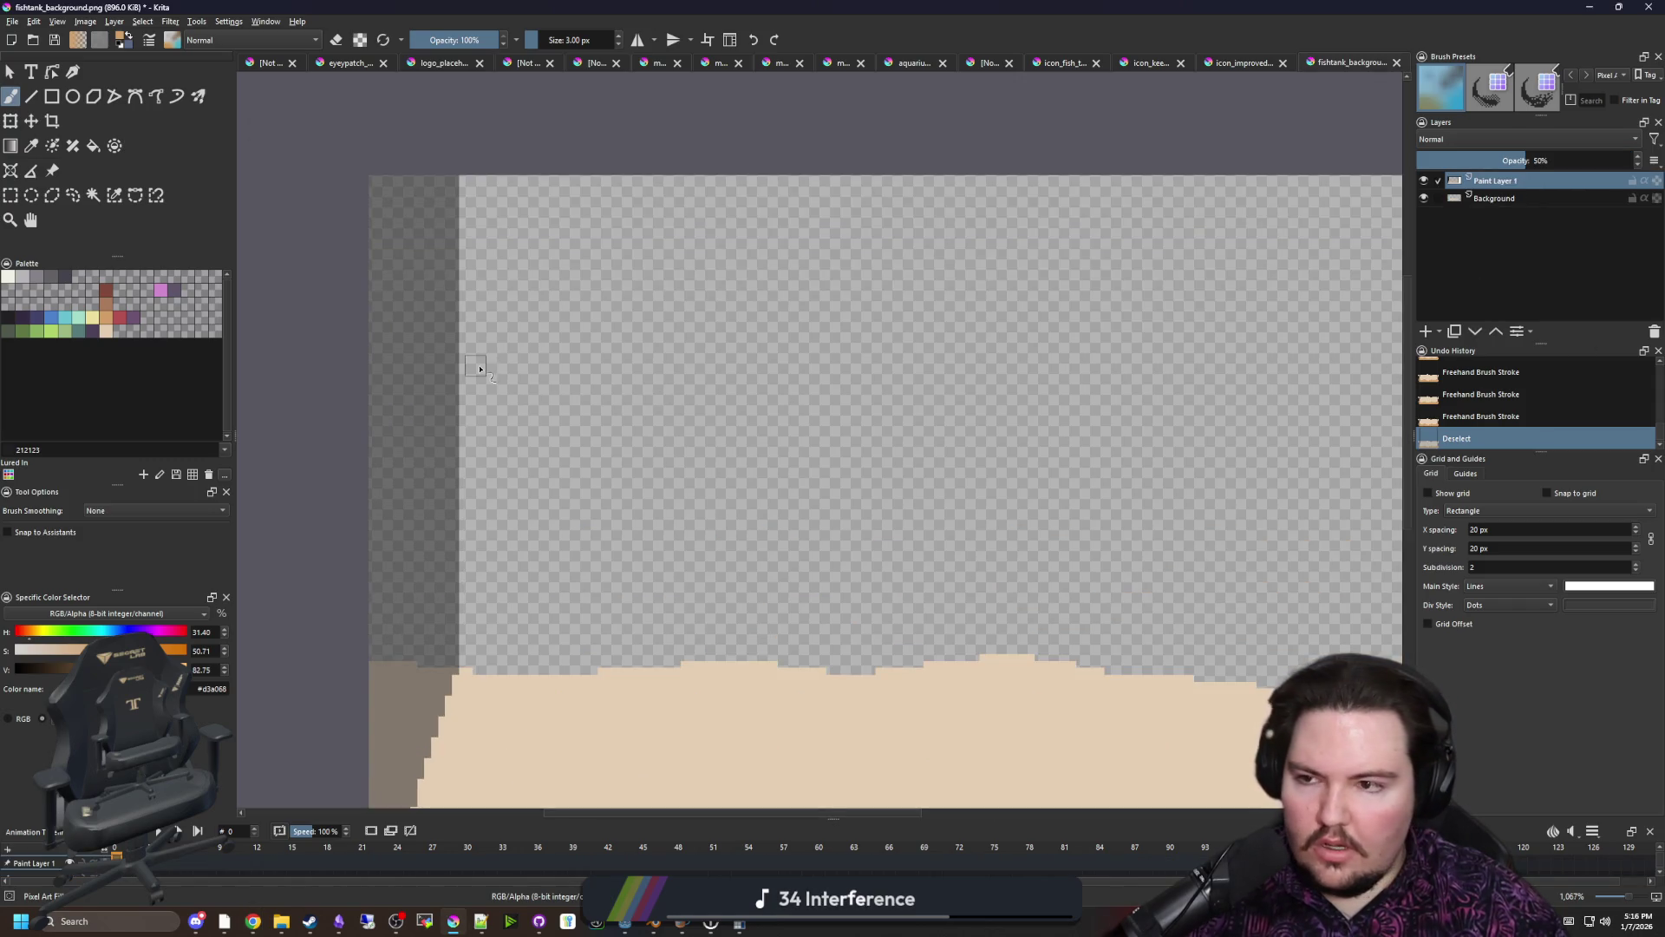
Pick off-white #f2f0e5 and switch to the Background layer, undoing an accidental clear
scroll(481, 369, "up", 1)
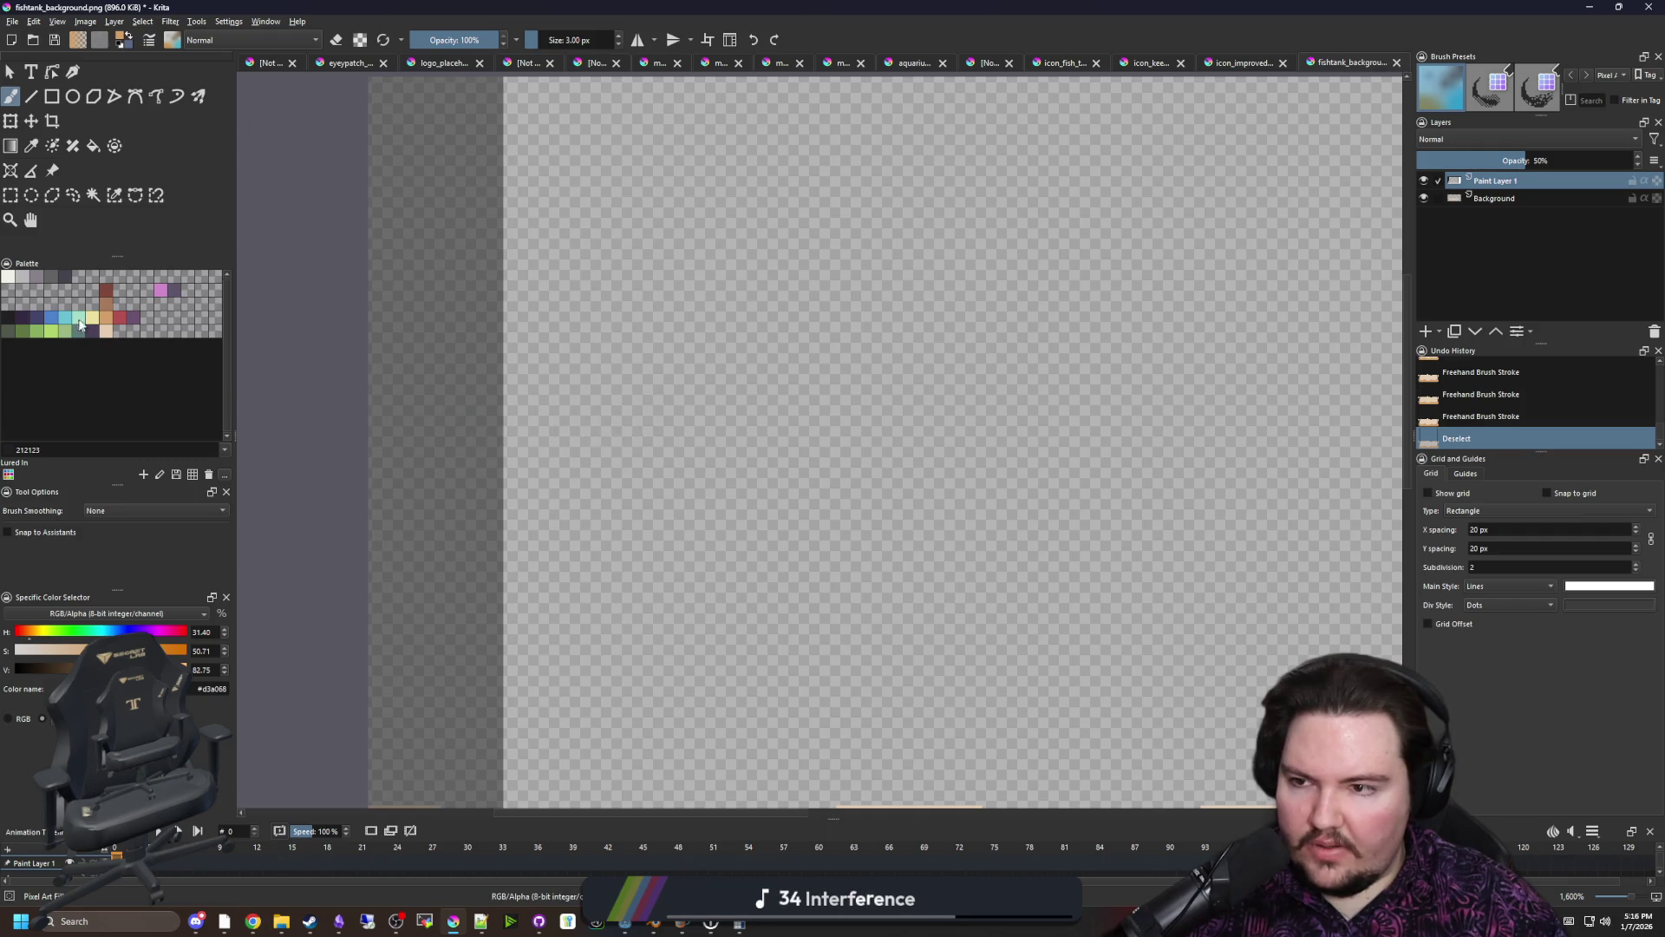
left_click(10, 279)
left_click(1488, 201)
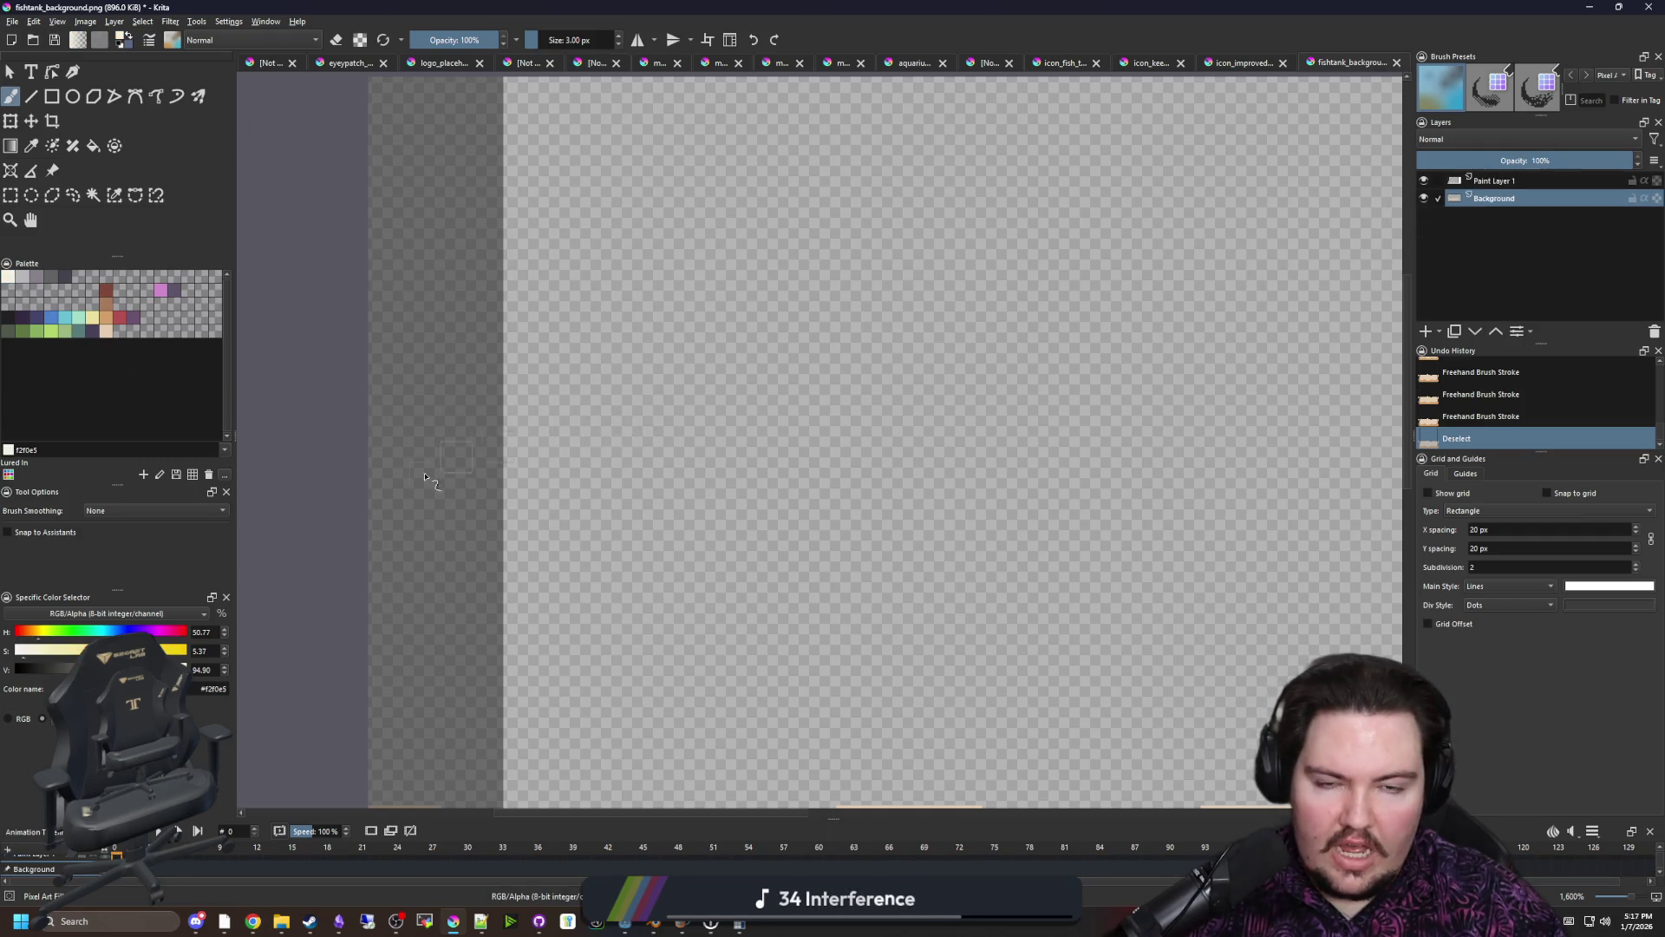
scroll(528, 475, "up", 1)
key("Delete")
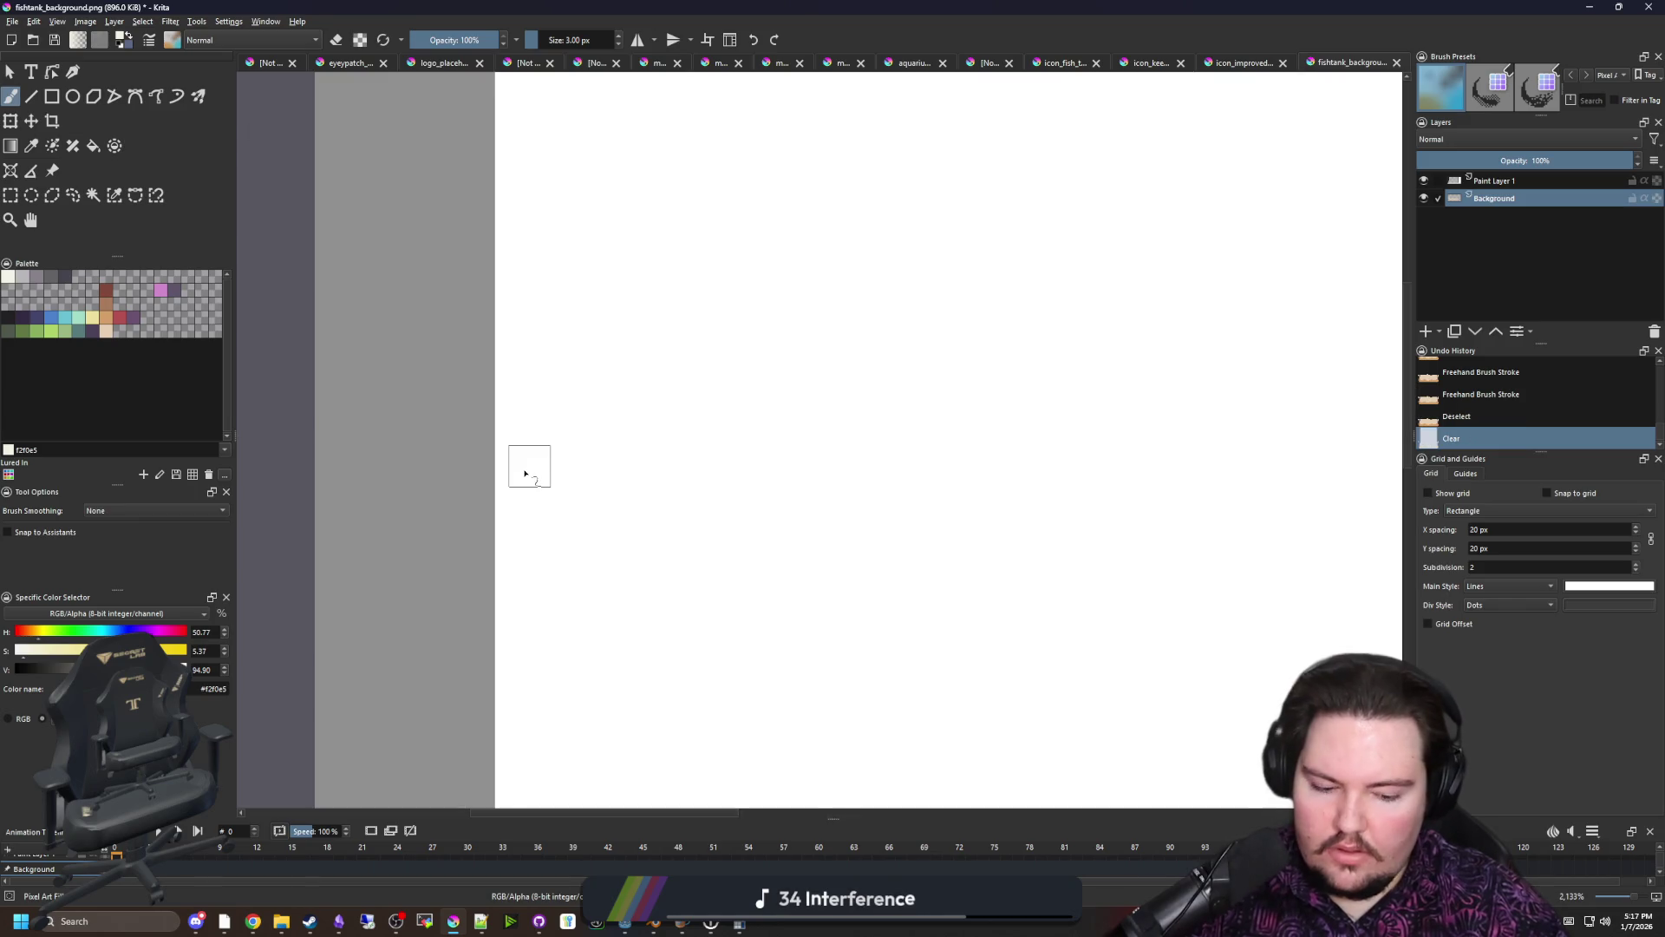
key("ctrl+z")
scroll(728, 474, "down", 3)
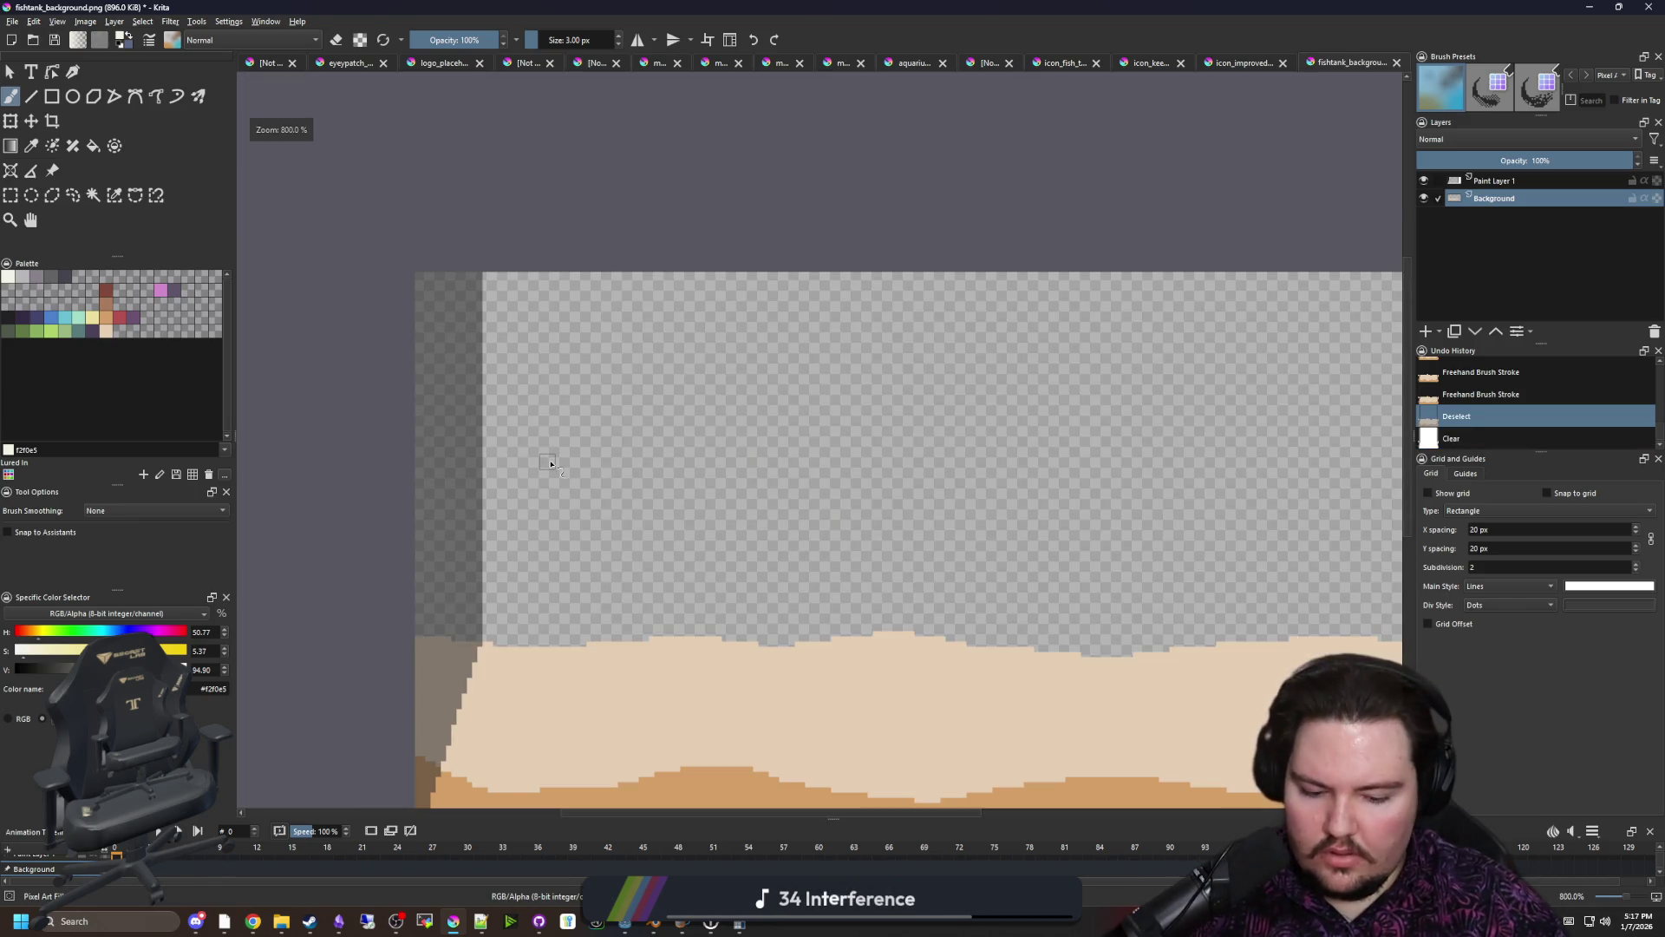
scroll(483, 457, "up", 1)
Draw a 1 px vertical off-white line beside the left wall
key("bracketleft")
key("bracketleft")
scroll(471, 448, "up", 1)
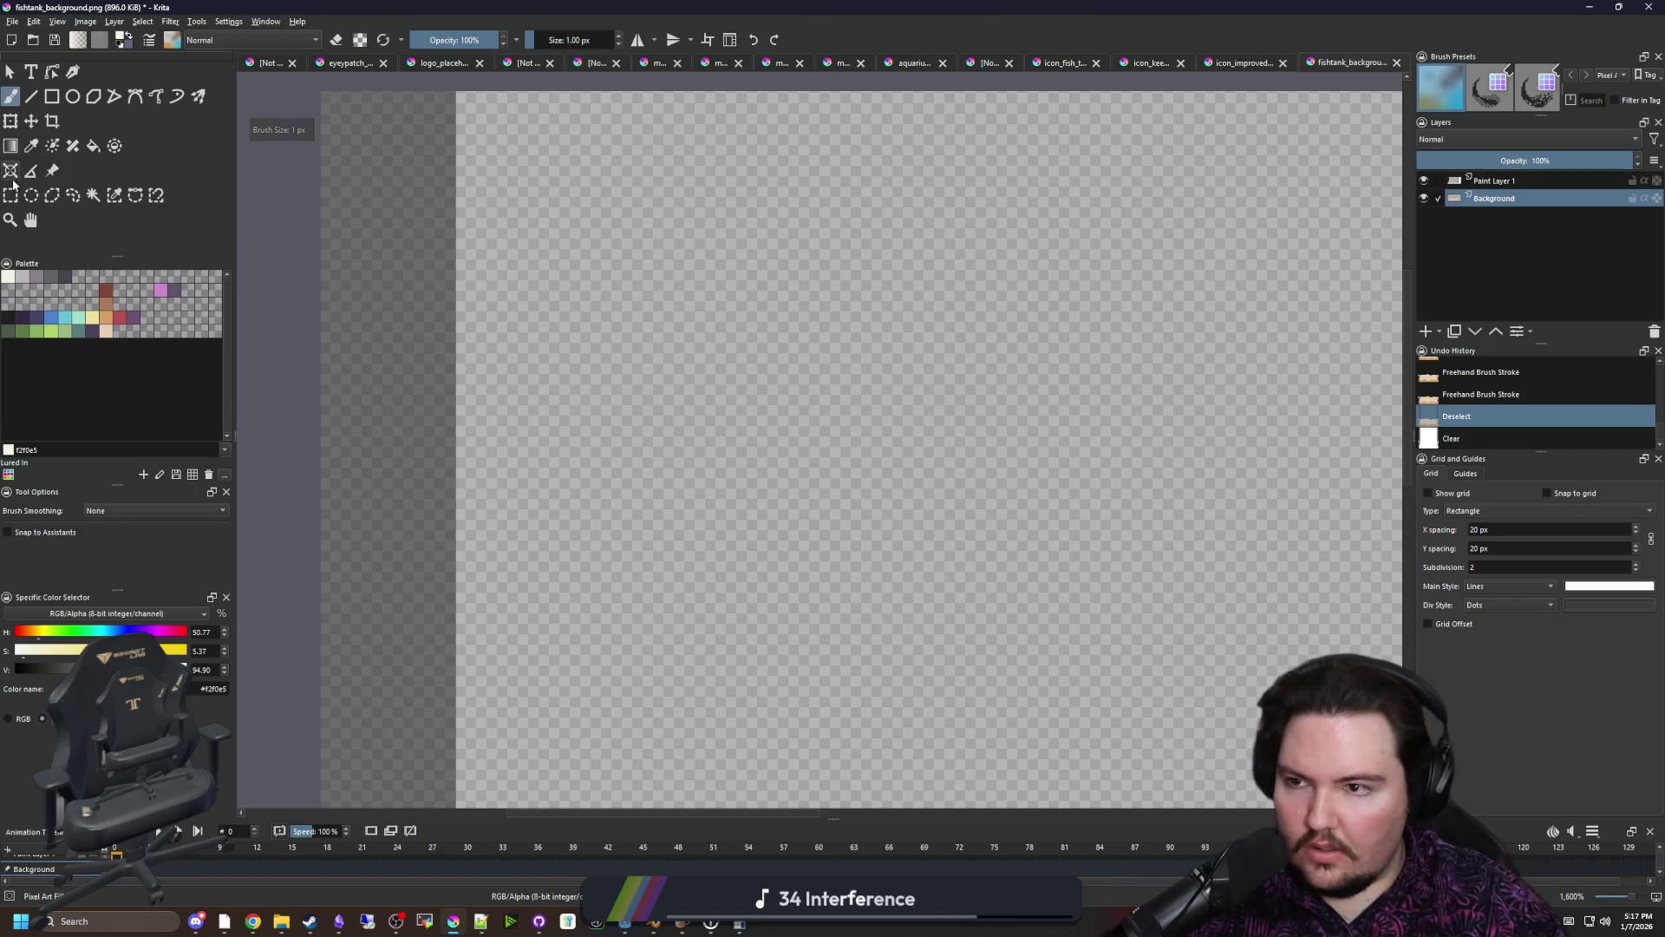
key("minus")
left_click(32, 98)
left_click_drag(509, 190, 511, 564)
Pick blue #4b80ca and flood-fill the empty water area between the walls
scroll(510, 451, "up", 2)
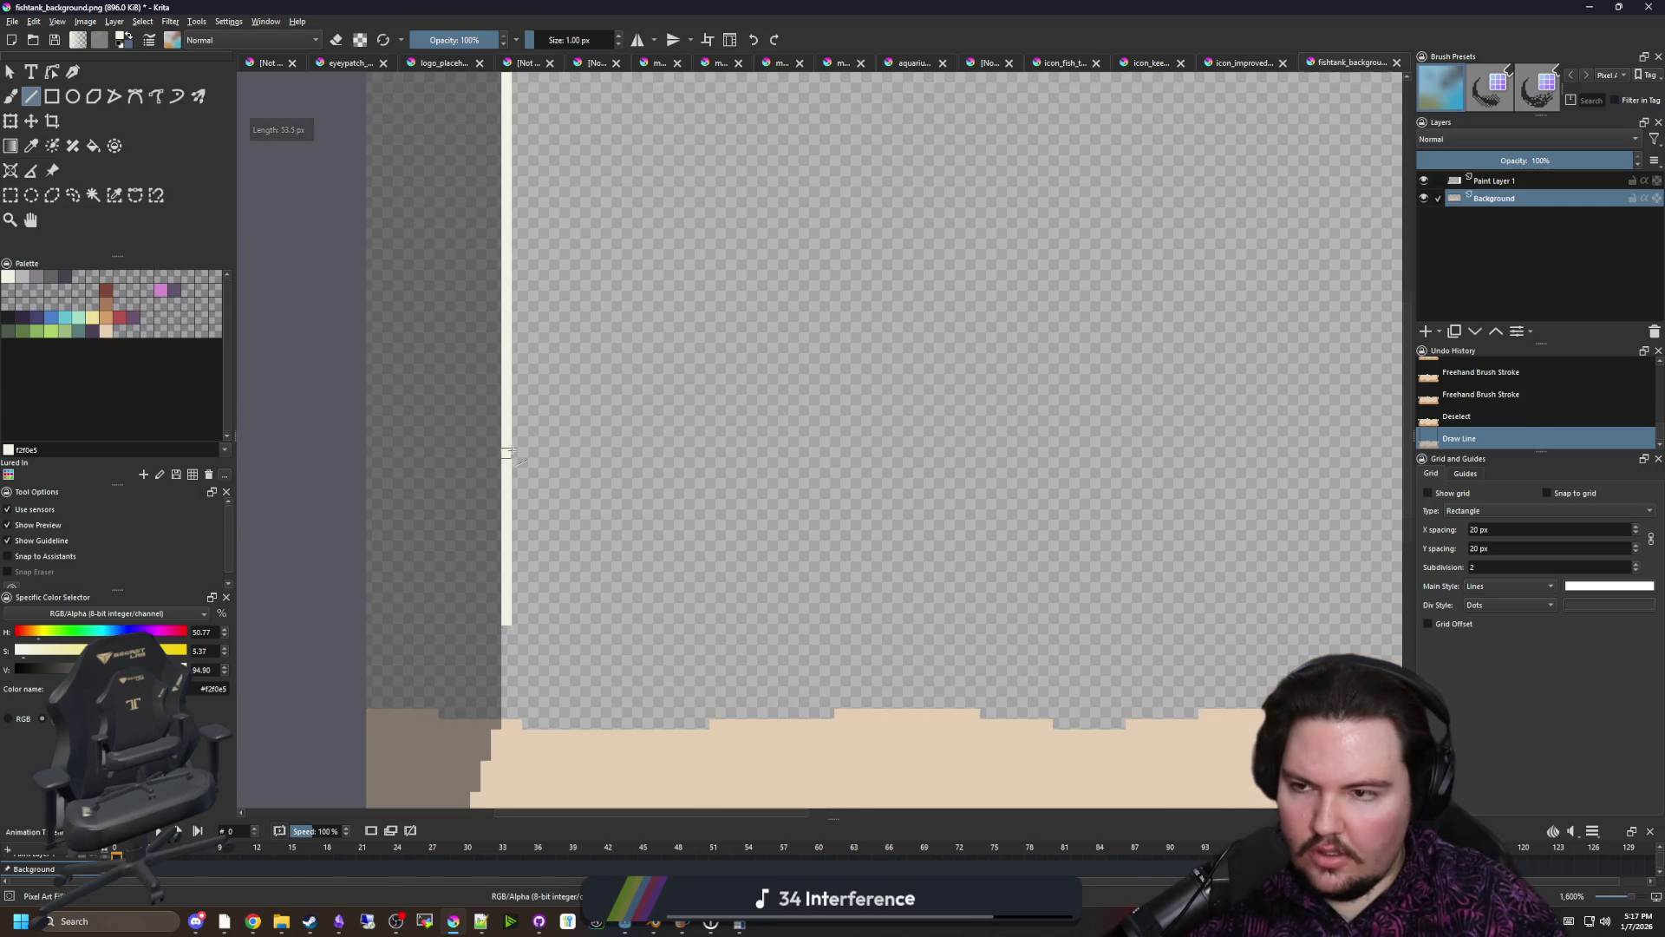
scroll(267, 407, "up", 1)
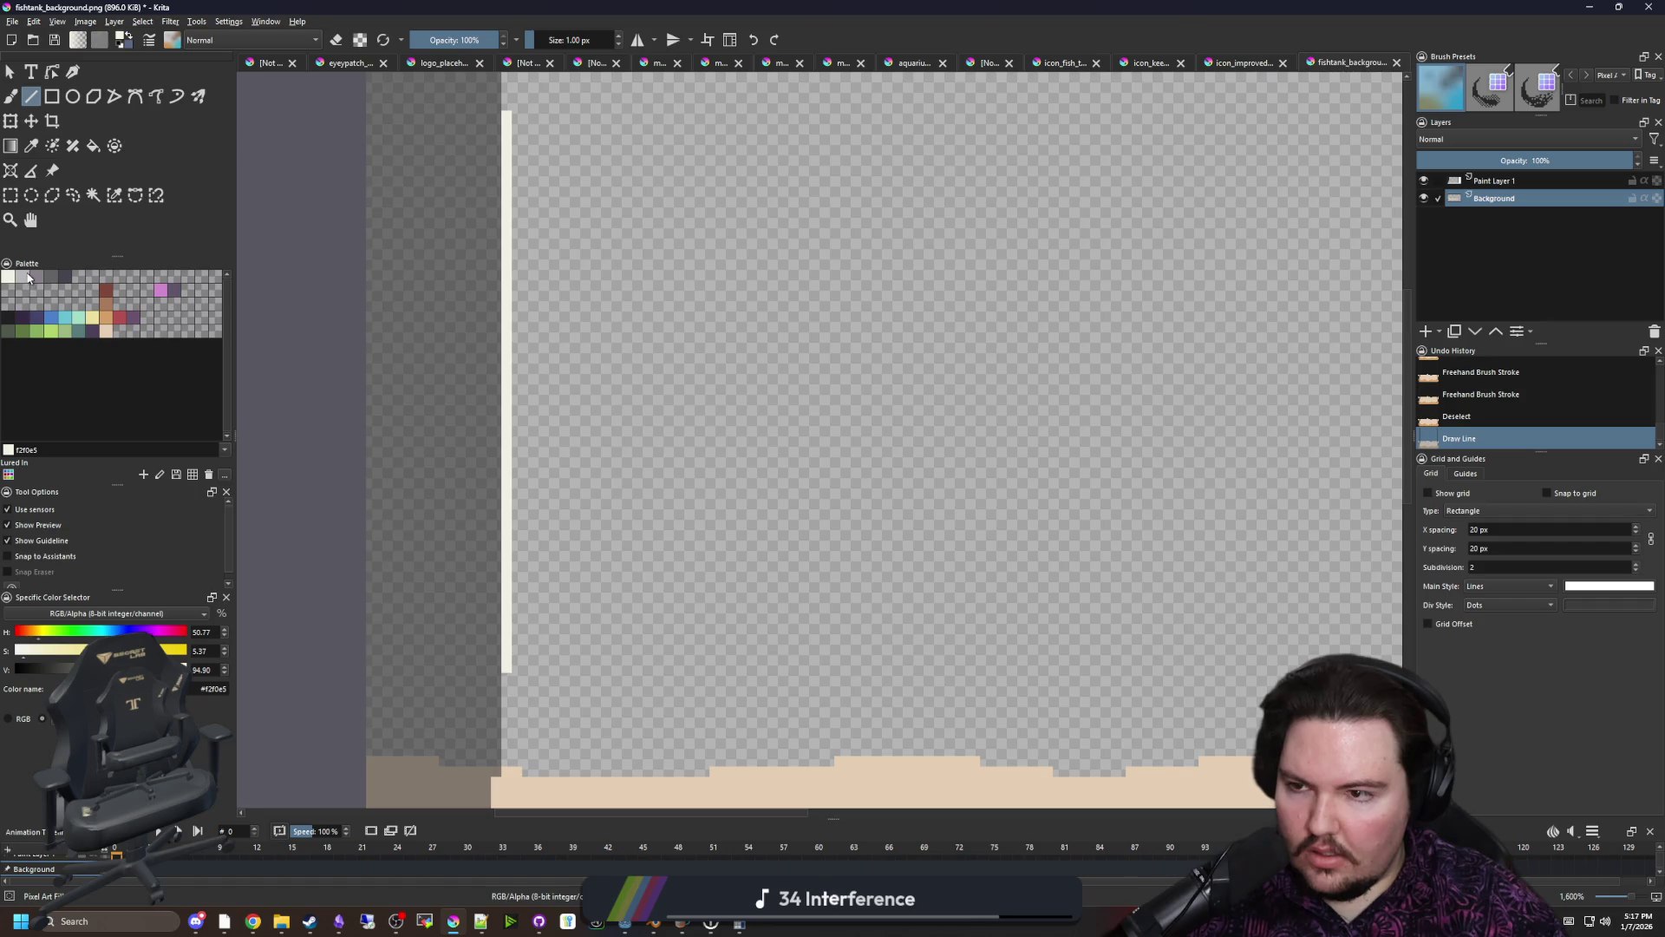
left_click(48, 319)
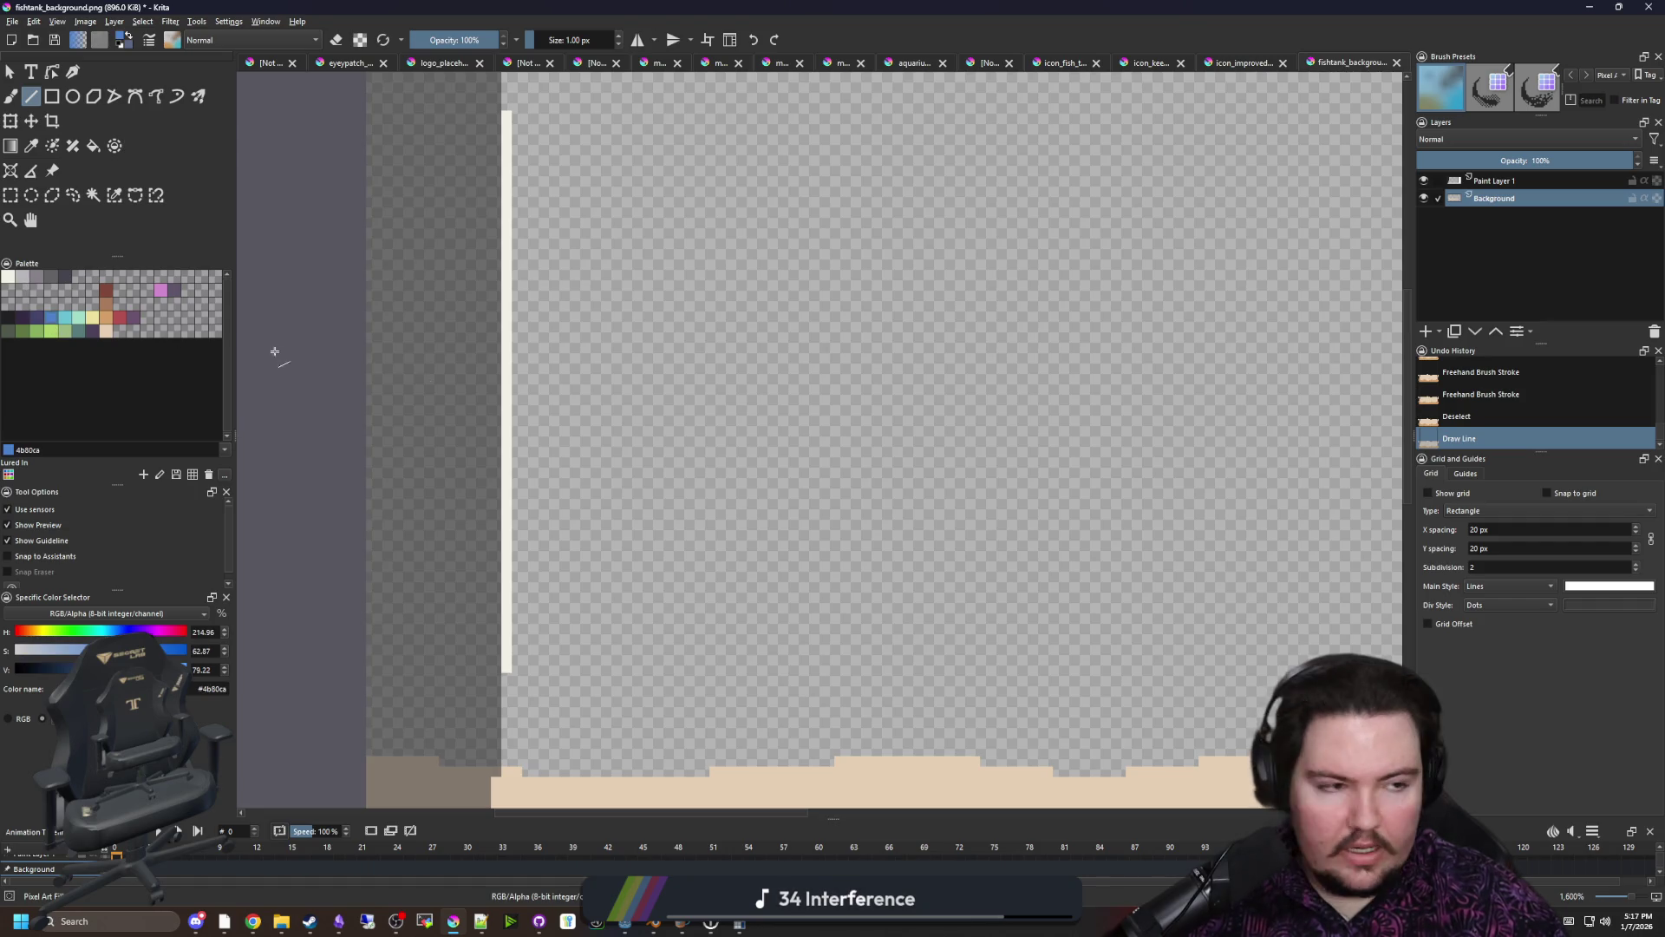
scroll(605, 404, "down", 3)
key("alt+Tab")
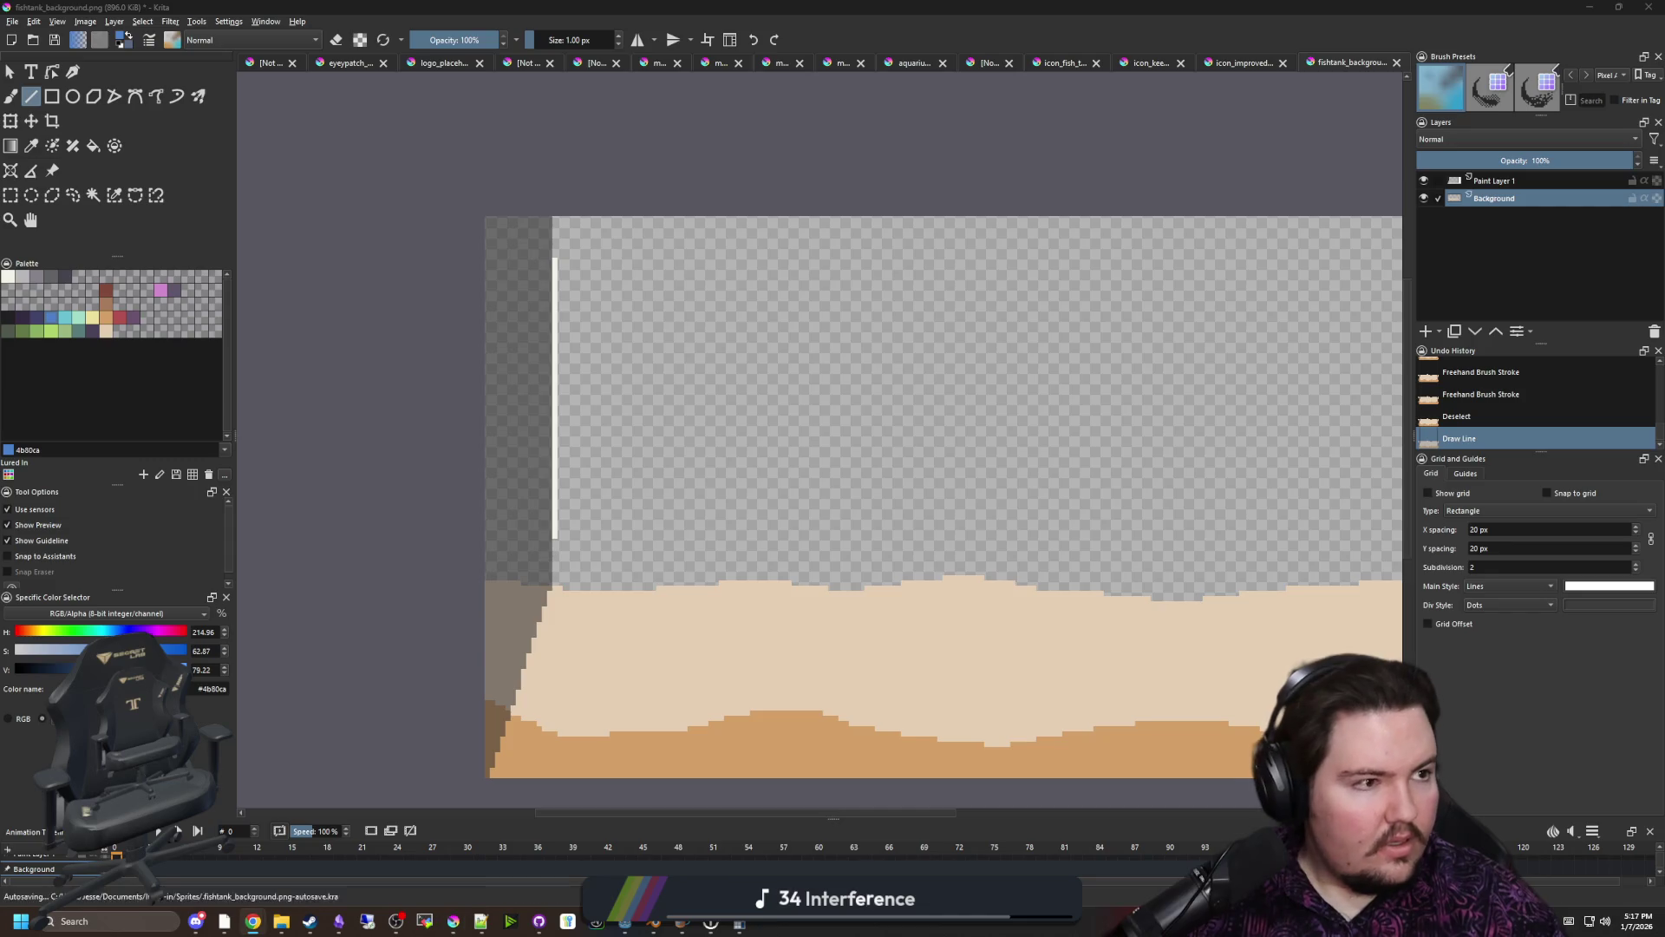
key("alt+Tab")
scroll(600, 445, "down", 2)
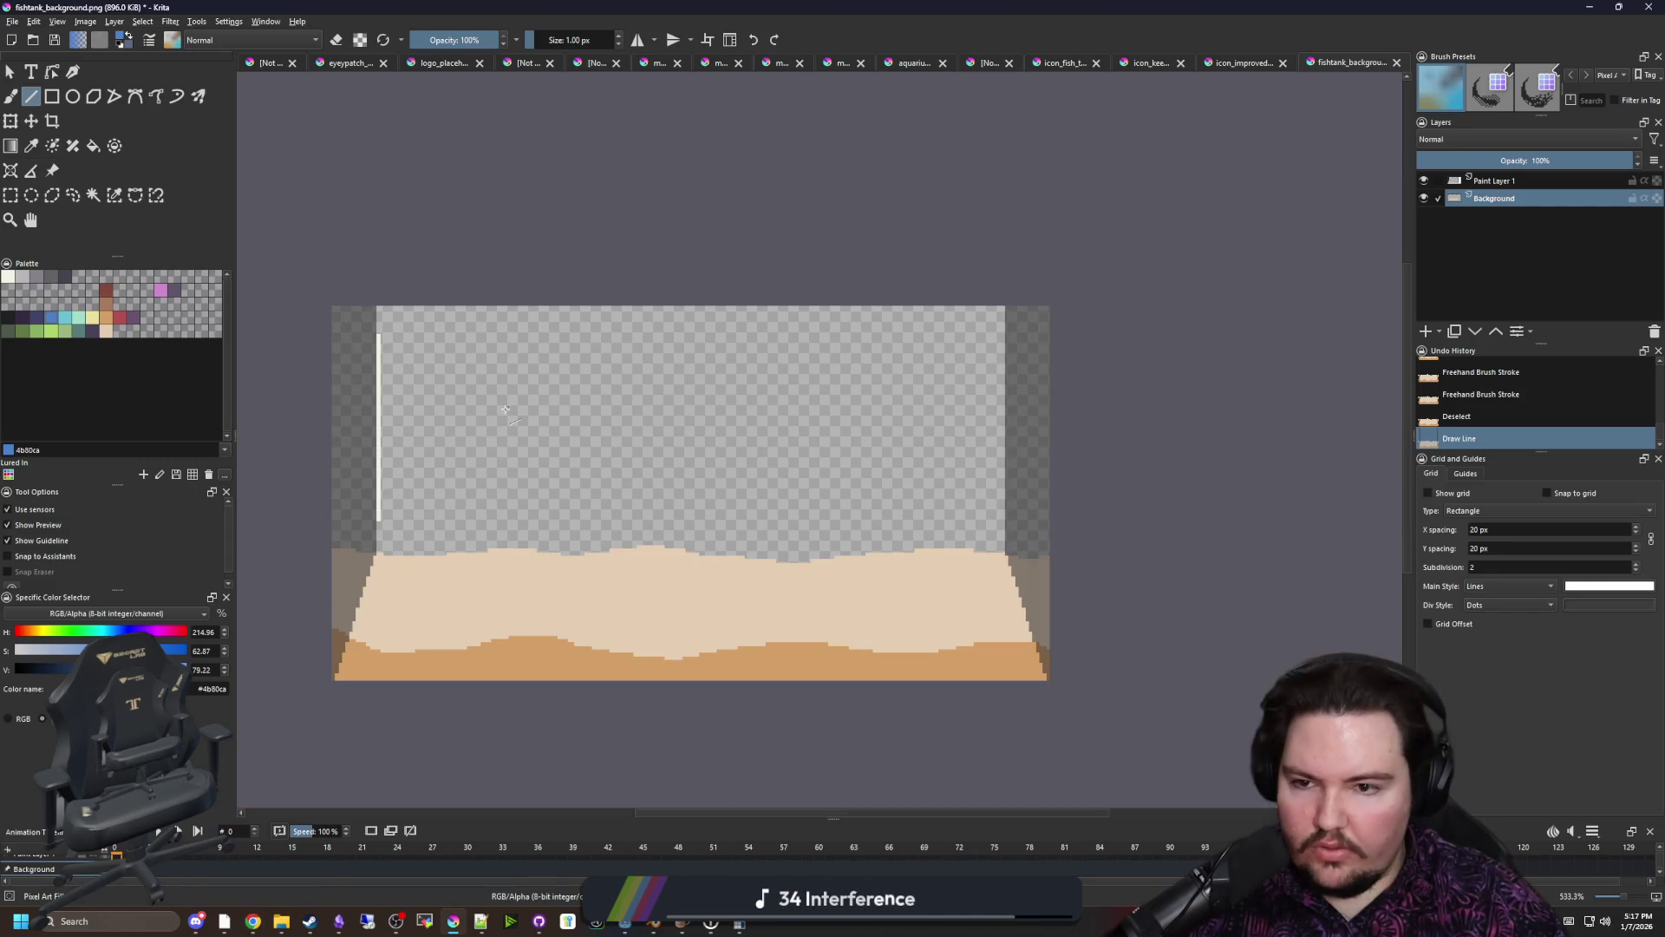
scroll(600, 445, "up", 2)
key("f")
left_click_drag(576, 450, 601, 395)
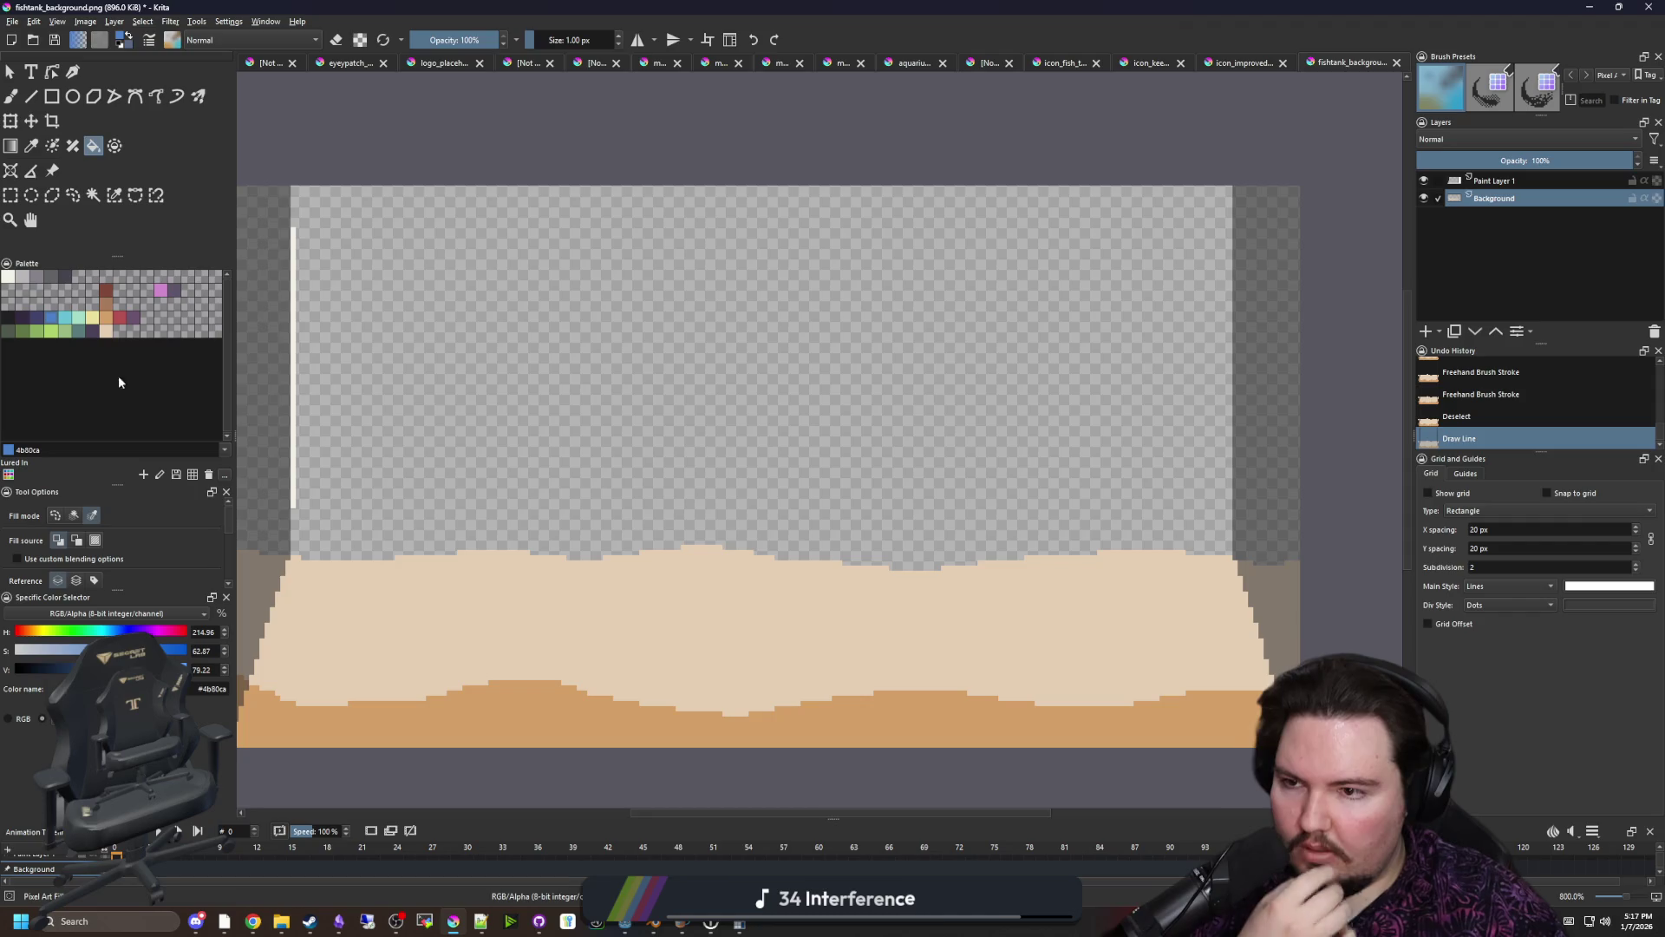
left_click(902, 421)
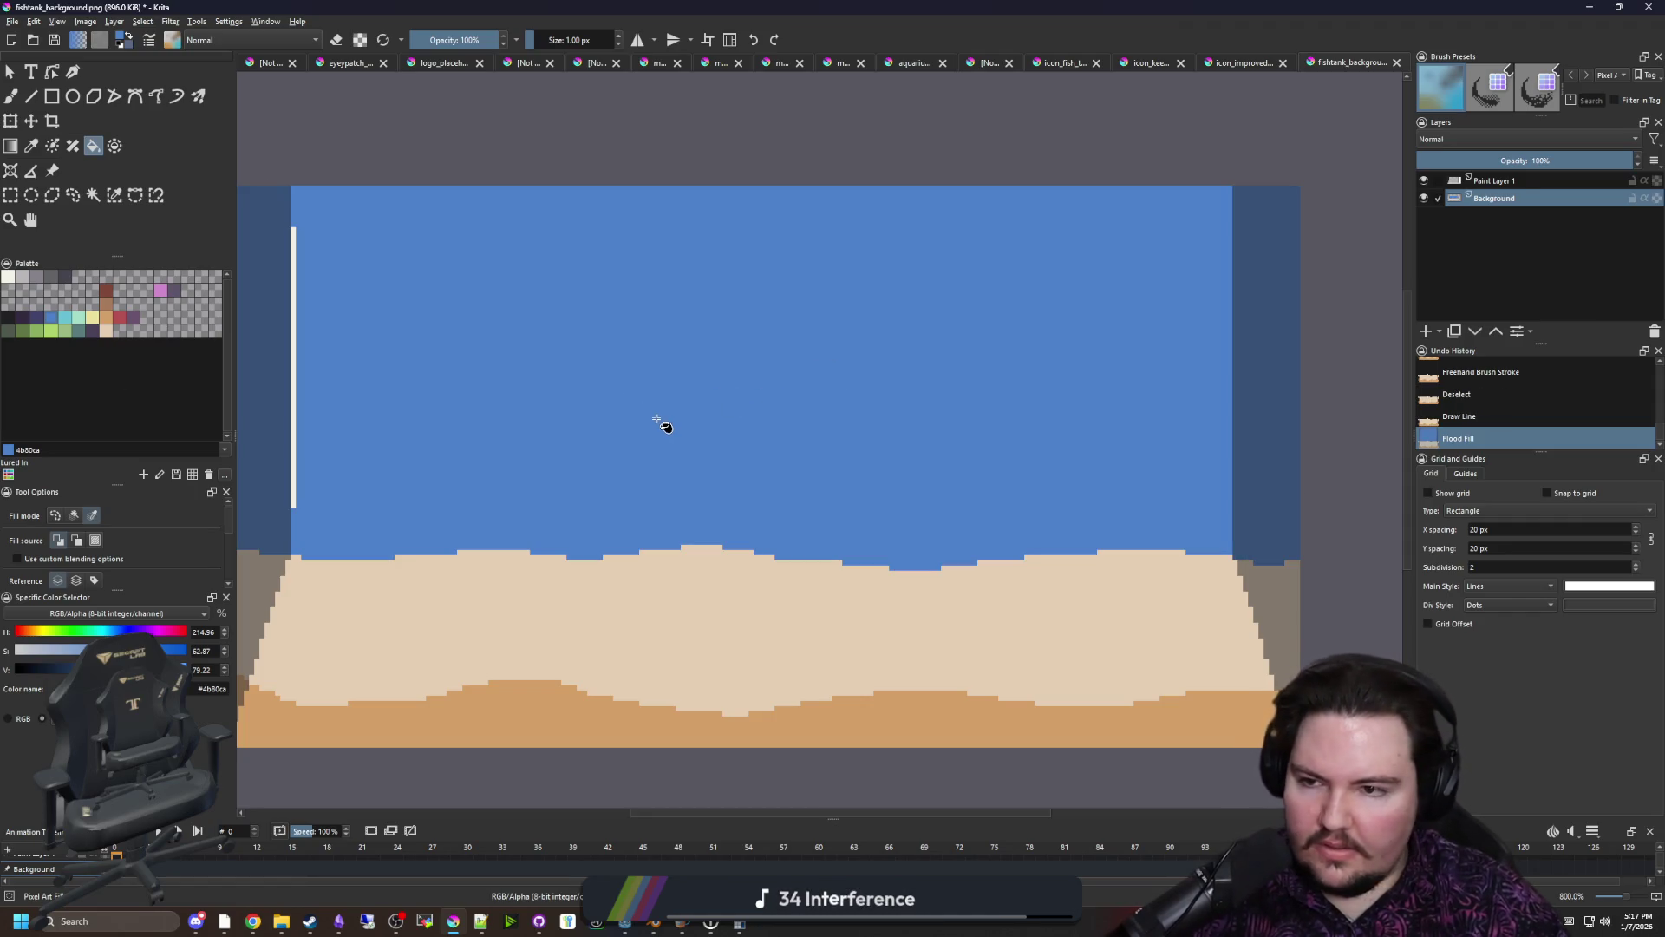
left_click_drag(477, 408, 523, 431)
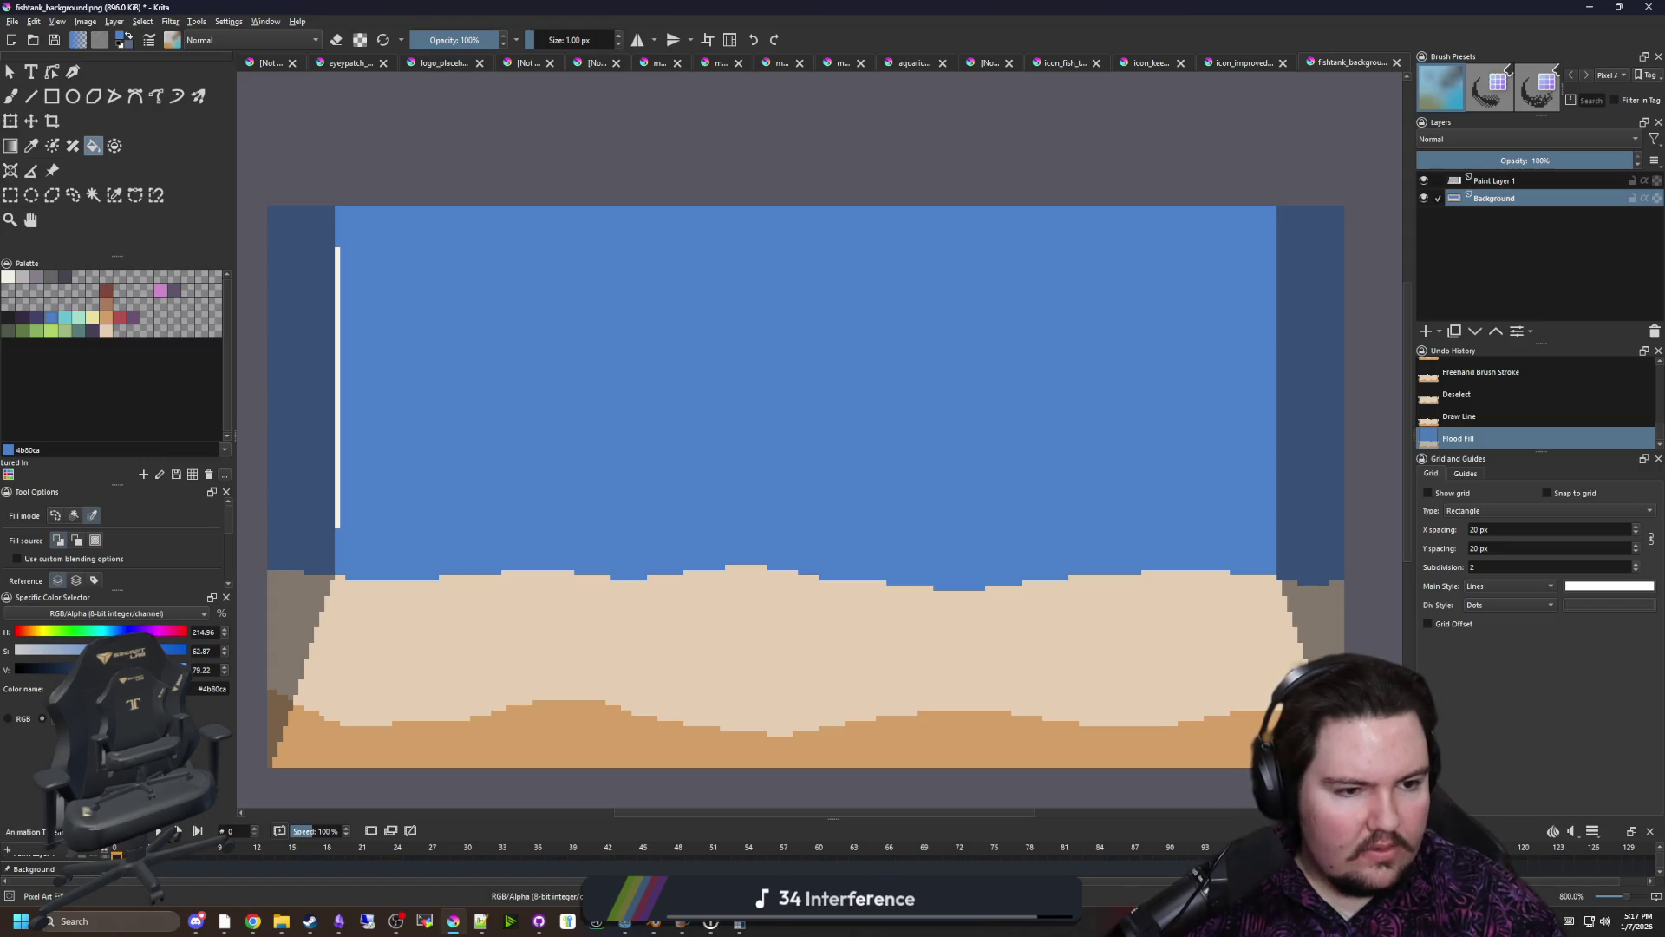
key("alt+Tab")
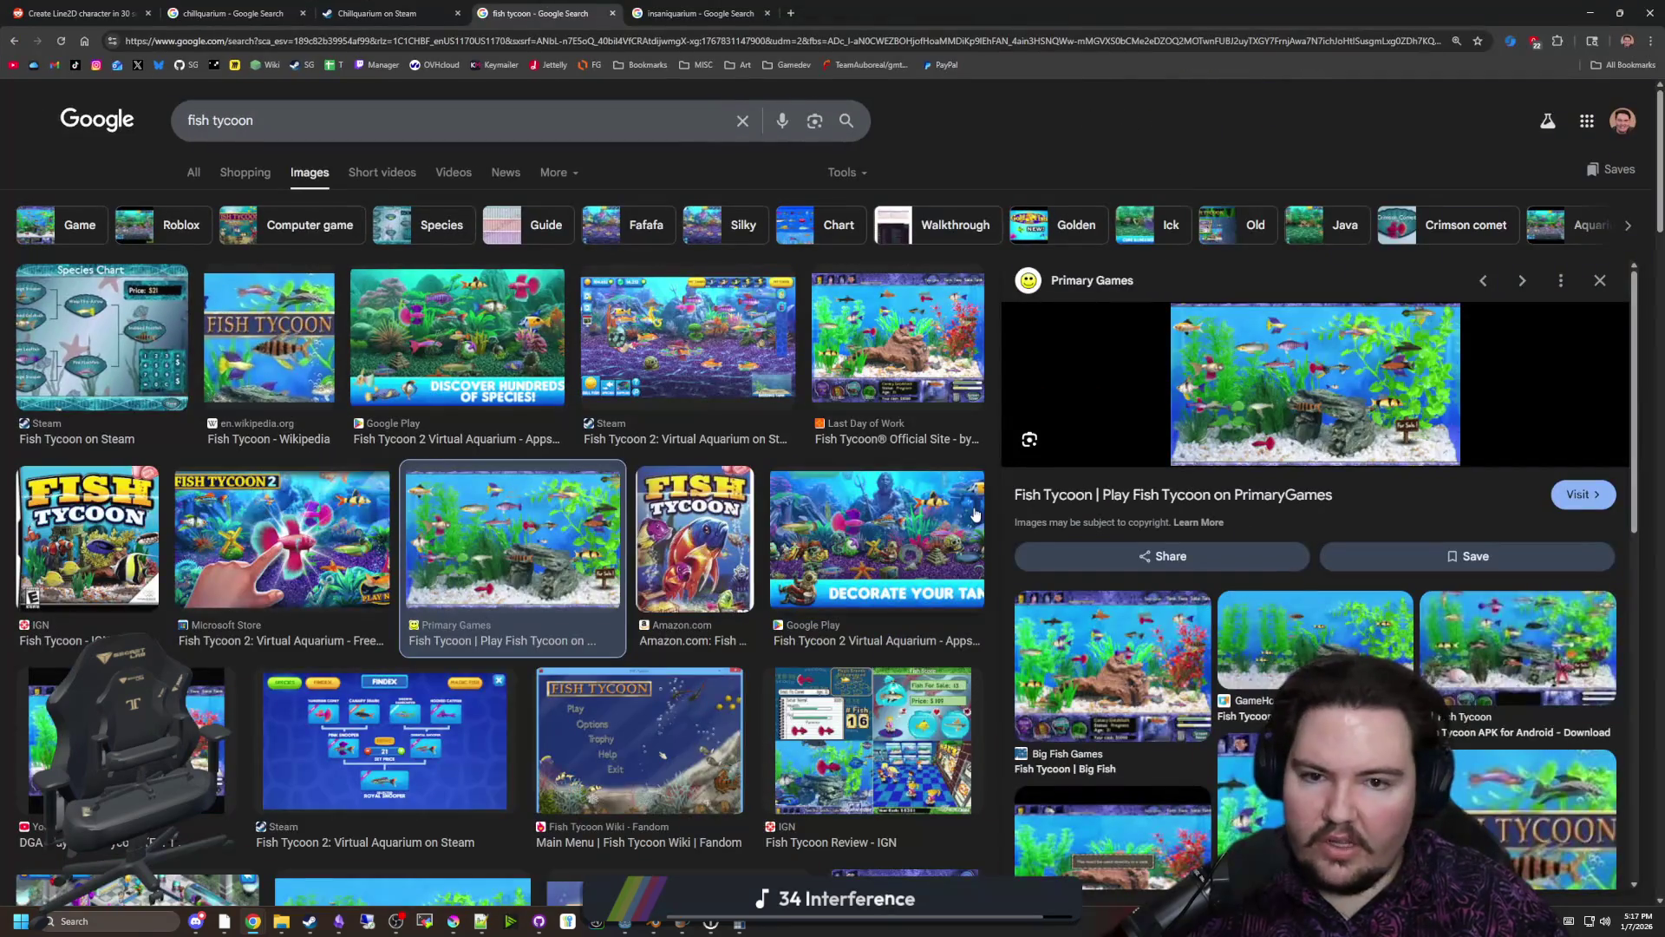
Search Google Images for 'fish tank' in a new browser tab
left_click(778, 359)
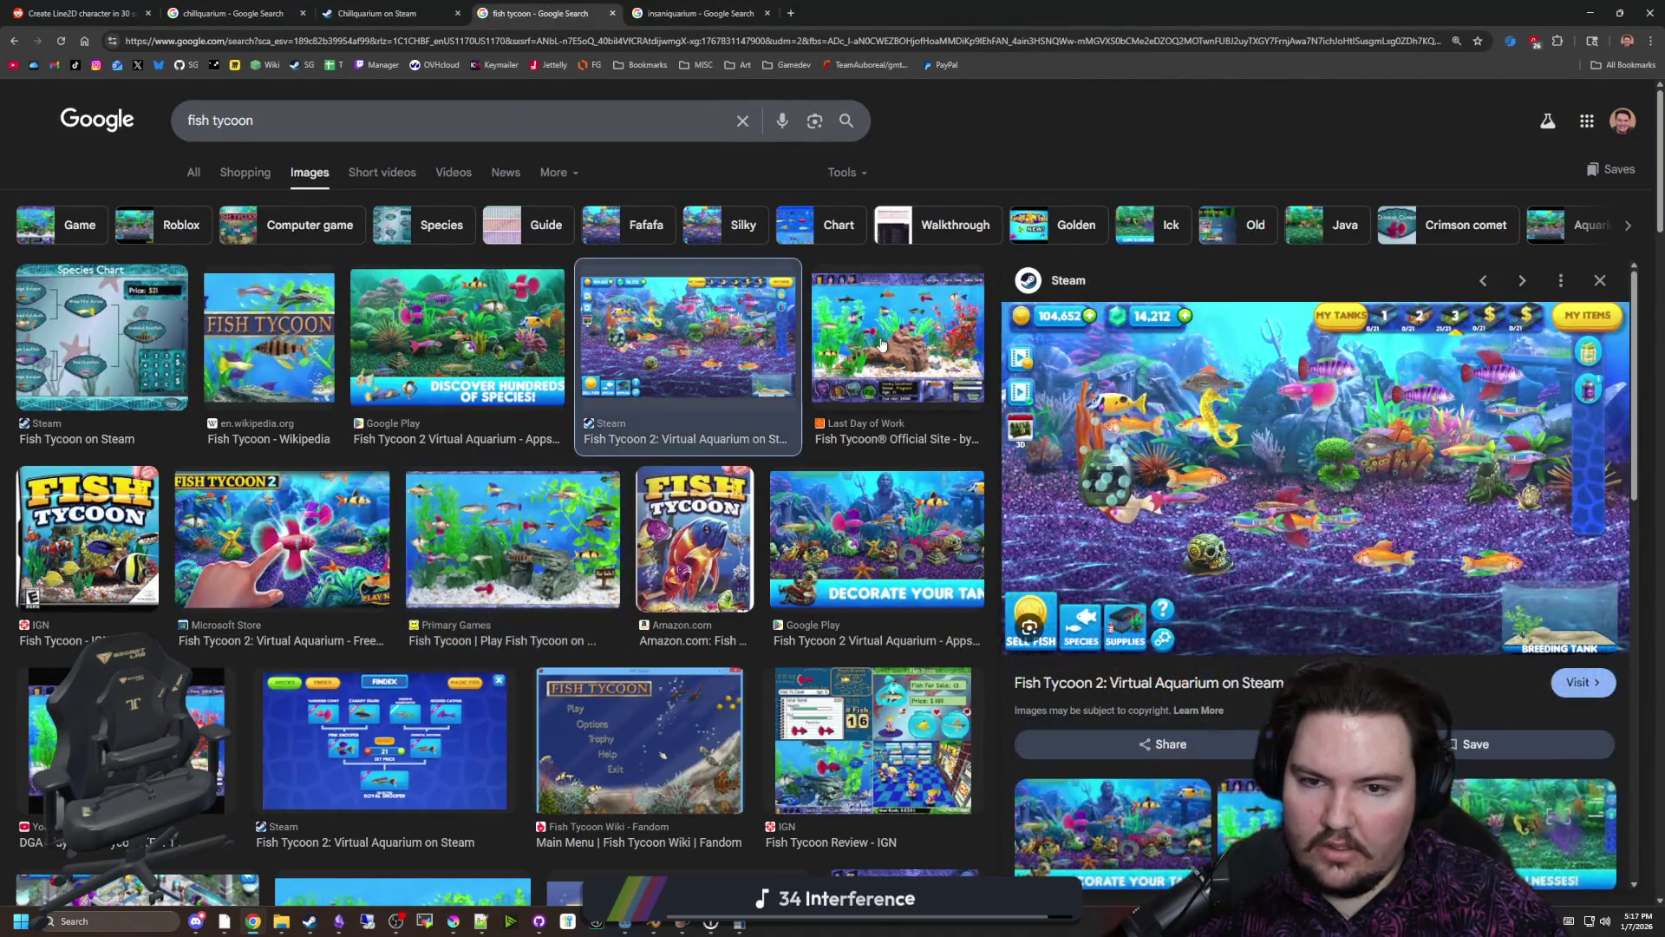
left_click(790, 13)
type("fish tank")
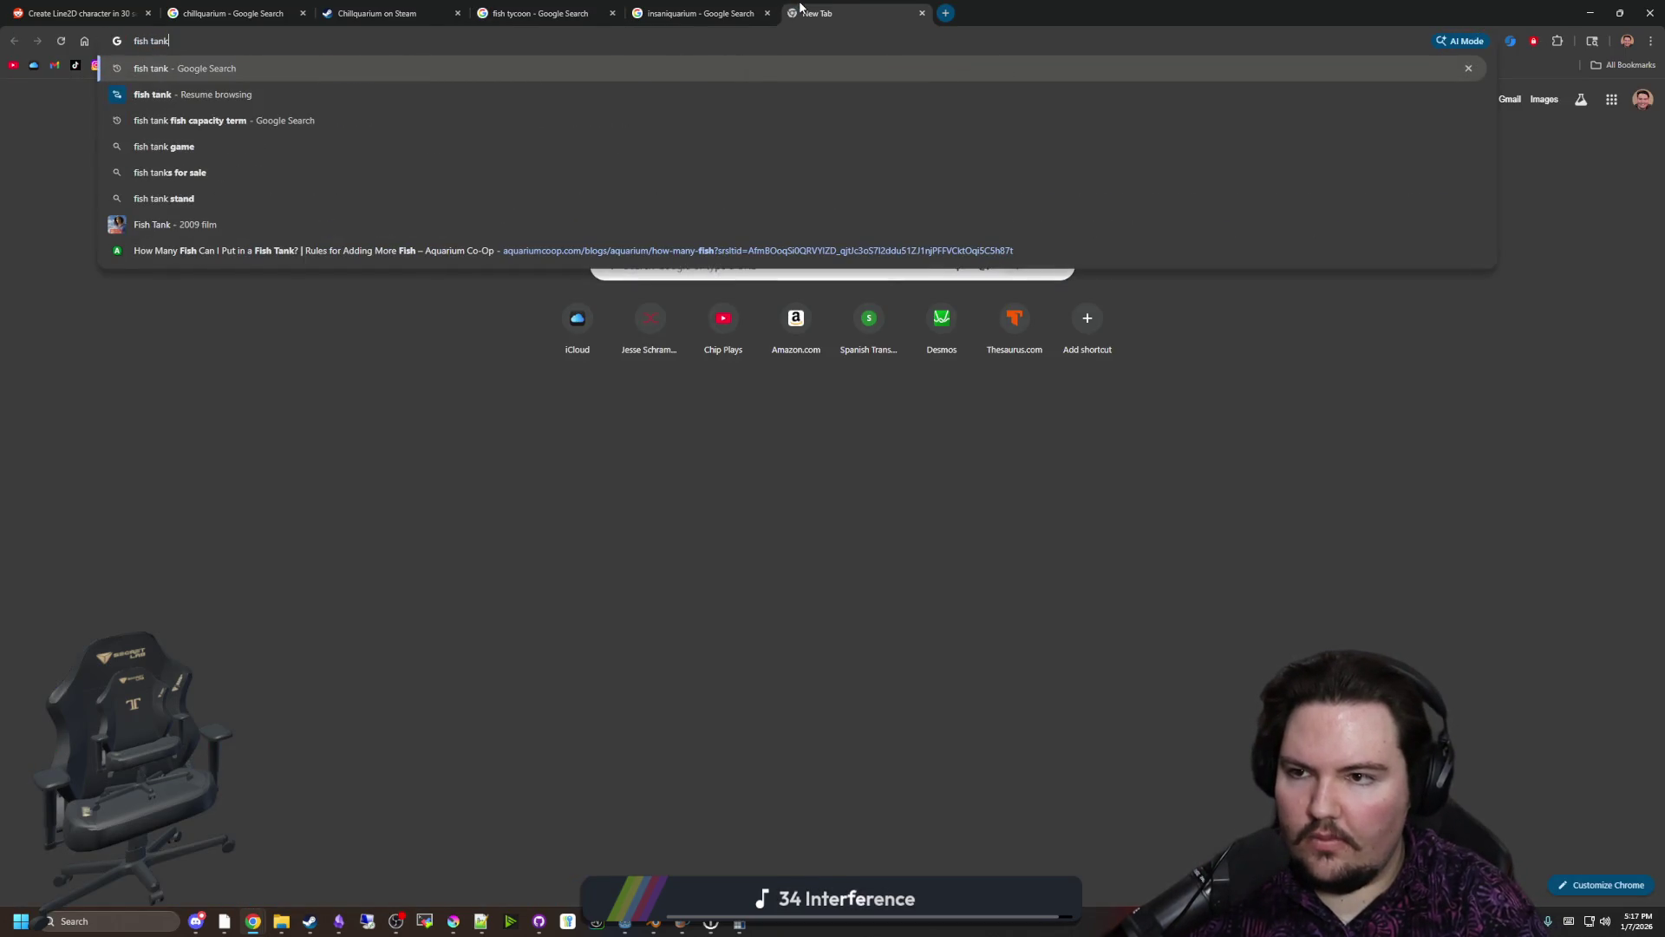
key("Return")
left_click(298, 173)
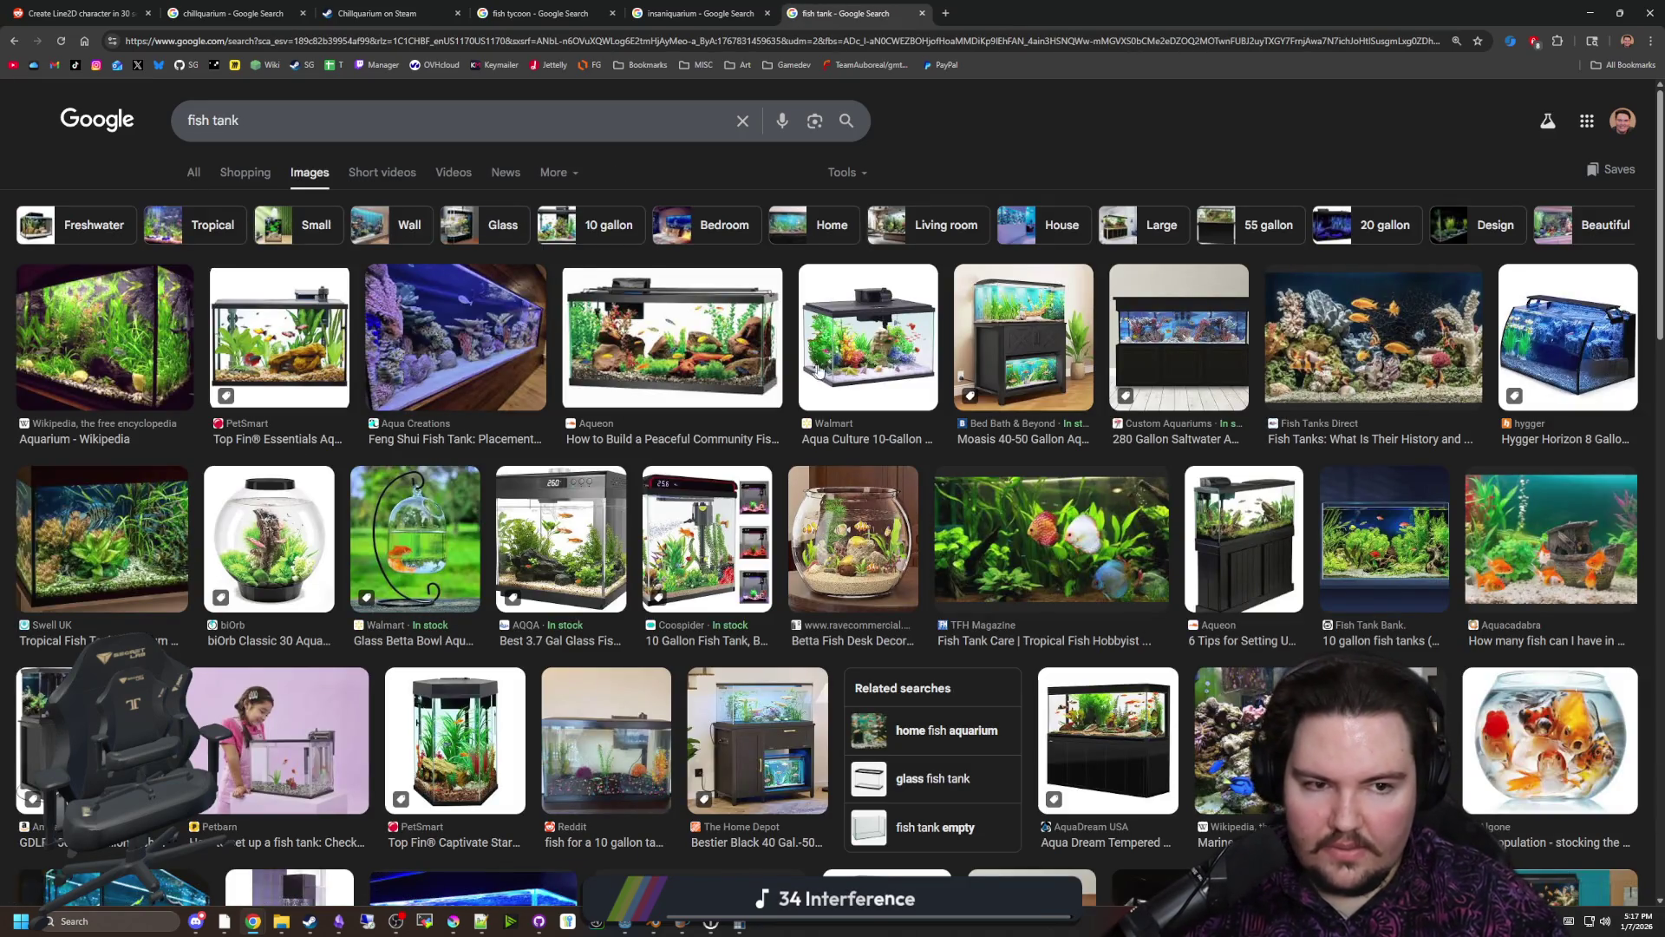
Preview the 280 gallon, TFH Magazine, Fish Tank Bank, reef and 300-gallon tank images
left_click(1165, 392)
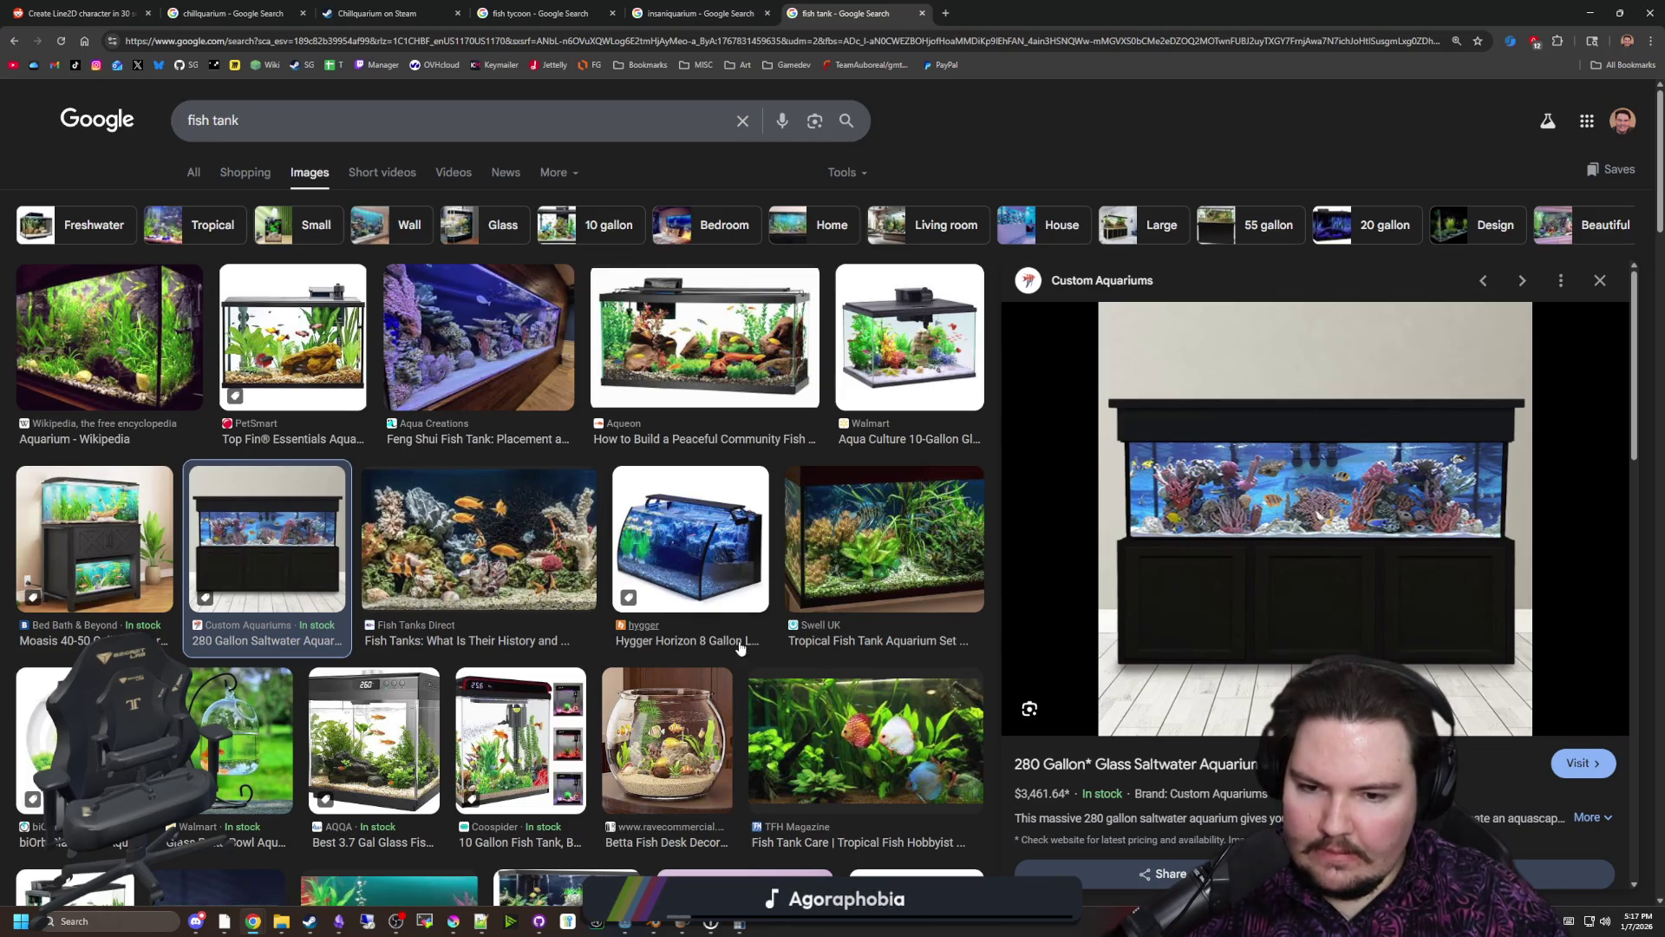
left_click(867, 750)
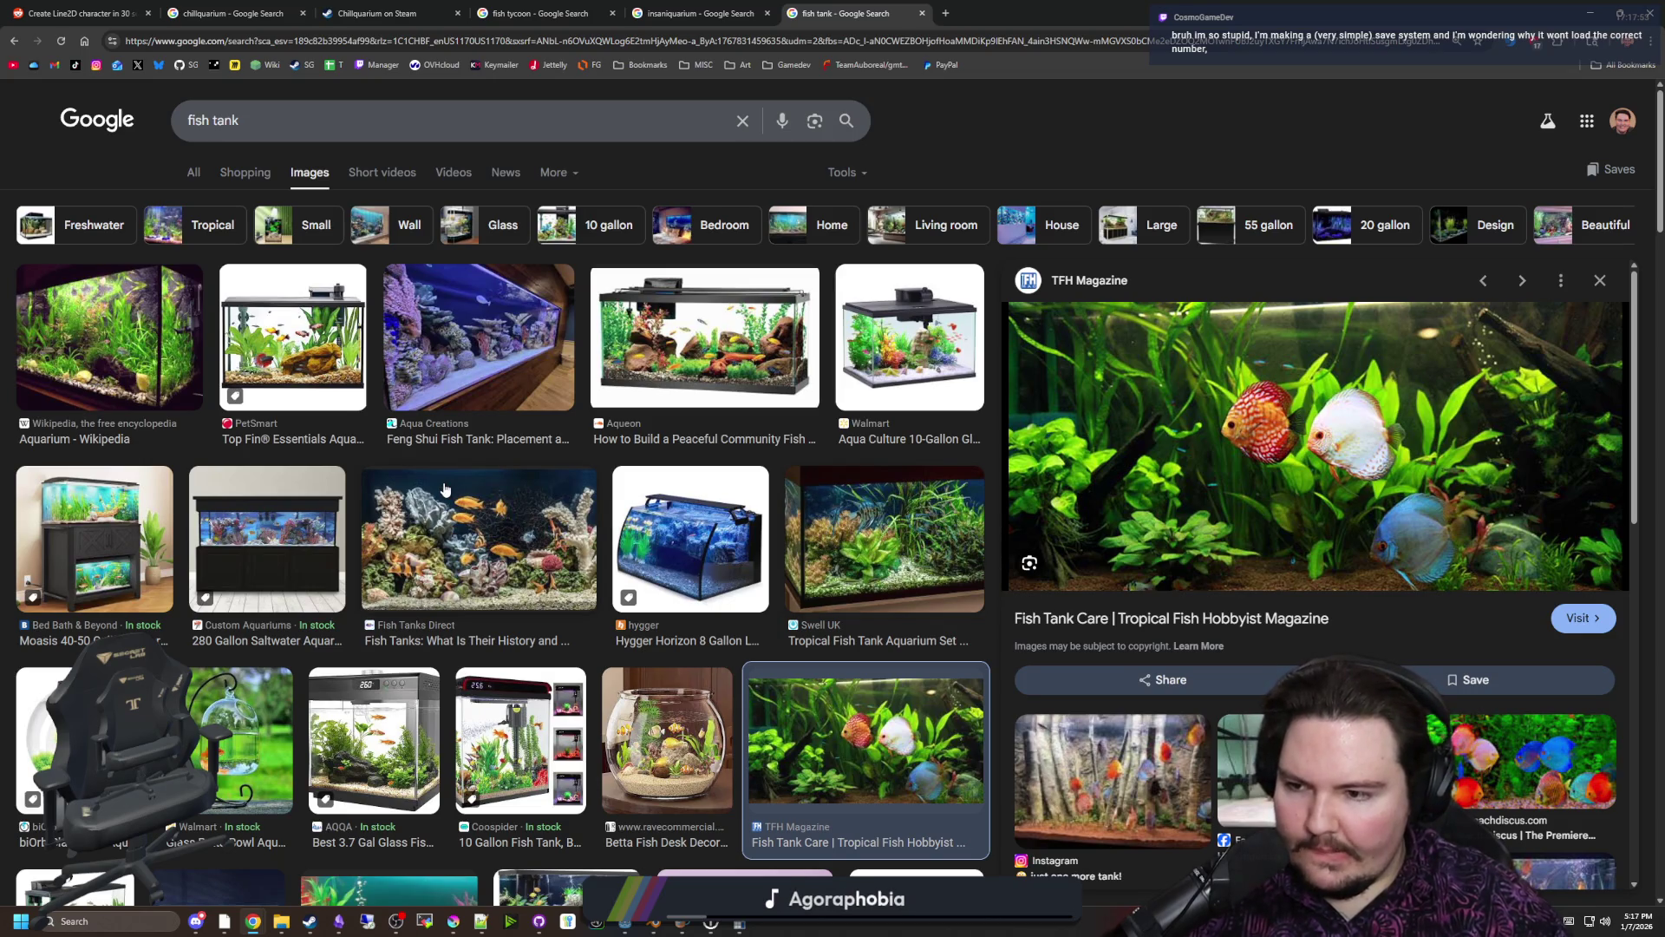
scroll(444, 481, "down", 7)
key("Right")
key("Right")
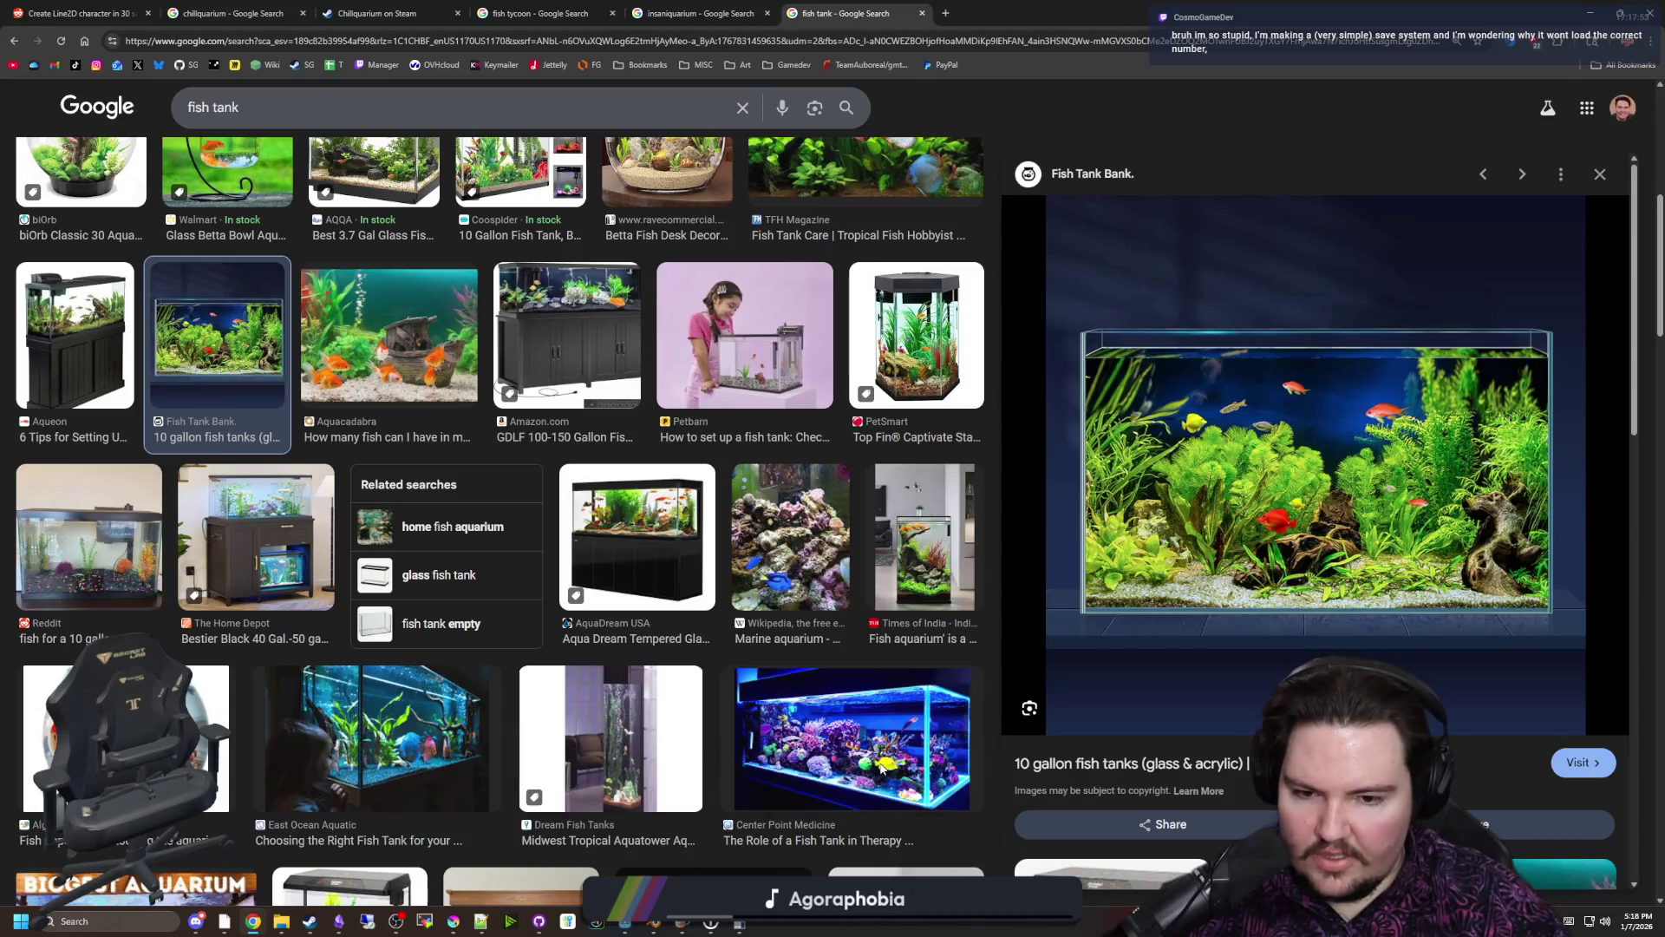
left_click(838, 764)
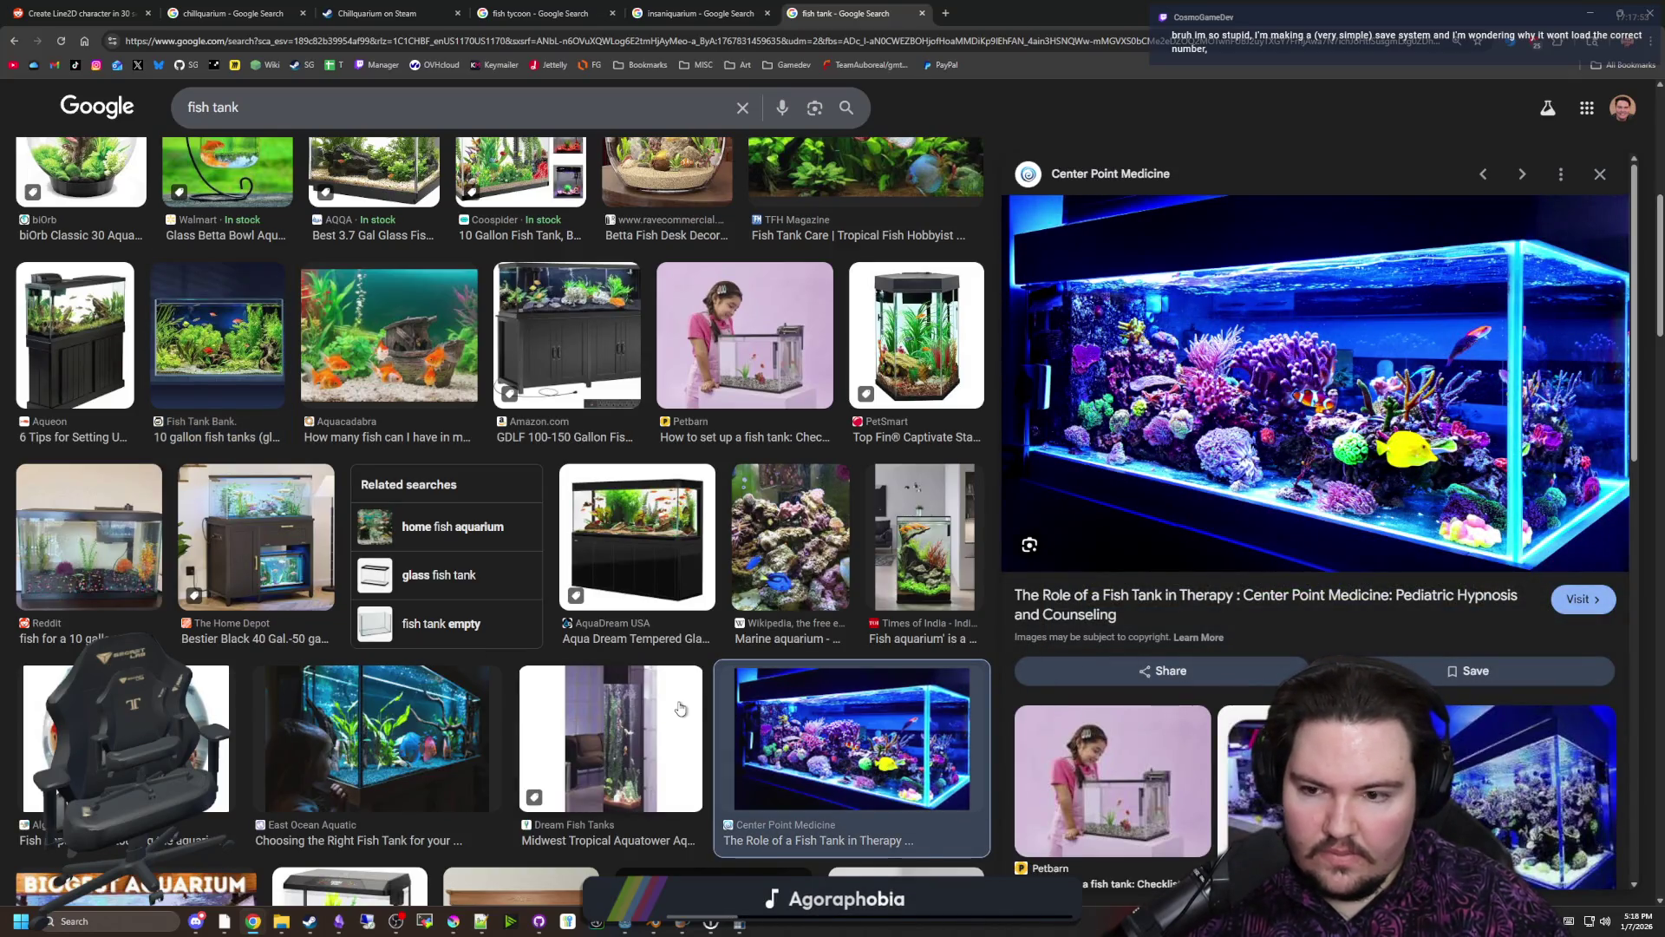
scroll(680, 707, "down", 3)
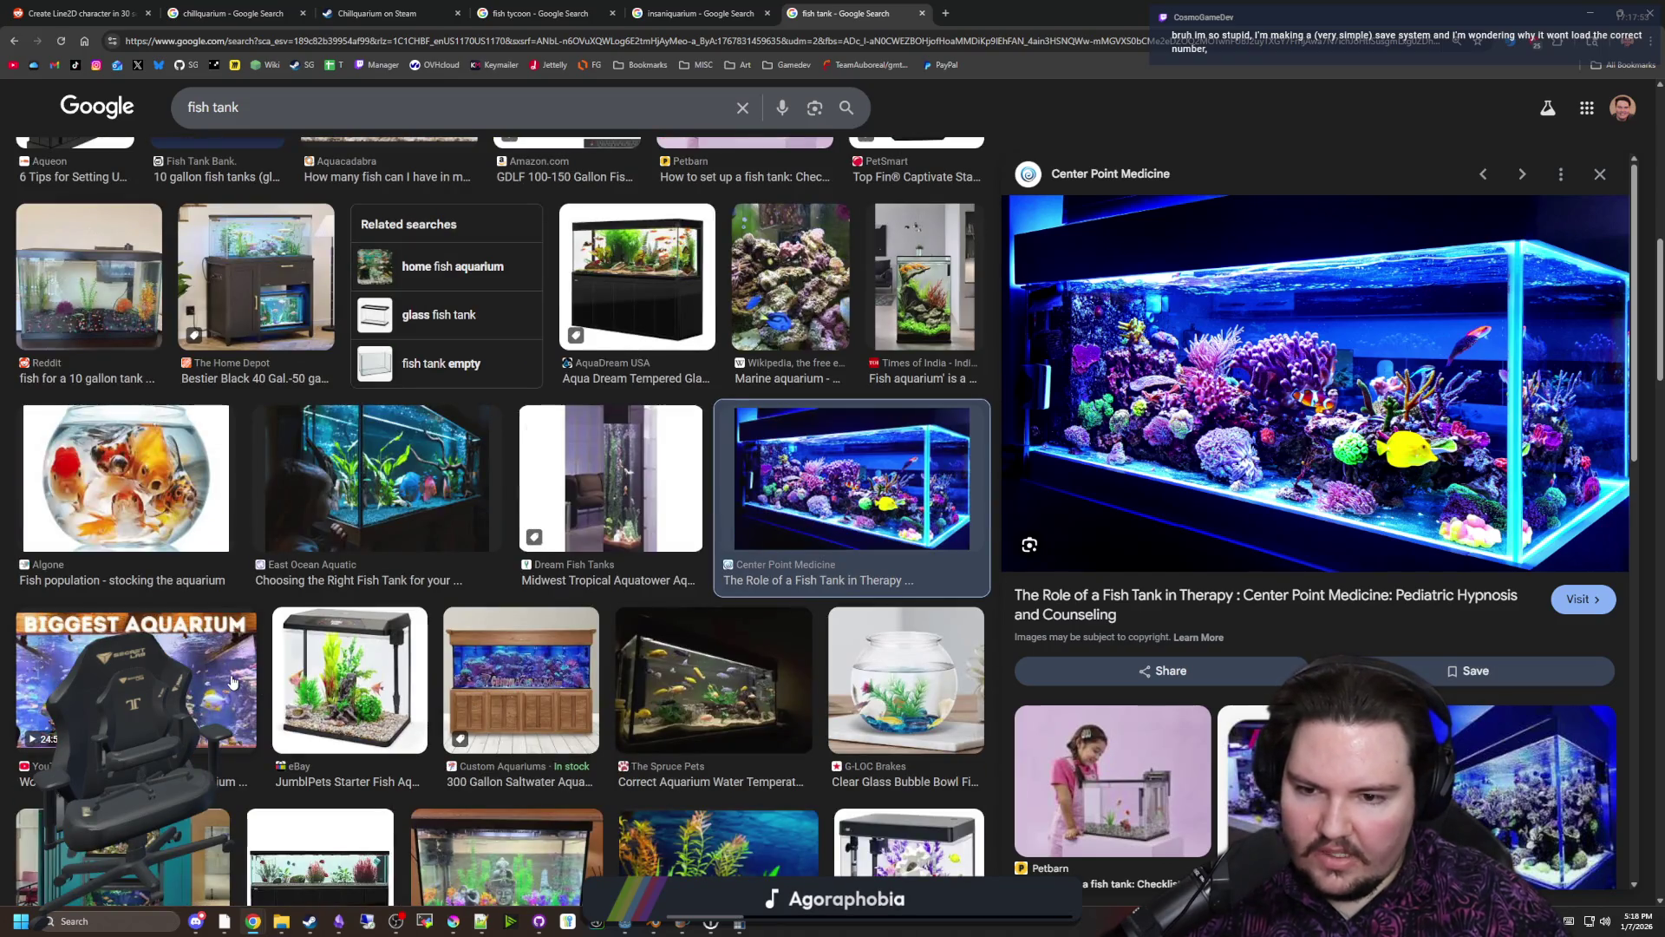
left_click(562, 672)
Preview the API Fish Care, Pet Assure coral reef and Checkatrade built-in tank images
scroll(319, 685, "down", 3)
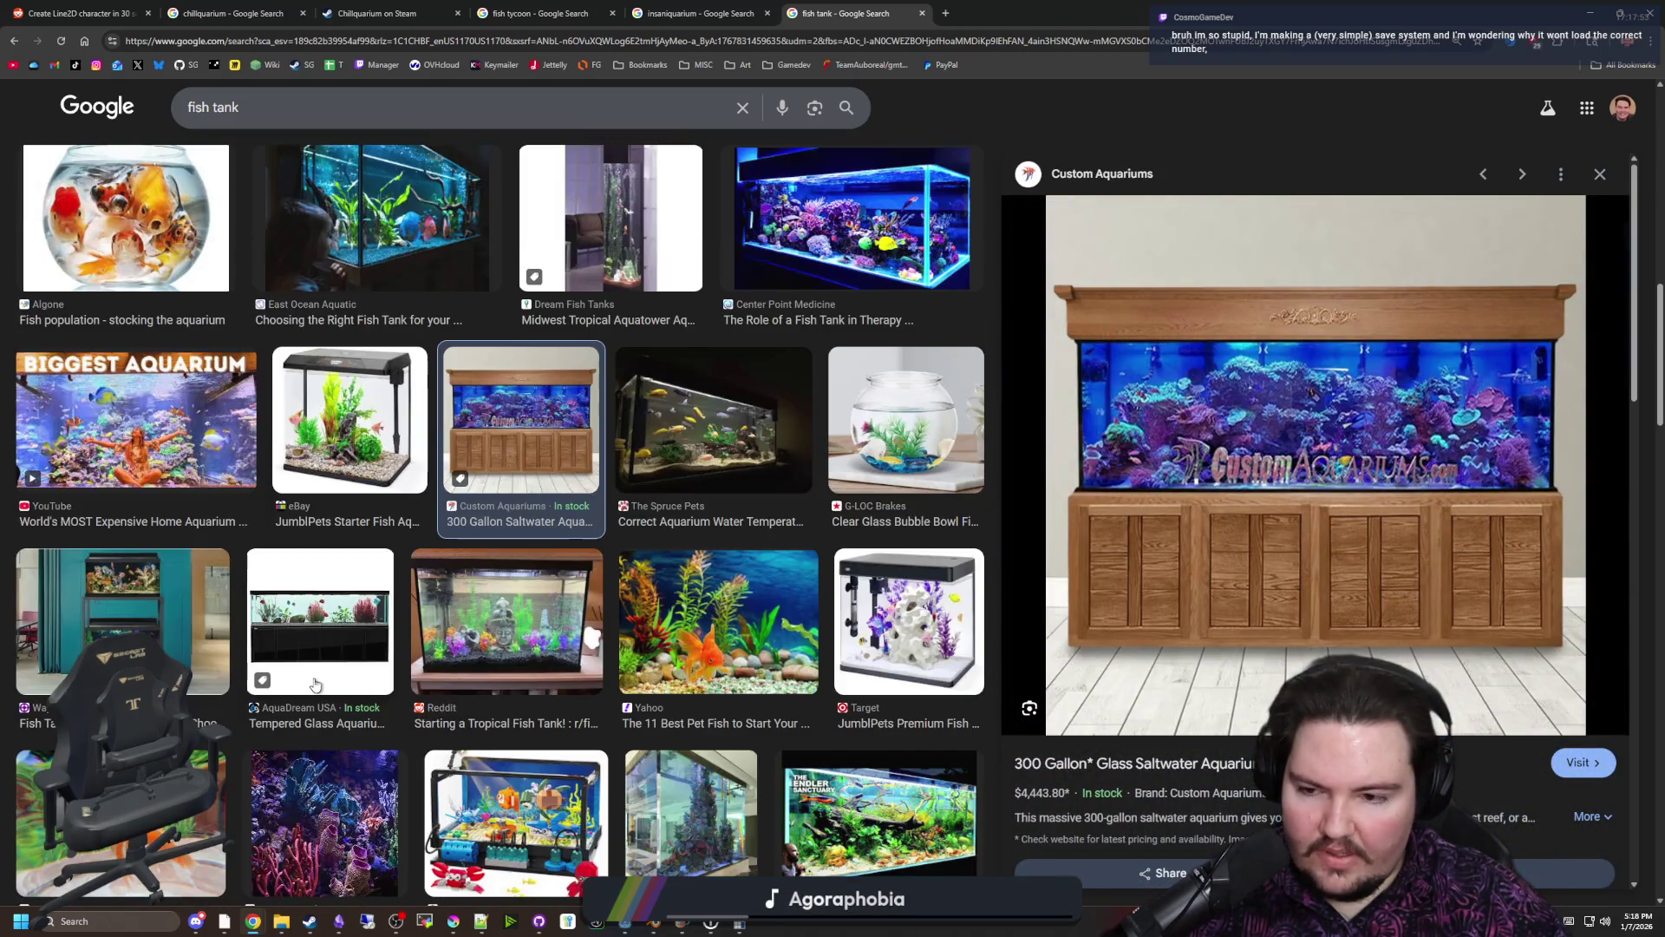
scroll(315, 684, "down", 4)
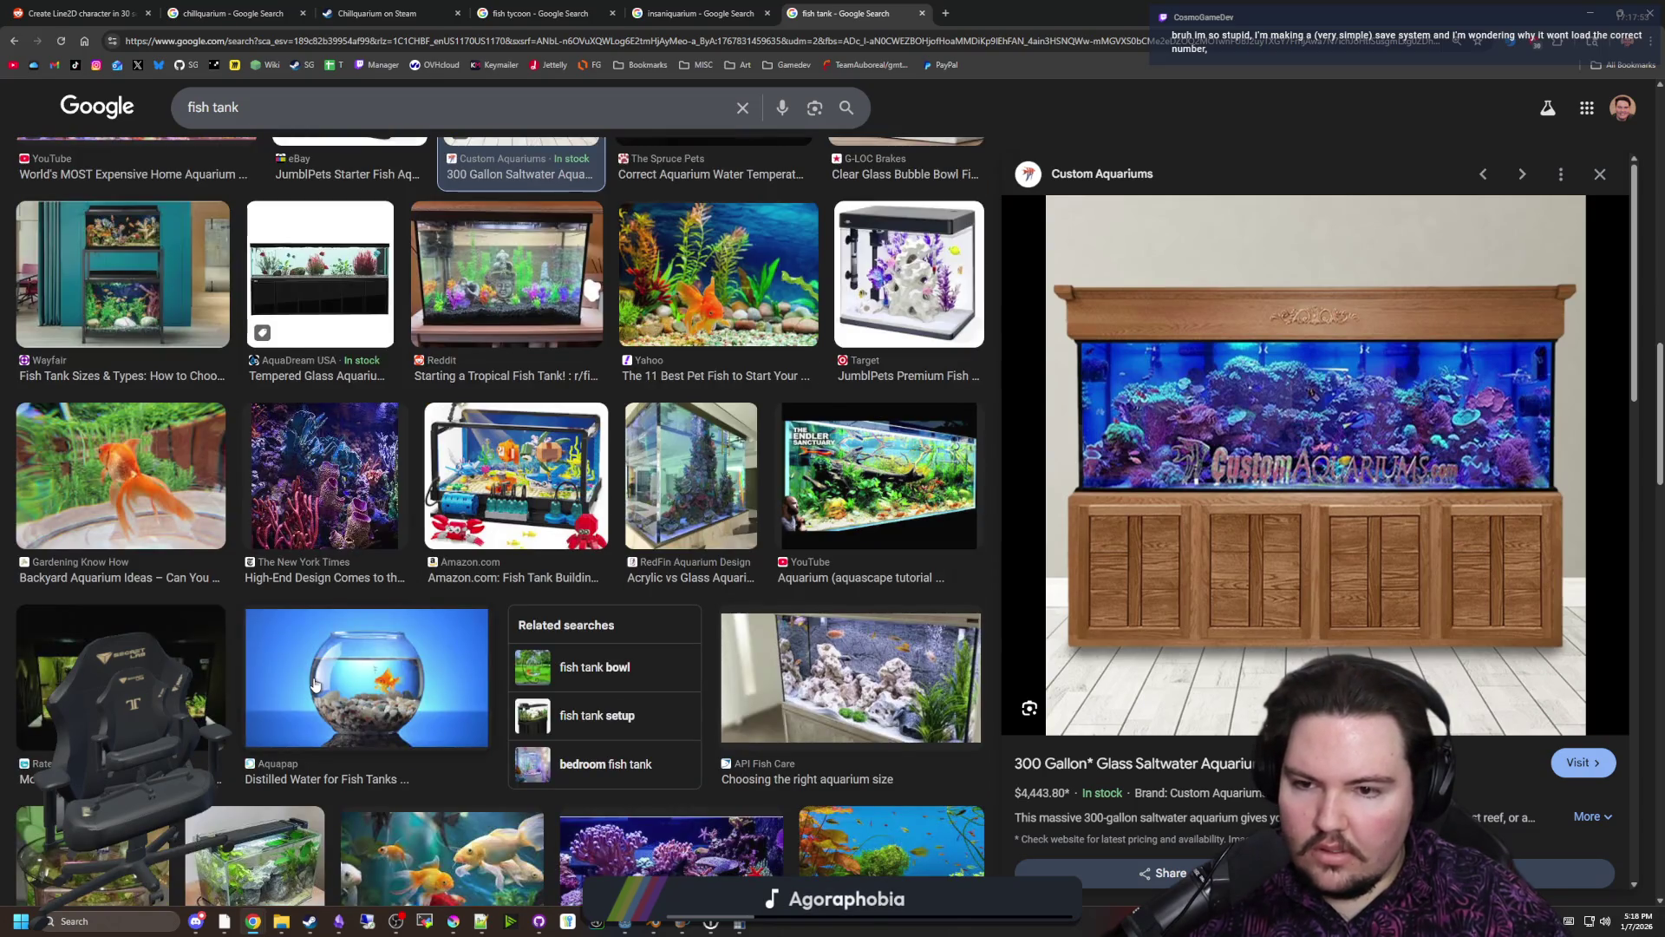
scroll(315, 685, "down", 1)
left_click(891, 631)
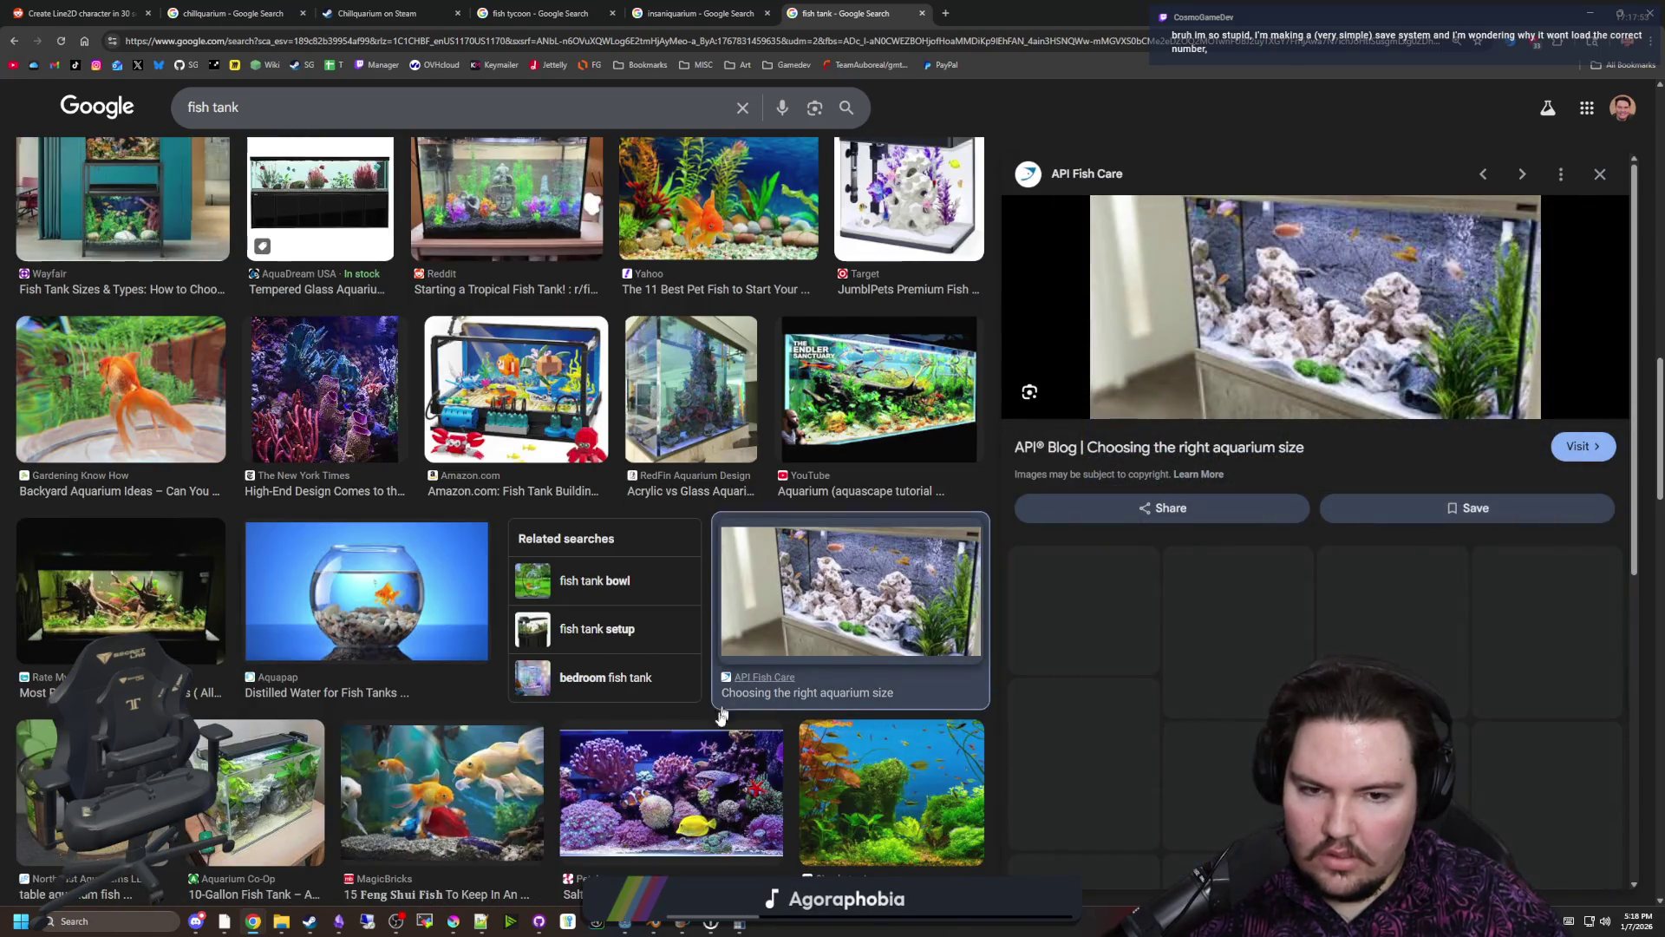
left_click(682, 806)
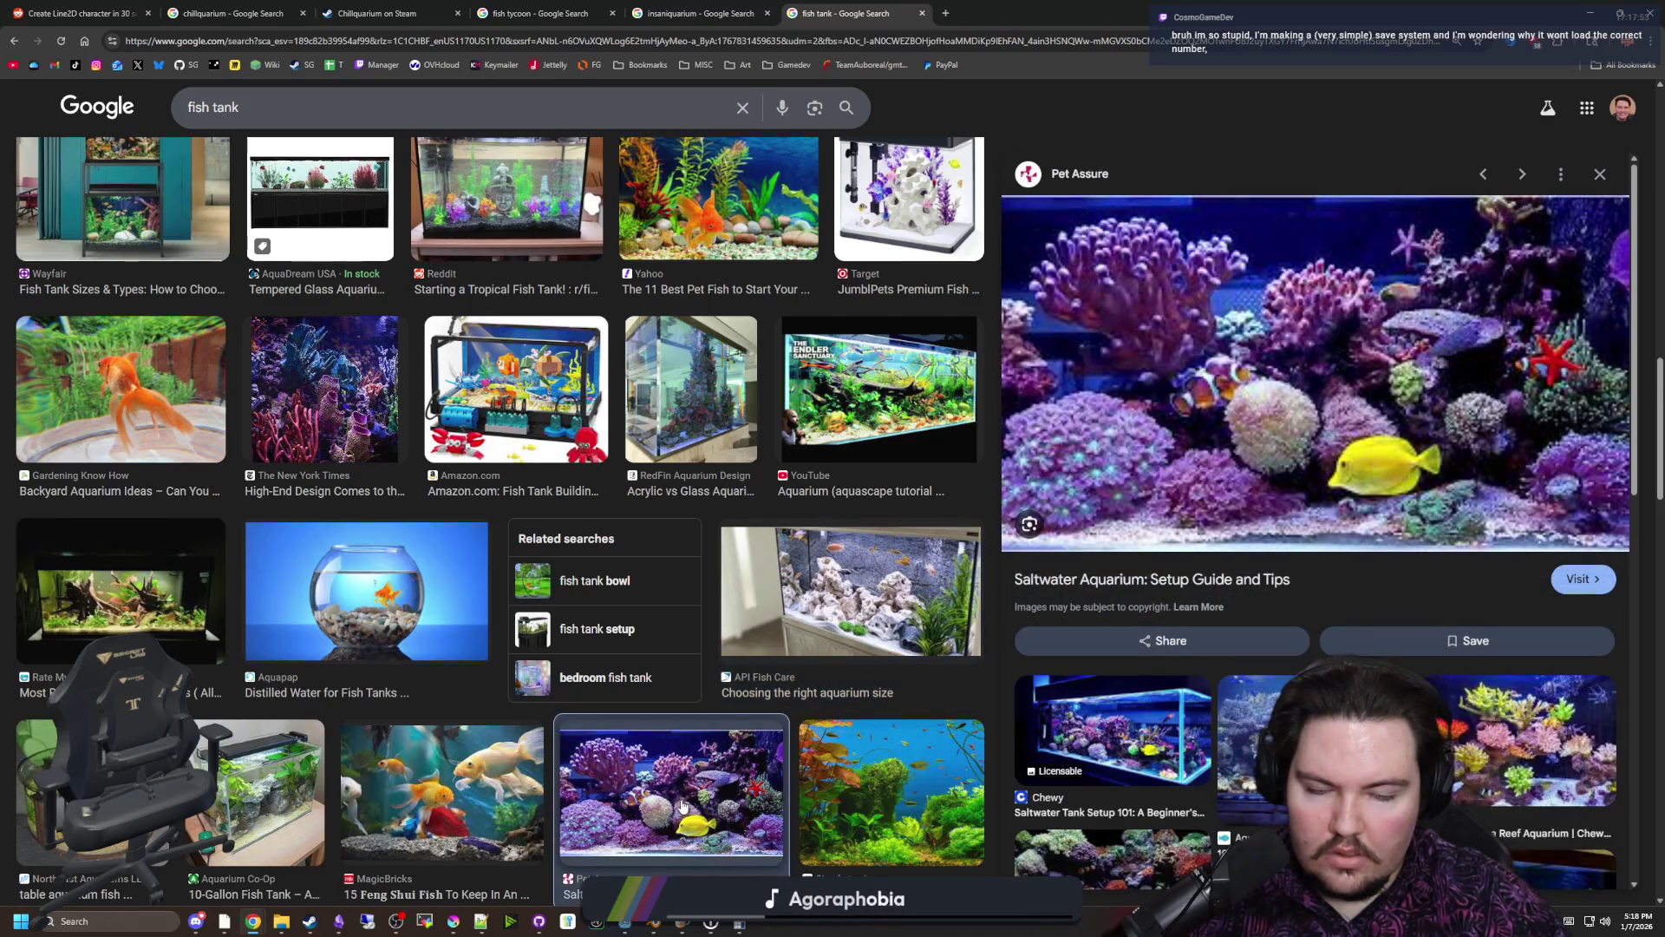
scroll(682, 807, "down", 2)
left_click(921, 646)
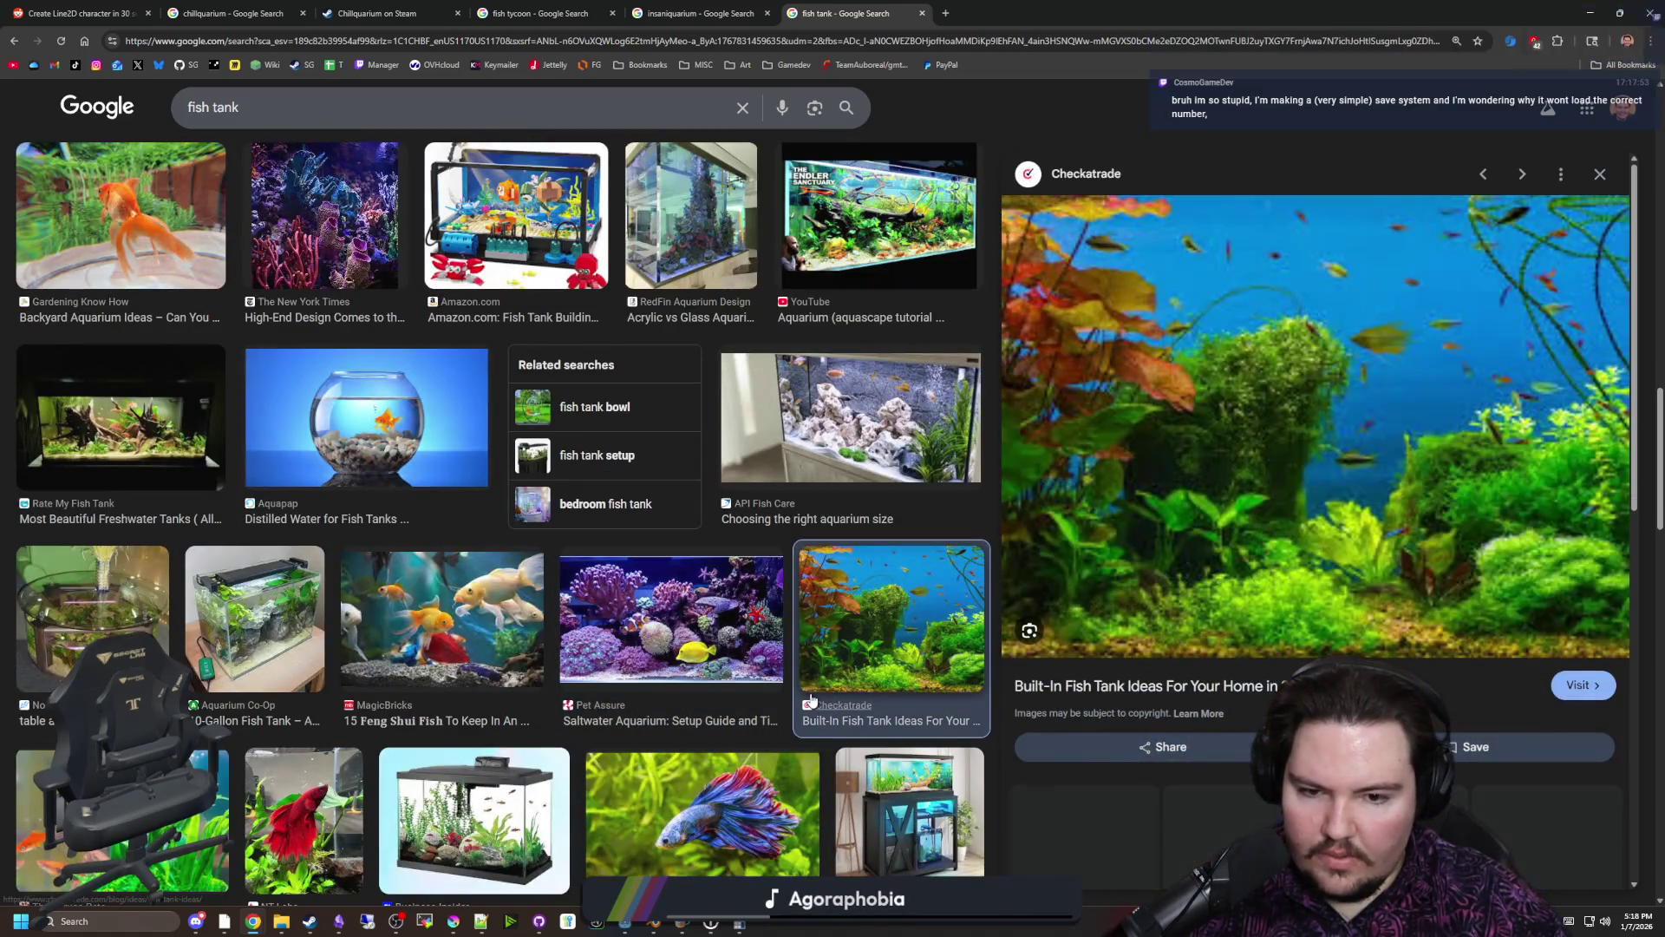
scroll(1140, 675, "down", 1)
scroll(1141, 675, "down", 3)
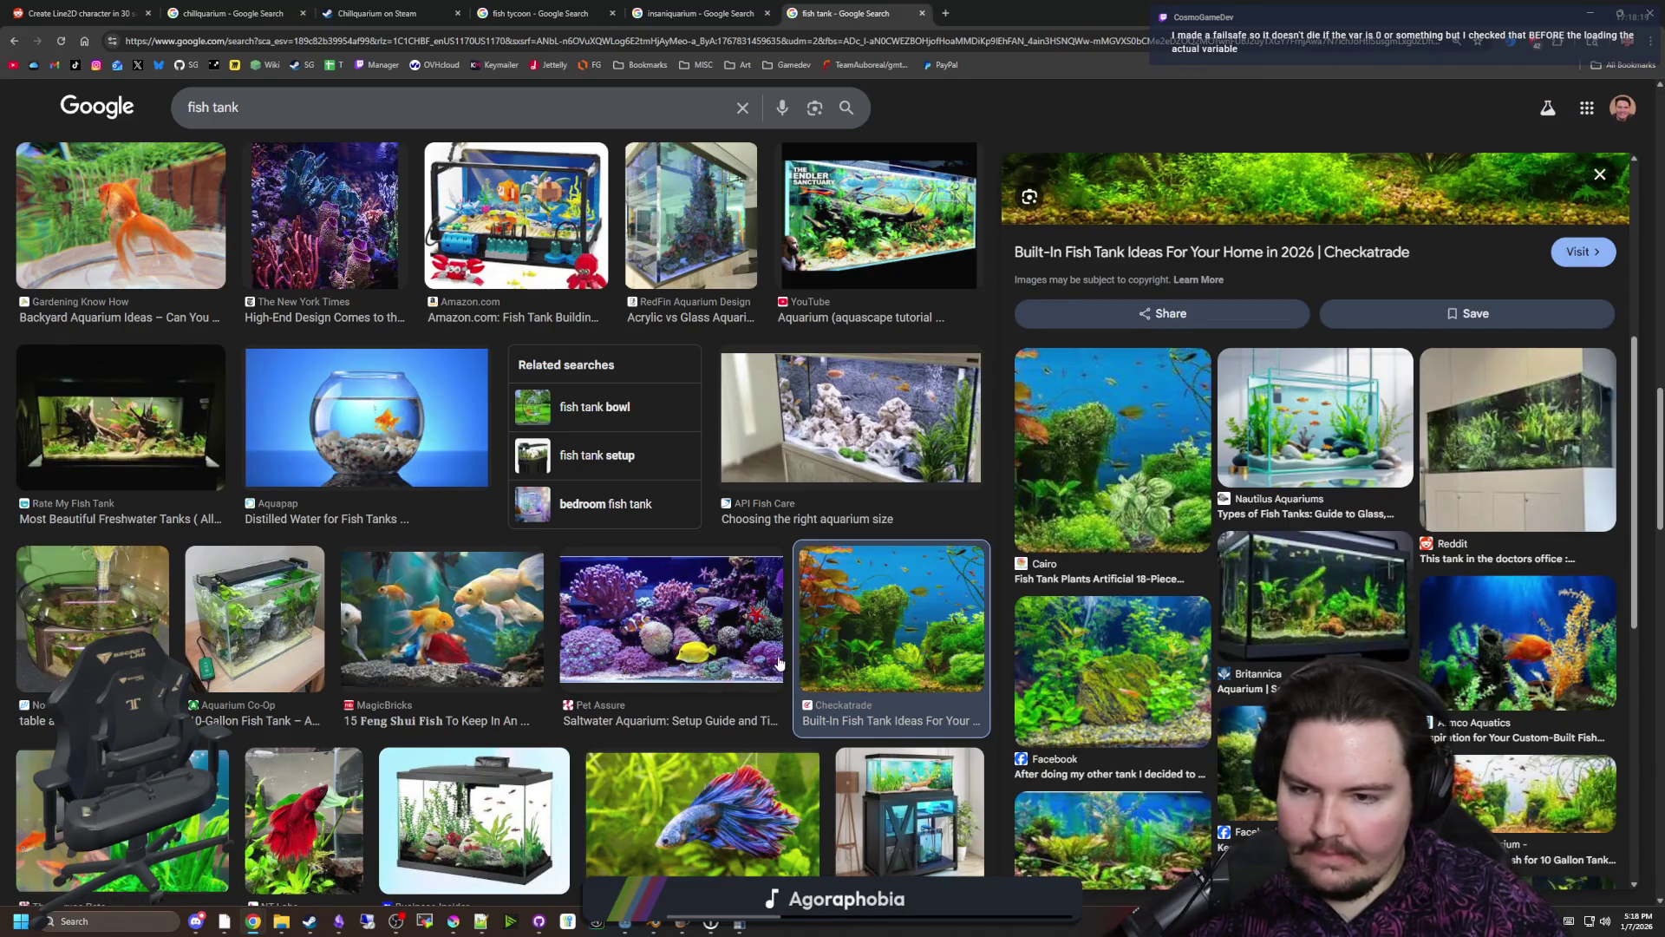
scroll(607, 633, "down", 2)
scroll(526, 627, "down", 3)
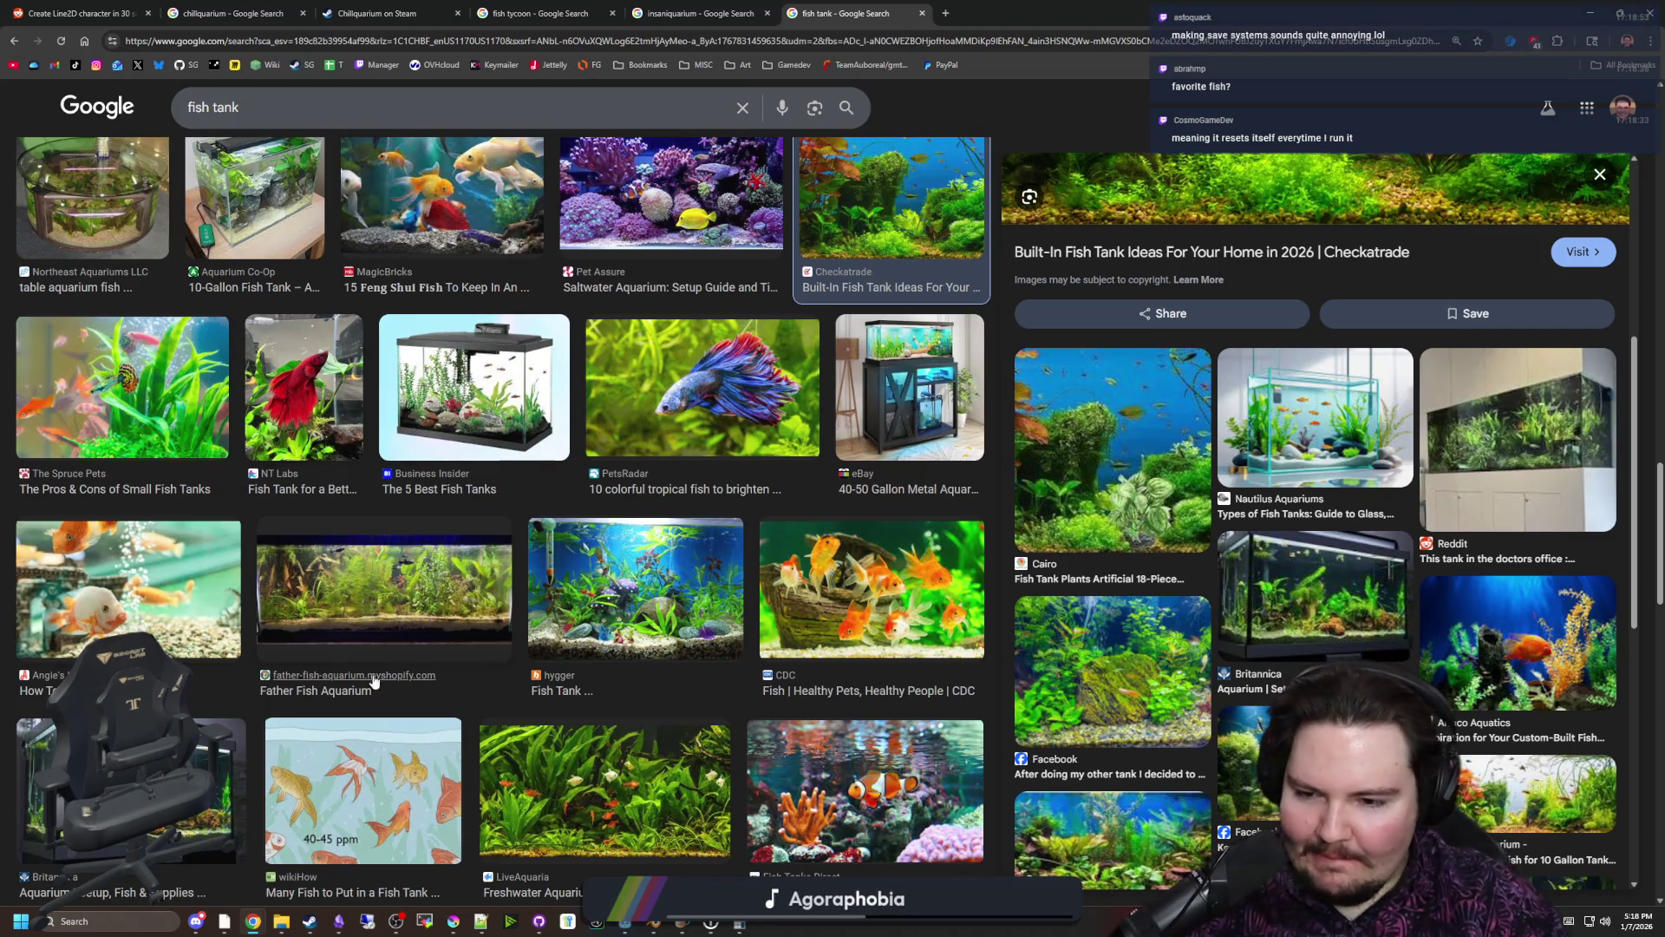
Scroll further down through the fish tank image results
scroll(411, 687, "down", 1)
scroll(404, 685, "down", 6)
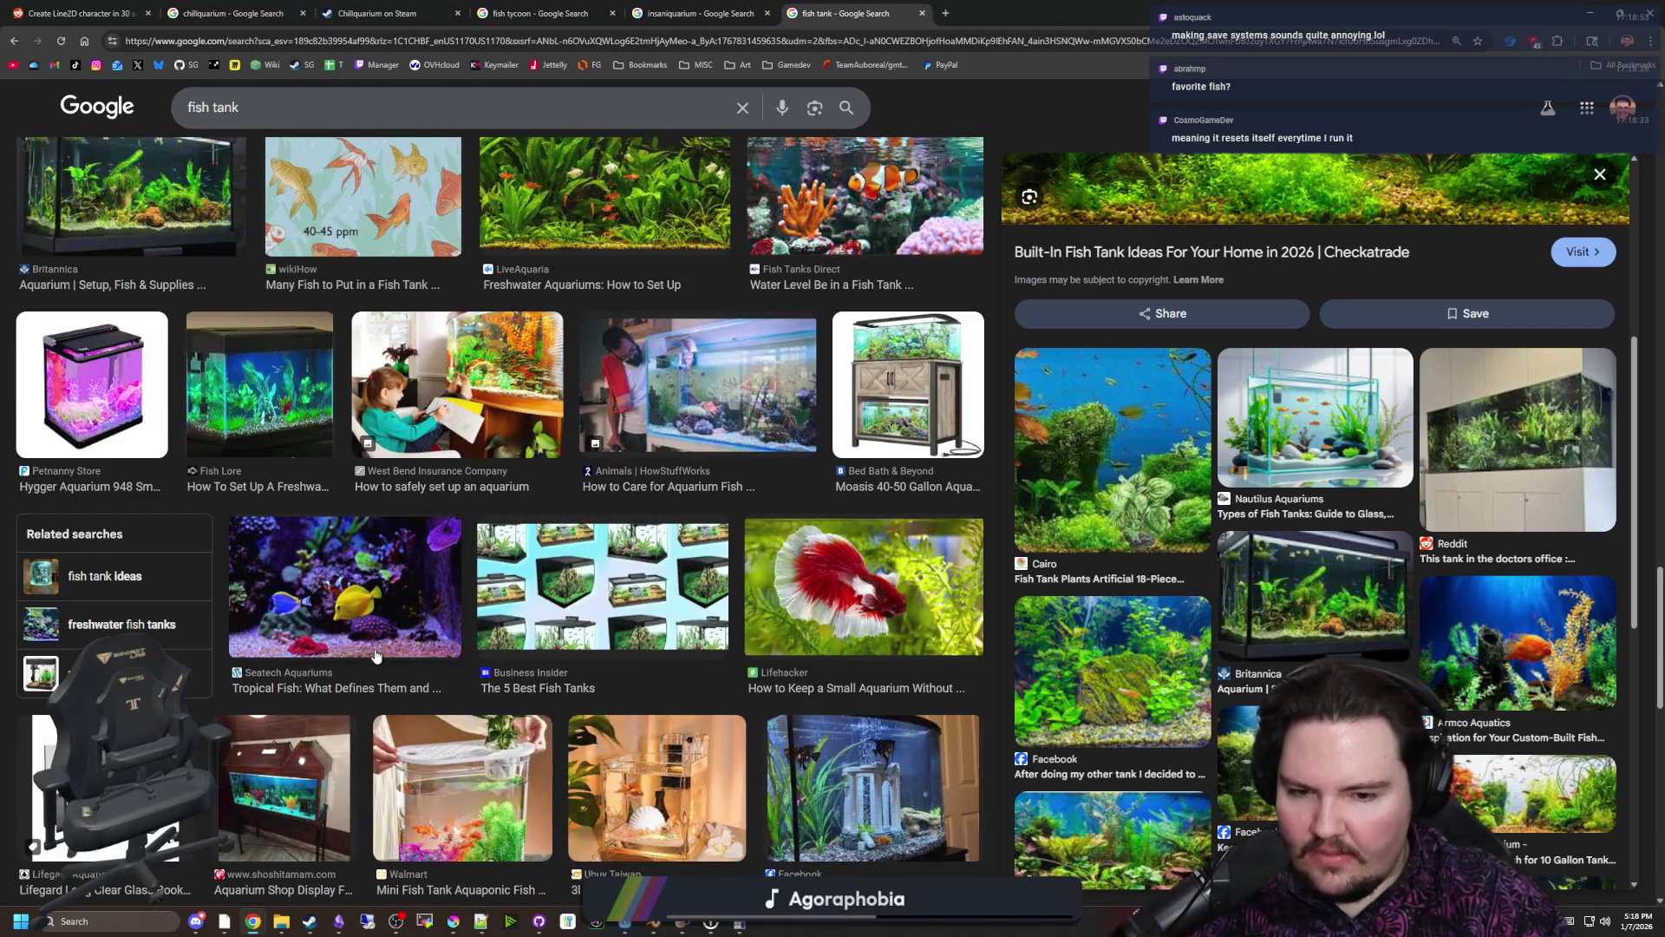
scroll(376, 655, "down", 4)
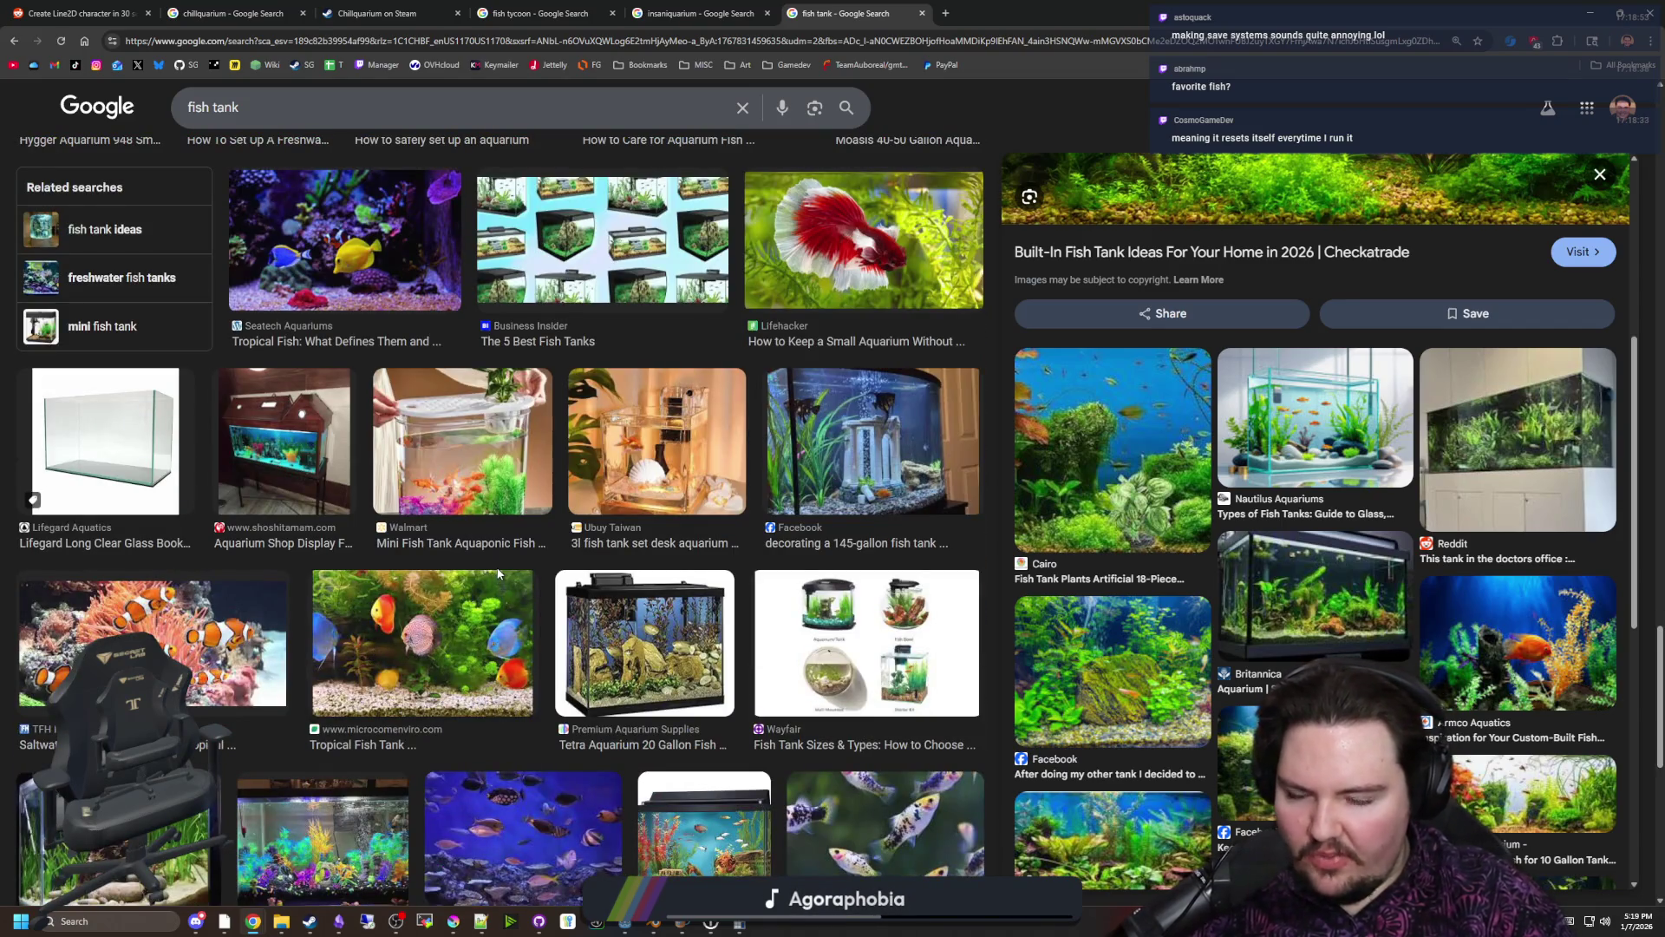
scroll(499, 572, "down", 4)
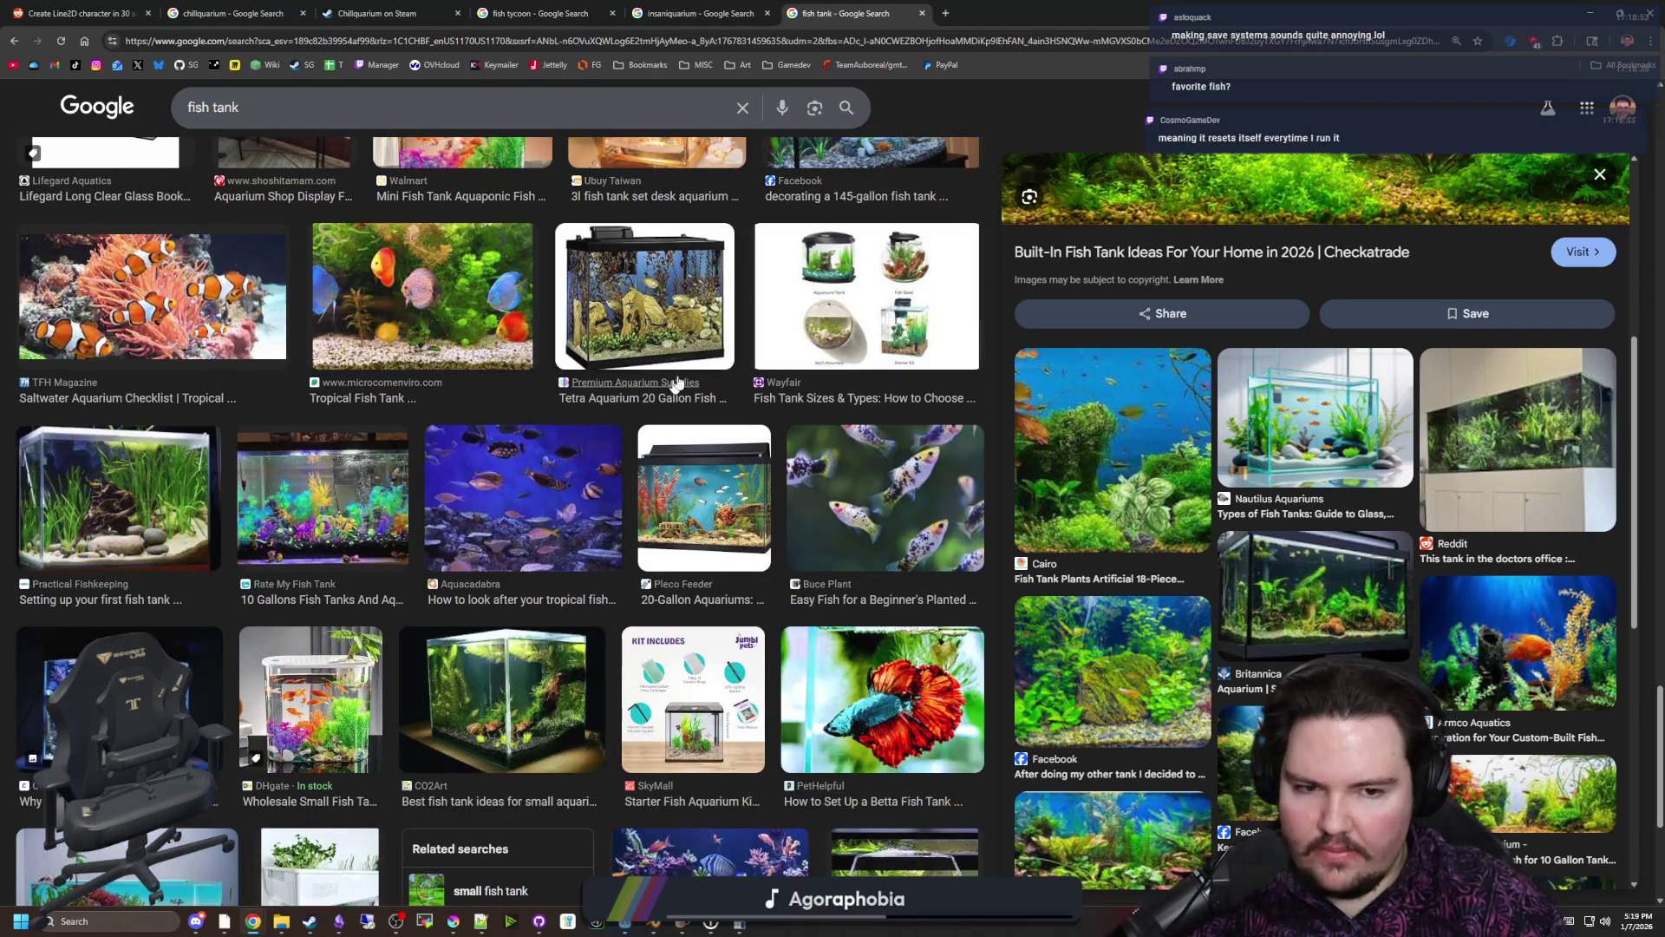
scroll(675, 382, "down", 4)
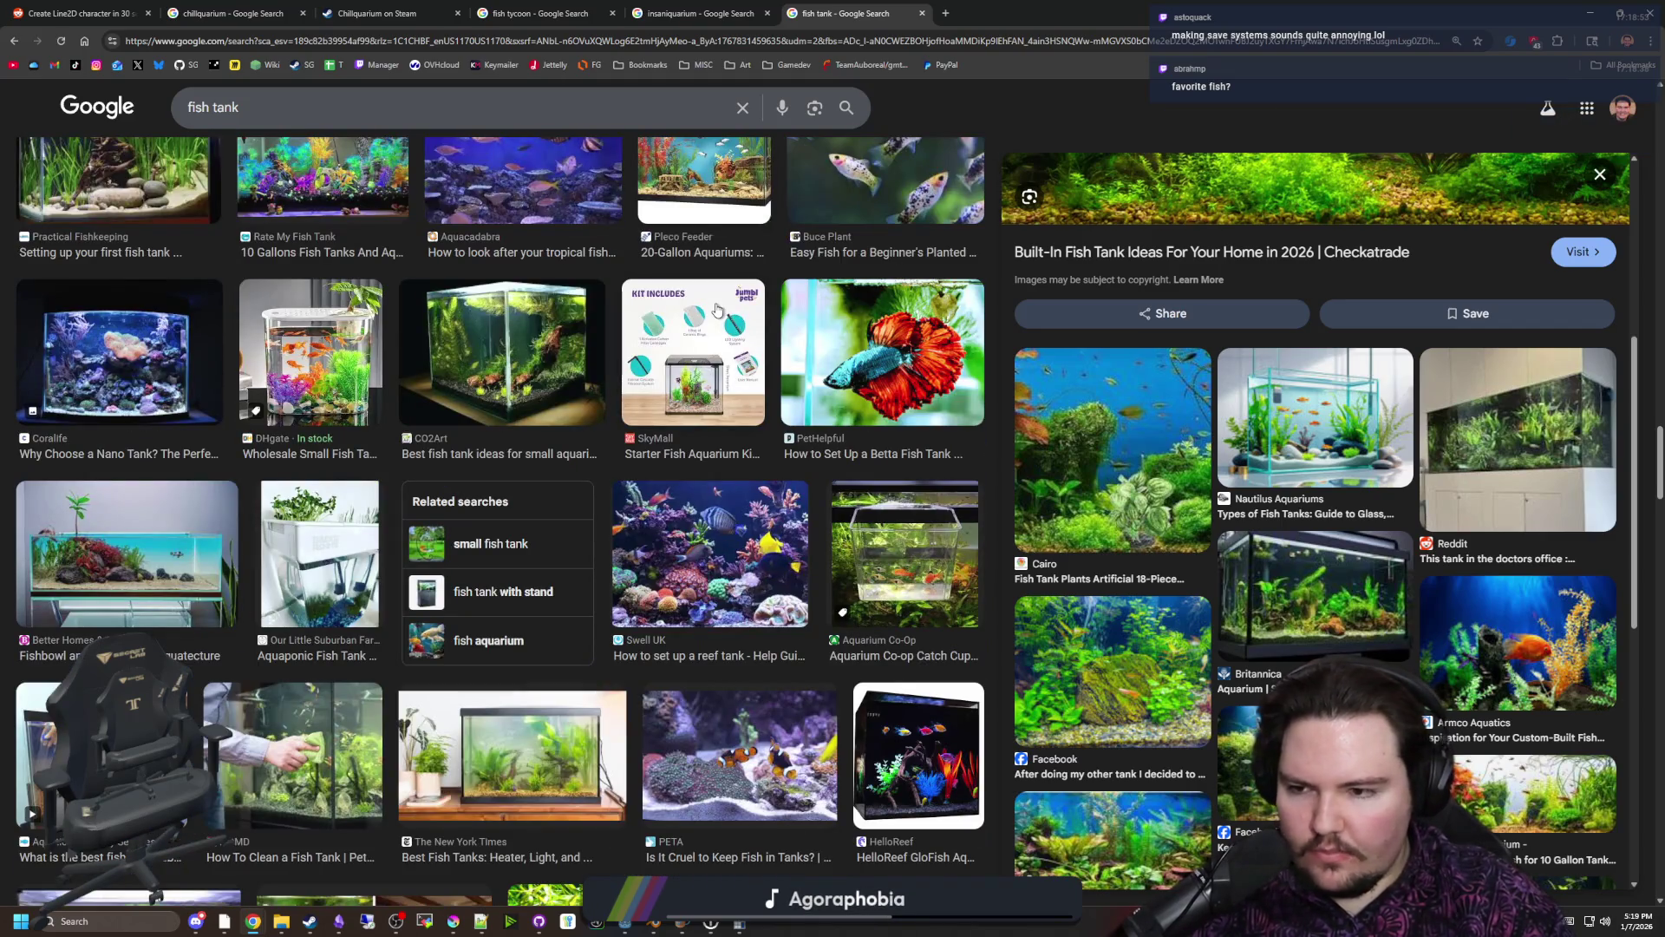
scroll(717, 310, "down", 3)
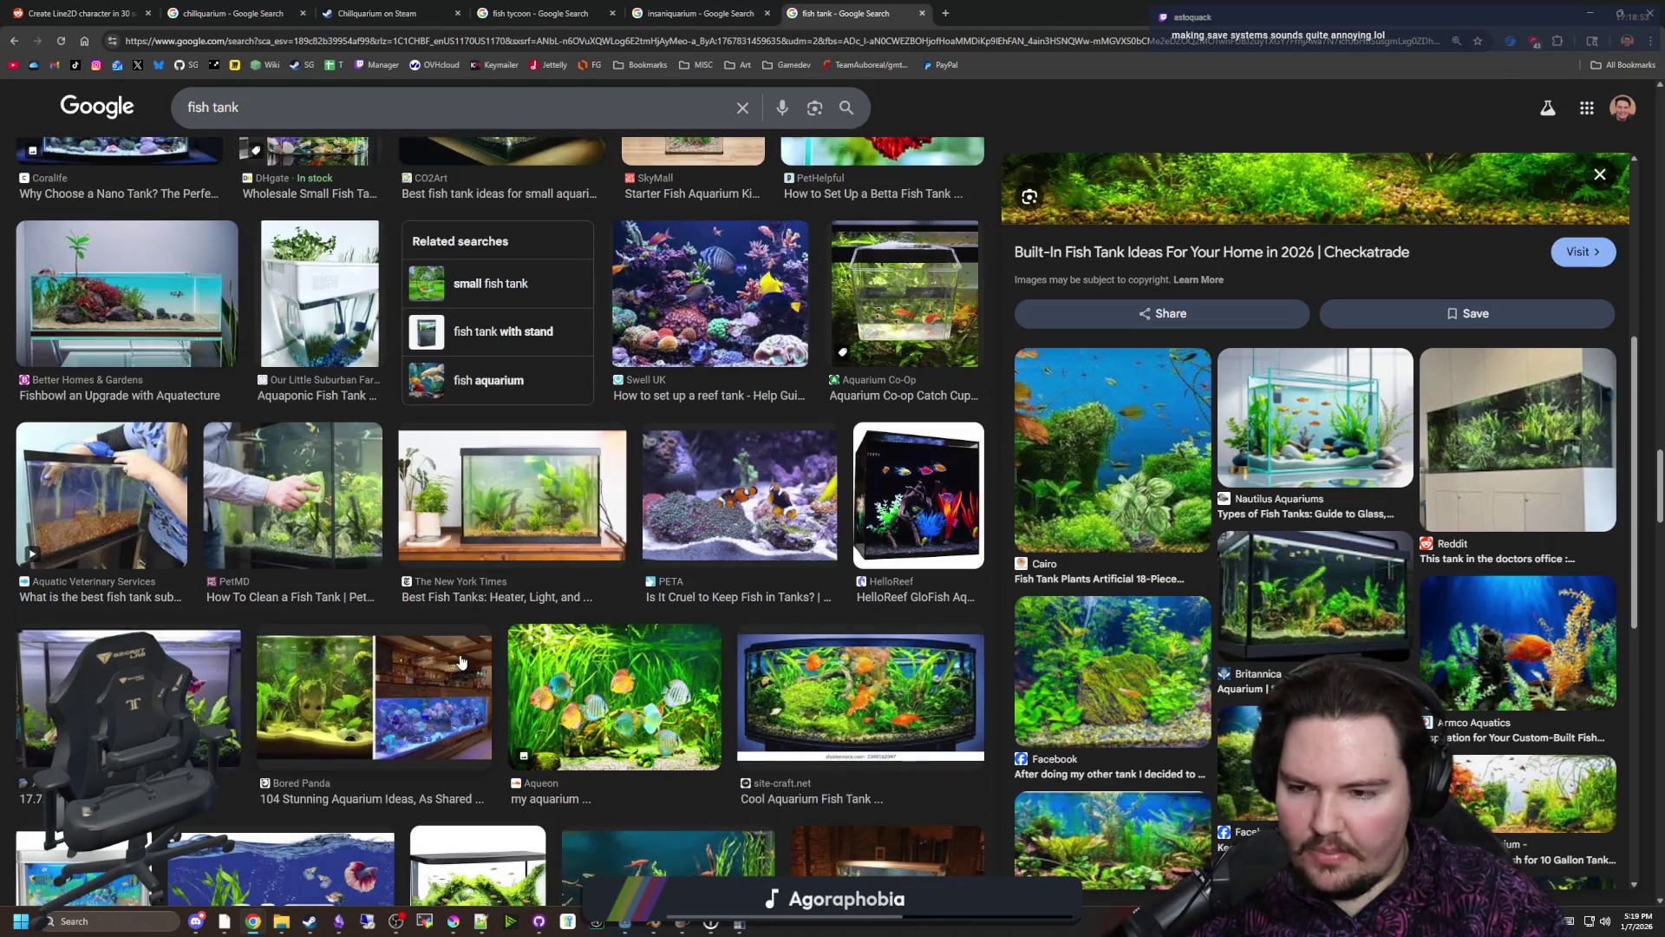
scroll(449, 664, "down", 3)
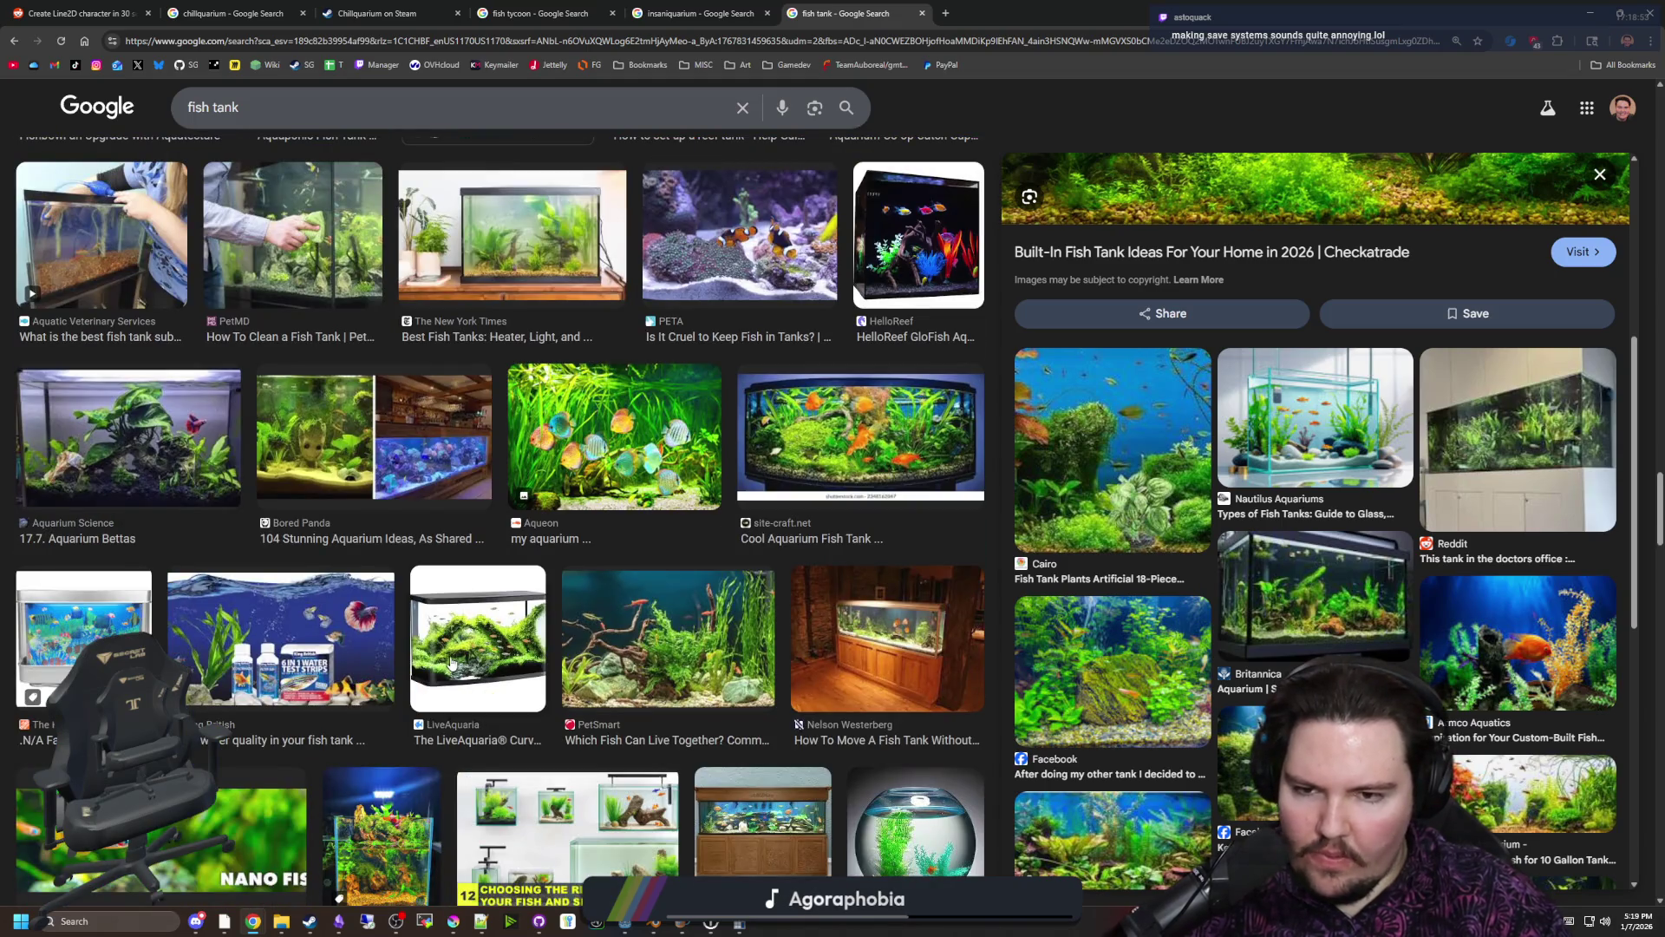
scroll(521, 674, "down", 3)
scroll(757, 624, "up", 10)
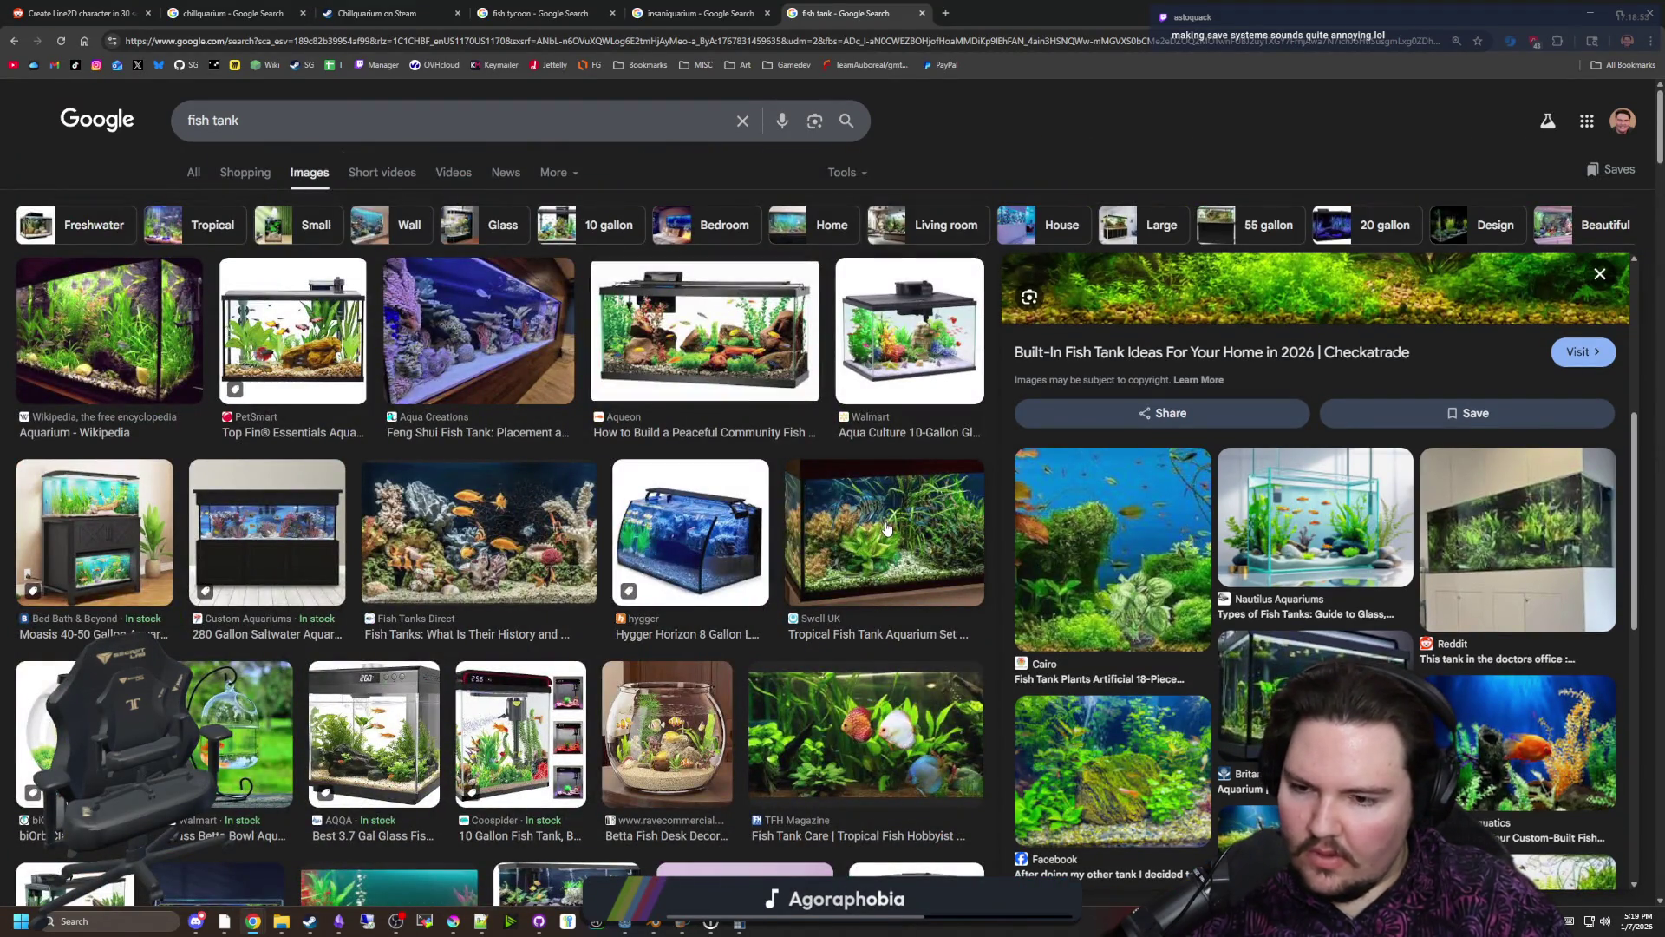
Compare several tank images and settle on the 10 gallon Fish Tank Bank aquarium before returning to Krita
left_click(292, 531)
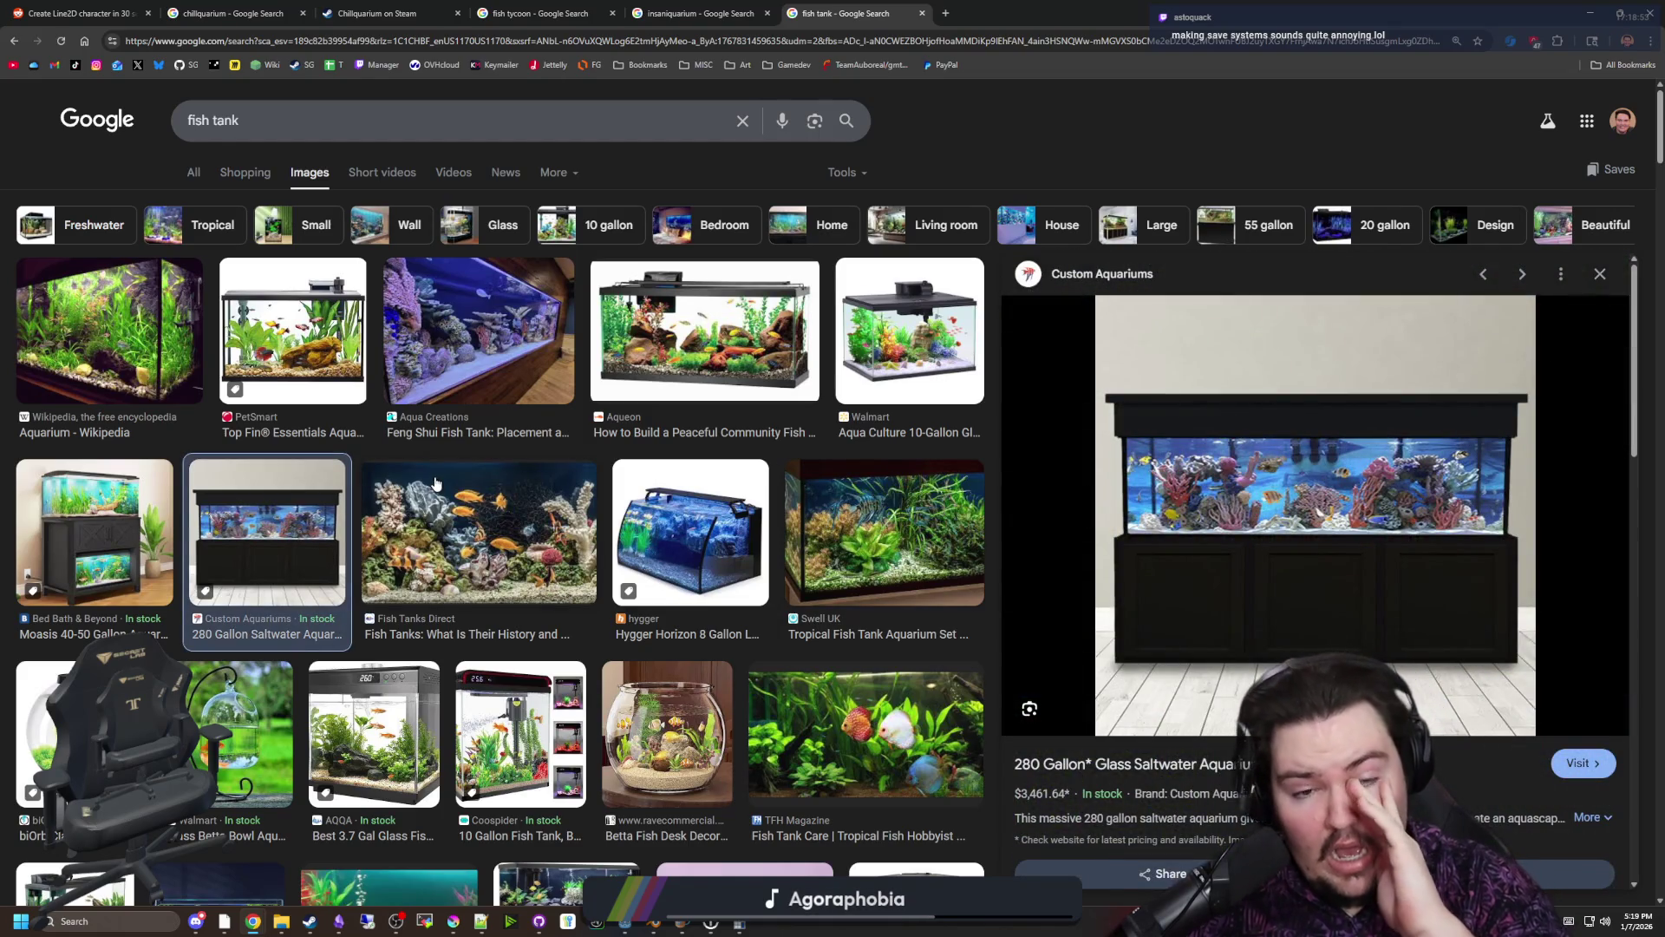
left_click(550, 335)
left_click(183, 313)
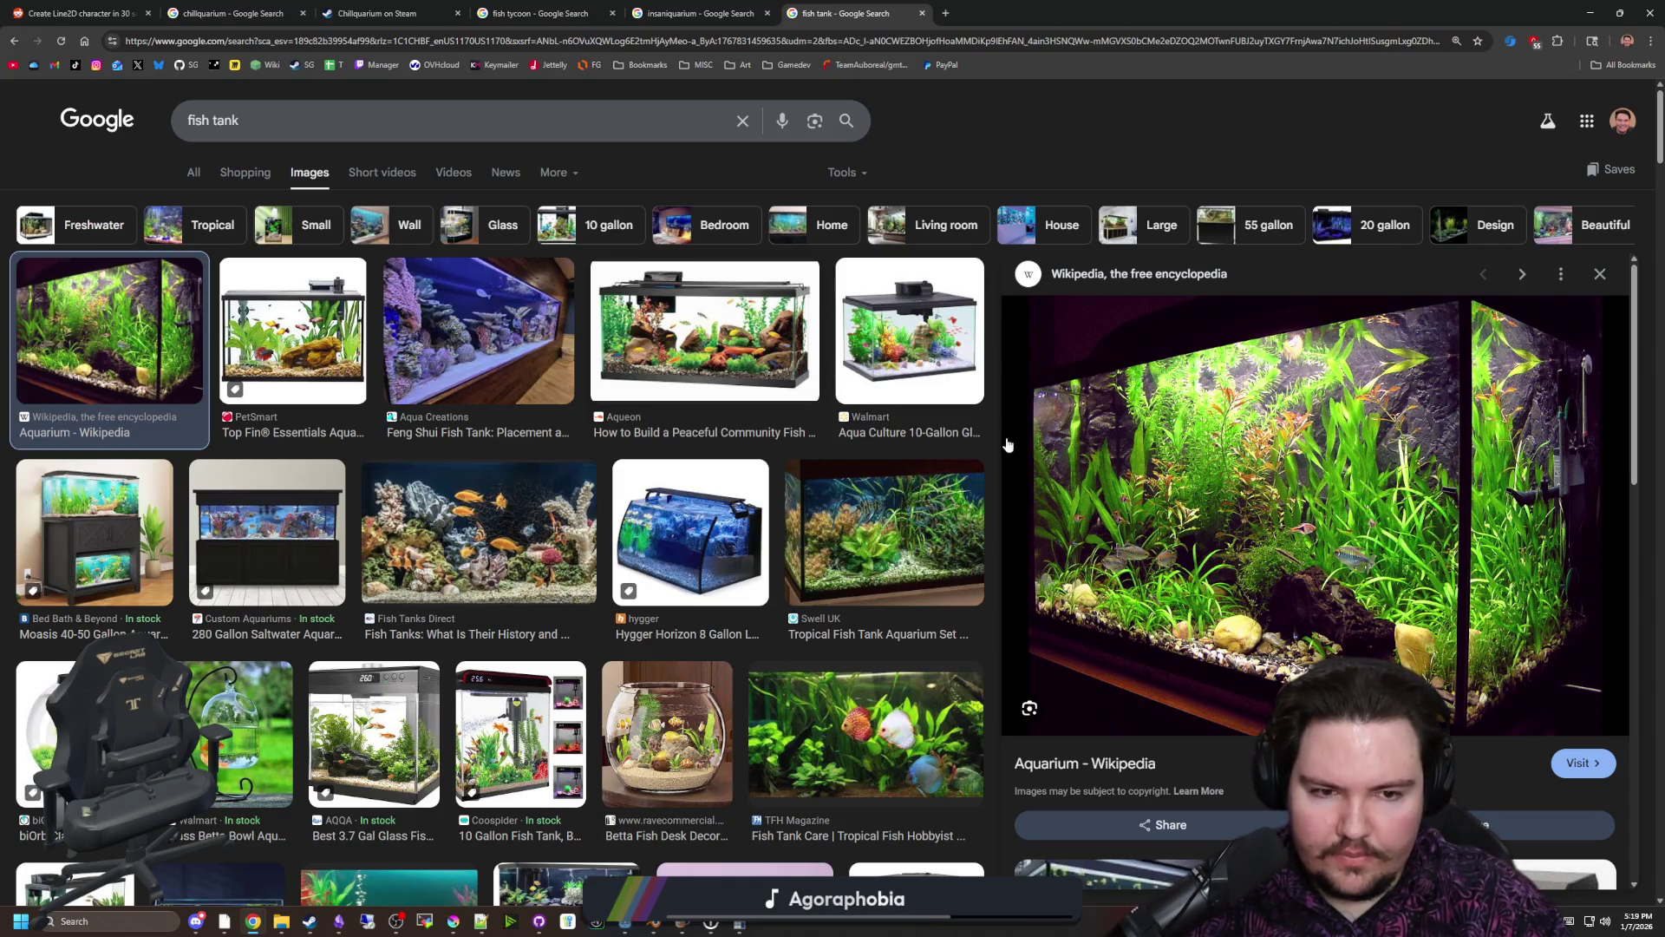
scroll(645, 509, "down", 4)
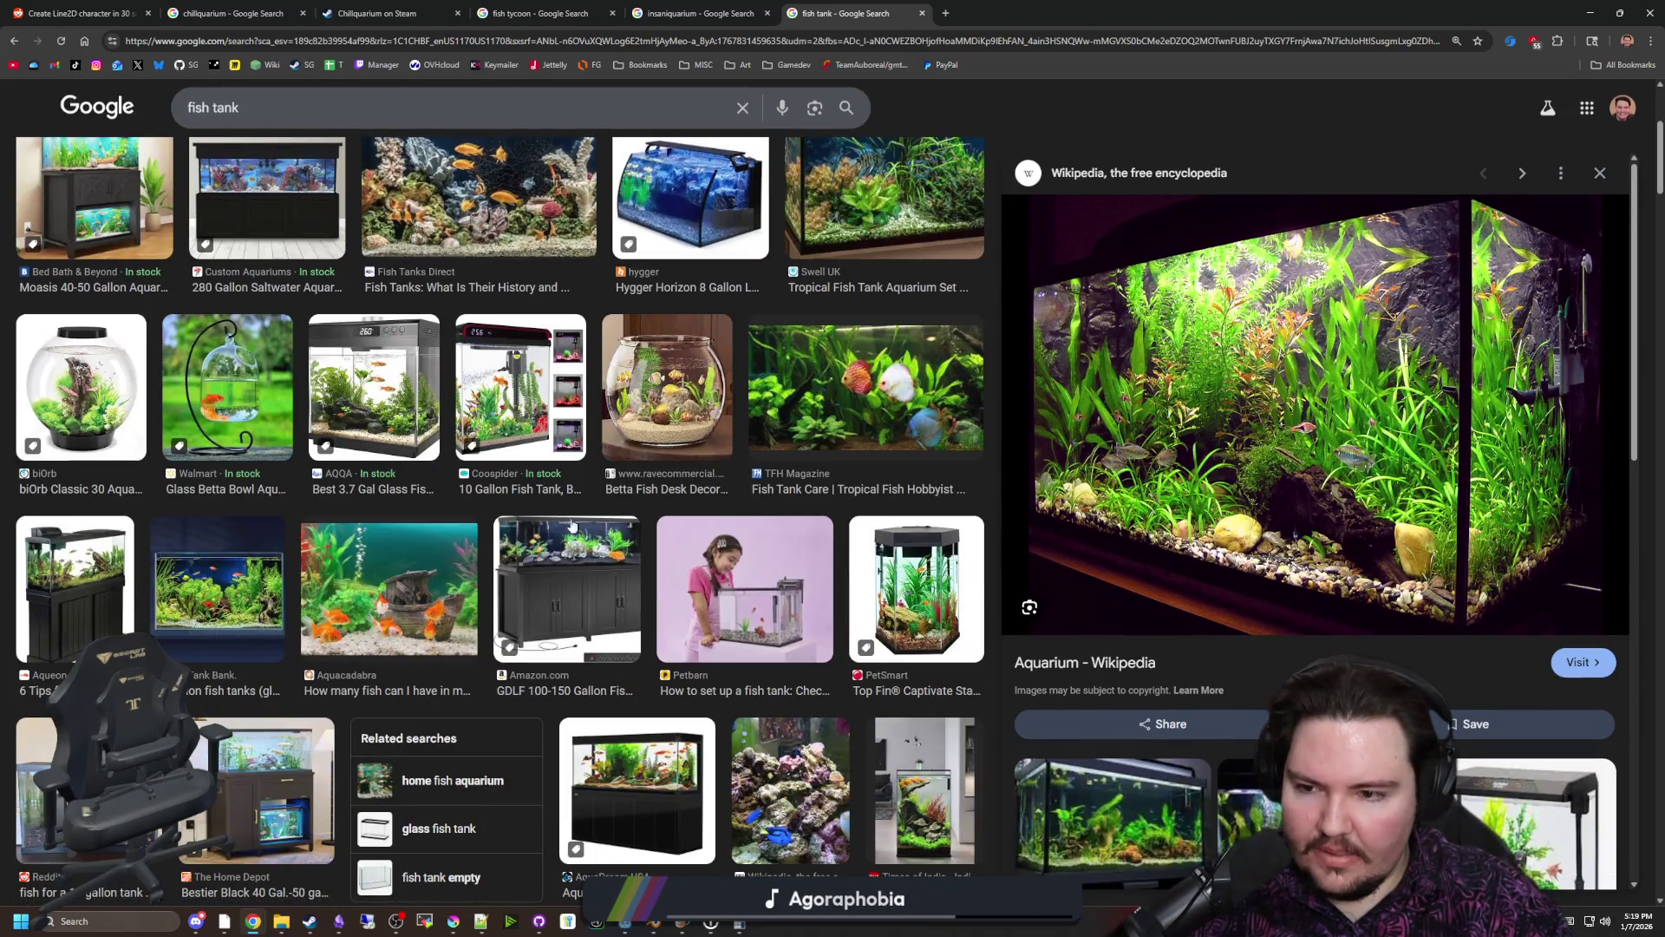
left_click(218, 587)
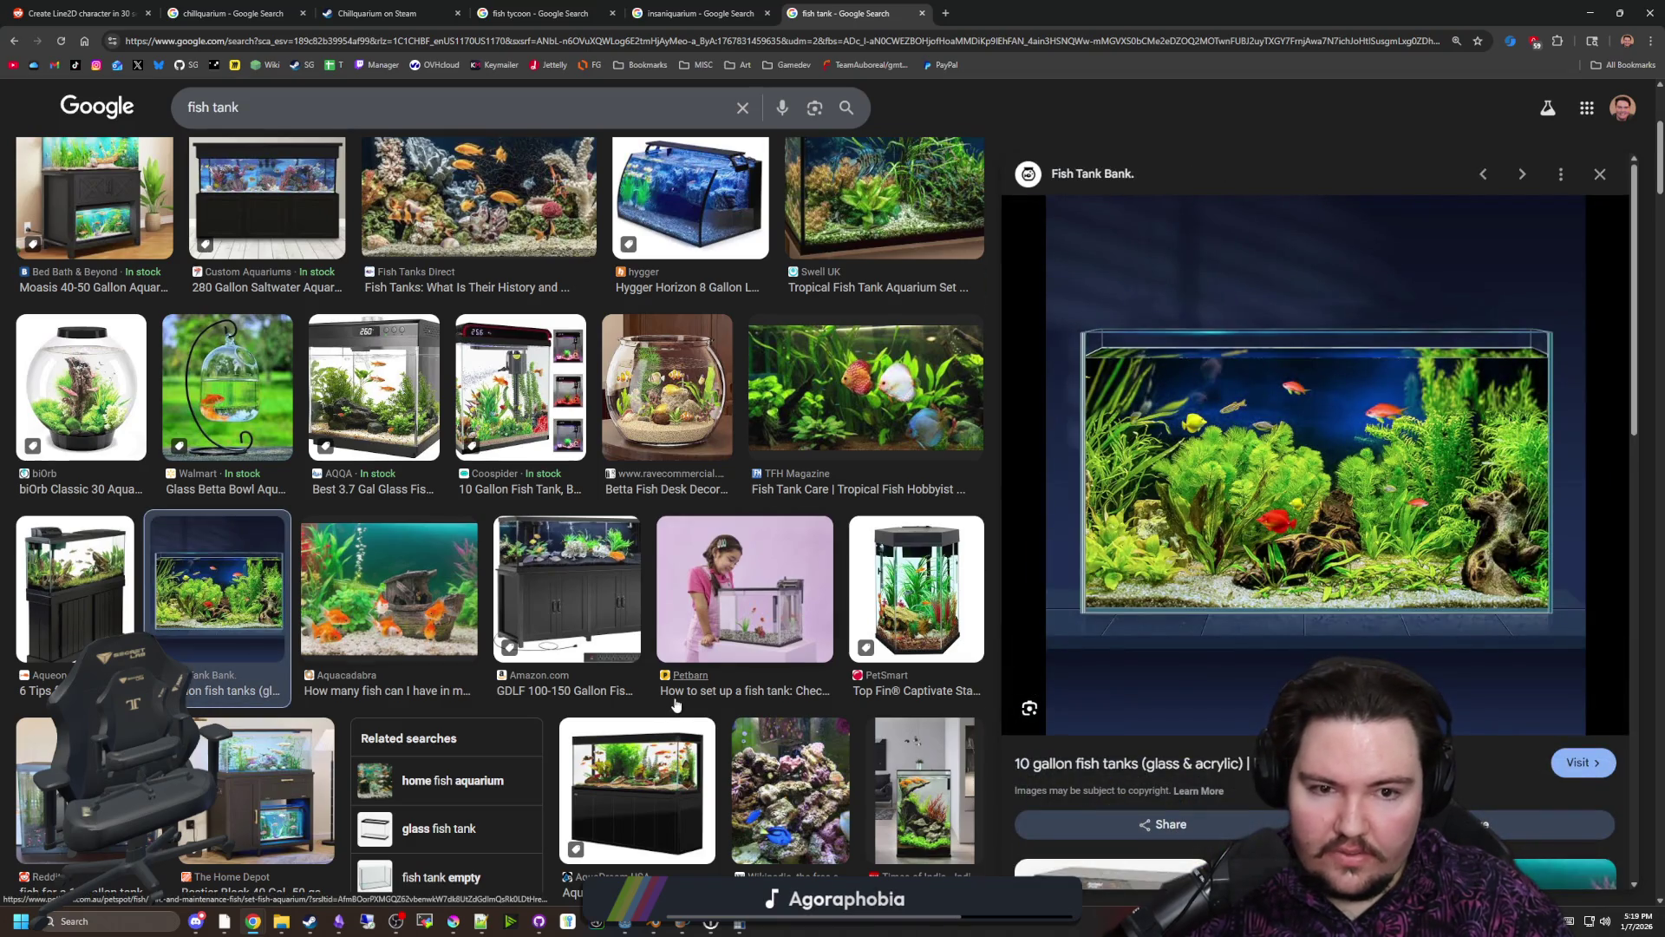
scroll(676, 704, "down", 3)
scroll(1214, 565, "down", 2)
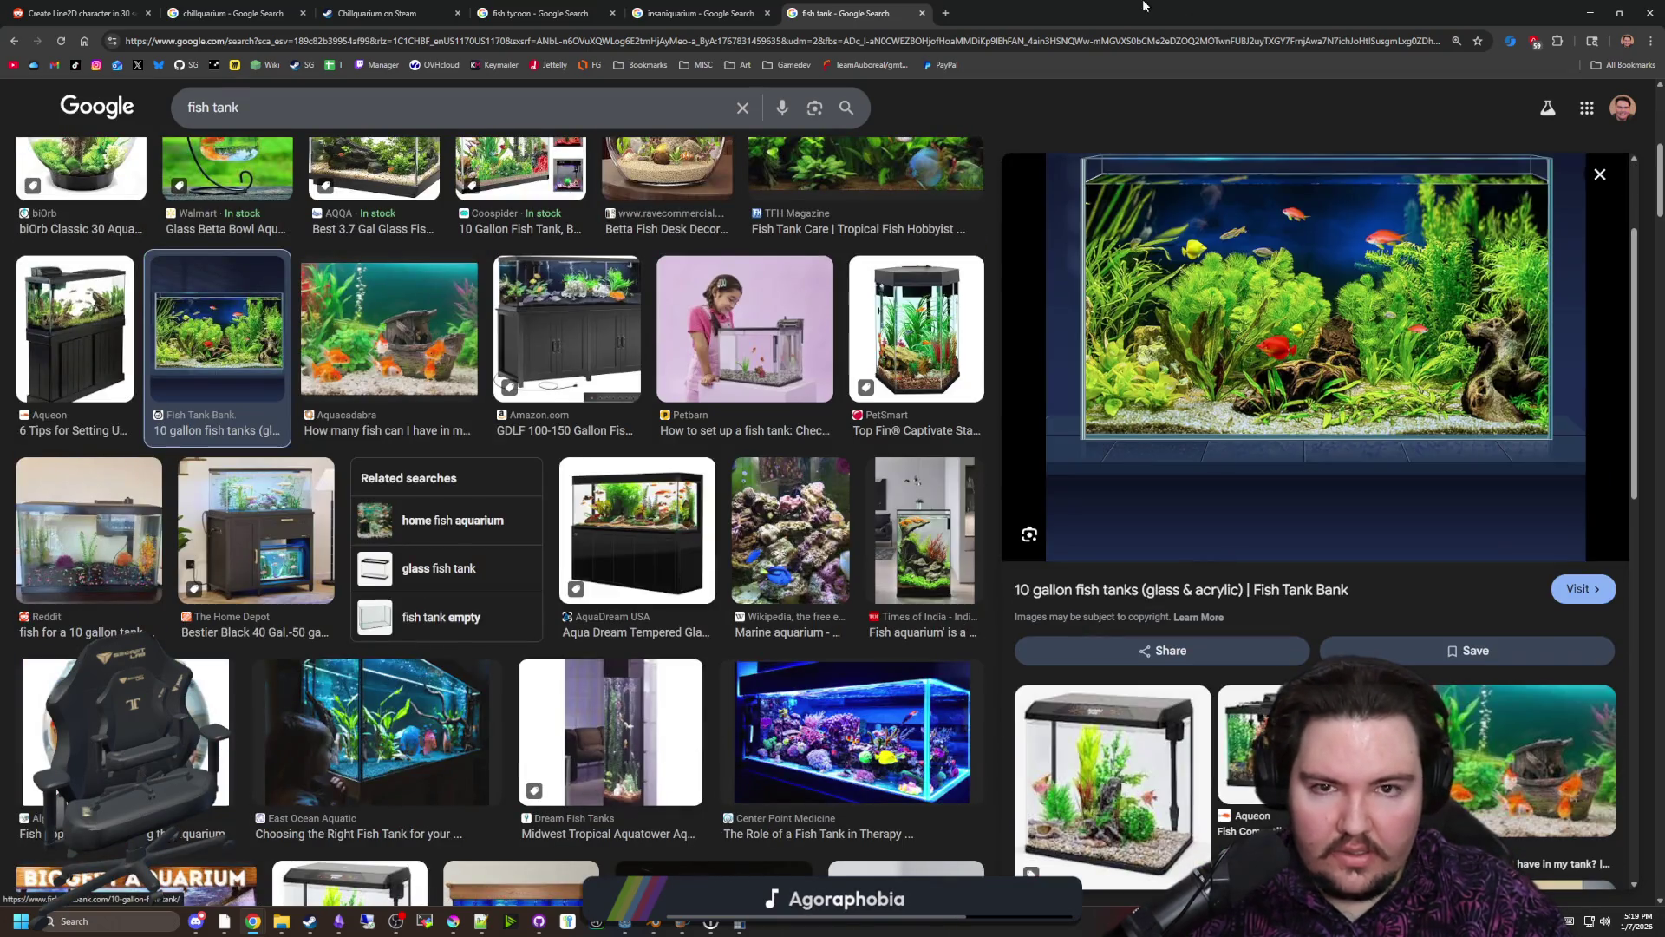
key("alt+Tab")
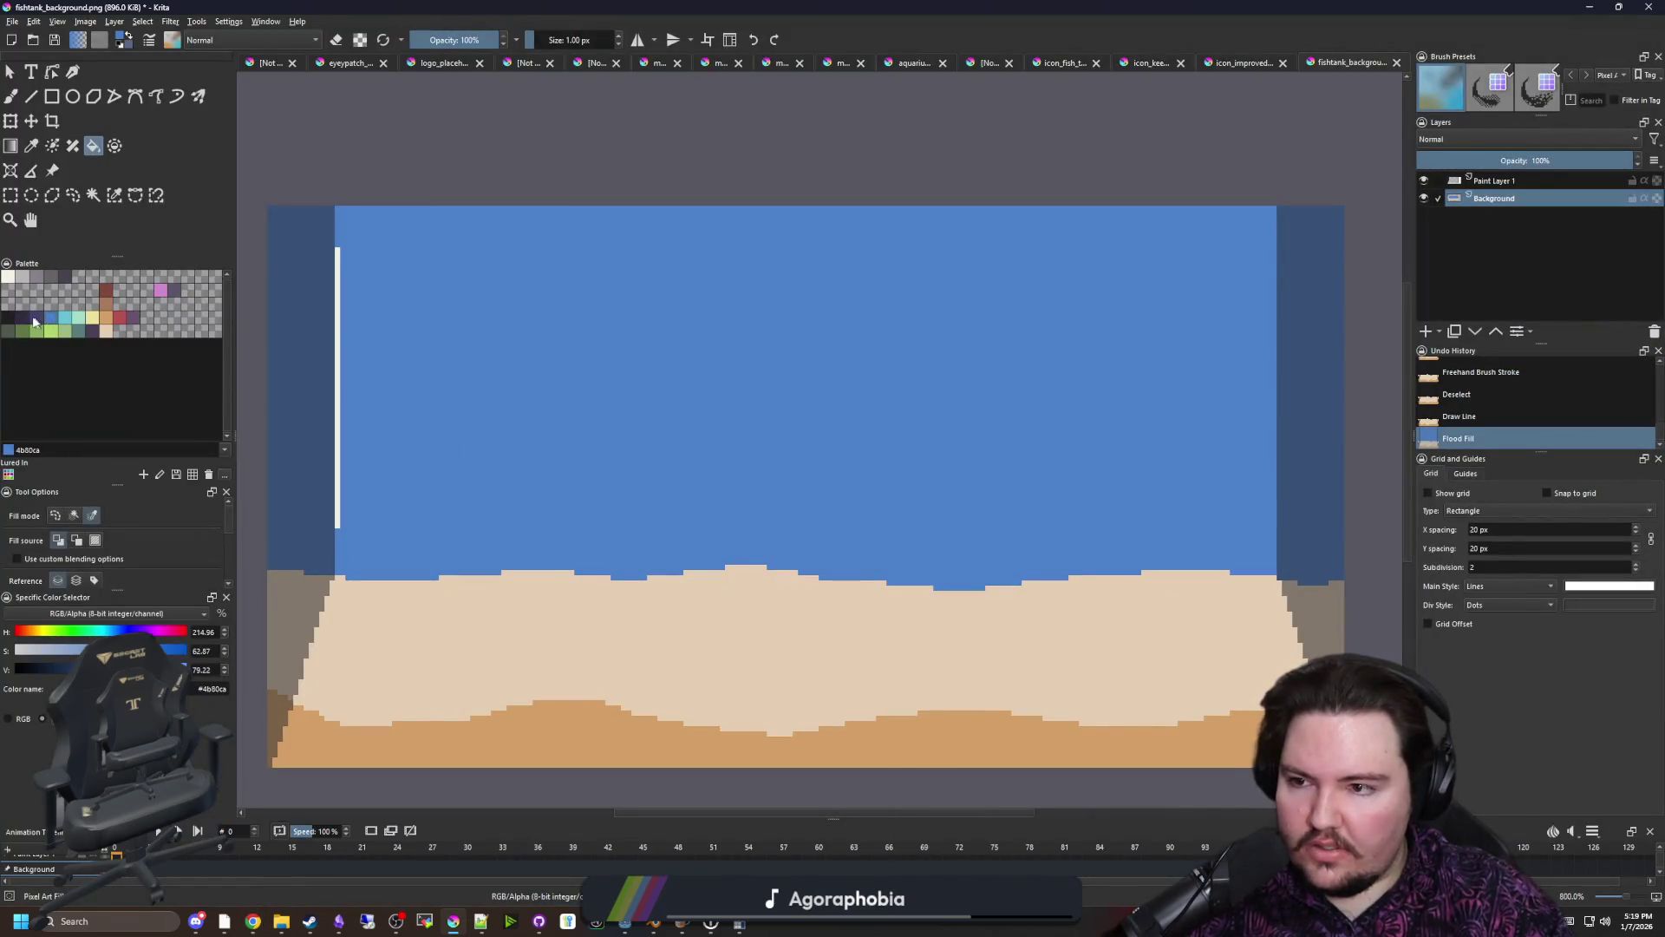
Flood-fill the blue water area with the dark purple swatch
left_click(34, 318)
left_click(560, 388)
scroll(557, 387, "down", 3)
scroll(569, 438, "up", 1)
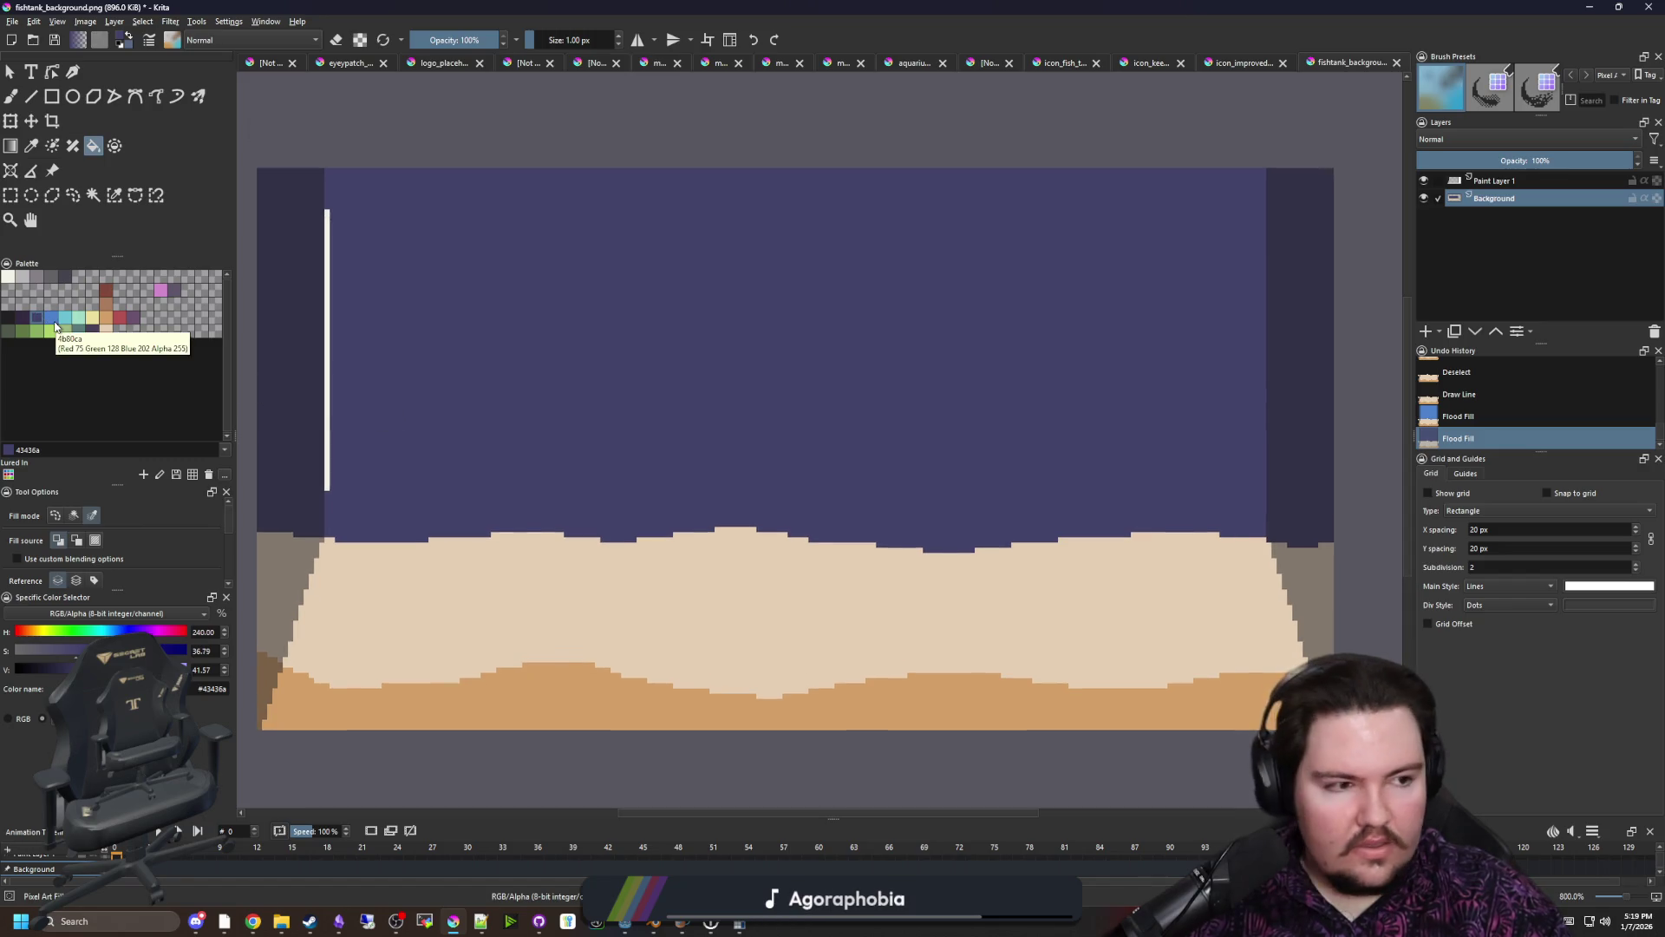
Select the purple water by similar colour, then set up a 1 px brush in light blue
left_click(57, 277)
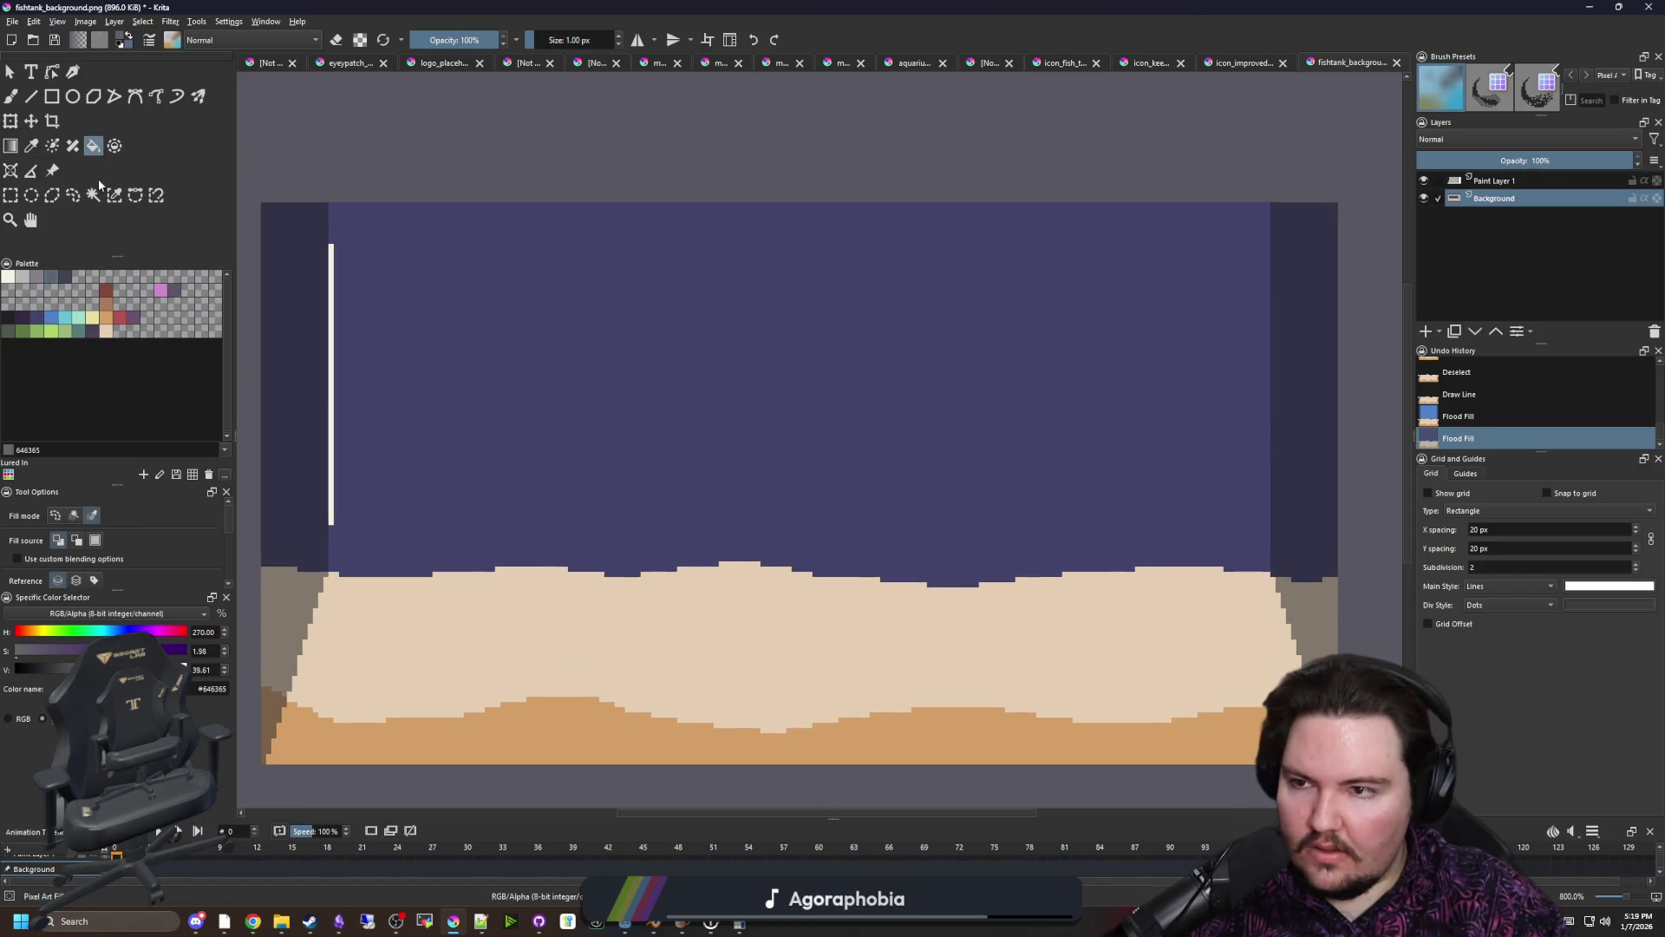
left_click(114, 195)
left_click(639, 387)
key("b")
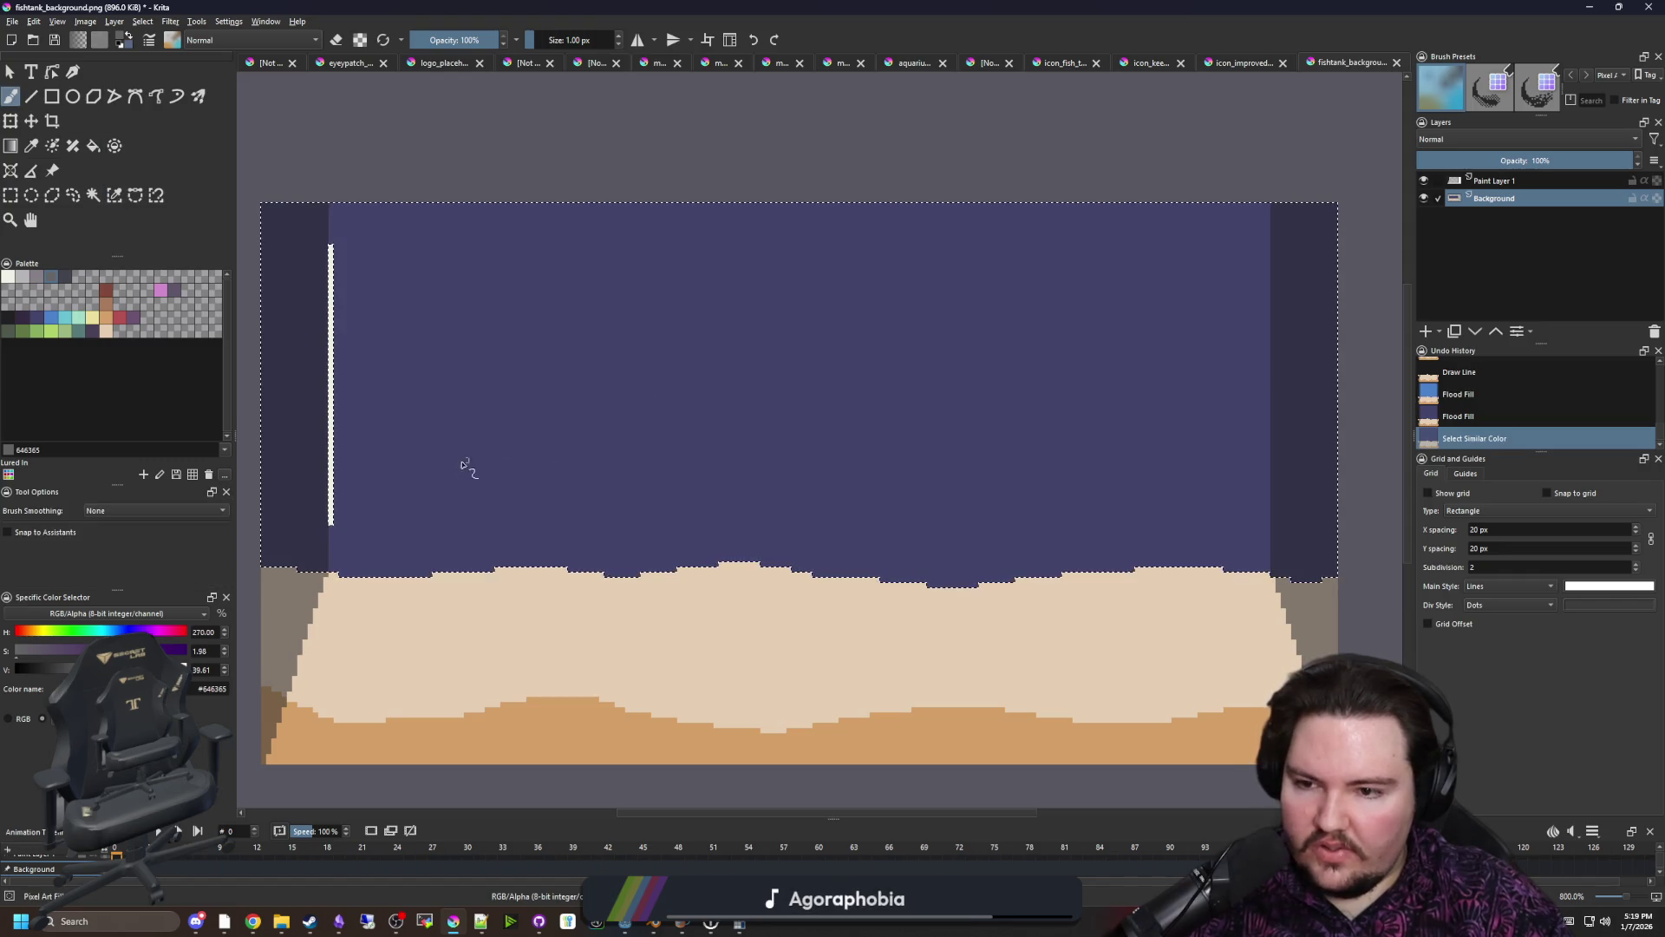
key("bracketright")
key("bracketright")
key("bracketright")
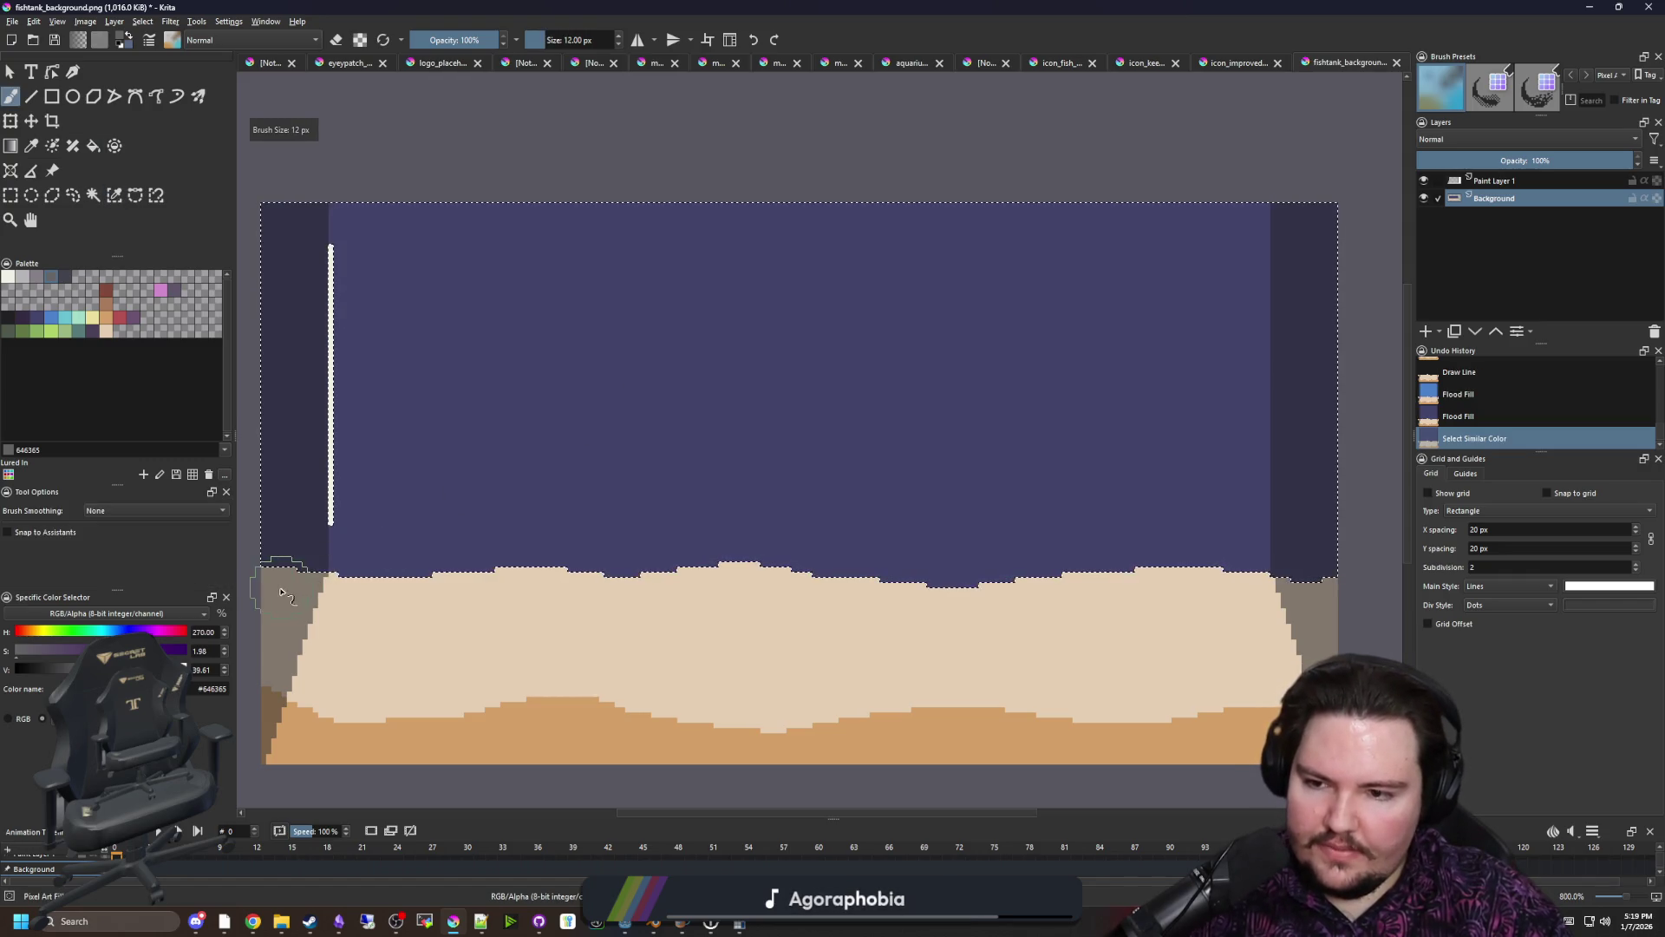
key("bracketright")
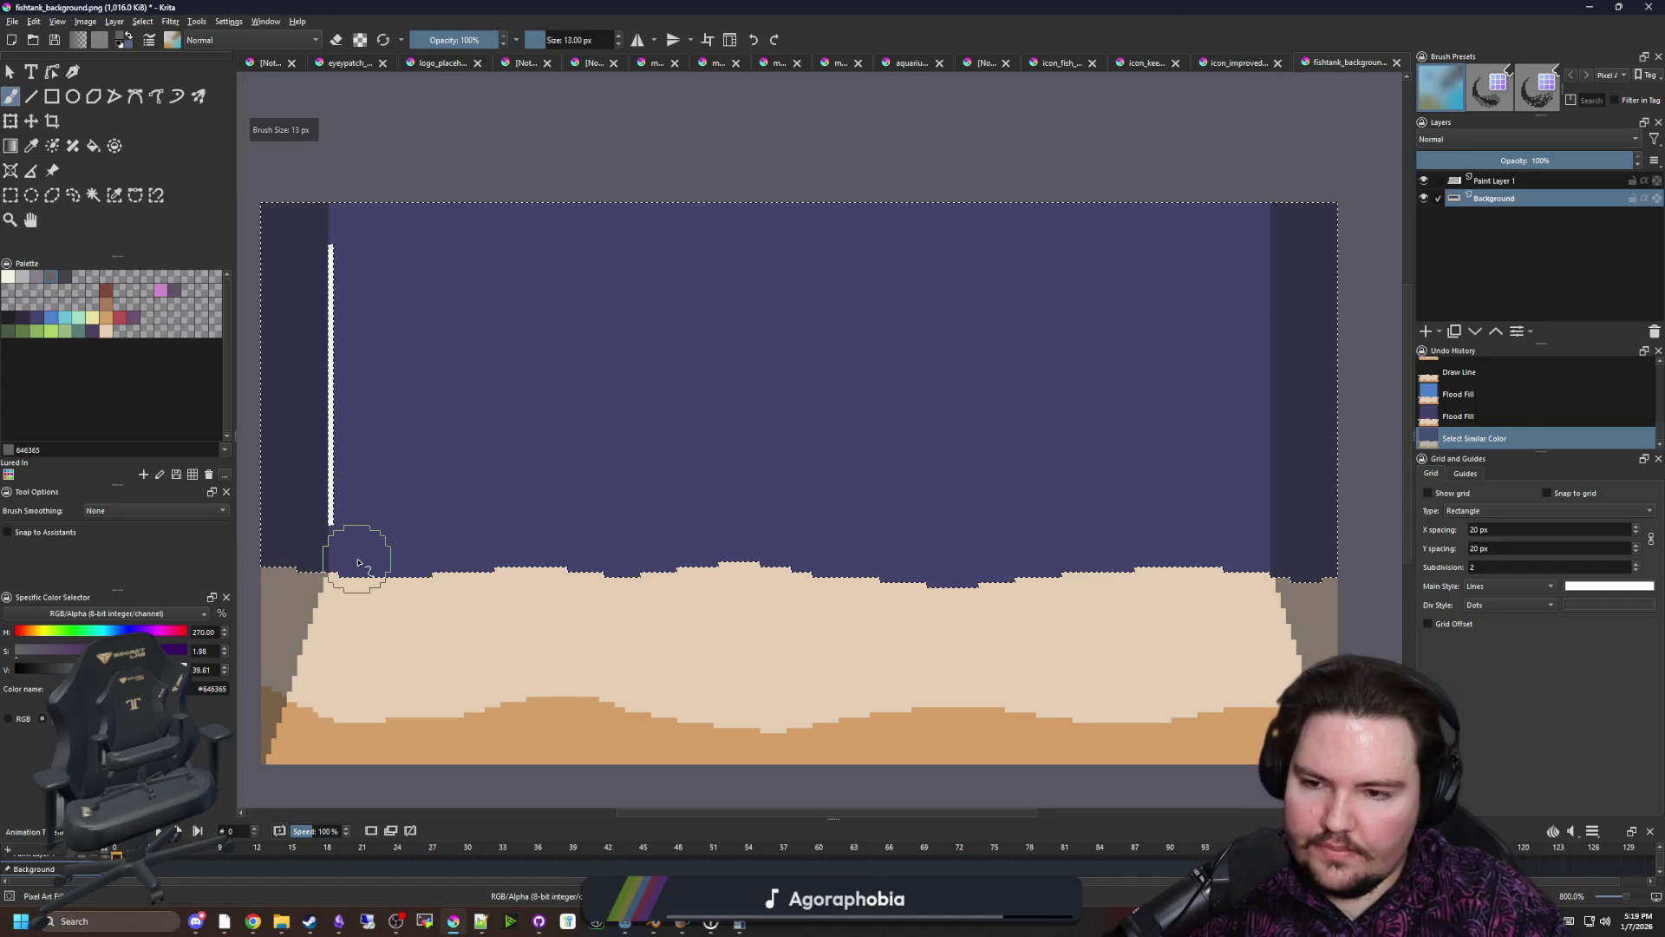
left_click(49, 318)
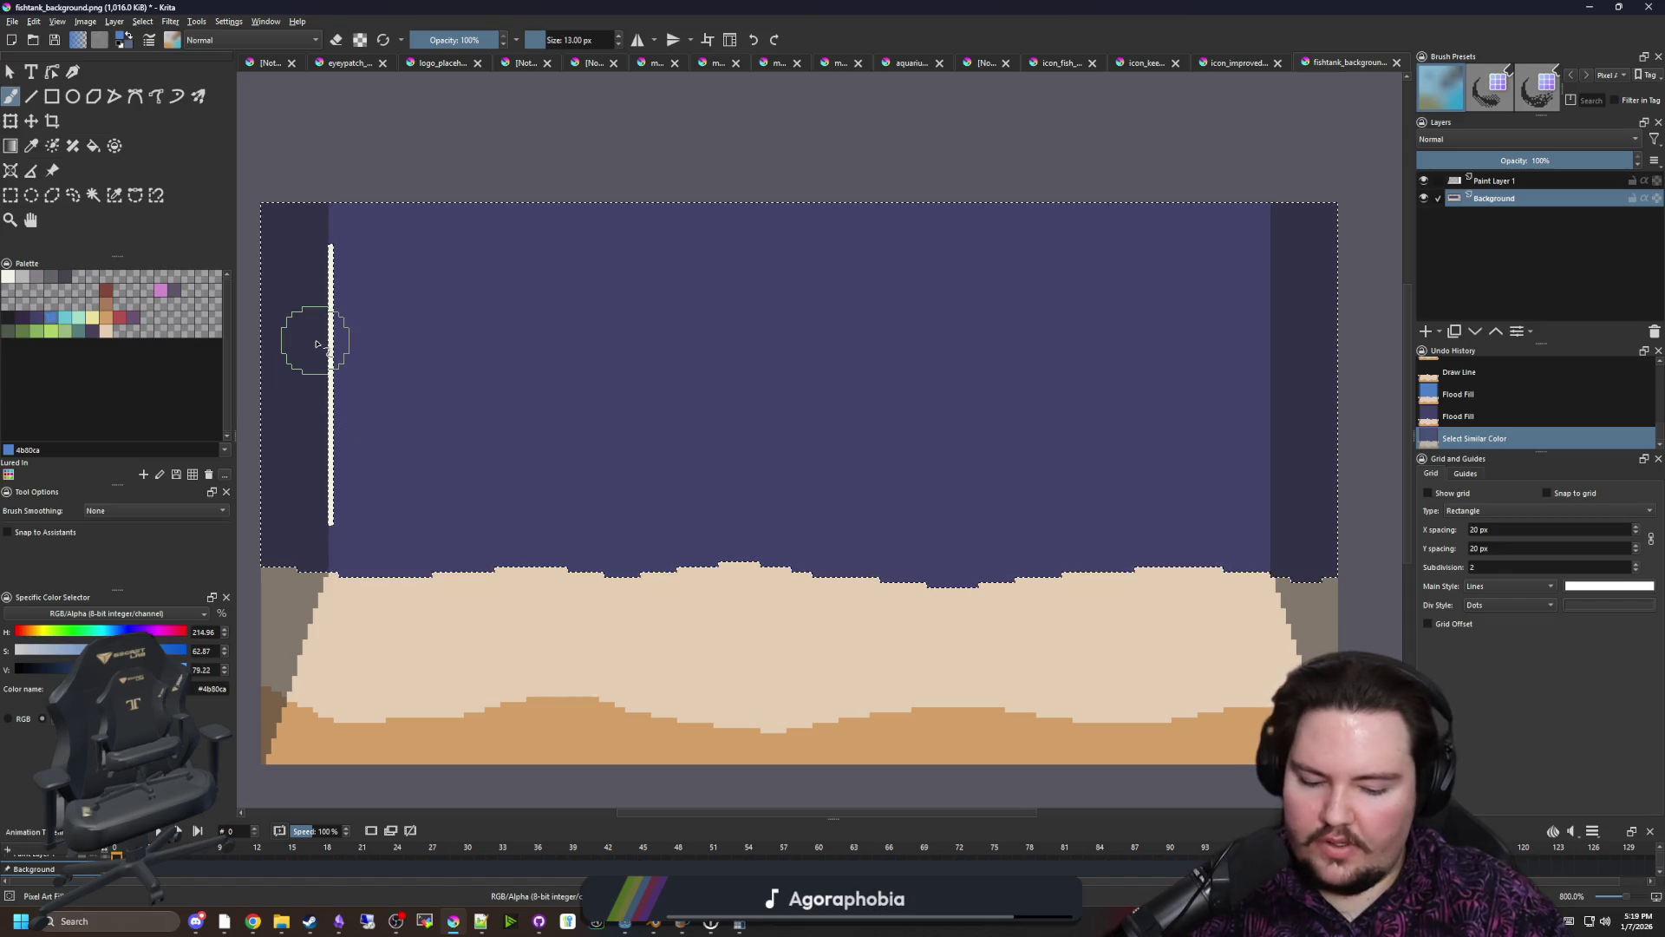
key("bracketleft")
key("bracketleft")
key("bracketleft")
key("ctrl+shift+a")
scroll(338, 278, "up", 2)
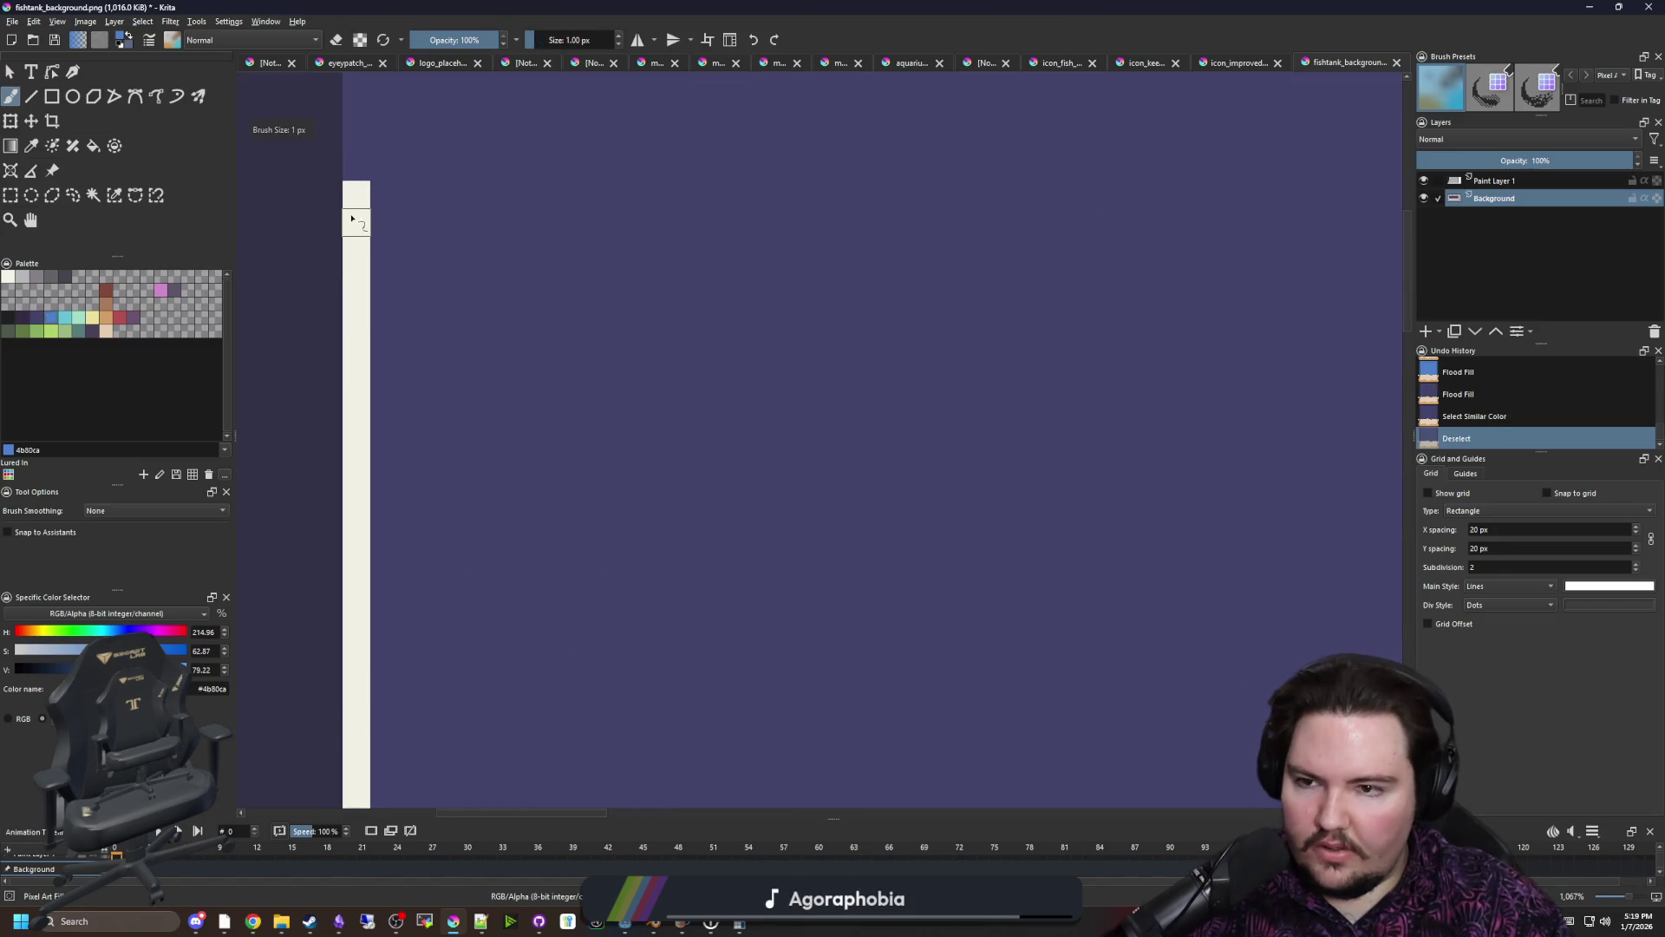
Paint blue #4b80ca sections over both ends of the white strip beside the left wall
left_click_drag(357, 211, 356, 403)
scroll(372, 373, "down", 5)
scroll(386, 681, "up", 4)
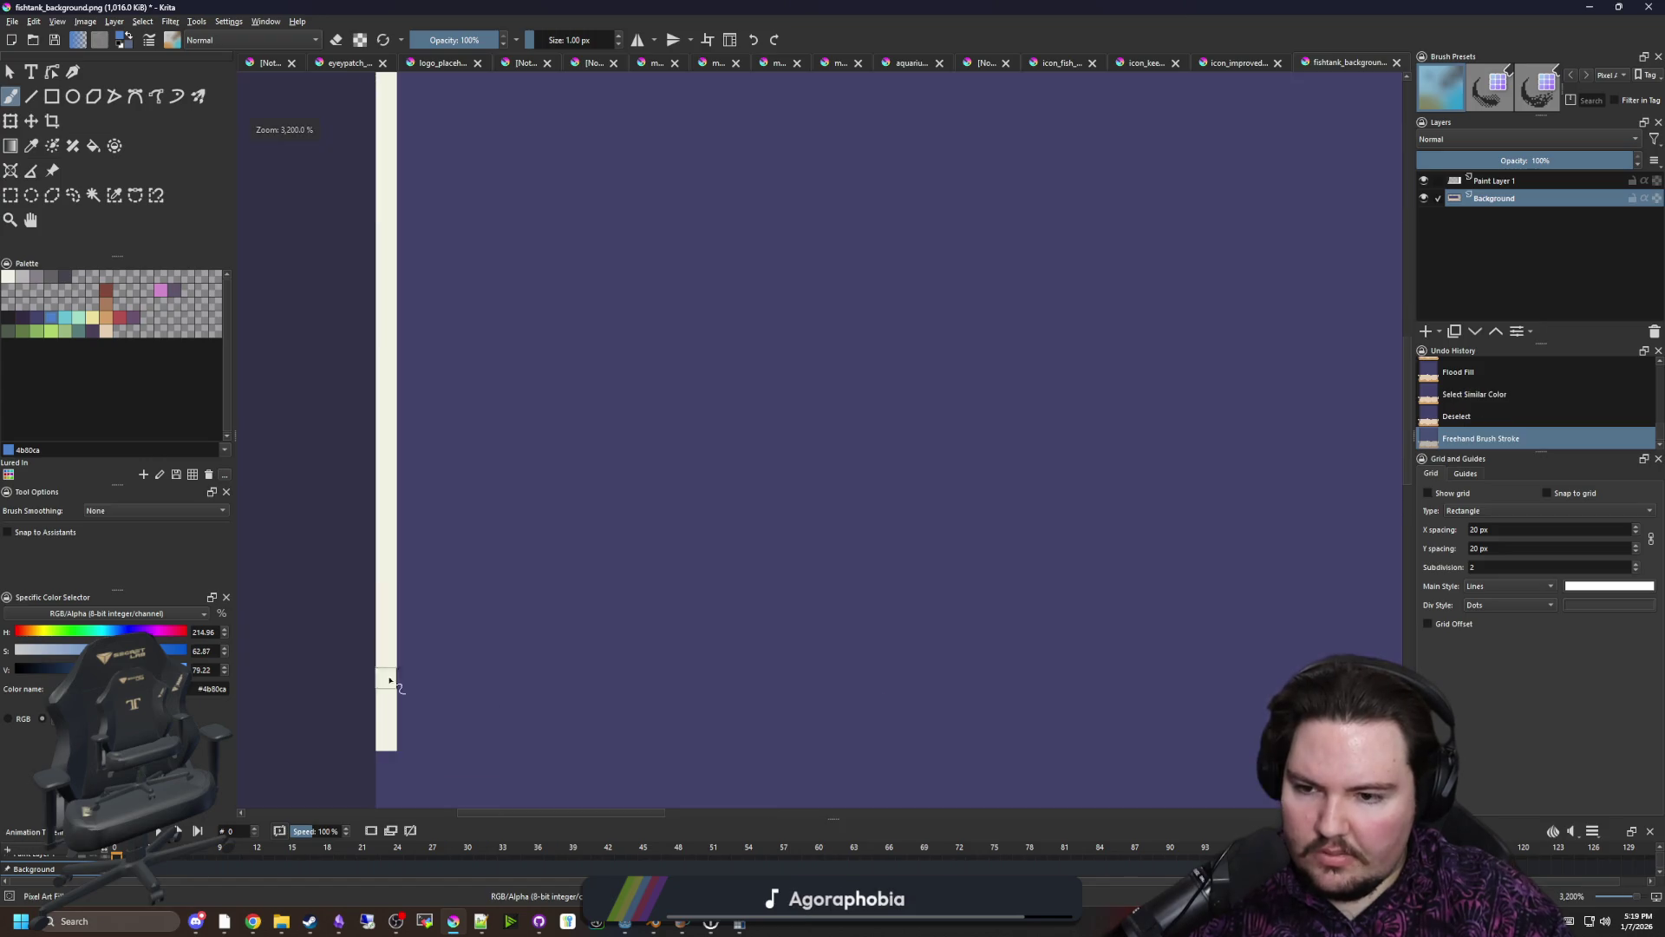
left_click_drag(392, 742, 380, 503)
scroll(356, 533, "down", 7)
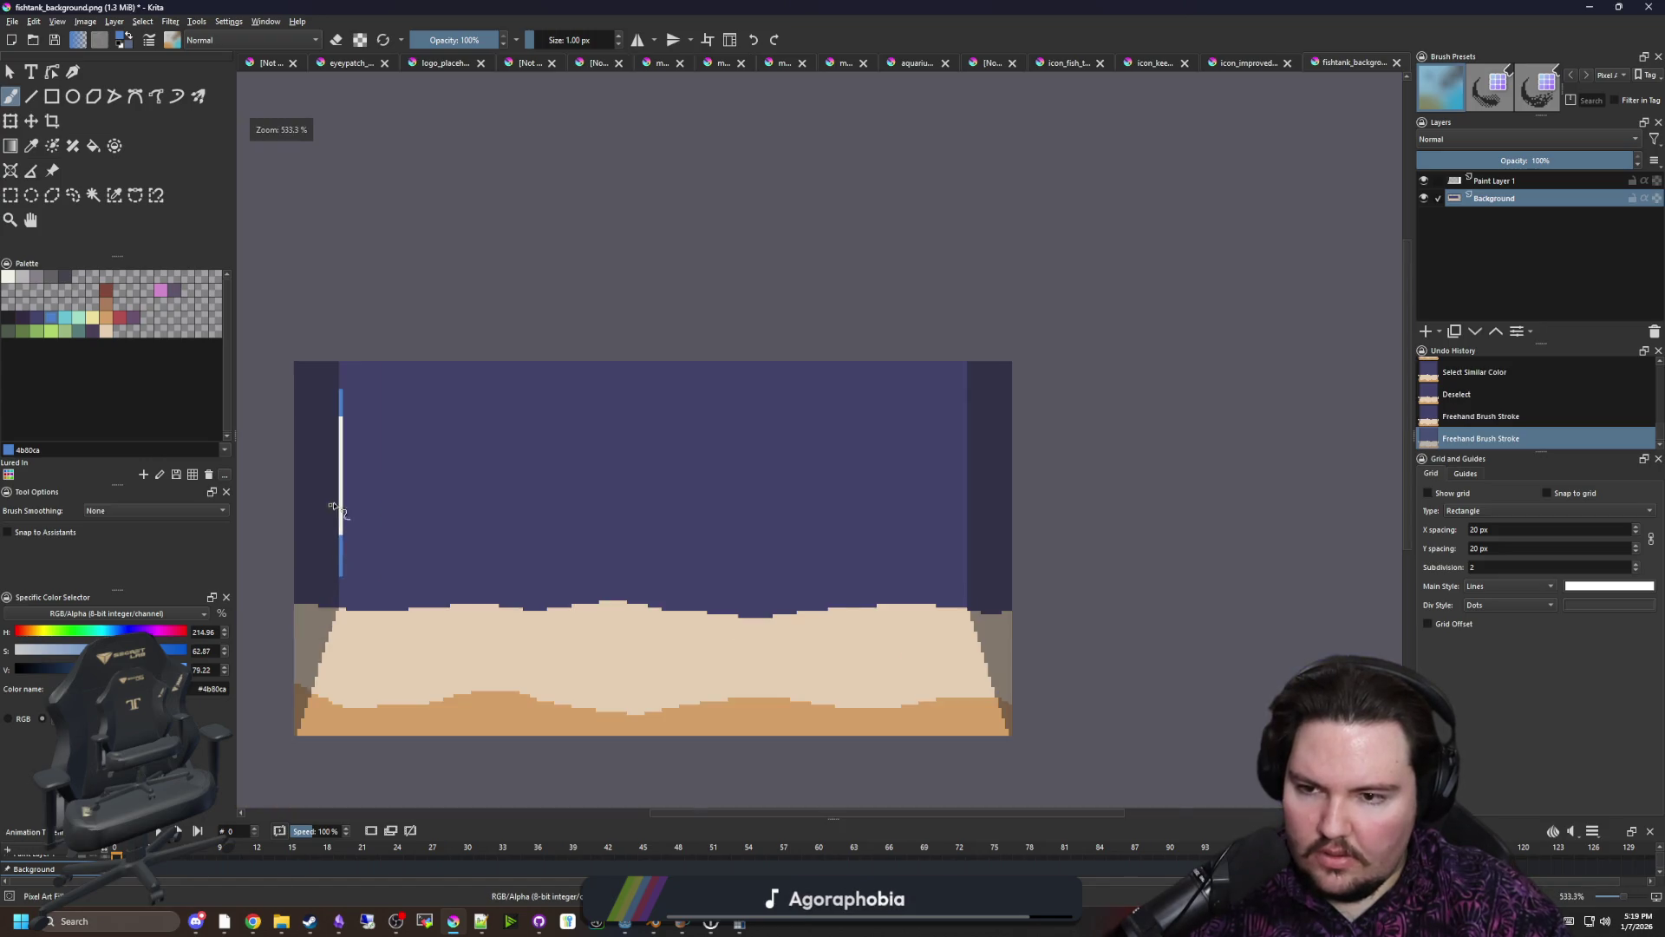
scroll(341, 535, "up", 6)
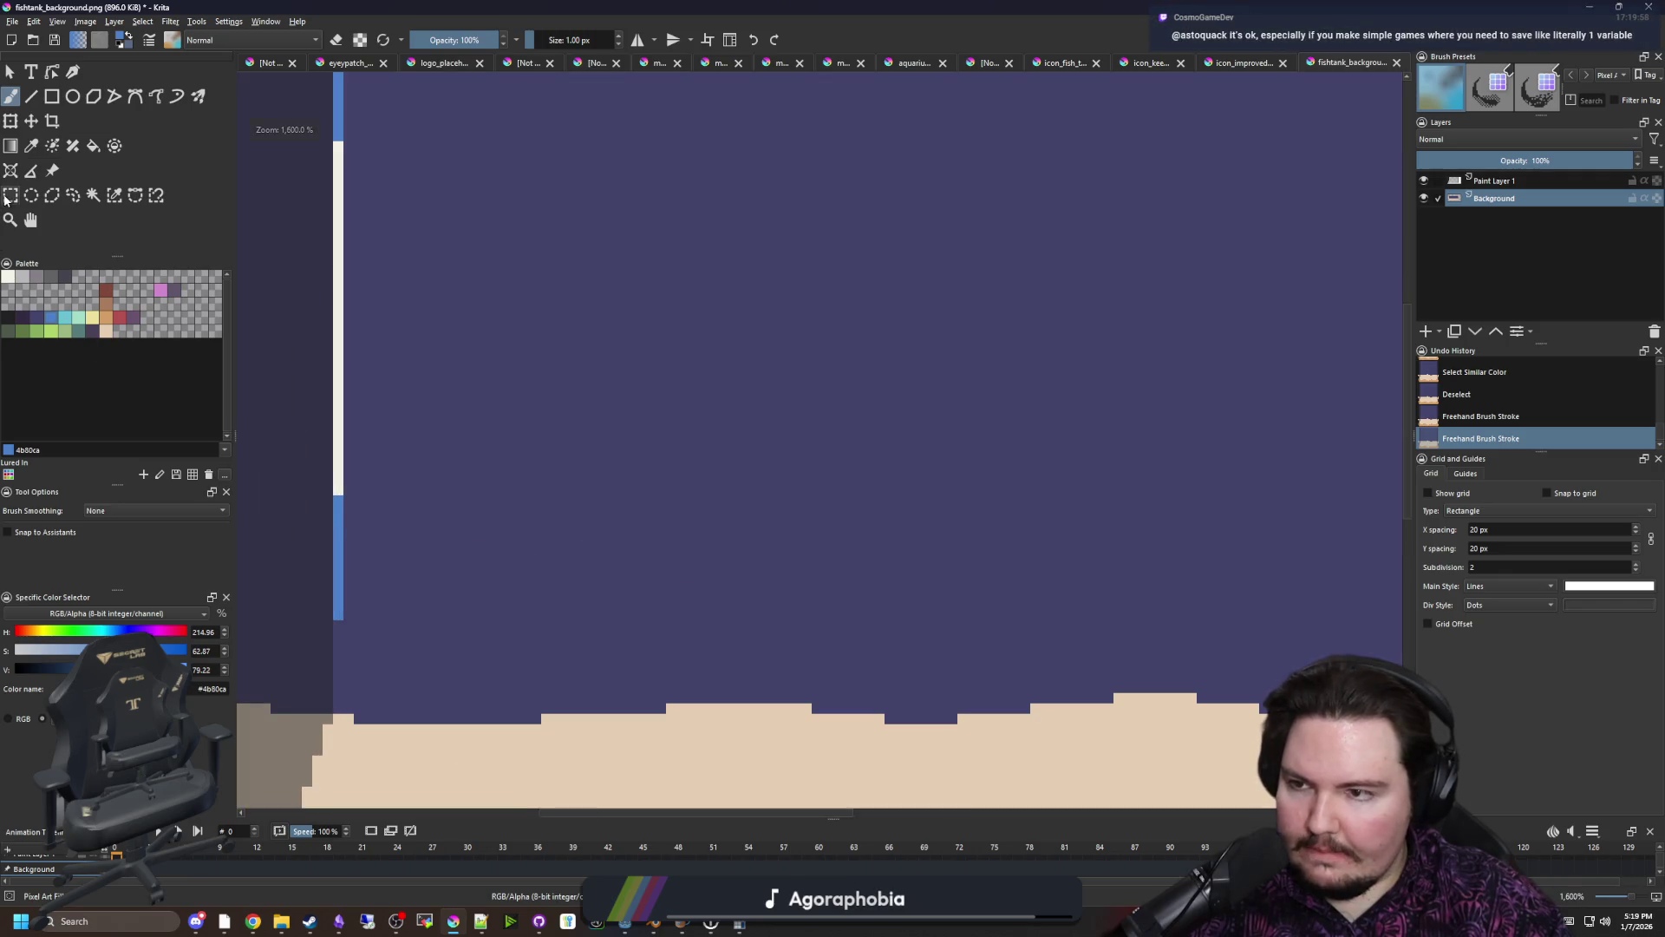
key("ctrl+r")
Rectangle-select and copy the white-and-blue strip, then start transforming the copy
left_click_drag(468, 757, 476, 204)
key("ctrl+c")
scroll(455, 443, "down", 1)
key("ctrl+t")
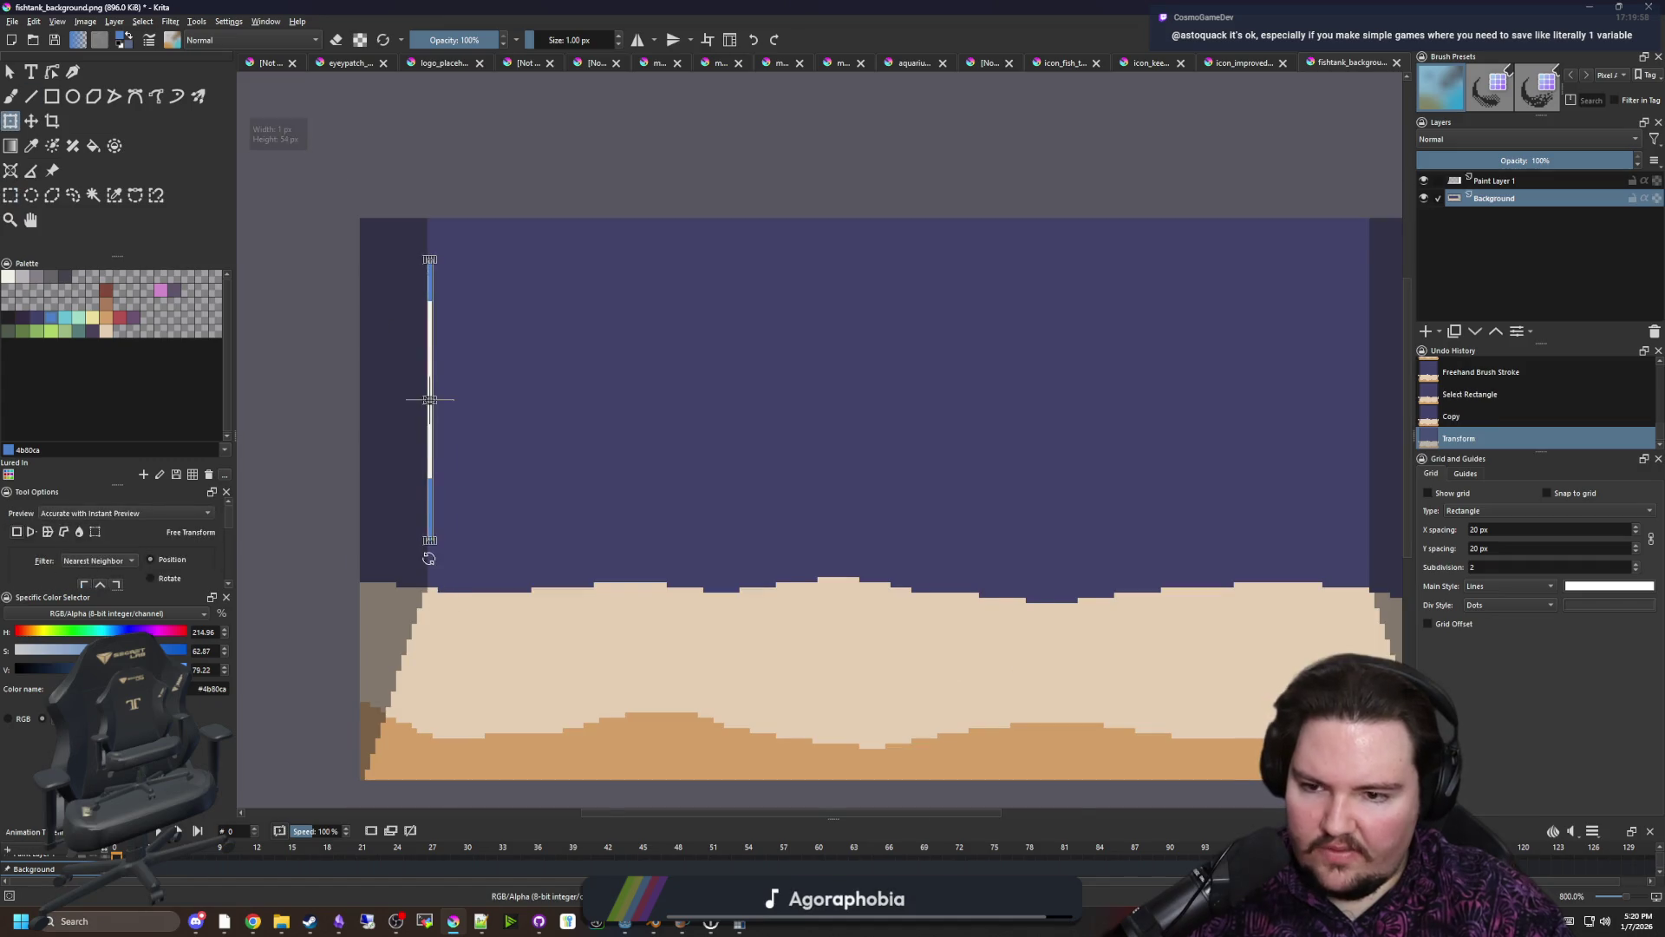
scroll(426, 511, "down", 1)
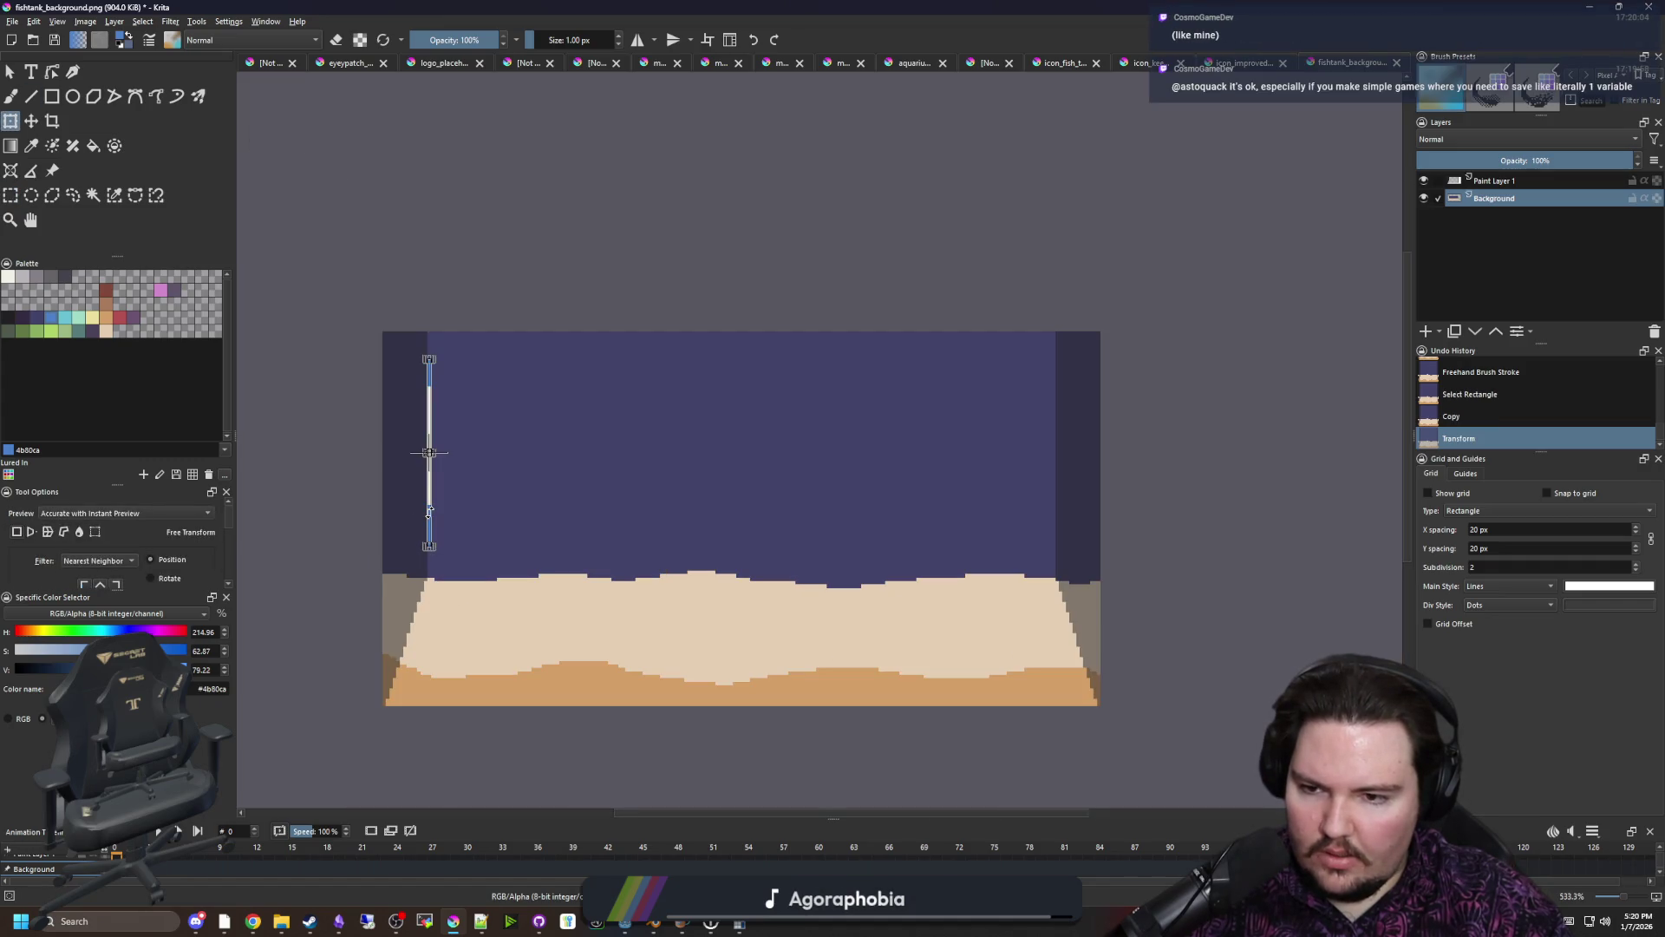
scroll(428, 511, "up", 1)
scroll(424, 512, "up", 1)
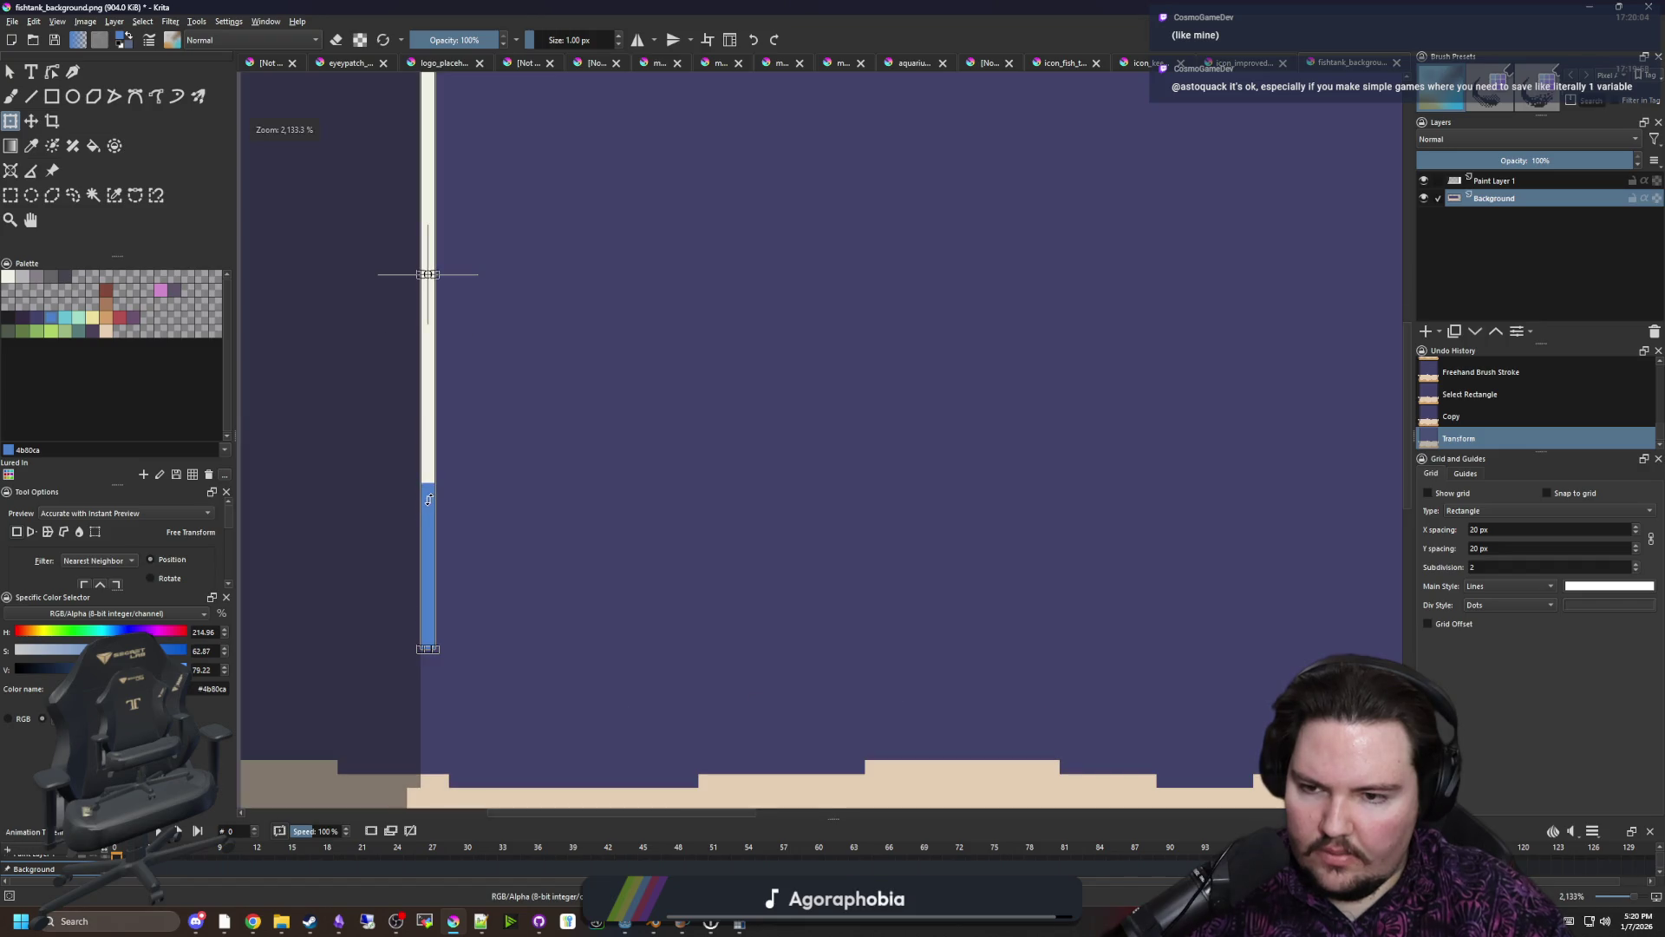
Move the strip copy over to the right wall's inner edge and apply it
left_click_drag(427, 499, 1286, 523)
scroll(954, 520, "right", 4)
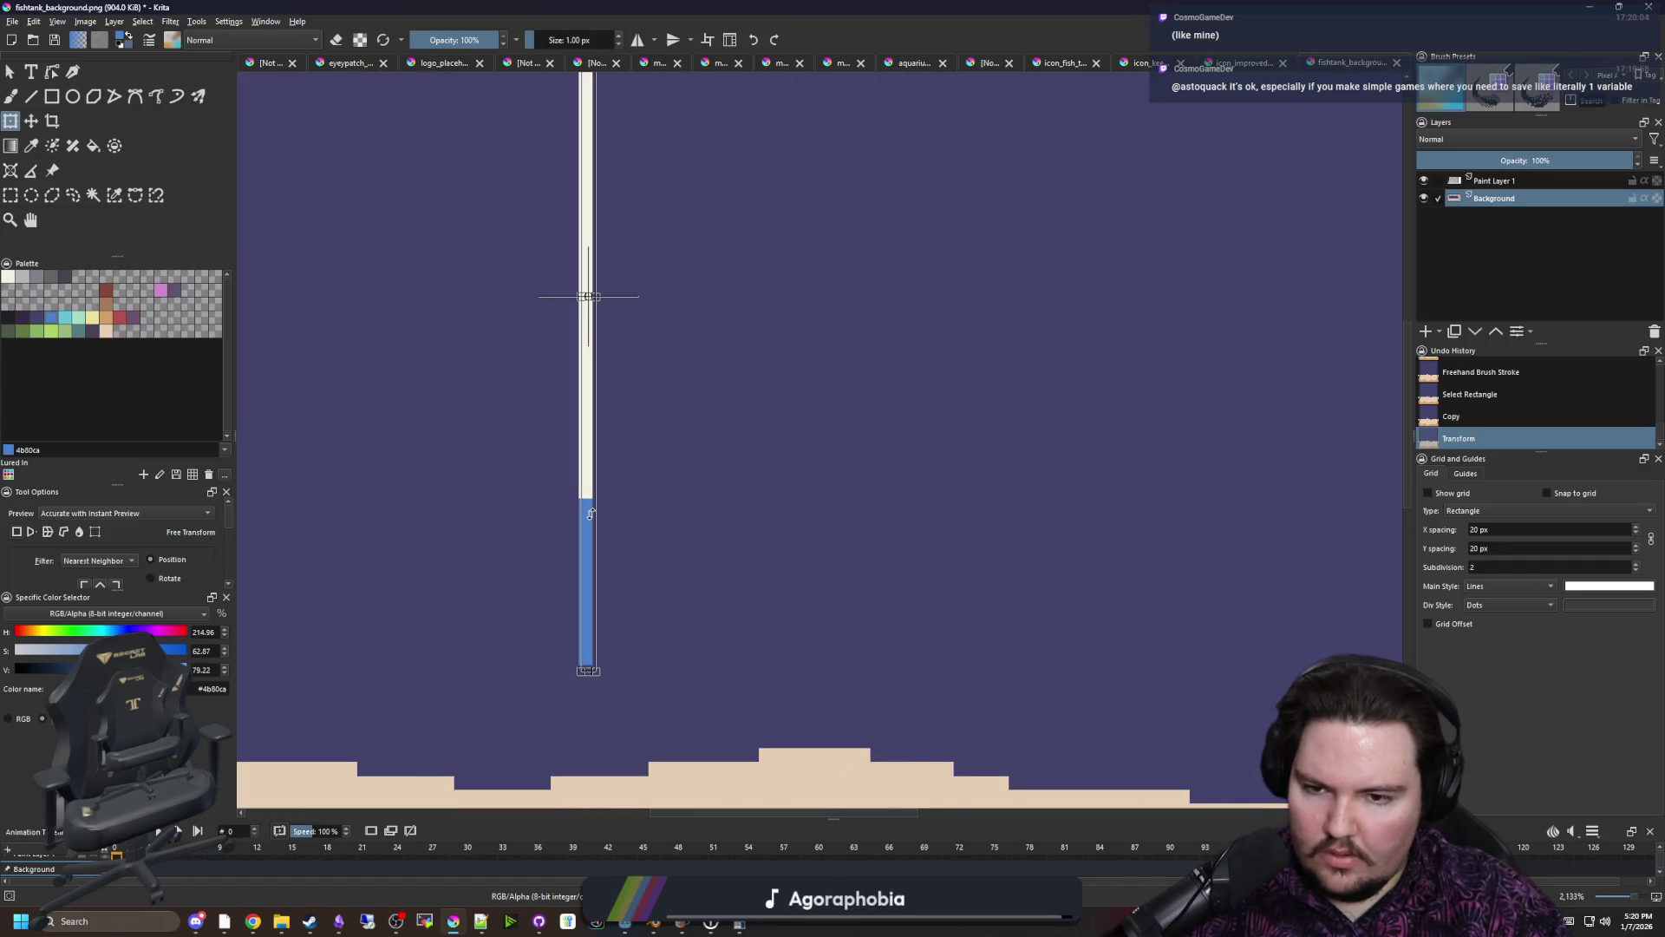
mouse_move(588, 512)
left_mouse_down()
mouse_move(1543, 541)
mouse_move(1366, 538)
left_mouse_up()
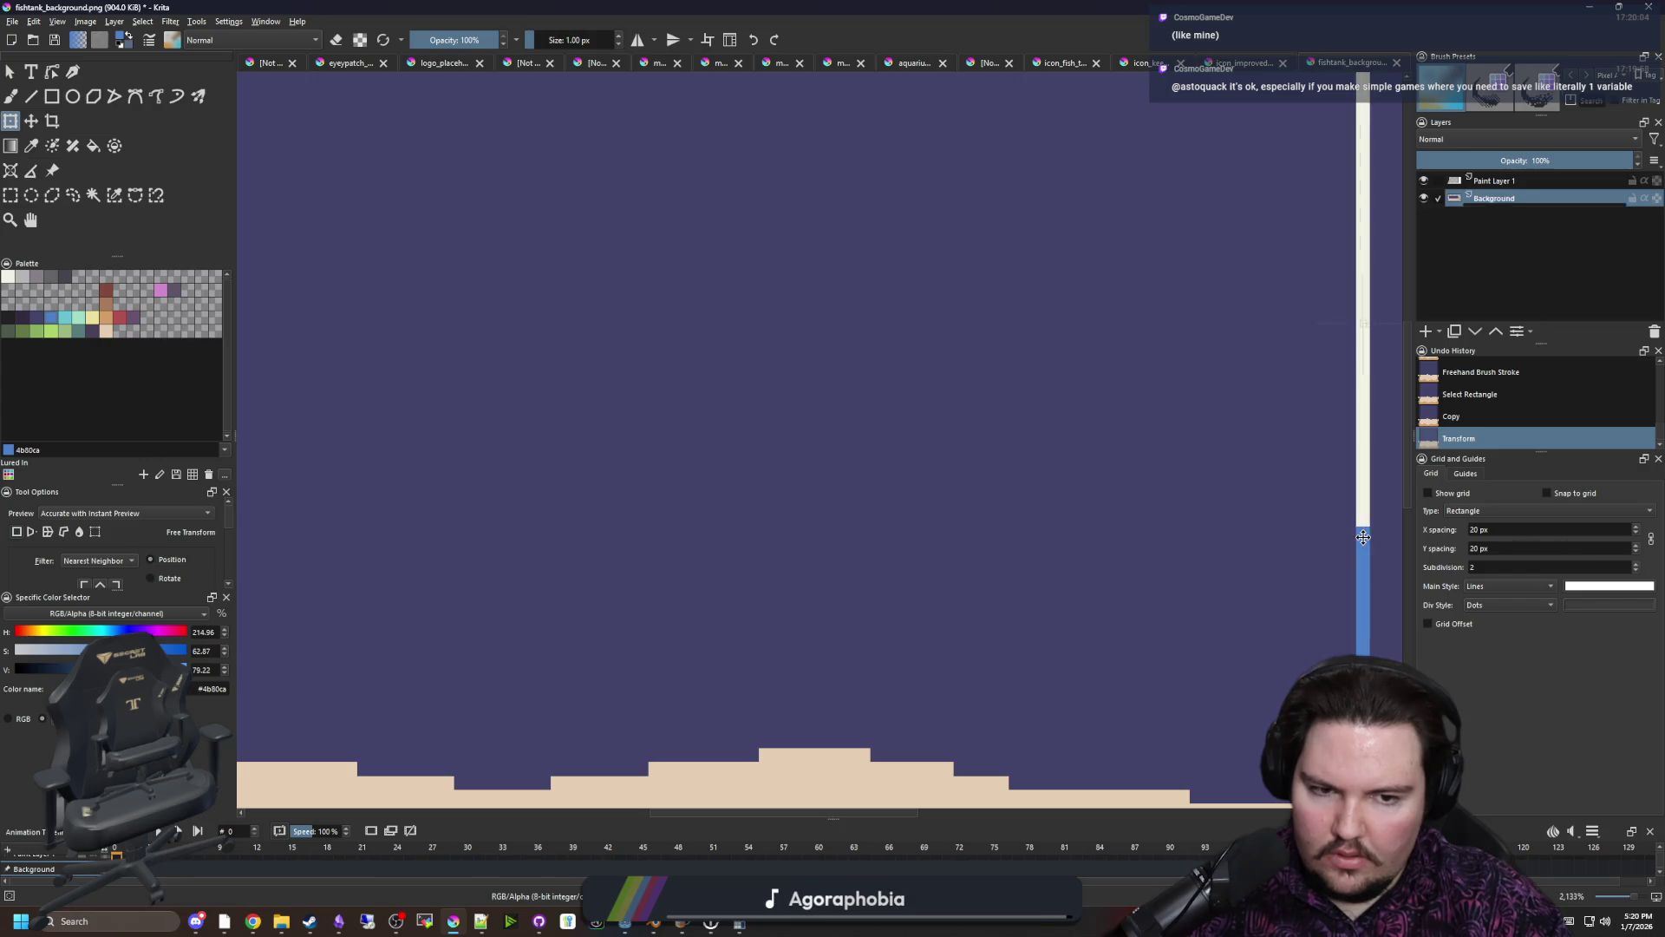
scroll(260, 491, "right", 5)
left_click_drag(527, 479, 1338, 477)
scroll(632, 503, "up", 3)
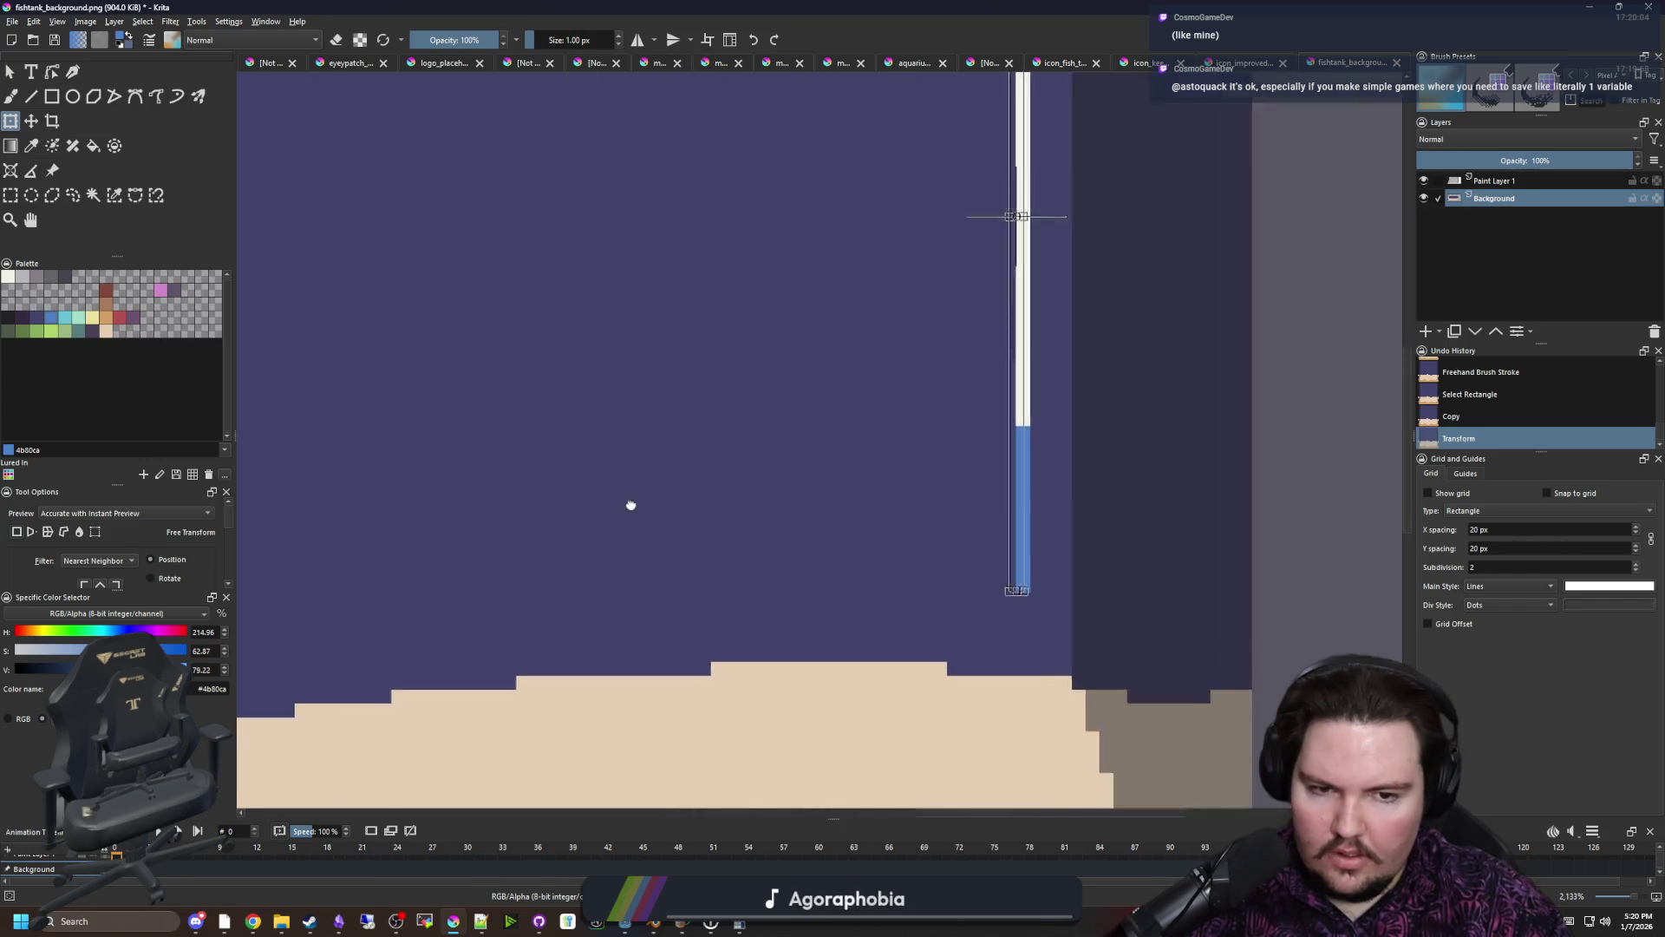
left_click_drag(707, 502, 792, 497)
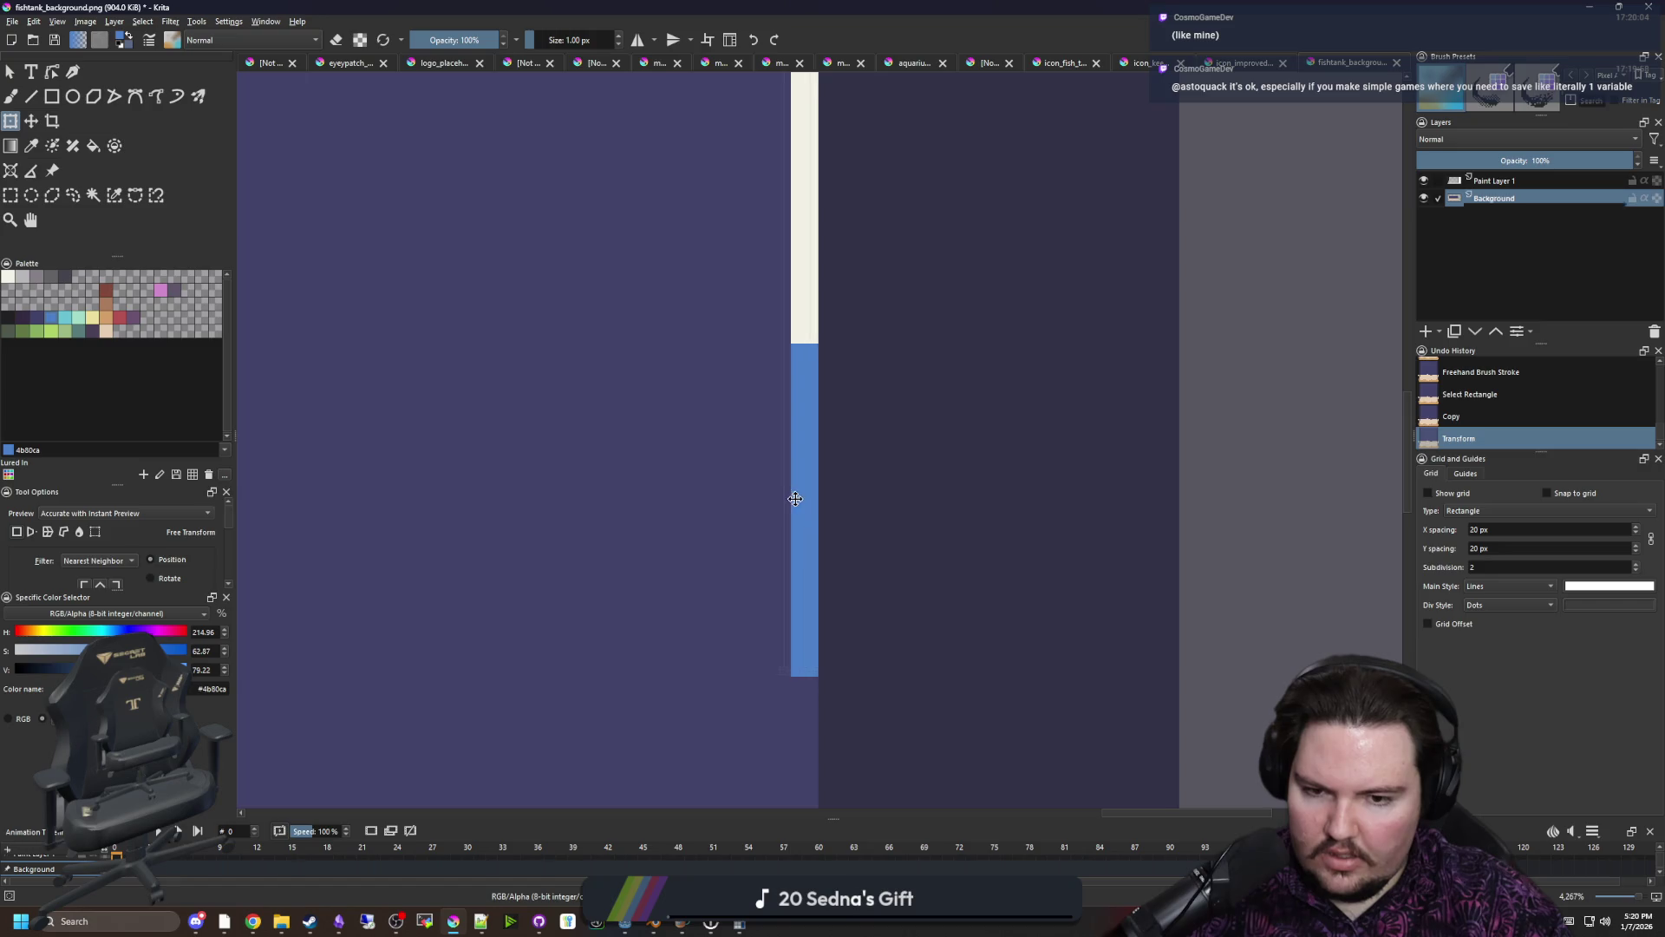
scroll(922, 549, "down", 3)
key("Return")
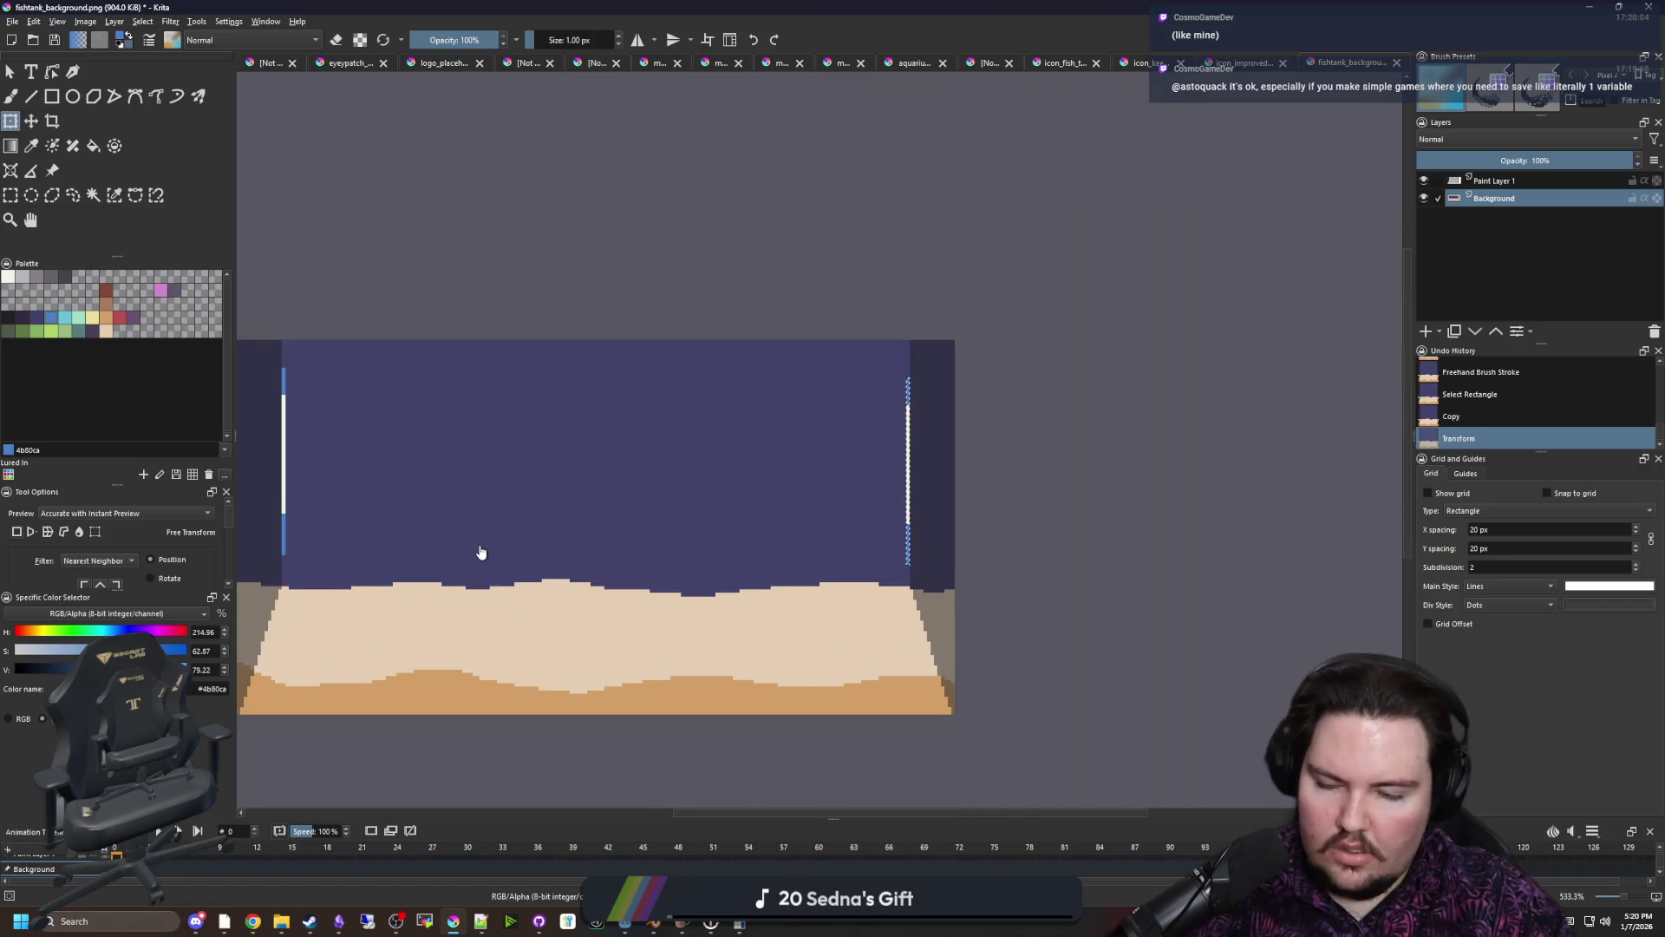
Pan to view the whole tank and clear the selection
scroll(390, 640, "down", 1)
scroll(347, 659, "up", 1)
left_click_drag(281, 672, 447, 653)
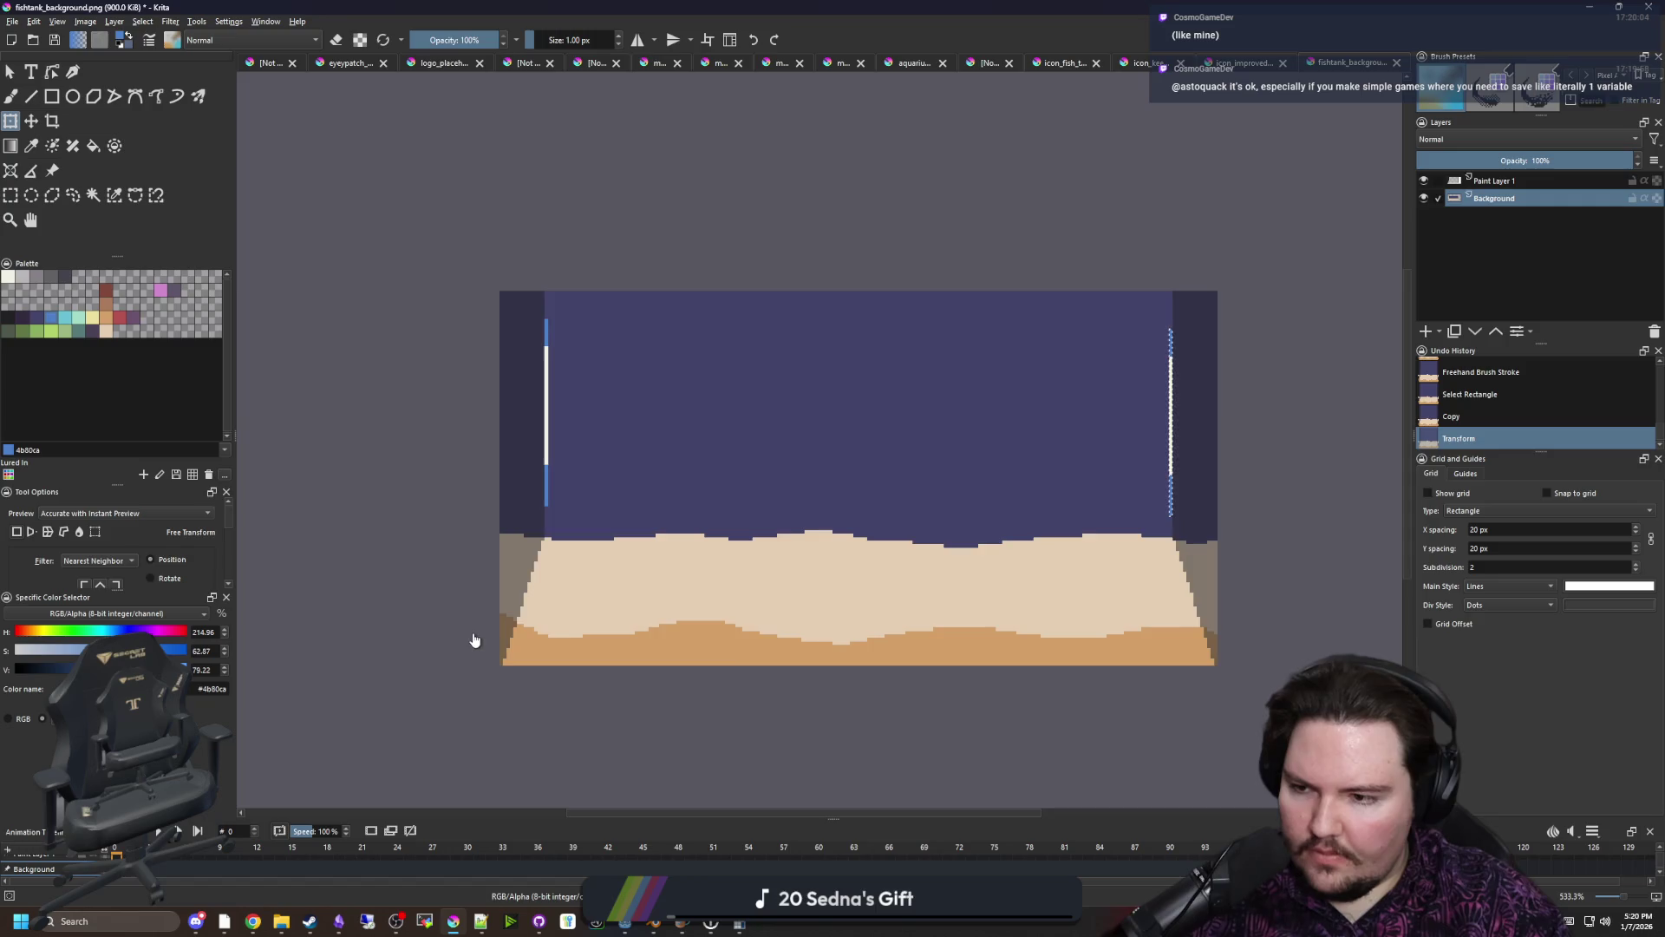
scroll(547, 632, "up", 1)
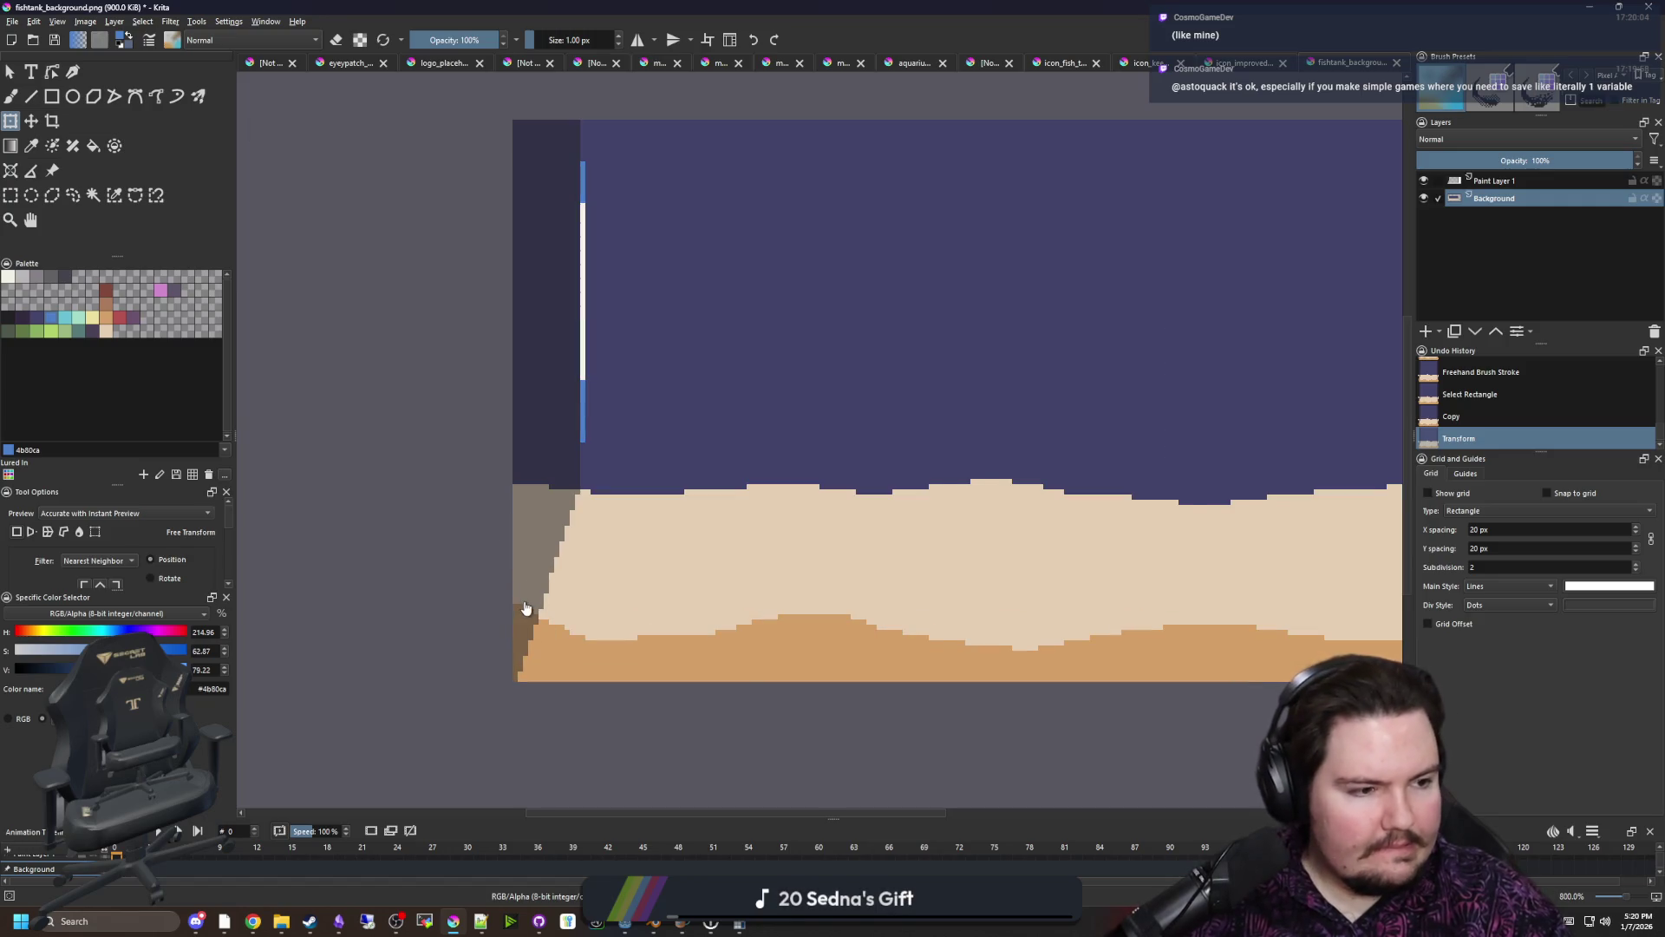
scroll(555, 564, "up", 1)
scroll(531, 557, "down", 1)
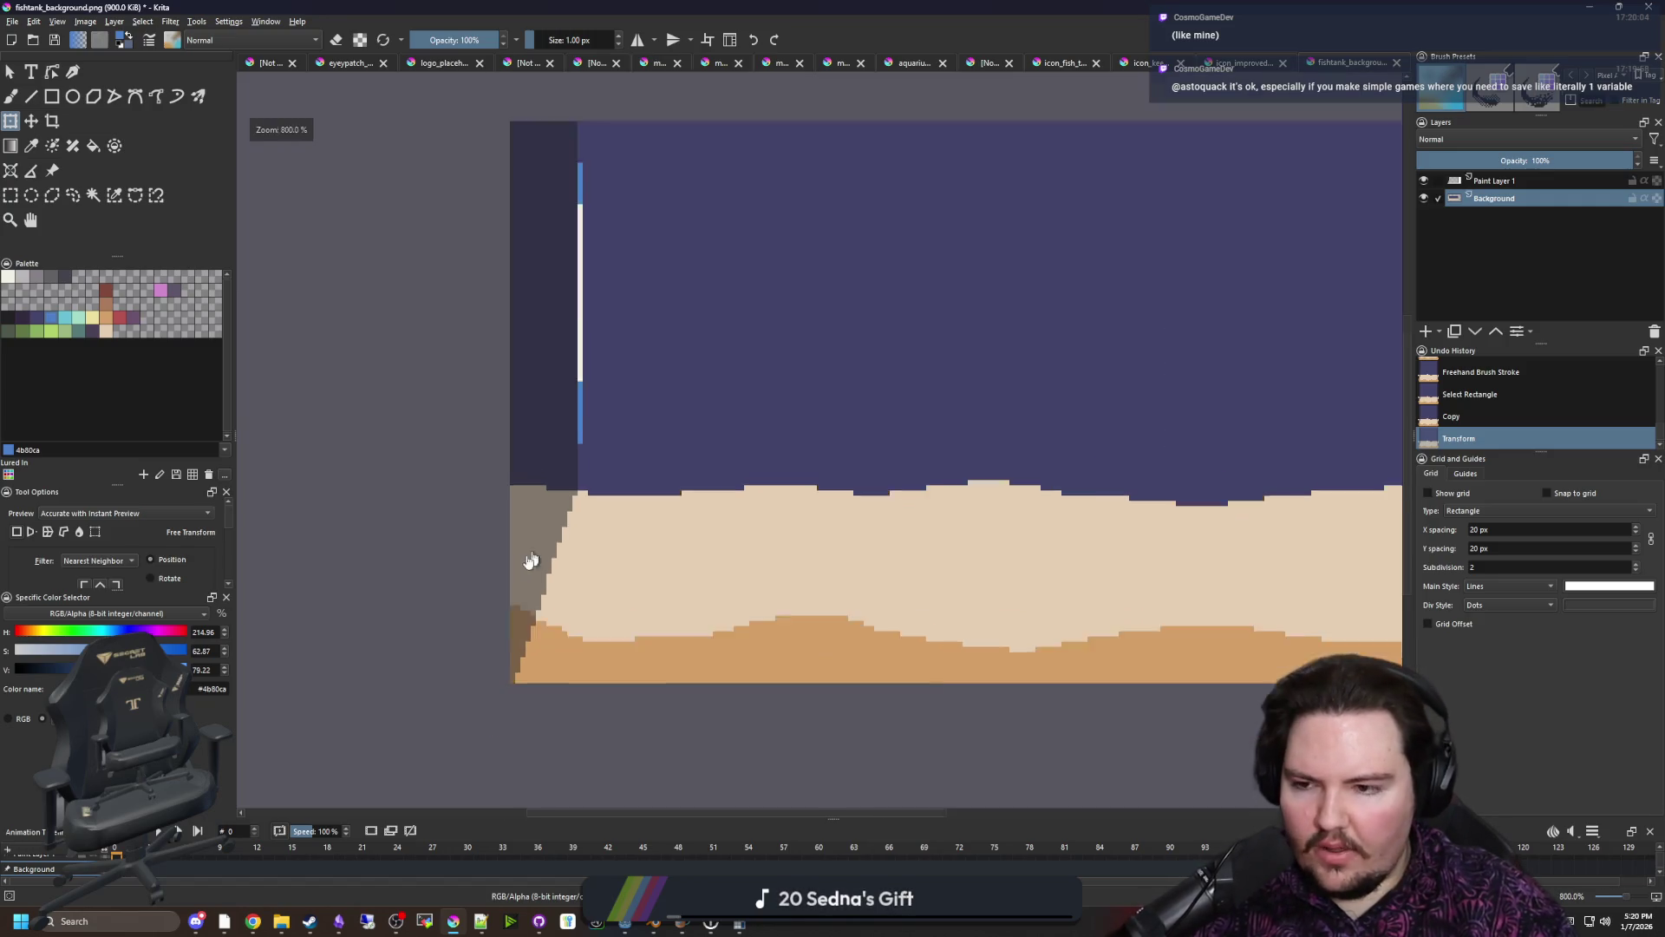
scroll(524, 562, "down", 3)
scroll(525, 562, "up", 2)
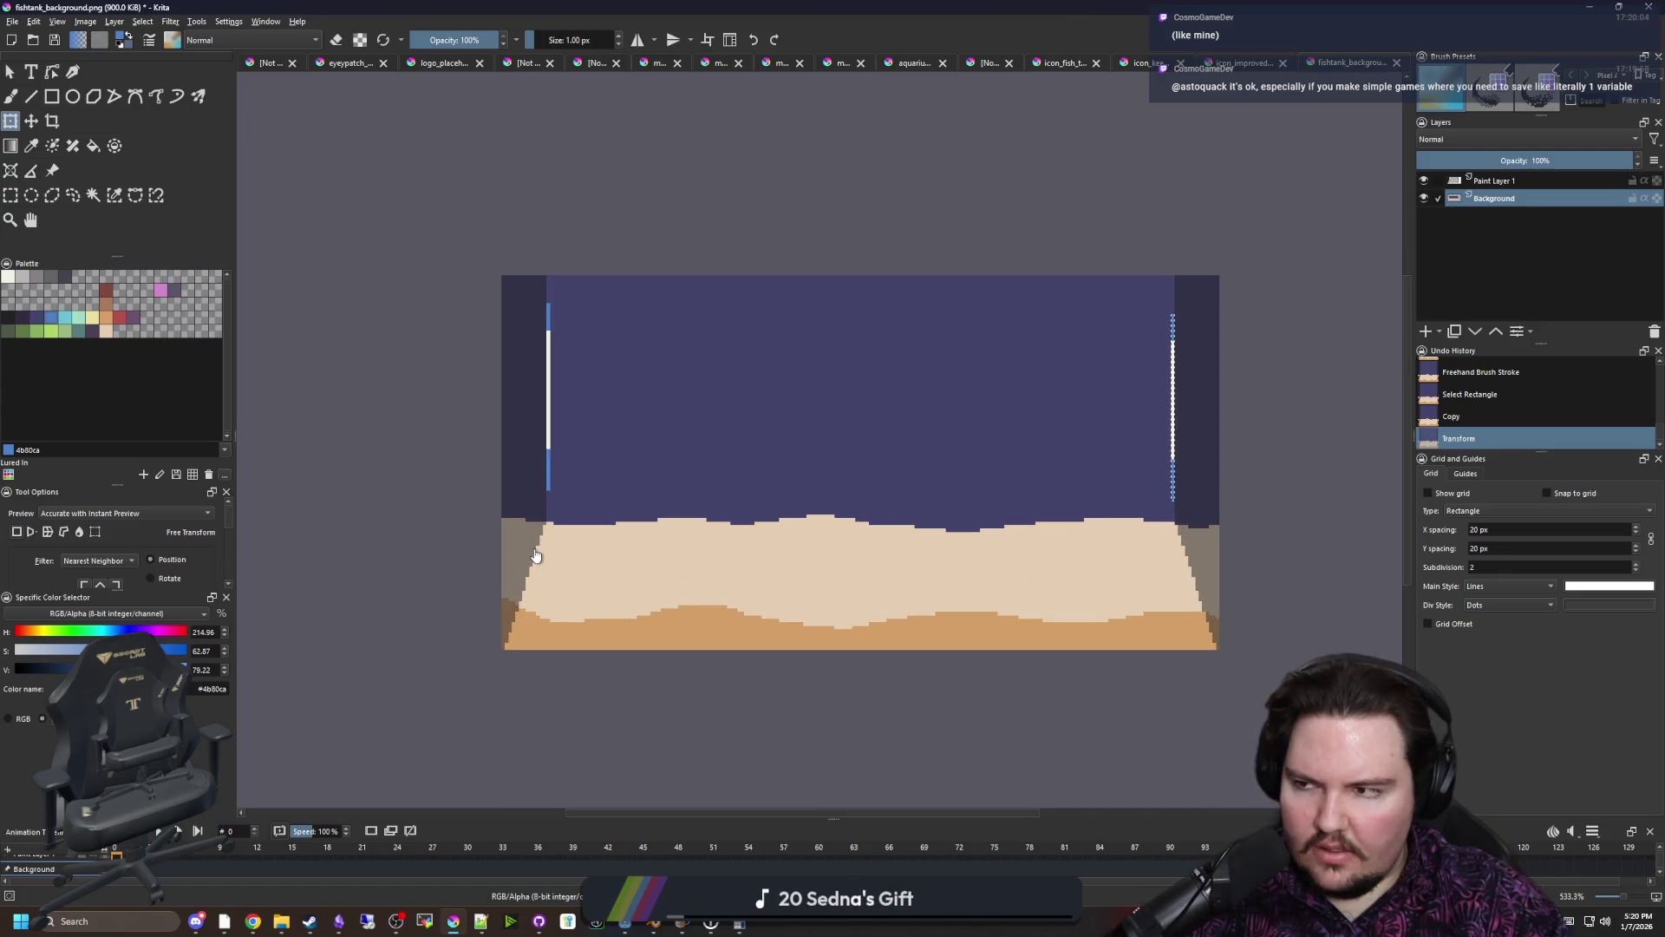
scroll(1197, 528, "up", 1)
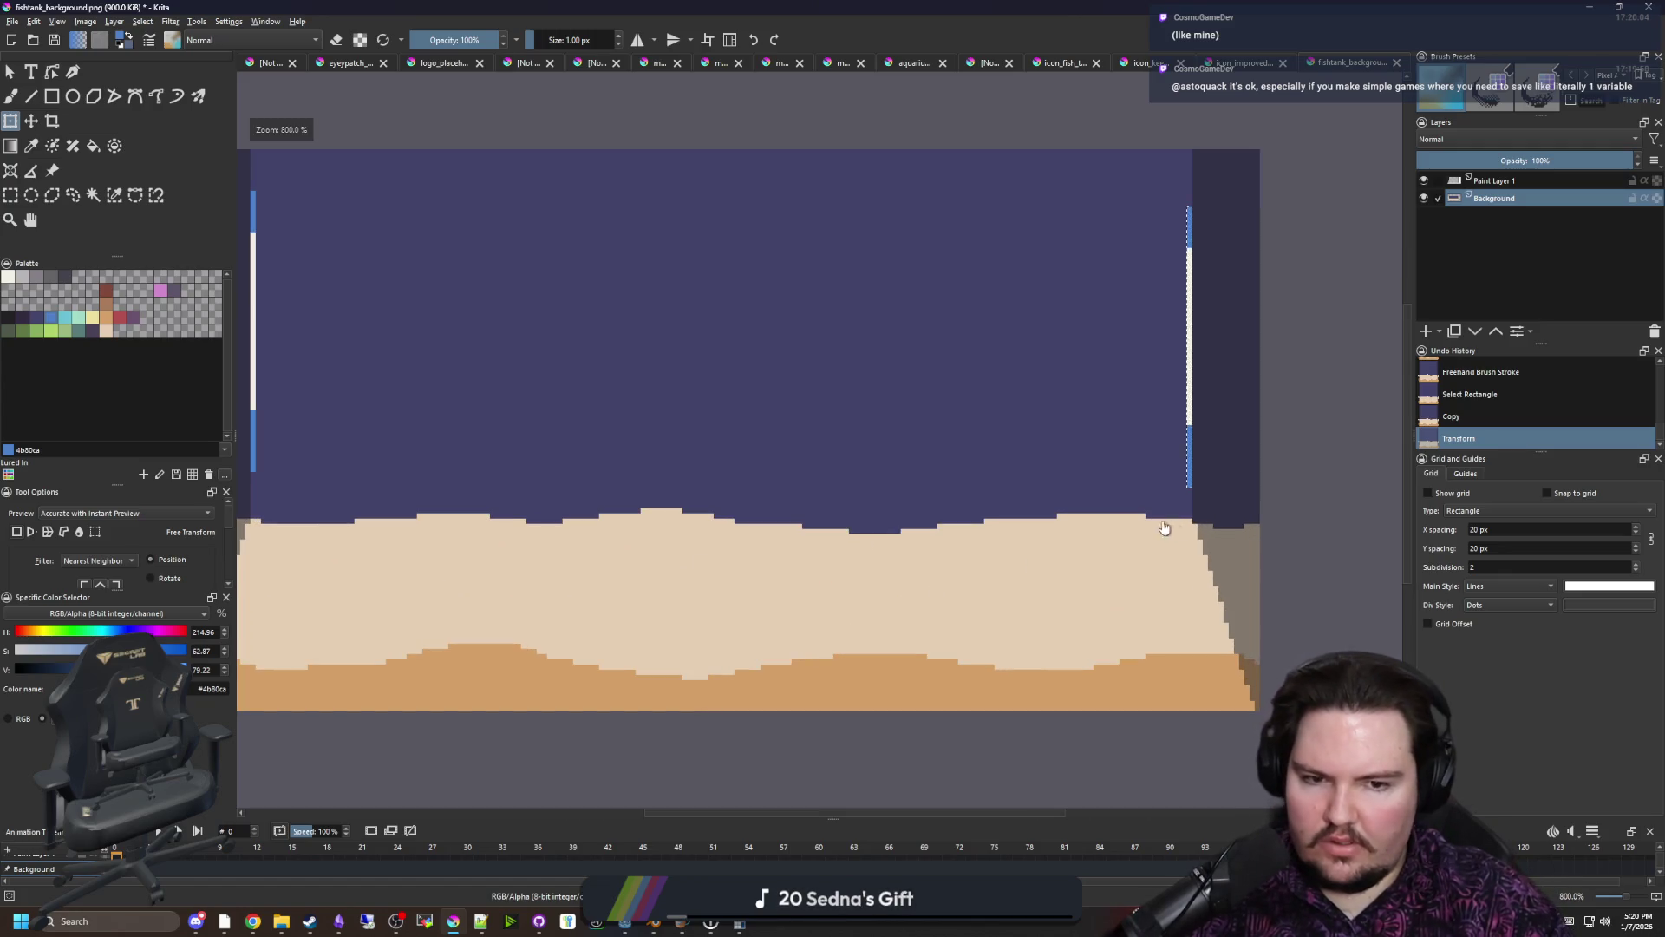
scroll(1249, 550, "up", 3)
key("ctrl+shift+a")
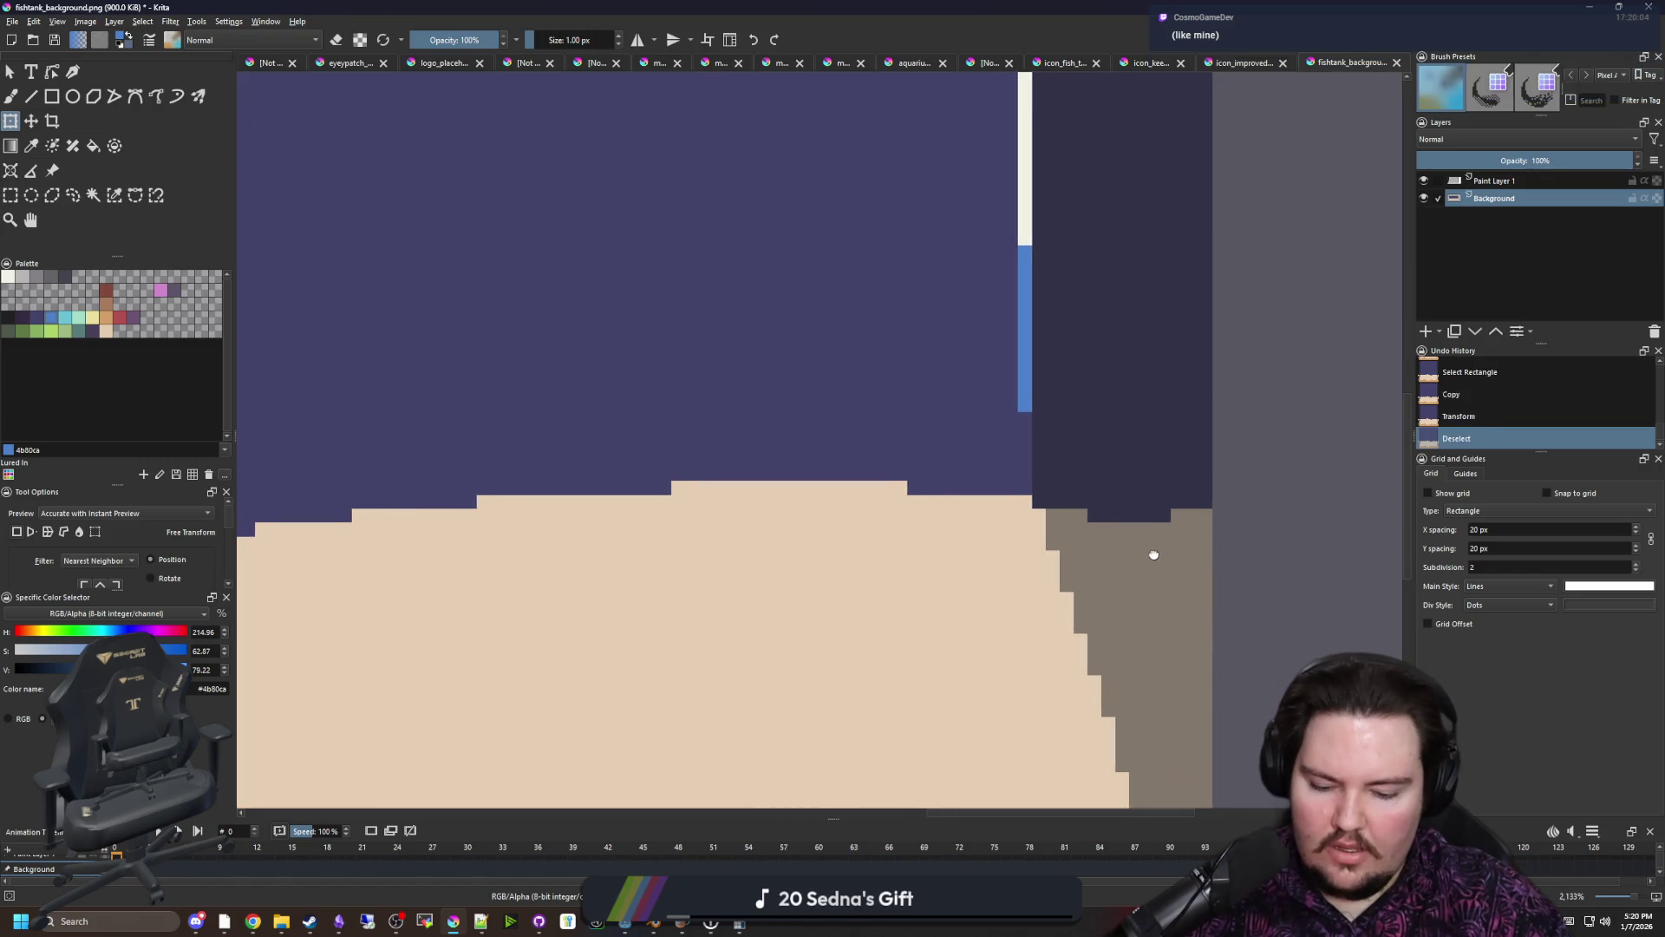
scroll(1148, 549, "up", 1)
key("b")
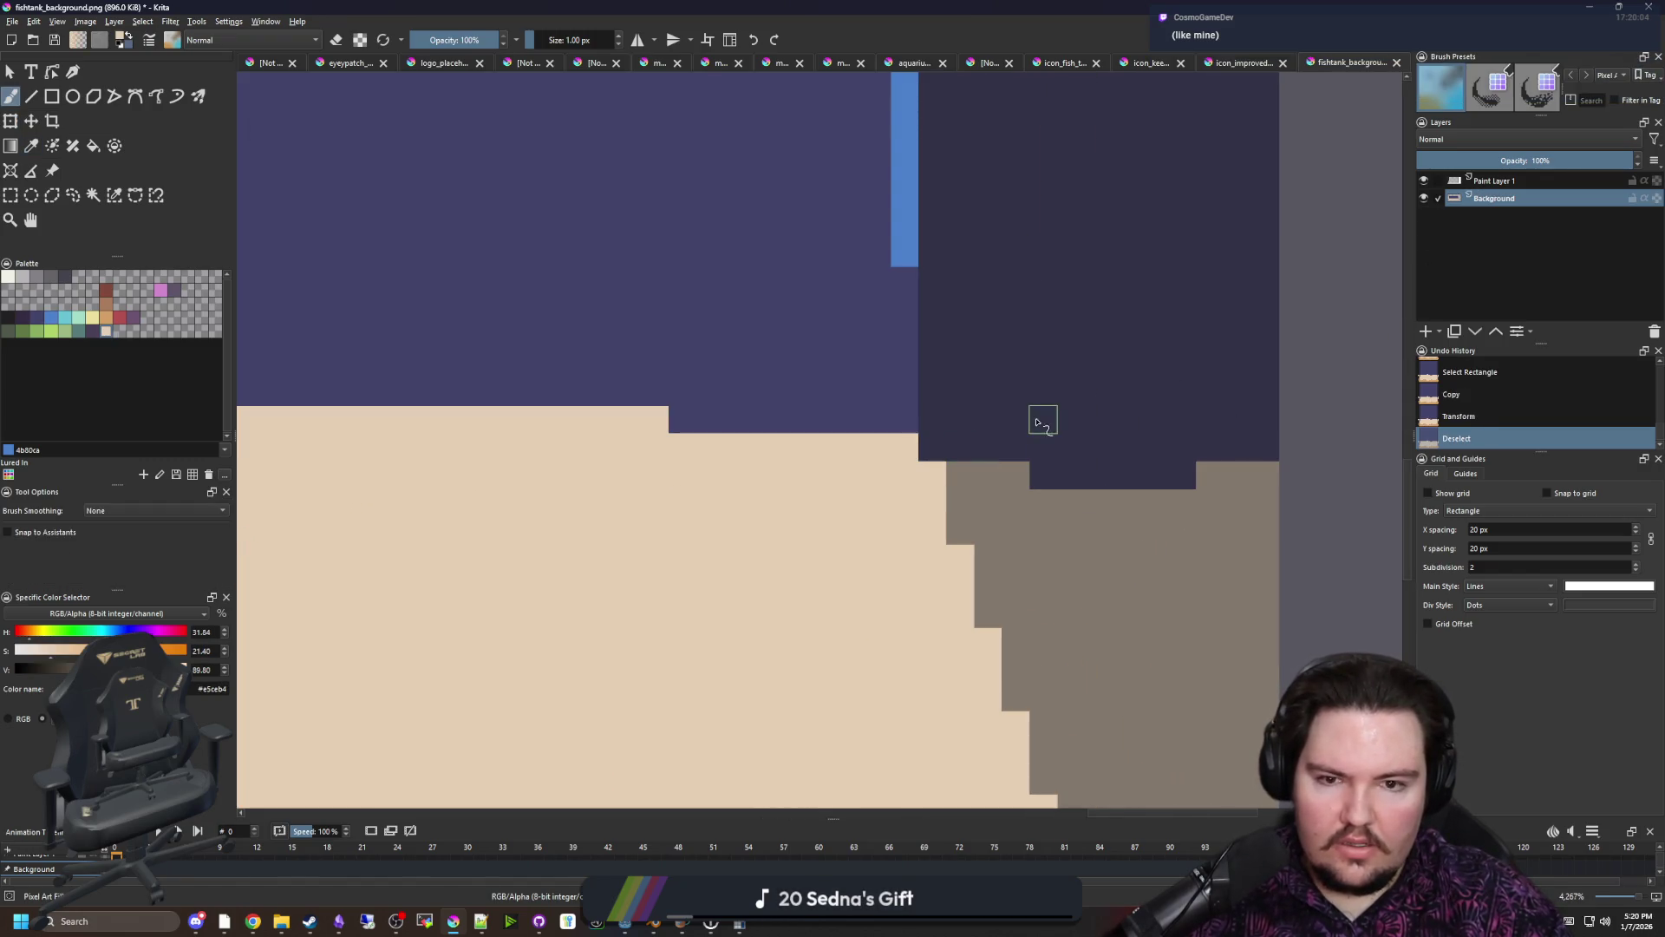
Cover the dark pixels at the sand edge with sand colour
mouse_move(1018, 426)
left_mouse_down()
mouse_move(1266, 430)
mouse_move(1063, 455)
mouse_move(1208, 487)
left_mouse_up()
scroll(1219, 484, "down", 3)
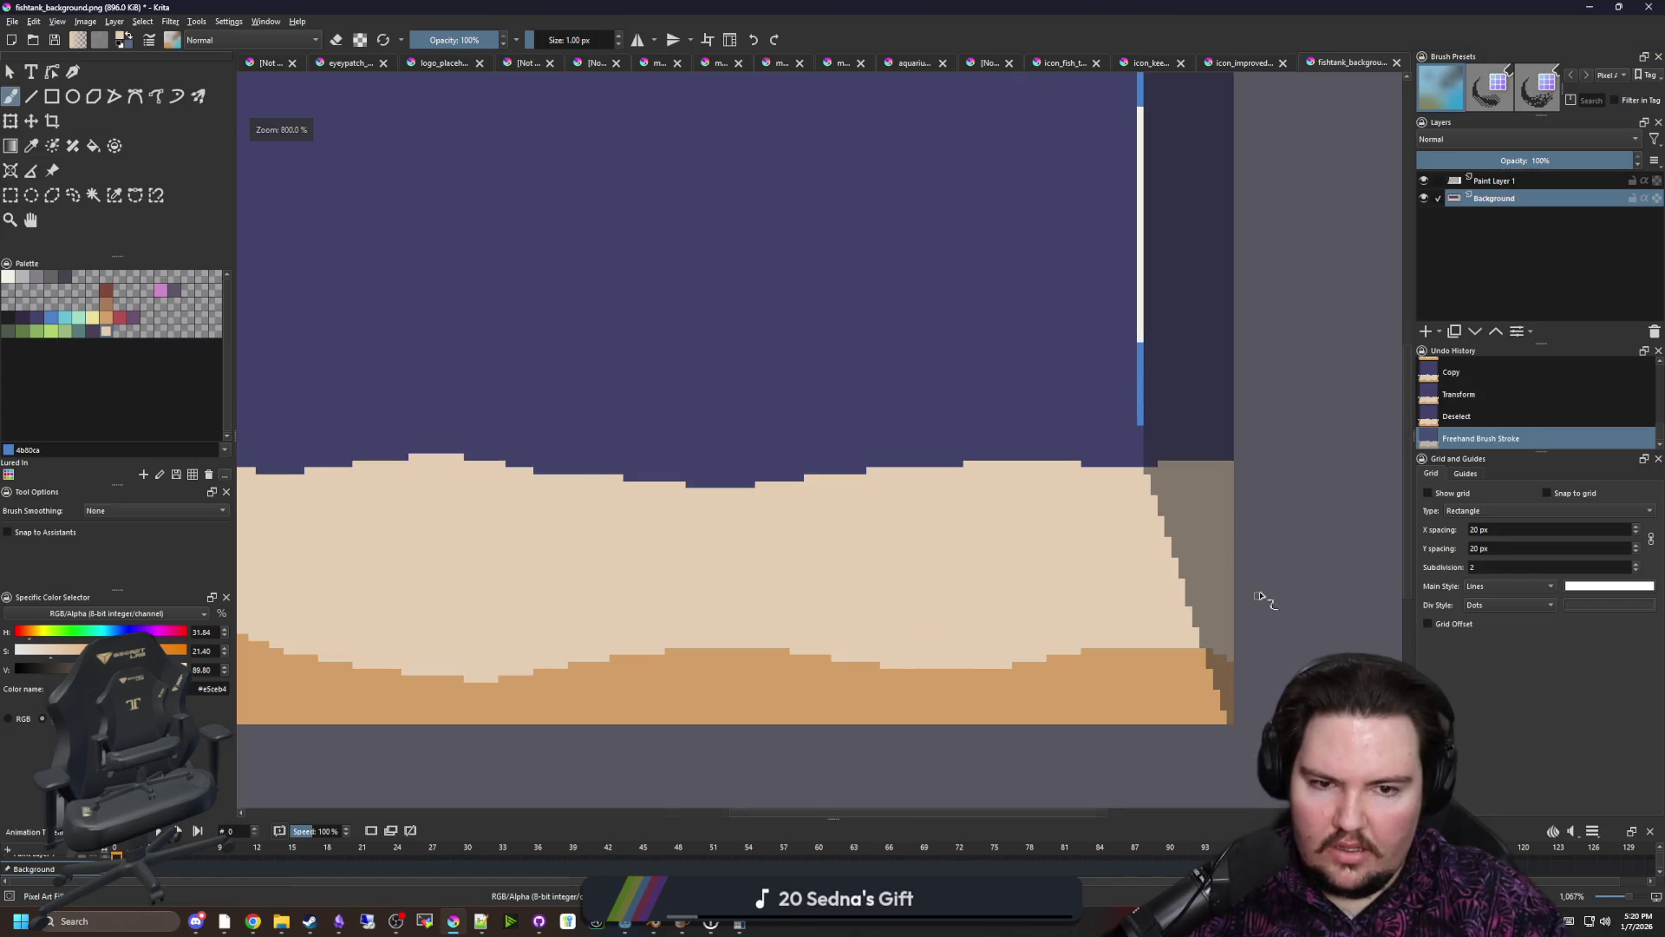
scroll(613, 546, "down", 2)
scroll(521, 543, "up", 2)
scroll(521, 543, "up", 5)
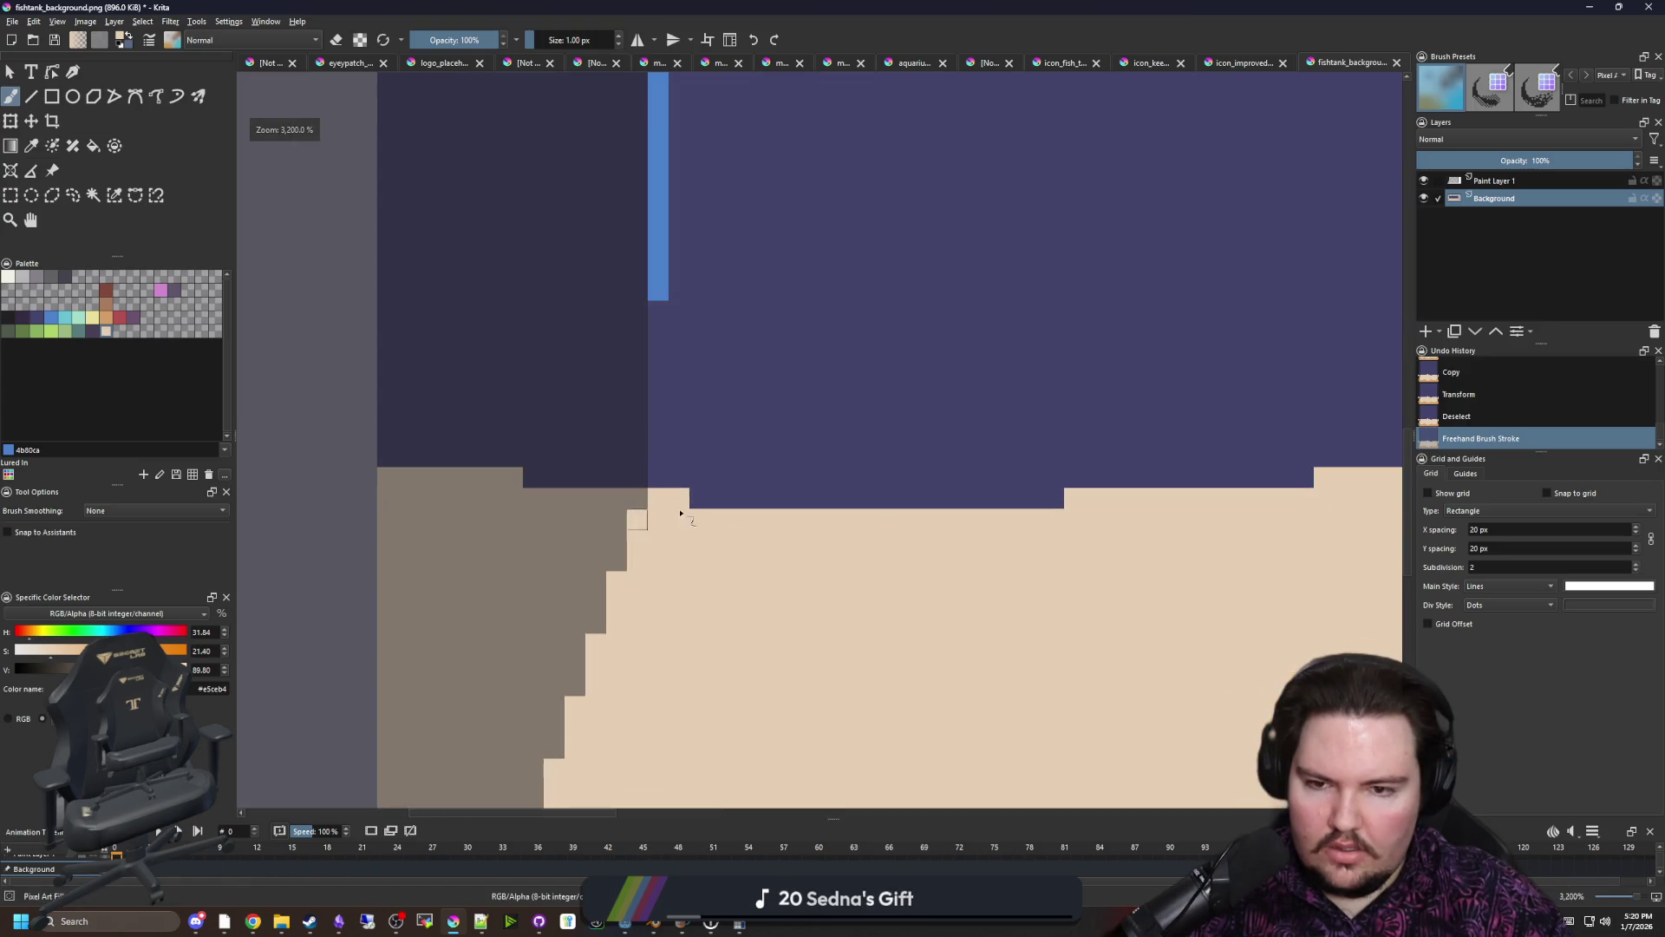
Sample the tank's dark blue and paint over the grey sand-edge pixels
left_click(717, 502, "ctrl")
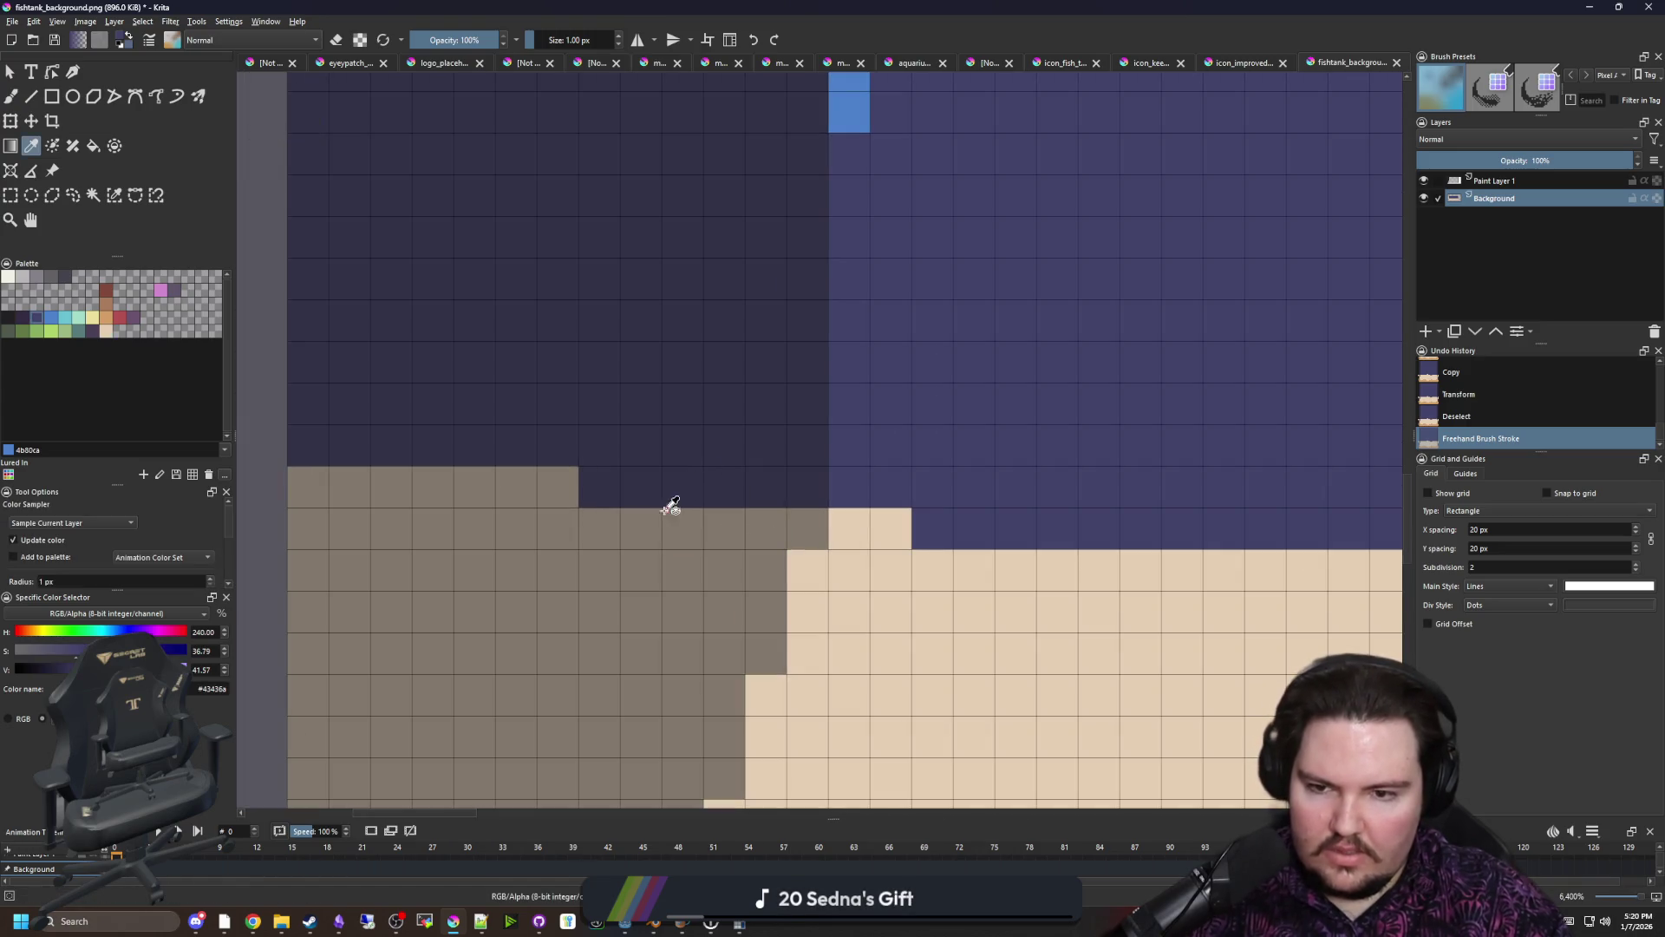
left_click_drag(685, 529, 317, 490)
scroll(420, 531, "down", 4)
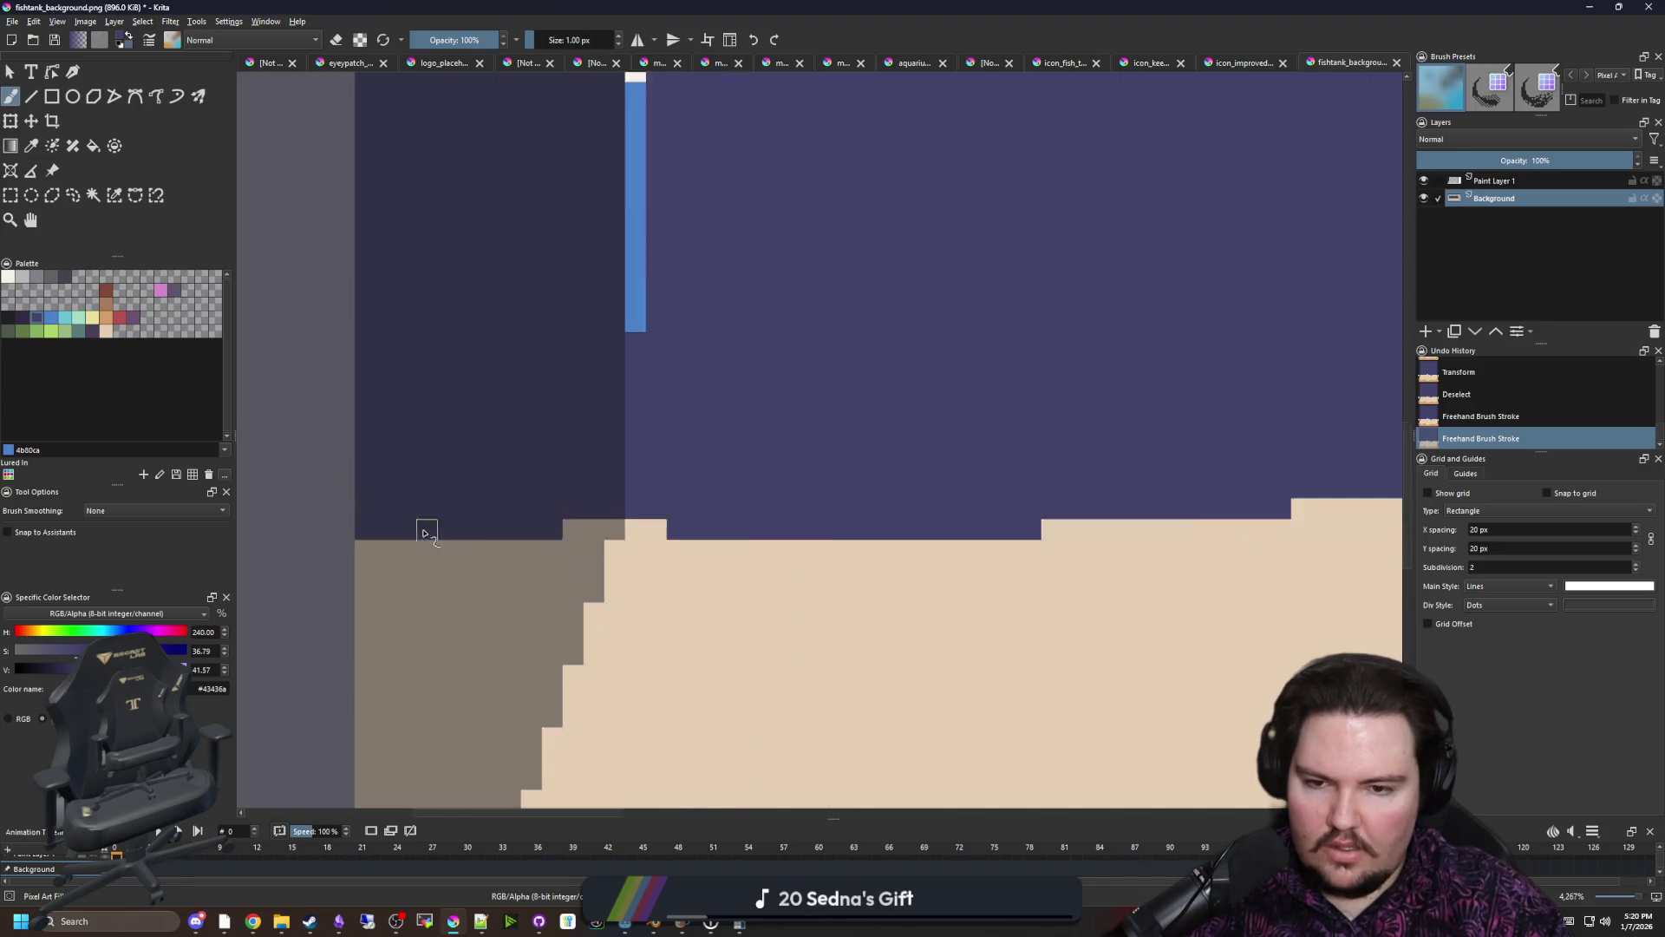
scroll(438, 555, "up", 3)
scroll(433, 581, "up", 3)
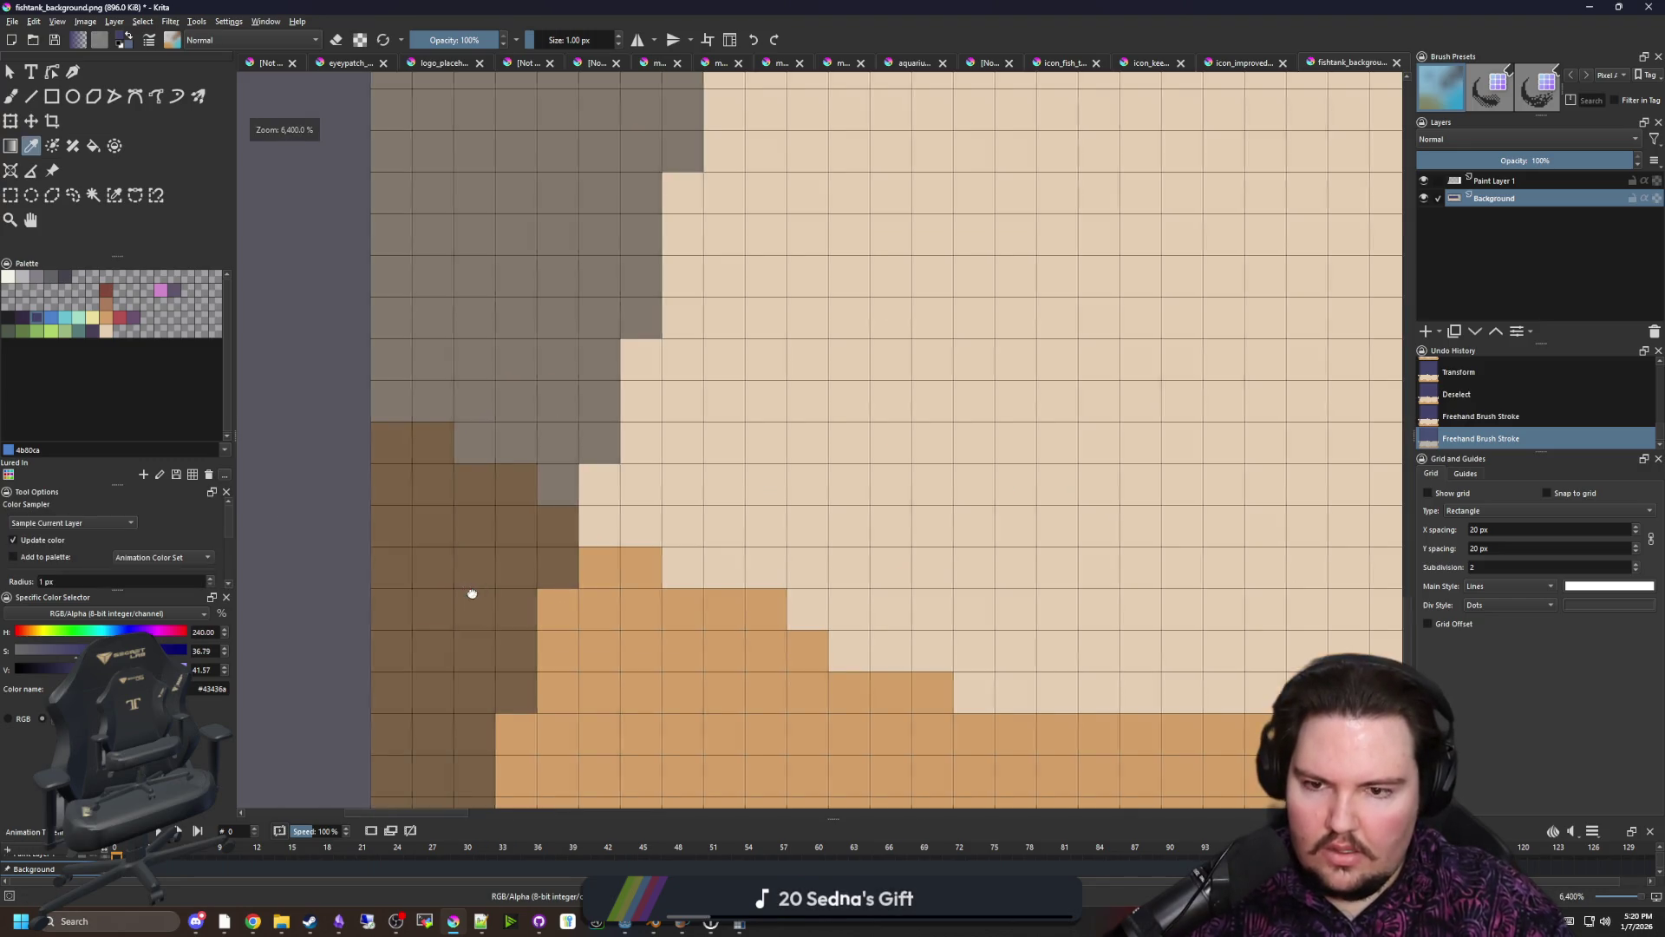
Sample the beige sand colour and repaint the sand-edge pixels along the left wall
left_click(676, 383)
key("b")
mouse_move(650, 472)
left_mouse_down()
mouse_move(606, 472)
mouse_move(568, 520)
mouse_move(497, 501)
mouse_move(483, 383)
mouse_move(595, 460)
left_mouse_up()
scroll(971, 557, "down", 6)
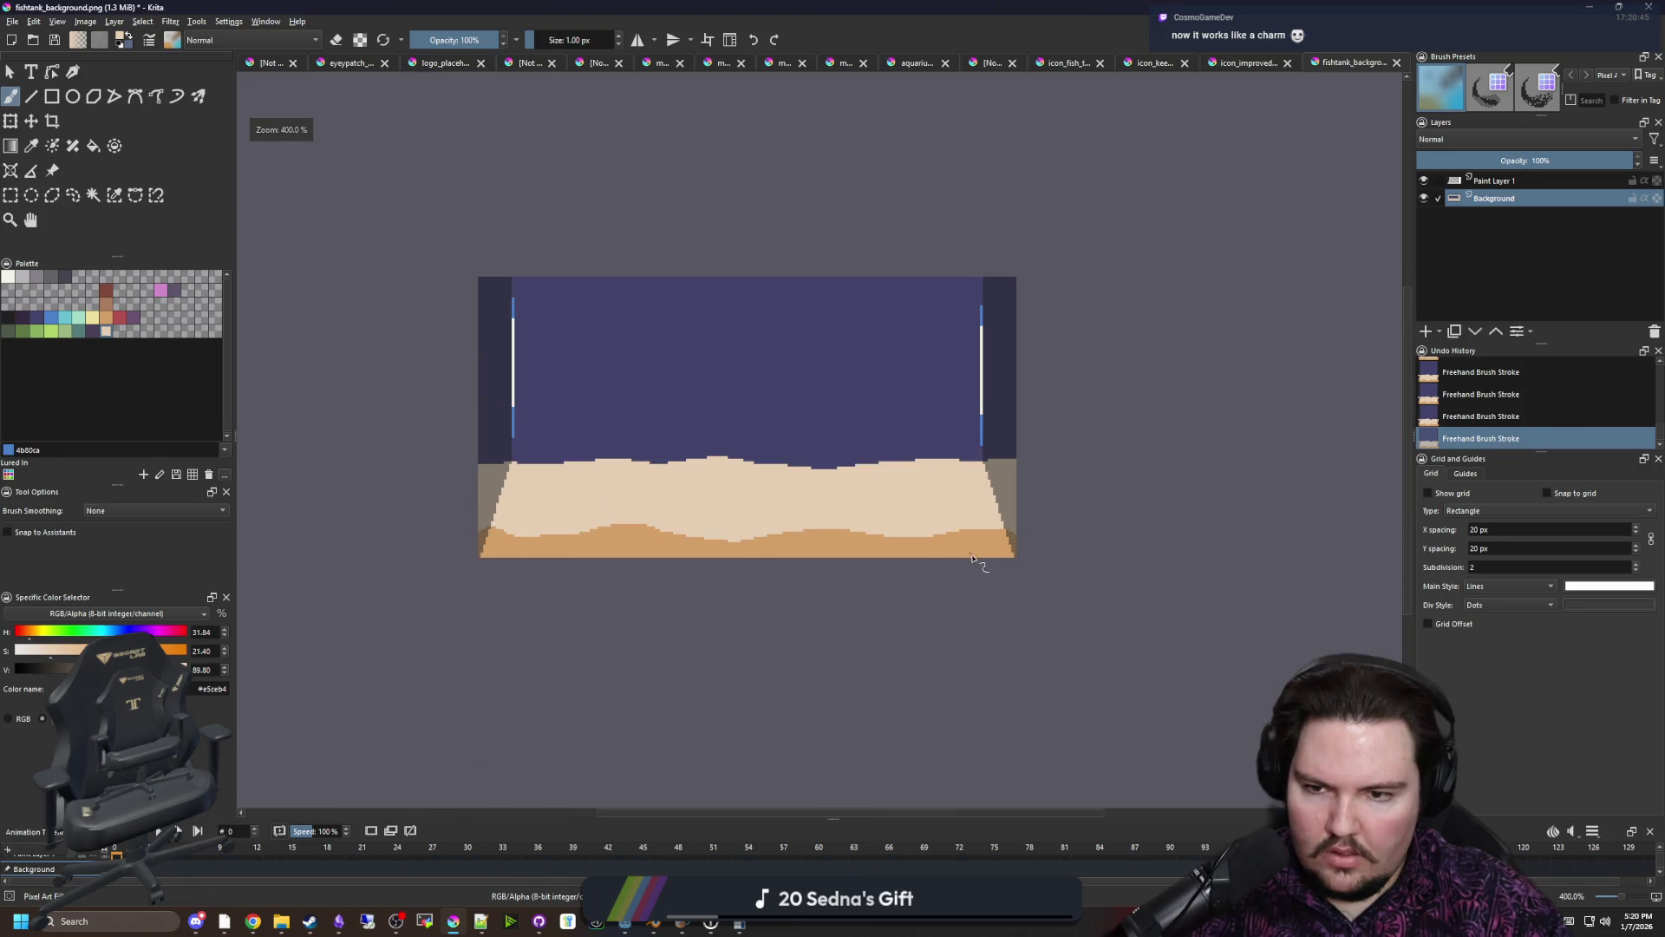
scroll(997, 555, "up", 3)
scroll(1006, 555, "down", 3)
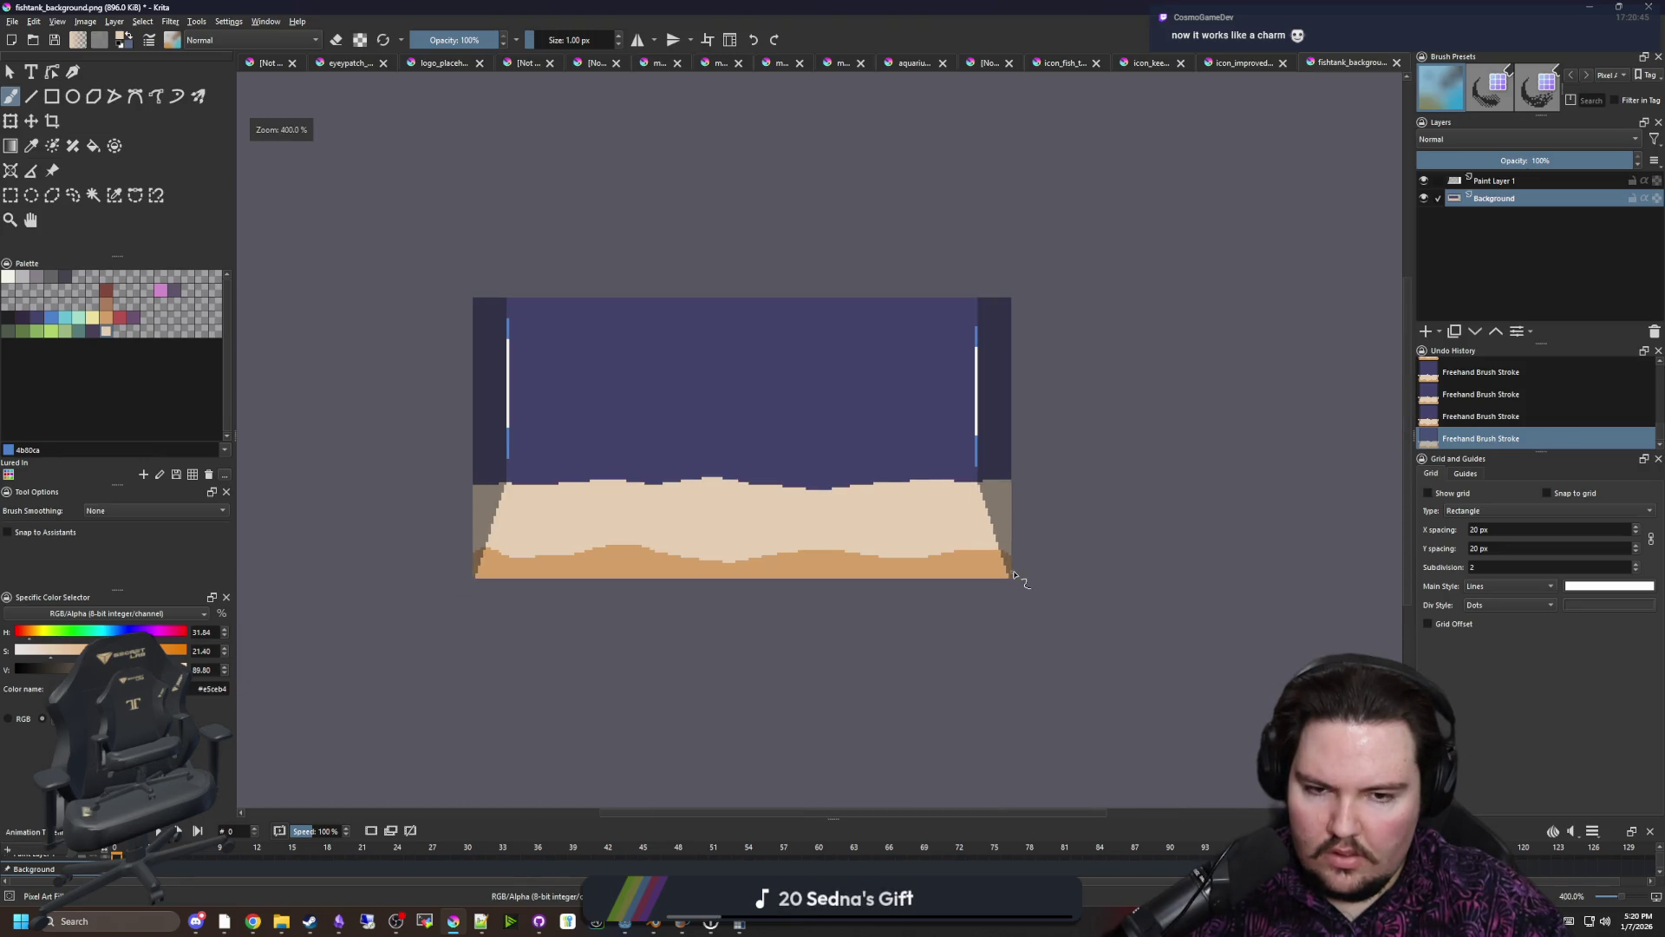
scroll(1008, 559, "up", 3)
scroll(1007, 559, "up", 2)
scroll(1006, 556, "up", 2)
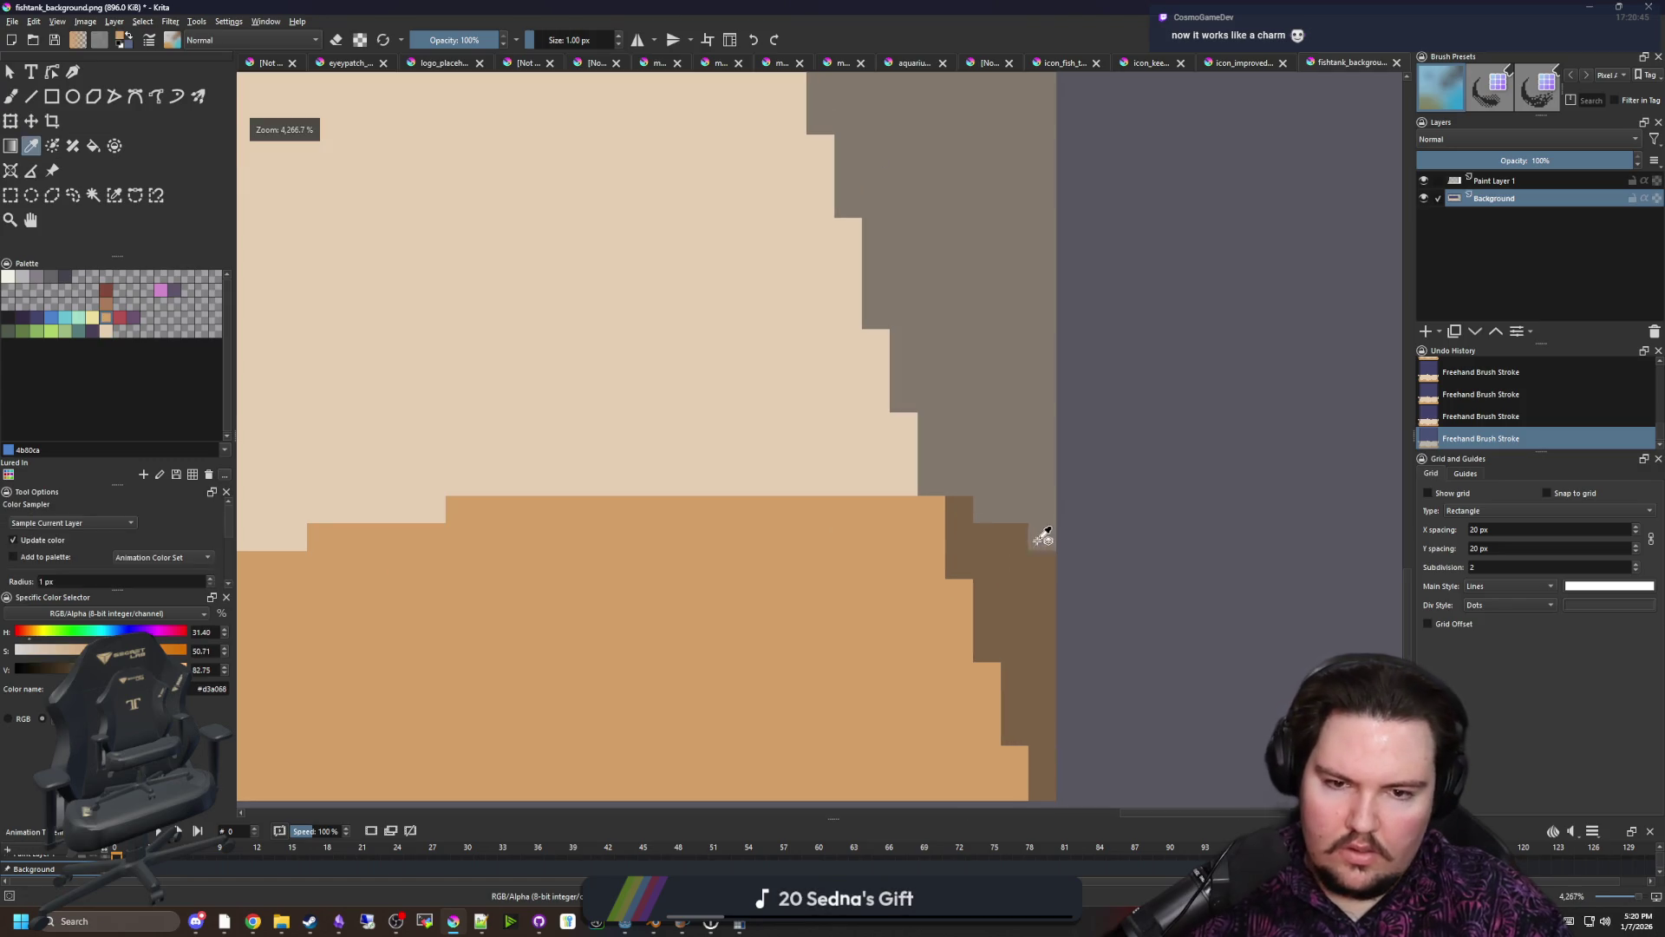
scroll(1056, 505, "down", 7)
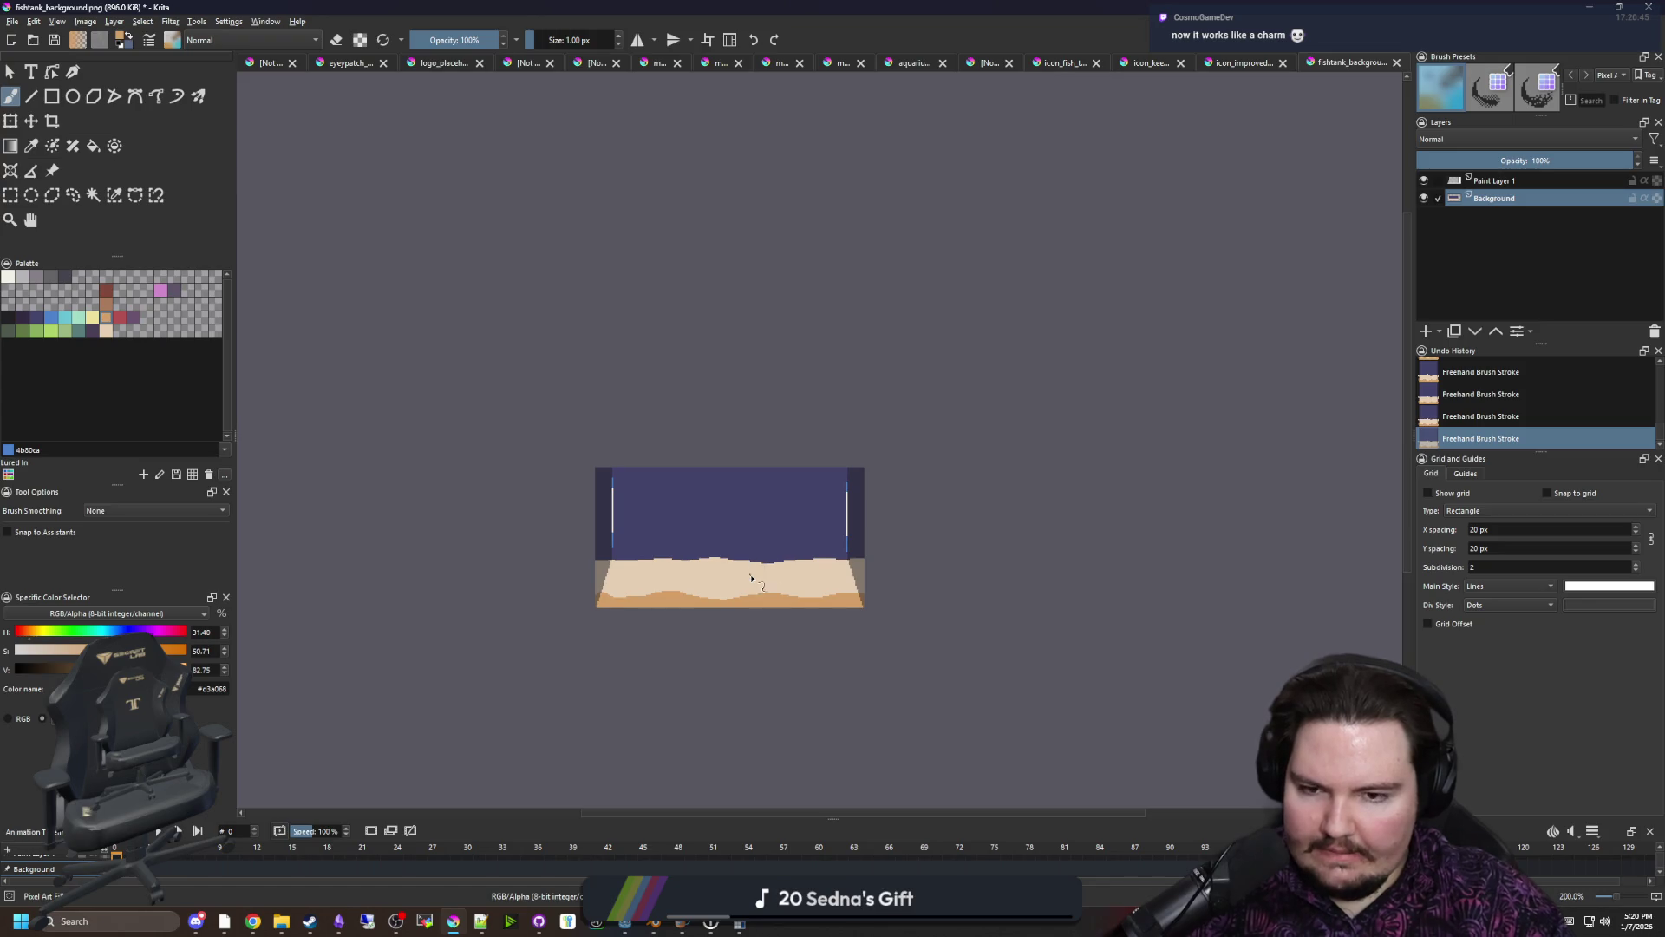
scroll(751, 576, "up", 3)
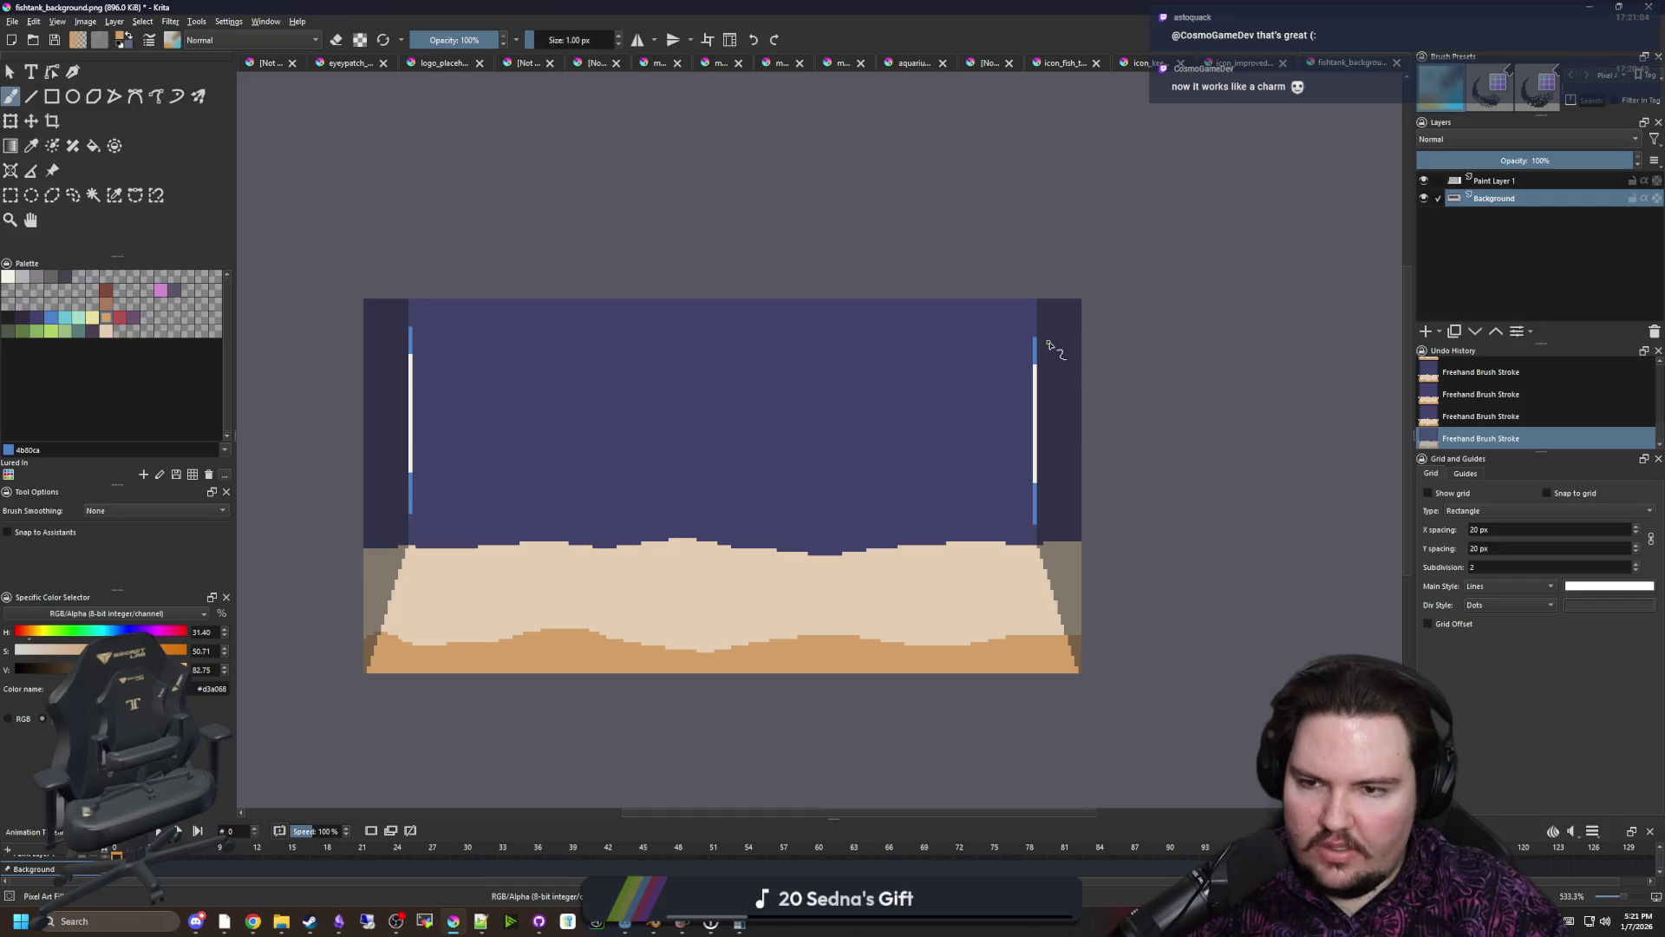
Sample the glass highlight's blue, then save fishtank_background.png, confirming the PNG export
scroll(1044, 355, "up", 2)
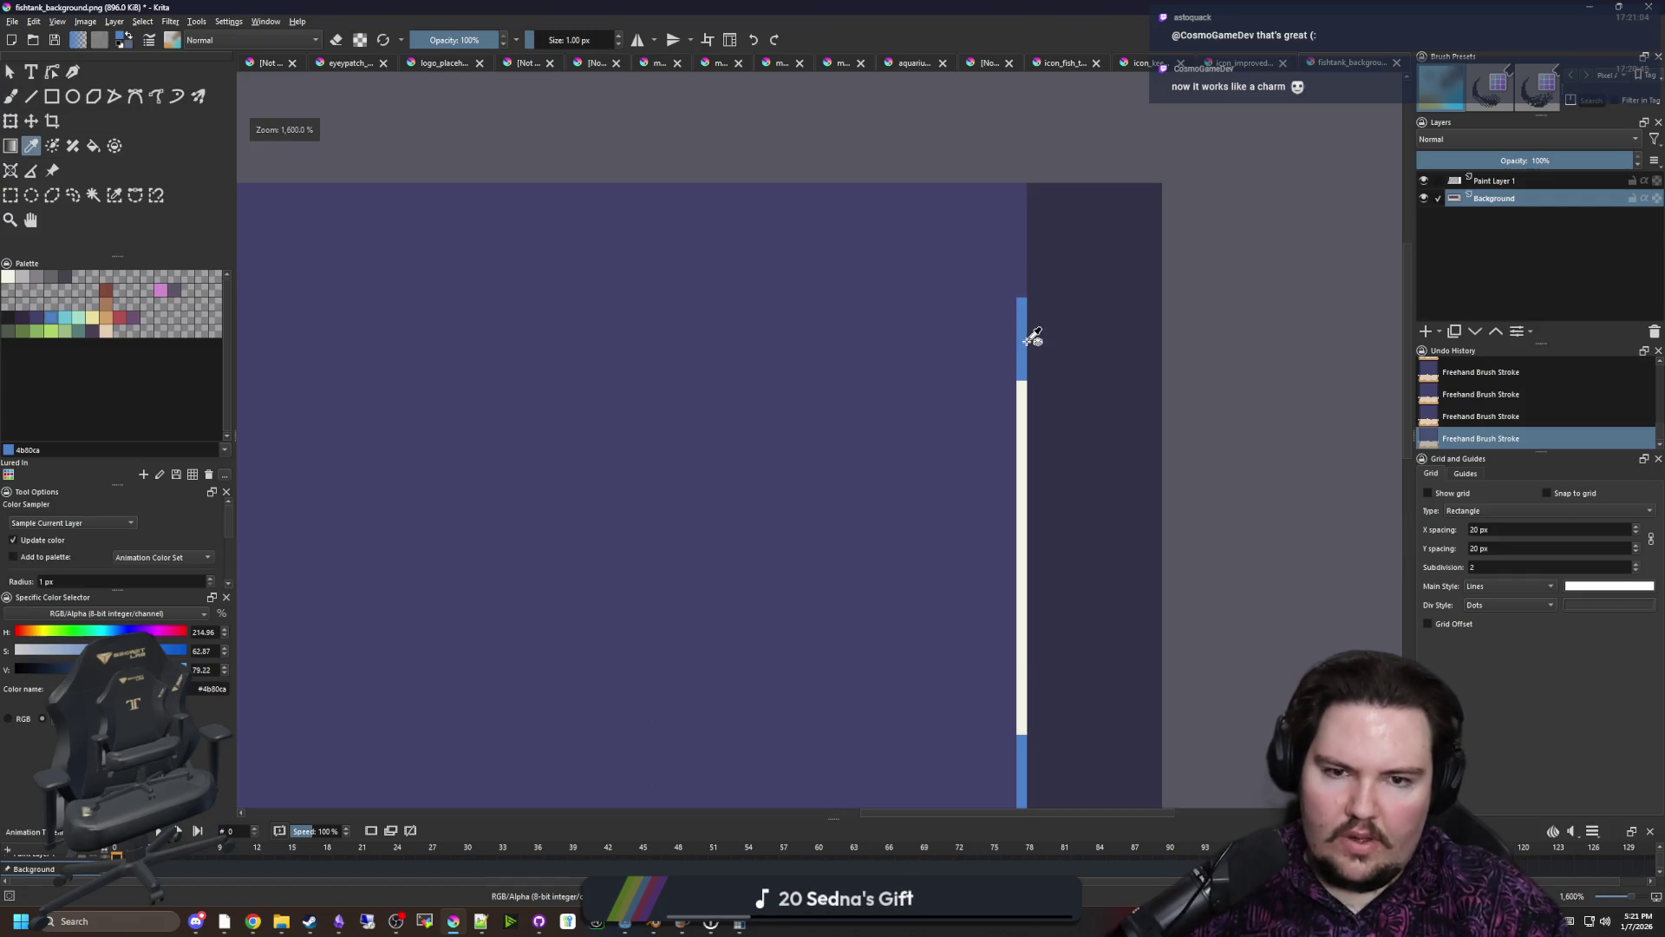
left_click(1026, 327, "ctrl")
scroll(1036, 263, "up", 1)
scroll(1036, 262, "down", 5)
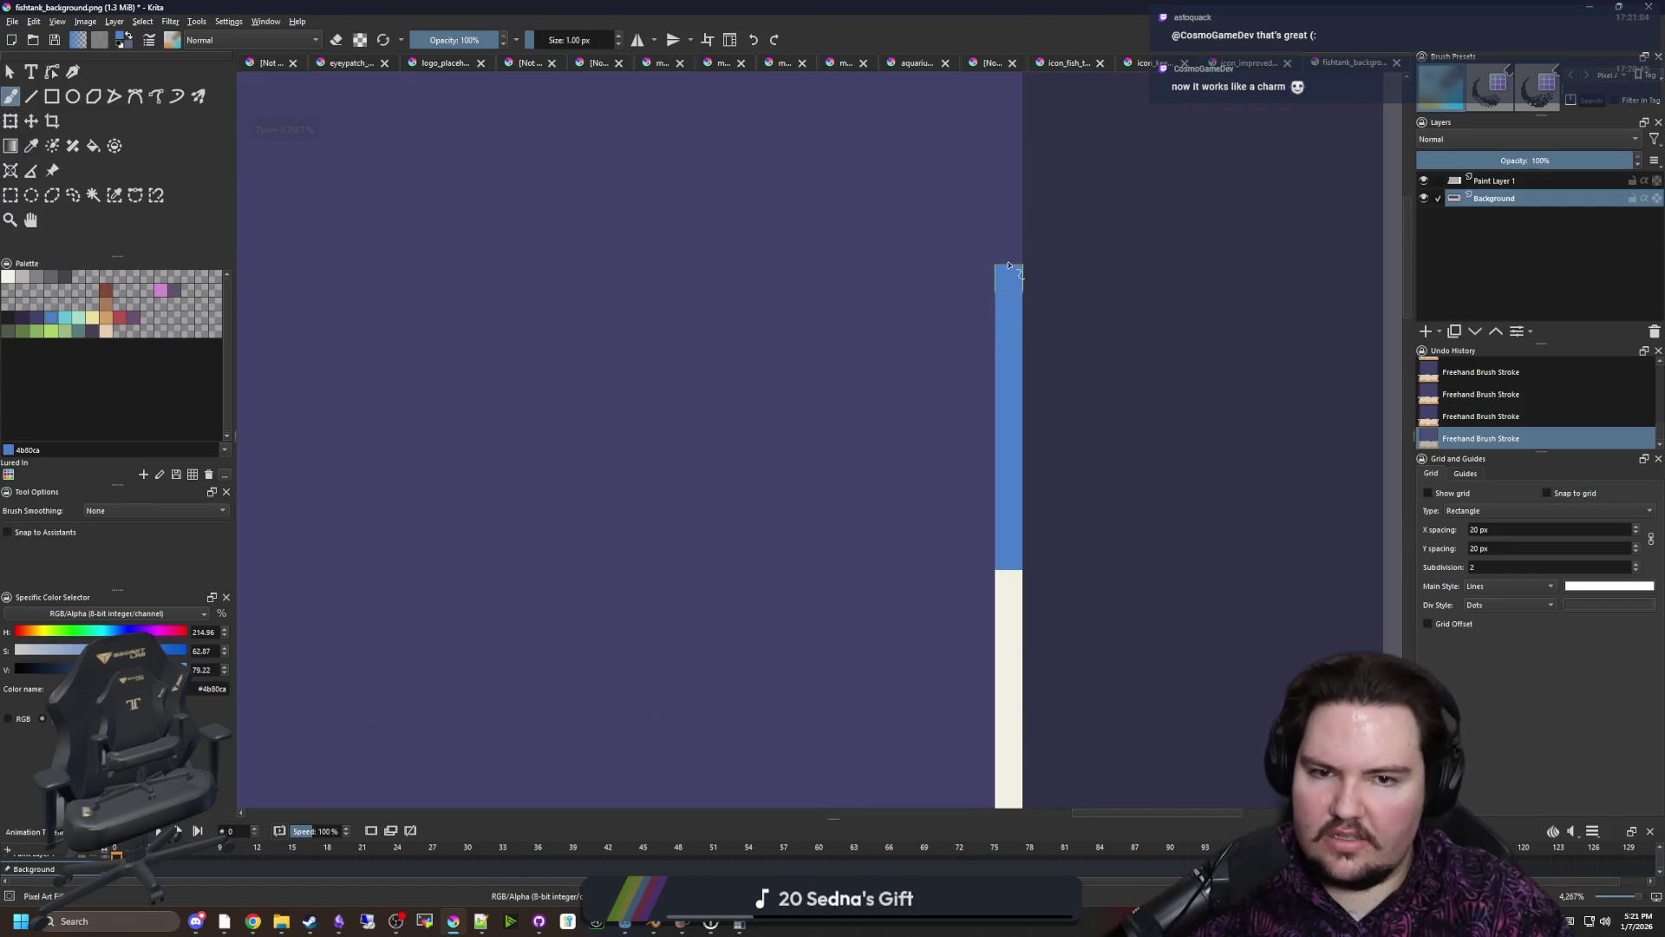
scroll(862, 450, "up", 5)
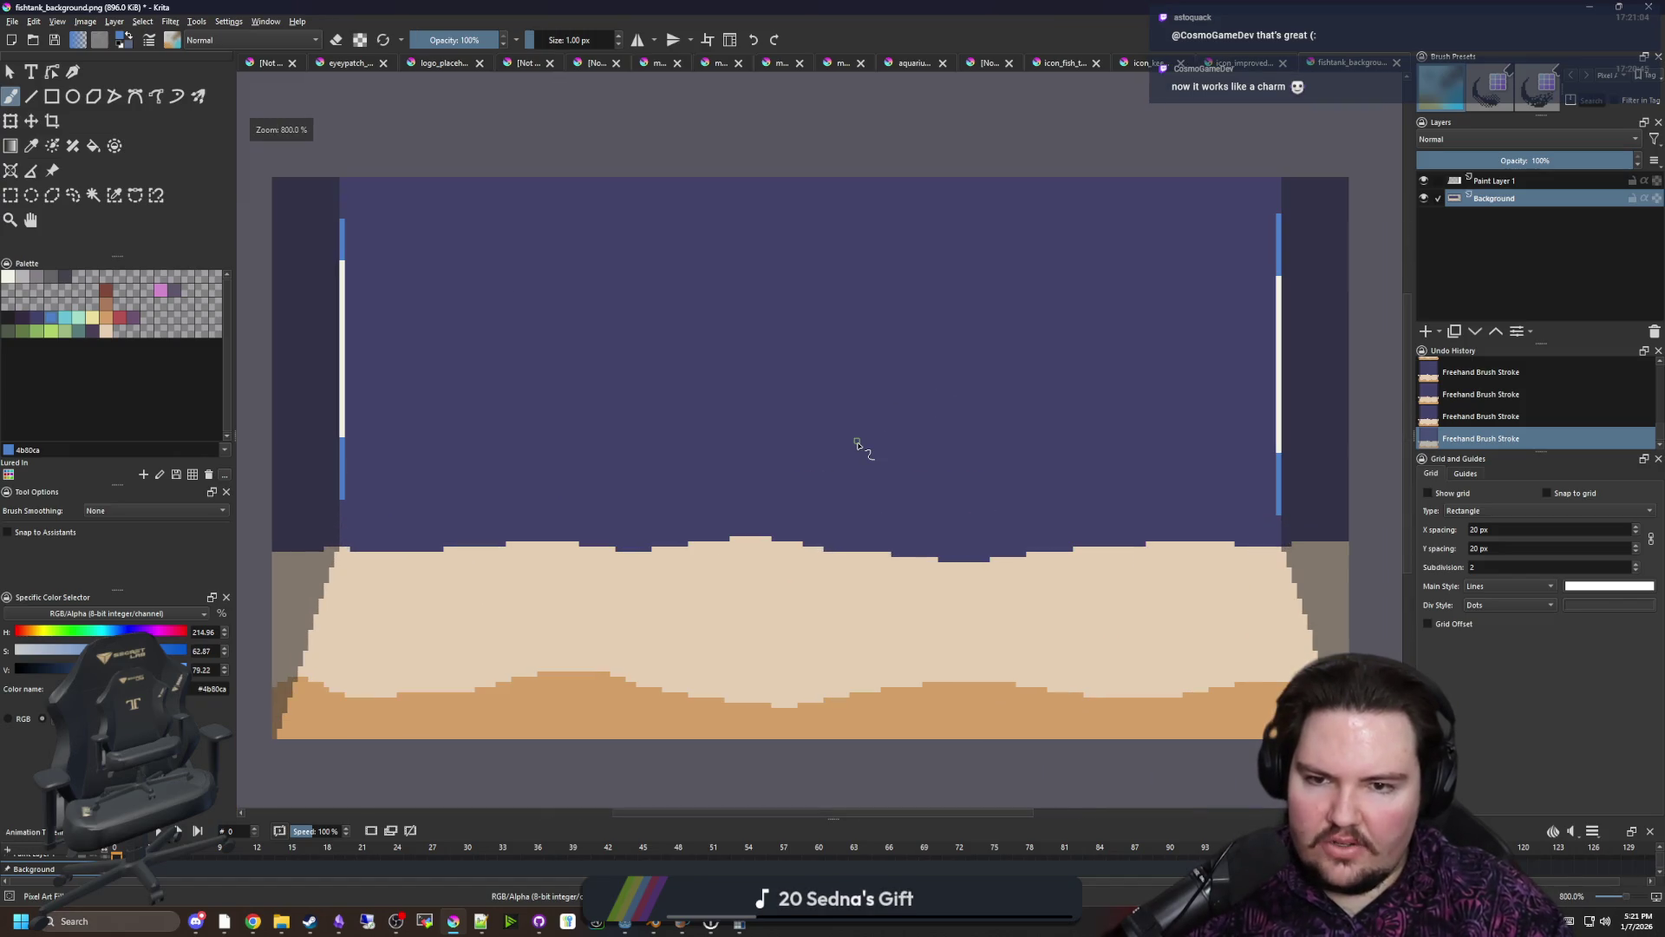
scroll(792, 460, "down", 2)
key("ctrl+s")
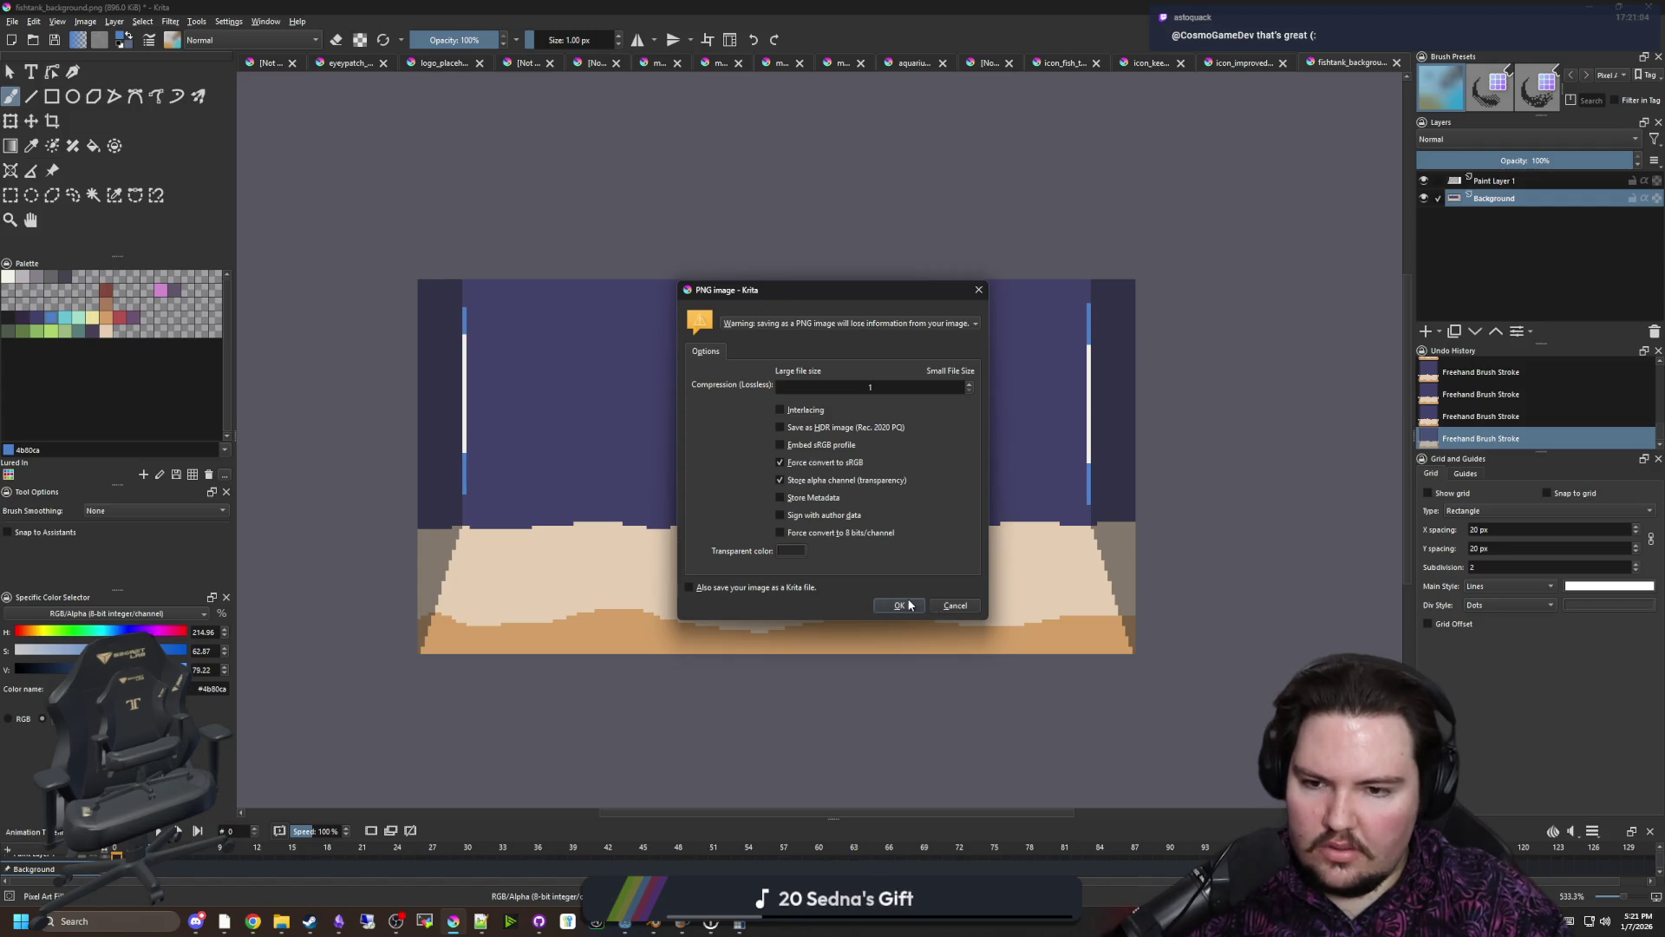
left_click(899, 605)
Check the background in the running Godot game, then bring Krita back up
key("super+Down")
left_click(1260, 660)
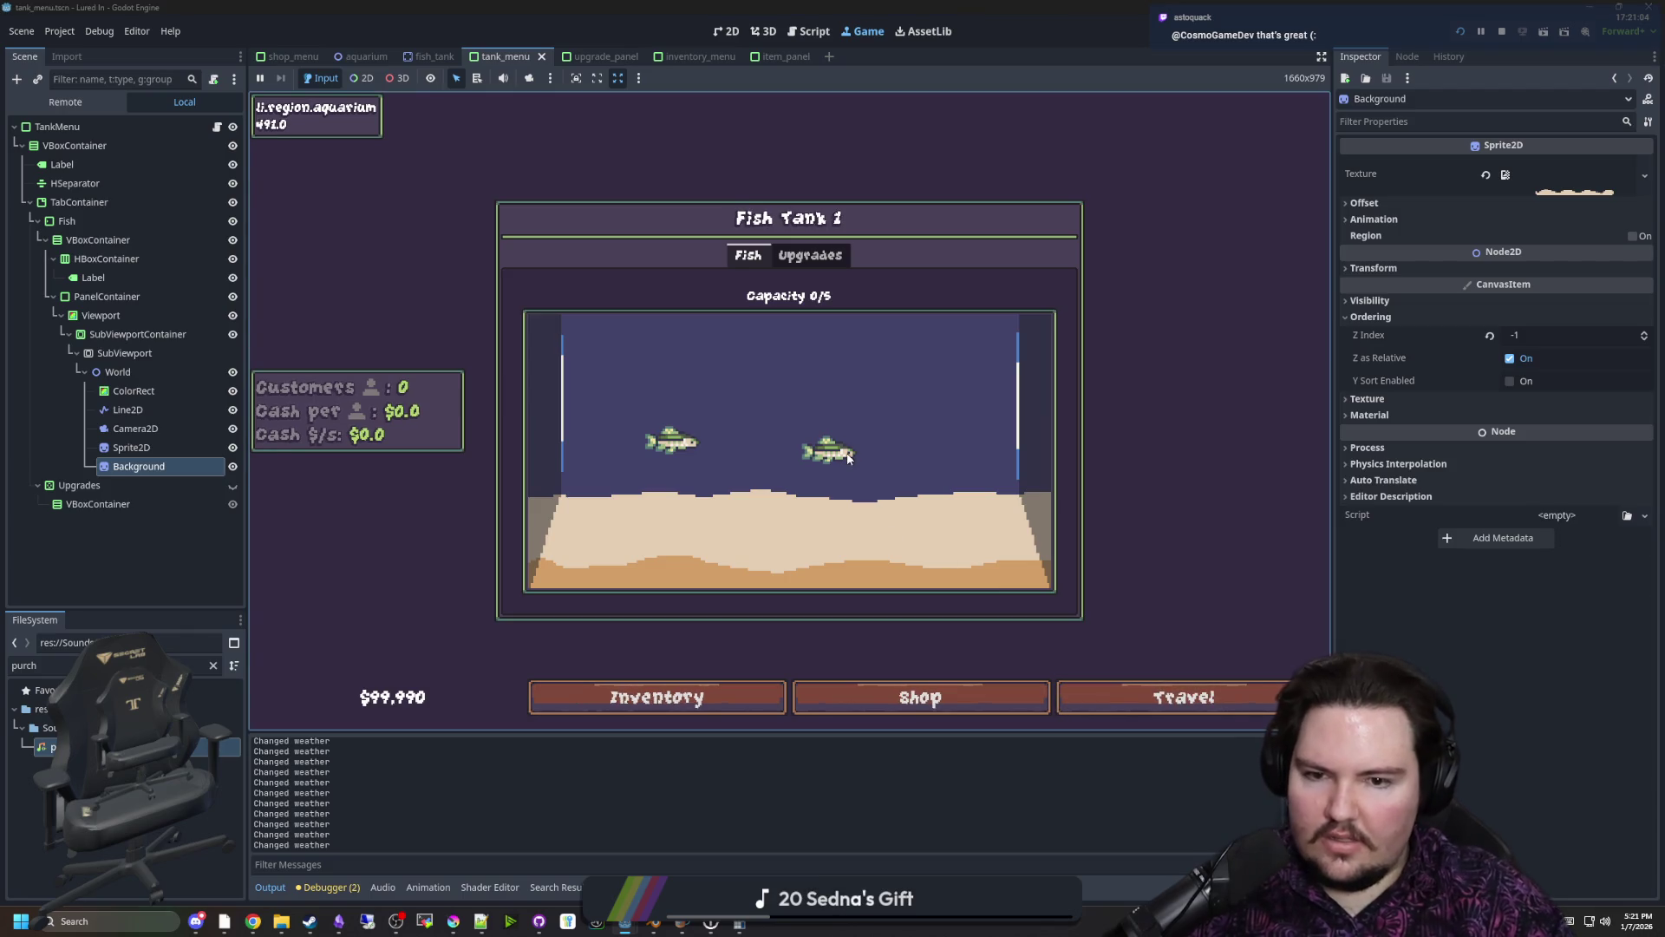
left_click(464, 922)
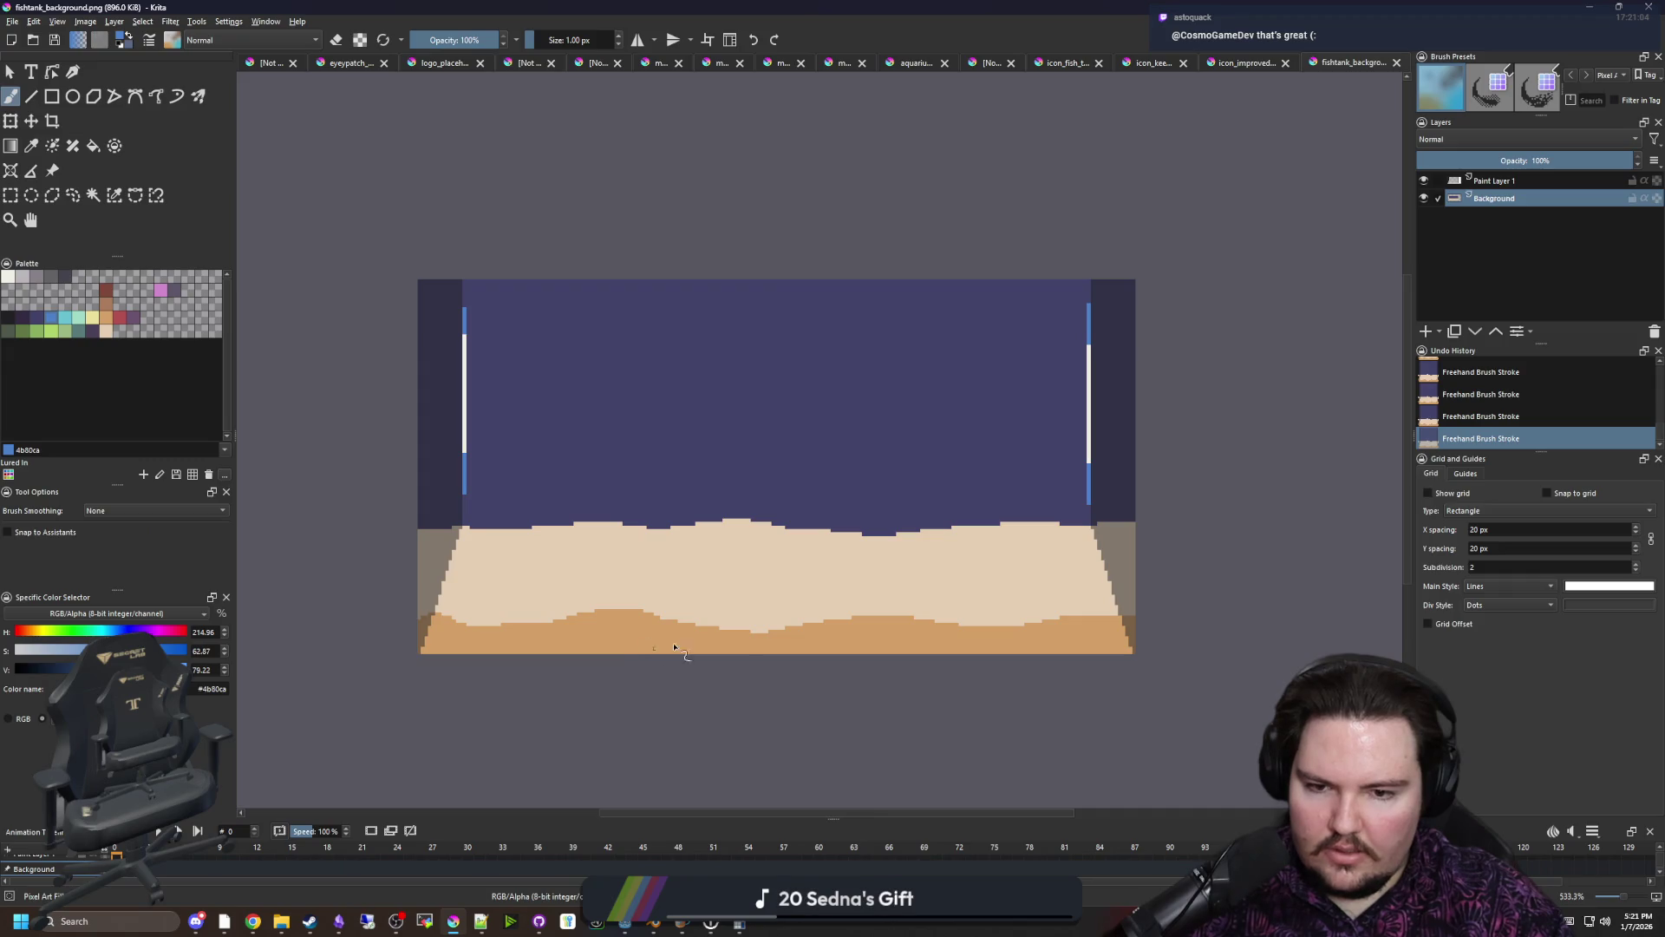
Sample light sand #e5ceb4 and brush it over the tan bumps in the sand
scroll(683, 598, "up", 4)
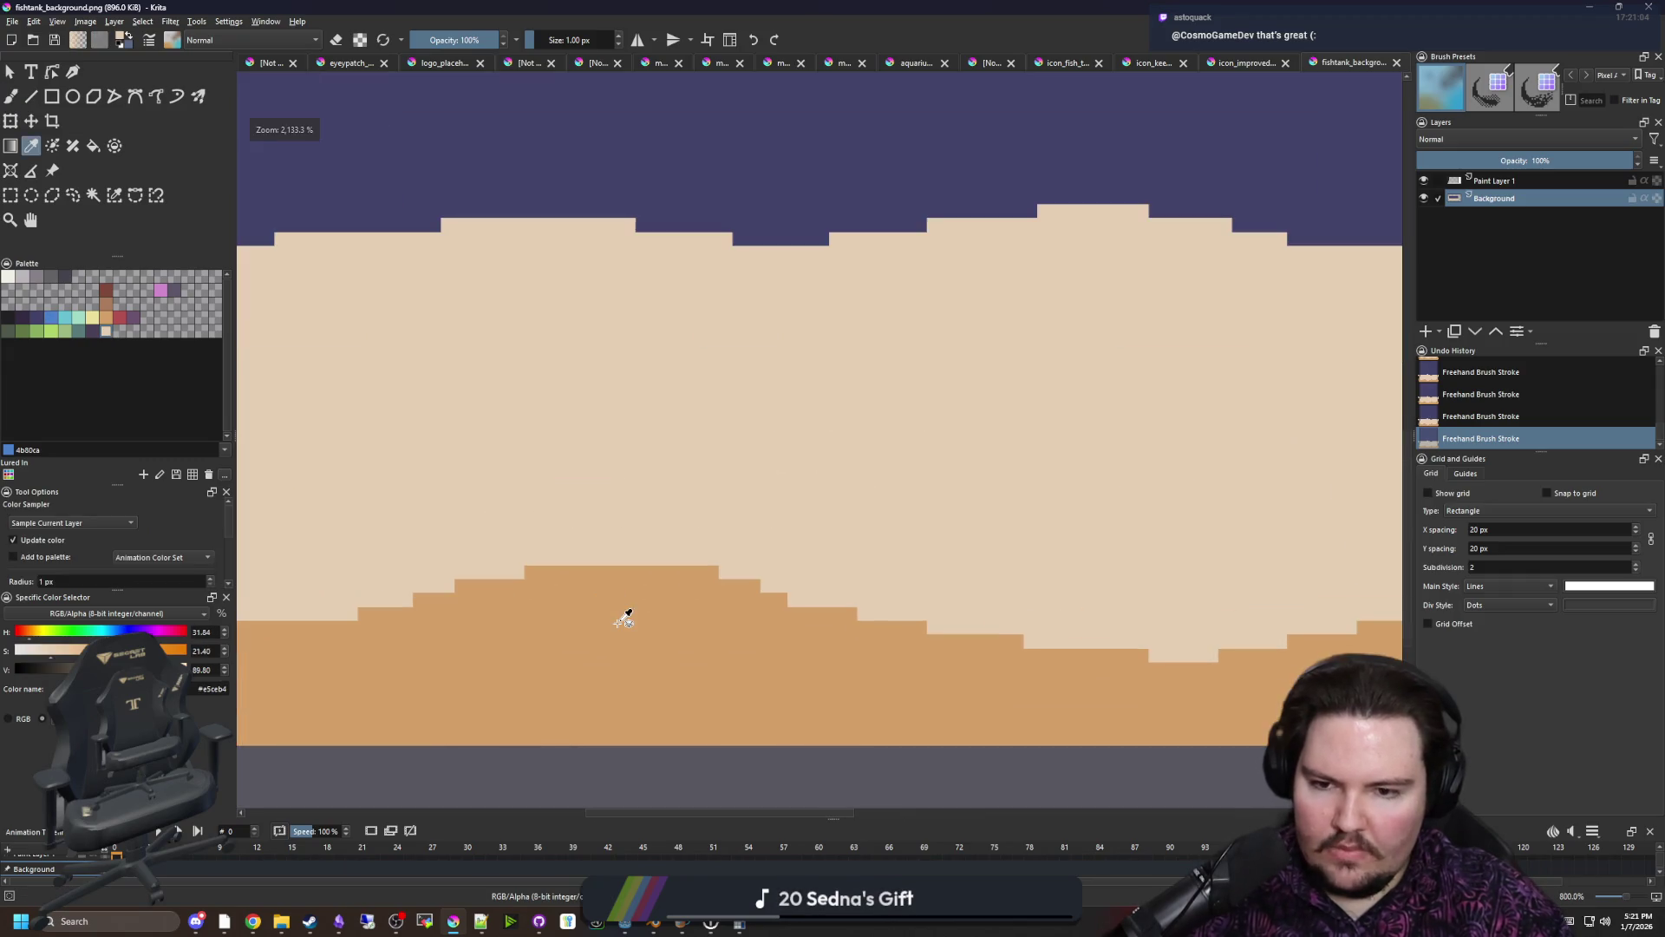
left_click(607, 555, "ctrl")
mouse_move(529, 573)
left_mouse_down()
mouse_move(693, 578)
mouse_move(431, 587)
mouse_move(373, 610)
left_mouse_up()
mouse_move(669, 587)
left_mouse_down()
mouse_move(755, 583)
mouse_move(751, 604)
left_mouse_up()
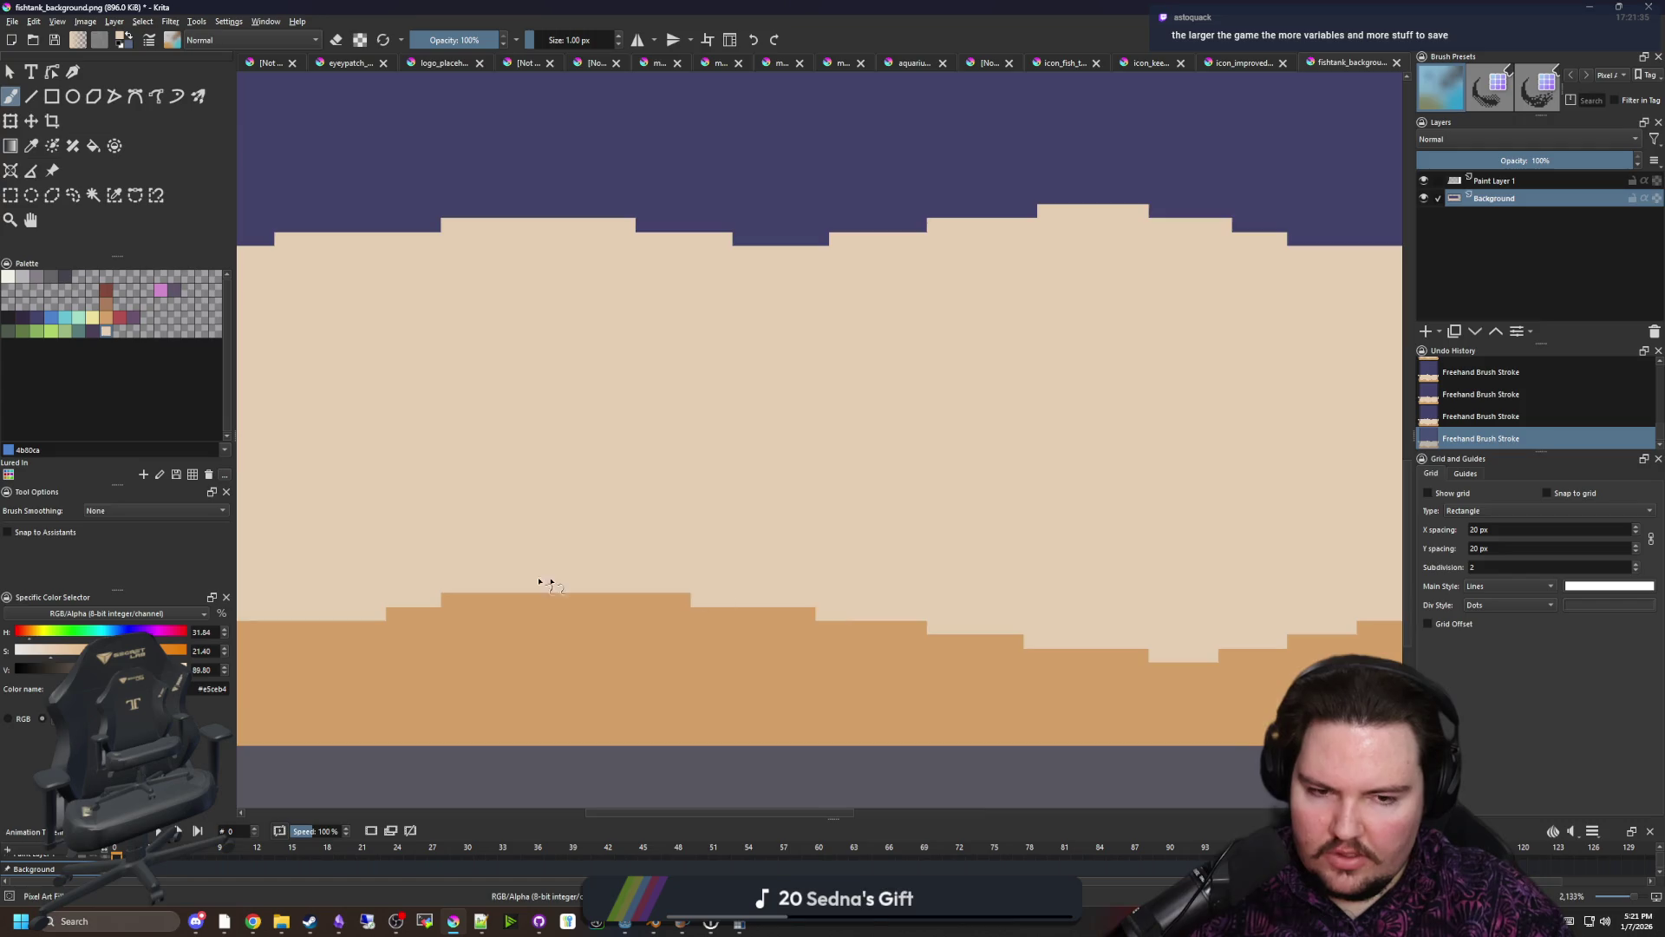
scroll(539, 581, "down", 3)
scroll(763, 579, "down", 4)
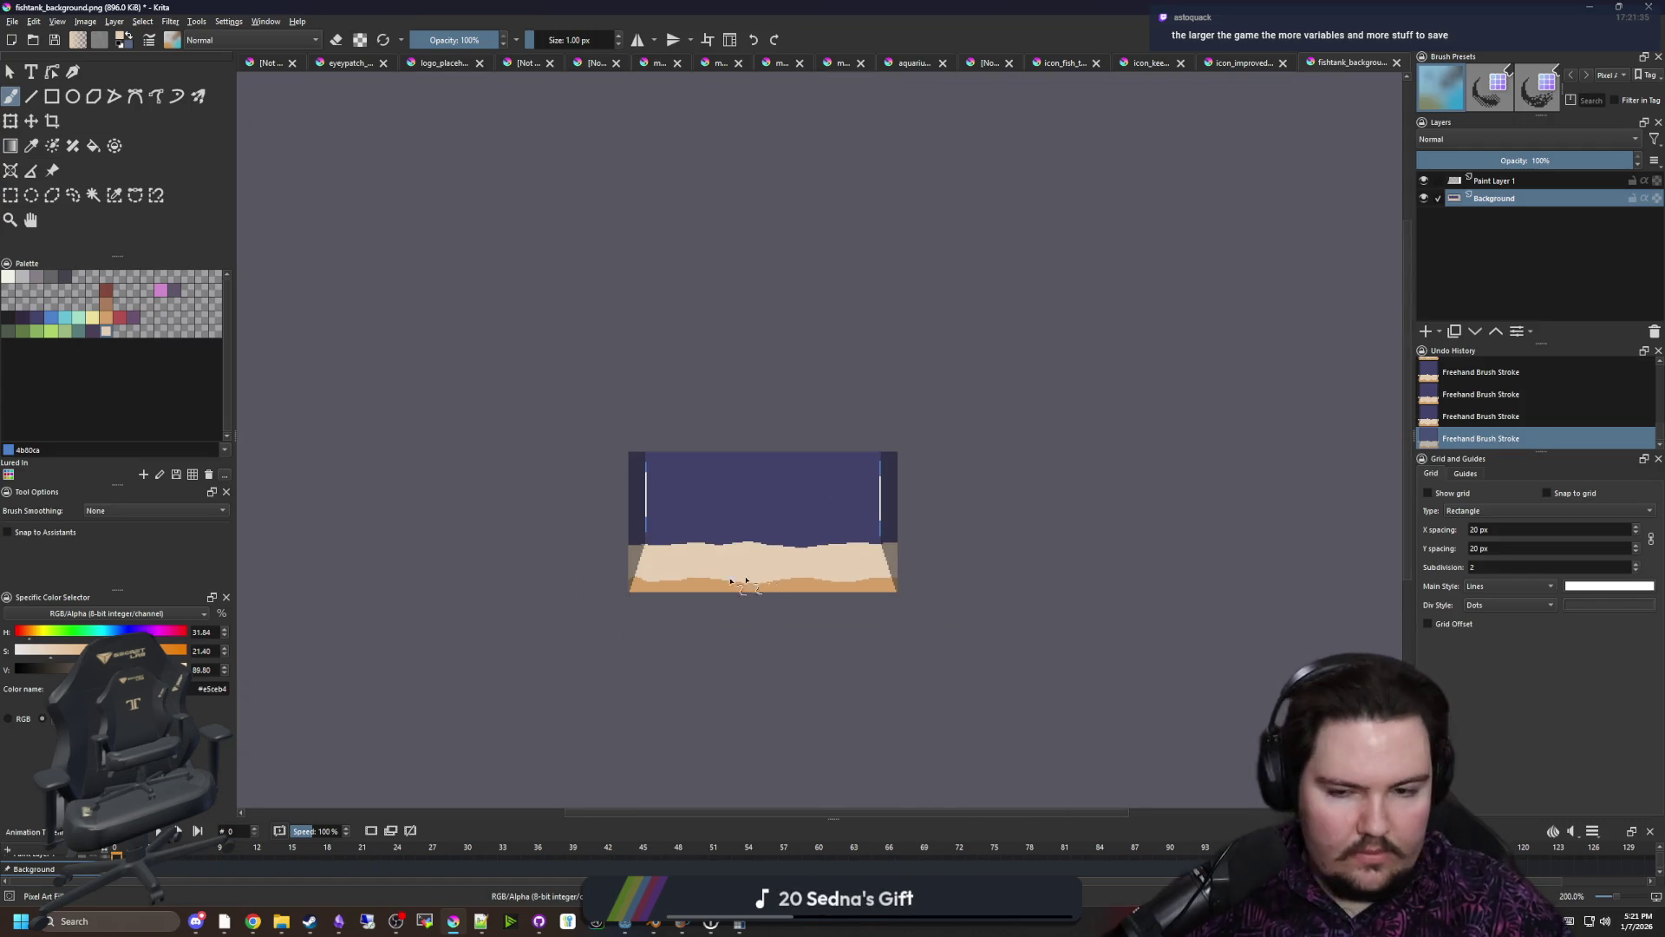
scroll(744, 582, "up", 5)
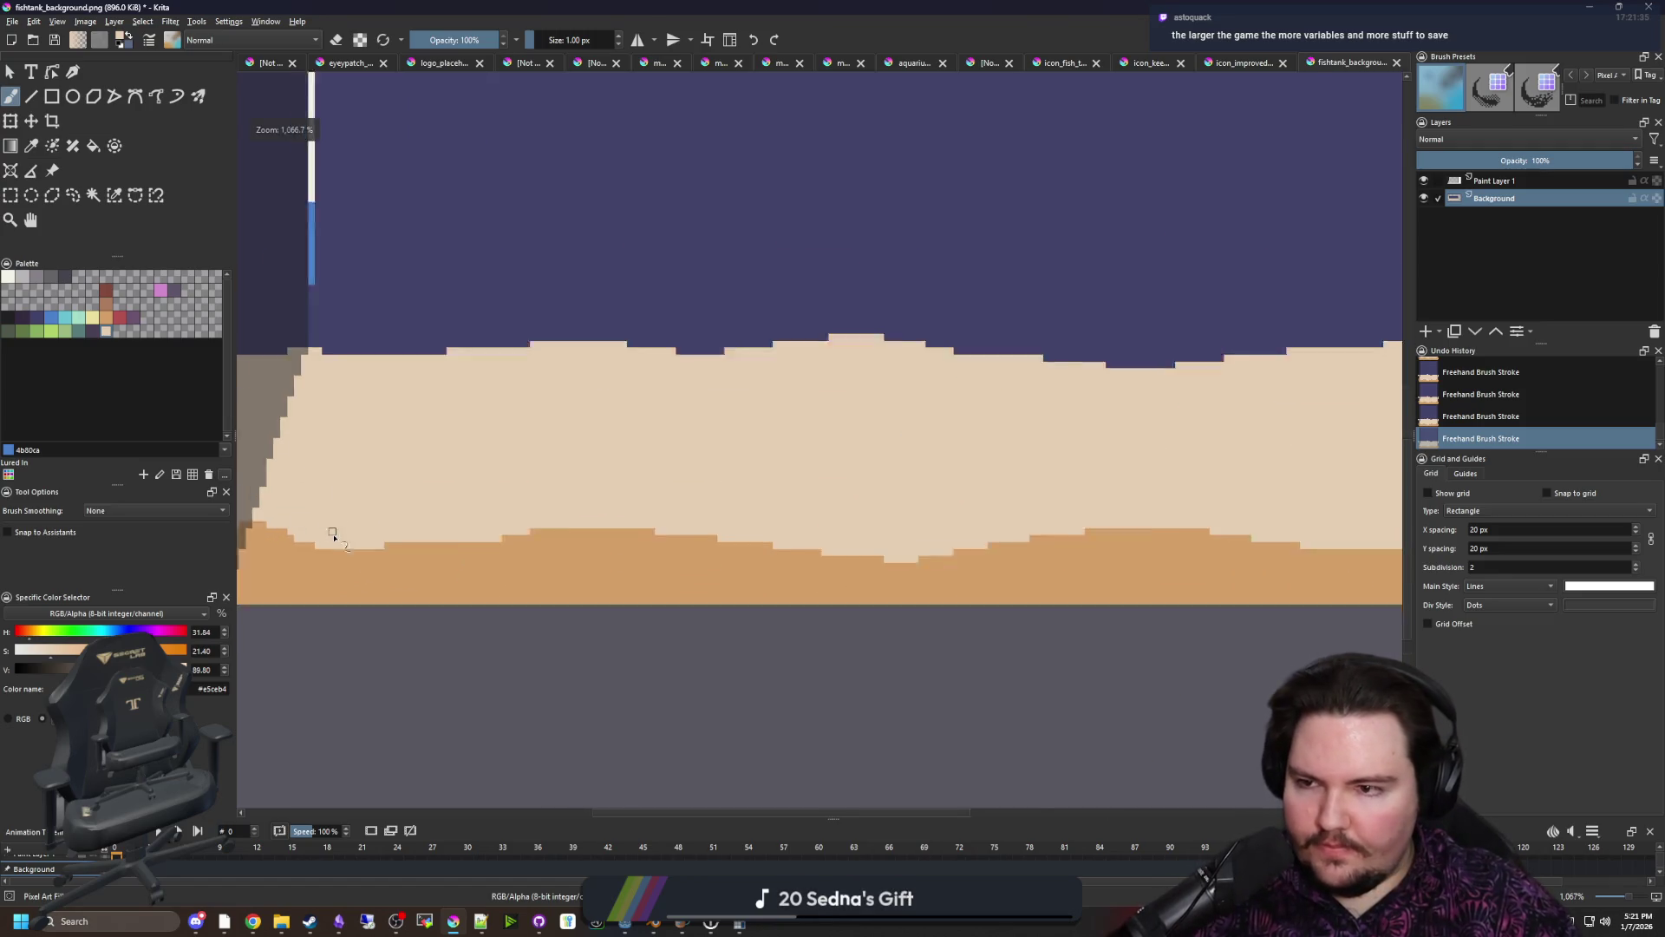
scroll(332, 532, "down", 1)
Fill the bottom sand band with darker brown, then pick the orange sand swatch
key("f")
left_click(632, 583)
scroll(589, 655, "down", 3)
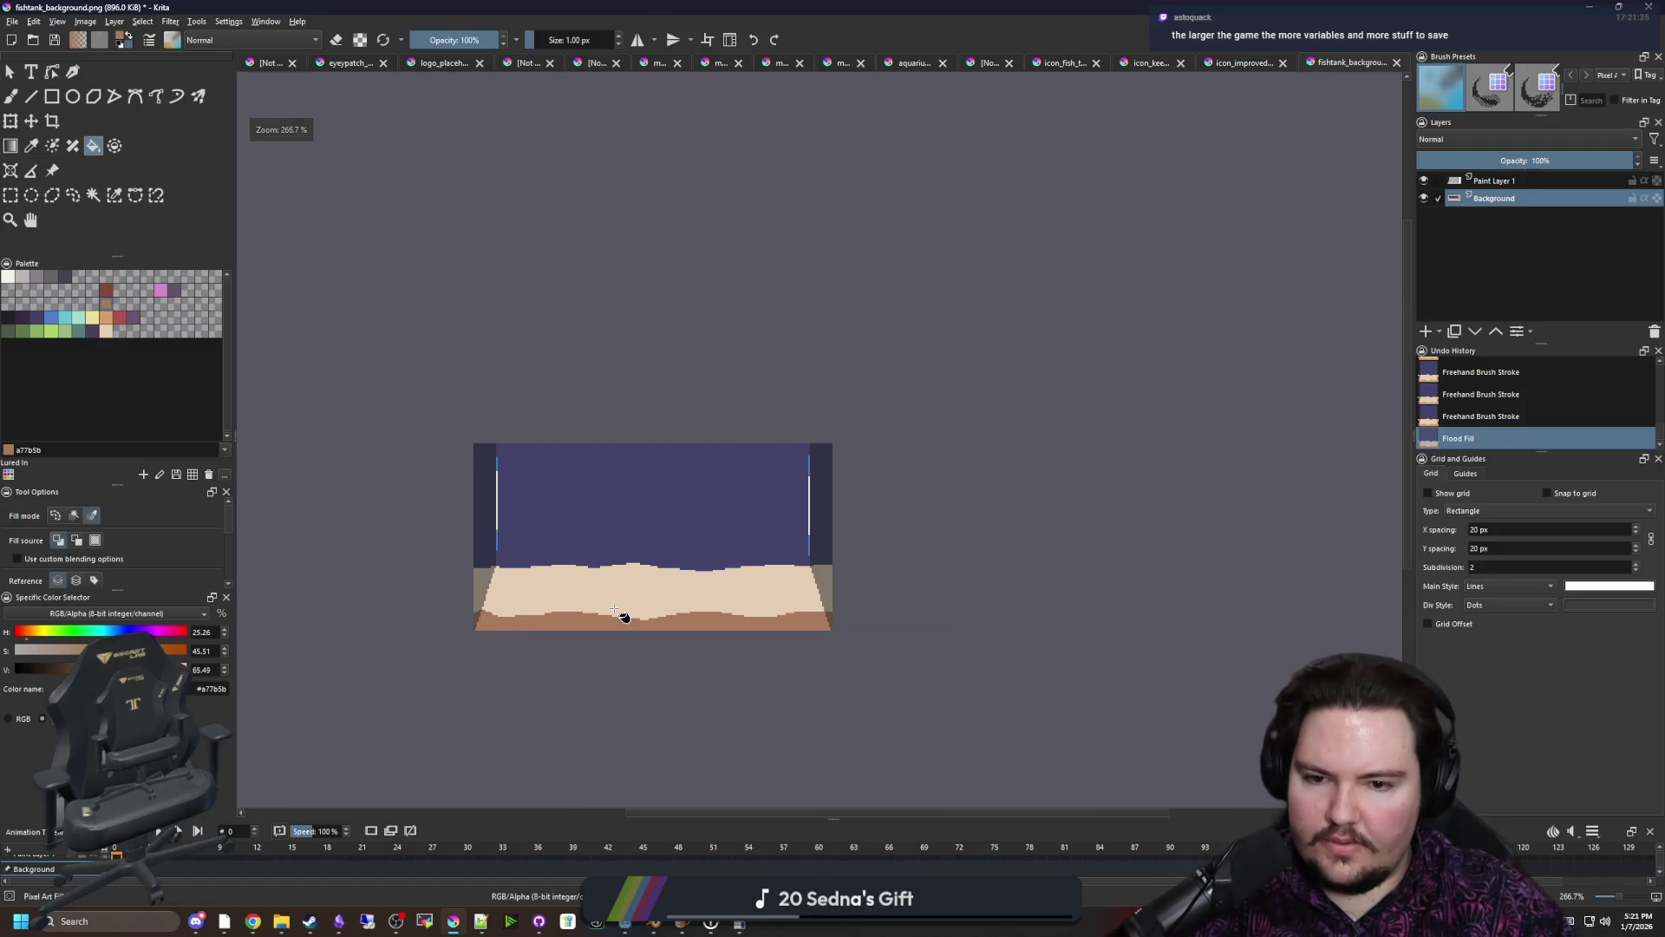
scroll(599, 639, "up", 8)
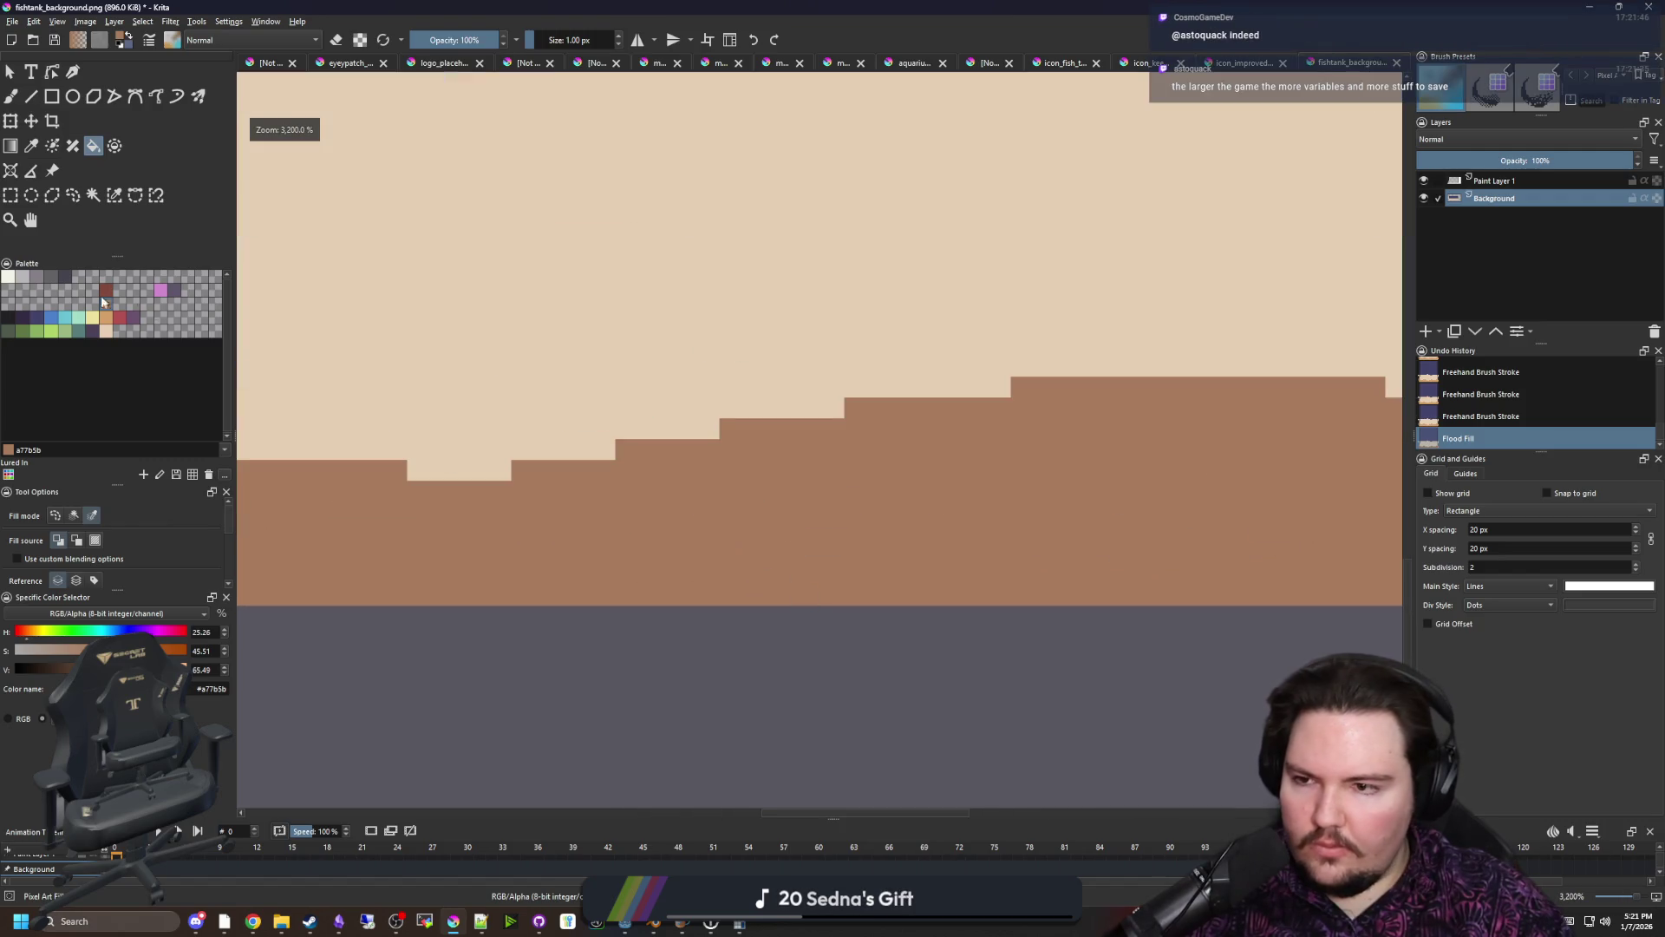
left_click(107, 330)
scroll(473, 477, "up", 2)
Dot orange pixels along the brown edge across the upper sand steps
key("b")
left_click_drag(364, 467, 547, 466)
left_click_drag(742, 425, 705, 423)
left_click_drag(937, 385, 898, 385)
left_click_drag(1206, 343, 1118, 344)
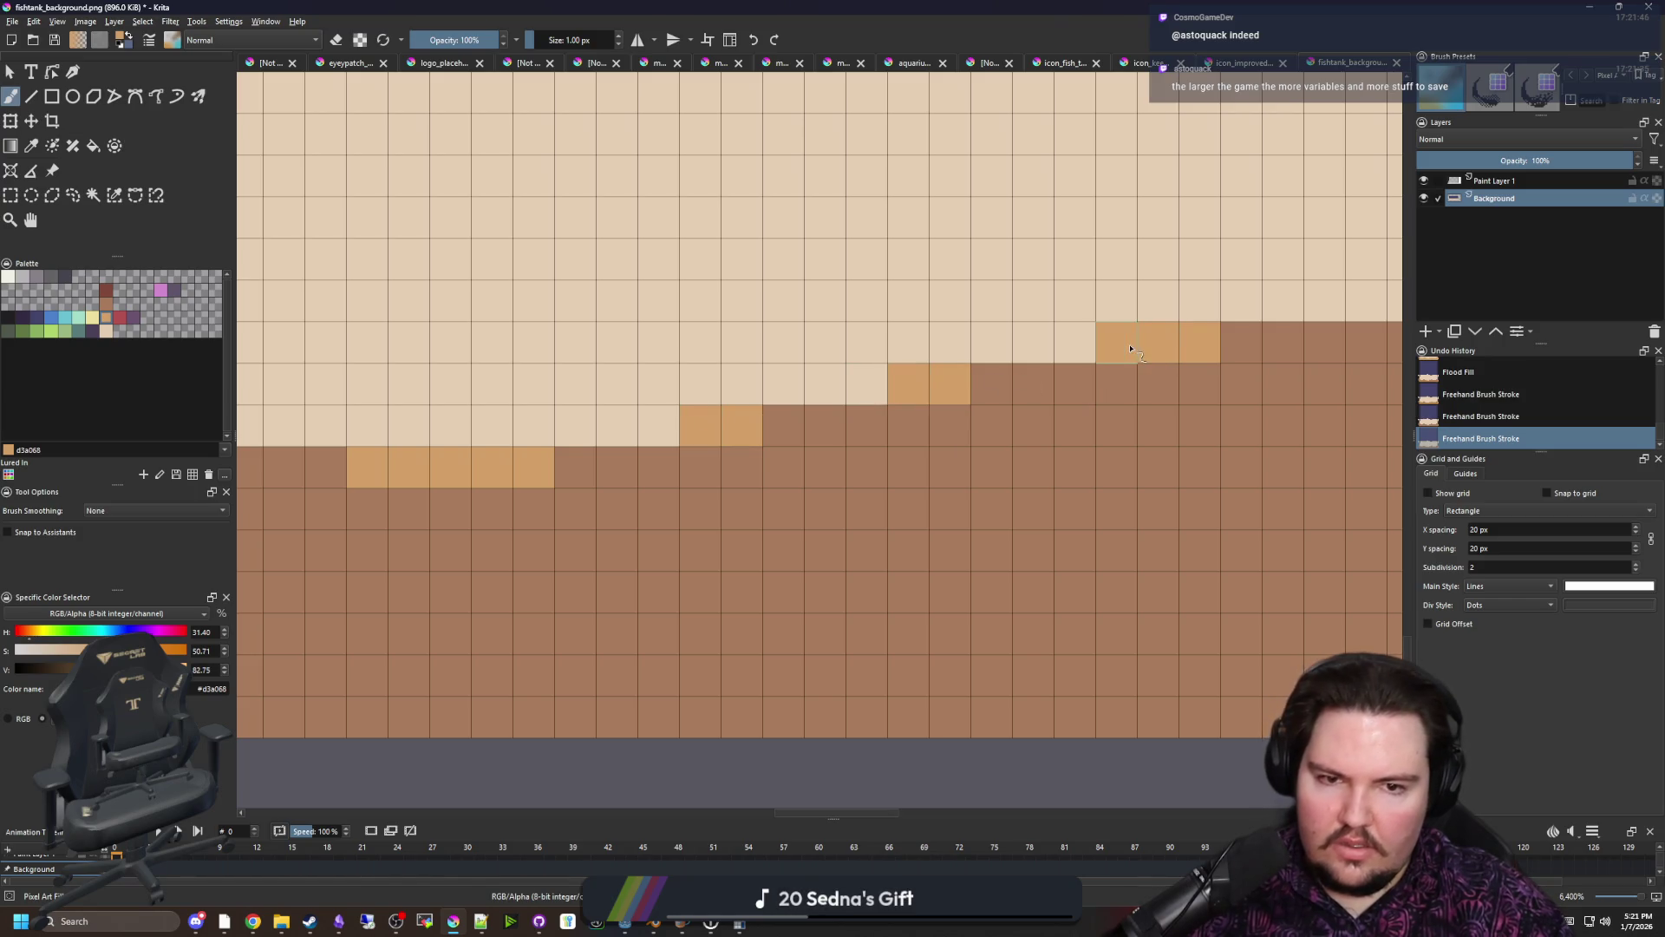
scroll(1089, 538, "down", 5)
scroll(754, 517, "up", 4)
left_click(808, 483)
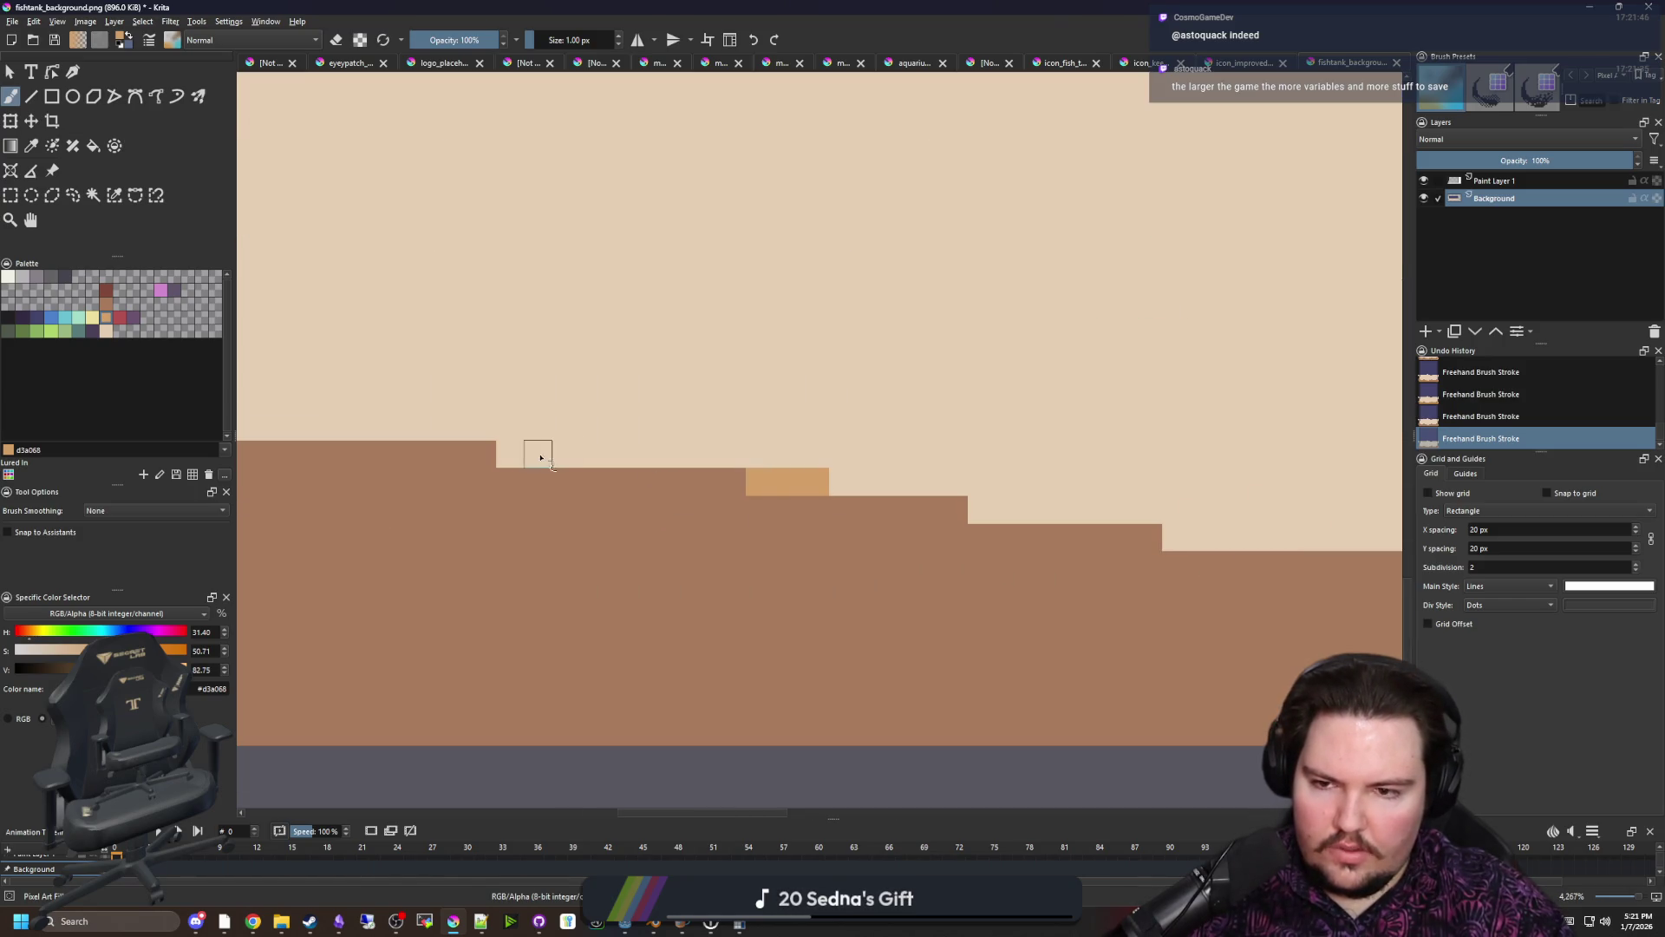
left_click_drag(1172, 544, 1240, 538)
left_click_drag(978, 509, 1071, 509)
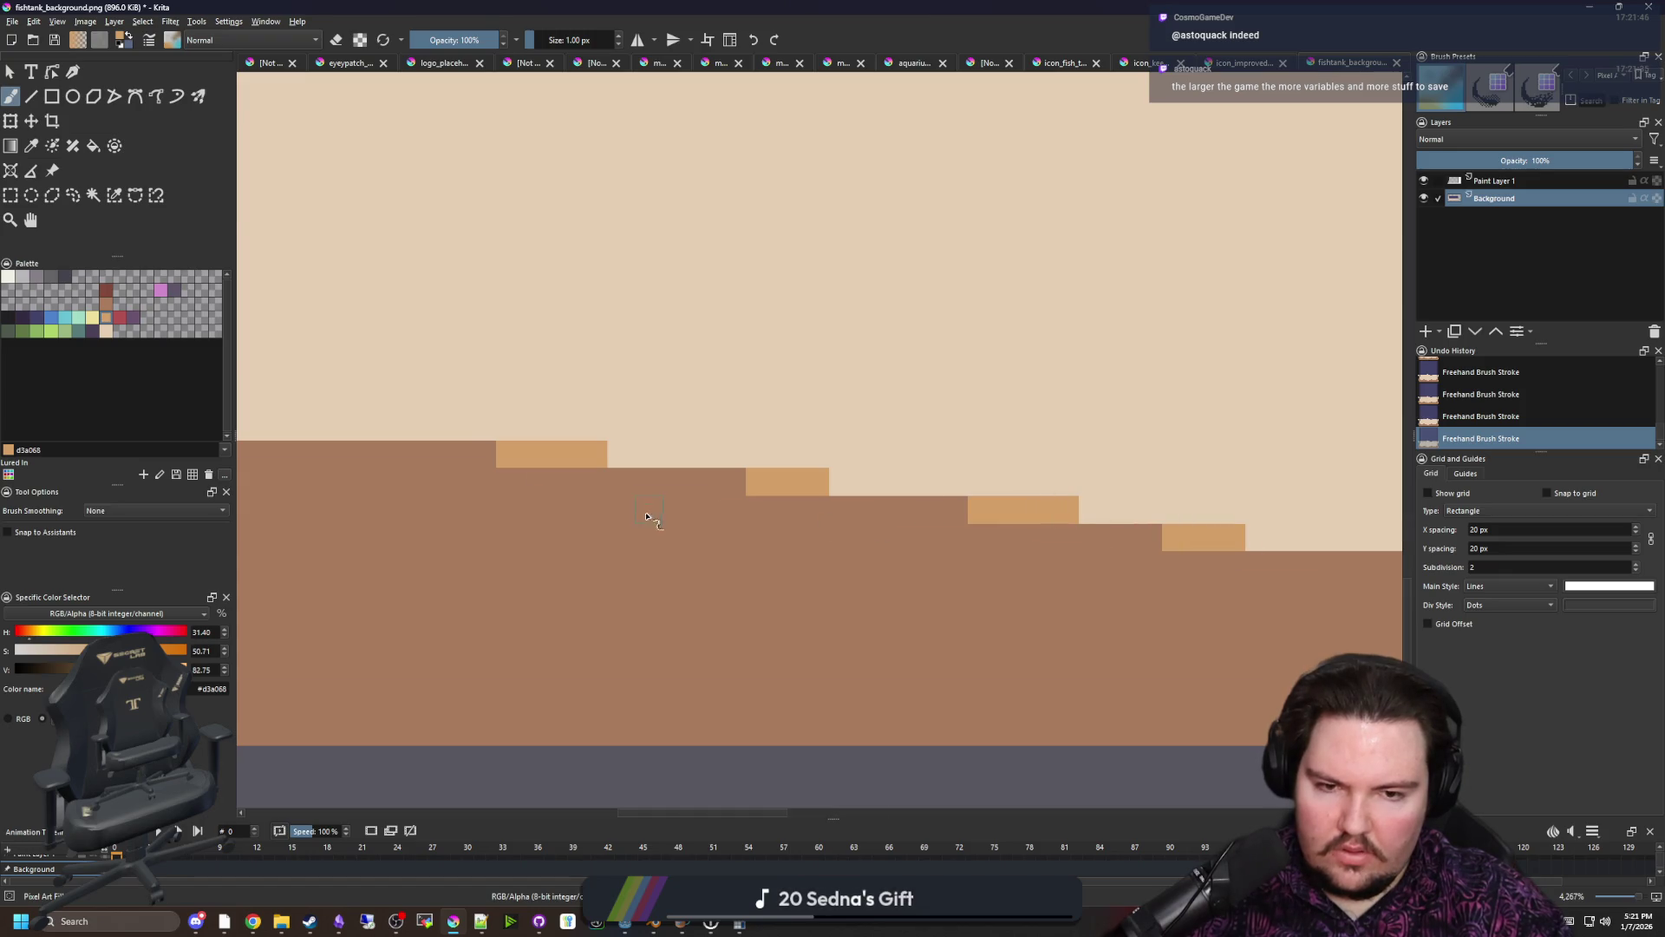
Add more orange cells along the lower sand steps and the beige-brown edge
scroll(677, 516, "down", 5)
scroll(775, 501, "up", 5)
left_click_drag(756, 529, 856, 529)
left_click_drag(599, 501, 633, 510)
left_click(414, 483)
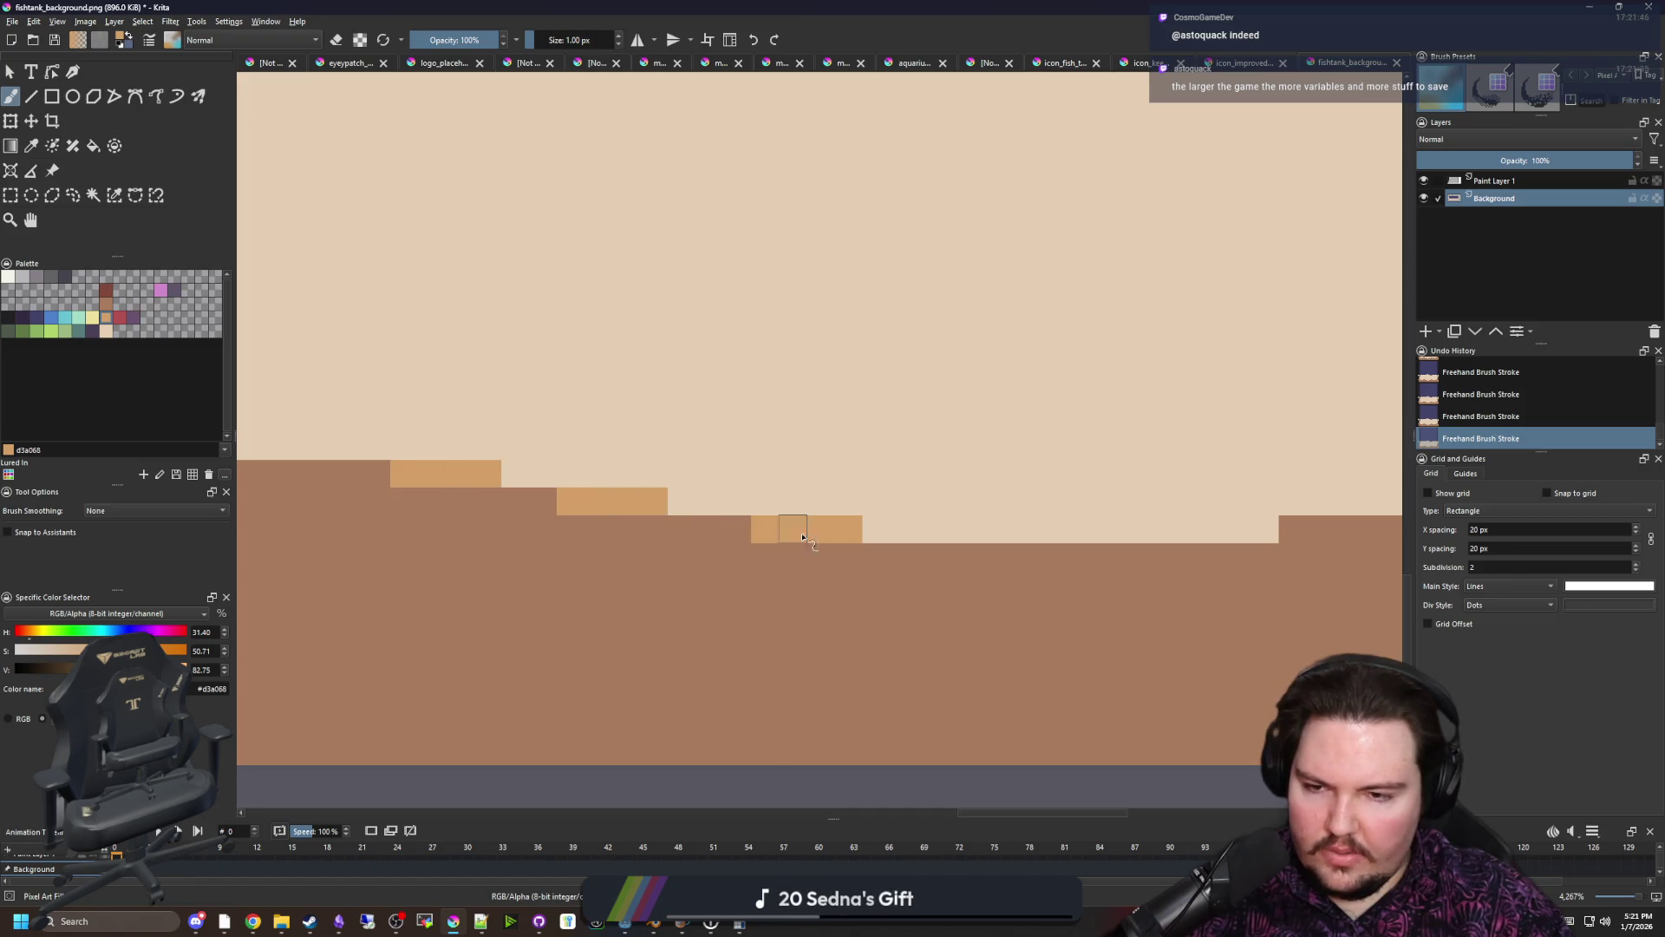
scroll(483, 487, "down", 4)
scroll(385, 503, "up", 4)
mouse_move(385, 498)
left_mouse_down()
mouse_move(345, 496)
mouse_move(423, 496)
left_mouse_up()
scroll(382, 515, "down", 3)
scroll(756, 527, "up", 2)
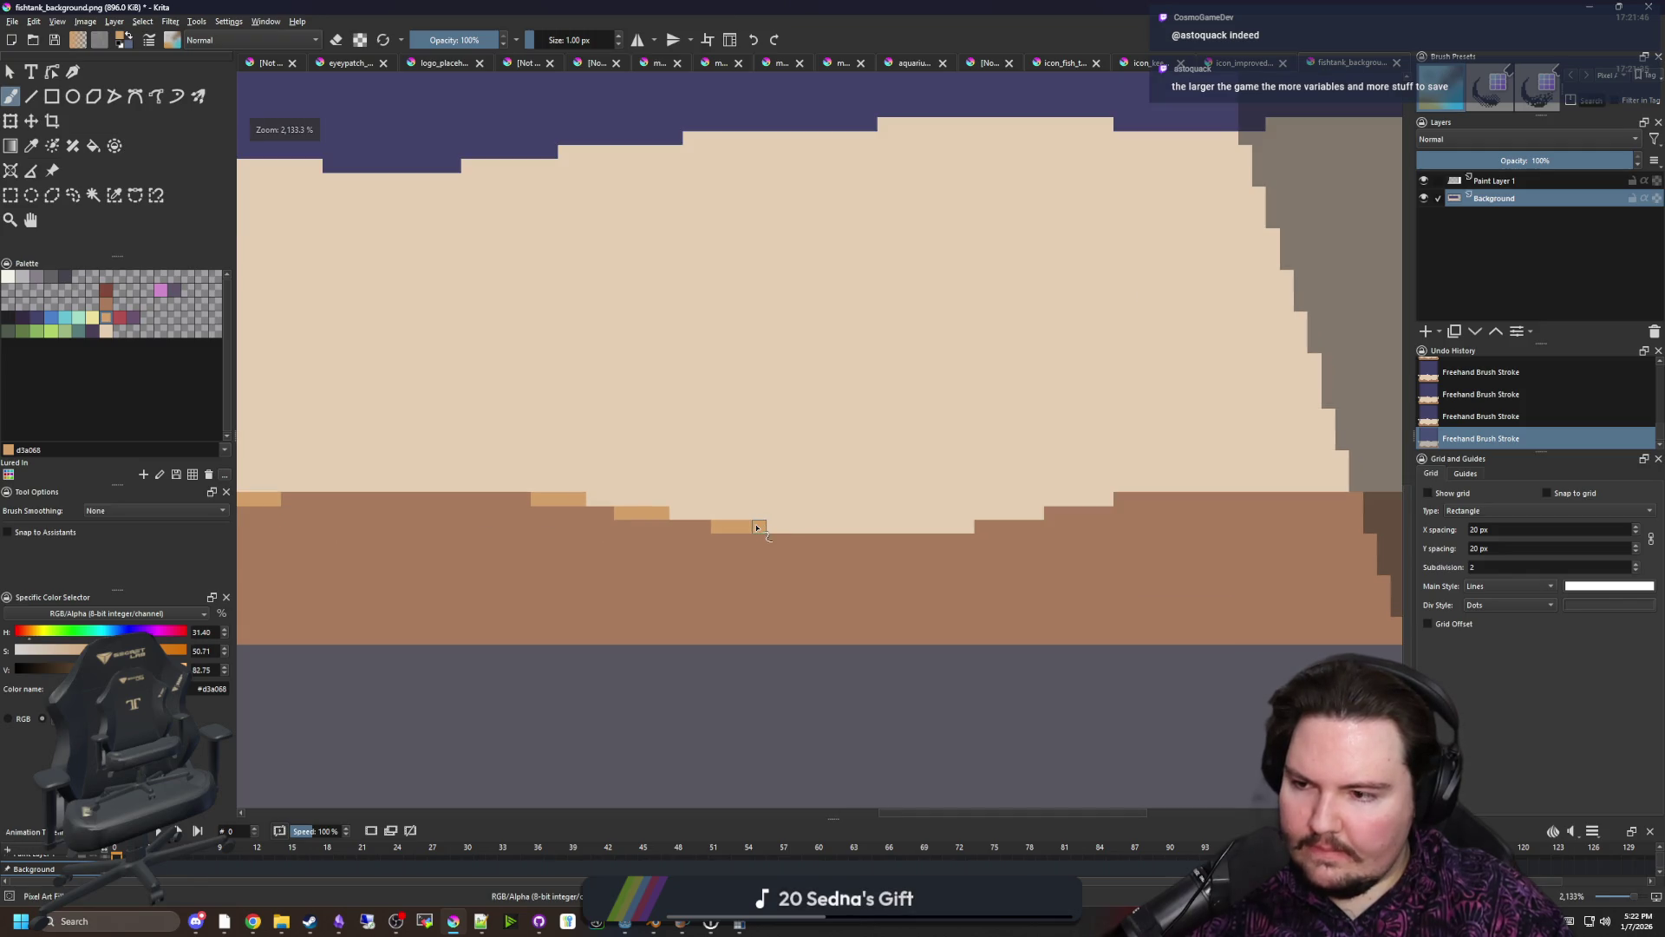
Paint orange rows along the next stretch of the lower sand edge
left_click_drag(699, 543, 580, 568)
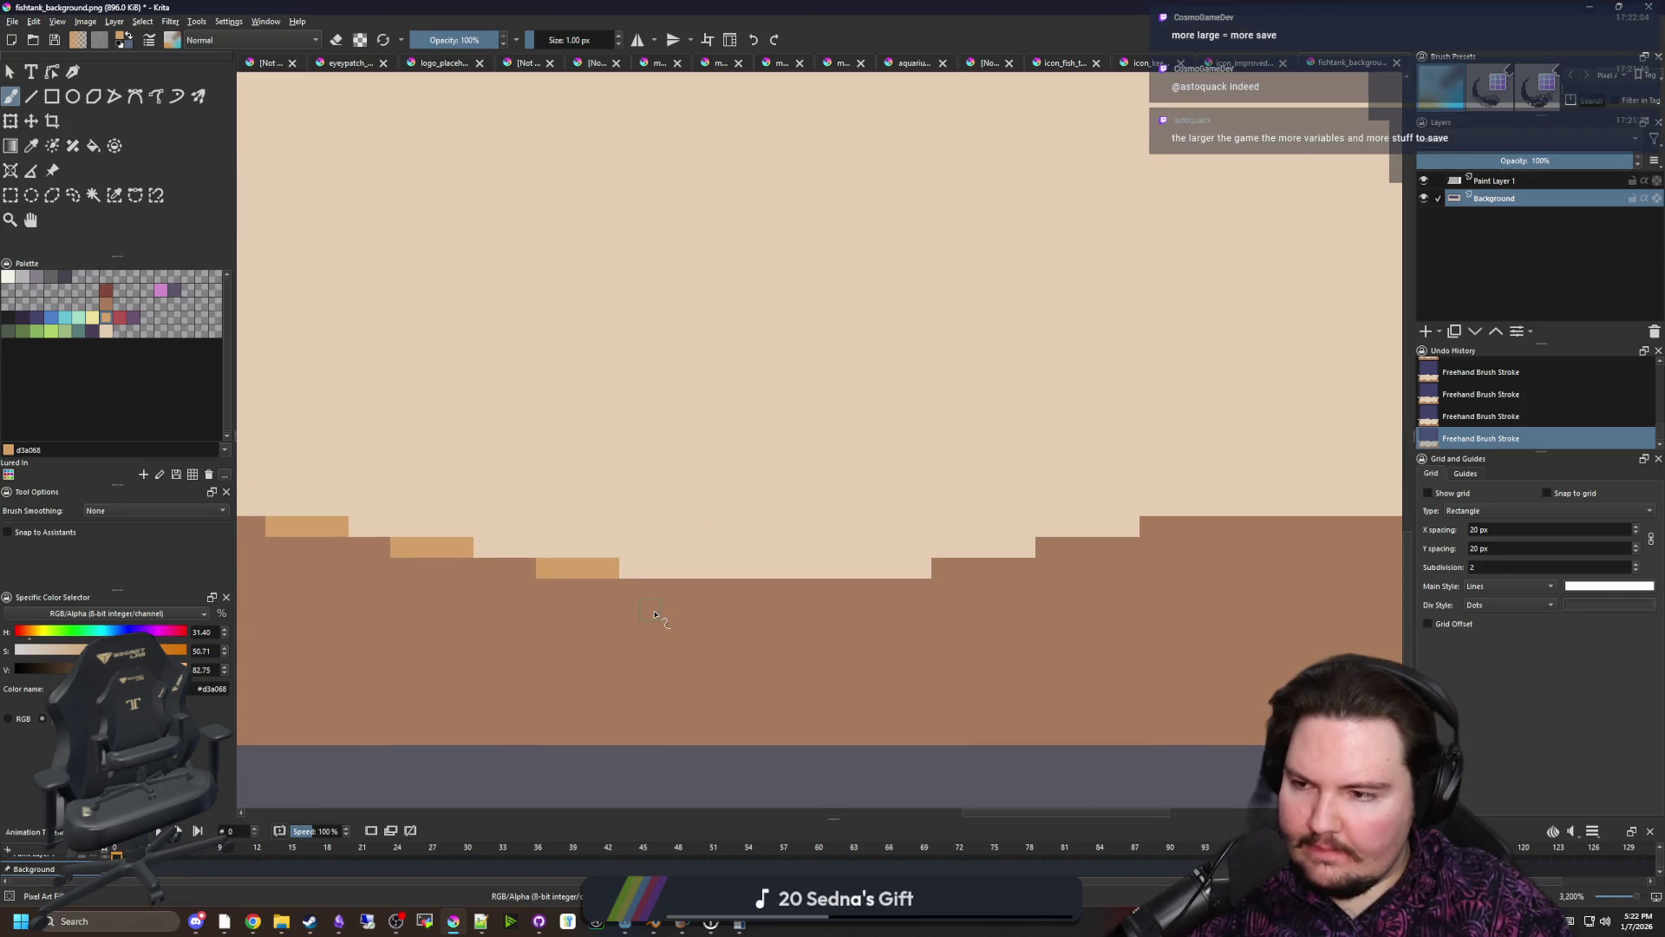
left_click_drag(920, 569, 835, 568)
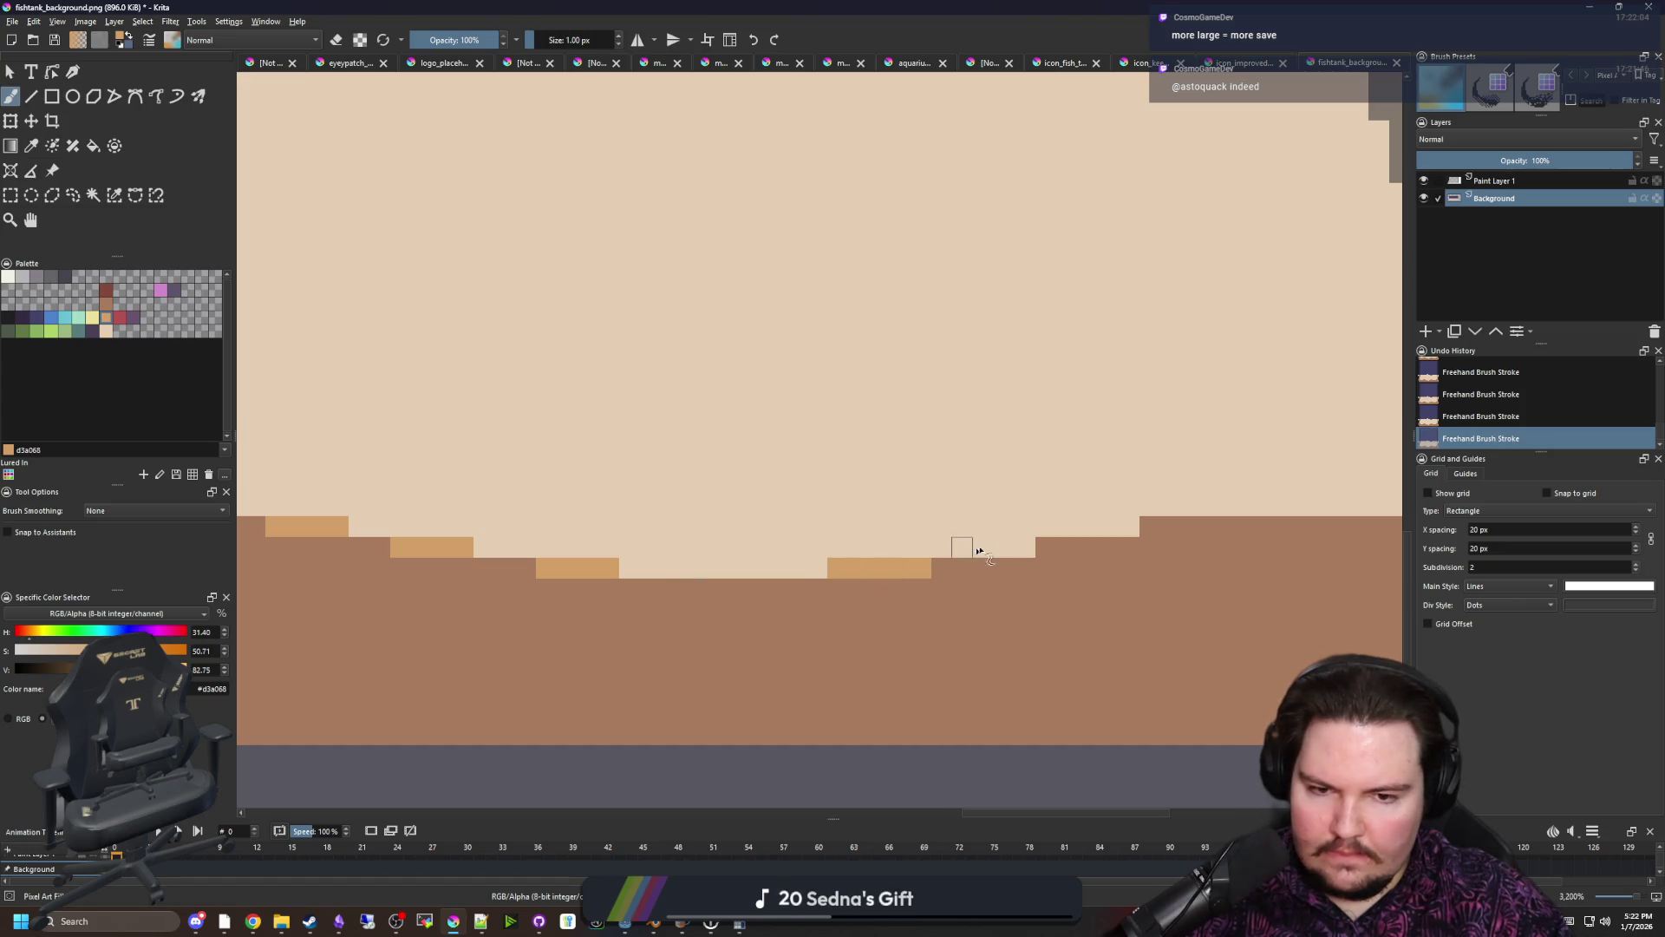
scroll(1097, 528, "down", 6)
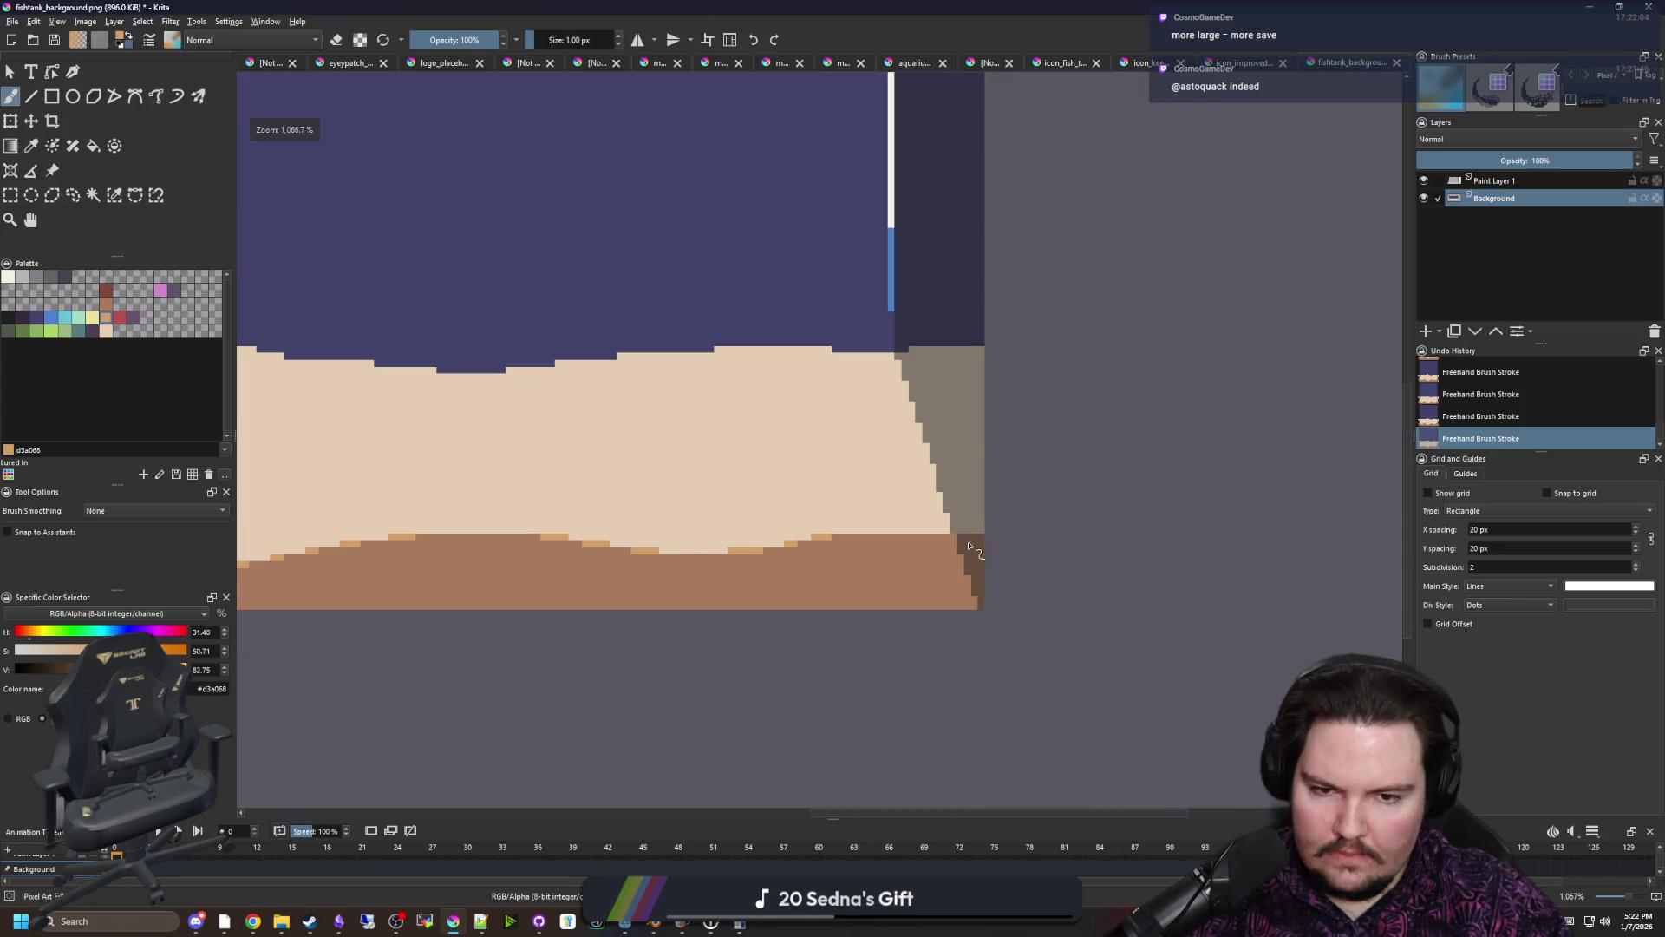
scroll(444, 557, "up", 6)
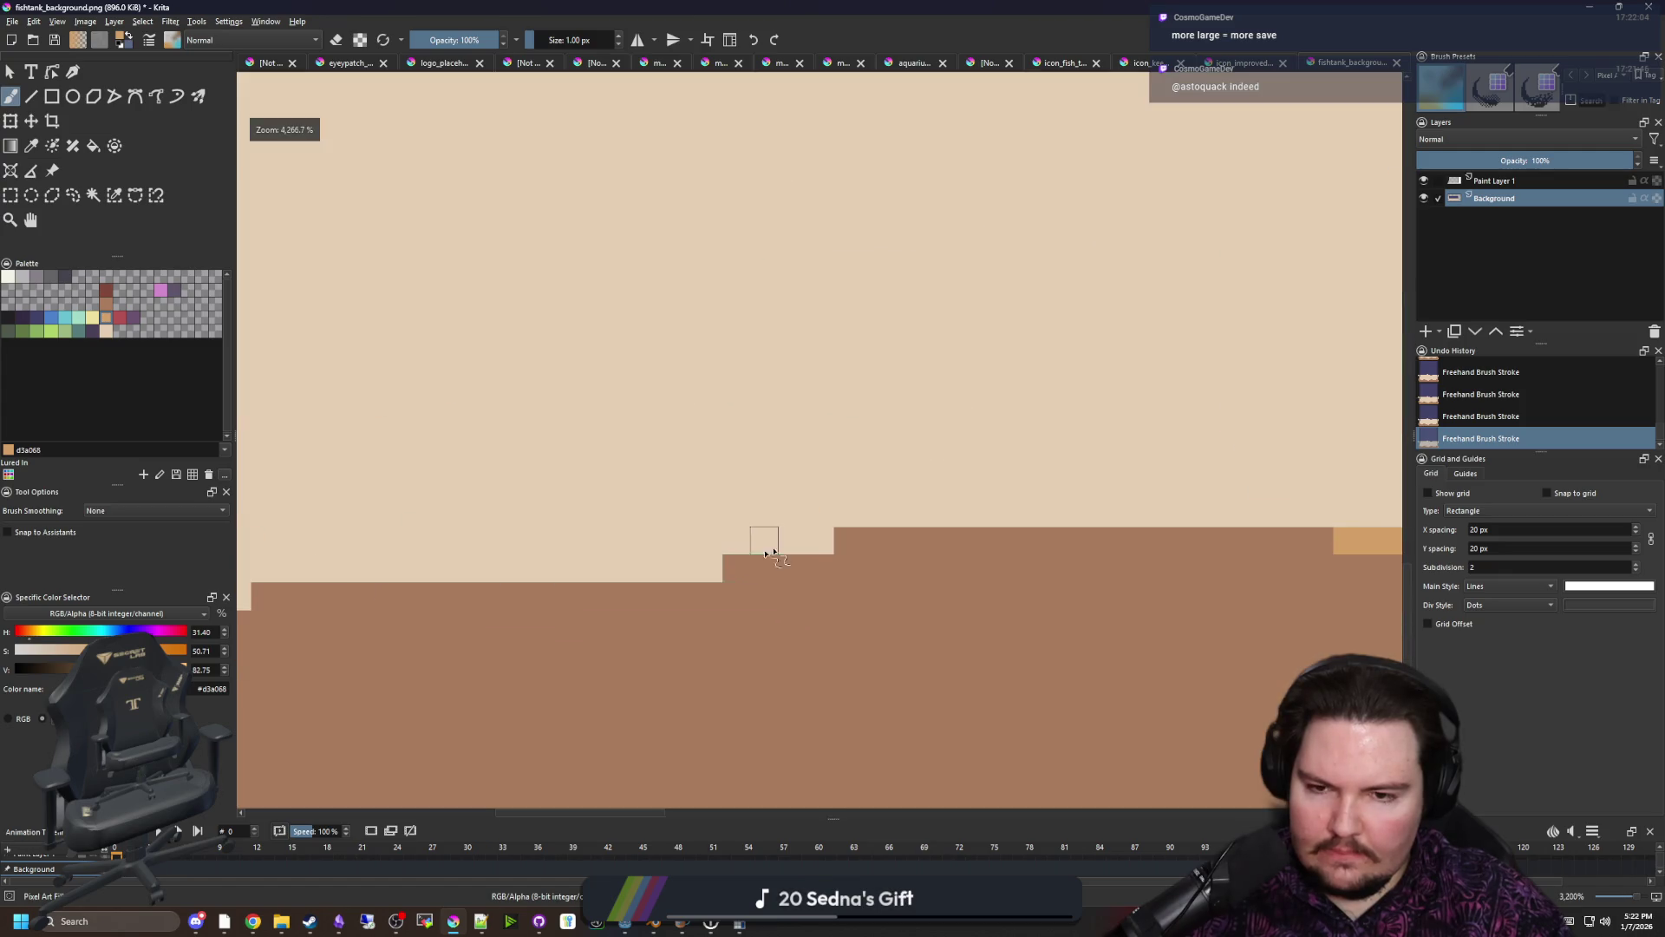
mouse_move(715, 568)
left_mouse_down()
mouse_move(475, 568)
mouse_move(1061, 563)
left_mouse_up()
left_click_drag(824, 592, 772, 593)
left_click_drag(575, 597, 628, 597)
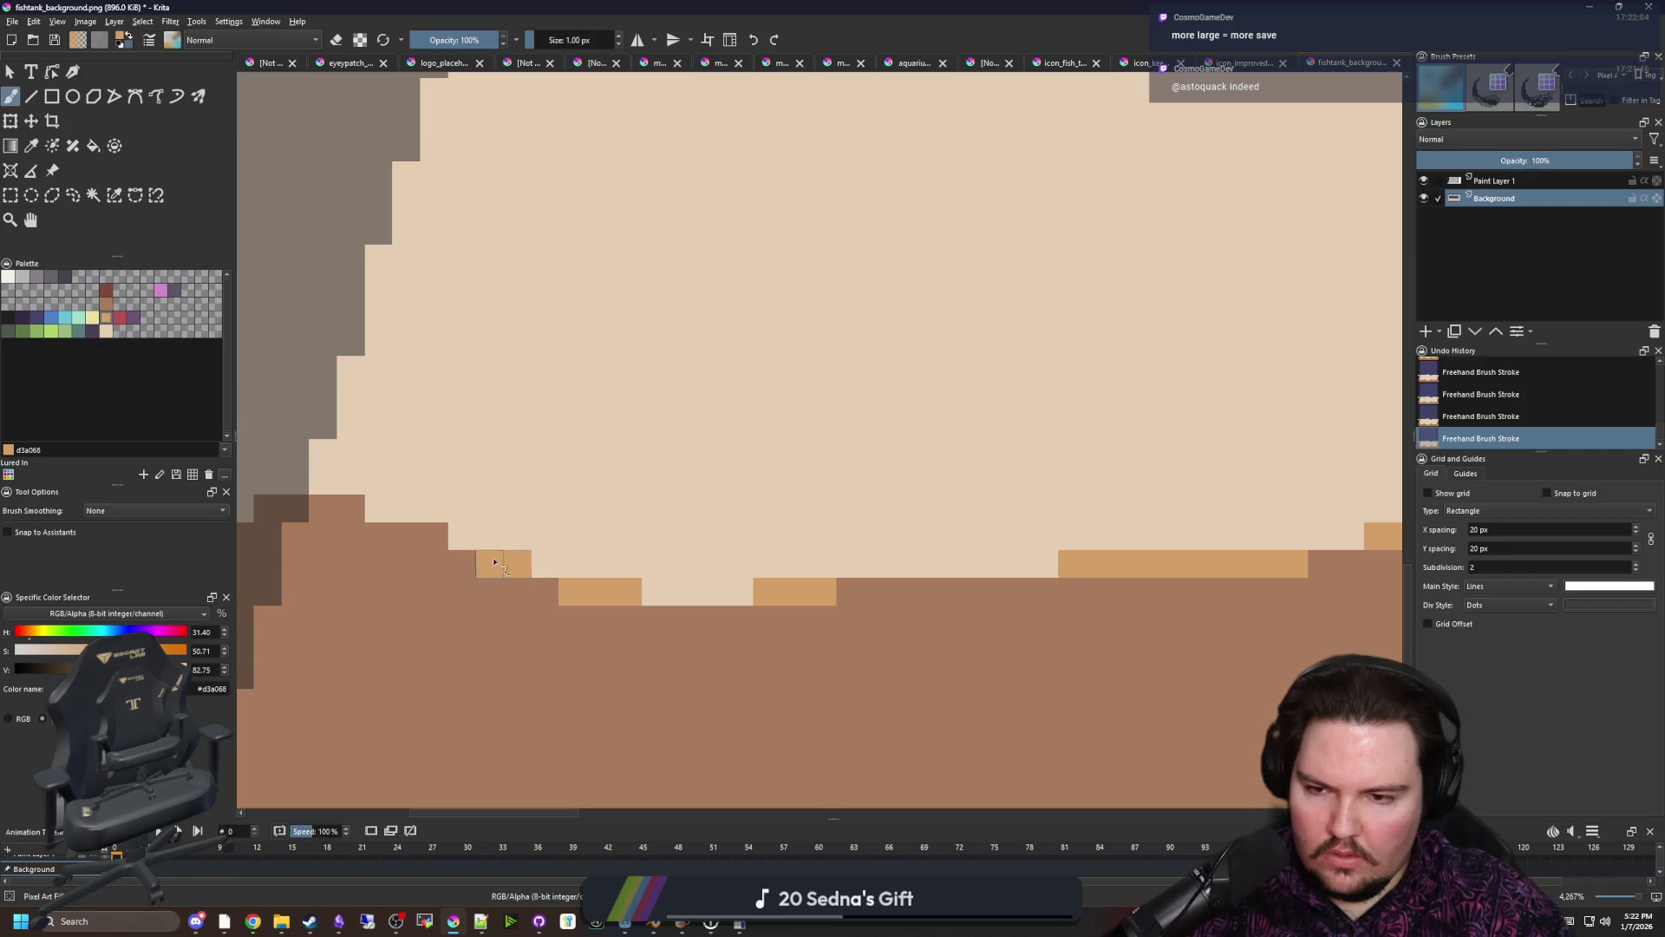
scroll(407, 509, "down", 5)
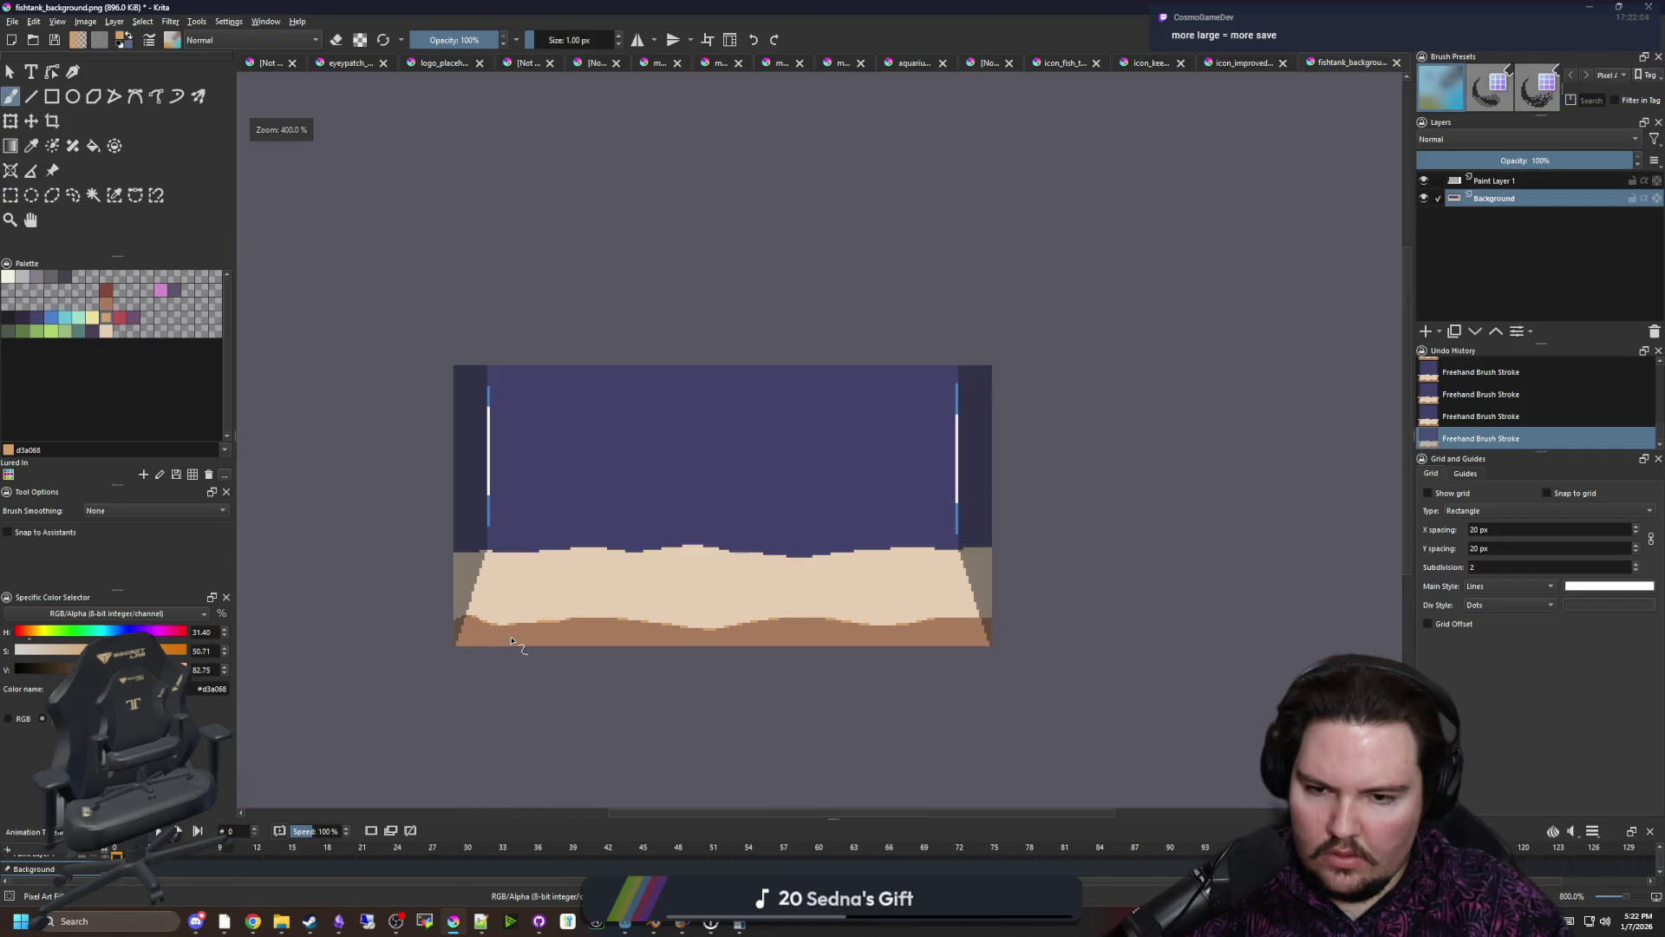
scroll(598, 655, "up", 2)
scroll(520, 516, "down", 2)
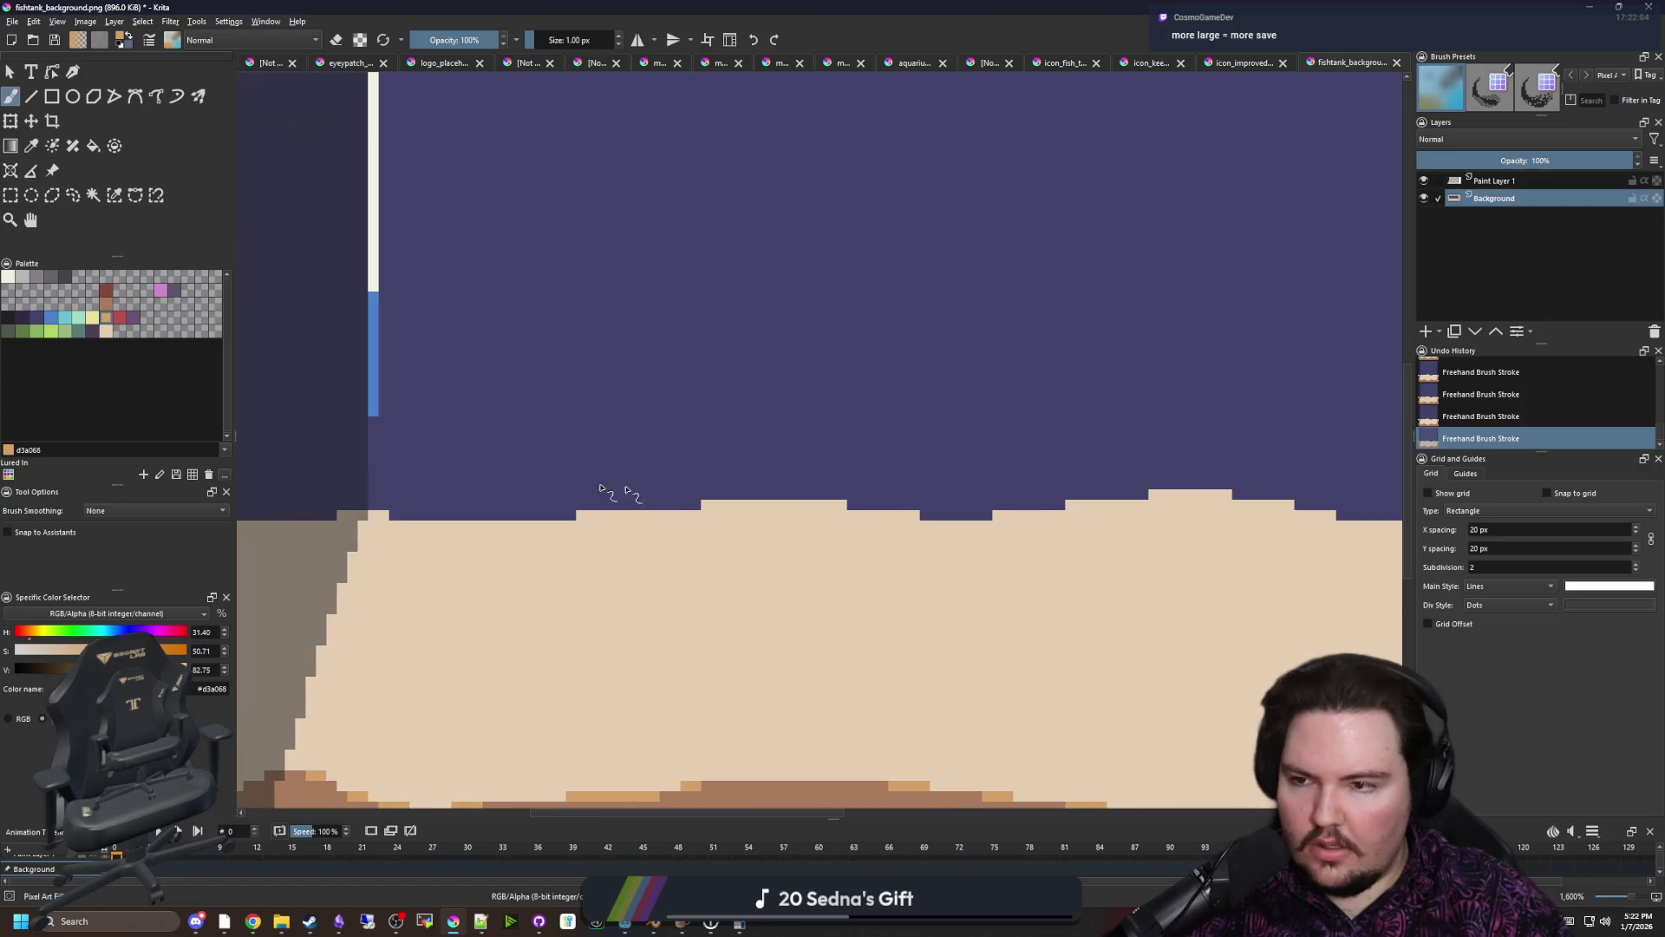
Pick red from the palette and paint the first red strips along the sand's top edge
scroll(489, 512, "up", 3)
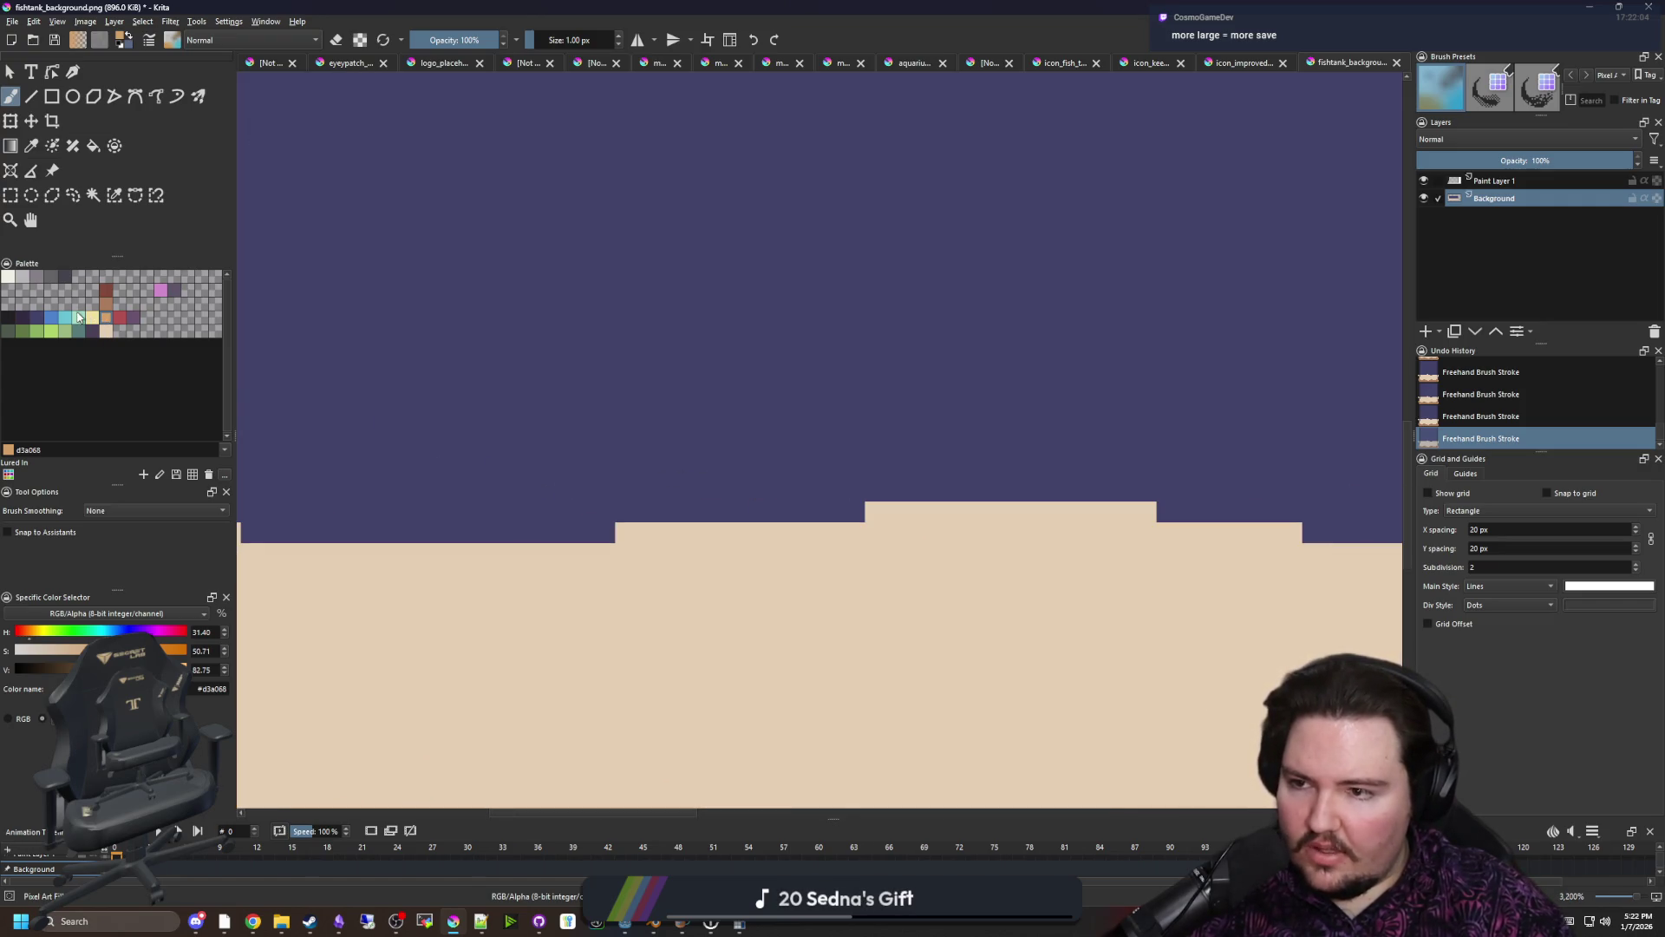
left_click(134, 318)
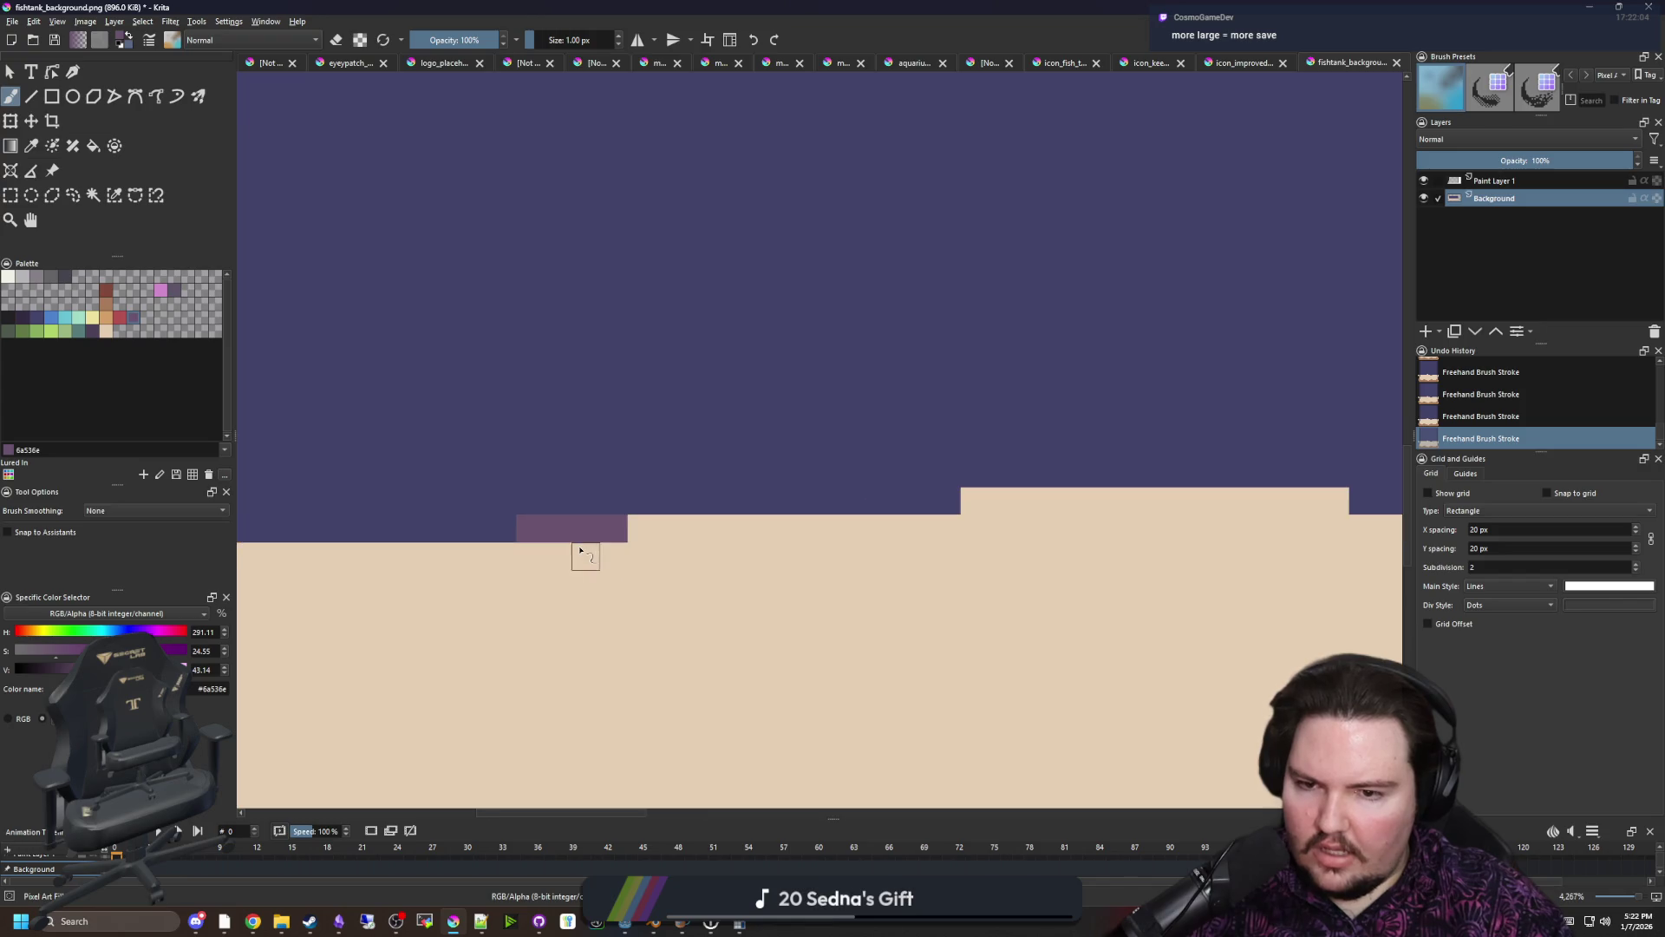
key("ctrl+z")
scroll(565, 539, "up", 1)
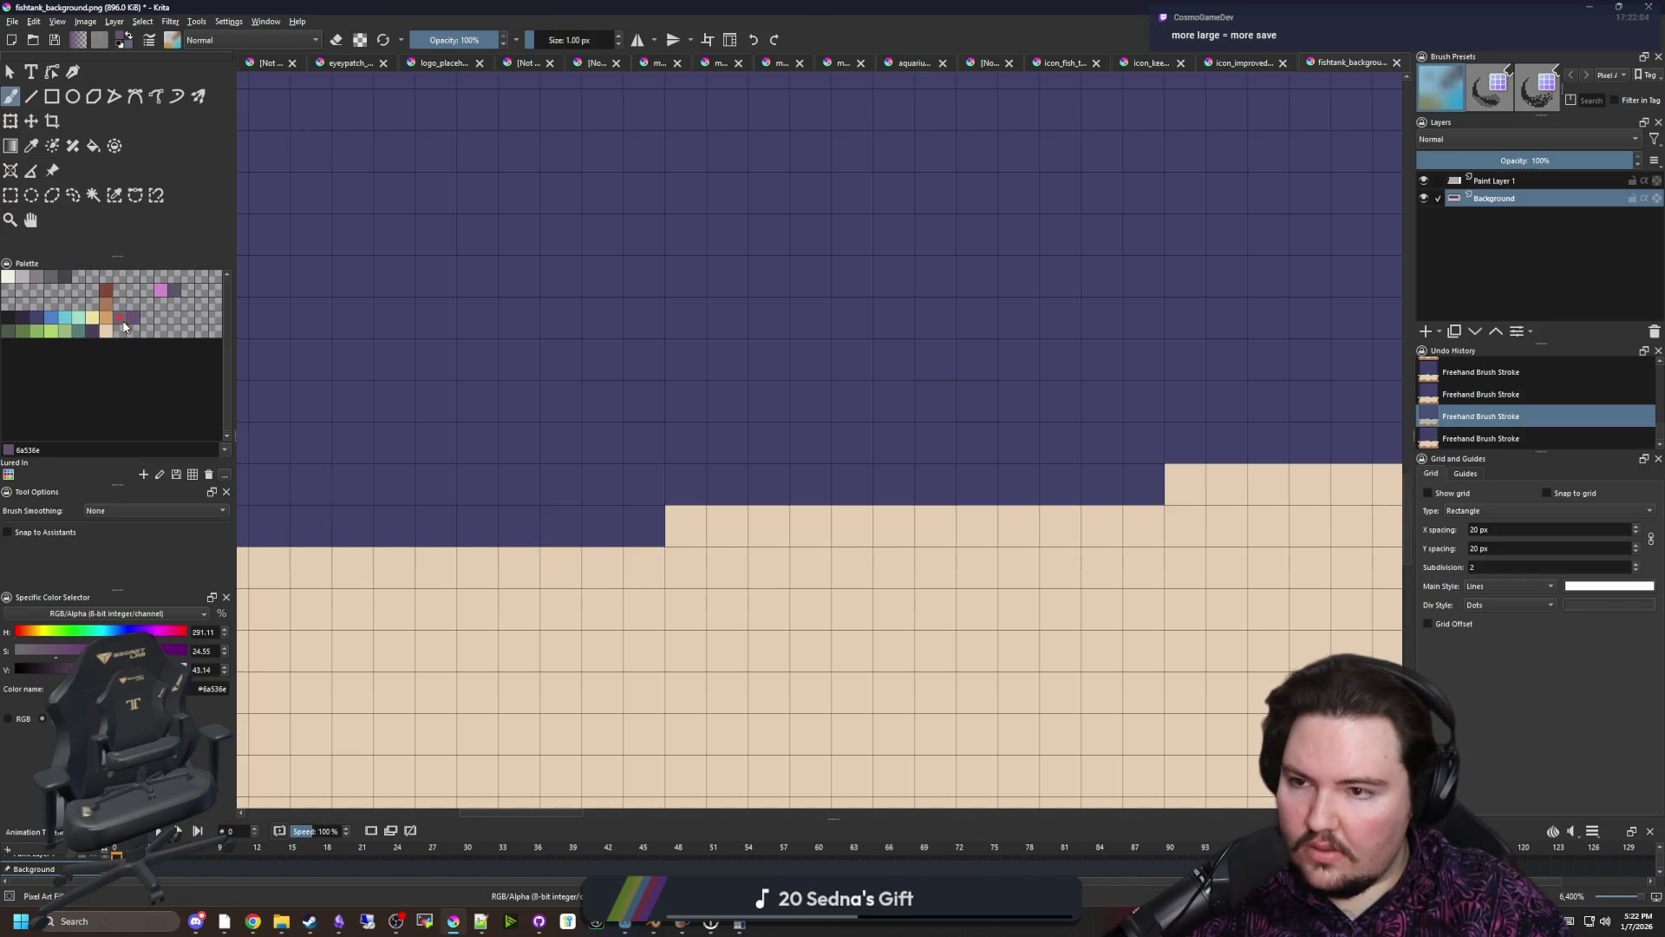
left_click(121, 319)
left_click_drag(621, 525, 512, 526)
scroll(592, 555, "down", 4)
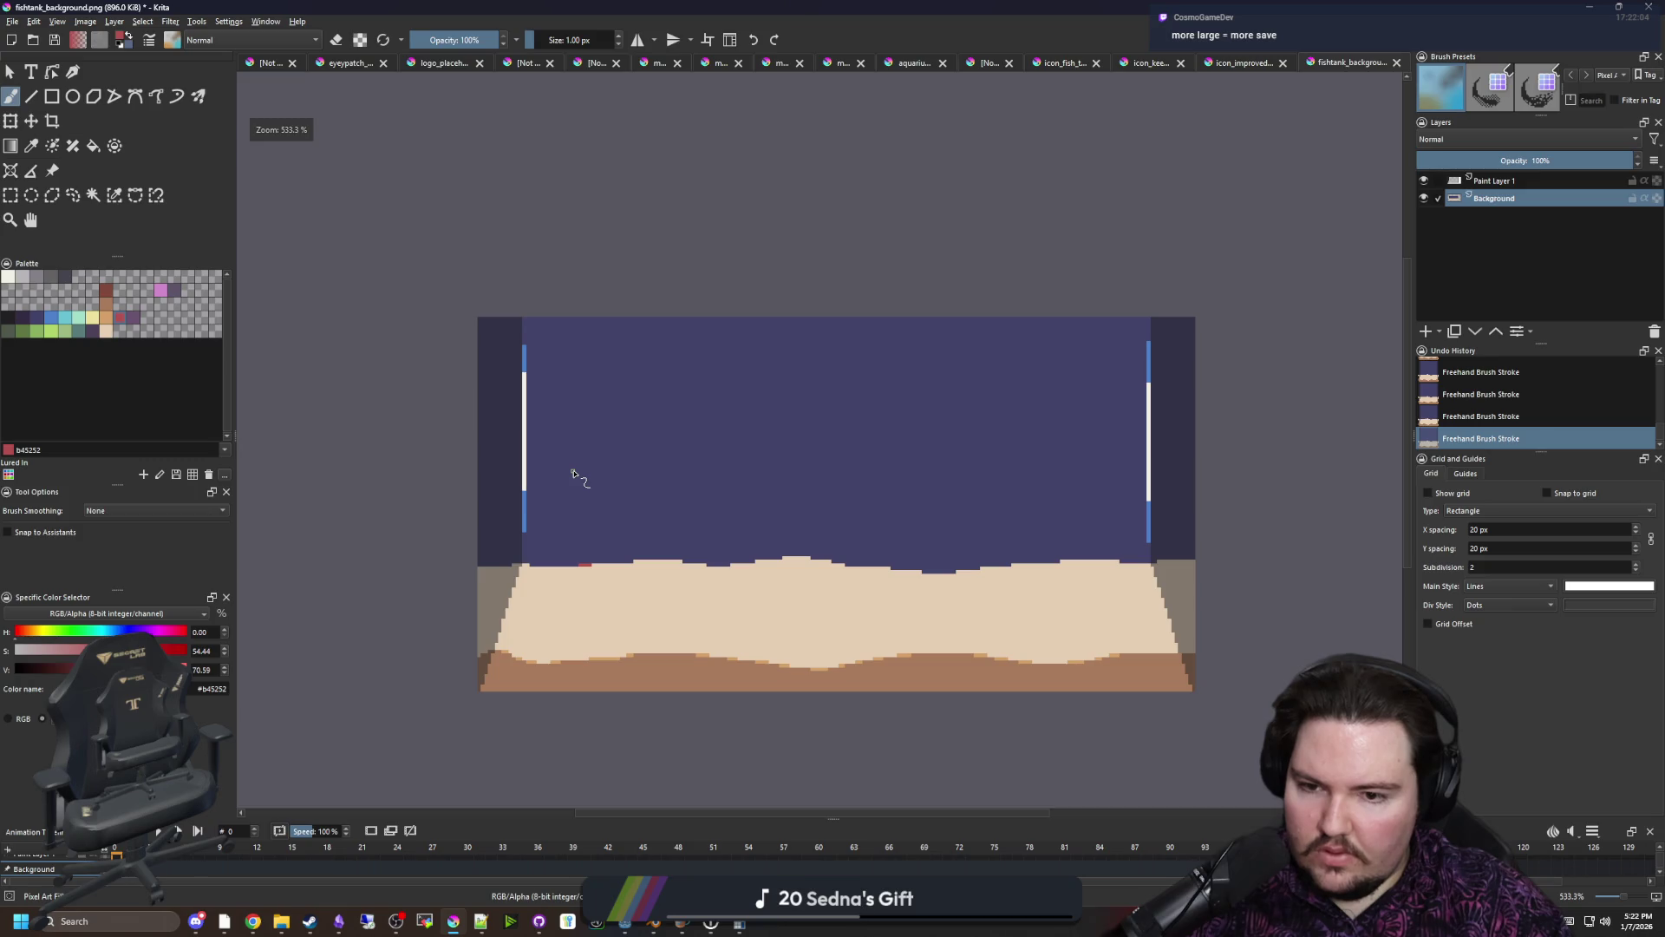
scroll(598, 538, "up", 6)
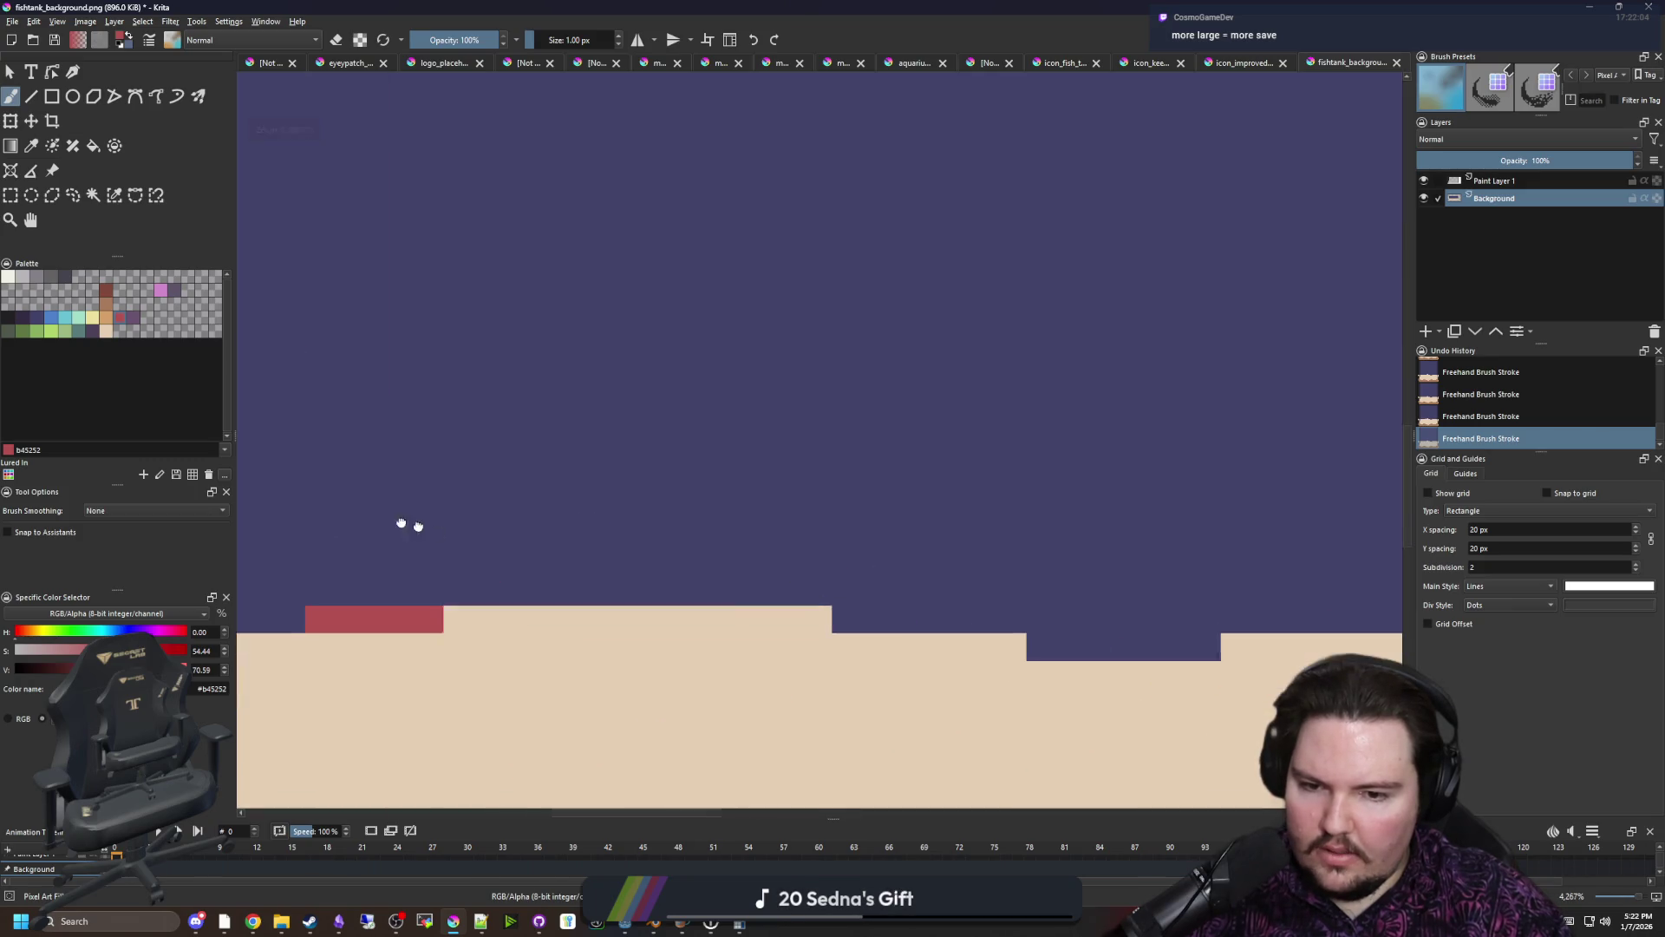
left_click_drag(696, 595, 740, 595)
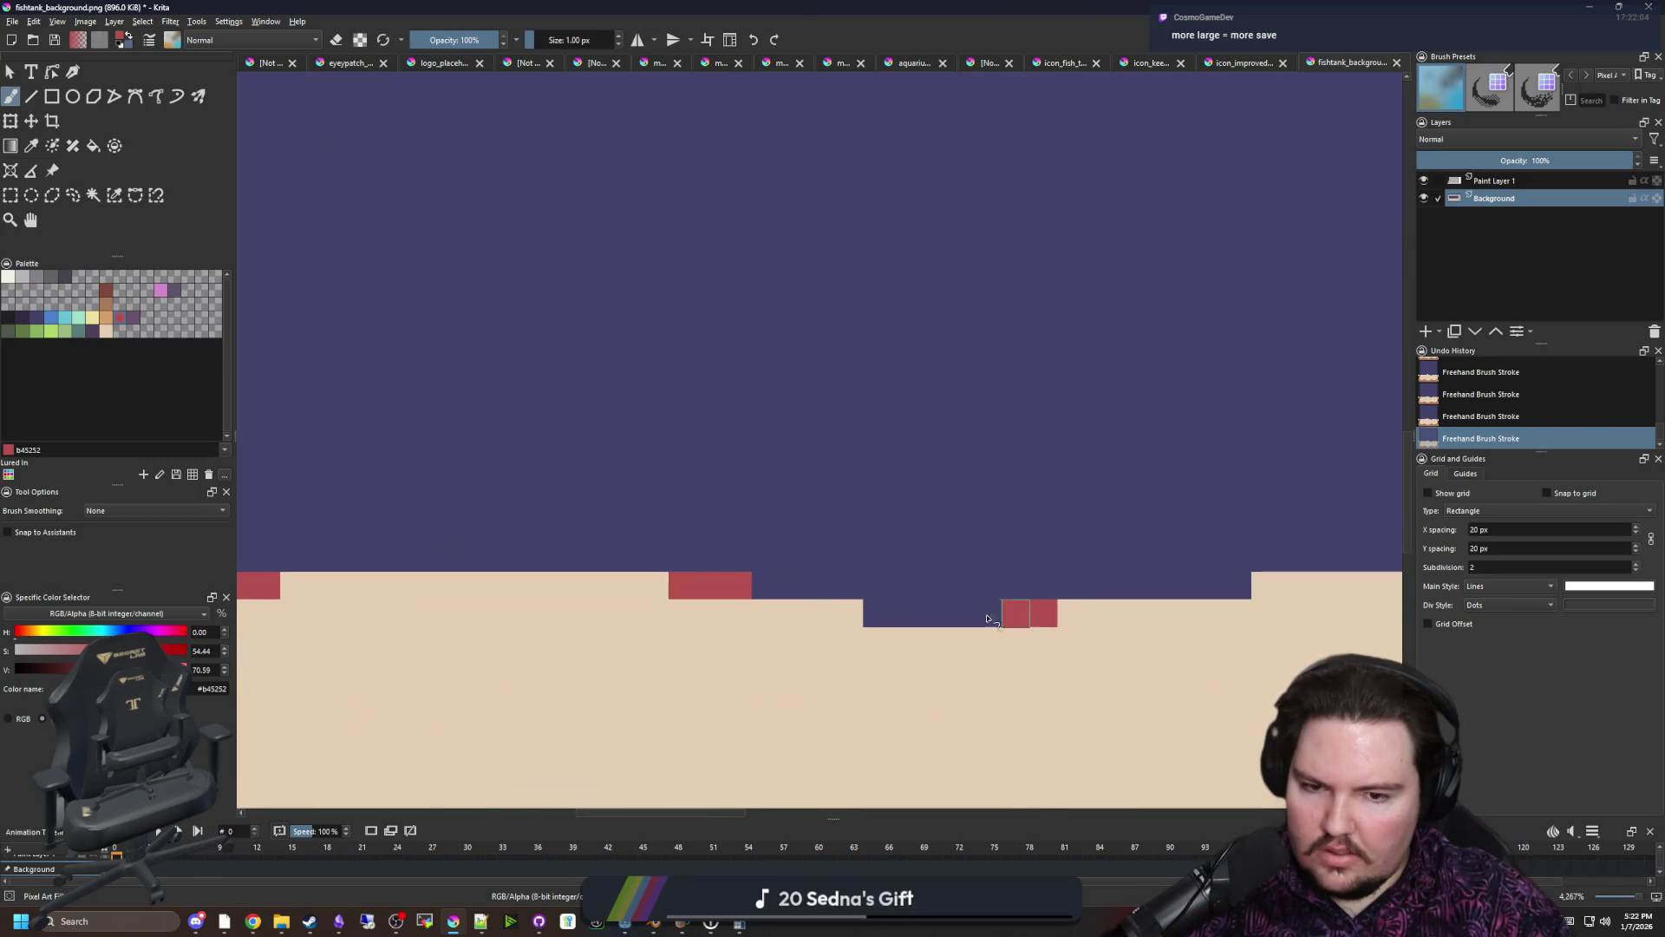
left_click_drag(904, 619, 459, 547)
left_click_drag(768, 531, 685, 530)
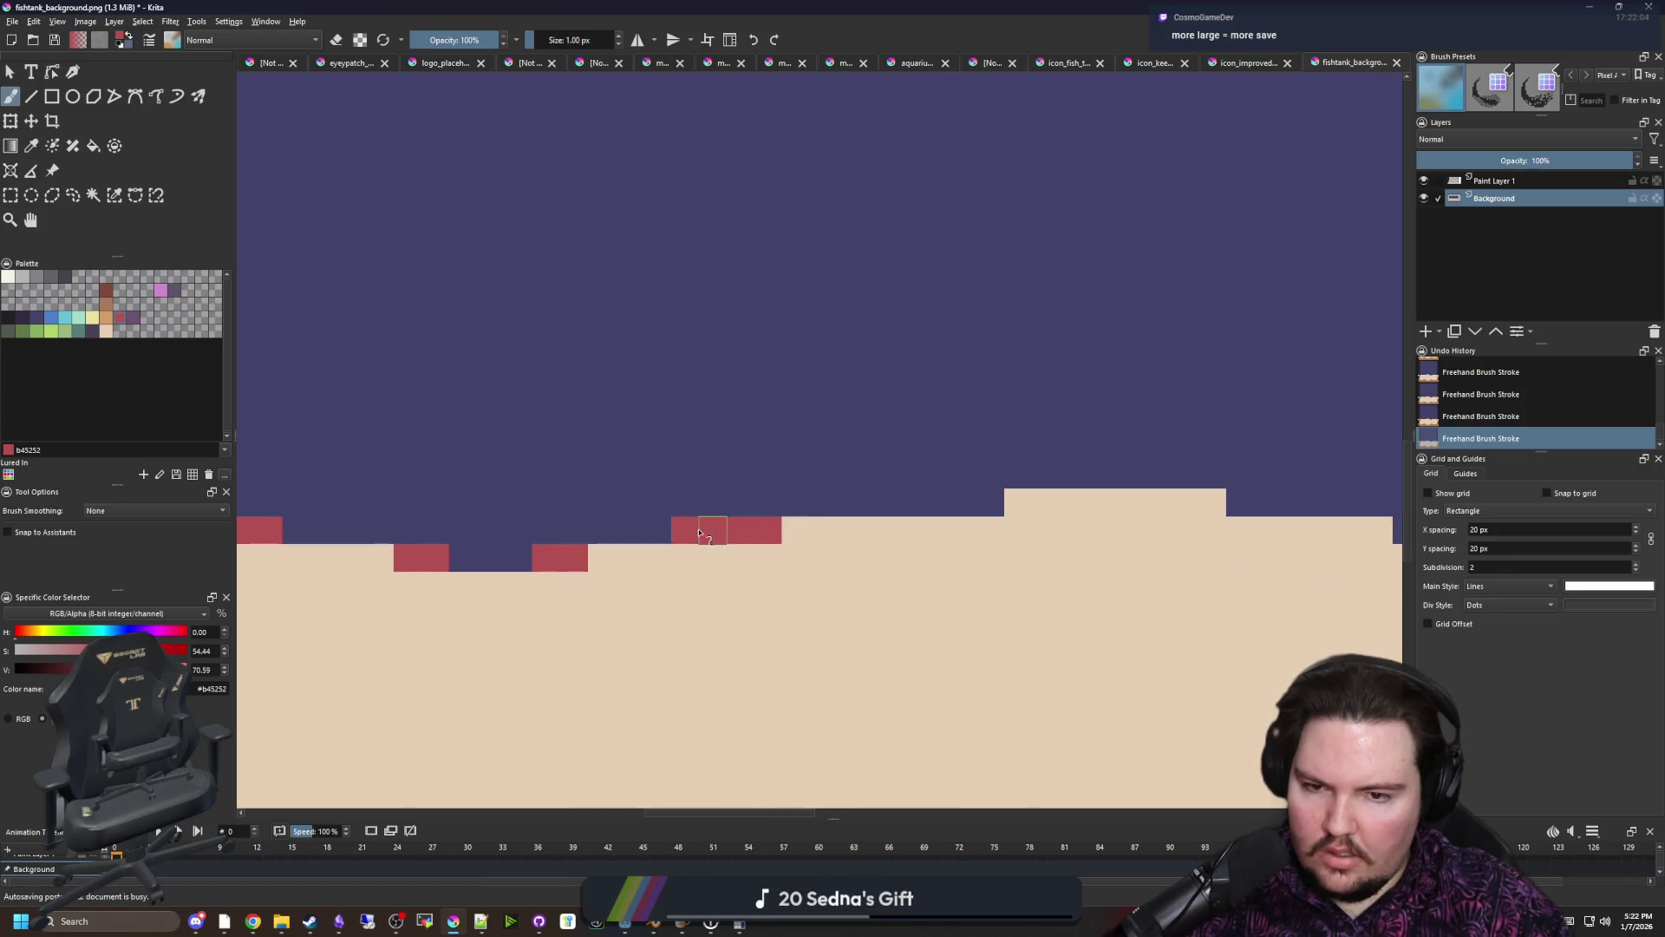
Add more short red strips on both sides of the sand steps along the purple water
left_click_drag(994, 512, 902, 501)
mouse_move(1318, 495)
left_mouse_down()
mouse_move(717, 509)
mouse_move(688, 525)
left_mouse_up()
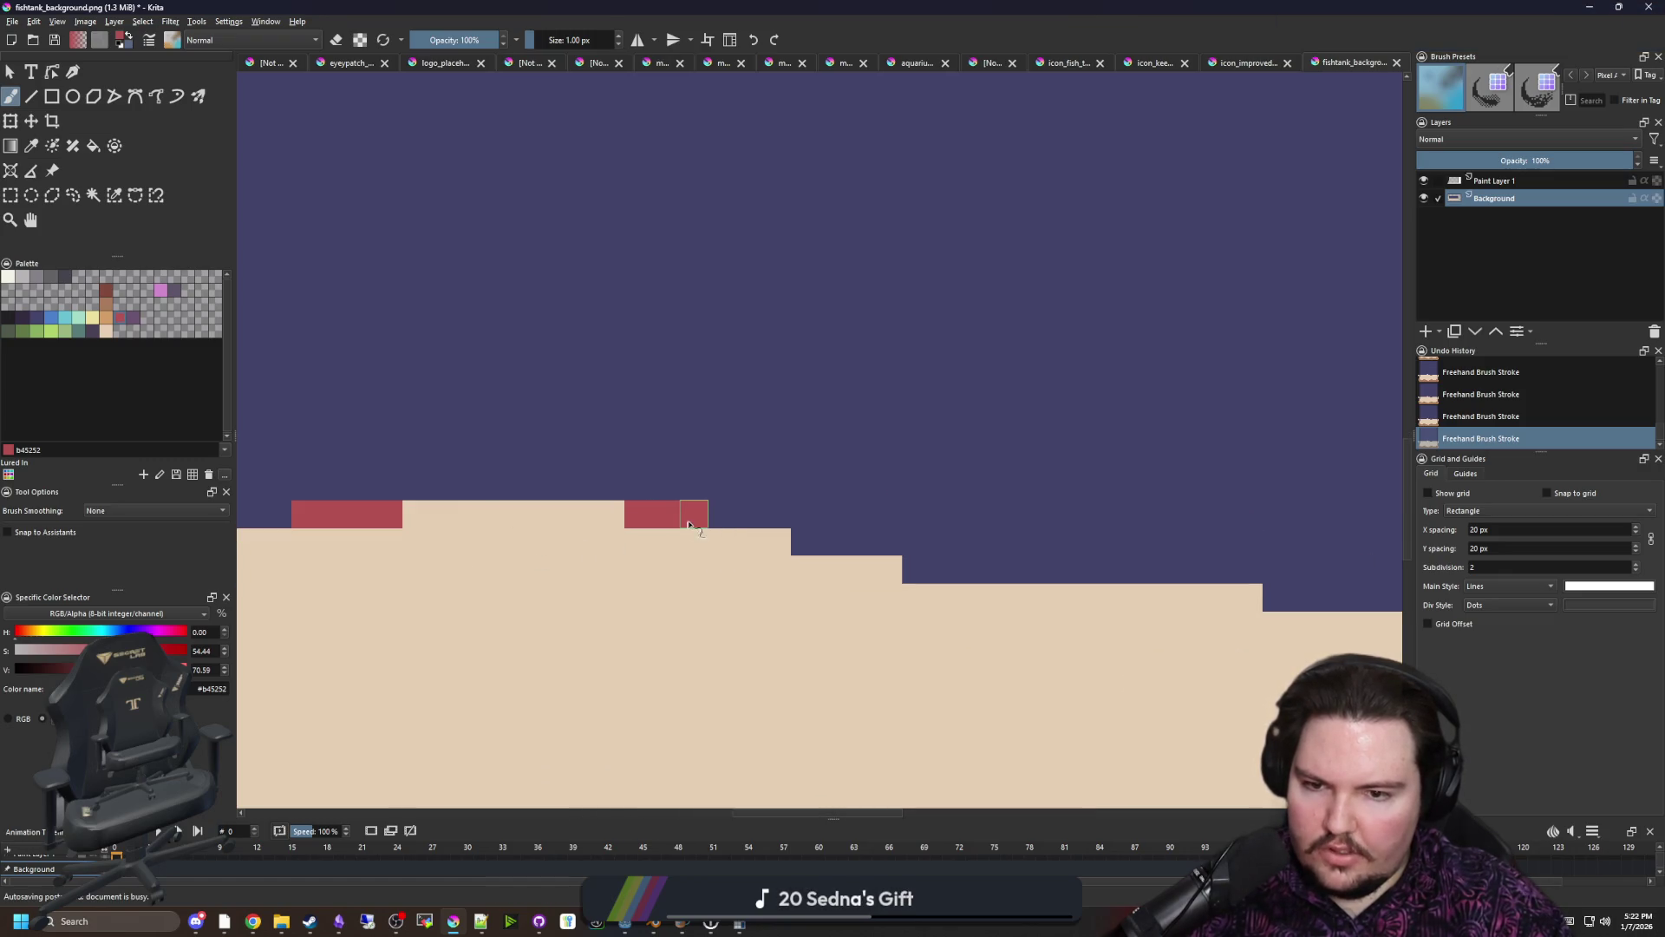
mouse_move(929, 568)
left_mouse_down()
mouse_move(998, 569)
mouse_move(762, 576)
left_mouse_up()
left_click_drag(639, 550, 720, 548)
left_click_drag(1145, 576, 1040, 576)
mouse_move(1327, 580)
left_mouse_down()
mouse_move(810, 576)
mouse_move(745, 548)
left_mouse_up()
left_click_drag(1041, 520, 304, 484)
mouse_move(812, 498)
left_mouse_down()
mouse_move(639, 498)
mouse_move(448, 469)
left_mouse_up()
left_click_drag(1058, 468, 1100, 469)
scroll(1182, 519, "down", 3)
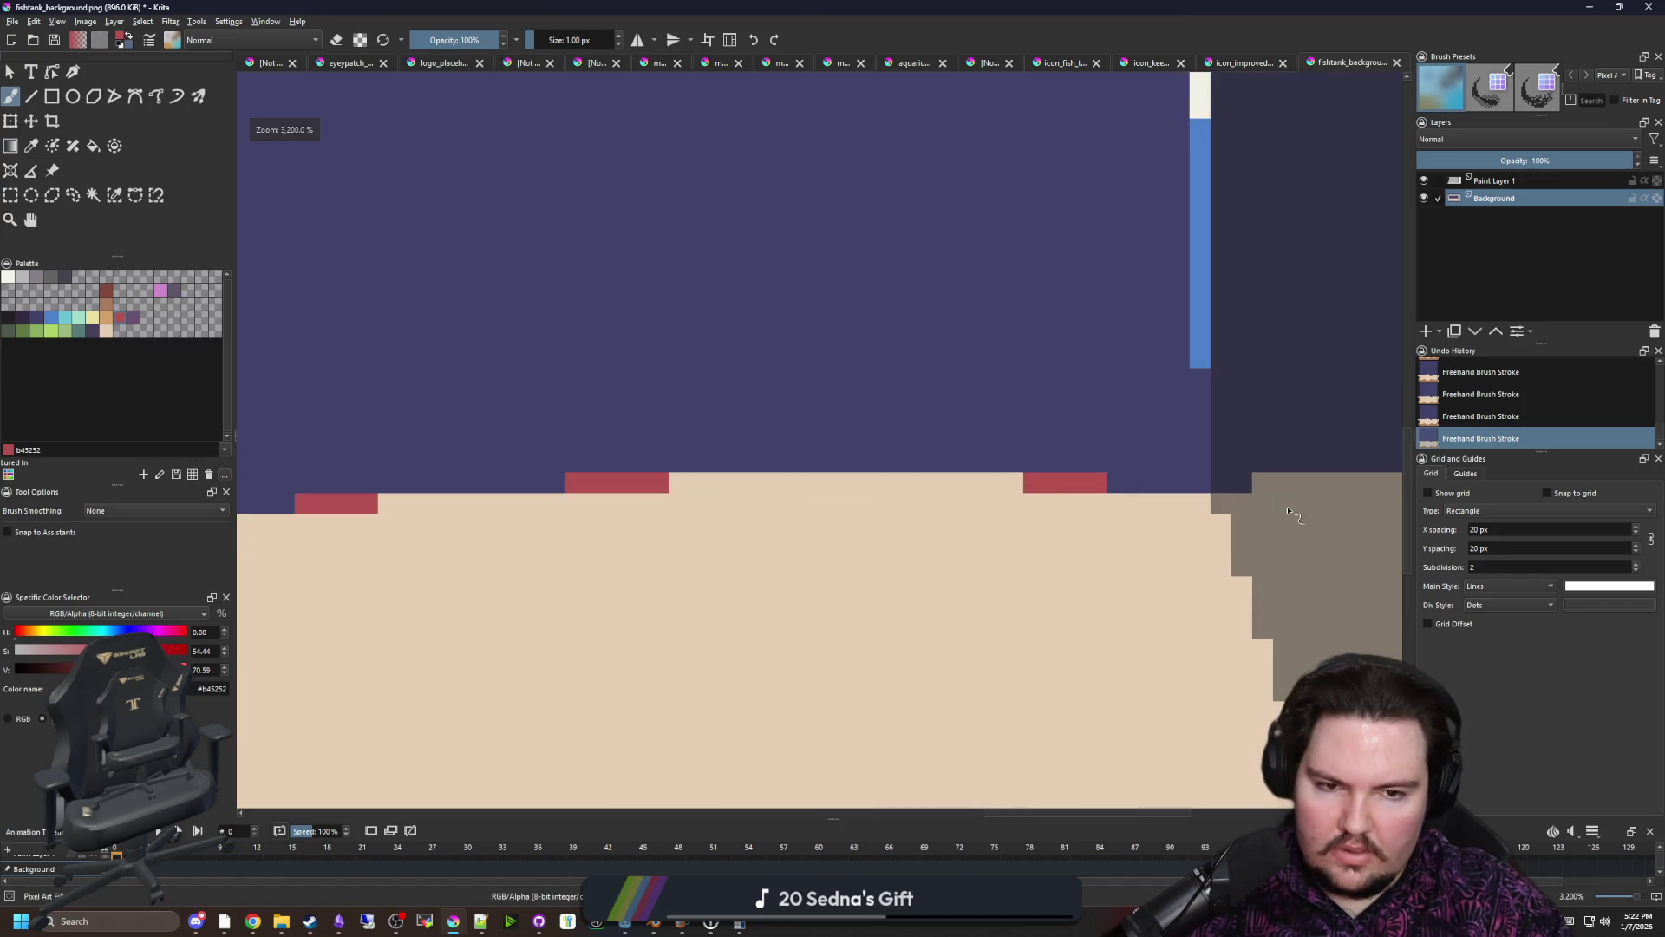
scroll(392, 517, "up", 4)
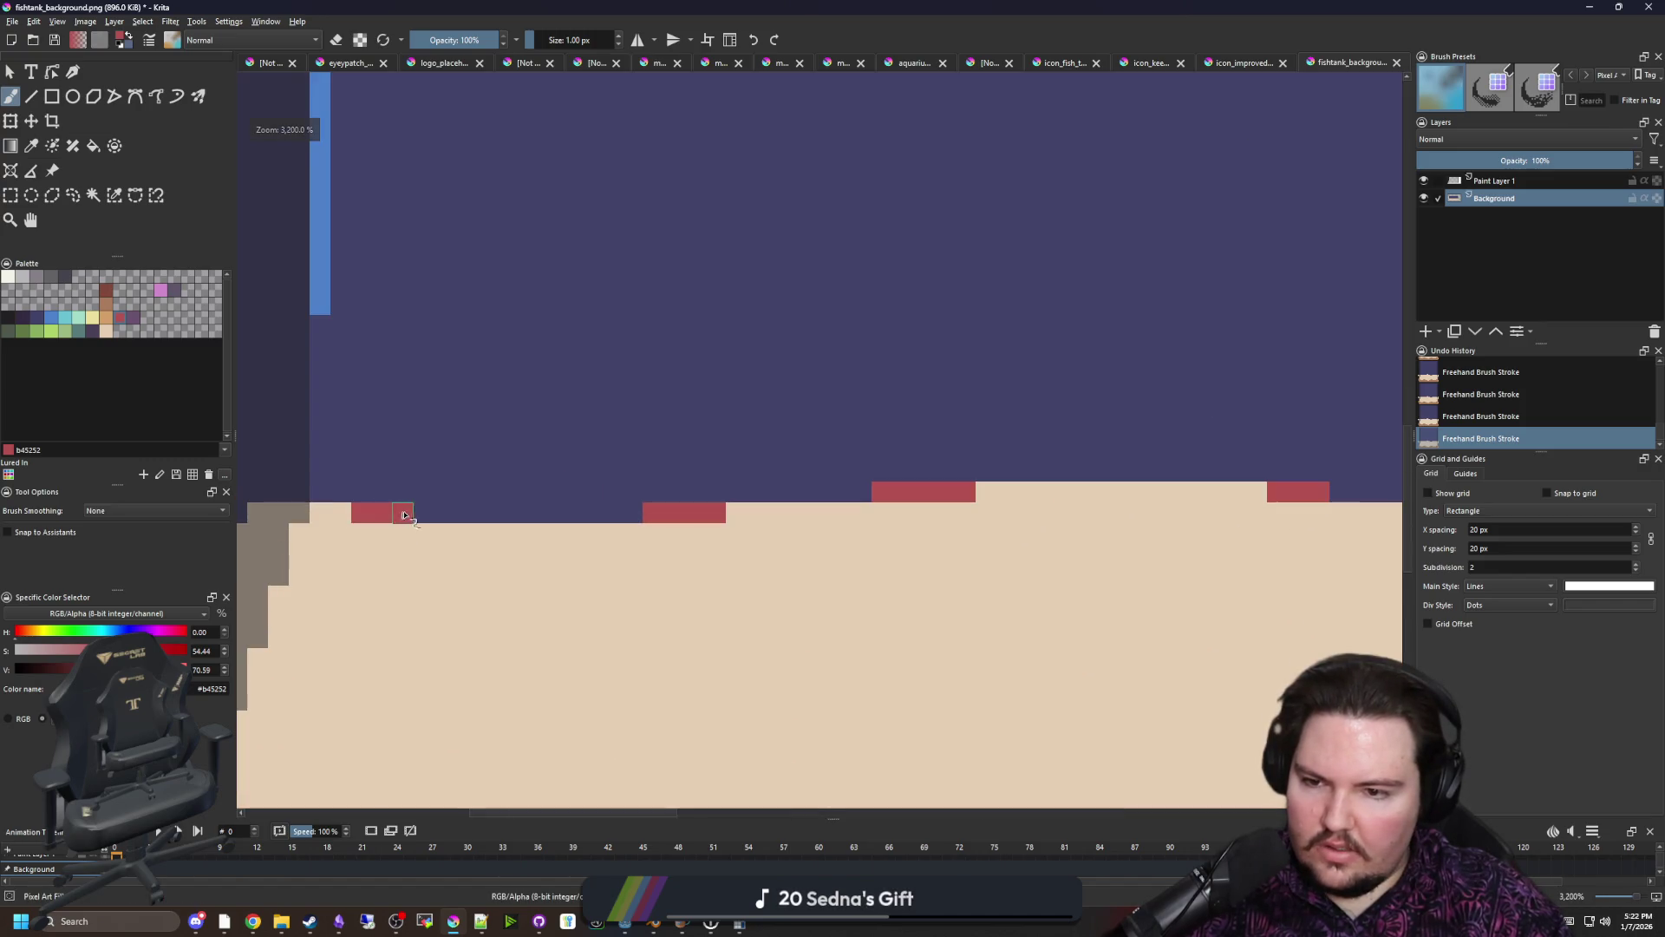
scroll(519, 546, "down", 6)
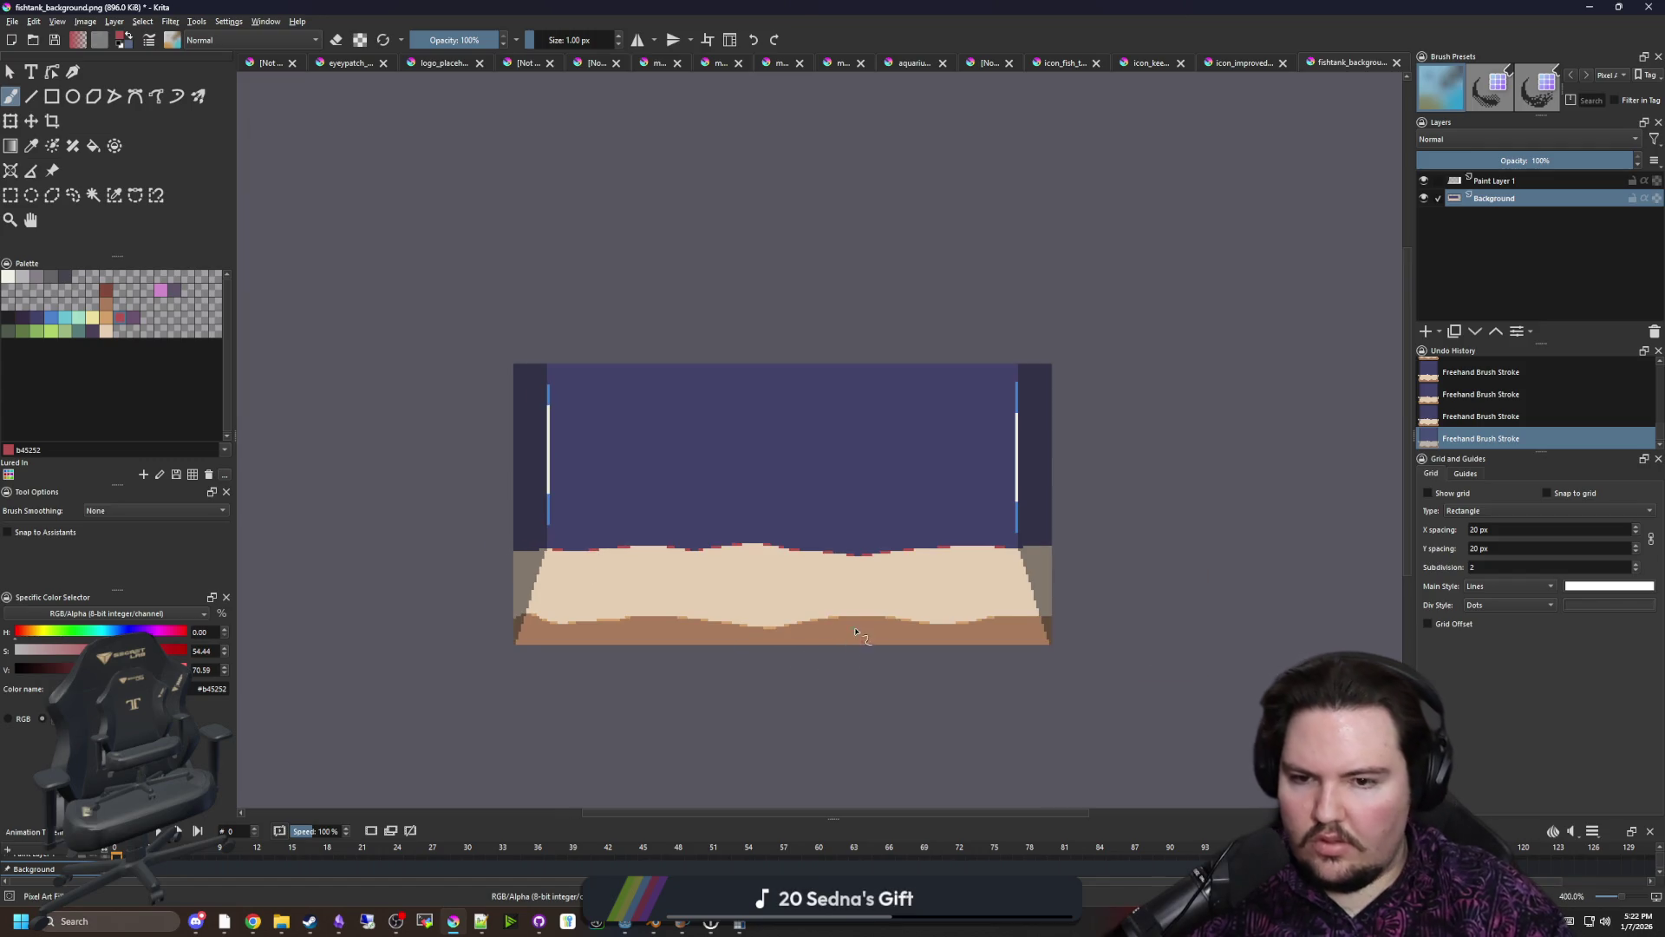
scroll(896, 524, "up", 1)
Save the image as PNG, accepting the export options
key("ctrl+s")
left_click(855, 614)
scroll(558, 560, "up", 3)
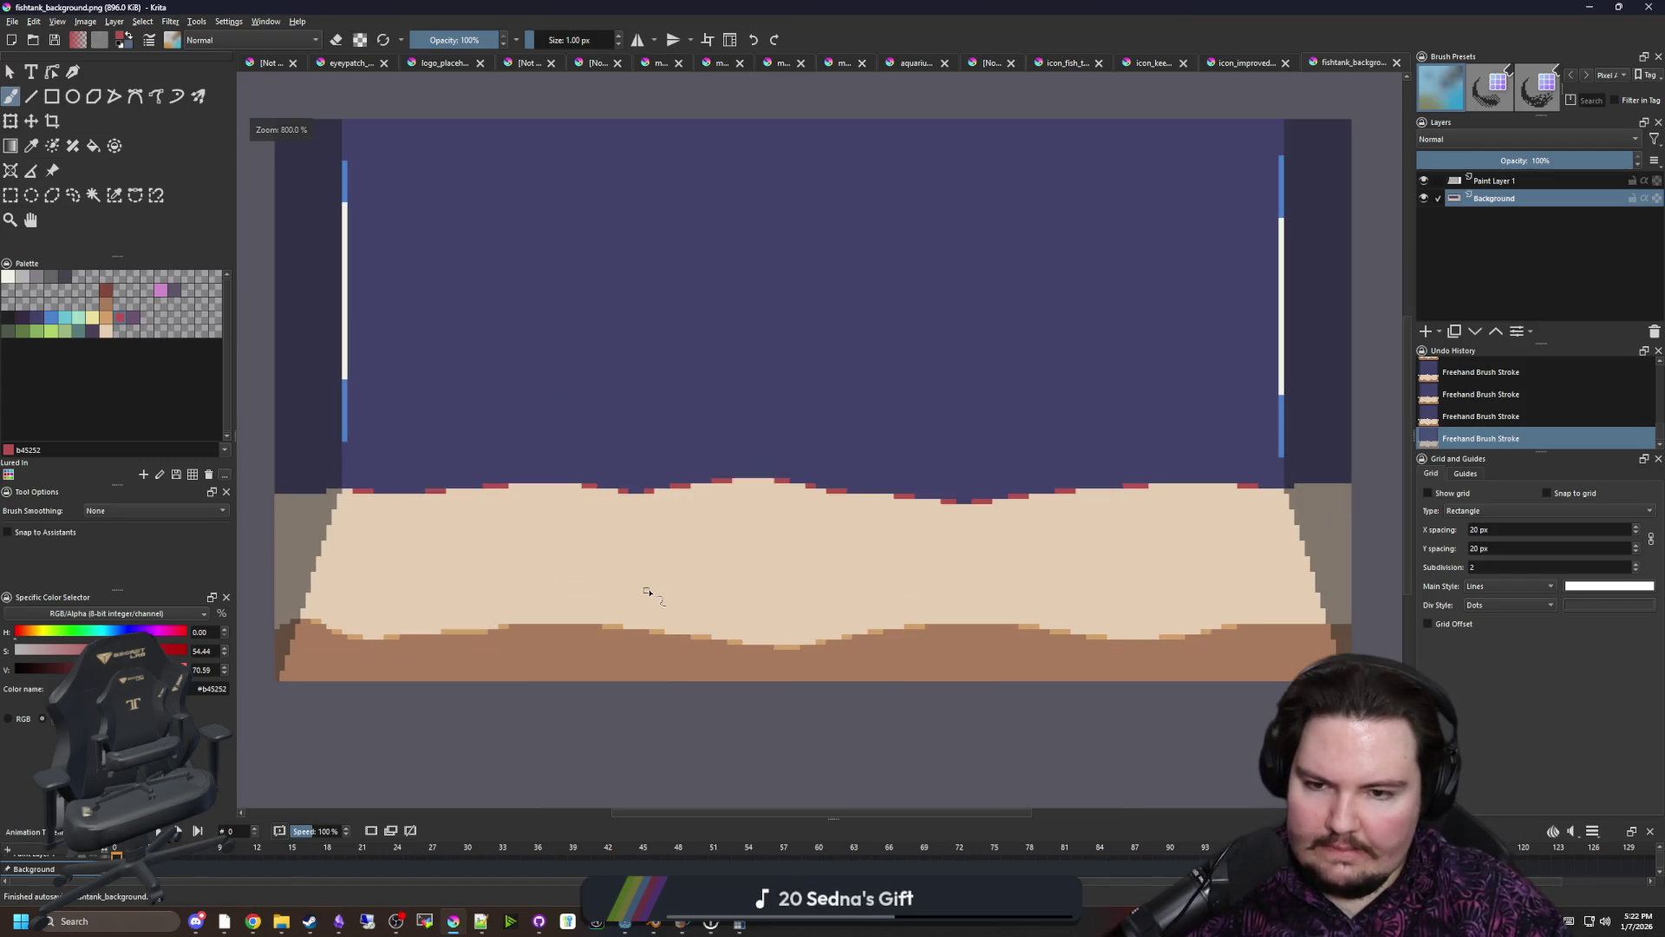
scroll(544, 560, "down", 1)
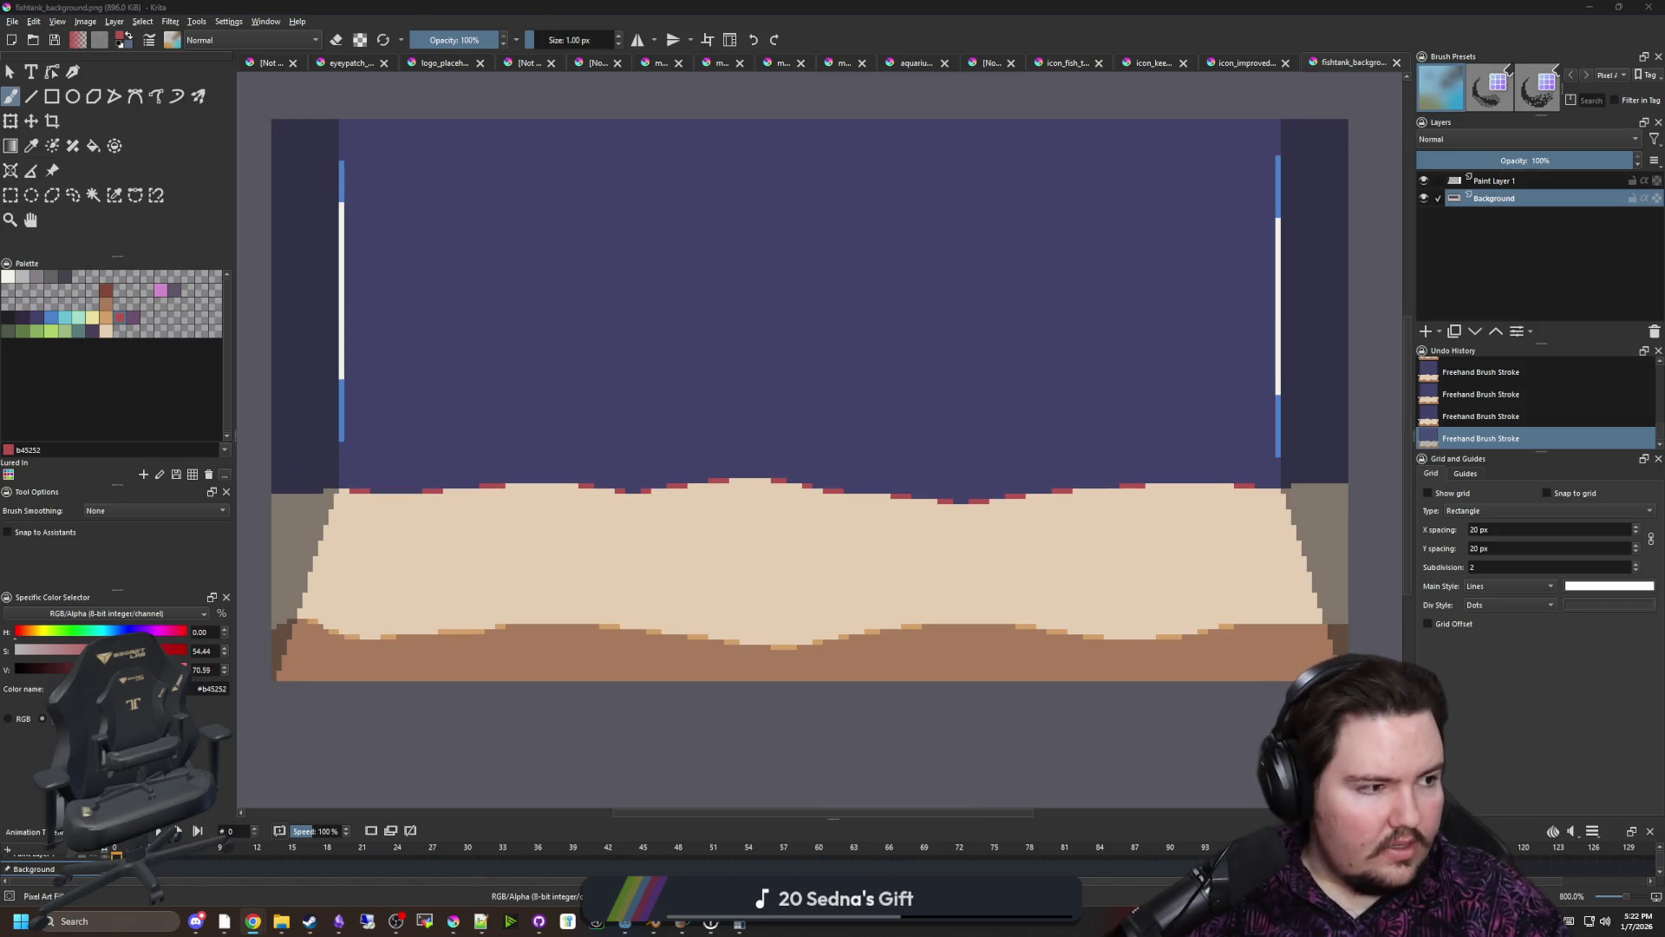
Sample the orange edge colour and select the contiguous light sand area
left_click(954, 436)
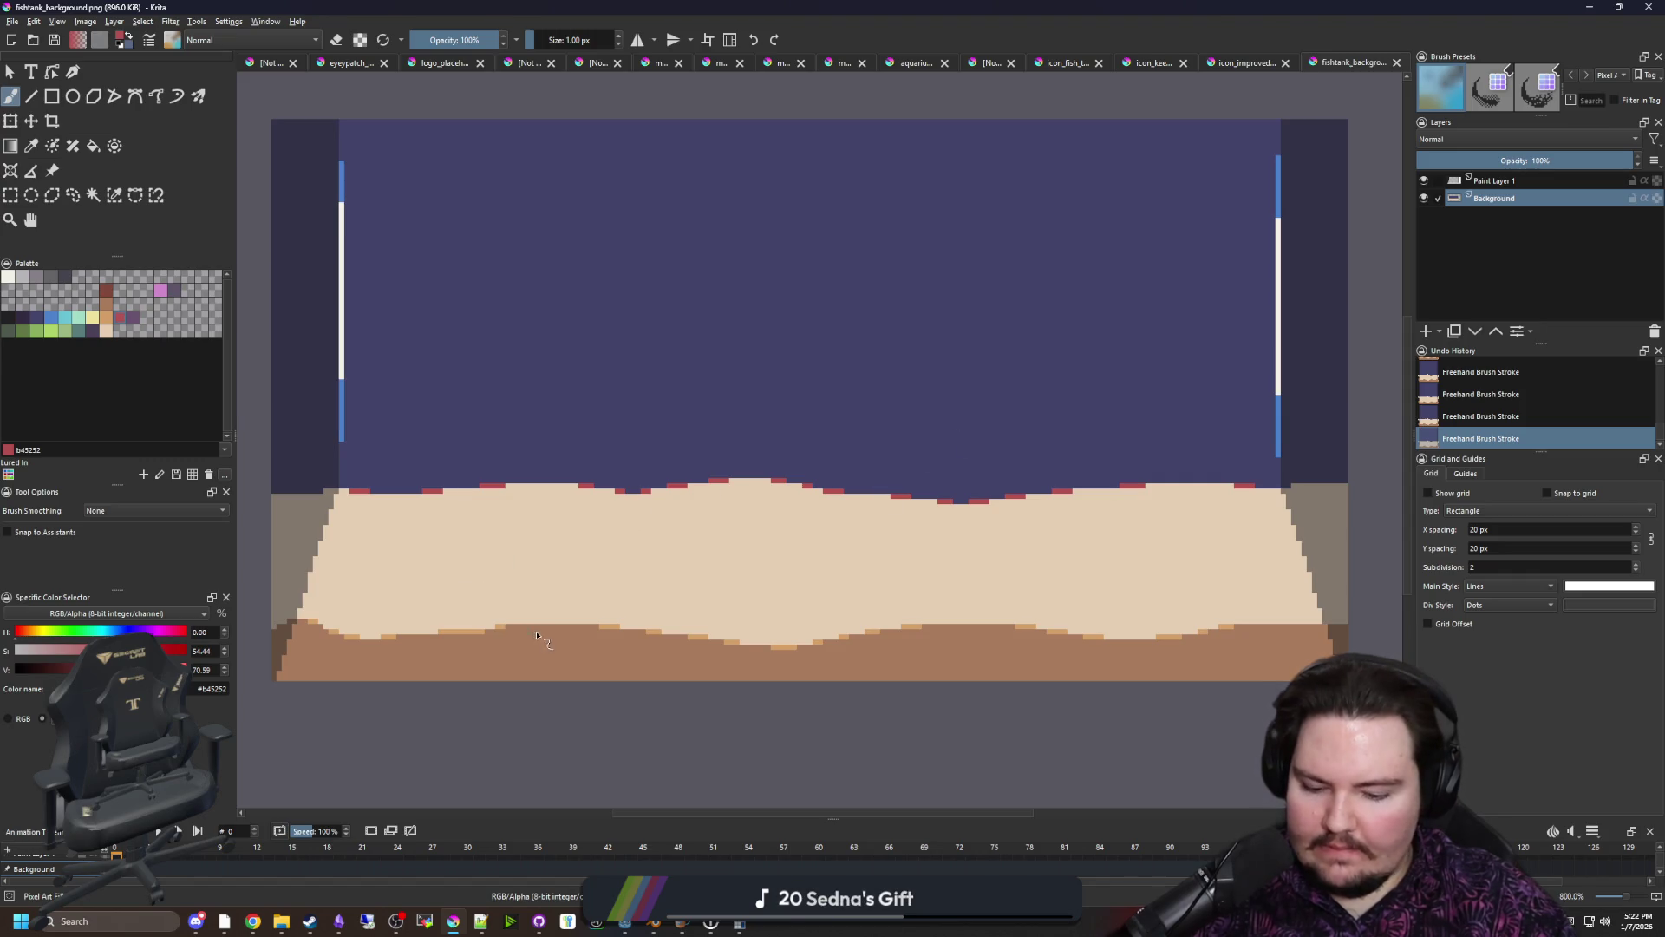
scroll(539, 638, "up", 3)
left_click(680, 619, "ctrl")
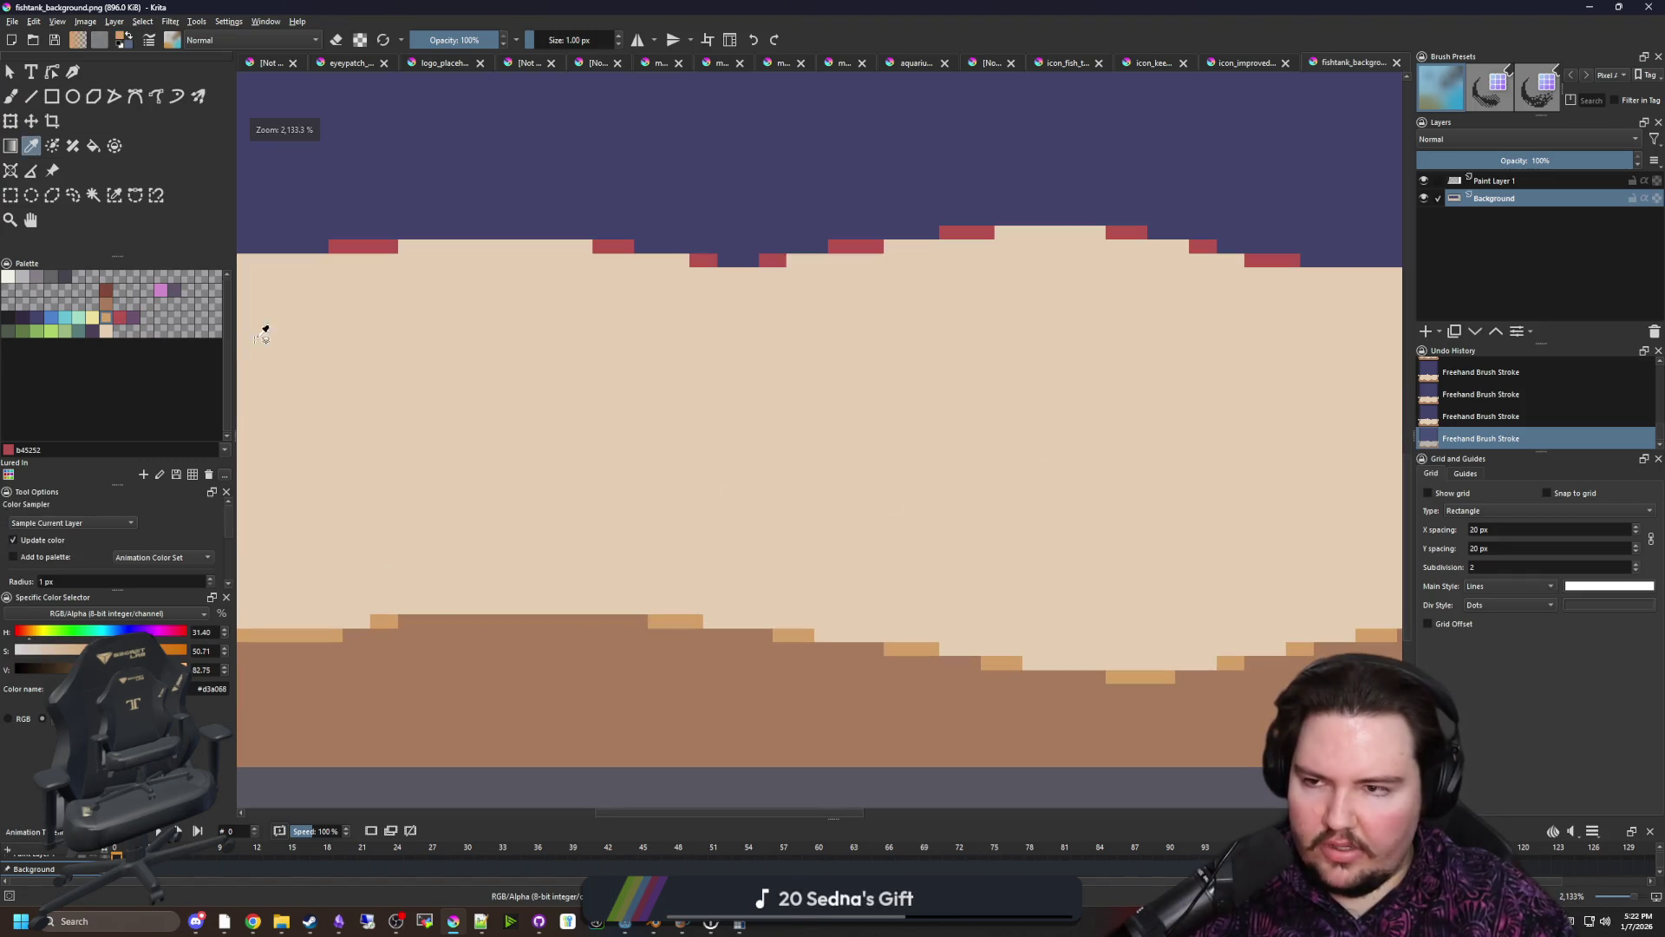
left_click(93, 194)
left_click(558, 420)
scroll(584, 450, "down", 2)
scroll(476, 521, "up", 1)
Brush a thick orange line into the sand near the left wall
key("b")
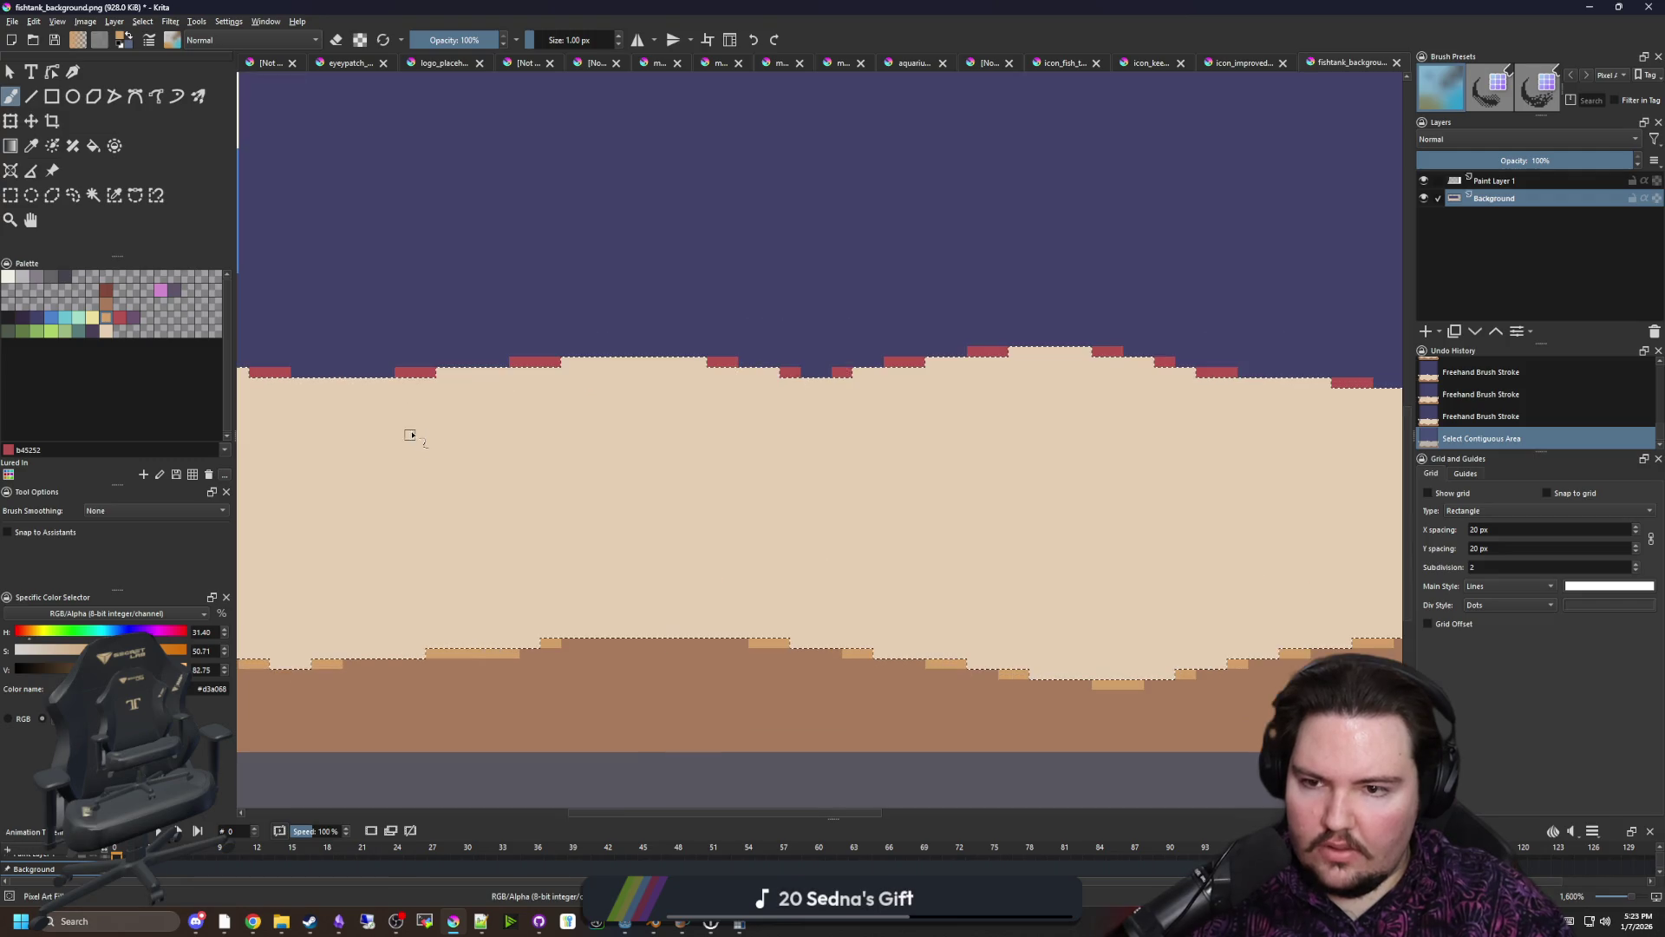
left_click_drag(435, 373, 441, 517)
scroll(491, 518, "down", 1)
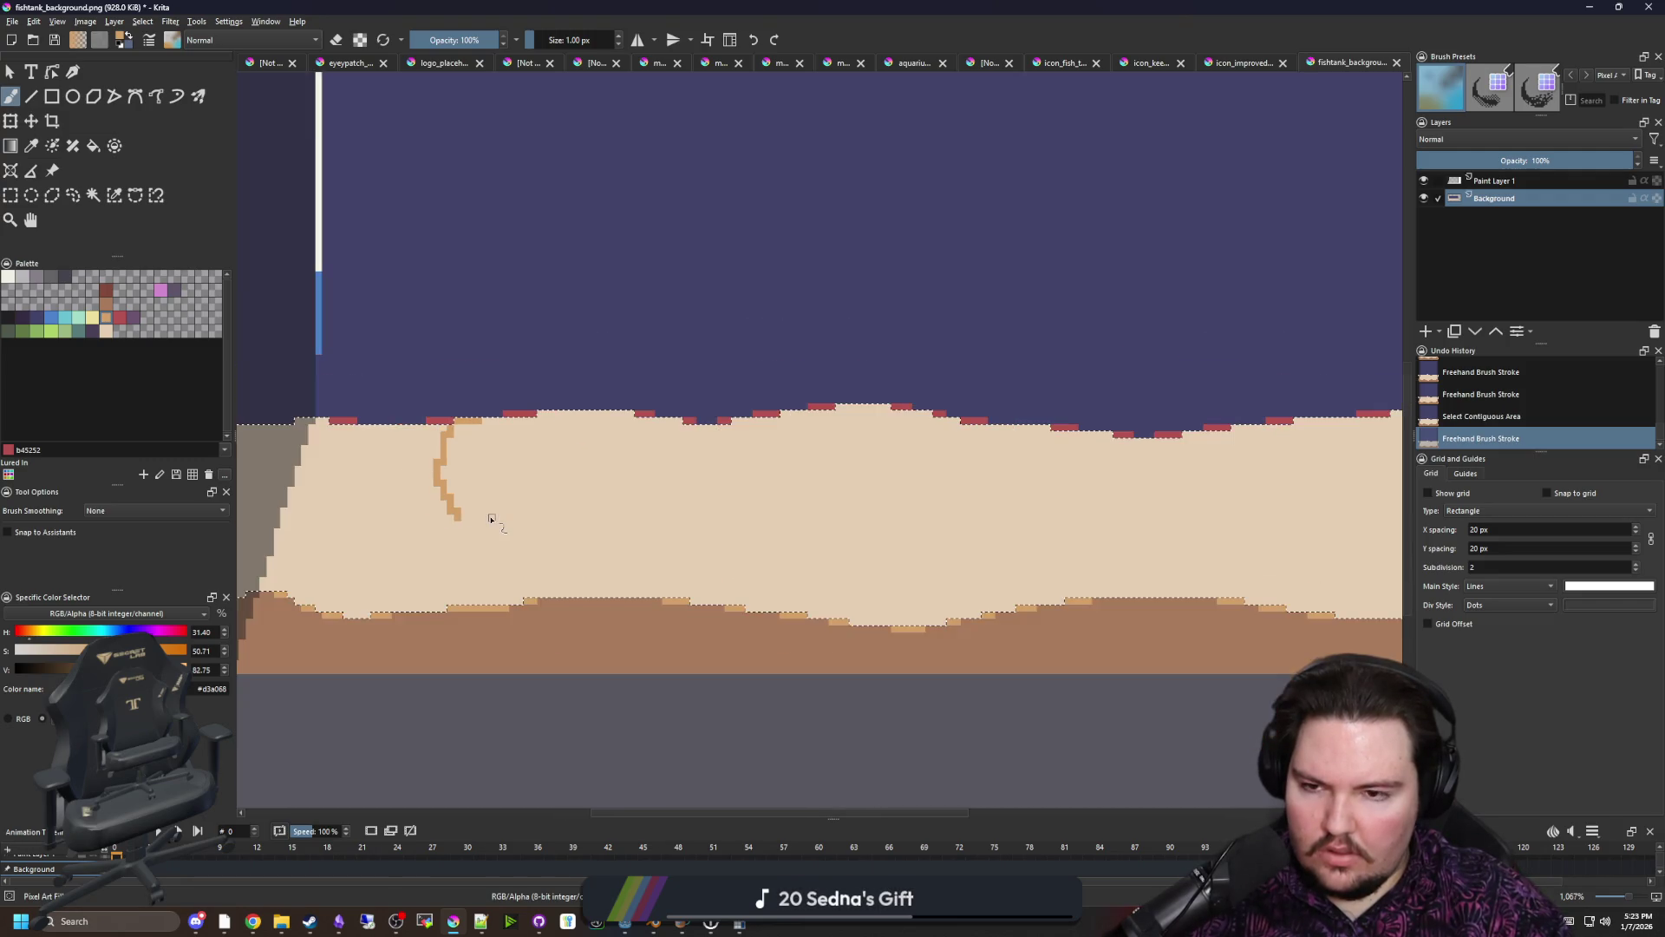
left_click_drag(460, 423, 464, 546)
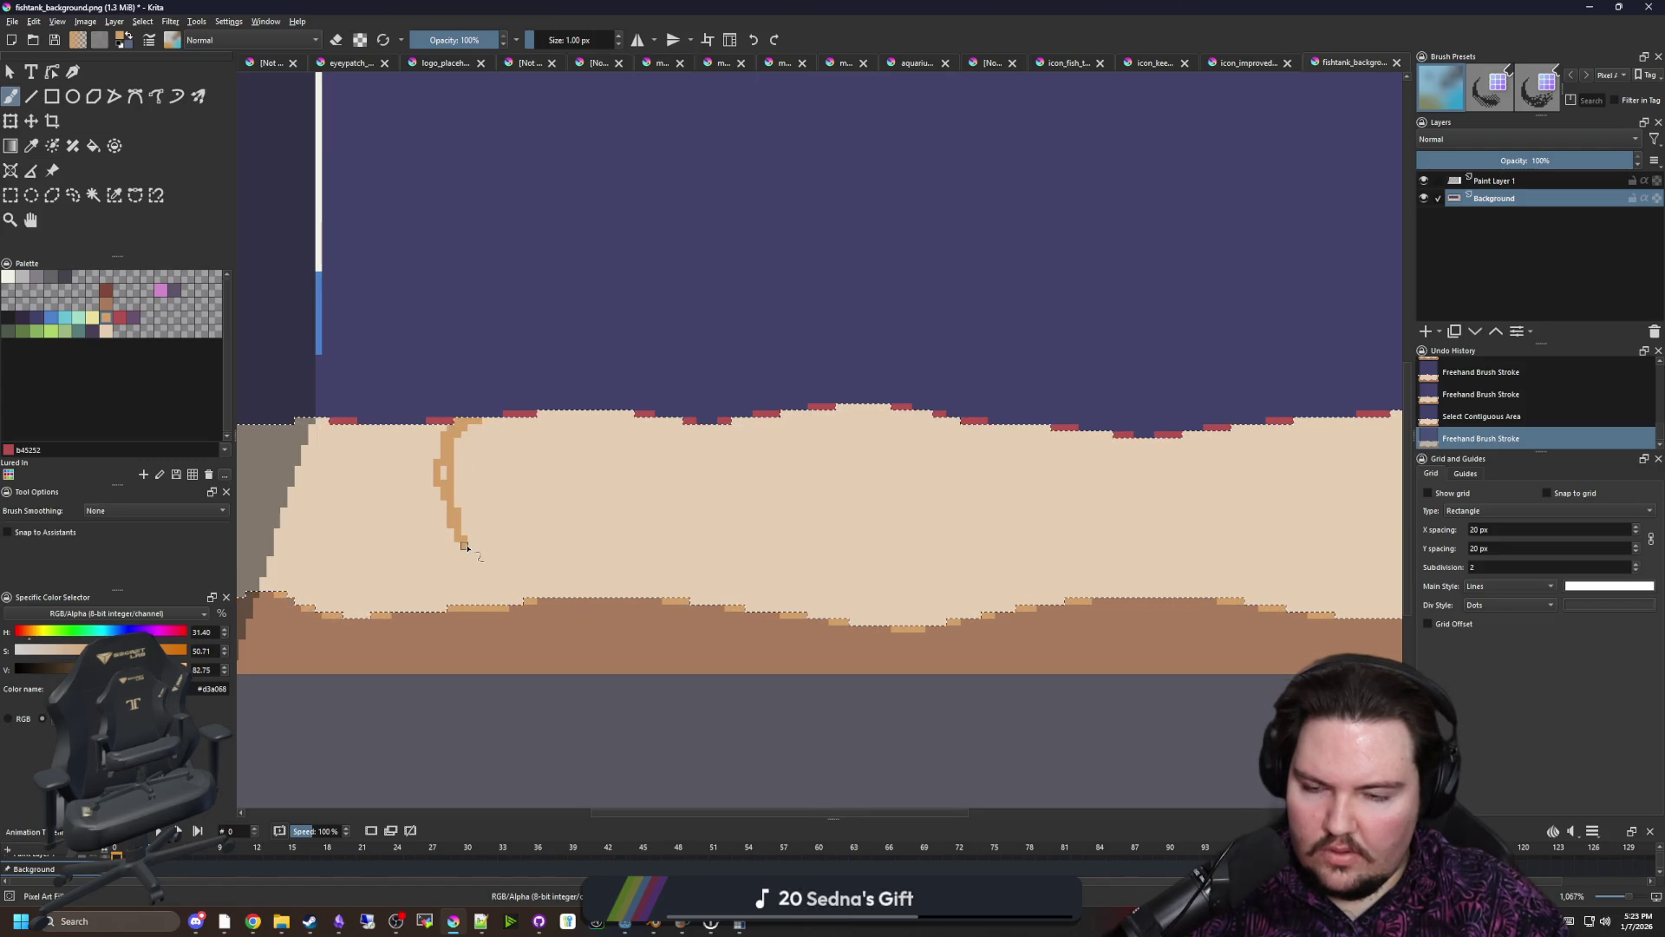
mouse_move(464, 546)
left_mouse_down()
mouse_move(403, 576)
mouse_move(352, 526)
mouse_move(347, 443)
left_mouse_up()
scroll(529, 451, "right", 3)
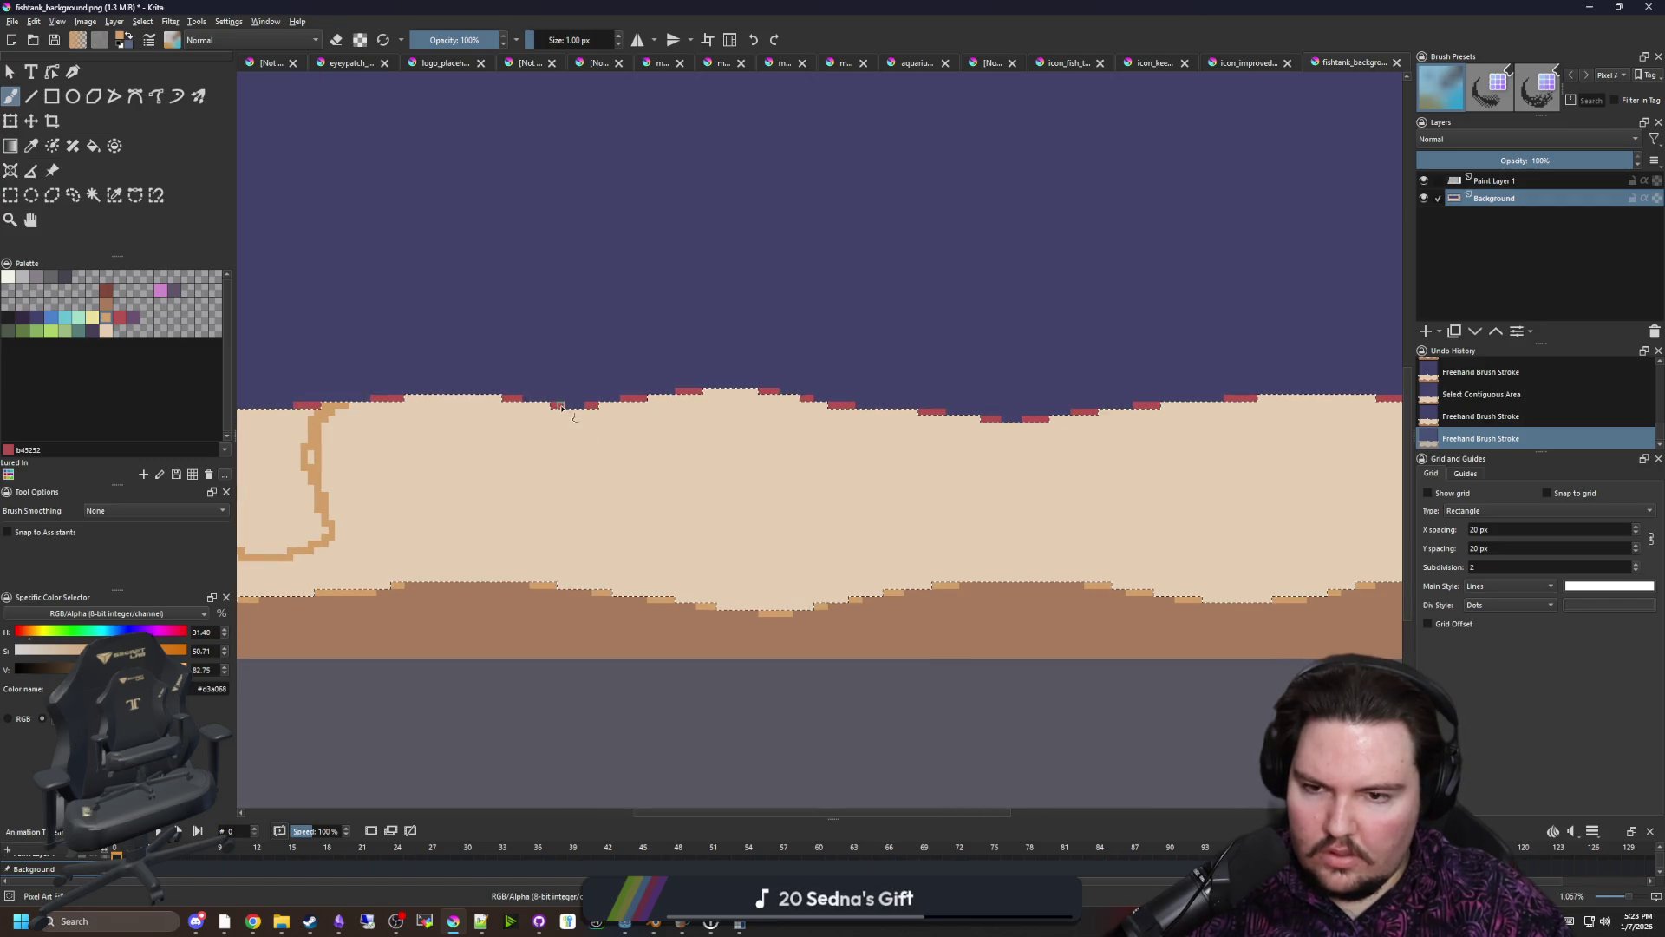
Draw more orange outlines in the sand, including a U shape and lines down to the sand line
left_click_drag(548, 404, 568, 446)
mouse_move(598, 539)
left_mouse_down()
mouse_move(638, 473)
mouse_move(637, 416)
left_mouse_up()
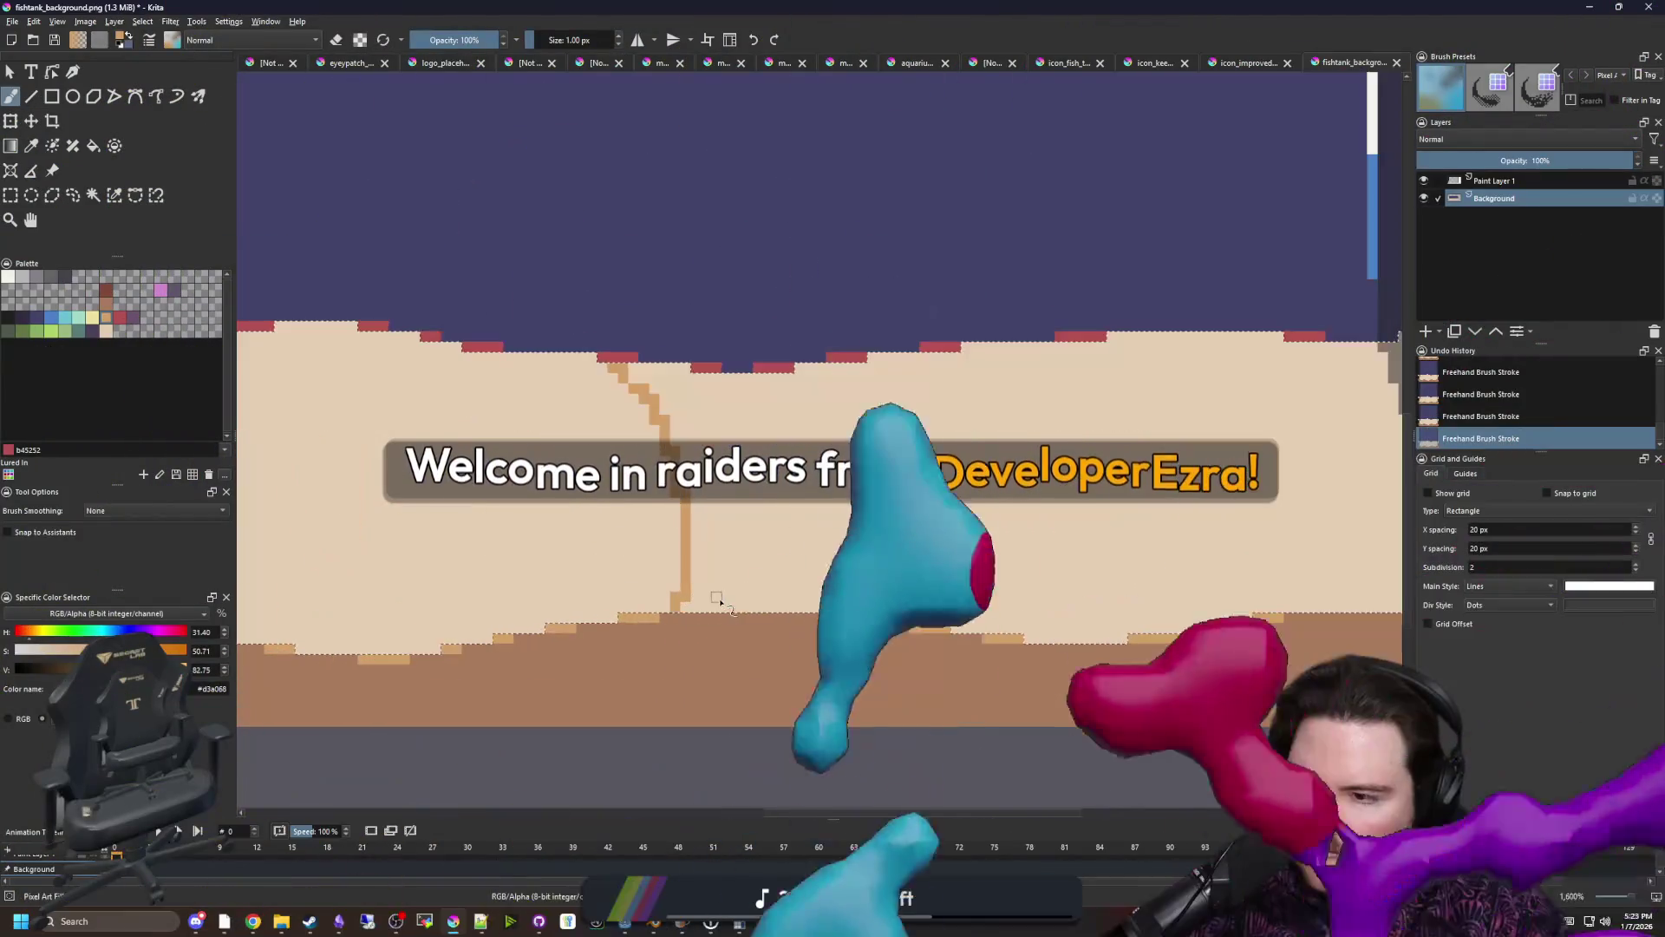
left_click_drag(840, 368, 800, 557)
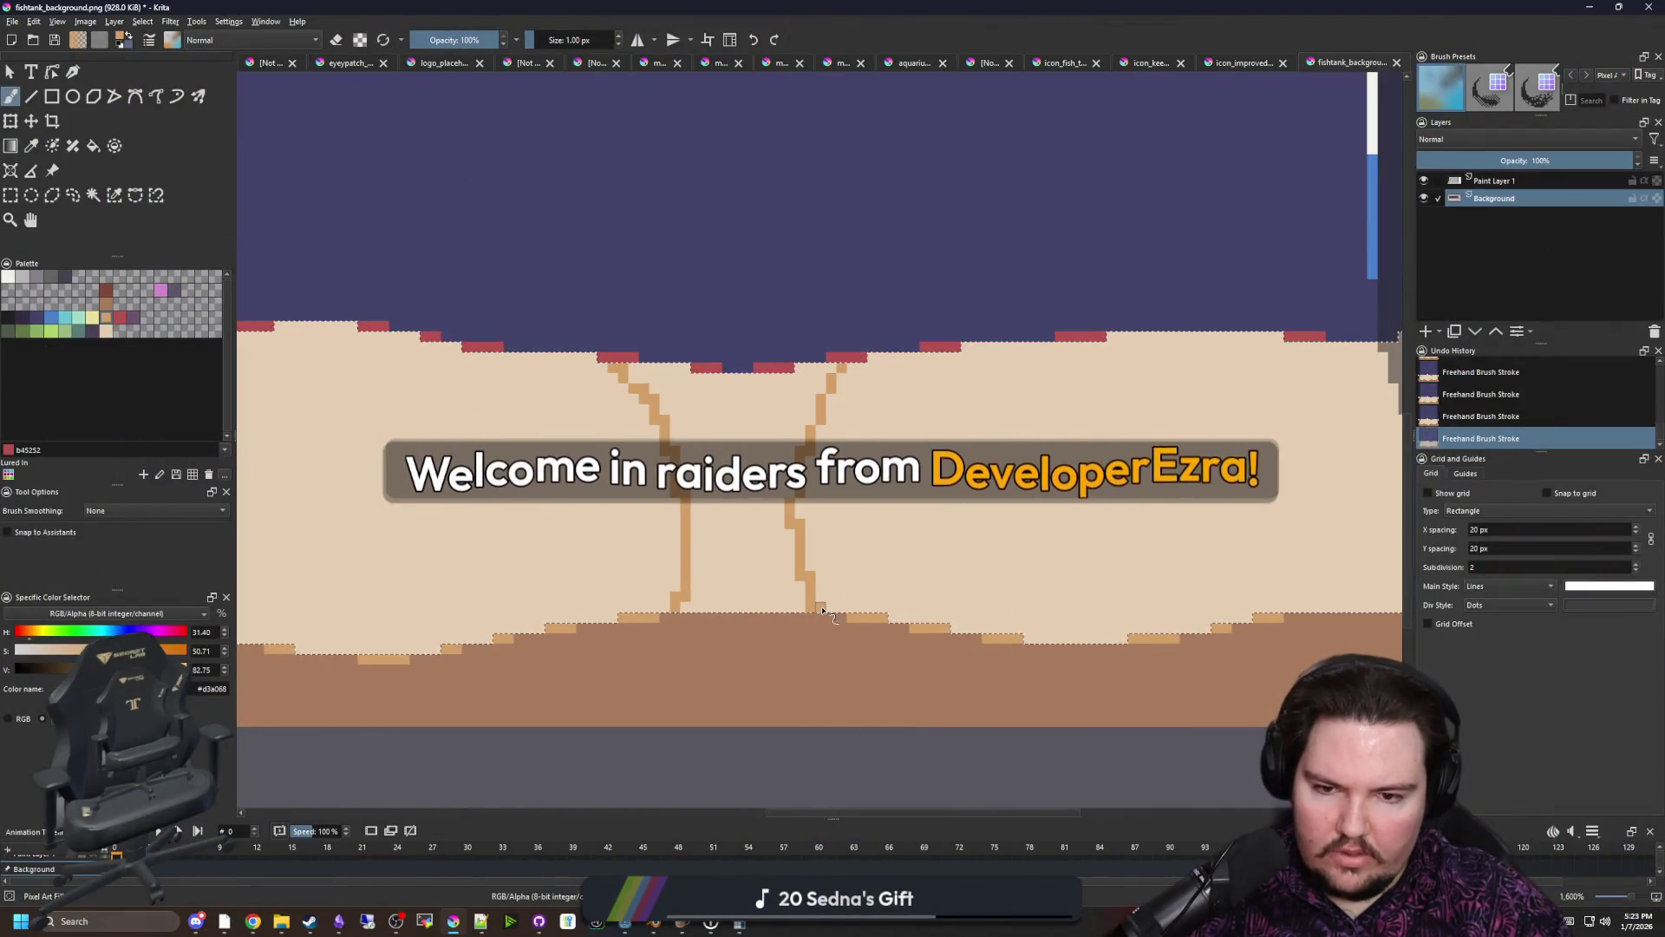
scroll(869, 365, "right", 5)
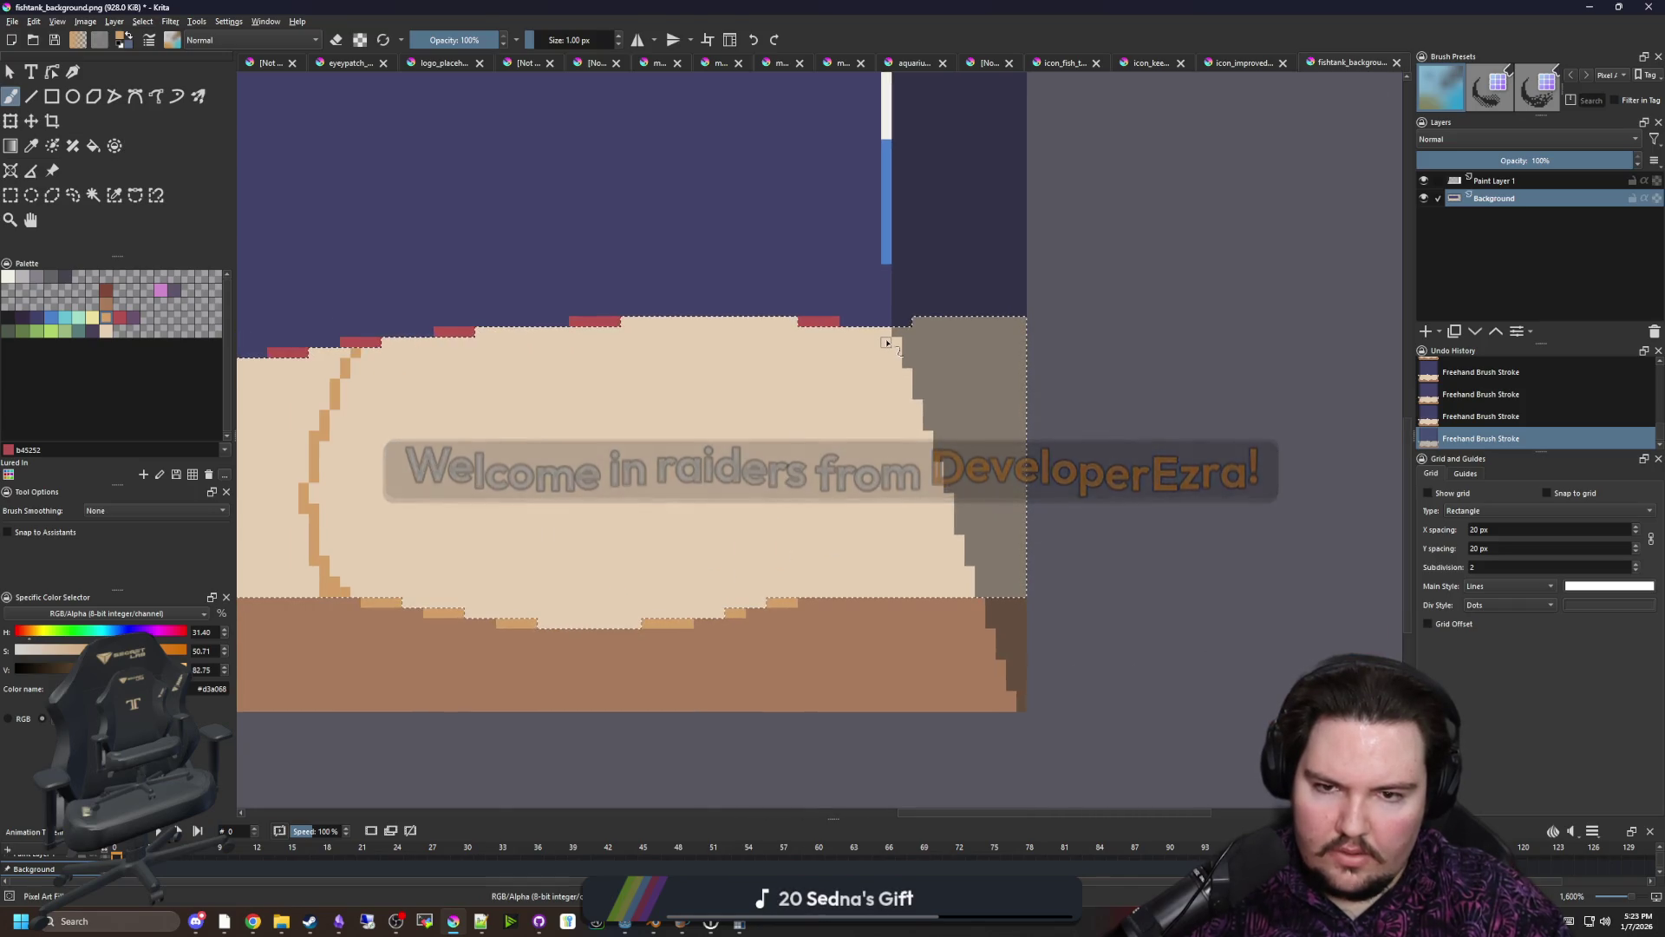
scroll(876, 416, "left", 10)
left_click_drag(899, 550, 855, 621)
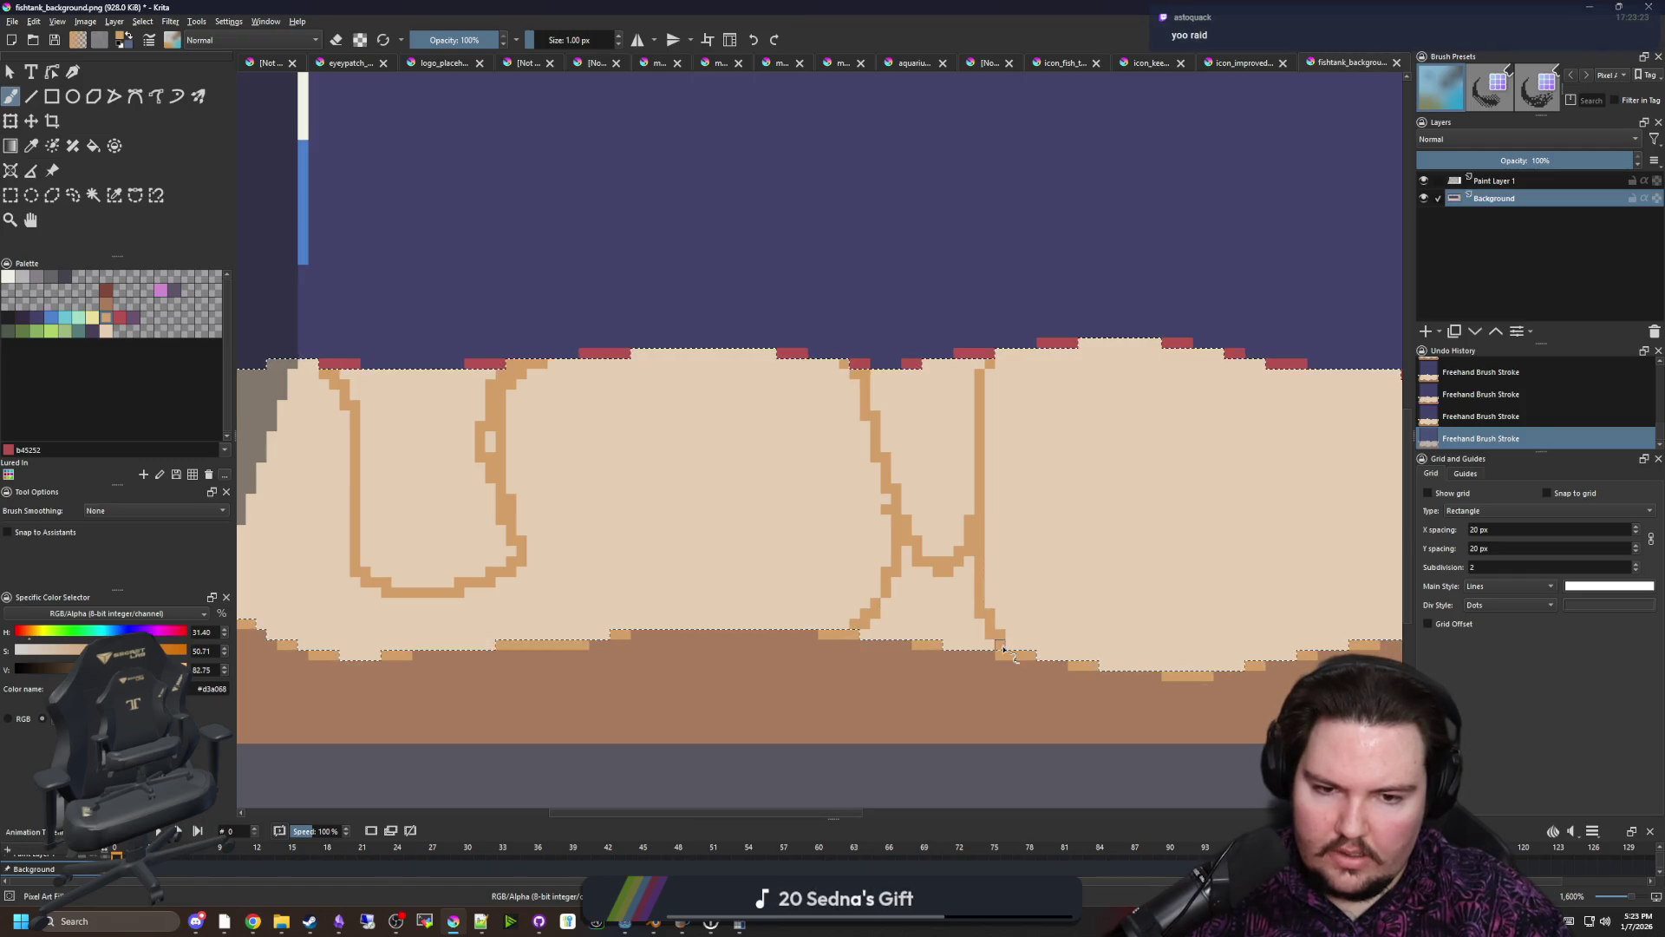
scroll(595, 539, "left", 4)
left_click_drag(731, 590, 678, 664)
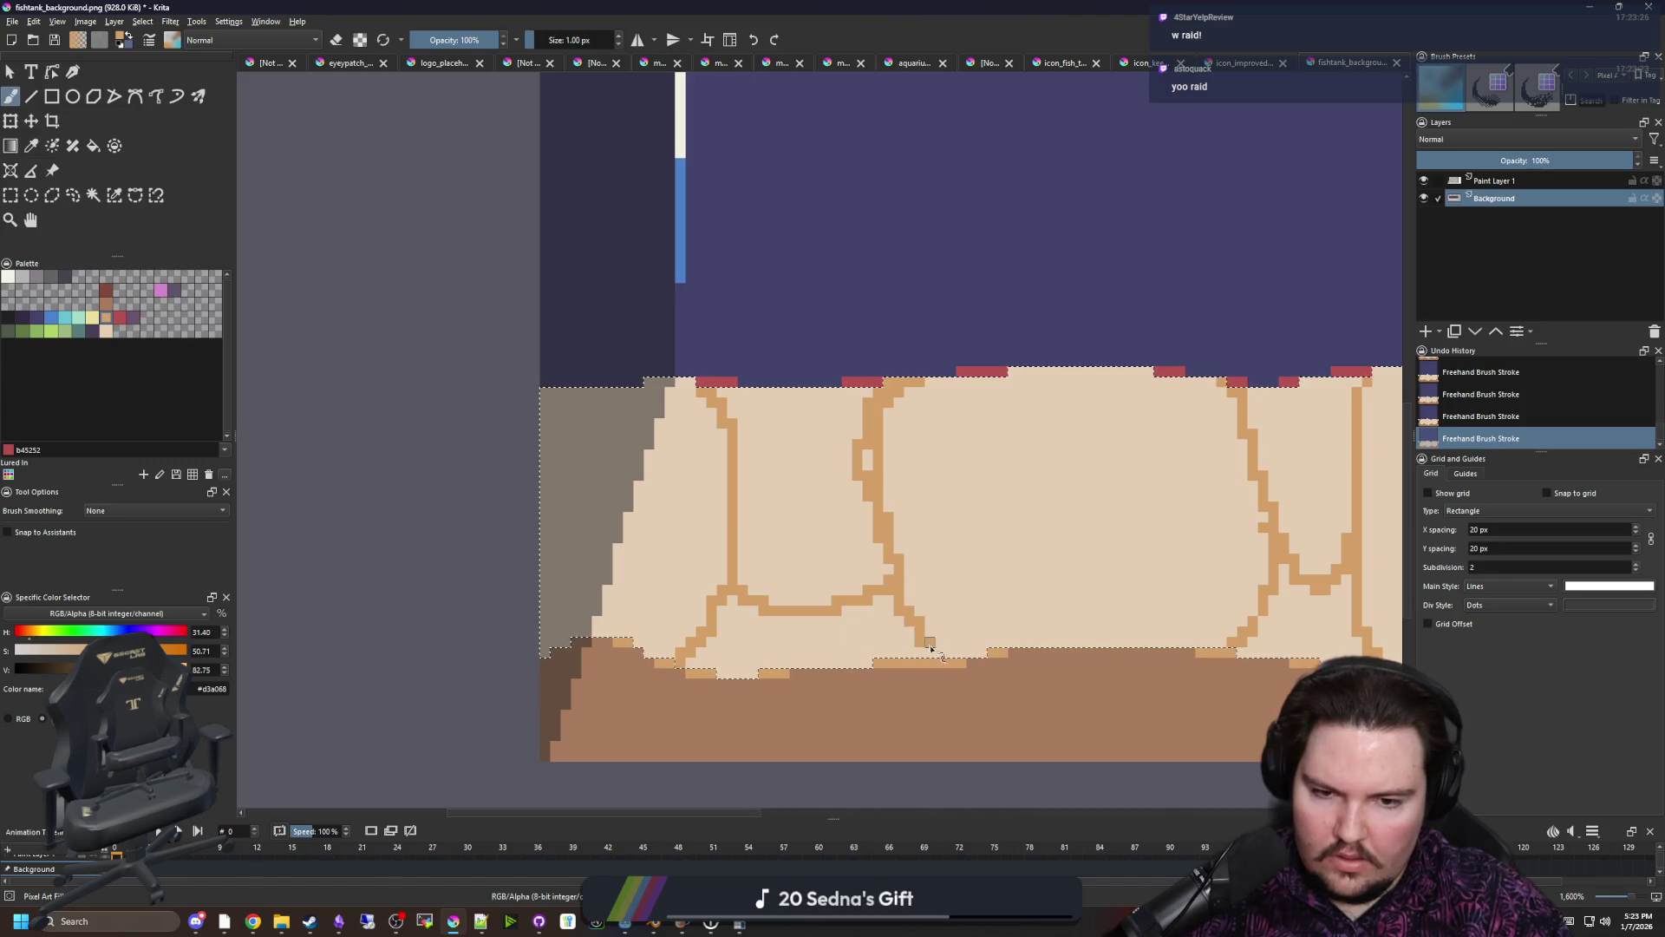
Flood-fill the inside of the U shape, the area below it and the small loop orange
key("f")
left_click(818, 650)
key("ctrl+z")
left_click(74, 515)
left_click(791, 635)
left_click(806, 520)
left_click(864, 464)
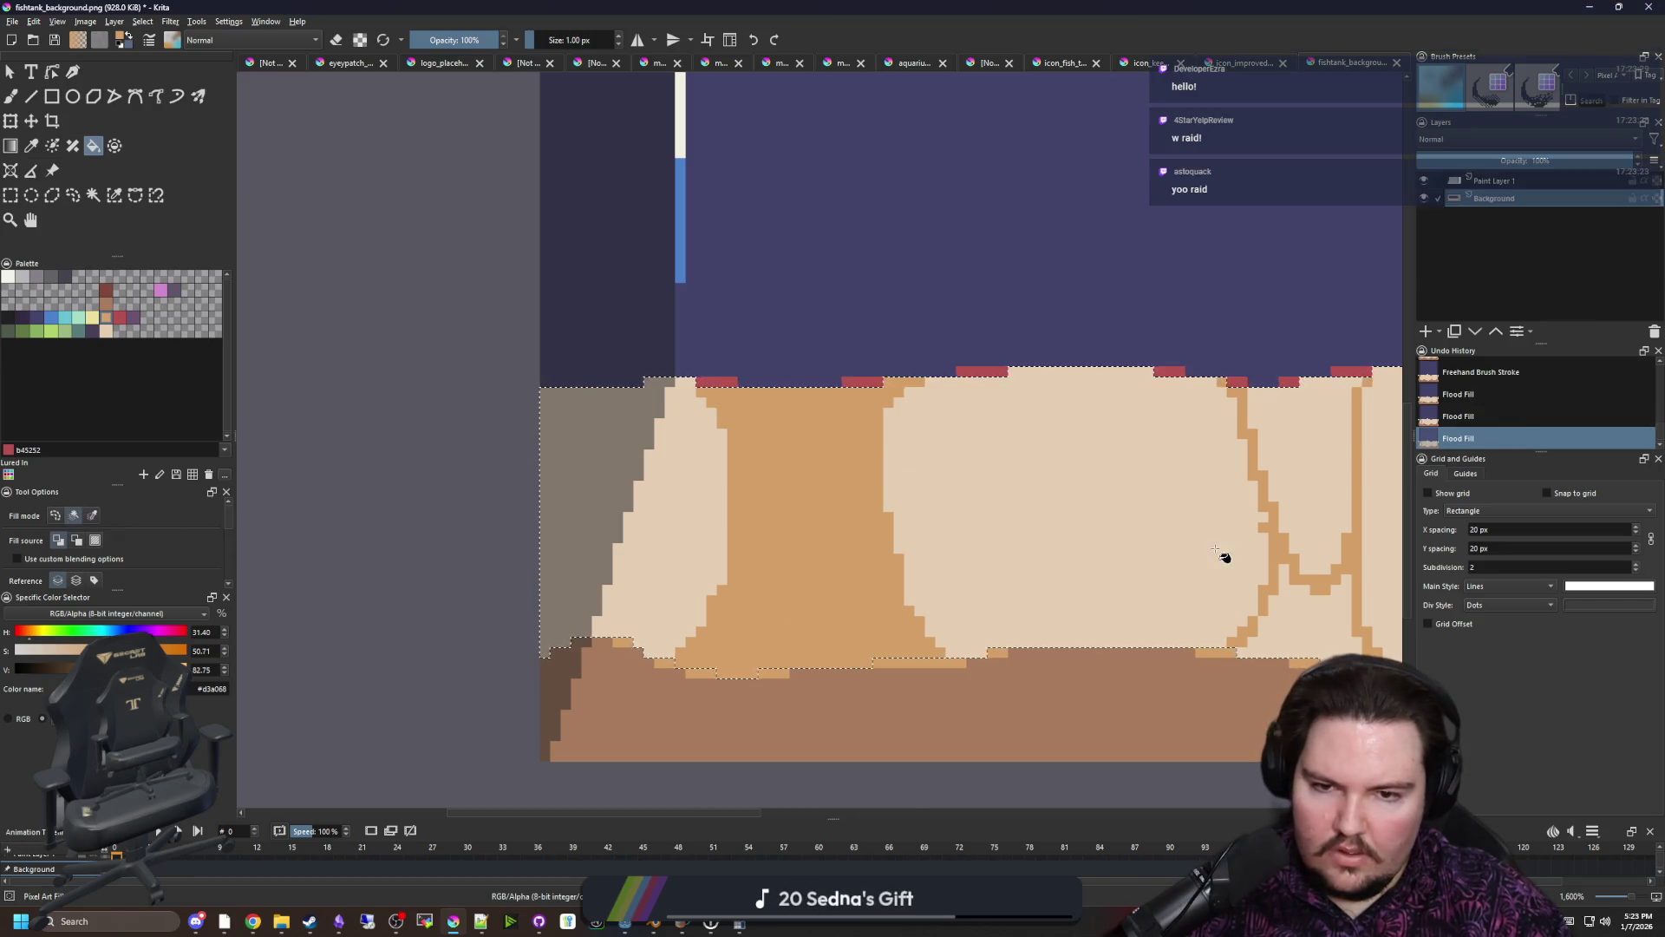
left_click_drag(1221, 555, 743, 576)
scroll(943, 494, "down", 2)
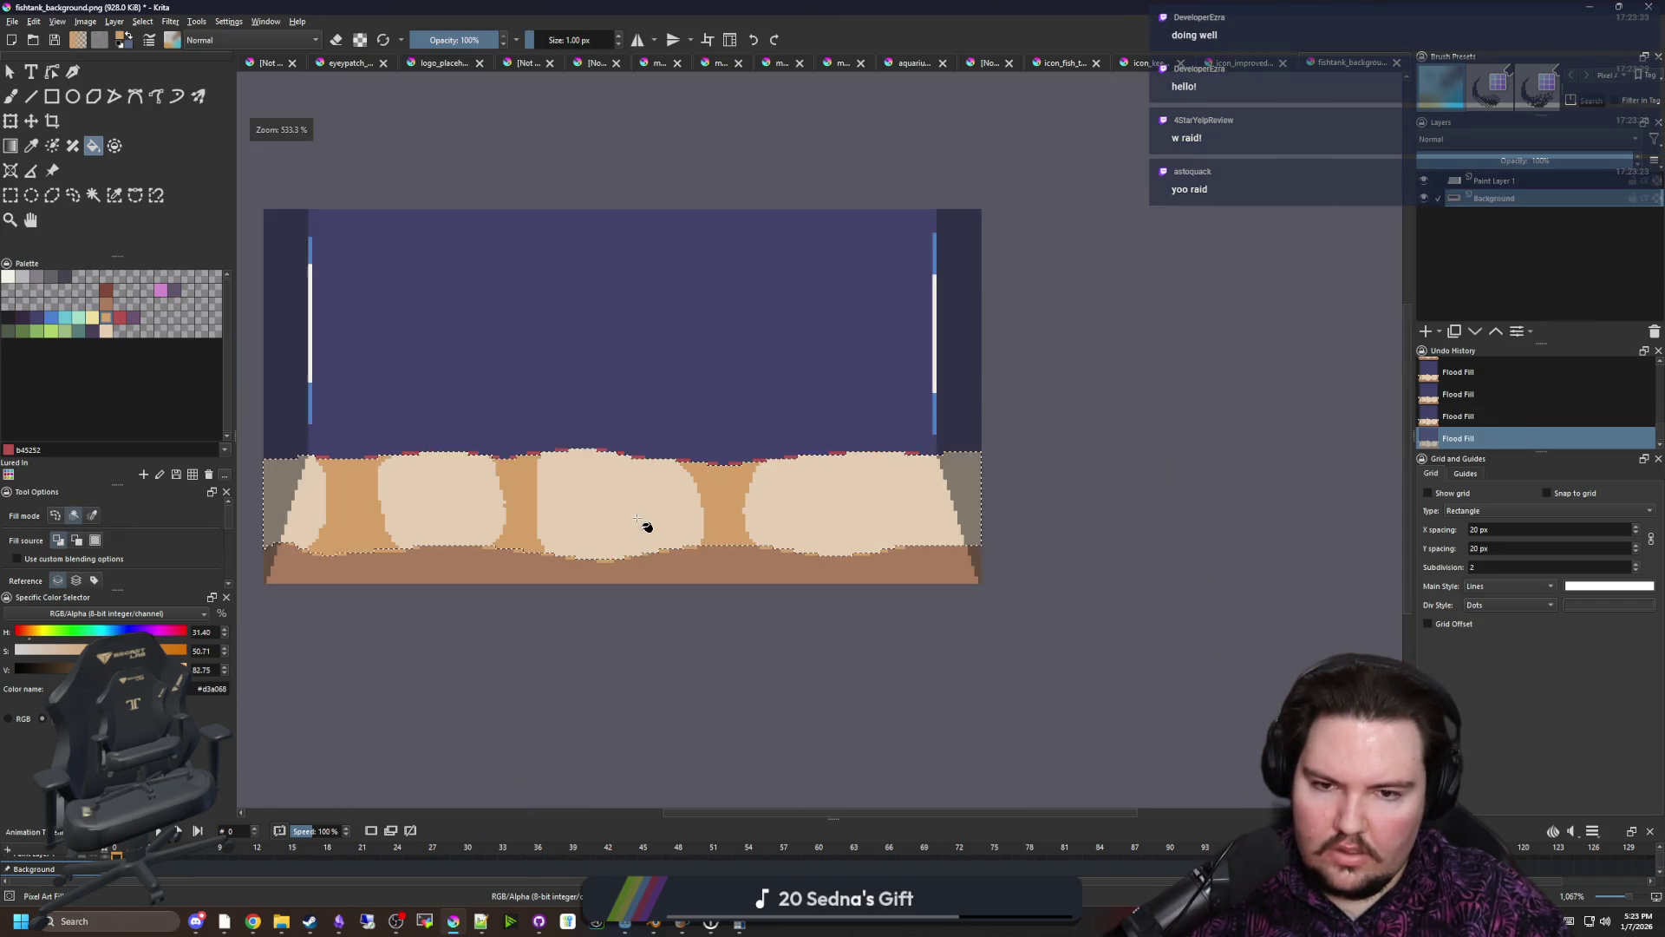
Deselect, then undo back to remove the trial orange outlines and fills
key("ctrl+shift+a")
scroll(729, 485, "down", 6)
scroll(753, 510, "up", 5)
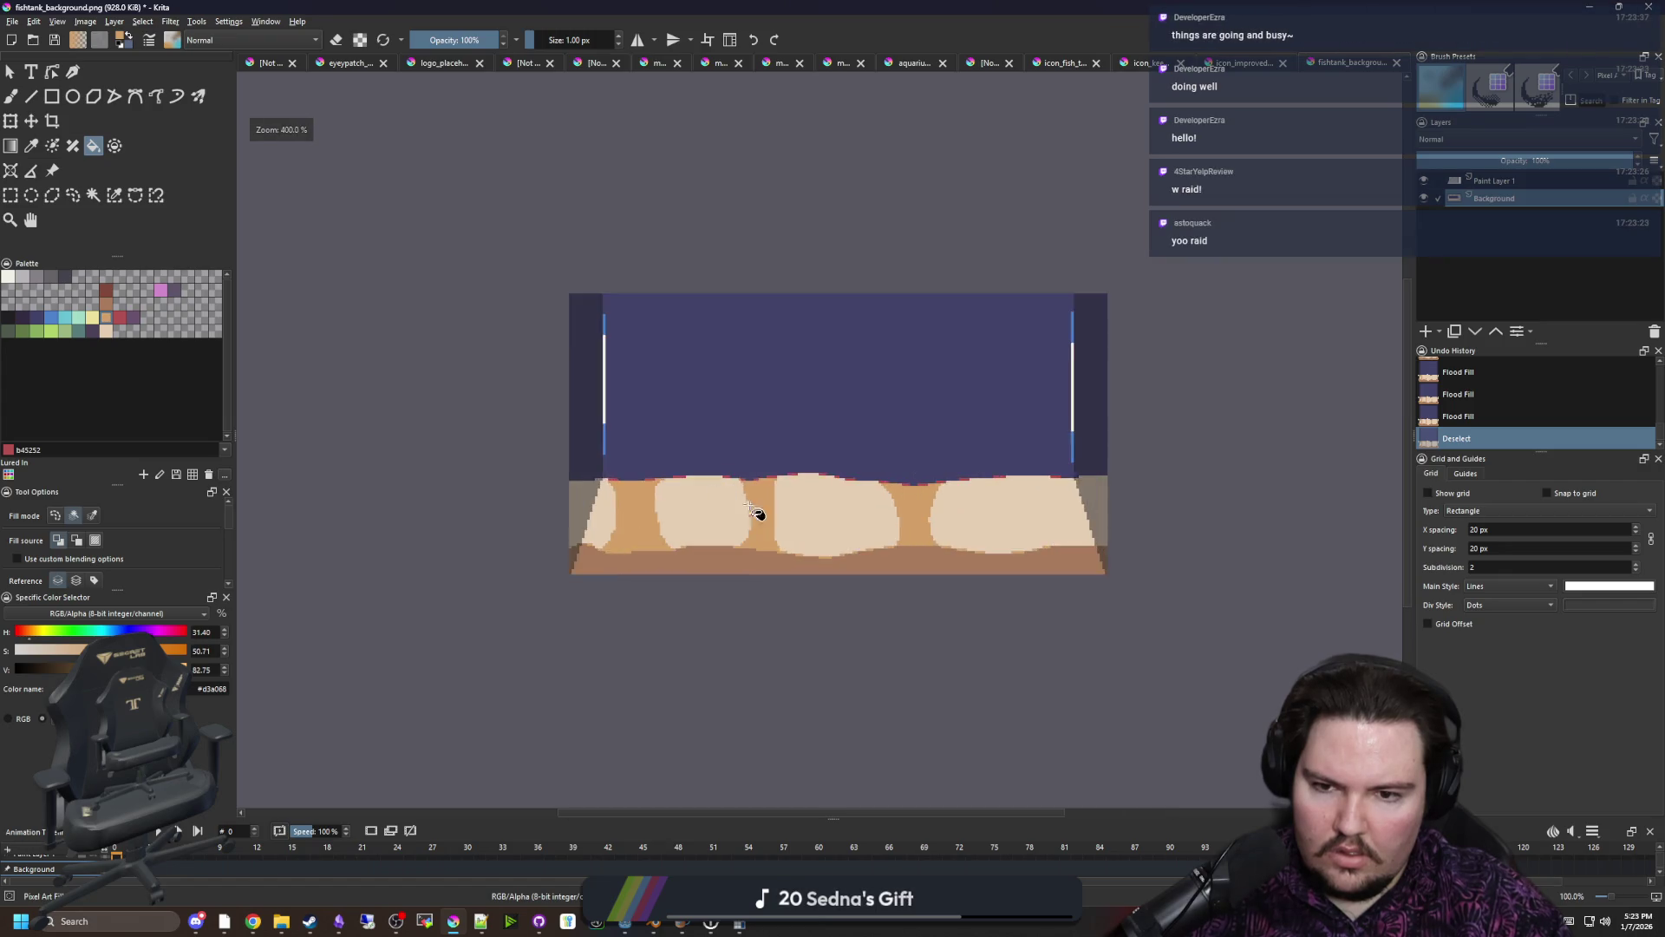
scroll(753, 511, "up", 3)
key("ctrl+z")
key("ctrl+z")
key("ctrl+z")
key("ctrl+z")
key("ctrl+z")
key("ctrl+z")
key("ctrl+z")
scroll(731, 520, "down", 1)
Fill the selected sand orange, then refill it in a lighter, less saturated peach
scroll(631, 494, "up", 1)
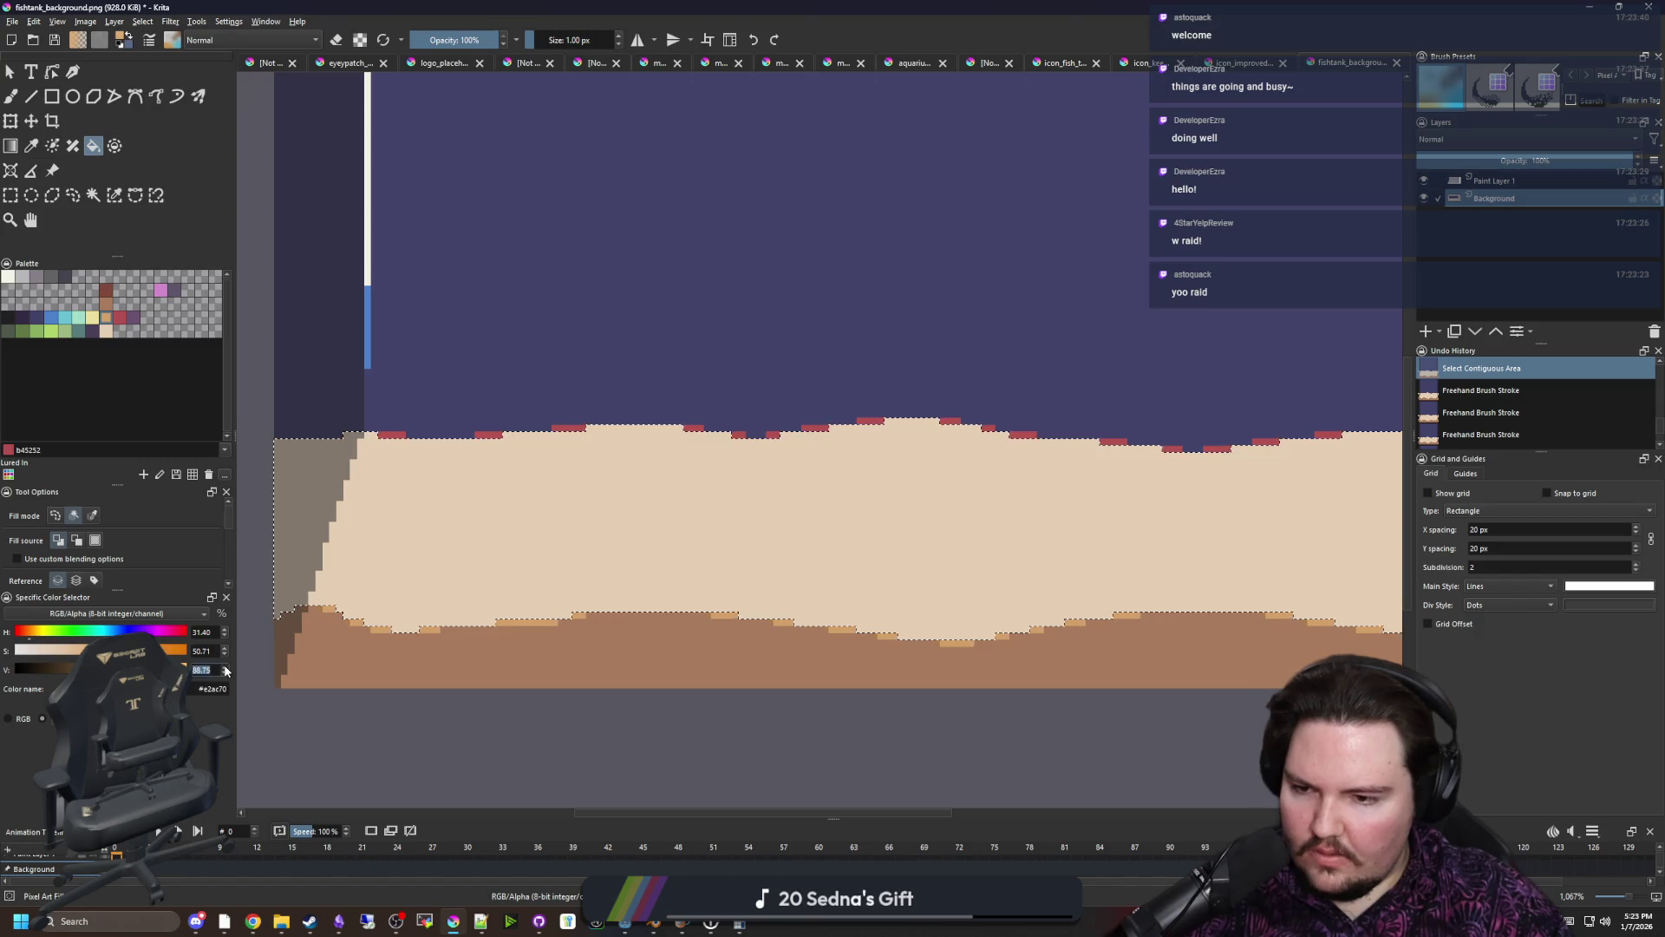
left_click(597, 523)
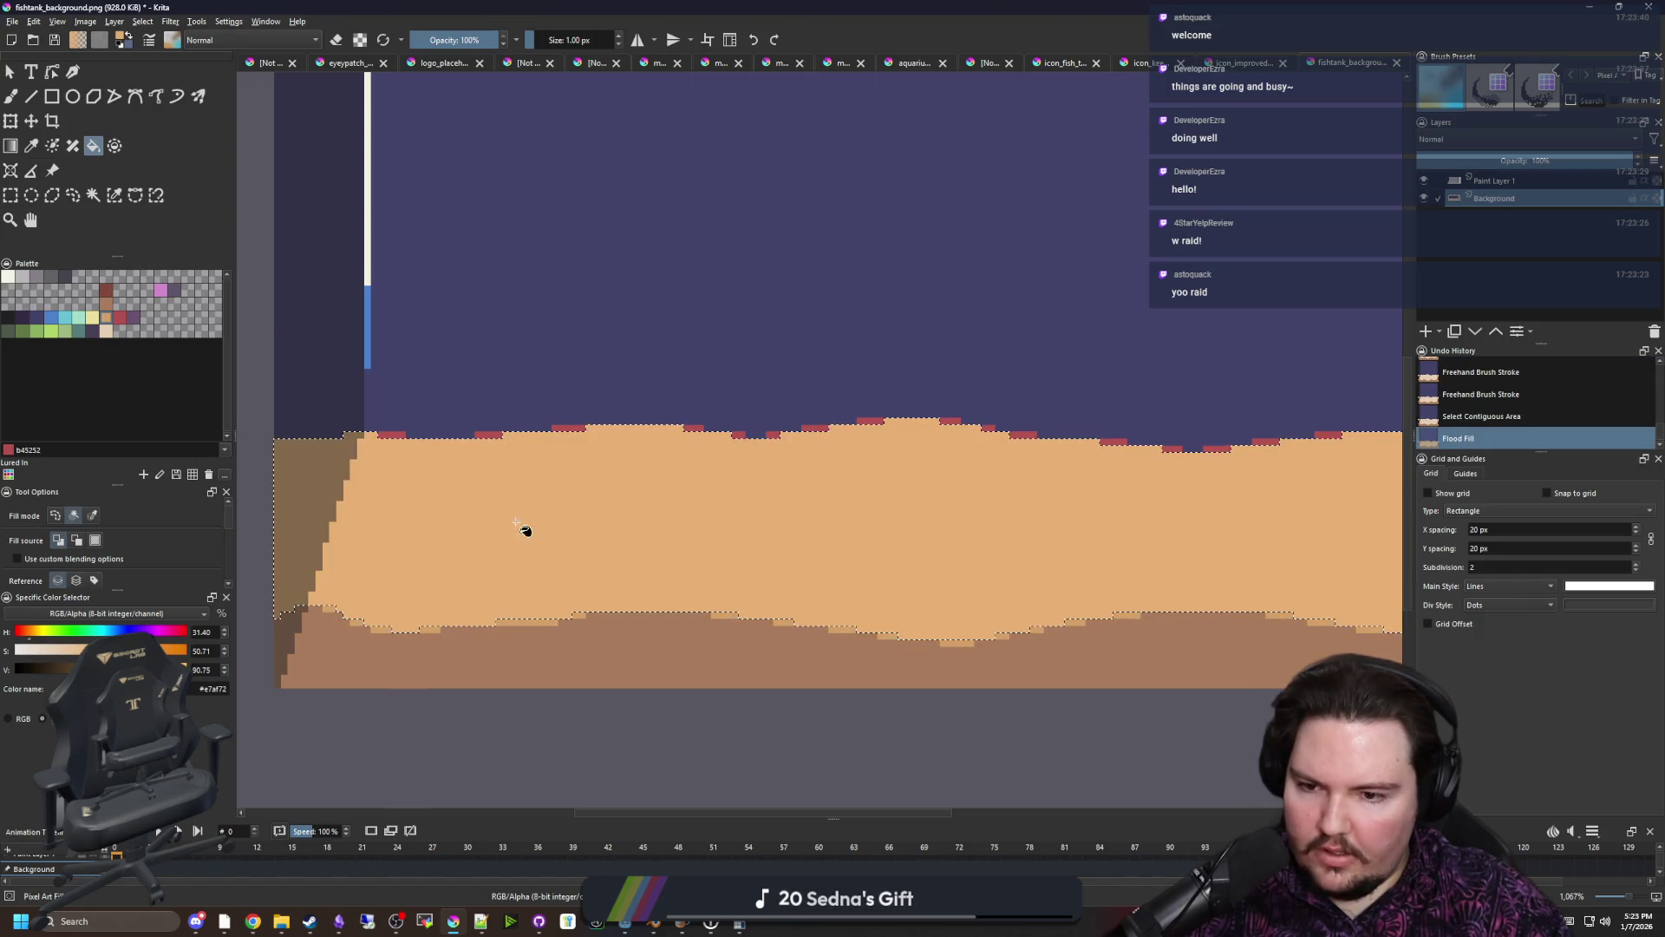
left_click(488, 540)
left_click(224, 655)
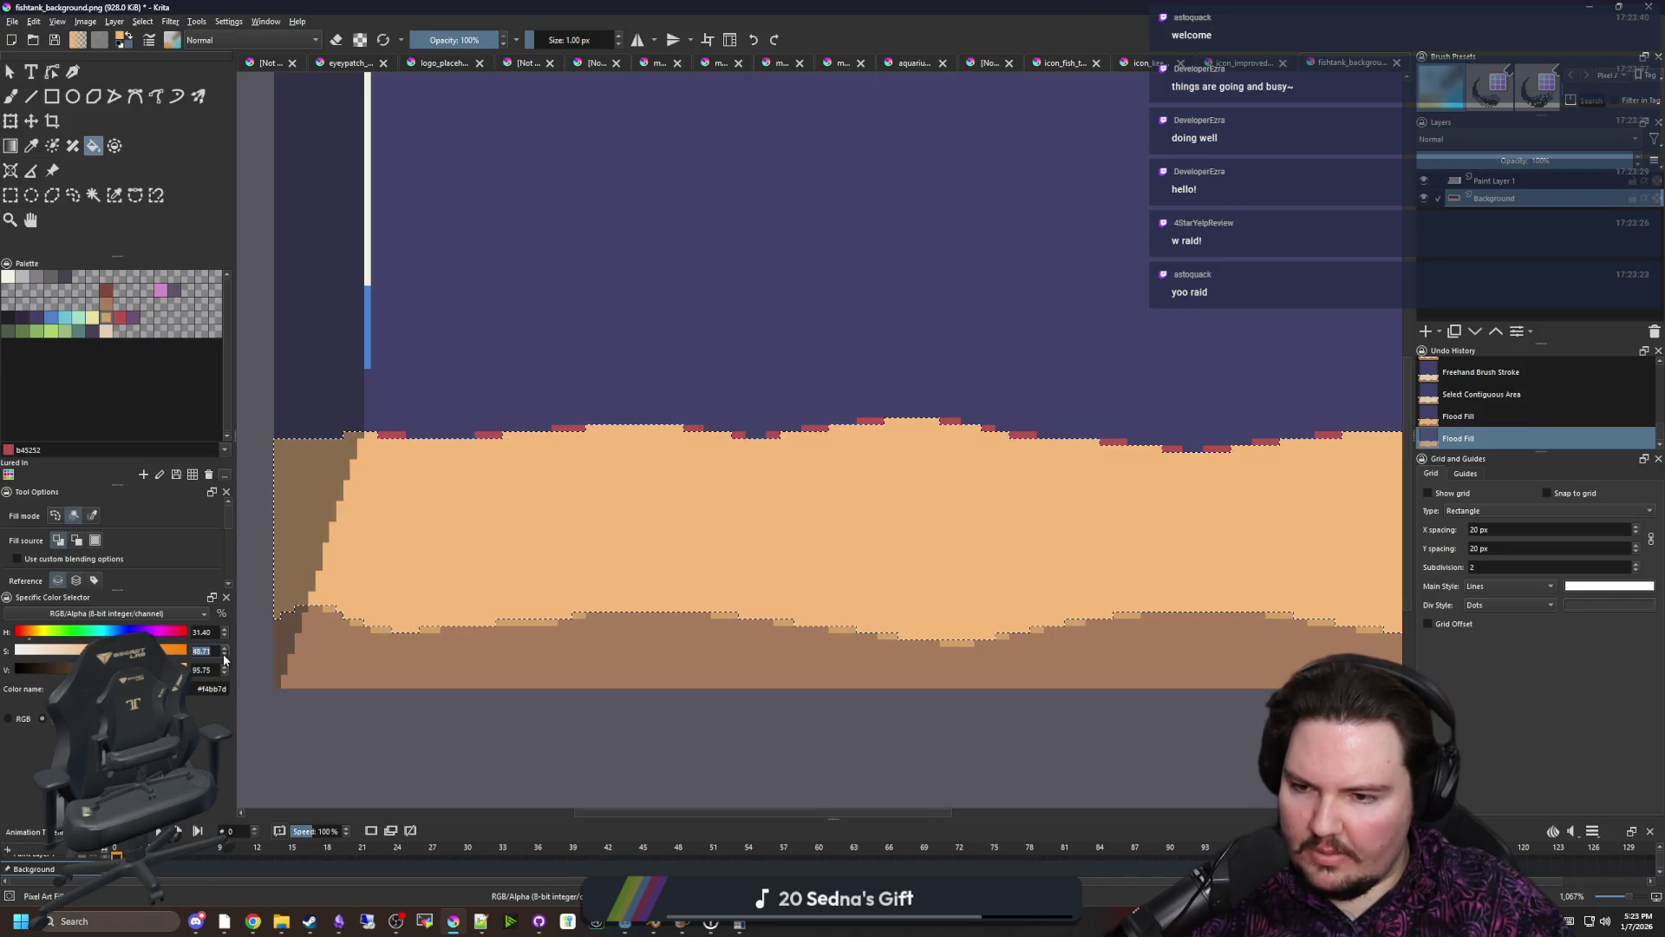
left_click(423, 541)
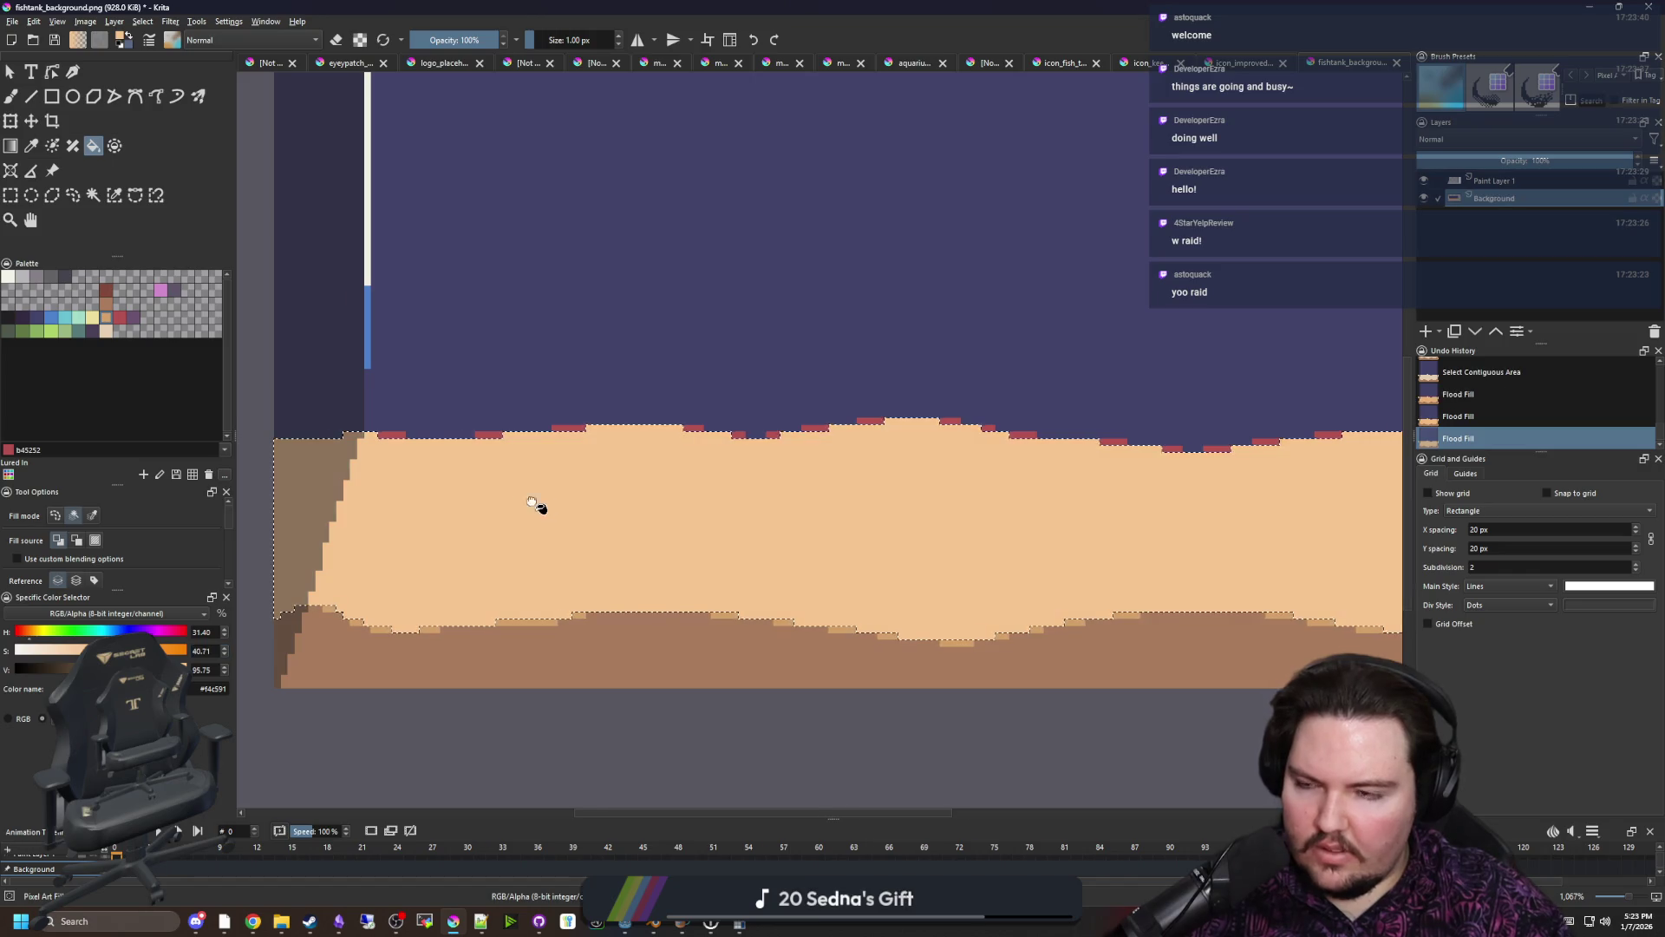
Pick a pale beige colour and switch to the freehand brush
left_click(106, 333)
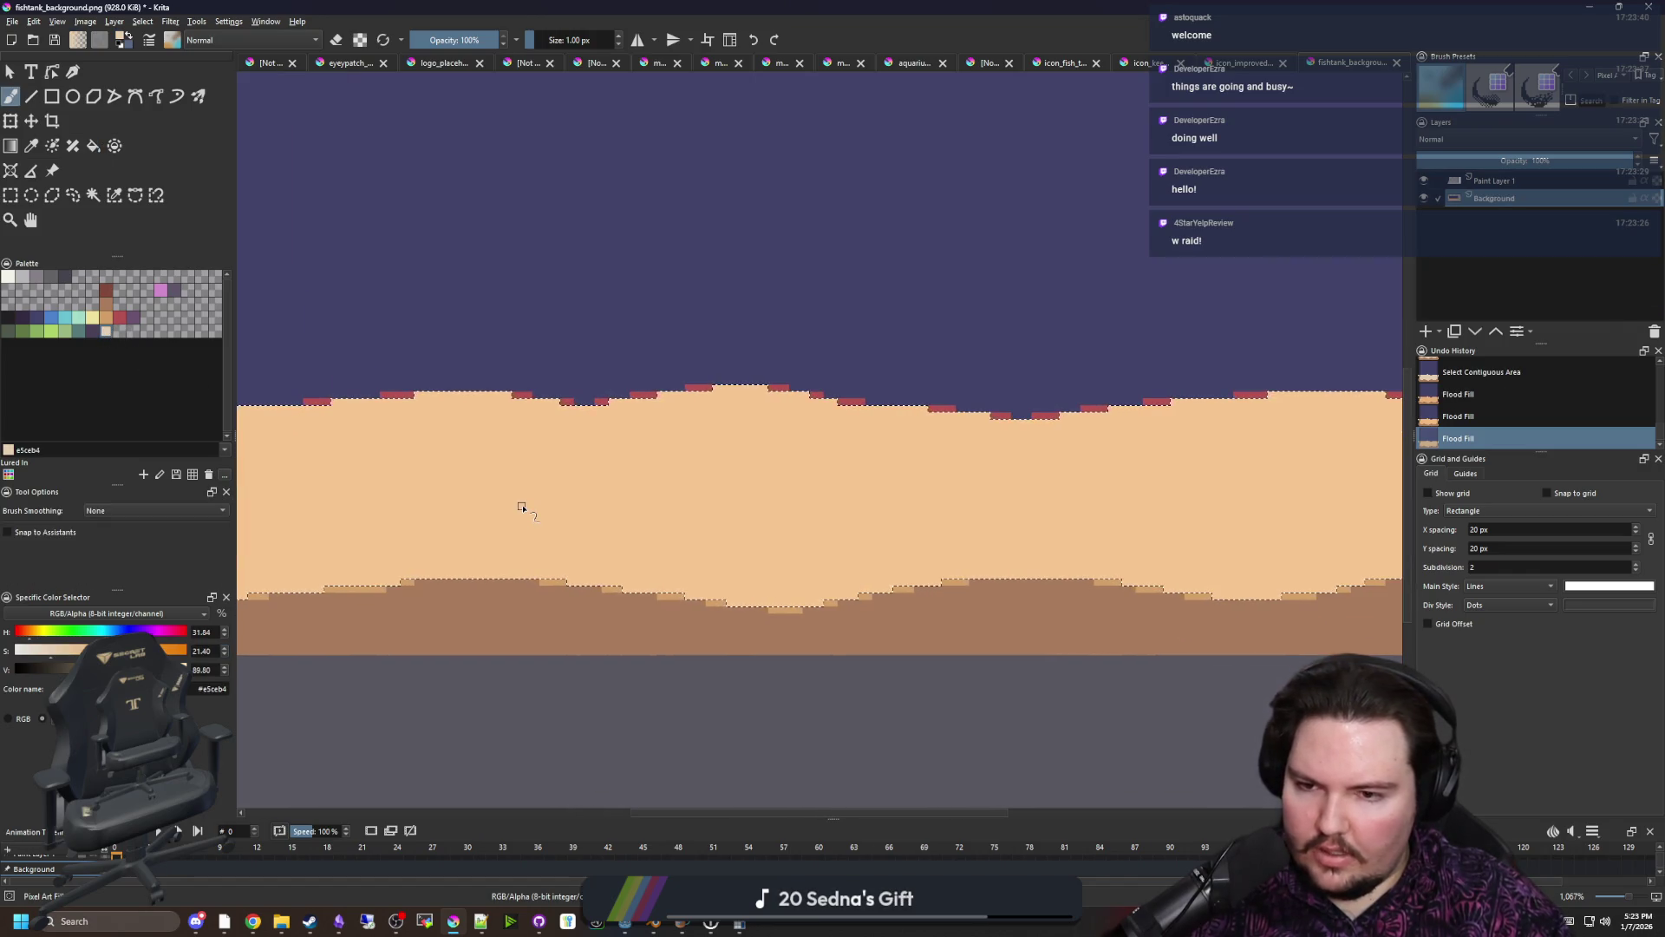
key("b")
left_click(676, 497, "ctrl")
Paint pale beige patches on the sand with 8 px and 6 px brushes
key("bracketright")
key("bracketright")
key("bracketright")
key("bracketright")
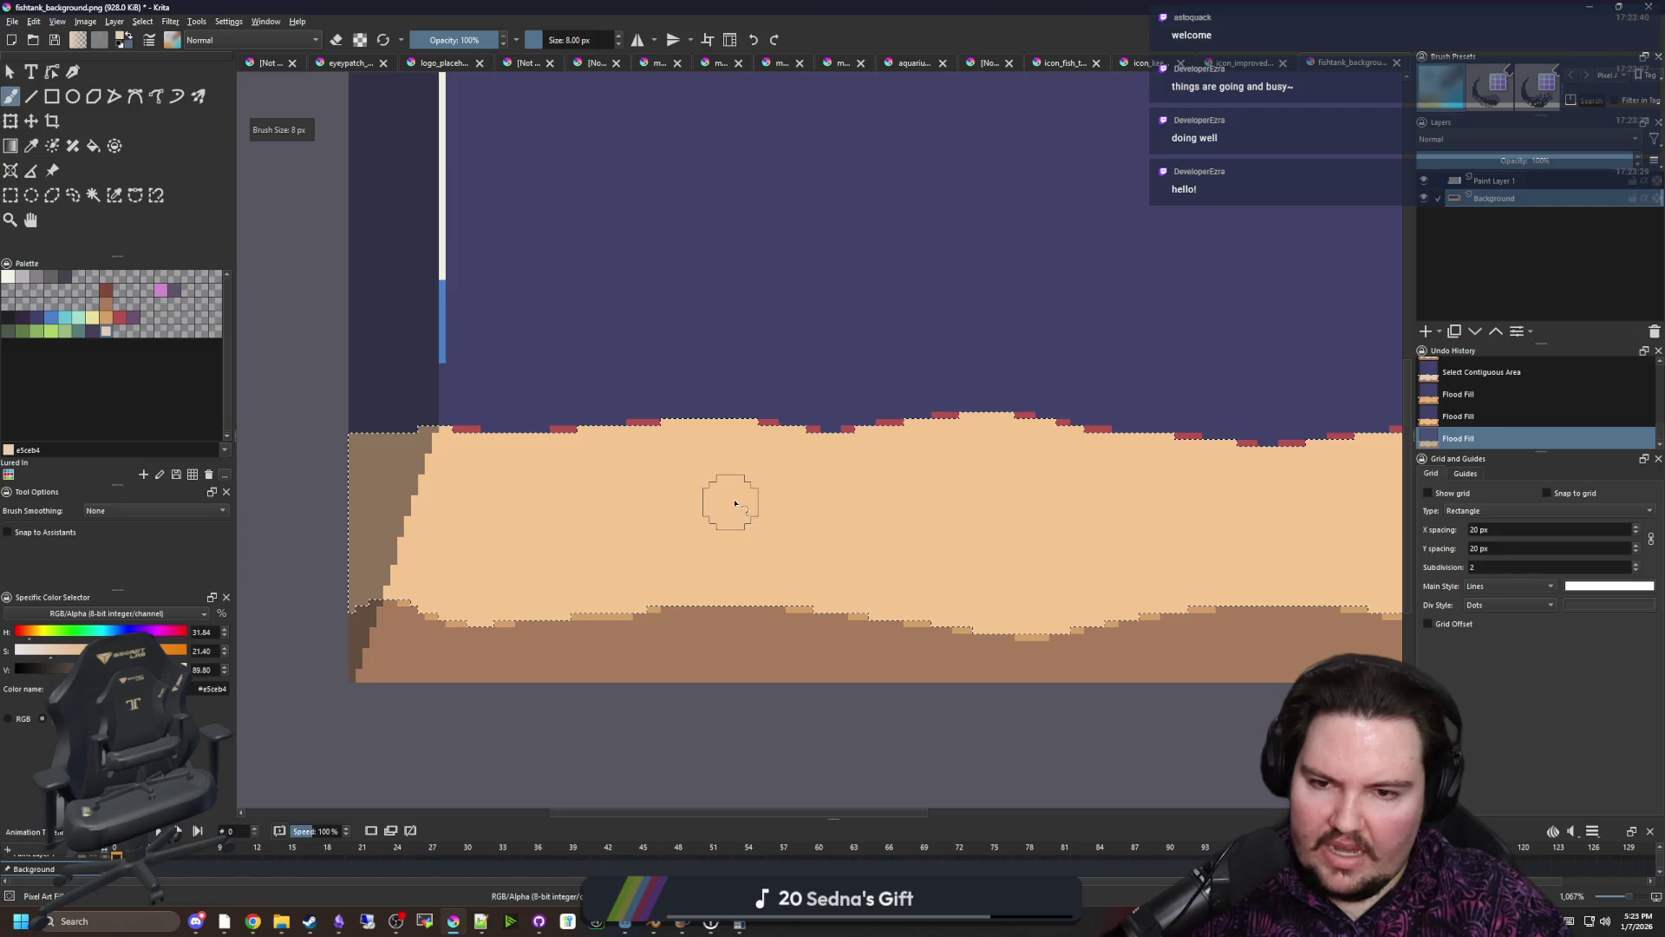
mouse_move(709, 477)
left_mouse_down()
mouse_move(695, 503)
mouse_move(661, 471)
mouse_move(732, 465)
mouse_move(518, 519)
left_mouse_up()
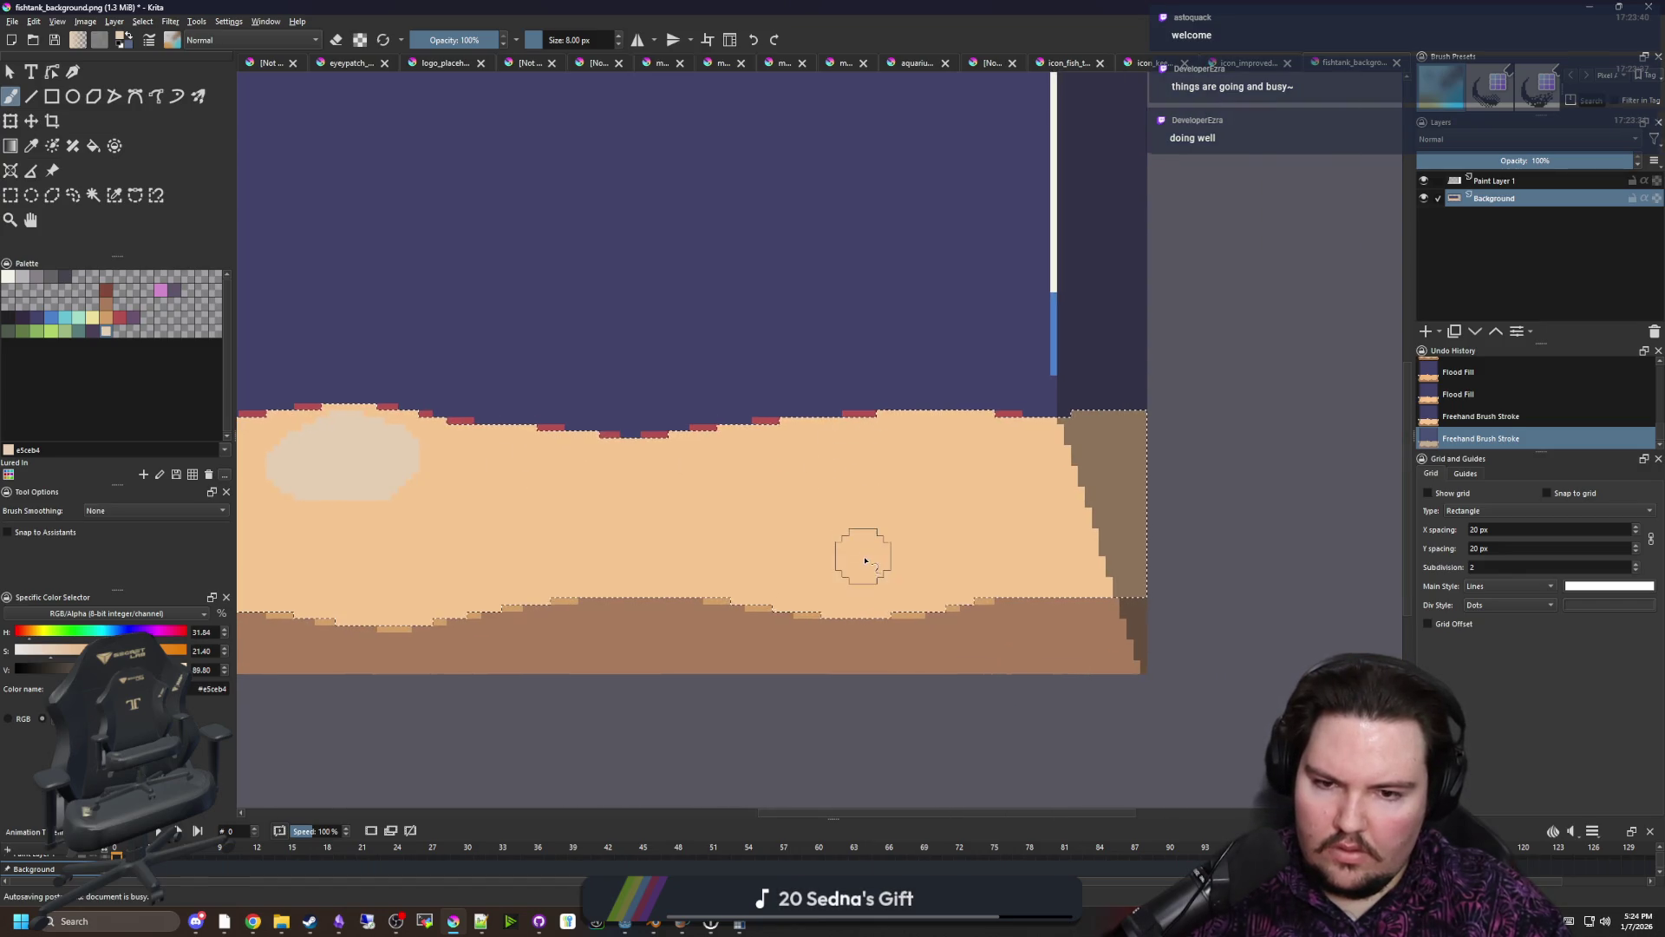
mouse_move(859, 570)
left_mouse_down()
mouse_move(821, 539)
mouse_move(884, 550)
mouse_move(791, 576)
left_mouse_up()
scroll(792, 576, "down", 5)
scroll(771, 581, "up", 8)
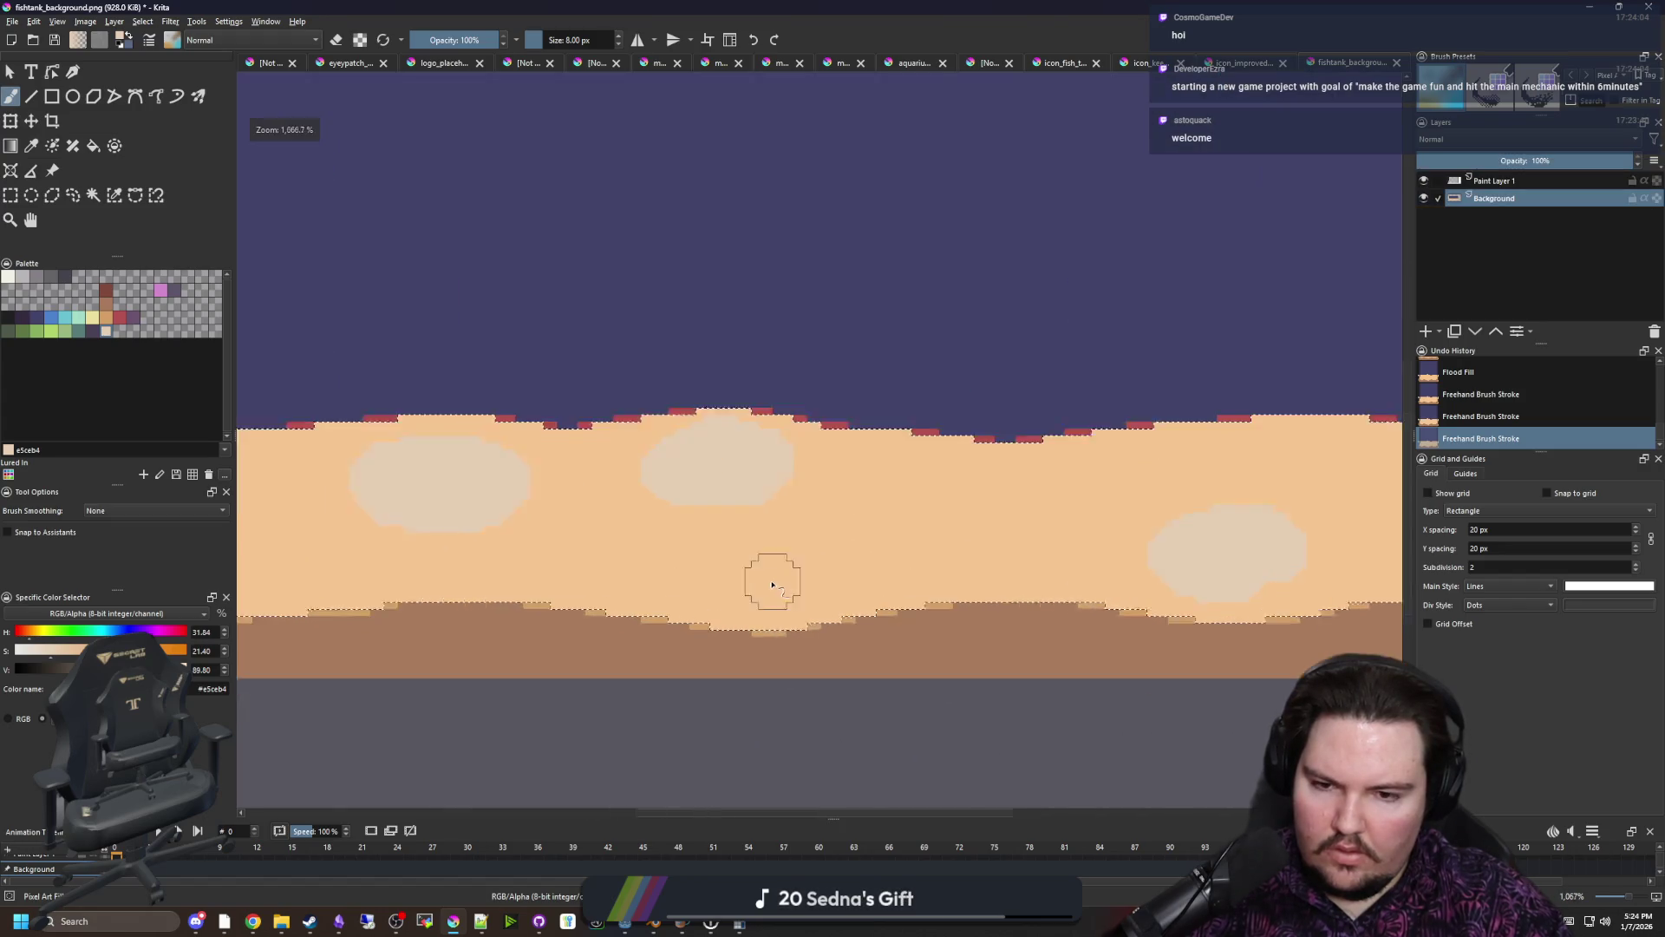
key("bracketleft")
mouse_move(810, 575)
left_mouse_down()
mouse_move(825, 564)
mouse_move(747, 575)
left_mouse_up()
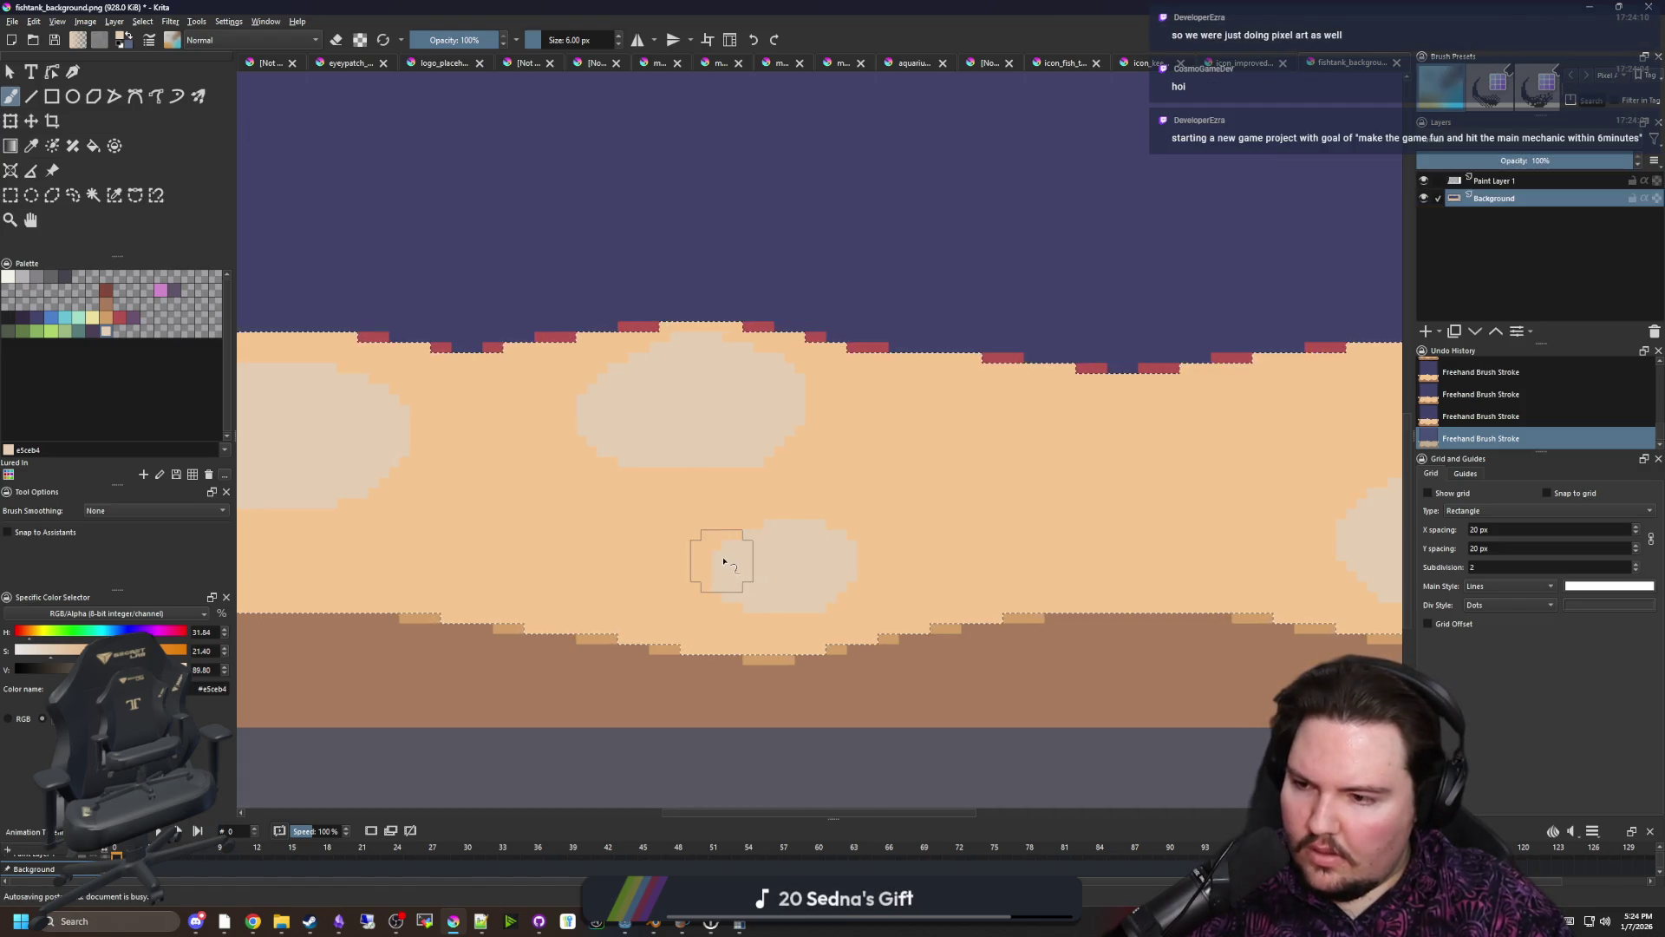
scroll(772, 546, "down", 3)
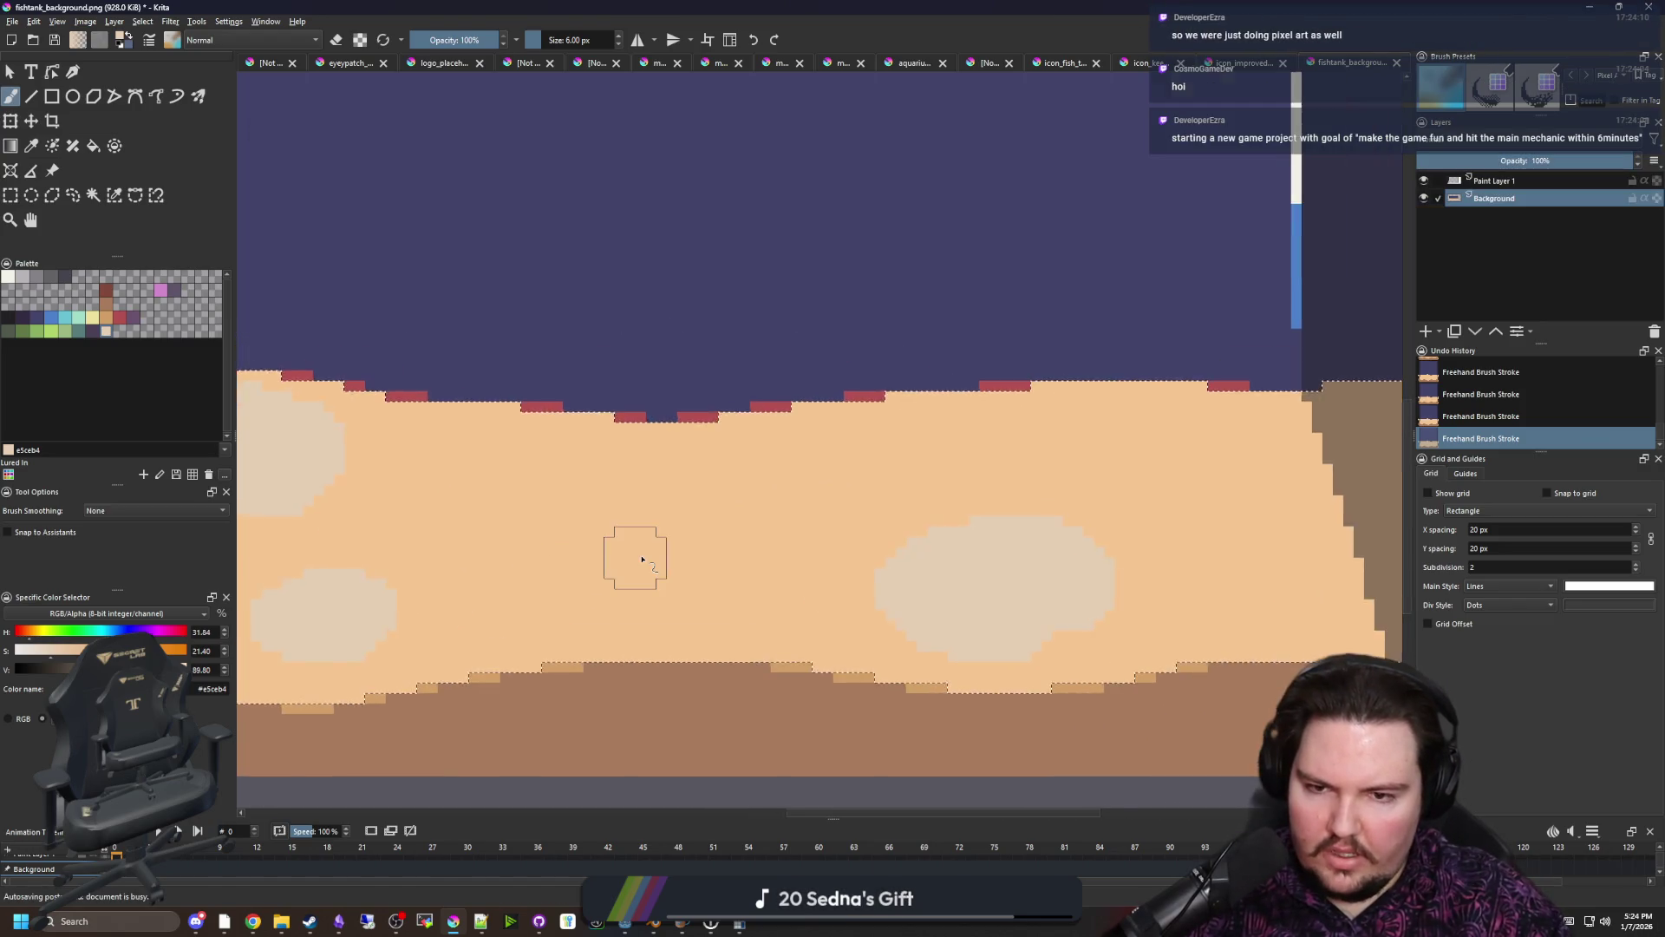
scroll(642, 555, "up", 3)
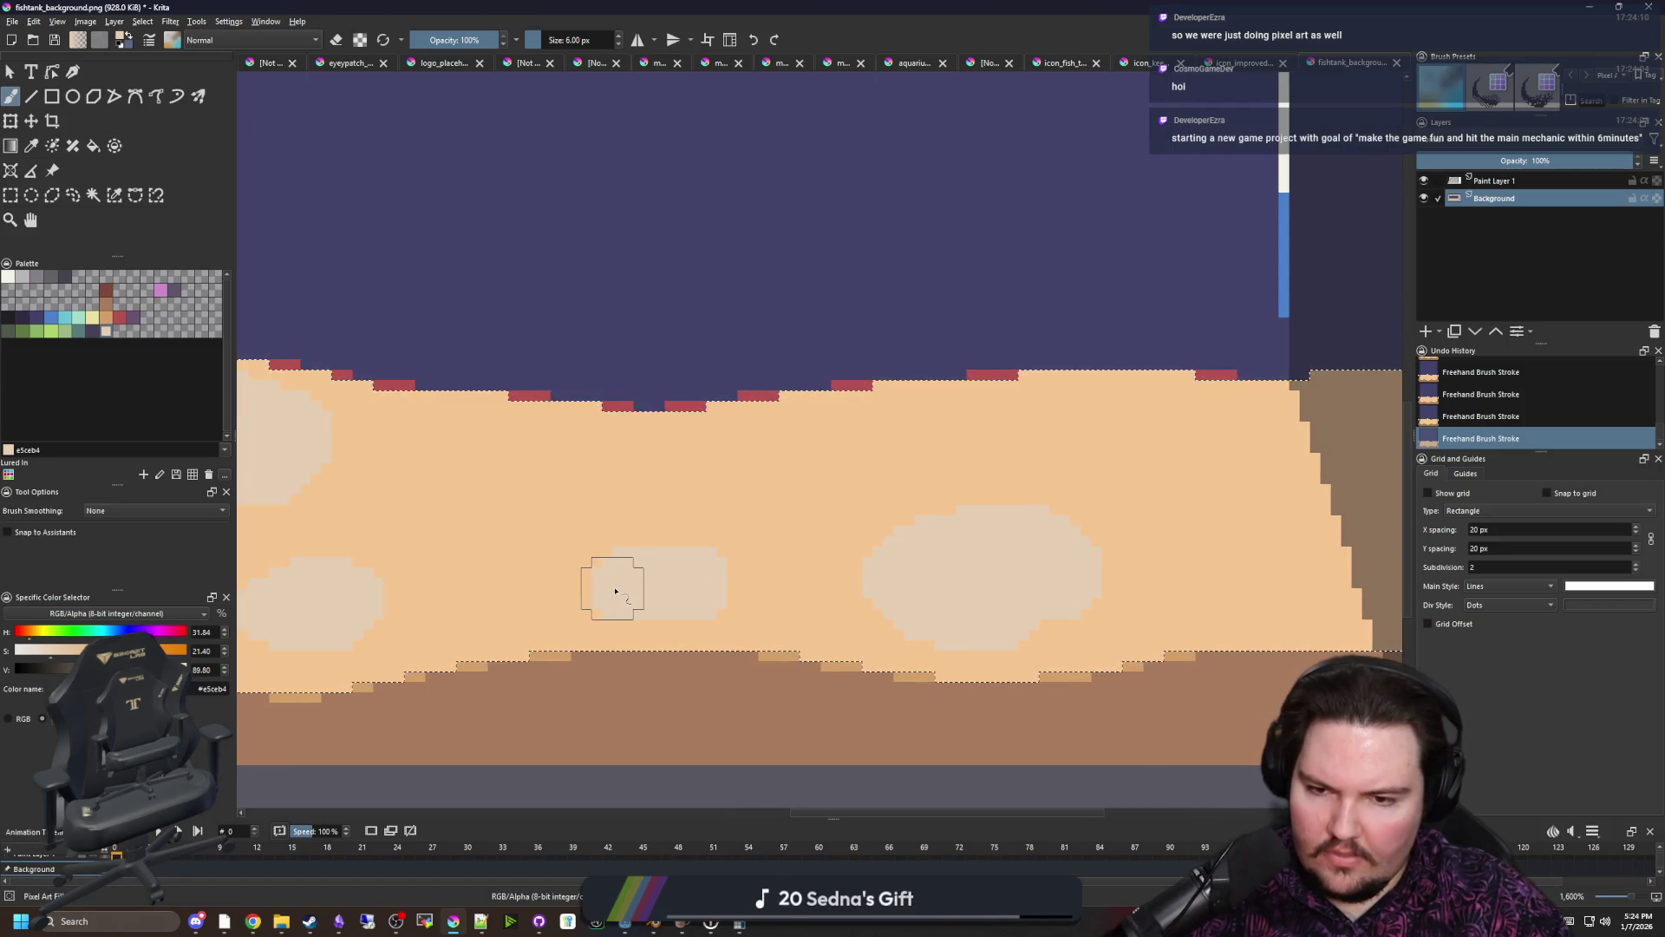
Add a smaller beige patch near the sand's top with a 4 px brush, then shrink to 2 px
key("bracketleft")
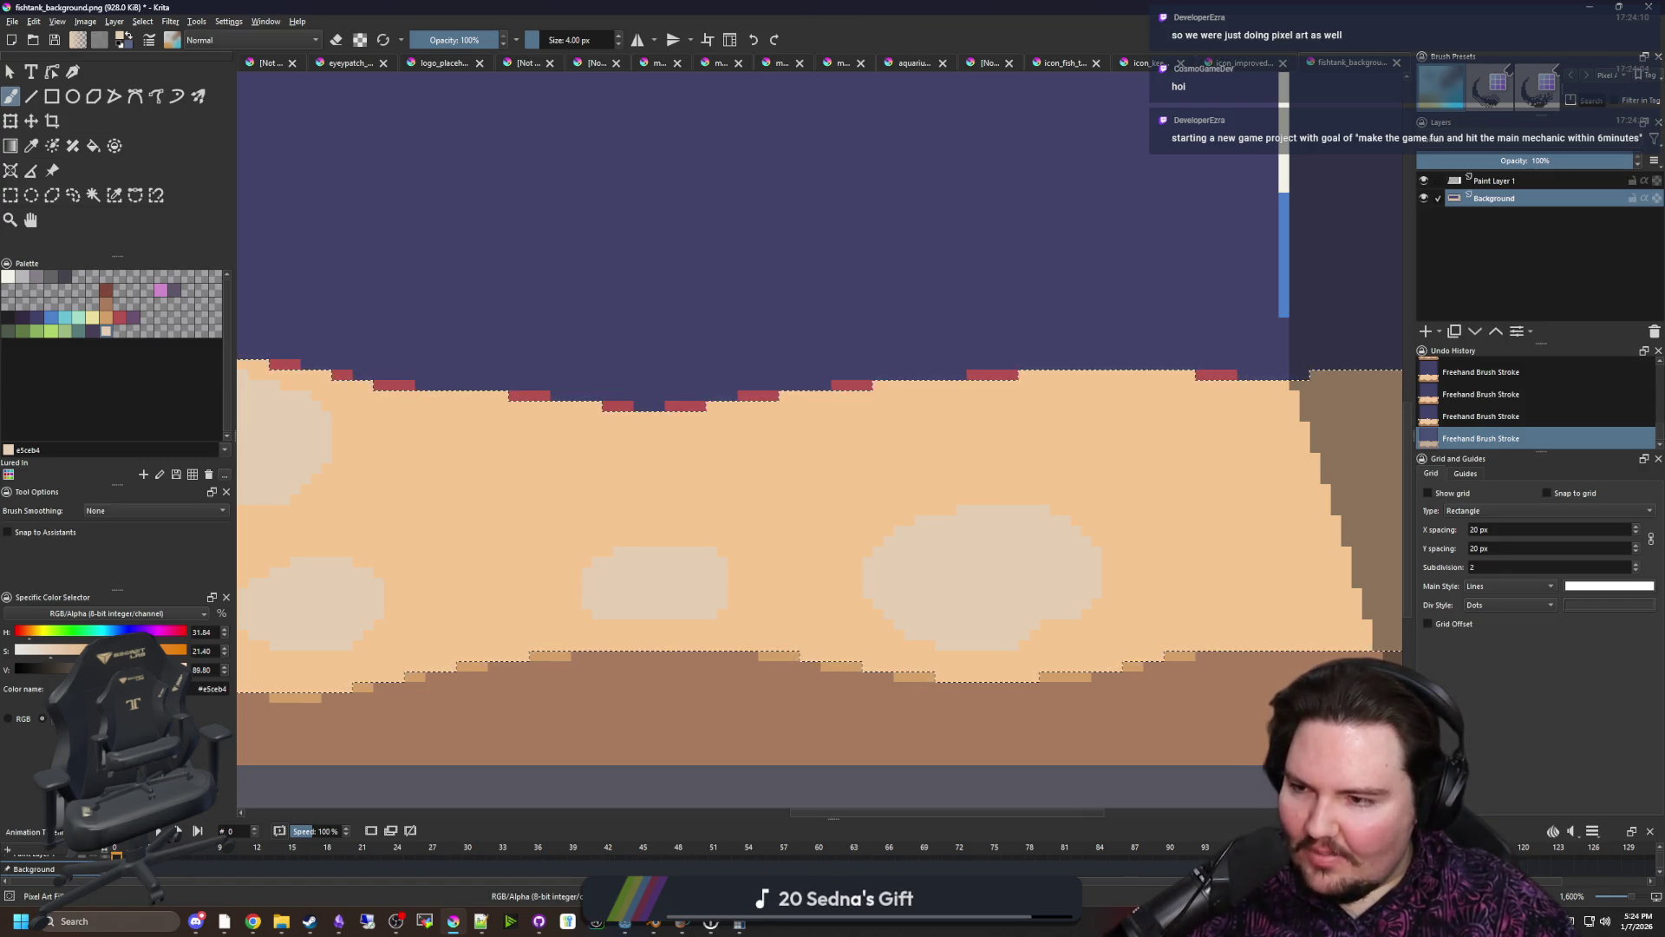
scroll(551, 469, "left", 1)
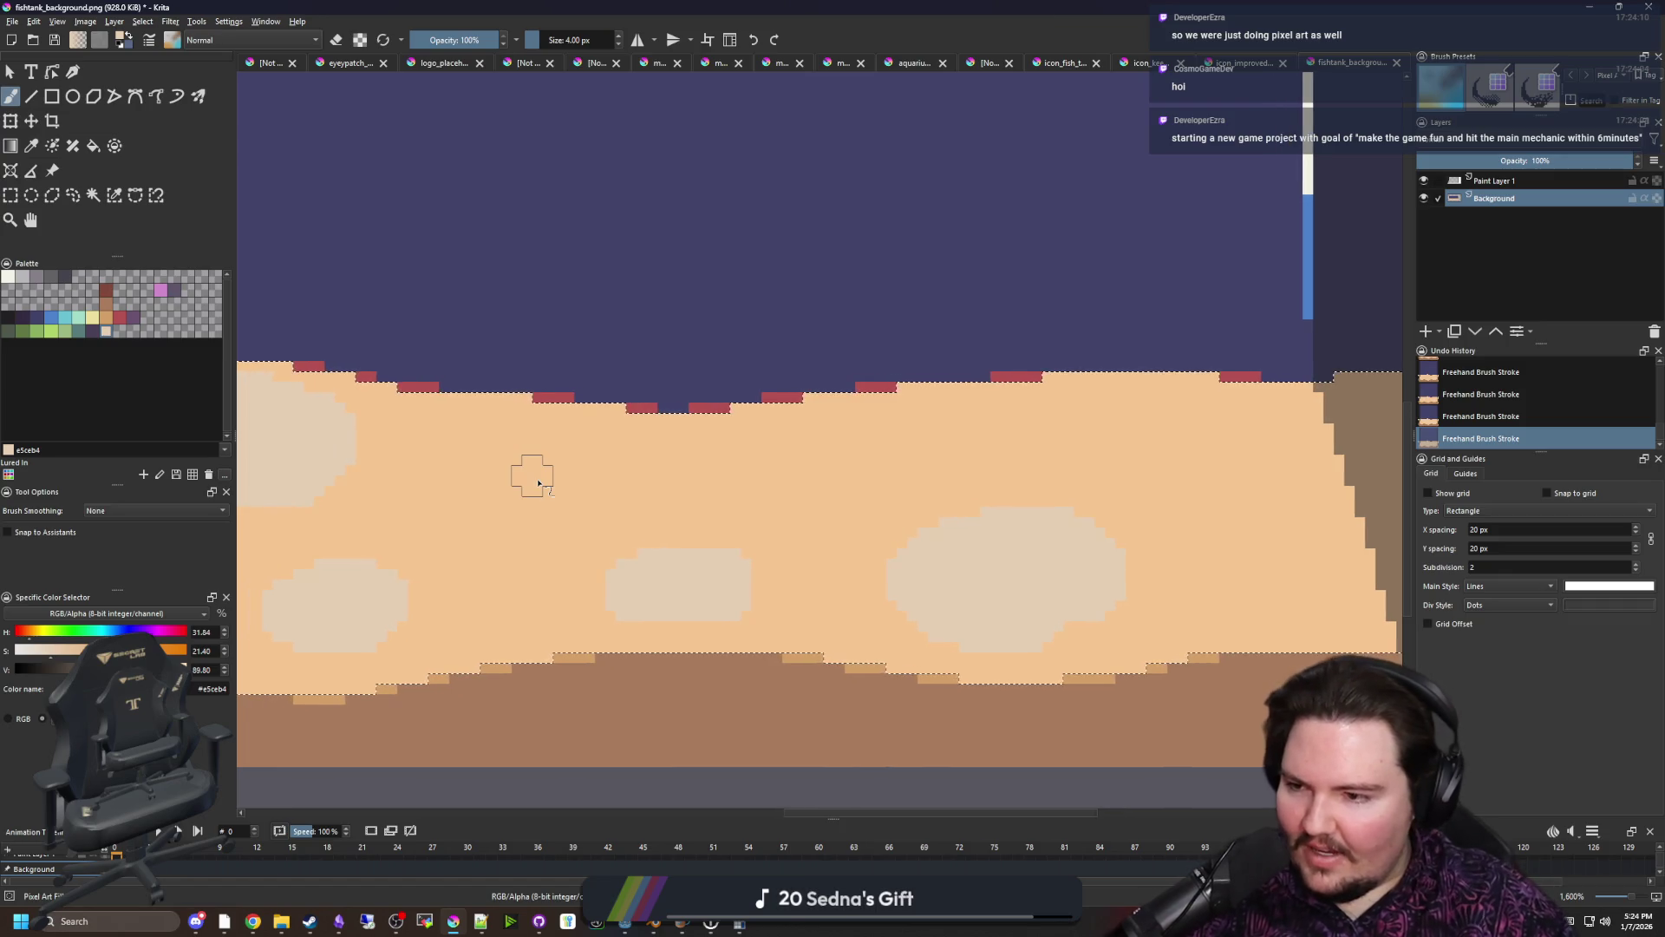
scroll(694, 508, "right", 2)
scroll(672, 482, "up", 1)
scroll(888, 454, "left", 2)
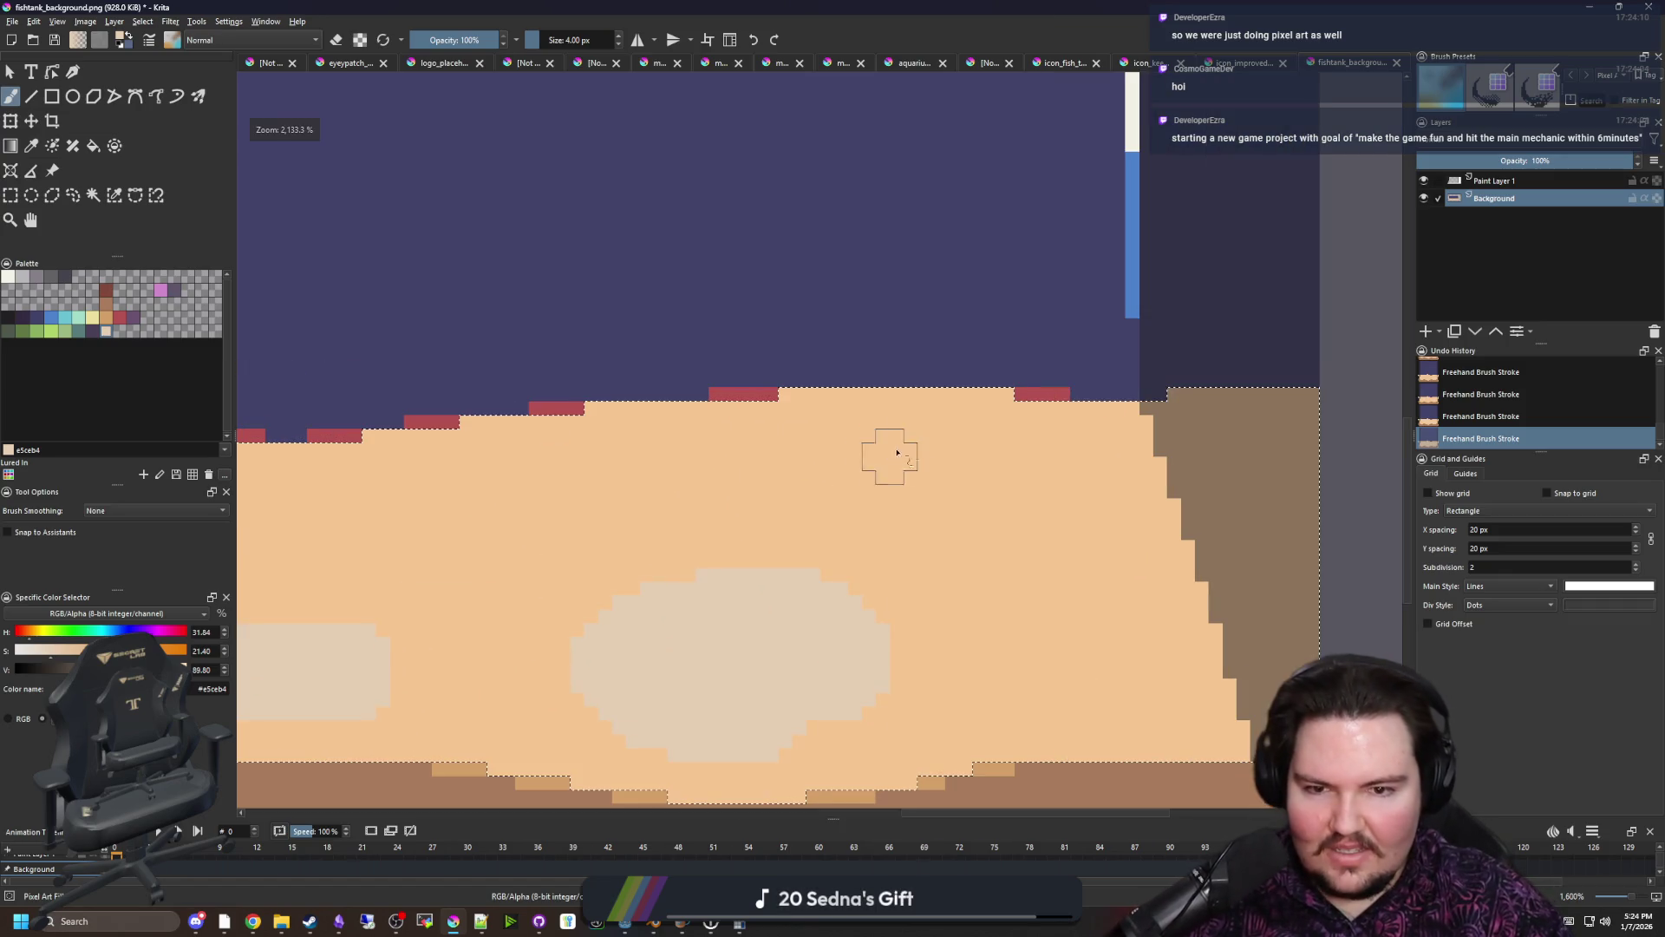
left_click_drag(962, 429, 882, 442)
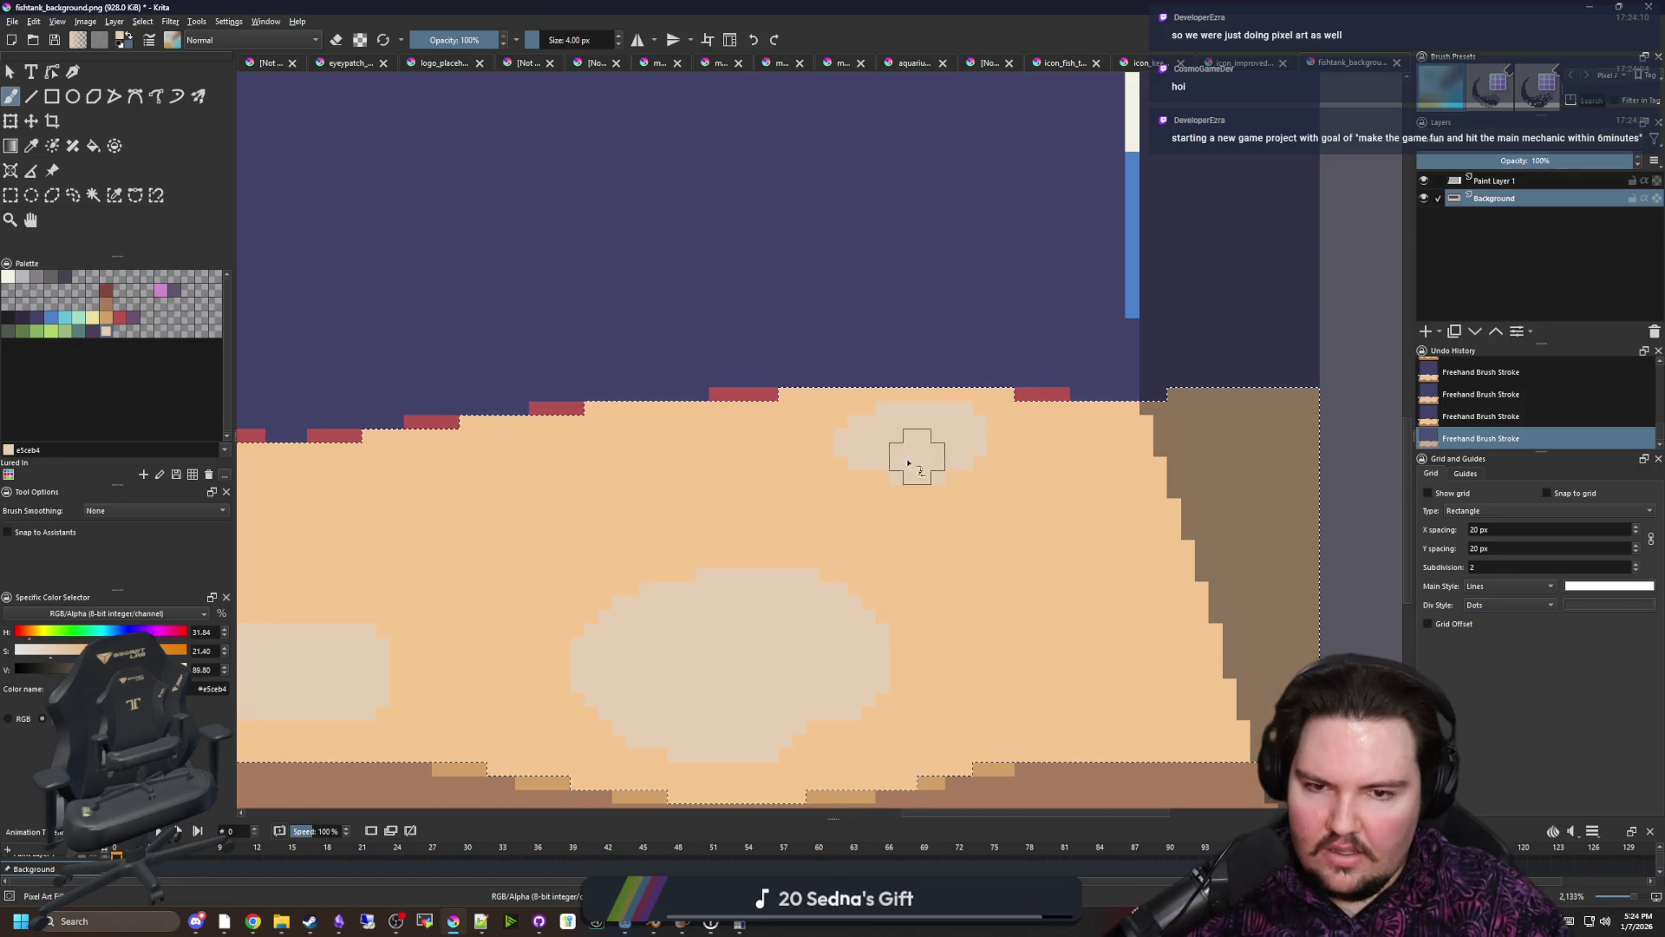
scroll(924, 462, "down", 1)
scroll(918, 453, "up", 2)
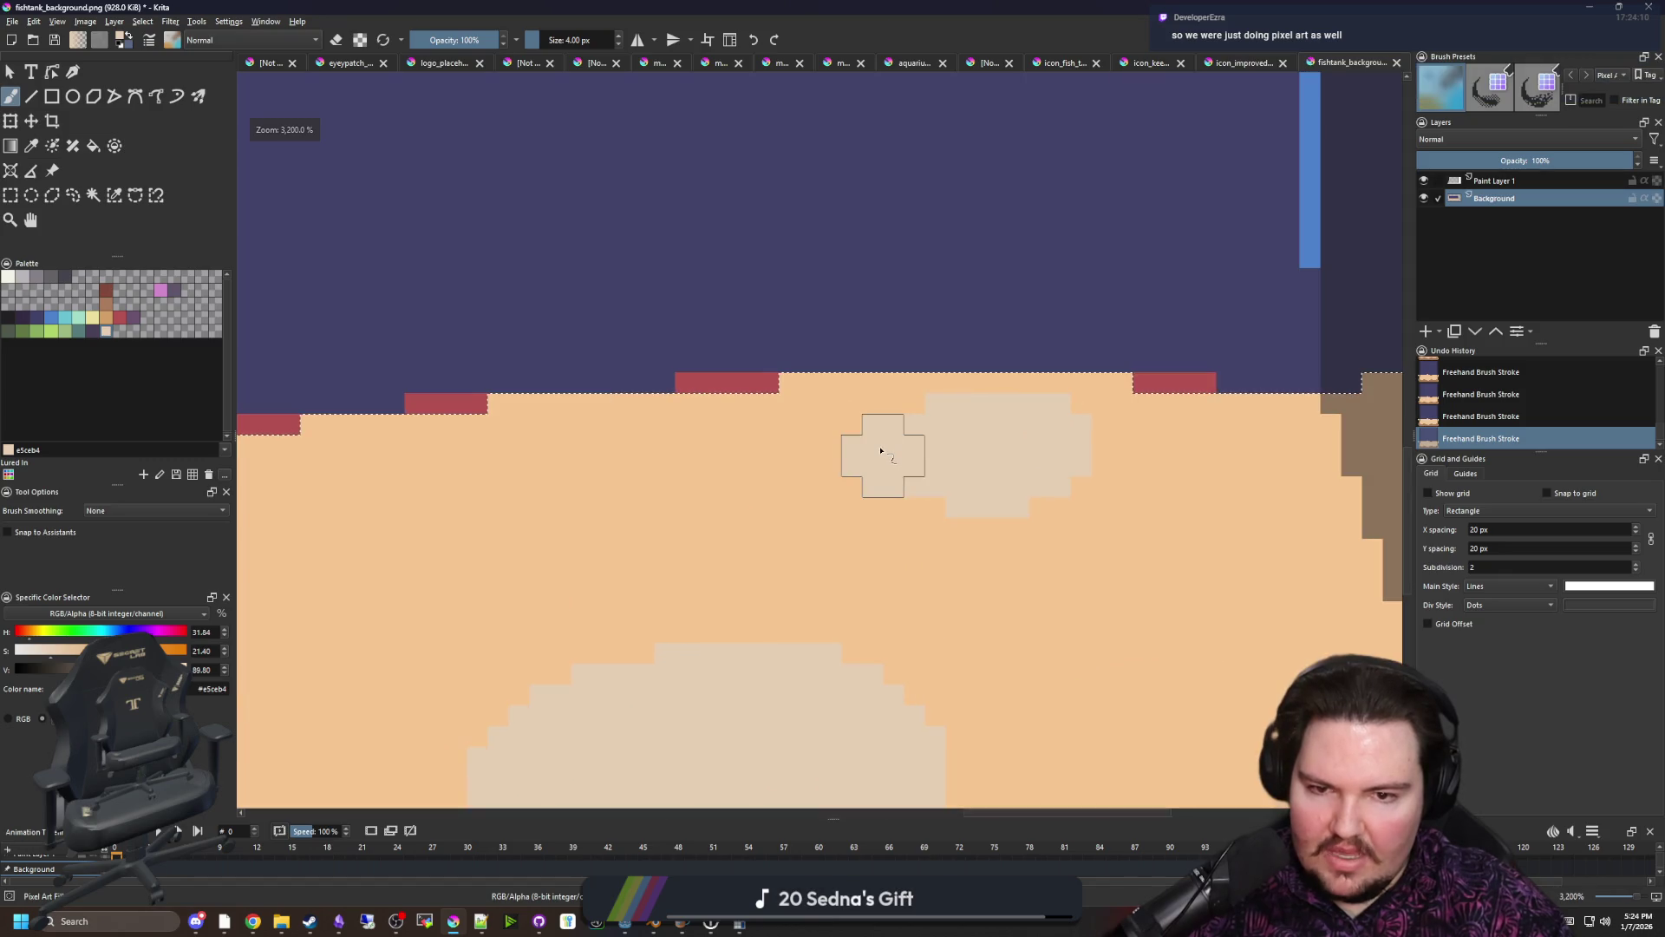
left_click(892, 471)
key("bracketleft")
key("bracketleft")
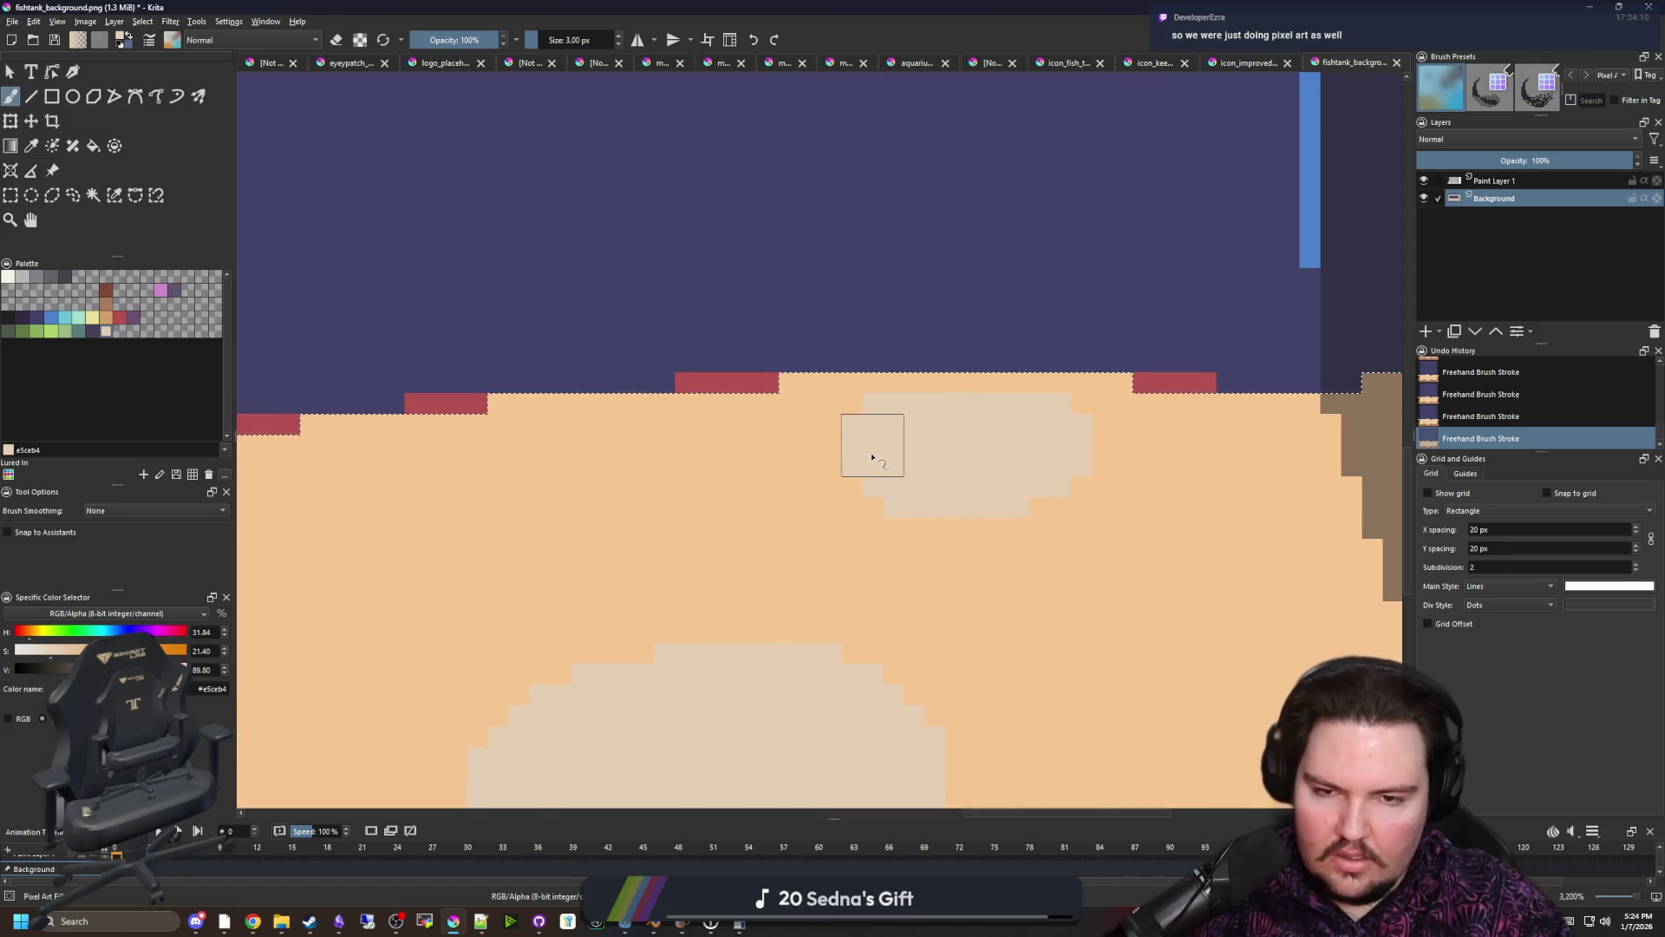
scroll(900, 494, "down", 5)
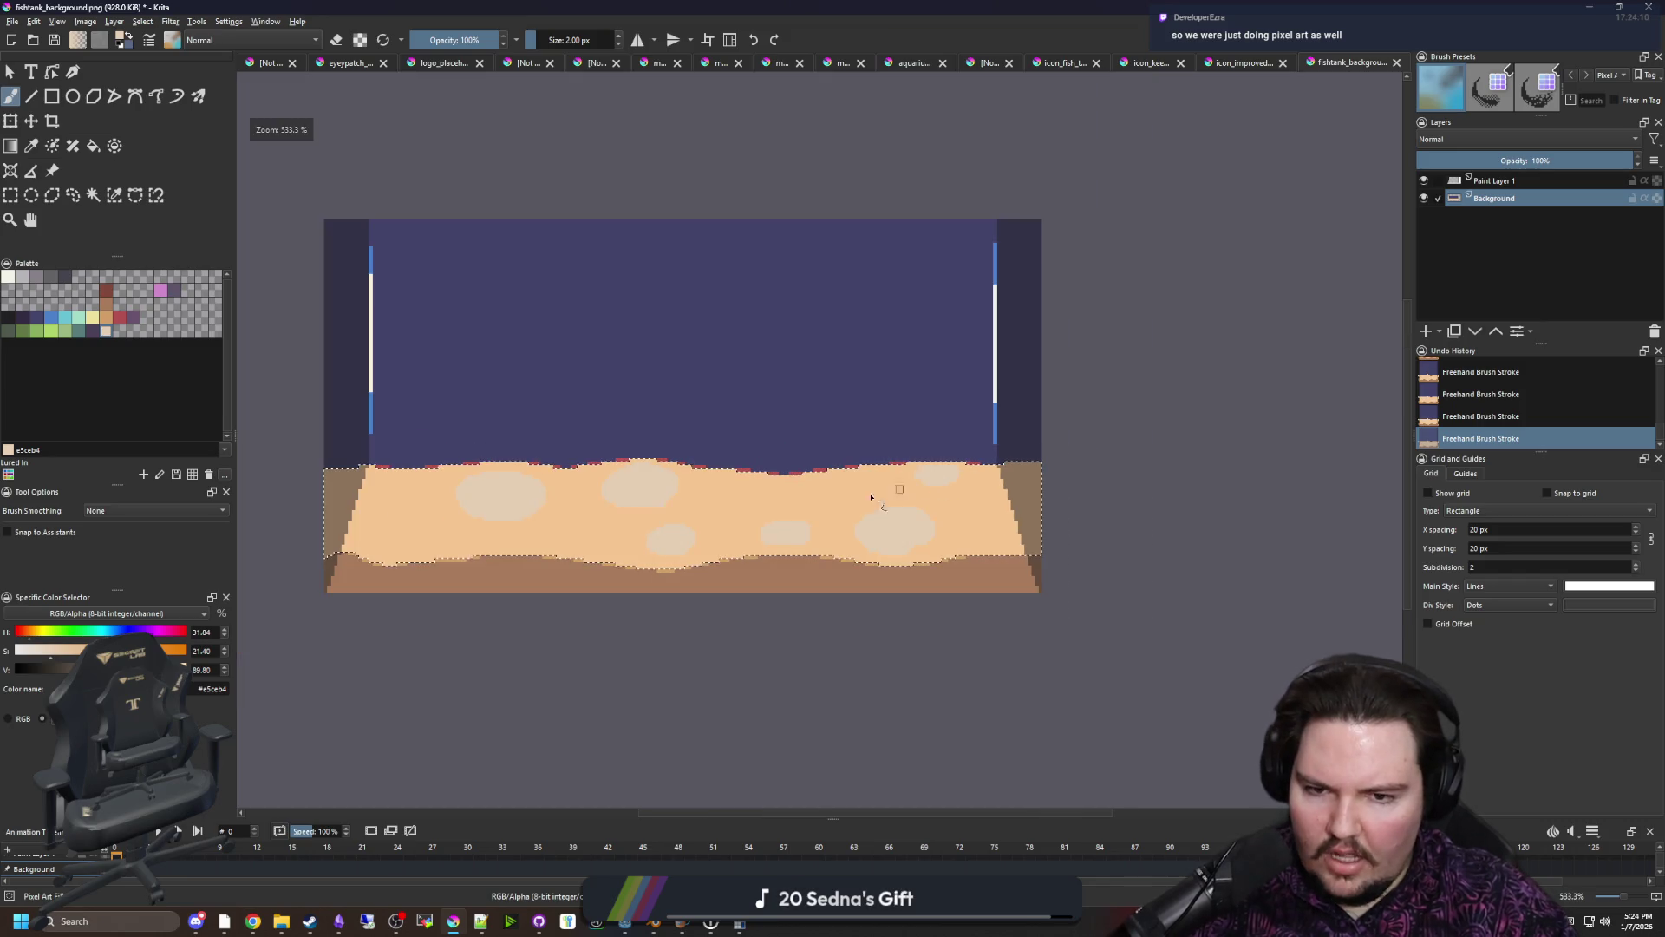
Grow the small beige patch and extend the patch near the left wall with more beige pixels
scroll(438, 546, "up", 5)
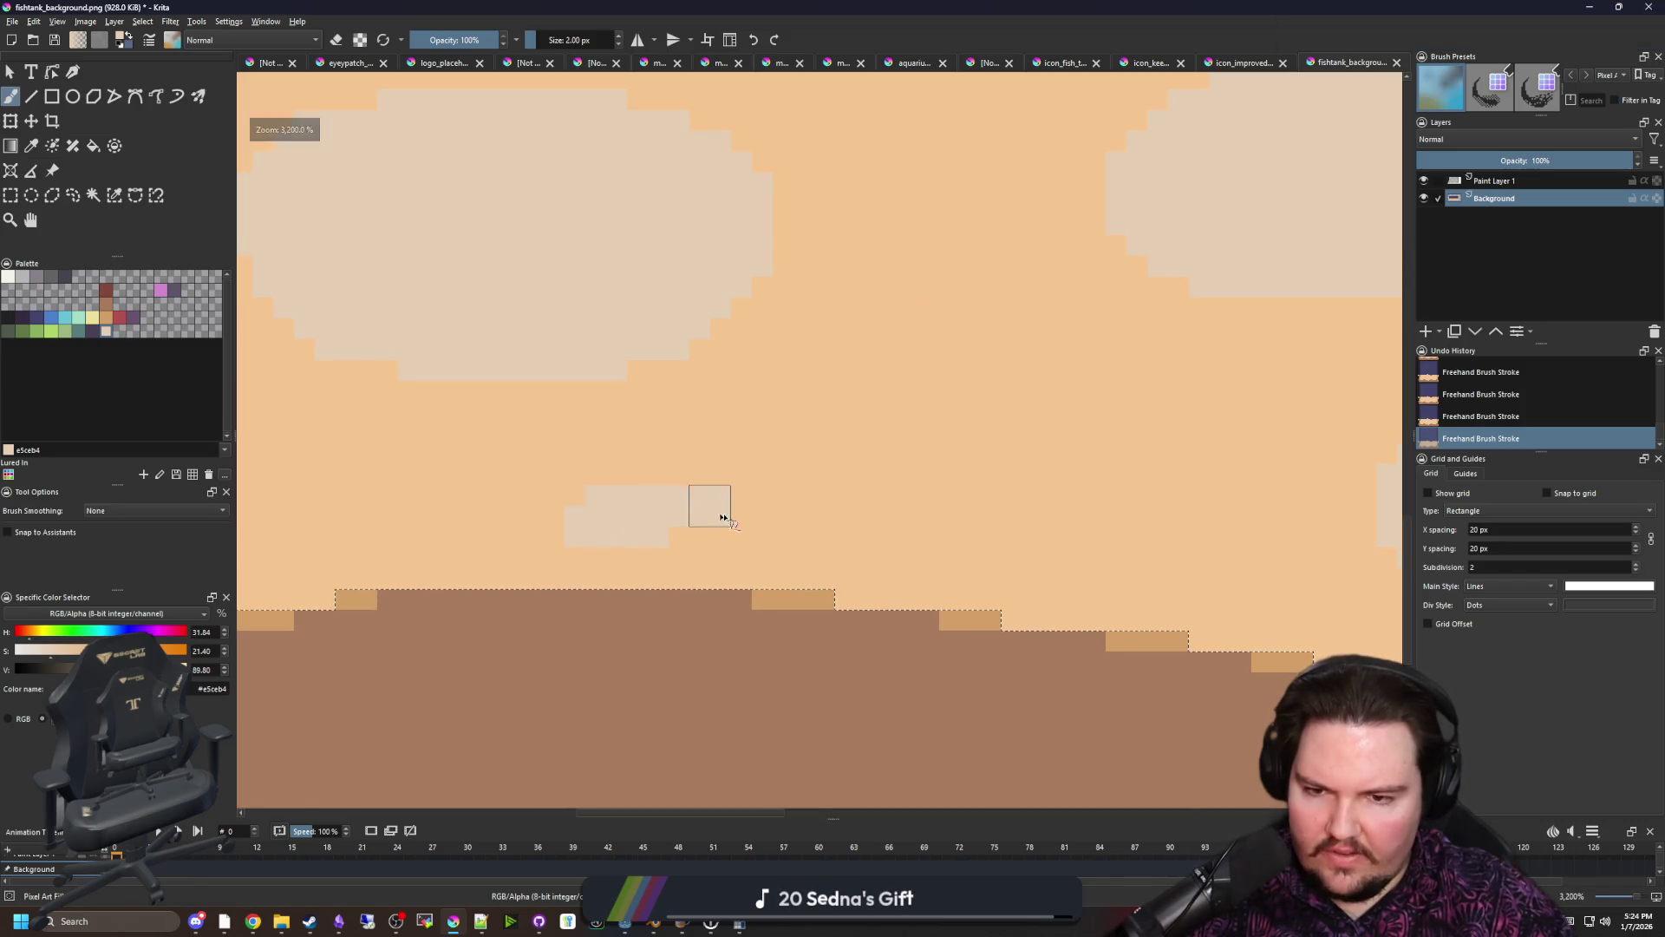
mouse_move(643, 543)
left_mouse_down()
mouse_move(699, 564)
mouse_move(632, 558)
mouse_move(564, 509)
mouse_move(772, 502)
mouse_move(769, 524)
mouse_move(632, 483)
mouse_move(754, 493)
left_mouse_up()
scroll(755, 564, "down", 4)
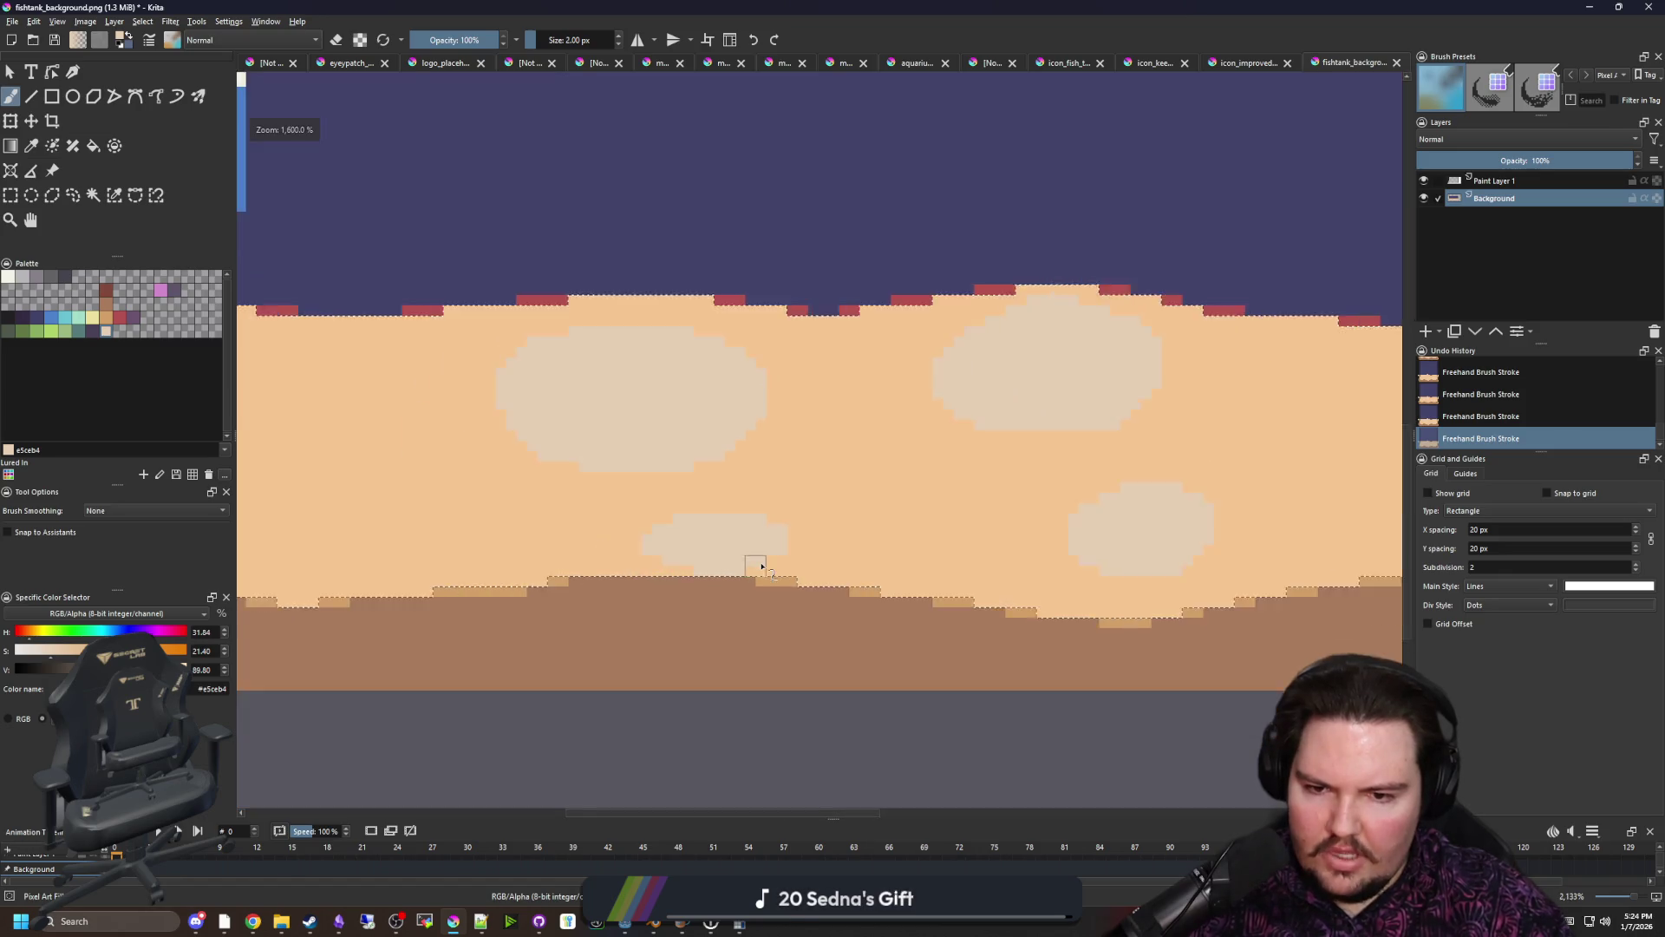
scroll(509, 565, "up", 4)
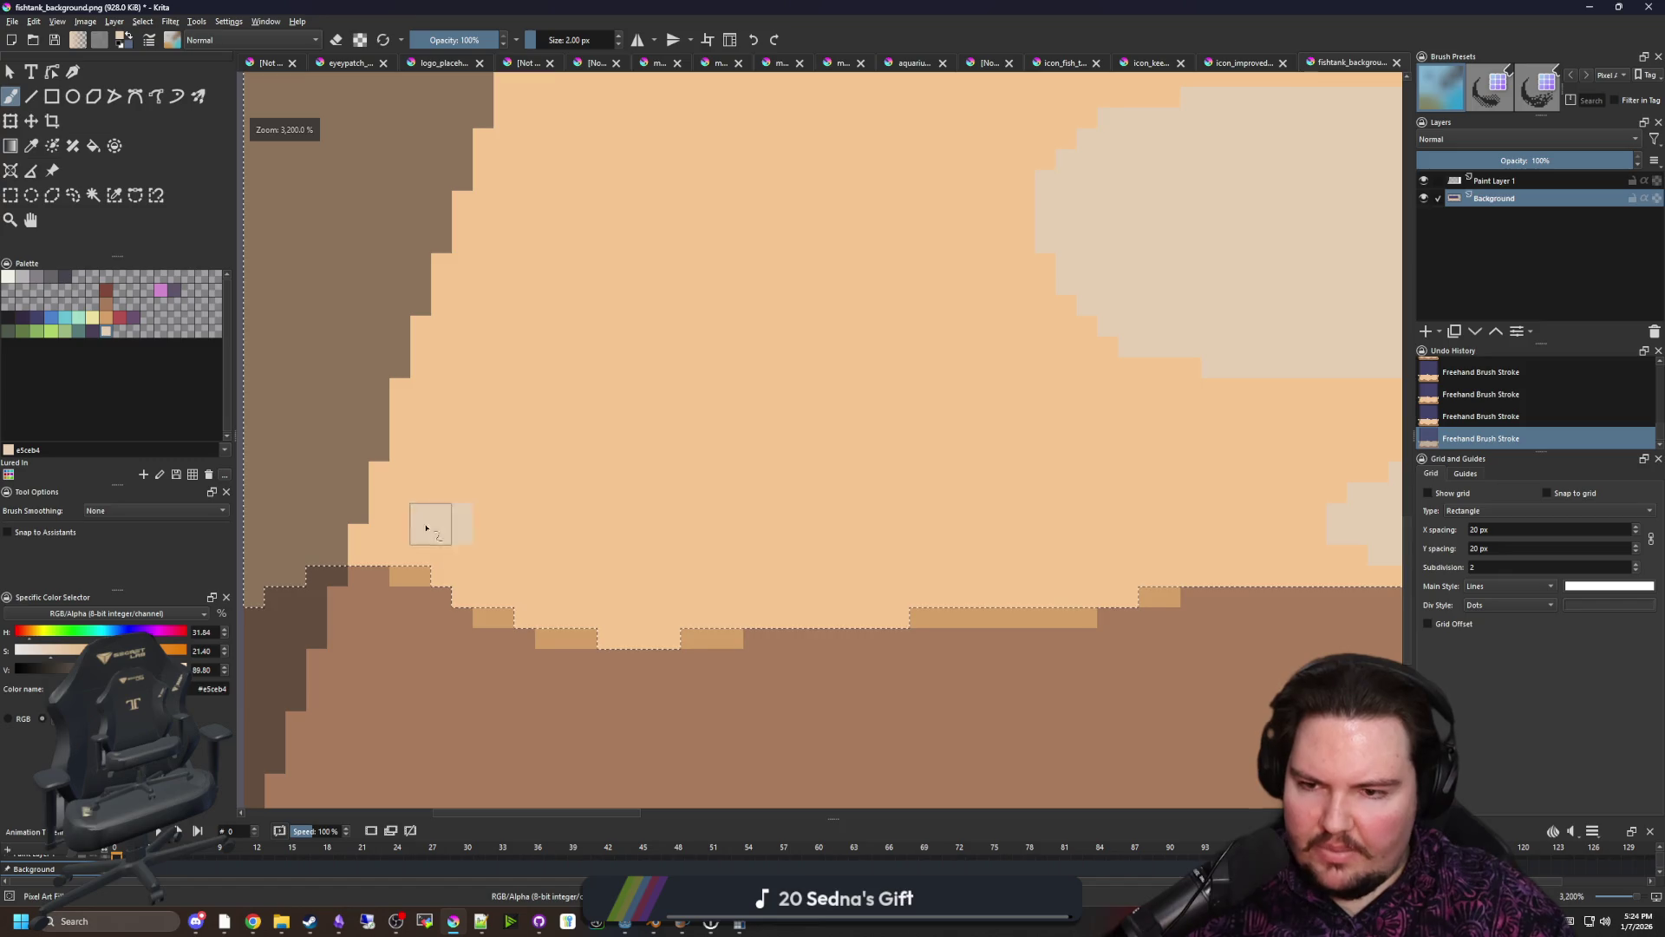
mouse_move(431, 428)
left_mouse_down()
mouse_move(434, 476)
mouse_move(486, 464)
left_mouse_up()
left_click(464, 546)
scroll(464, 546, "down", 4)
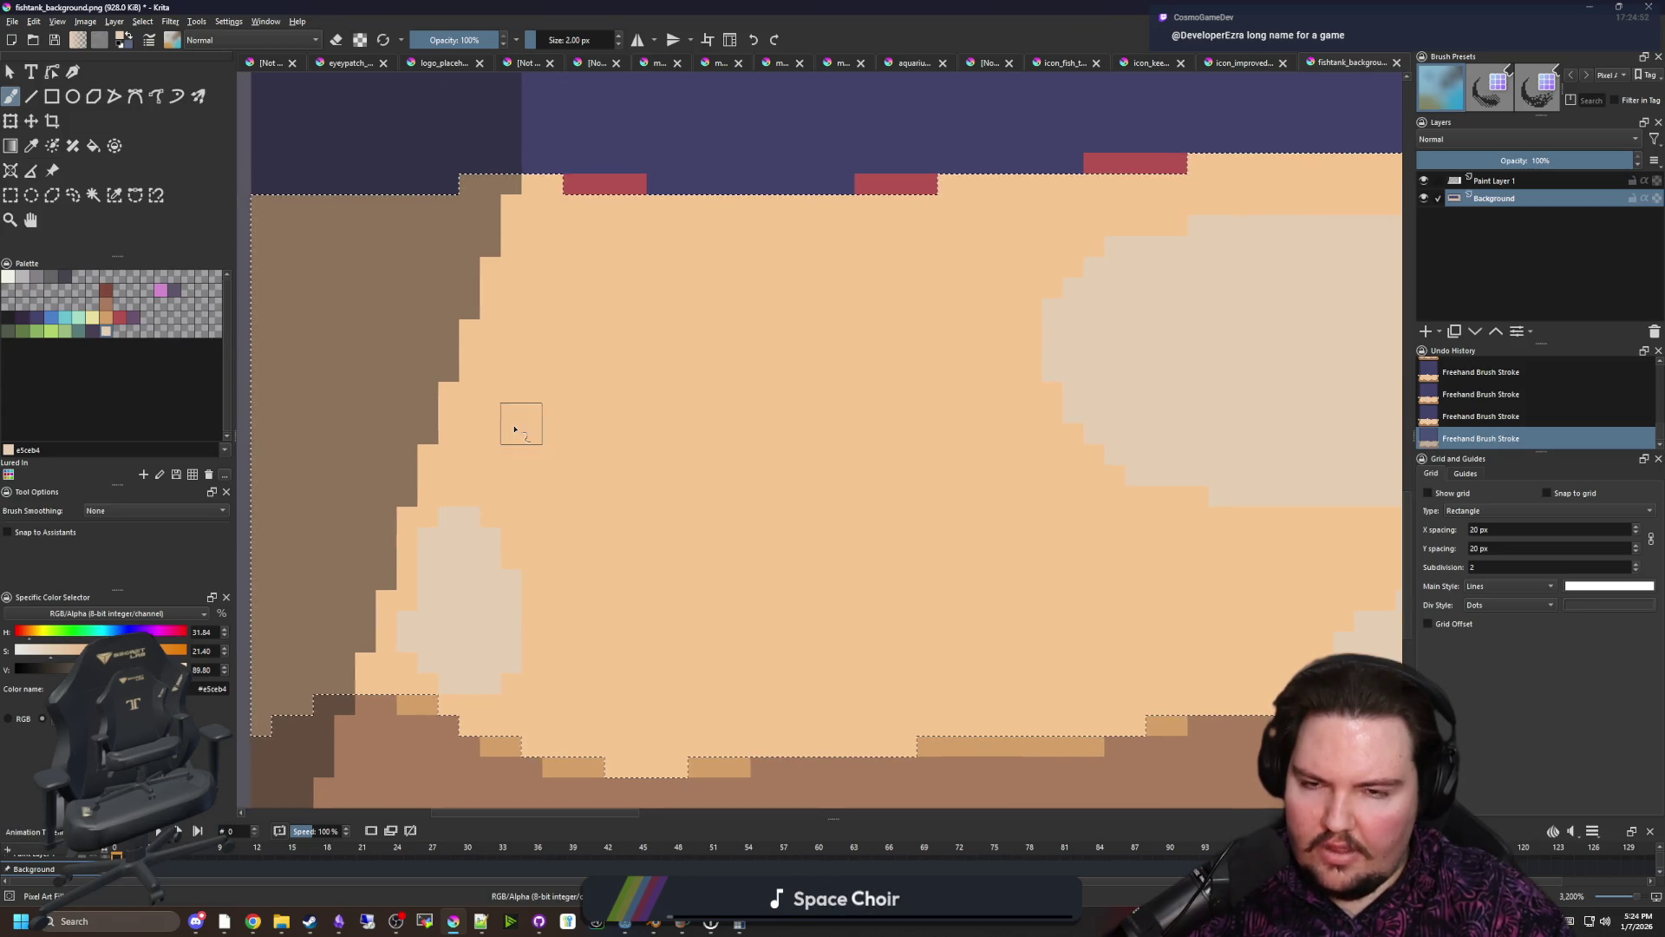
scroll(489, 518, "down", 5)
Deselect, sample the main orange sand colour, and set the freehand brush to 1 px
key("ctrl+shift+a")
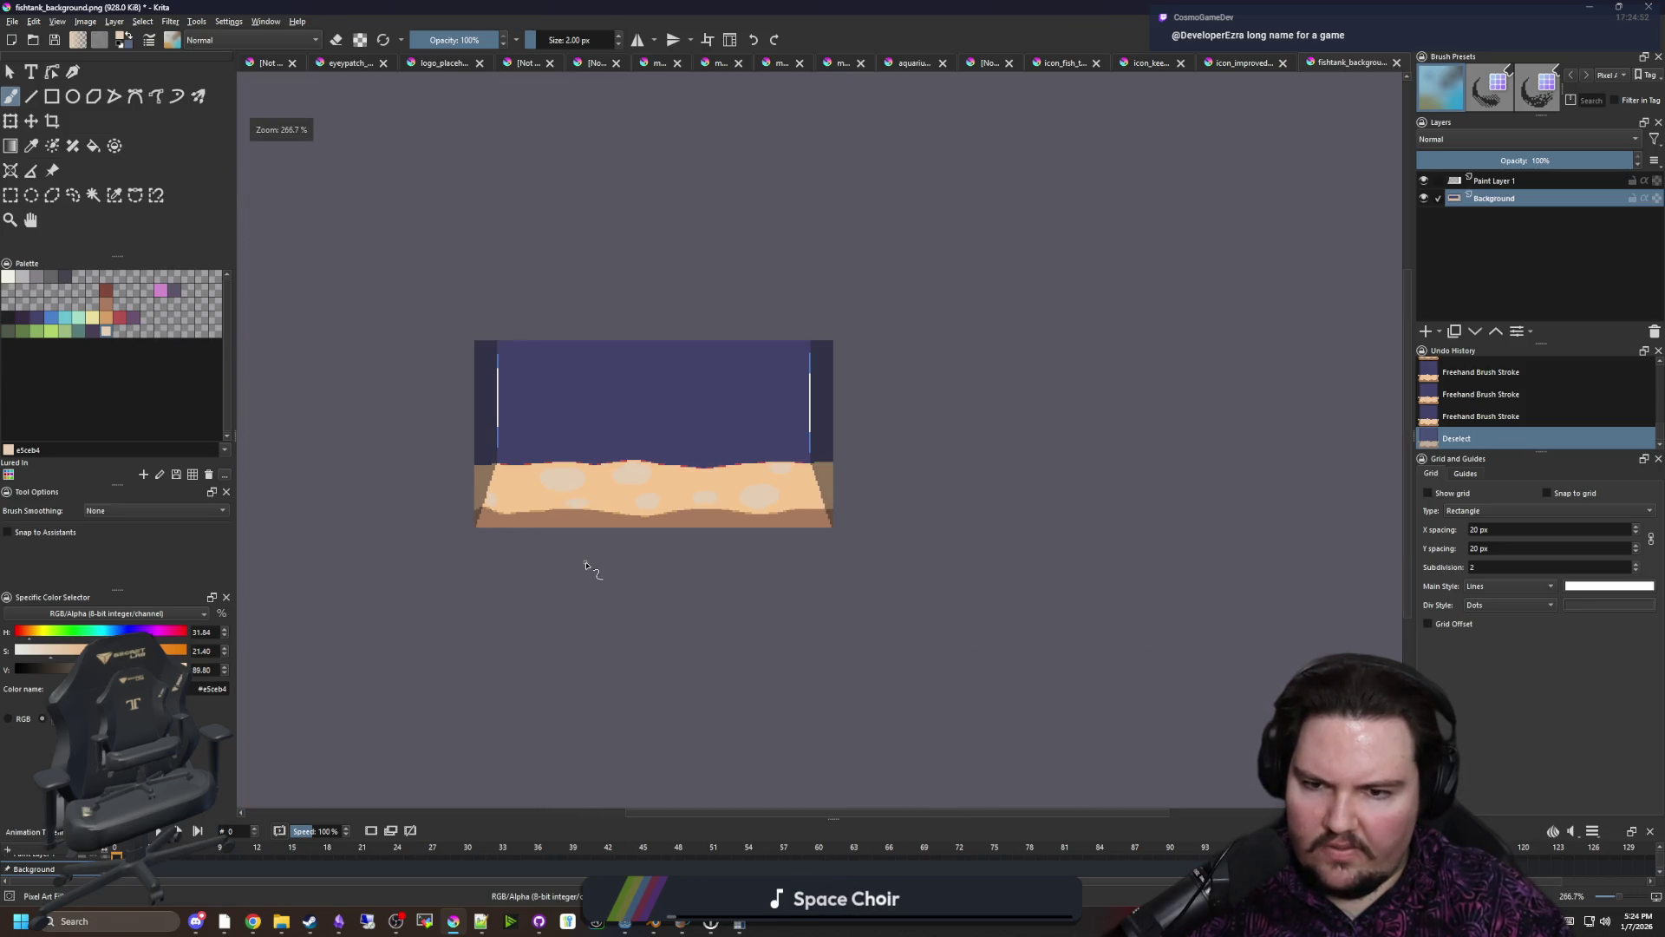
scroll(586, 479, "up", 6)
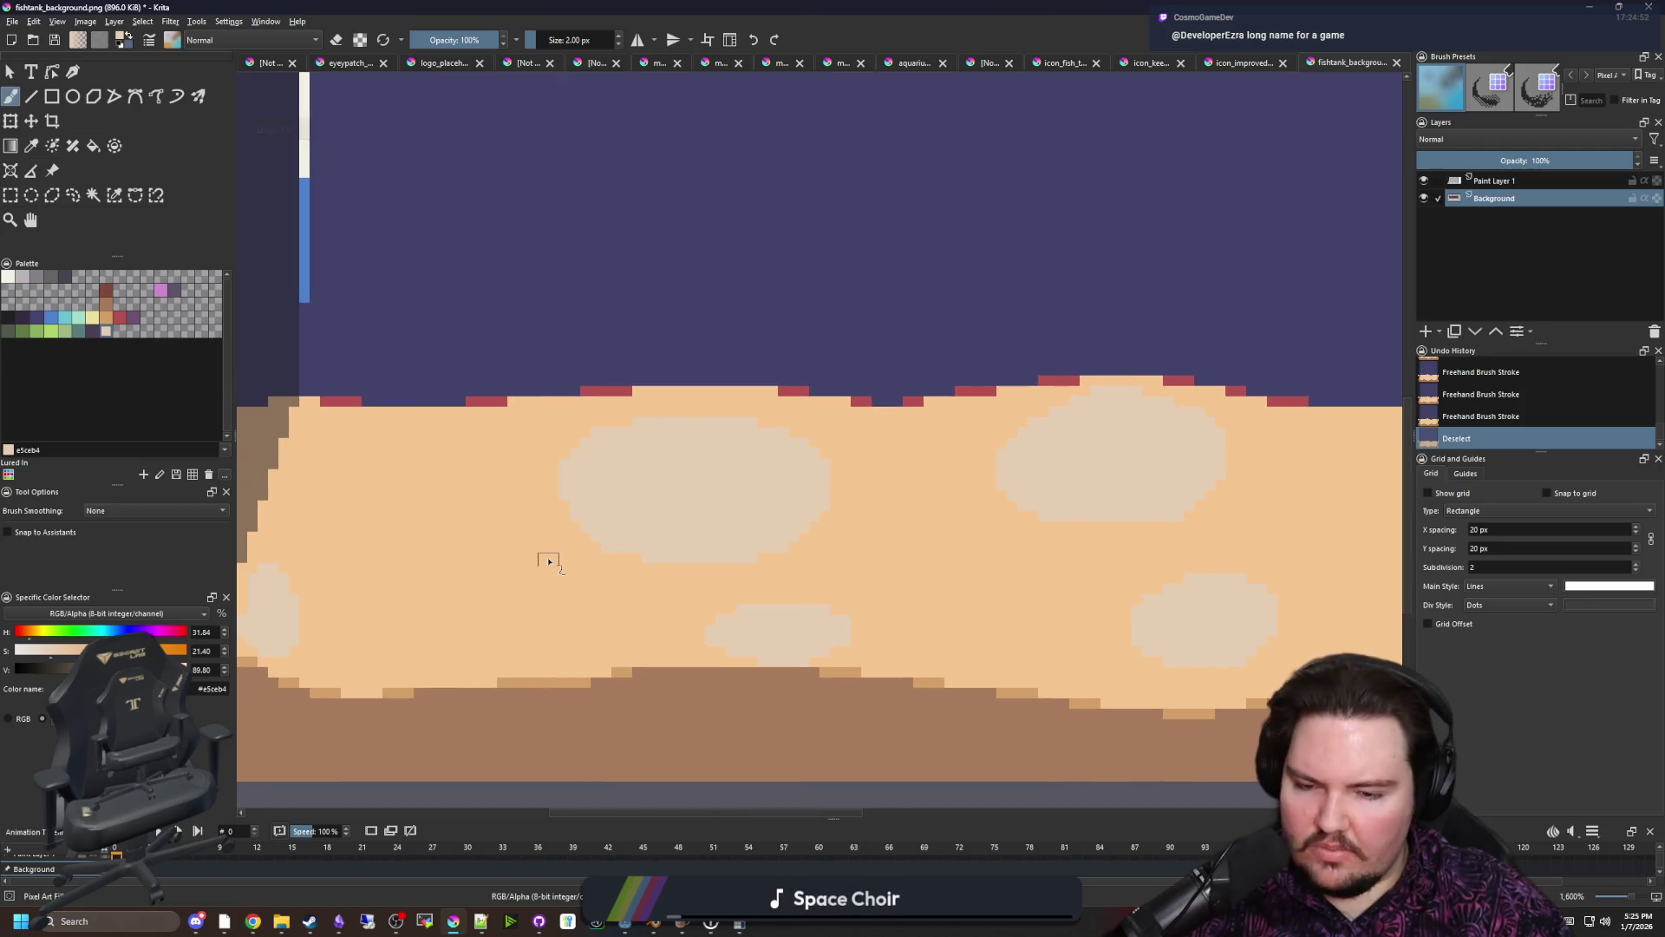
key("p")
left_click(557, 564)
scroll(655, 587, "up", 2)
key("b")
key("bracketleft")
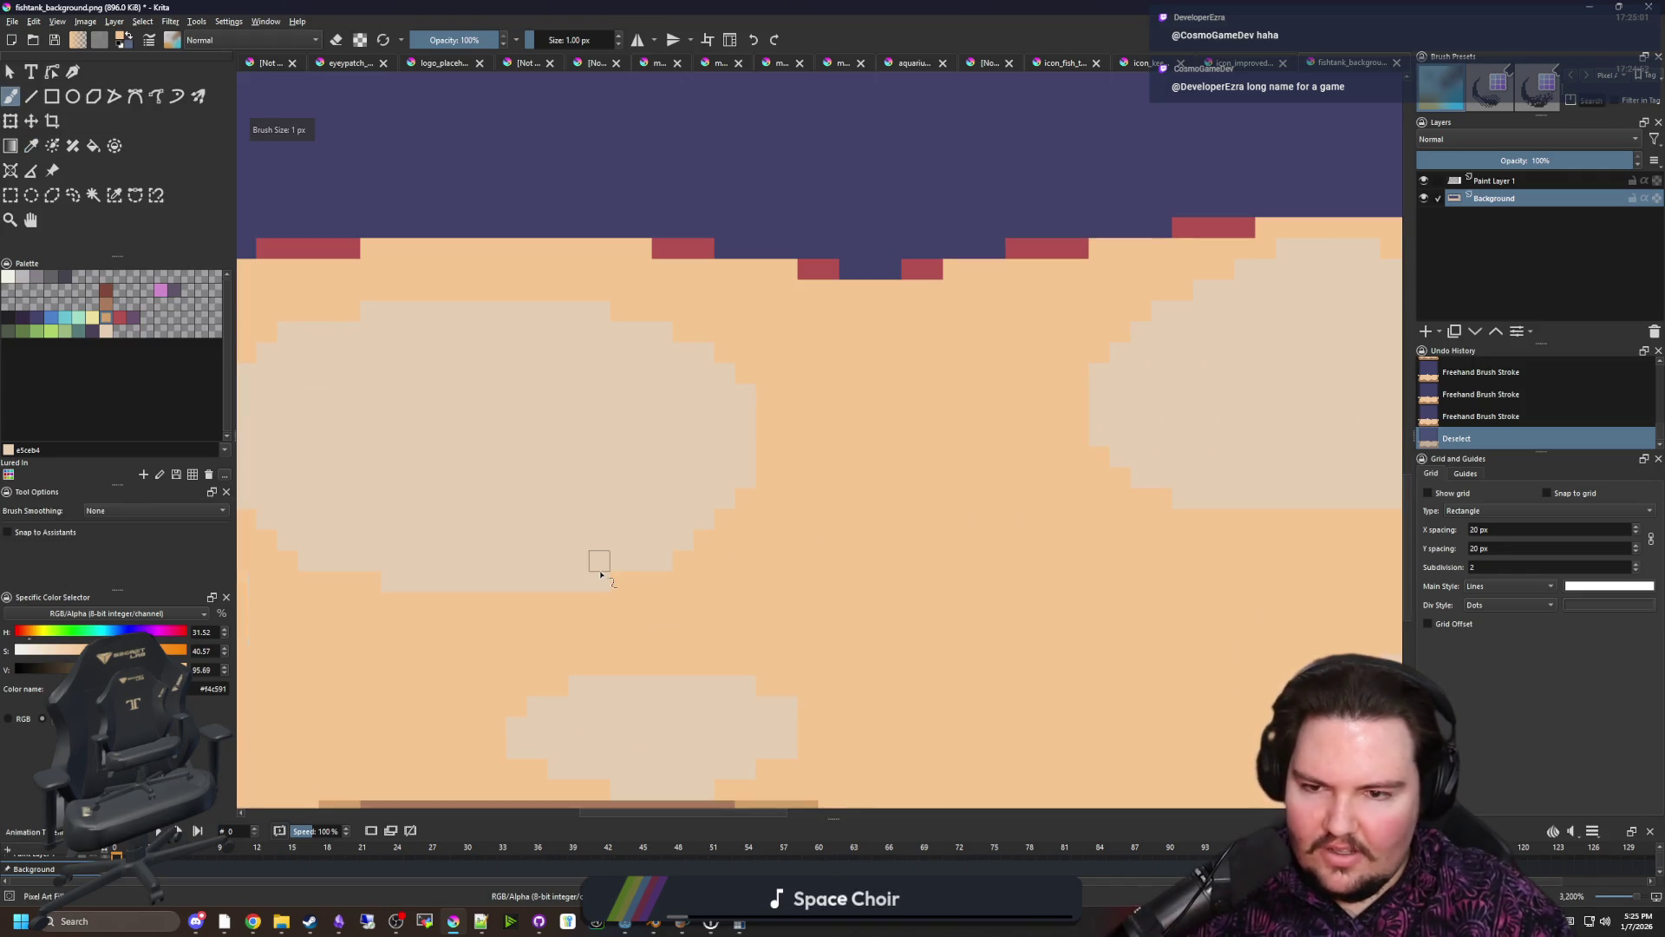
scroll(555, 539, "down", 7)
scroll(849, 535, "up", 6)
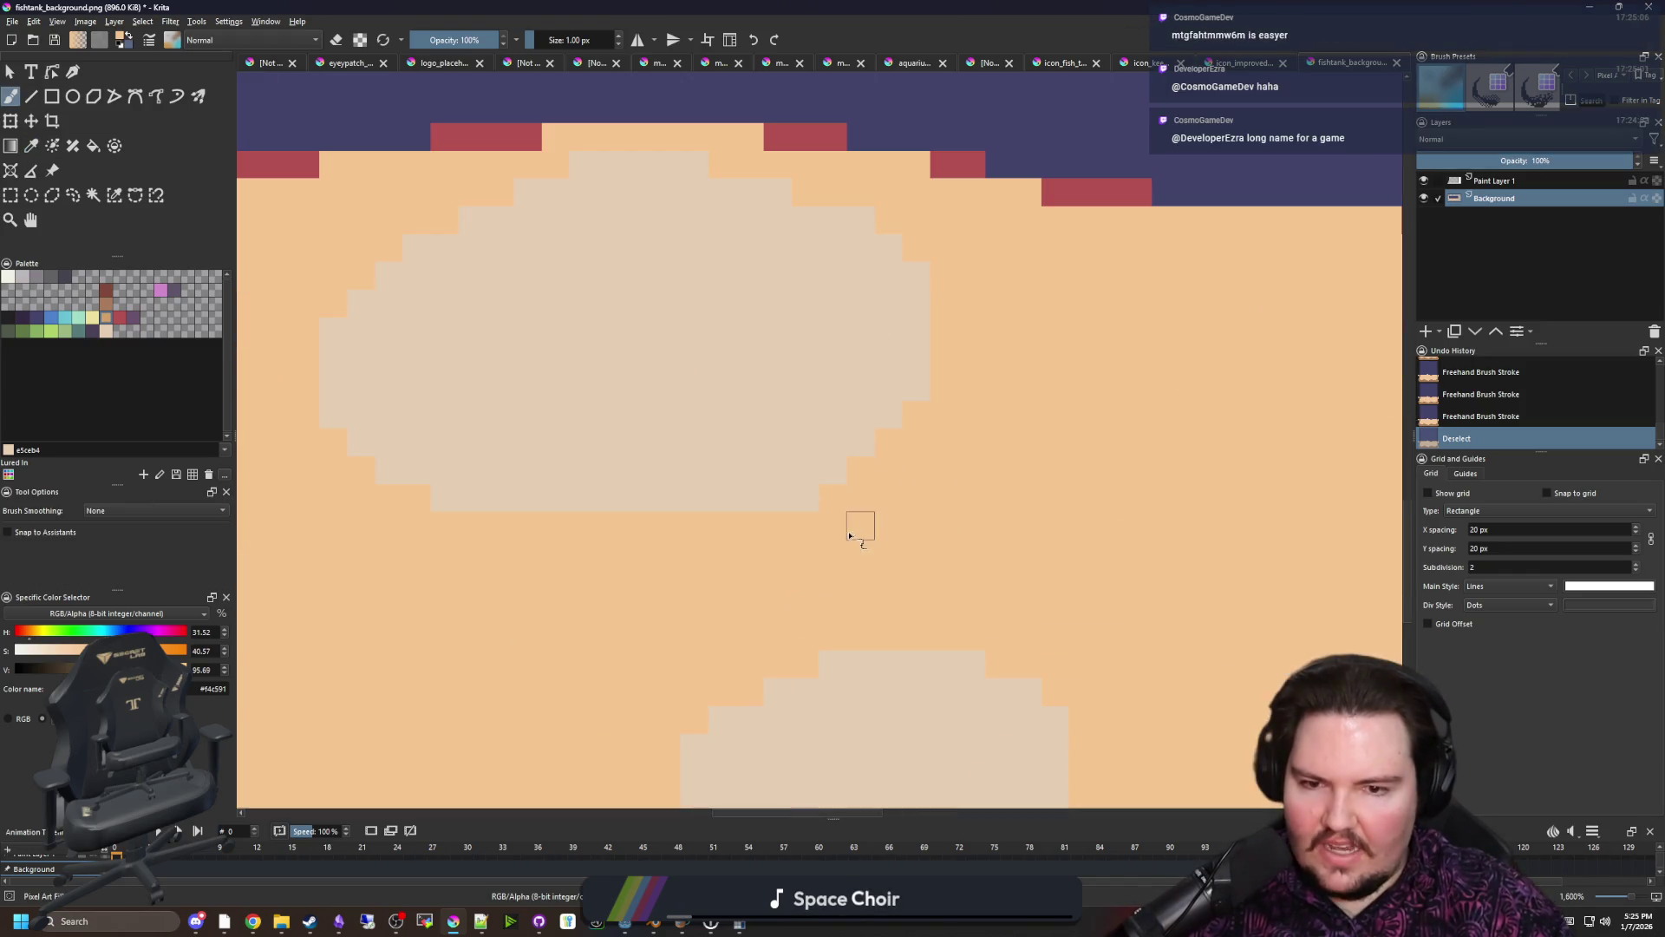
scroll(837, 542, "up", 2)
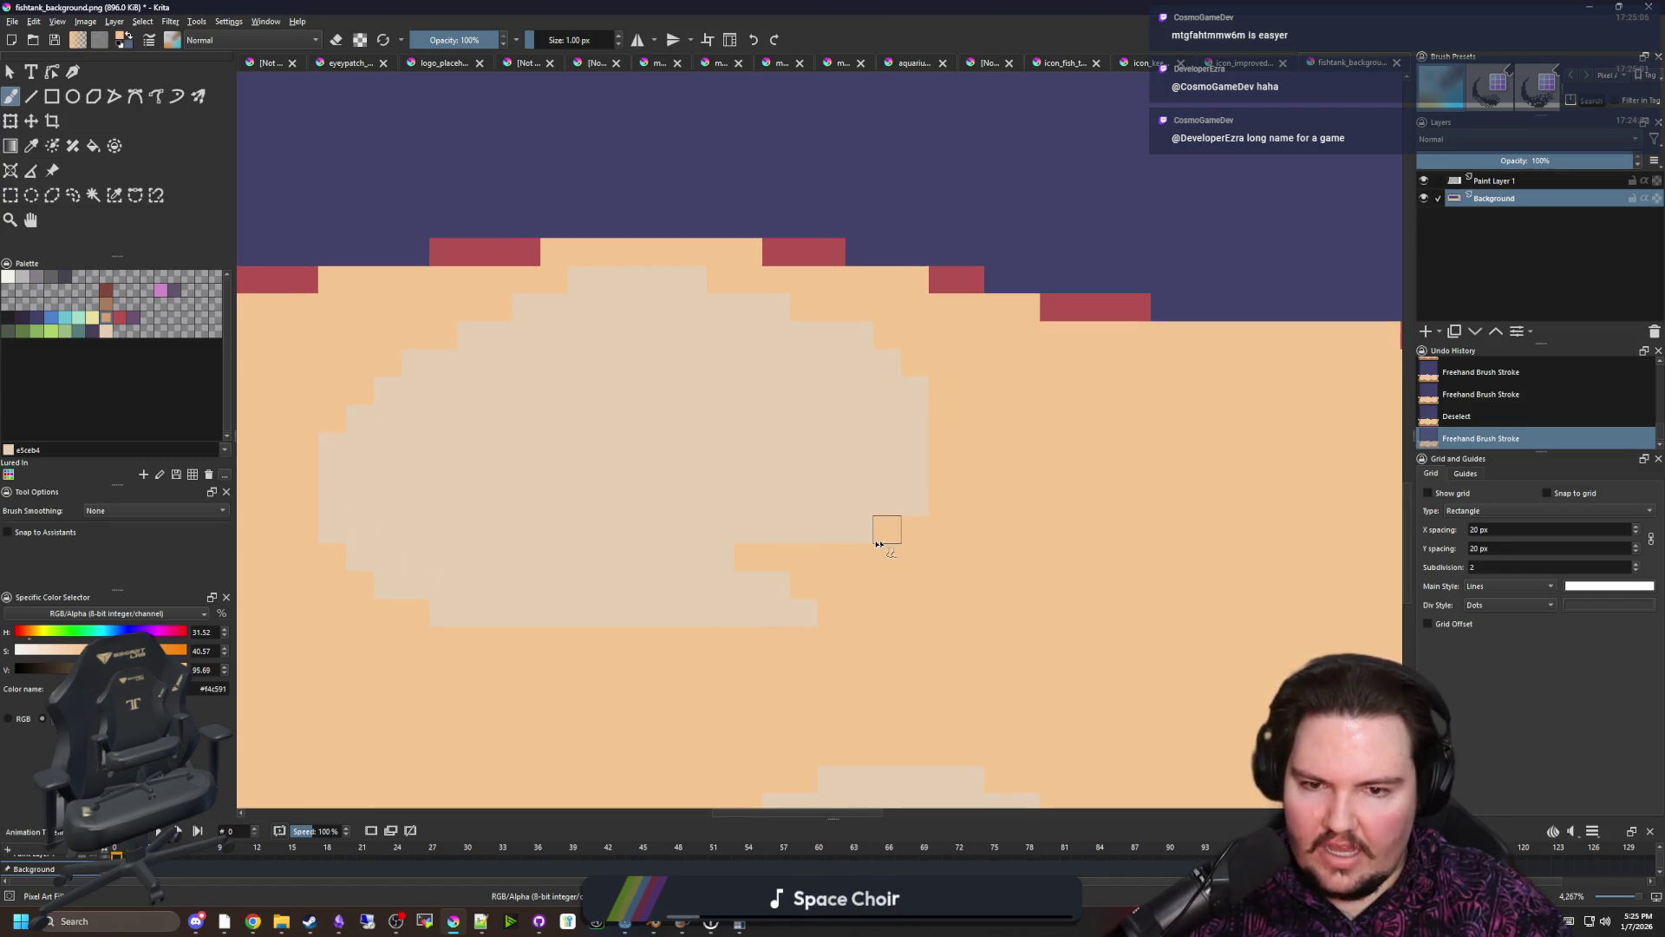
scroll(571, 533, "left", 3)
Notch the pale patch edges near the left wall with single orange sand pixels
left_click(614, 427)
left_click(530, 454)
left_click(531, 401)
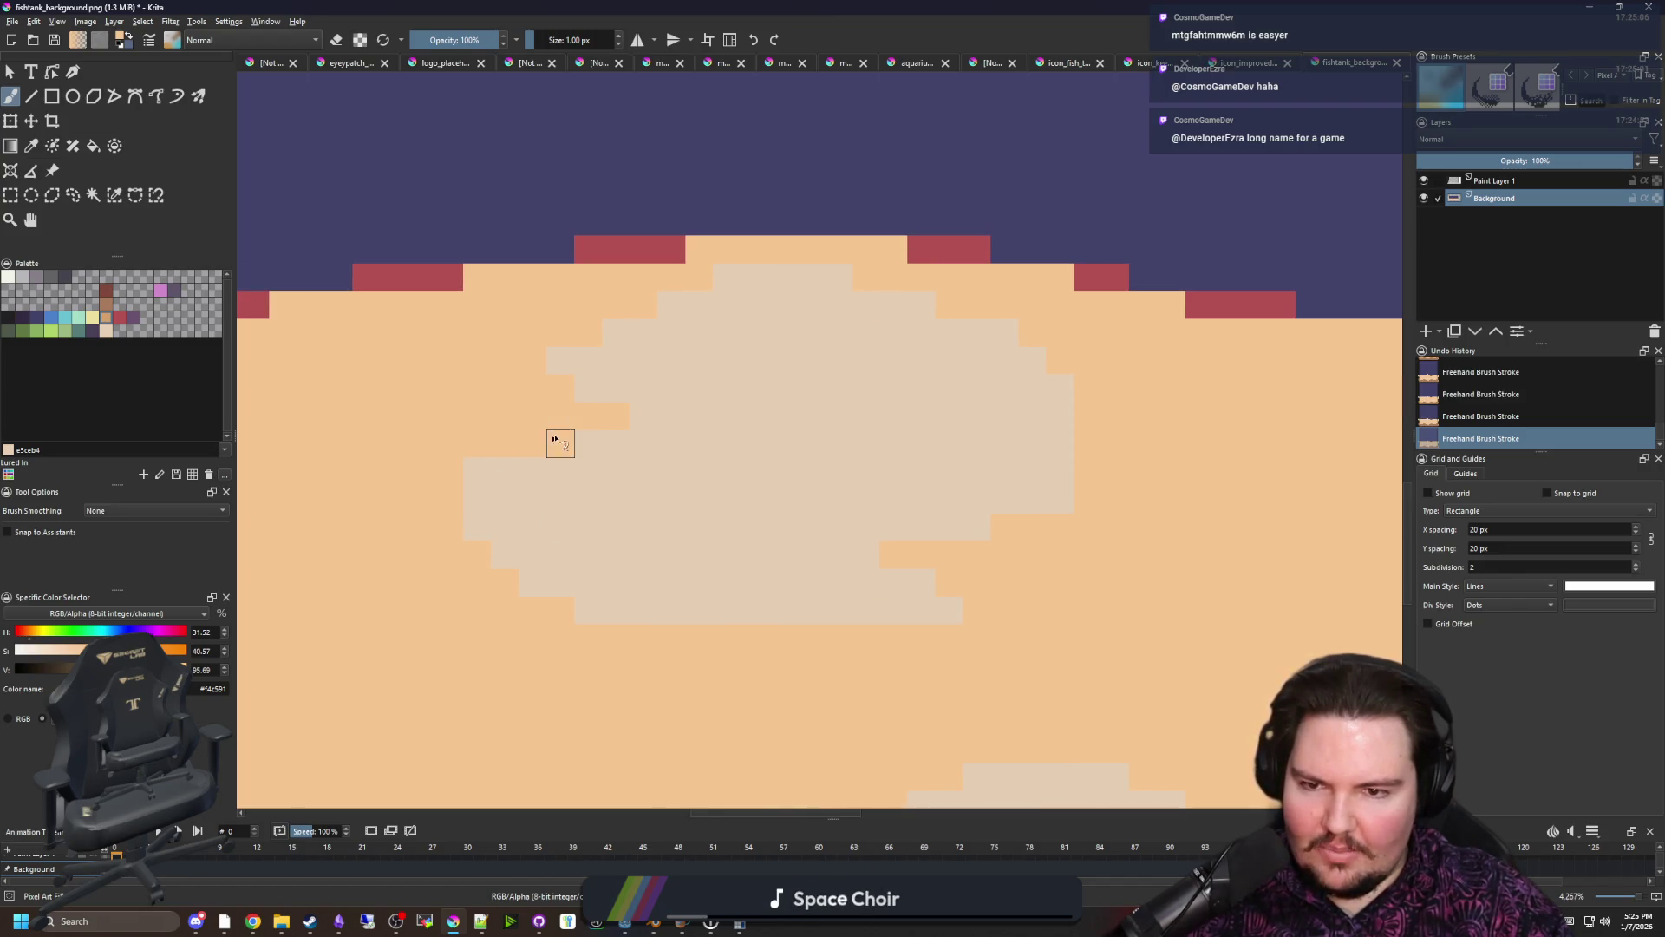
scroll(491, 483, "down", 5)
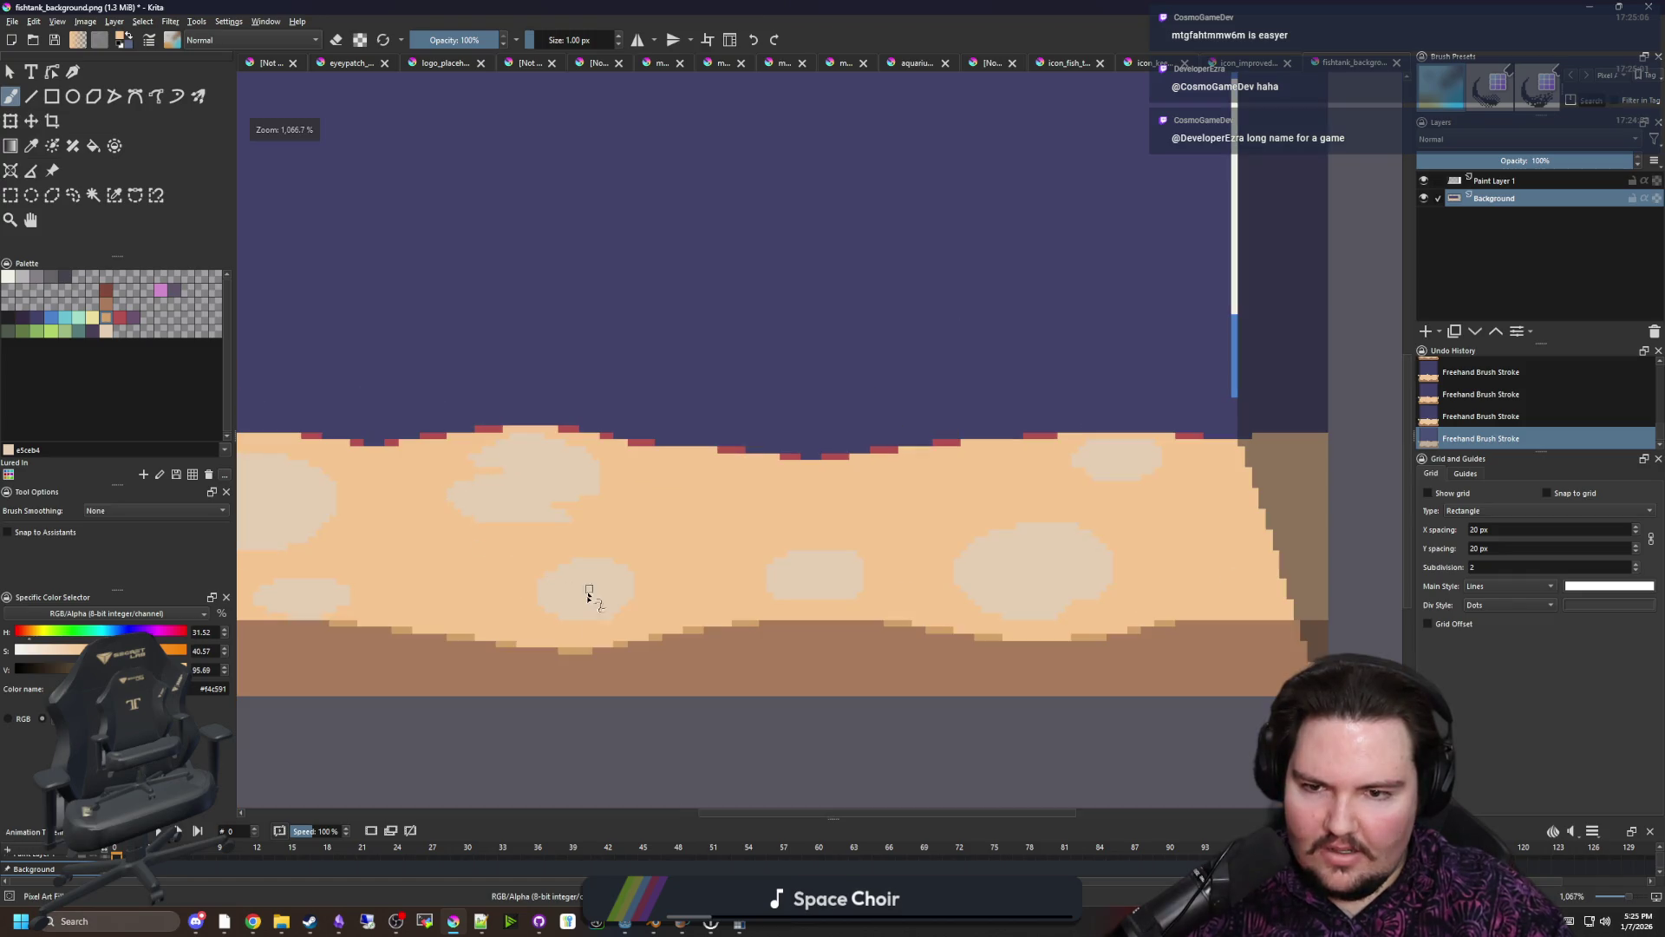
scroll(587, 595, "up", 5)
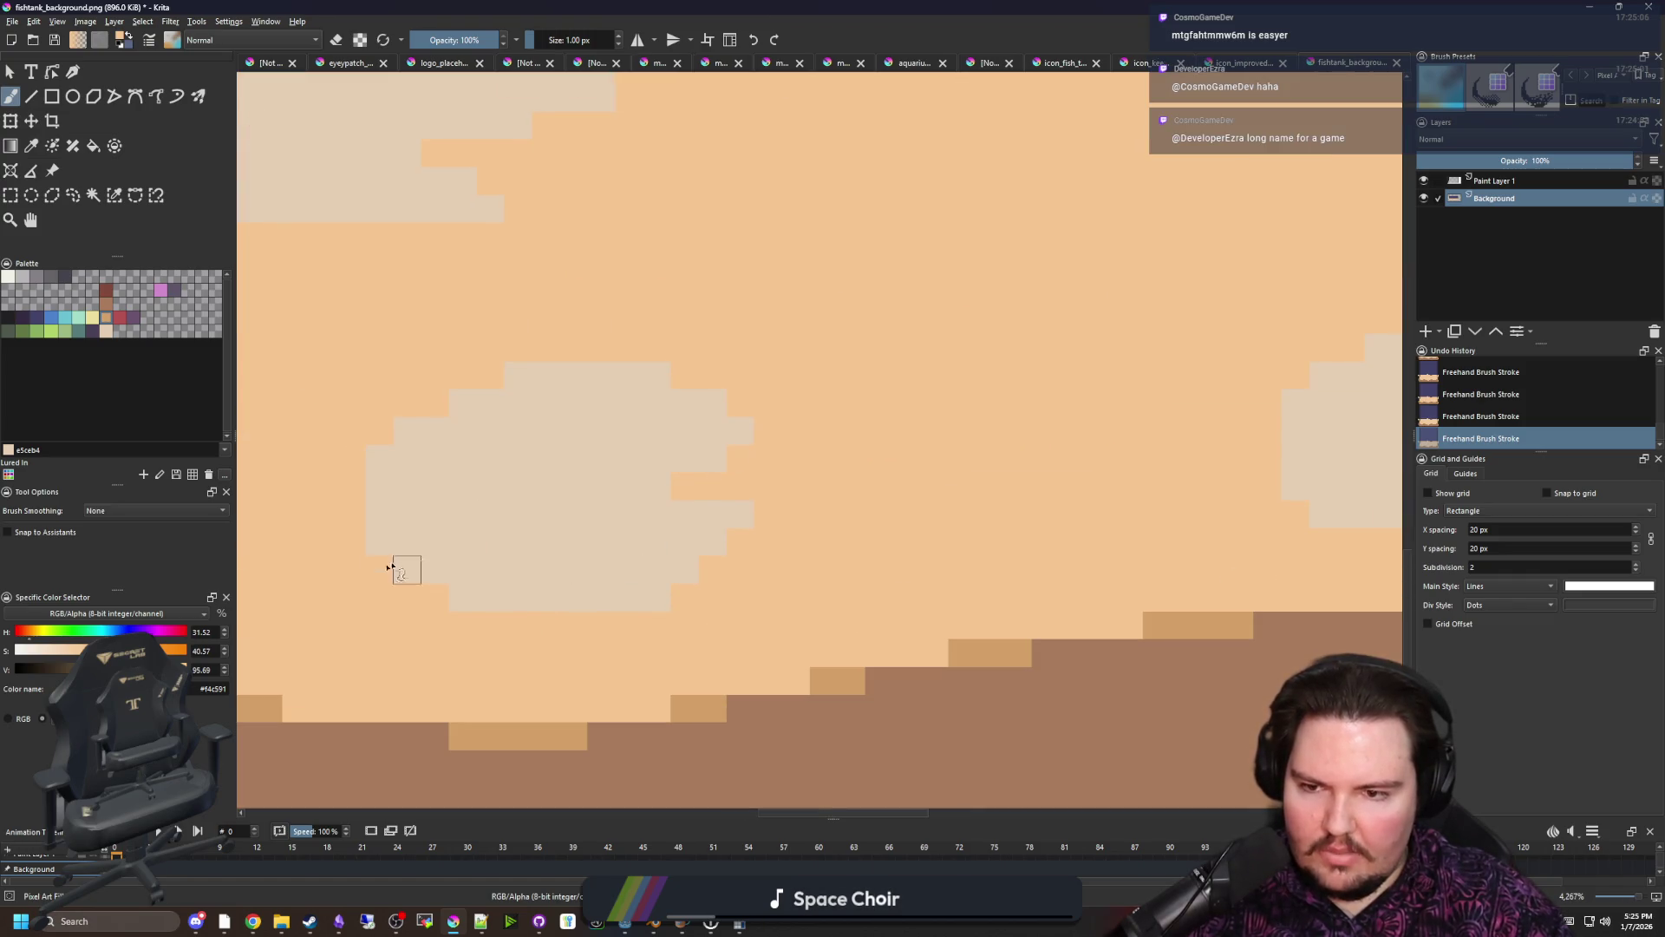
left_click(382, 542)
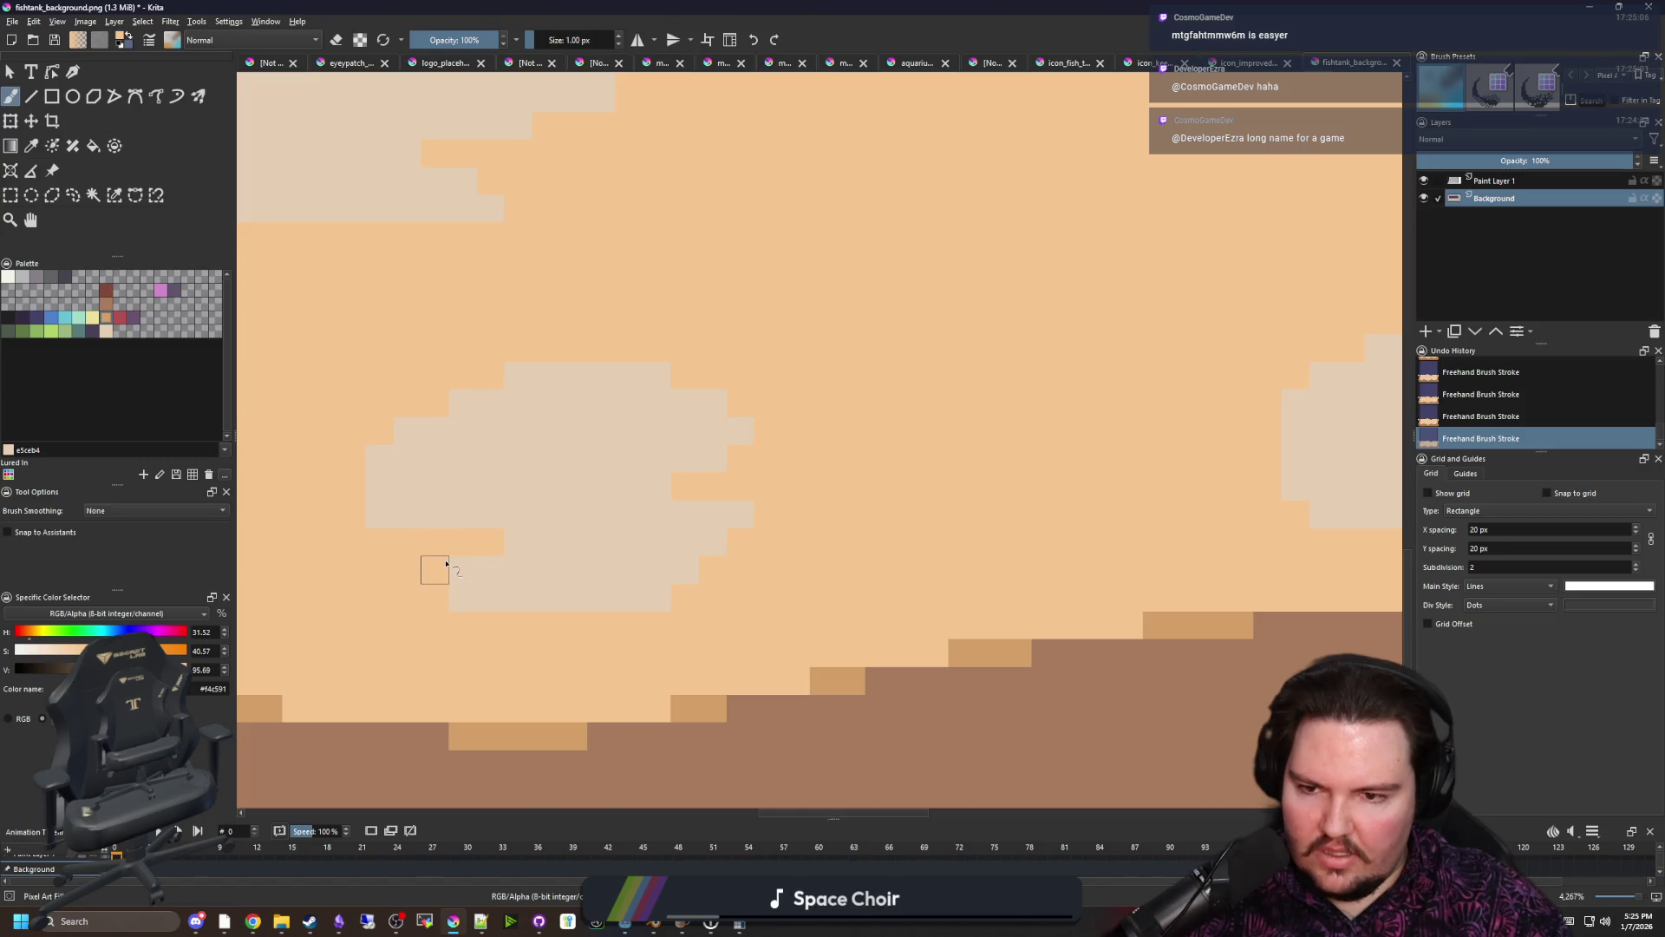
scroll(579, 572, "down", 2)
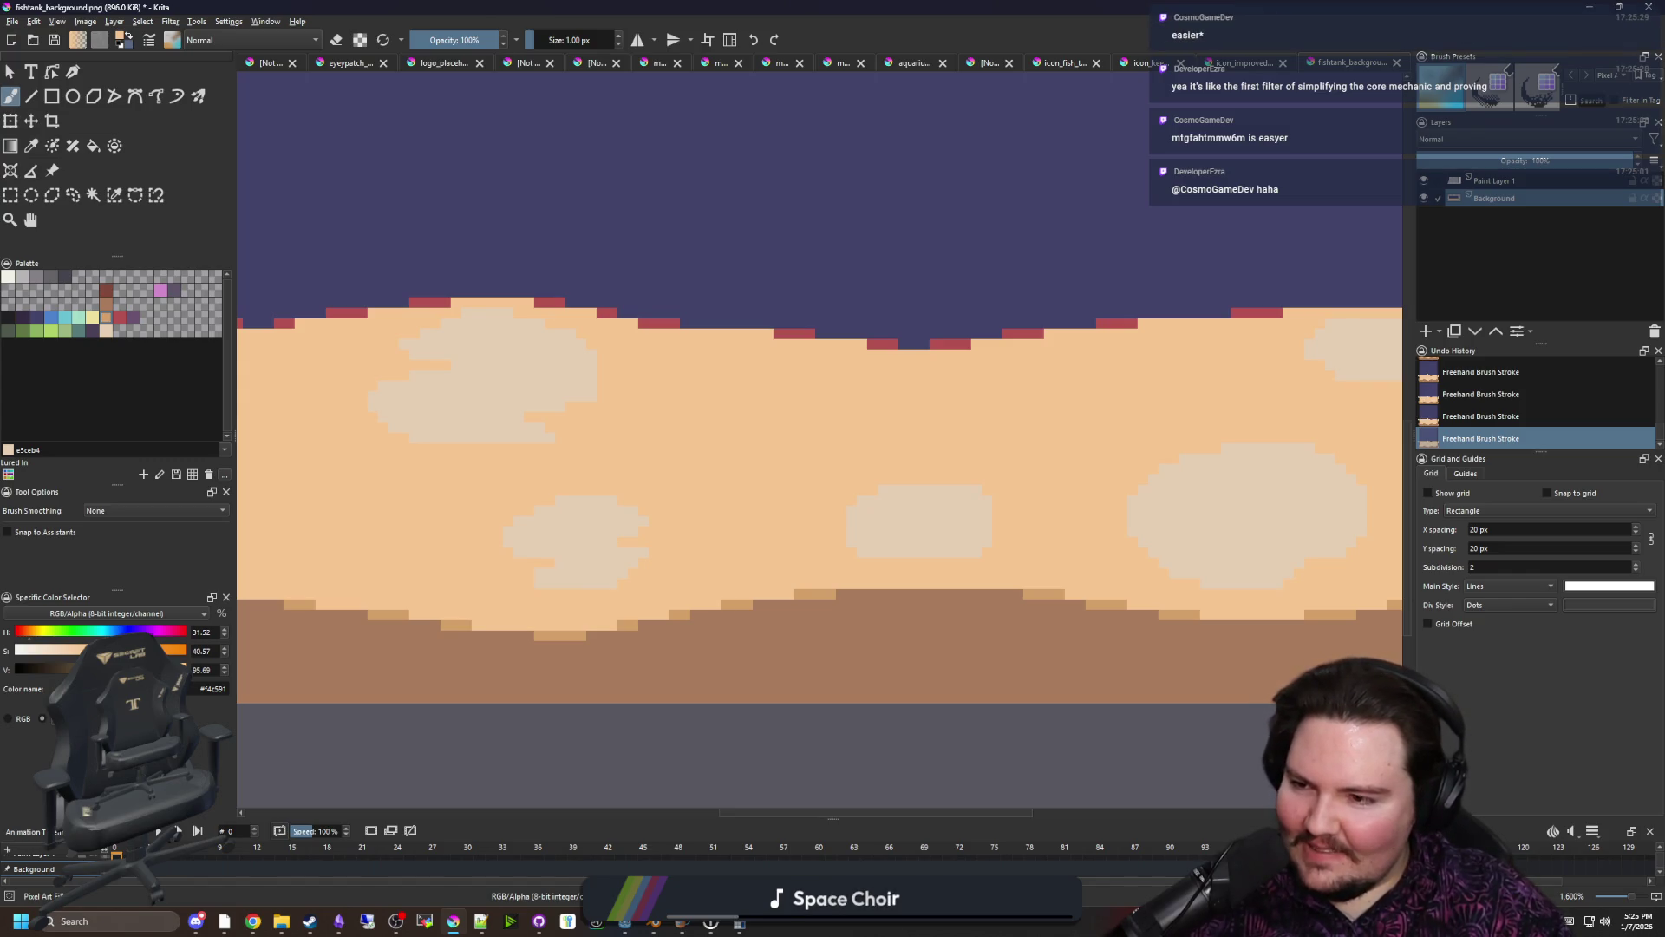
At the floor's right end, turn a stray pale pixel on a patch edge orange
mouse_move(725, 461)
left_mouse_down()
mouse_move(773, 487)
mouse_move(568, 486)
left_mouse_up()
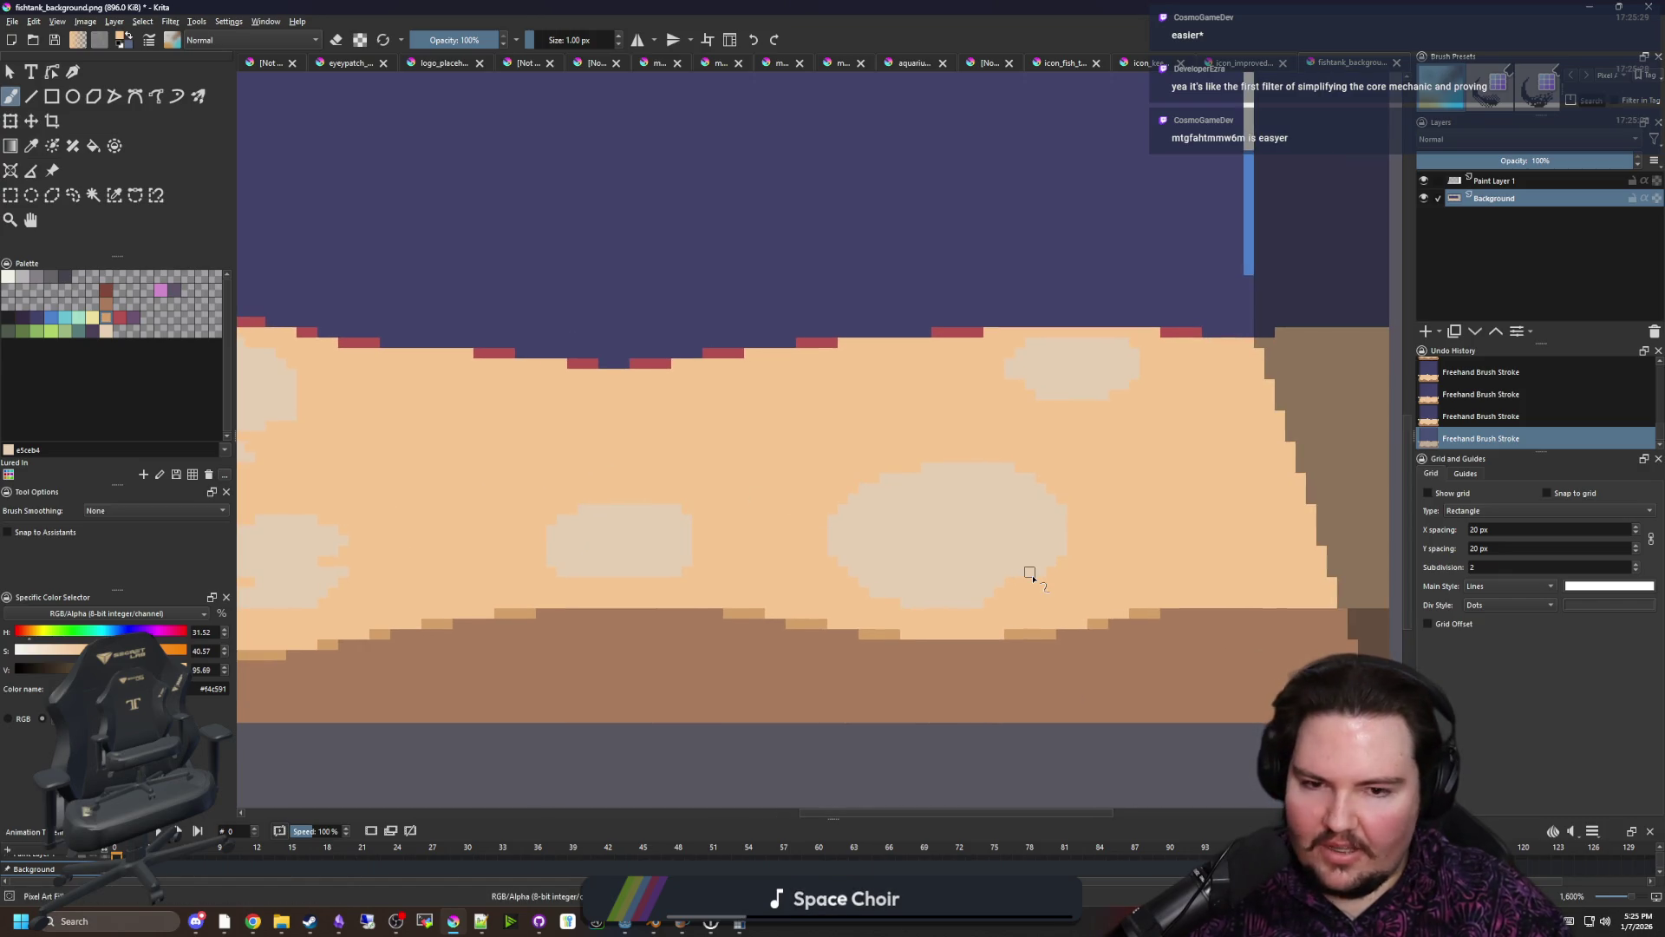
scroll(1030, 574, "up", 4)
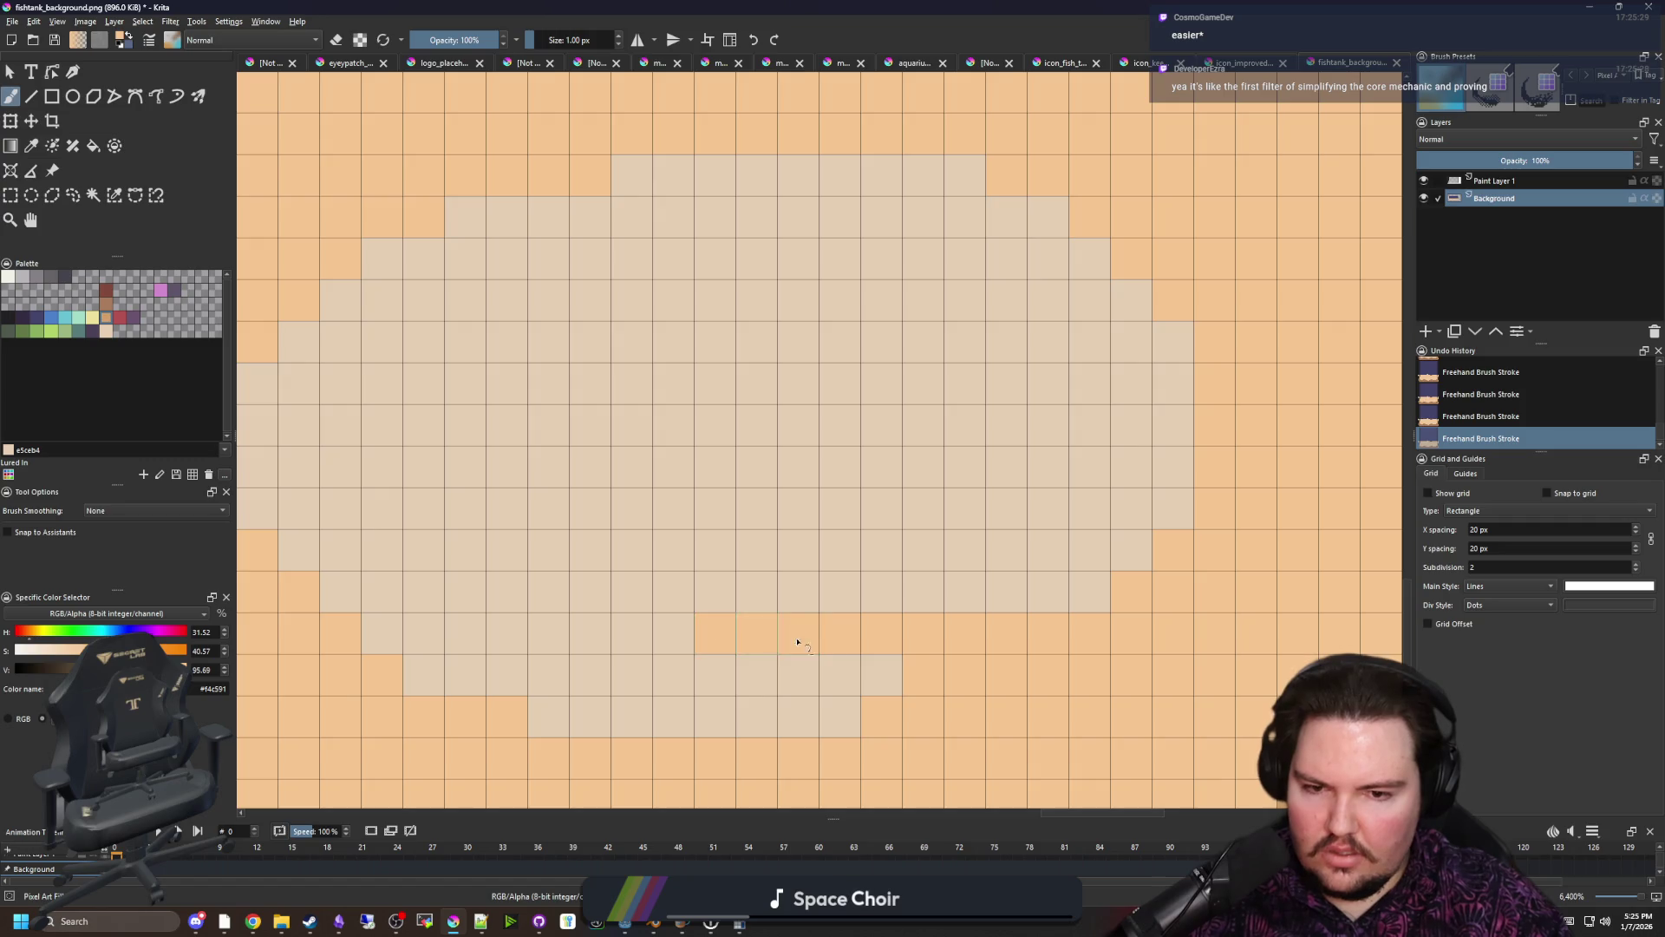
scroll(878, 672, "down", 1)
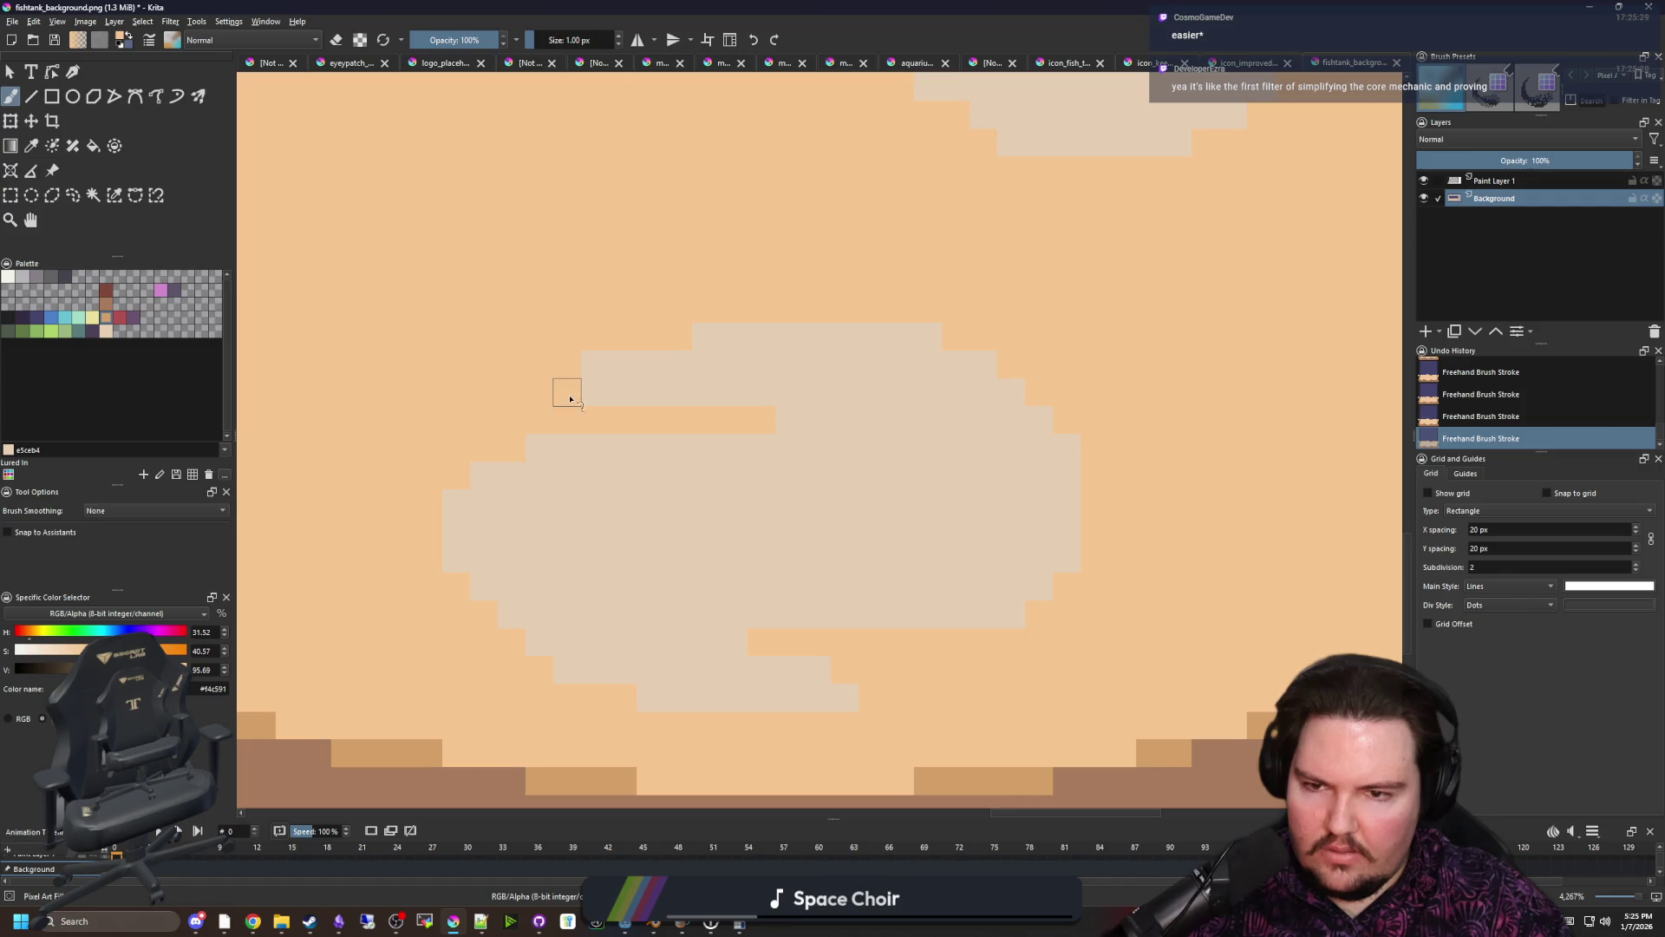
scroll(595, 394, "down", 3)
scroll(822, 465, "up", 3)
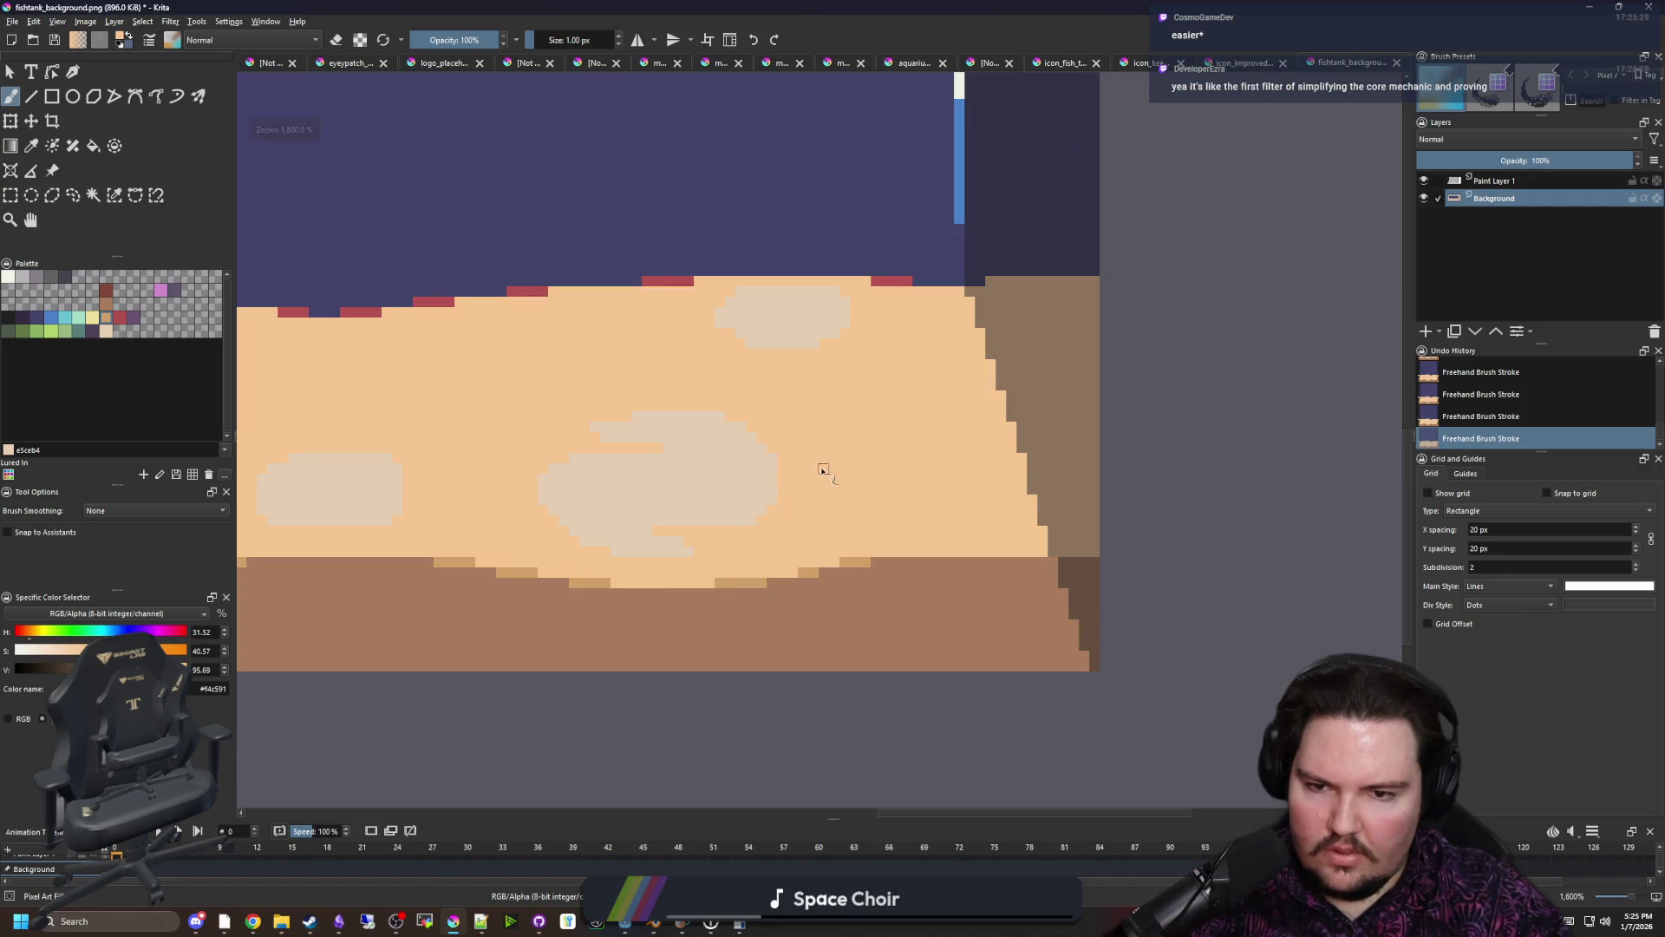
left_click(715, 469)
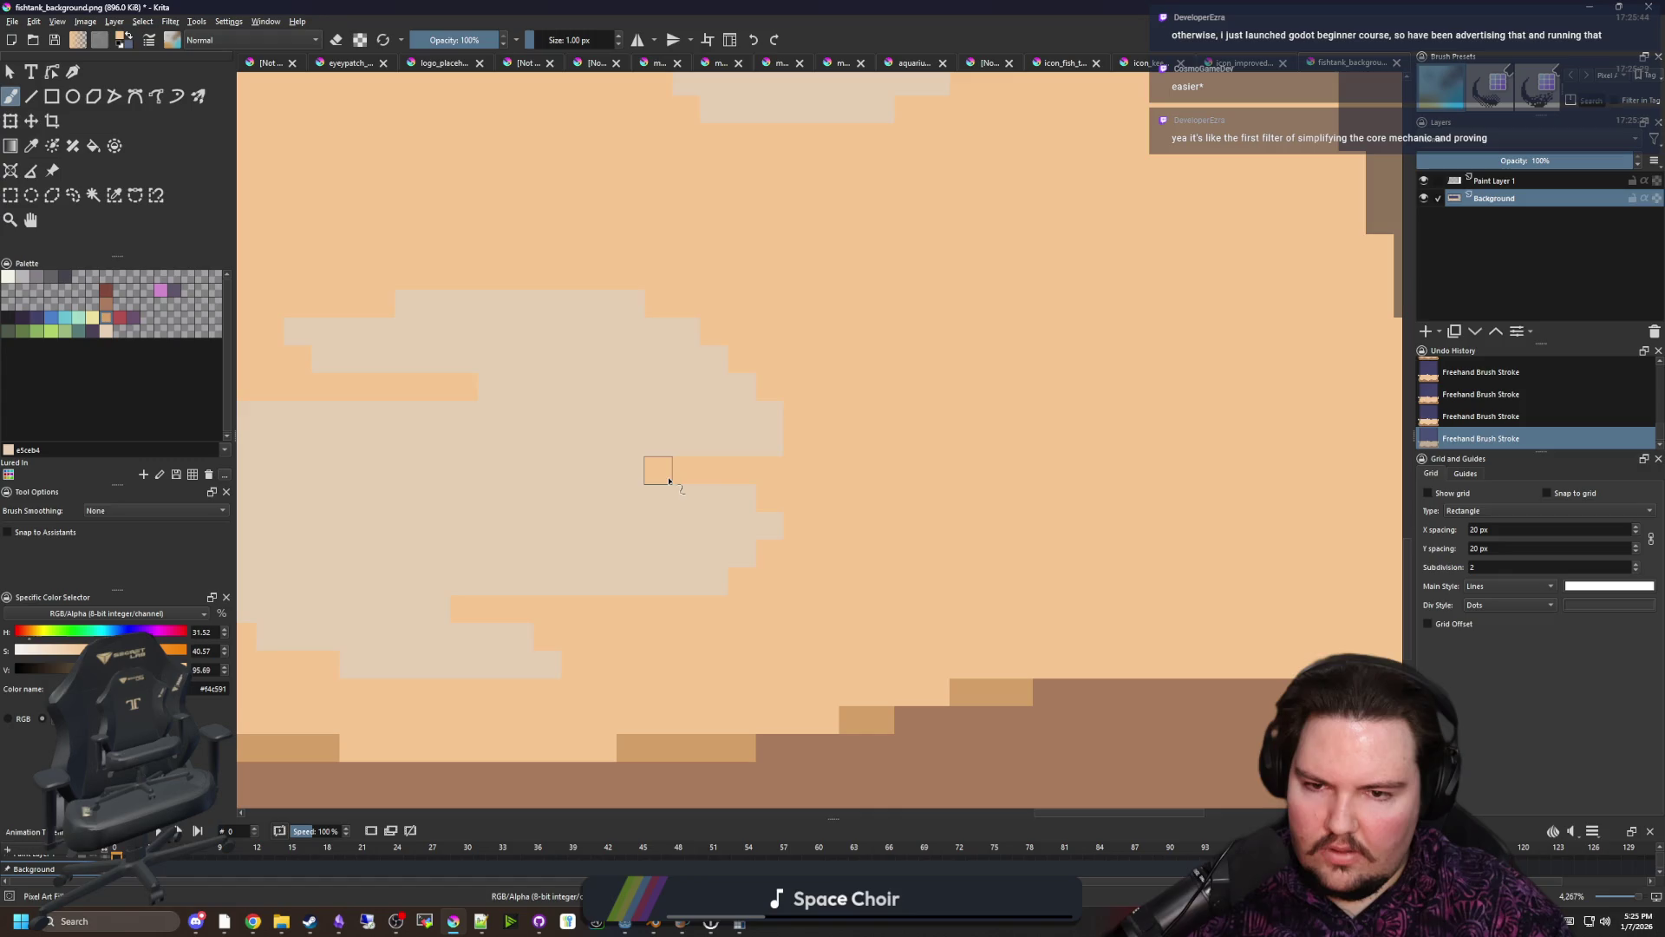
mouse_move(776, 448)
left_mouse_down()
mouse_move(772, 520)
mouse_move(995, 447)
left_mouse_up()
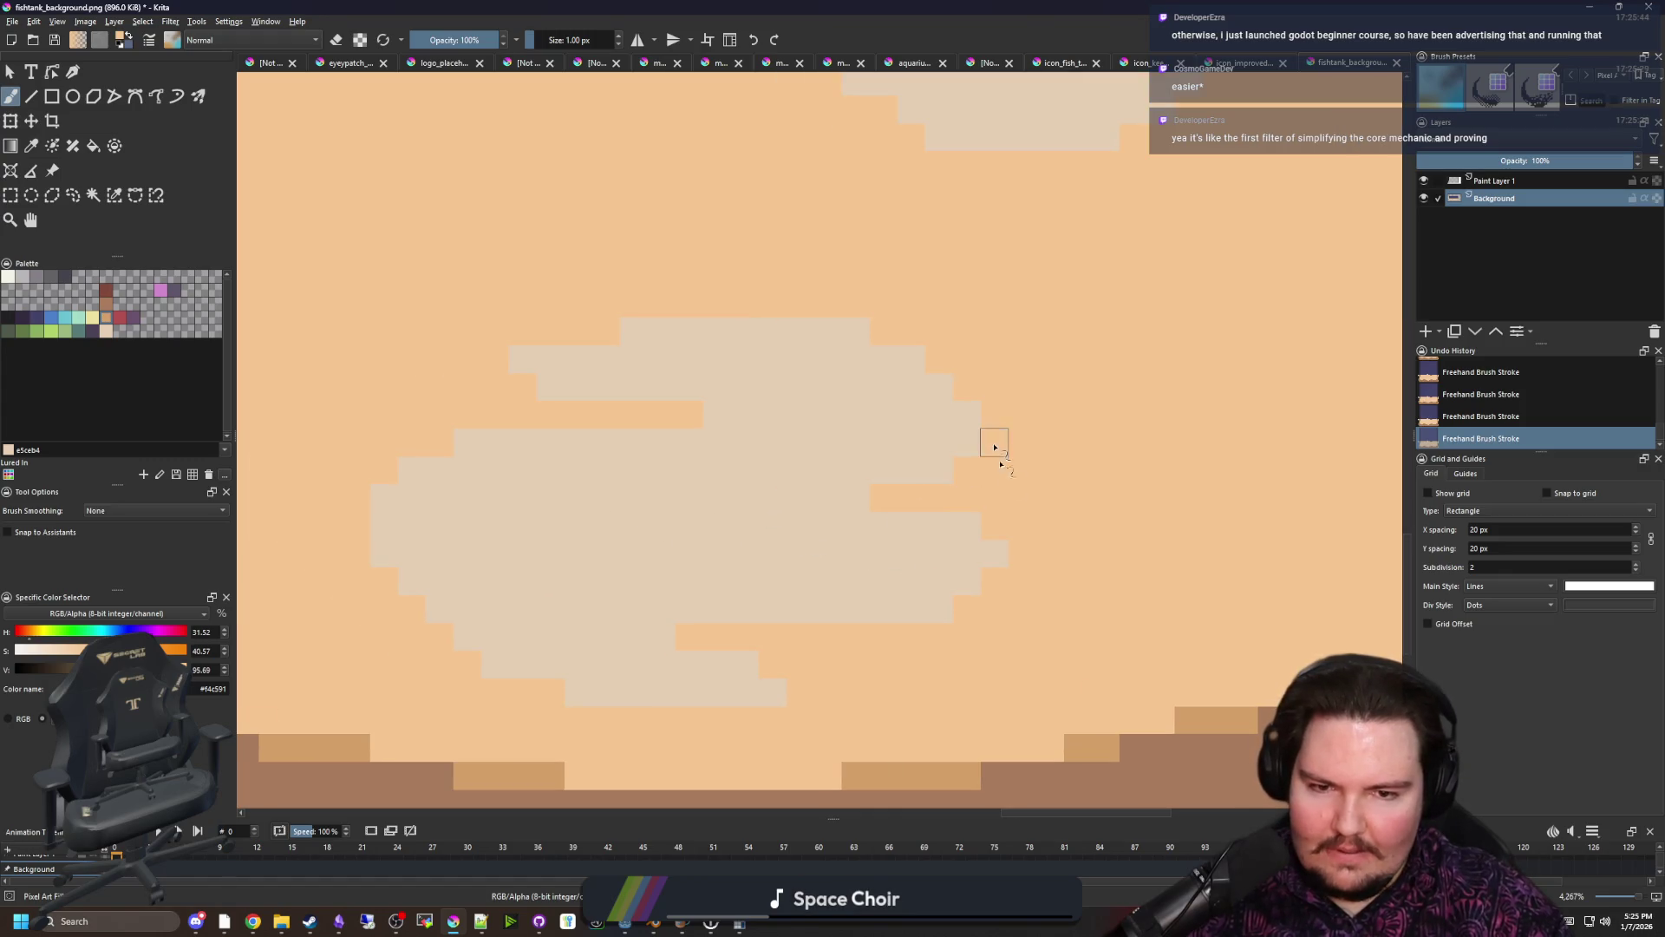
scroll(617, 553, "down", 10)
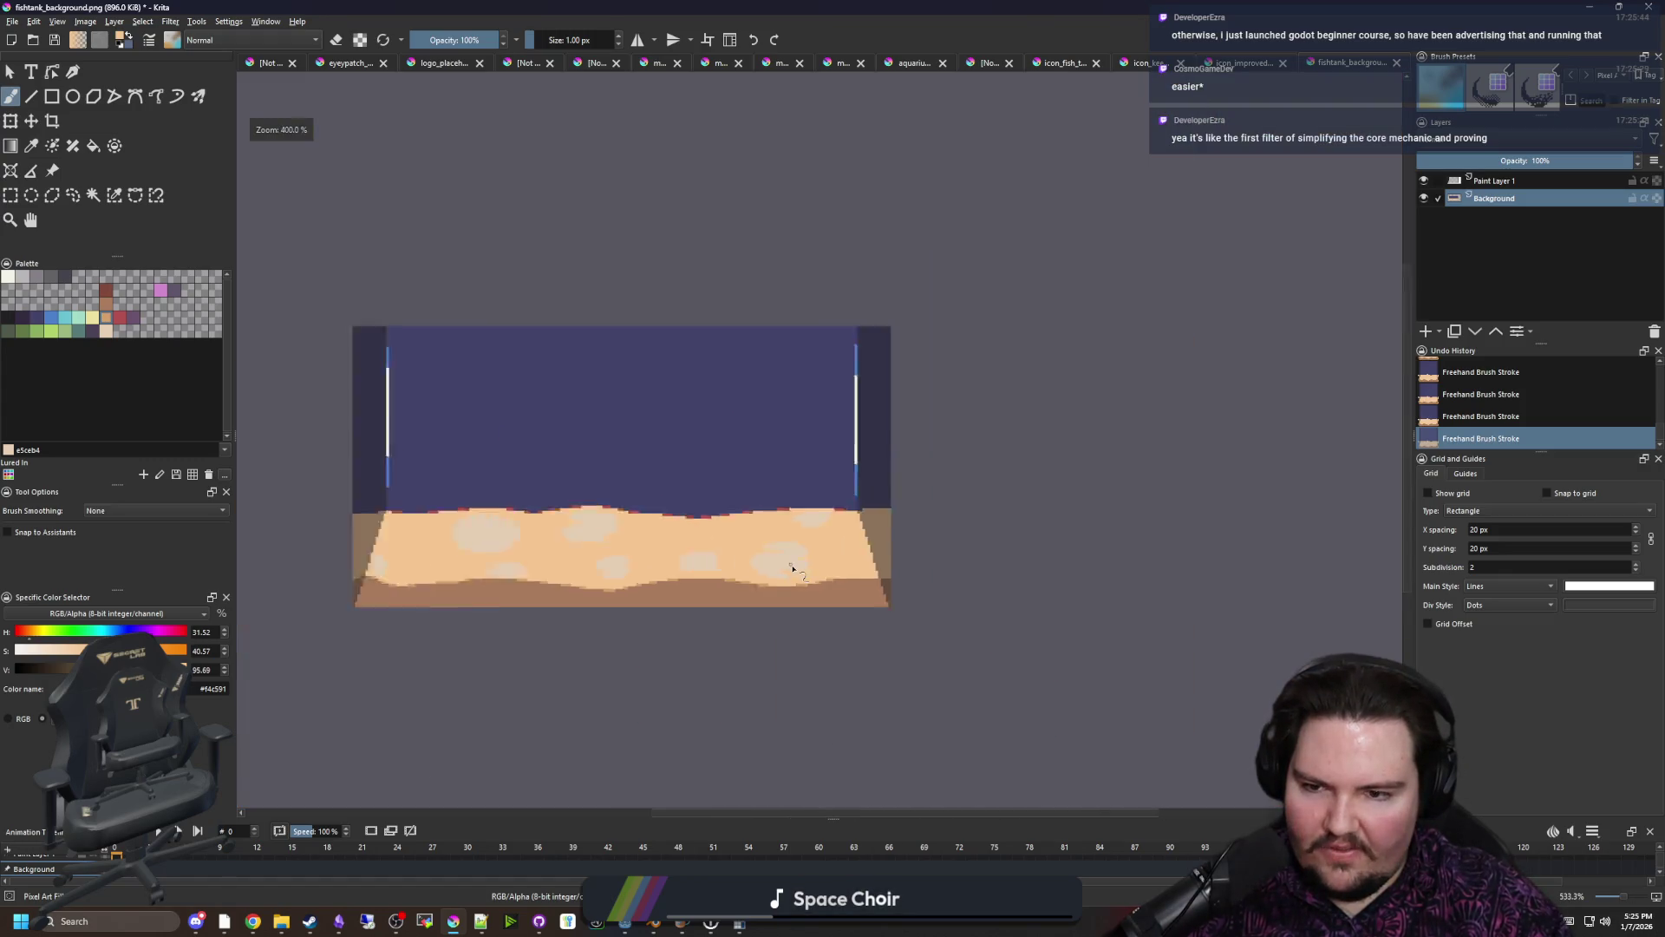
scroll(494, 512, "up", 10)
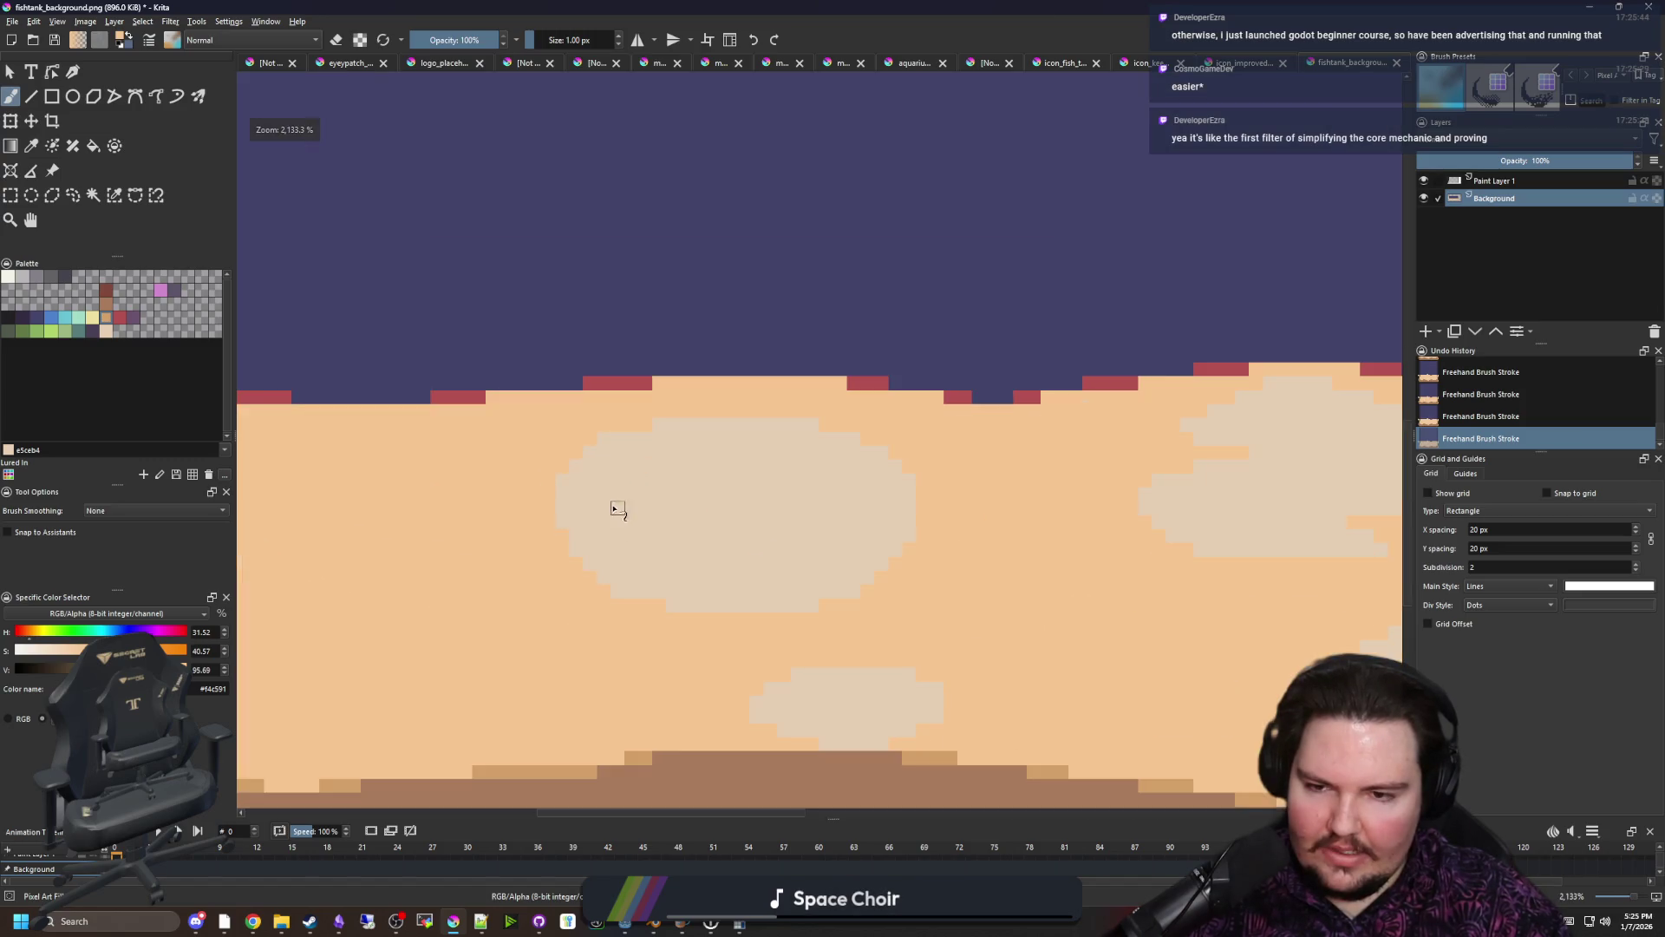
scroll(766, 512, "down", 1)
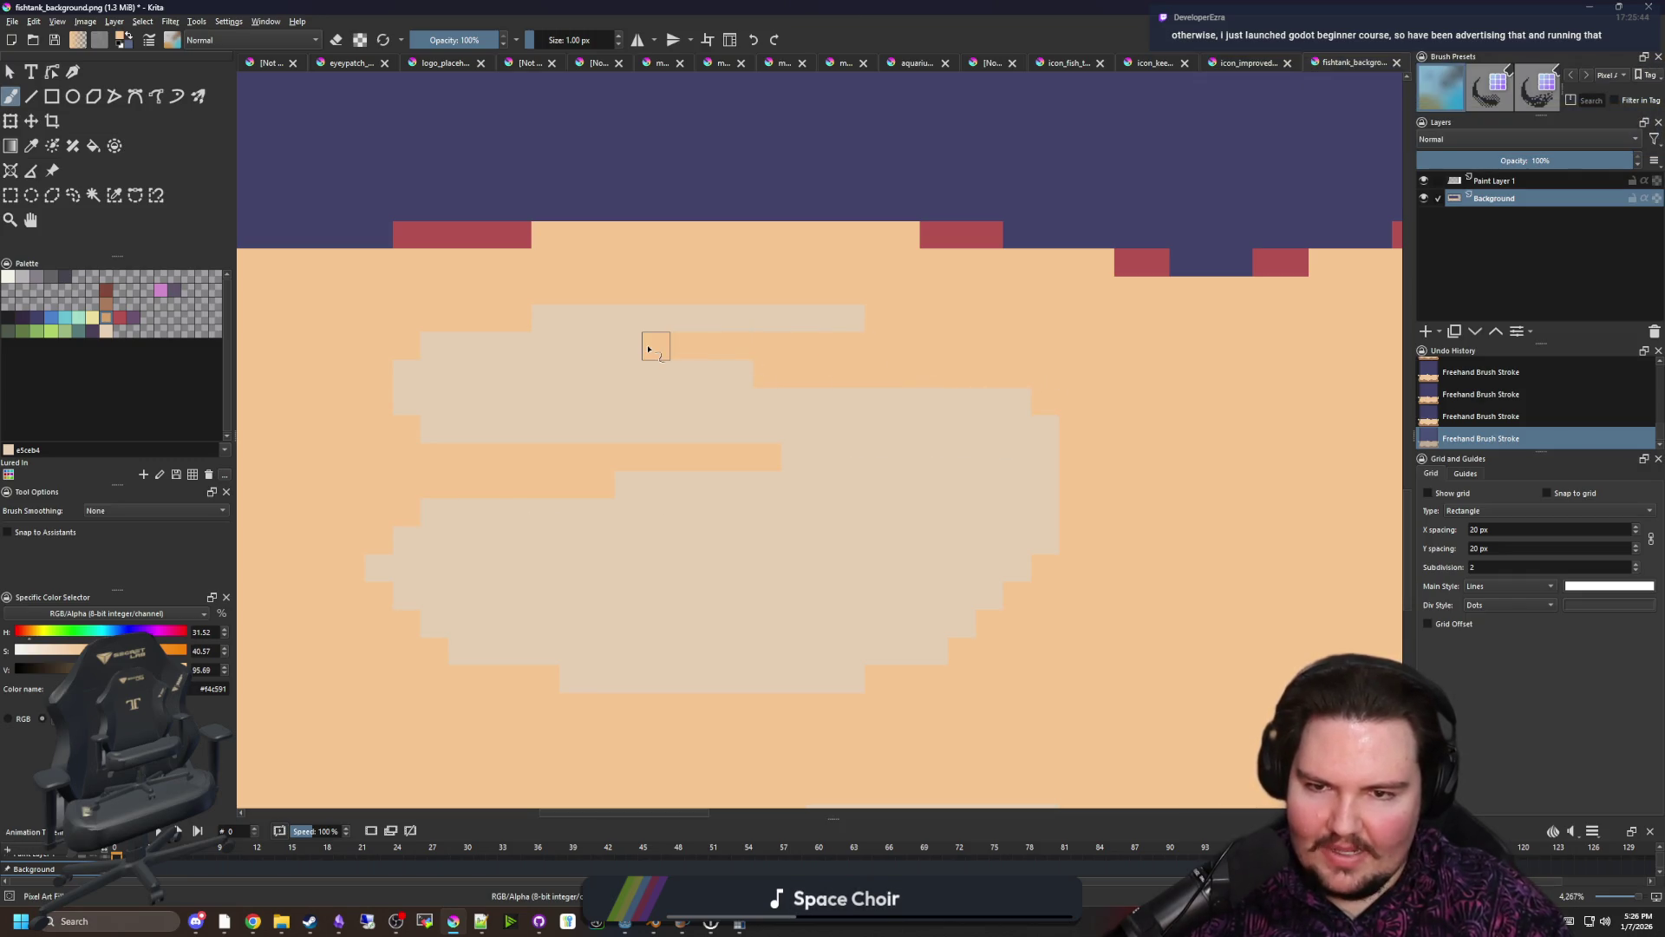
scroll(814, 606, "down", 1)
scroll(864, 624, "up", 1)
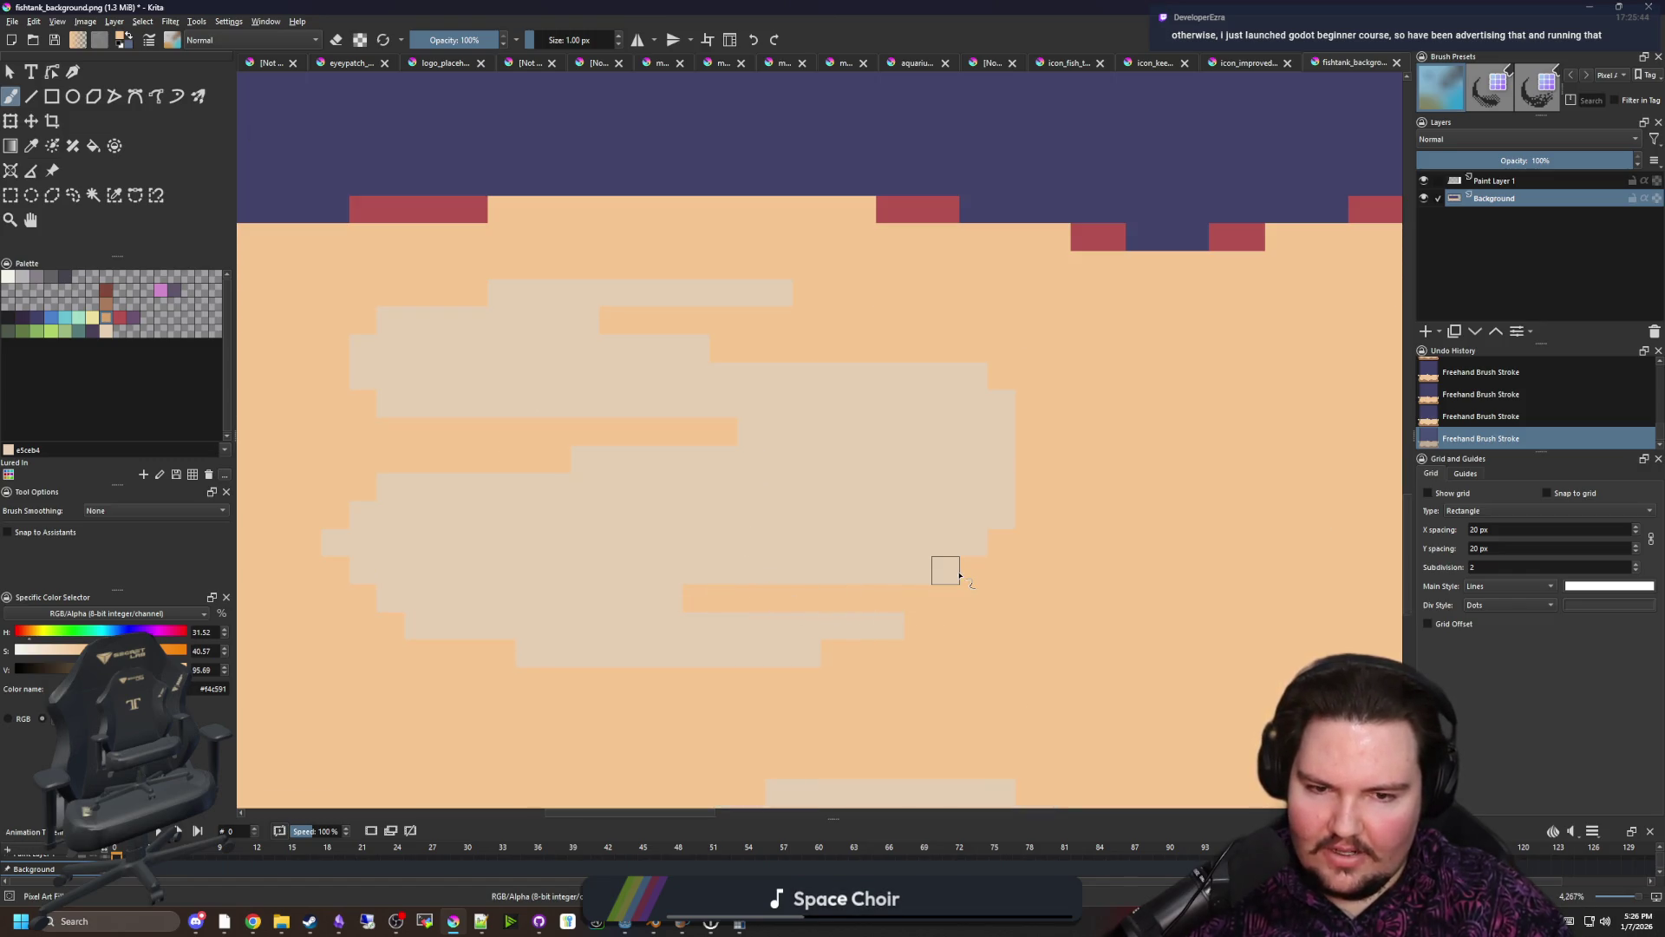
scroll(509, 520, "down", 10)
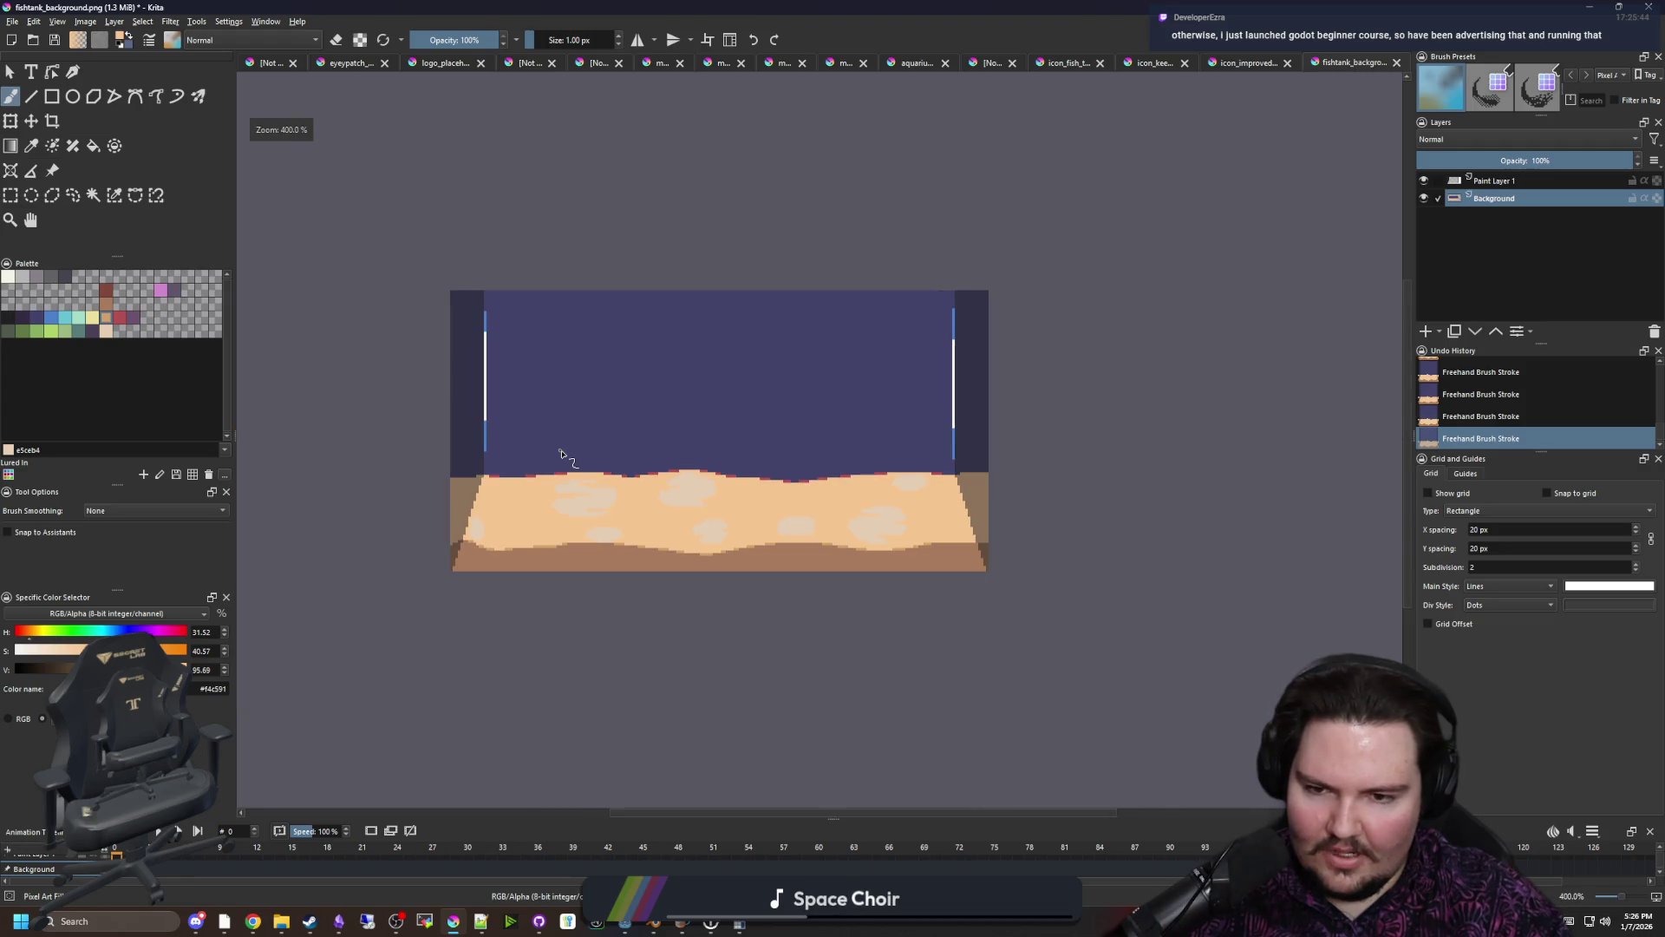
scroll(626, 449, "up", 6)
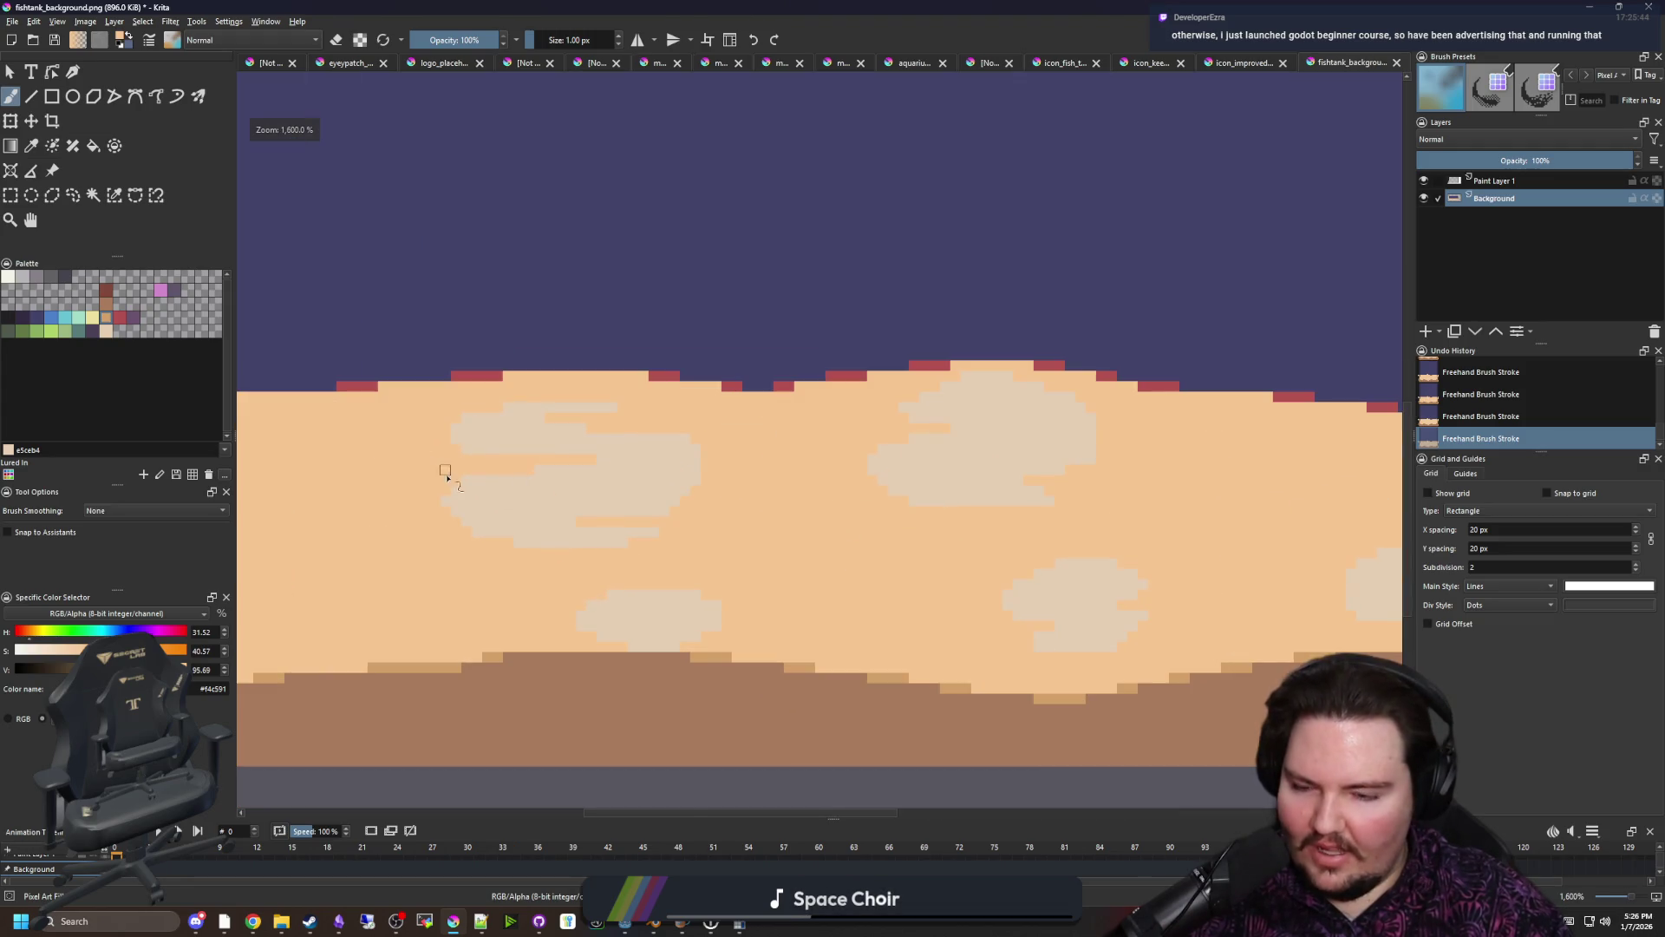
key("p")
scroll(462, 555, "up", 3)
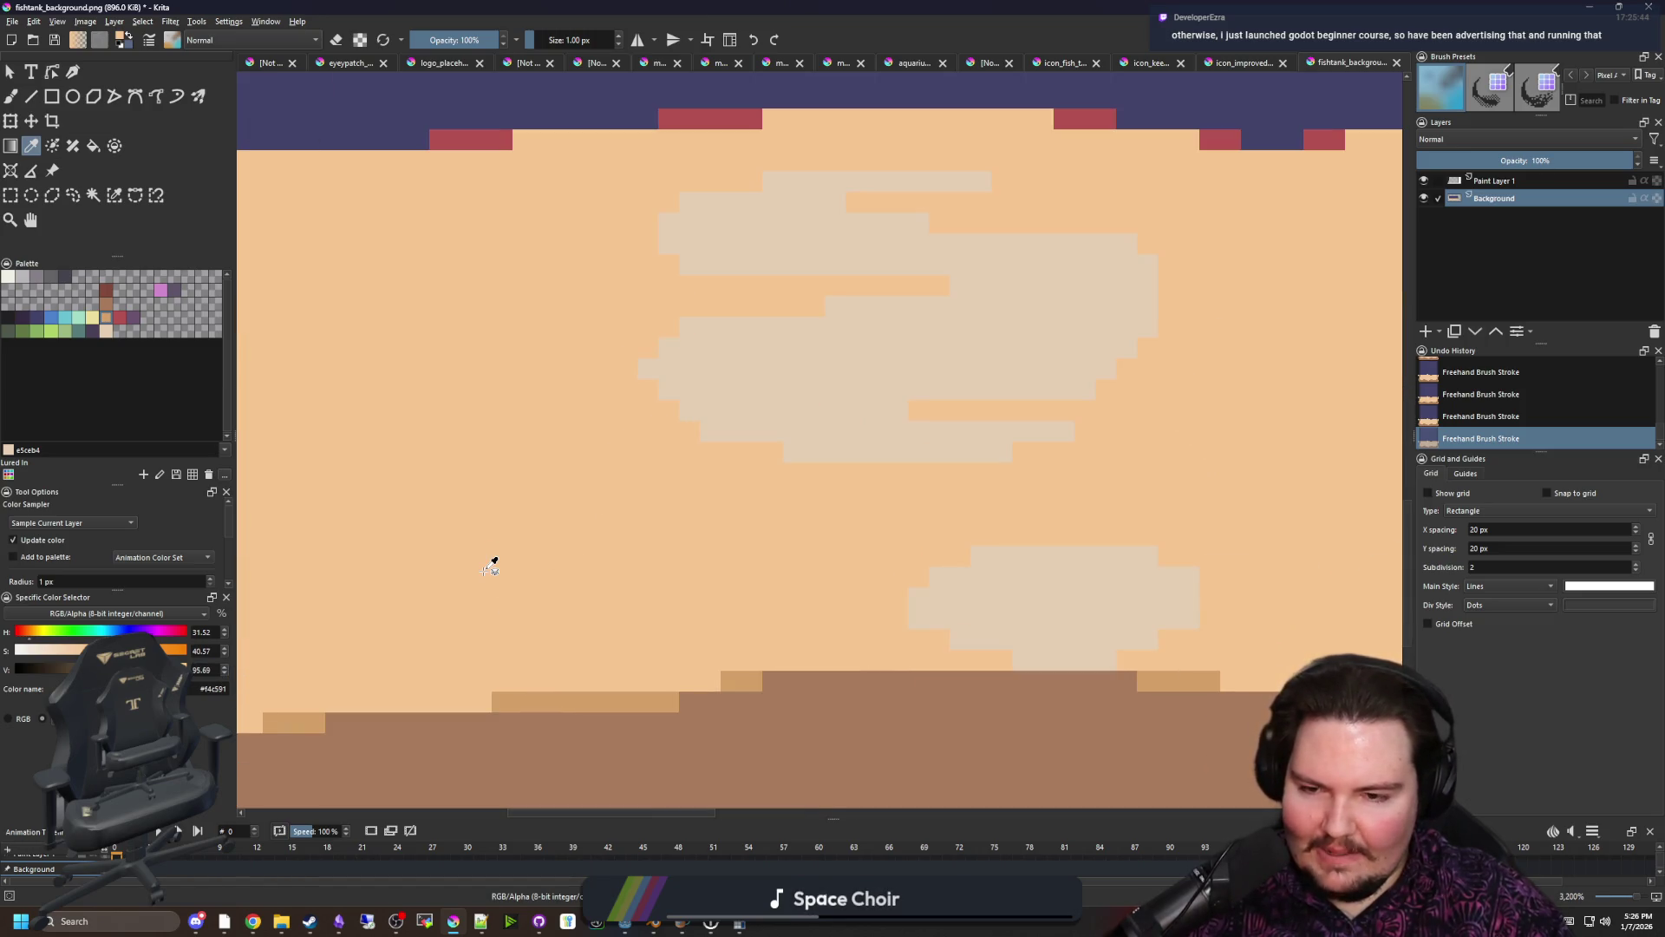
Flood-fill the sand floor with the softer peach colour, then change the fill's area setting
key("f")
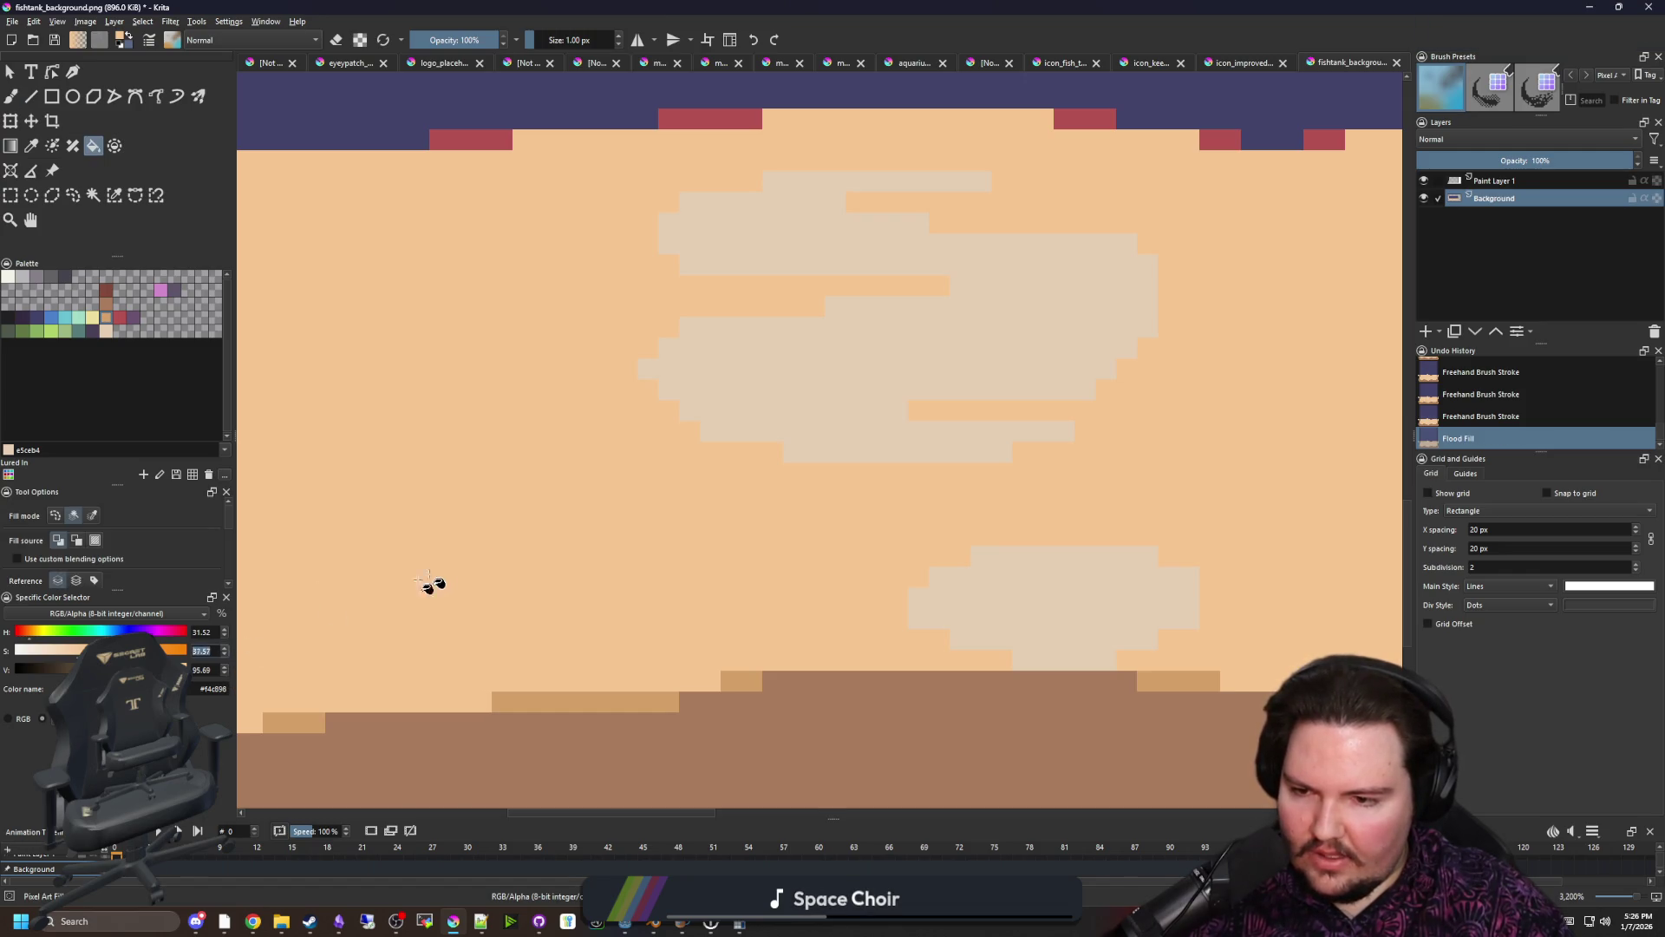
left_click(438, 579)
scroll(291, 638, "down", 2)
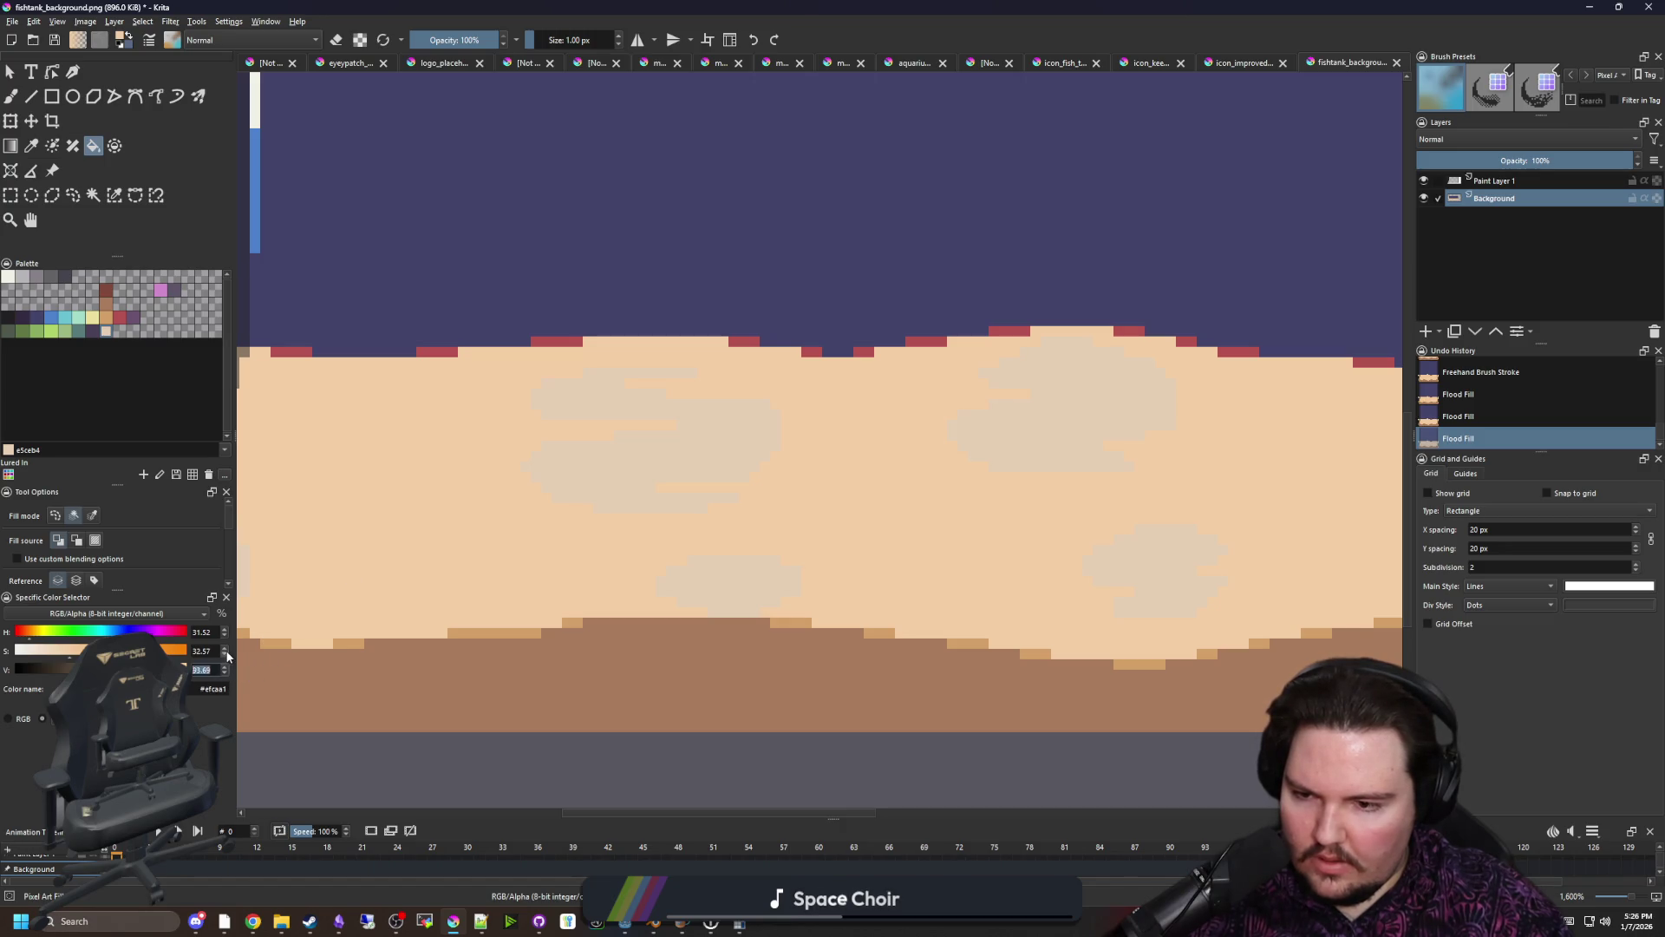
scroll(408, 553, "down", 4)
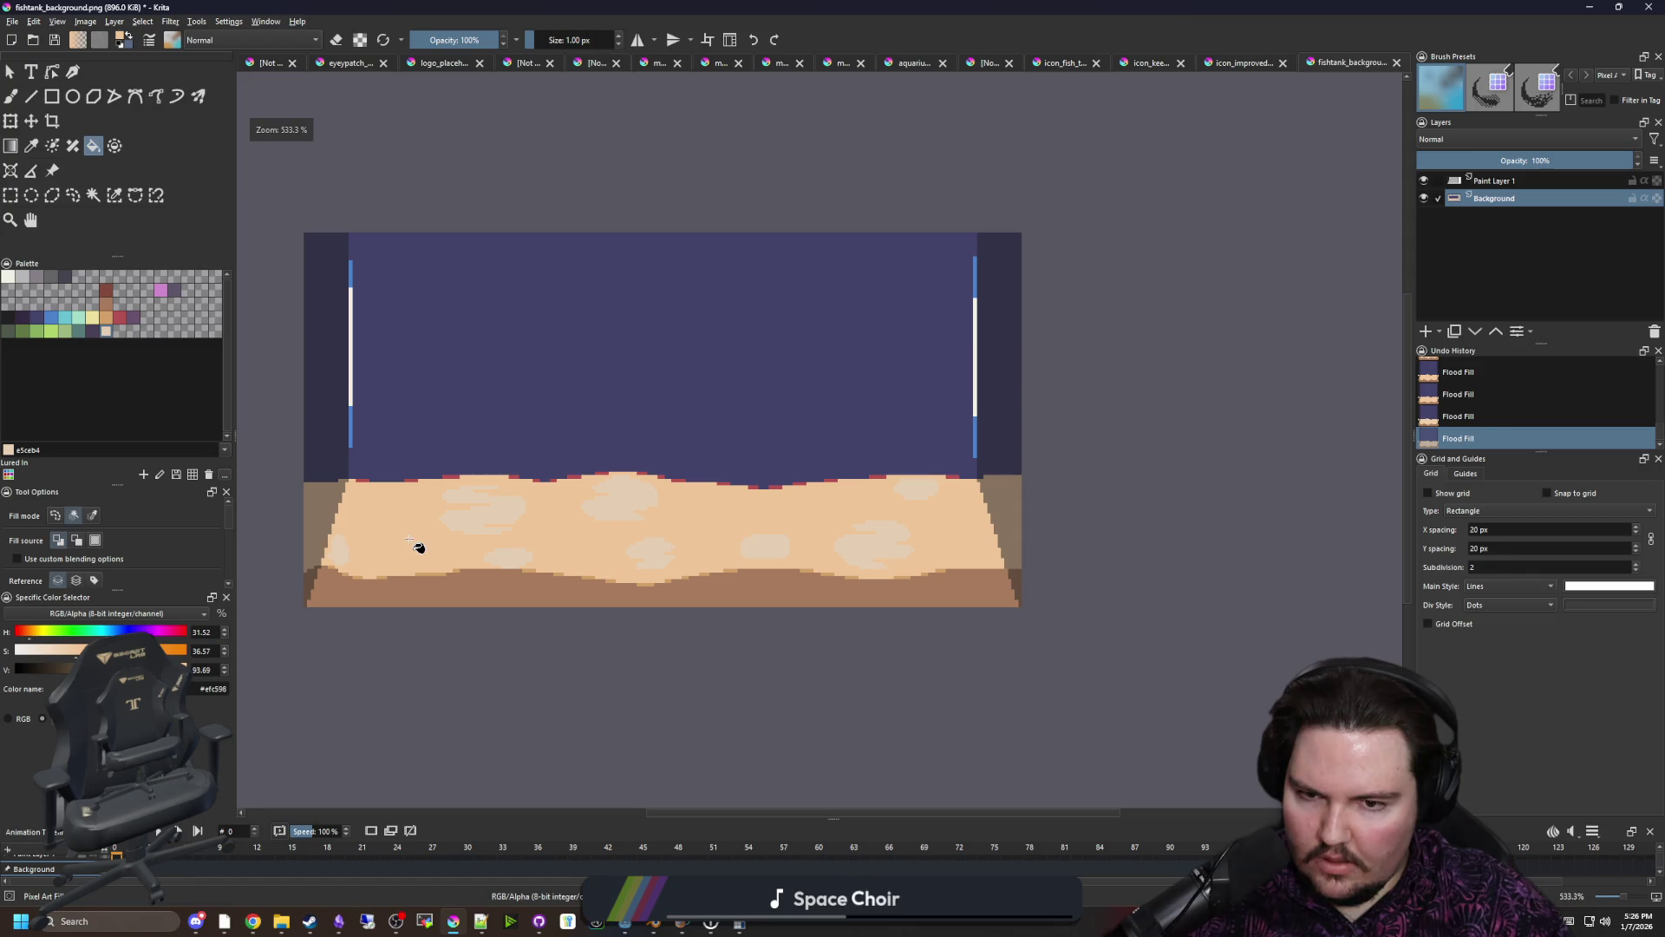
scroll(462, 537, "up", 2)
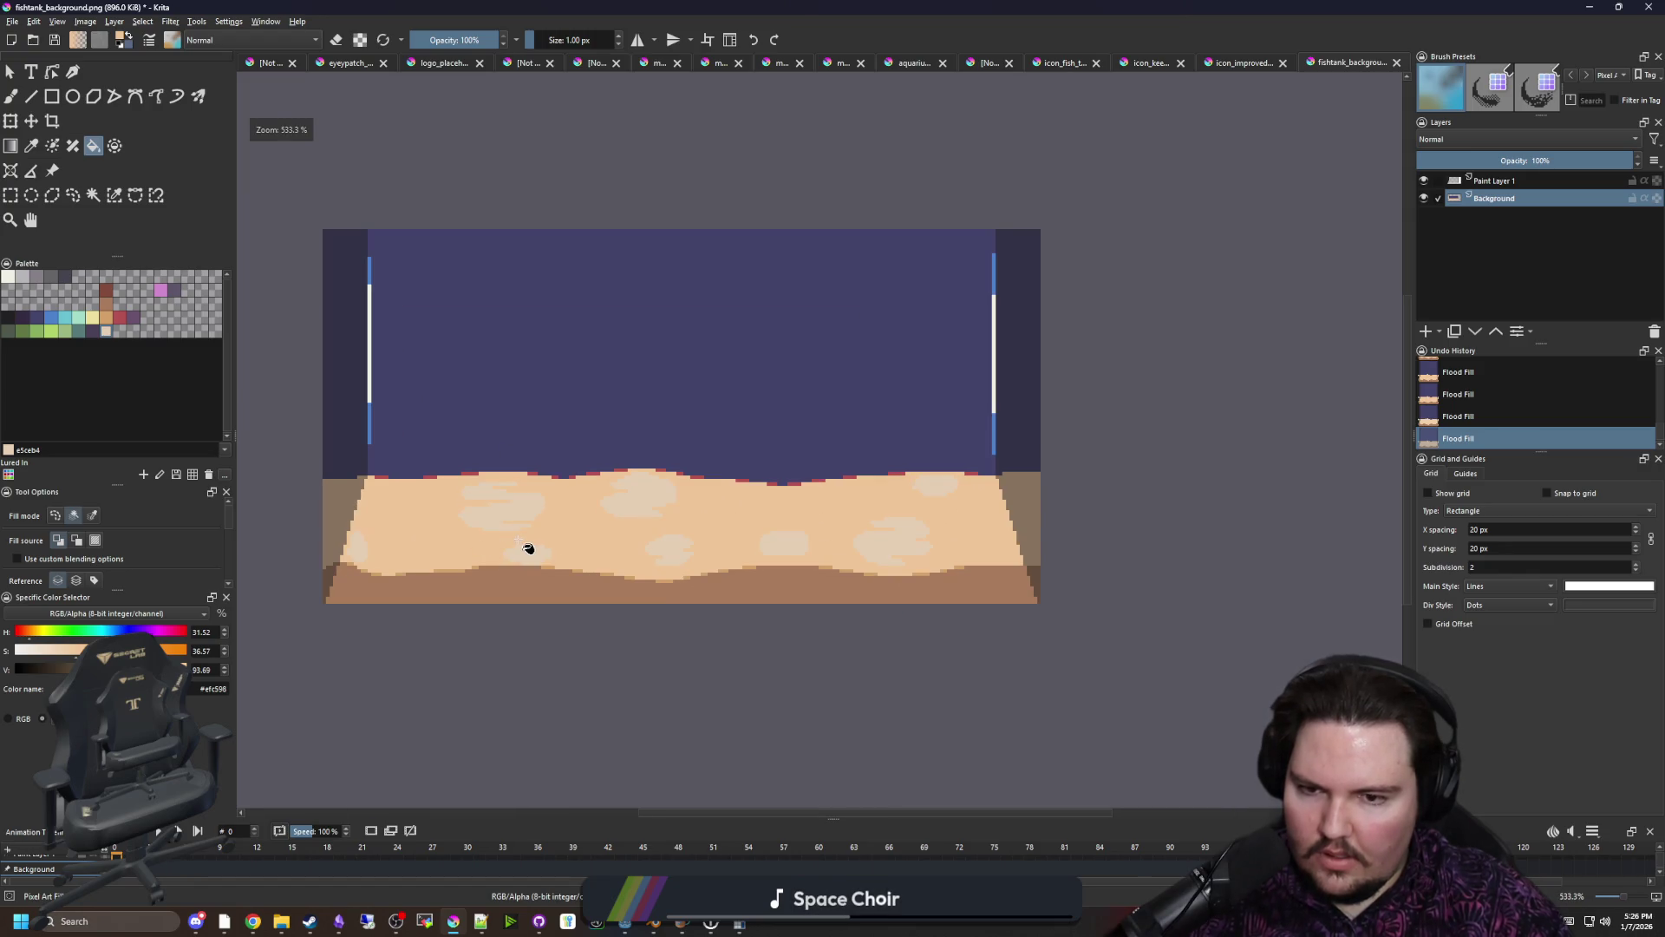
scroll(503, 508, "up", 2)
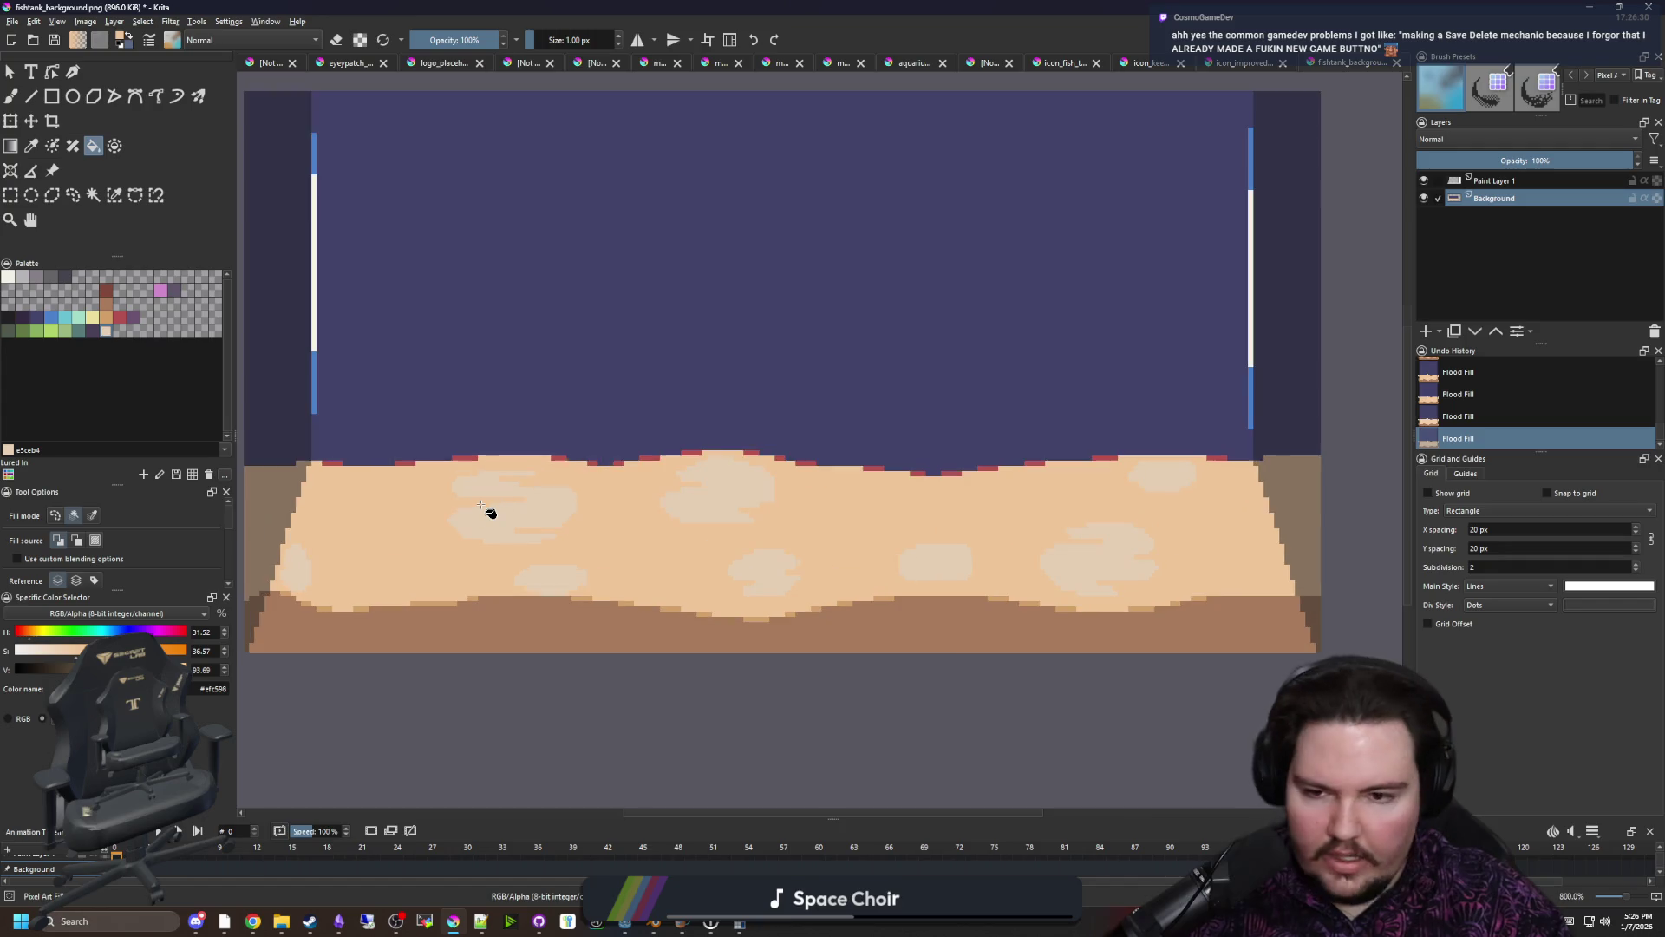
scroll(520, 538, "up", 1)
scroll(521, 538, "down", 1)
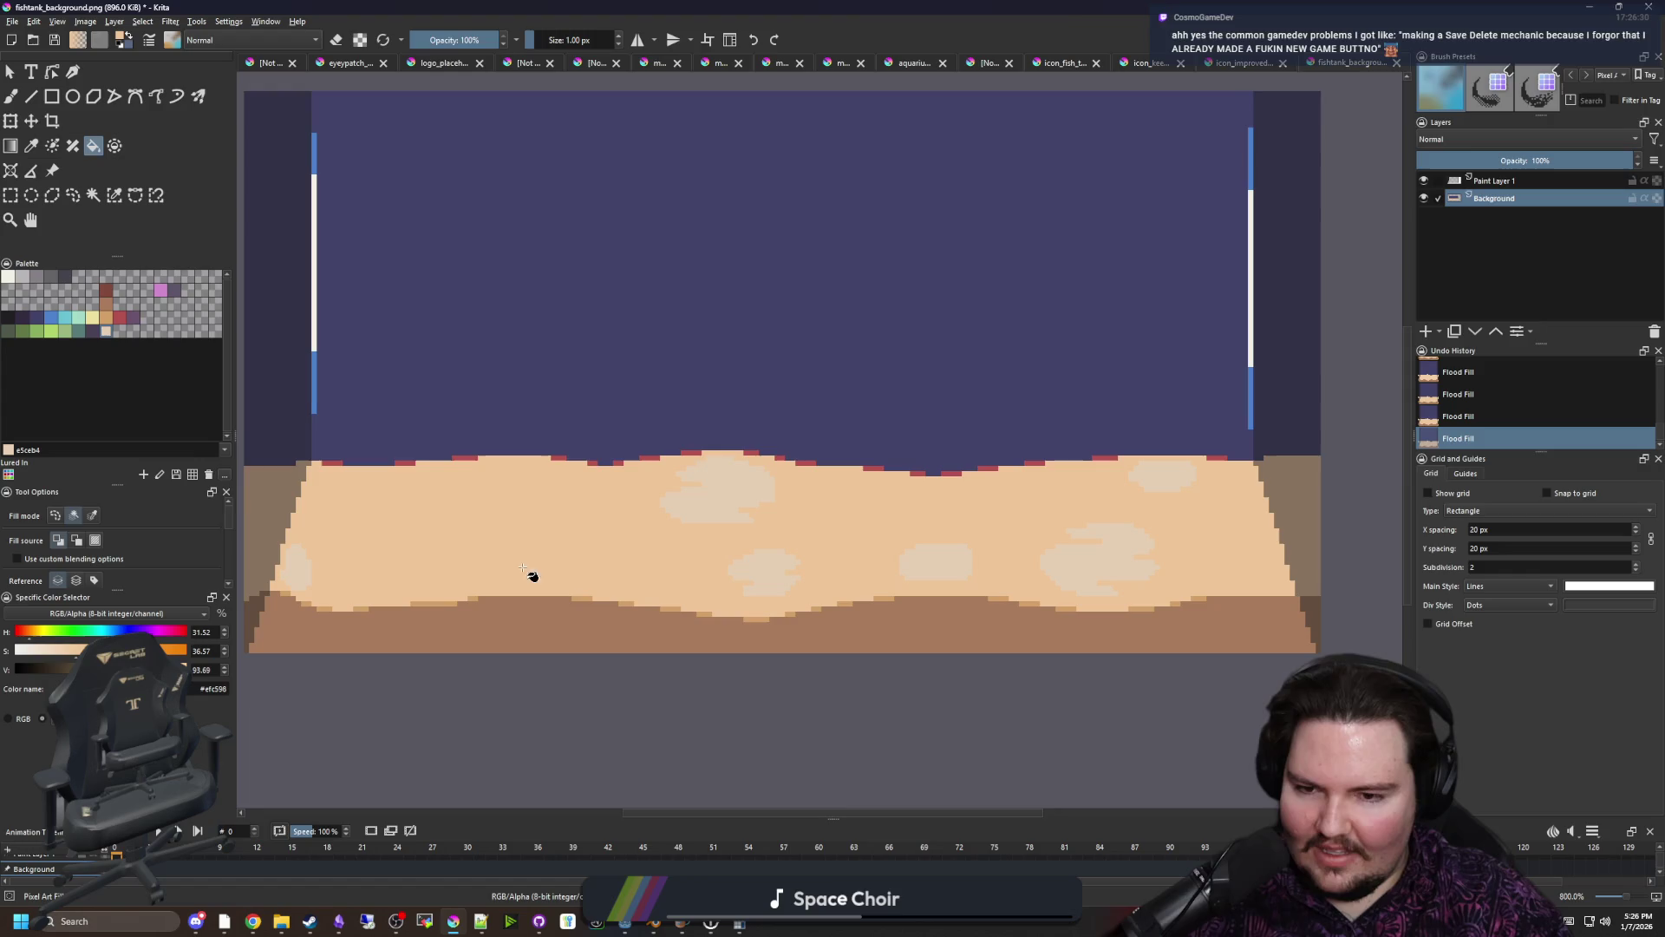
left_click(92, 515)
Switch to the 6 px brush and select the entire sand floor with Contiguous Selection
key("b")
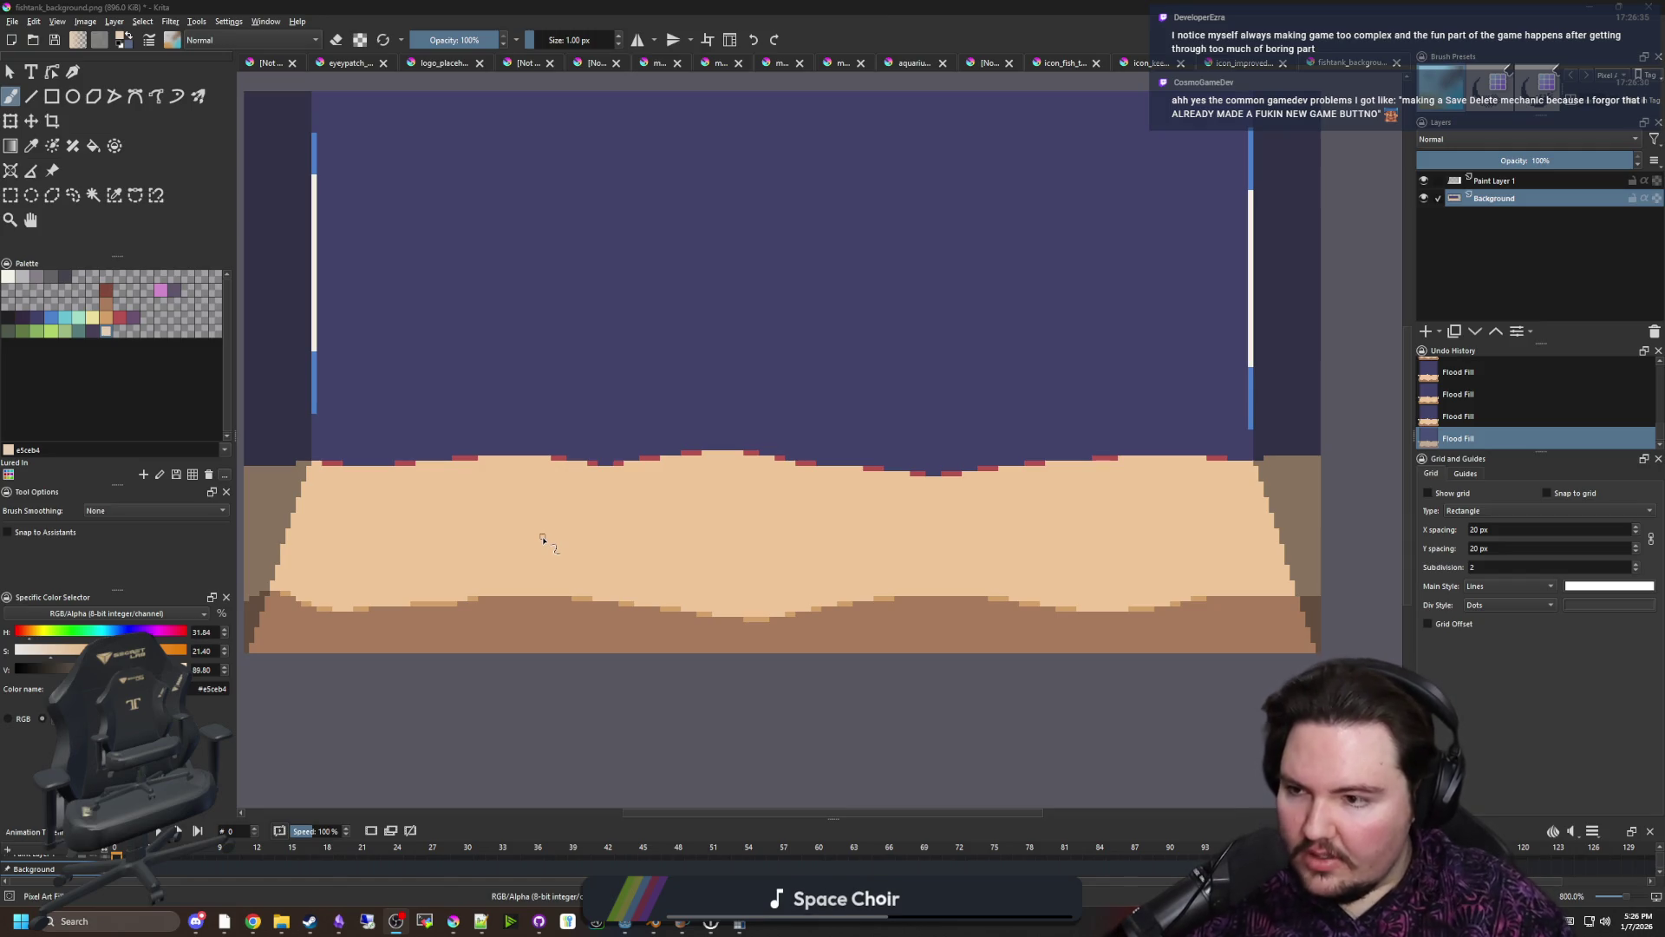
scroll(480, 587, "up", 1)
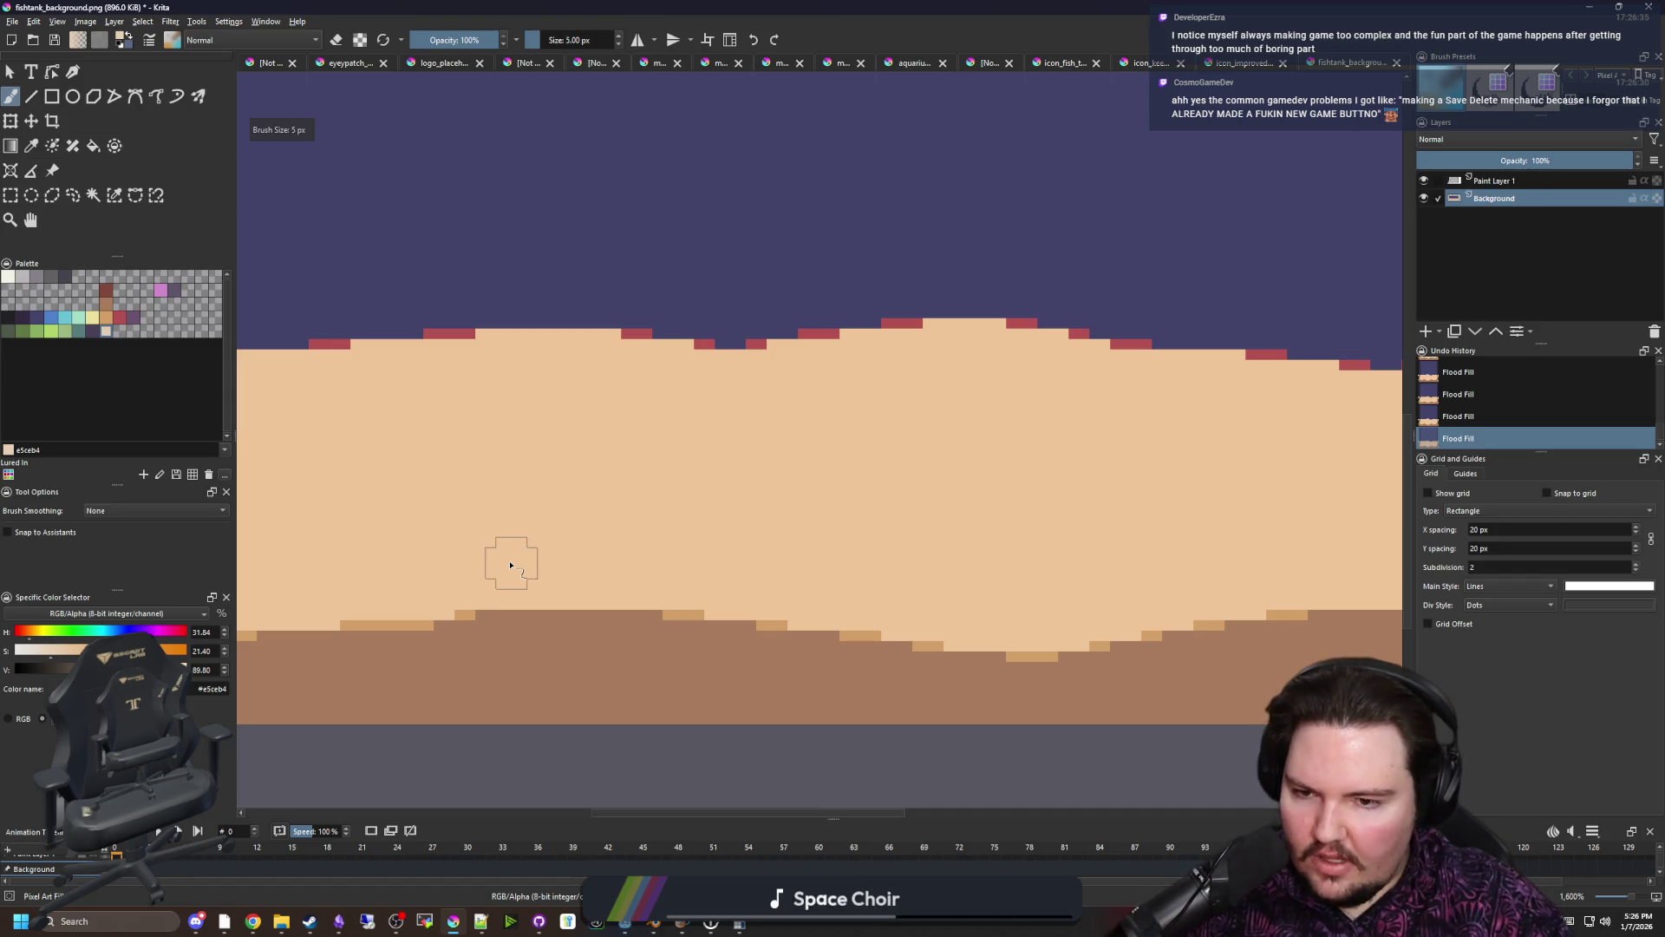
left_click(93, 194)
left_click(483, 438)
scroll(483, 439, "down", 3)
scroll(445, 476, "up", 3)
scroll(559, 654, "down", 3)
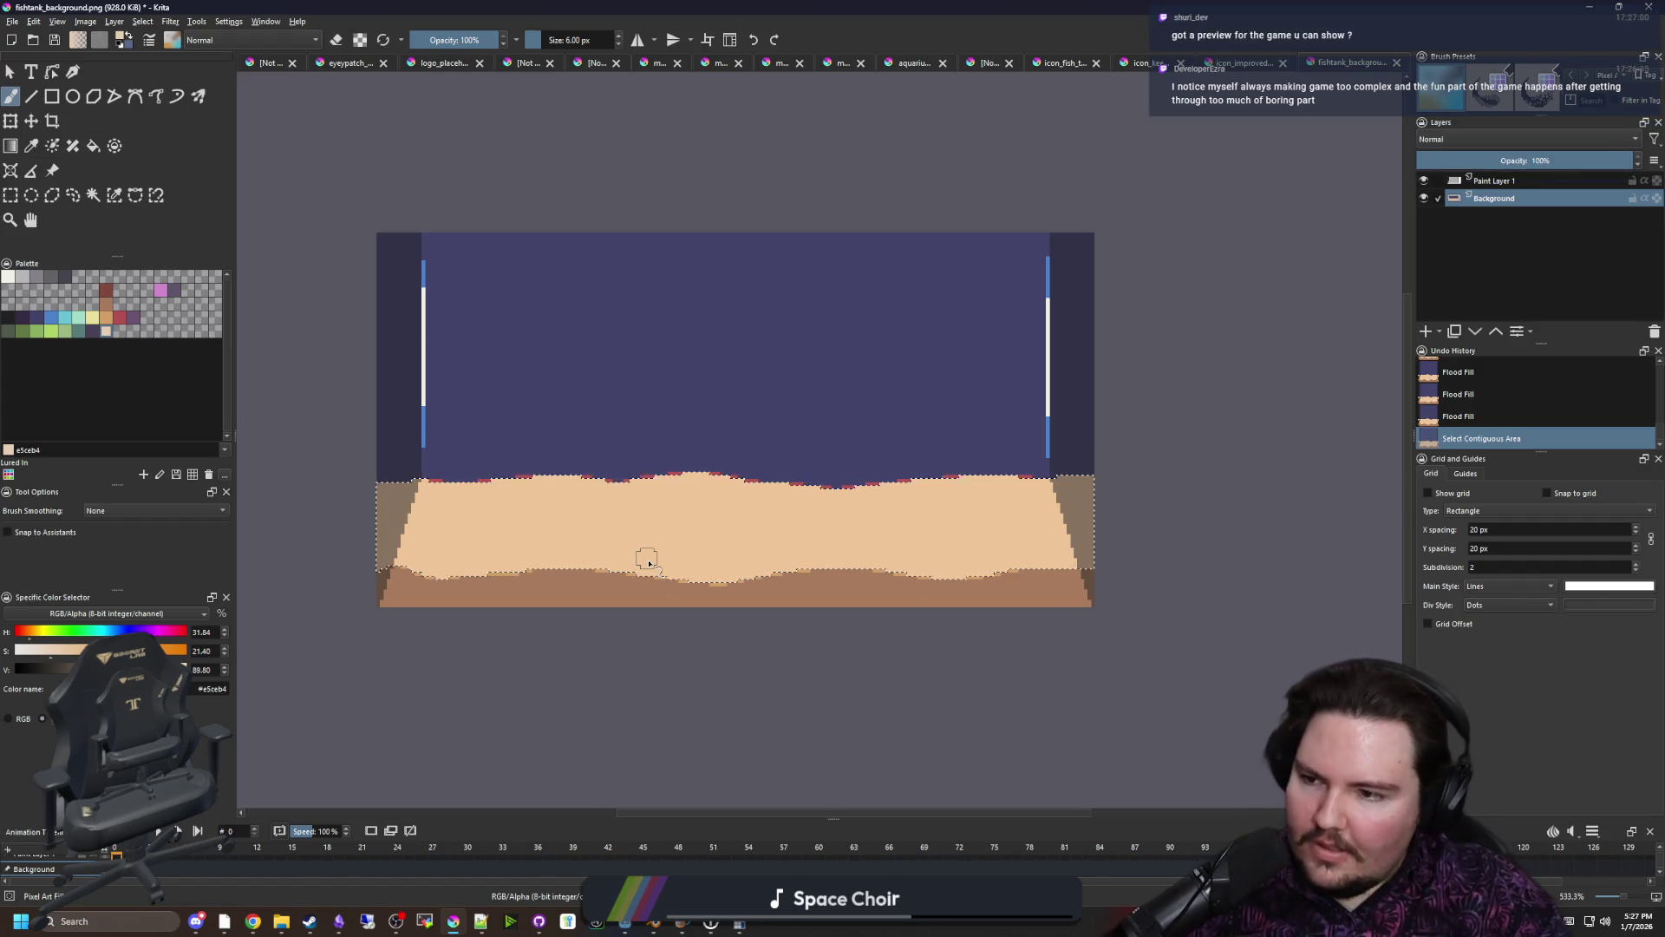
Paint a large pale e5ceb4 patch on the sand, extending it upward and to the right
scroll(478, 507, "up", 1)
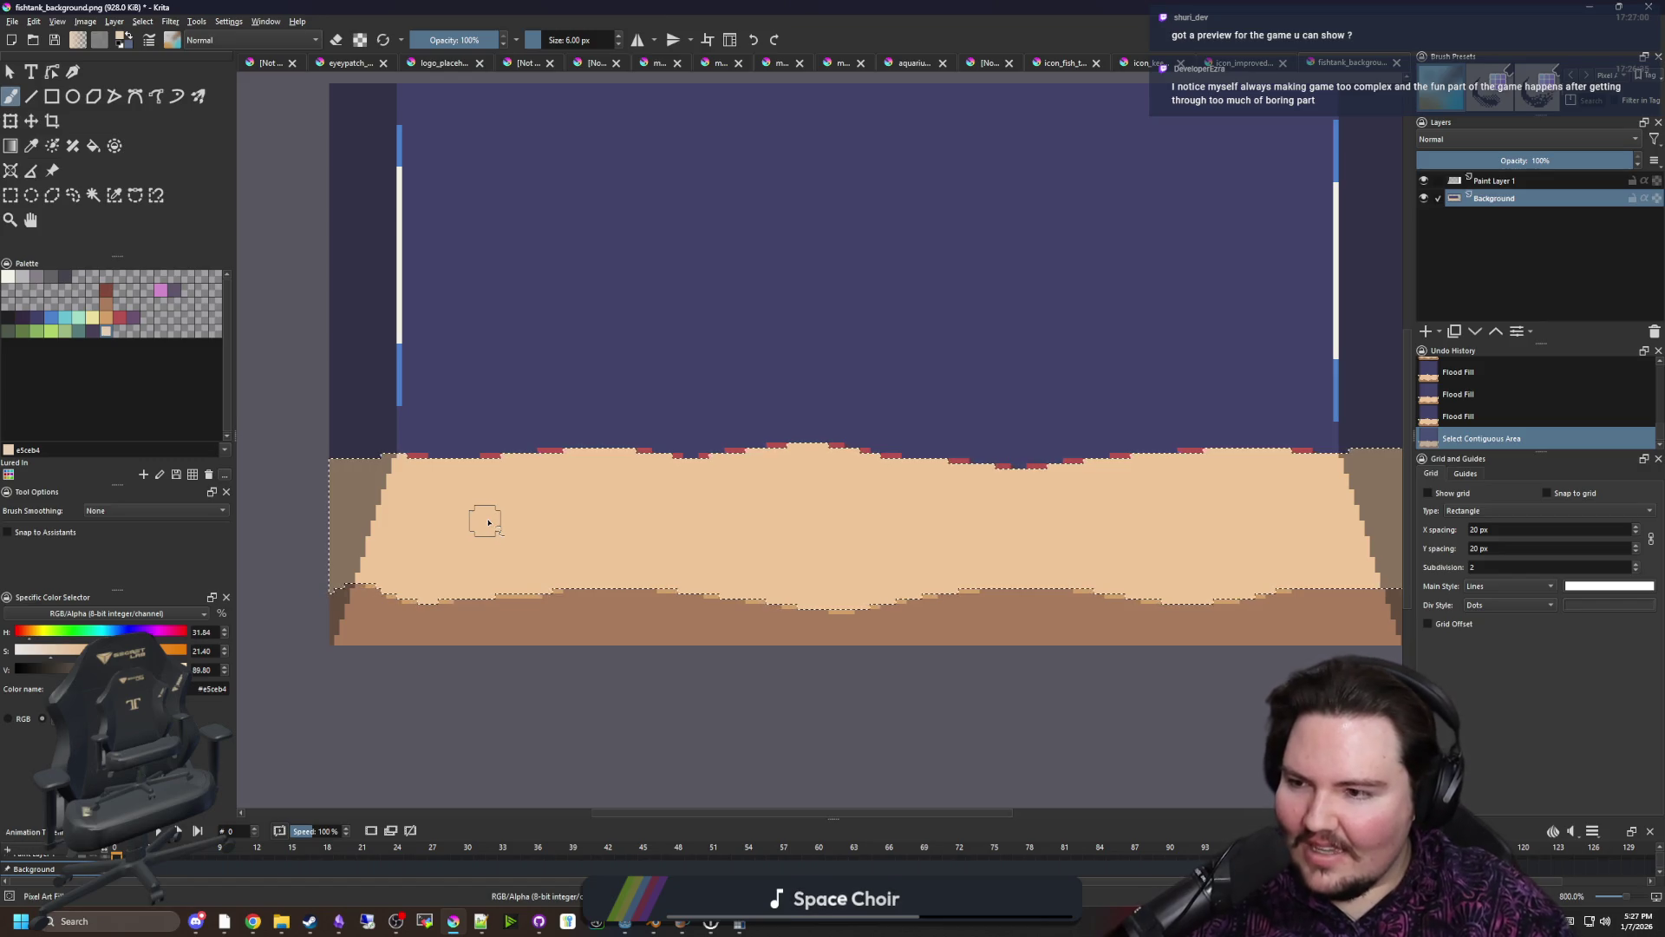
scroll(483, 522, "up", 2)
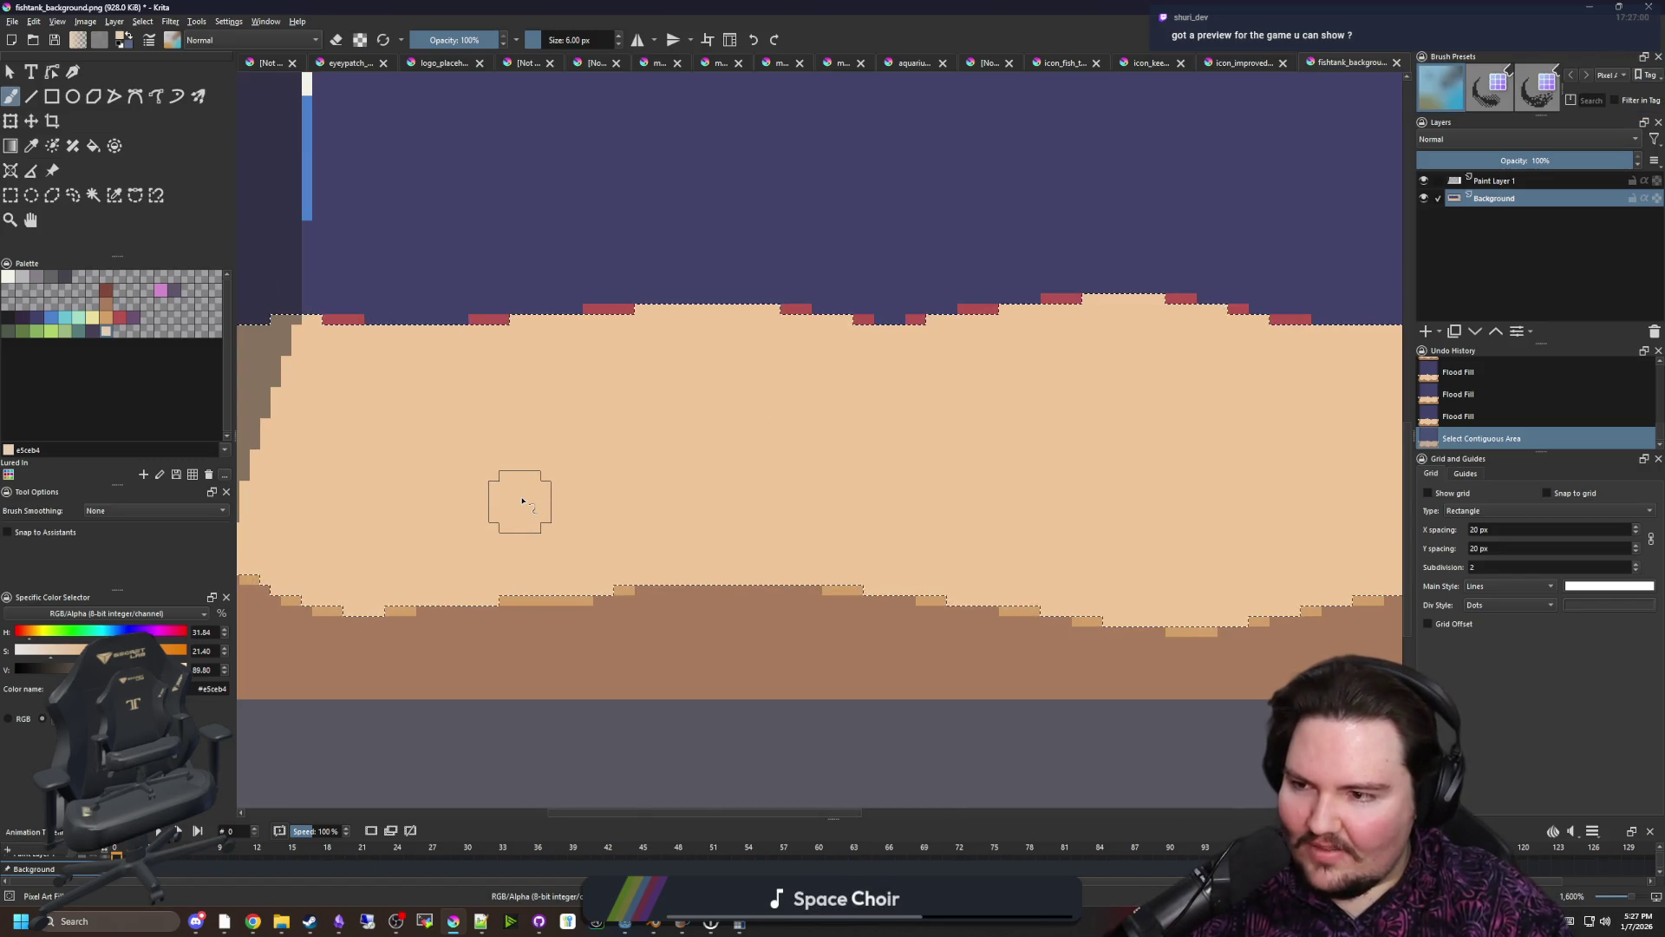
scroll(587, 491, "up", 1)
scroll(588, 491, "down", 3)
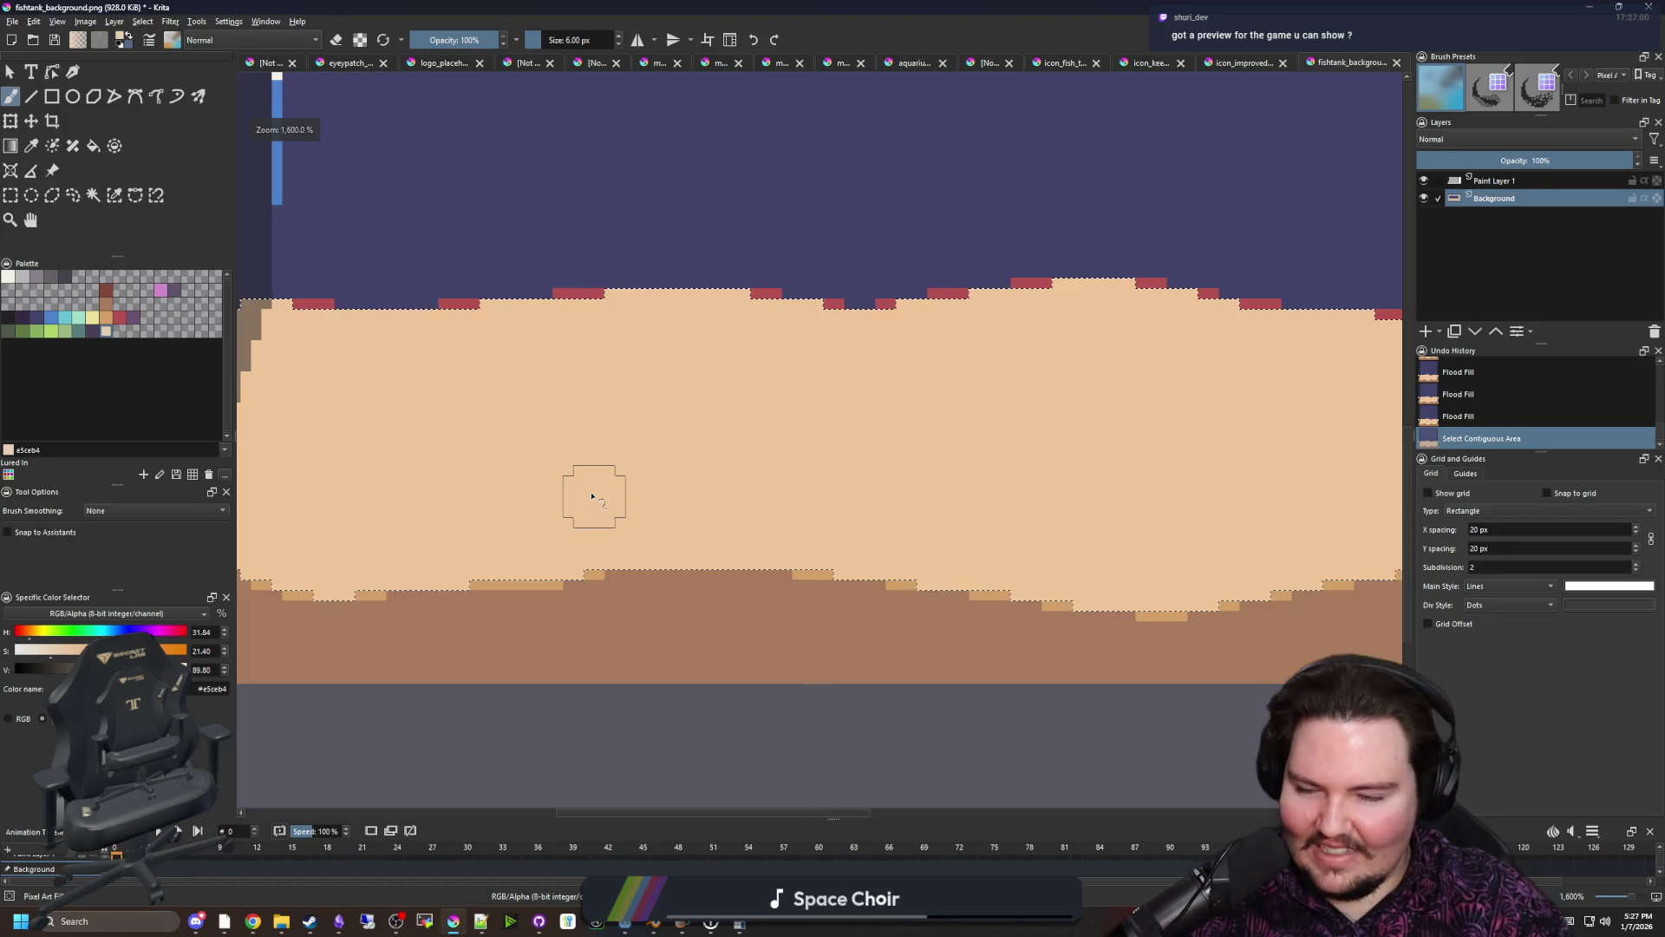
scroll(600, 445, "up", 2)
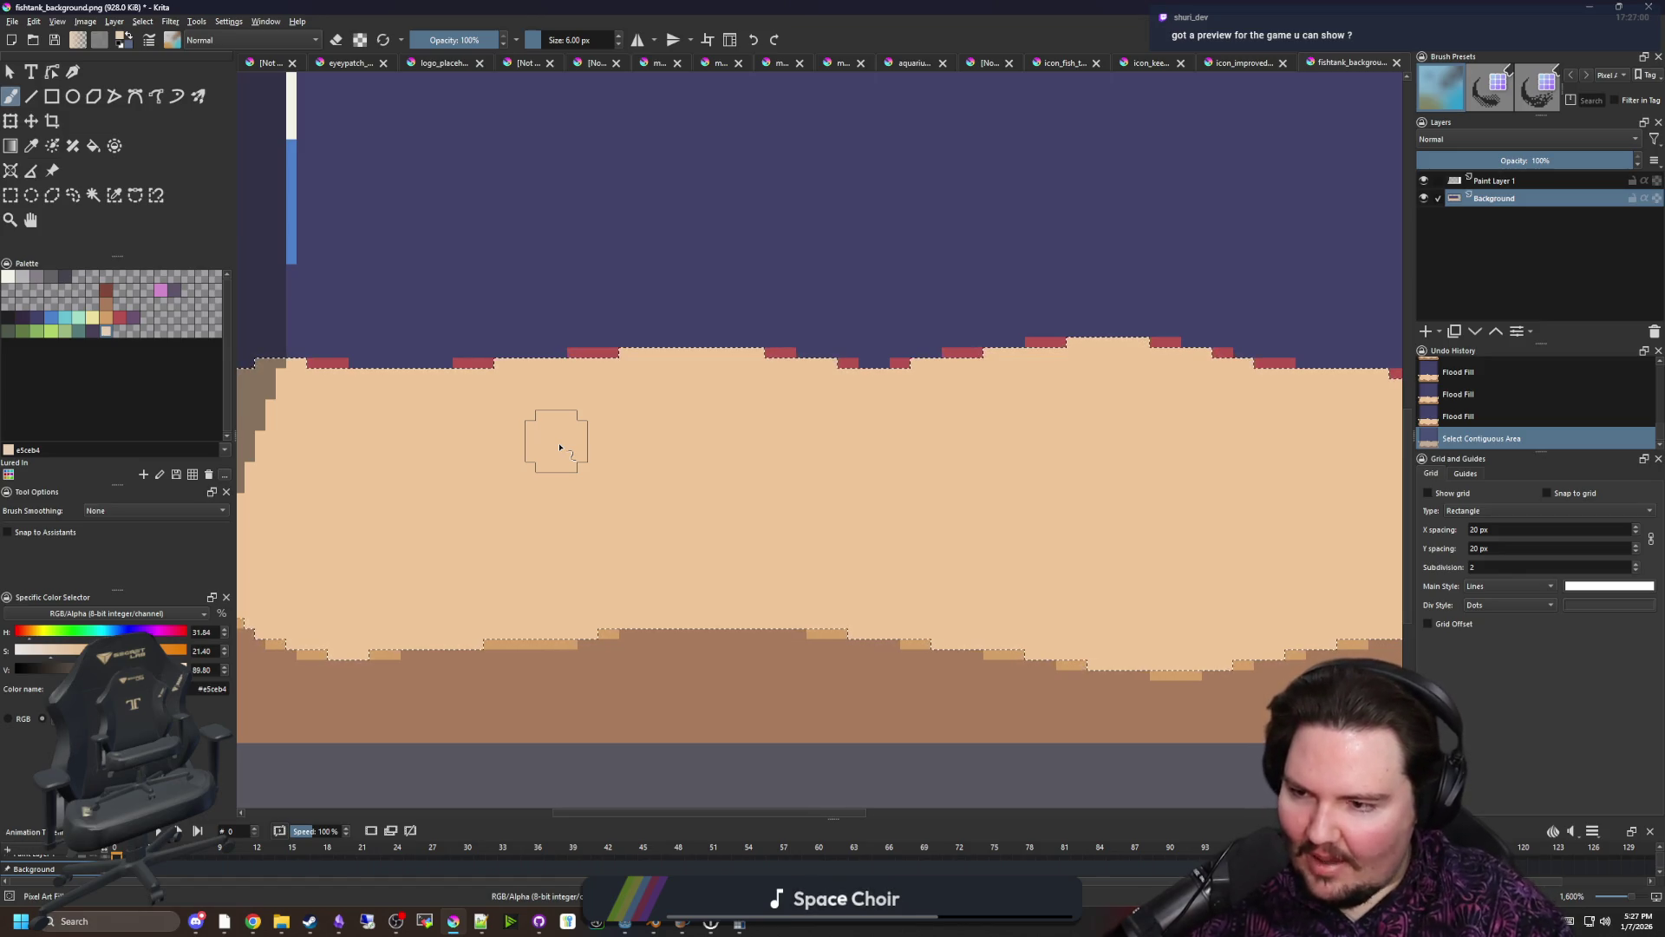
scroll(563, 495, "up", 1)
mouse_move(702, 520)
left_mouse_down()
mouse_move(792, 472)
mouse_move(746, 349)
mouse_move(554, 446)
mouse_move(632, 486)
mouse_move(654, 535)
mouse_move(628, 561)
mouse_move(884, 575)
mouse_move(911, 546)
mouse_move(906, 433)
mouse_move(896, 451)
mouse_move(636, 376)
mouse_move(743, 353)
mouse_move(822, 361)
mouse_move(576, 371)
mouse_move(606, 402)
left_mouse_up()
scroll(383, 464, "down", 1)
left_click_drag(884, 521, 488, 509)
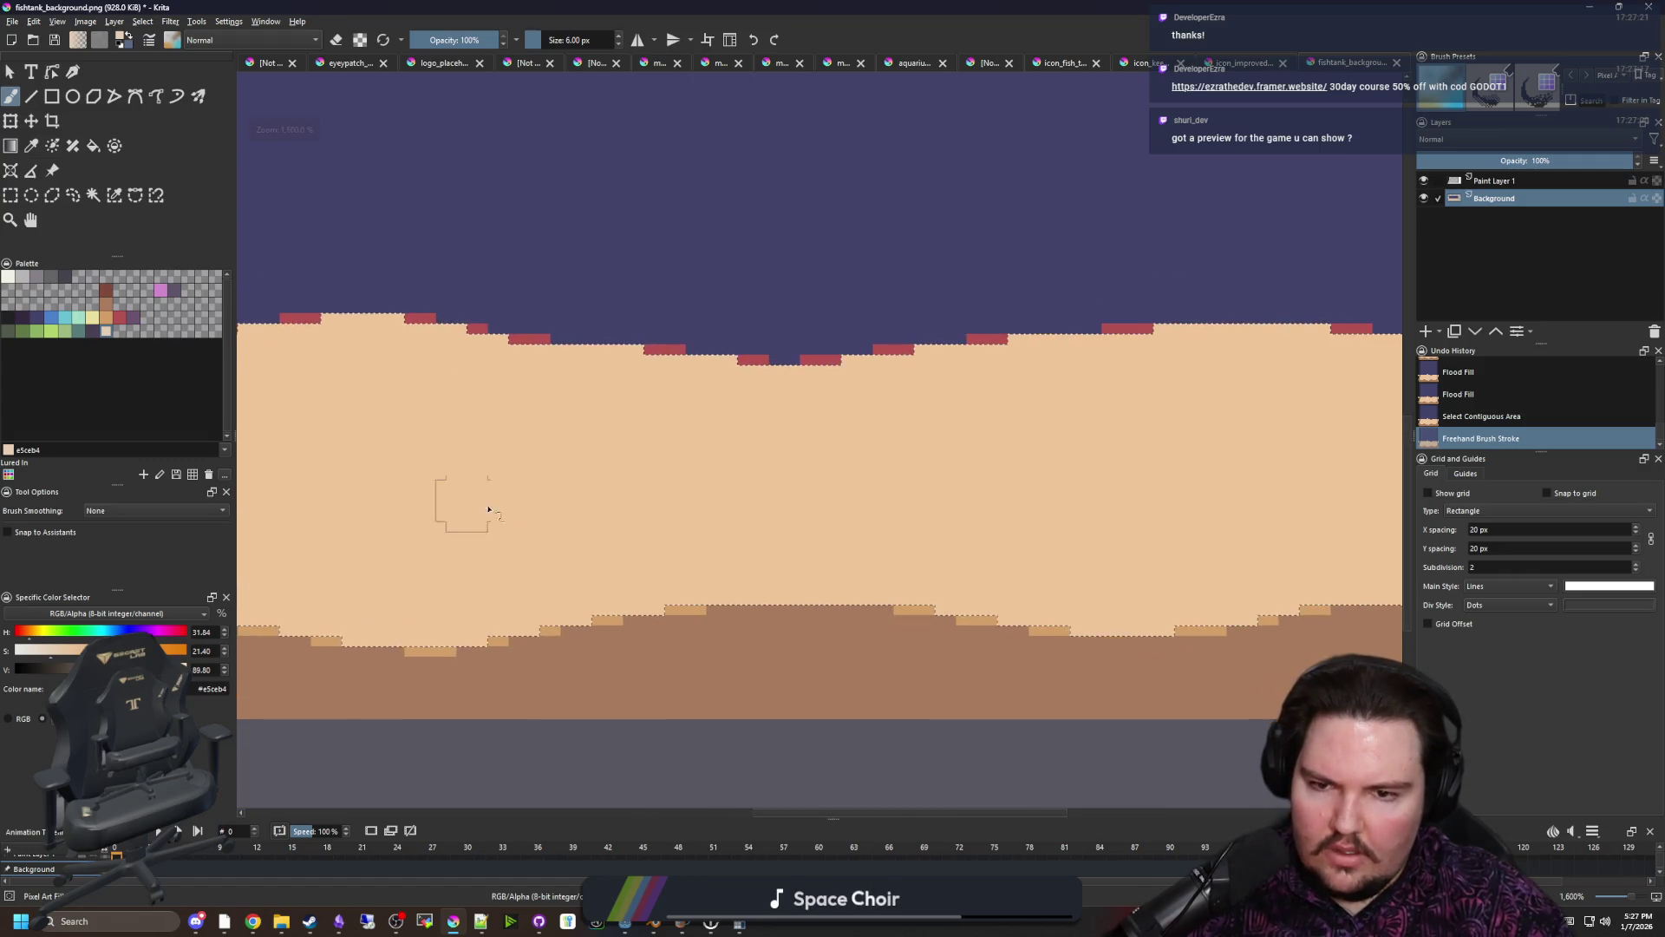
left_click_drag(744, 506, 696, 526)
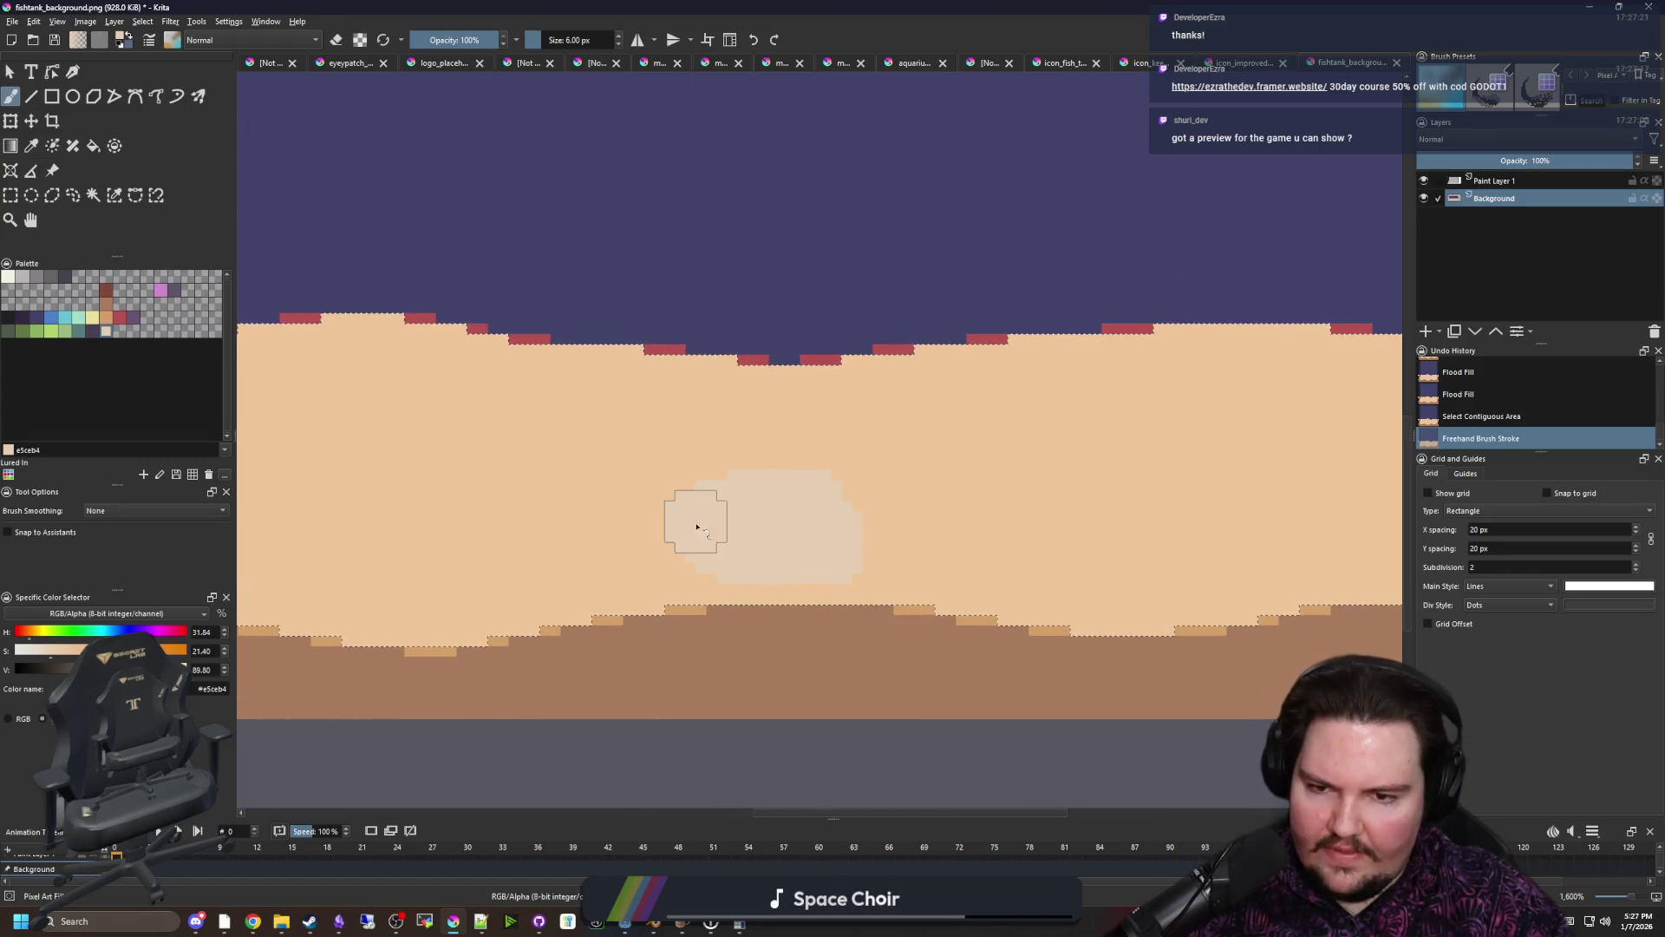
mouse_move(855, 533)
left_mouse_down()
mouse_move(881, 521)
mouse_move(774, 483)
mouse_move(762, 457)
mouse_move(910, 483)
mouse_move(662, 570)
left_mouse_up()
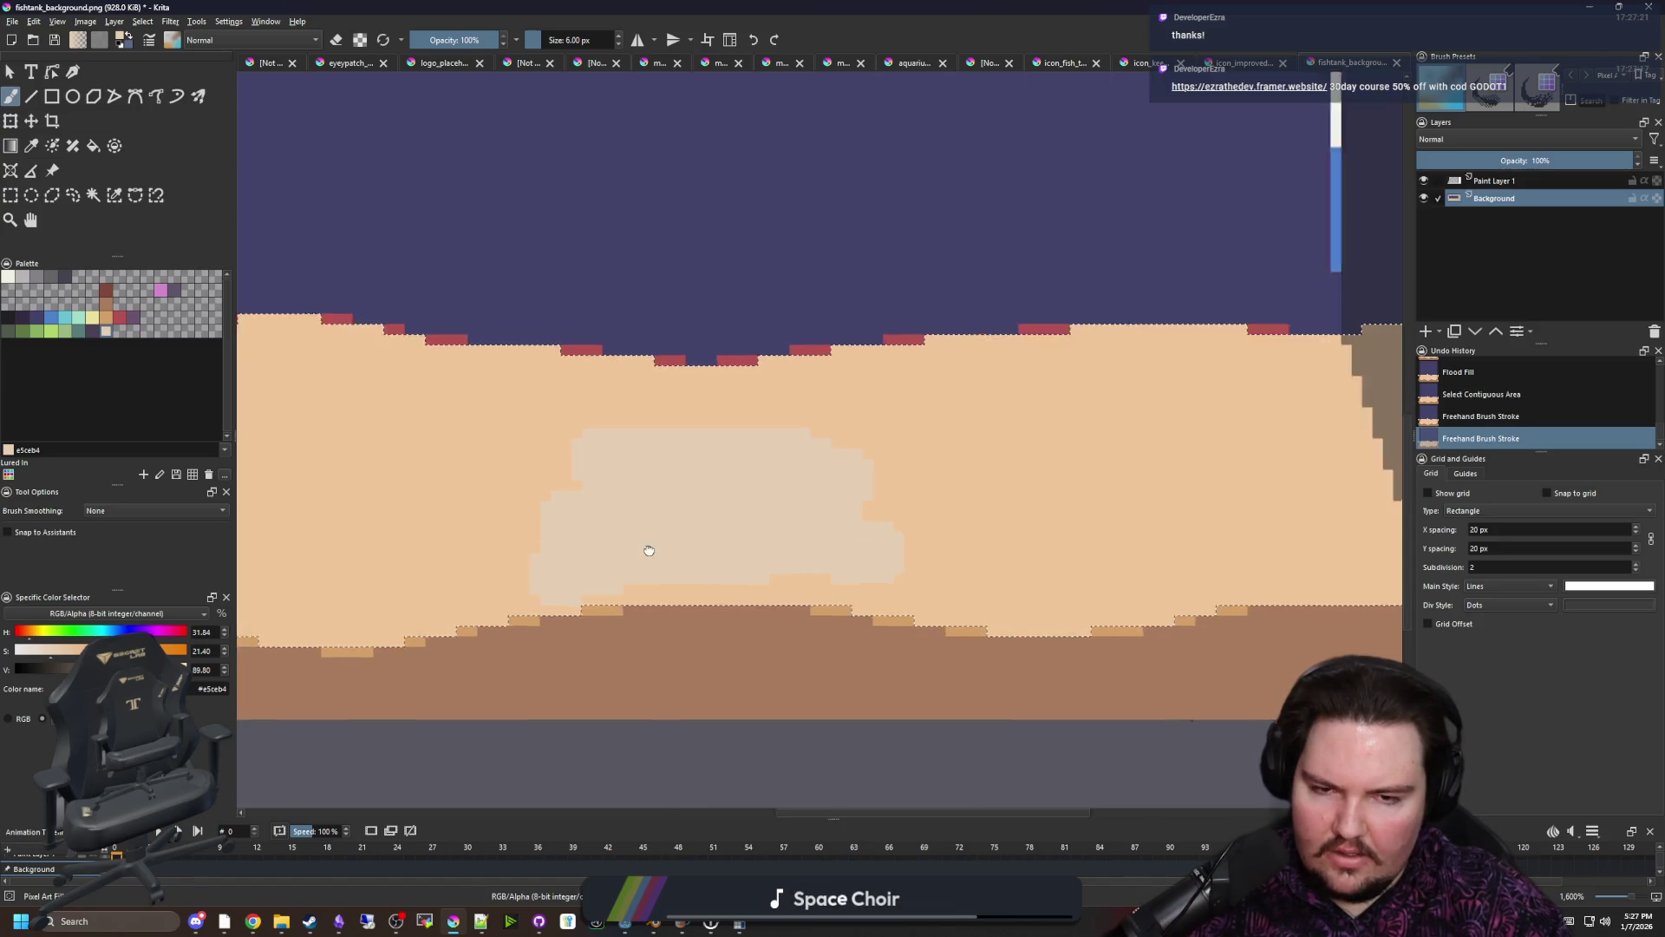
Add more pale patches across the middle and right of the sand, then deselect
scroll(763, 509, "right", 5)
mouse_move(825, 566)
left_mouse_down()
mouse_move(935, 544)
mouse_move(816, 530)
left_mouse_up()
left_click_drag(724, 383, 758, 373)
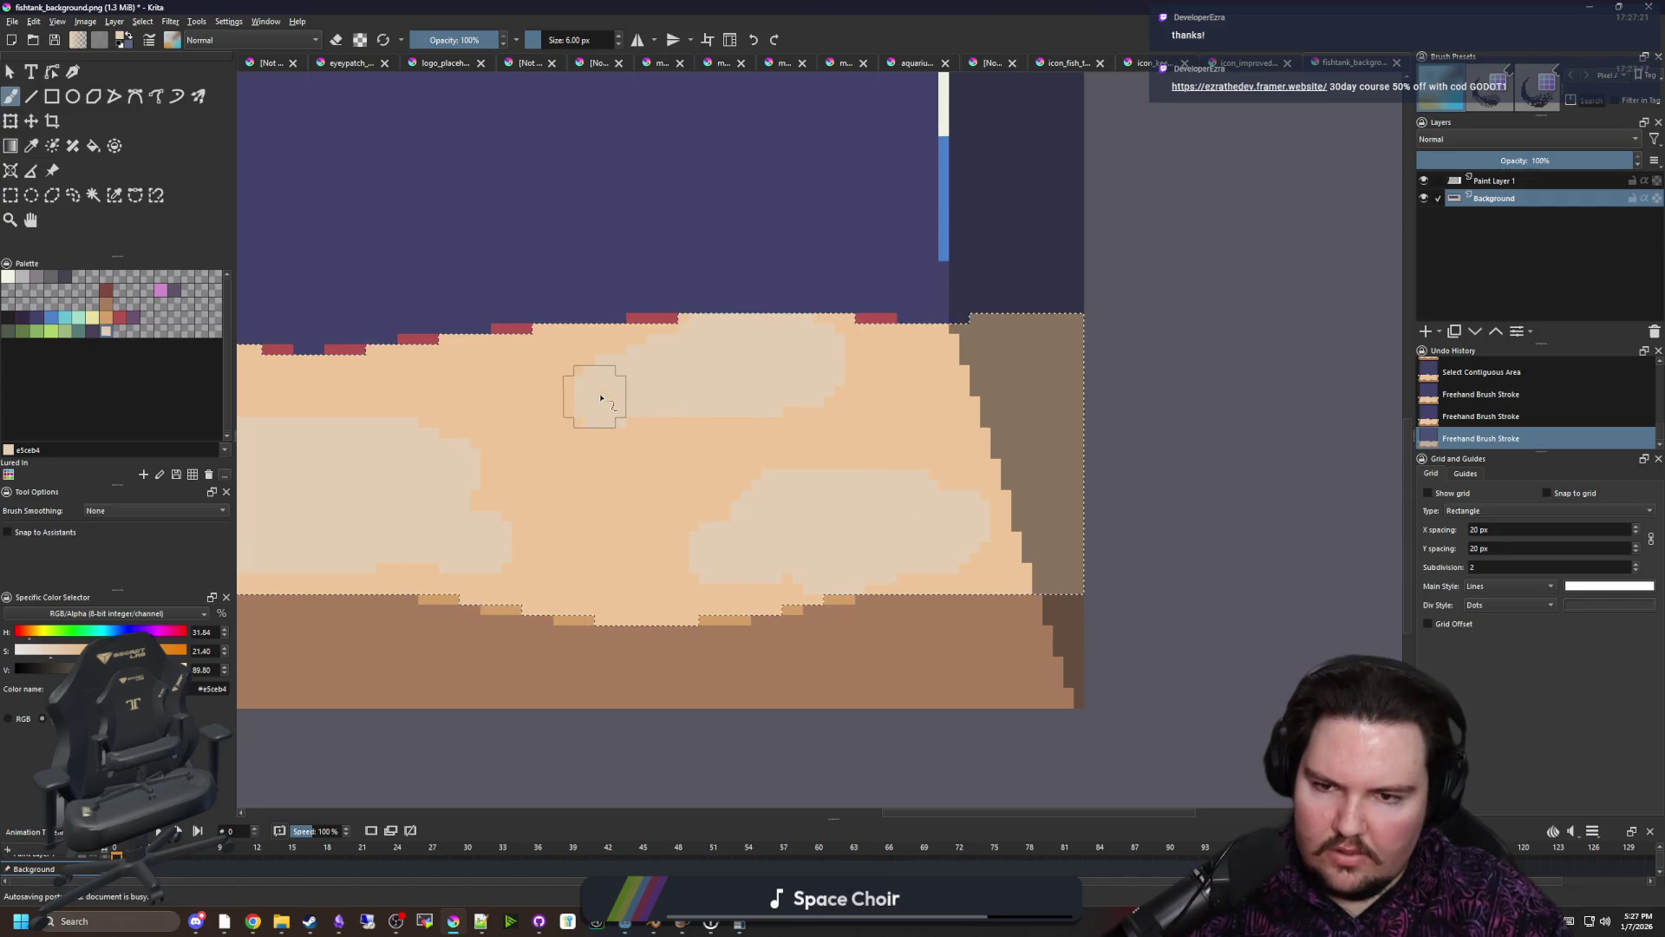
left_click_drag(854, 405, 900, 395)
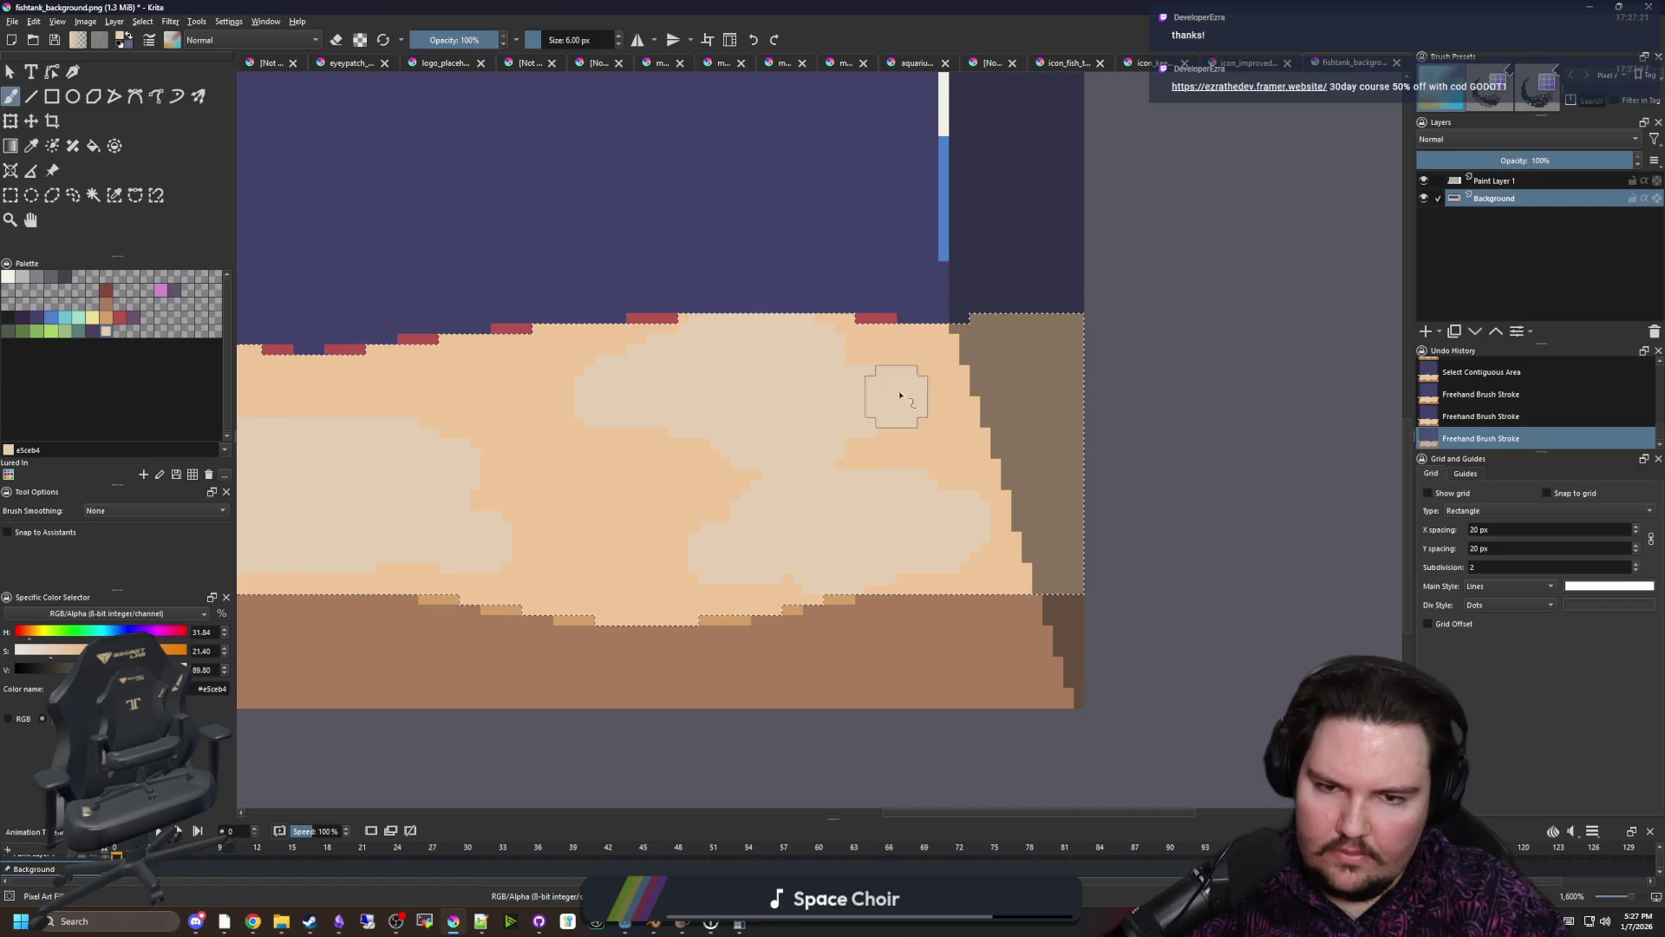
scroll(705, 420, "down", 3)
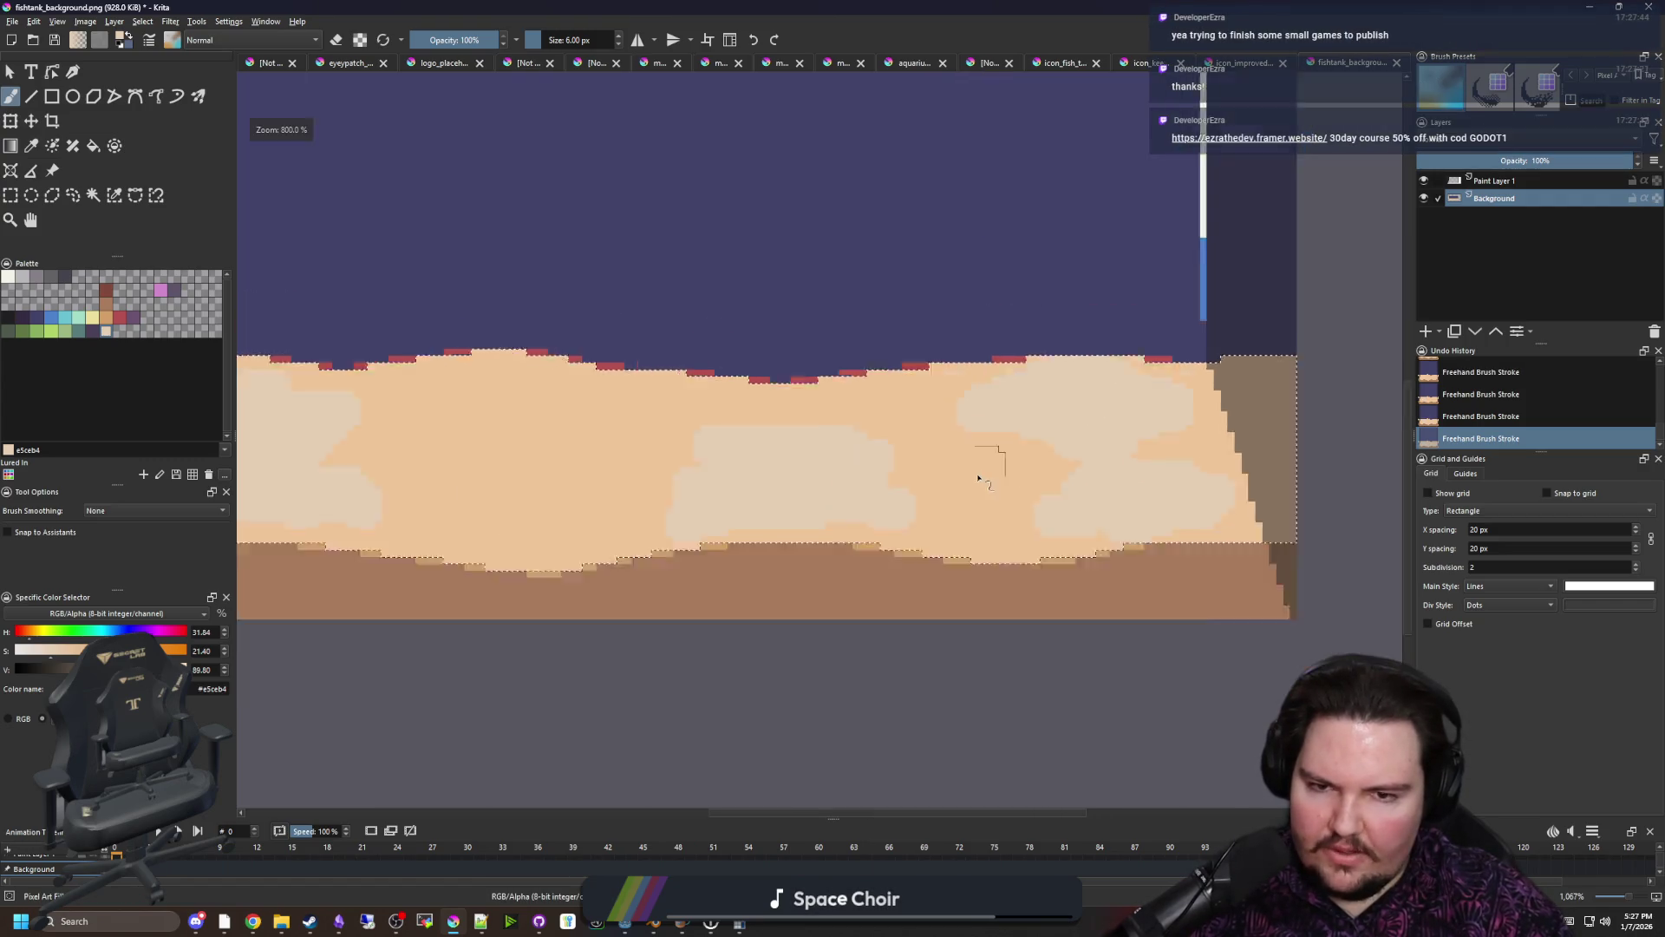
scroll(621, 476, "up", 4)
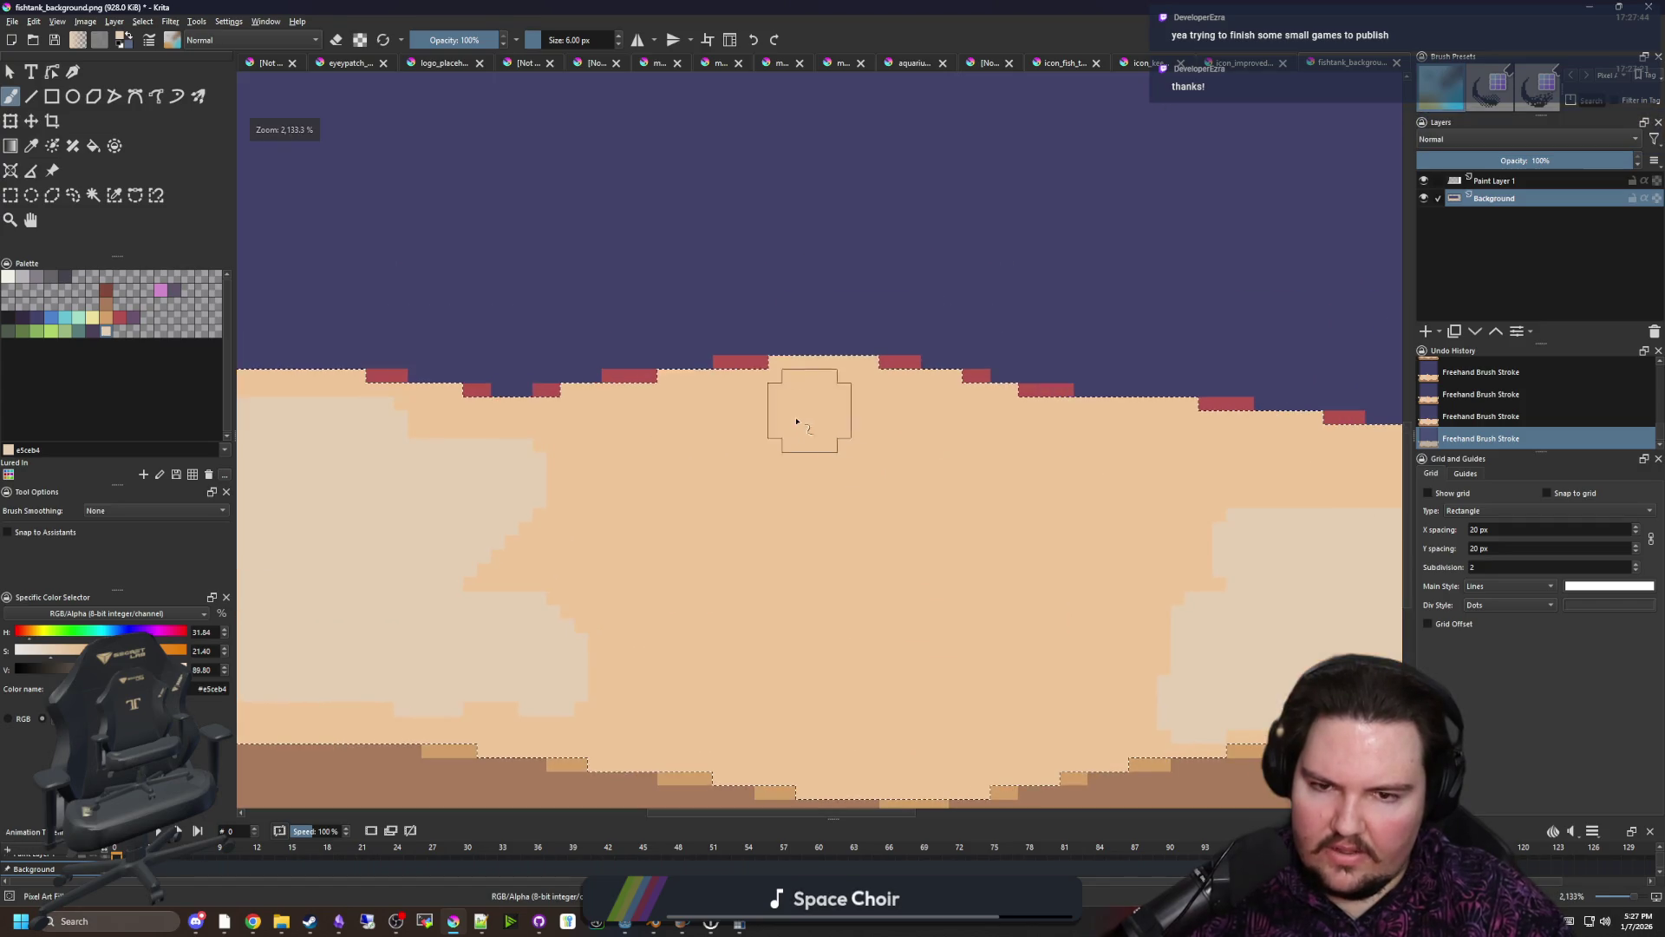
mouse_move(800, 453)
left_mouse_down()
mouse_move(829, 450)
mouse_move(762, 472)
mouse_move(786, 491)
mouse_move(763, 532)
mouse_move(836, 486)
mouse_move(918, 498)
mouse_move(1004, 432)
mouse_move(892, 409)
mouse_move(751, 413)
mouse_move(922, 439)
mouse_move(879, 462)
left_mouse_up()
key("ctrl+shift+a")
scroll(558, 443, "down", 3)
Zoom out to review the mottled sand floor, switch to the Color Sampler, and zoom back in
scroll(691, 495, "down", 3)
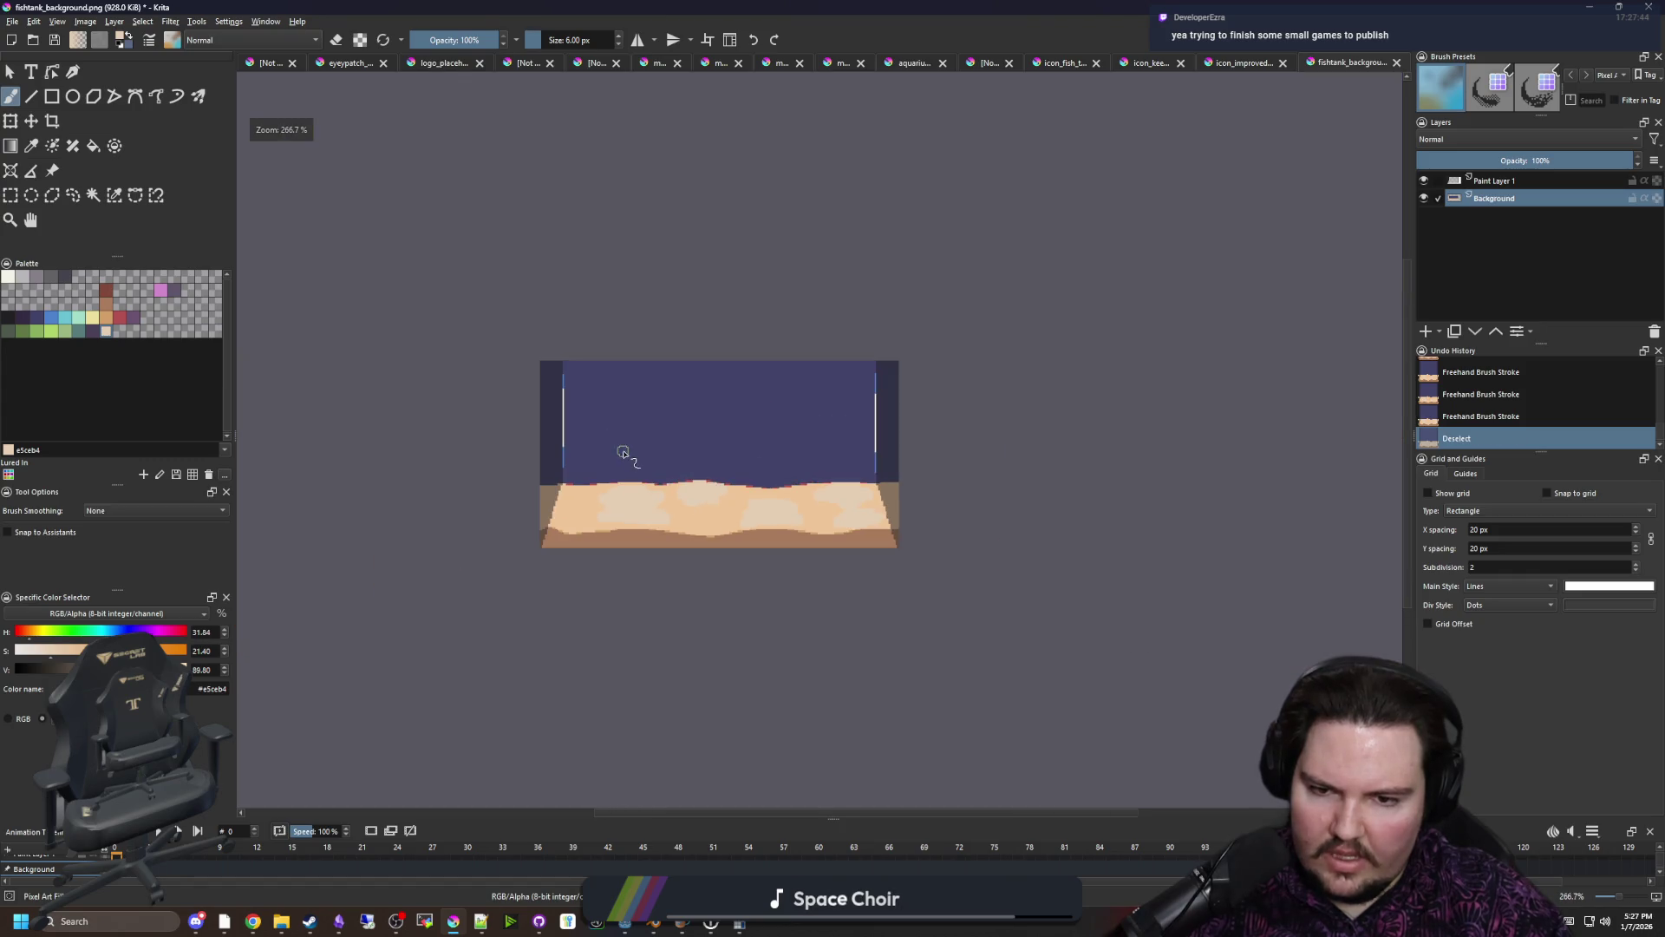
scroll(625, 446, "down", 1)
scroll(562, 369, "down", 1)
scroll(584, 390, "up", 5)
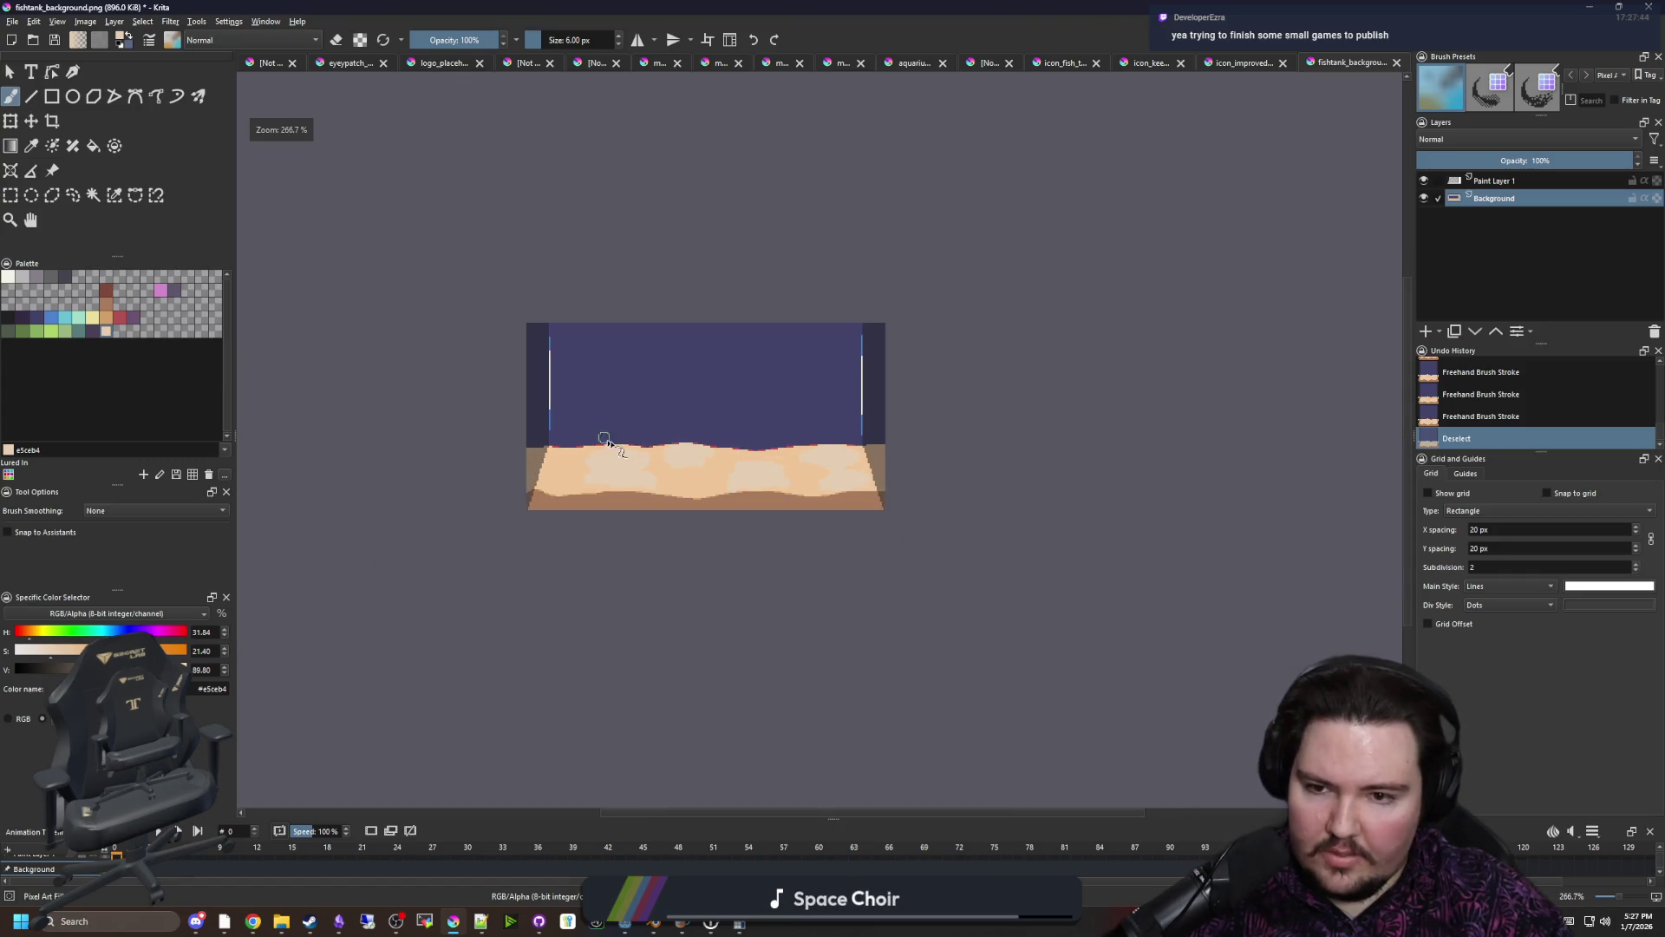
scroll(652, 449, "up", 1)
key("p")
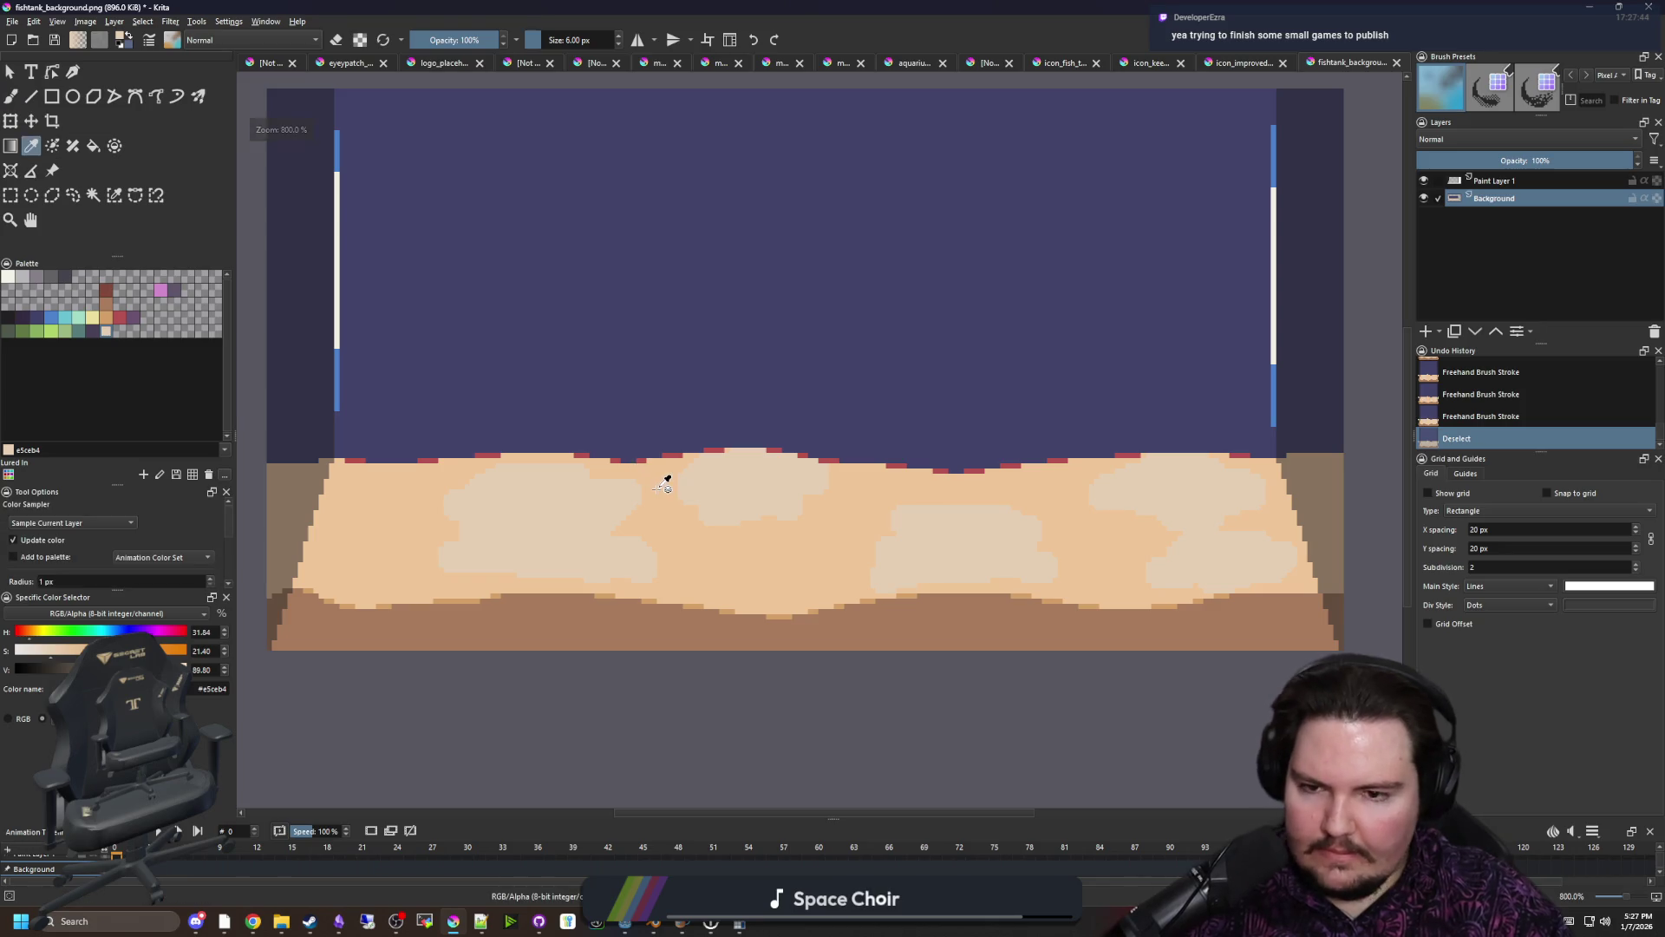
scroll(658, 434, "up", 1)
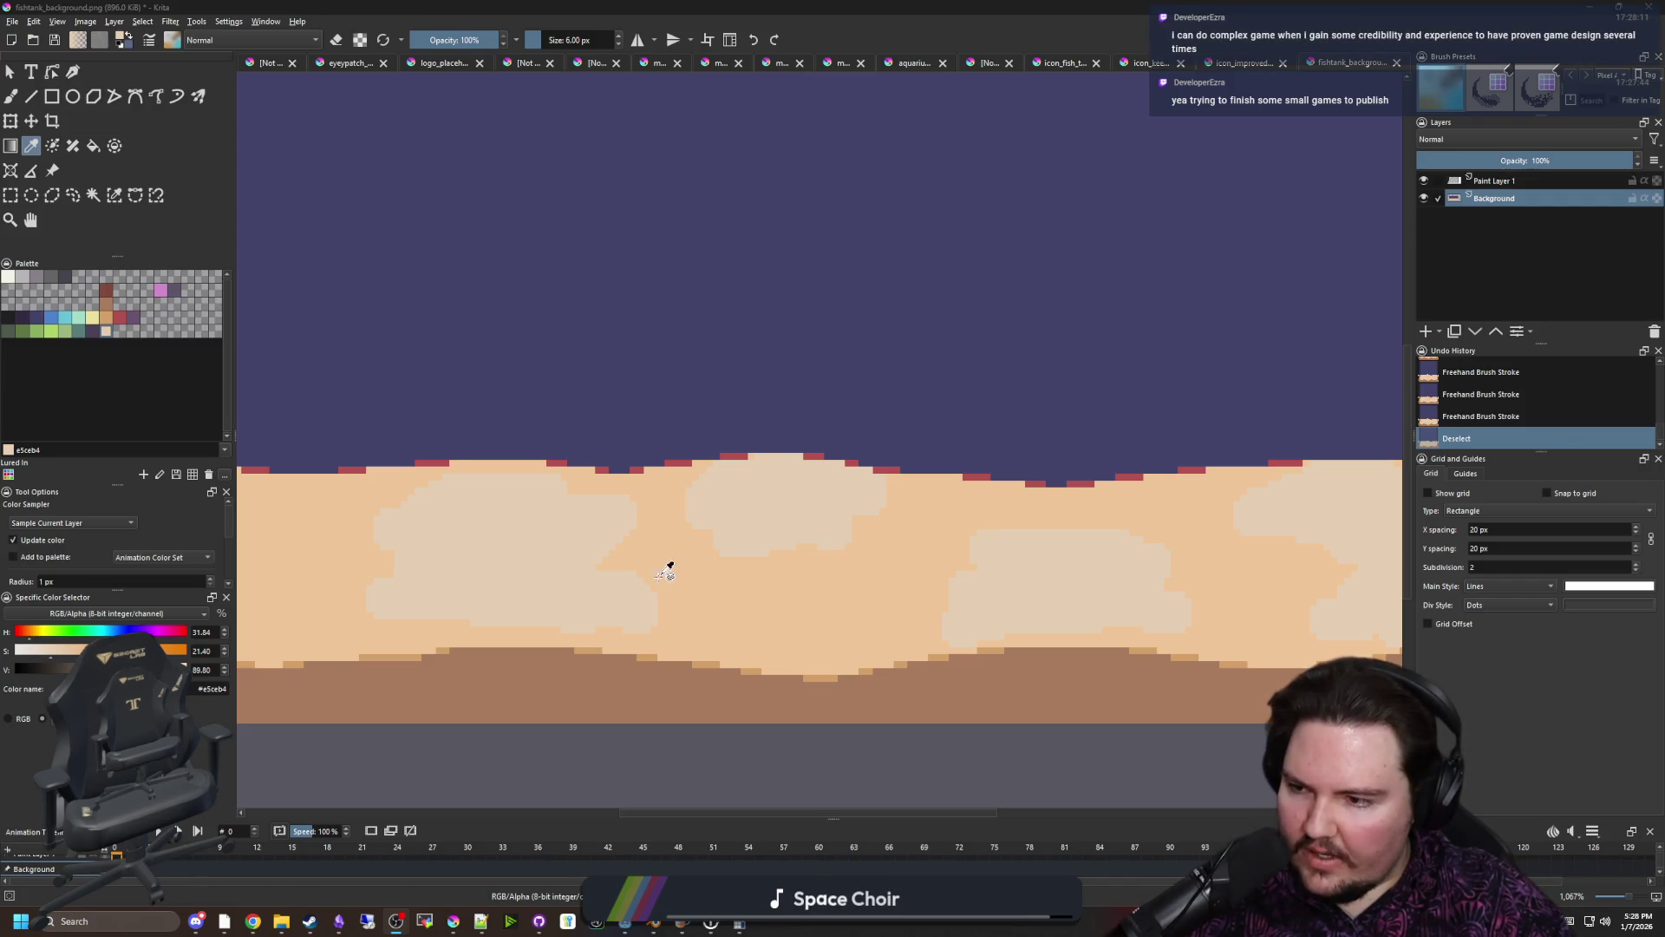
scroll(754, 457, "down", 1)
scroll(714, 457, "up", 1)
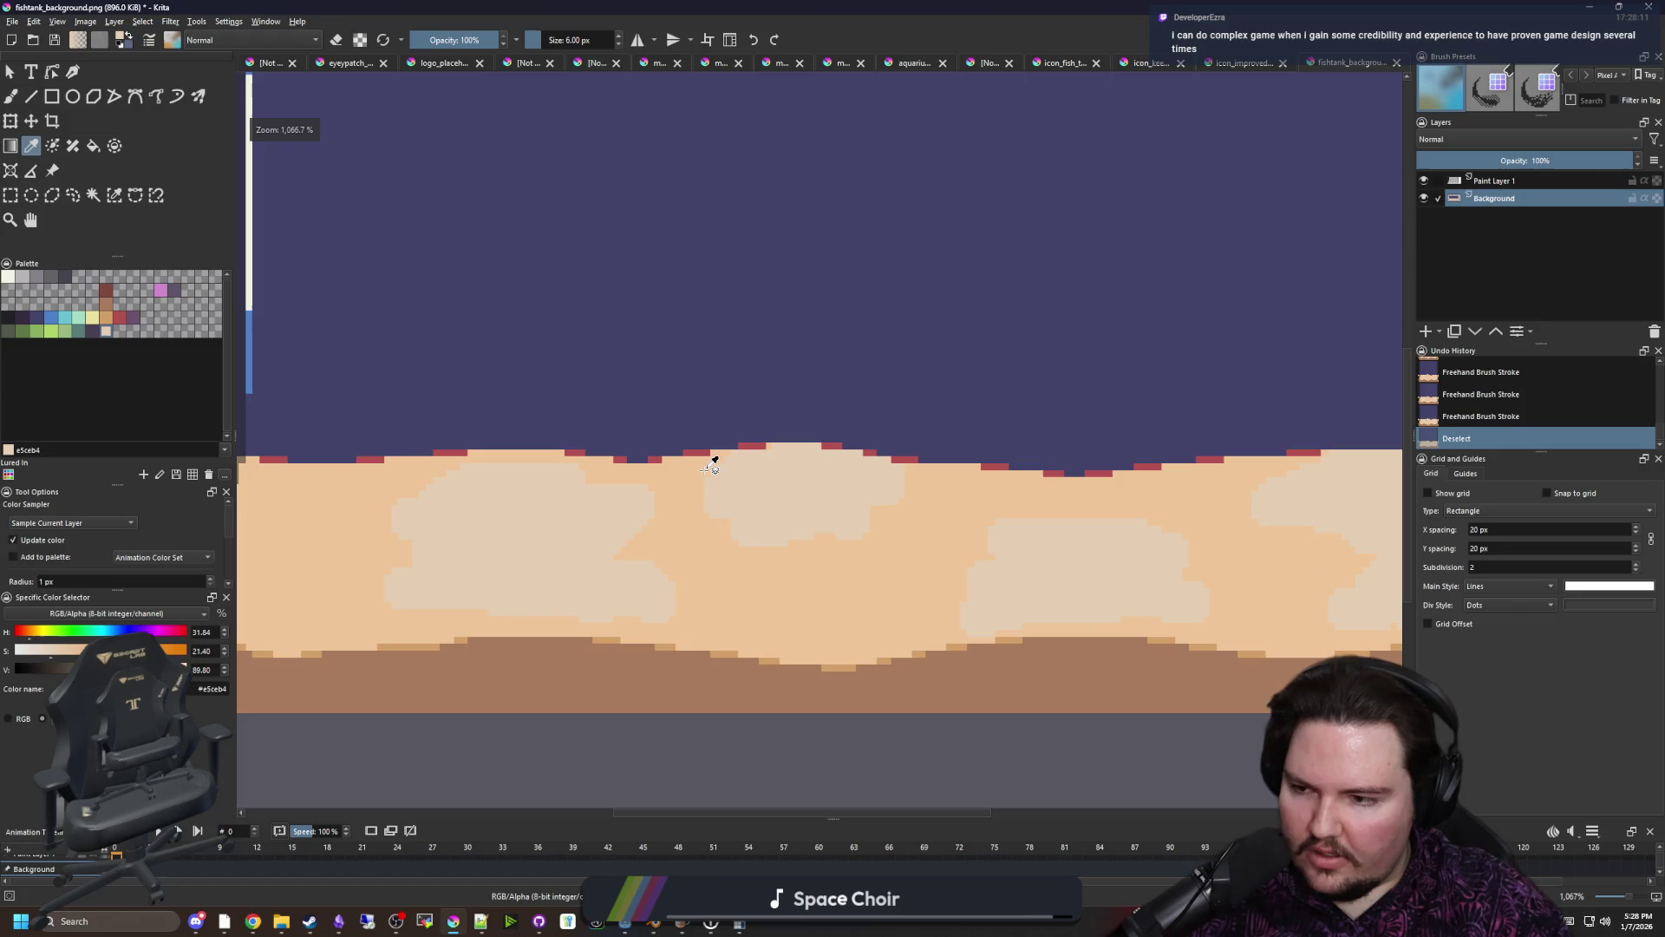
scroll(714, 457, "down", 1)
scroll(486, 621, "down", 1)
scroll(453, 584, "up", 1)
scroll(371, 551, "up", 2)
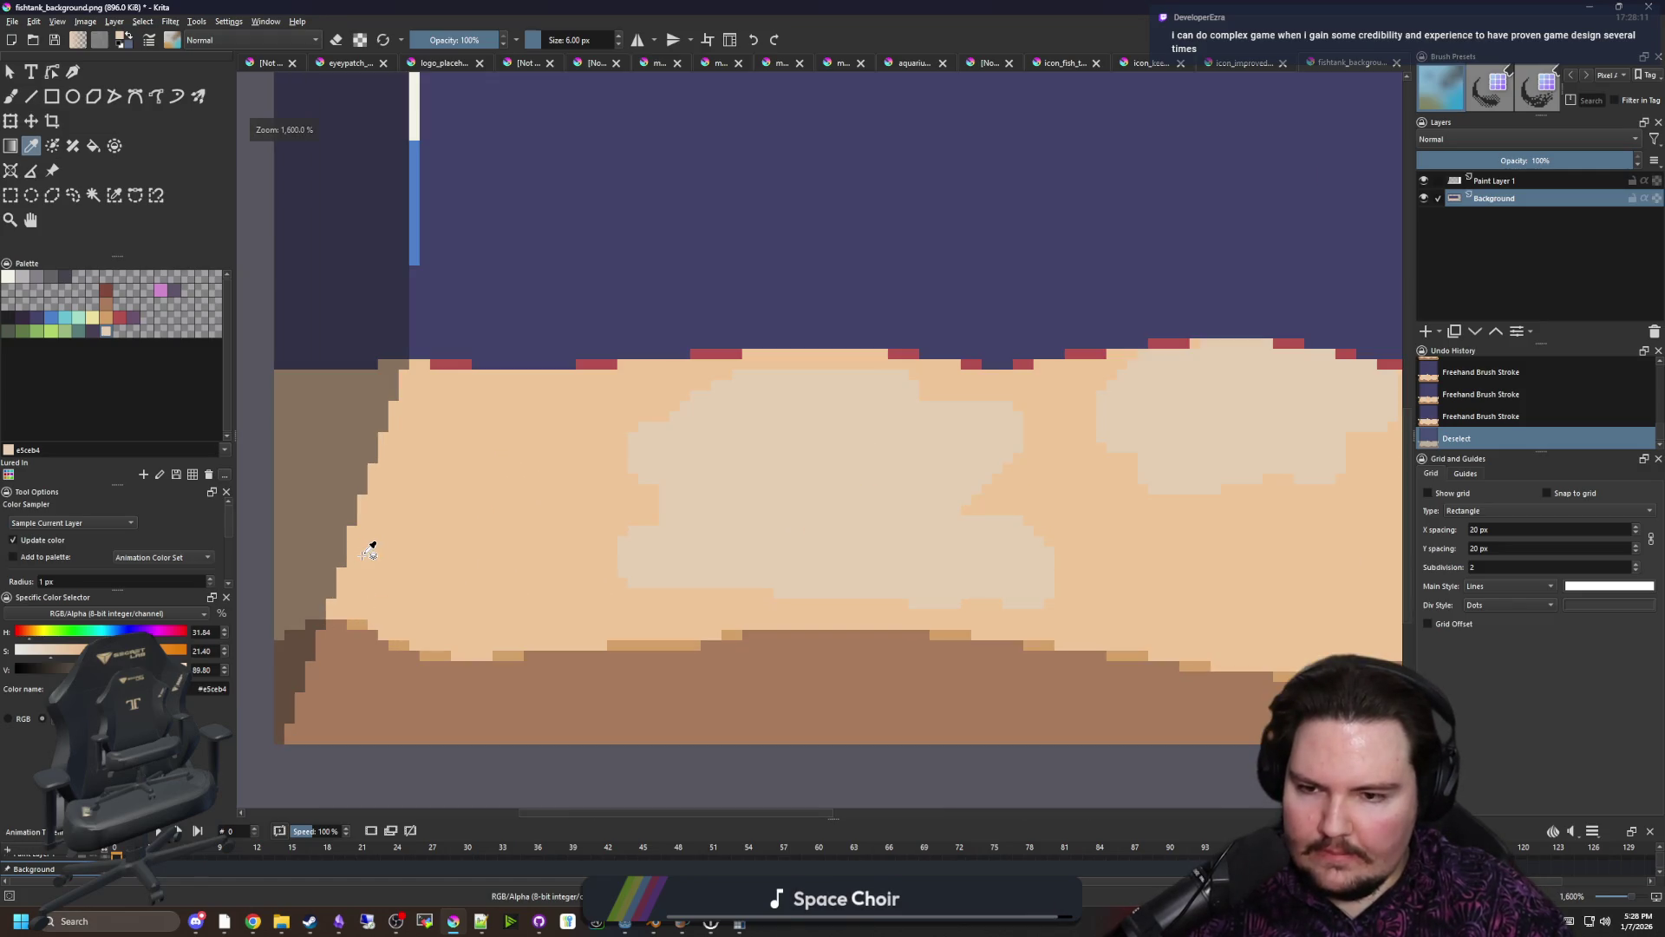
Select the sand and paint a pale patch with small spots near the left wall
left_click(93, 195)
left_click(659, 538)
key("b")
scroll(346, 576, "up", 1)
left_click_drag(367, 604, 371, 587)
key("ctrl+z")
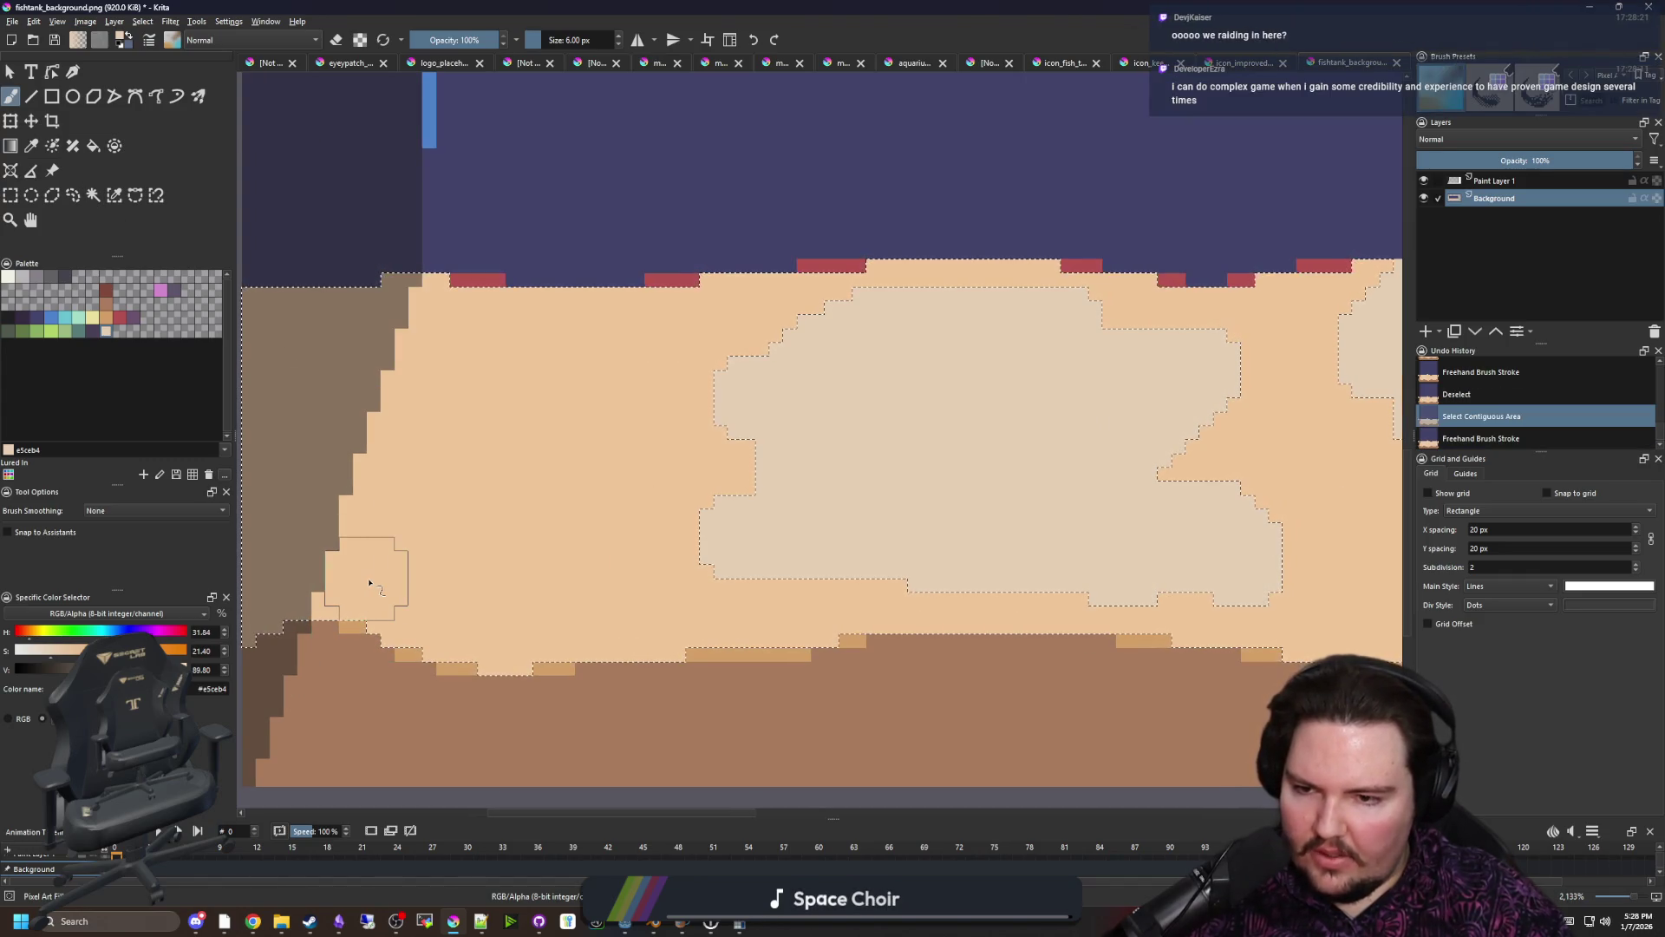
left_click(371, 583)
key("bracketleft")
left_click(319, 601)
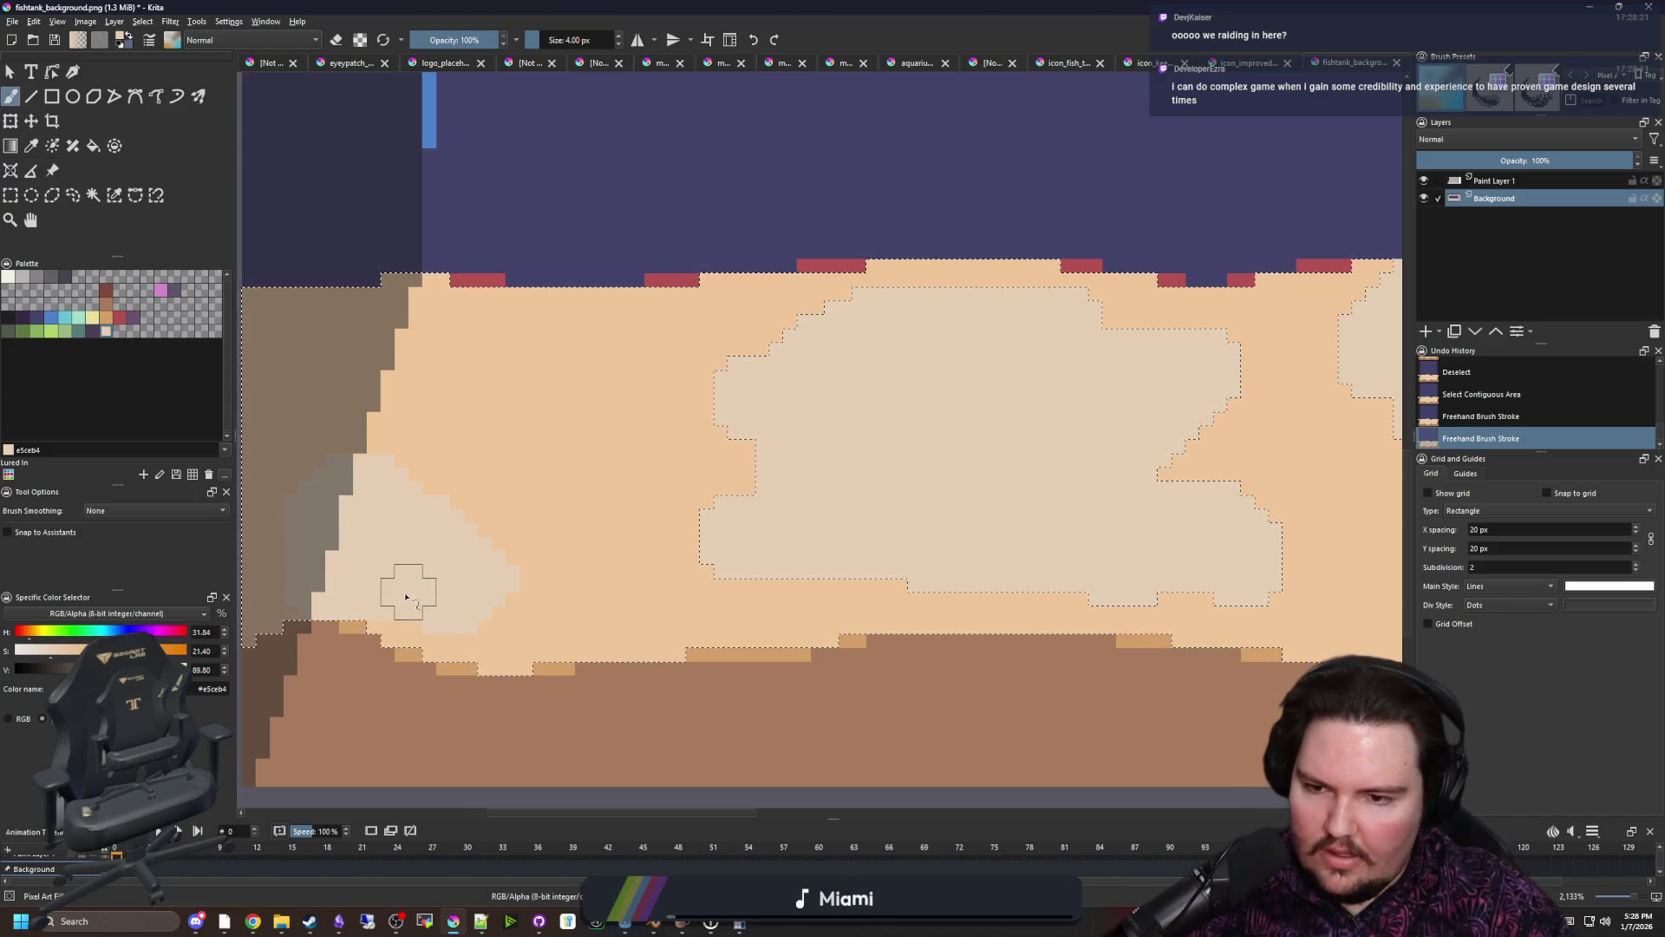
left_click(440, 537)
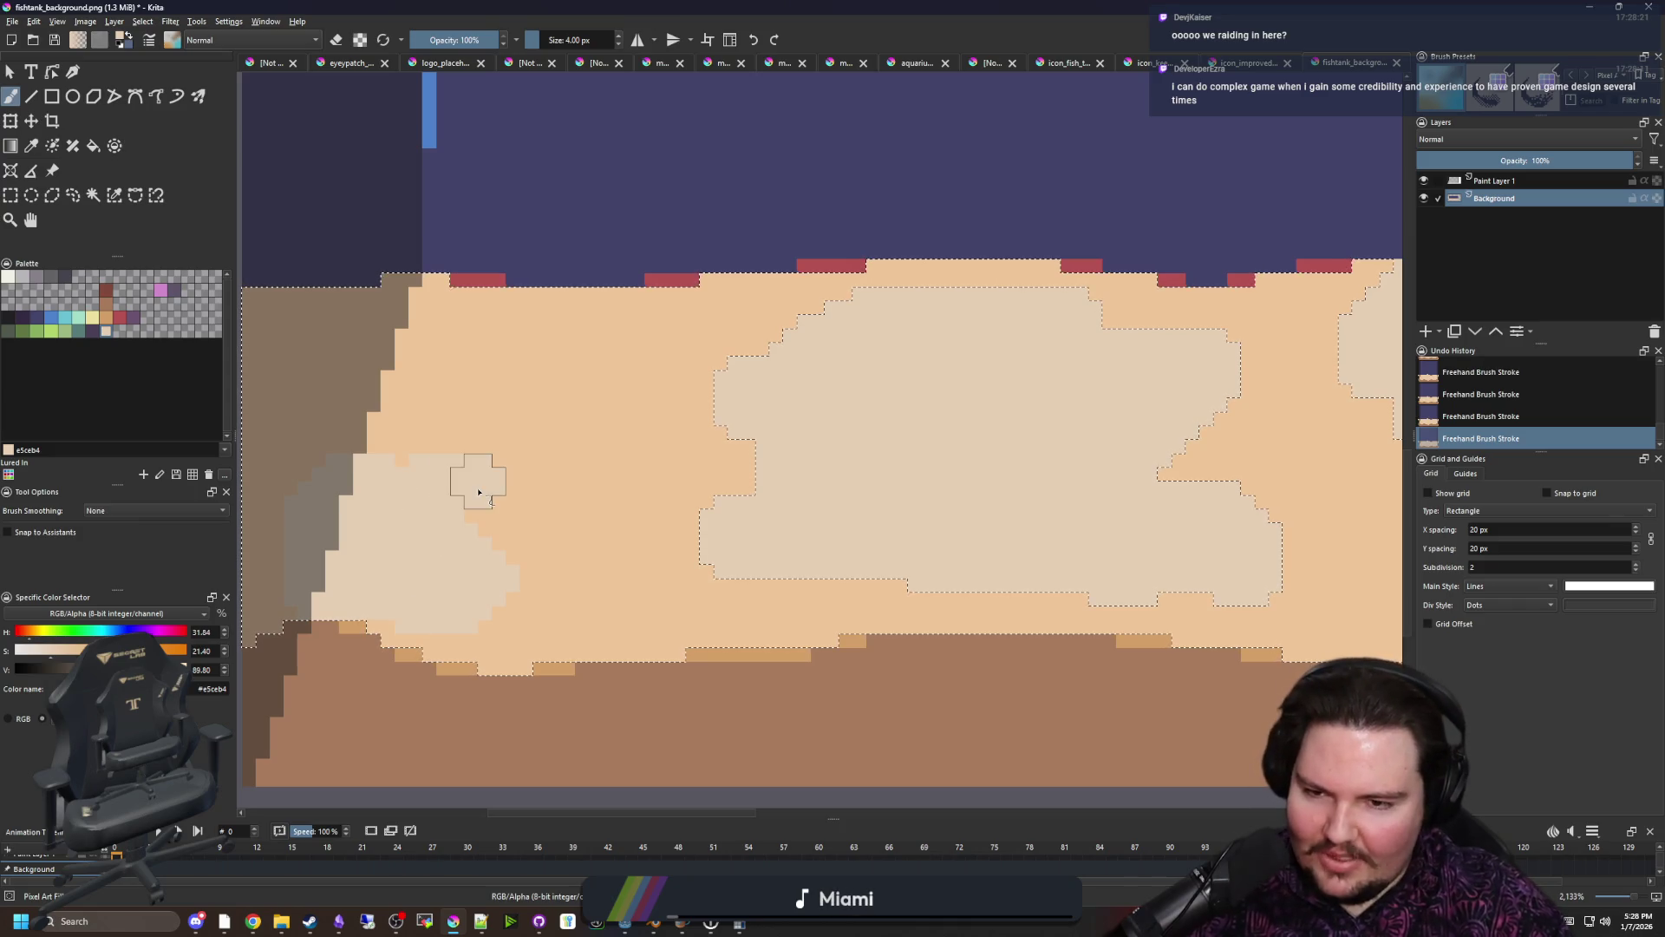
Fill the sand's left corner with pale pixels up to the water line and deselect
left_click_drag(414, 474, 622, 488)
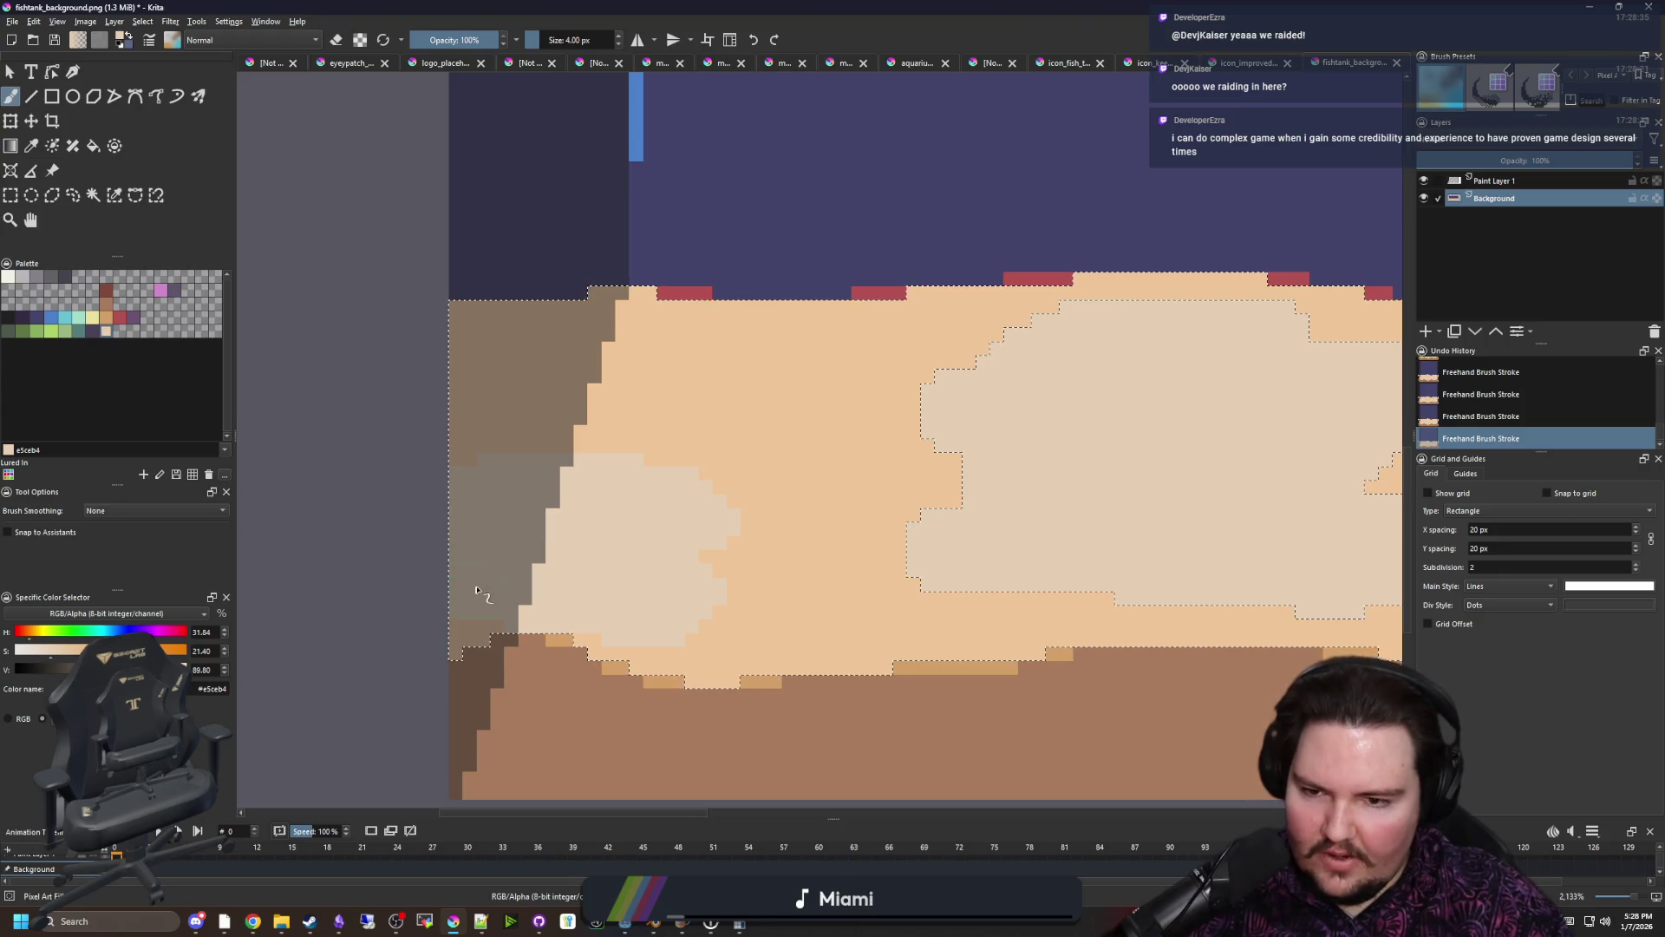
scroll(433, 598, "down", 2)
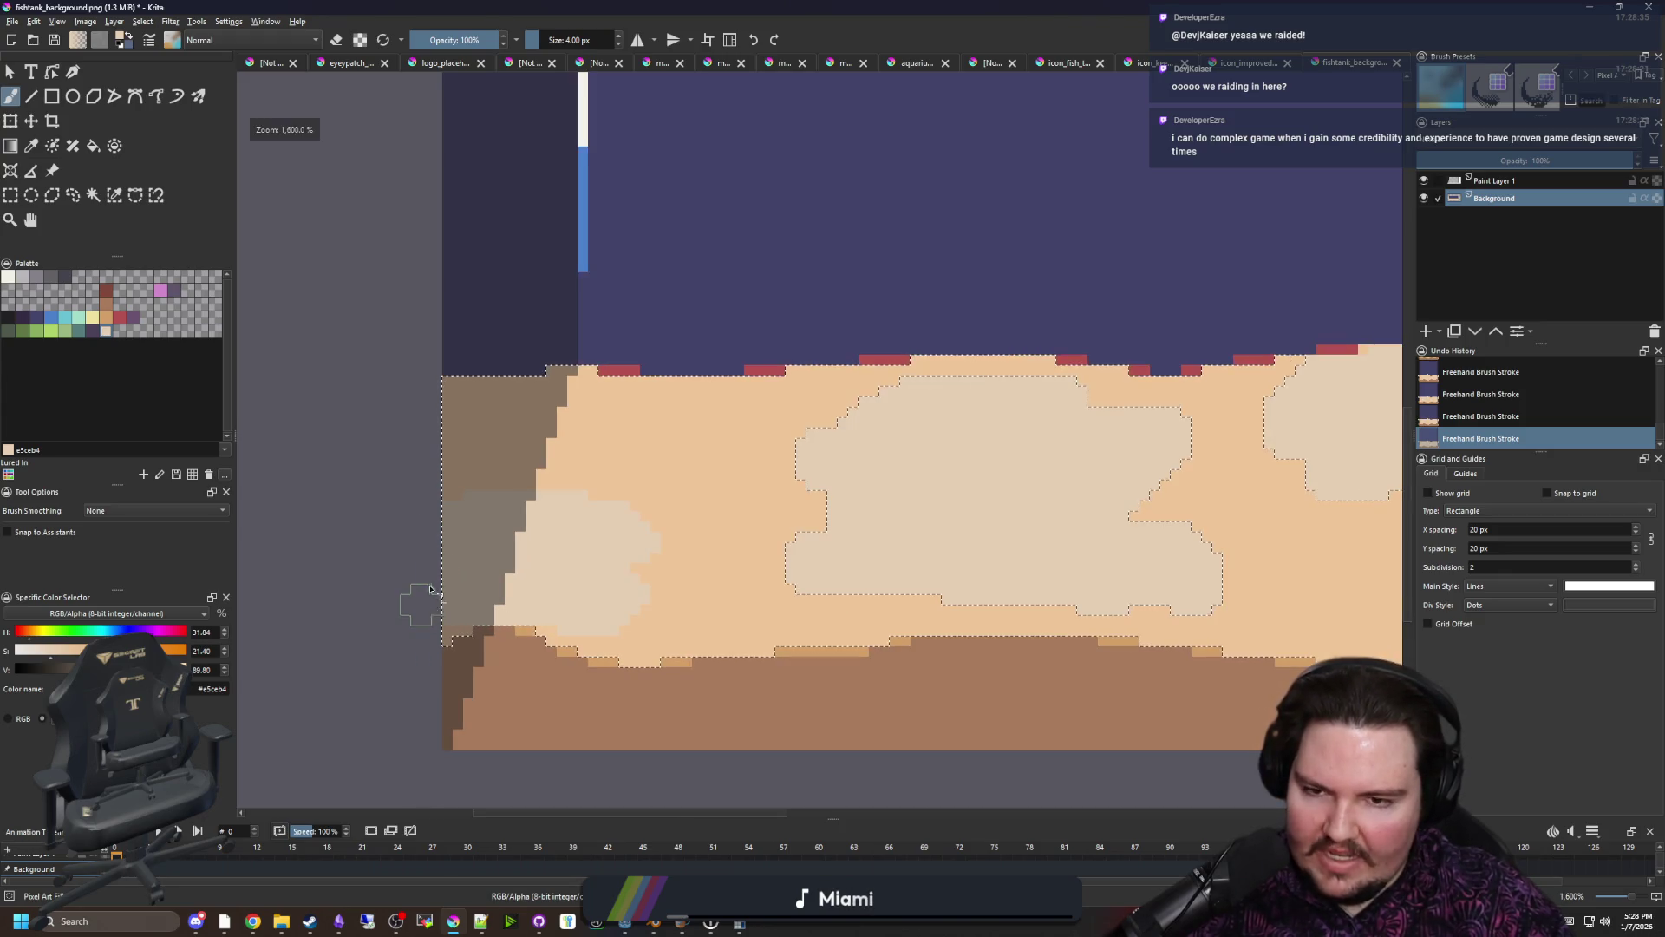
scroll(511, 494, "up", 3)
scroll(511, 494, "up", 1)
left_click_drag(483, 465, 664, 482)
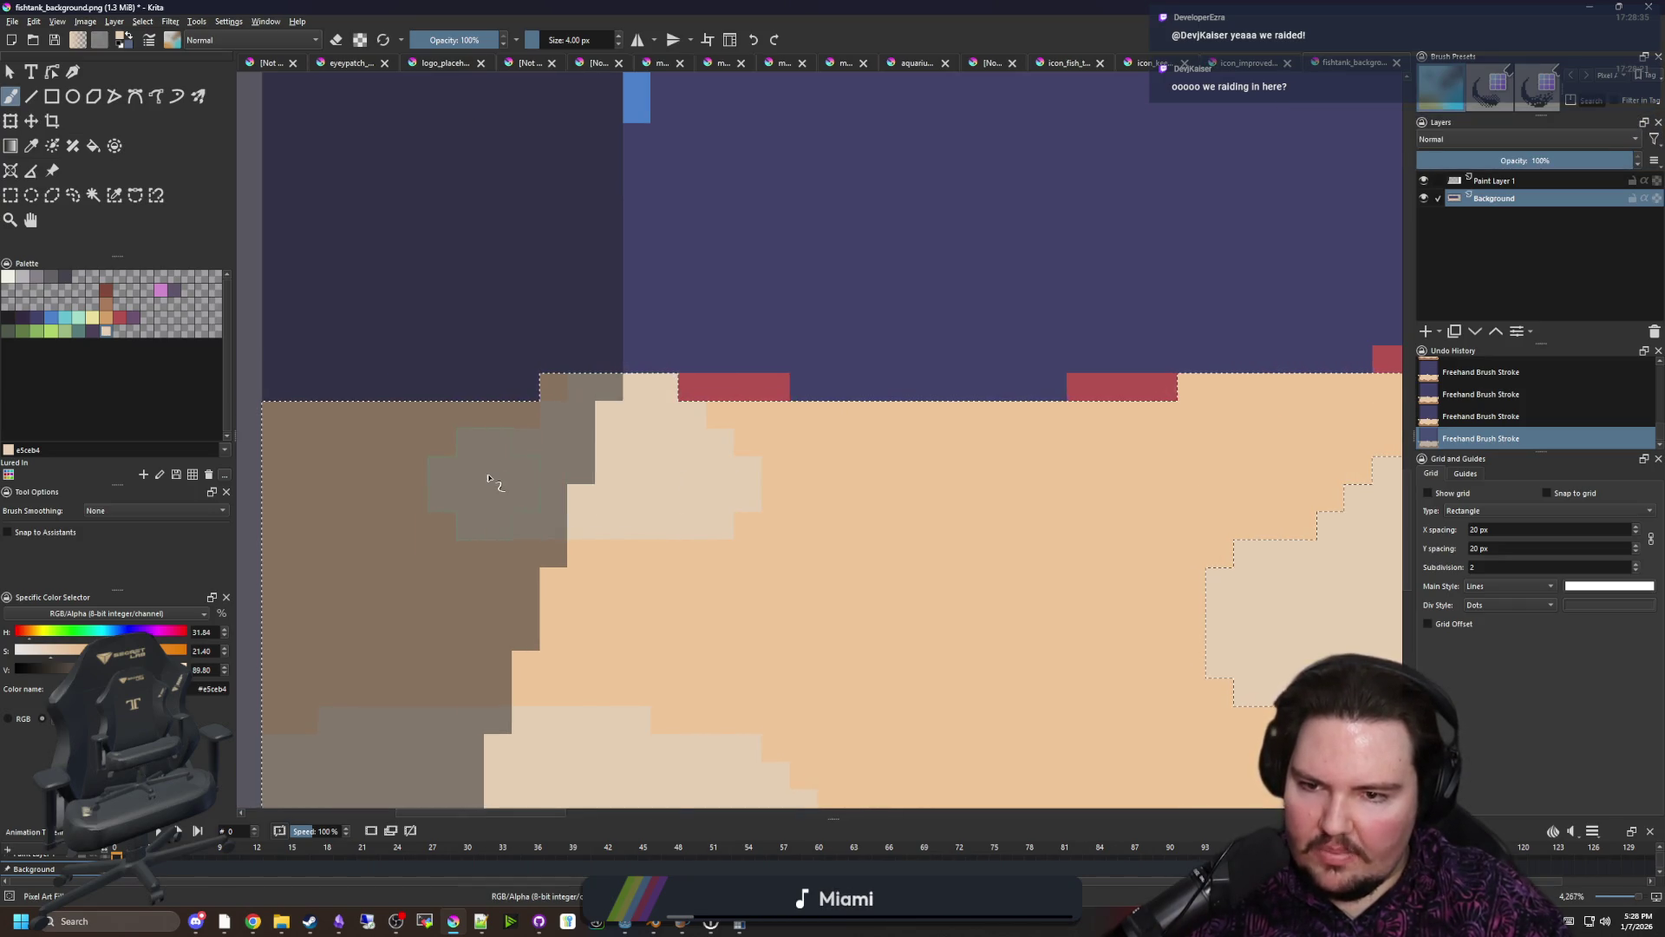
scroll(483, 476, "down", 5)
key("ctrl+shift+a")
scroll(407, 507, "down", 1)
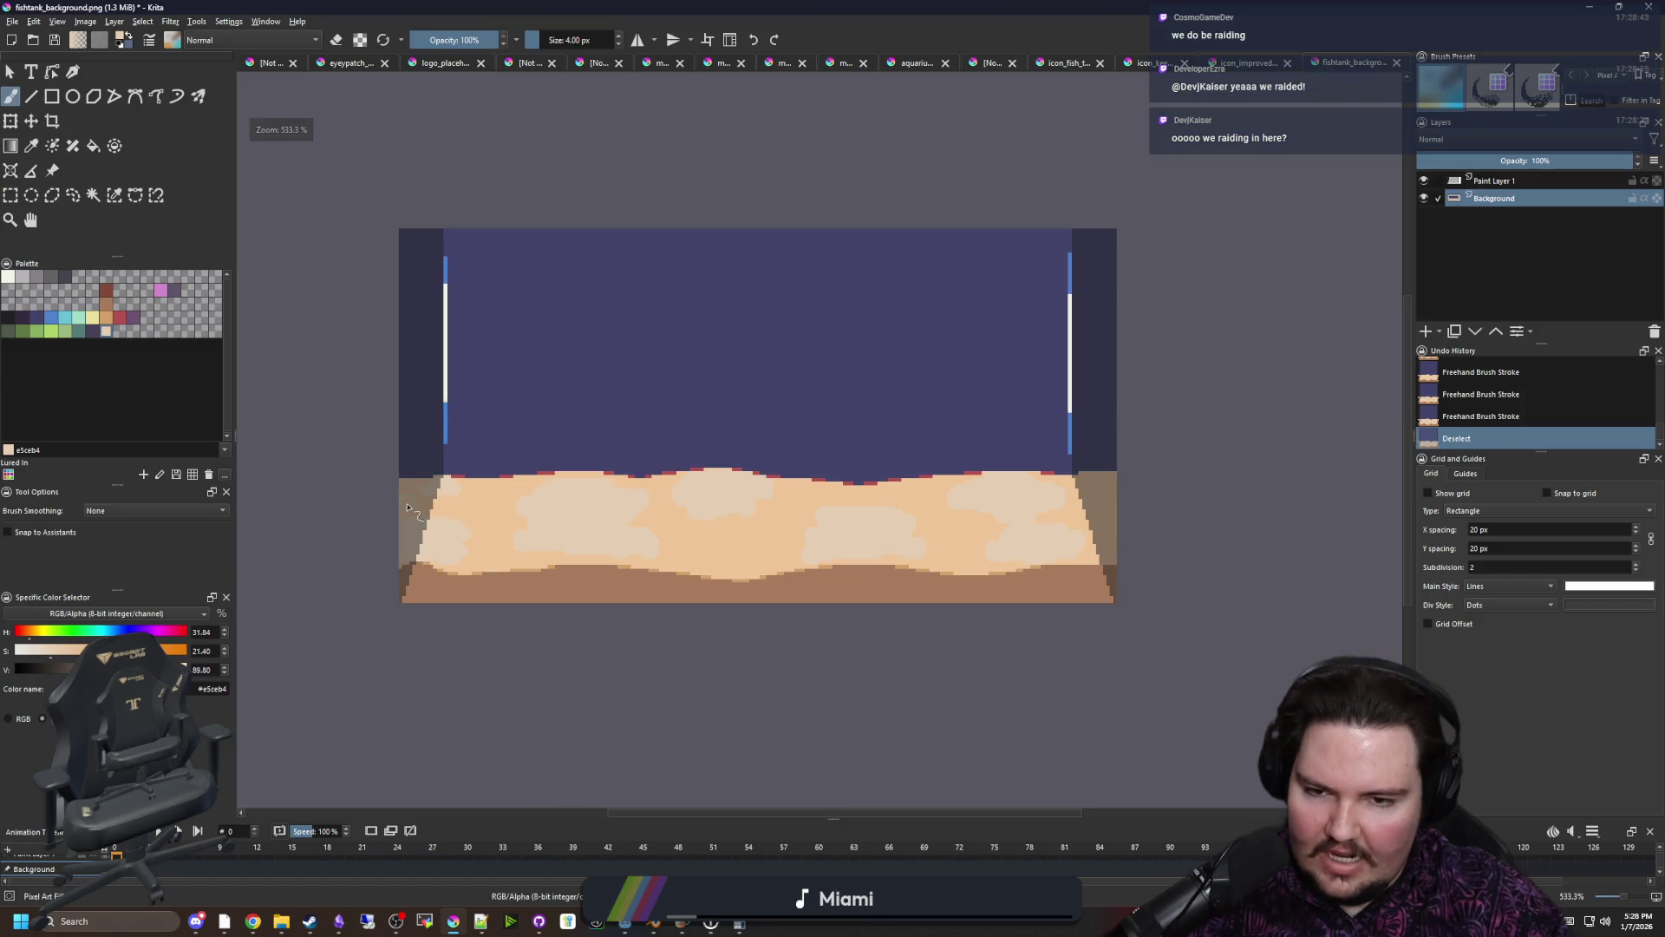
Save the fishtank background as PNG, accepting the PNG options
scroll(407, 507, "down", 1)
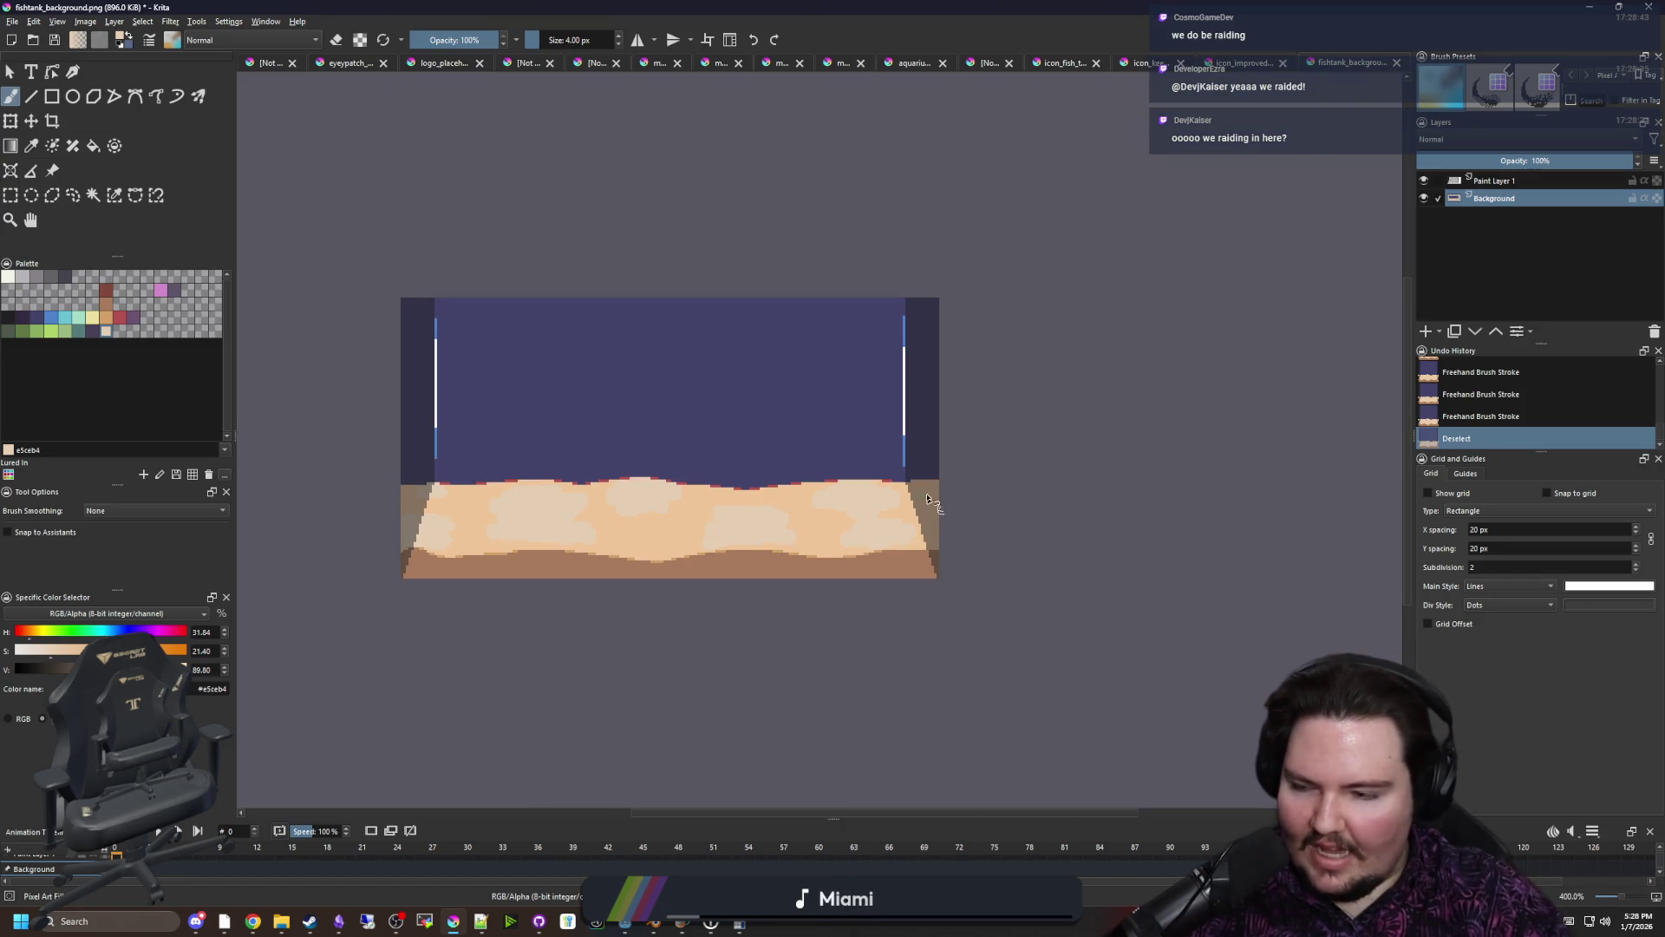
scroll(743, 494, "up", 1)
scroll(654, 506, "up", 1)
scroll(639, 549, "down", 1)
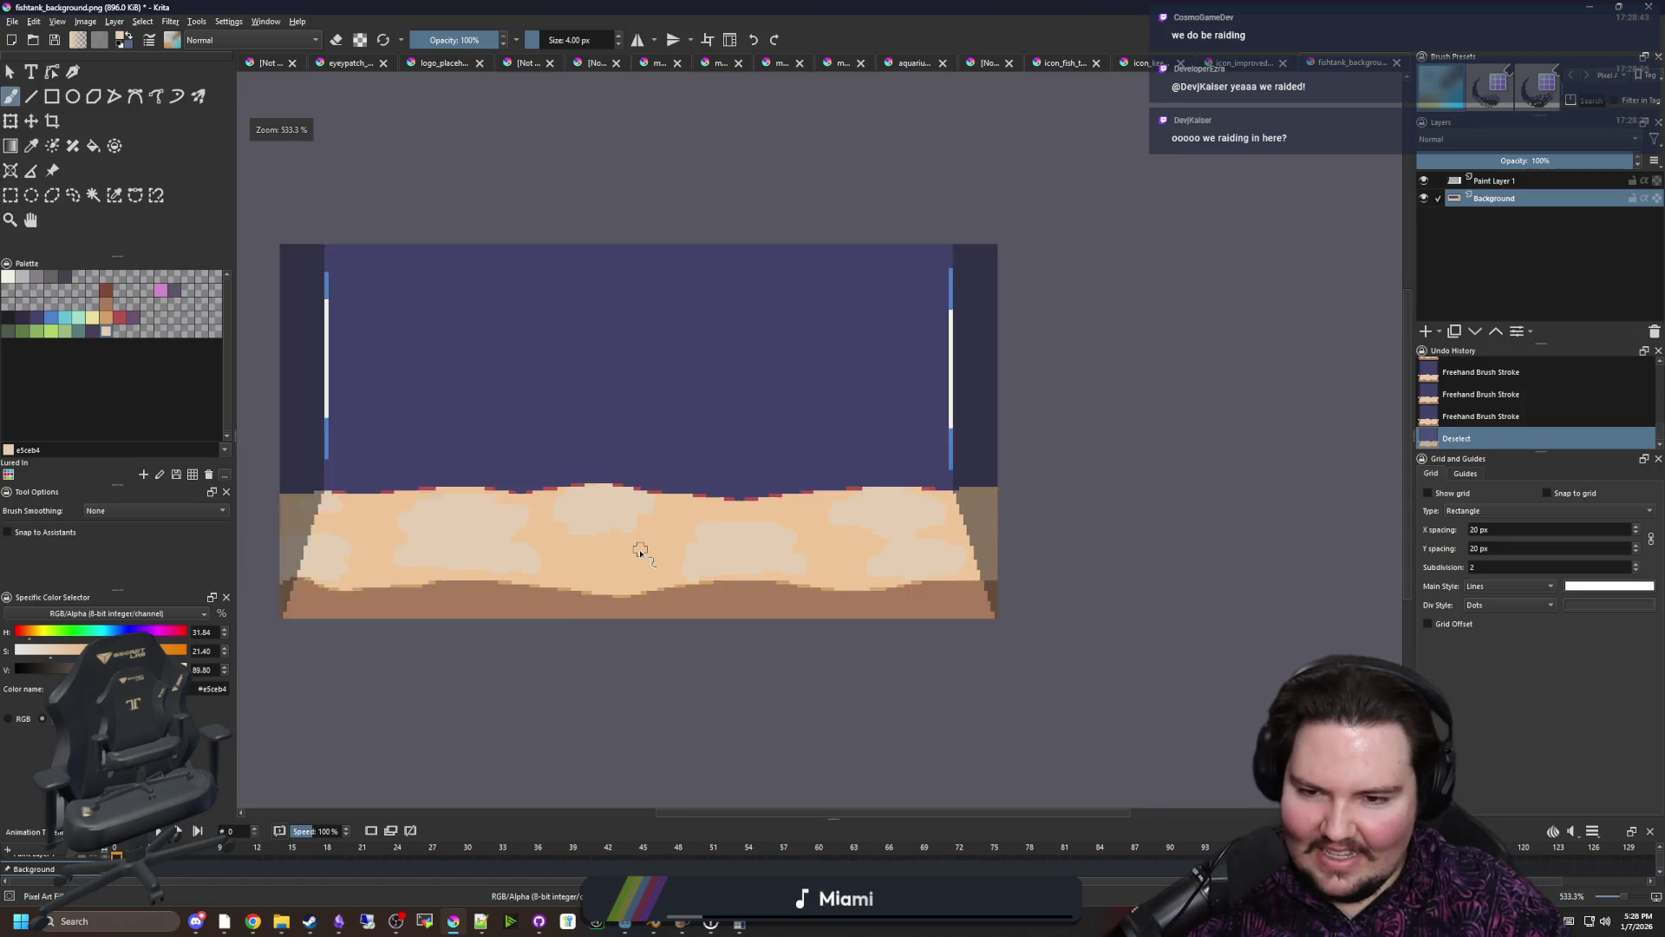
scroll(634, 520, "down", 1)
scroll(627, 490, "up", 1)
key("ctrl+s")
left_click(893, 607)
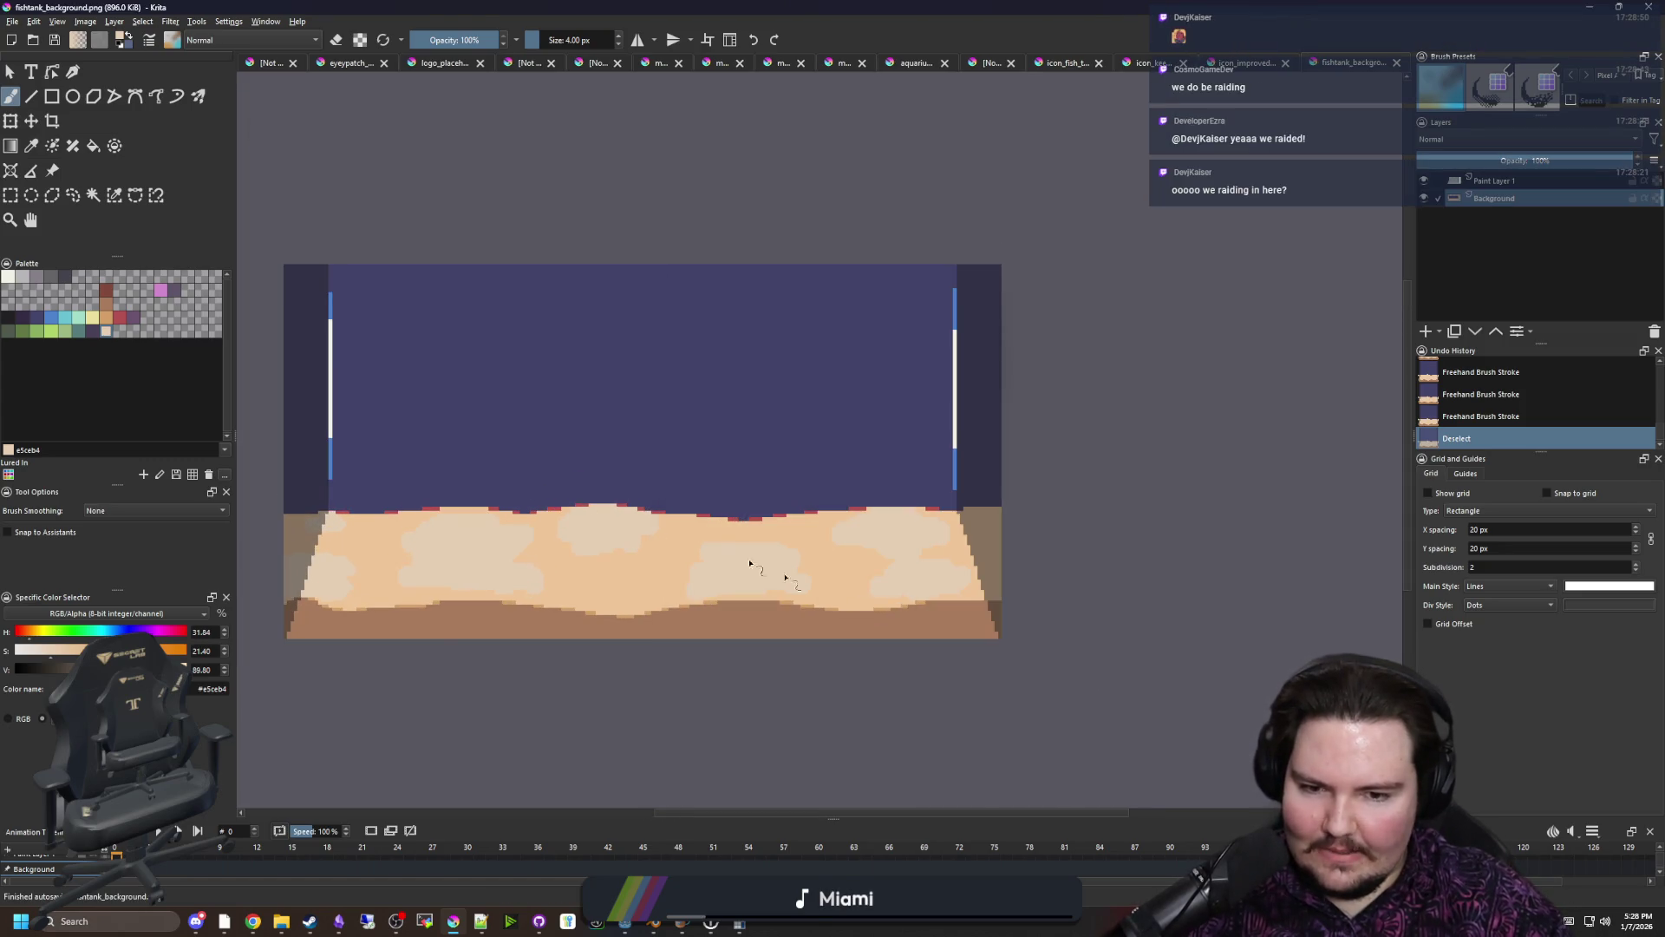
Select the purple water region with Contiguous Selection and switch back to the brush
scroll(401, 382, "up", 1)
left_click(92, 194)
left_click(520, 335)
key("b")
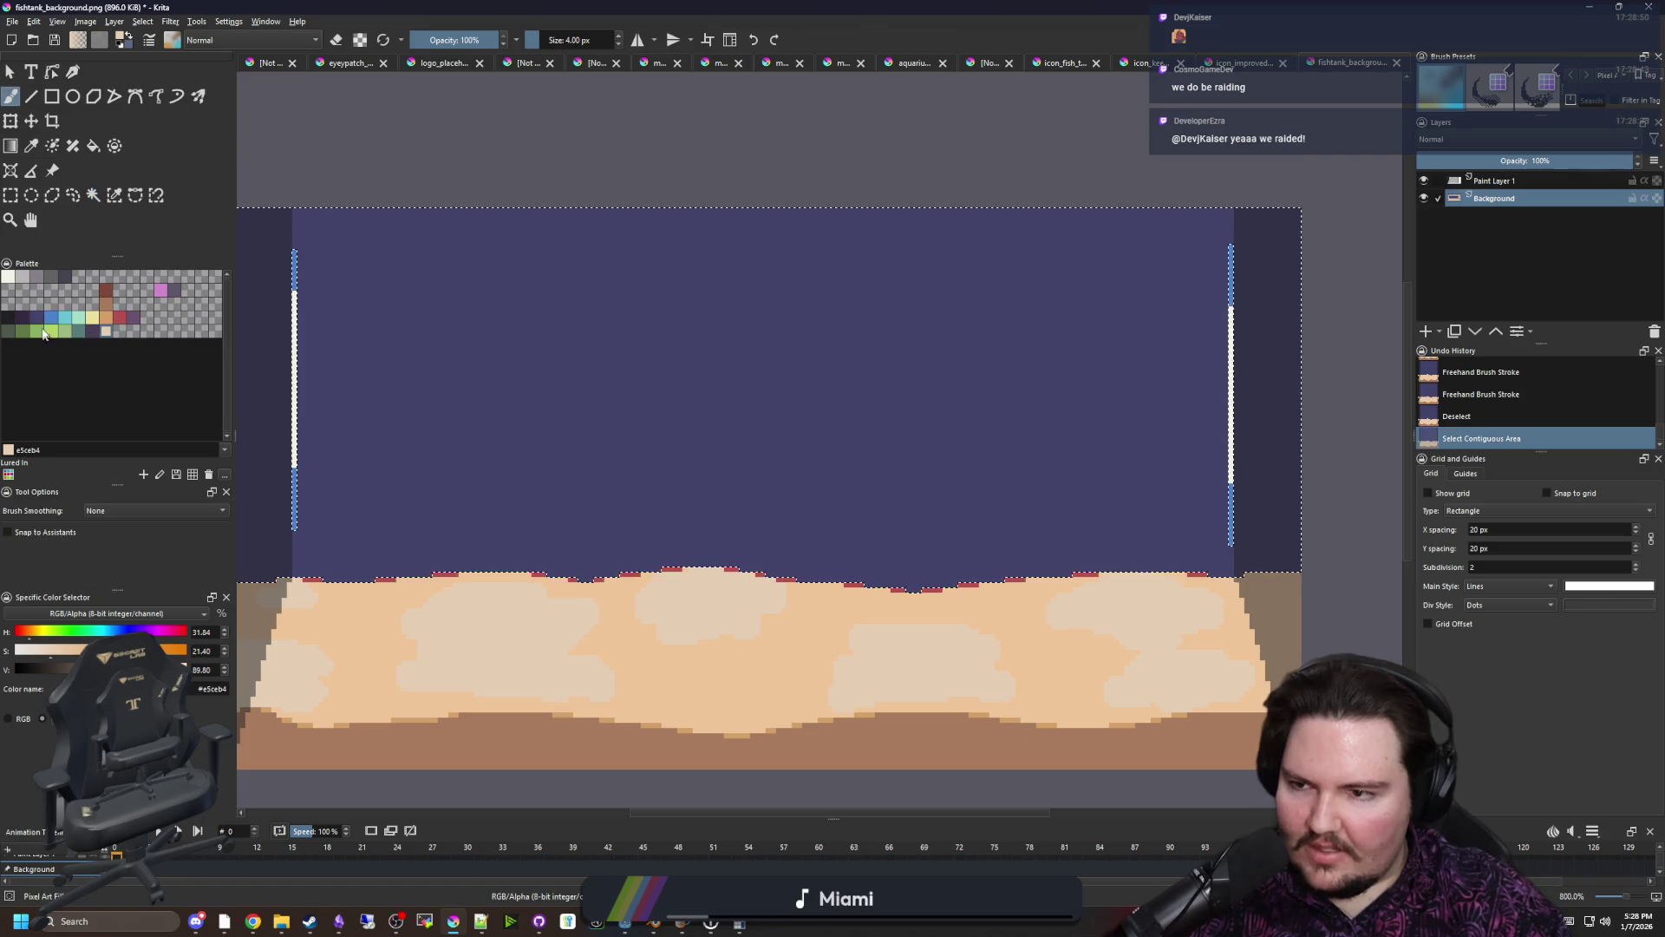
left_click(50, 323)
left_click(36, 331)
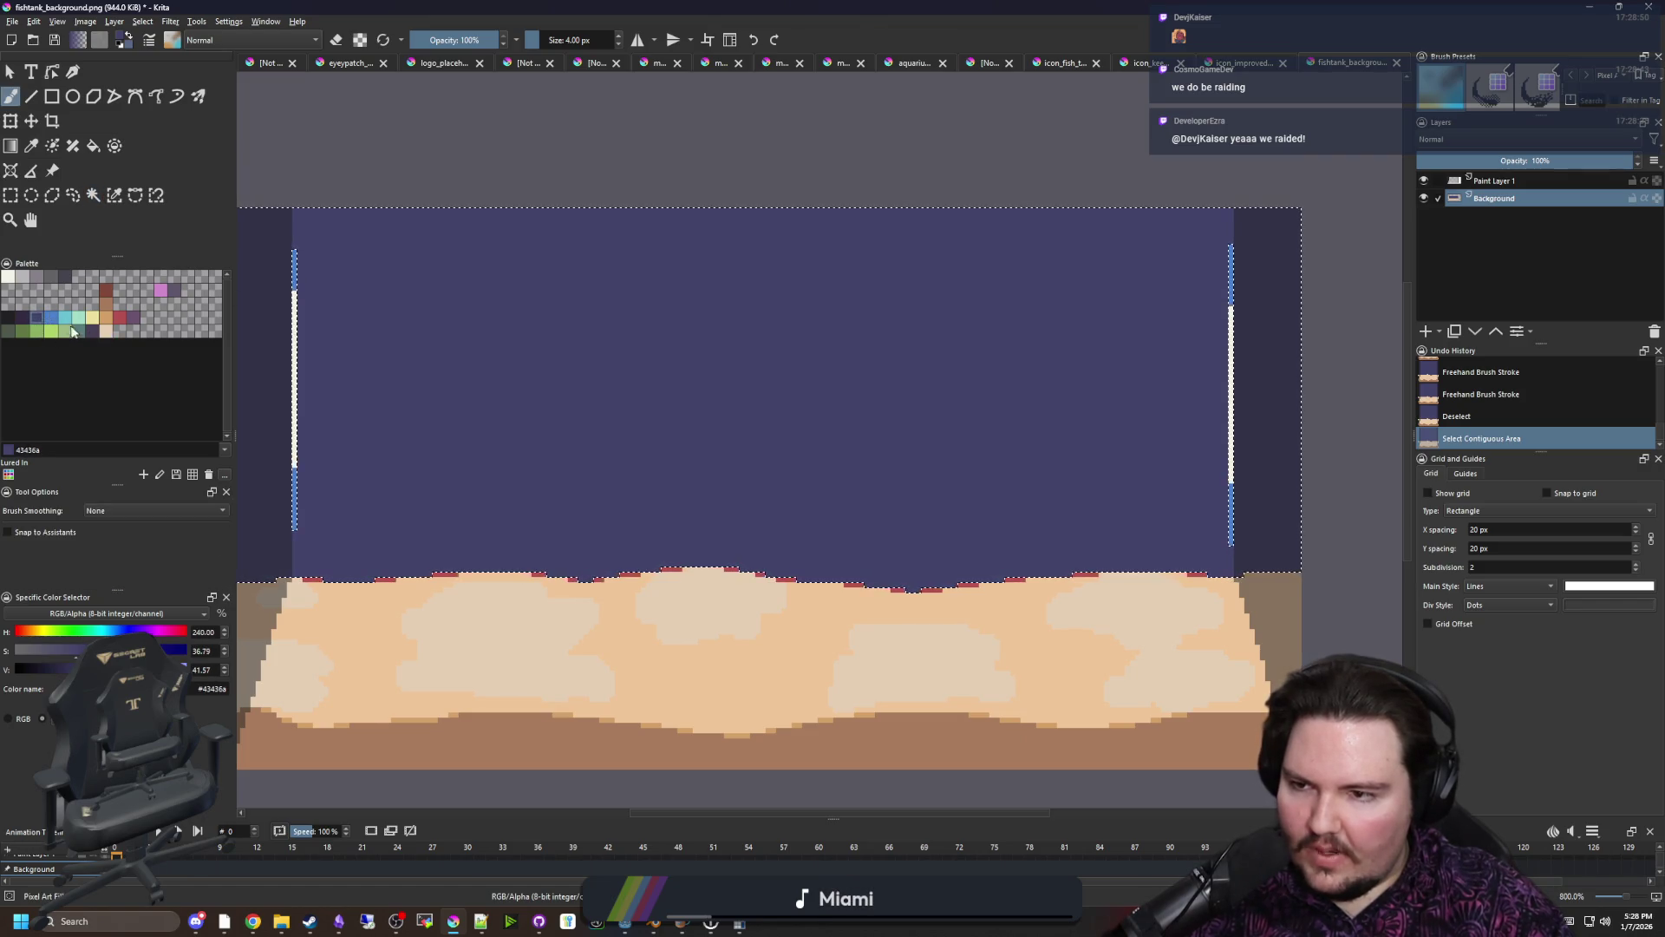
left_click_drag(557, 477, 576, 446)
key("ctrl+z")
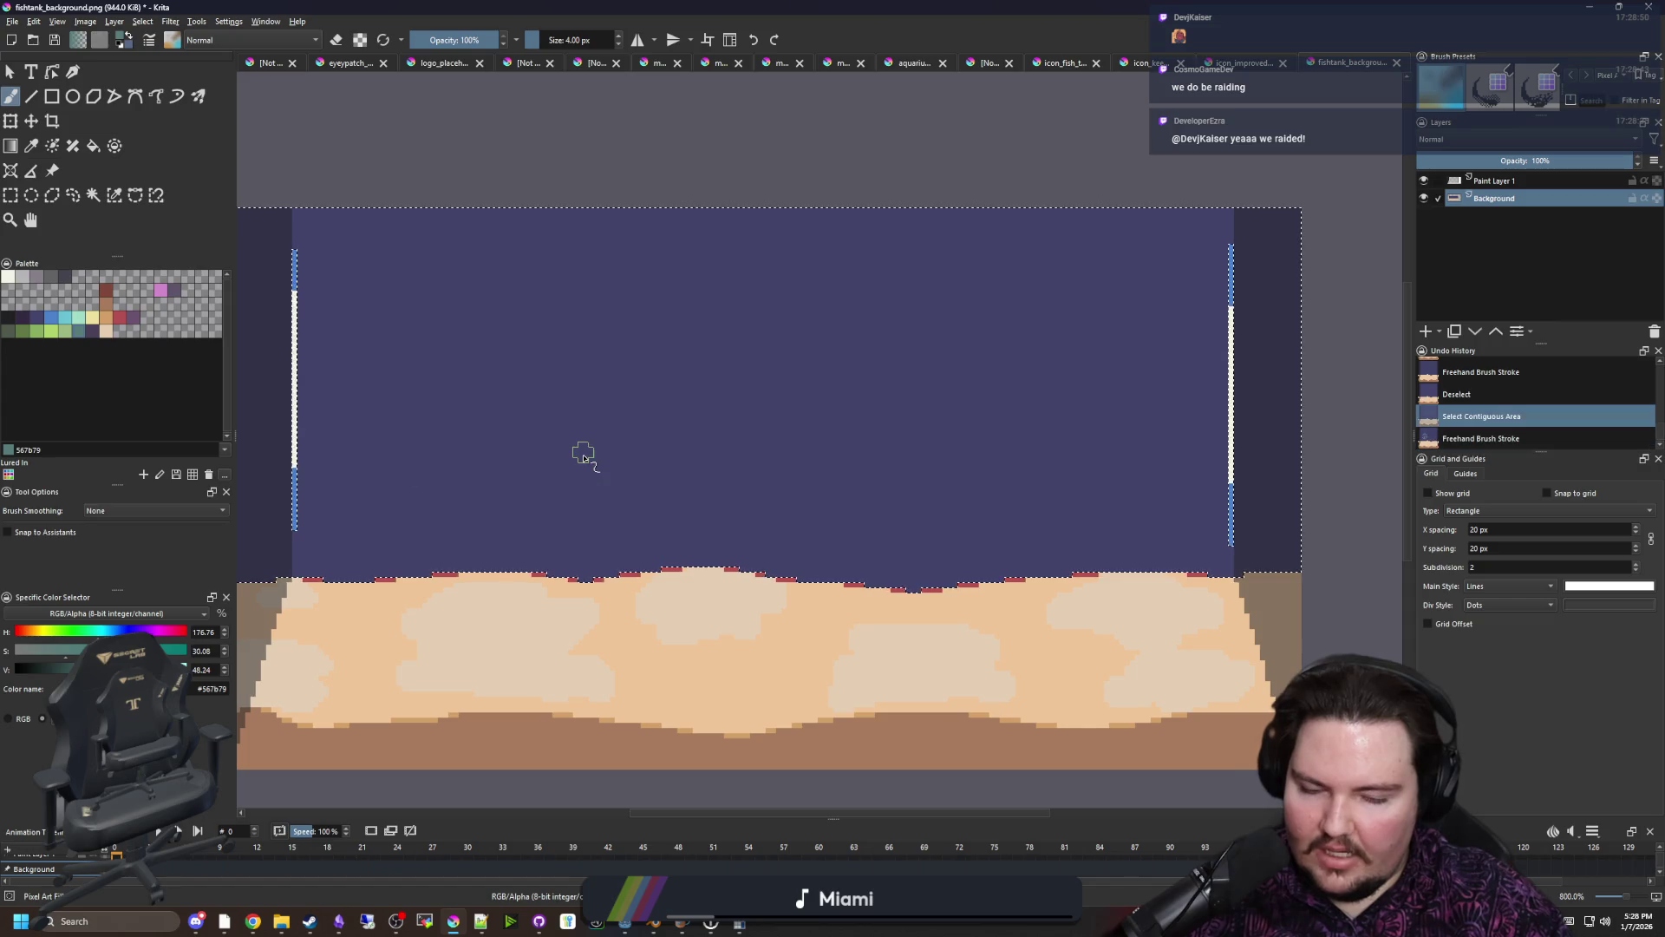
key("]")
key("]")
scroll(565, 457, "down", 1)
scroll(577, 453, "up", 1)
scroll(550, 446, "down", 1)
scroll(543, 461, "up", 1)
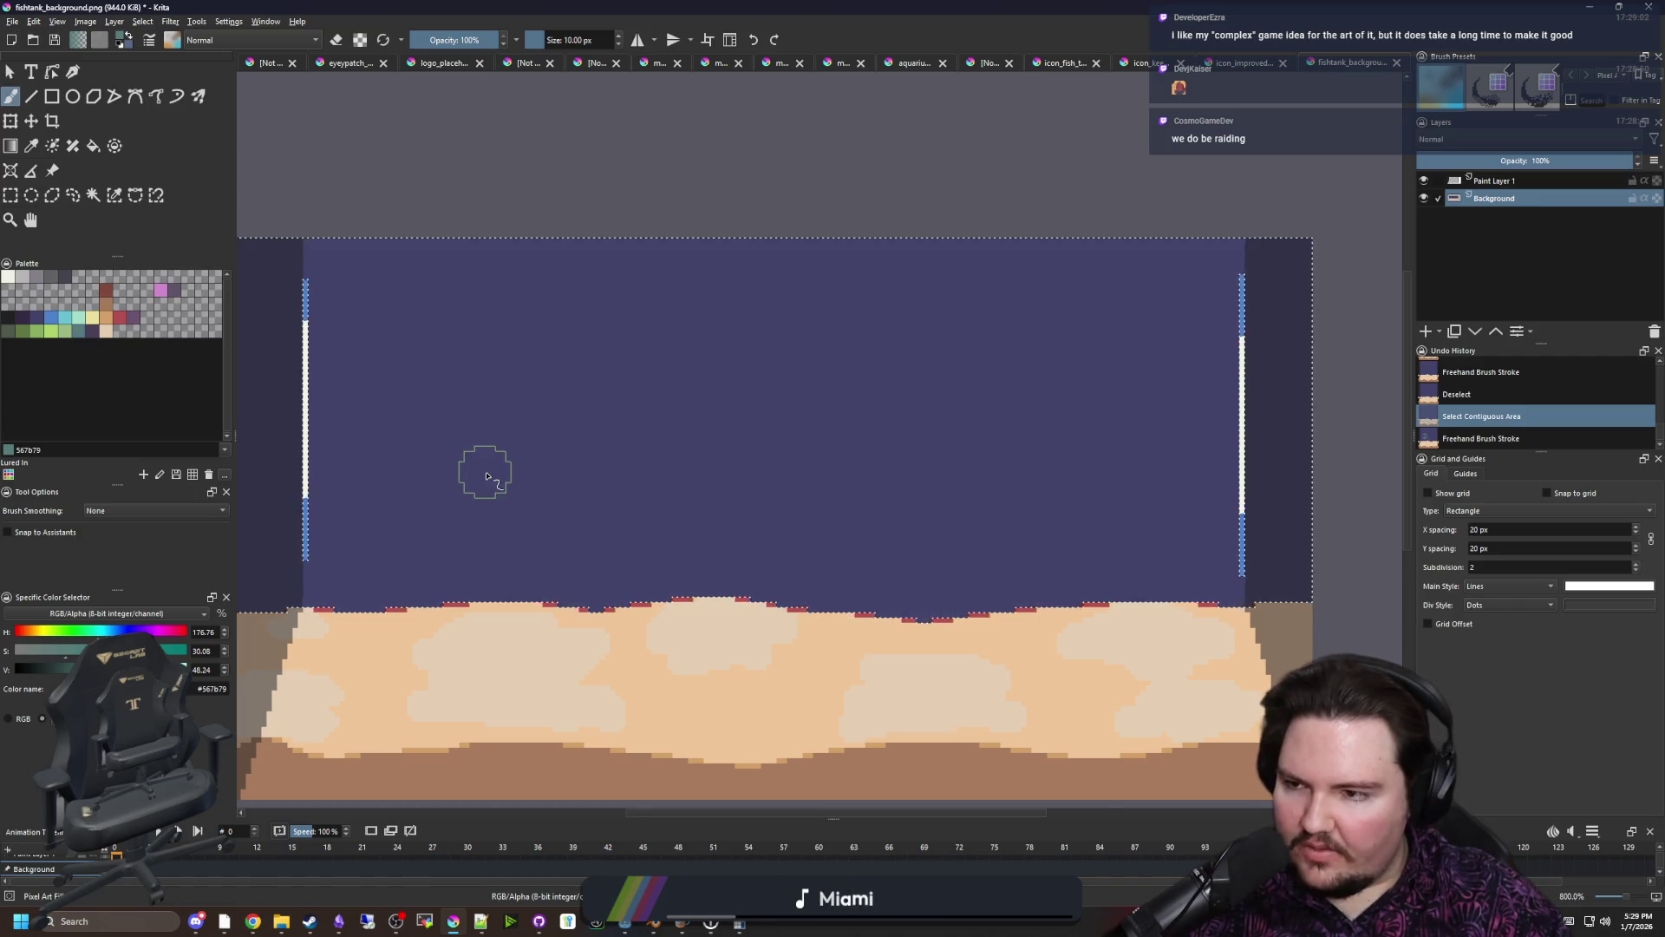
scroll(485, 469, "down", 1)
scroll(490, 451, "up", 1)
left_click_drag(763, 329, 696, 298)
key("ctrl+z")
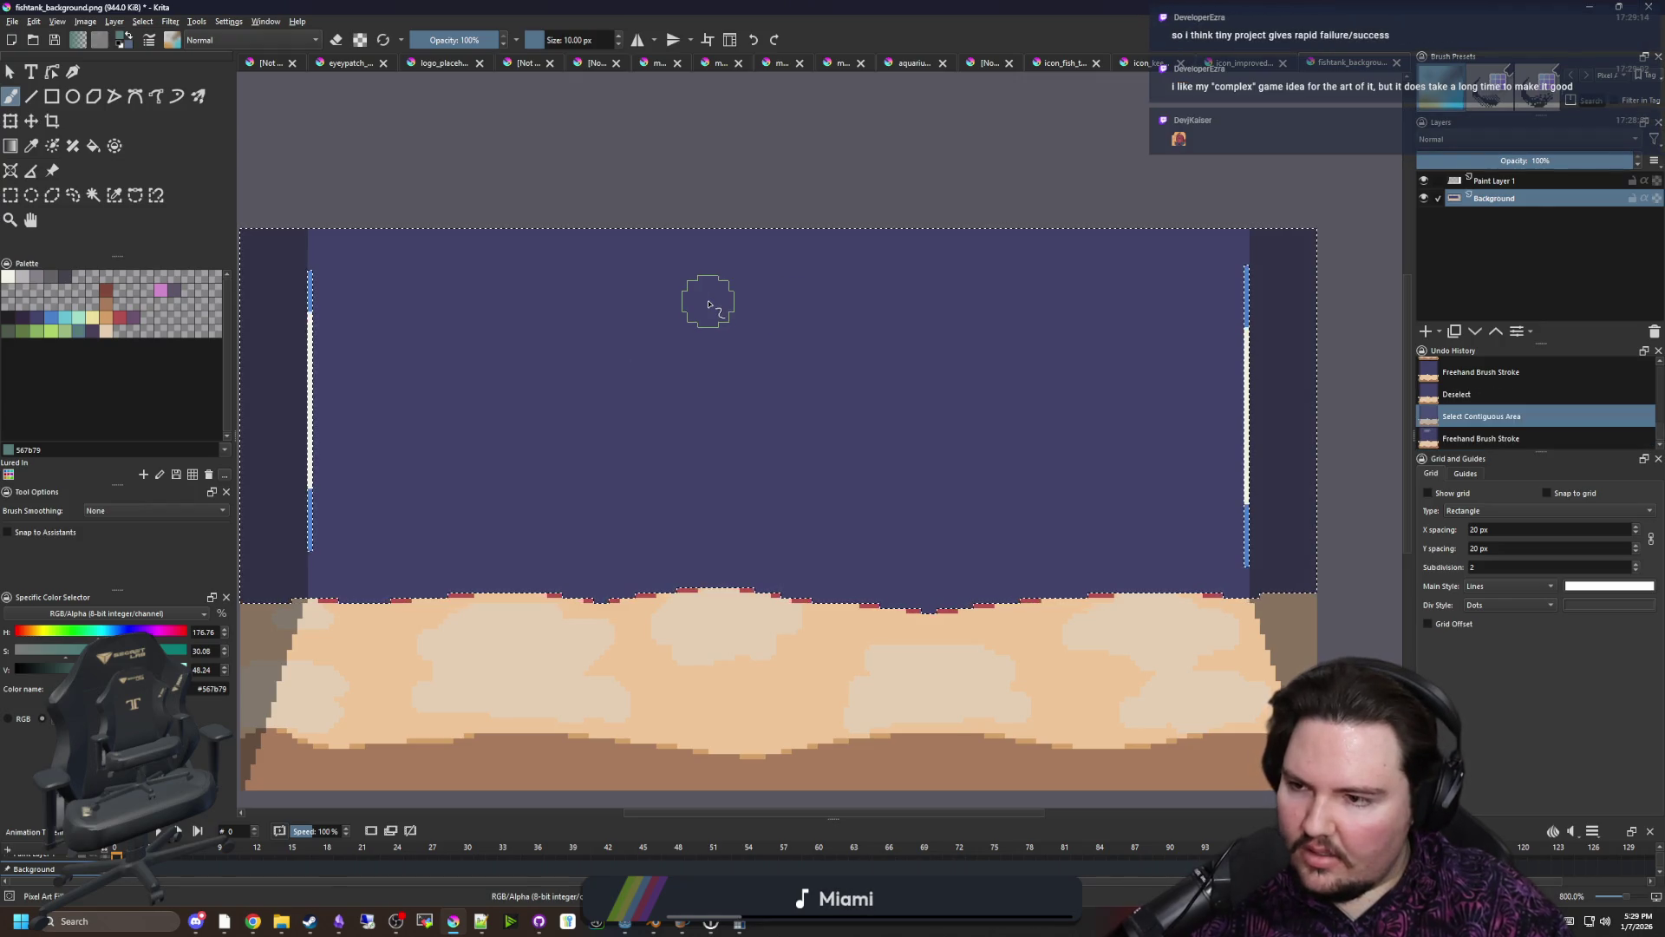
scroll(707, 305, "down", 1)
key("ctrl+shift+a")
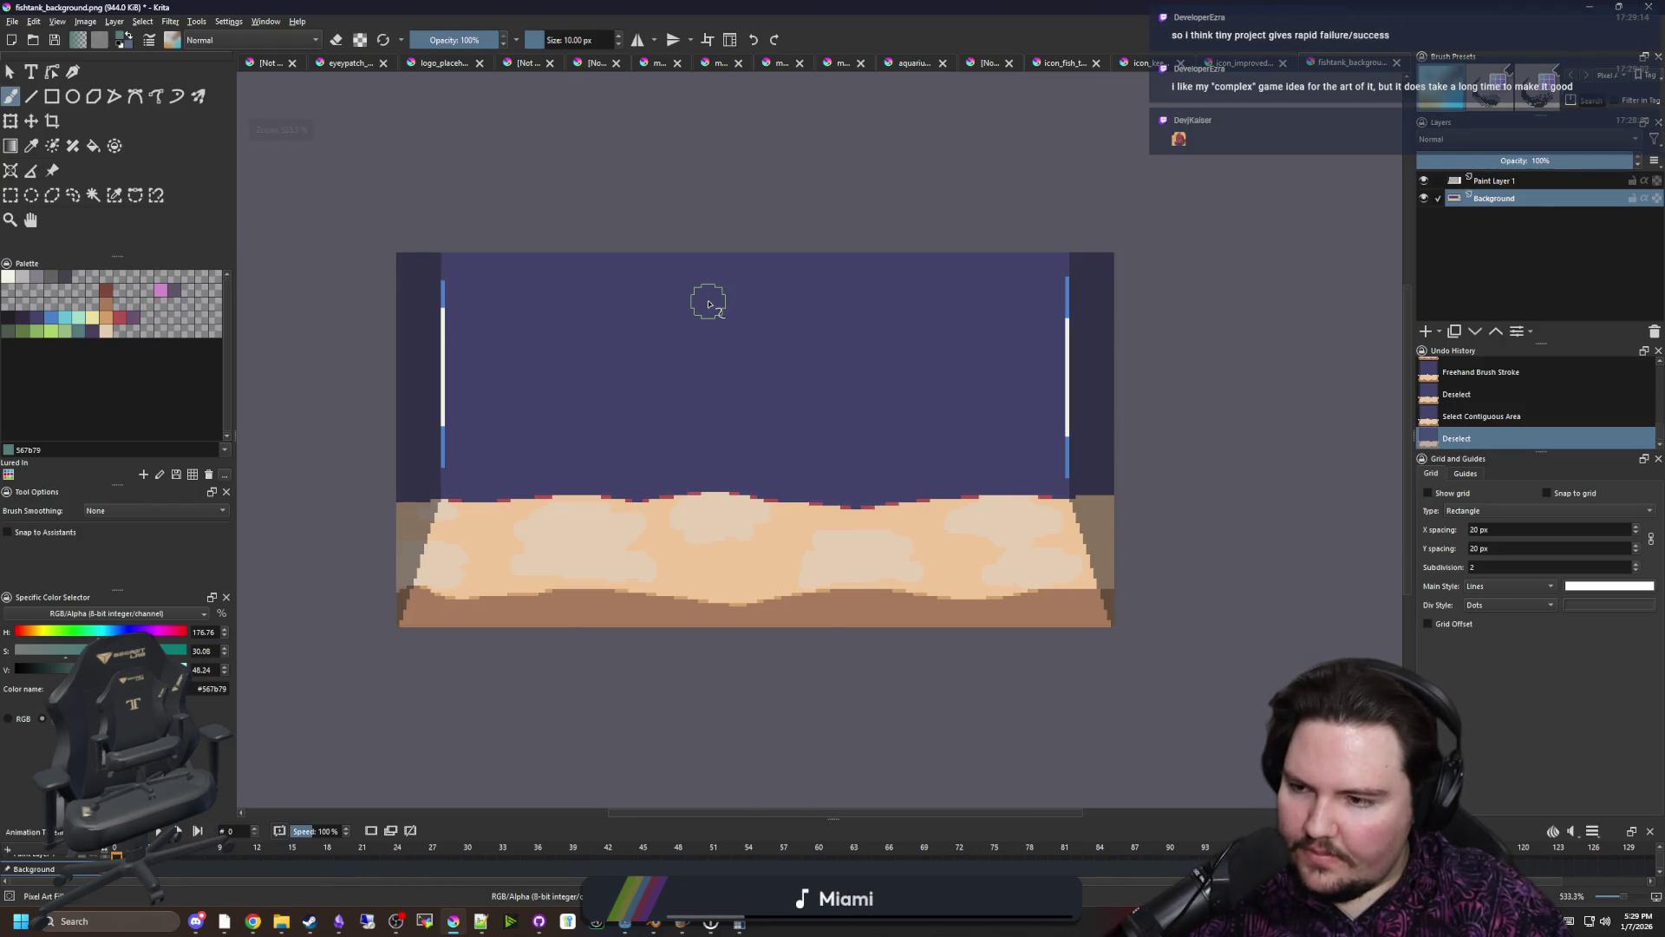
key("ctrl+s")
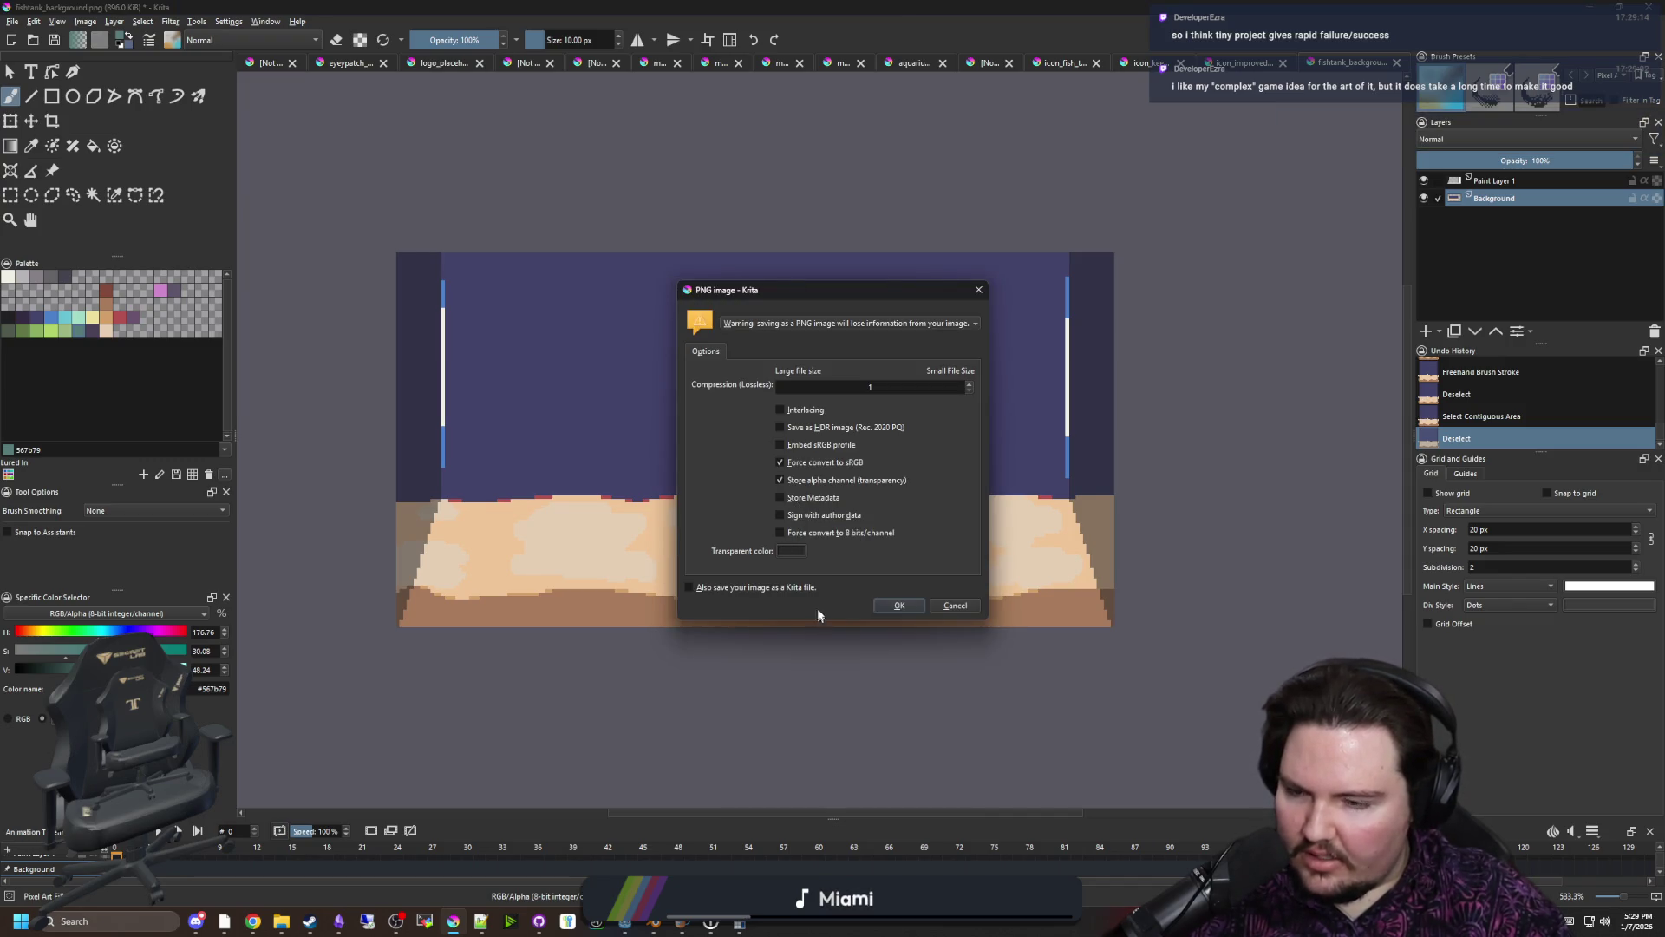
Confirm the PNG export, move Krita aside, and bring the running Godot game forward
left_click(895, 605)
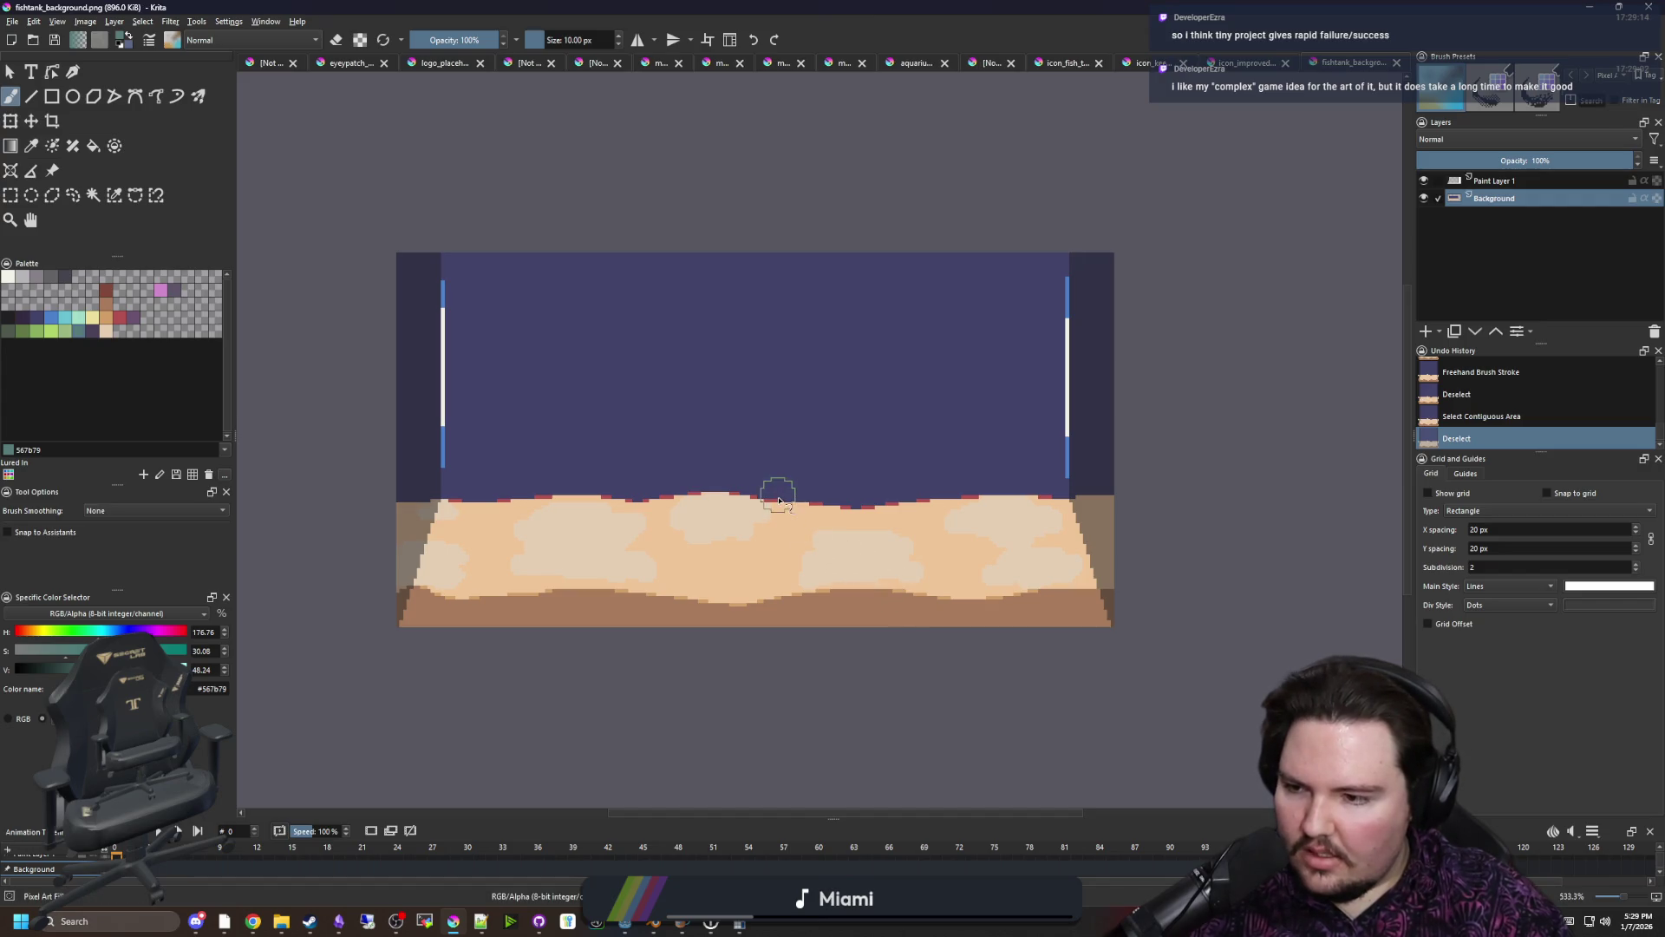
left_click_drag(980, 7, 1006, 788)
left_click(1067, 513)
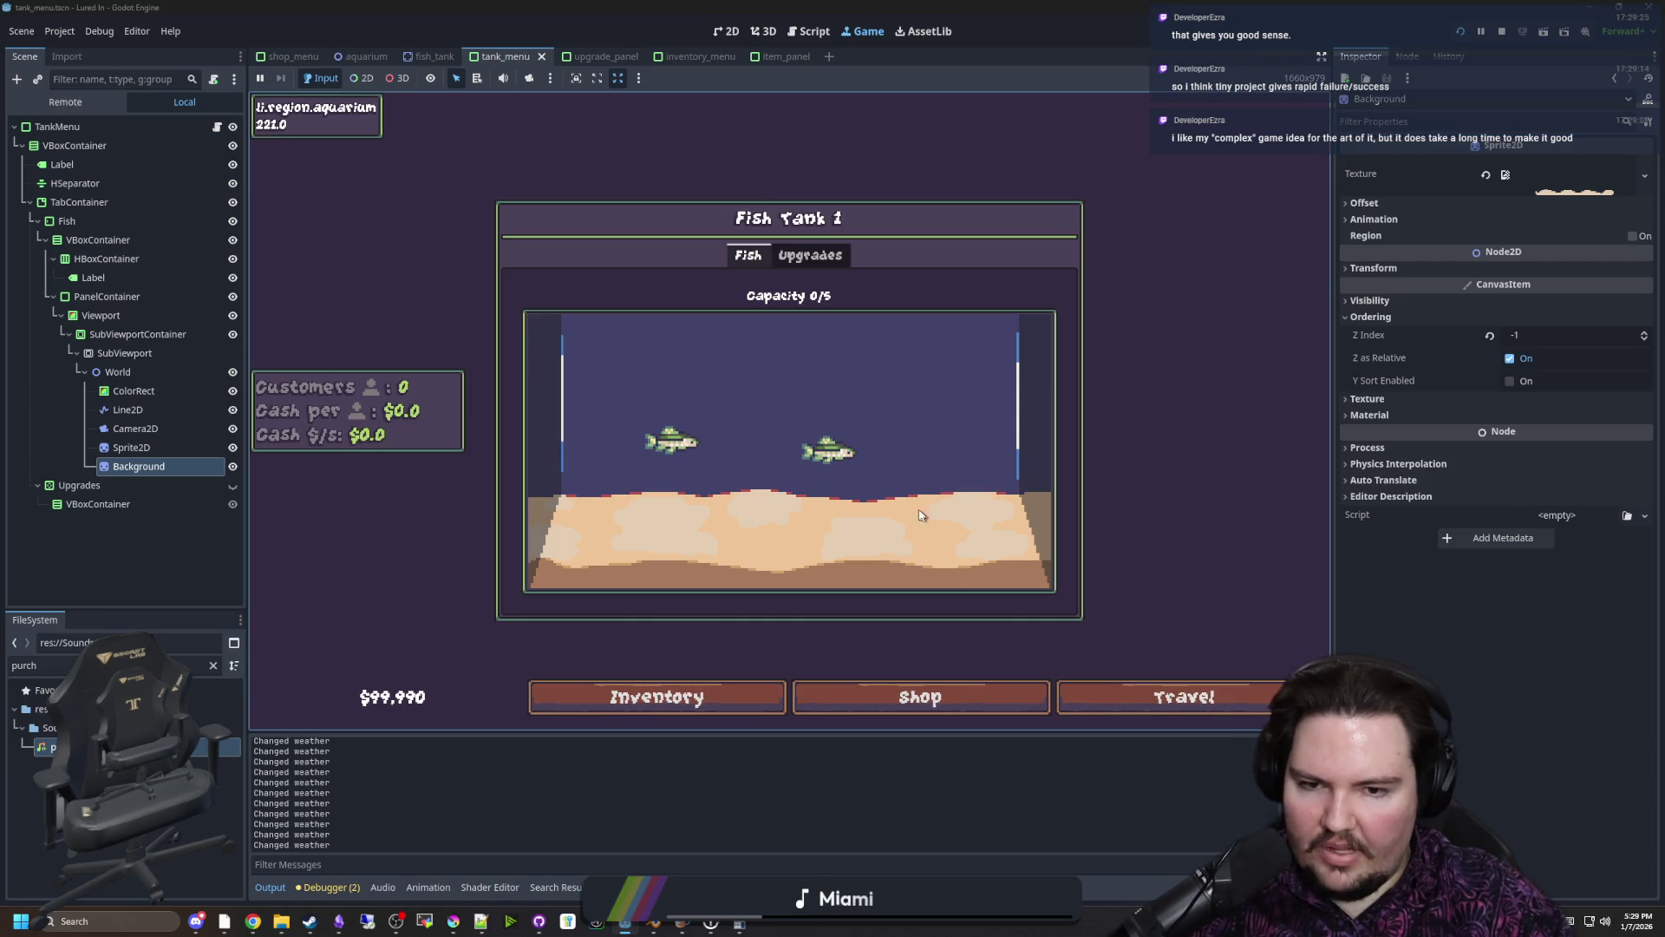
Select the Background node in Godot, then switch to the Godot Shaders website
left_click(185, 460)
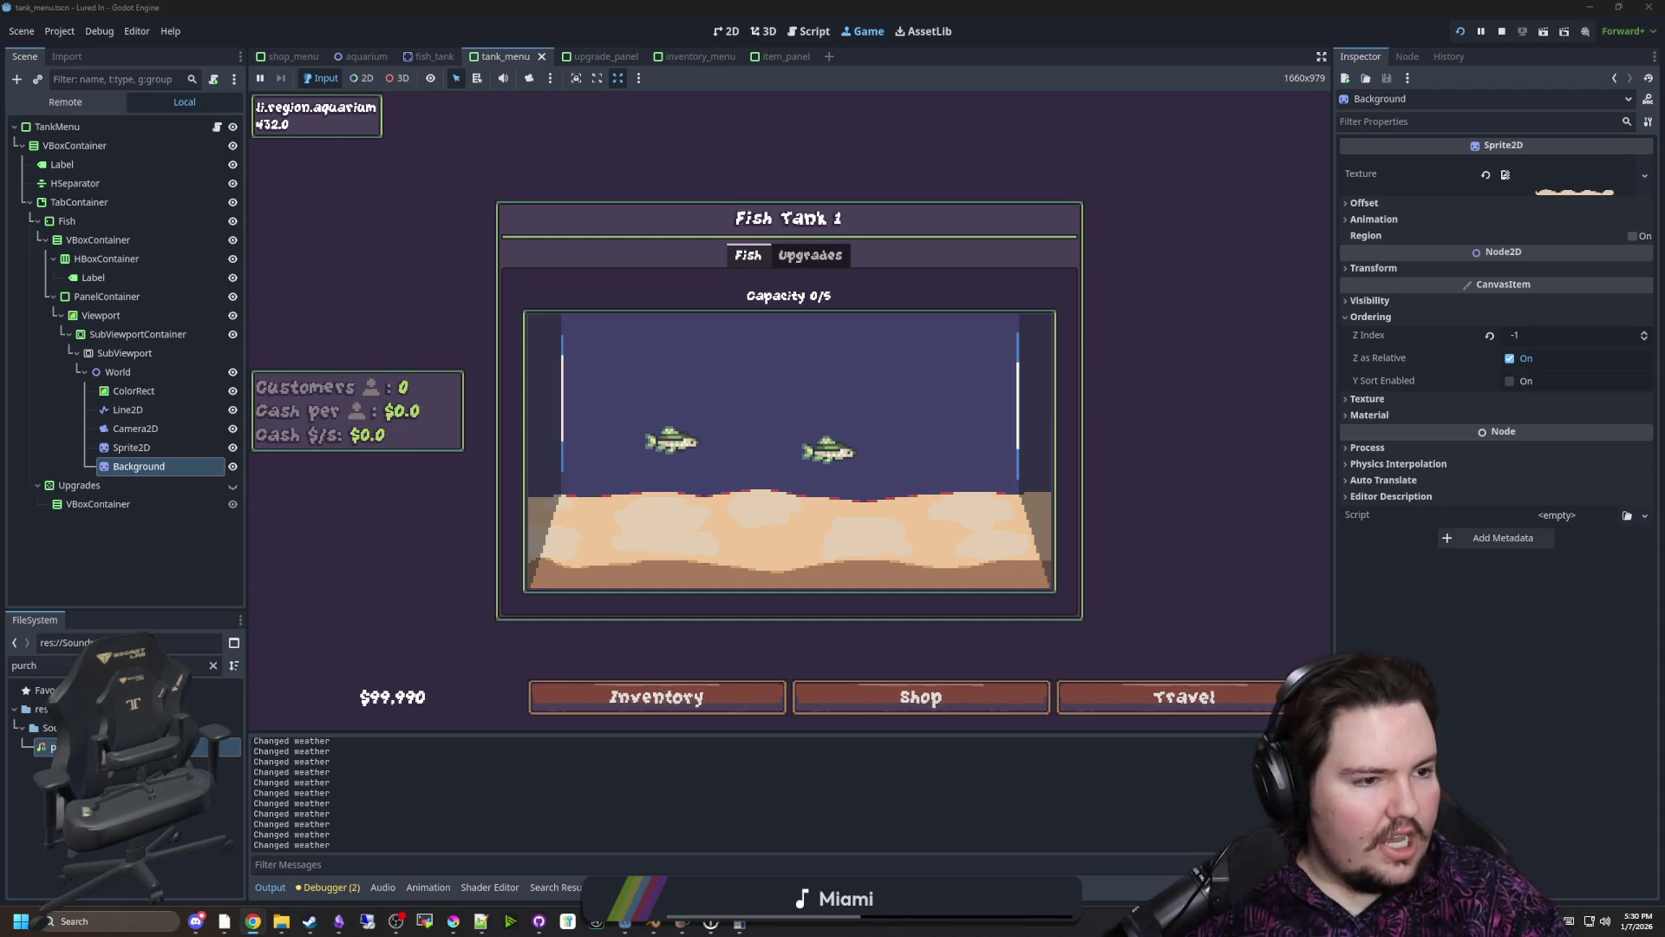
key("alt+Tab")
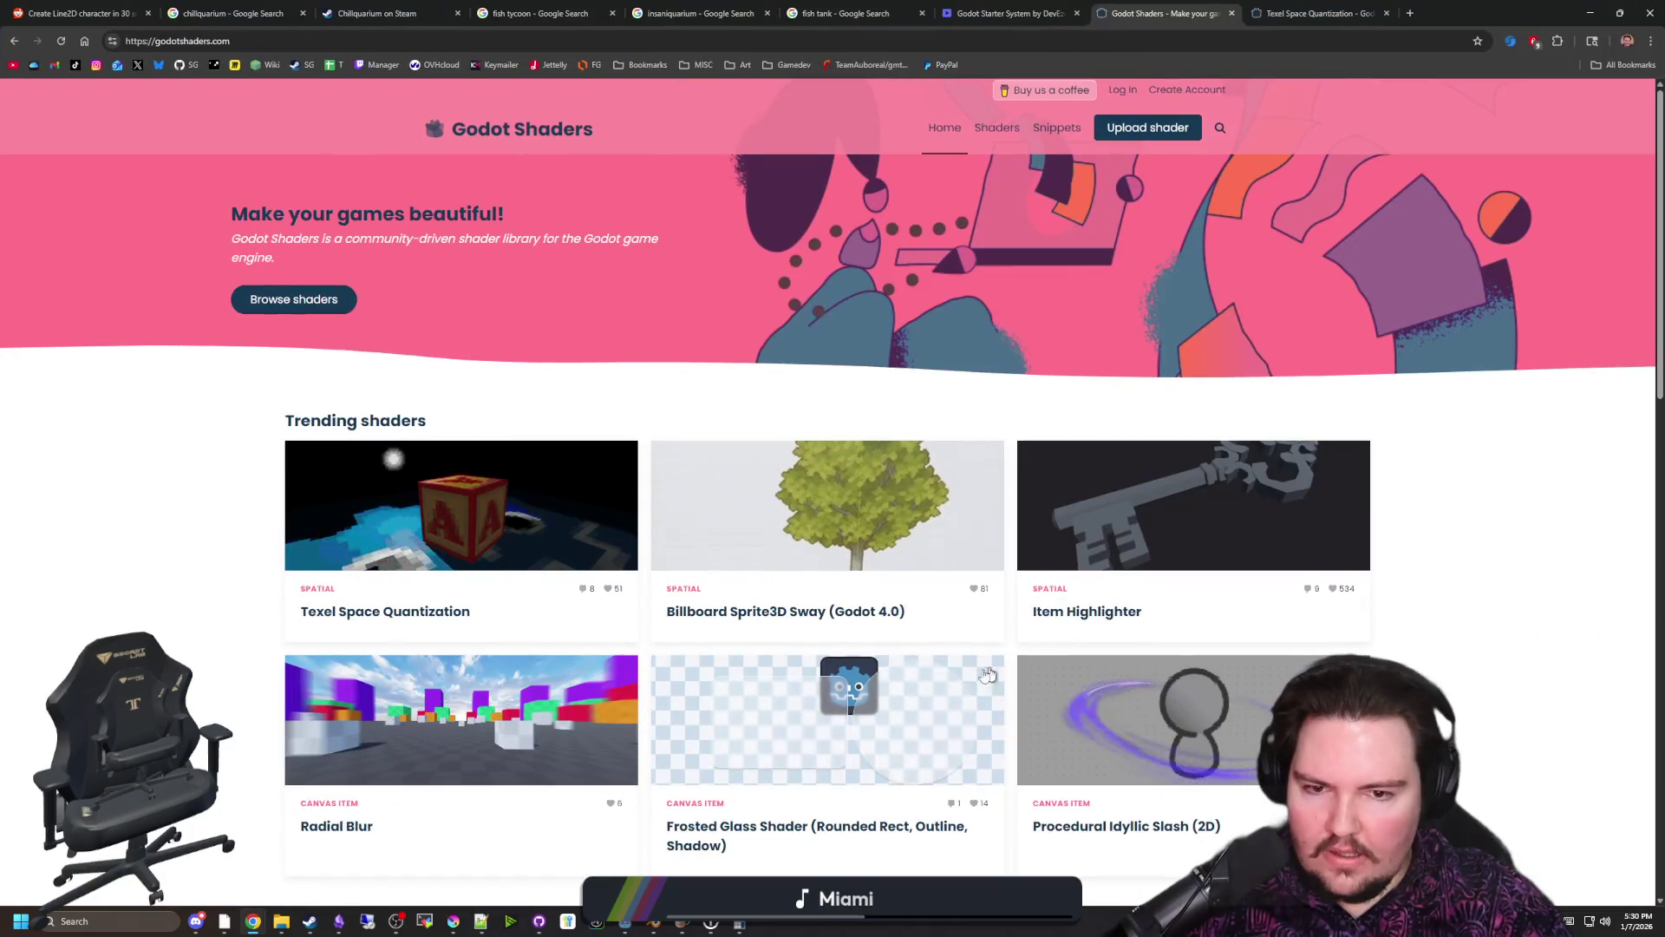
Search Godot Shaders for 'water' and open '2D water surface with wave and noise' in a new tab
scroll(778, 555, "down", 3)
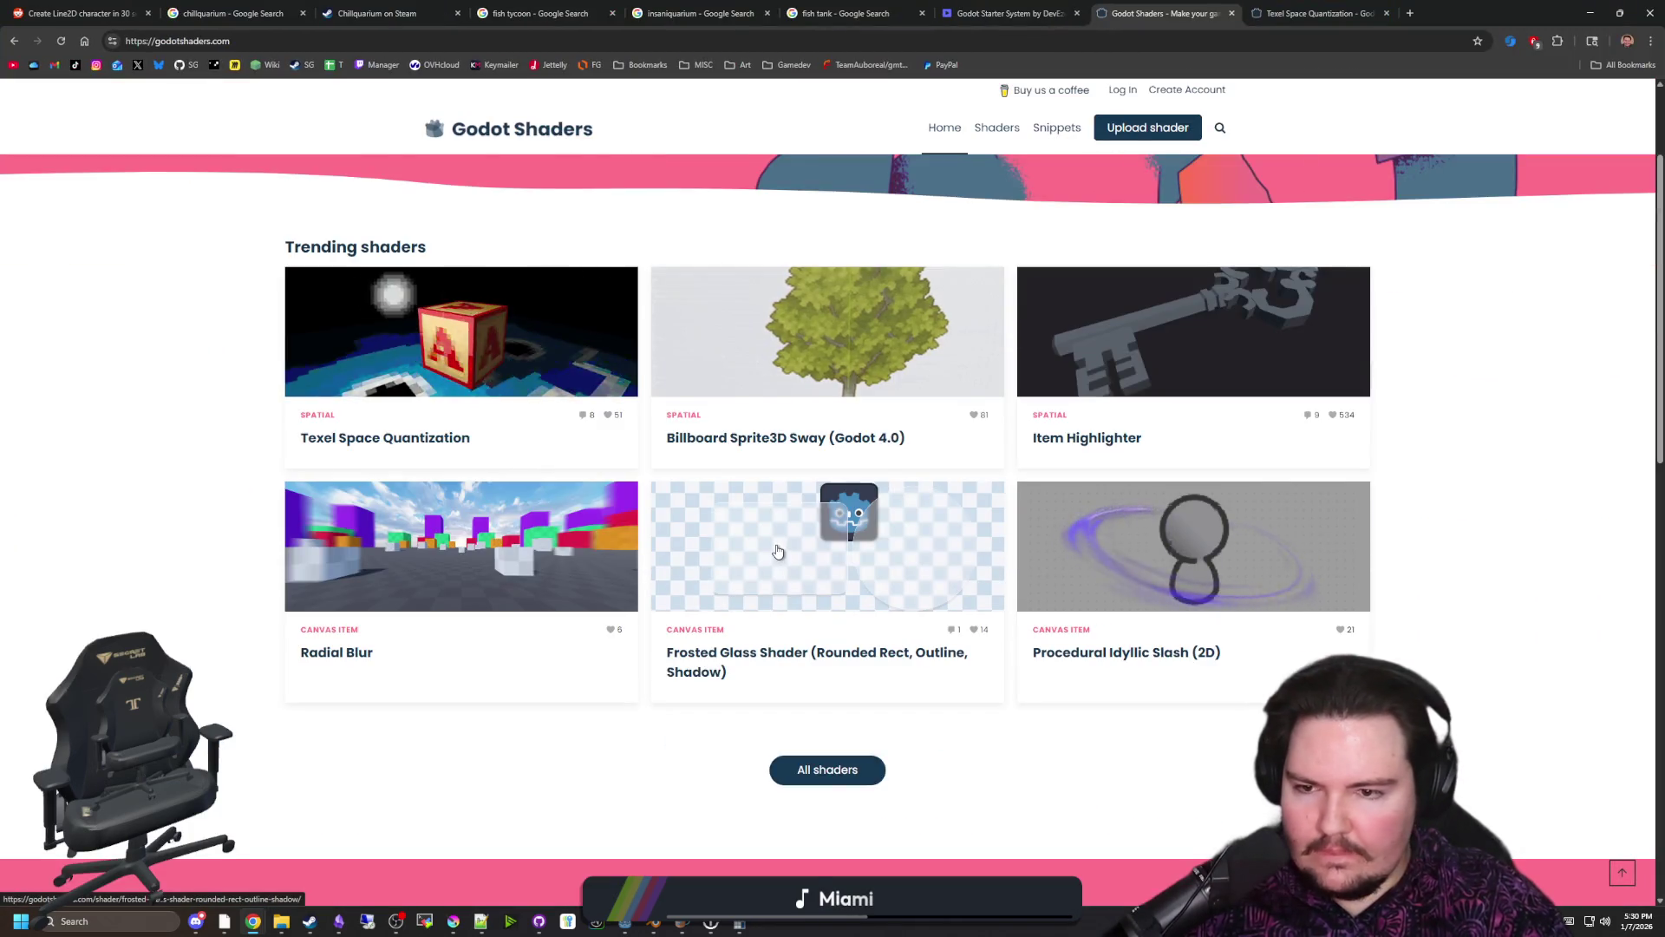
scroll(1152, 147, "up", 3)
left_click(1221, 128)
type("water")
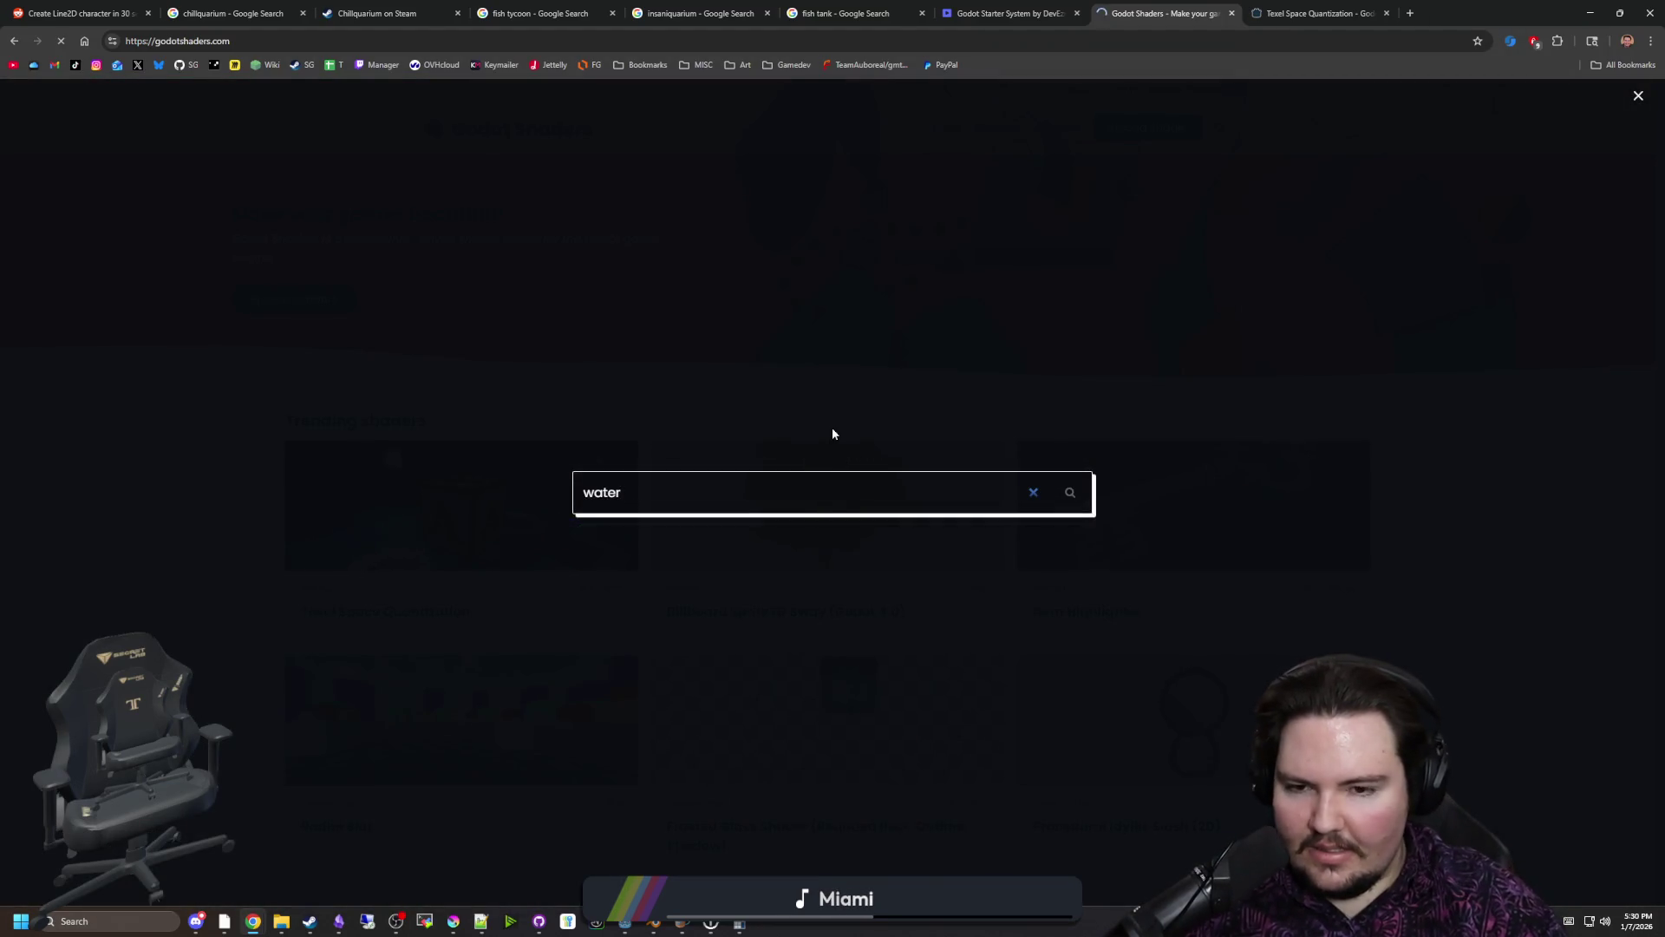
key("Return")
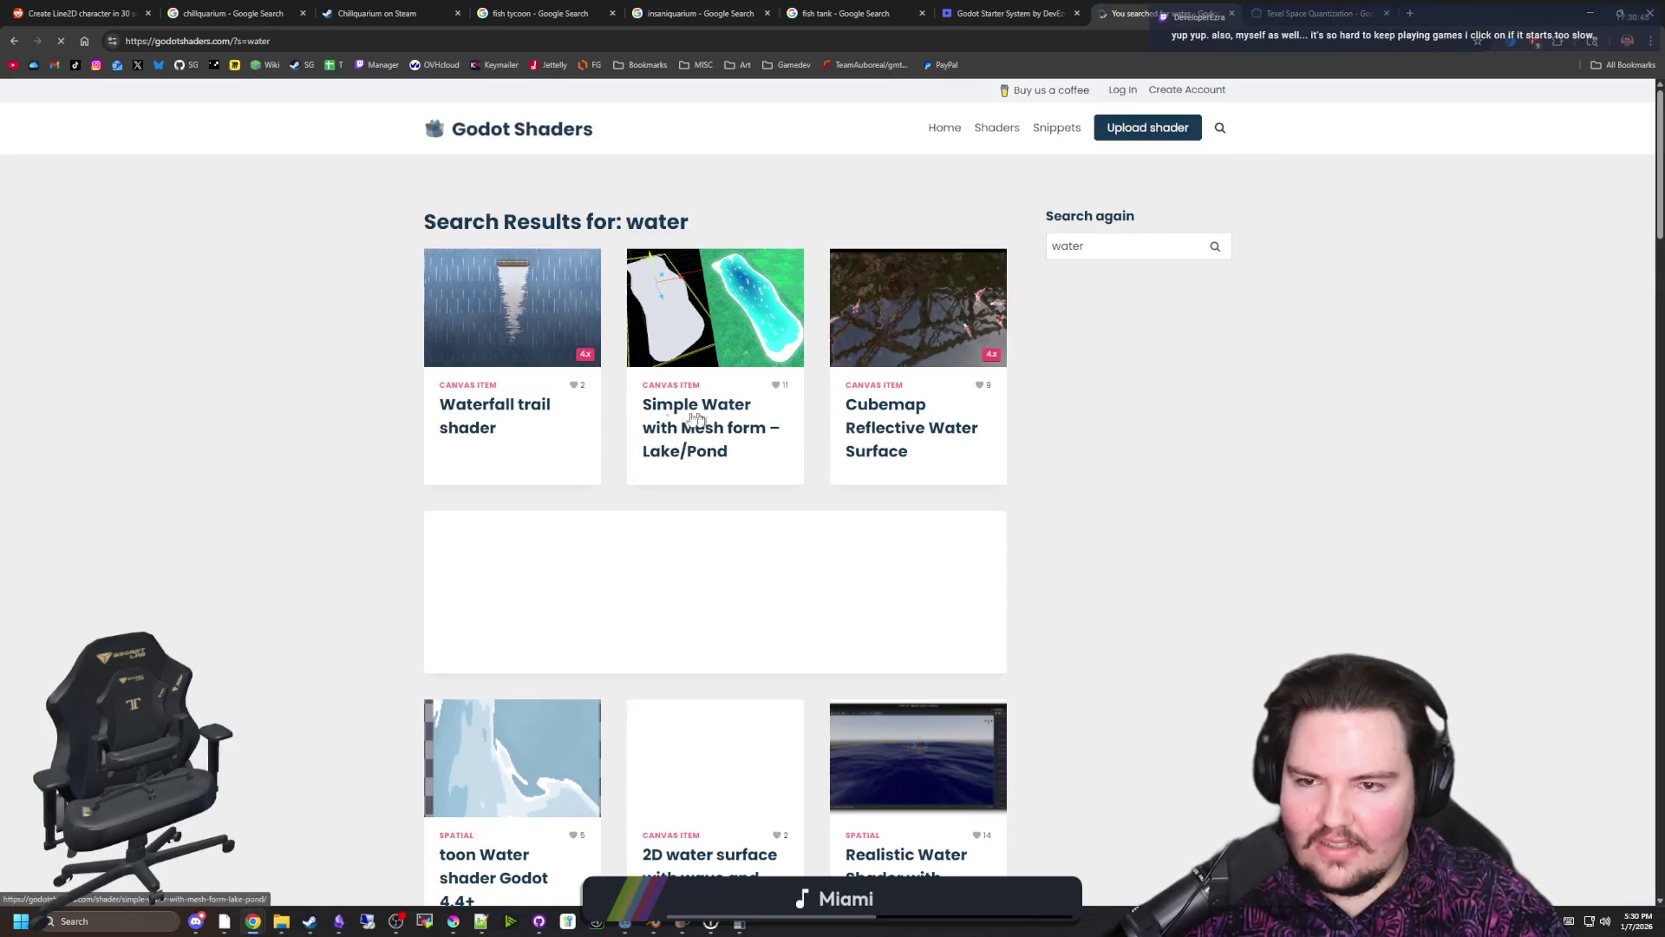
scroll(814, 324, "down", 2)
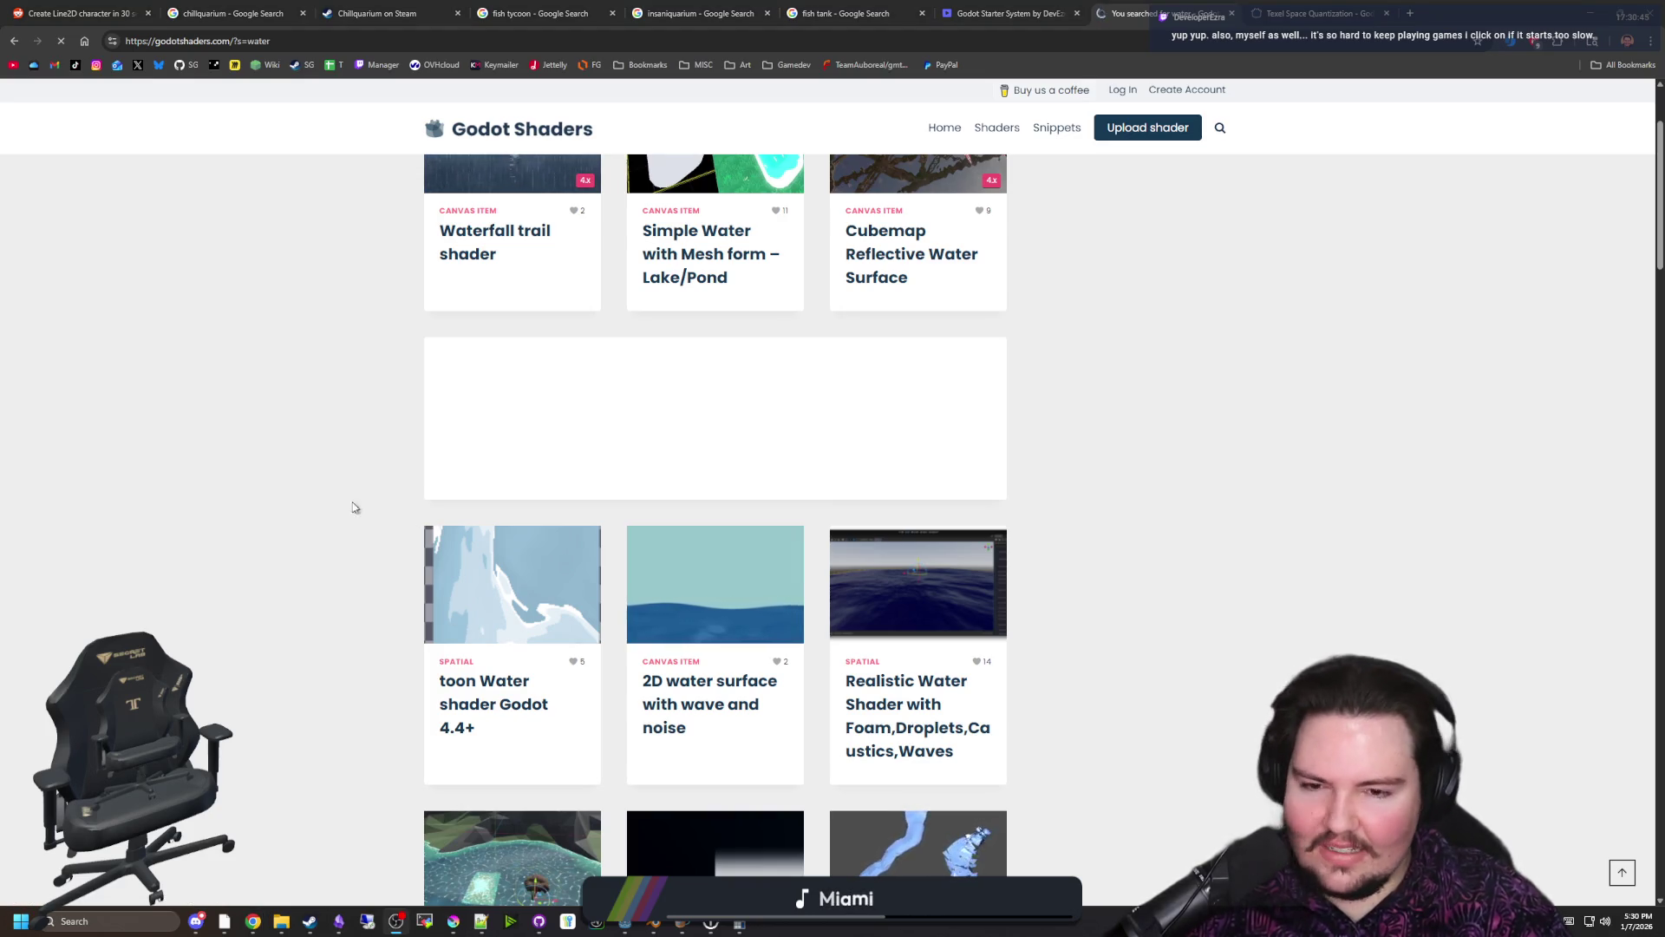
scroll(1272, 543, "down", 2)
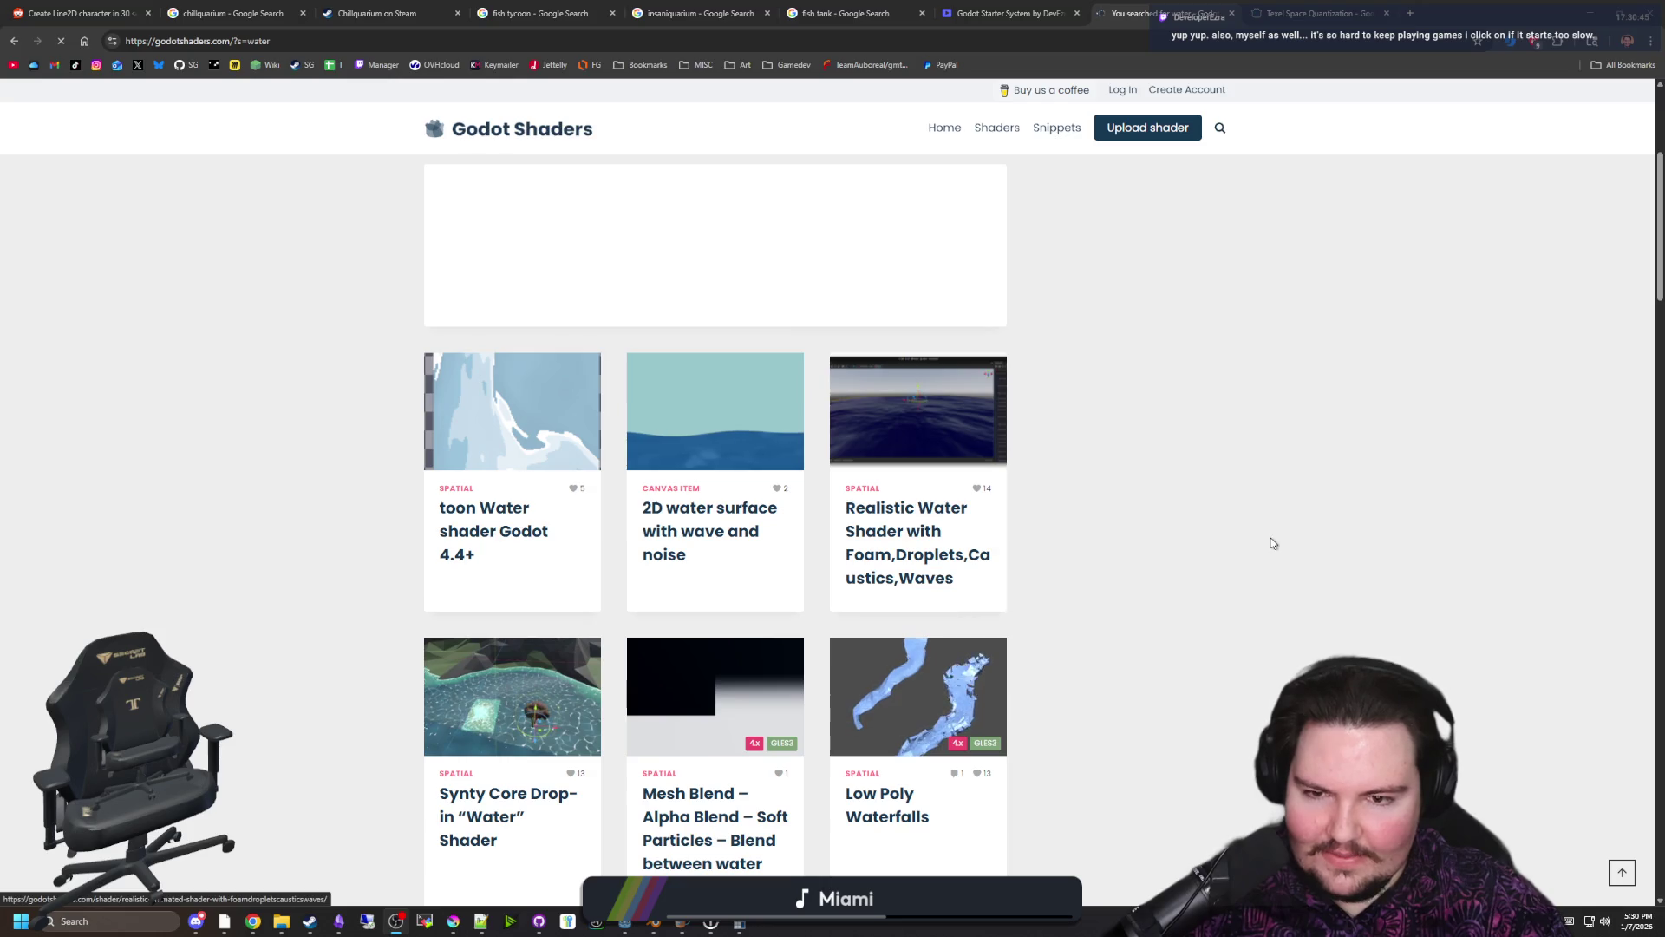
middle_click(729, 424)
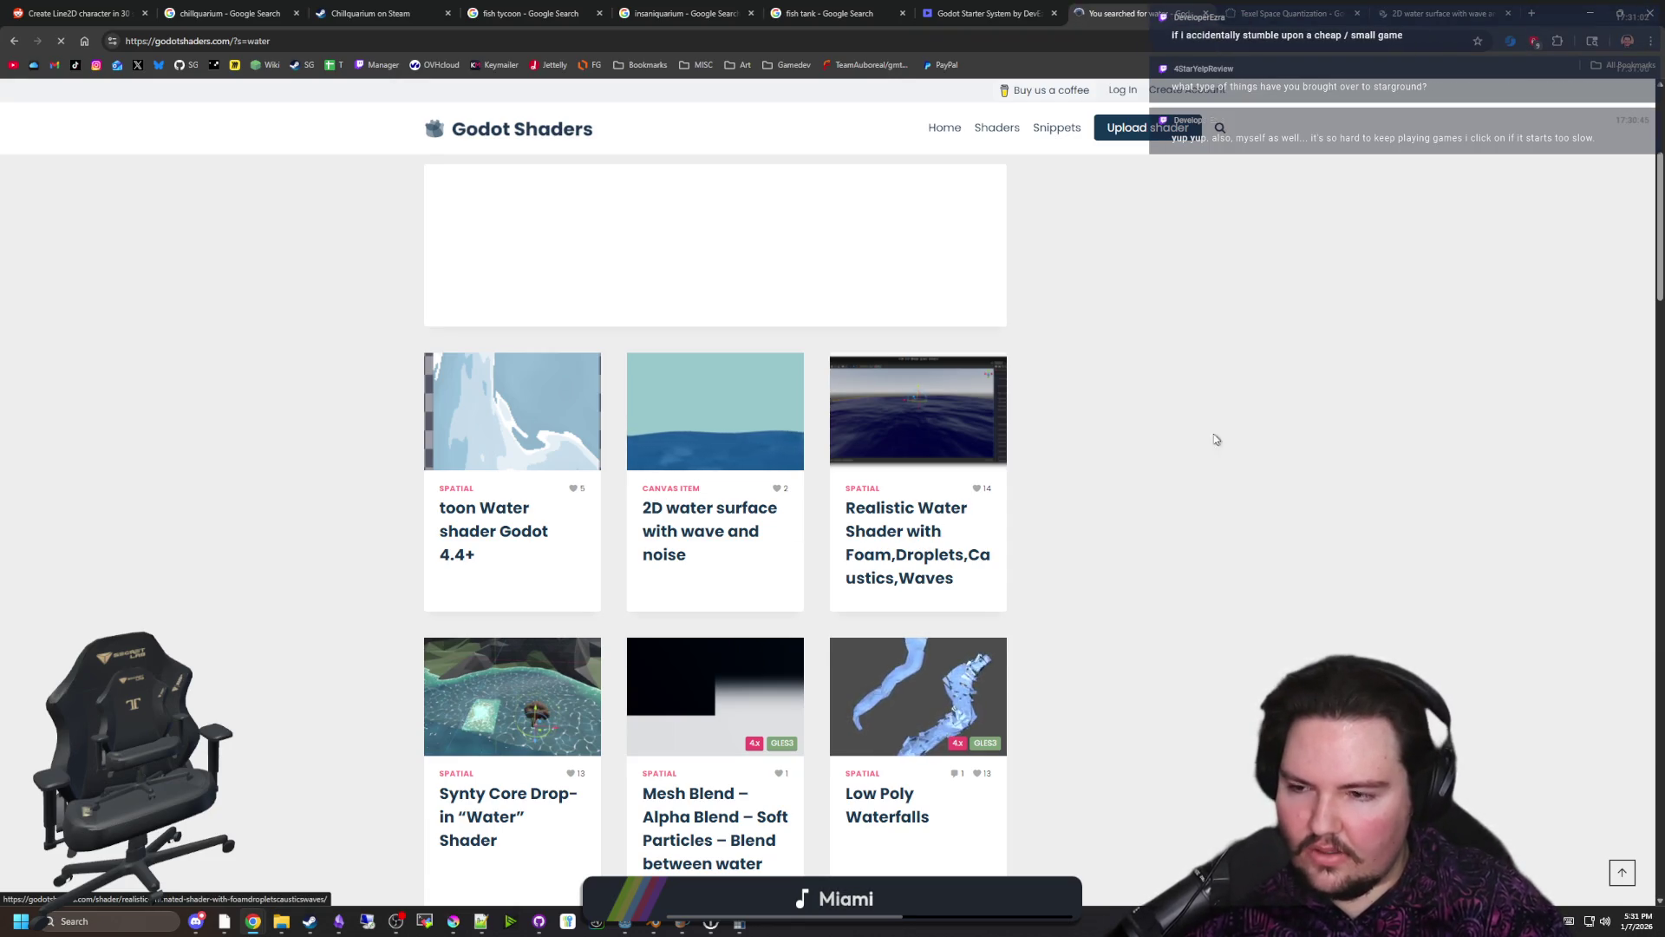
left_click(1294, 4)
scroll(728, 446, "down", 10)
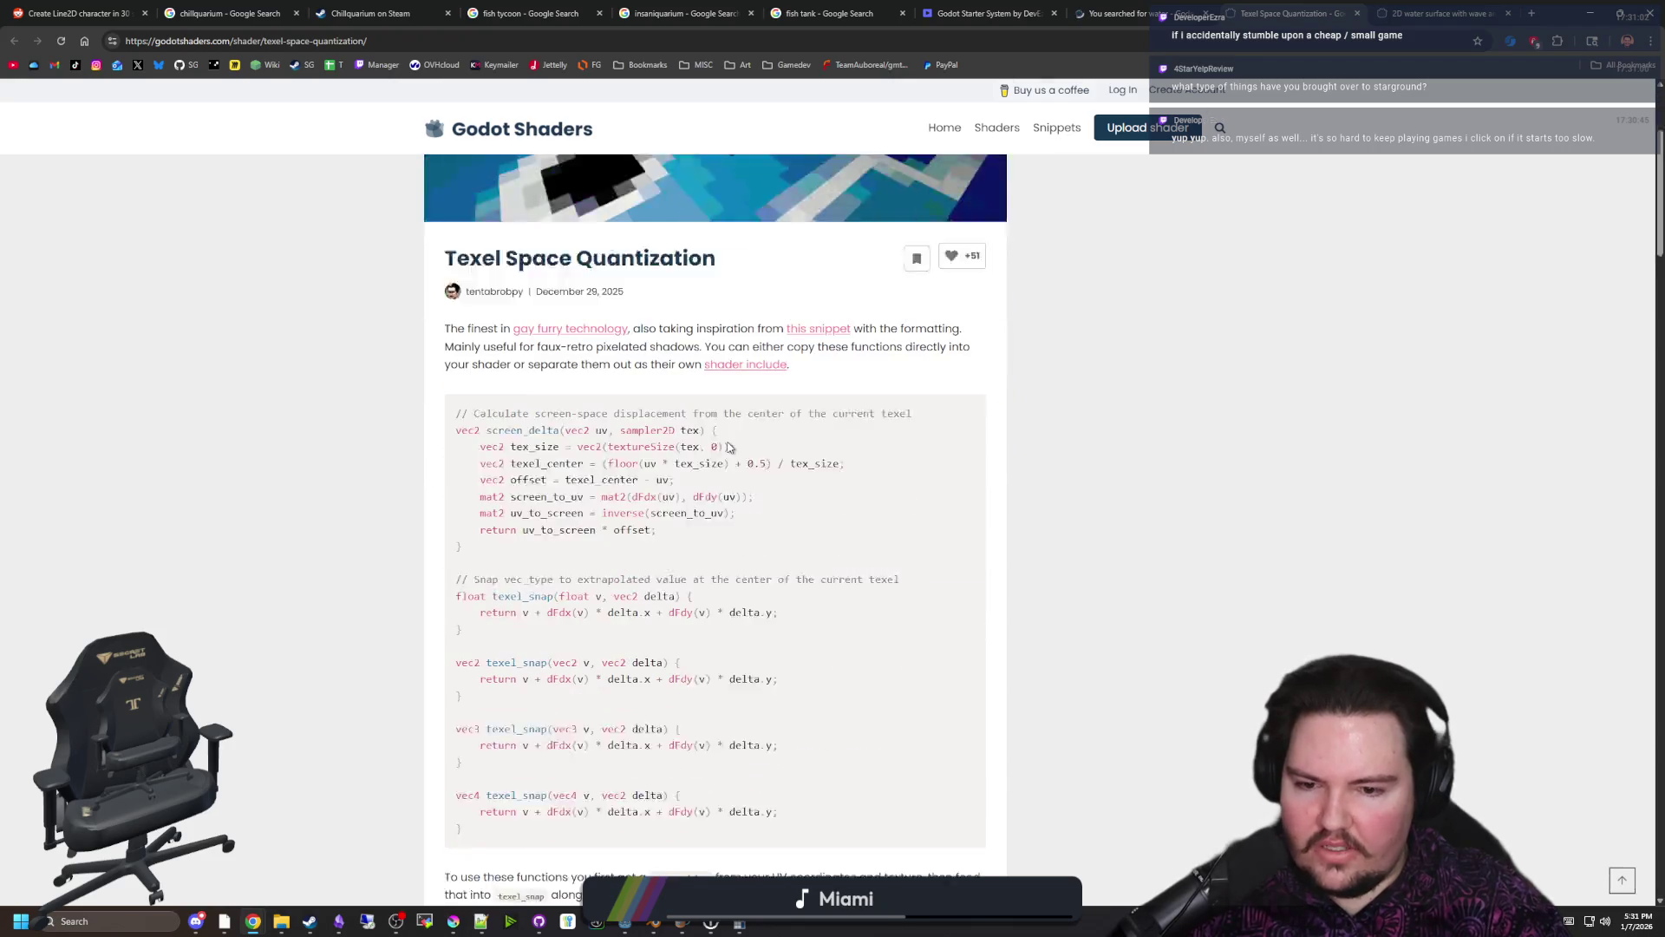
scroll(745, 451, "down", 5)
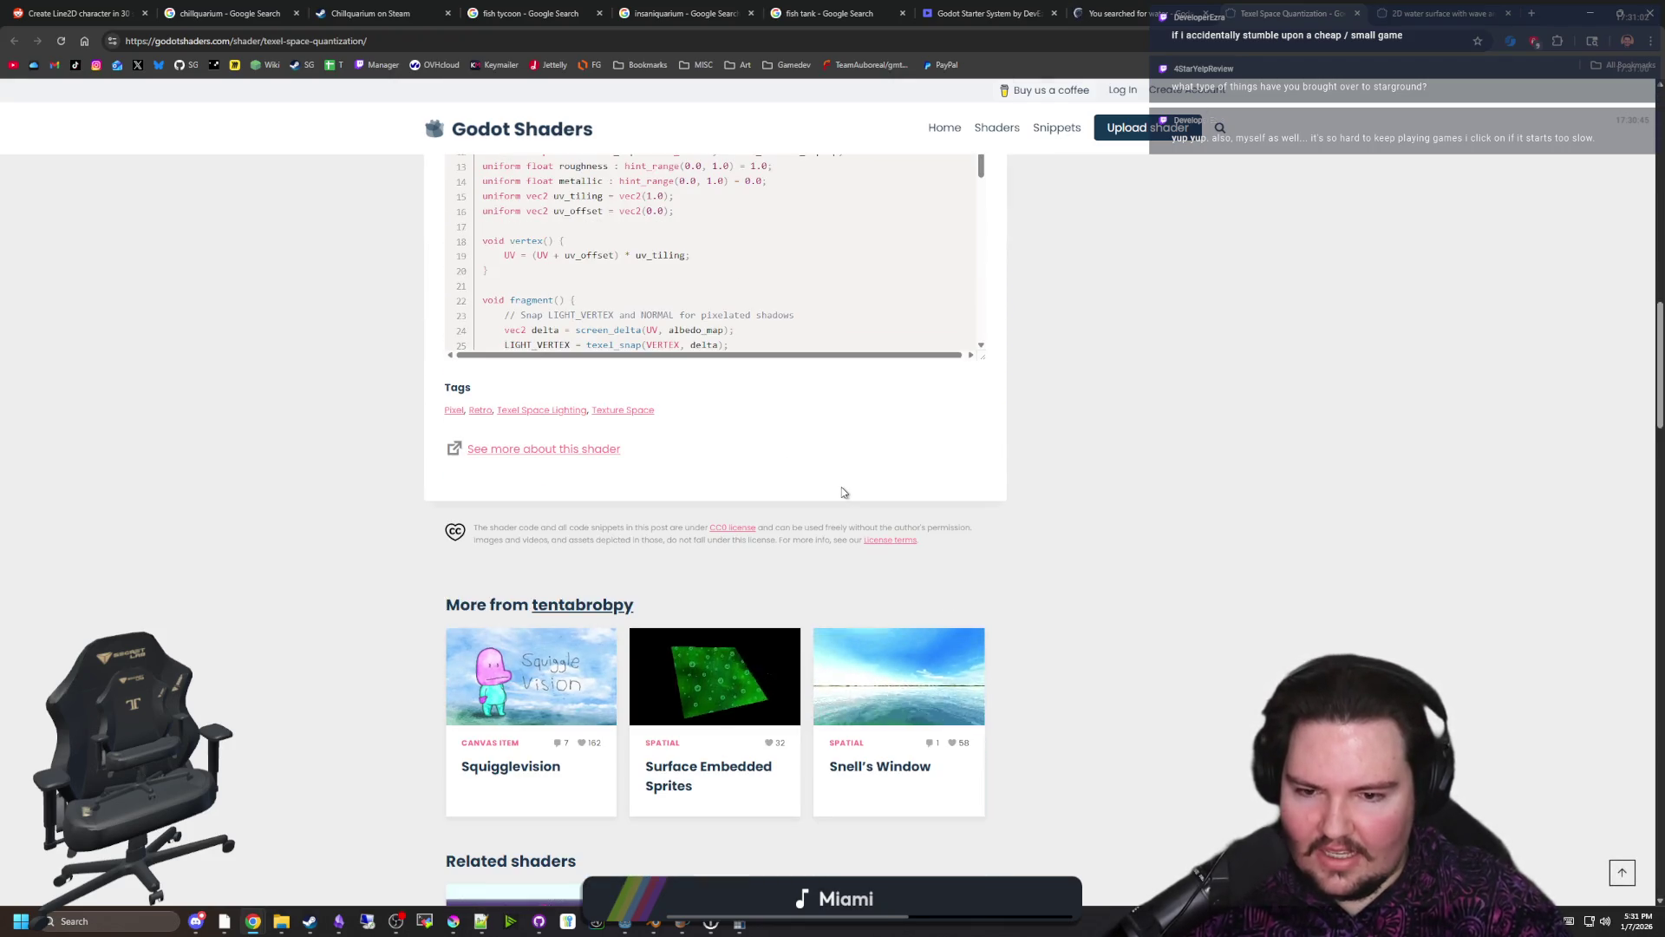
scroll(842, 493, "down", 3)
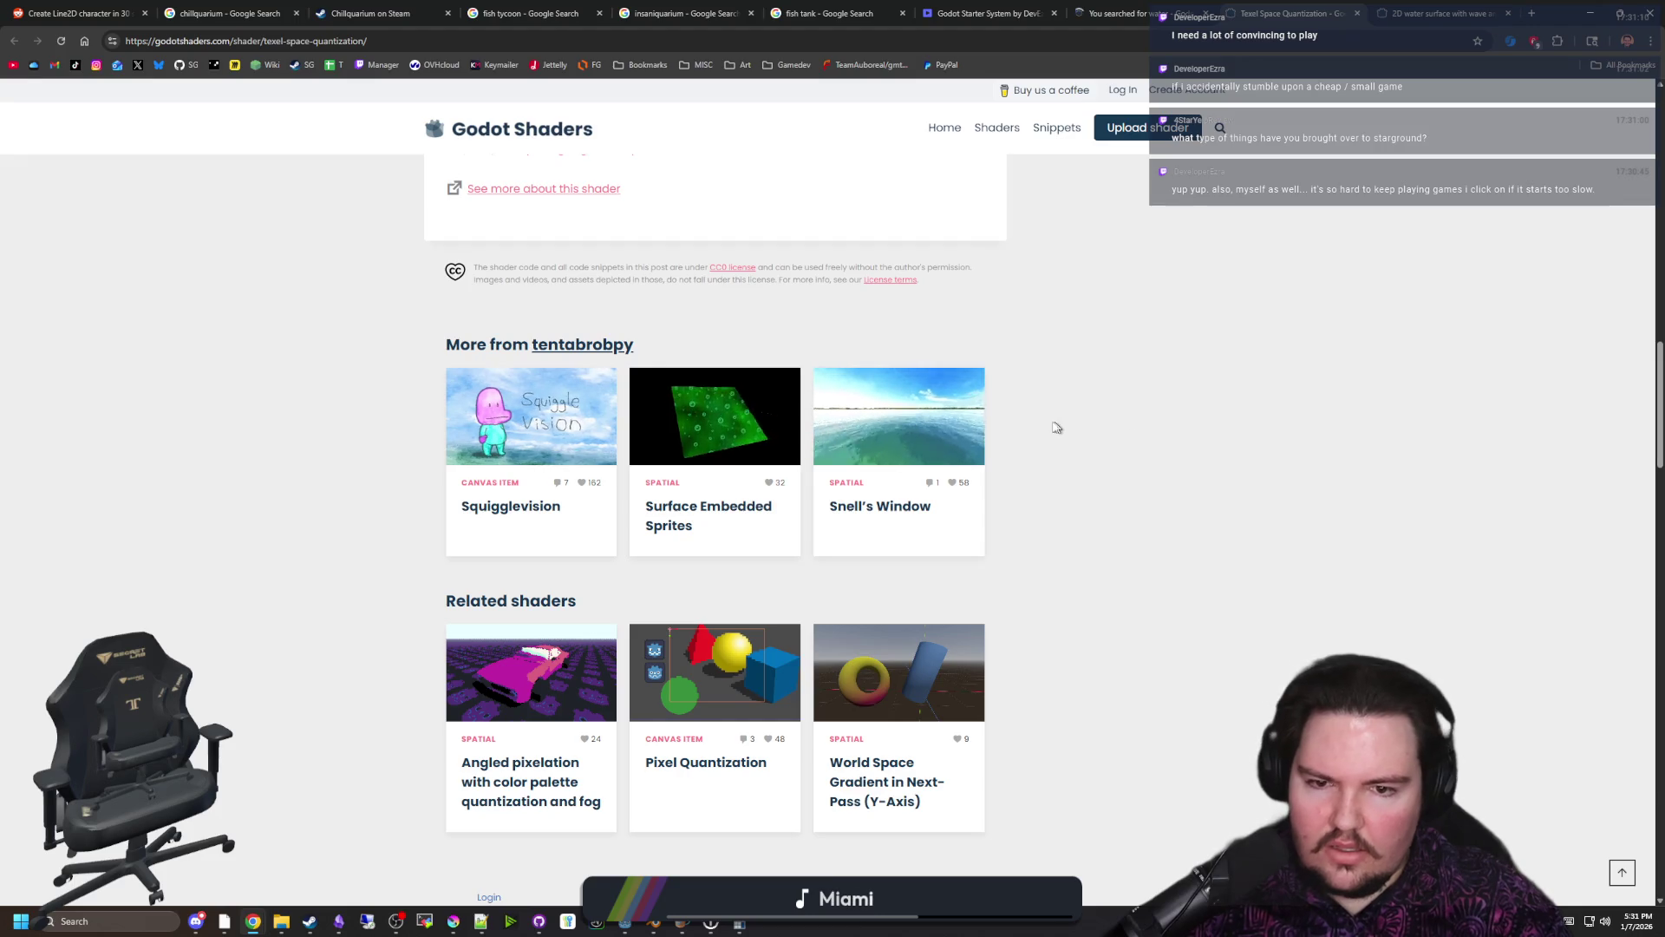
scroll(936, 451, "up", 15)
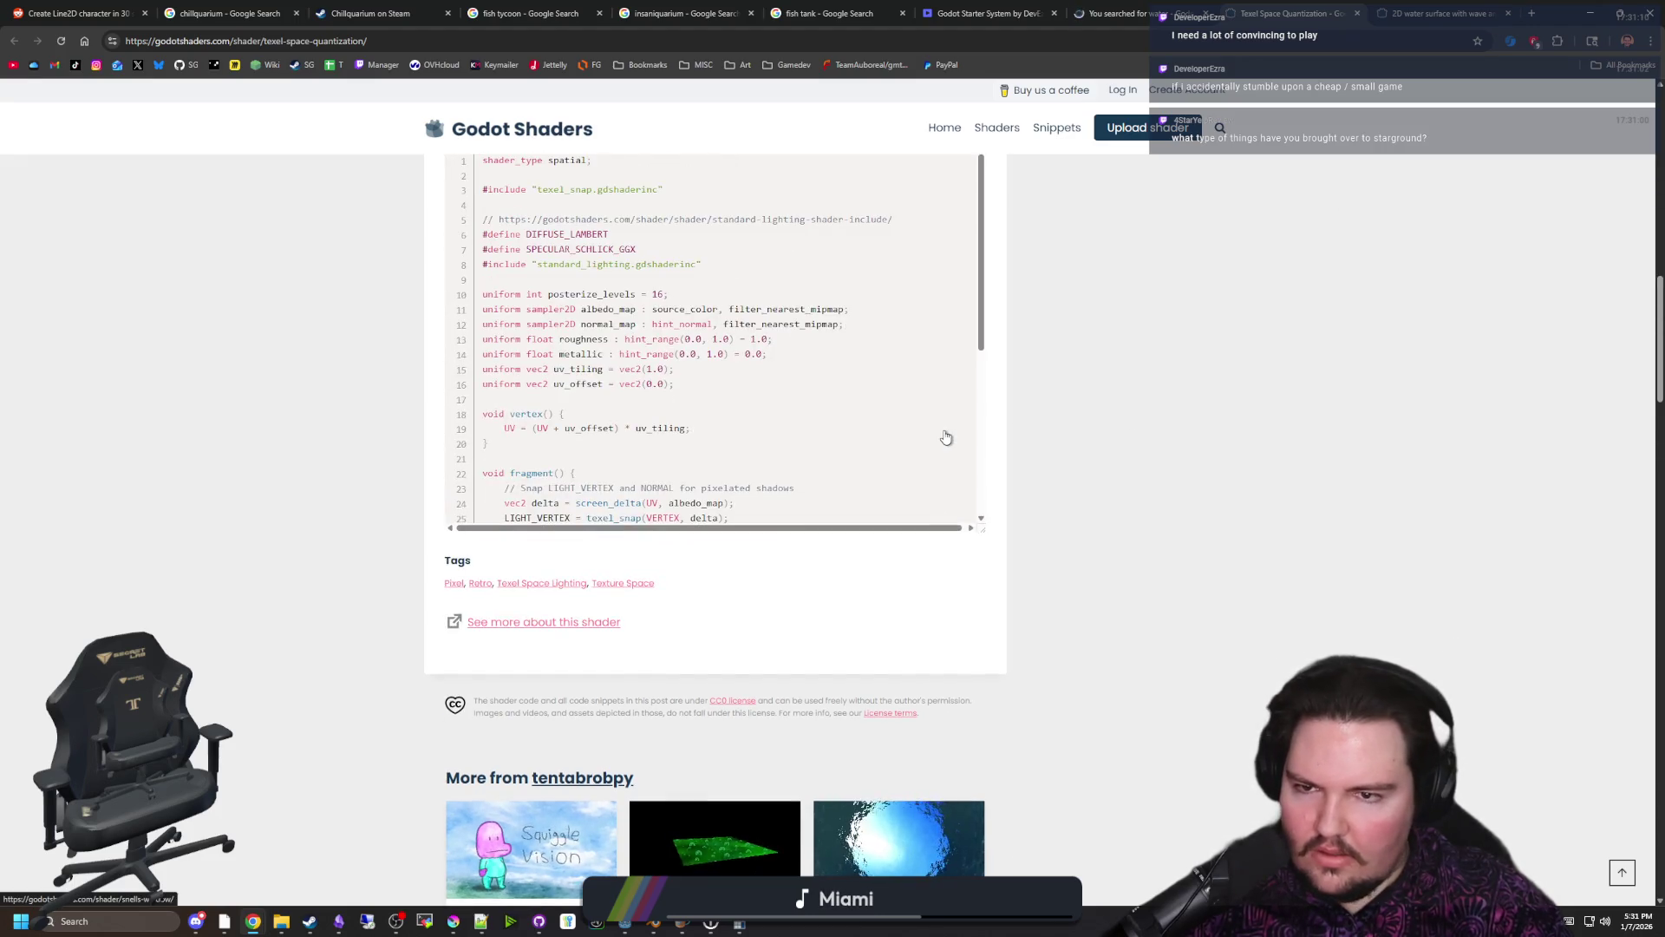
scroll(924, 468, "up", 7)
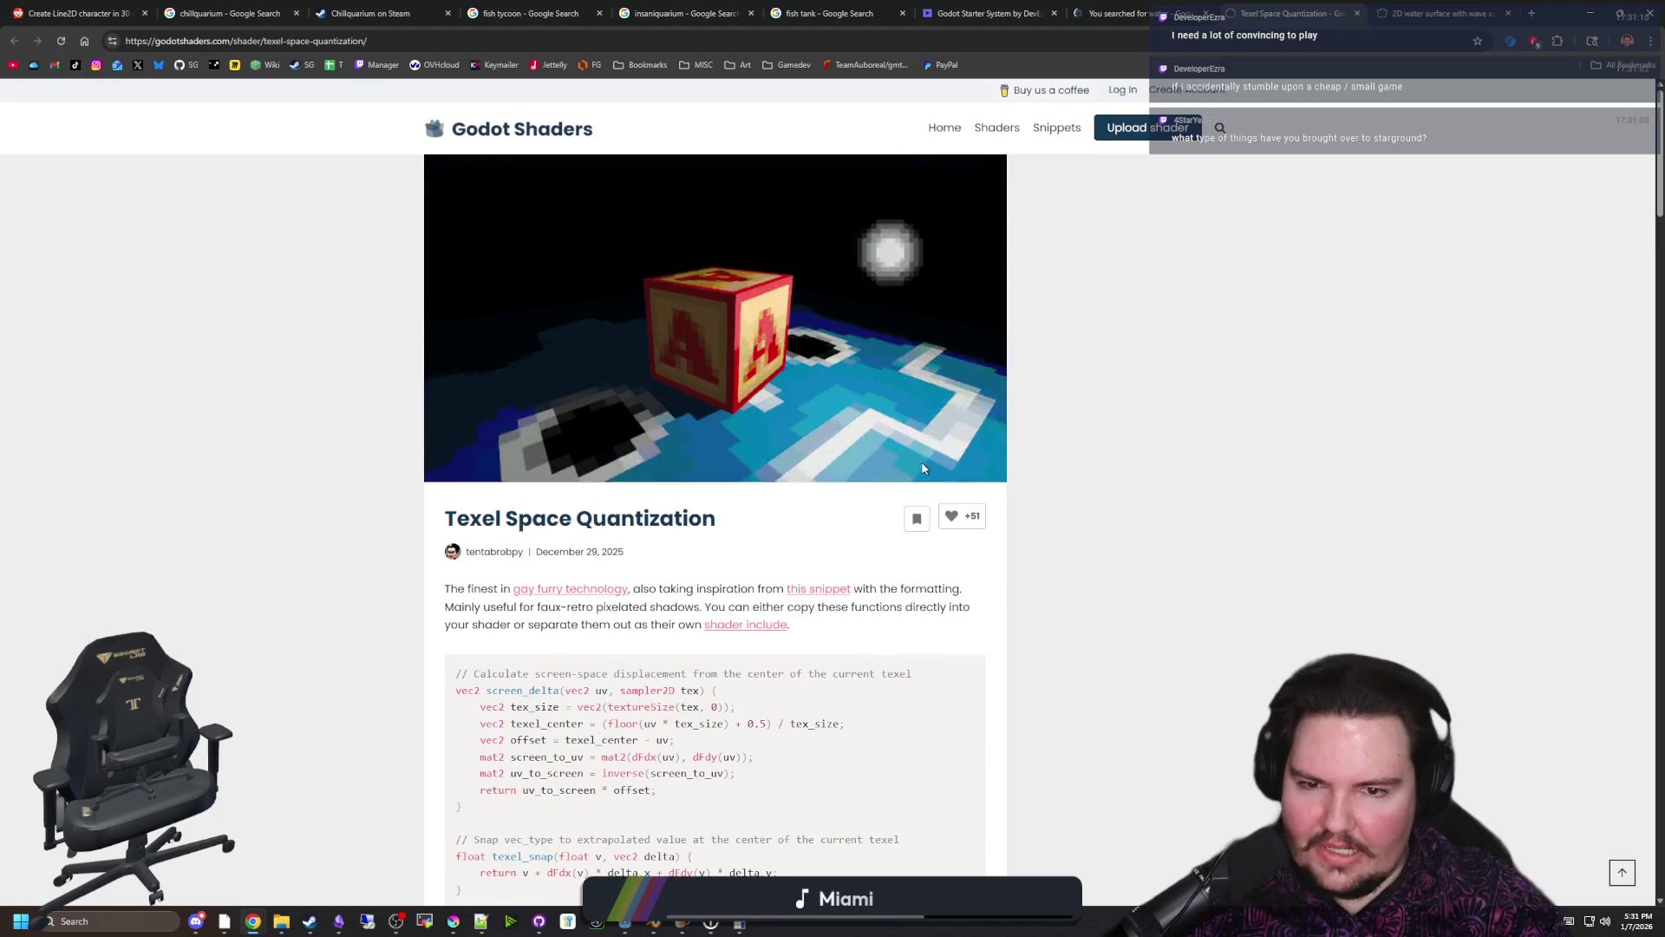
left_click(1128, 13)
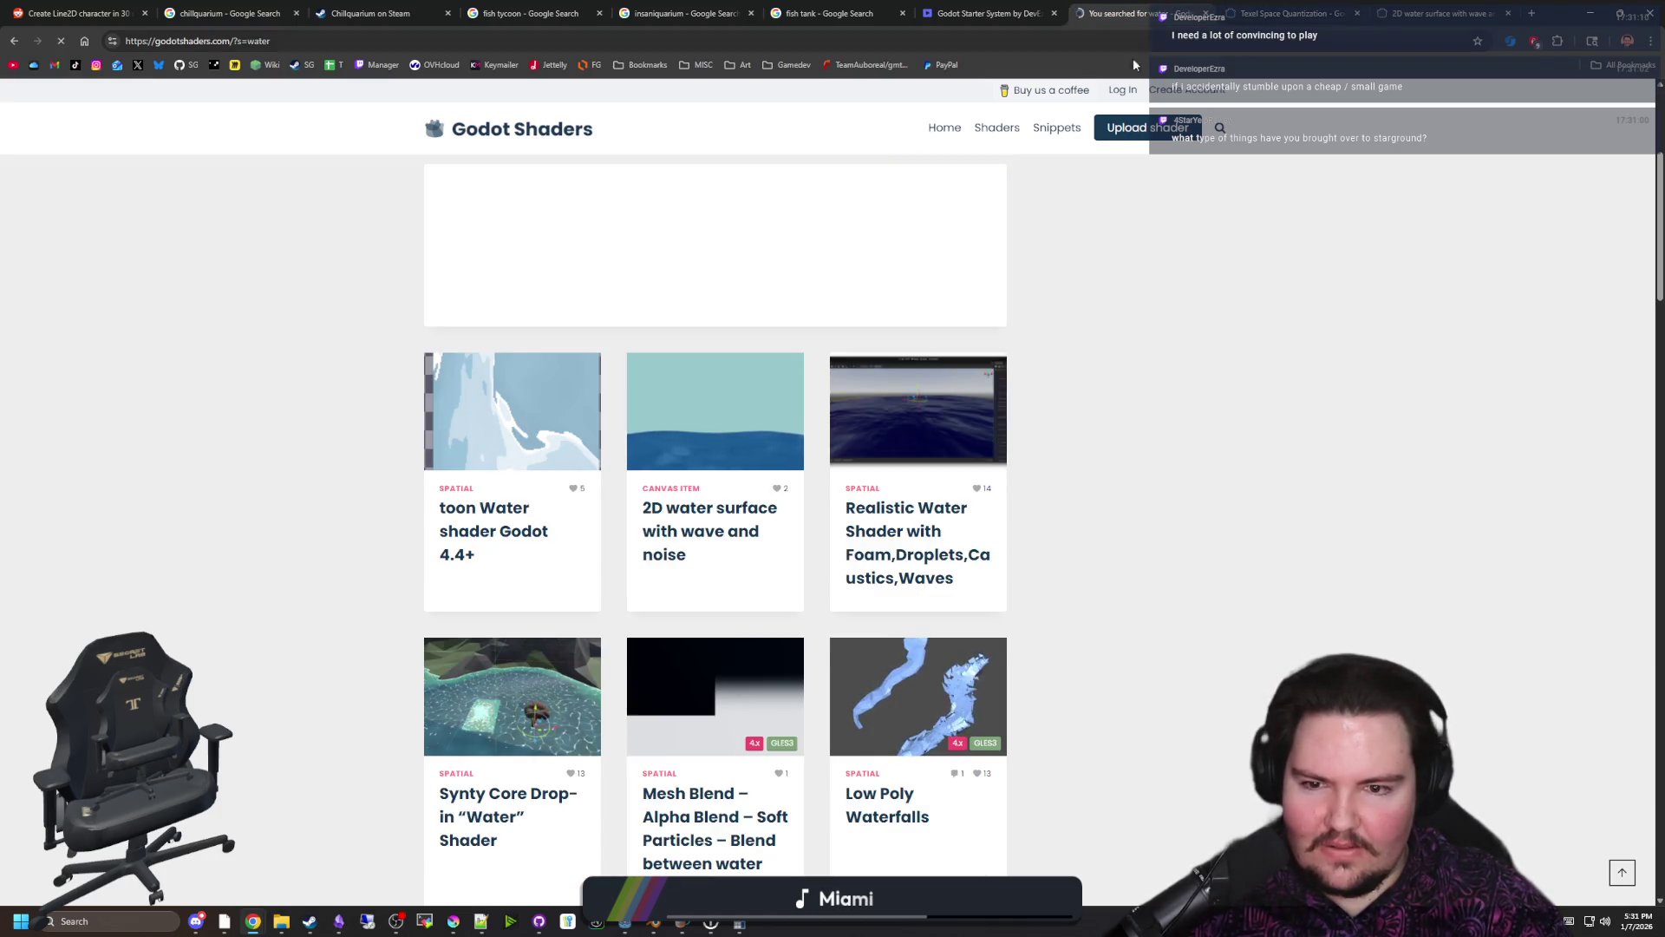
Scroll to the end of page 1 of the 'water' results and go to page 2
scroll(813, 579, "down", 3)
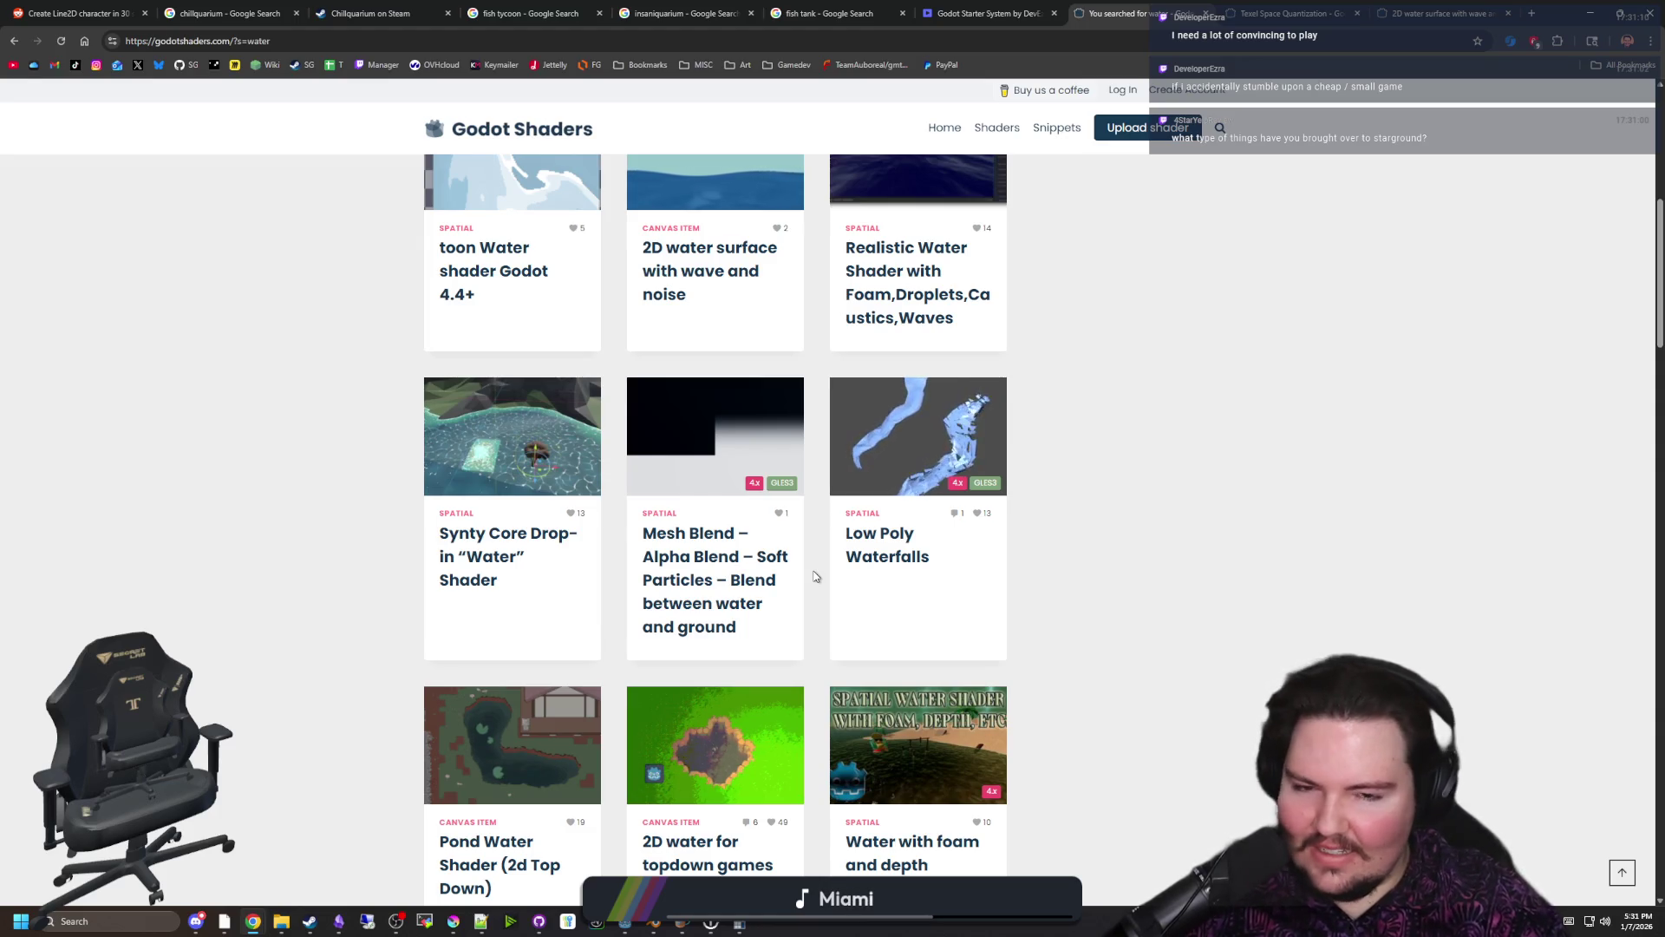
scroll(815, 576, "down", 4)
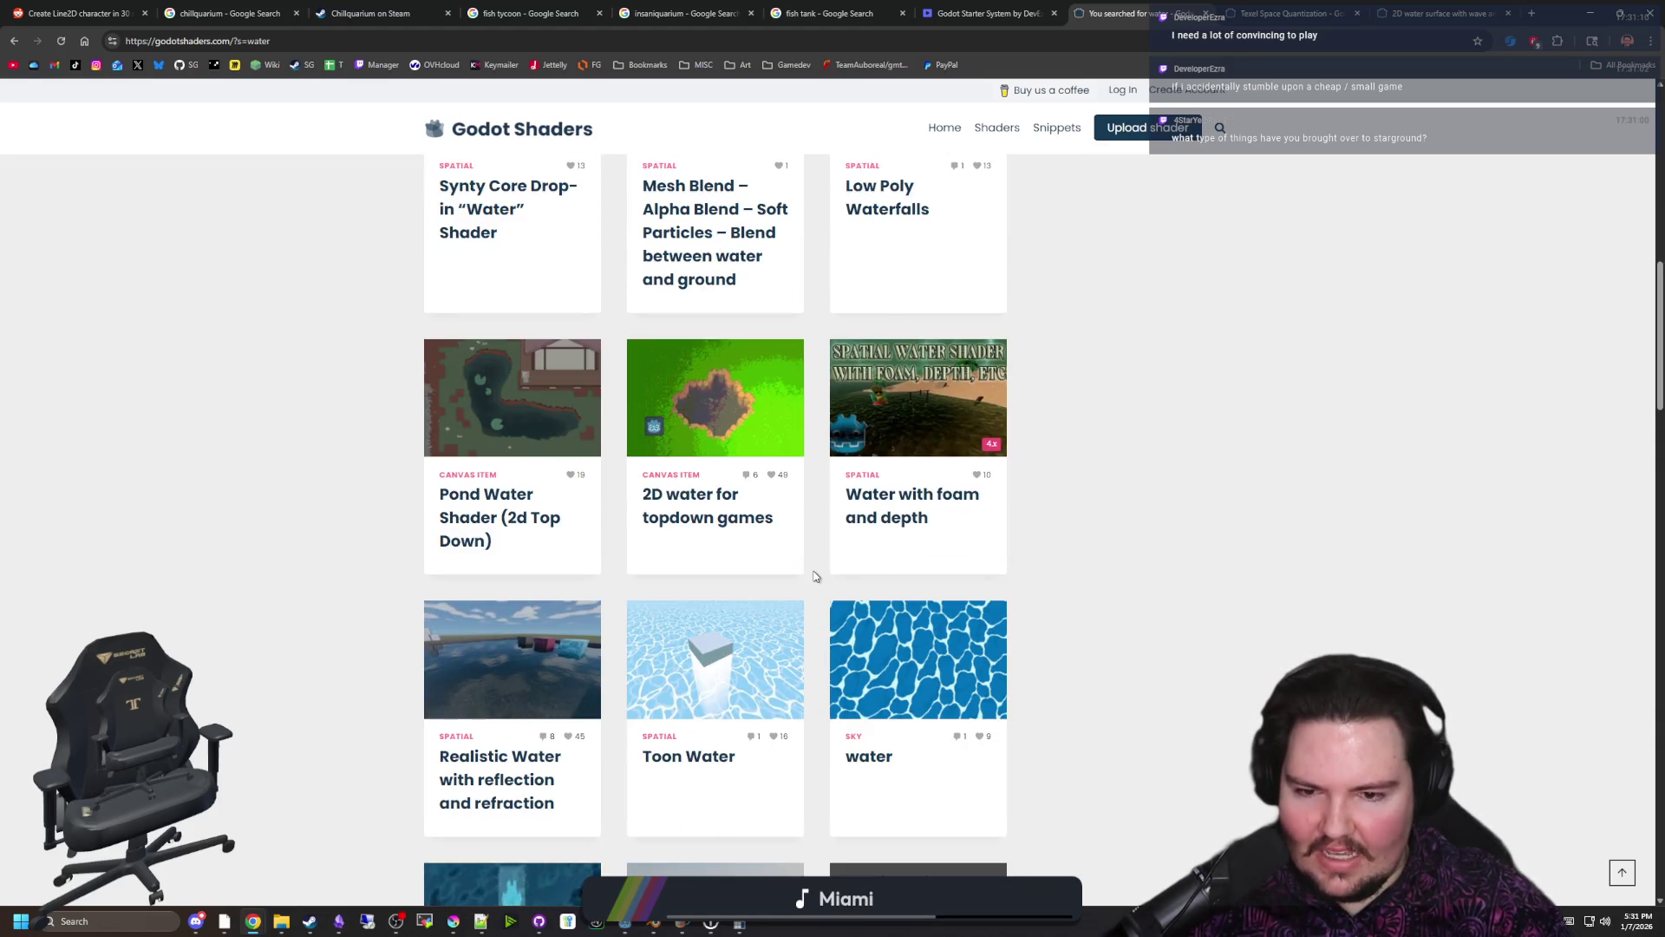
scroll(815, 576, "down", 2)
scroll(816, 576, "down", 6)
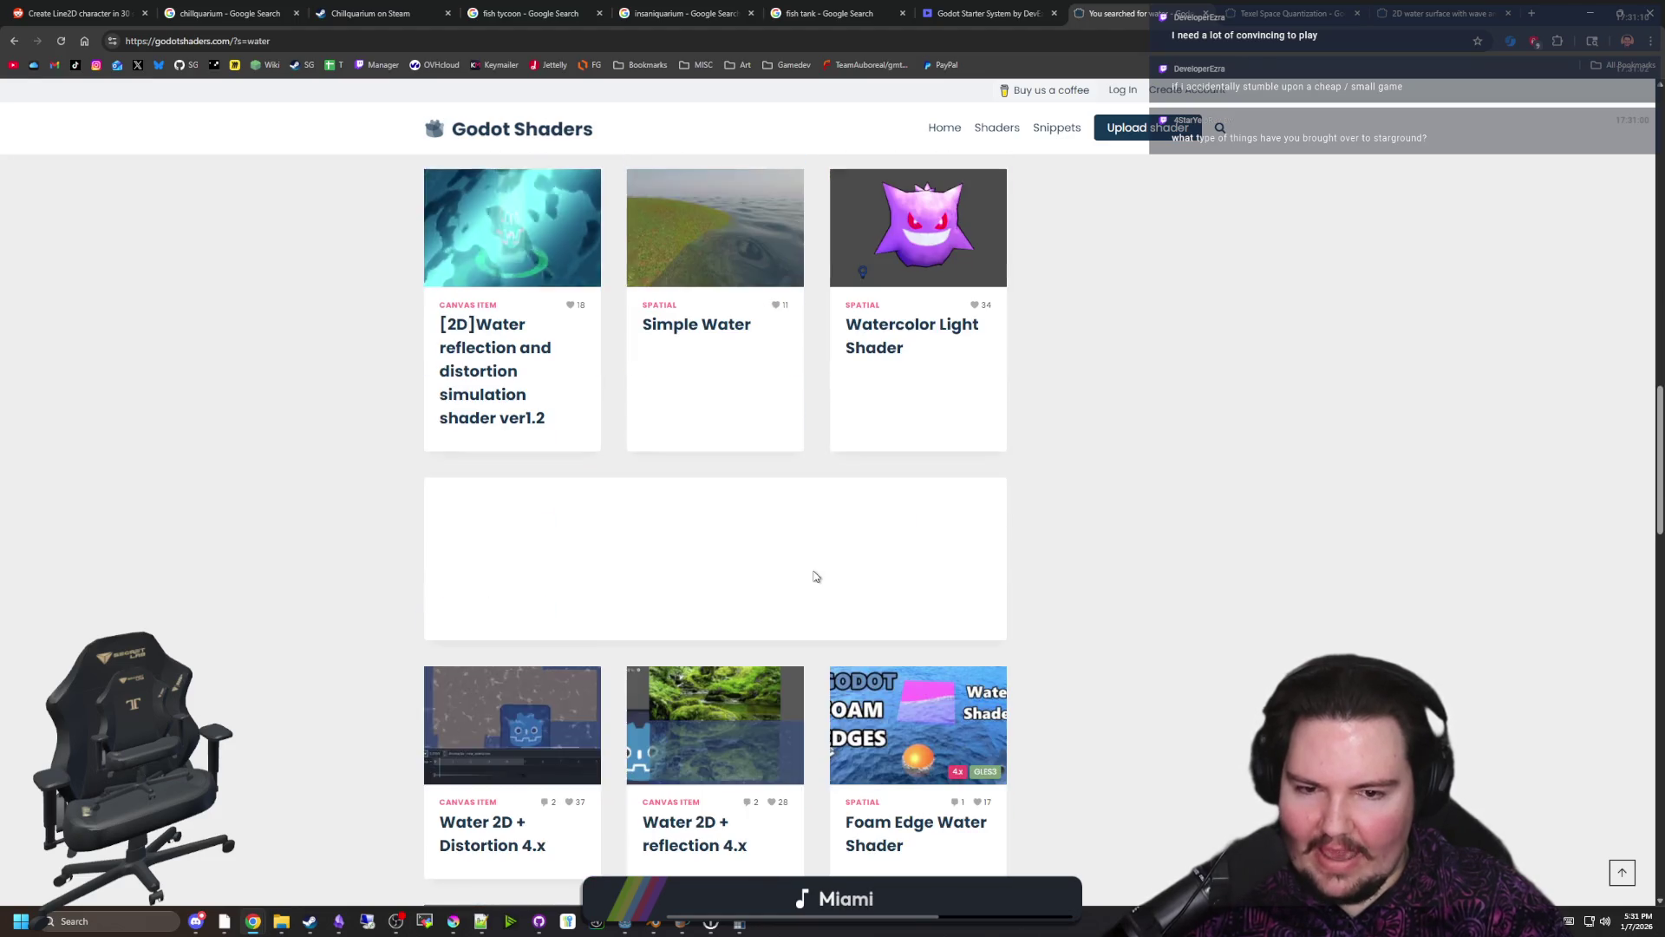
scroll(815, 576, "down", 3)
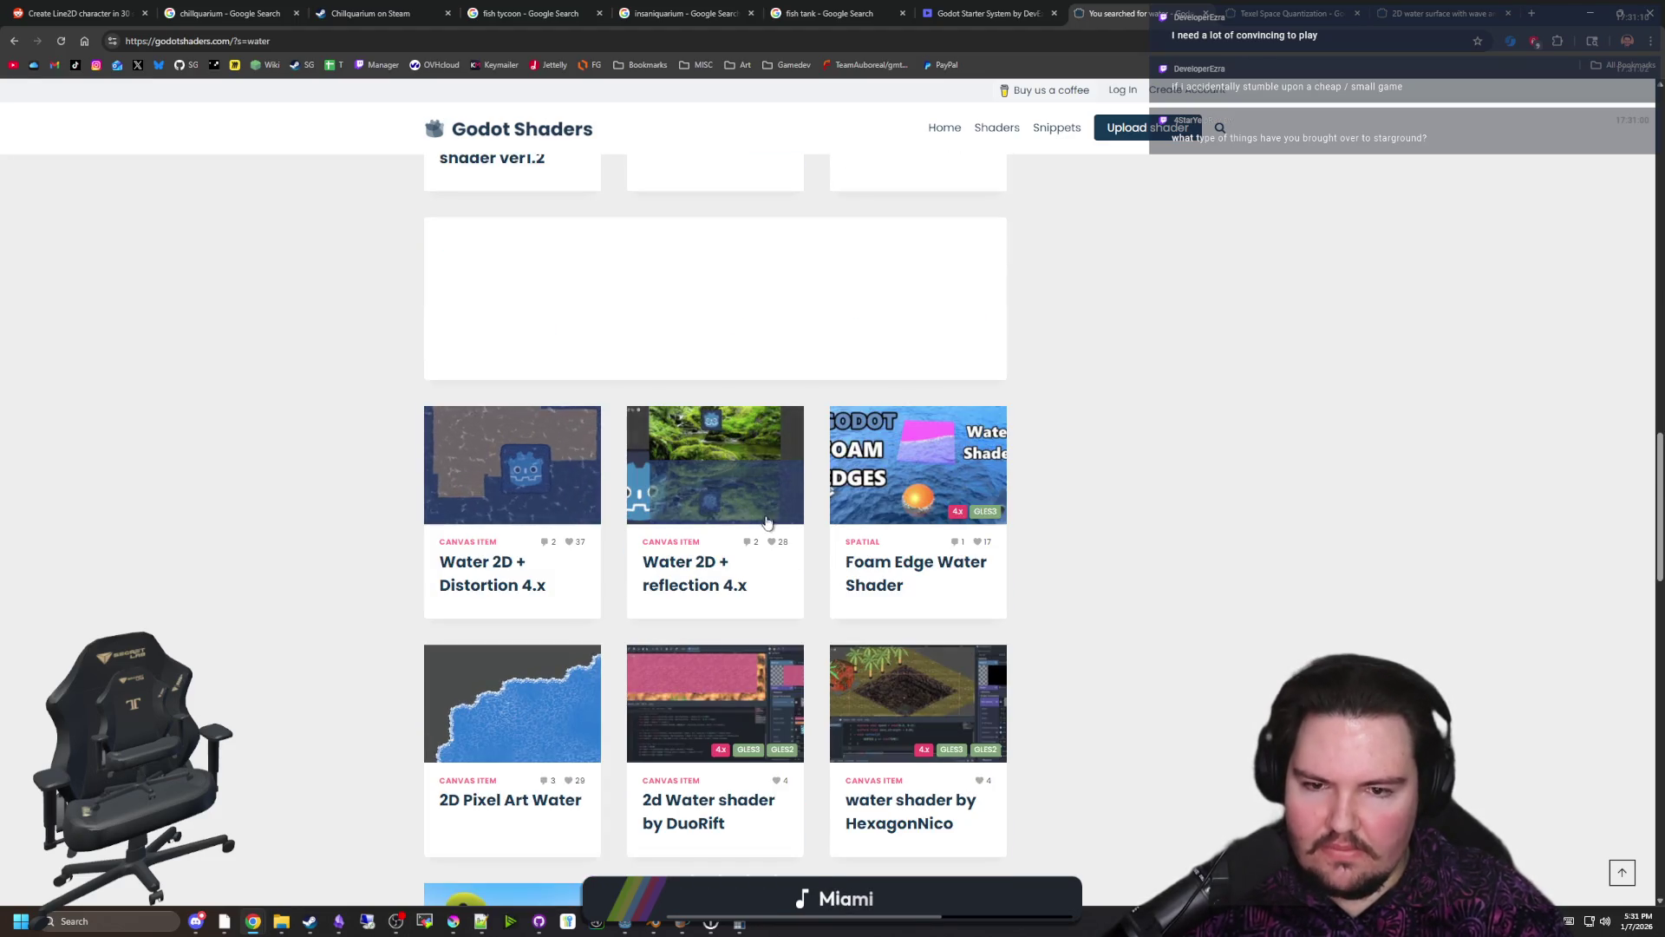
scroll(773, 498, "down", 3)
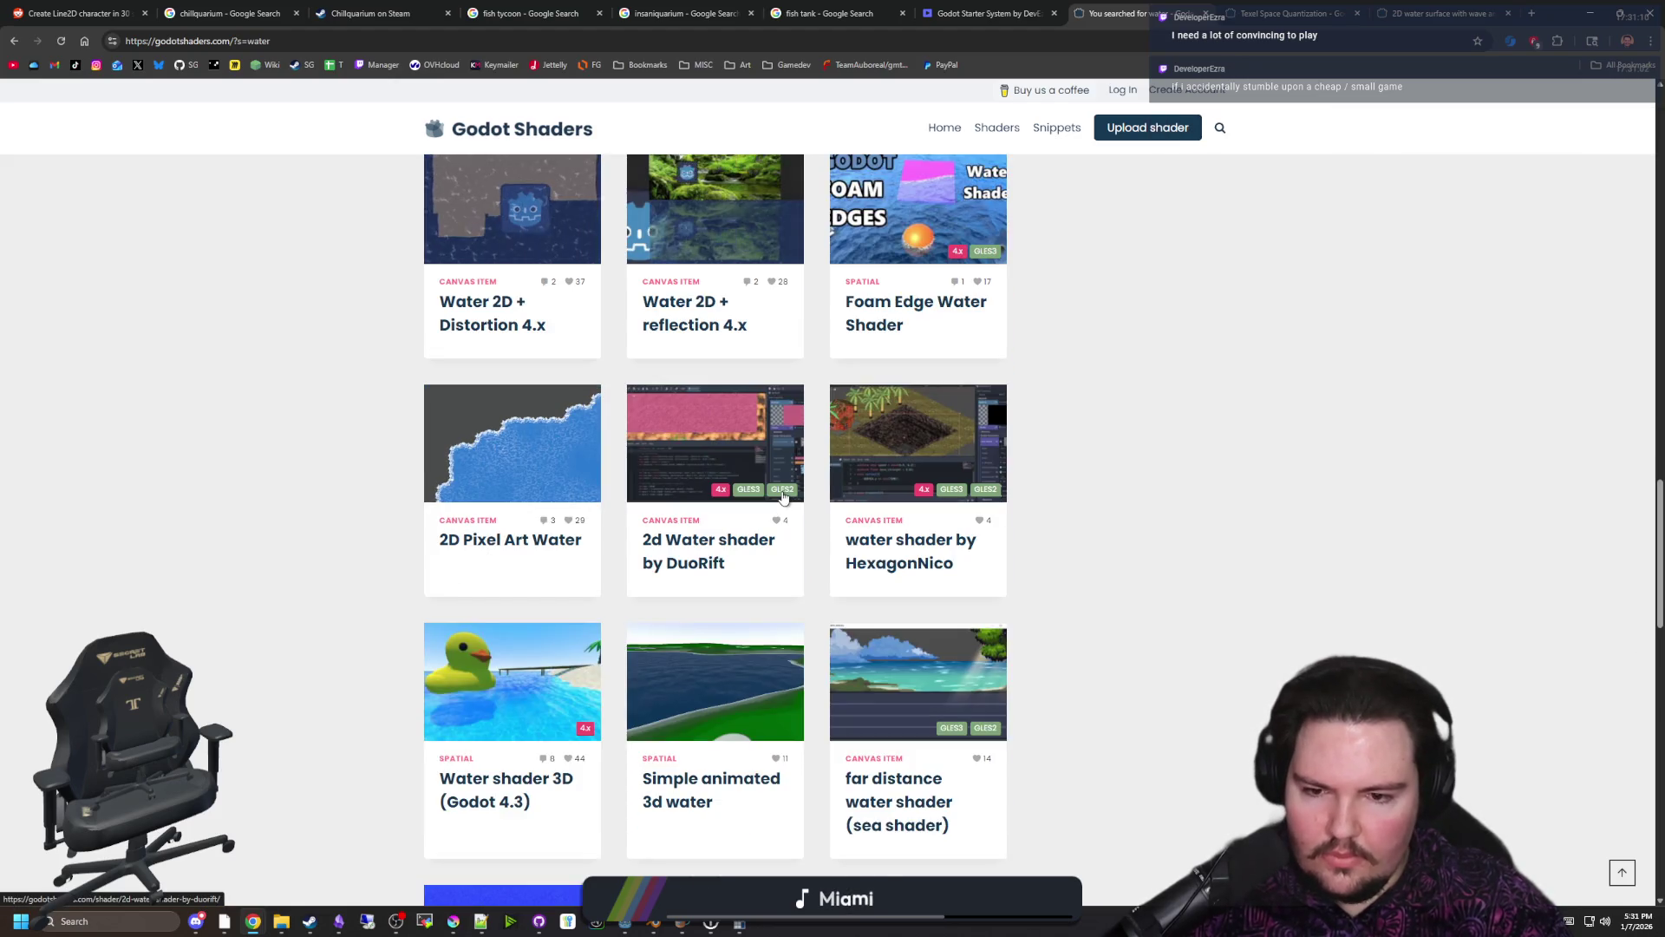
scroll(783, 496, "down", 3)
scroll(783, 496, "down", 3)
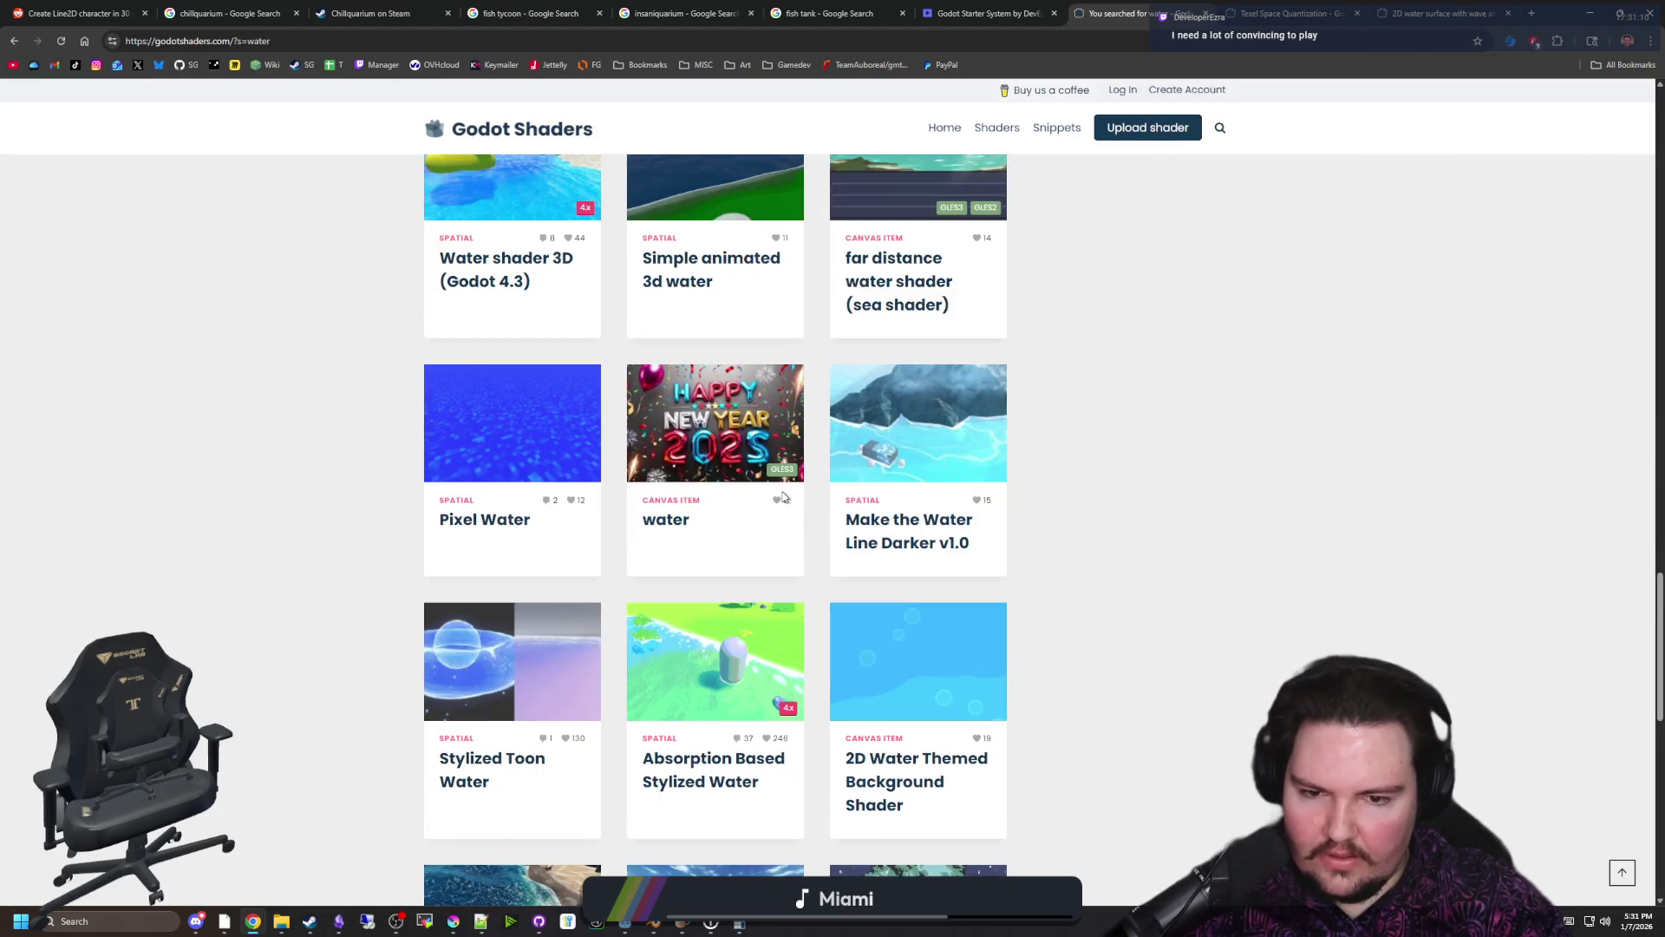
scroll(784, 496, "down", 2)
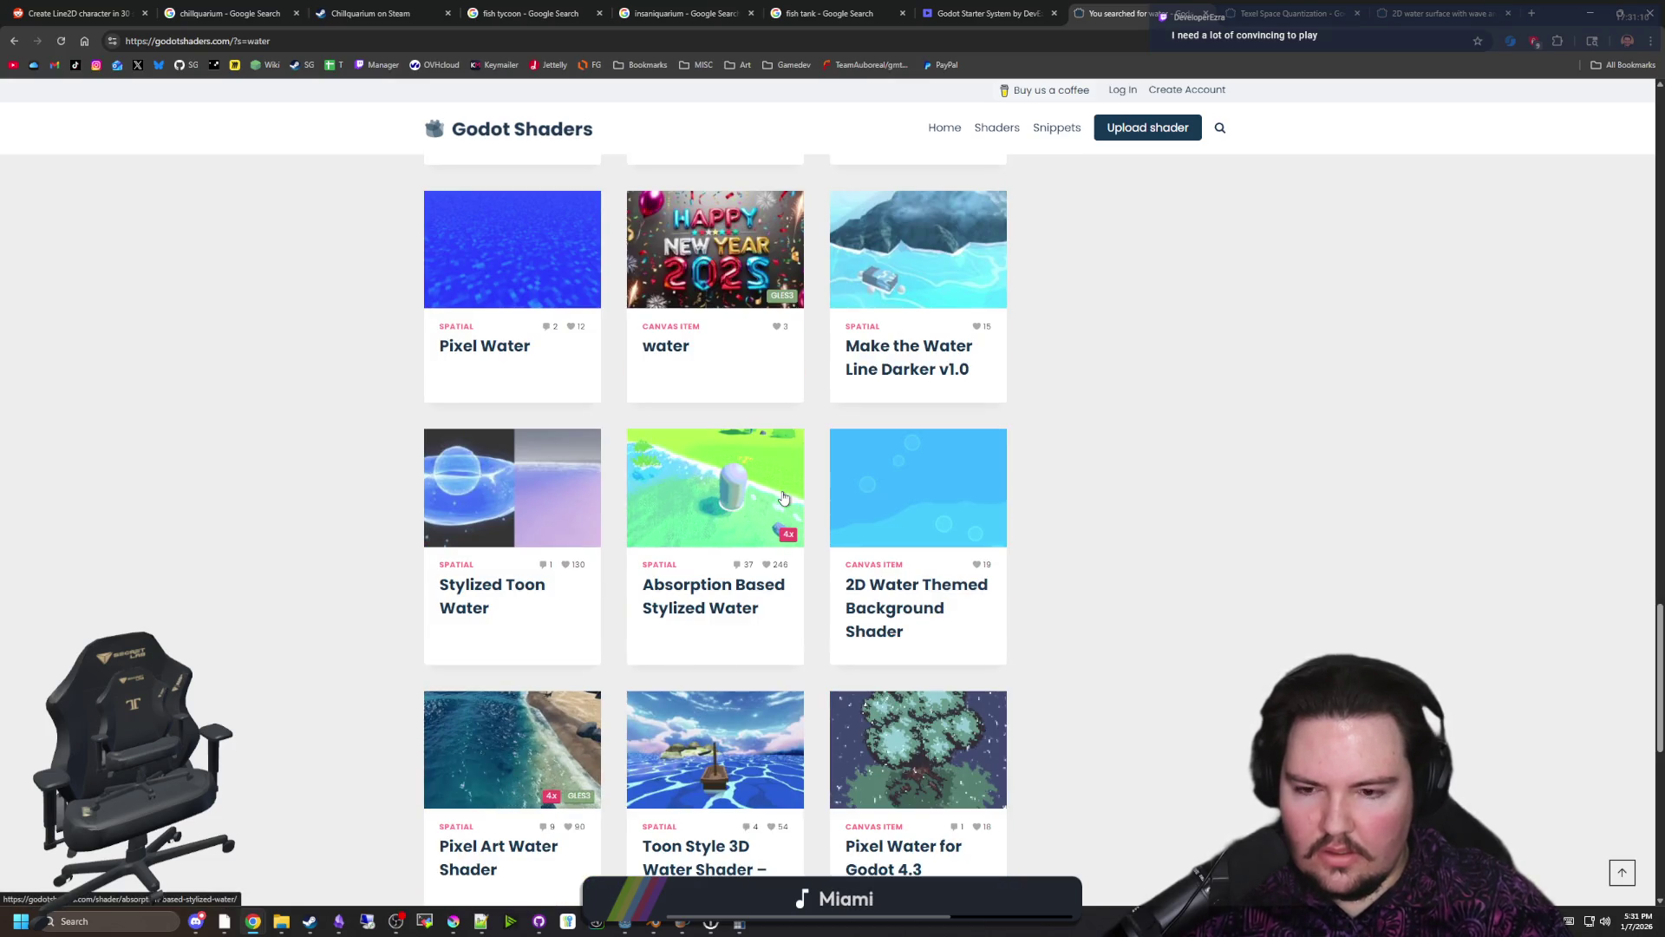
scroll(783, 496, "down", 1)
scroll(783, 496, "down", 4)
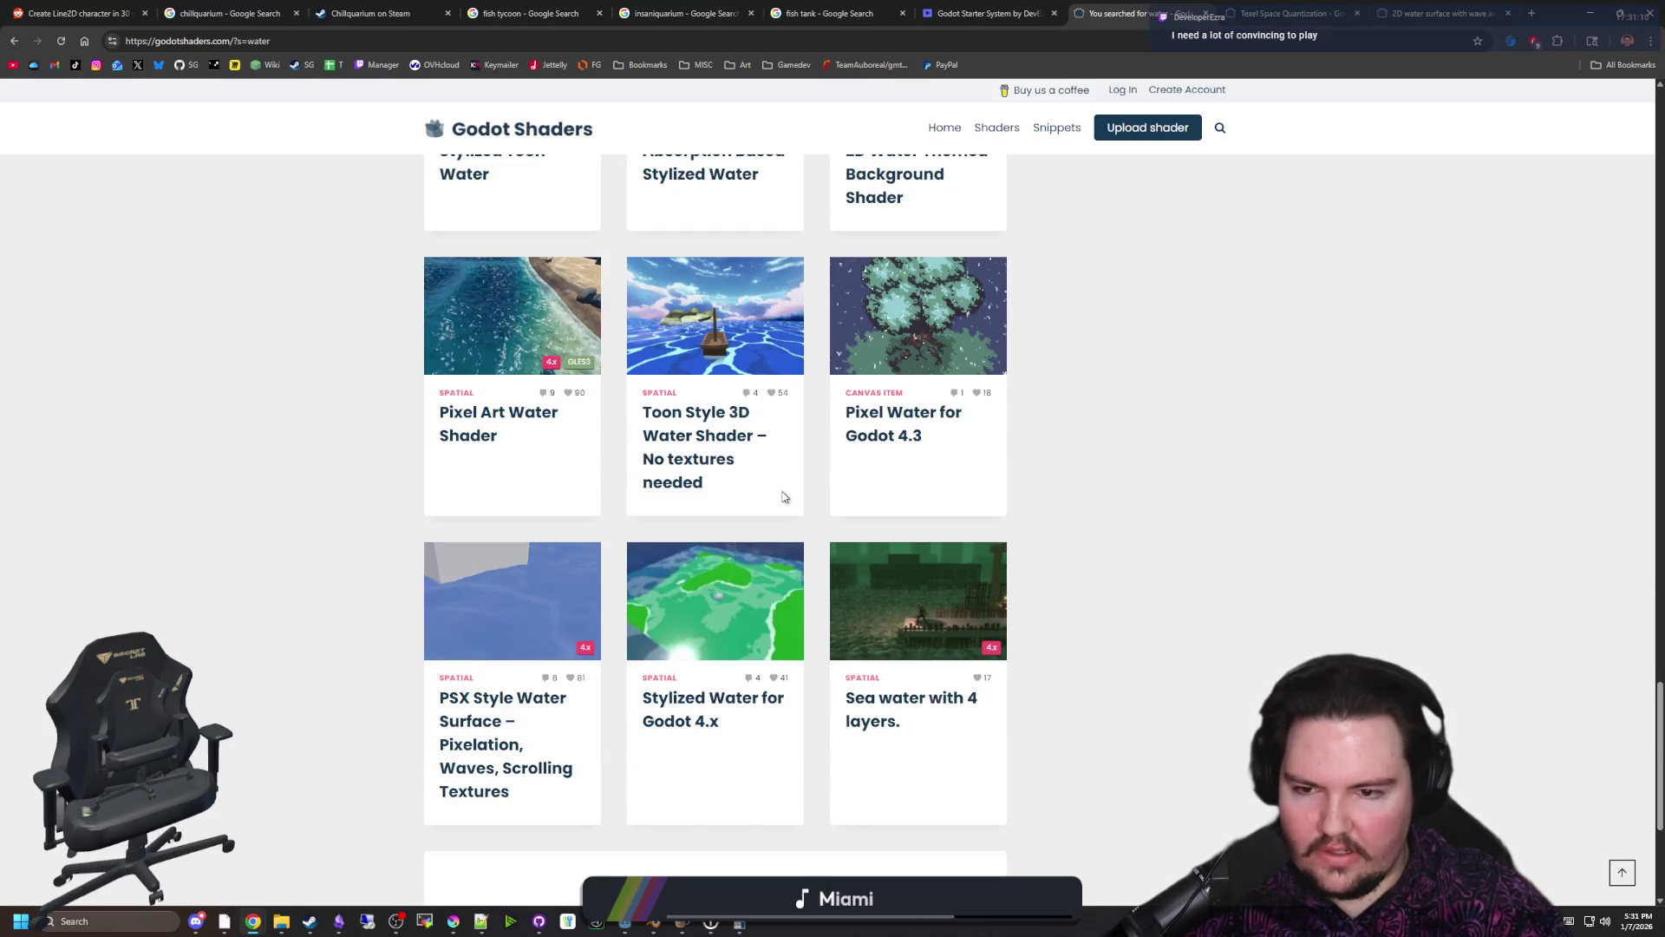
scroll(909, 605, "down", 3)
left_click(577, 791)
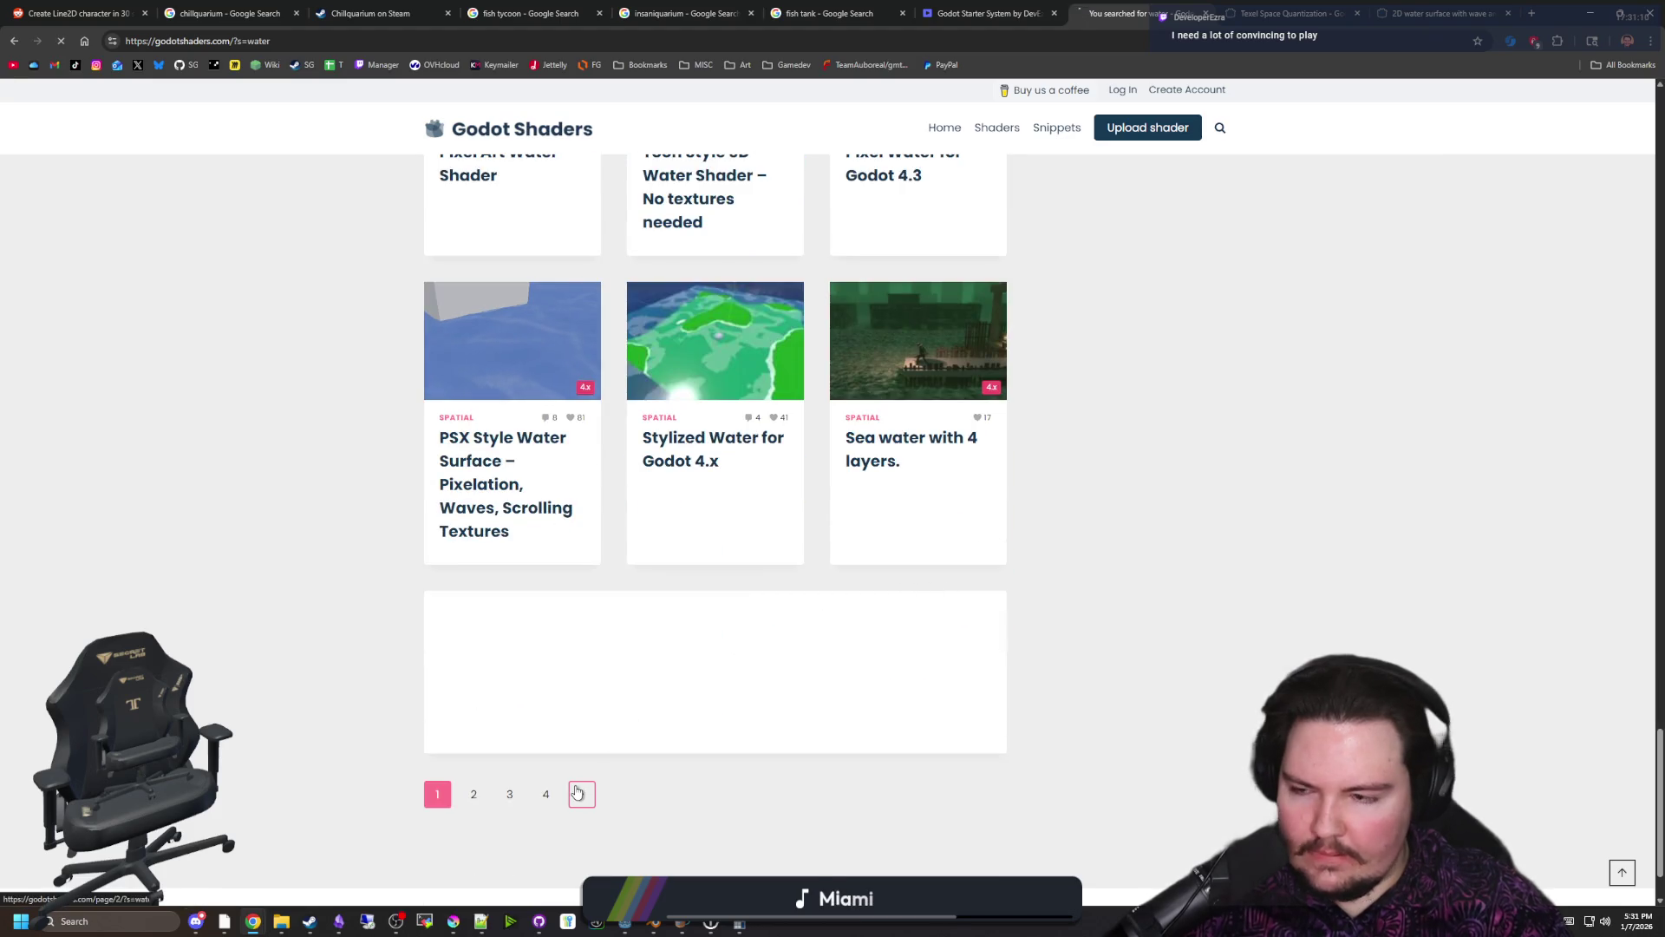